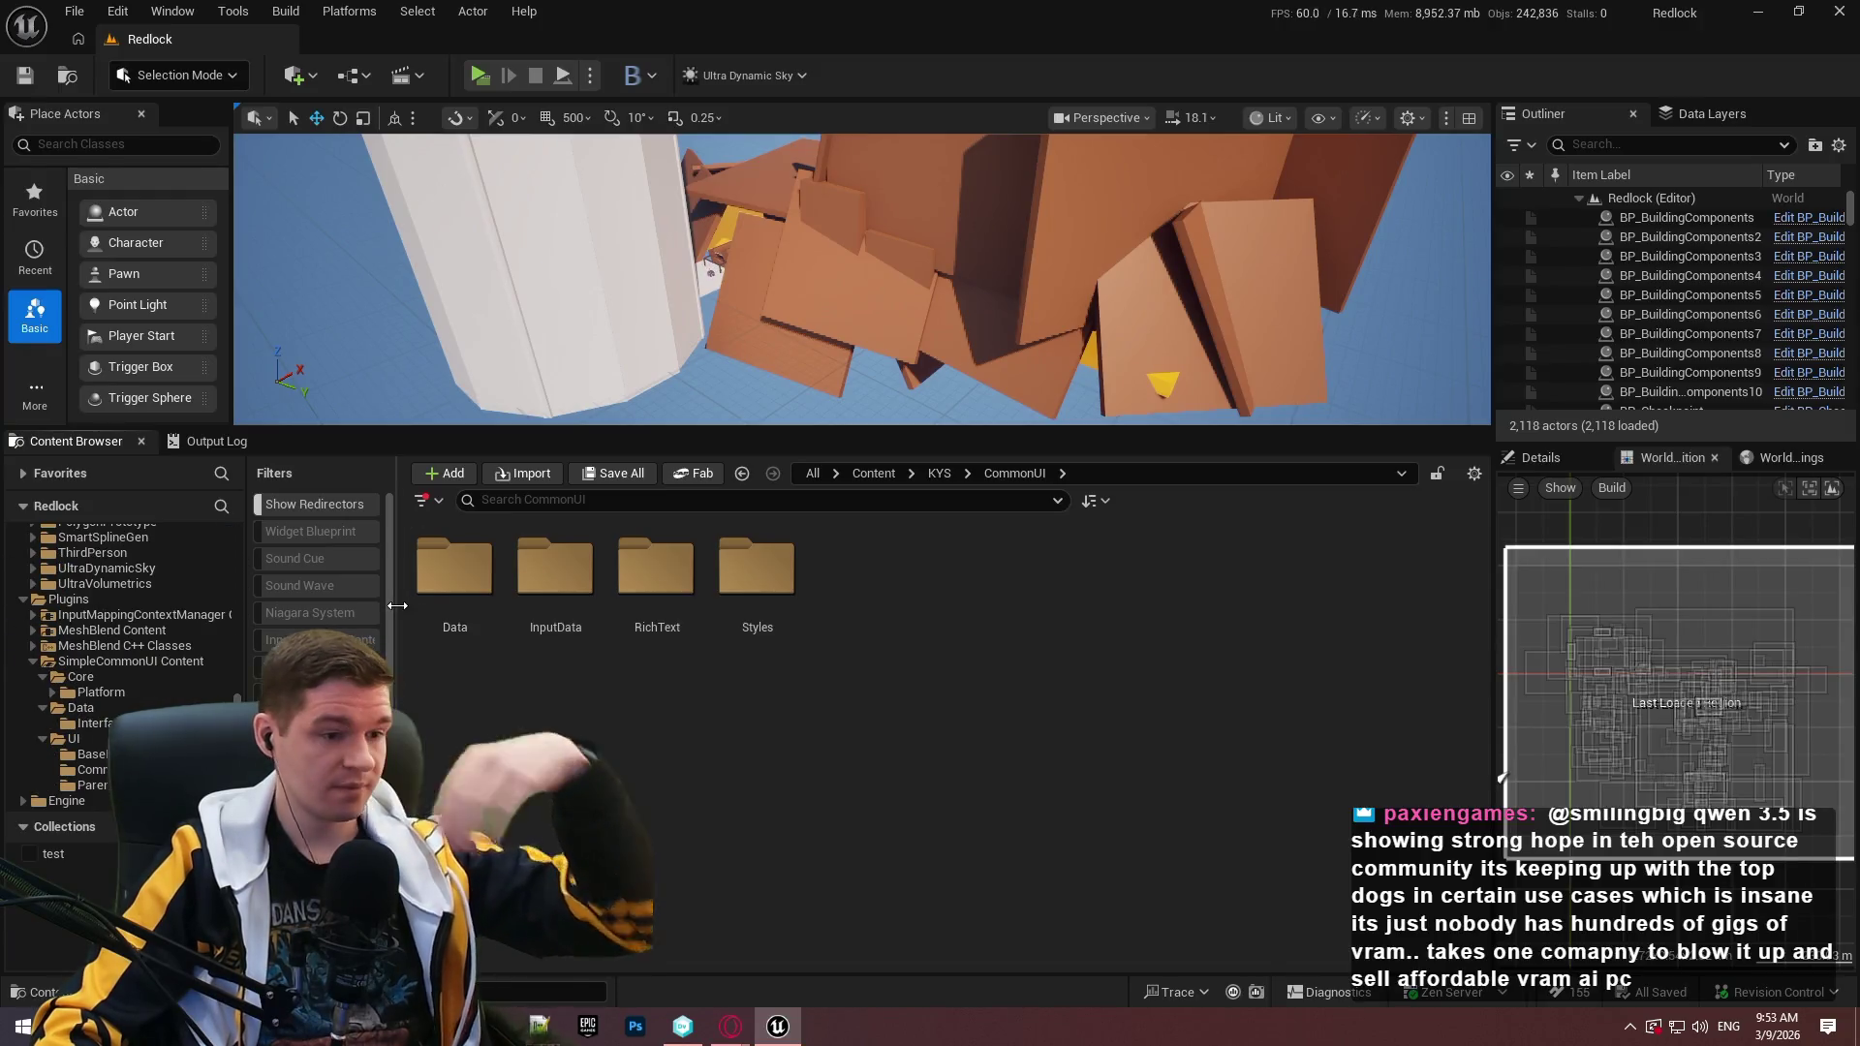
Move E_CommonUIStacks and ST_ModalConfig into SimpleCommonUI's Content/Core/Data folder and check them out.
click(451, 587)
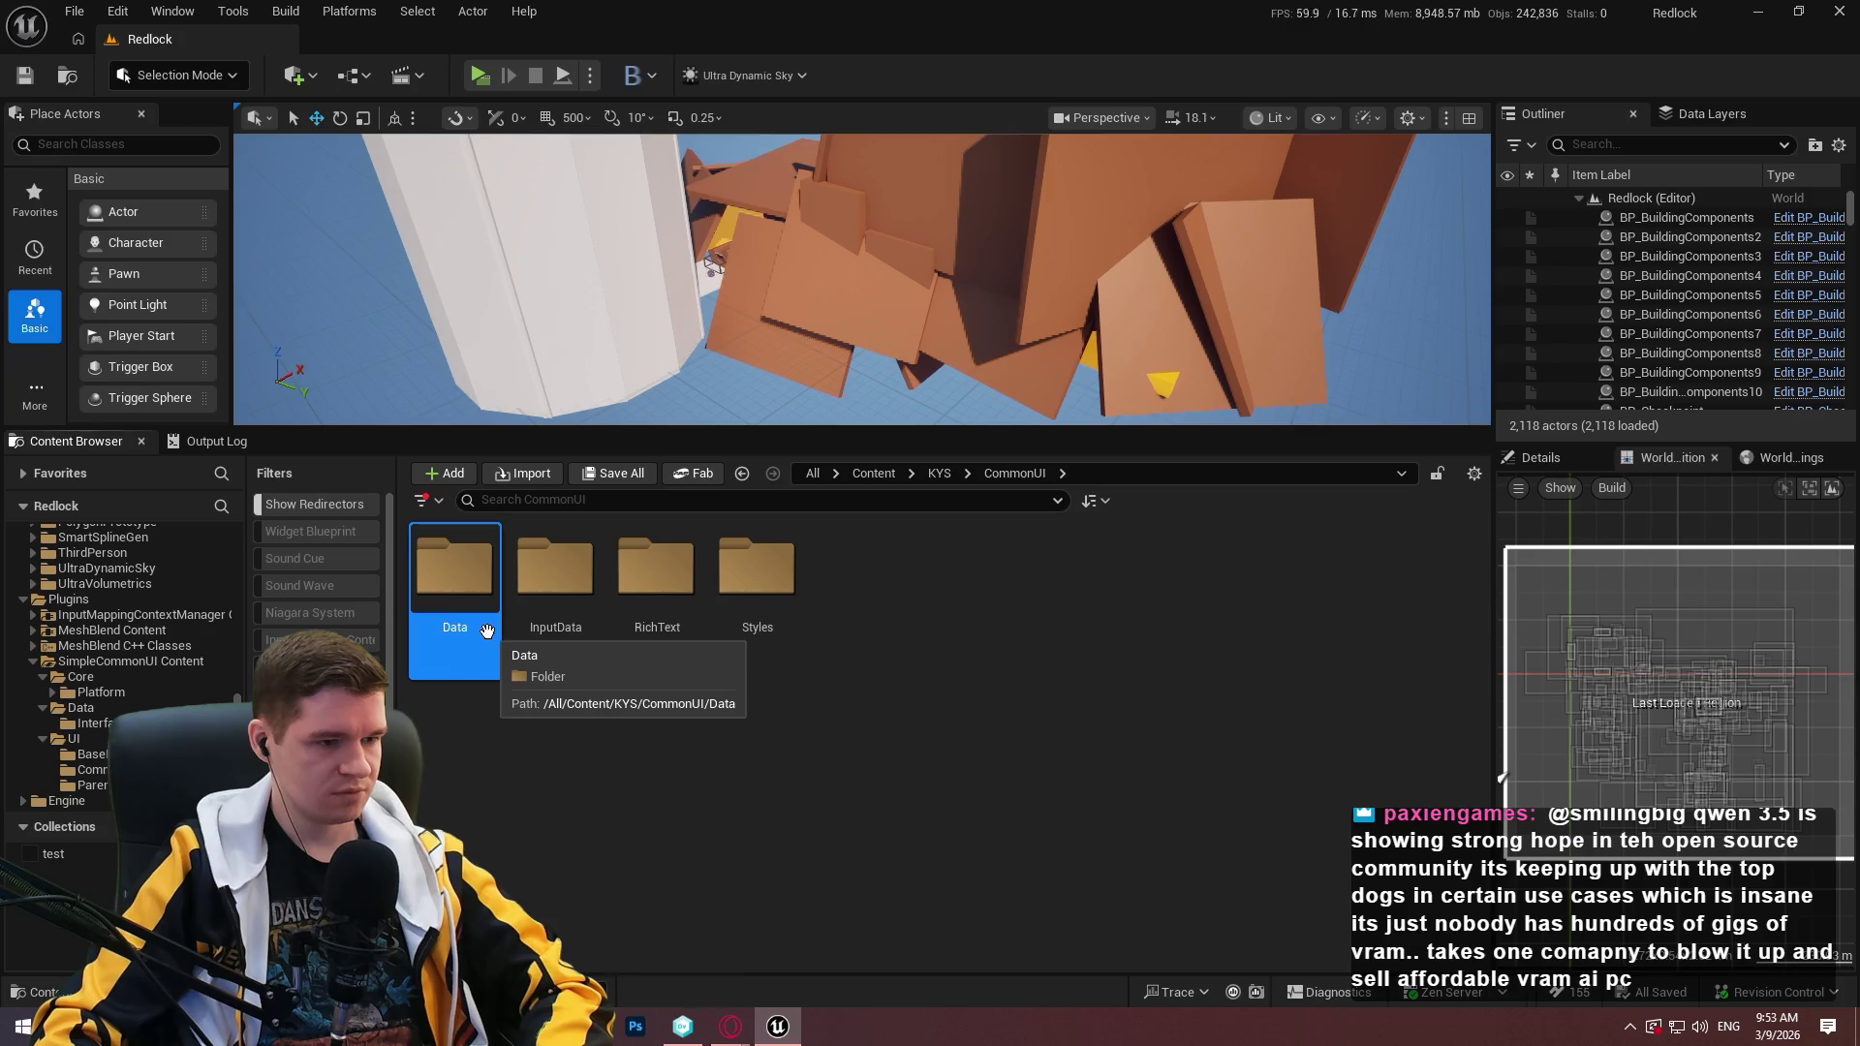
double_click(461, 629)
click(462, 629)
shift+click(555, 601)
scroll(153, 619, down, 5)
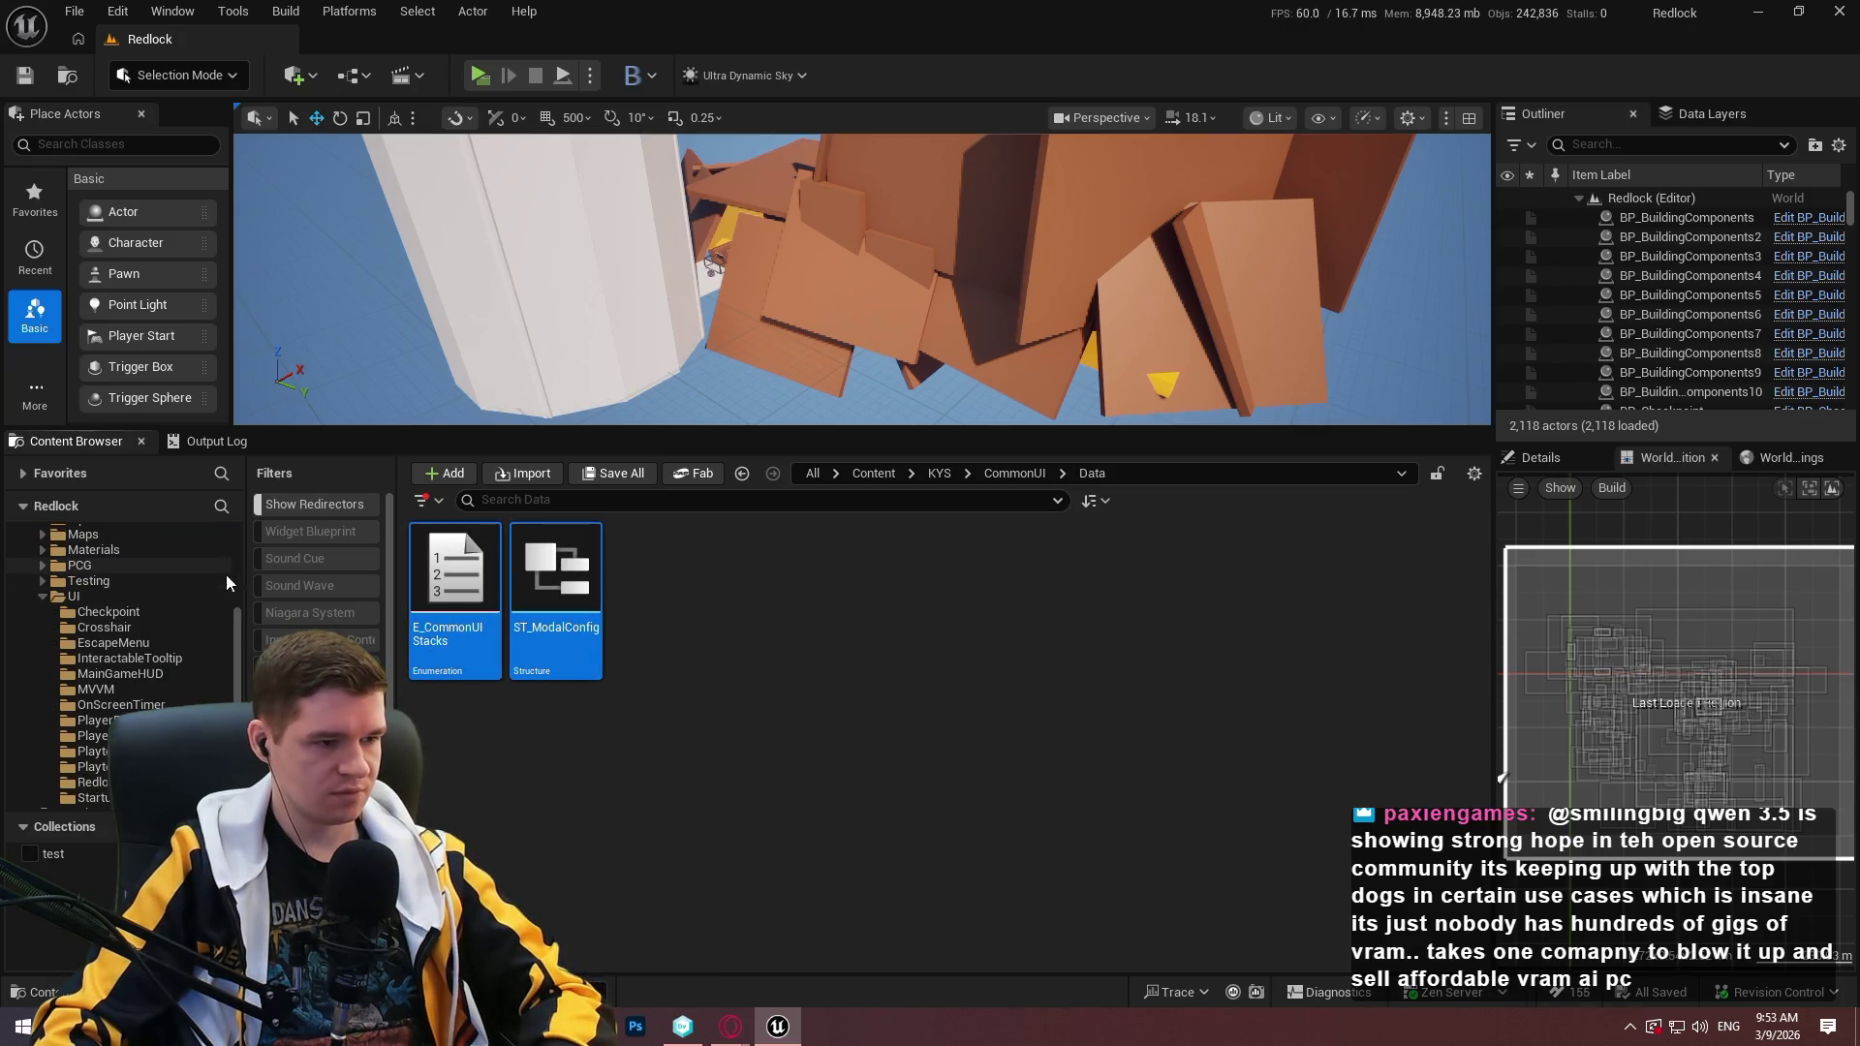
drag(239, 651, 238, 736)
mouse_move(455, 582)
mouse_down()
mouse_move(92, 755)
mouse_move(84, 707)
mouse_up()
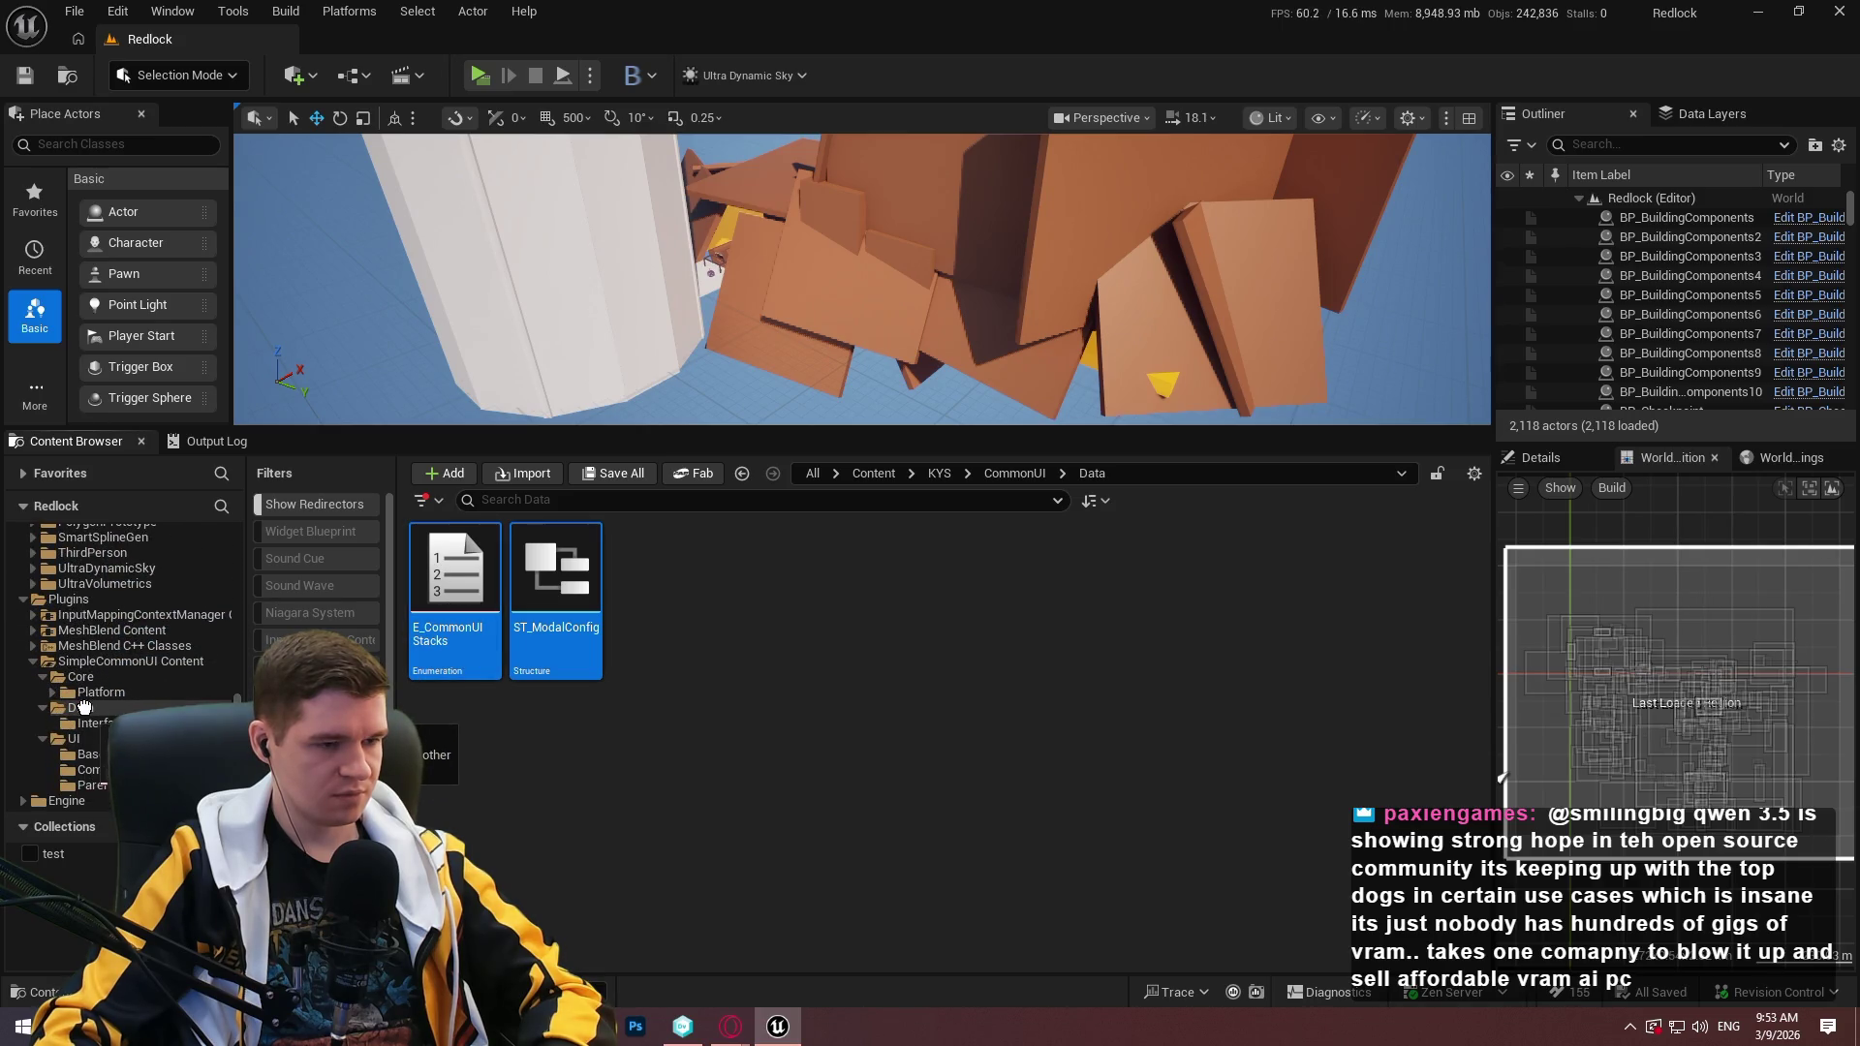
drag(84, 712, 85, 712)
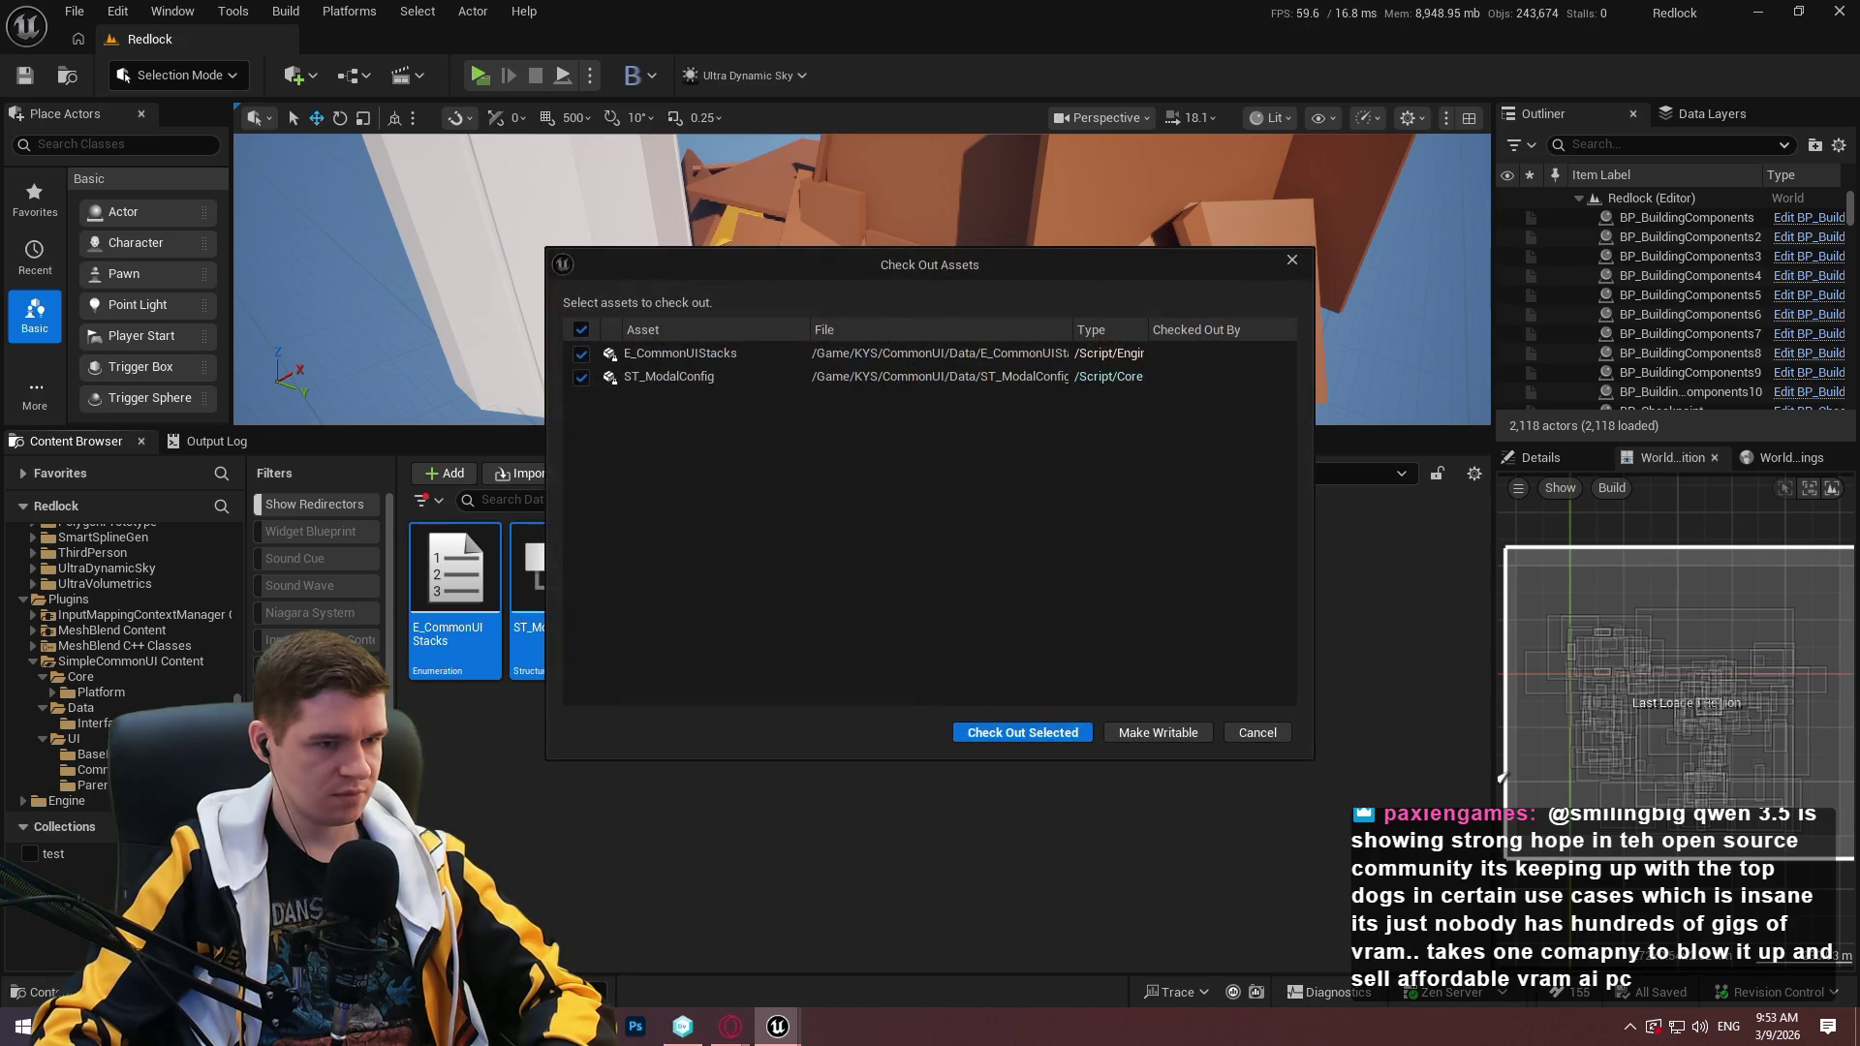
click(1029, 735)
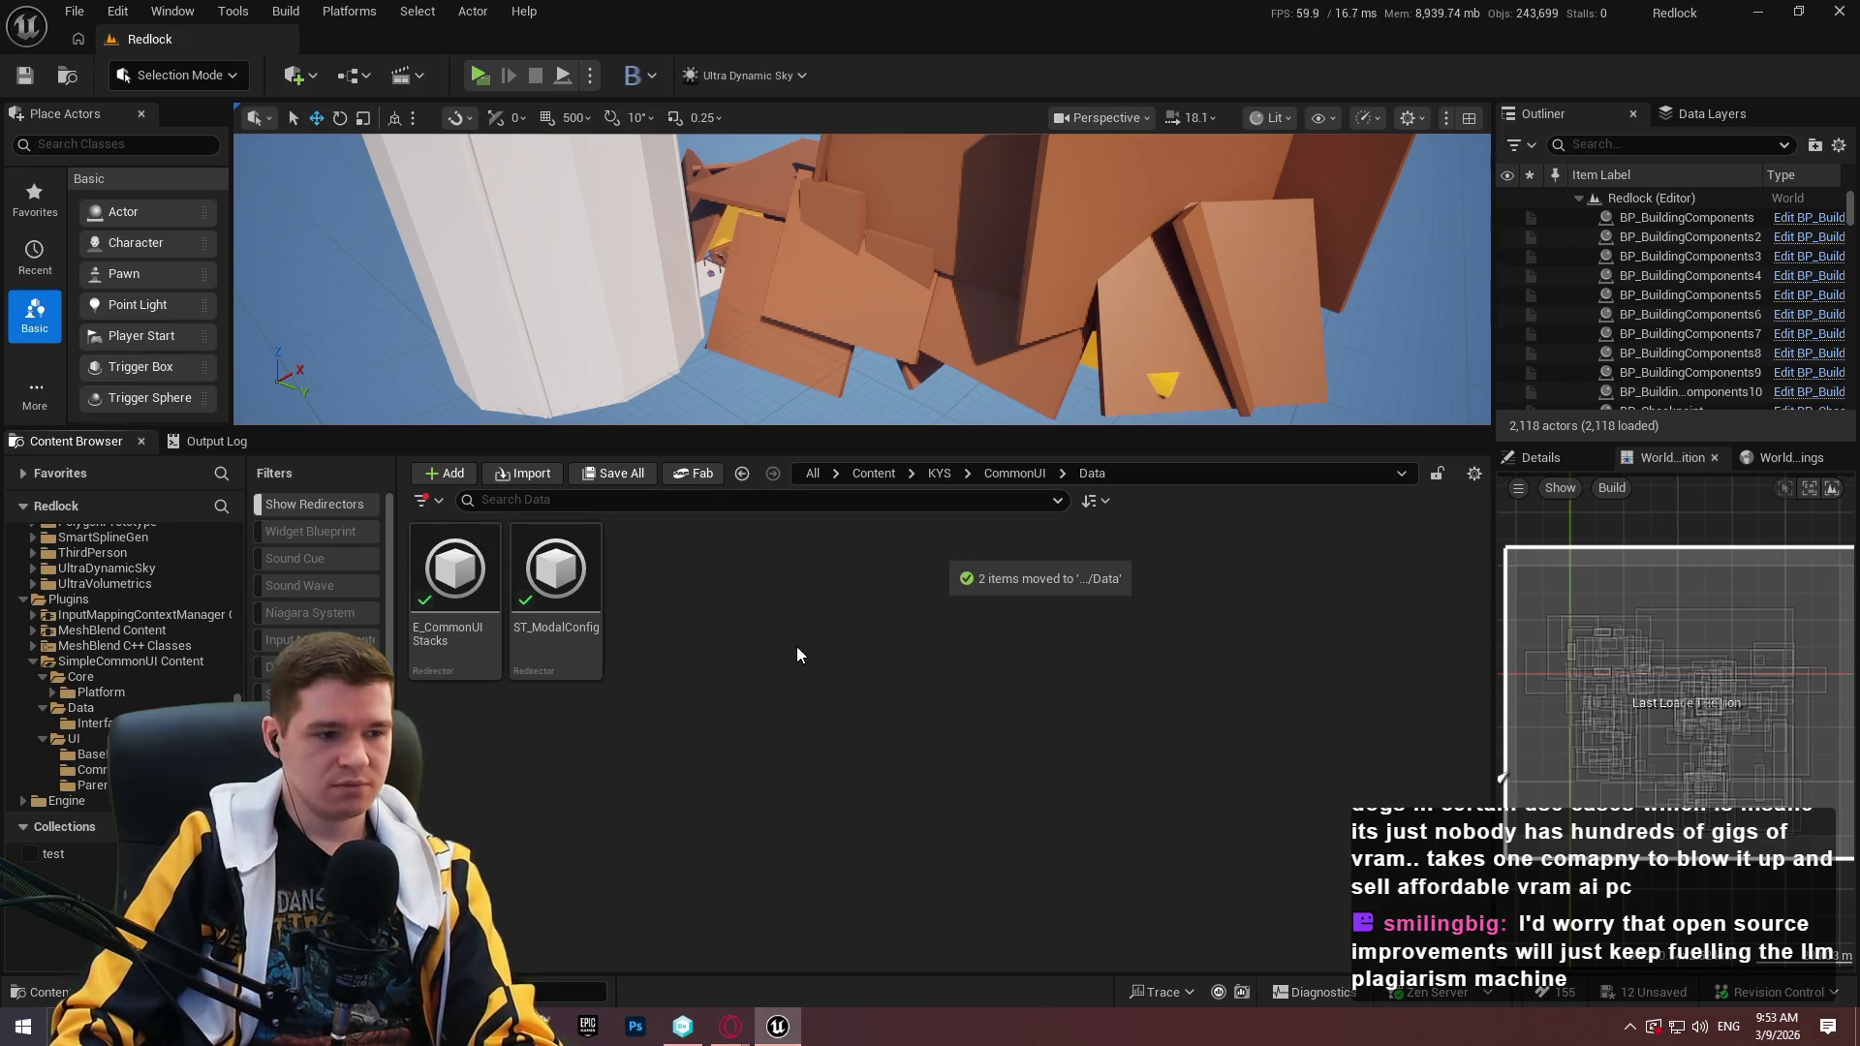
Fix up the leftover redirectors from the move and remove the unreferenced ones.
click(536, 637)
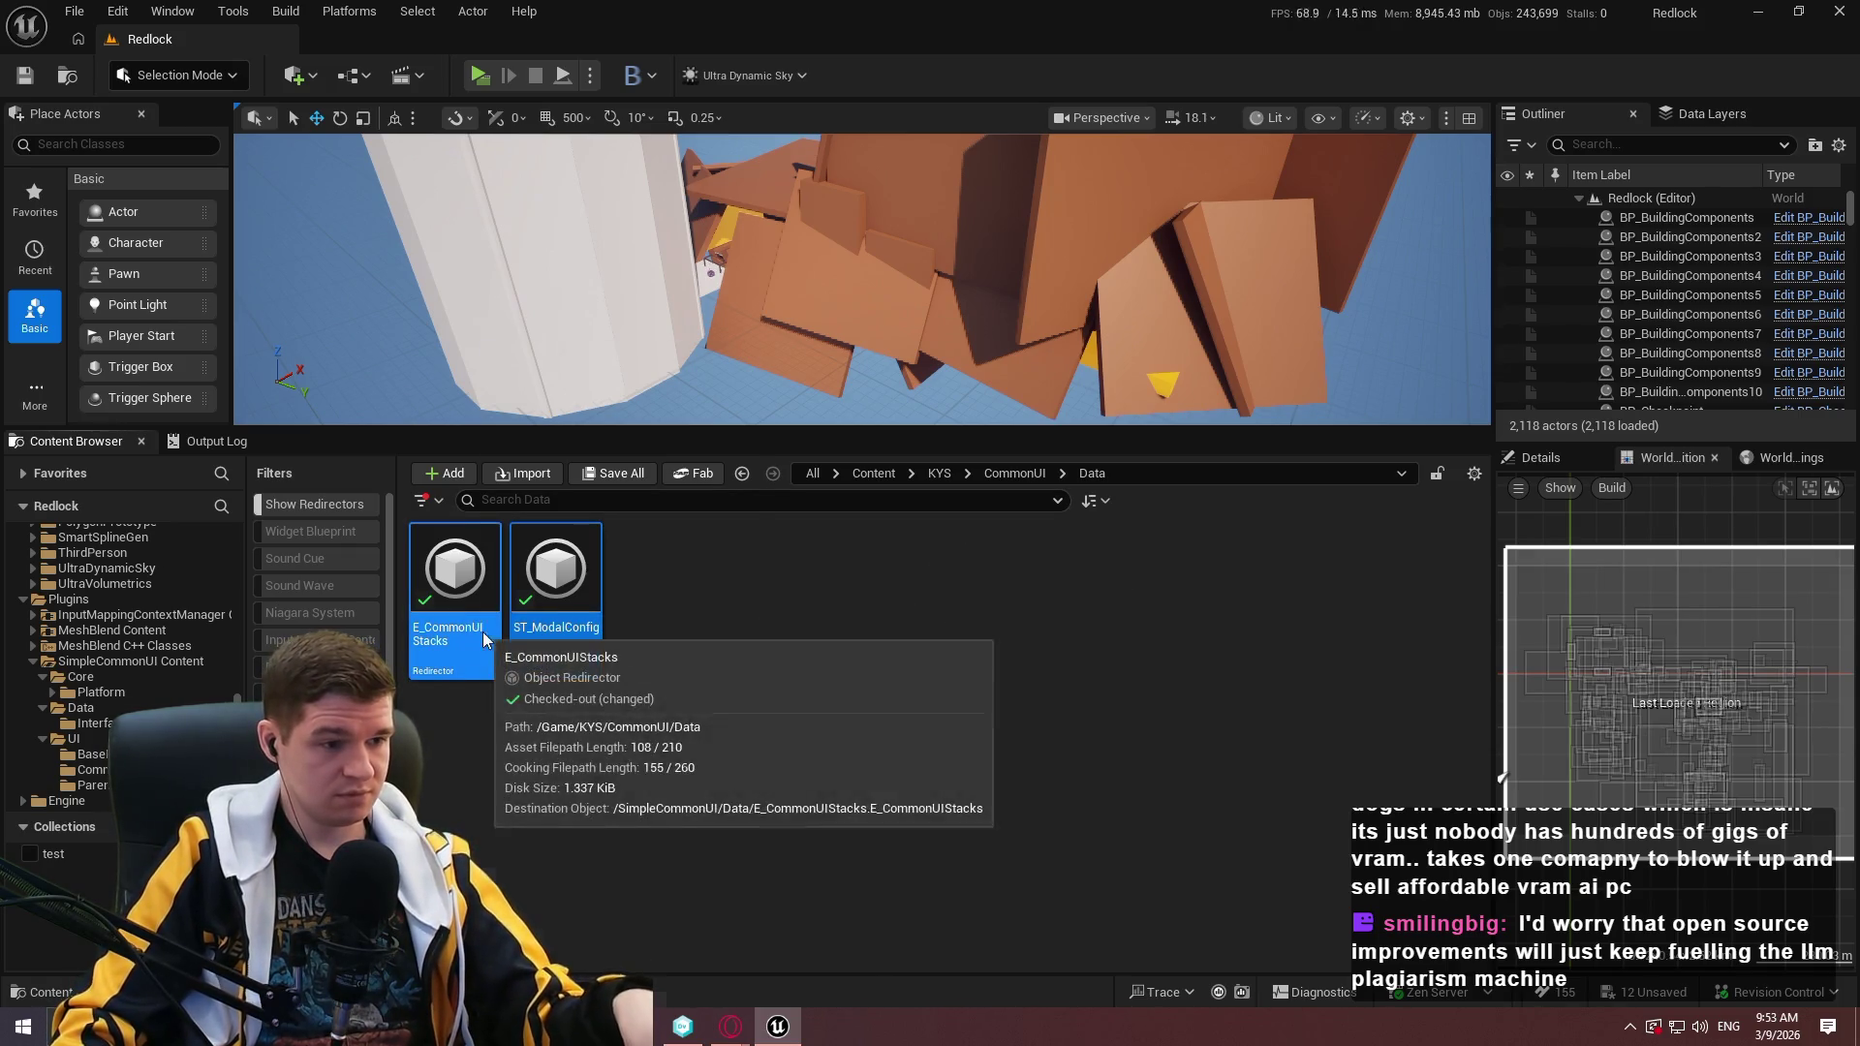
right_click(483, 632)
click(583, 428)
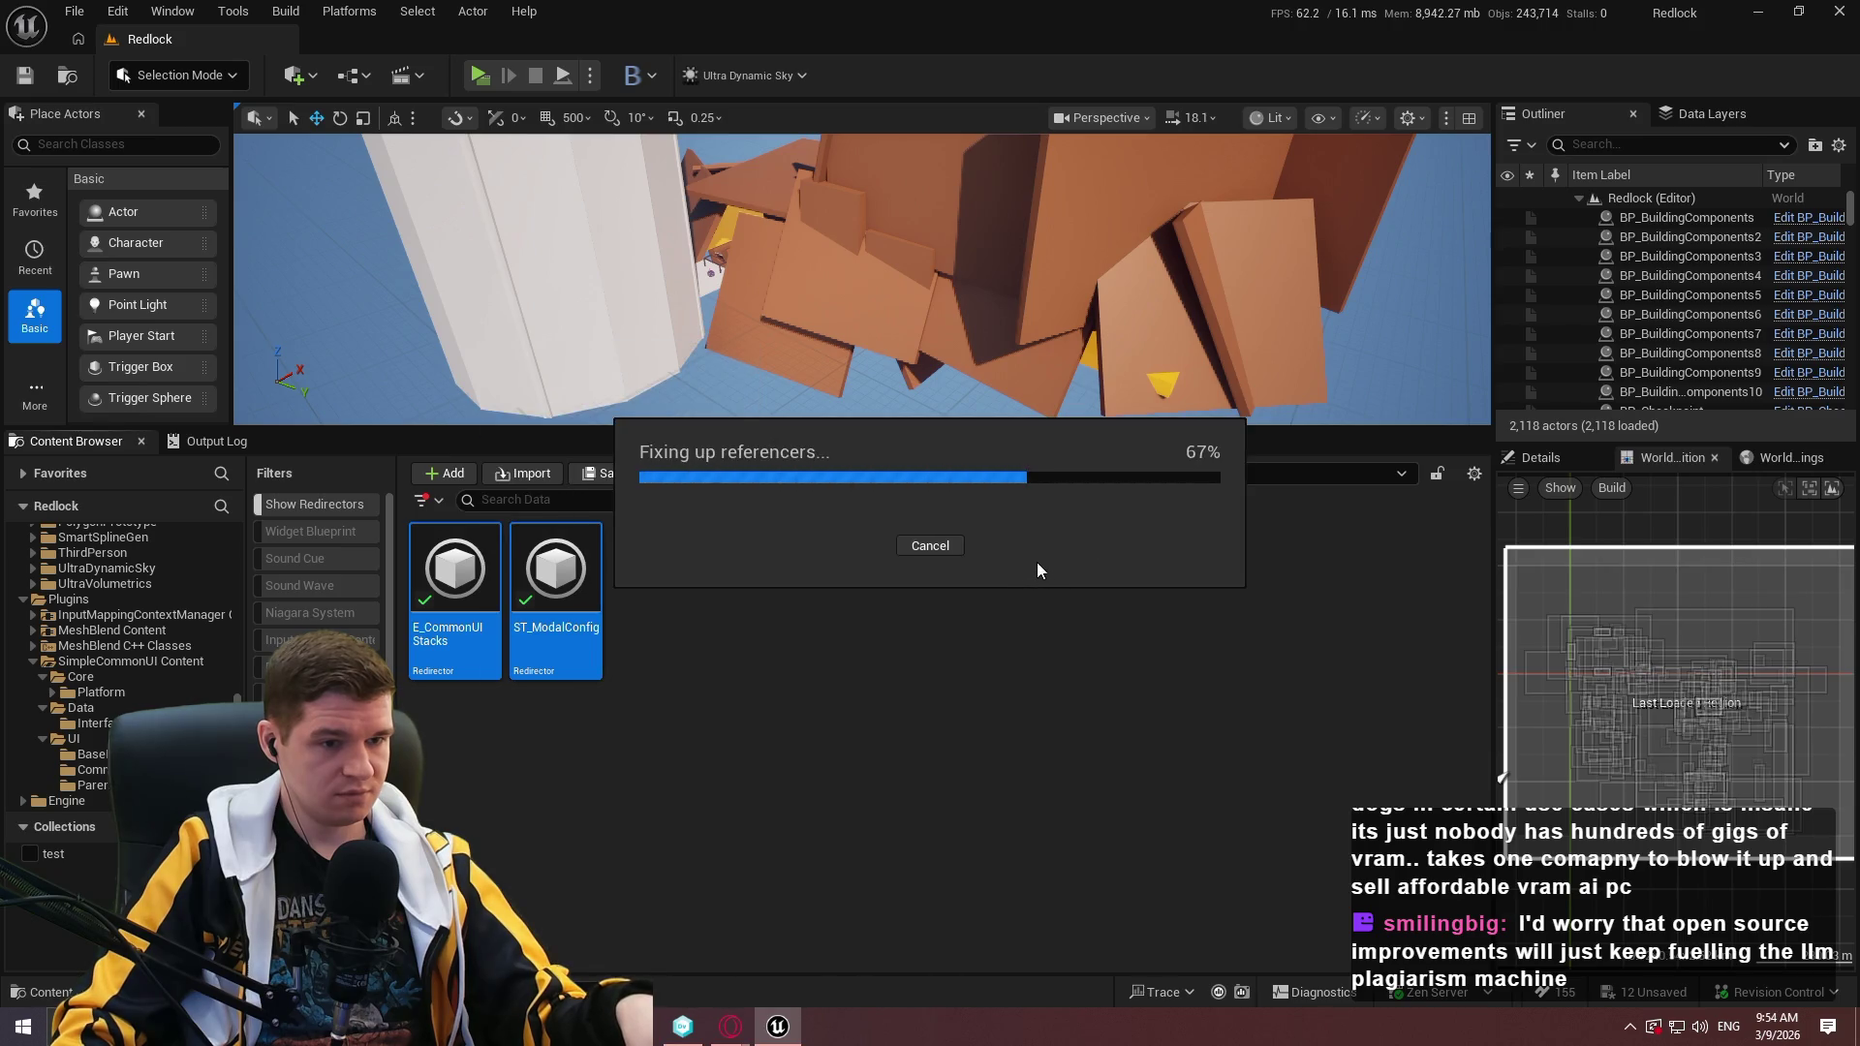
click(752, 877)
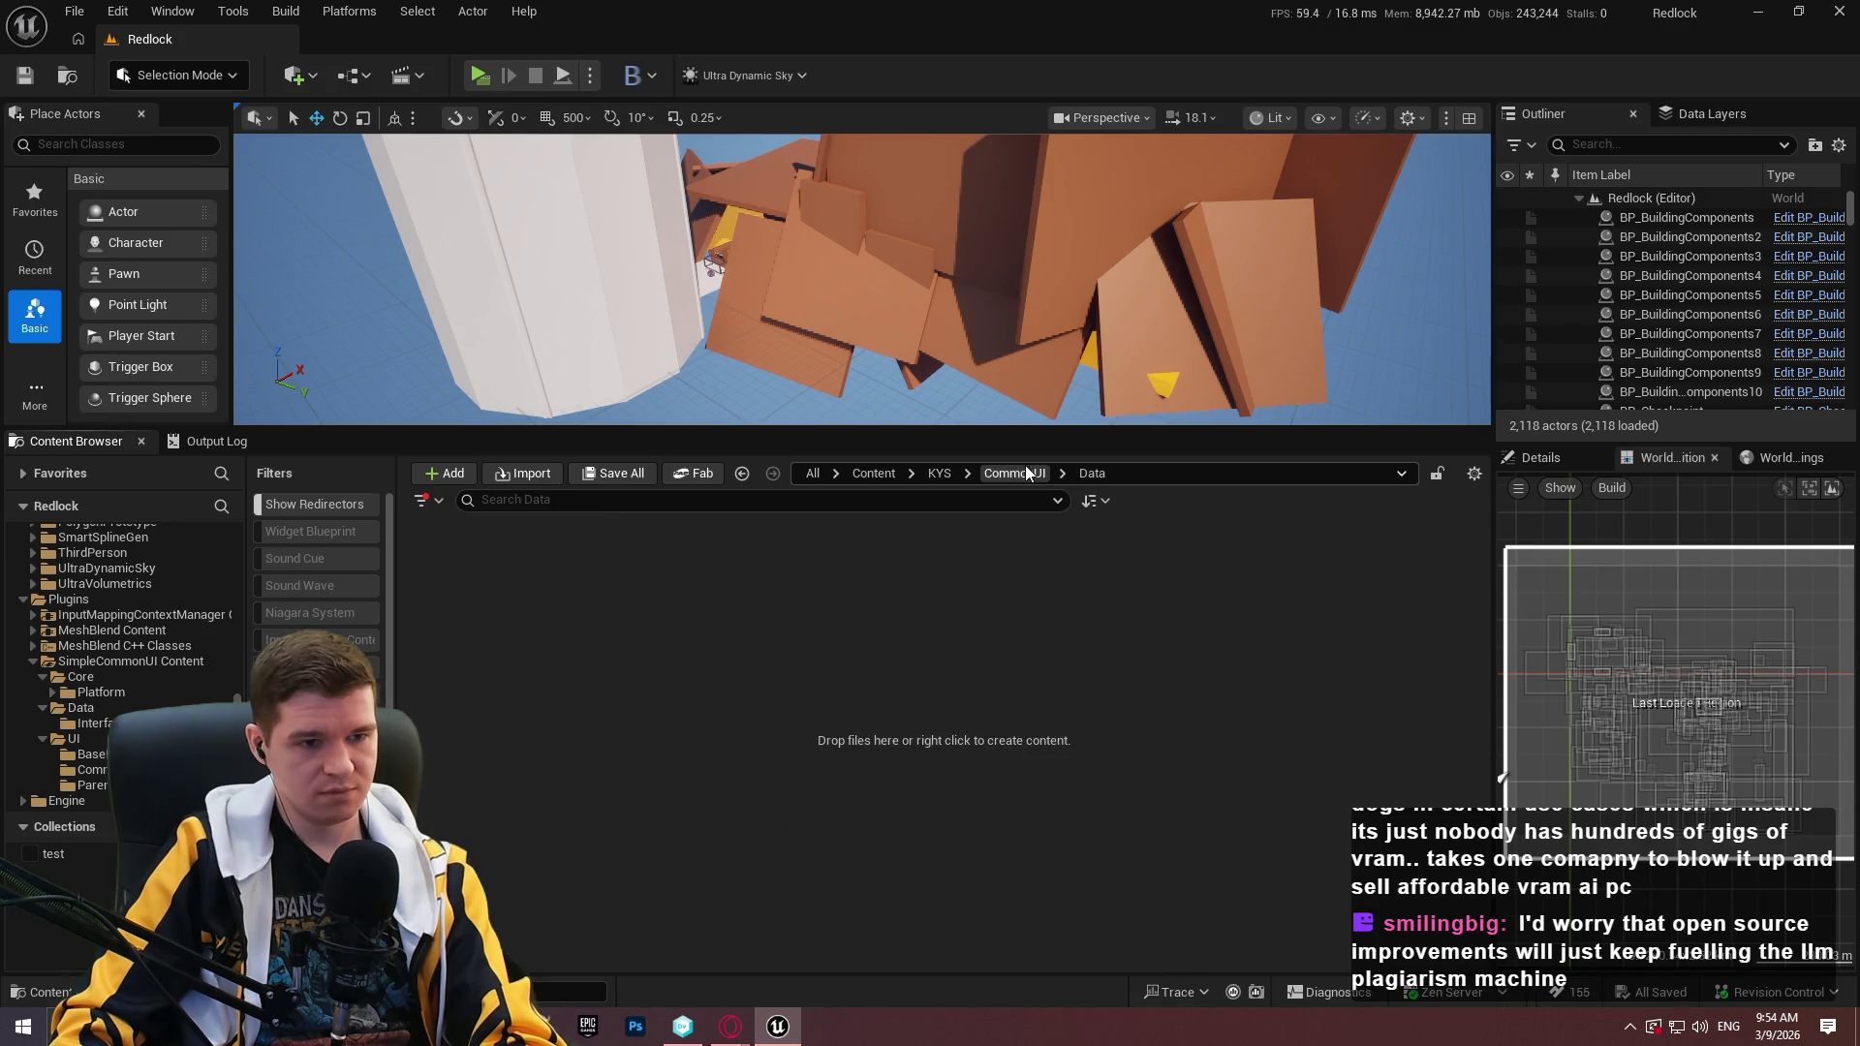
Delete the now-empty CommonUI Data folder.
click(454, 576)
key(Delete)
click(468, 637)
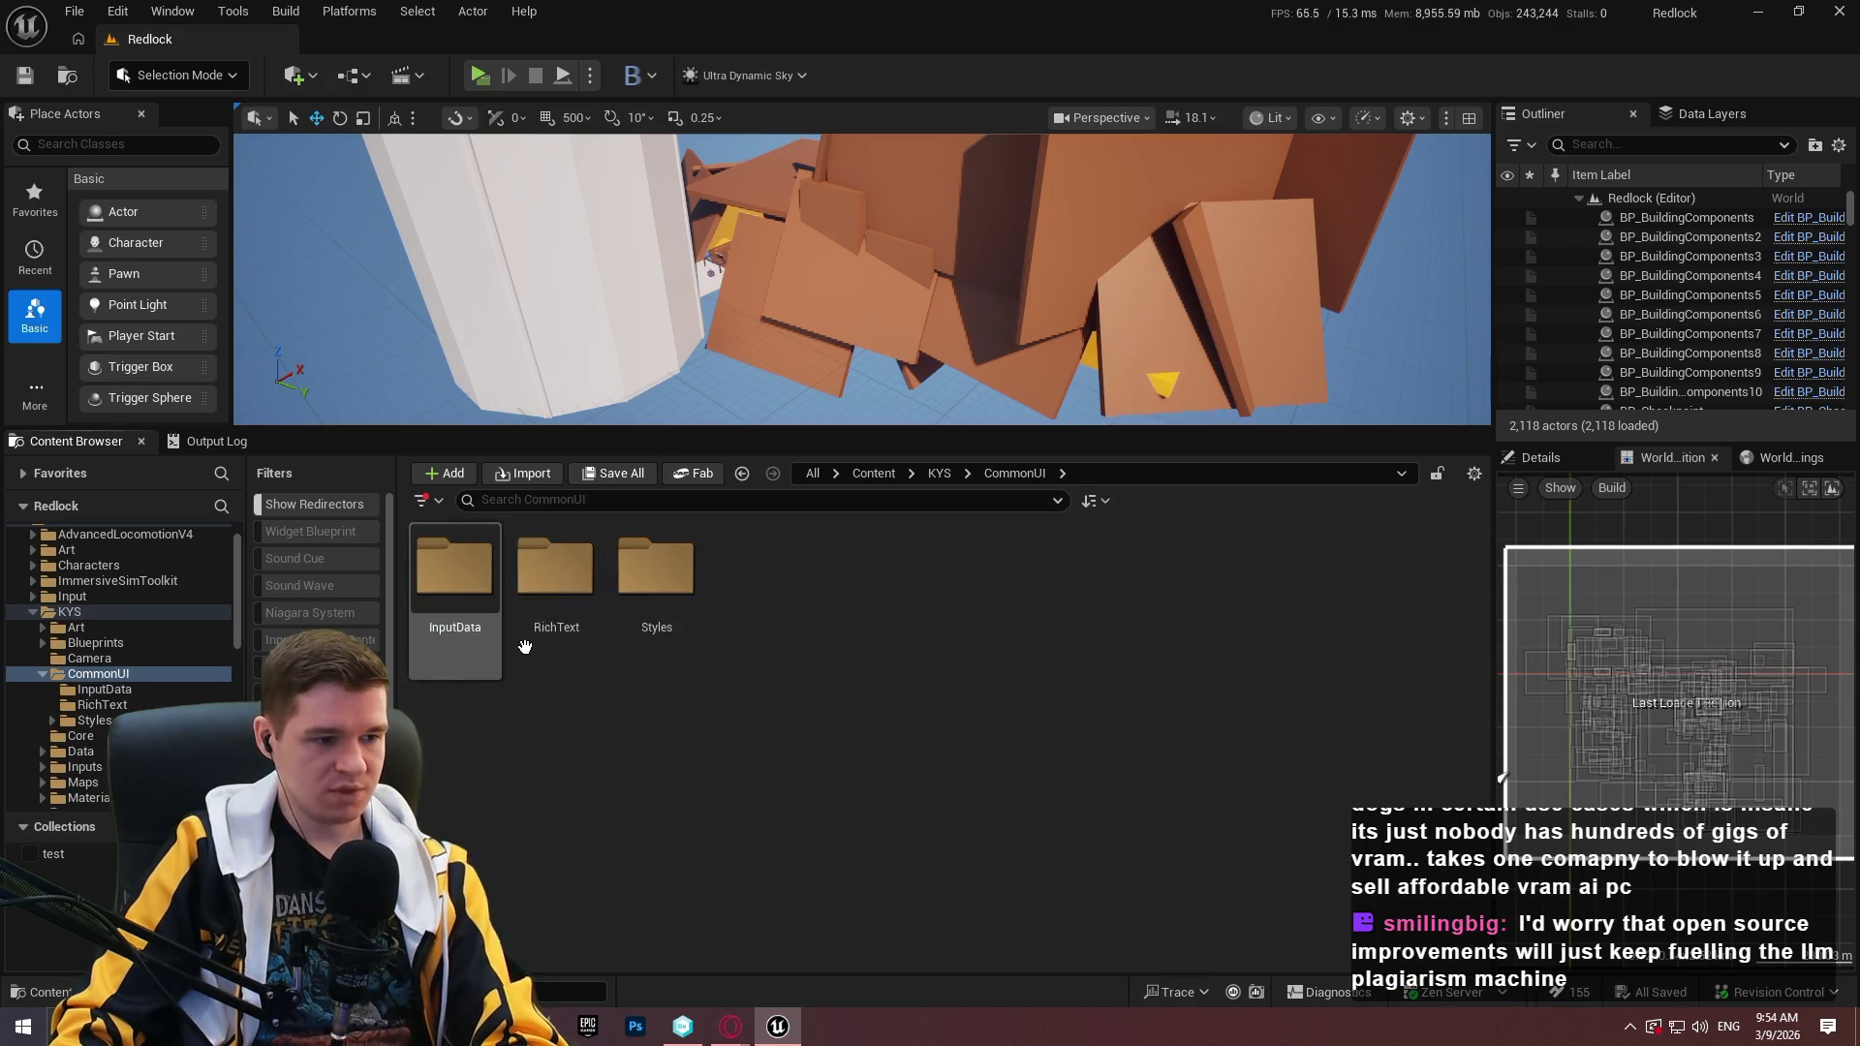
double_click(498, 608)
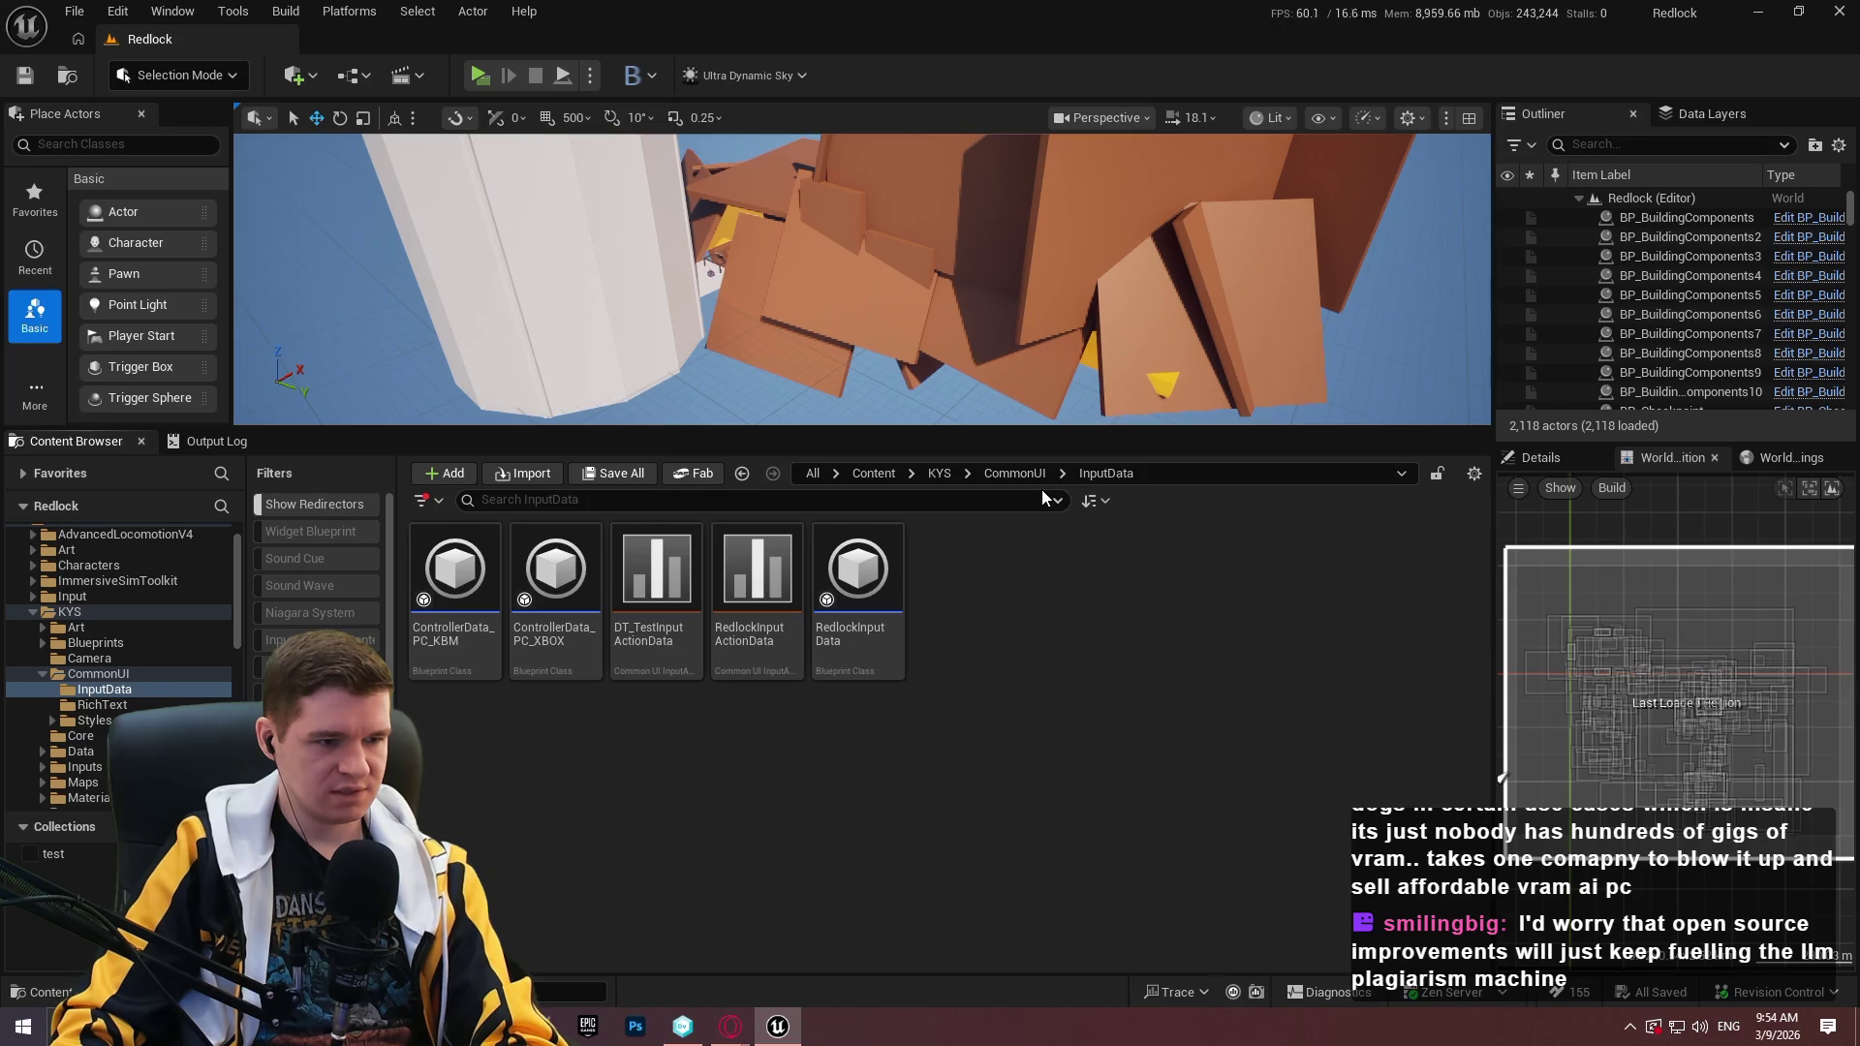
Inspect RedlockInputData defaults and the RedlockInputActionData table, noting the Select and Back rows.
double_click(840, 667)
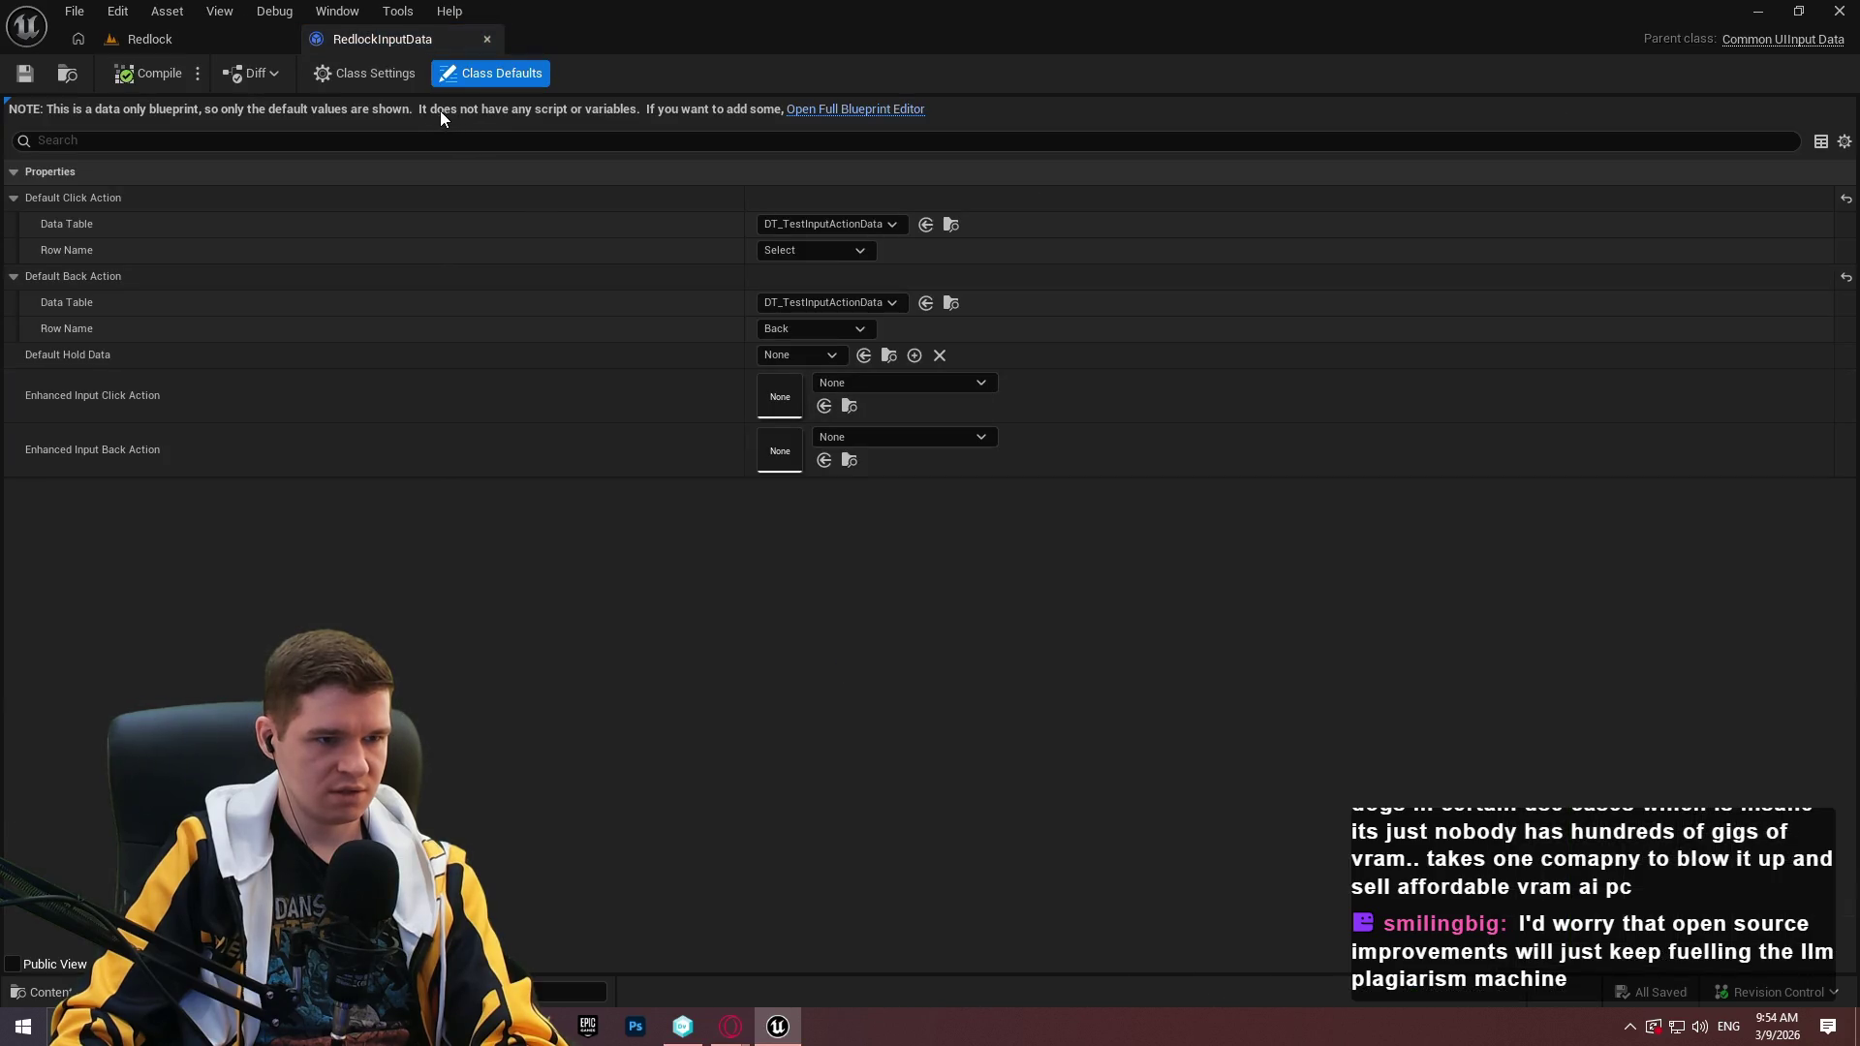
click(194, 44)
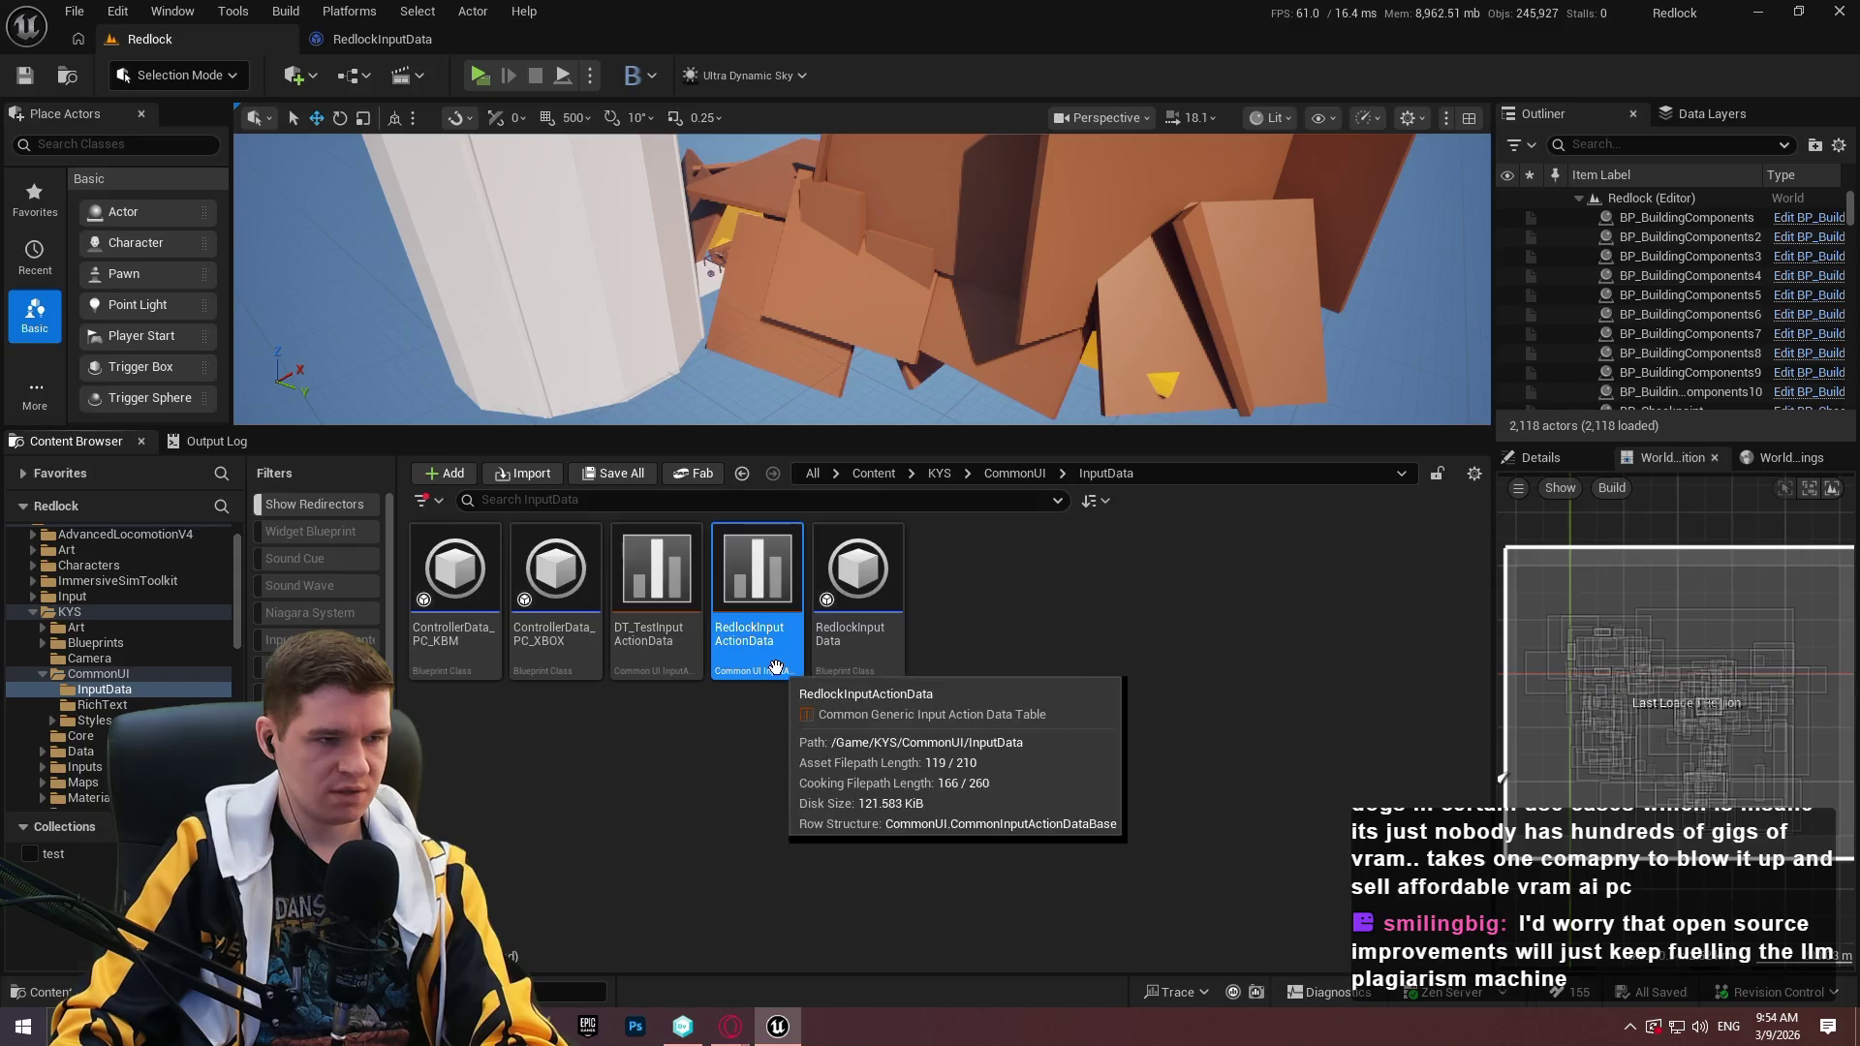
double_click(756, 581)
click(351, 48)
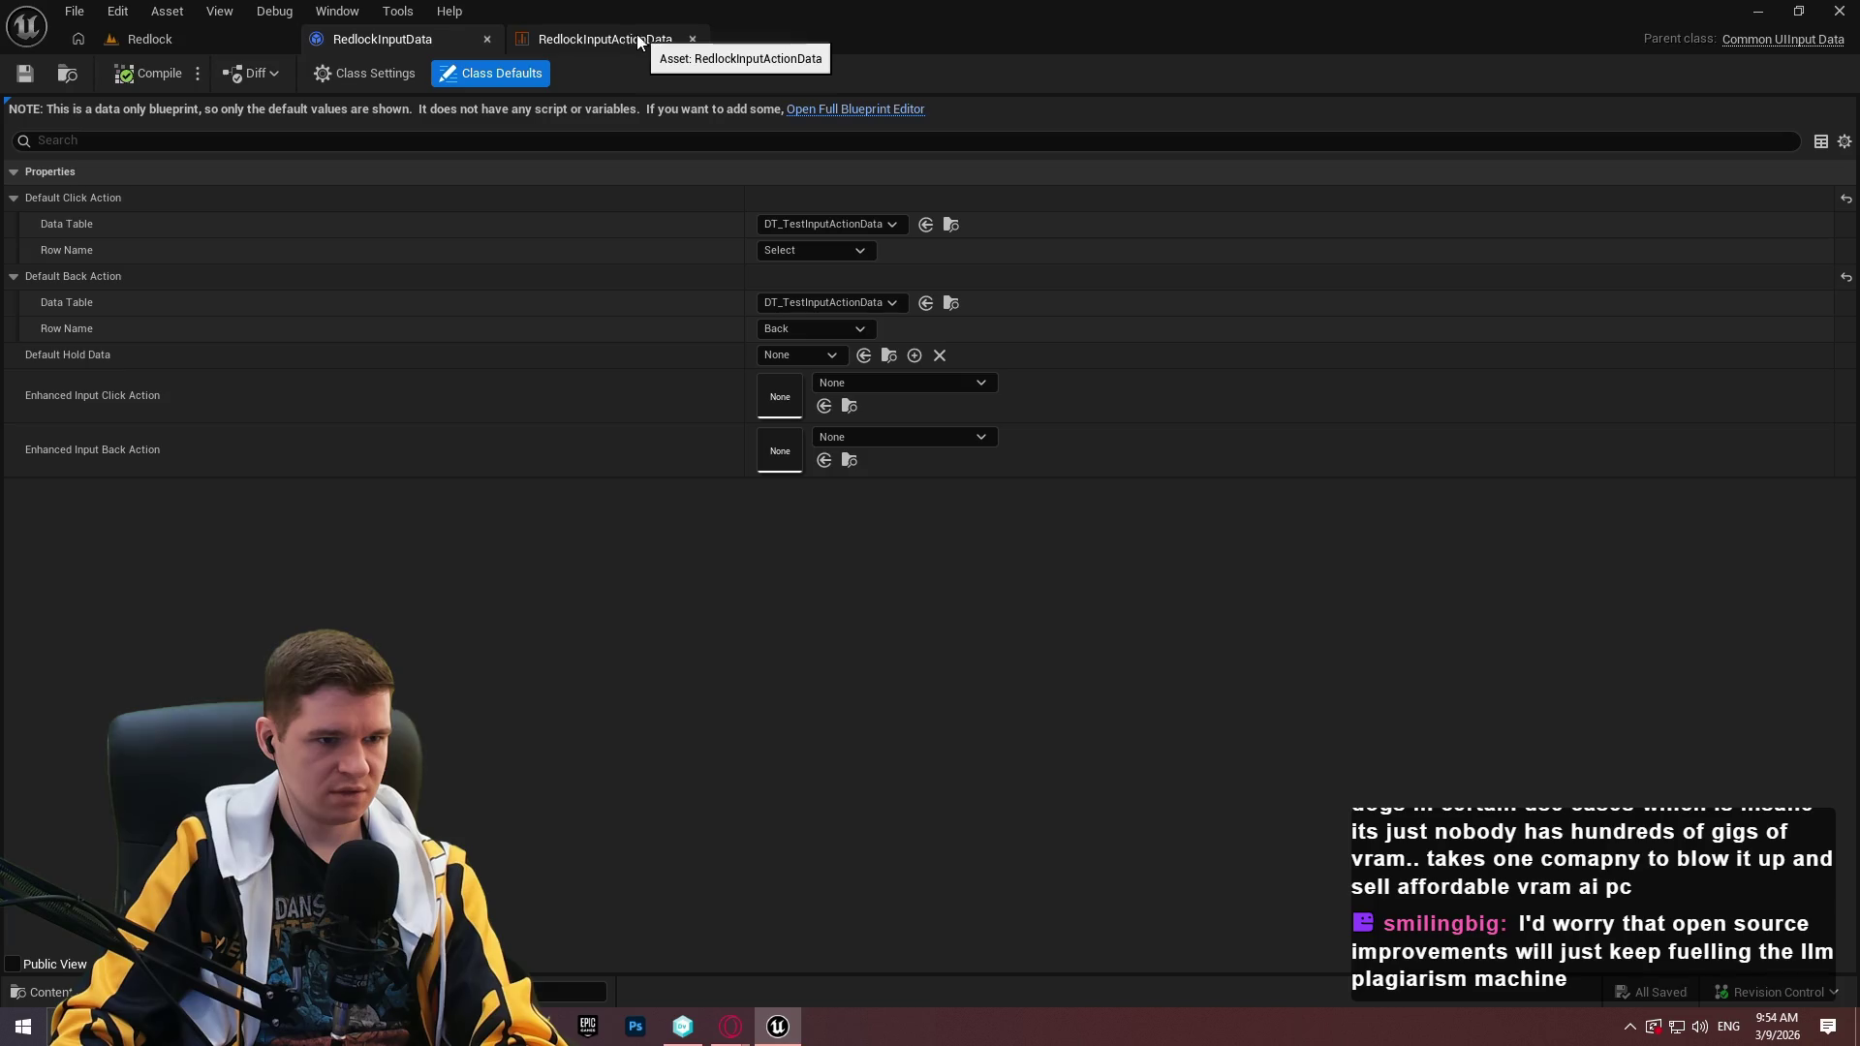
Close the RedlockInputData editor and cancel deleting RedlockInputData on its own.
click(486, 40)
click(254, 39)
click(876, 630)
key(Delete)
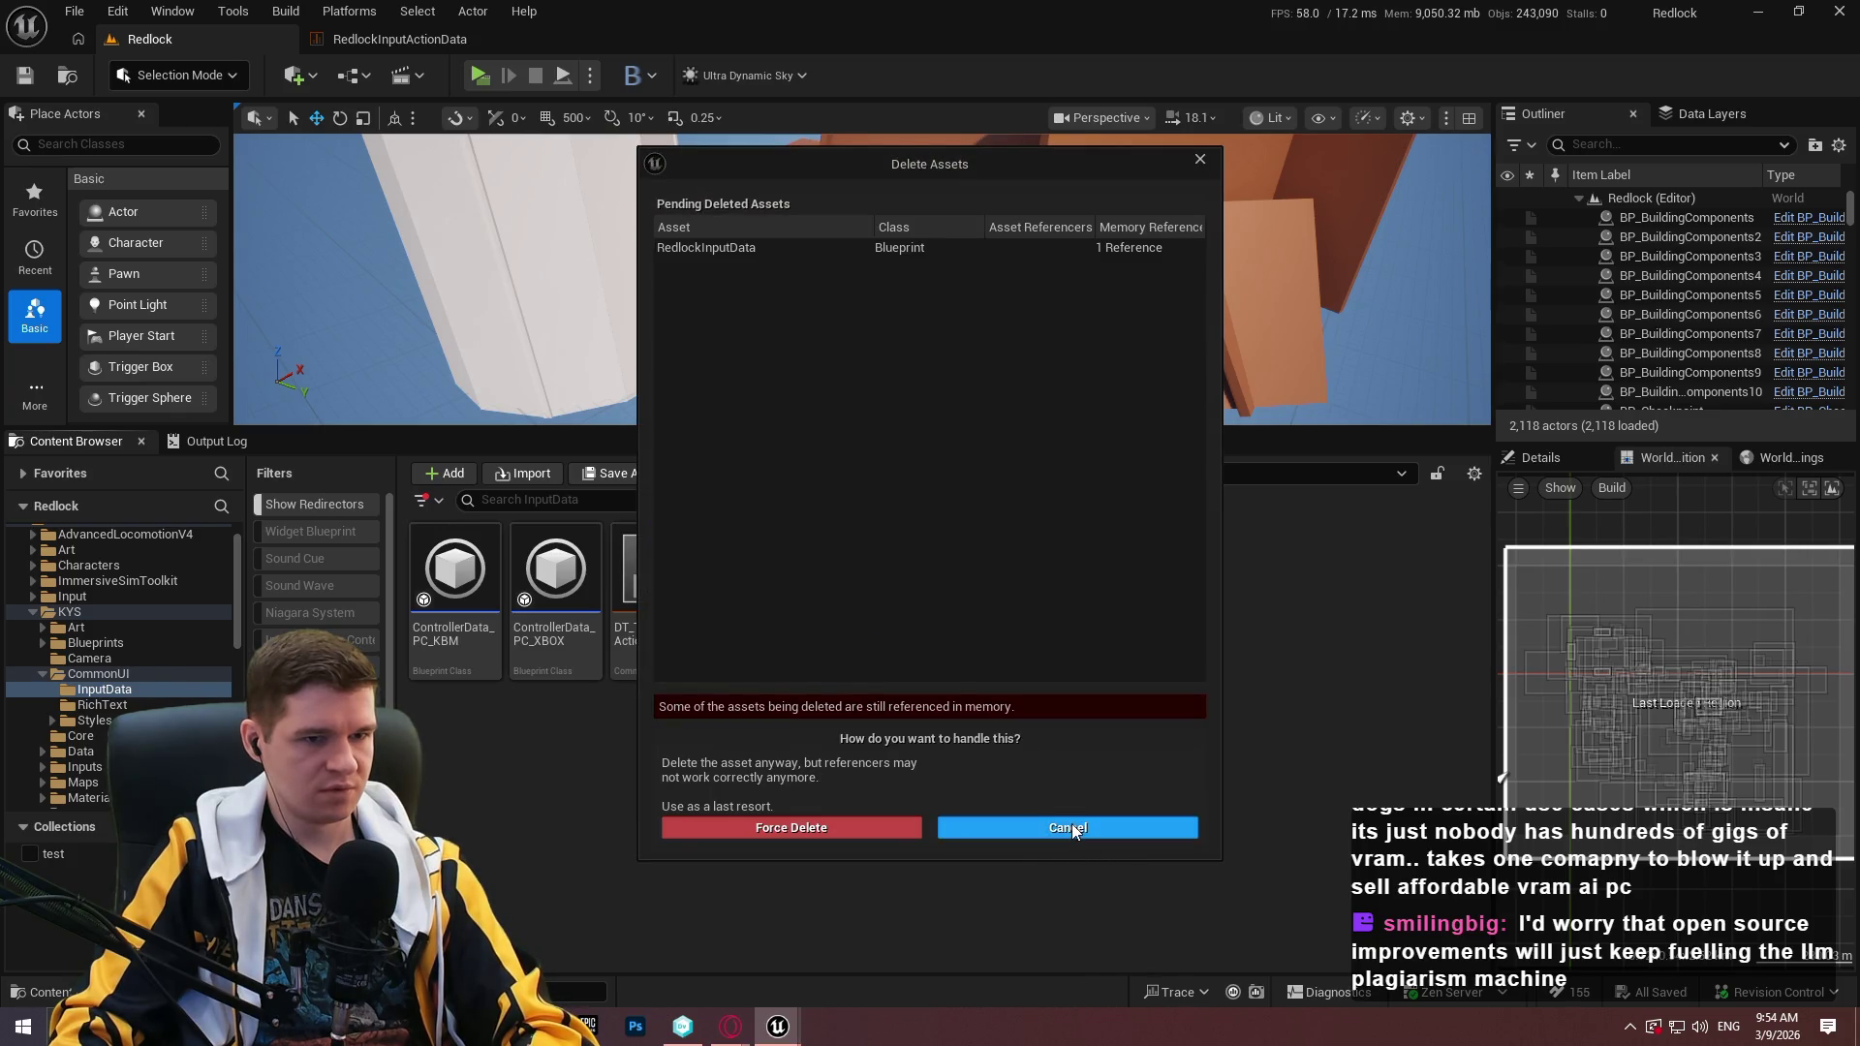
click(1072, 824)
Force-delete ControllerData_PC_KBM, ControllerData_PC_XBOX, DT_TestInputActionData and RedlockInputData, which stays in use.
click(547, 620)
ctrl+click(468, 642)
ctrl+click(656, 635)
ctrl+click(877, 644)
key(Delete)
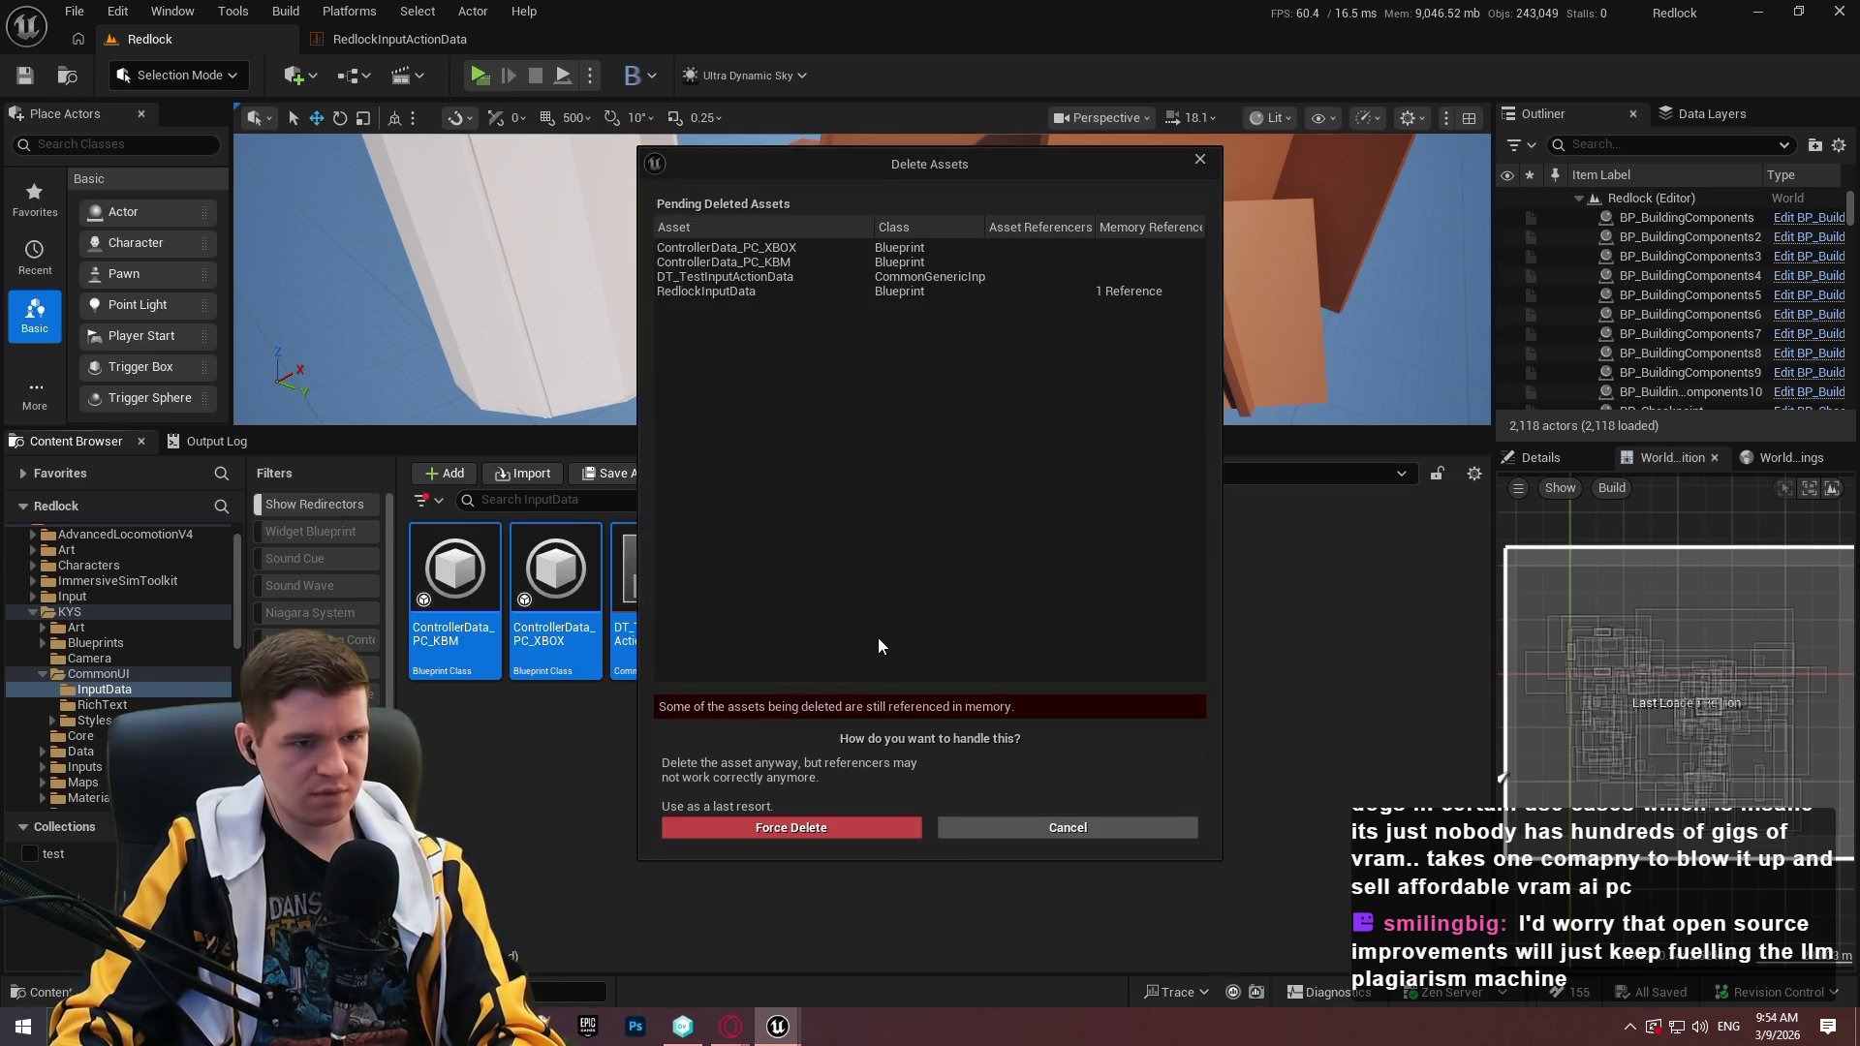
click(828, 825)
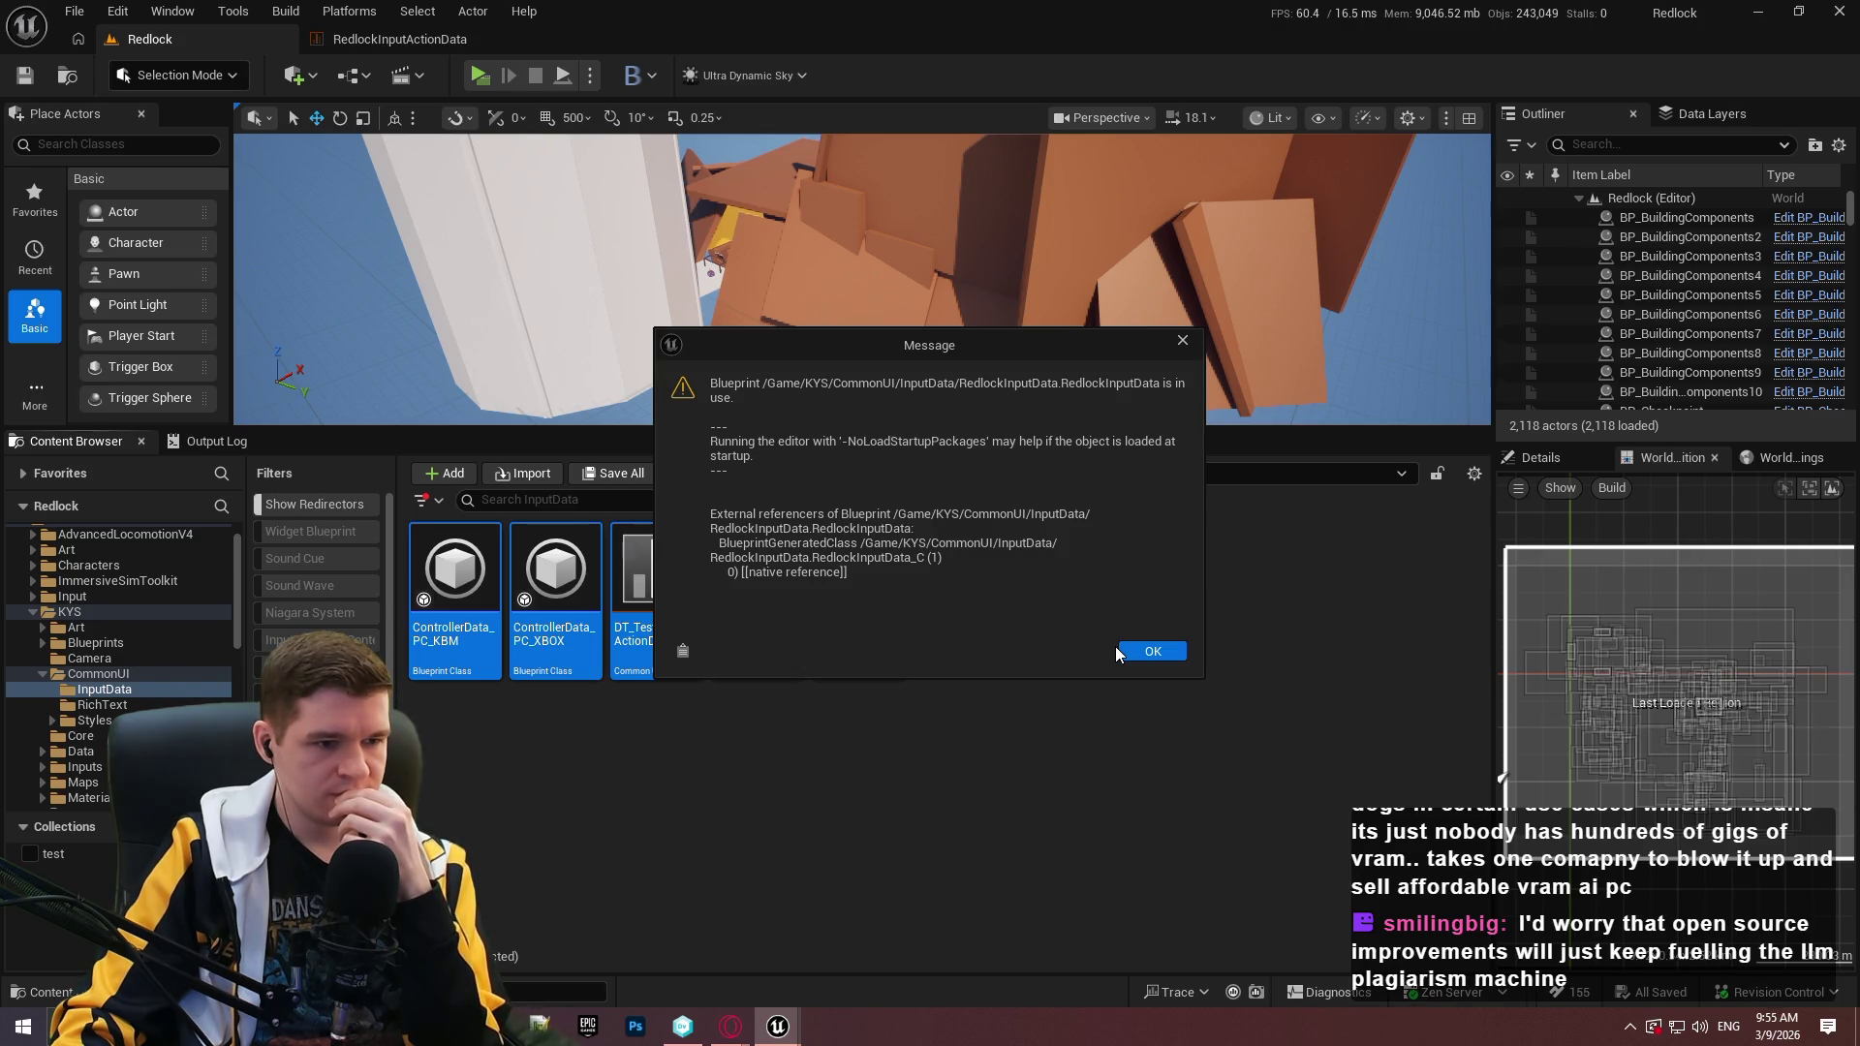
click(1126, 656)
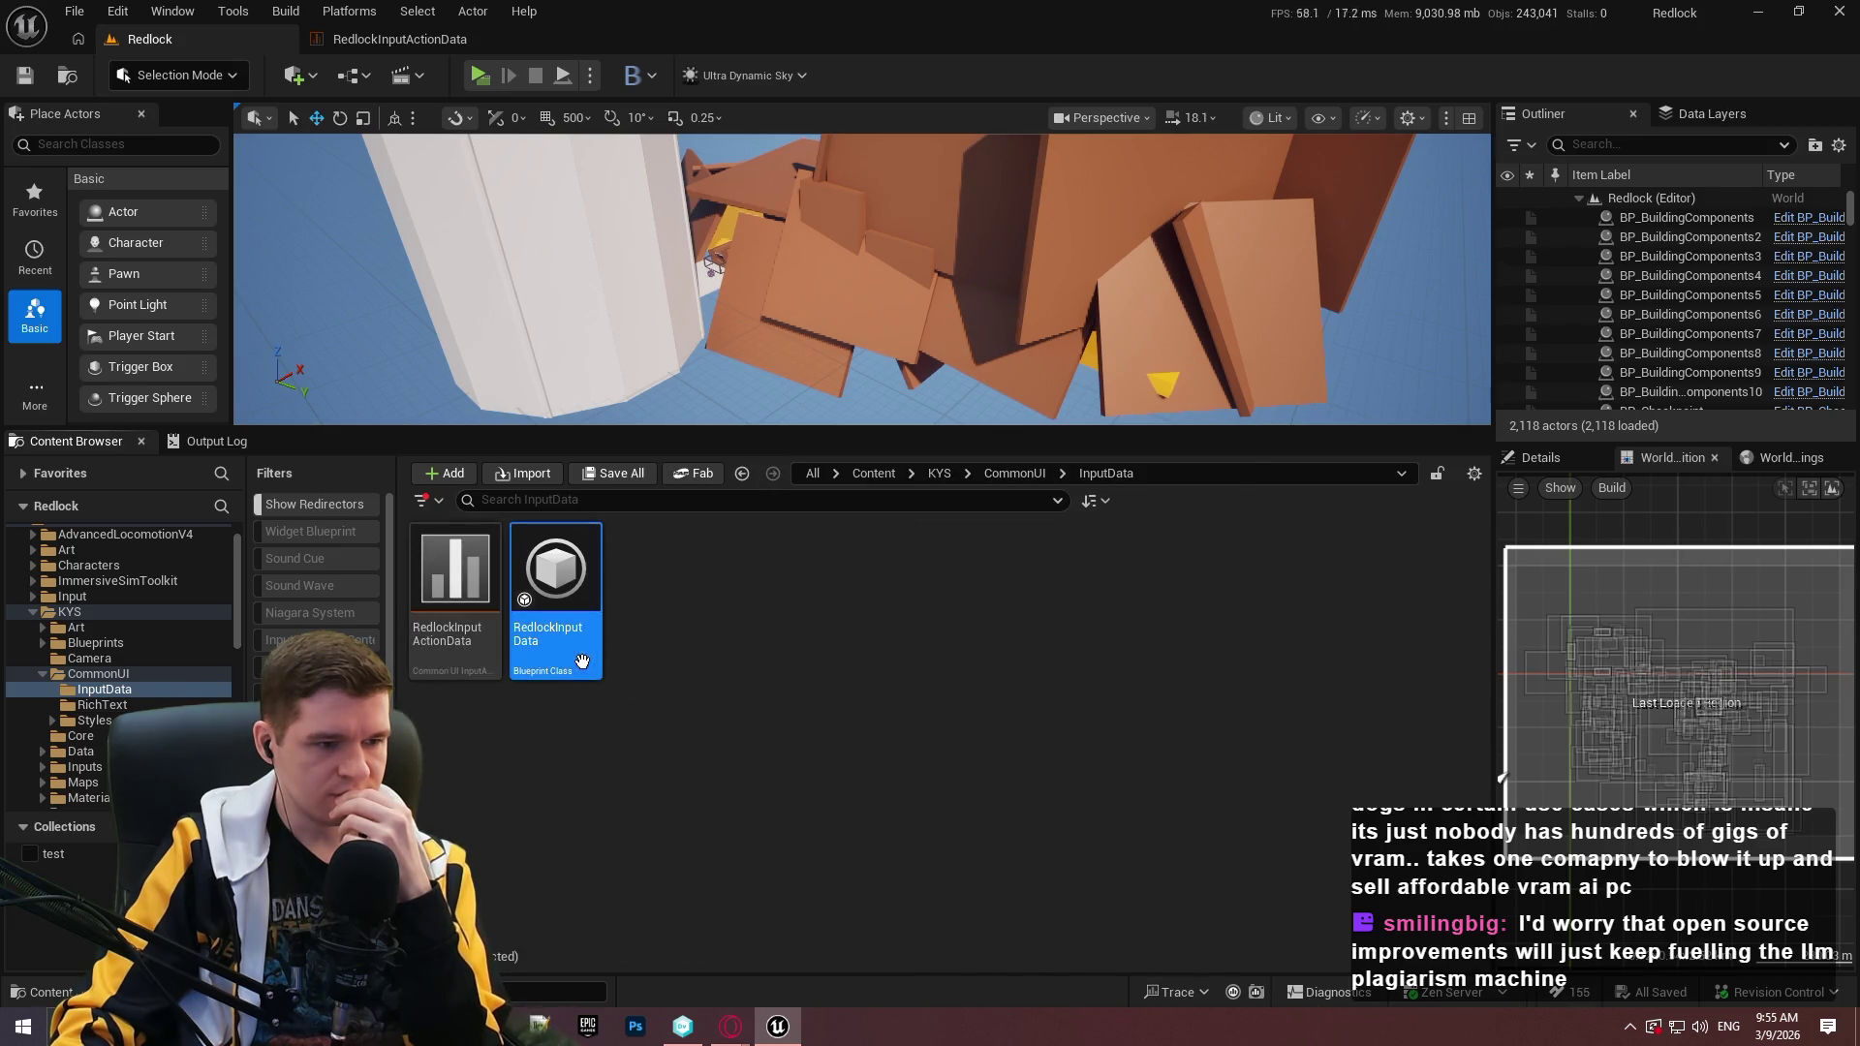
Reopen RedlockInputData past the invalid-class warning, then close its empty editor.
double_click(582, 662)
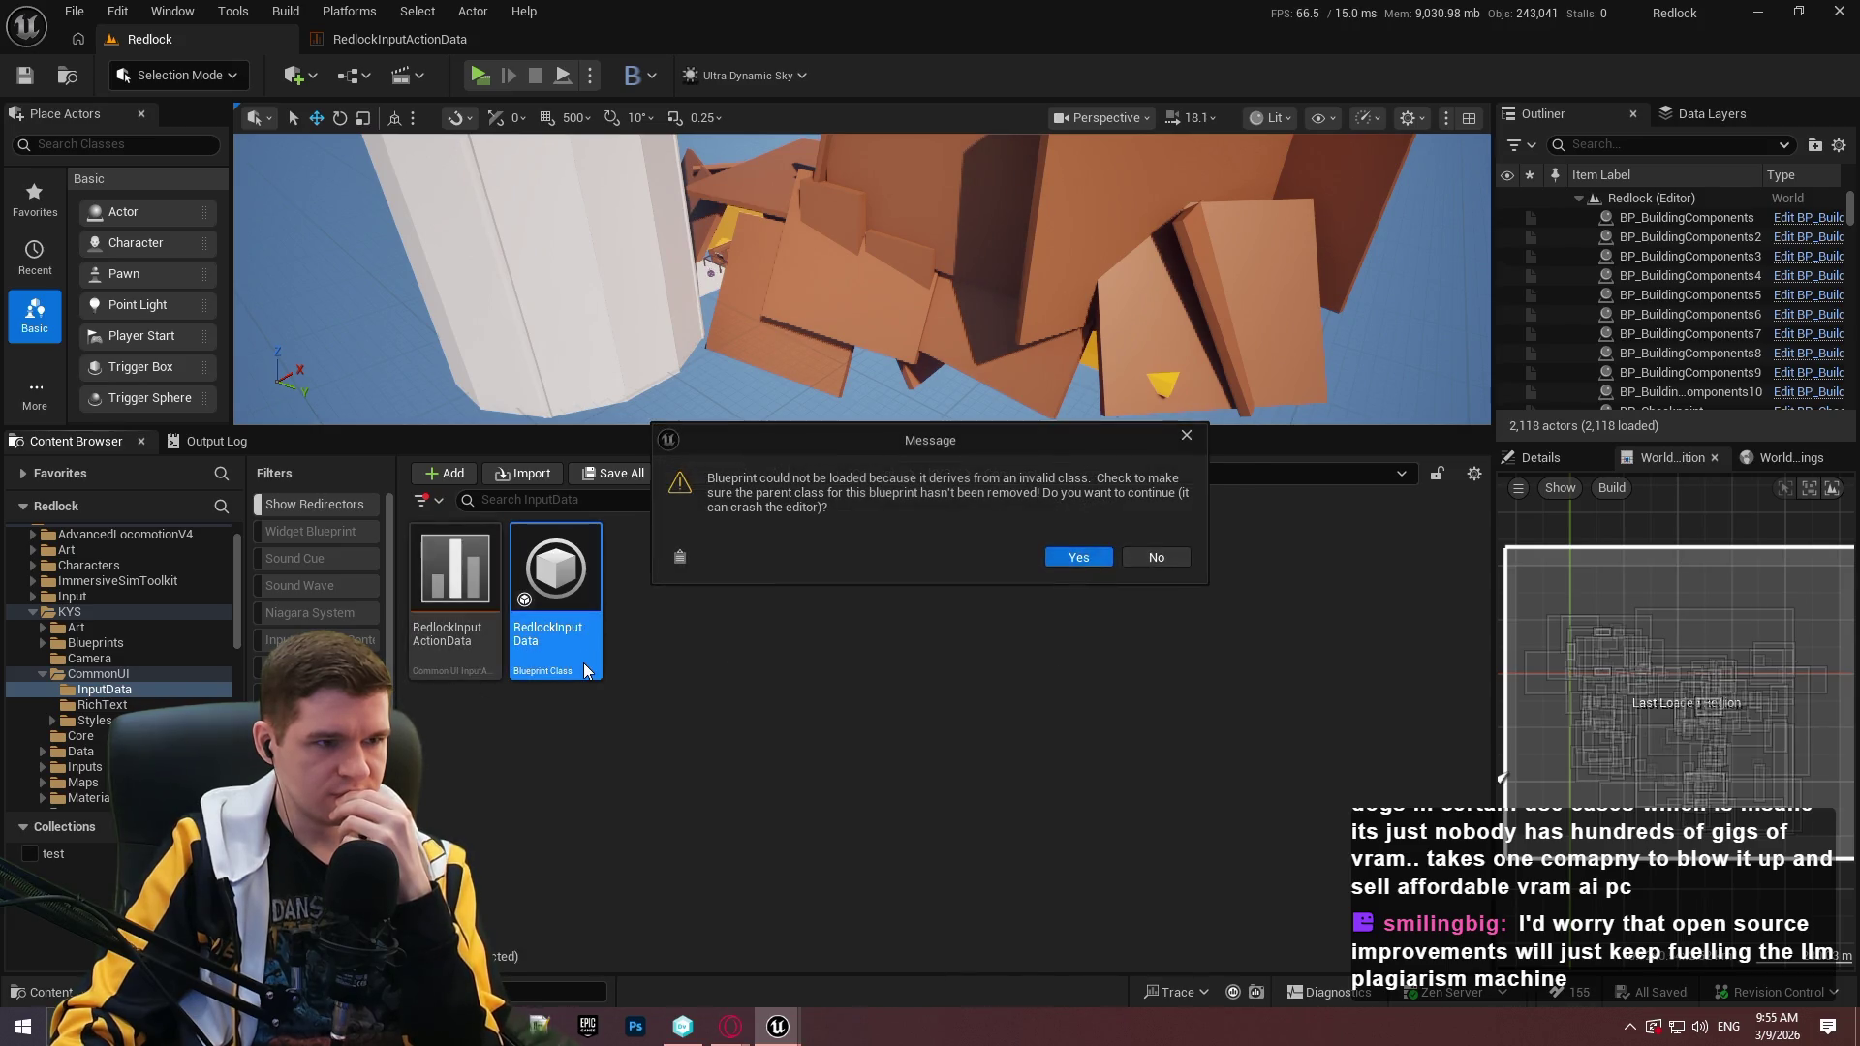
click(1072, 556)
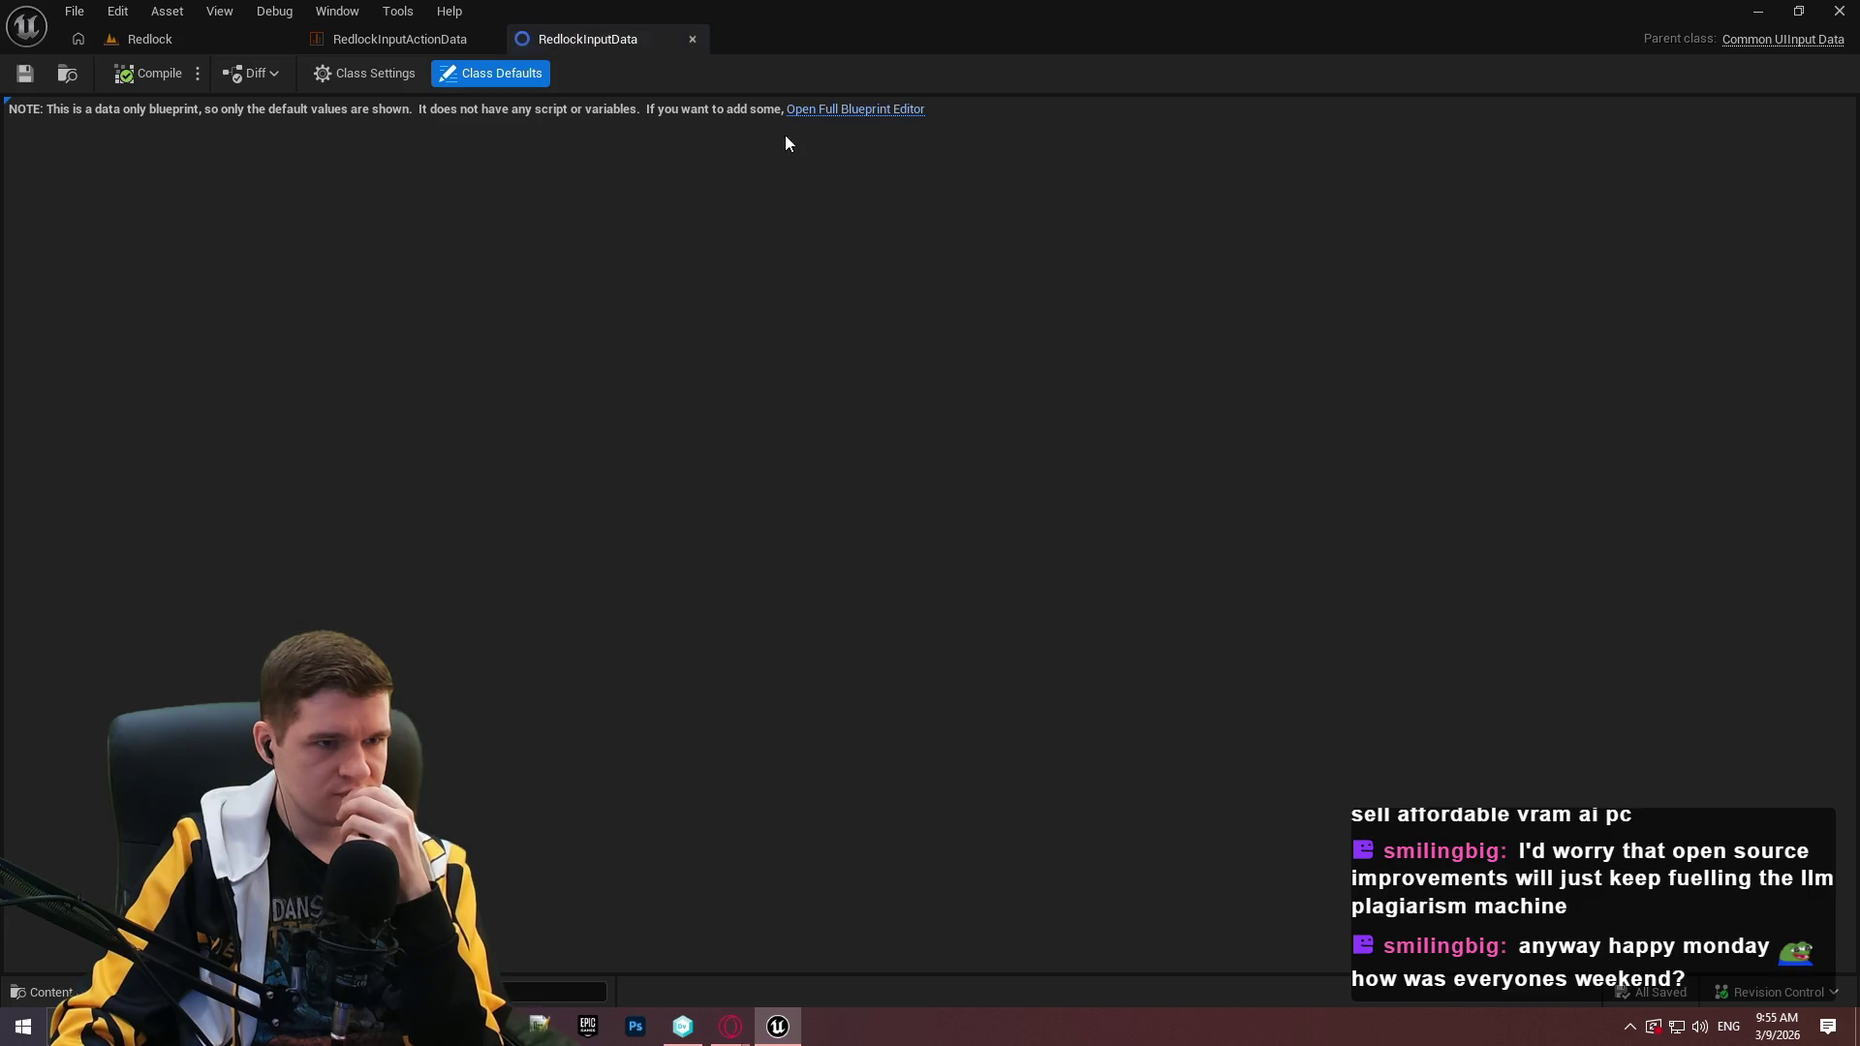
click(693, 39)
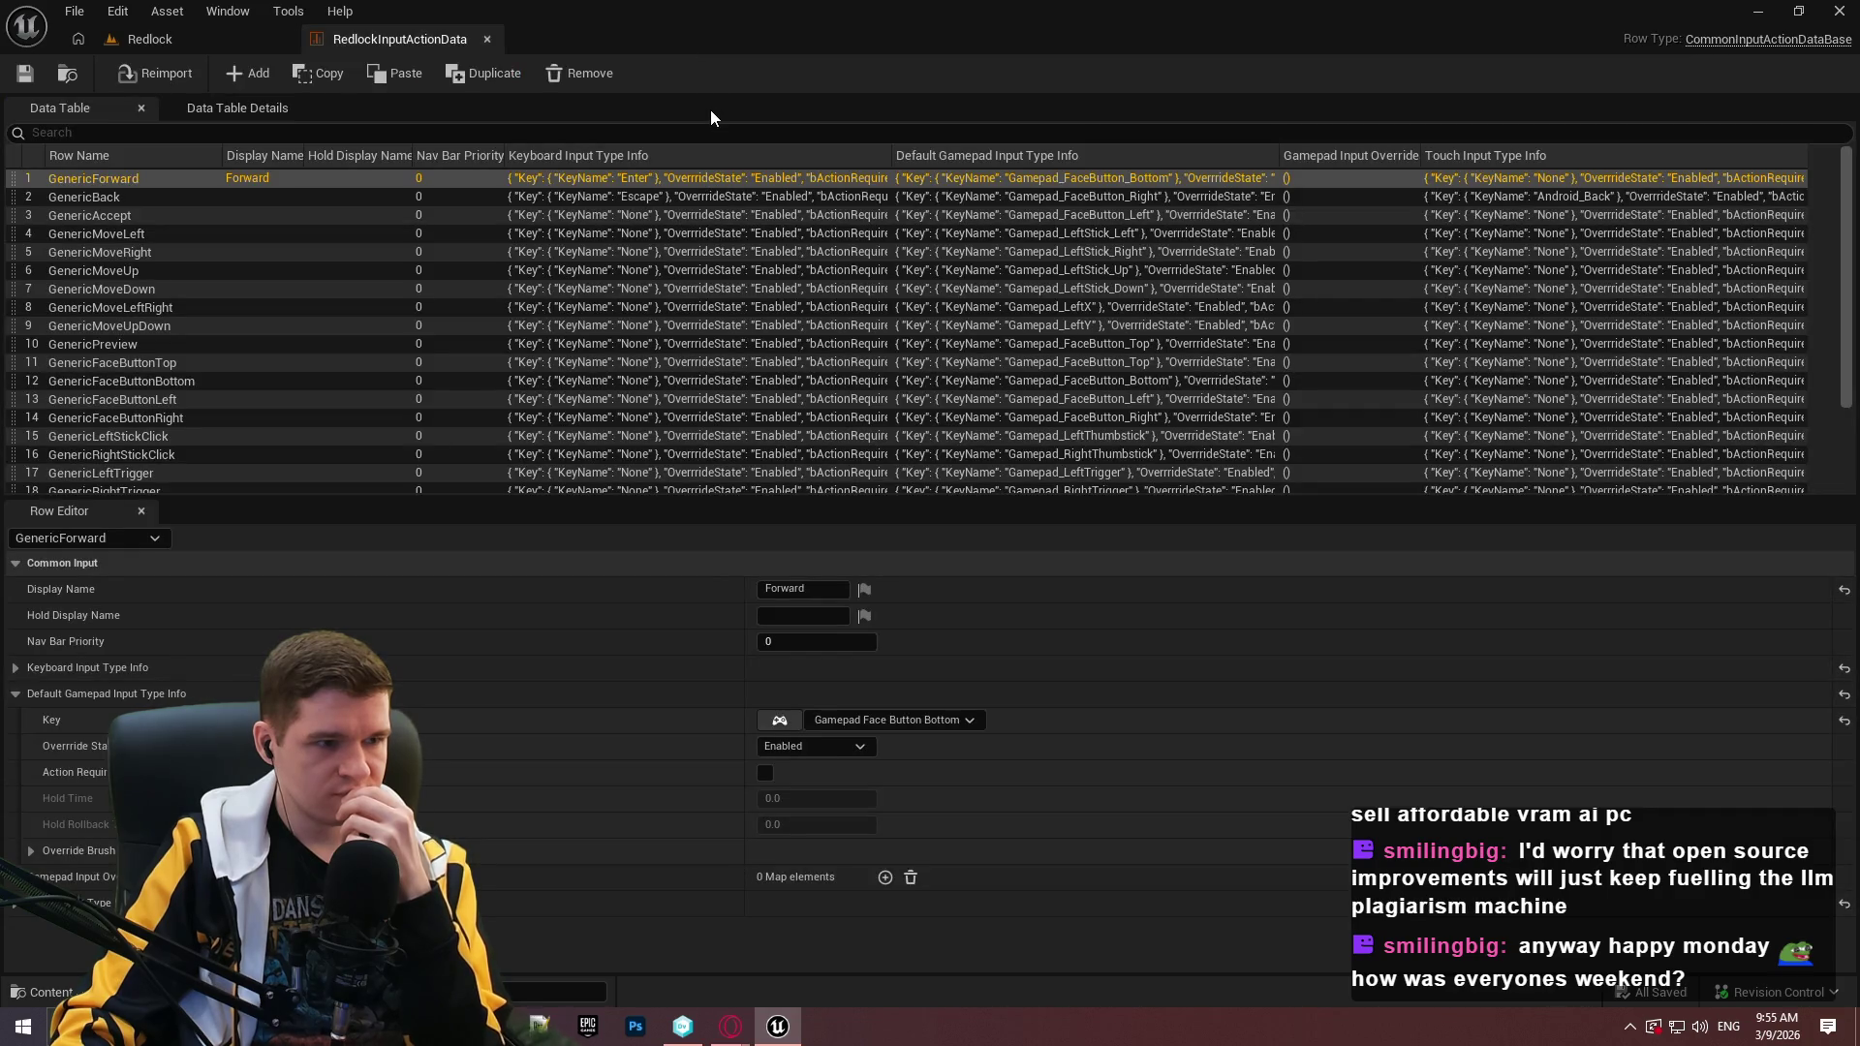
click(151, 39)
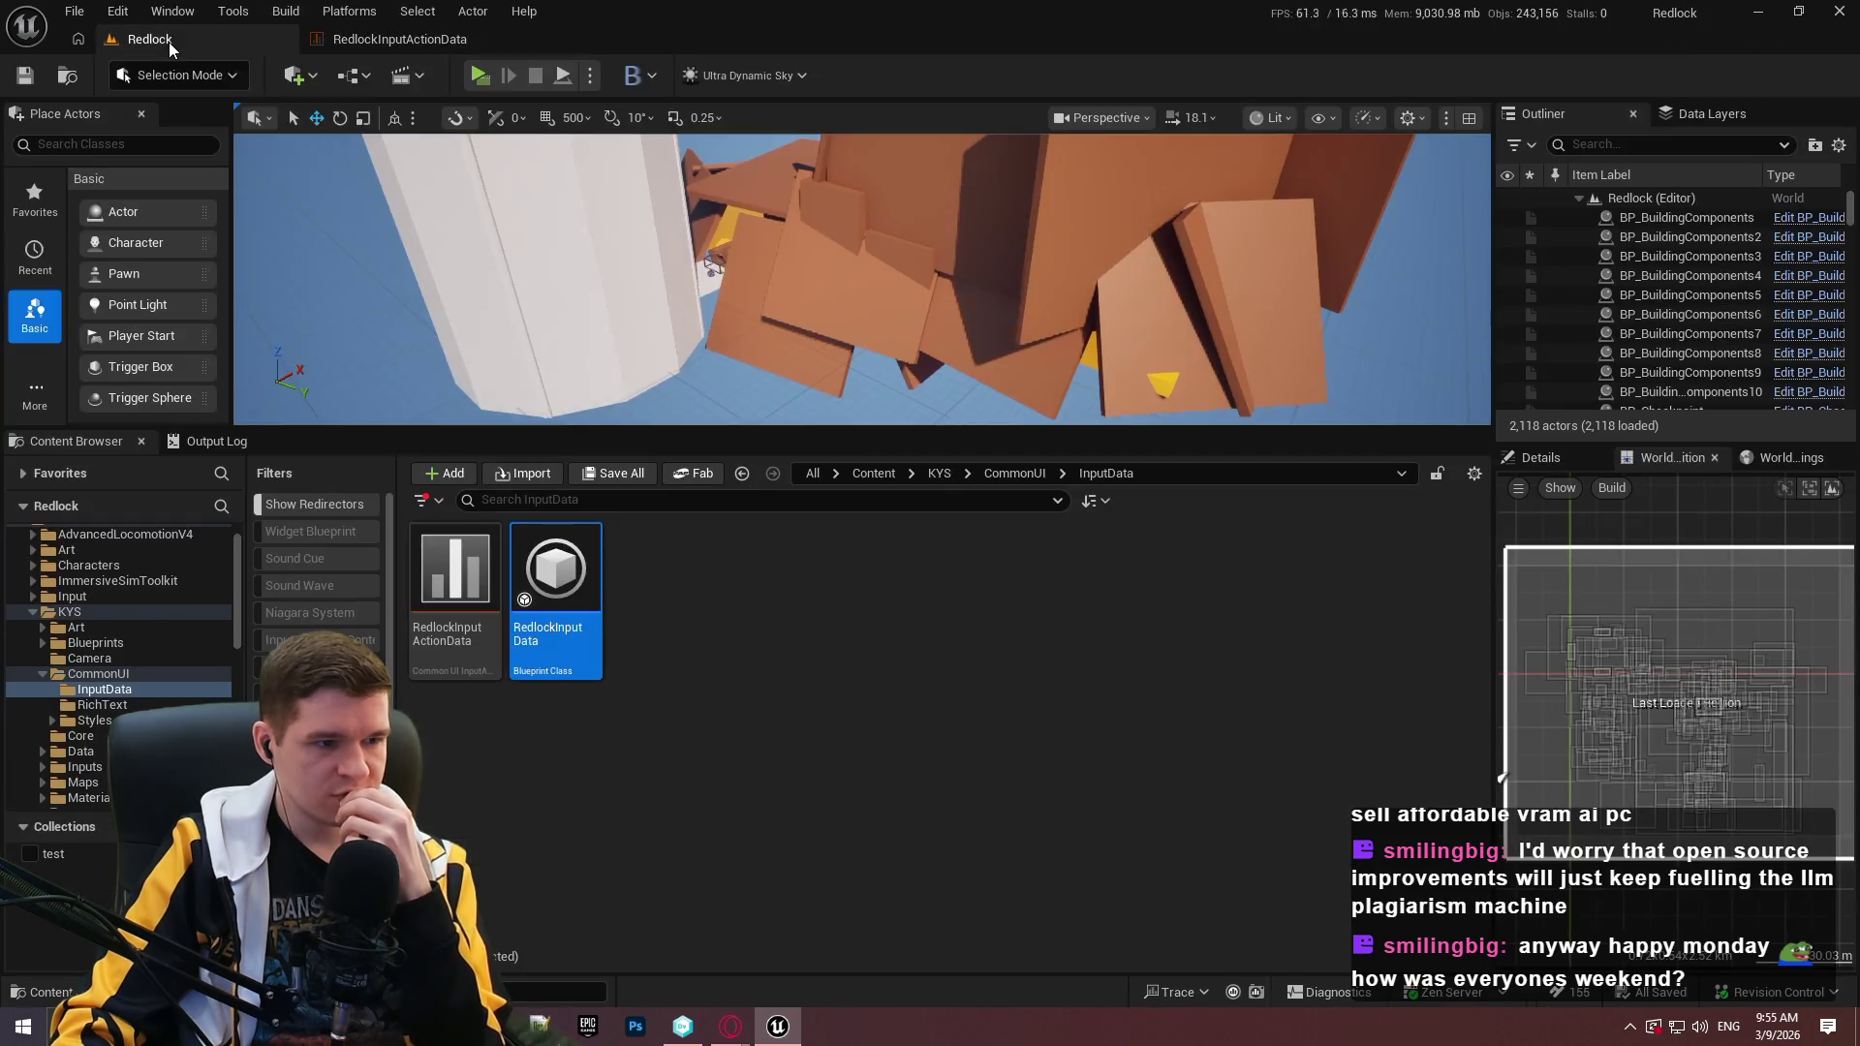
click(643, 730)
Refresh revision control status for the InputData folder and the RedlockInputData asset.
mouse_move(555, 647)
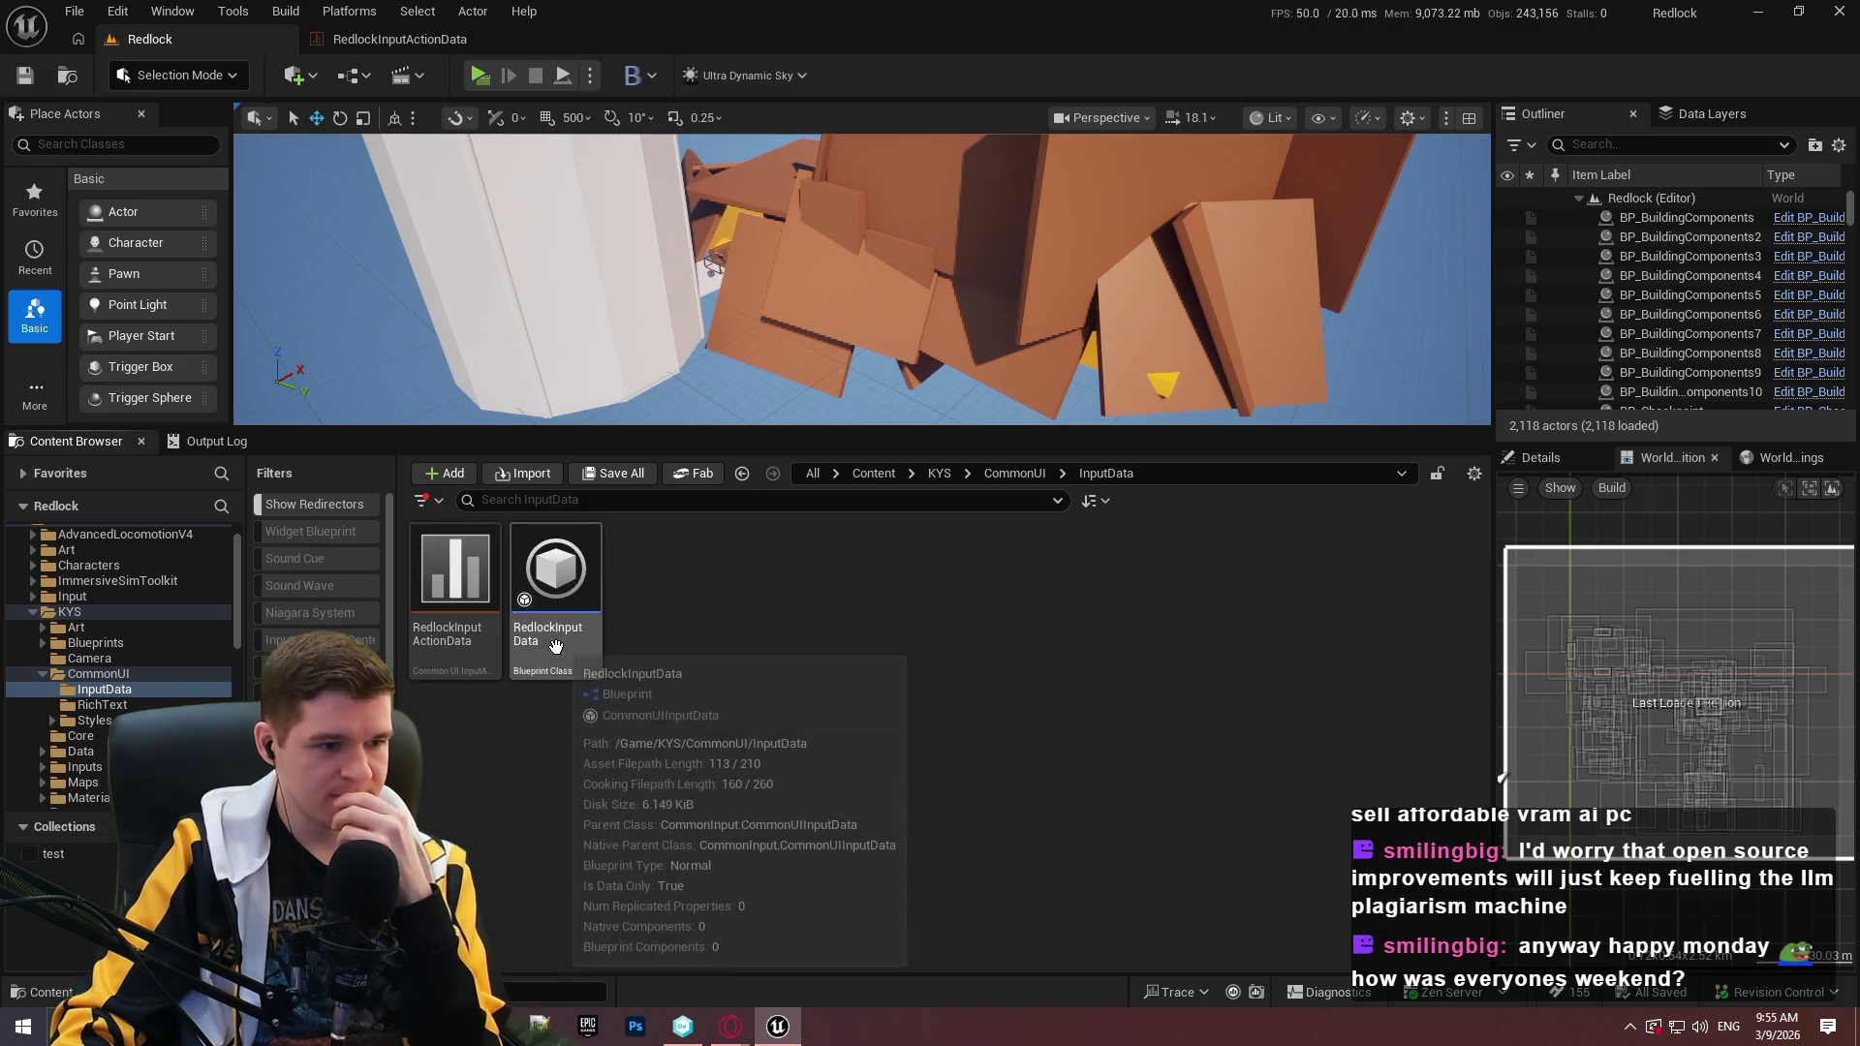
click(74, 690)
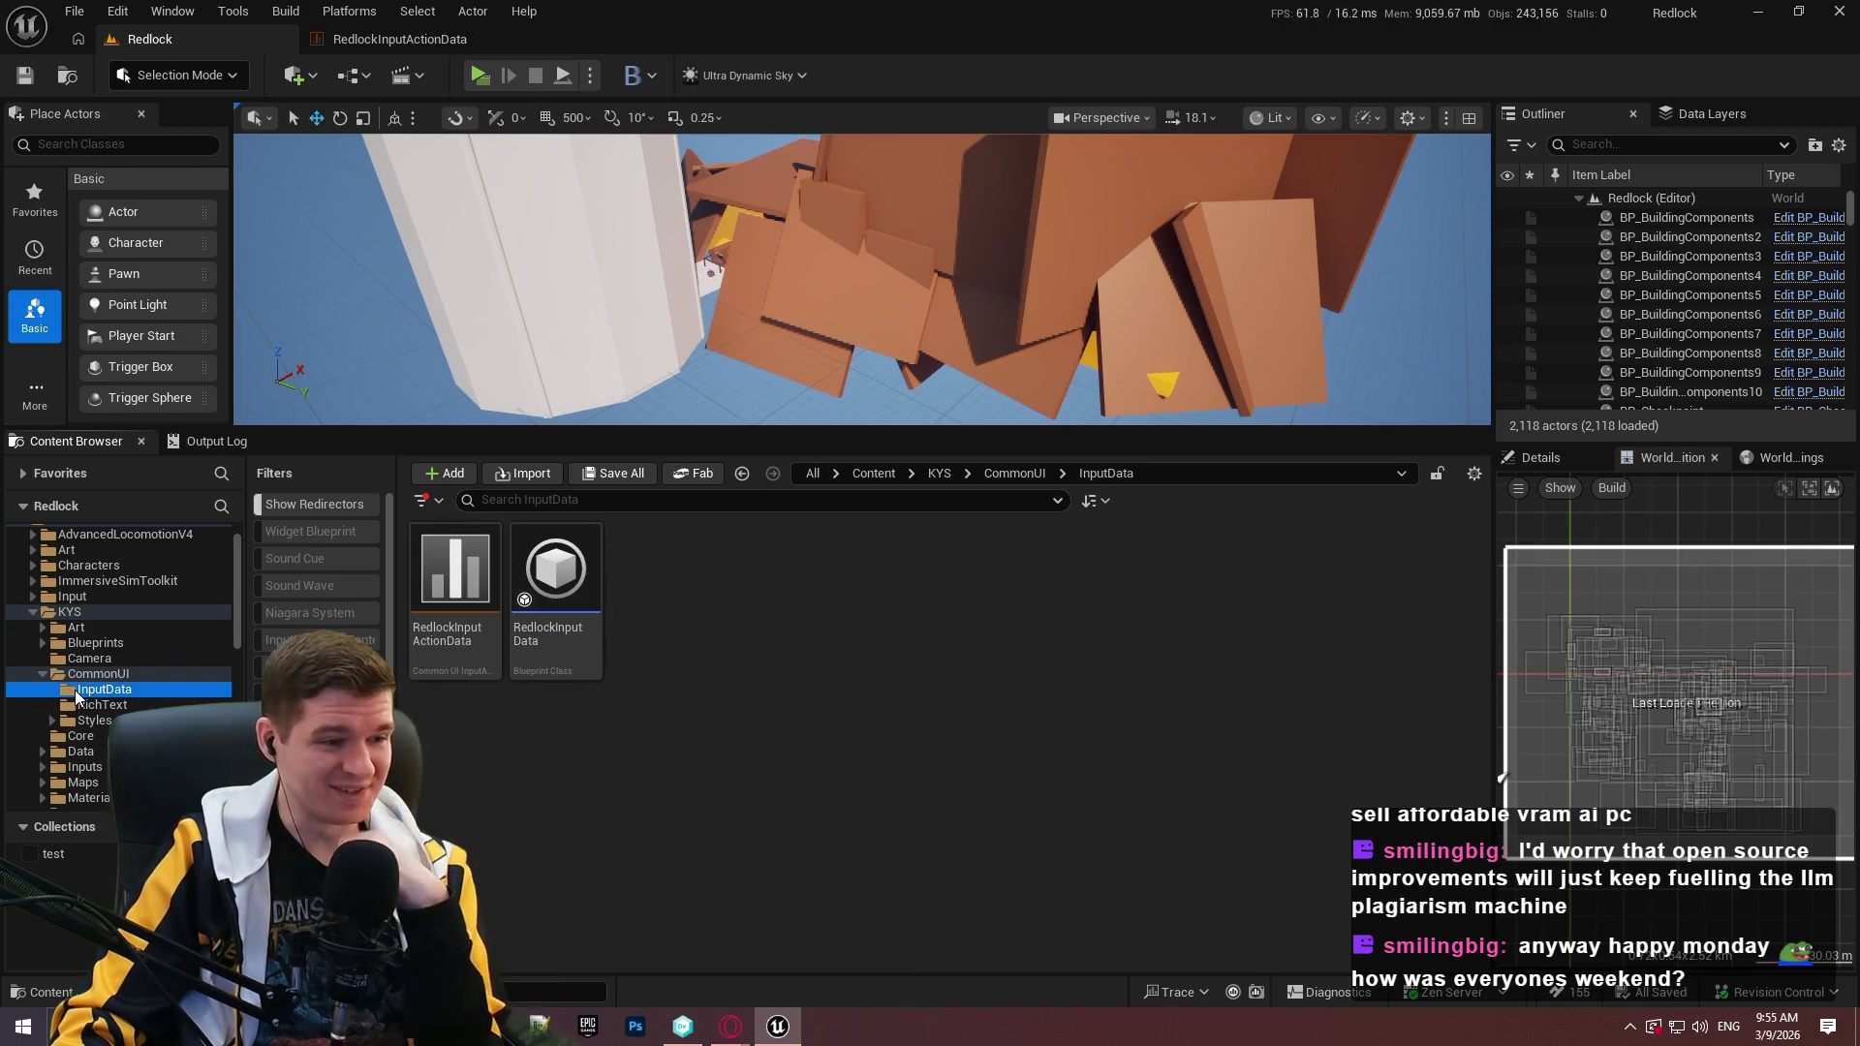
right_click(73, 690)
mouse_move(222, 629)
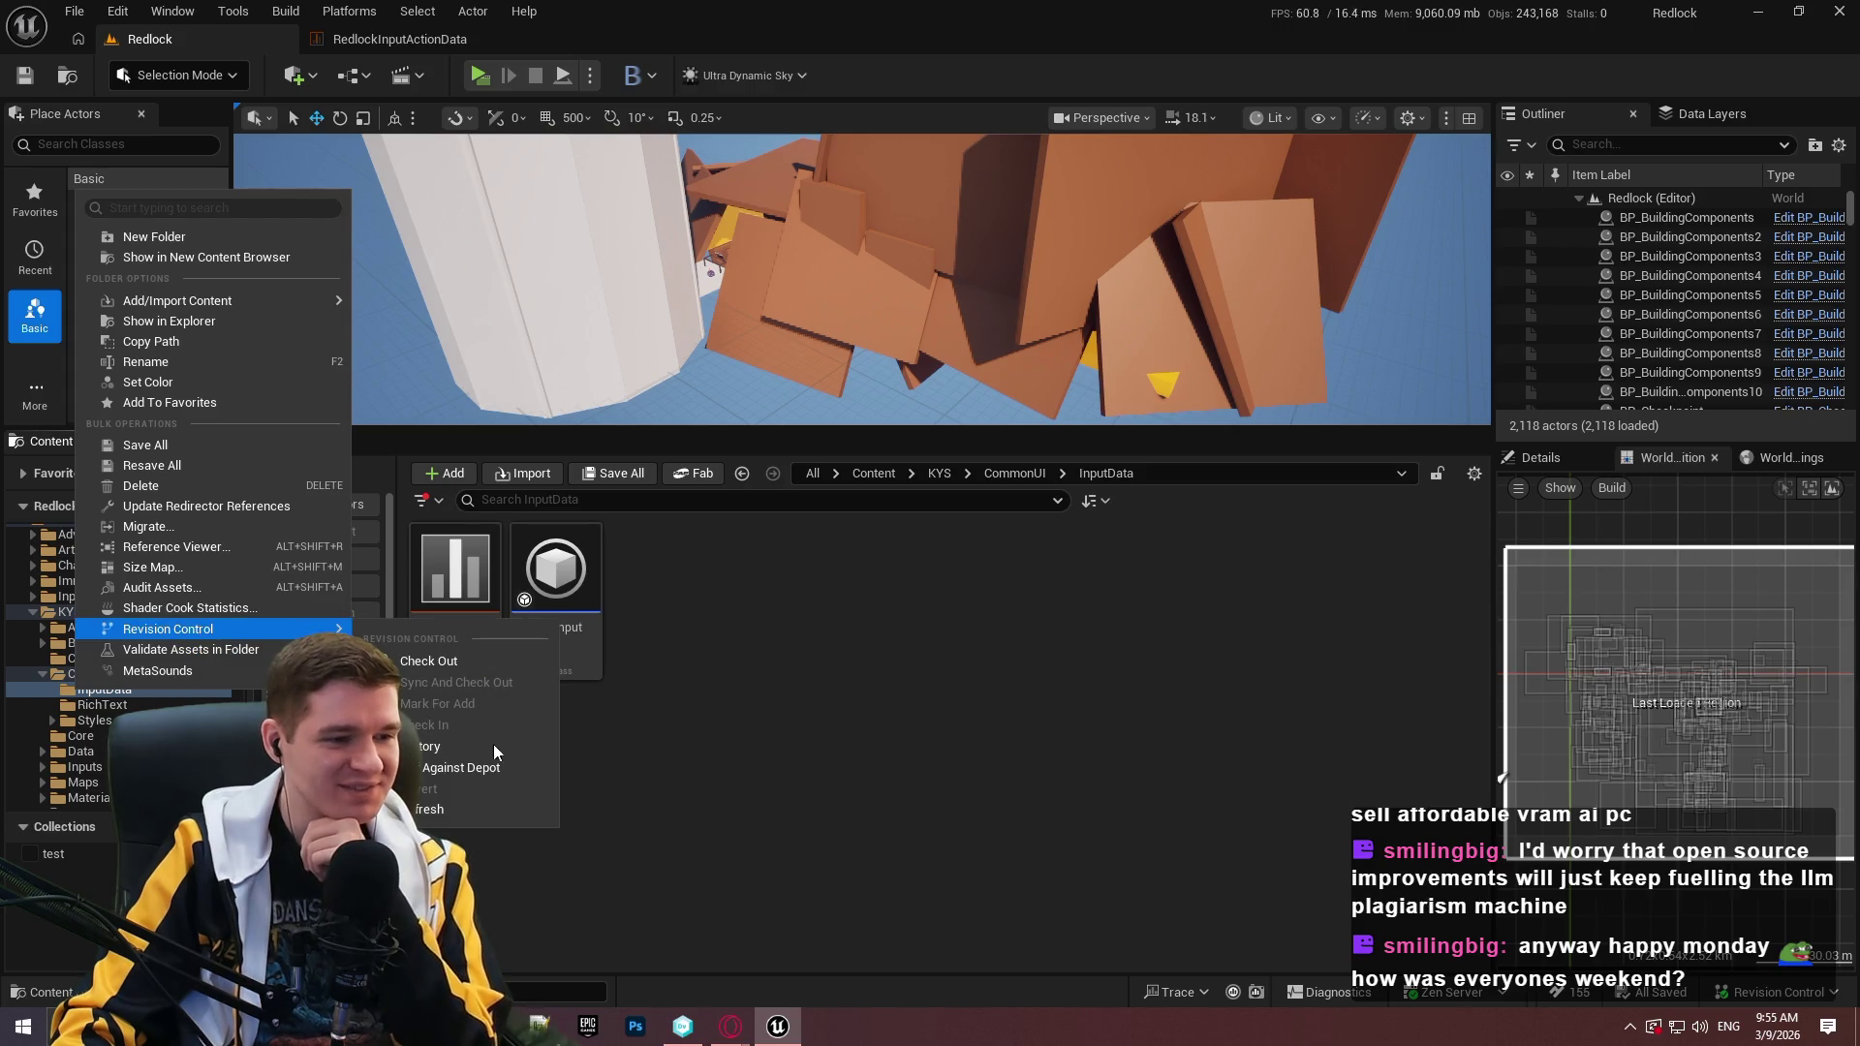
click(474, 810)
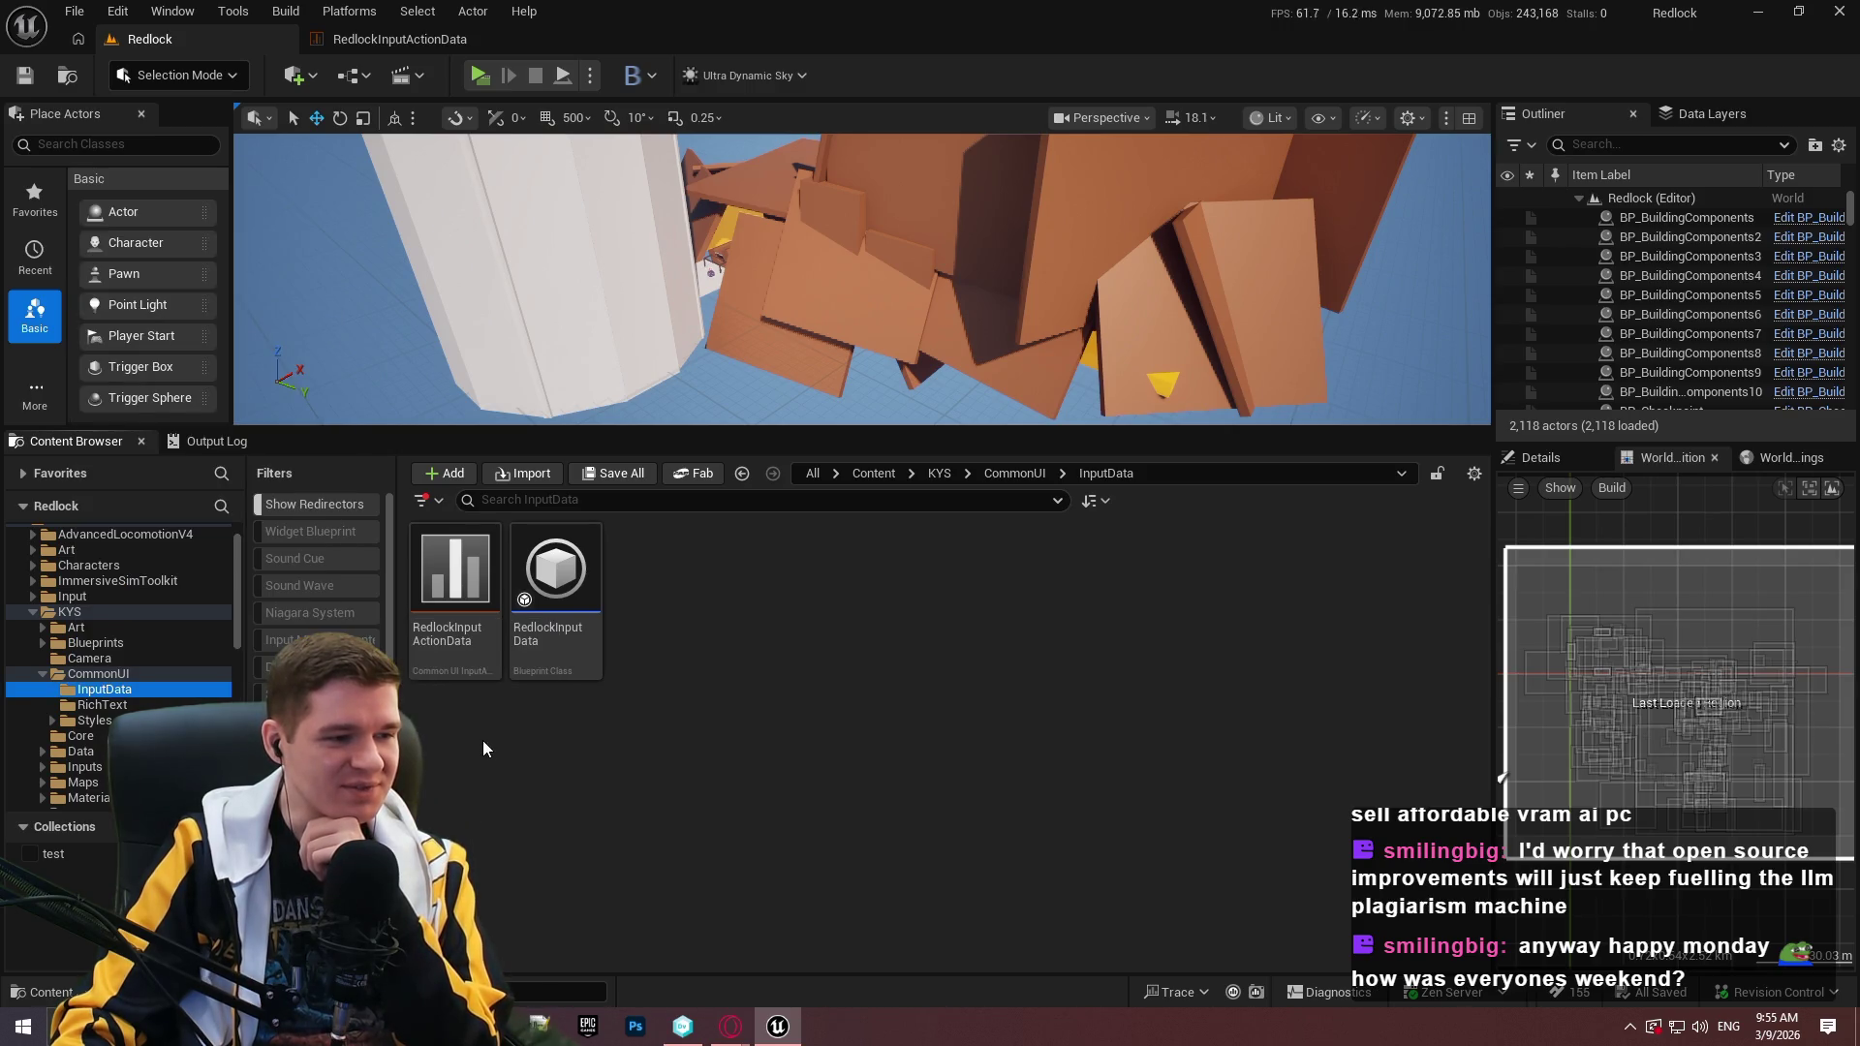
right_click(562, 637)
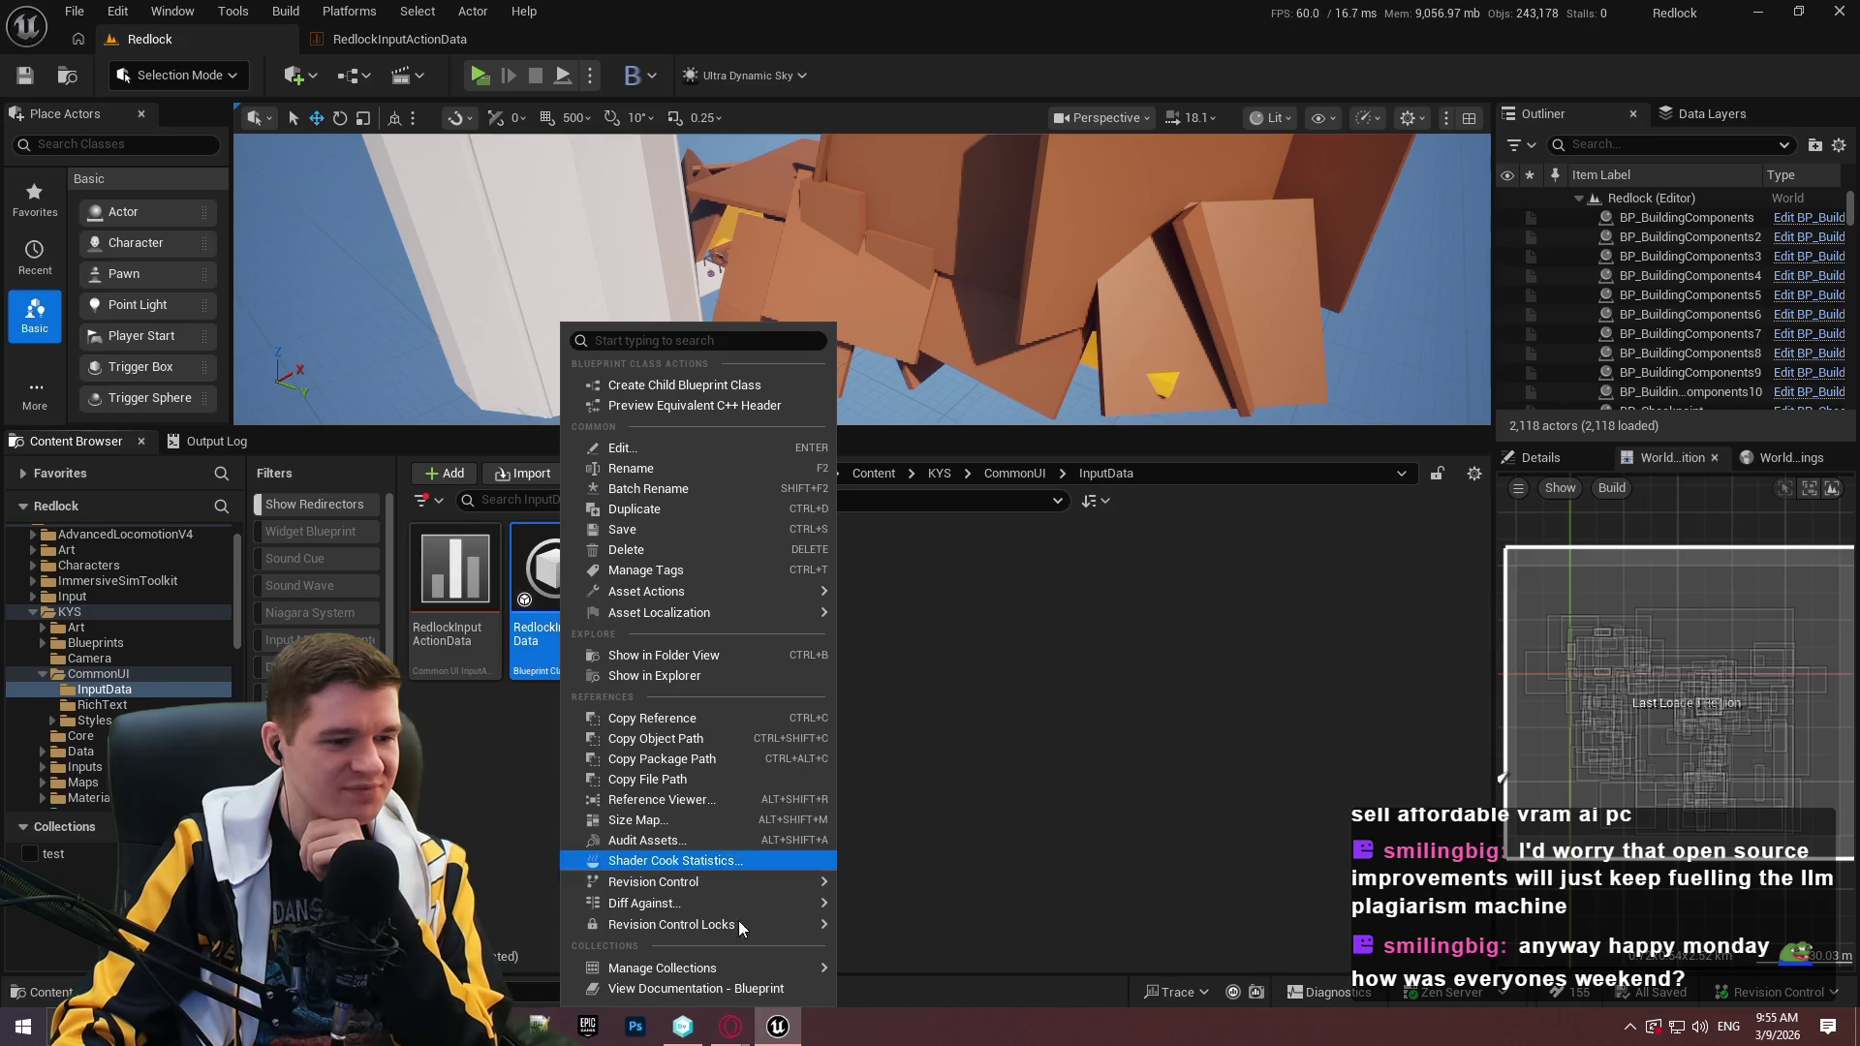
mouse_move(740, 884)
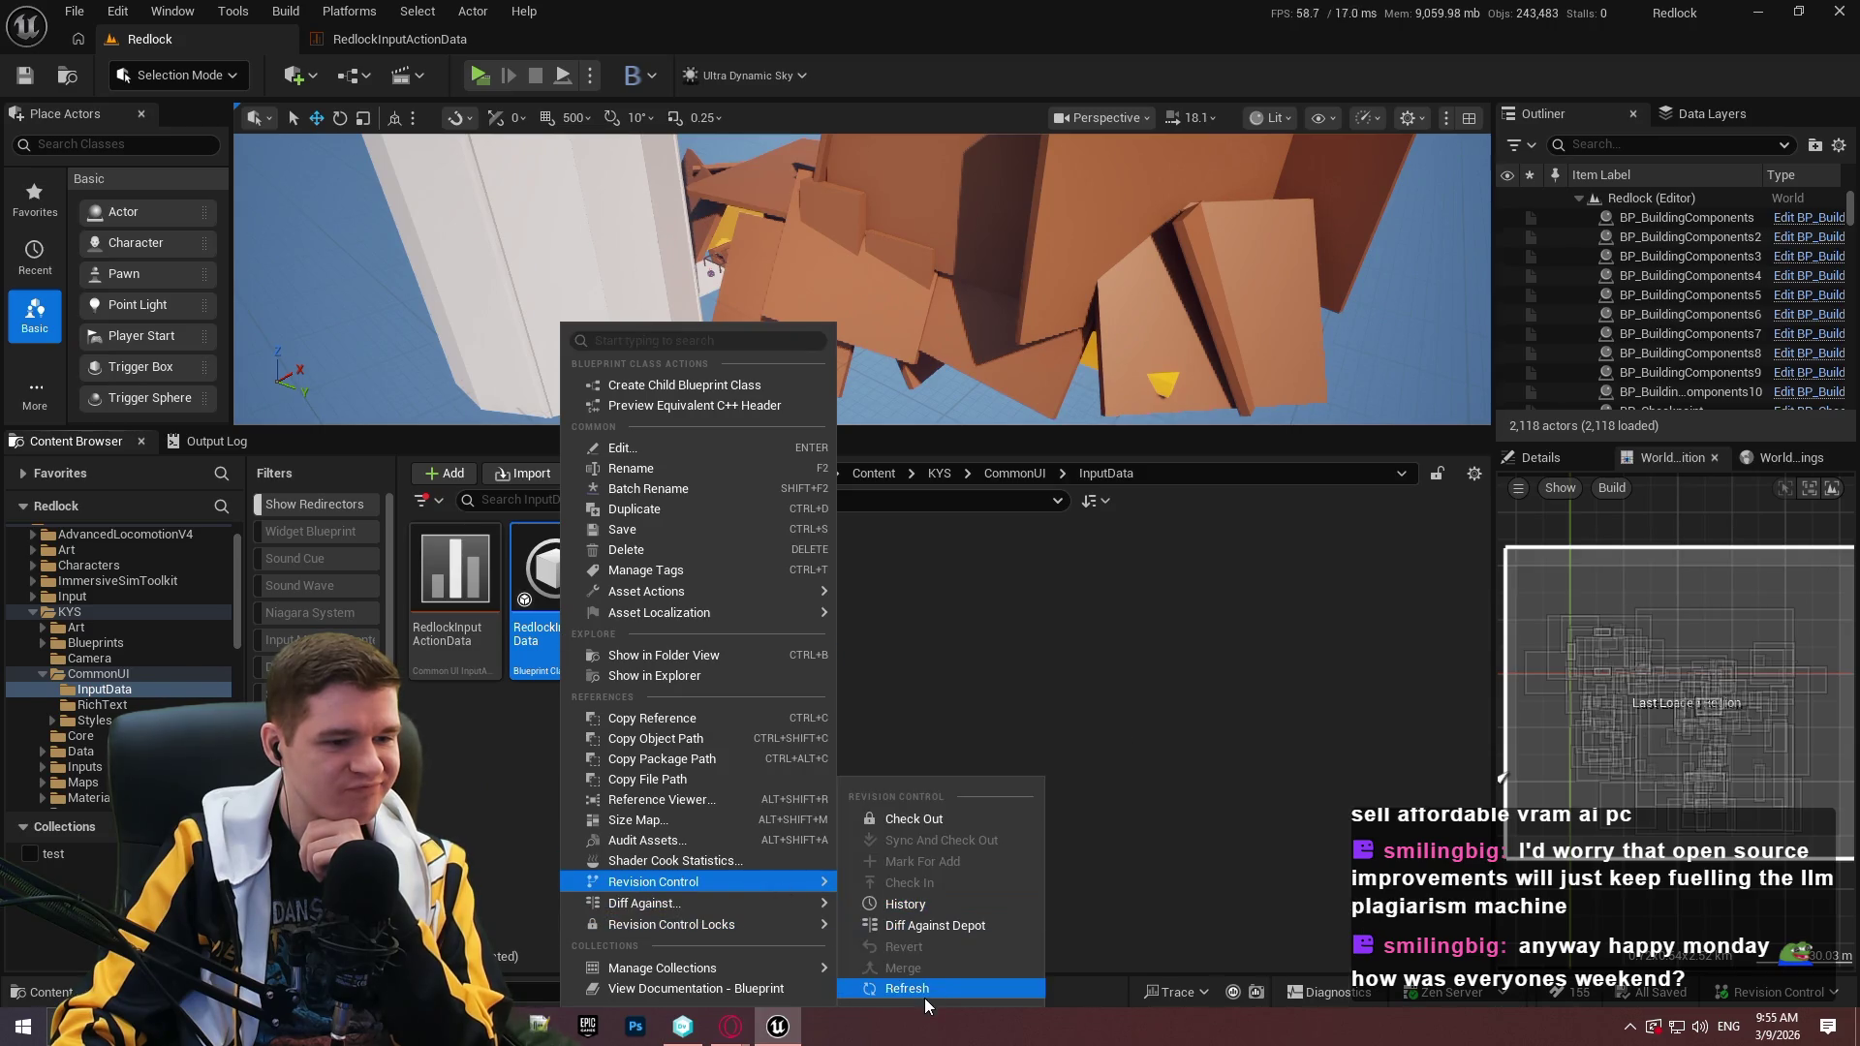
click(924, 990)
Try opening RedlockInputData again and decline loading the broken blueprint.
double_click(564, 625)
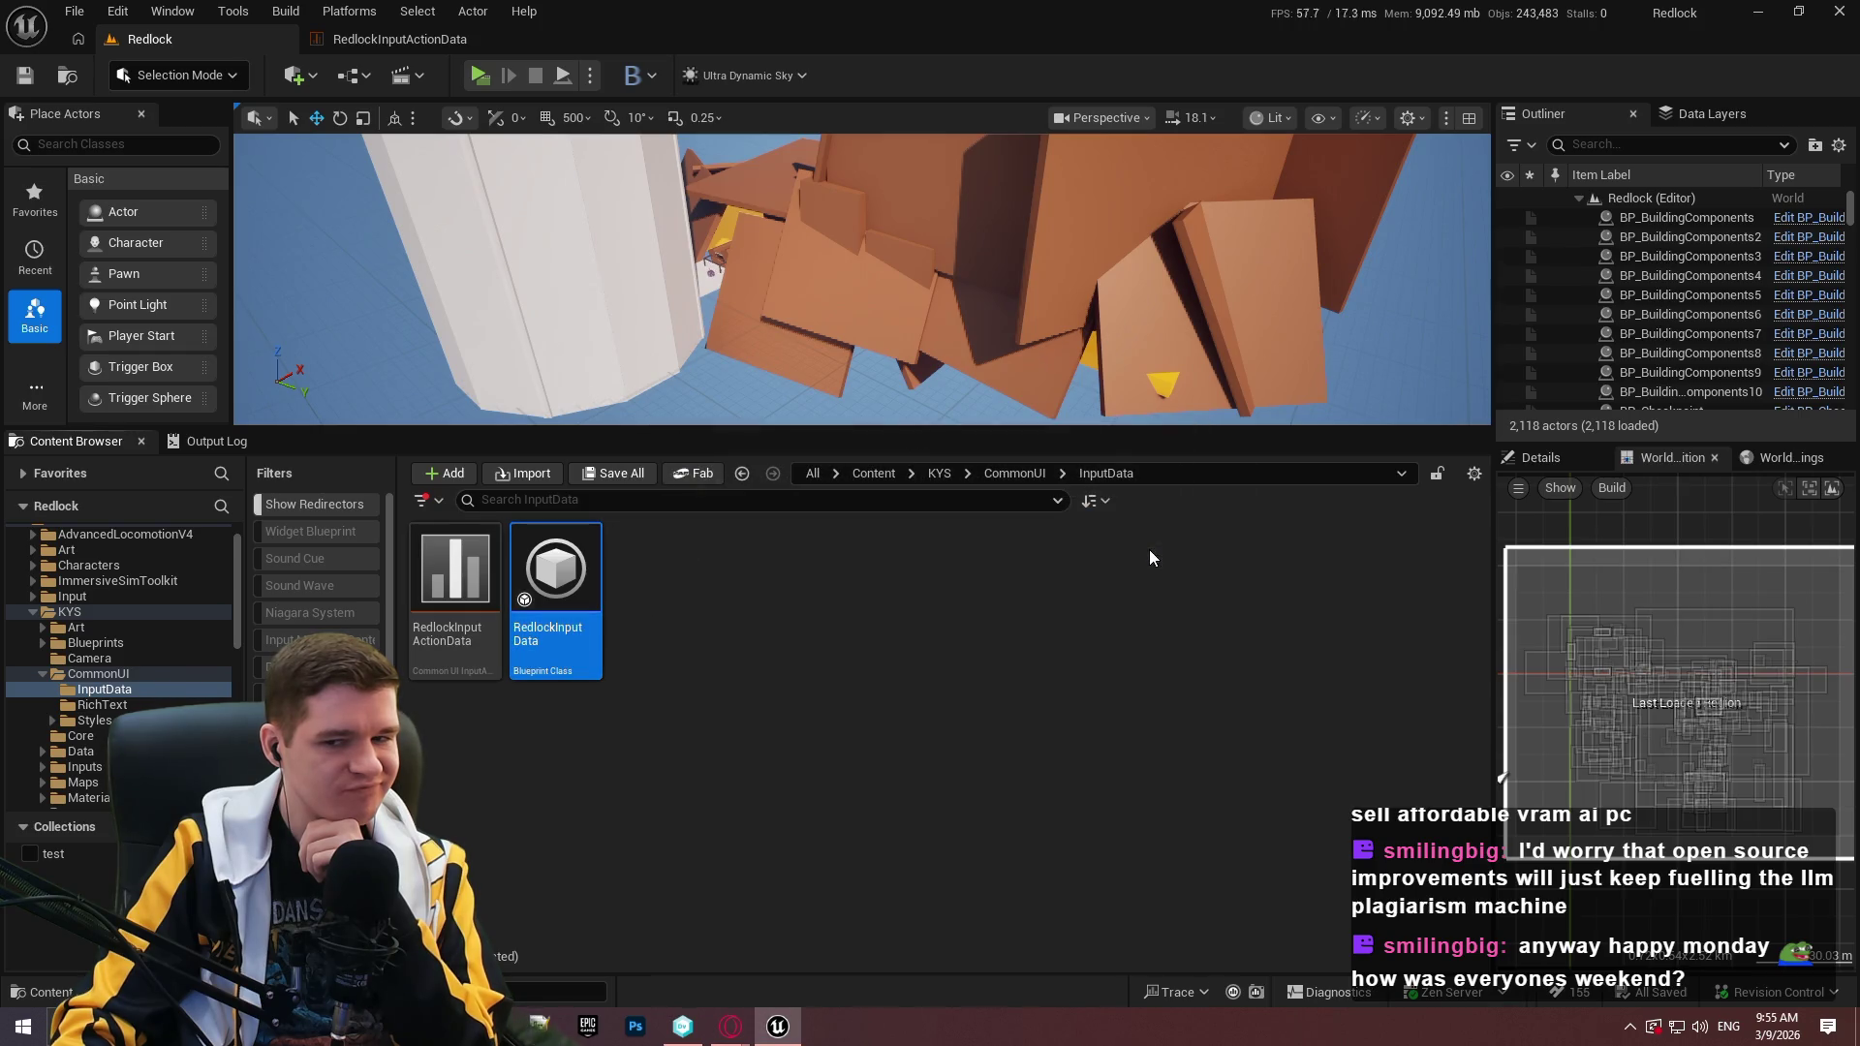
click(1153, 557)
click(122, 12)
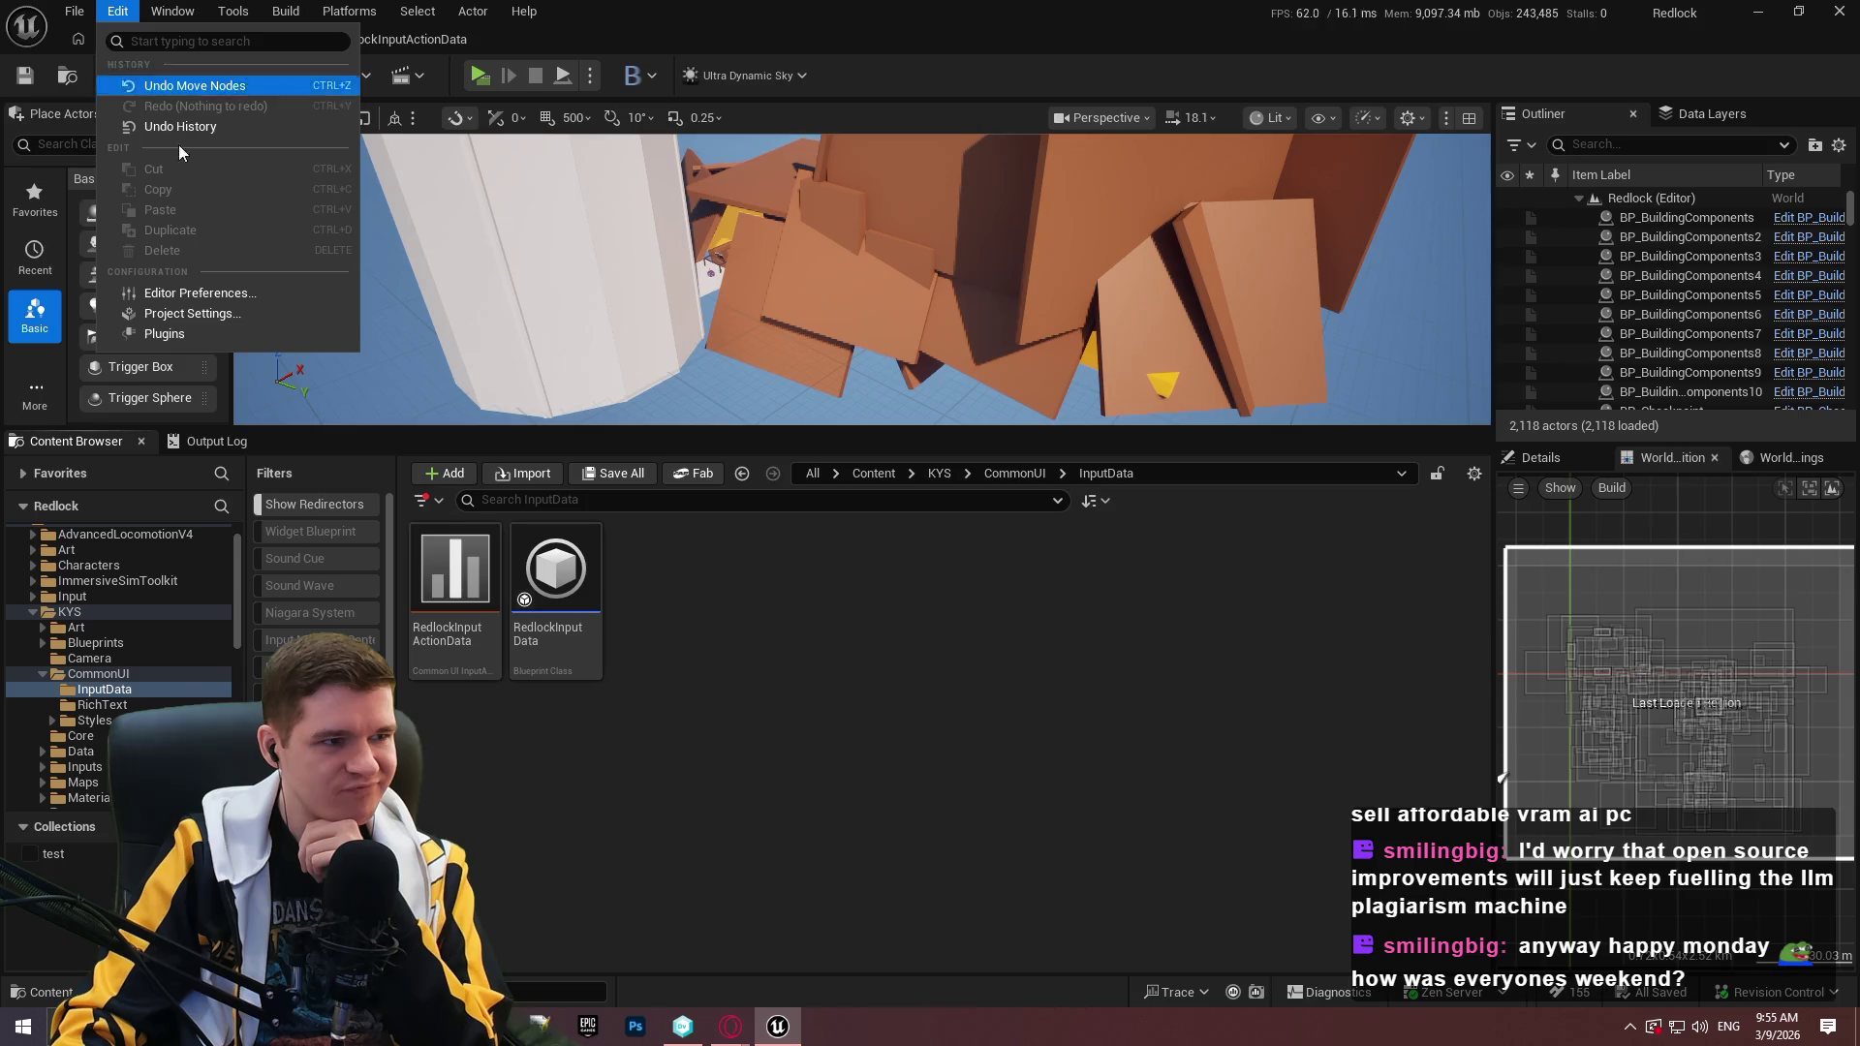
Open Project Settings to the Common Input Settings page.
click(247, 312)
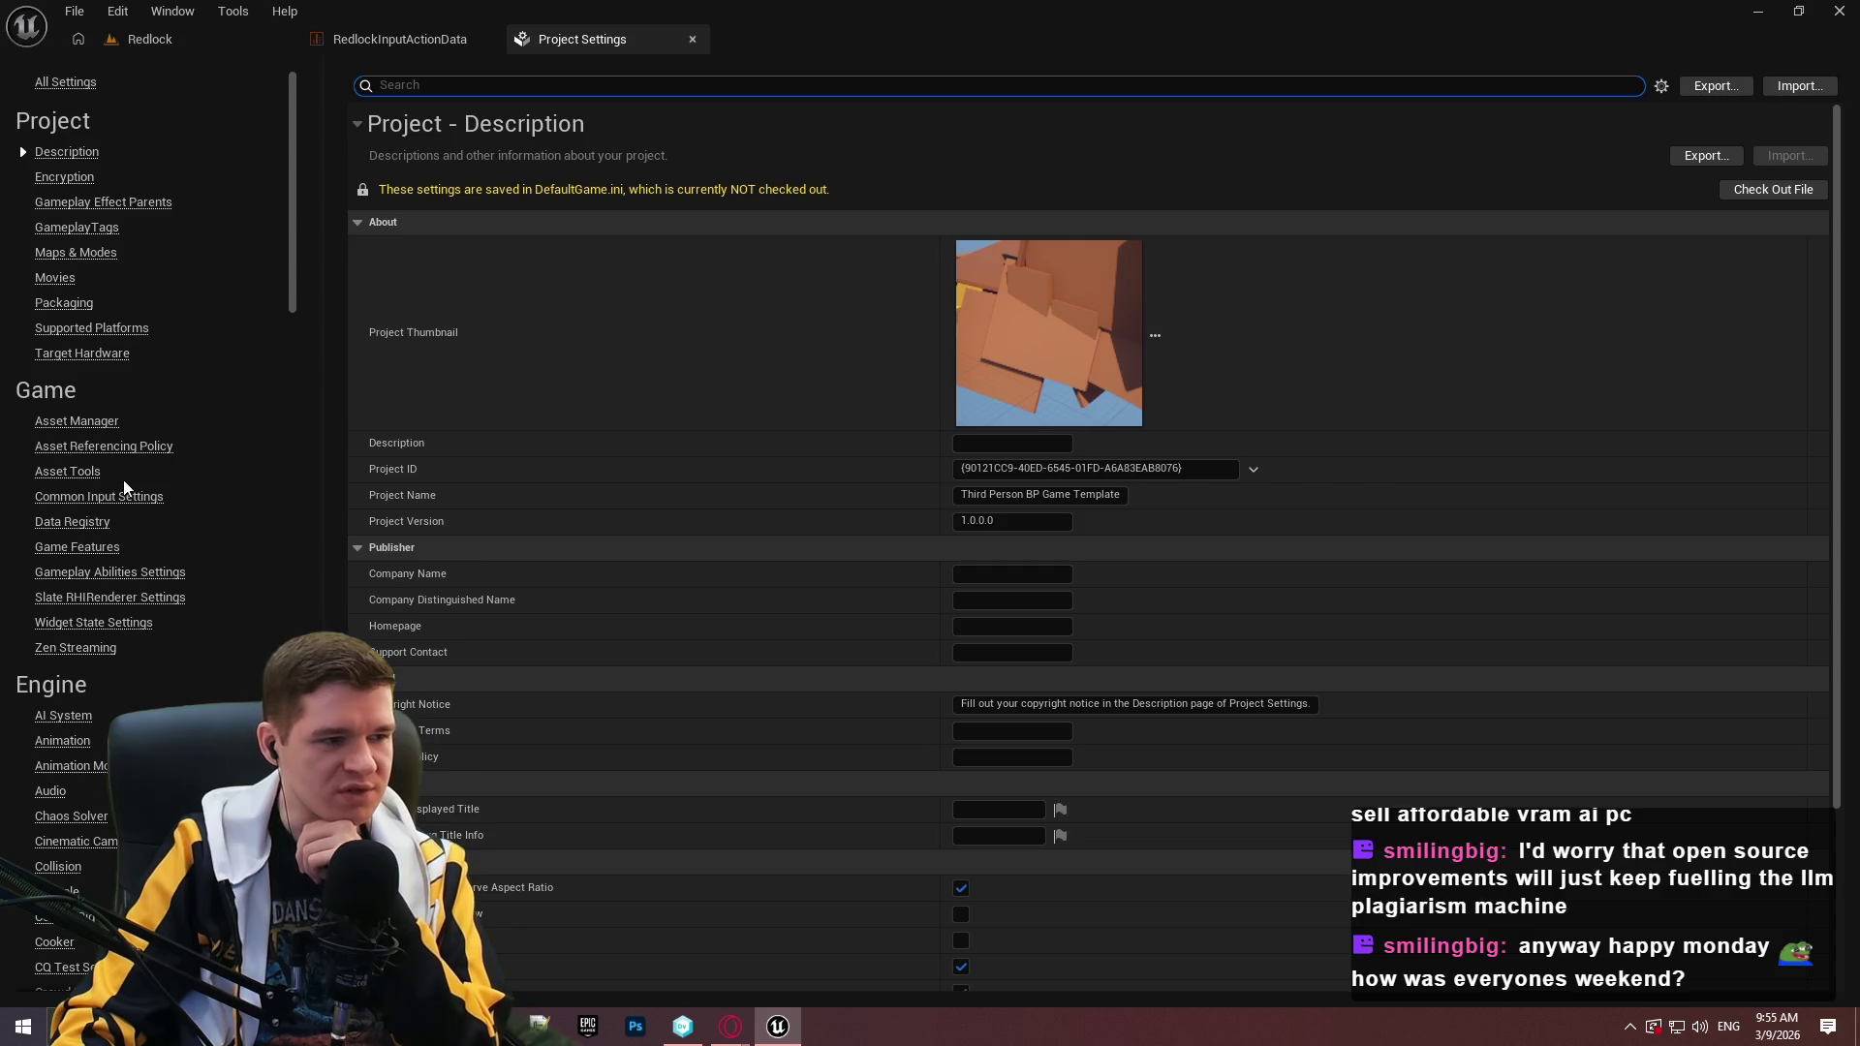
click(138, 505)
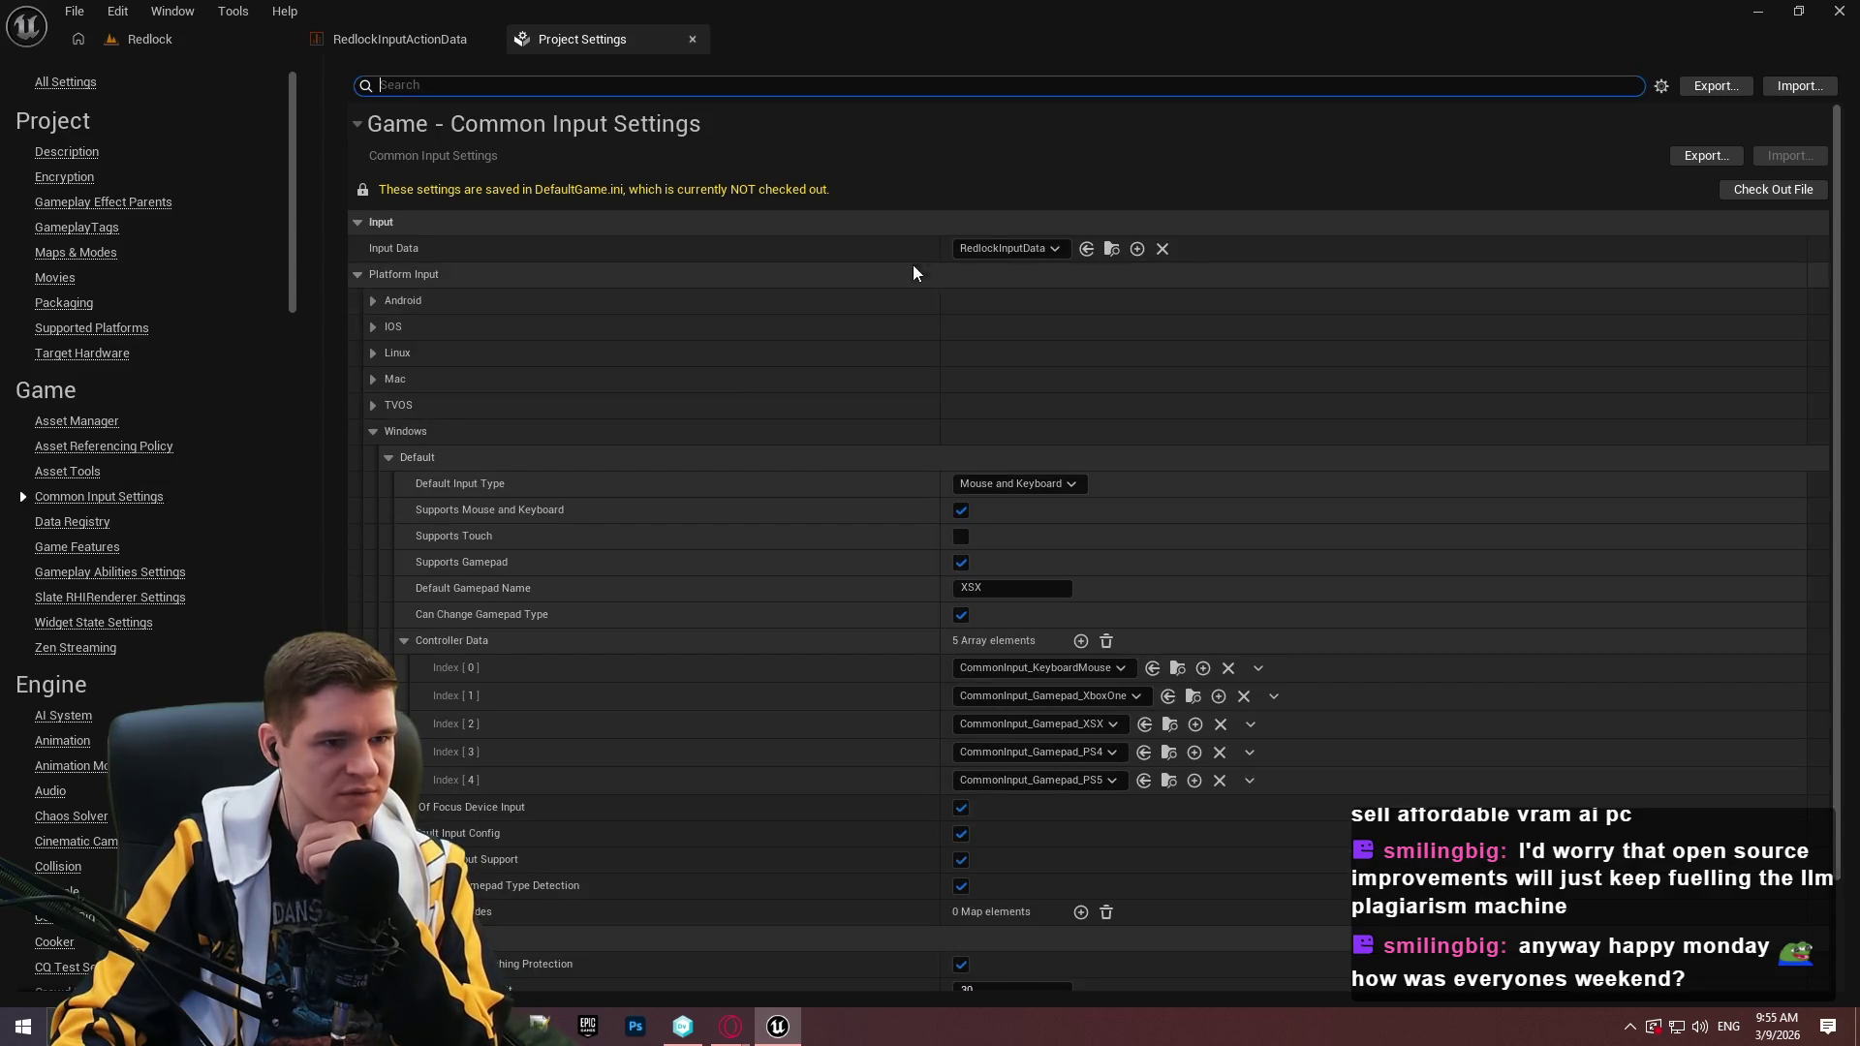
key(ctrl+Tab)
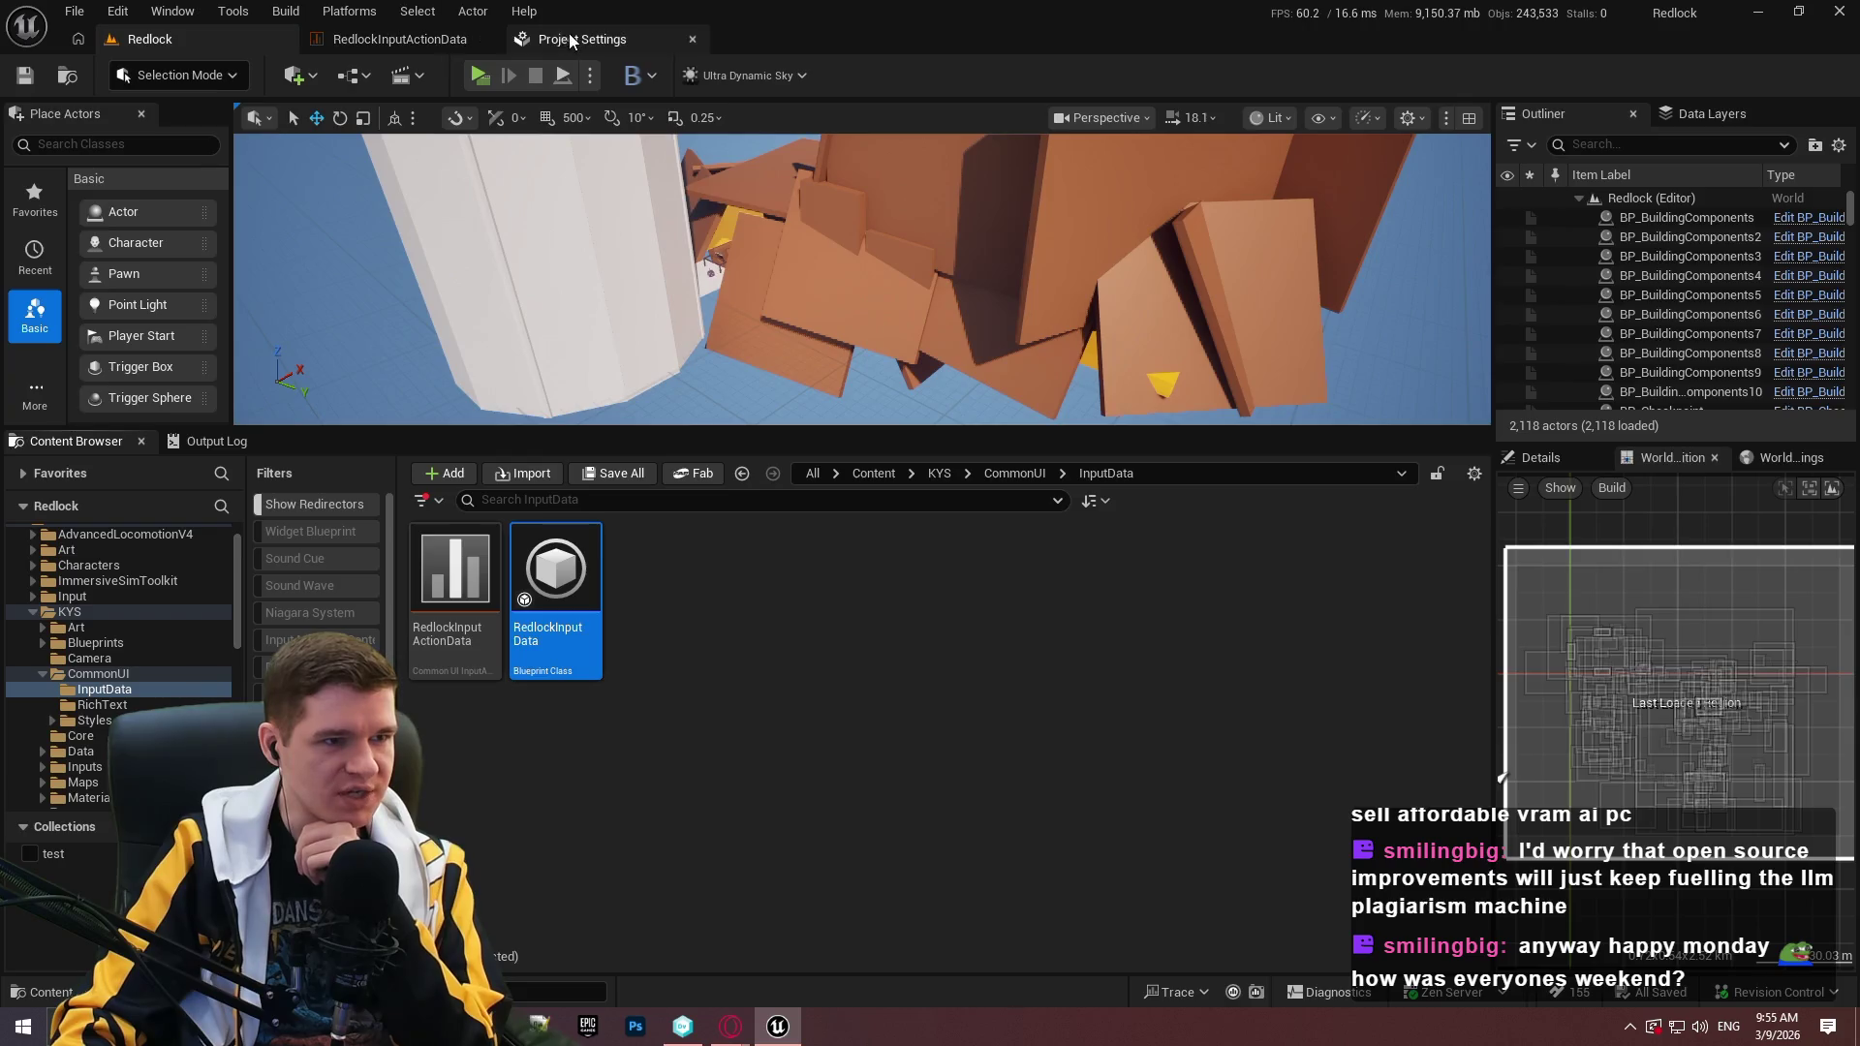
click(570, 38)
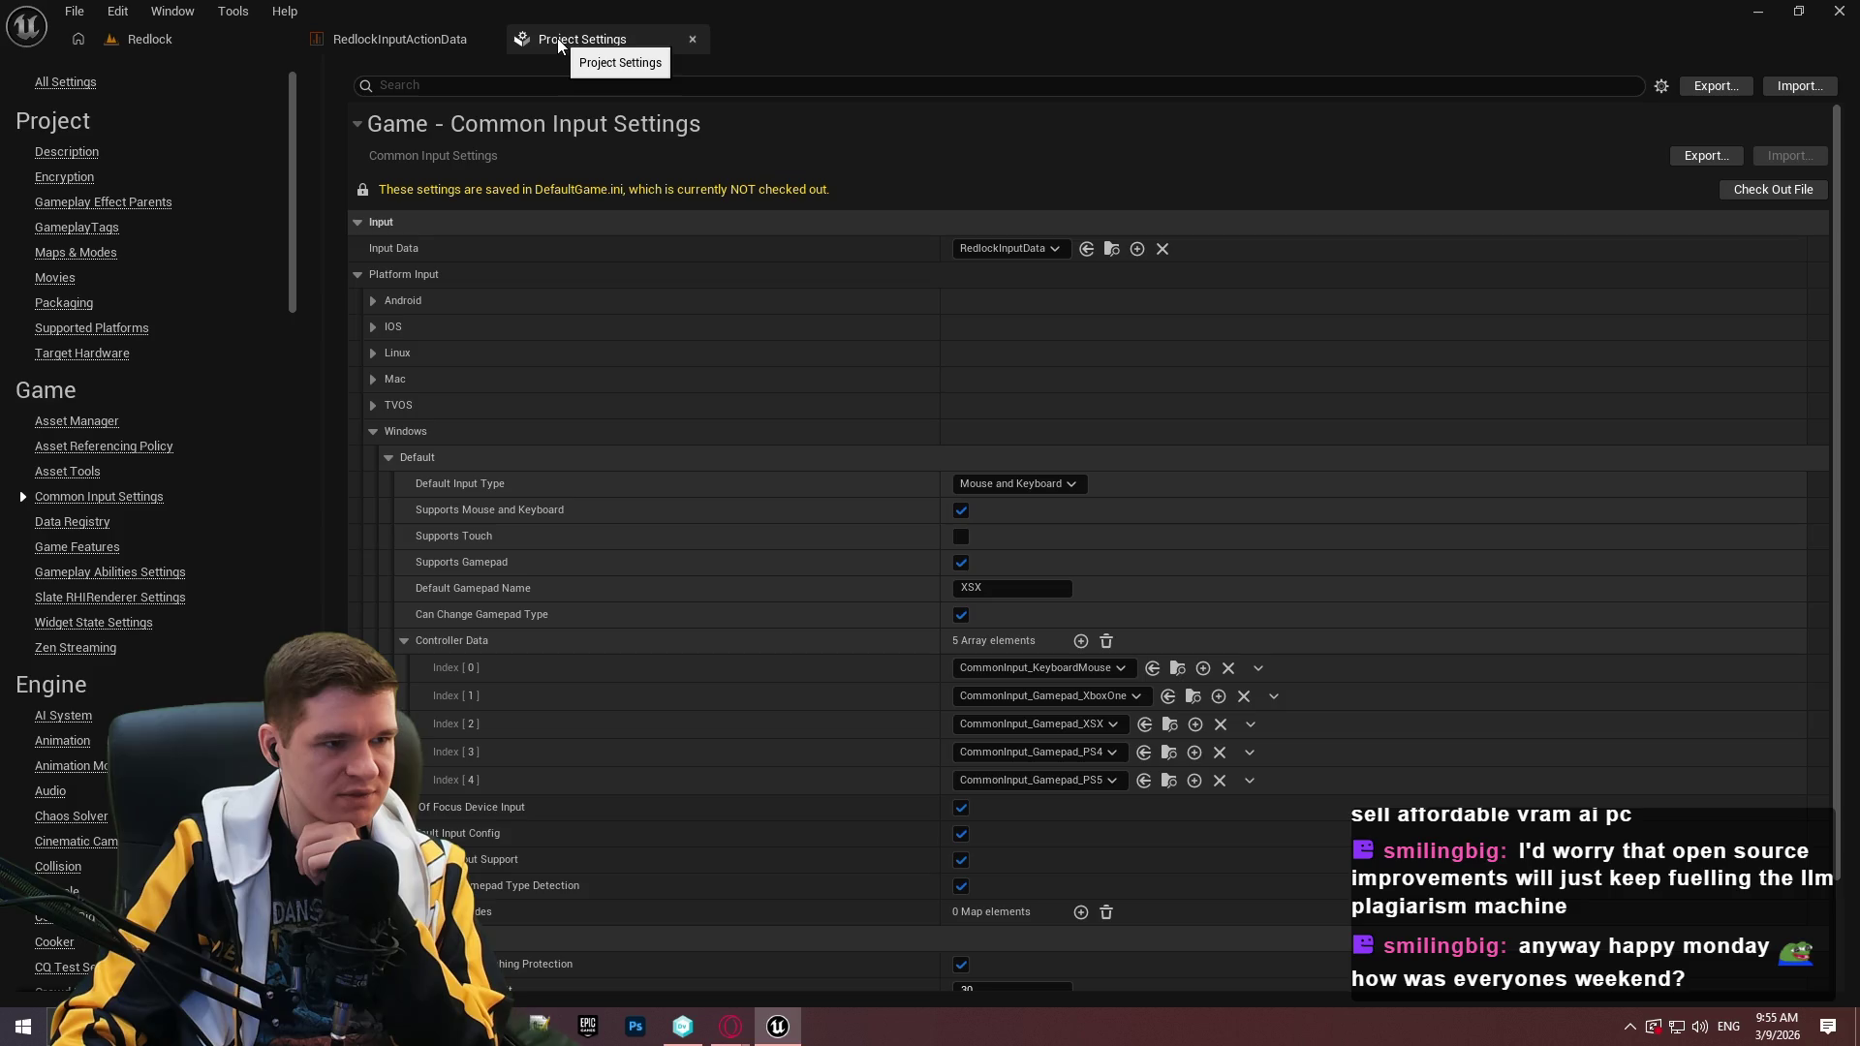
Review the RedlockInputActionData table's rows, then close it.
click(205, 34)
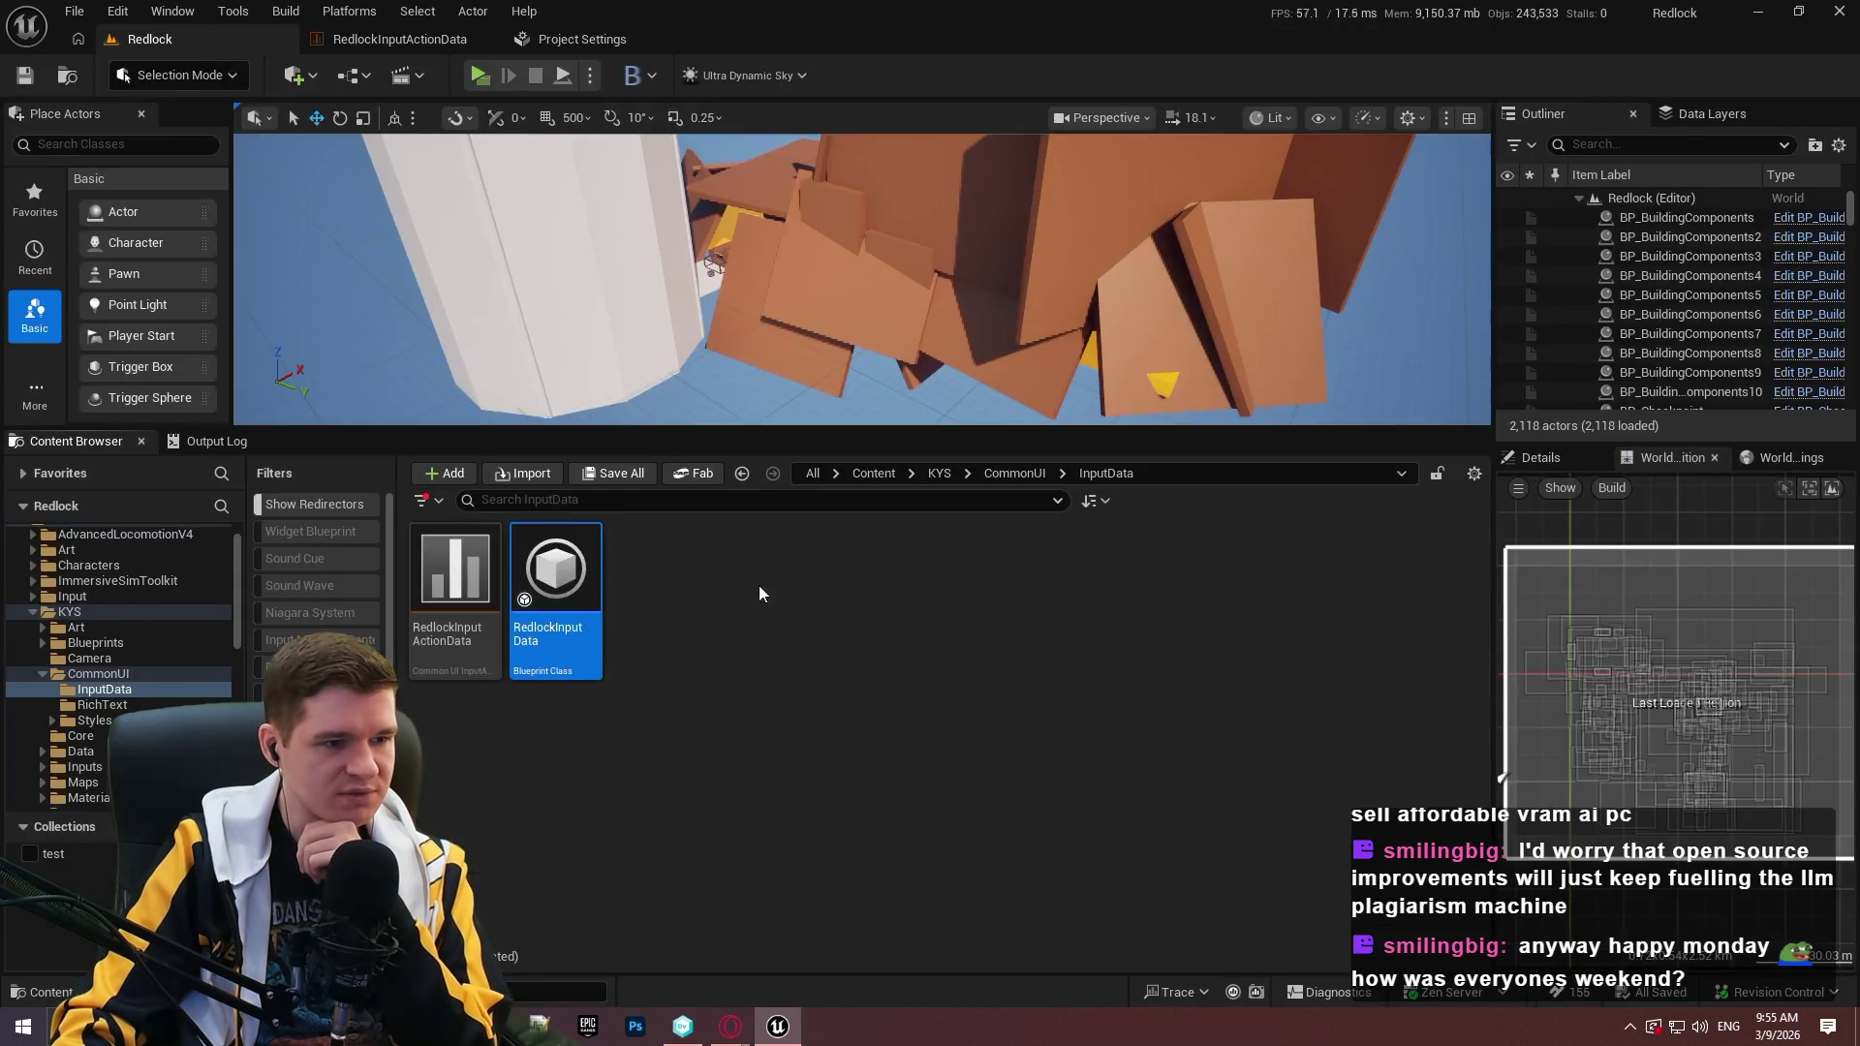
double_click(456, 581)
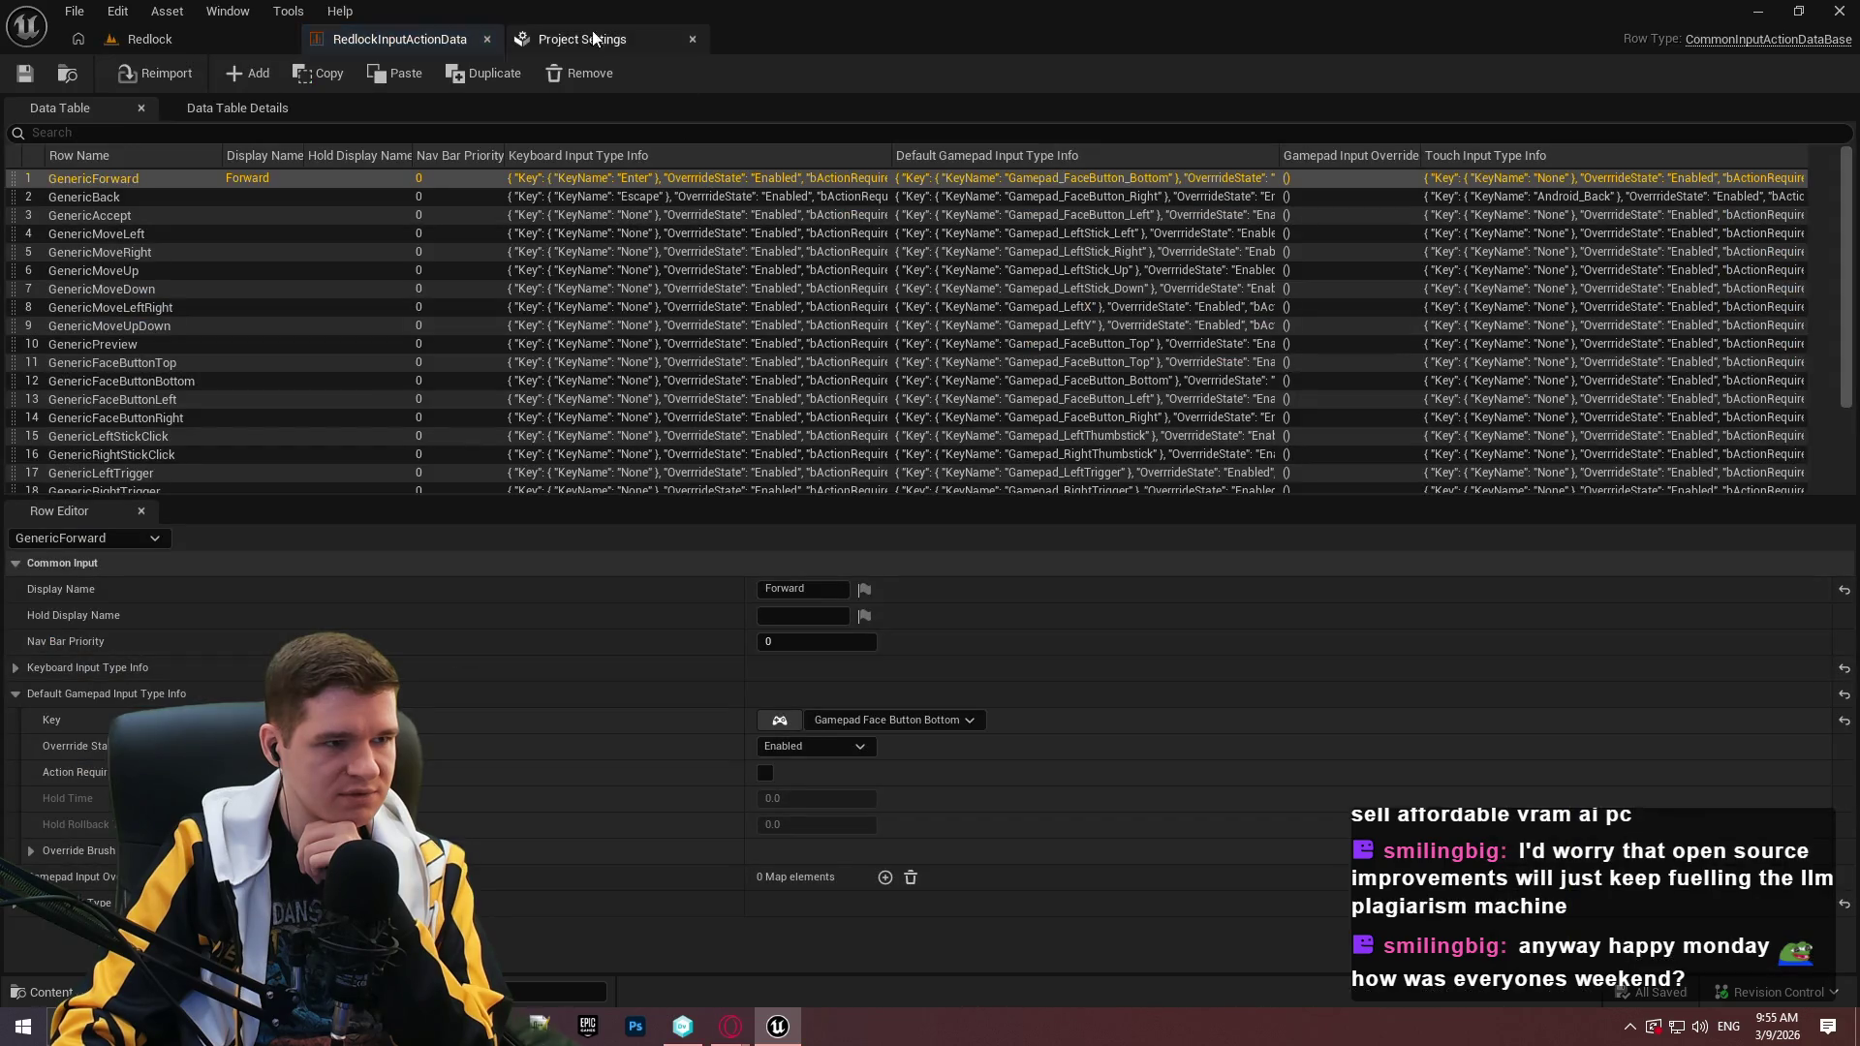
click(486, 38)
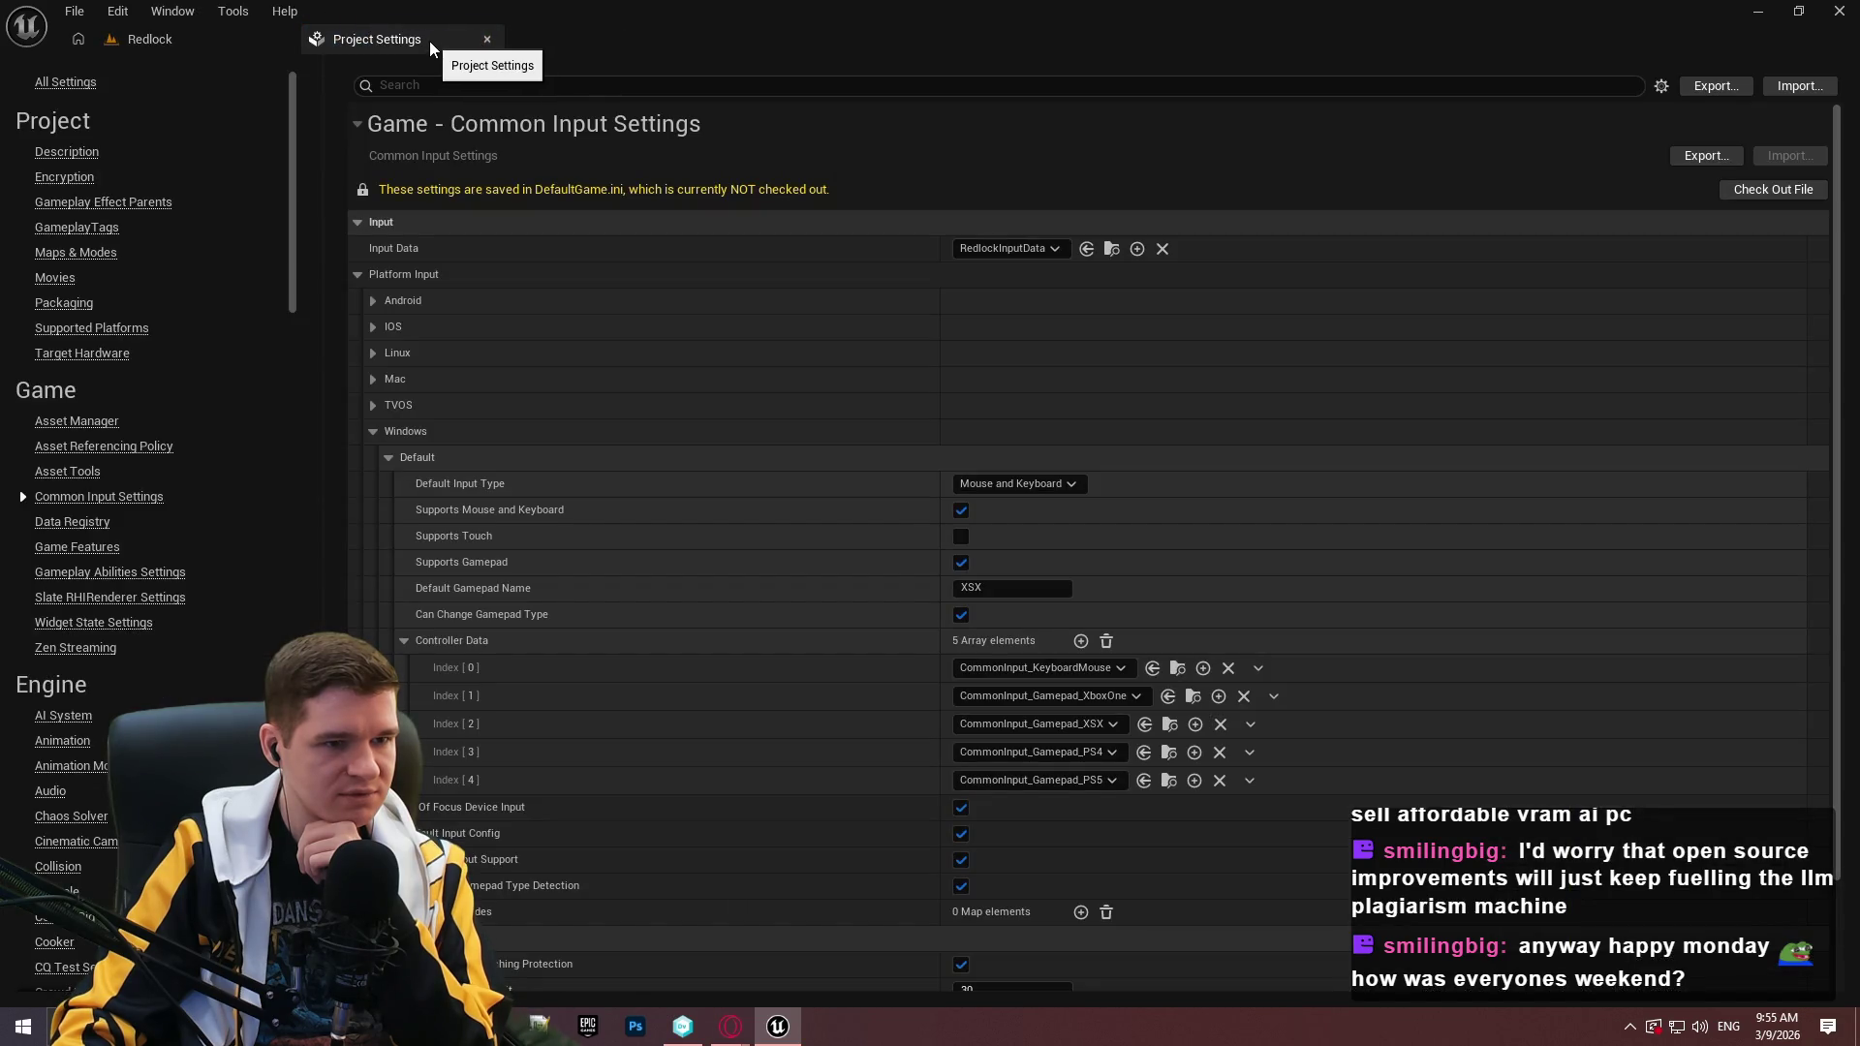
click(189, 33)
right_click(673, 639)
mouse_move(676, 642)
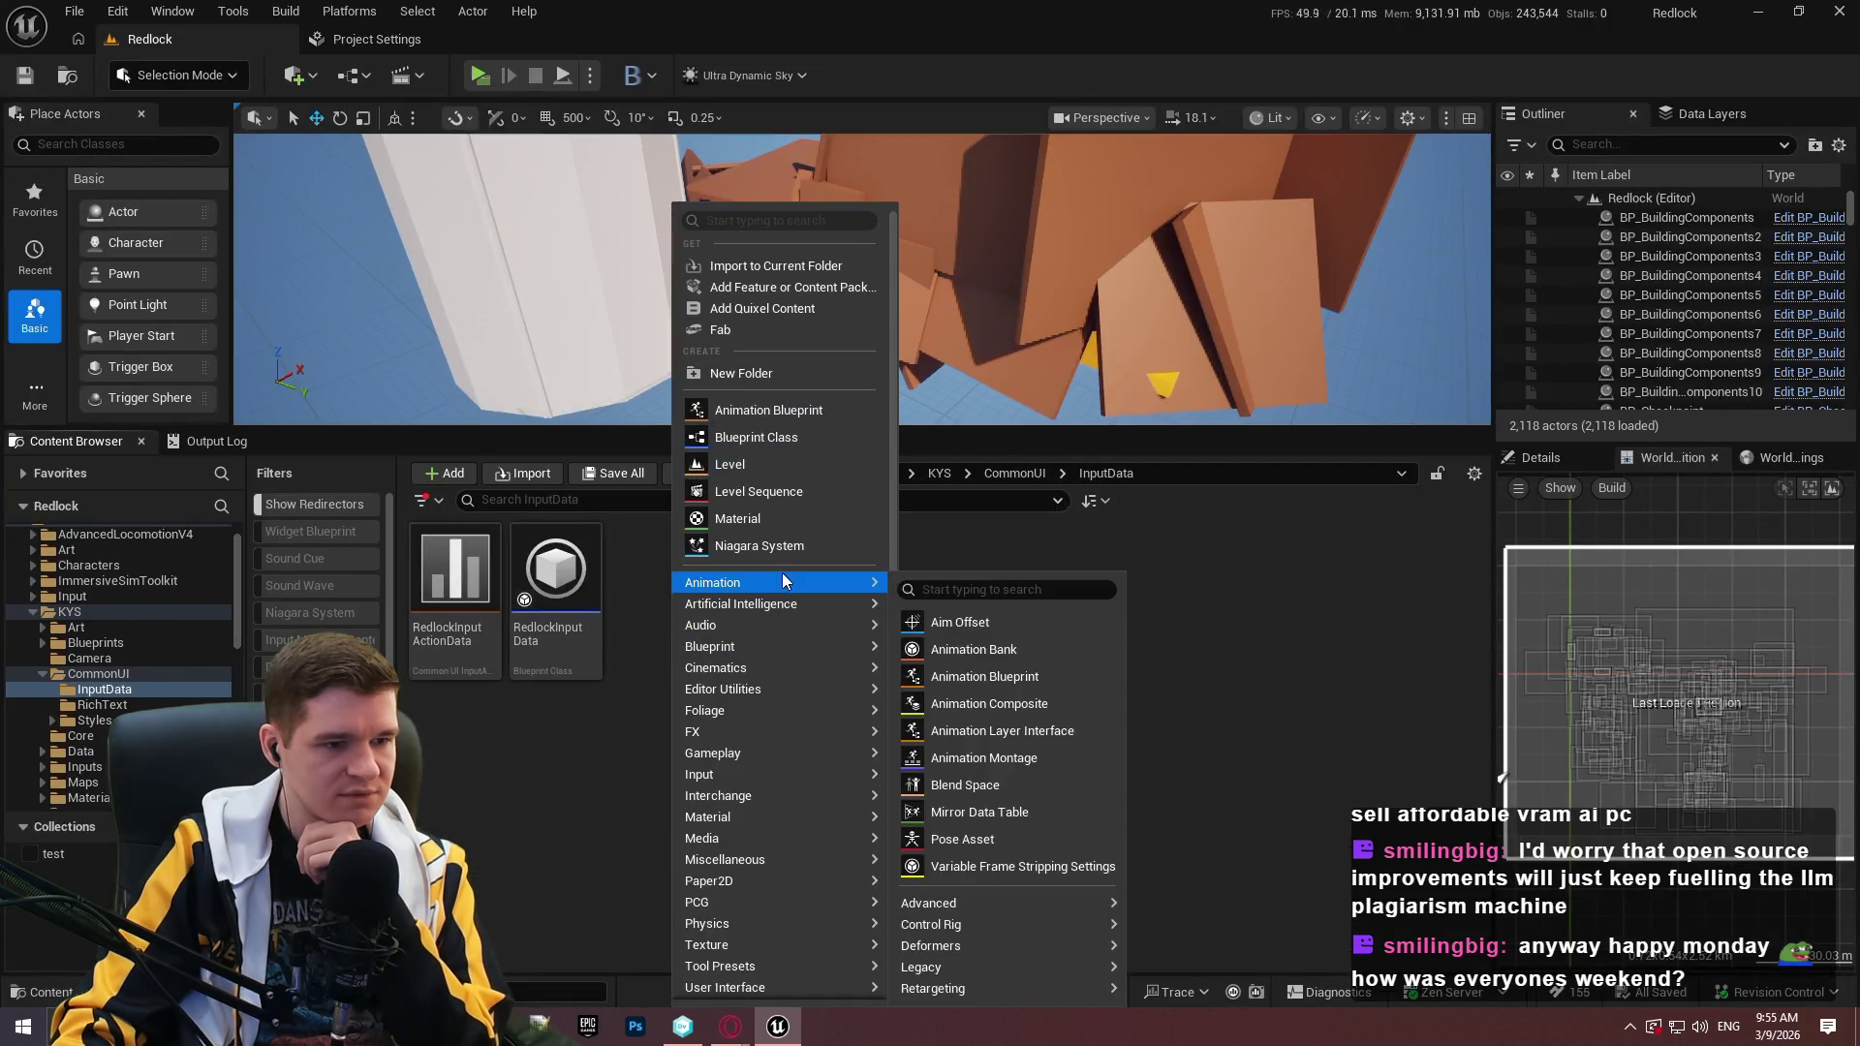
Browse Blueprint parent classes matching 'common', then cancel without creating one.
click(780, 436)
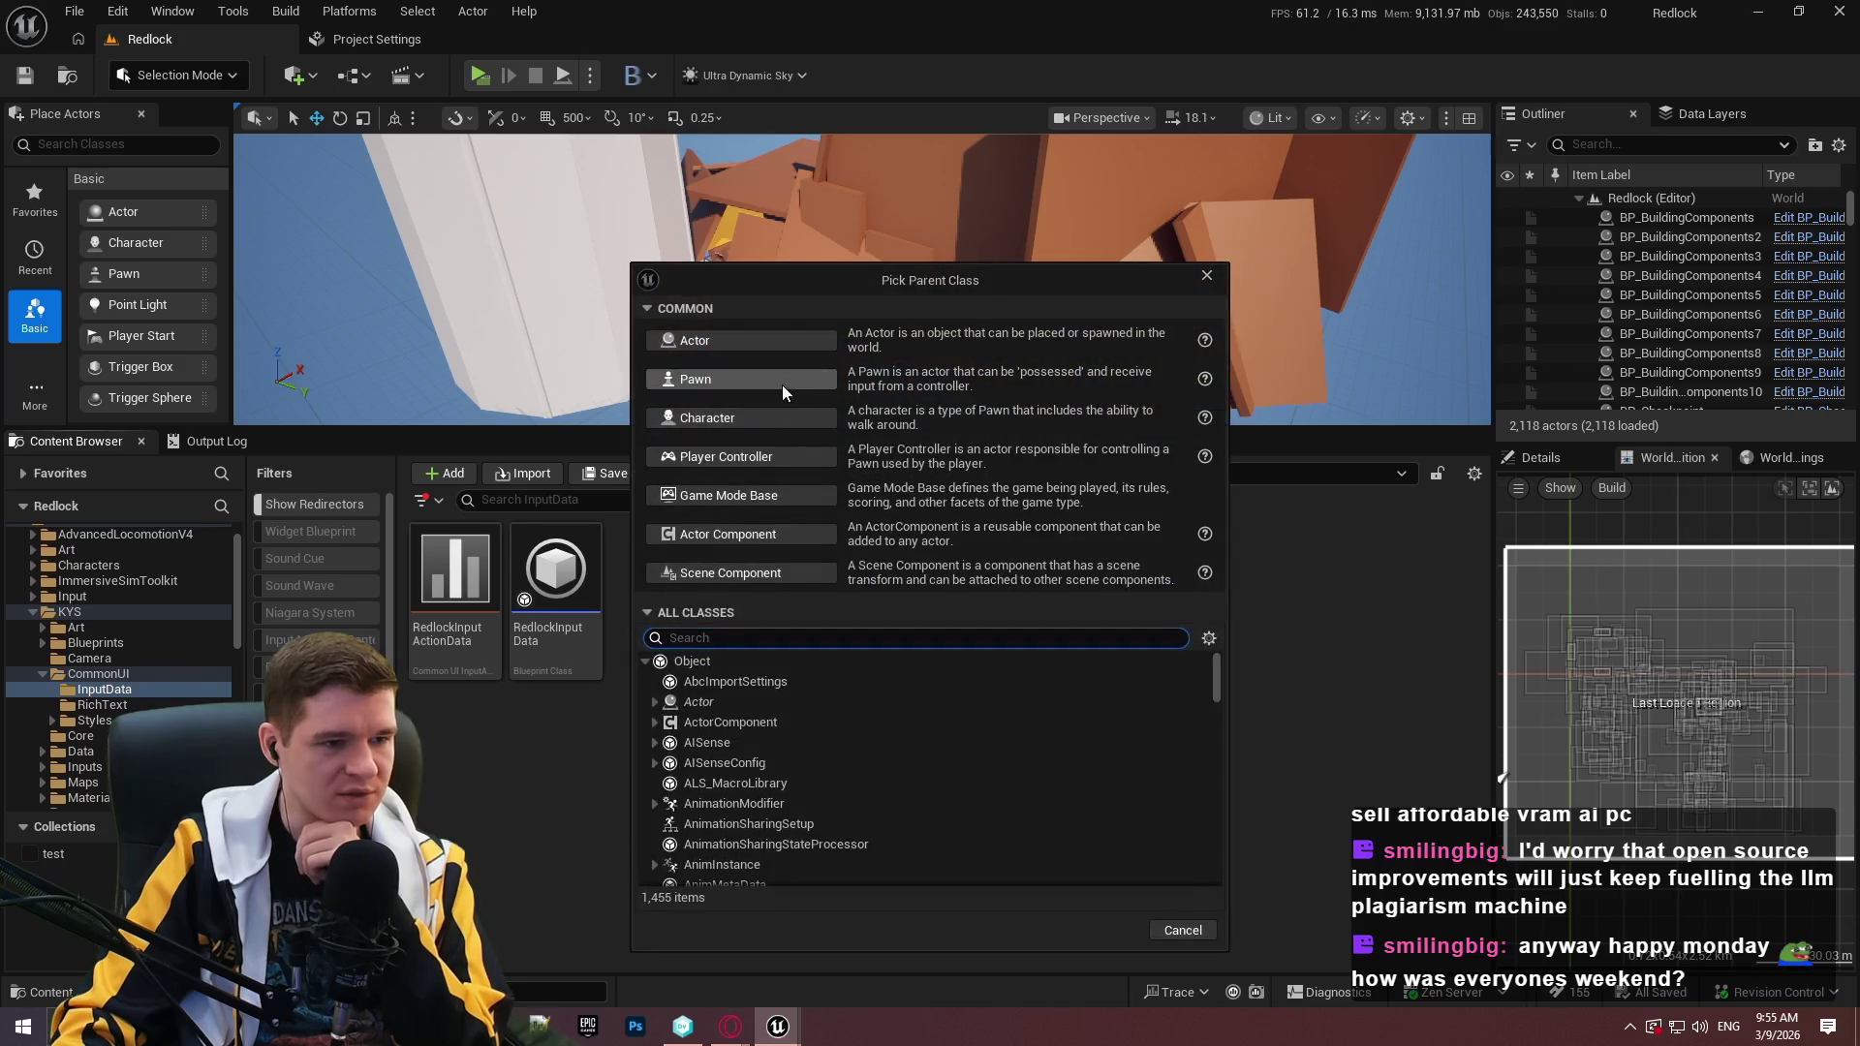
text(common)
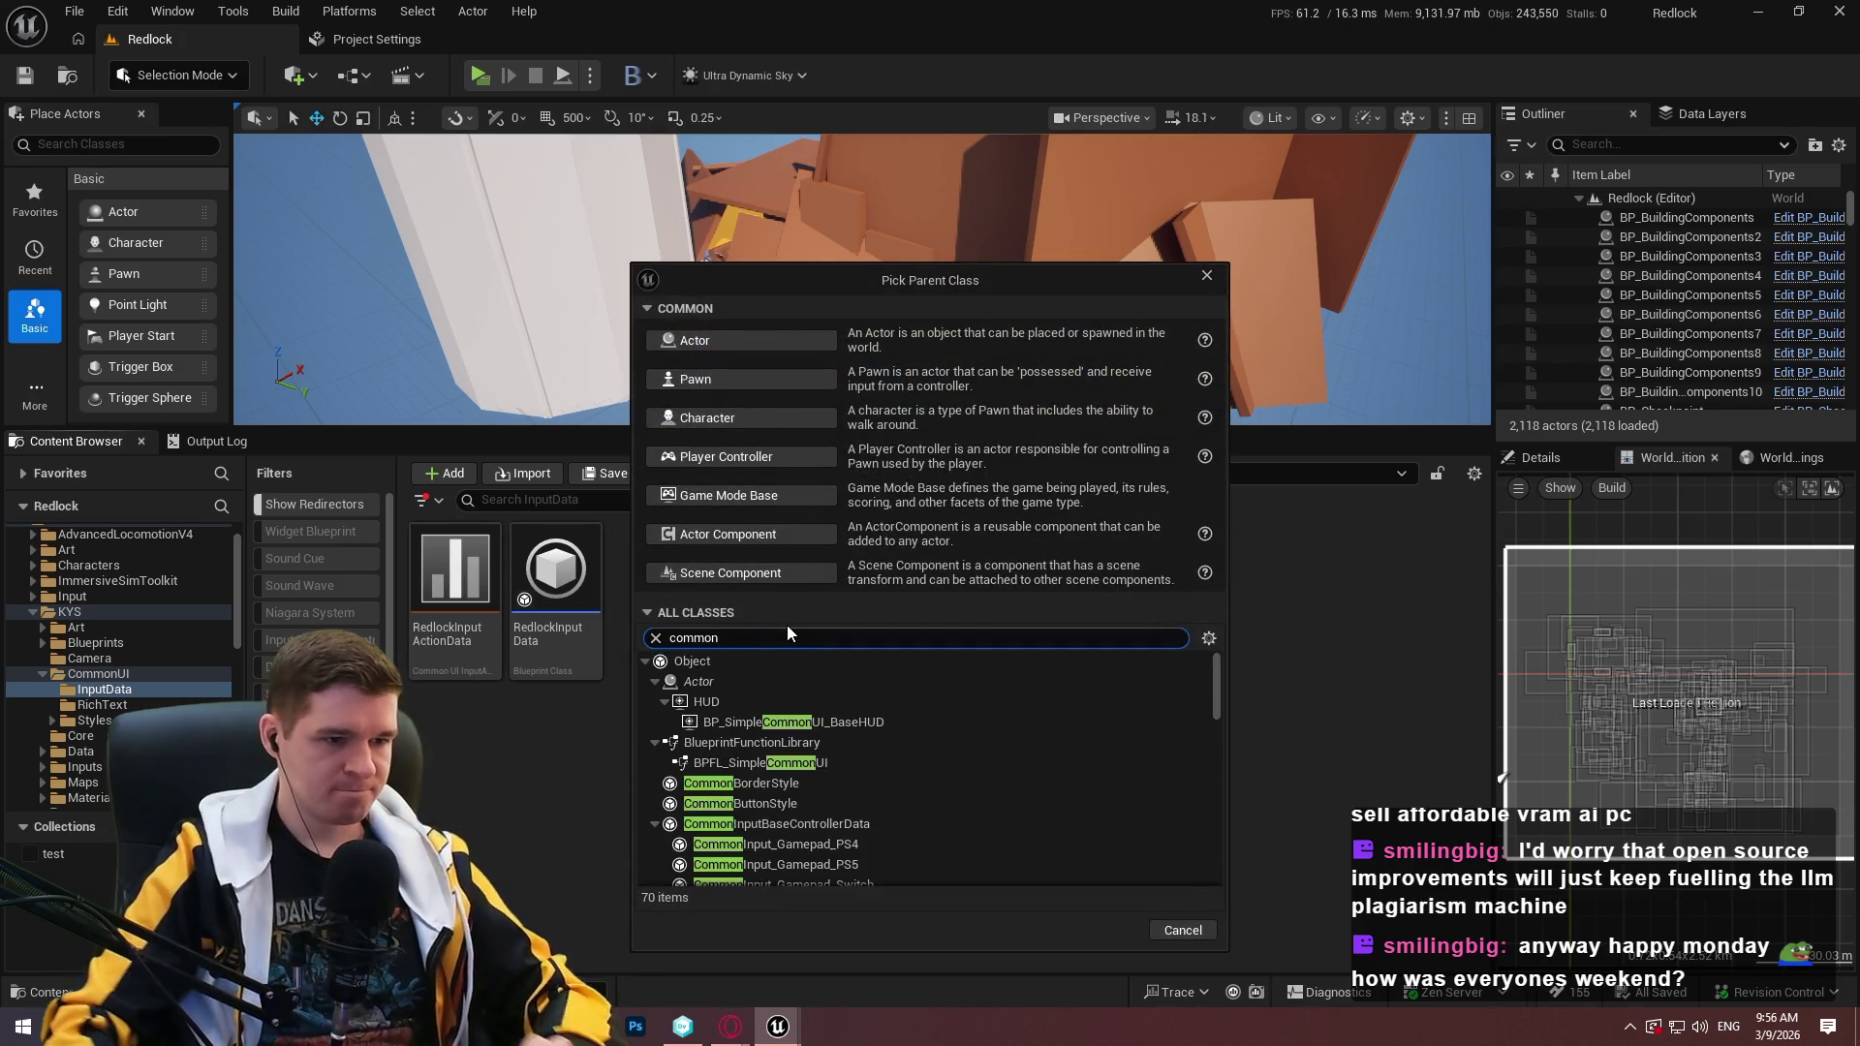
scroll(898, 747, down, 3)
scroll(886, 775, down, 9)
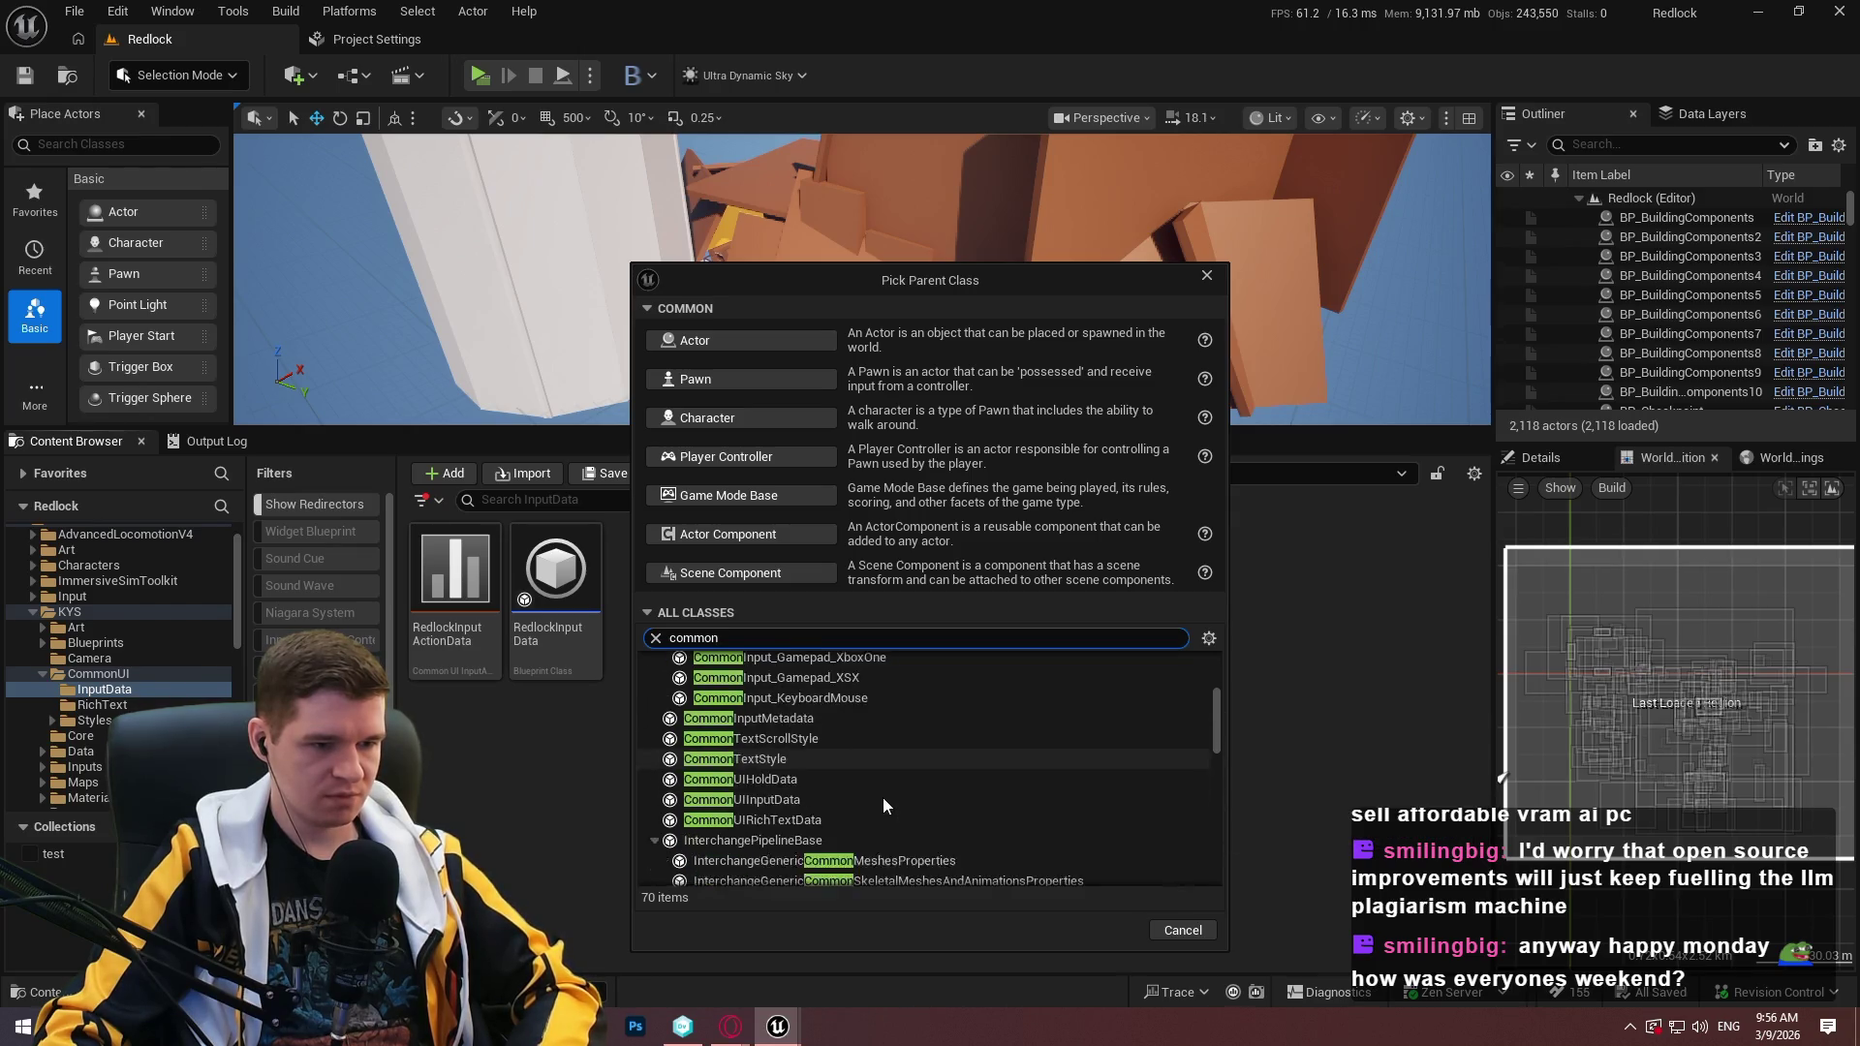
scroll(876, 793, up, 3)
drag(1220, 721, 1217, 647)
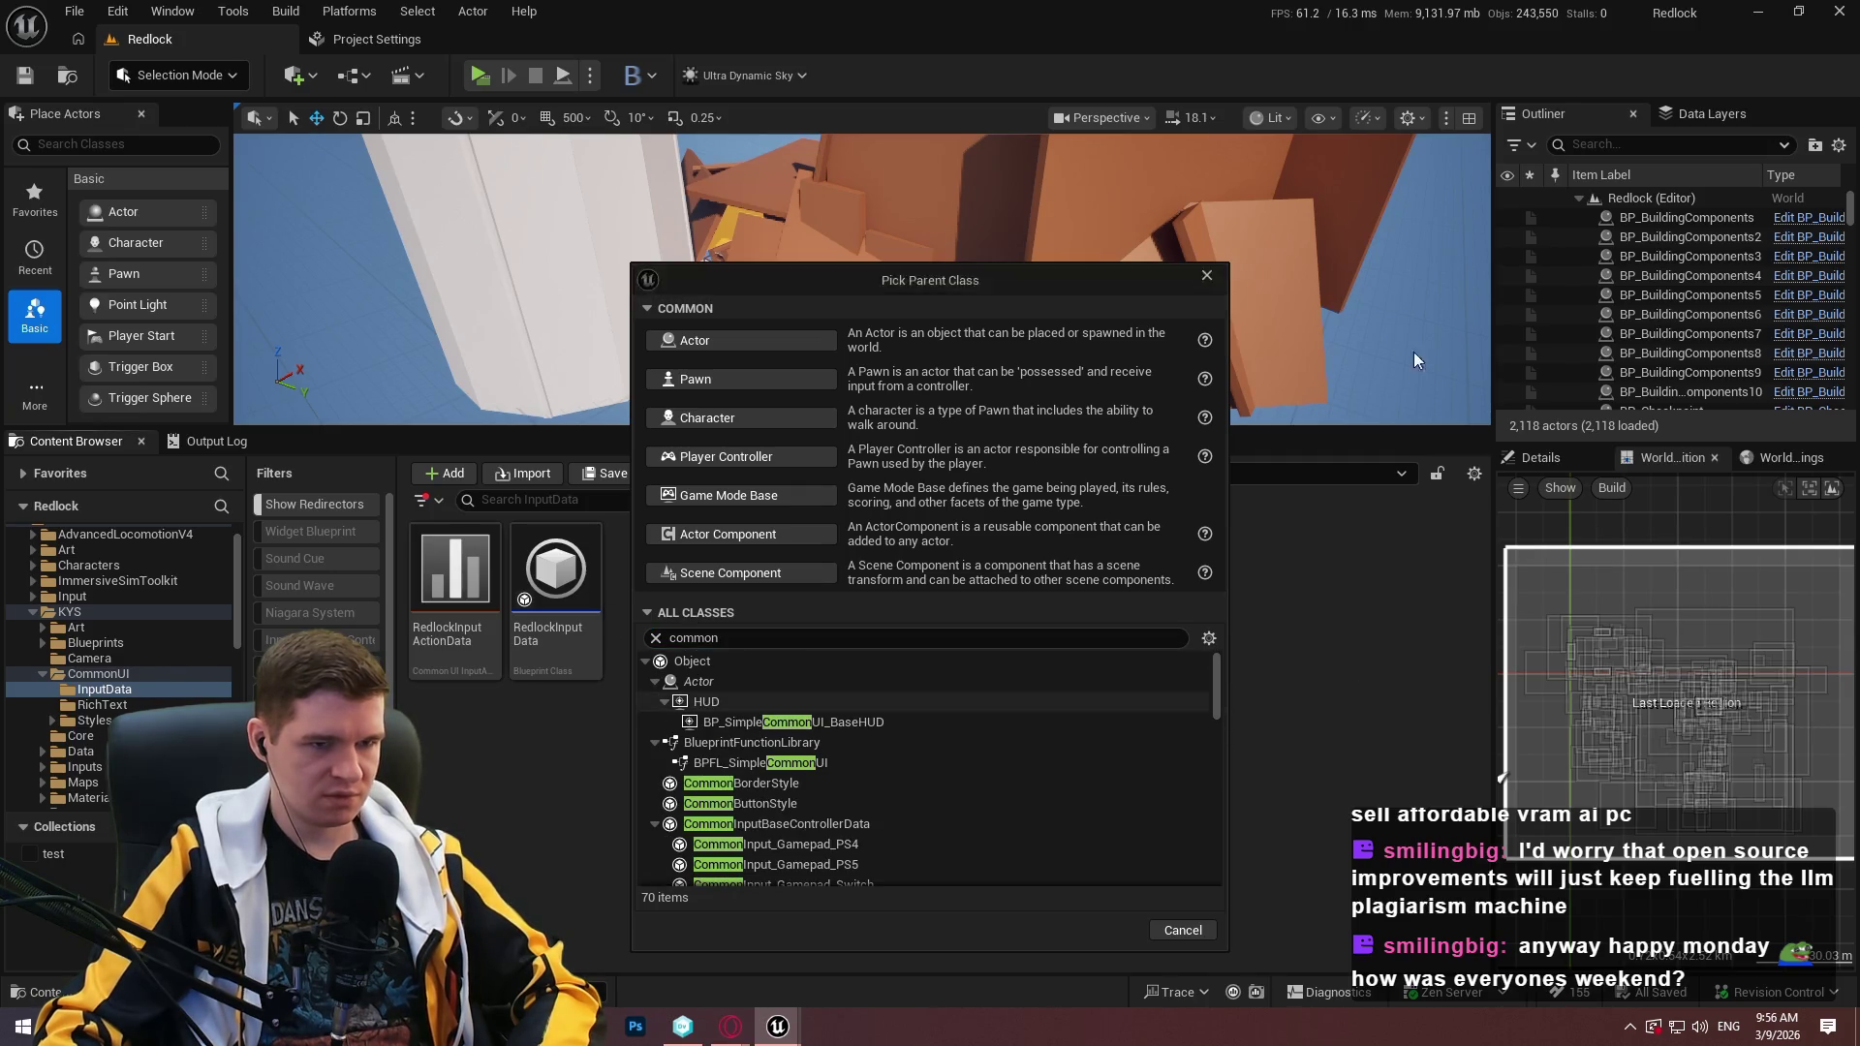
key(Escape)
Reopen RedlockInputData past the invalid-class warning and close it again.
double_click(572, 659)
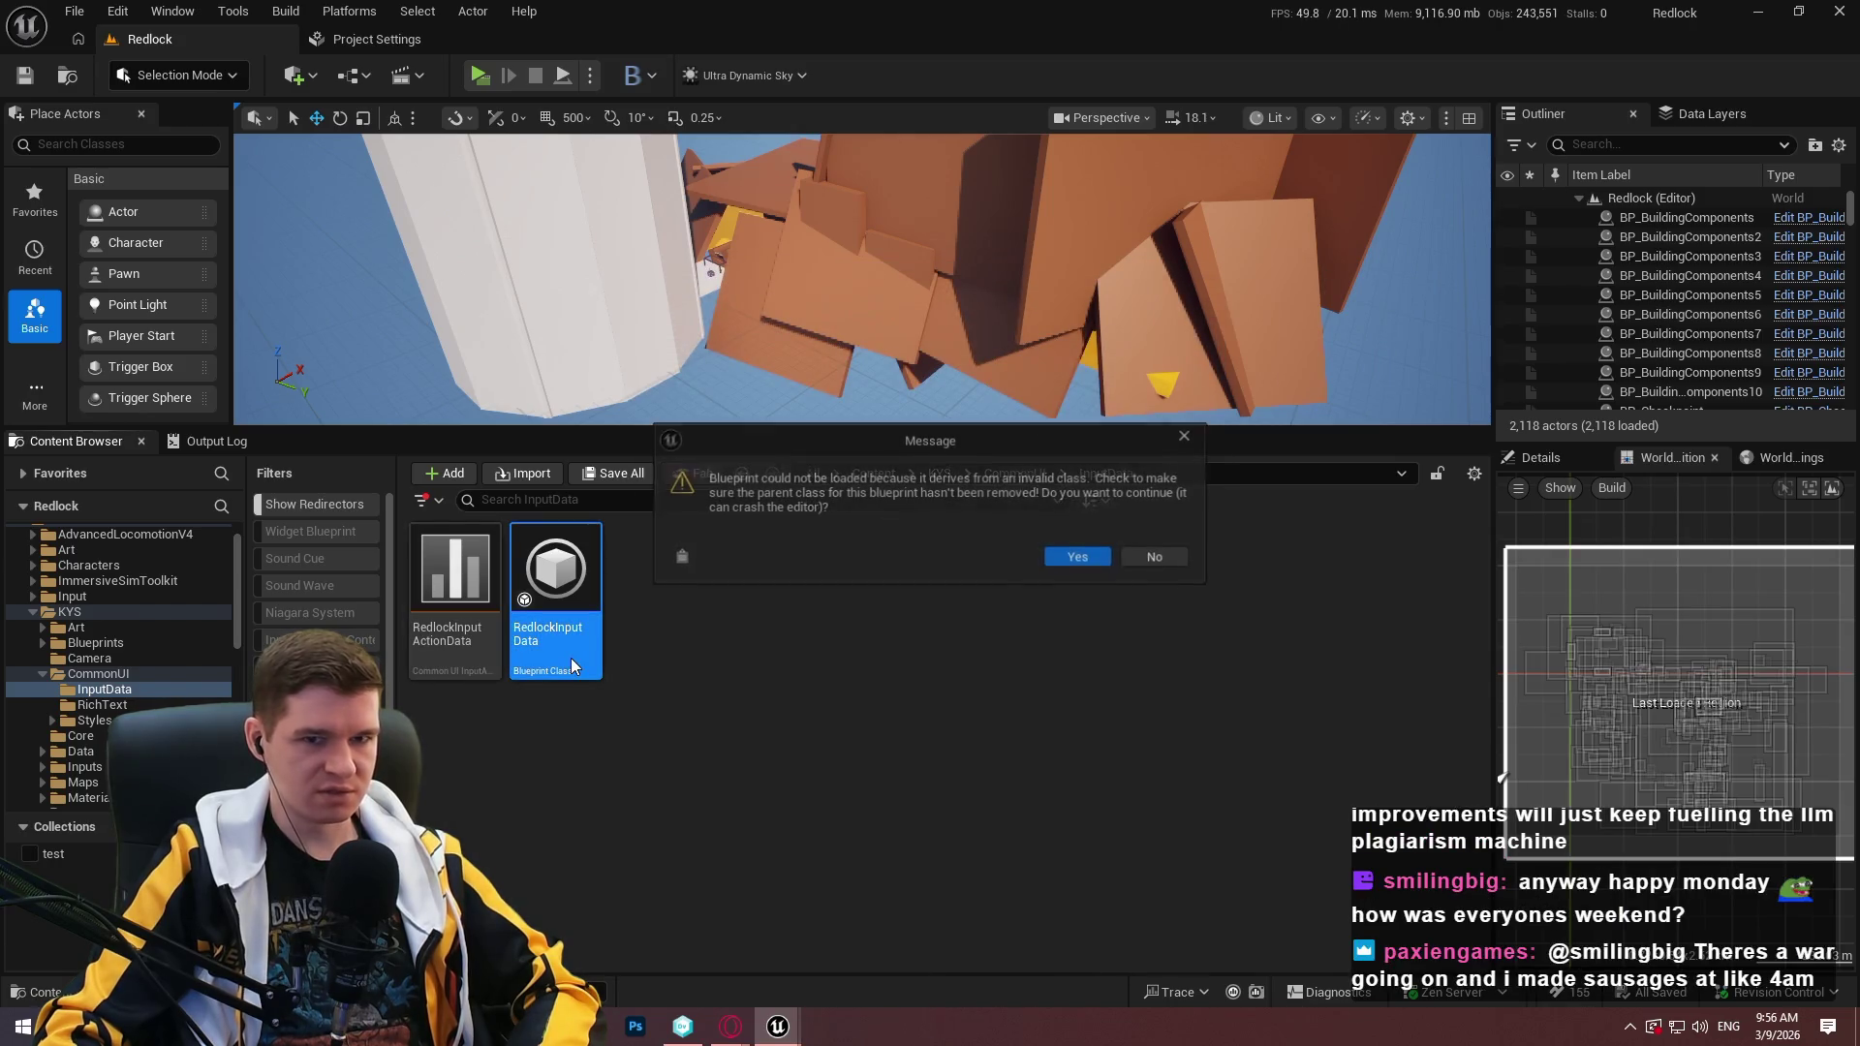
click(1097, 558)
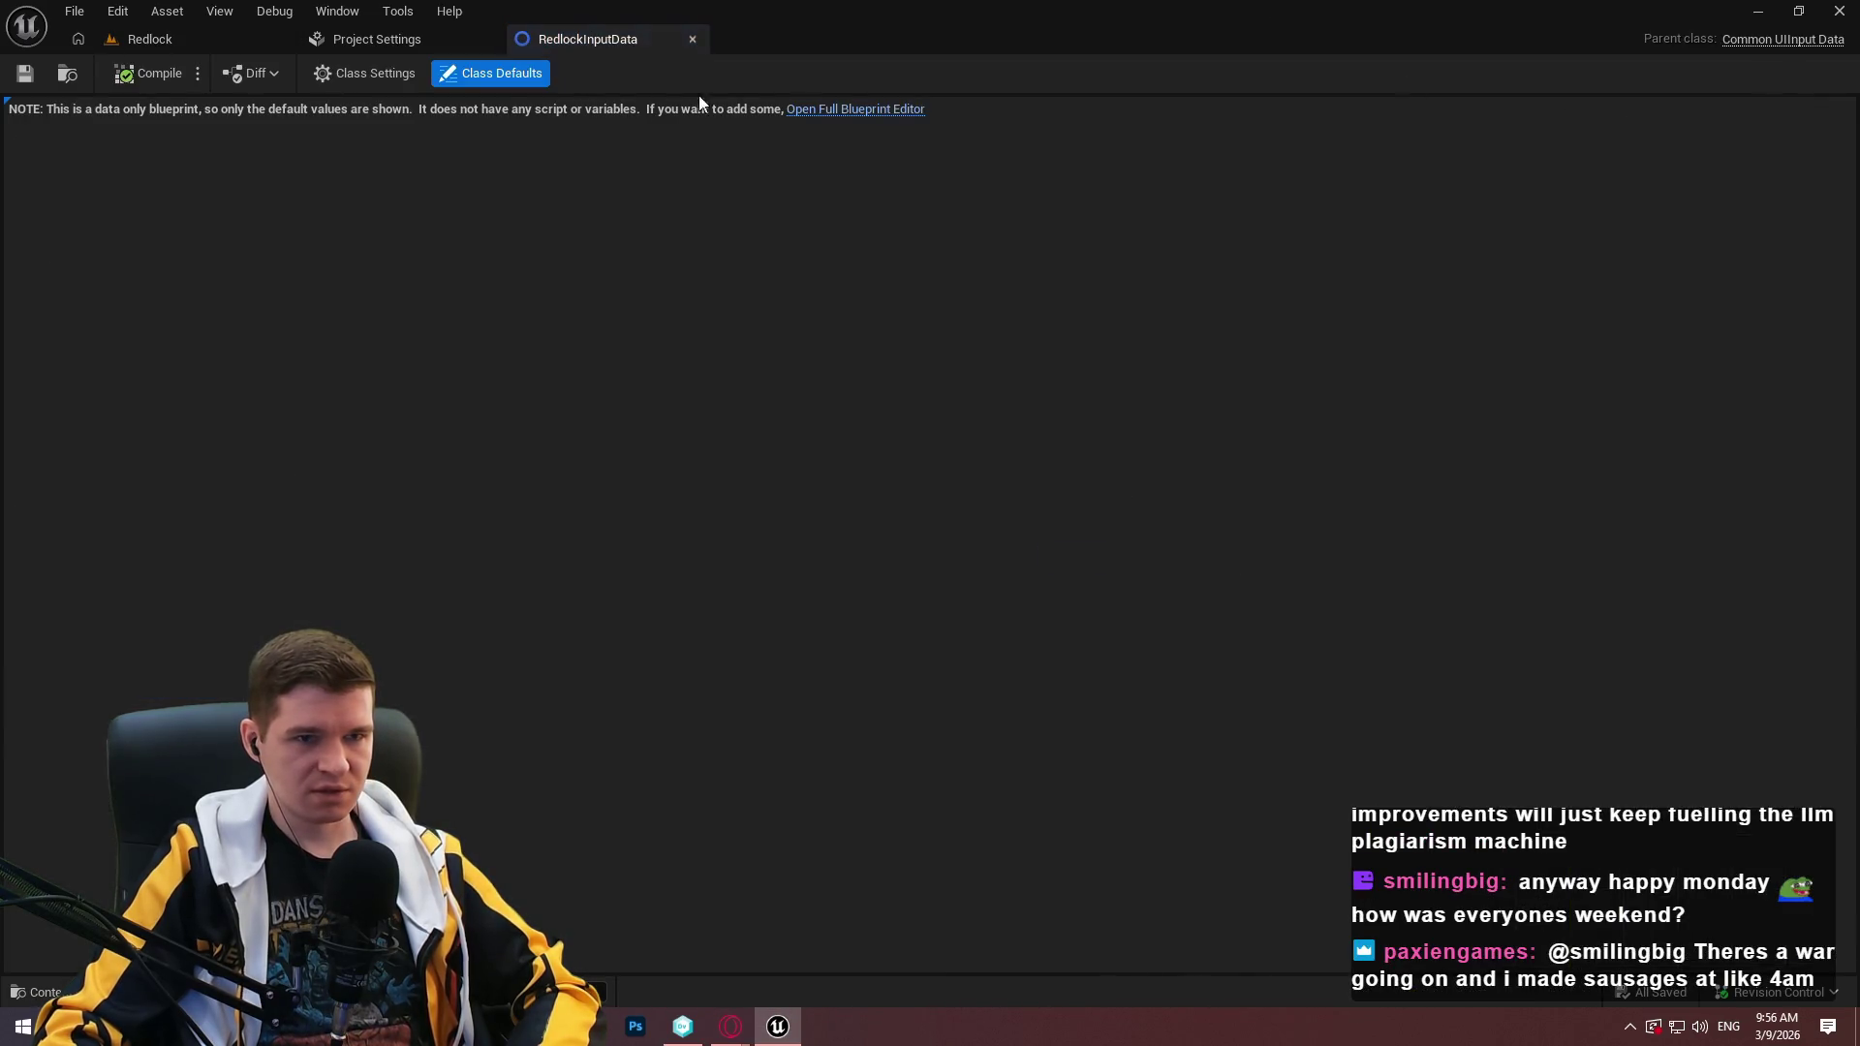
click(690, 41)
click(200, 42)
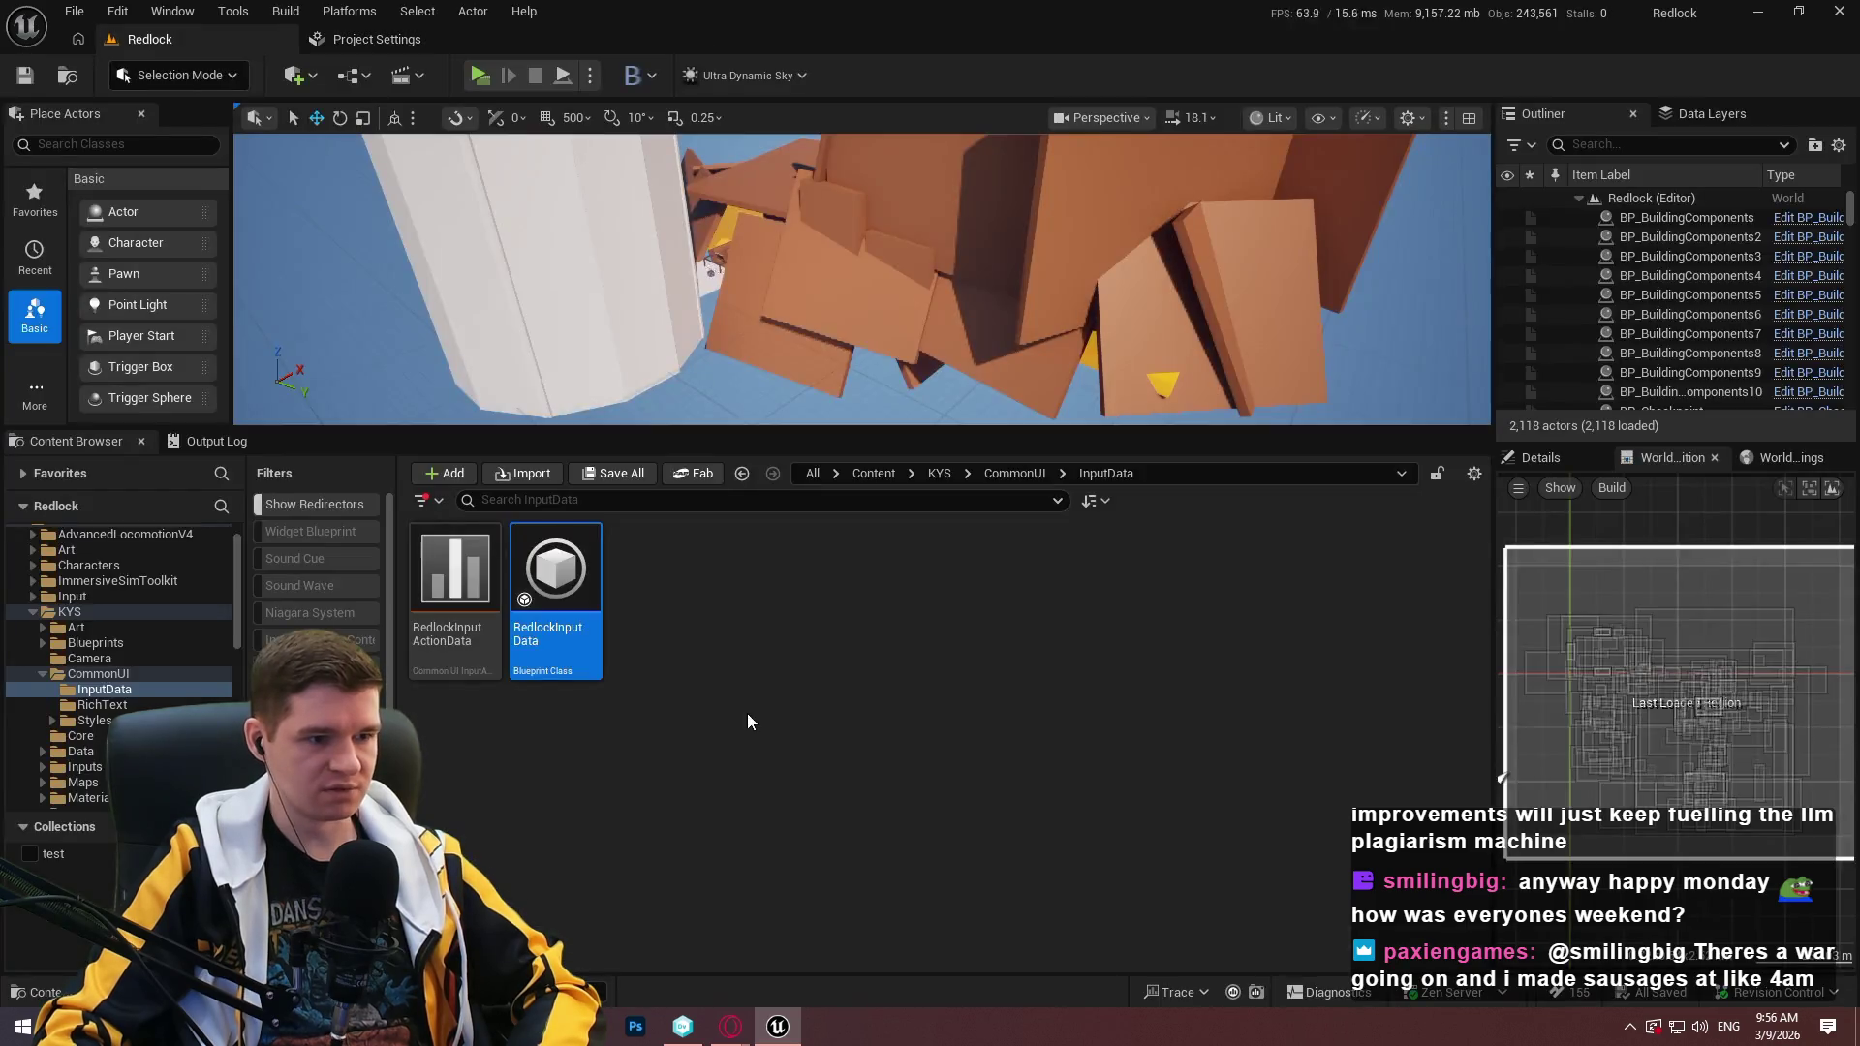
Create a Blueprint based on CommonUIInputData named SimpleCommonUI_InputData.
right_click(747, 713)
click(836, 436)
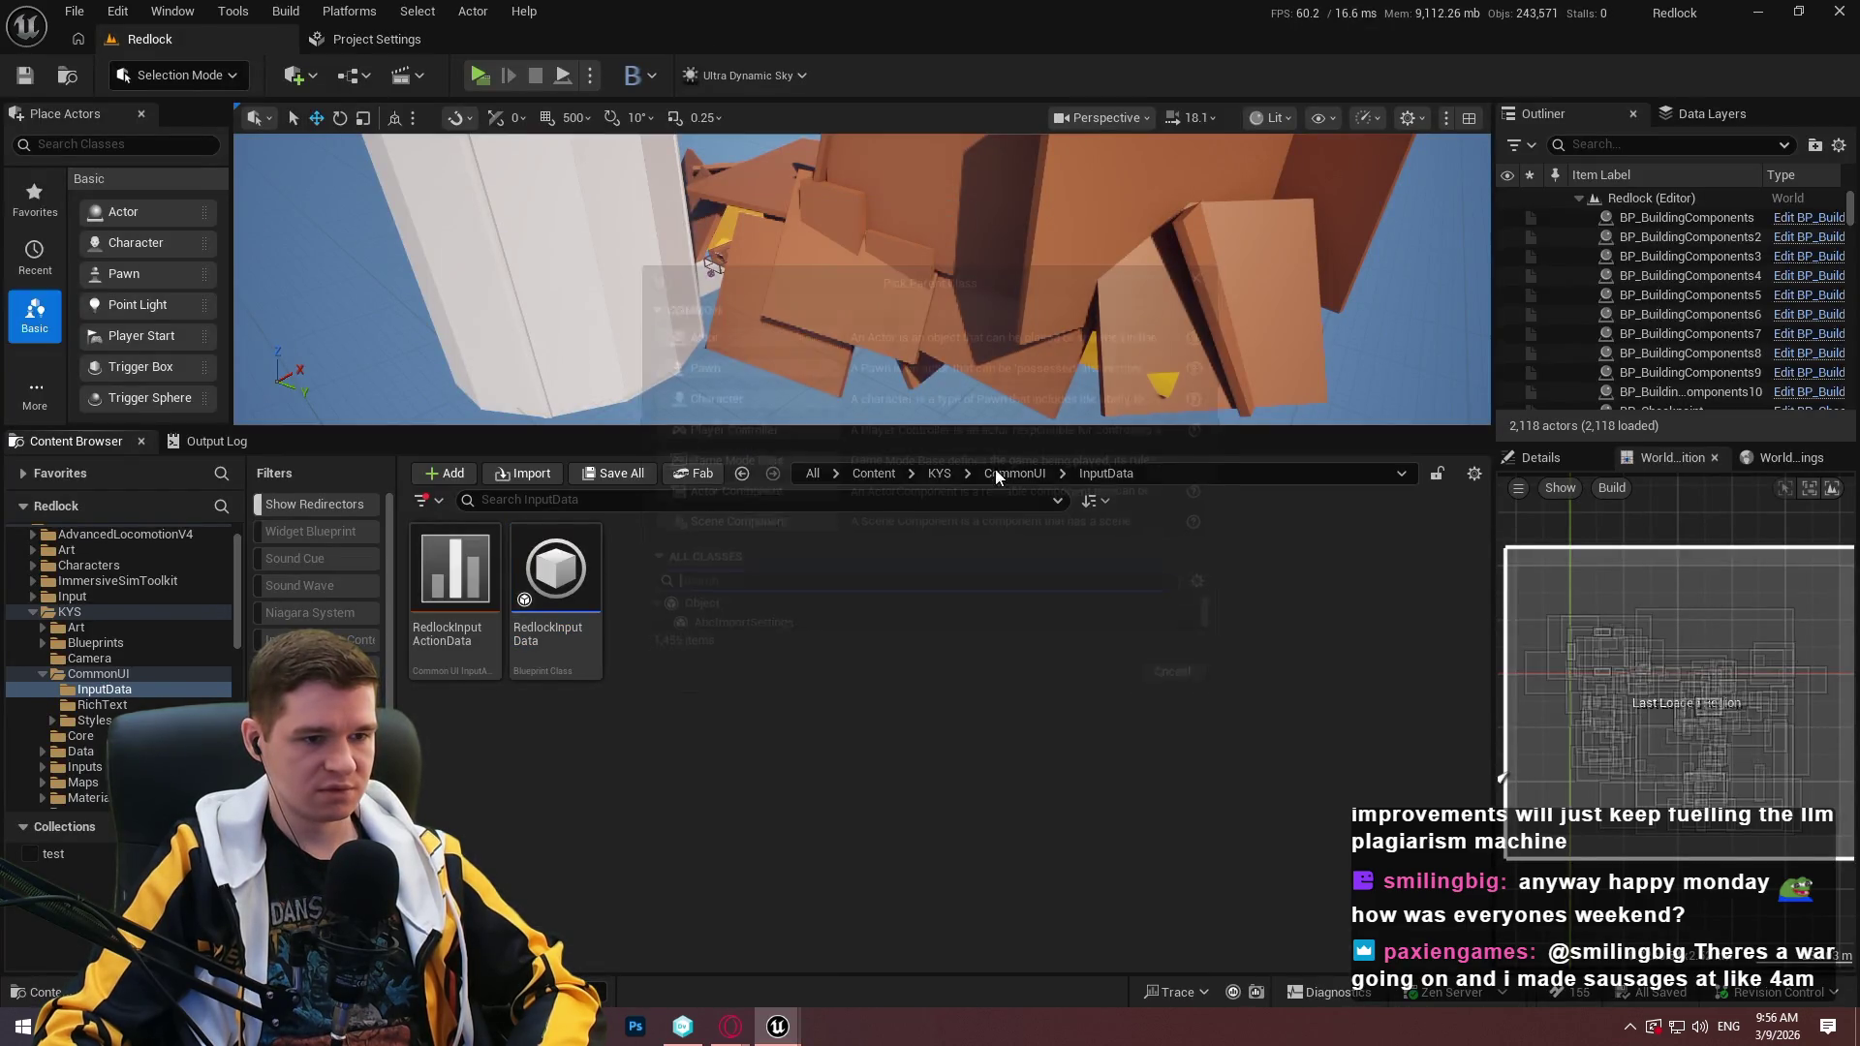
text(commonuiu)
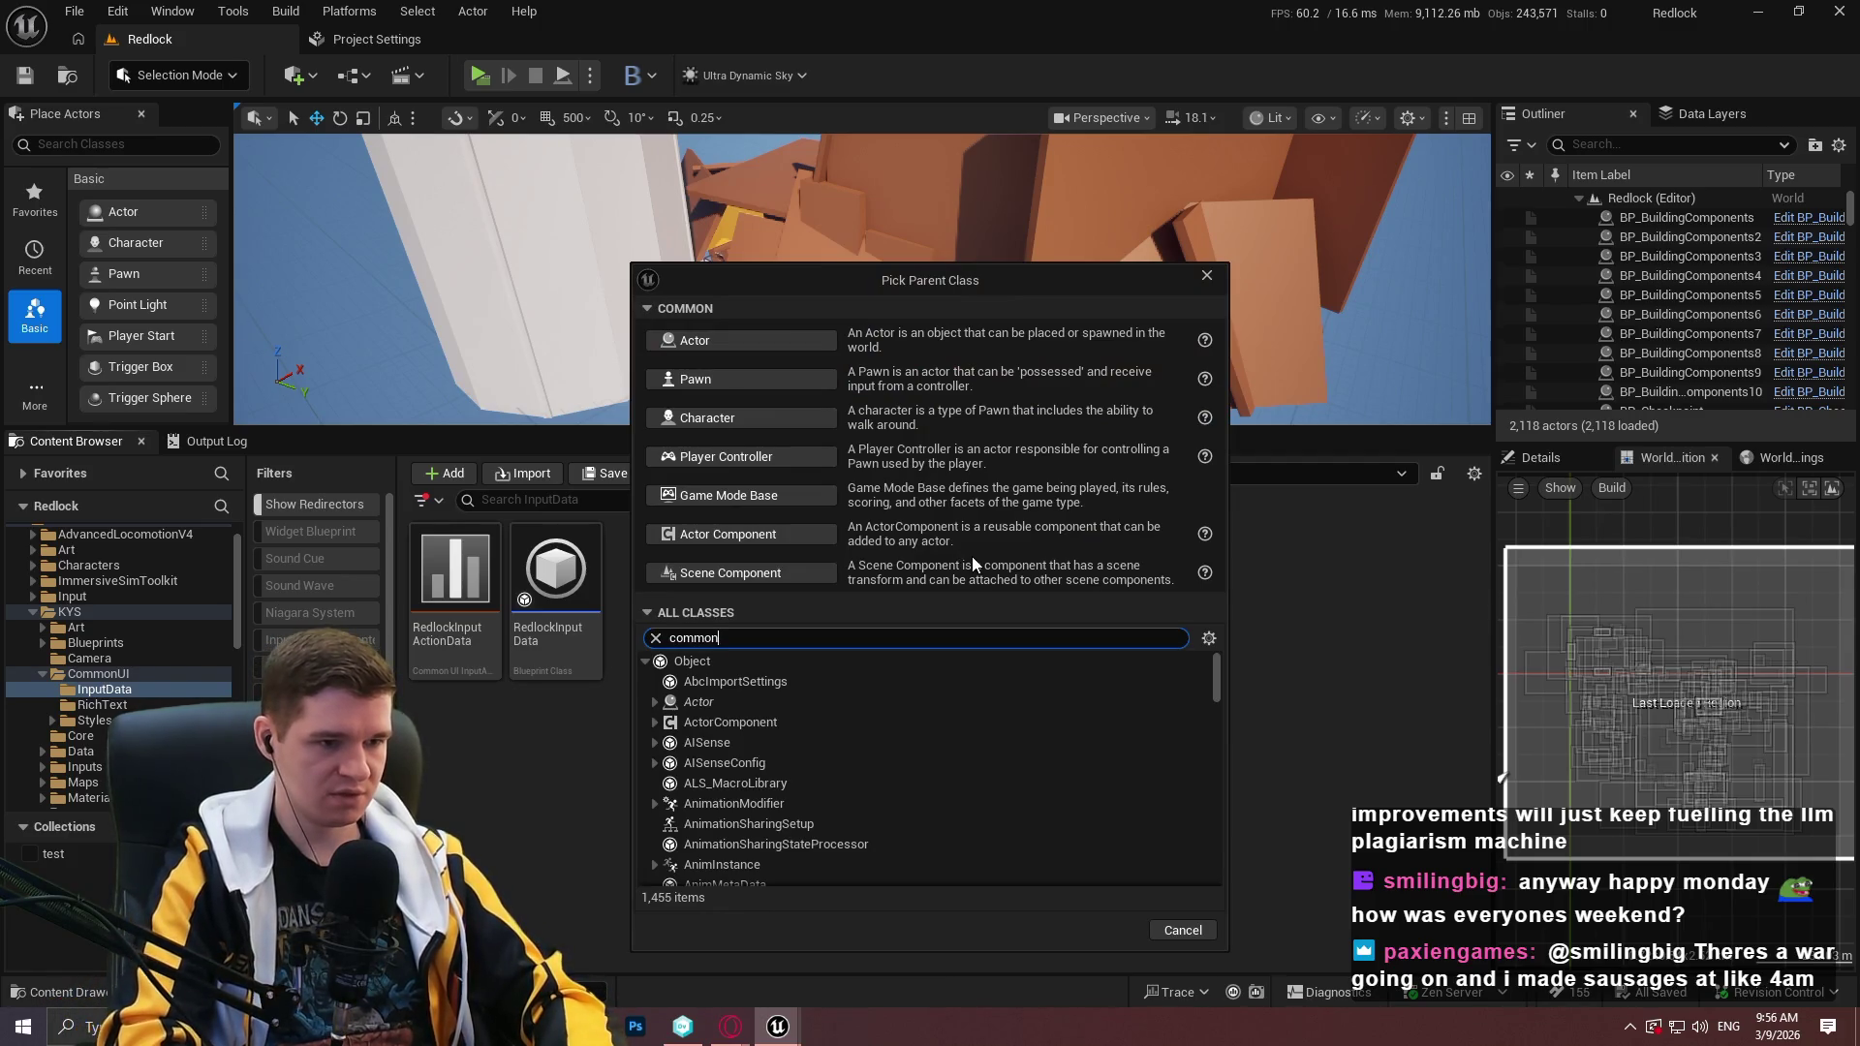
key(BackSpace)
text(ii)
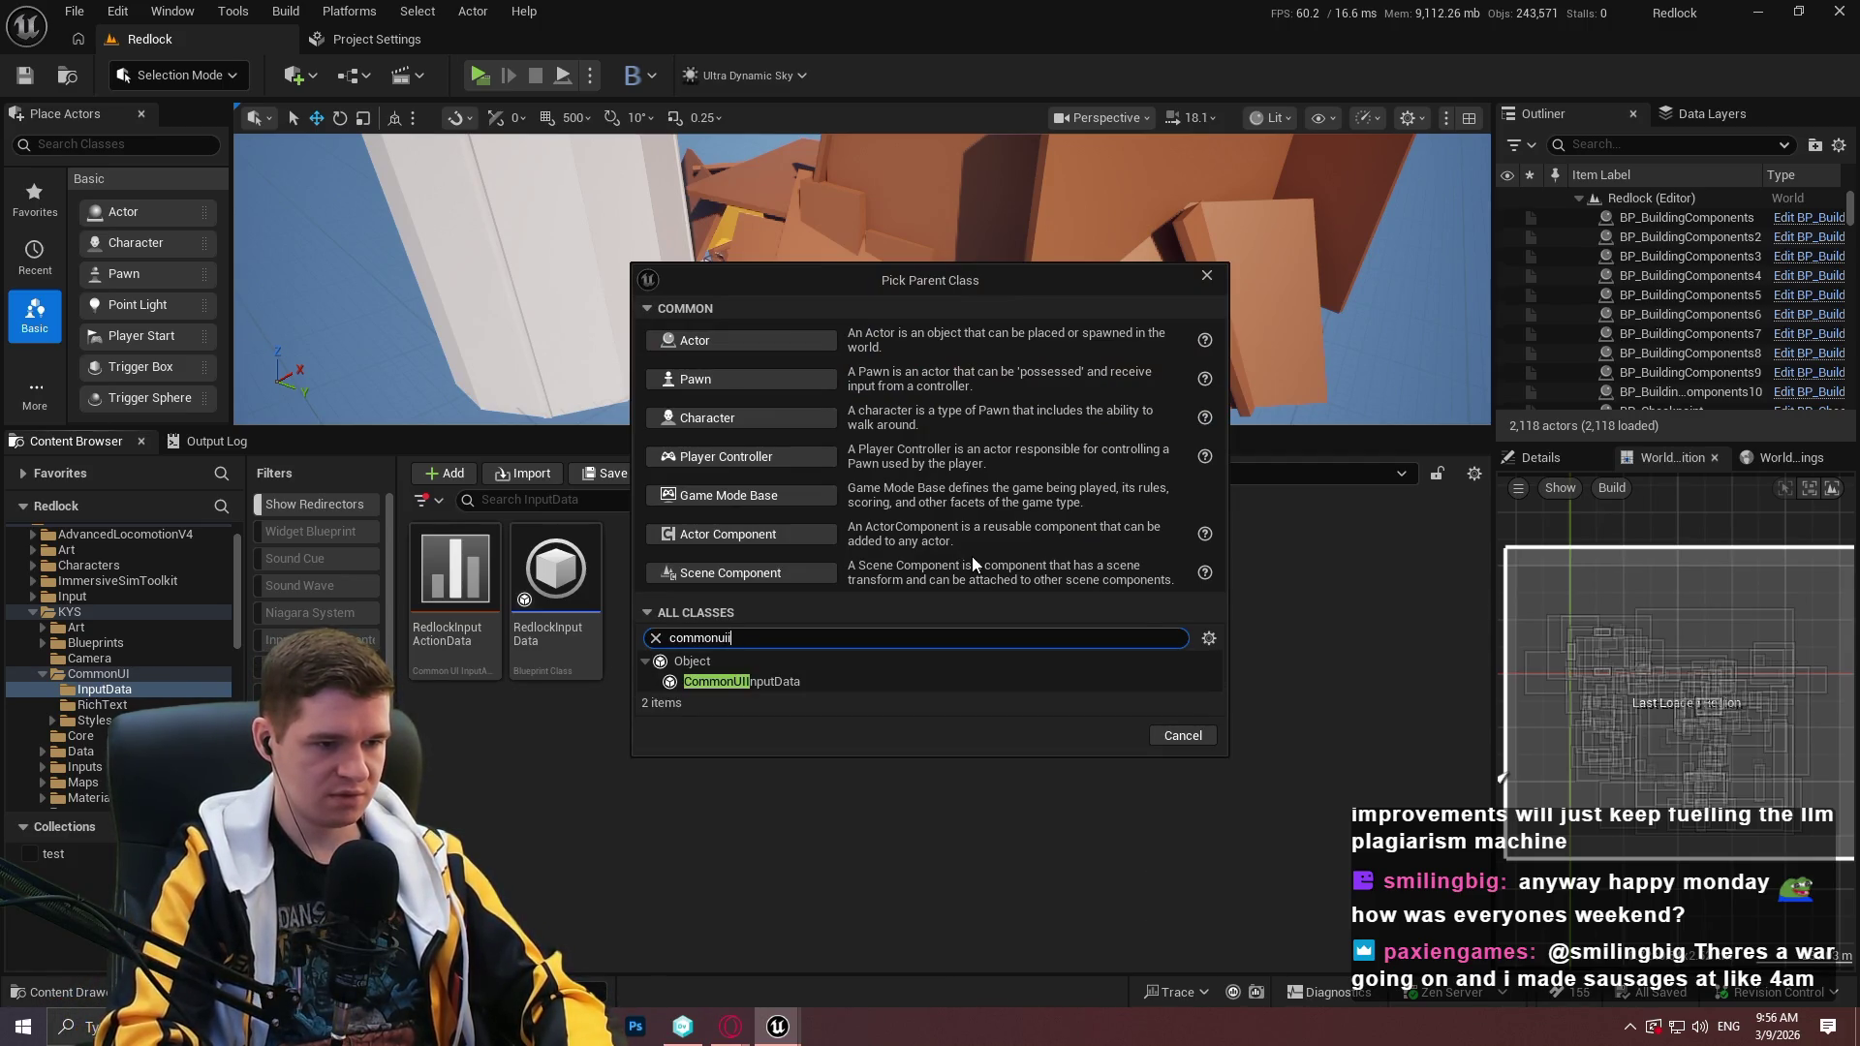
click(771, 682)
click(1097, 736)
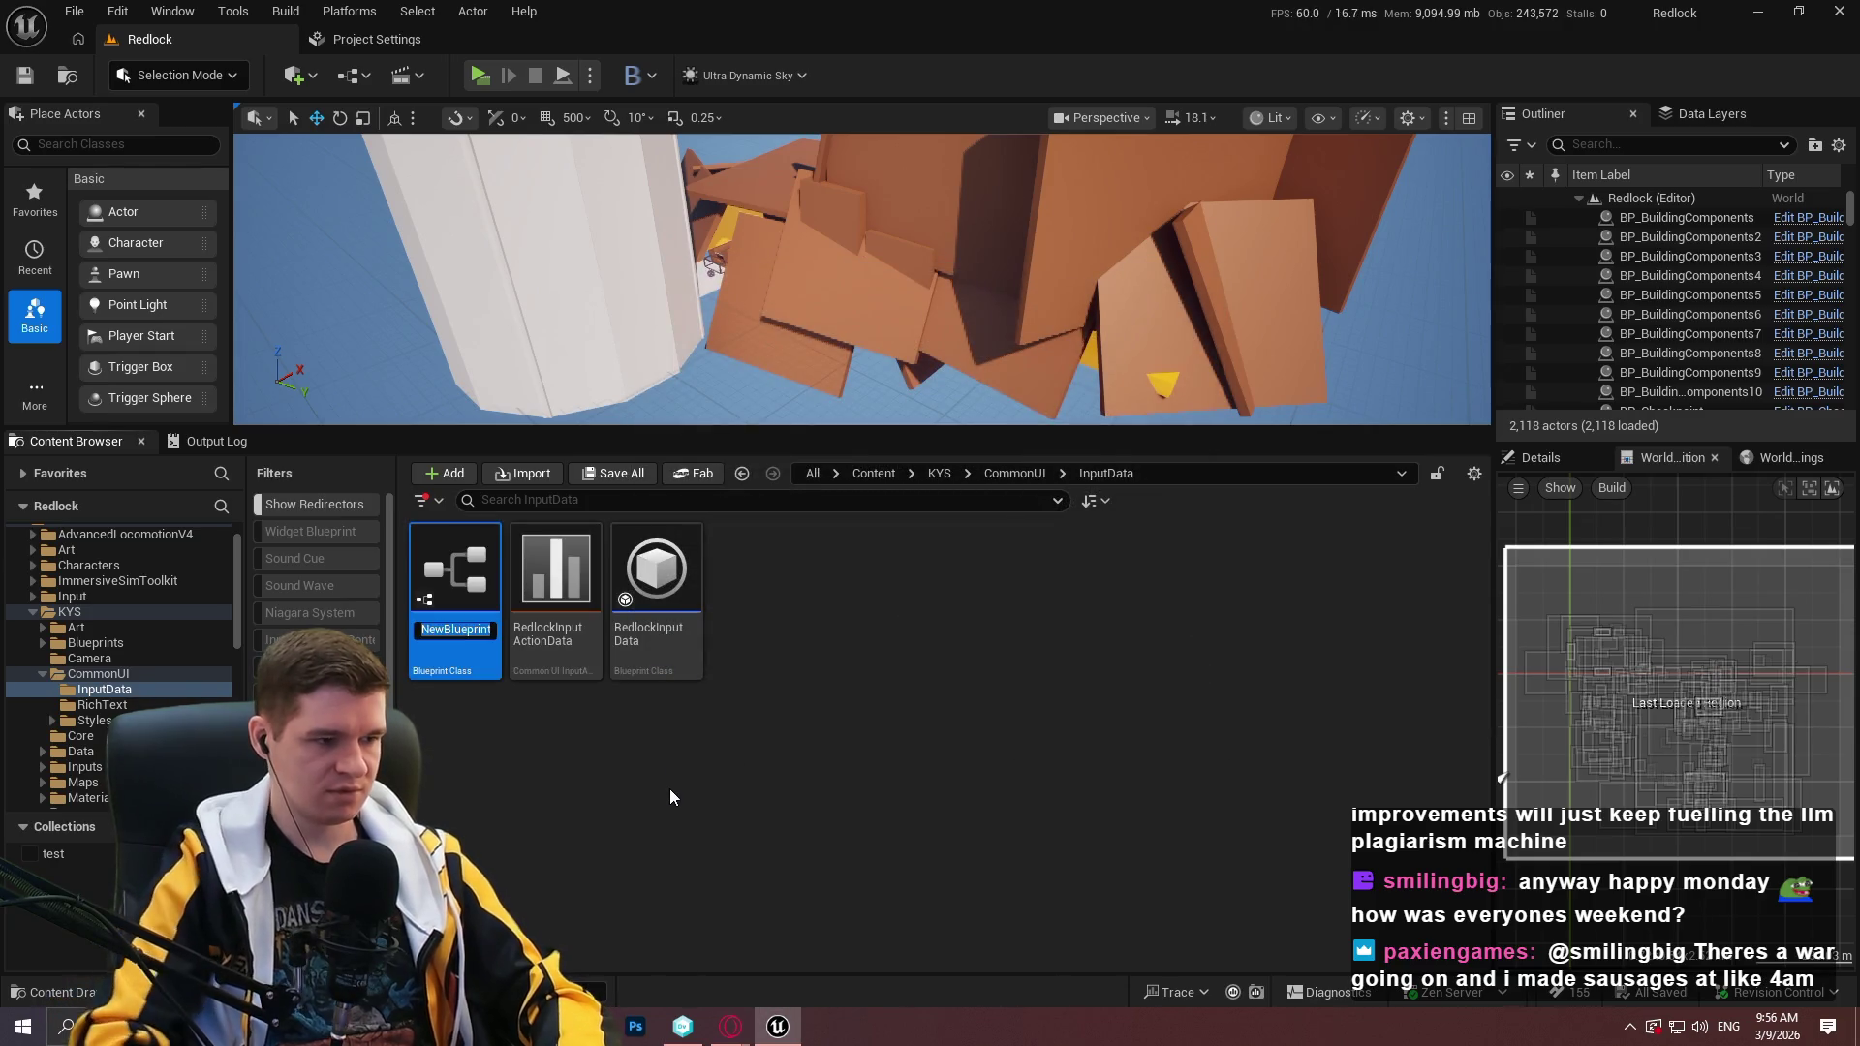
text(SimpleCo)
text(mmonUI)
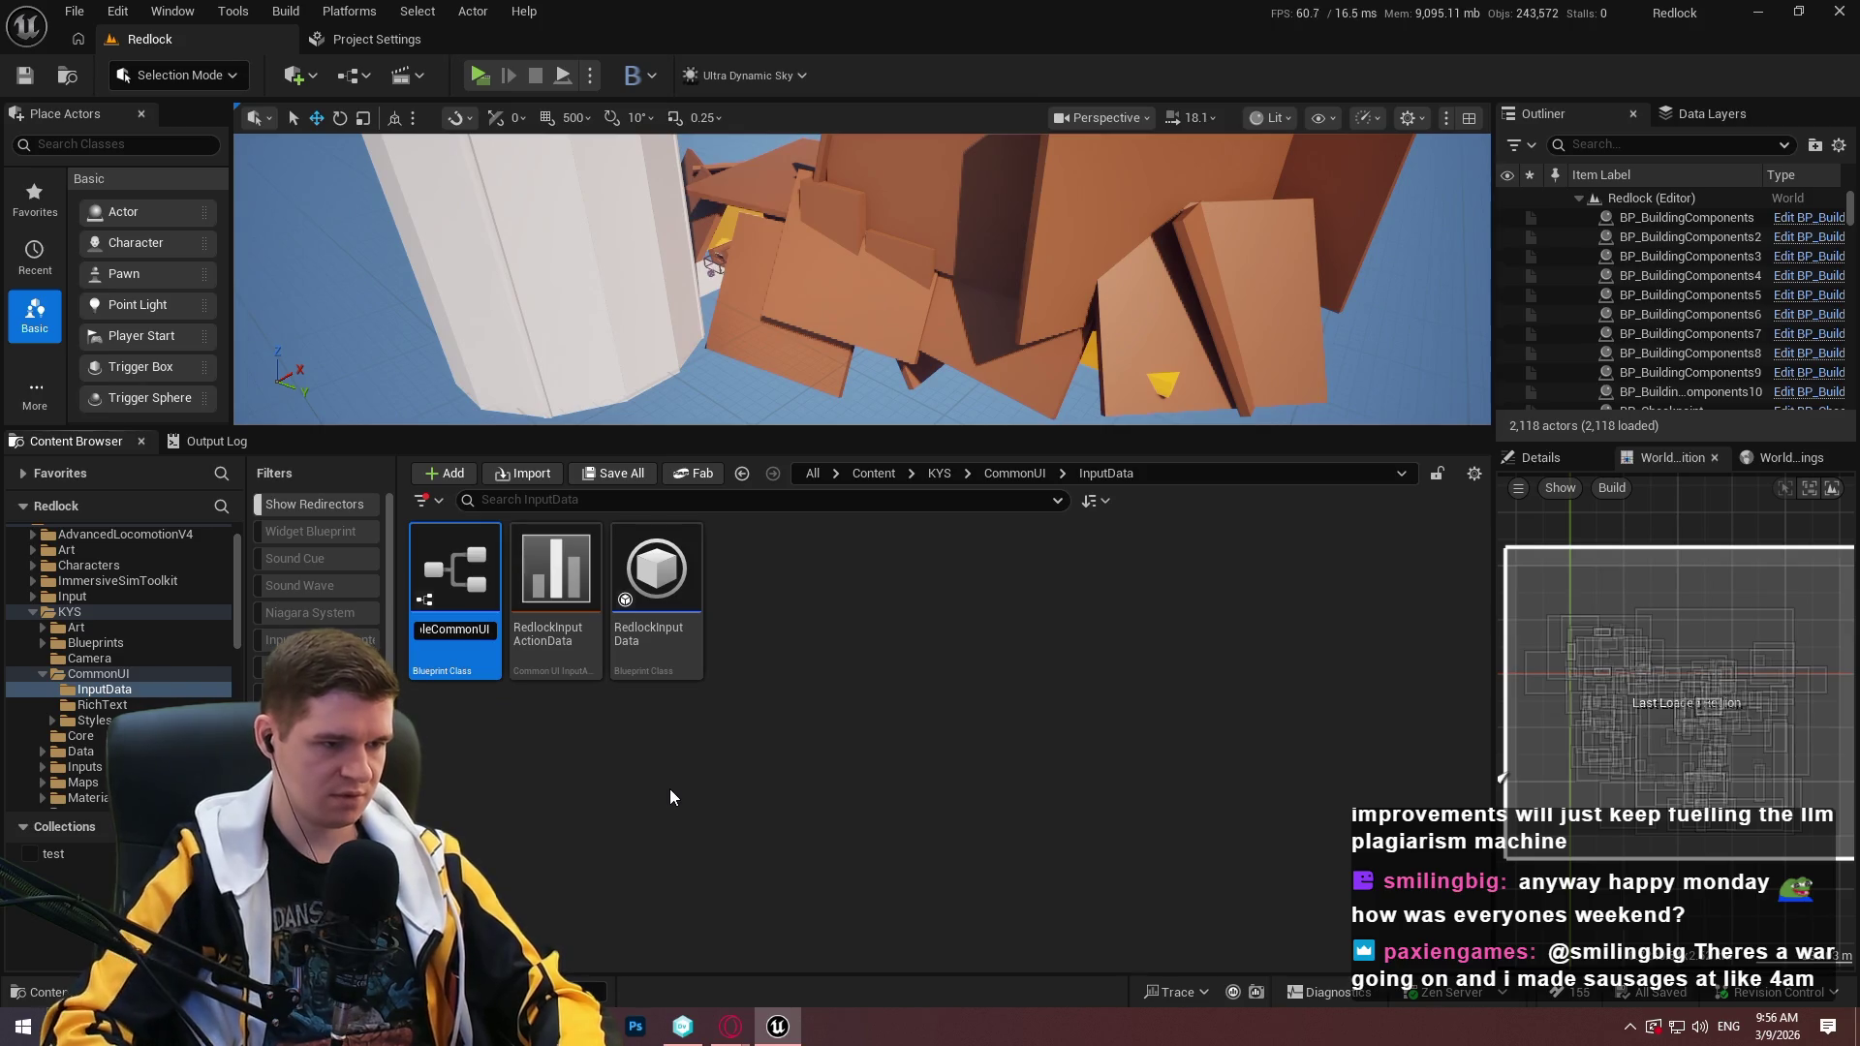
text(_InputData)
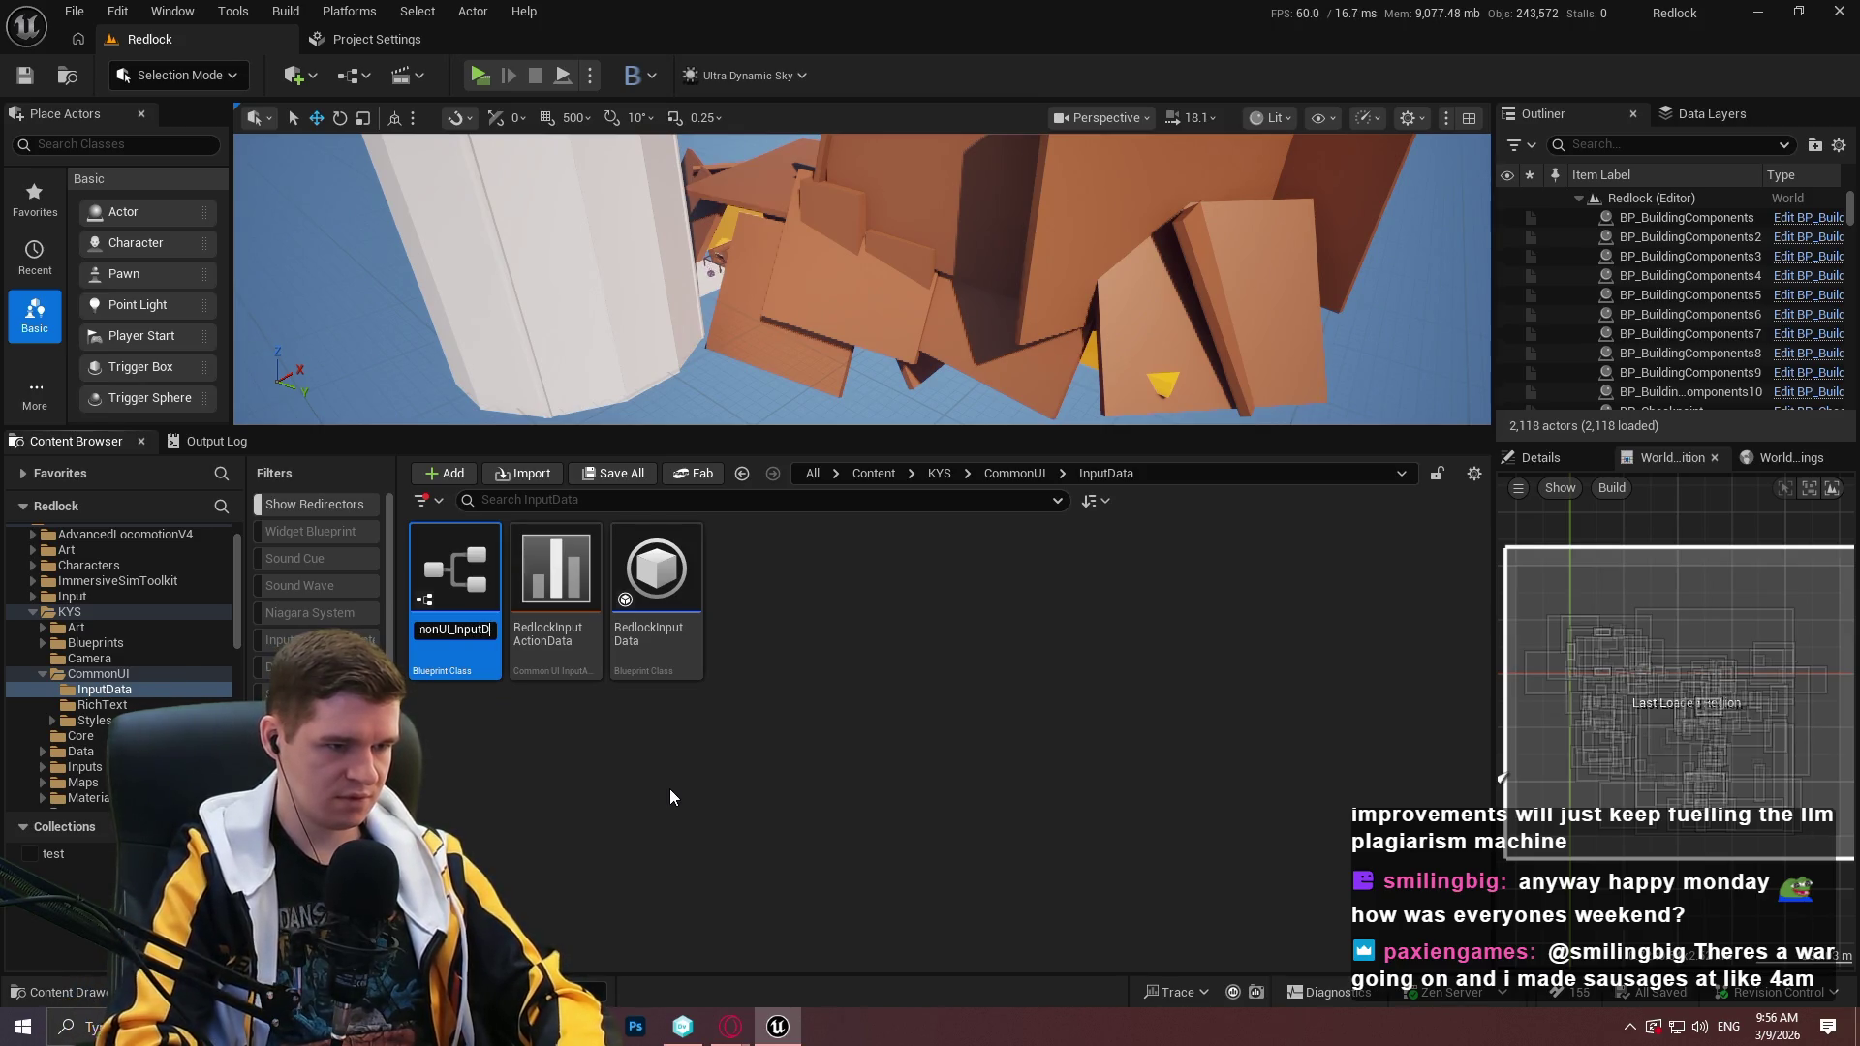
key(Return)
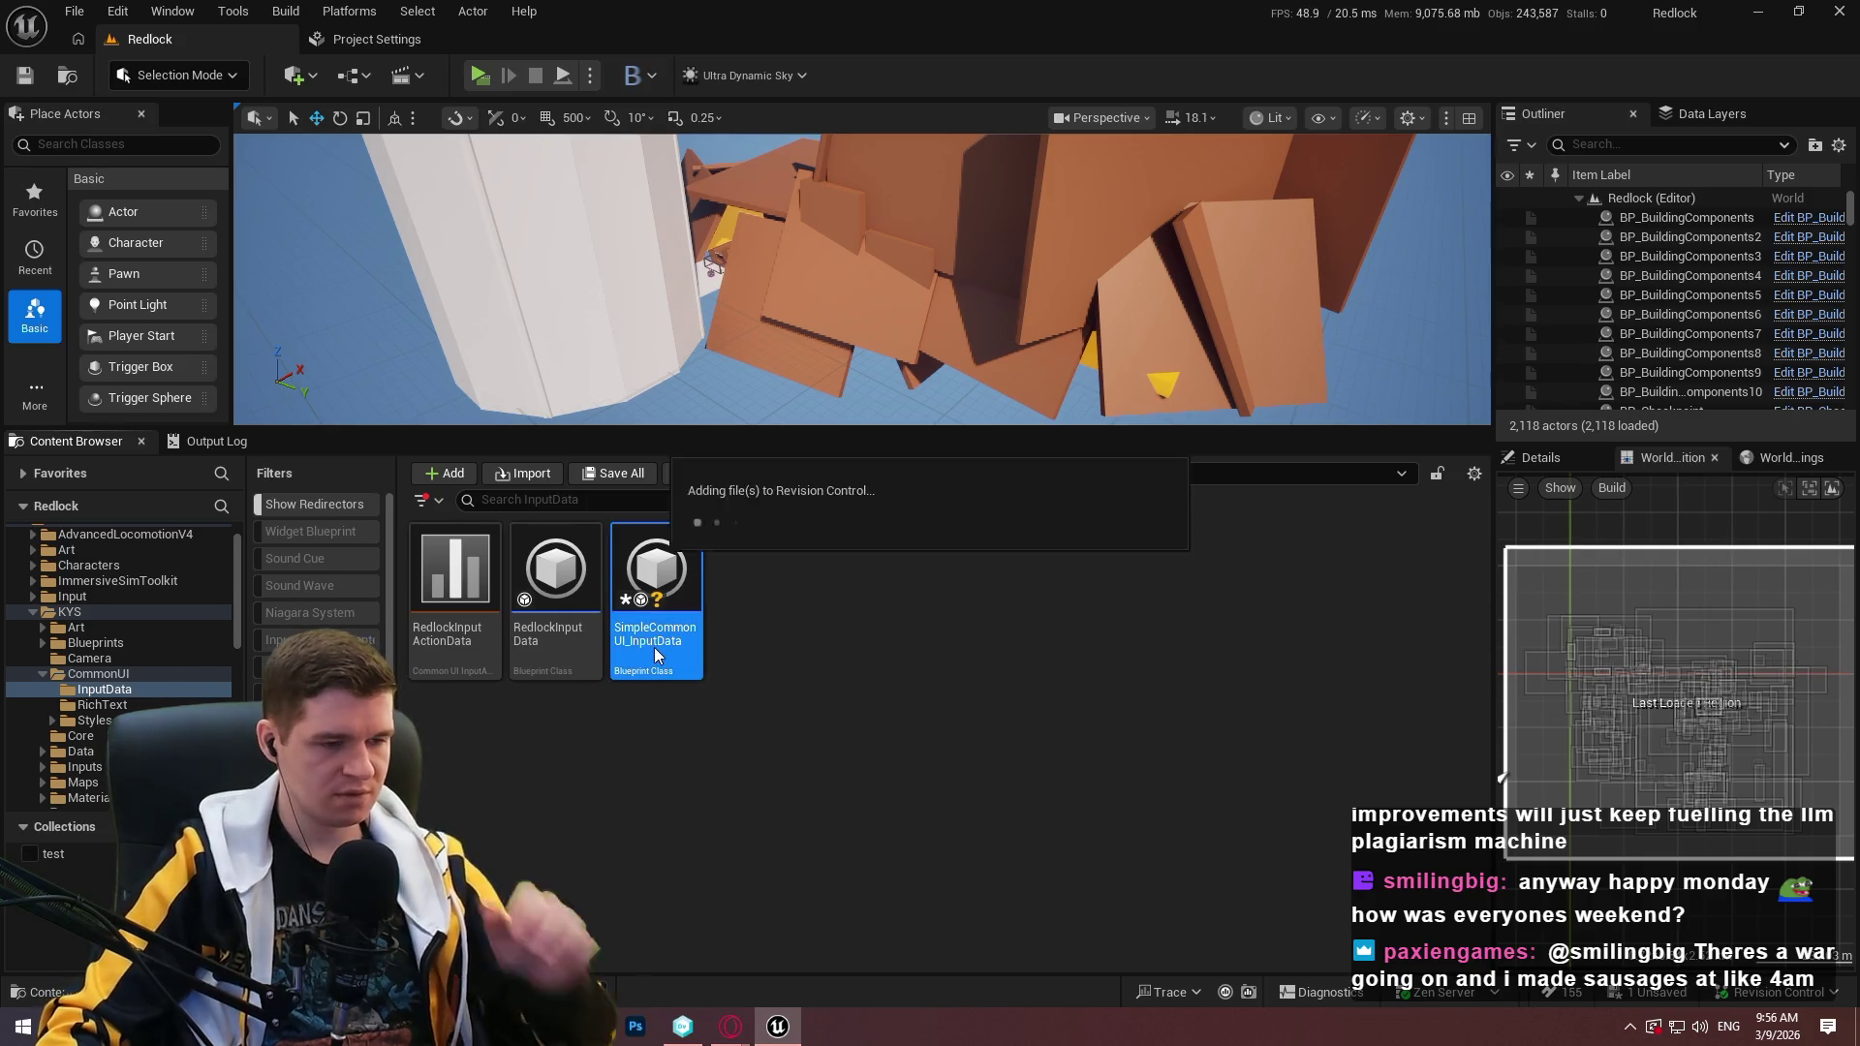
Open SimpleCommonUI_InputData docked in the main window and review its data table options.
double_click(654, 647)
mouse_move(751, 334)
mouse_down()
mouse_move(678, 73)
mouse_move(702, 35)
mouse_up()
click(1539, 224)
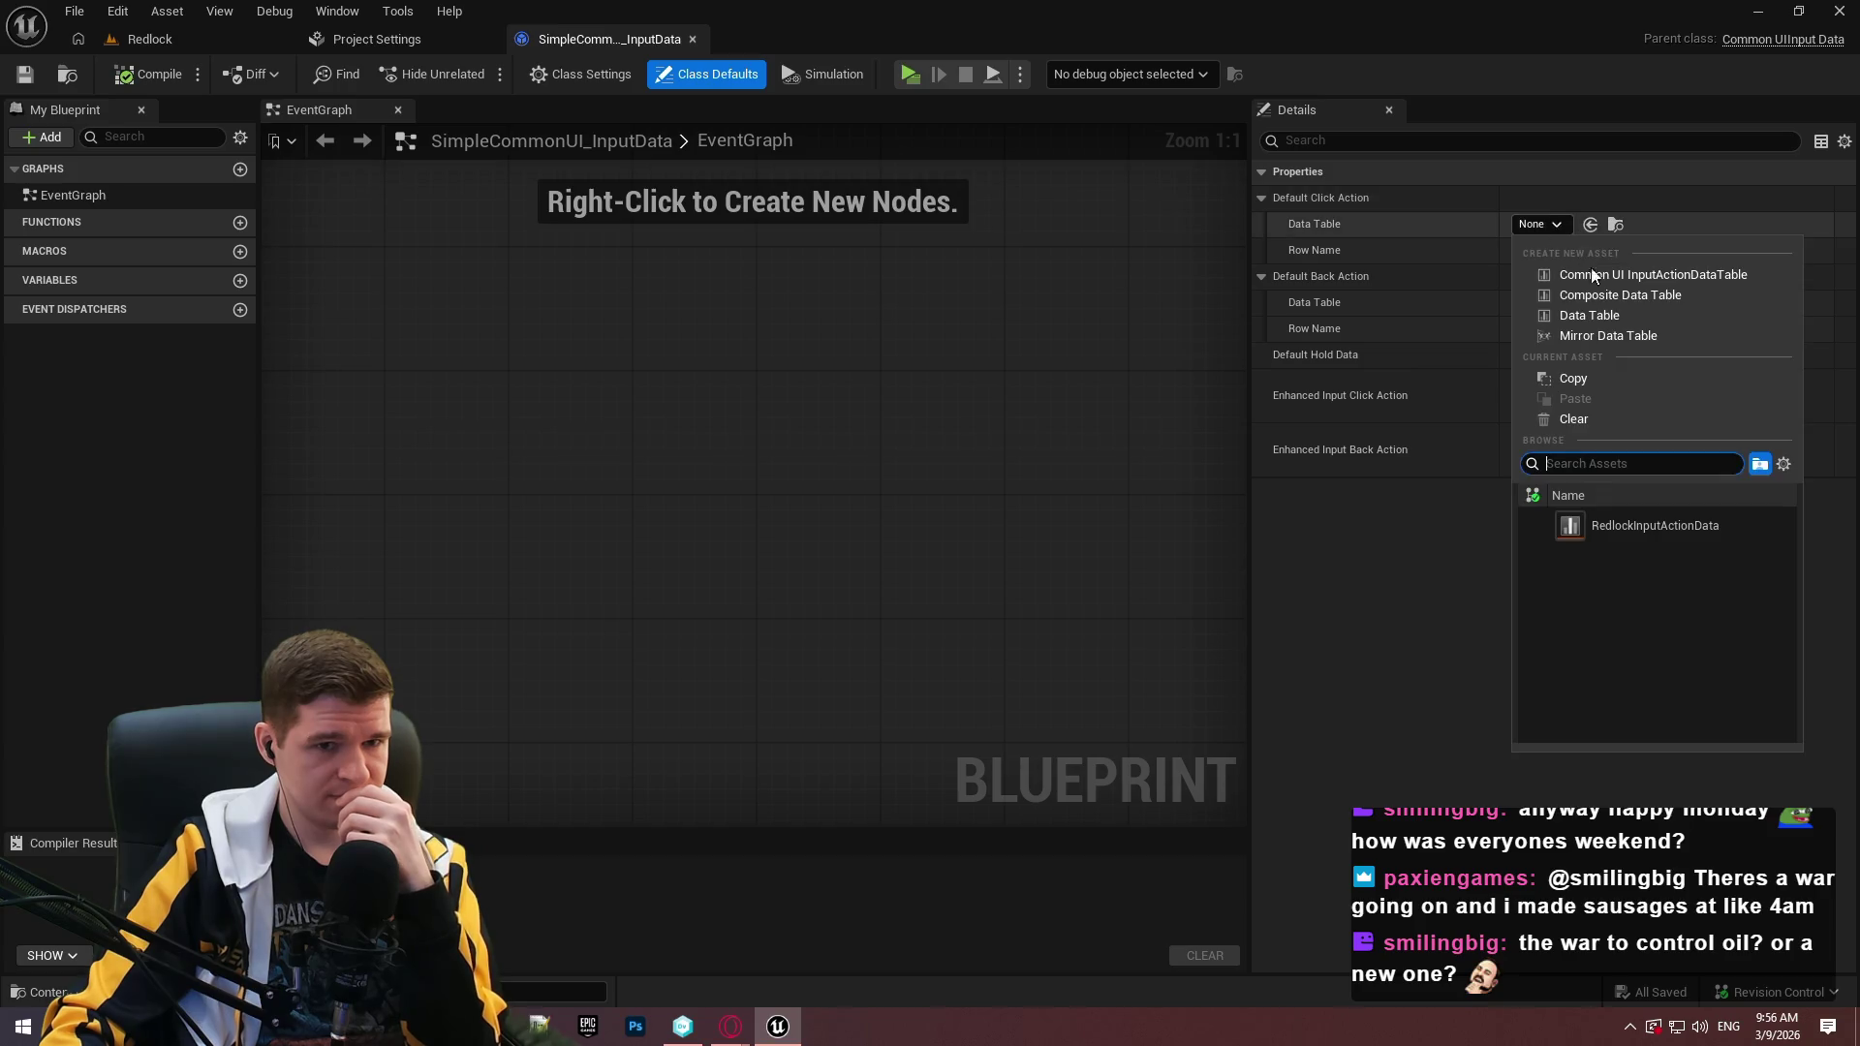
click(1408, 528)
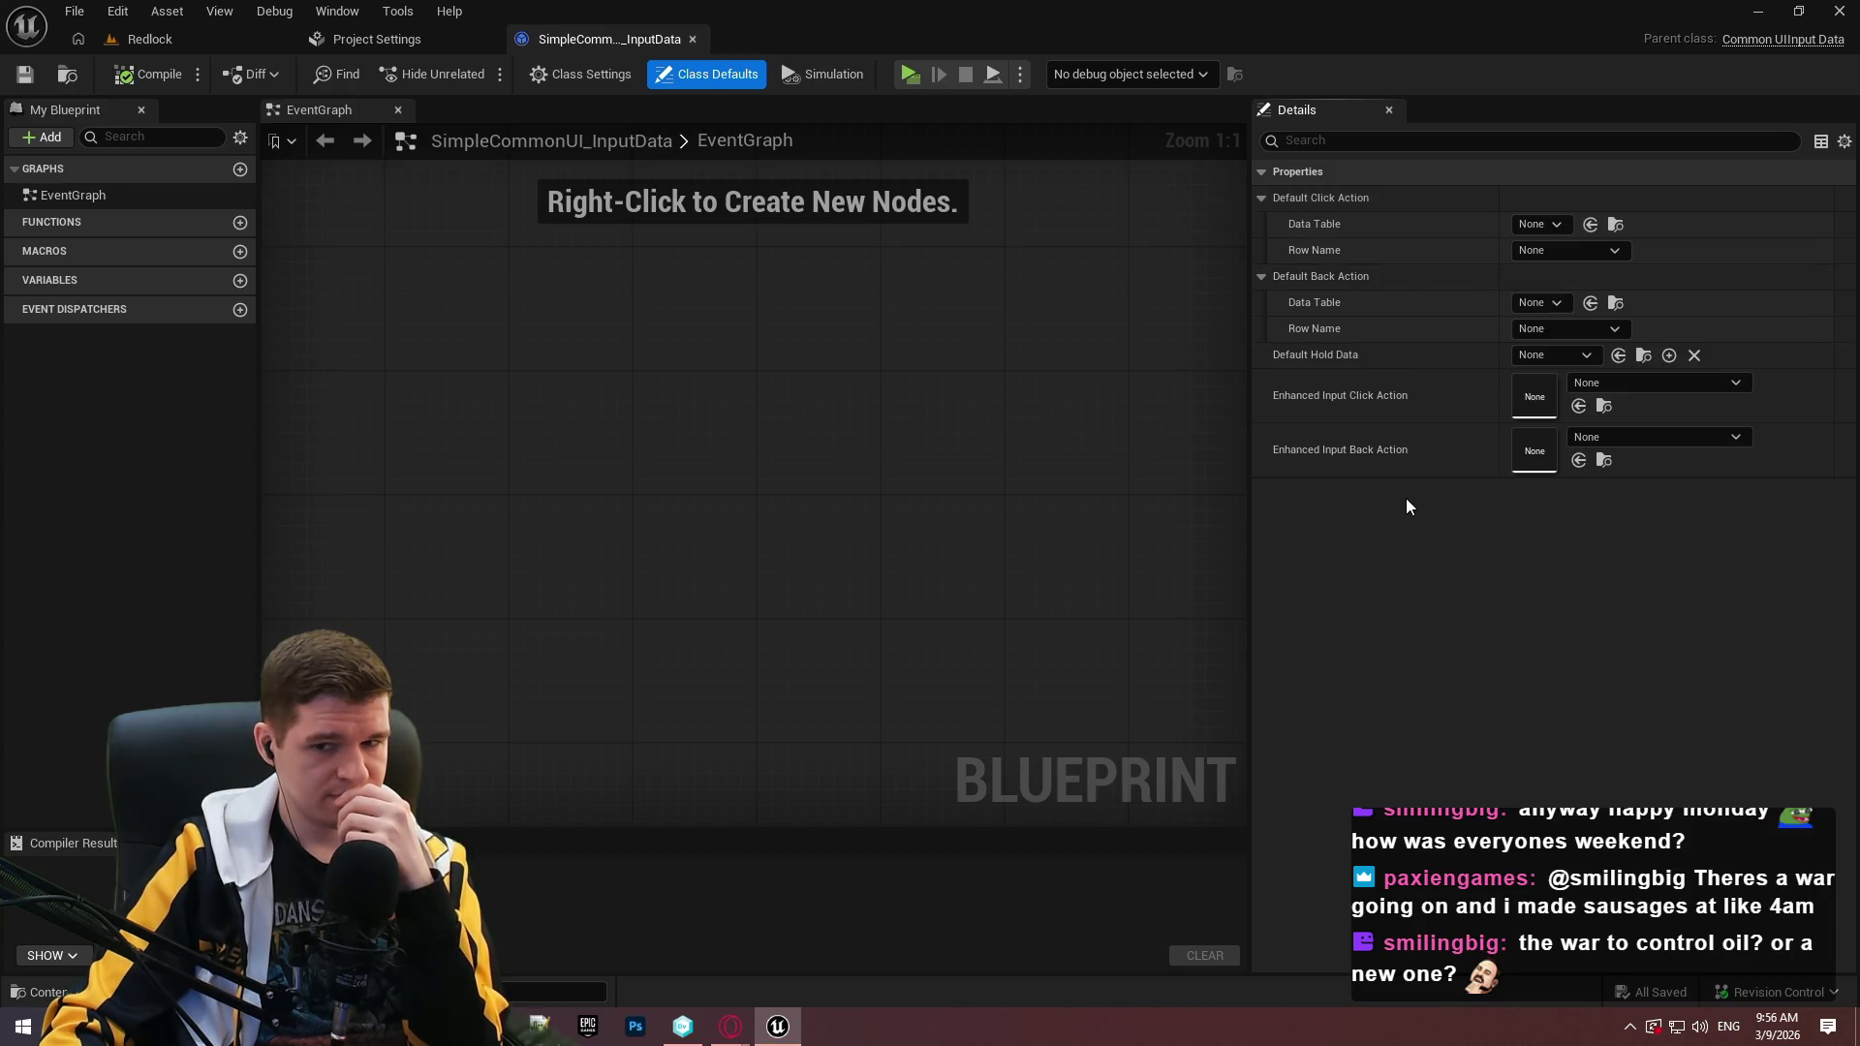
click(153, 39)
click(455, 582)
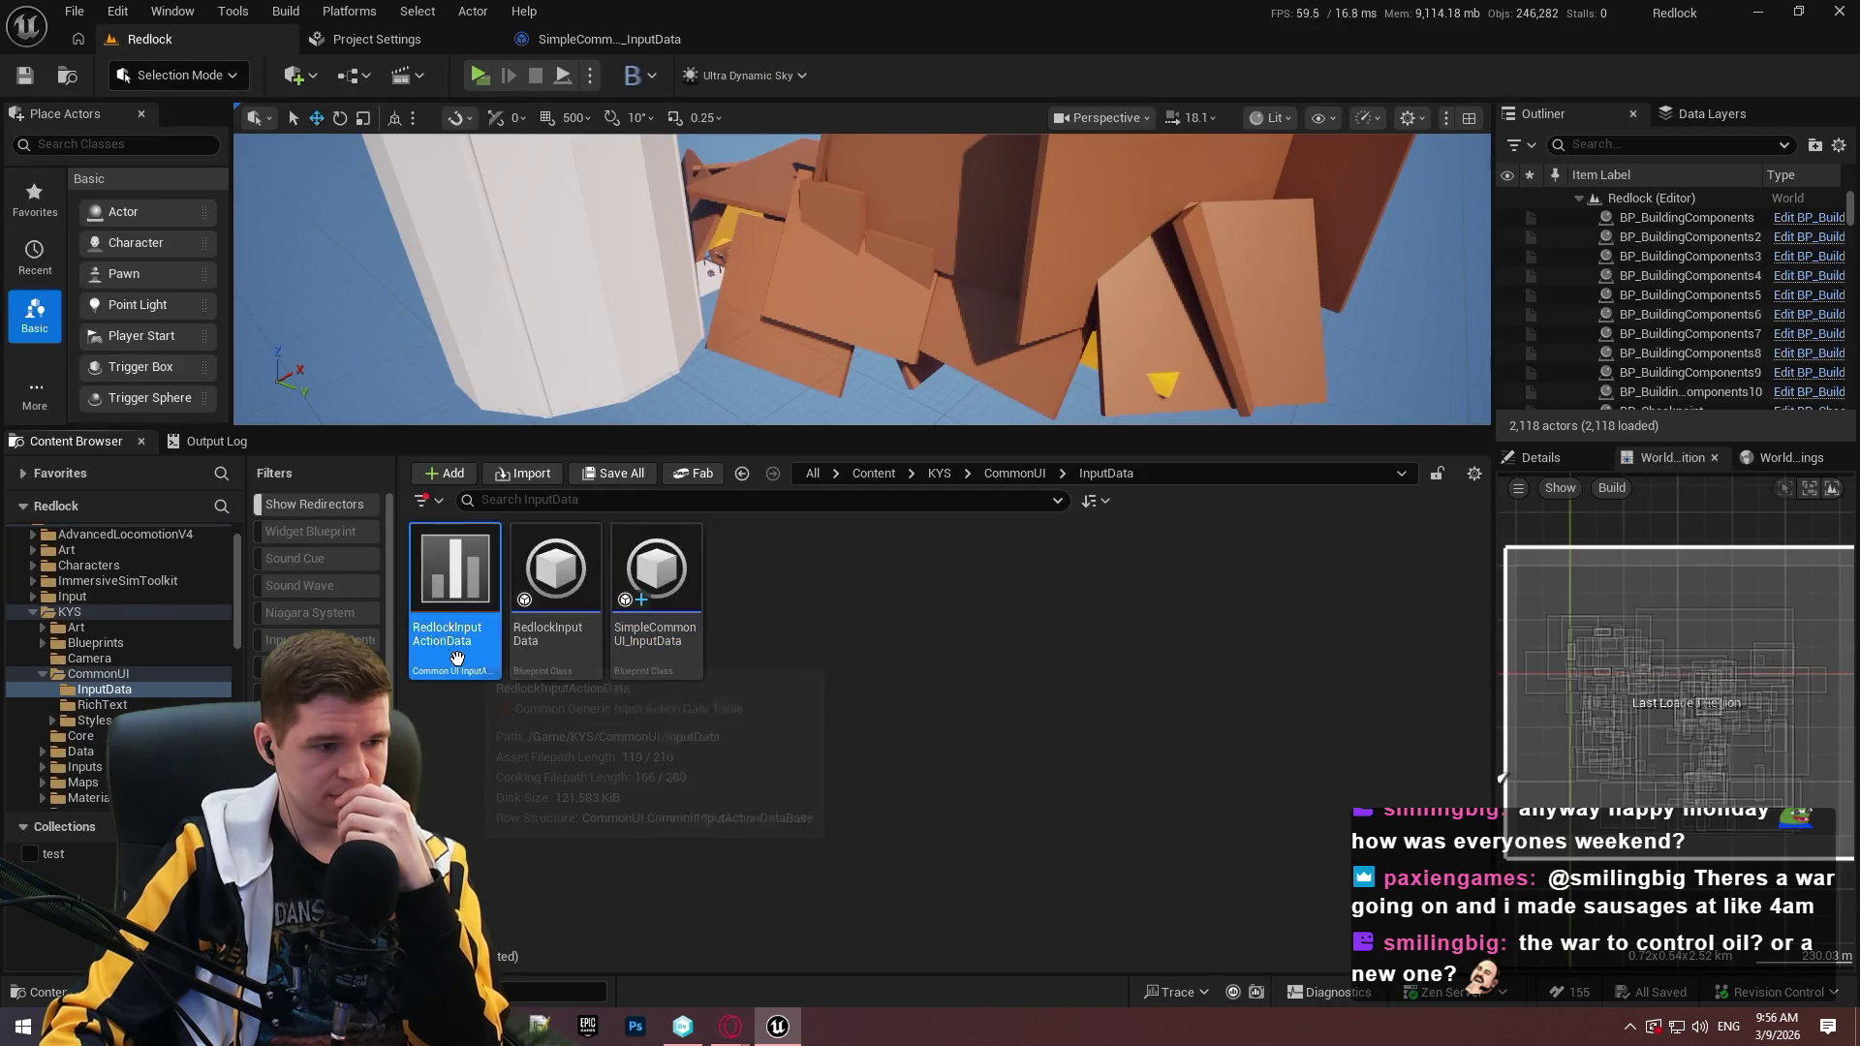
Rename RedlockInputActionData to DT_SimpleCommonUI_InputData and check it out.
key(F2)
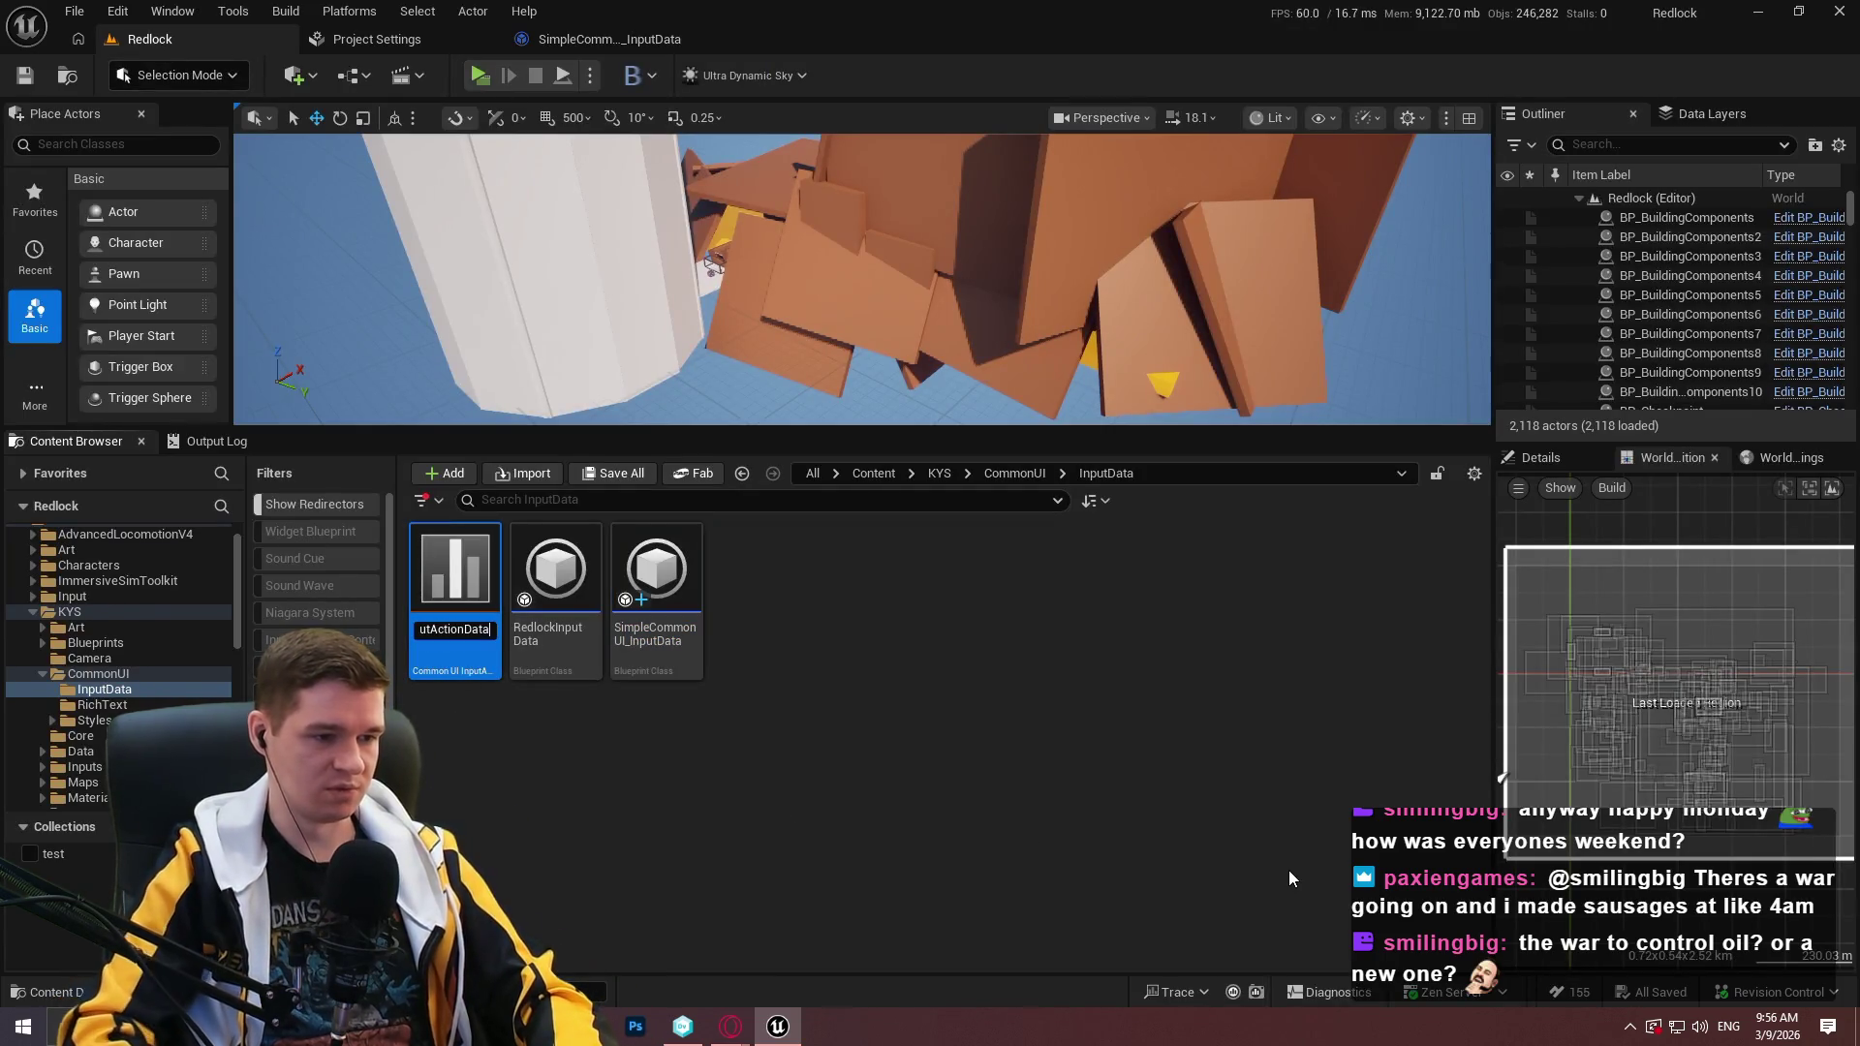
key(BackSpace)
text(SimpleC)
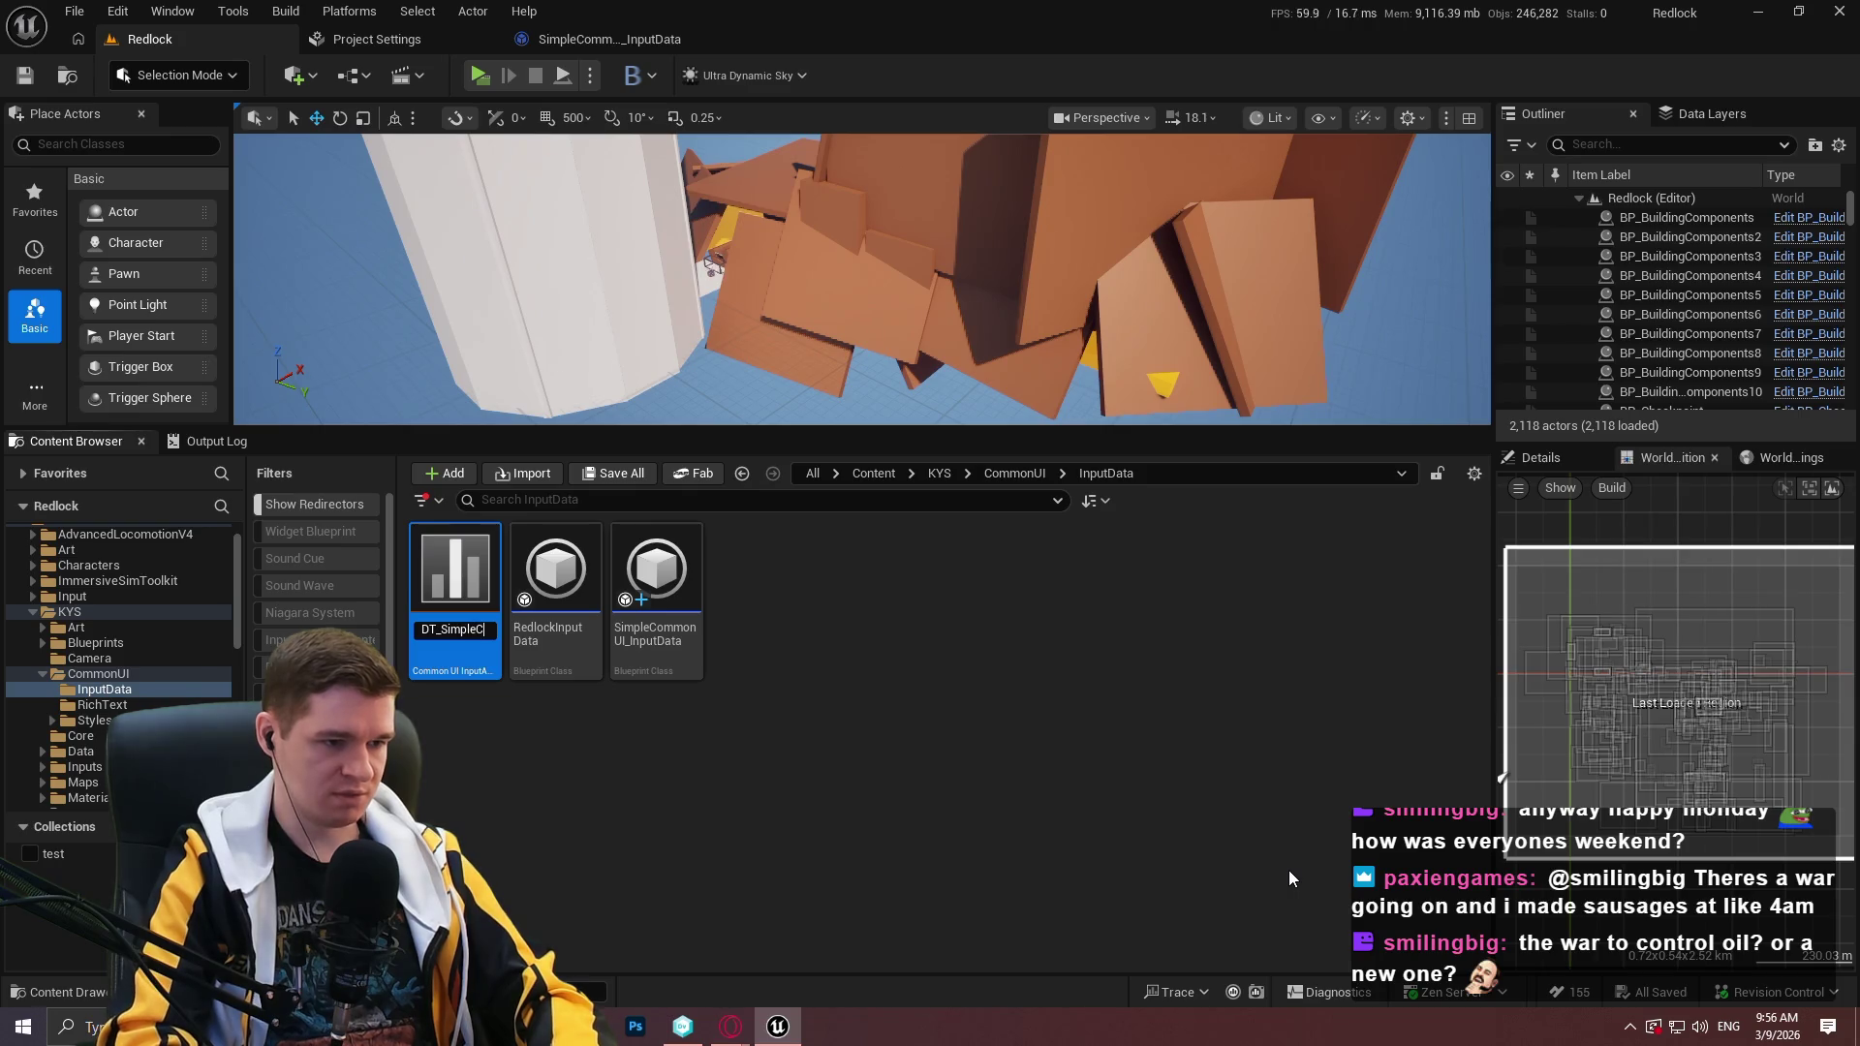
text(npleCommon)
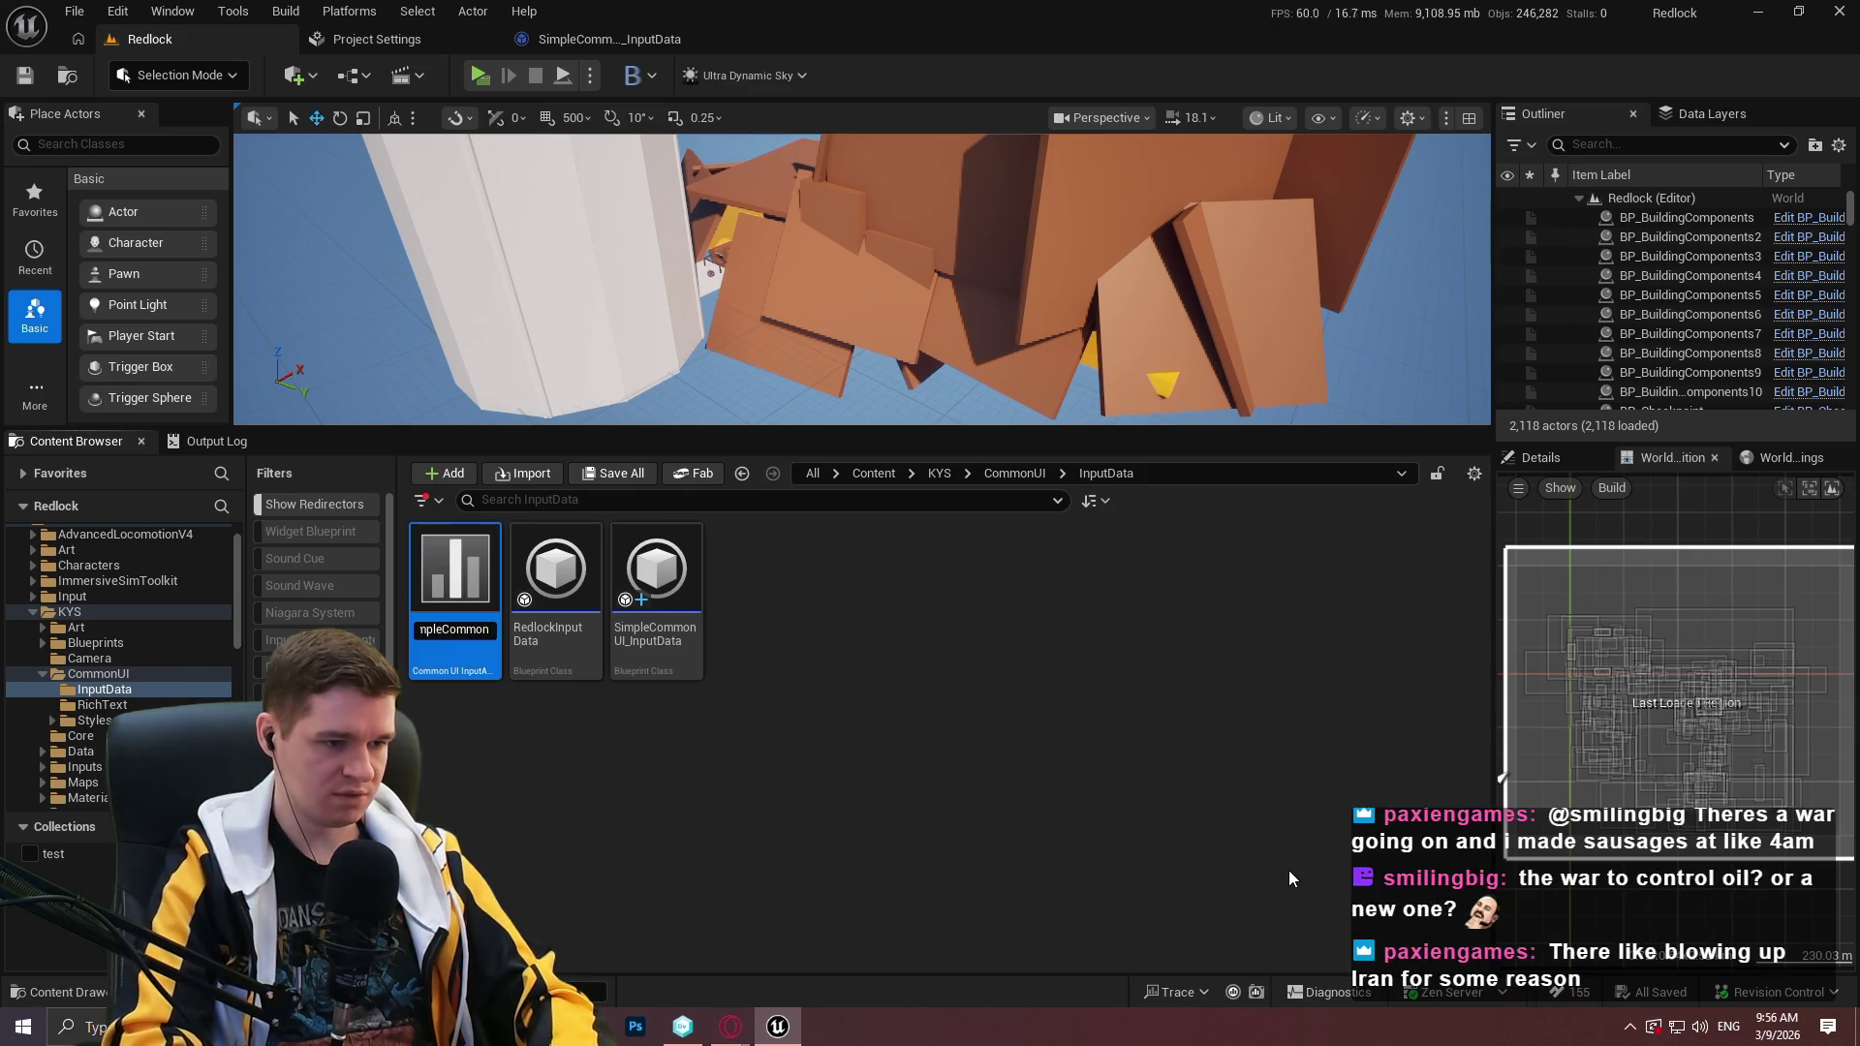
text(_I)
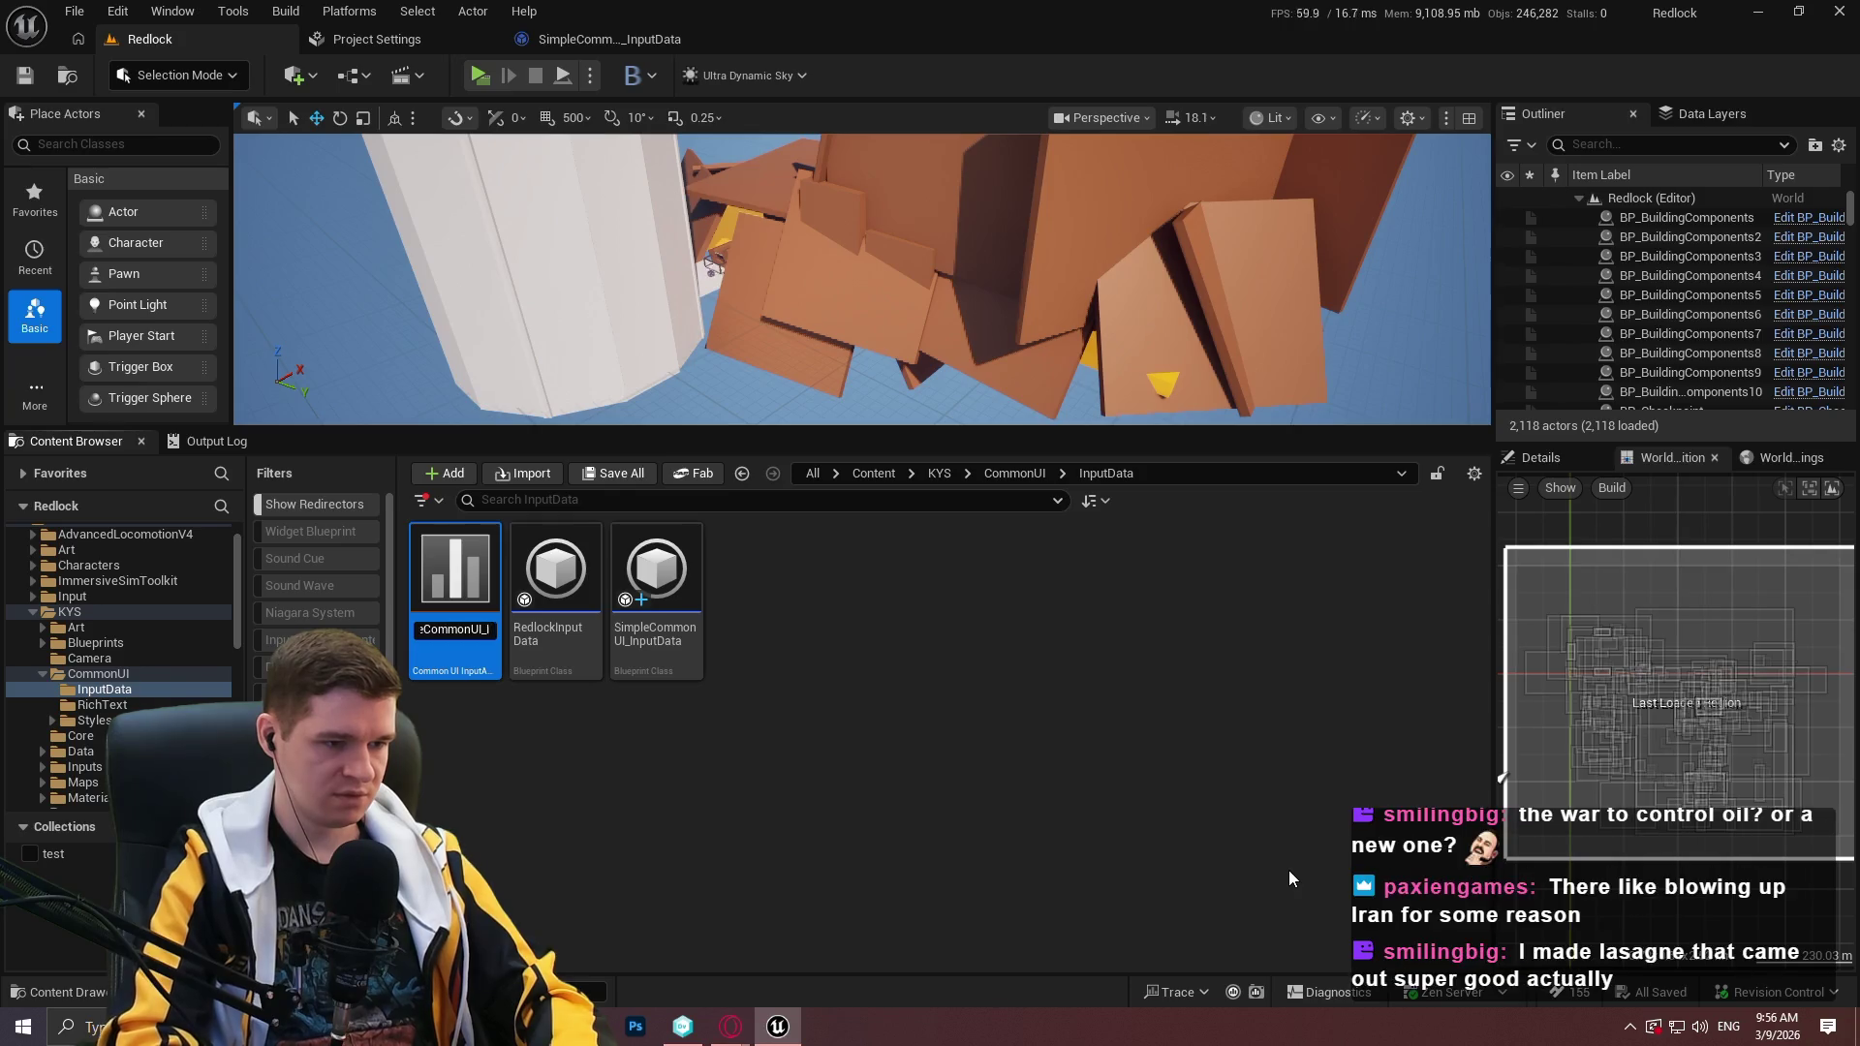
text(ata)
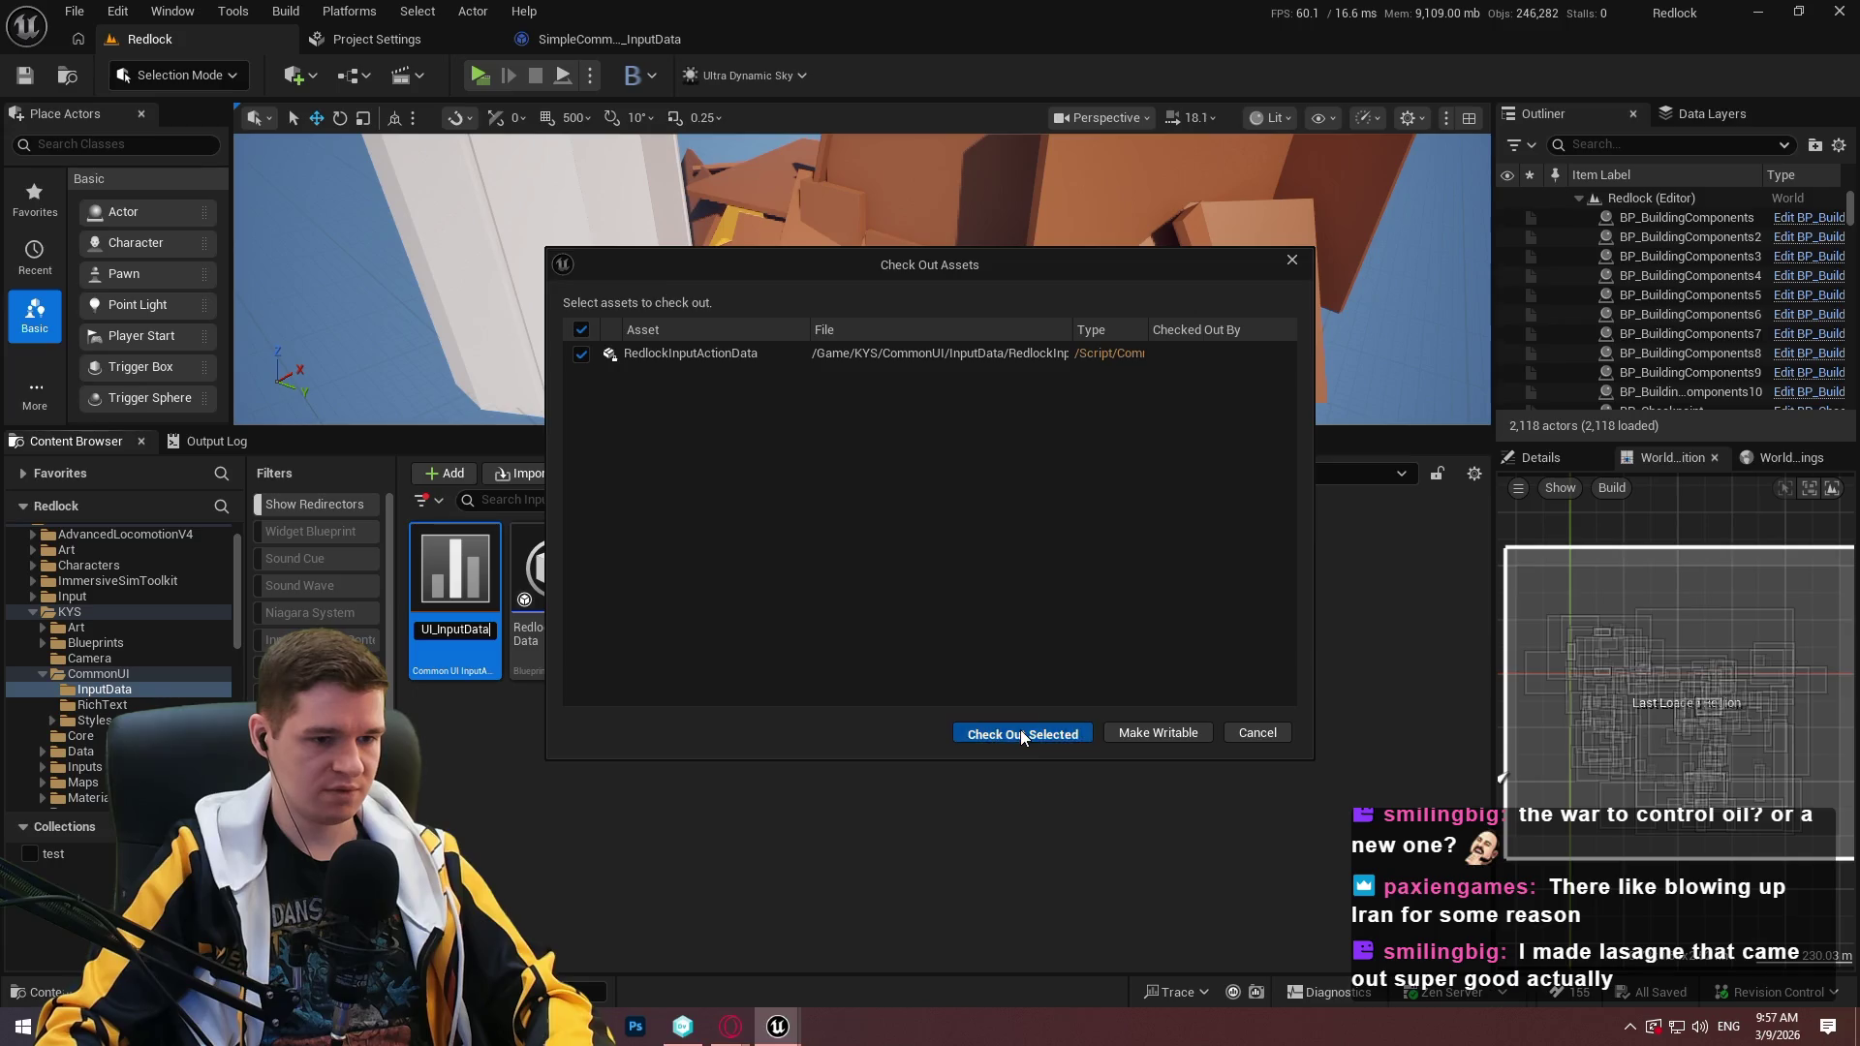
click(1022, 733)
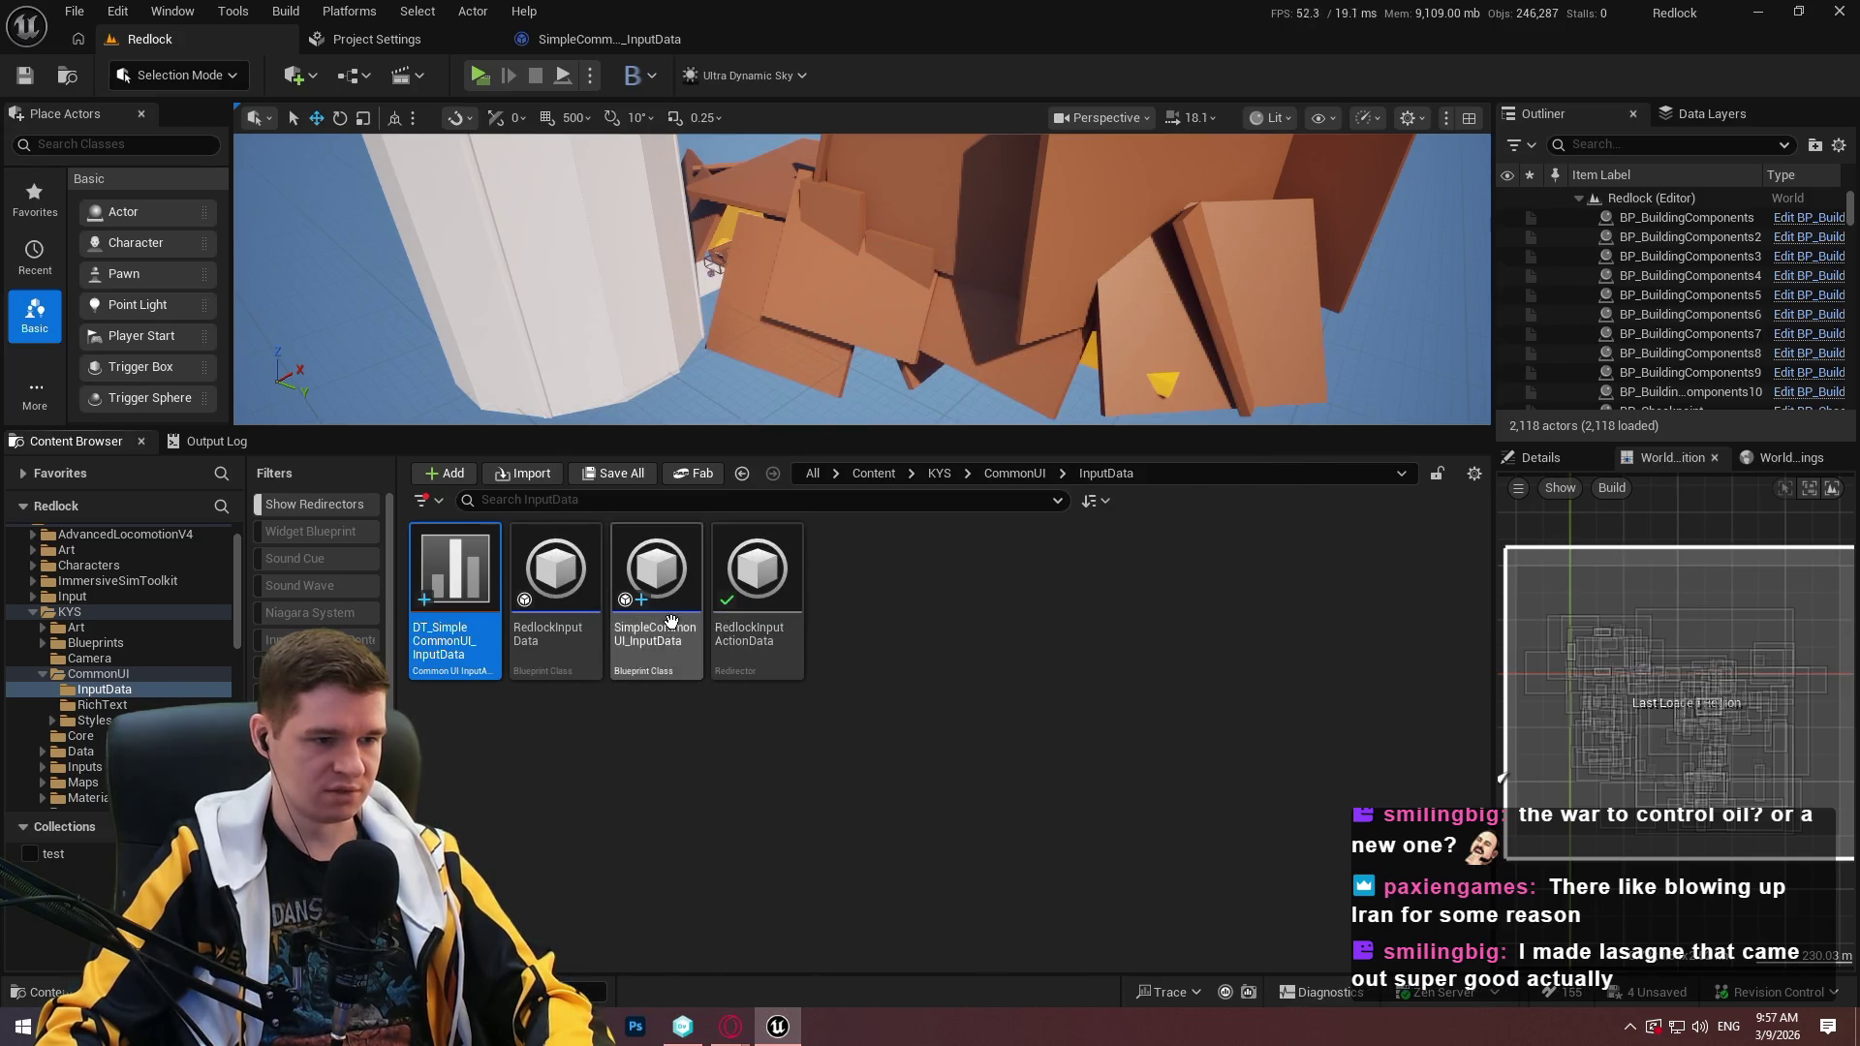
Fix up the leftover redirector from the rename.
right_click(570, 591)
click(996, 666)
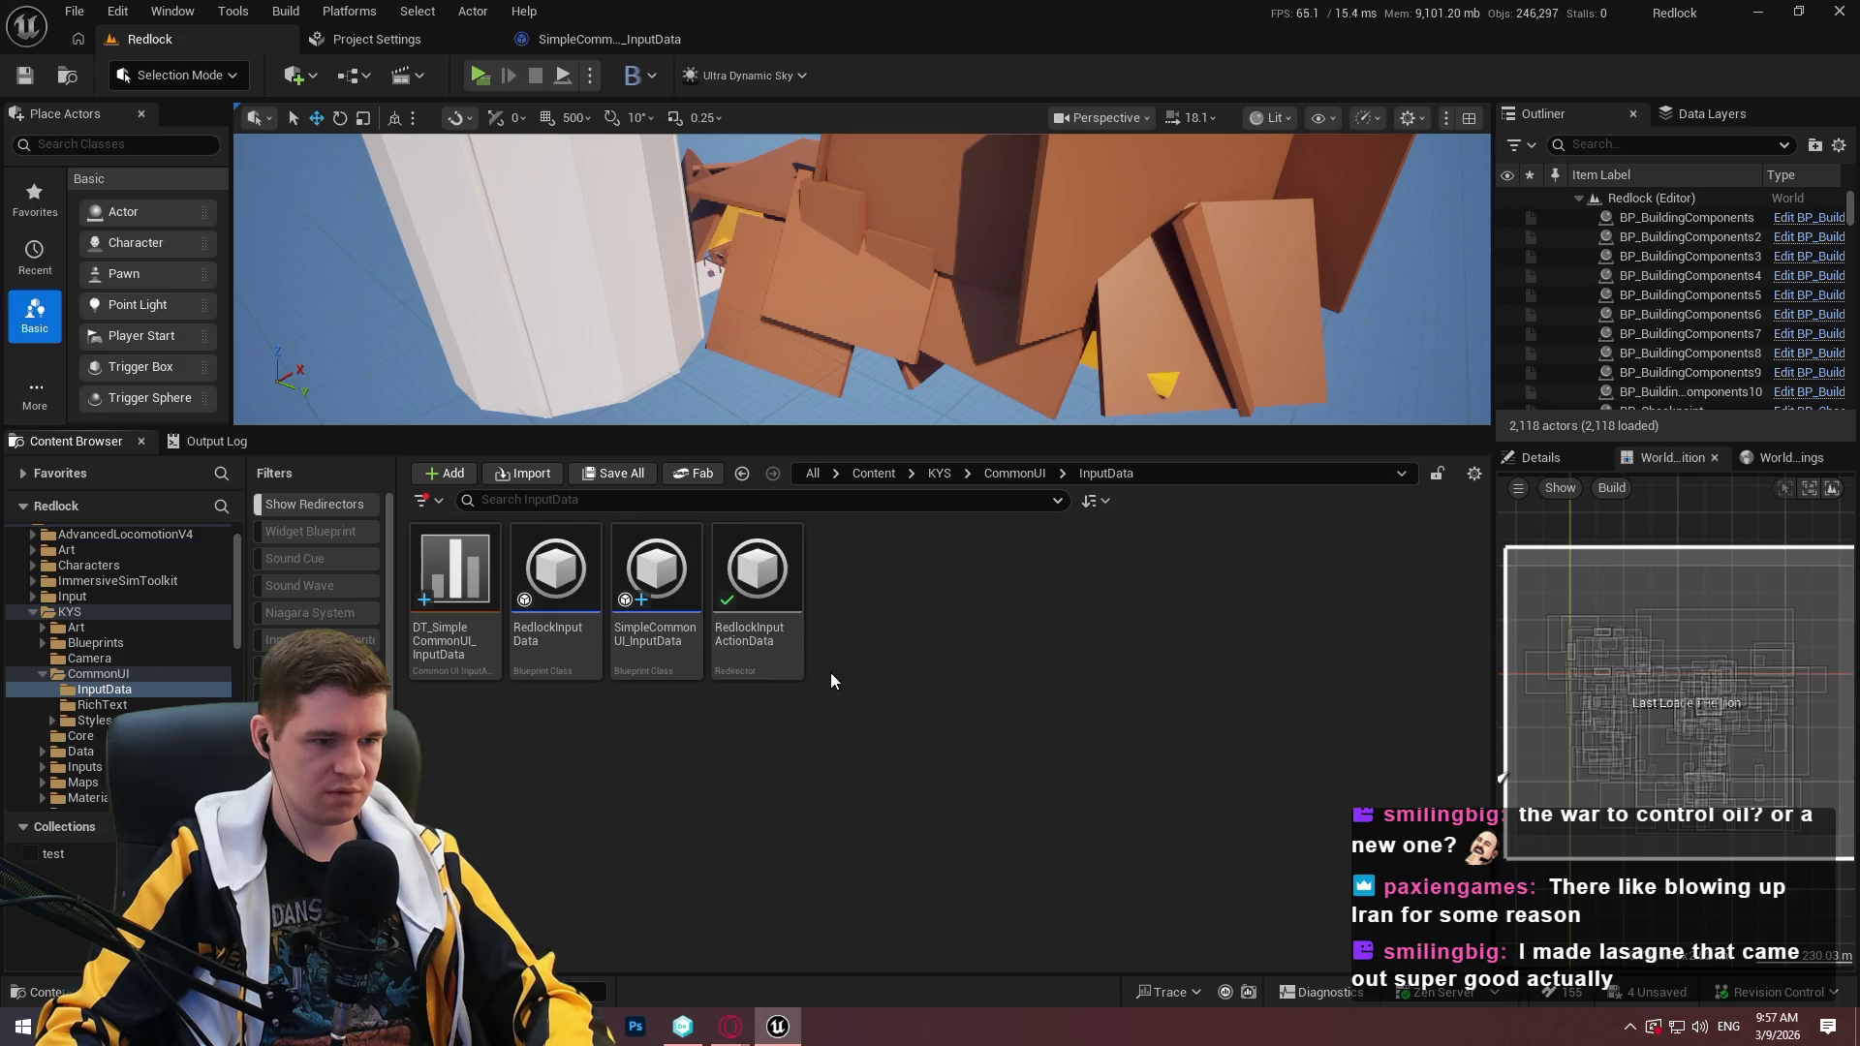
right_click(765, 620)
click(862, 427)
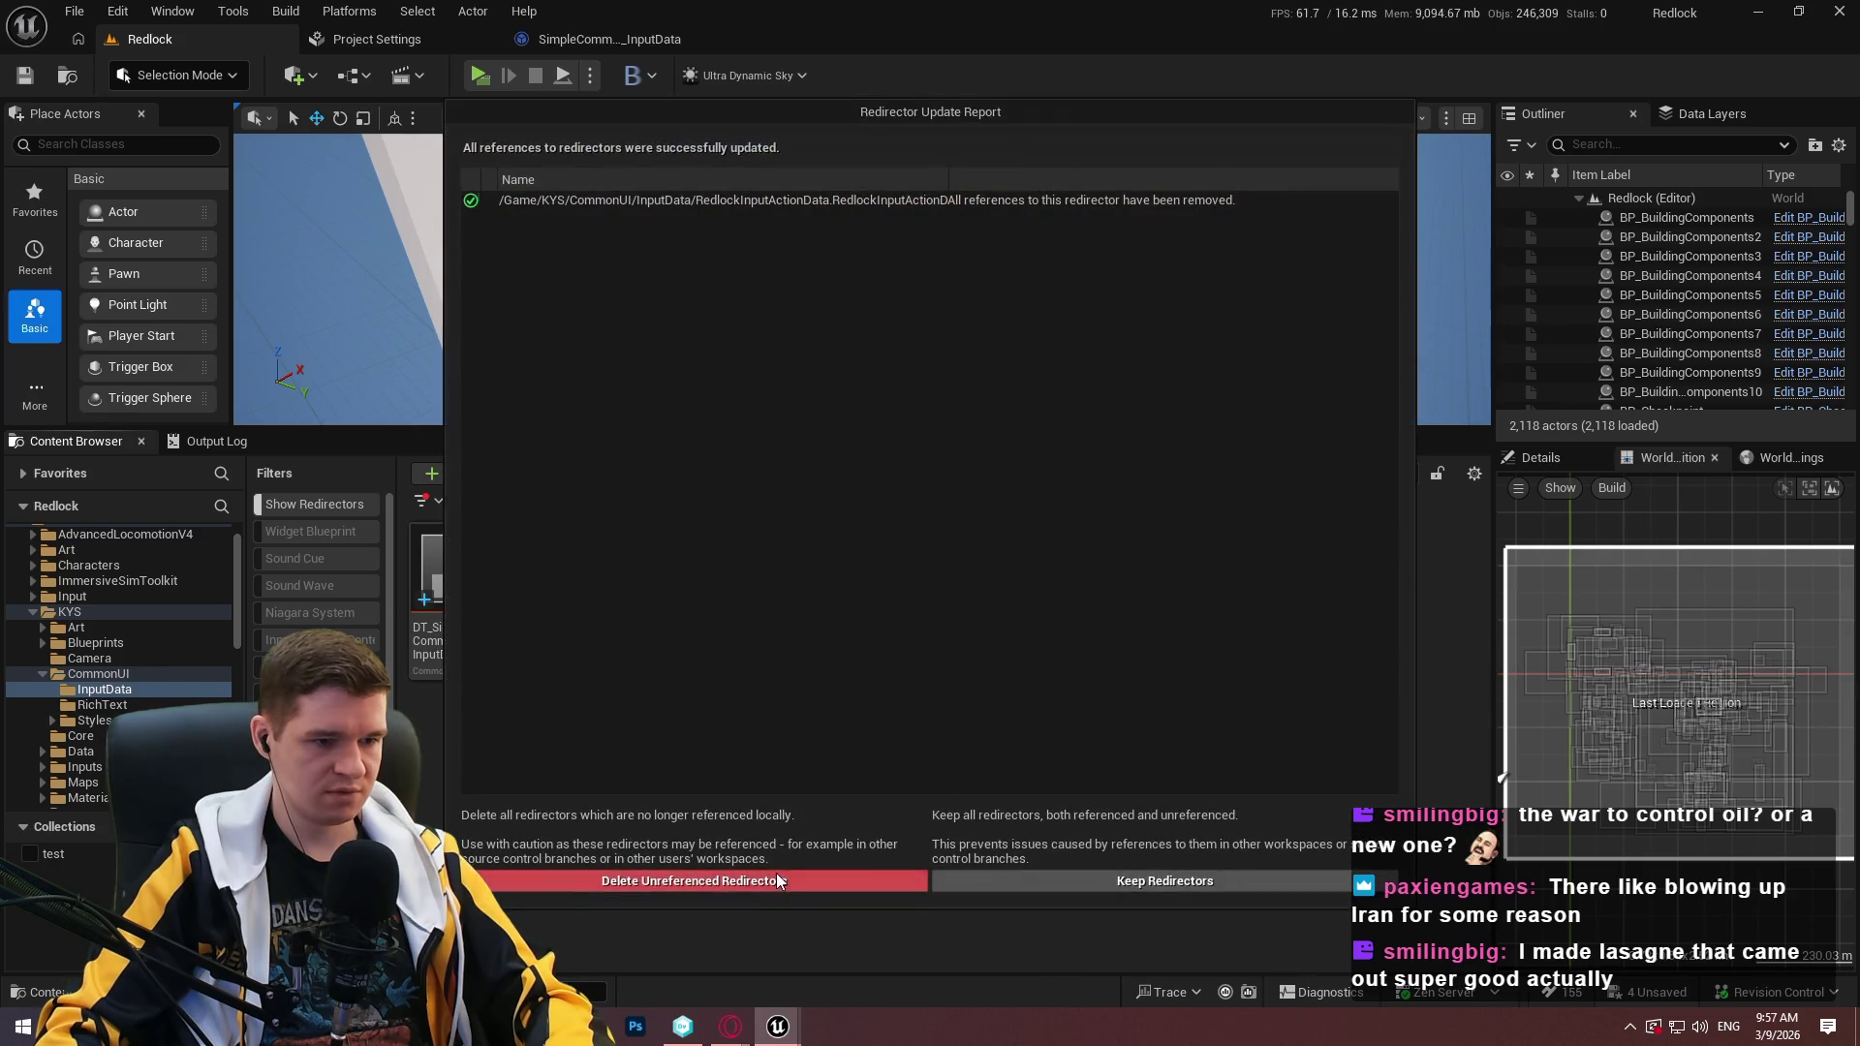
click(777, 872)
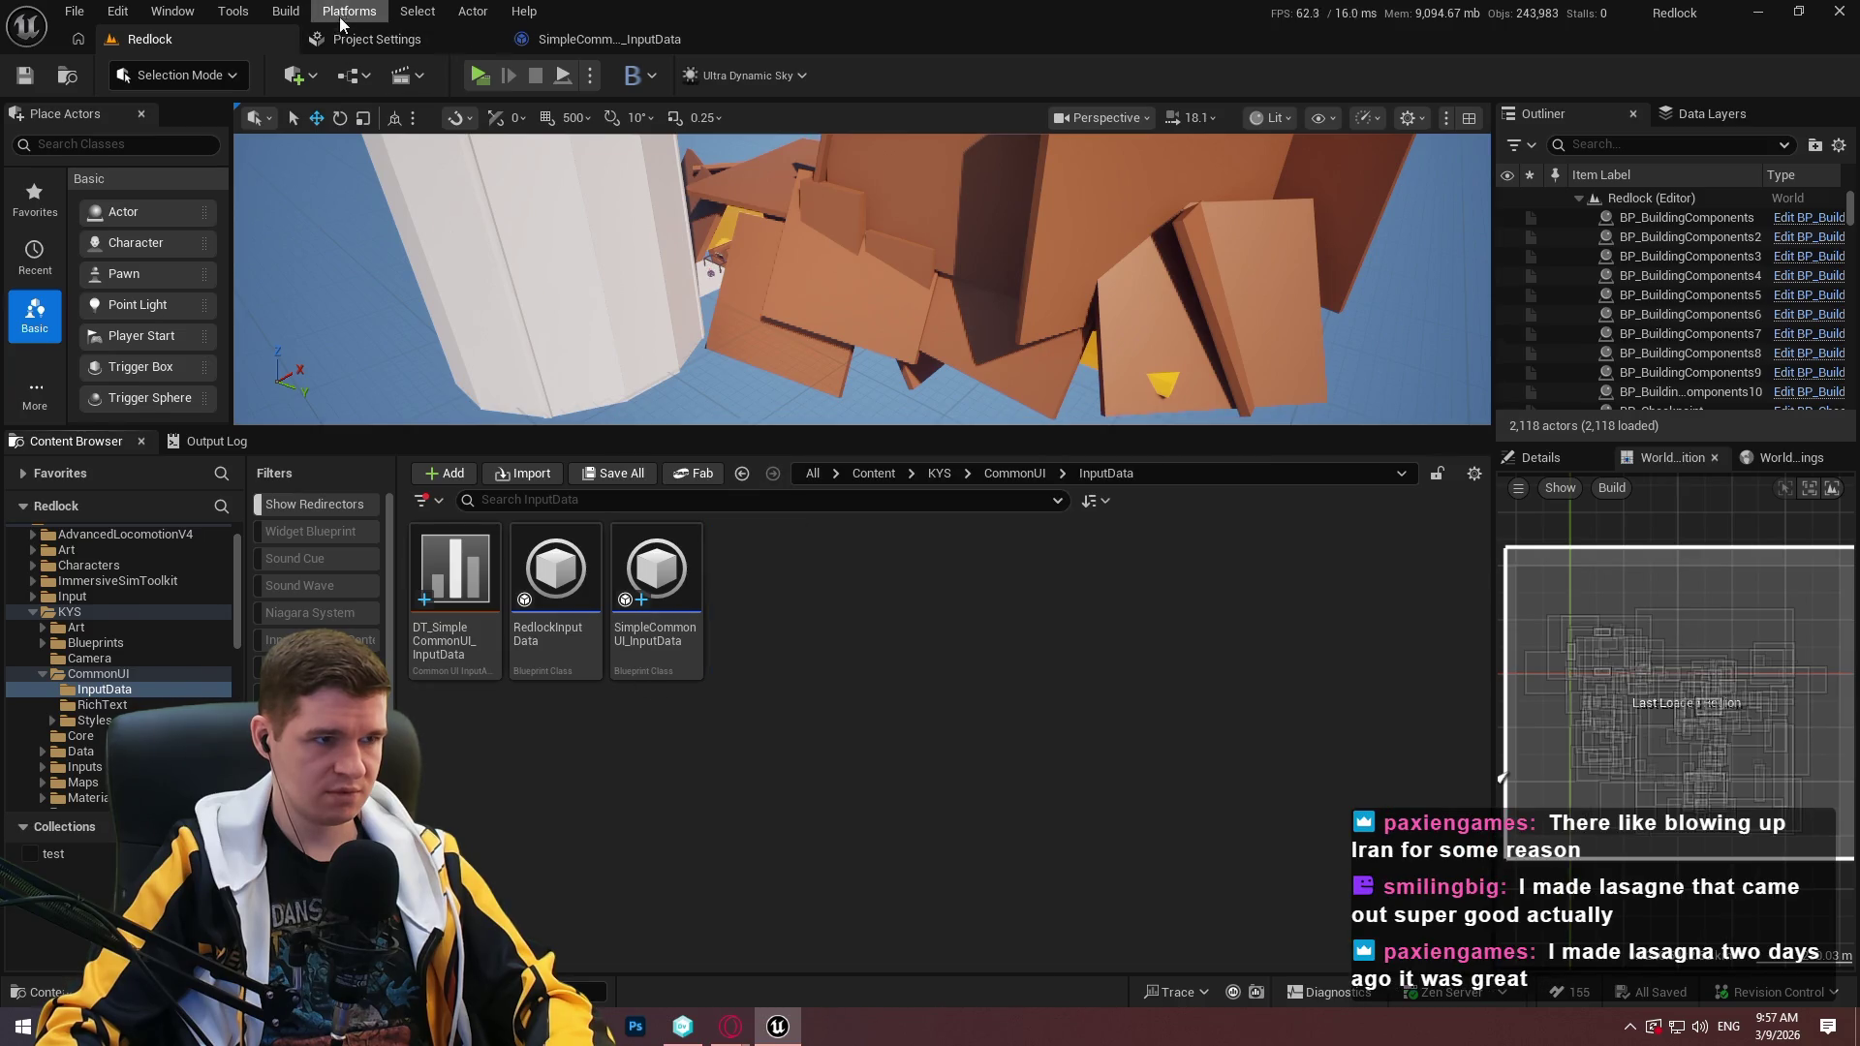
Set Common Input Settings' Input Data to SimpleCommonUI_InputData.
click(373, 39)
click(1008, 248)
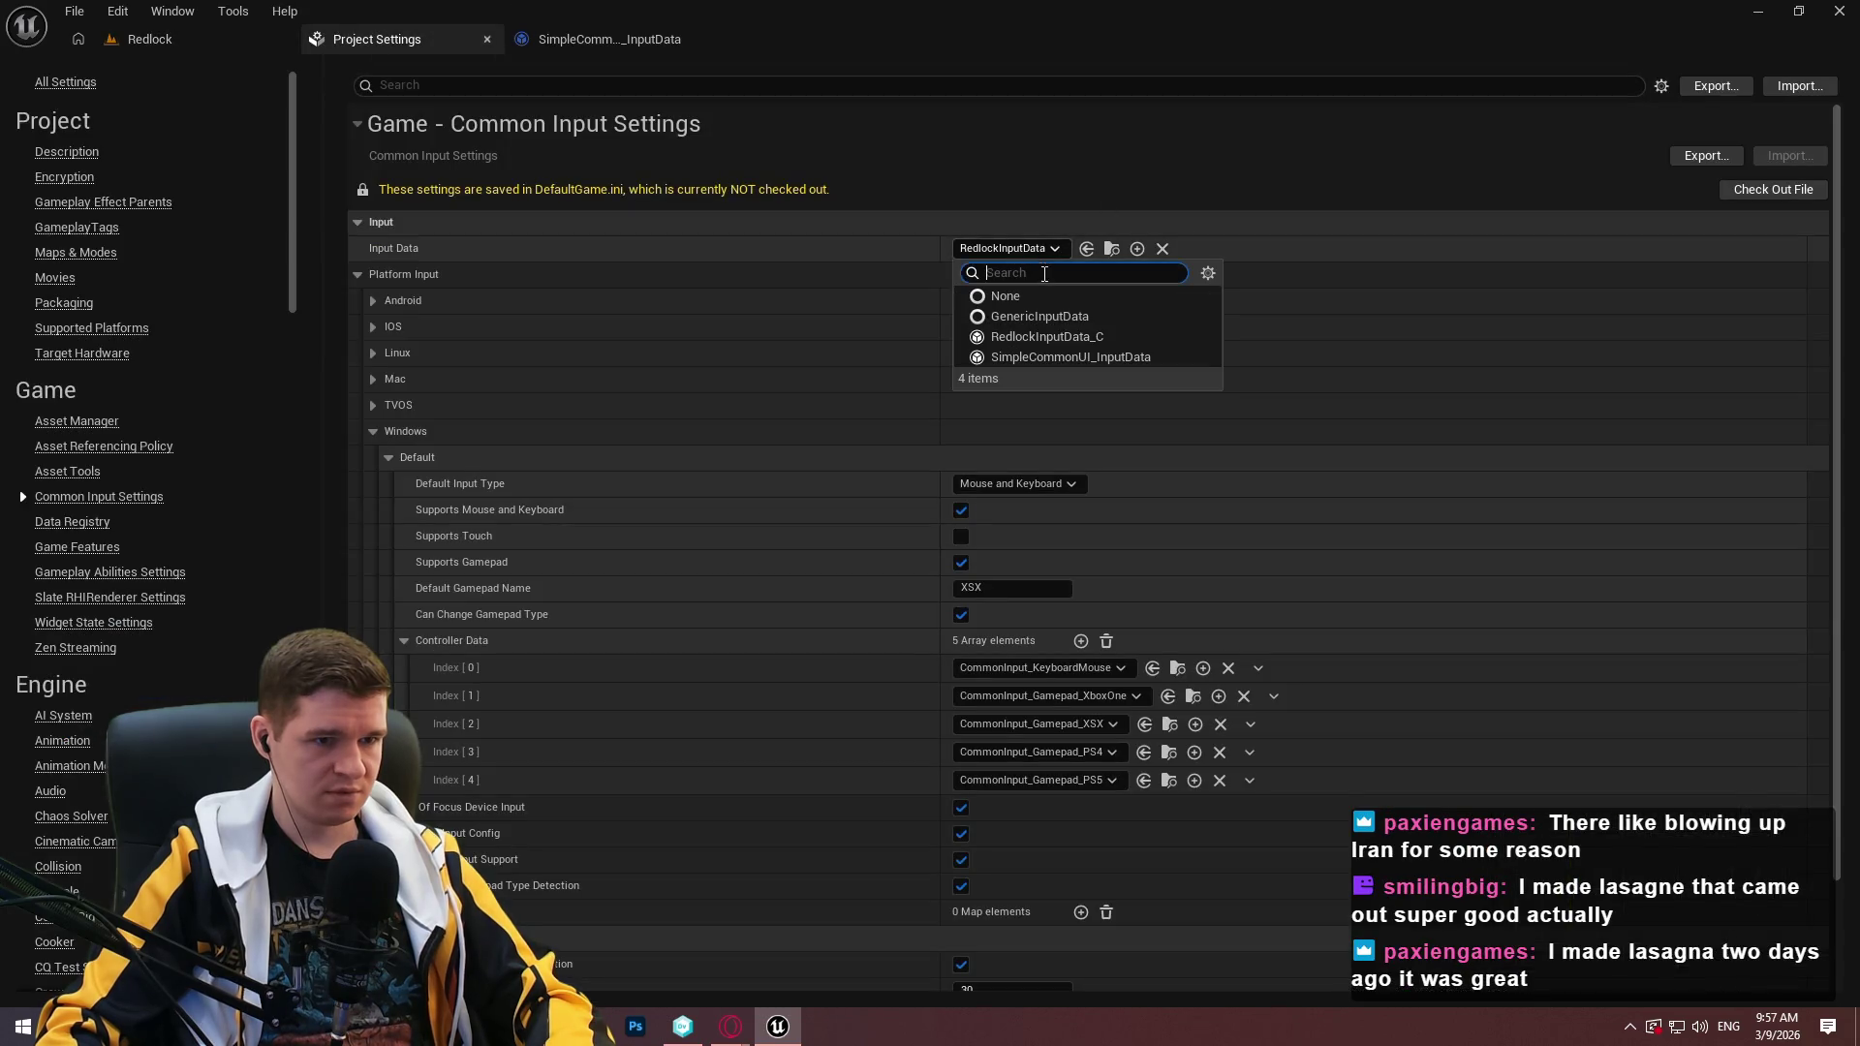
click(1106, 358)
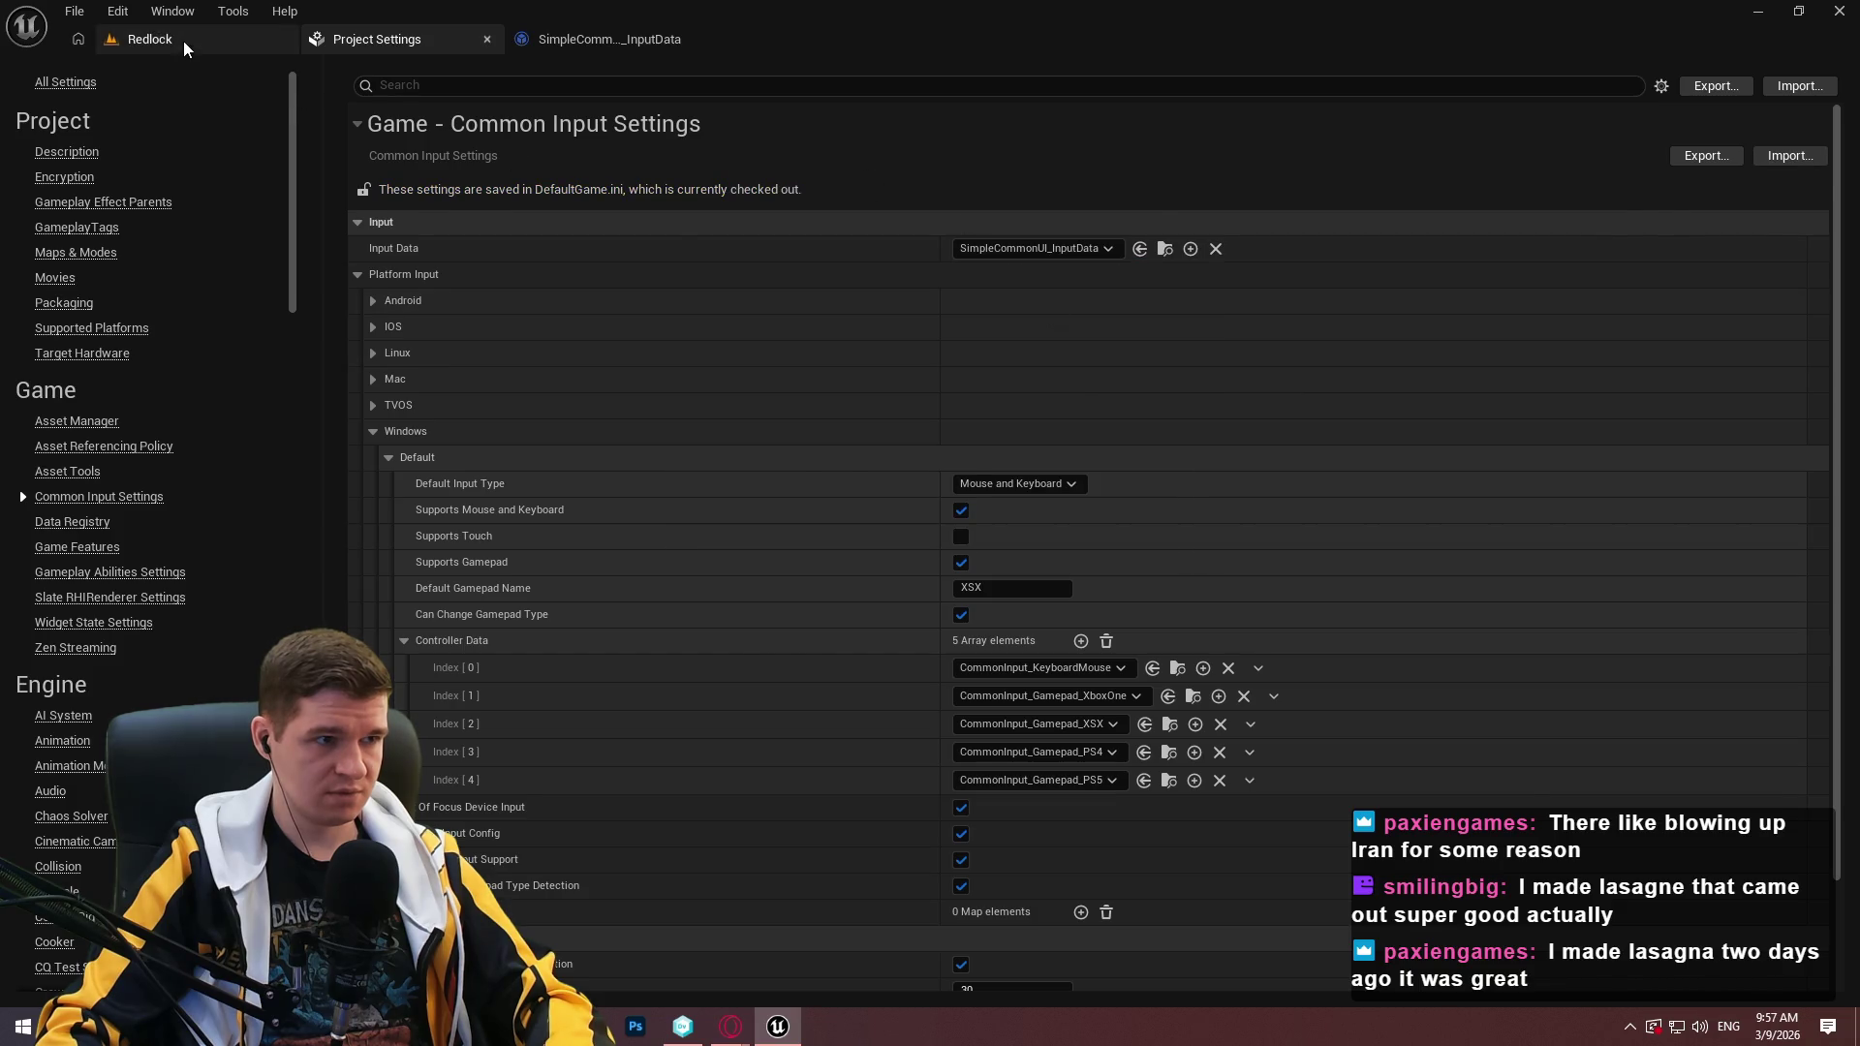
Delete the RedlockInputData asset from the InputData folder.
click(183, 41)
key(Delete)
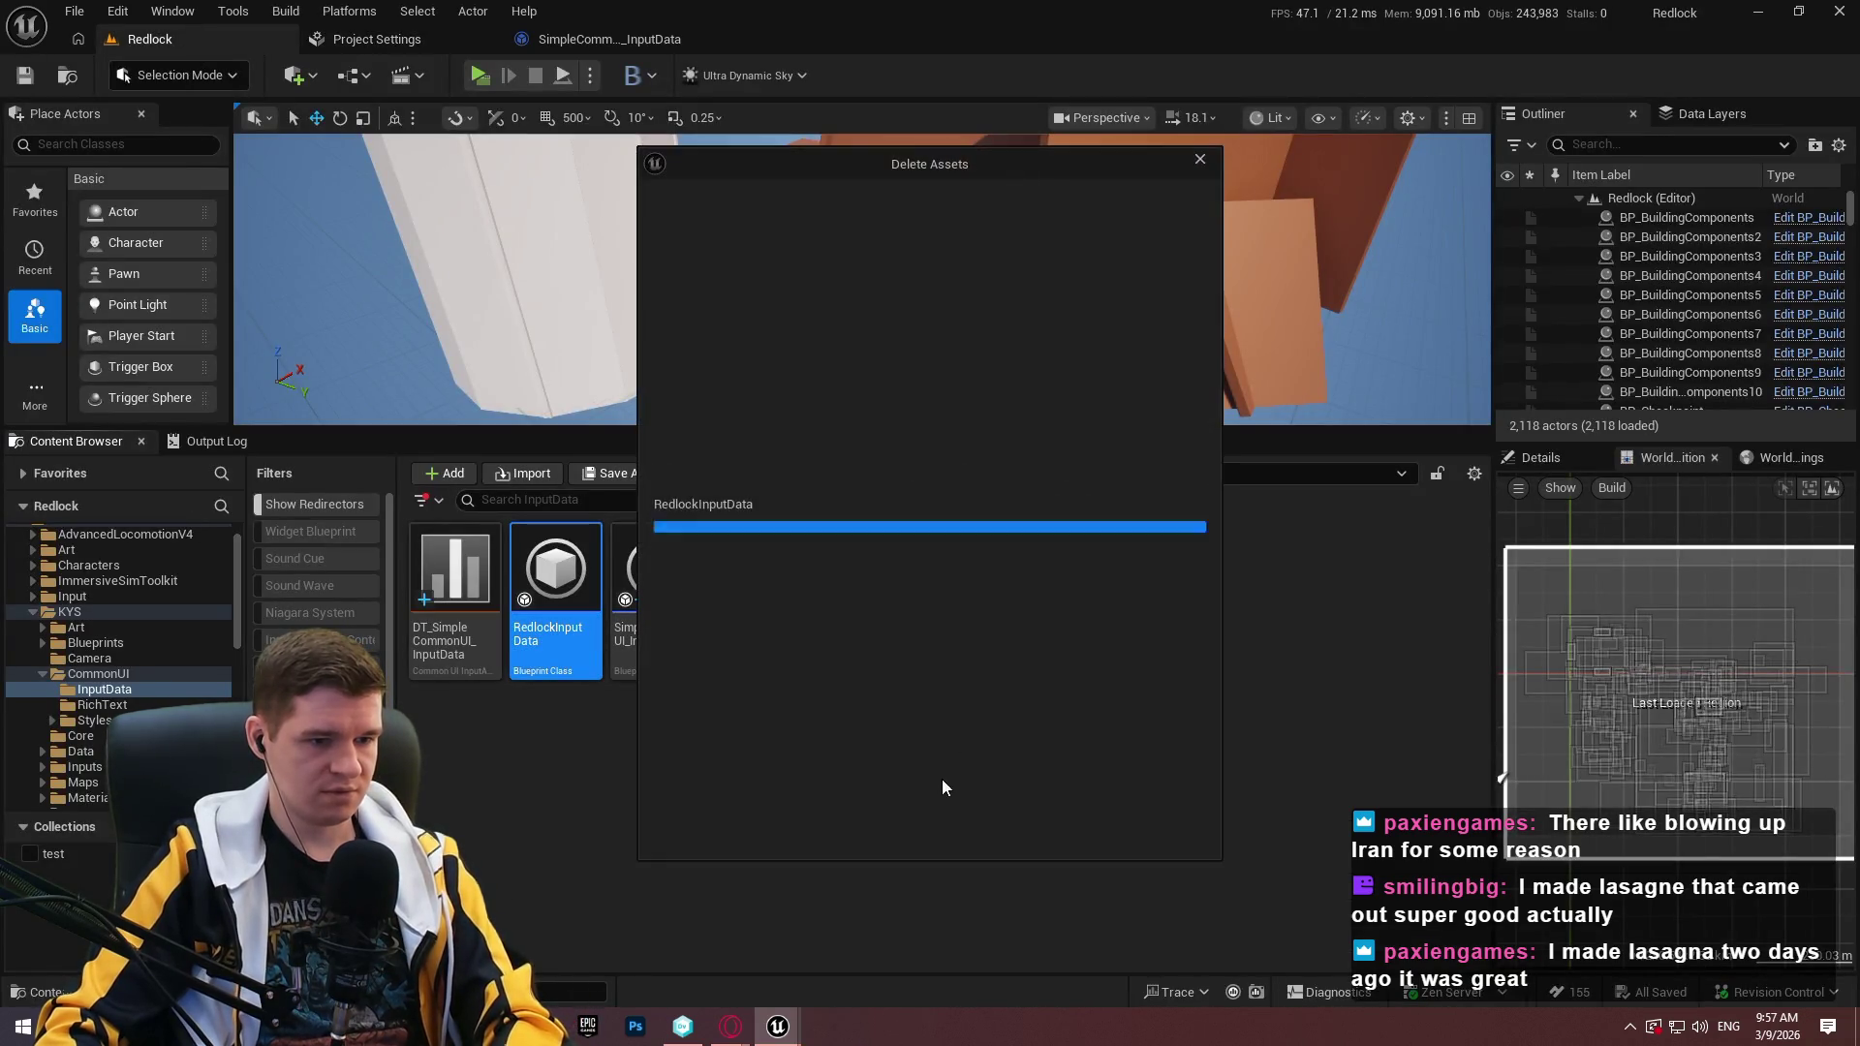
click(841, 826)
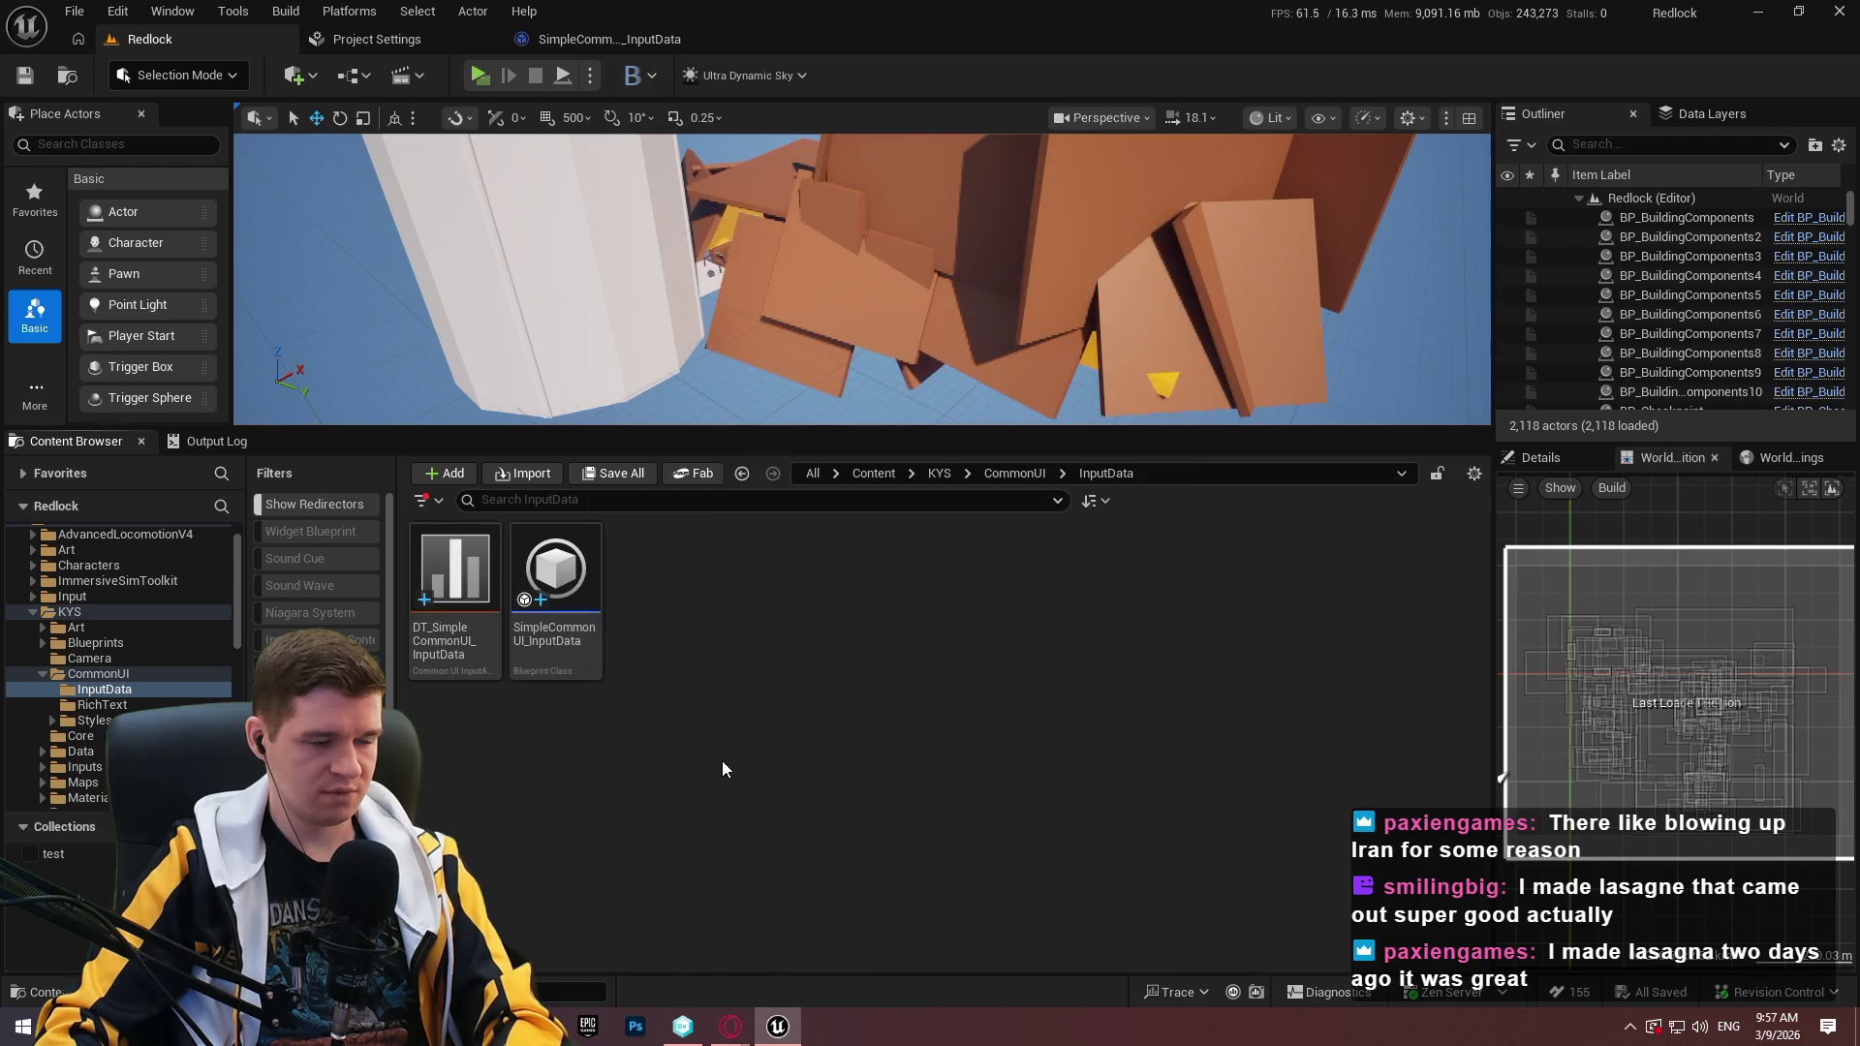
double_click(590, 643)
Point click and back actions to DT_SimpleCommonUI_InputData rows GenericAccept and GenericBack.
click(1543, 224)
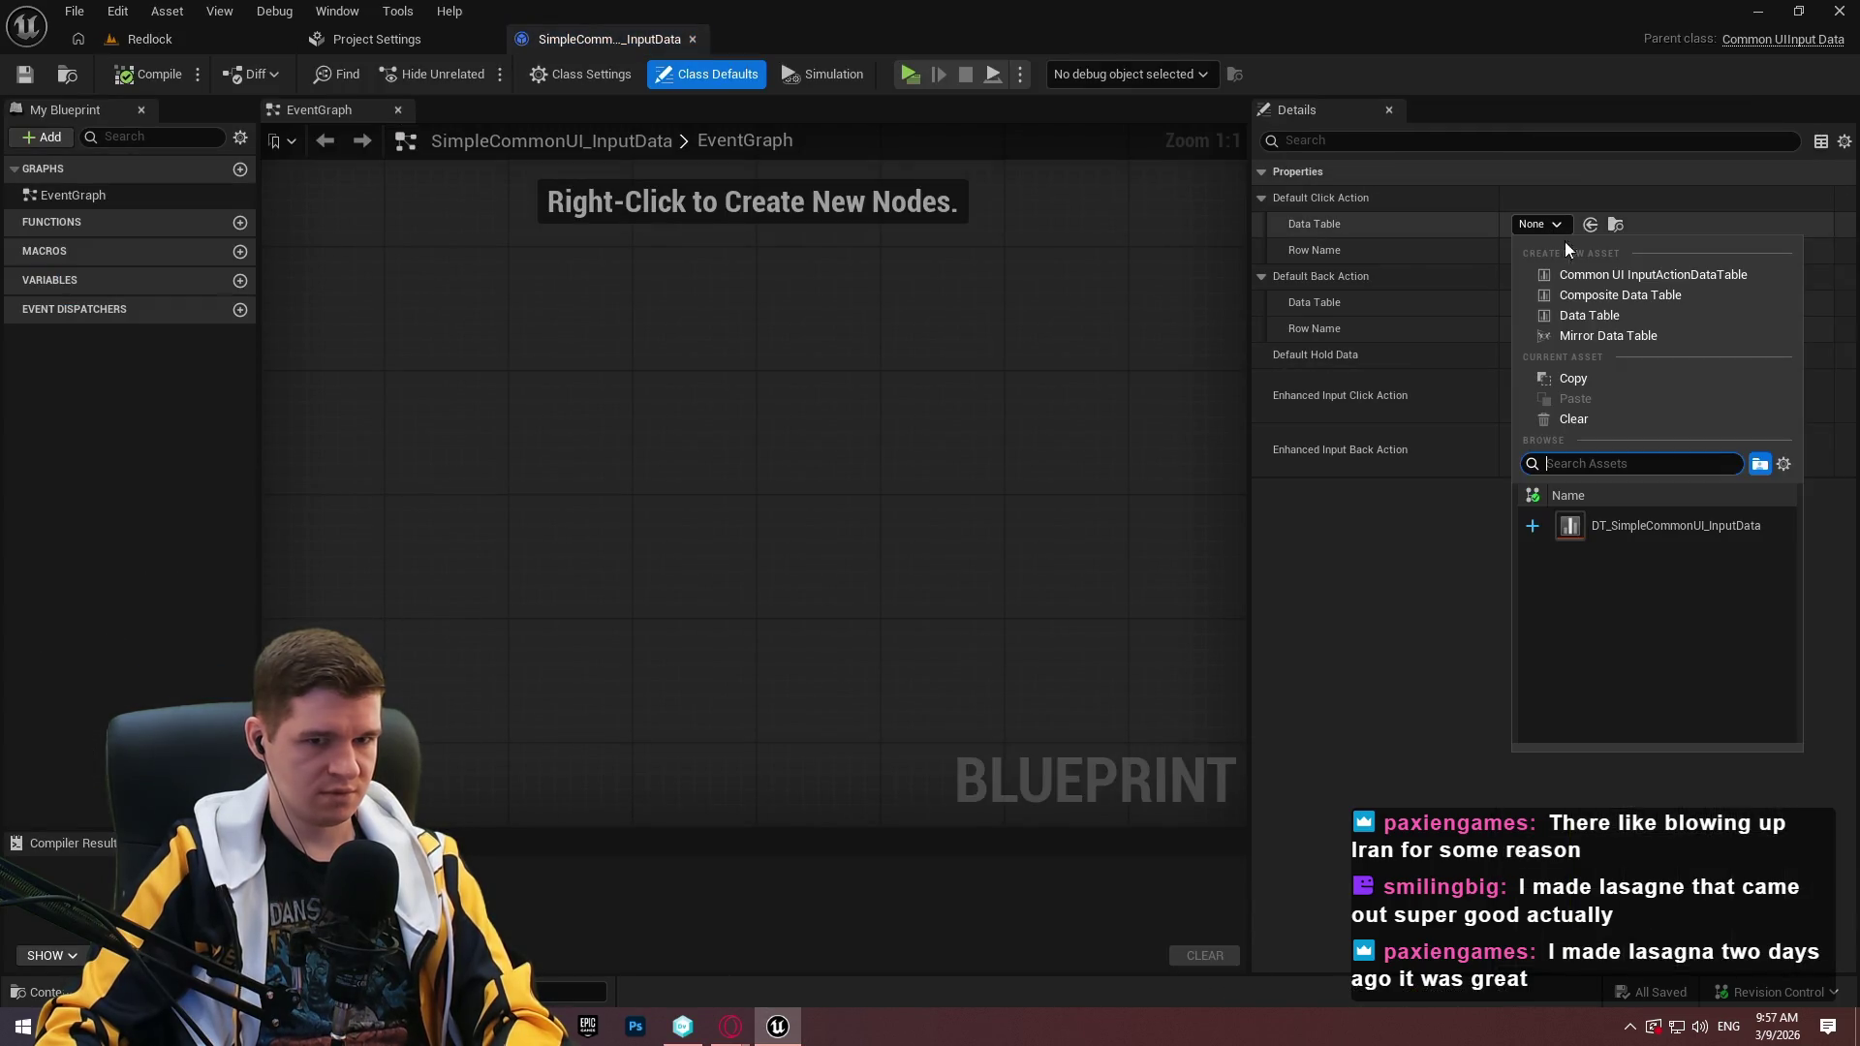
click(1622, 522)
click(1562, 250)
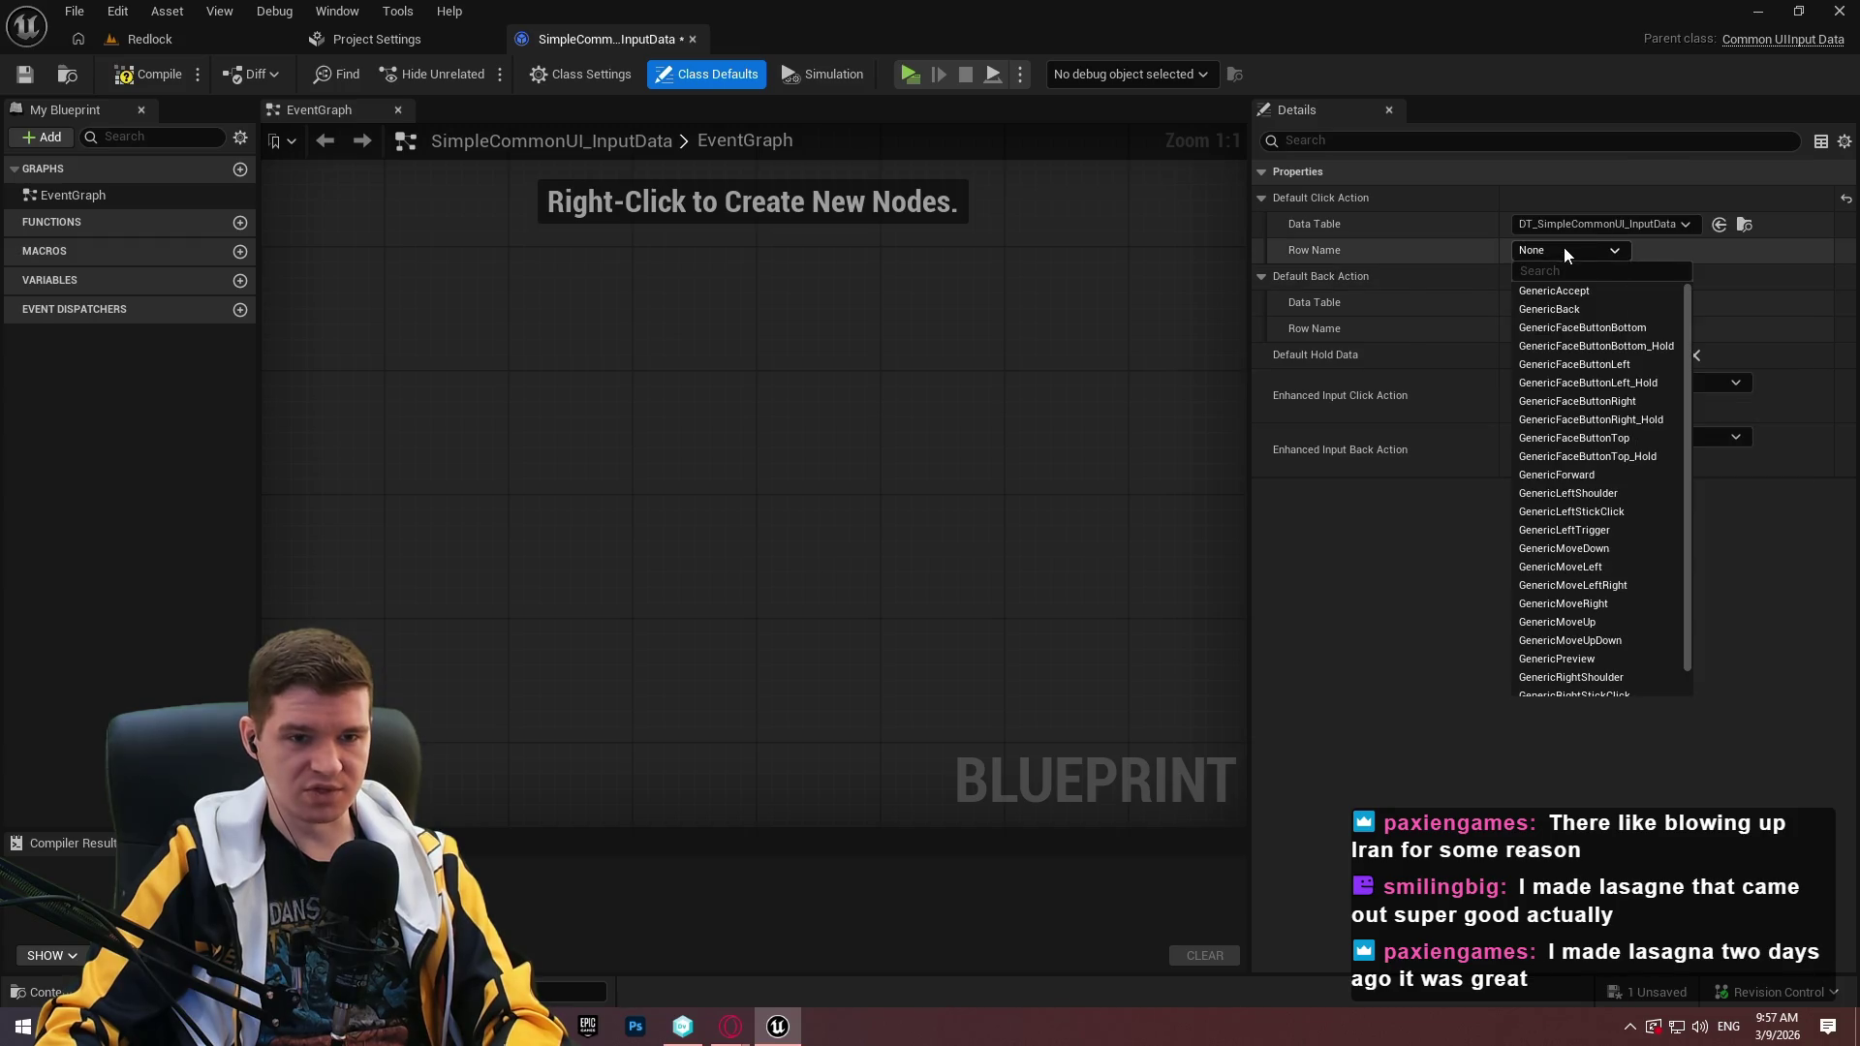
click(1618, 299)
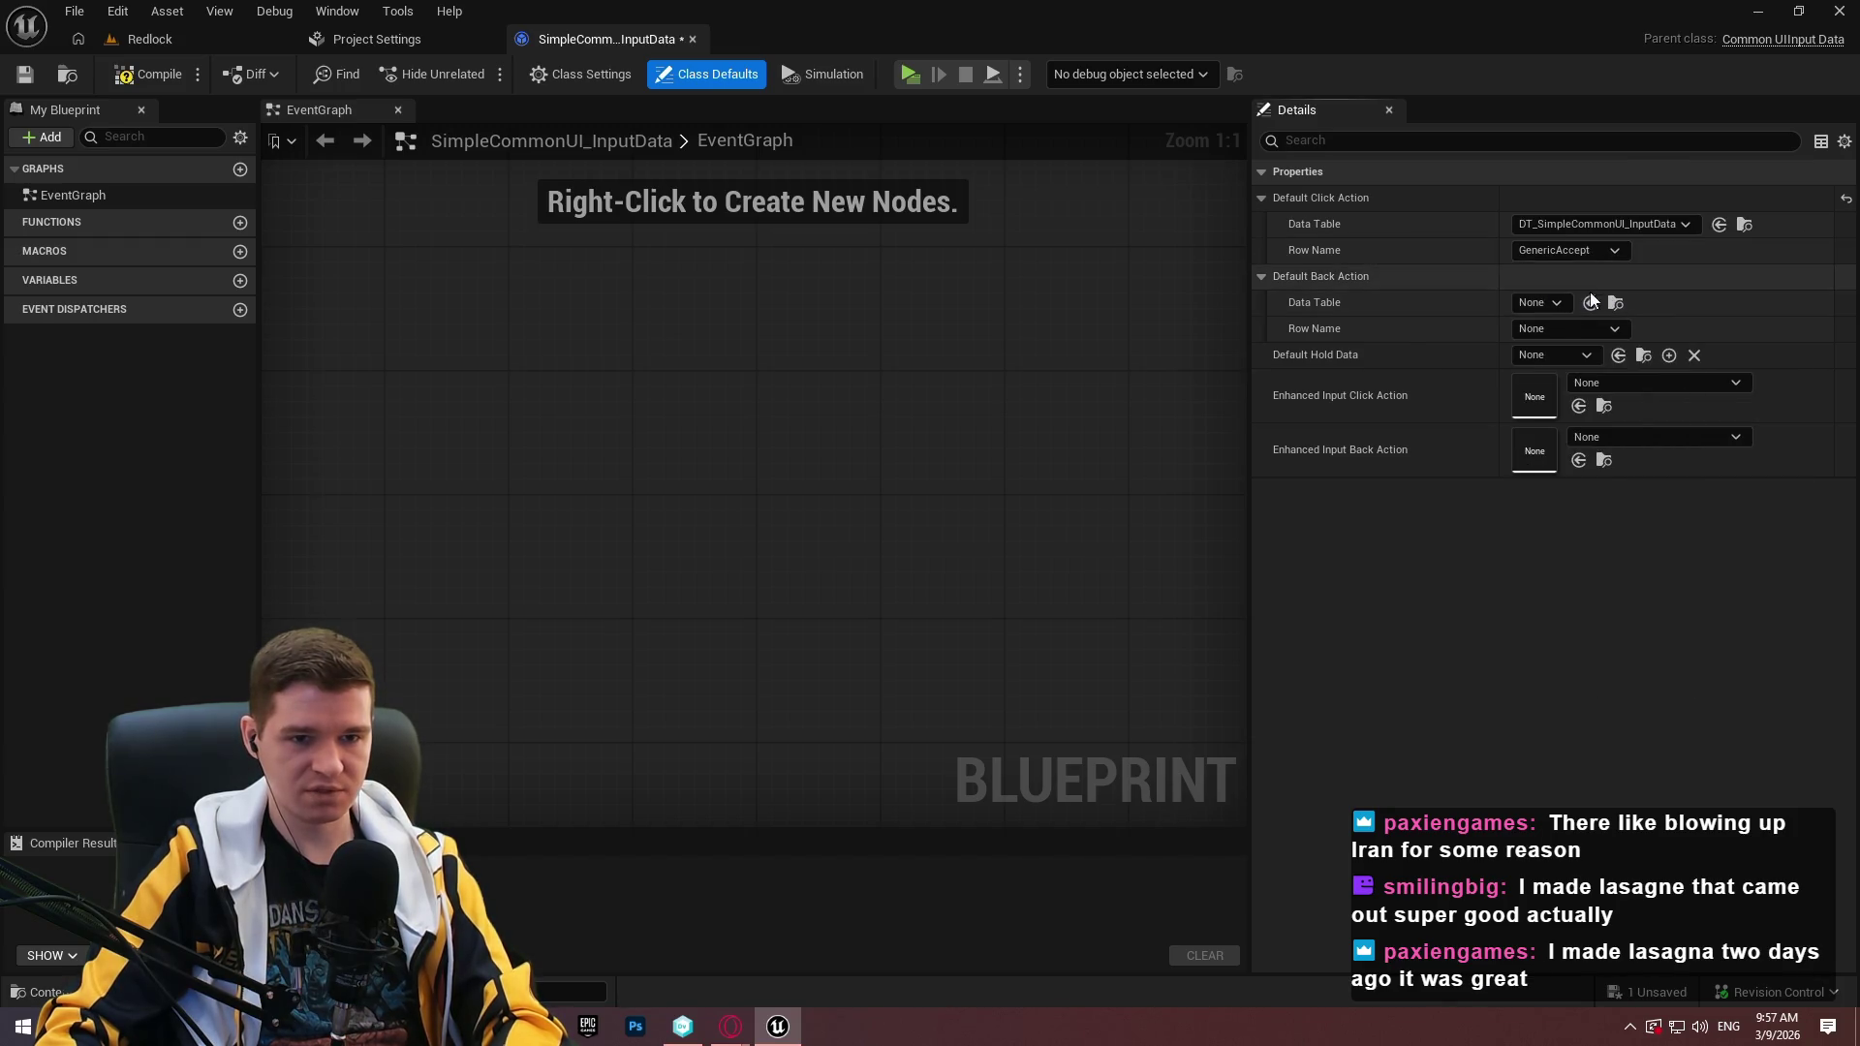
click(1549, 303)
click(1619, 603)
click(1575, 332)
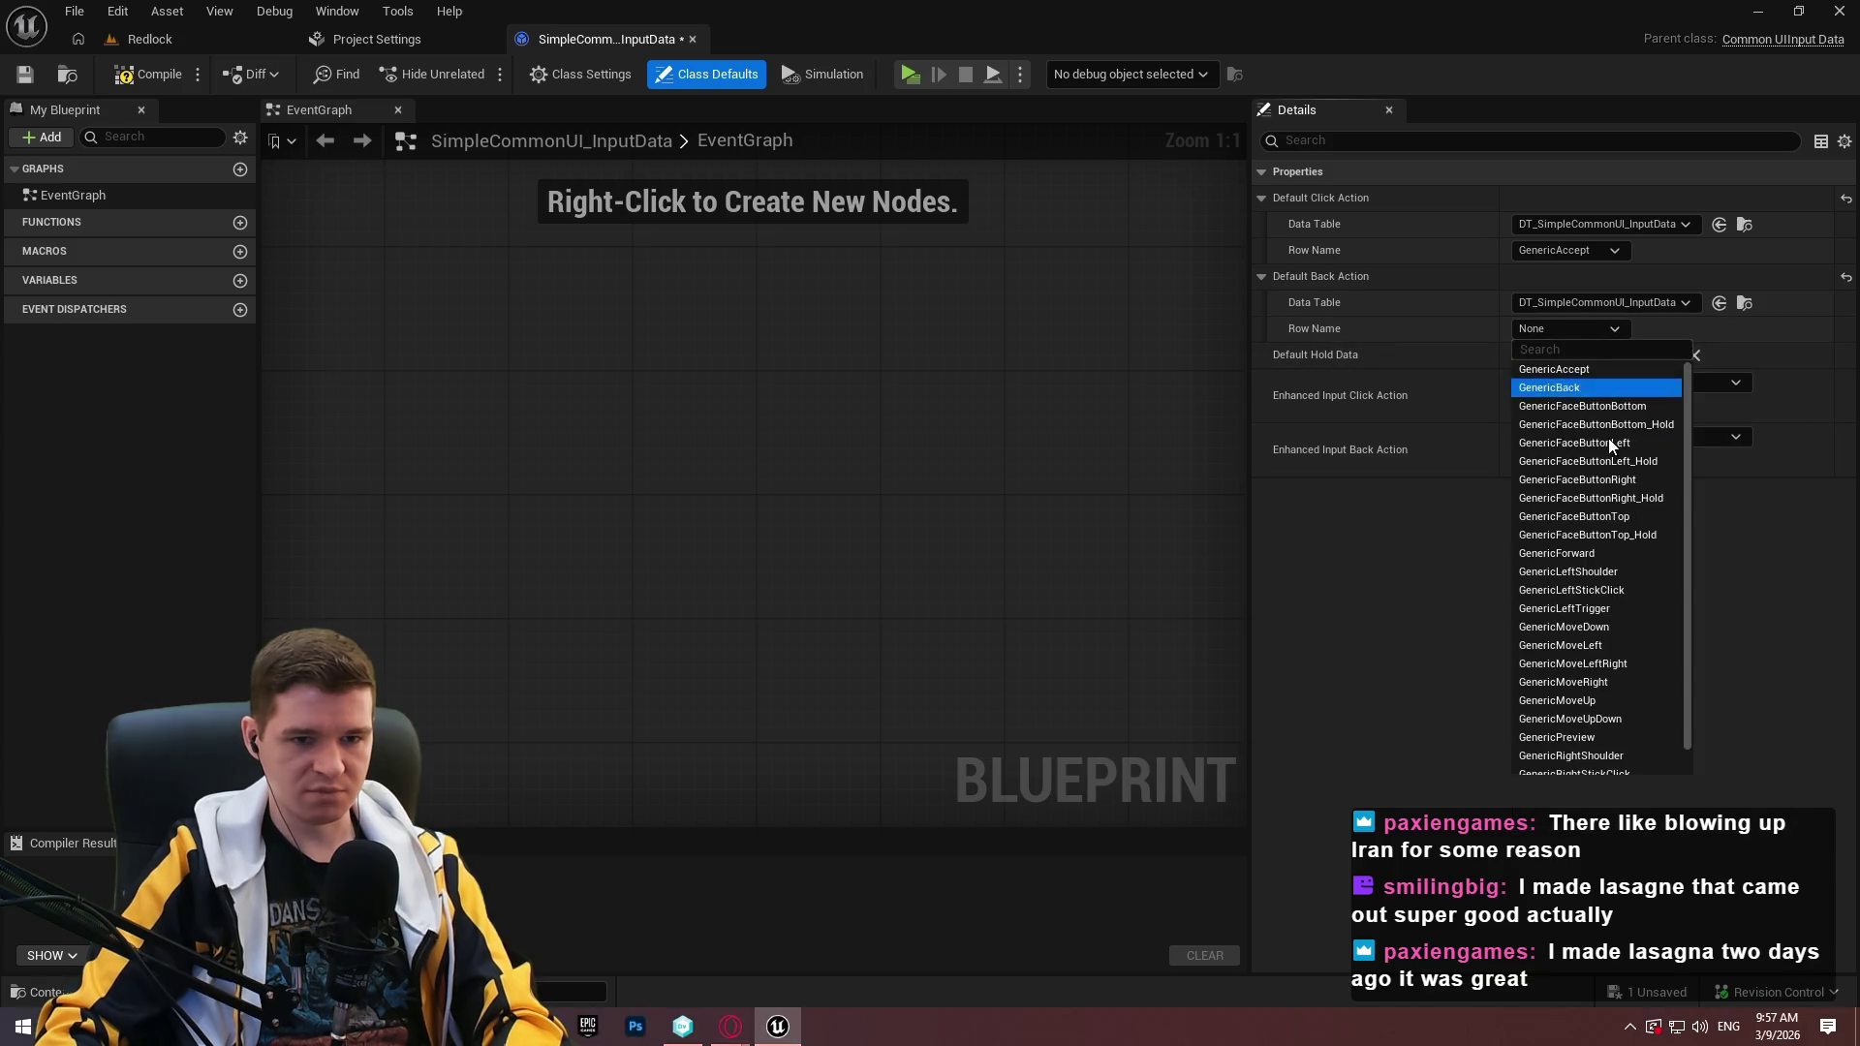
click(1597, 392)
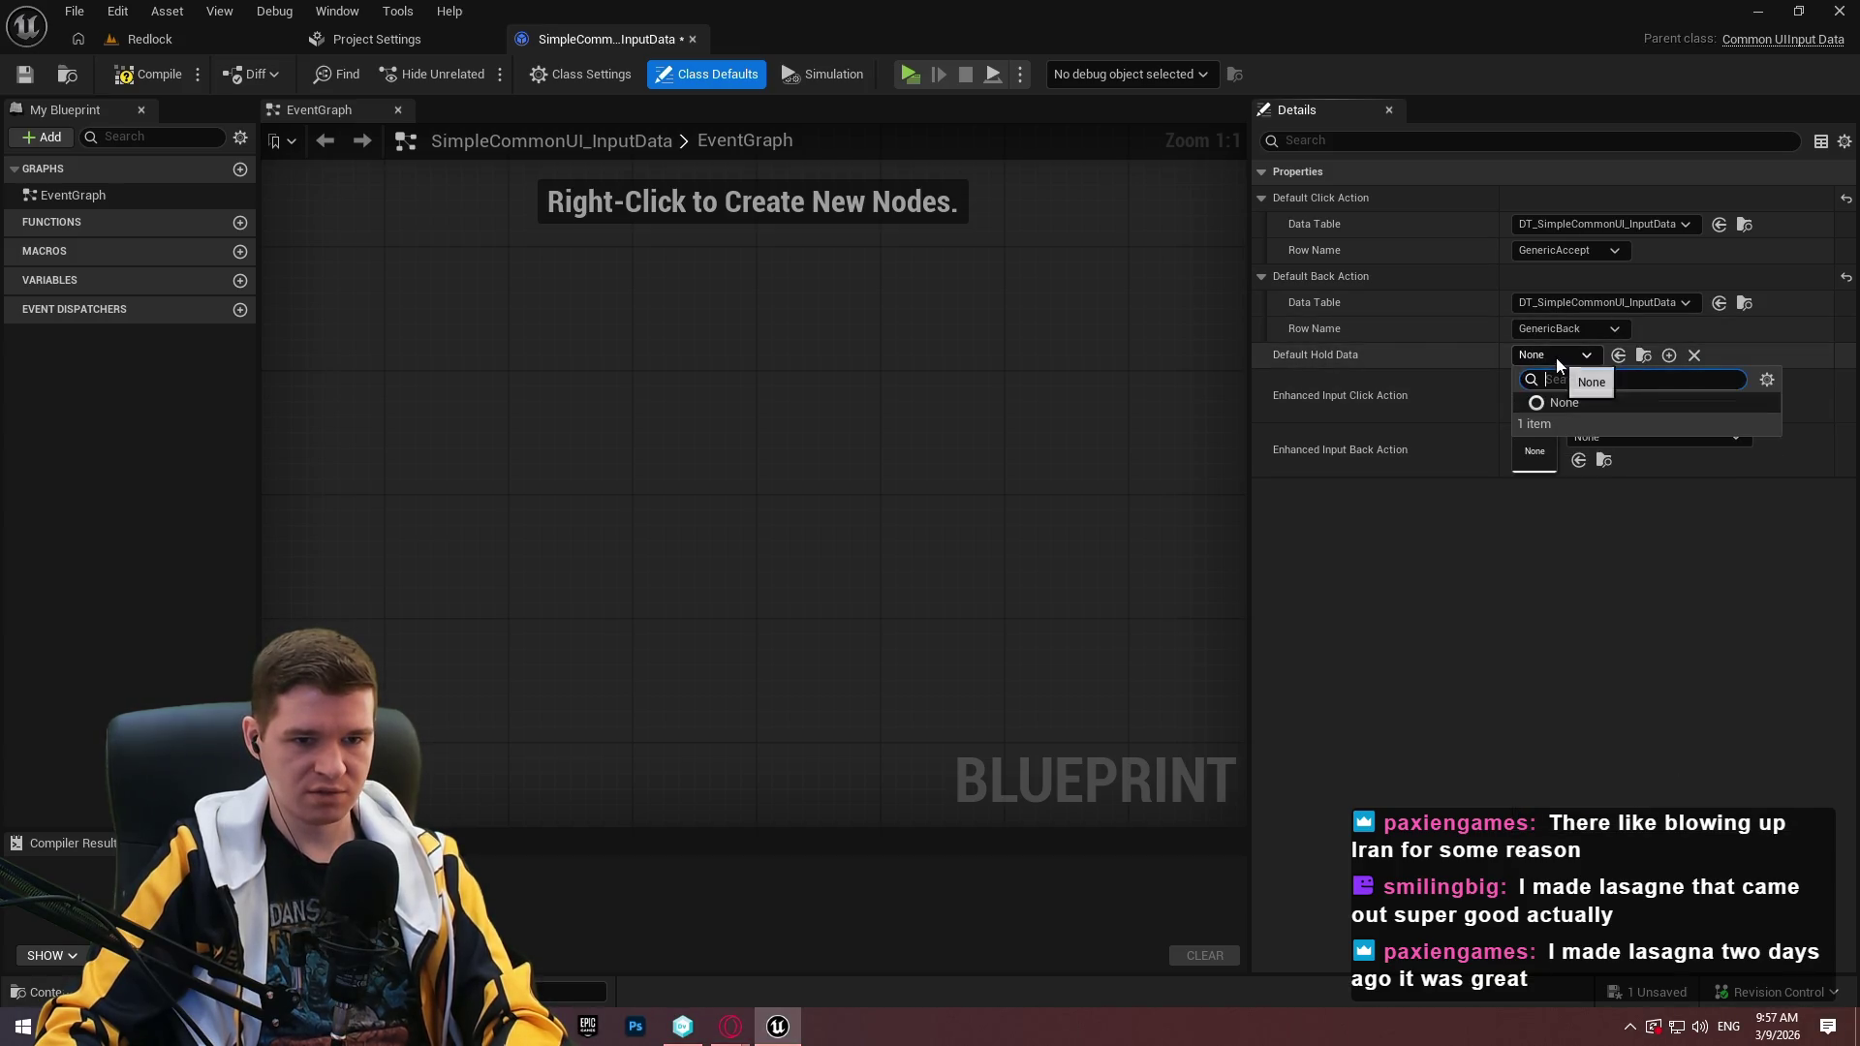
Compile and save the SimpleCommonUI_InputData blueprint.
click(1636, 387)
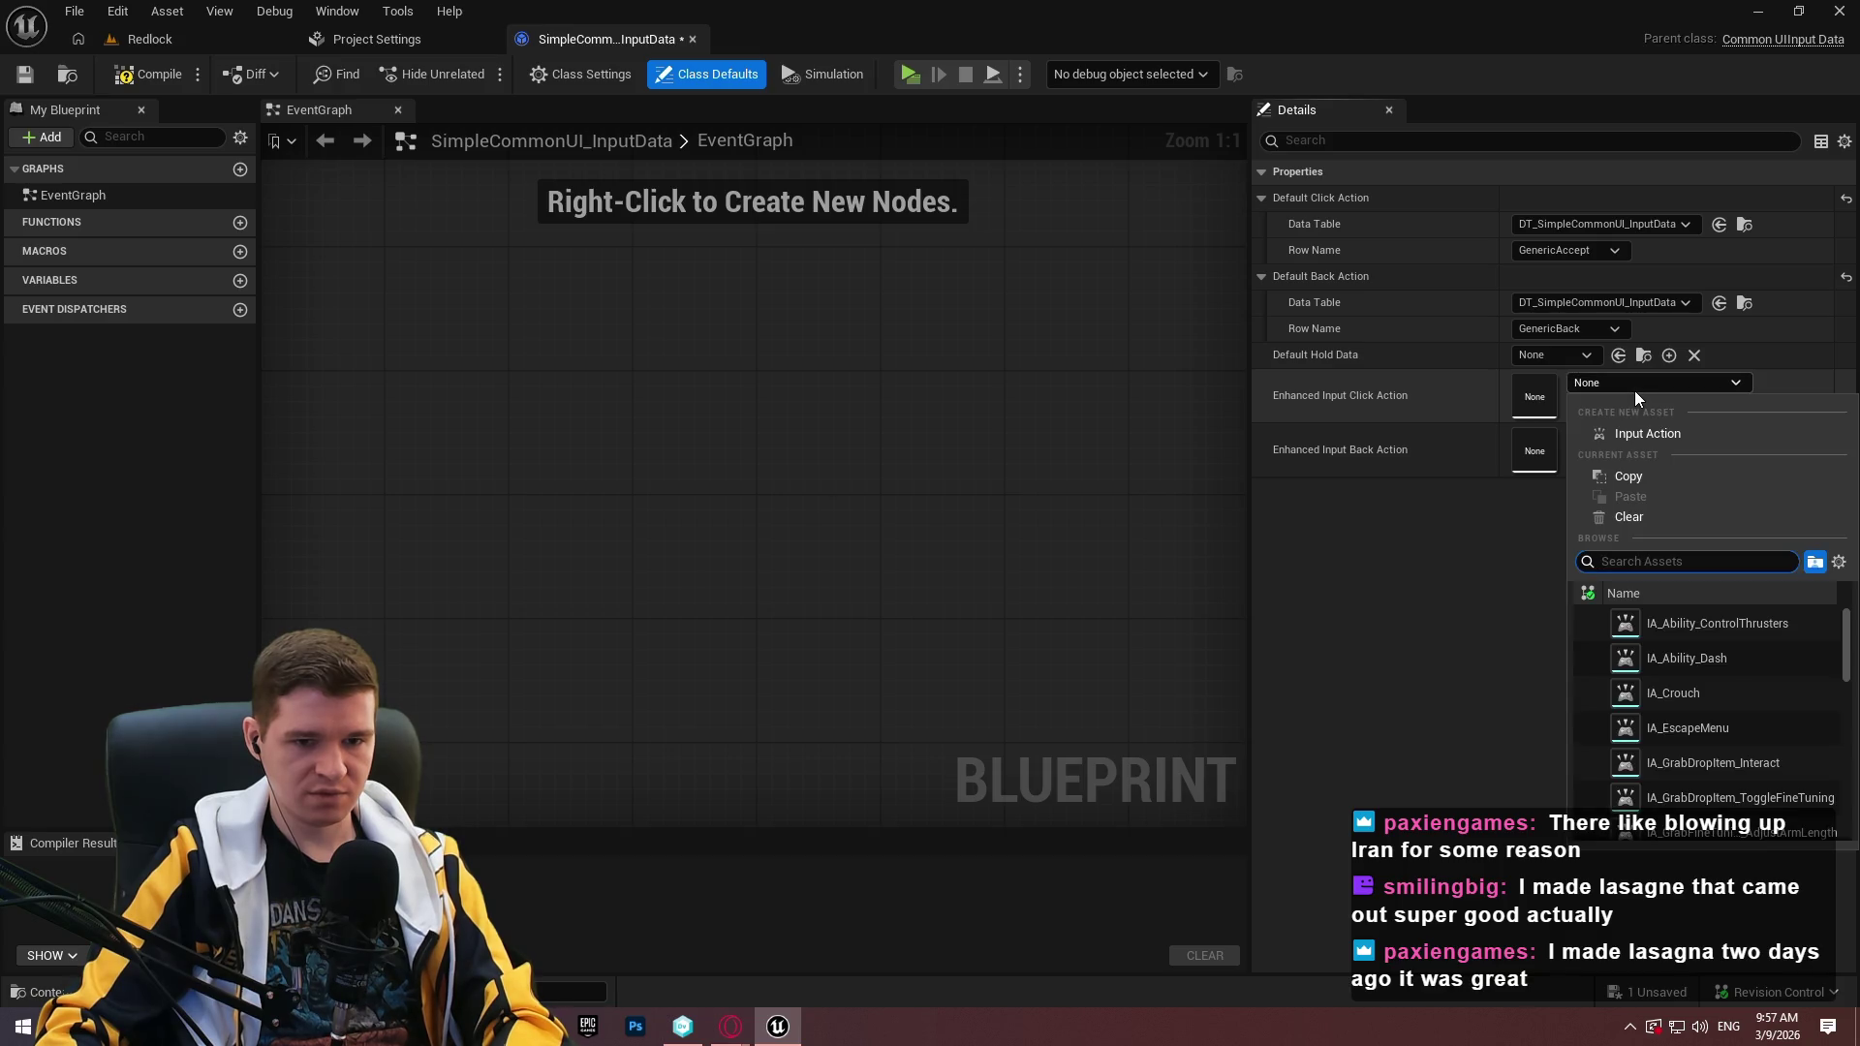
click(1468, 371)
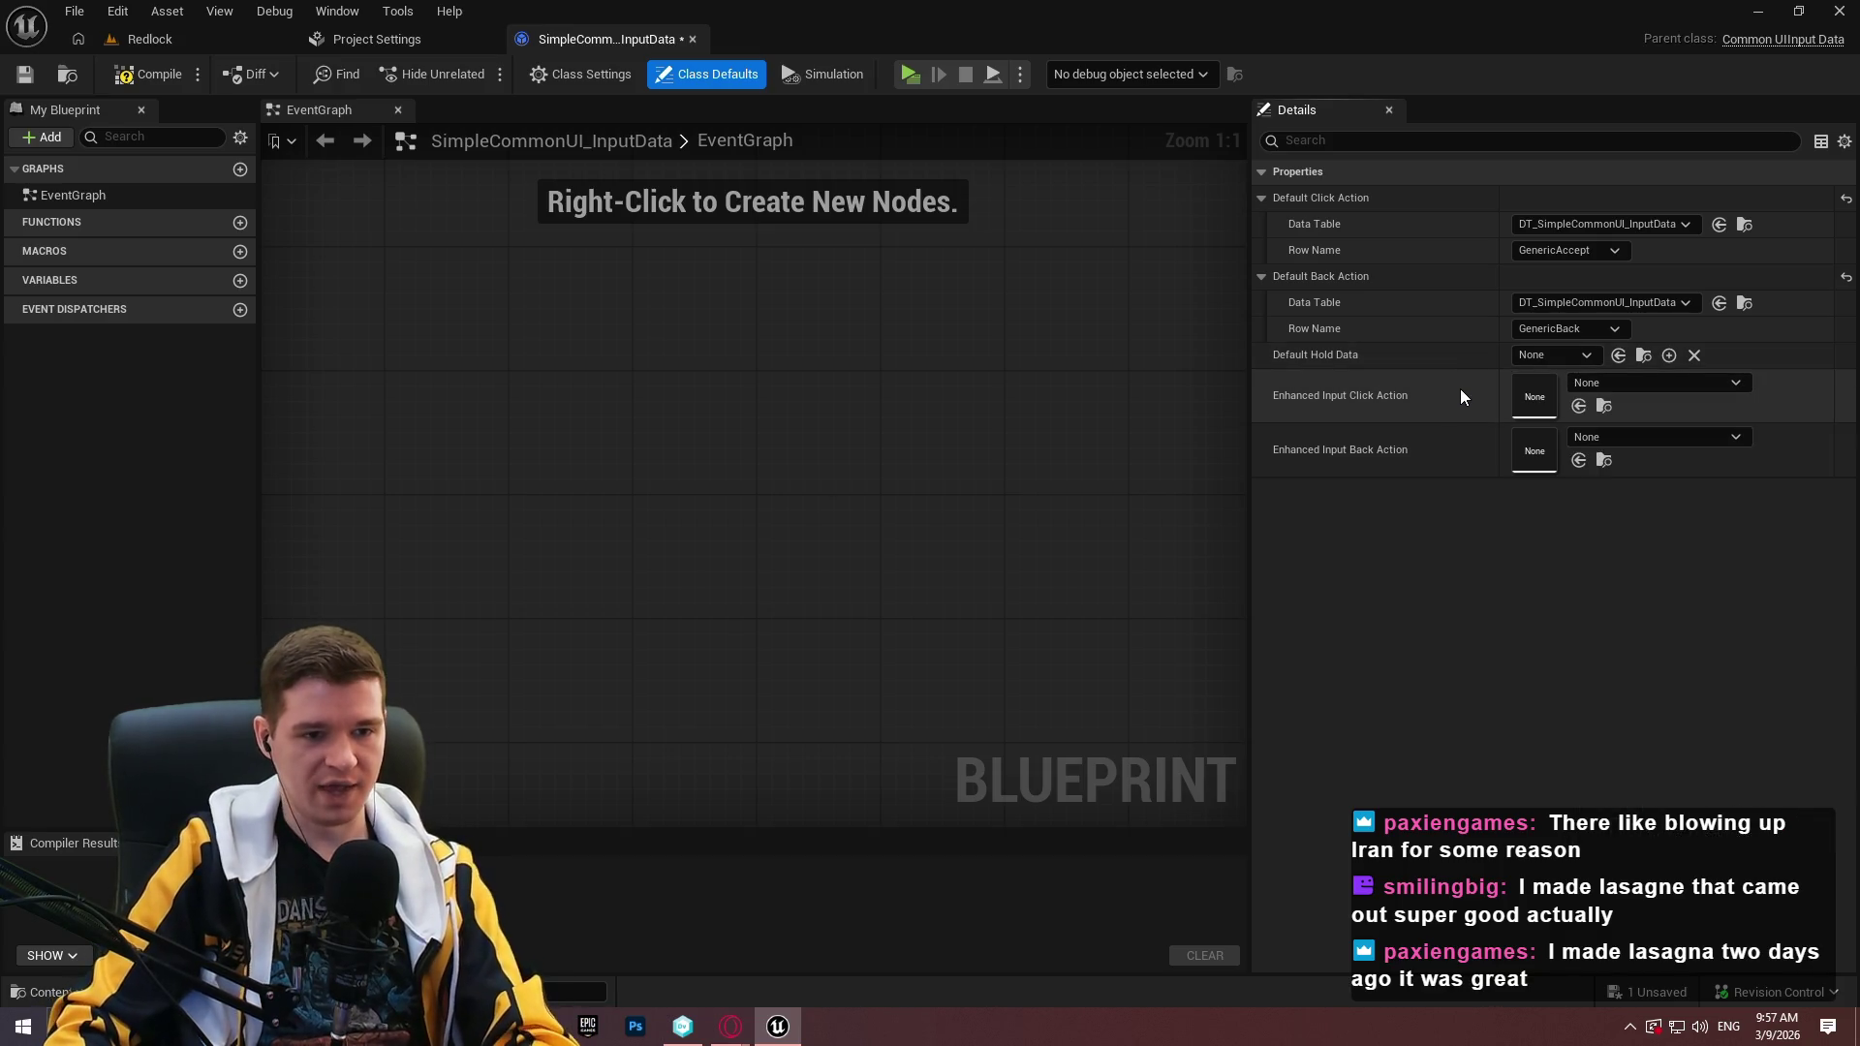
click(145, 74)
click(25, 74)
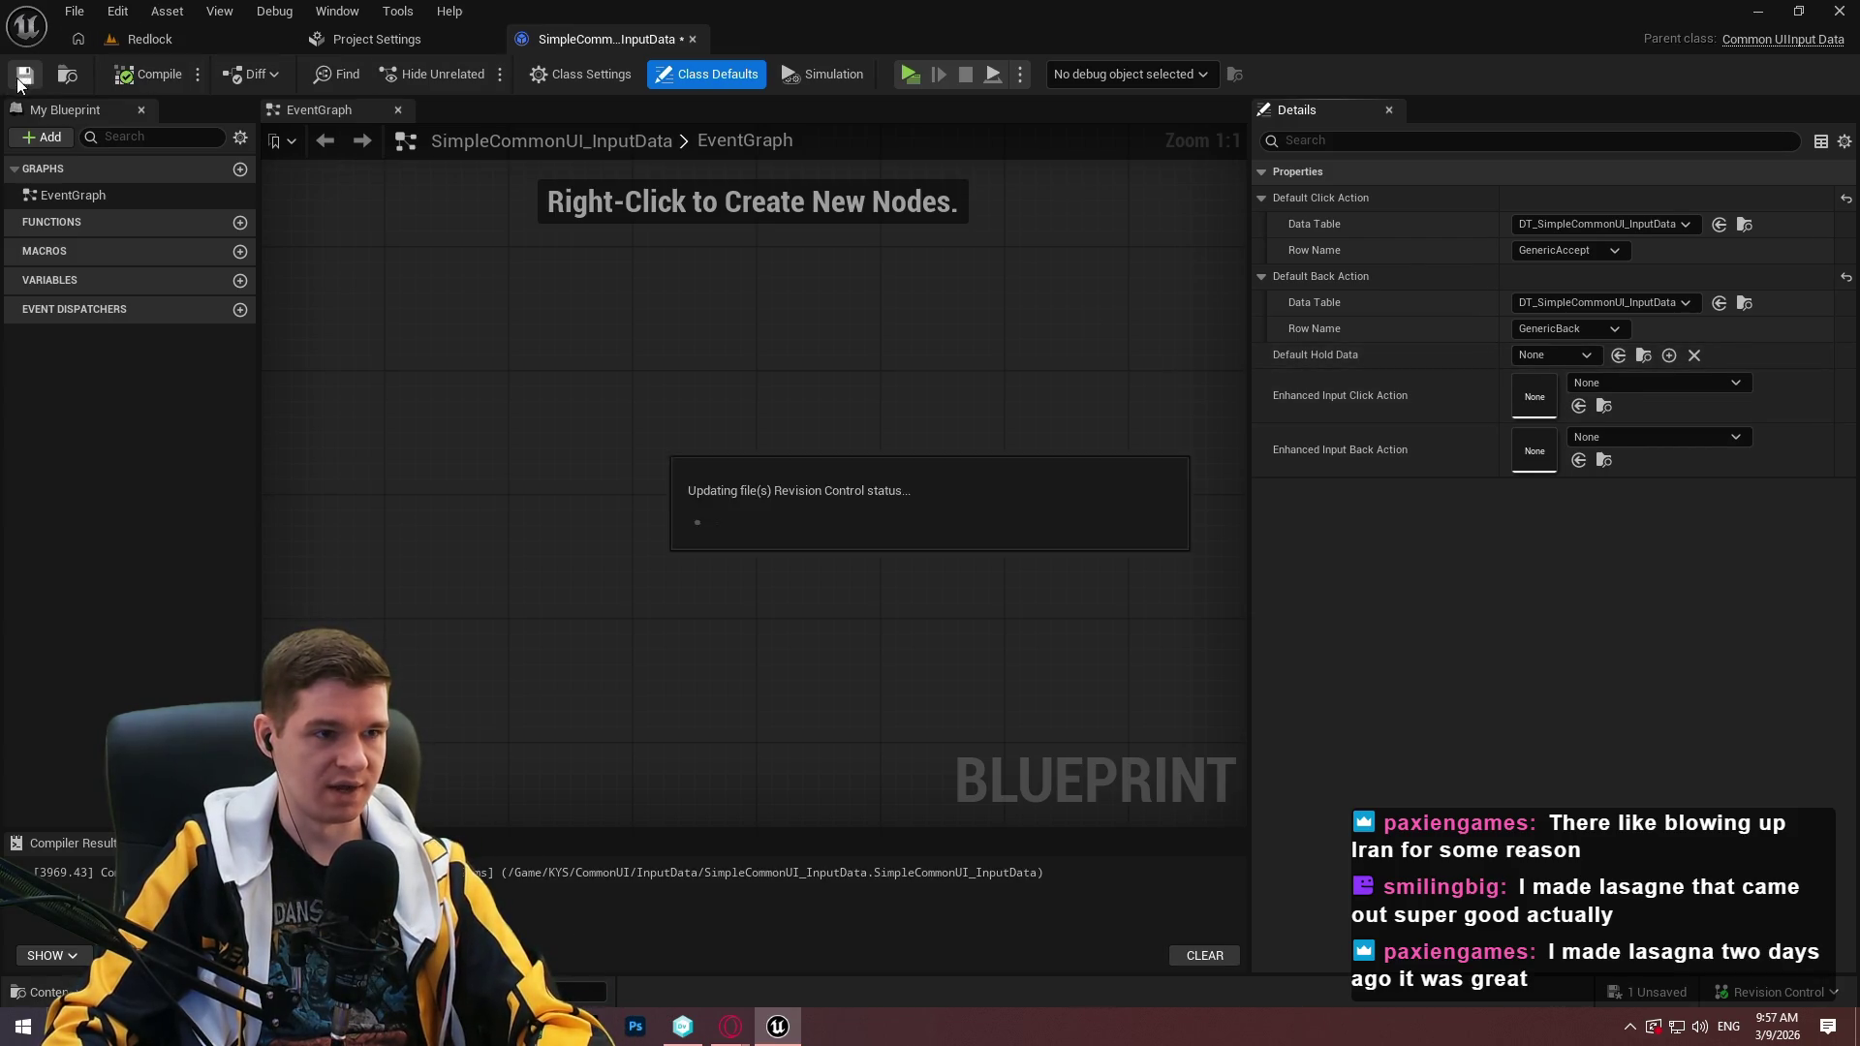
click(141, 40)
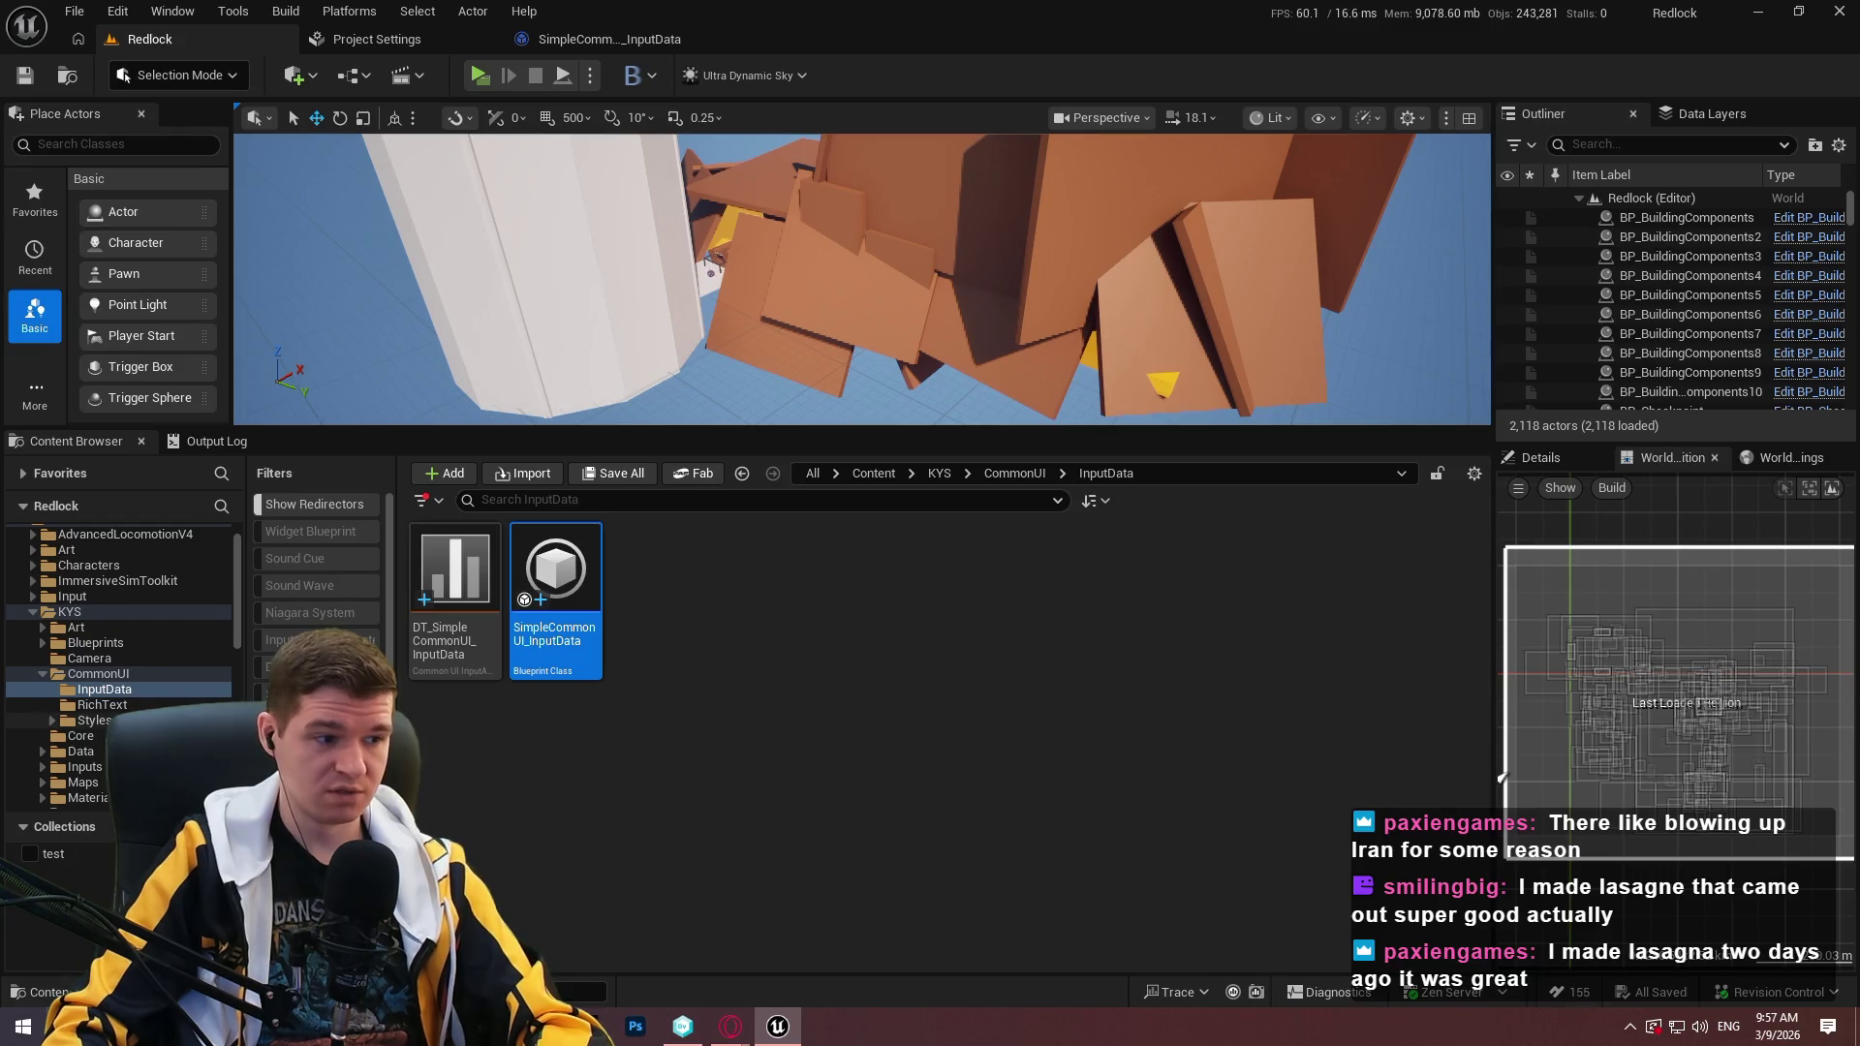
Create a folder named Input in the SimpleCommonUI Content folder.
click(1027, 473)
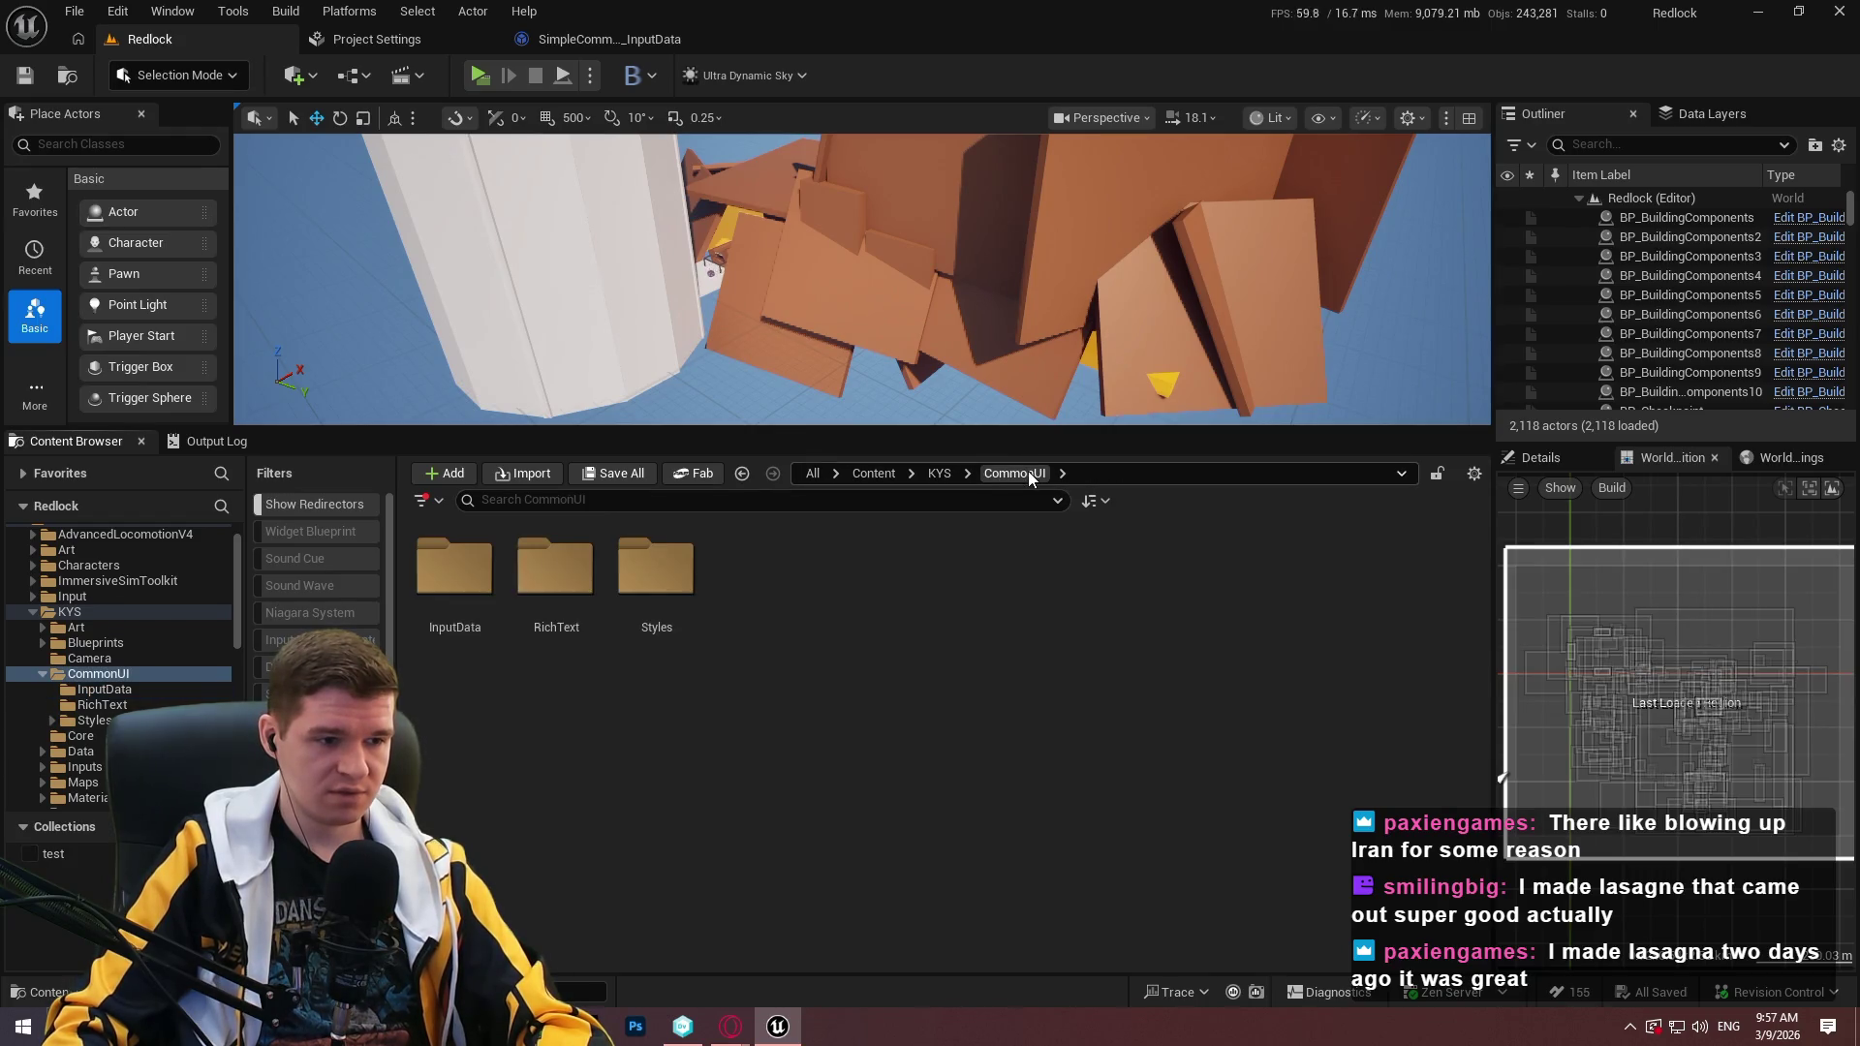
drag(240, 613, 240, 774)
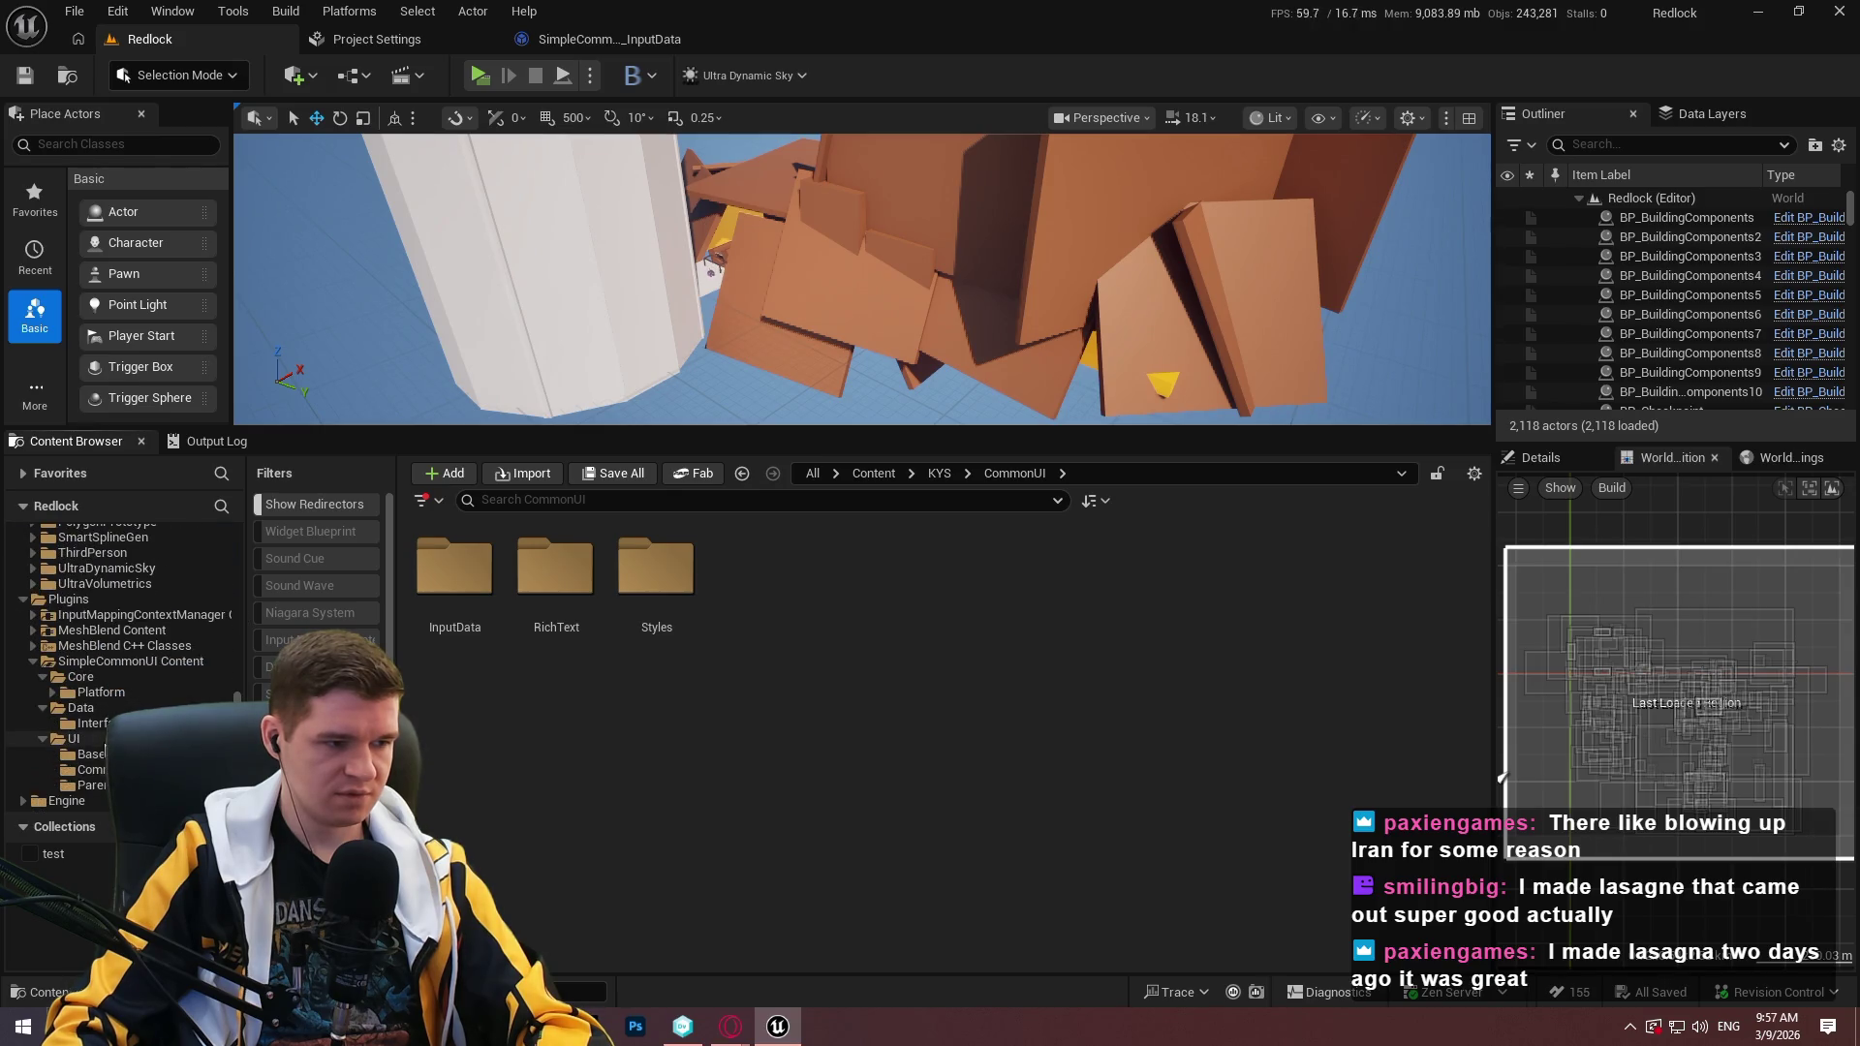
click(99, 665)
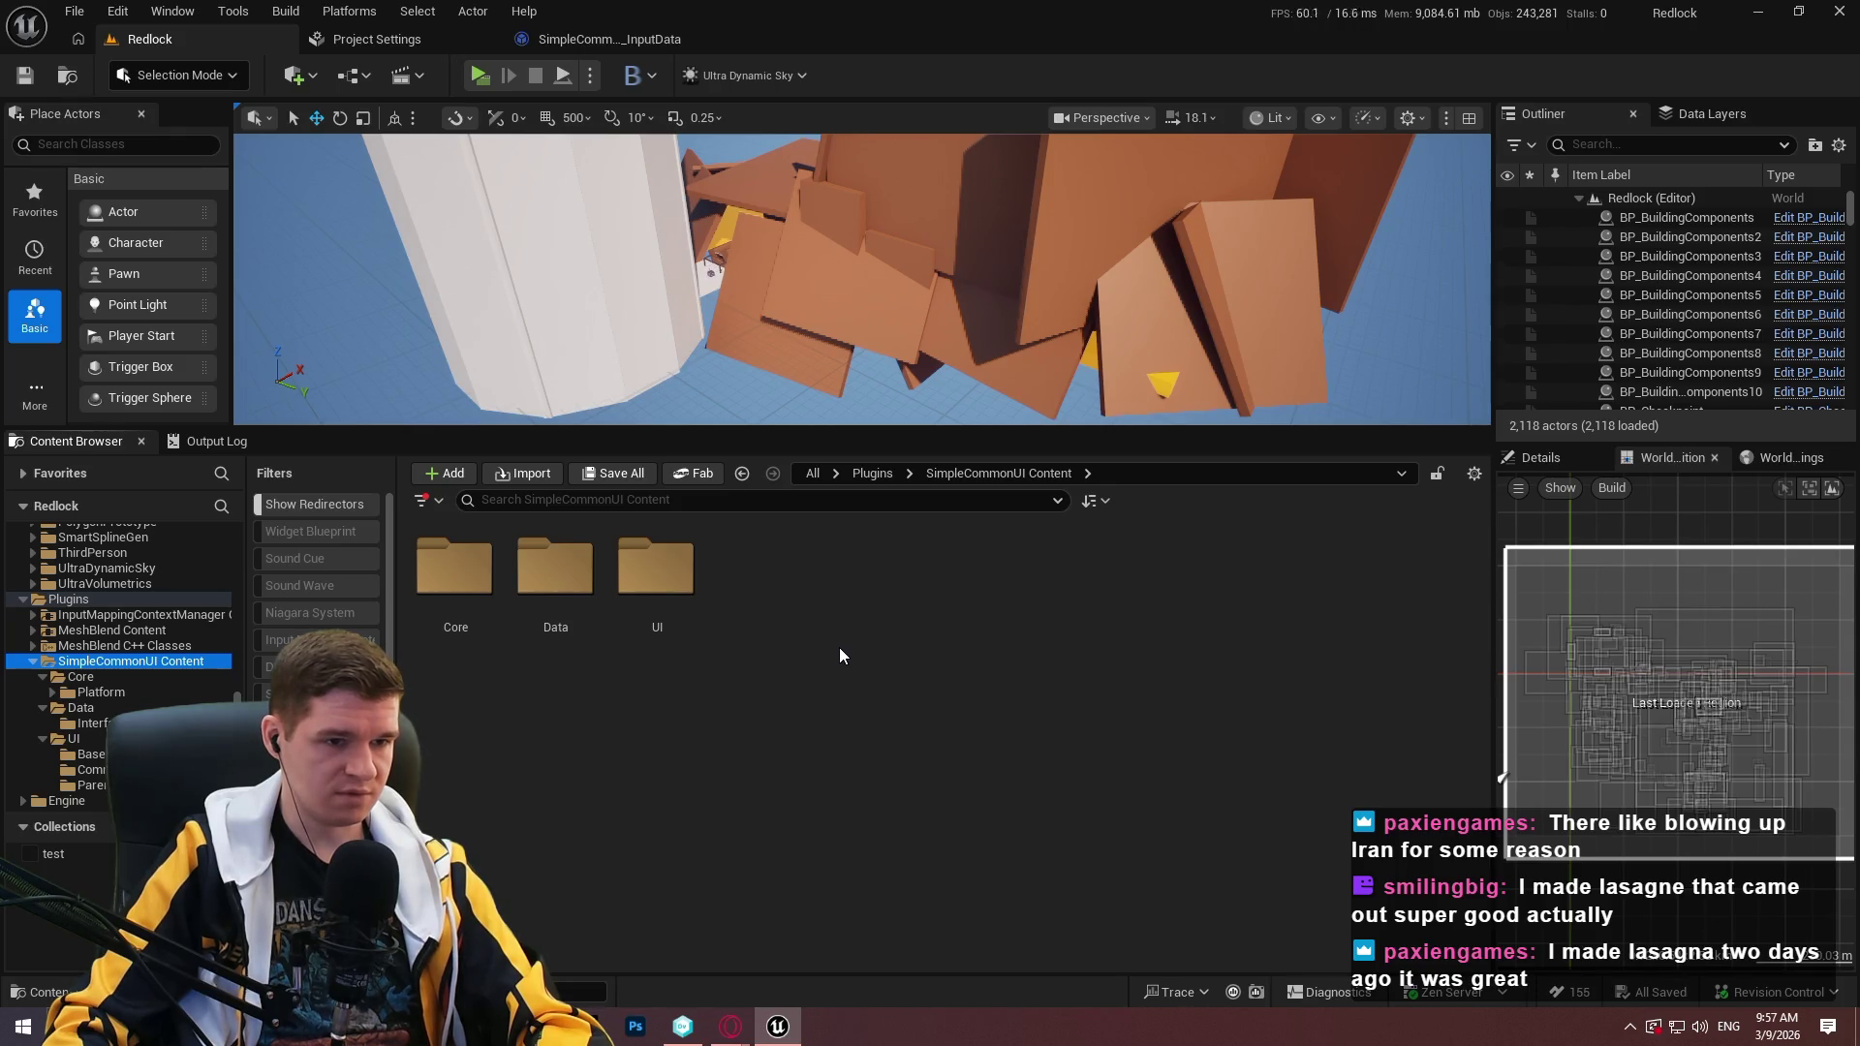
right_click(836, 577)
click(933, 373)
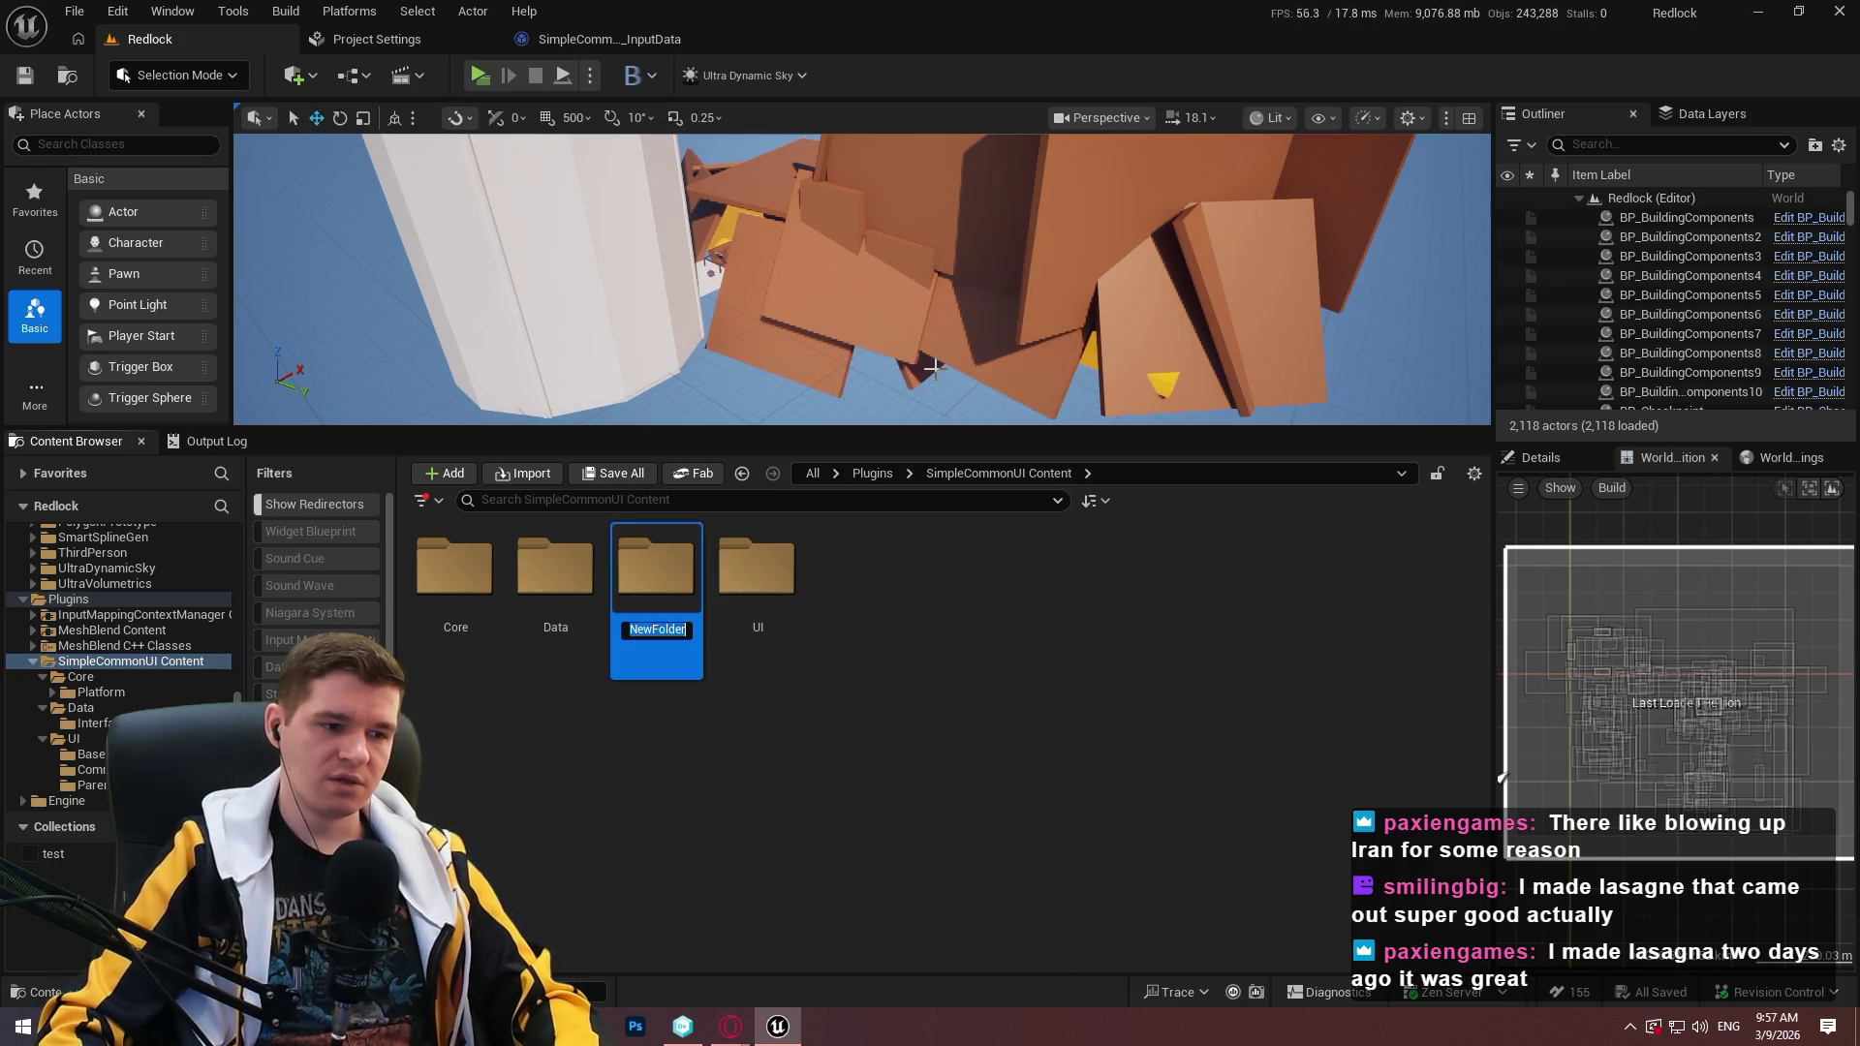
key(BackSpace)
text(Input)
key(Return)
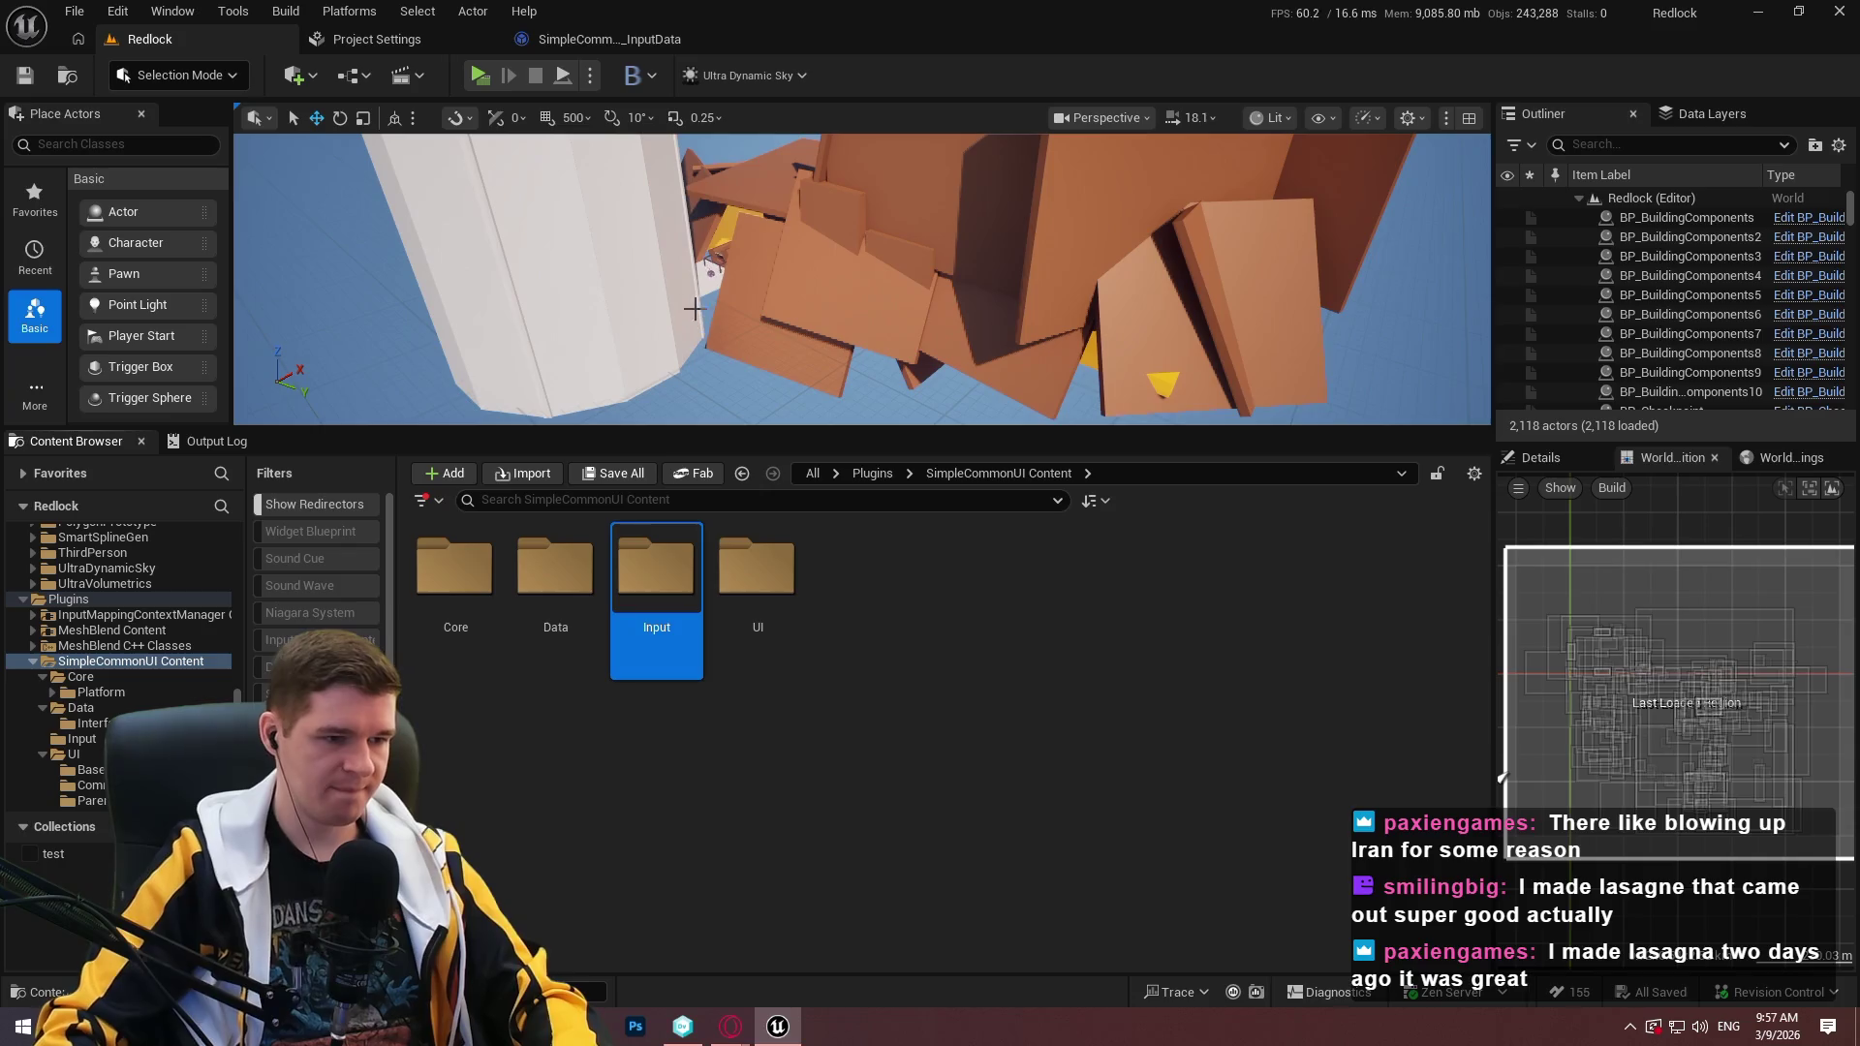
double_click(657, 578)
Add and save an input action named IA_GenericMenuAccept in the Input folder.
right_click(660, 583)
mouse_move(792, 806)
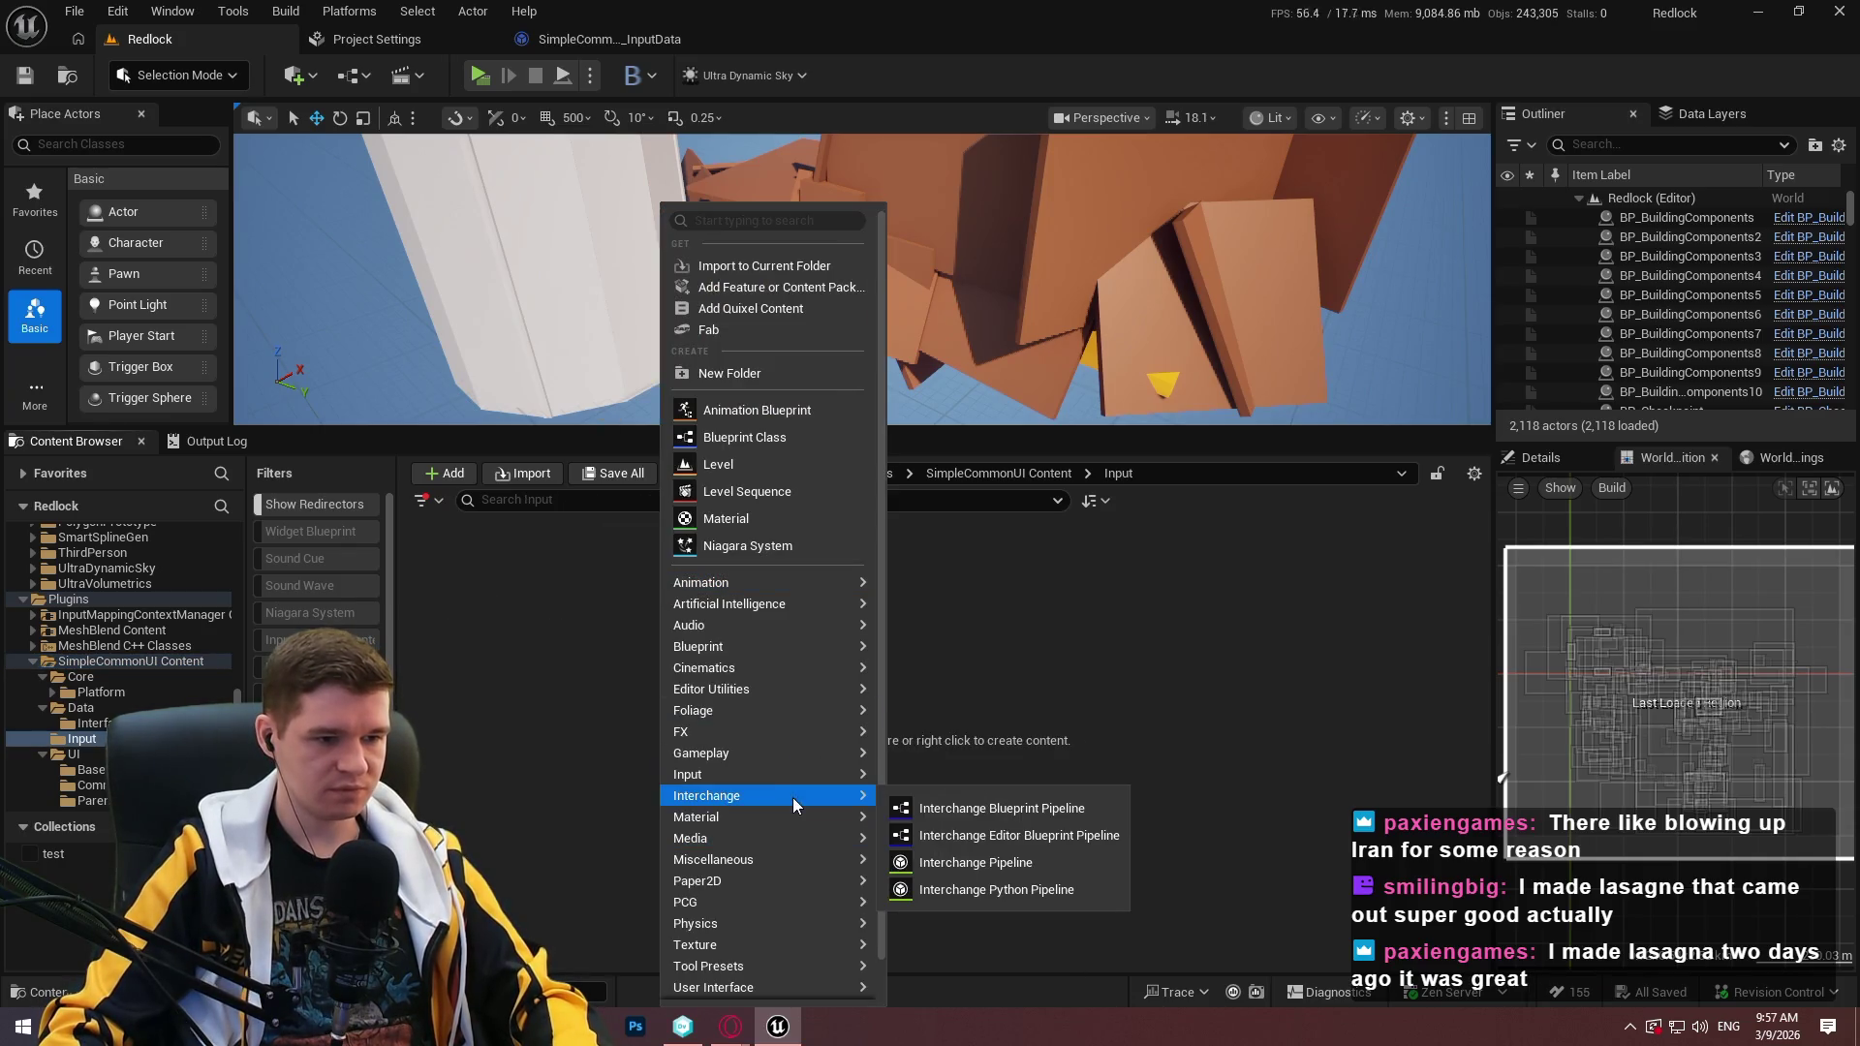
mouse_move(789, 773)
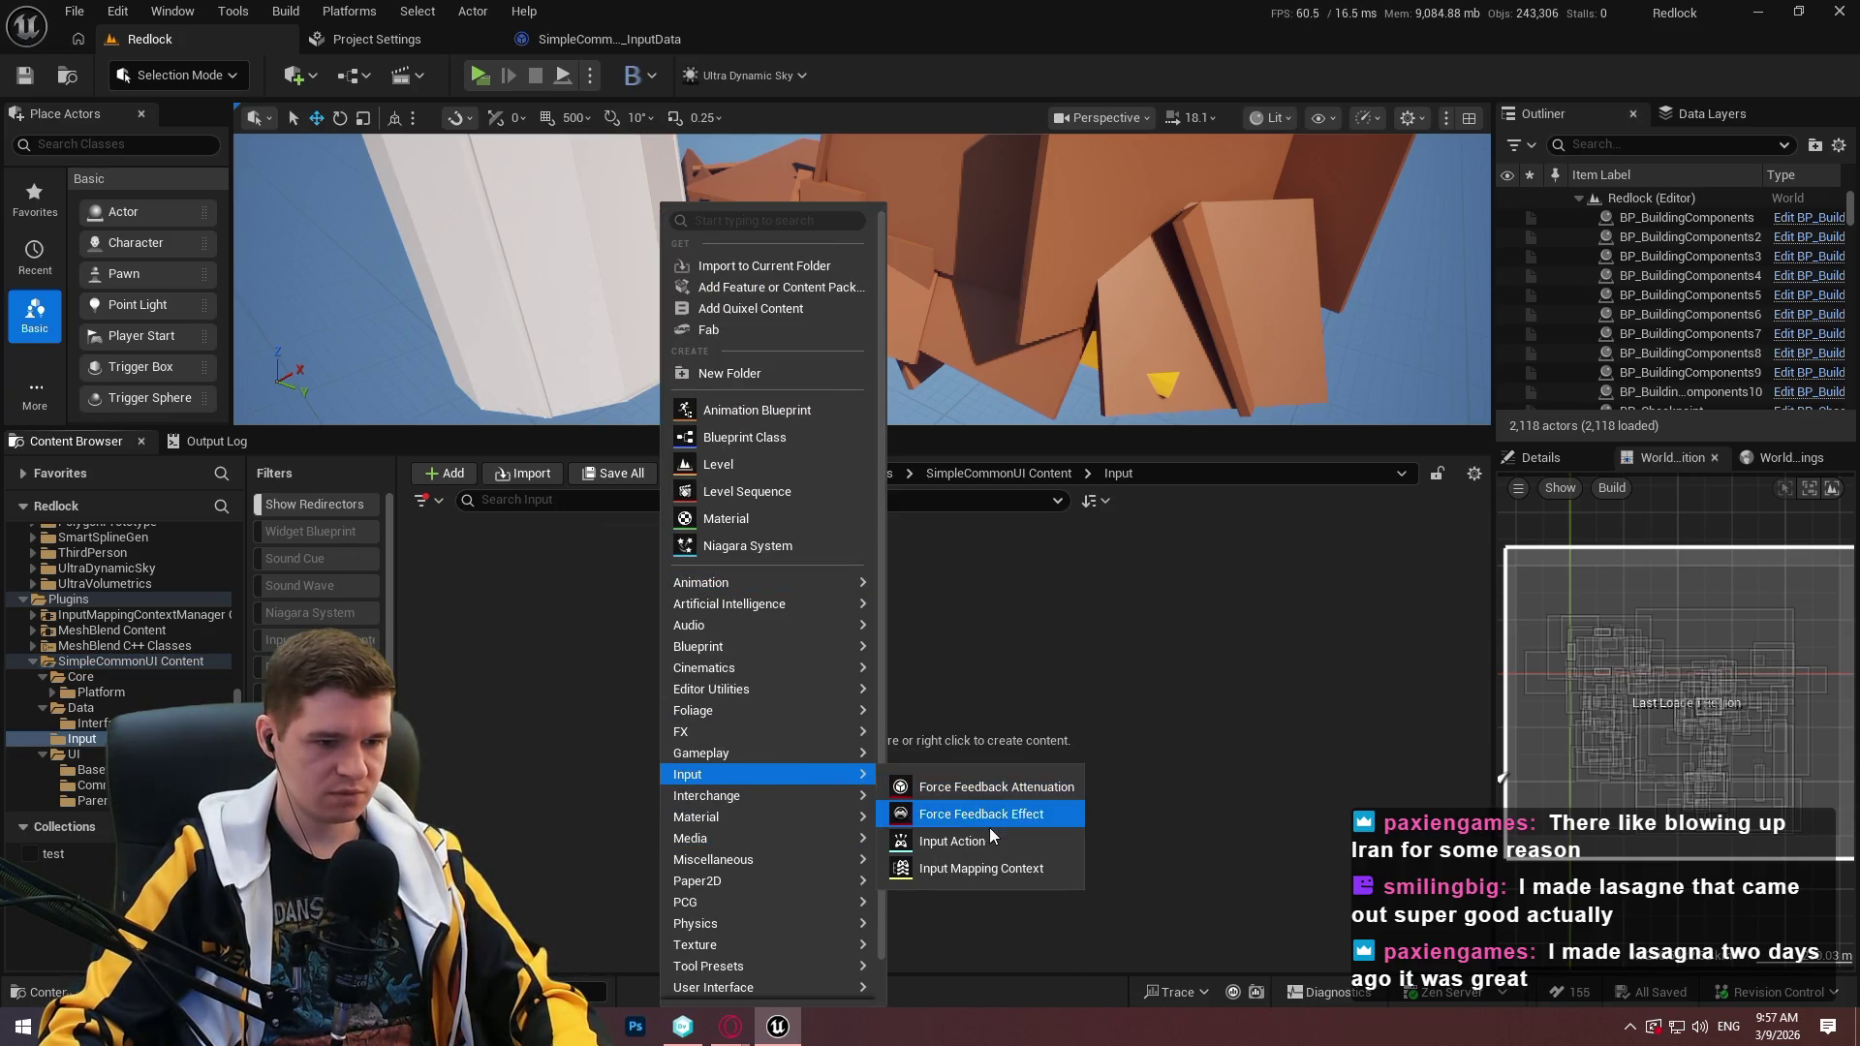
click(989, 828)
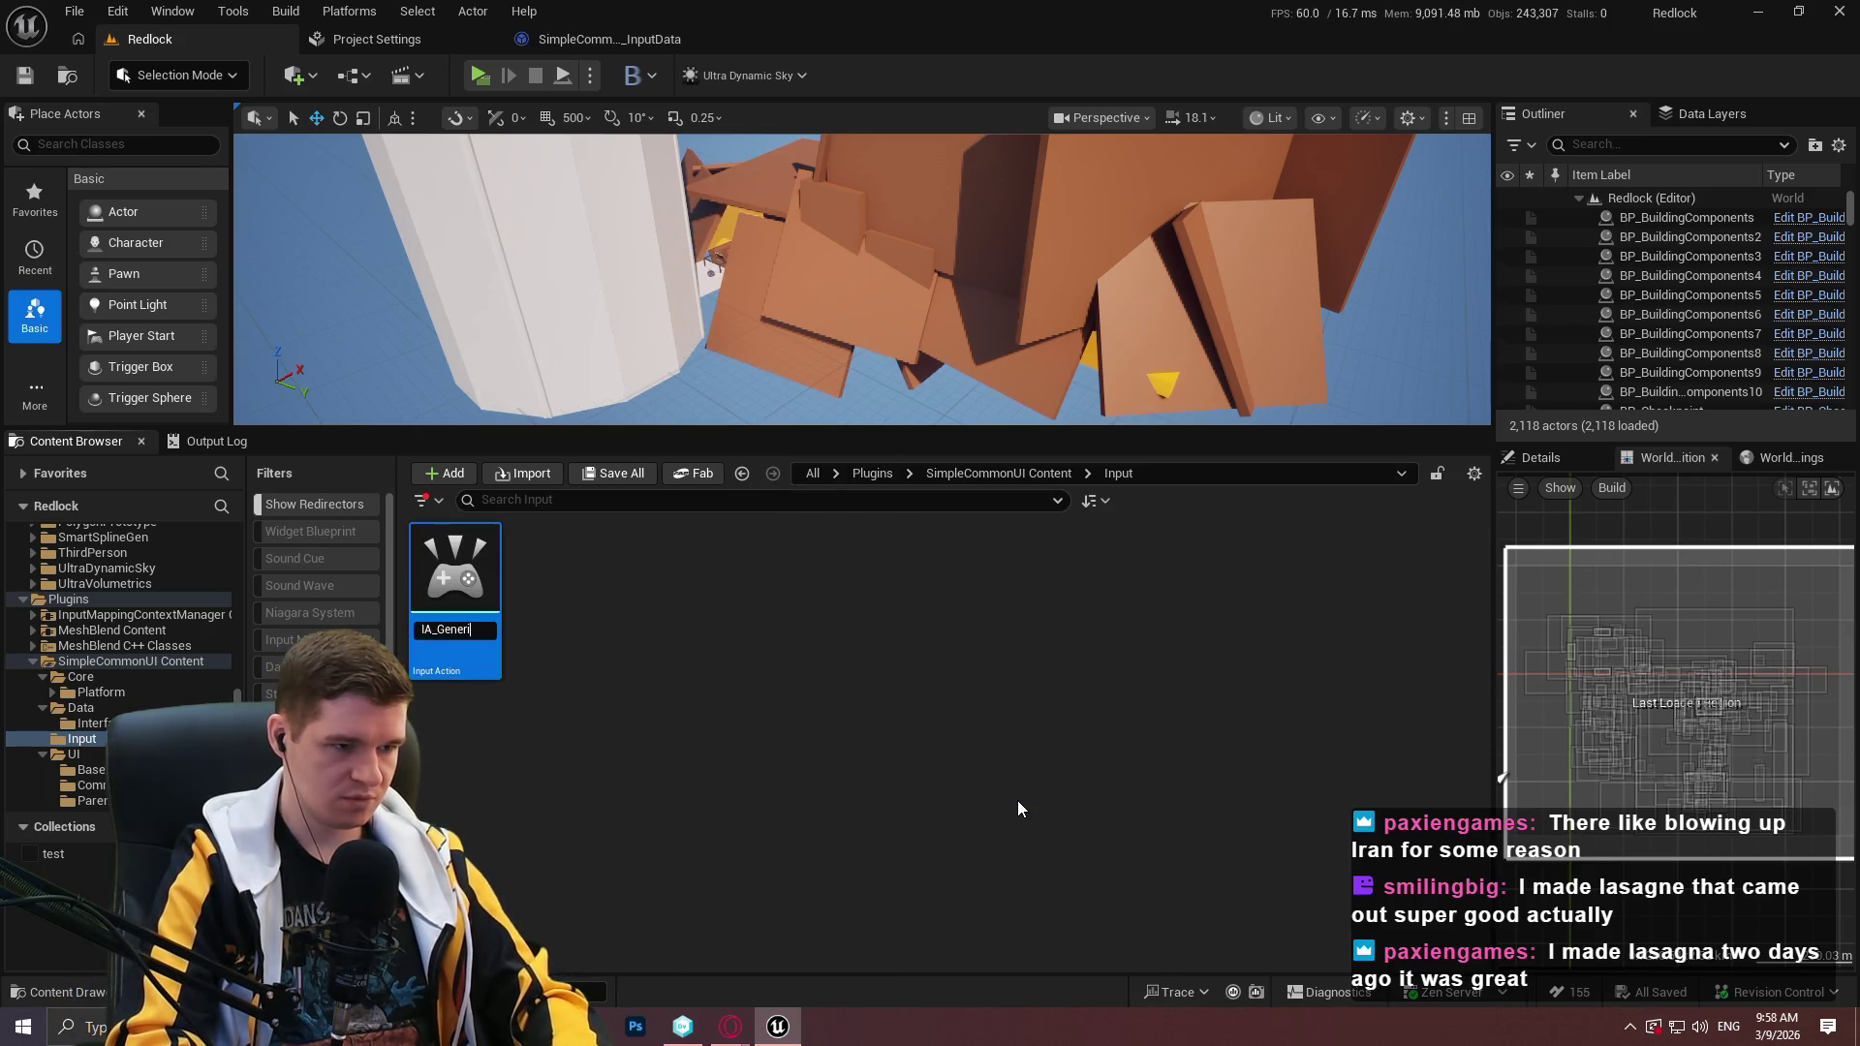
text(cMenuAccept)
key(Return)
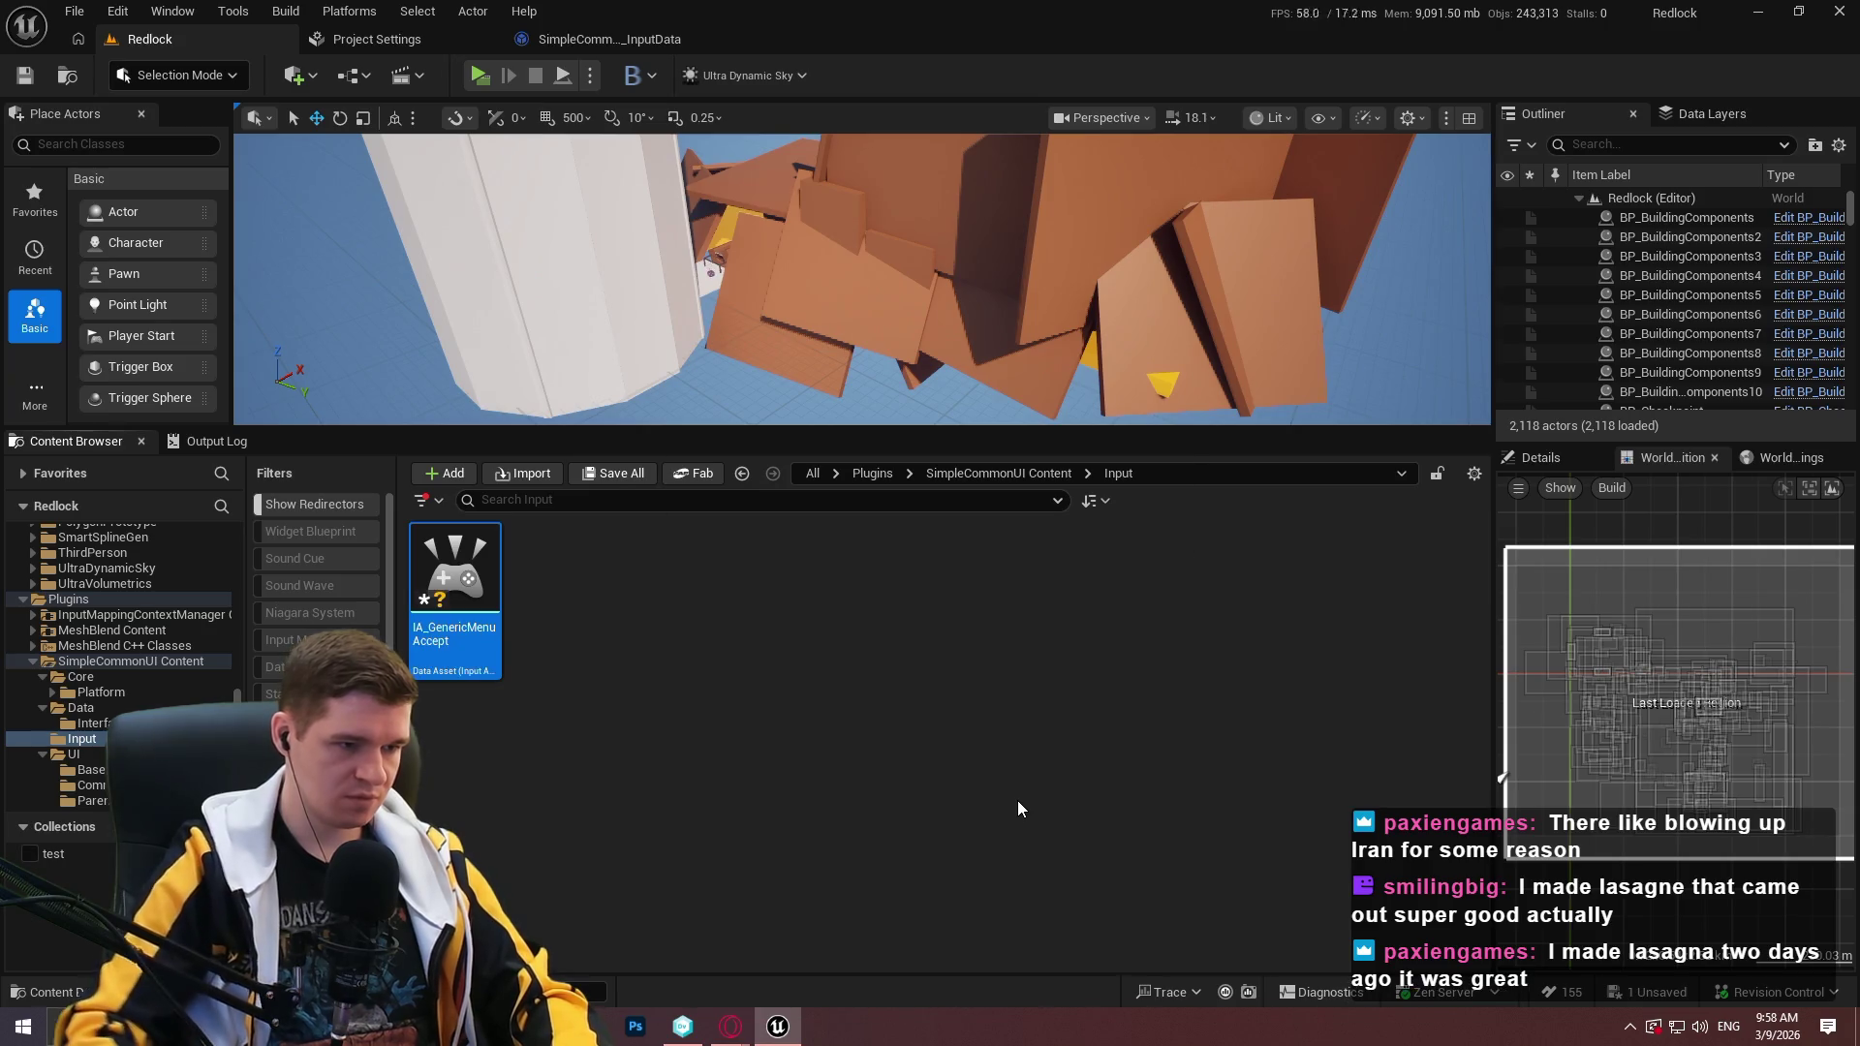
key(ctrl+s)
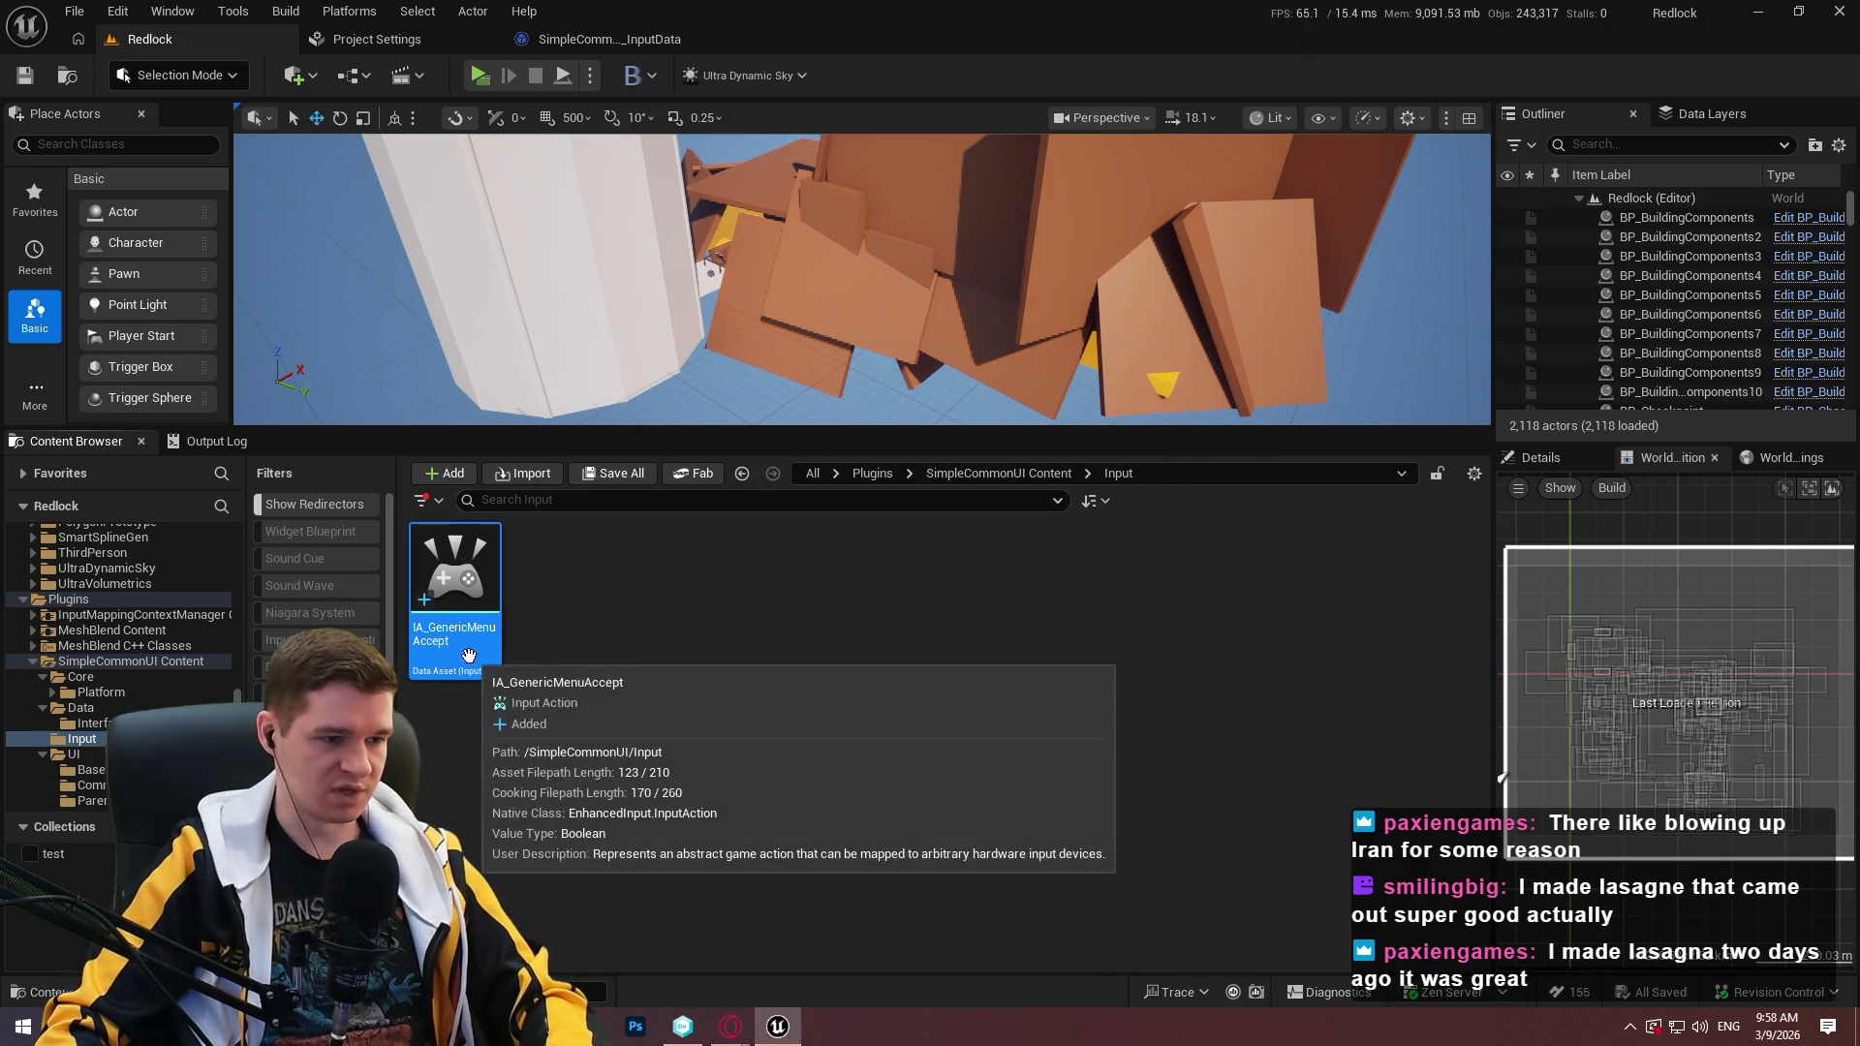
Duplicate IA_GenericMenuAccept as IA_GenericMenuBack.
key(ctrl+d)
key(End)
key(BackSpace)
key(BackSpace)
key(BackSpace)
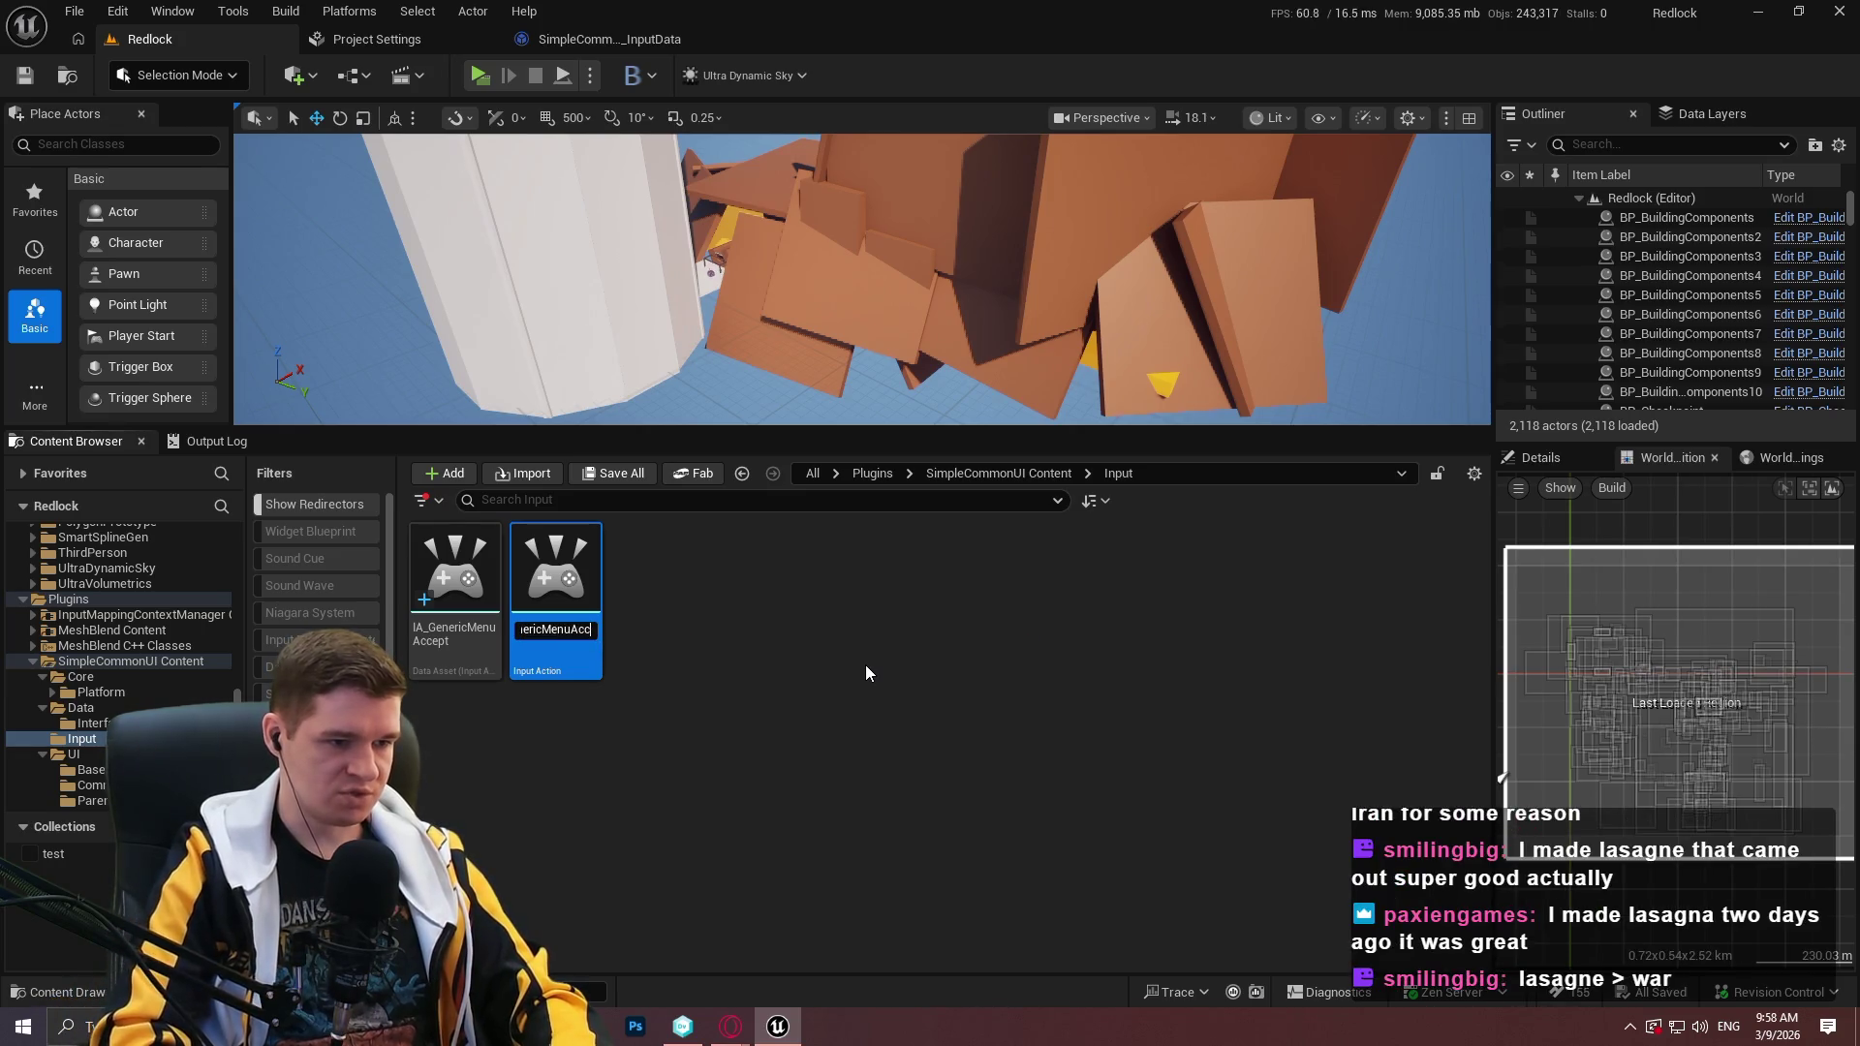
text(B)
key(Return)
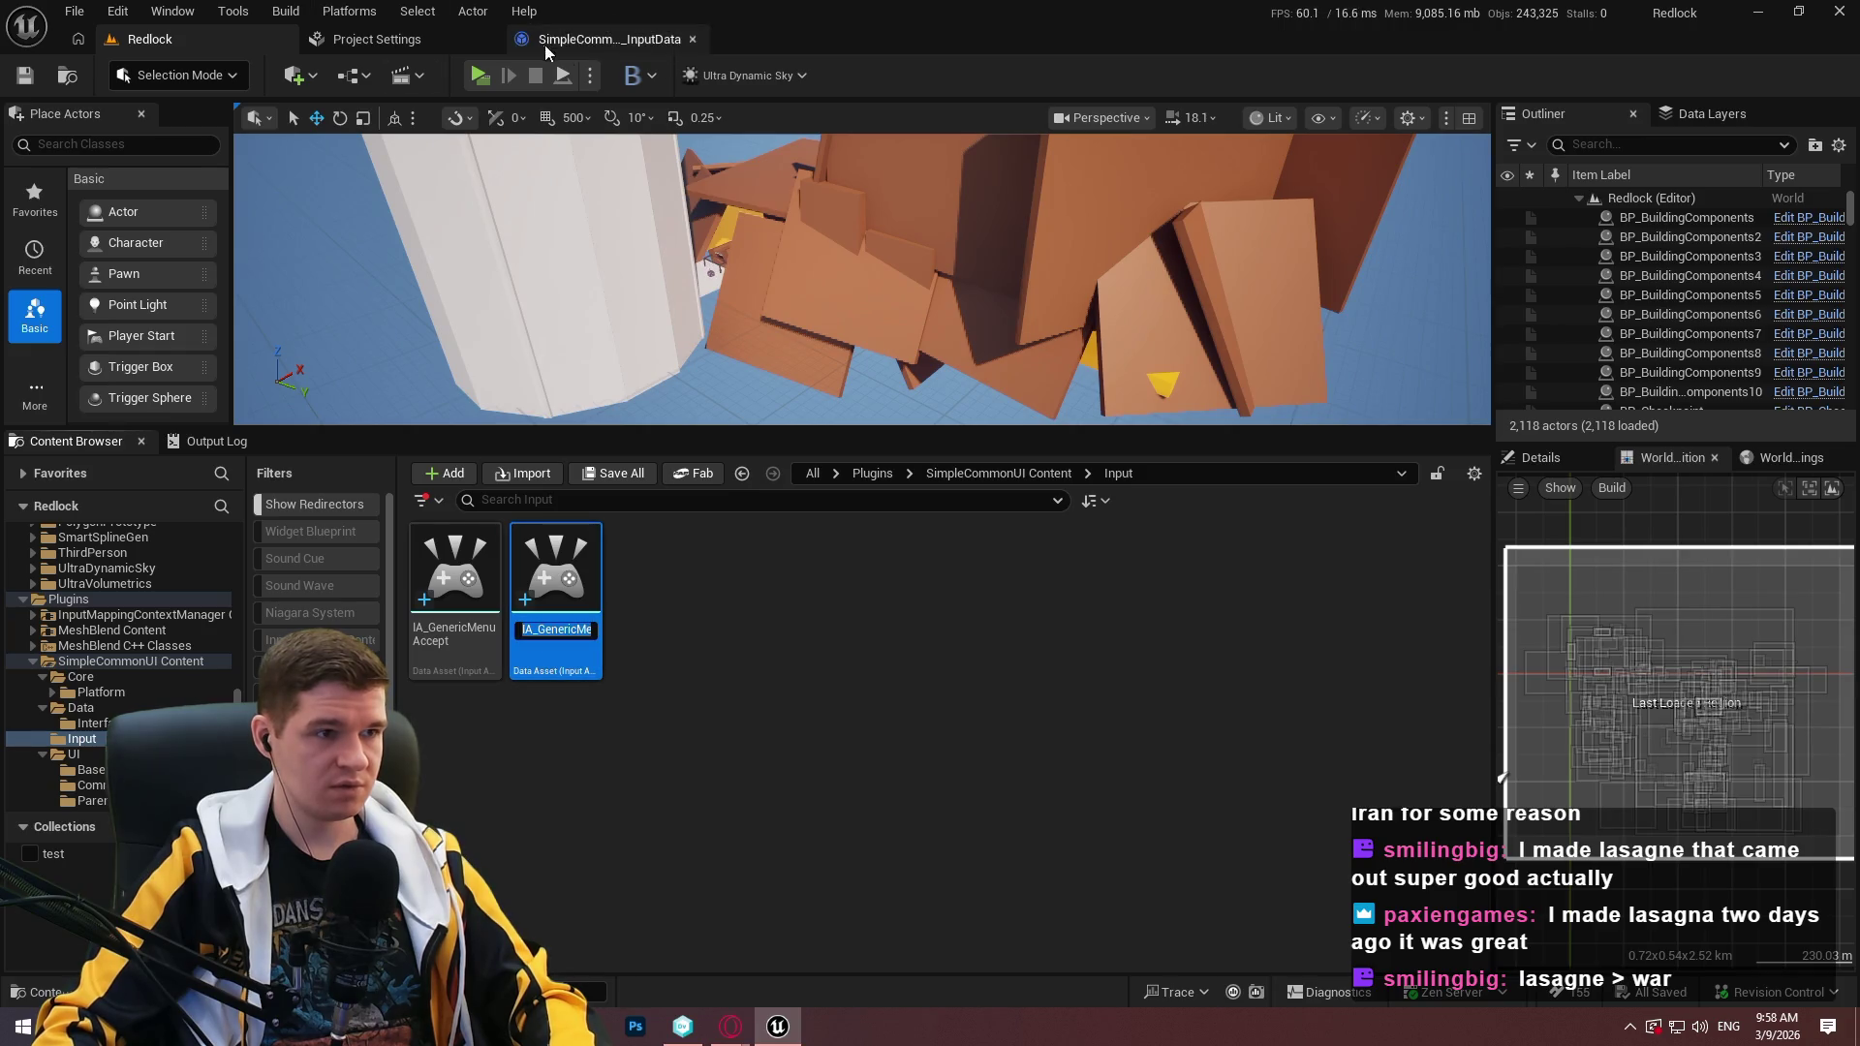
Go back to the SimpleCommonUI_InputData blueprint and recompile it.
click(546, 45)
click(1659, 383)
text(ge)
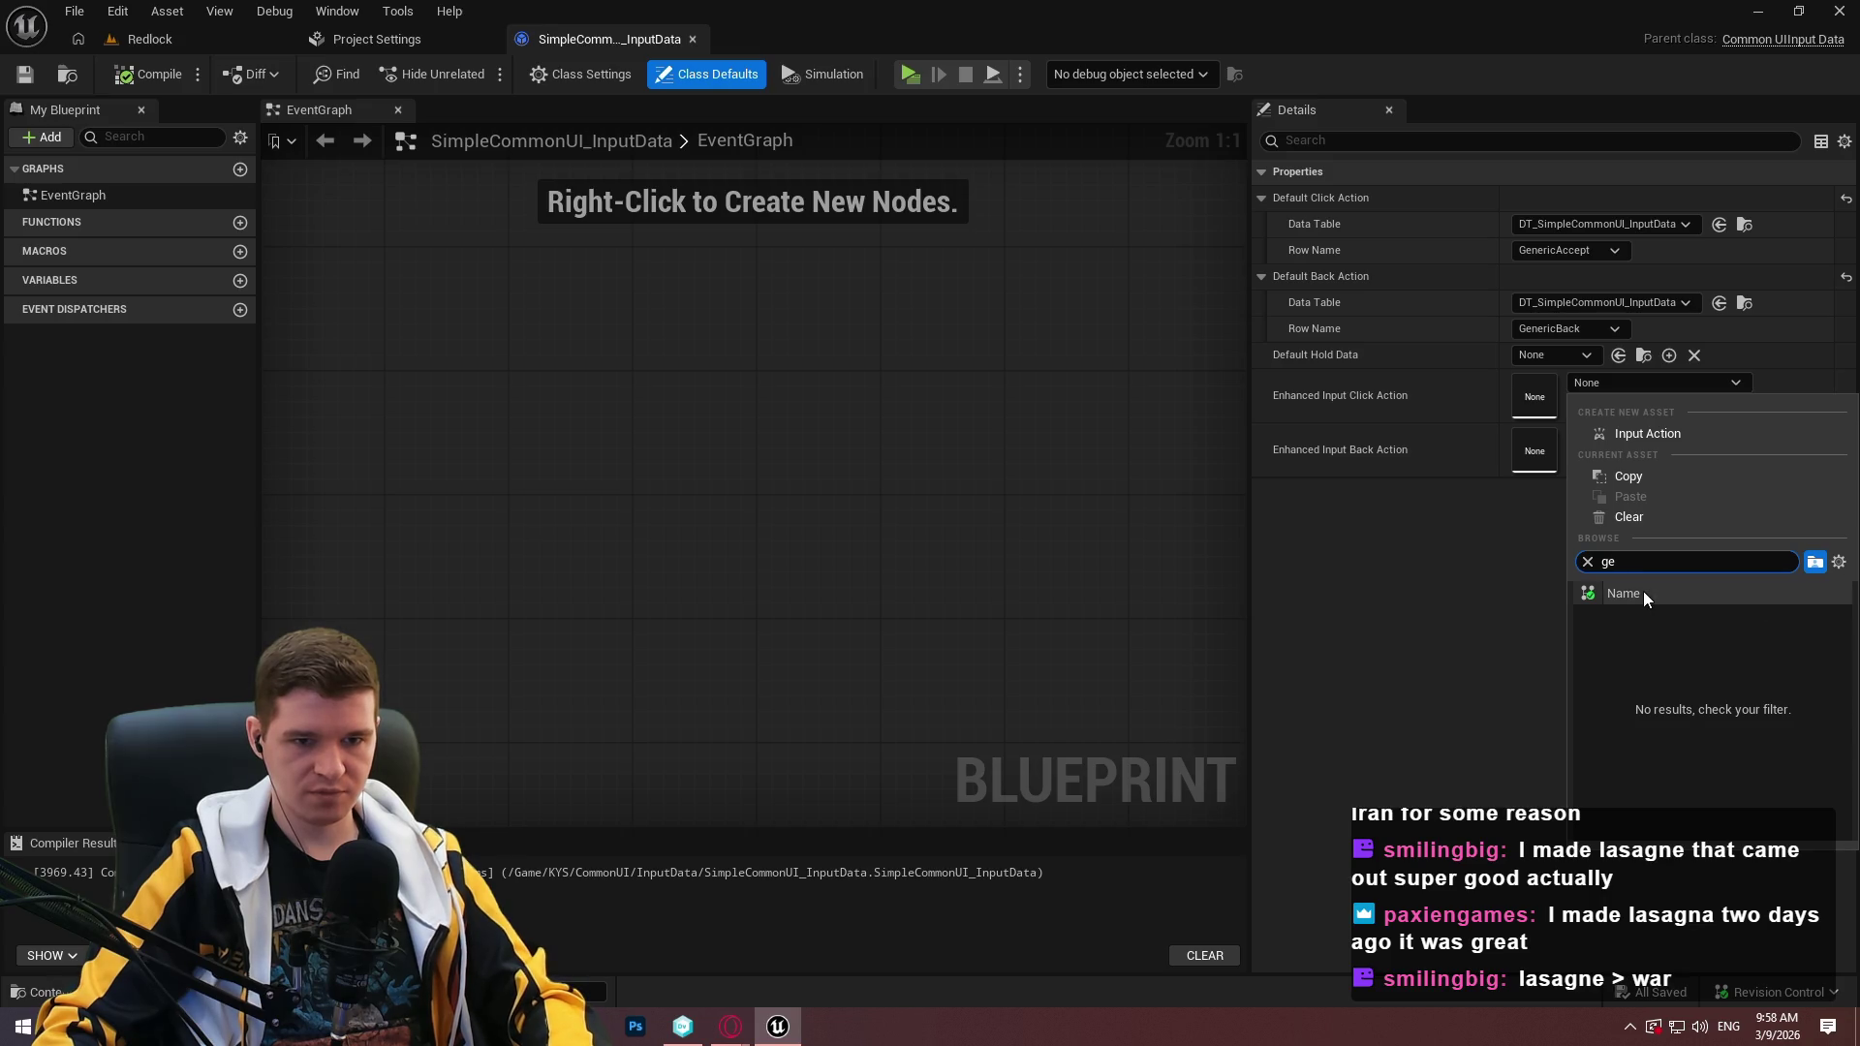
key(Escape)
click(168, 76)
Assign IA_GenericMenuAccept as the input data's enhanced click action.
click(1653, 386)
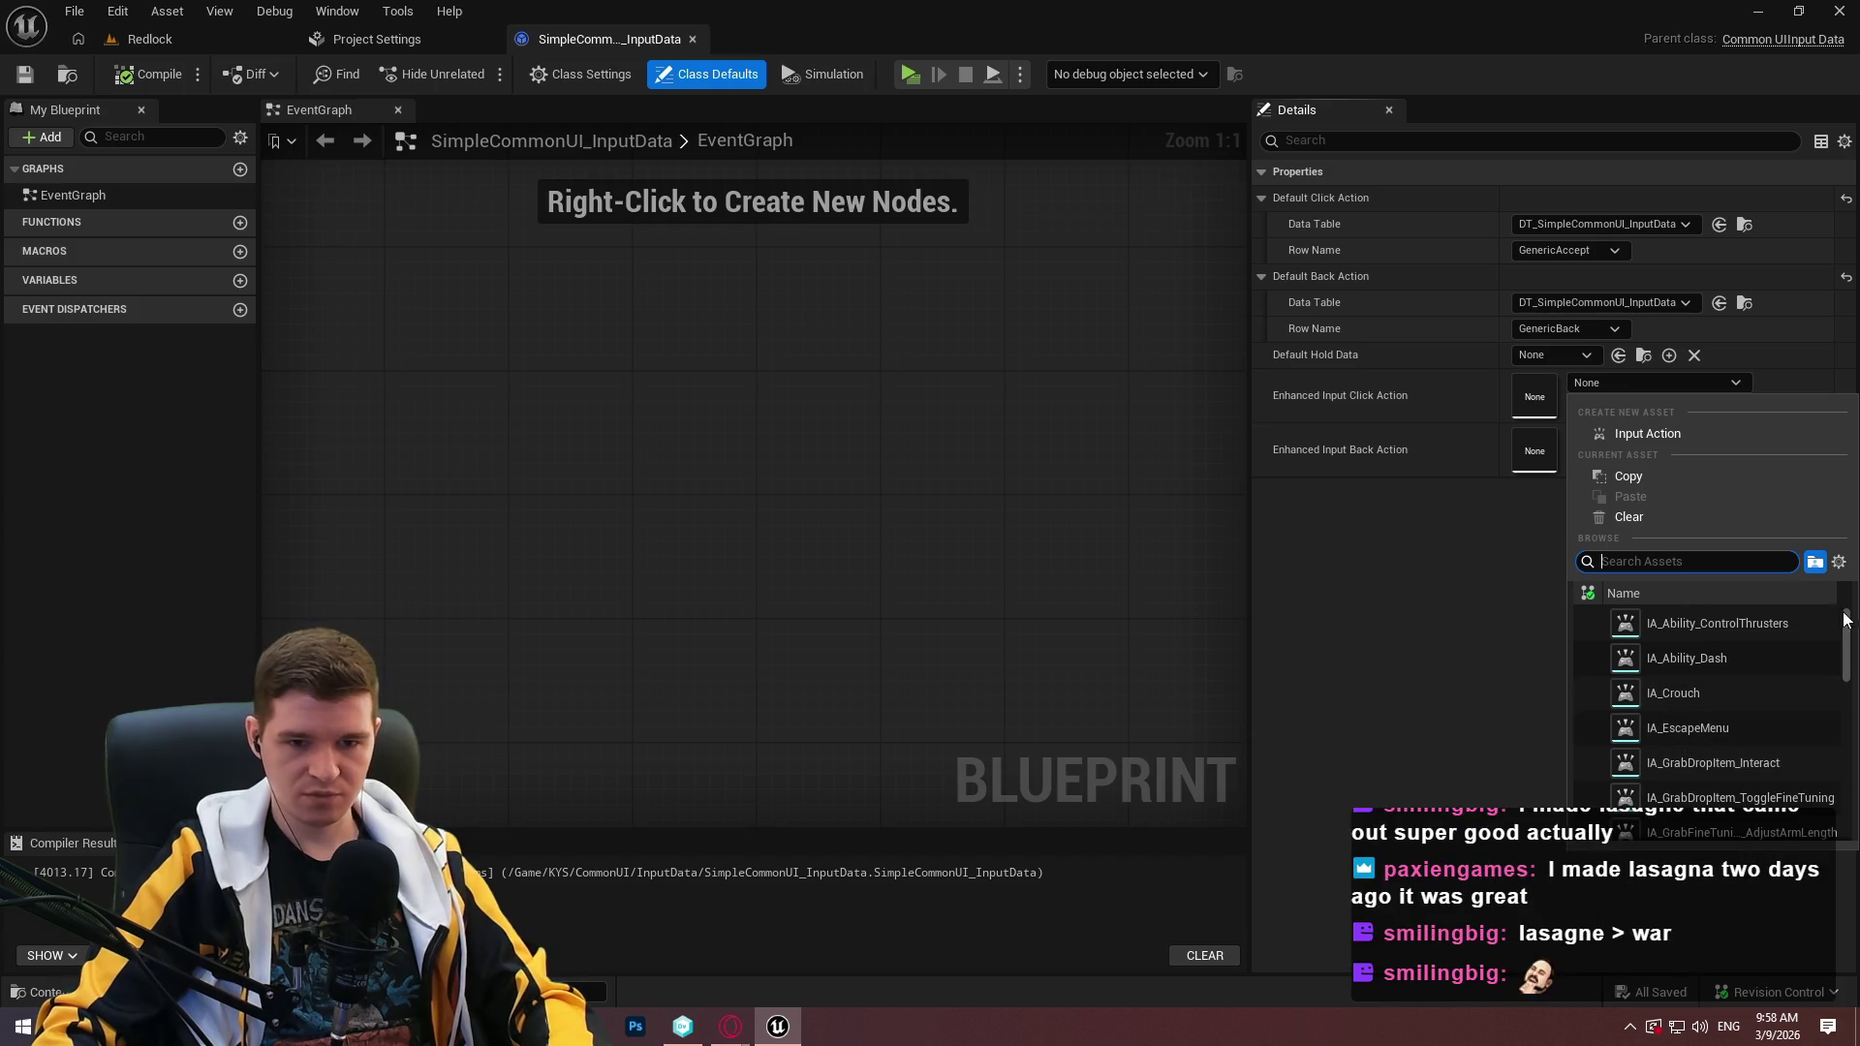
drag(1848, 659, 1848, 814)
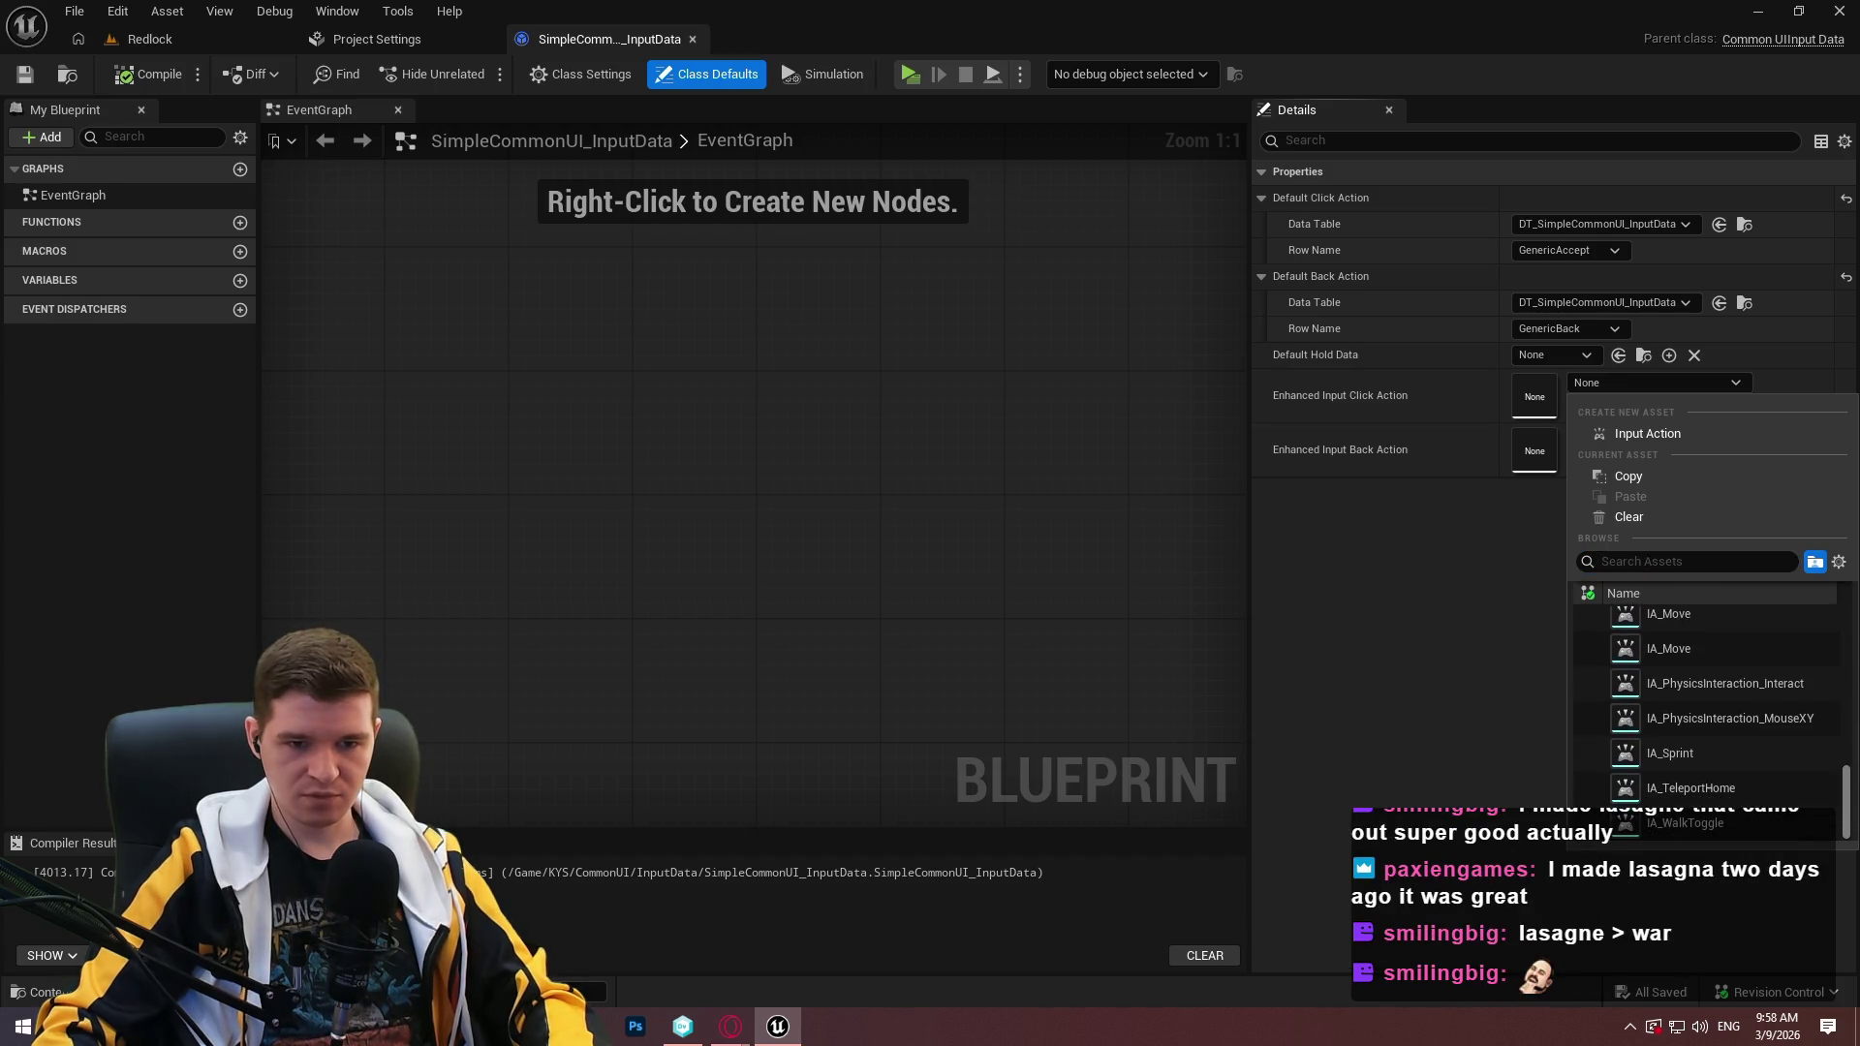
scroll(1827, 668, up, 10)
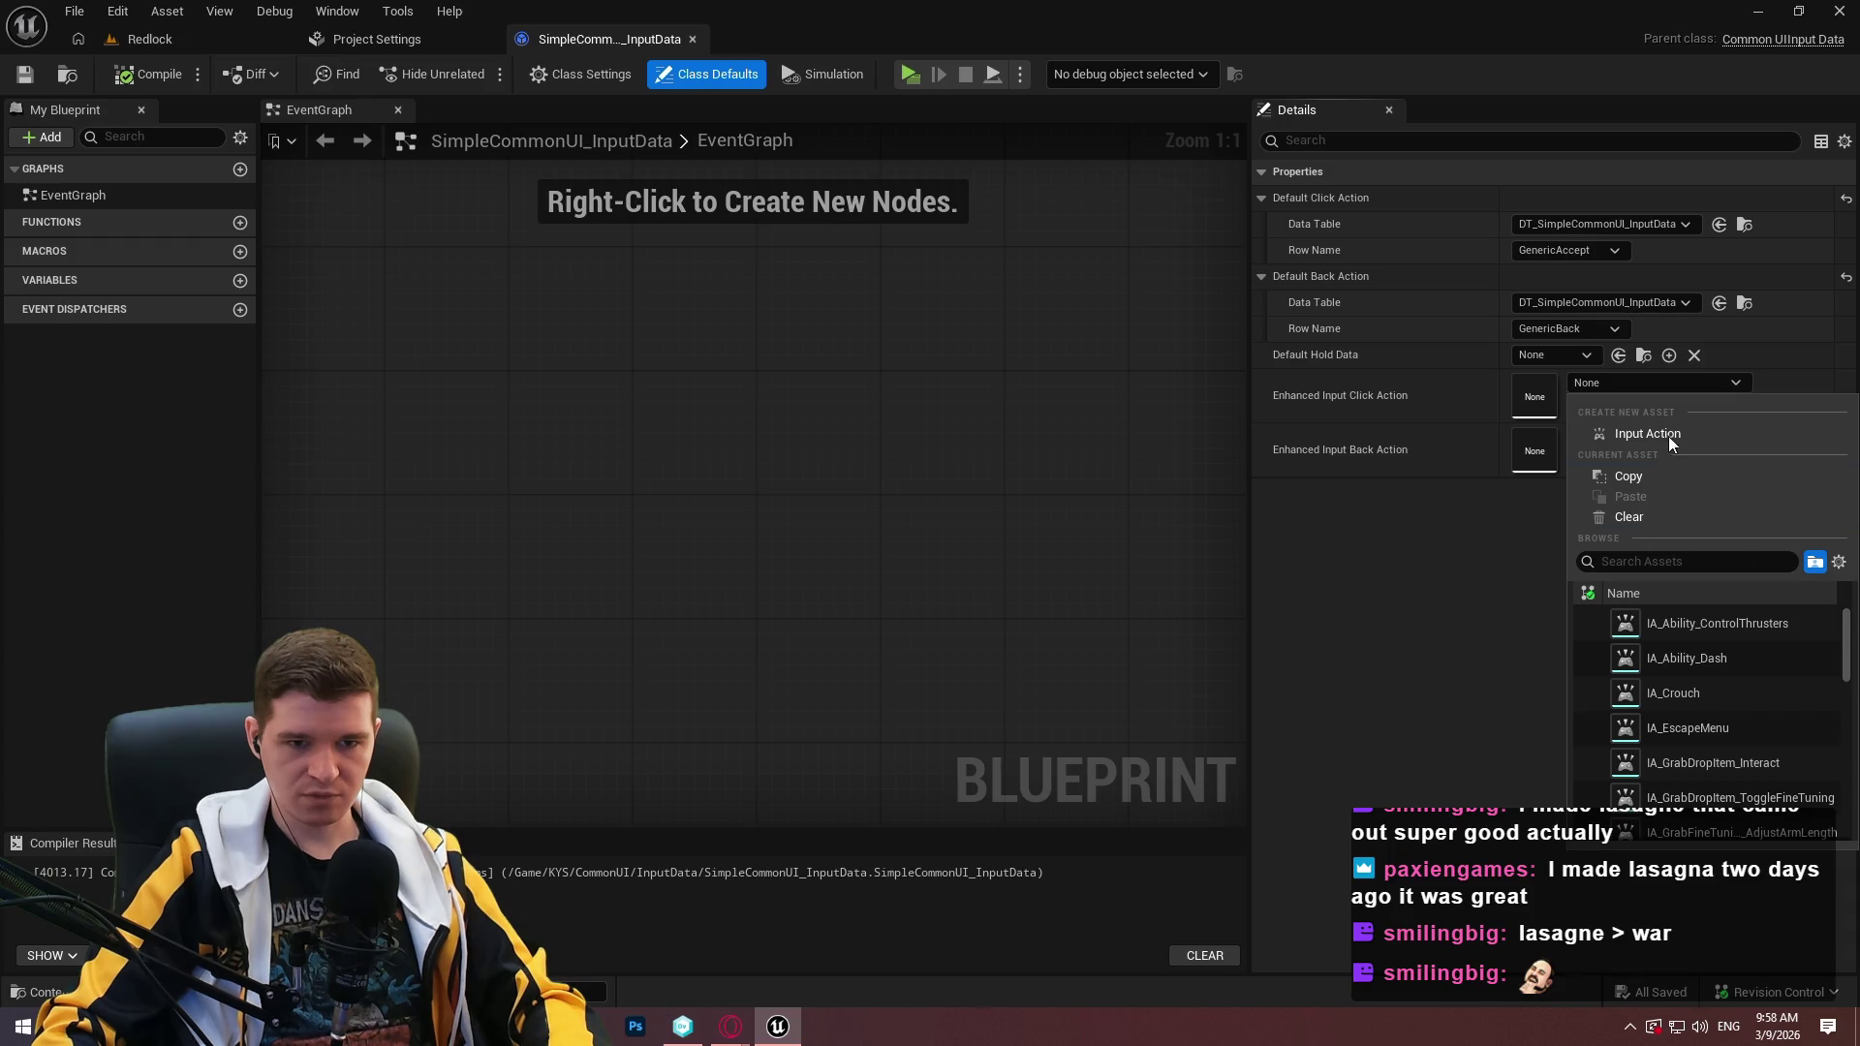
click(1839, 562)
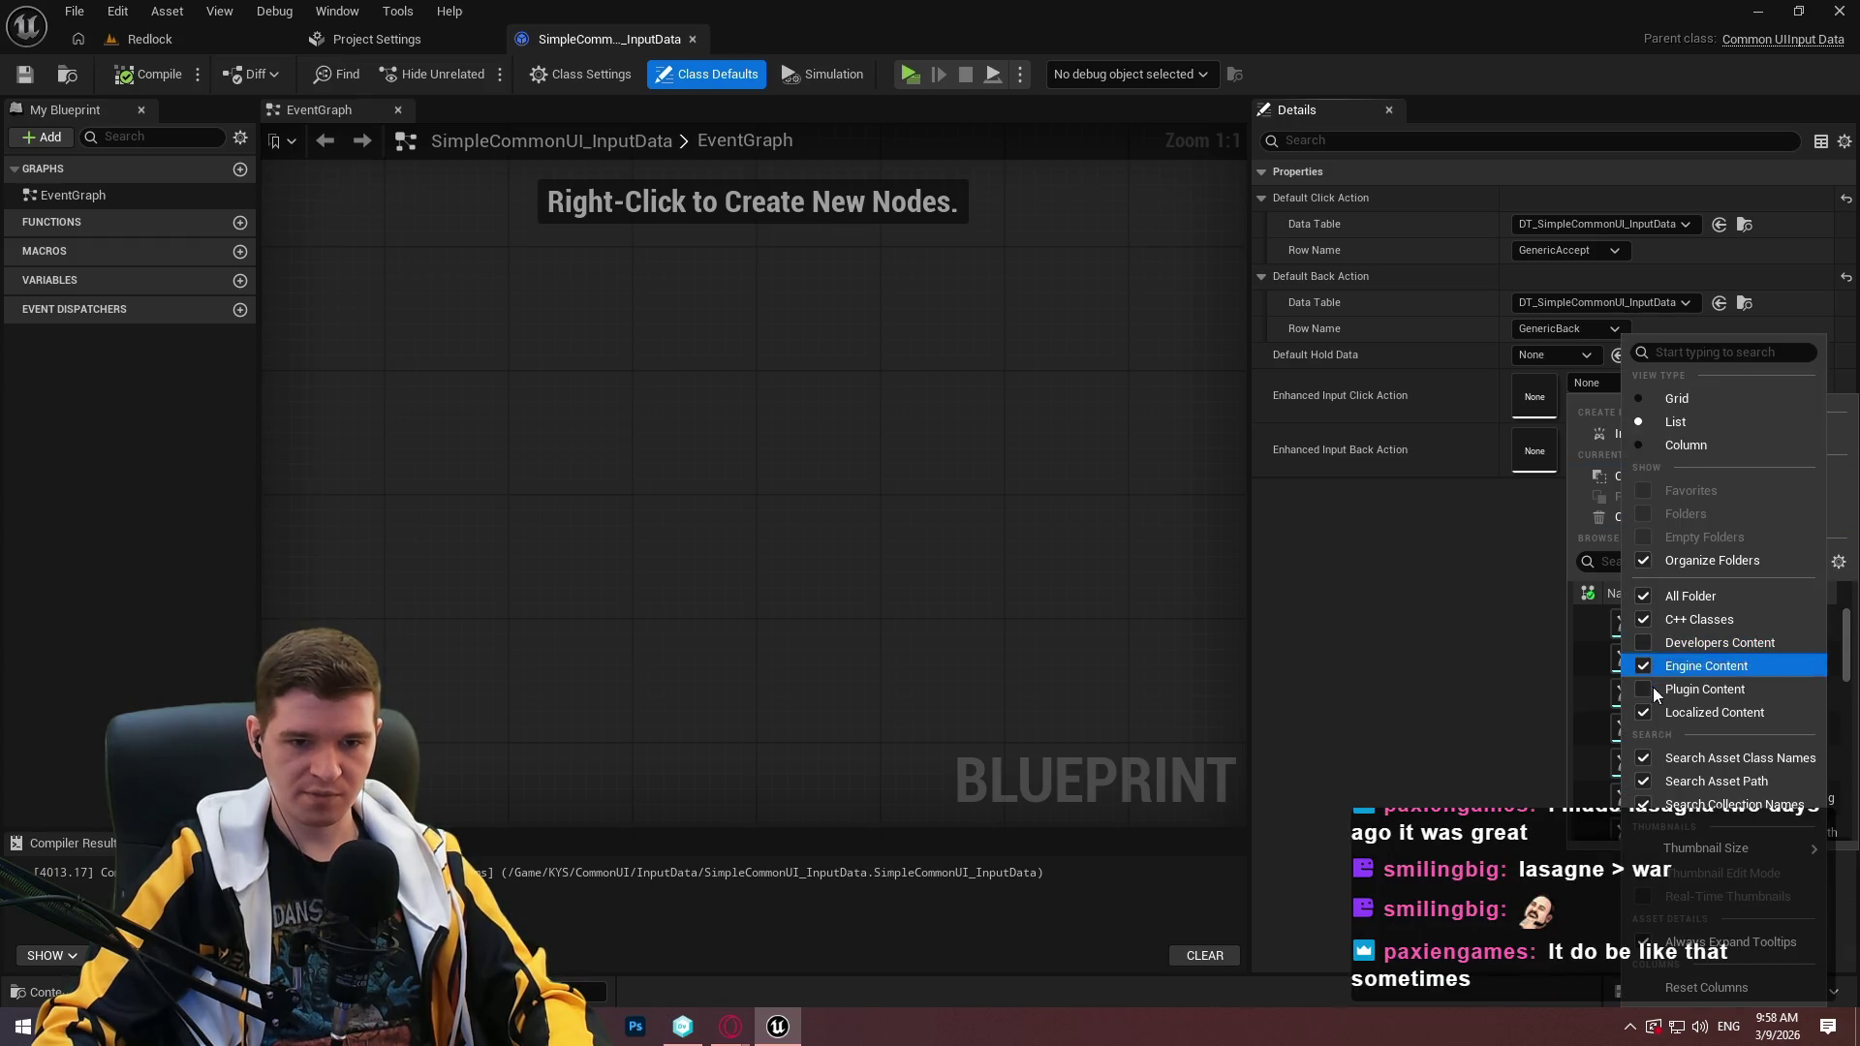
key(Escape)
click(1671, 388)
scroll(1740, 649, down, 1)
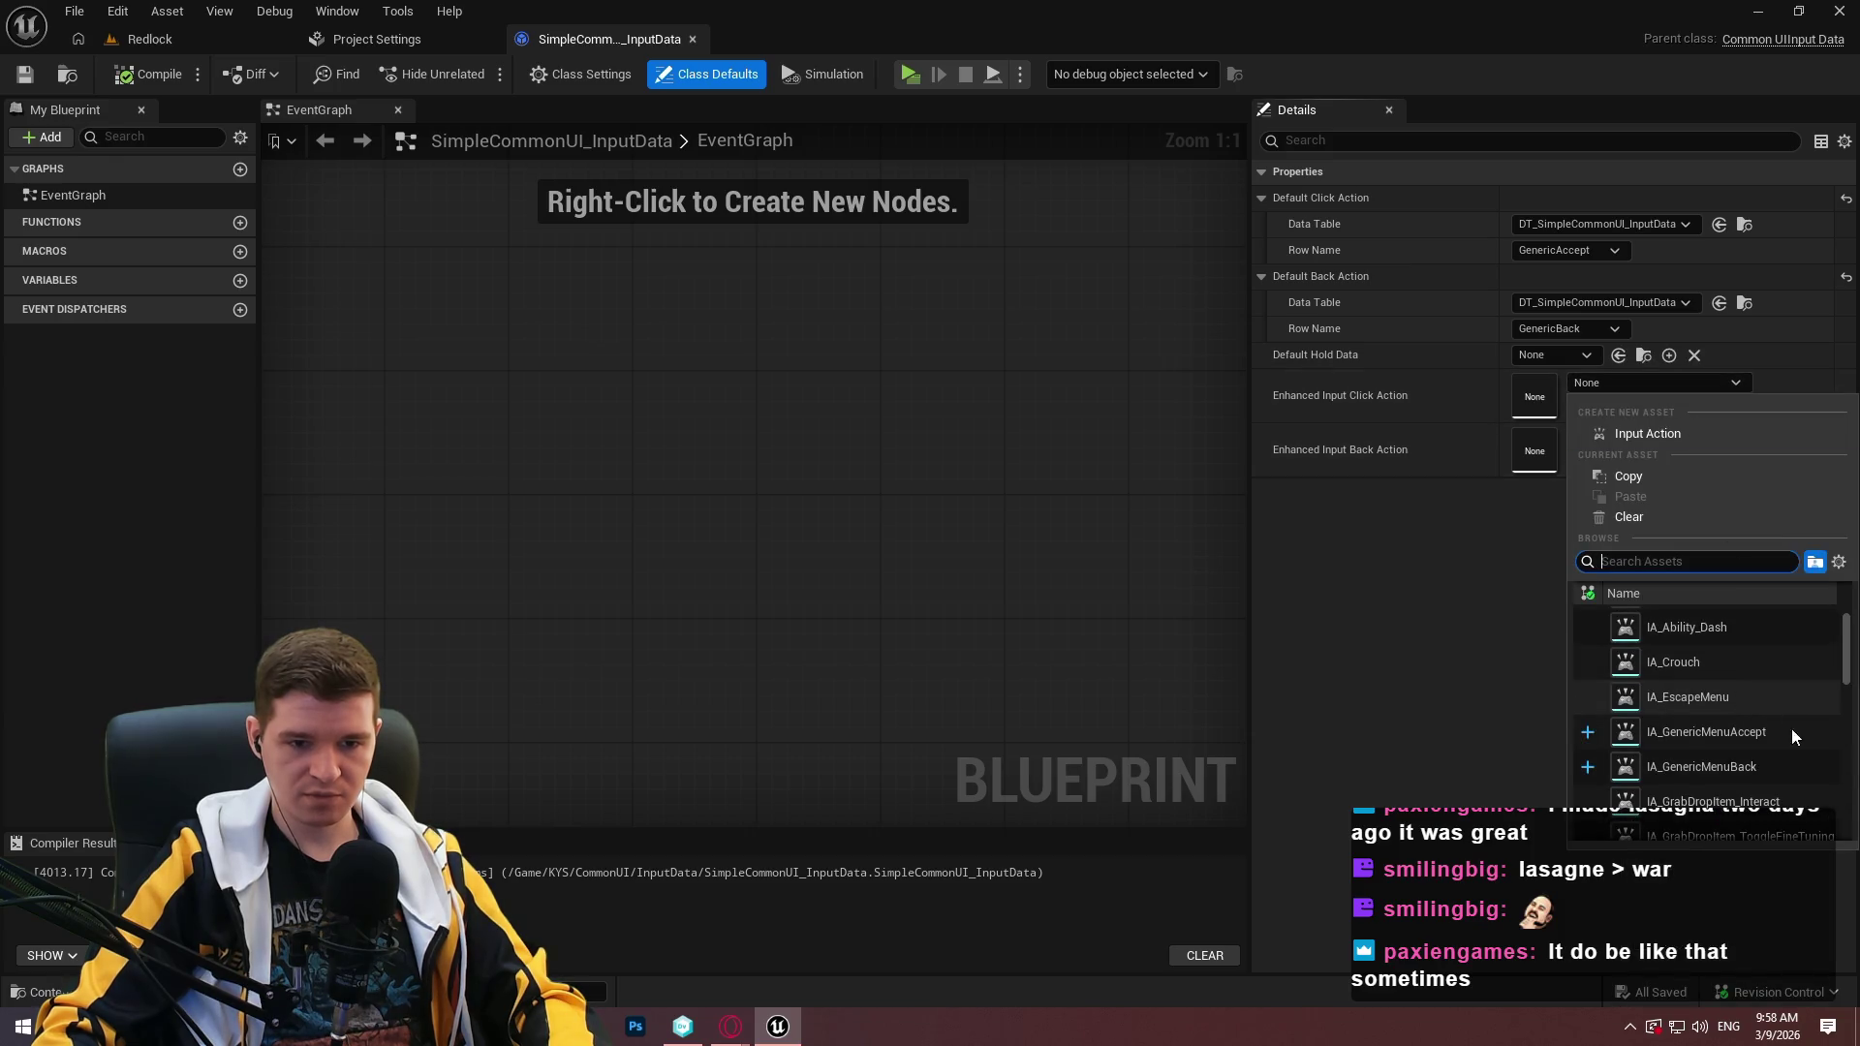
click(1771, 729)
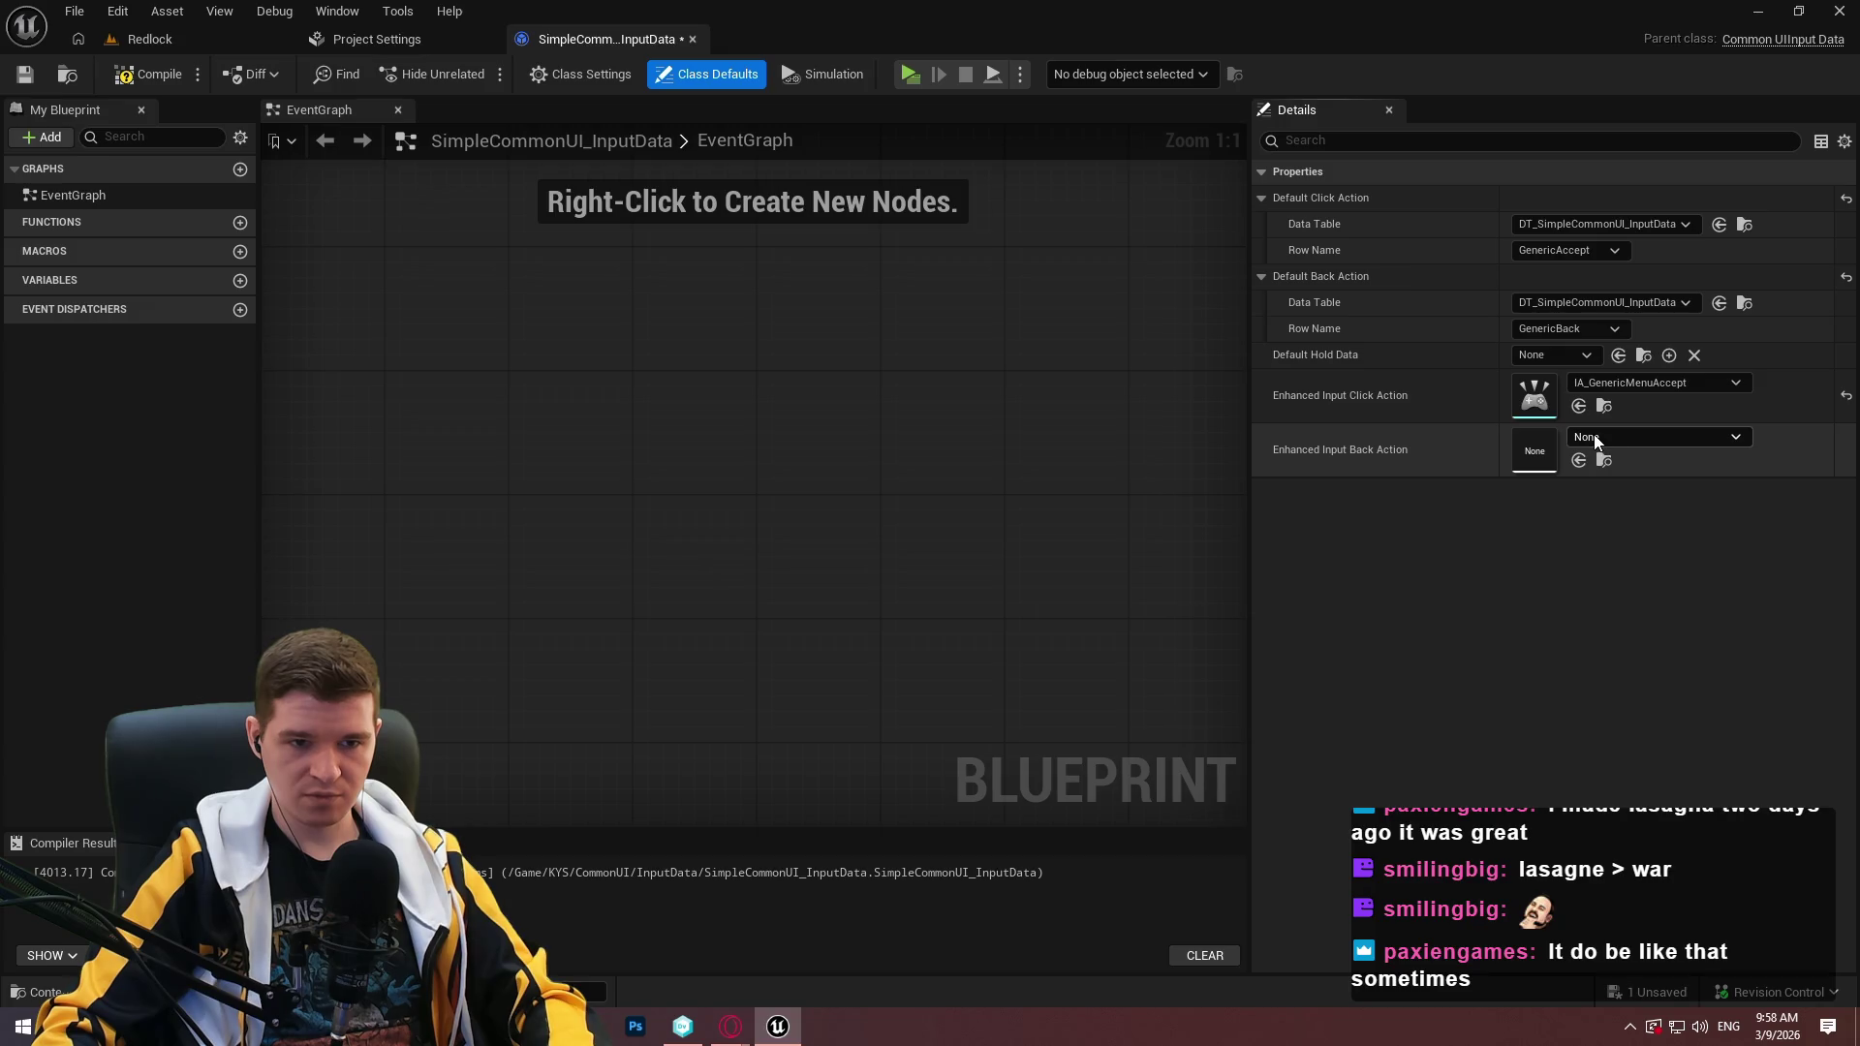
Set the enhanced back action to IA_GenericMenuBack, save, and return to Common Input Settings.
click(1628, 437)
click(1705, 852)
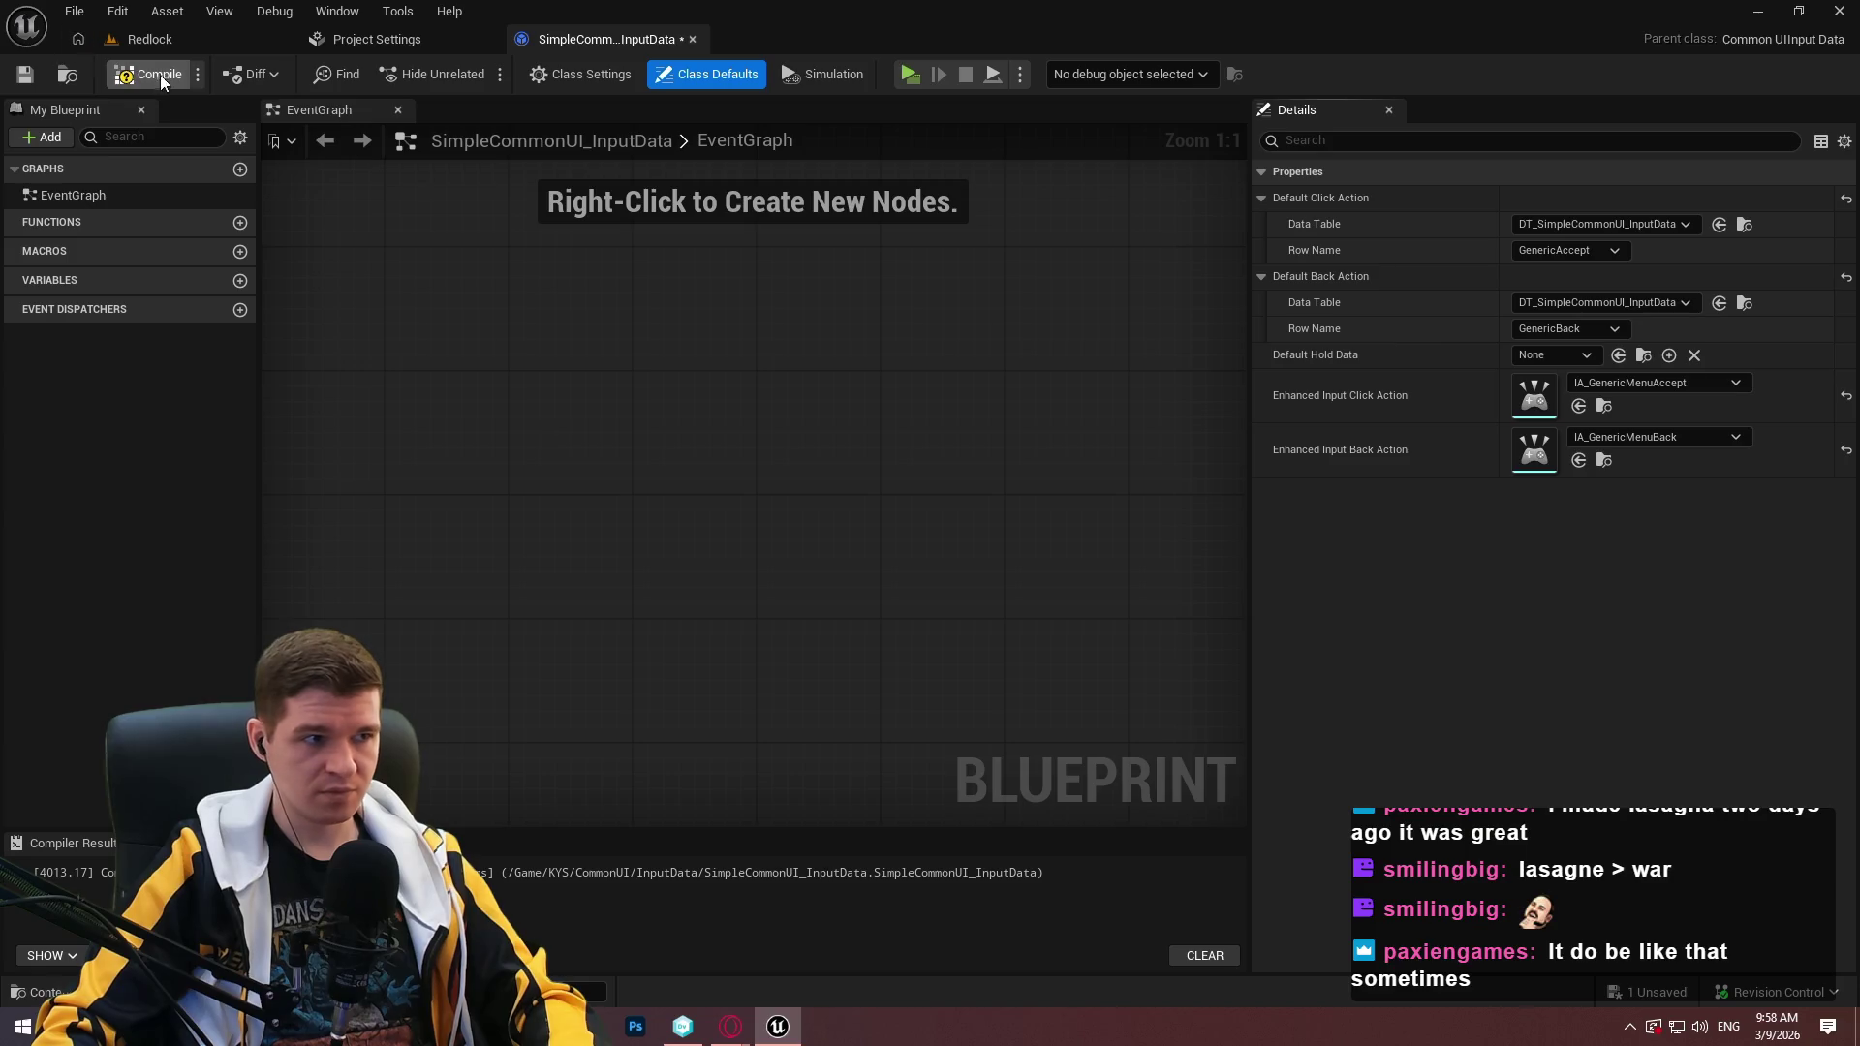
click(25, 76)
click(410, 45)
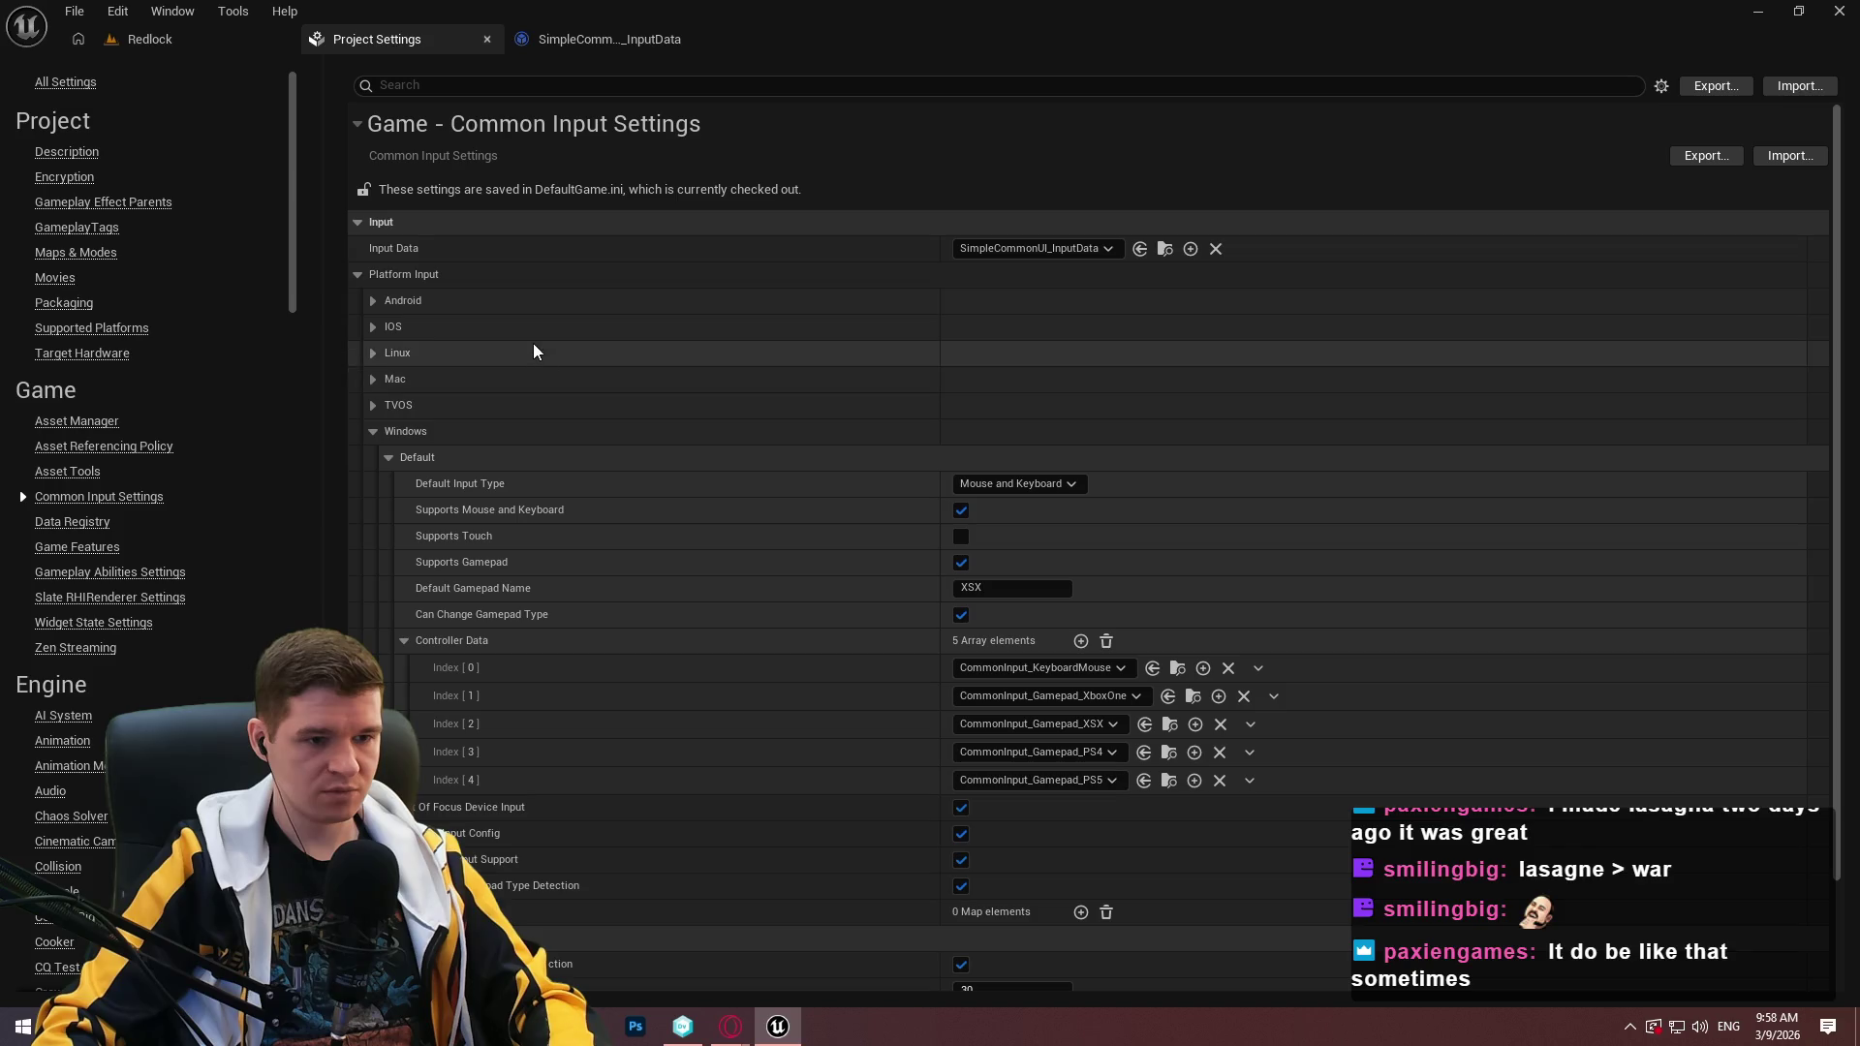
Create a new folder named InputData inside the SimpleCommonUI plugin's Data folder.
click(194, 41)
scroll(223, 669, down, 1)
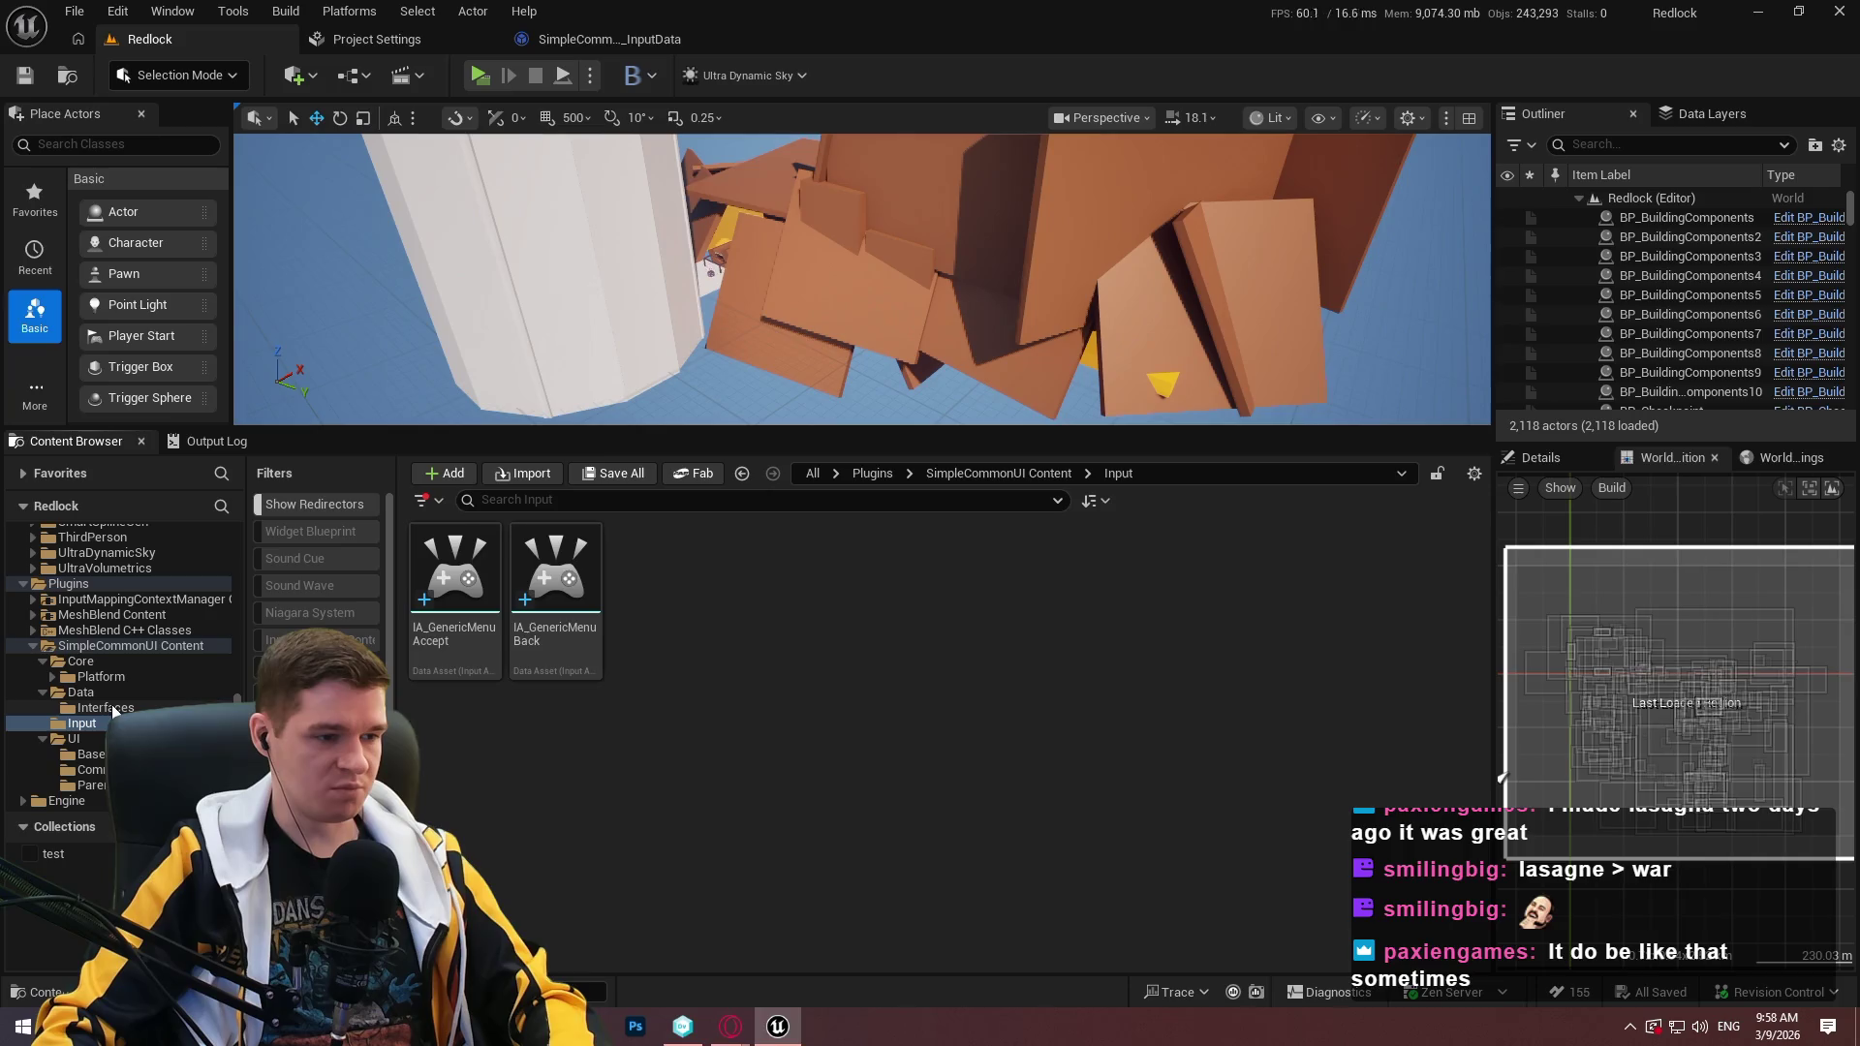
click(993, 477)
scroll(42, 578, up, 5)
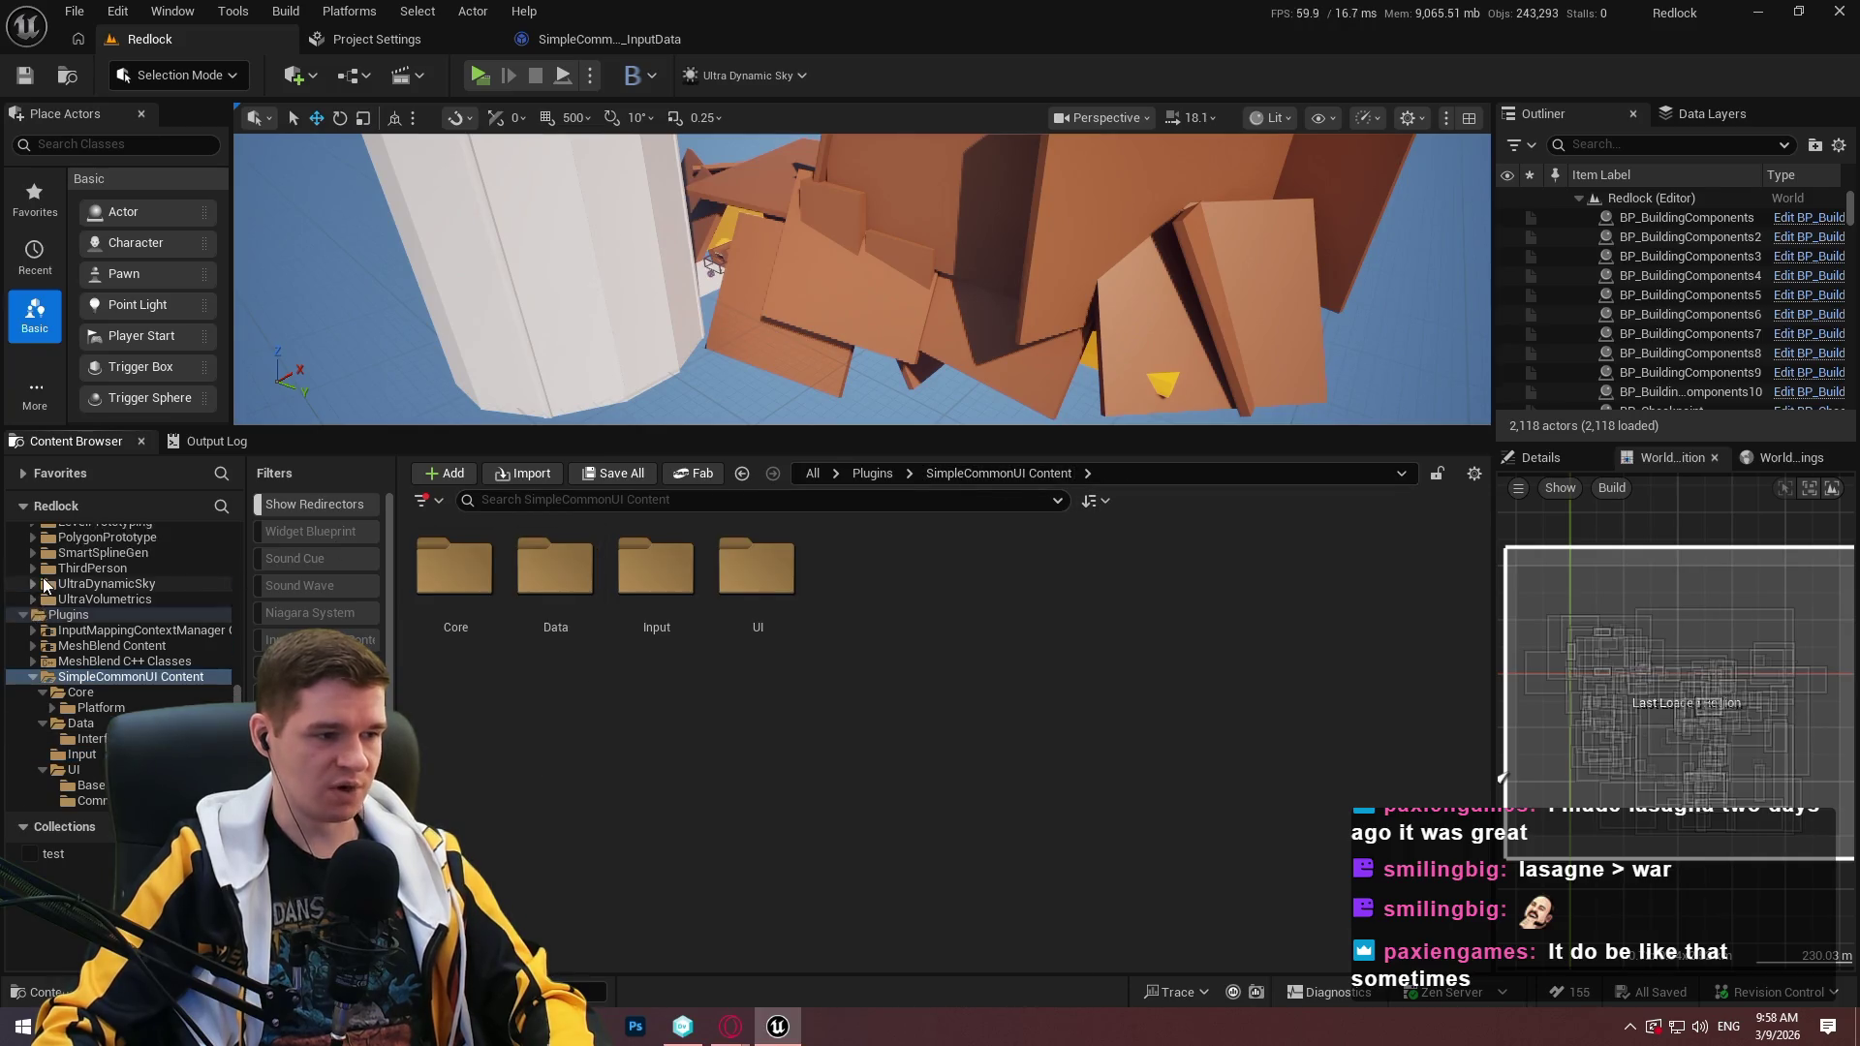
scroll(126, 597, up, 5)
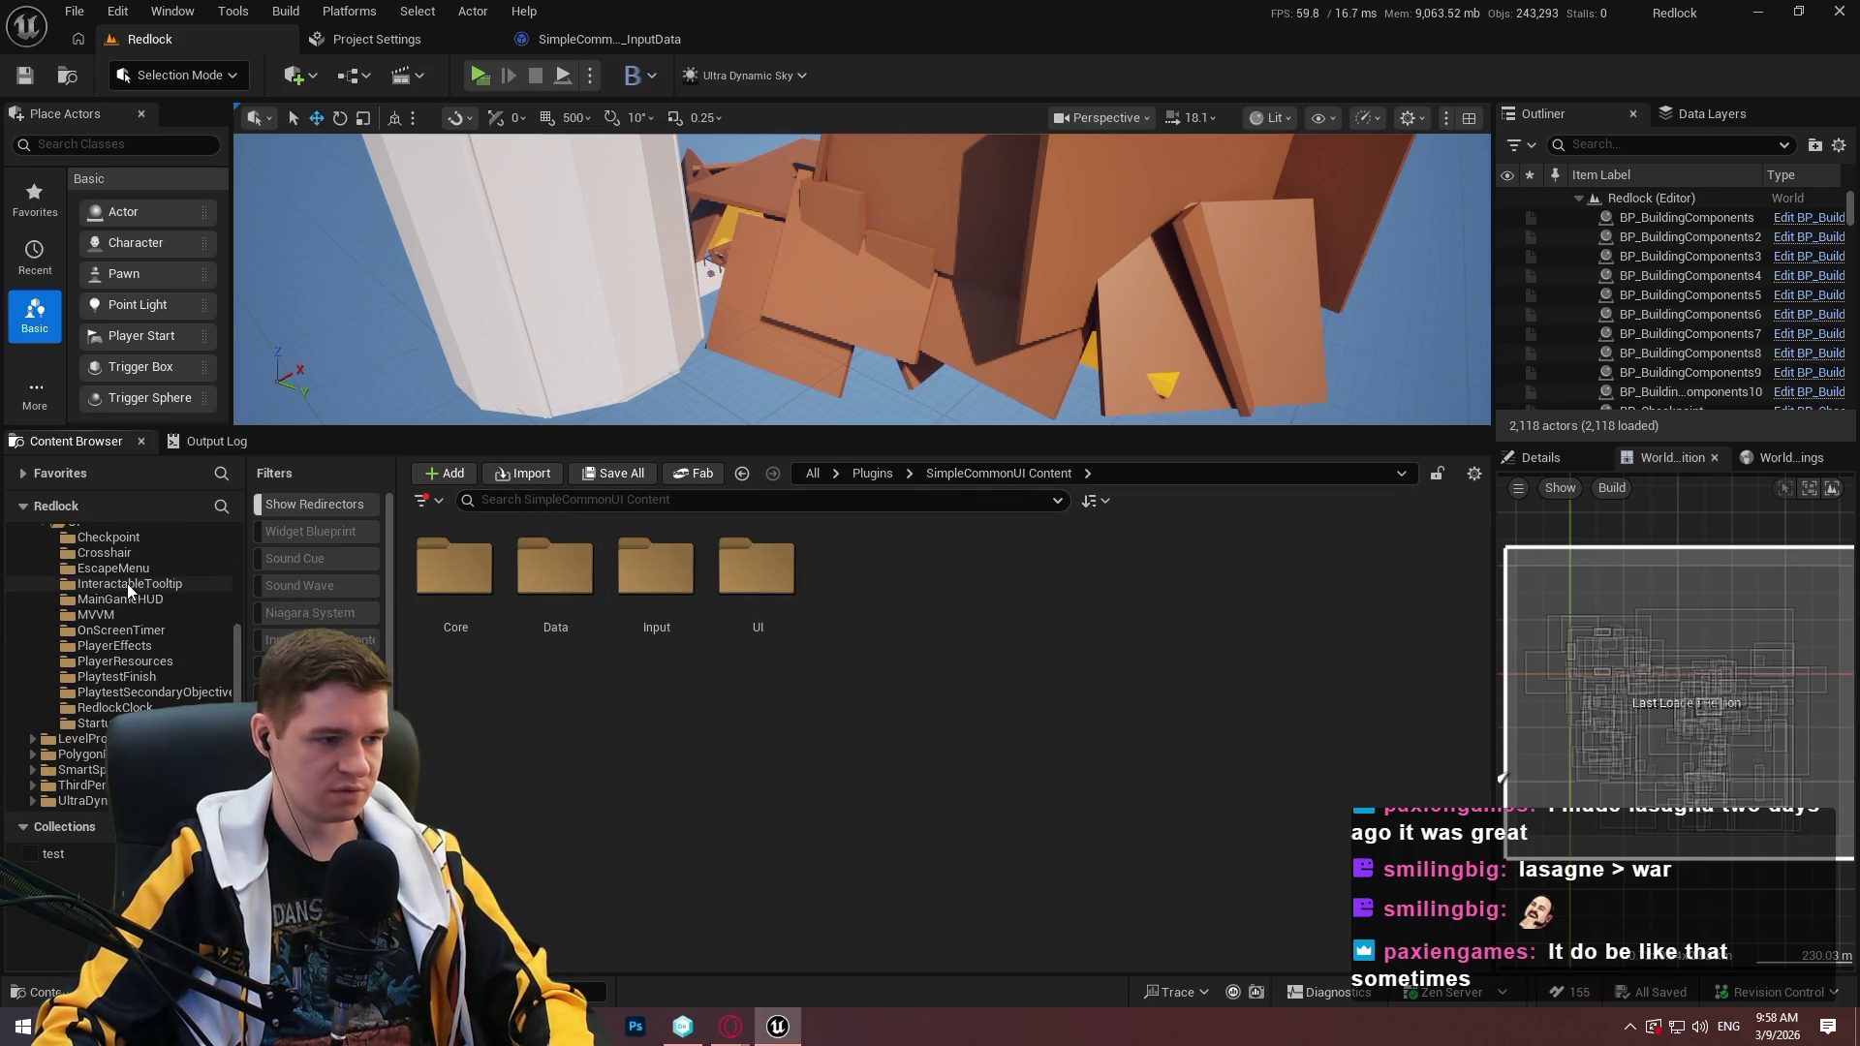
scroll(108, 611, up, 2)
click(113, 598)
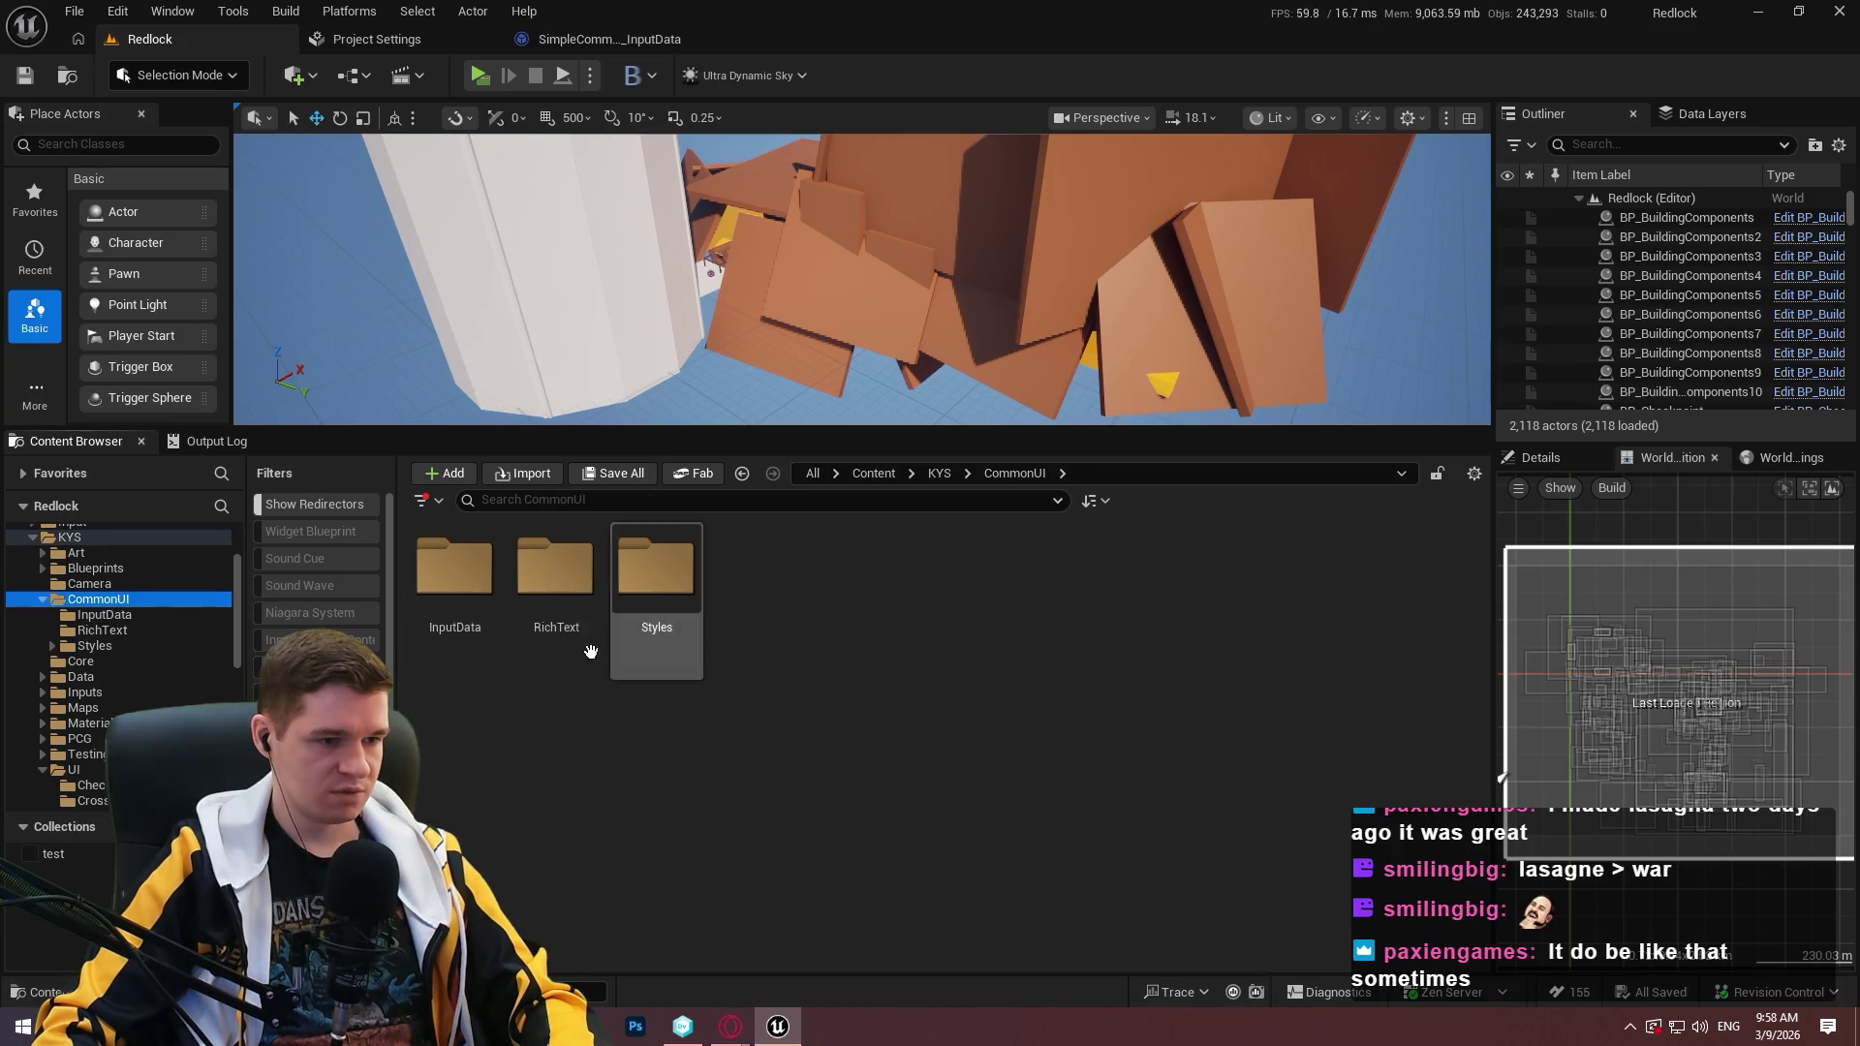
click(109, 614)
scroll(198, 610, down, 10)
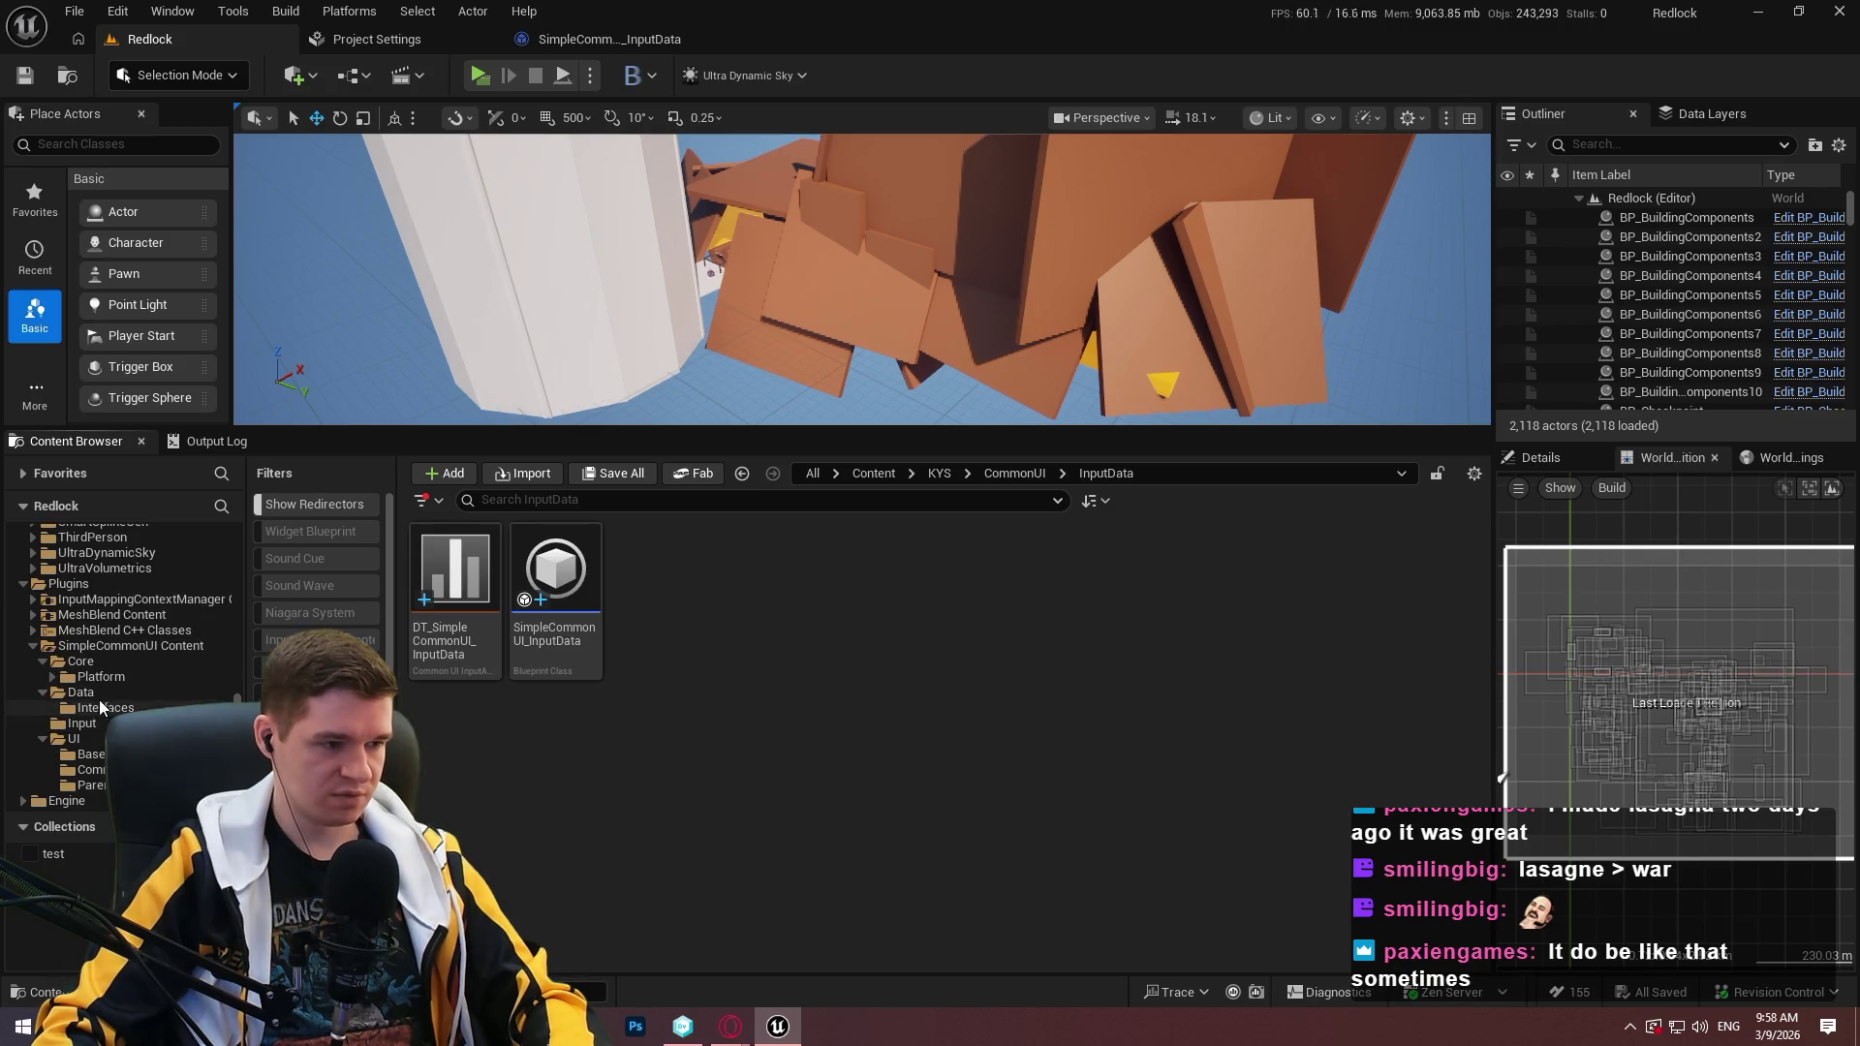
click(81, 692)
right_click(996, 715)
click(1085, 373)
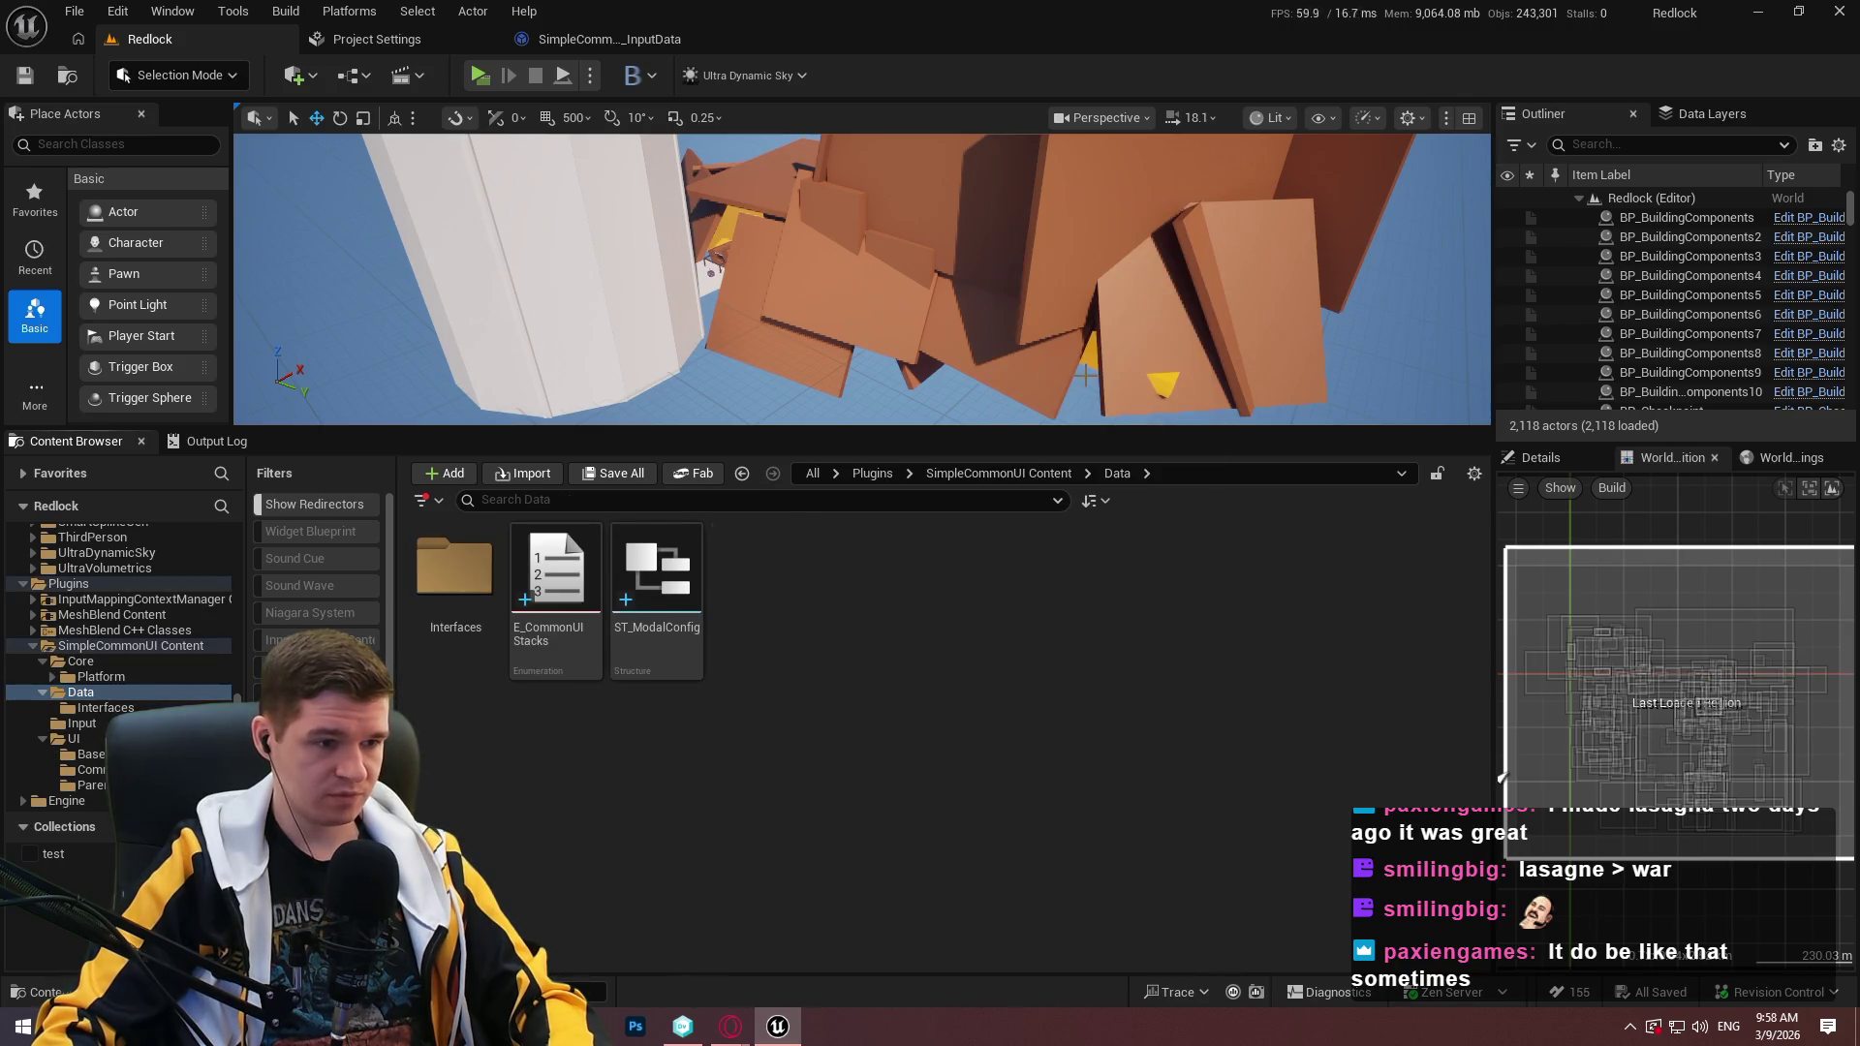
text(InputData)
key(Return)
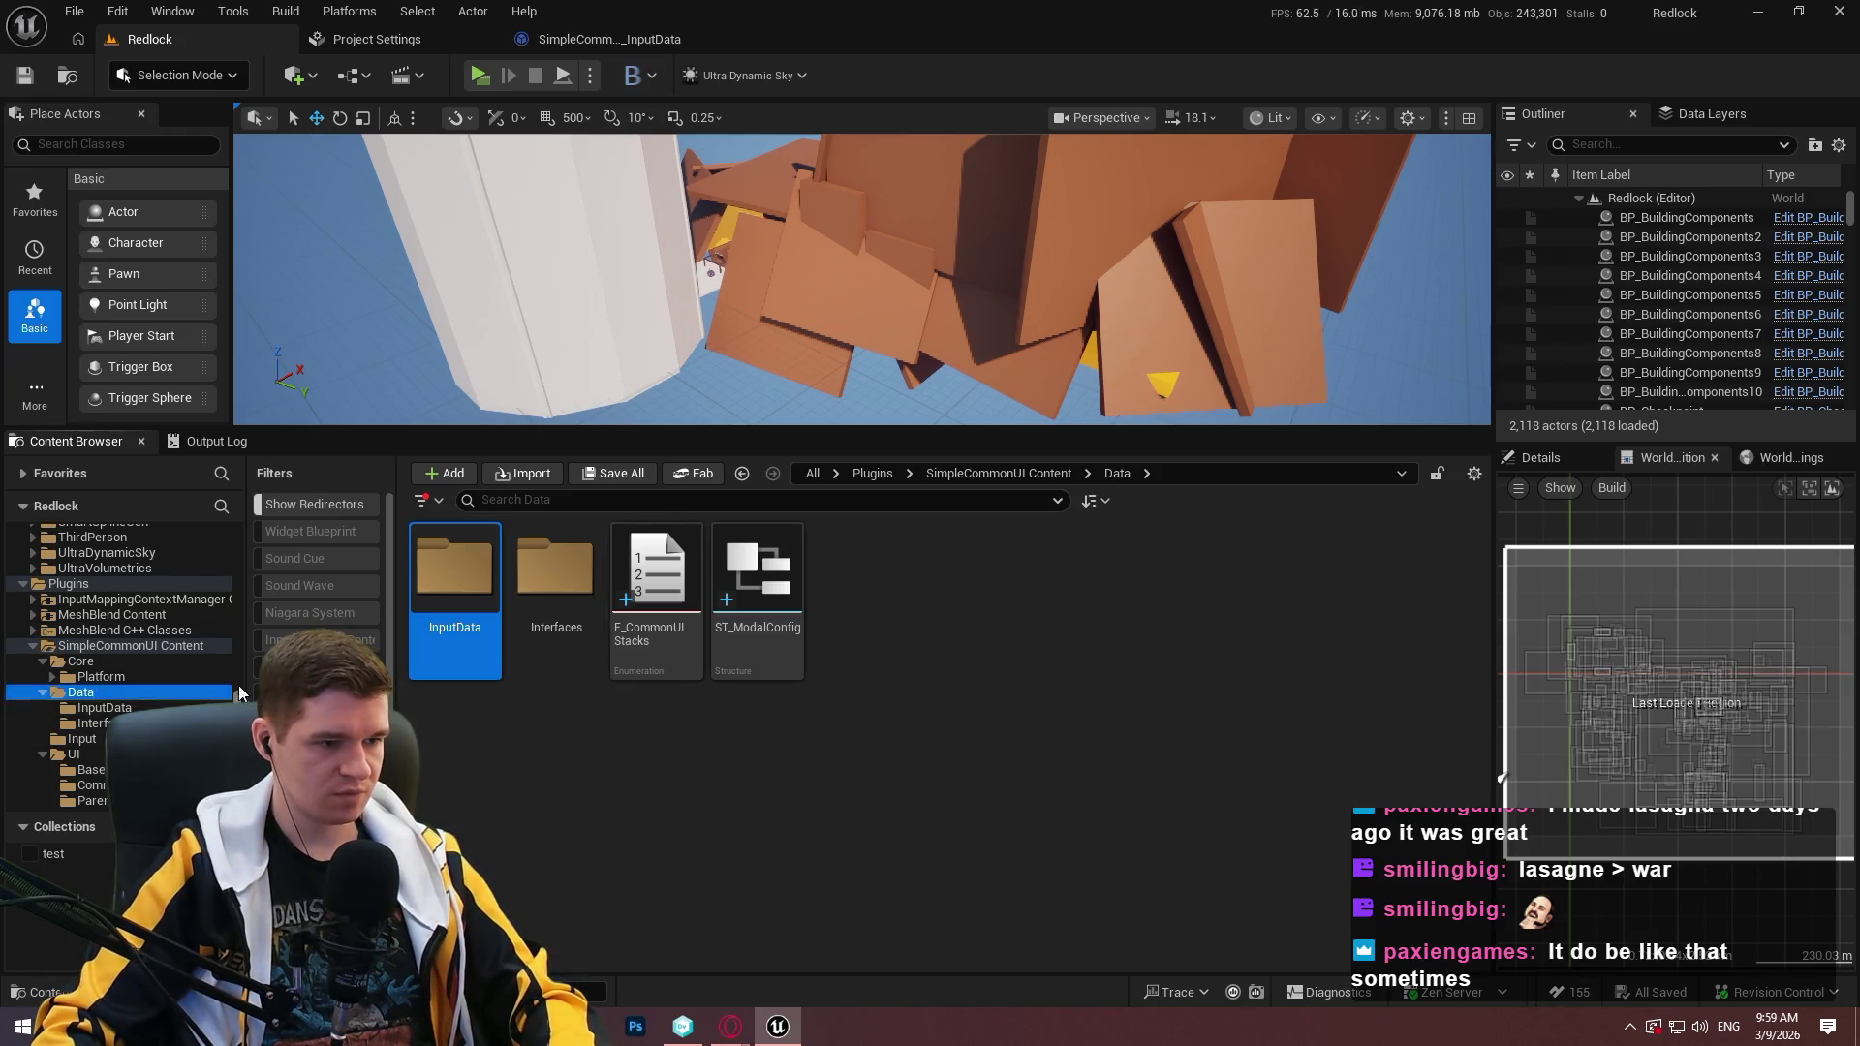
Open KYS/CommonUI/InputData and select both input data assets.
scroll(230, 580, up, 10)
click(93, 659)
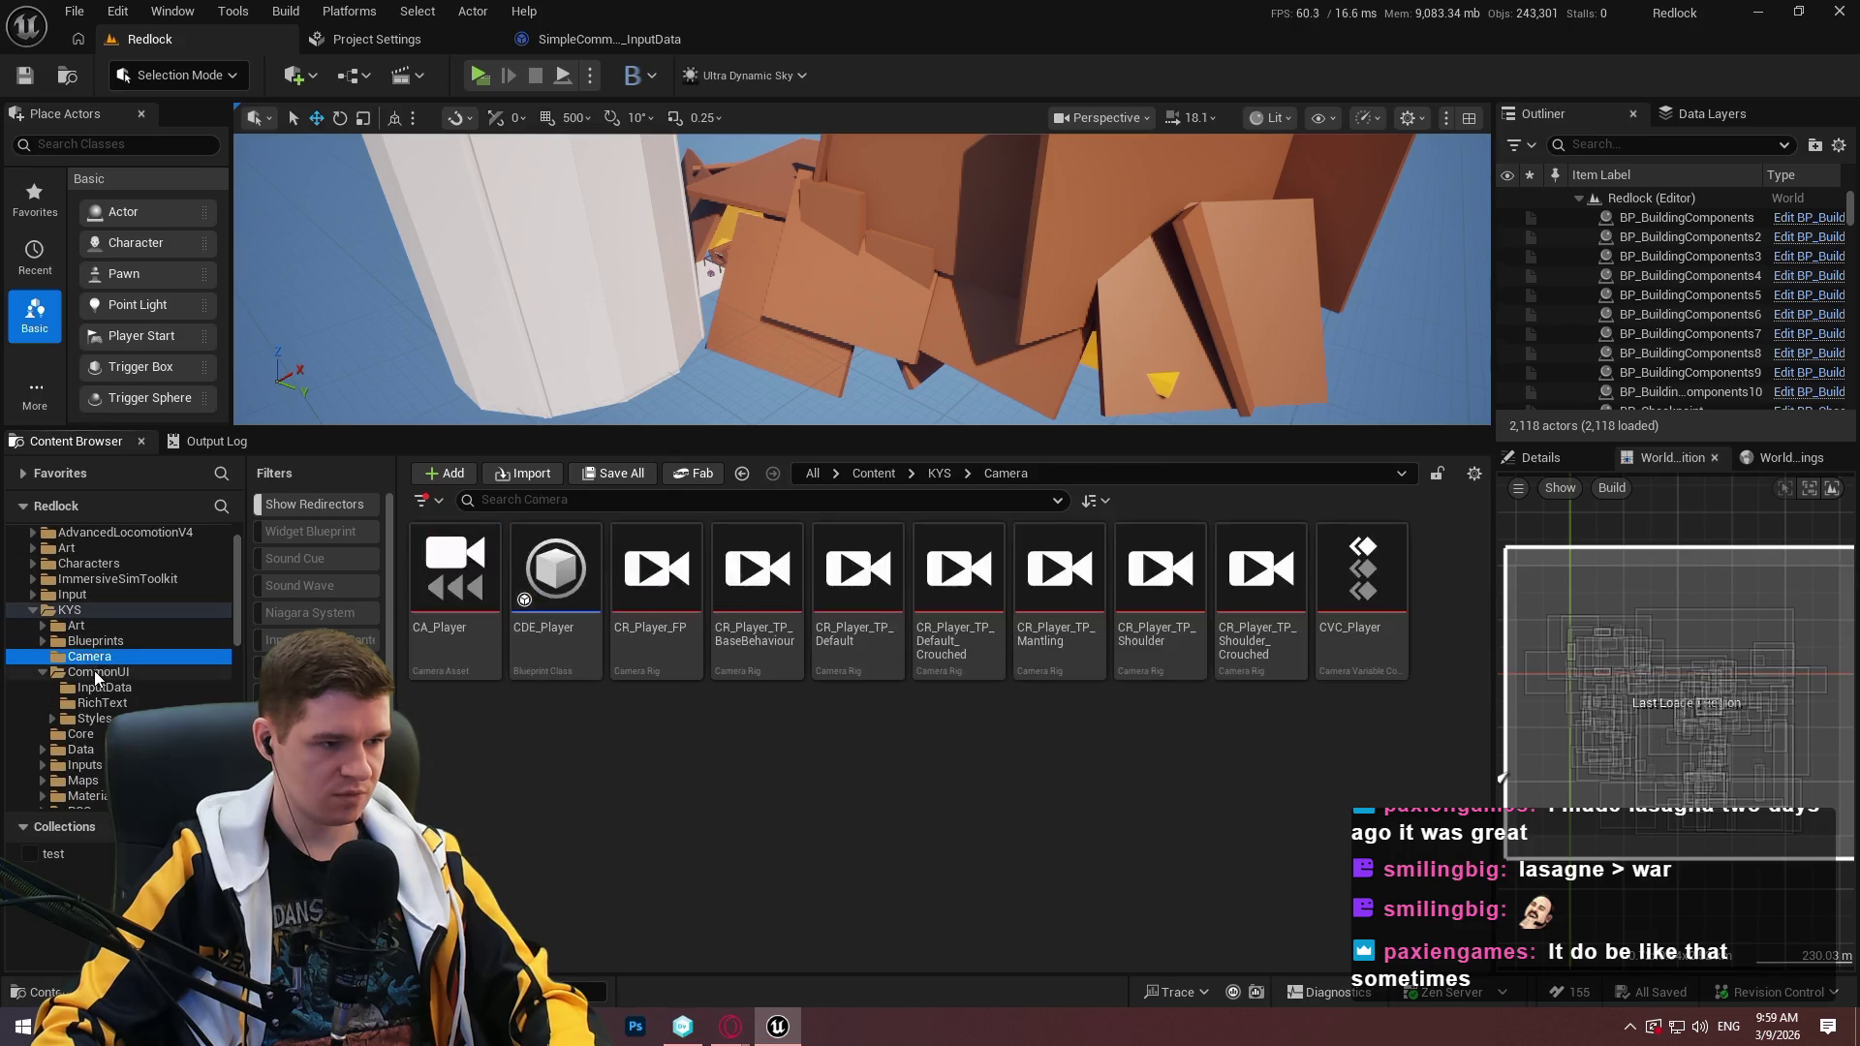
click(95, 670)
double_click(456, 609)
click(456, 609)
key(ctrl+a)
scroll(239, 597, down, 10)
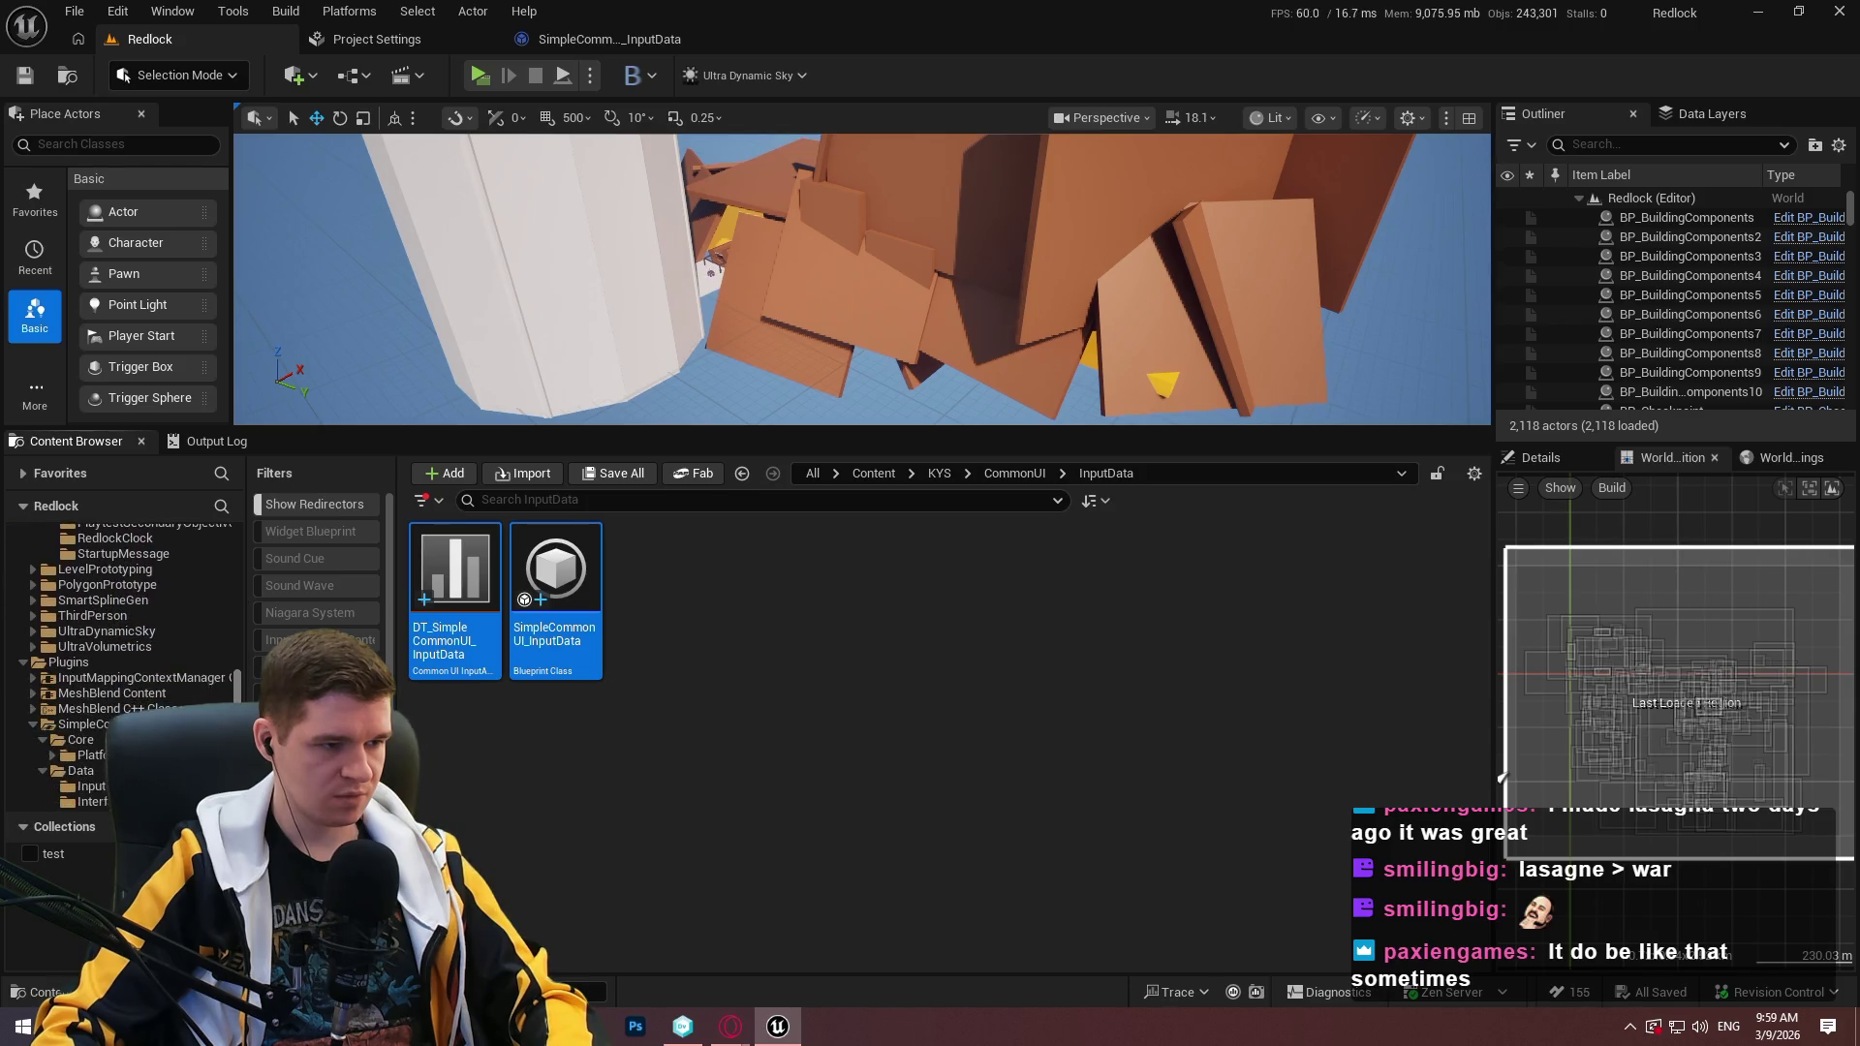
Move both input data assets into the plugin's InputData folder and fix up the leftover redirector.
mouse_move(422, 617)
mouse_down()
mouse_move(427, 722)
mouse_move(145, 690)
mouse_up()
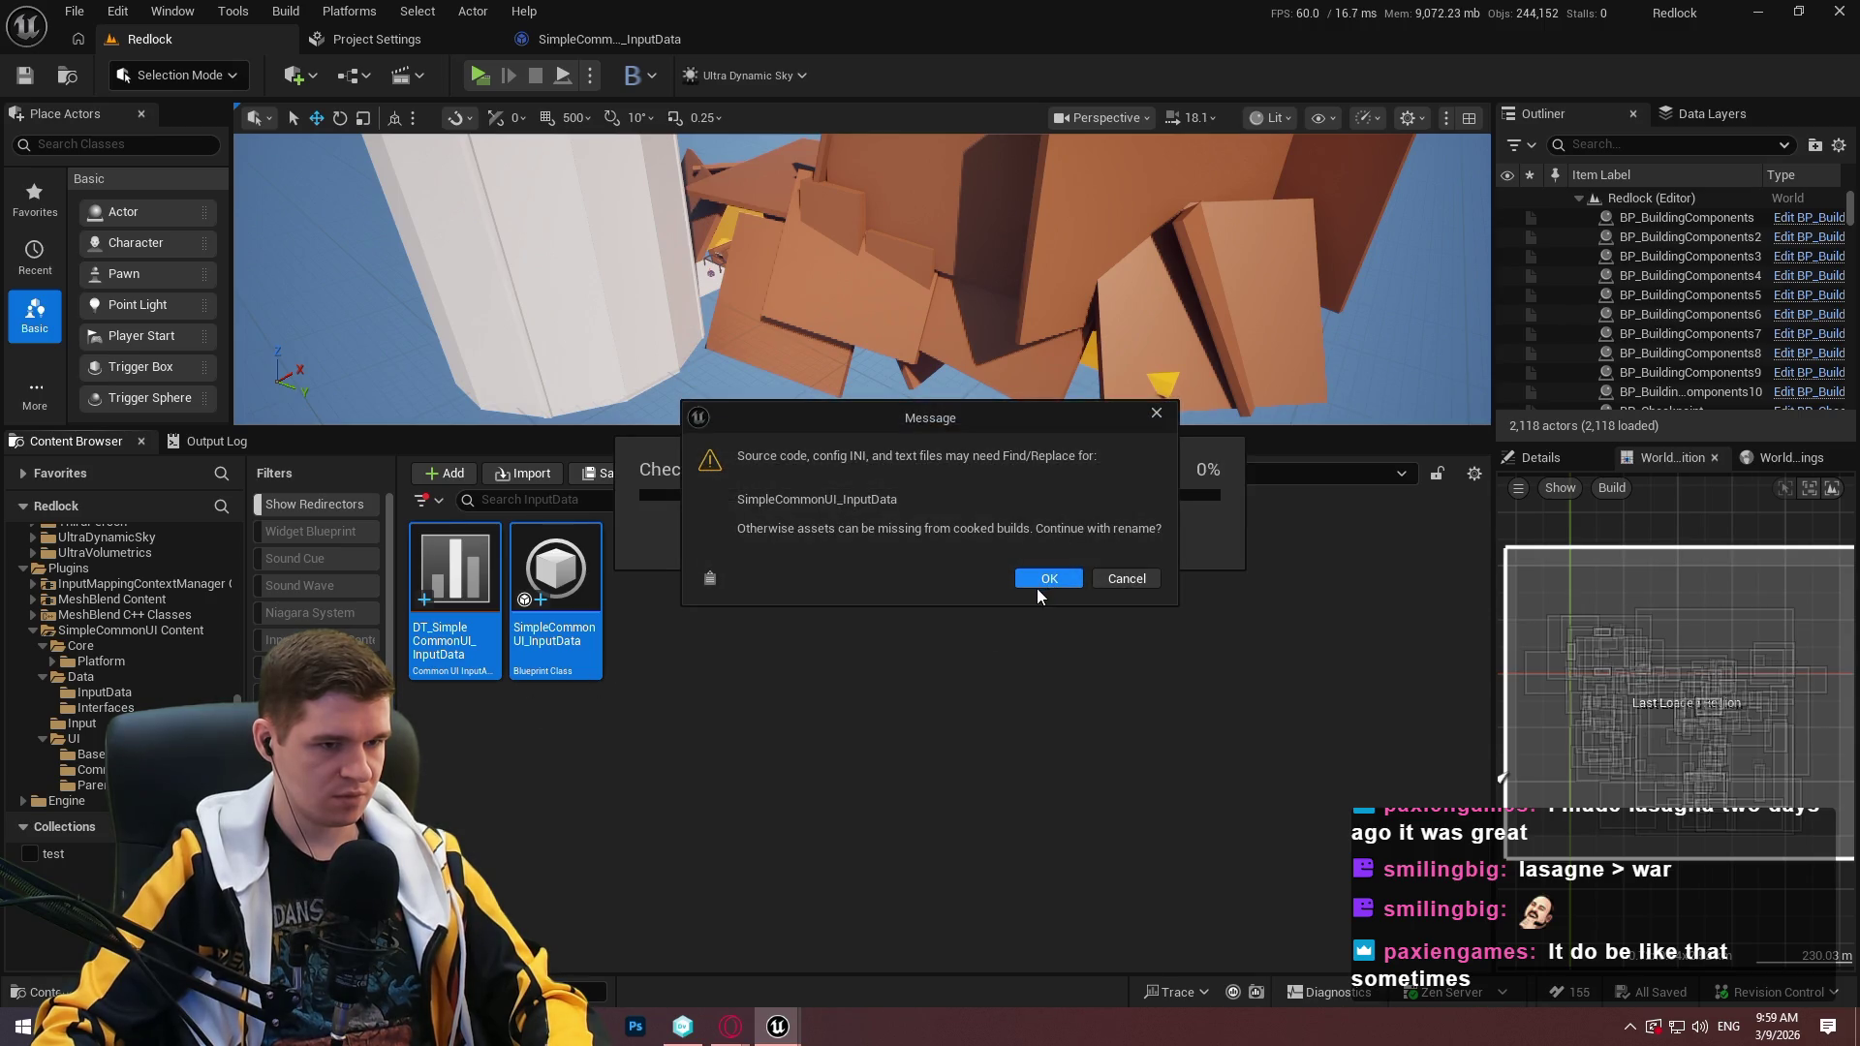
click(1040, 579)
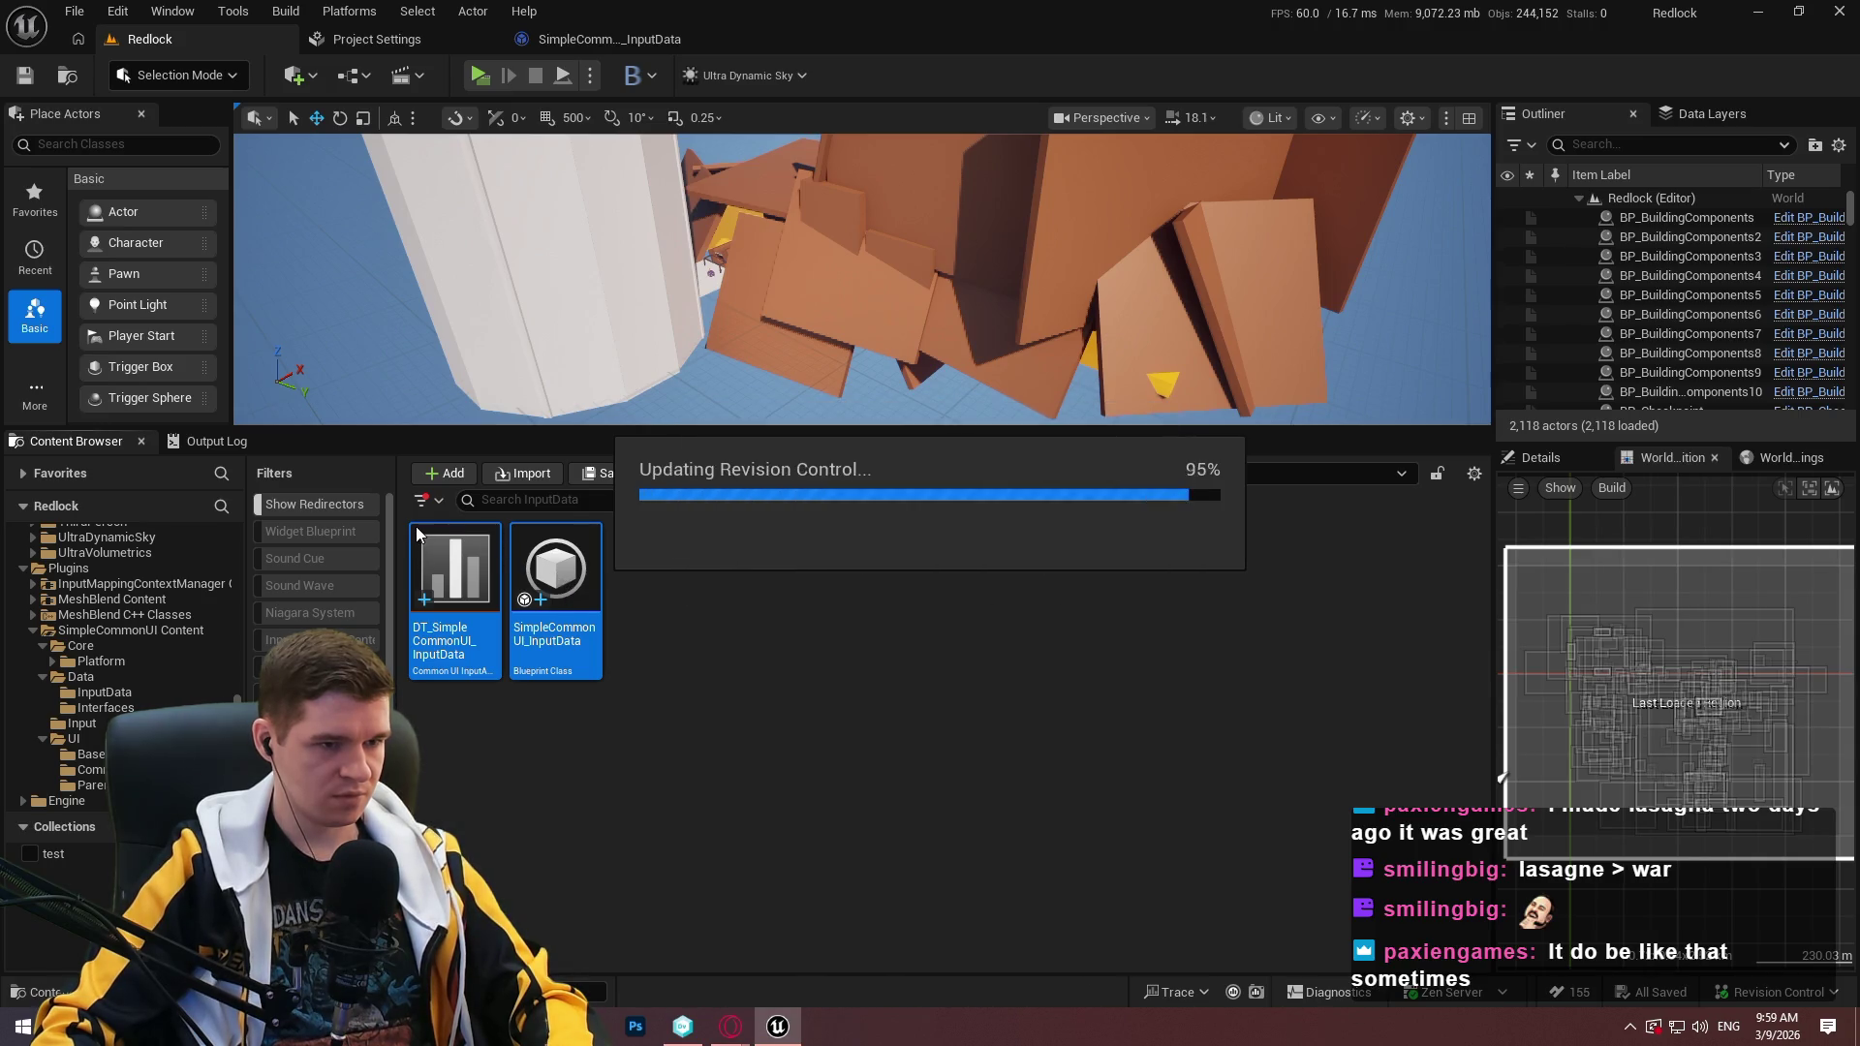
right_click(447, 610)
click(581, 426)
click(830, 881)
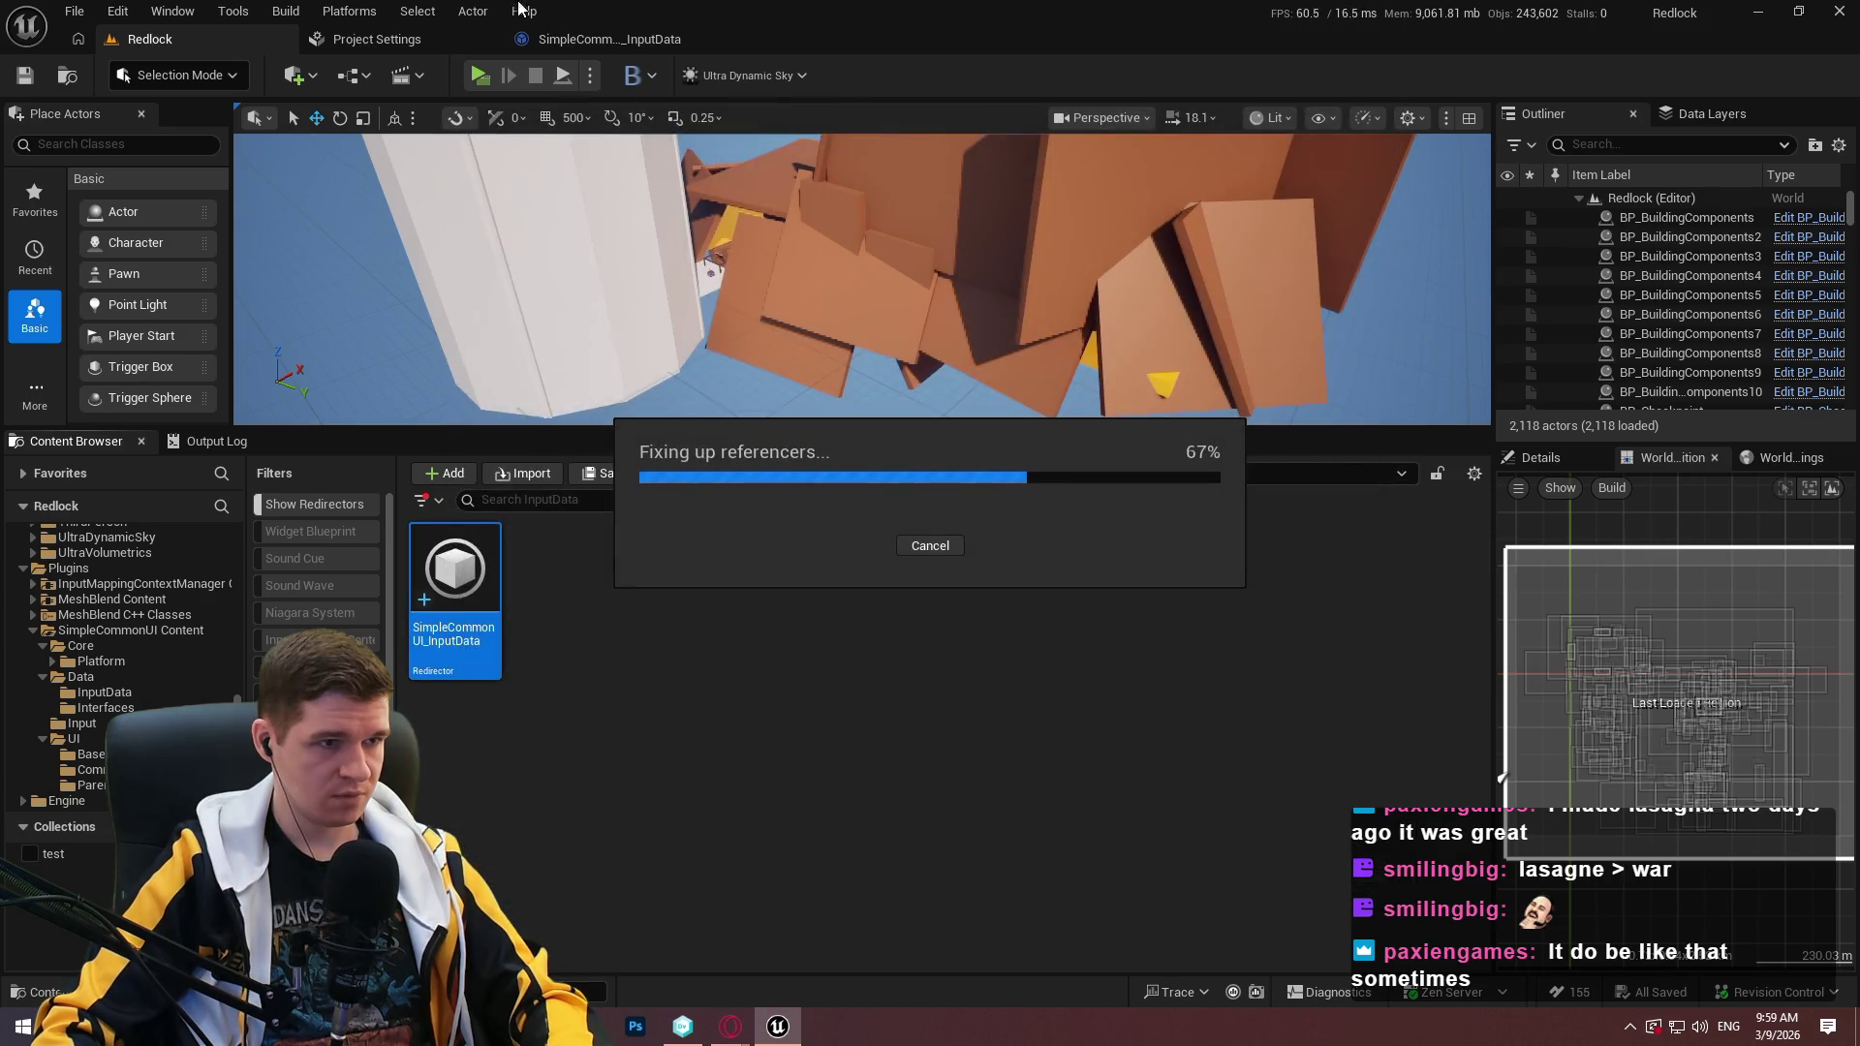
Clear and re-pick SimpleCommonUI_InputData as Input Data in Common Input Settings.
click(423, 49)
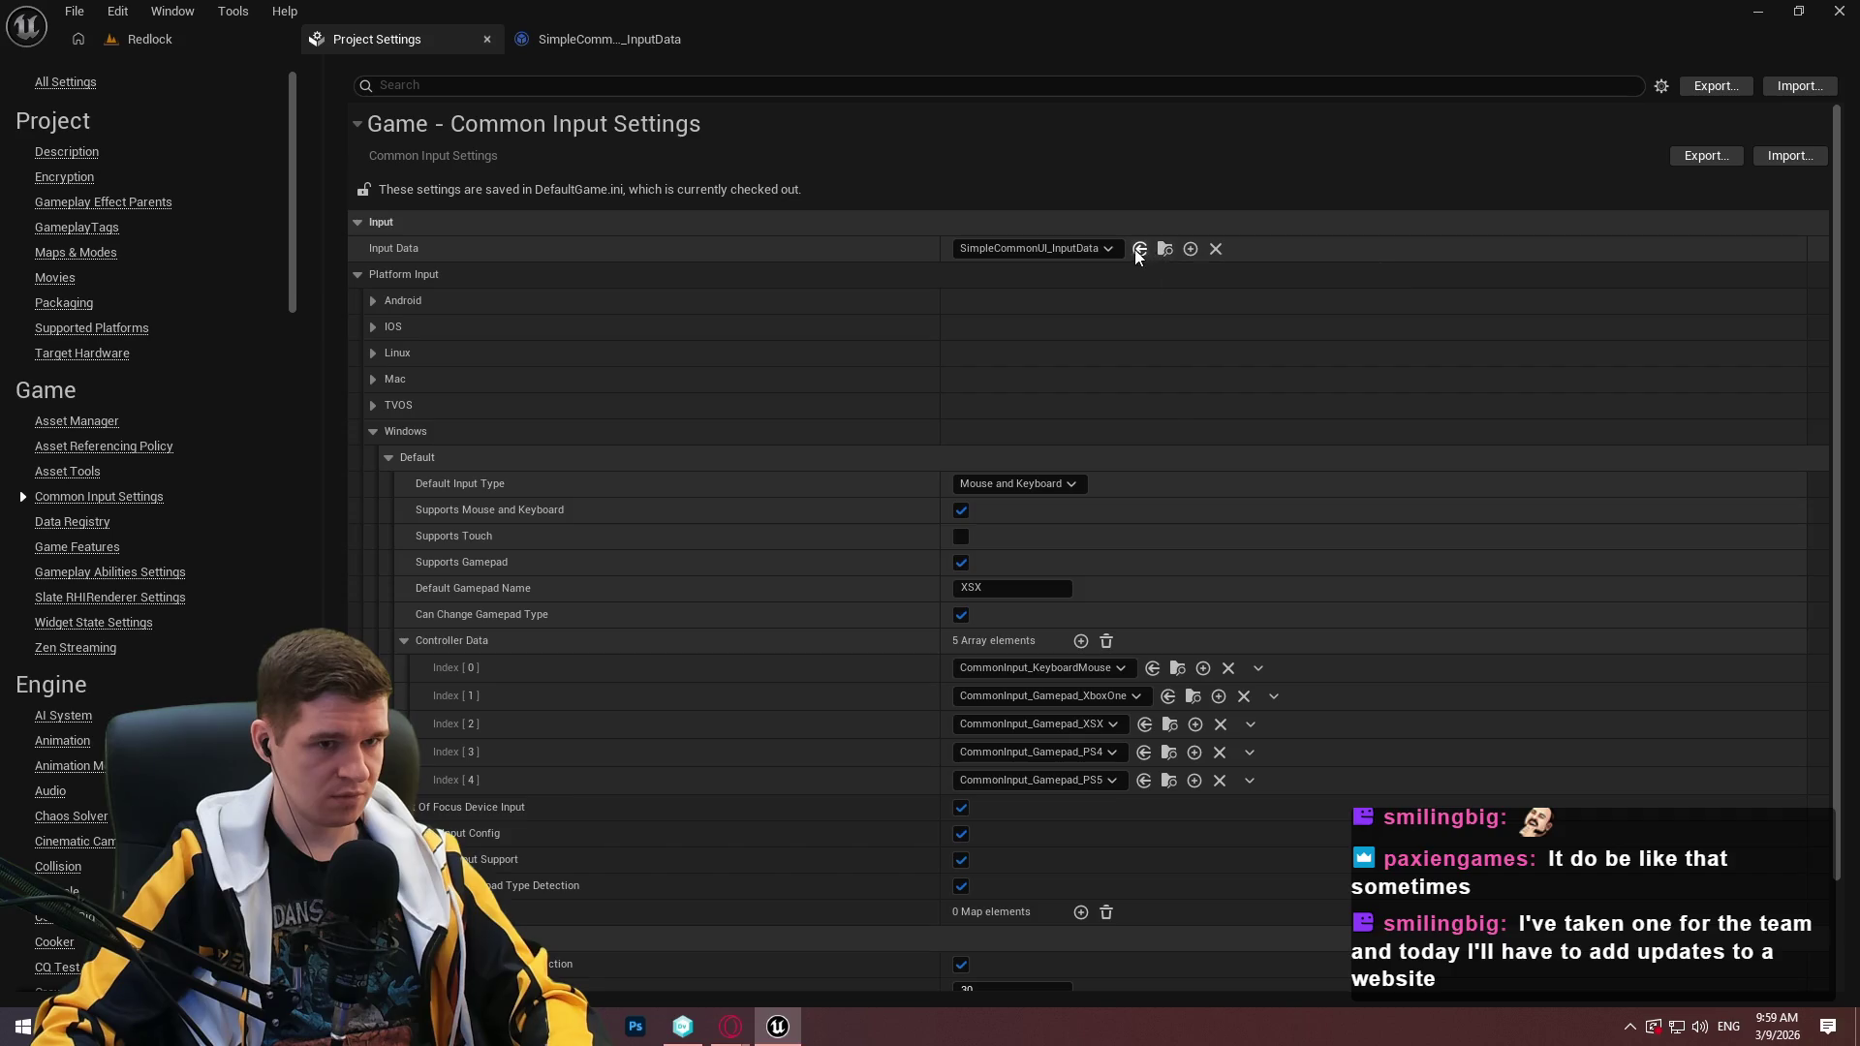
click(1031, 248)
click(1056, 339)
click(1206, 250)
click(1020, 250)
click(1050, 335)
click(131, 47)
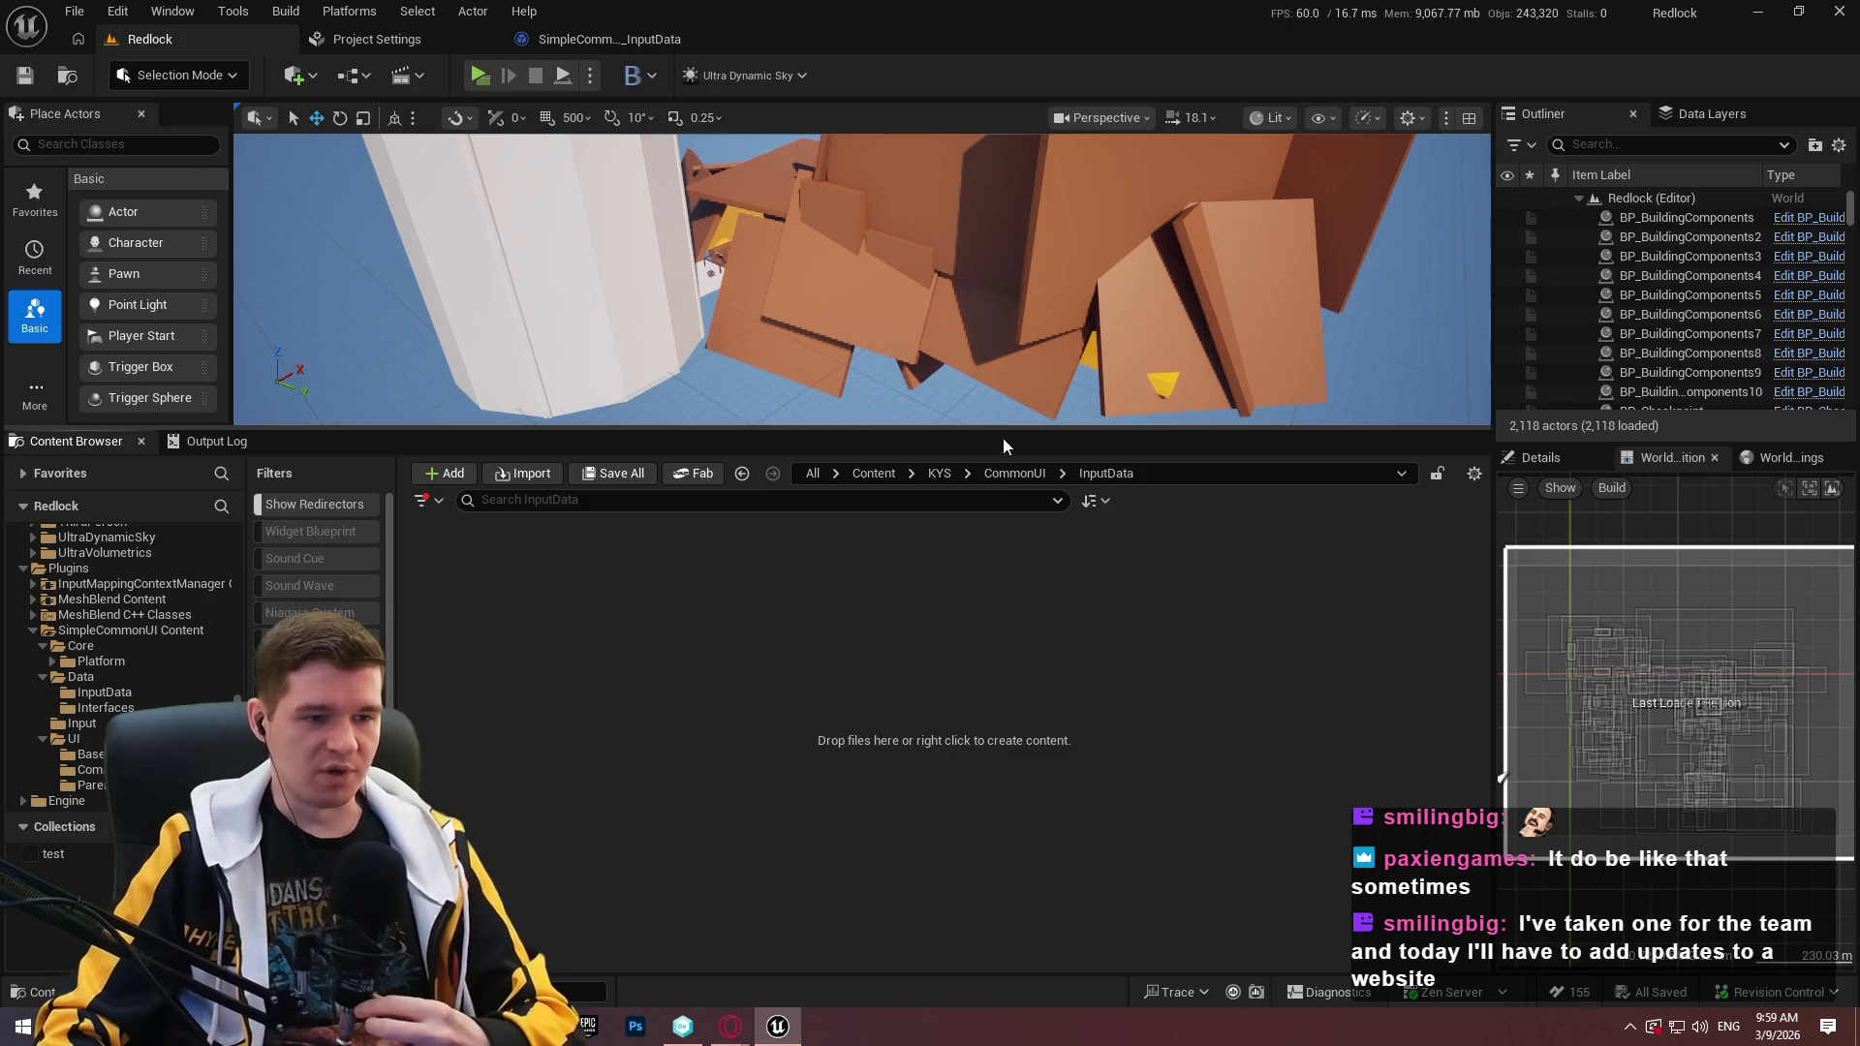
Delete the empty InputData folder under CommonUI.
click(997, 473)
key(Delete)
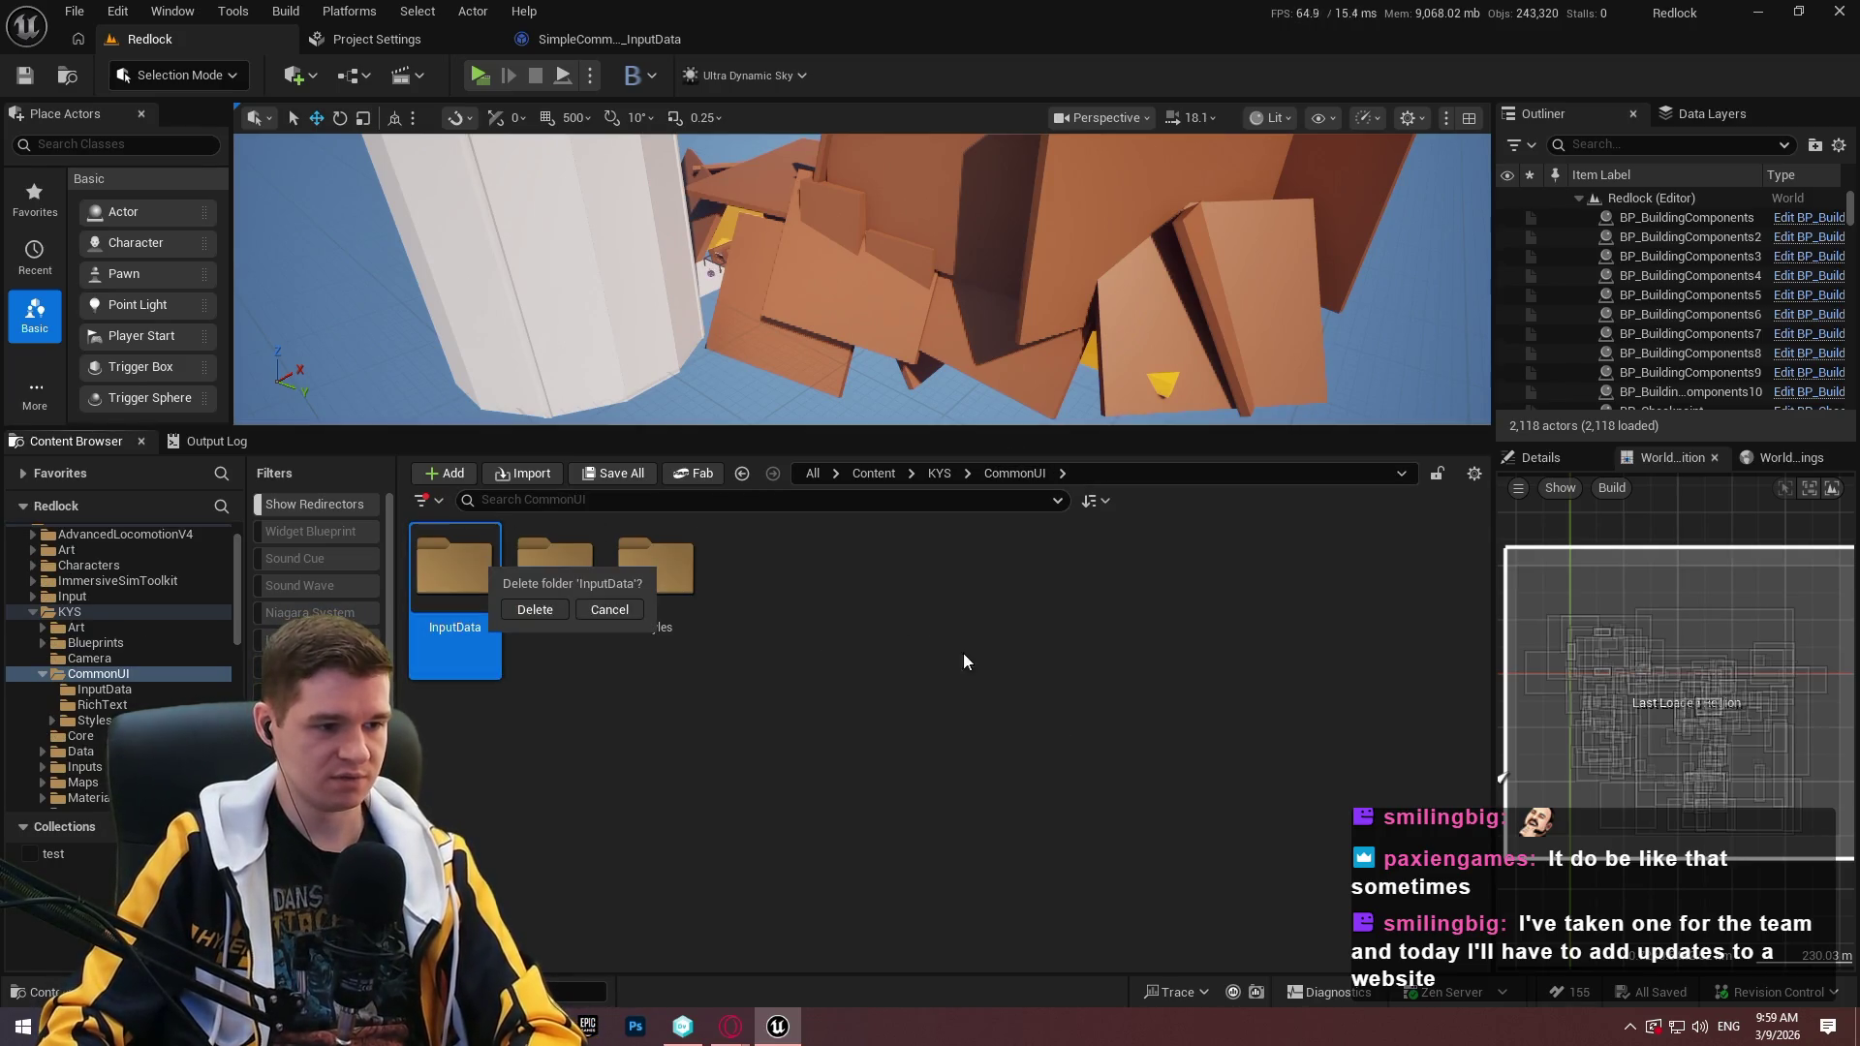
click(549, 609)
Open the RichText folder and check DT_CoreRichText's references in the Reference Viewer.
click(475, 630)
click(475, 630)
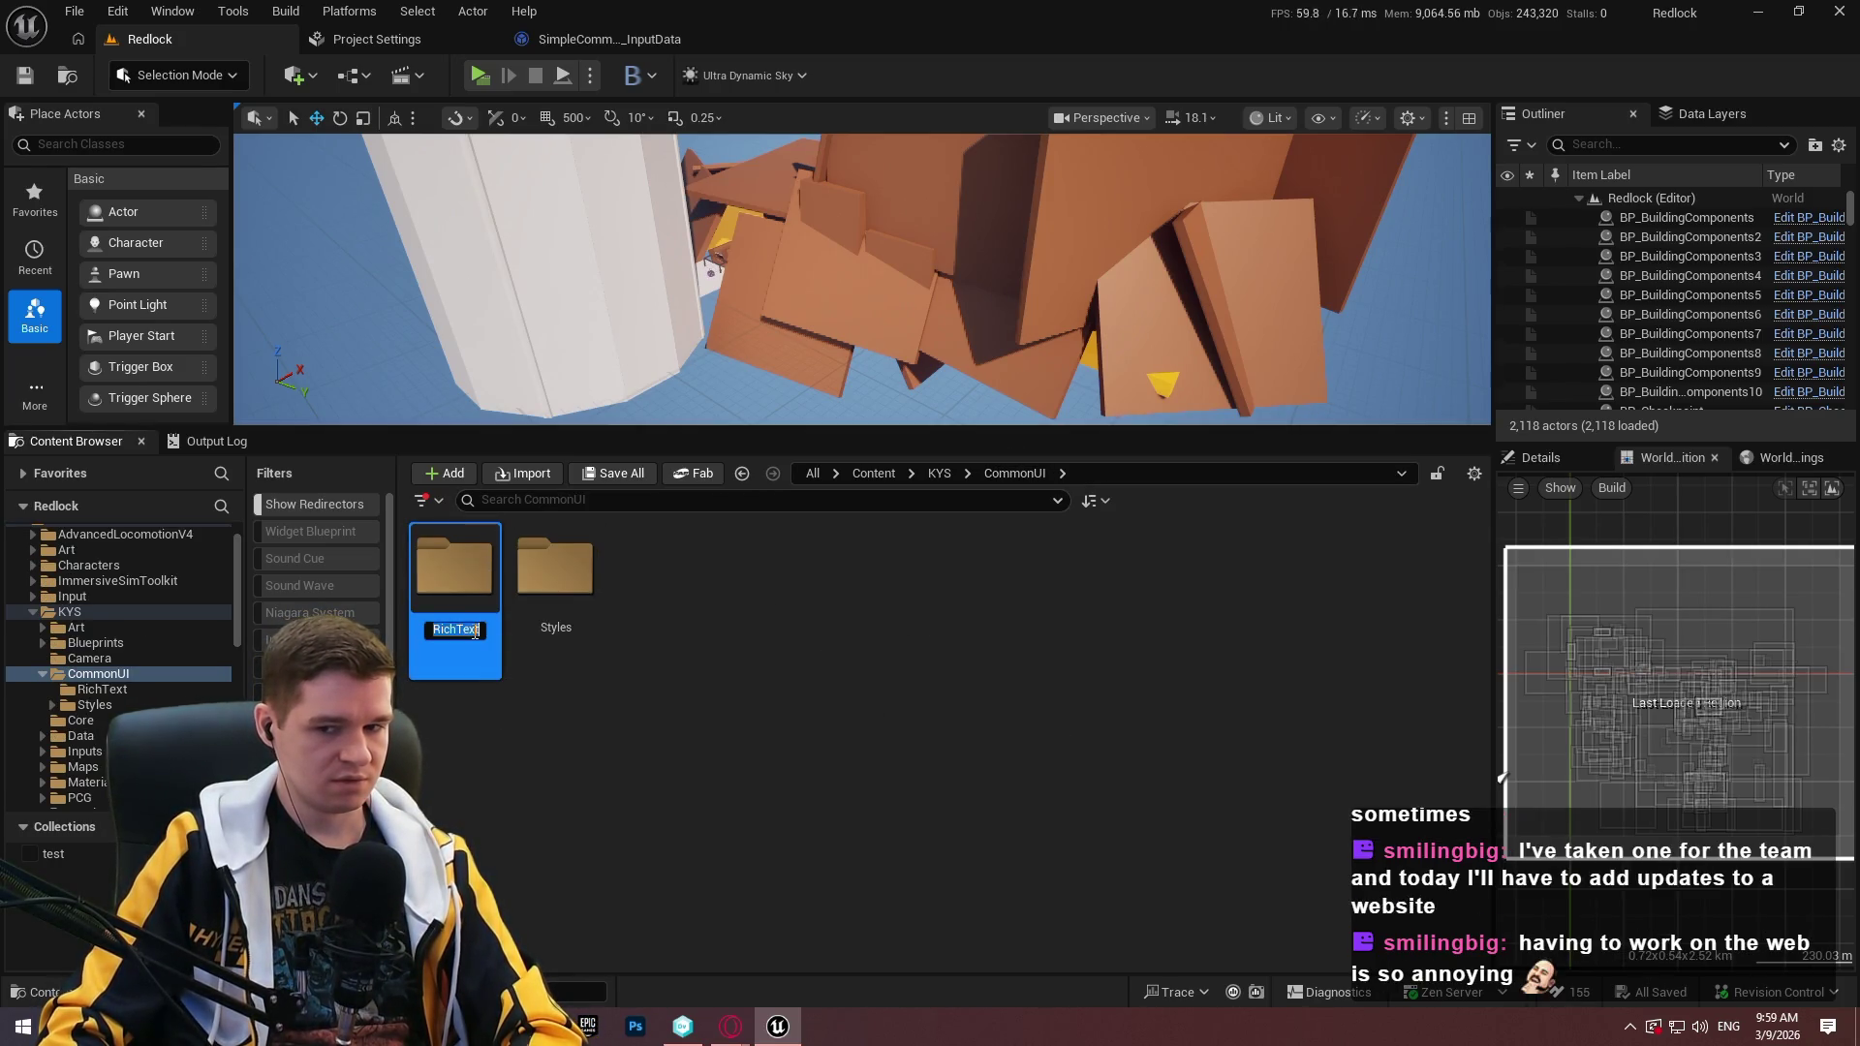
double_click(478, 635)
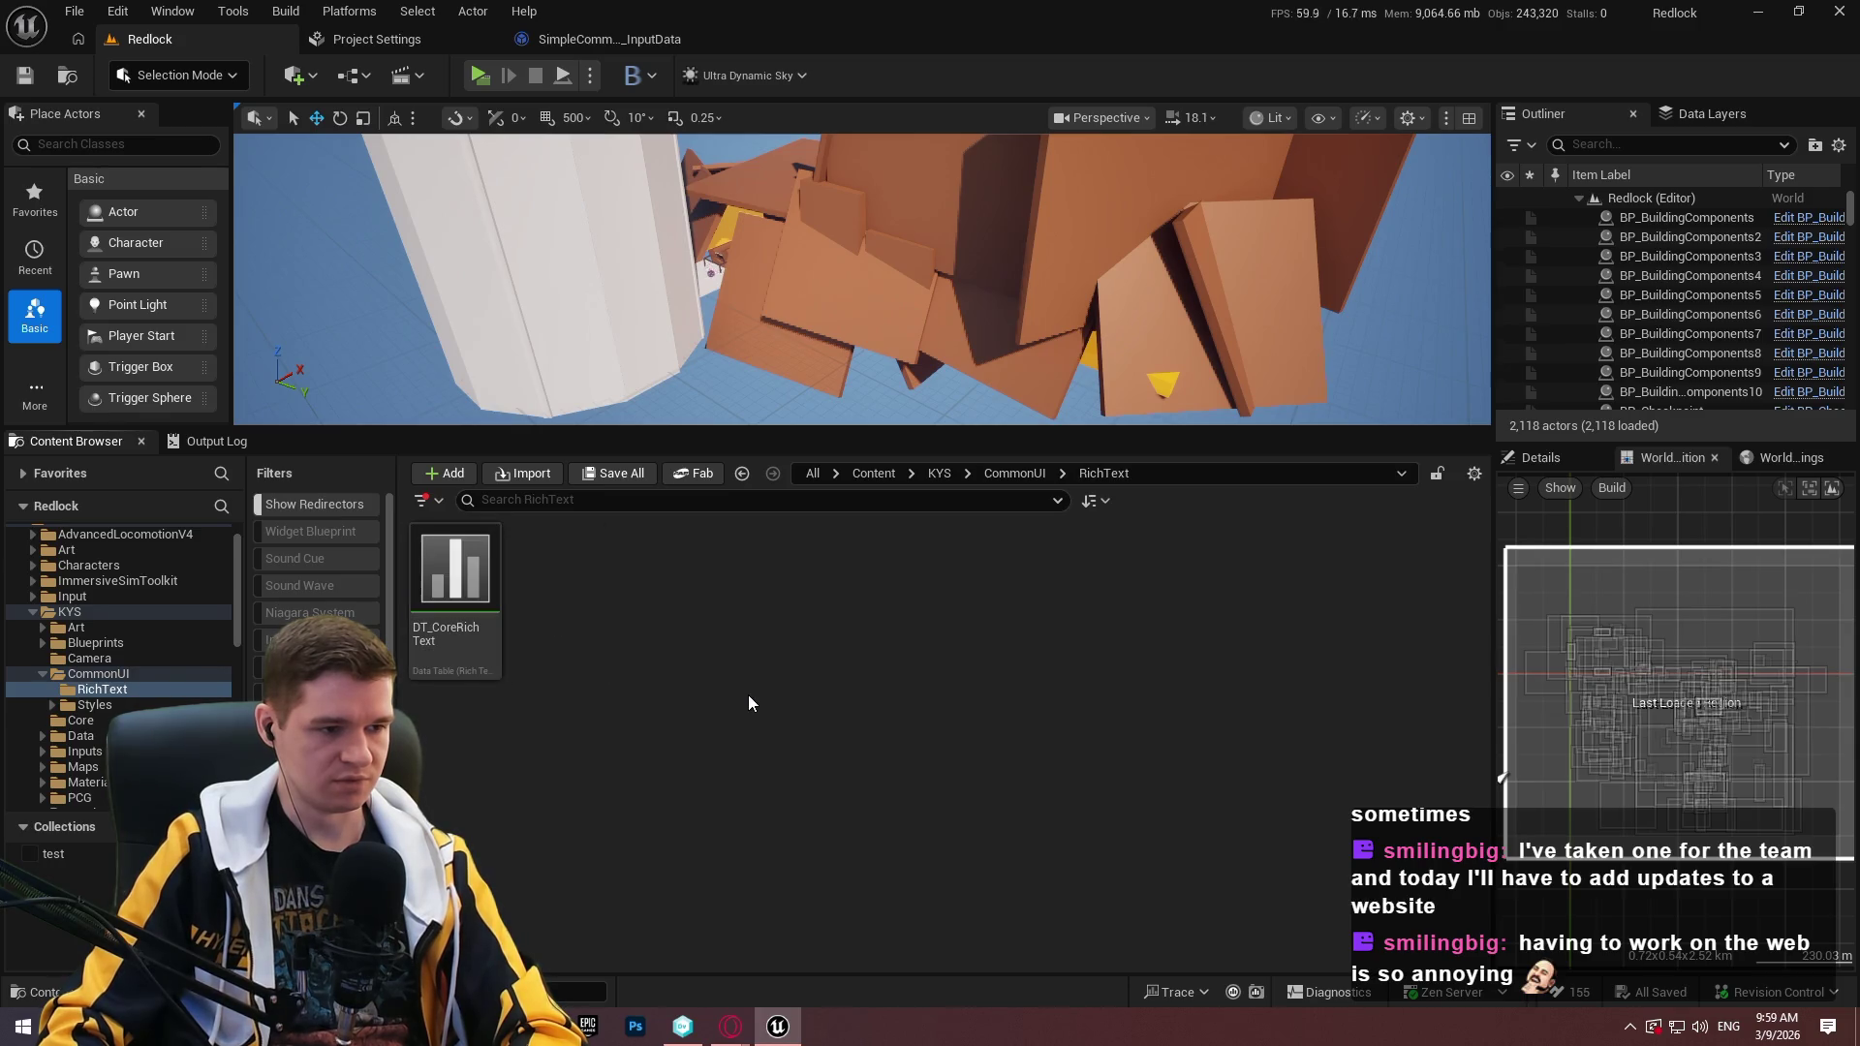
right_click(481, 639)
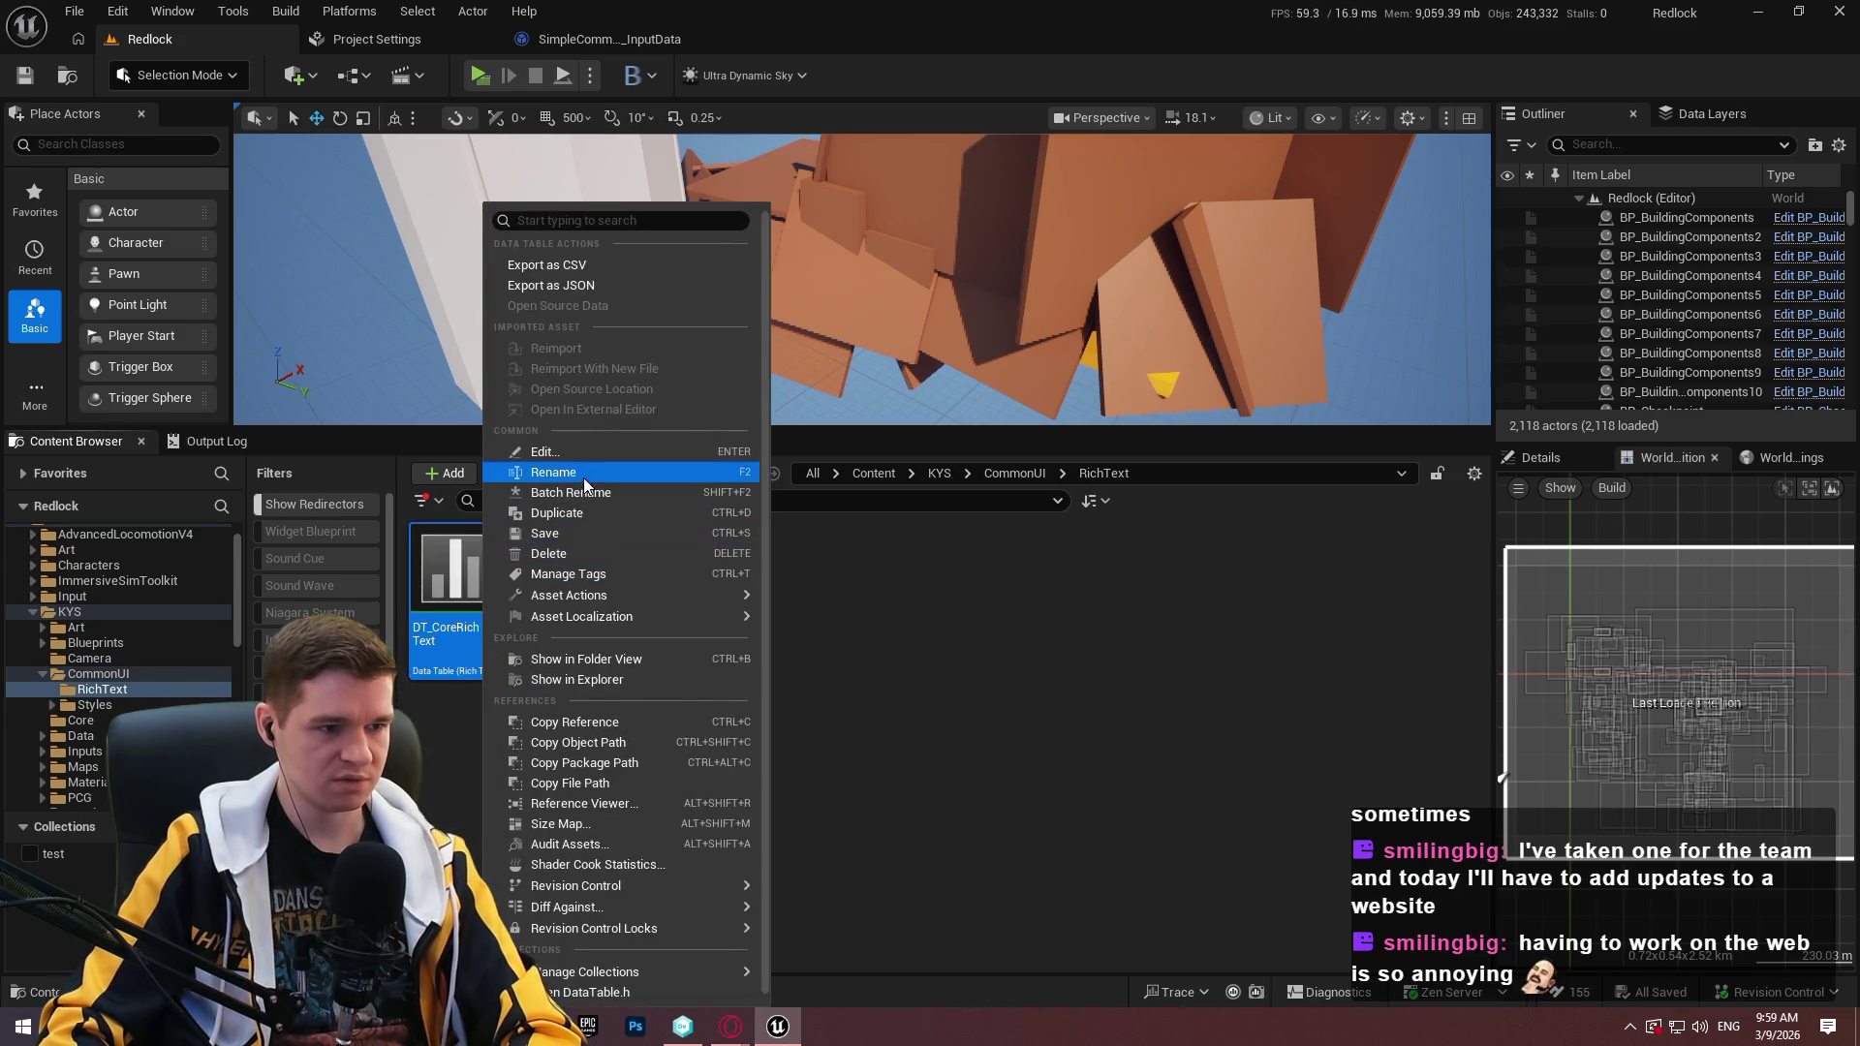
mouse_move(618, 910)
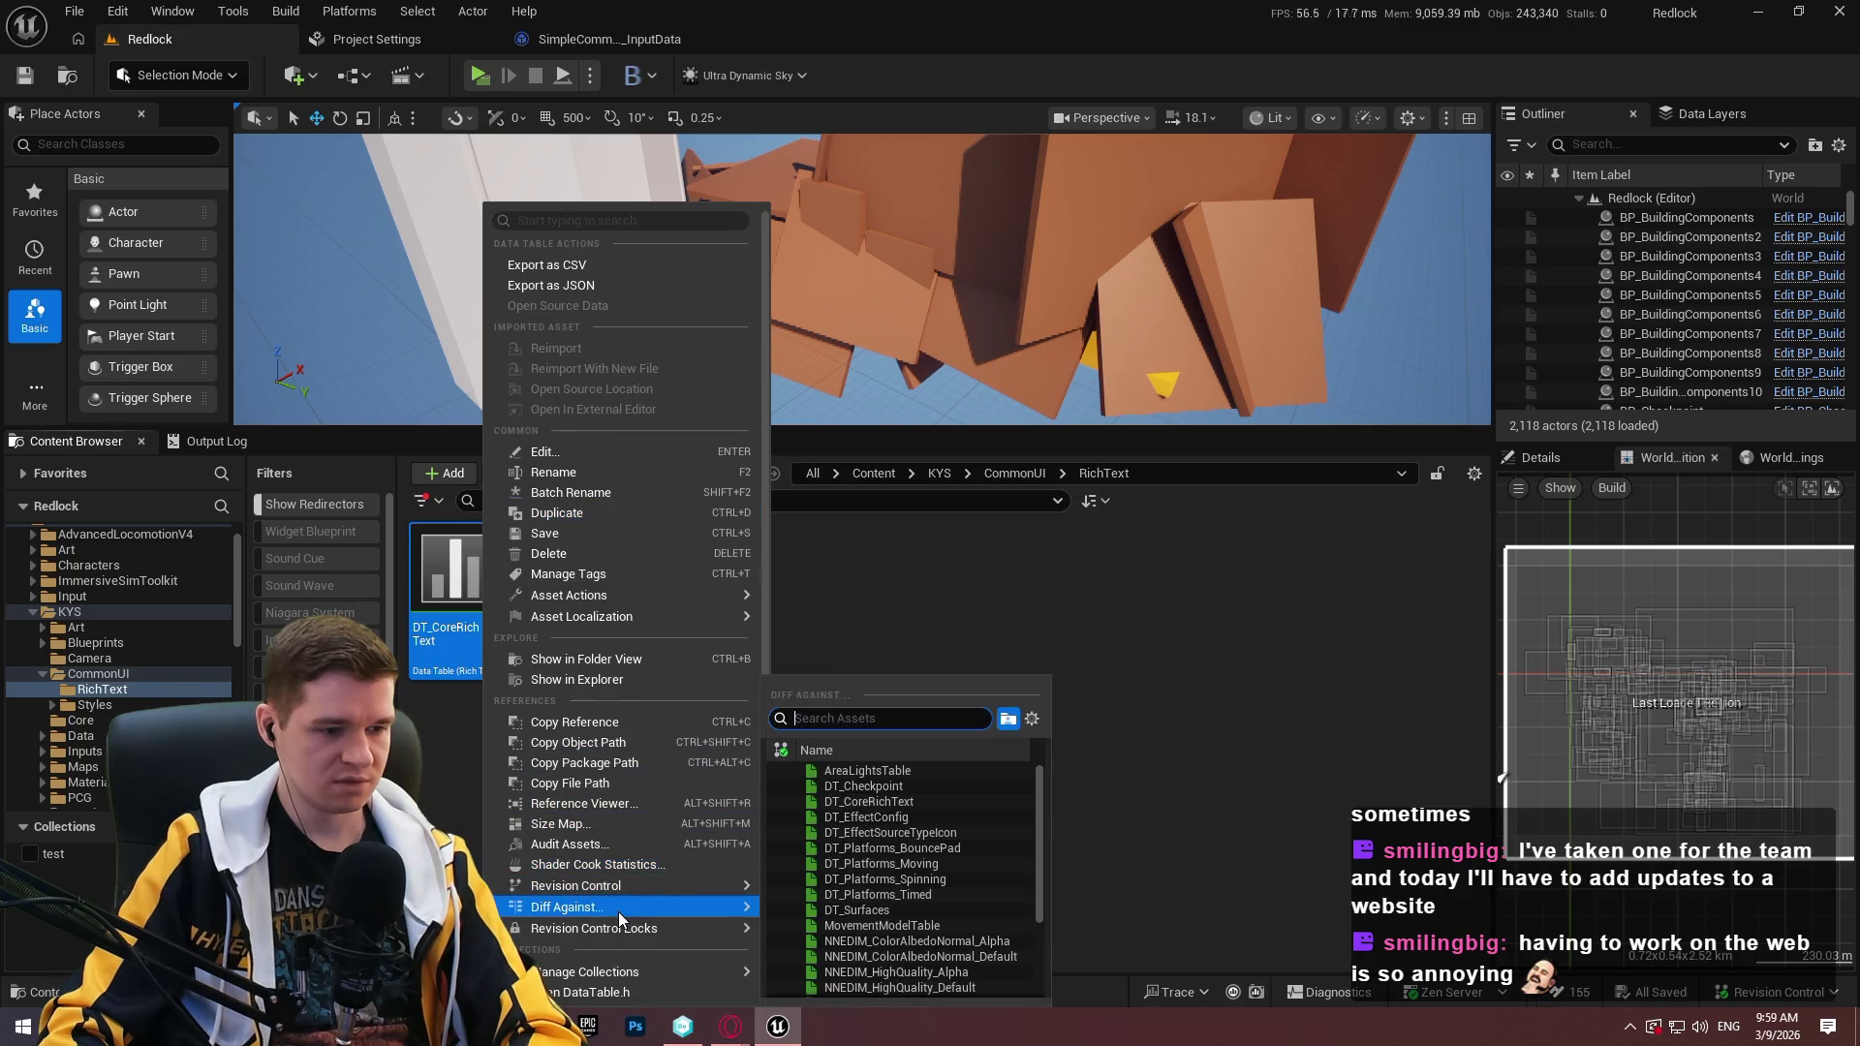
click(601, 805)
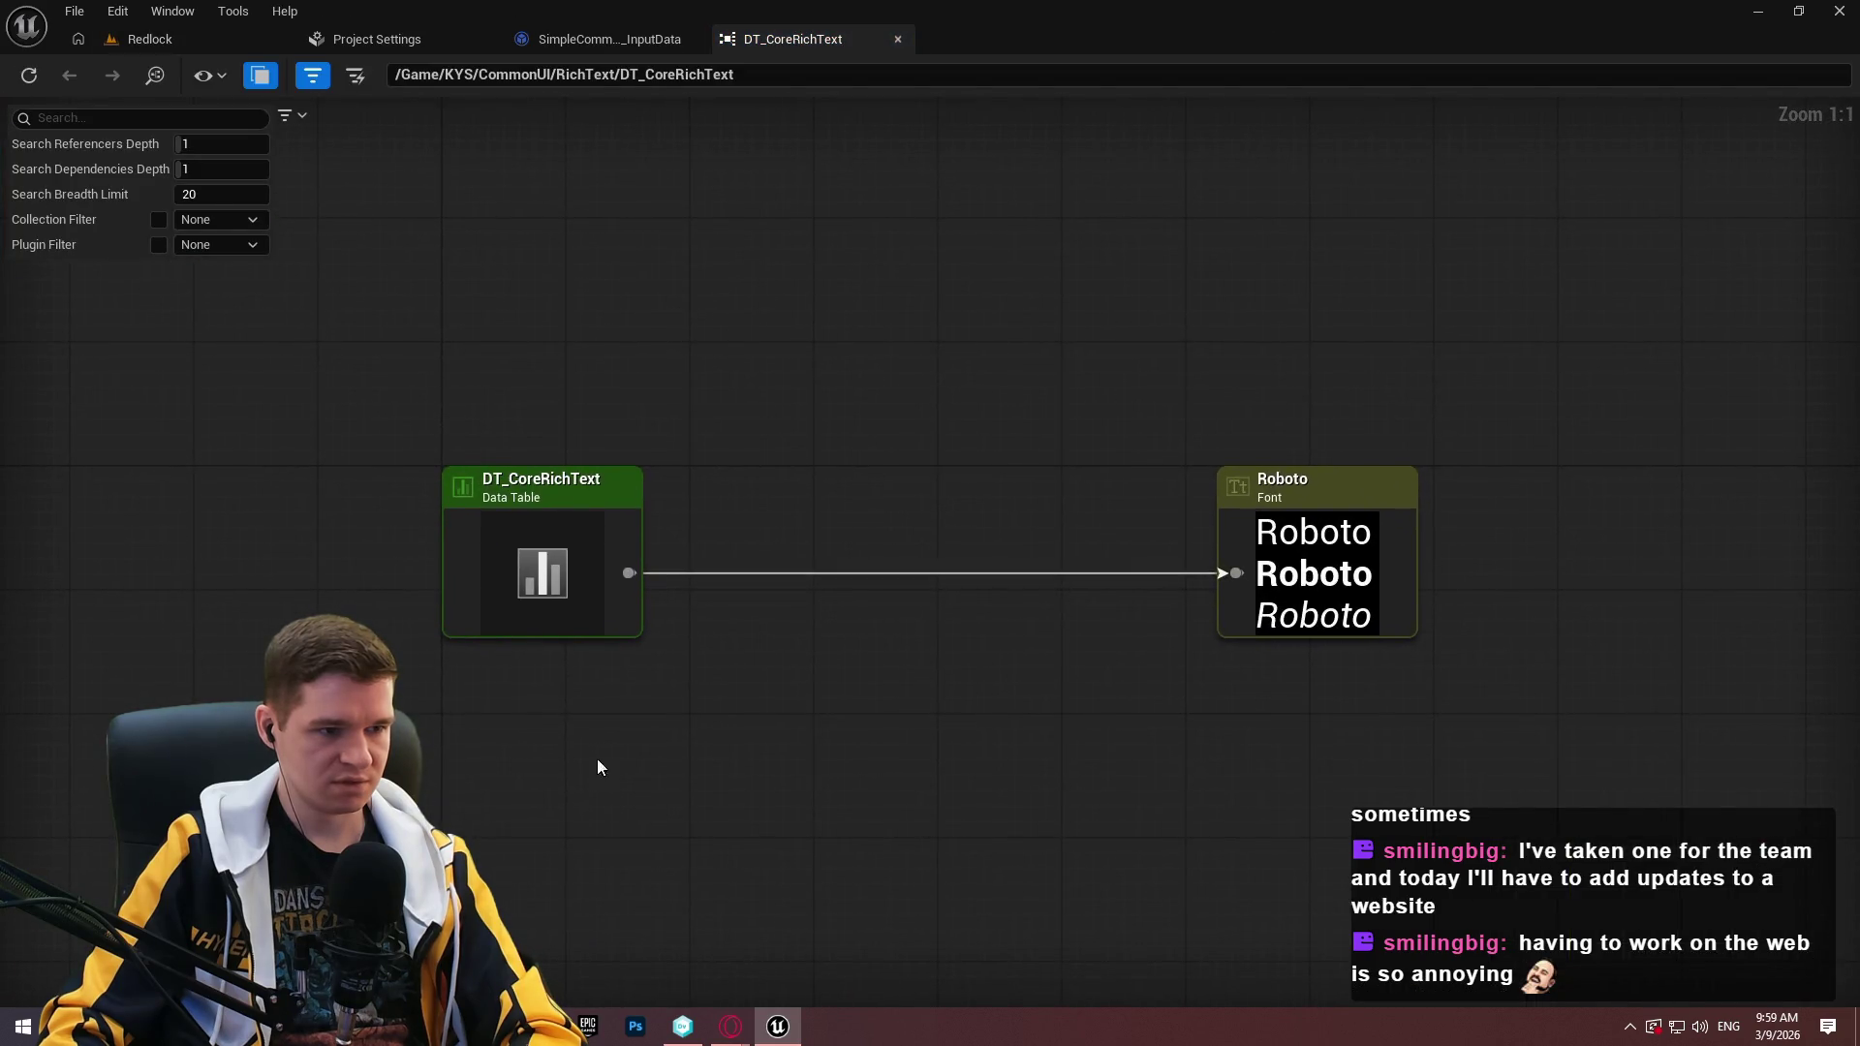
click(182, 34)
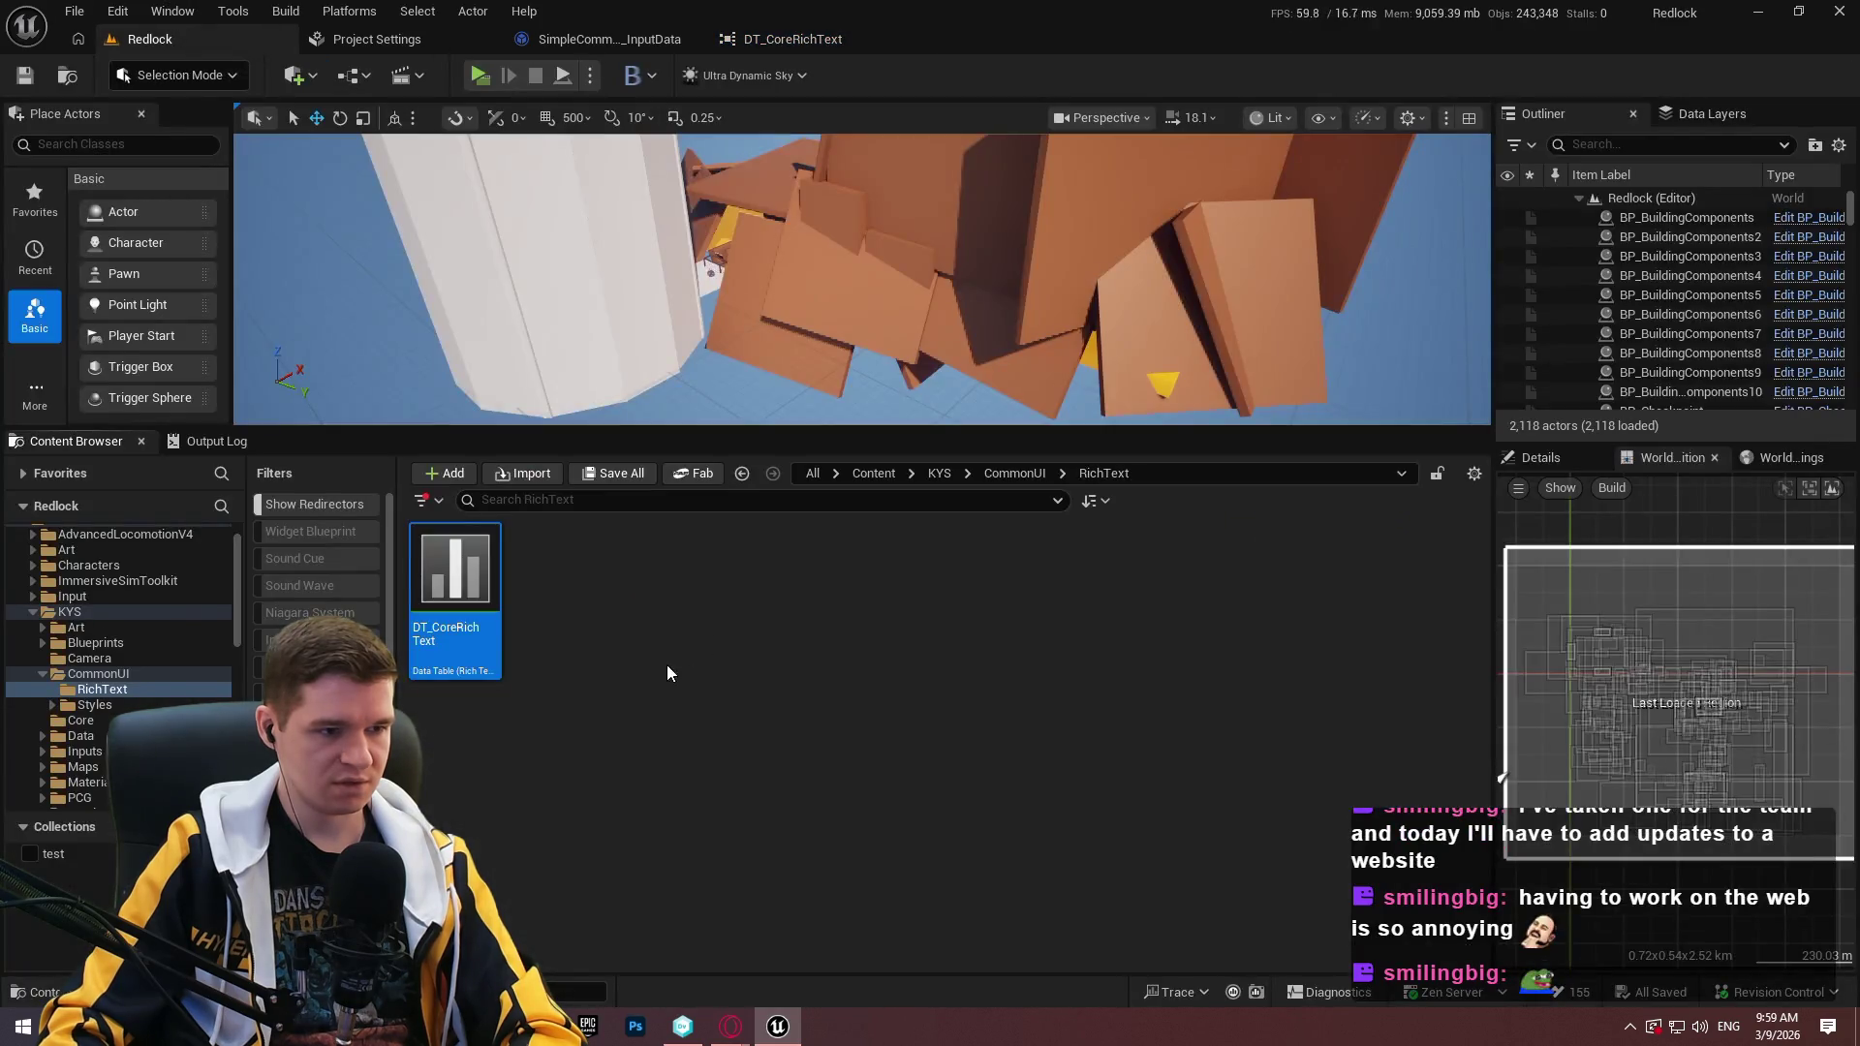
Delete DT_CoreRichText and the RichText folder, then browse back to CommonUI.
key(Delete)
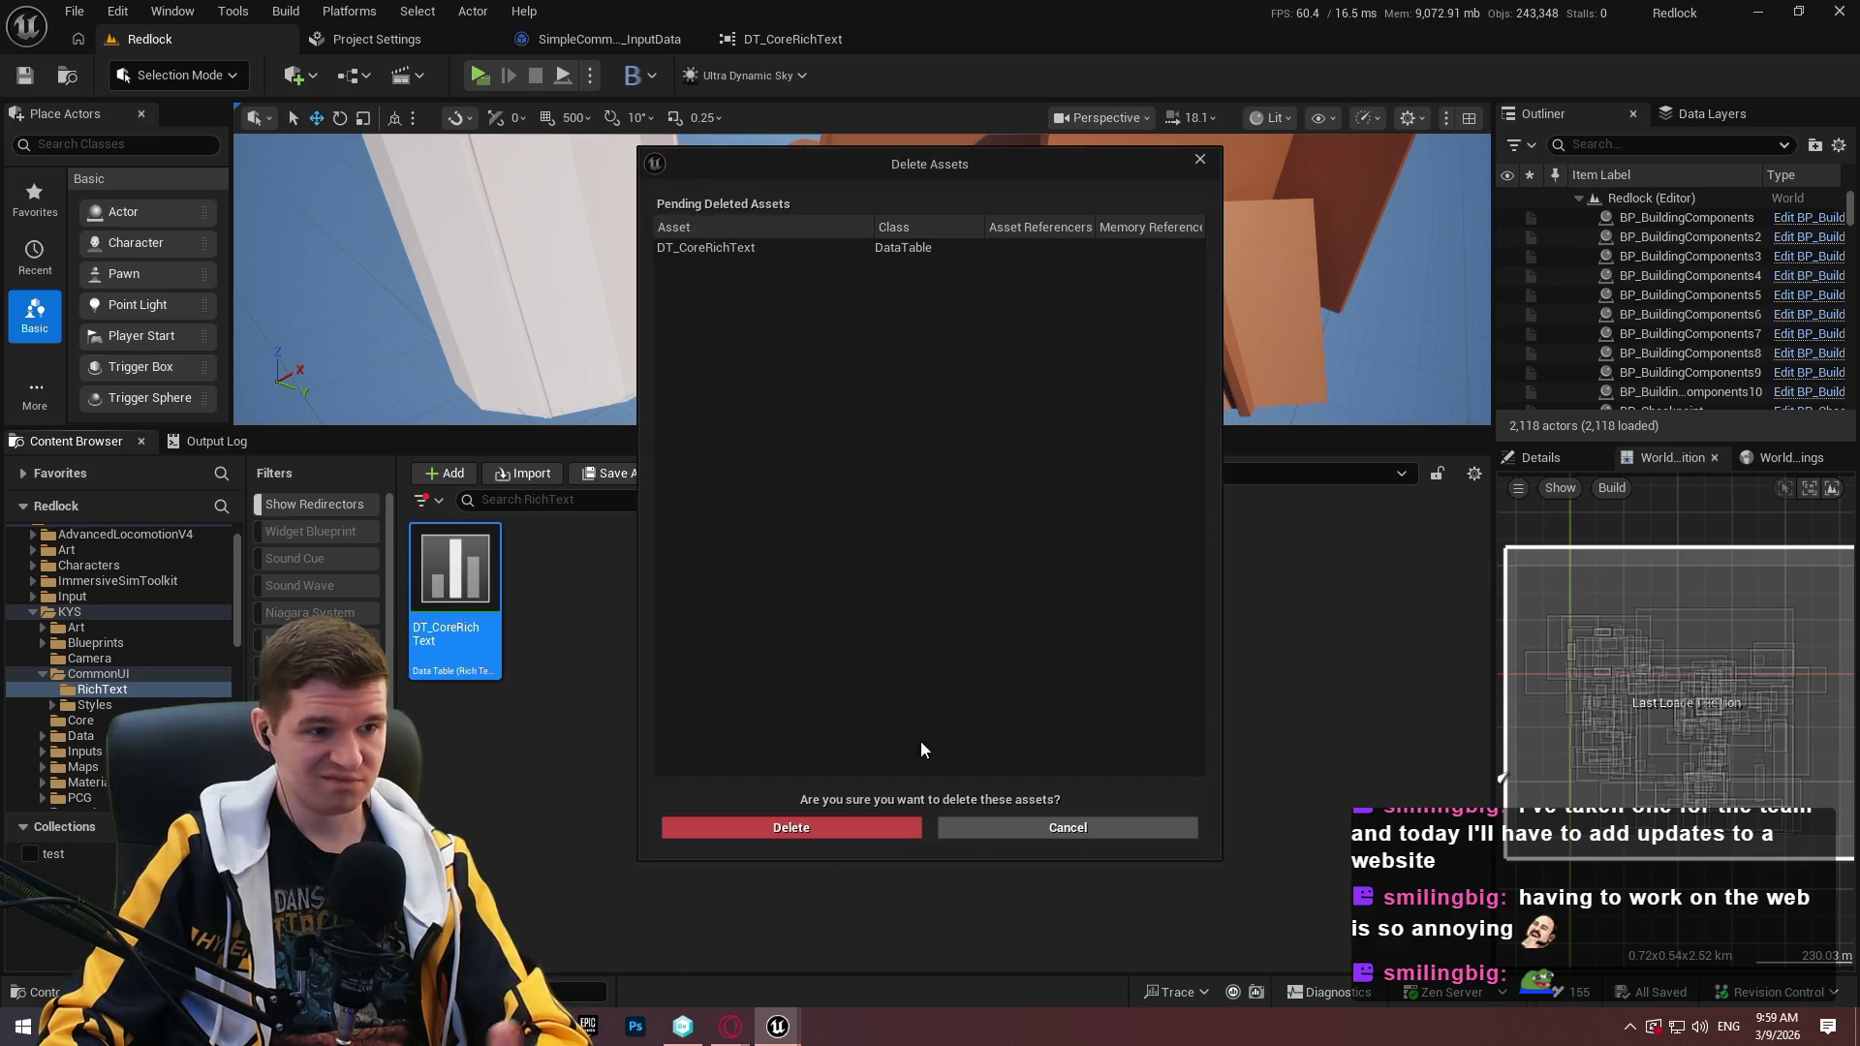
click(839, 827)
click(535, 665)
click(457, 631)
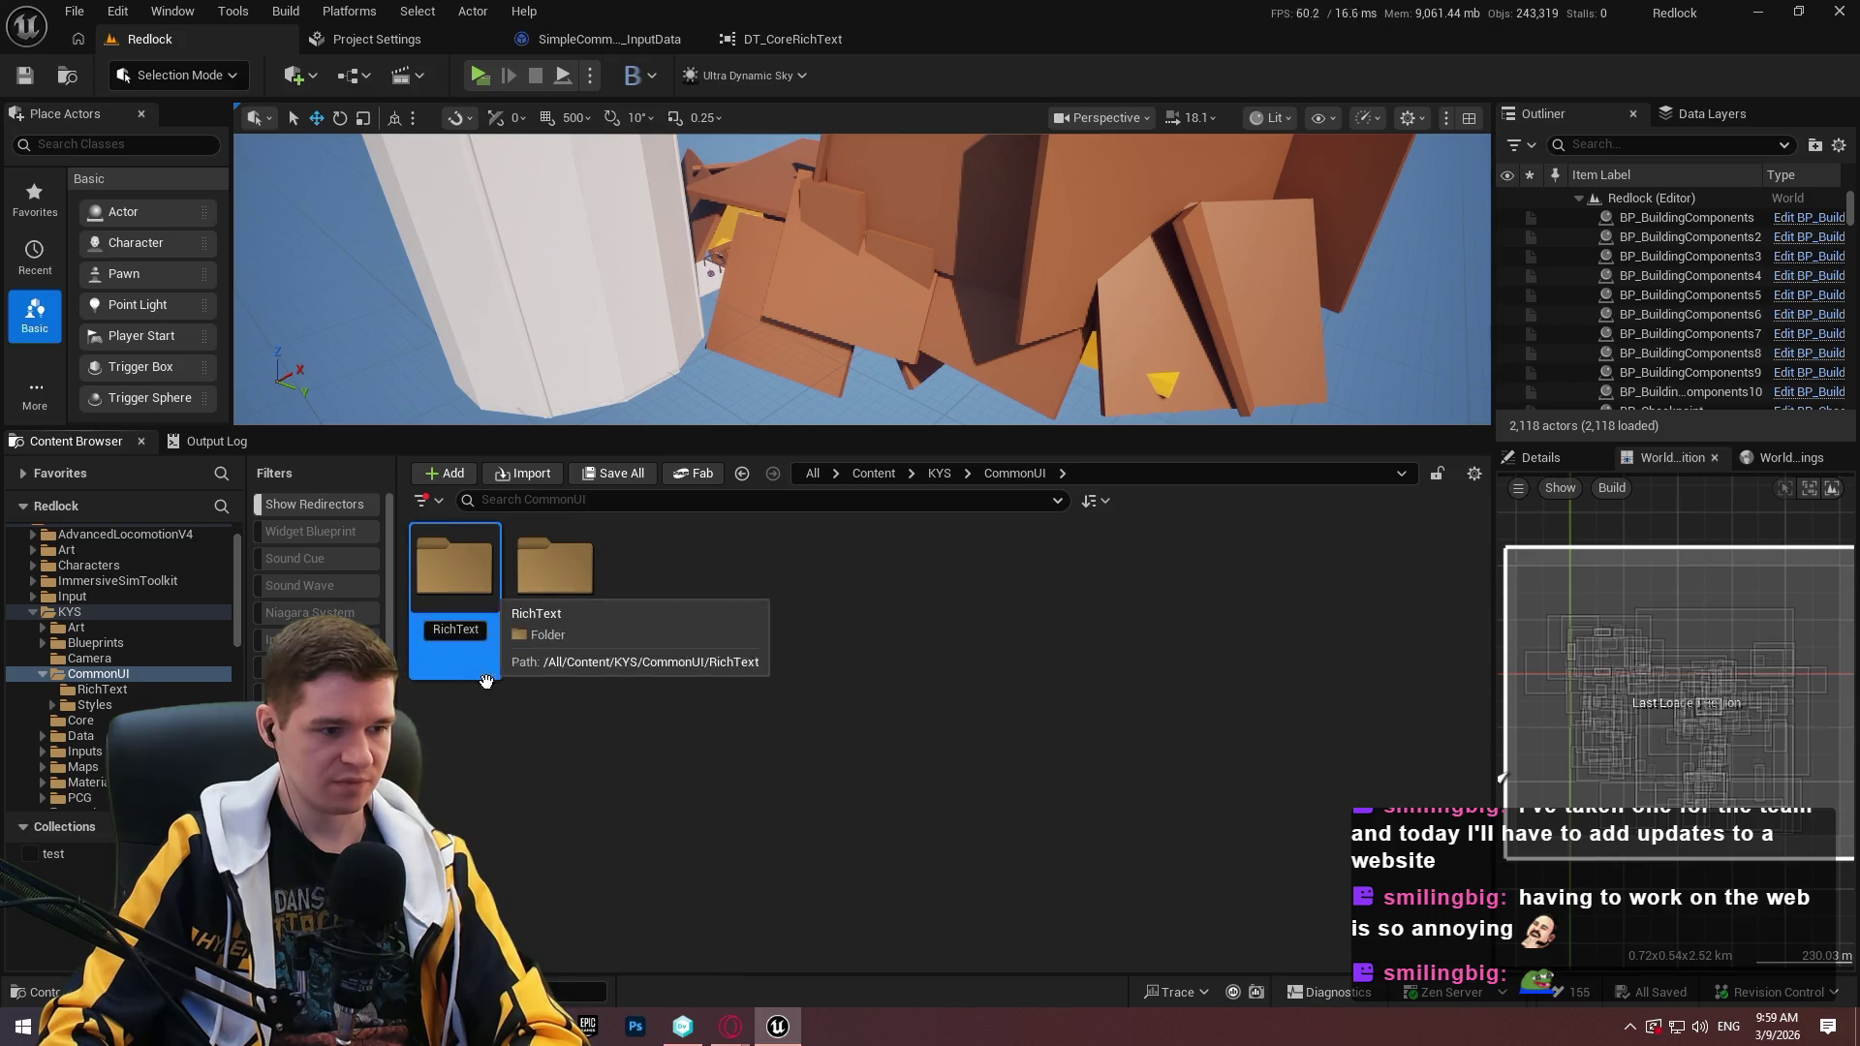
key(Delete)
click(491, 652)
double_click(464, 613)
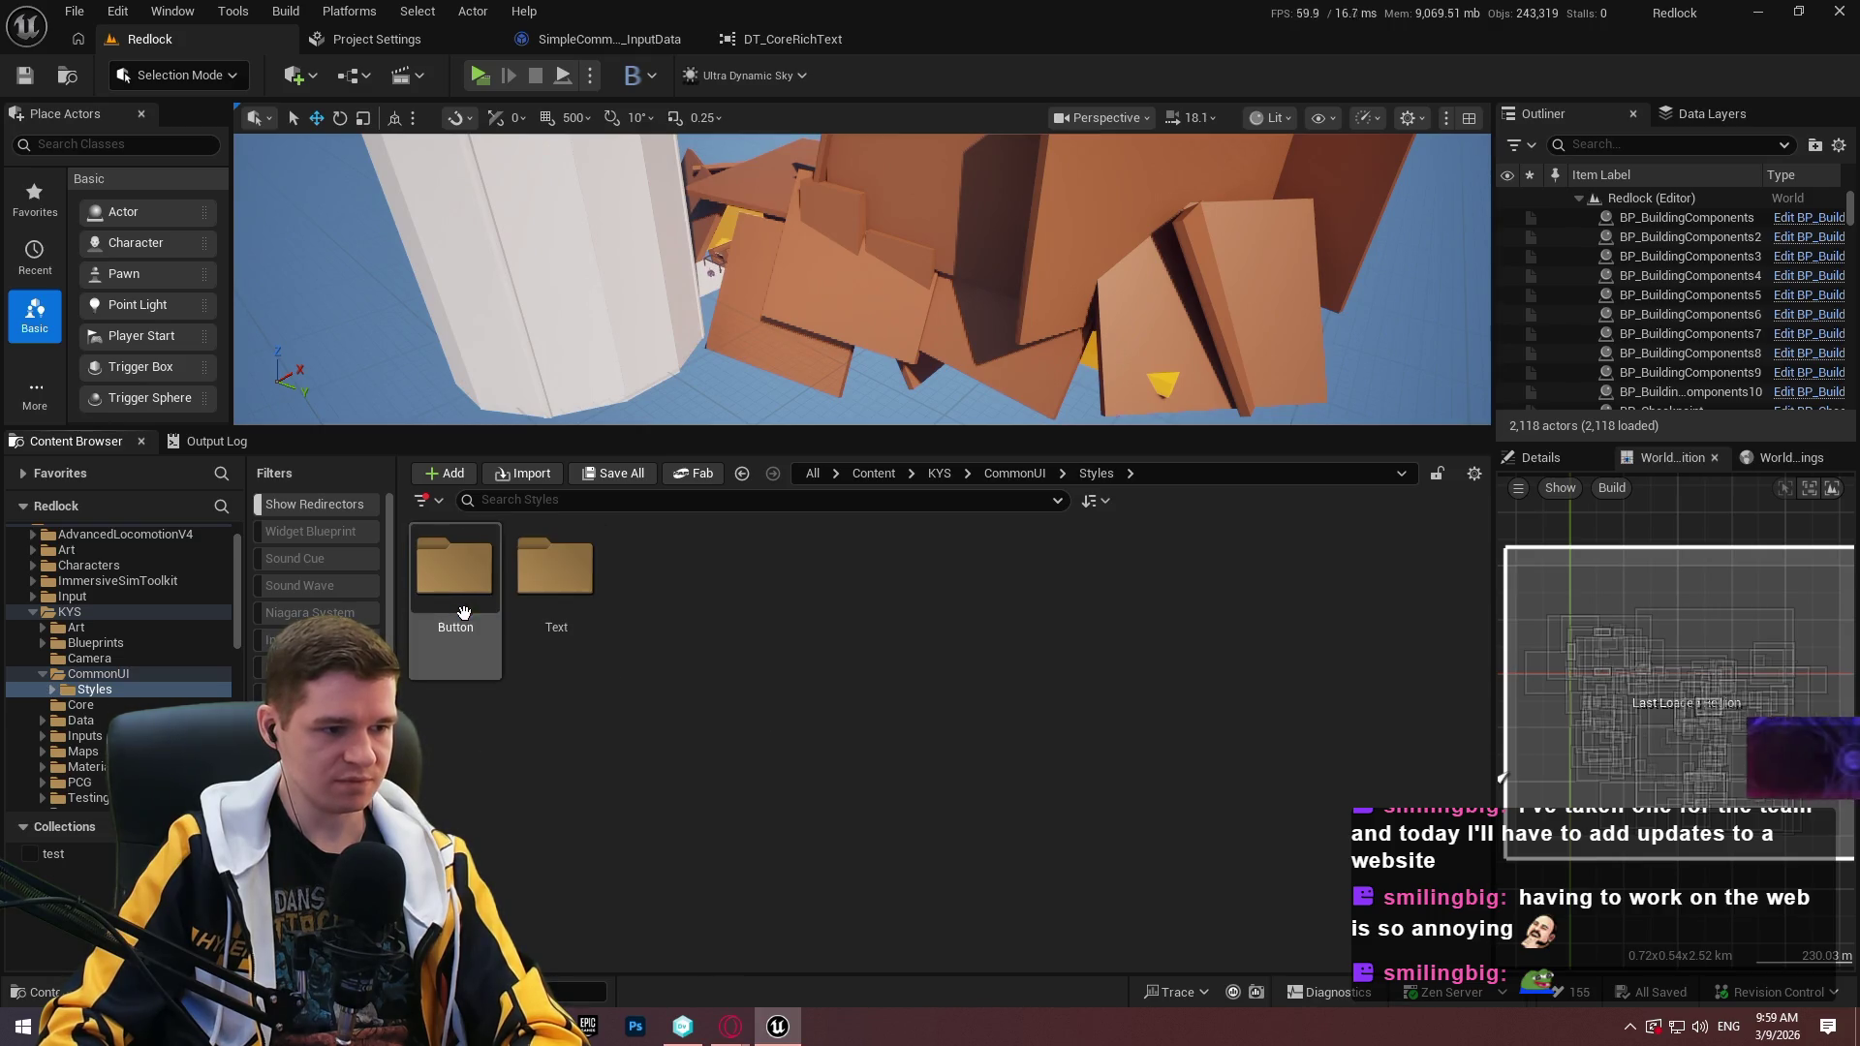
click(116, 675)
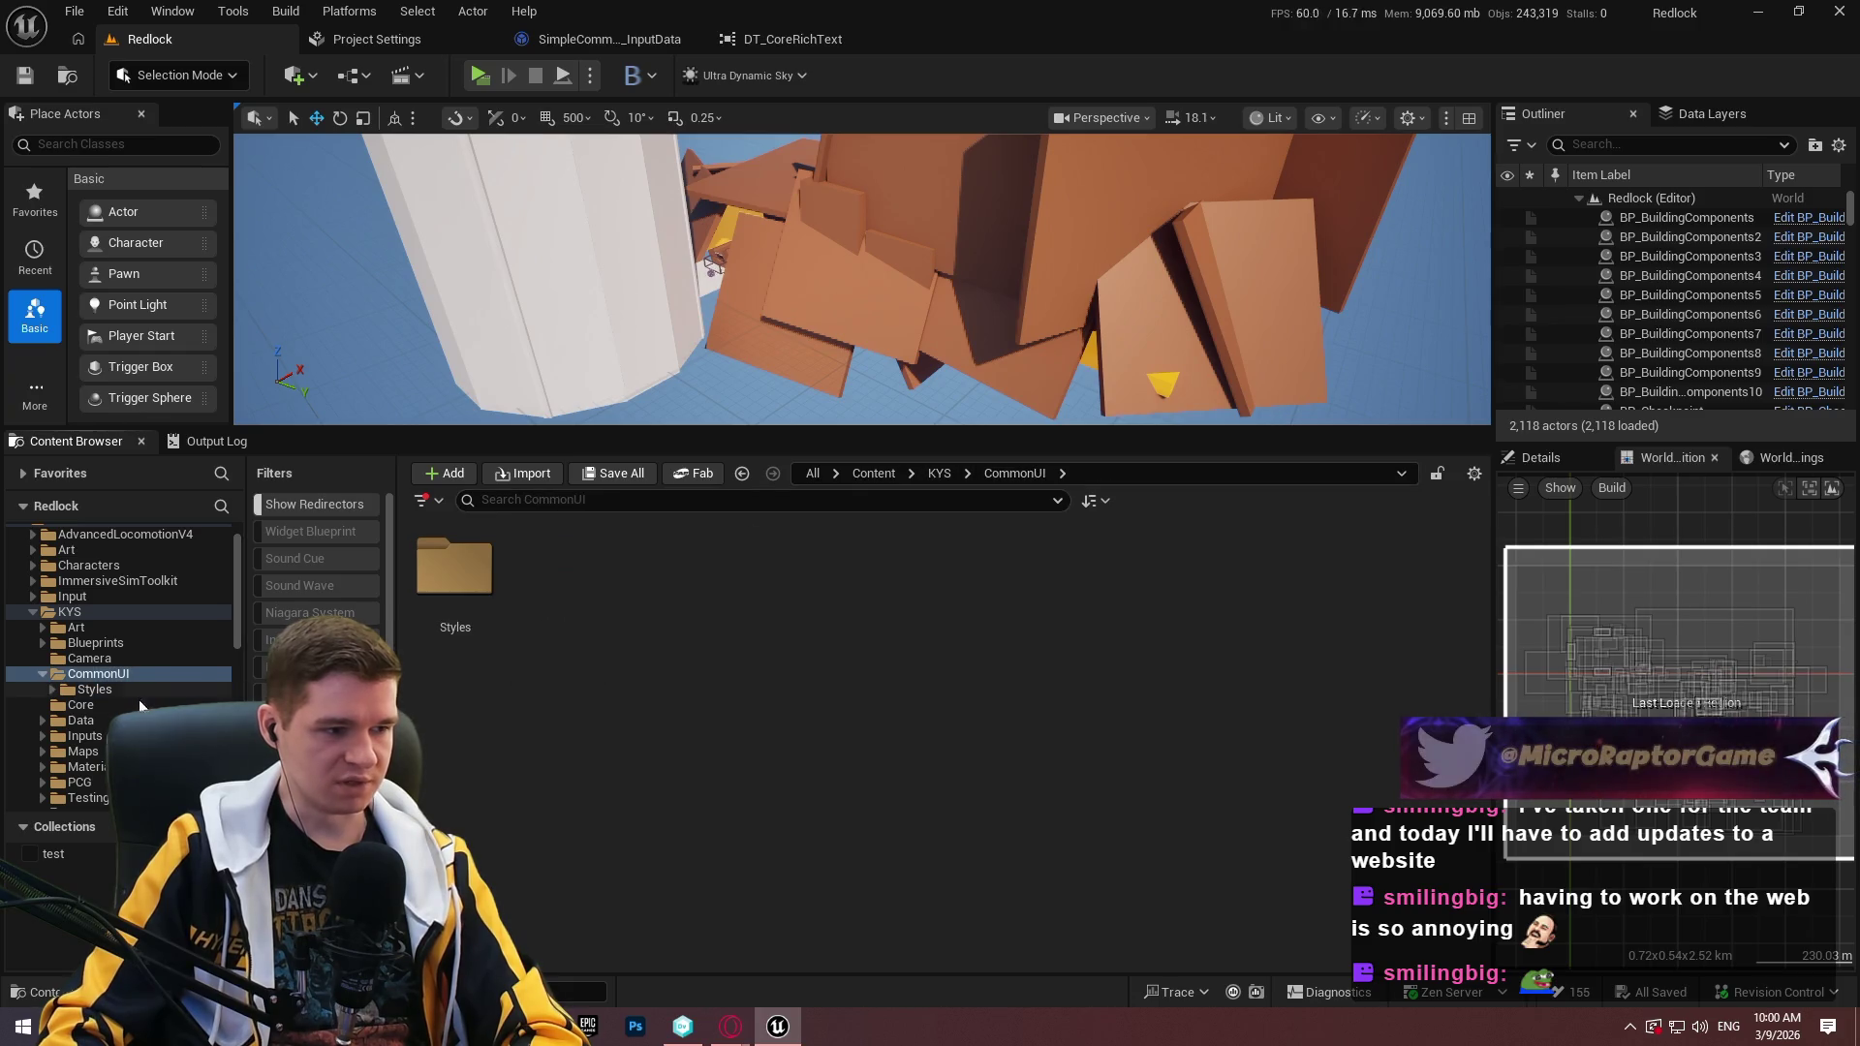
Move the Styles folder into the plugin's Data folder, checking out the affected style assets.
scroll(126, 679, down, 10)
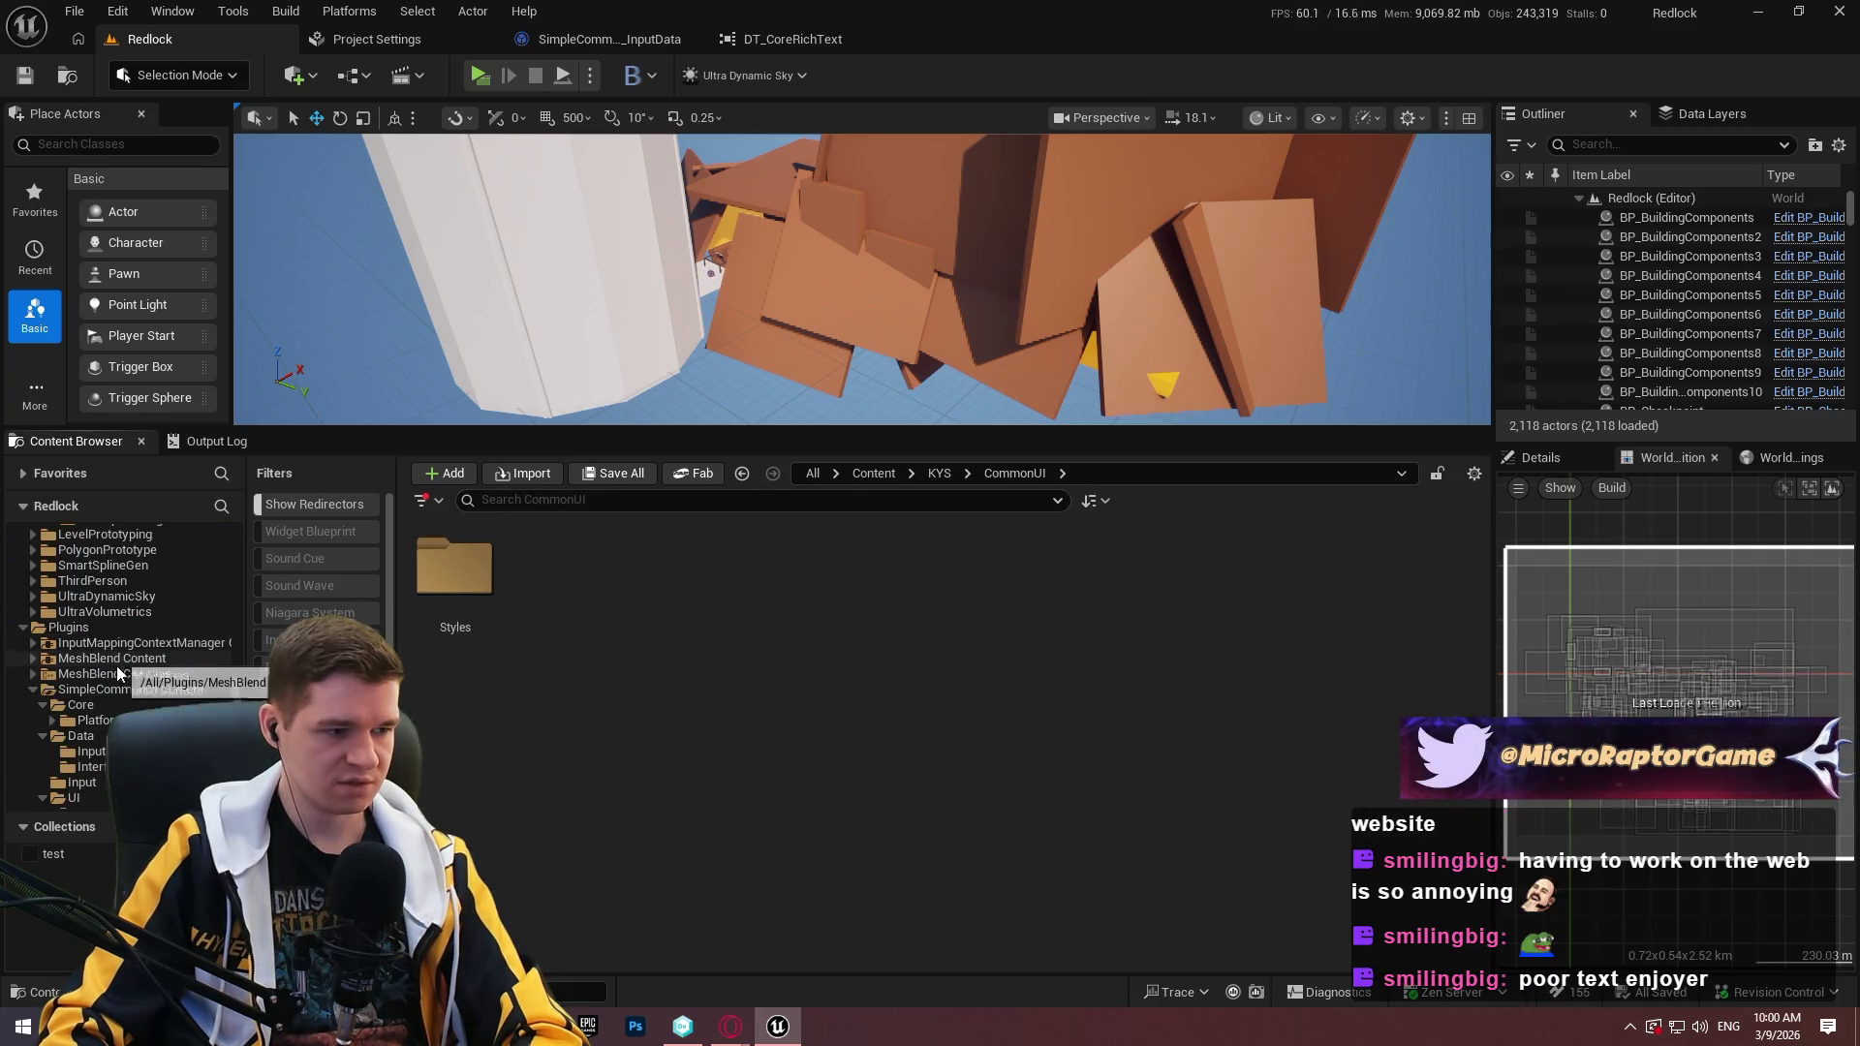
scroll(120, 674, down, 3)
mouse_move(455, 581)
mouse_down()
mouse_move(565, 690)
mouse_move(93, 629)
mouse_move(94, 669)
mouse_up()
click(130, 714)
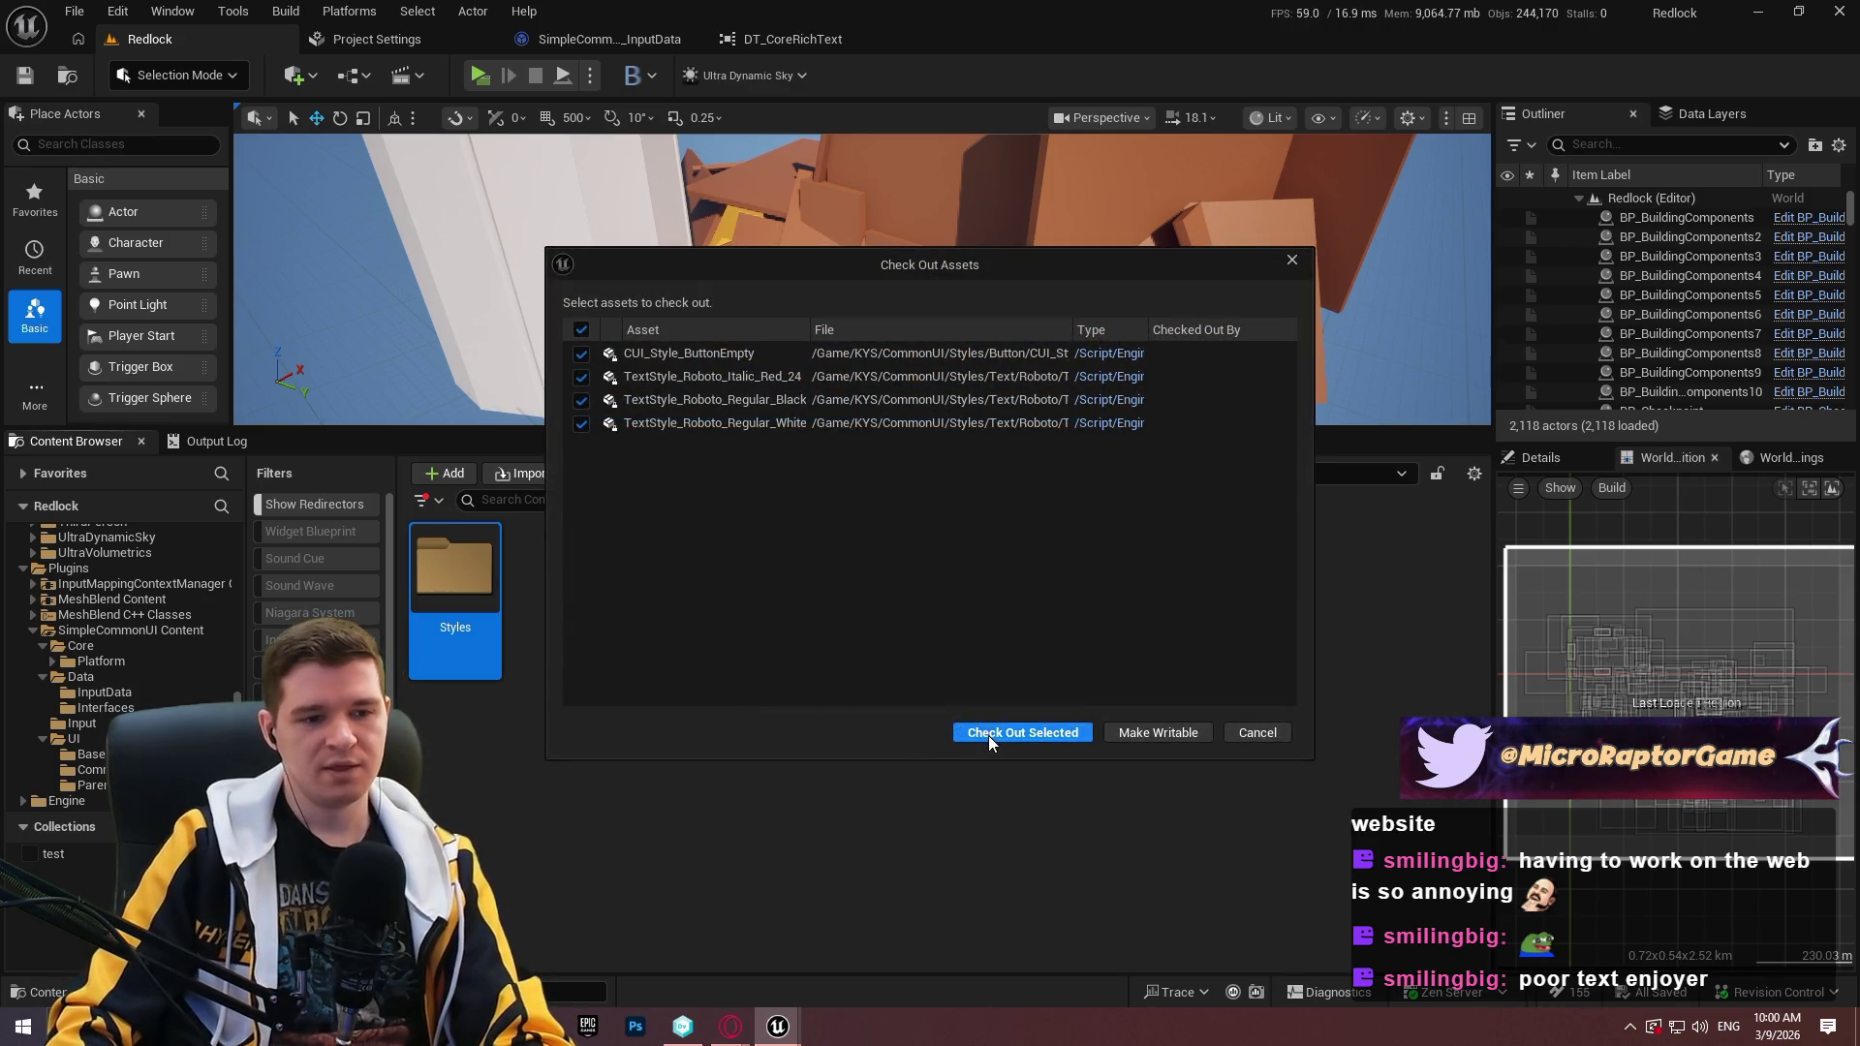
click(988, 733)
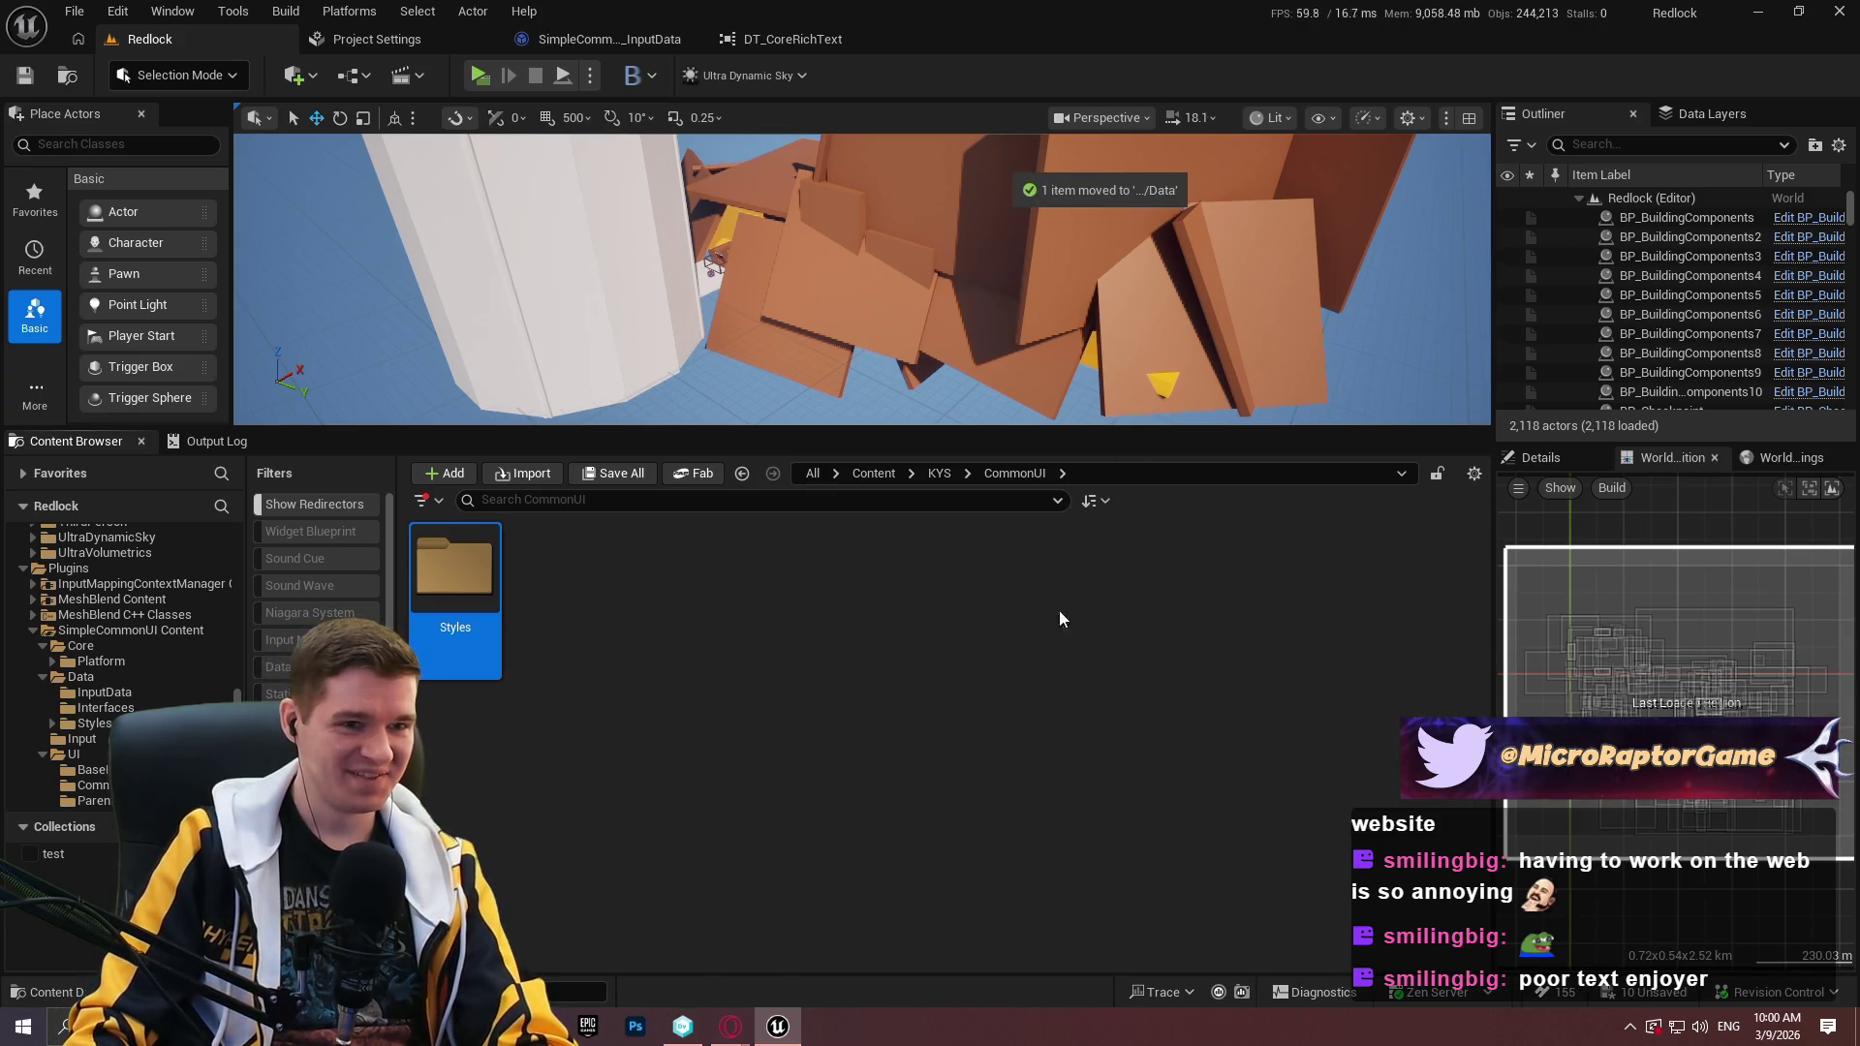
Fix up the Styles redirectors, delete the unreferenced ones, and return to the KYS folder.
click(455, 616)
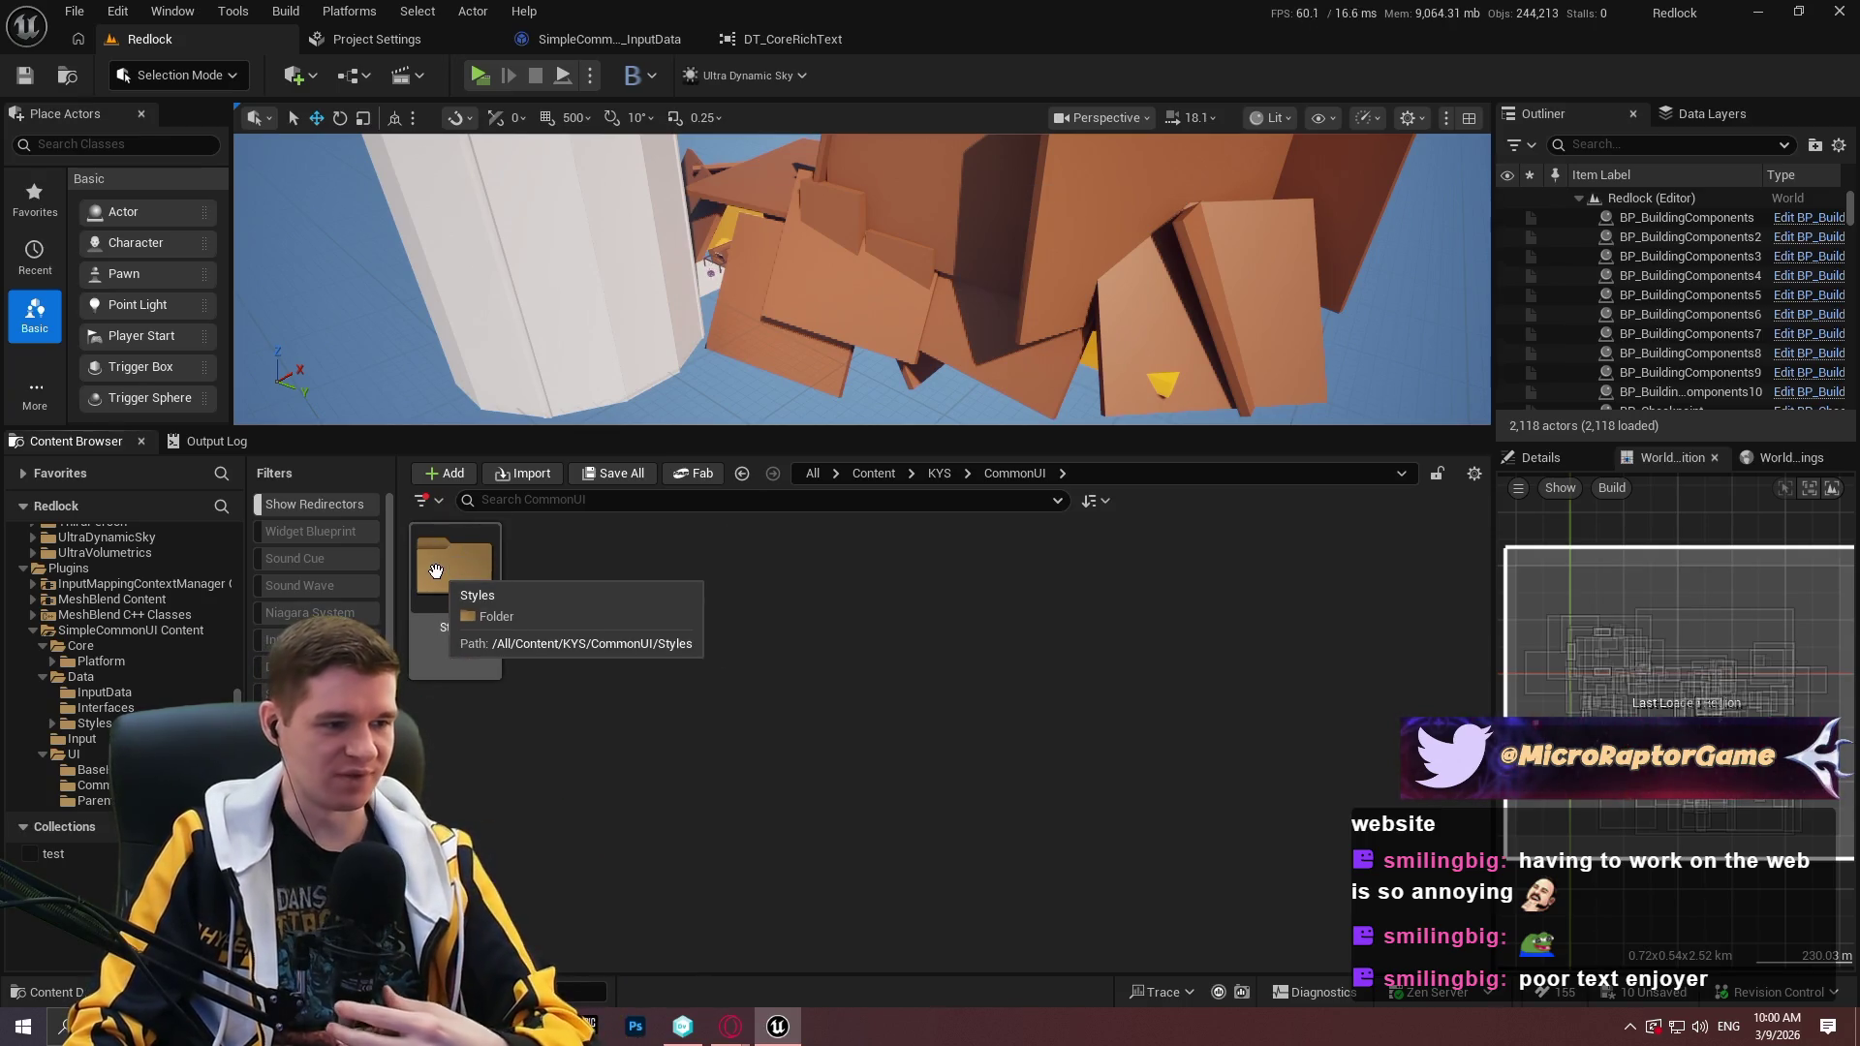
right_click(436, 572)
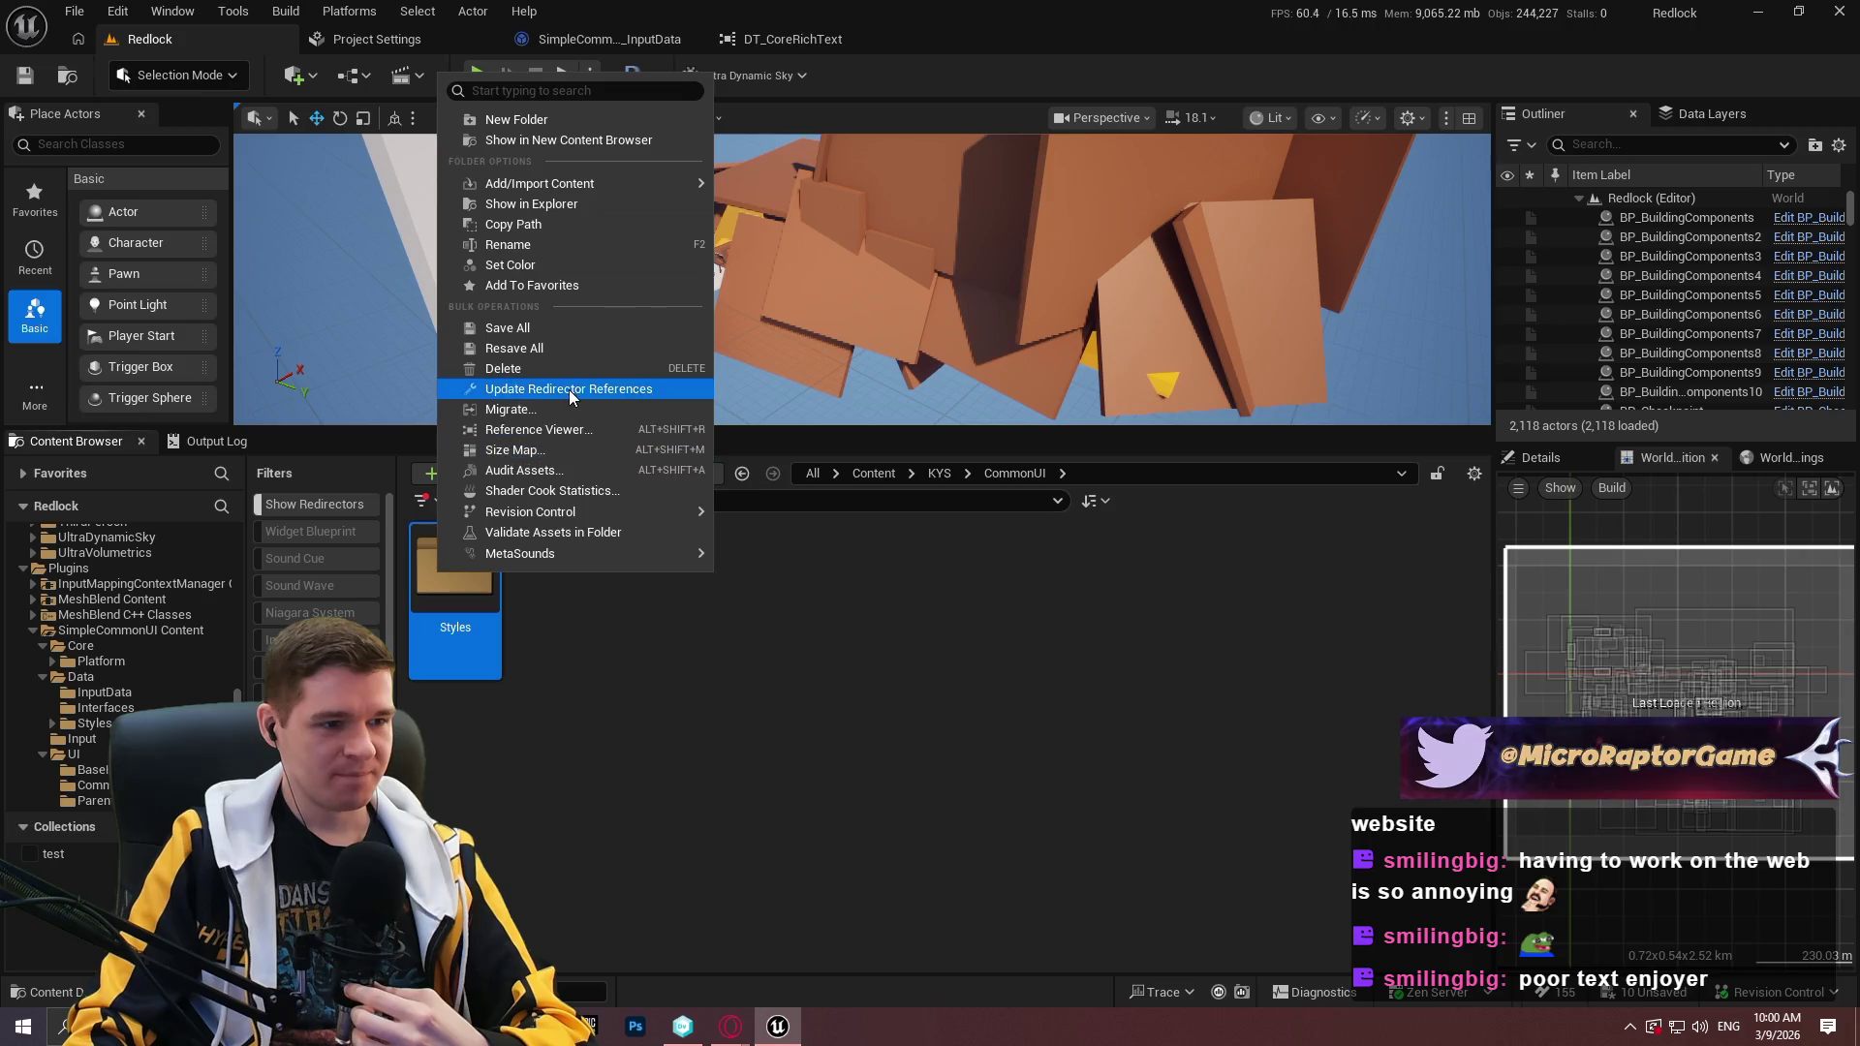
click(570, 390)
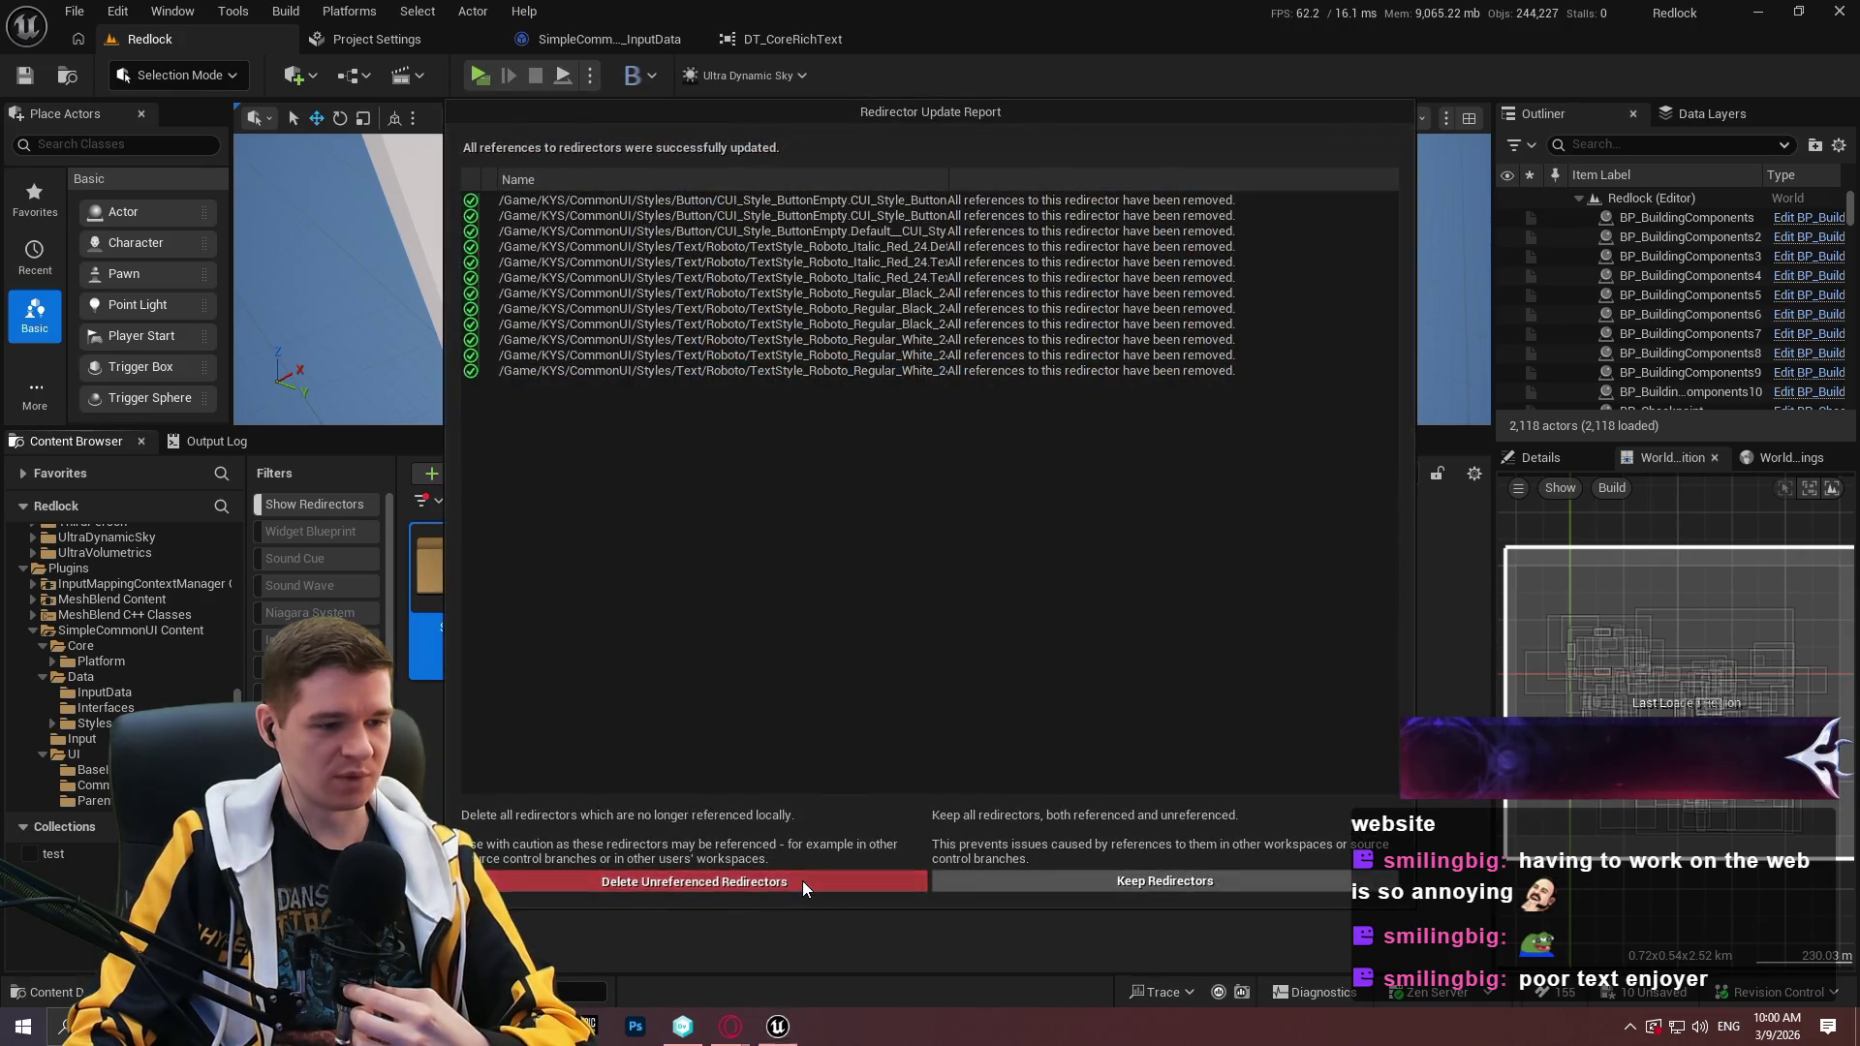
click(802, 883)
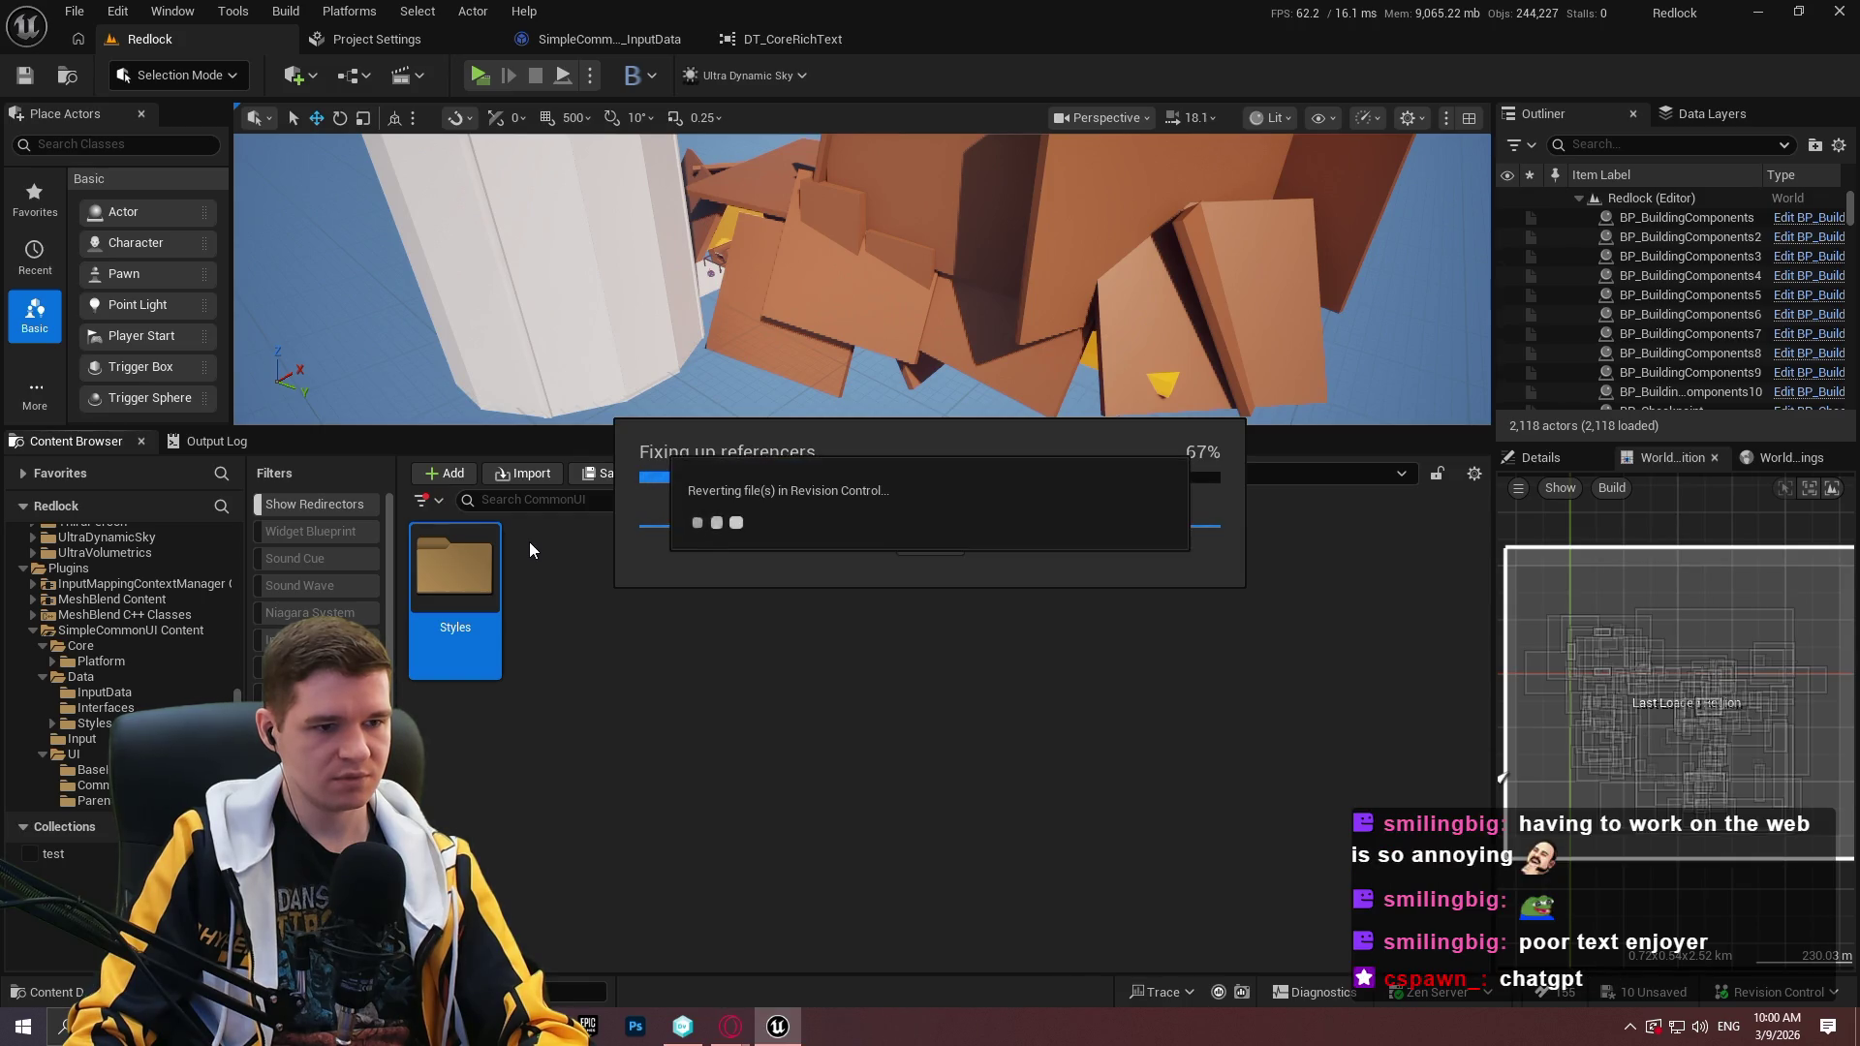
click(938, 474)
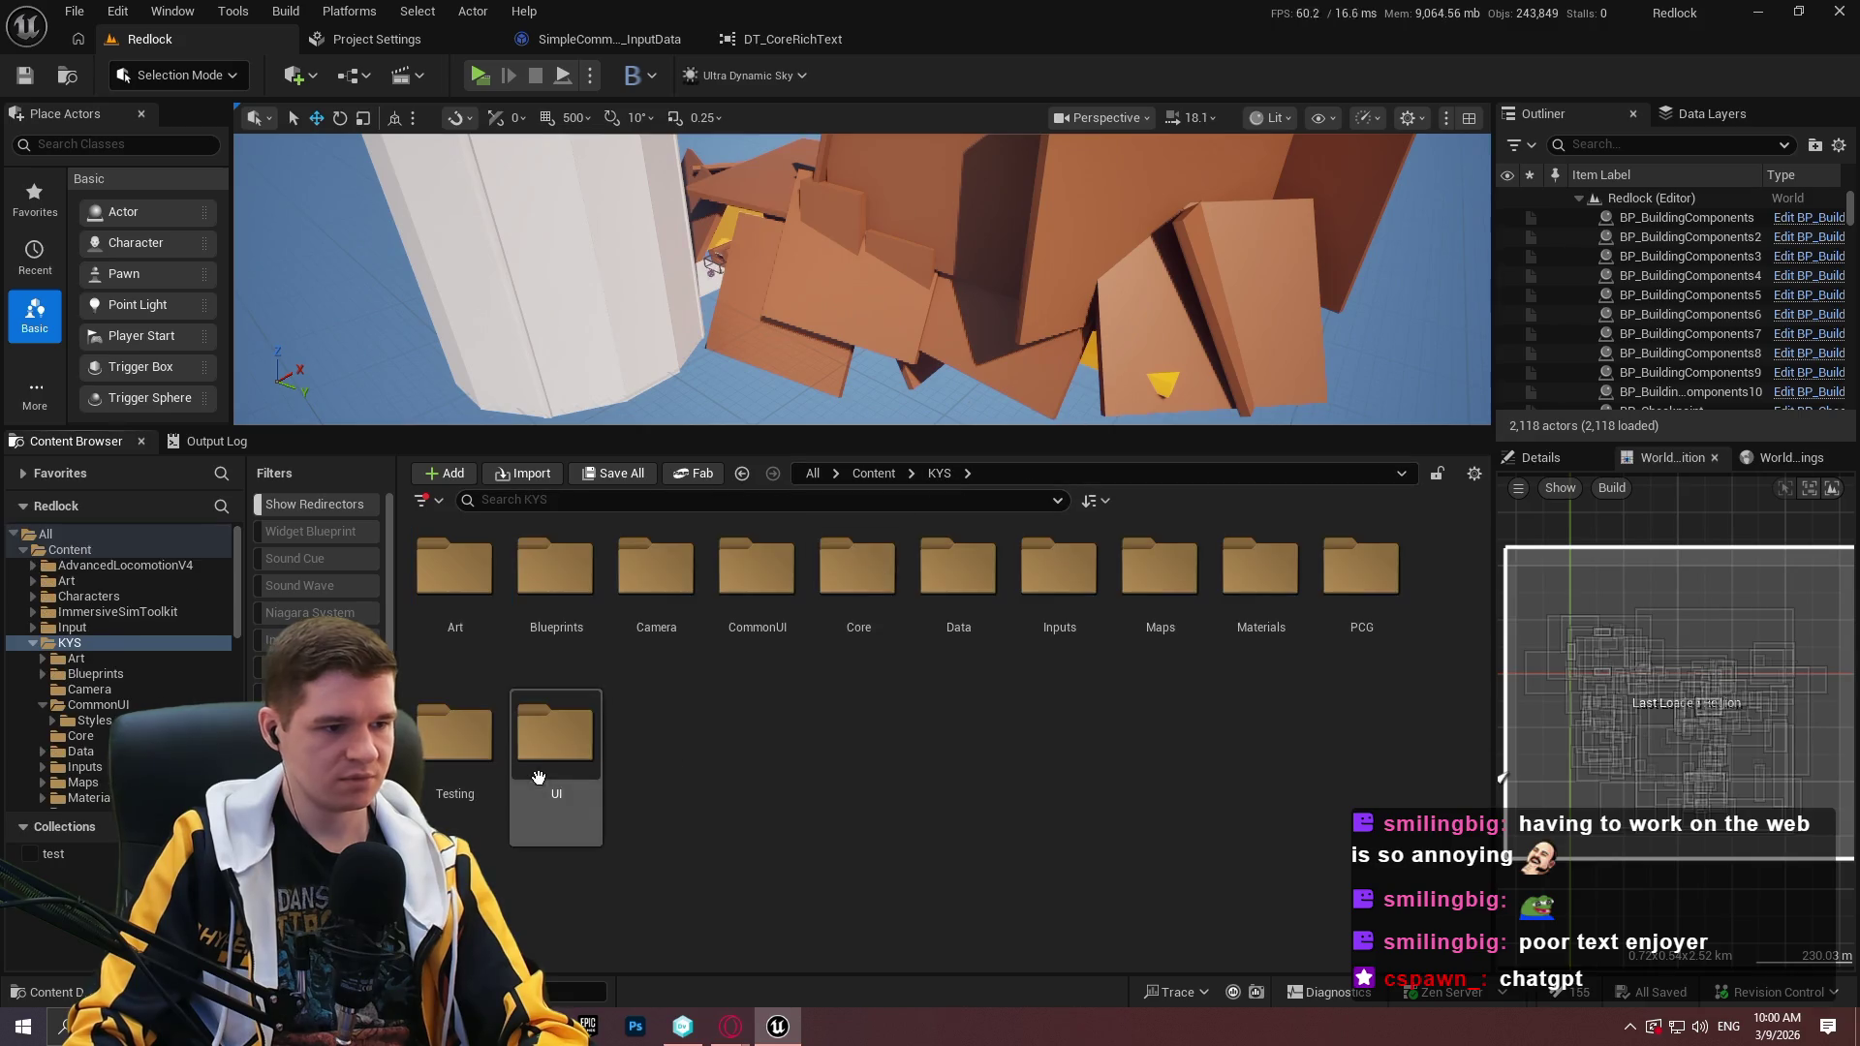
Open the GM_KYS game mode from Core, then run and stop a test play.
click(718, 617)
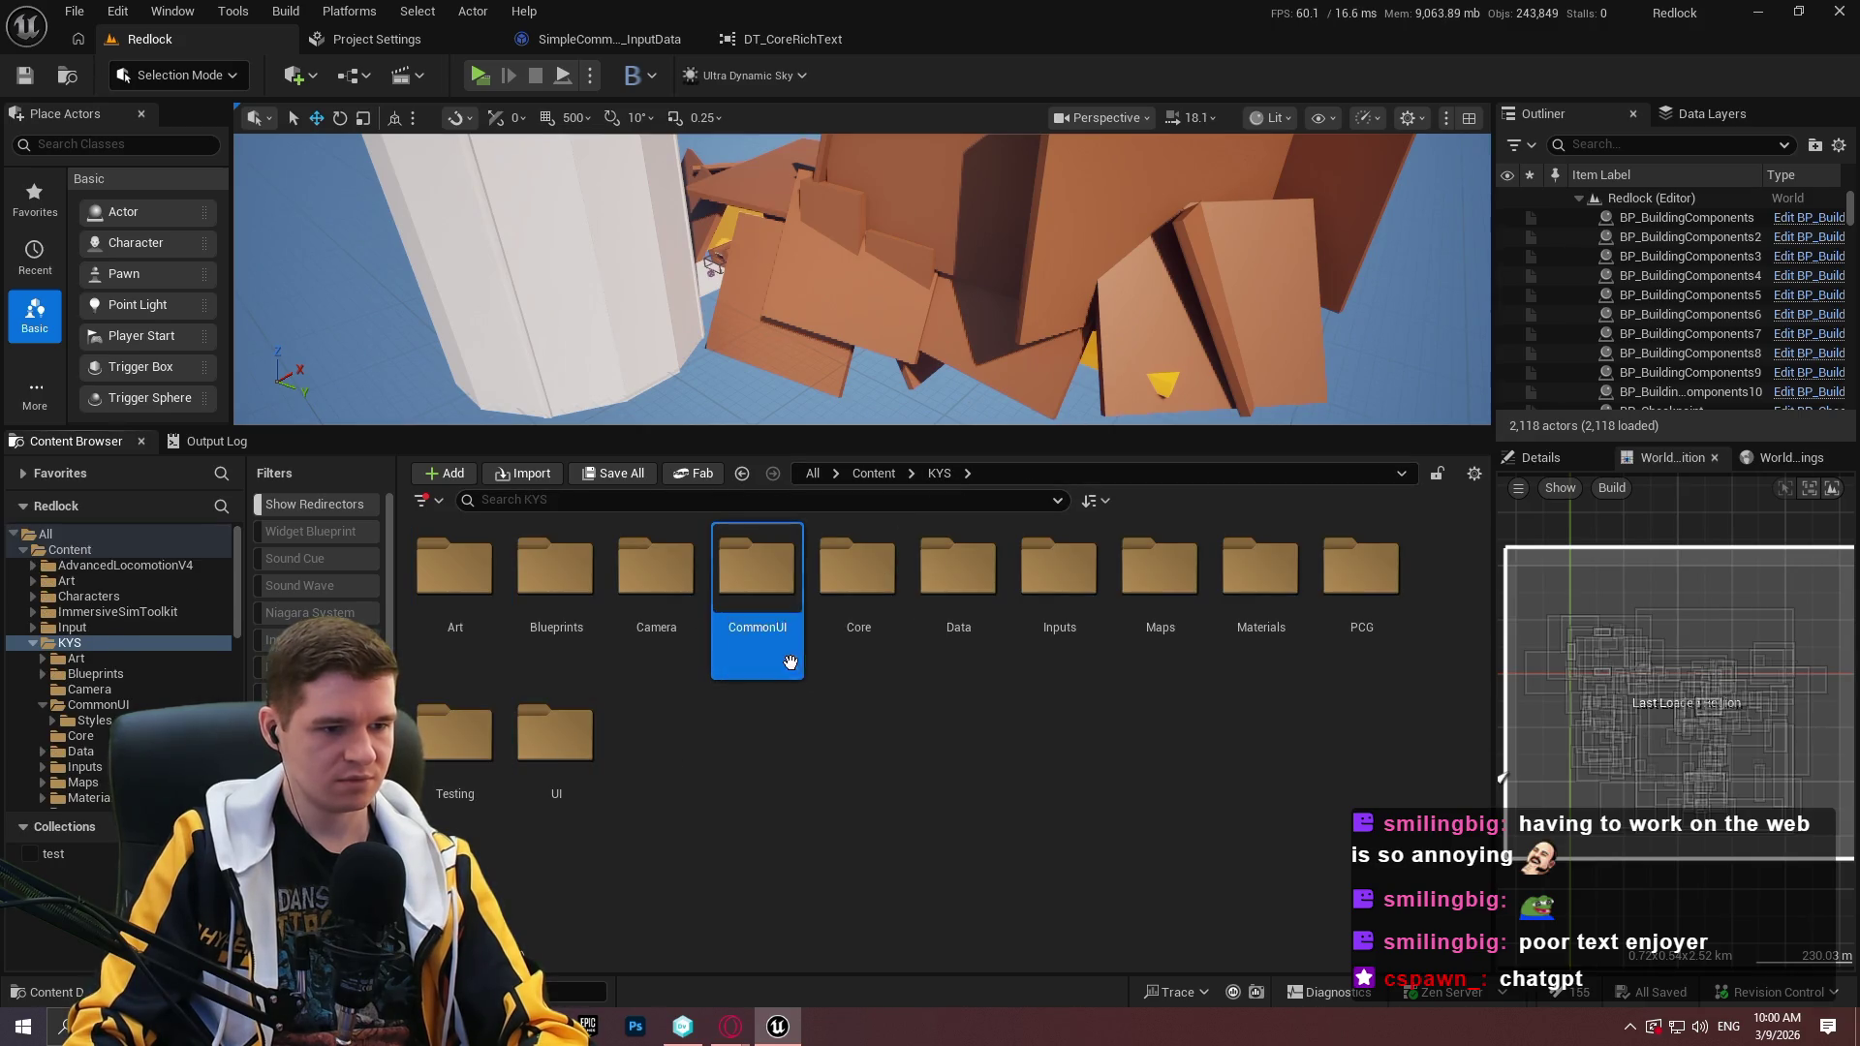
double_click(859, 576)
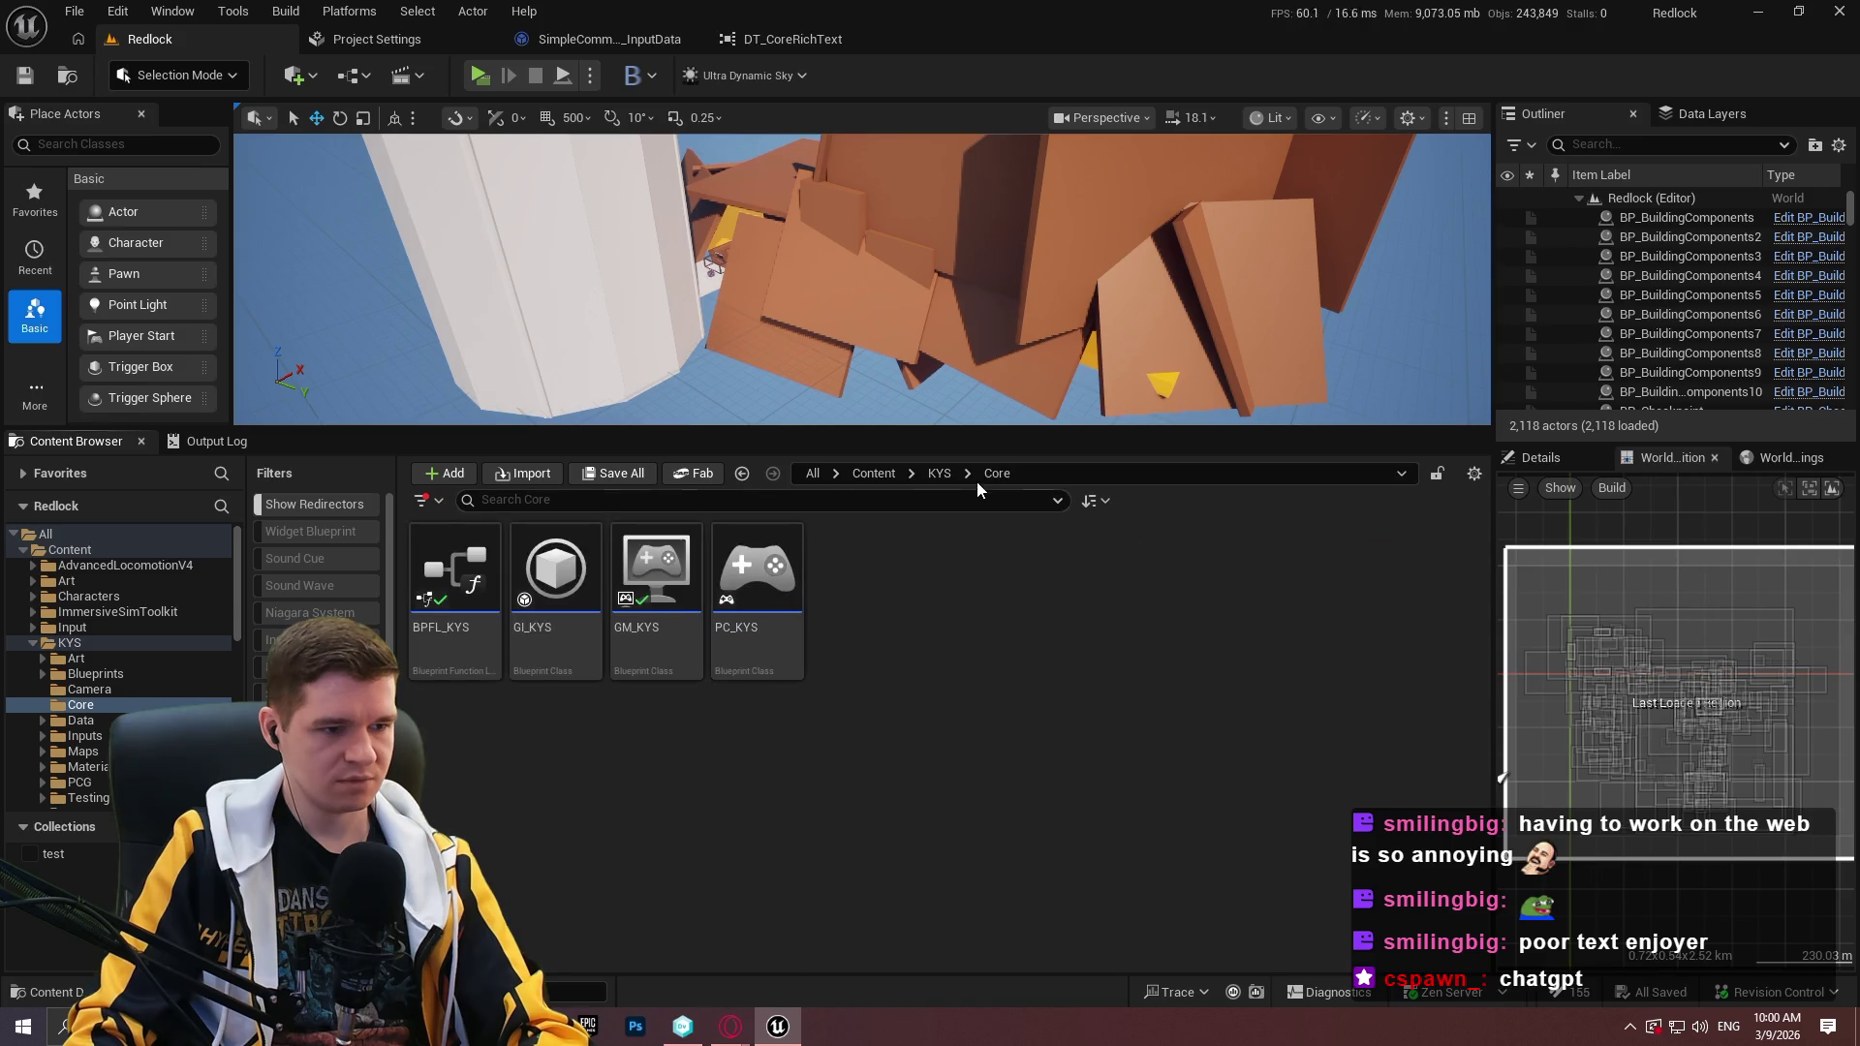
double_click(651, 630)
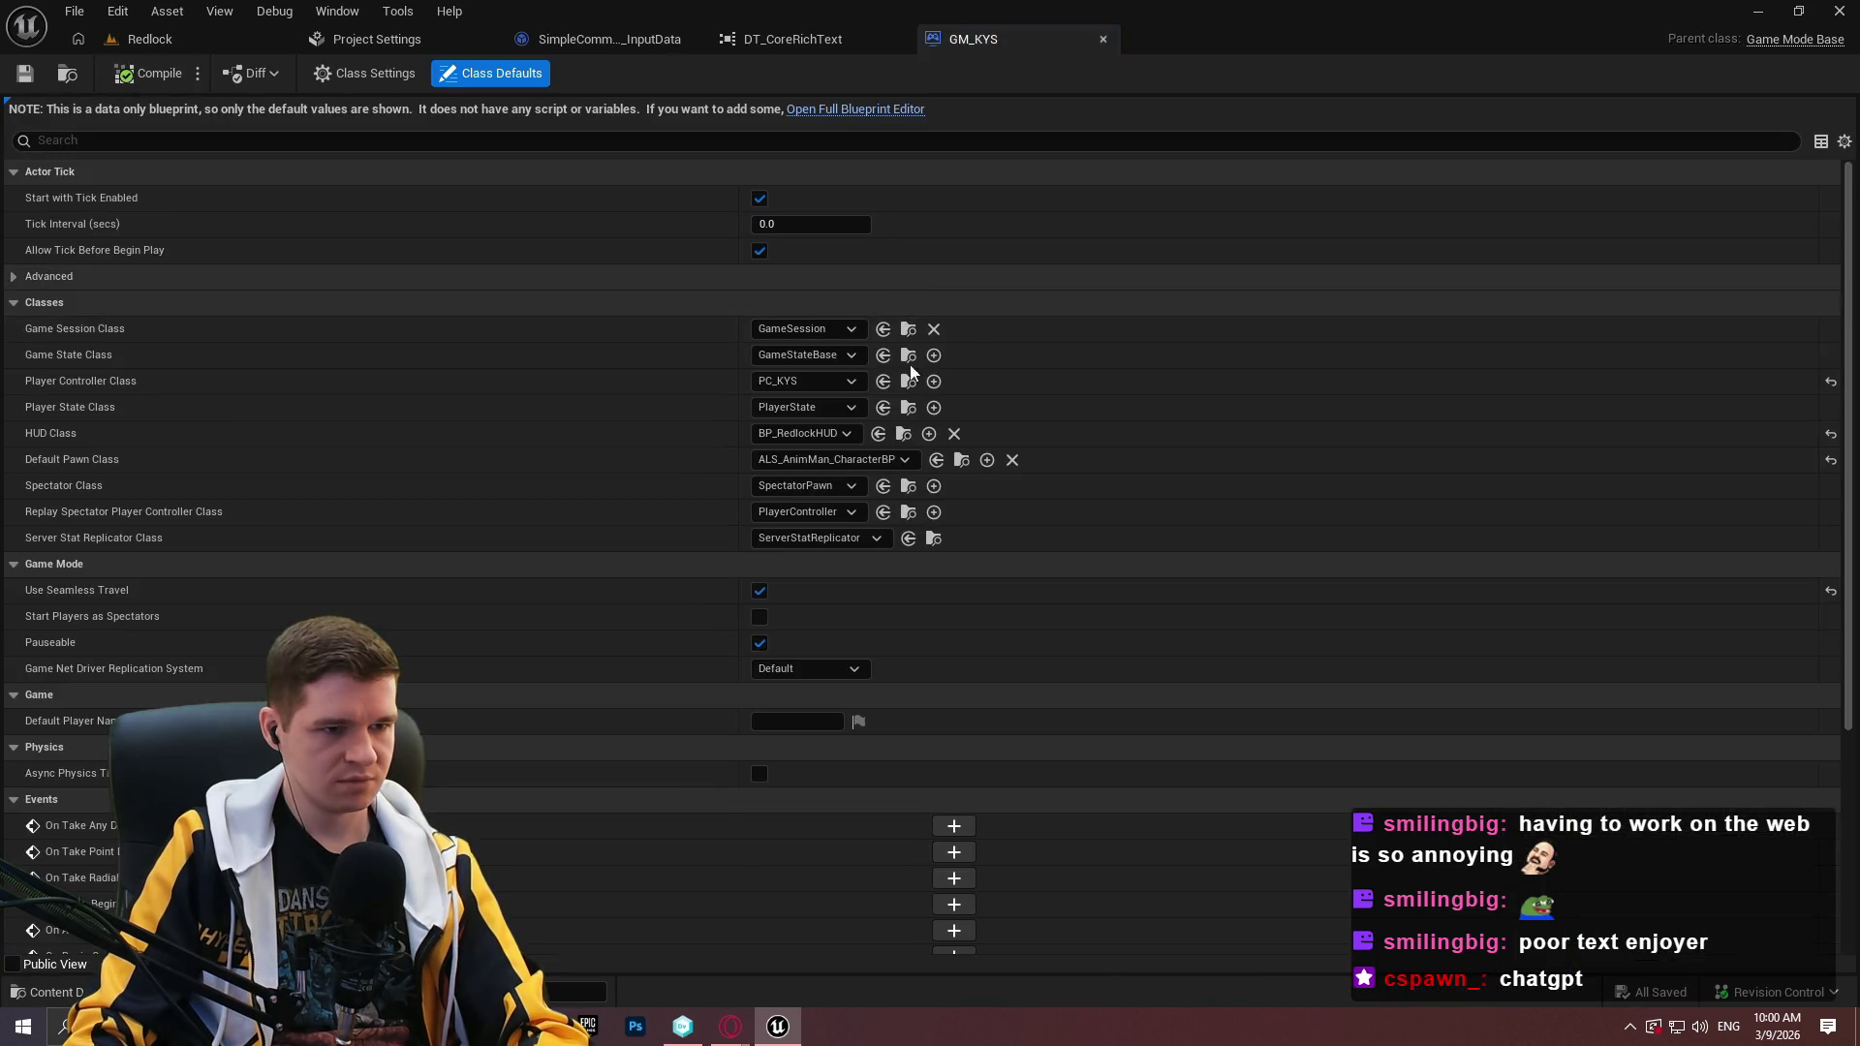
click(151, 39)
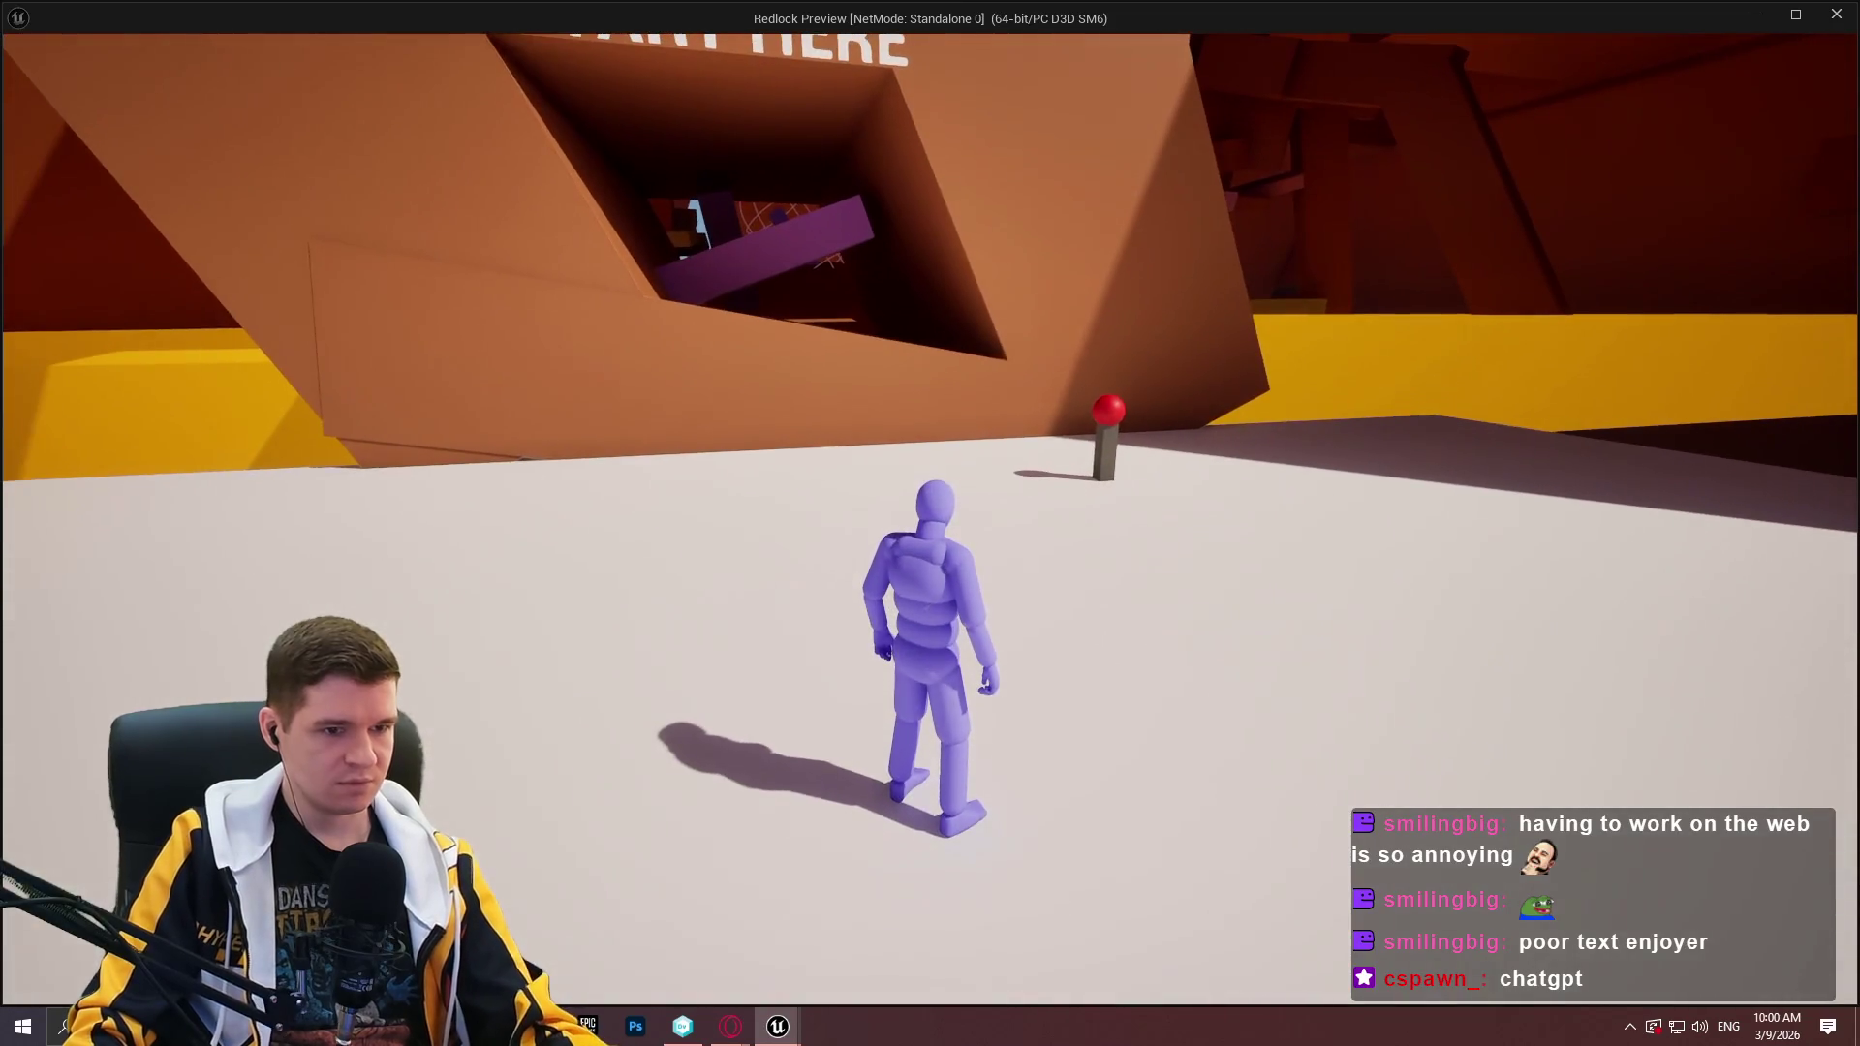
key(Escape)
click(1000, 722)
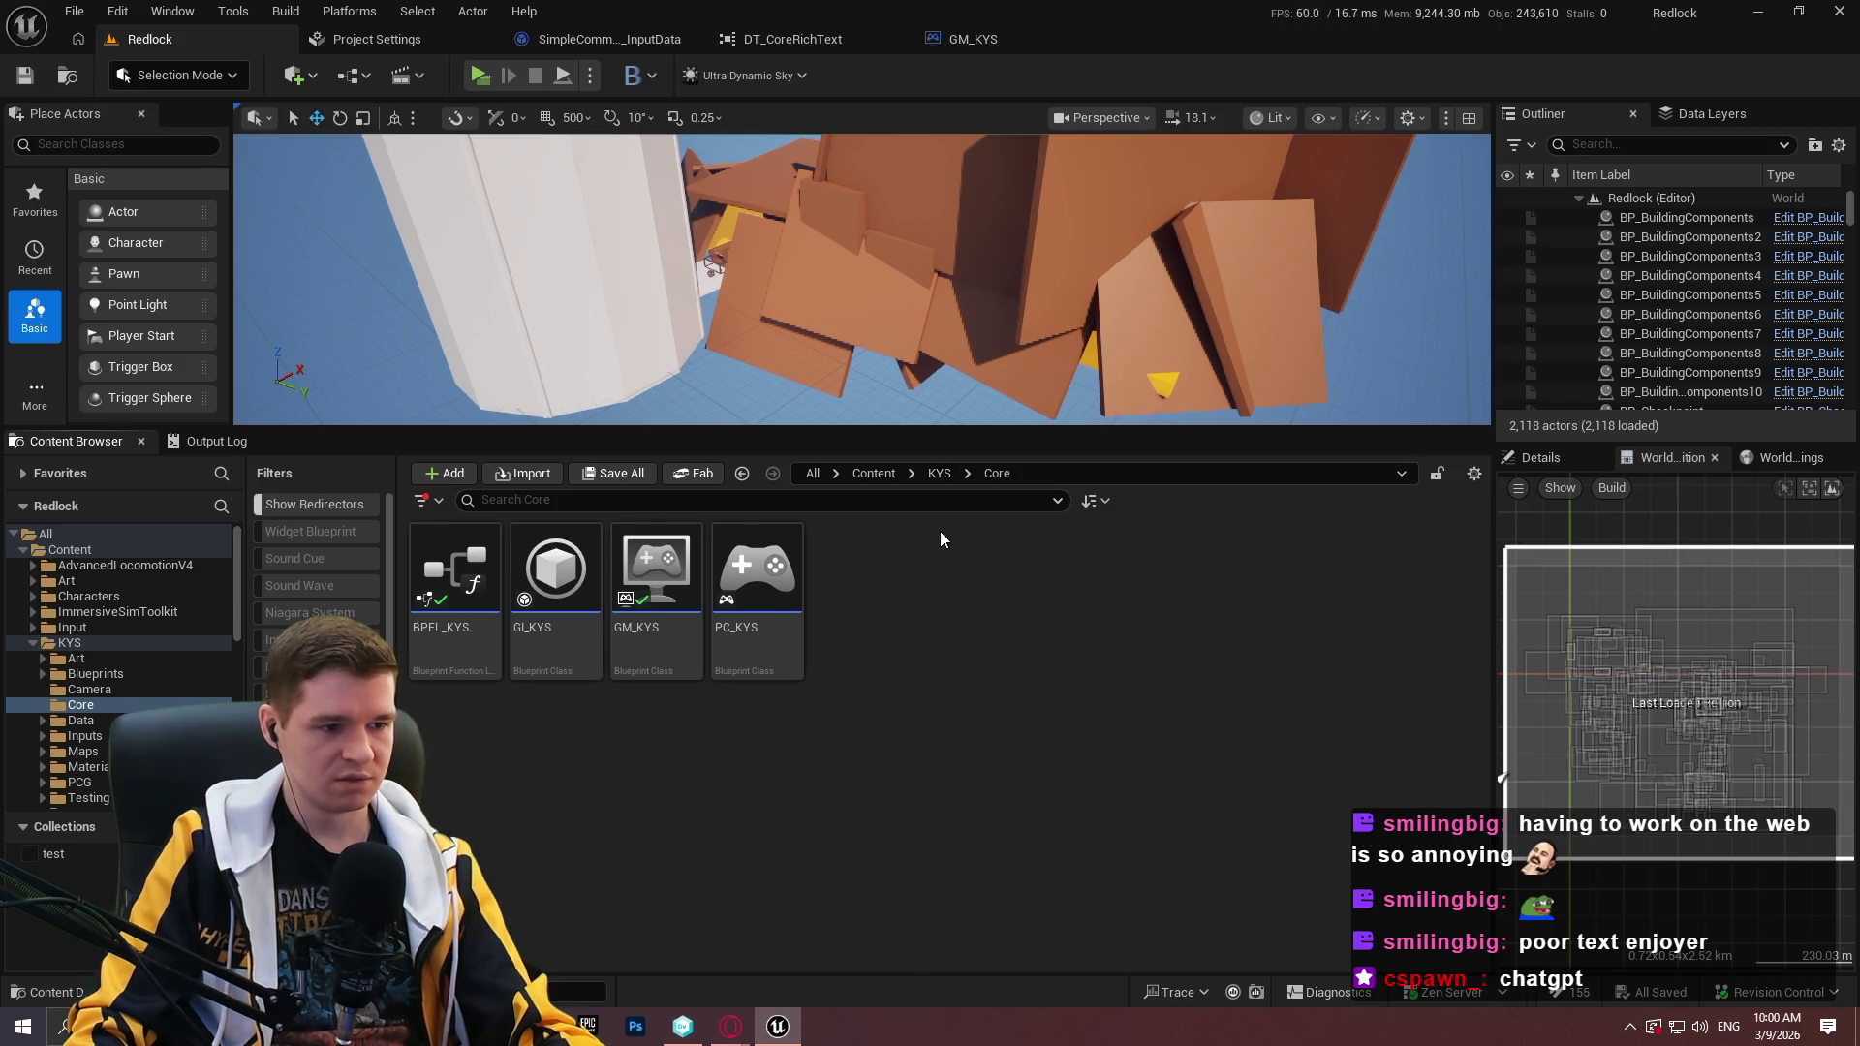
Close all tabs to the right of Redlock and reopen GM_KYS.
right_click(233, 43)
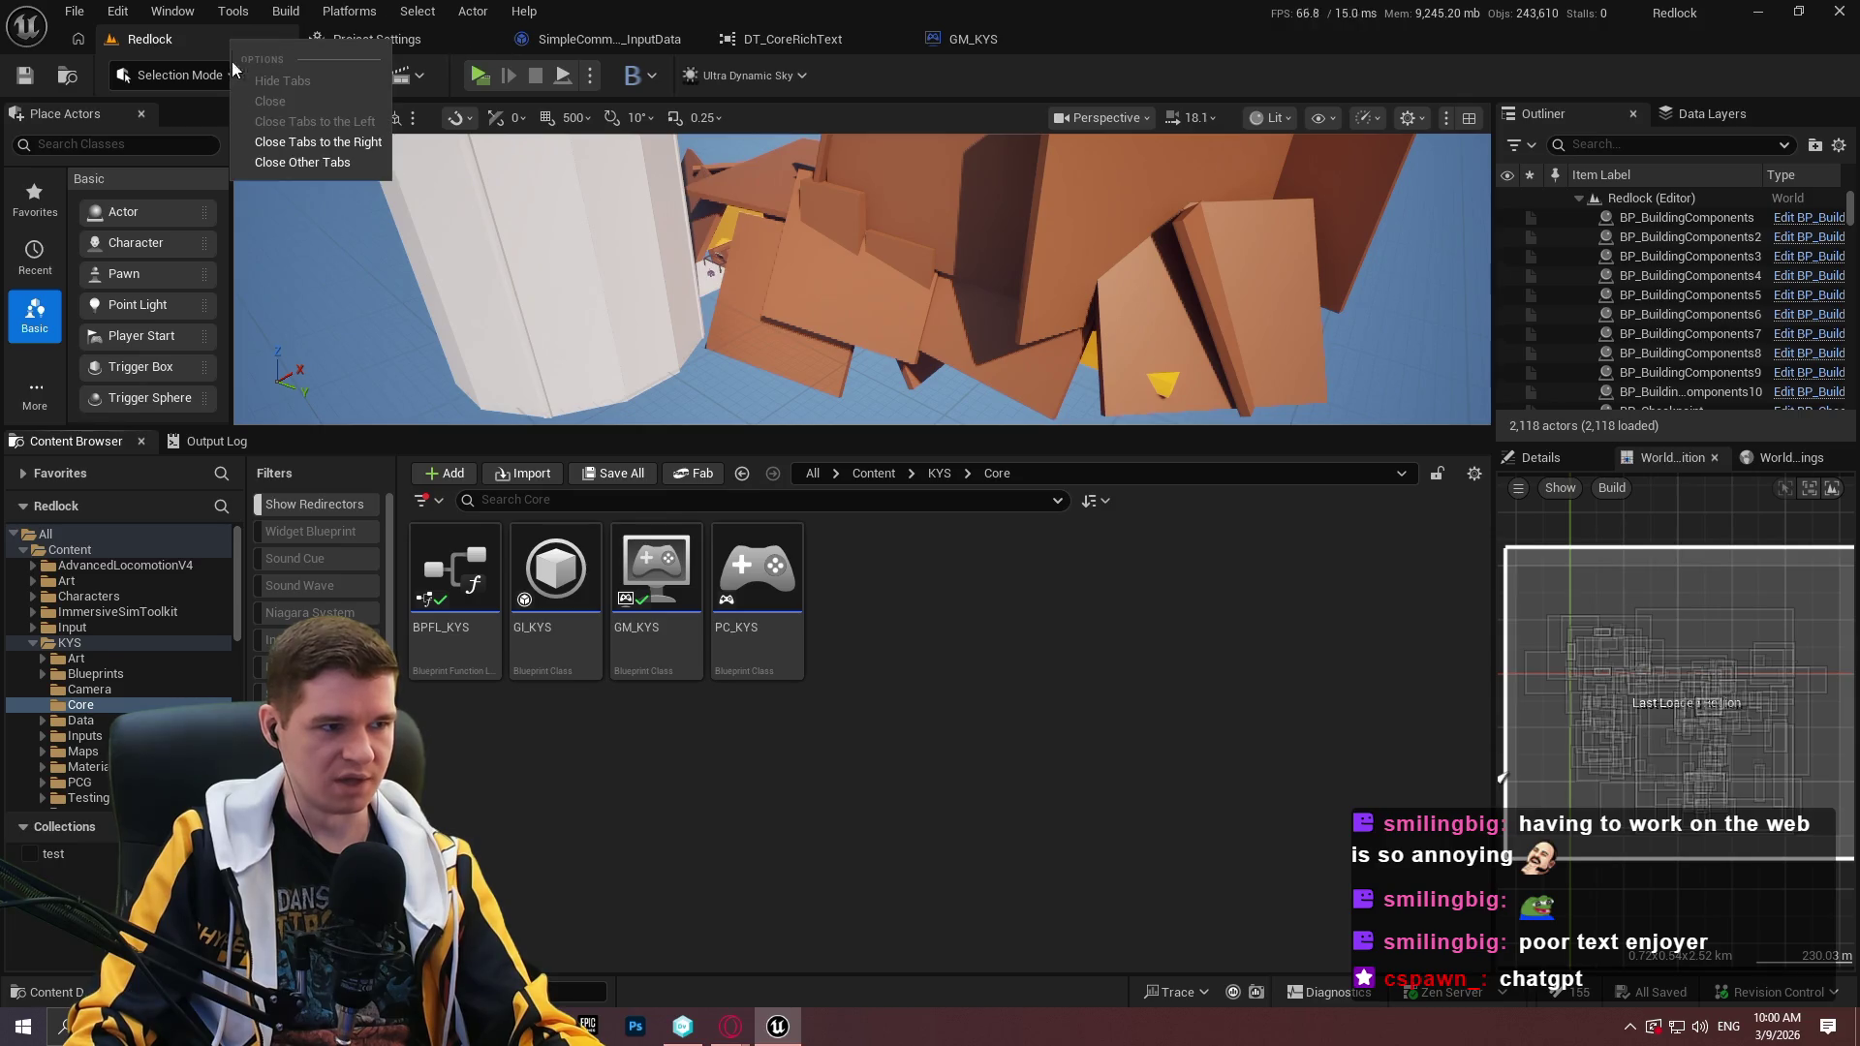
click(268, 142)
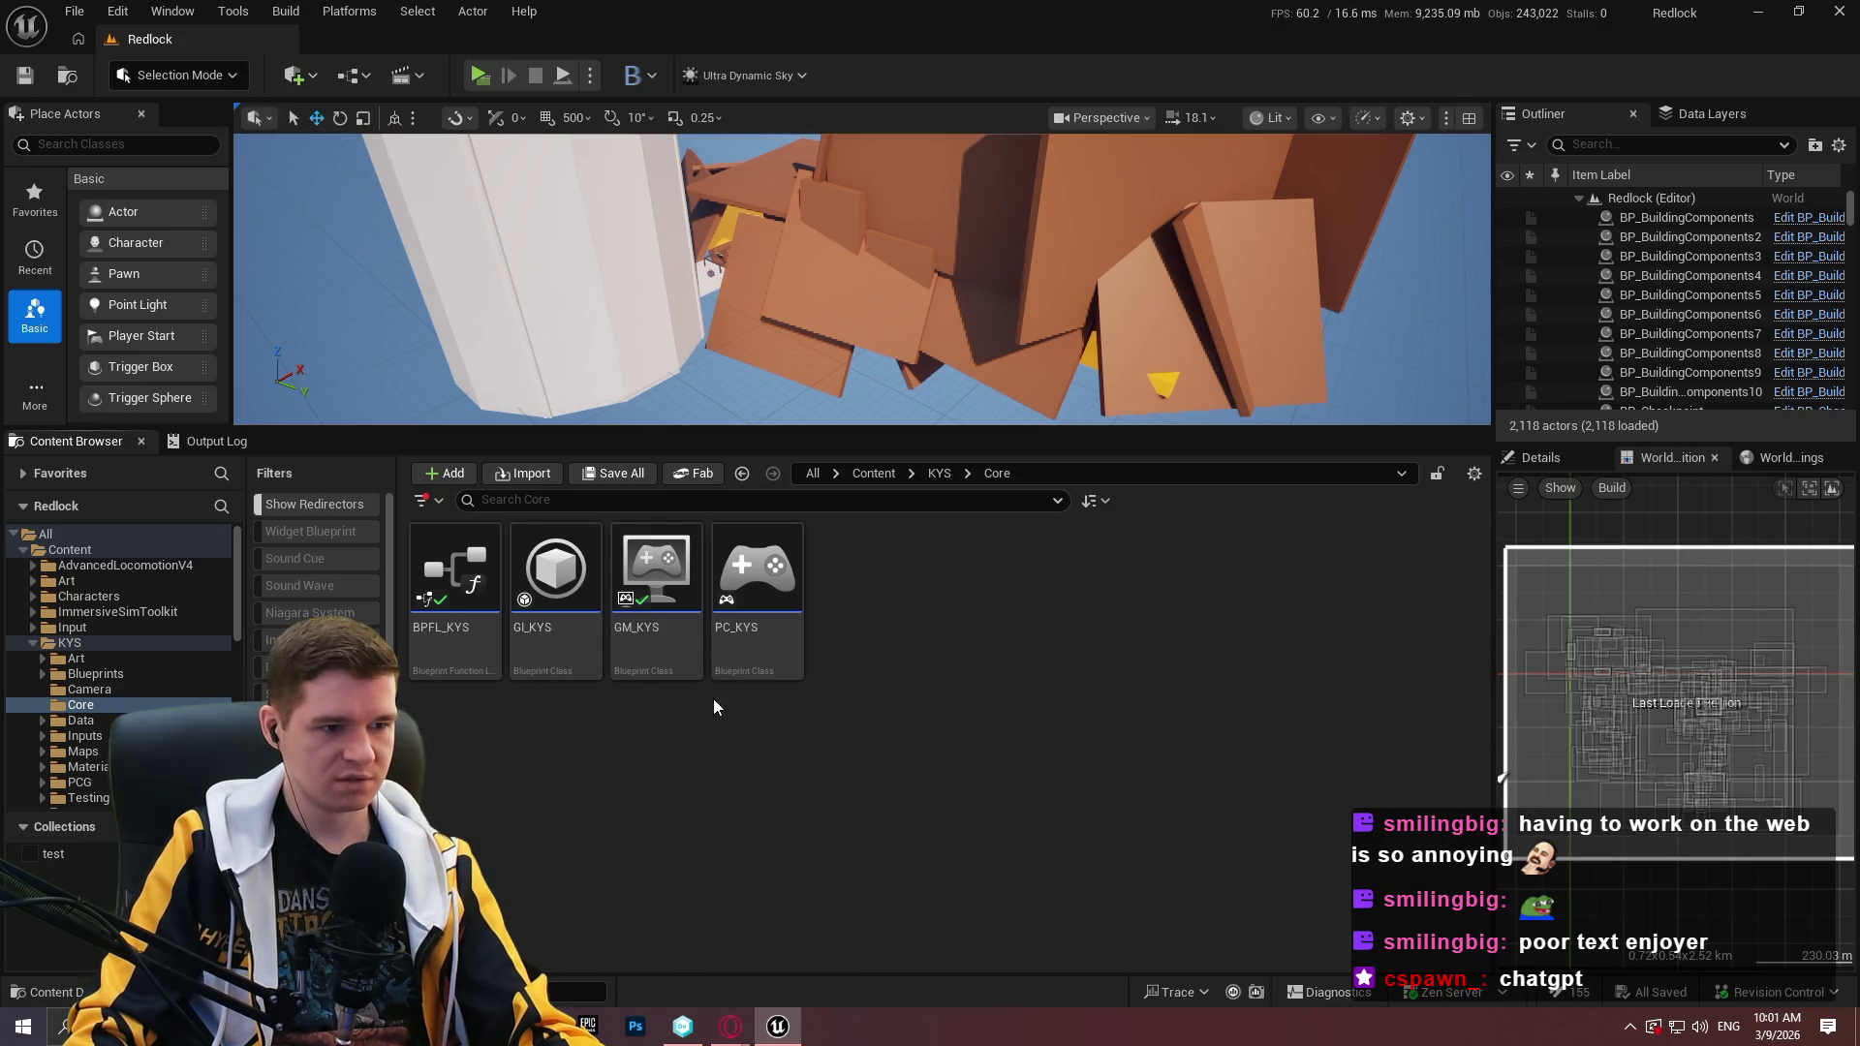
double_click(648, 664)
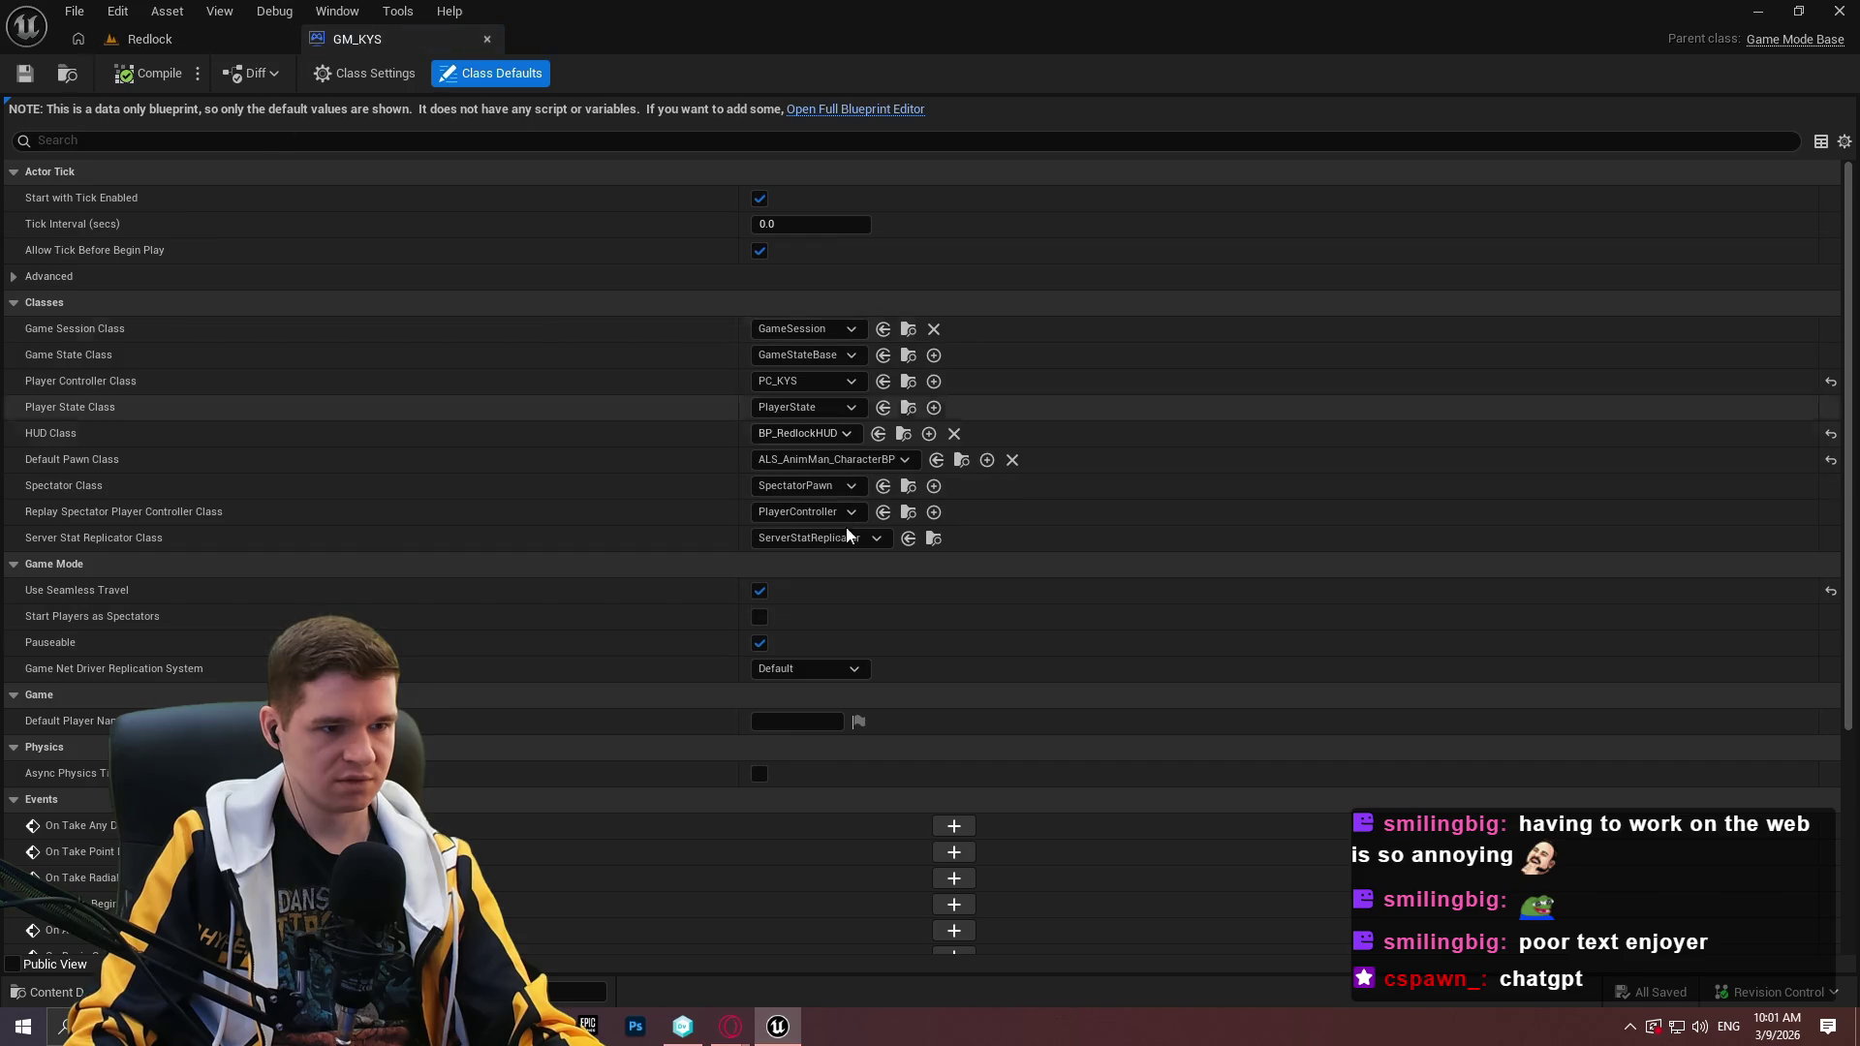
Open BP_RedlockHUD, then its WBP_HUDStacksBase widget, and select GameStack in the Hierarchy.
click(901, 438)
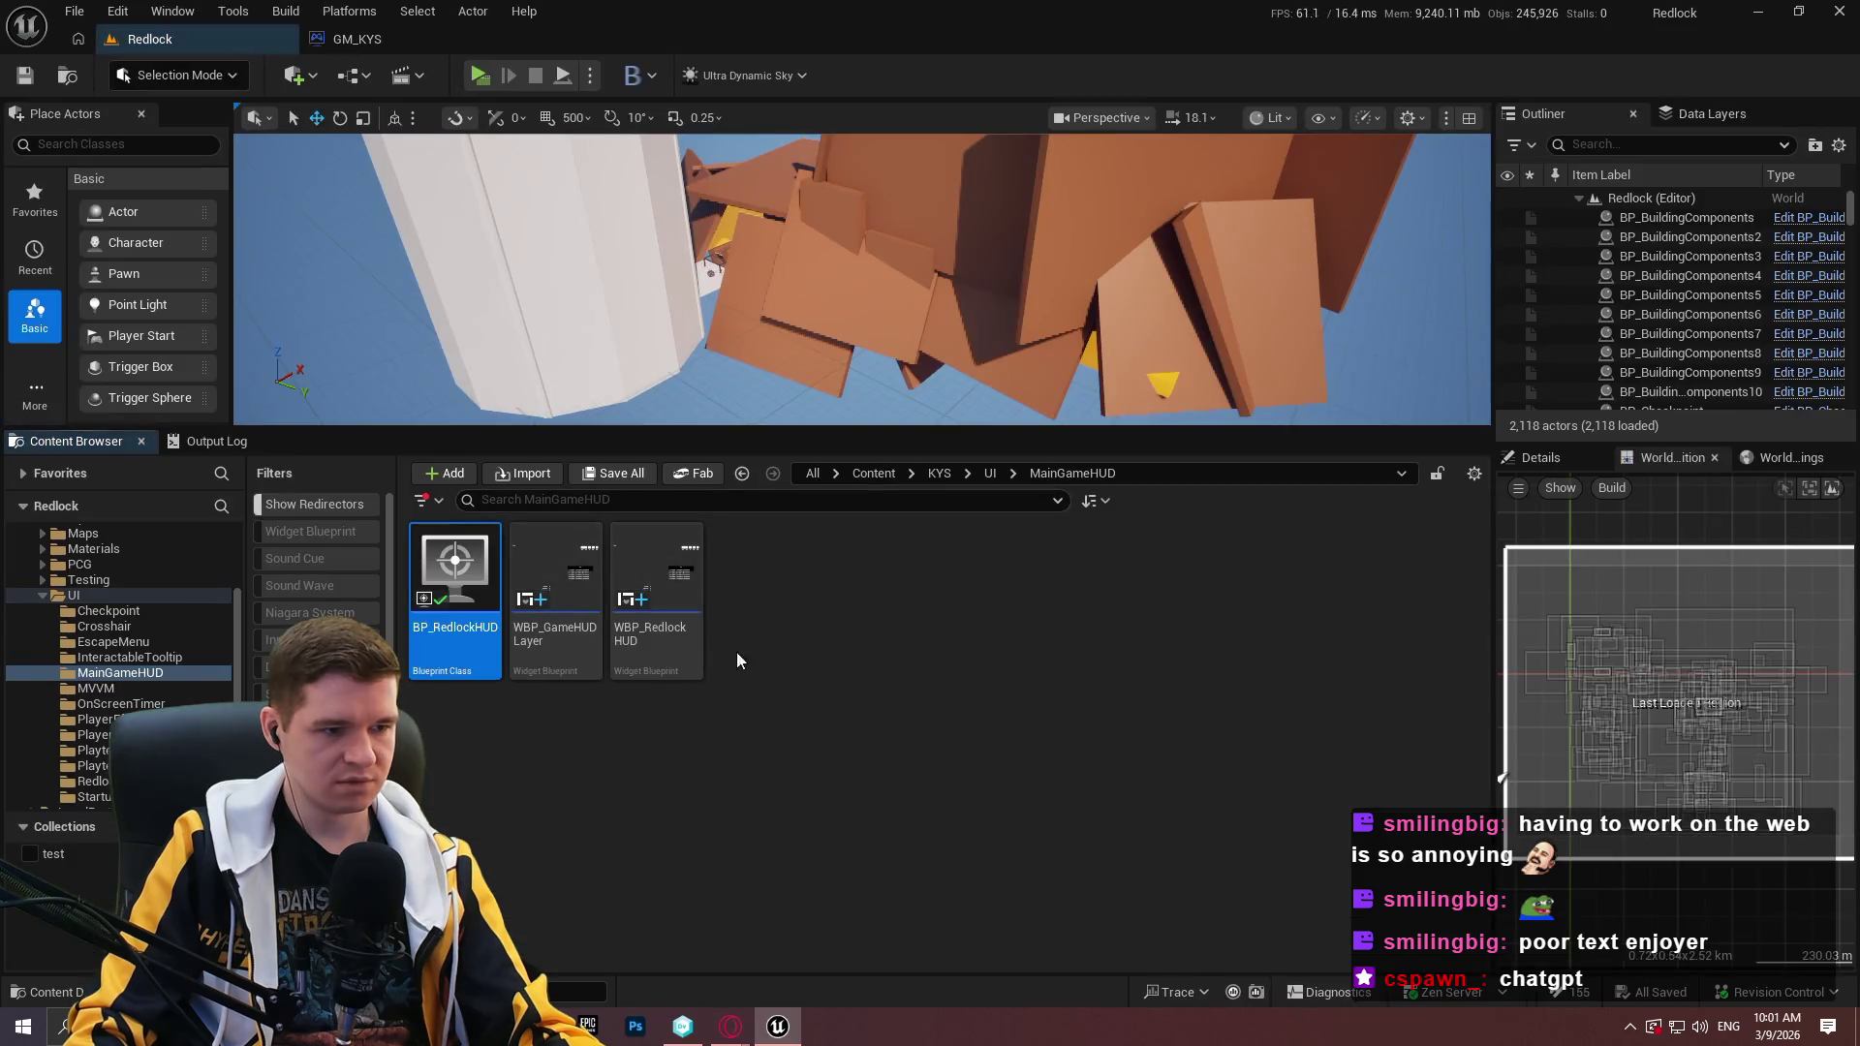
double_click(467, 630)
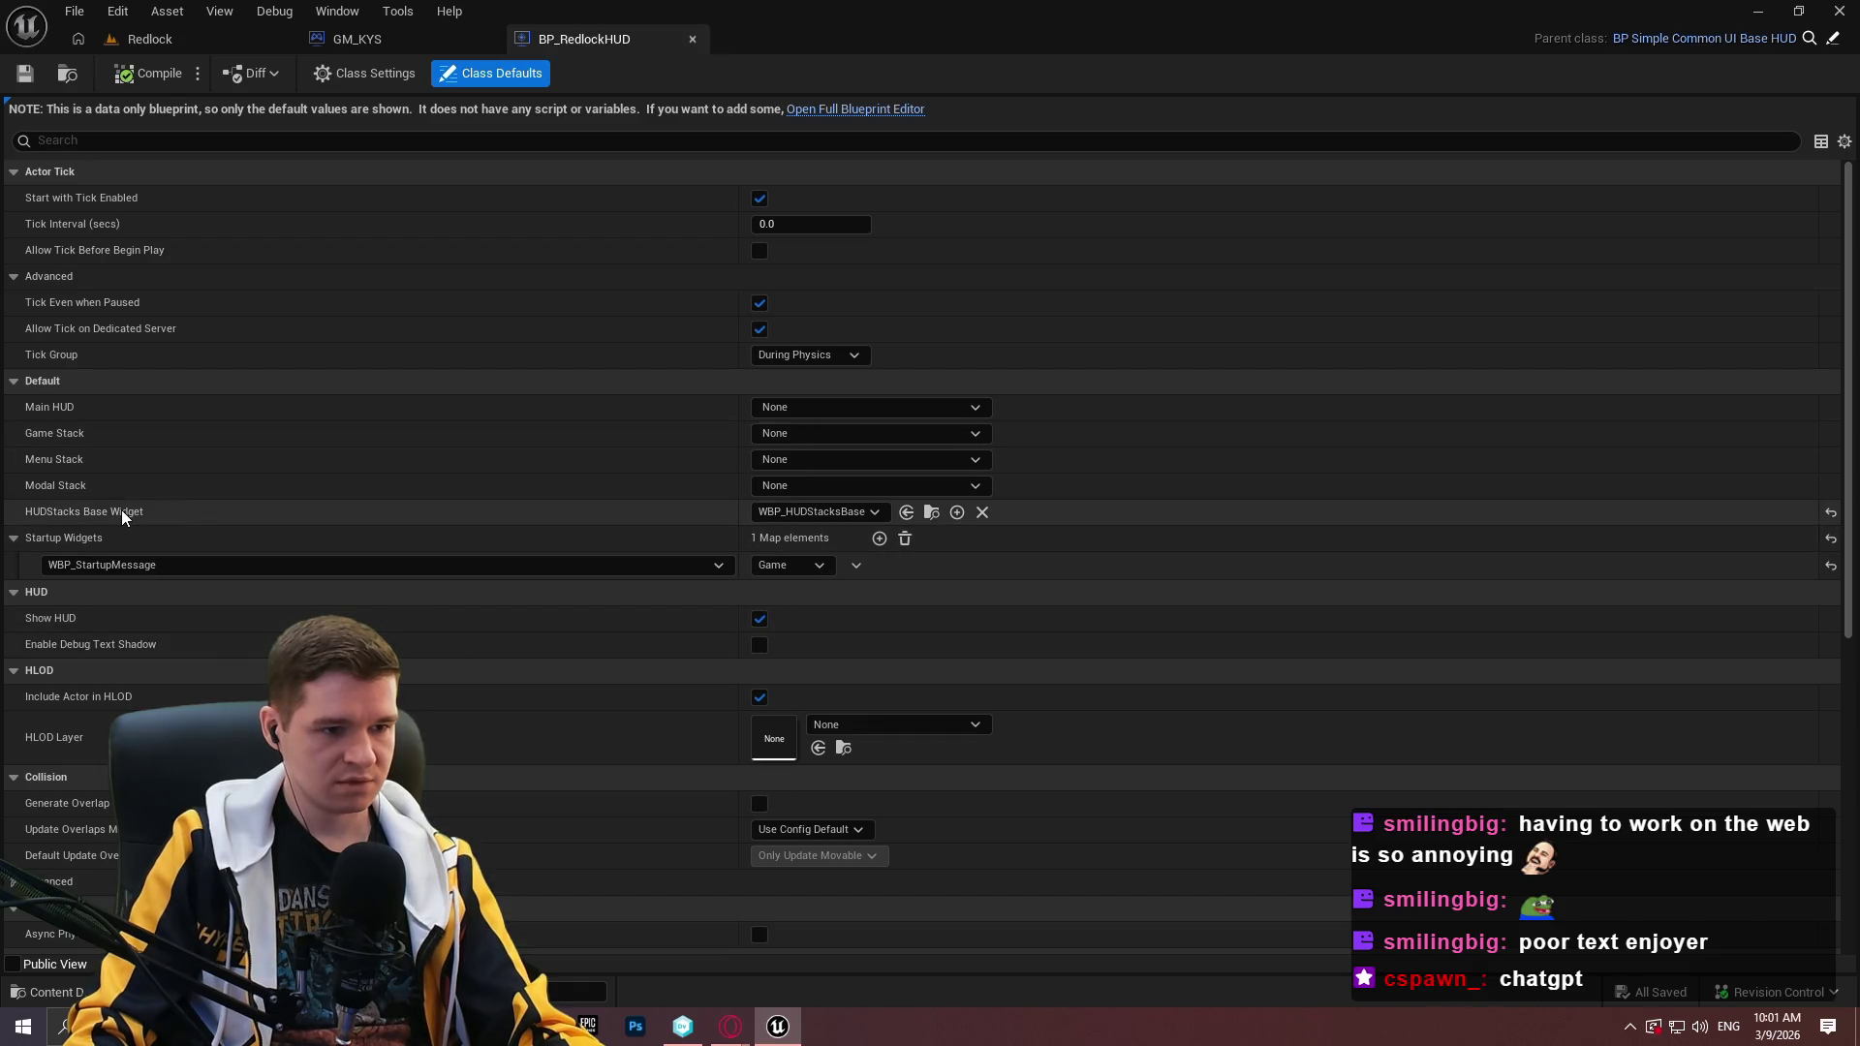
click(932, 513)
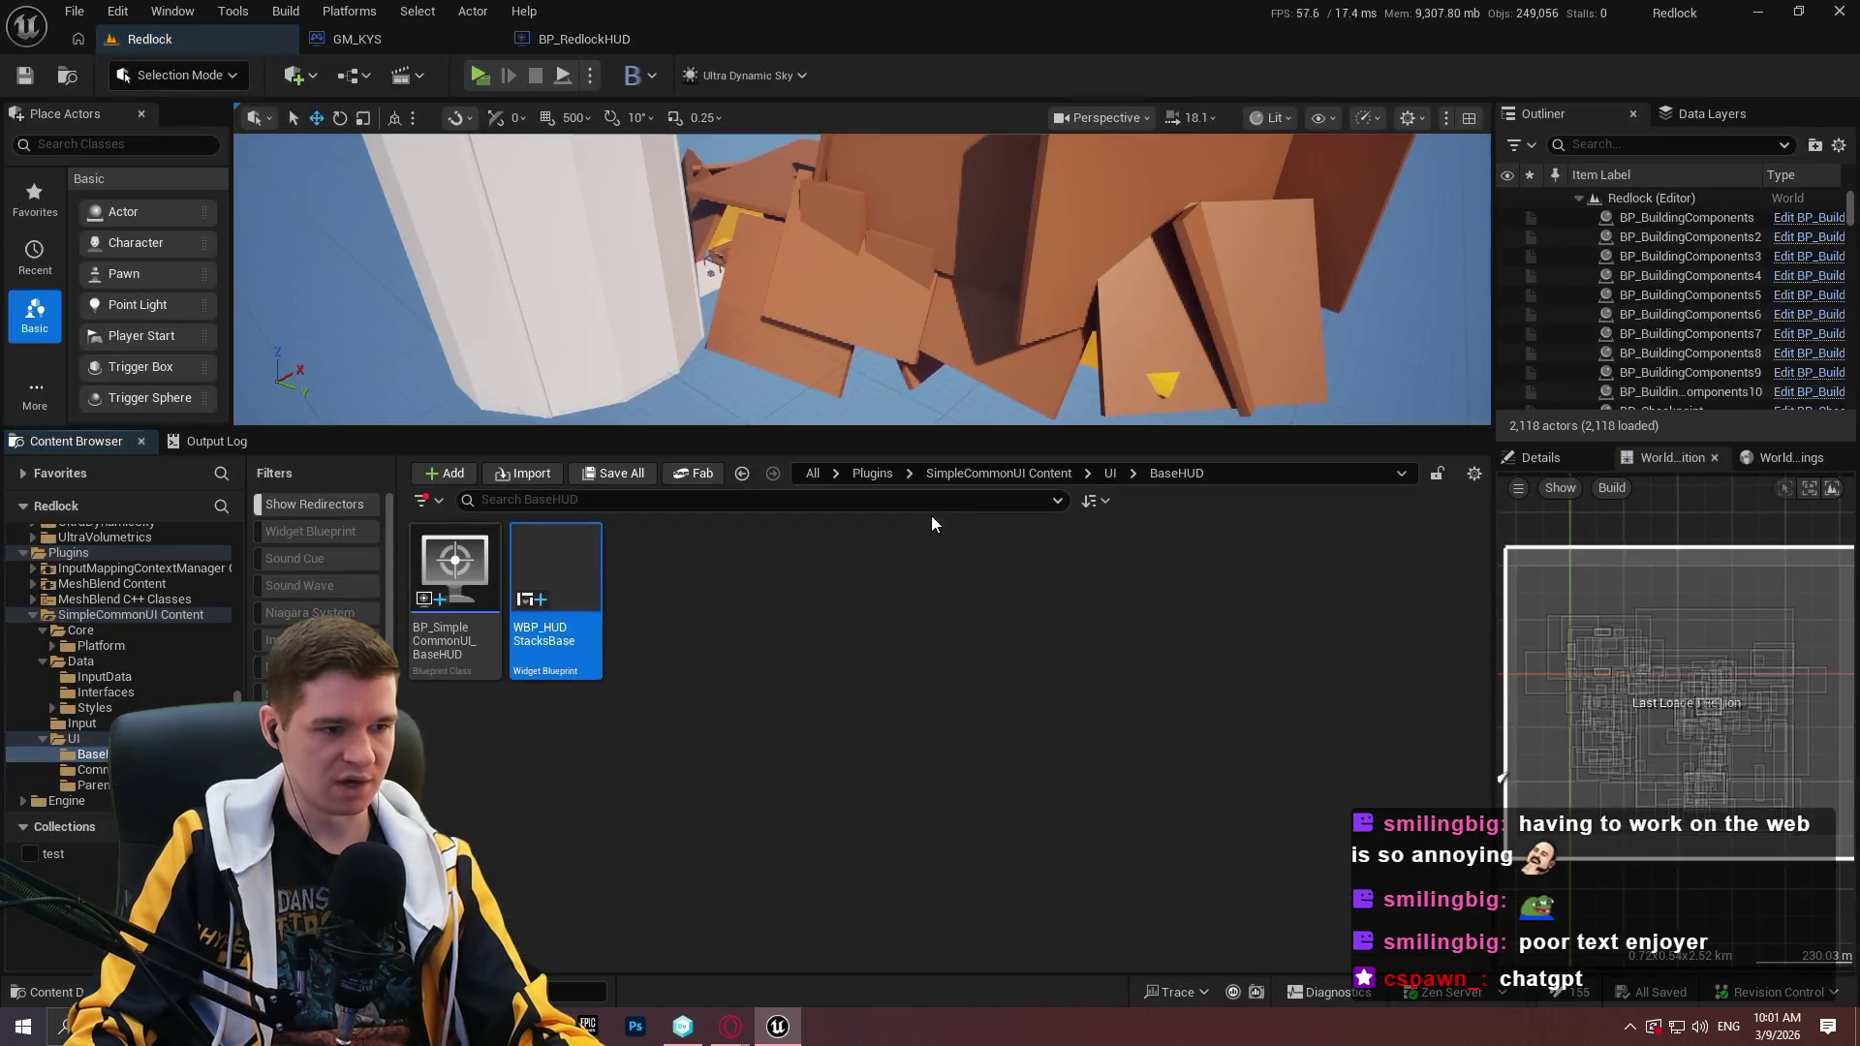
double_click(567, 642)
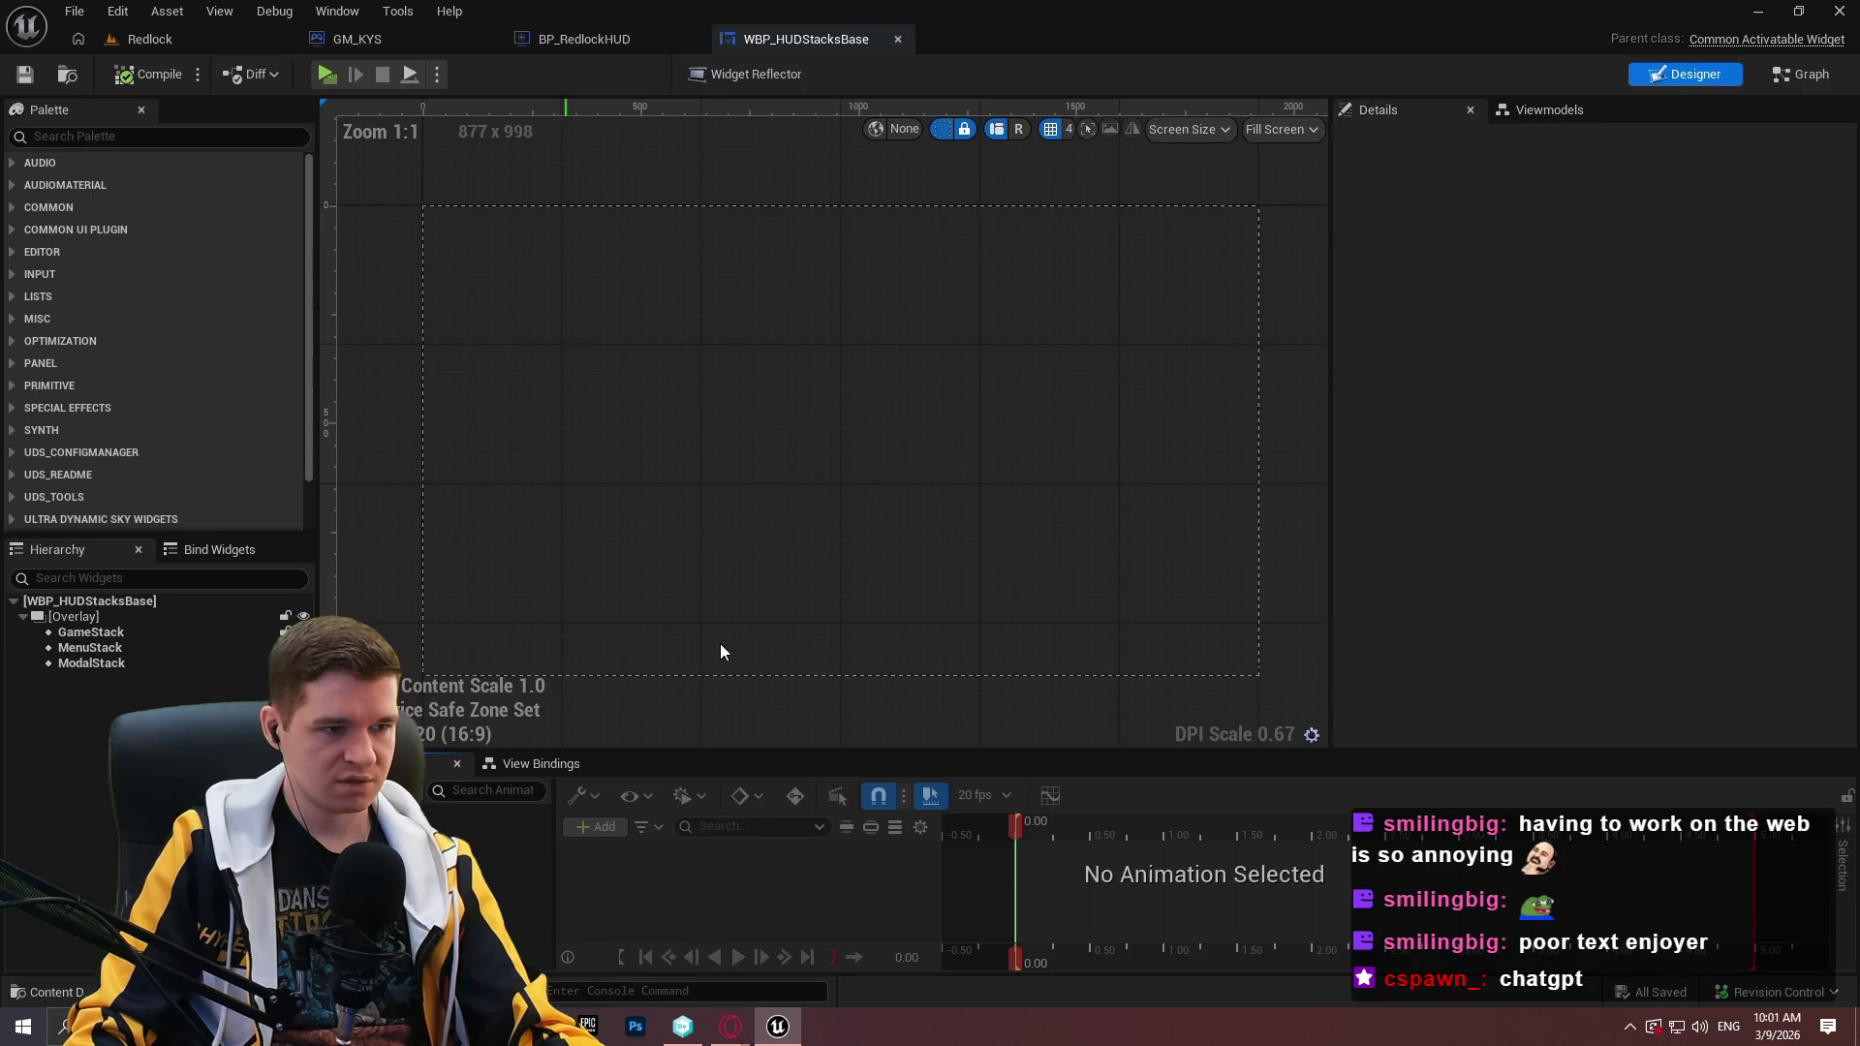
click(194, 636)
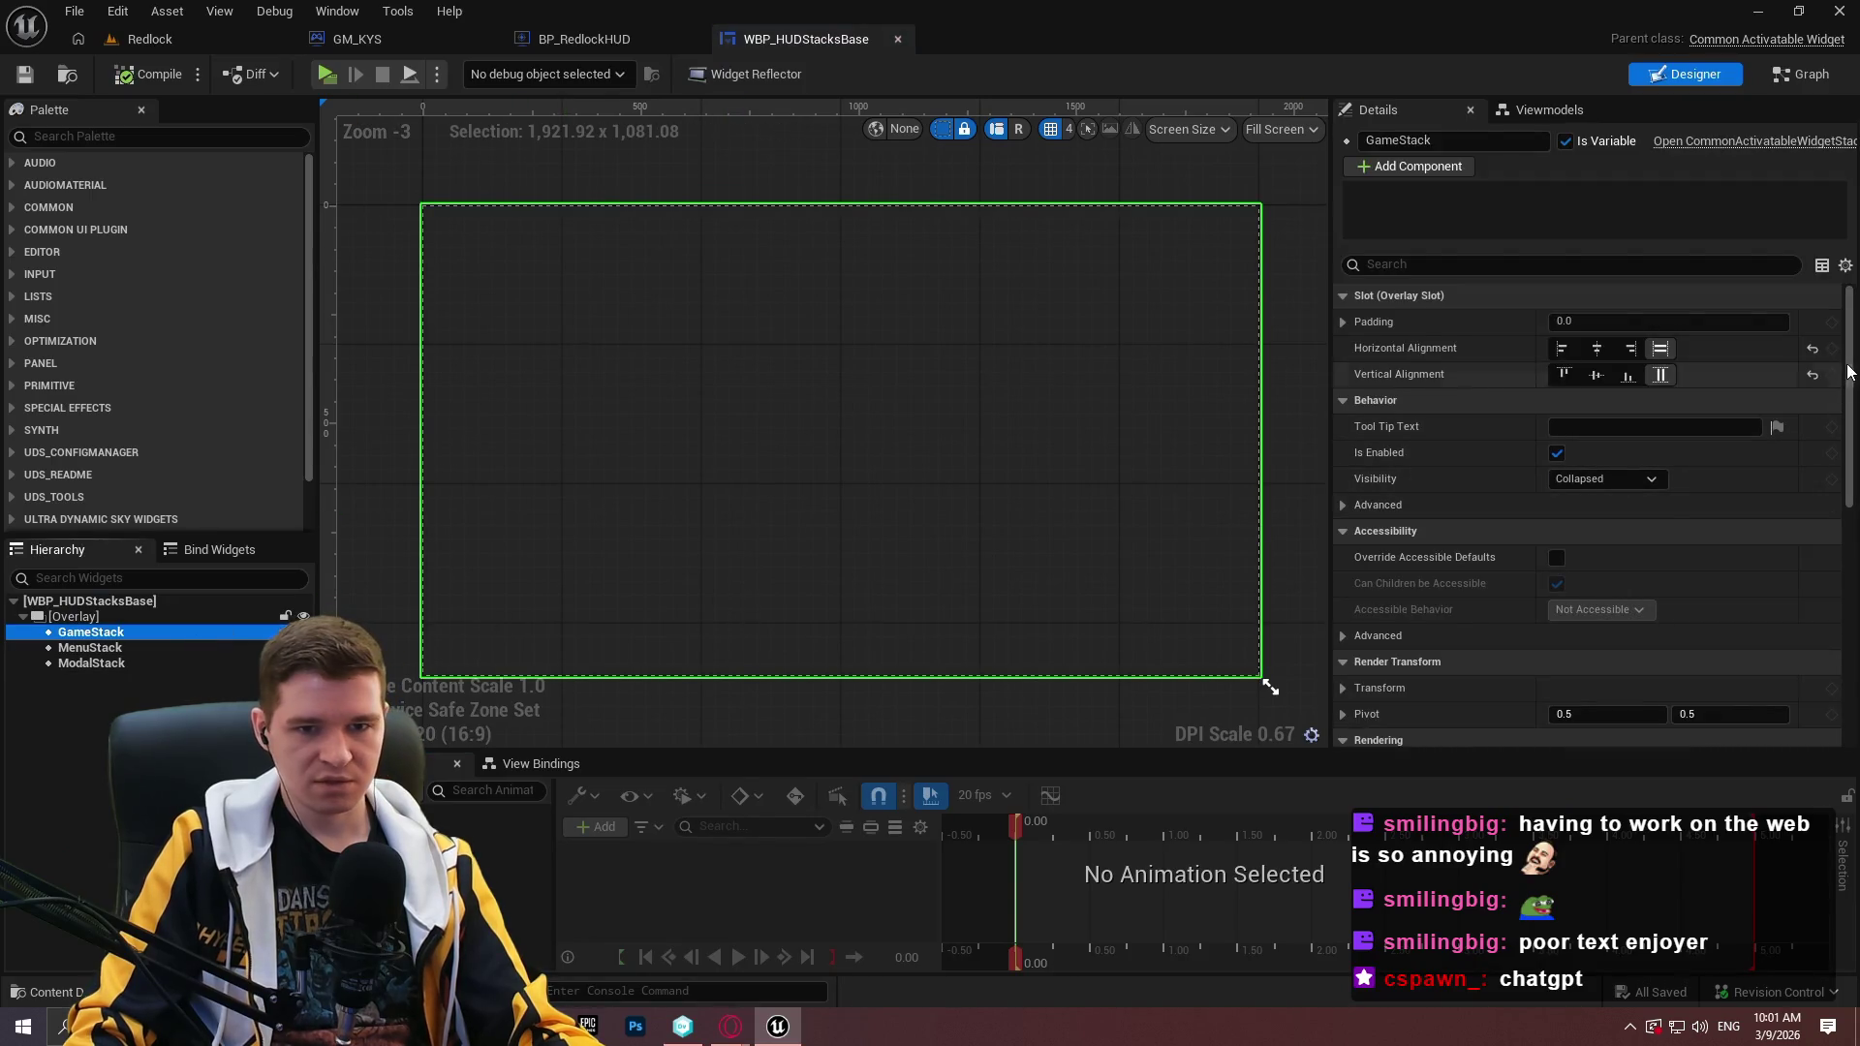
scroll(1827, 523, down, 10)
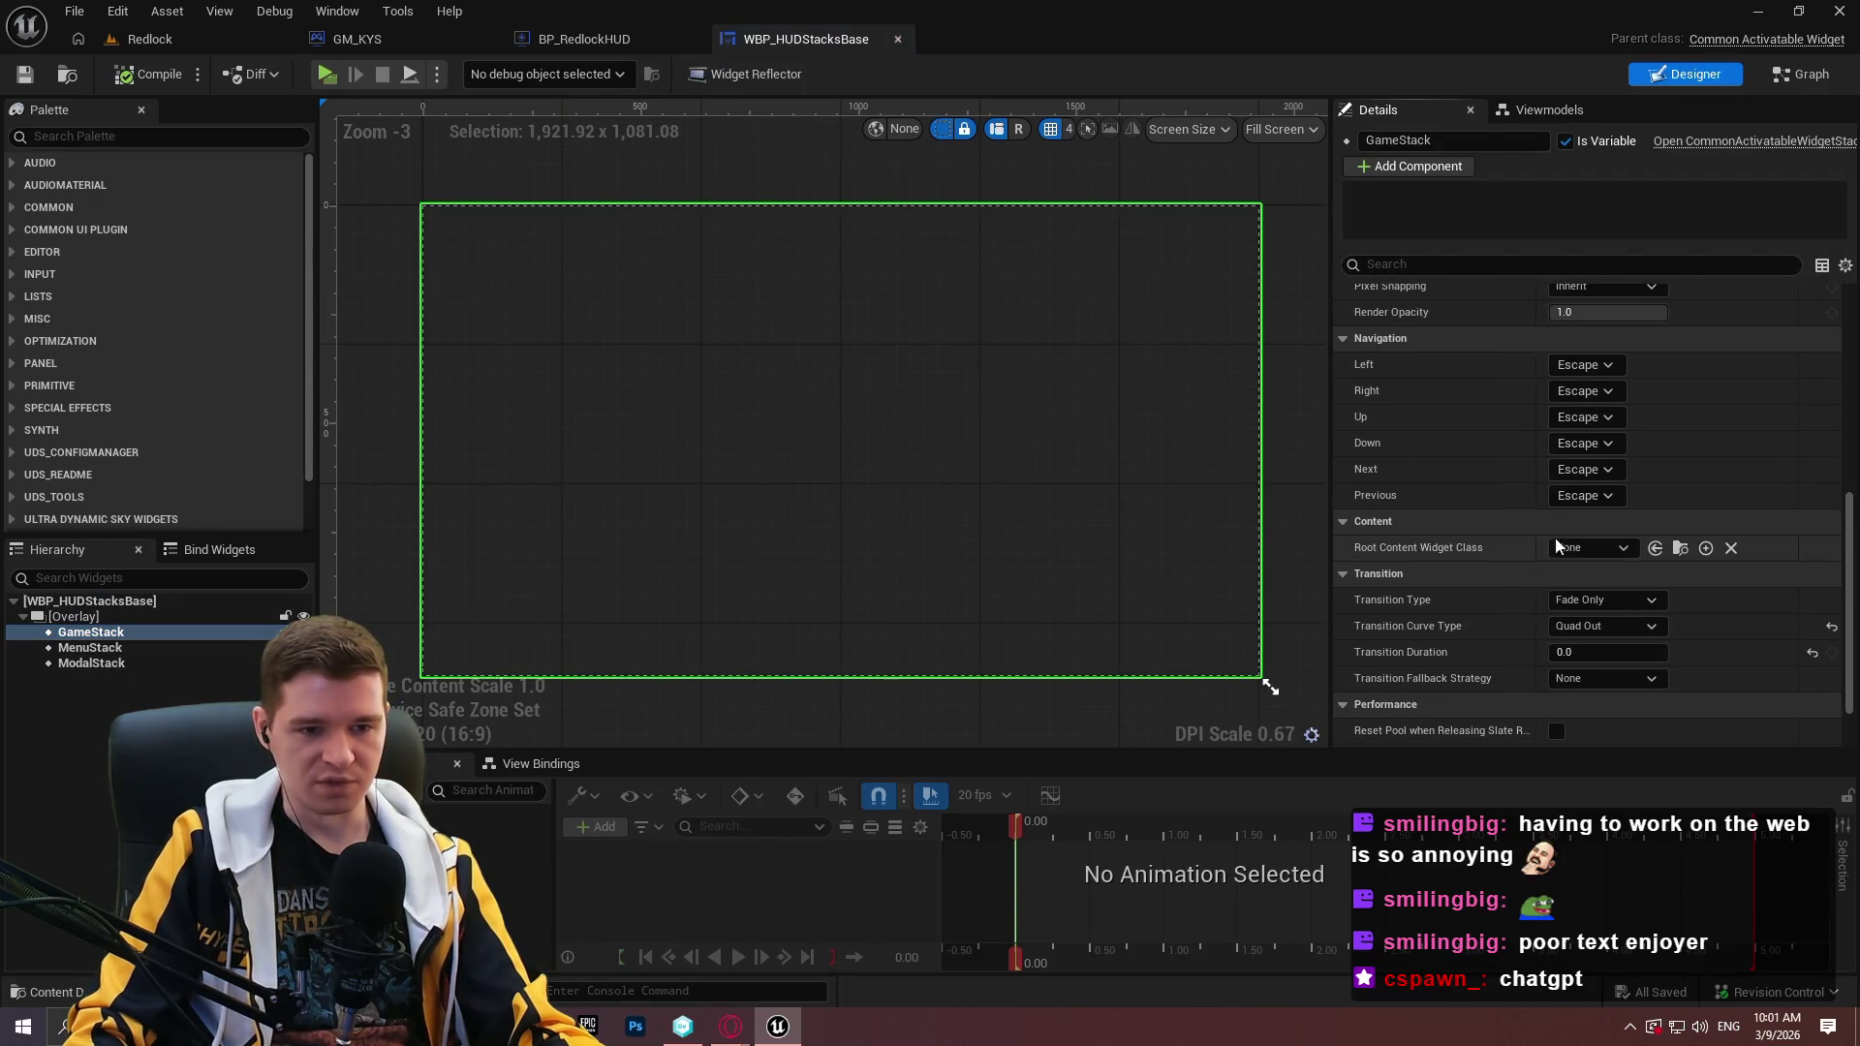
Set GameStack's Root Content Widget Class to WBP_GameHUDLayer, test-play, and open parent BP_SimpleCommonUI_BaseHUD.
click(1562, 548)
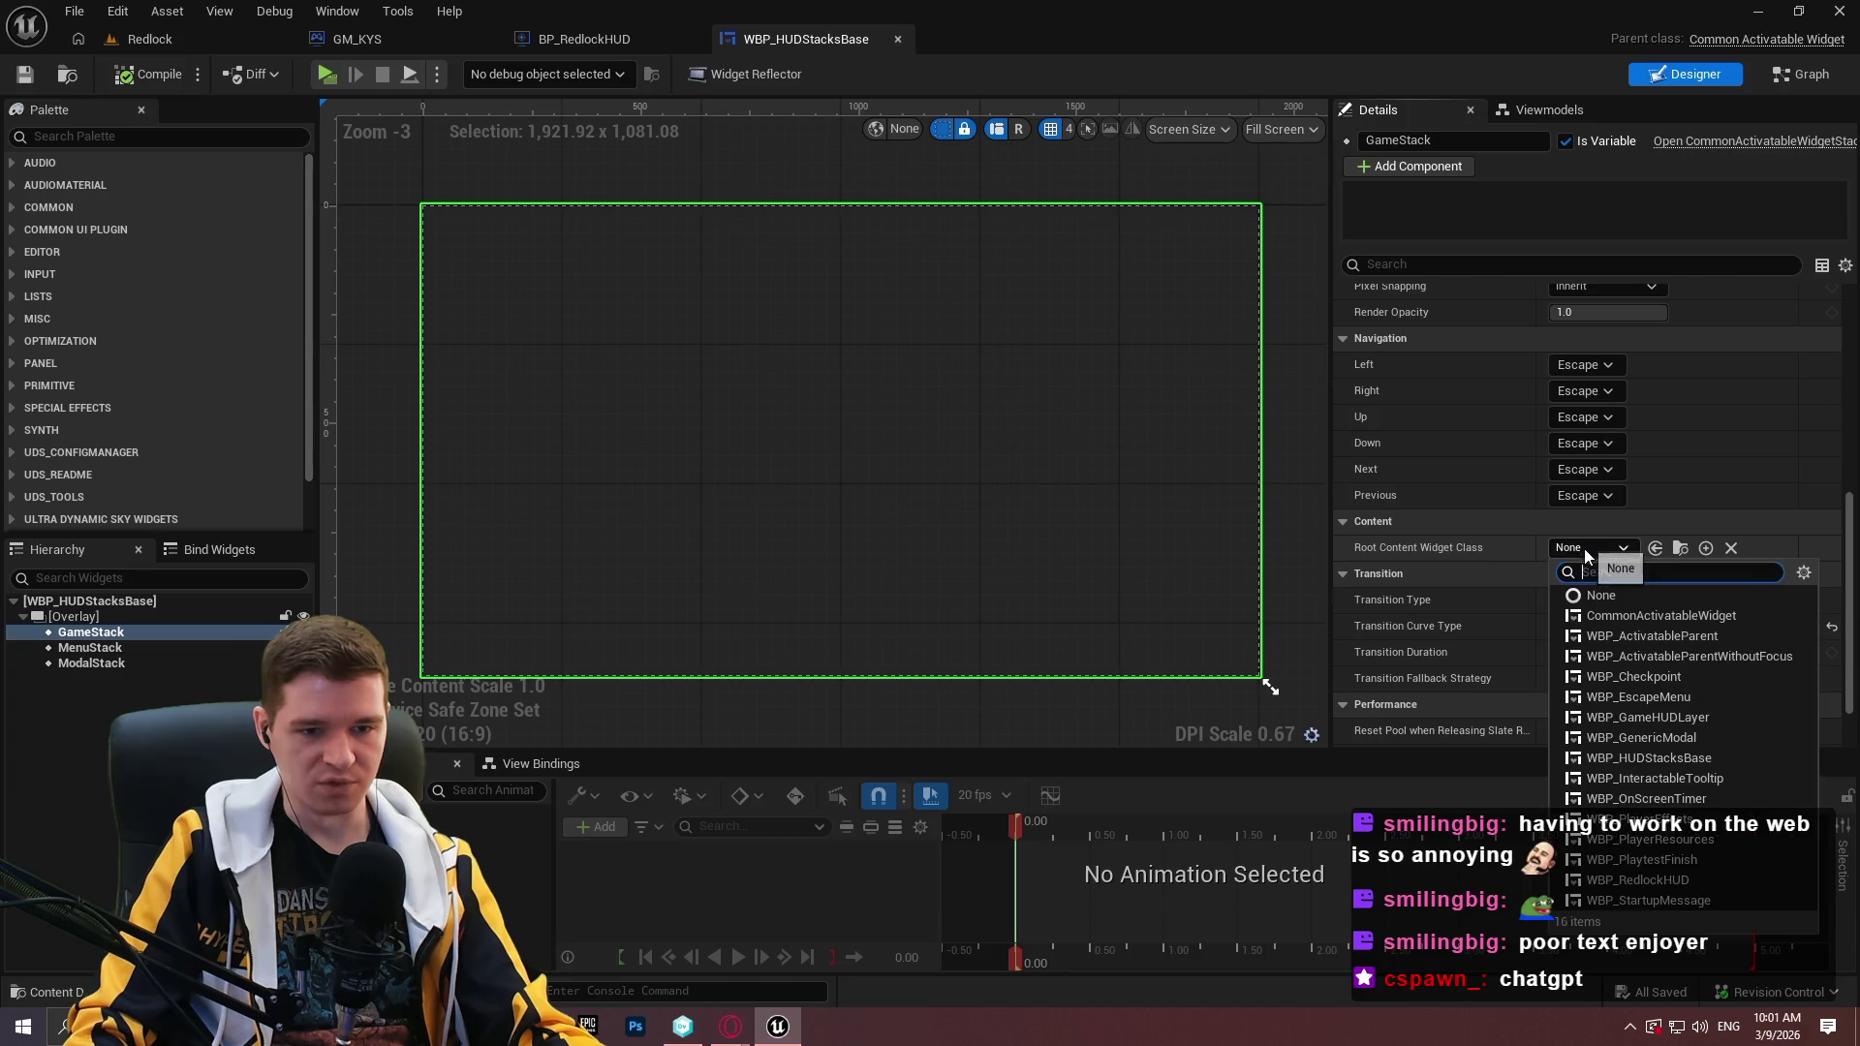
click(1689, 723)
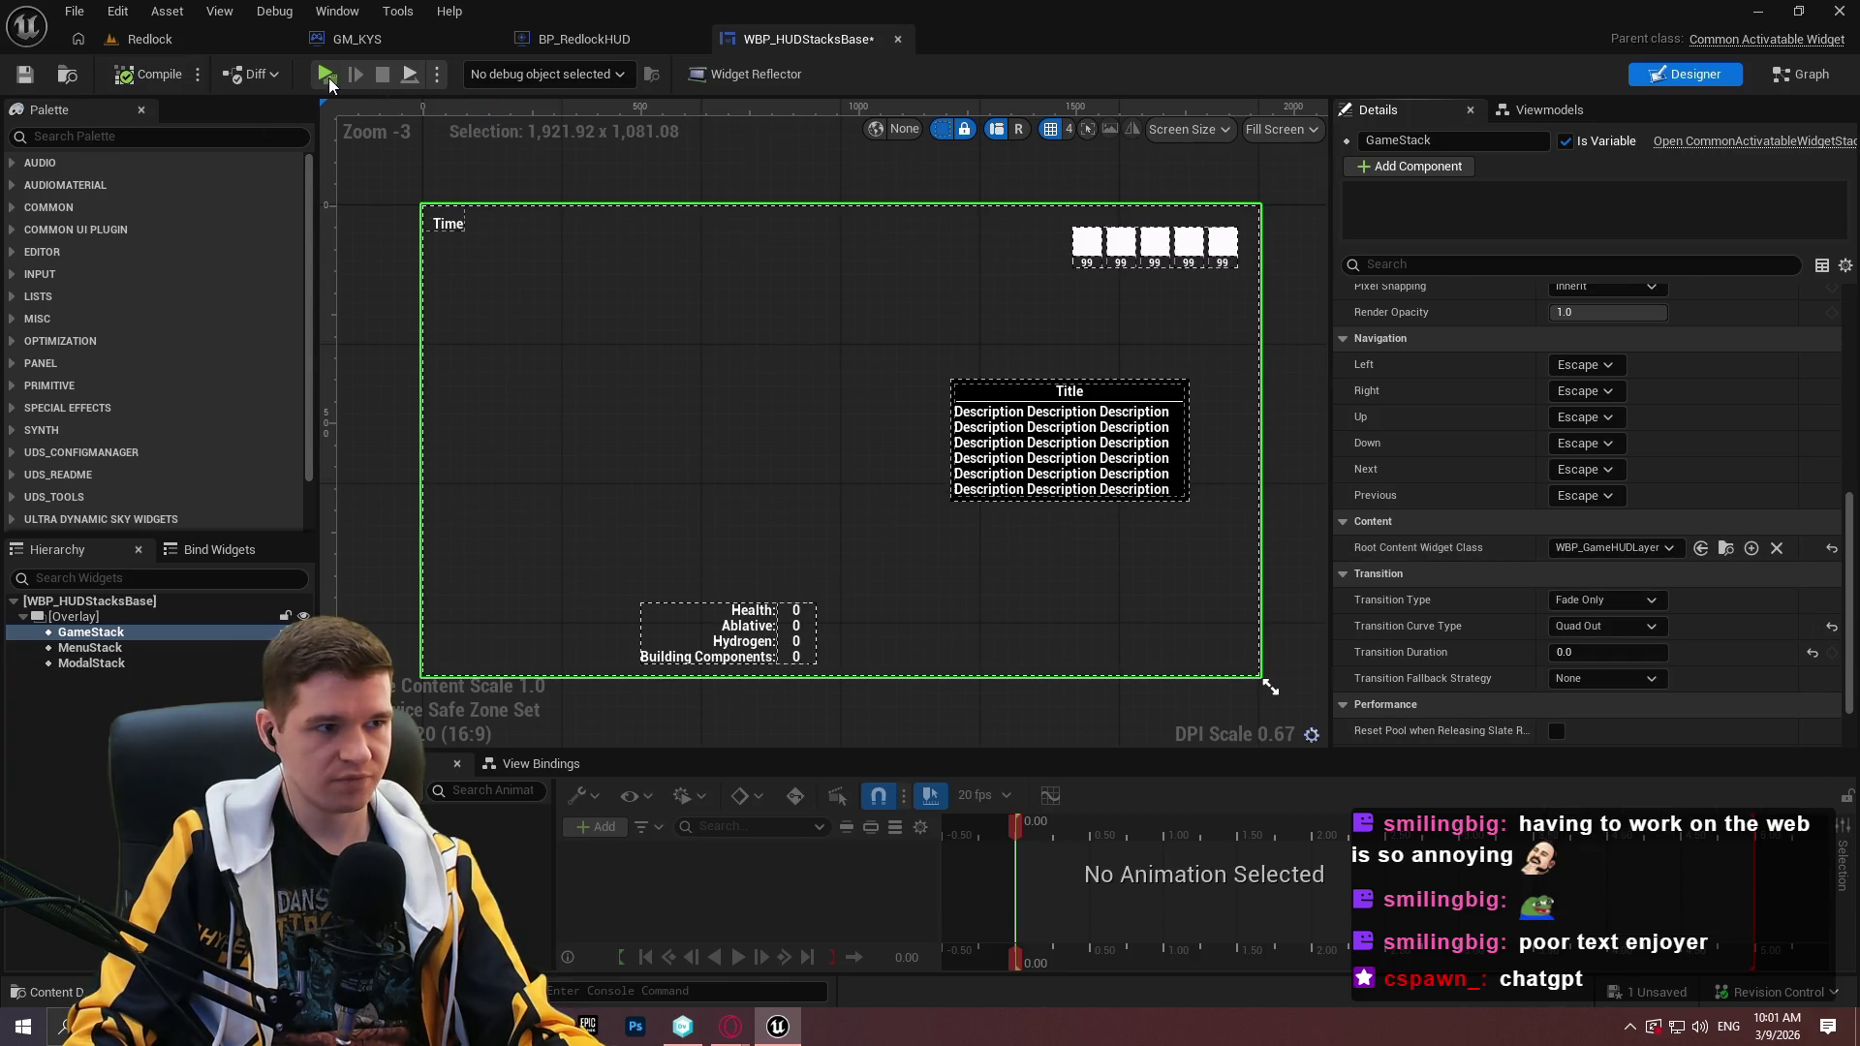
key(alt+p)
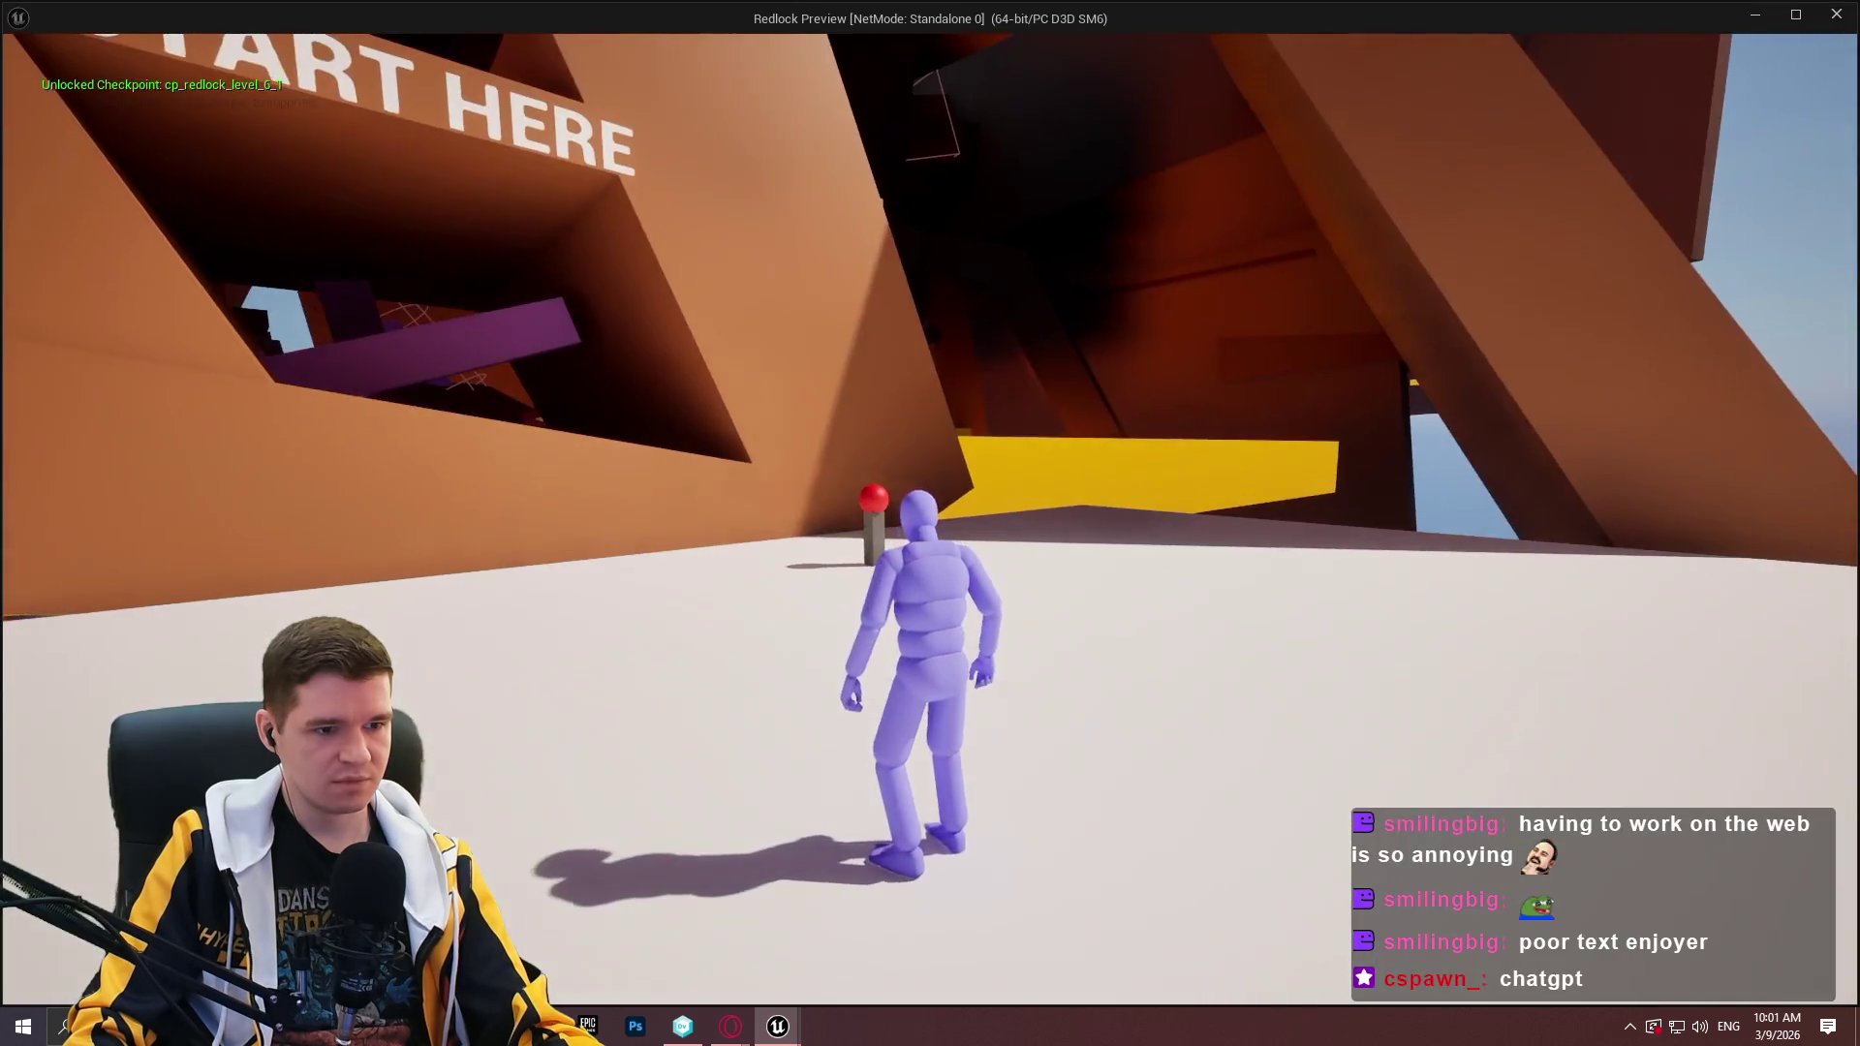
key(Escape)
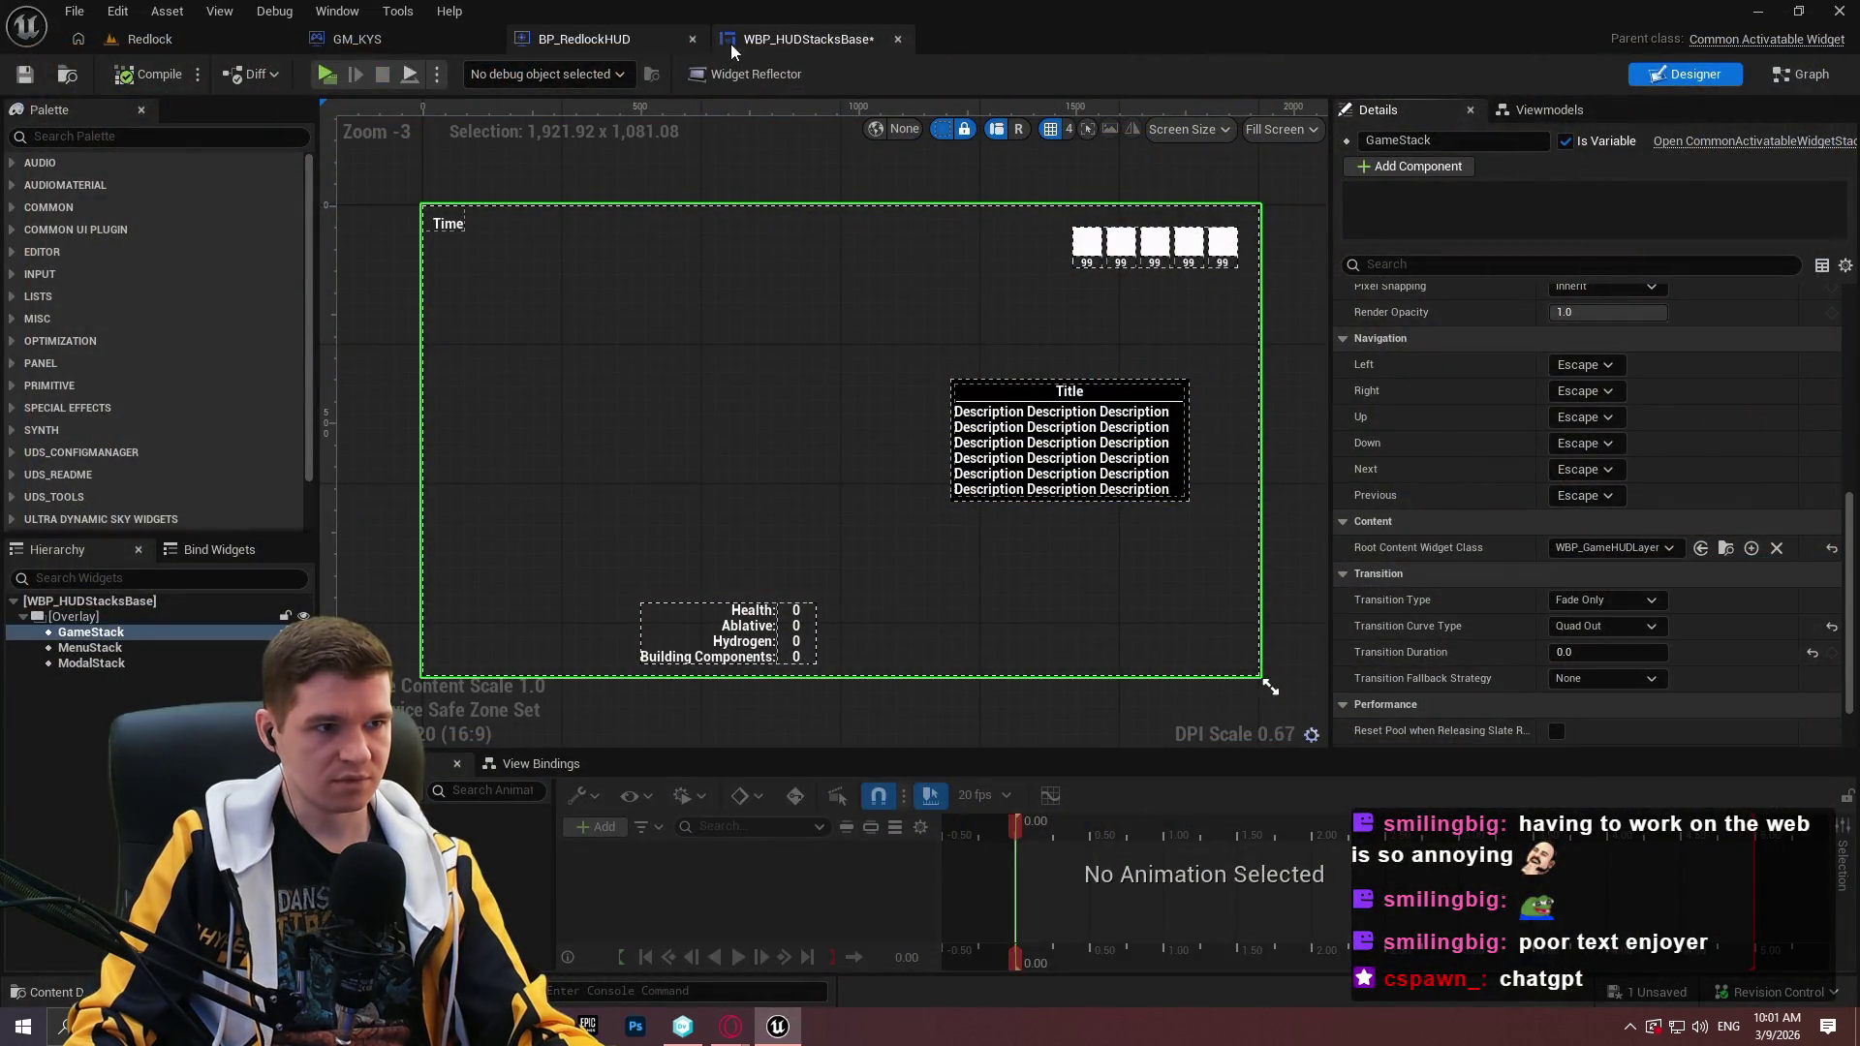
click(583, 39)
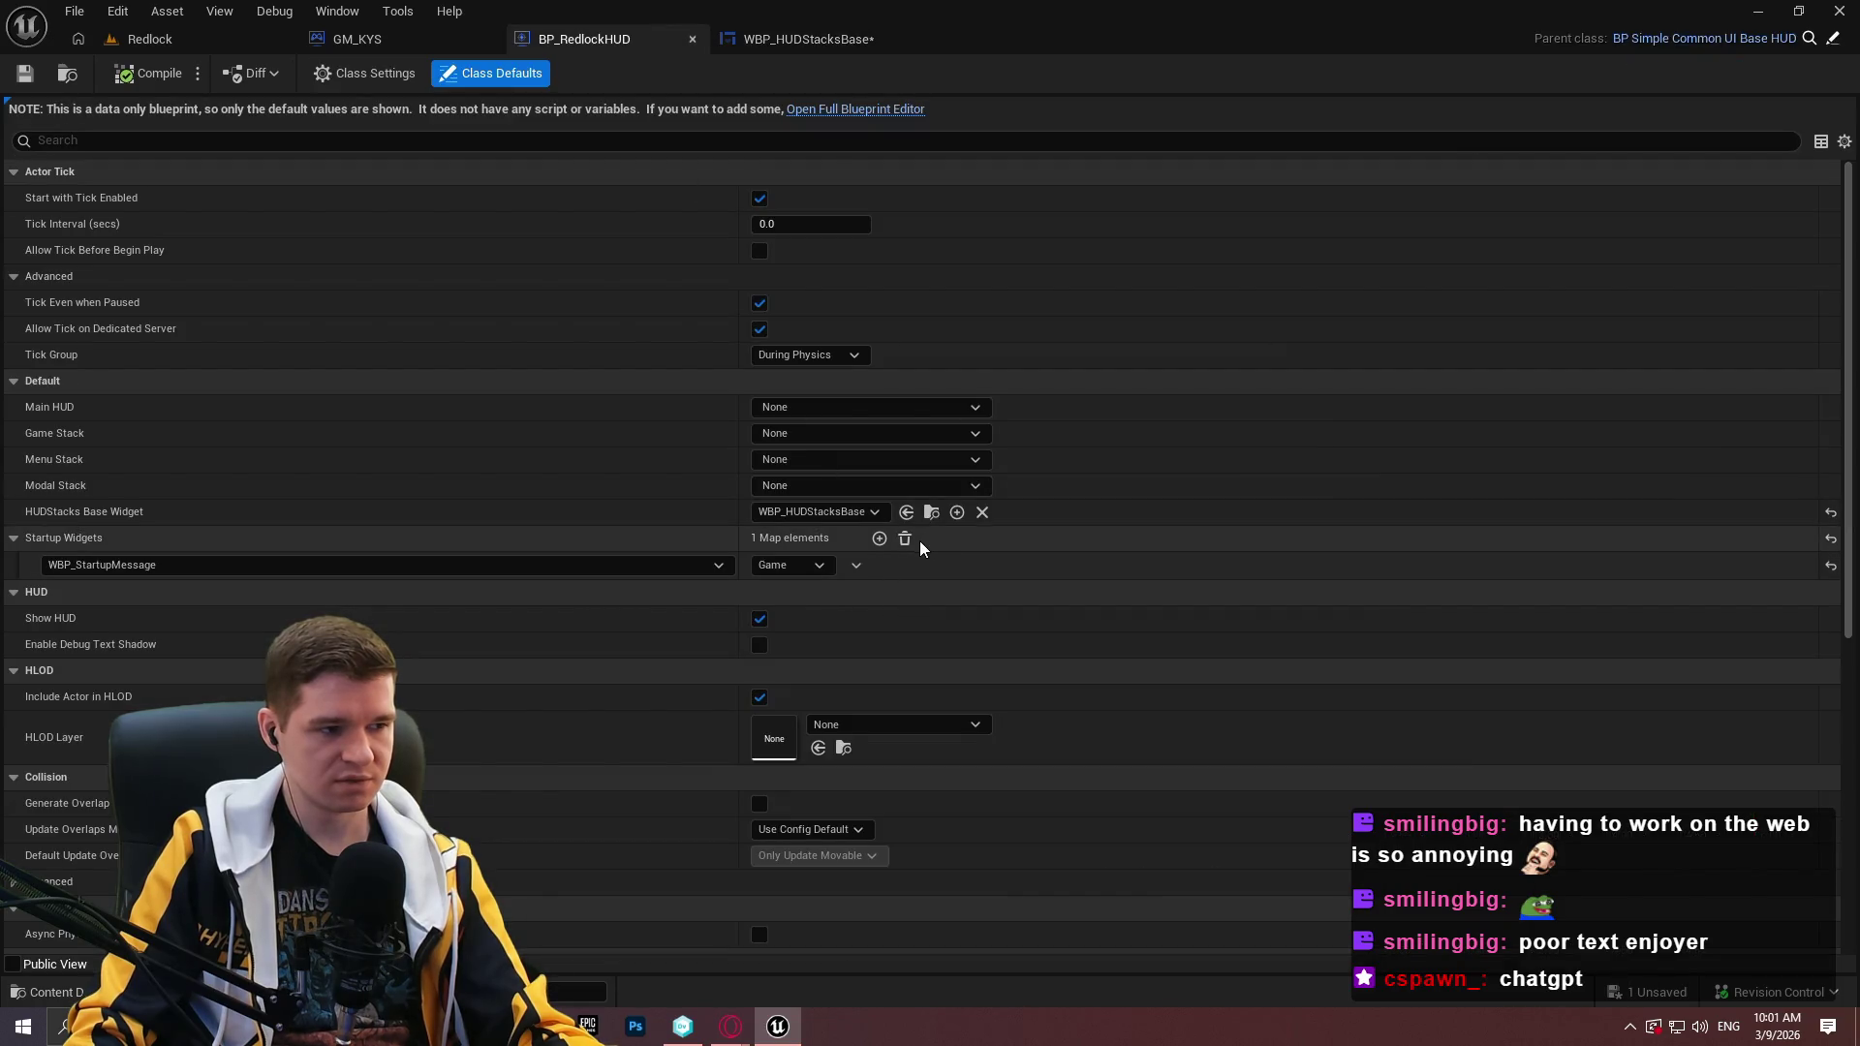
click(1830, 43)
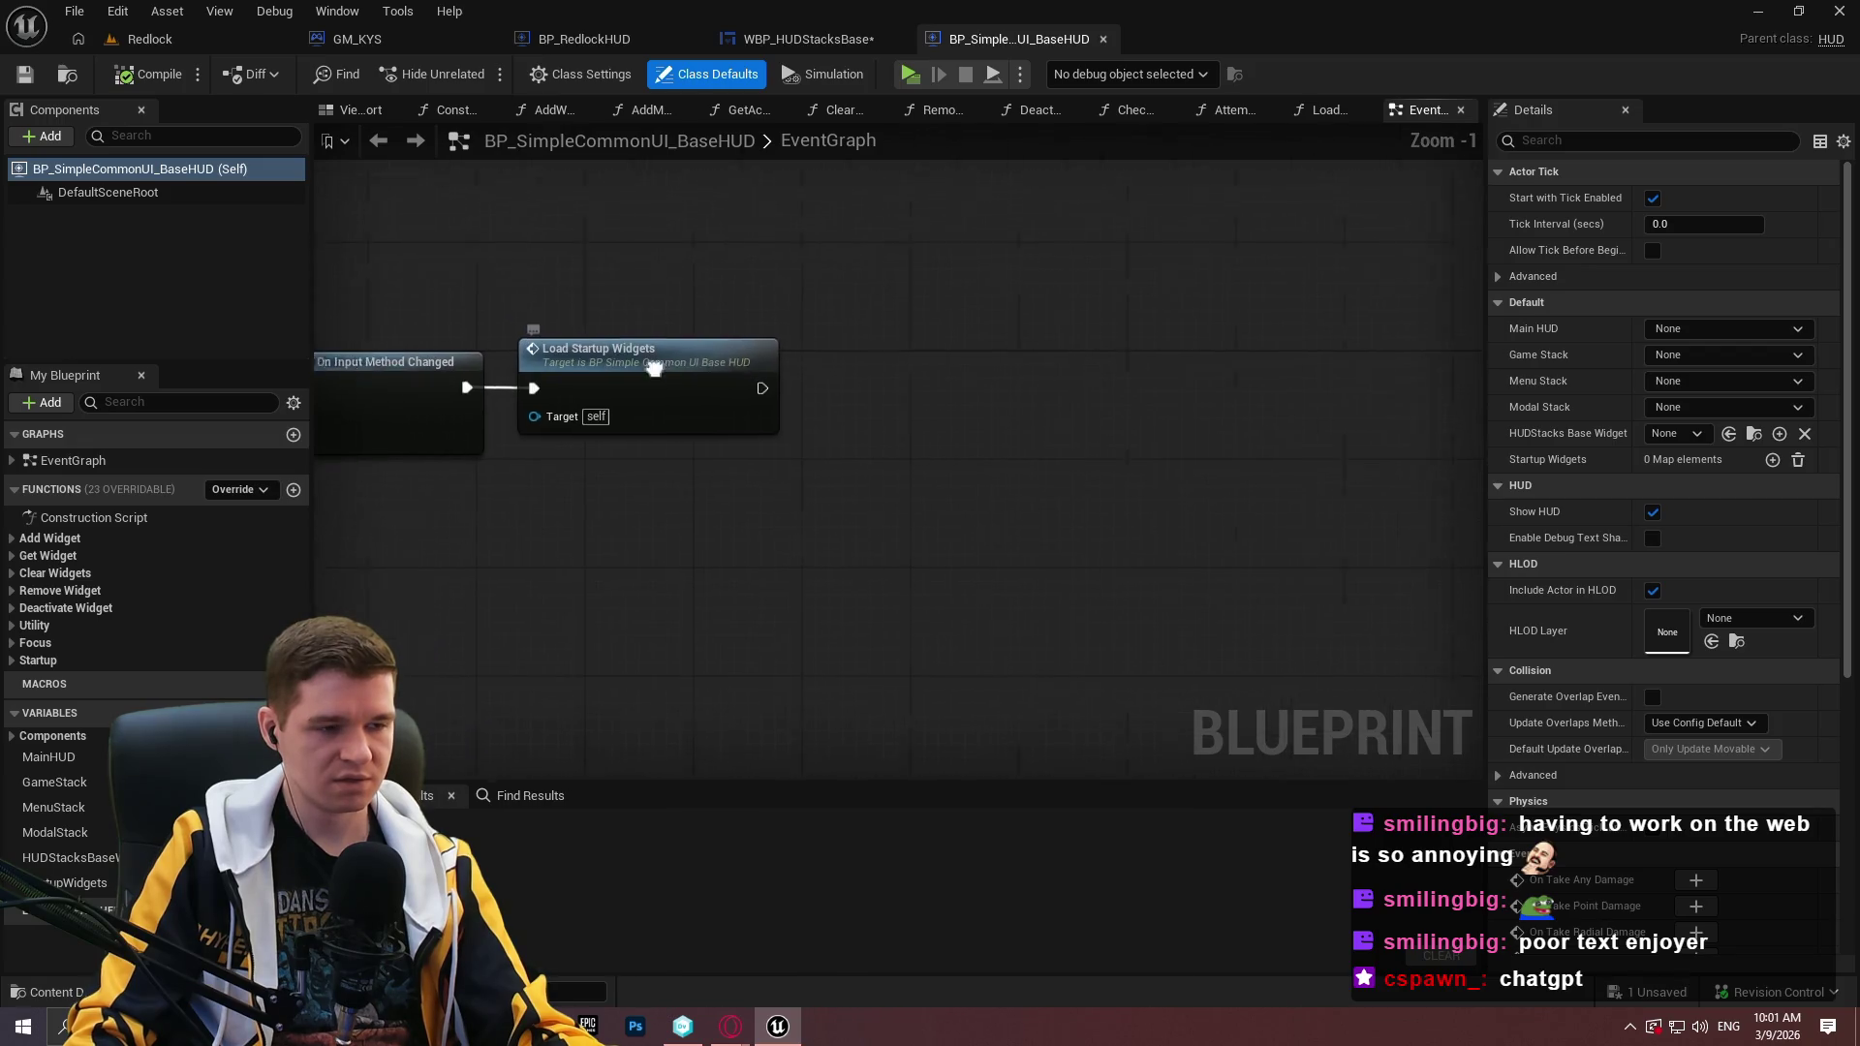
Add a breakpoint on Load Startup Widgets and run a quick test play.
right_click(1017, 384)
click(1083, 832)
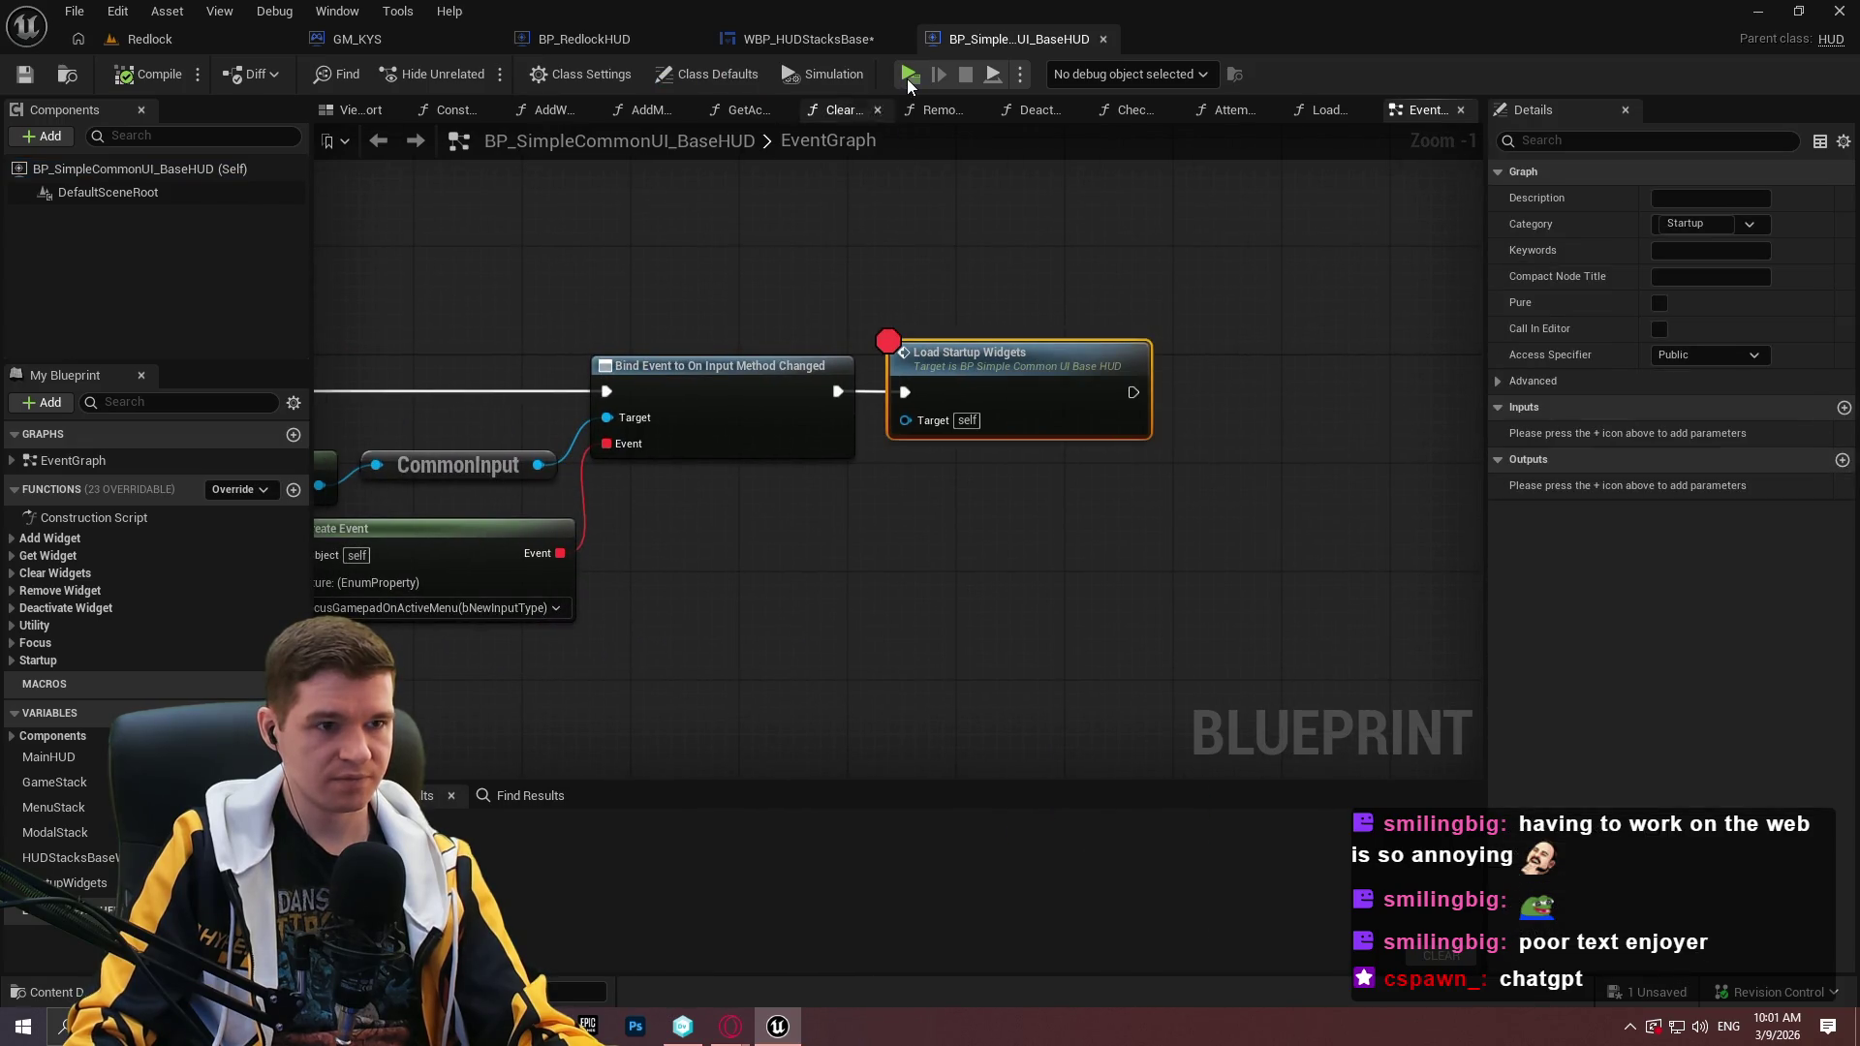
key(alt+p)
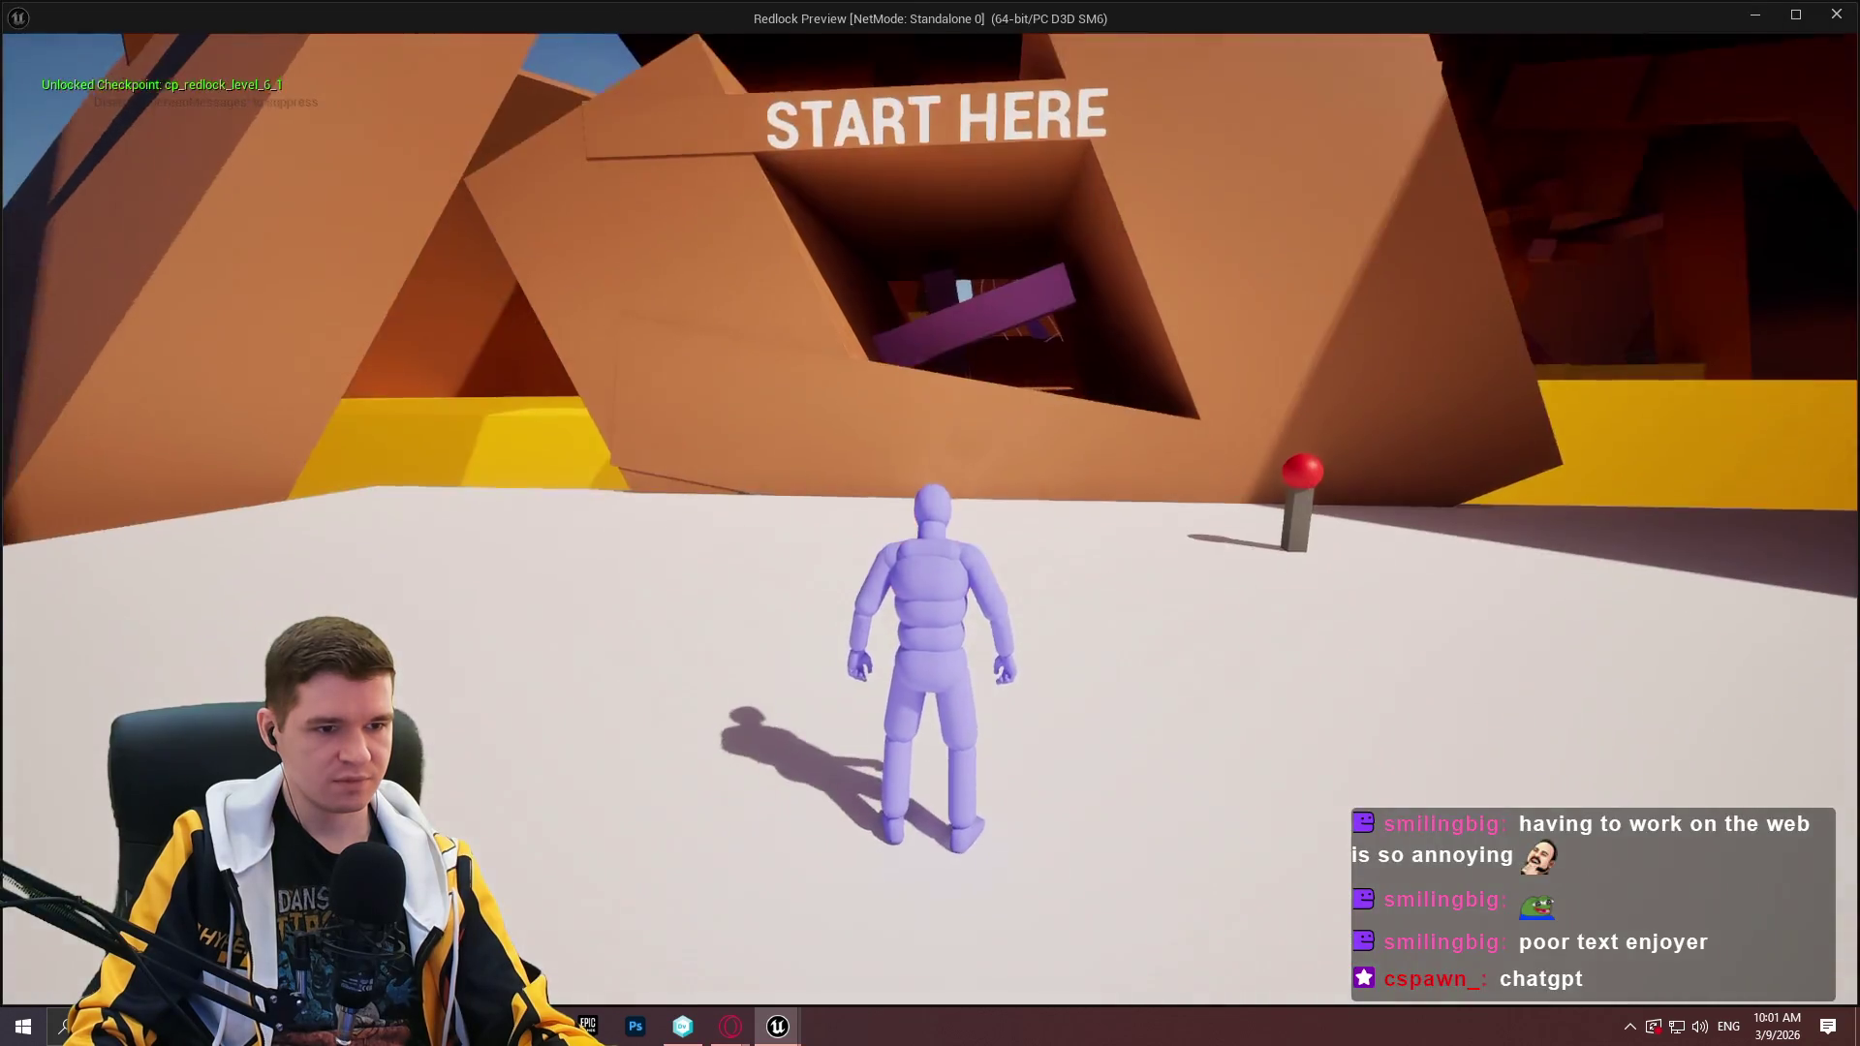
key(Escape)
Wire Async Load Class Asset's Completed pin to Construct Object and compile the blueprint.
mouse_move(718, 578)
mouse_down()
mouse_move(1050, 573)
mouse_move(1462, 602)
mouse_up()
scroll(685, 623, down, 2)
mouse_move(686, 623)
mouse_down()
mouse_move(744, 589)
mouse_move(484, 582)
mouse_move(1013, 487)
mouse_up()
drag(865, 467, 1776, 501)
scroll(1065, 454, up, 3)
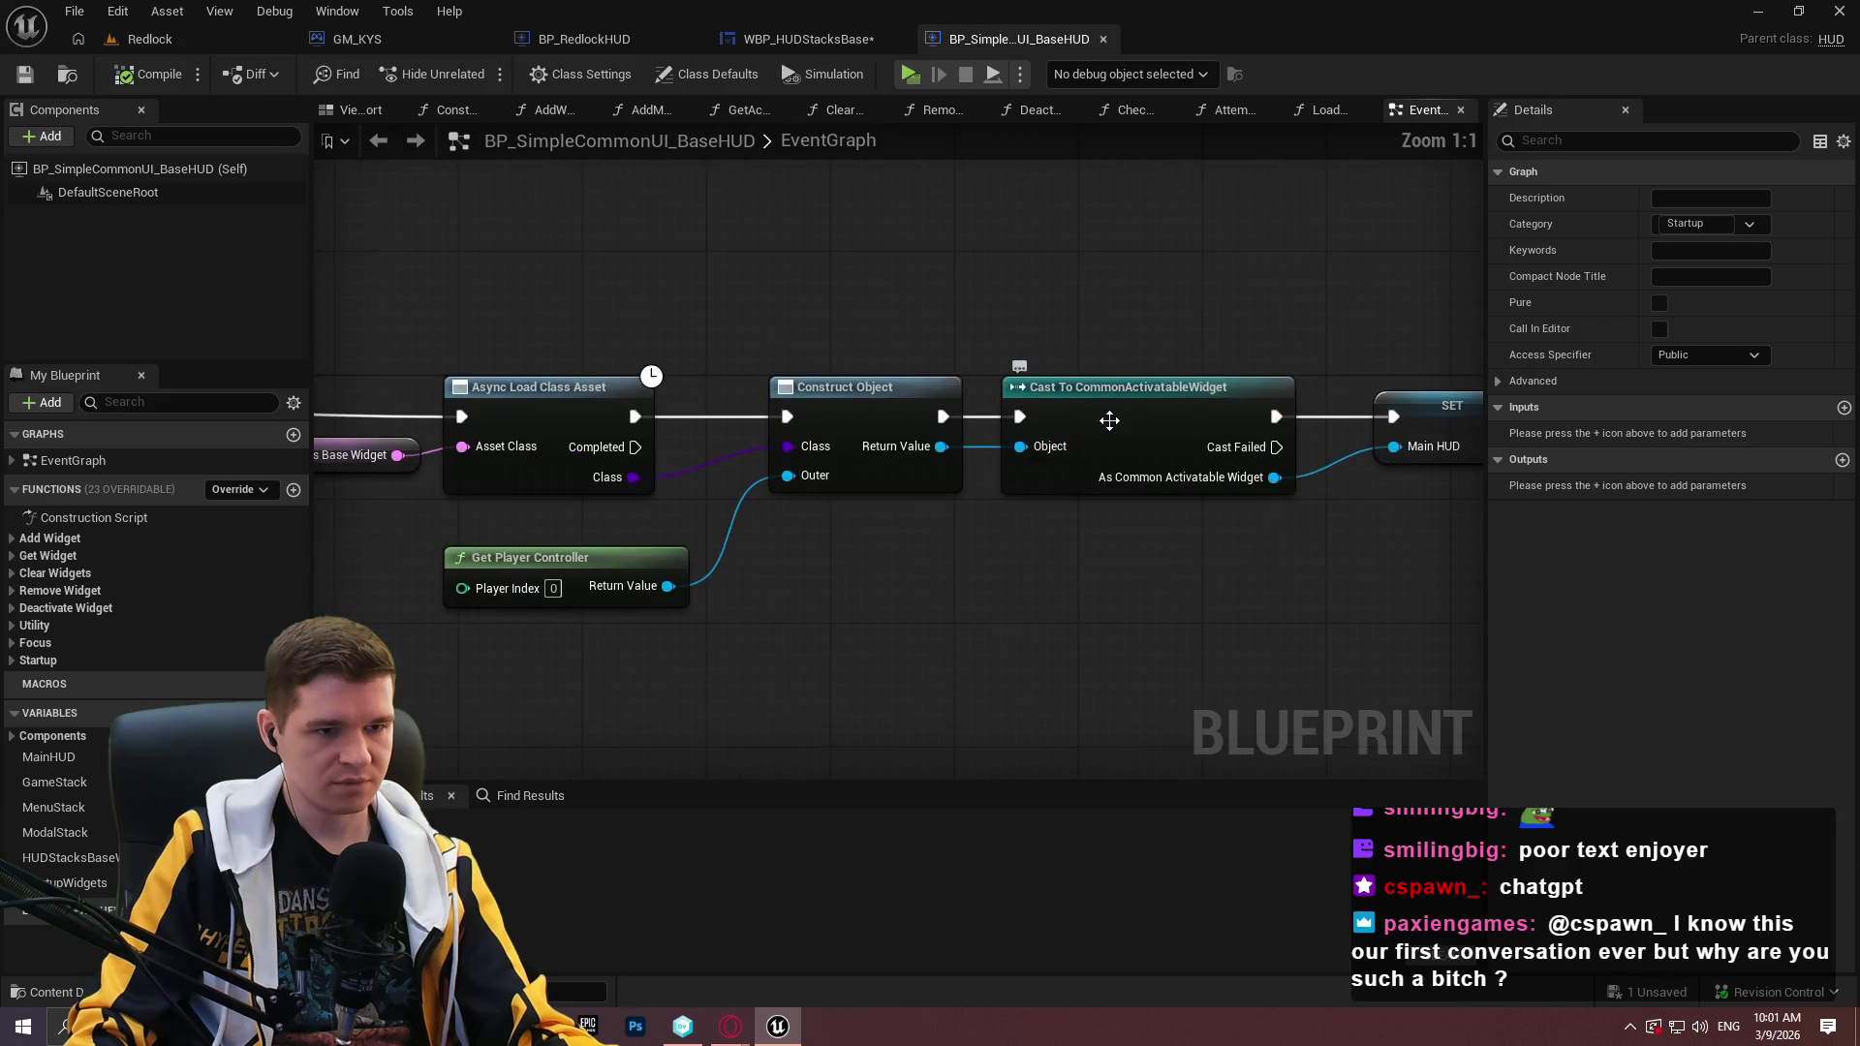
drag(1101, 421, 1521, 422)
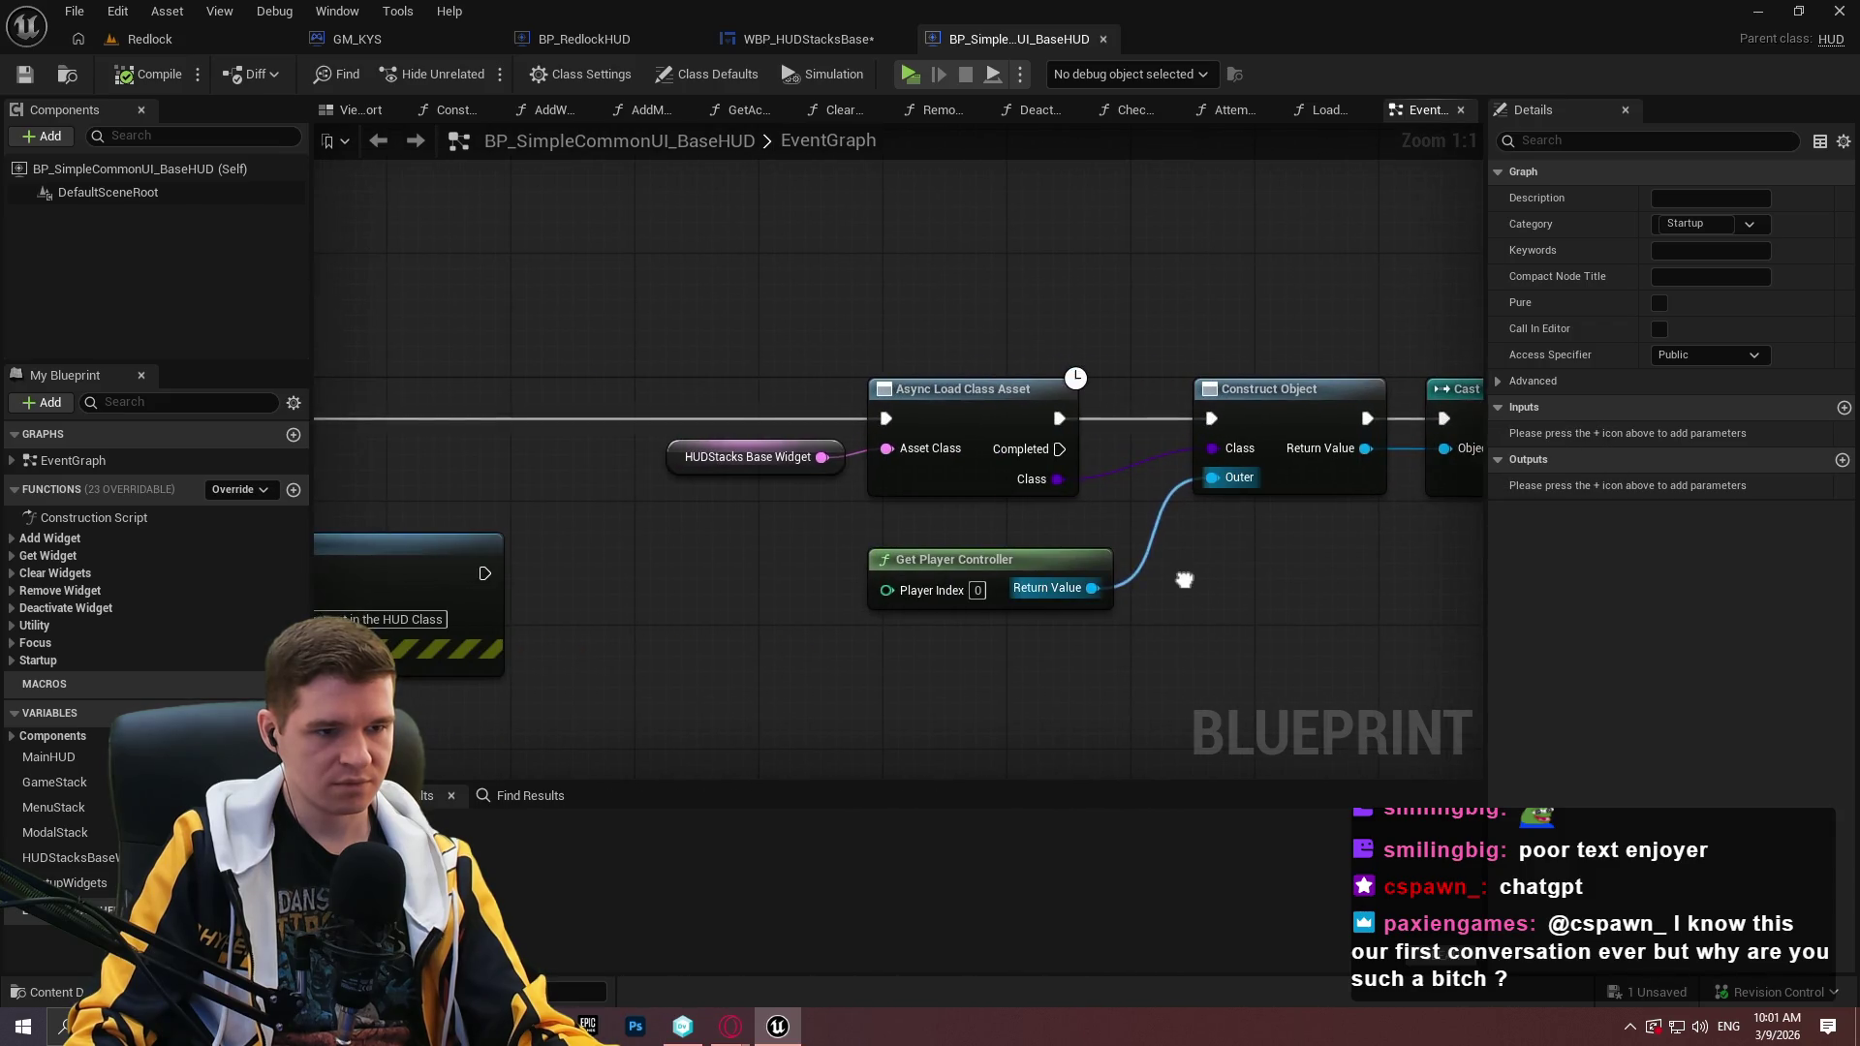
right_click(957, 474)
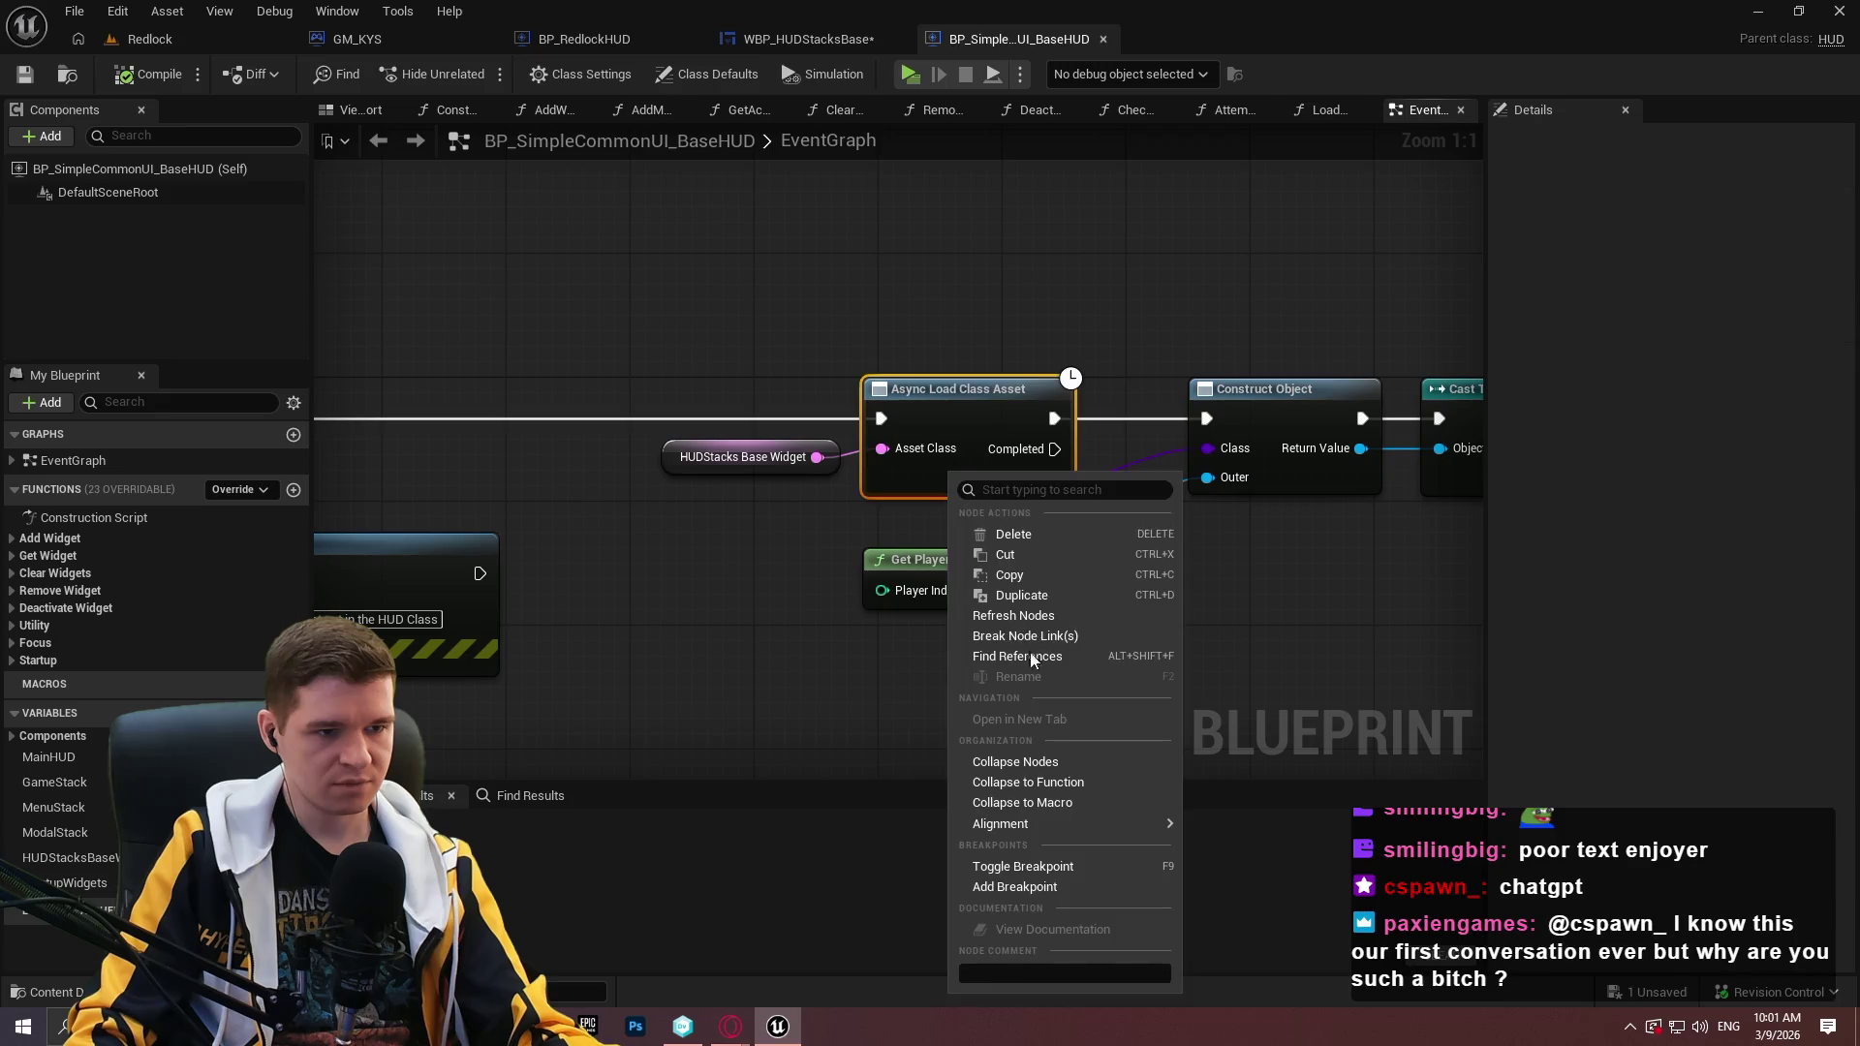
click(1001, 894)
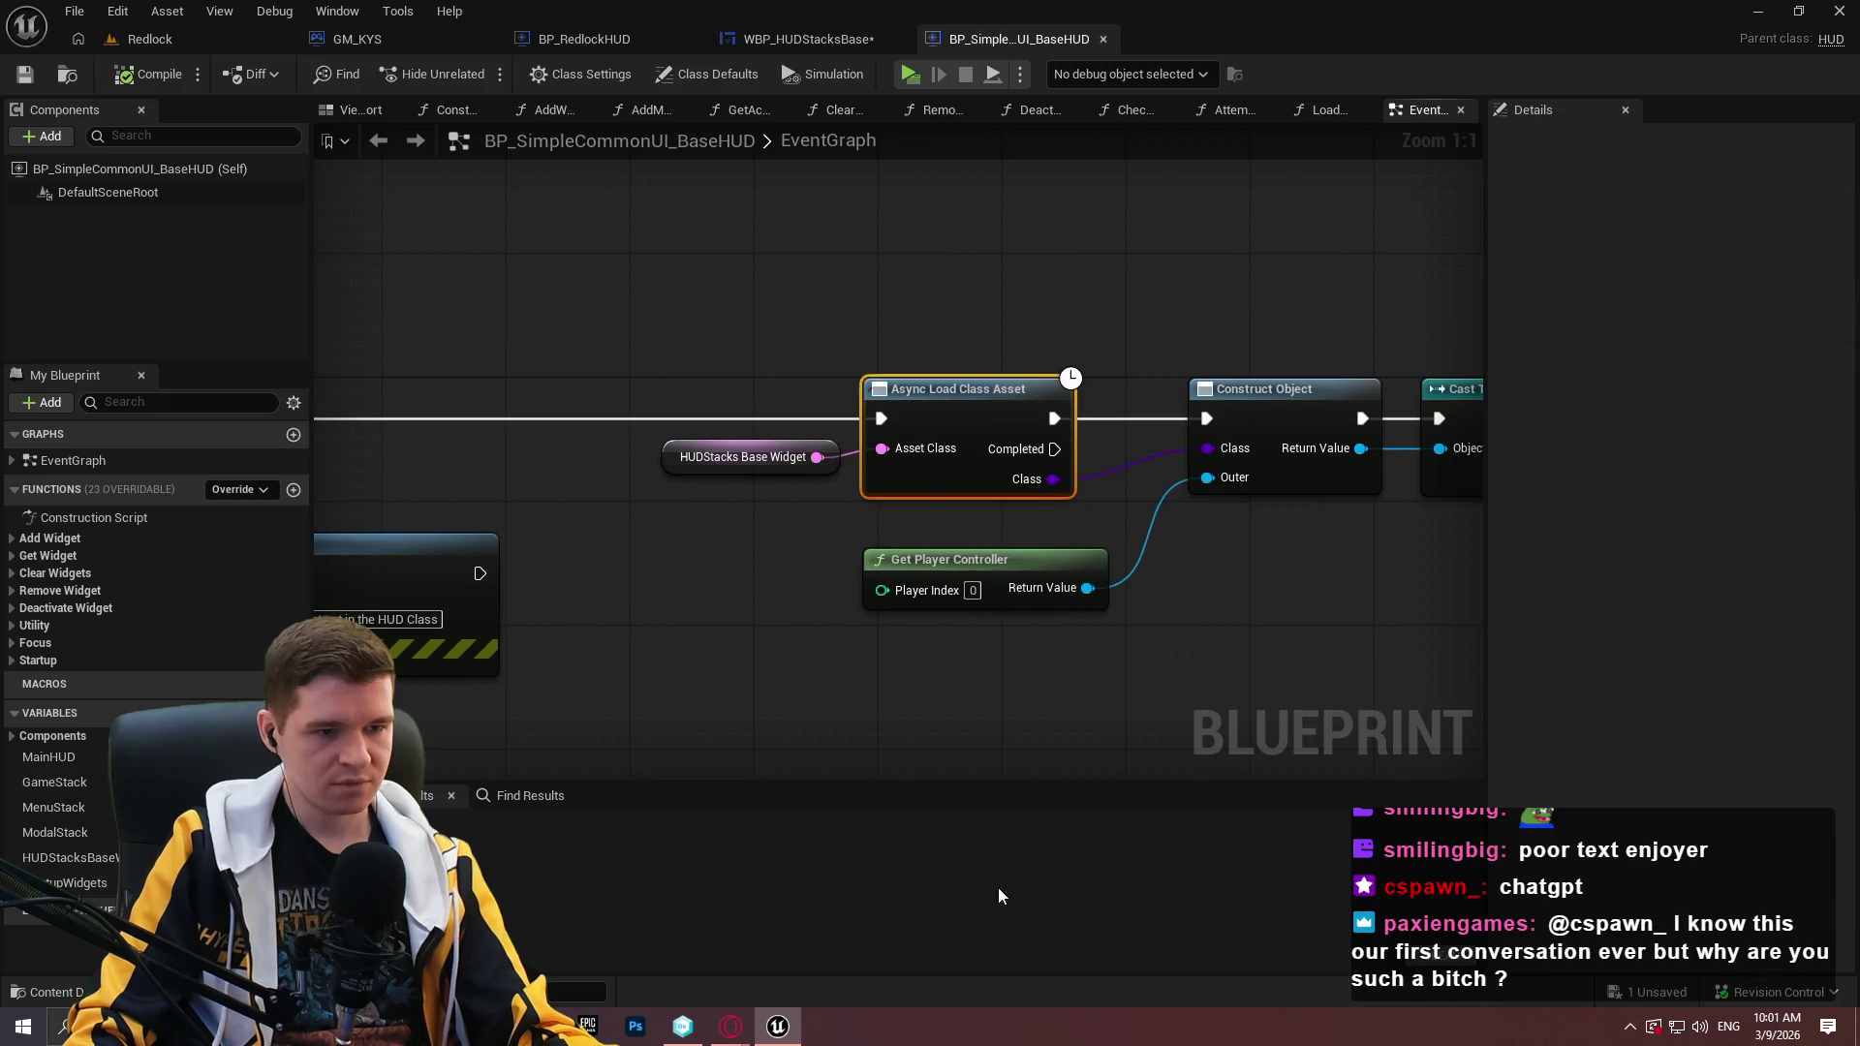
right_click(998, 432)
click(1056, 830)
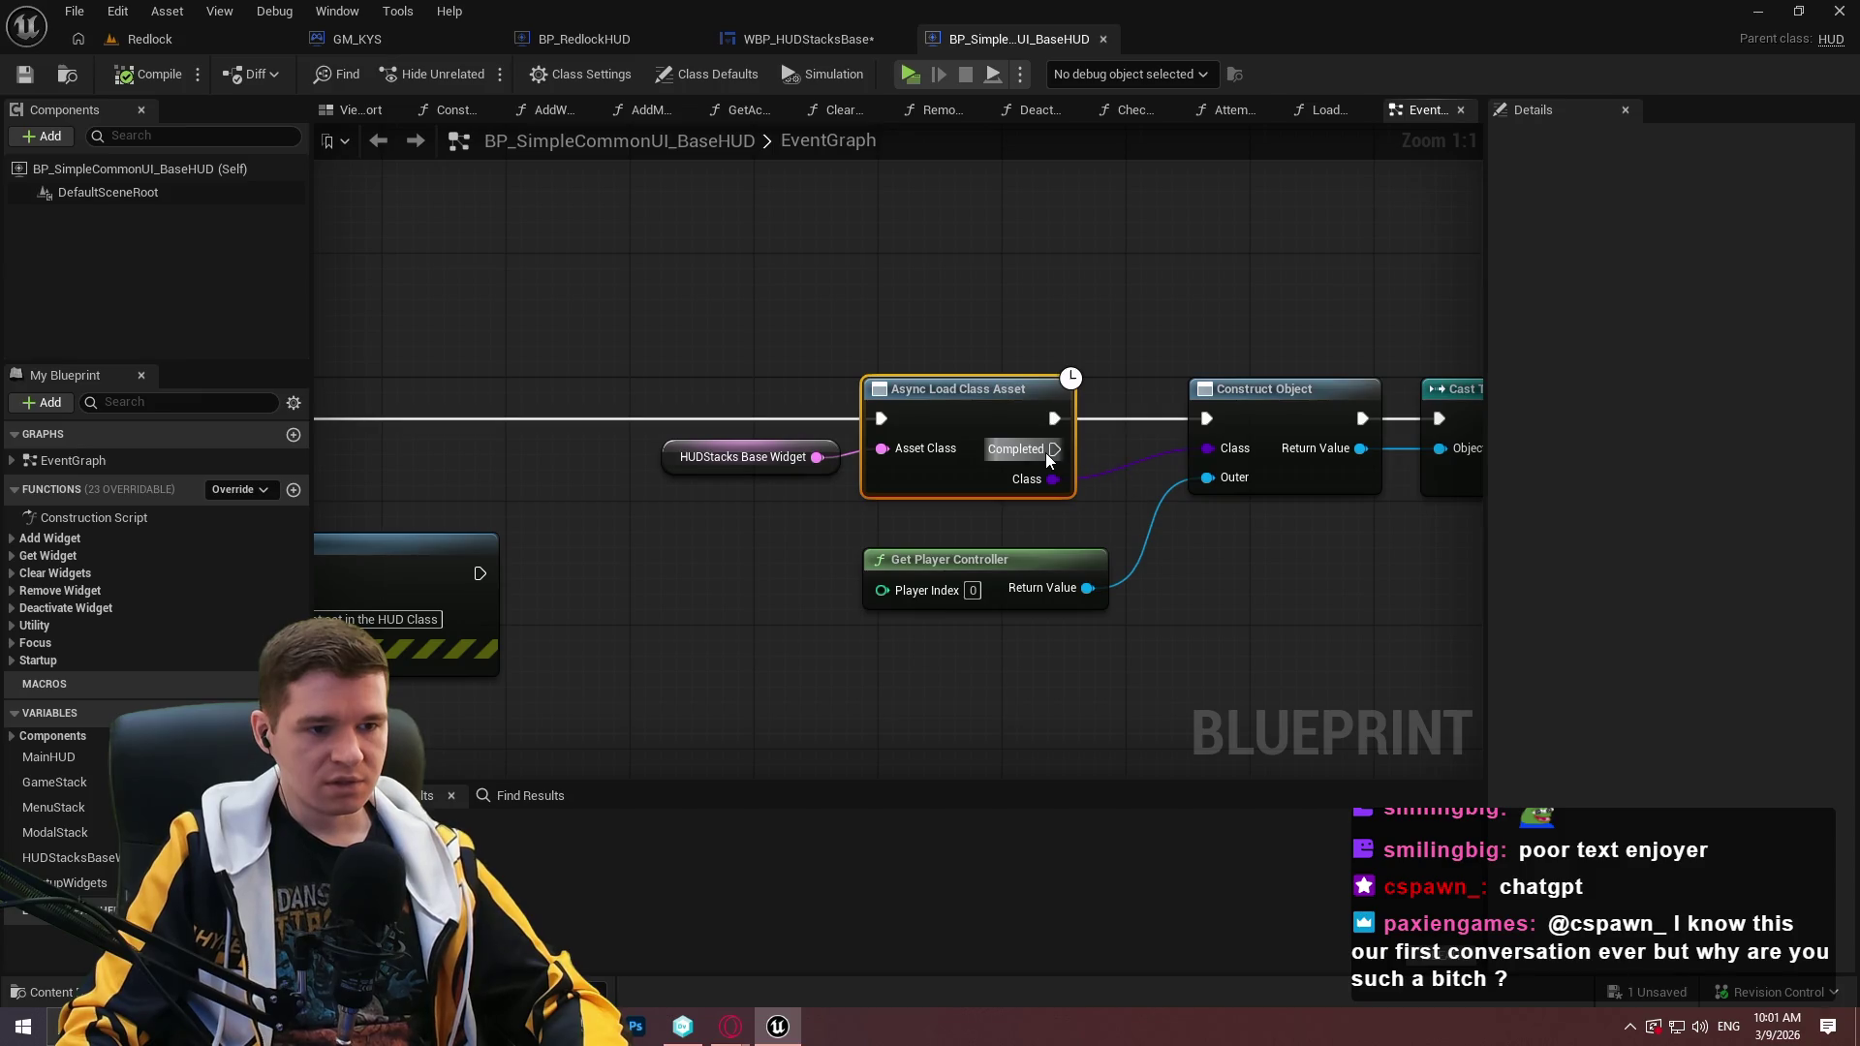
click(859, 270)
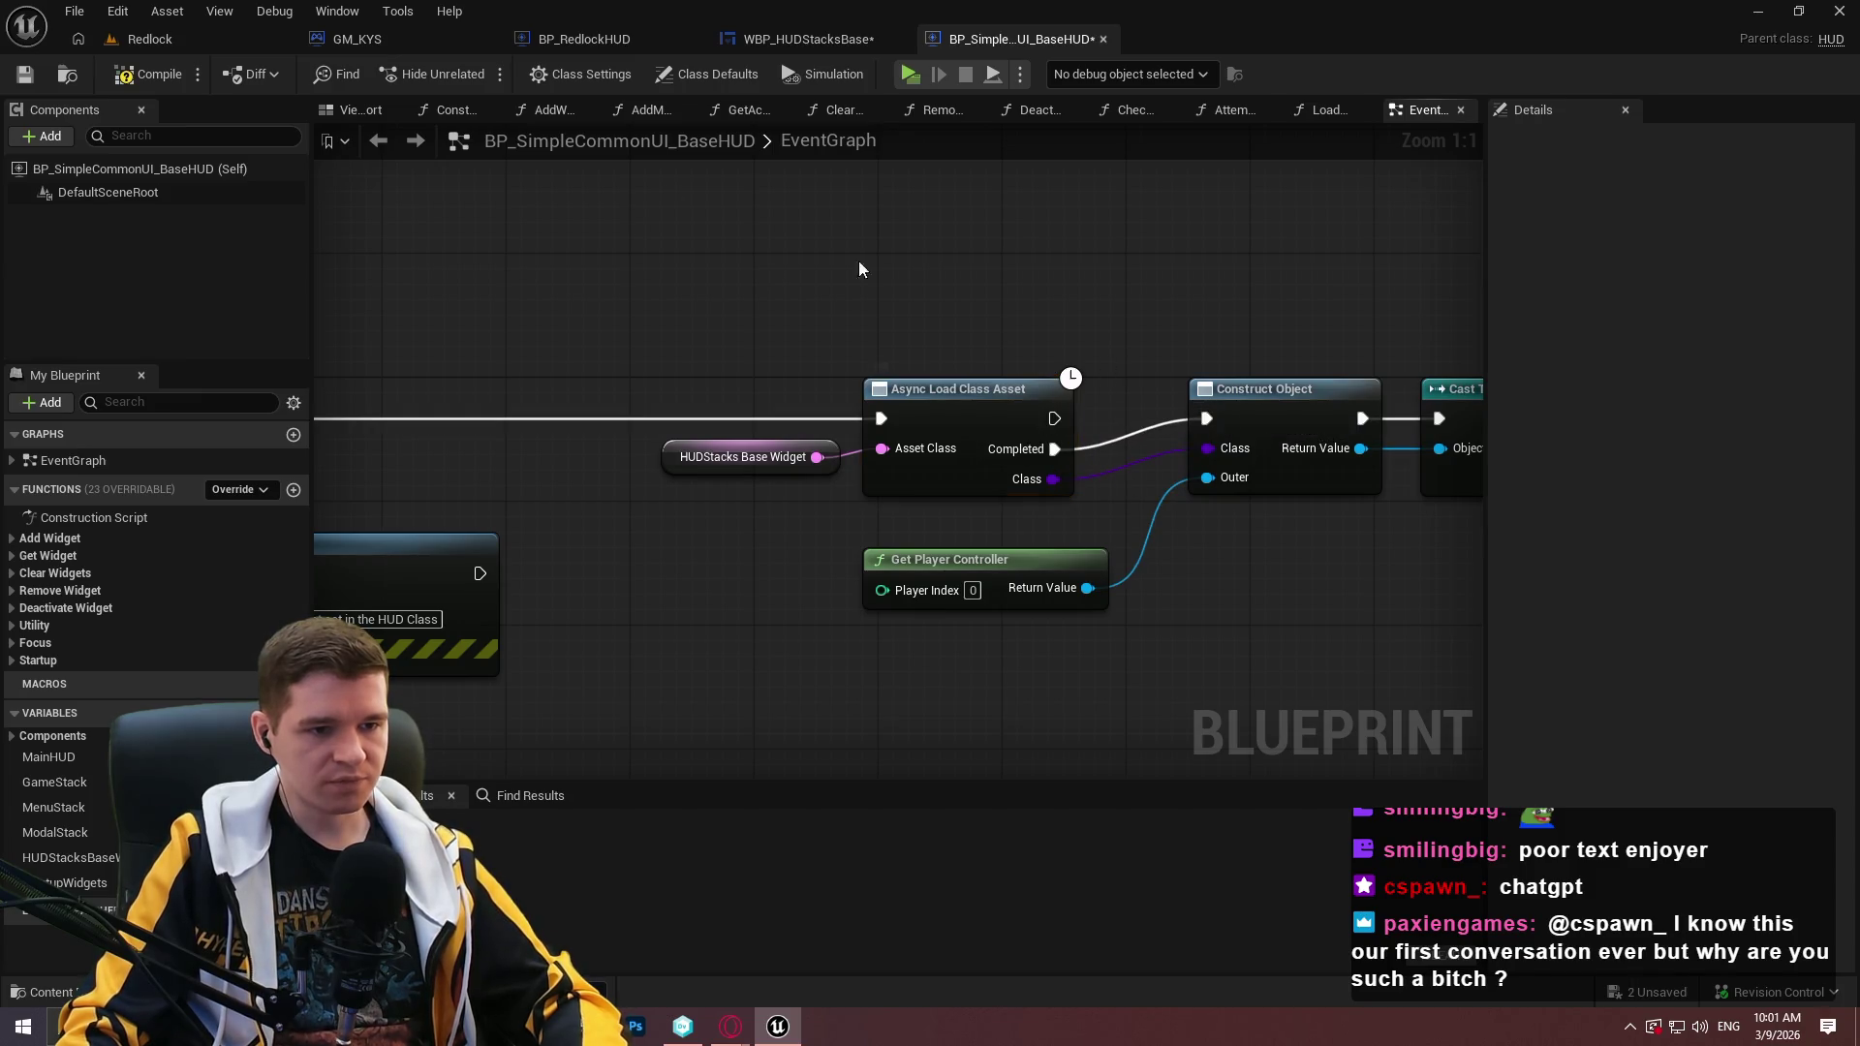
click(150, 74)
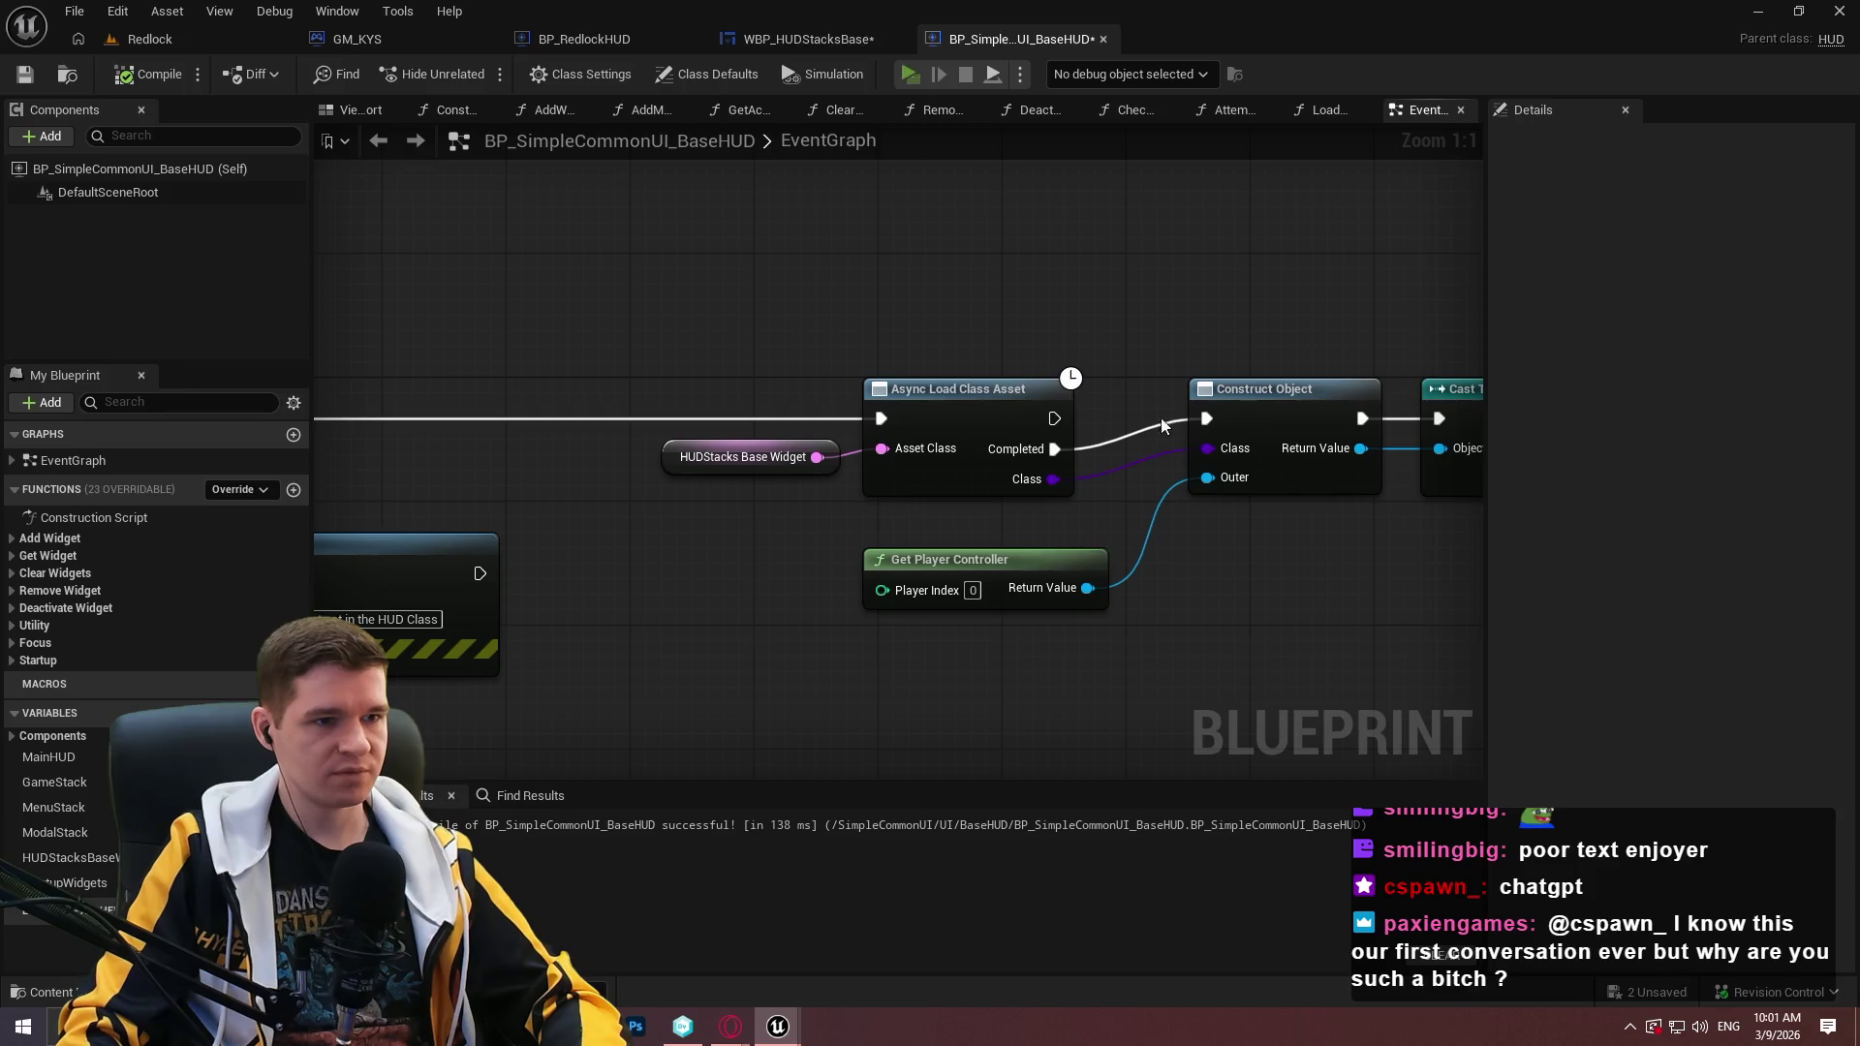
Test-play to the Load Startup Widgets breakpoint, remove it, and resume gameplay.
key(alt+p)
right_click(955, 412)
click(1026, 593)
click(806, 74)
click(931, 822)
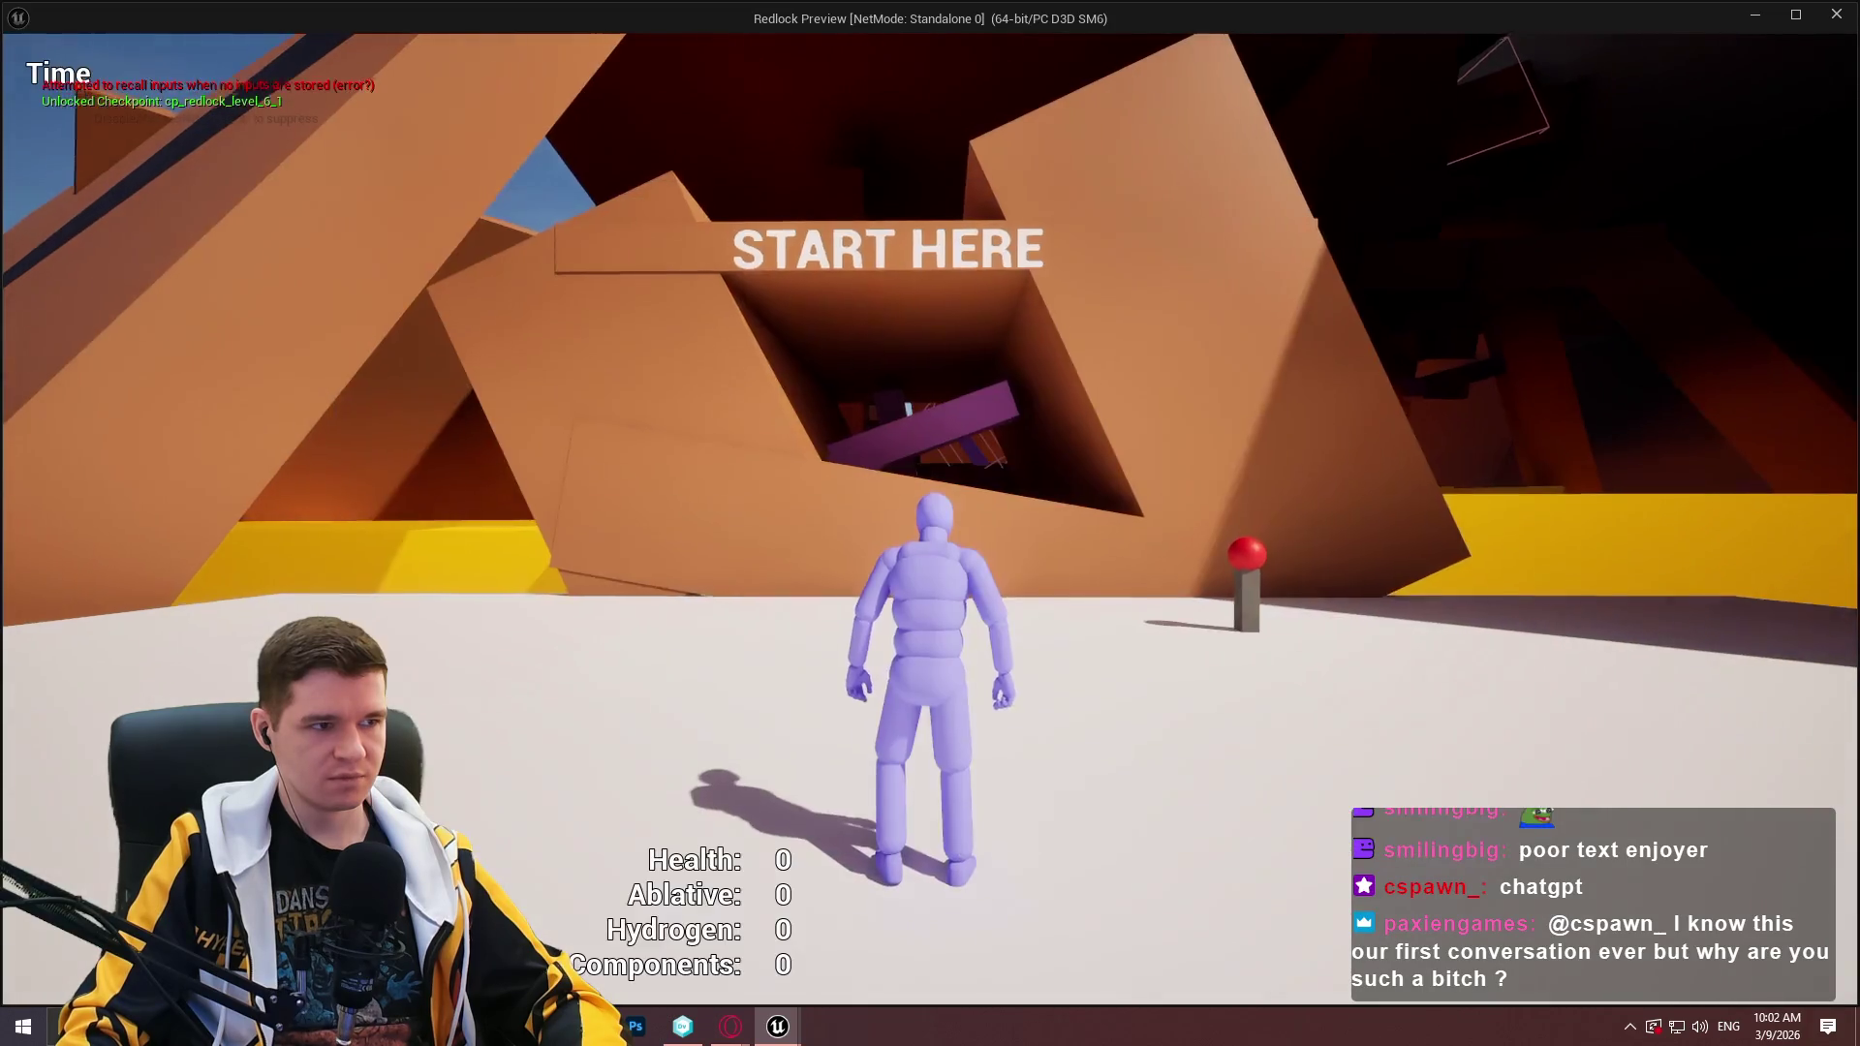
Run and jump the character toward START HERE, then close the game preview.
key(w)
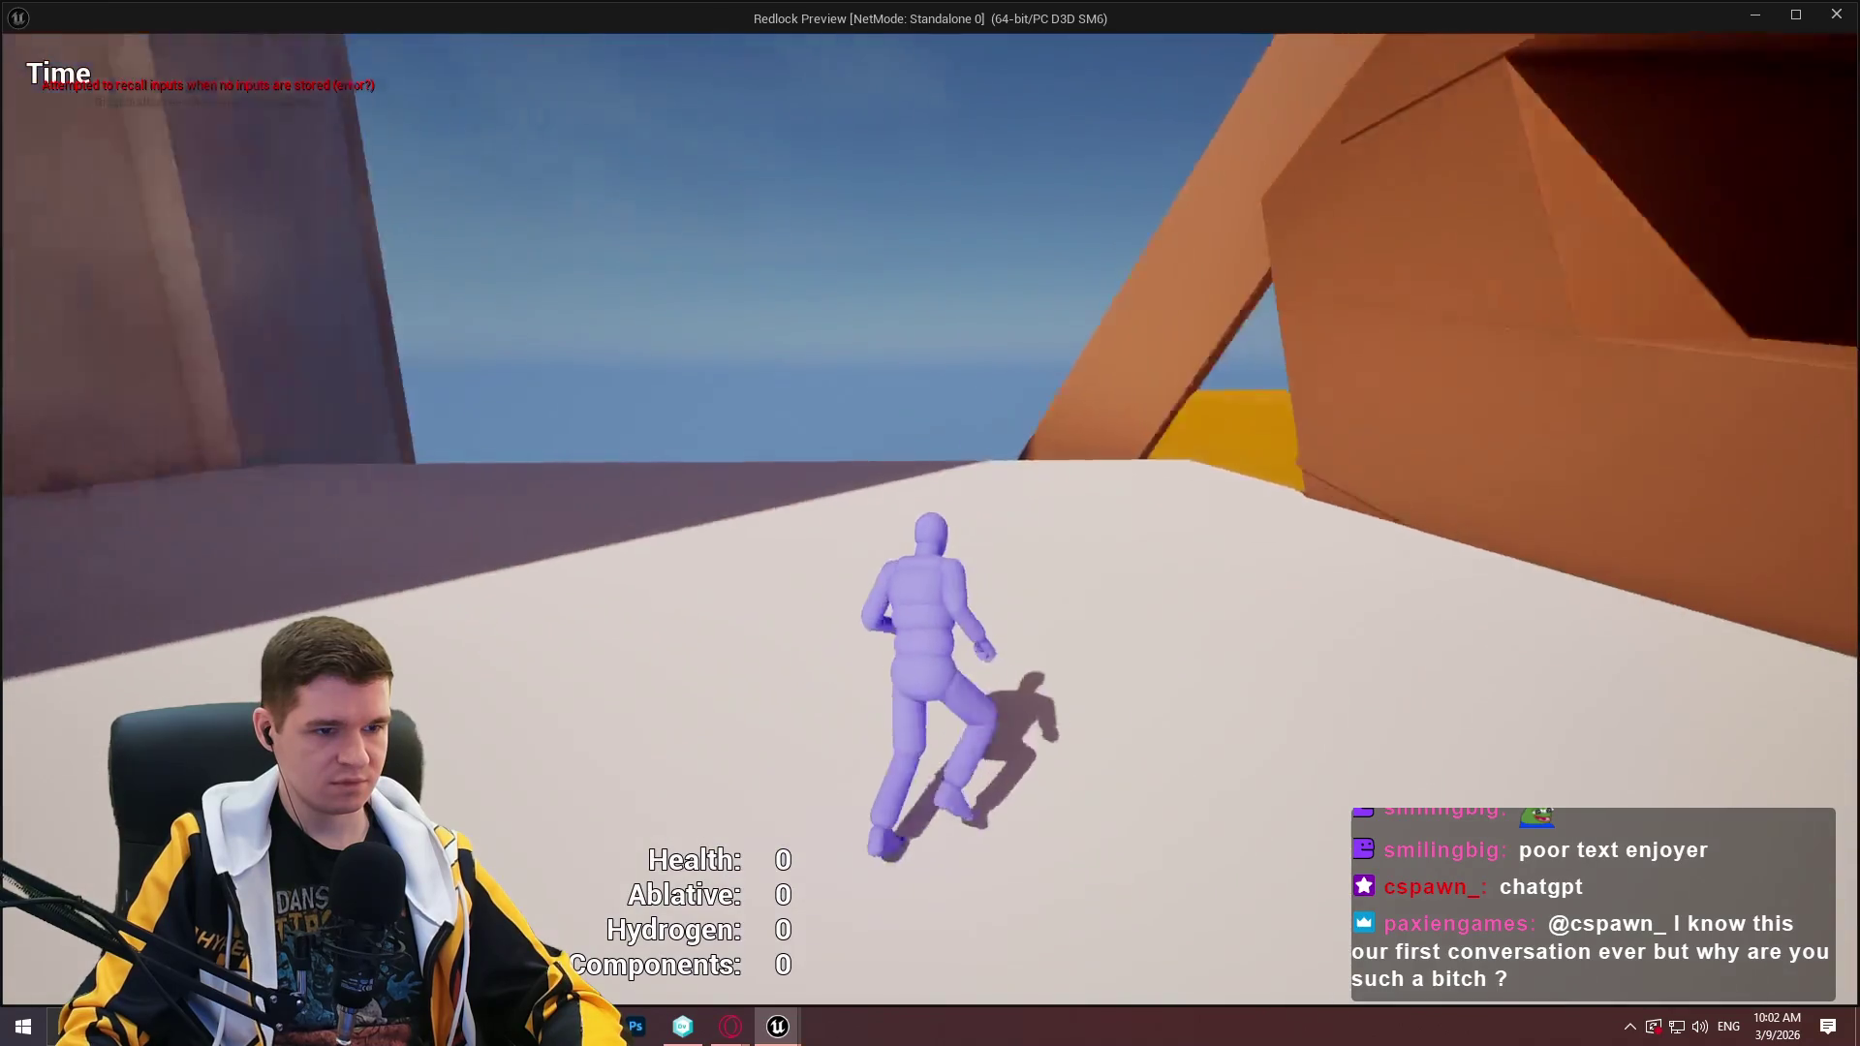
key(space)
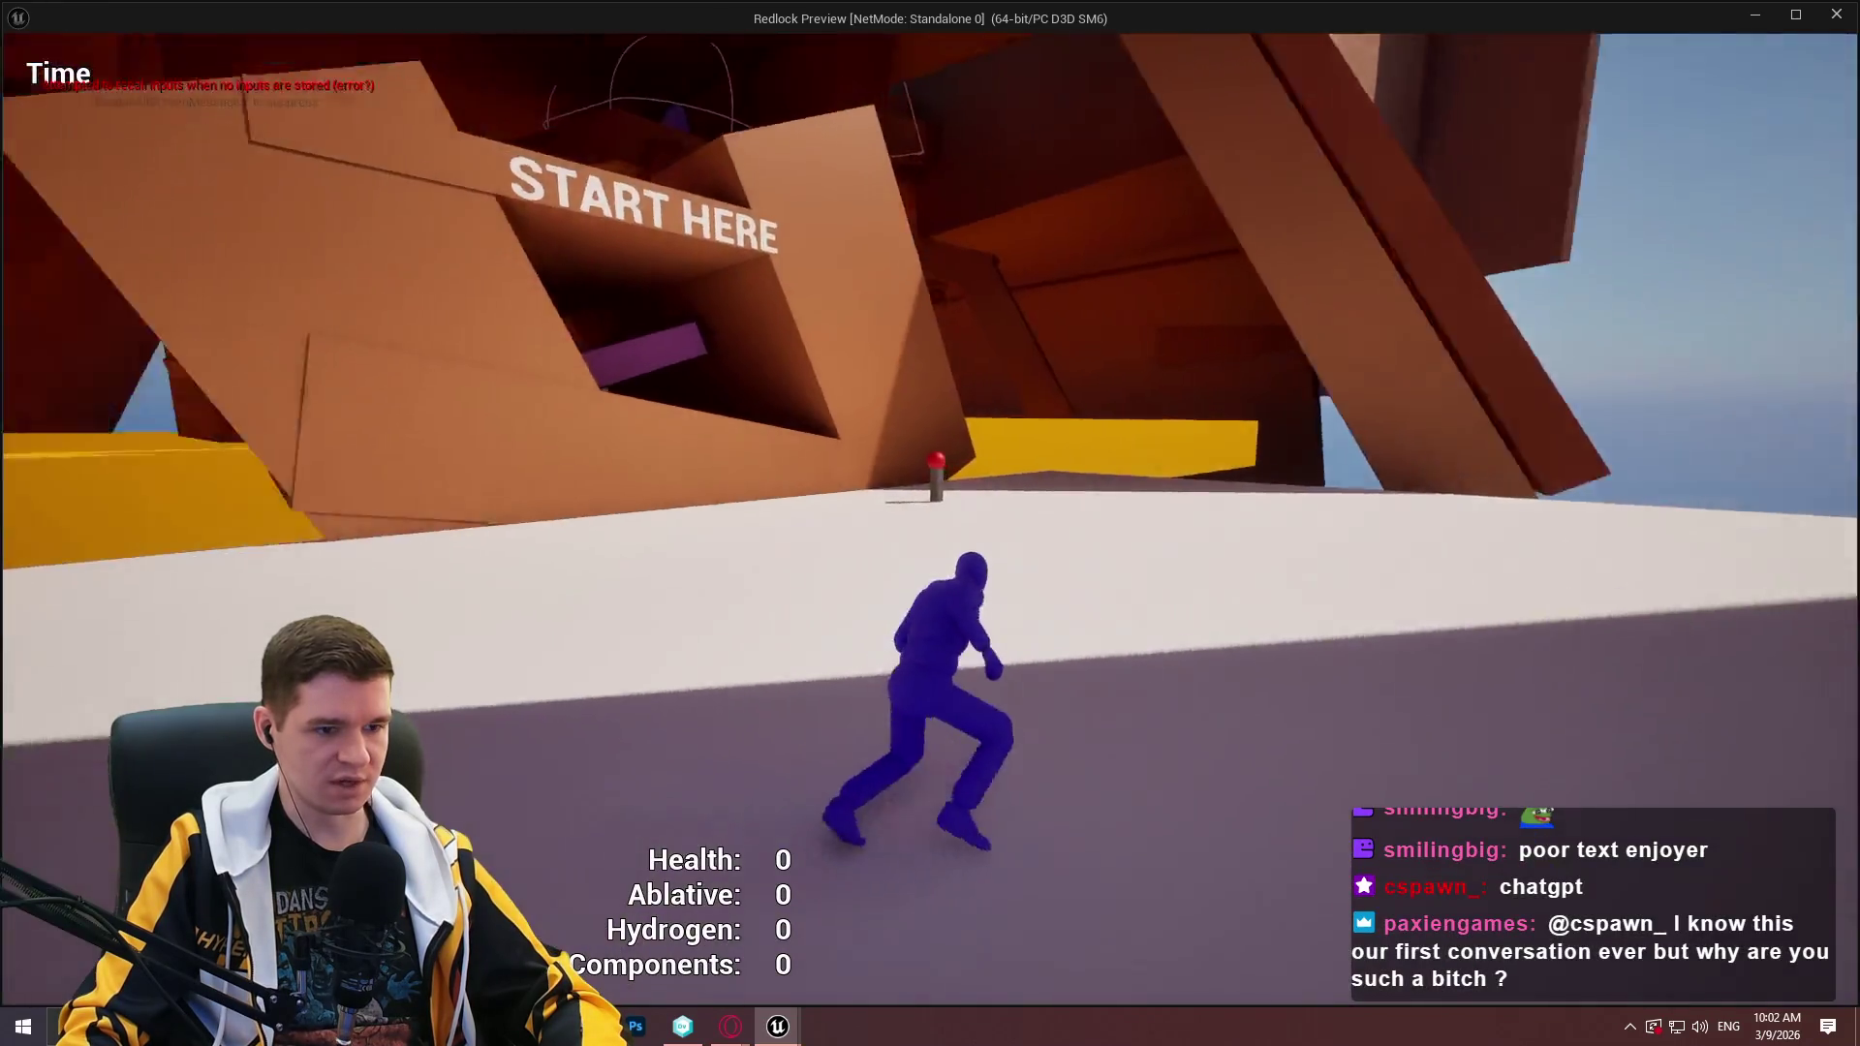
key(space)
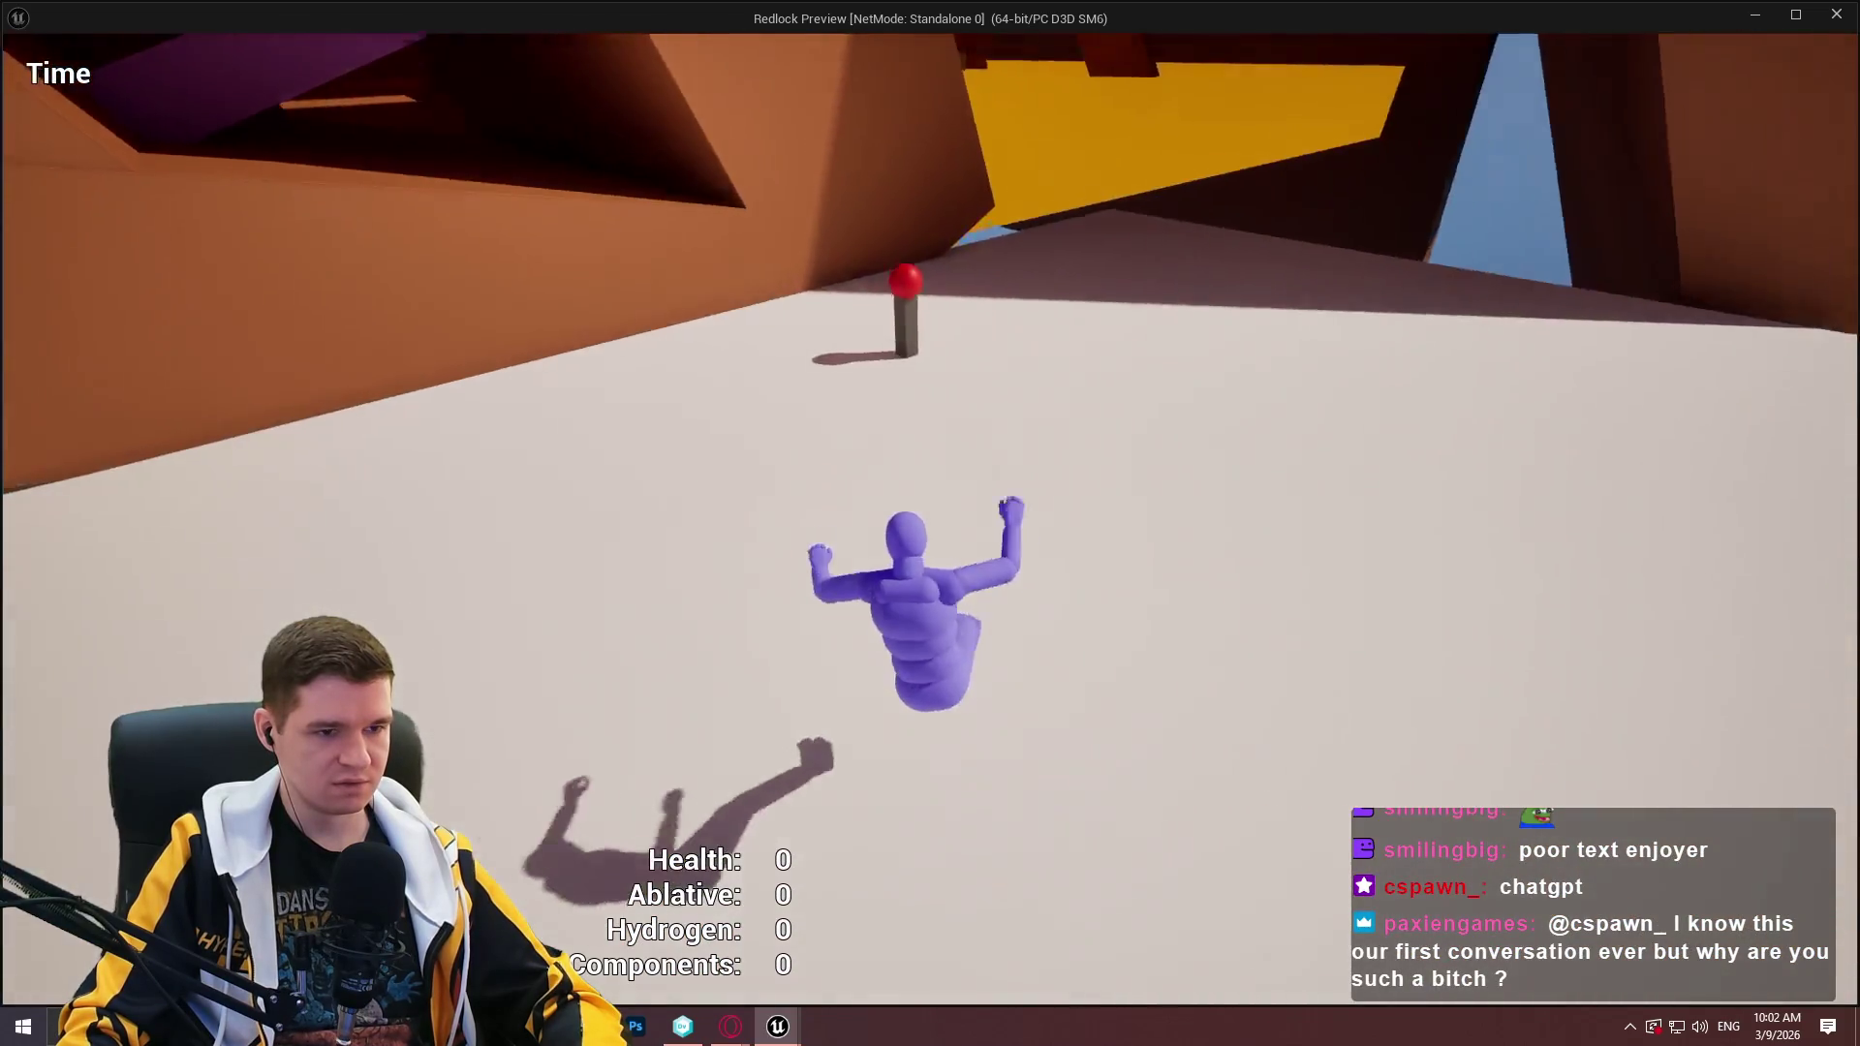
key(Escape)
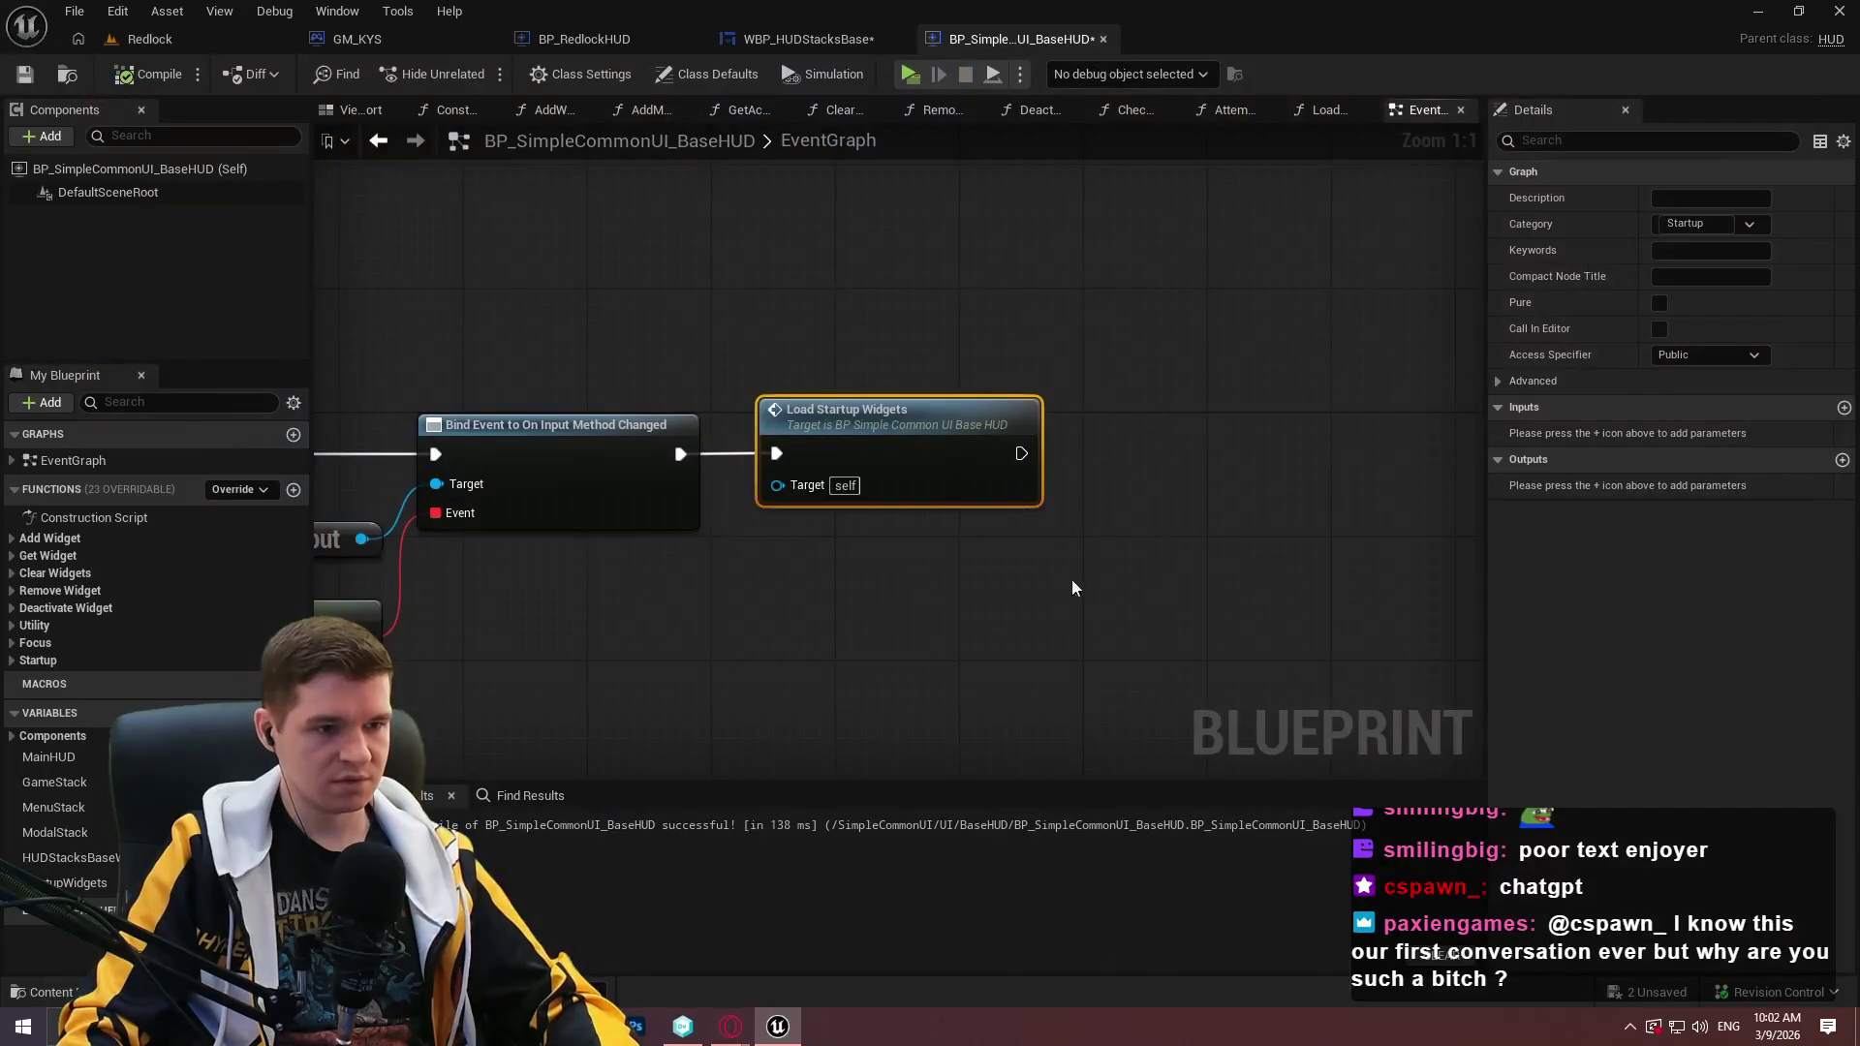
Open the base HUD's LoadStartupWidgets function graph.
click(1073, 588)
scroll(1049, 291, down, 2)
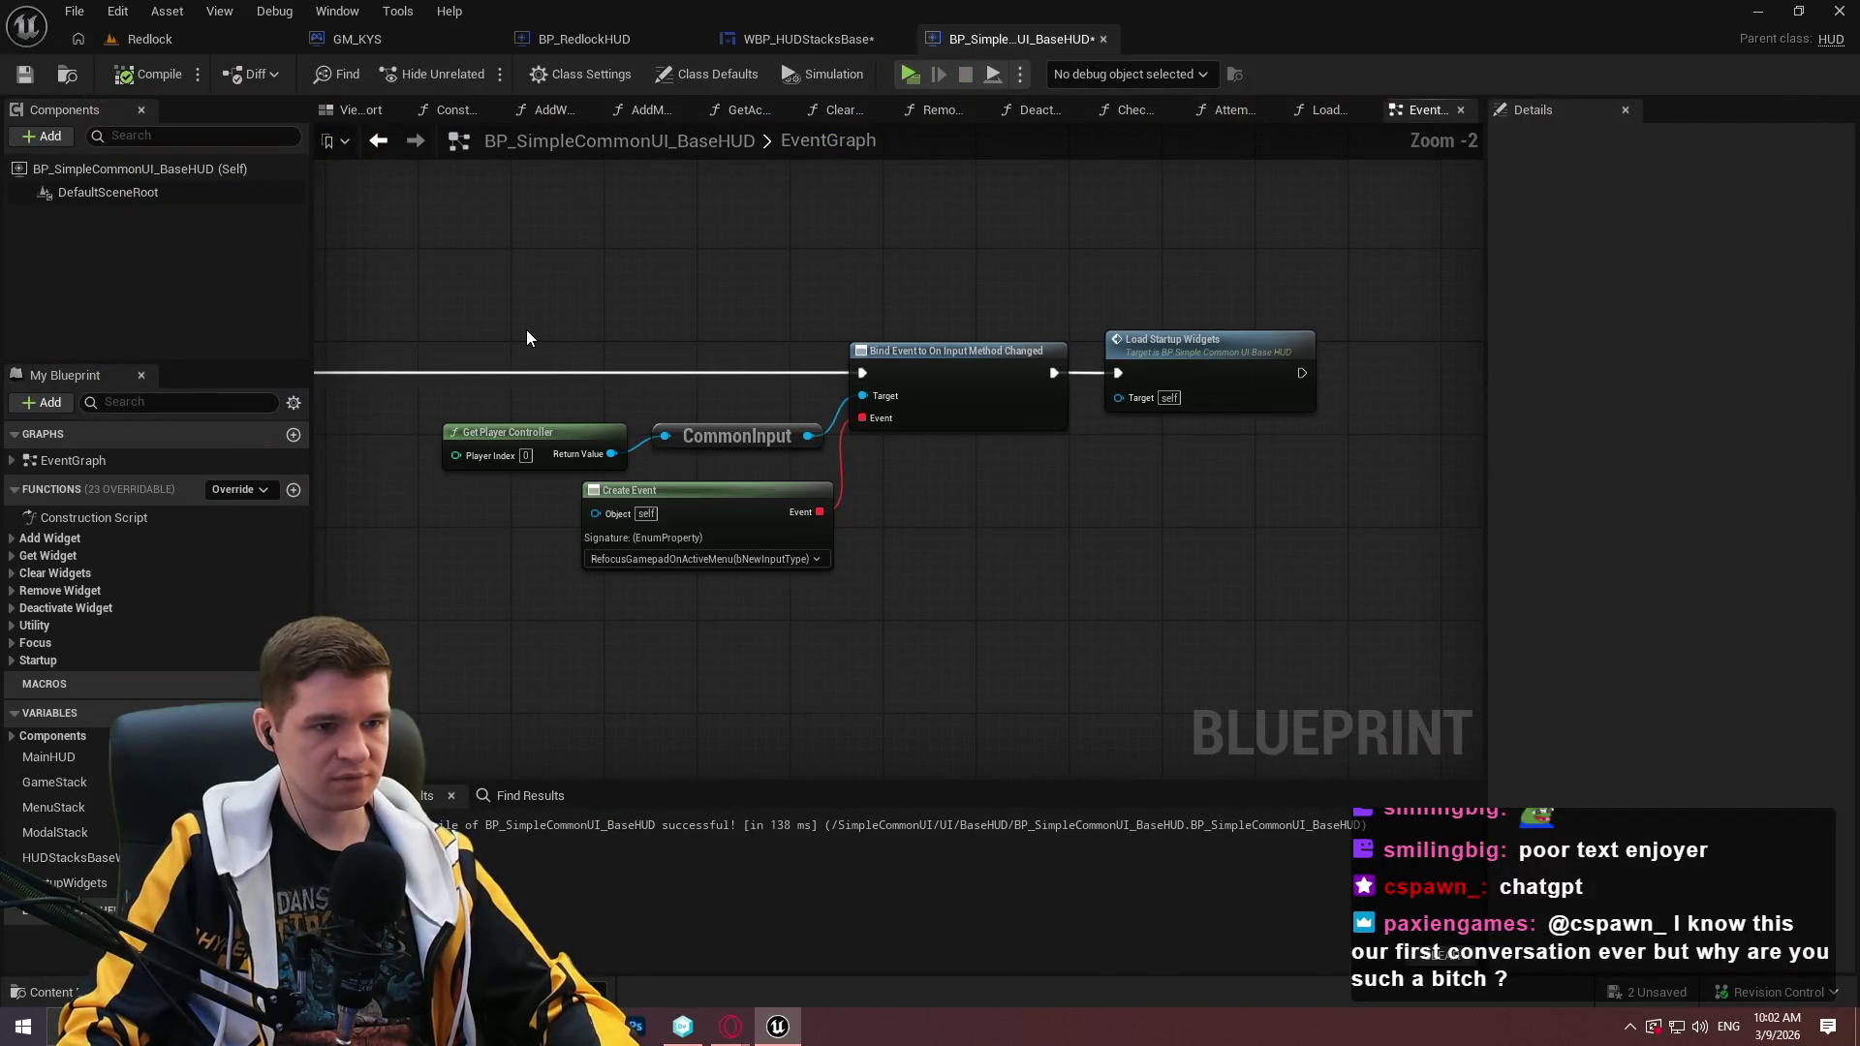
double_click(1201, 367)
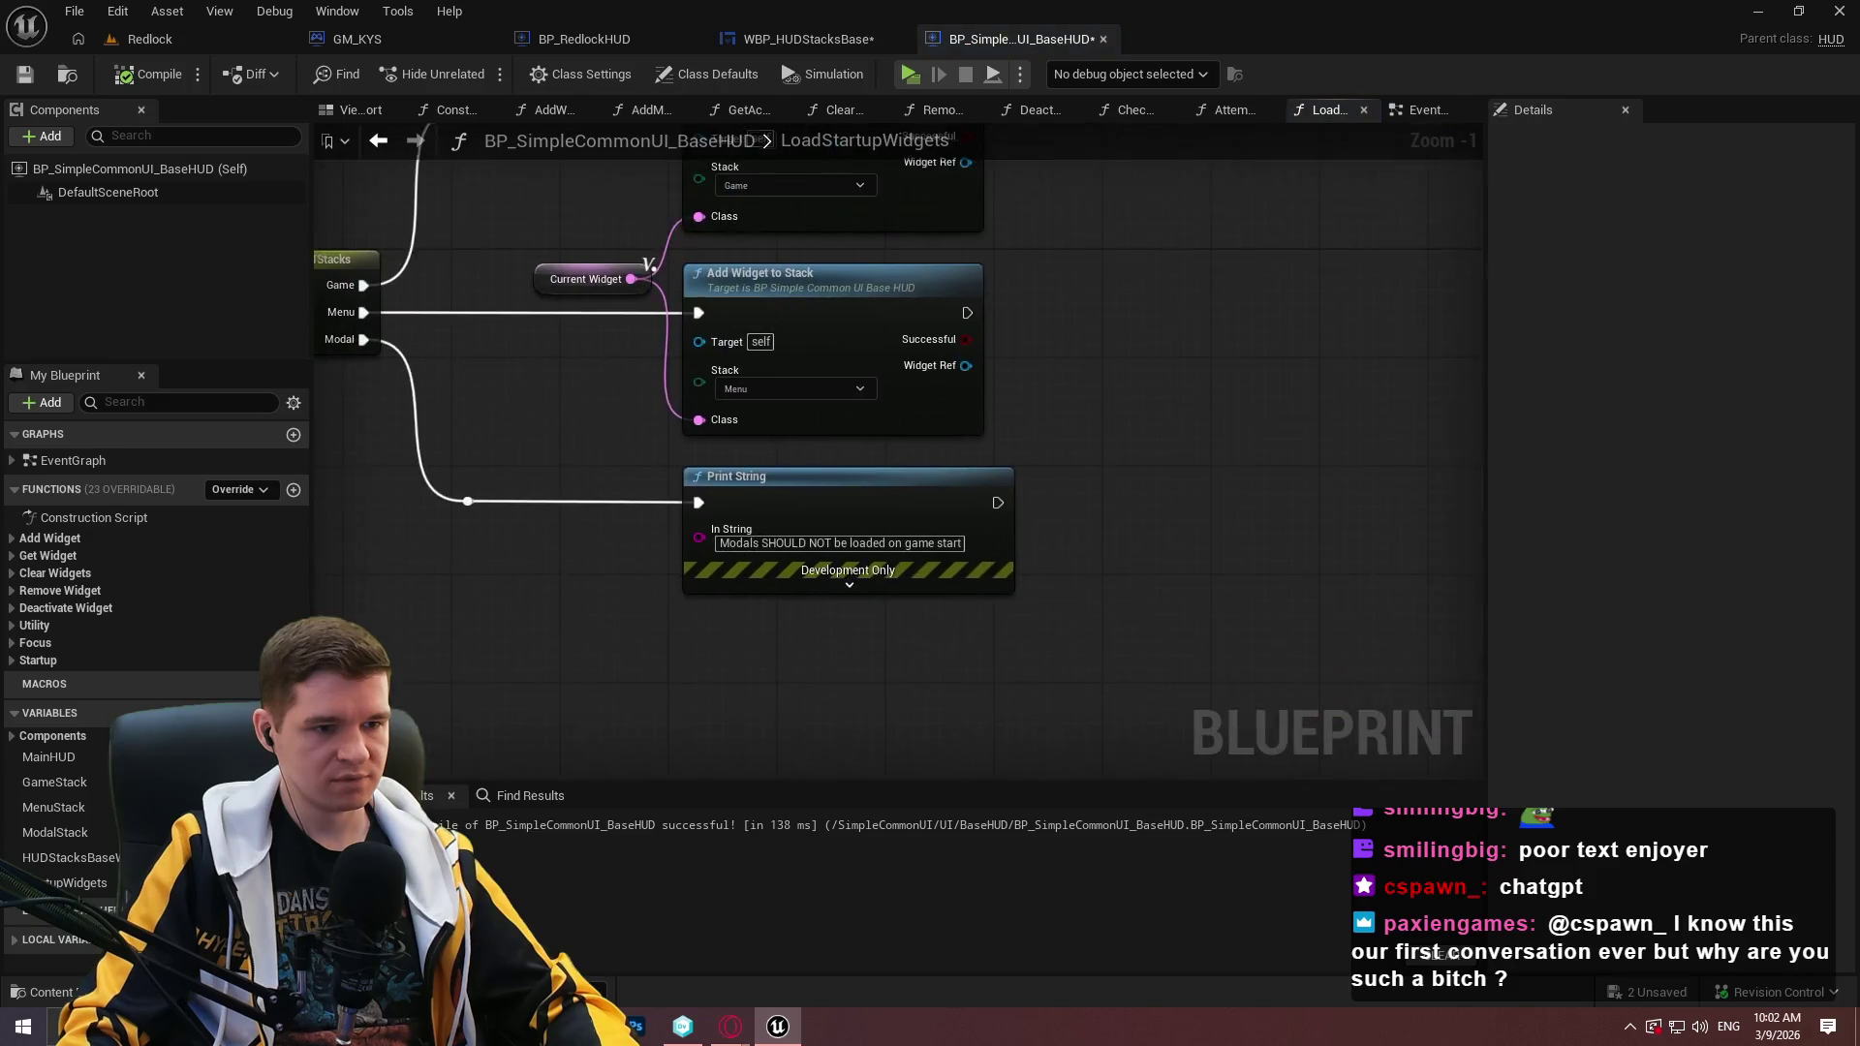
Compile and save WBP_HUDStacksBase, then retest it in a standalone game preview.
click(827, 37)
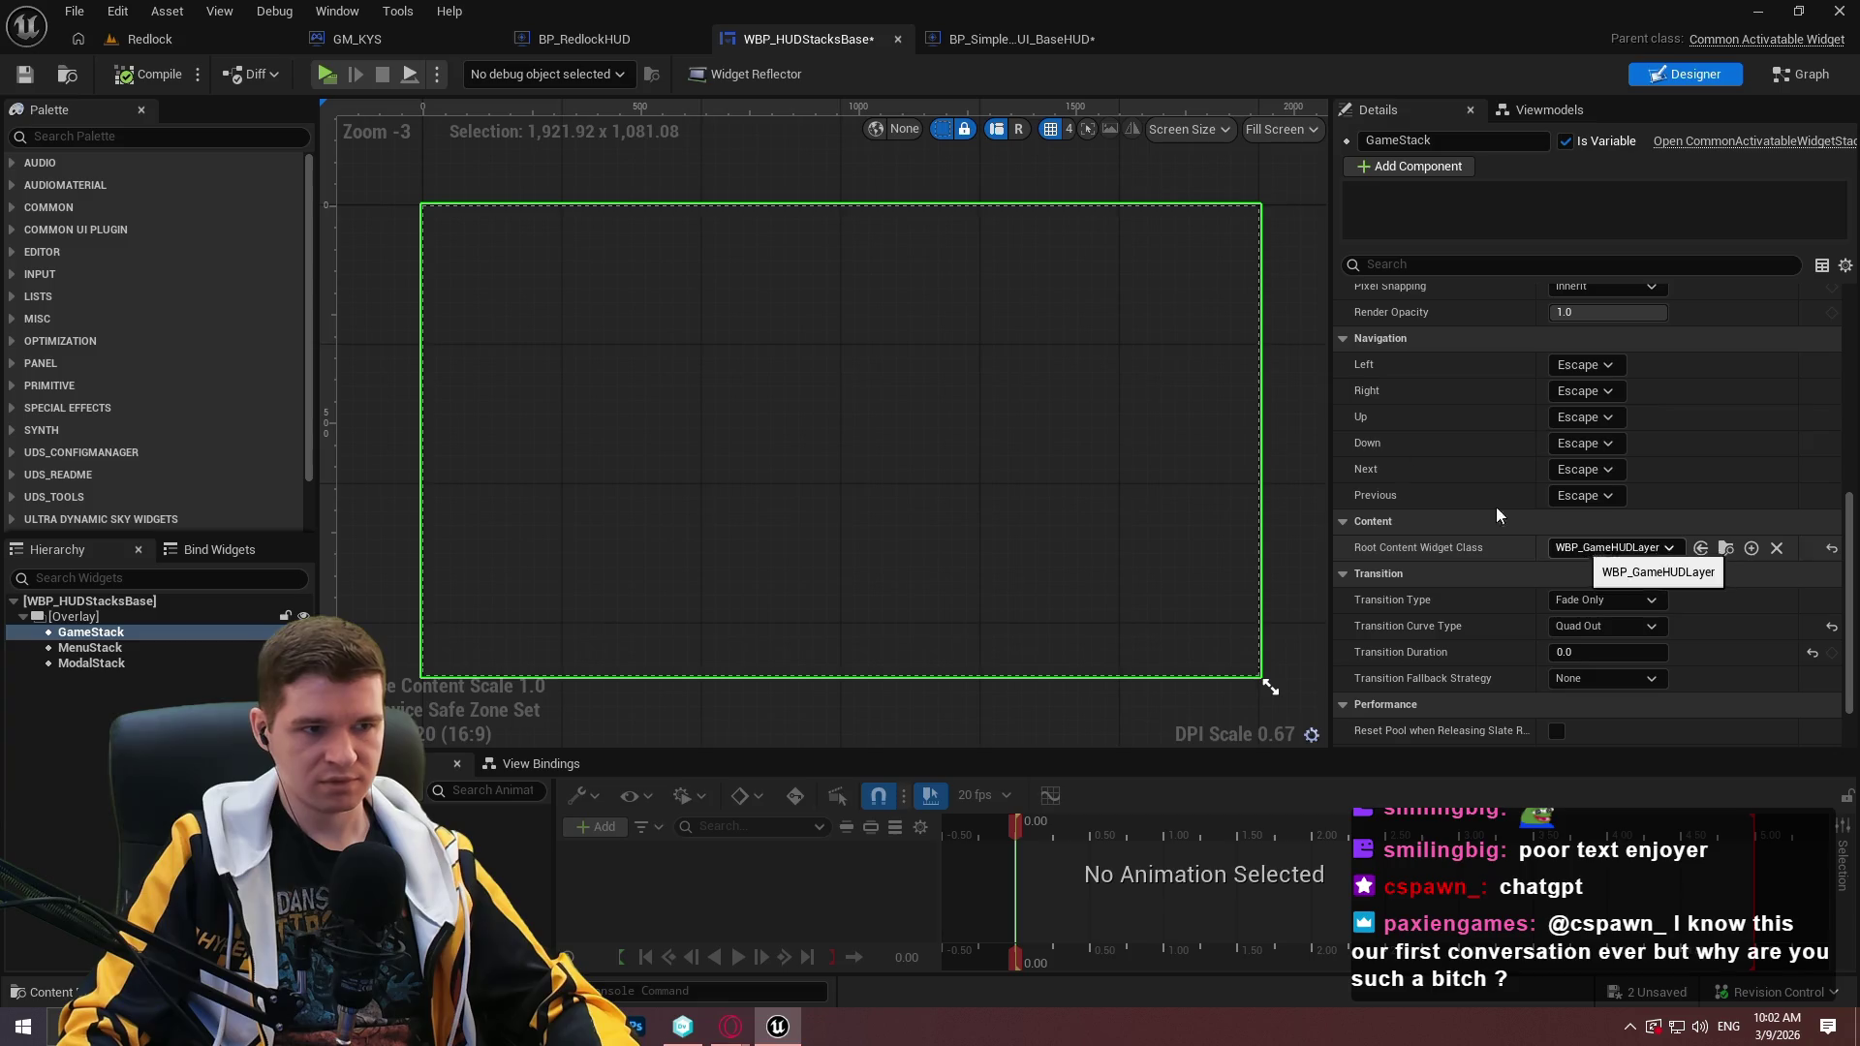
key(ctrl+s)
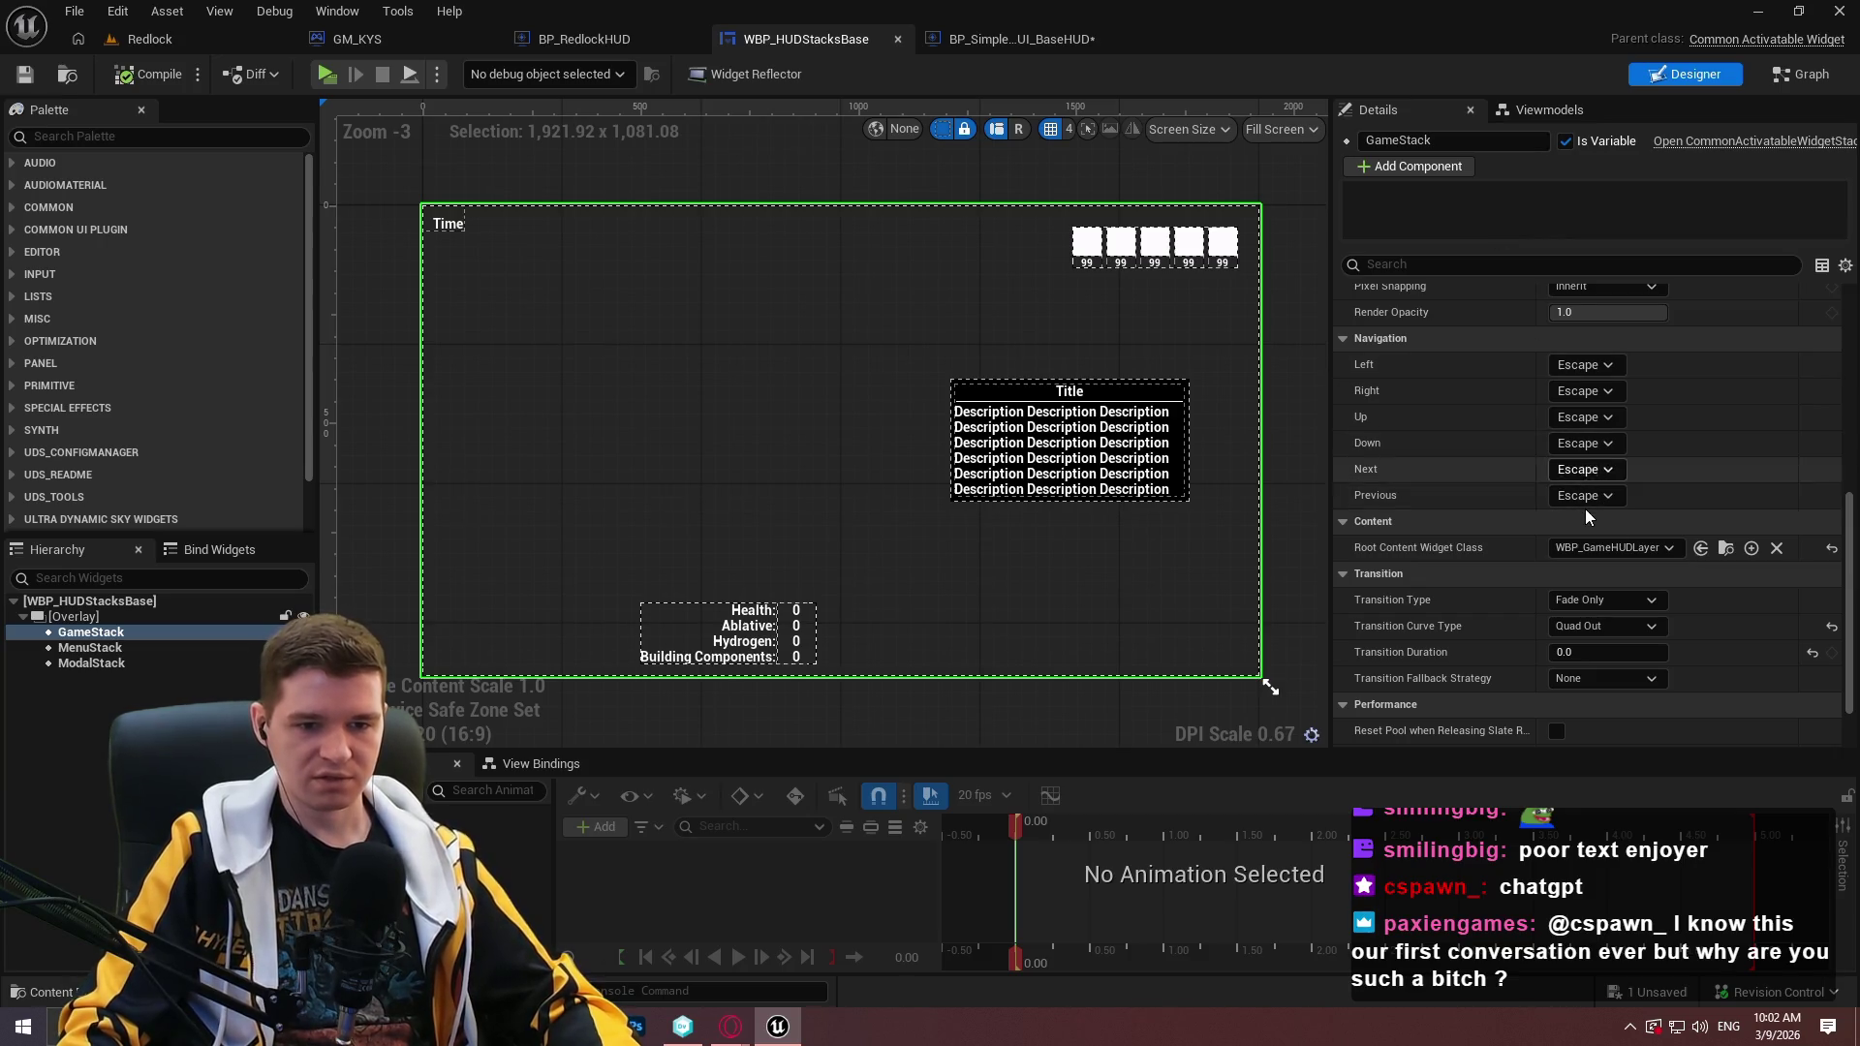
scroll(1459, 499, down, 2)
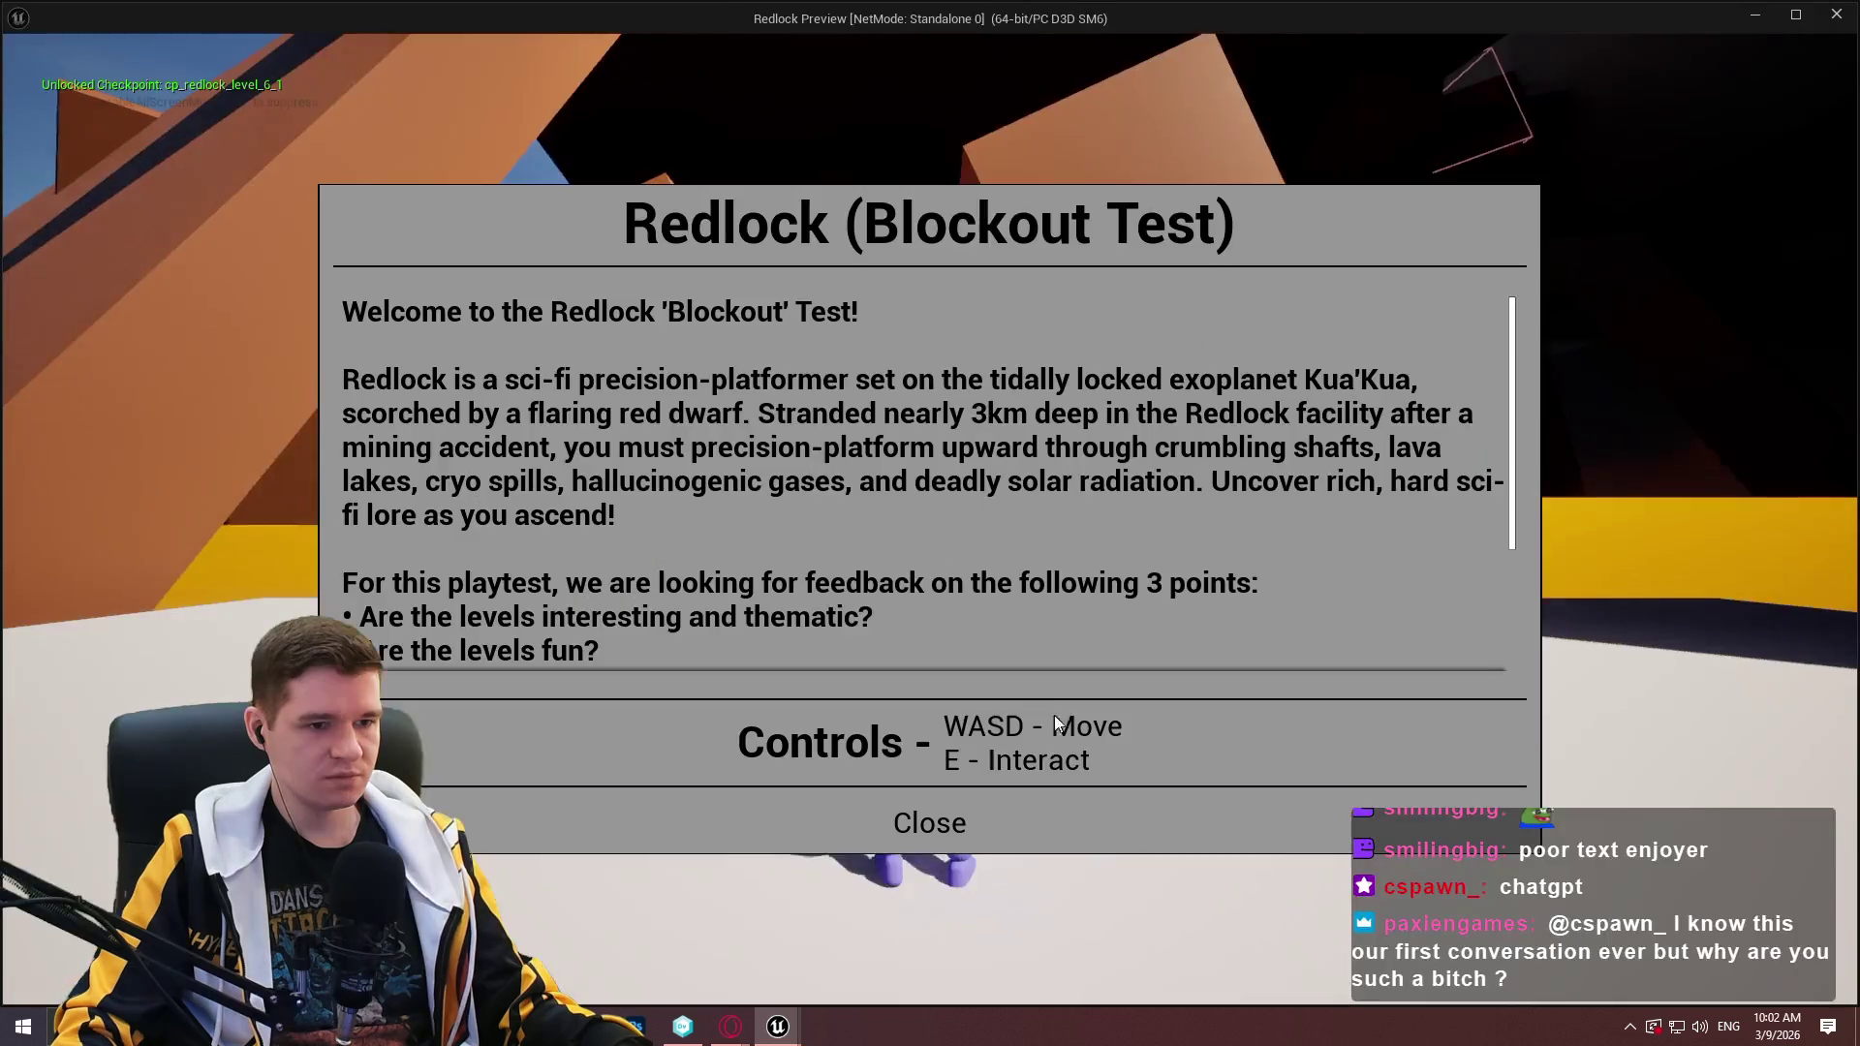
click(964, 820)
key(Escape)
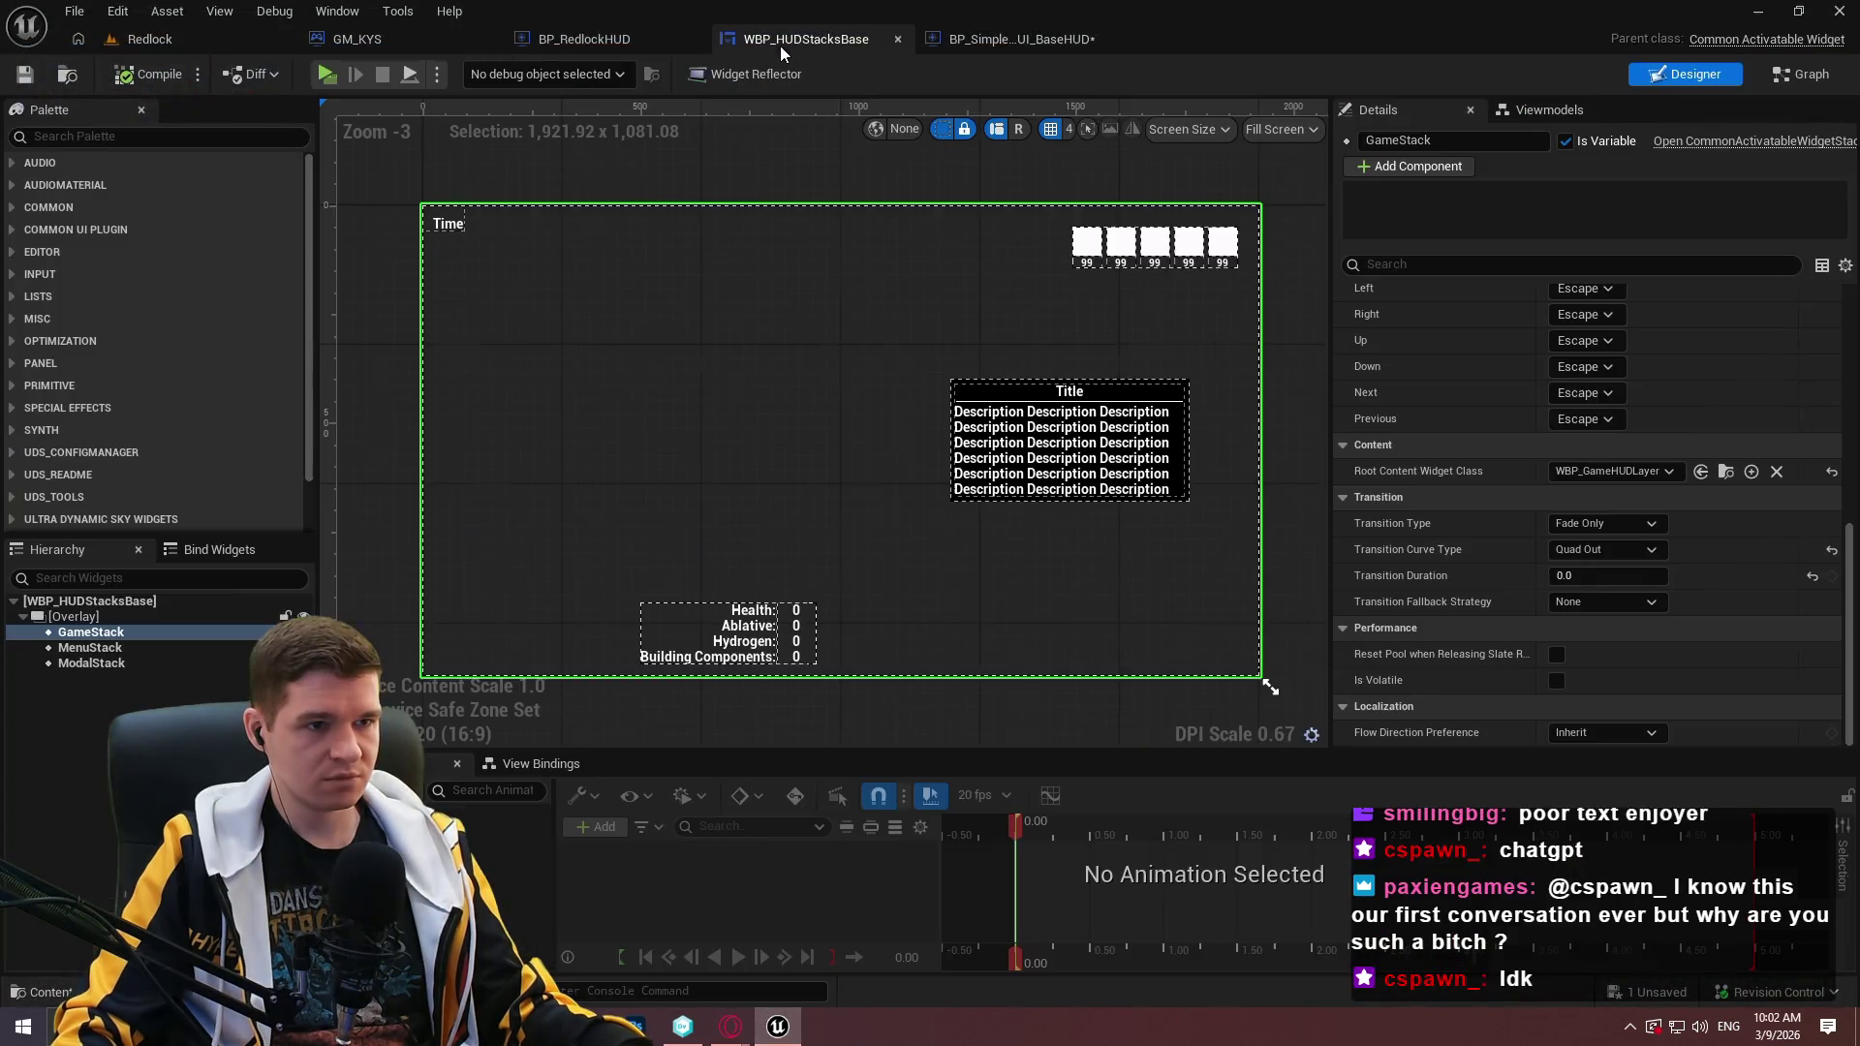
Look over the base HUD graph again, then return to the WBP_HUDStacksBase designer.
click(1012, 39)
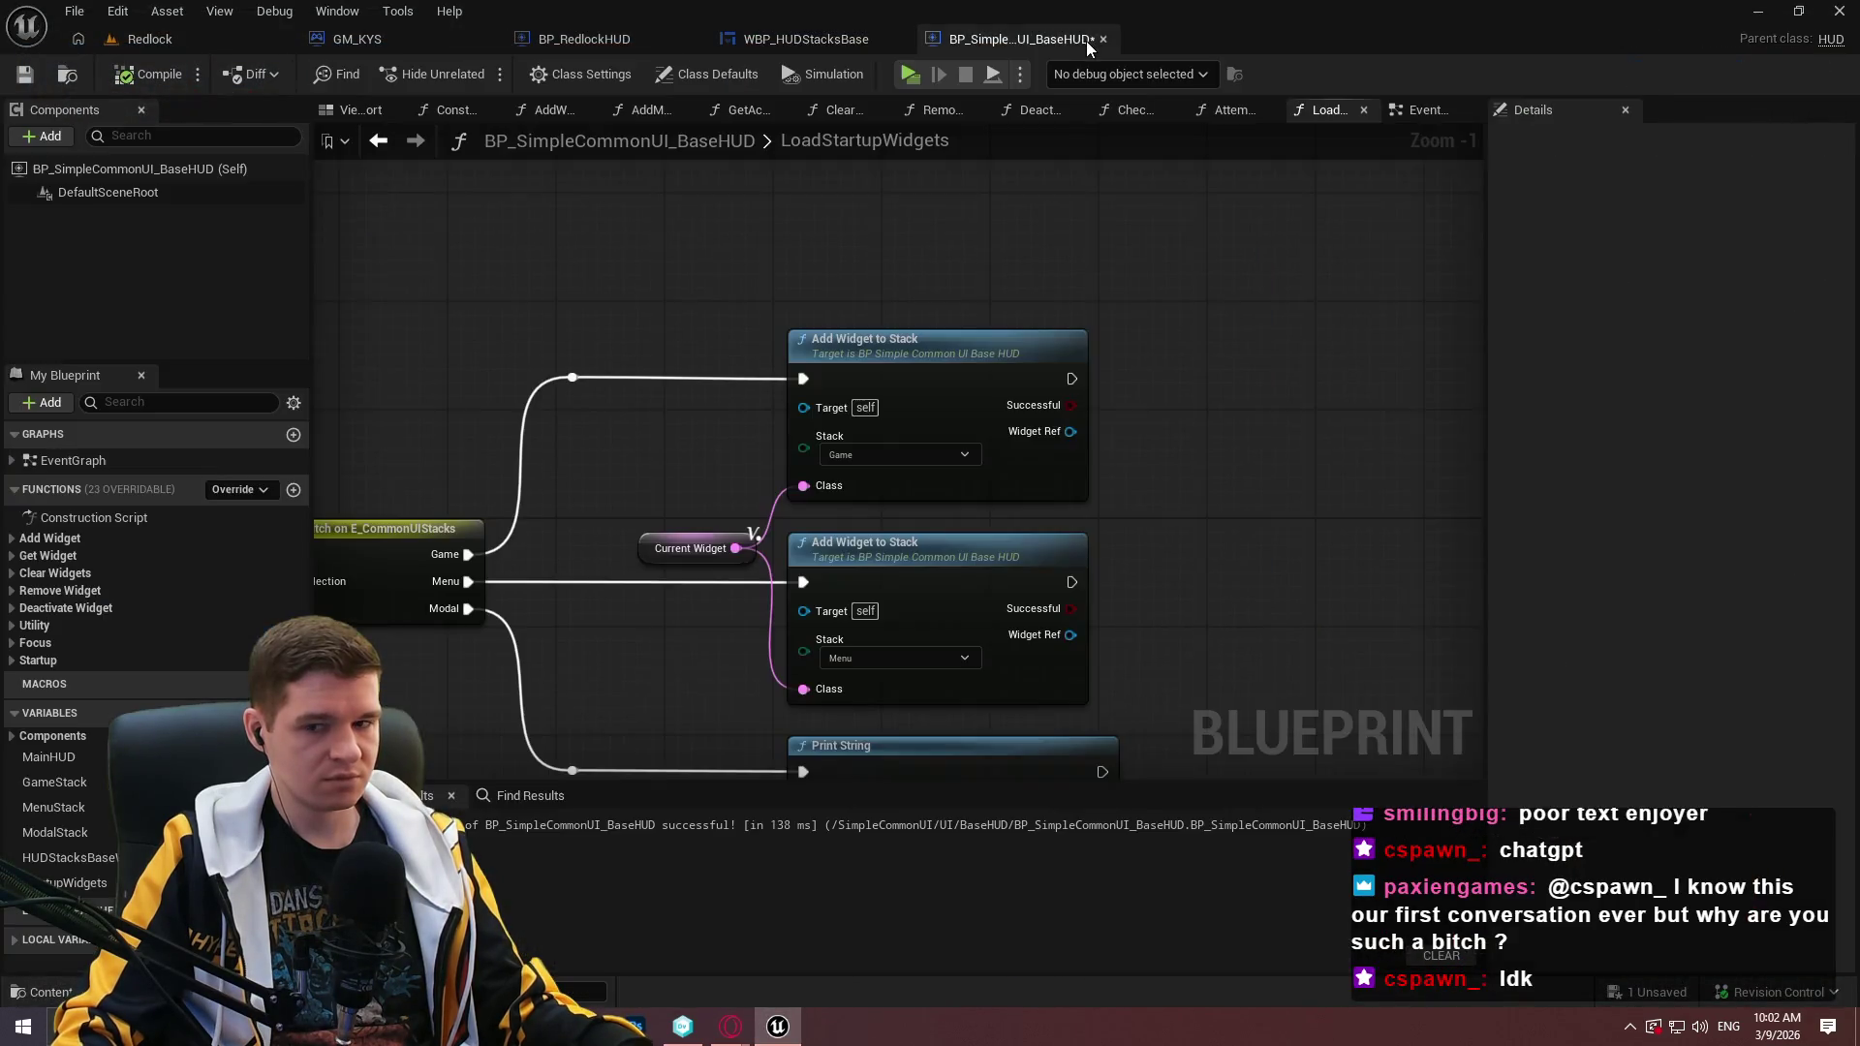
scroll(614, 423, down, 2)
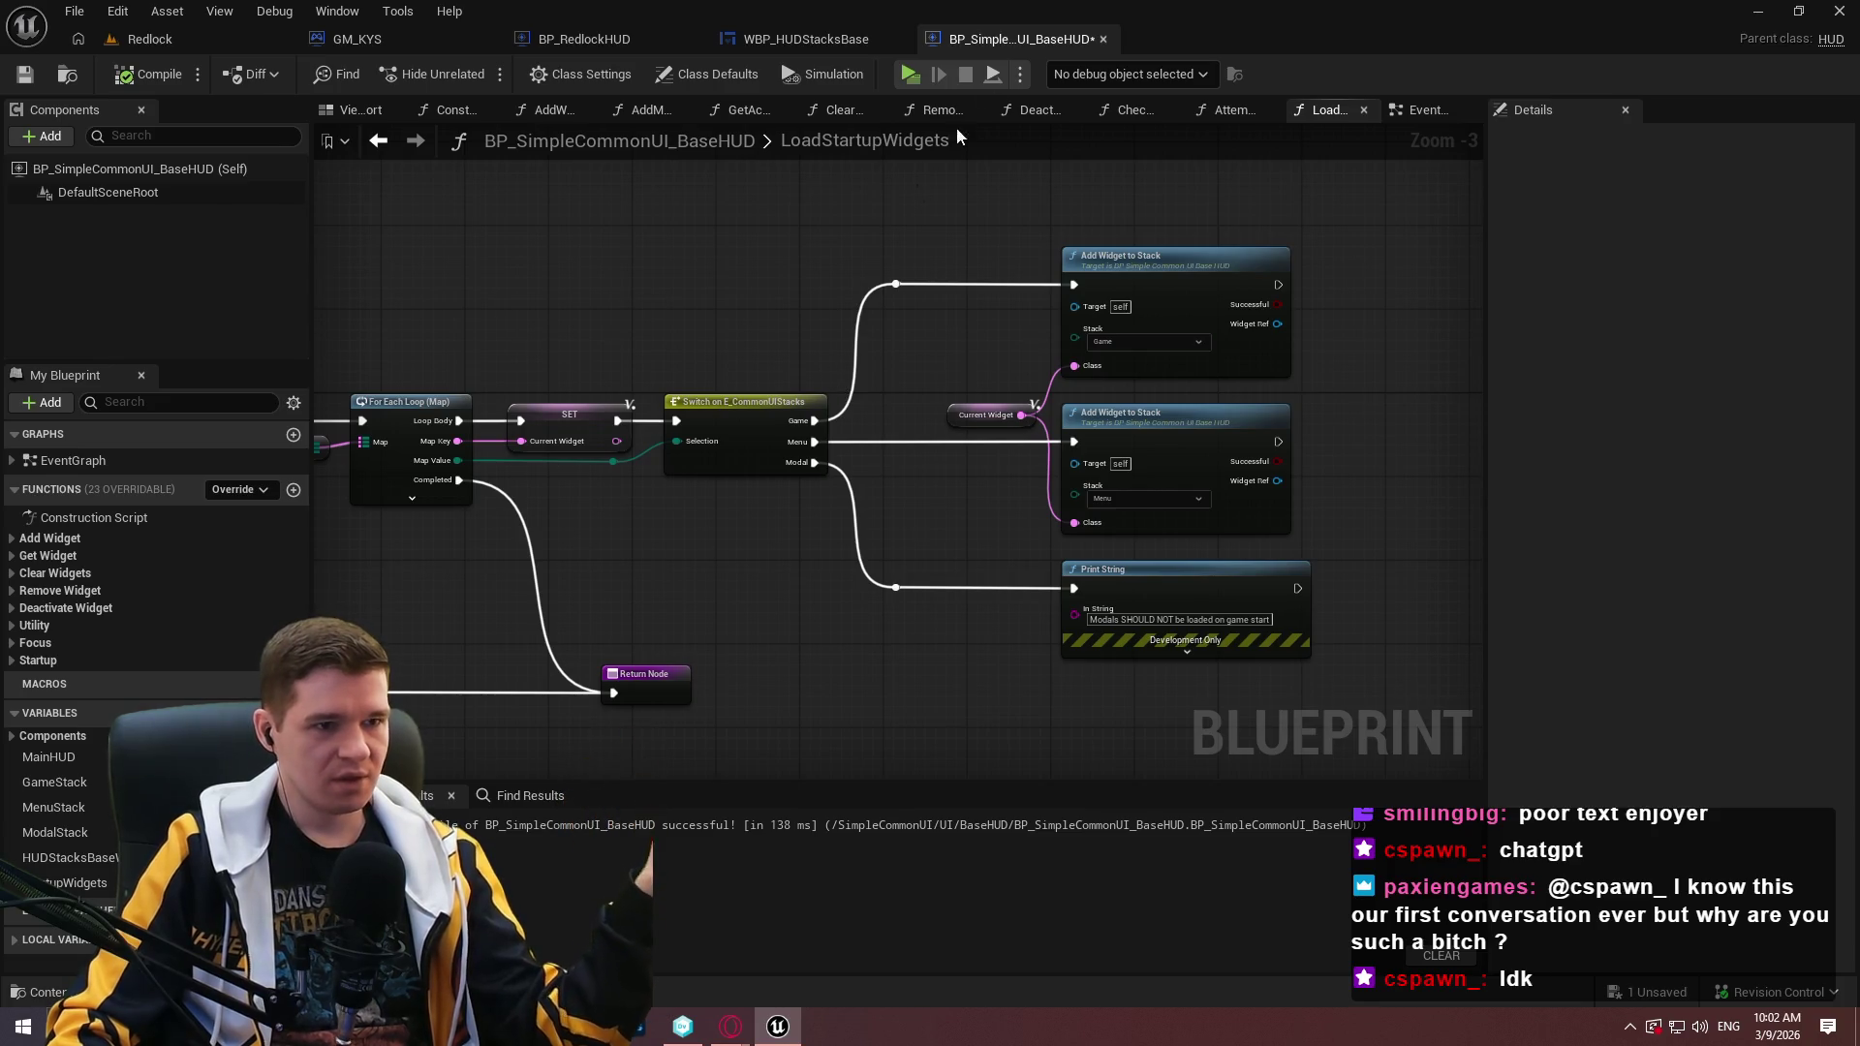
click(810, 38)
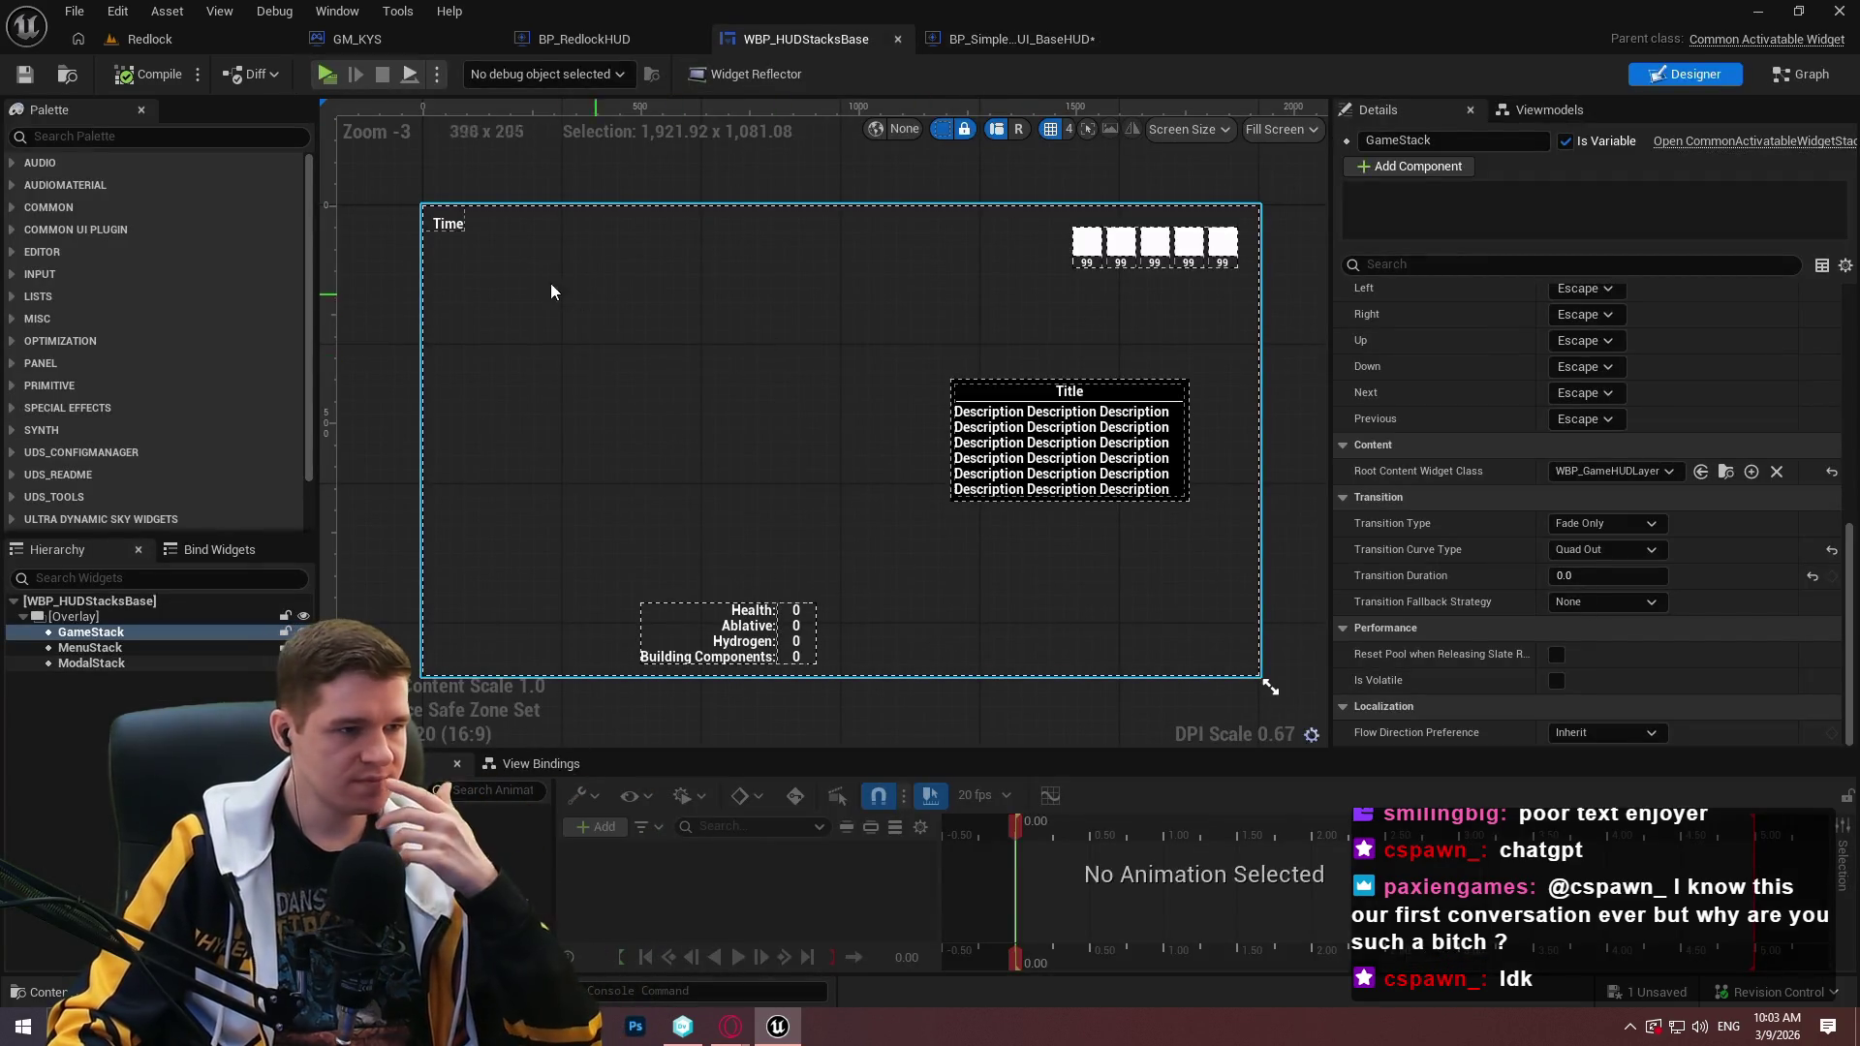
Check the ModalStack and GameStack root content, then open WBP_GameHUDLayer.
click(91, 663)
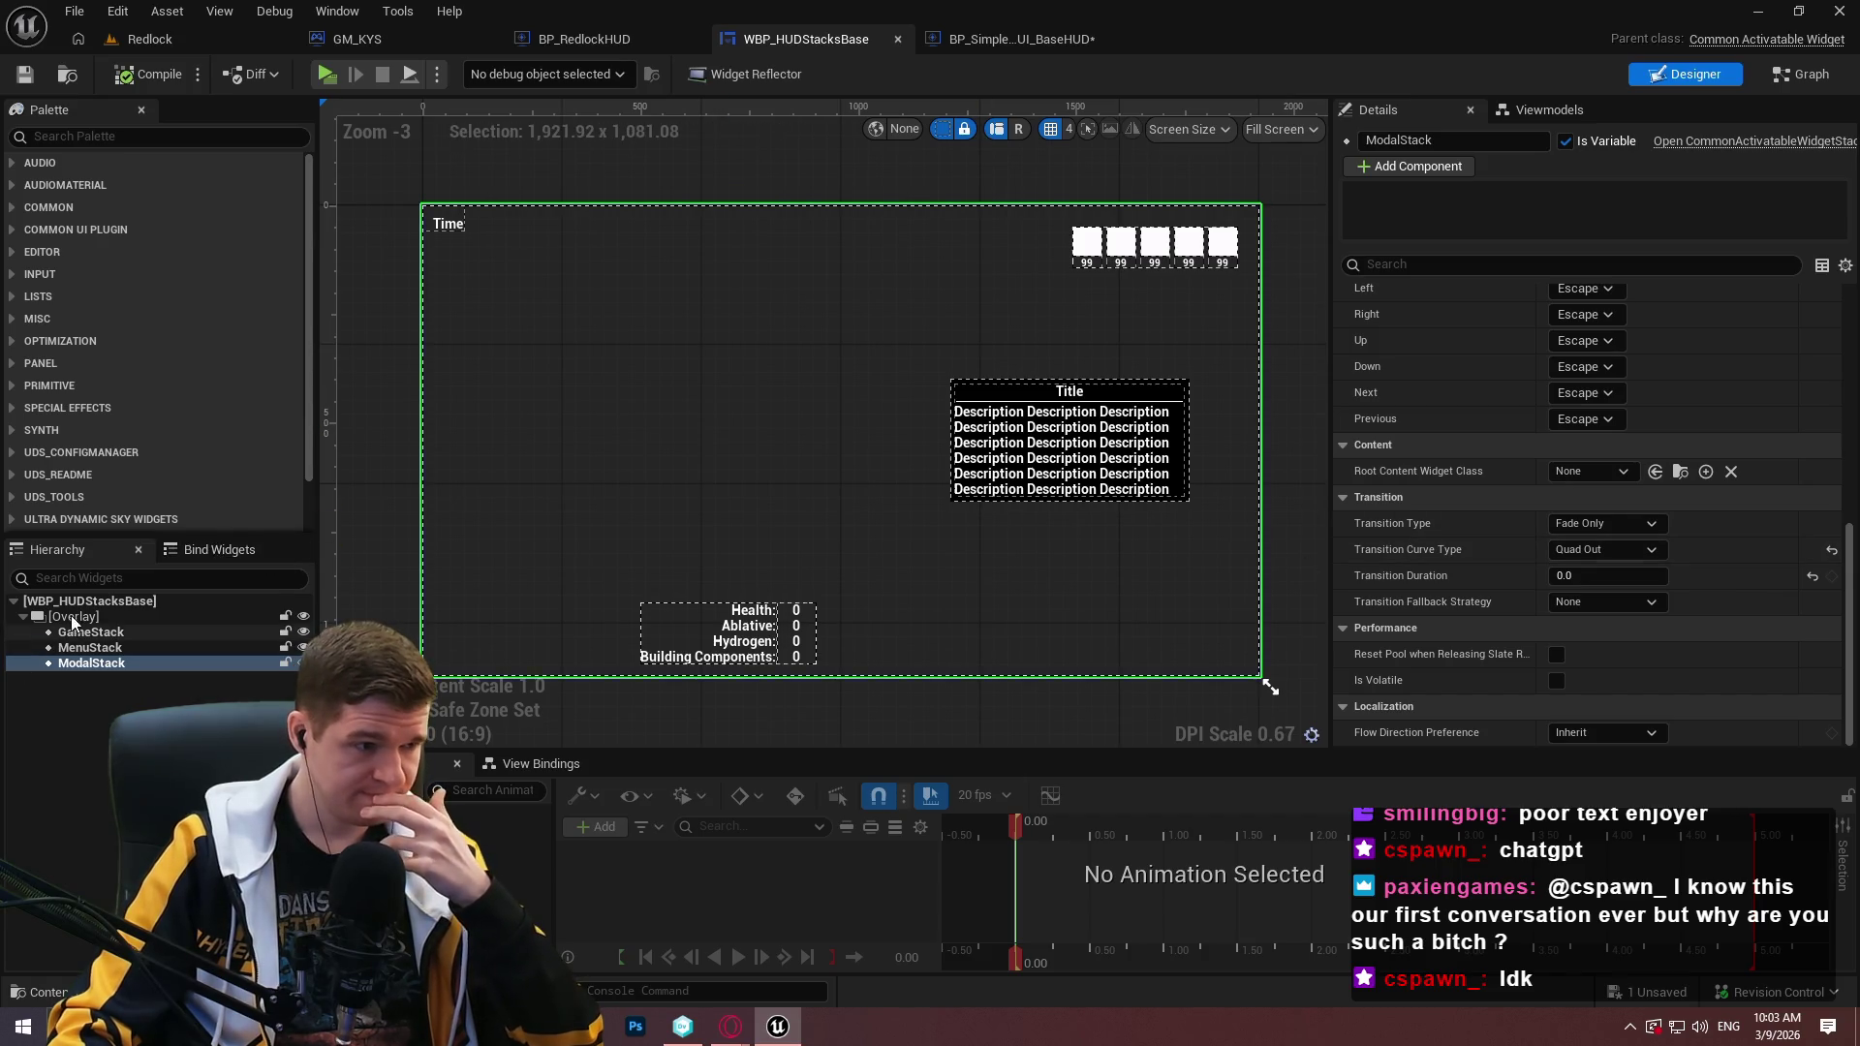
key(Up)
key(Up)
click(1724, 473)
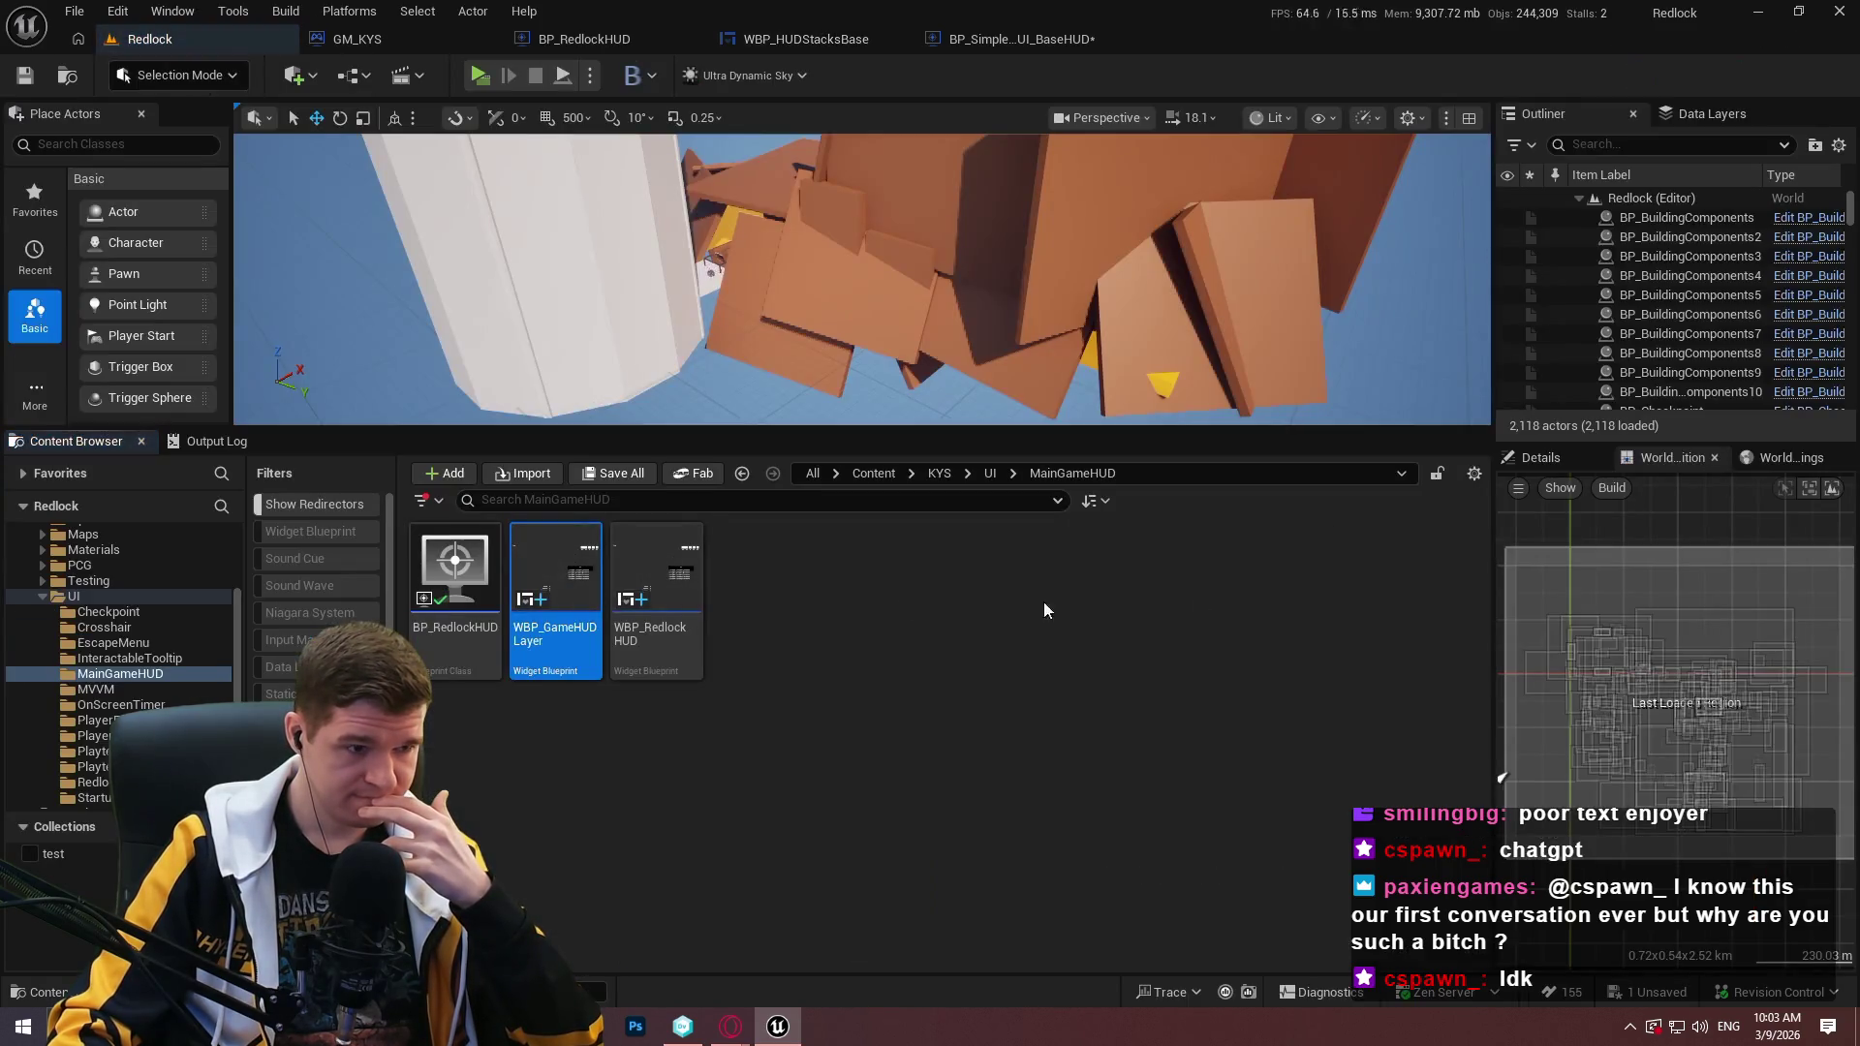
double_click(543, 647)
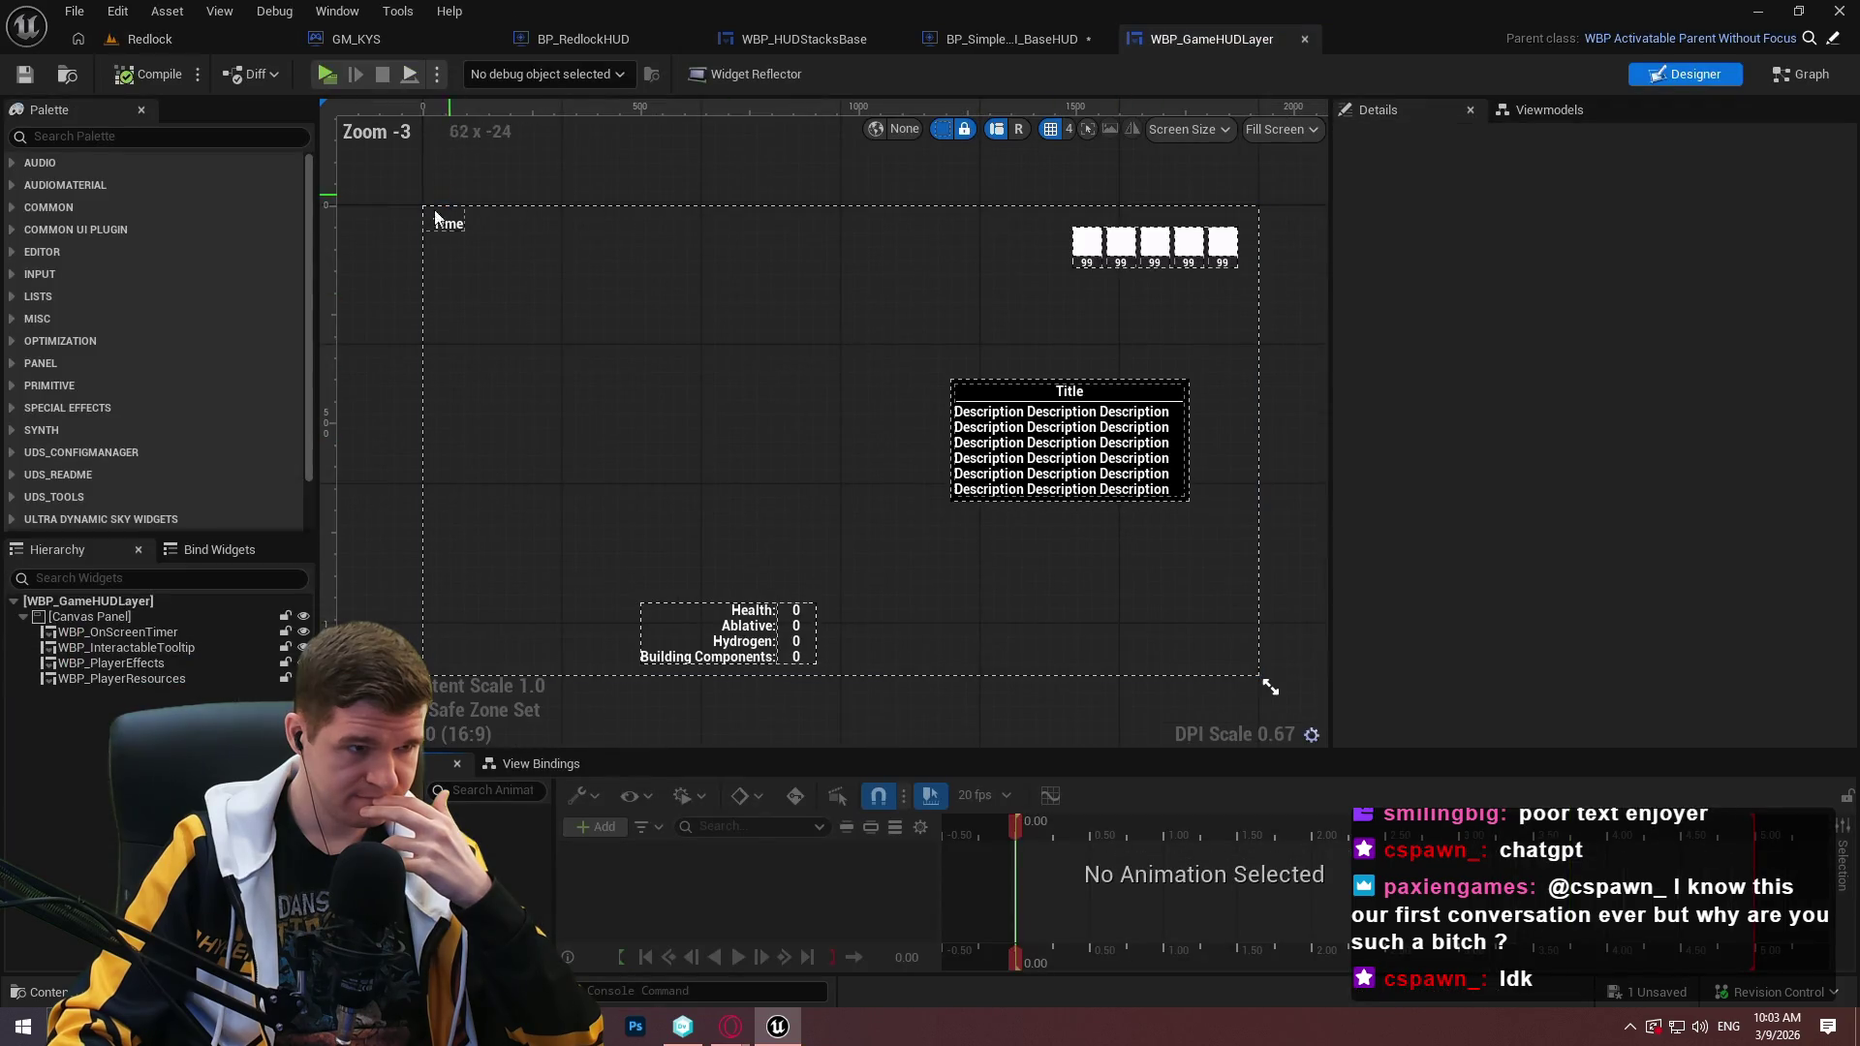
Edit WBP_OnScreenTimer and review its MVVM_Timescale viewmodel settings.
click(116, 632)
click(1747, 148)
click(1513, 115)
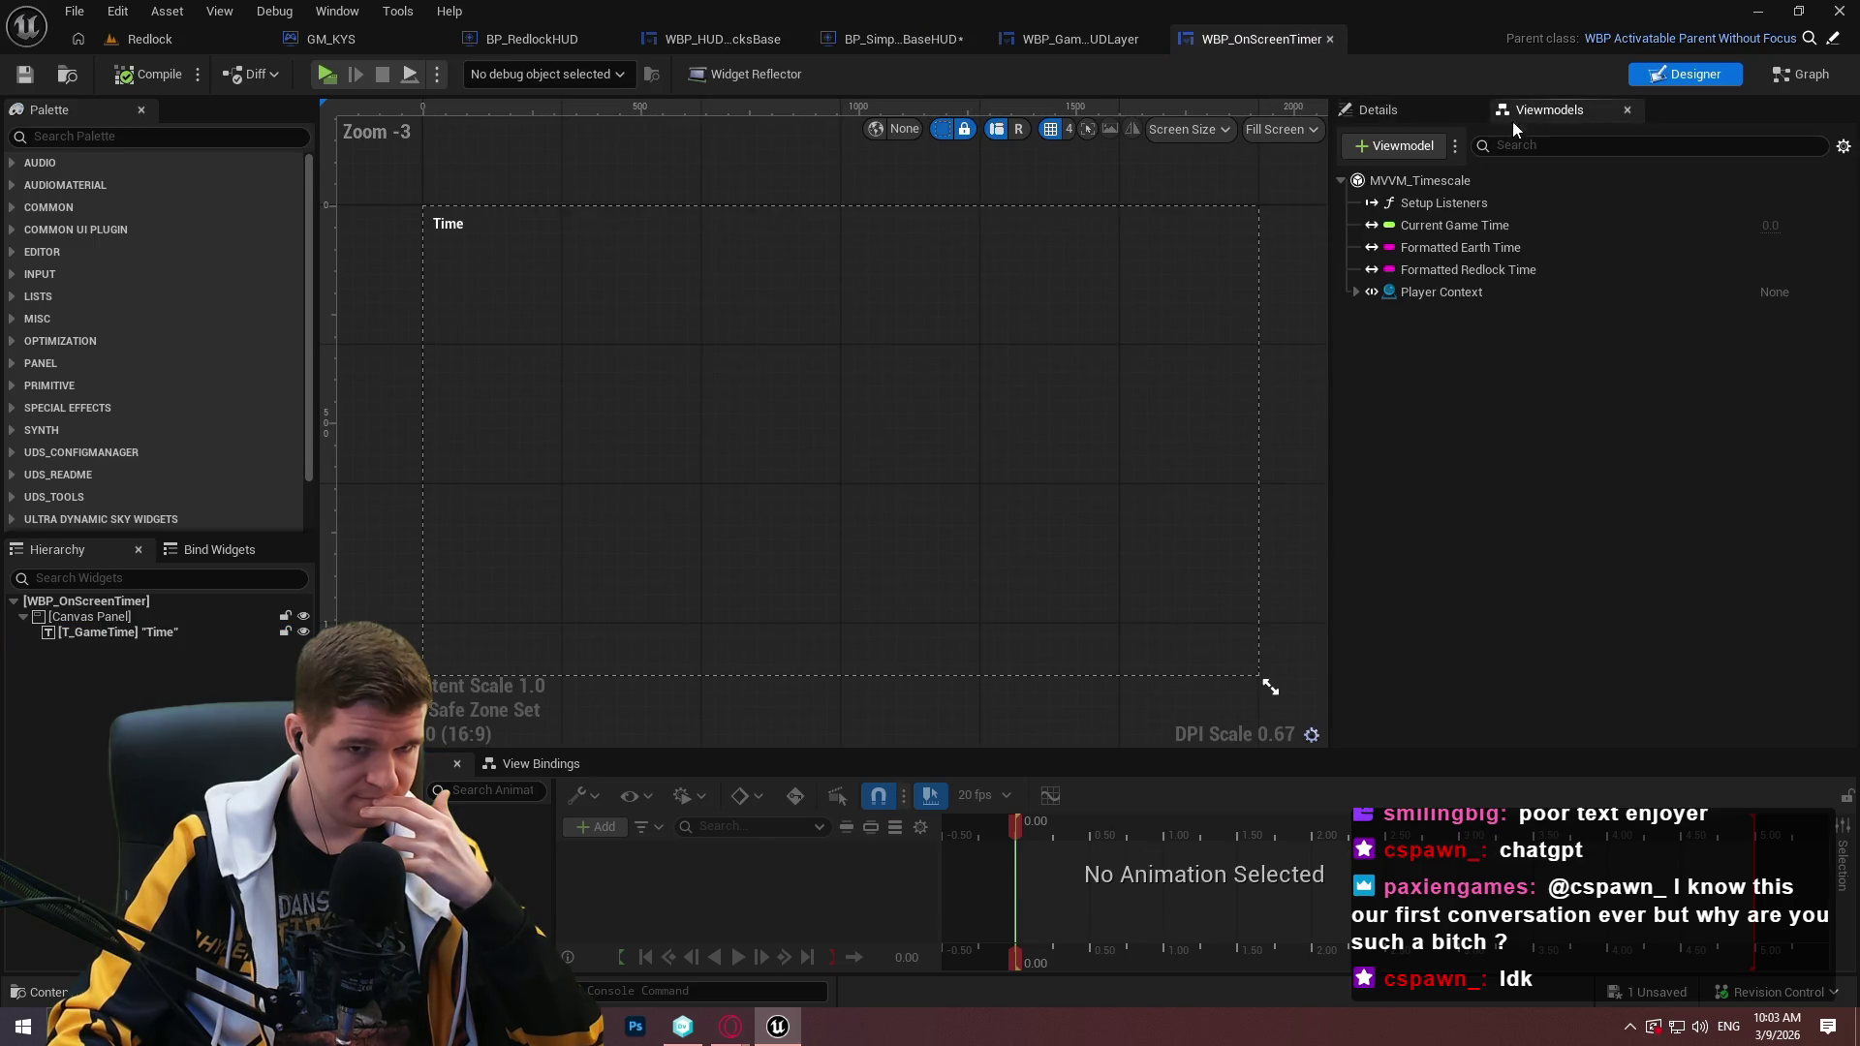
click(1399, 175)
click(1407, 118)
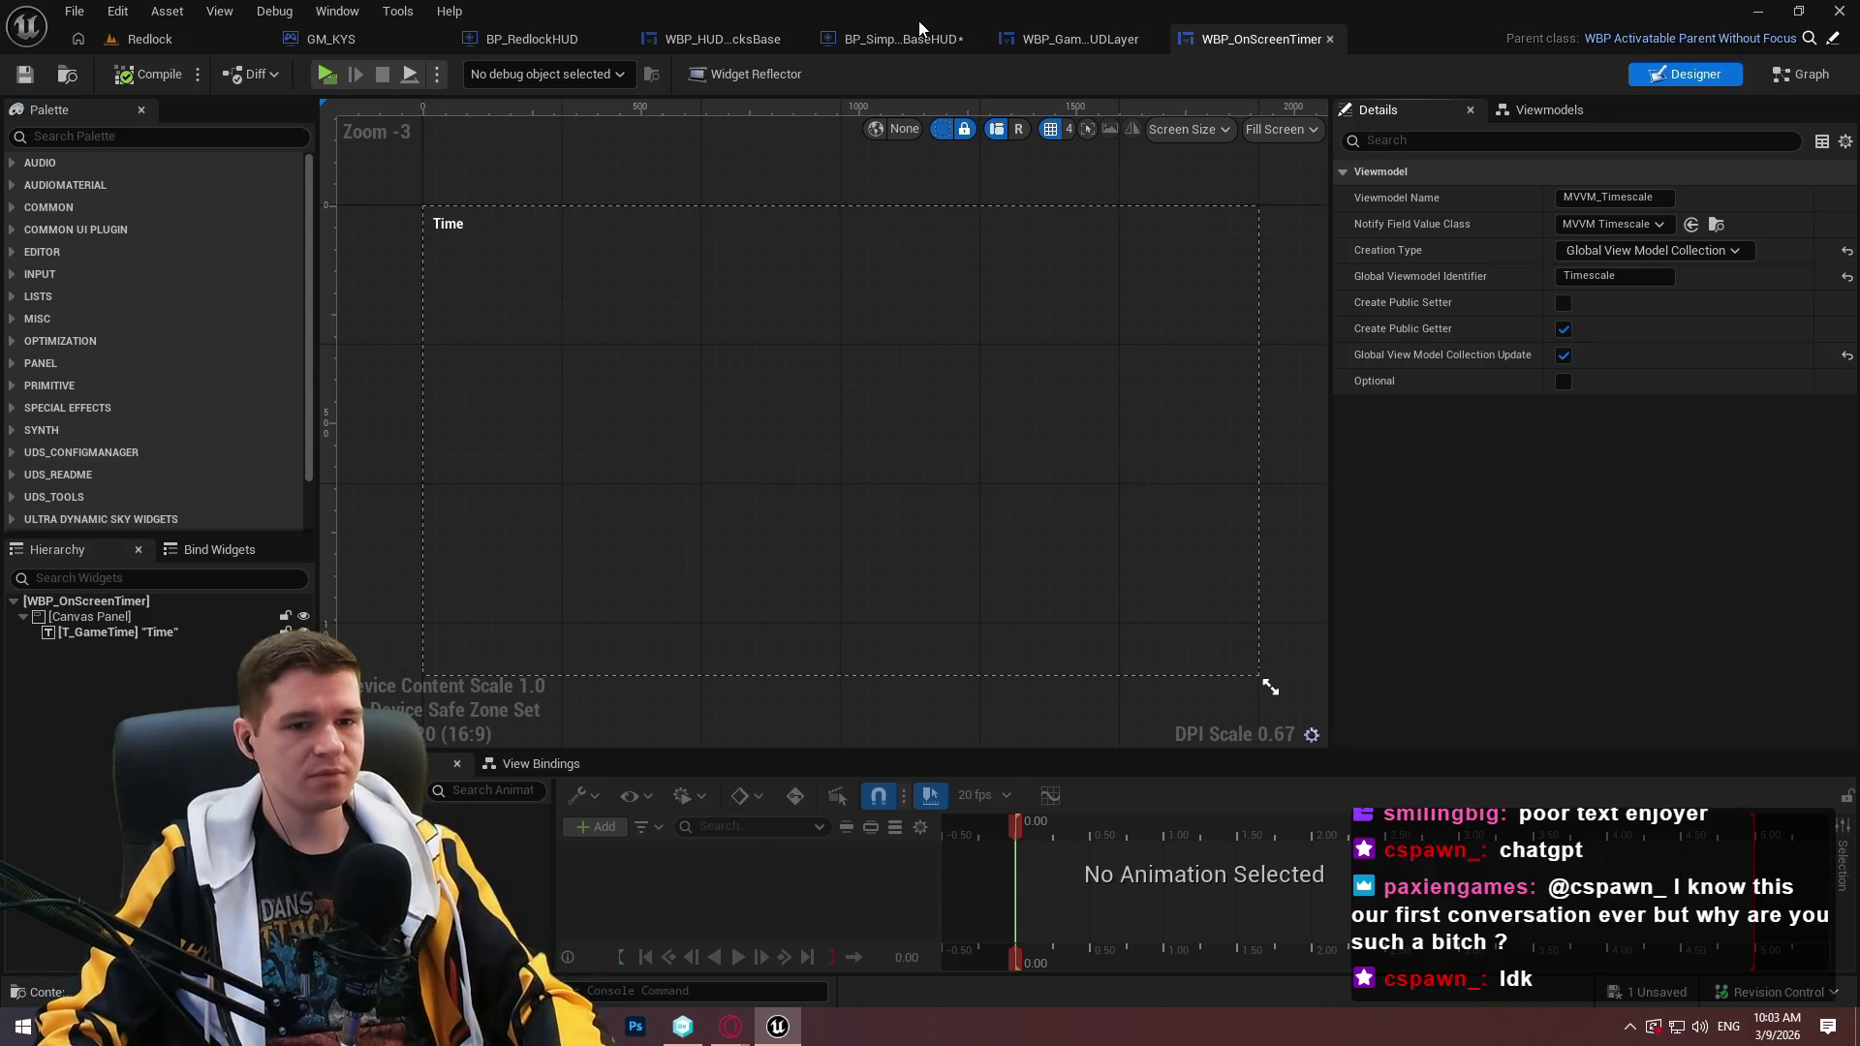
mouse_move(1453, 357)
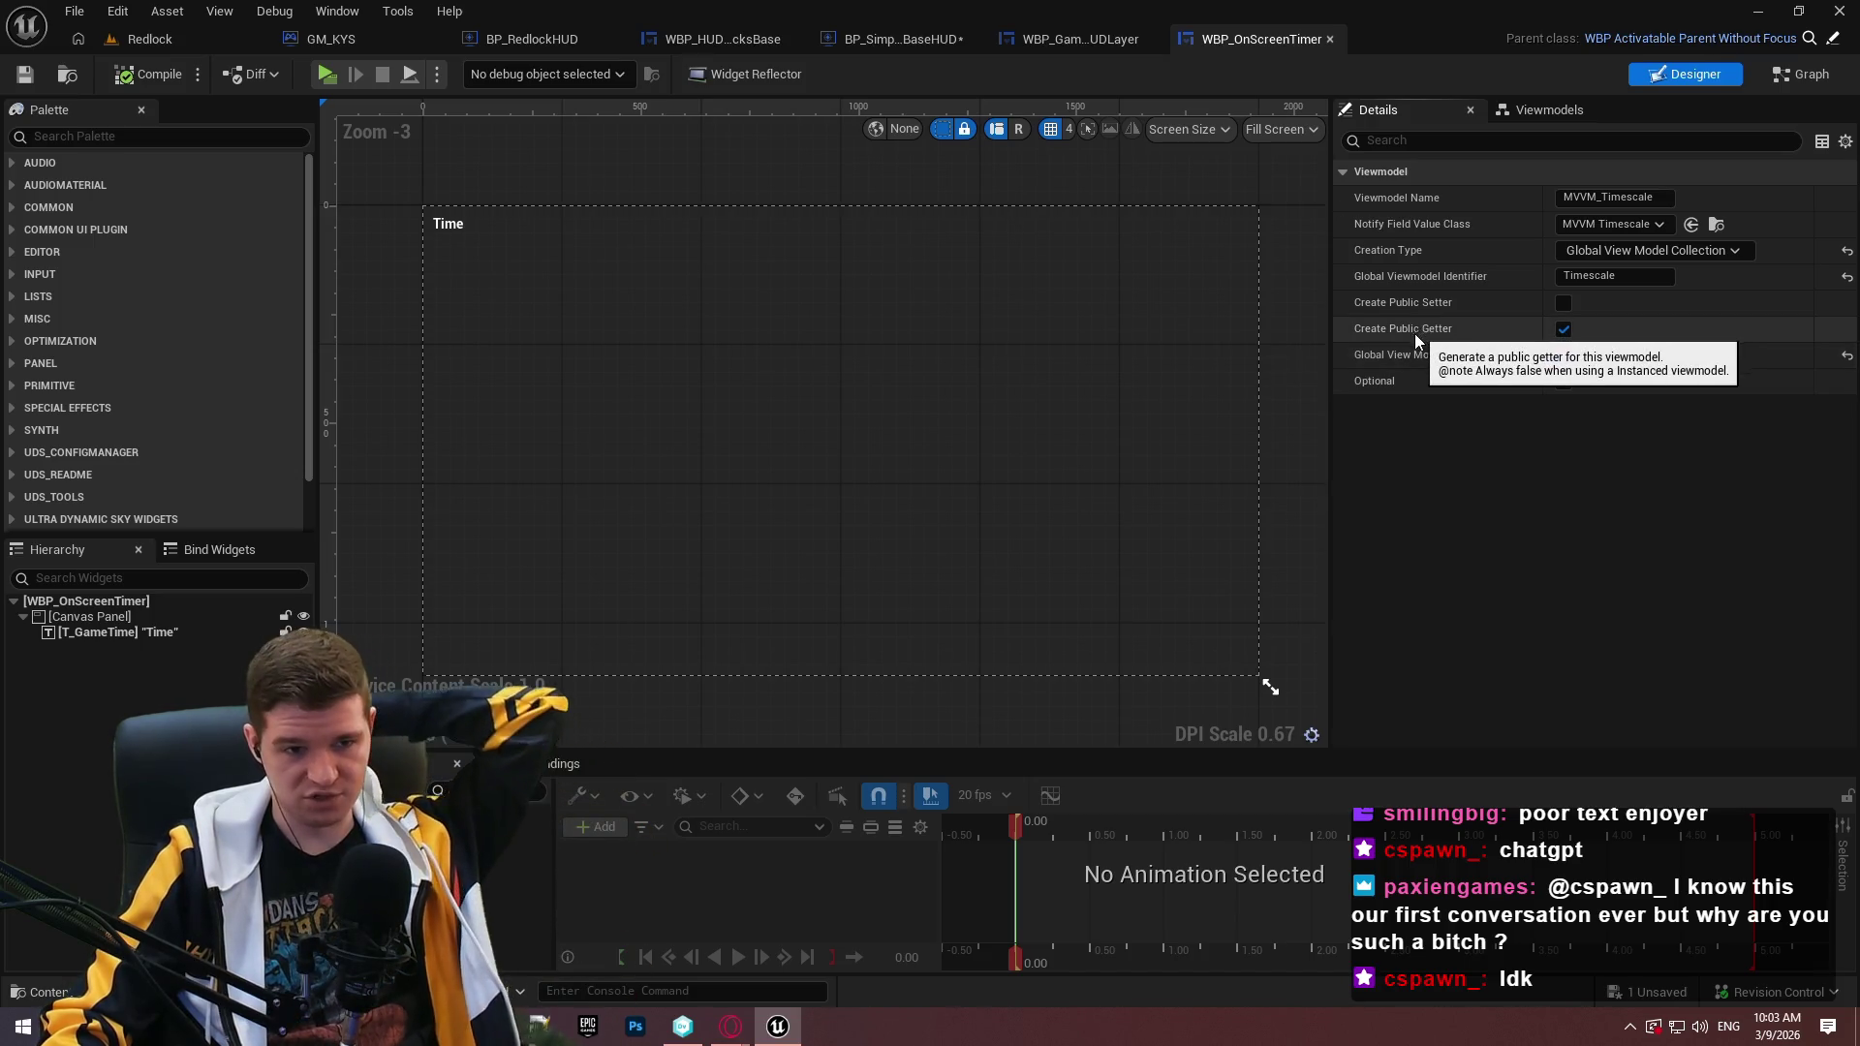
click(1072, 49)
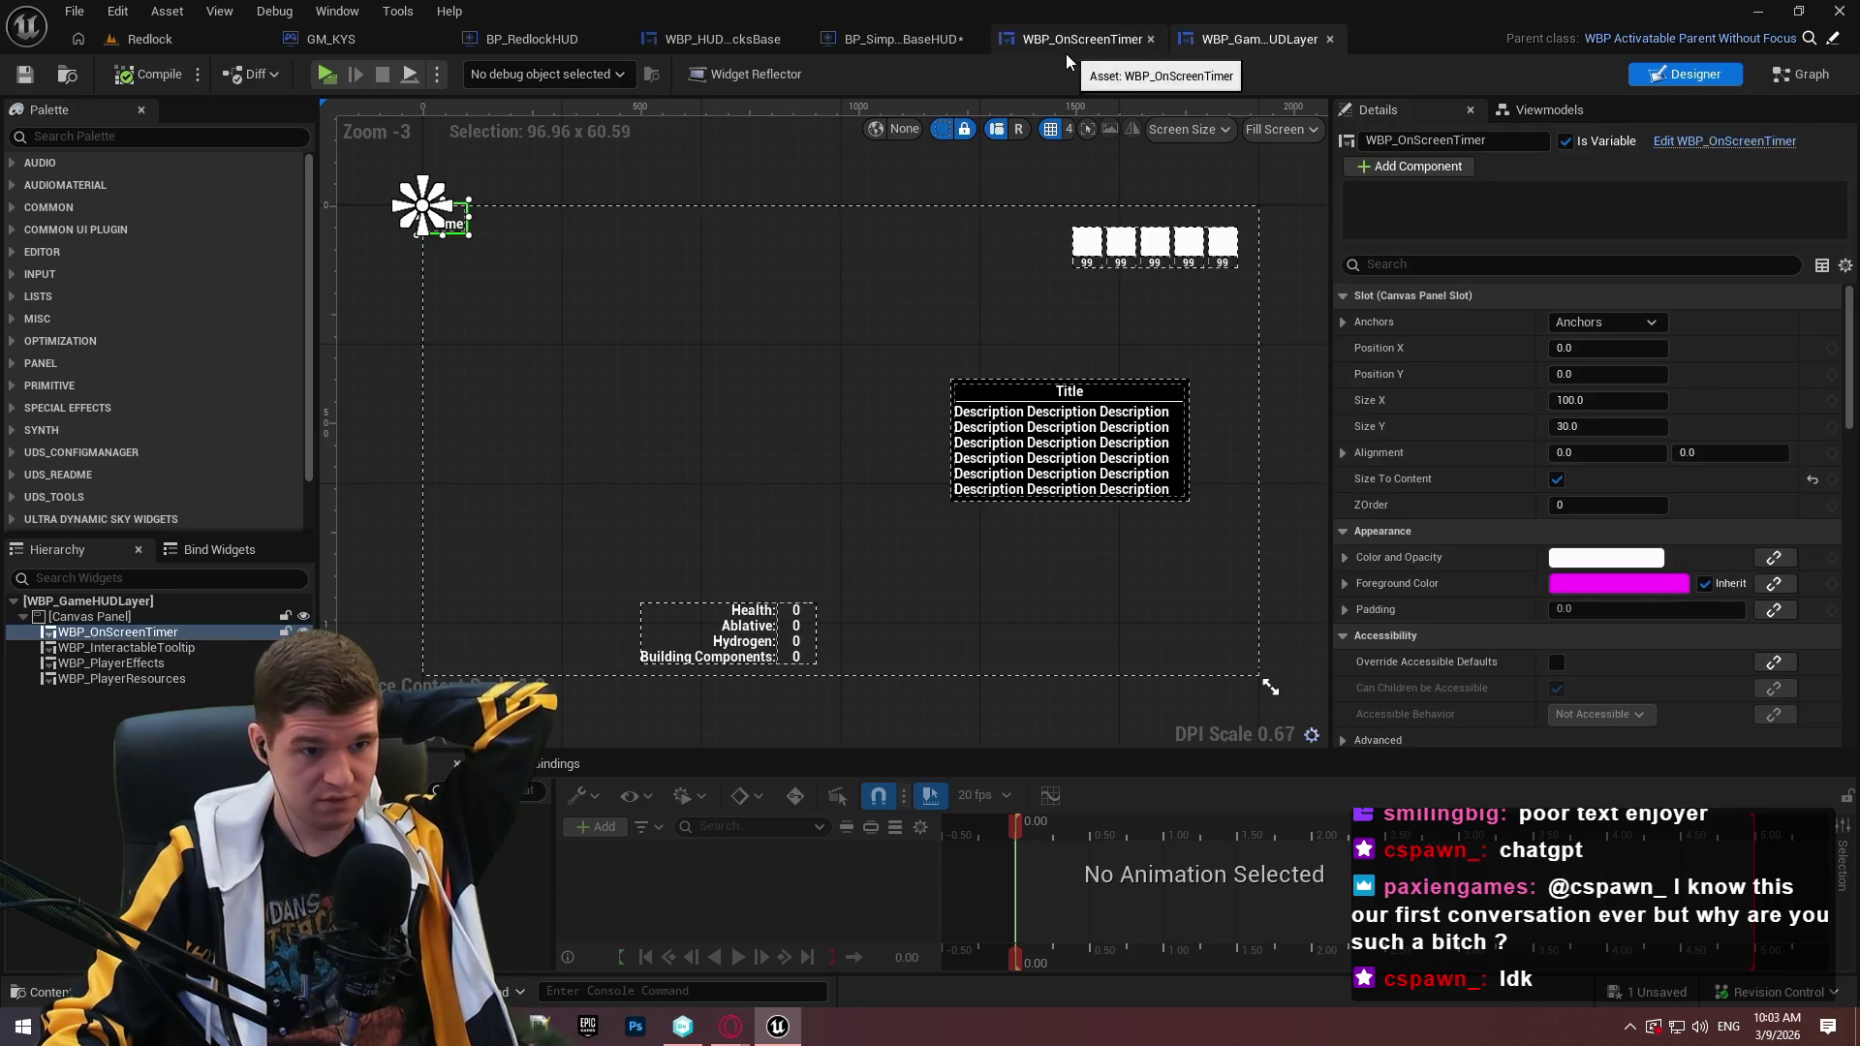
click(891, 29)
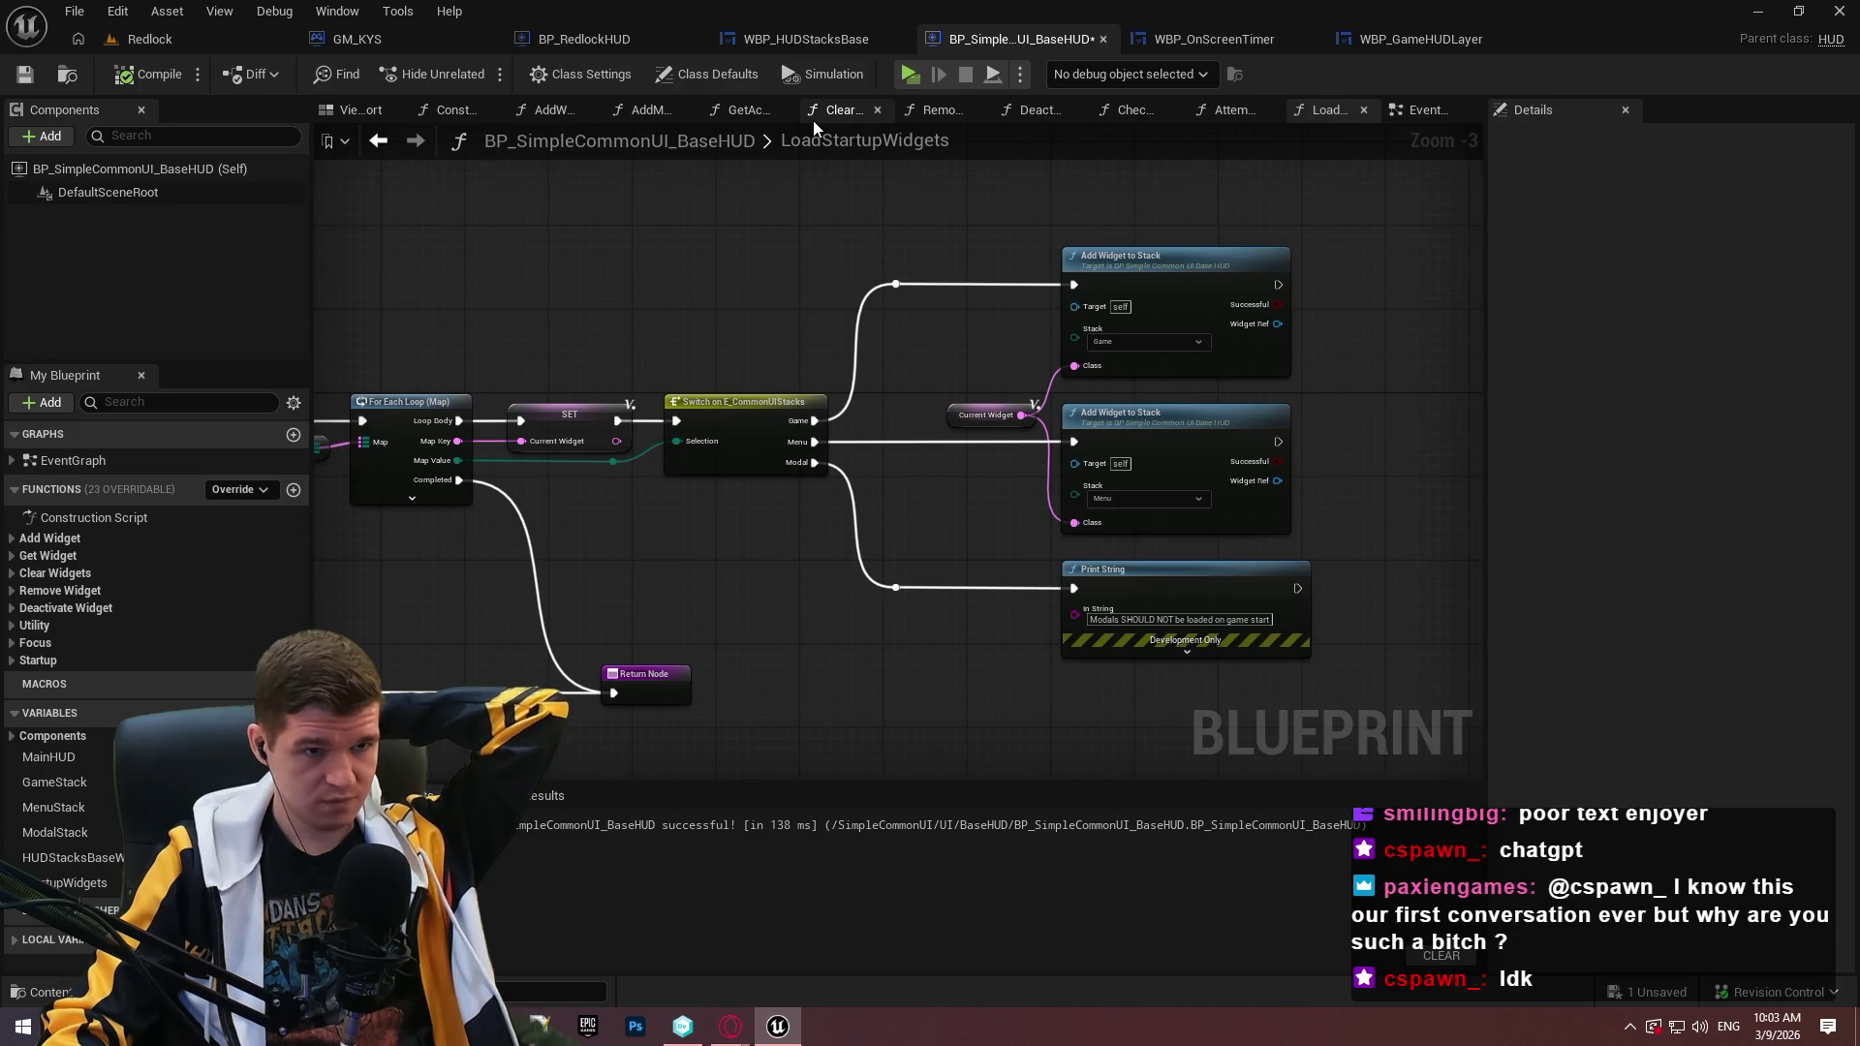
Save all modified assets and bring up Unity DevOps Version Control.
click(78, 11)
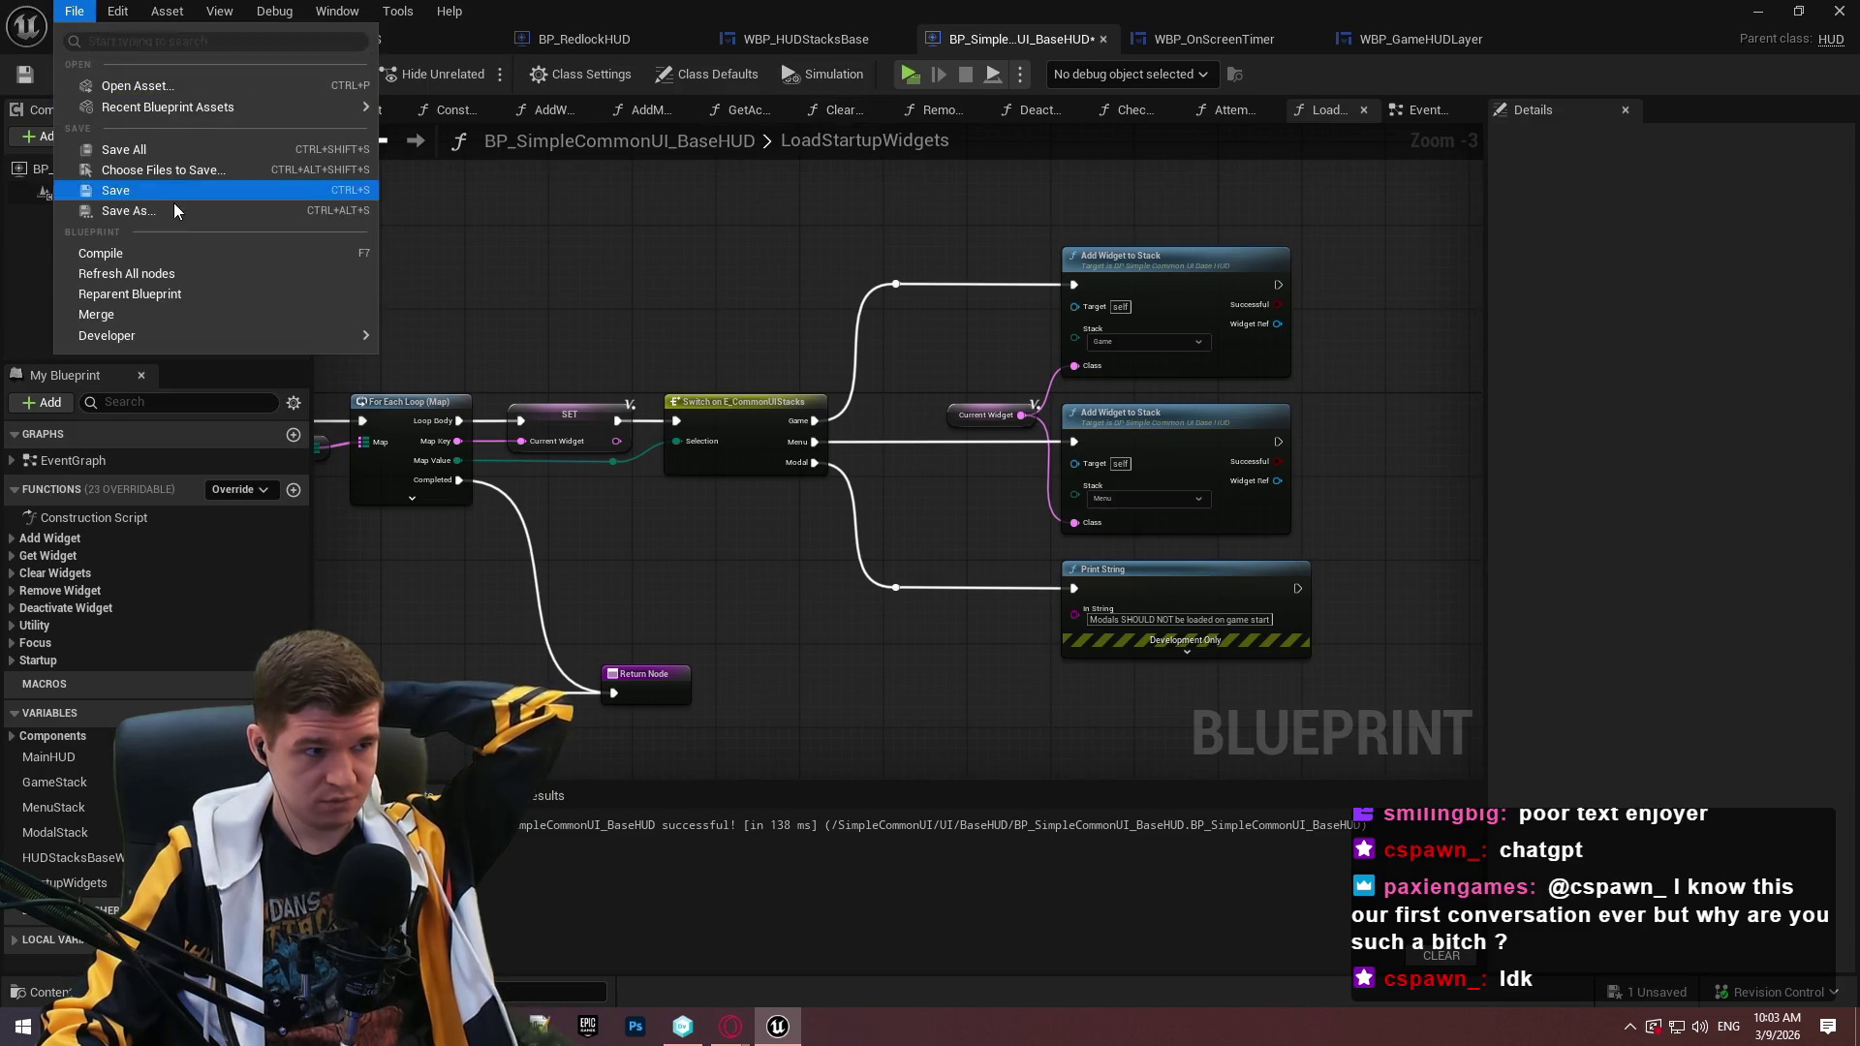
click(166, 149)
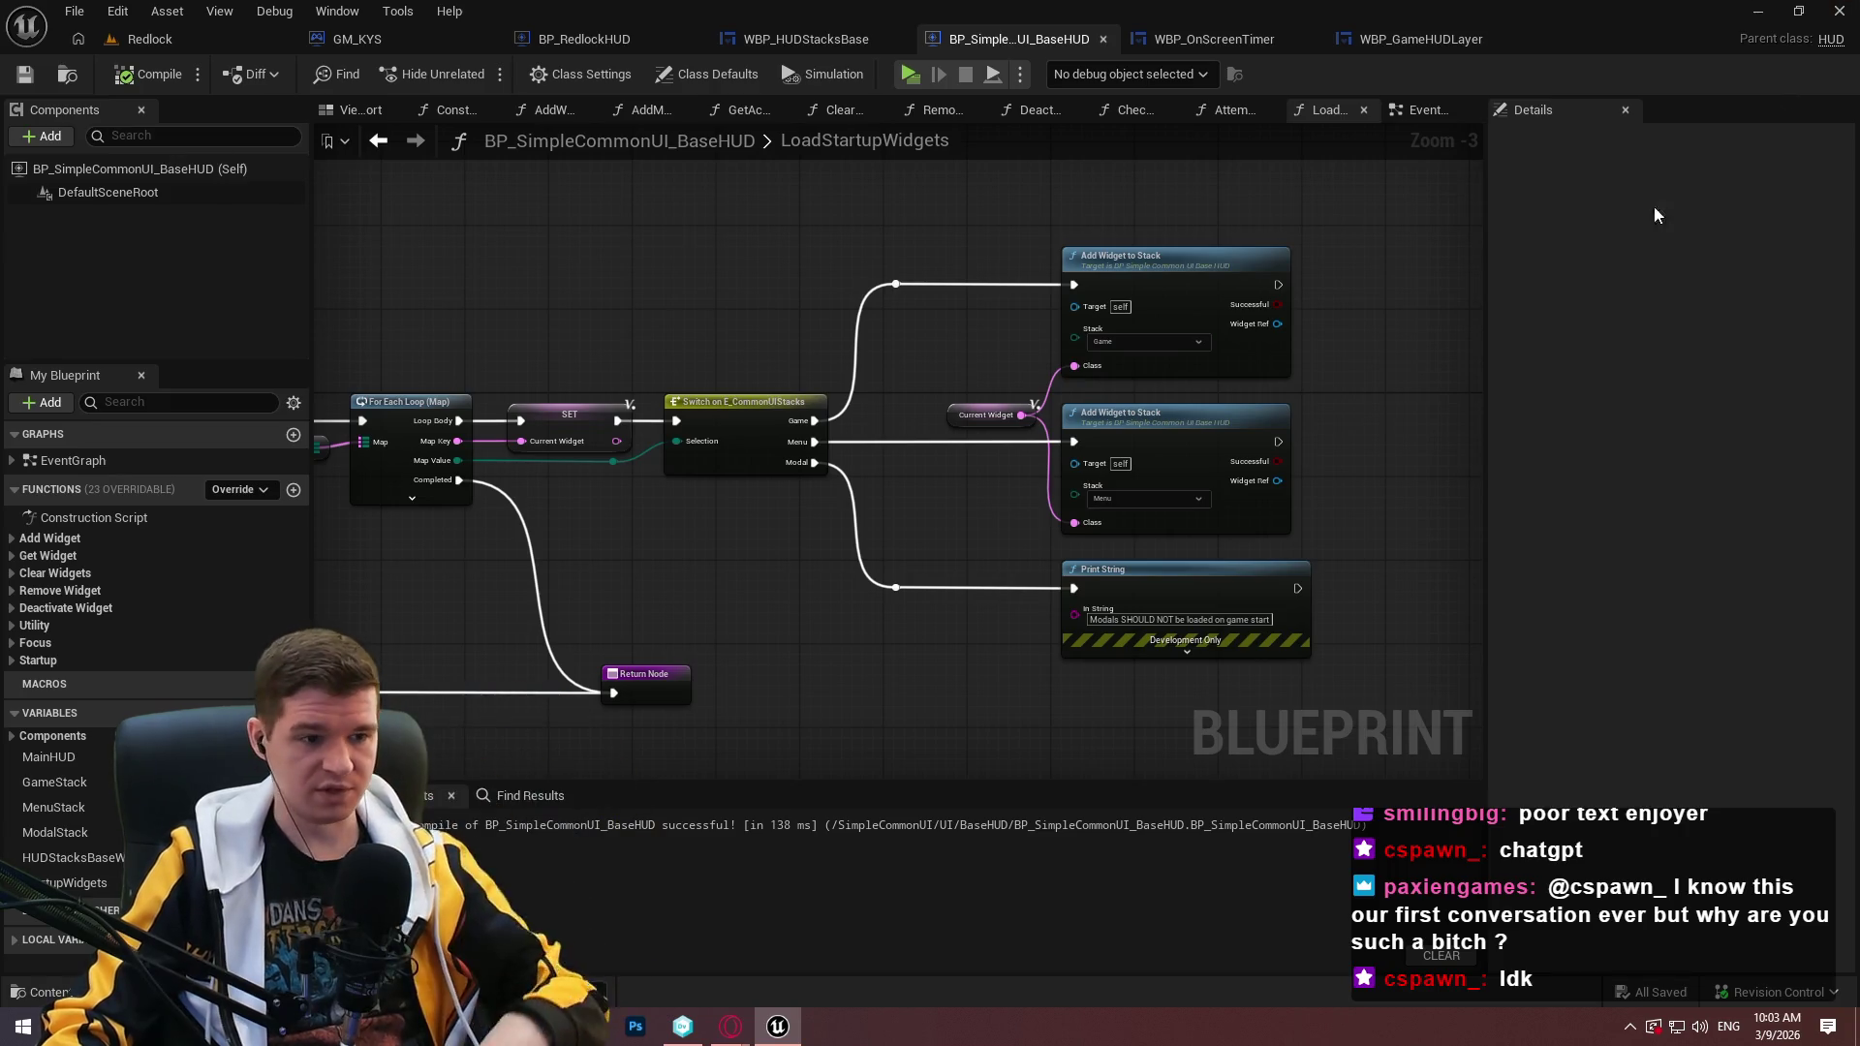
key(alt+Tab)
click(683, 1026)
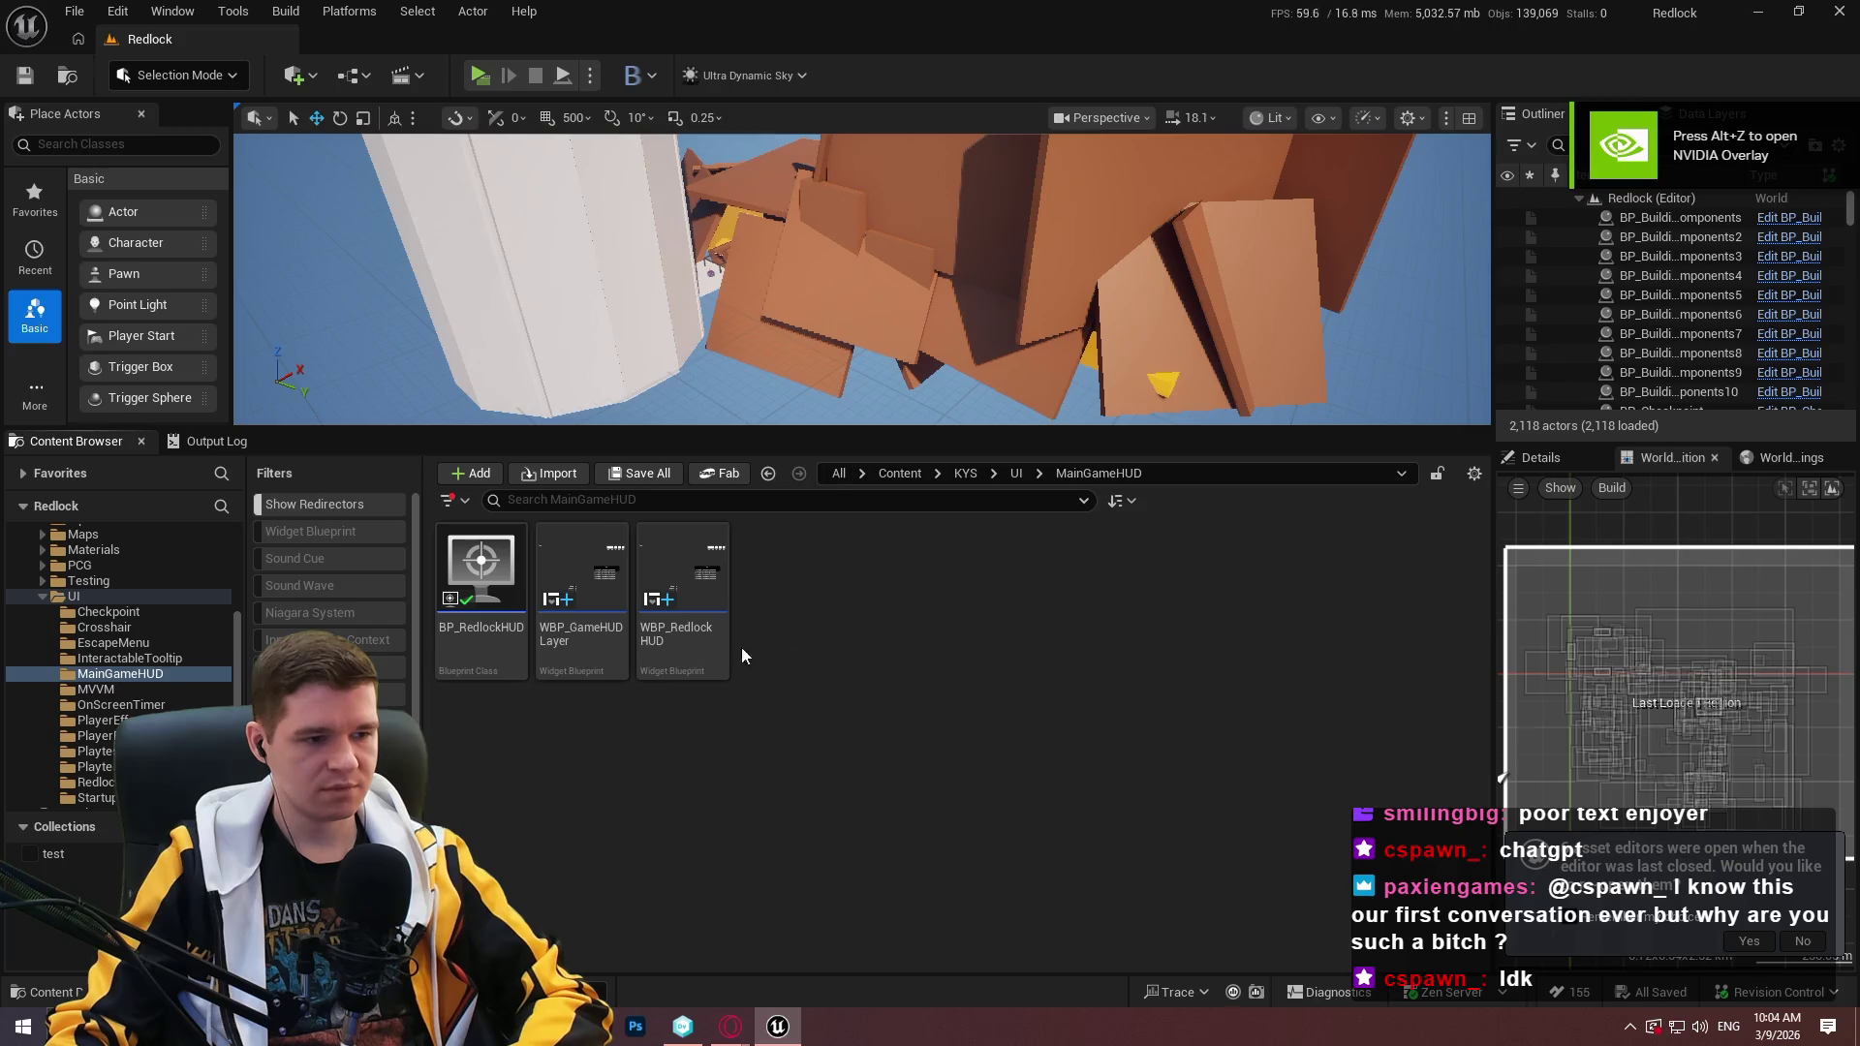
Read through the startup messages in the Output Log and decline reopening previous asset editors.
click(218, 442)
mouse_move(1474, 926)
mouse_down()
mouse_move(1469, 543)
mouse_move(1458, 820)
mouse_up()
scroll(1455, 789, up, 5)
scroll(1457, 814, down, 4)
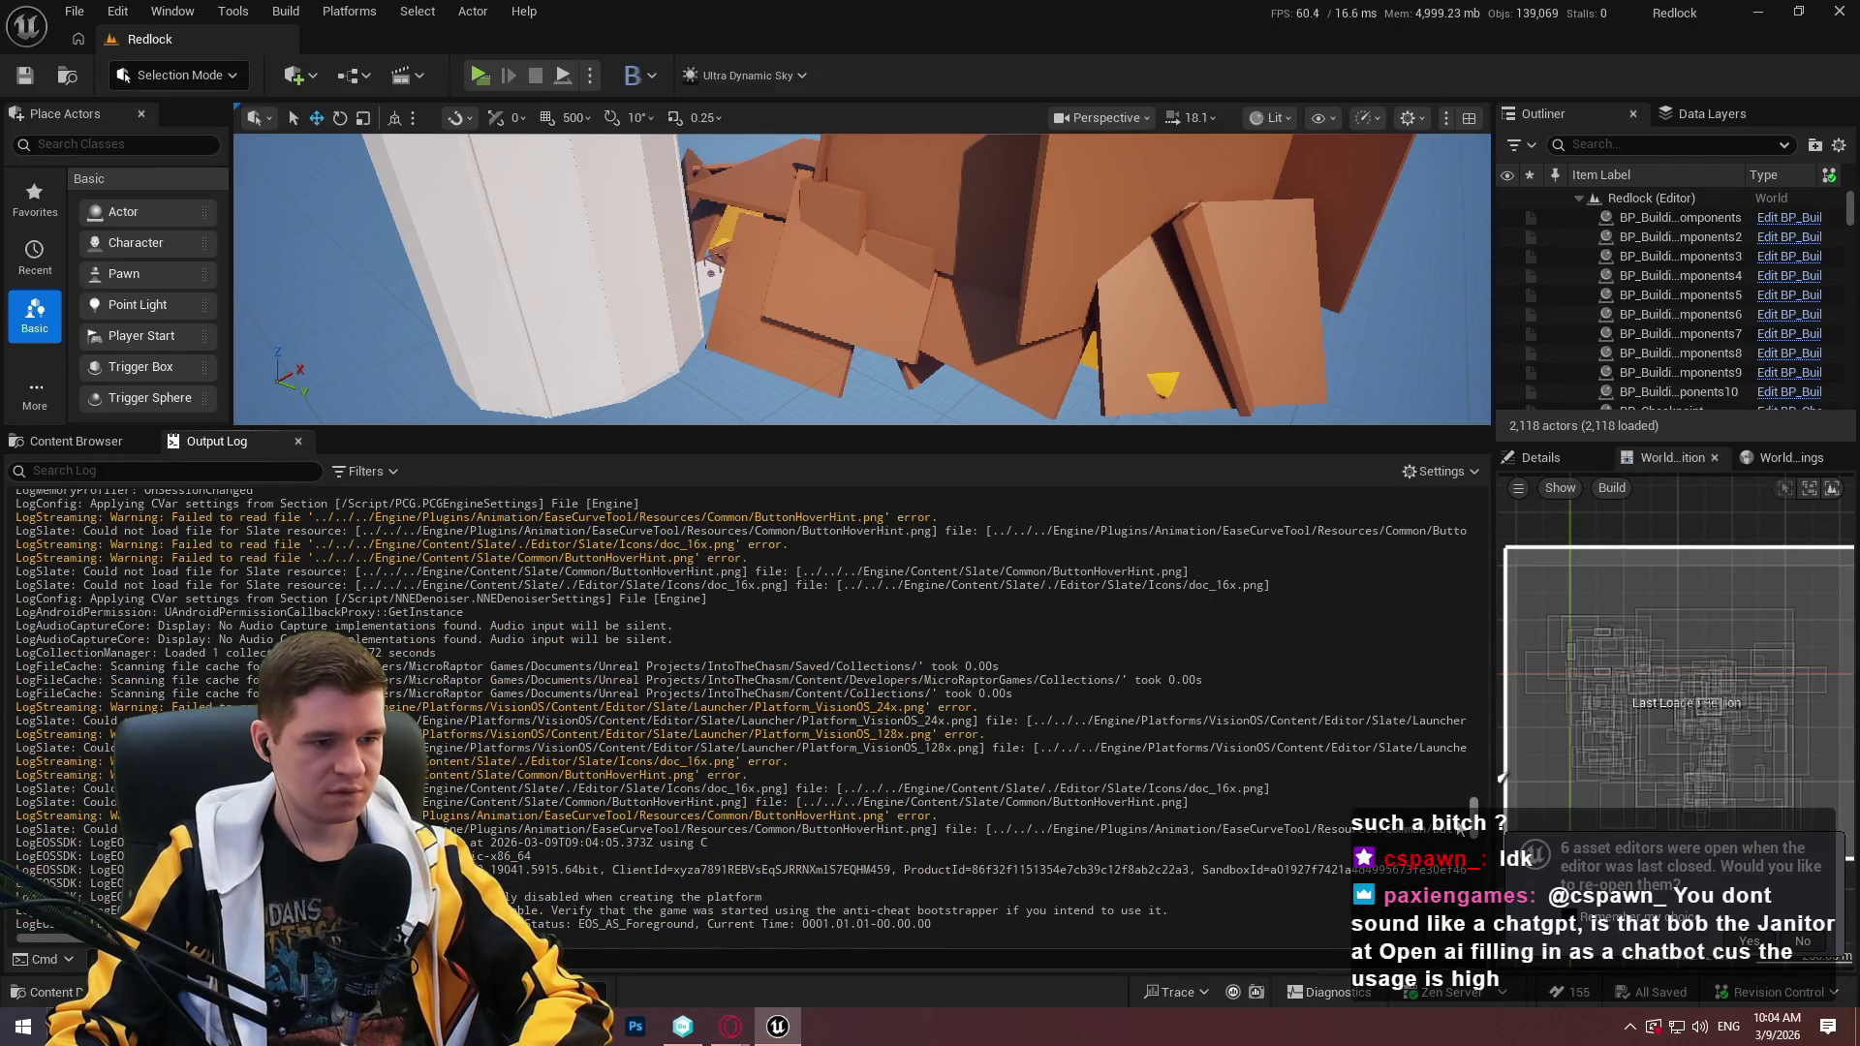
scroll(1451, 853, down, 15)
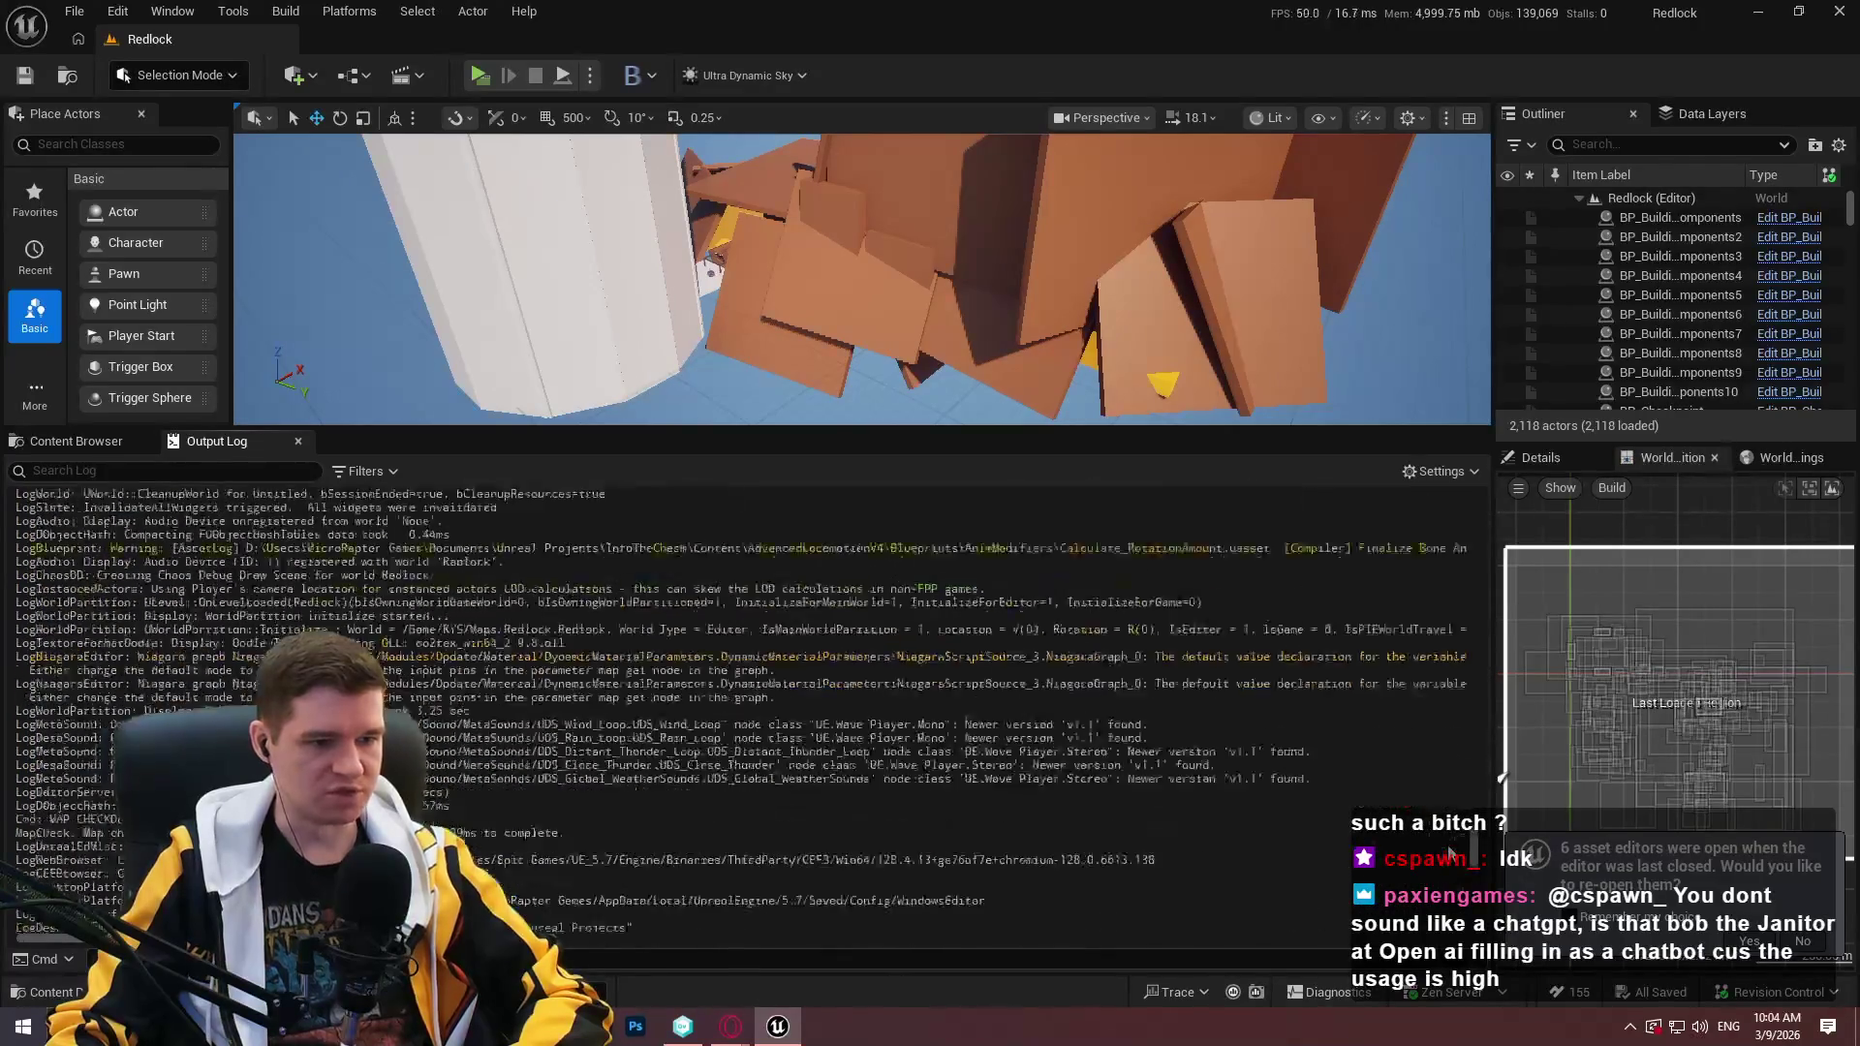
scroll(1450, 853, up, 4)
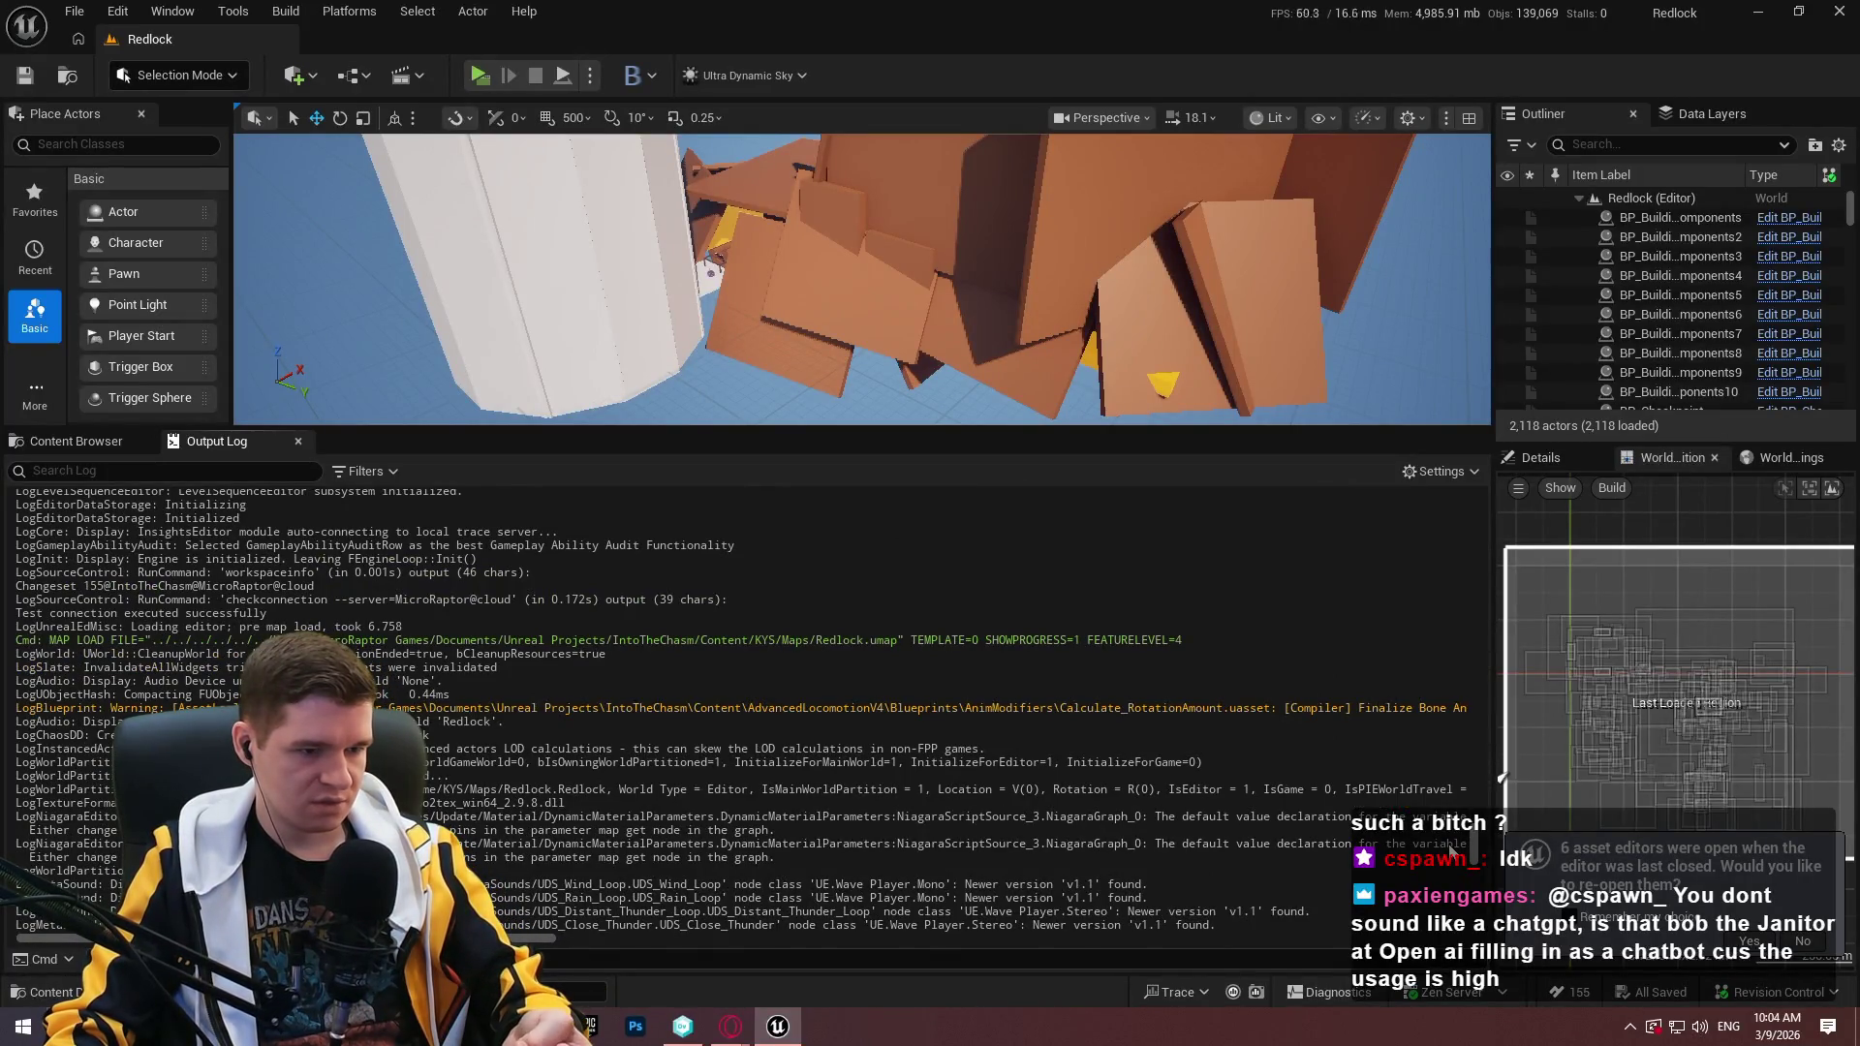
scroll(1450, 865, down, 12)
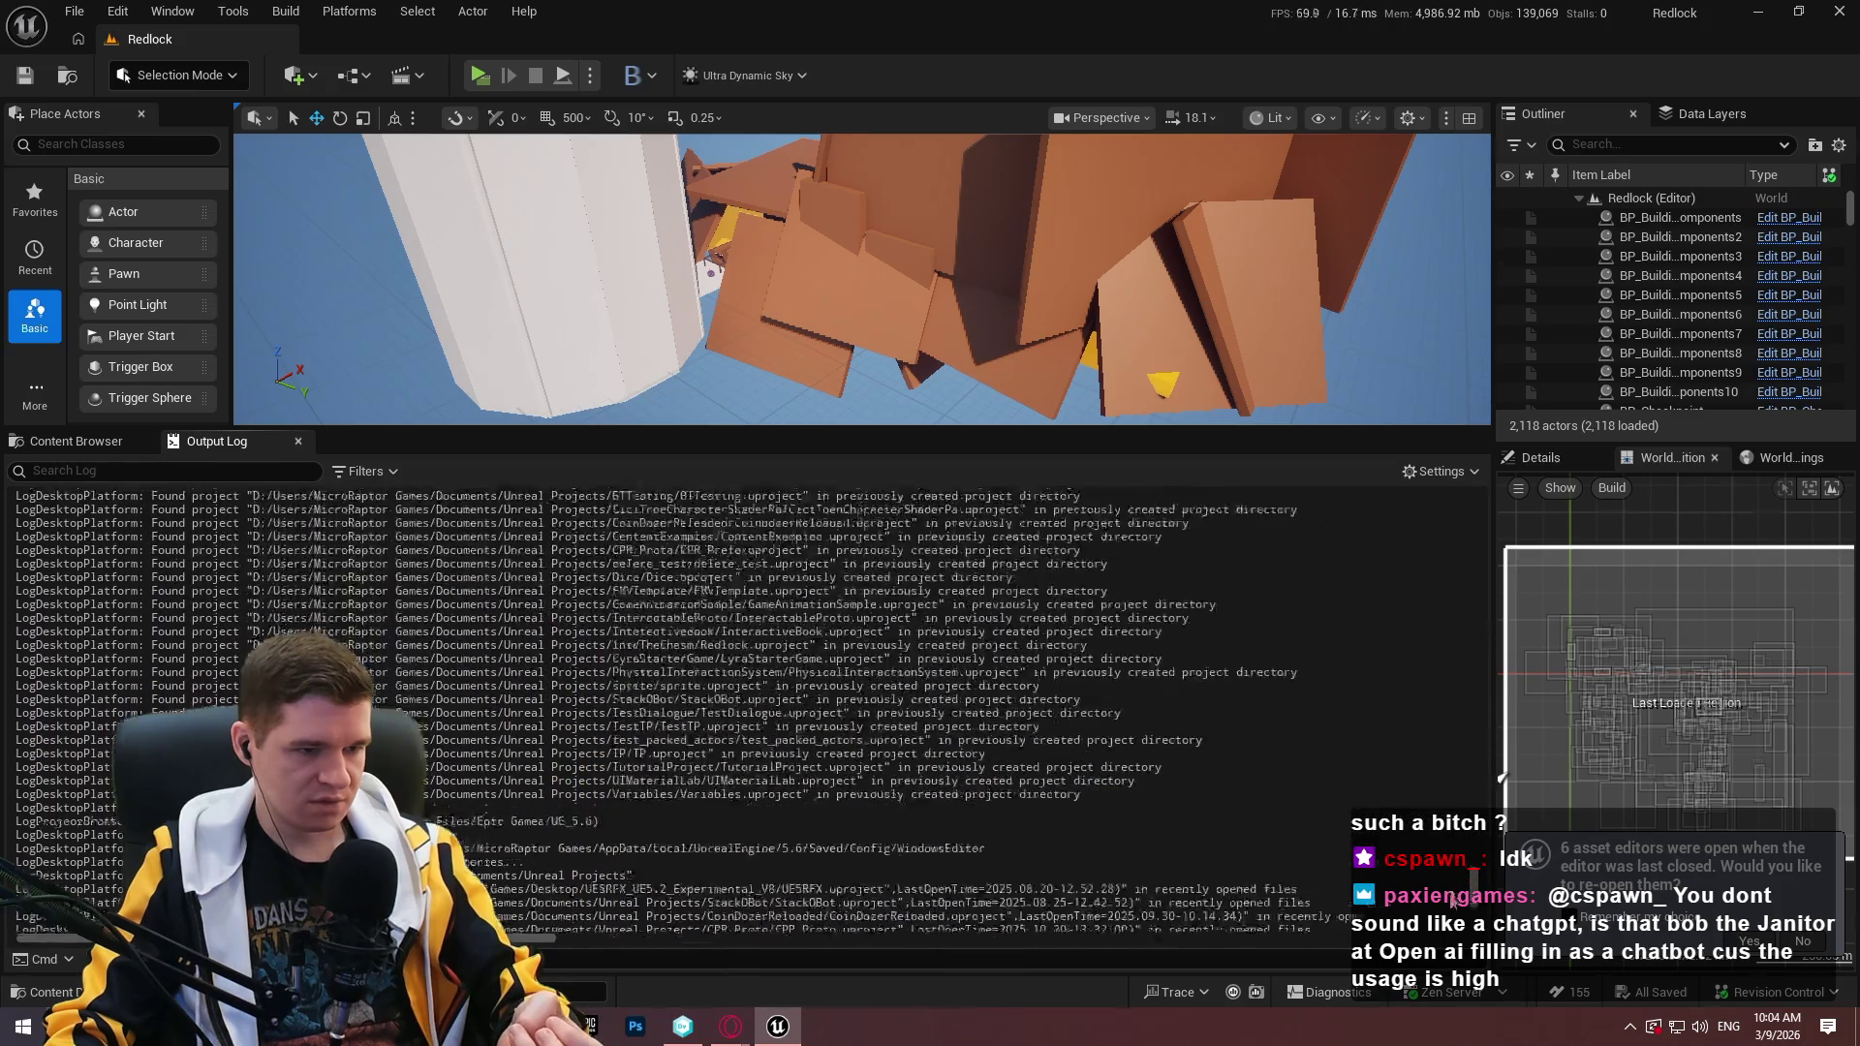
scroll(1461, 908, up, 7)
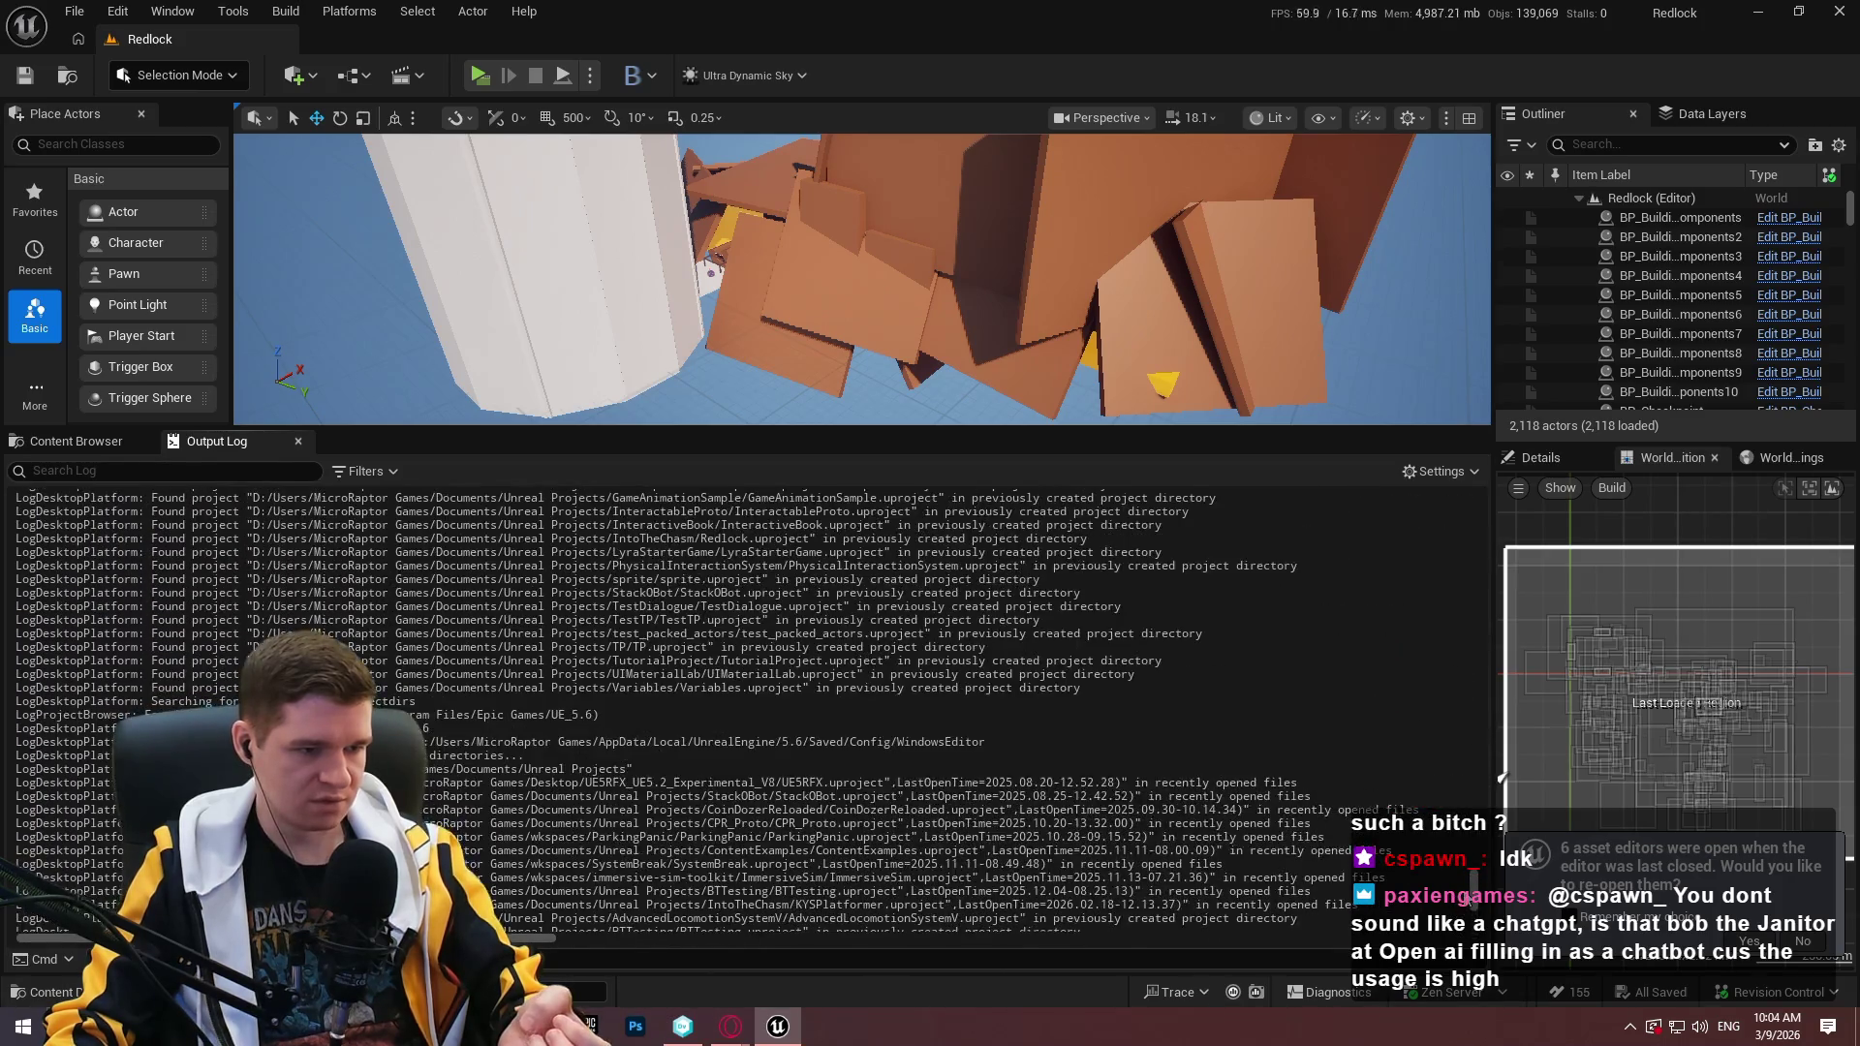
scroll(1465, 921, down, 10)
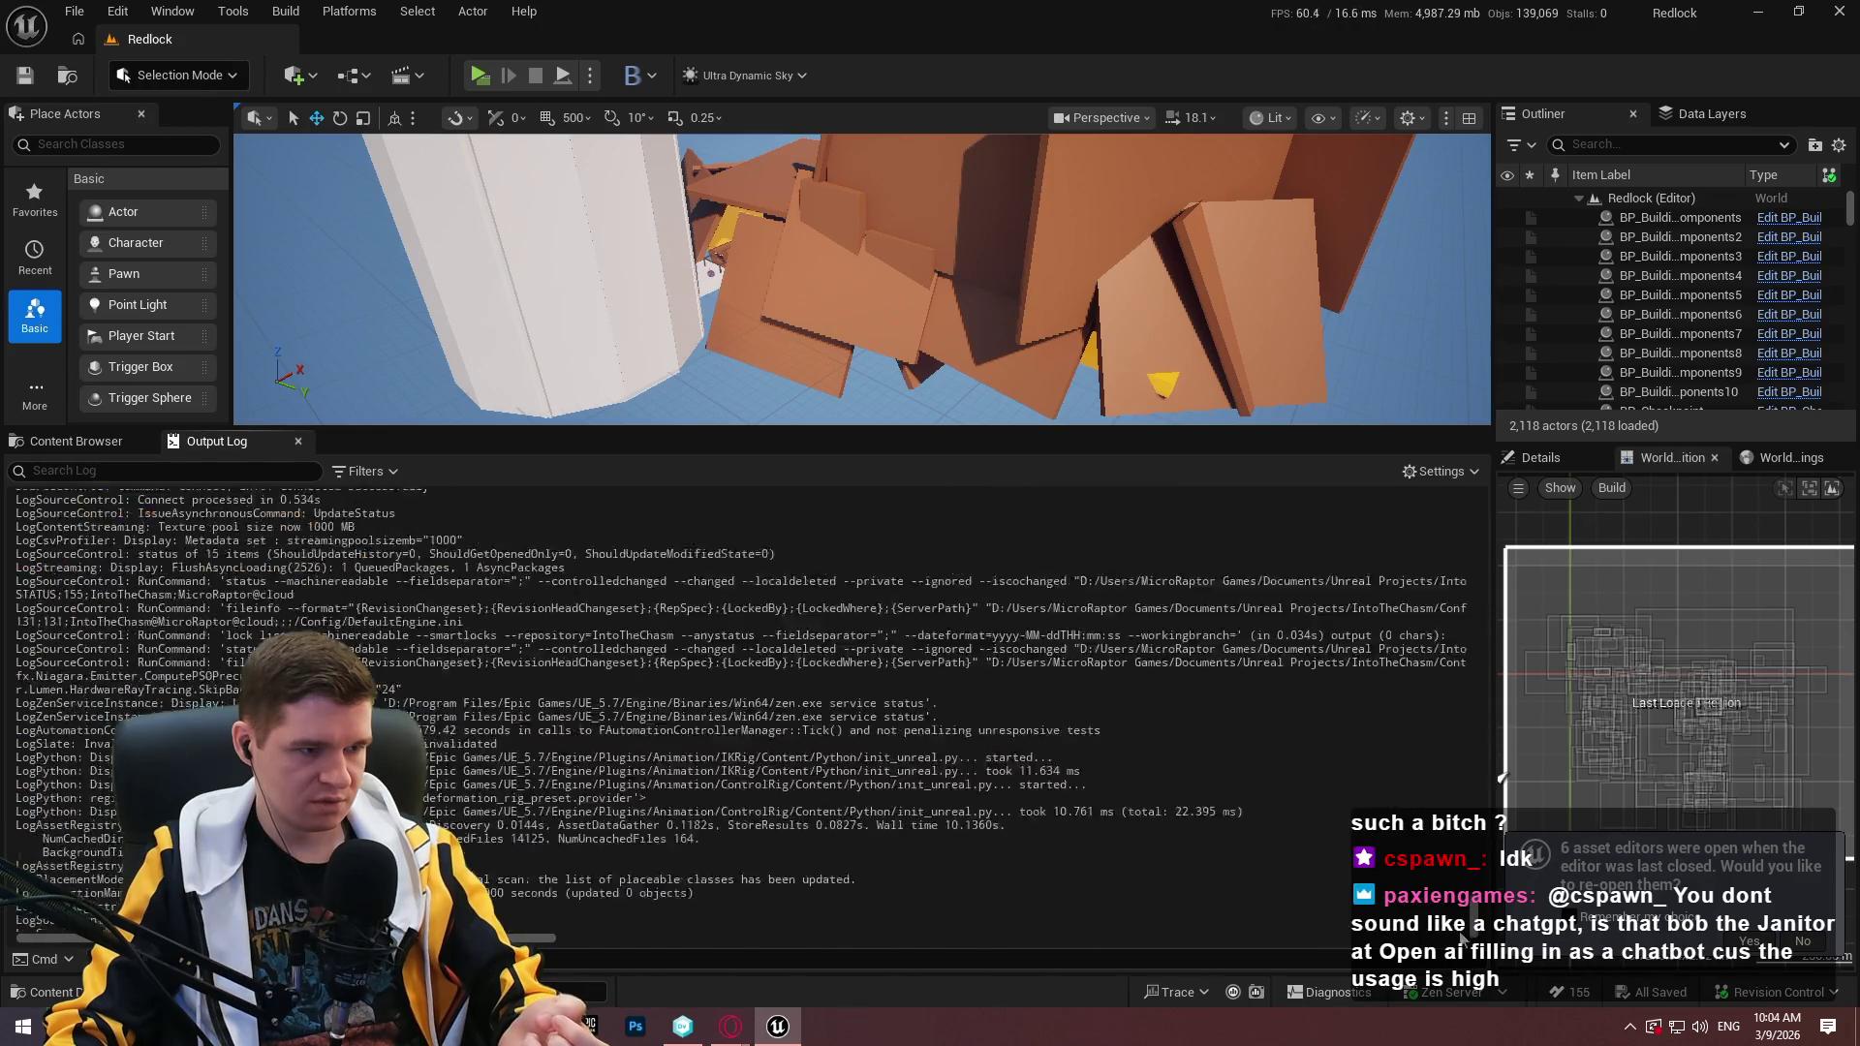
click(1798, 948)
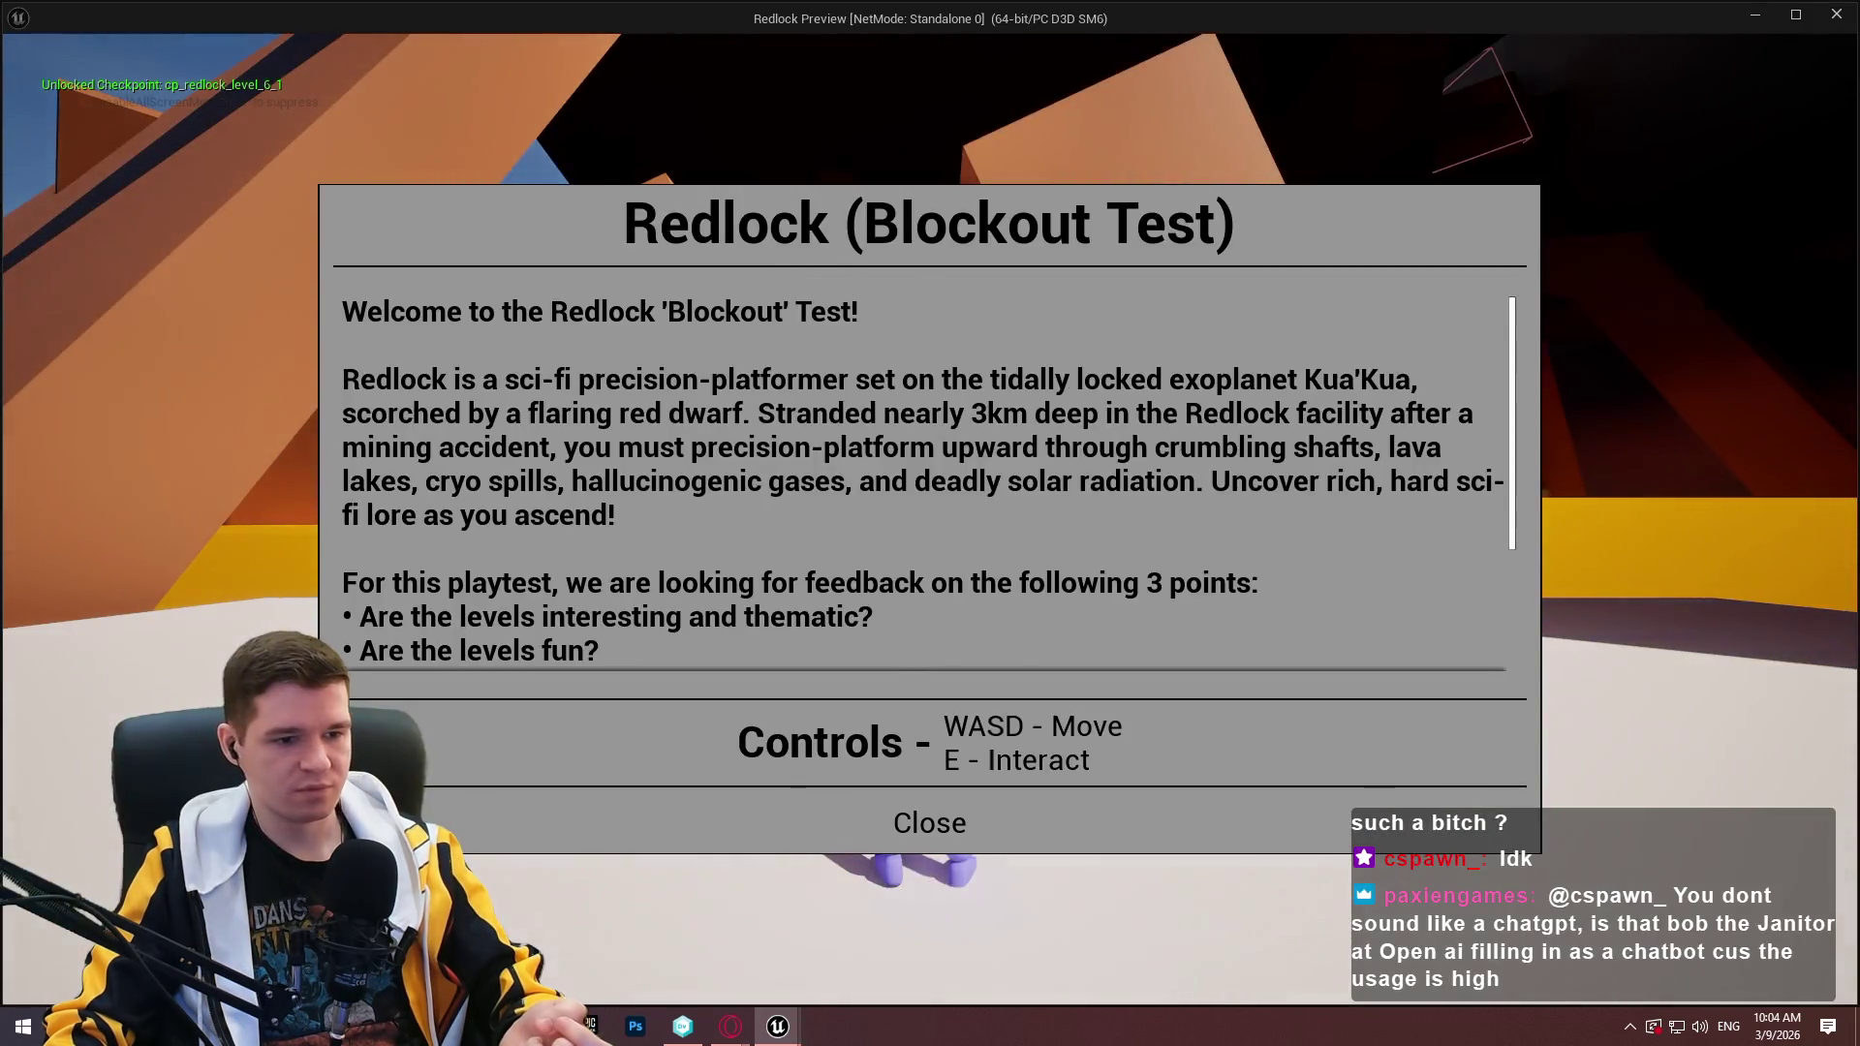
Run the character past the red checkpoint into the orange tunnel, then exit the preview.
click(930, 819)
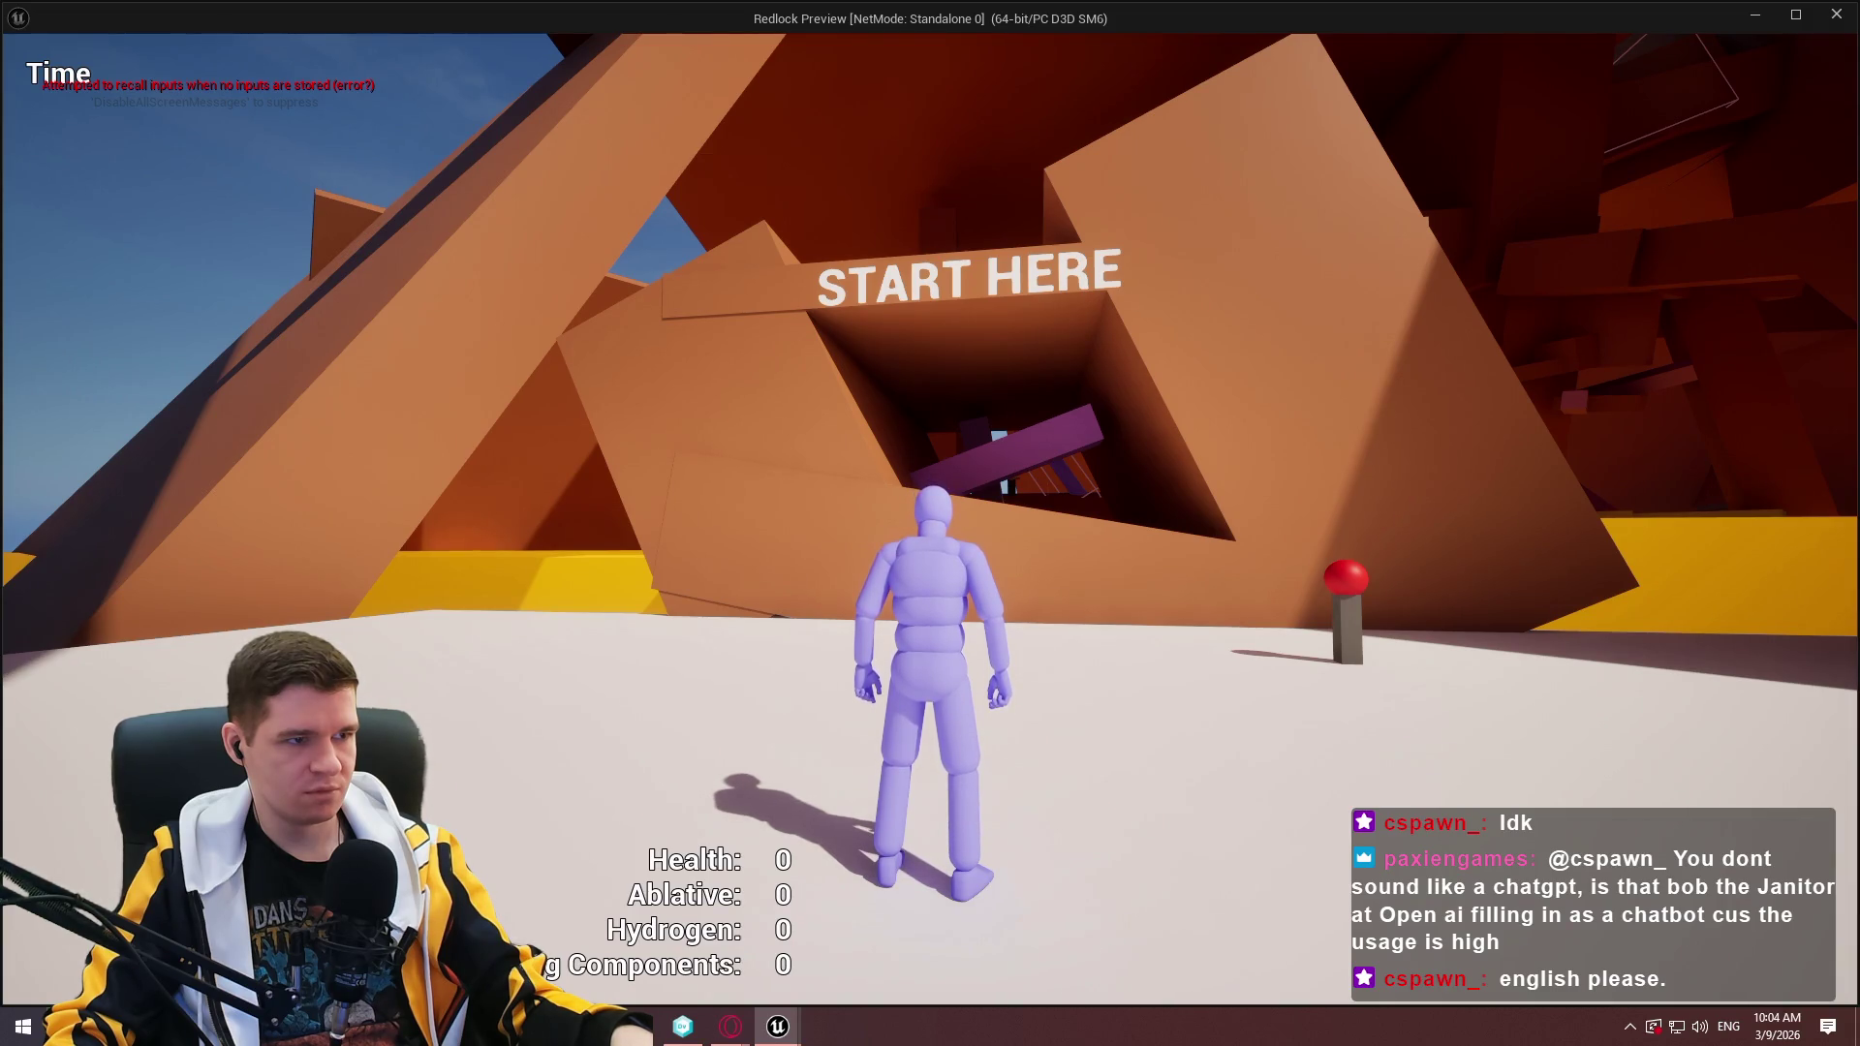
key(w)
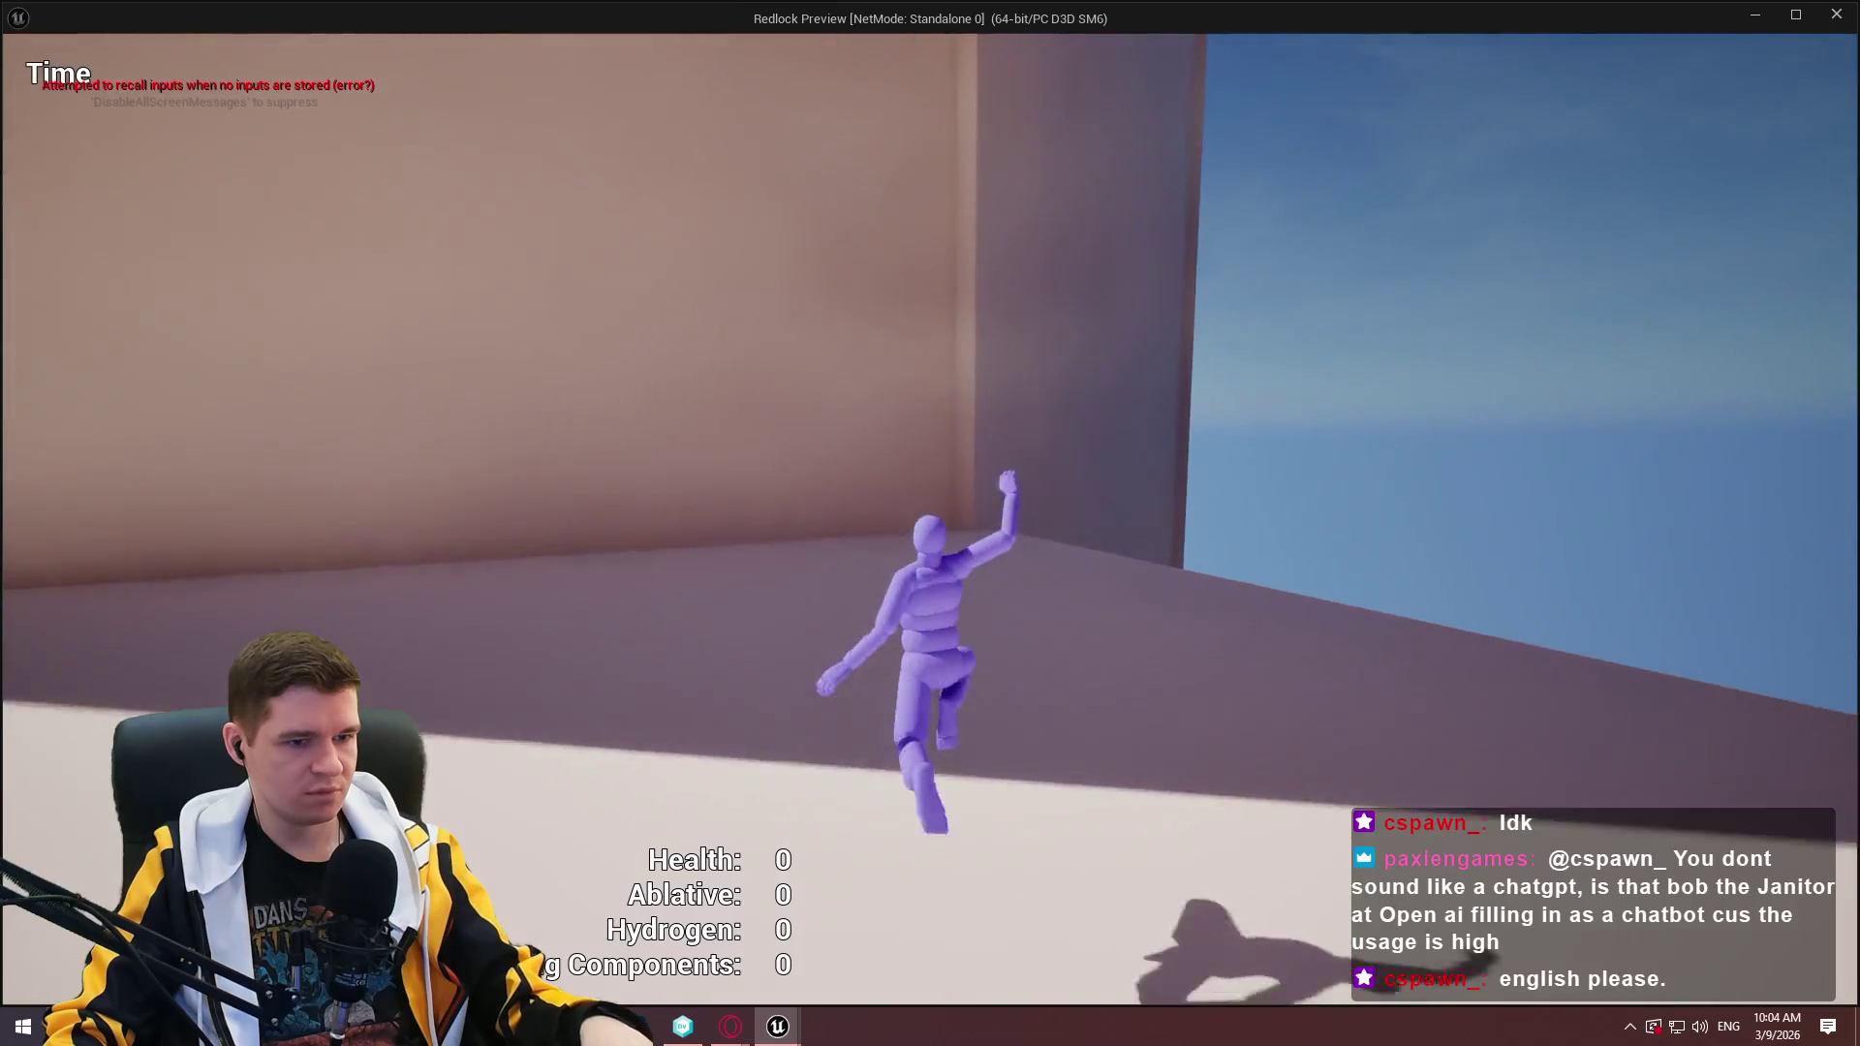
key(w)
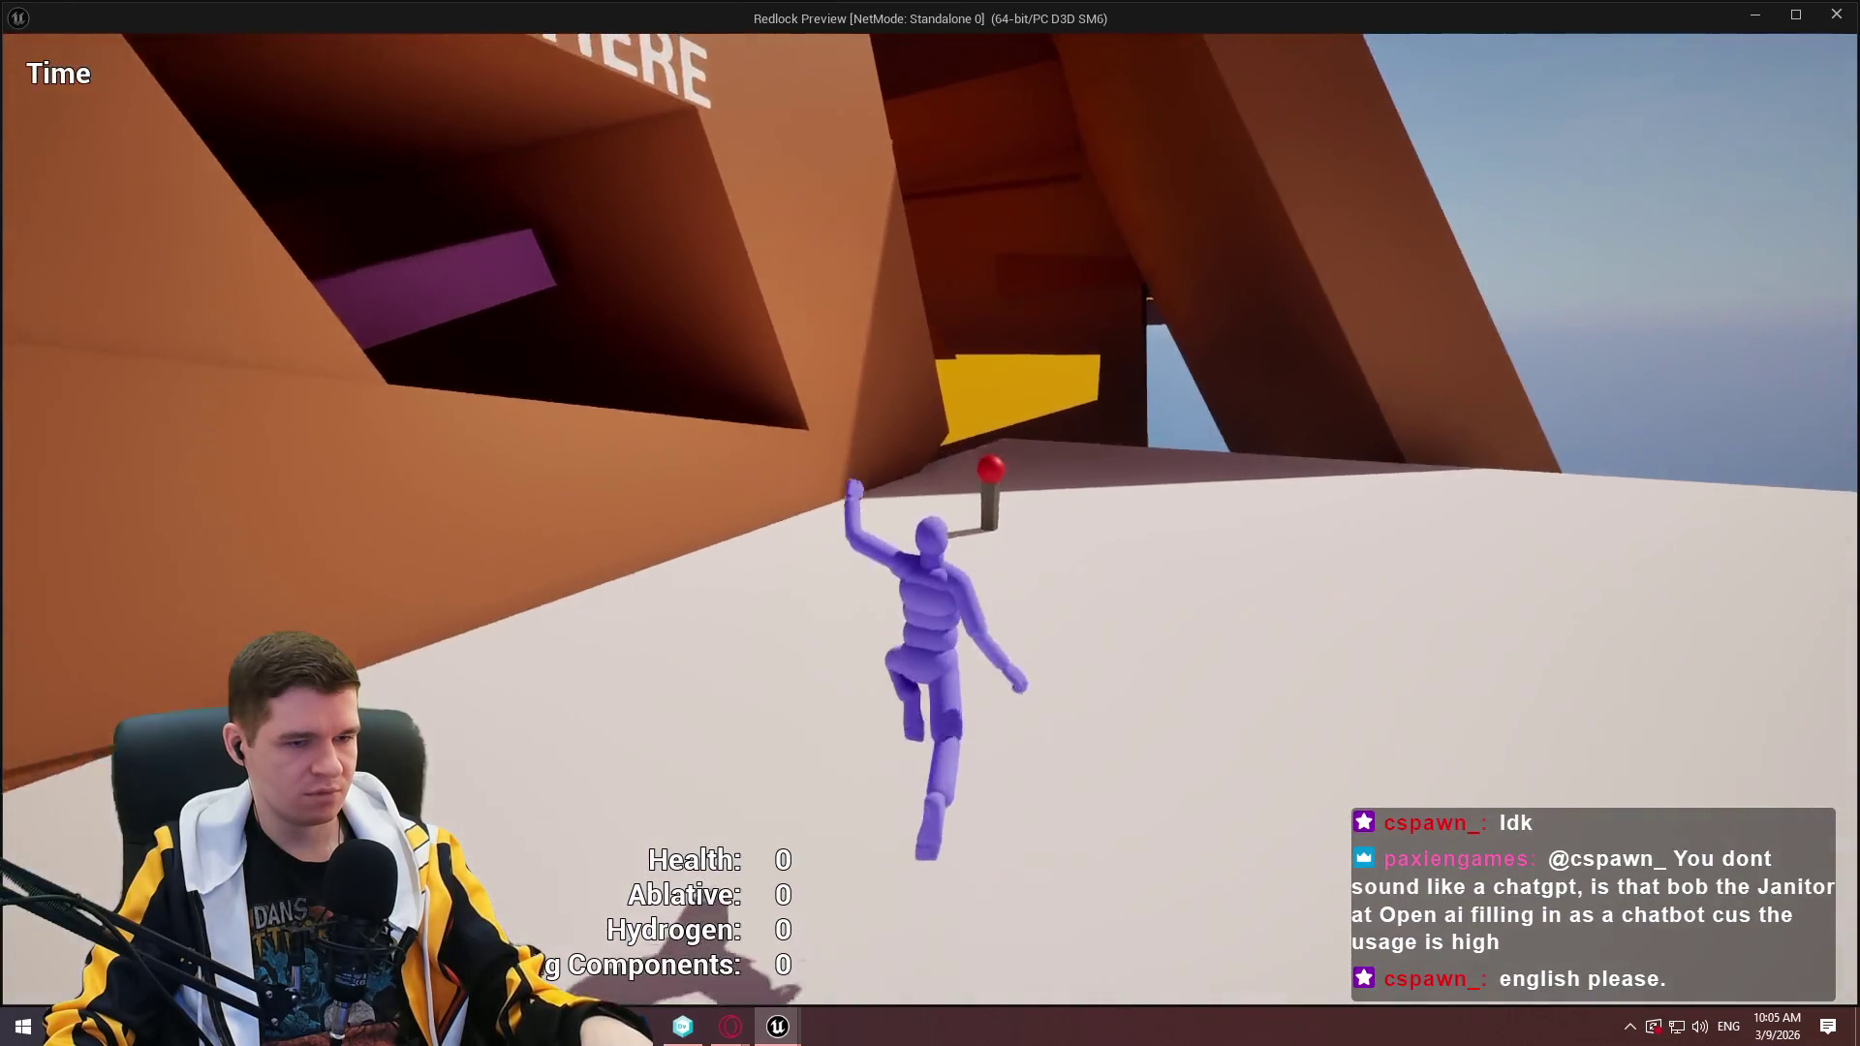
key(w)
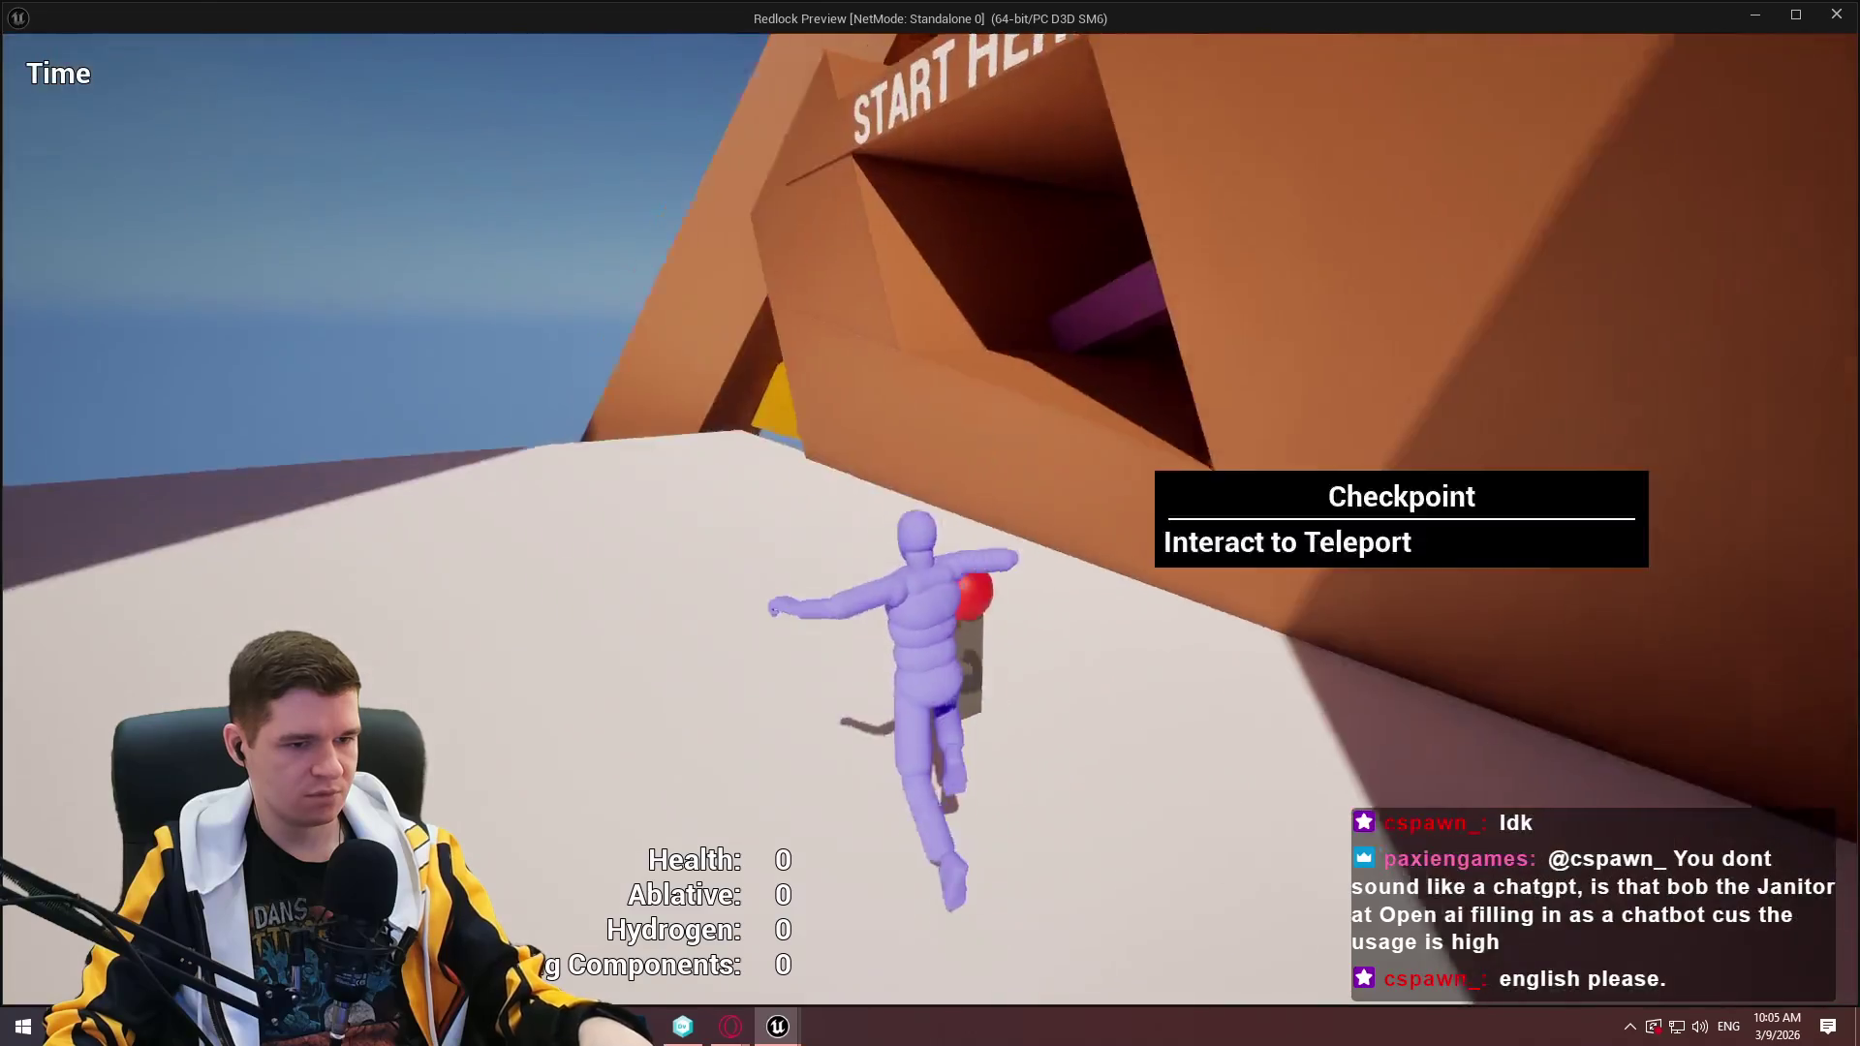
key(w)
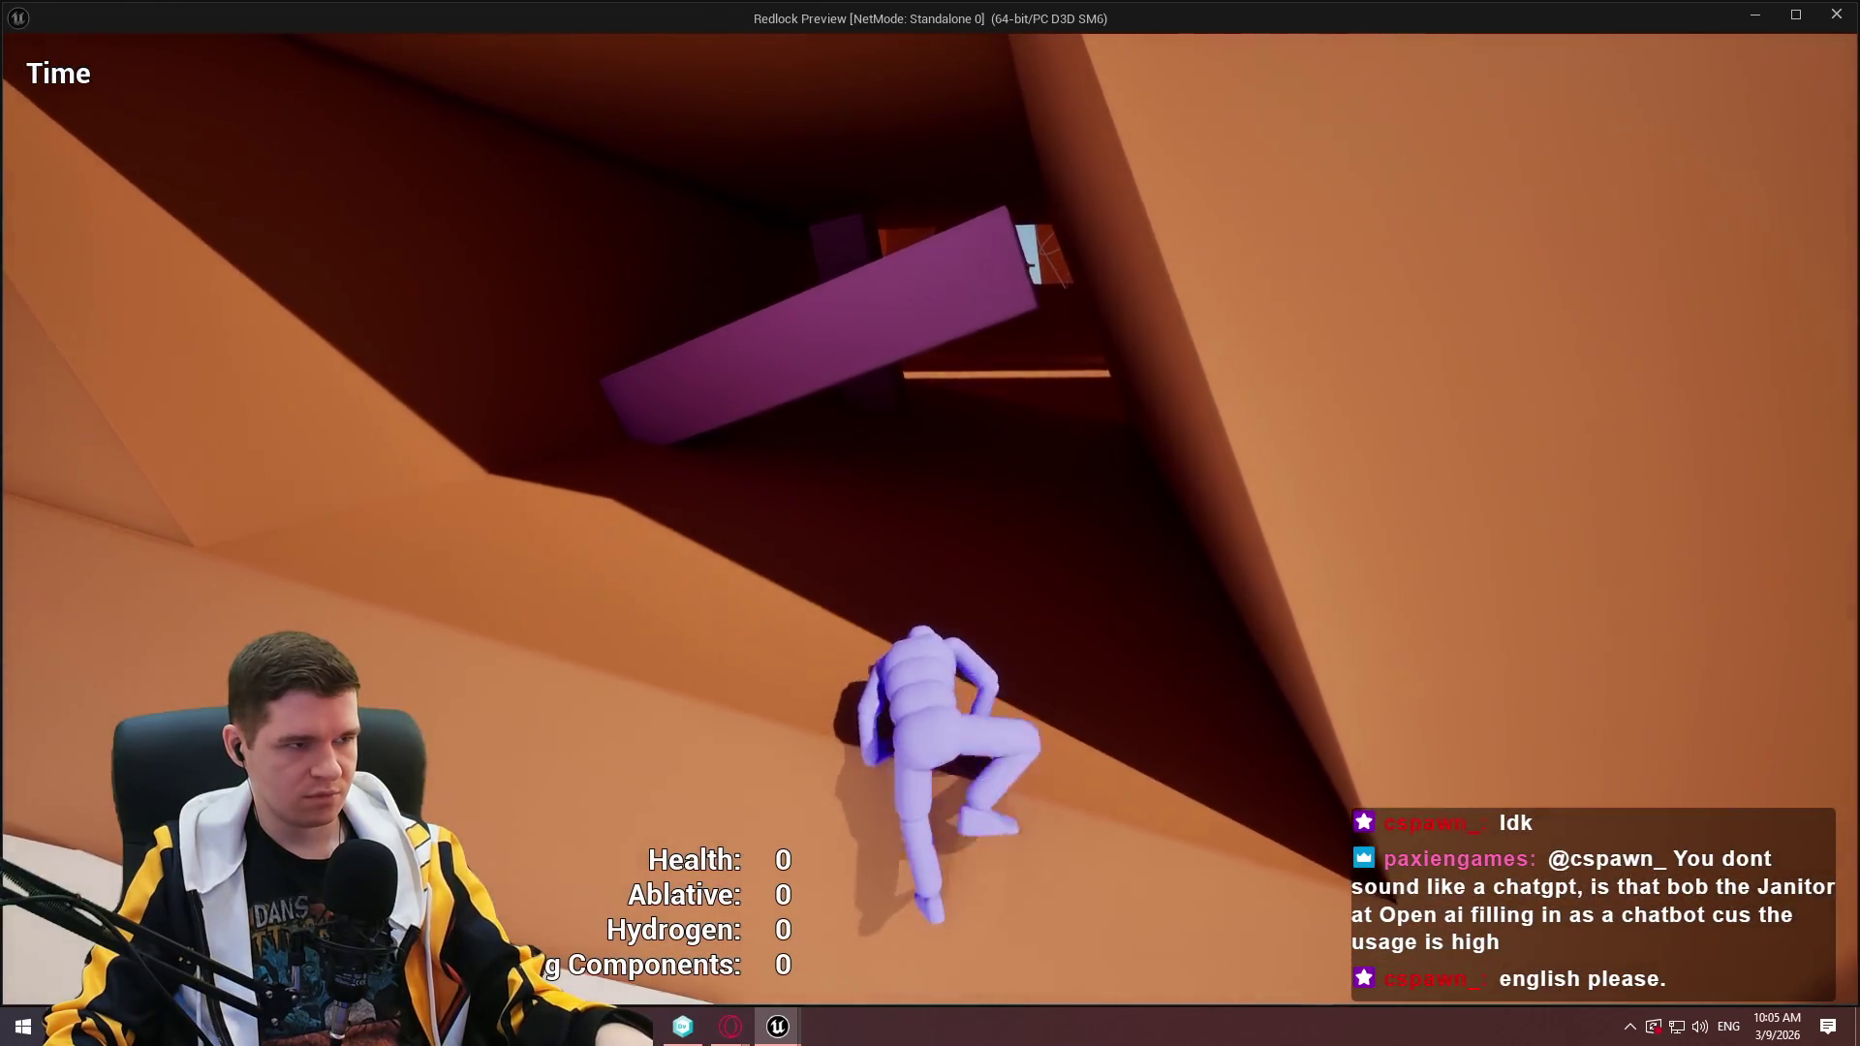
key(w)
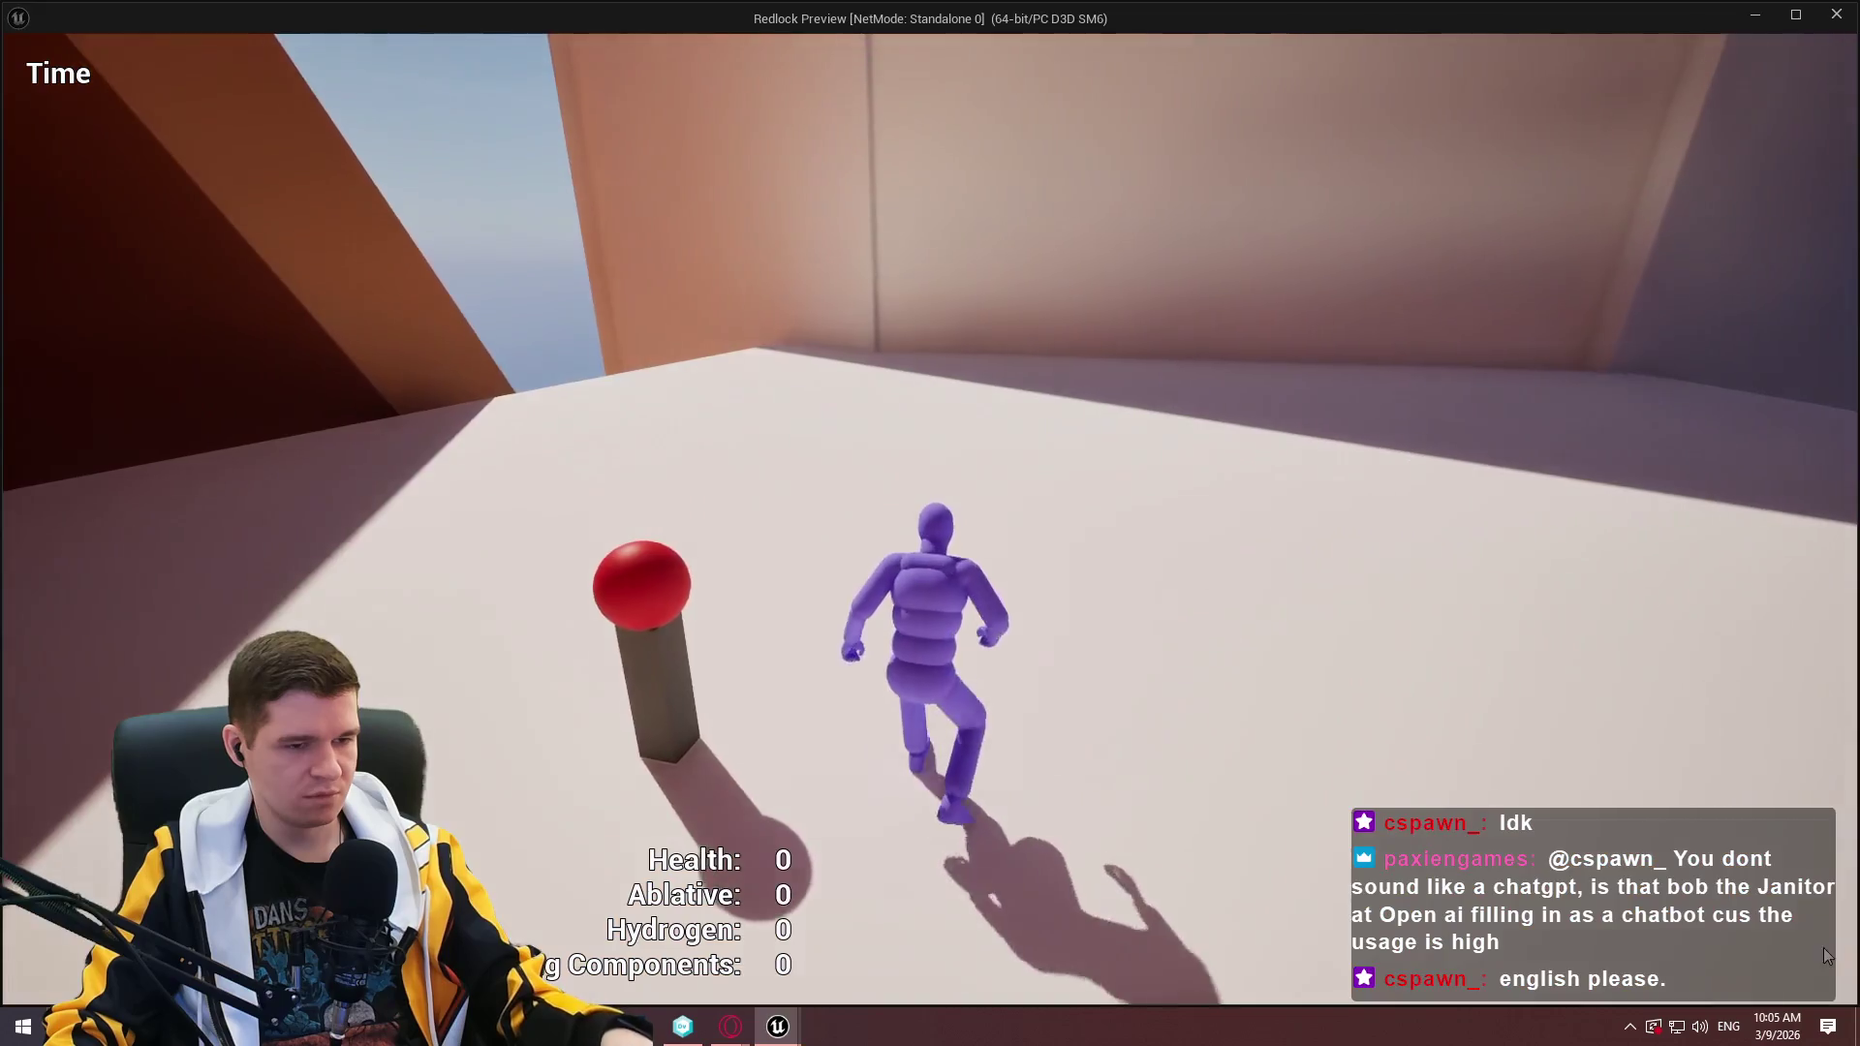
key(Escape)
click(95, 443)
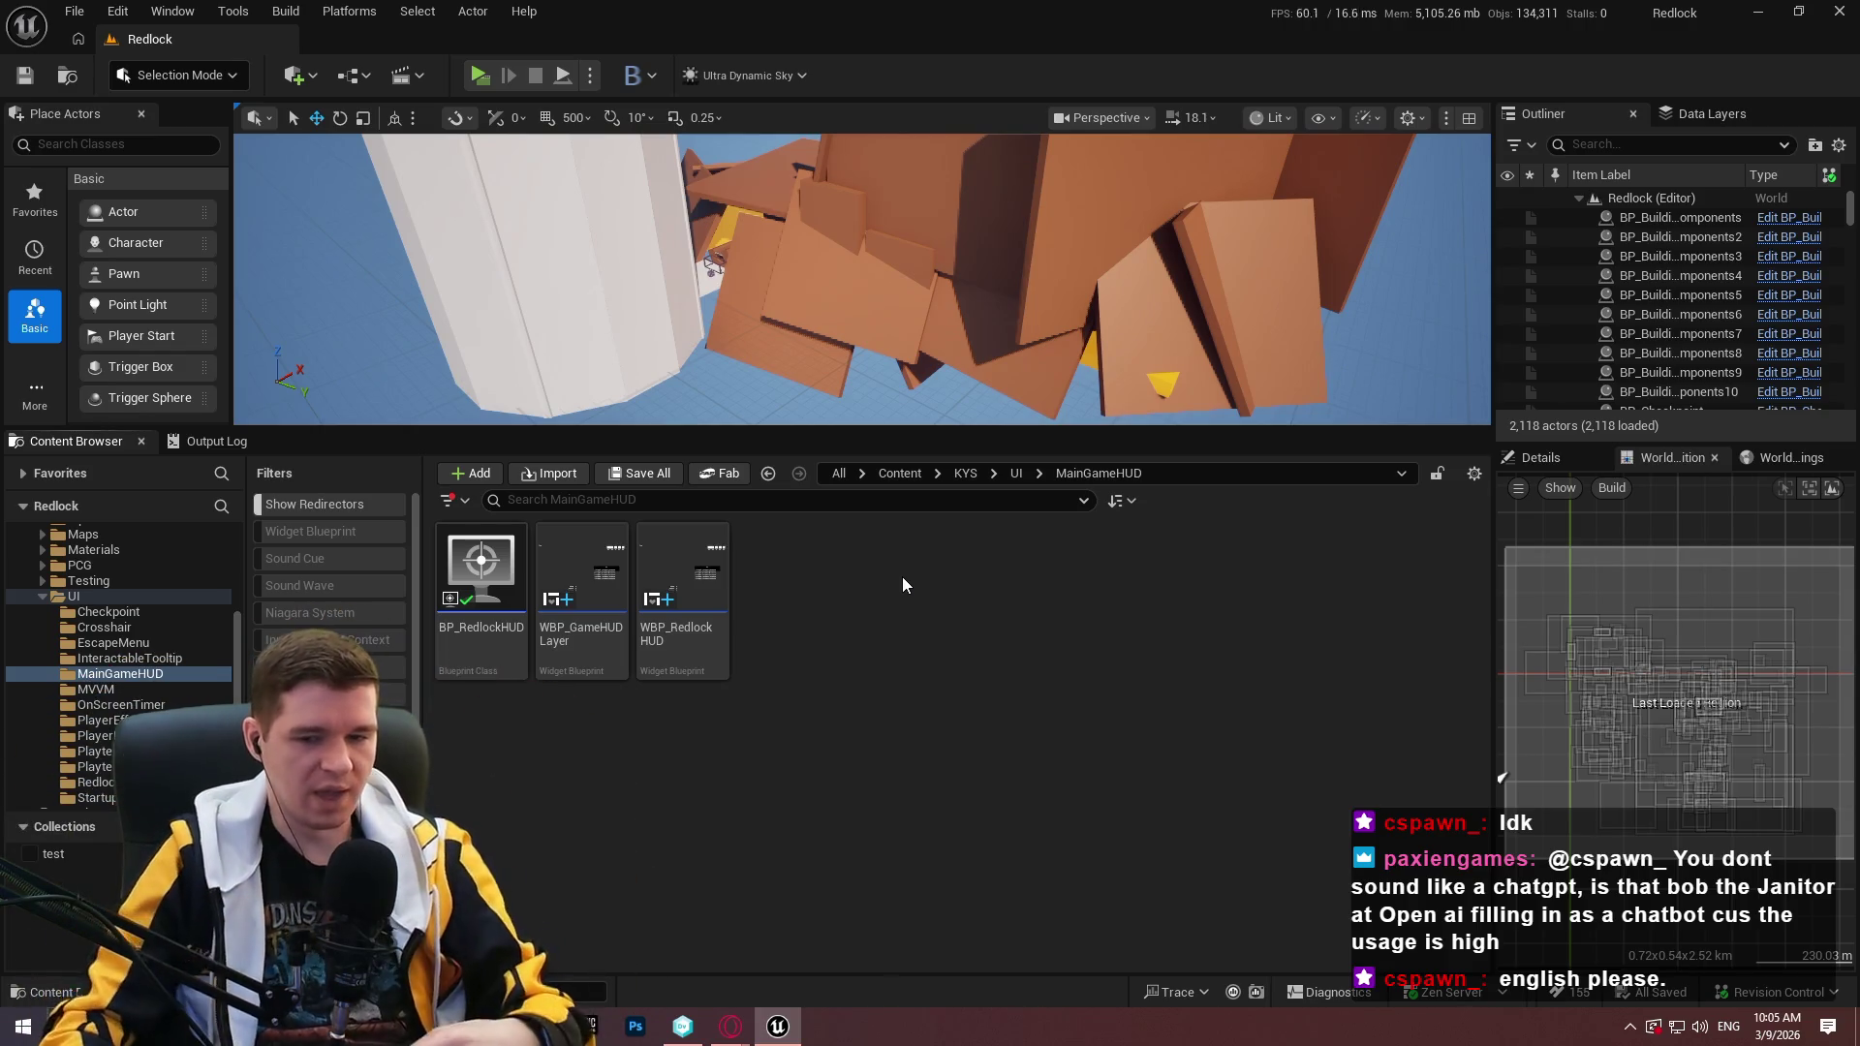
Open WBP_OnScreenTimer from UI/OnScreenTimer and enlarge MVVM_Timescale's View Bindings panel.
click(1016, 473)
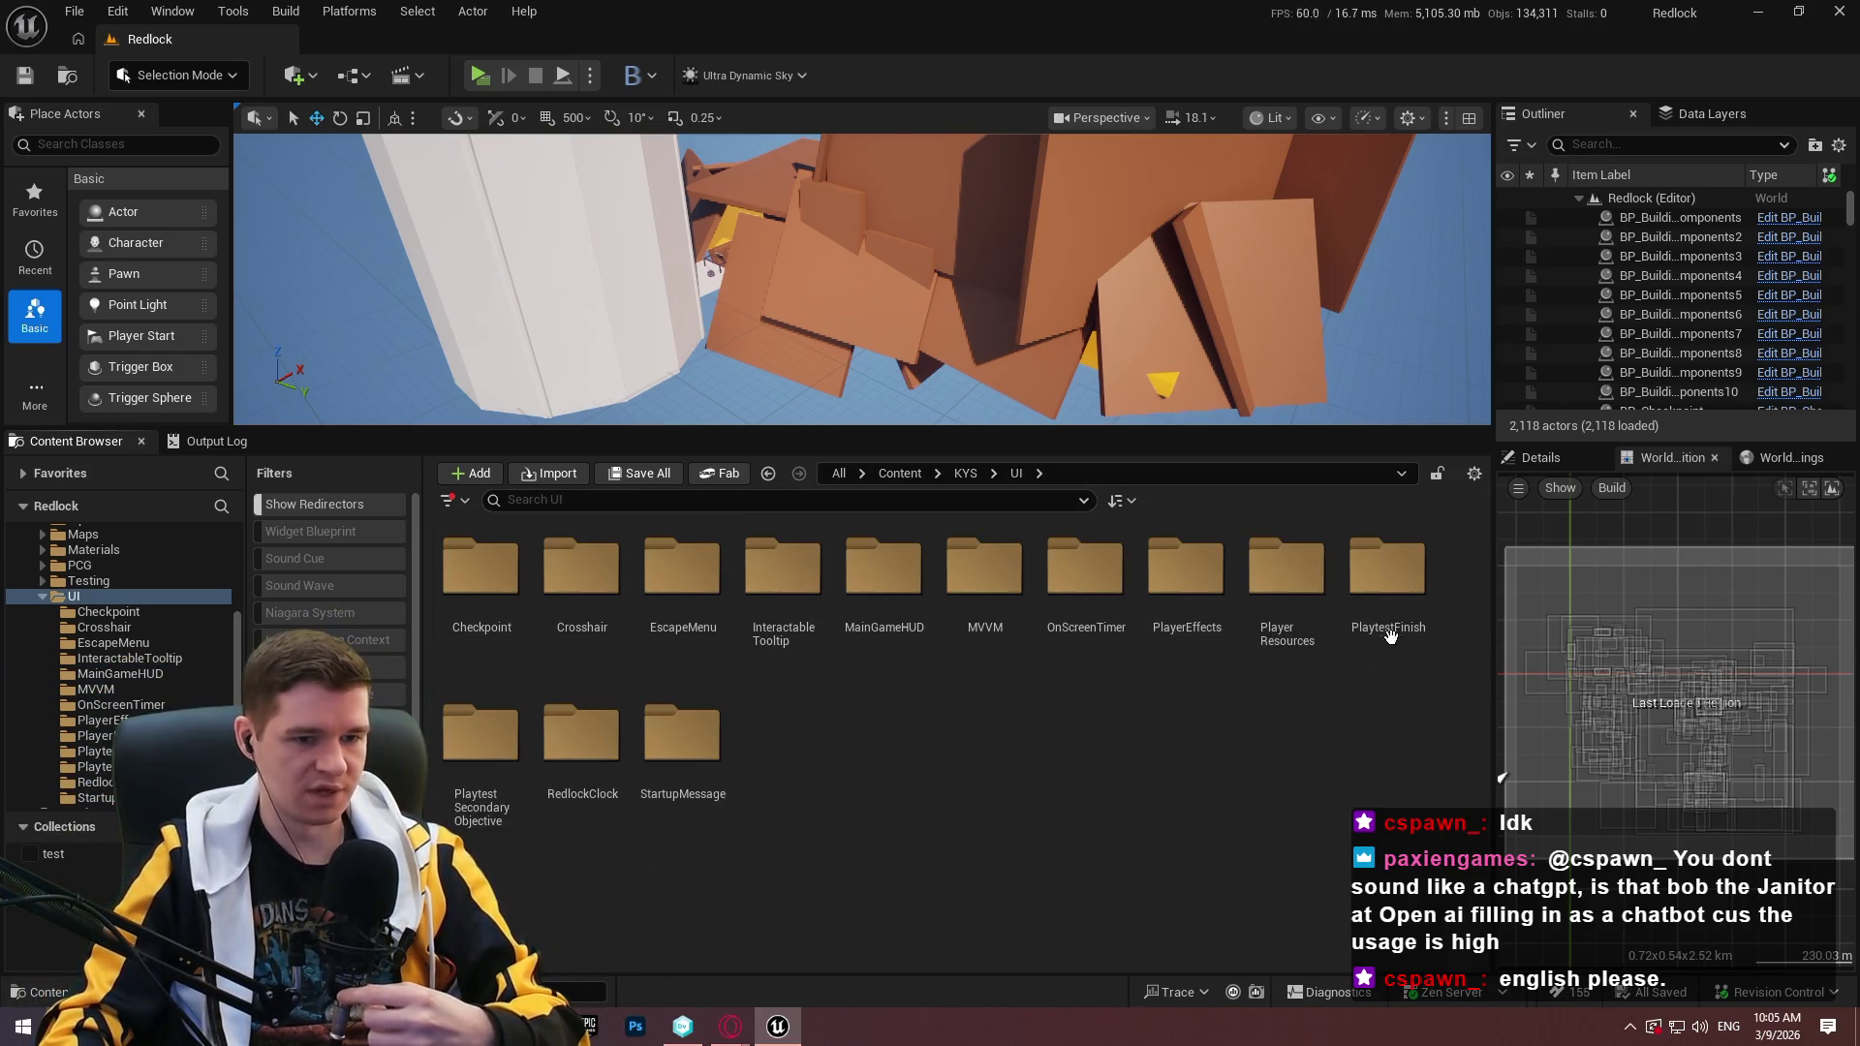
double_click(1086, 581)
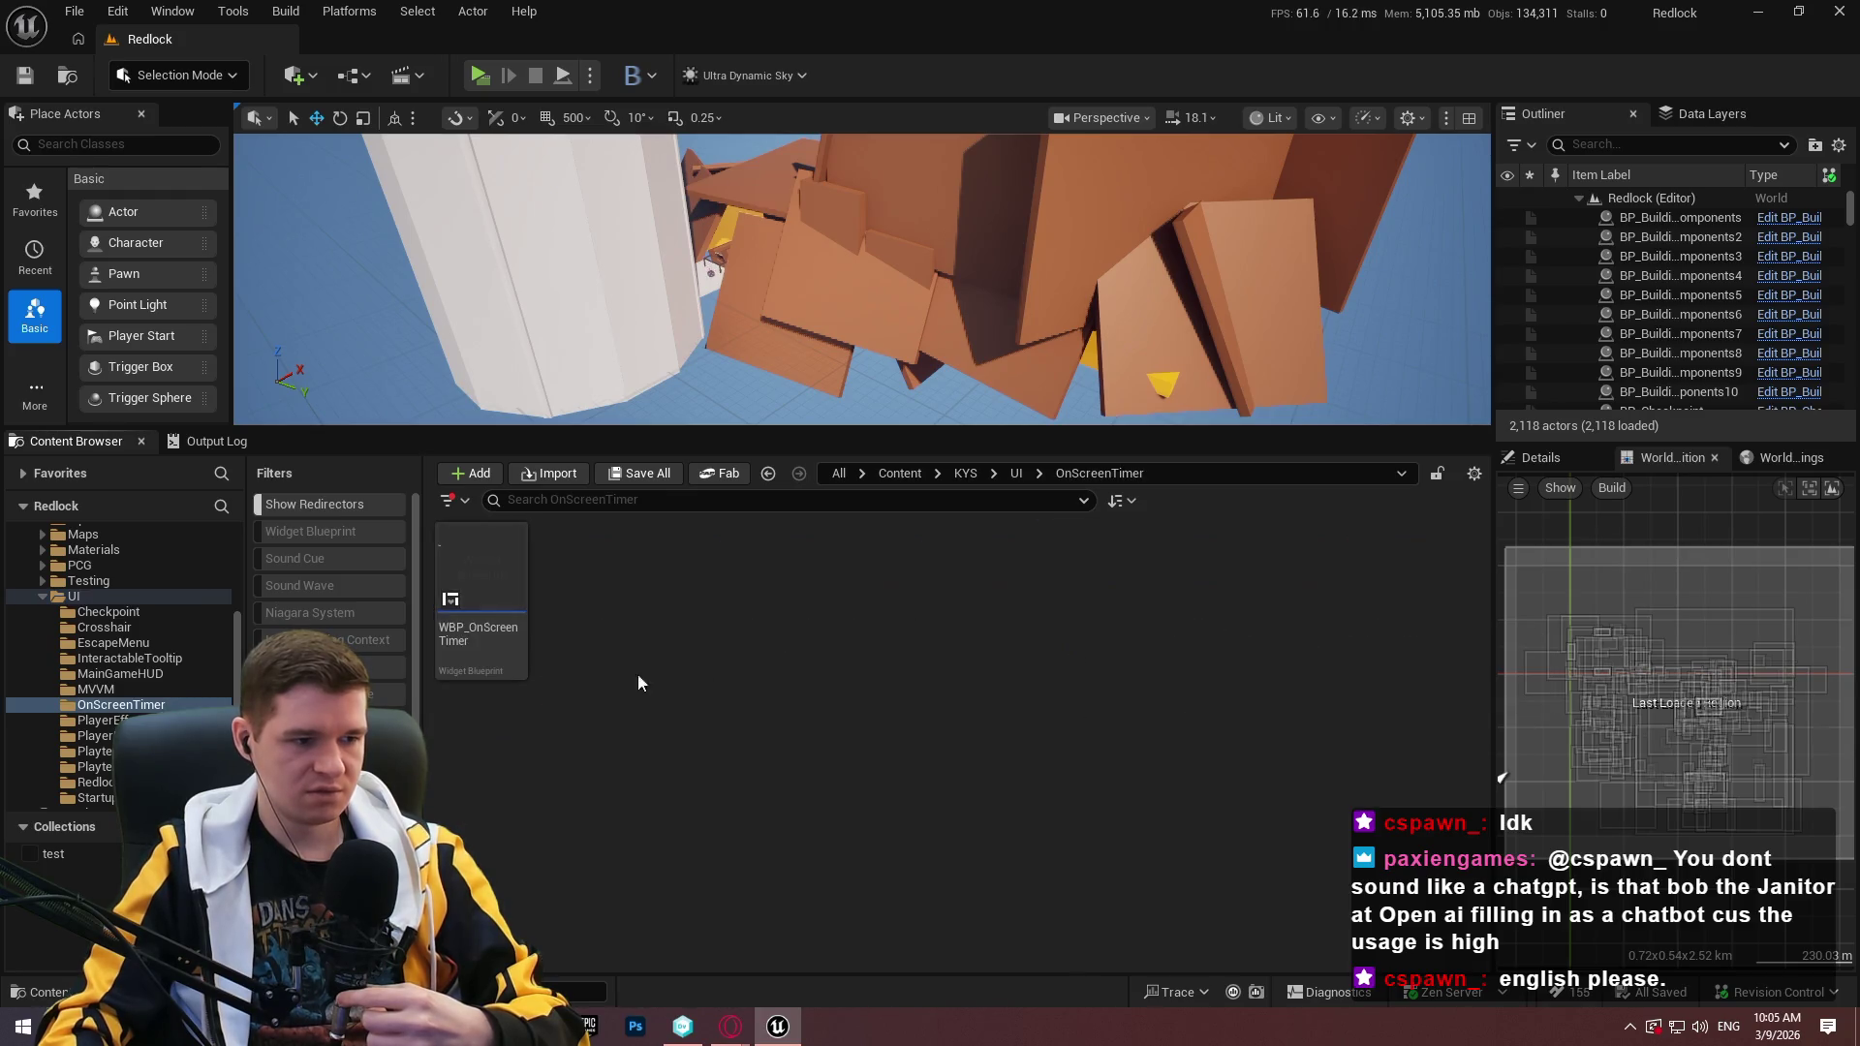
double_click(498, 638)
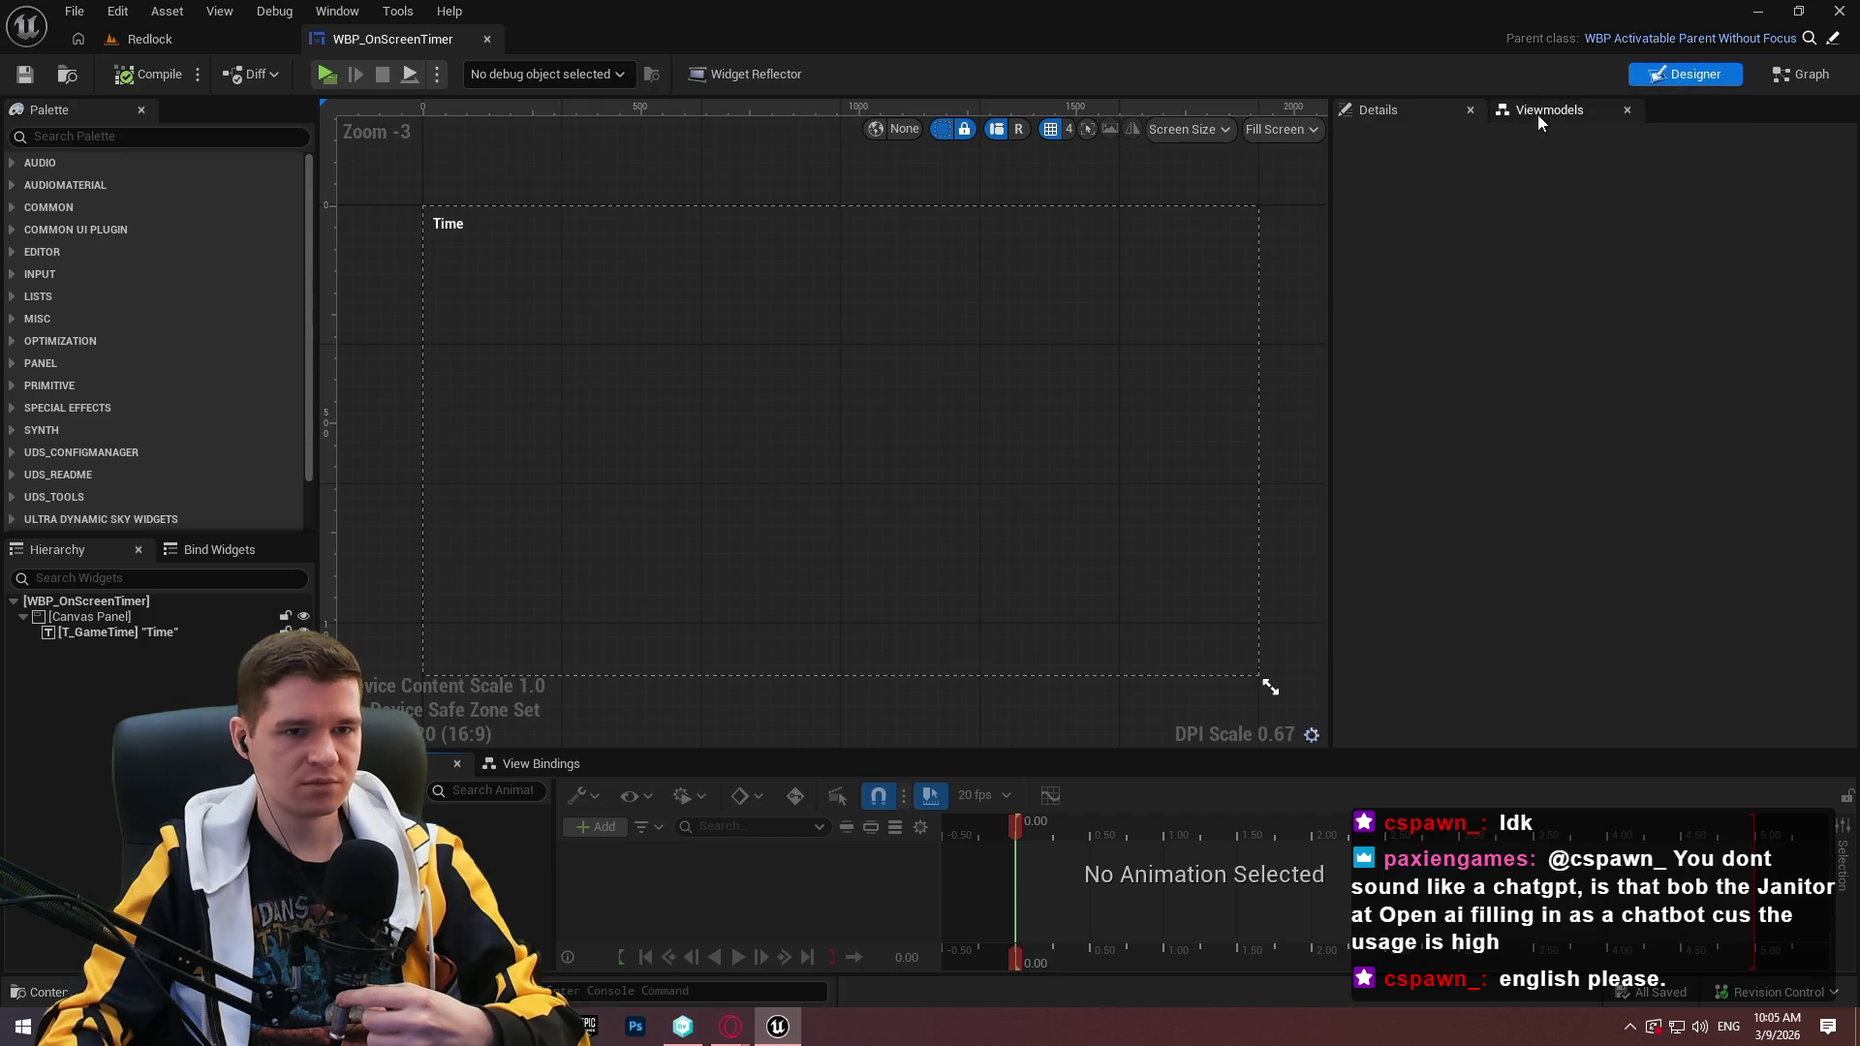
click(1541, 111)
click(1440, 180)
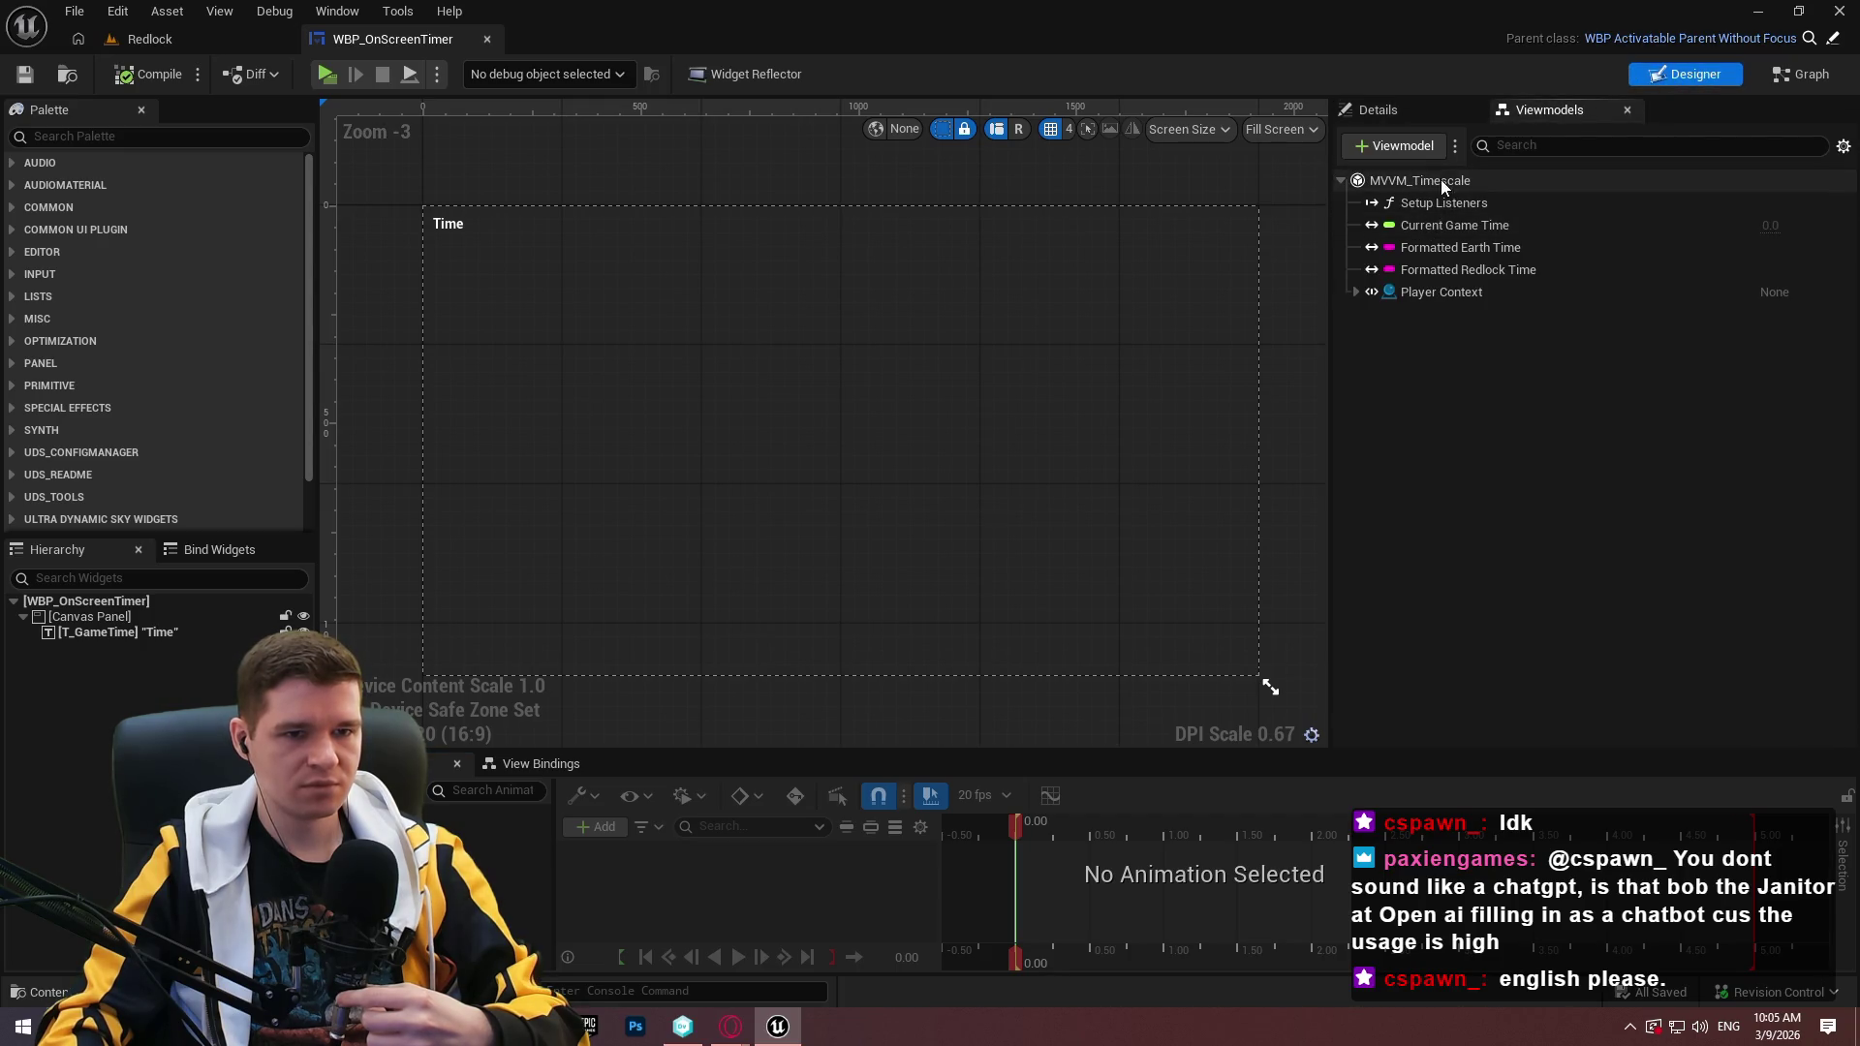
click(541, 763)
drag(646, 751, 693, 593)
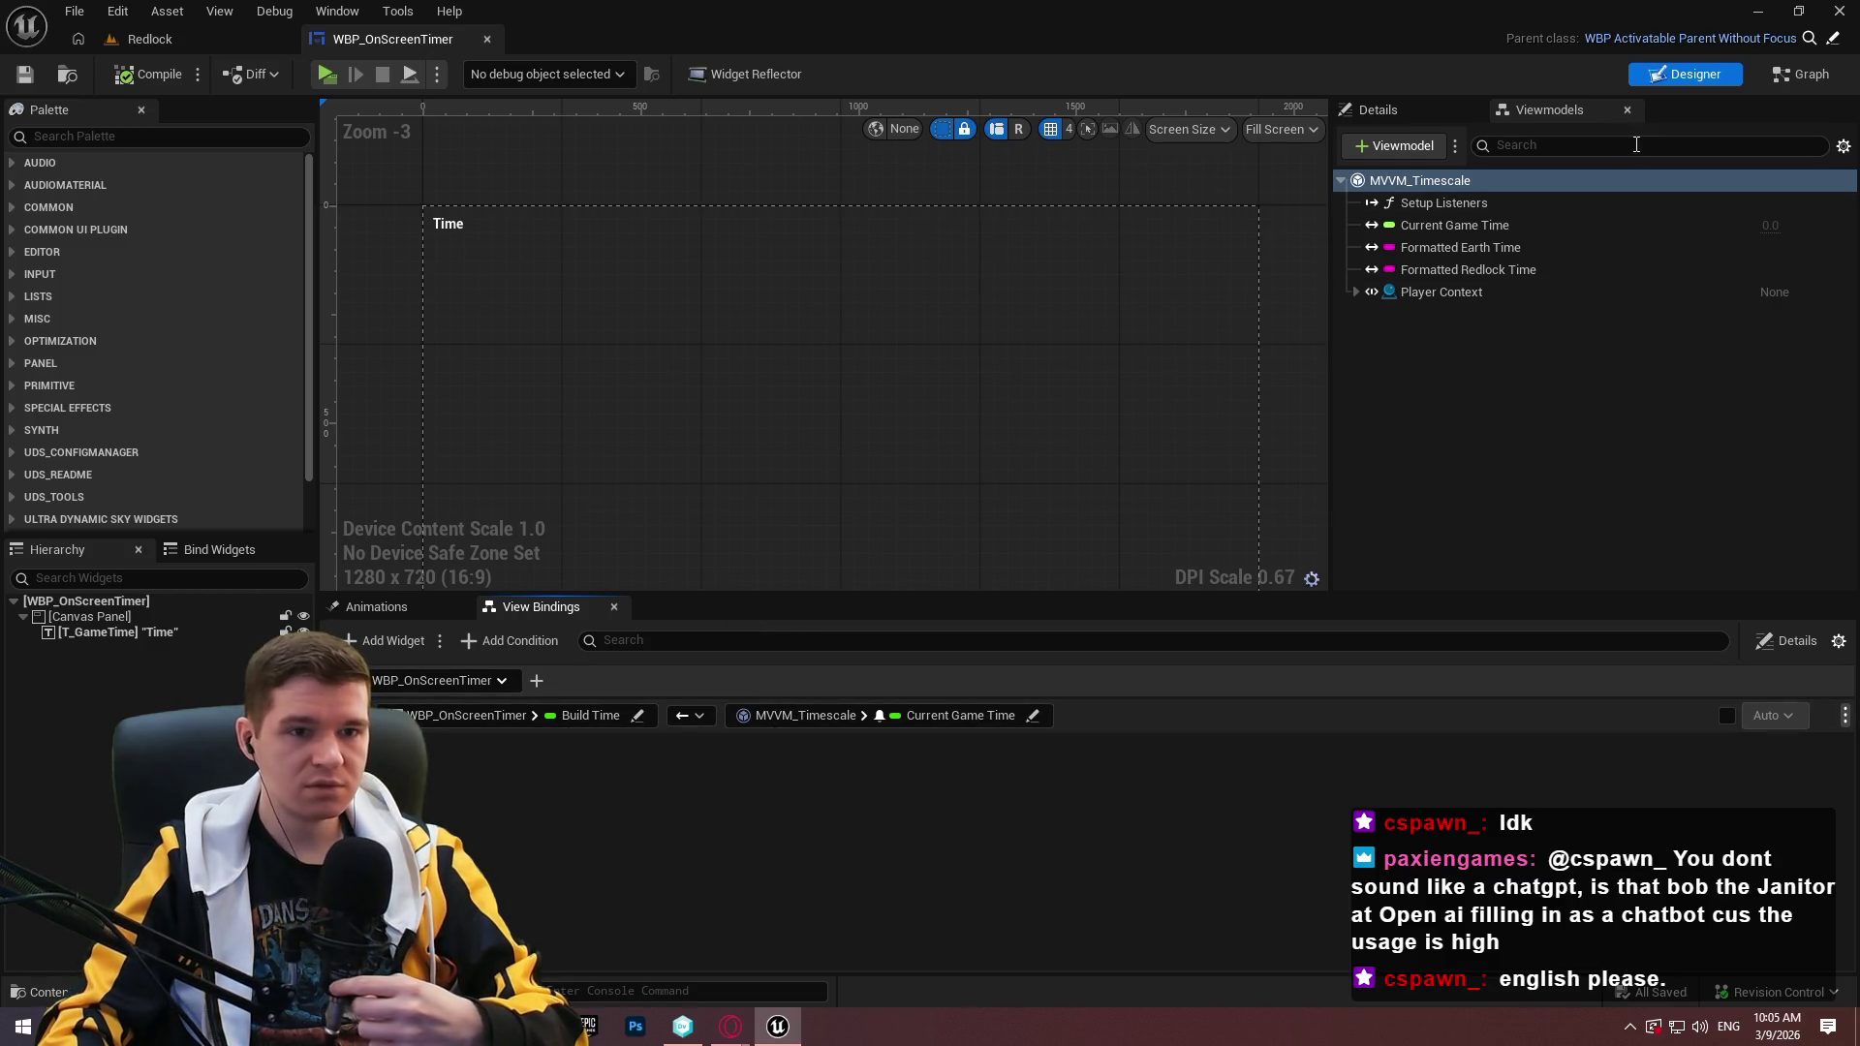
click(137, 40)
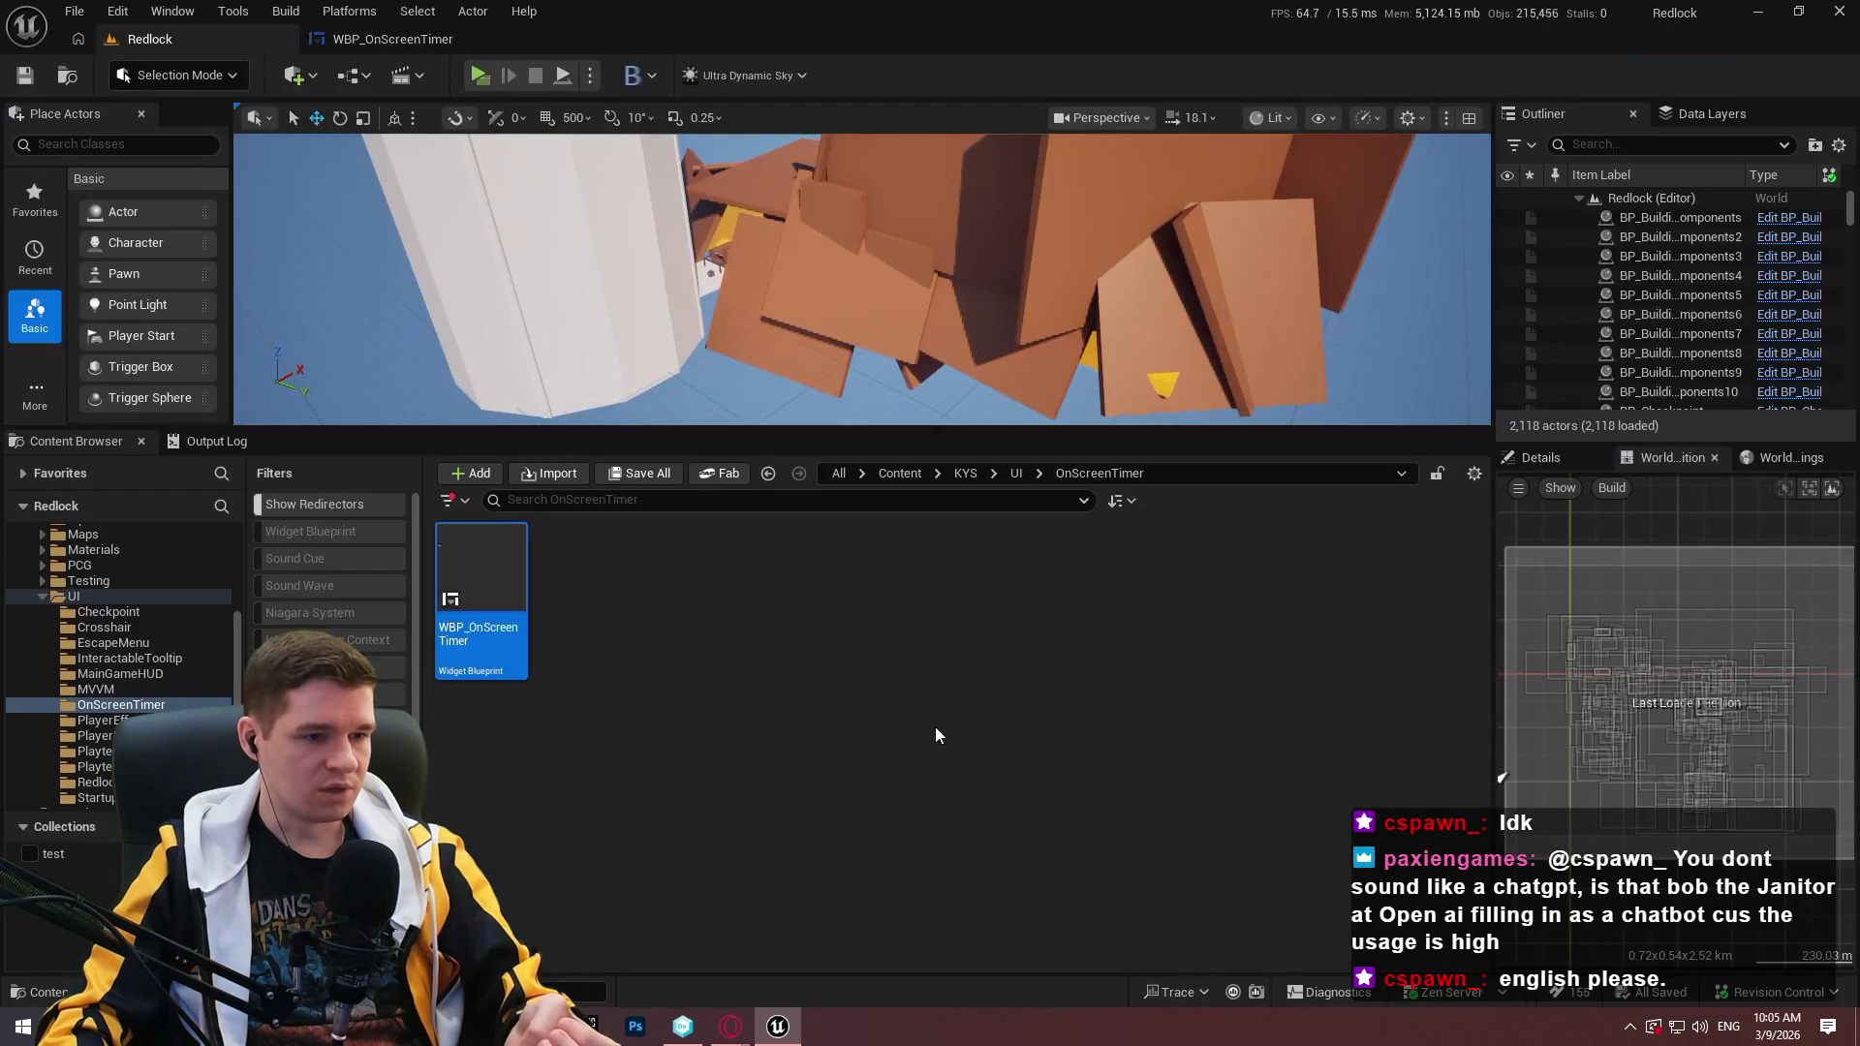
Browse to KYS/UI/MVVM and open the MVVM_Timescale viewmodel blueprint.
click(966, 473)
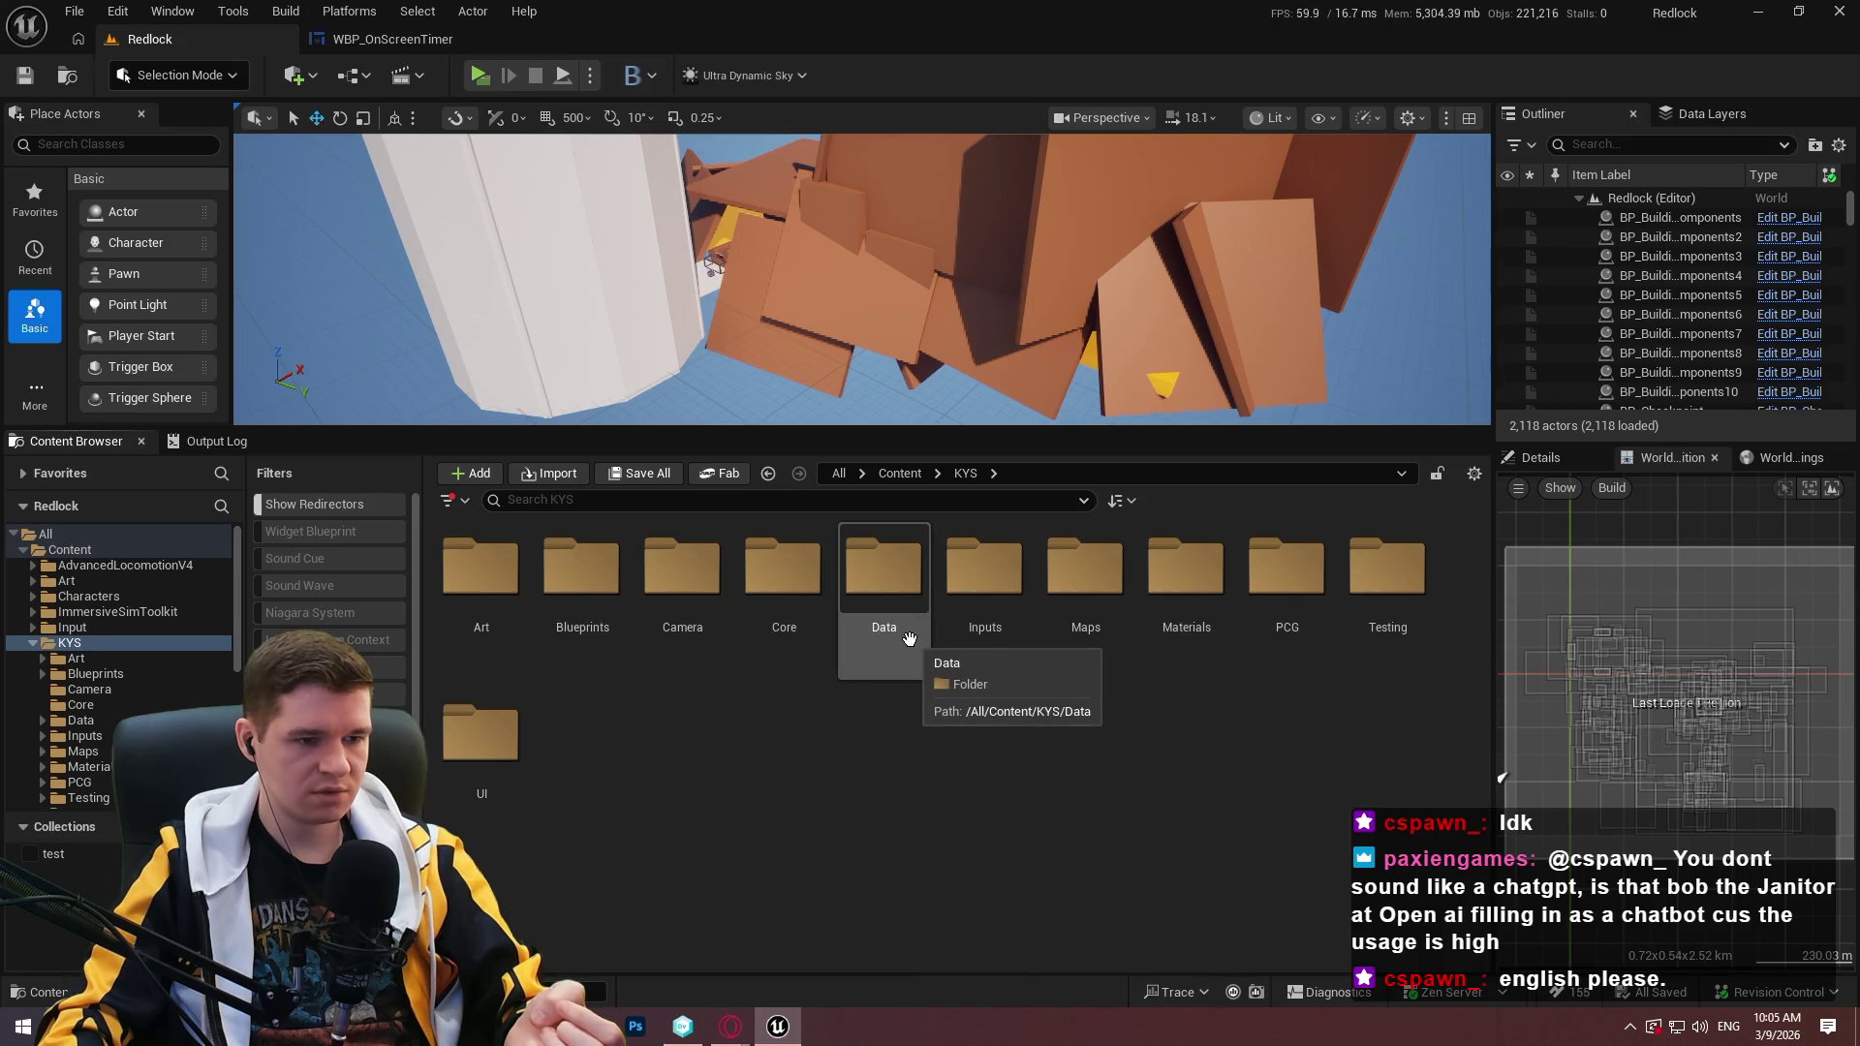
double_click(479, 734)
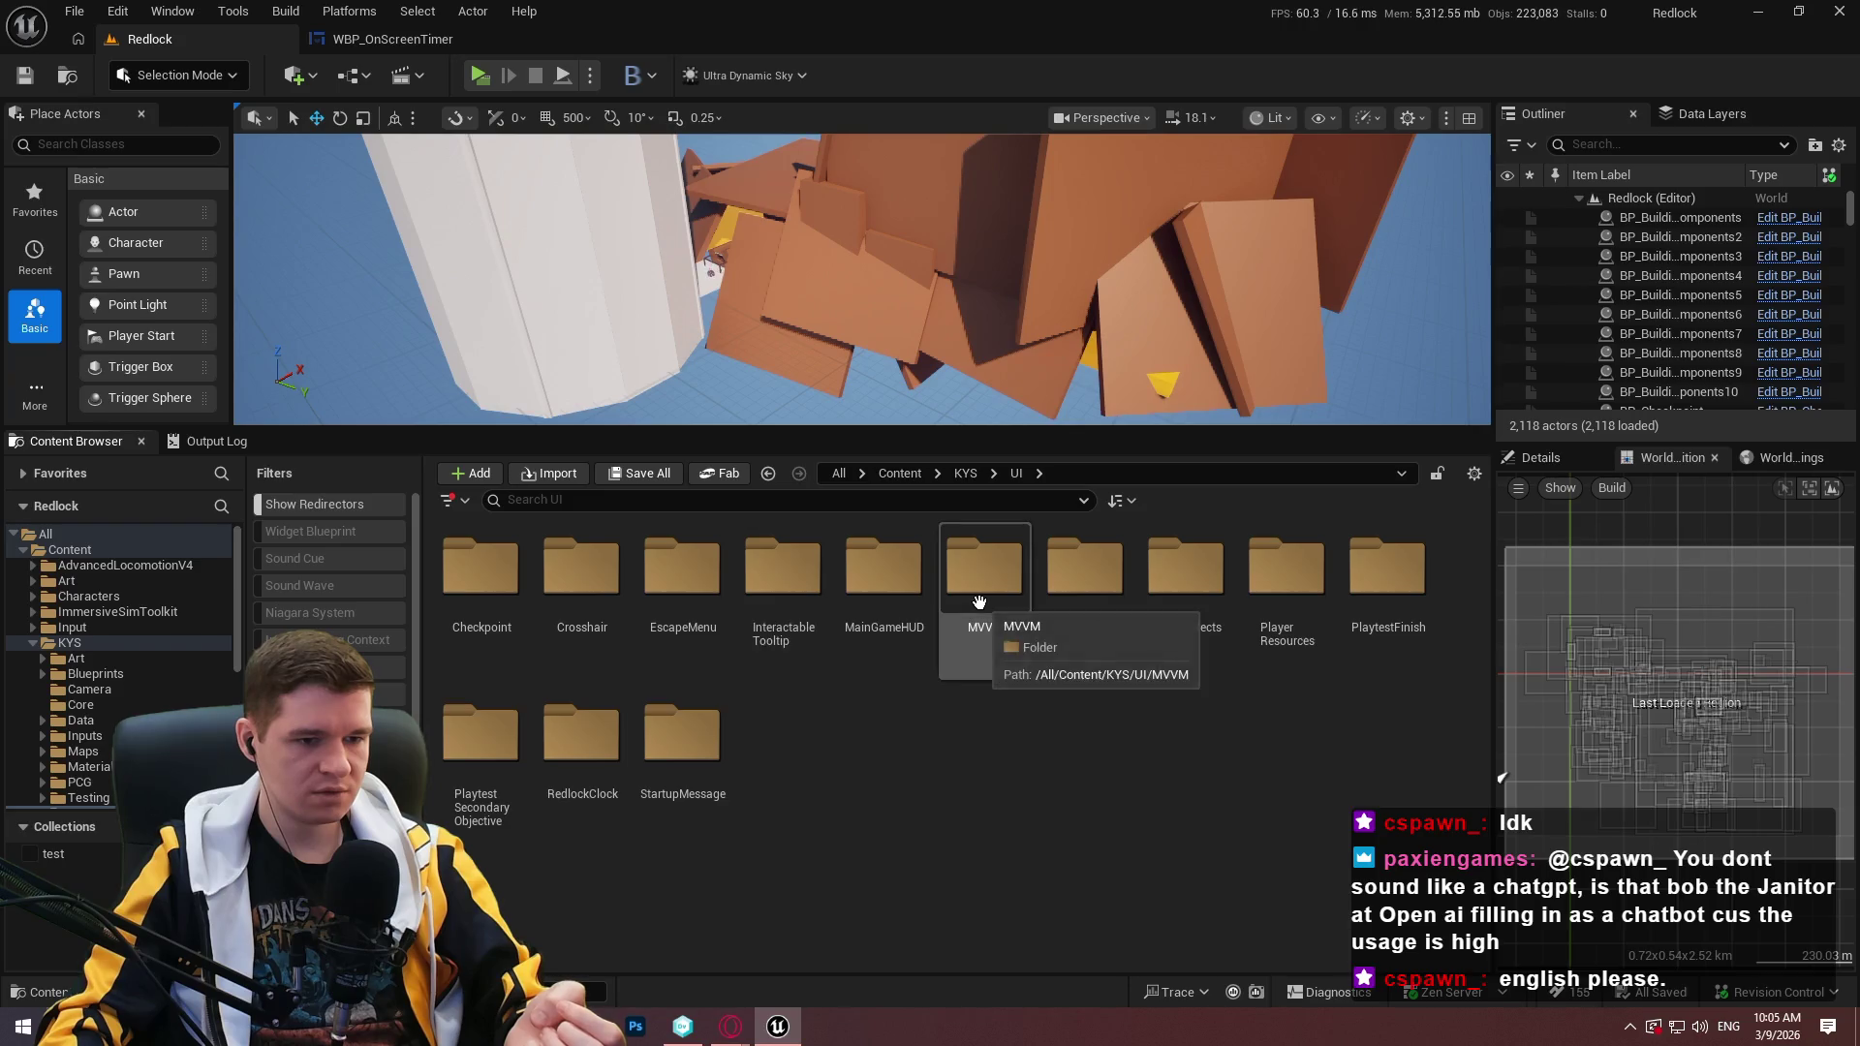
double_click(979, 600)
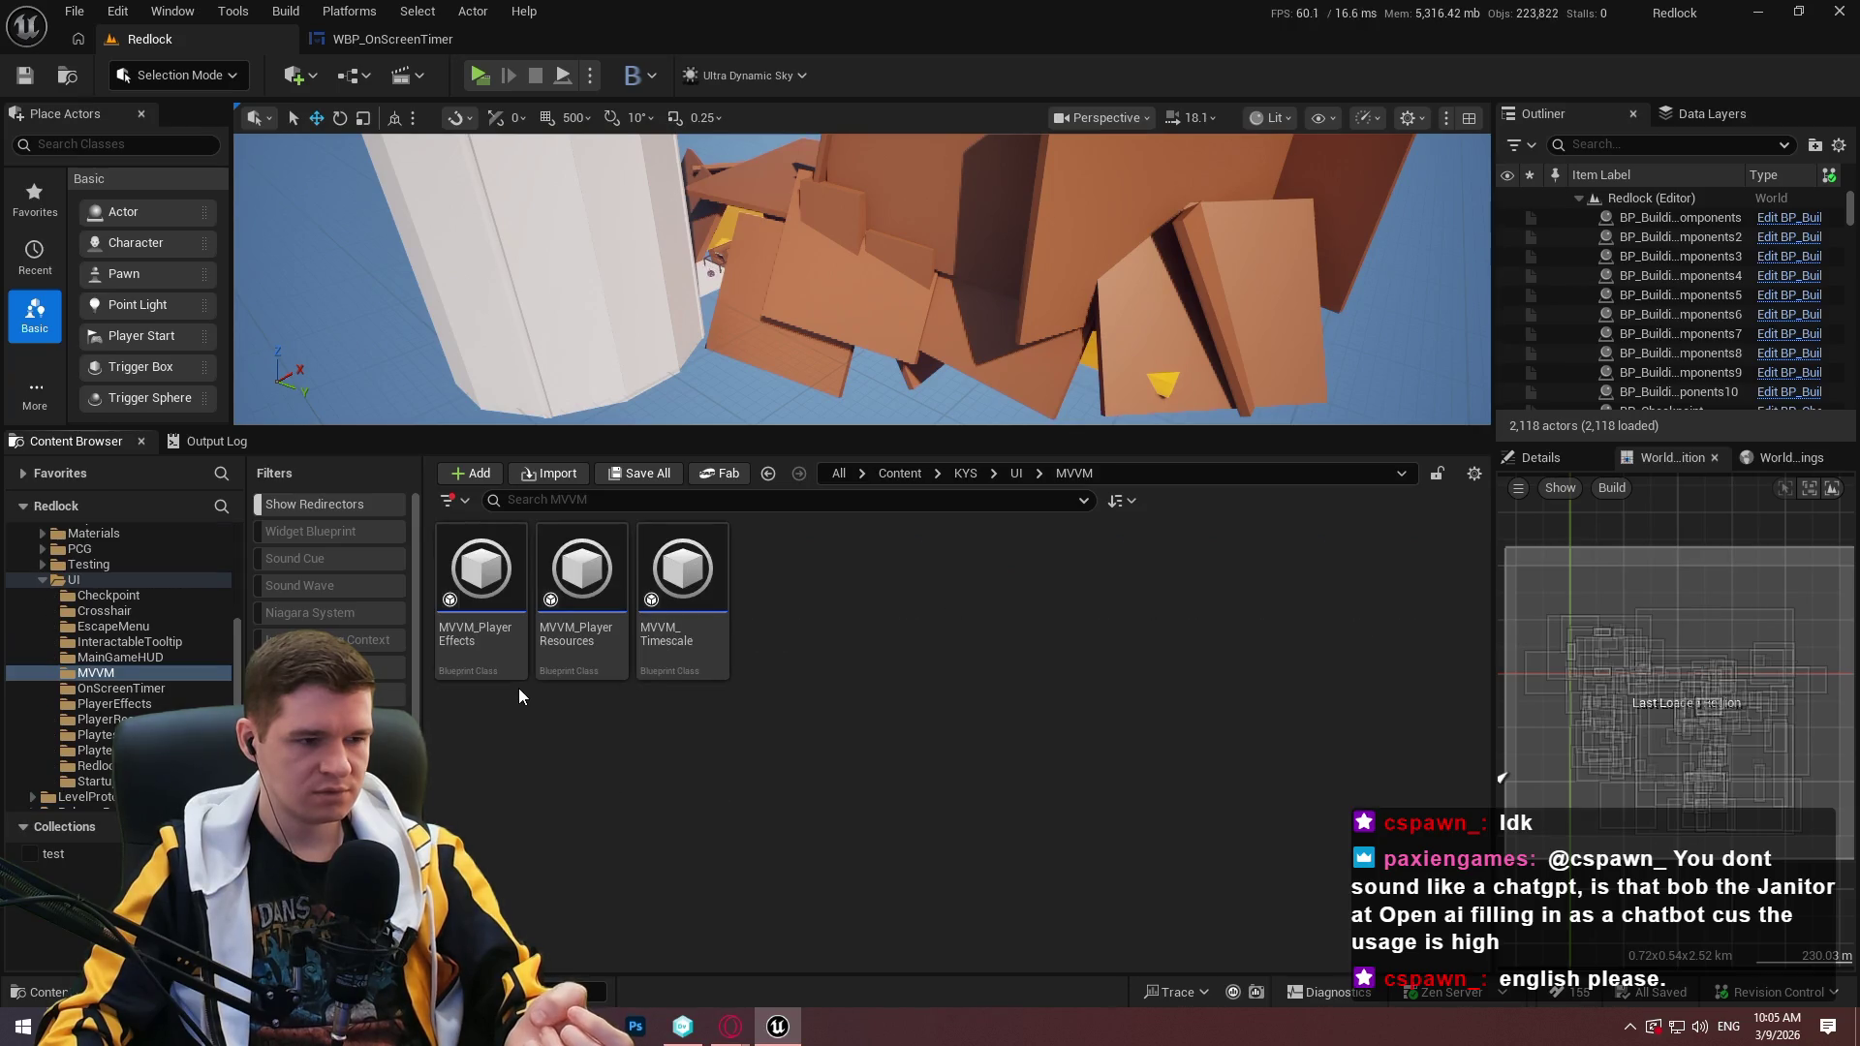
click(678, 645)
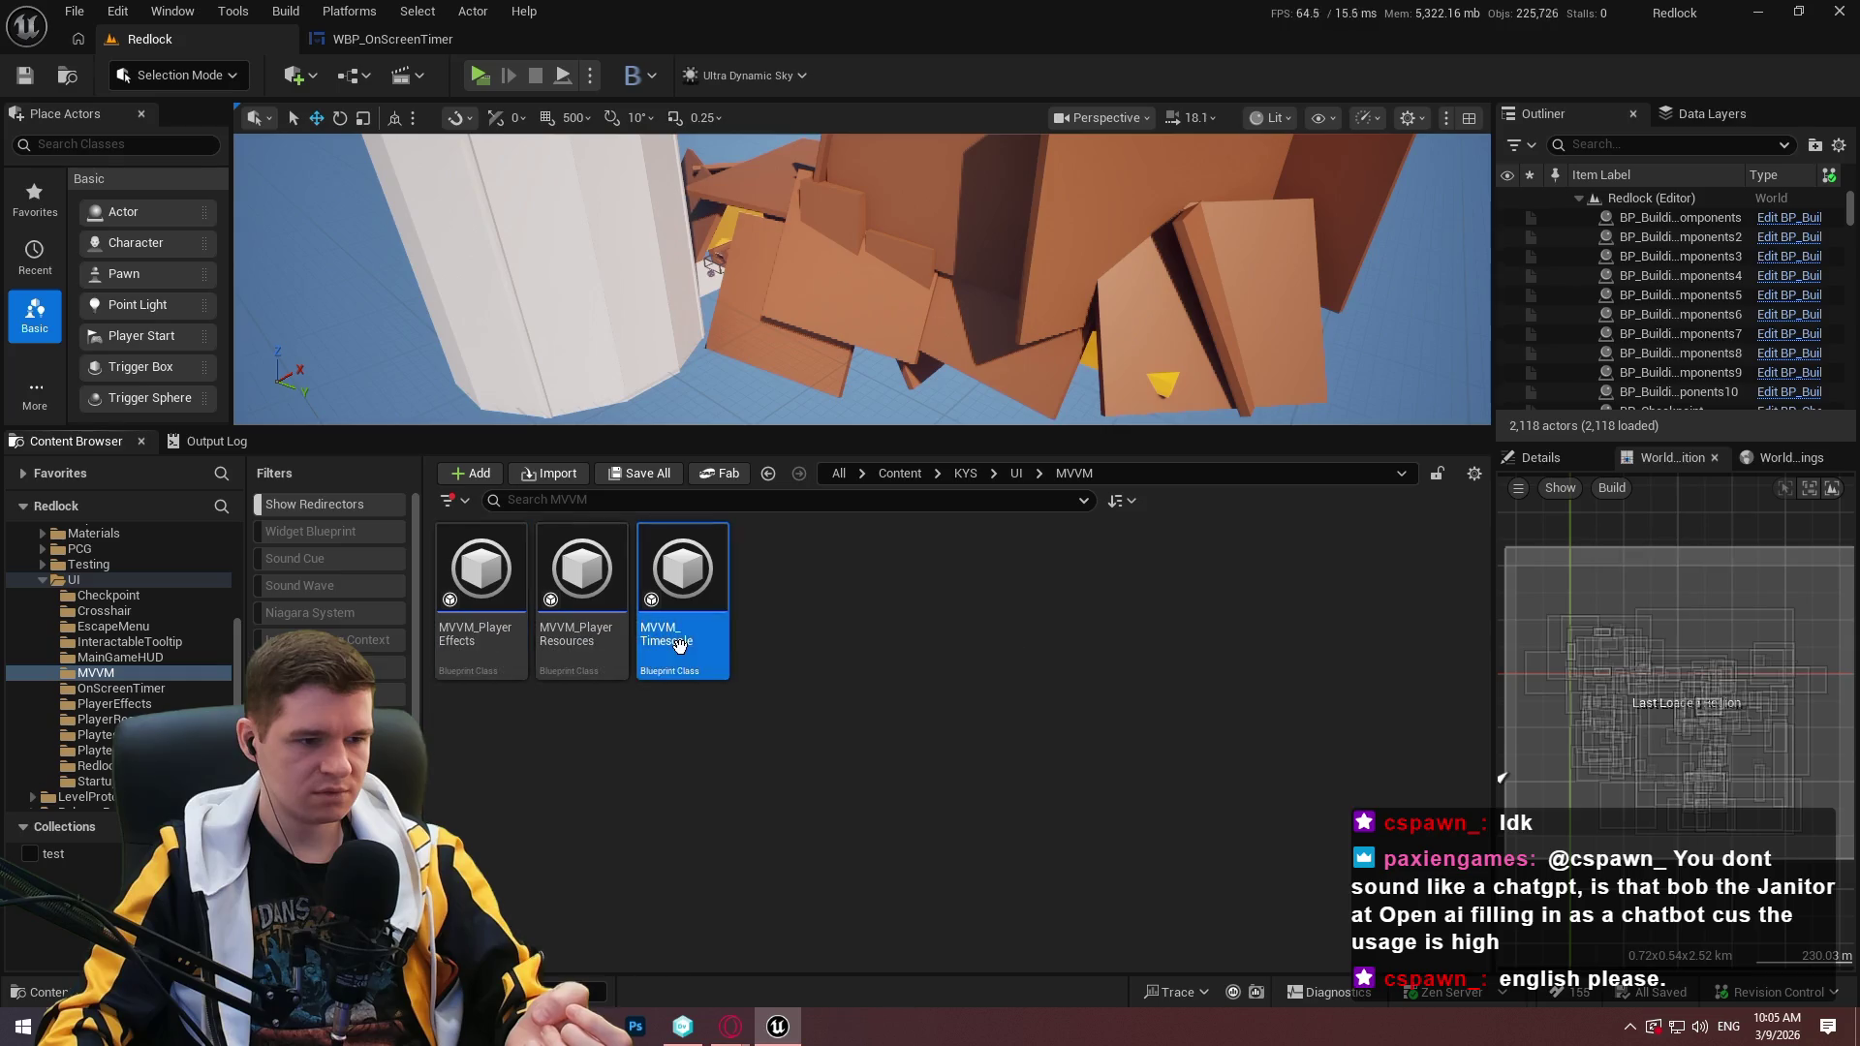
double_click(678, 645)
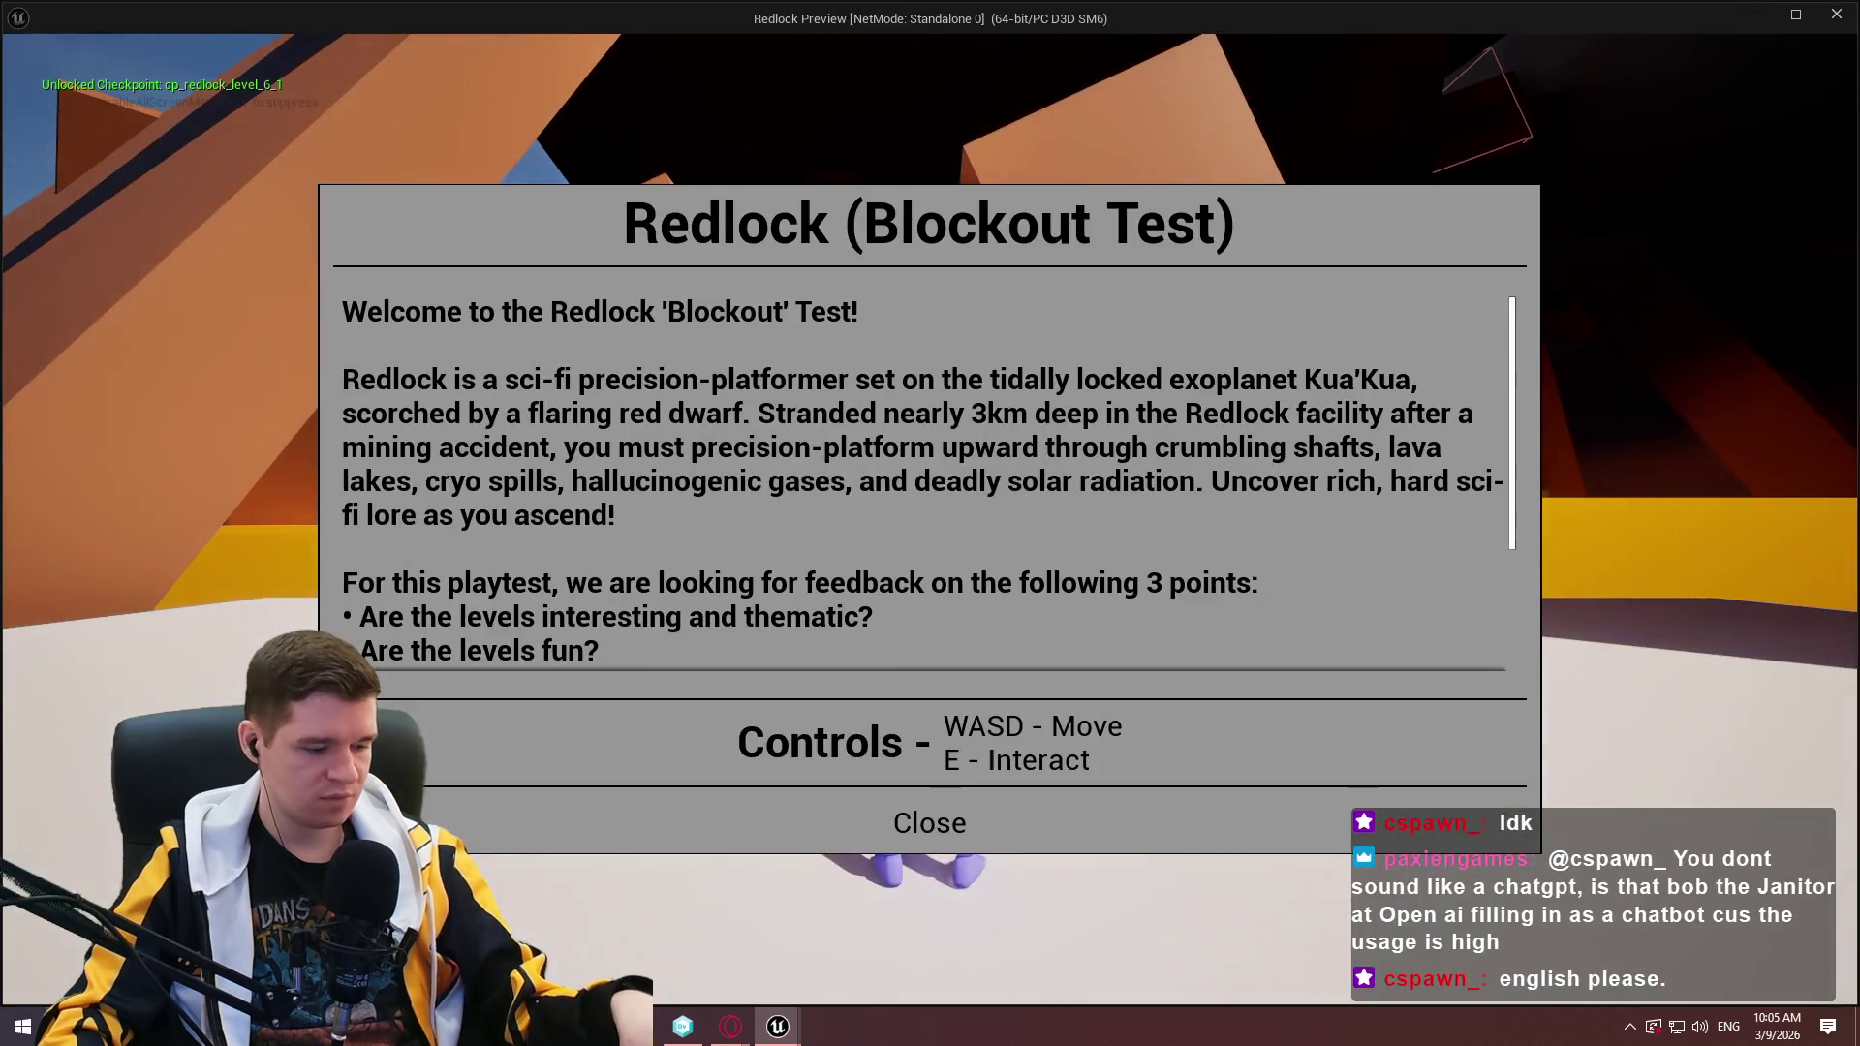
Debug the character's spawned MVVM_Timescale instance and view its FormatTime function graph.
click(938, 797)
key(super)
click(777, 1026)
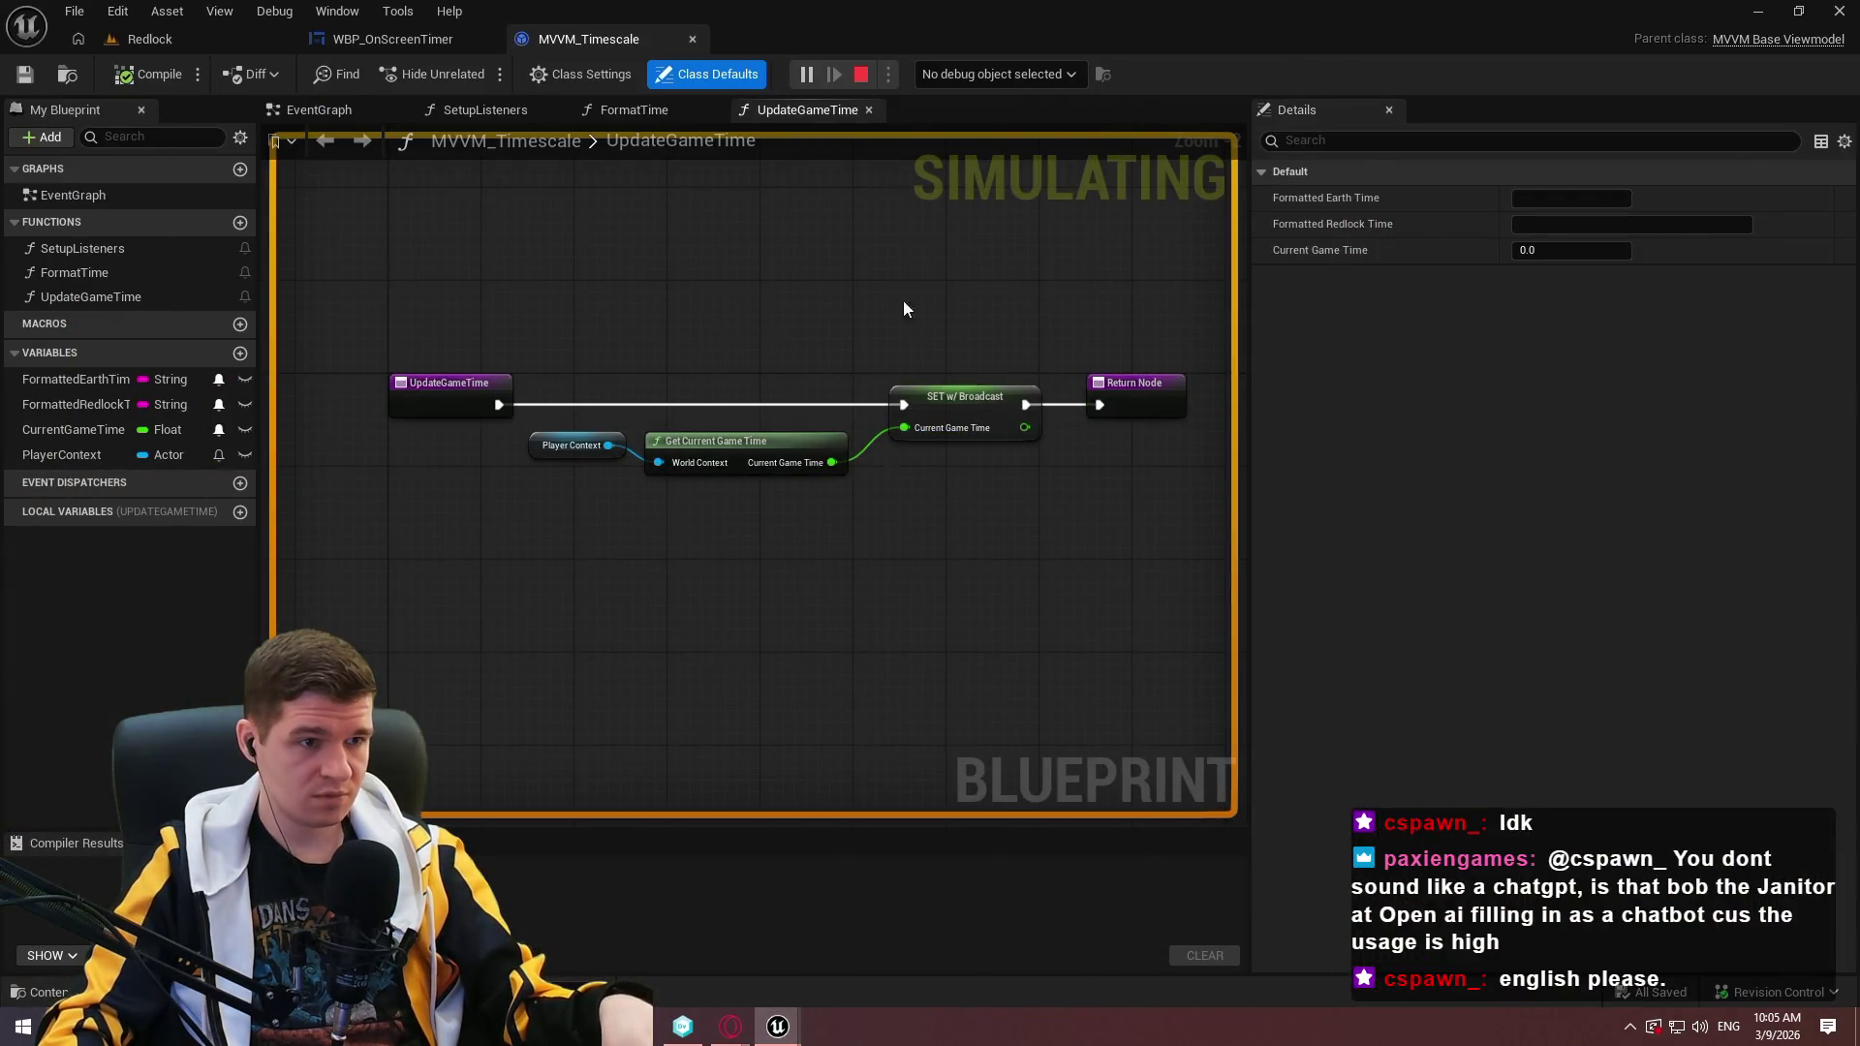
click(974, 75)
click(1000, 118)
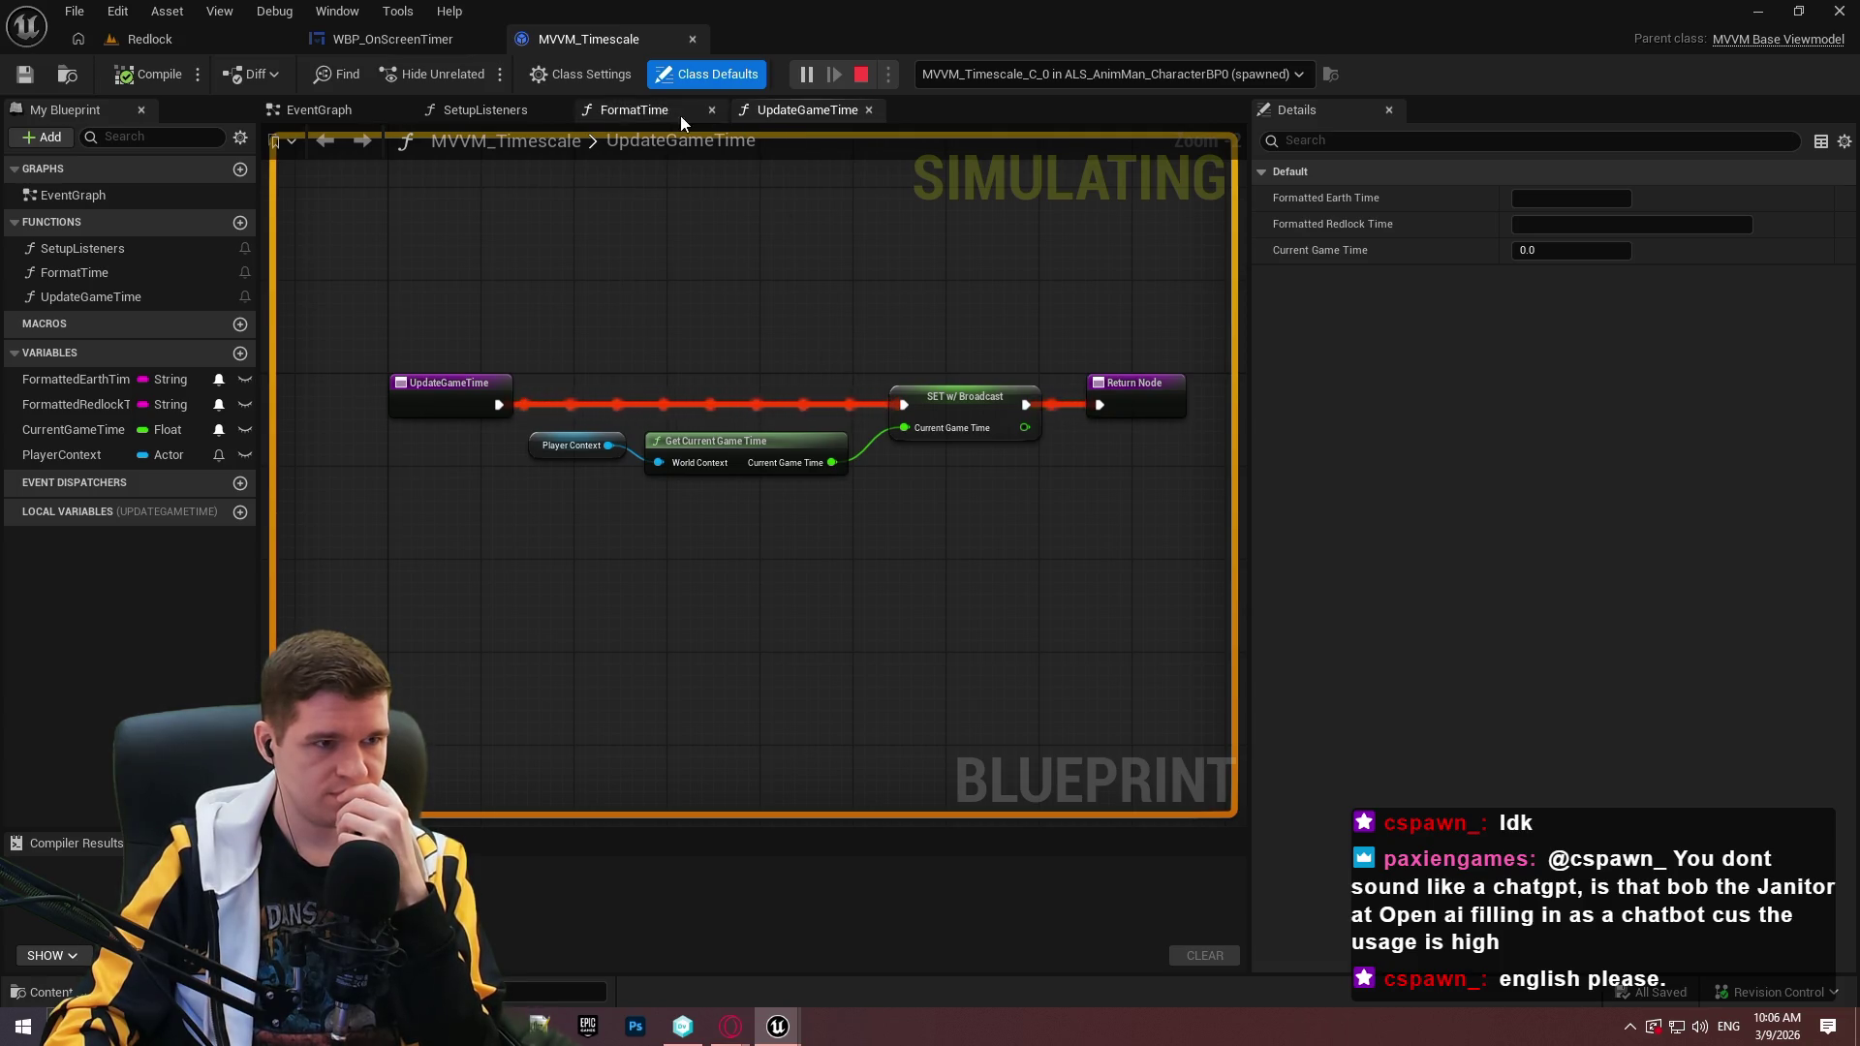
click(653, 113)
Debug the spawned WBP_OnScreenTimer instance and view its BuildTime graph.
click(407, 45)
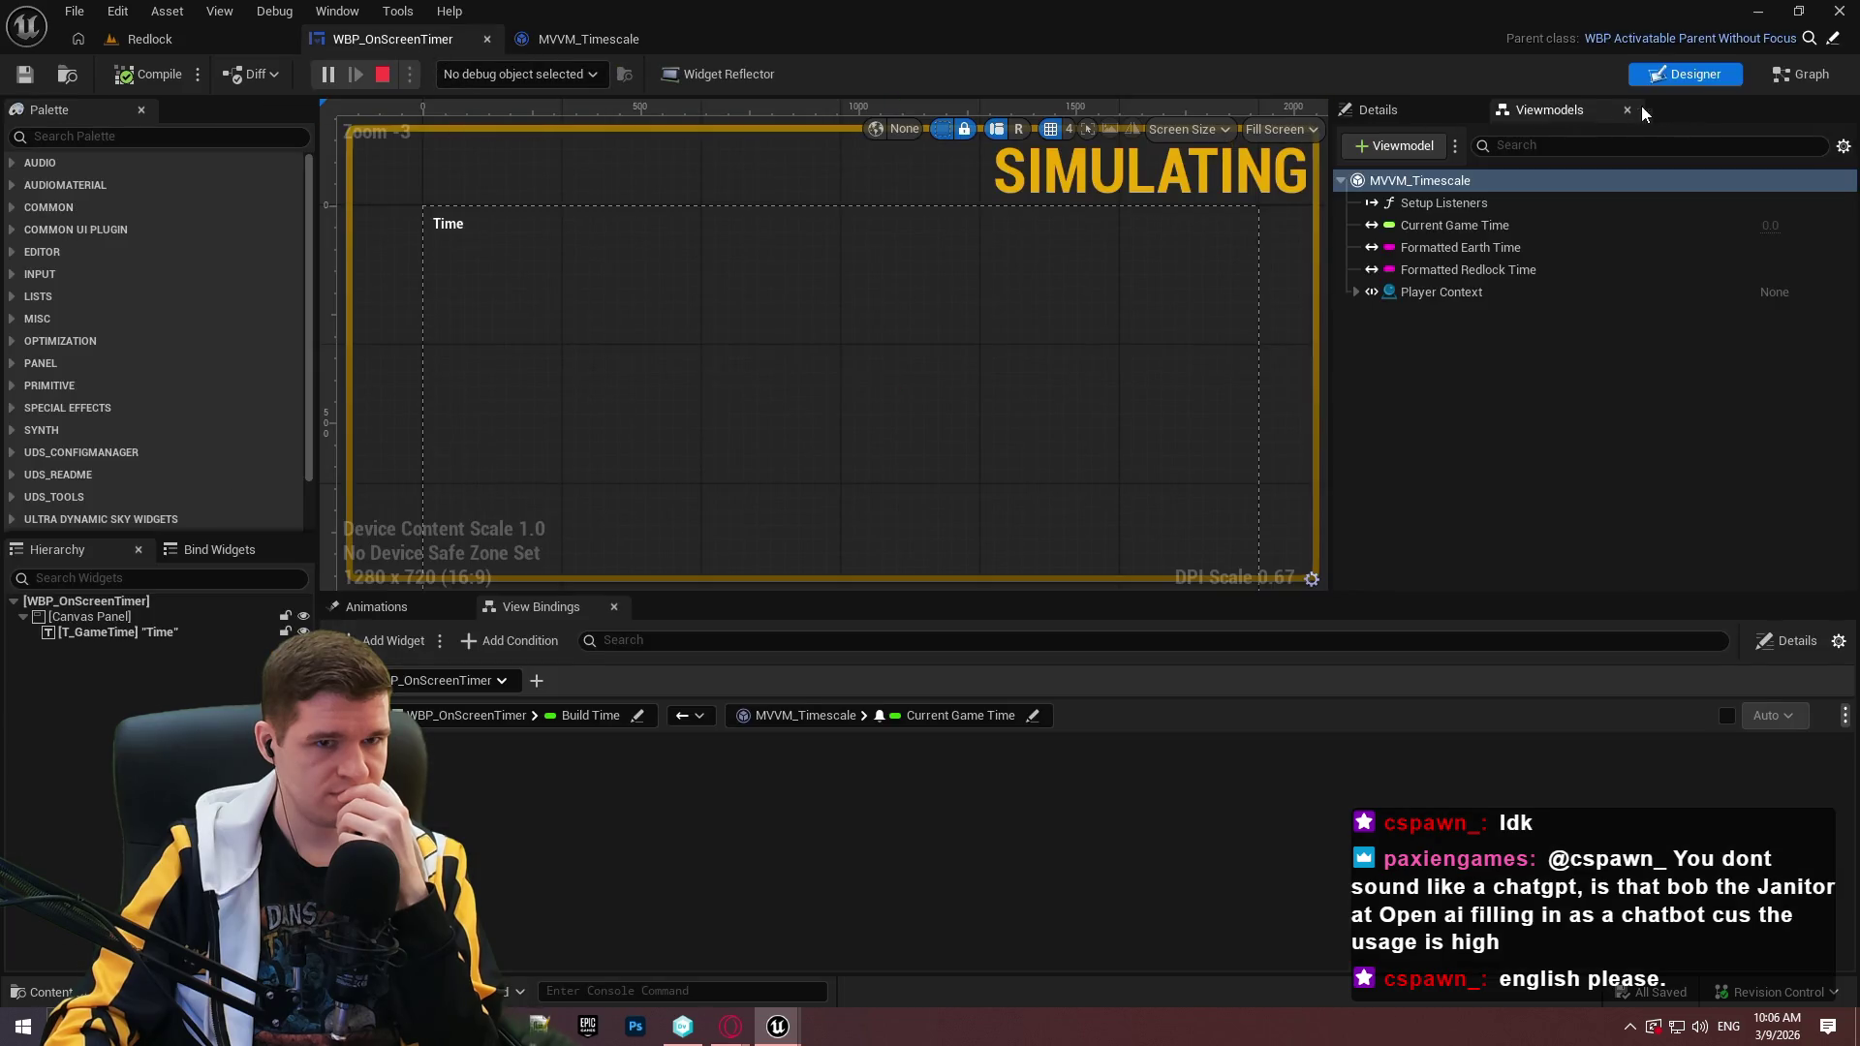
click(518, 75)
click(540, 113)
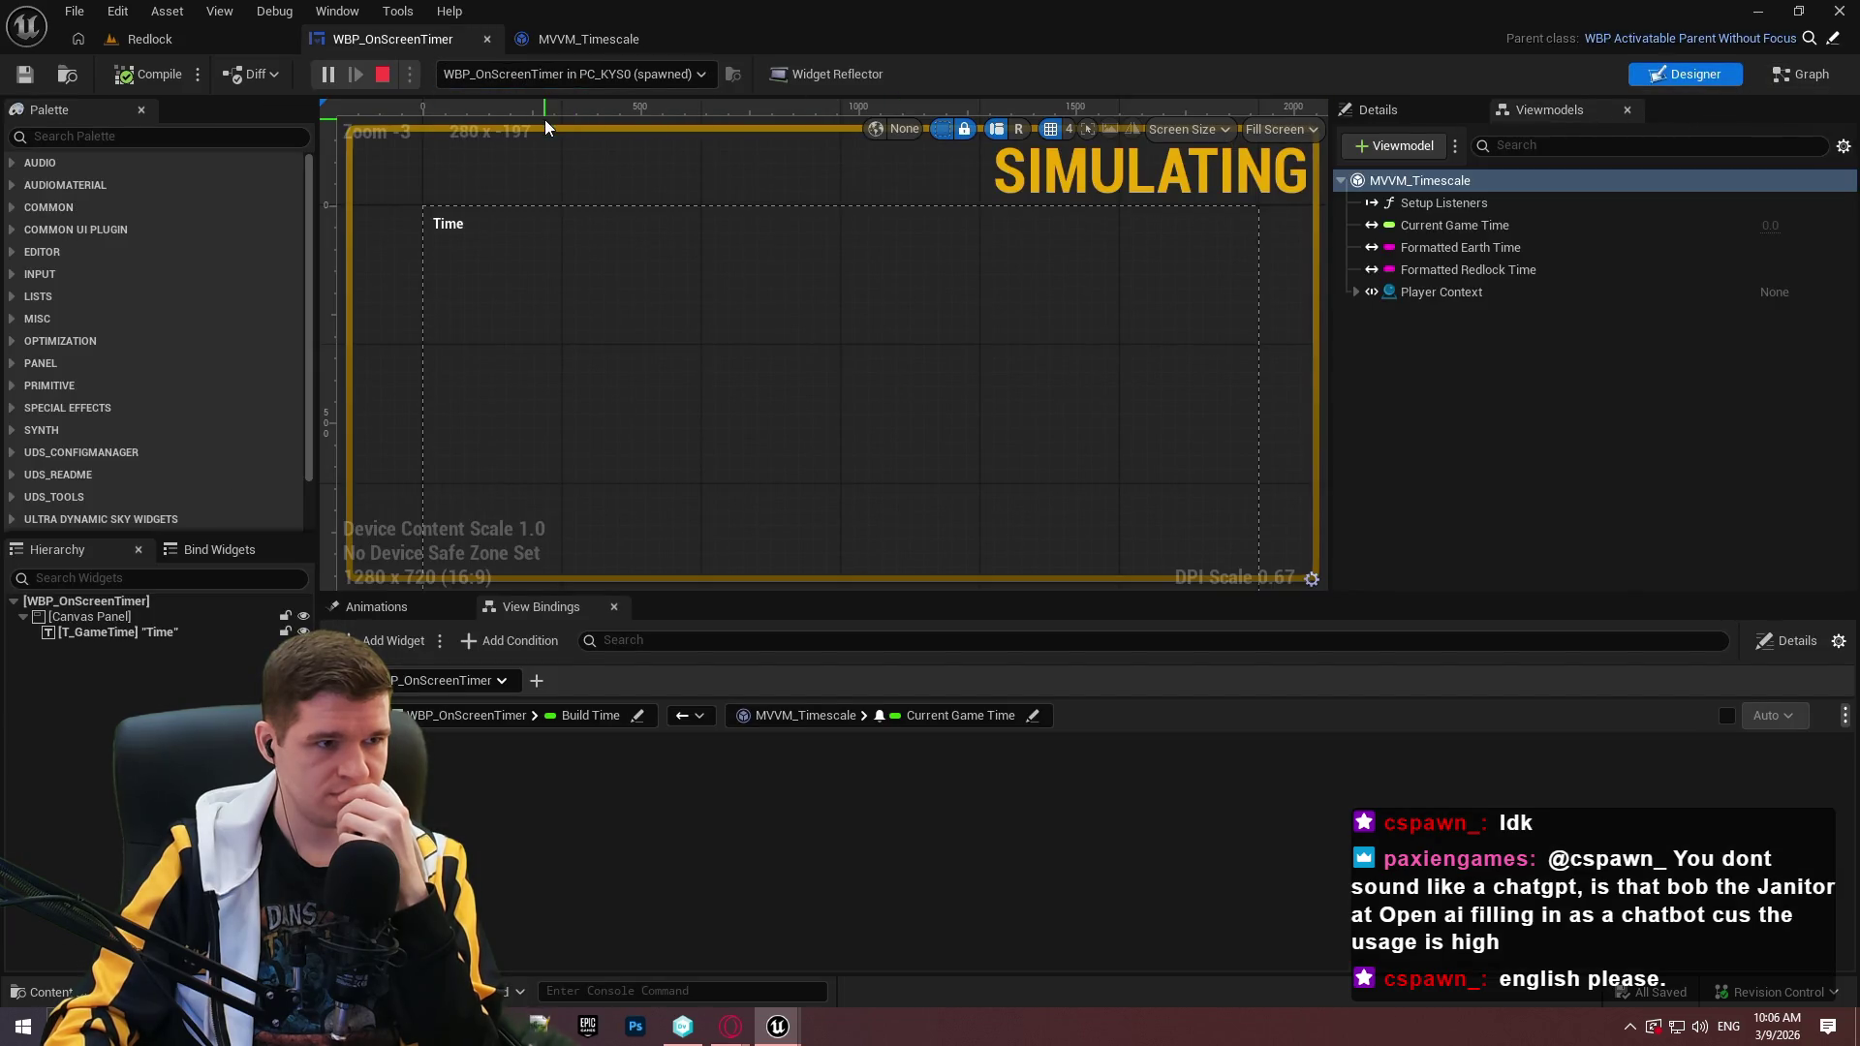
click(1784, 77)
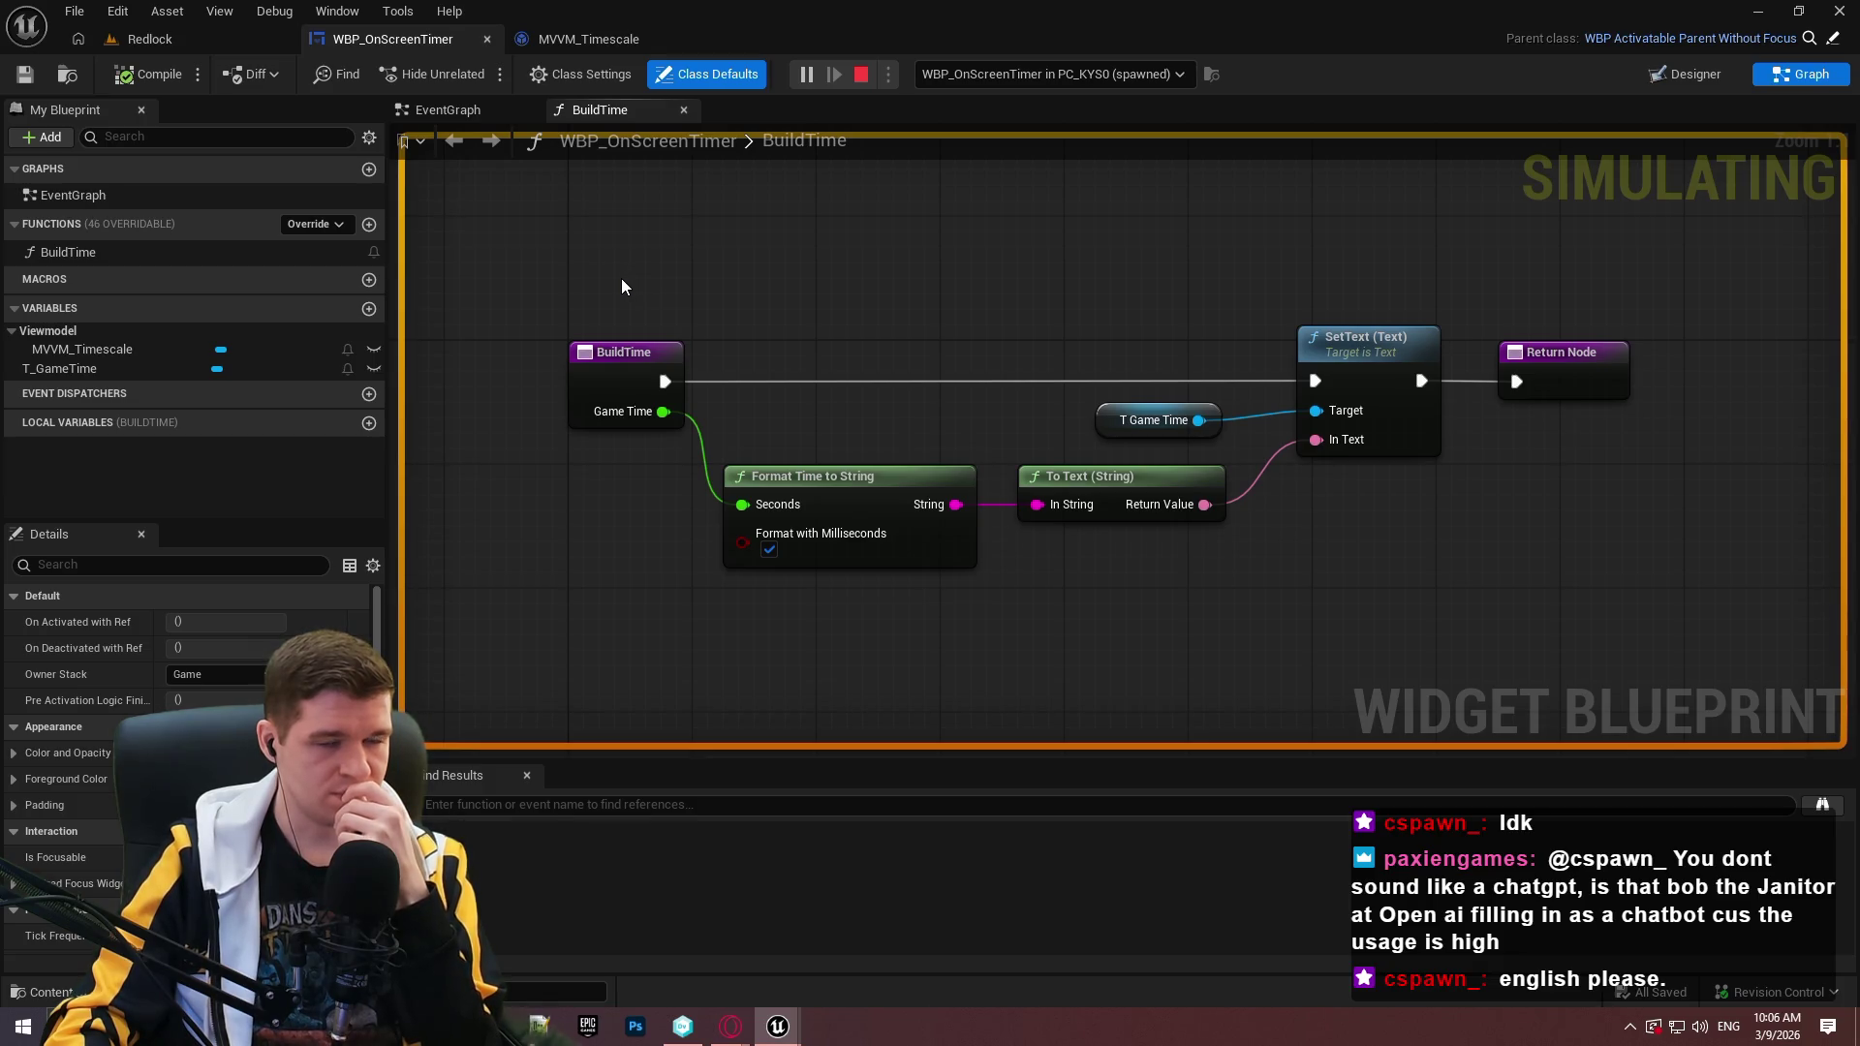
Check the engine log, revisit the timer graphs' EventGraph, and return to the game.
click(150, 39)
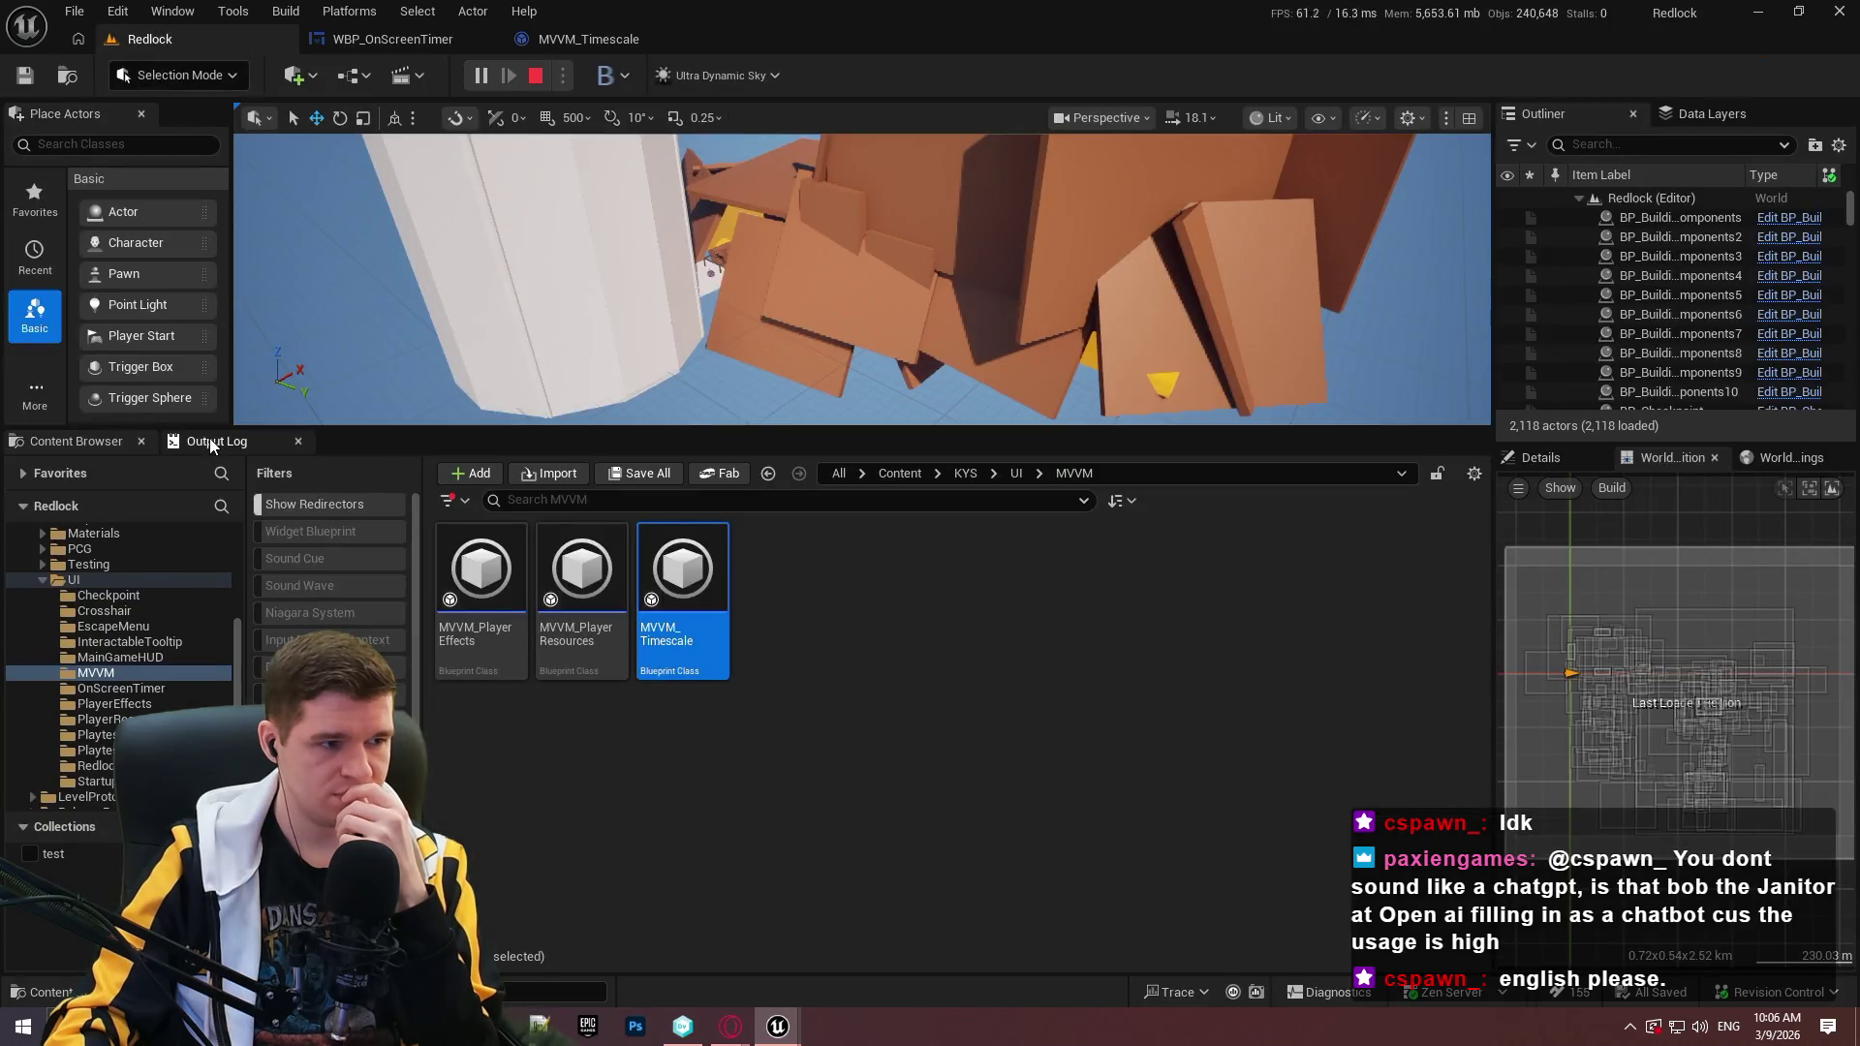
click(209, 441)
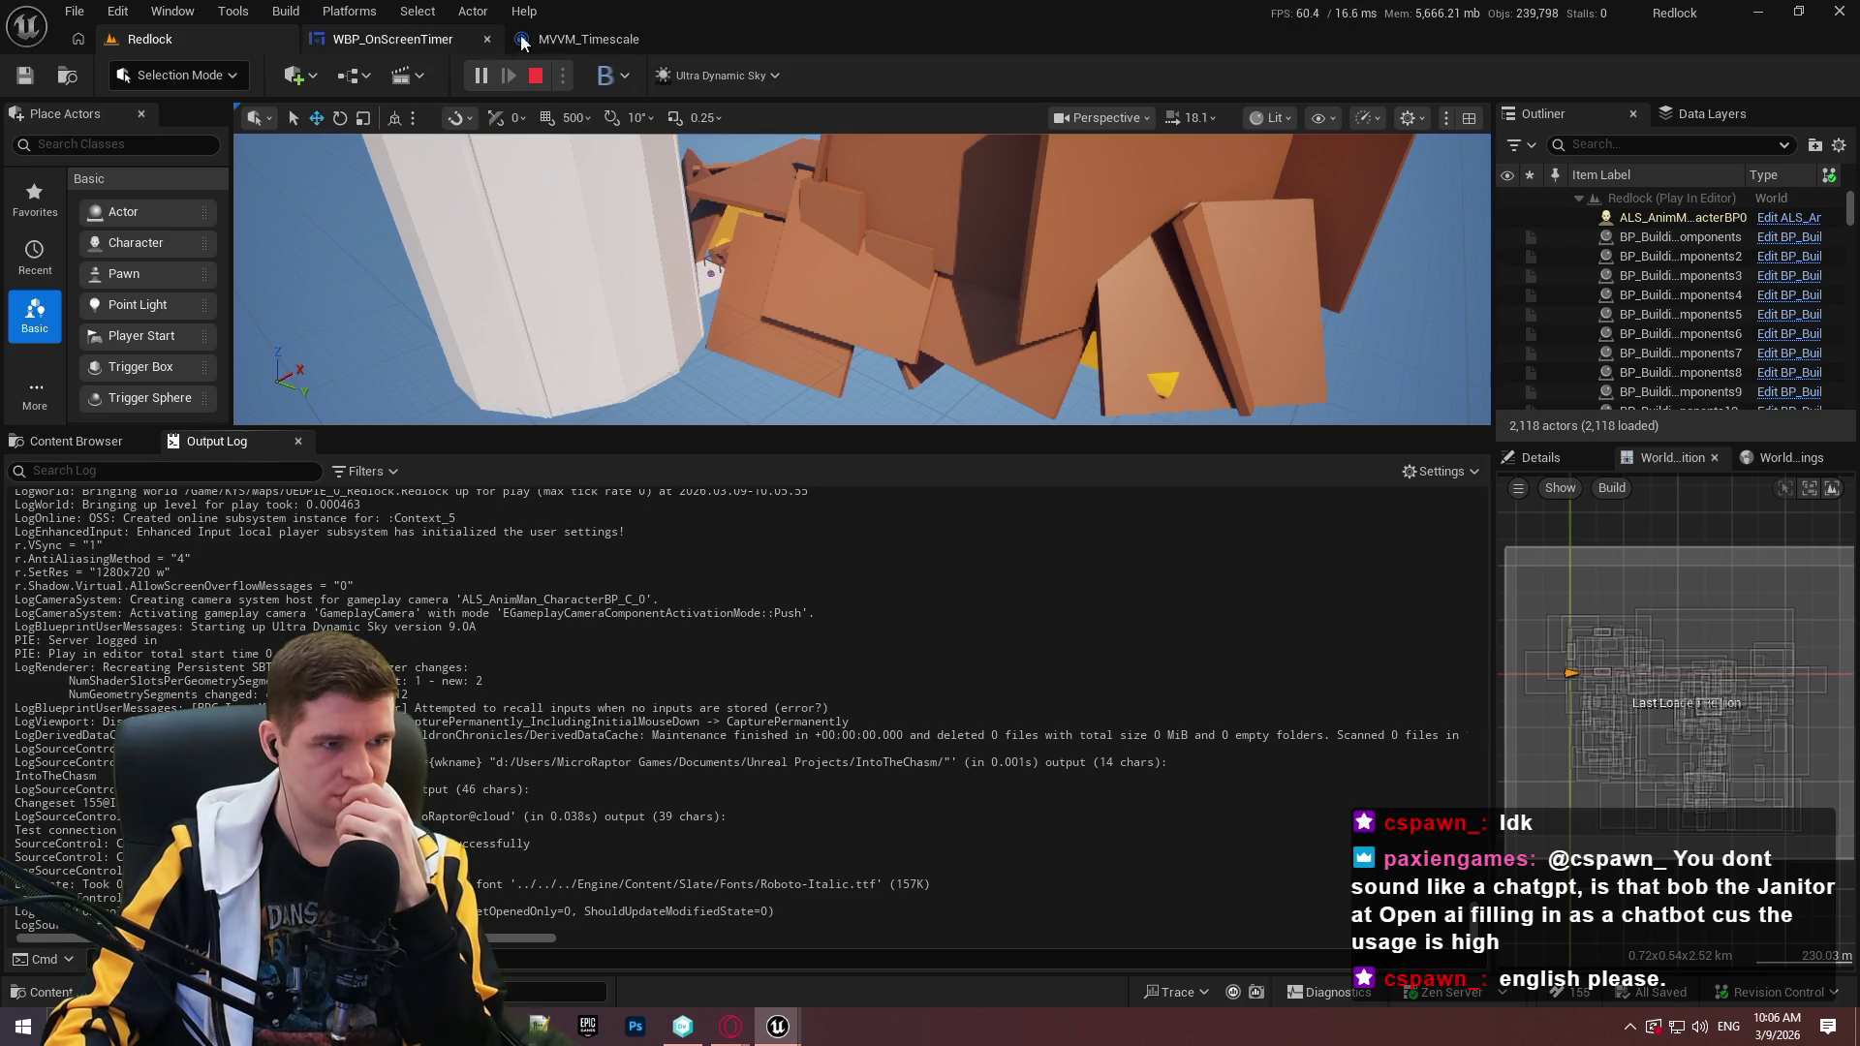
click(562, 39)
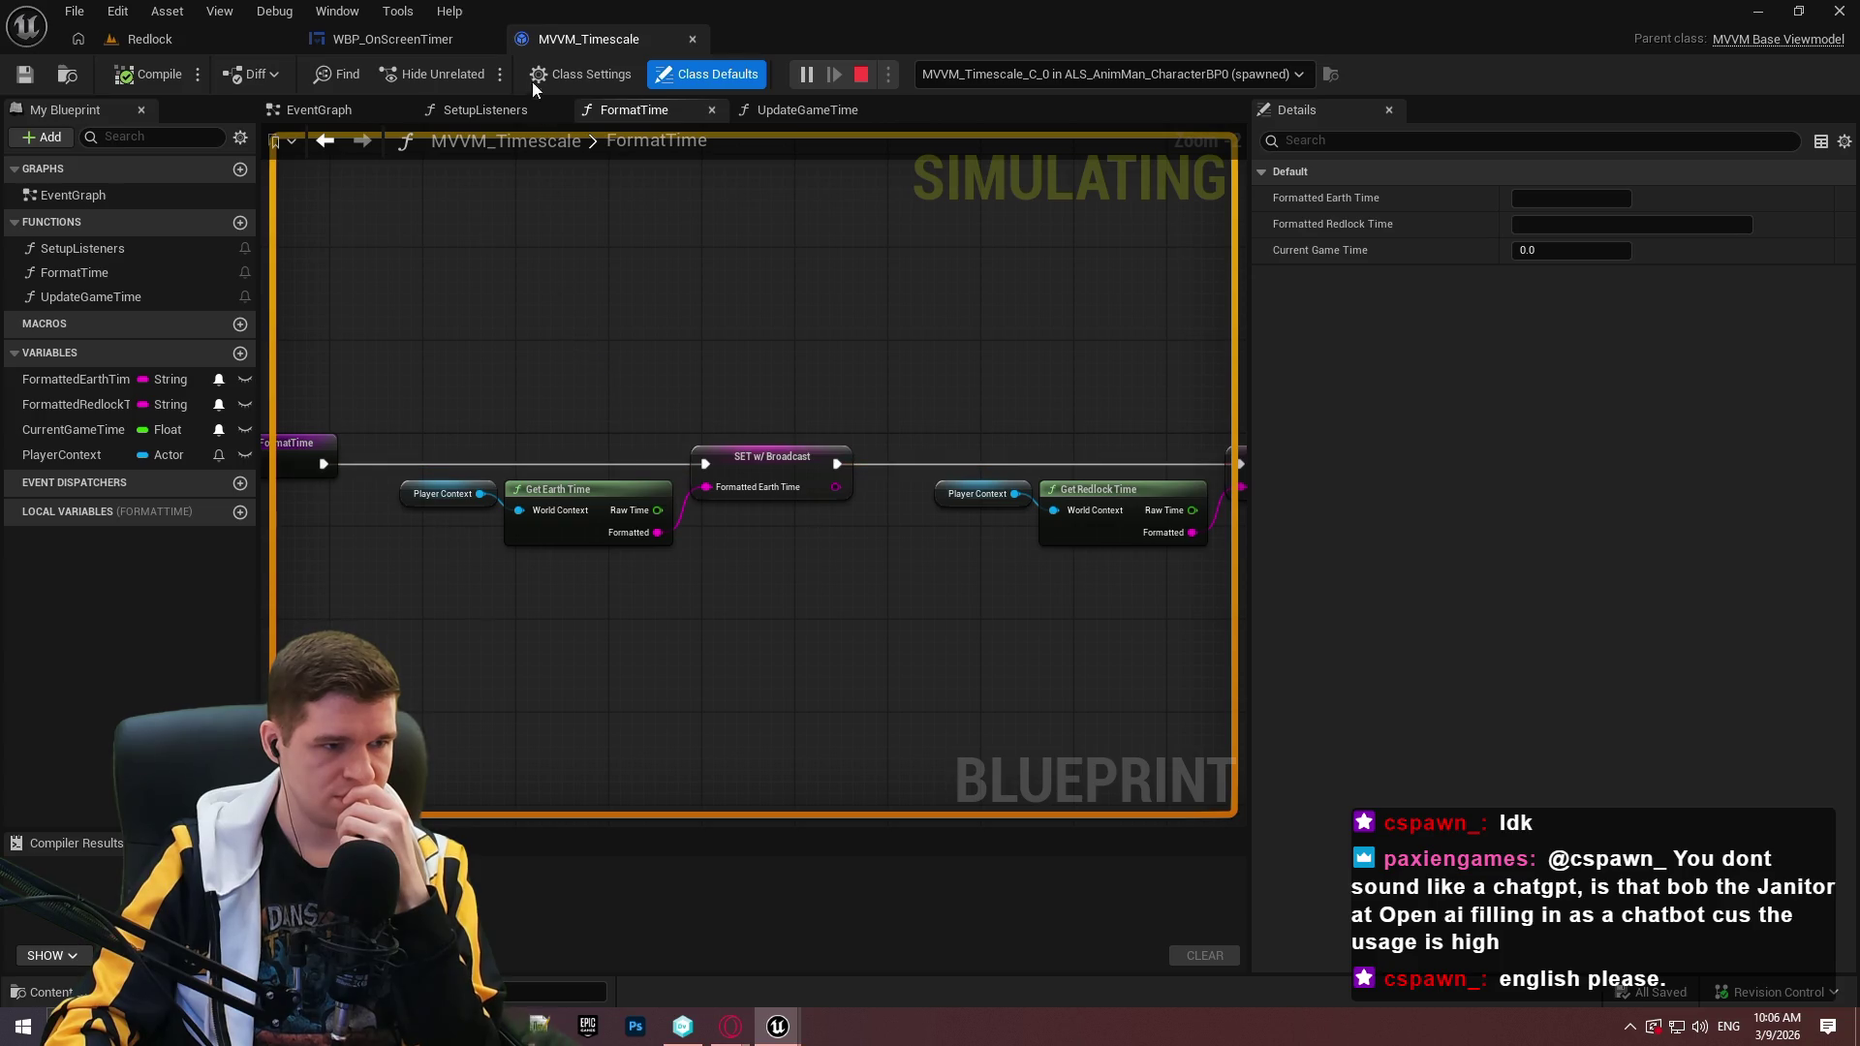
click(436, 44)
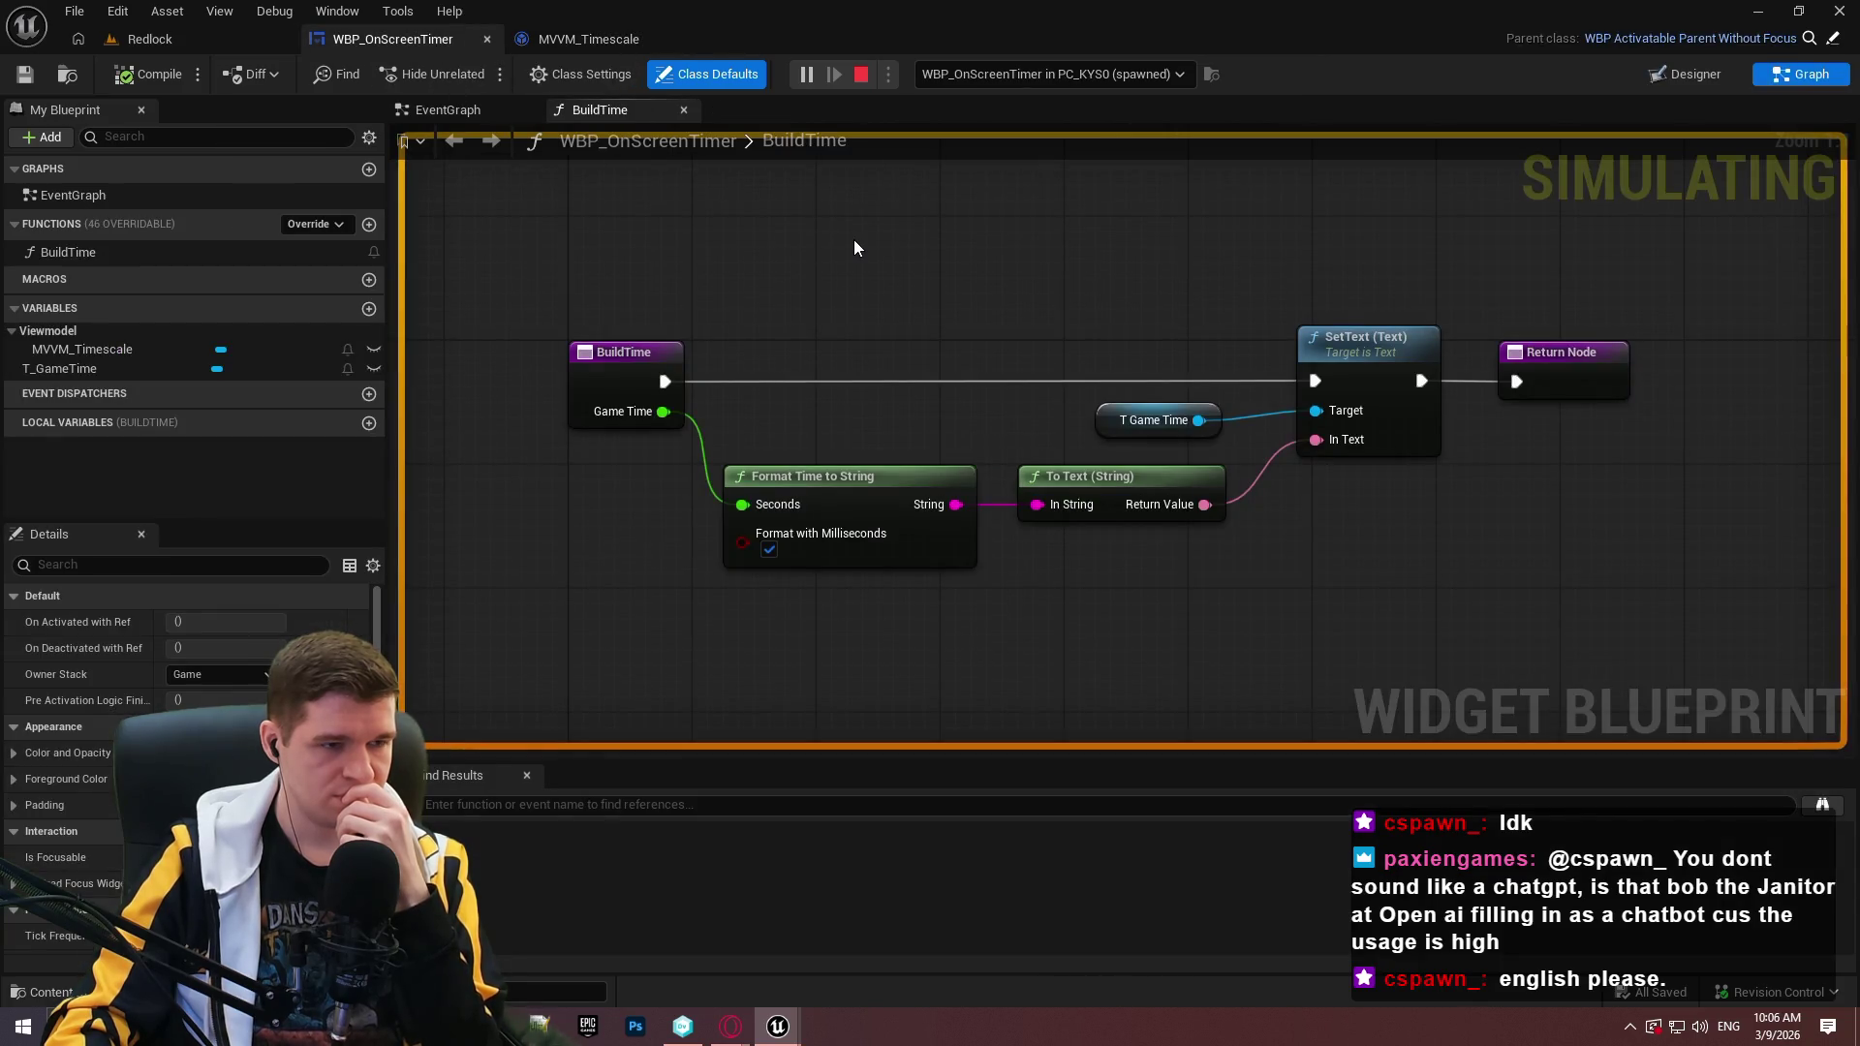
click(484, 119)
key(alt+Tab)
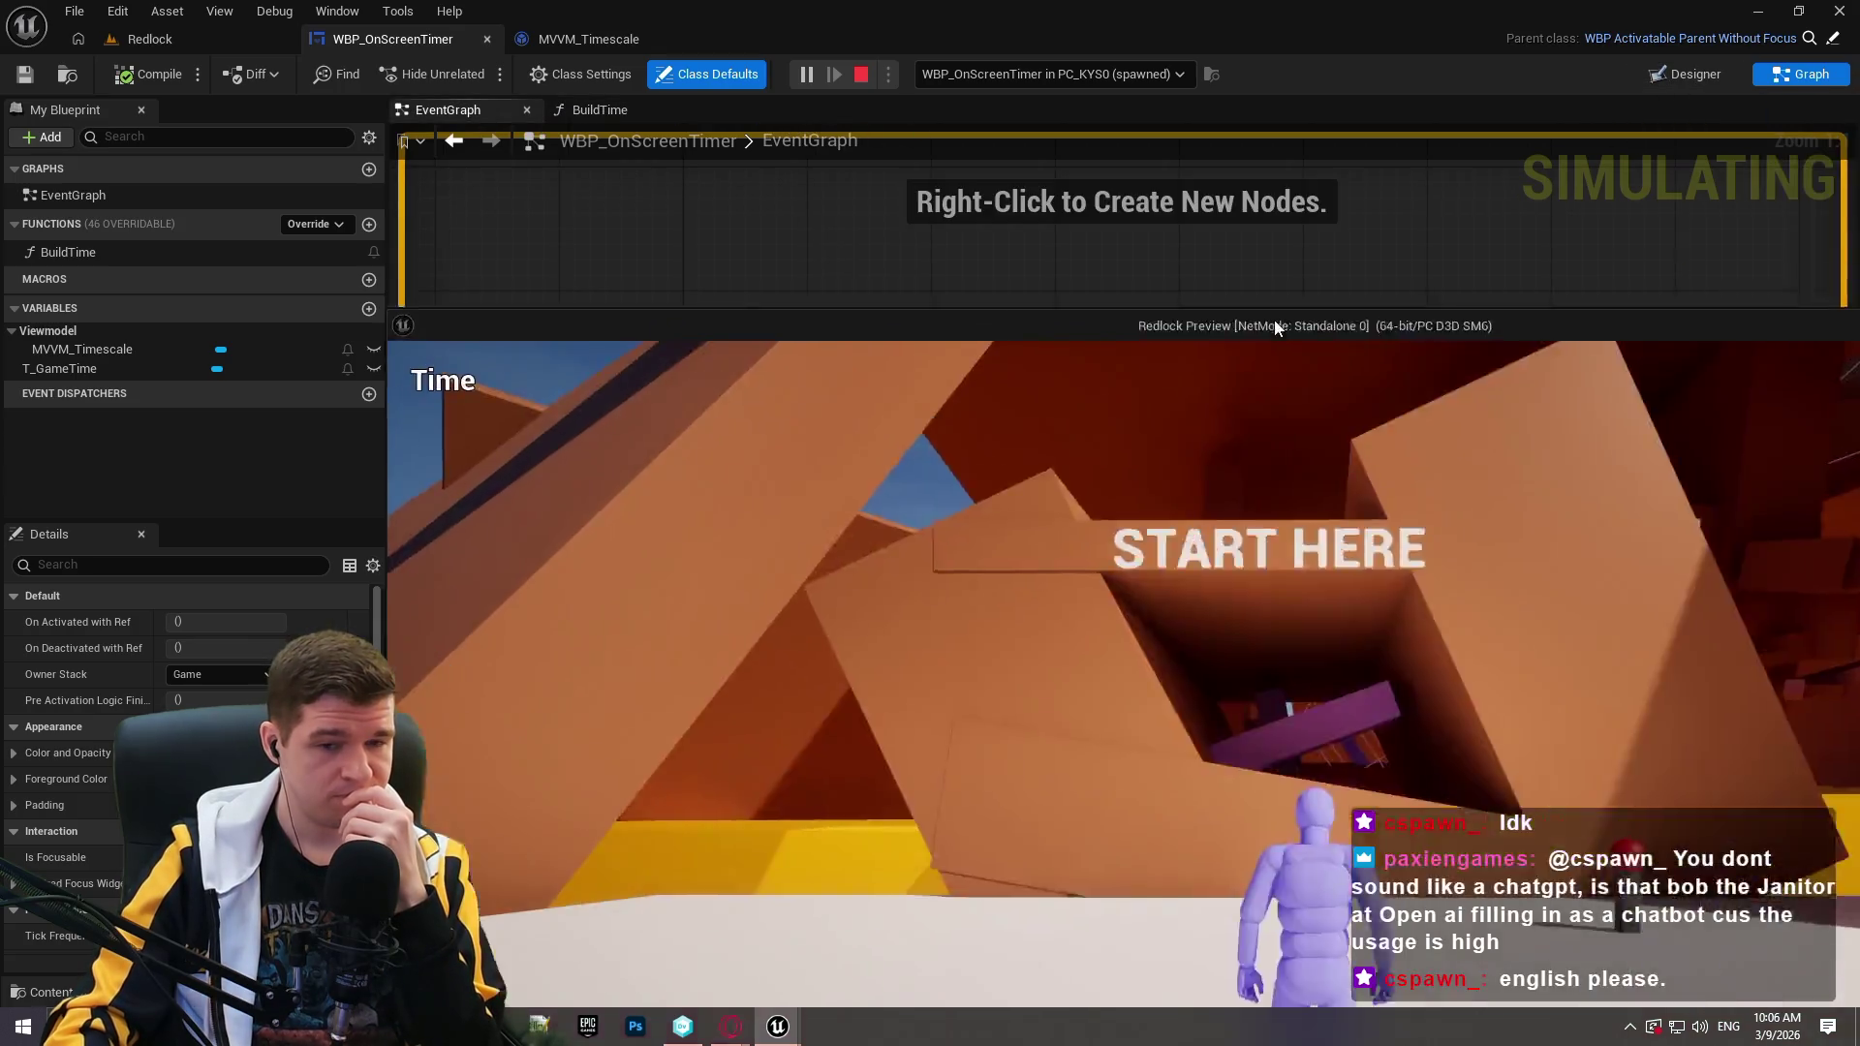
Restart the Redlock level and climb over the purple beam into the START HERE structure.
click(658, 51)
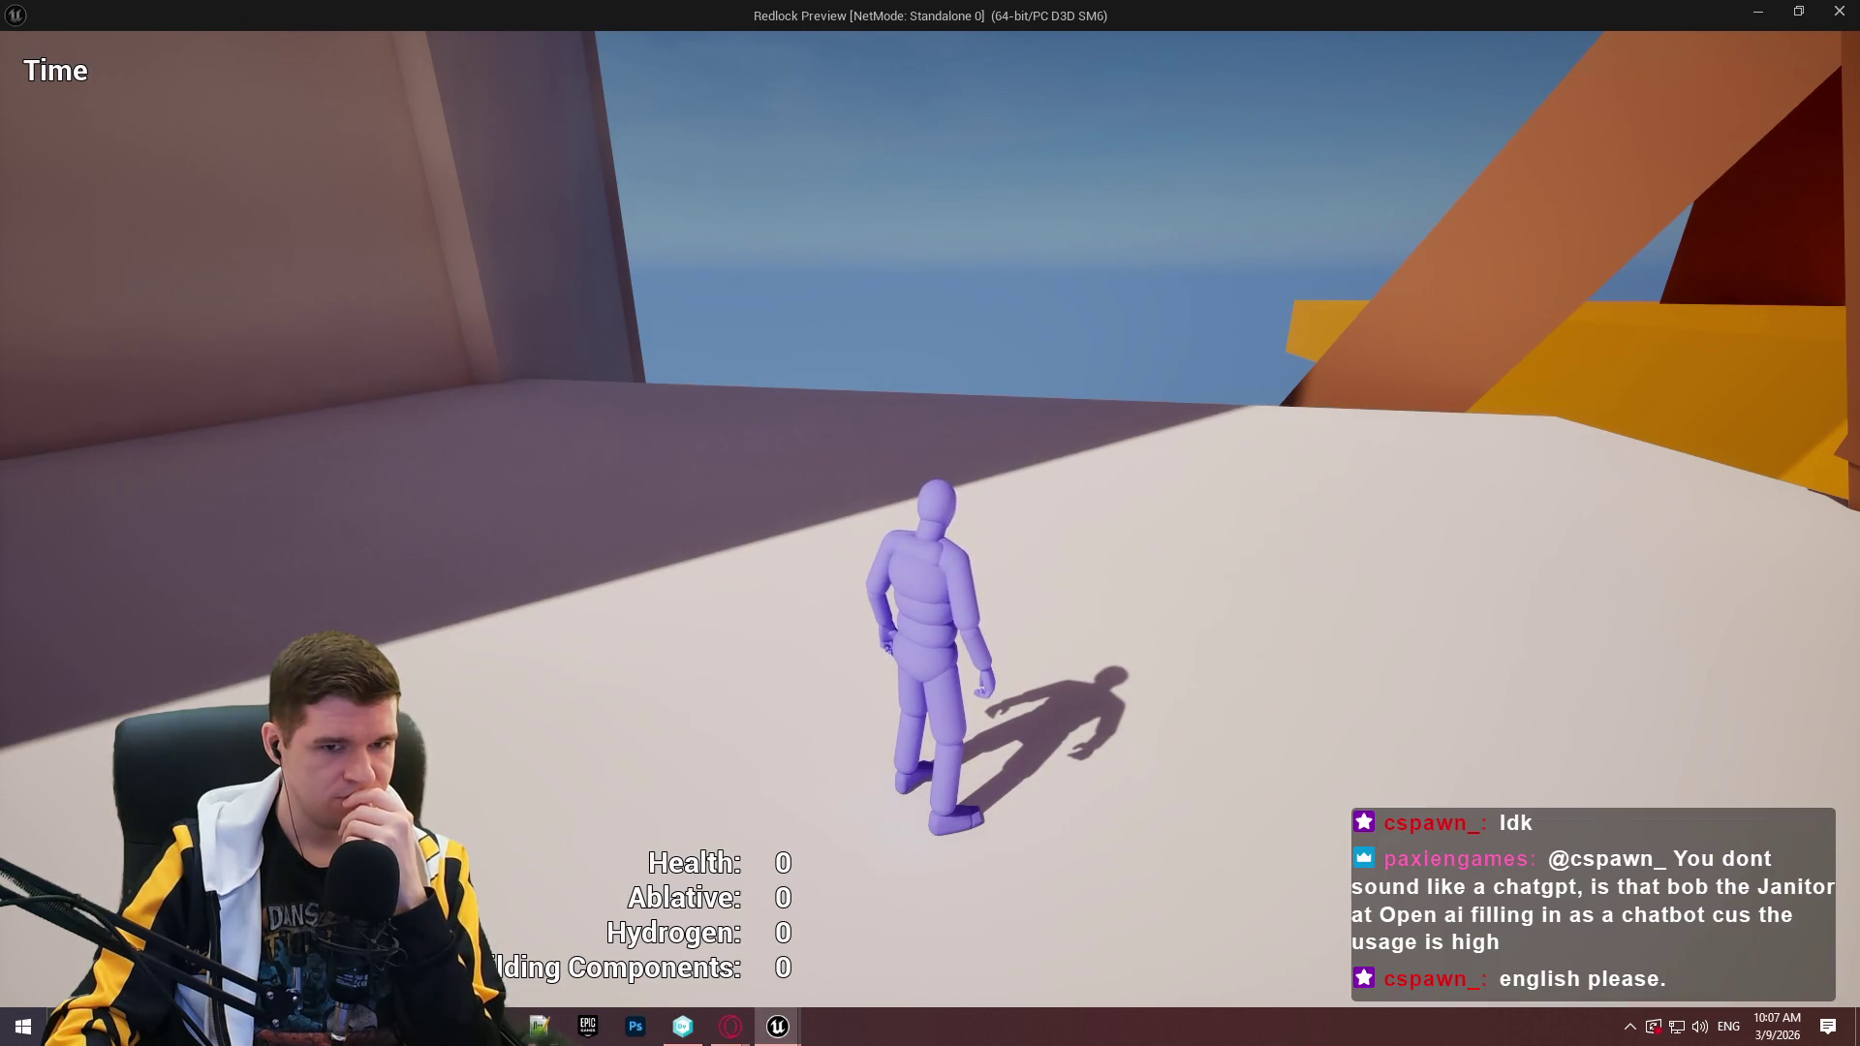
key(w)
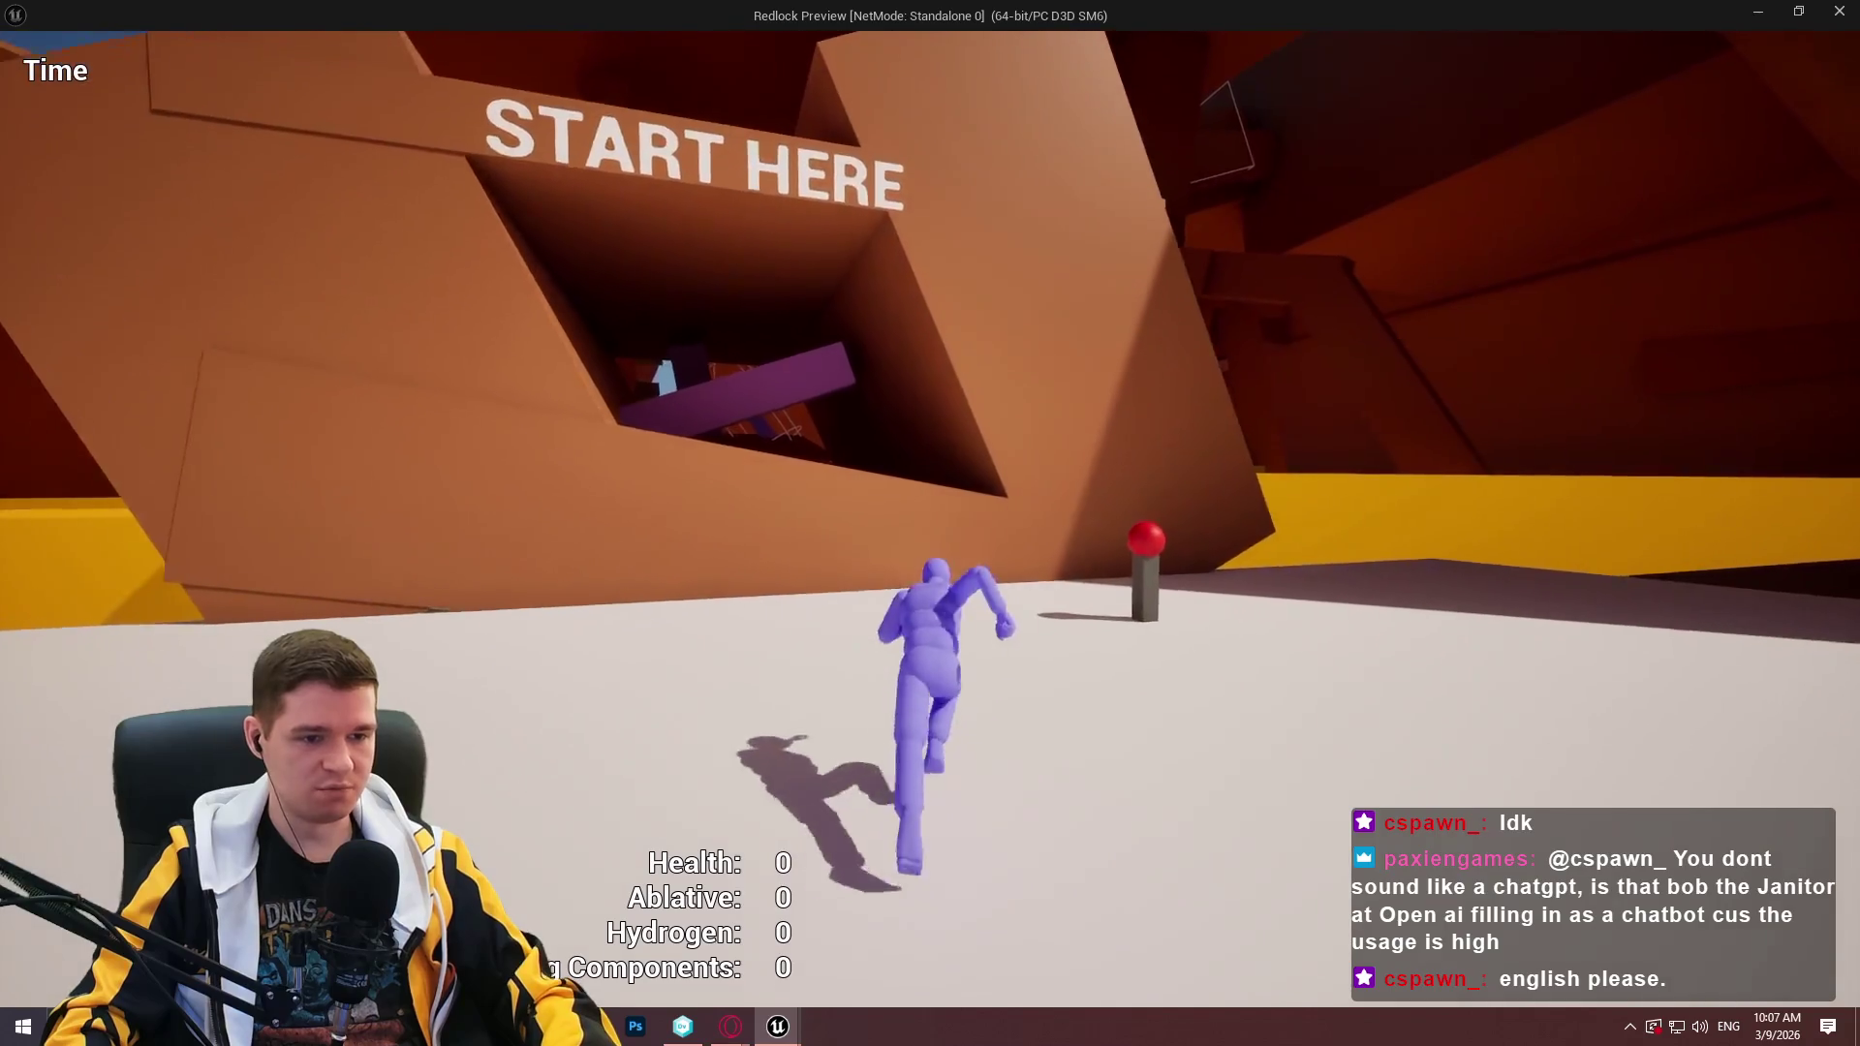
key(Escape)
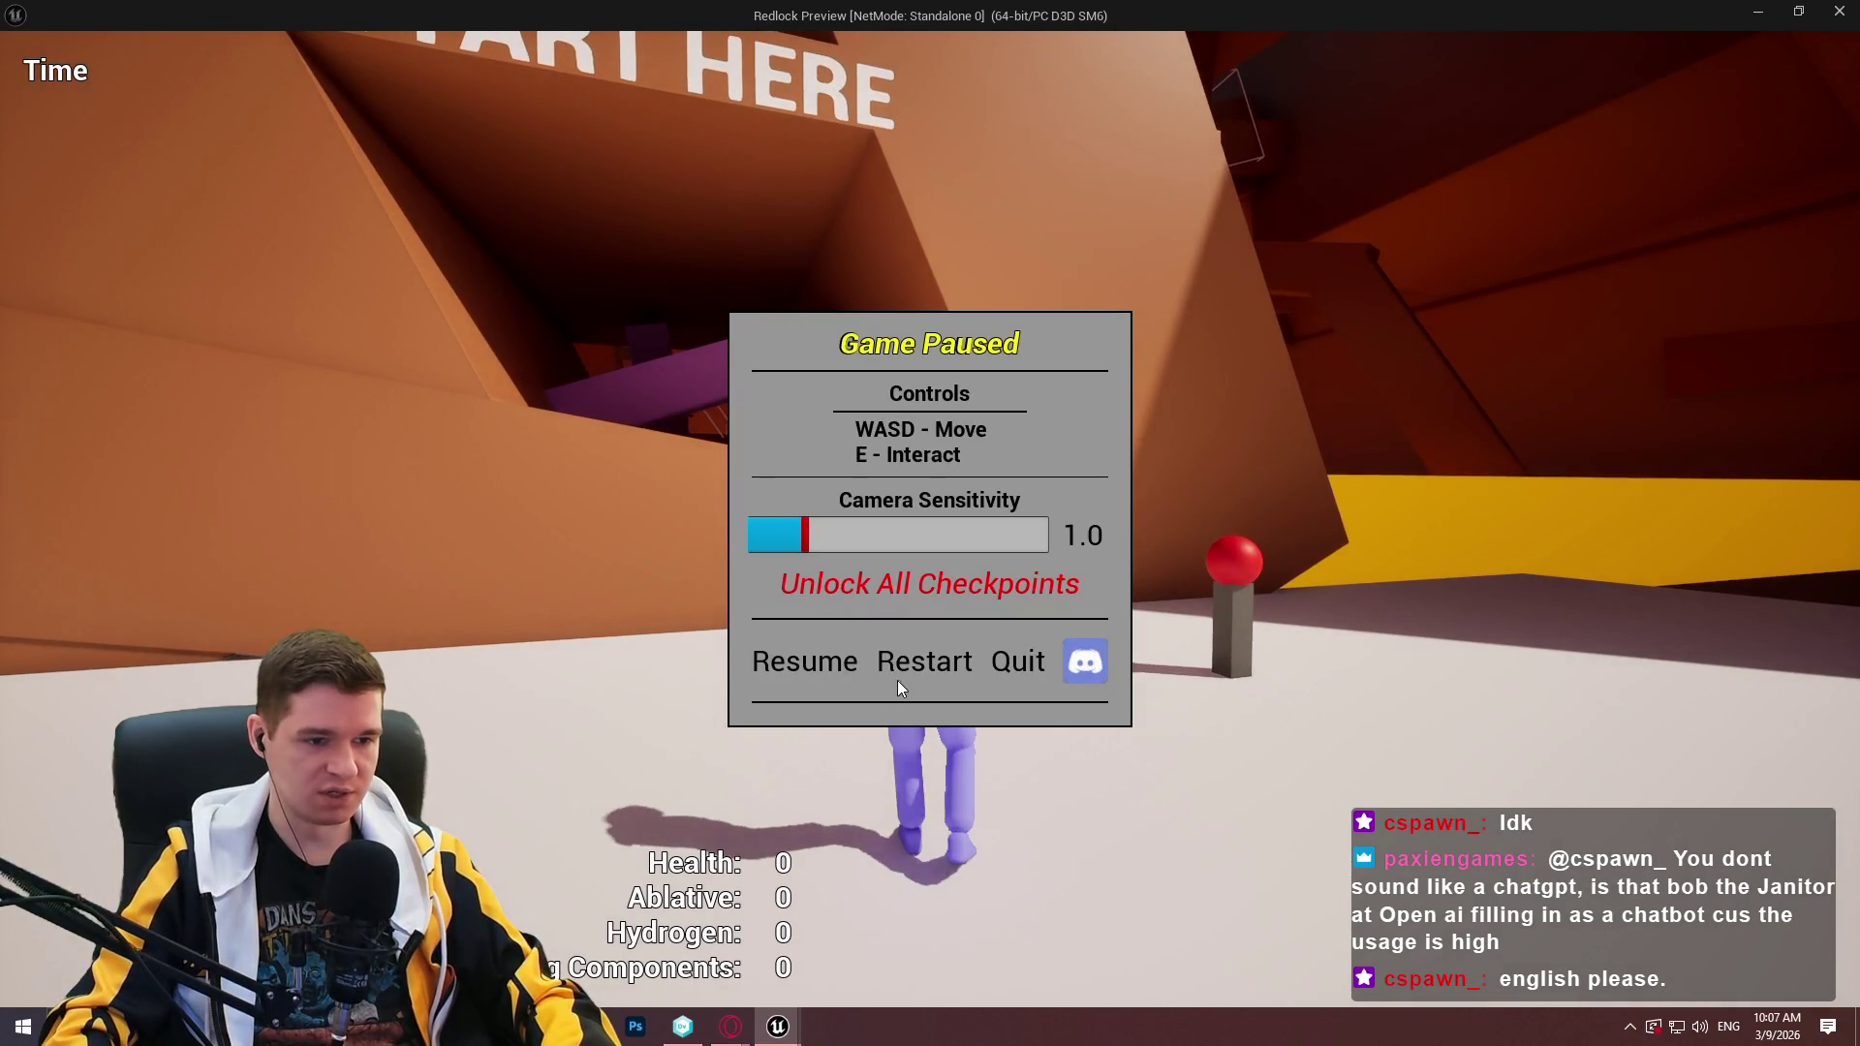
click(901, 665)
click(930, 768)
key(w)
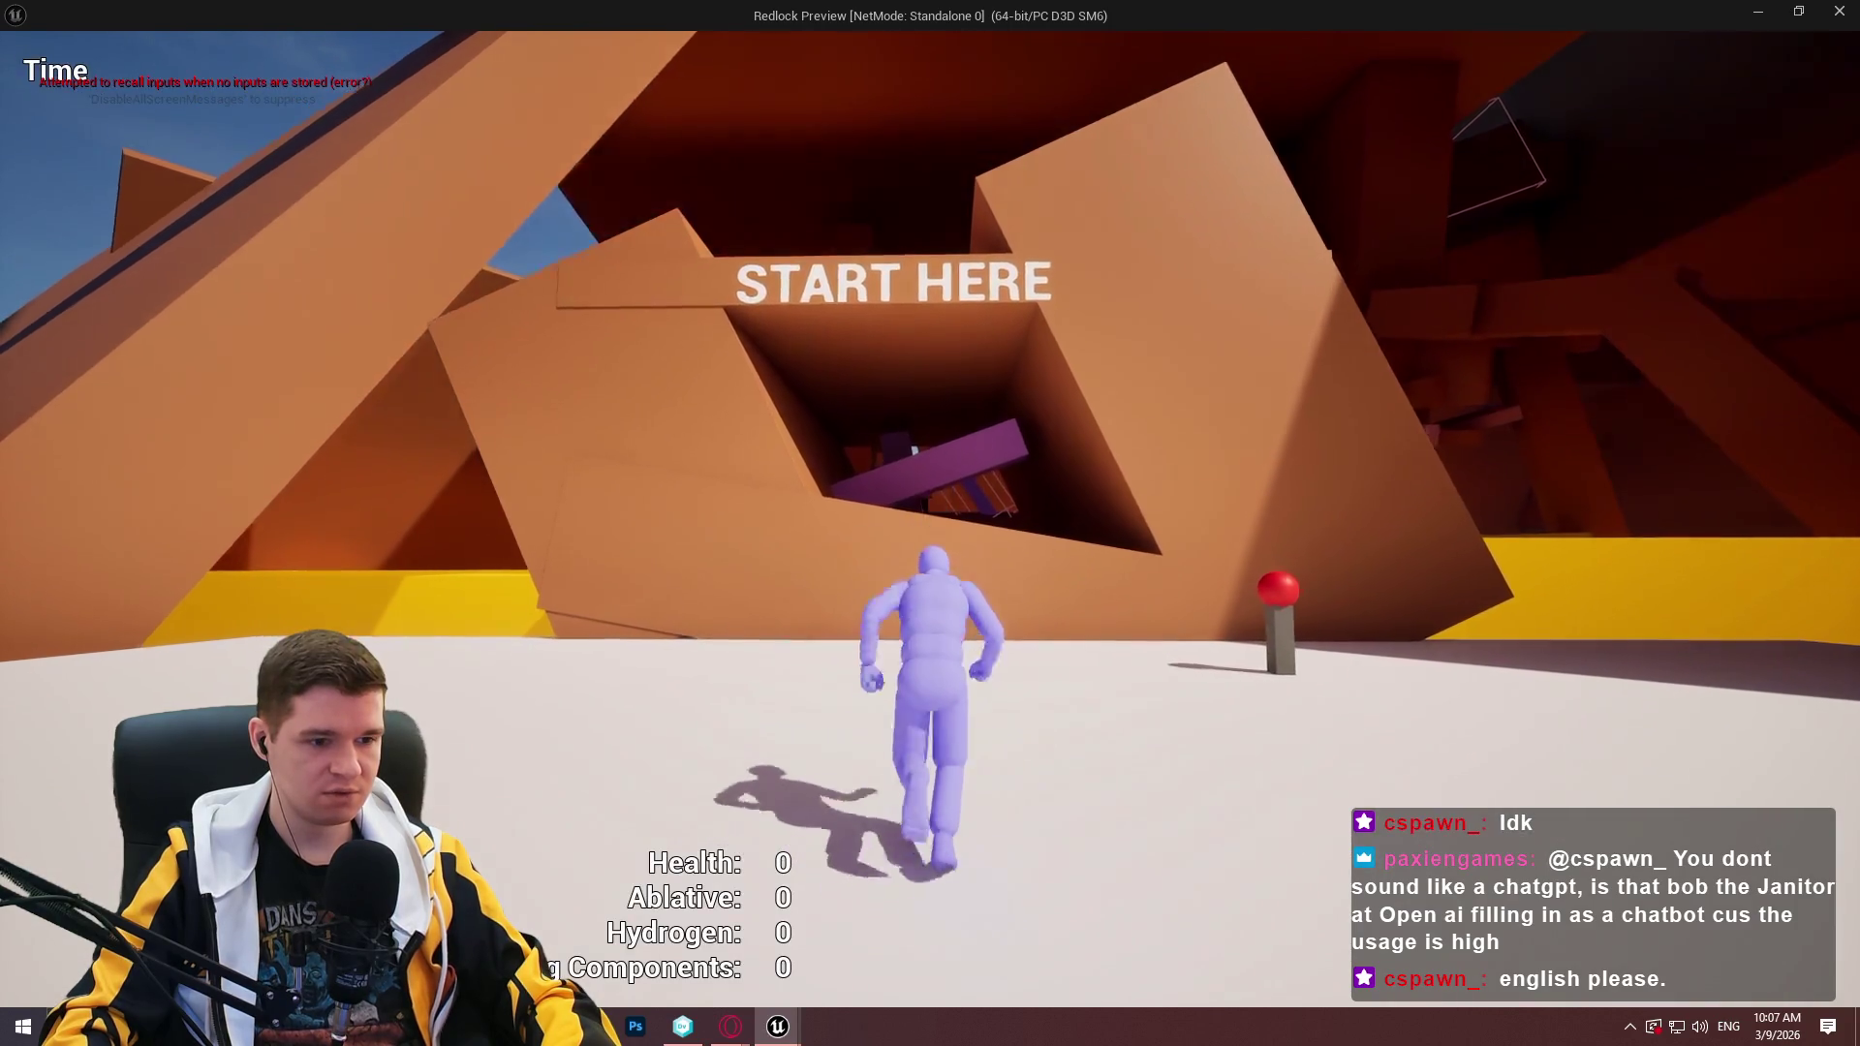
key(space)
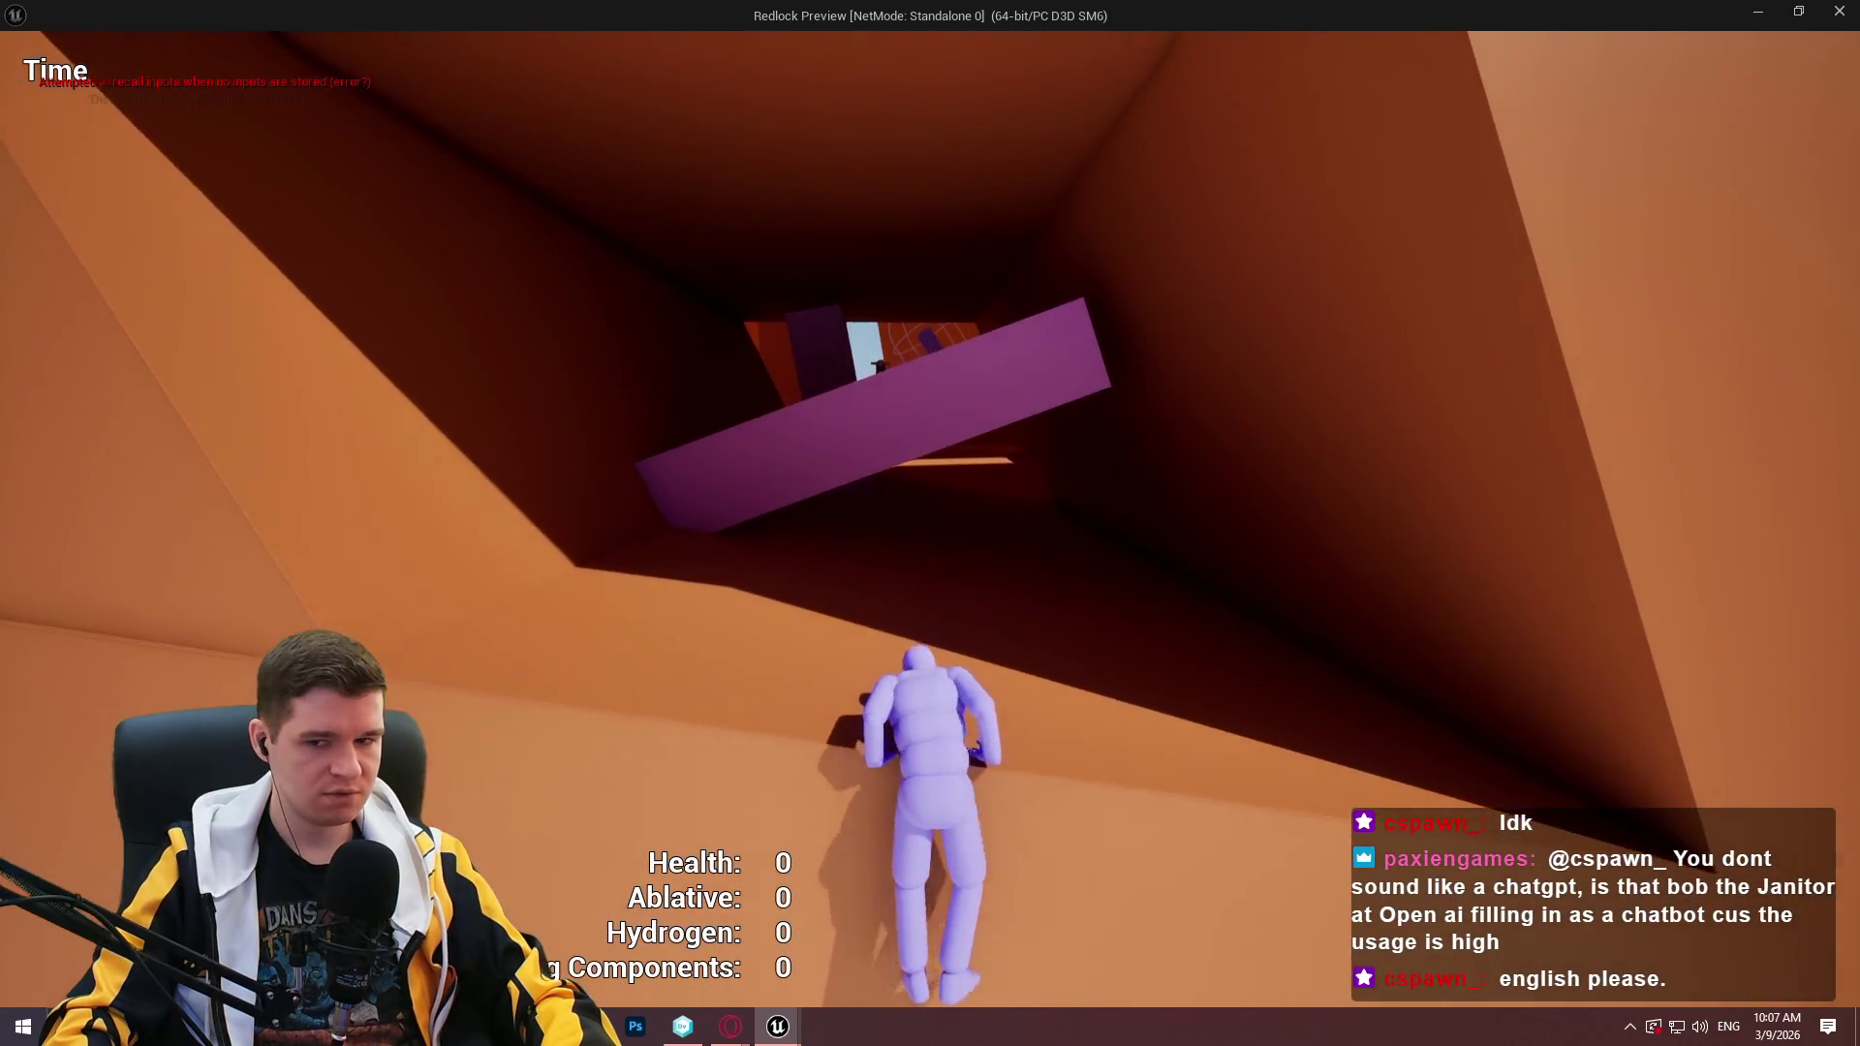
key(space)
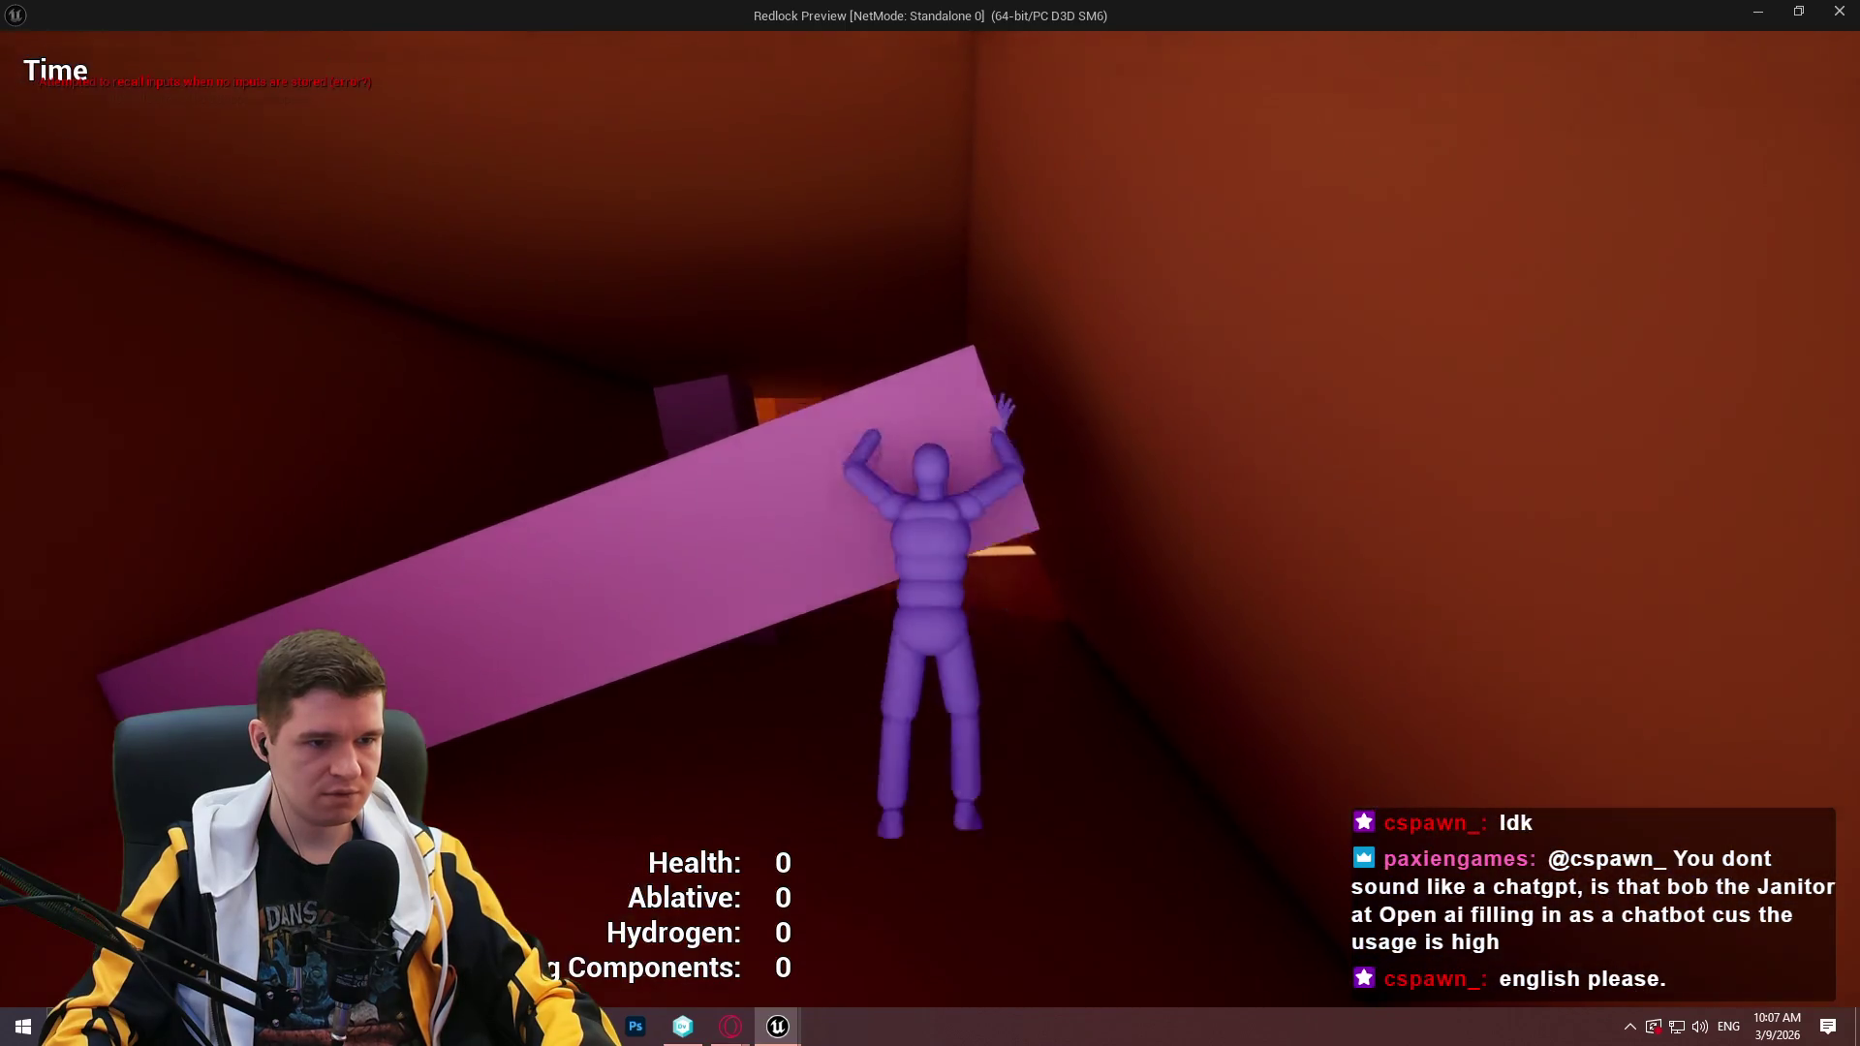
key(space)
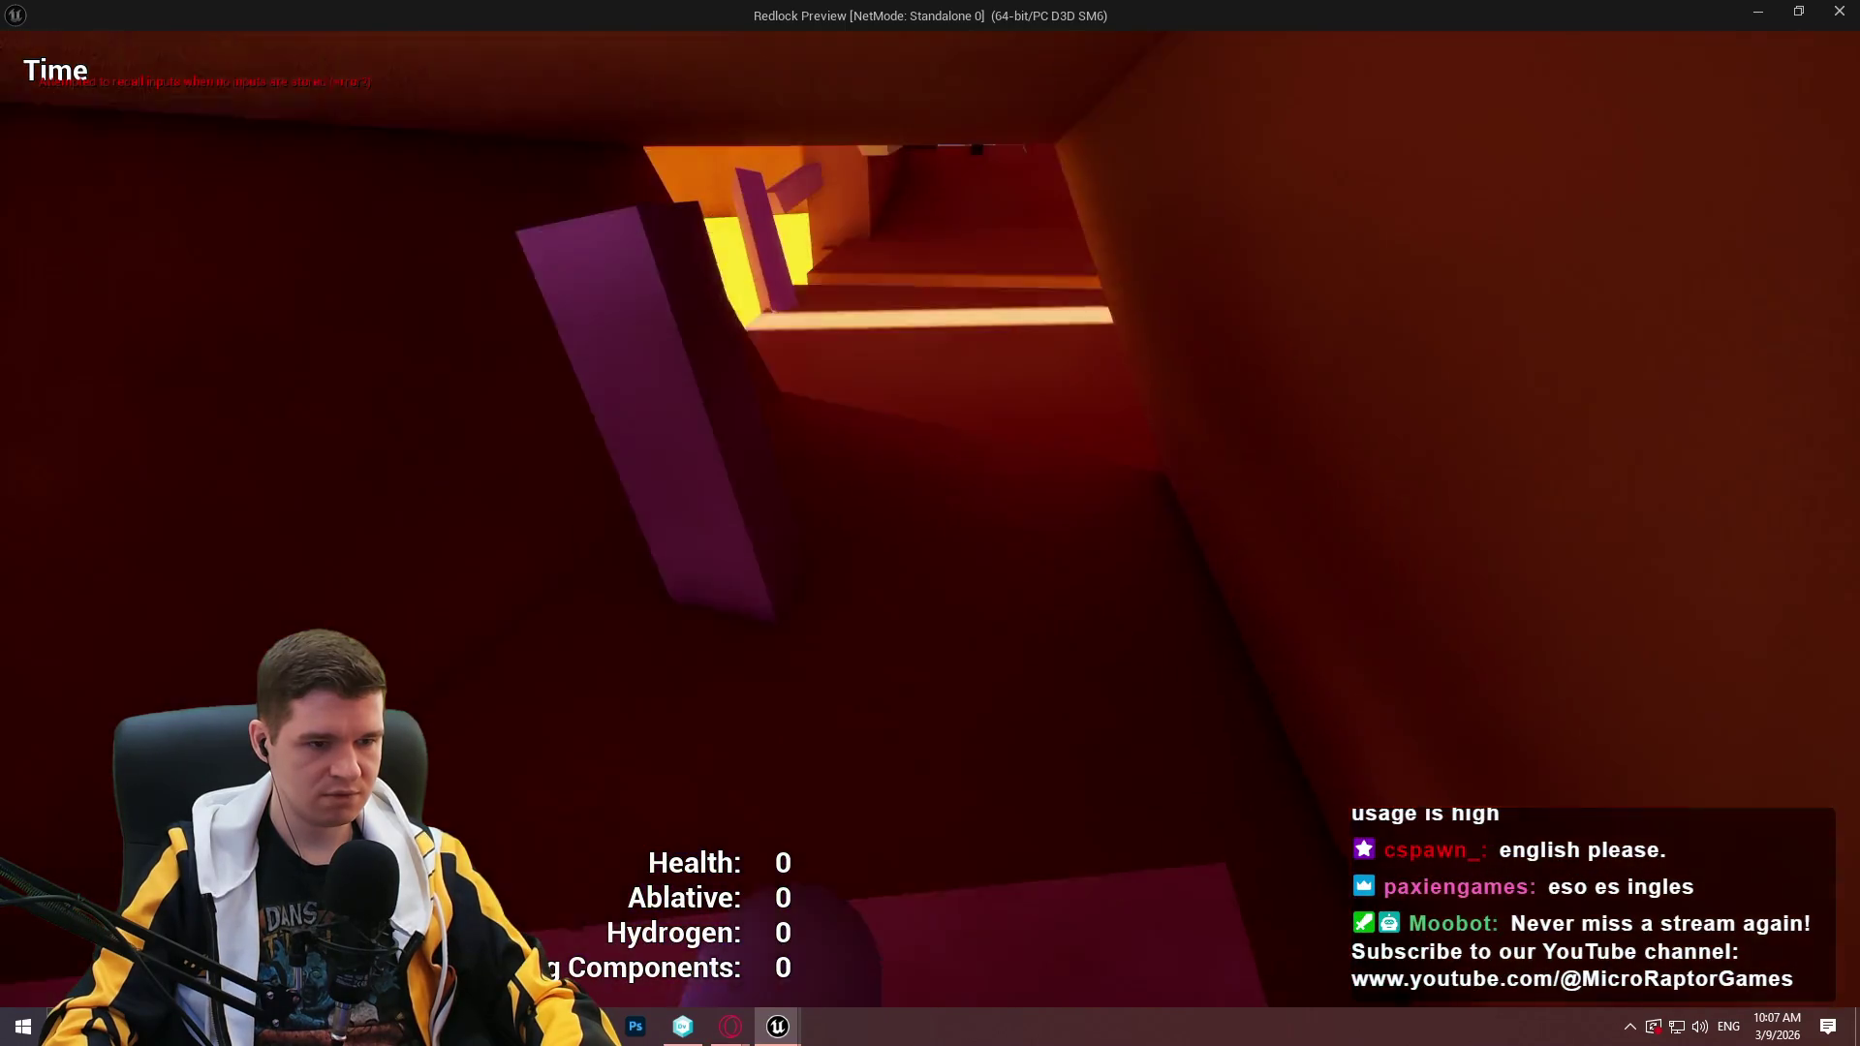
Run out past the Ablative Restoration Station to the ruined structure, then stop the preview.
key(w)
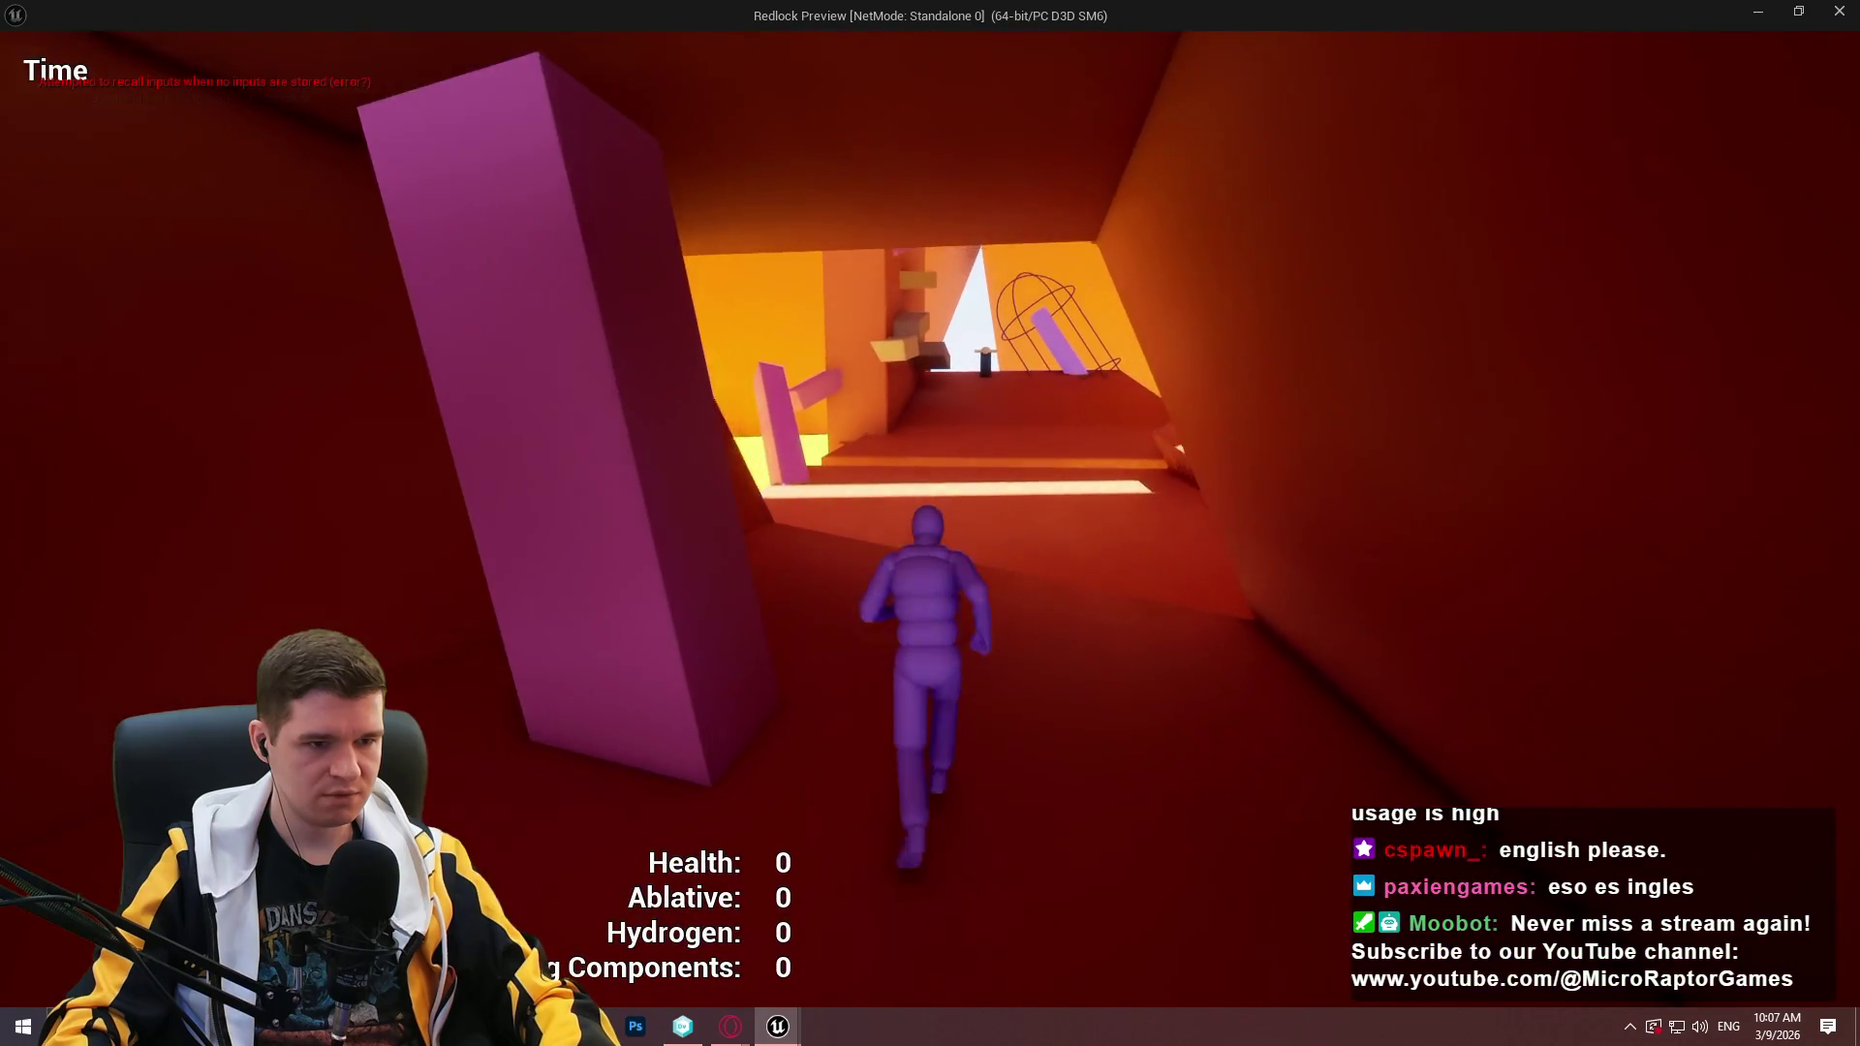
key(space)
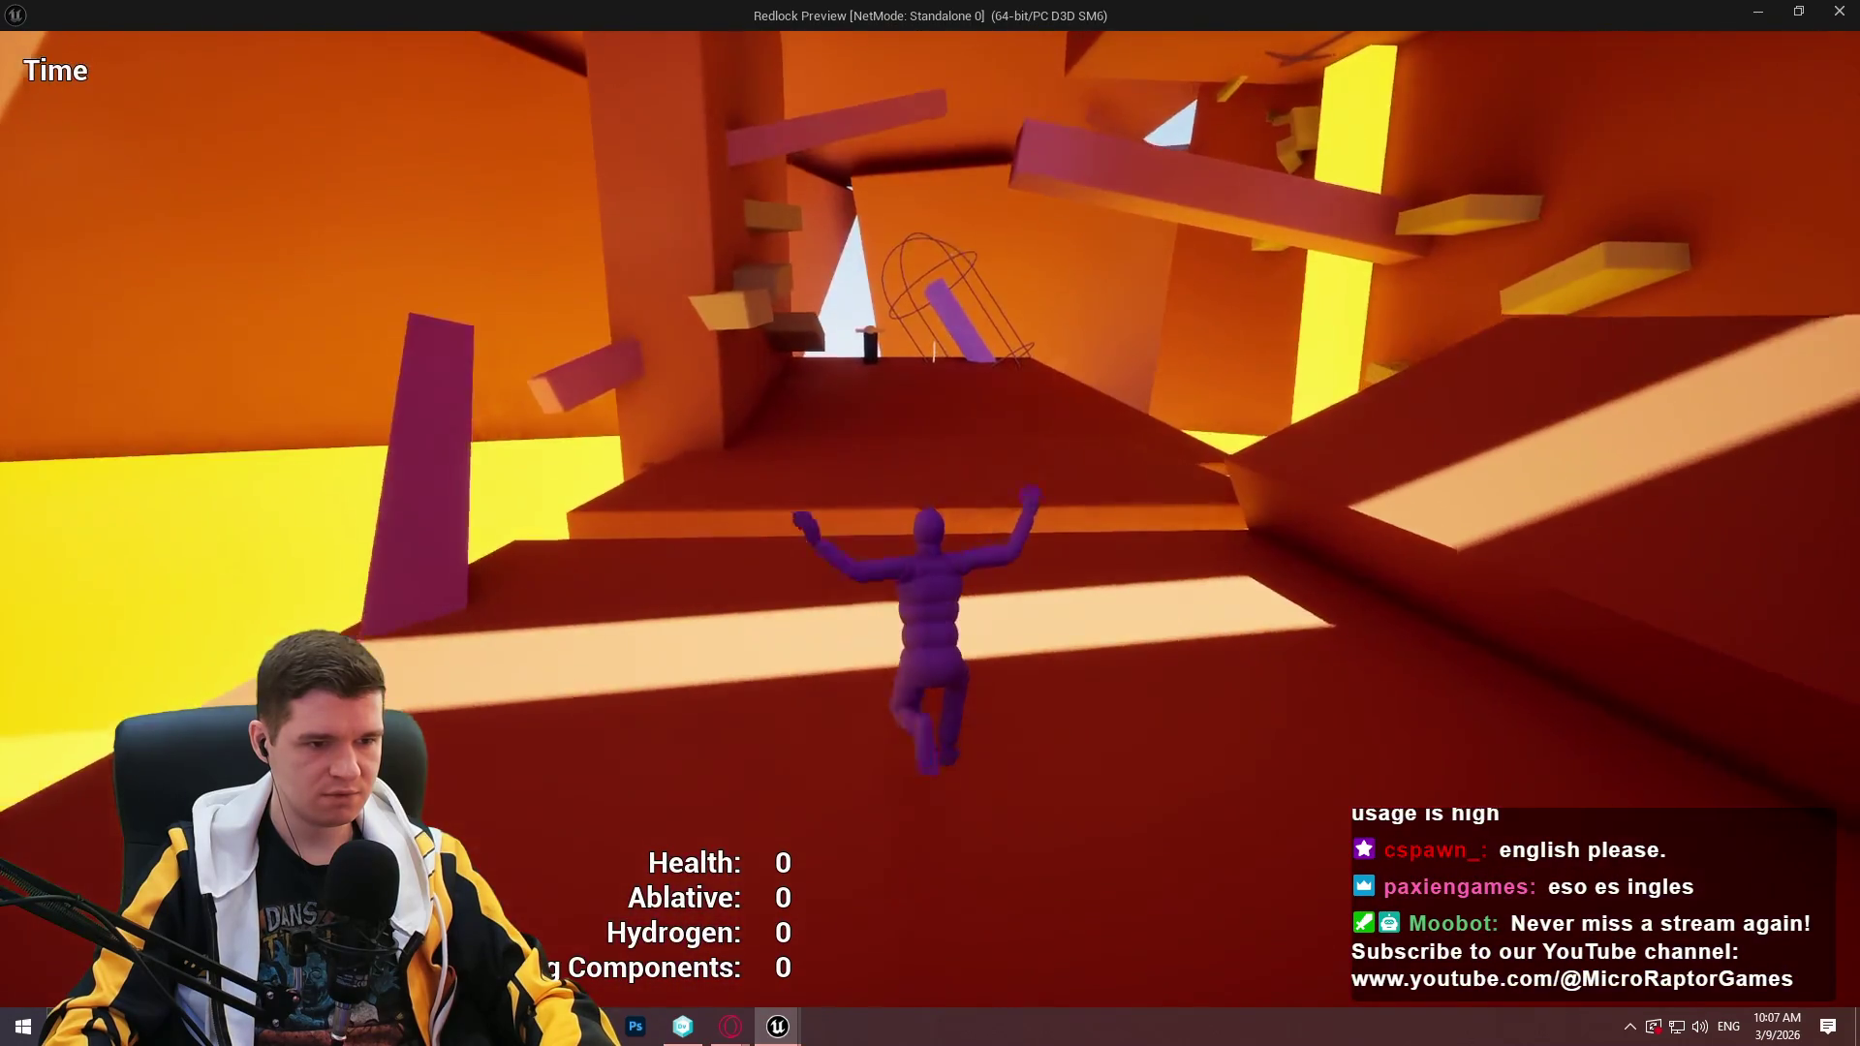
key(w)
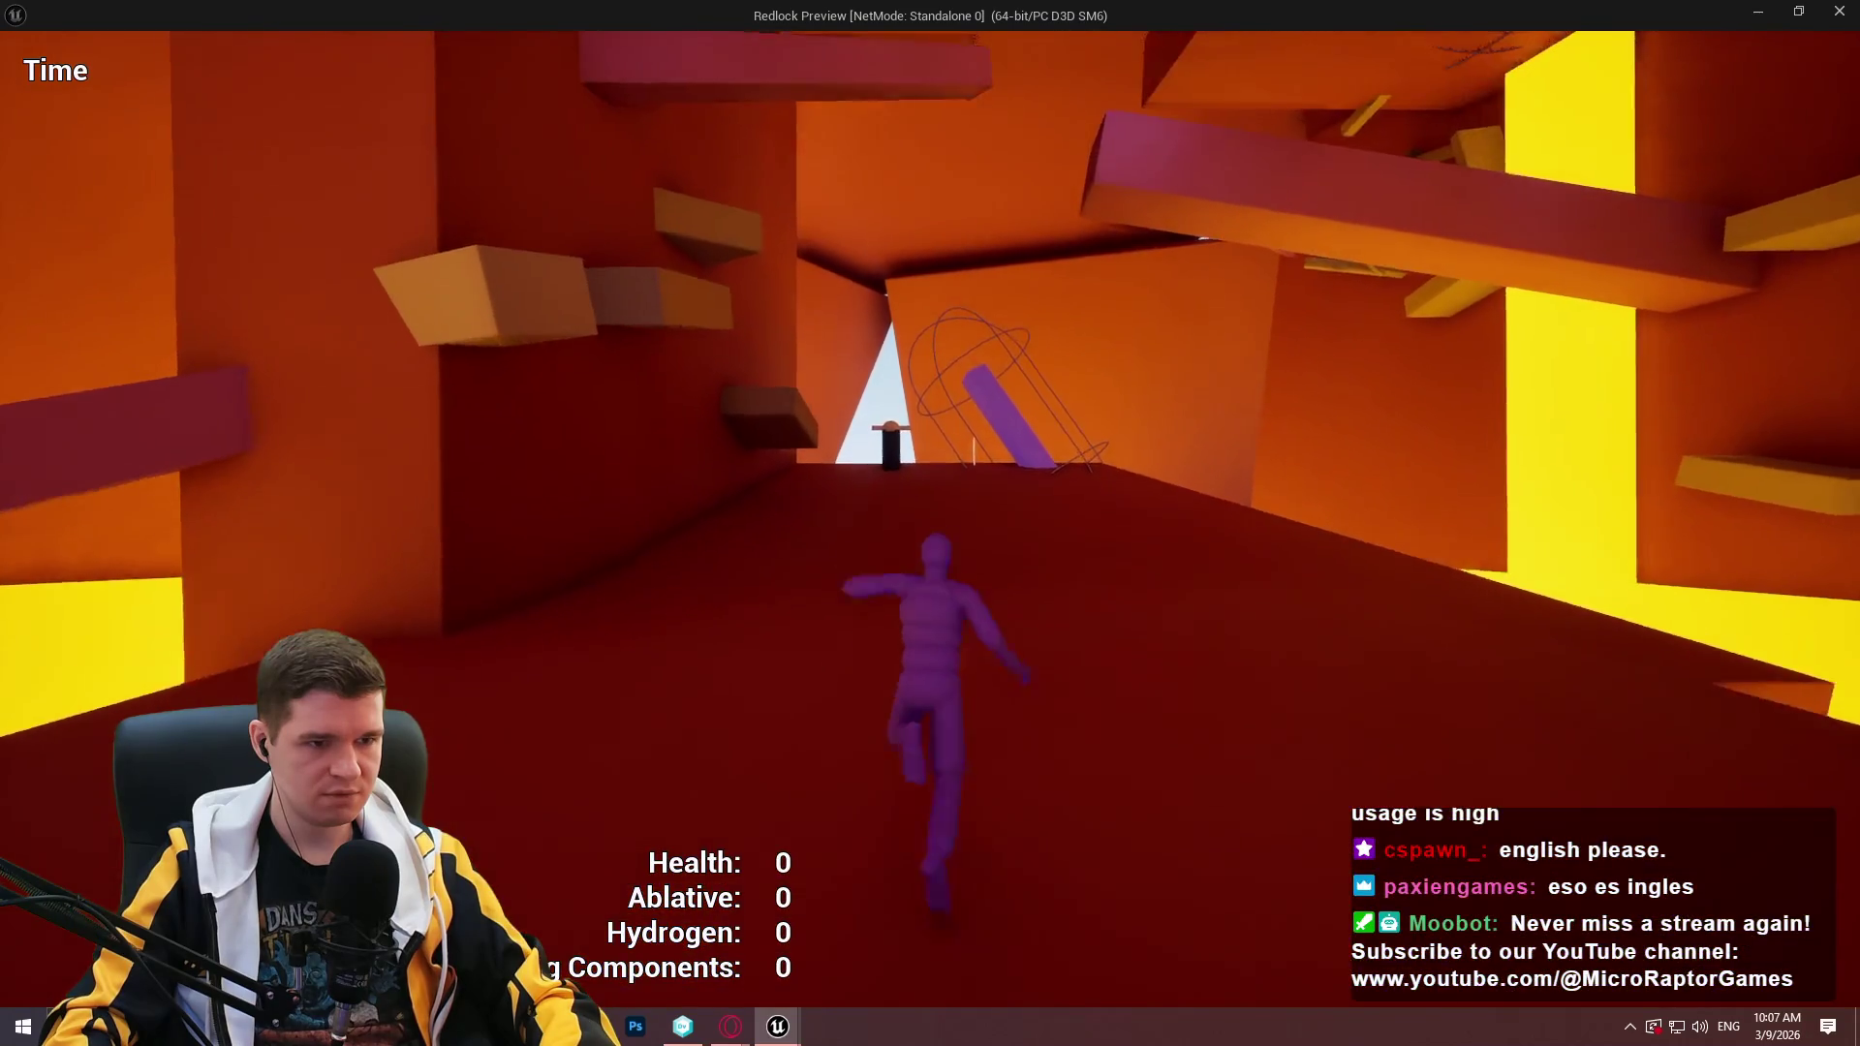
key(space)
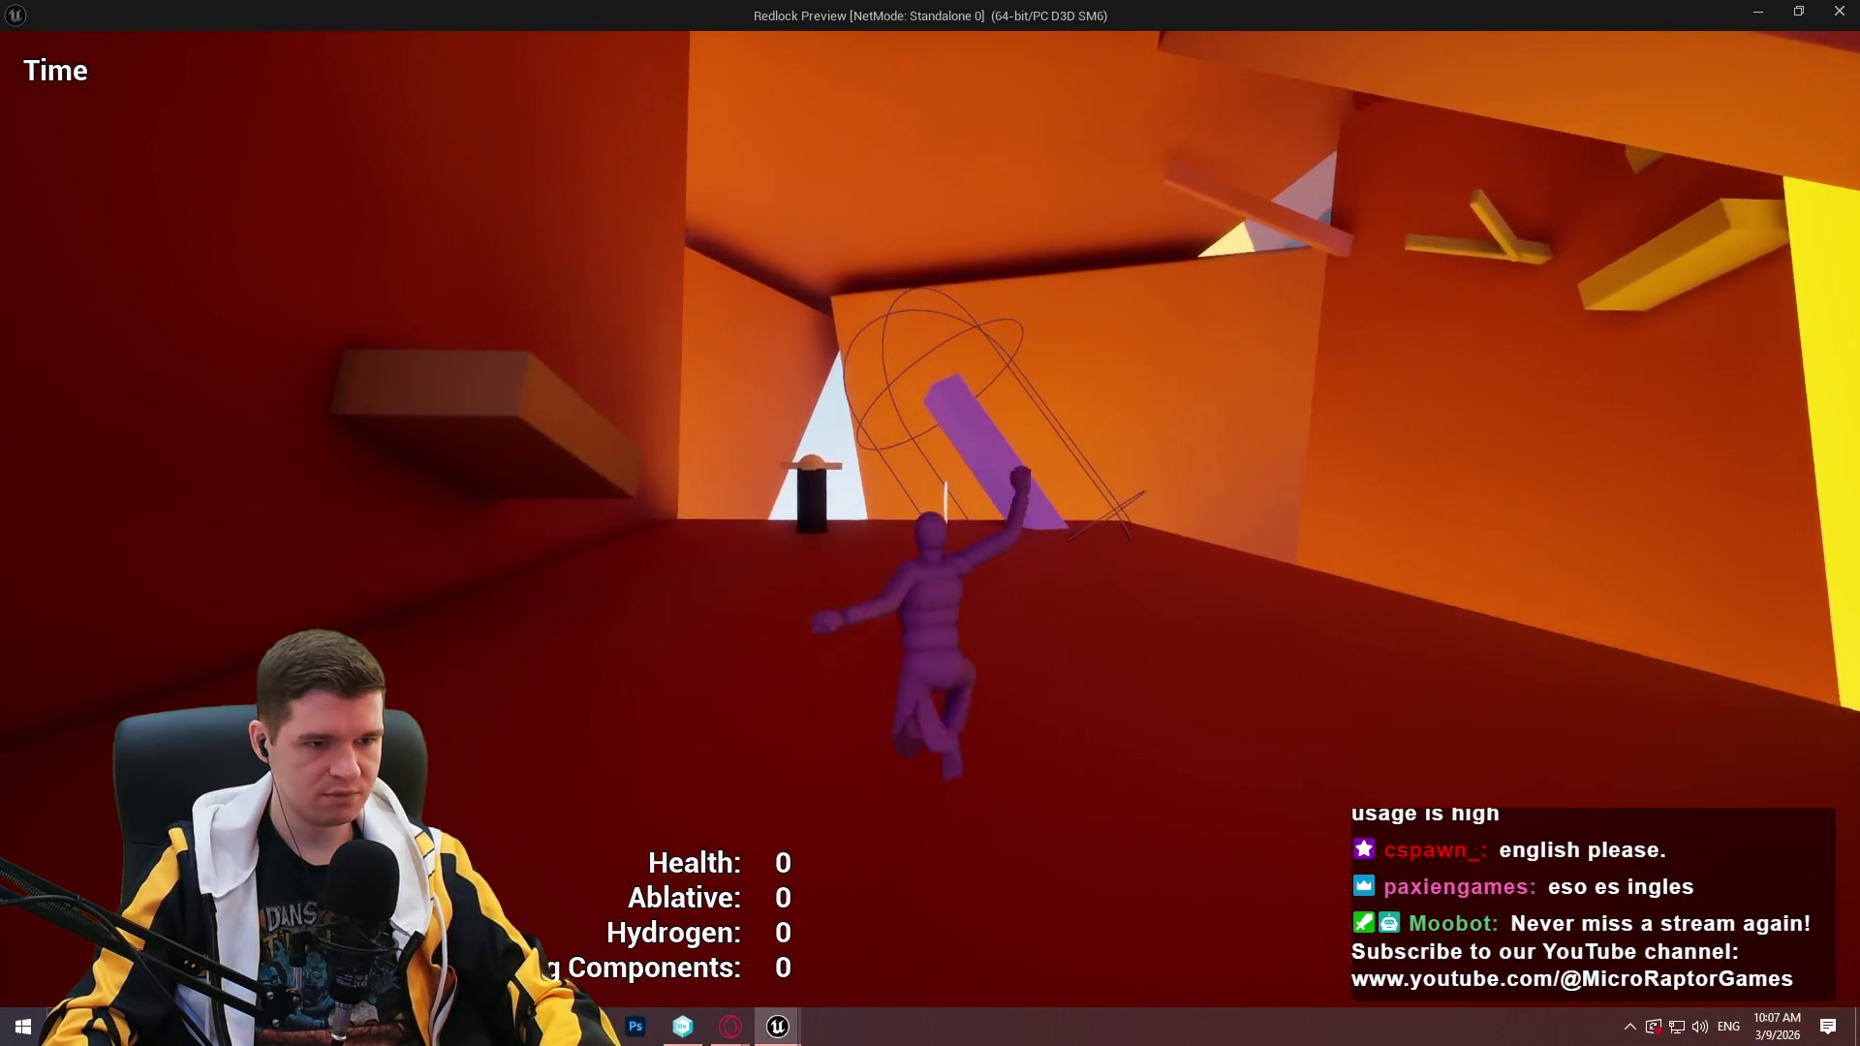
key(w)
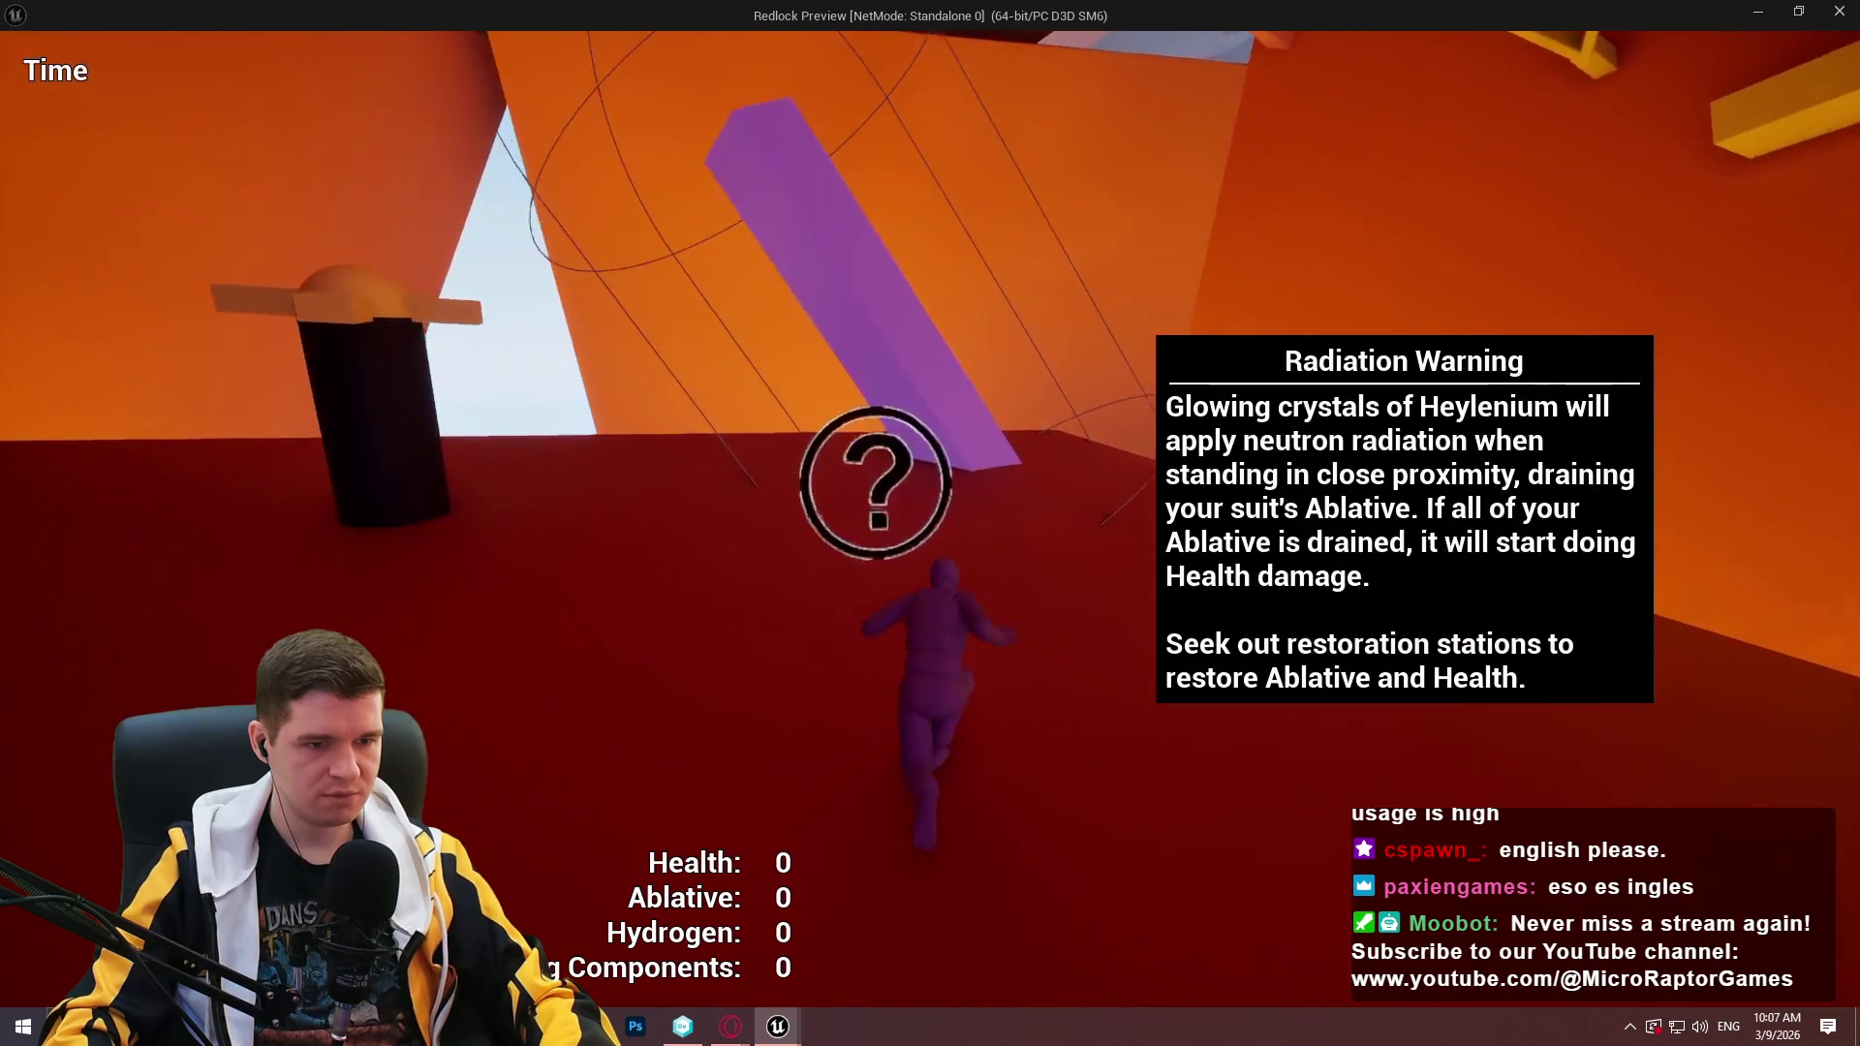
key(w)
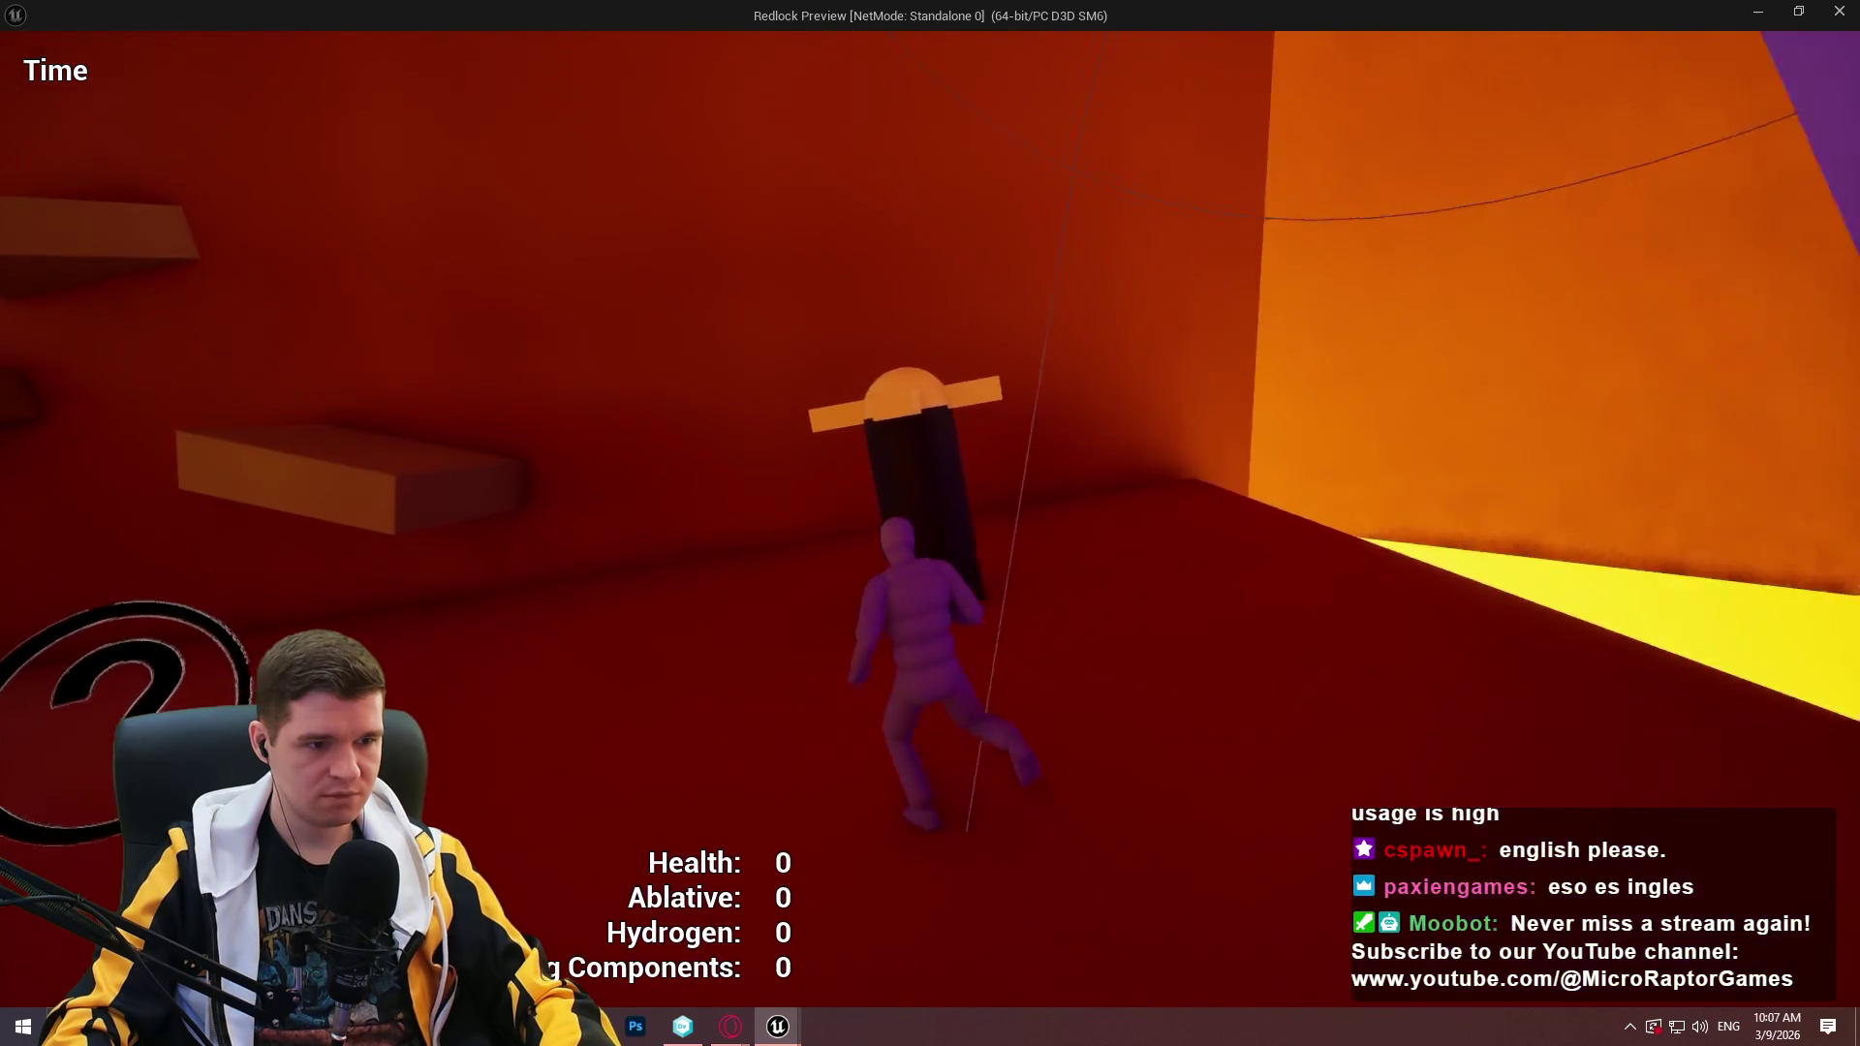
key(w)
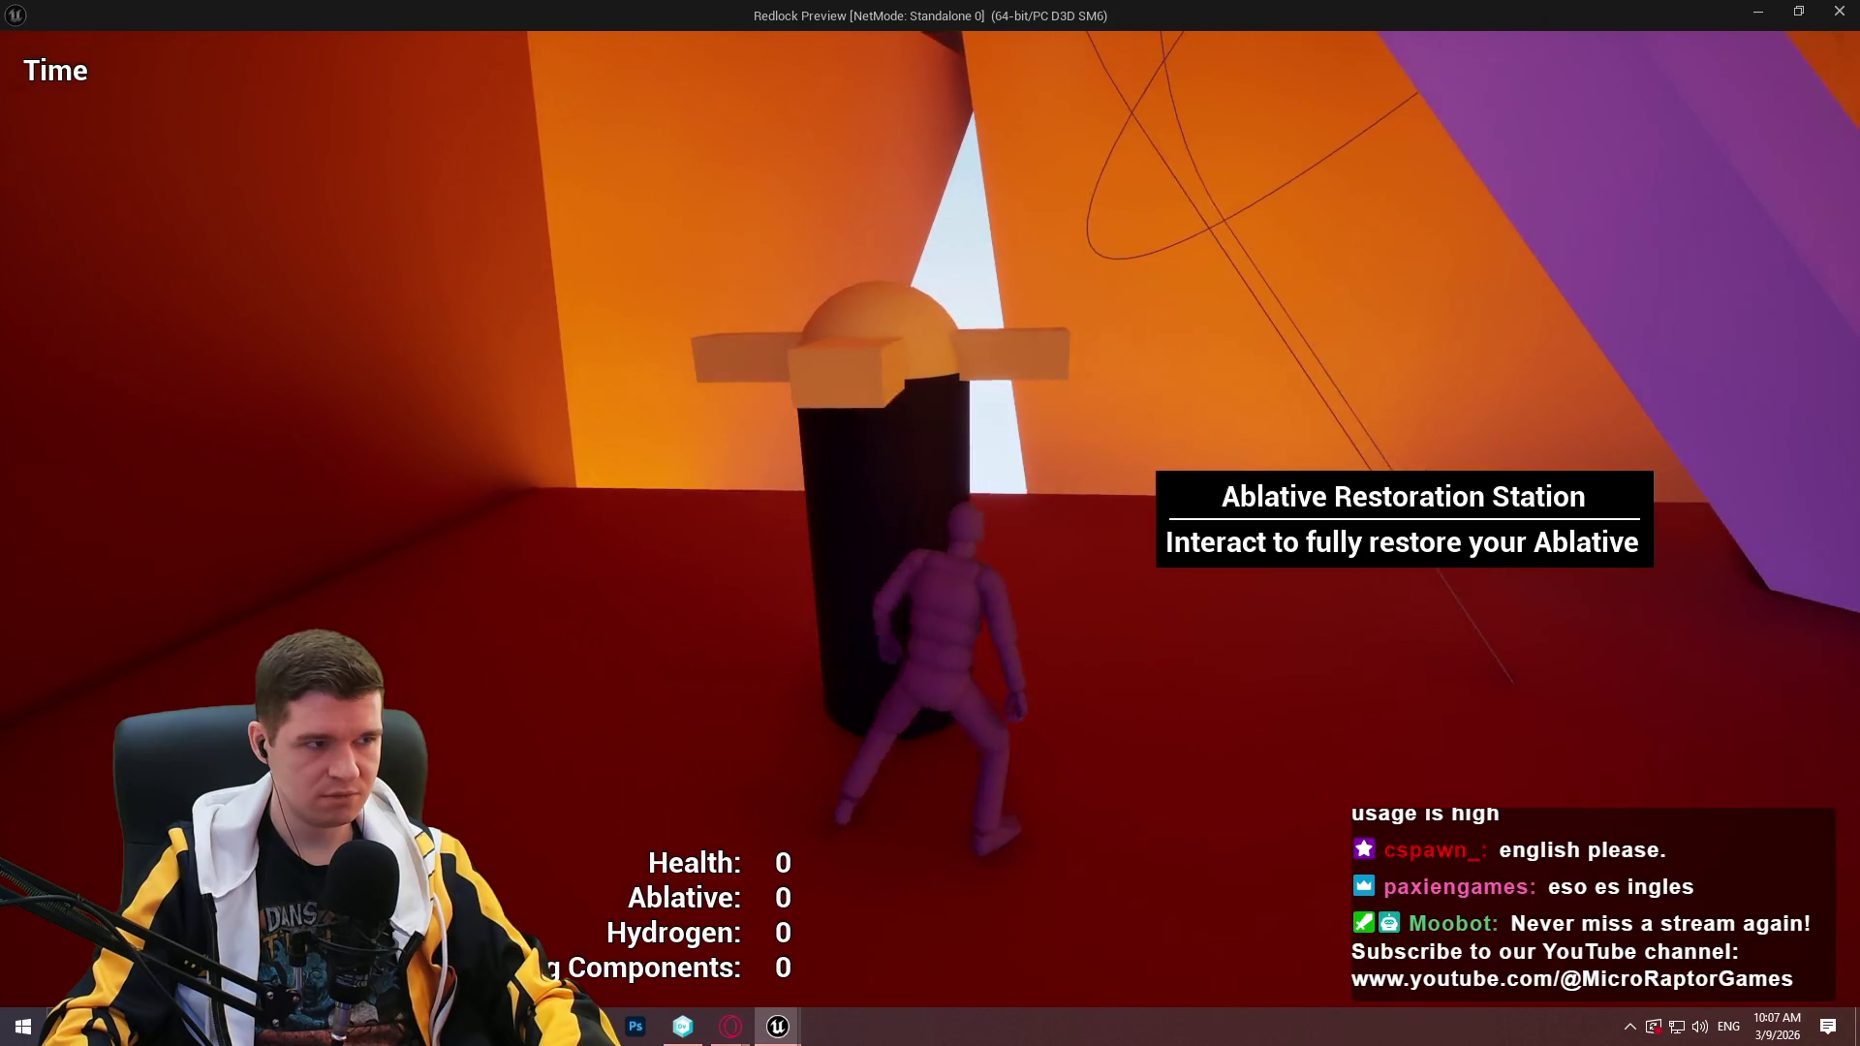
key(w)
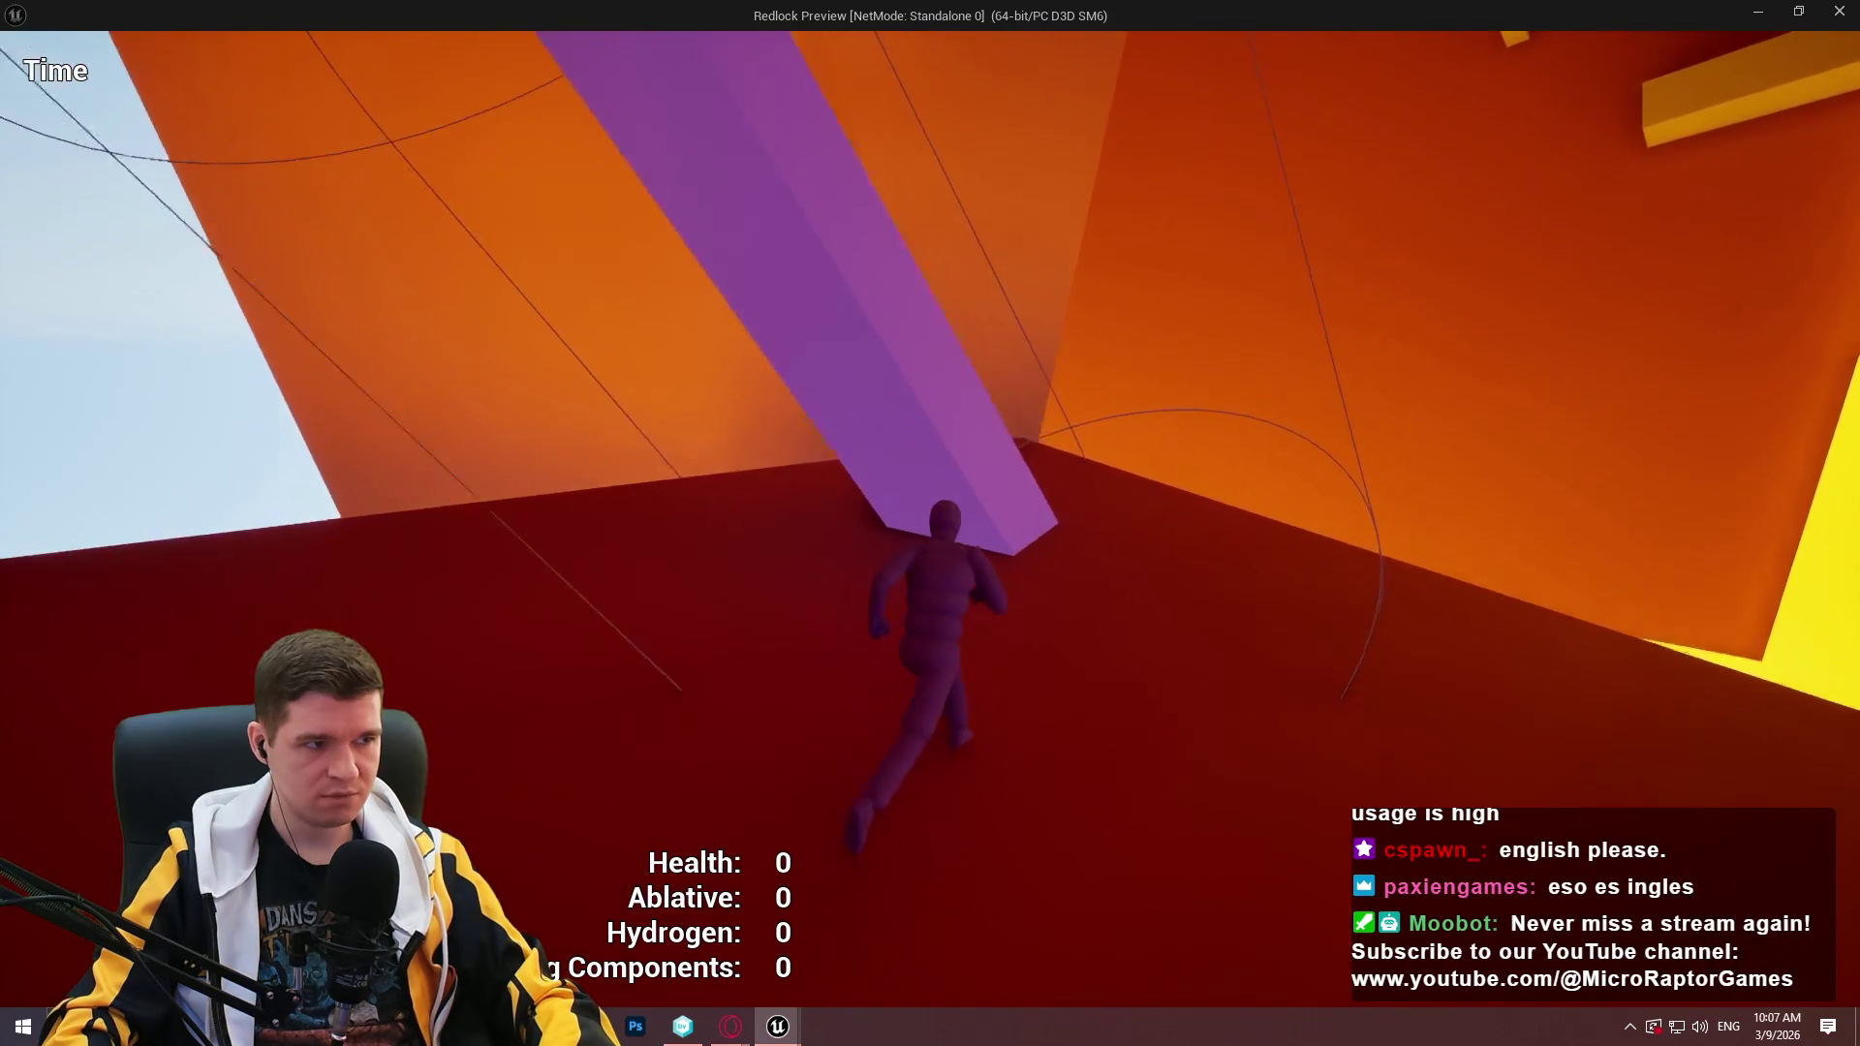
key(w)
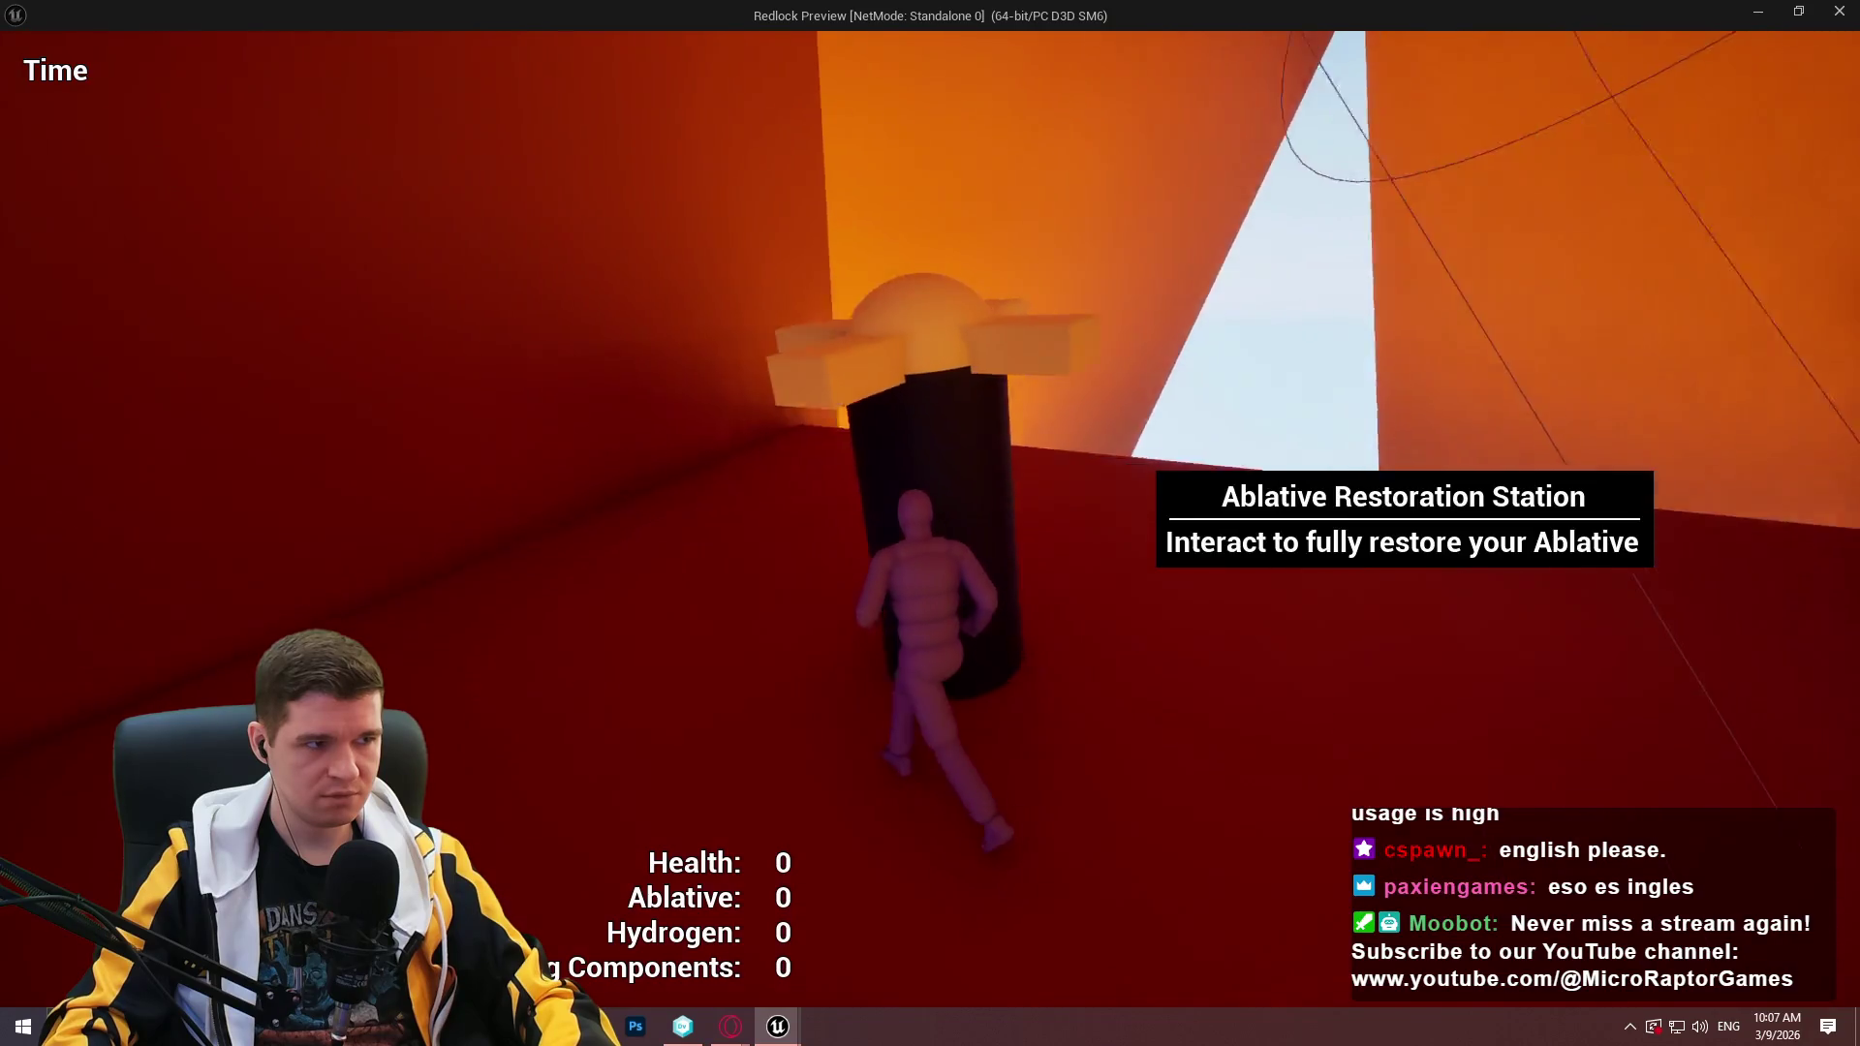
key(w)
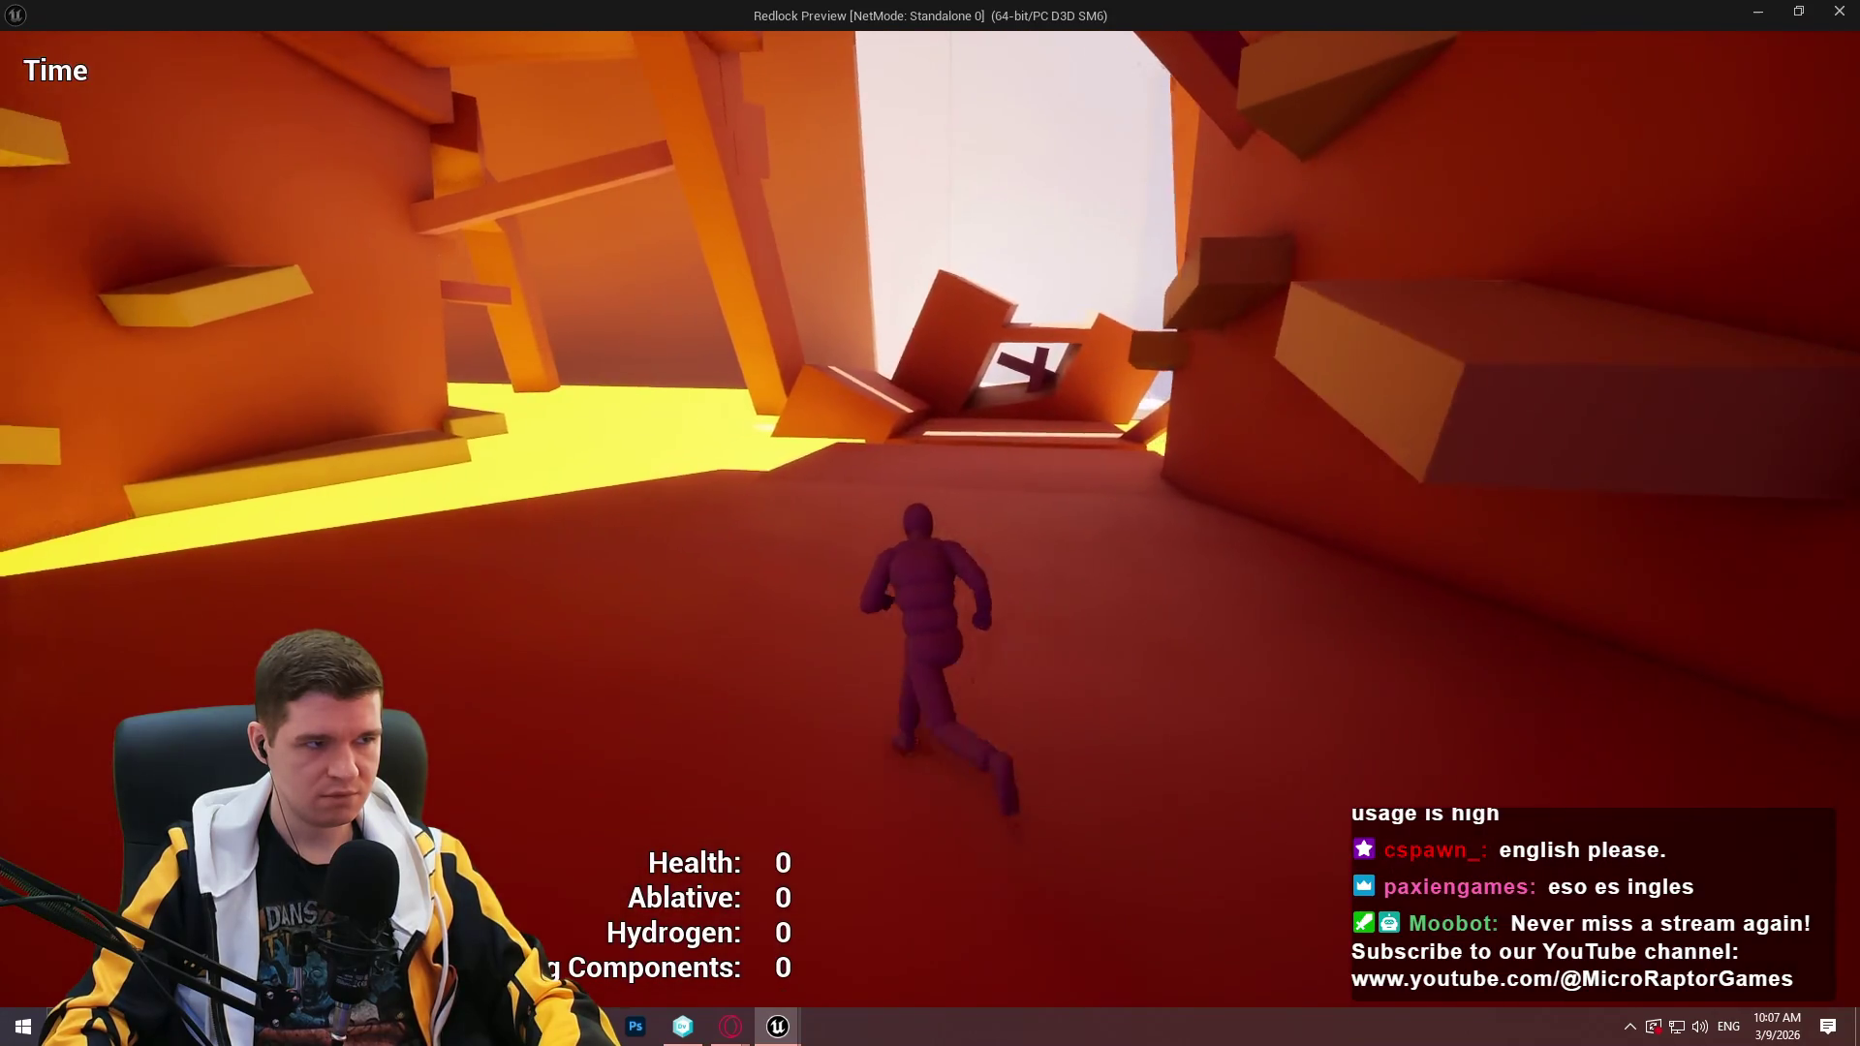
key(w)
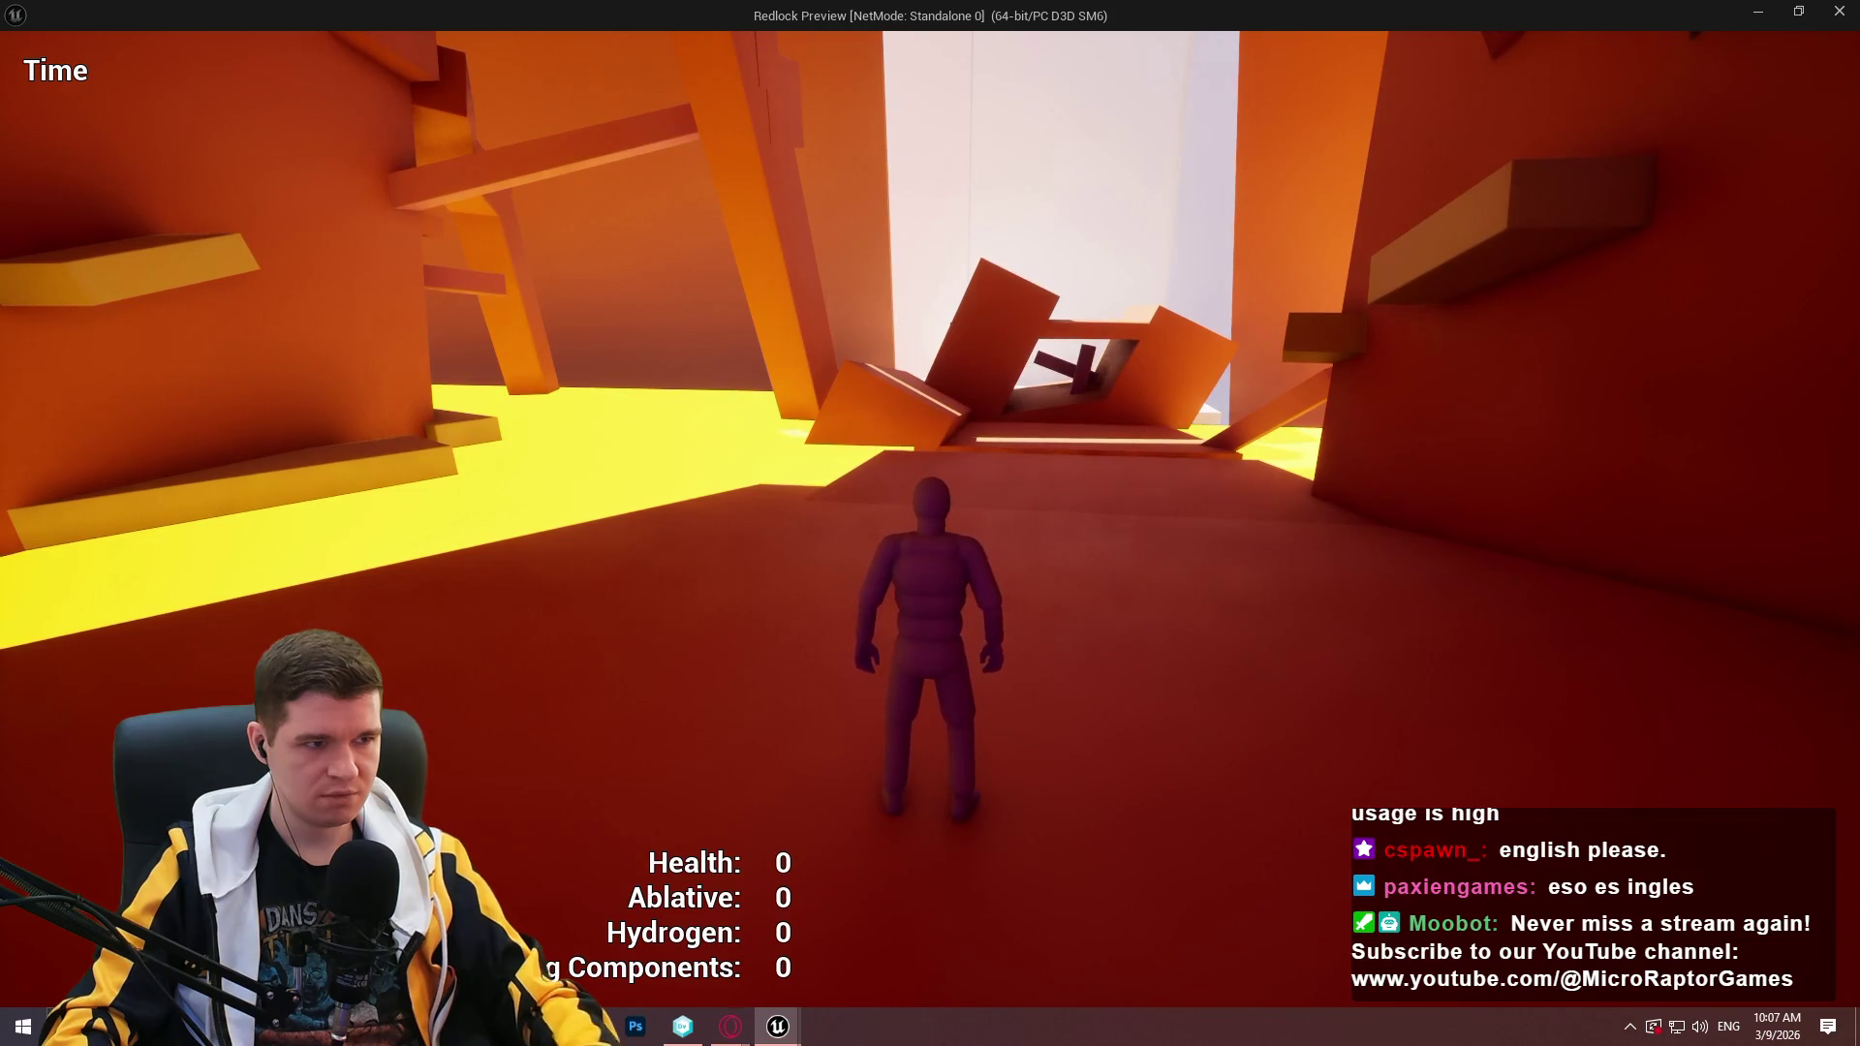
key(Escape)
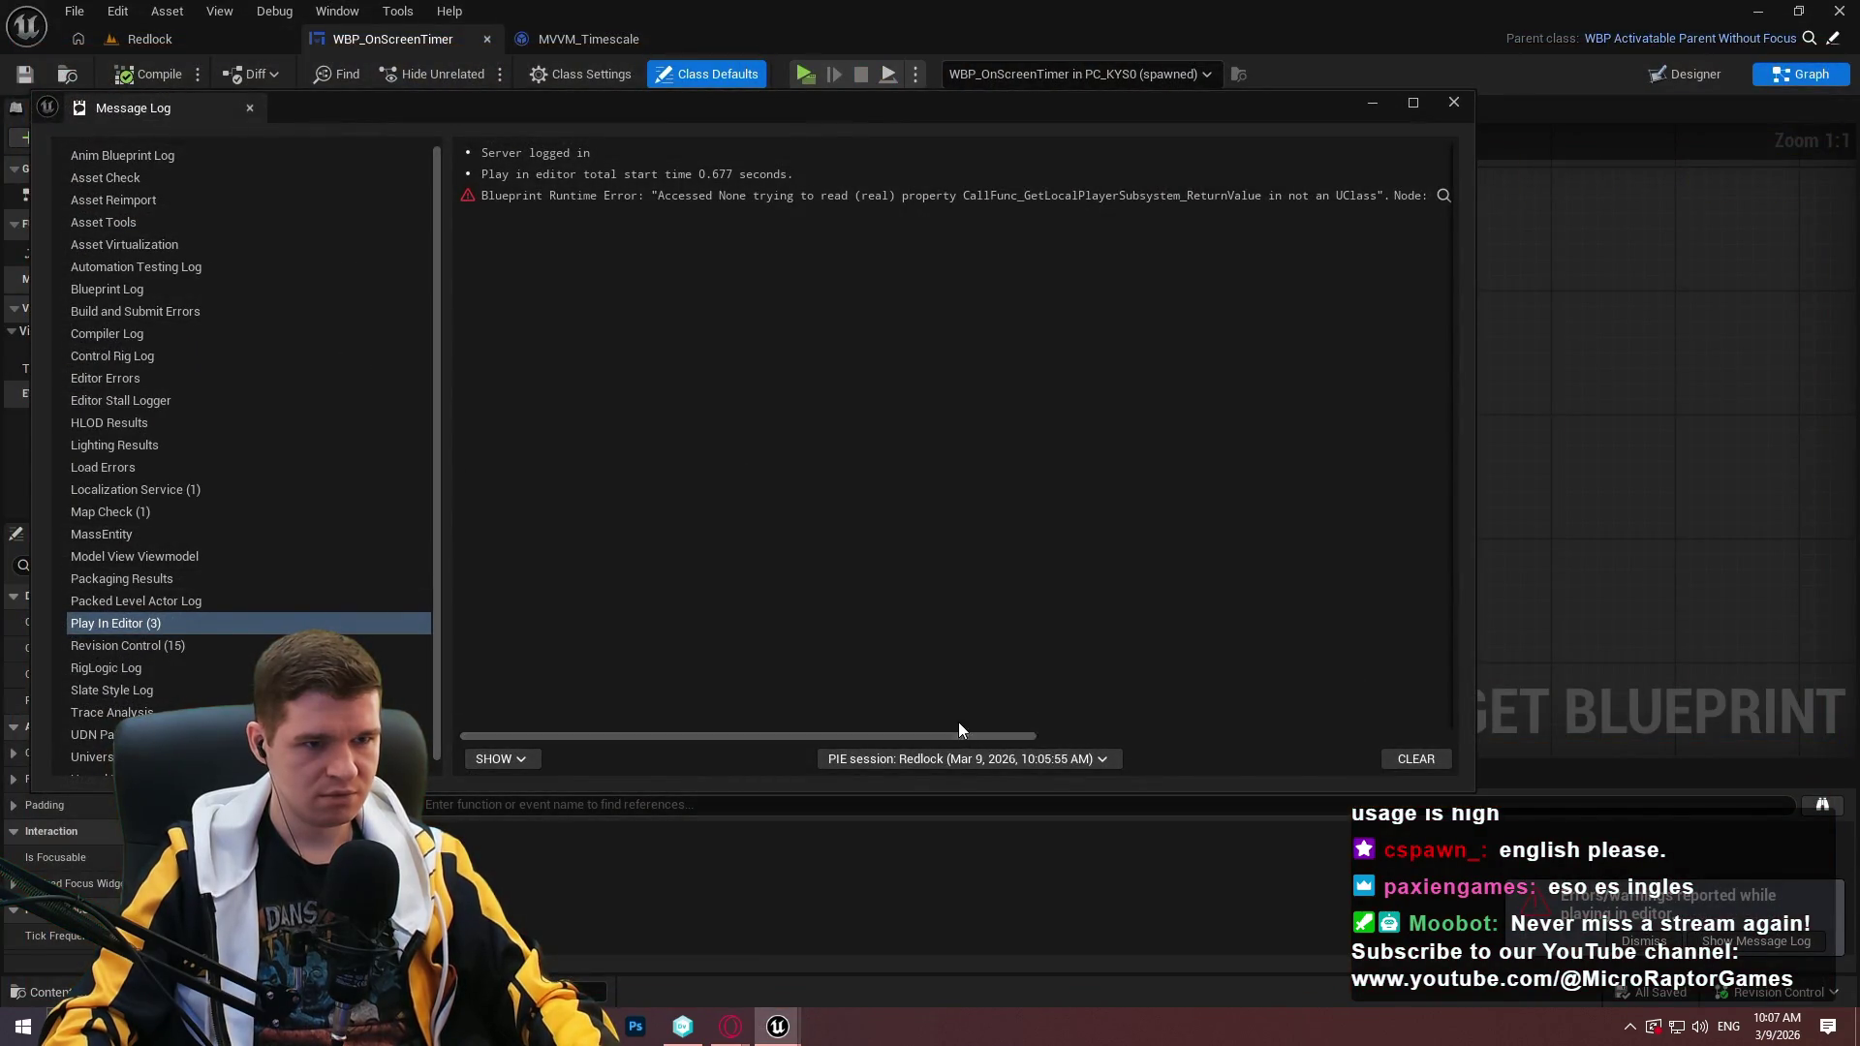
Jump from the runtime error to WBP_GenericSlider's Set Locked node, then close the Message Log.
drag(932, 734, 1095, 726)
click(1200, 199)
click(1200, 198)
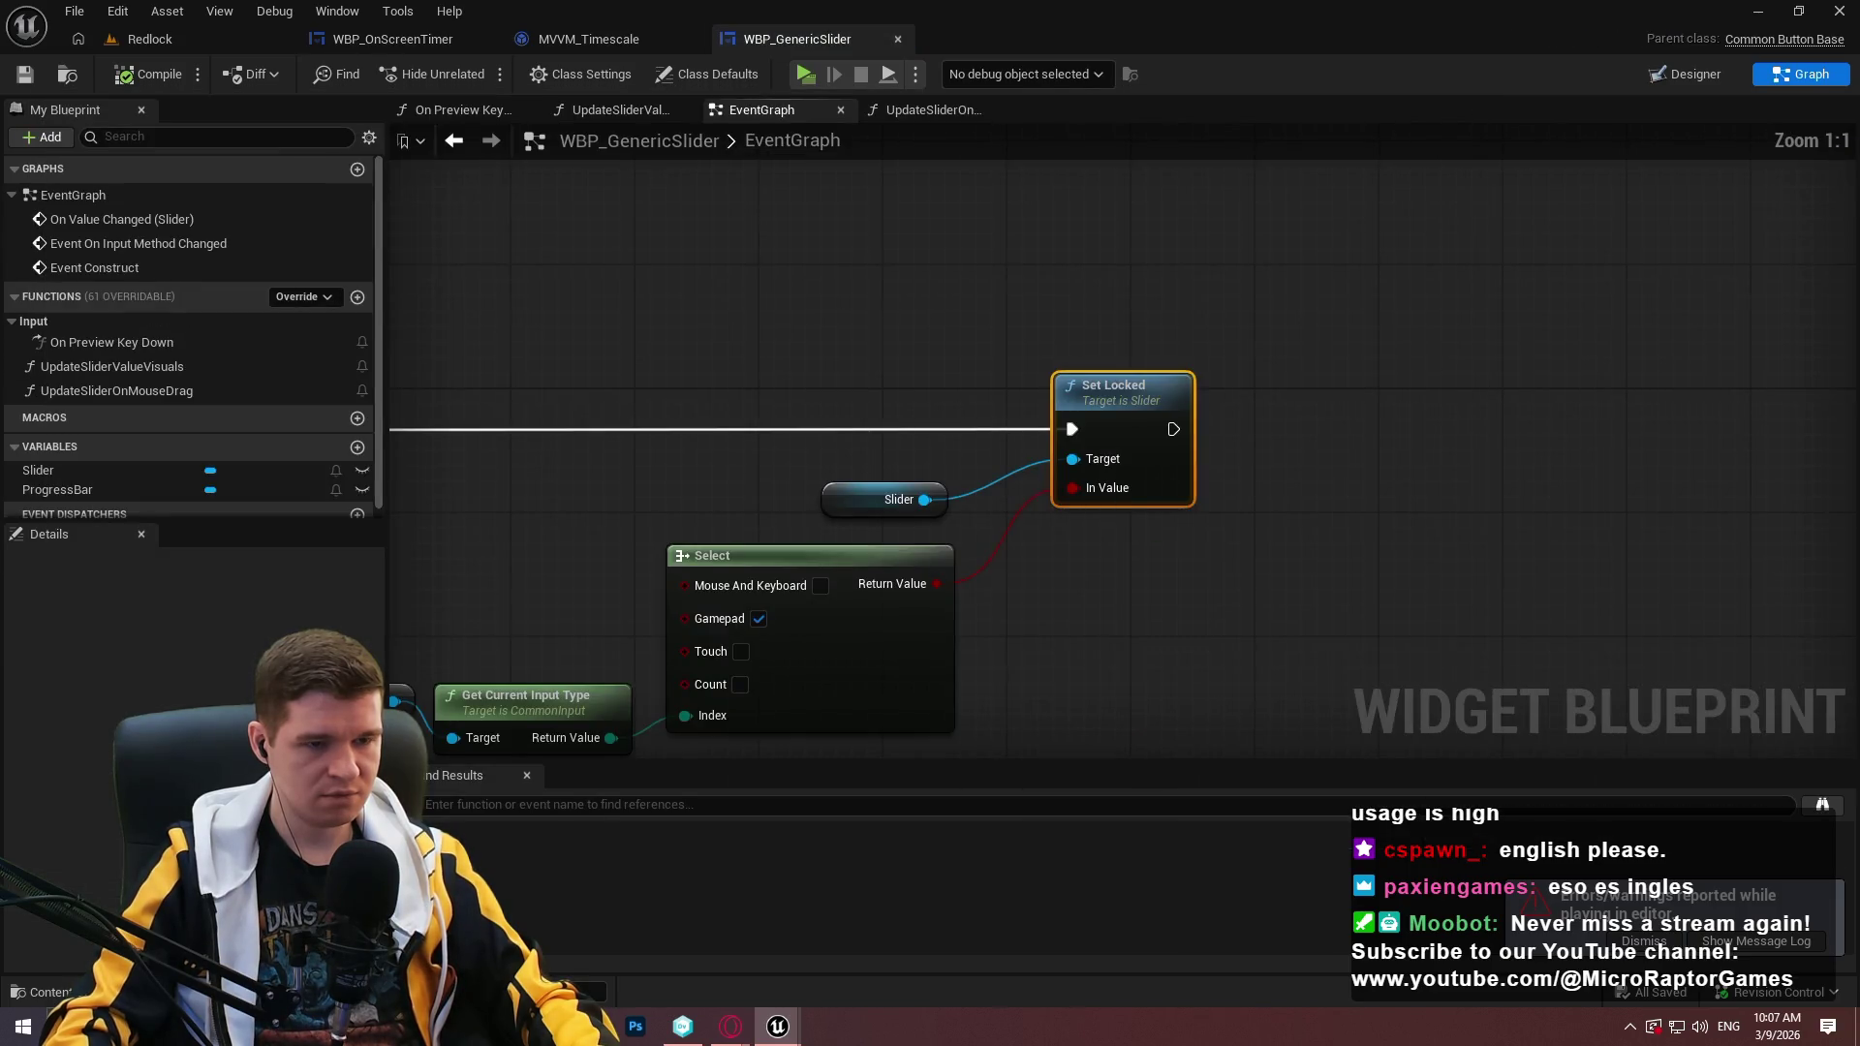
drag(832, 357, 1524, 276)
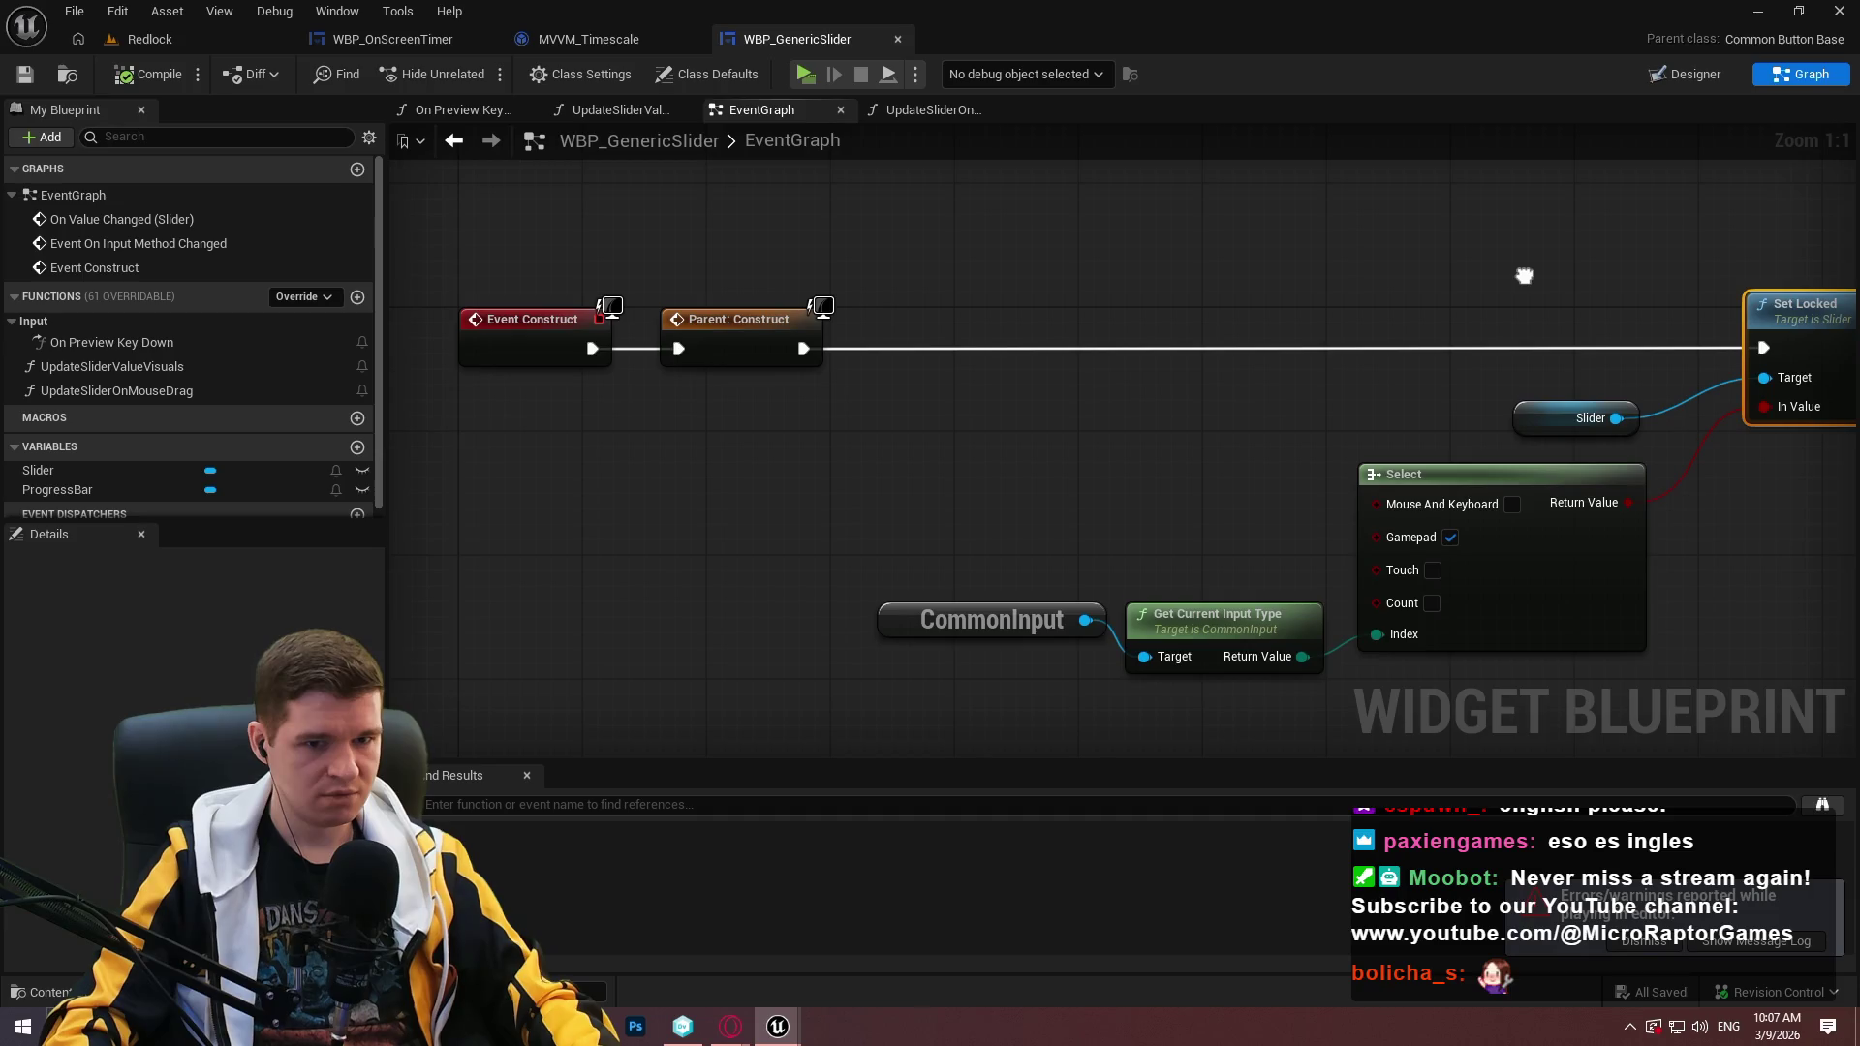
drag(1524, 276, 1473, 279)
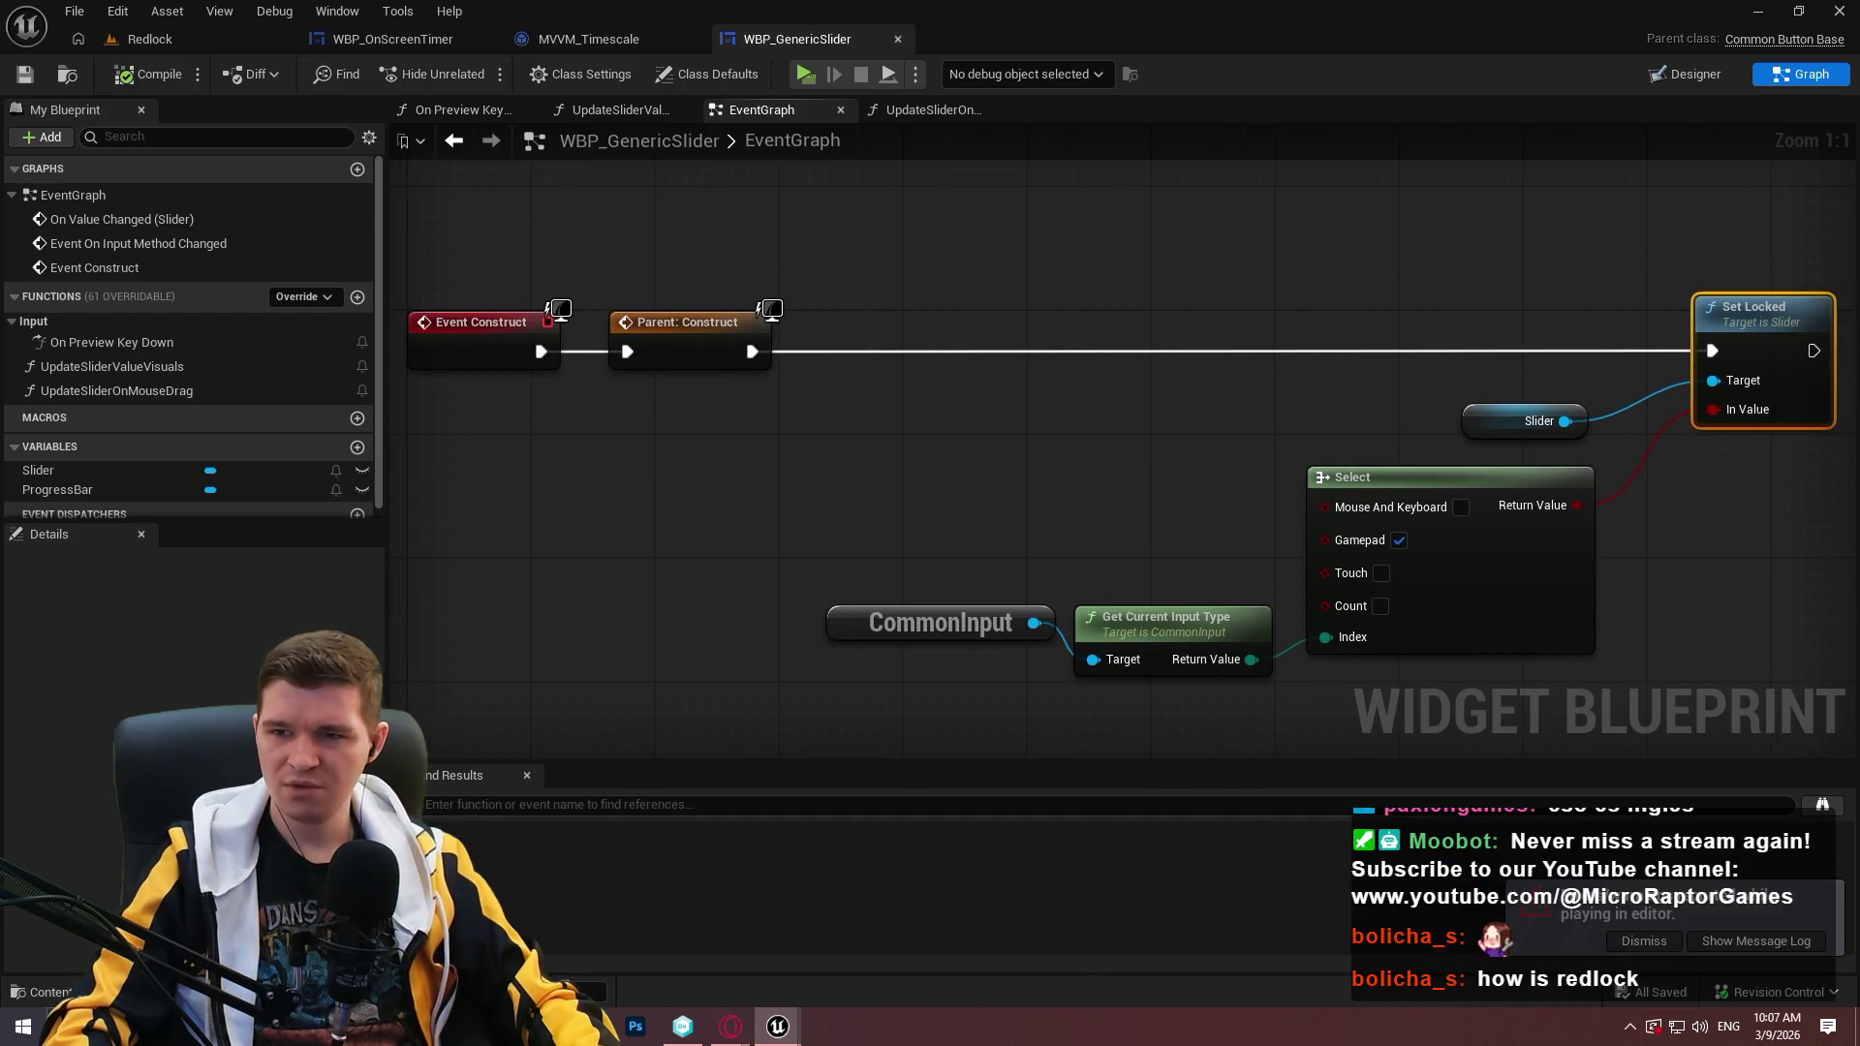
key(alt+Tab)
drag(956, 761, 661, 765)
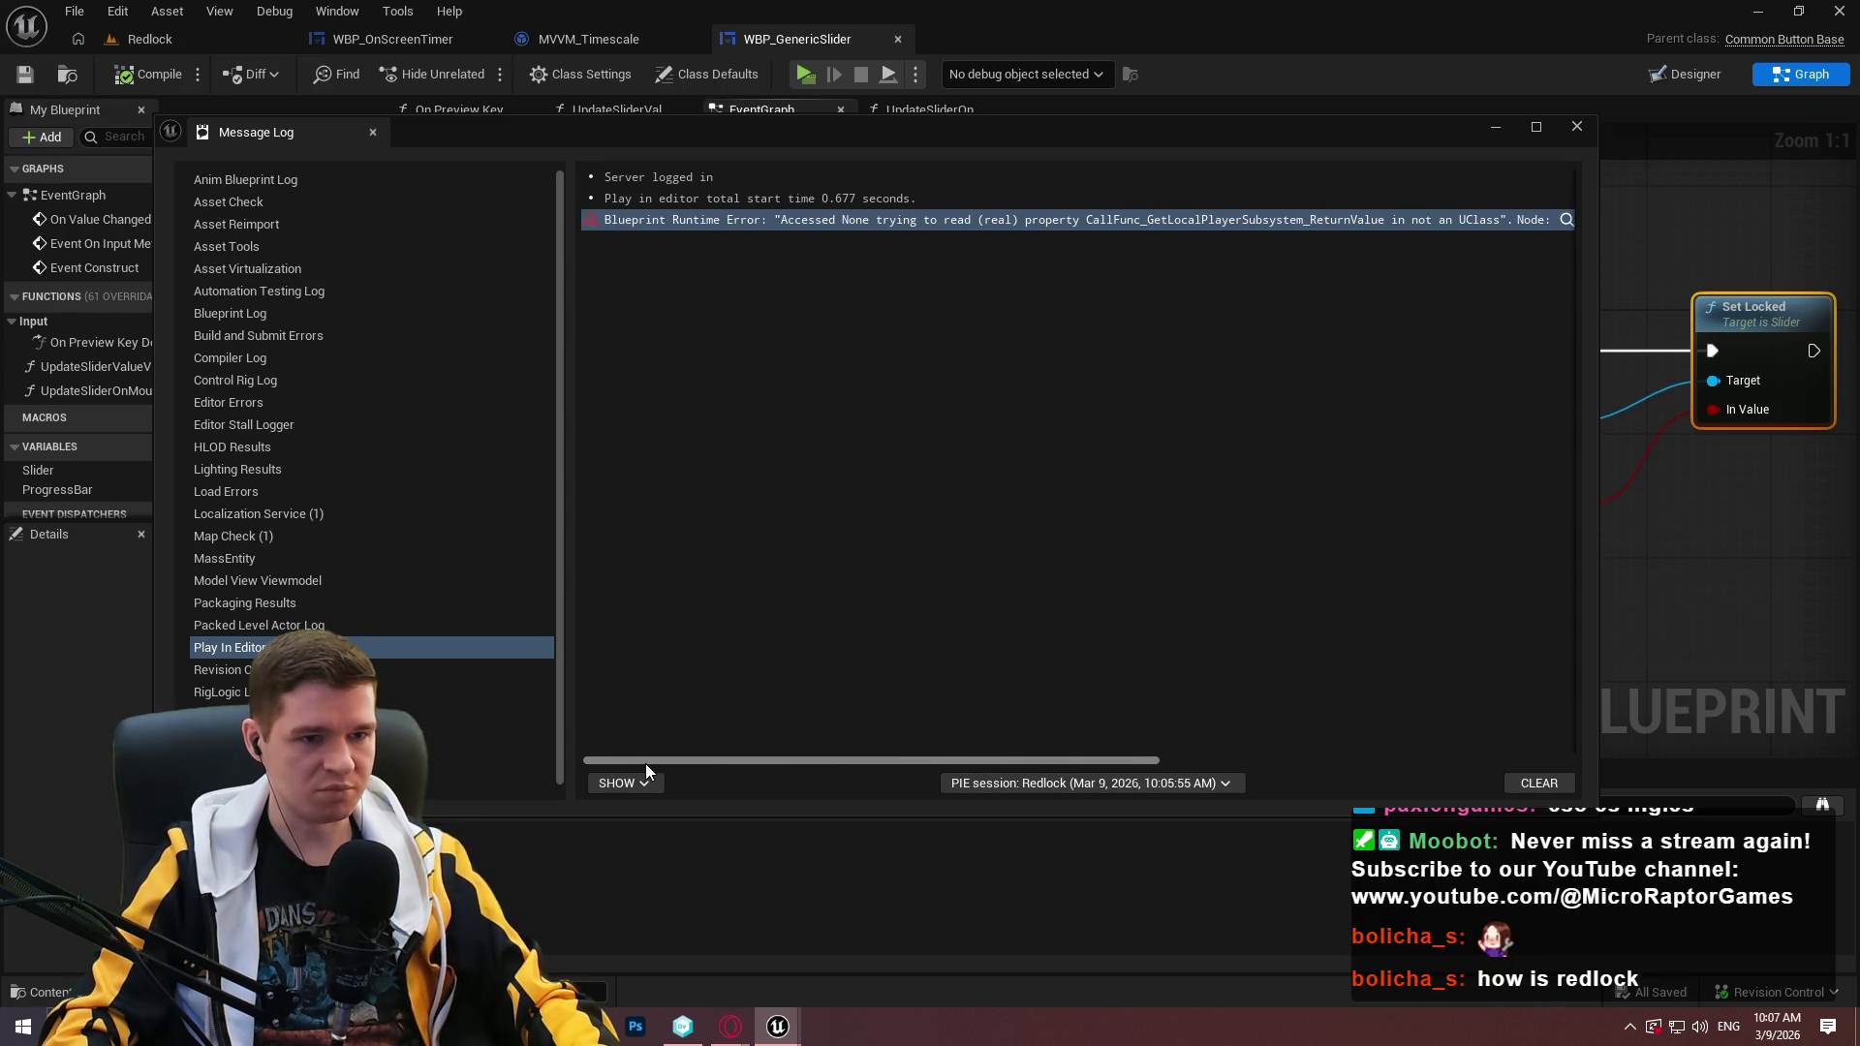
drag(646, 764, 1525, 791)
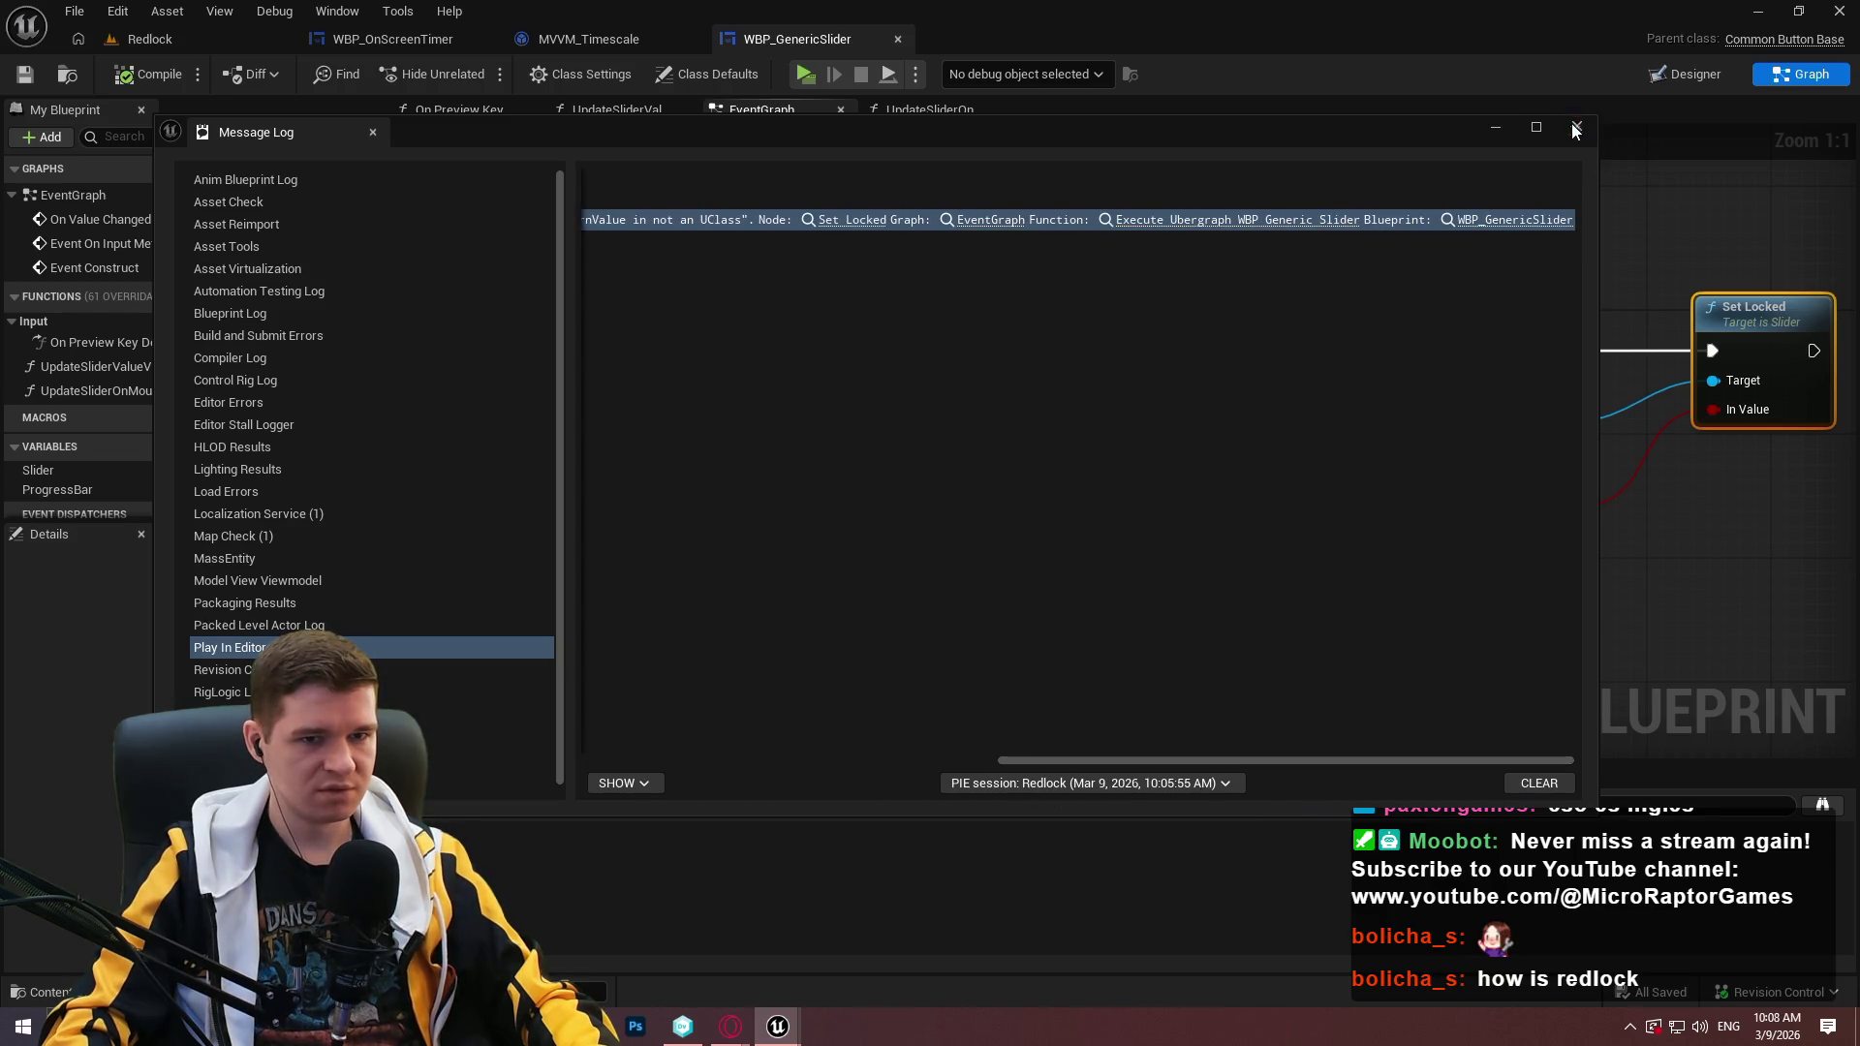
click(1577, 129)
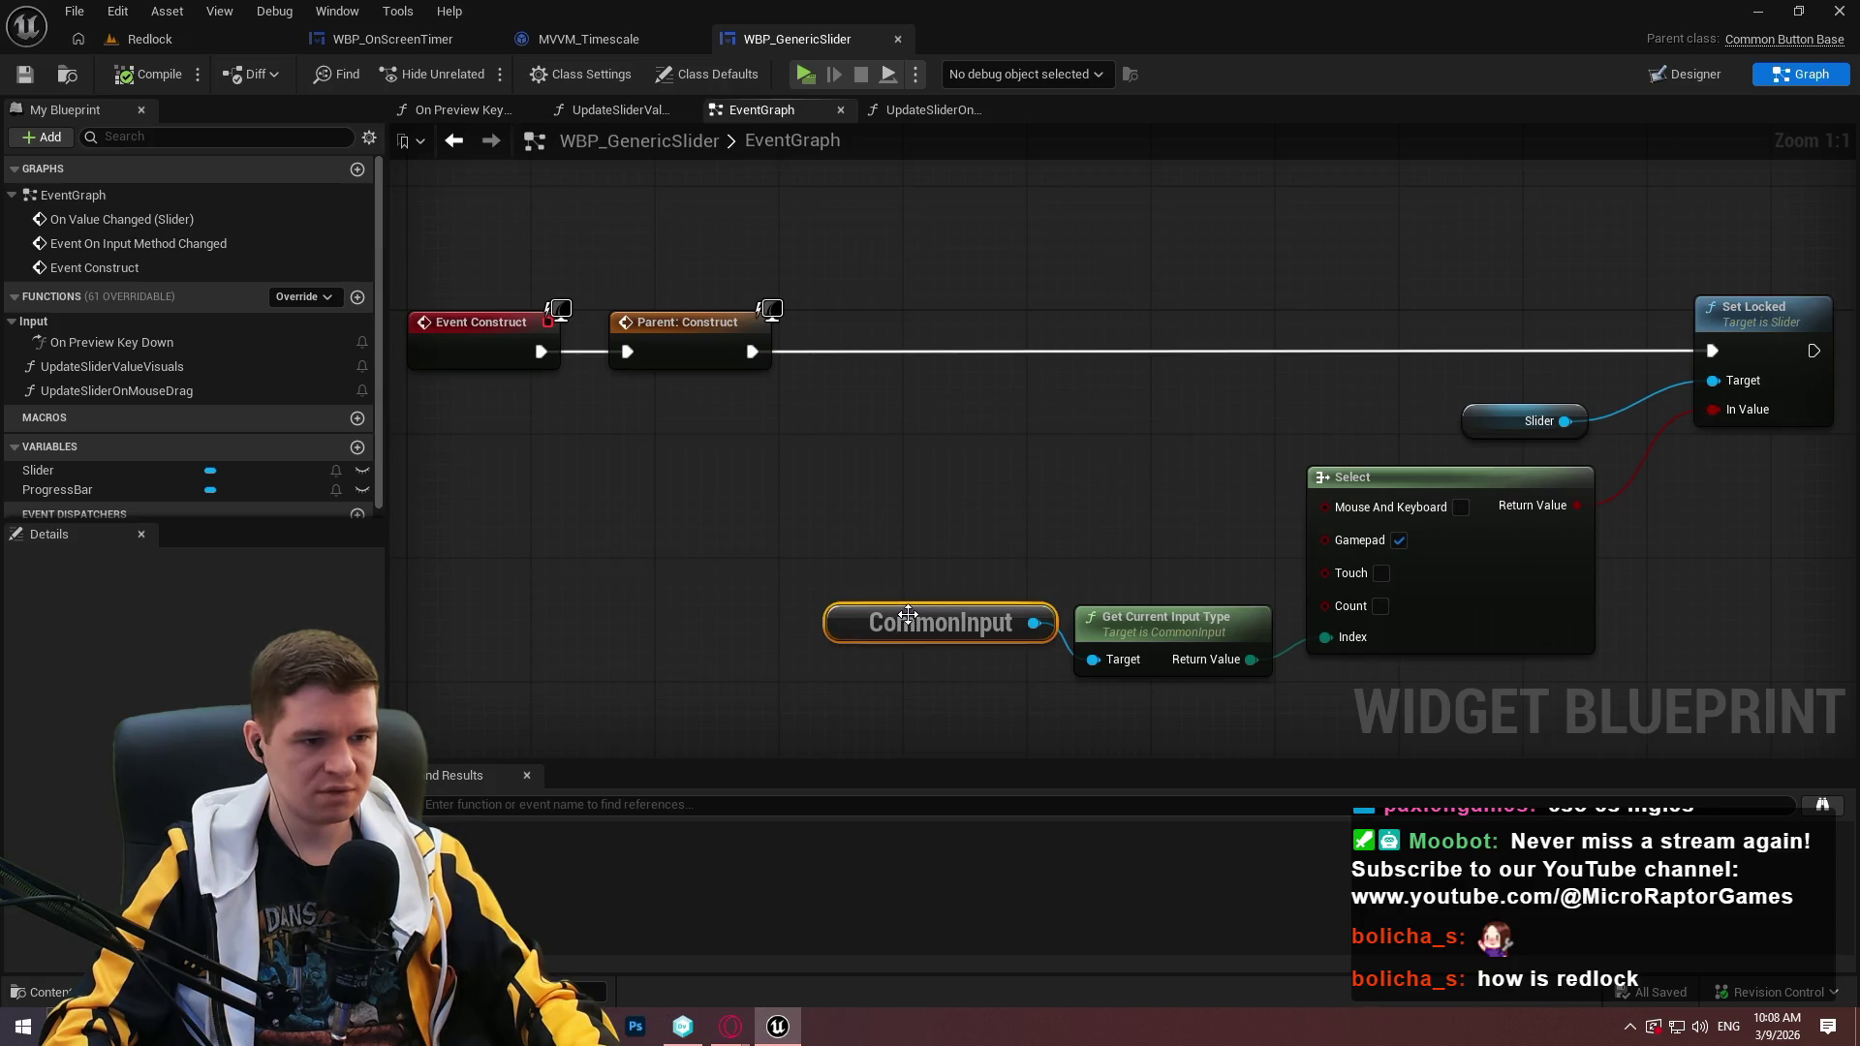
Open the CommonInput source and inspect the construct event chain.
double_click(908, 615)
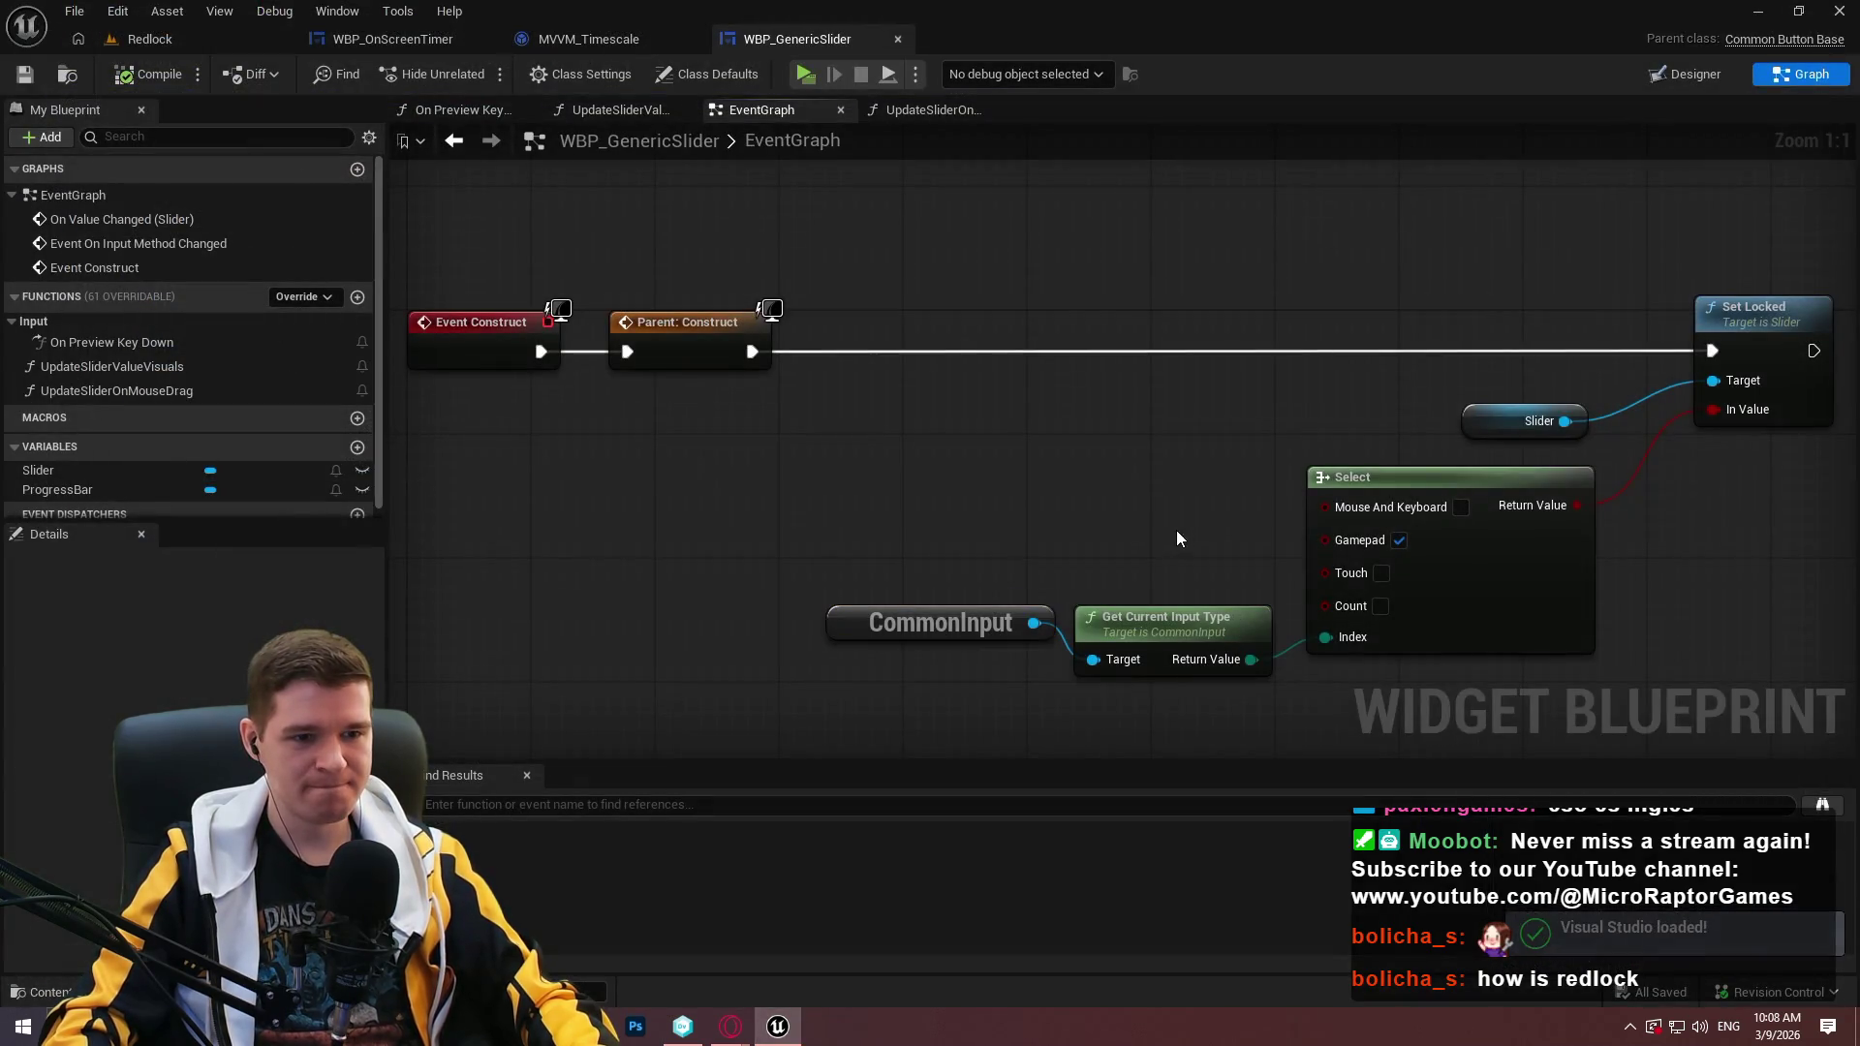
mouse_move(866, 525)
mouse_down()
mouse_move(602, 332)
mouse_move(608, 462)
mouse_up()
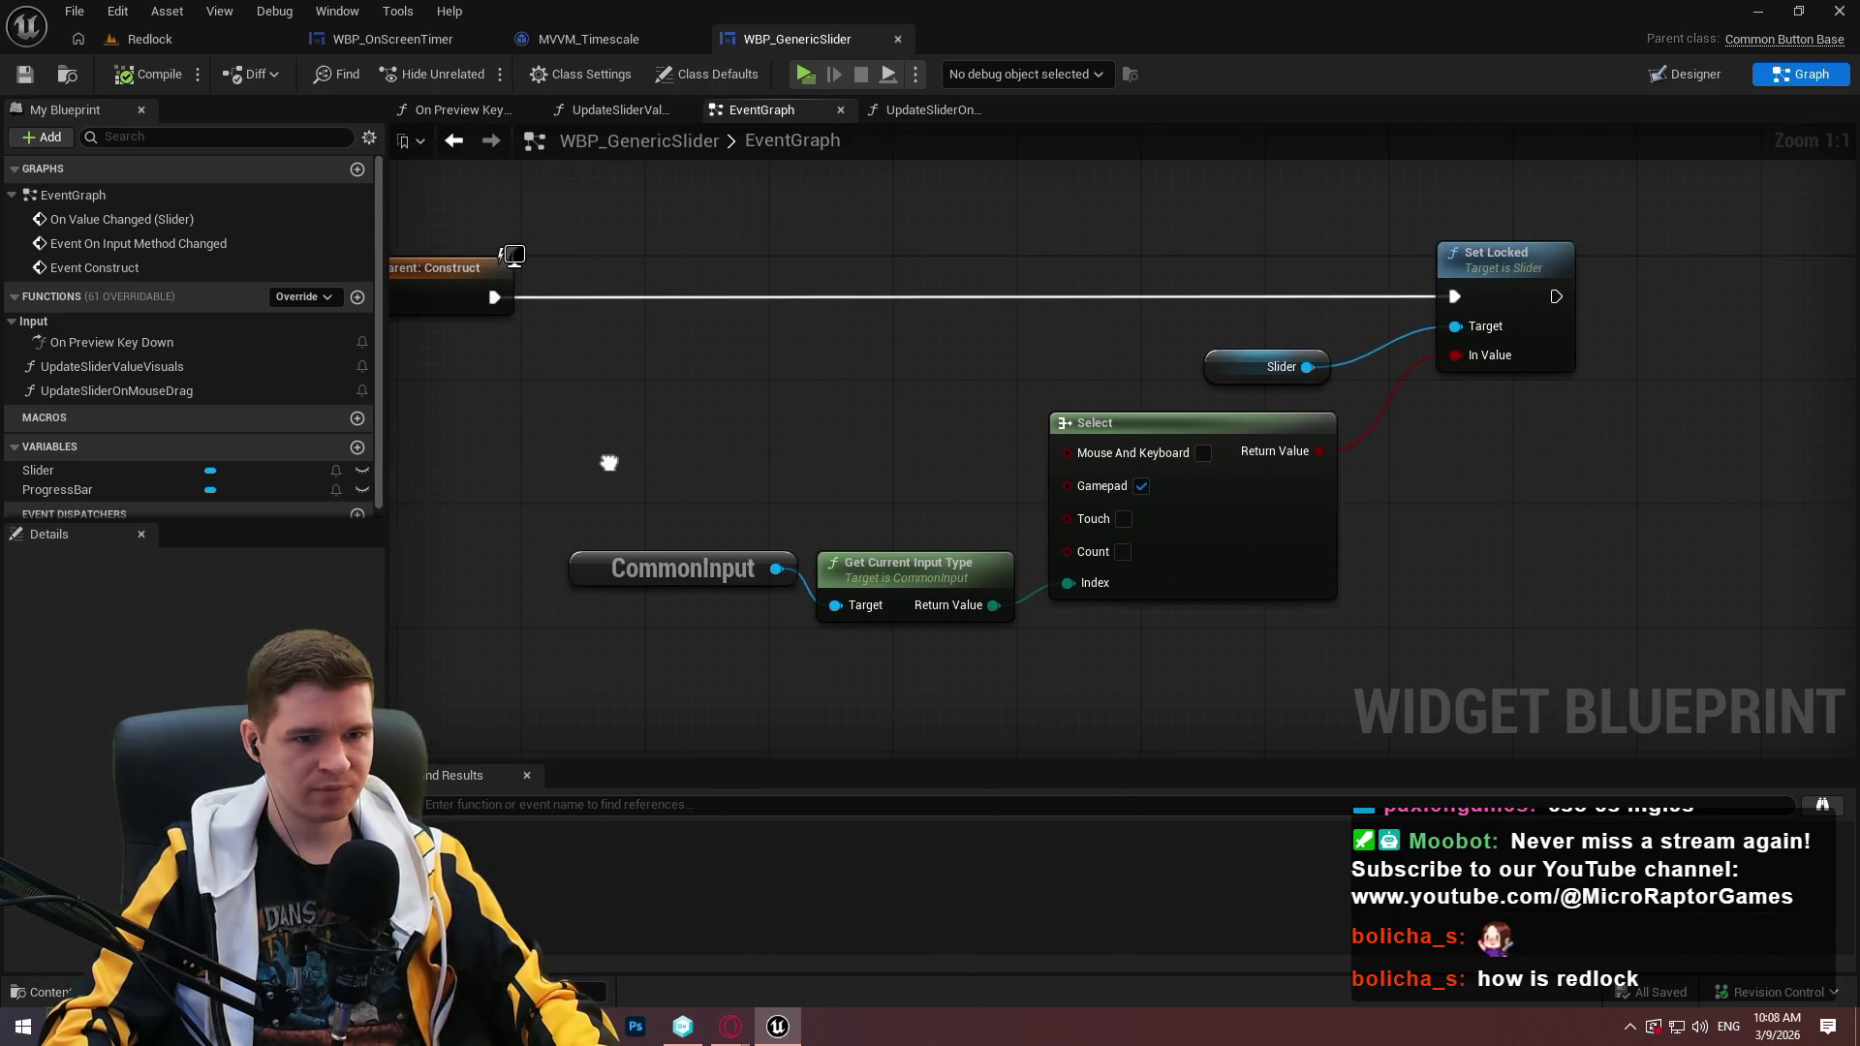
mouse_move(609, 462)
mouse_down()
mouse_move(1142, 469)
mouse_move(697, 508)
mouse_up()
mouse_move(800, 253)
mouse_down()
mouse_move(1544, 704)
mouse_move(1630, 712)
mouse_up()
click(872, 415)
mouse_move(872, 415)
mouse_down()
mouse_move(1458, 484)
mouse_move(1404, 468)
mouse_up()
click(148, 39)
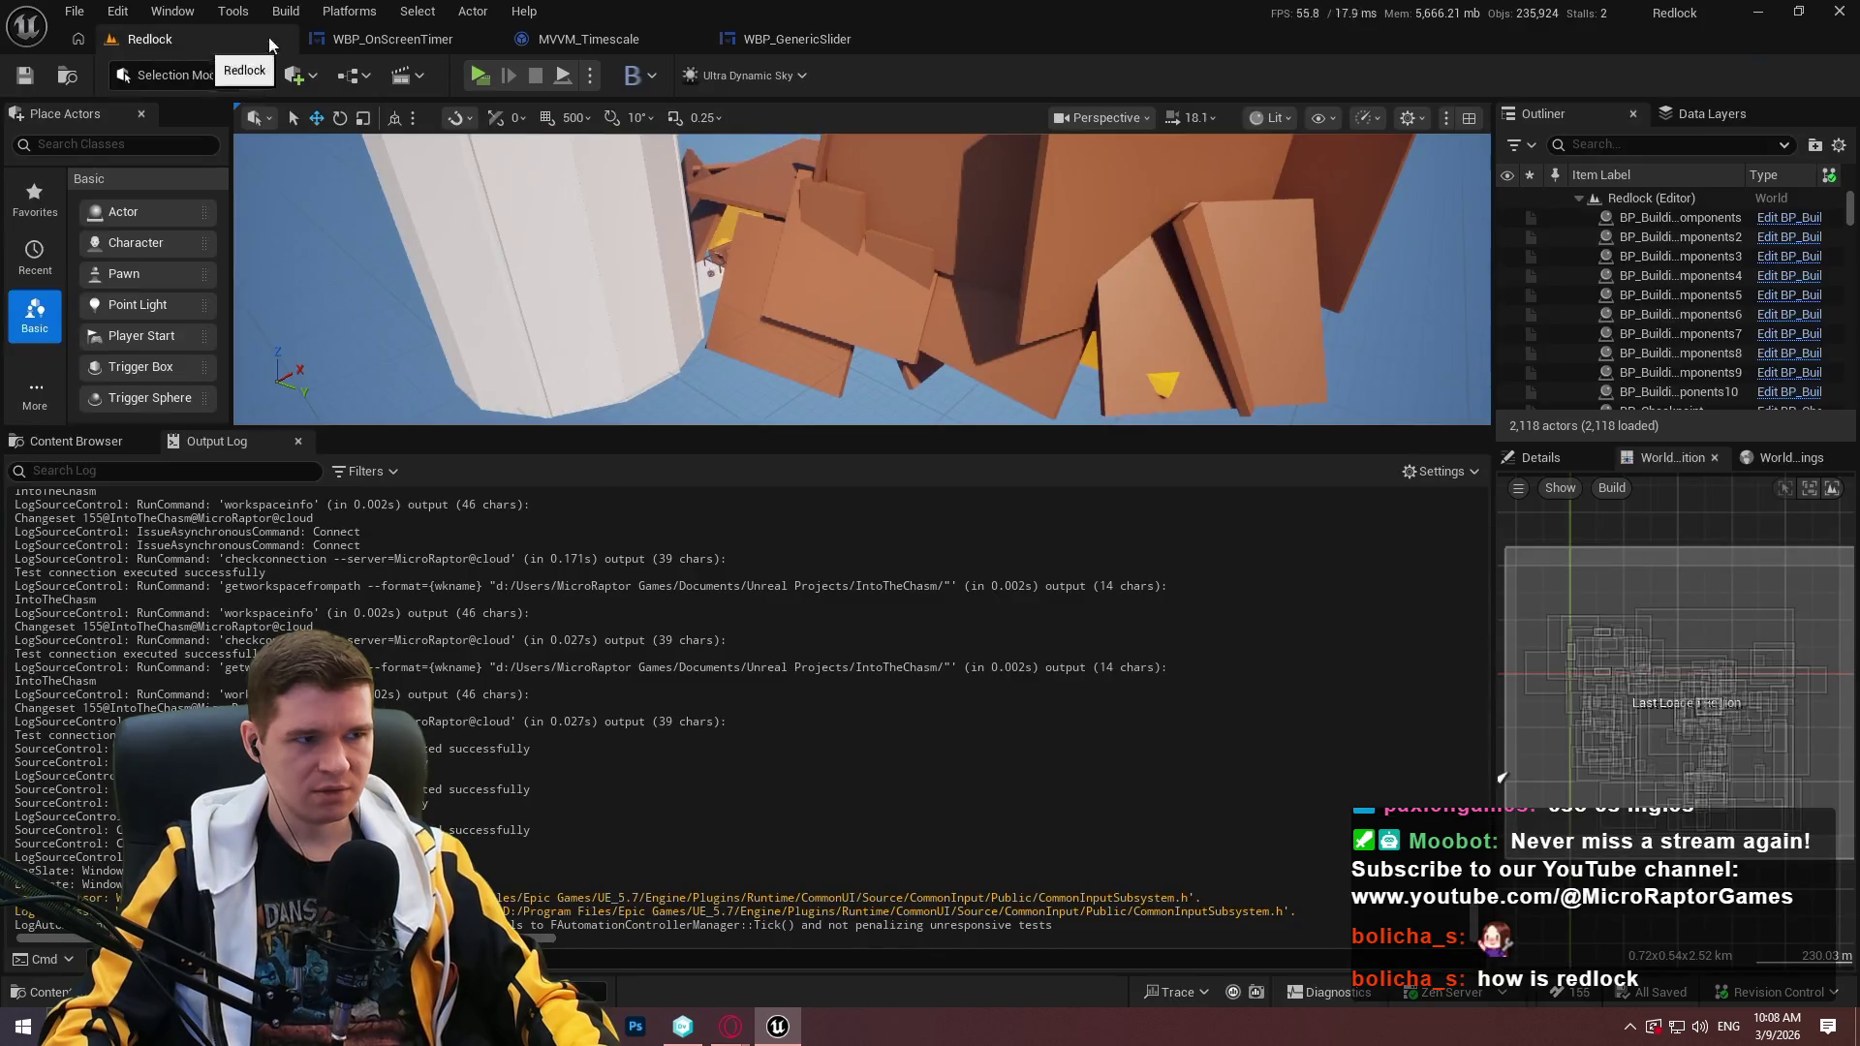
click(117, 12)
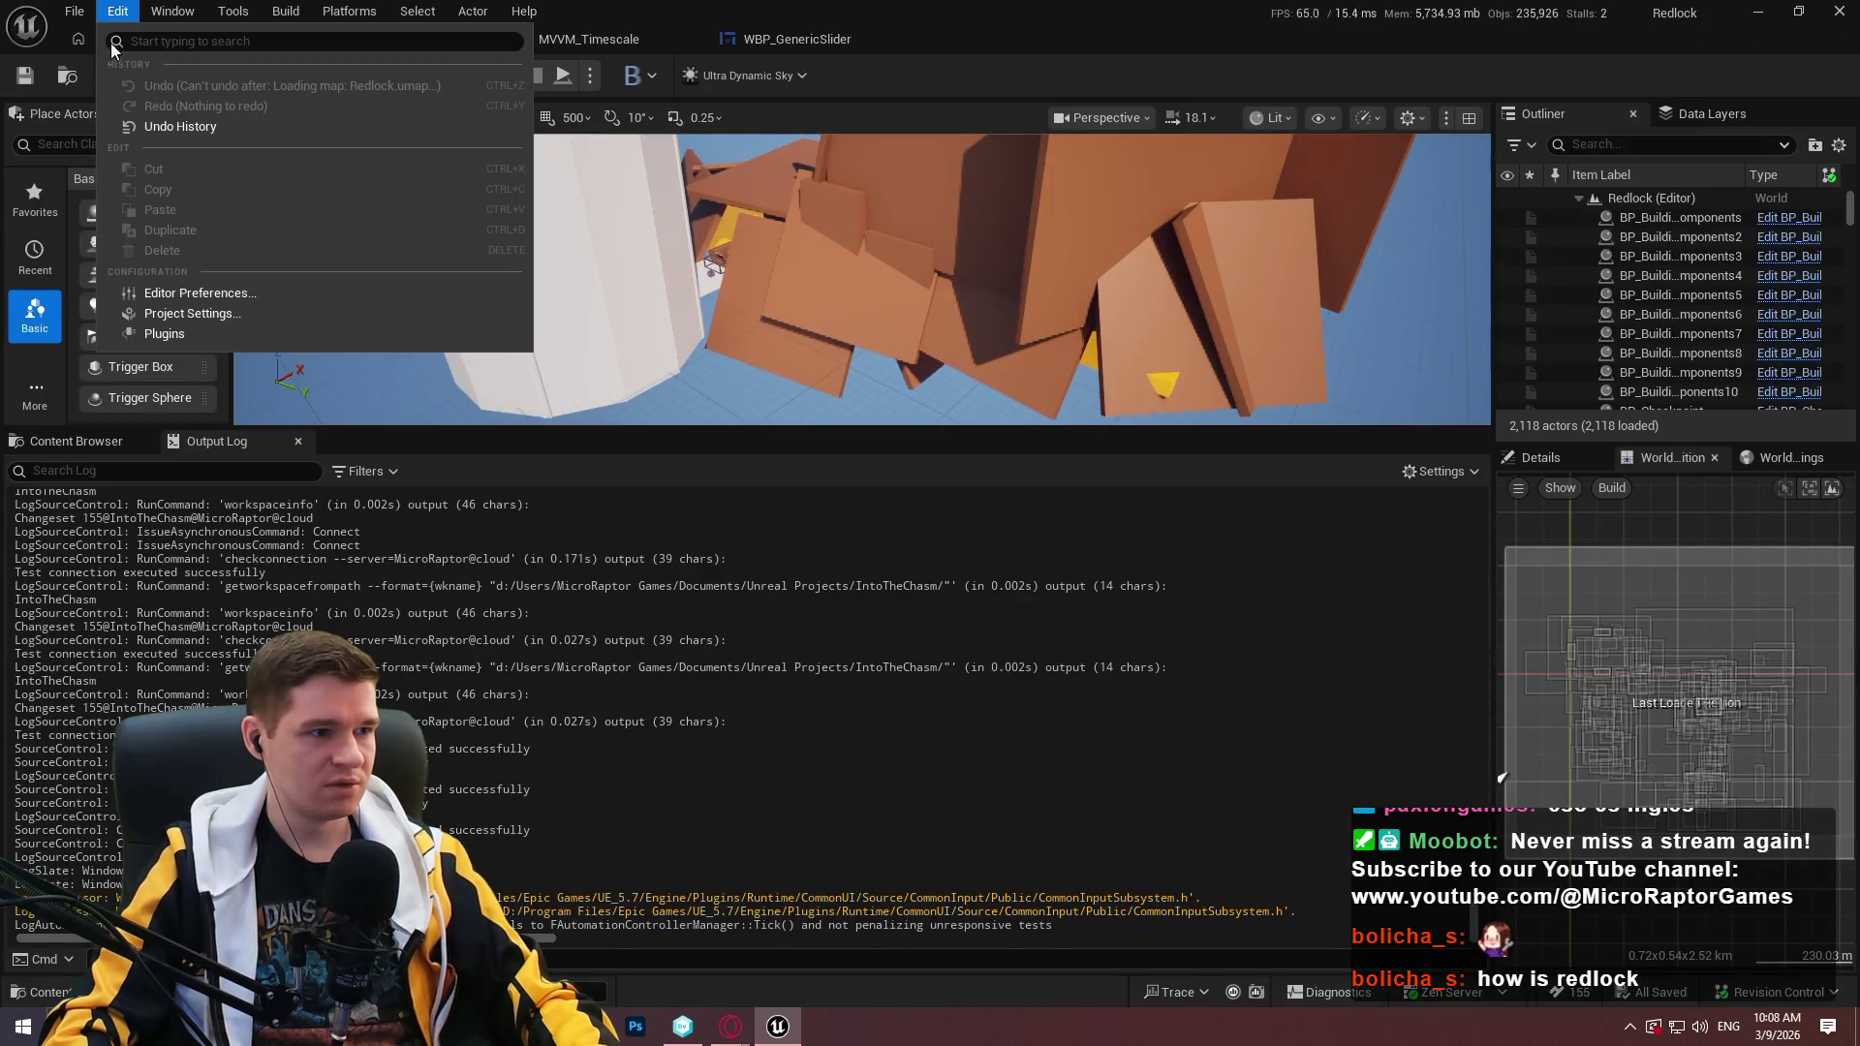
click(183, 315)
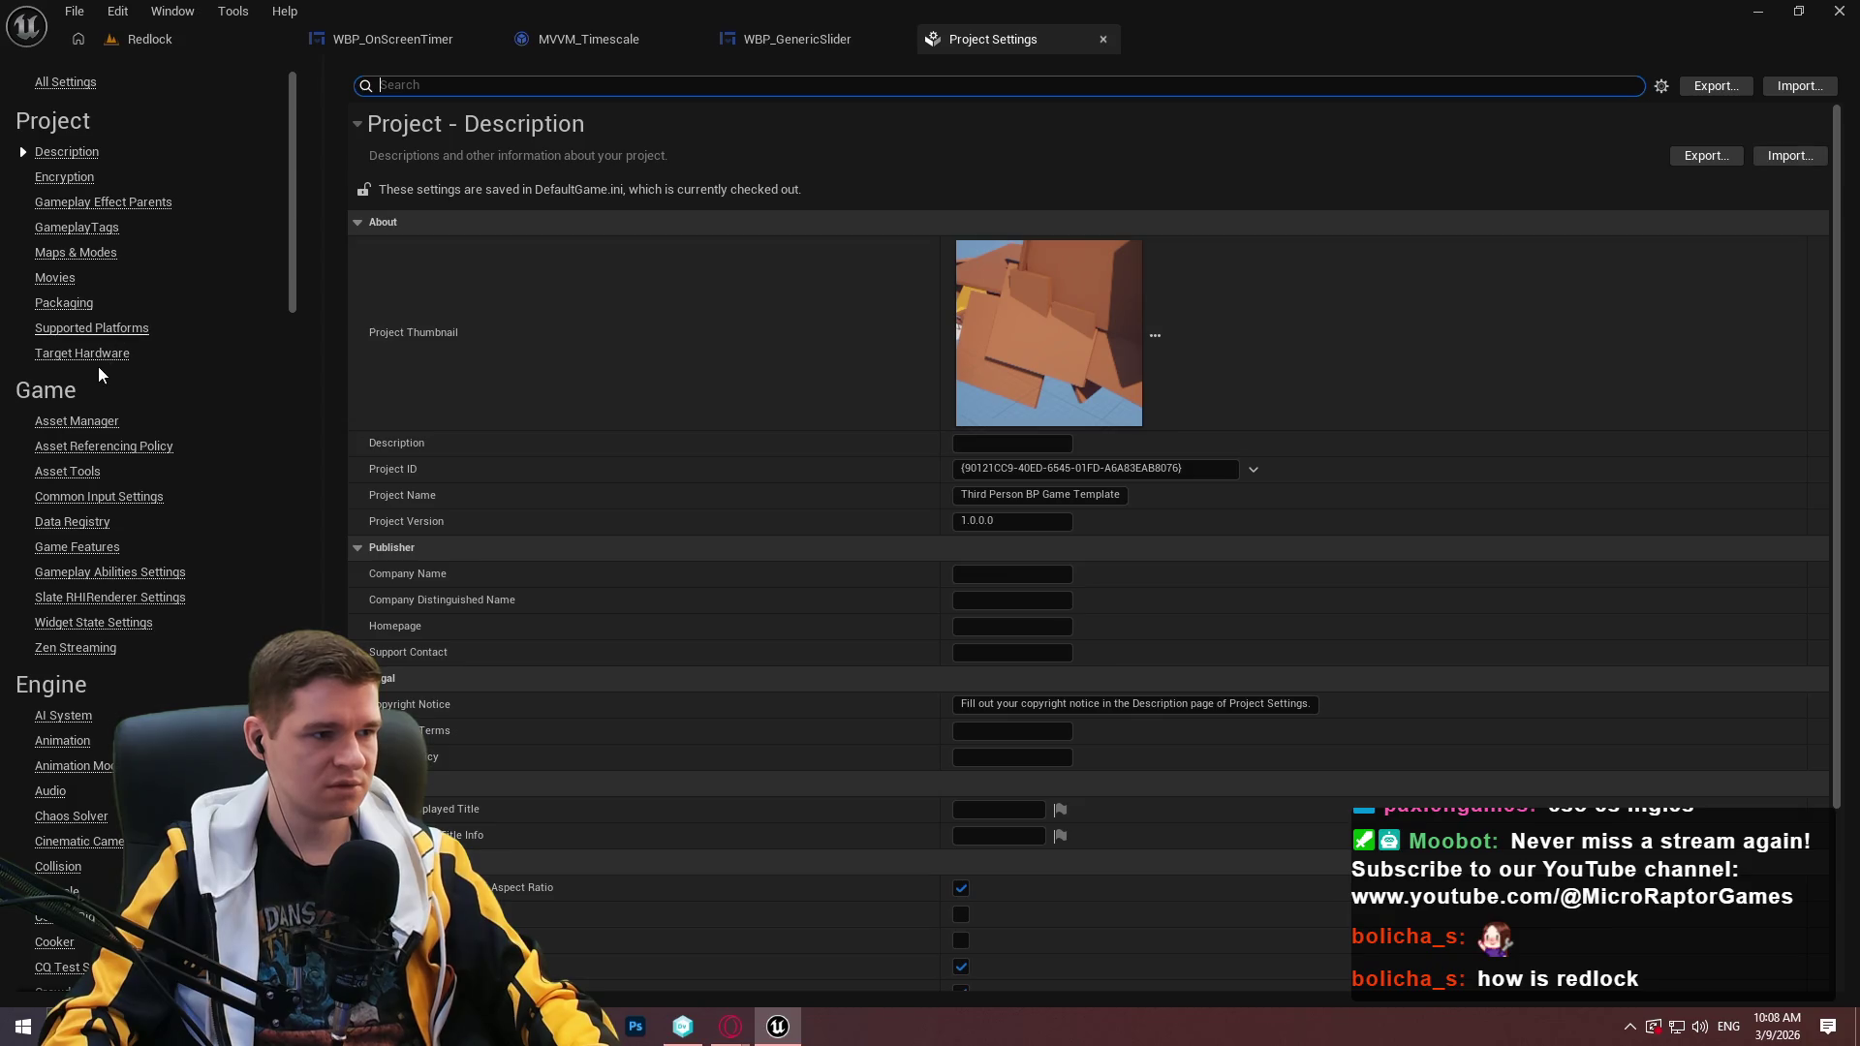
click(82, 498)
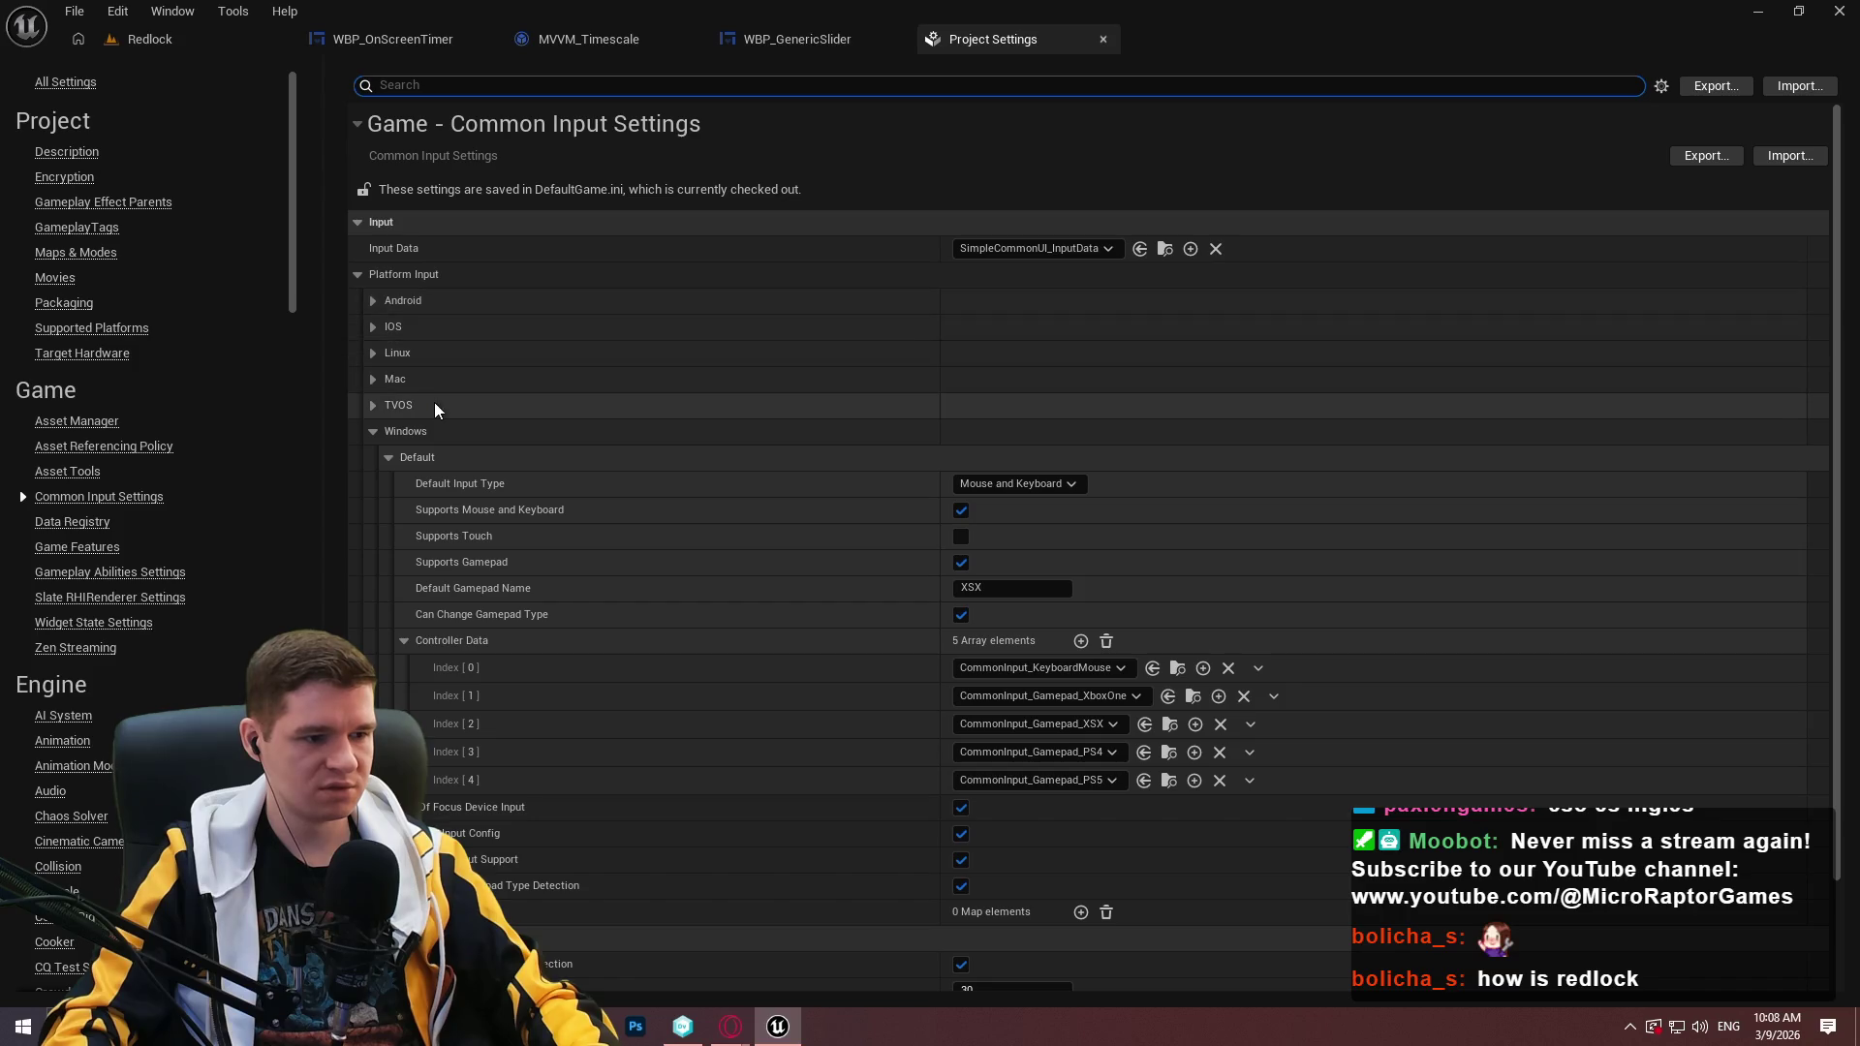
scroll(527, 496, down, 3)
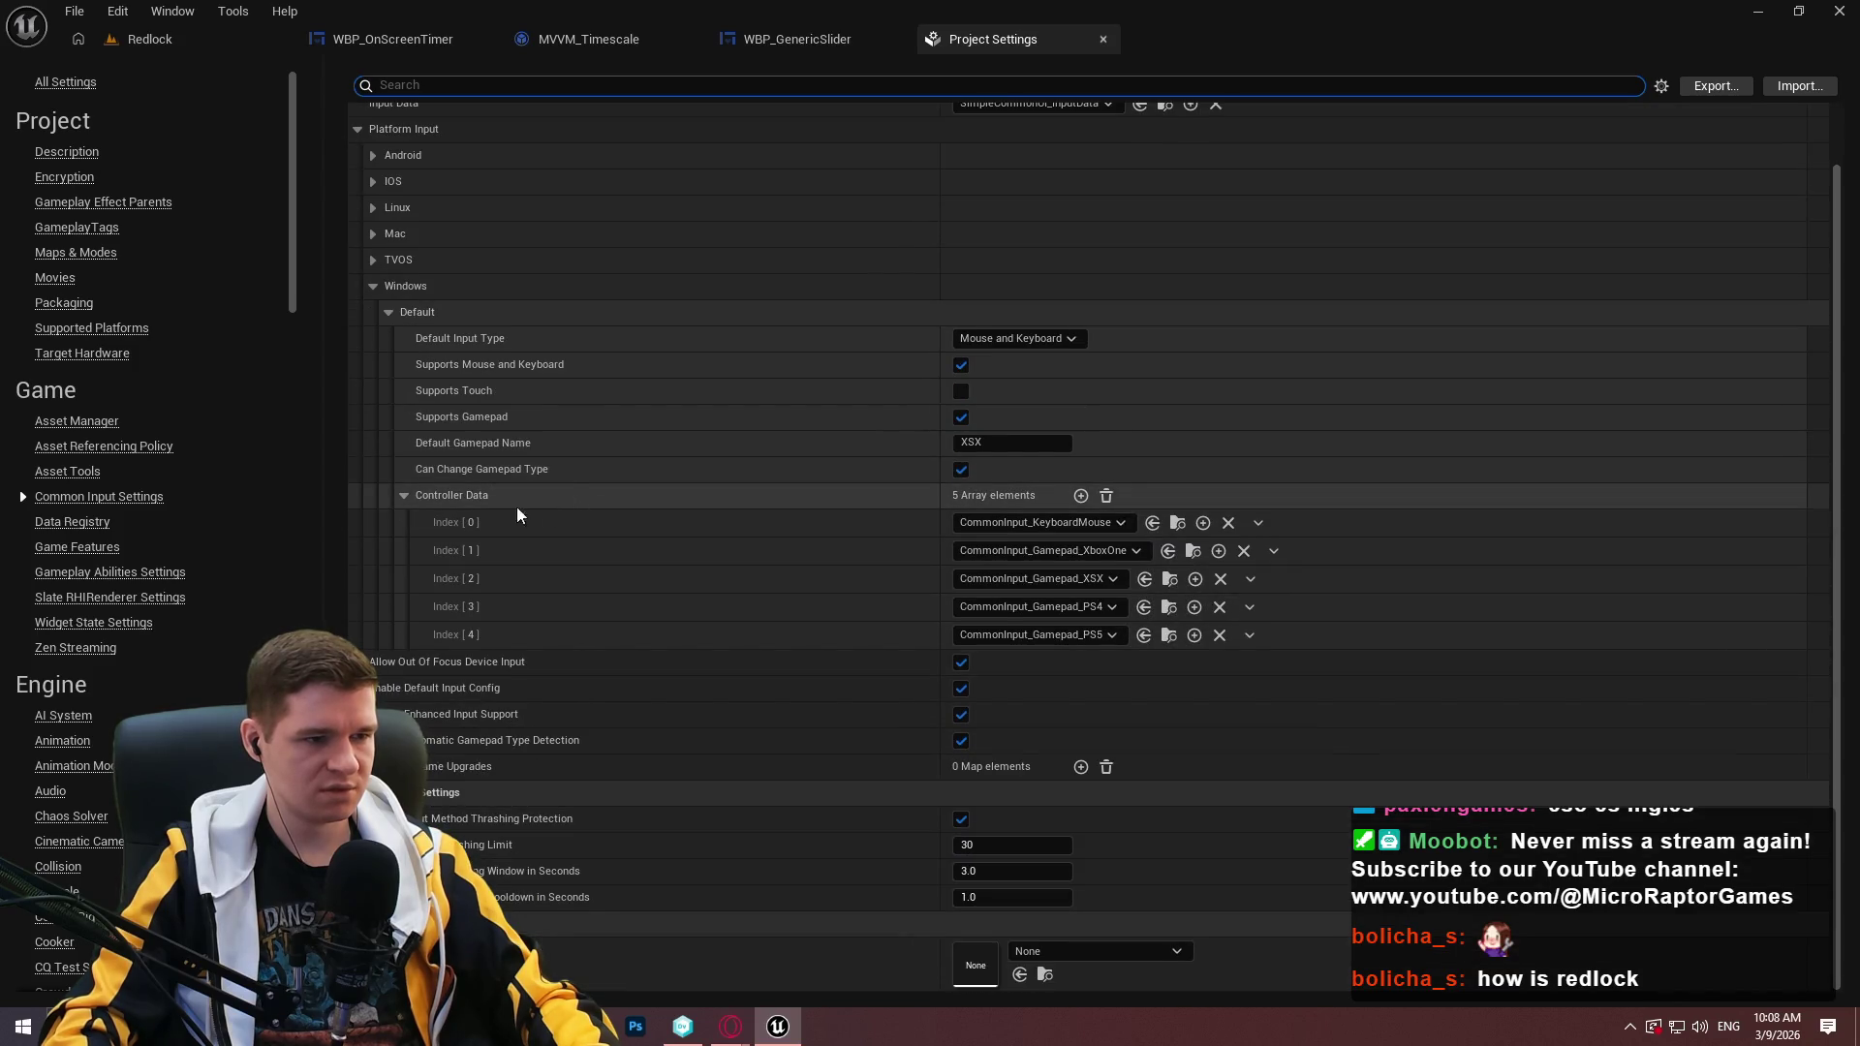
scroll(135, 485, down, 3)
scroll(126, 489, down, 2)
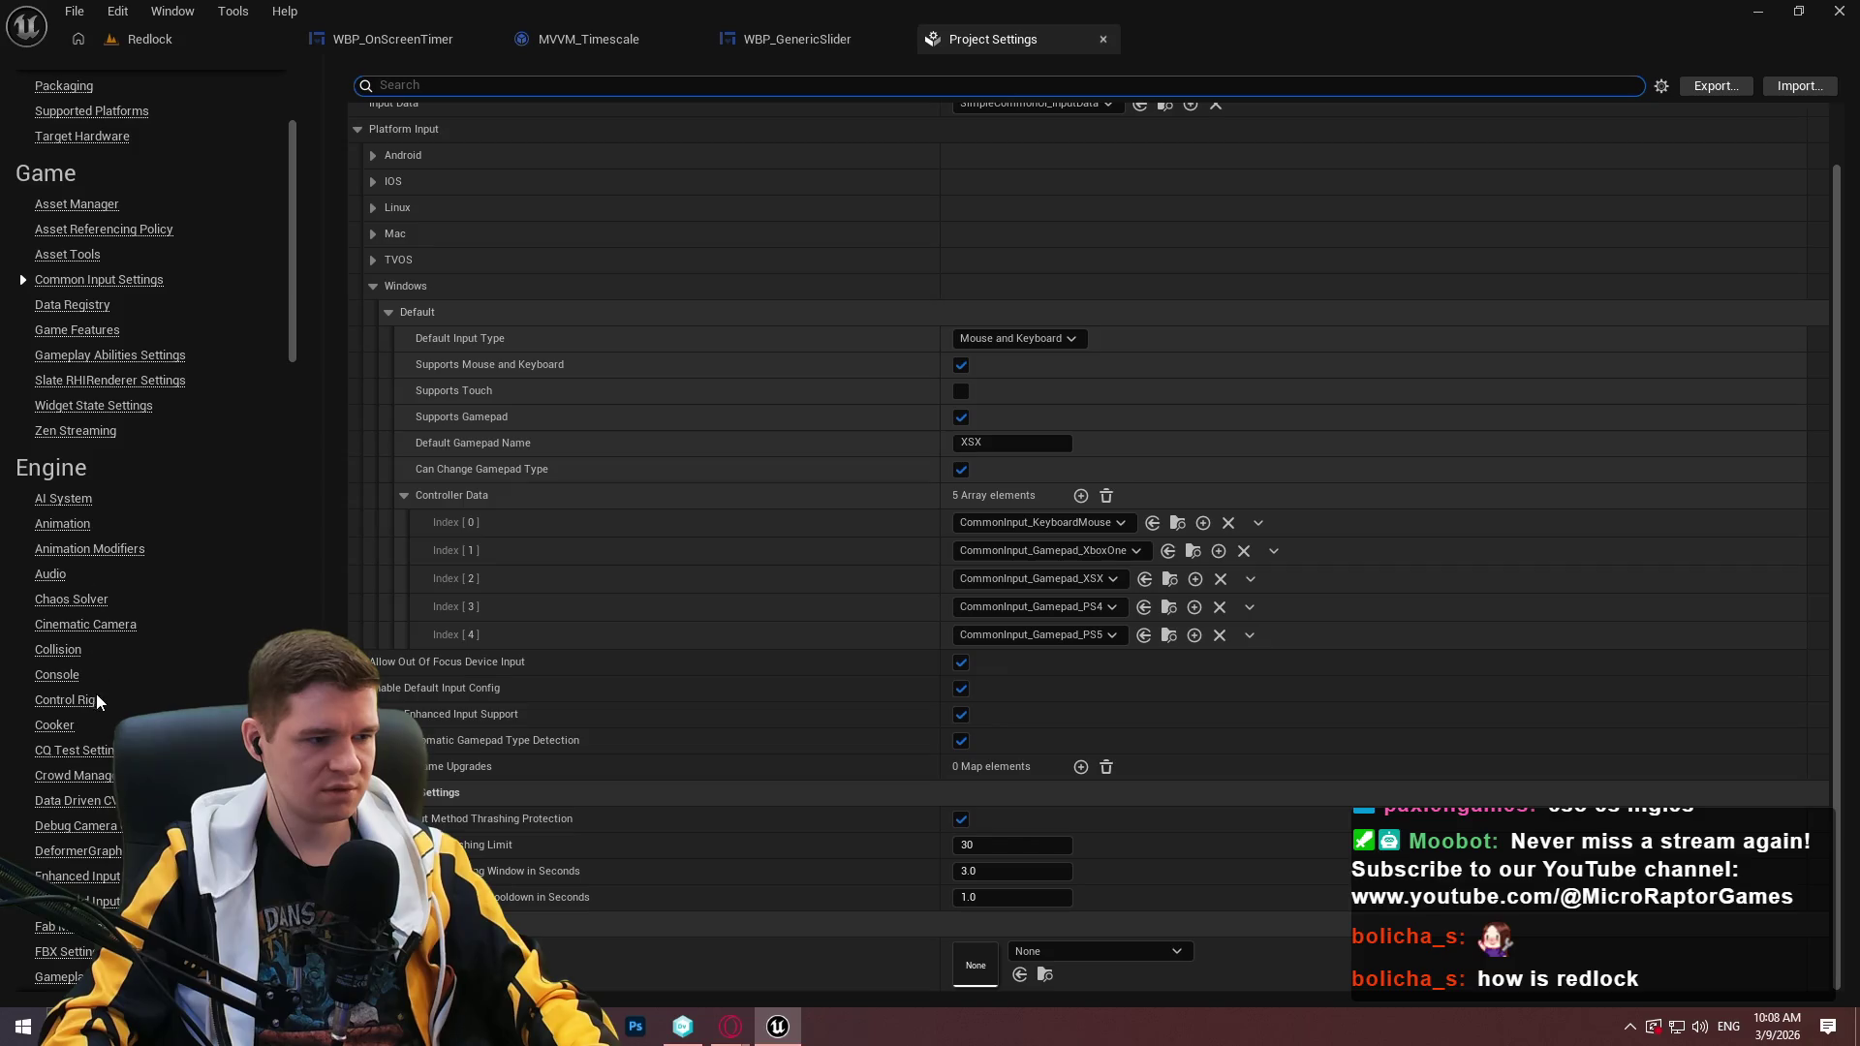
scroll(78, 775, down, 4)
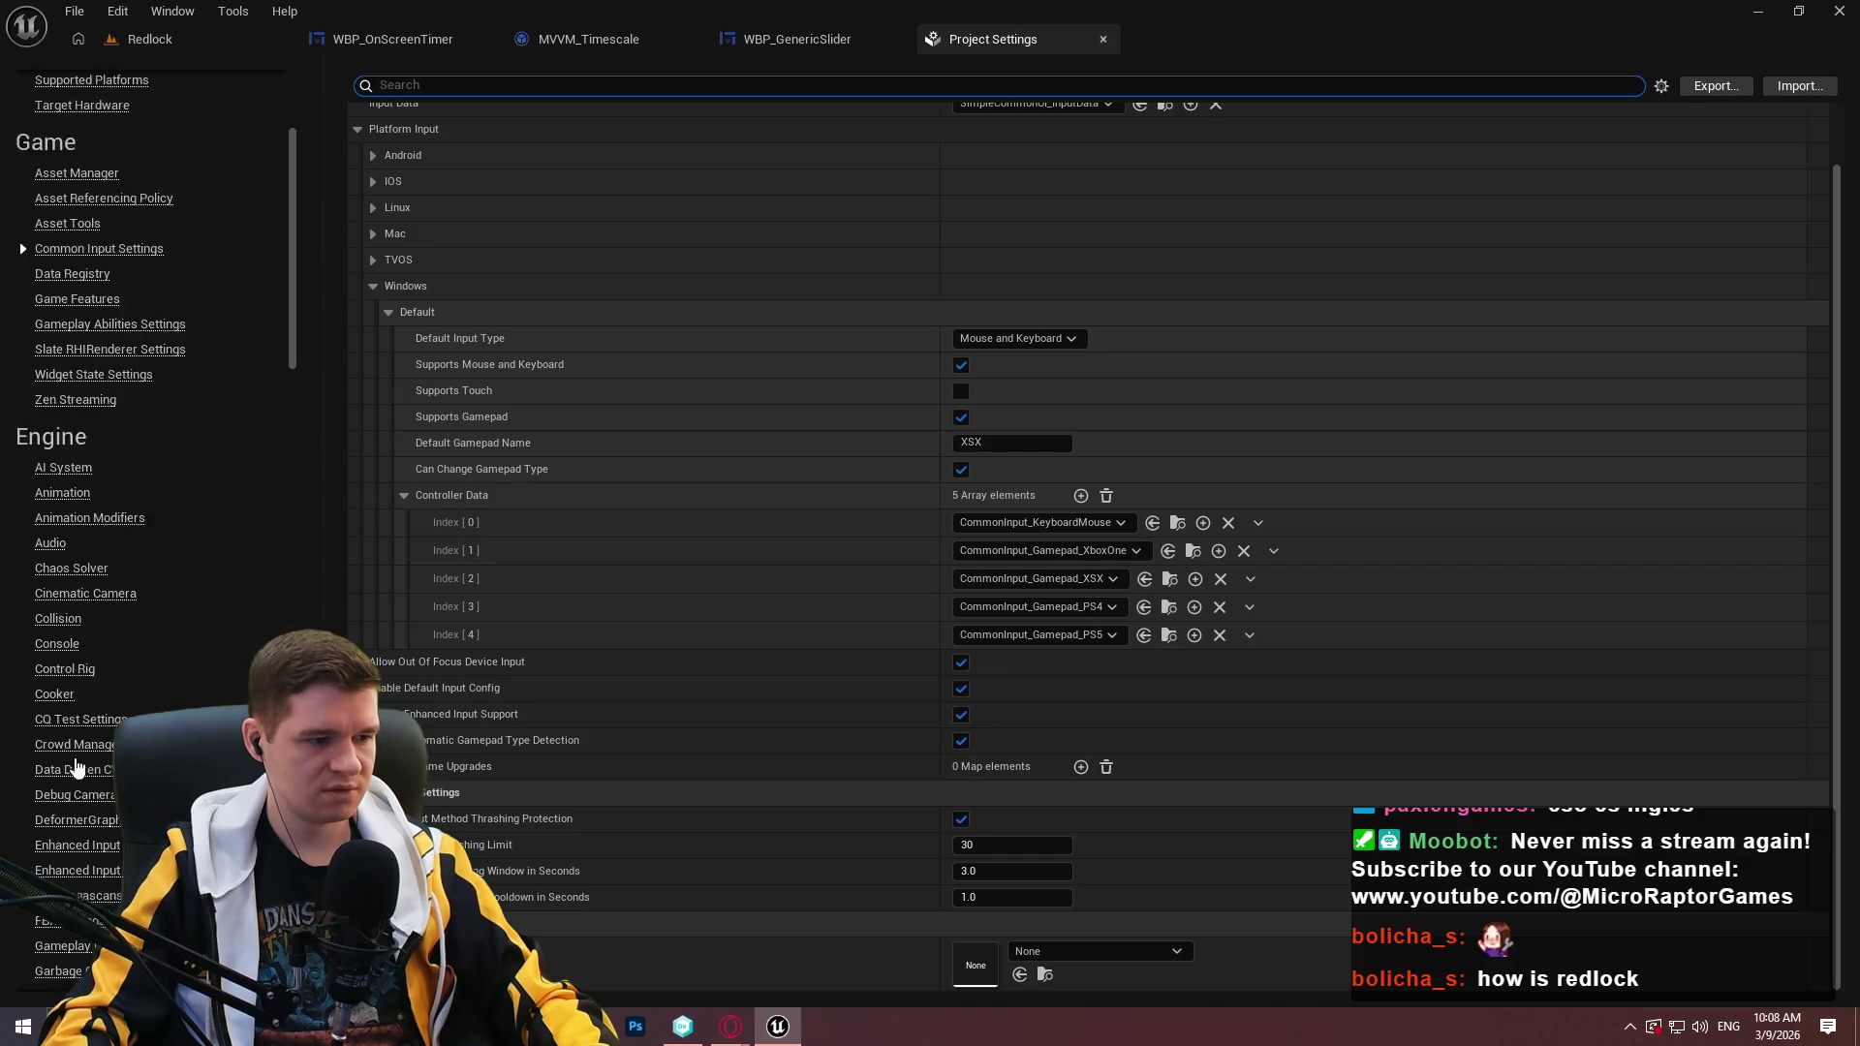
click(36, 948)
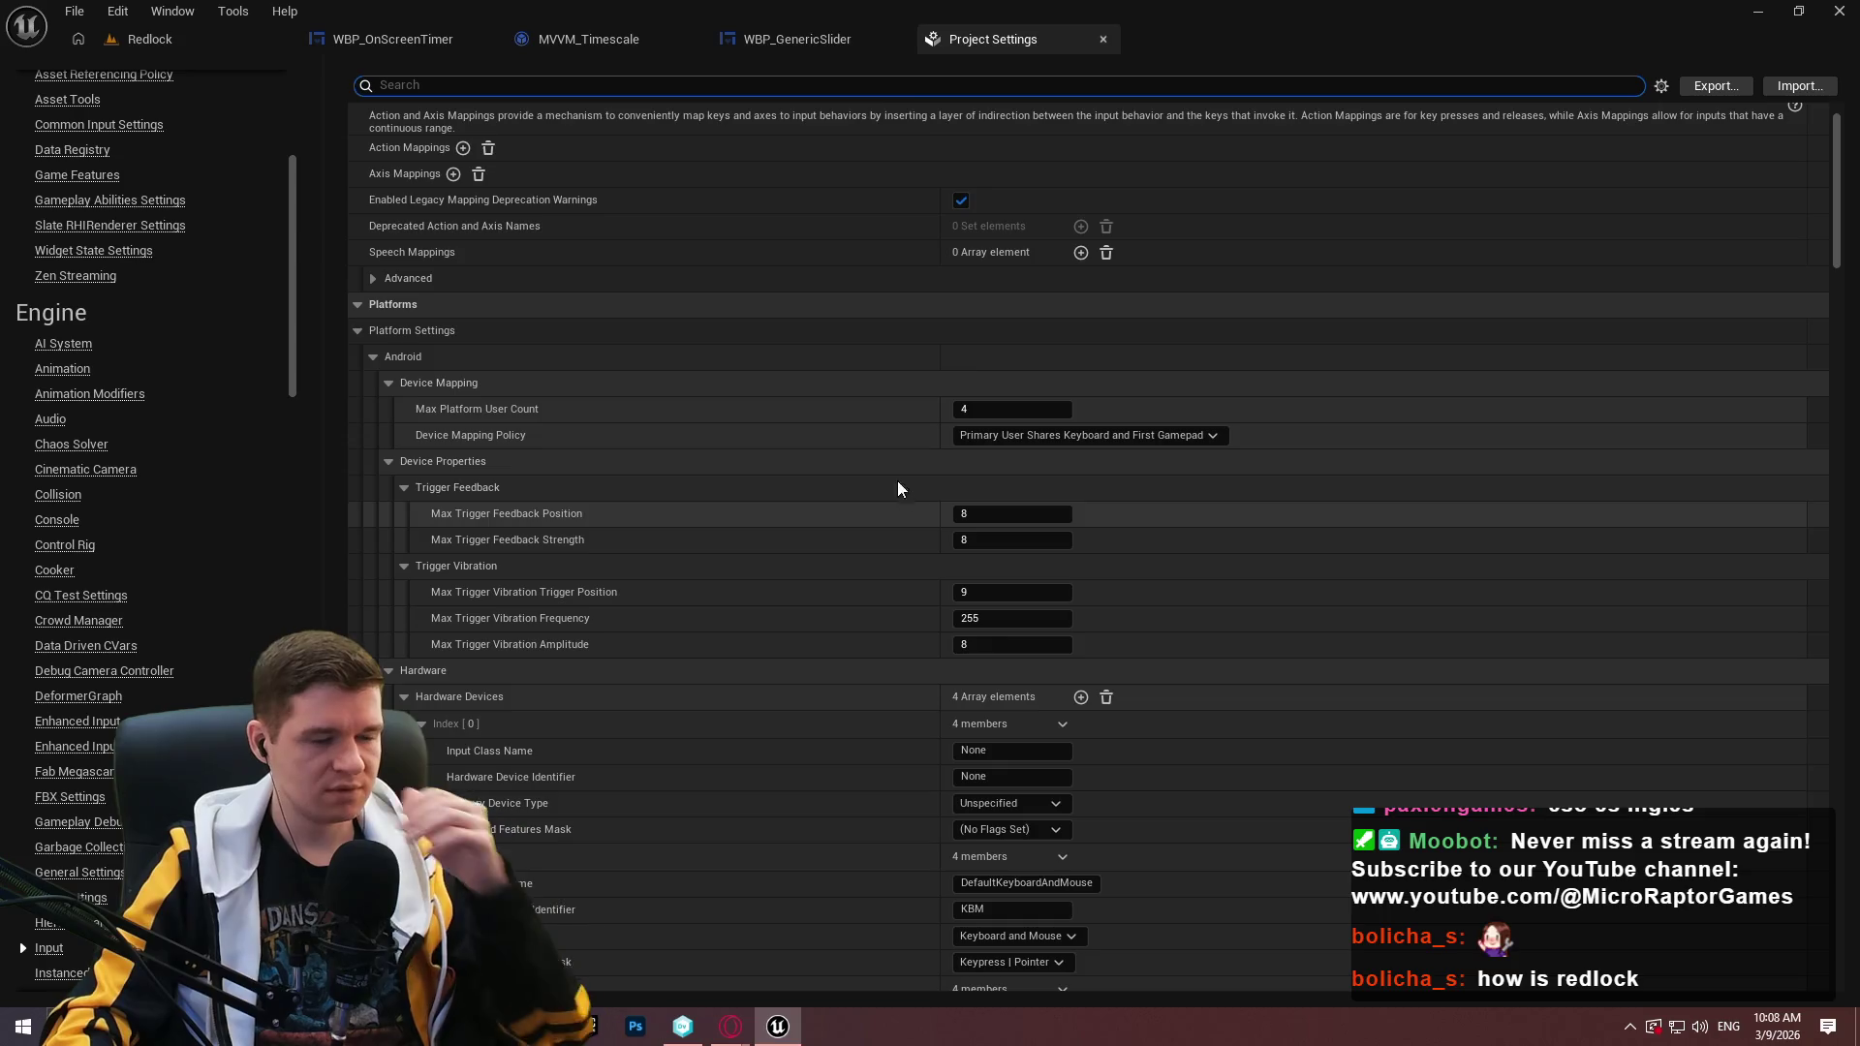
scroll(757, 423, down, 10)
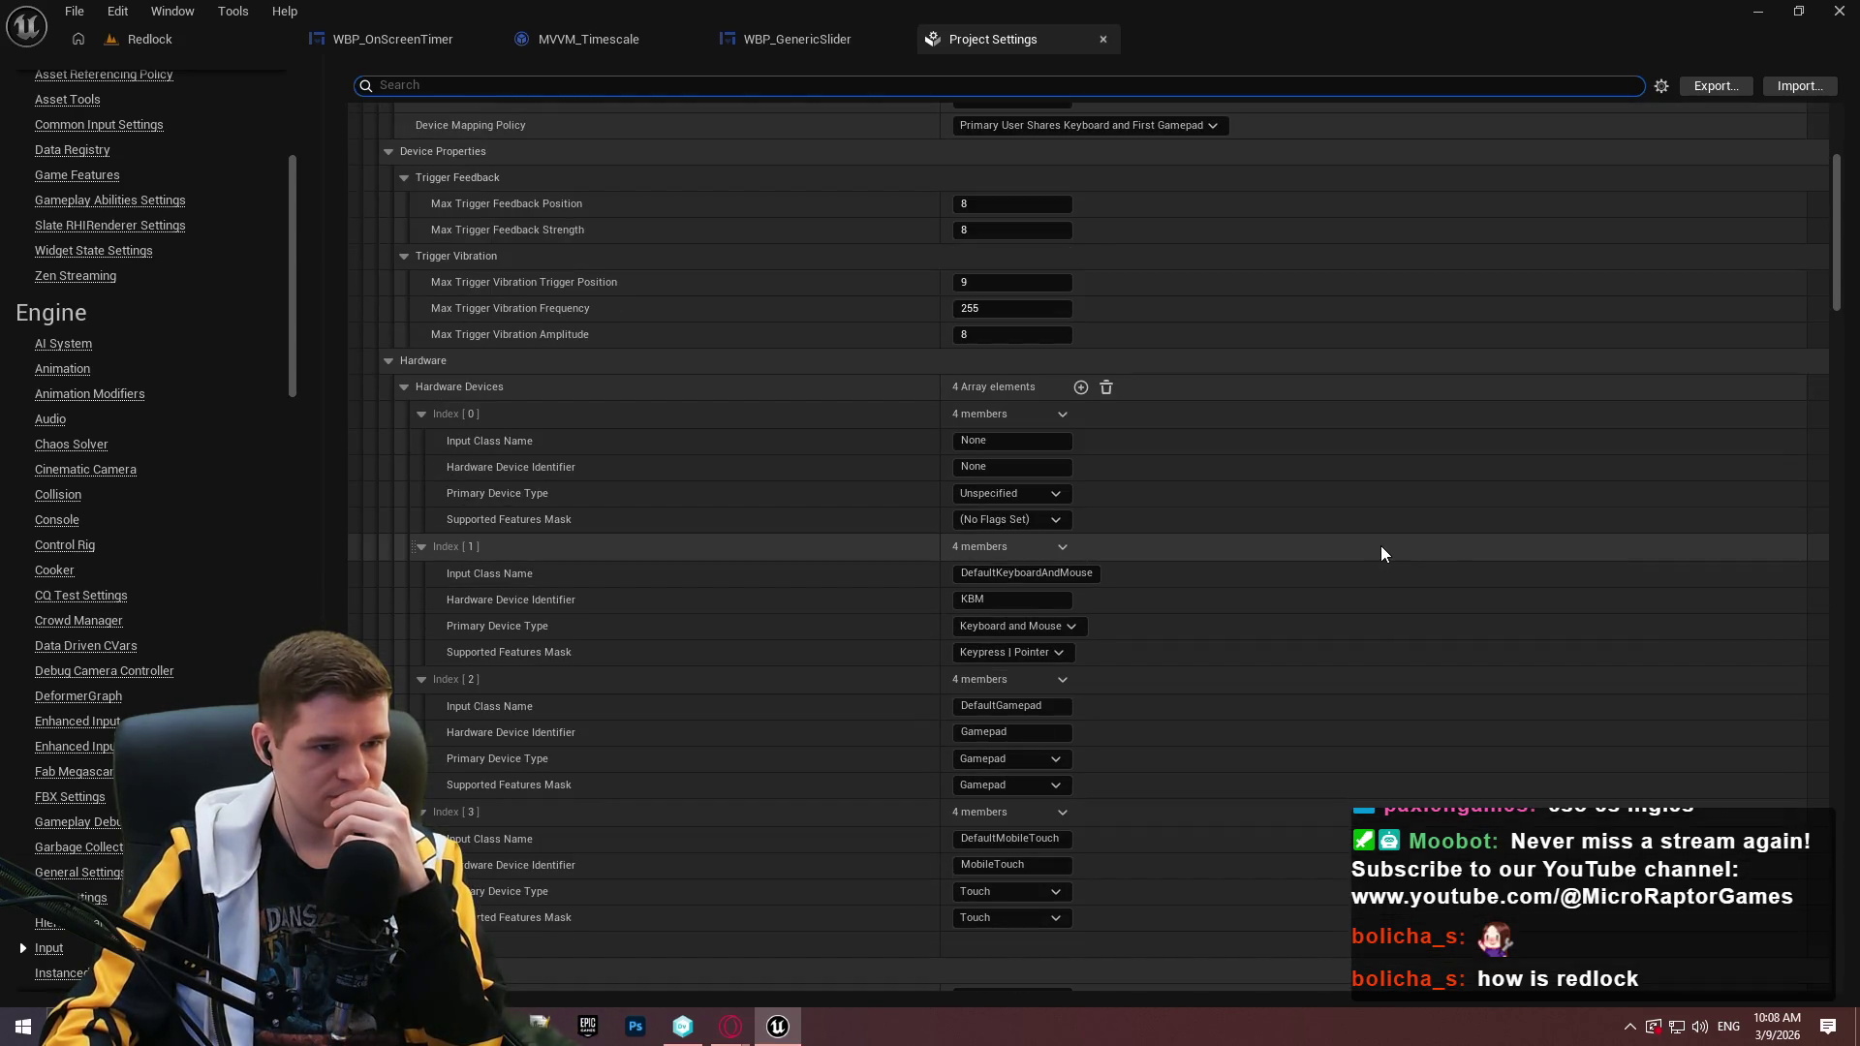
scroll(1365, 539, down, 8)
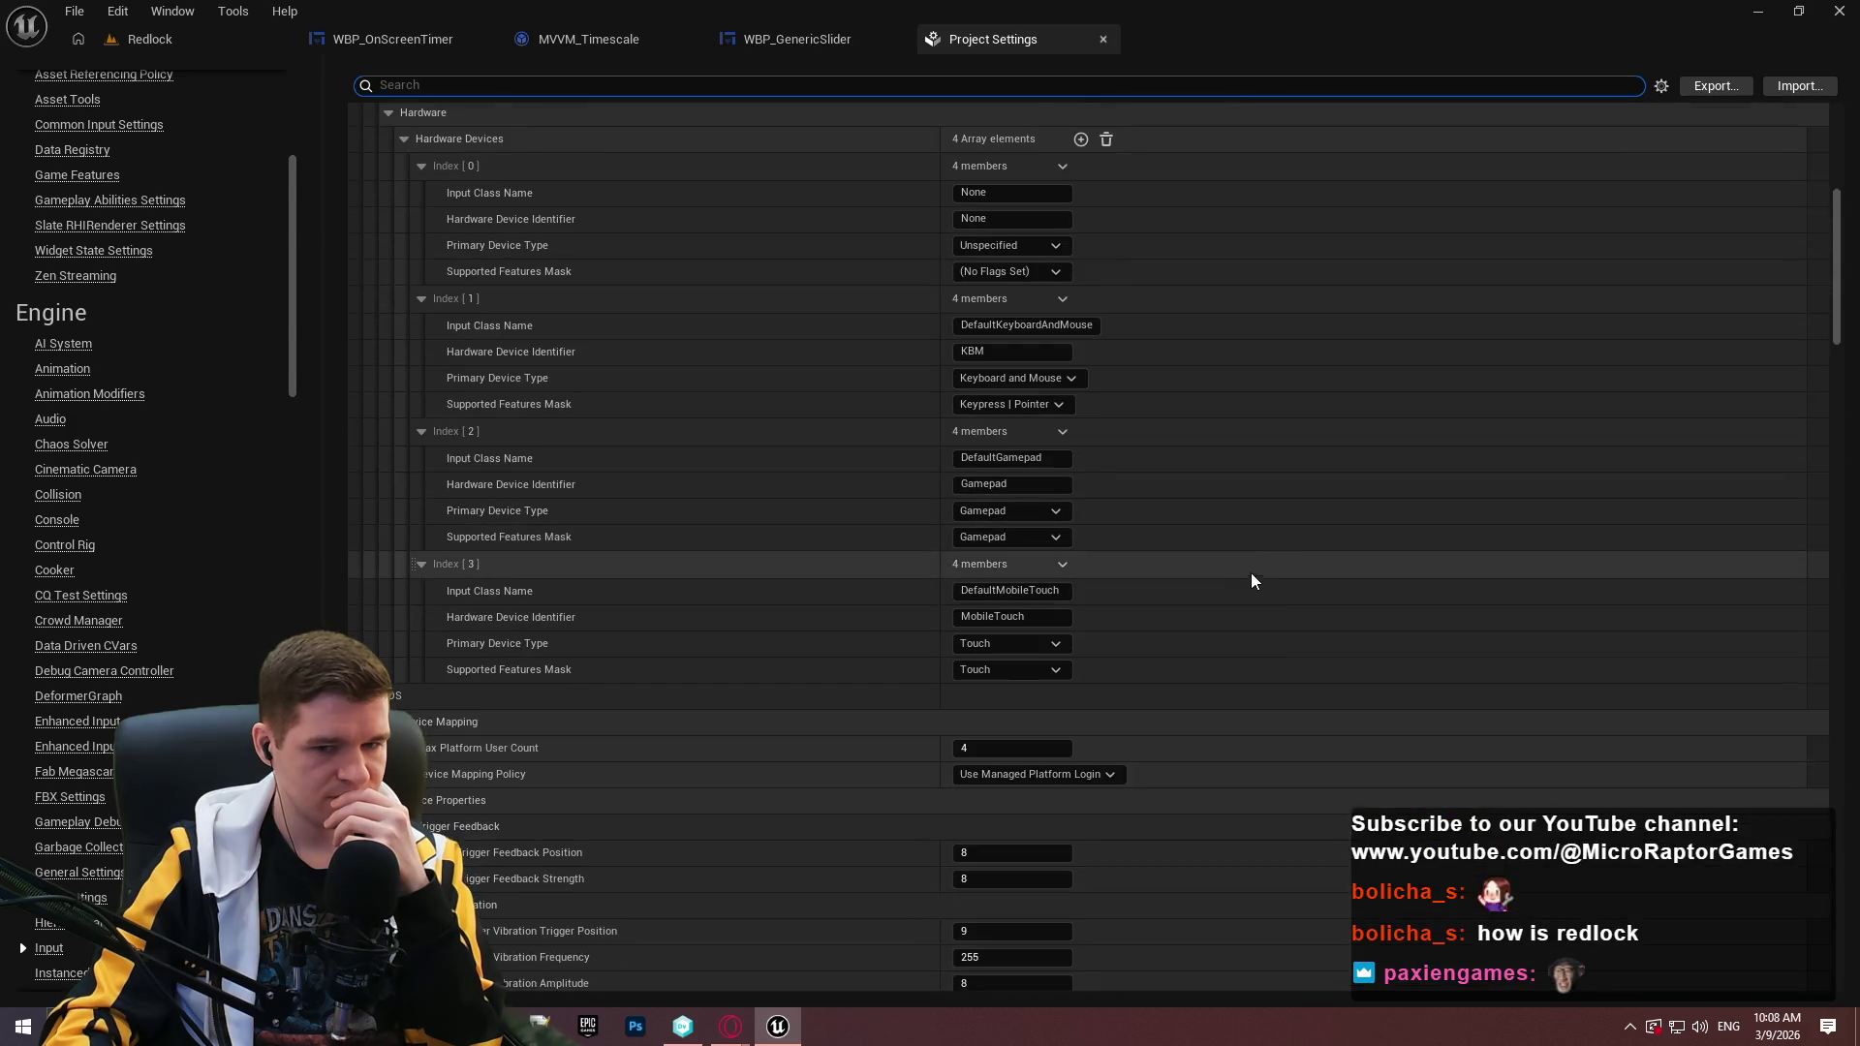
scroll(1225, 572, down, 5)
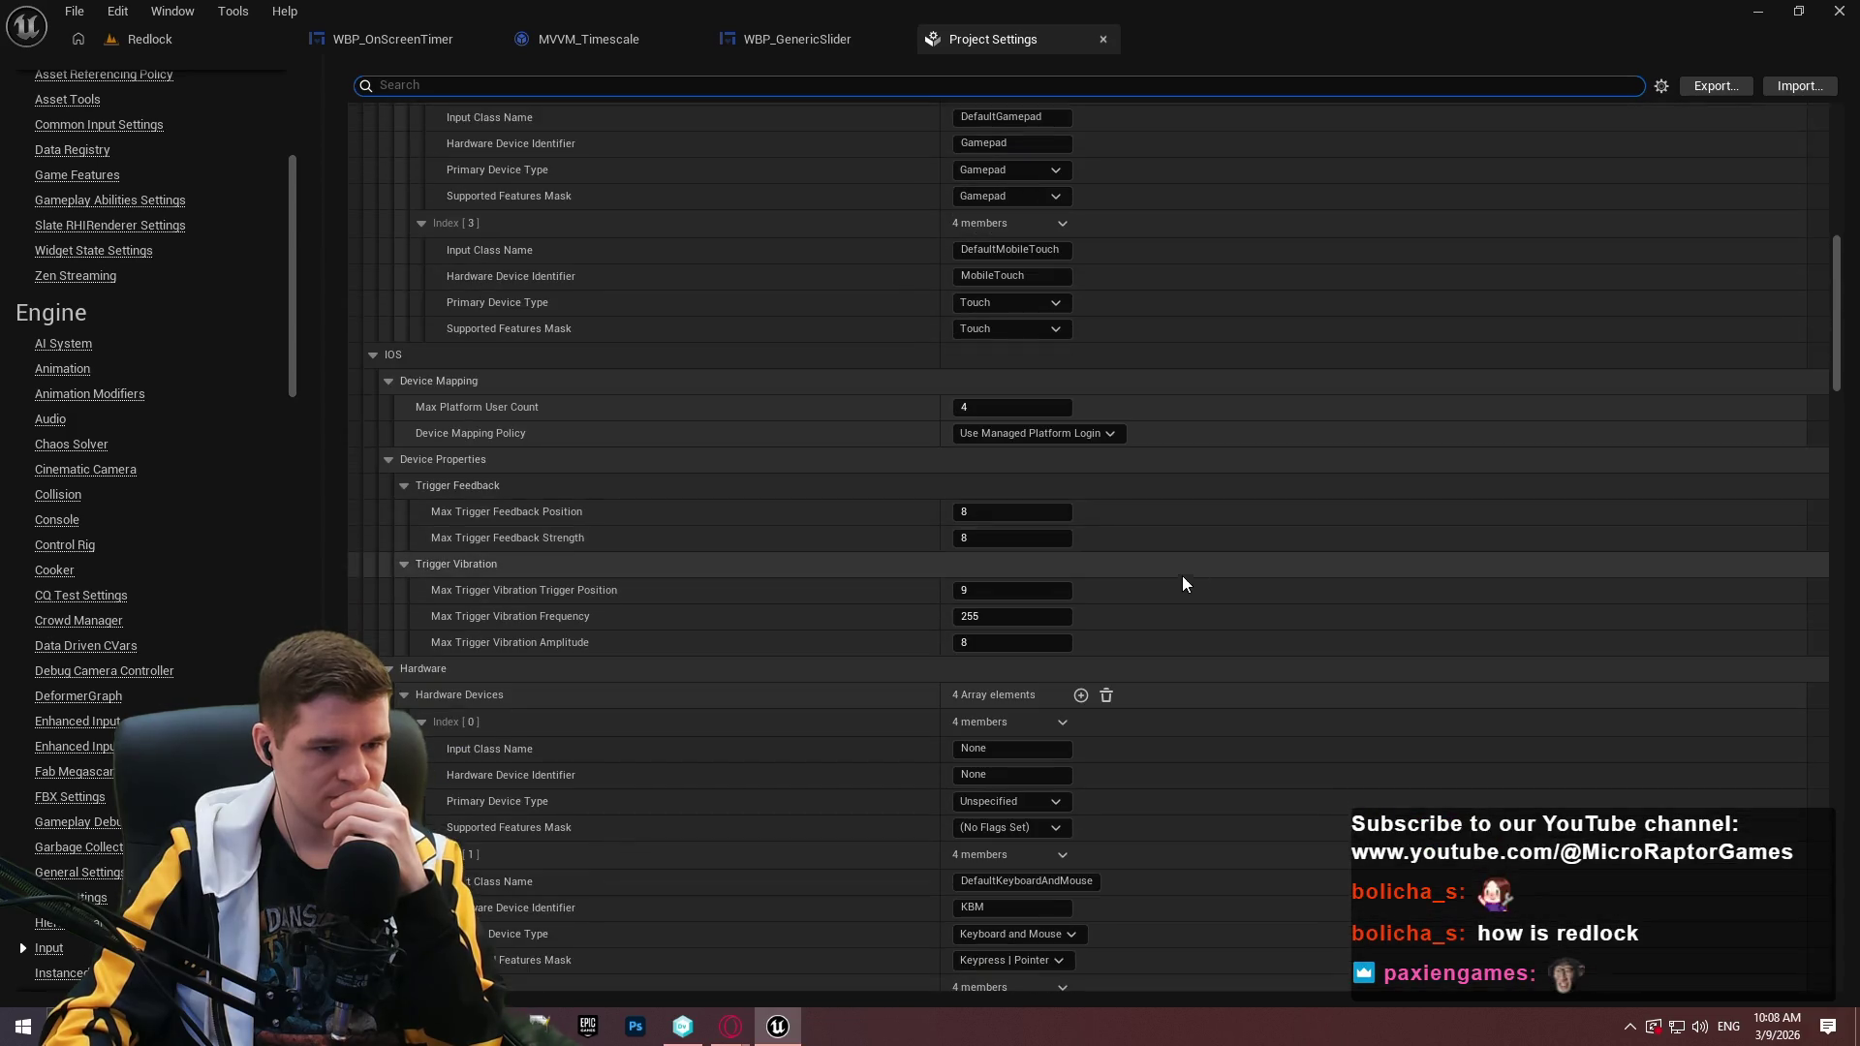
drag(1838, 368, 1838, 916)
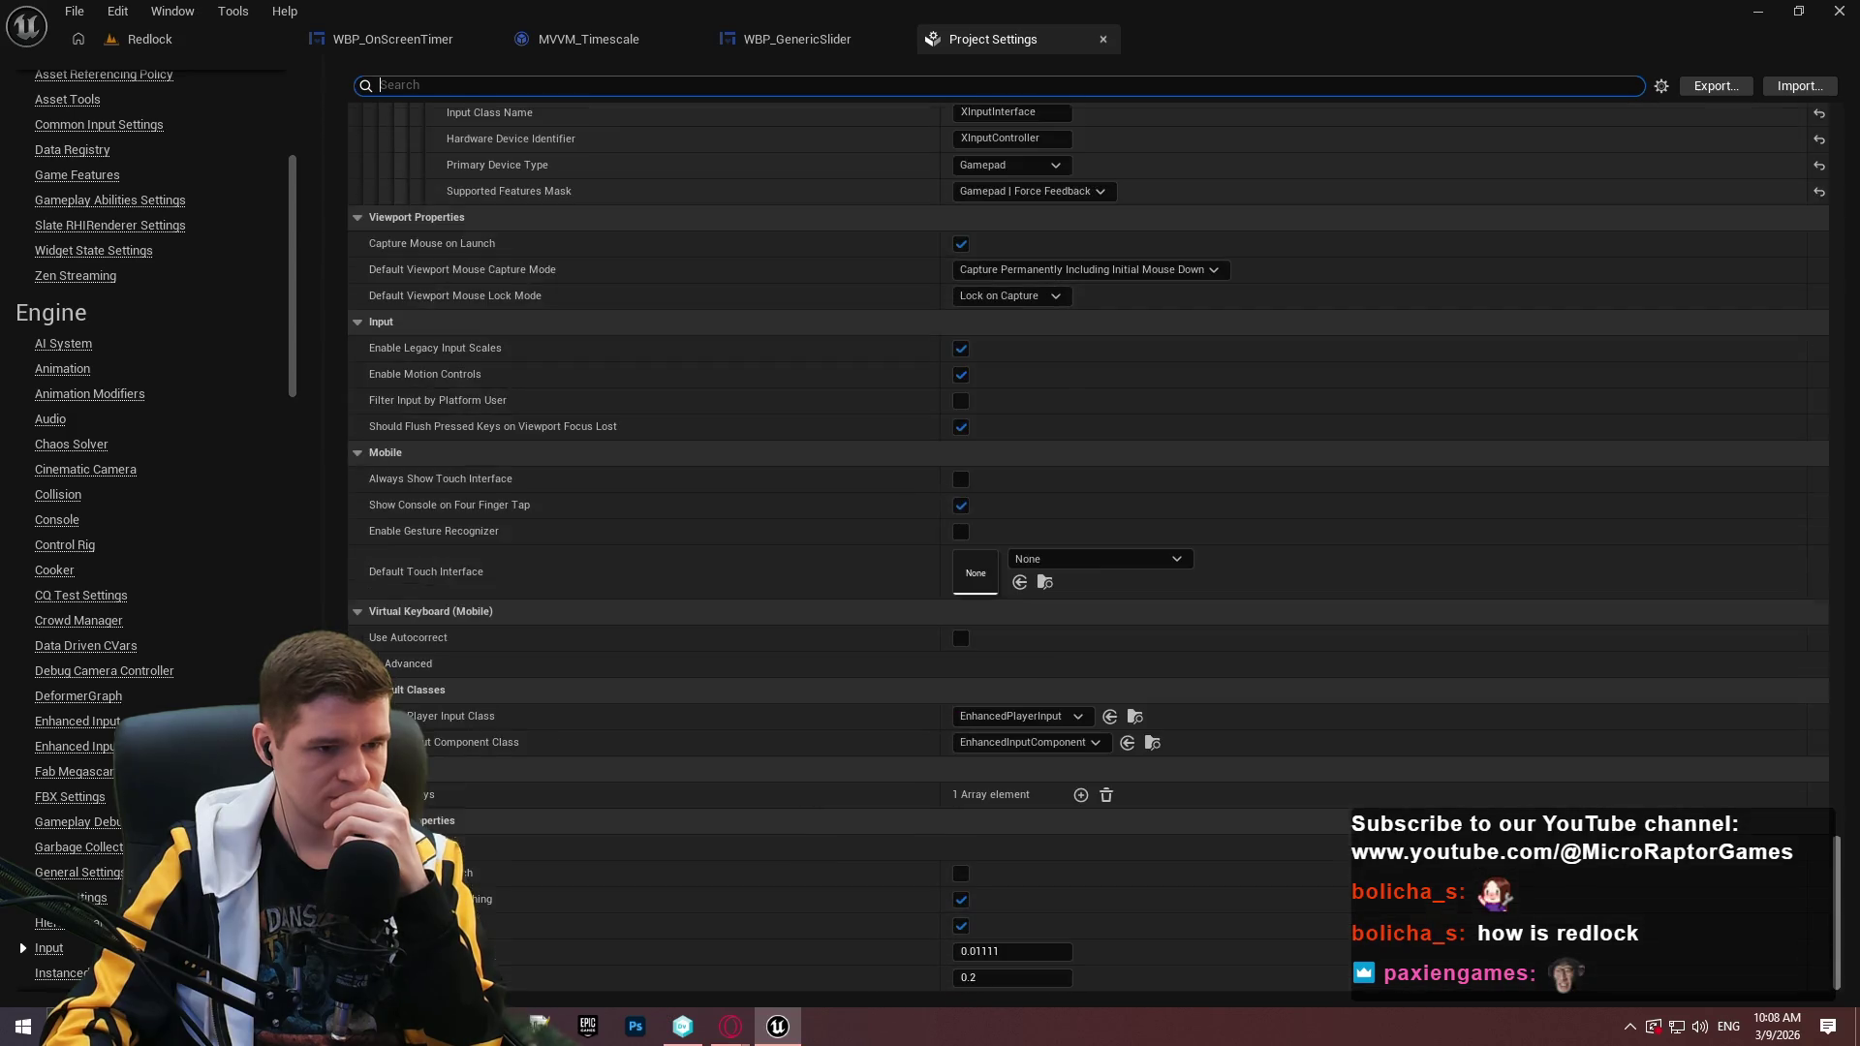
click(989, 719)
click(925, 726)
click(1010, 743)
click(1003, 746)
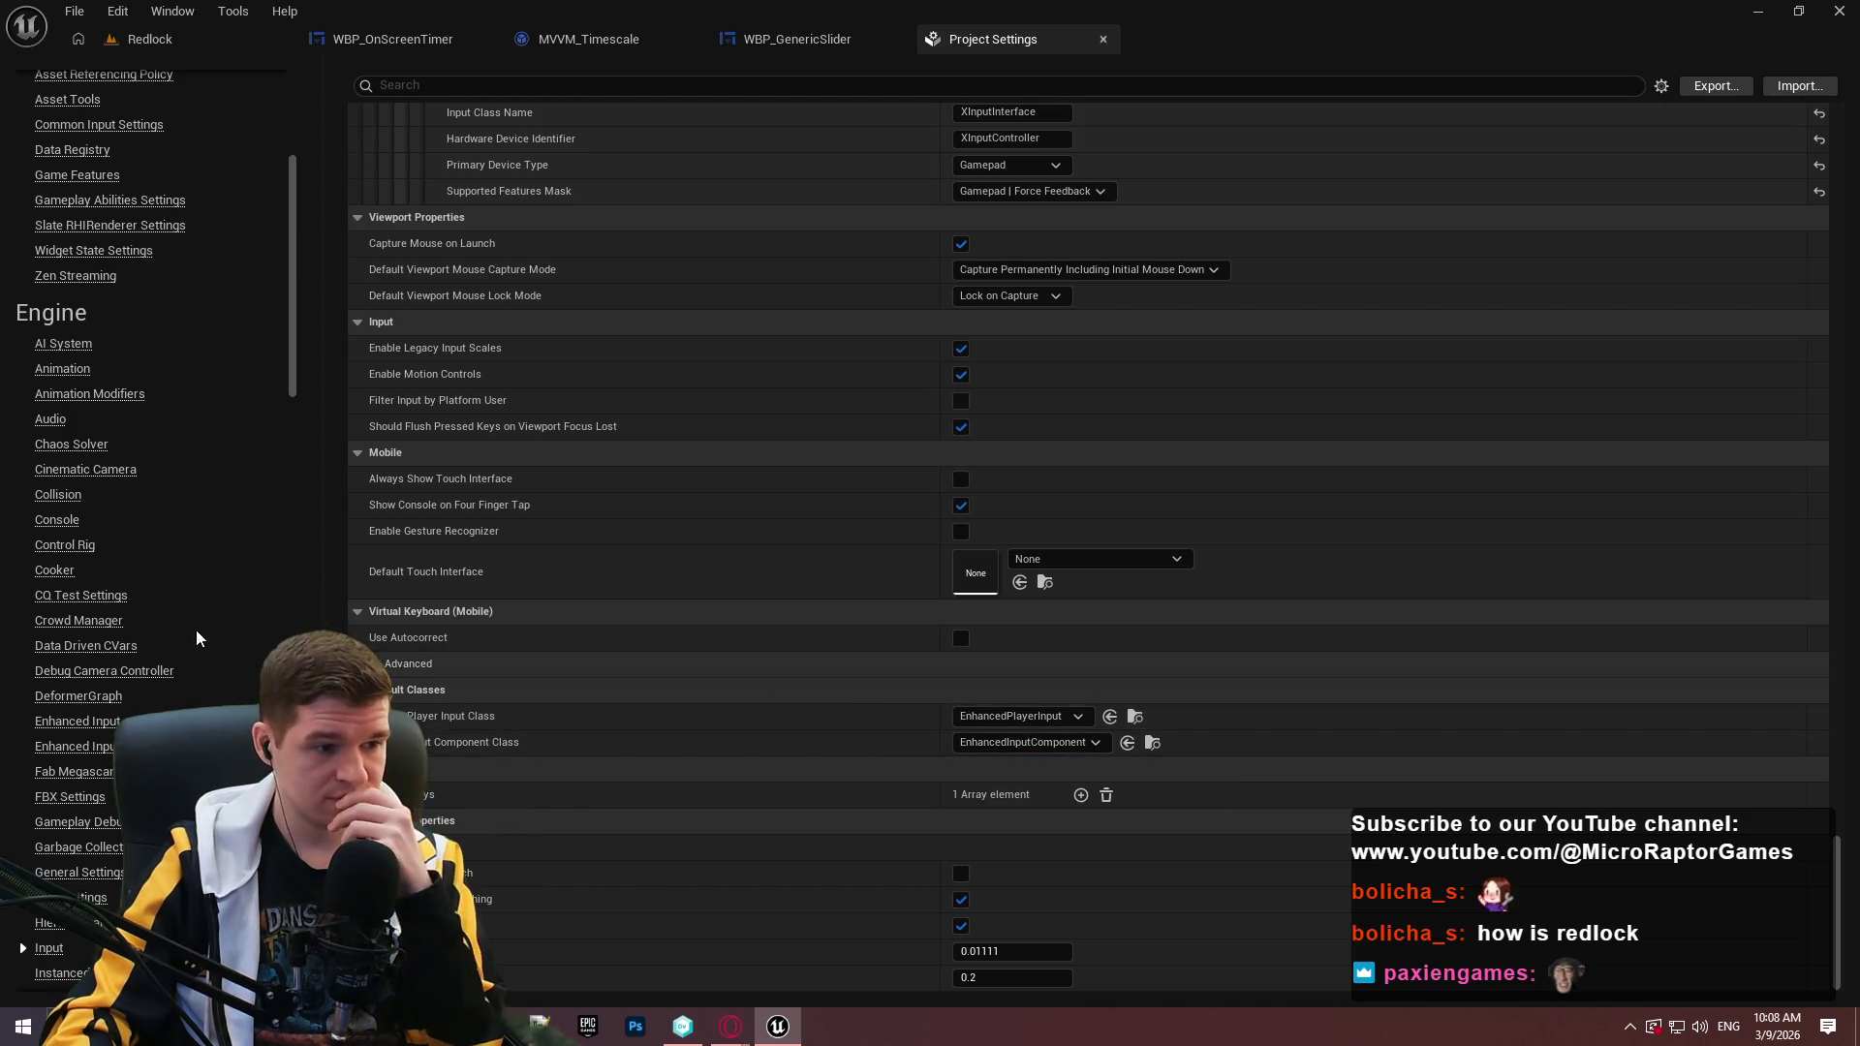
scroll(229, 615, down, 3)
drag(291, 281, 291, 830)
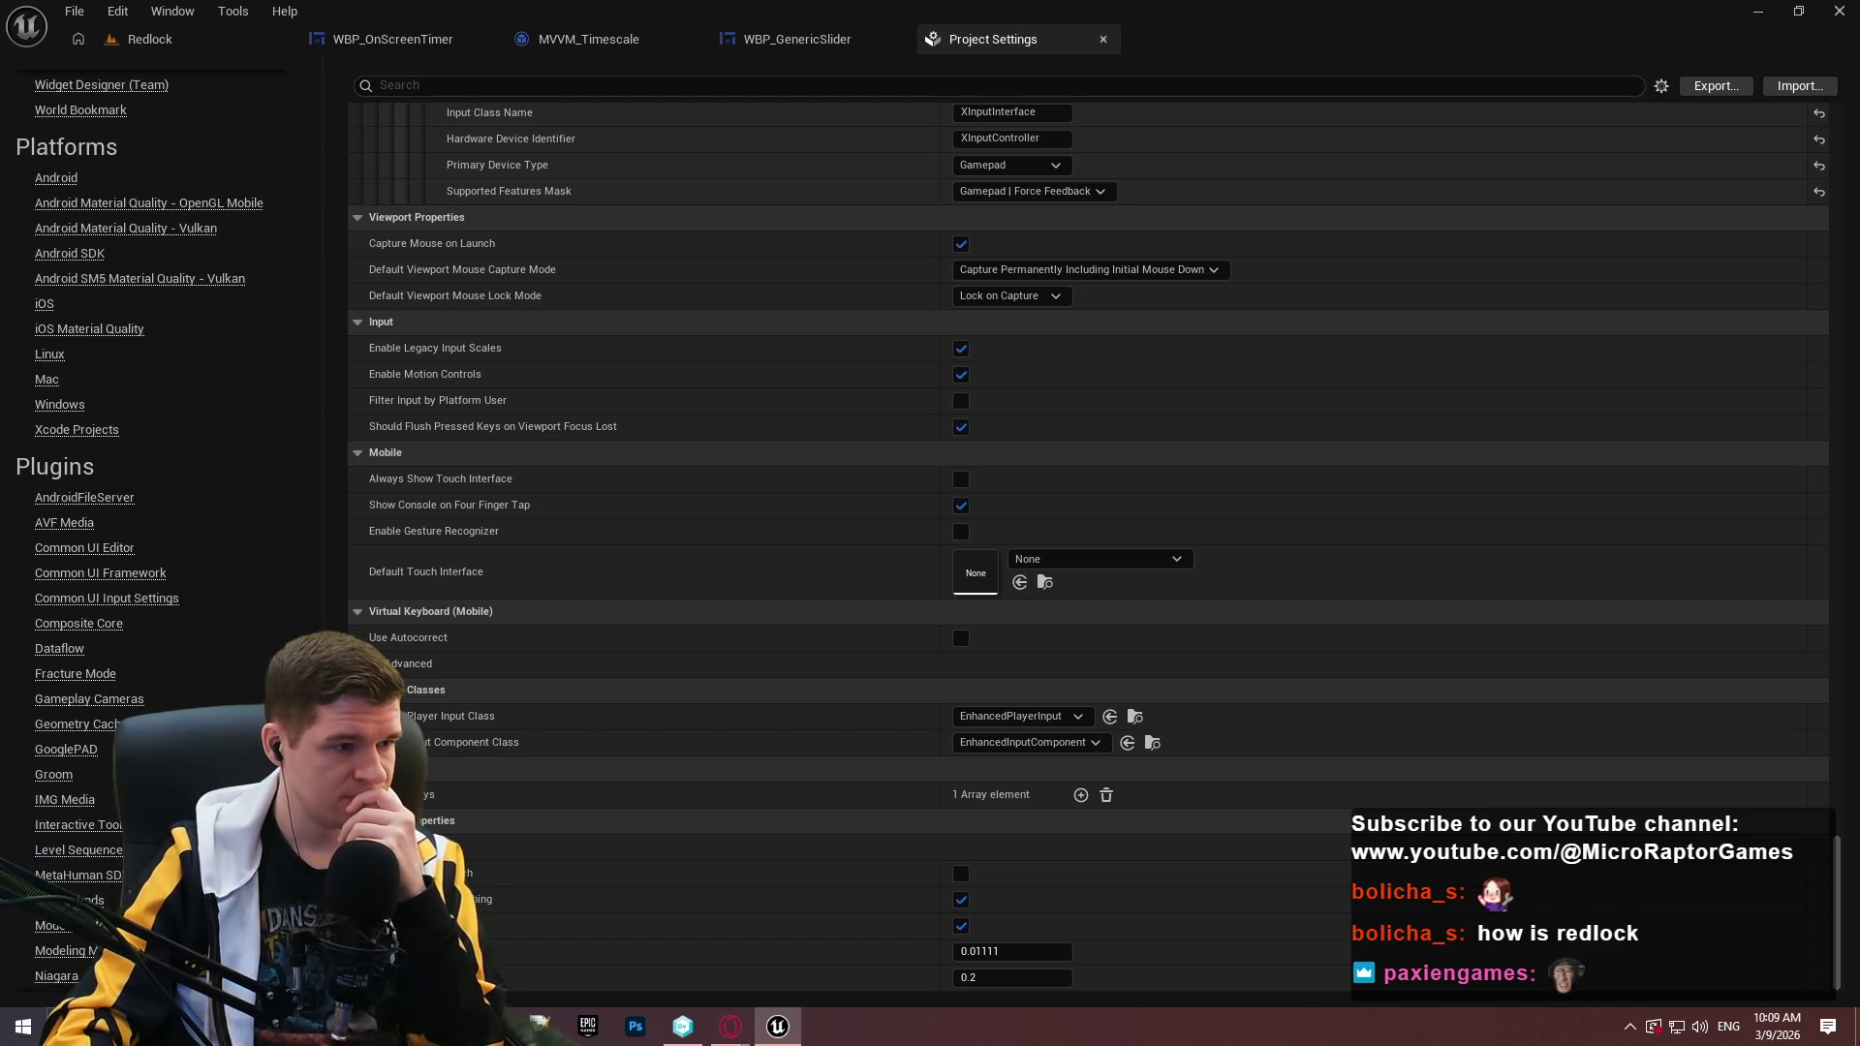
Browse the Common UI Editor, Common UI Framework and Common UI Input Settings pages in Project Settings.
click(90, 552)
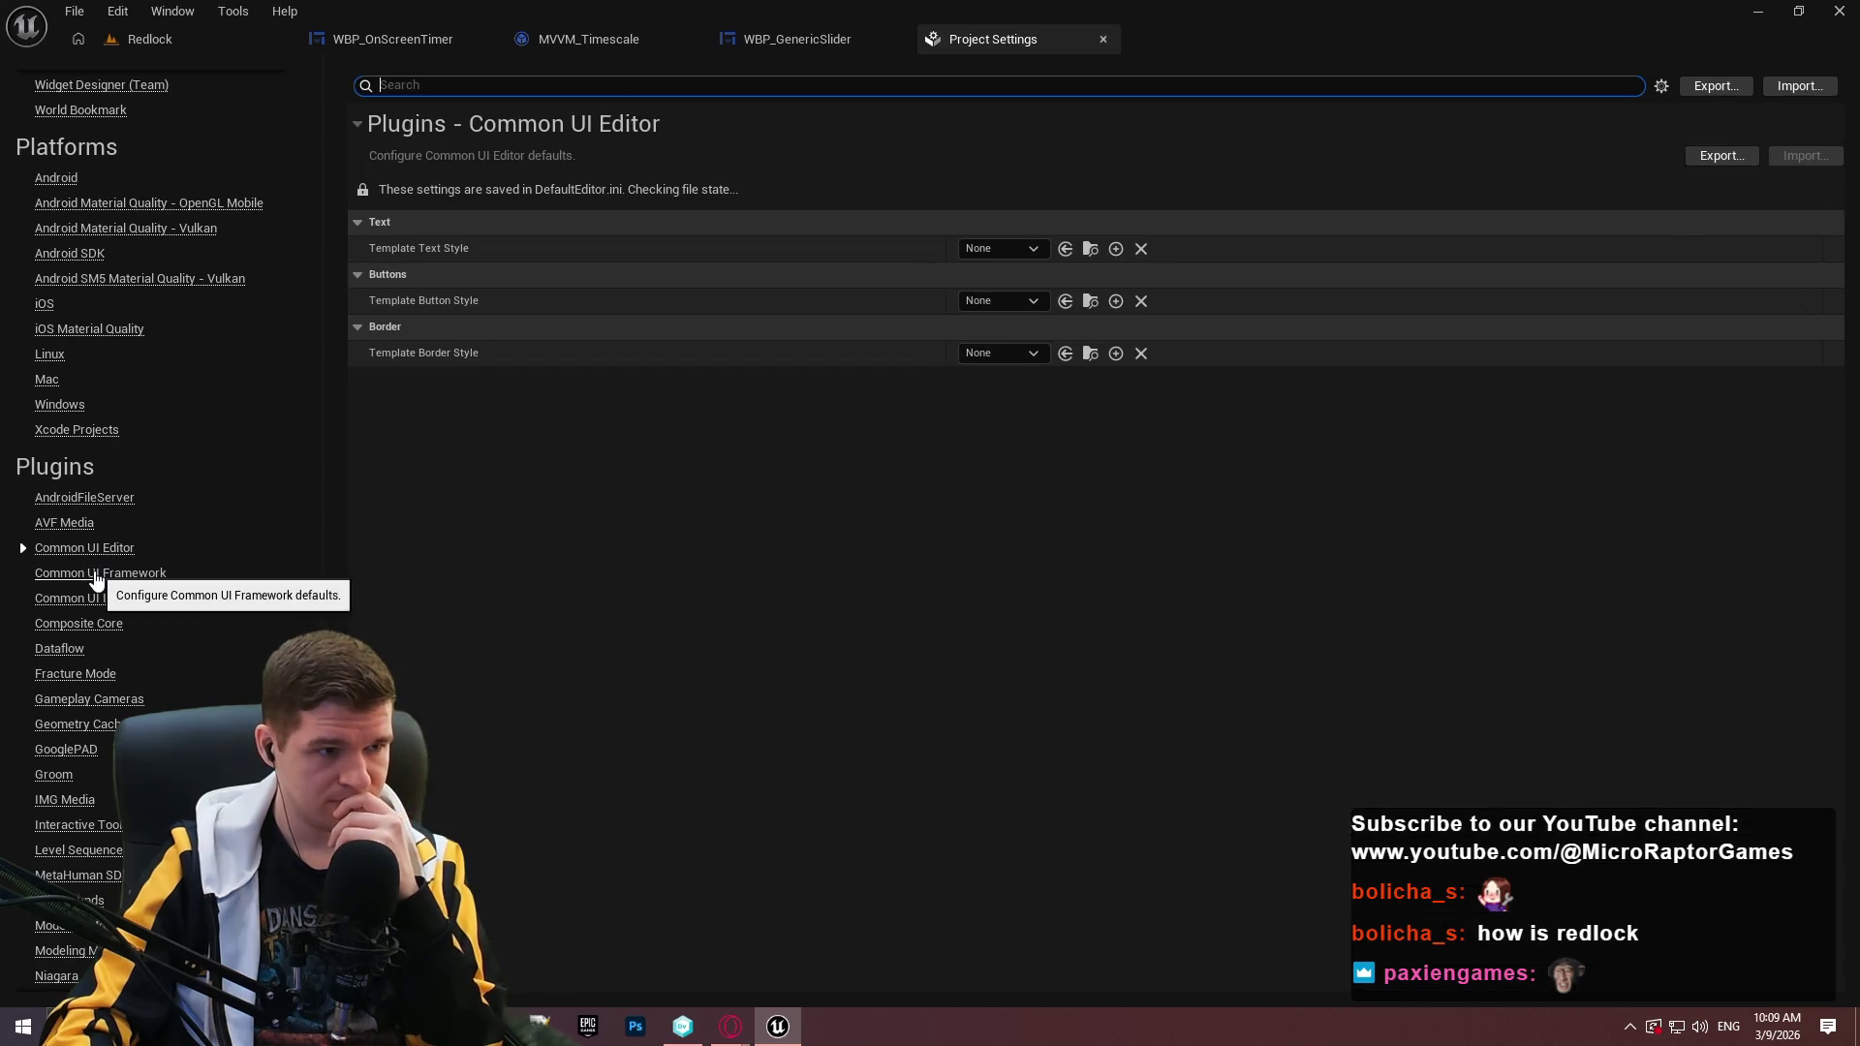
click(96, 576)
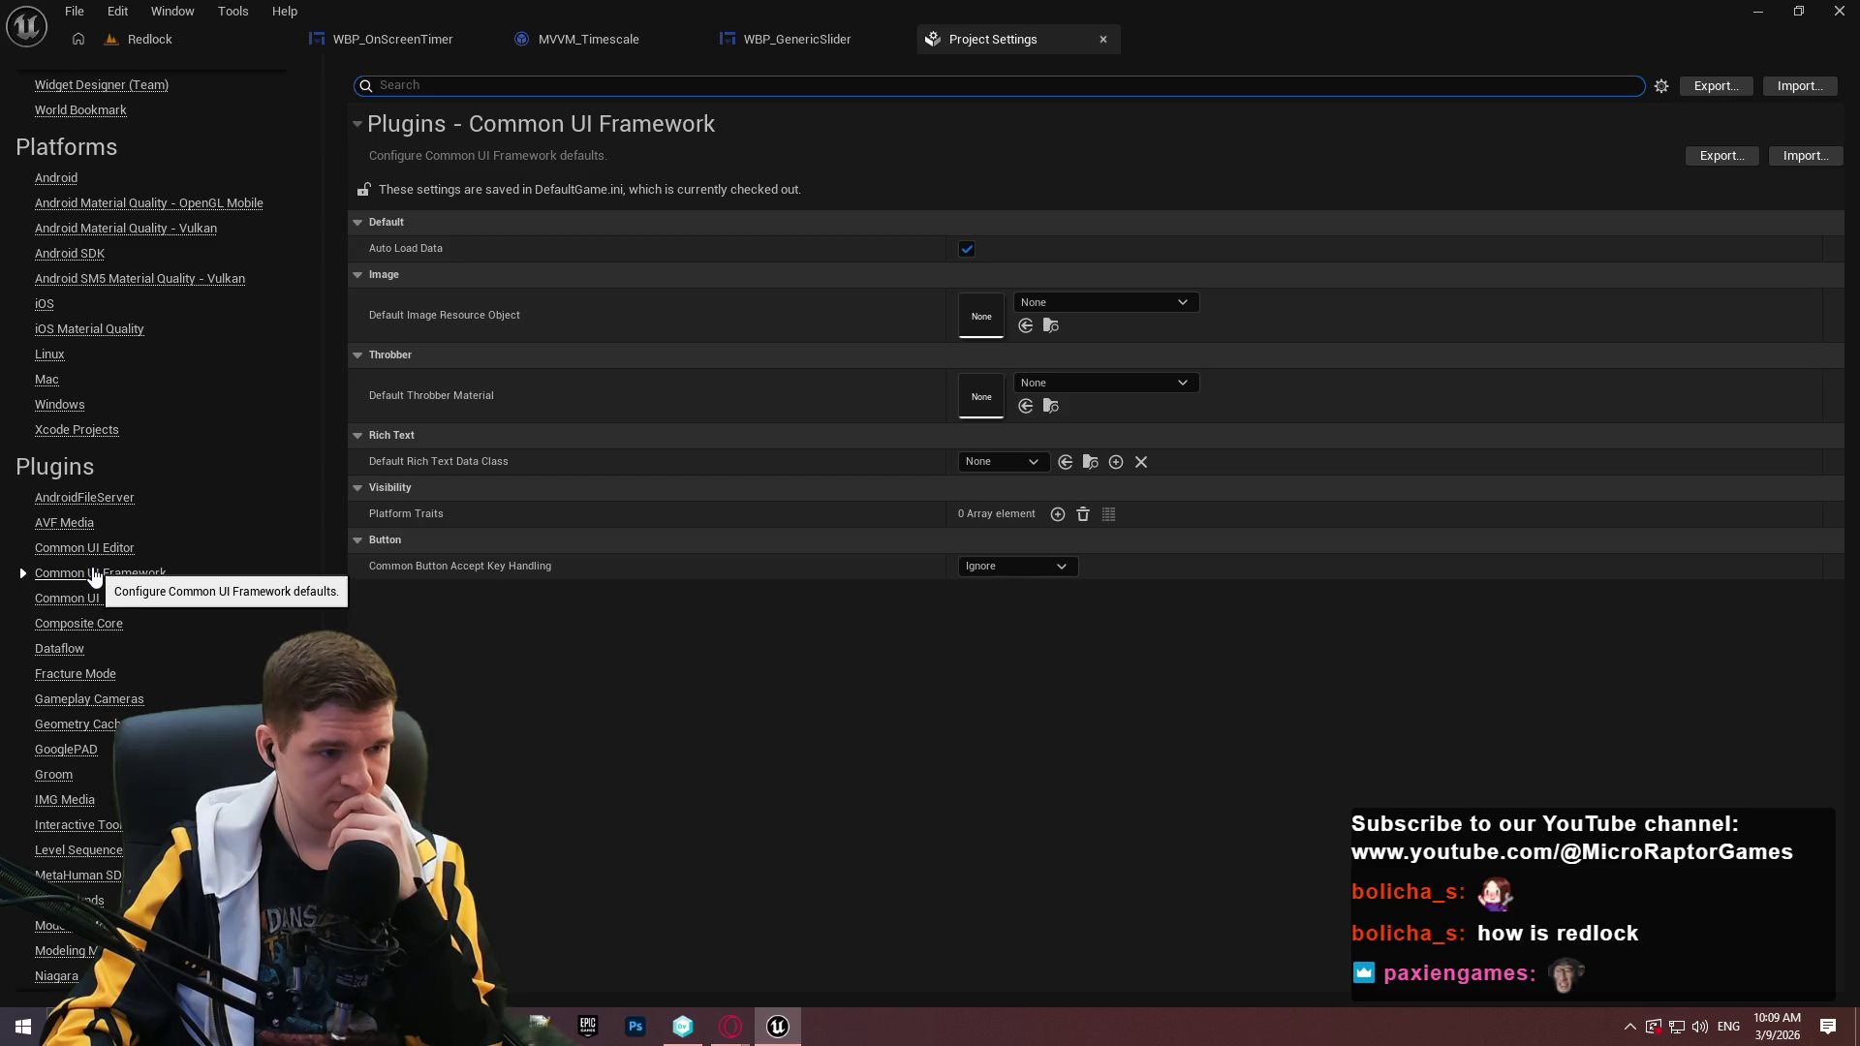
click(92, 599)
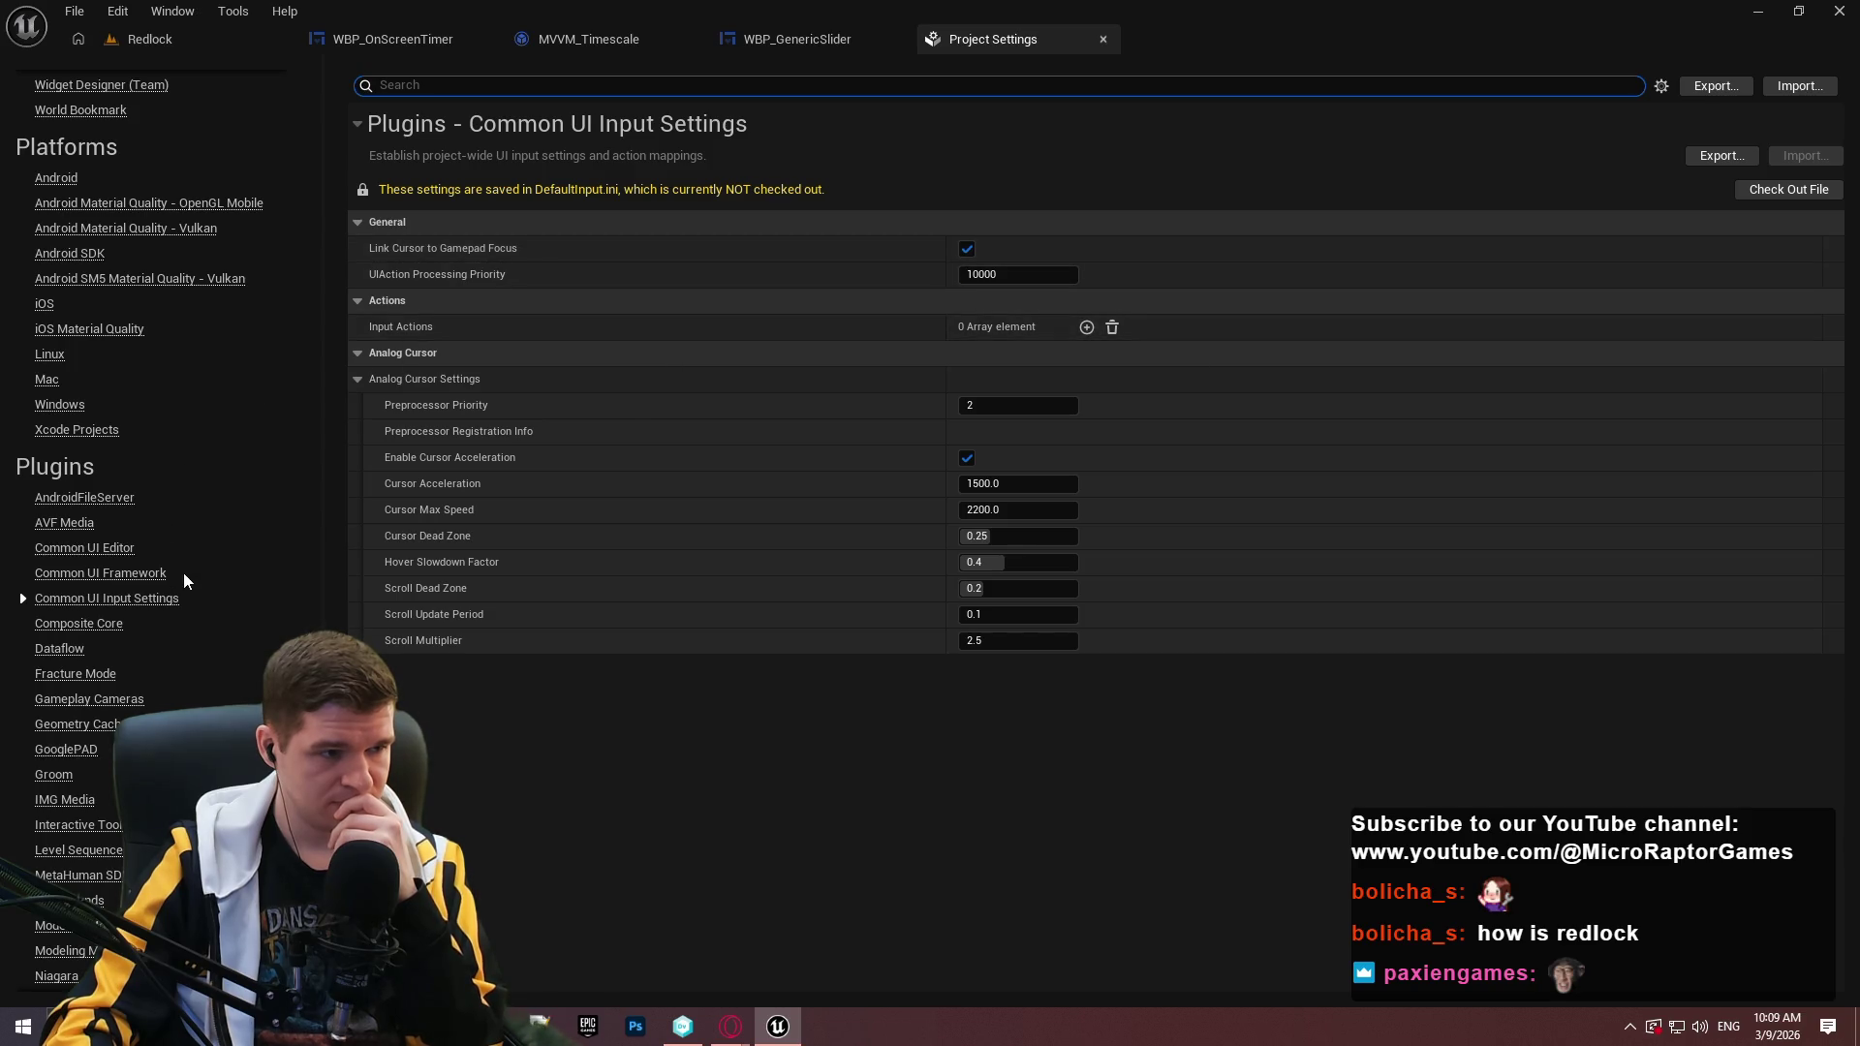
Add and then remove an Input Actions entry so DefaultInput.ini gets checked out, then return to Redlock.
click(1087, 328)
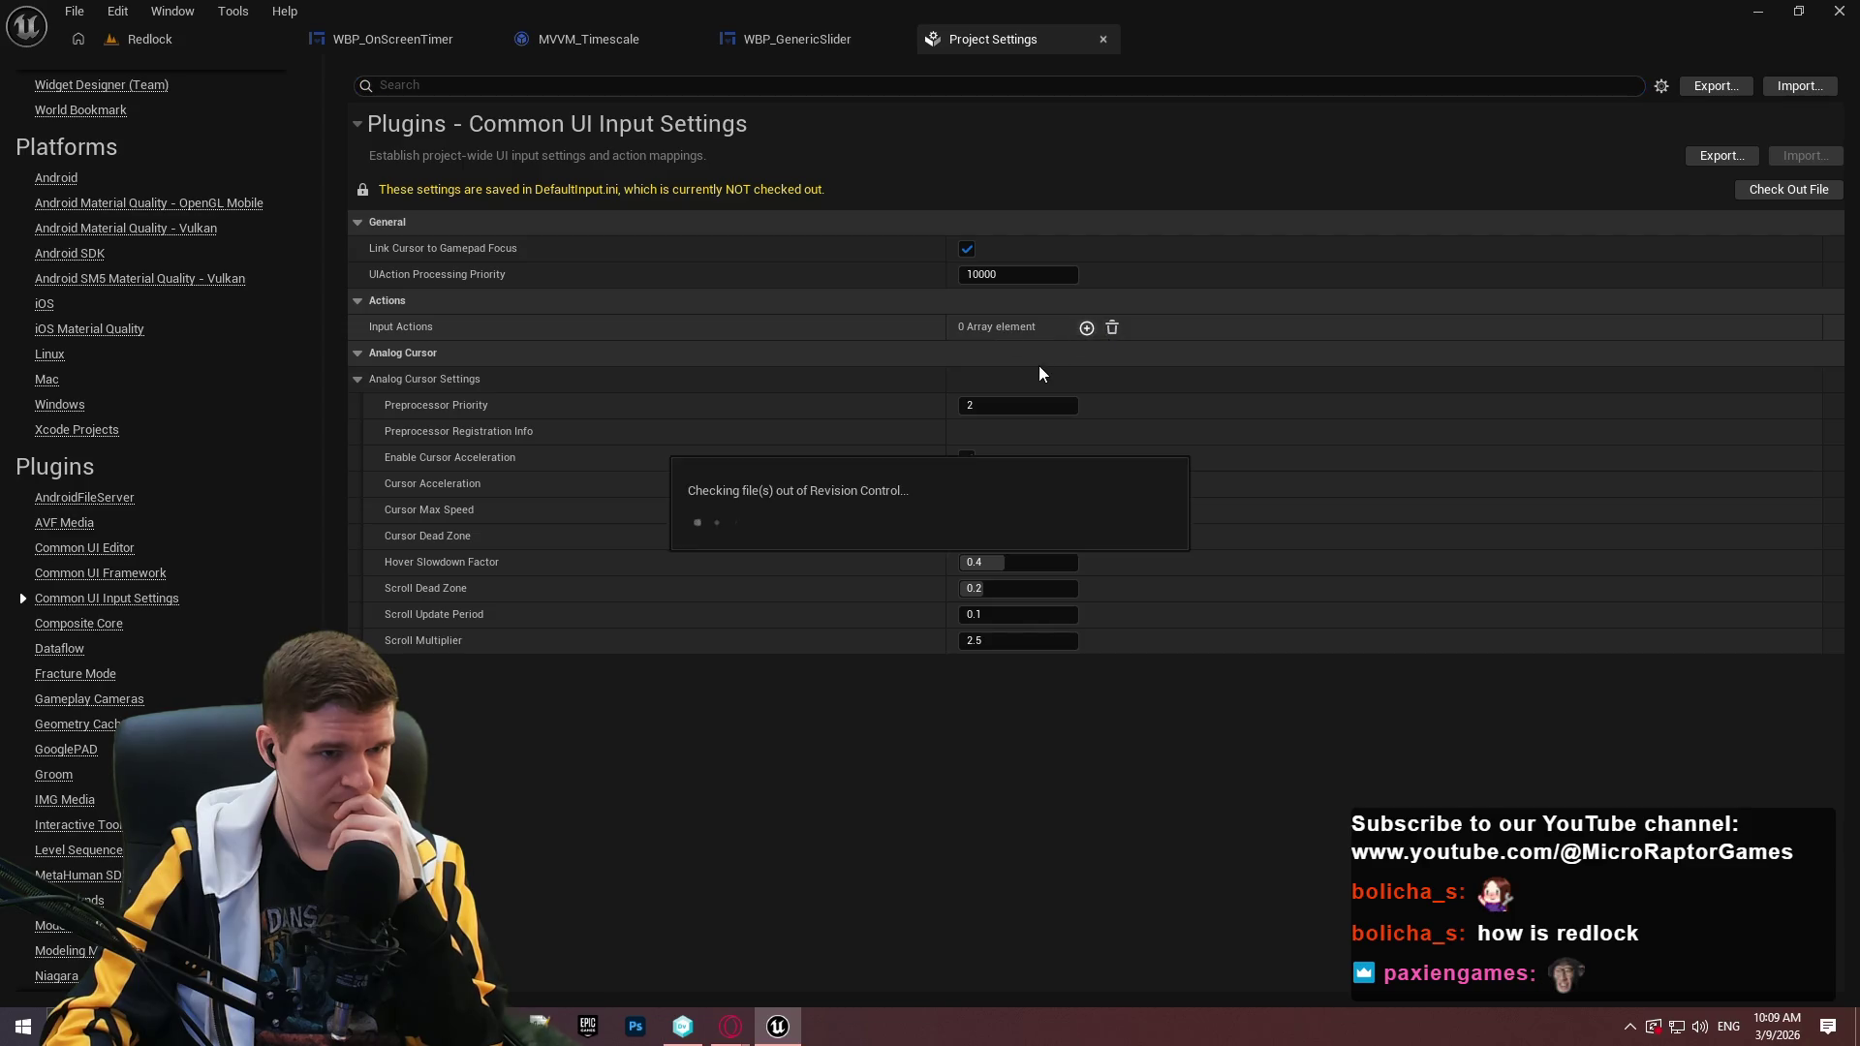
click(1120, 328)
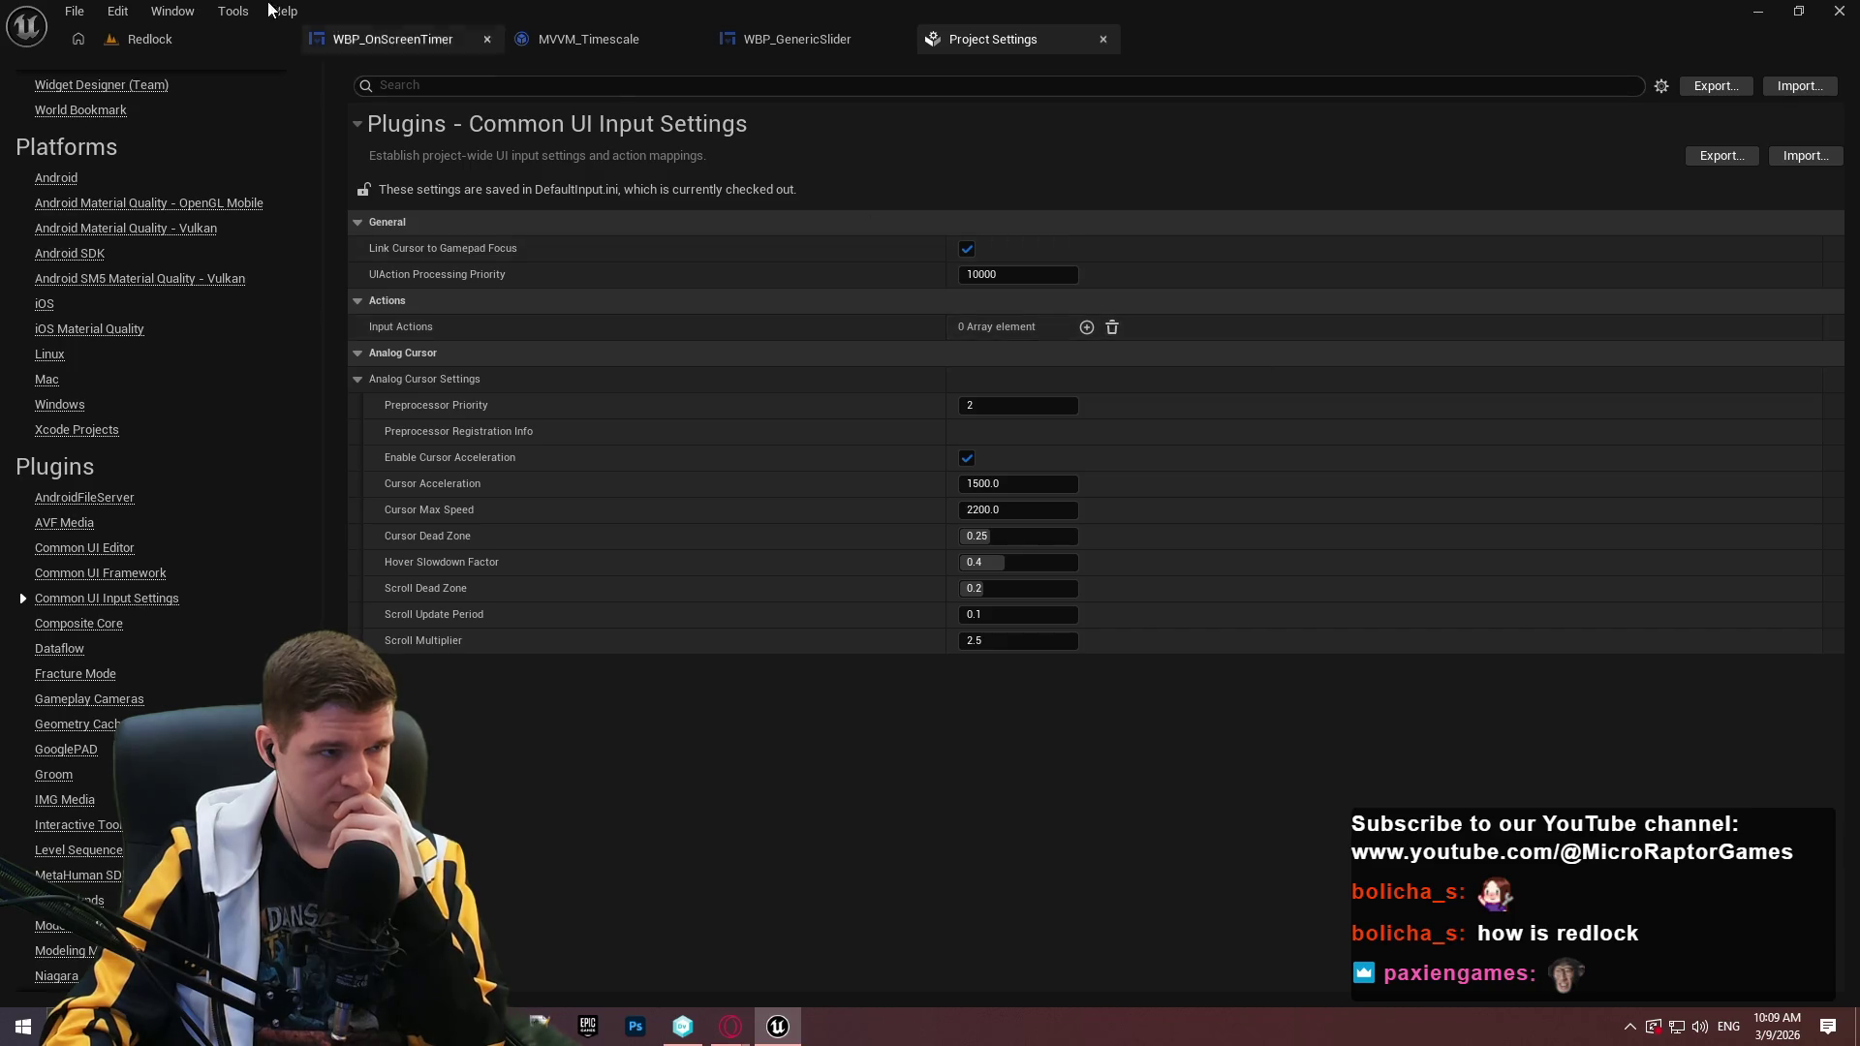
click(221, 38)
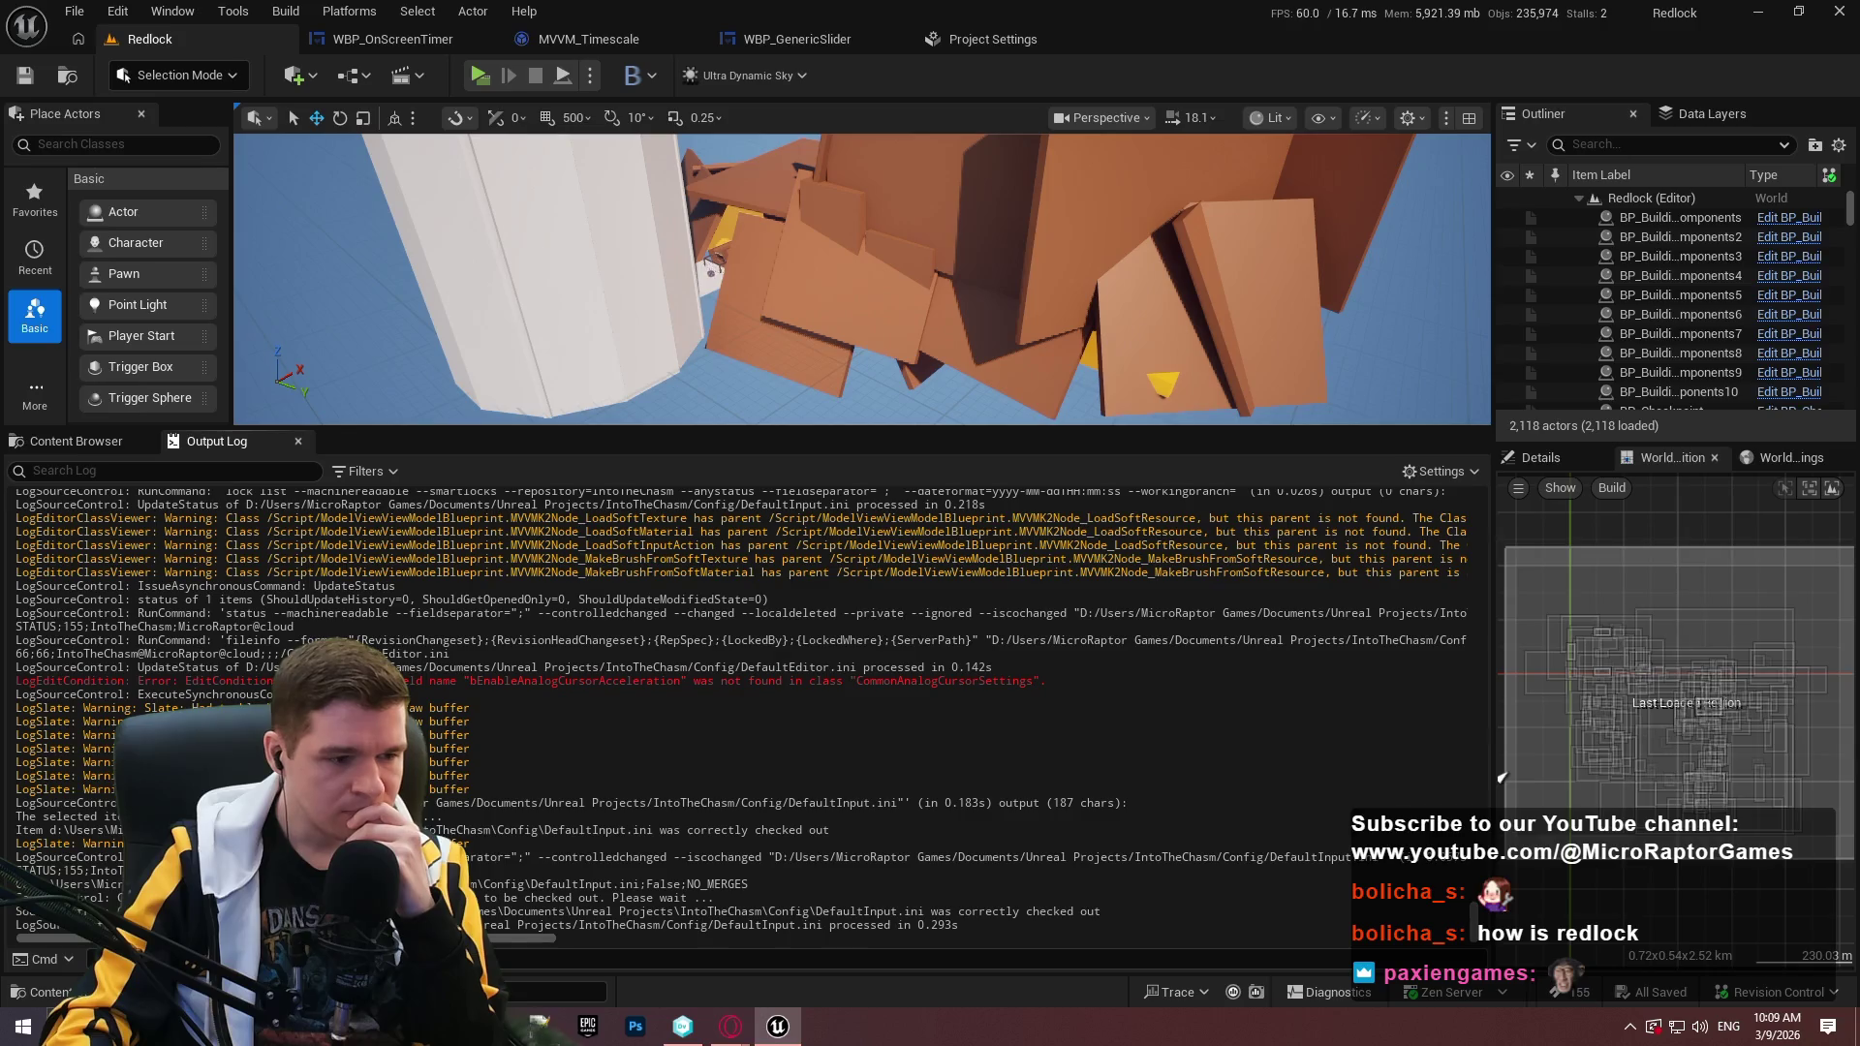
Search the Plugins browser for 'common' to confirm Common UI Plugin is enabled, then close Unreal Editor.
drag(402, 939, 550, 938)
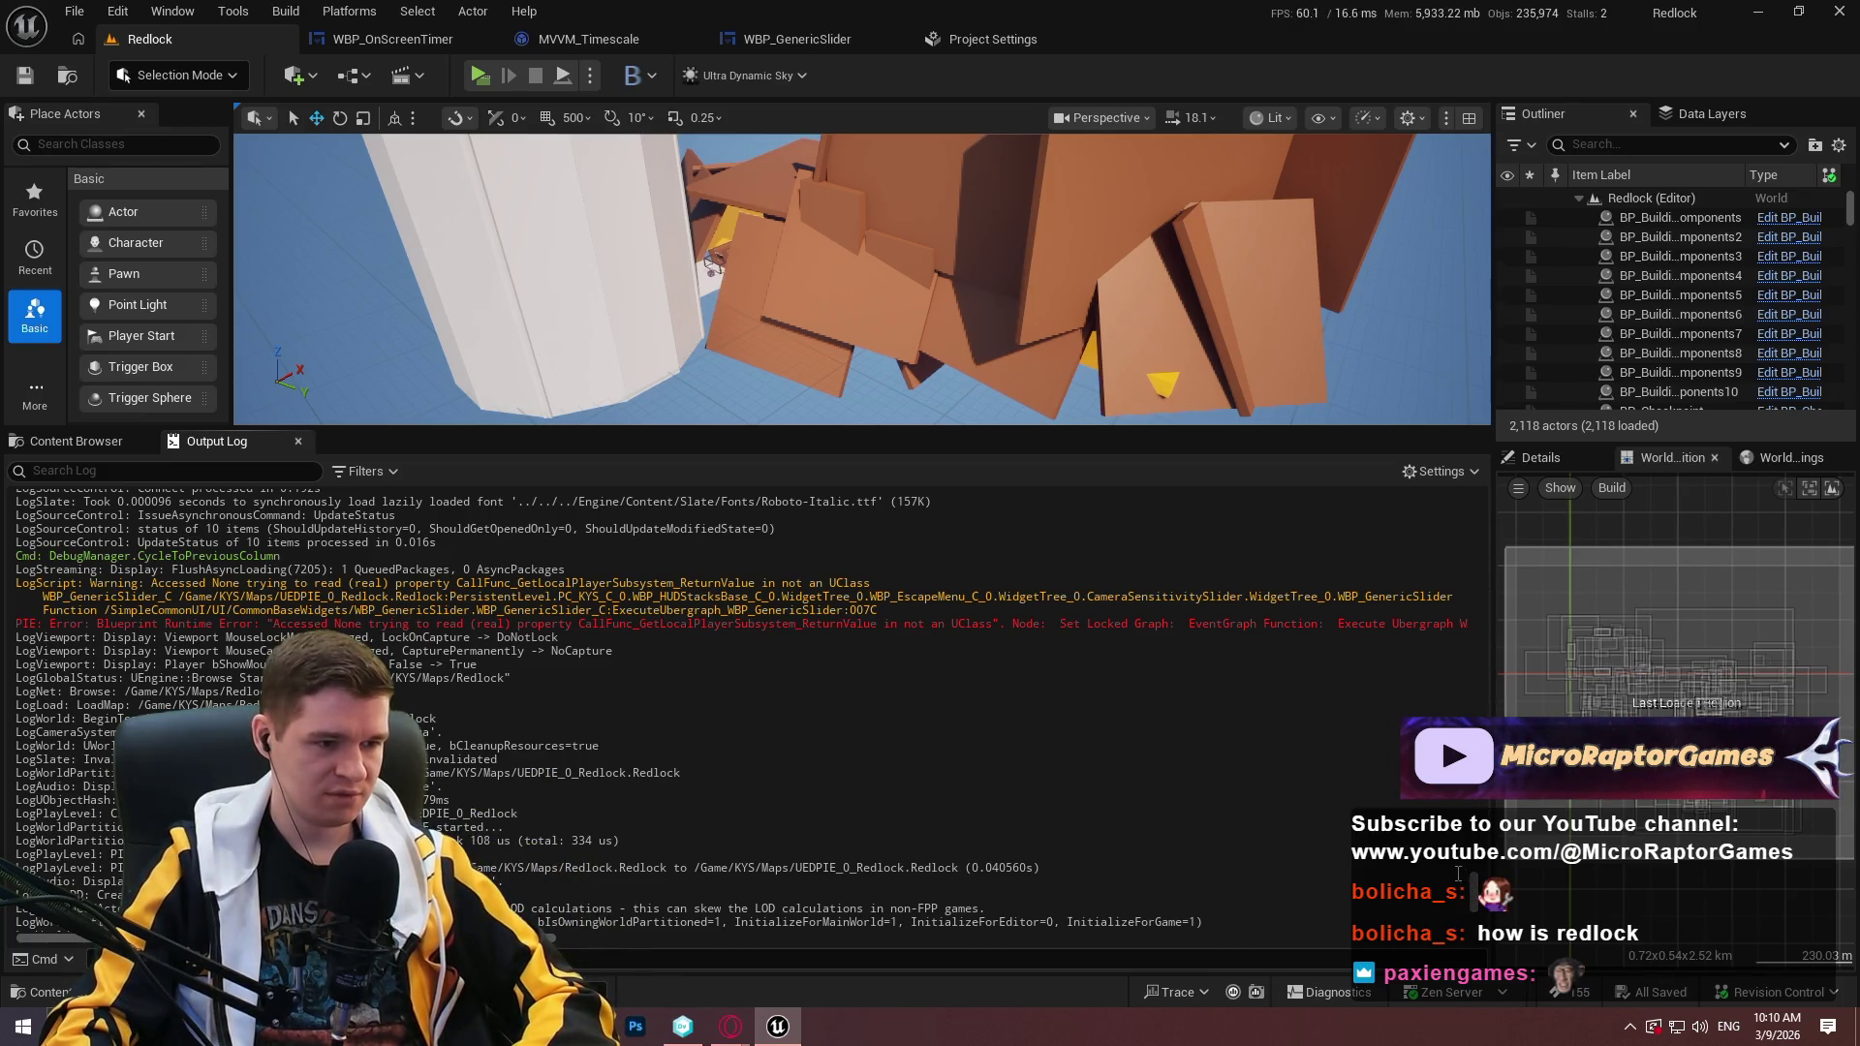
click(117, 11)
click(187, 334)
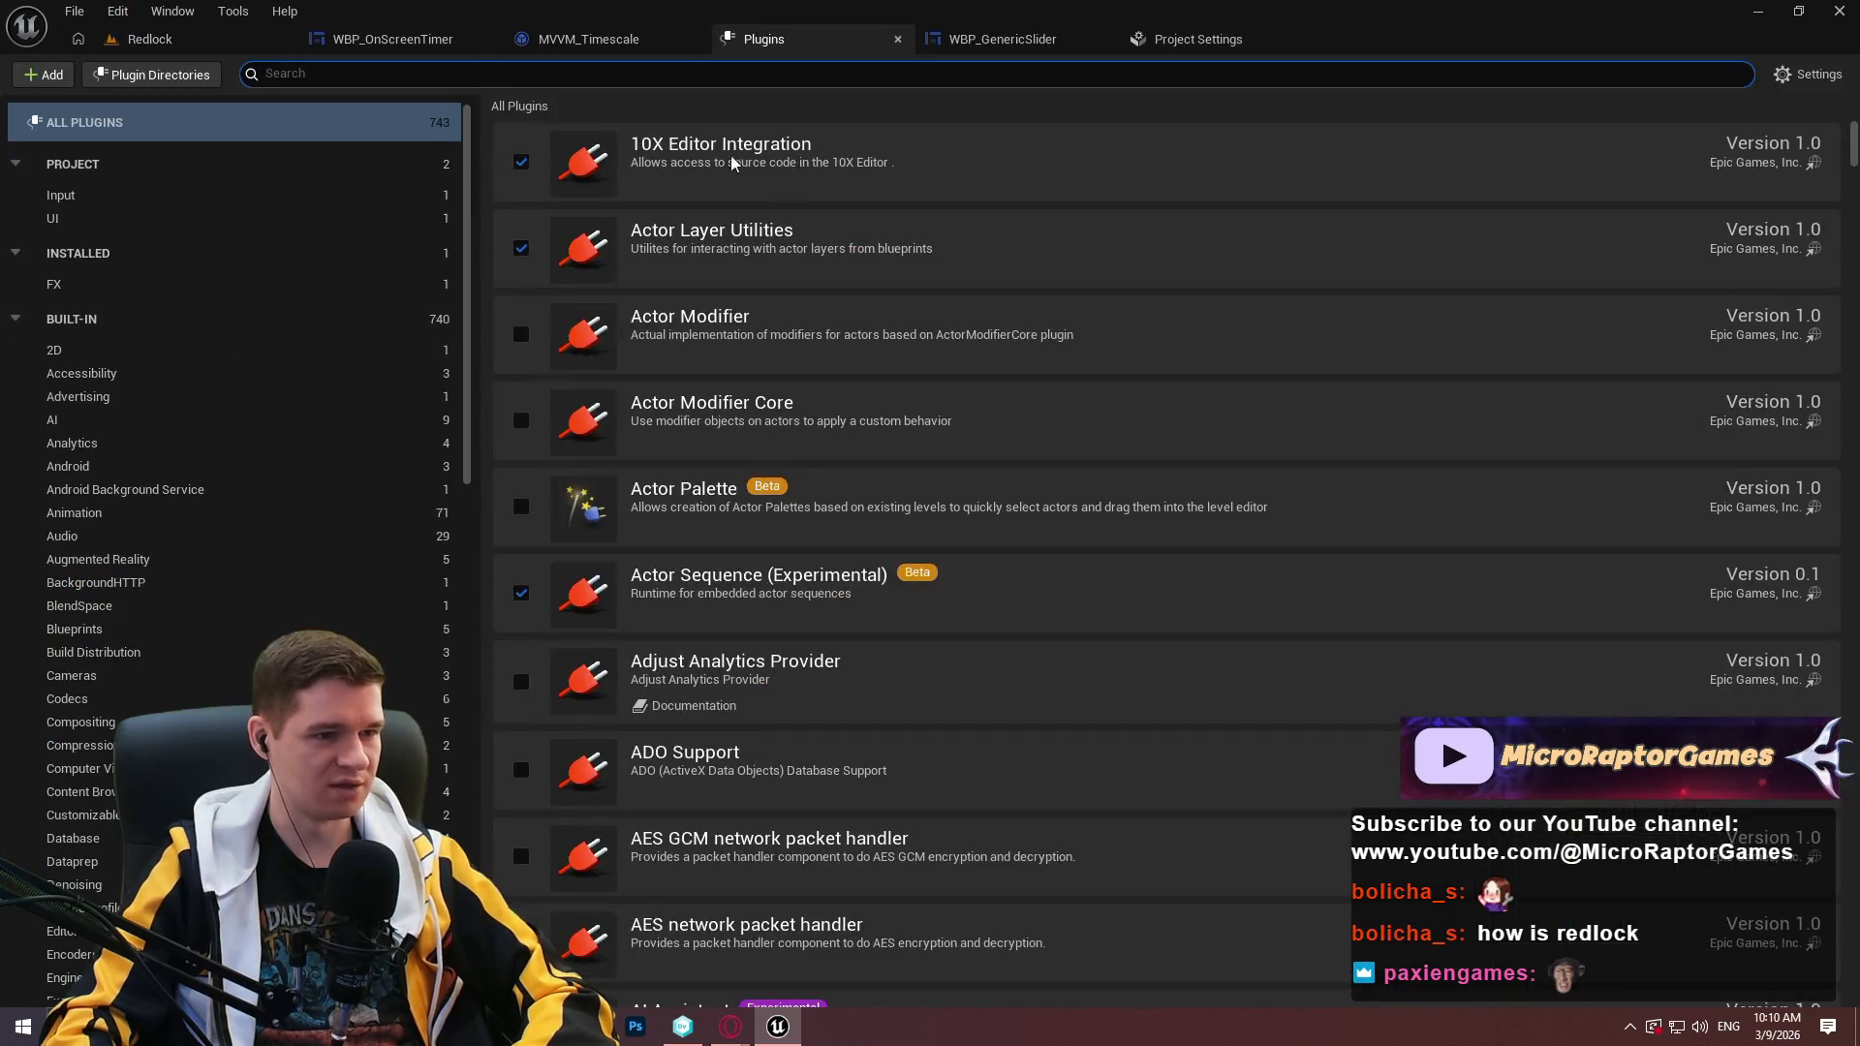
text(commonu)
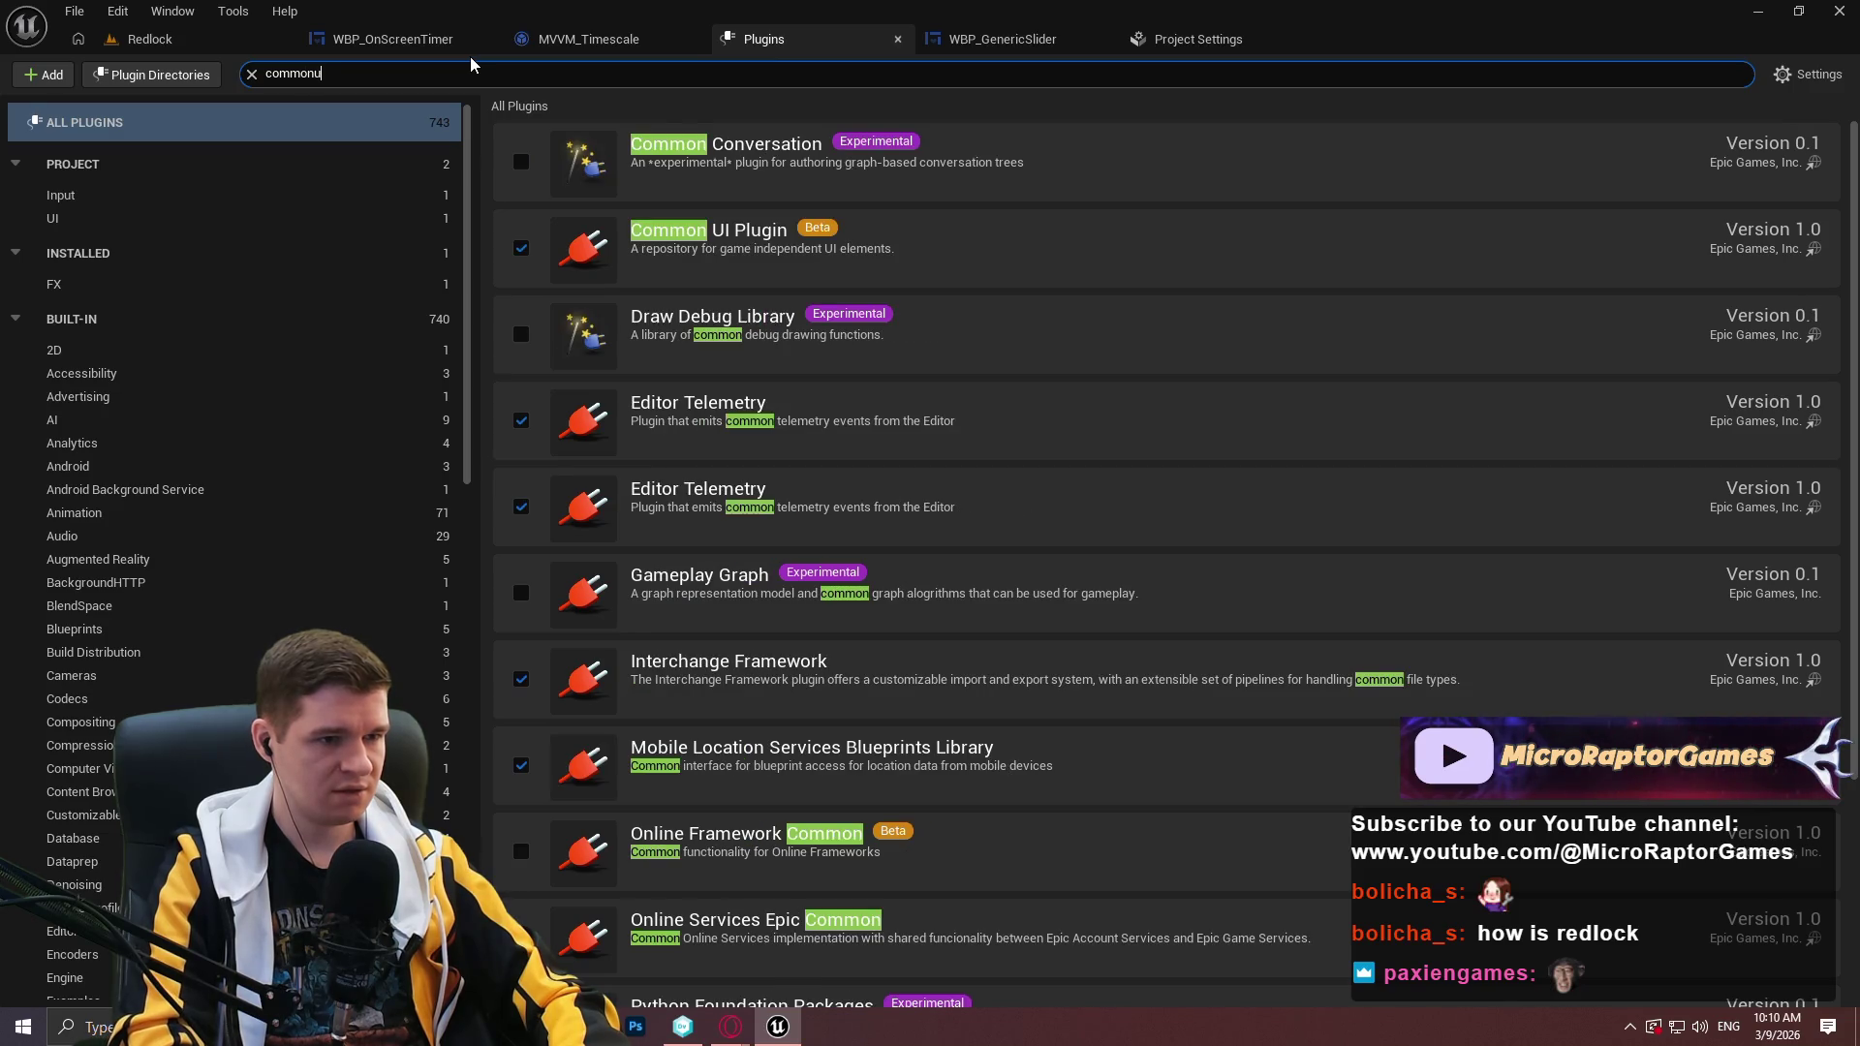
text(i)
key(BackSpace)
key(BackSpace)
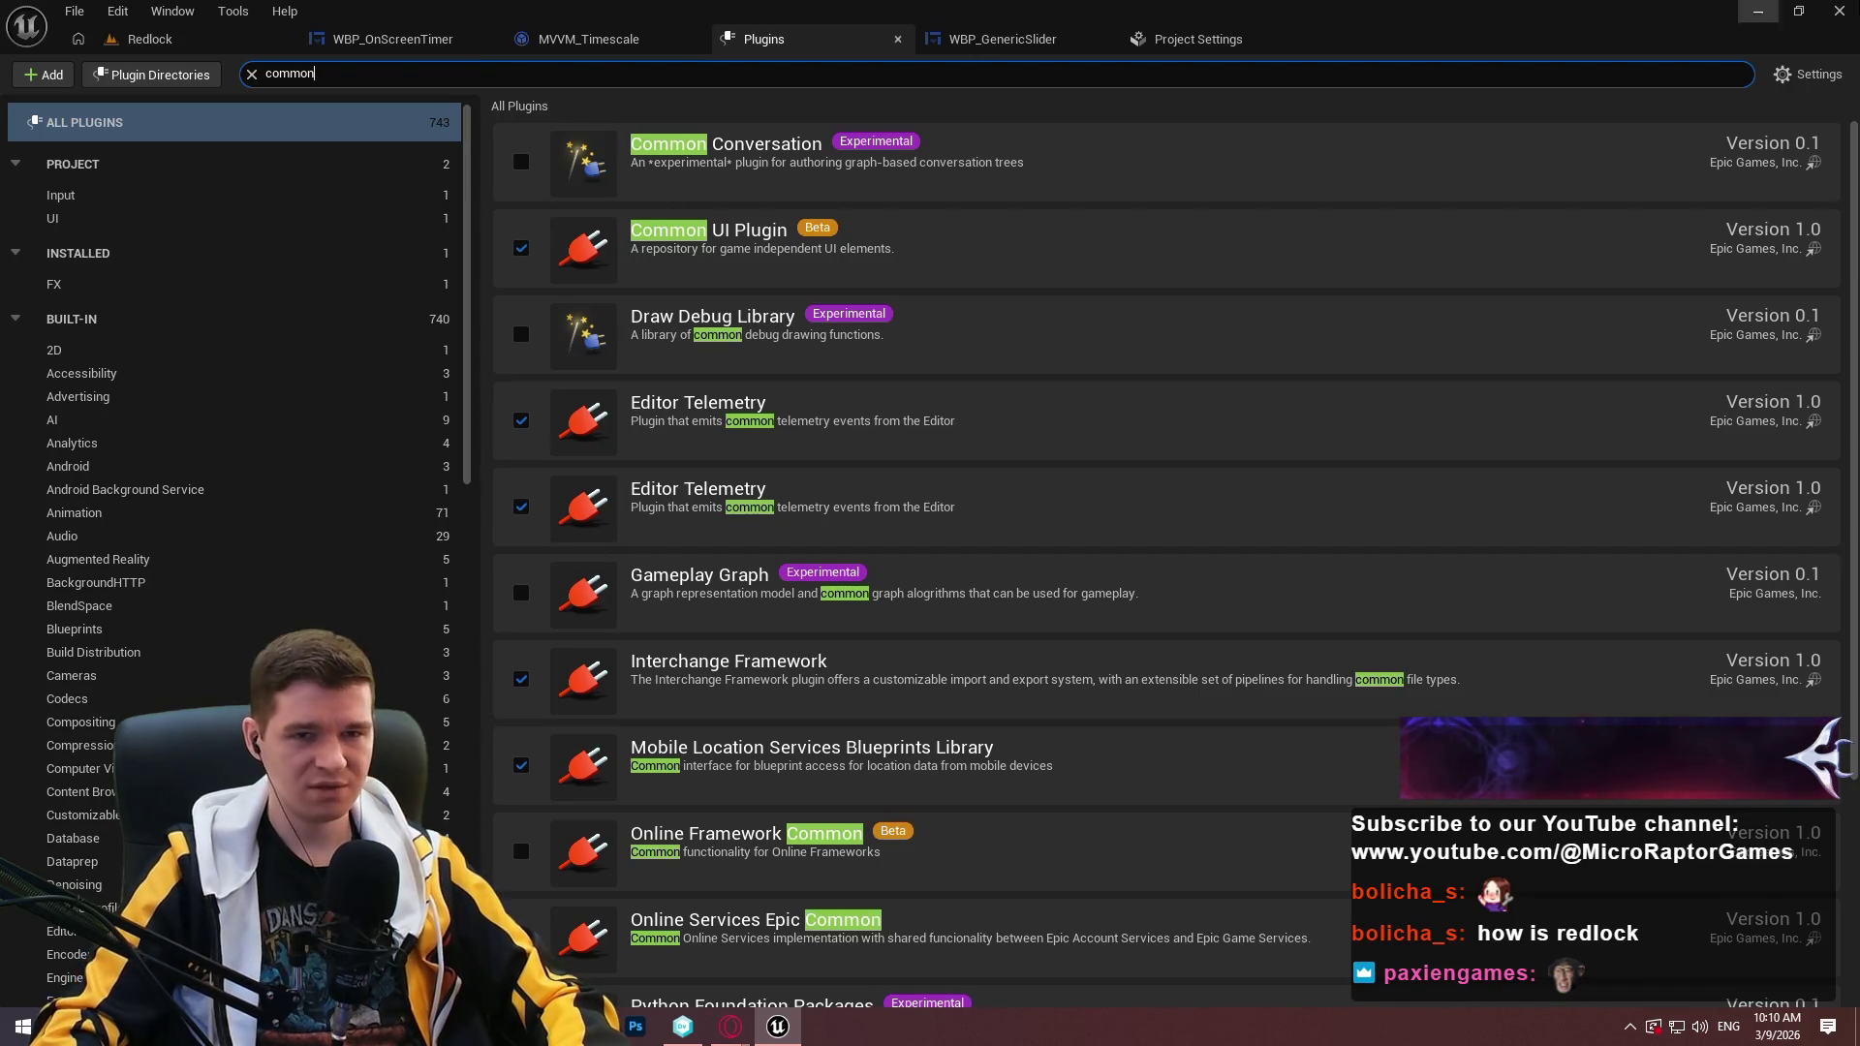
click(1839, 11)
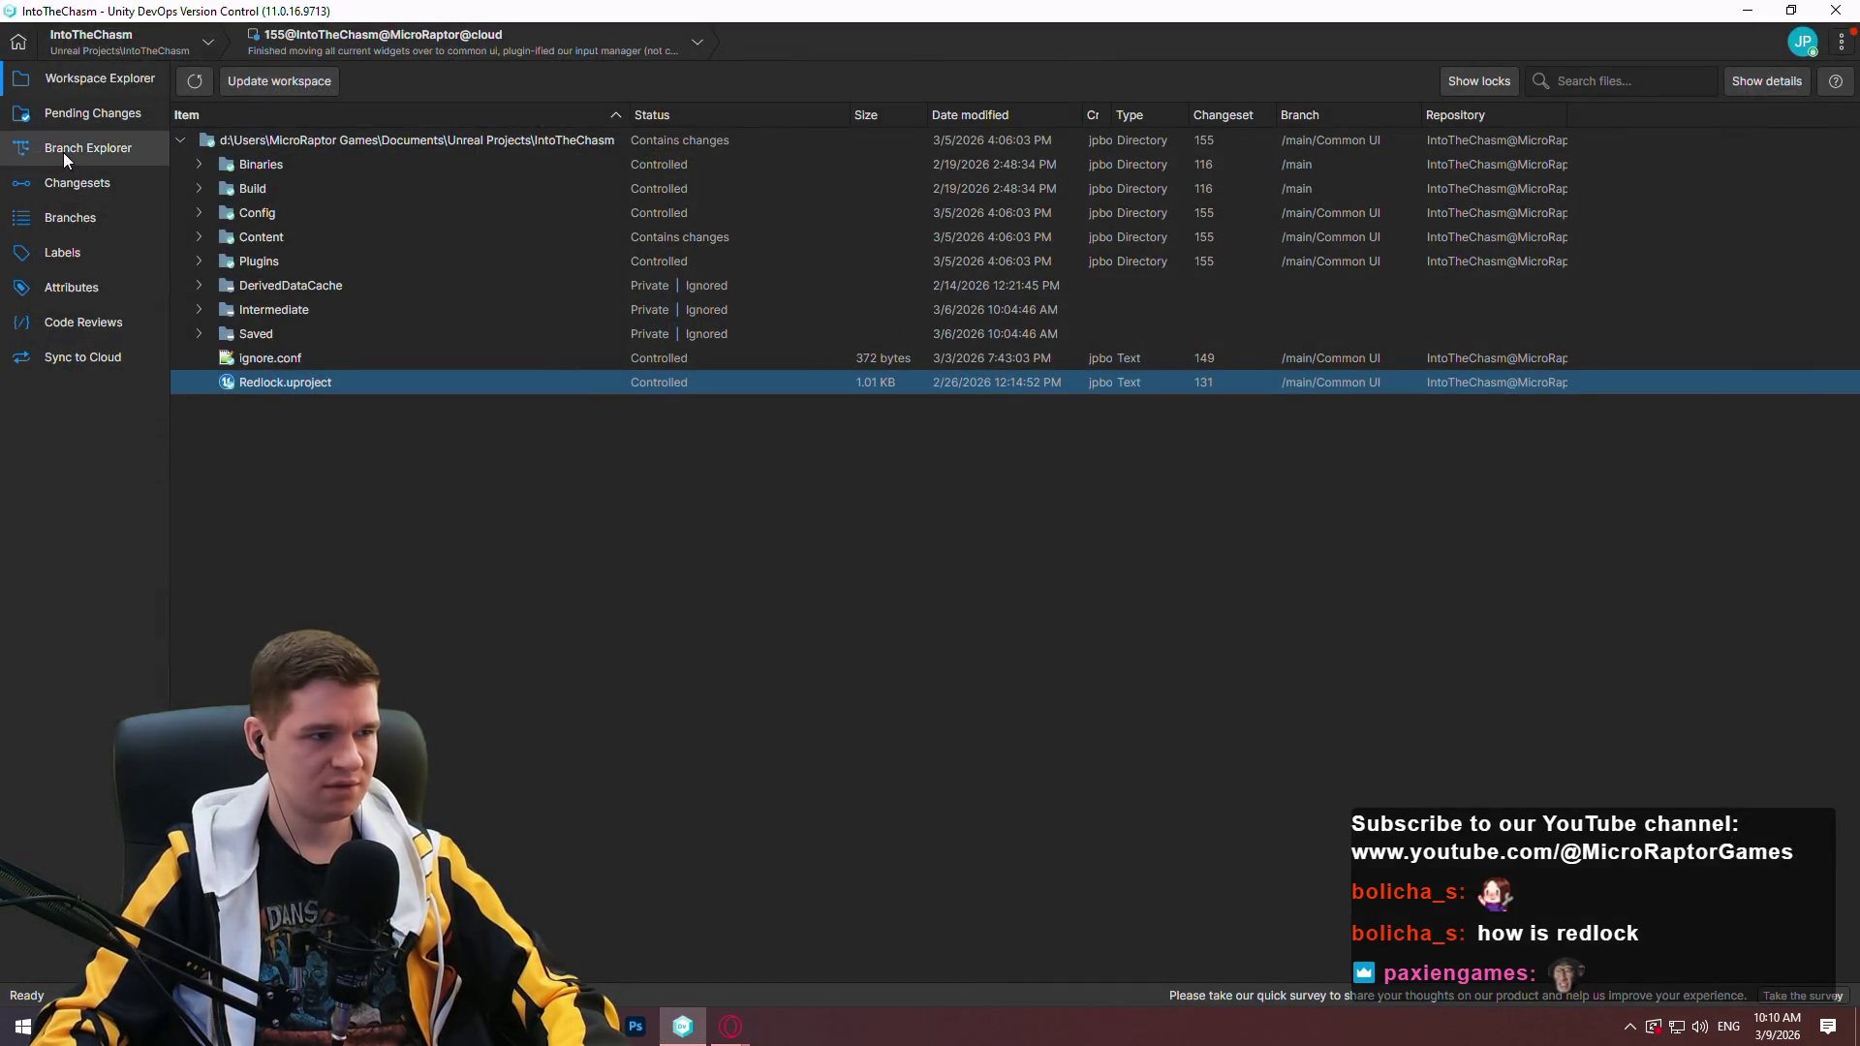
In Pending Changes, view DefaultInput.ini's diff and select the added CommonUIInputSettings lines 90–96.
click(64, 150)
click(92, 113)
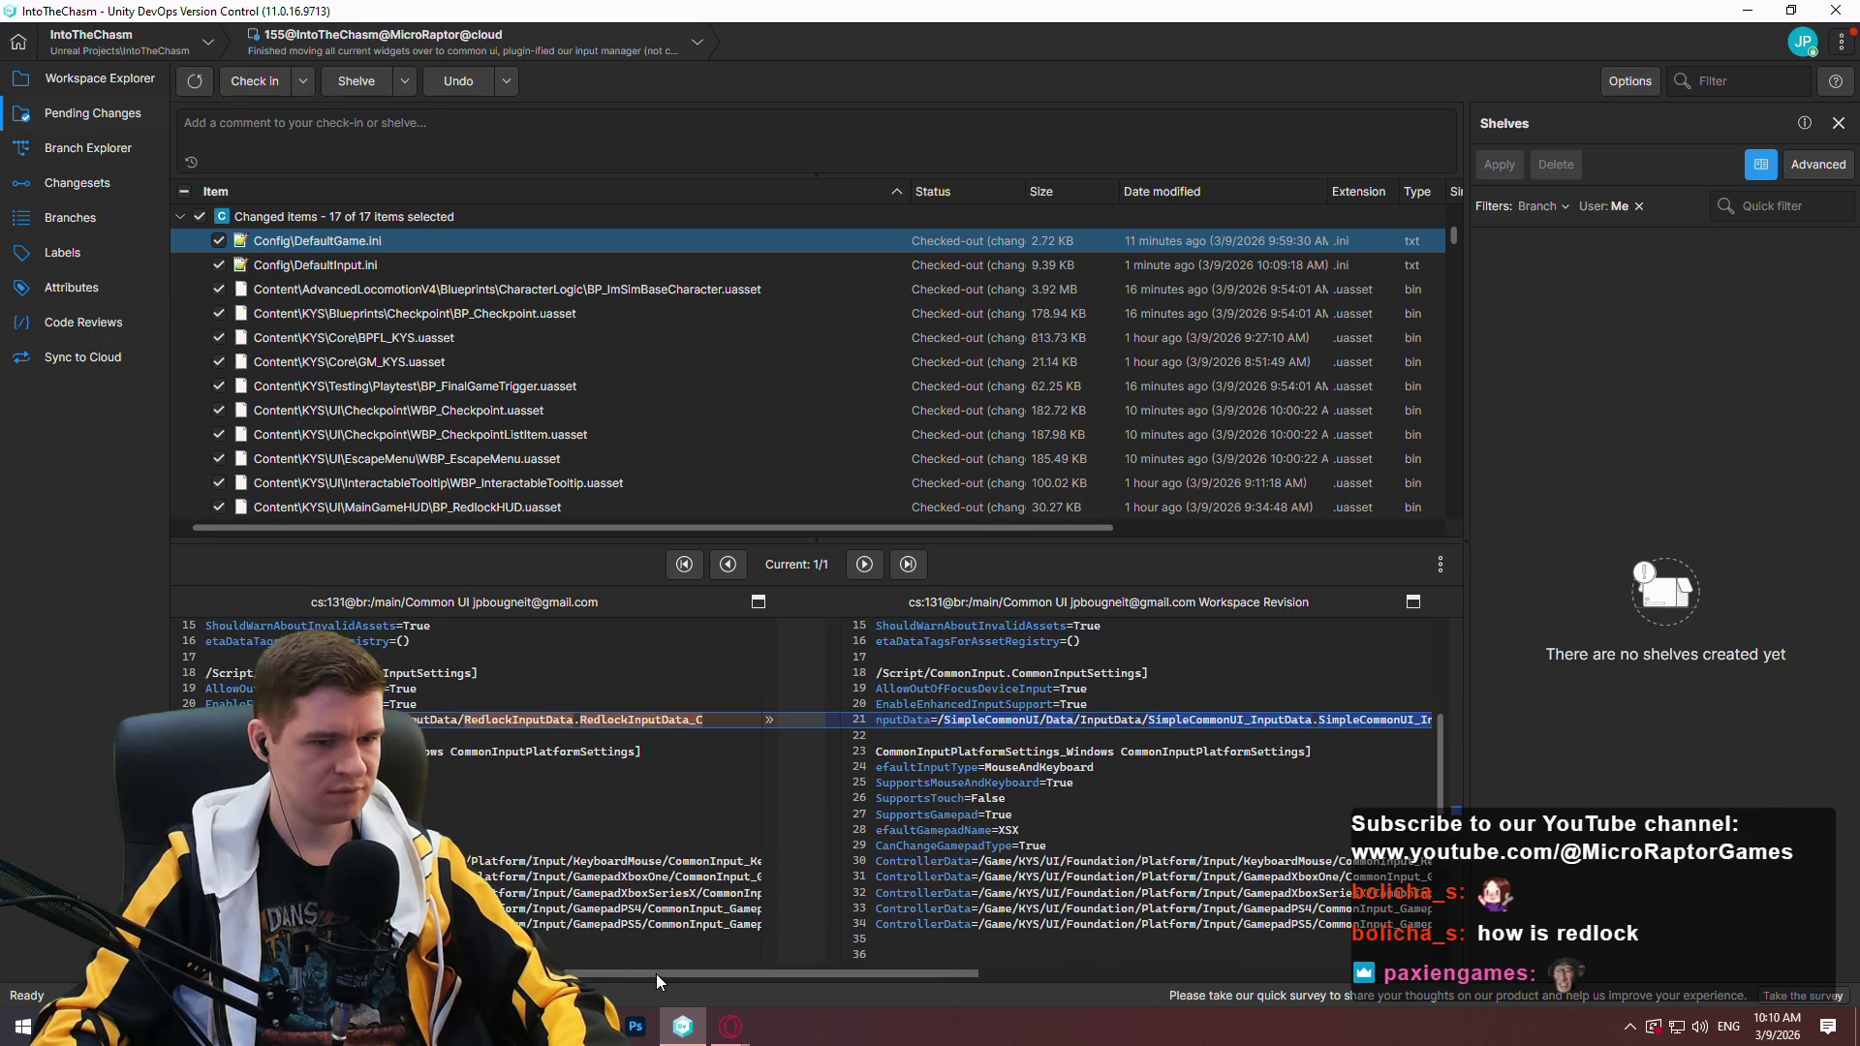
scroll(852, 978, right, 4)
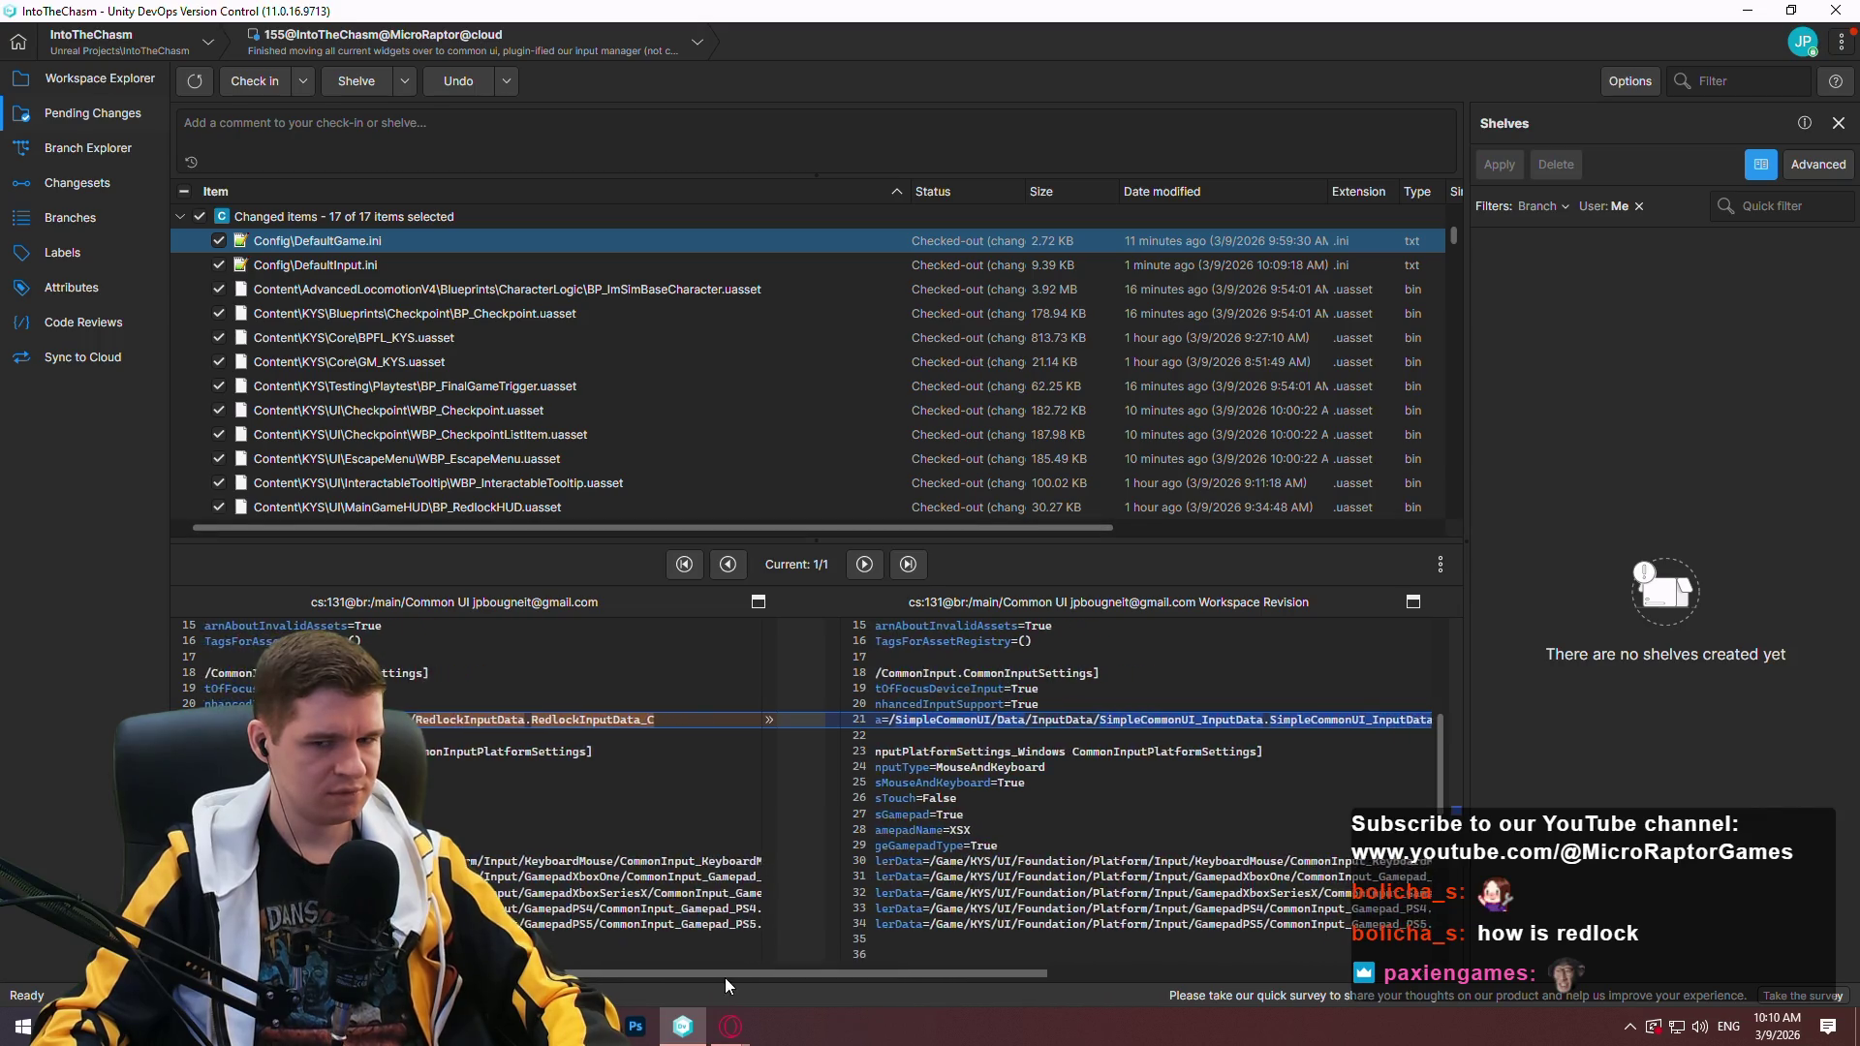
scroll(694, 993, left, 4)
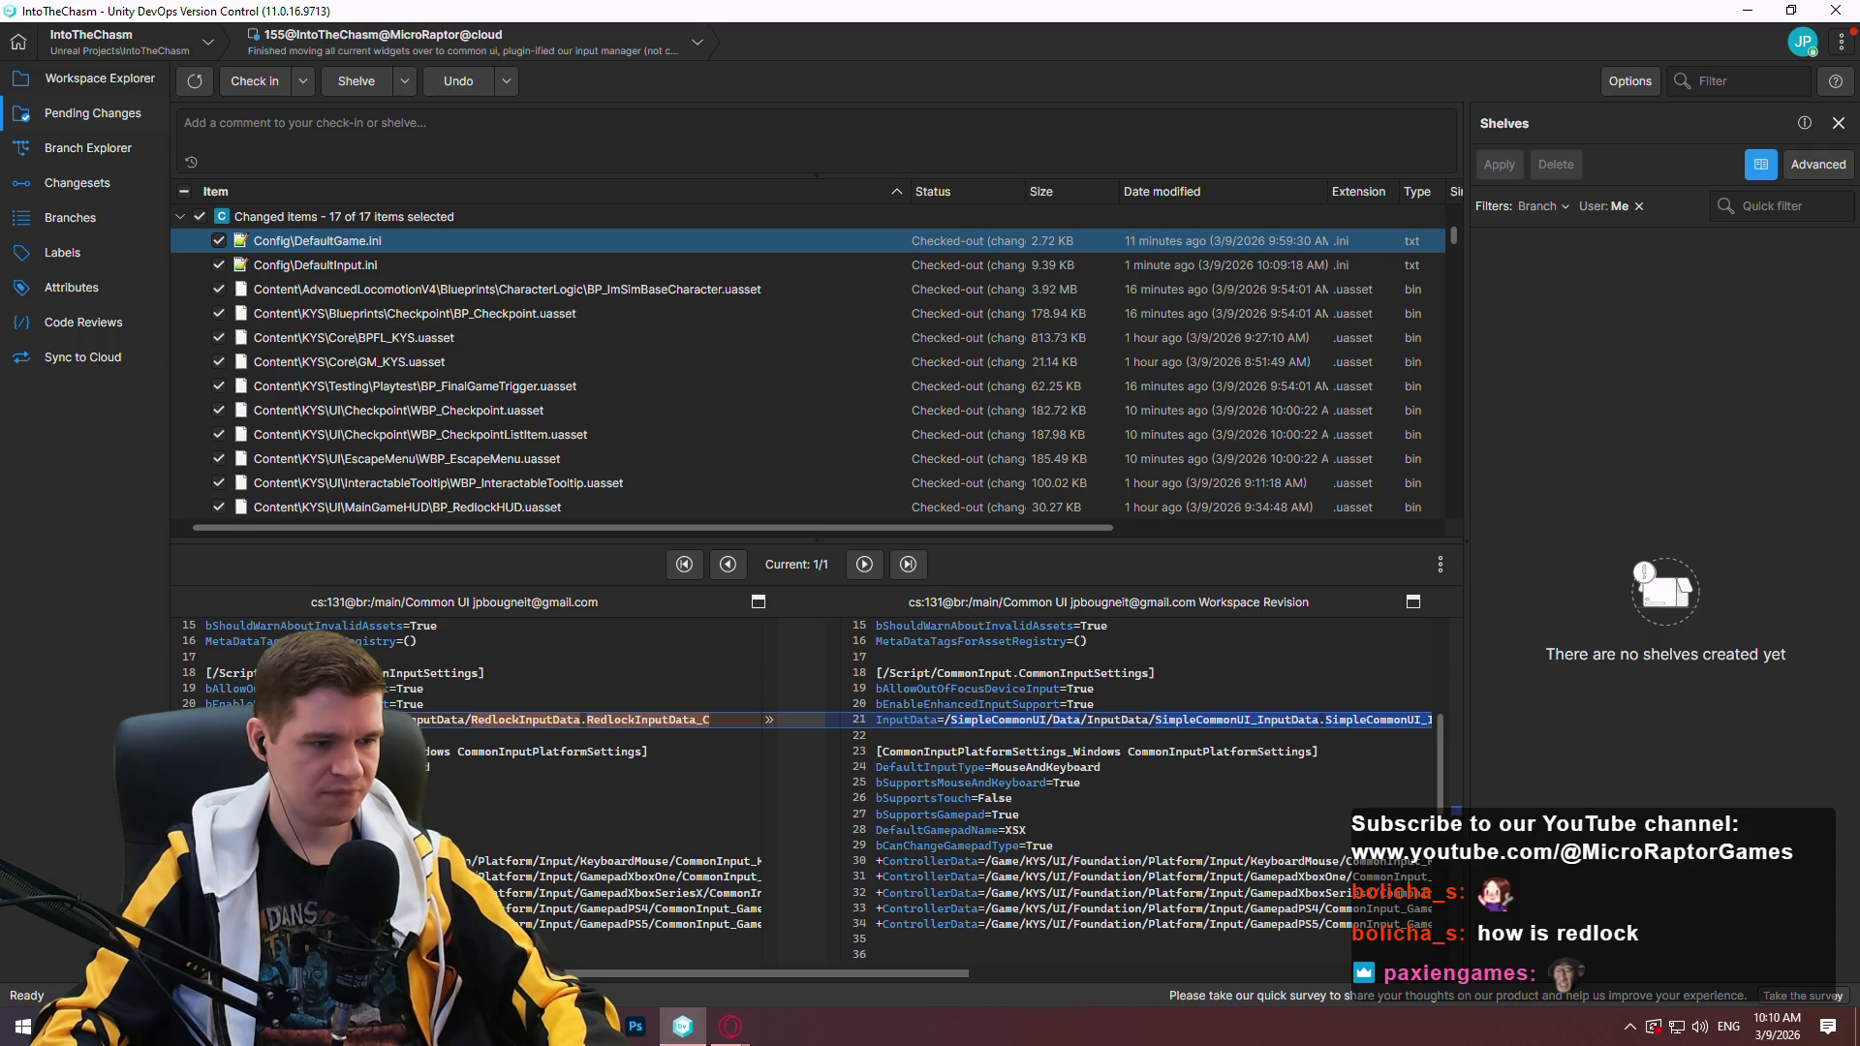
mouse_move(582, 975)
mouse_down()
mouse_move(639, 975)
mouse_move(572, 974)
mouse_up()
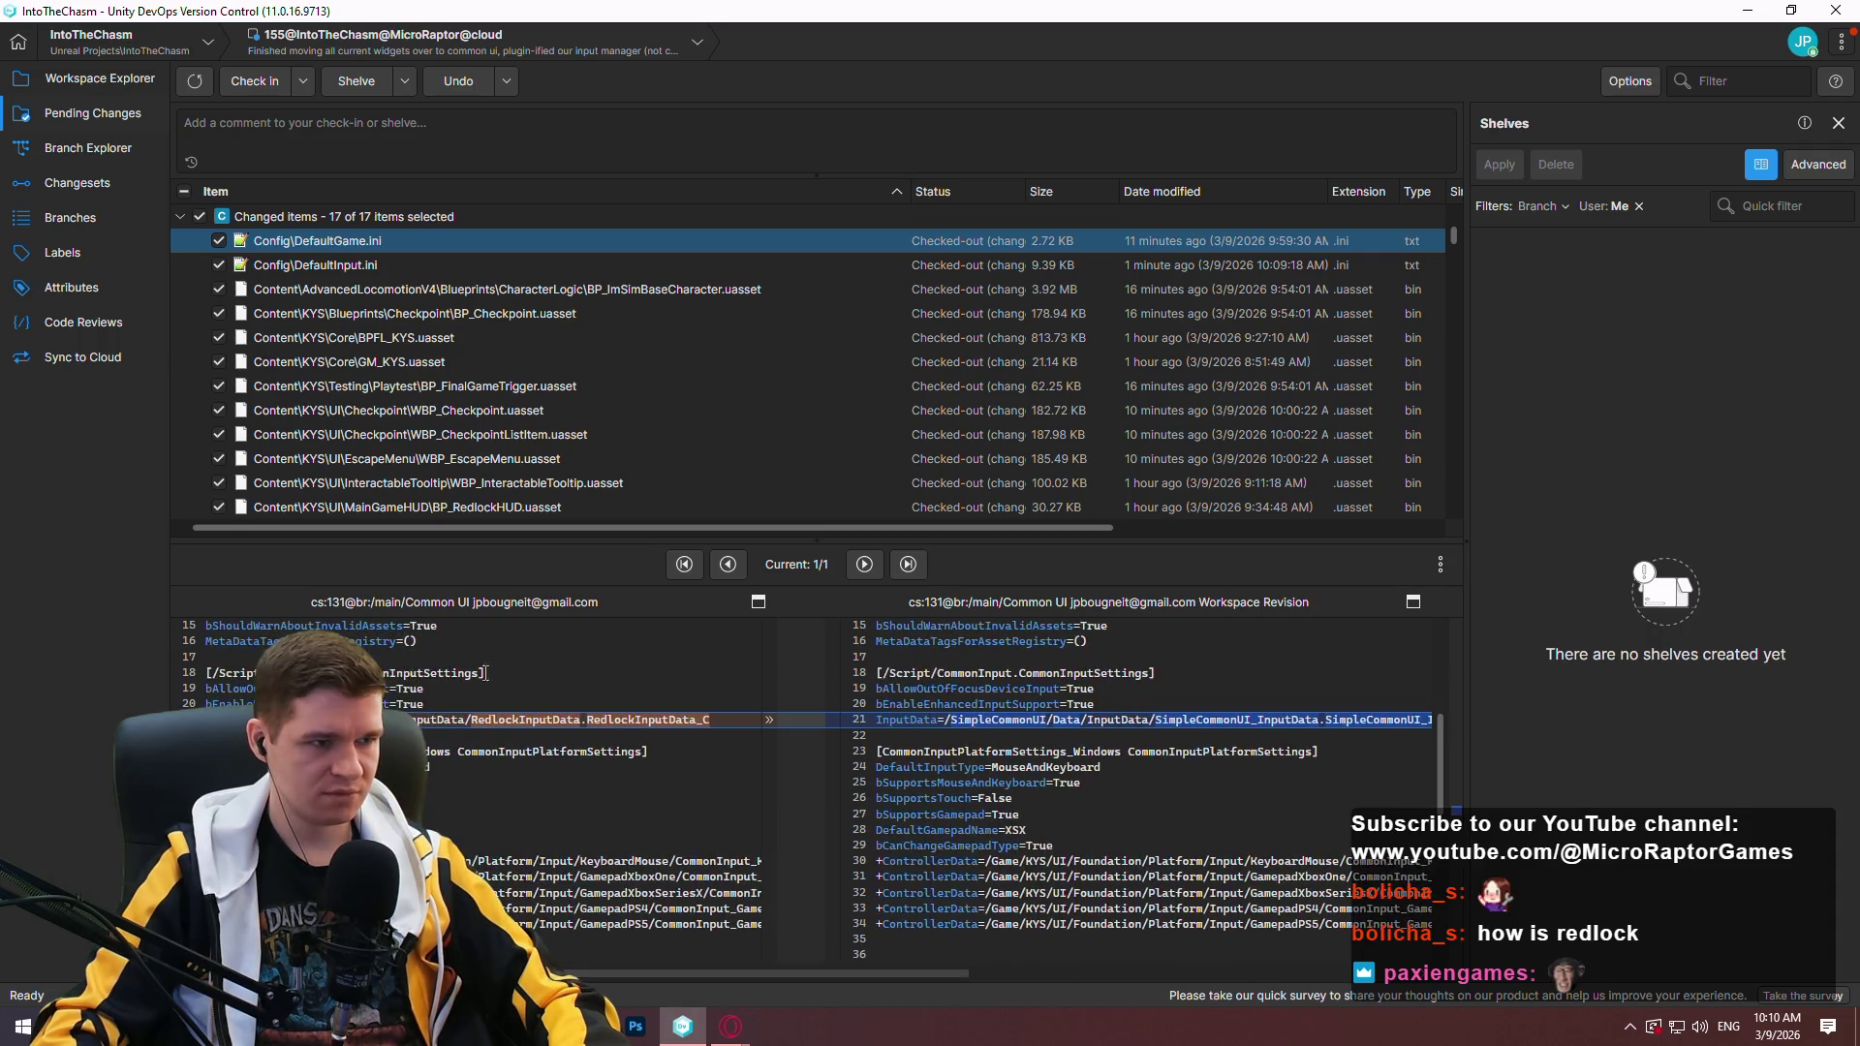
click(310, 265)
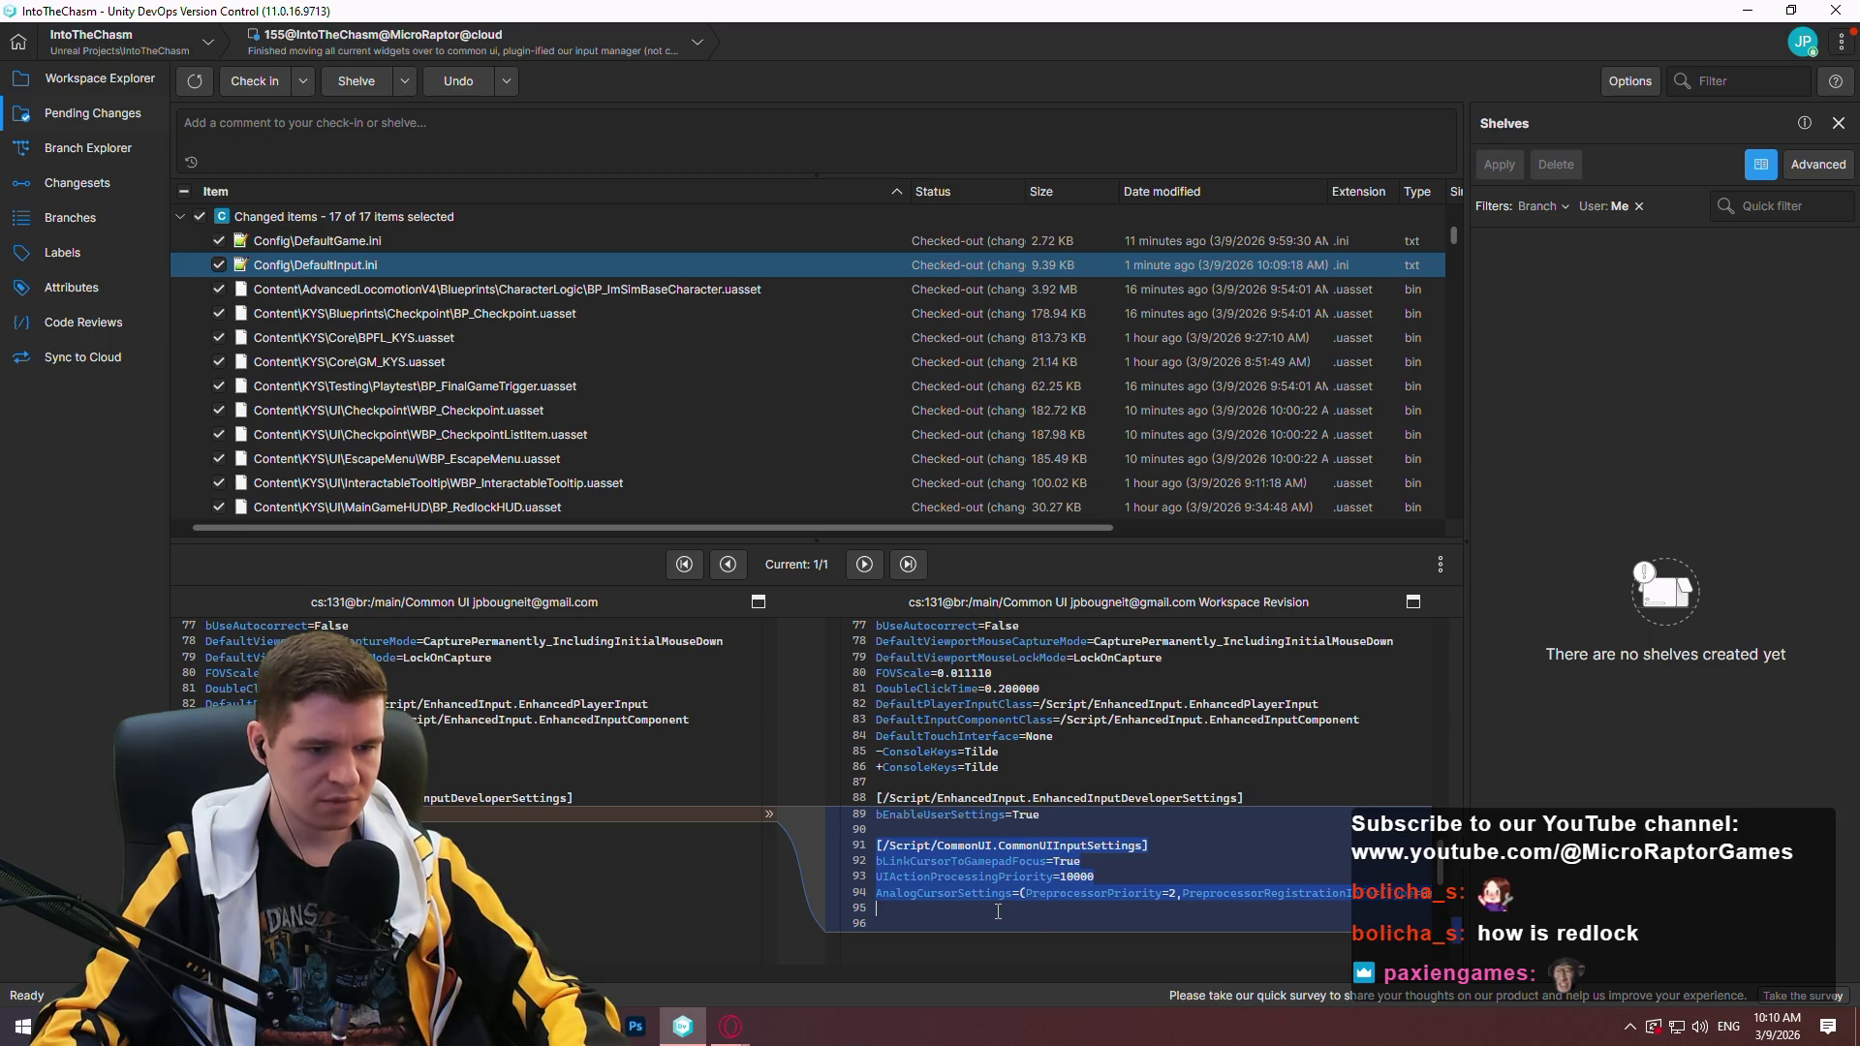
shift+click(1042, 815)
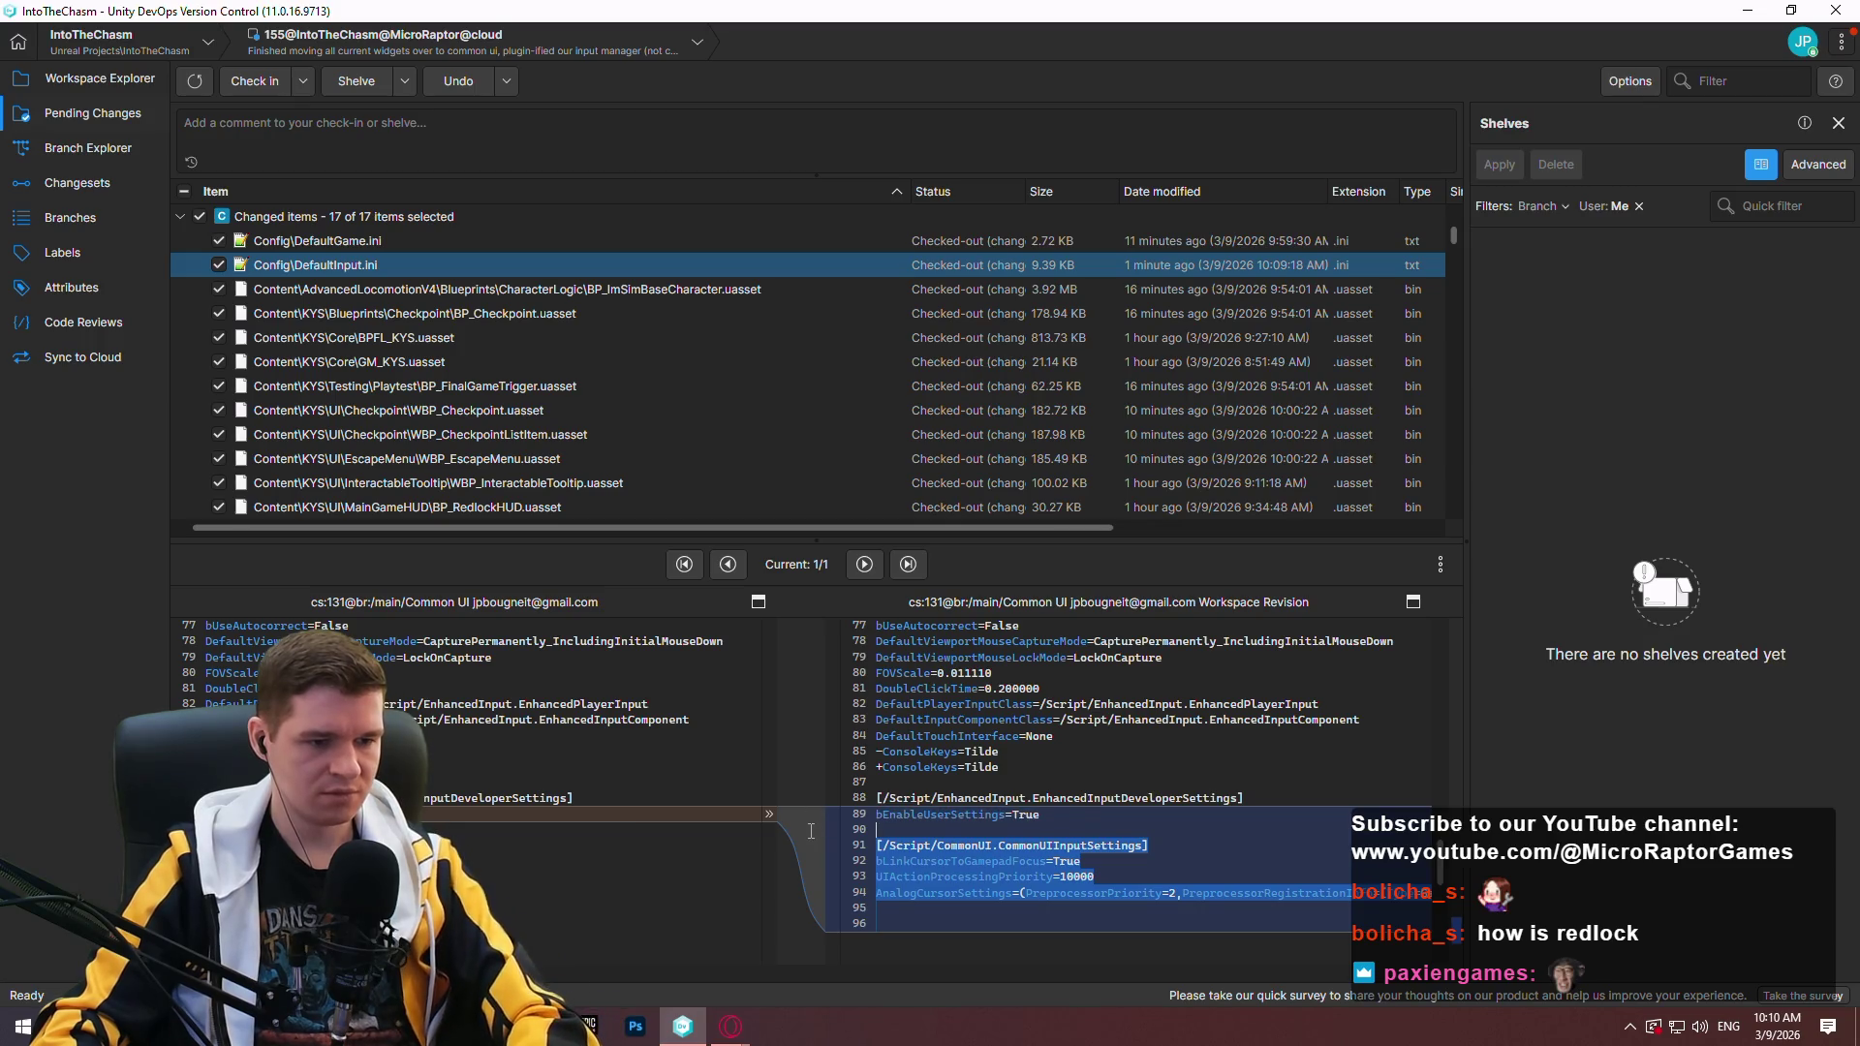
Delete the added lines 90–96 from DefaultInput.ini, save it, and select BPFL_KYS.uasset.
key(BackSpace)
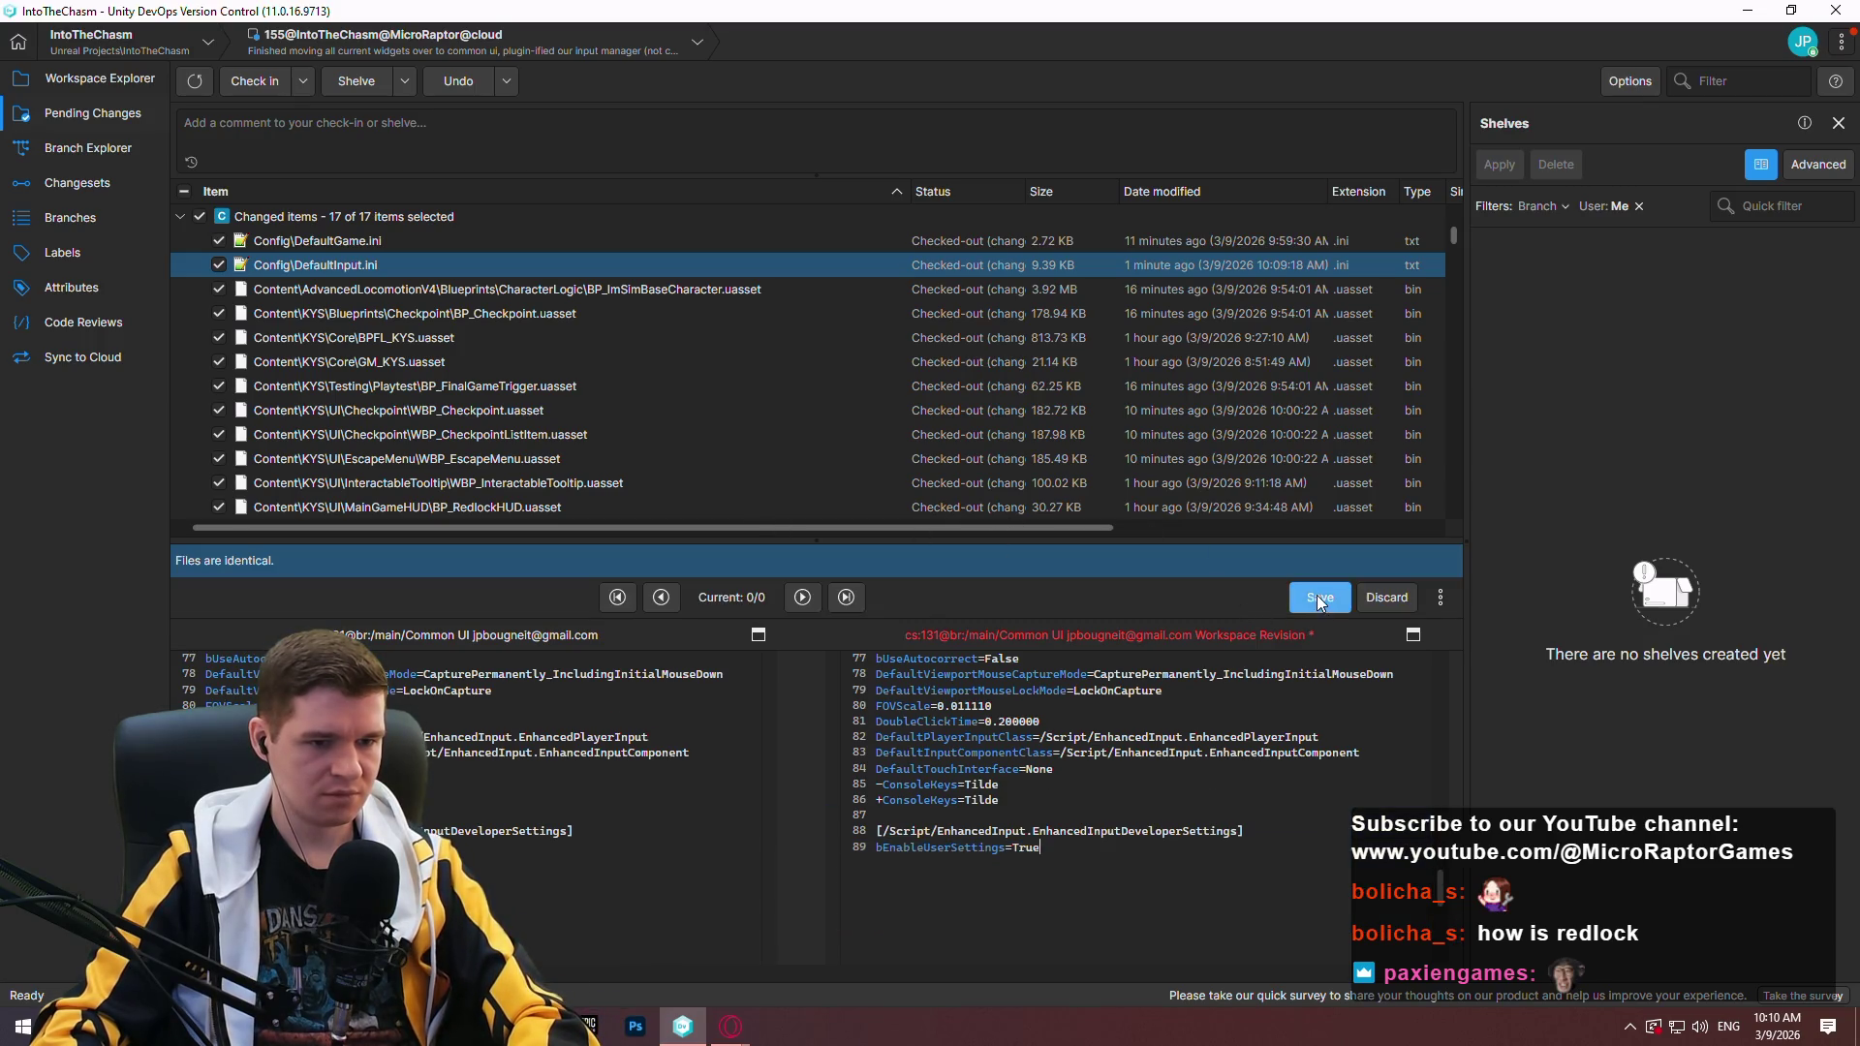
click(1317, 595)
click(577, 339)
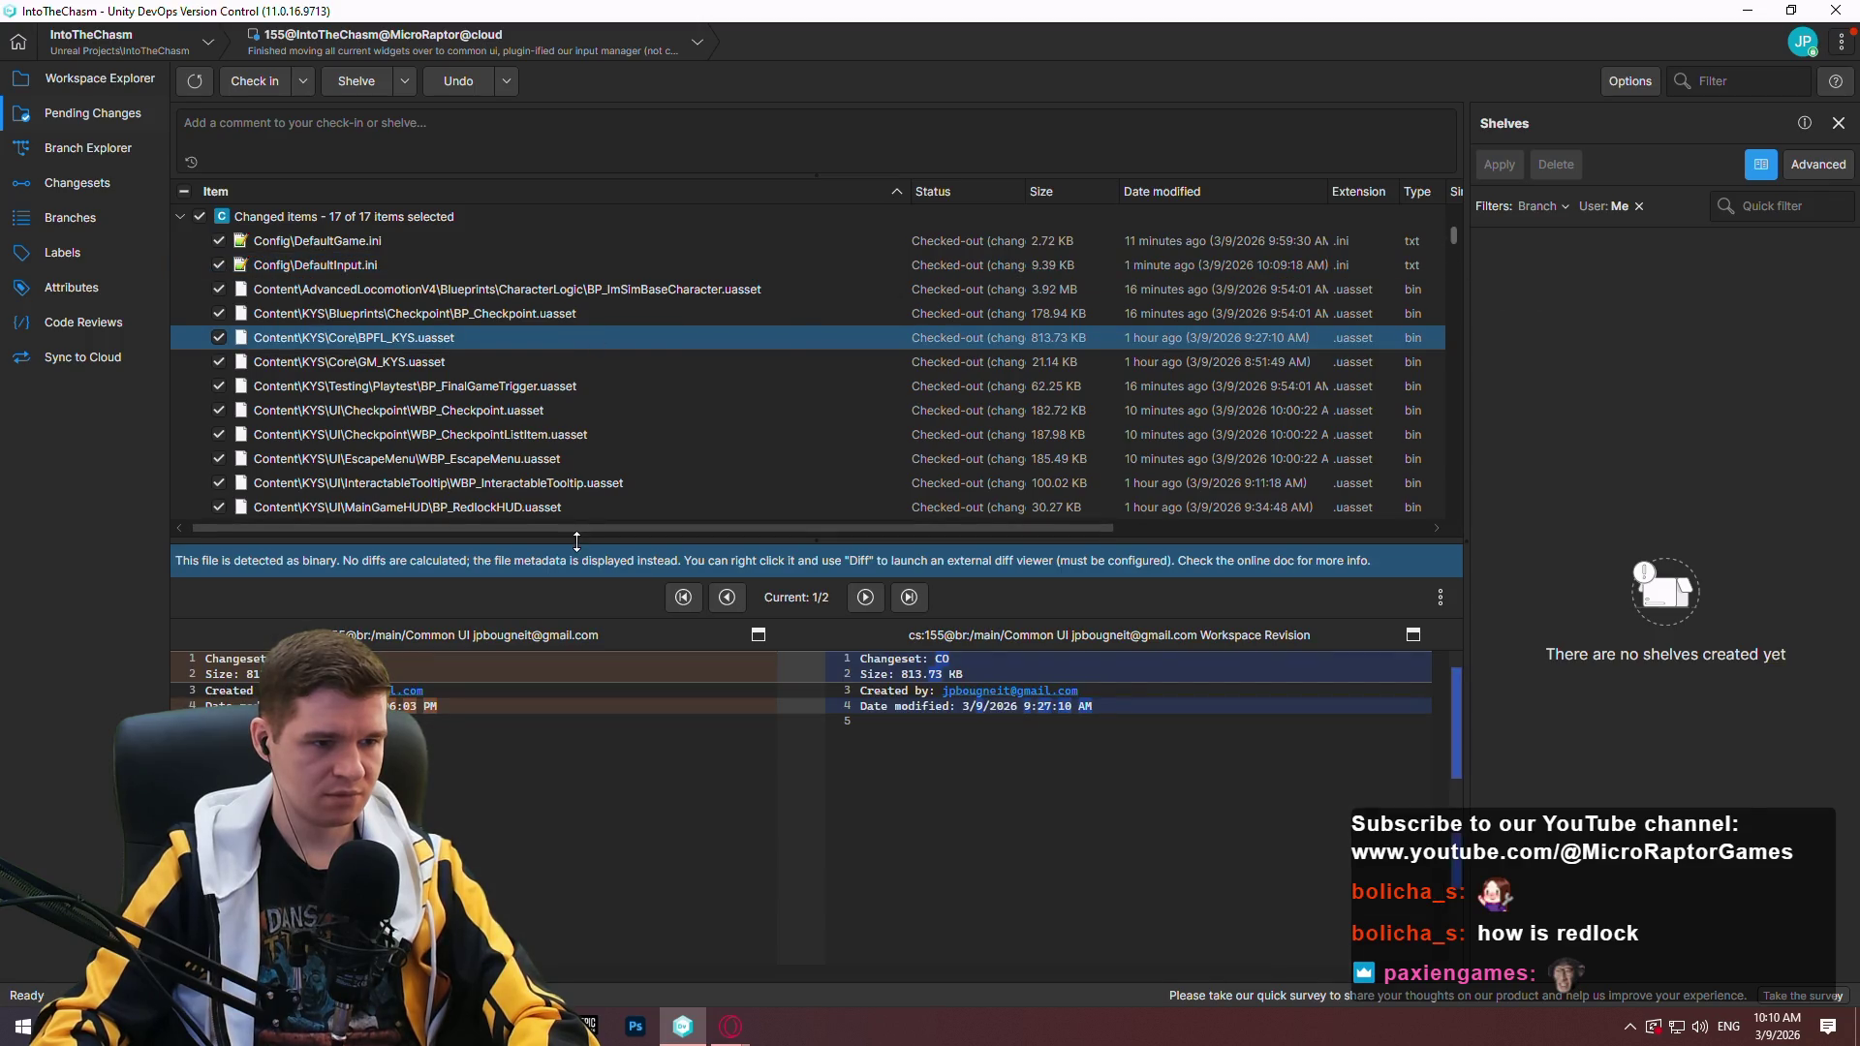
Review other changed files such as BP_ImSimBaseCharacter.uasset, then go back to the workspace view.
drag(576, 541, 586, 887)
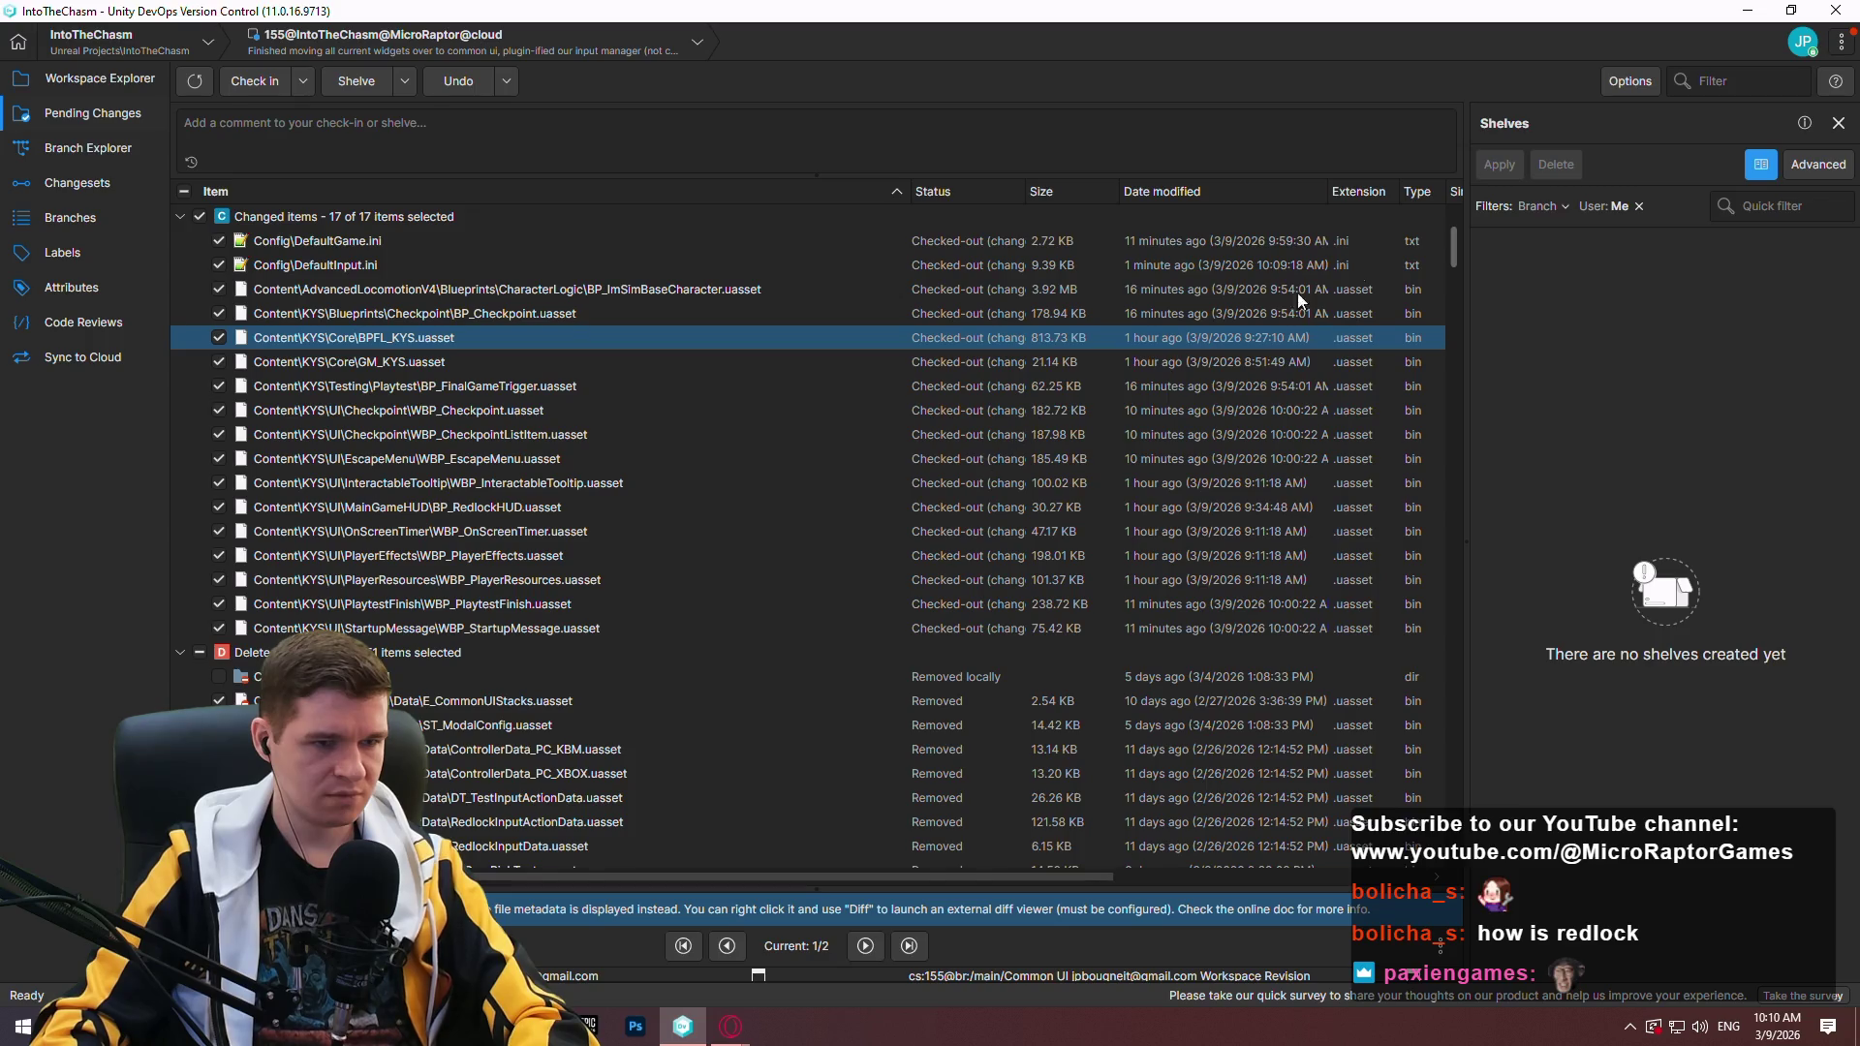
scroll(1456, 246, down, 15)
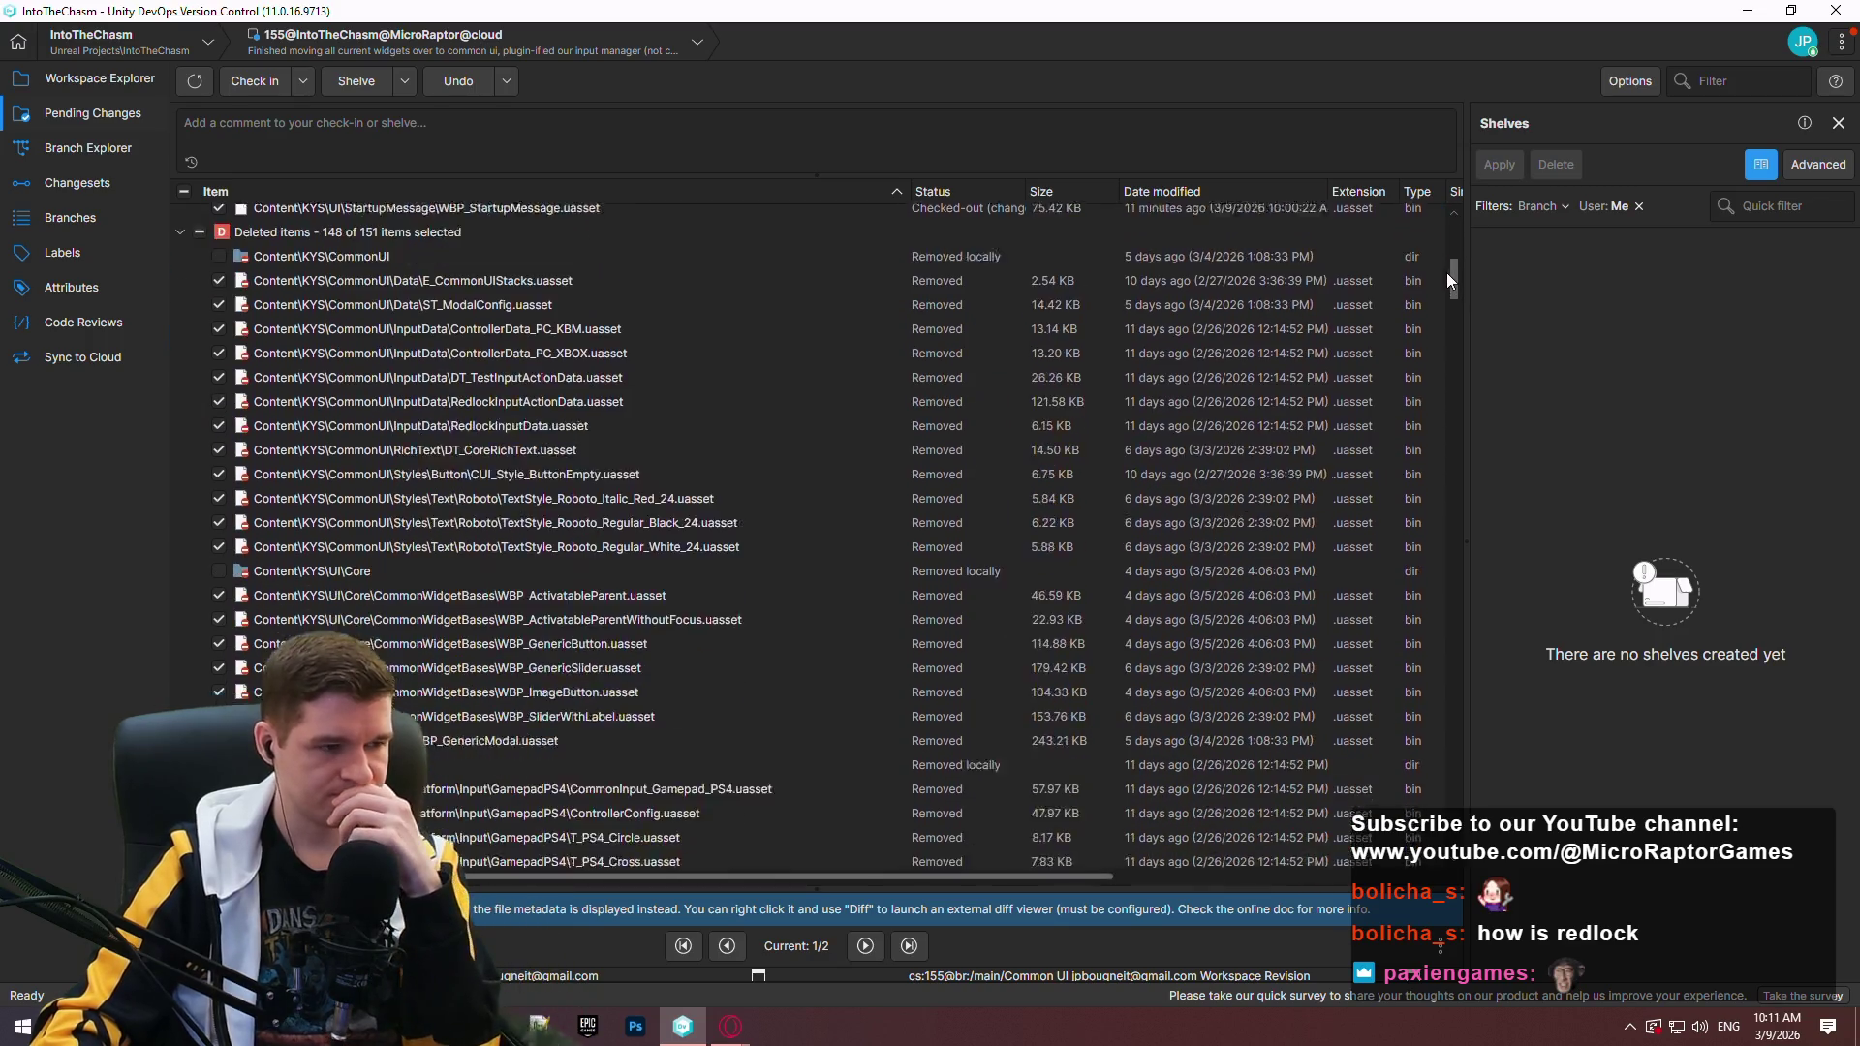
scroll(1419, 404, up, 10)
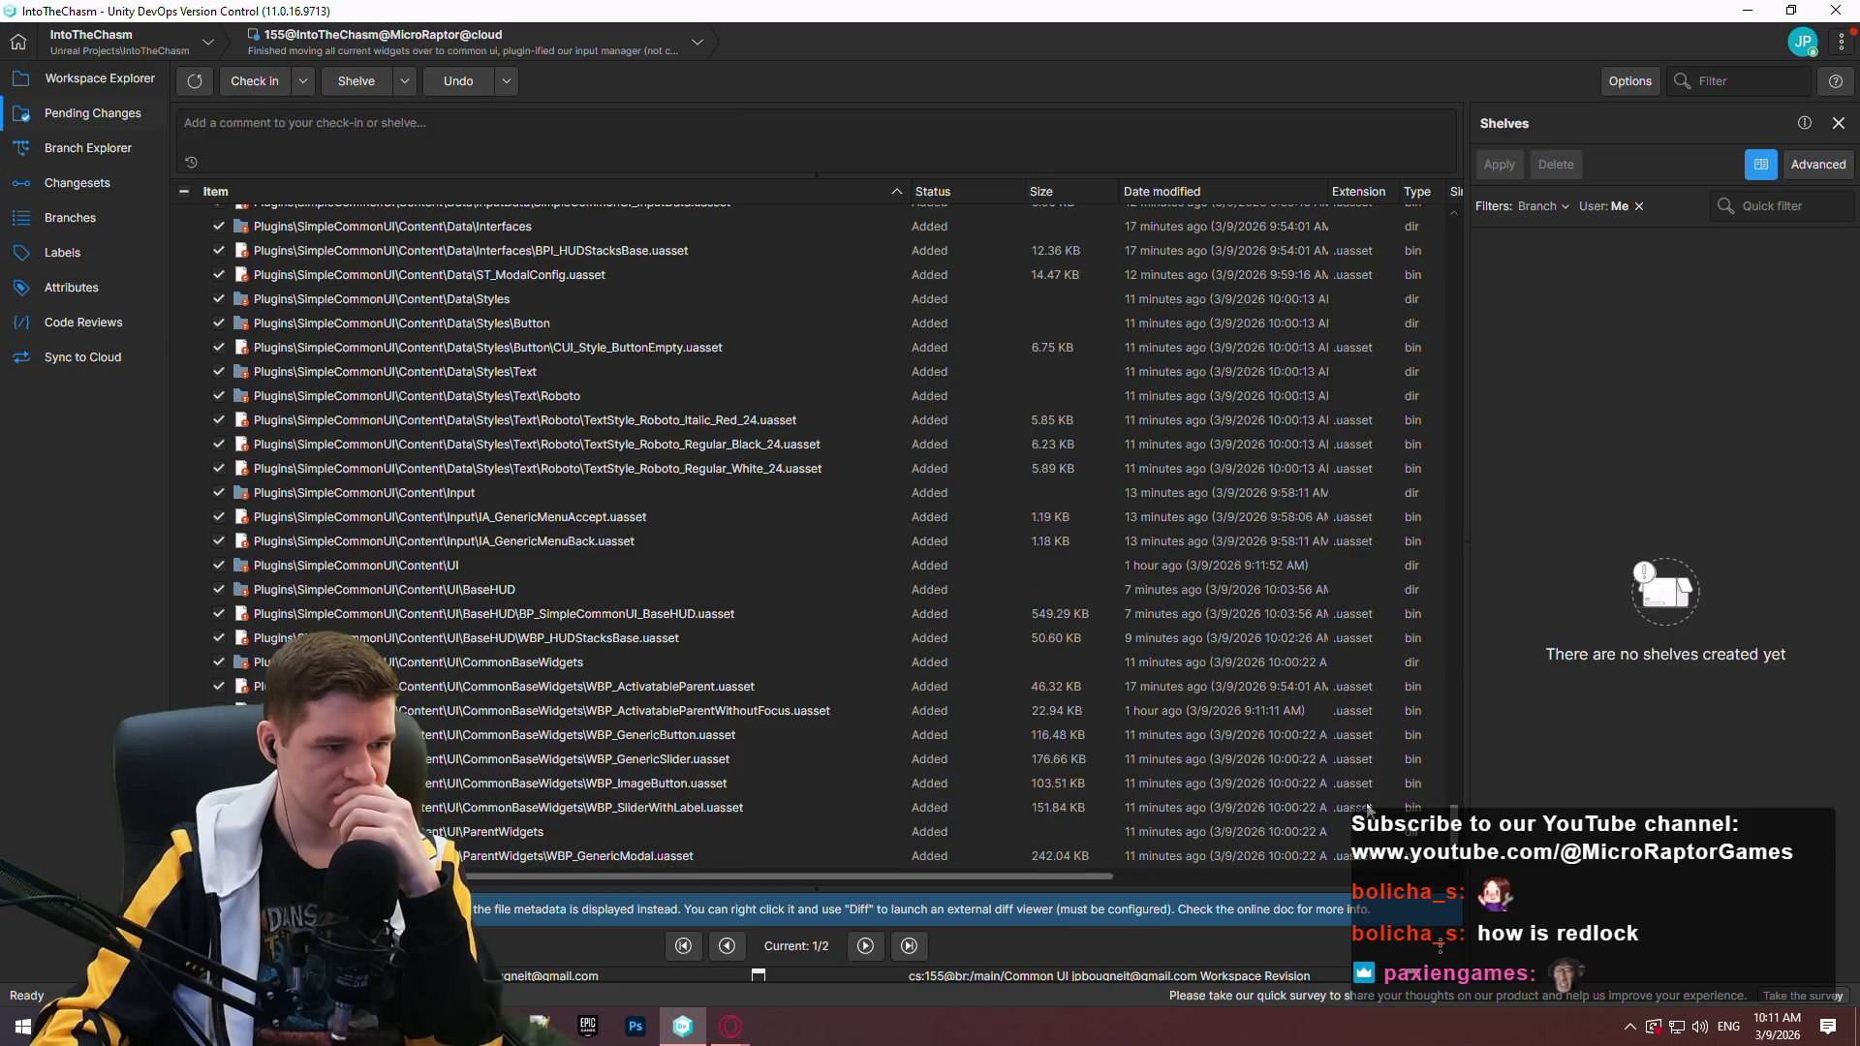
scroll(1386, 242, up, 3)
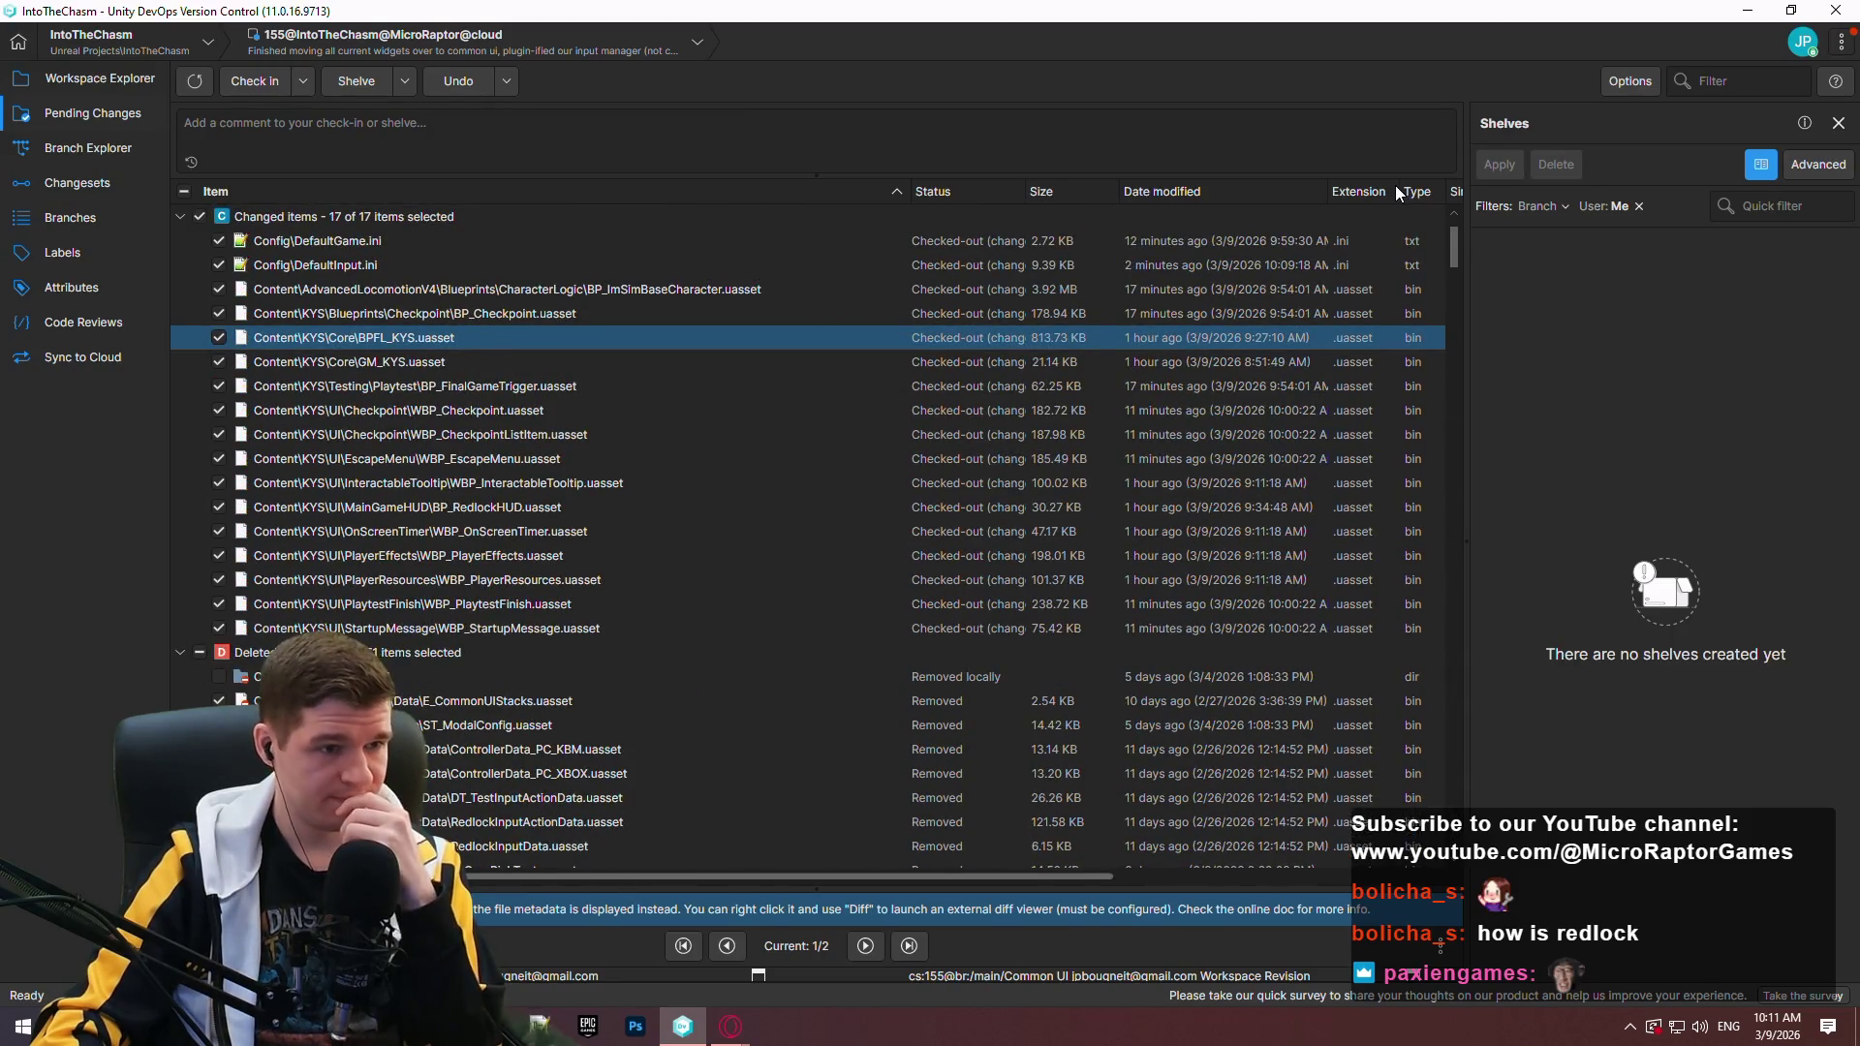
click(556, 289)
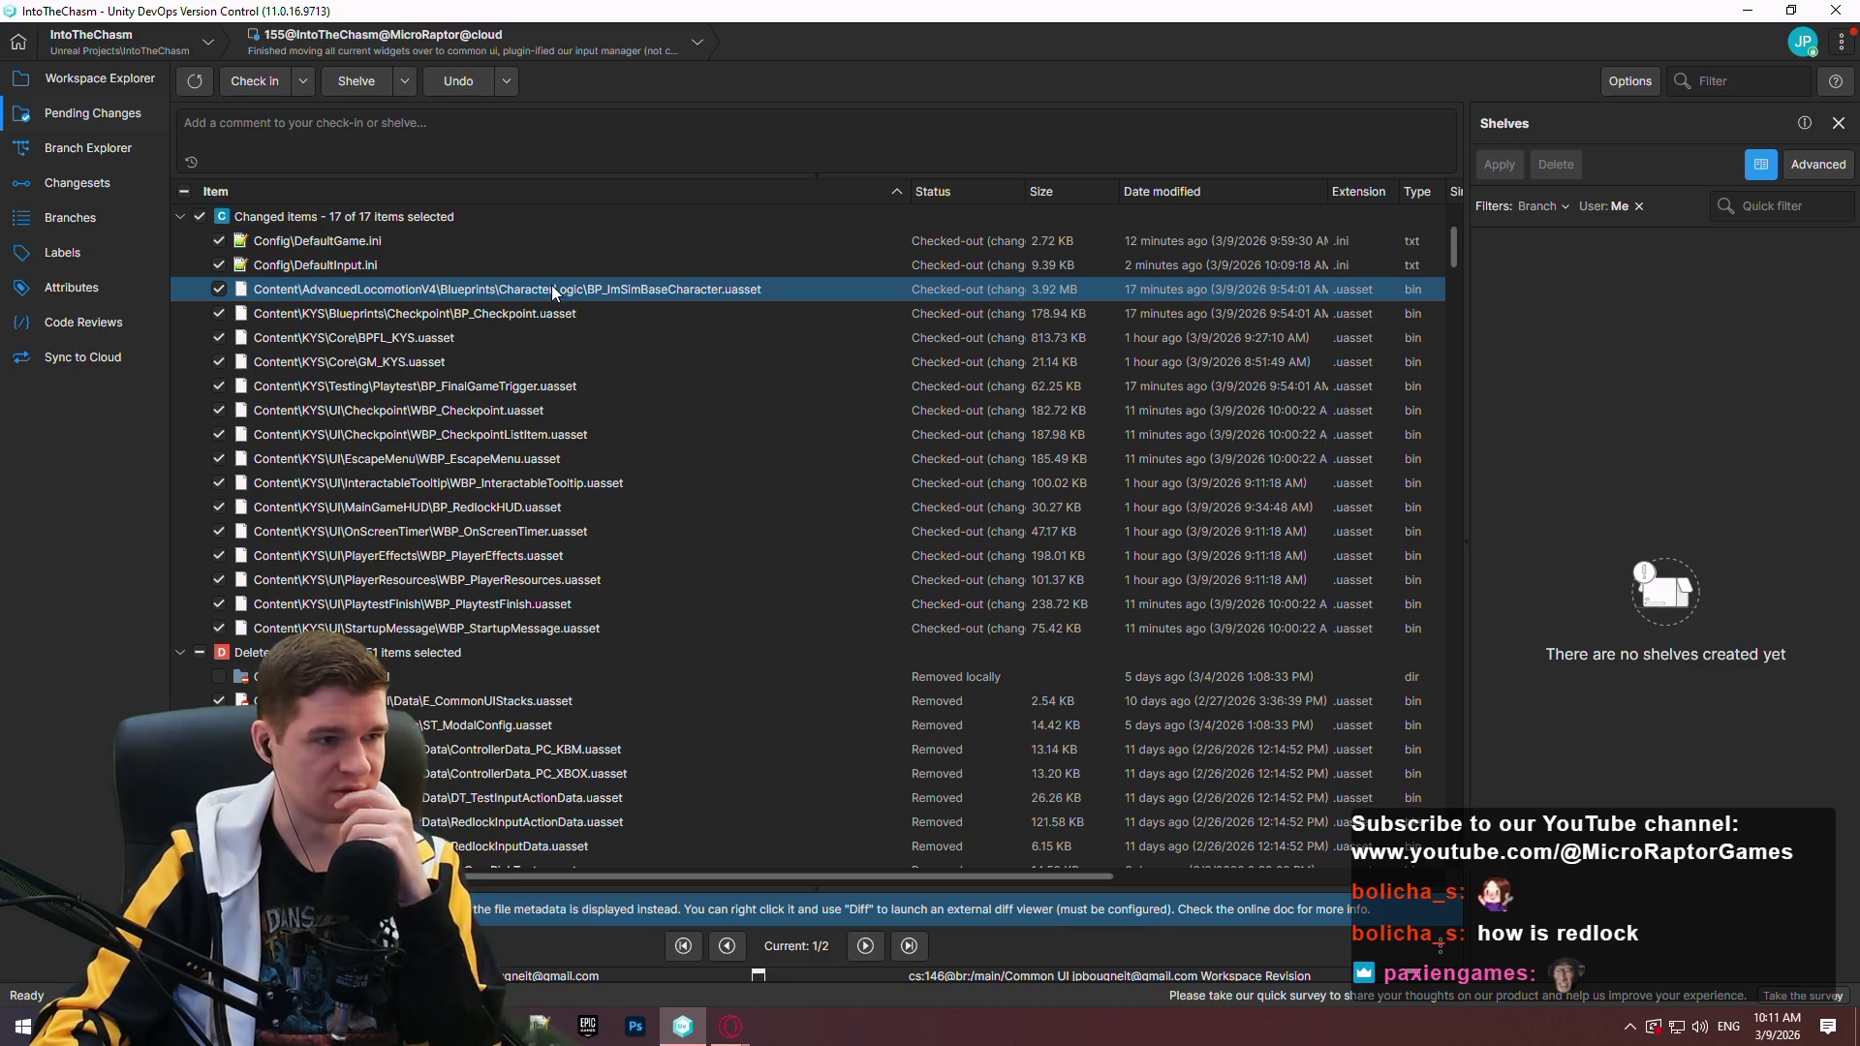
click(99, 78)
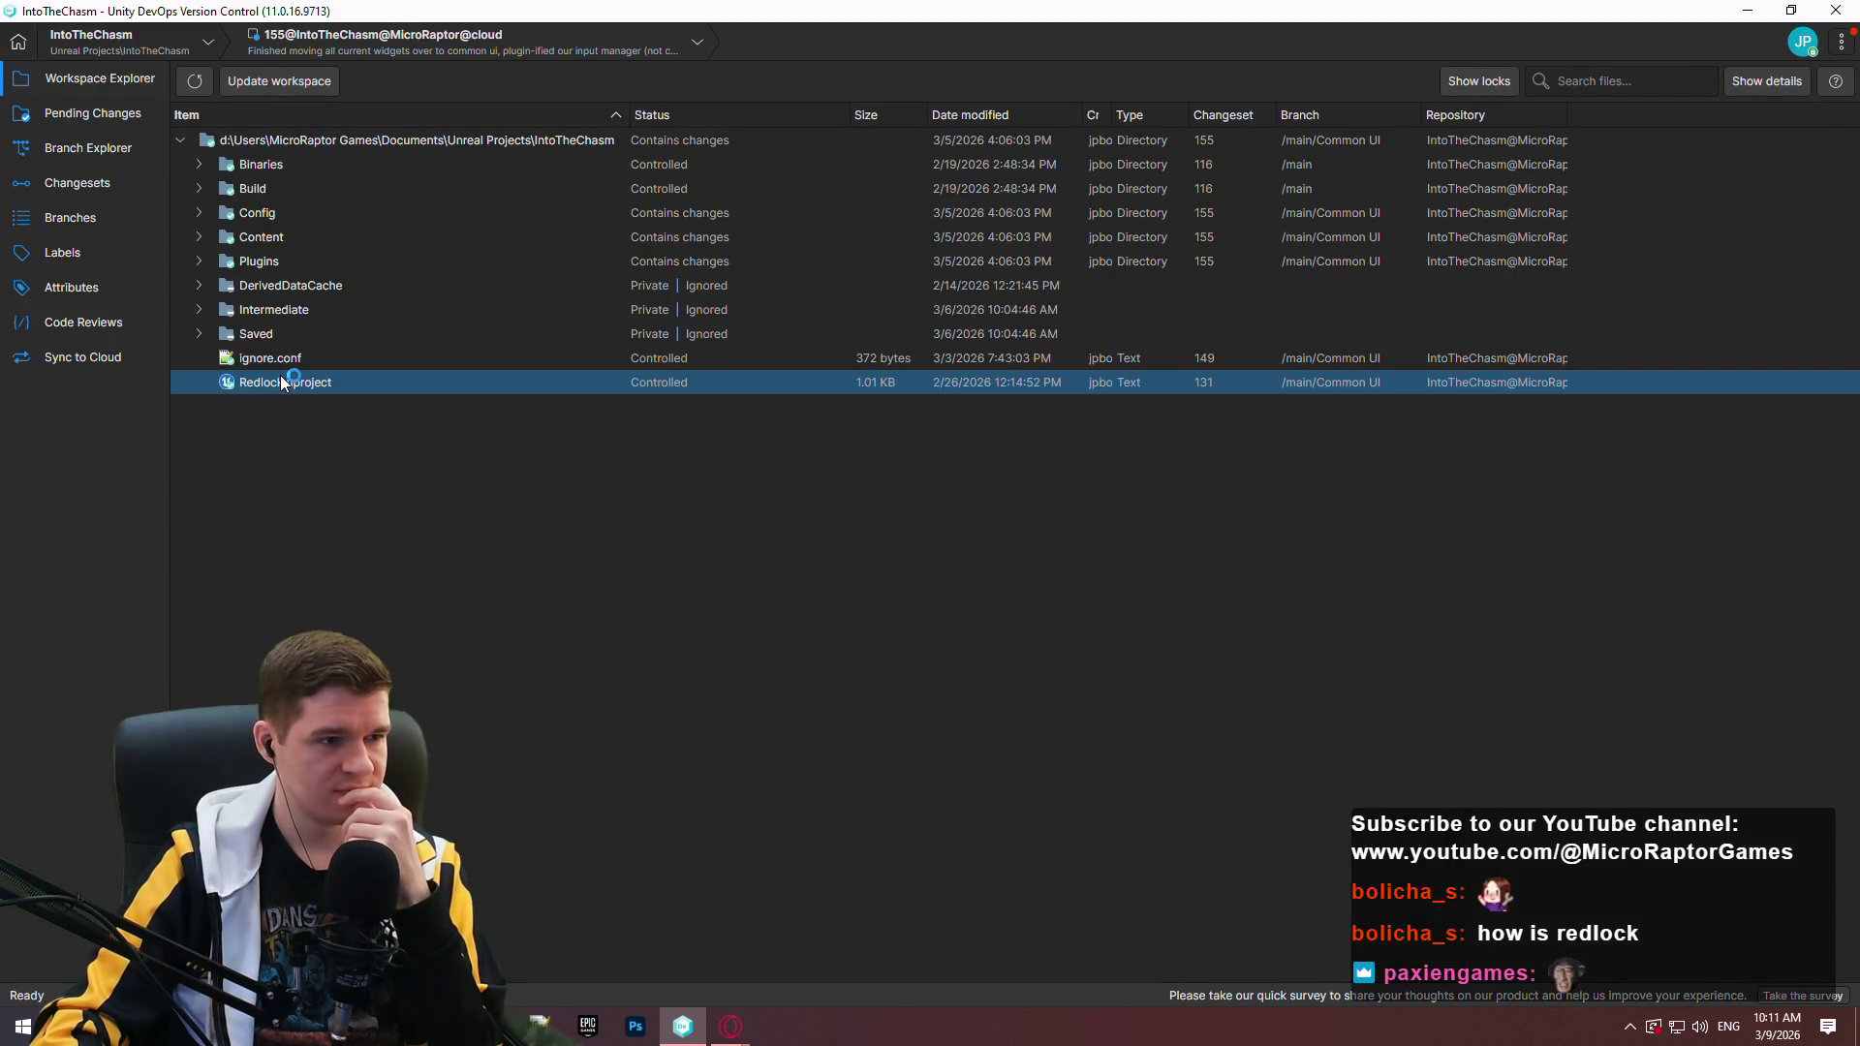
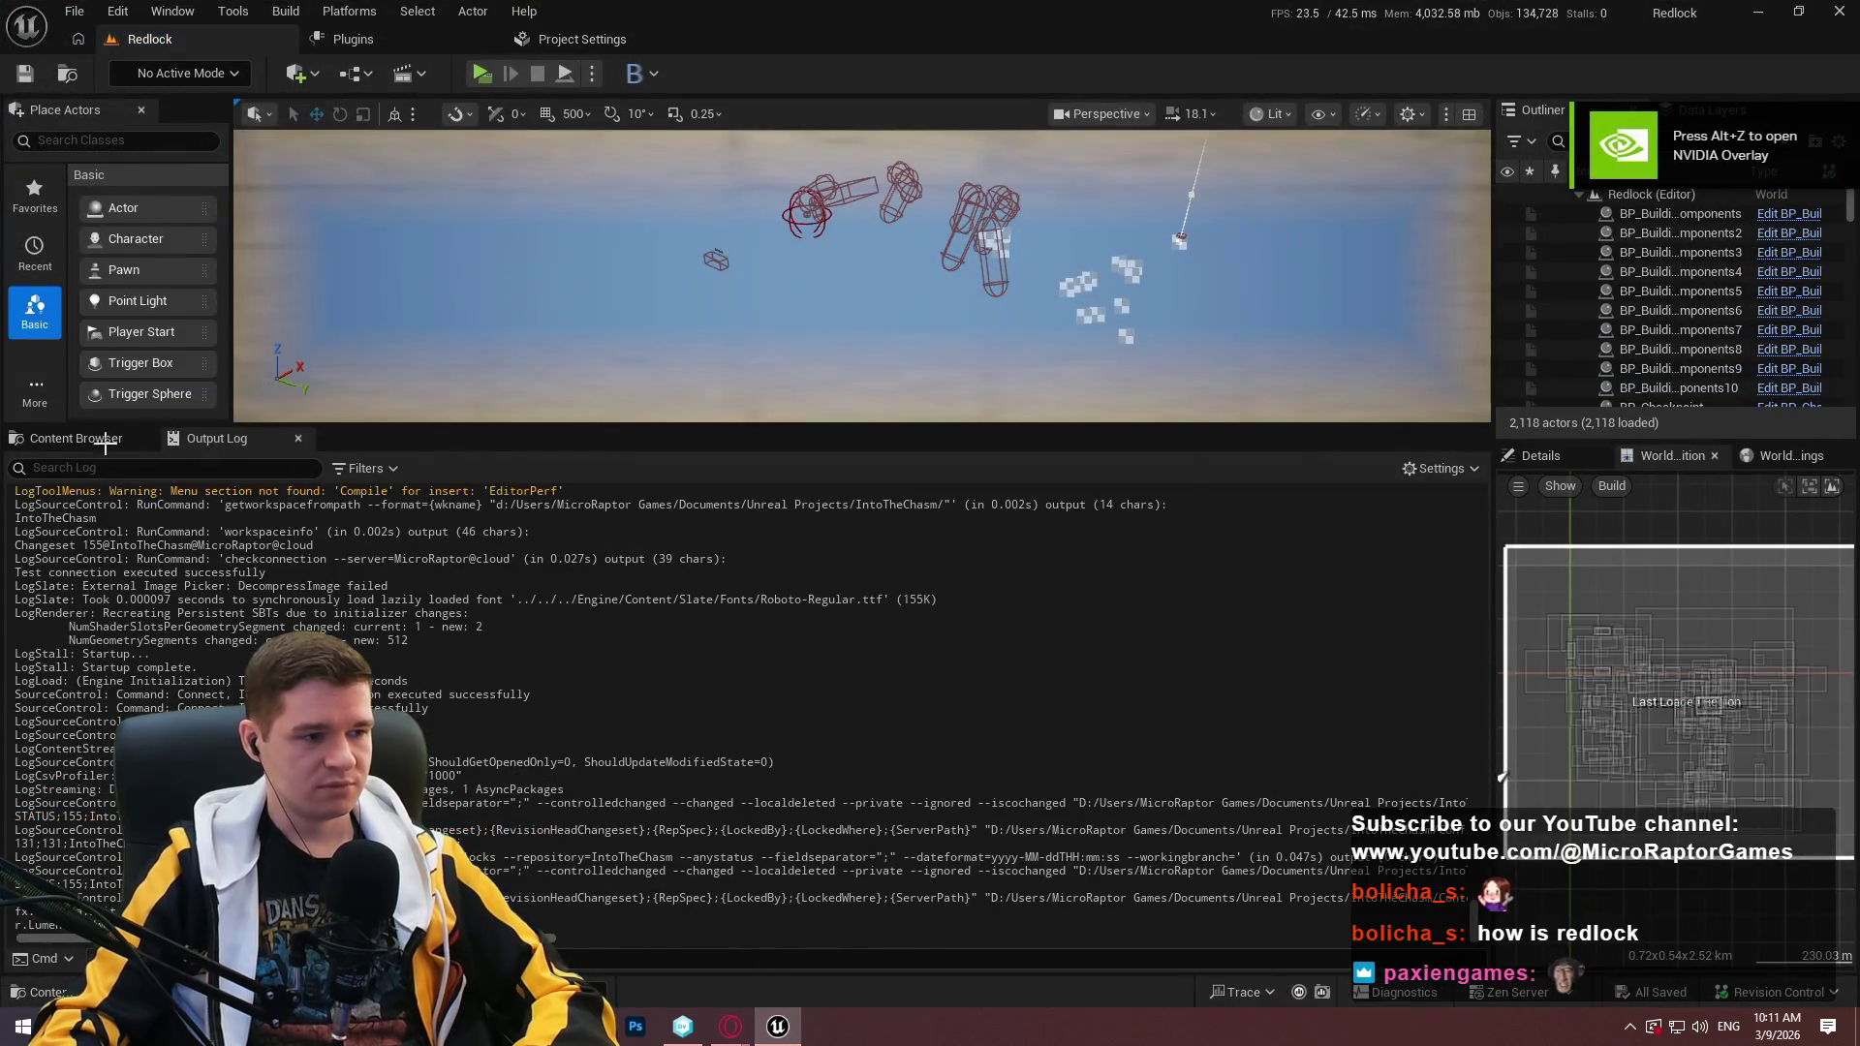
Open BP_ImSimBaseCharacter from AdvancedLocomotionV4 > Blueprints > CharacterLogic.
click(62, 438)
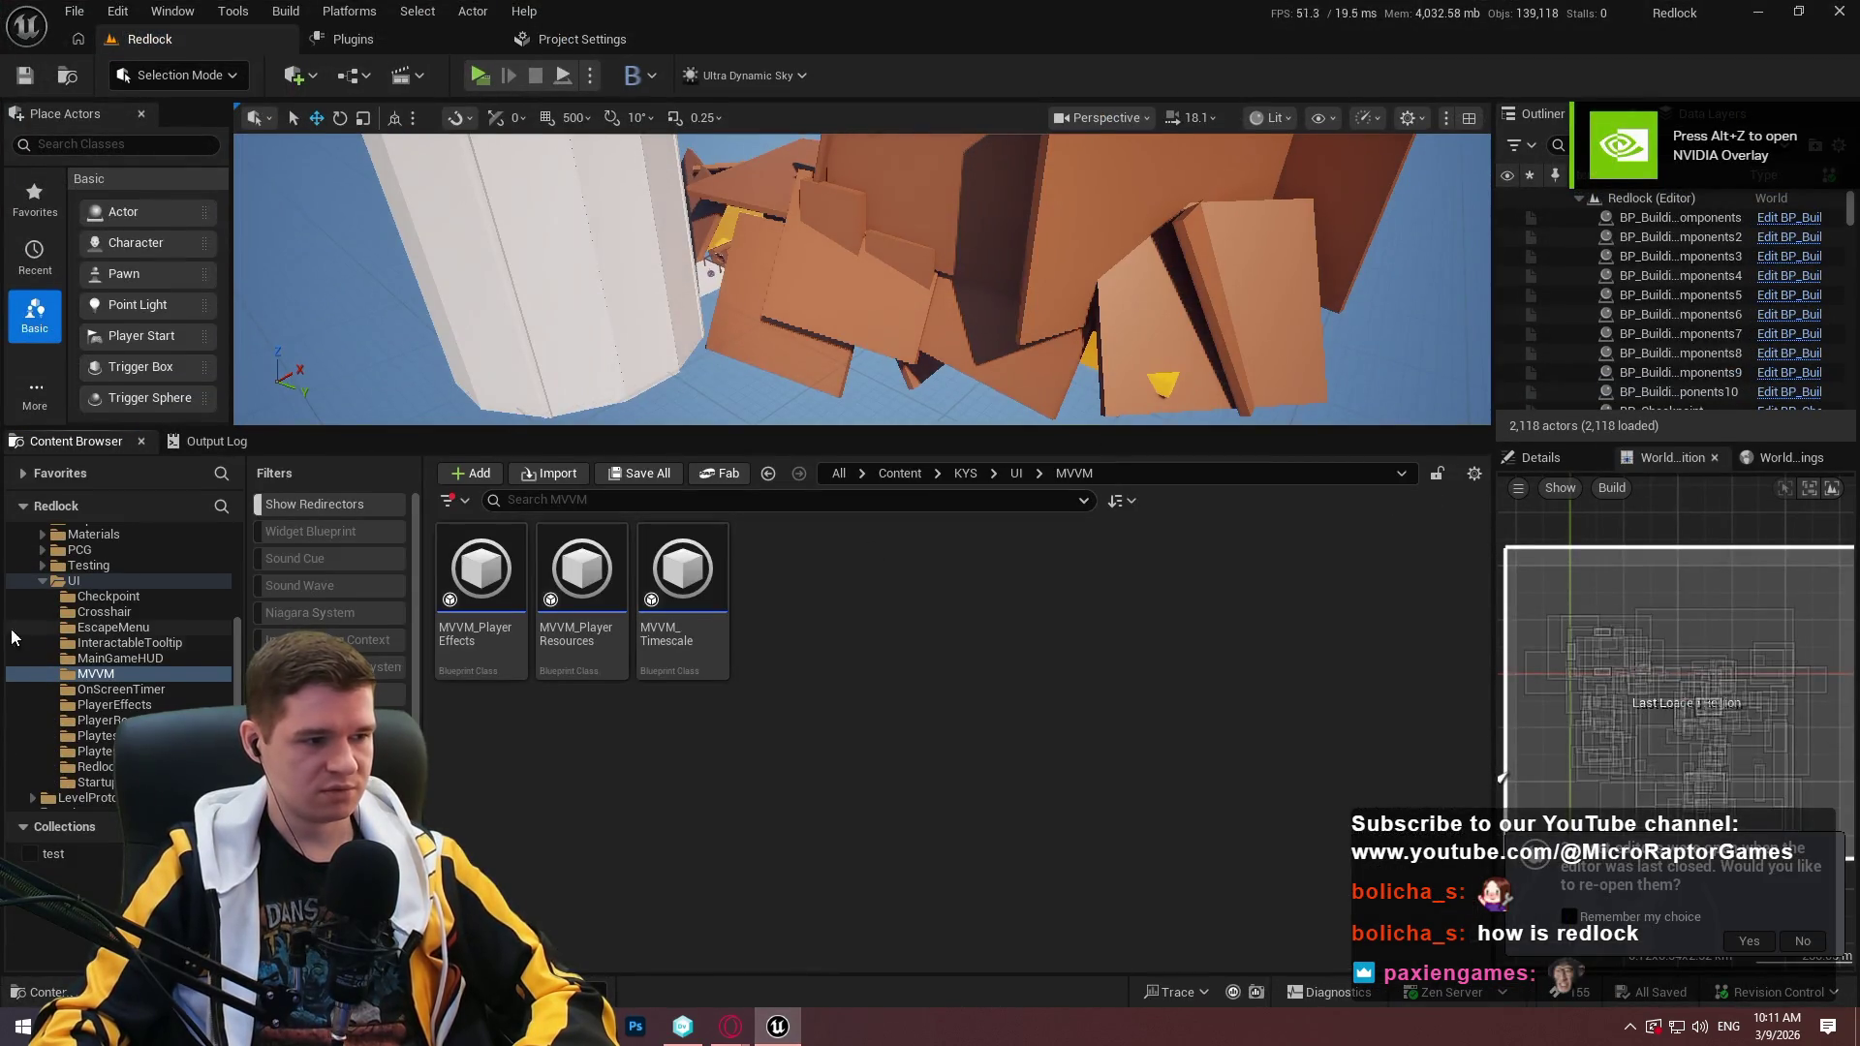
scroll(153, 652, up, 5)
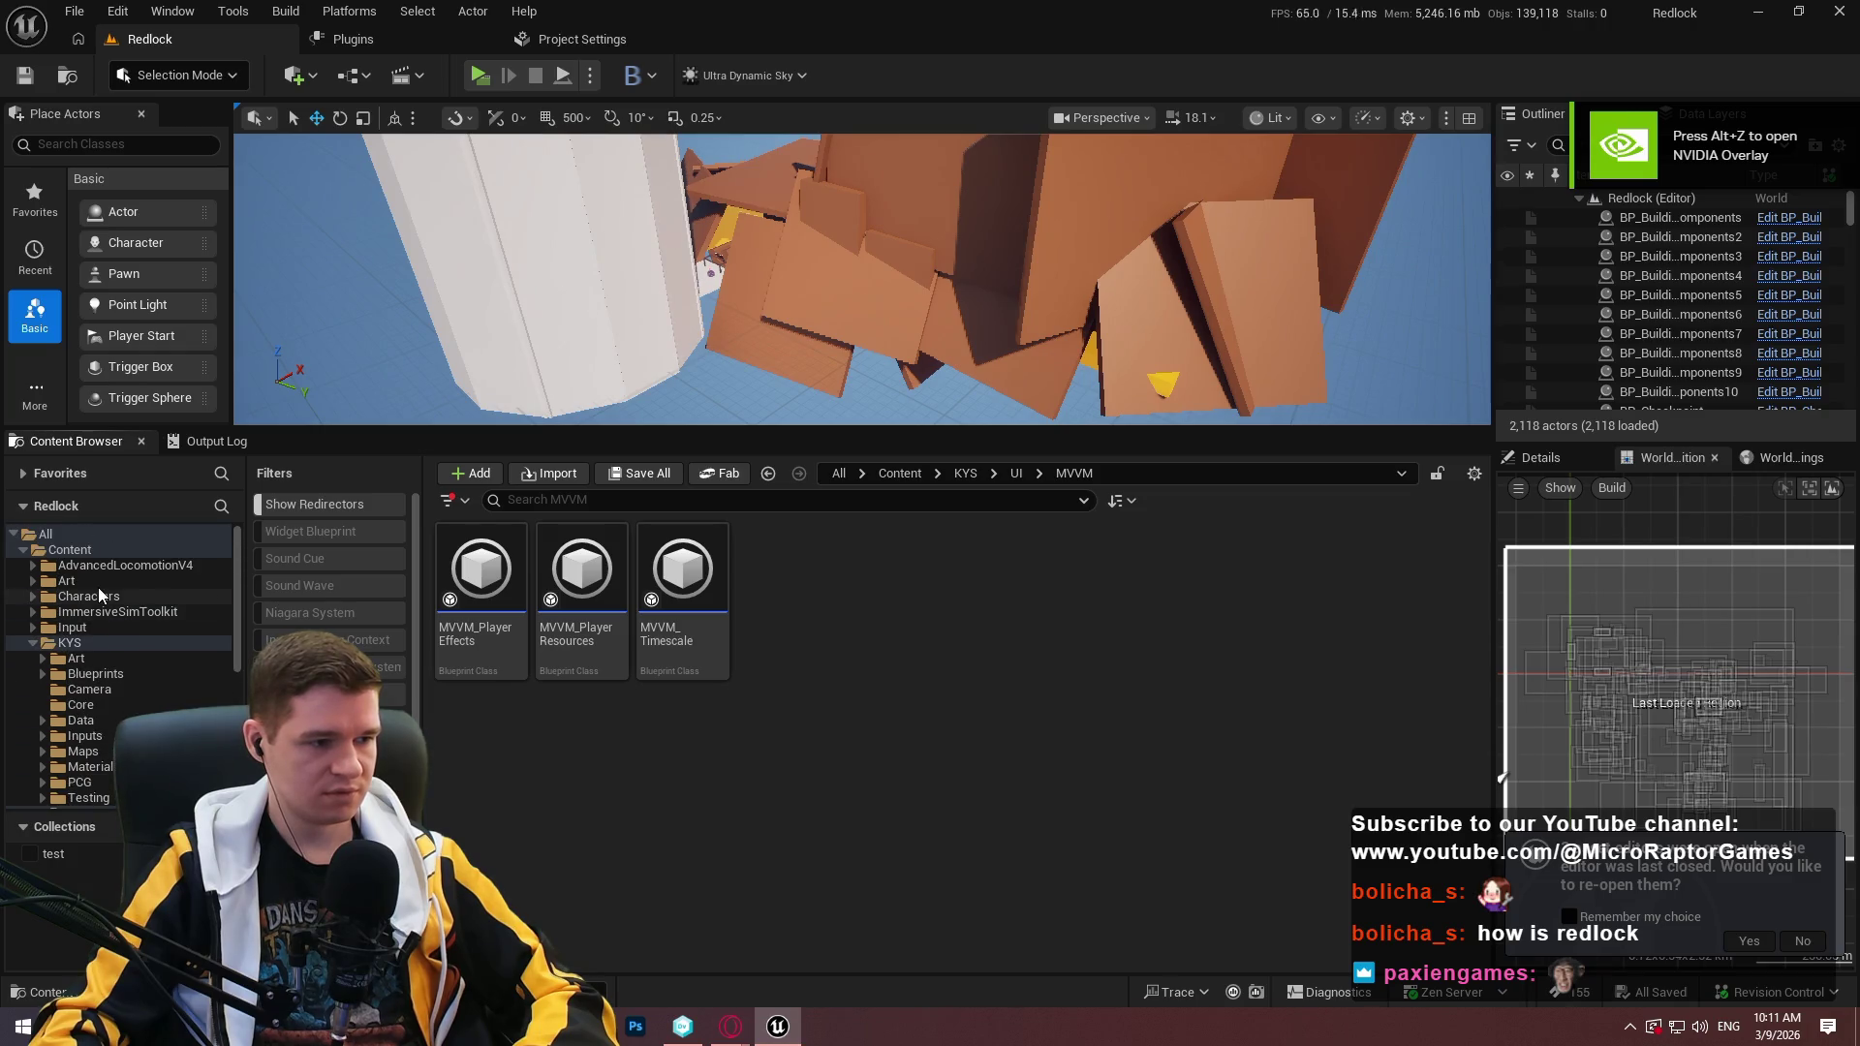
click(96, 566)
double_click(582, 572)
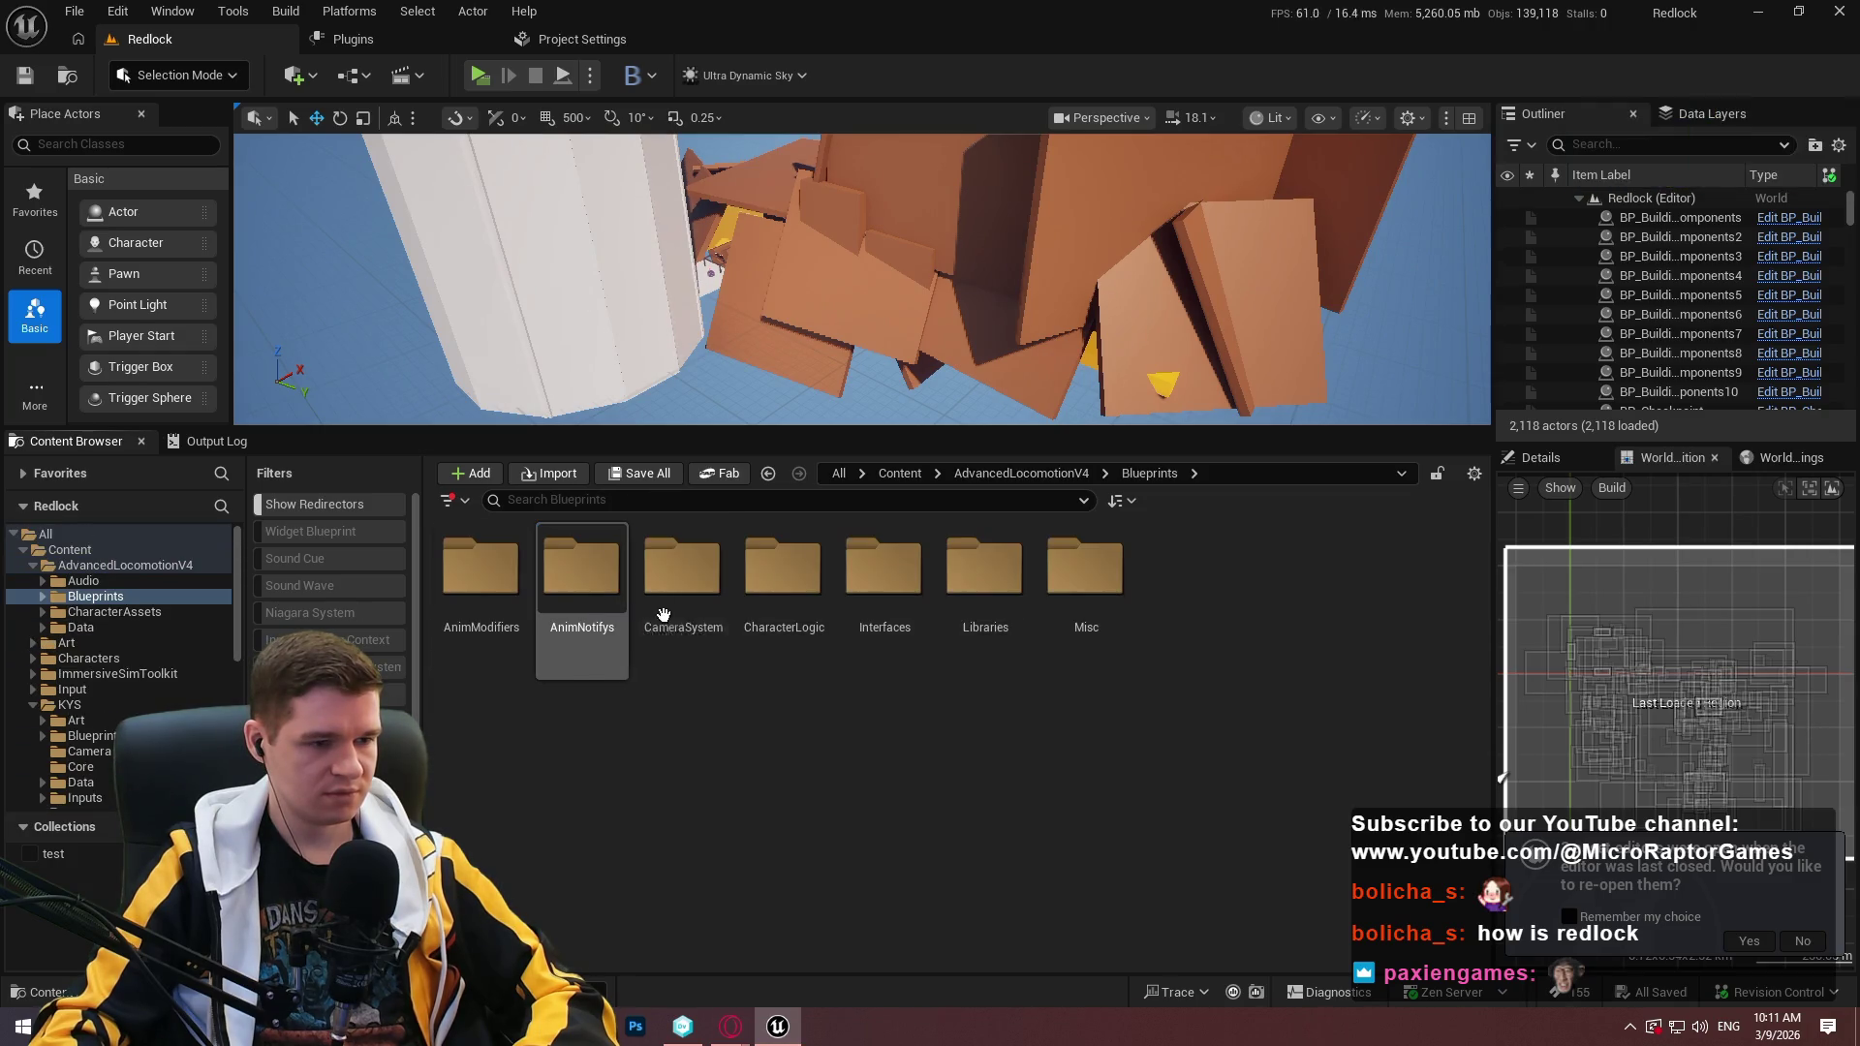
double_click(774, 590)
double_click(683, 591)
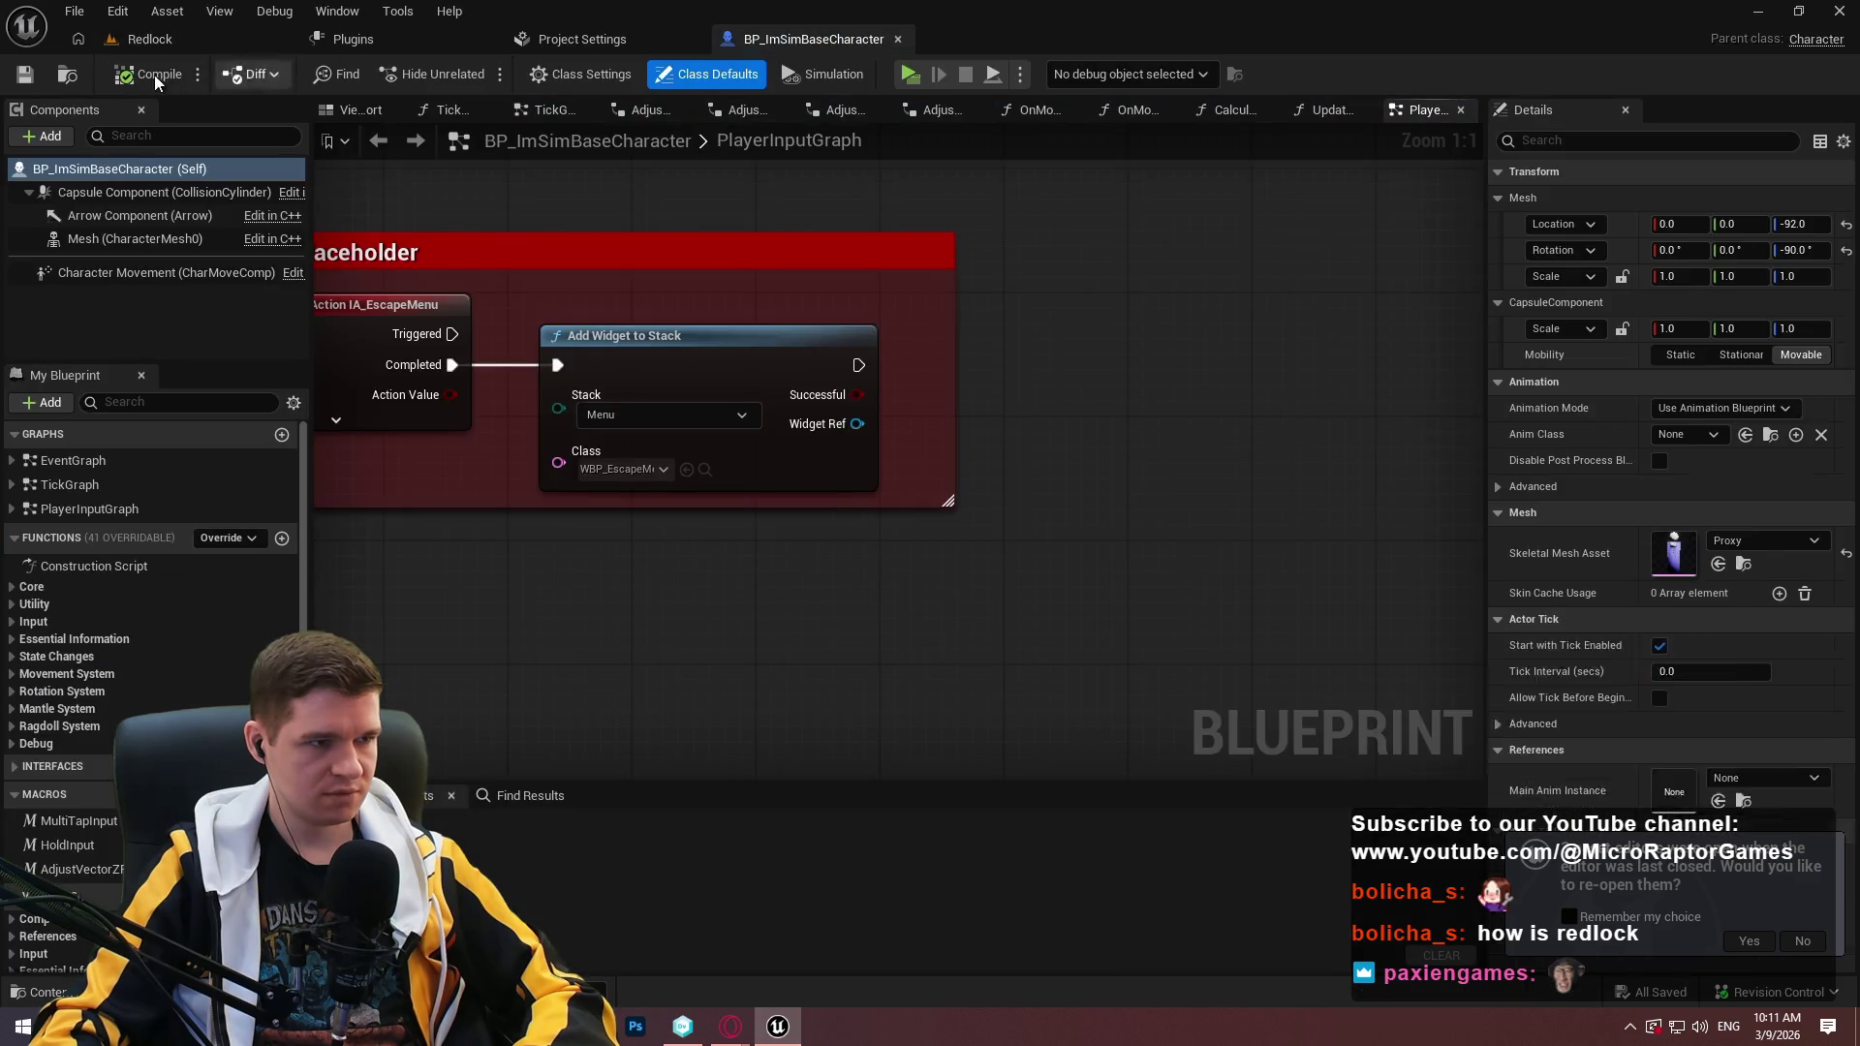
click(154, 74)
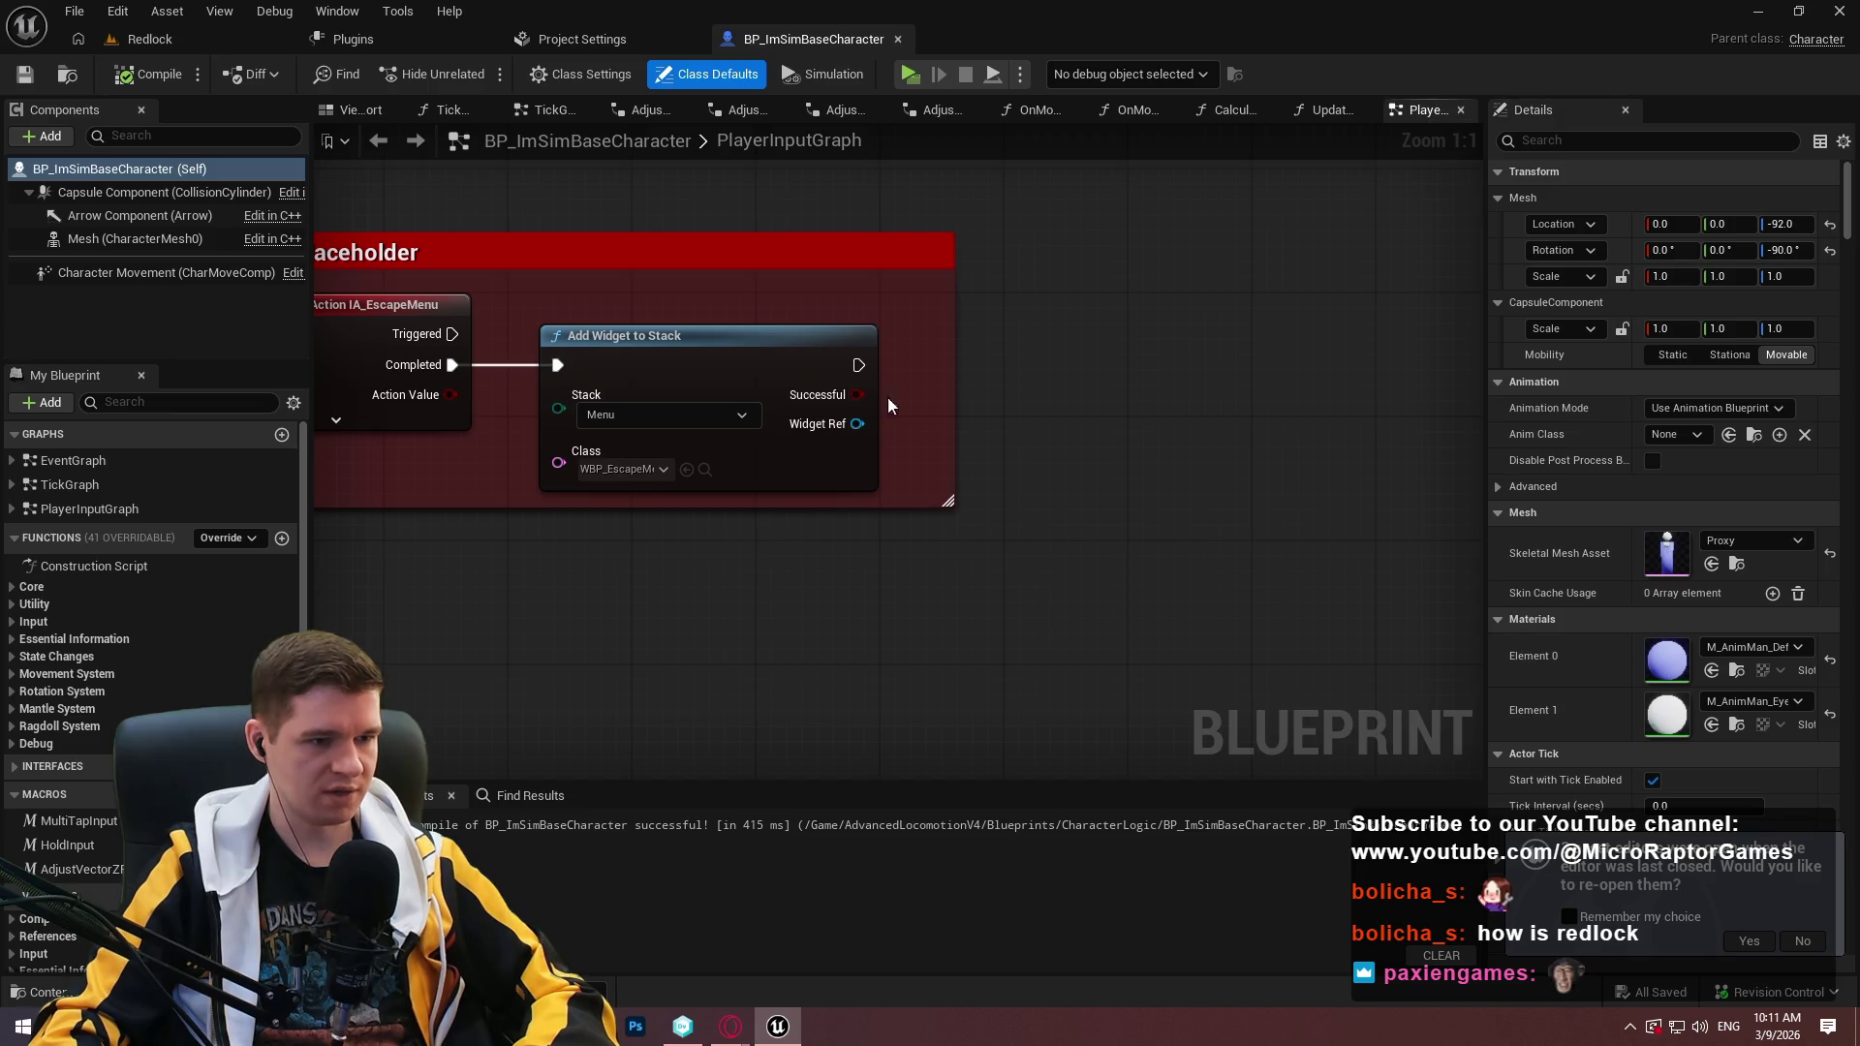
Center the graph on the Escape menu placeholder and select its Add Widget to Stack node.
drag(898, 394, 1411, 448)
drag(1255, 418, 1157, 559)
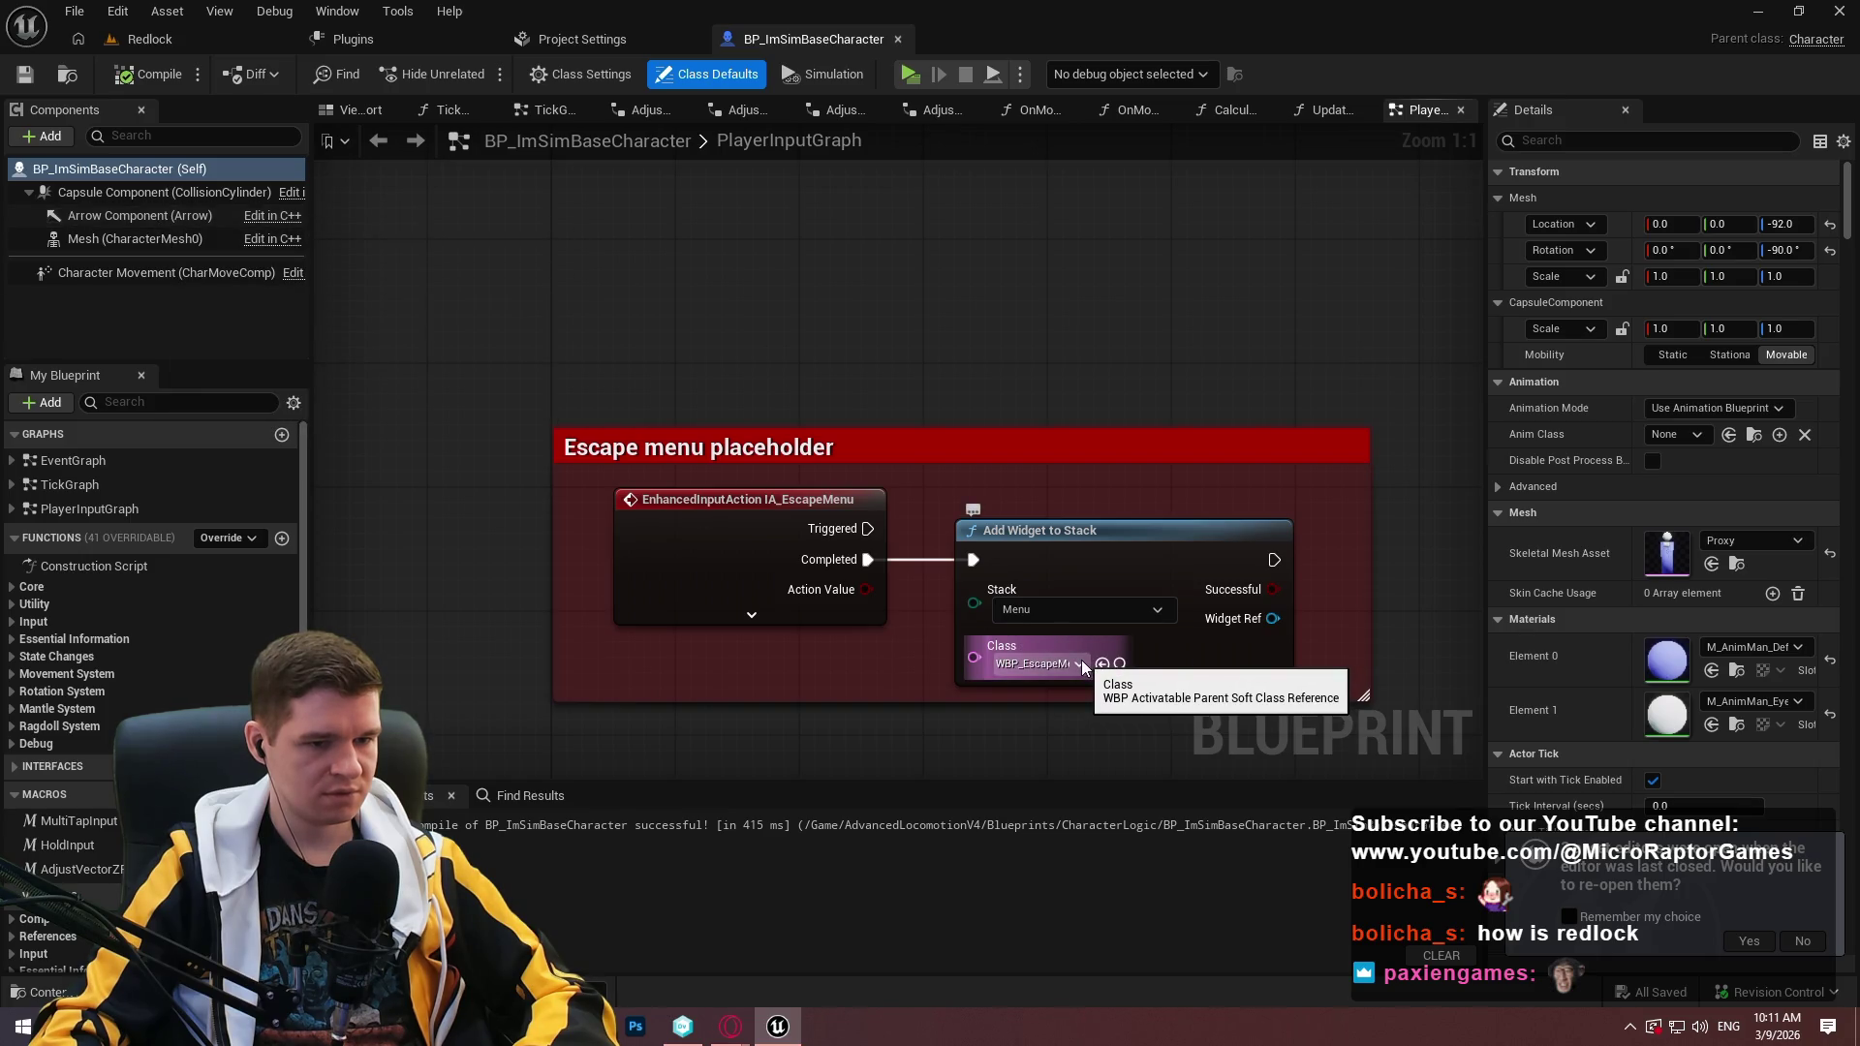
click(934, 730)
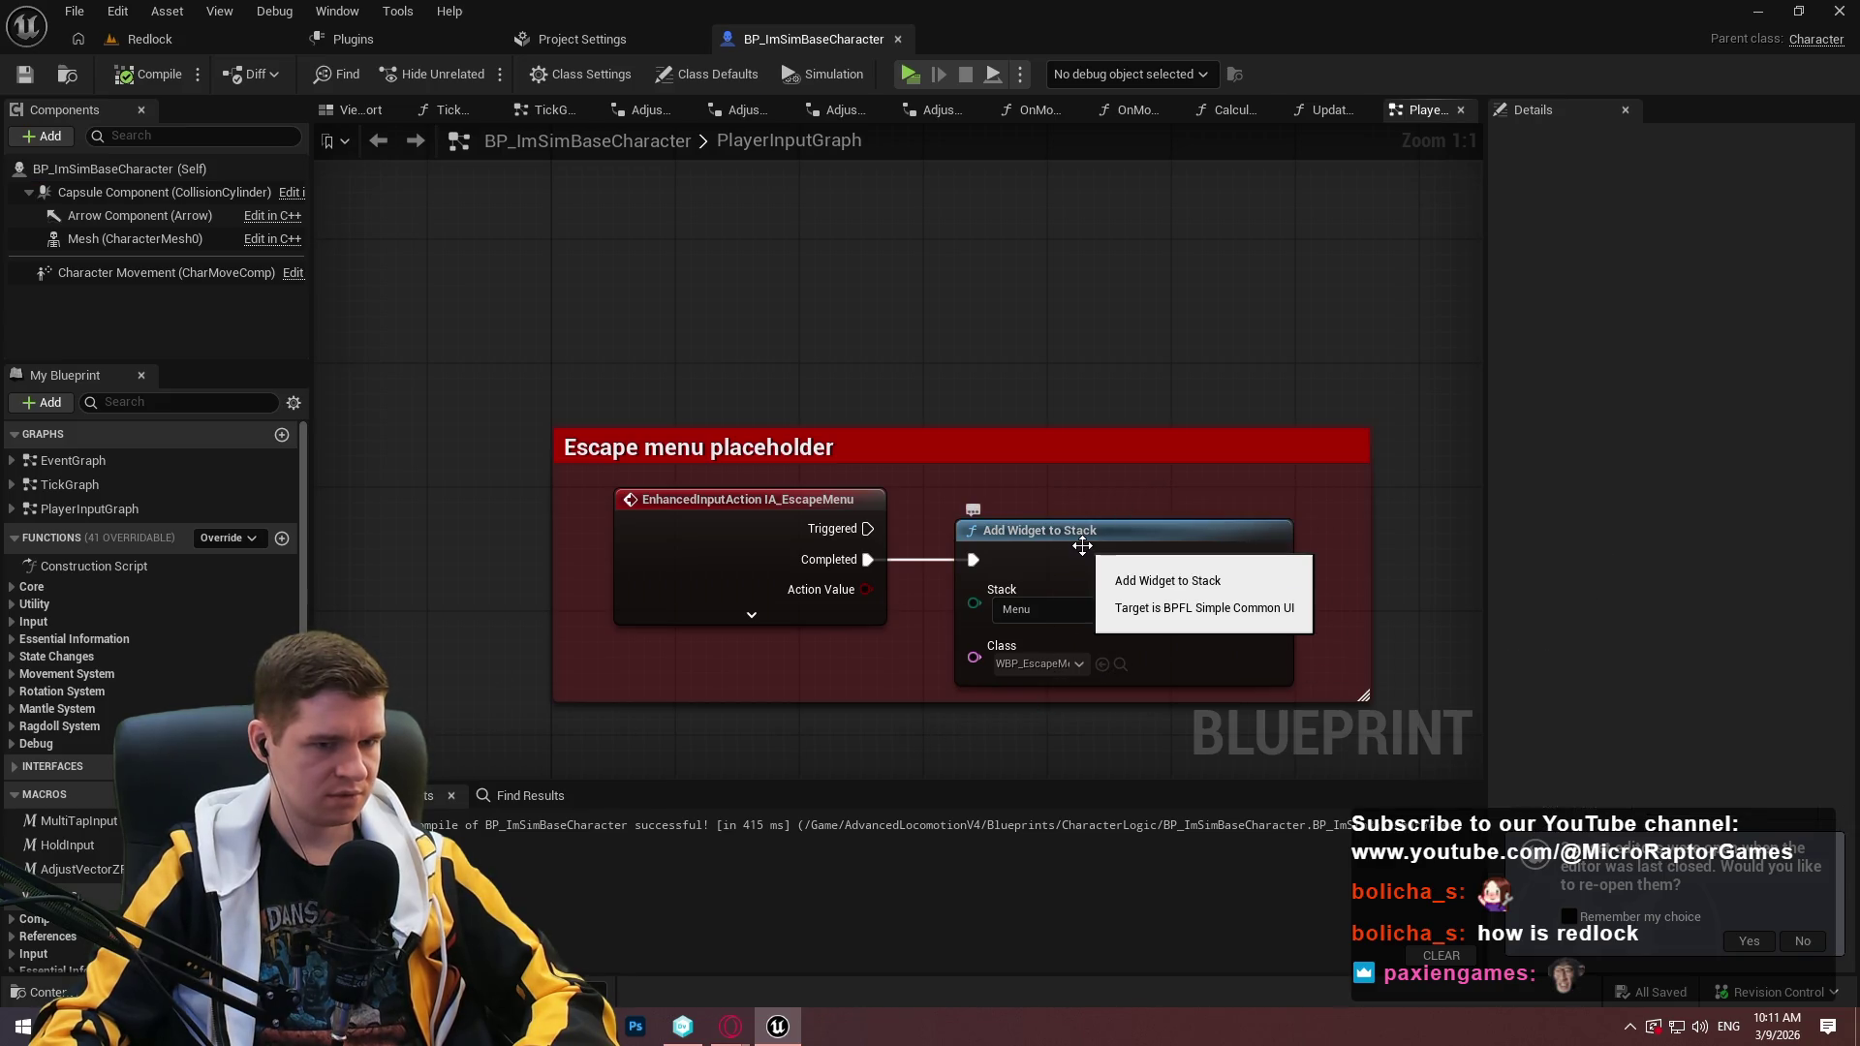
mouse_move(945, 500)
mouse_down()
mouse_move(1240, 682)
mouse_move(1317, 676)
mouse_move(940, 634)
mouse_up()
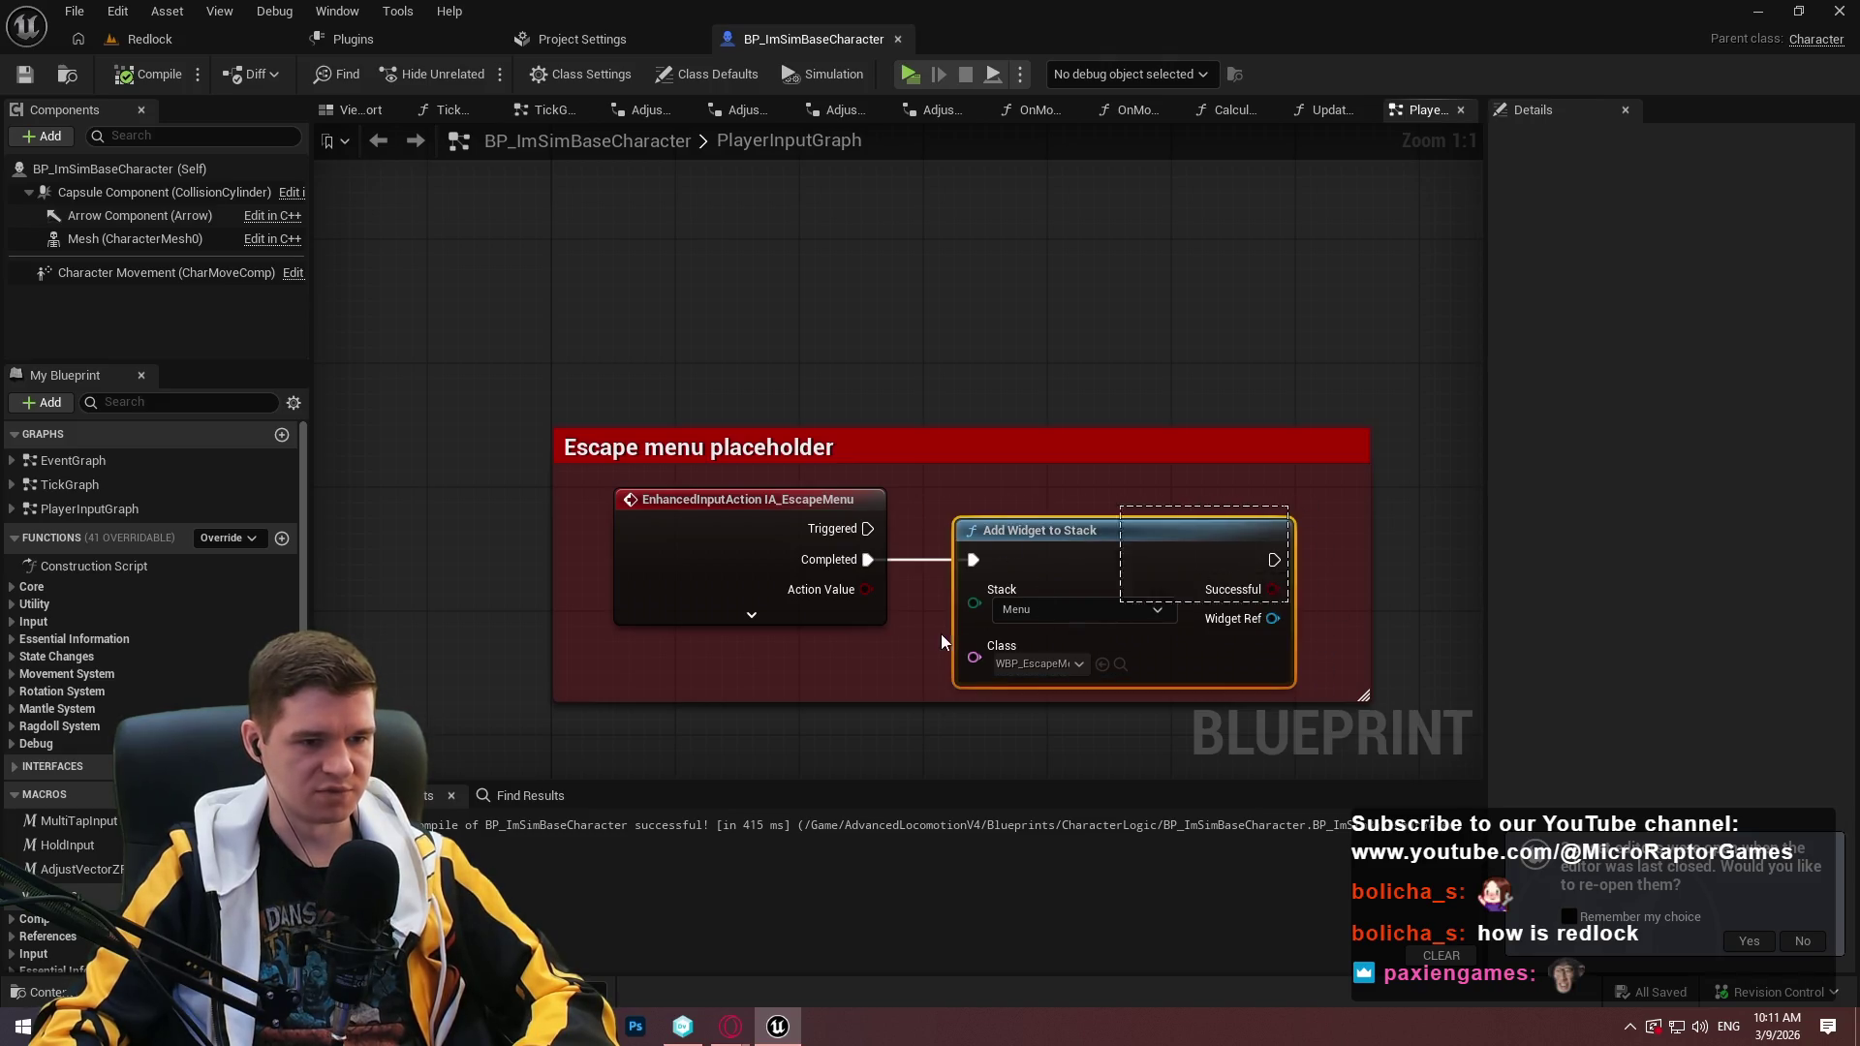
Review Class Settings and Class Defaults, then open the Diff revision list.
click(580, 74)
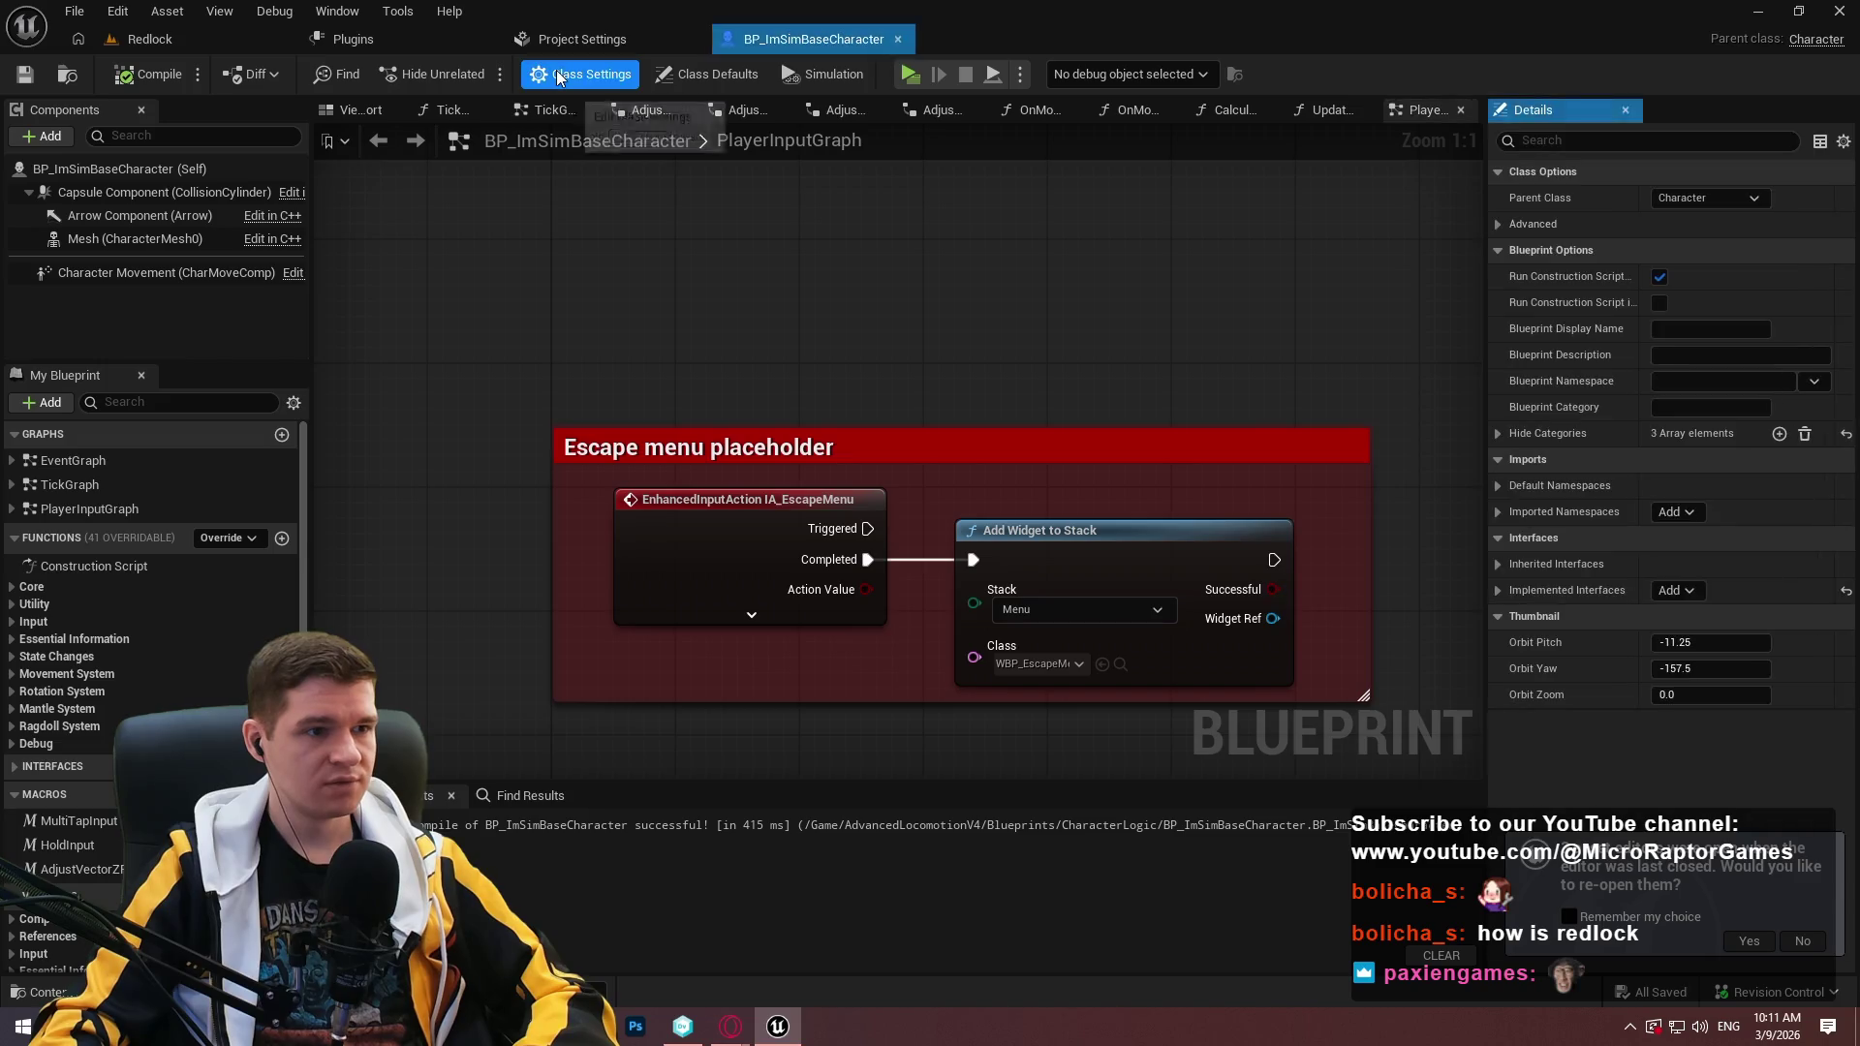
click(712, 75)
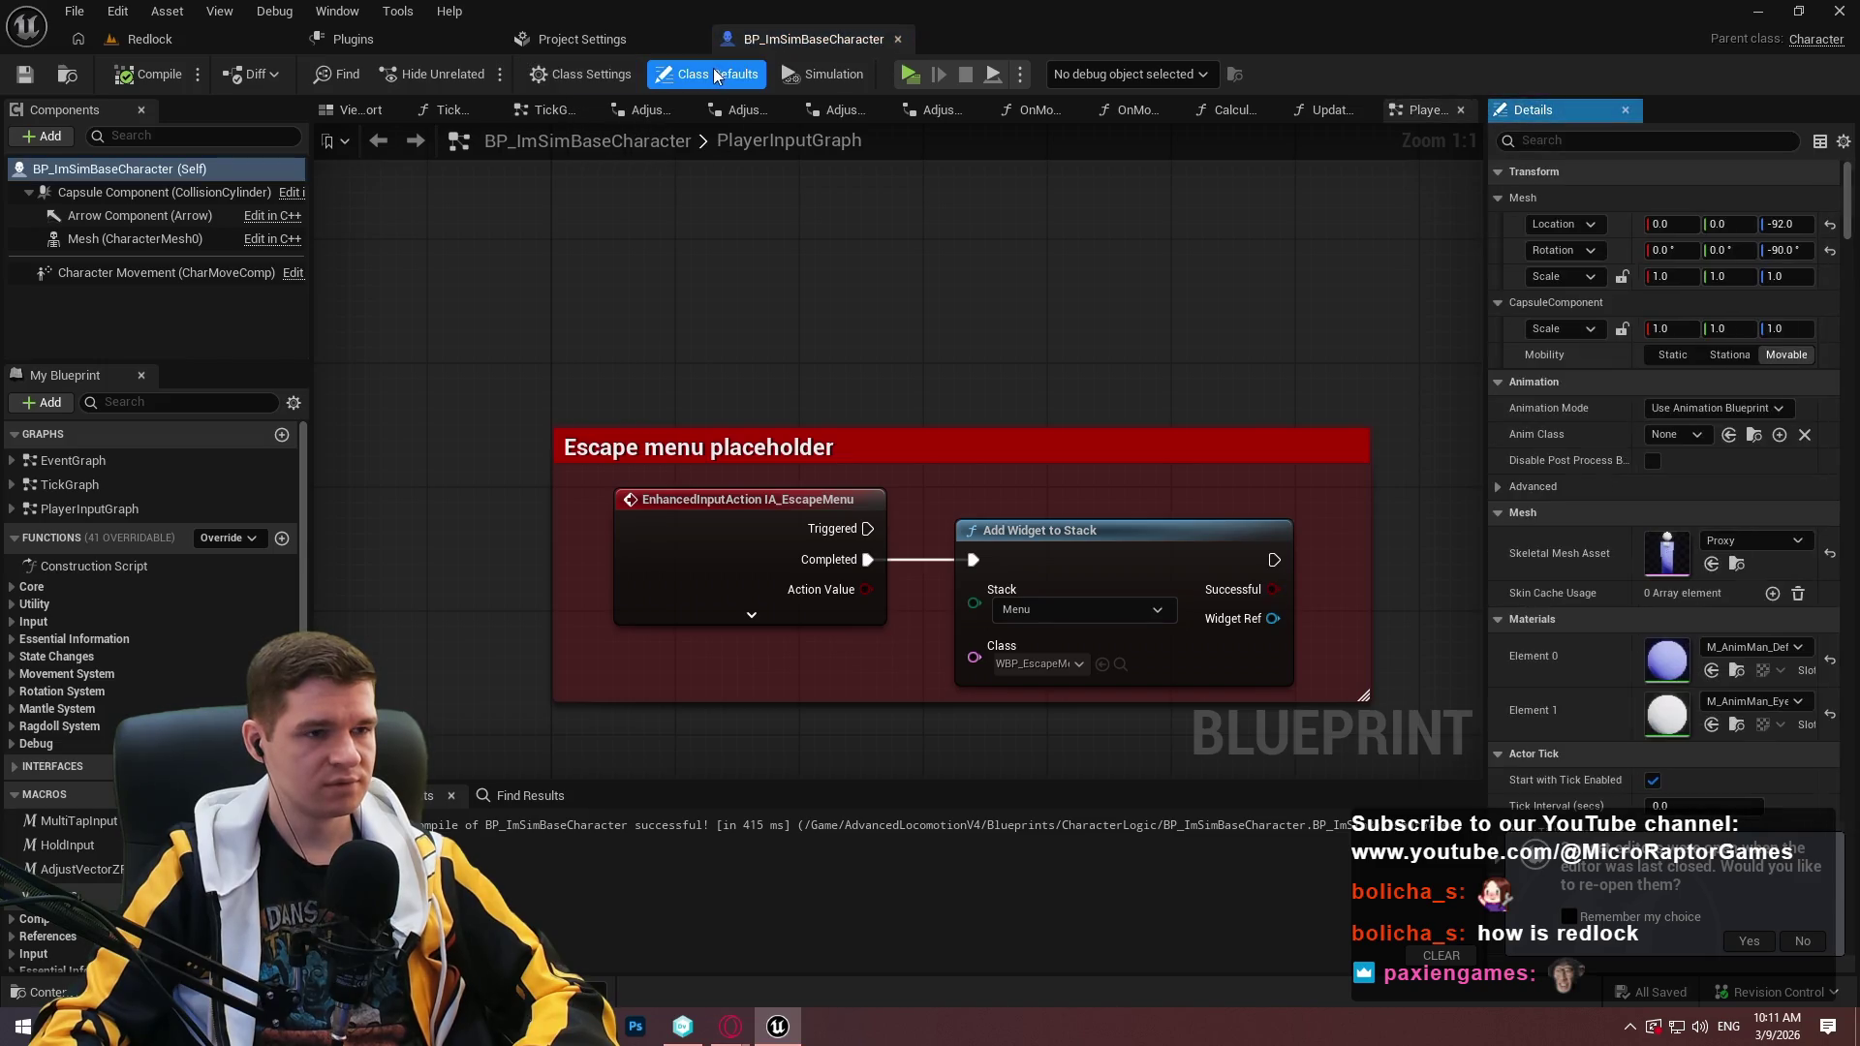
click(595, 77)
click(254, 74)
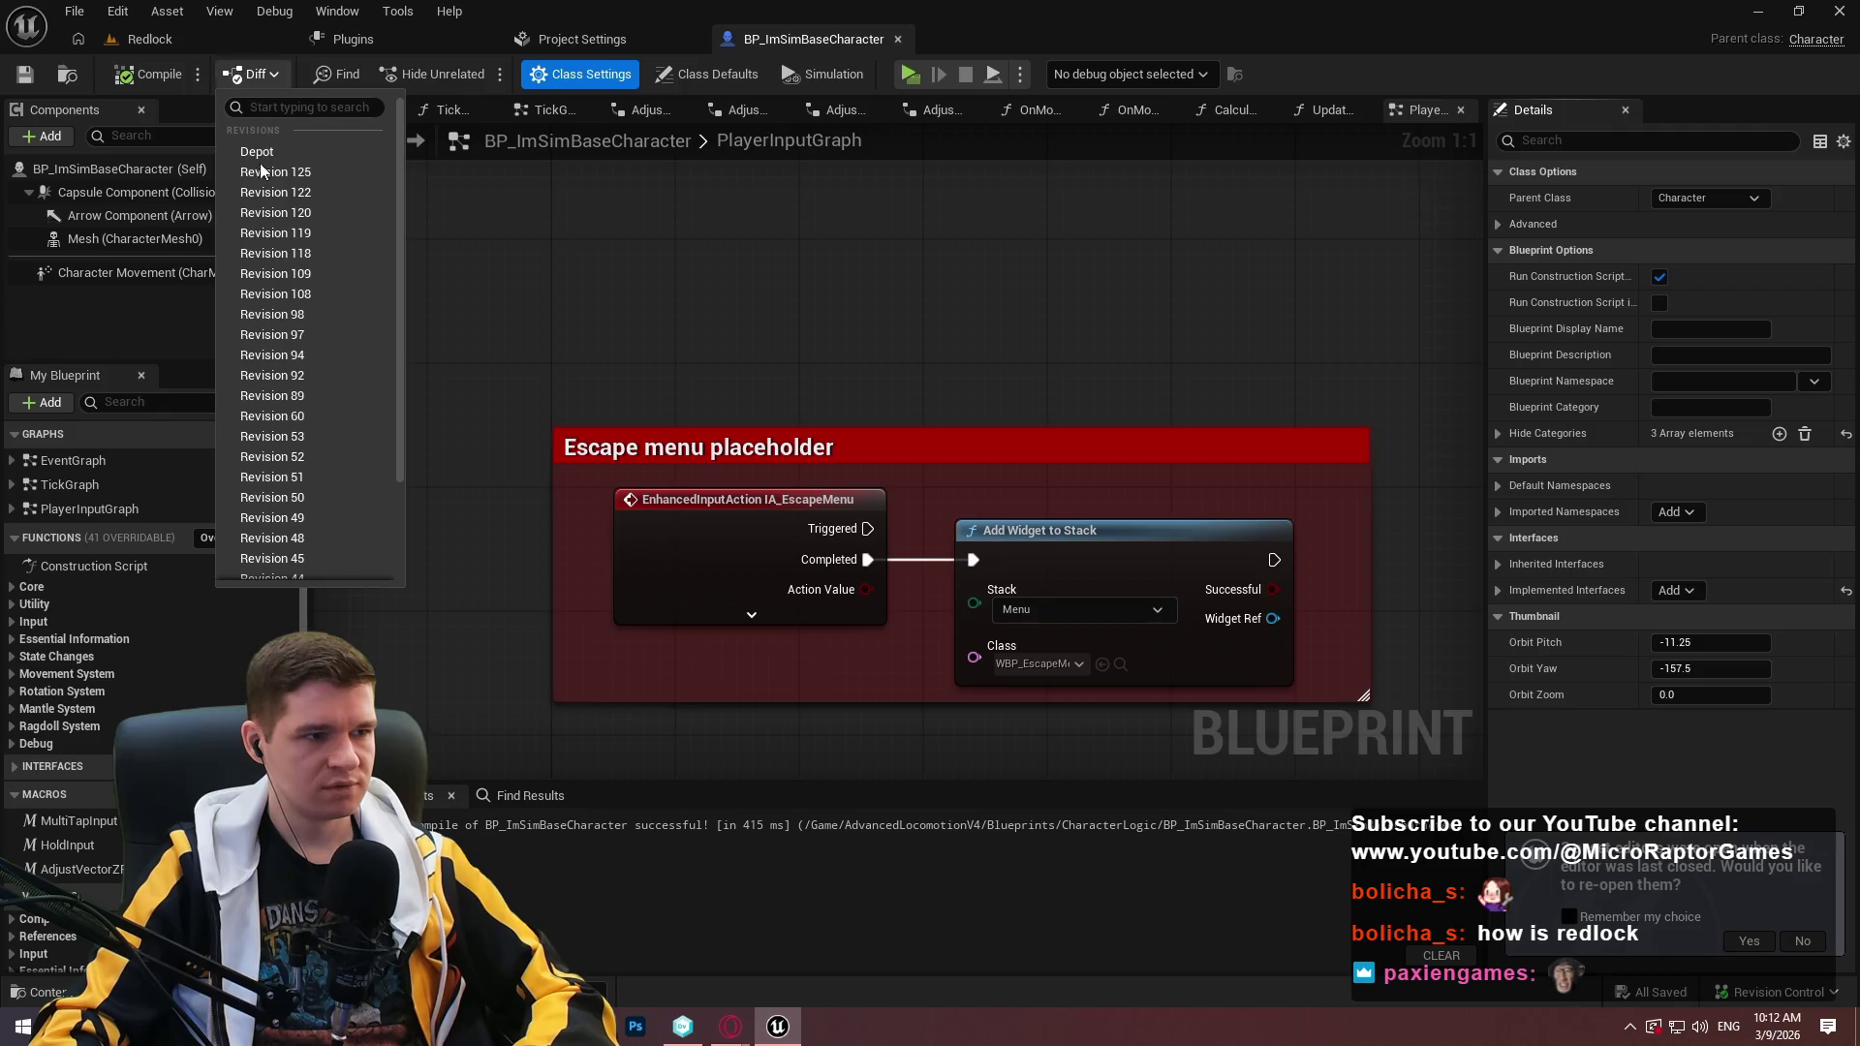
Diff the blueprint against the Depot revision in a maximized Blueprint Diff window.
click(257, 152)
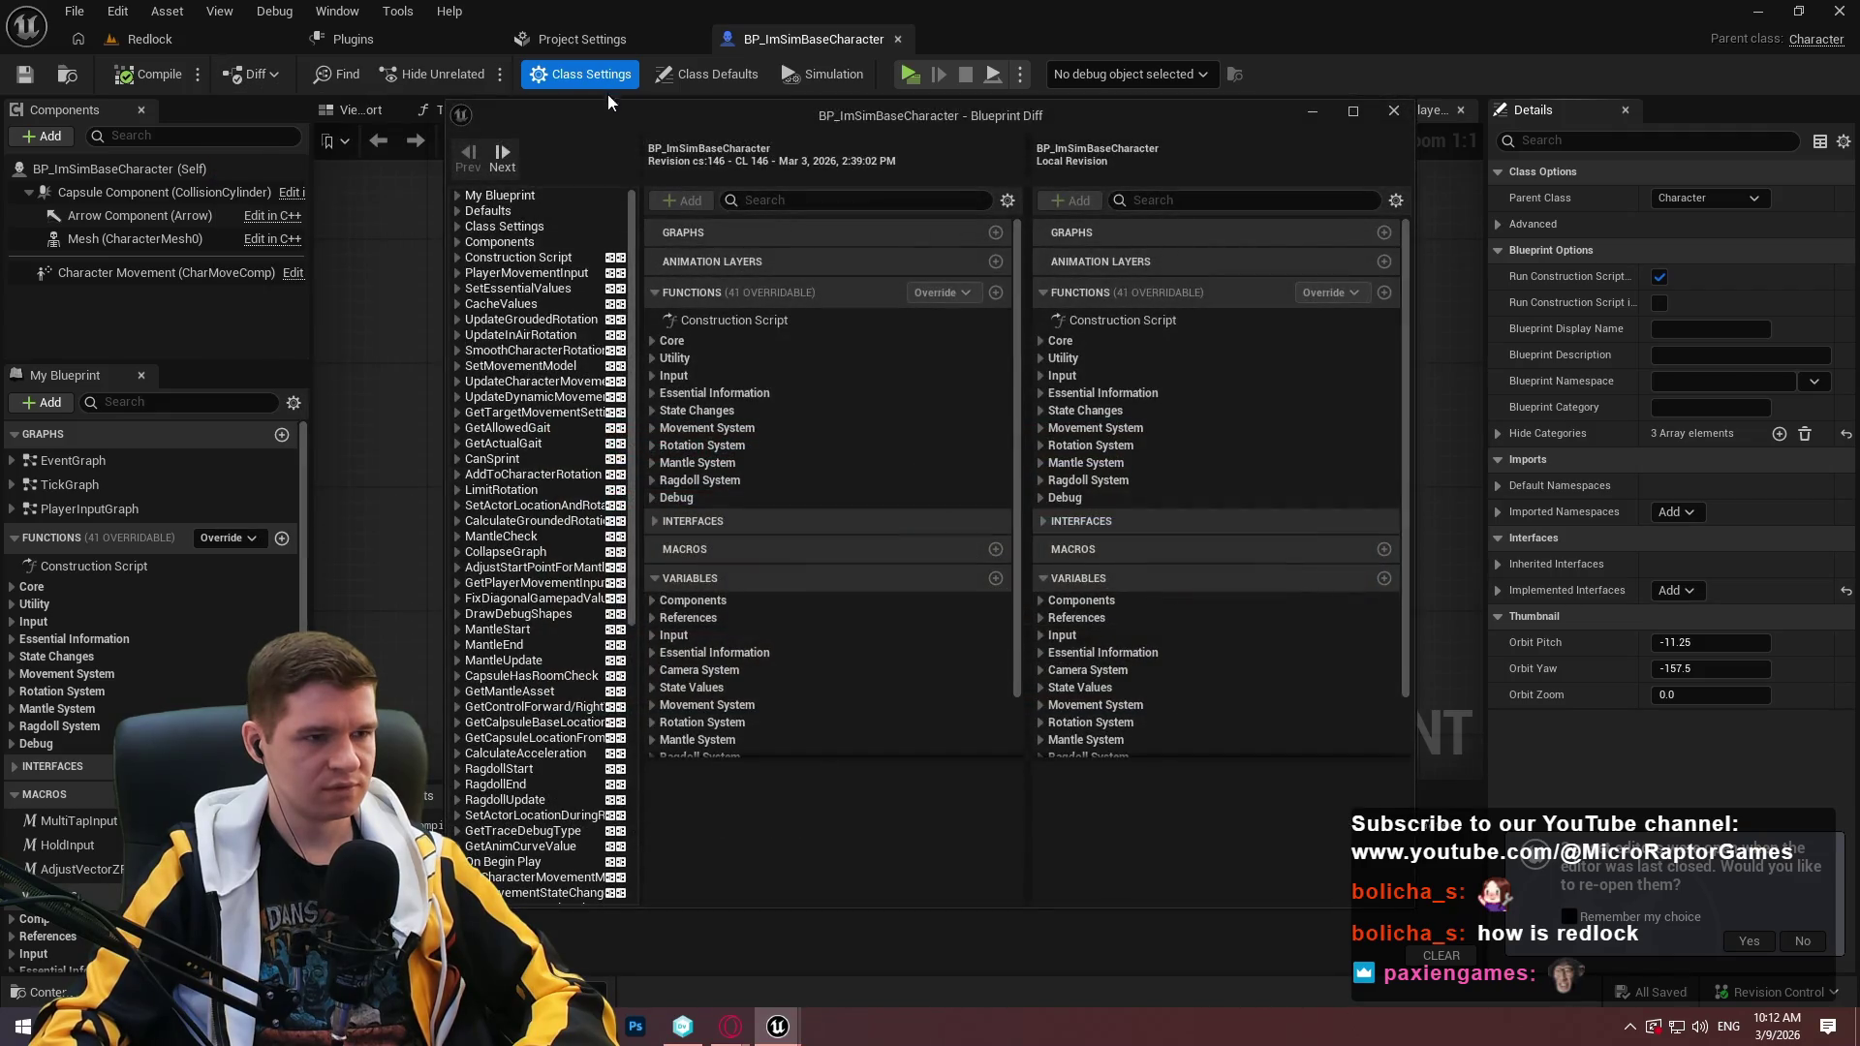
mouse_move(542, 5)
mouse_down()
mouse_move(541, 47)
mouse_move(541, 0)
mouse_up()
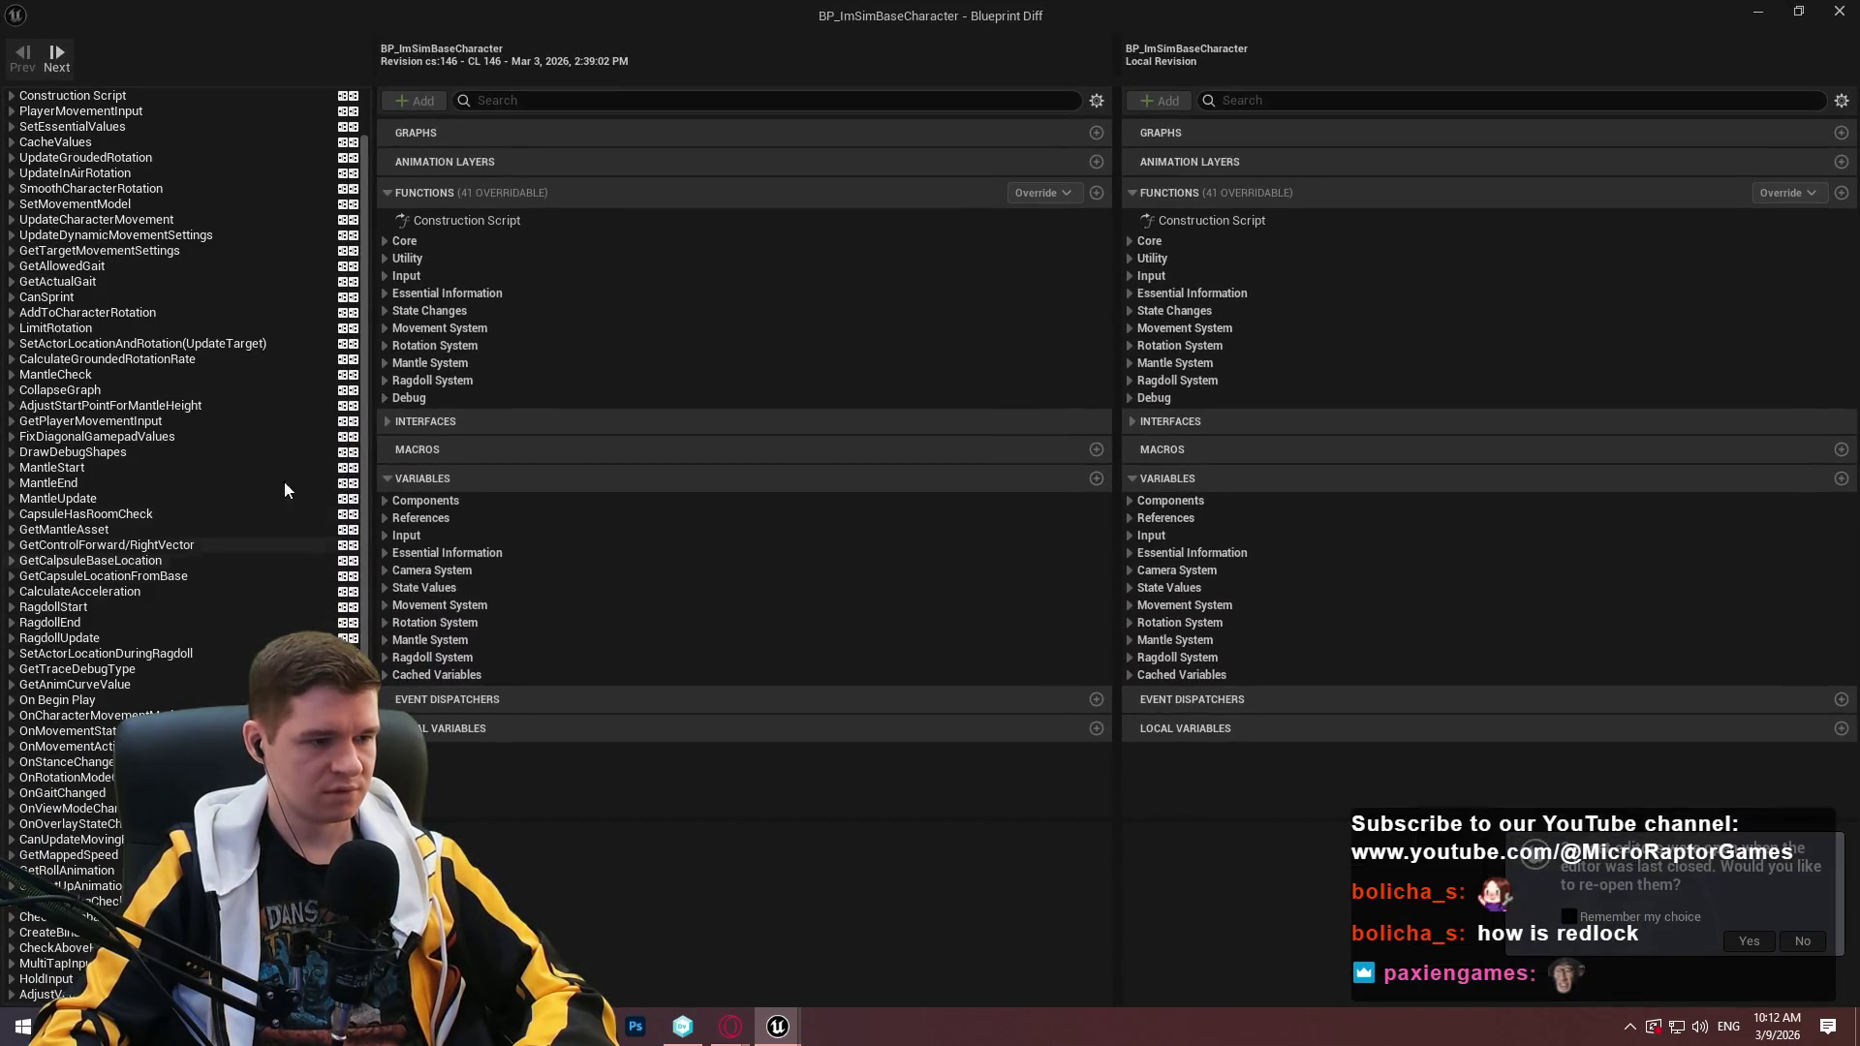
scroll(194, 484, down, 5)
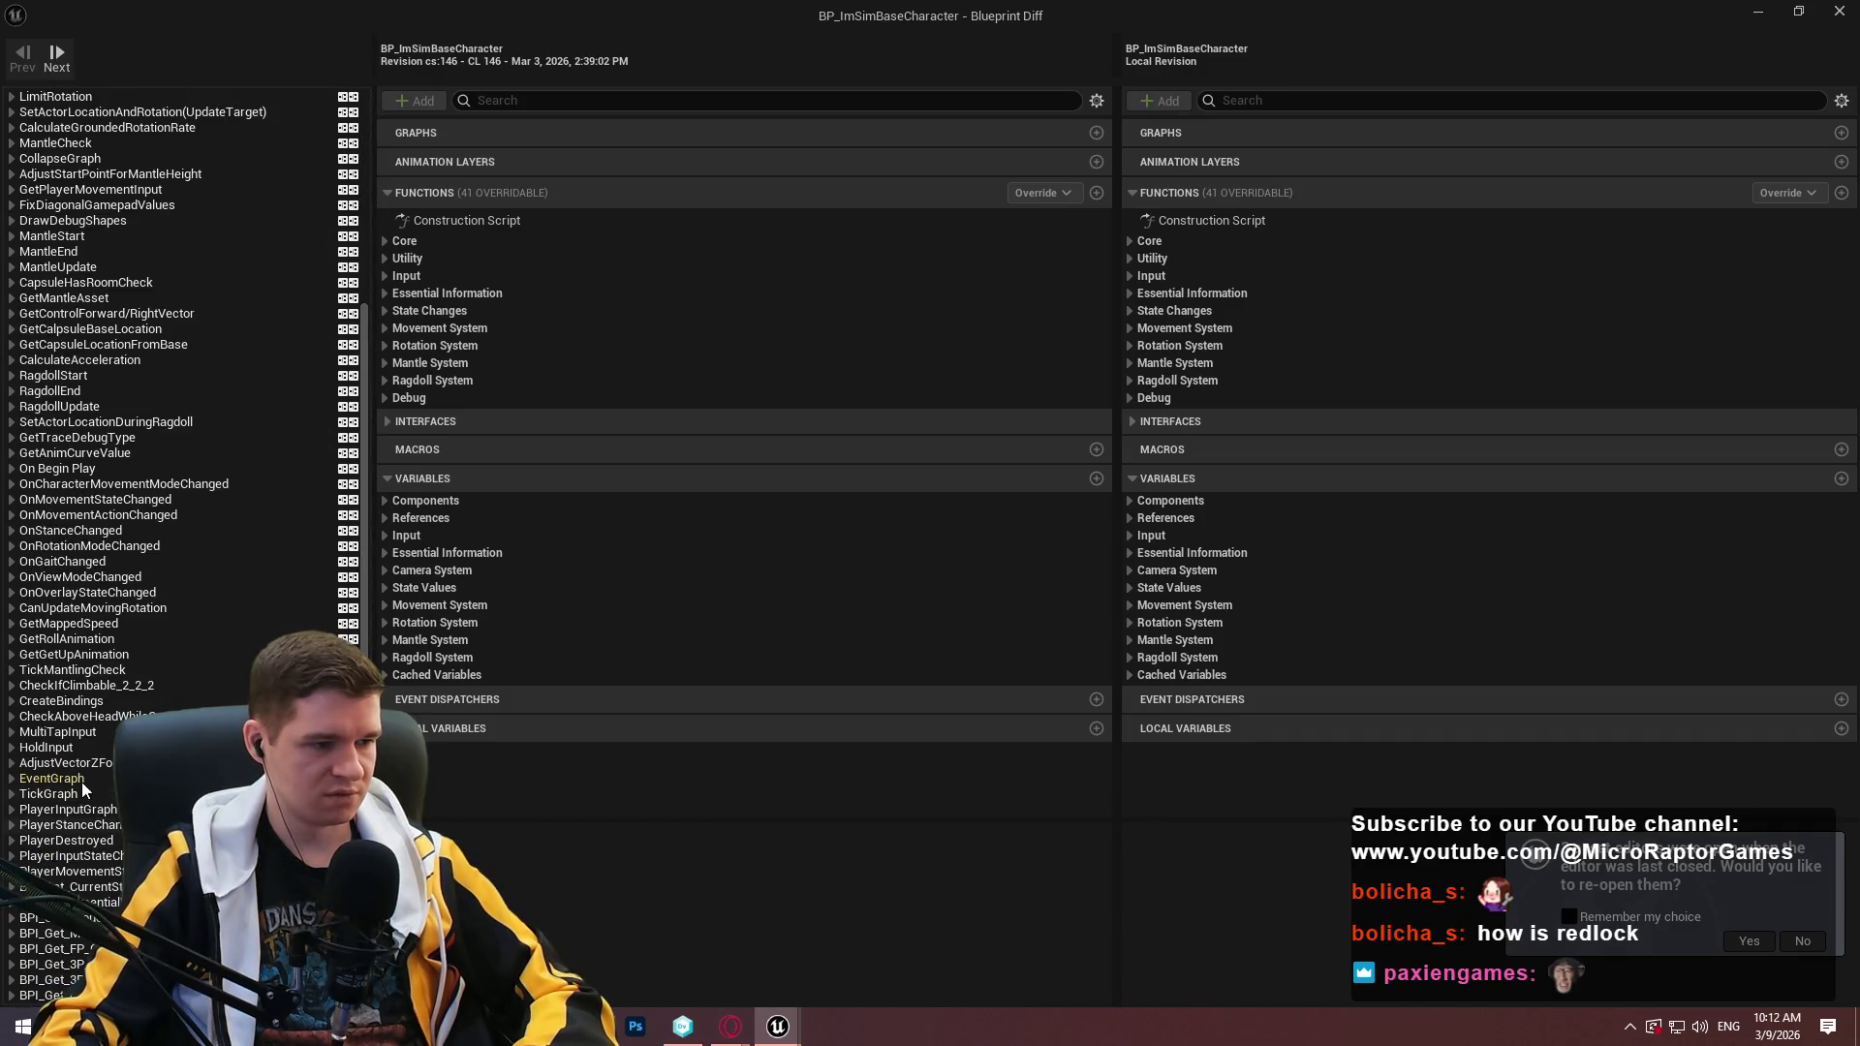
Inspect the EventGraph differences, then close the diff and return to the Redlock level.
click(50, 779)
scroll(747, 490, up, 8)
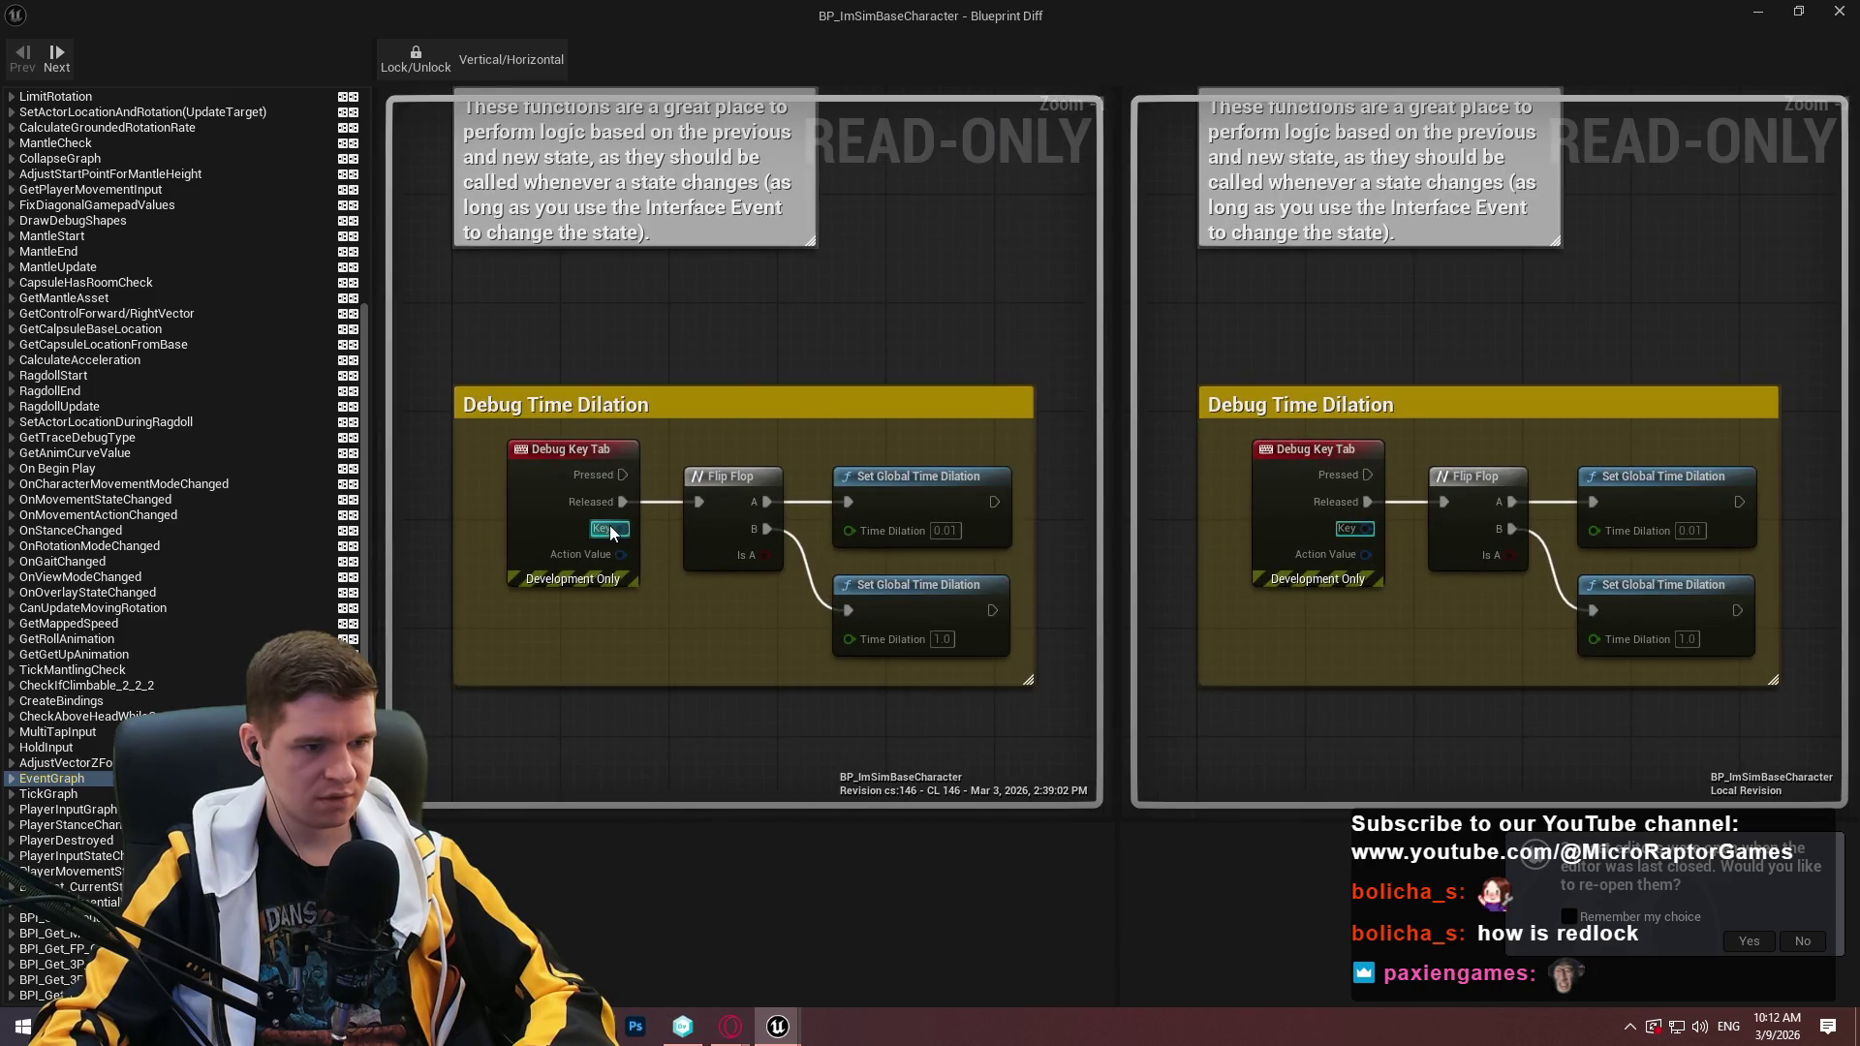
scroll(508, 534, down, 1)
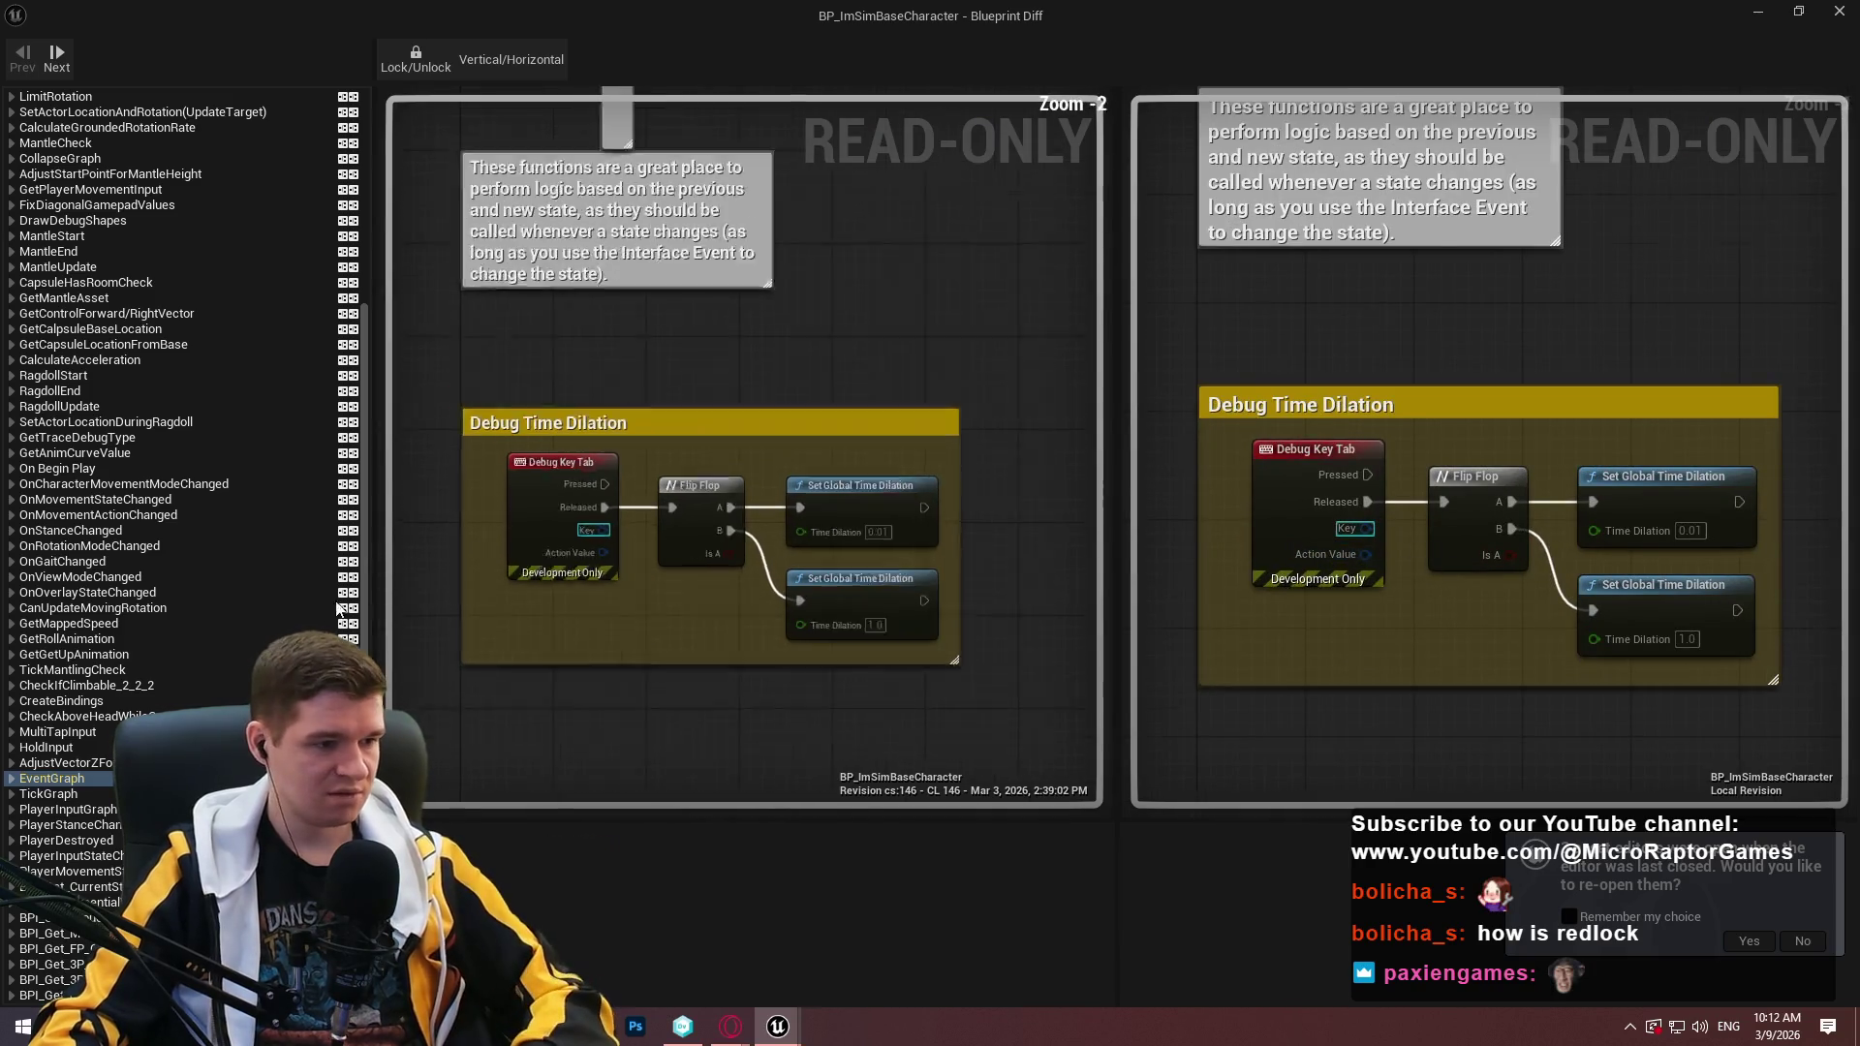
scroll(281, 615, up, 6)
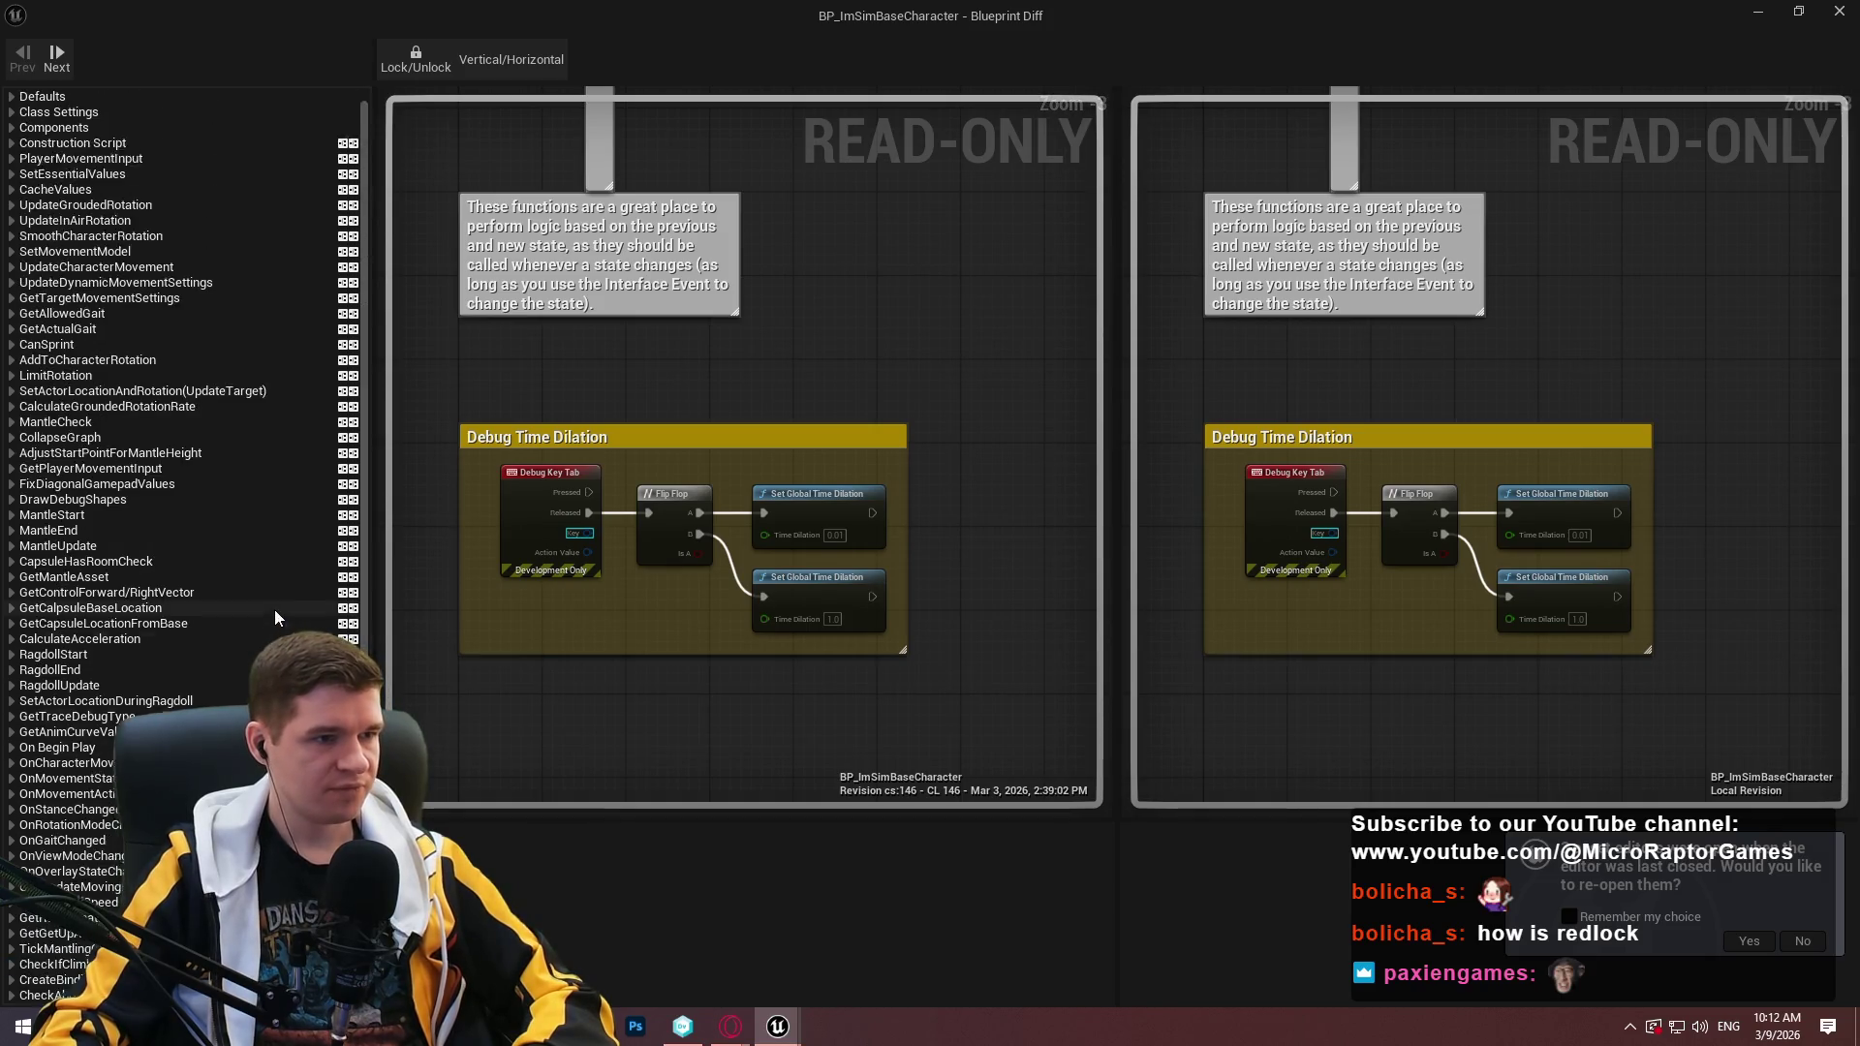
click(1839, 10)
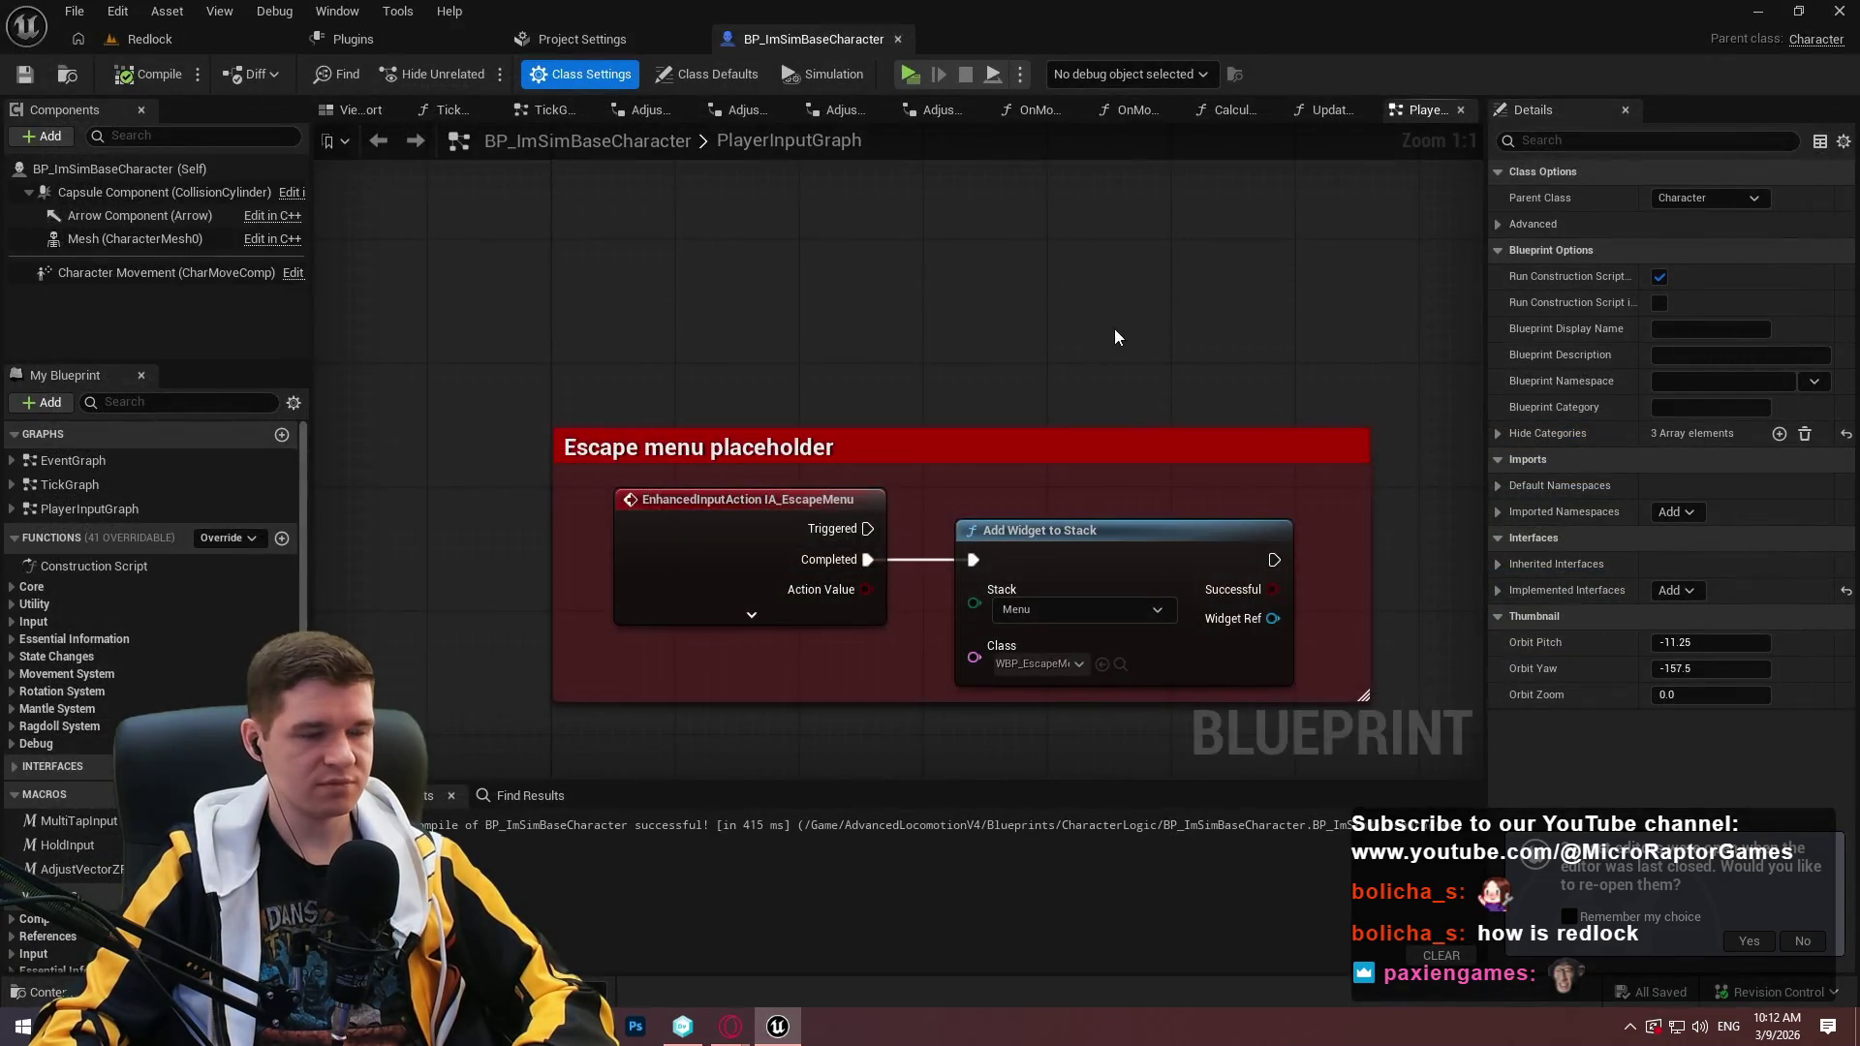
click(179, 38)
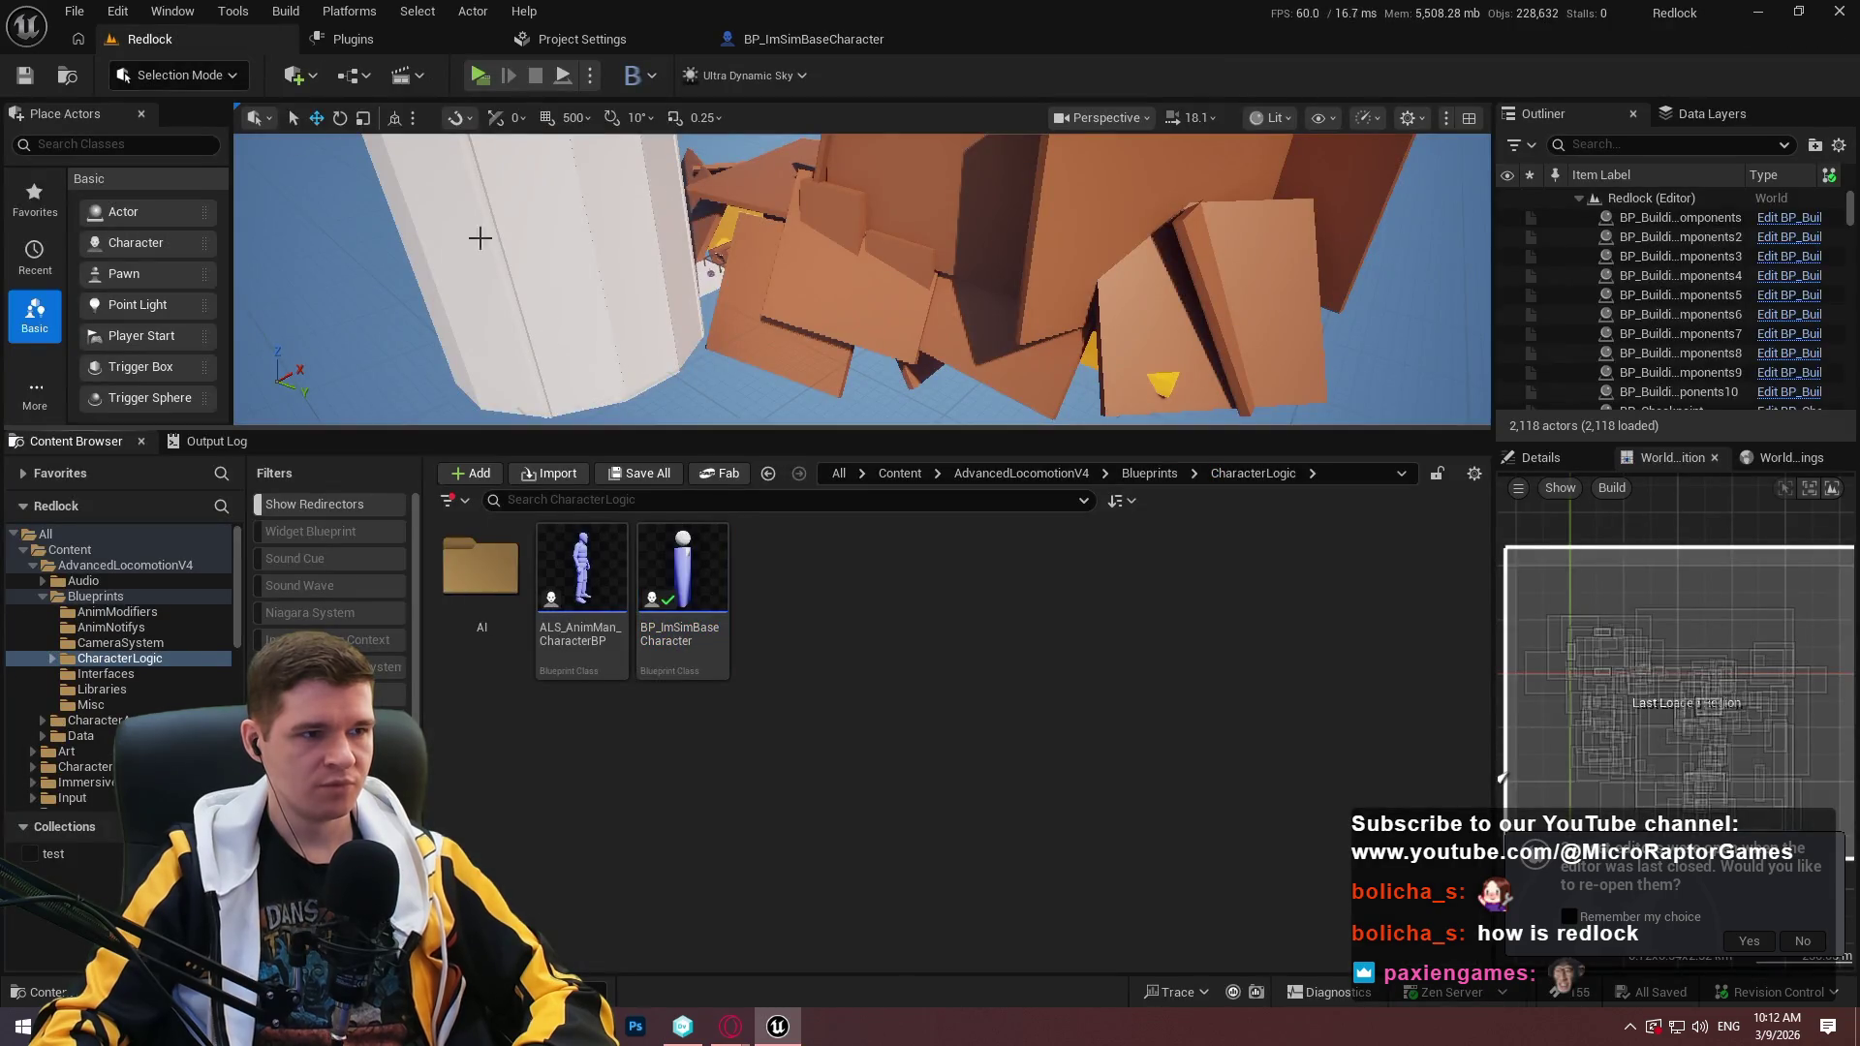
In File Explorer, navigate to Desktop > Redlock > Builds > Playtest.
key(super+e)
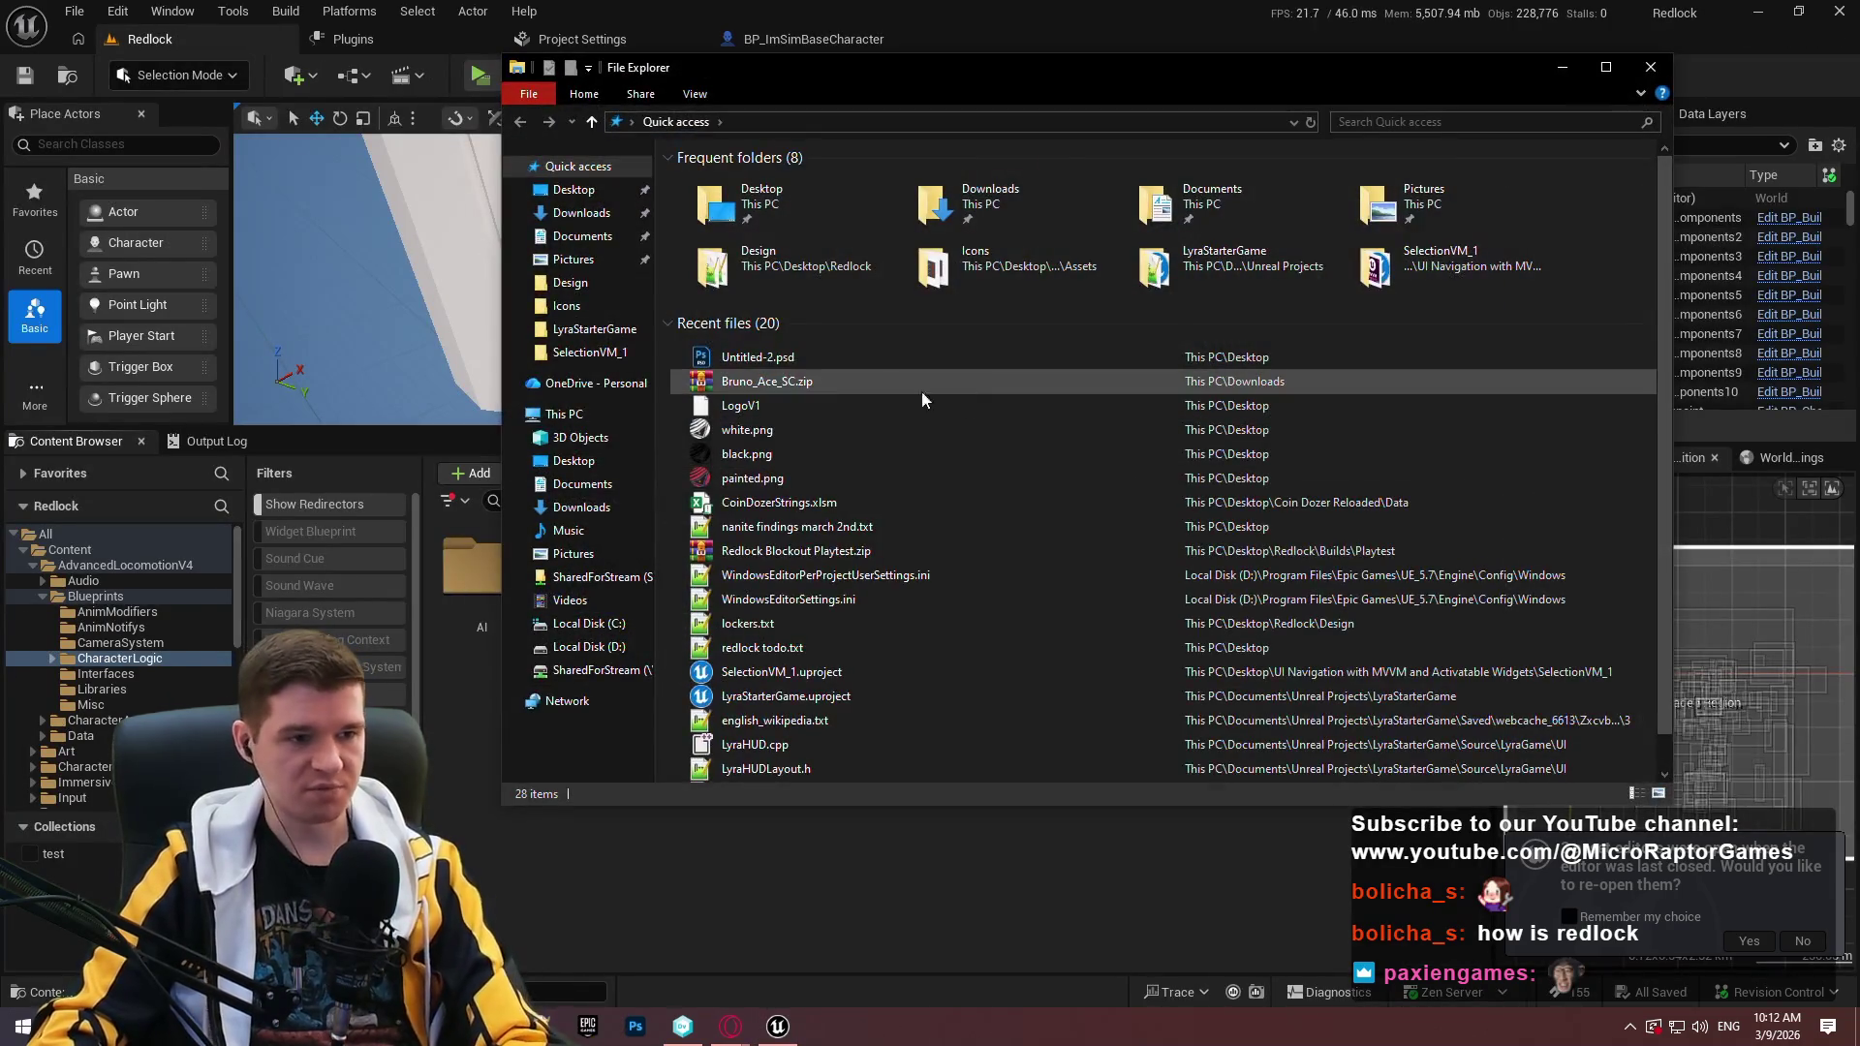
double_click(826, 220)
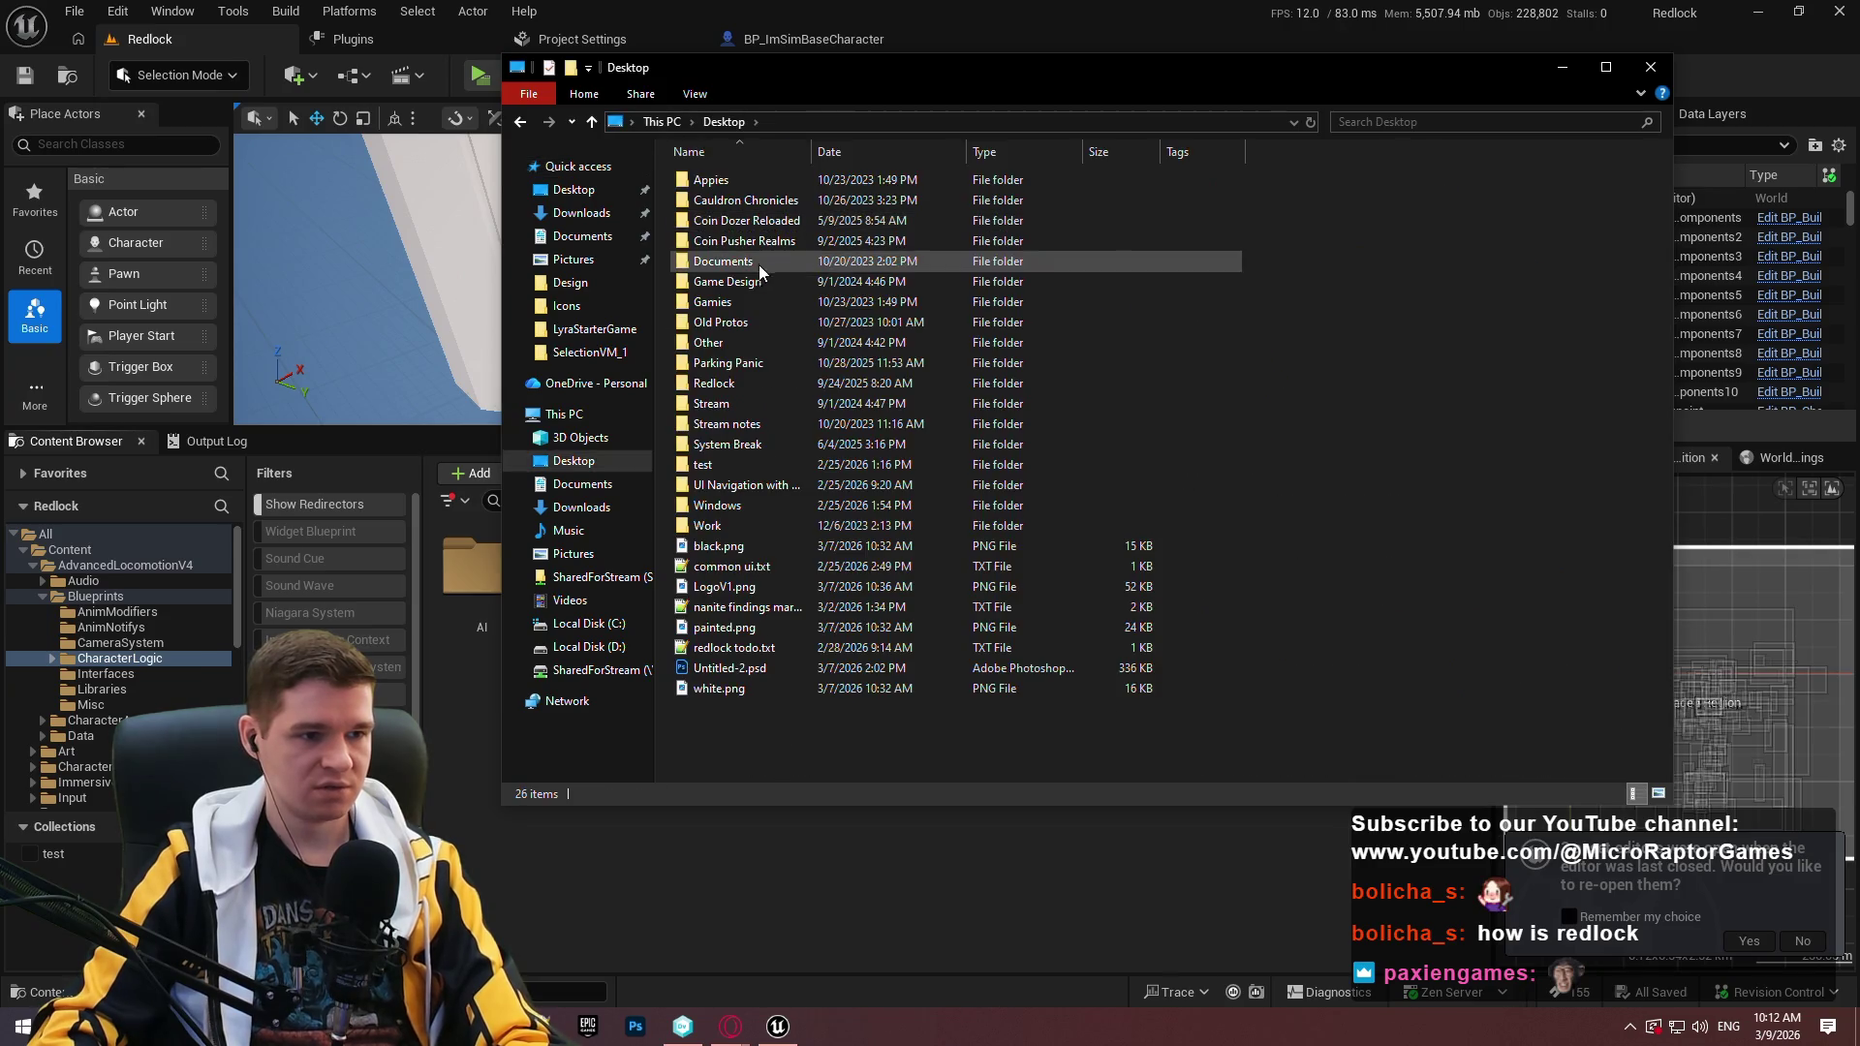
click(736, 405)
double_click(737, 388)
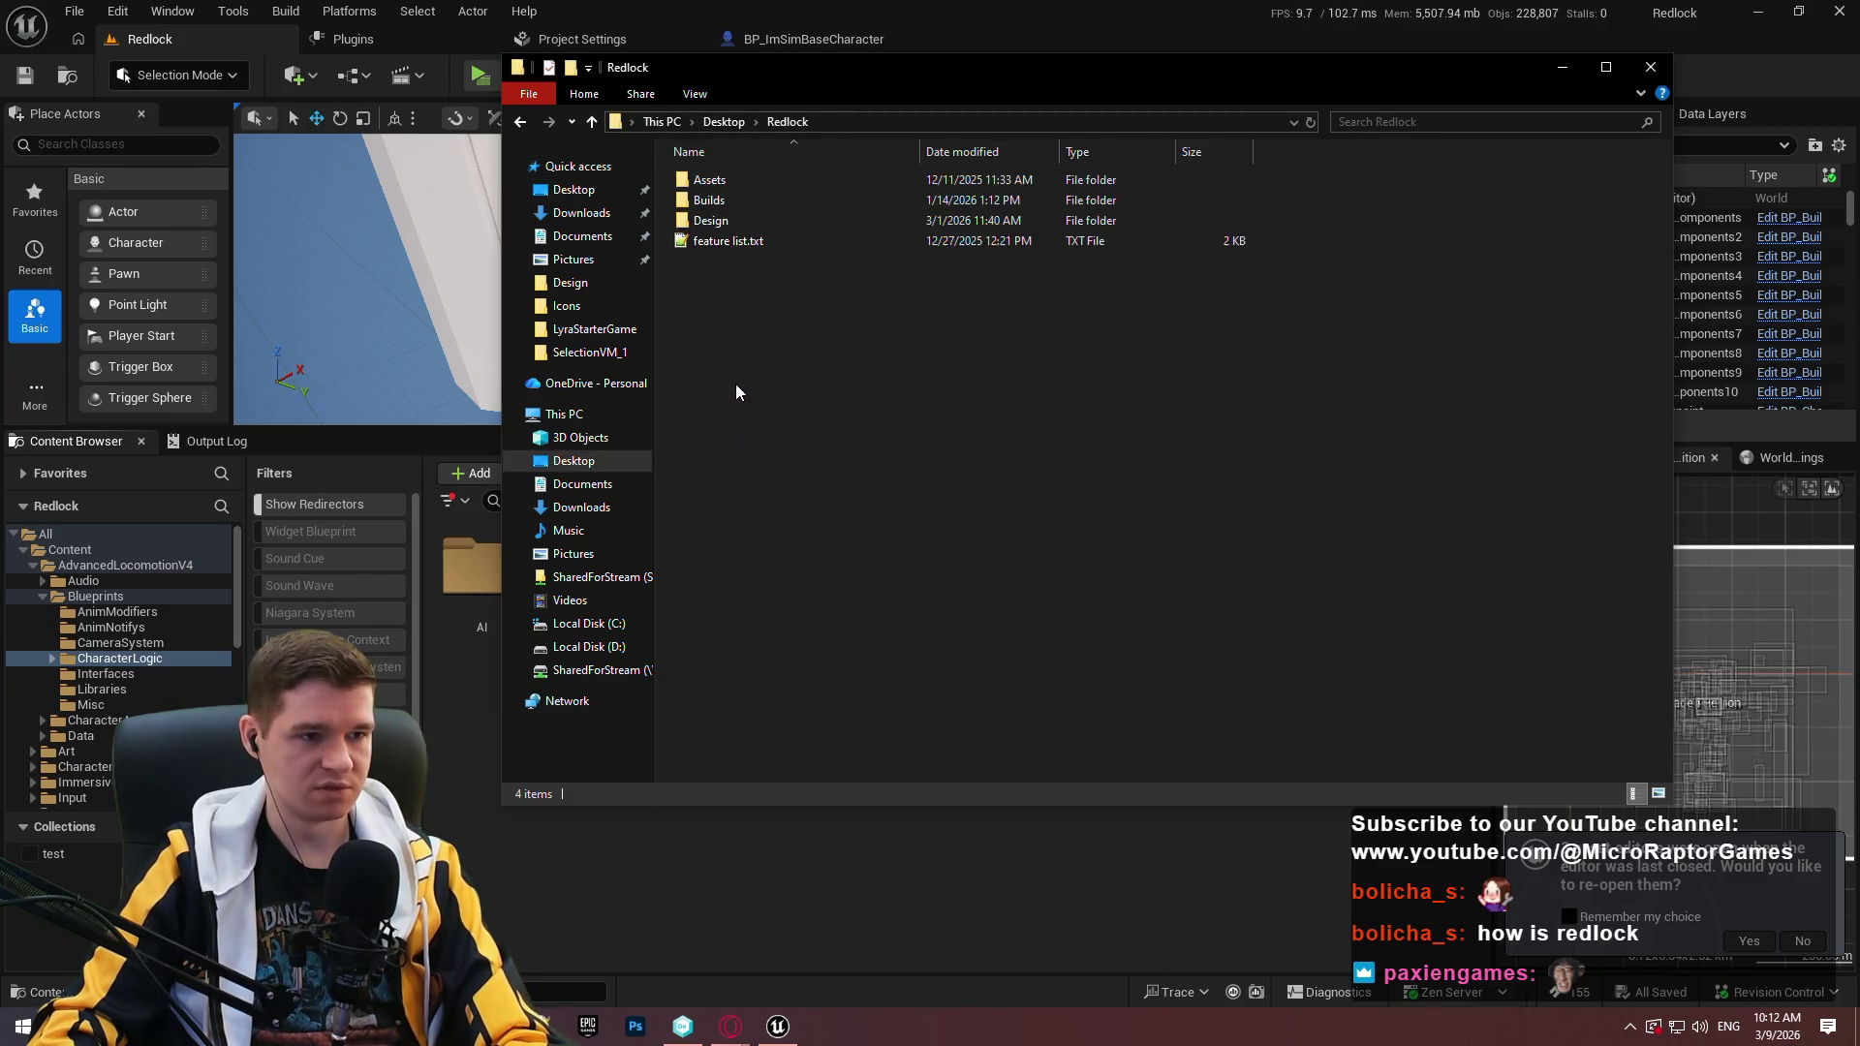
double_click(765, 204)
double_click(755, 185)
Delete the old build folder, leaving Redlock Blockout Playtest.zip.
click(744, 186)
key(Delete)
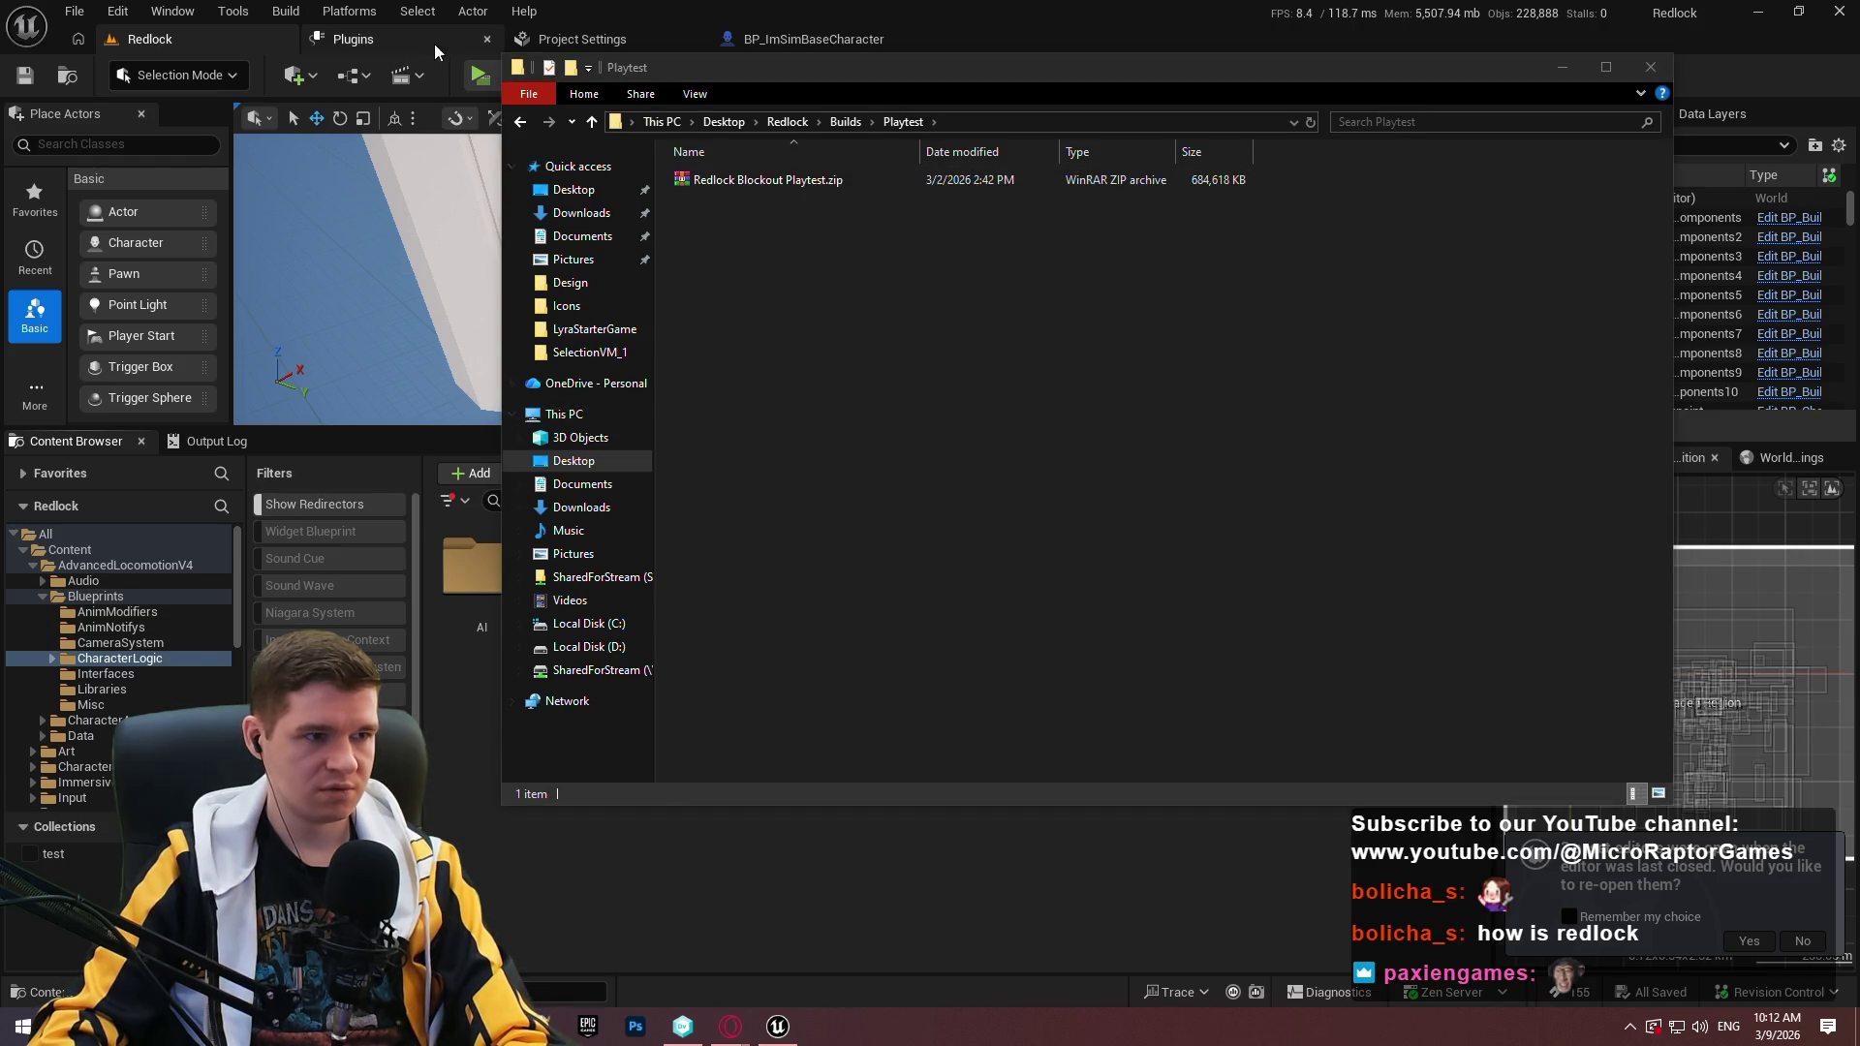
click(347, 13)
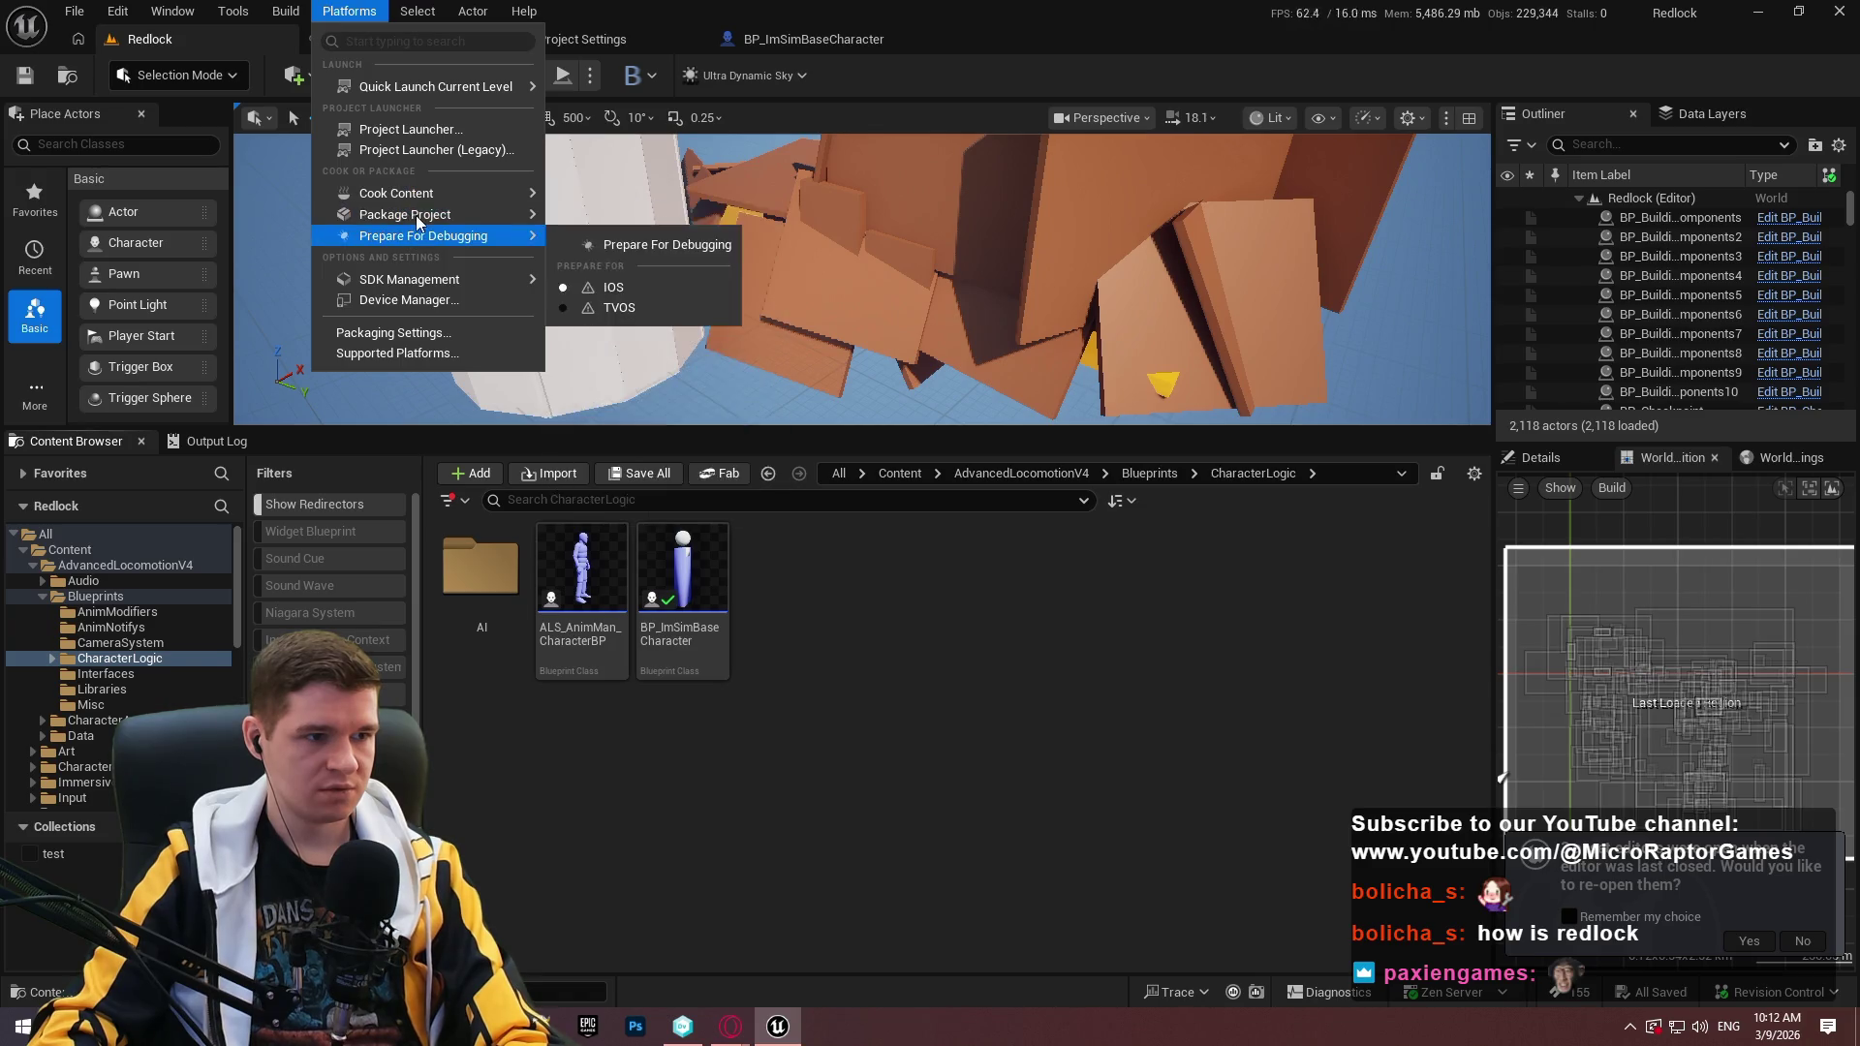
Package the project for Windows into Builds/Playtest and watch the Output Log until it finishes.
mouse_move(417, 214)
click(668, 252)
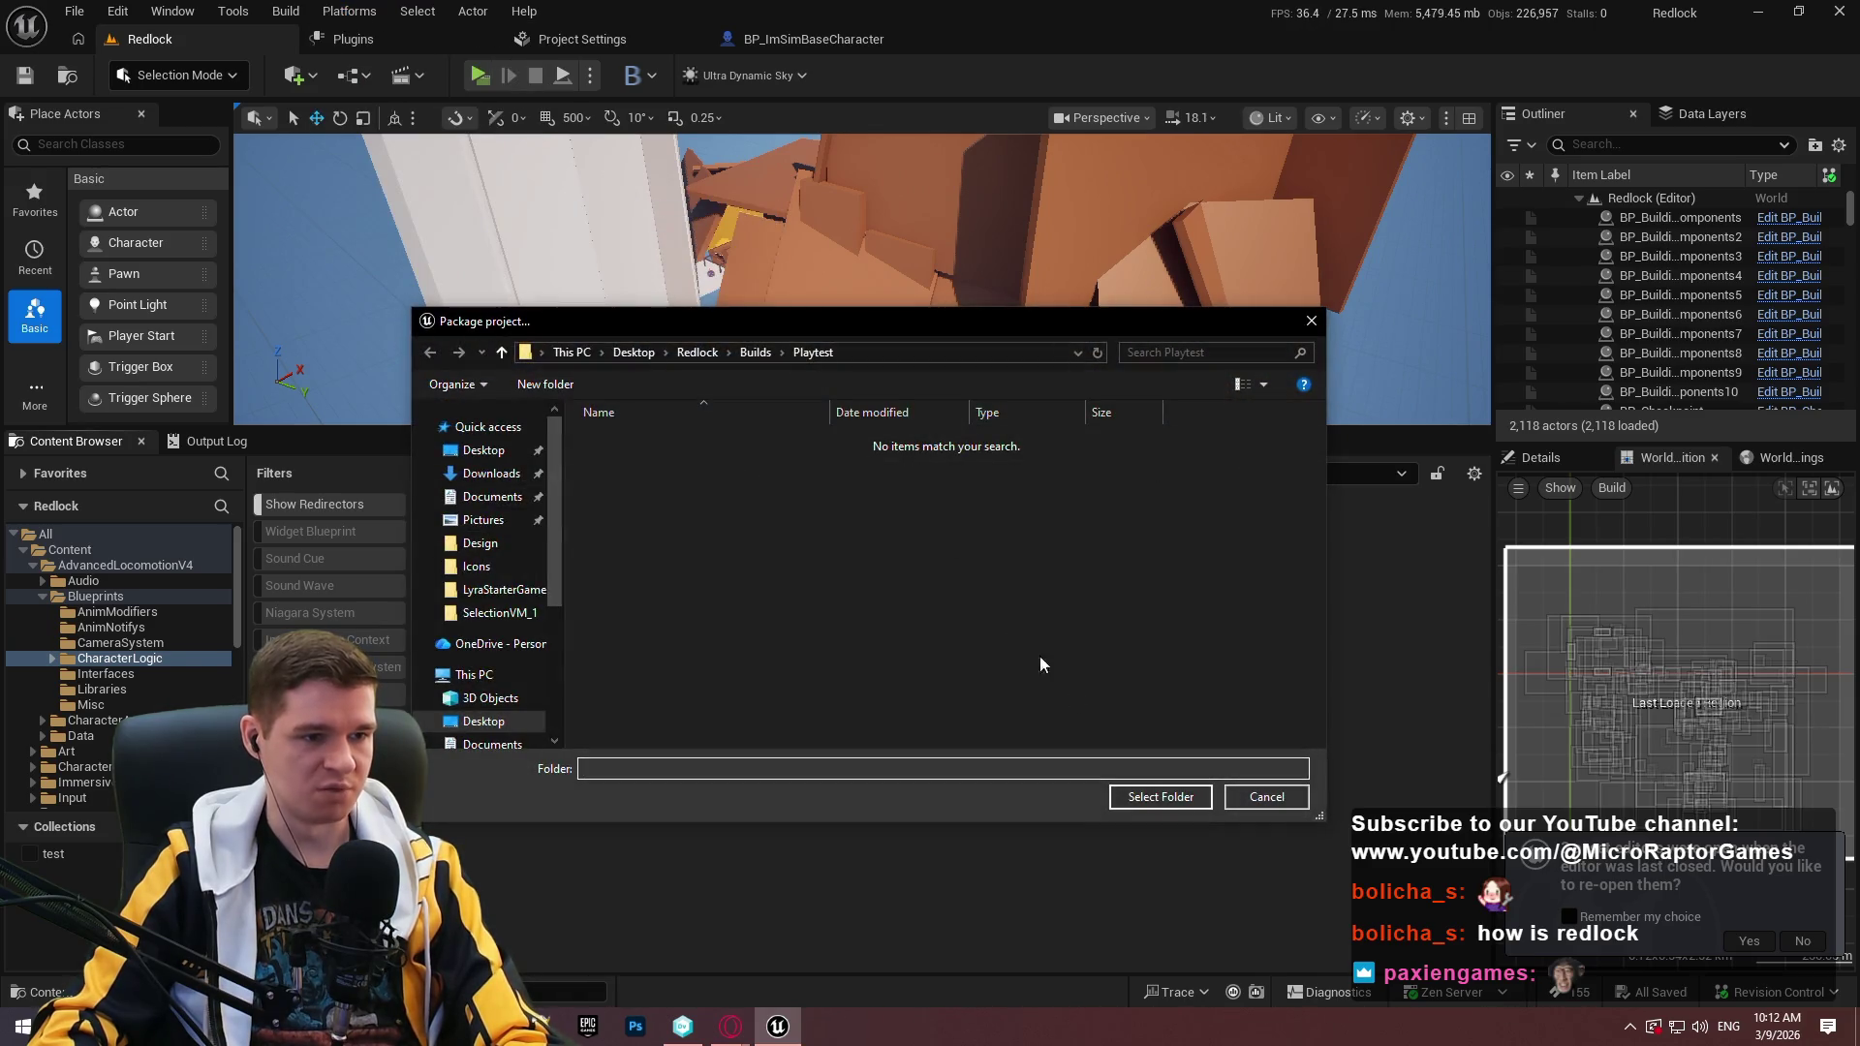
click(1154, 798)
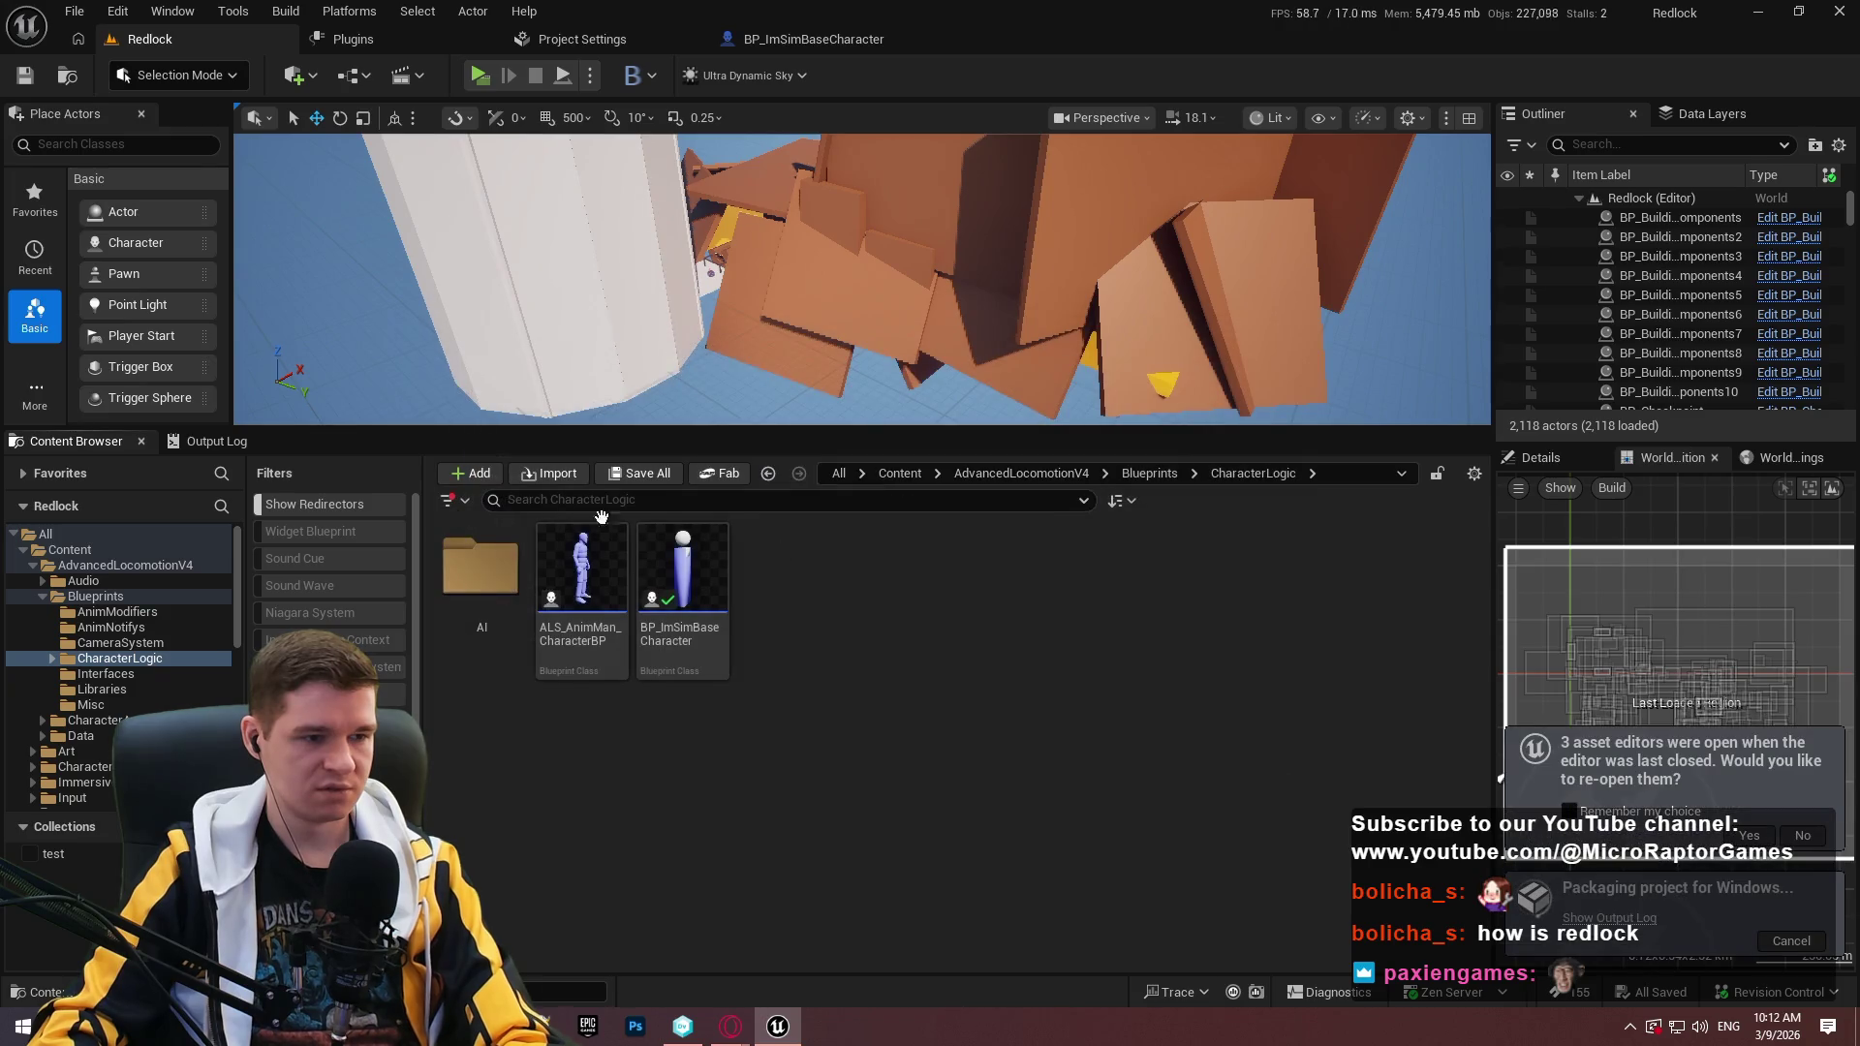
click(216, 440)
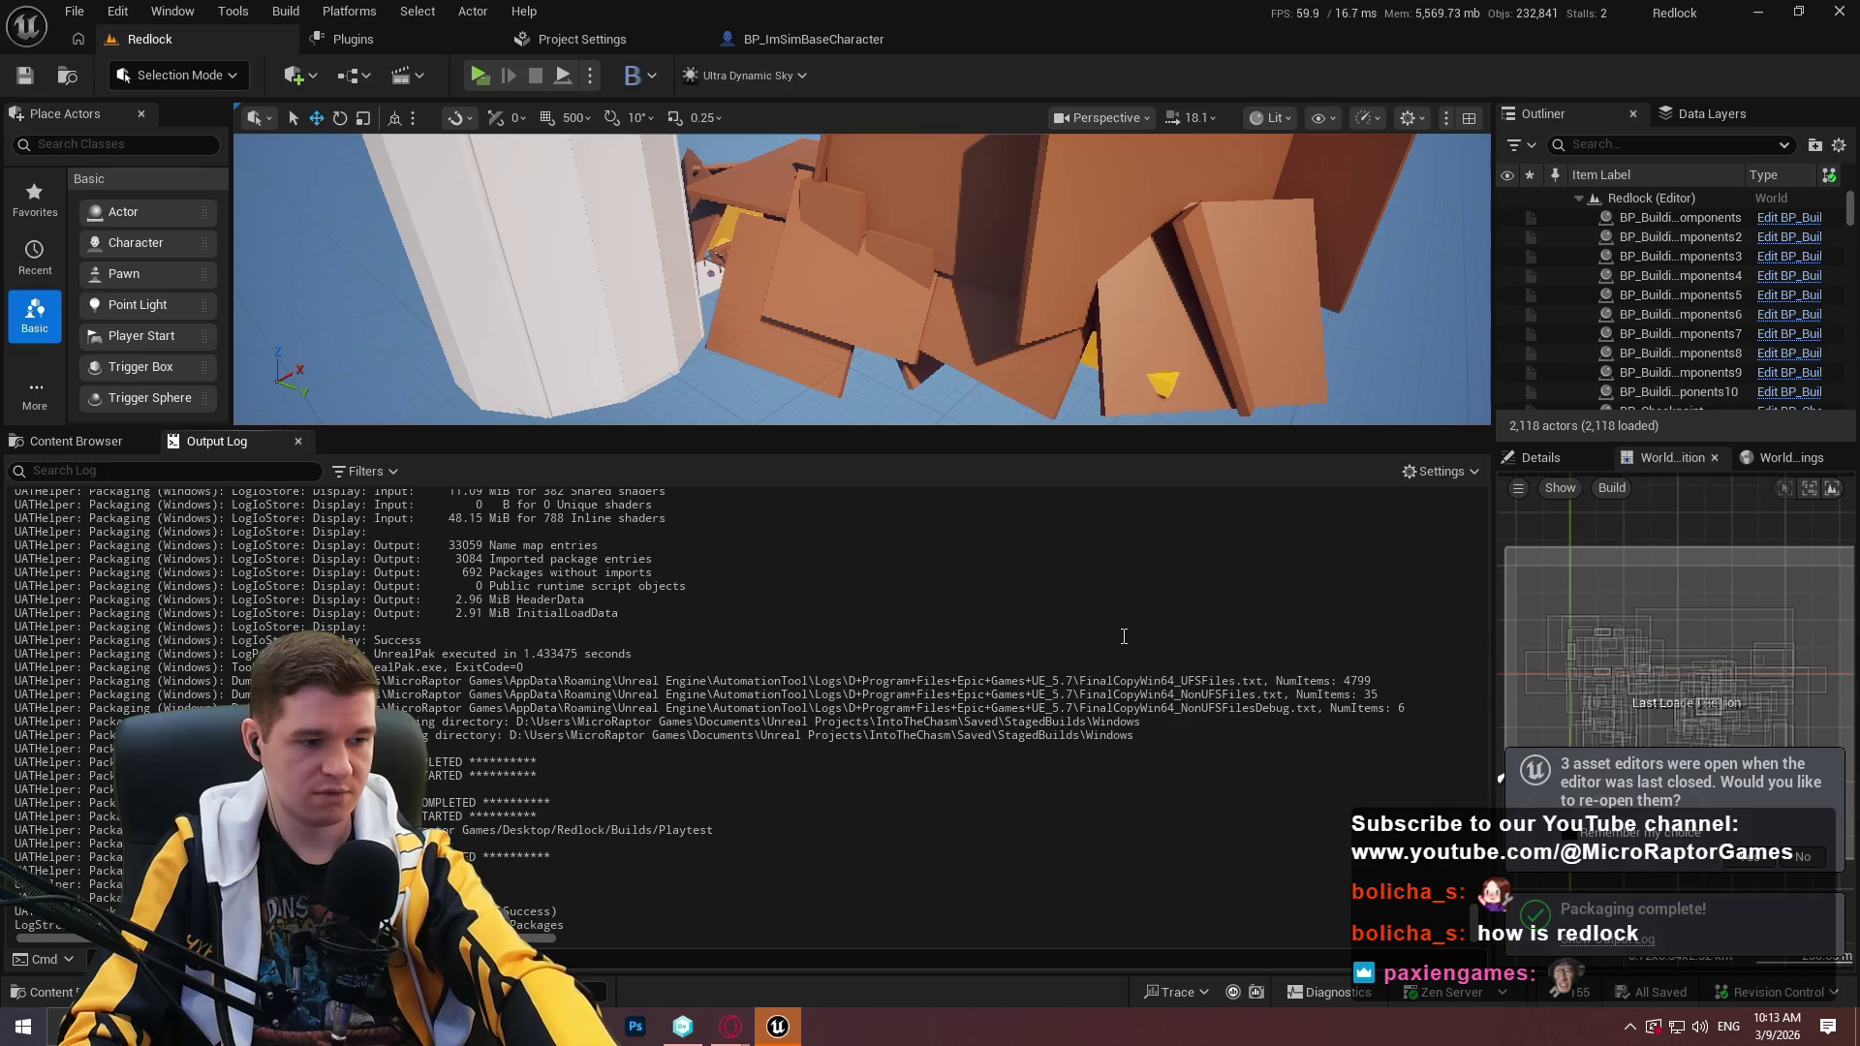
click(75, 441)
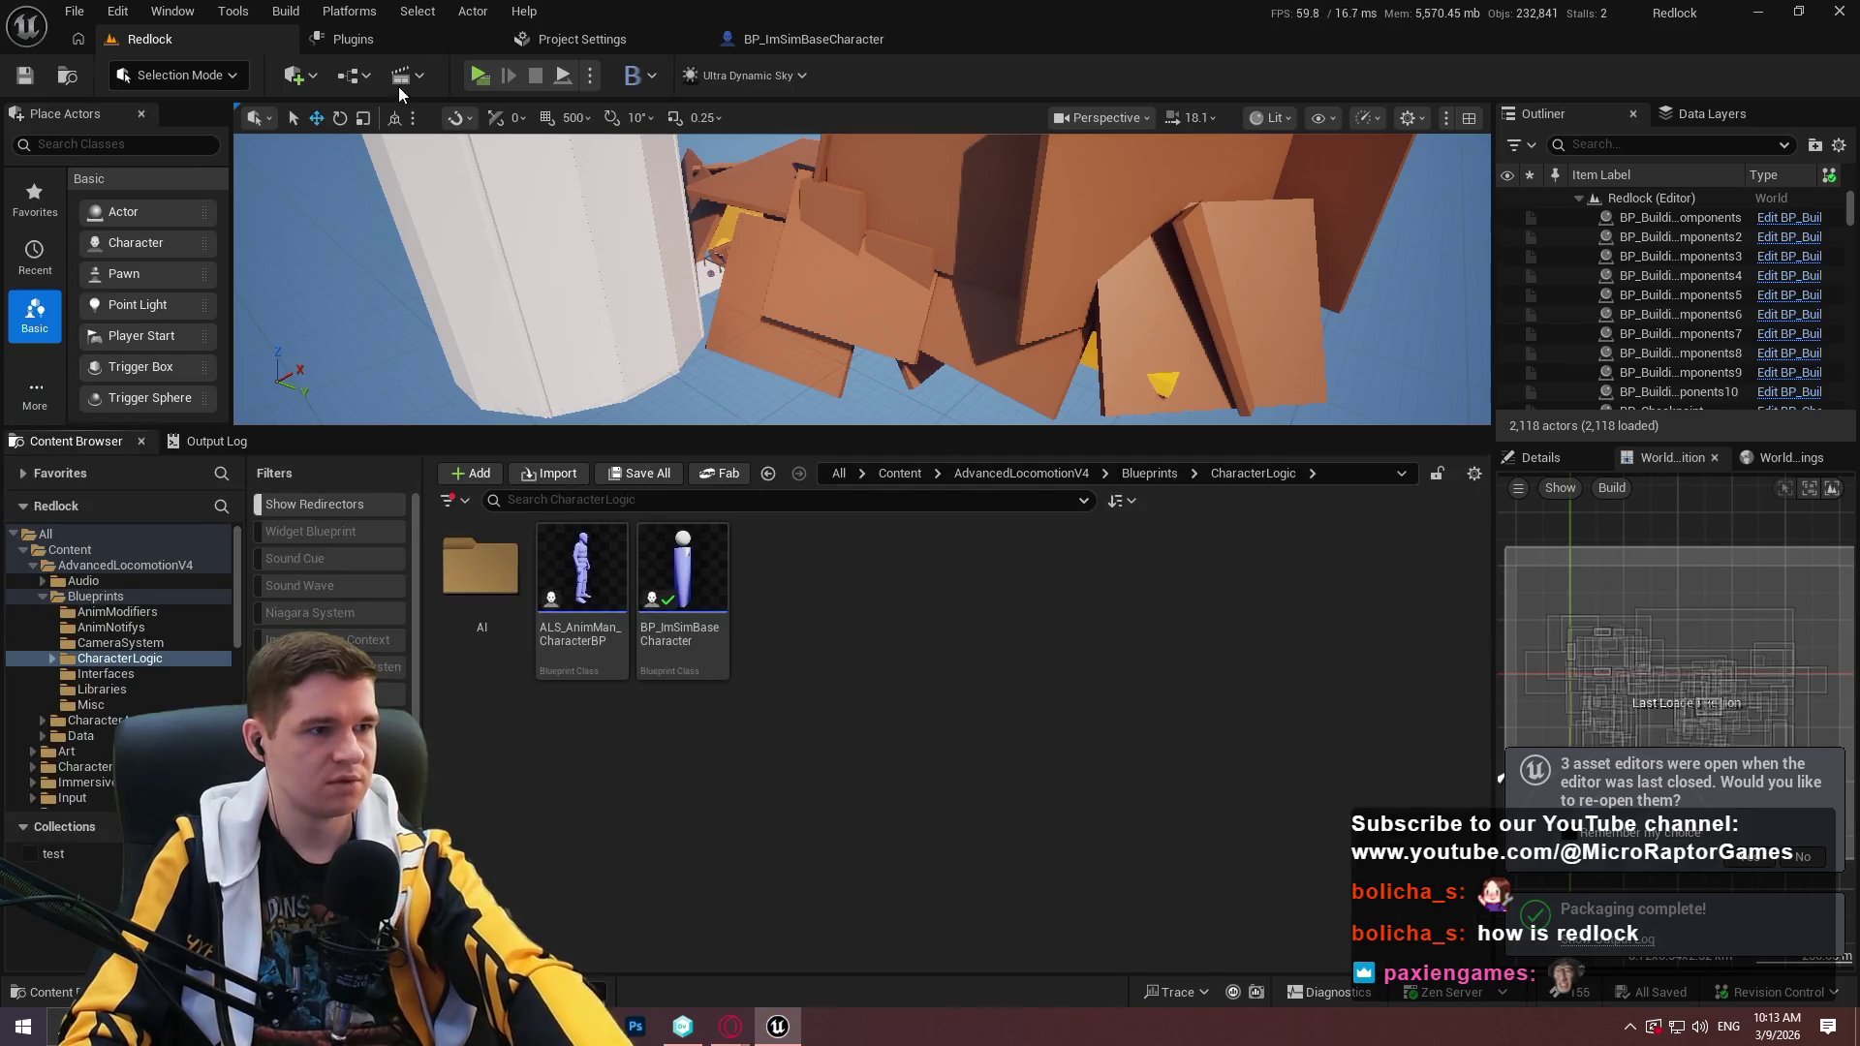
Close the Plugins, Project Settings and BP_ImSimBaseCharacter tabs and go to AdvancedLocomotionV4.
click(486, 41)
click(486, 40)
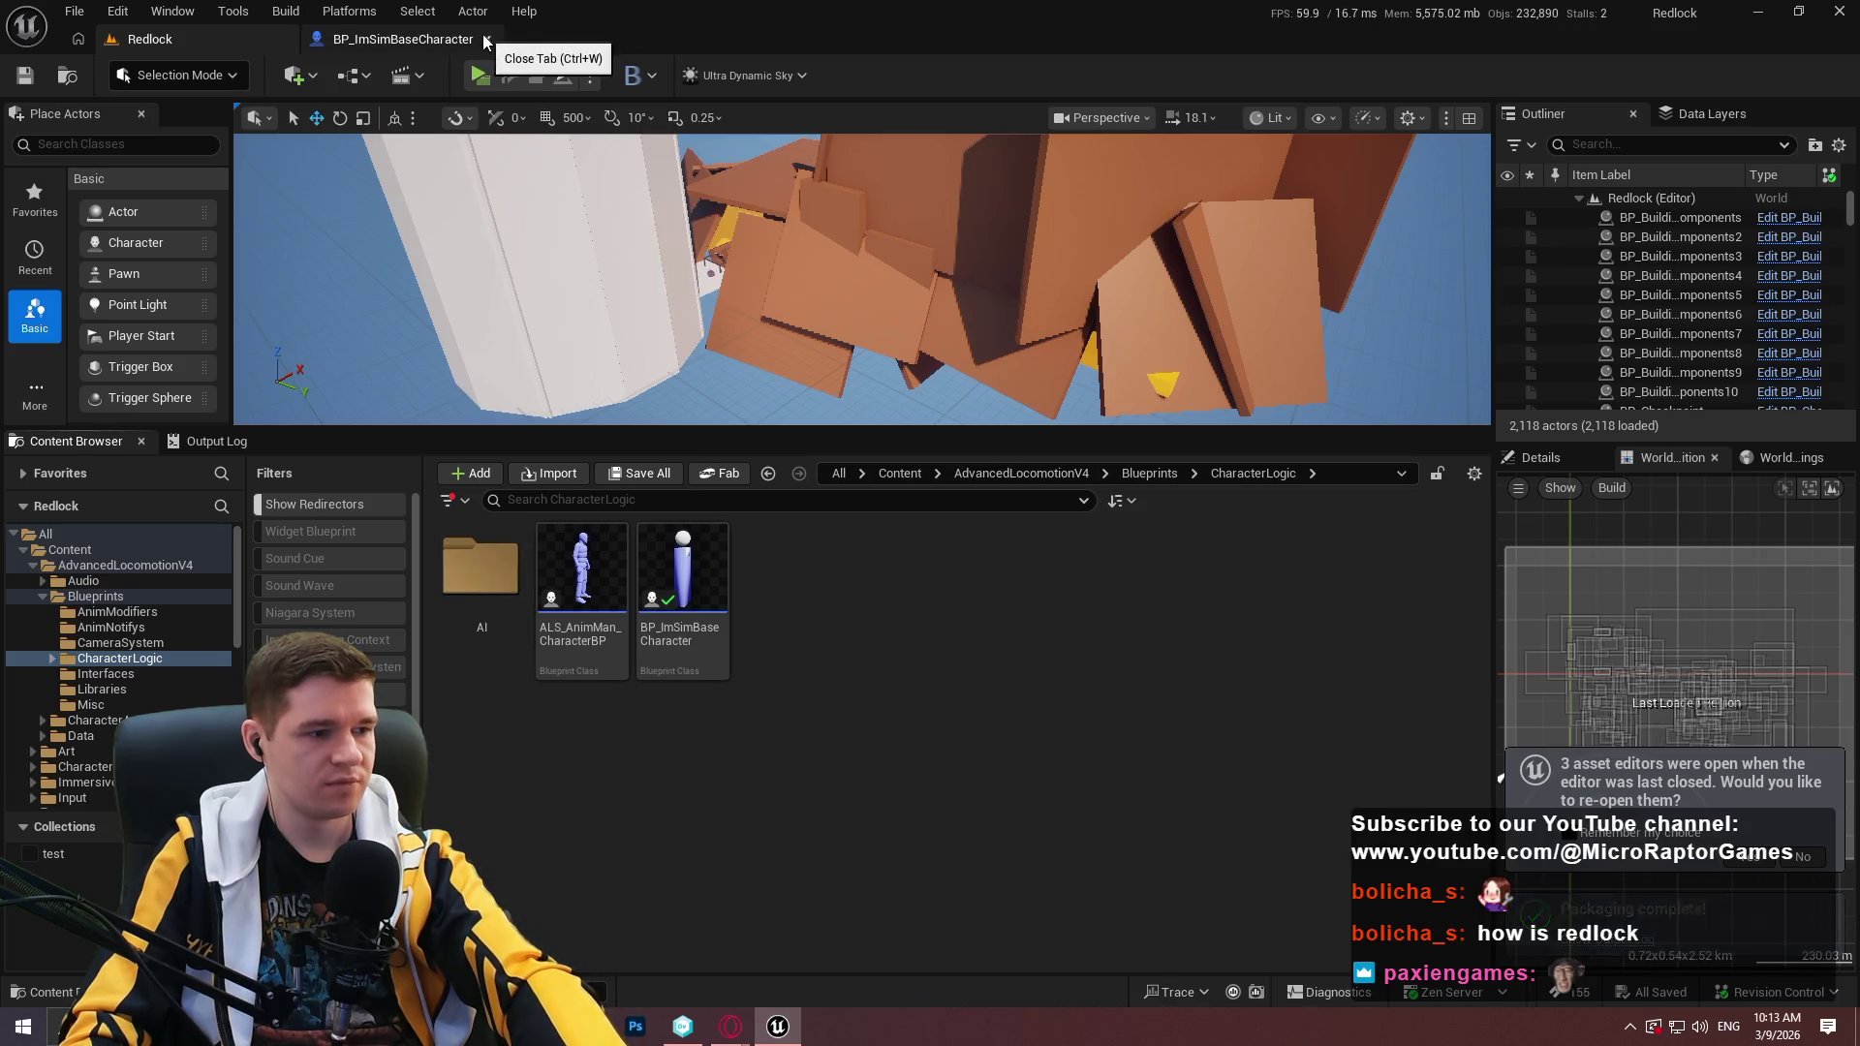
click(484, 39)
click(82, 596)
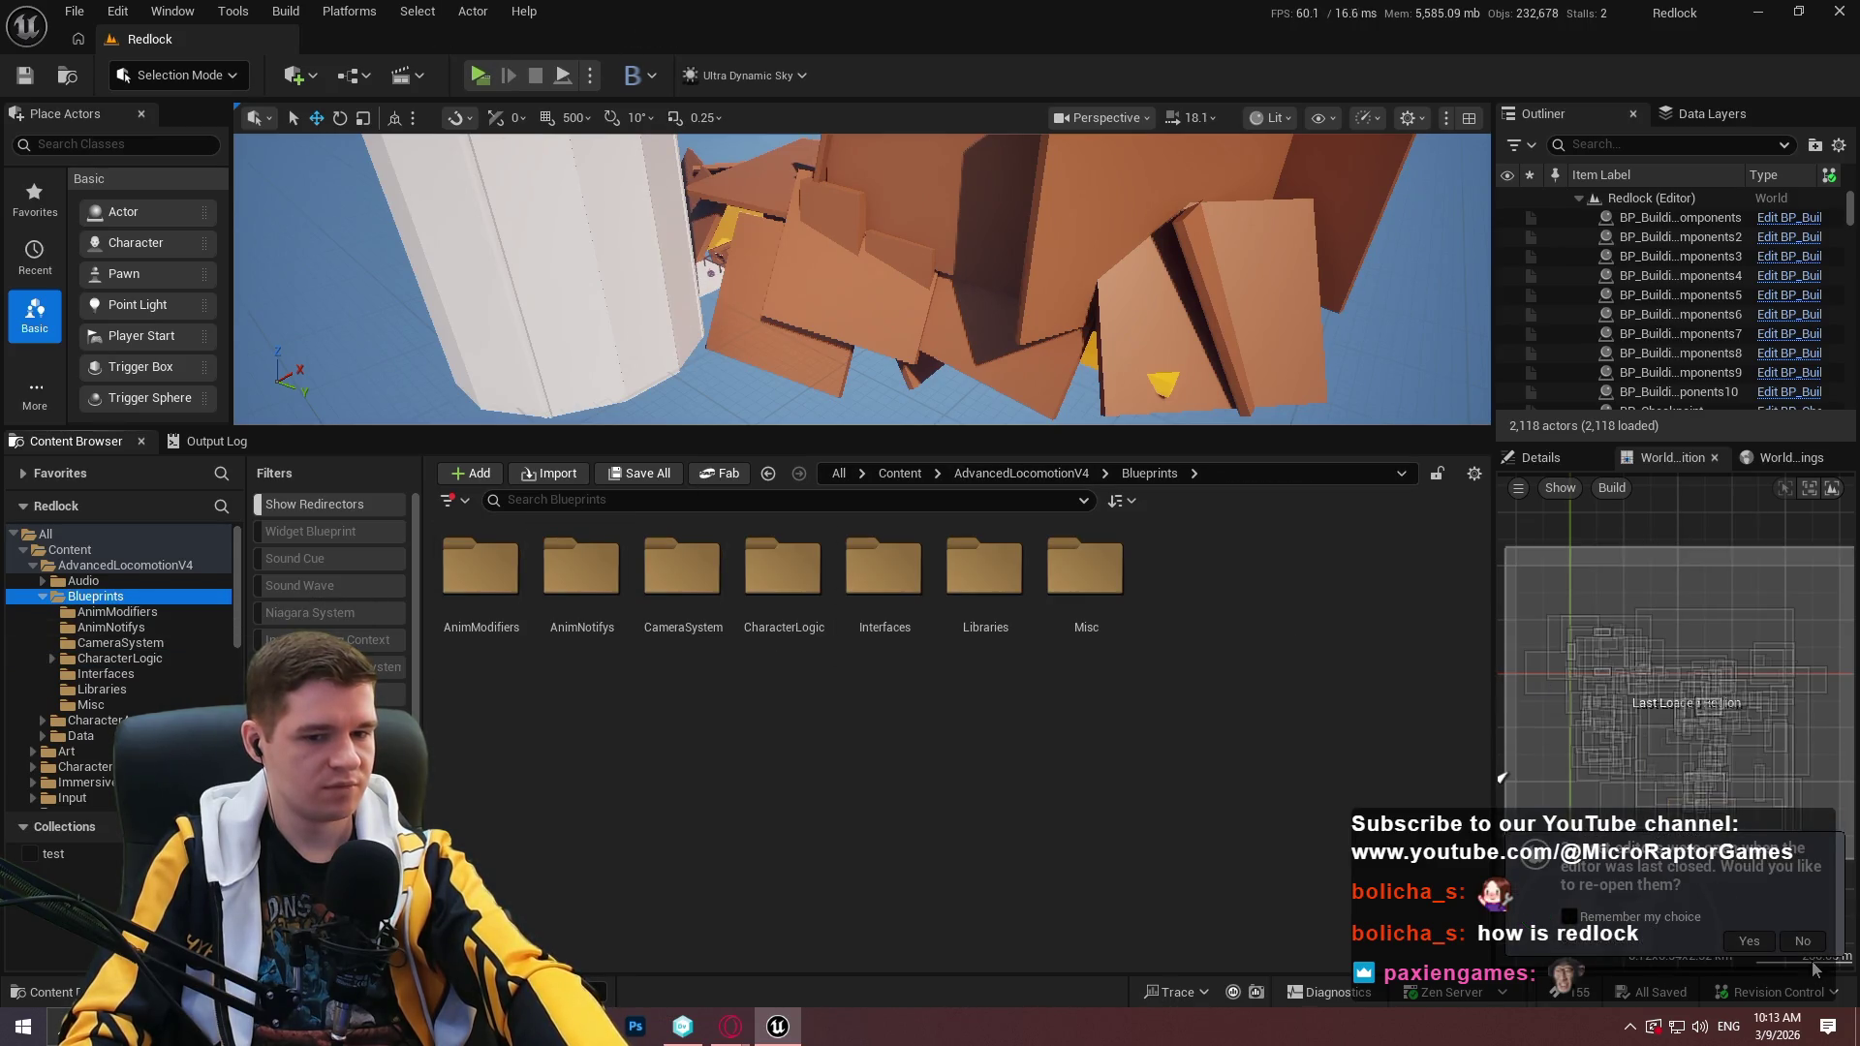
click(1043, 474)
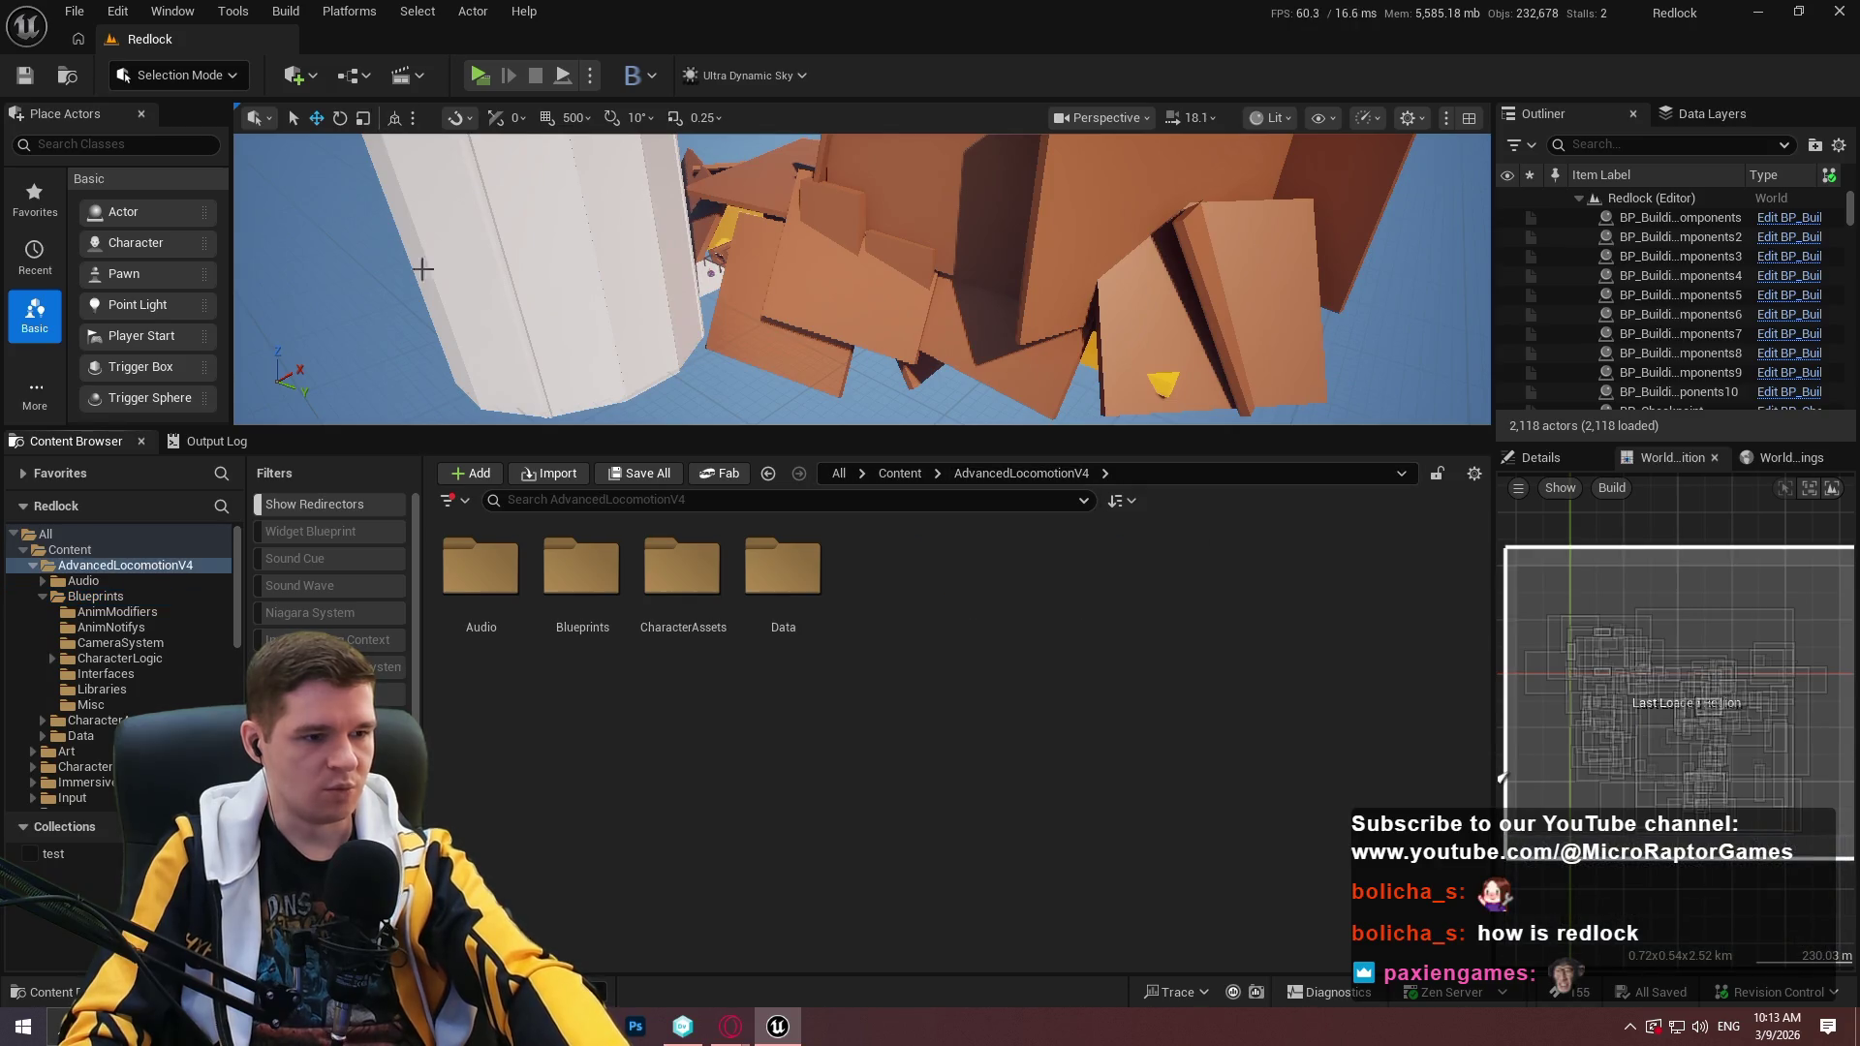
Open the GM_KYS game mode and save it with HUD Class set to None.
click(400, 78)
mouse_move(542, 260)
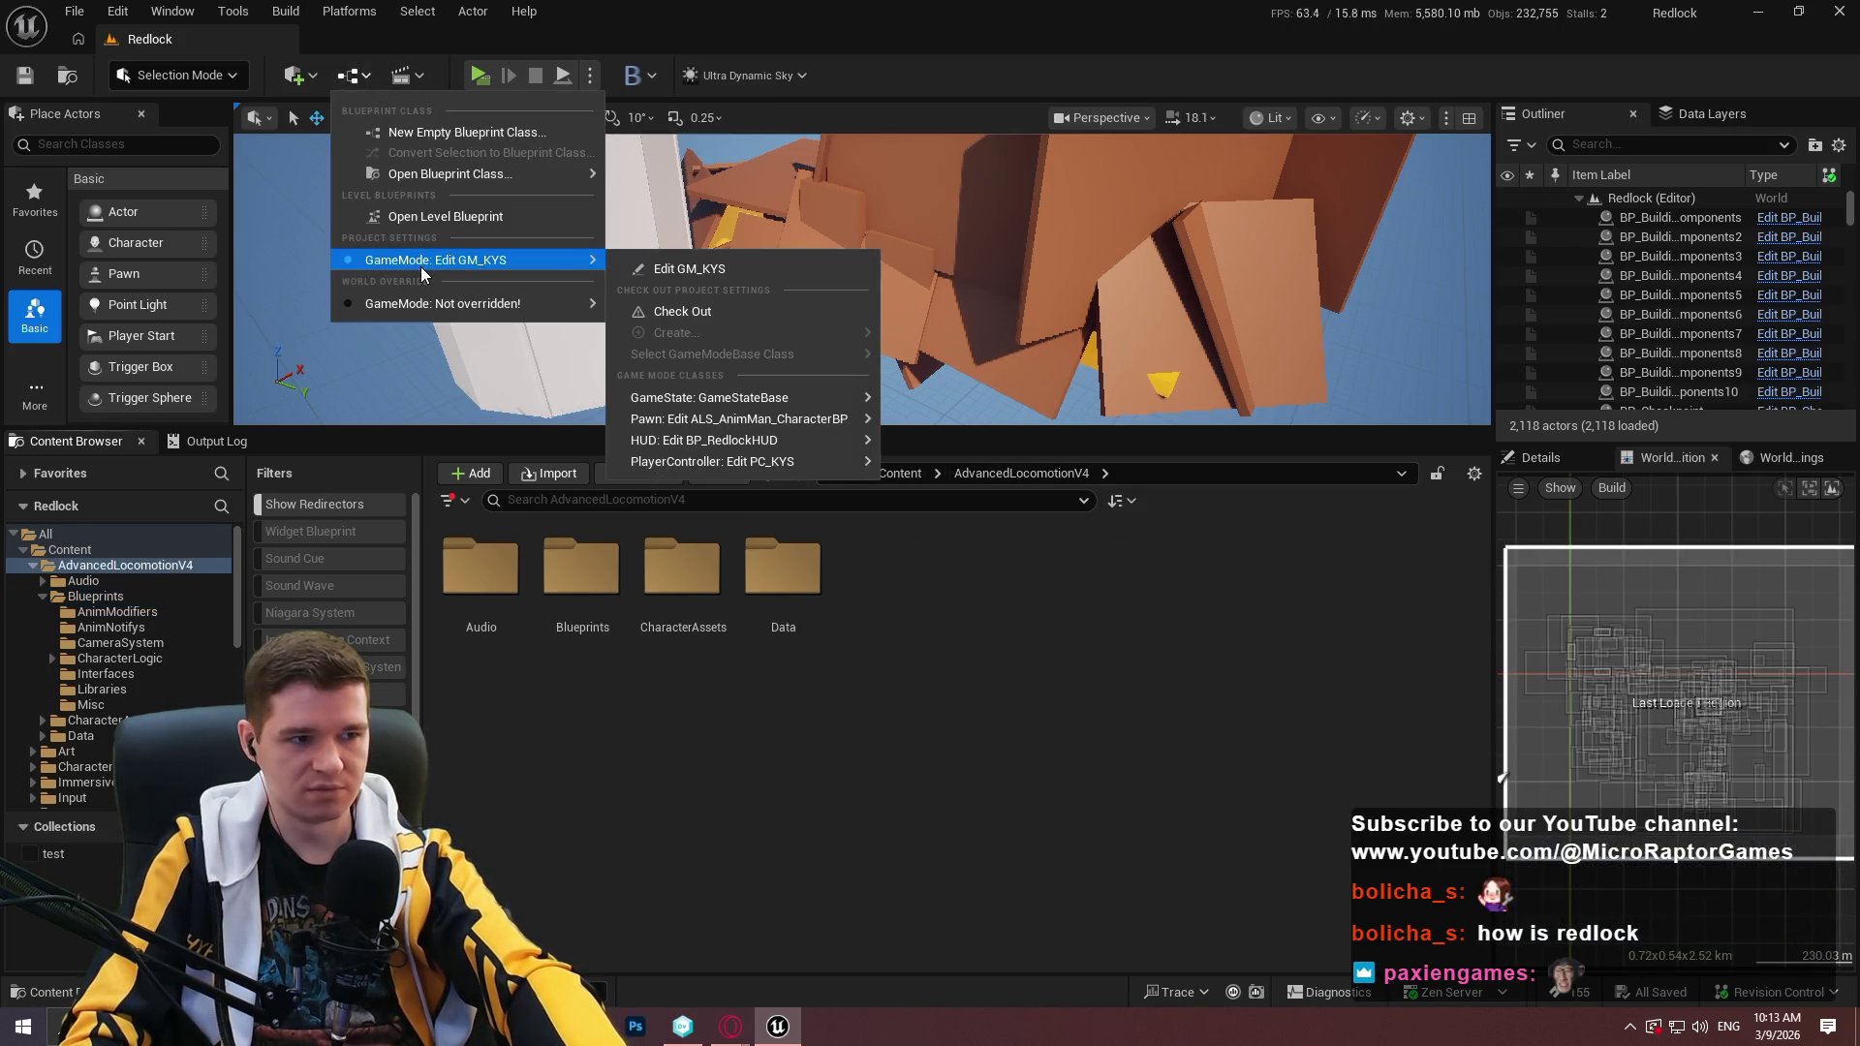
mouse_move(788, 405)
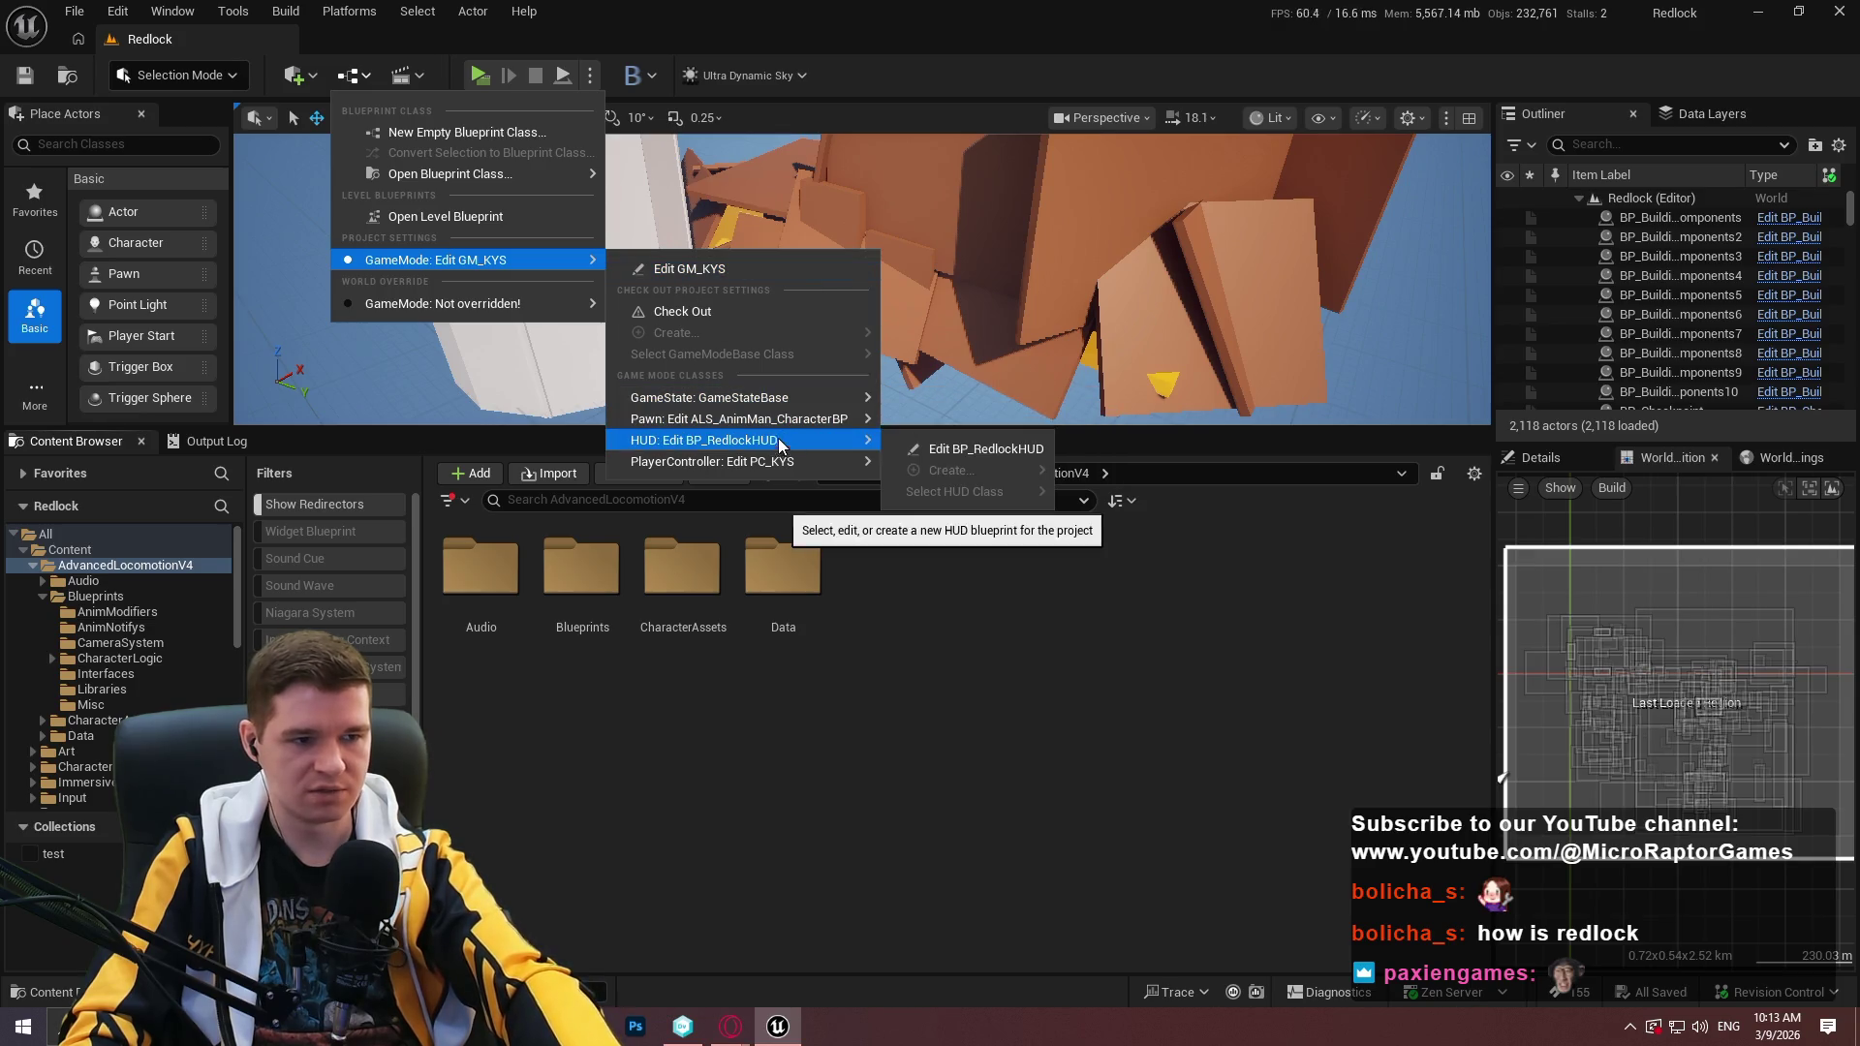
click(746, 265)
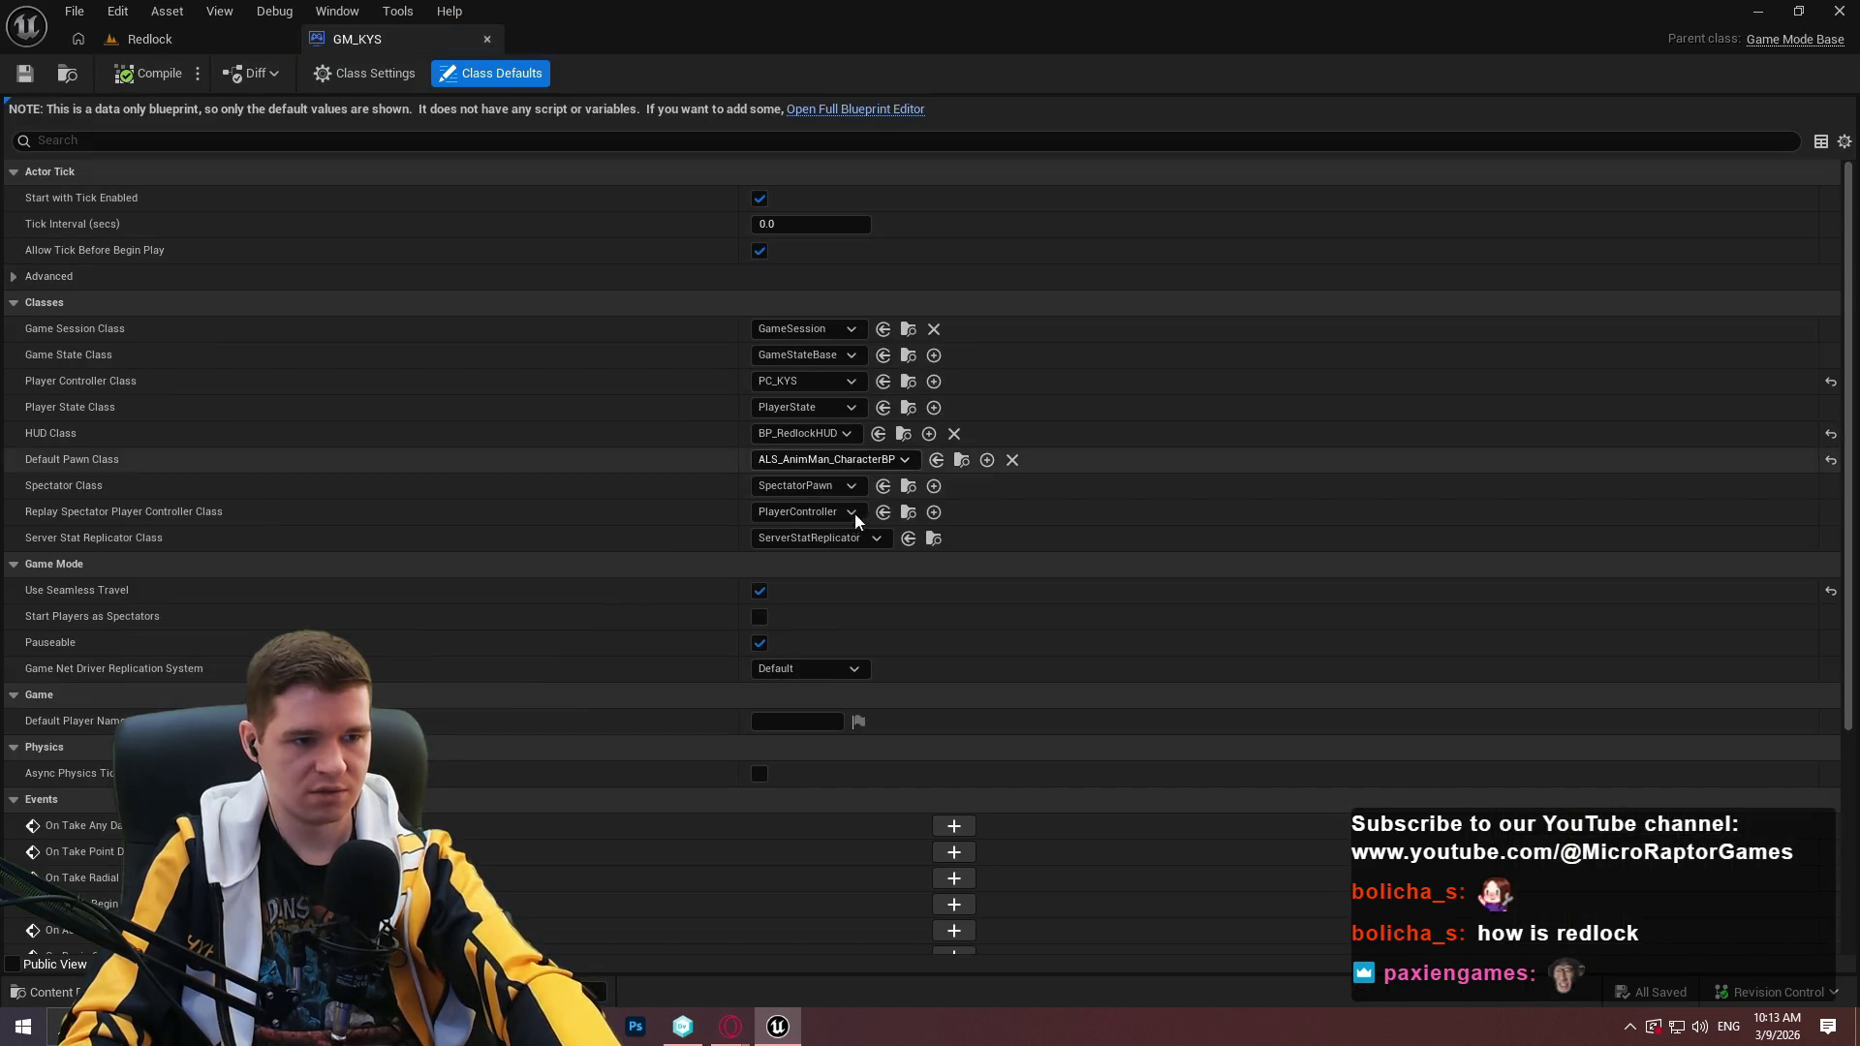
click(819, 435)
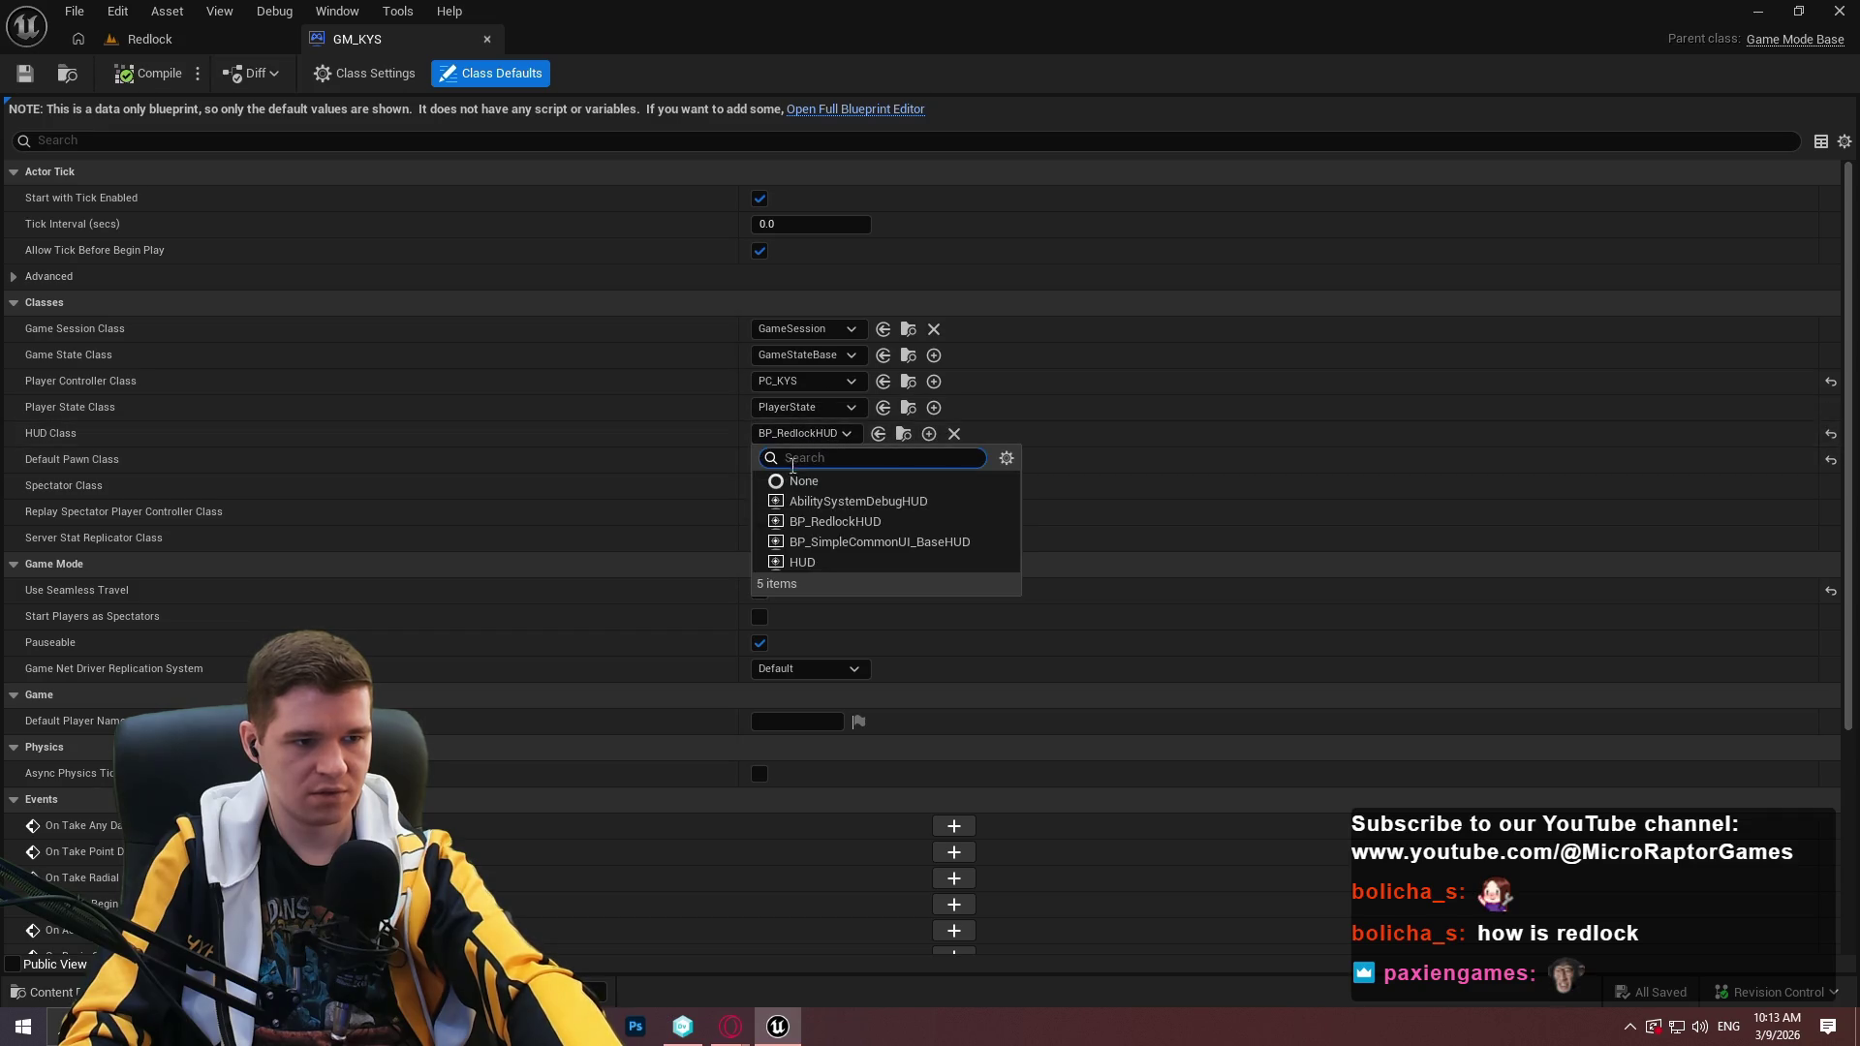
click(795, 479)
click(119, 75)
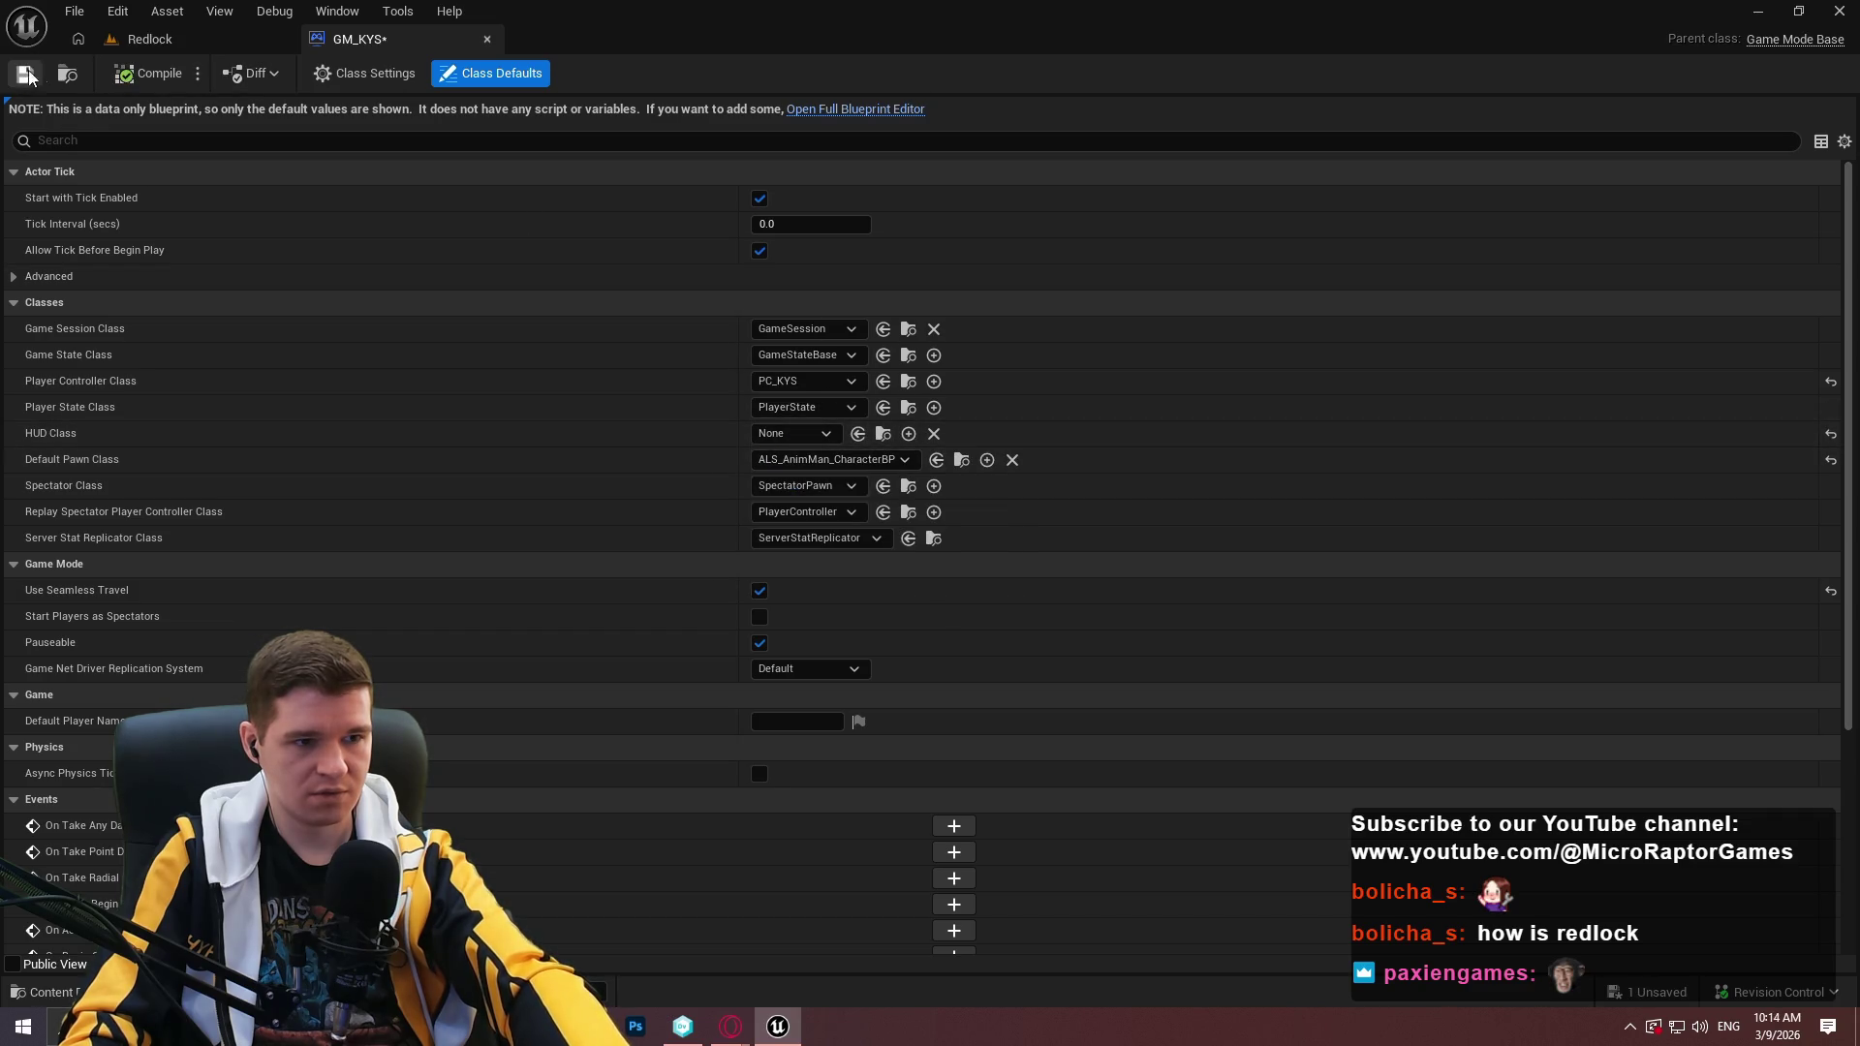
Set GM_KYS's HUD Class back to BP_RedlockHUD, save, and return to Redlock.
click(792, 433)
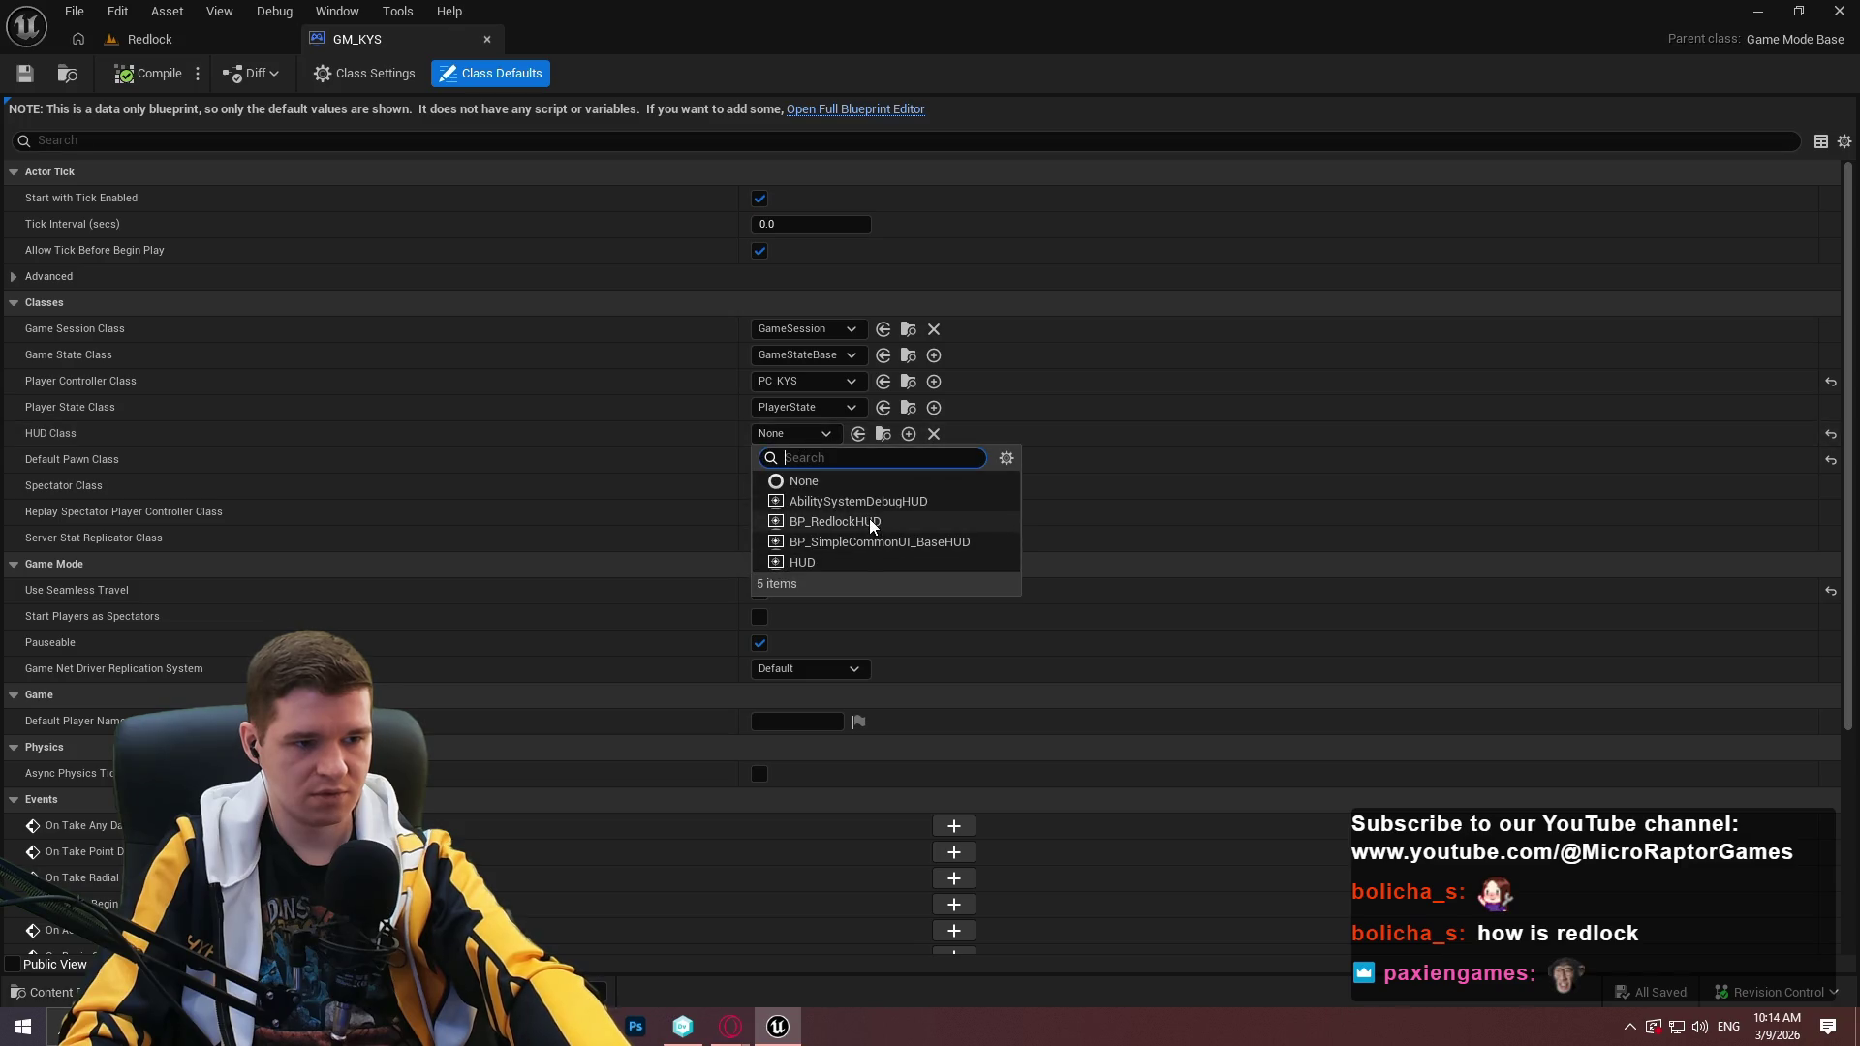
click(834, 521)
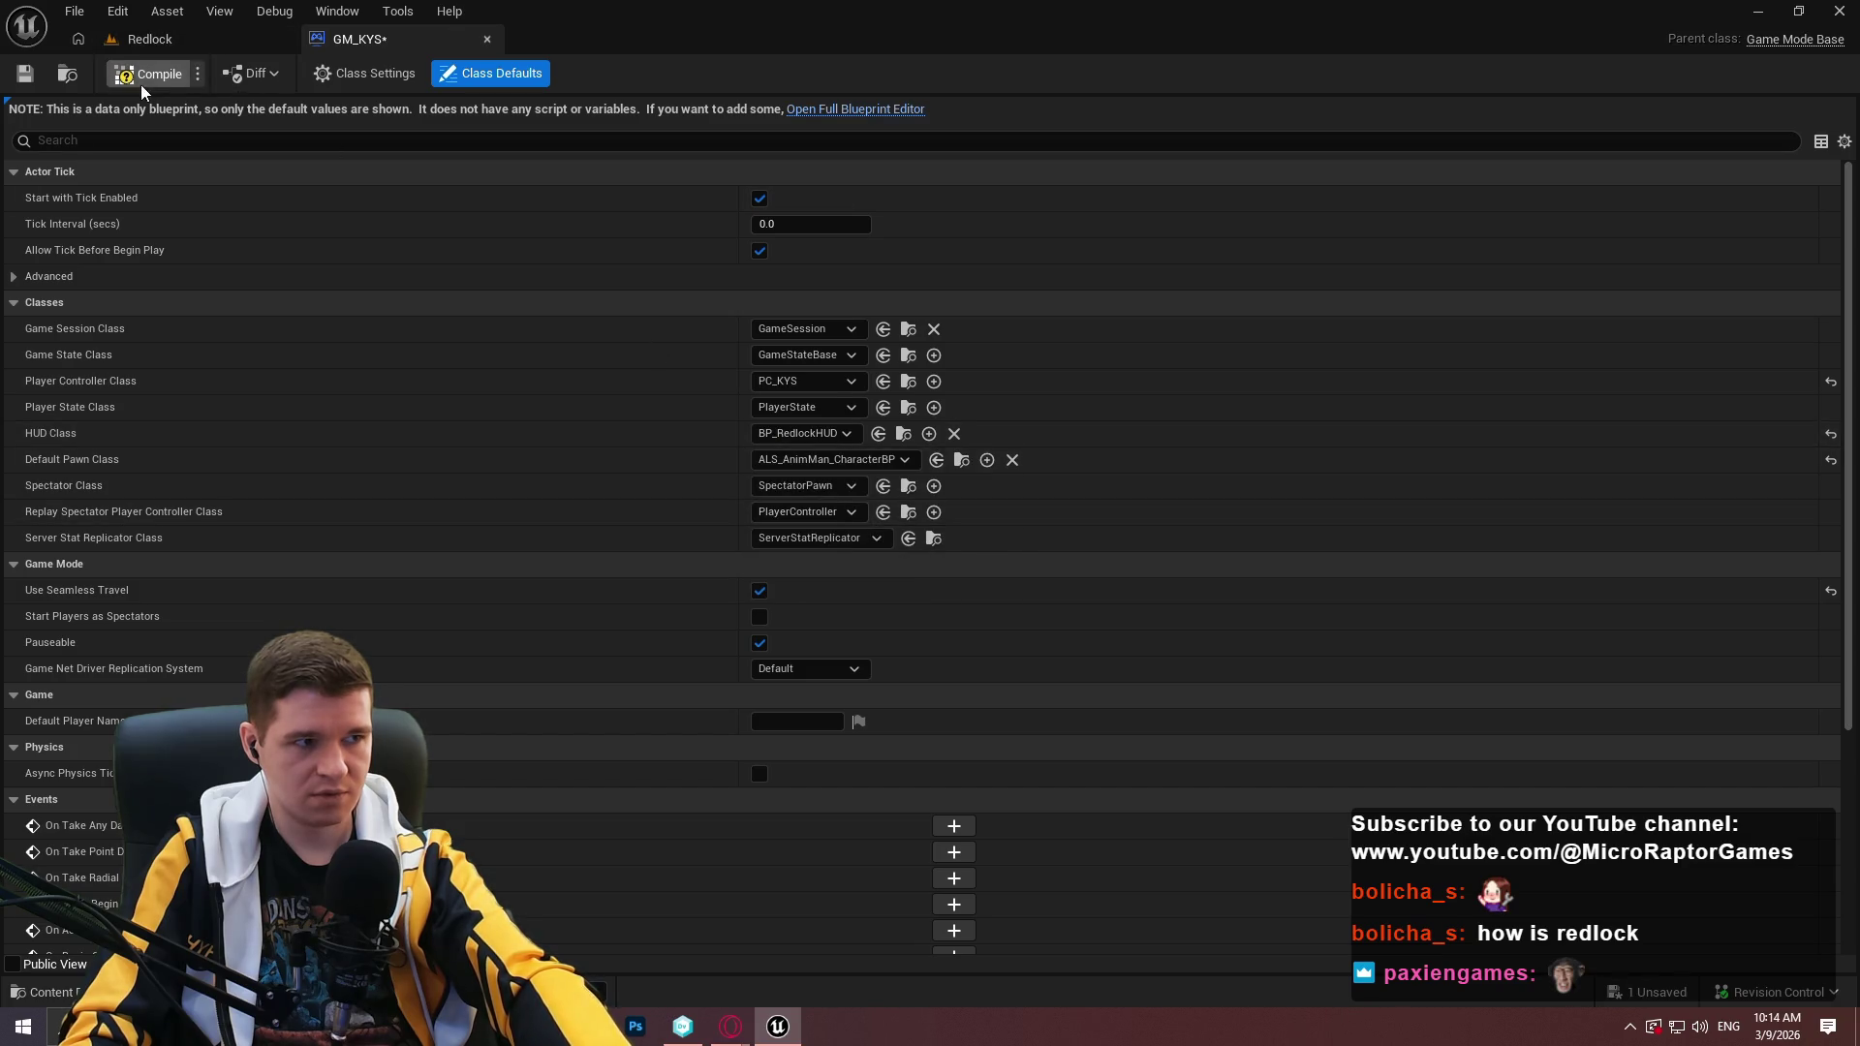
click(21, 86)
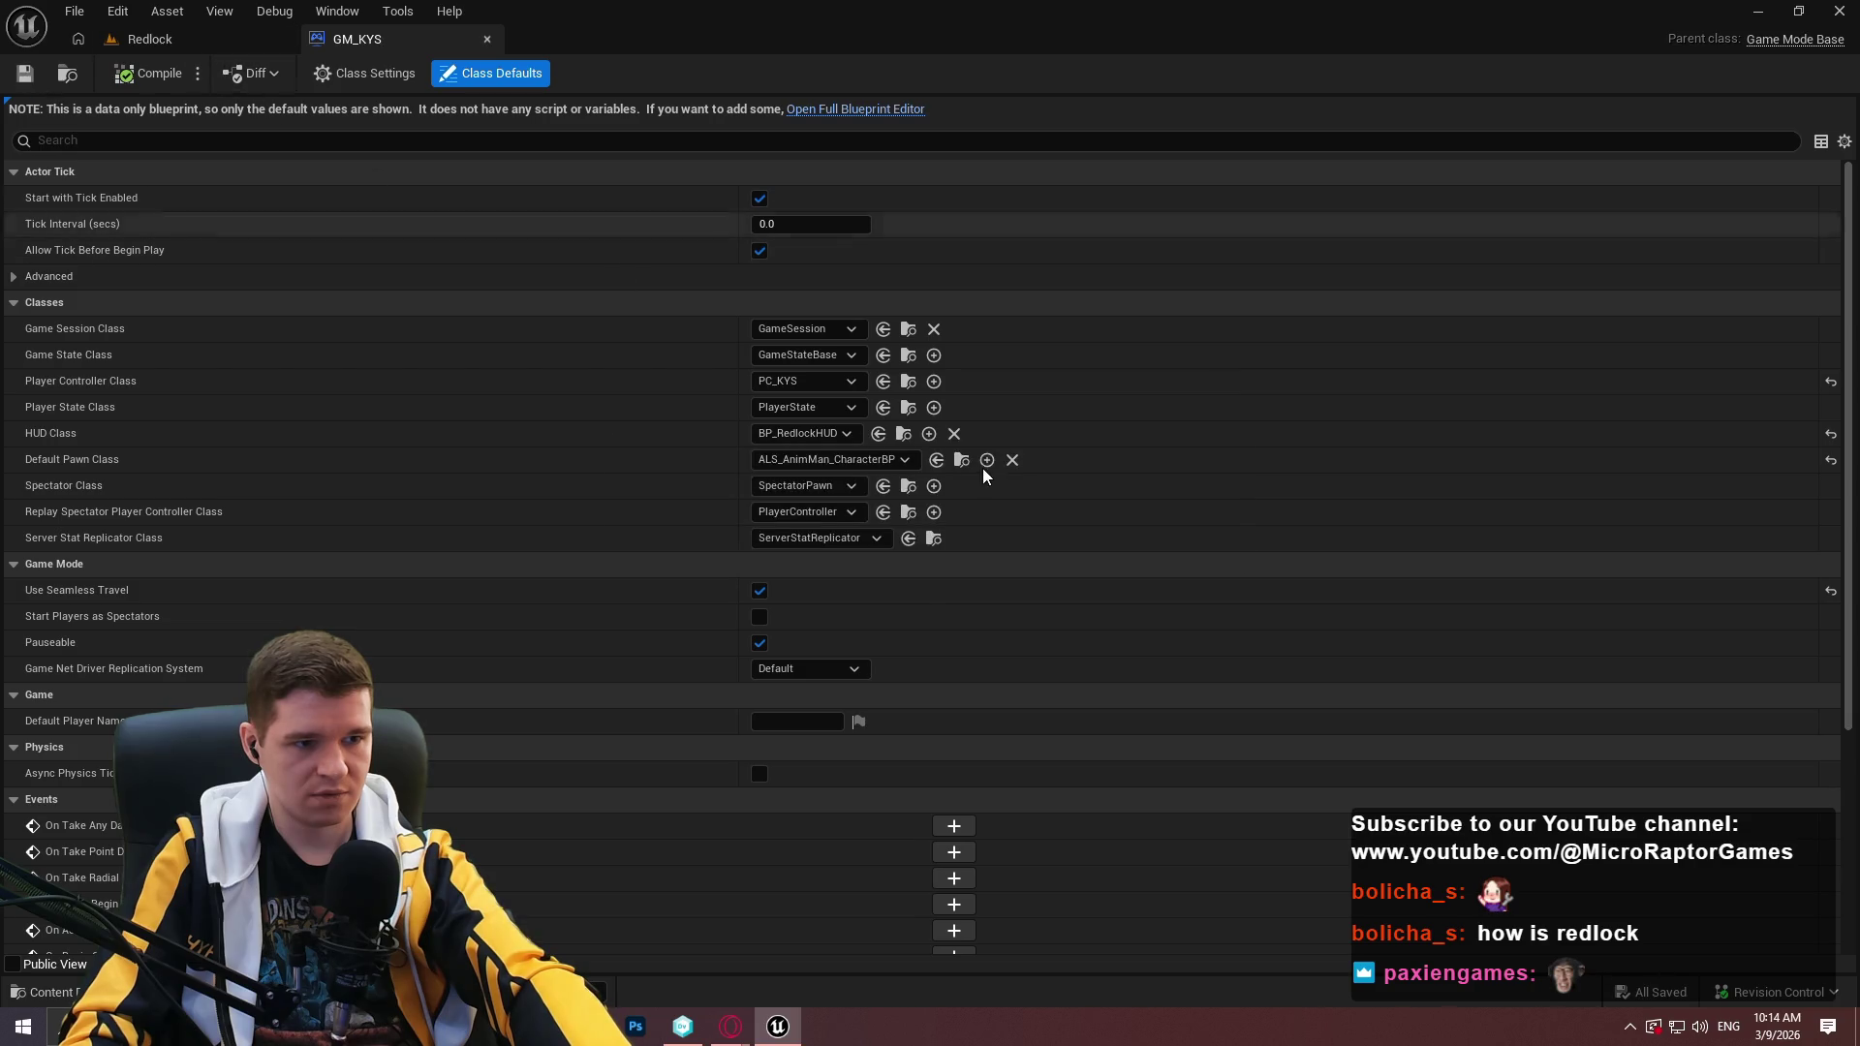
click(150, 39)
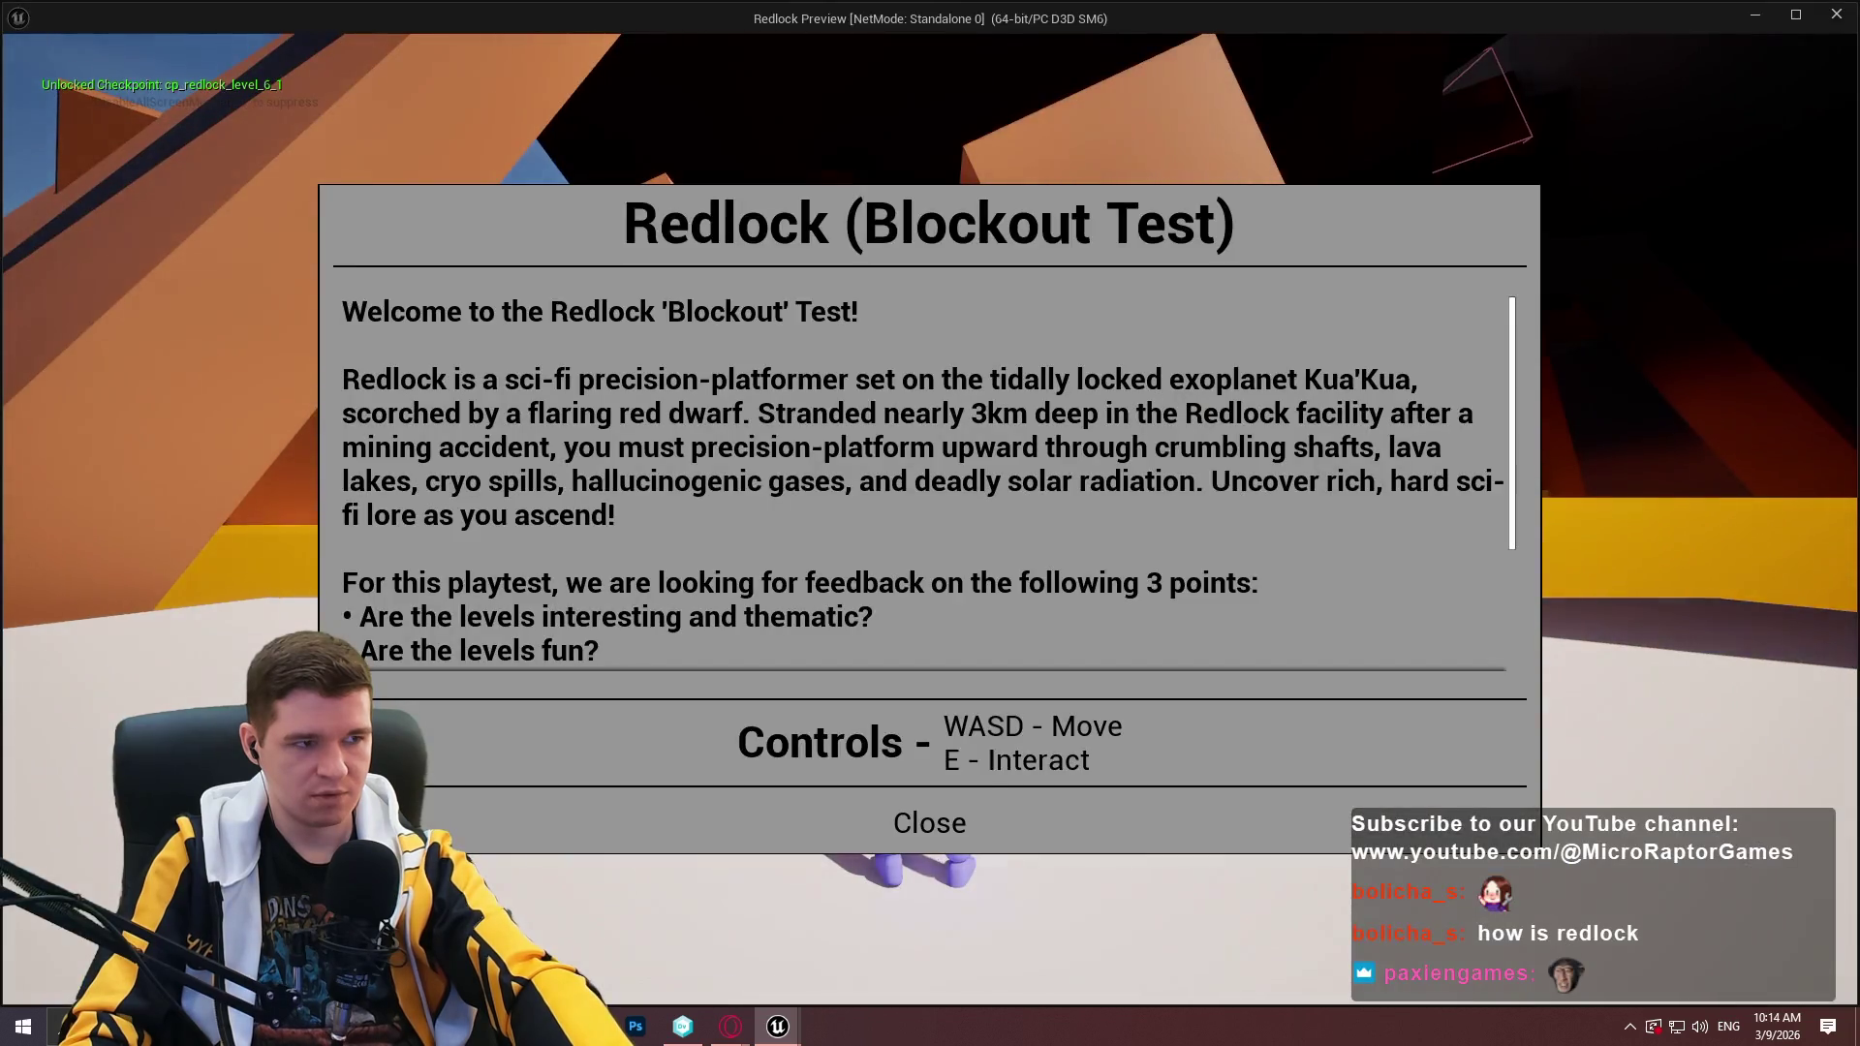
Playtest Redlock standalone, then enlarge the level viewport and bring back GM_KYS's defaults.
click(930, 819)
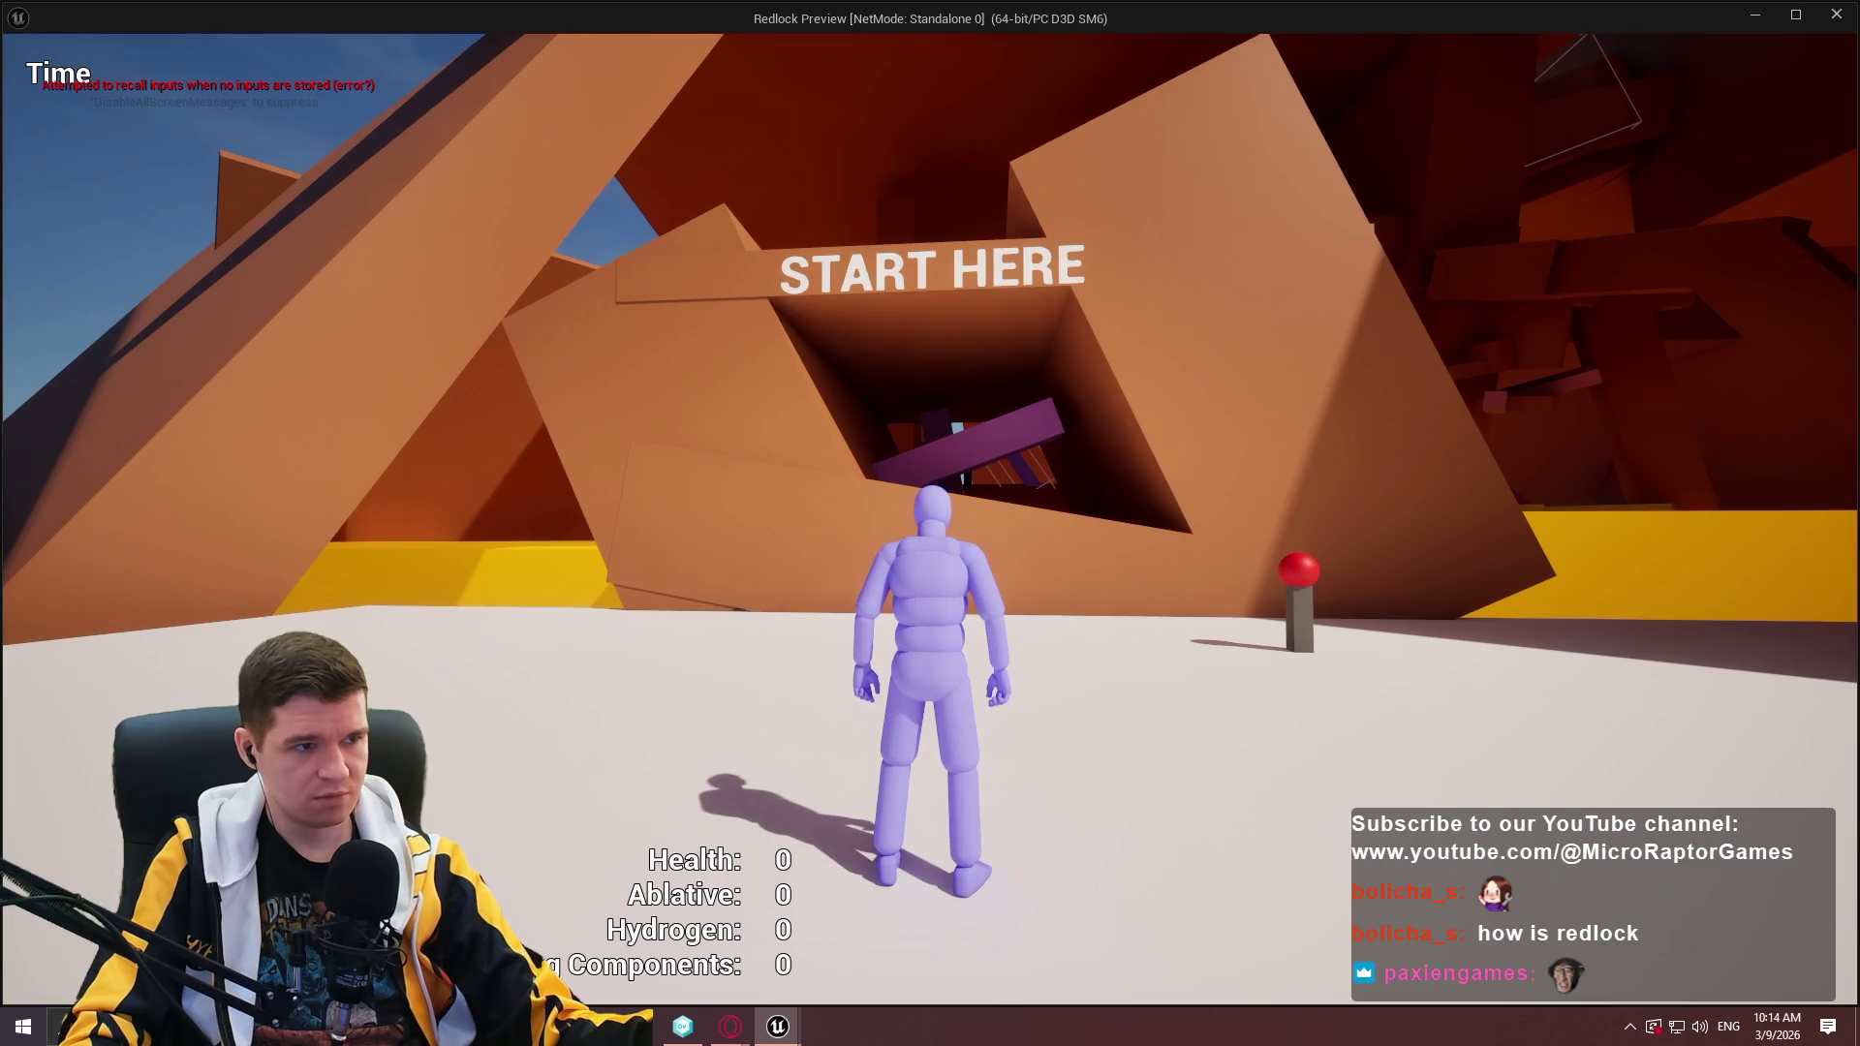
key(Escape)
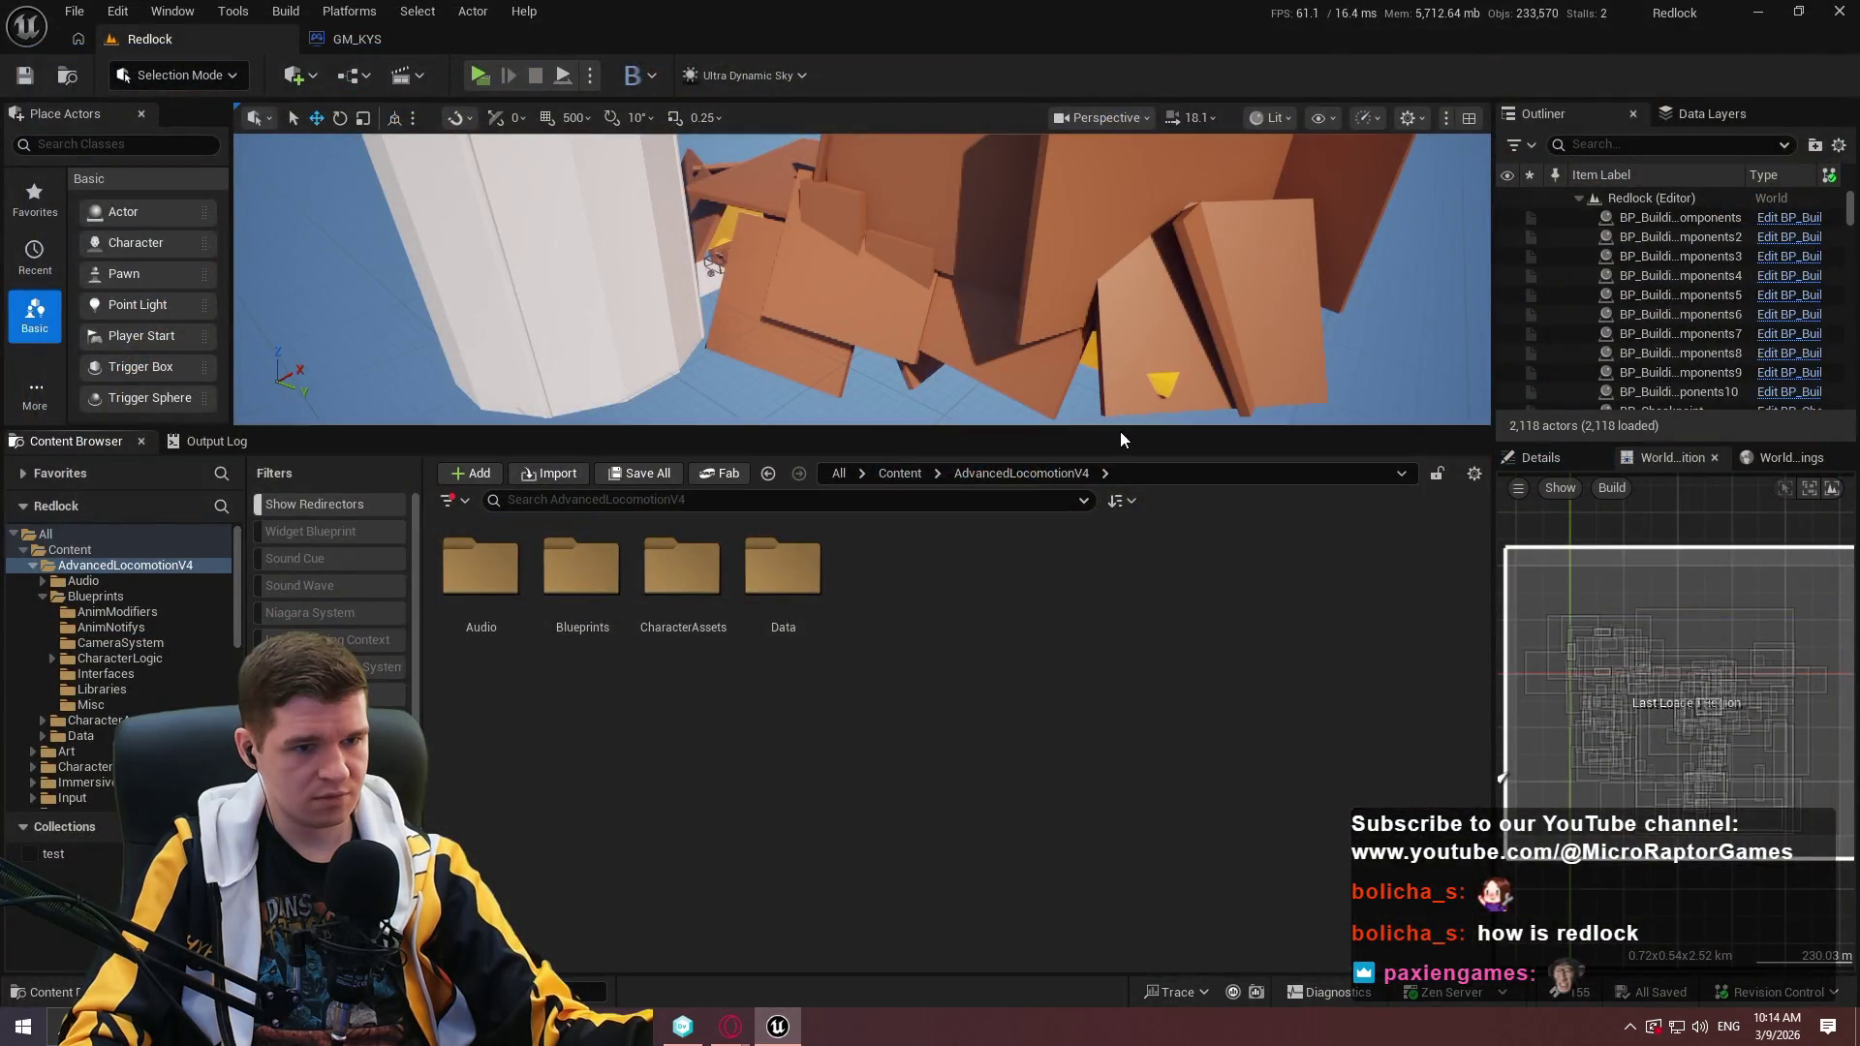
drag(1120, 432, 1114, 605)
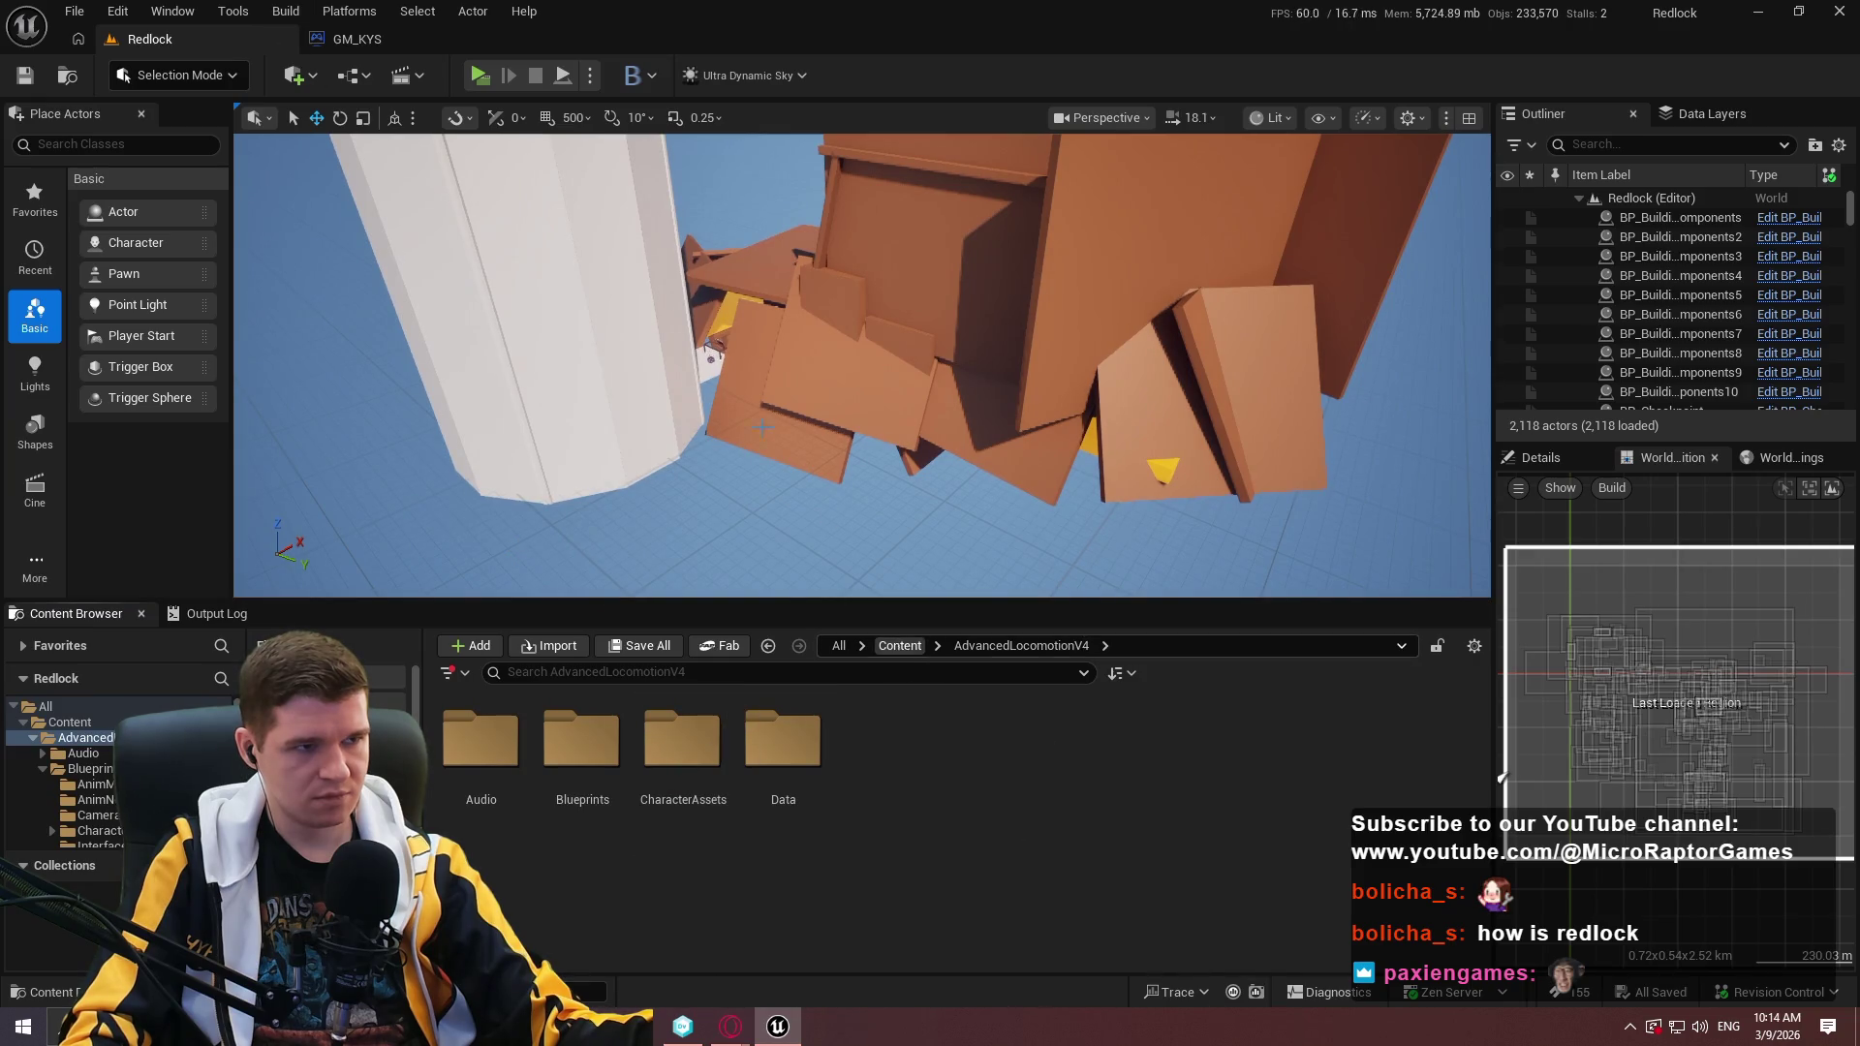
click(414, 50)
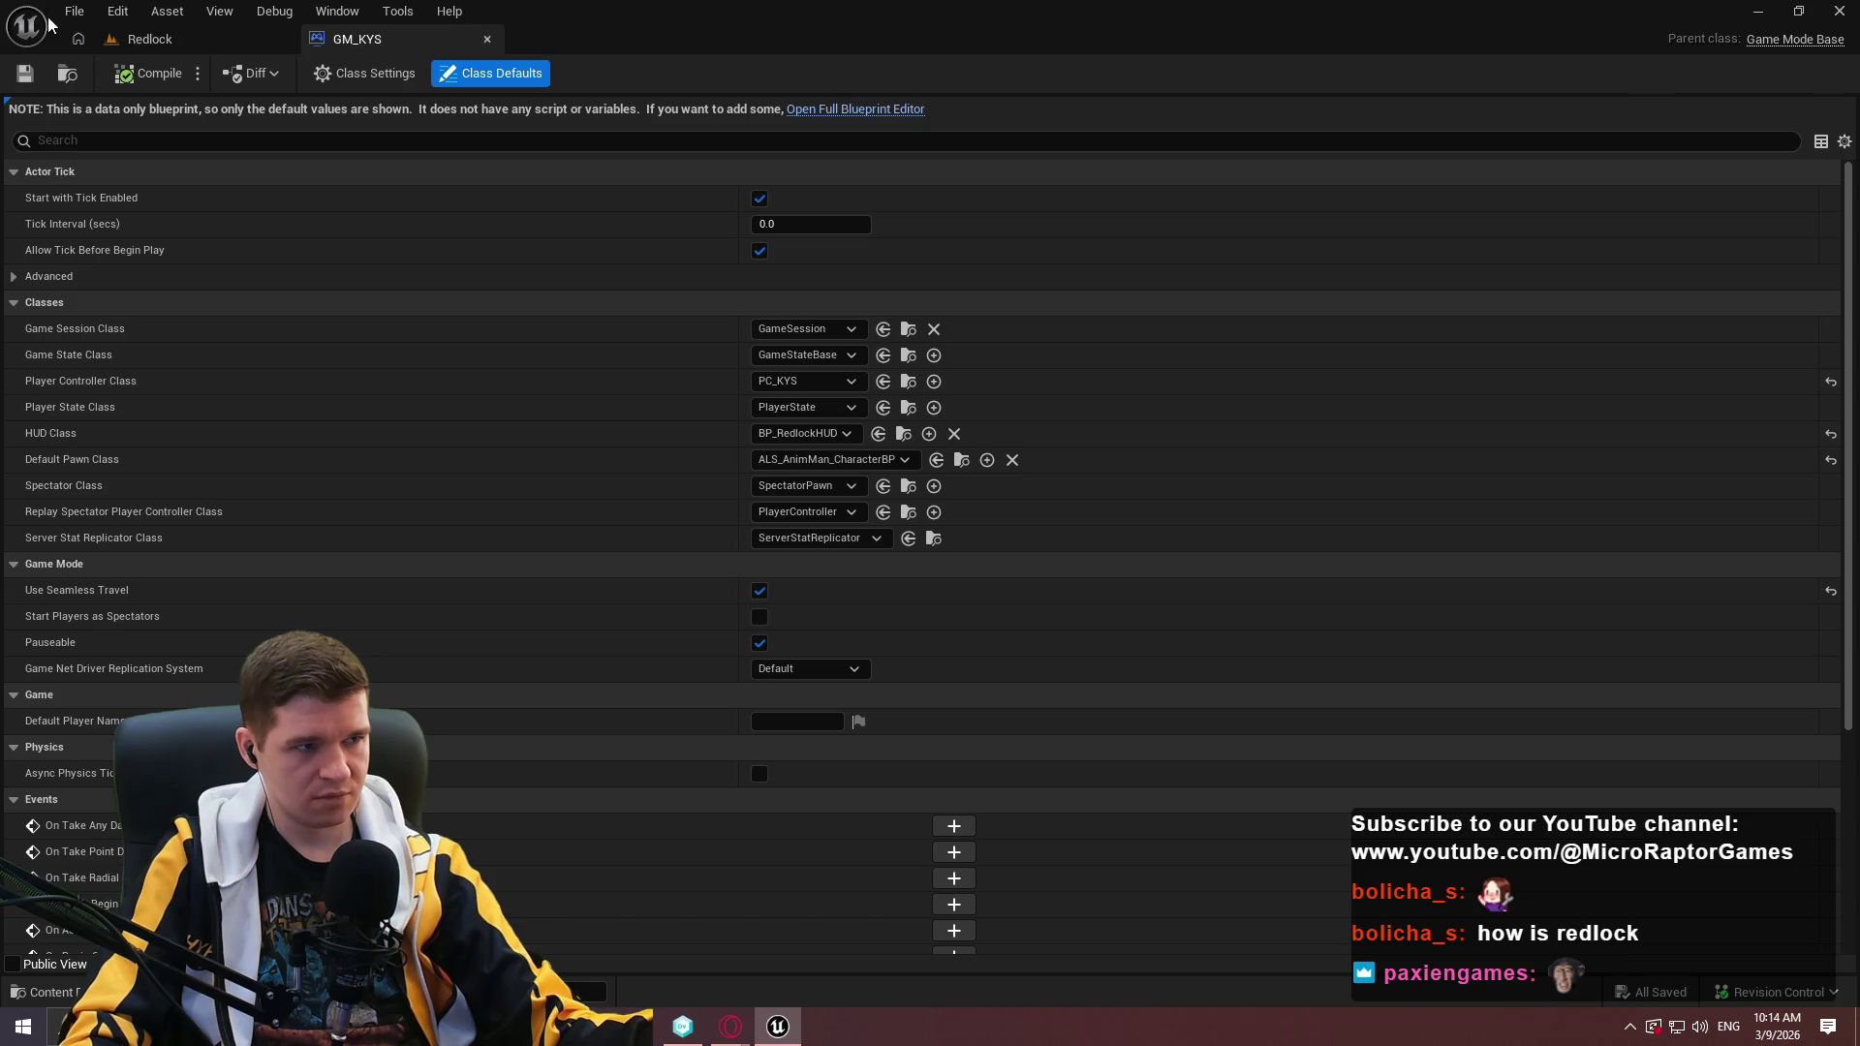
Open BP_RedlockHUD and then its parent BP_SimpleCommonUI_BaseHUD's event graph.
click(149, 39)
click(356, 39)
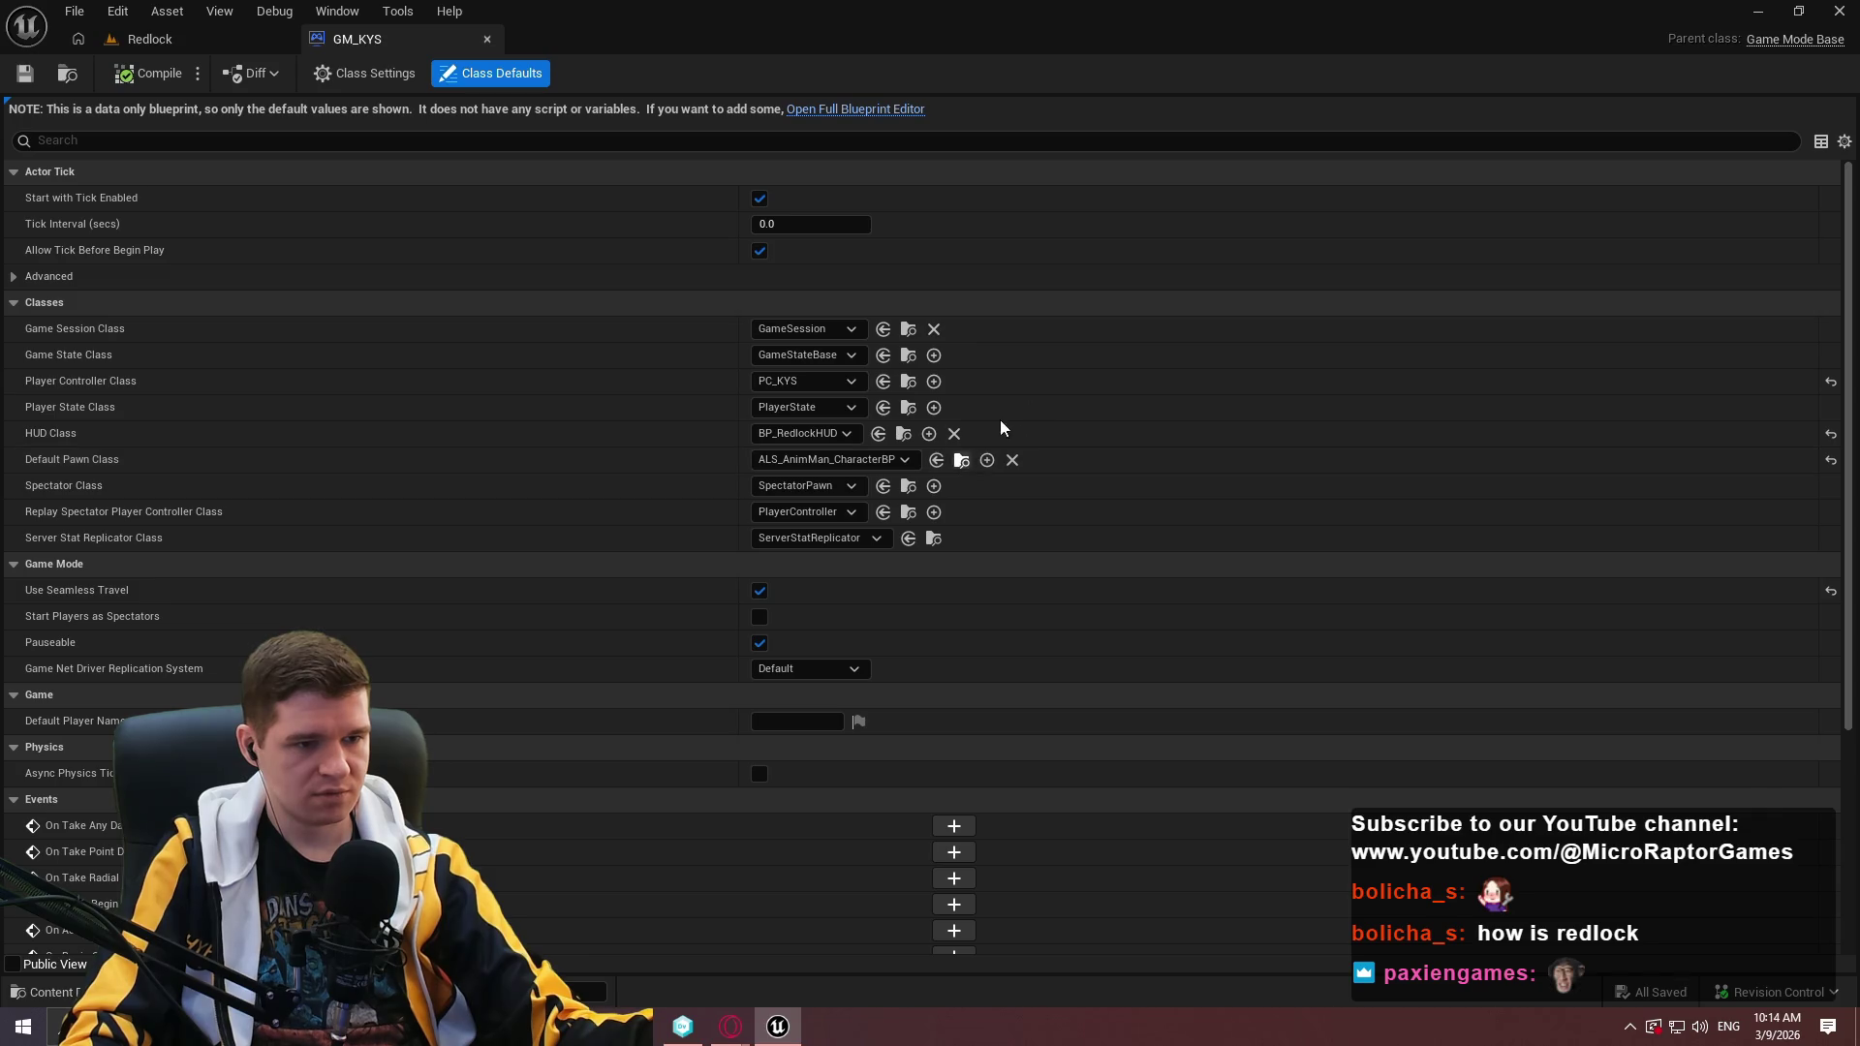
click(903, 433)
double_click(491, 829)
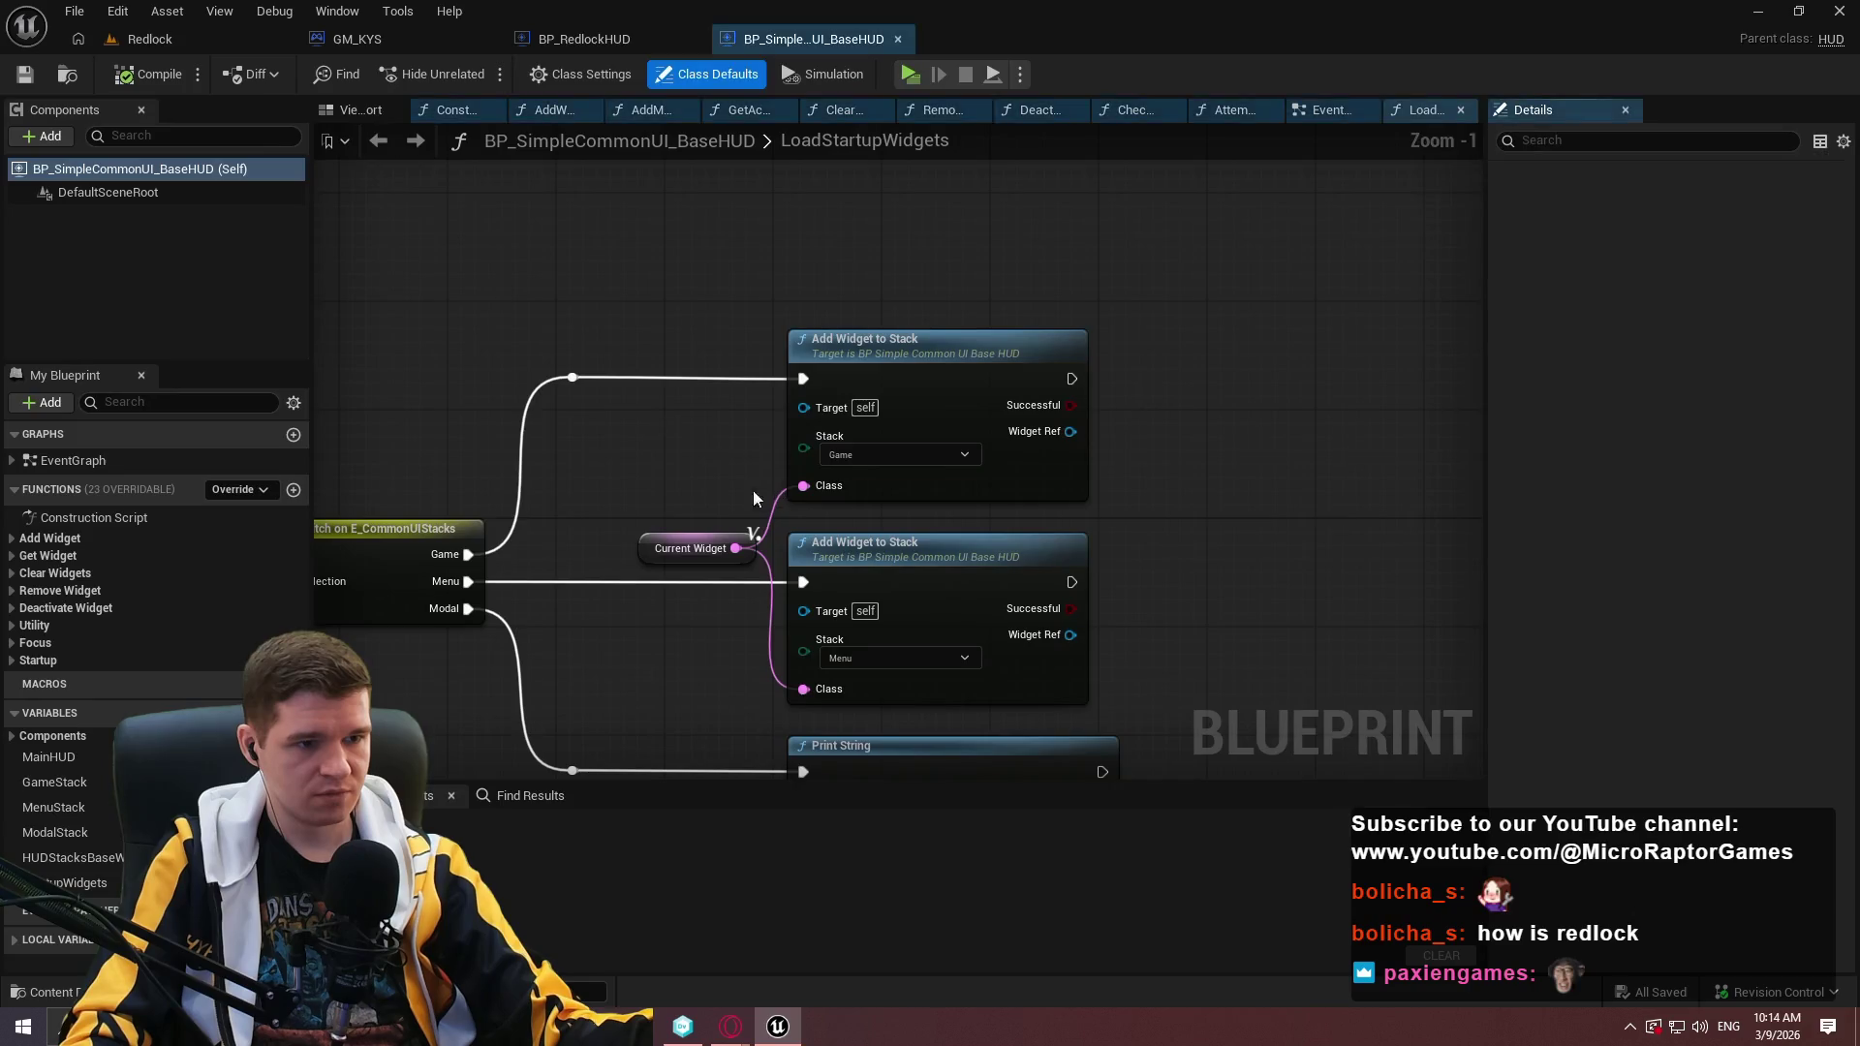
click(51, 459)
double_click(48, 460)
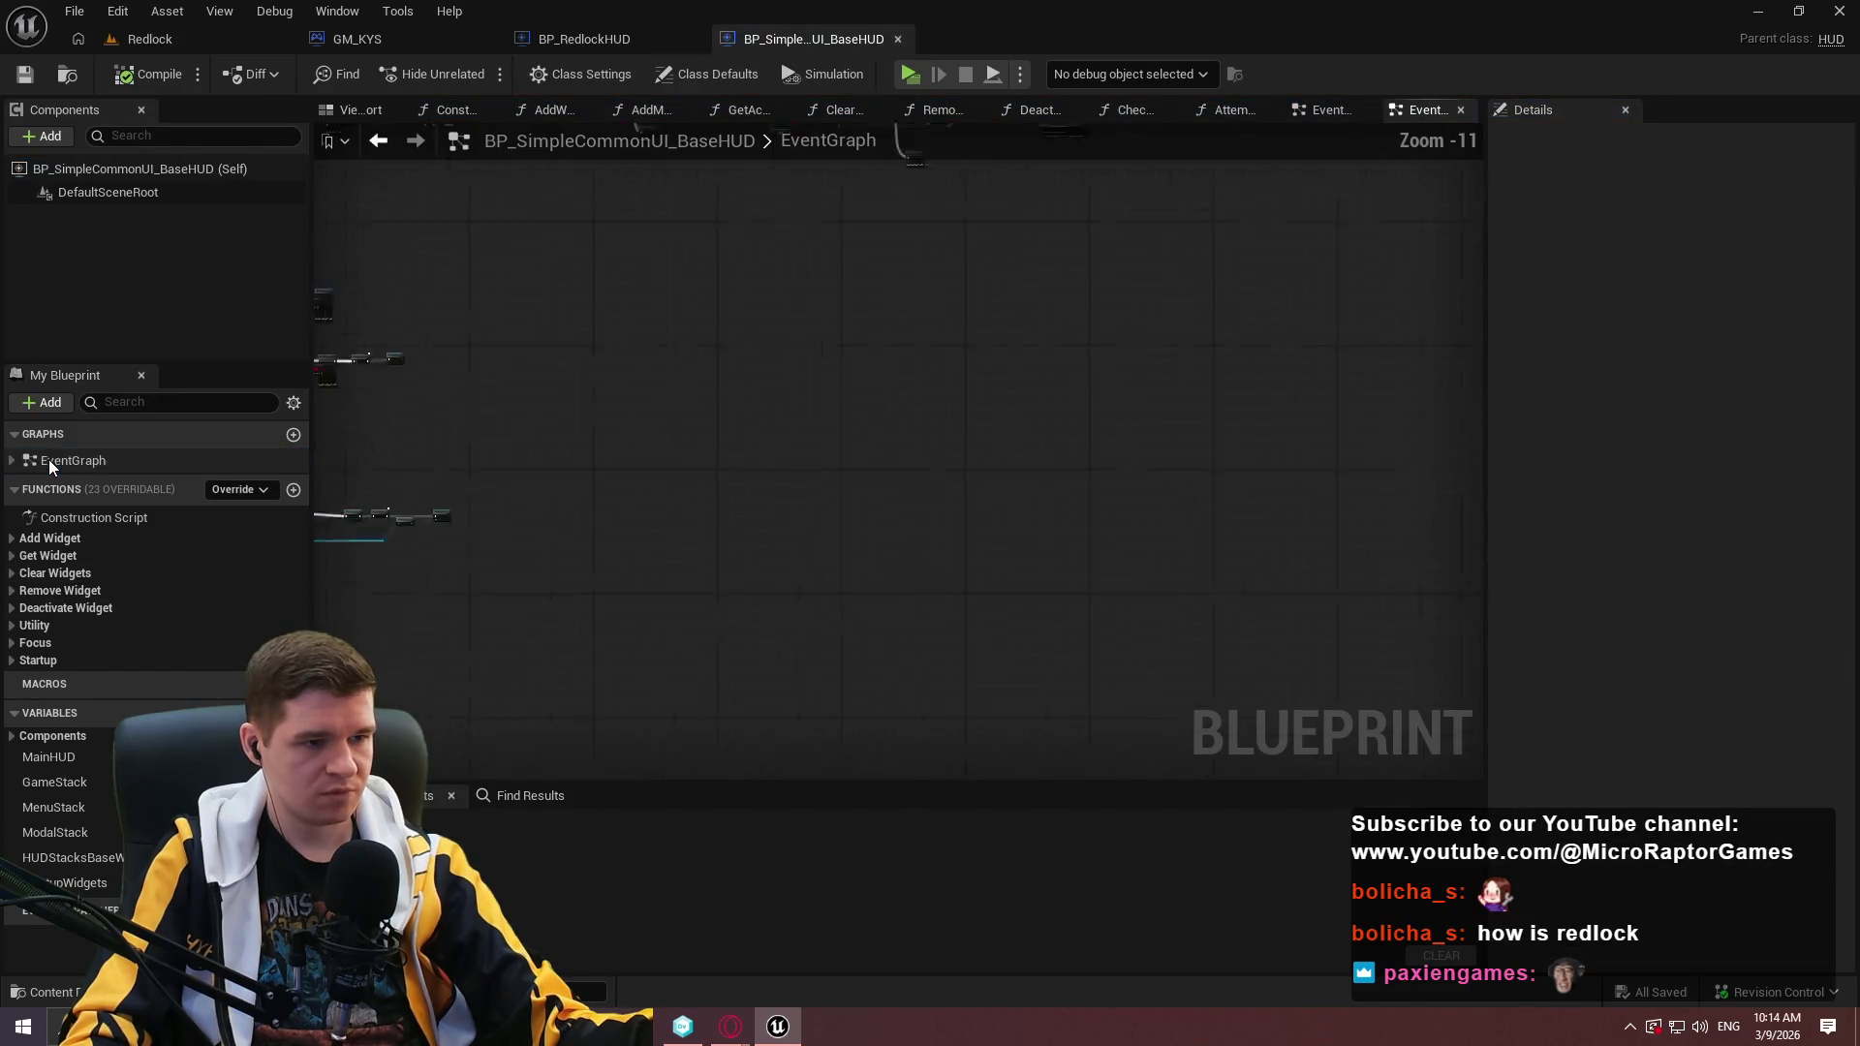
Add a Load Class Asset Blocking node wired with exec and Return Value into Construct Object.
scroll(603, 243, up, 7)
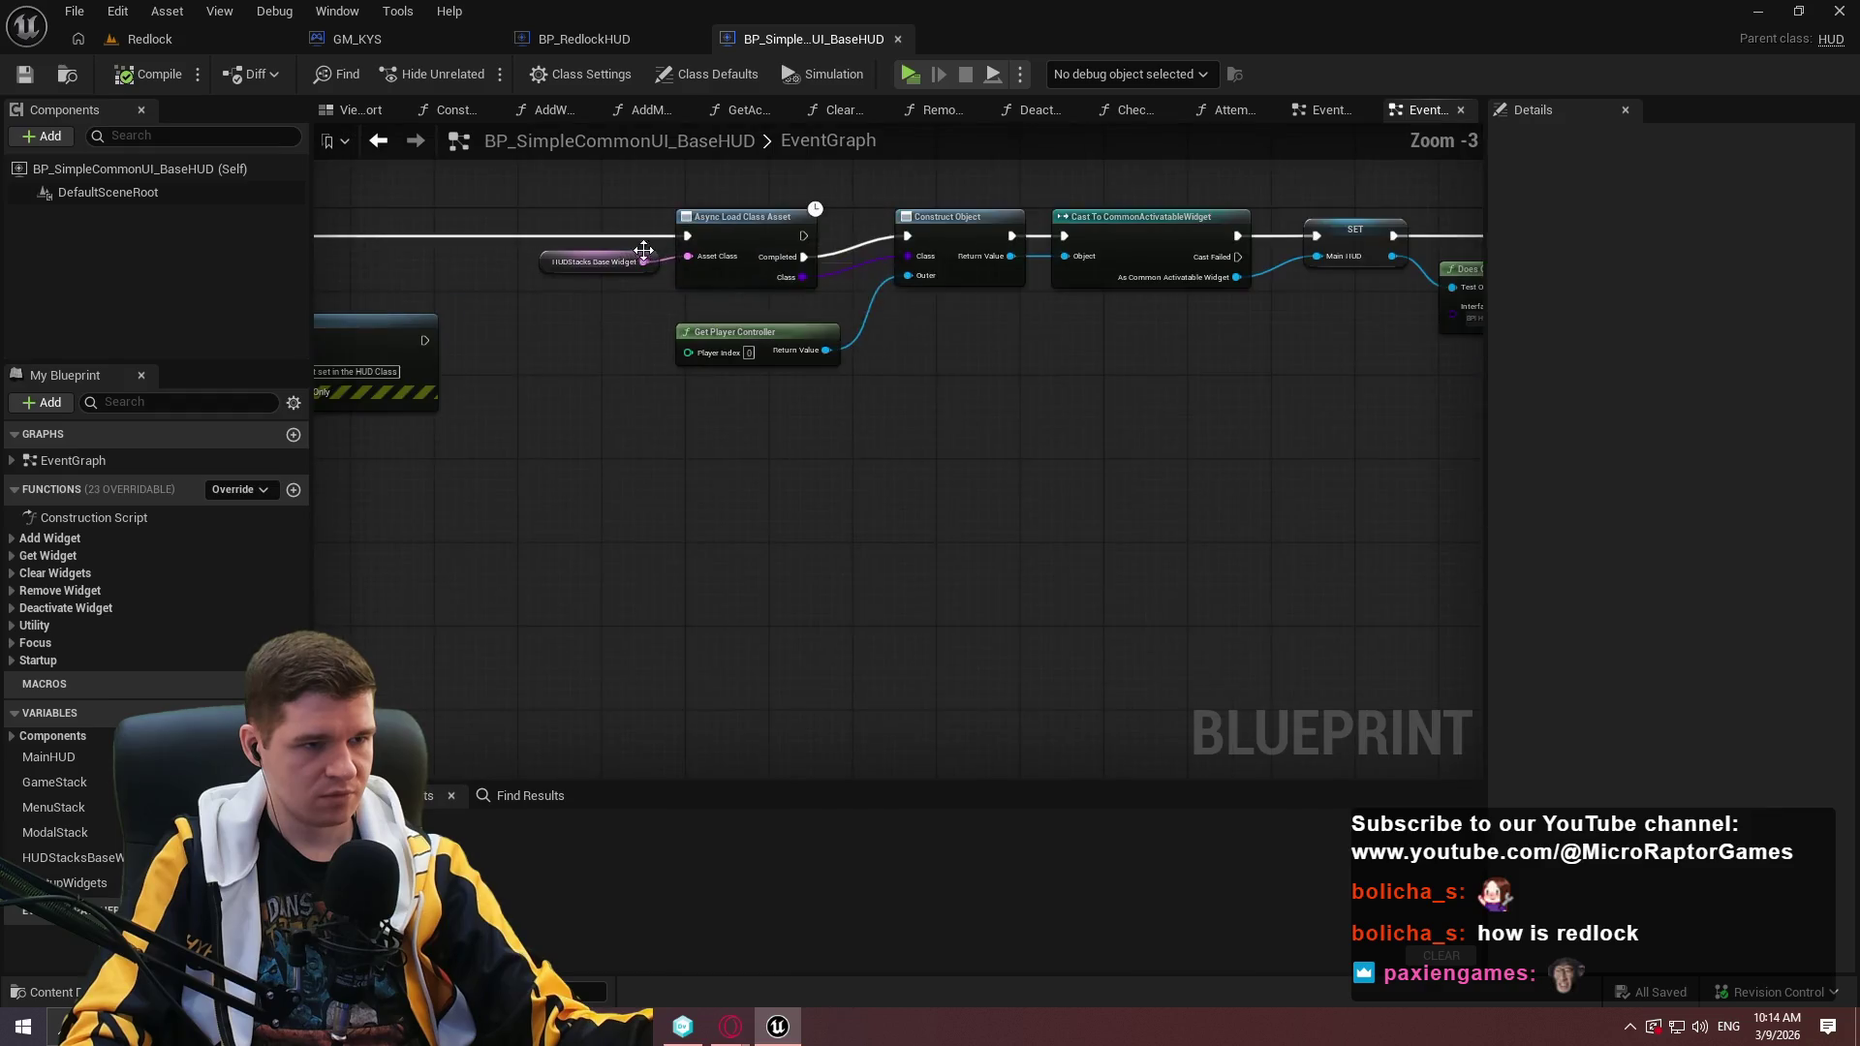
mouse_move(665, 271)
mouse_down()
mouse_move(696, 261)
mouse_move(702, 322)
mouse_up()
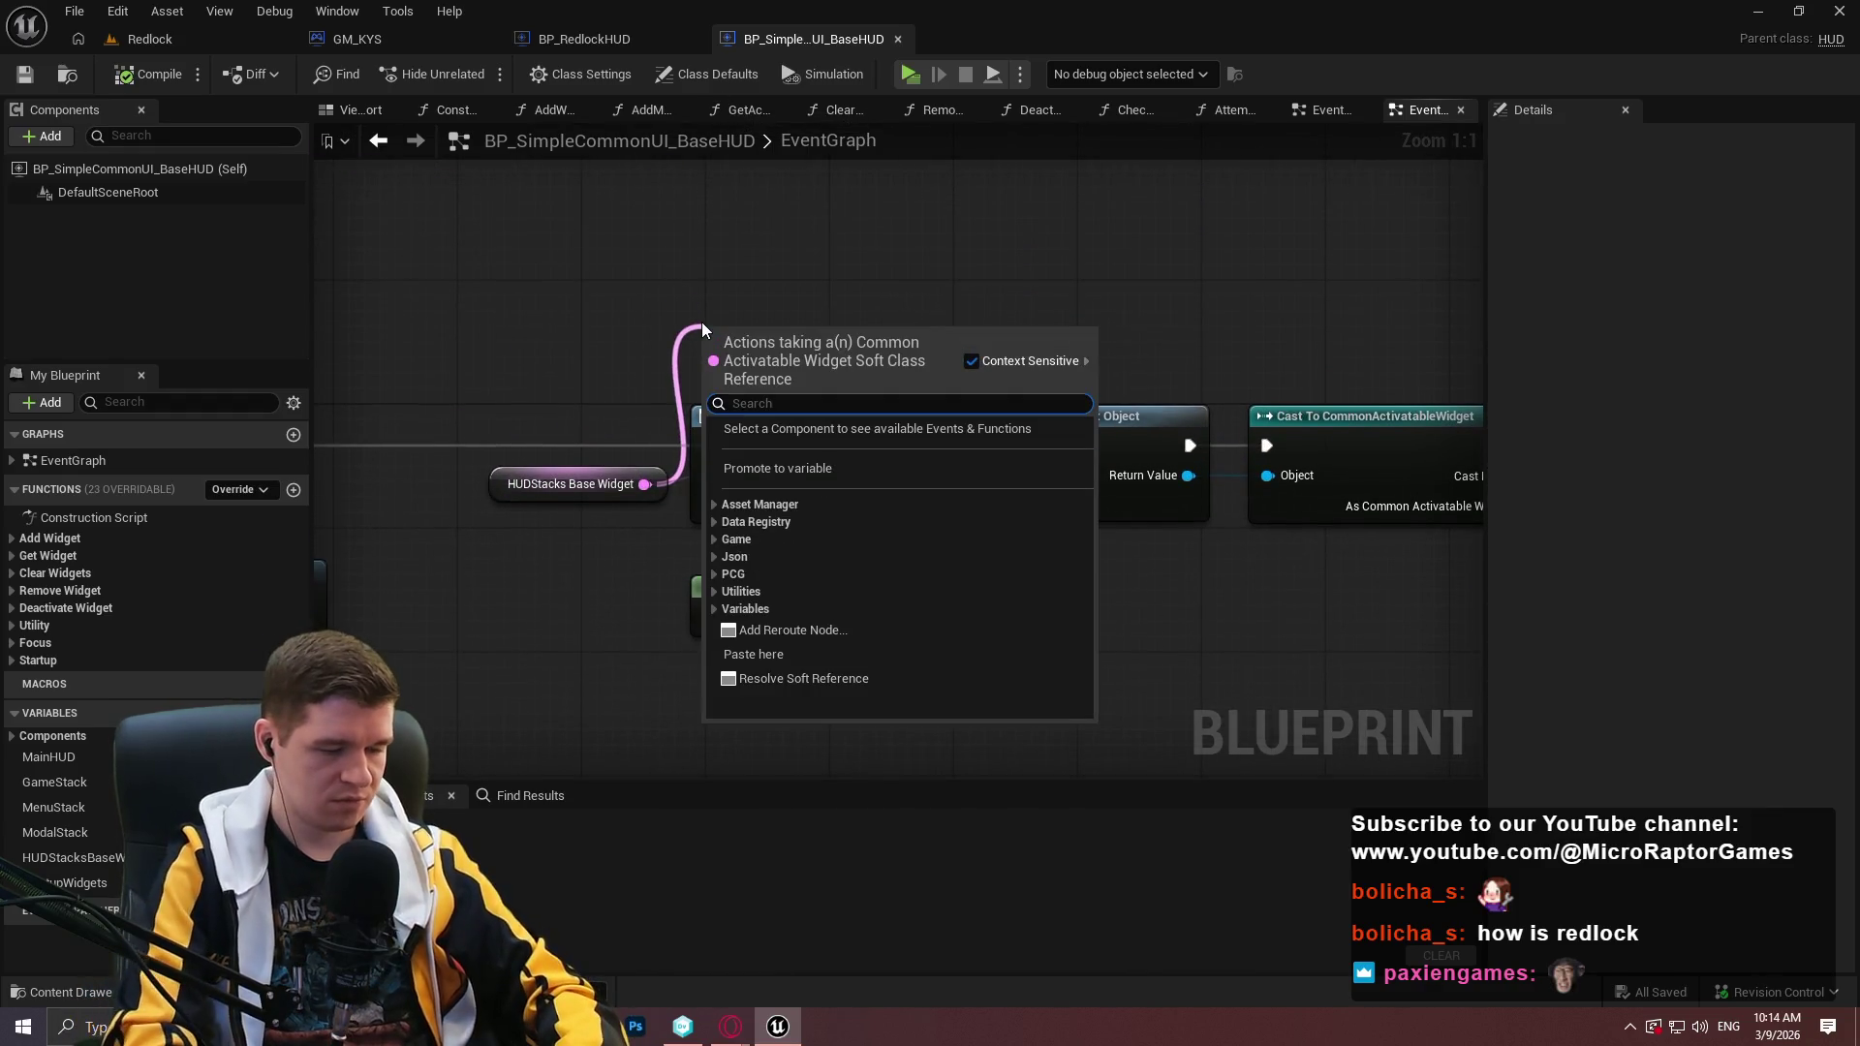
text(load a)
key(Return)
drag(819, 338, 820, 276)
mouse_move(896, 335)
mouse_down()
mouse_move(1047, 465)
mouse_move(1035, 474)
mouse_move(897, 306)
mouse_up()
drag(708, 444, 708, 306)
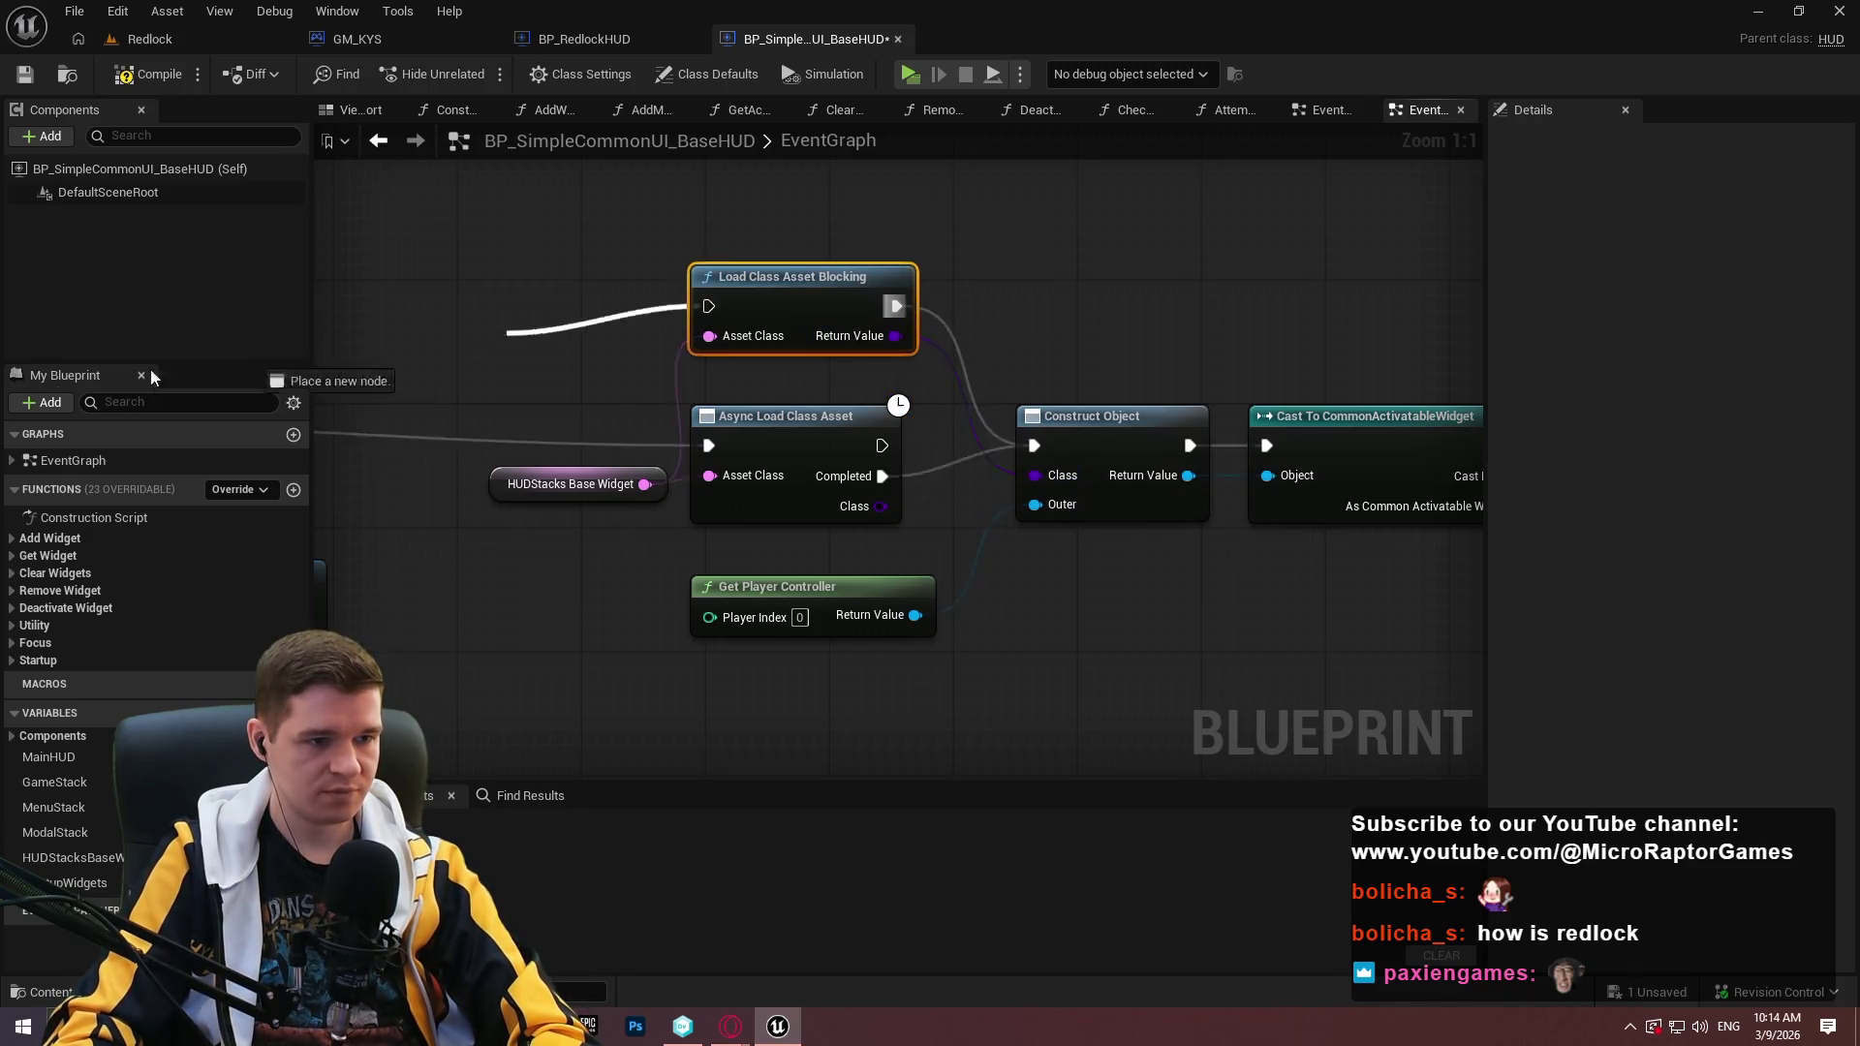
drag(1200, 262, 531, 223)
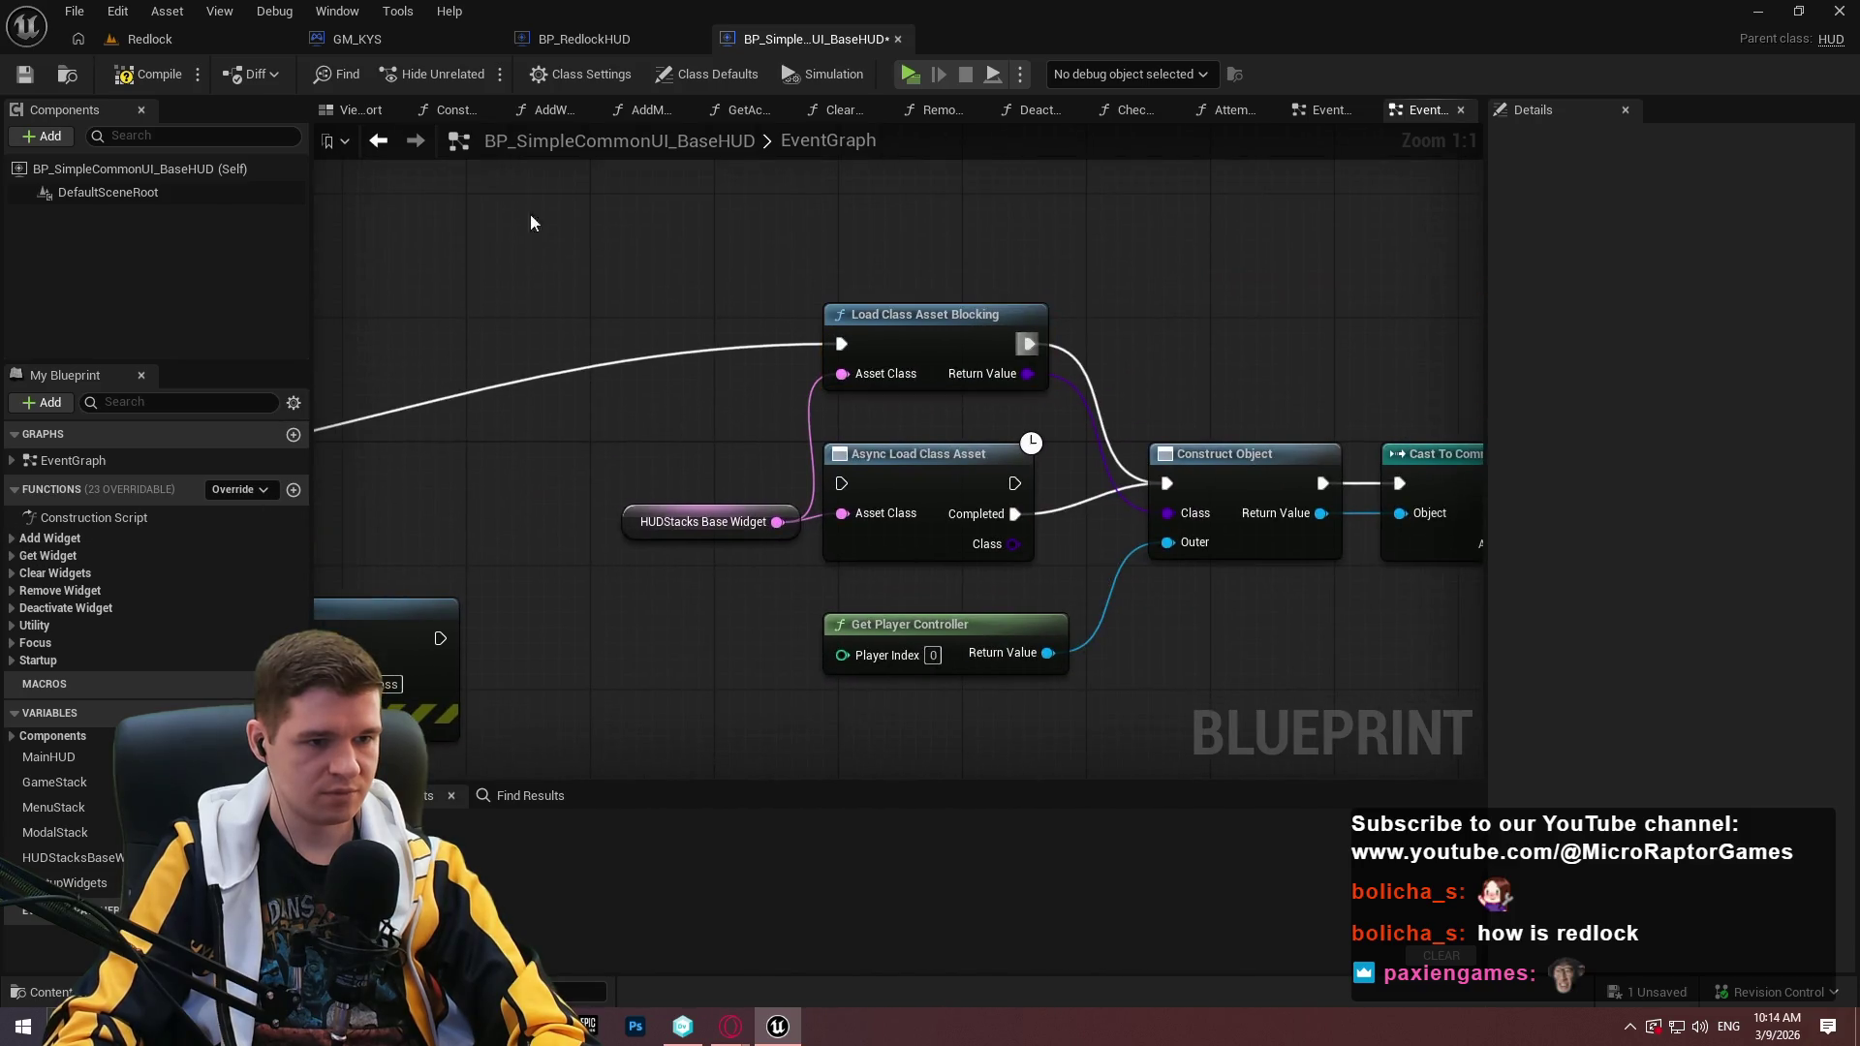
Compile the base HUD and run a quick play test.
click(133, 78)
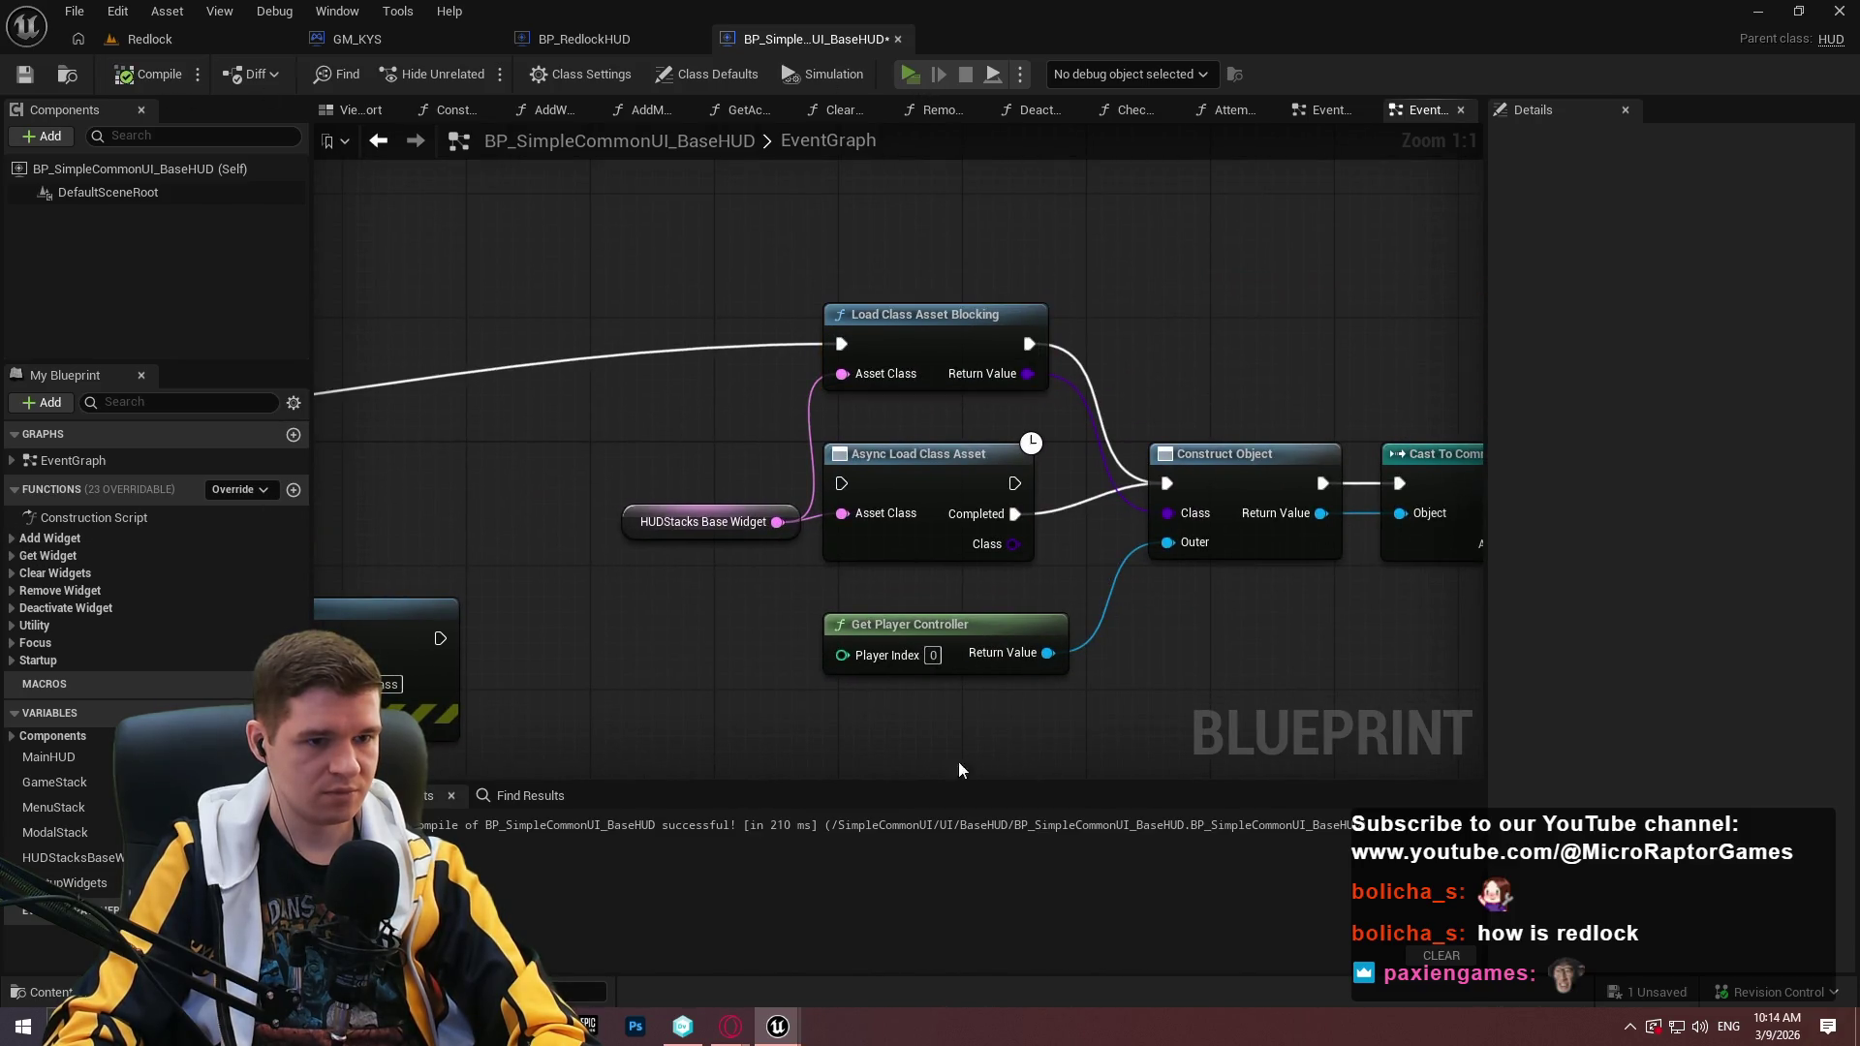
key(alt+p)
click(929, 819)
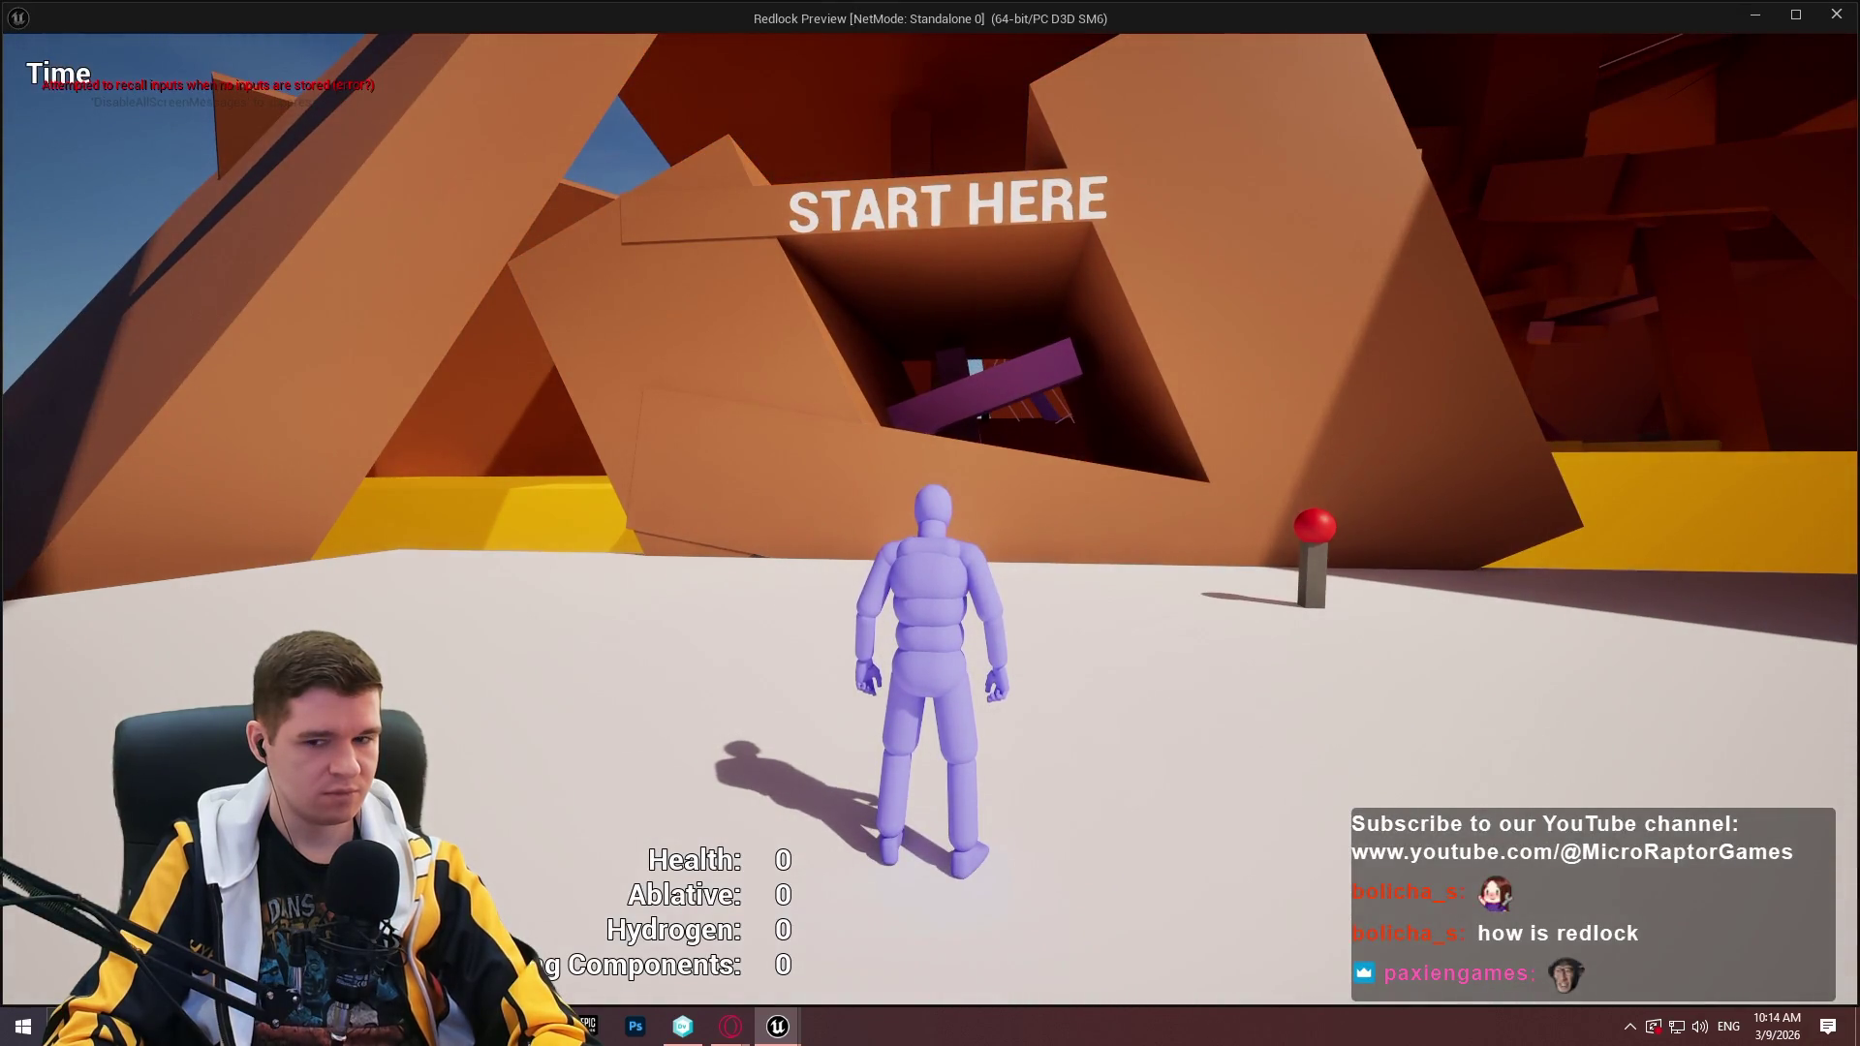
key(Escape)
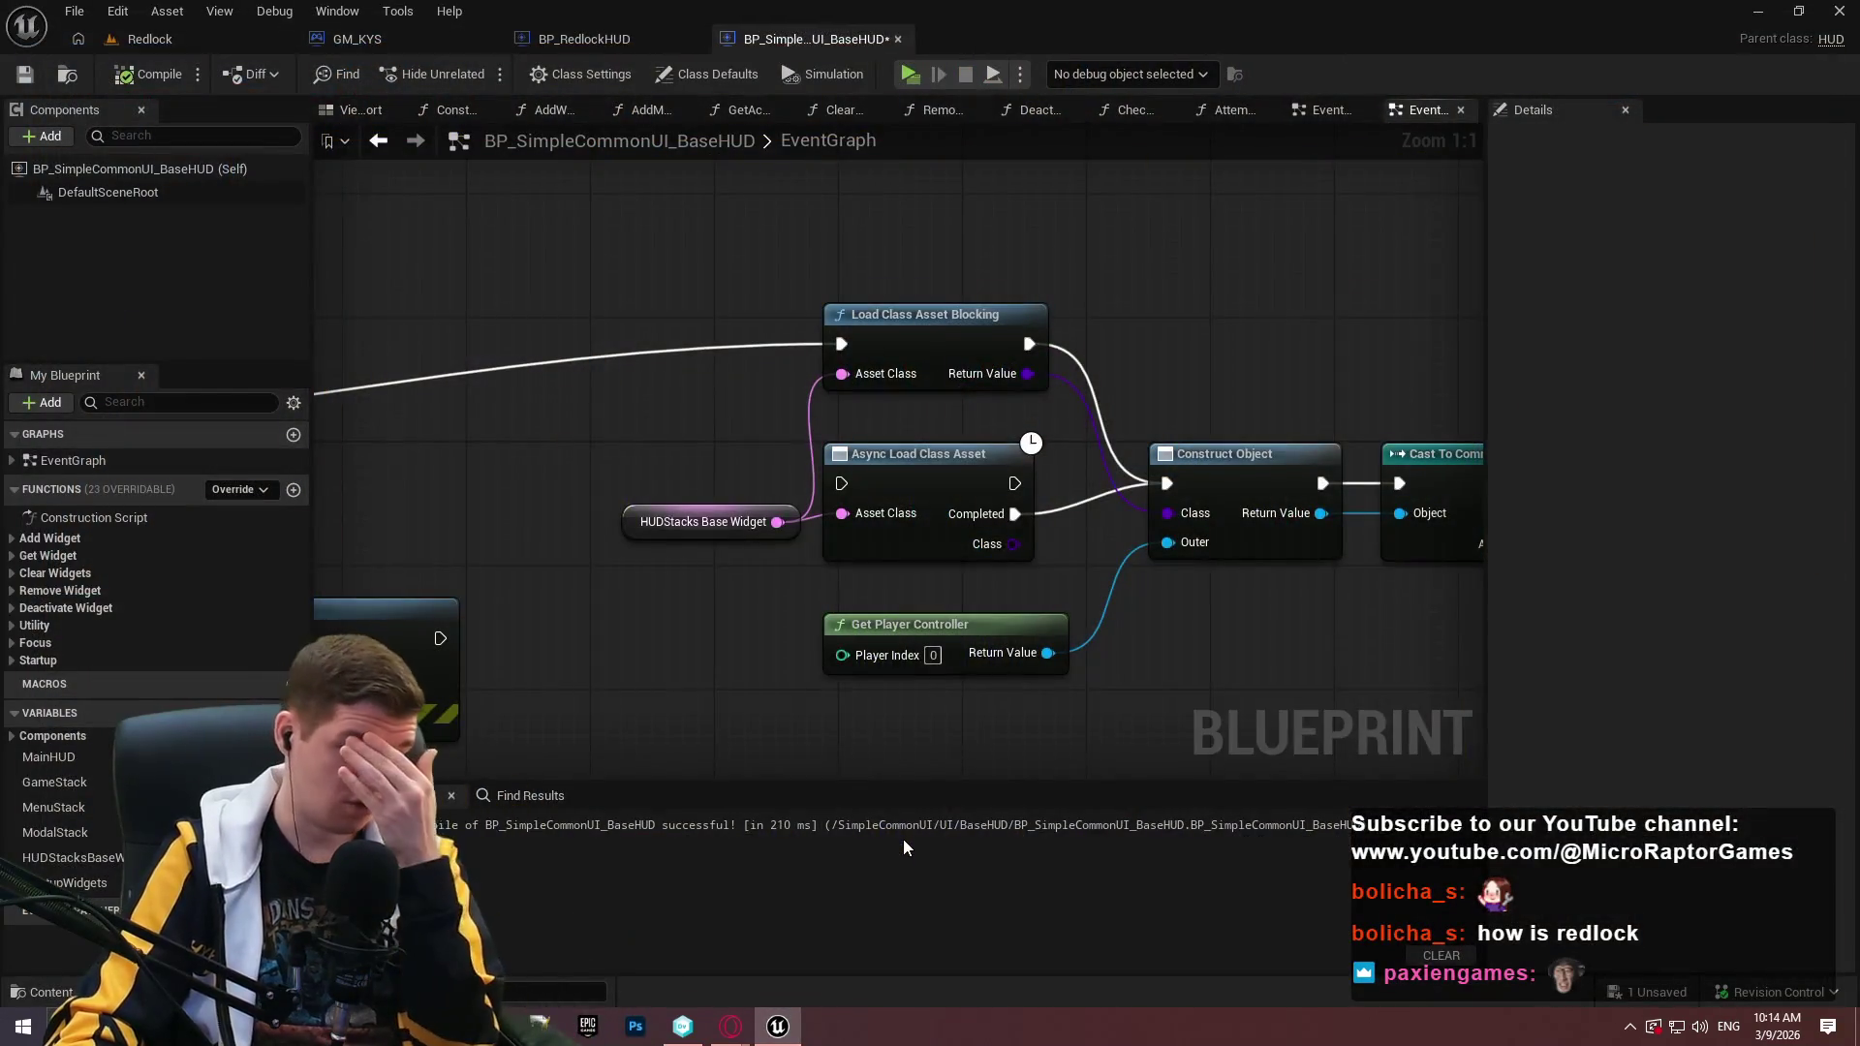
click(117, 11)
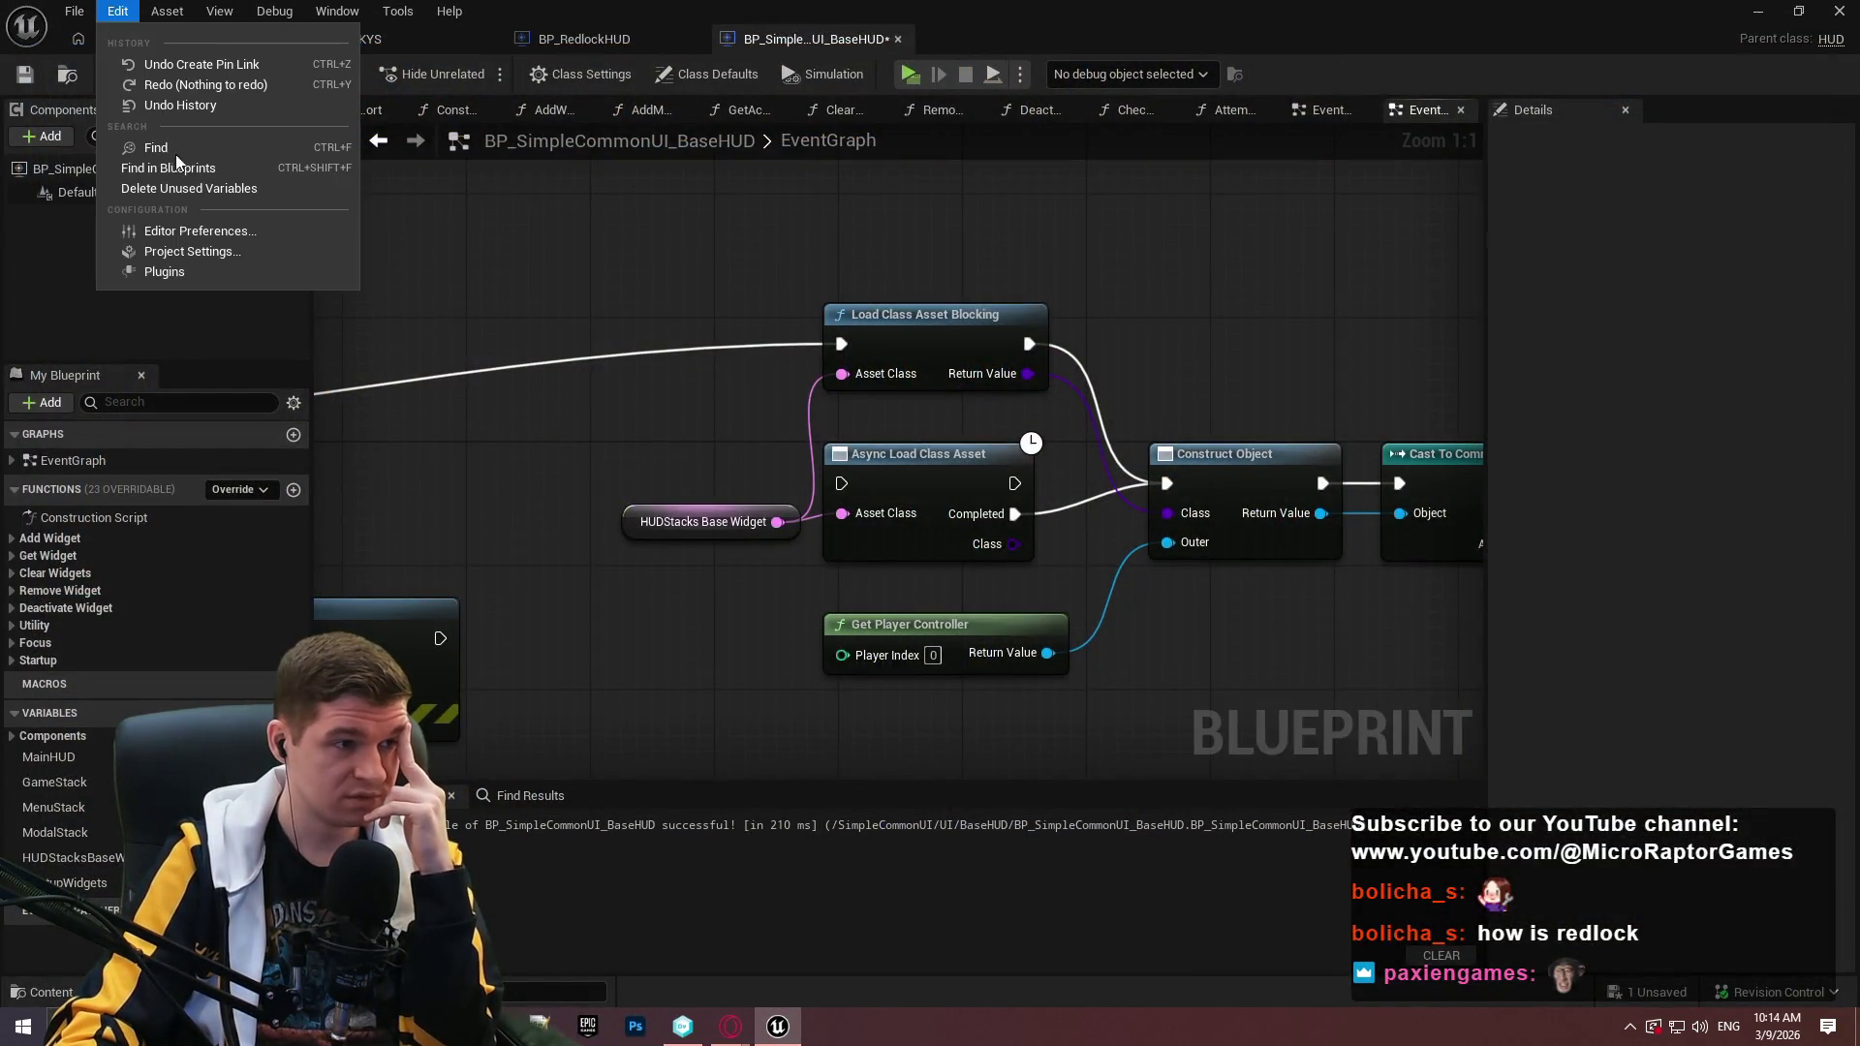
Search the Plugins browser for the Model View ViewModel plugin.
click(215, 271)
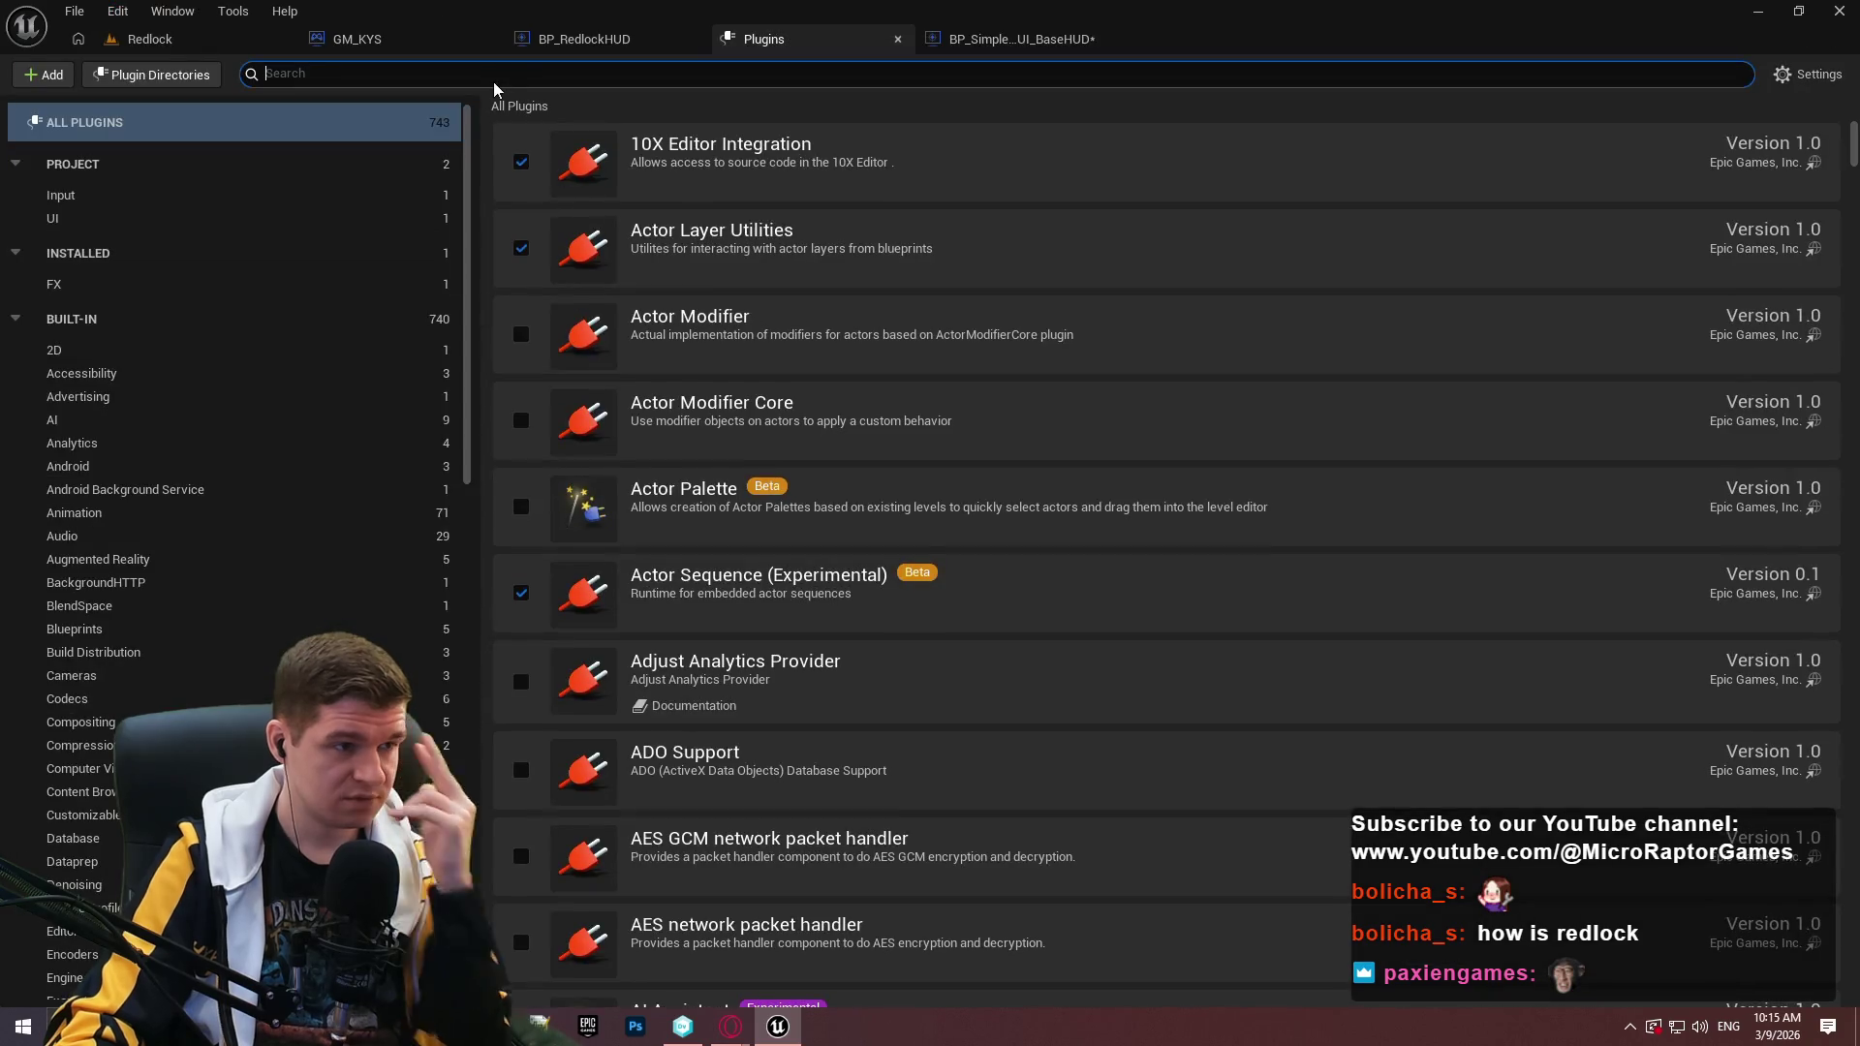
text(mvv)
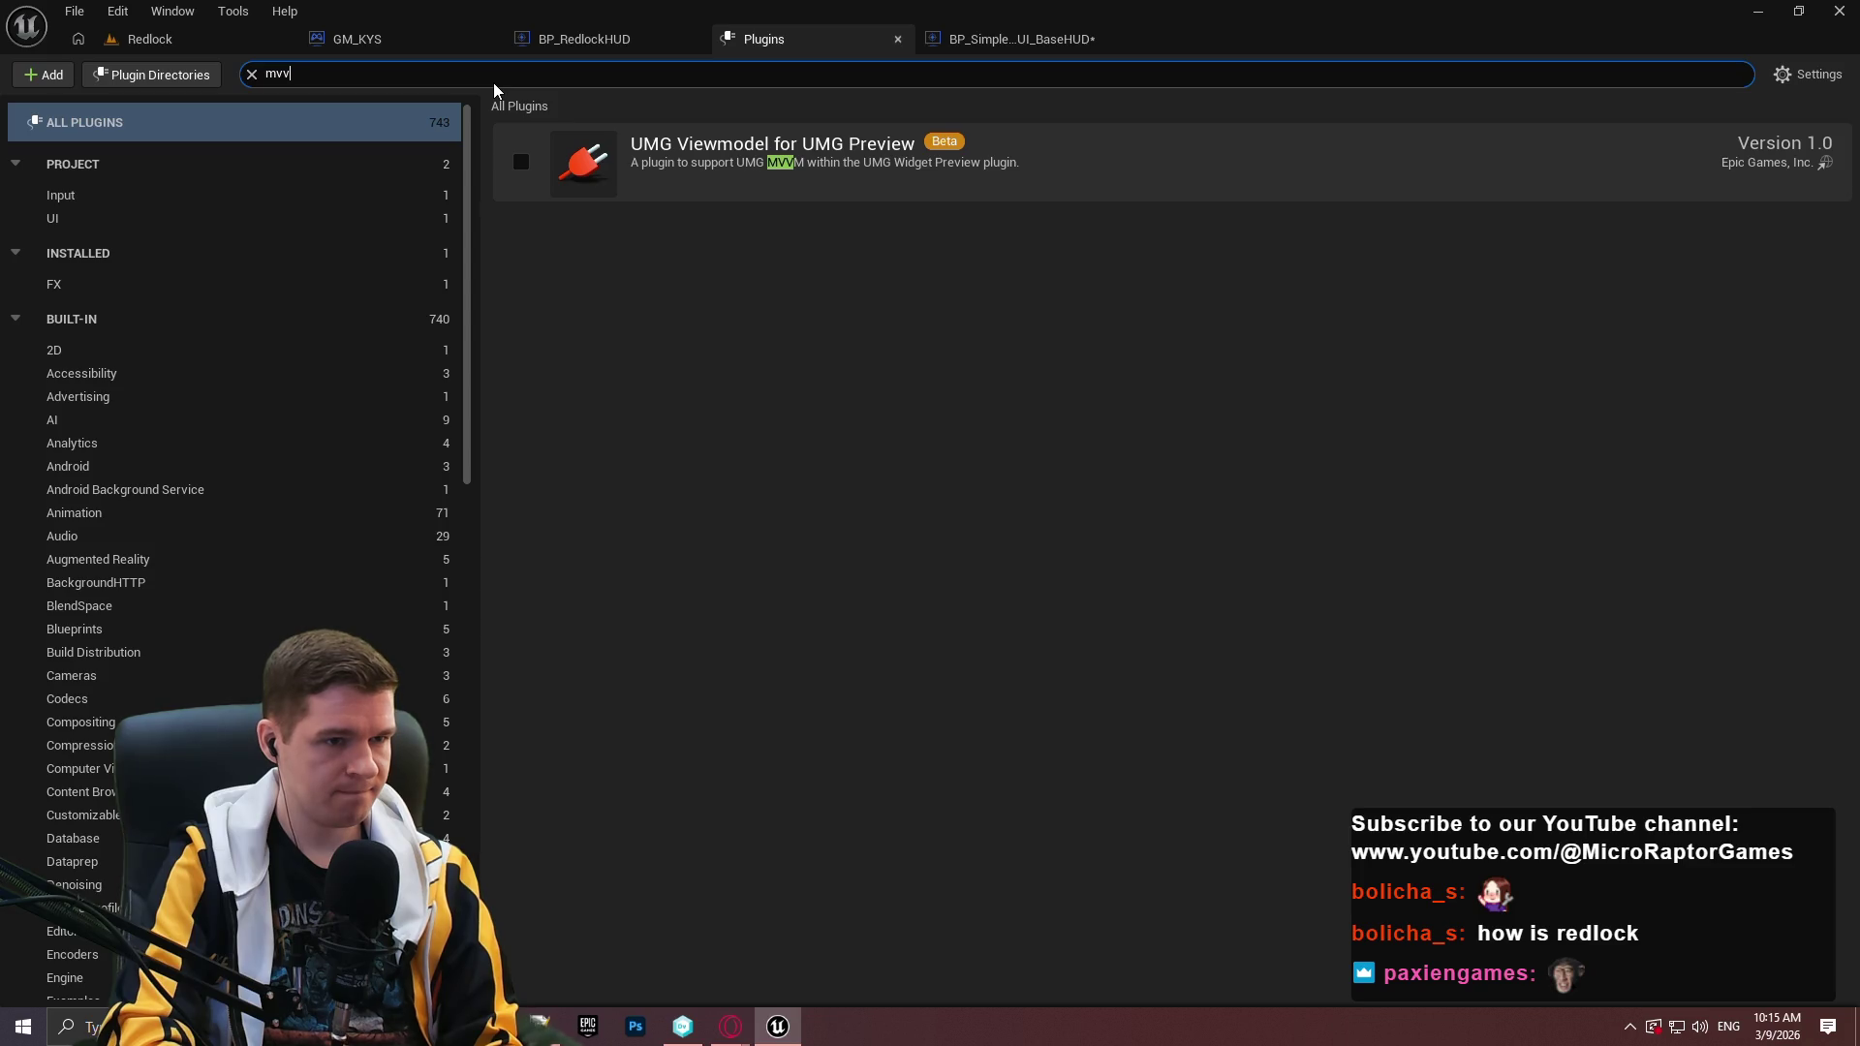
key(BackSpace)
key(BackSpace)
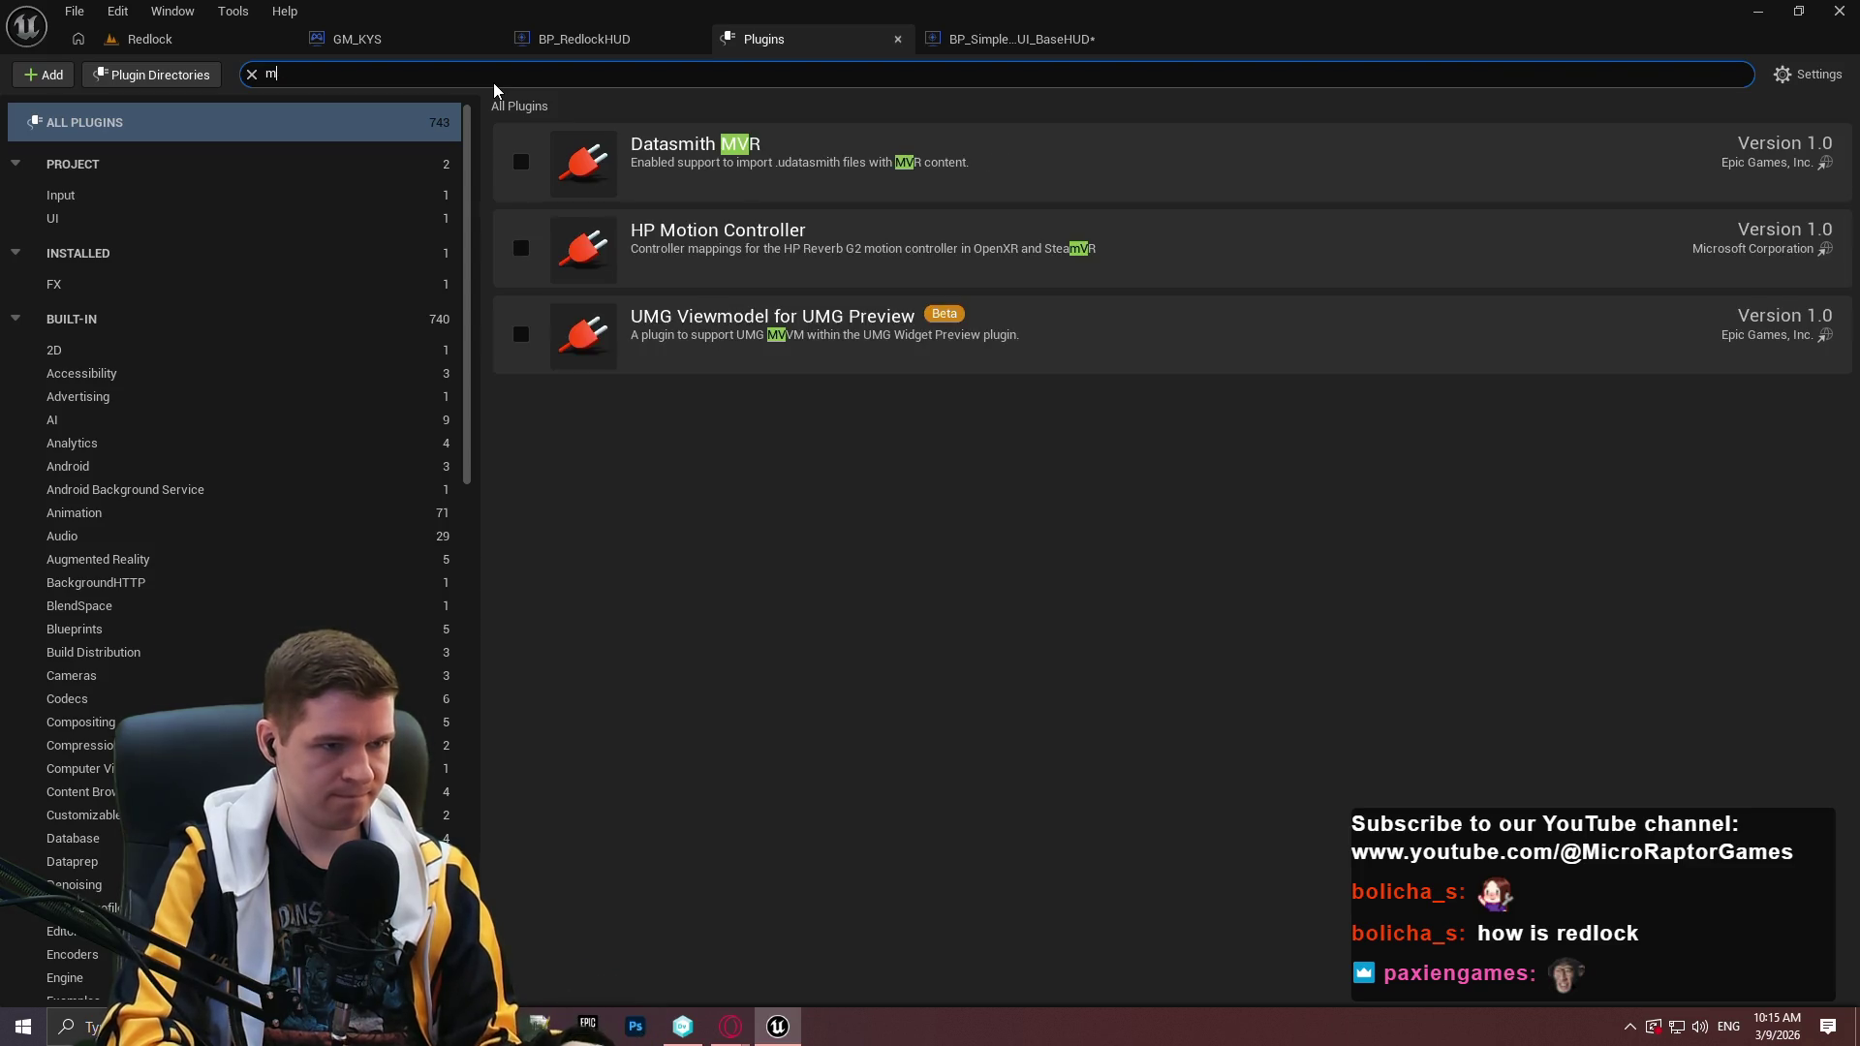
text(odel)
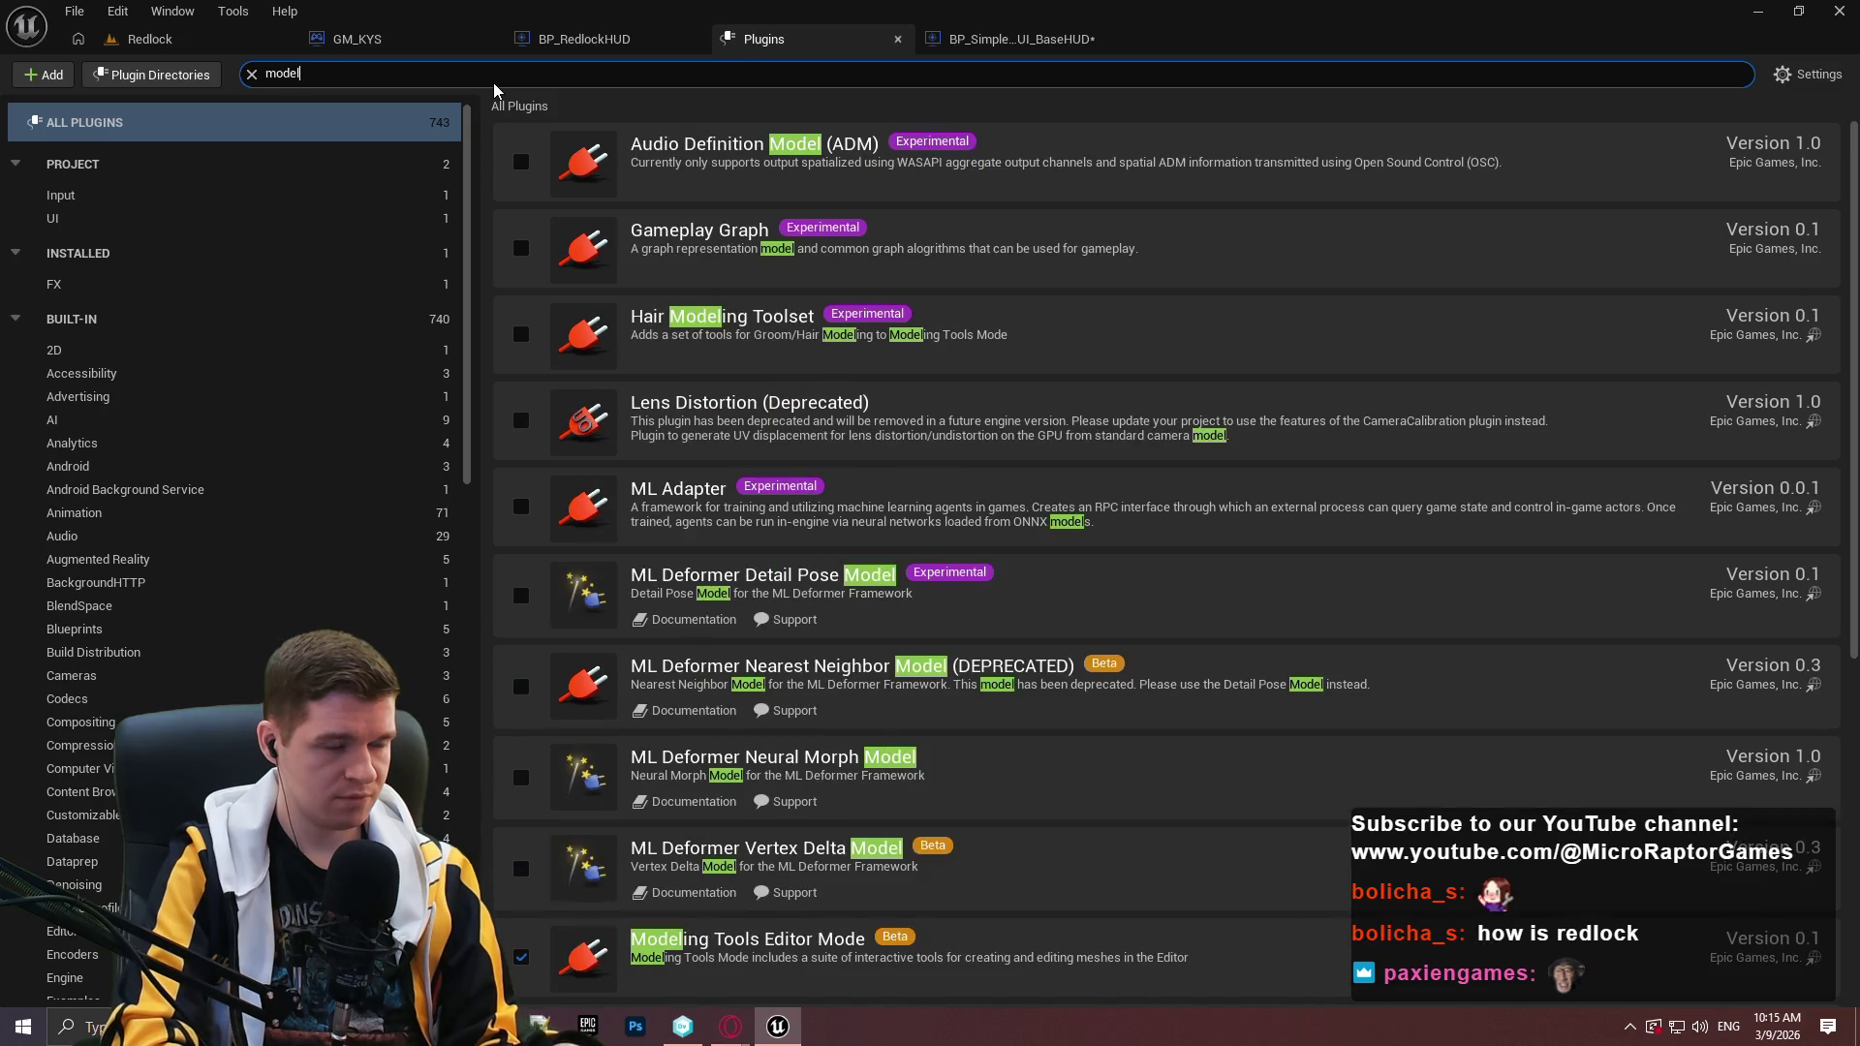
text( vi)
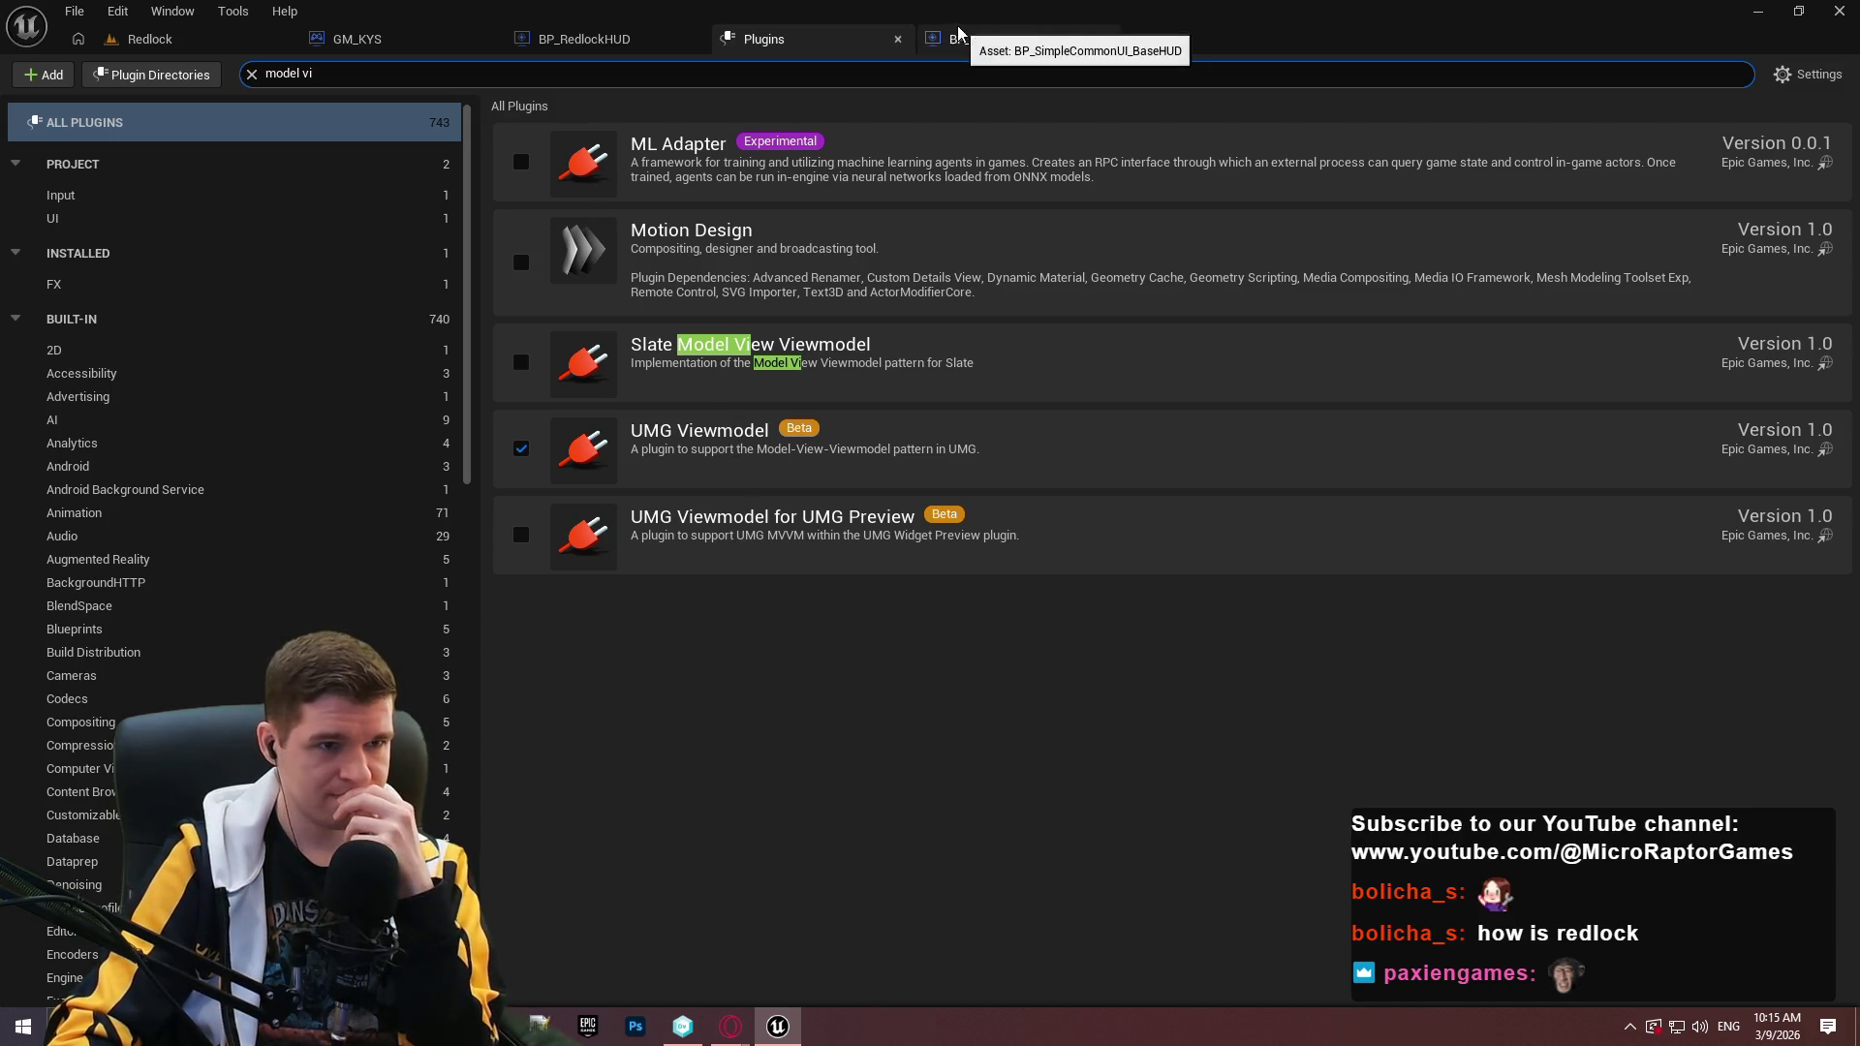
Close the Plugins browser and return to the base HUD event graph.
click(897, 39)
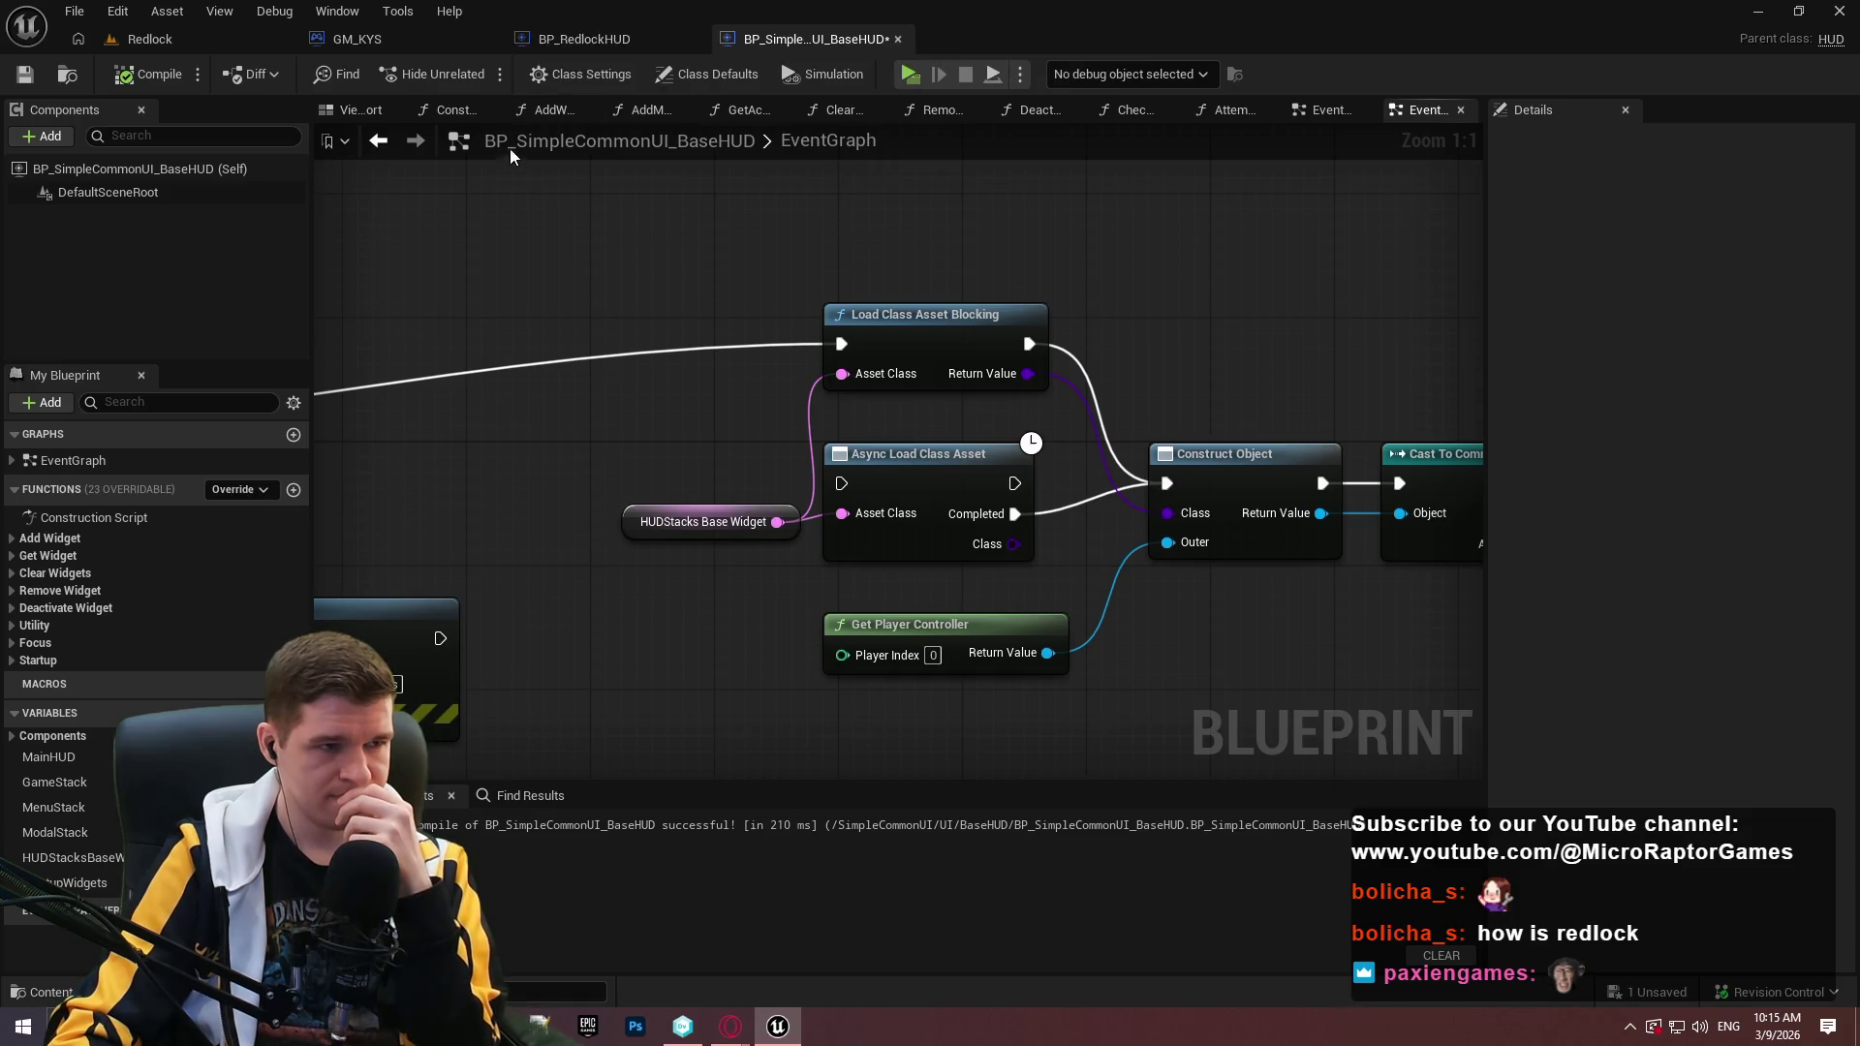
click(155, 38)
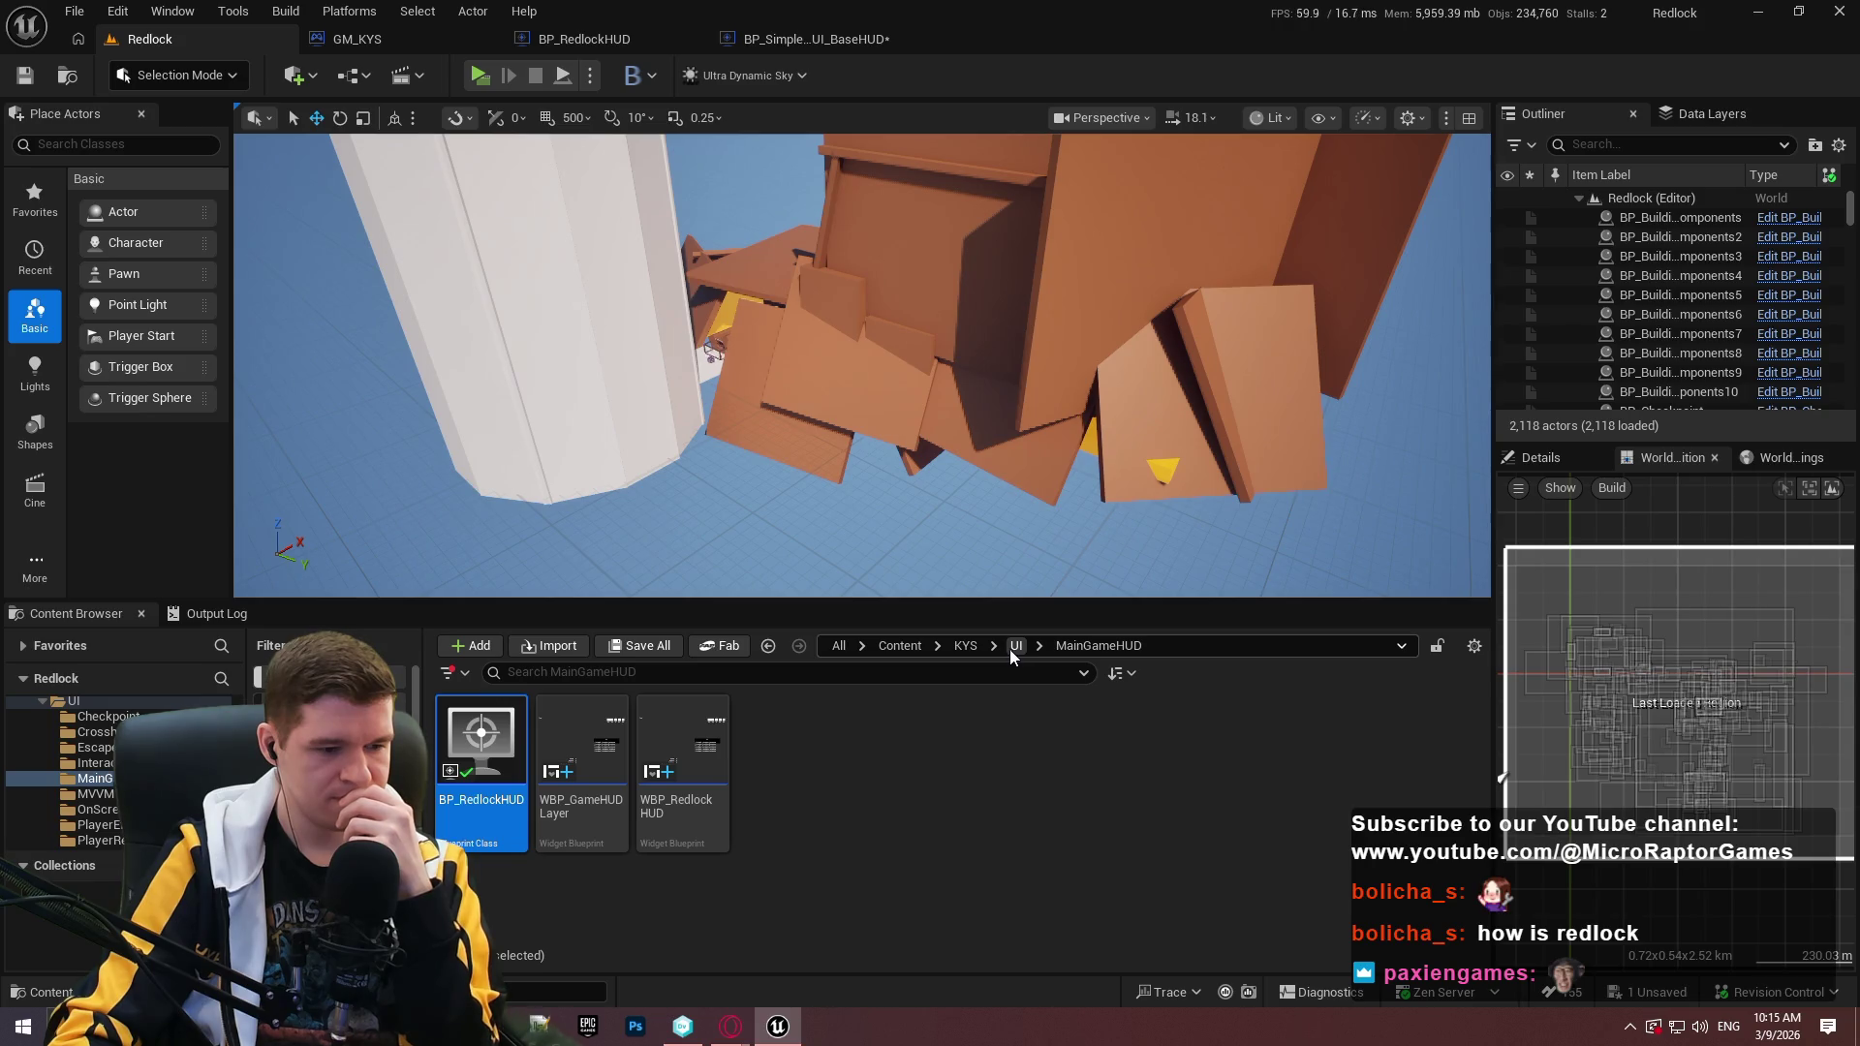
click(115, 12)
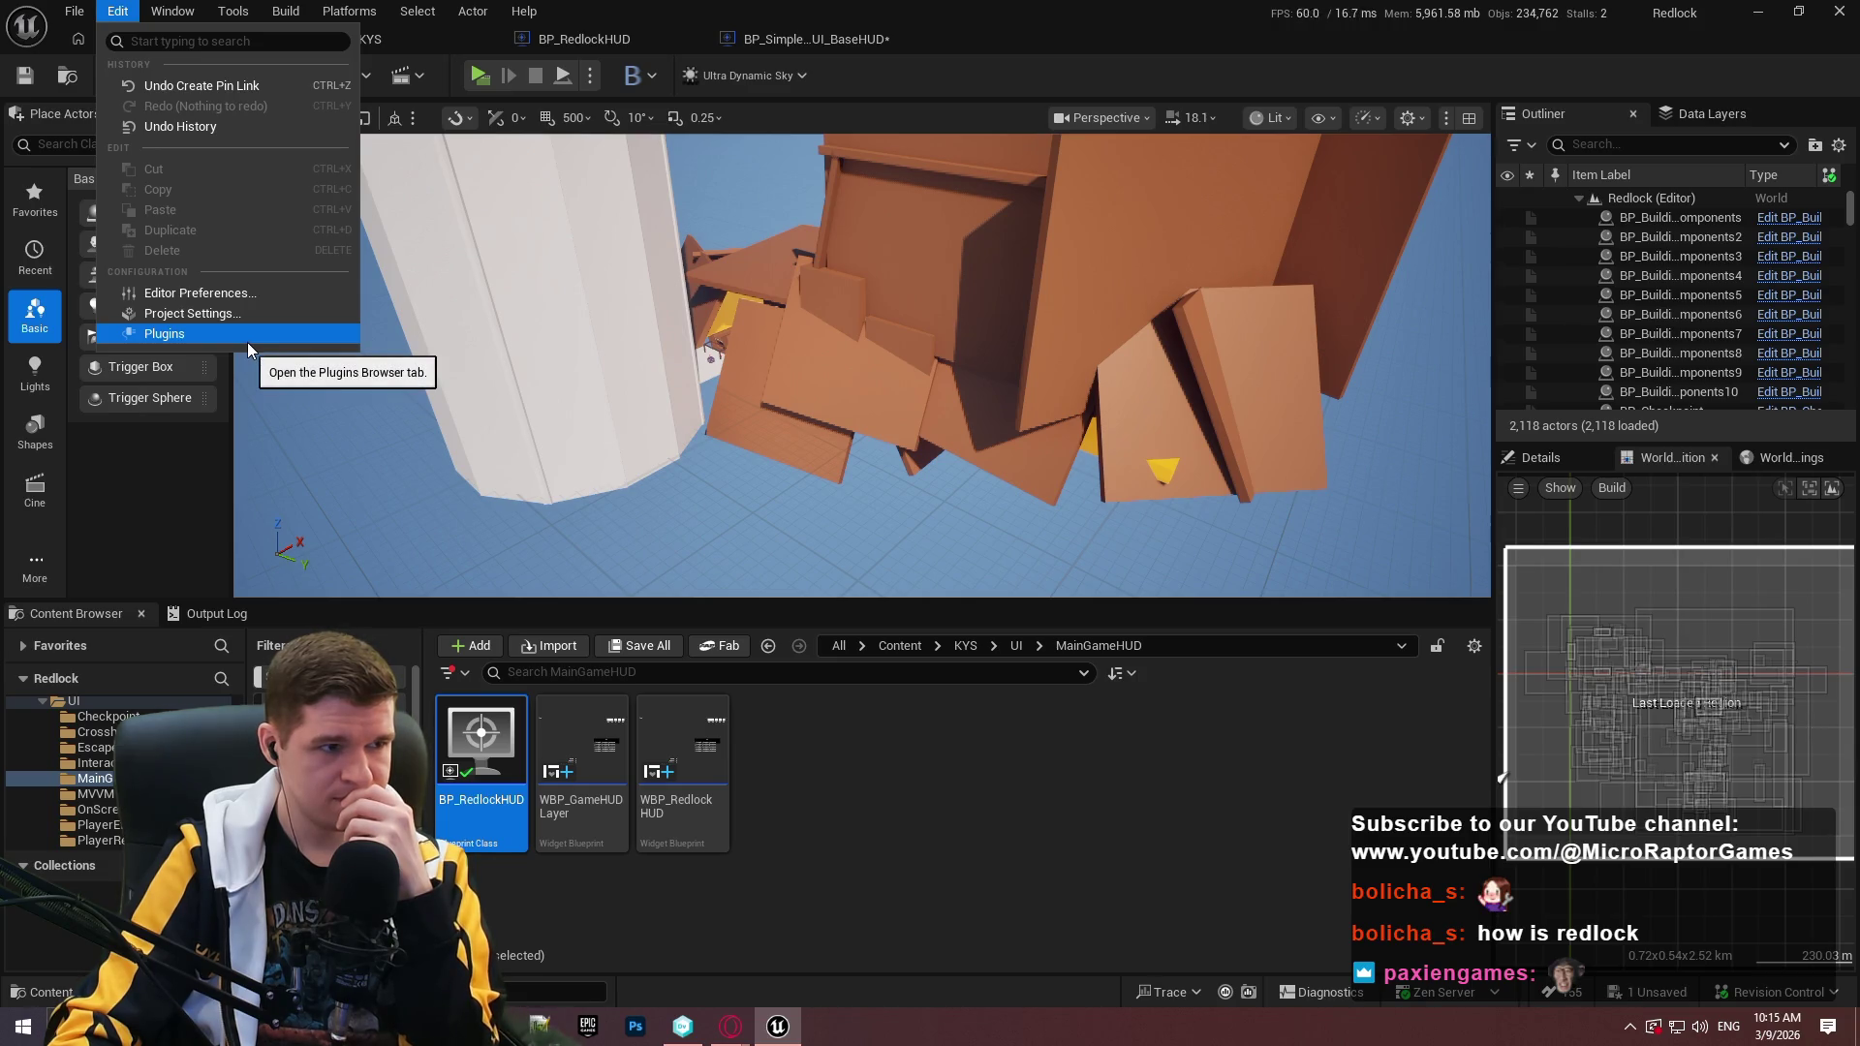
click(850, 46)
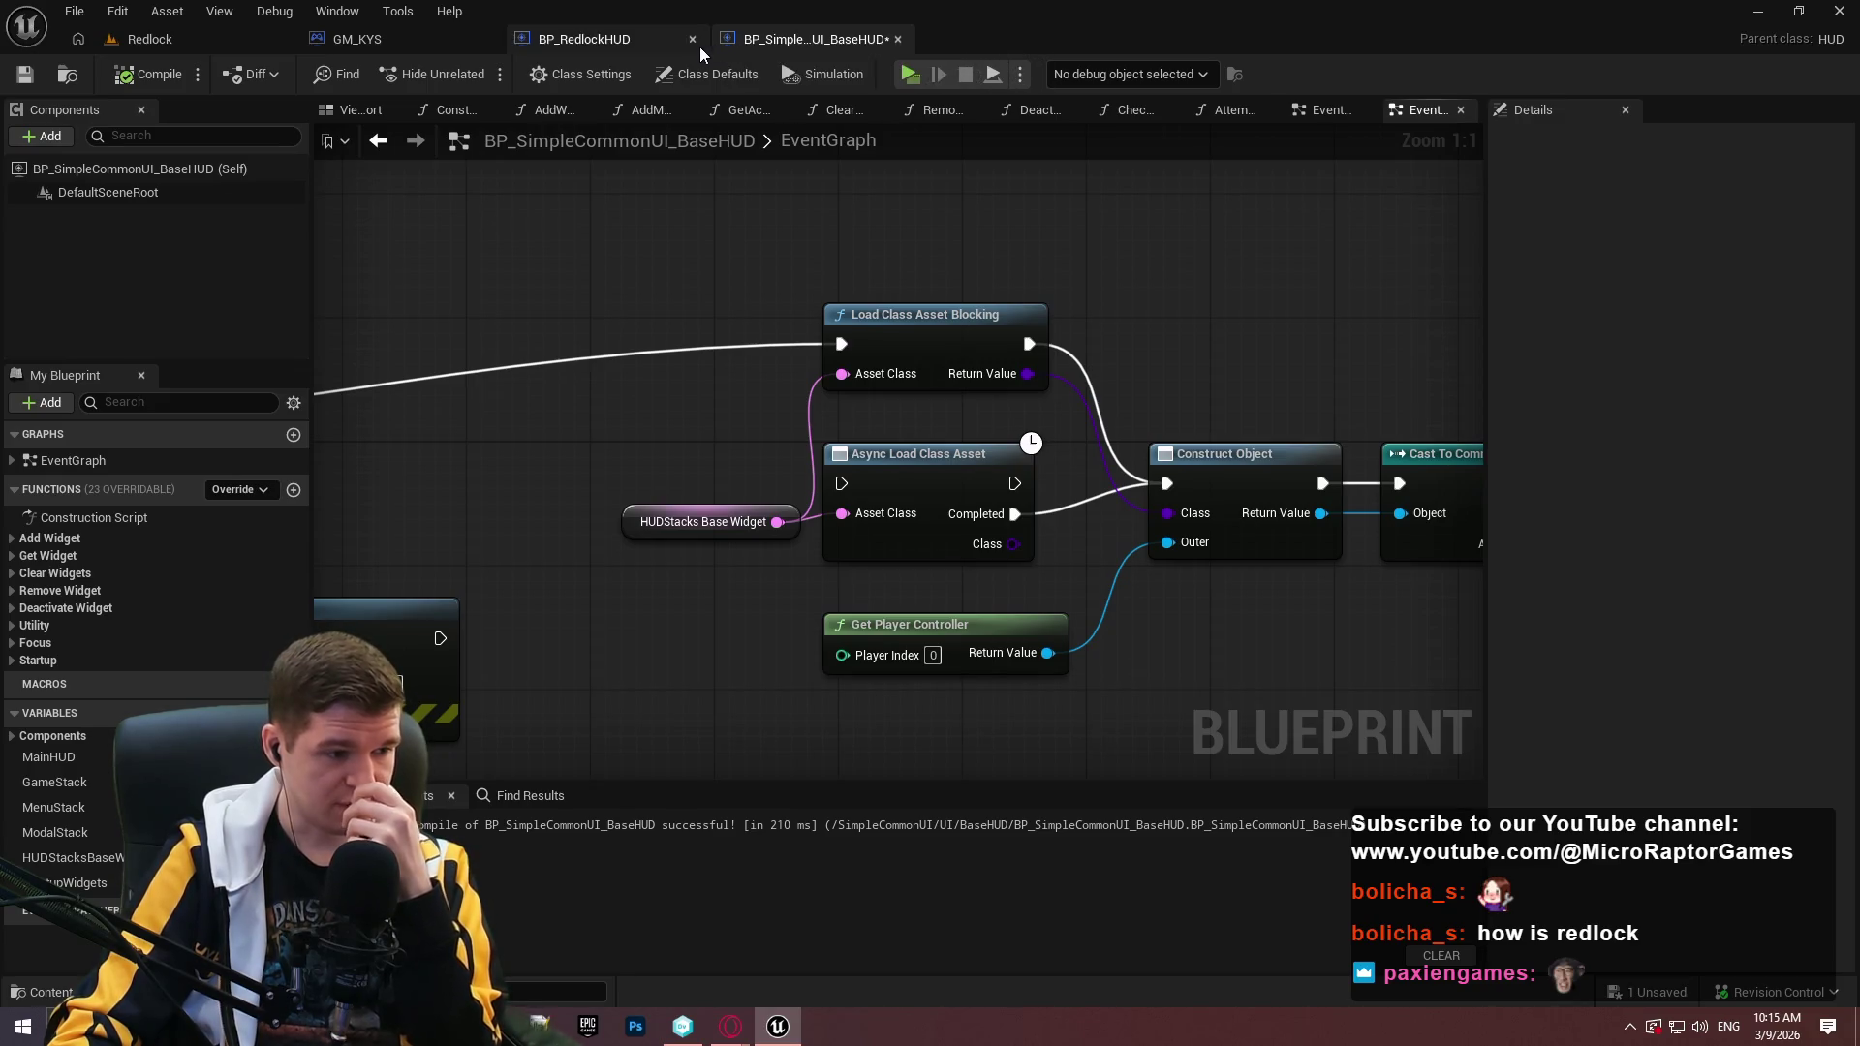
scroll(872, 388, down, 2)
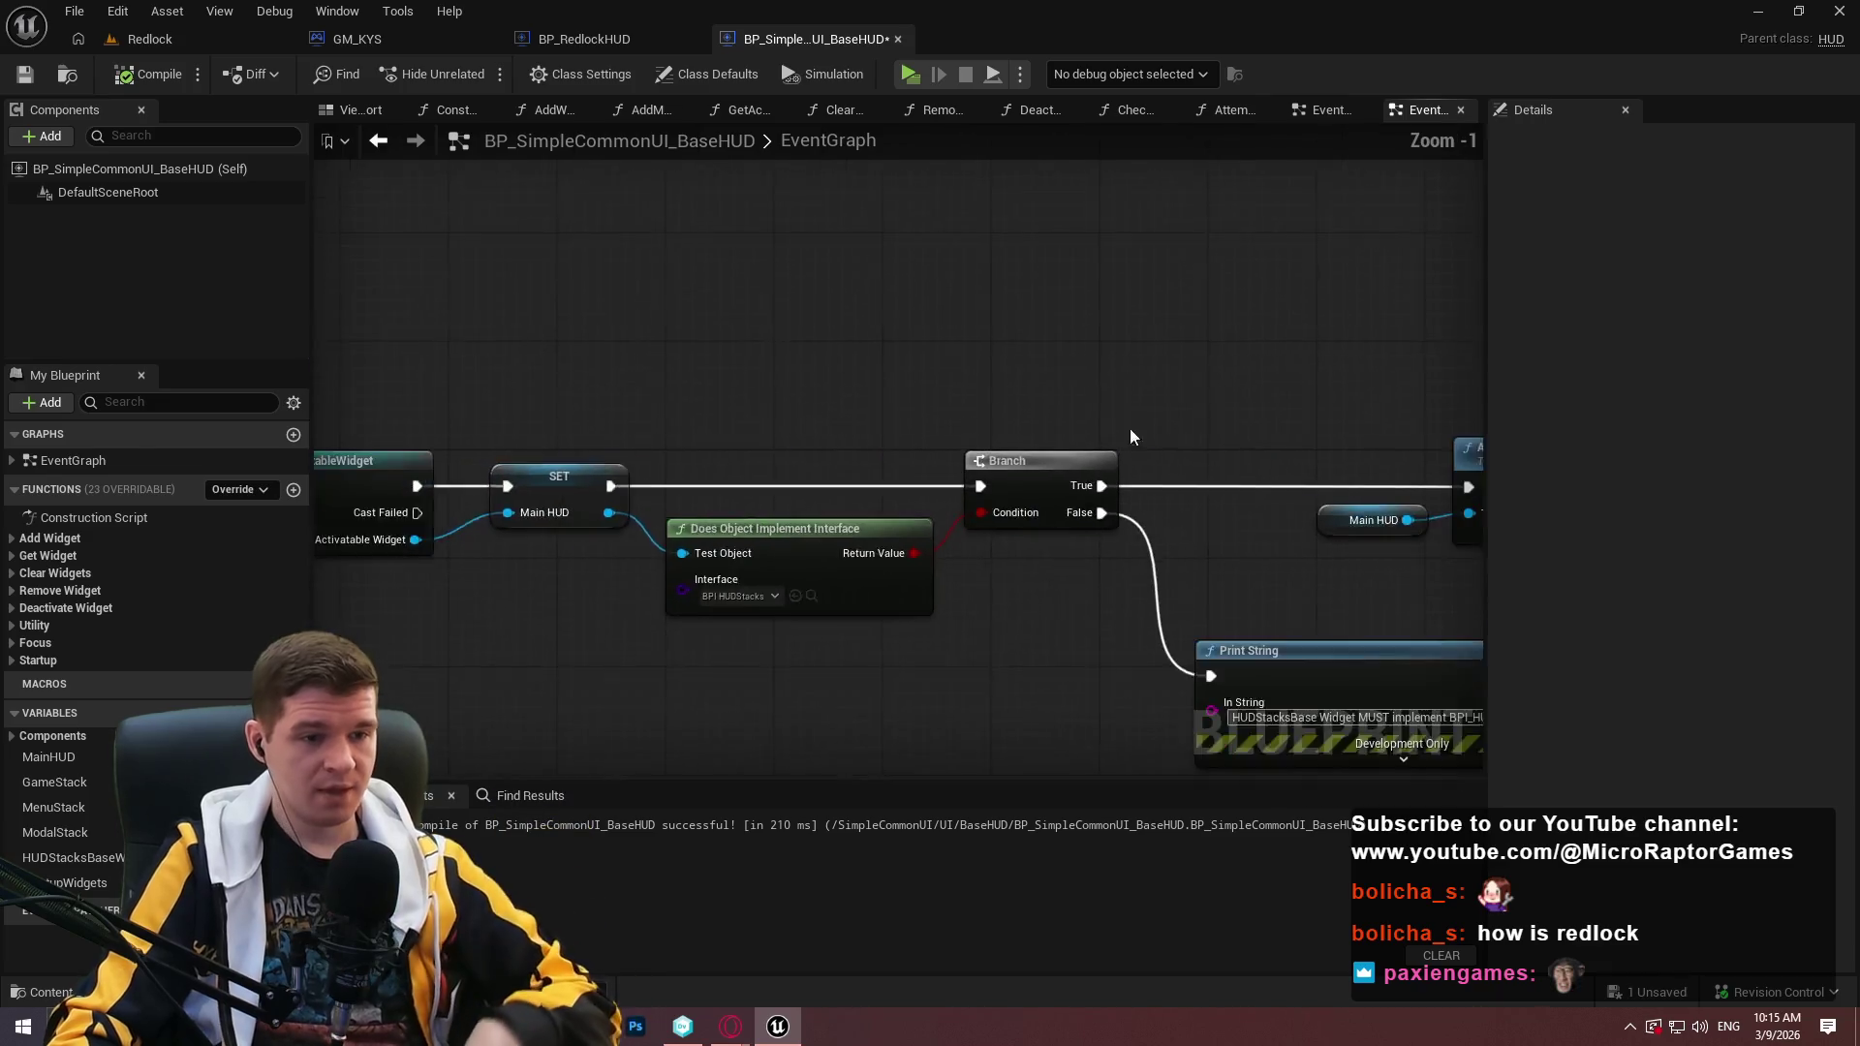
Pan through the EventGraph's Branch, SET, Print String and Add to Viewport nodes.
drag(1201, 388, 372, 385)
scroll(1005, 496, down, 3)
drag(1005, 496, 532, 475)
drag(1308, 410, 782, 543)
scroll(707, 469, up, 3)
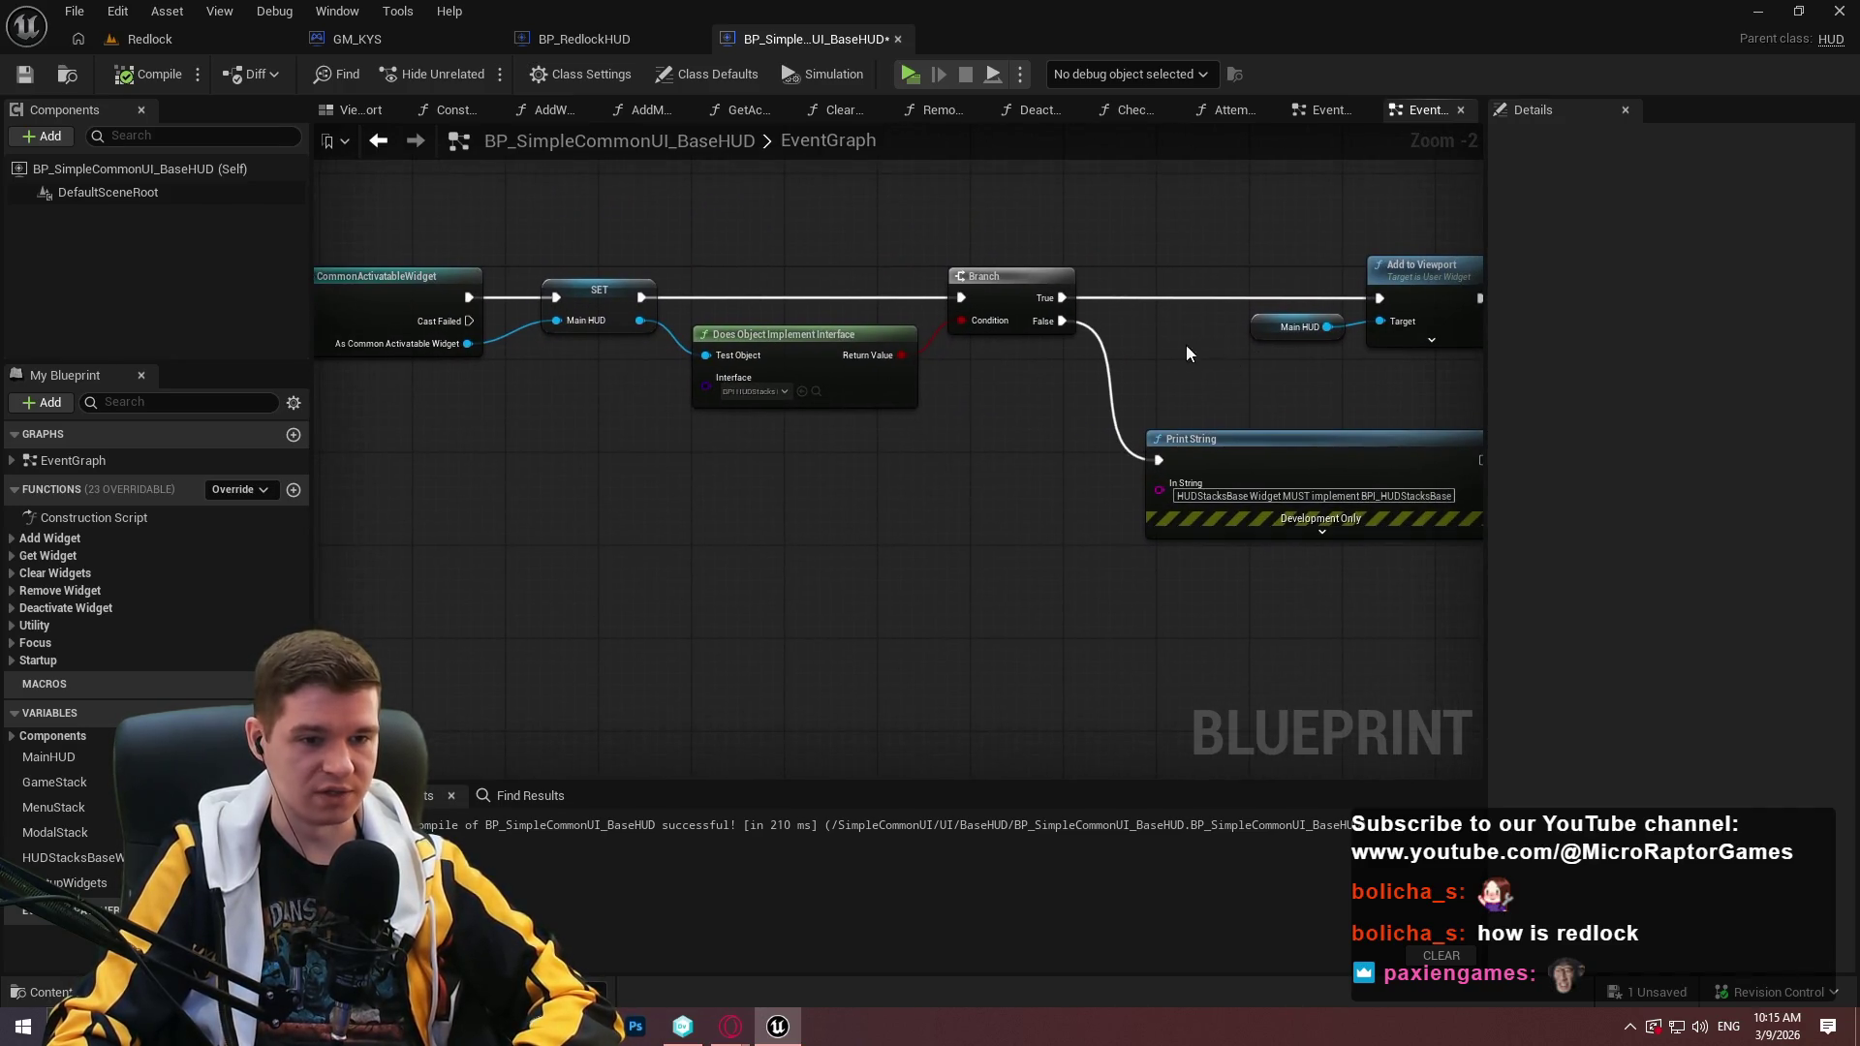
mouse_move(1382, 553)
mouse_down()
mouse_move(1287, 582)
mouse_move(1250, 659)
mouse_move(1266, 635)
mouse_move(540, 569)
mouse_move(832, 368)
mouse_up()
click(959, 531)
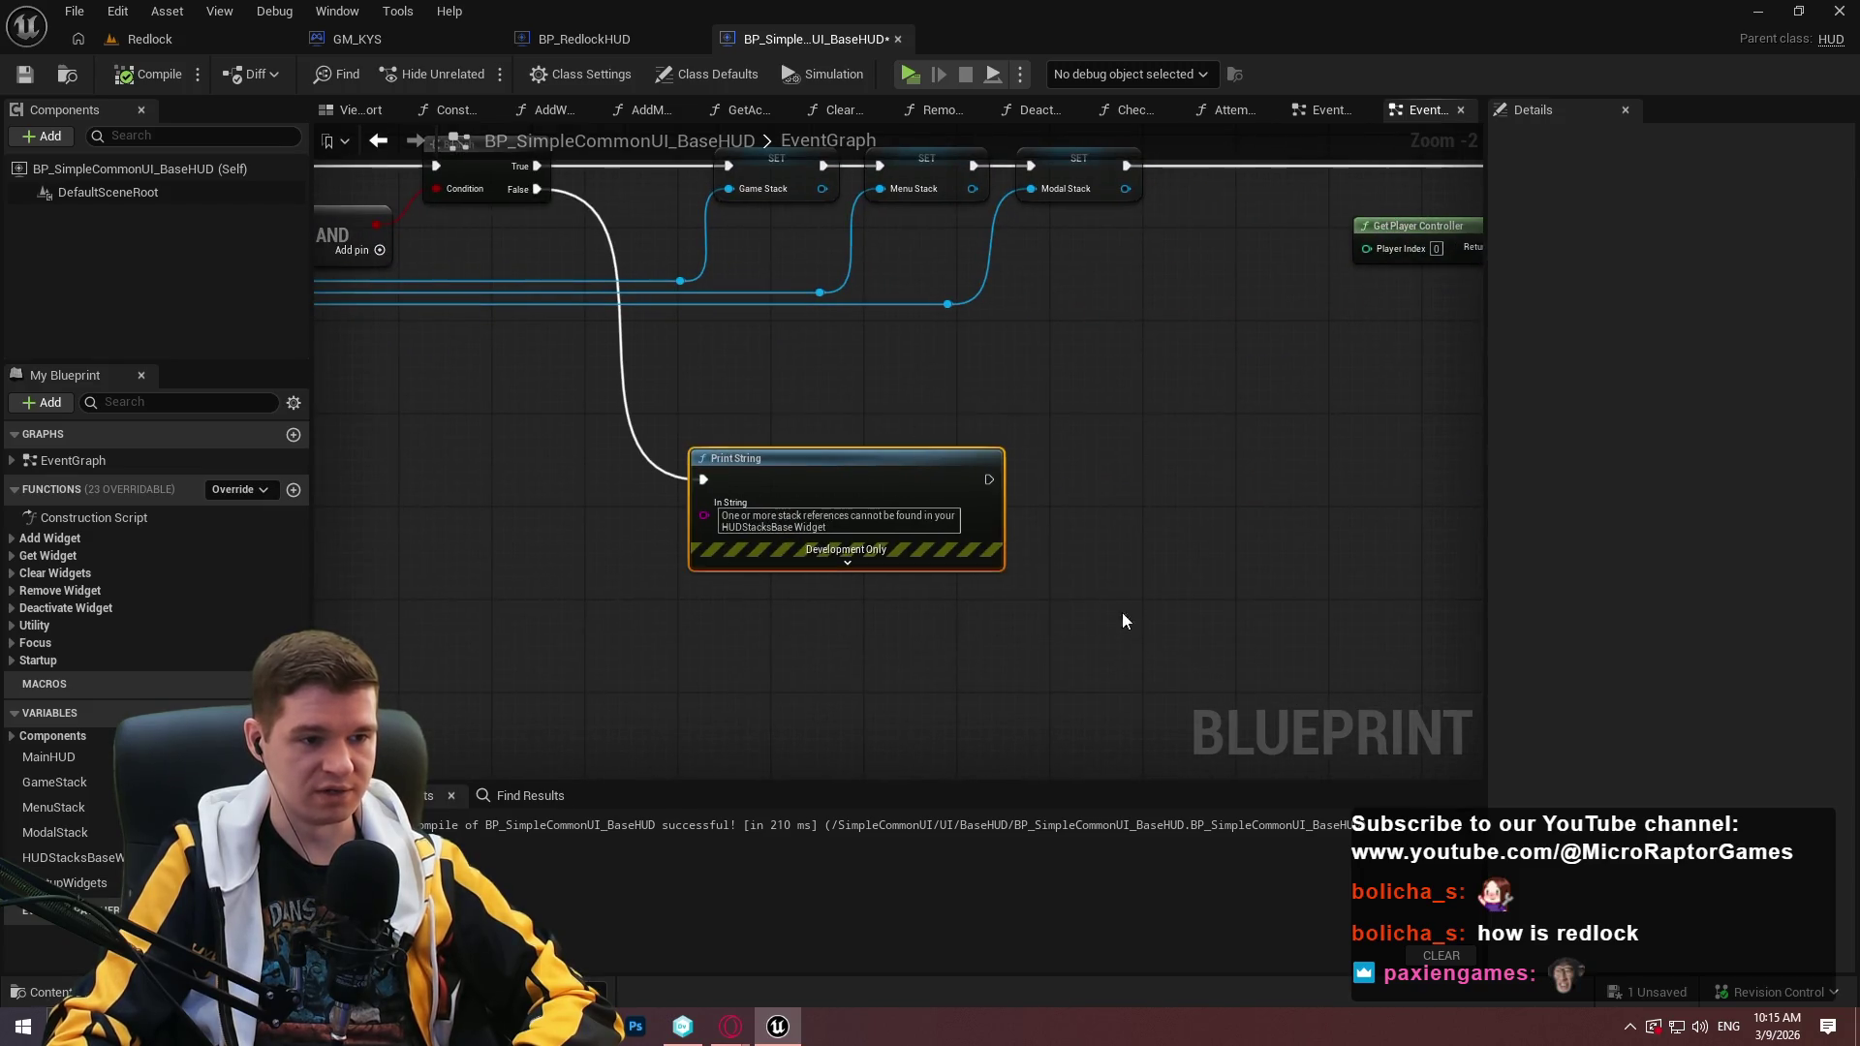
scroll(1073, 554, down, 3)
scroll(940, 368, up, 3)
Open the LoadStartupWidgets function graph.
mouse_move(1405, 368)
mouse_down()
mouse_move(484, 320)
mouse_move(833, 344)
mouse_up()
drag(769, 240, 903, 429)
double_click(872, 382)
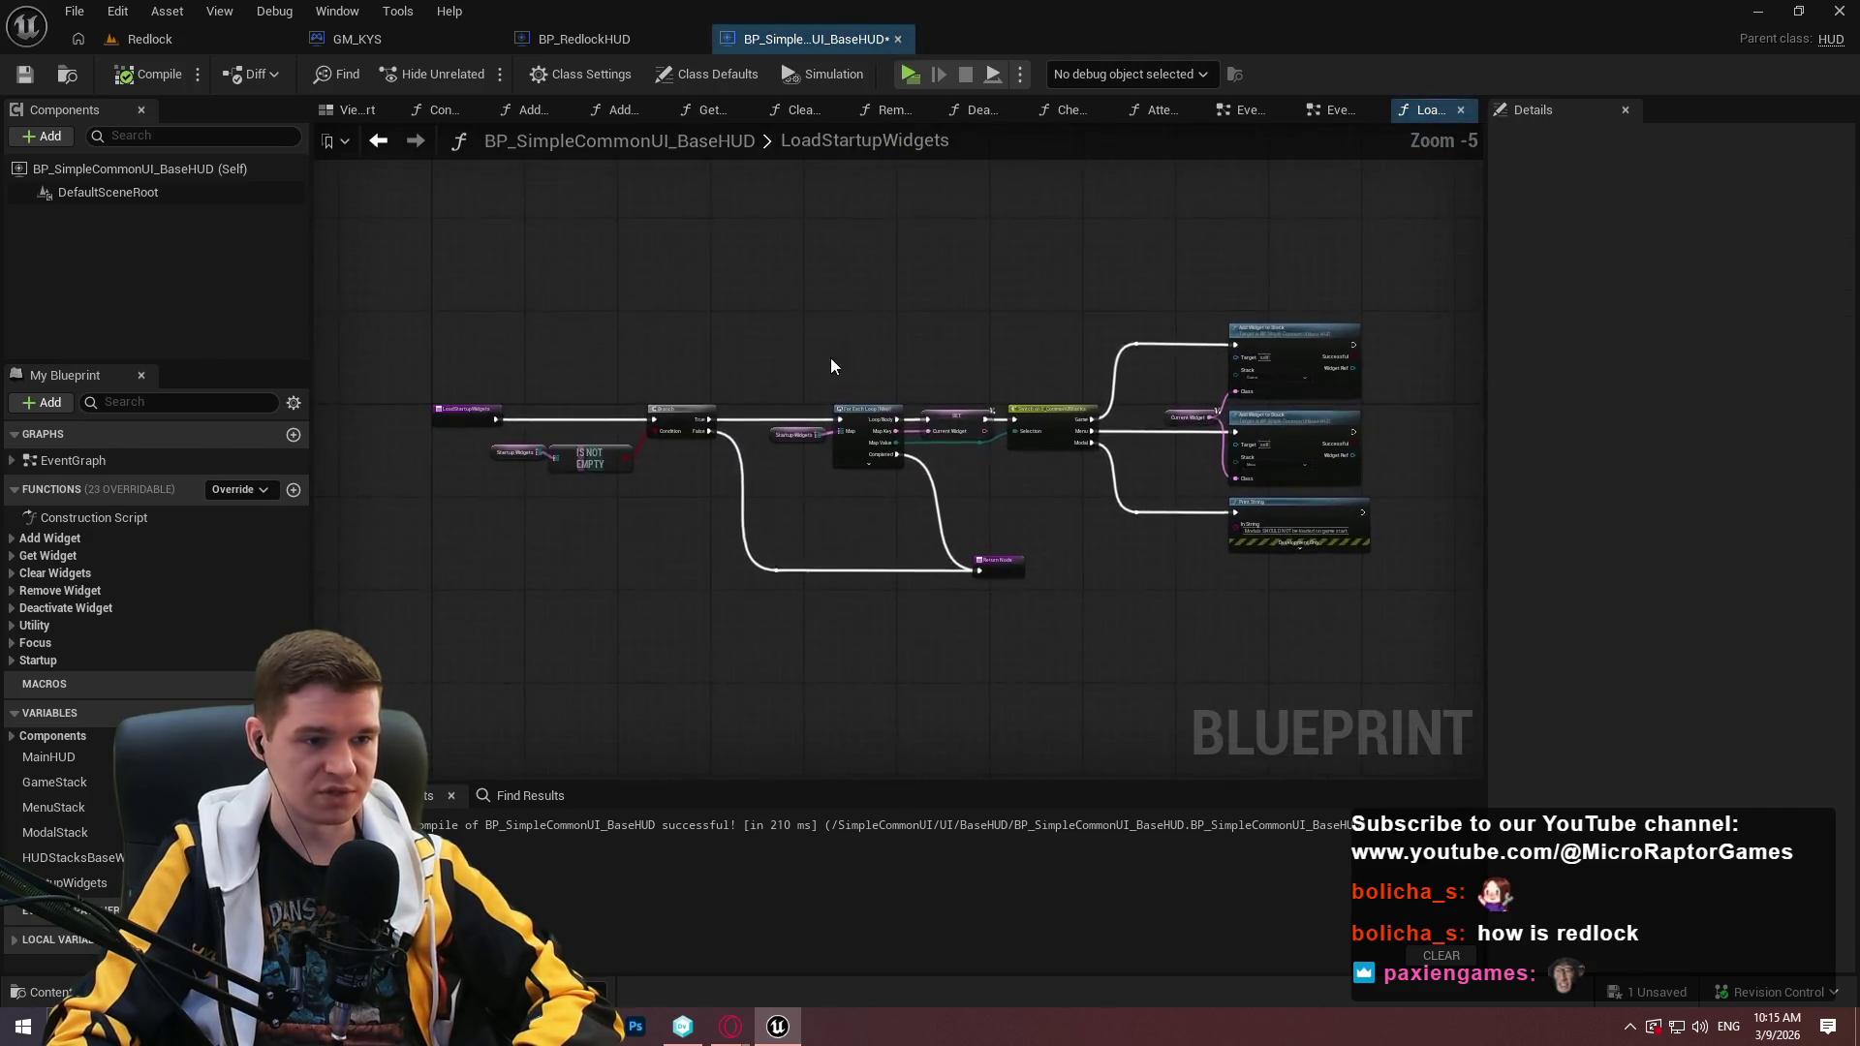
scroll(829, 358, up, 2)
mouse_move(351, 548)
mouse_down()
mouse_move(249, 539)
mouse_move(772, 554)
mouse_move(278, 143)
mouse_up()
Compile the base HUD and view BP_RedlockHUD's class defaults.
click(140, 75)
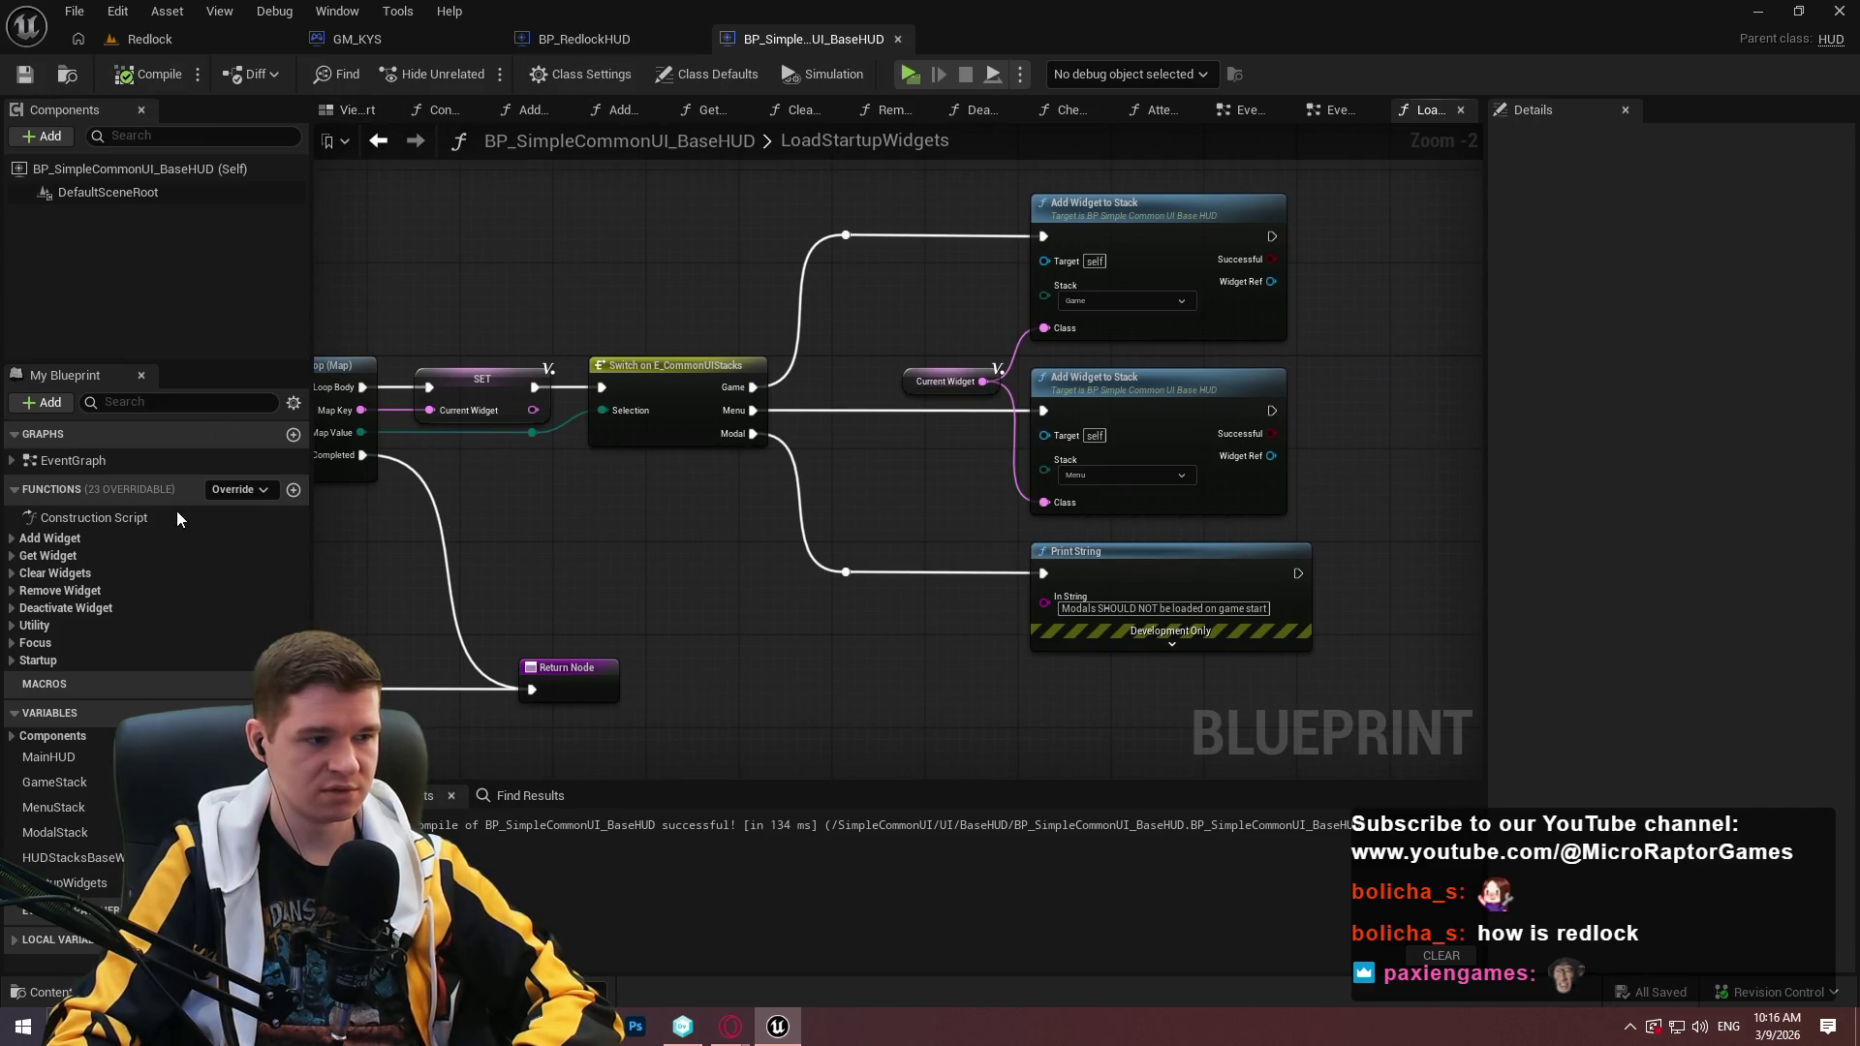
click(409, 47)
click(555, 44)
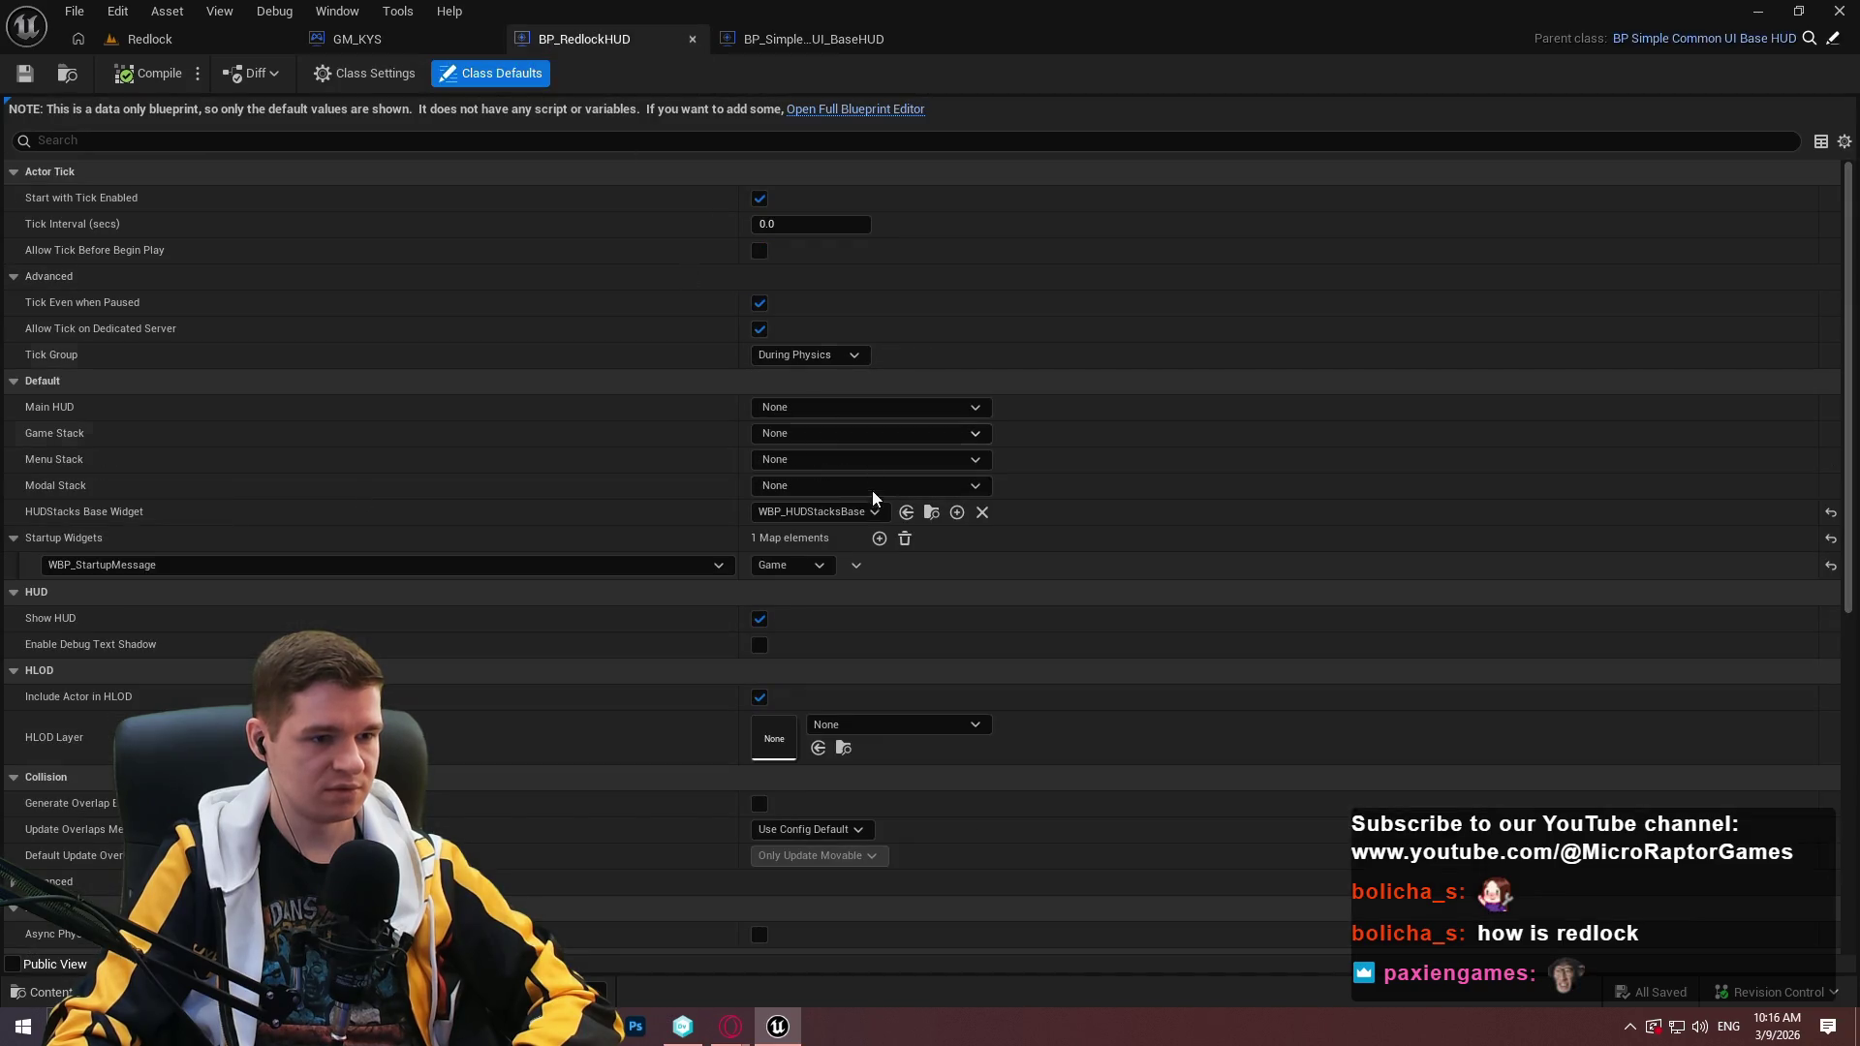
Open WBP_HUDStacksBase and select the GameStack widget's properties.
click(932, 519)
double_click(608, 845)
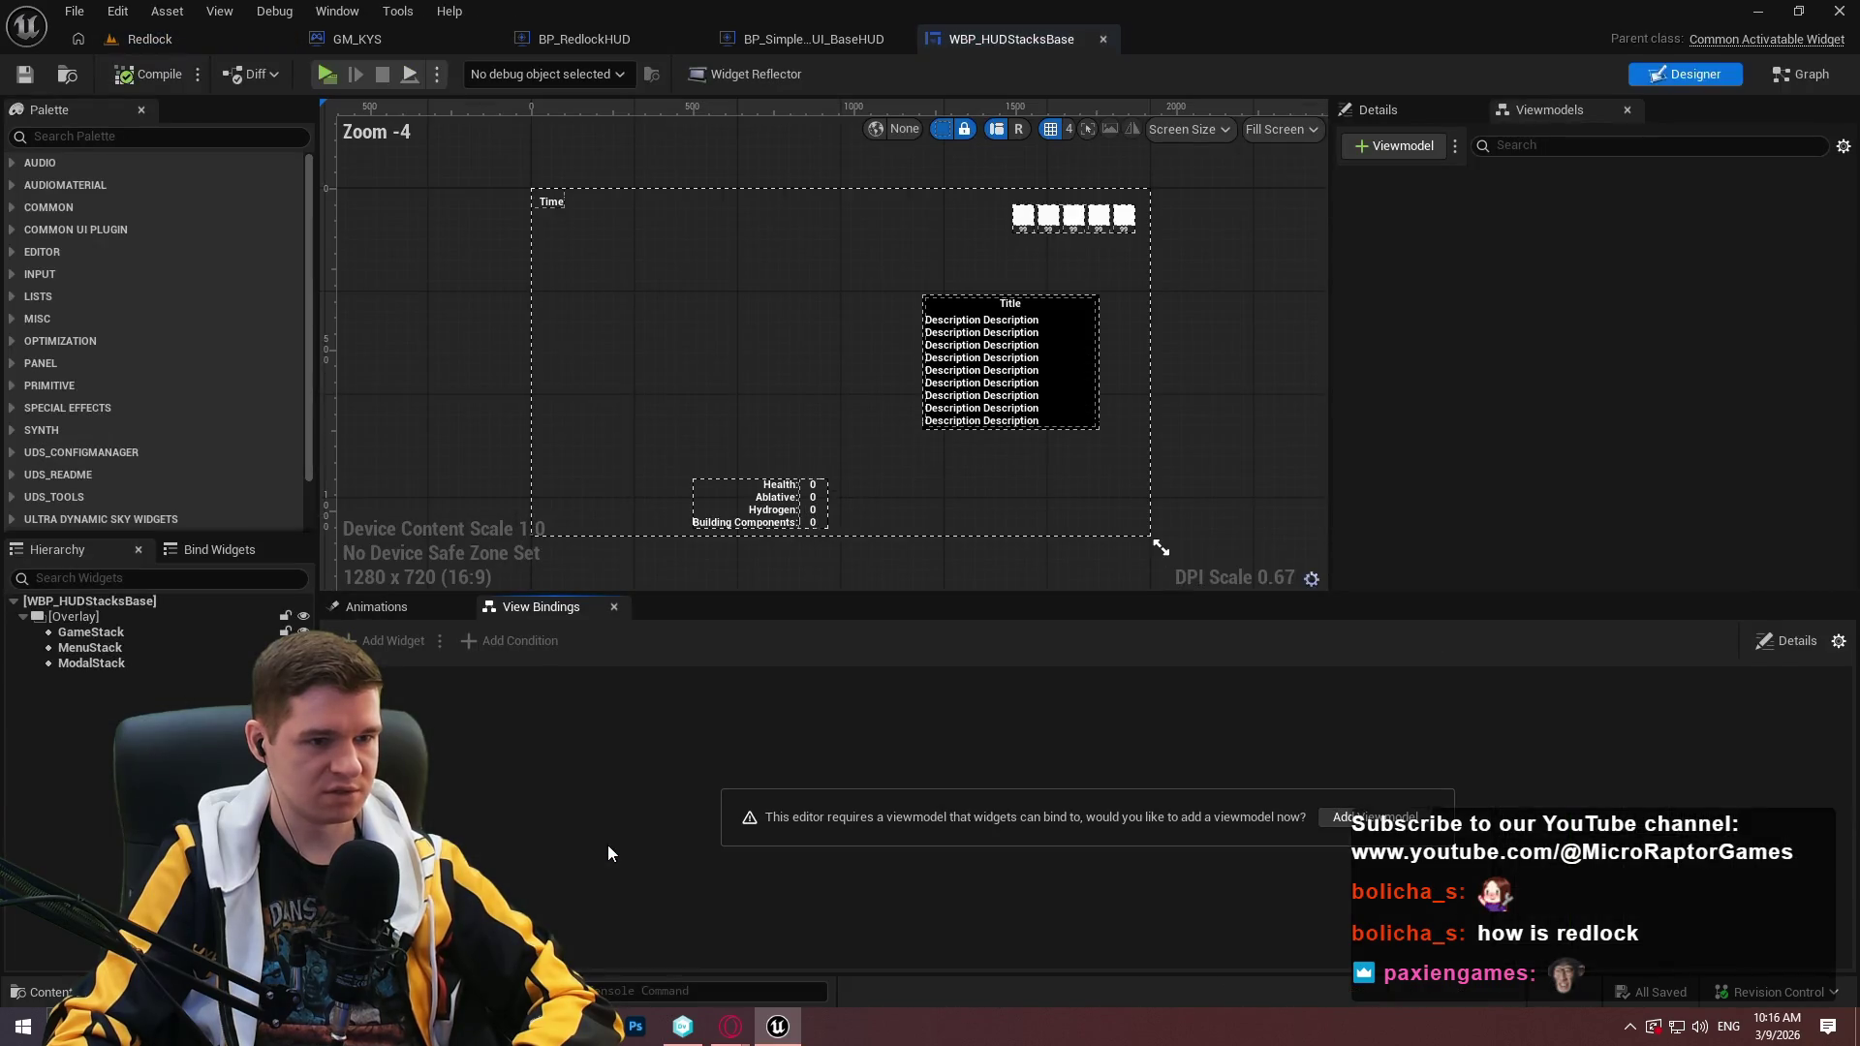
scroll(445, 579, up, 3)
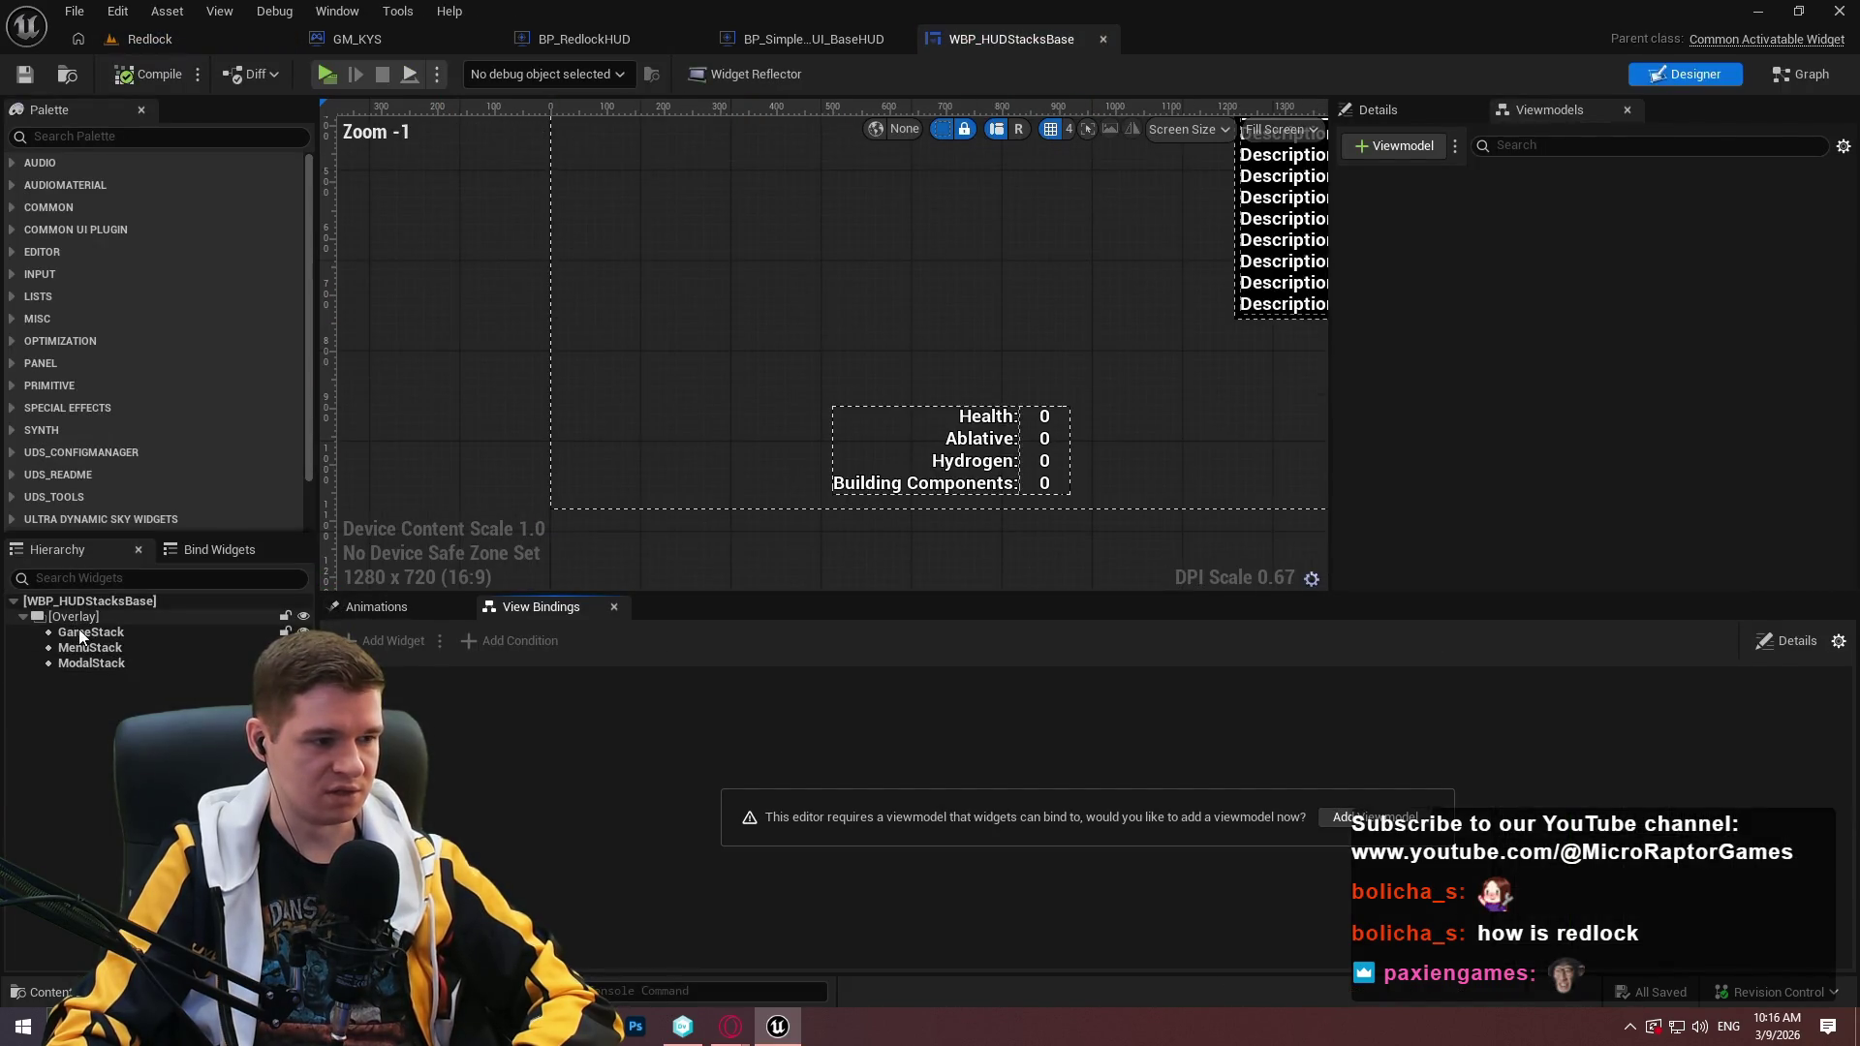
click(91, 632)
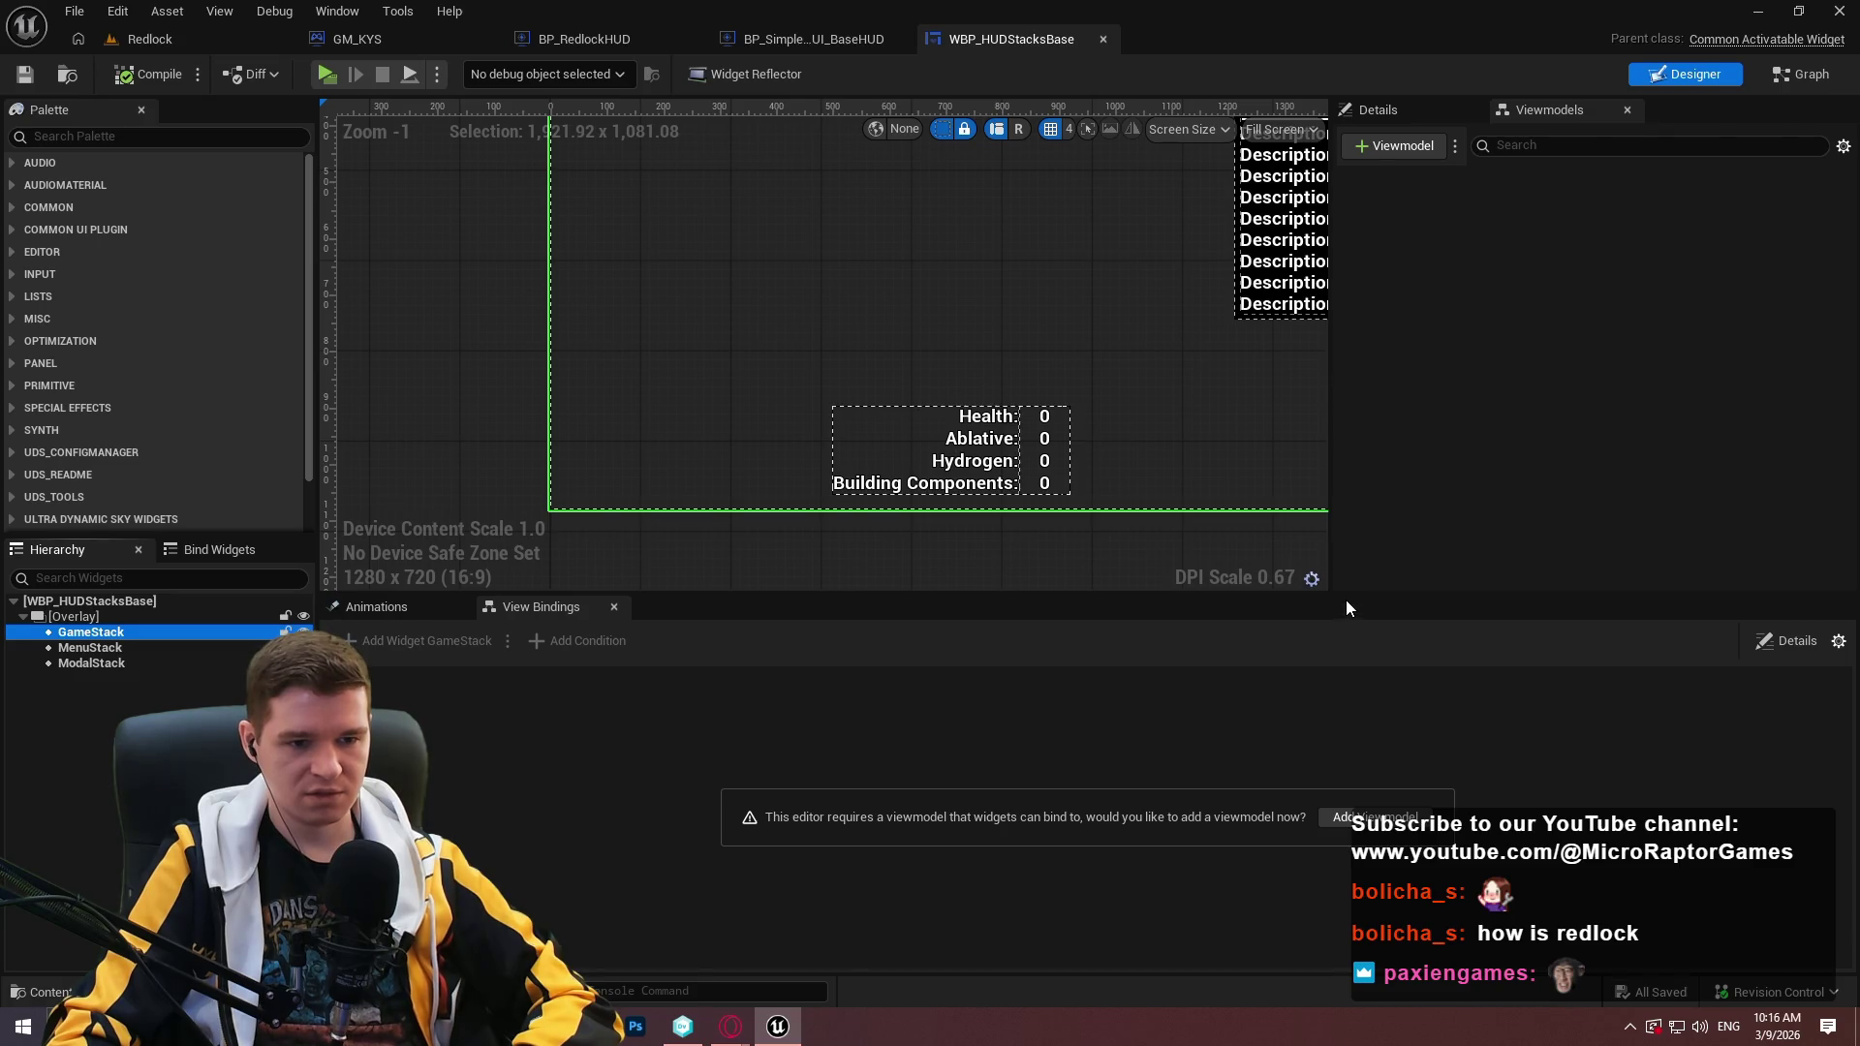
drag(1347, 600, 1346, 725)
click(1410, 108)
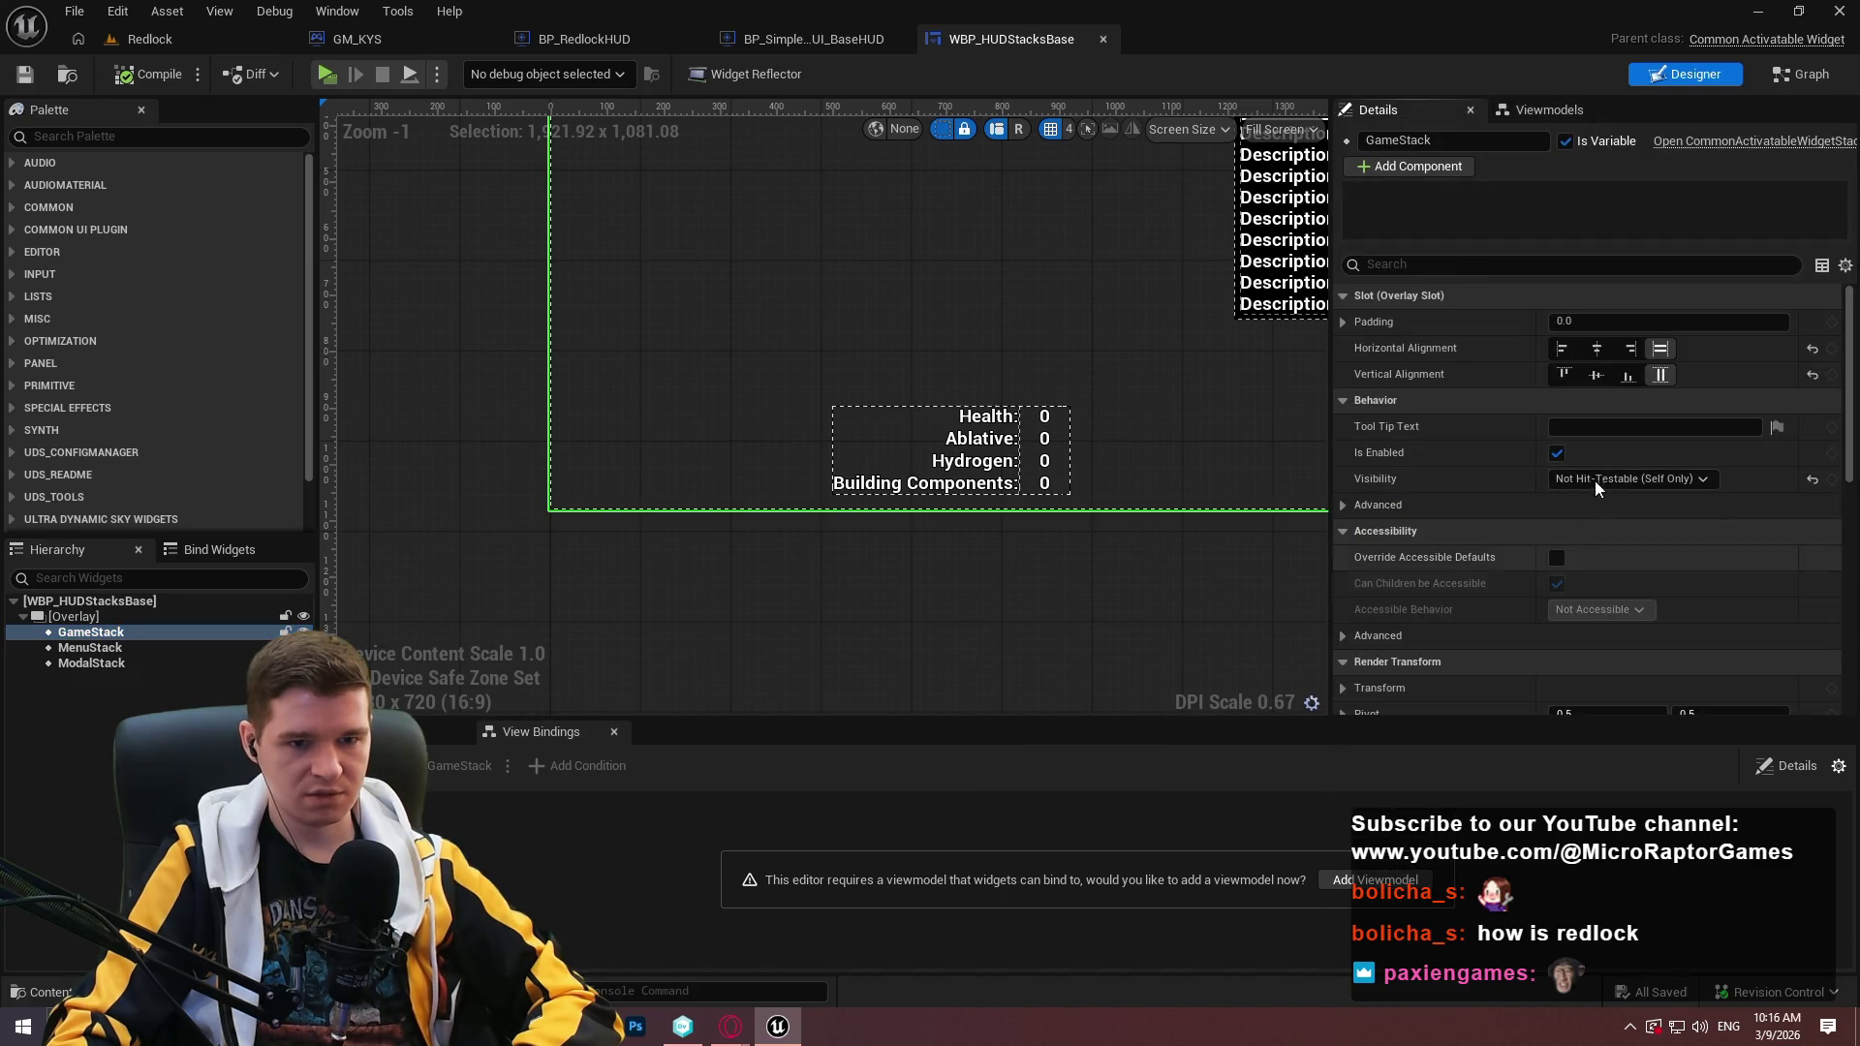
Clear GameStack's Root Content Widget Class to None, save, and play test.
scroll(1458, 484, down, 8)
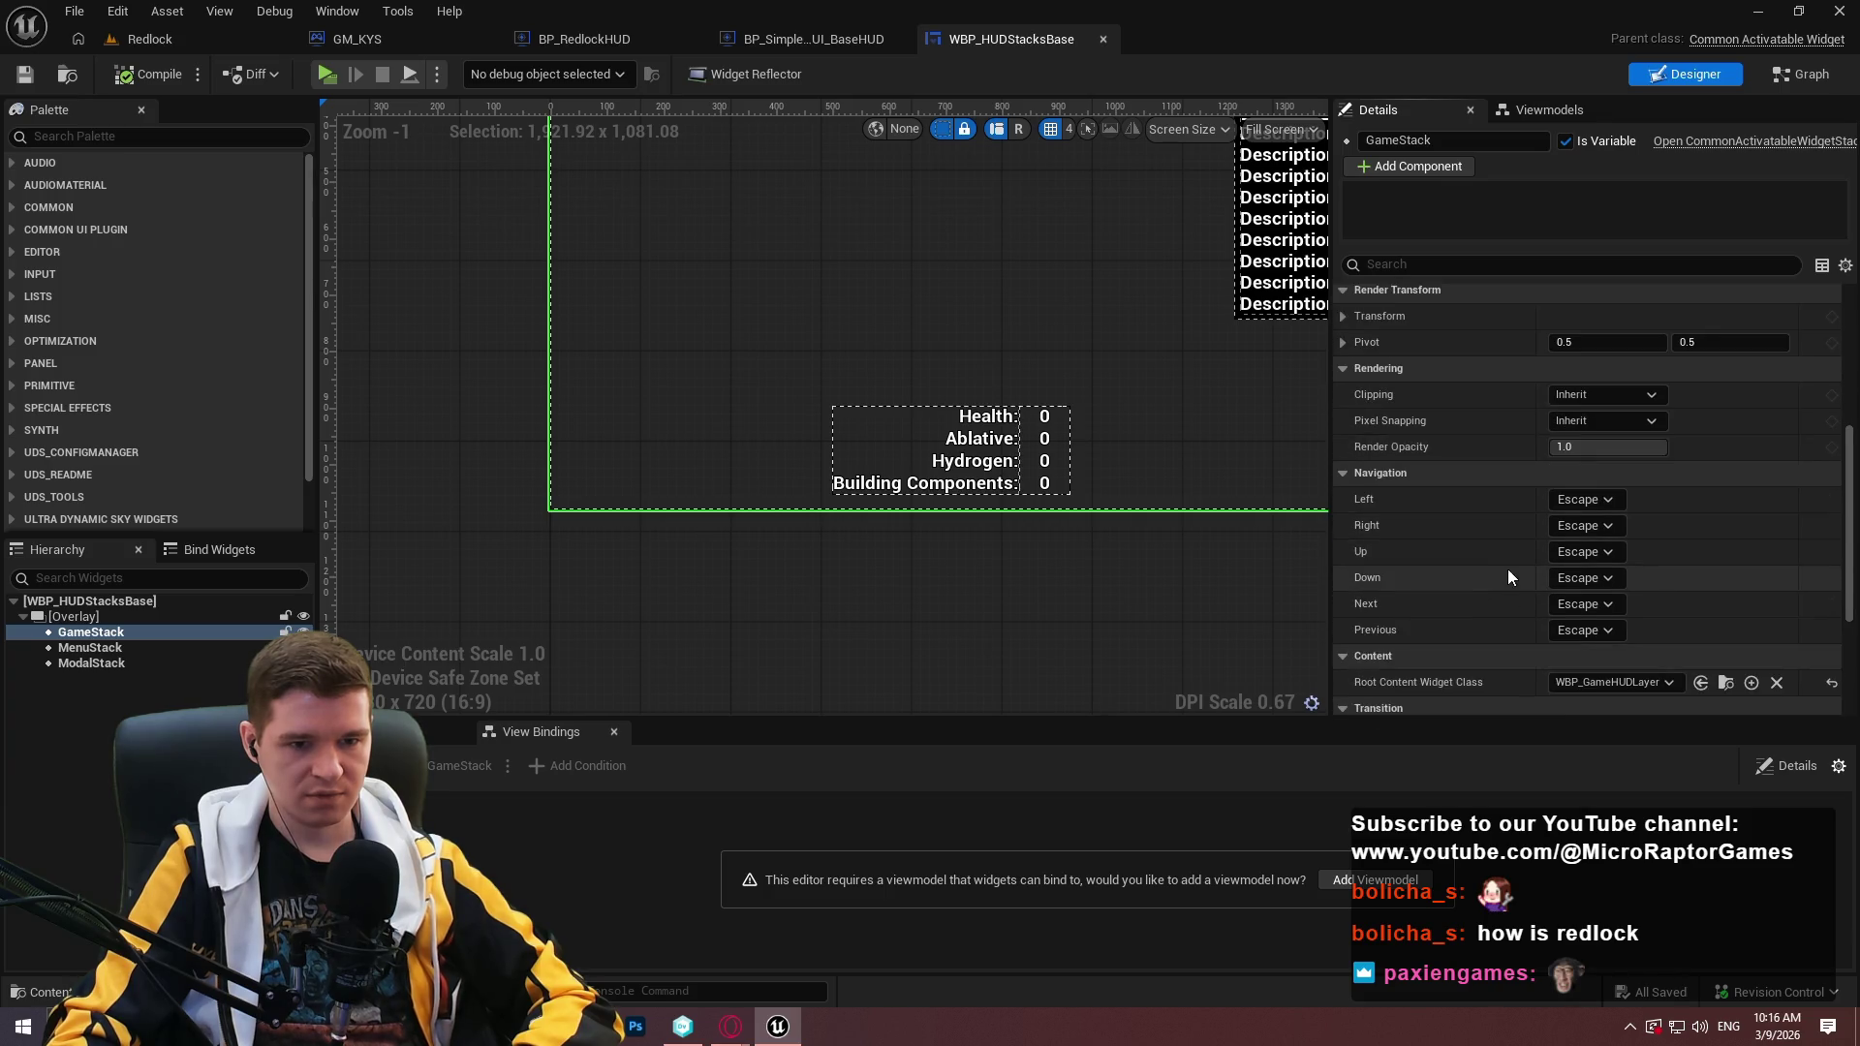
scroll(1508, 577, down, 2)
click(1833, 593)
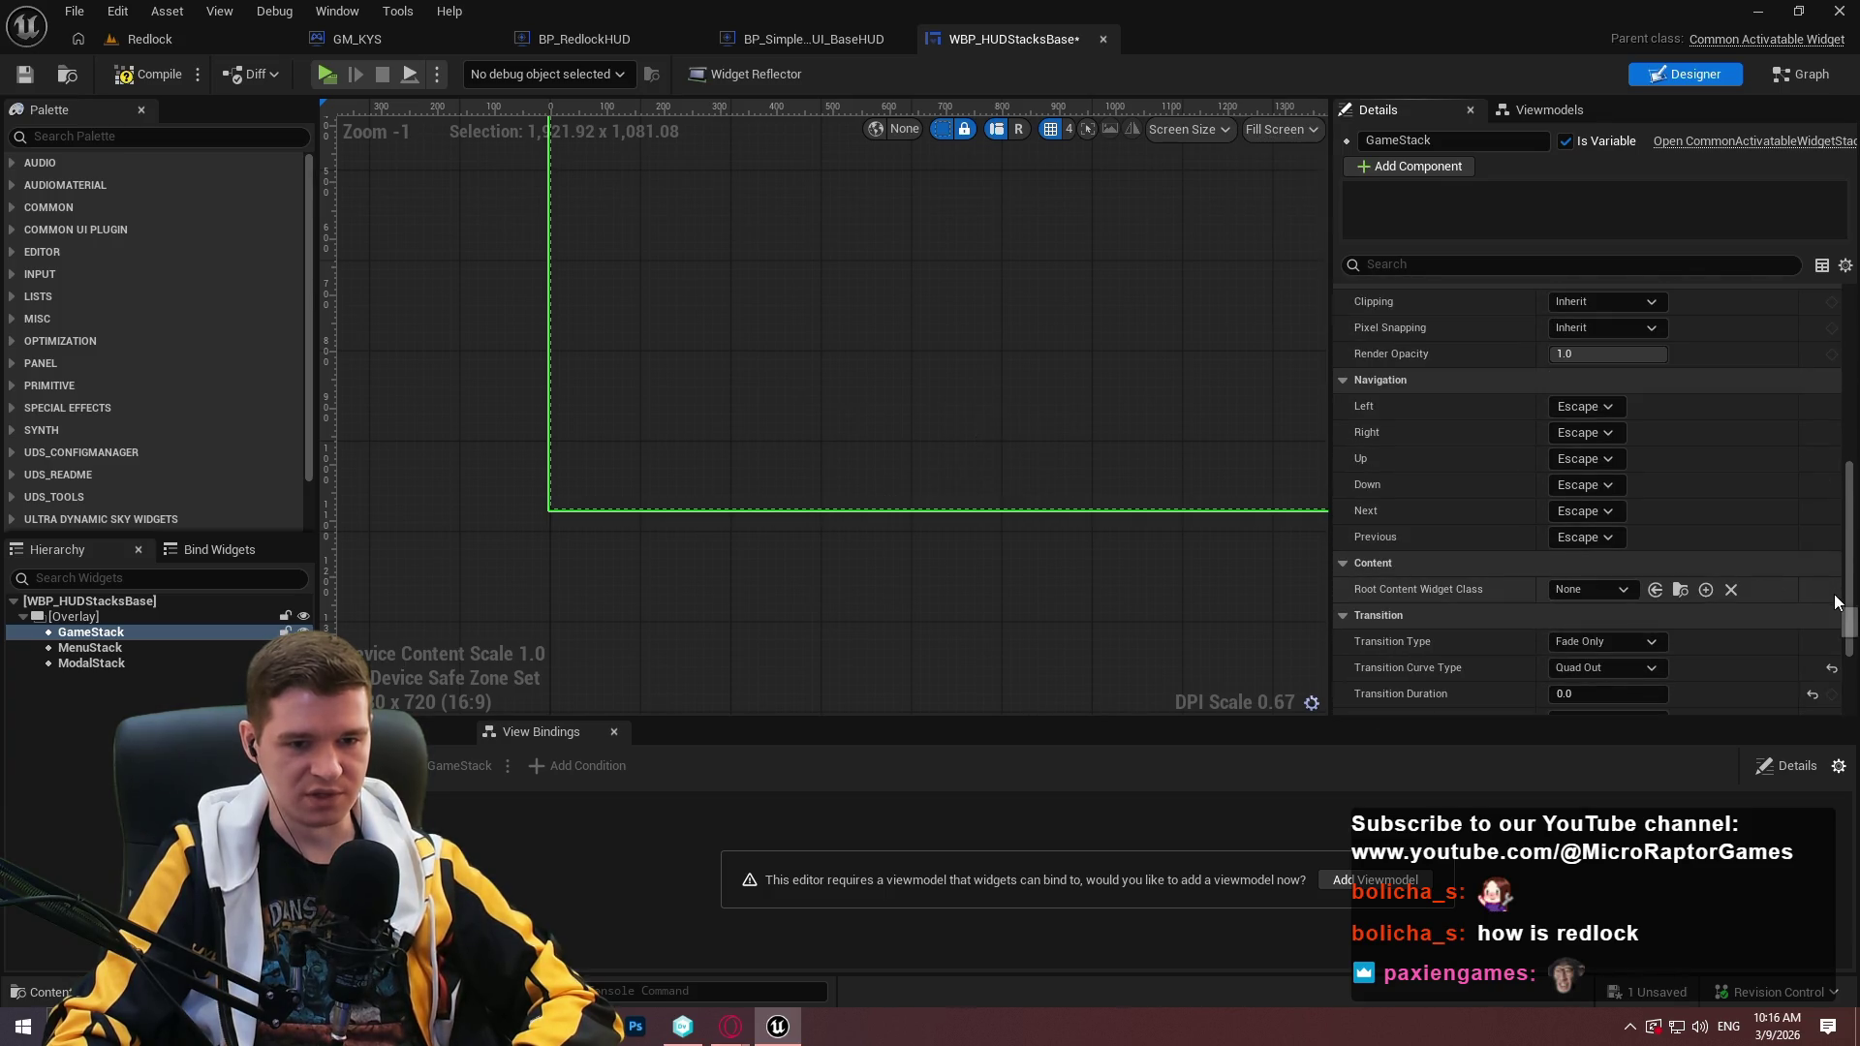
click(24, 74)
click(328, 74)
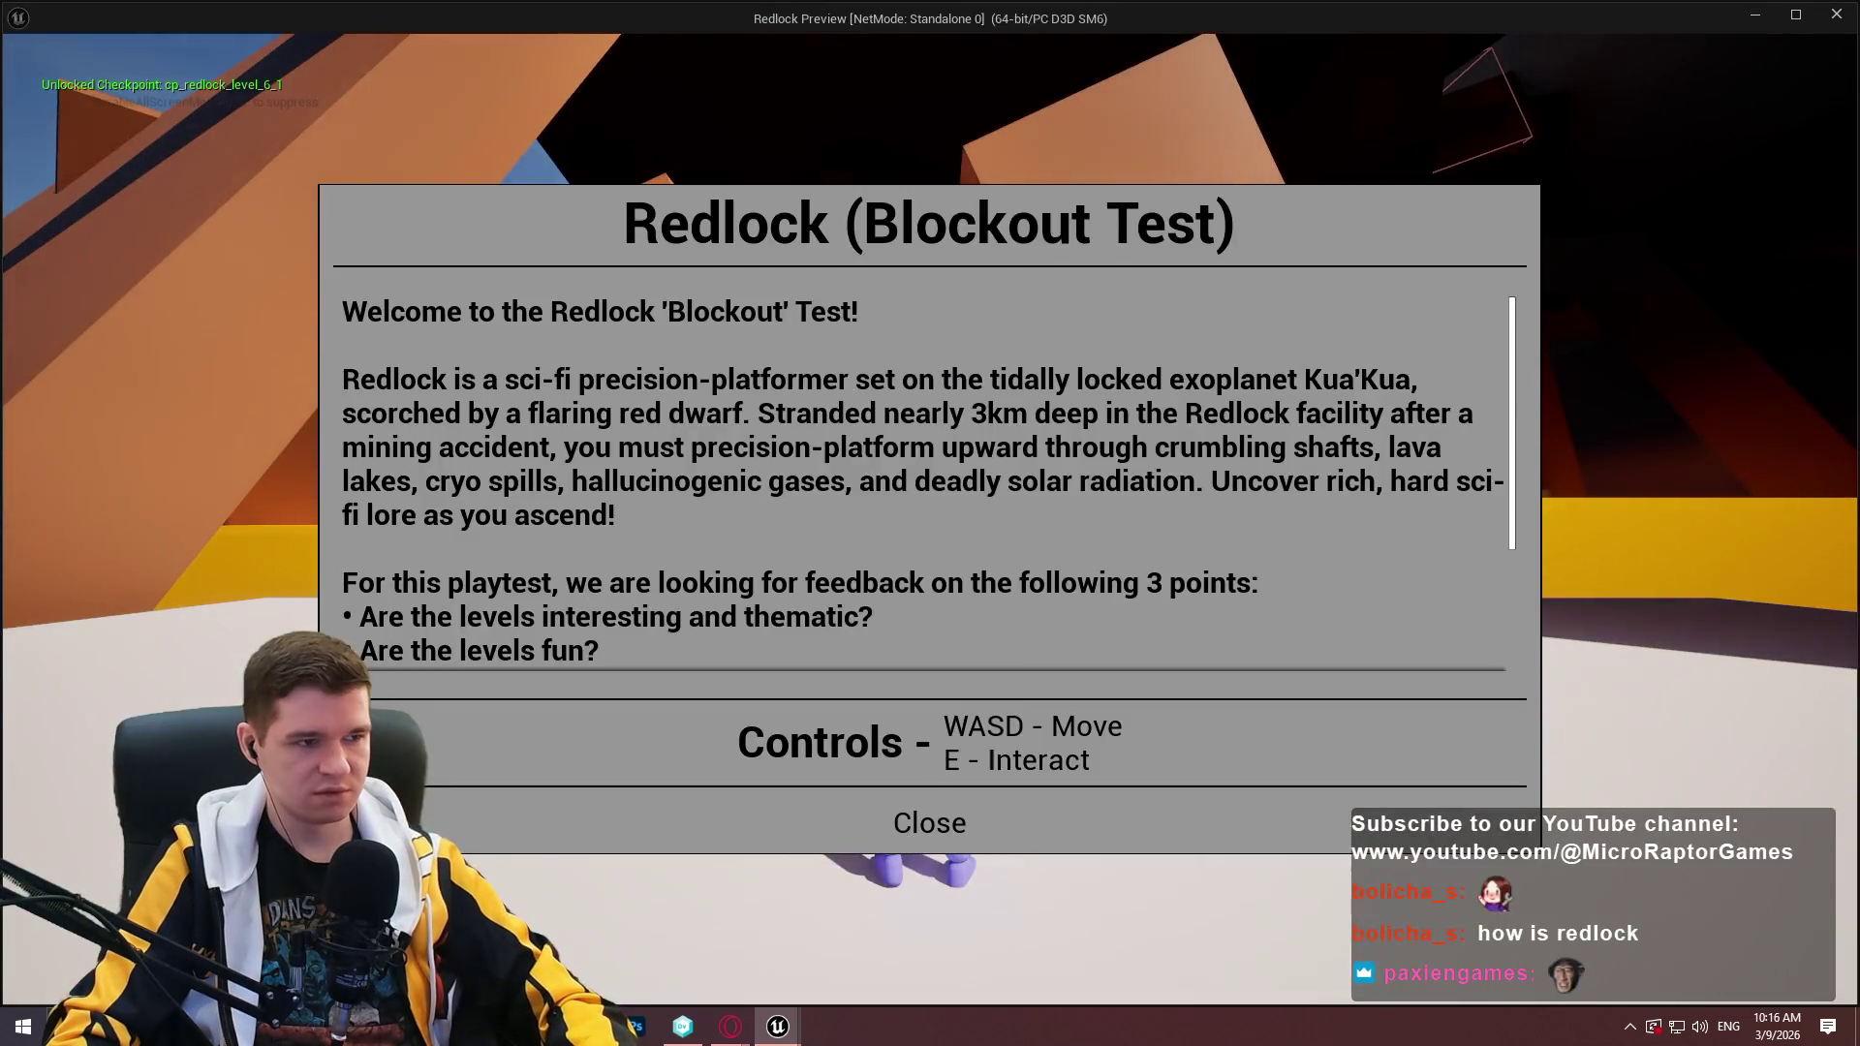
click(929, 823)
key(Escape)
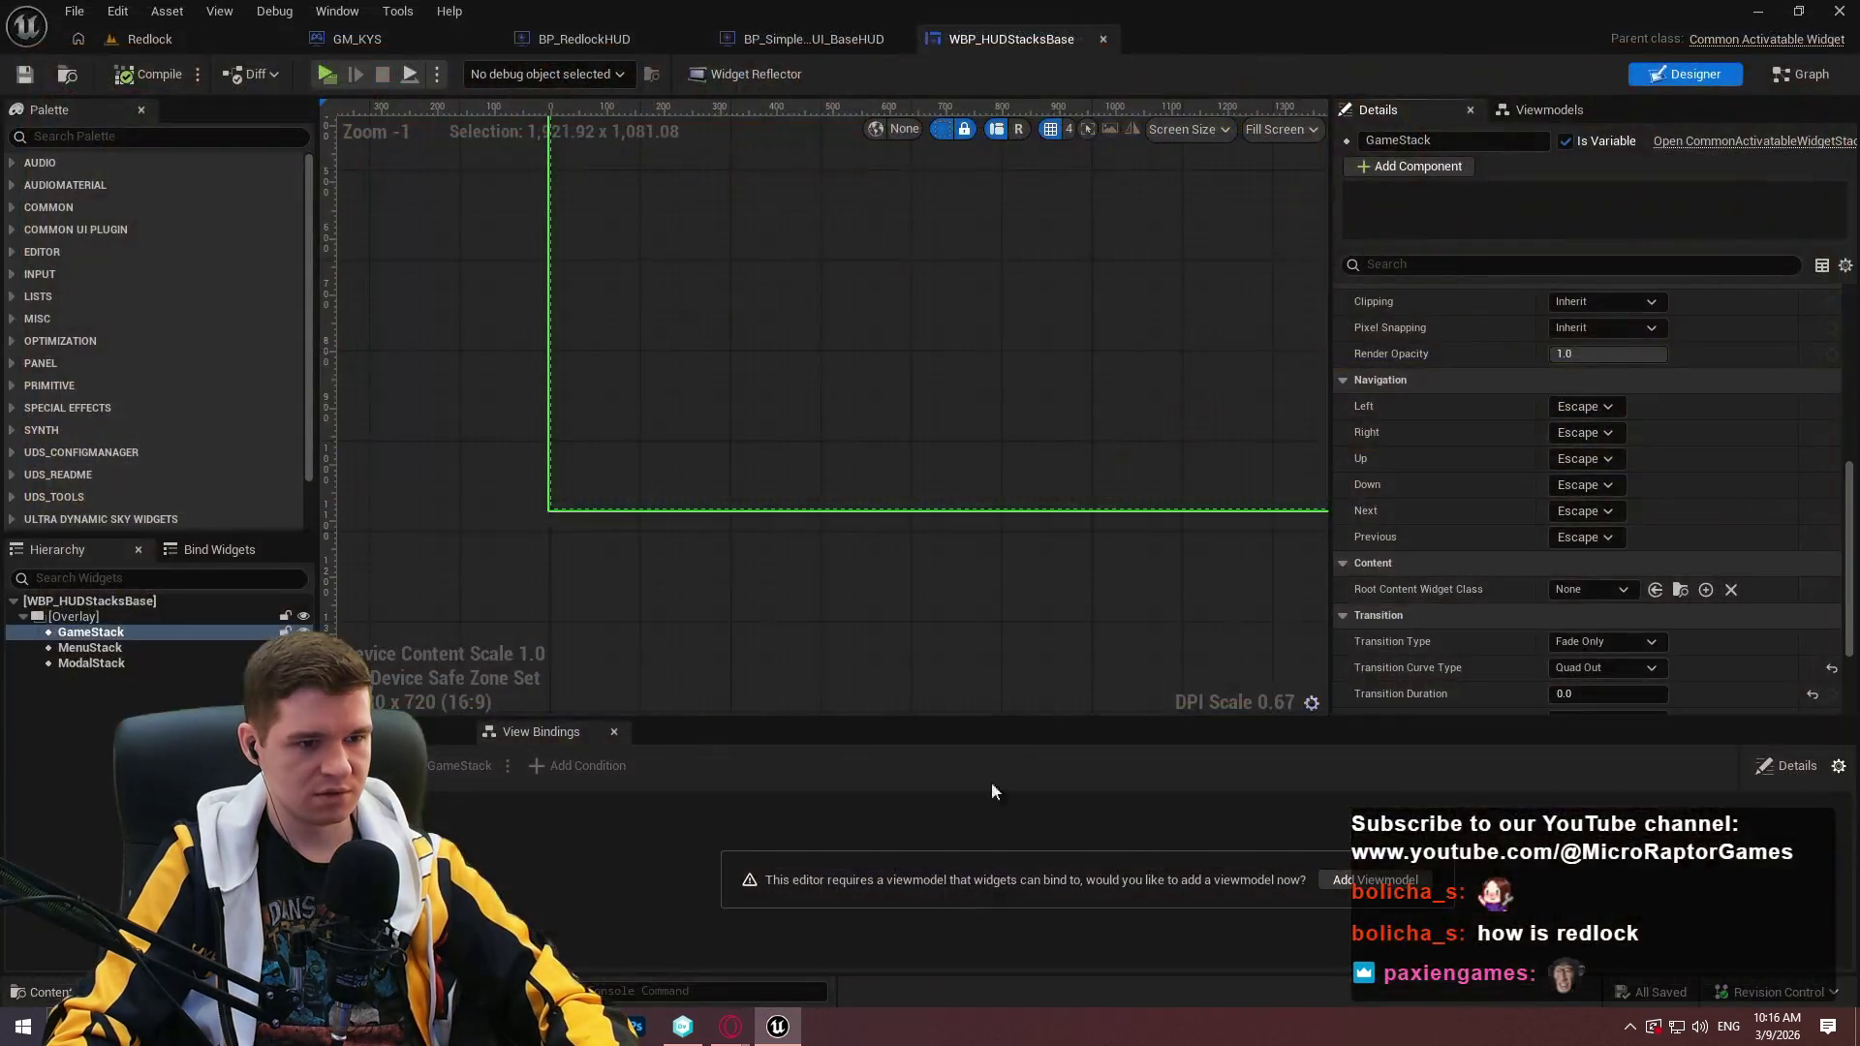
Set the root content to WBP_OnScreenTimer and play test to see the timer.
click(1565, 611)
click(1592, 589)
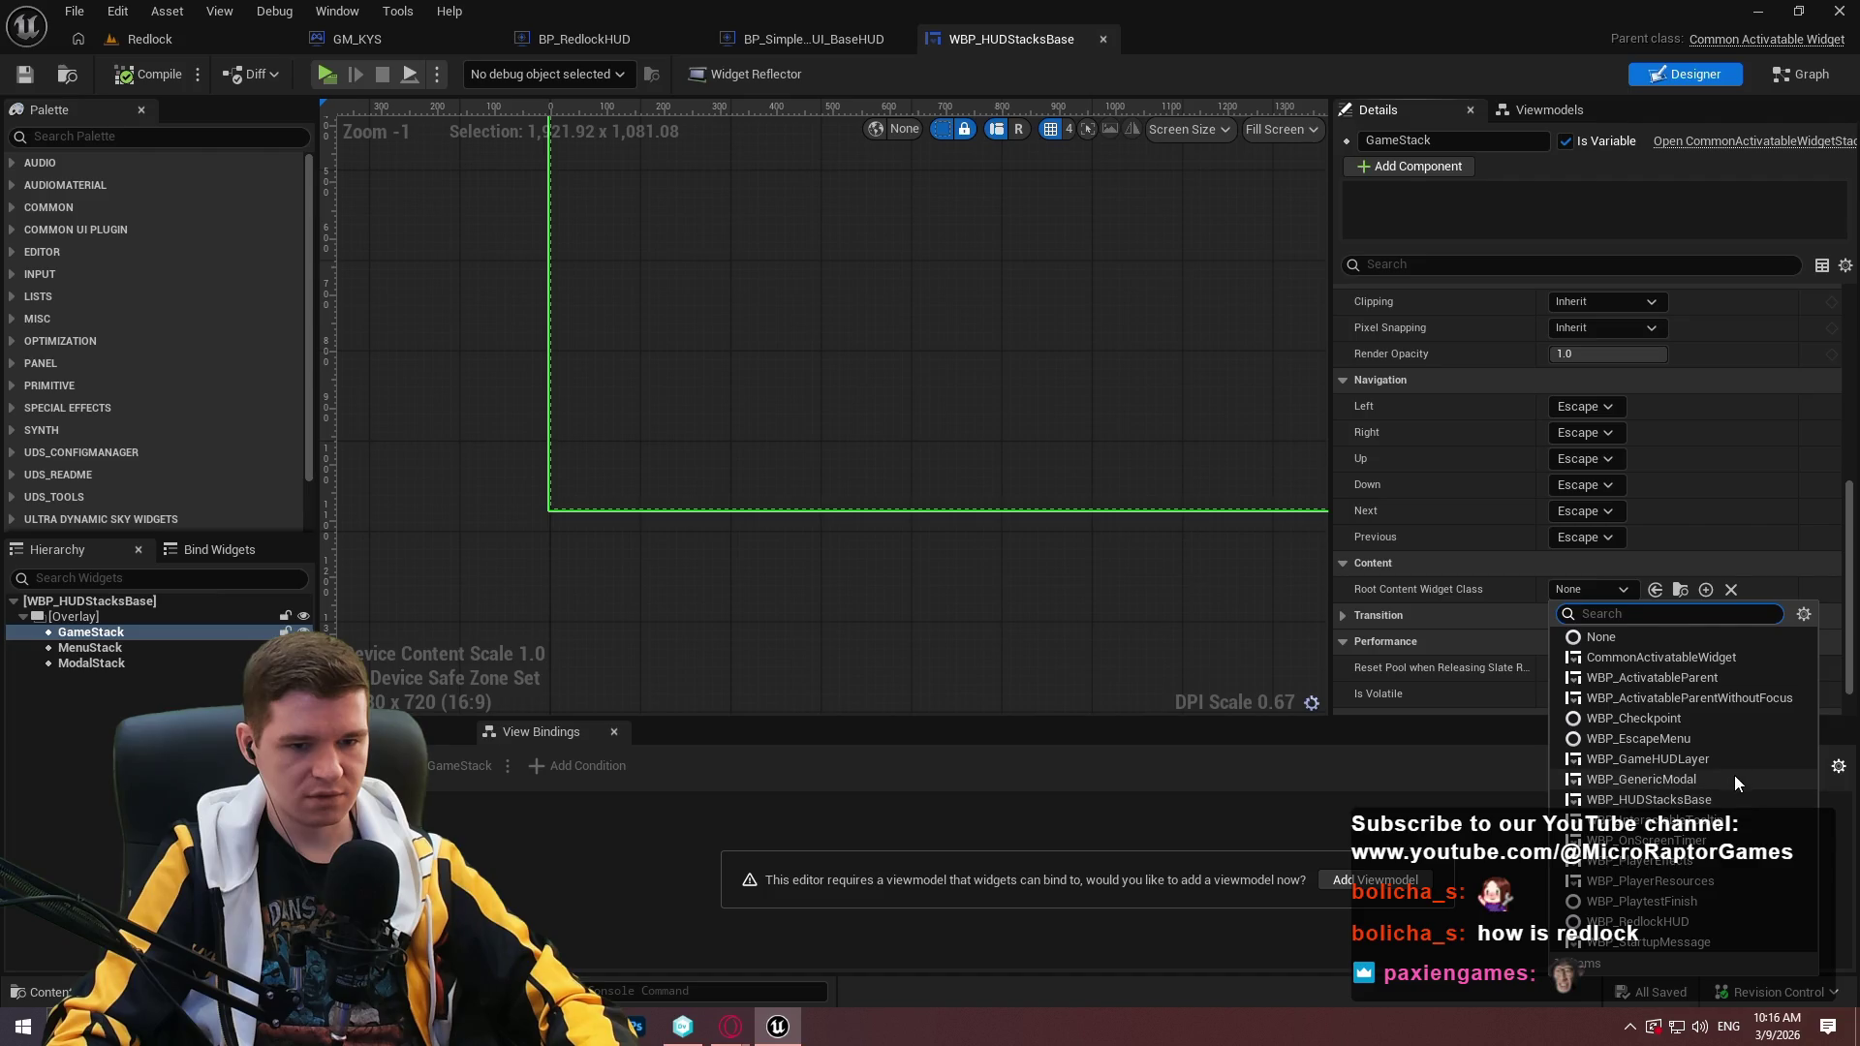
click(1721, 841)
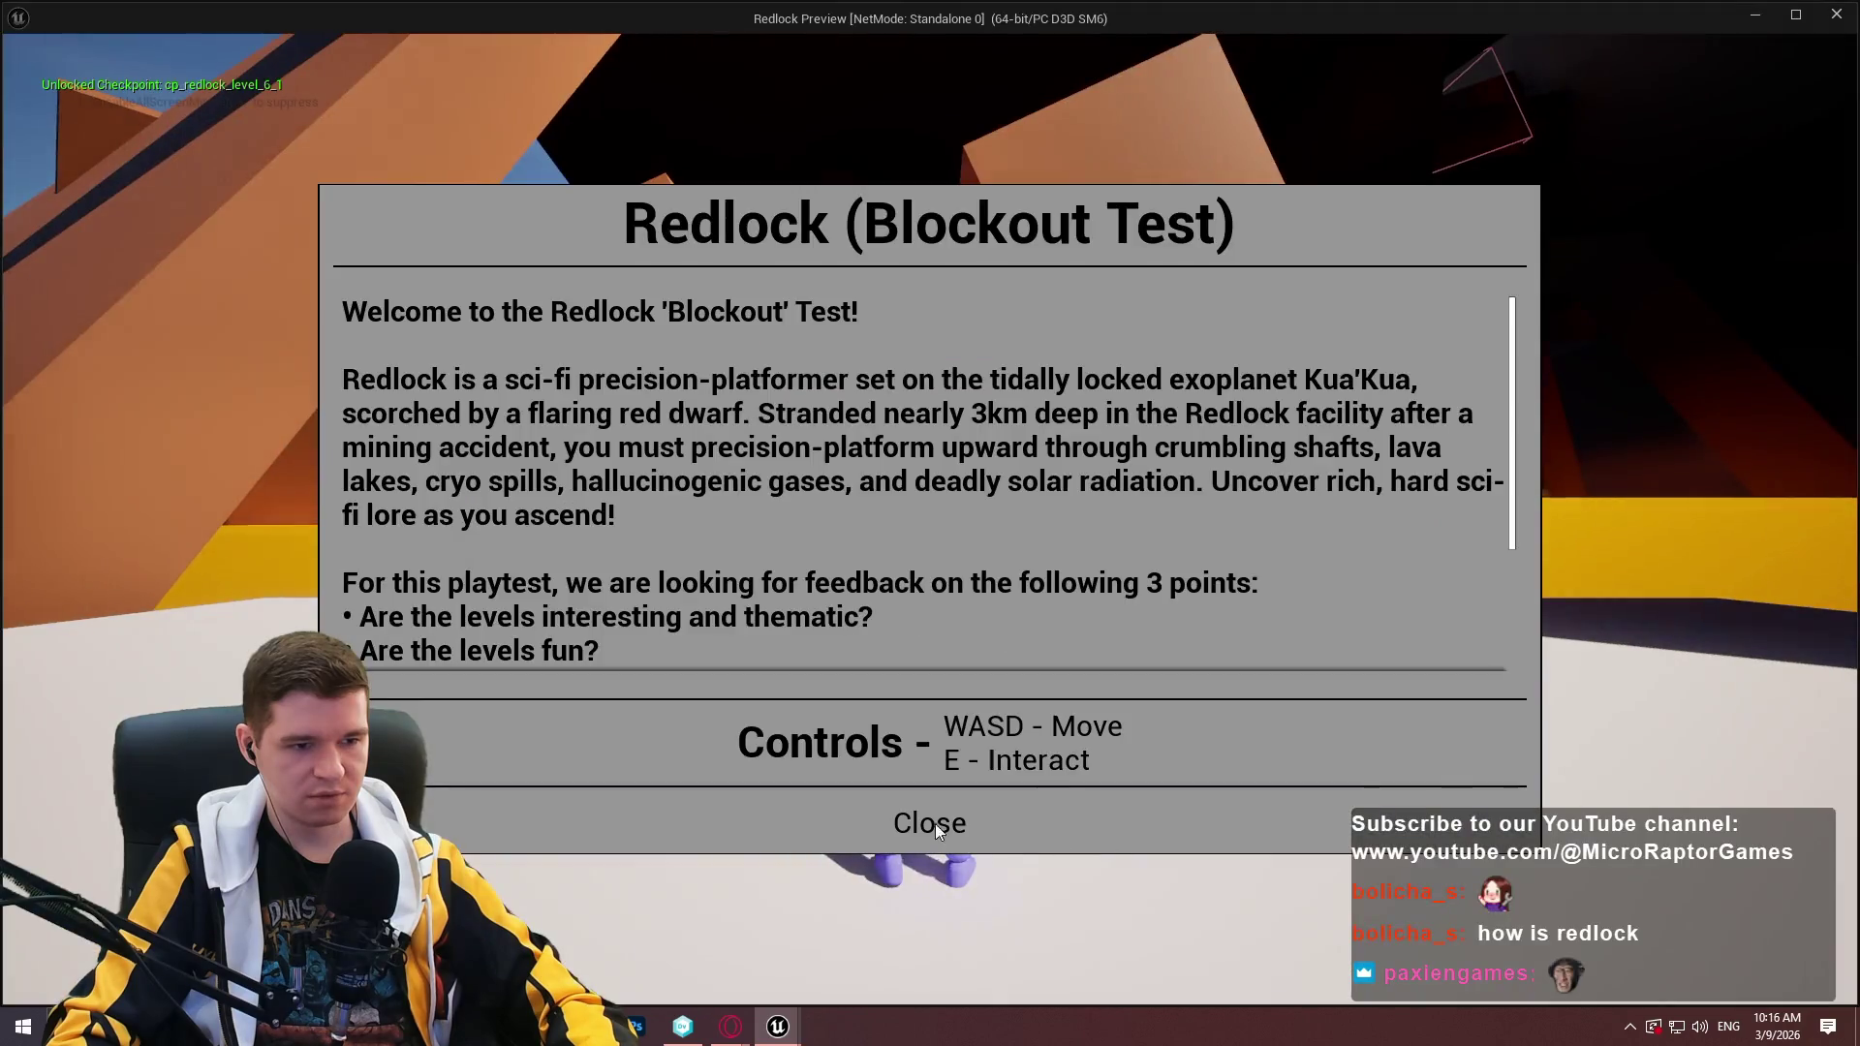
click(934, 824)
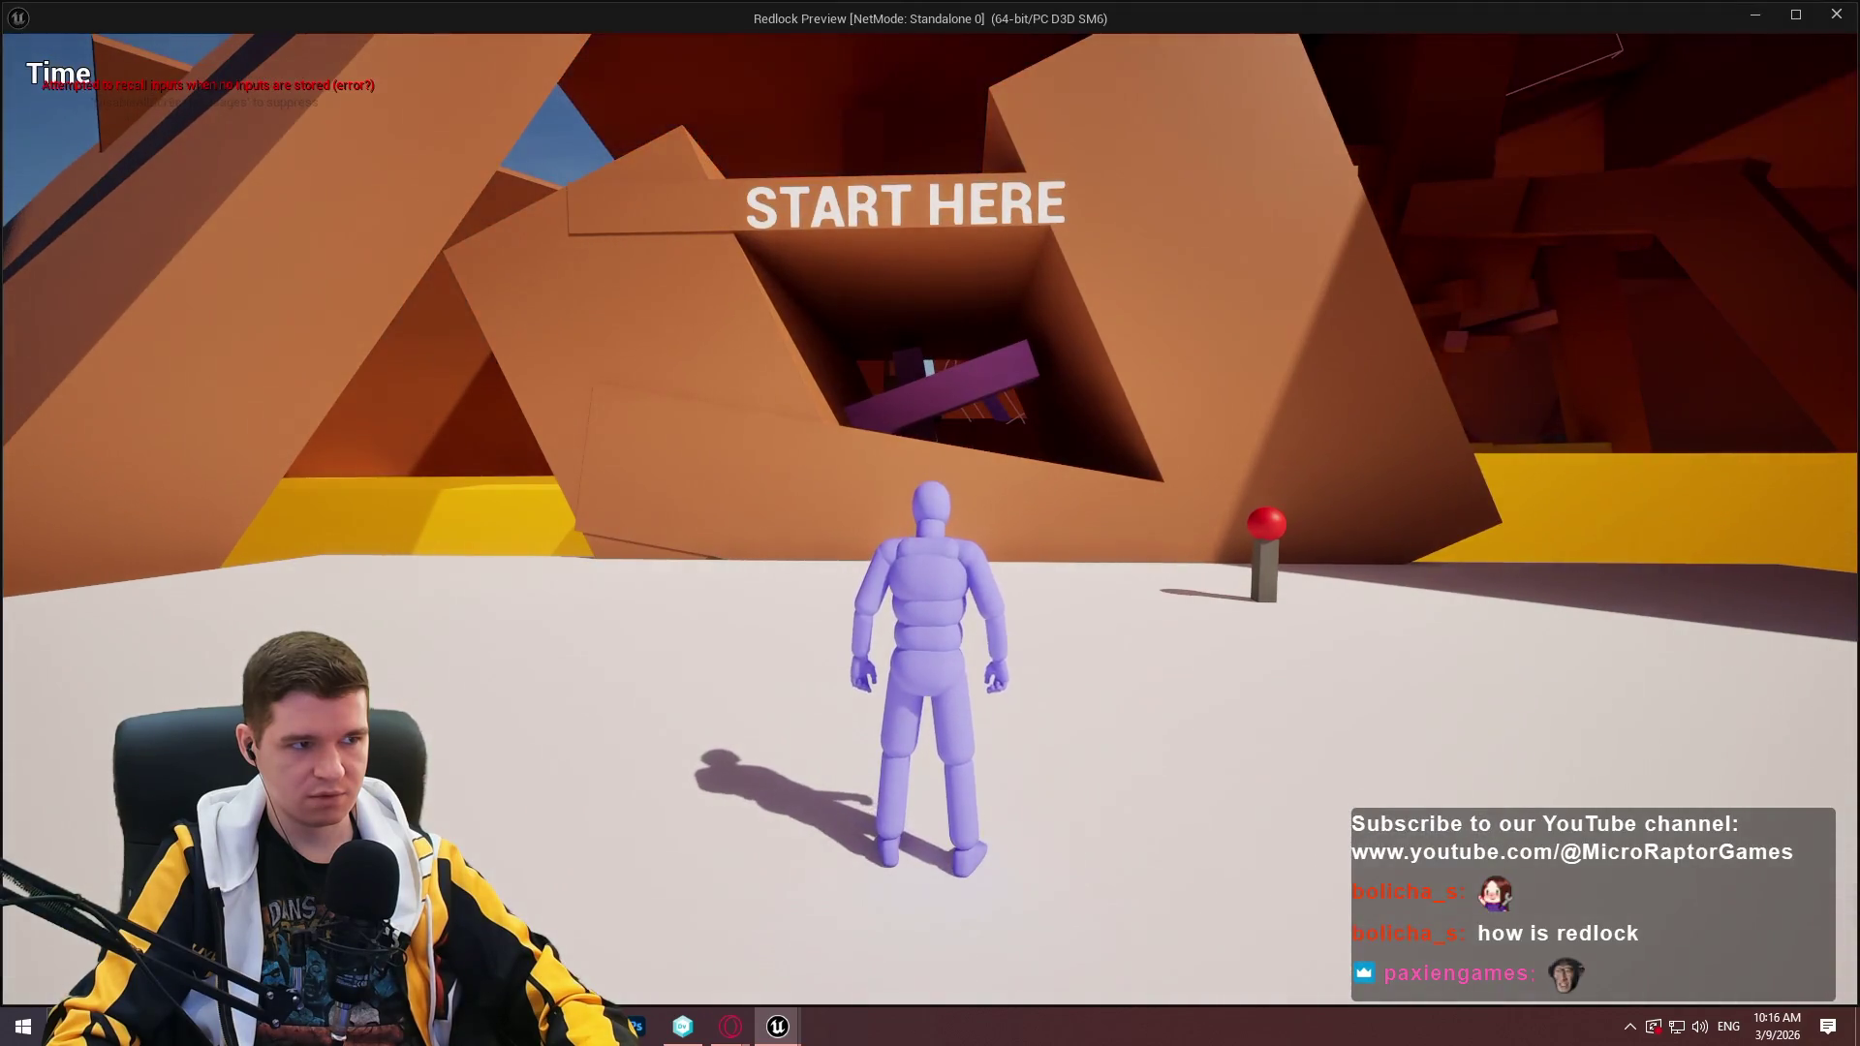
key(Escape)
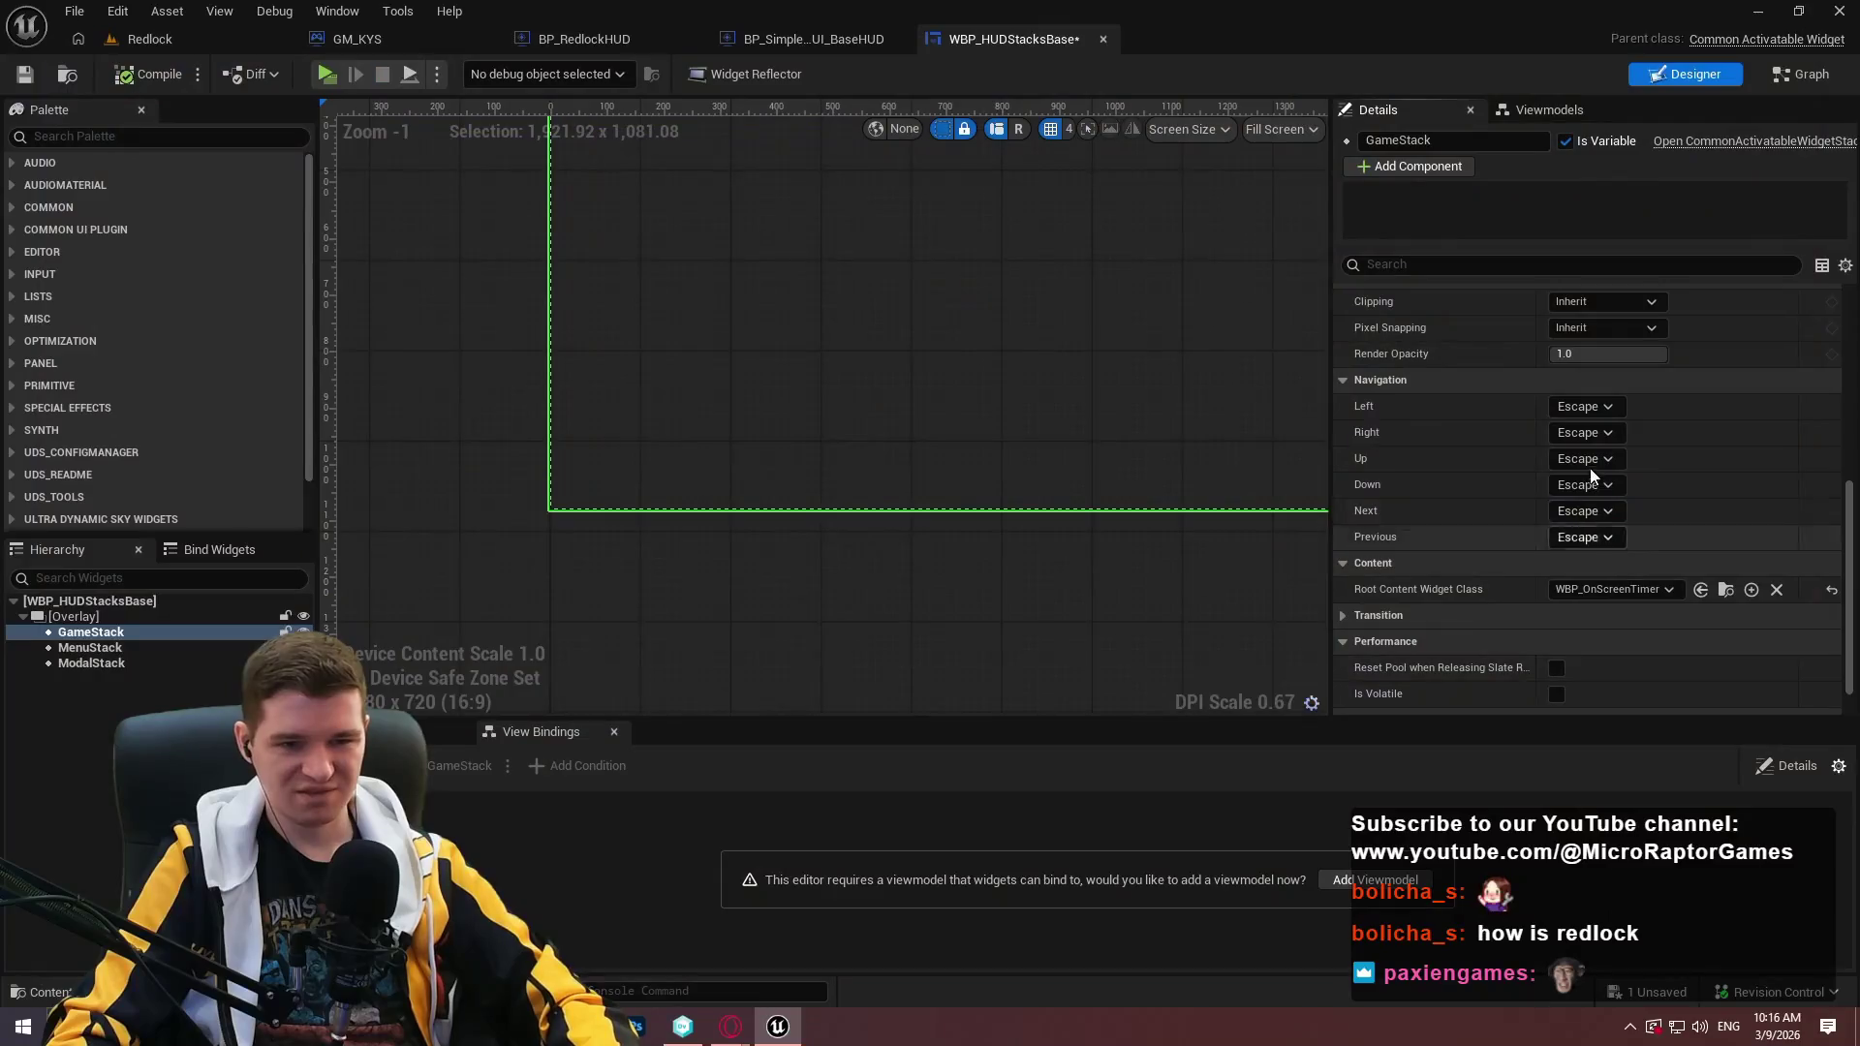
Restore WBP_GameHUDLayer as root content, save, and go back to the base HUD.
click(1591, 589)
click(1688, 759)
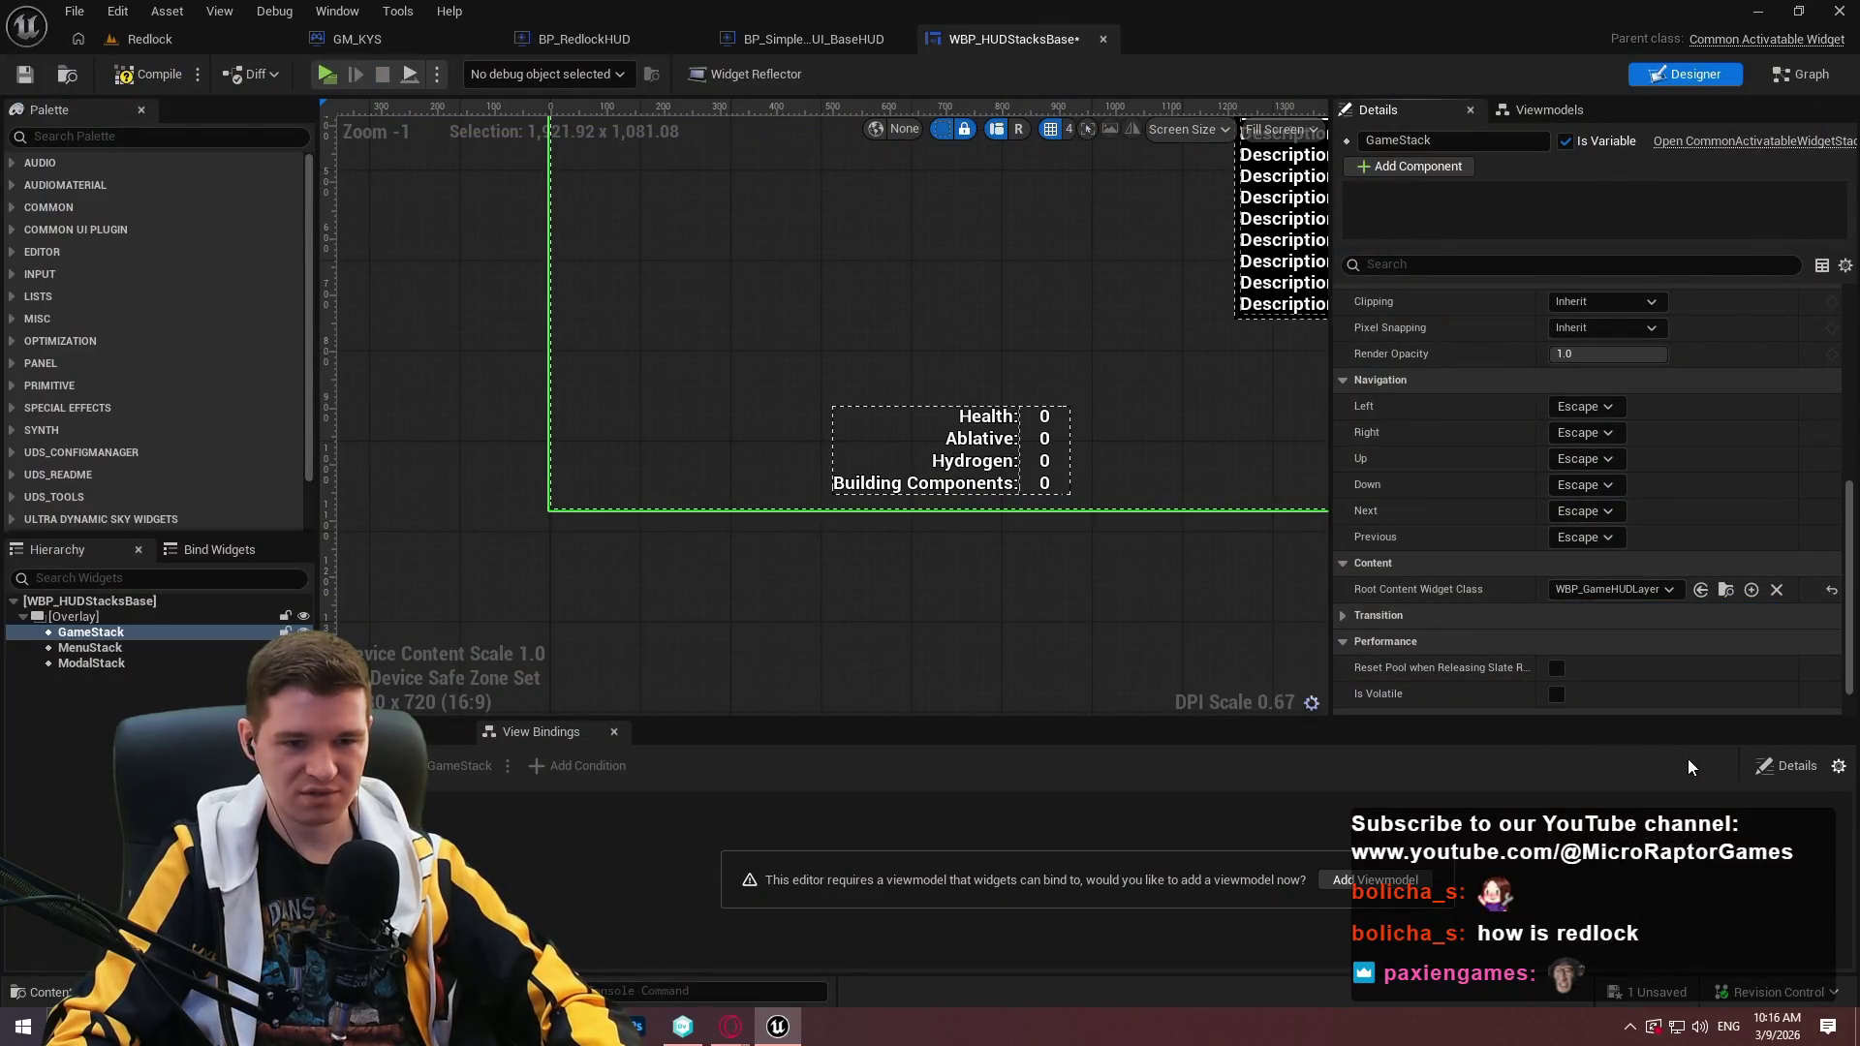
click(24, 75)
click(756, 41)
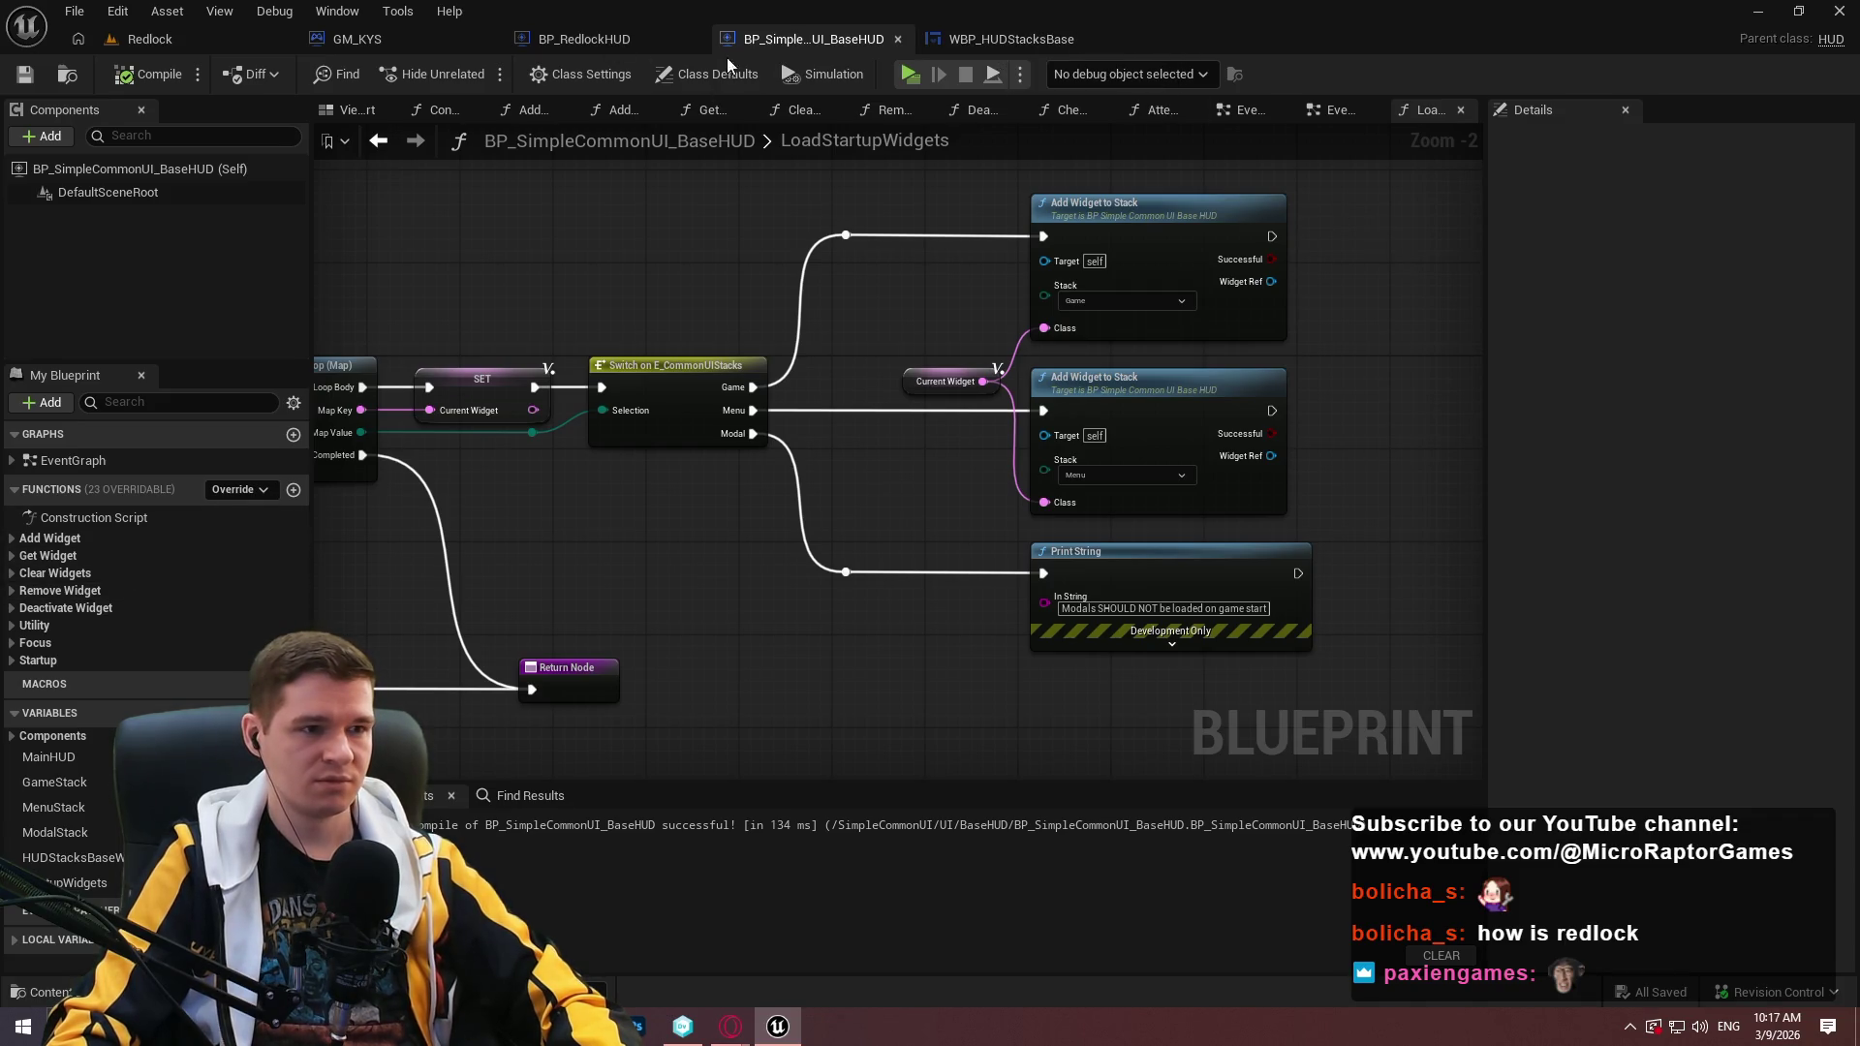
Open the WBP_HUDStacksBase widget blueprint from the Content Browser.
click(588, 45)
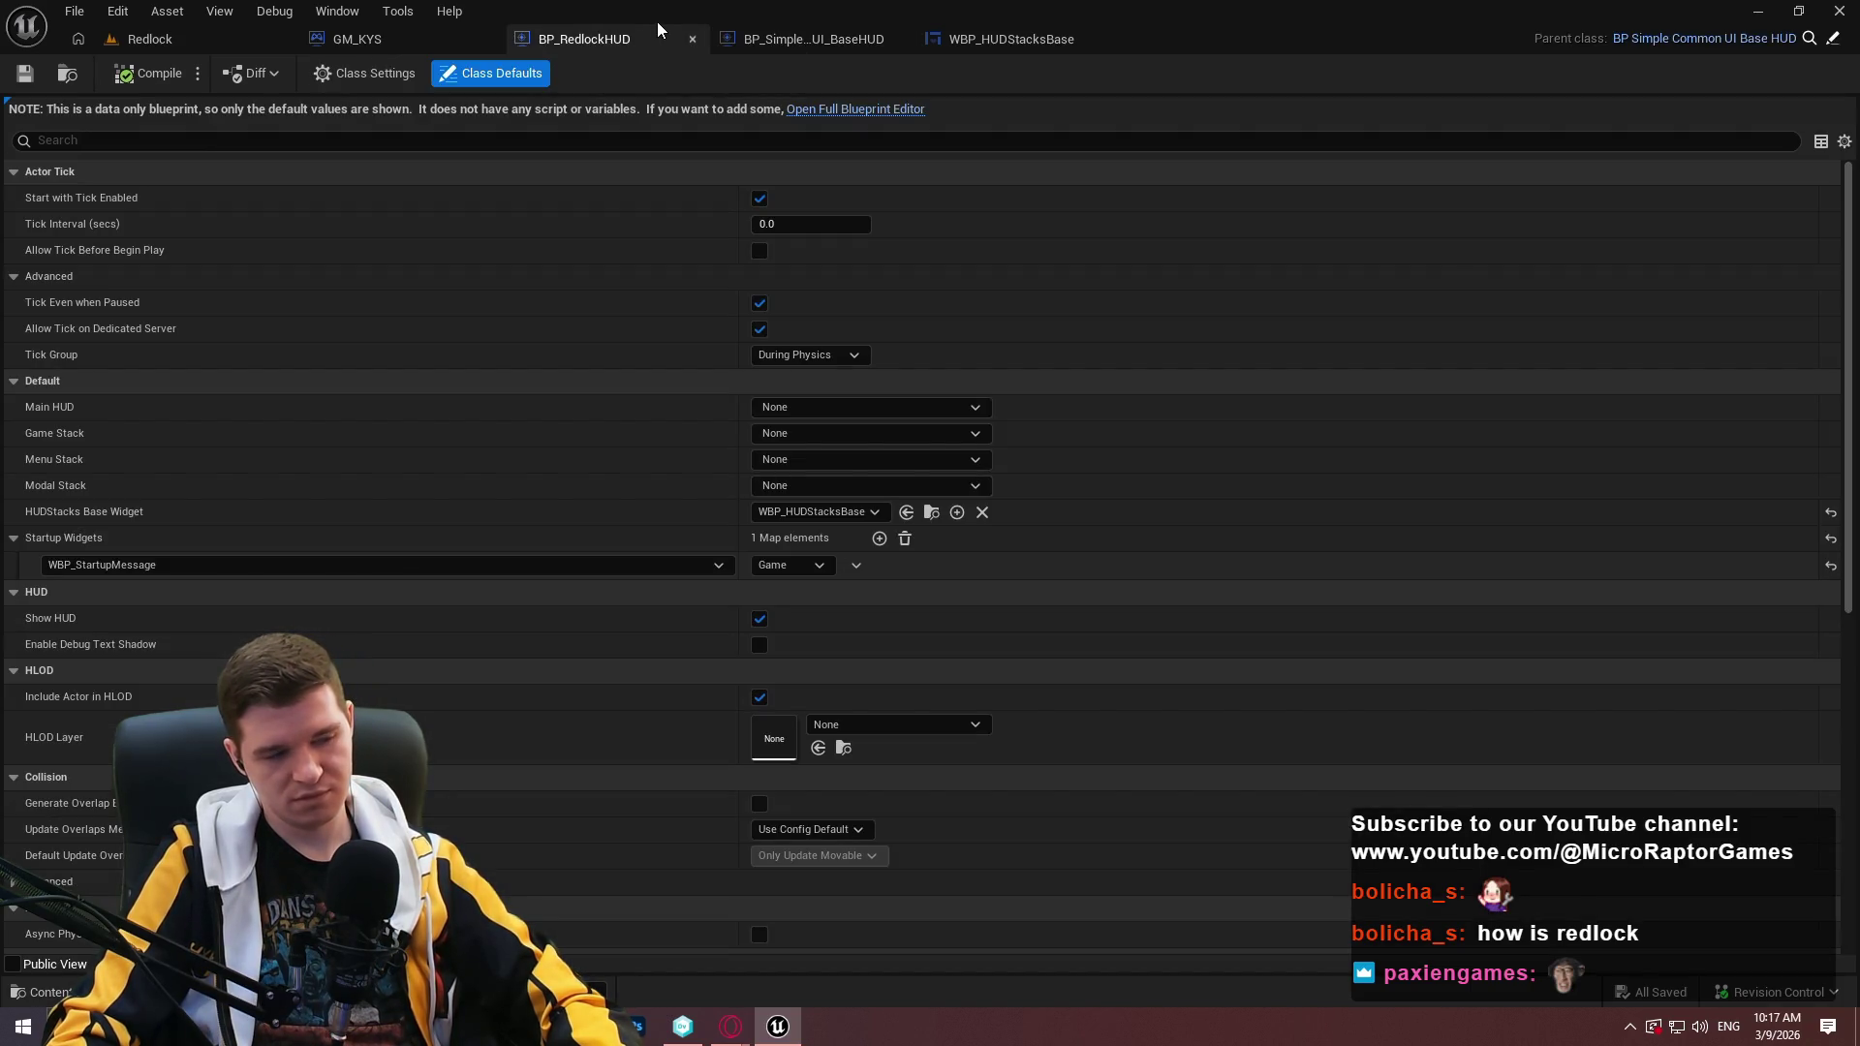
click(932, 512)
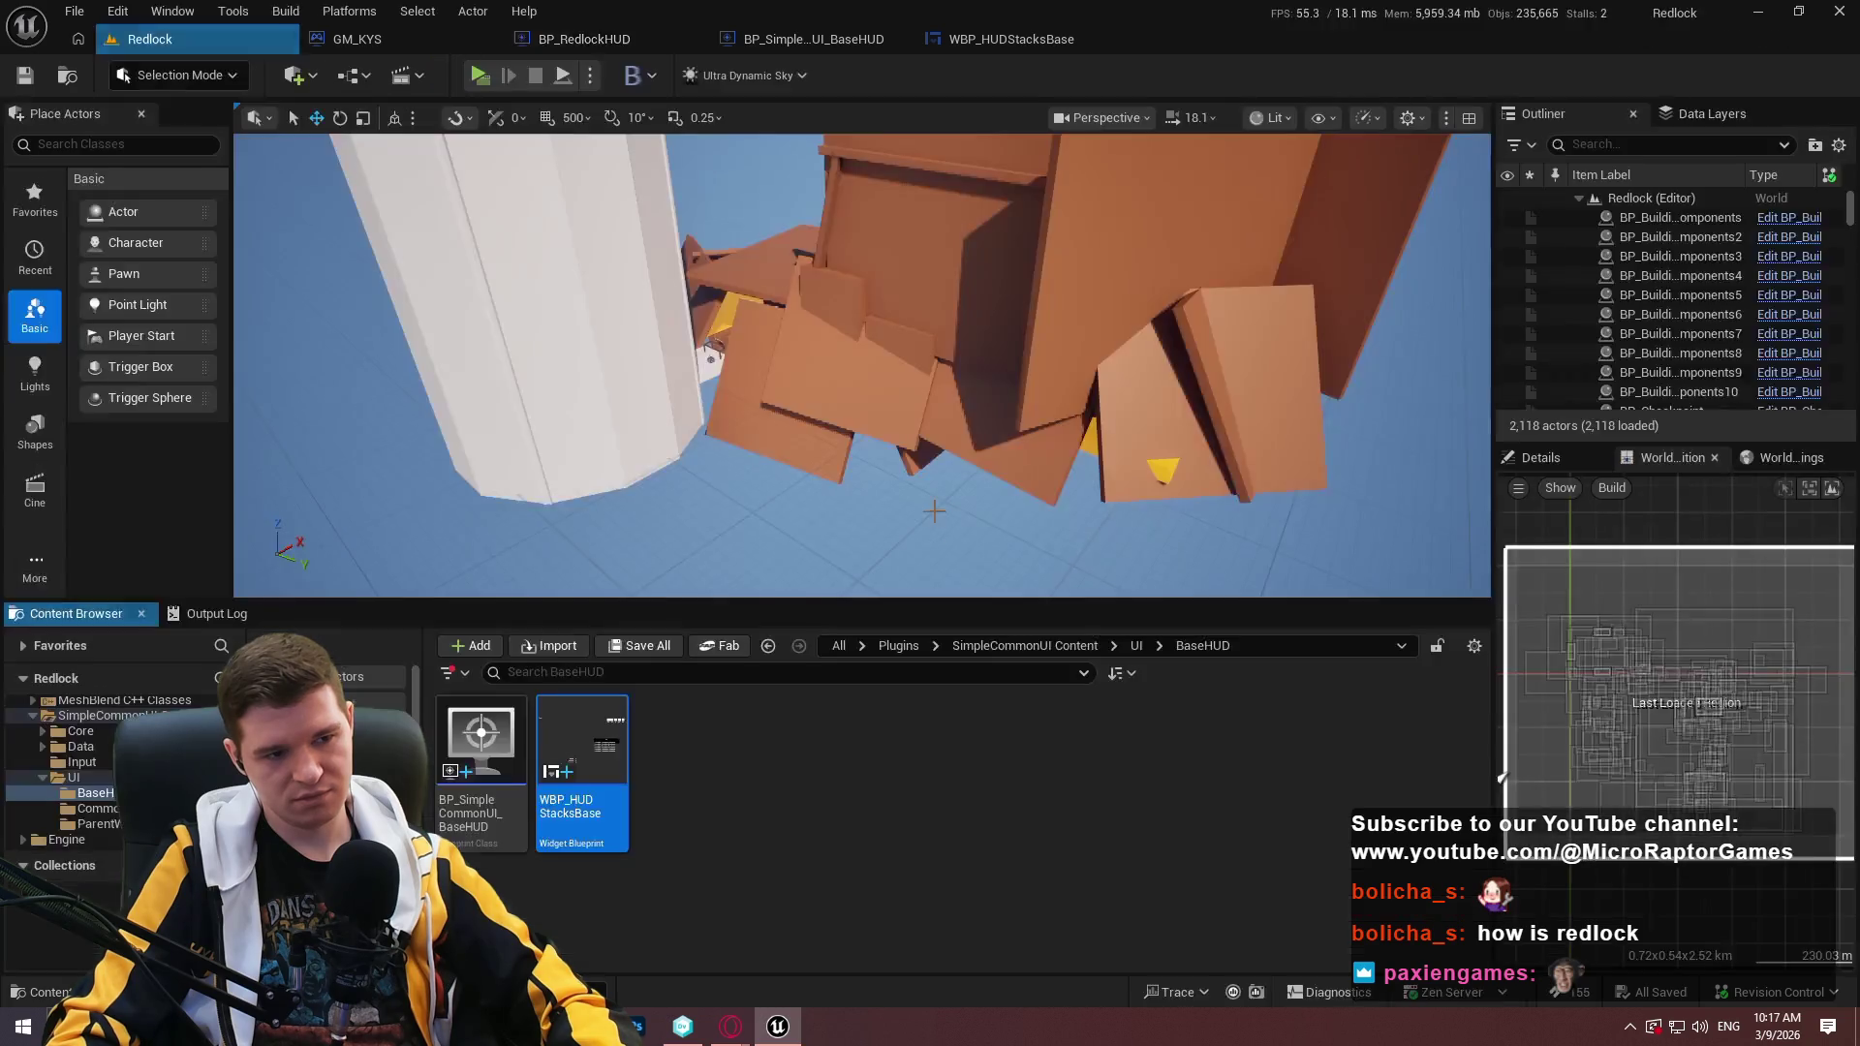
double_click(606, 789)
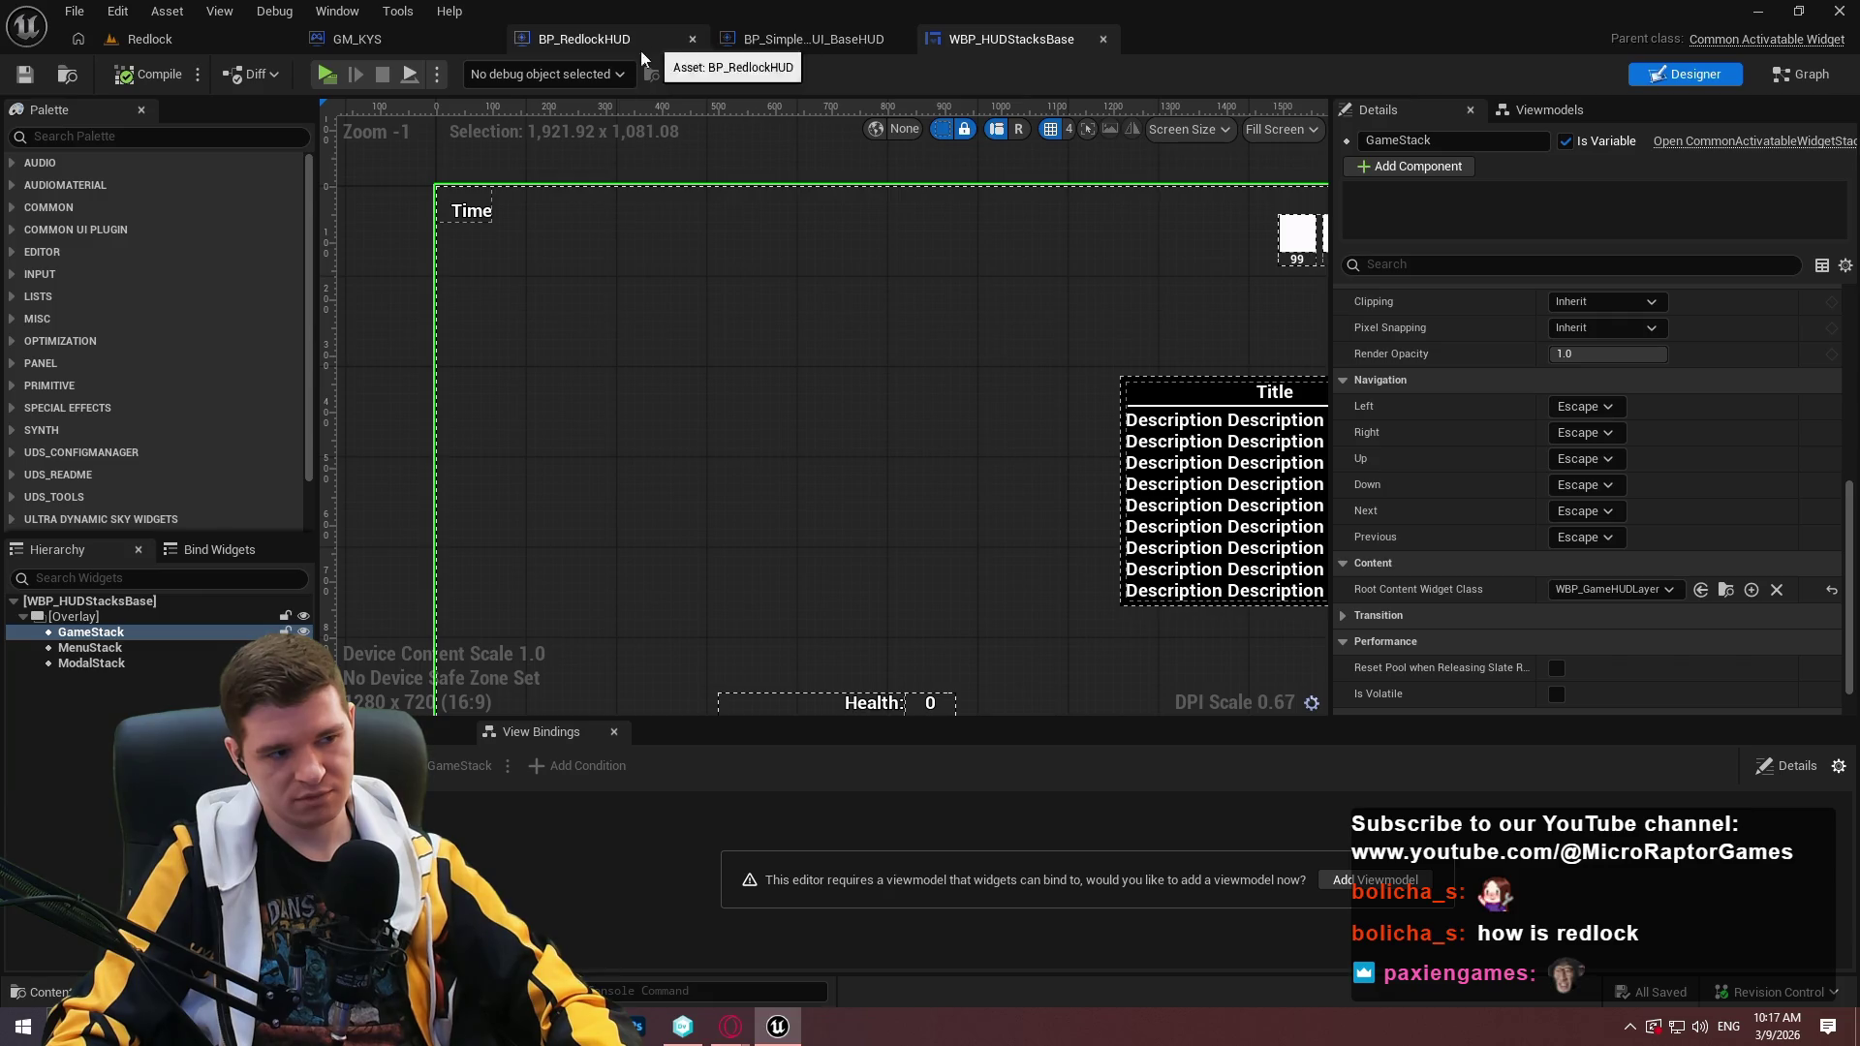
Select the root HUD stacks widget and turn on Auto Activate.
click(142, 616)
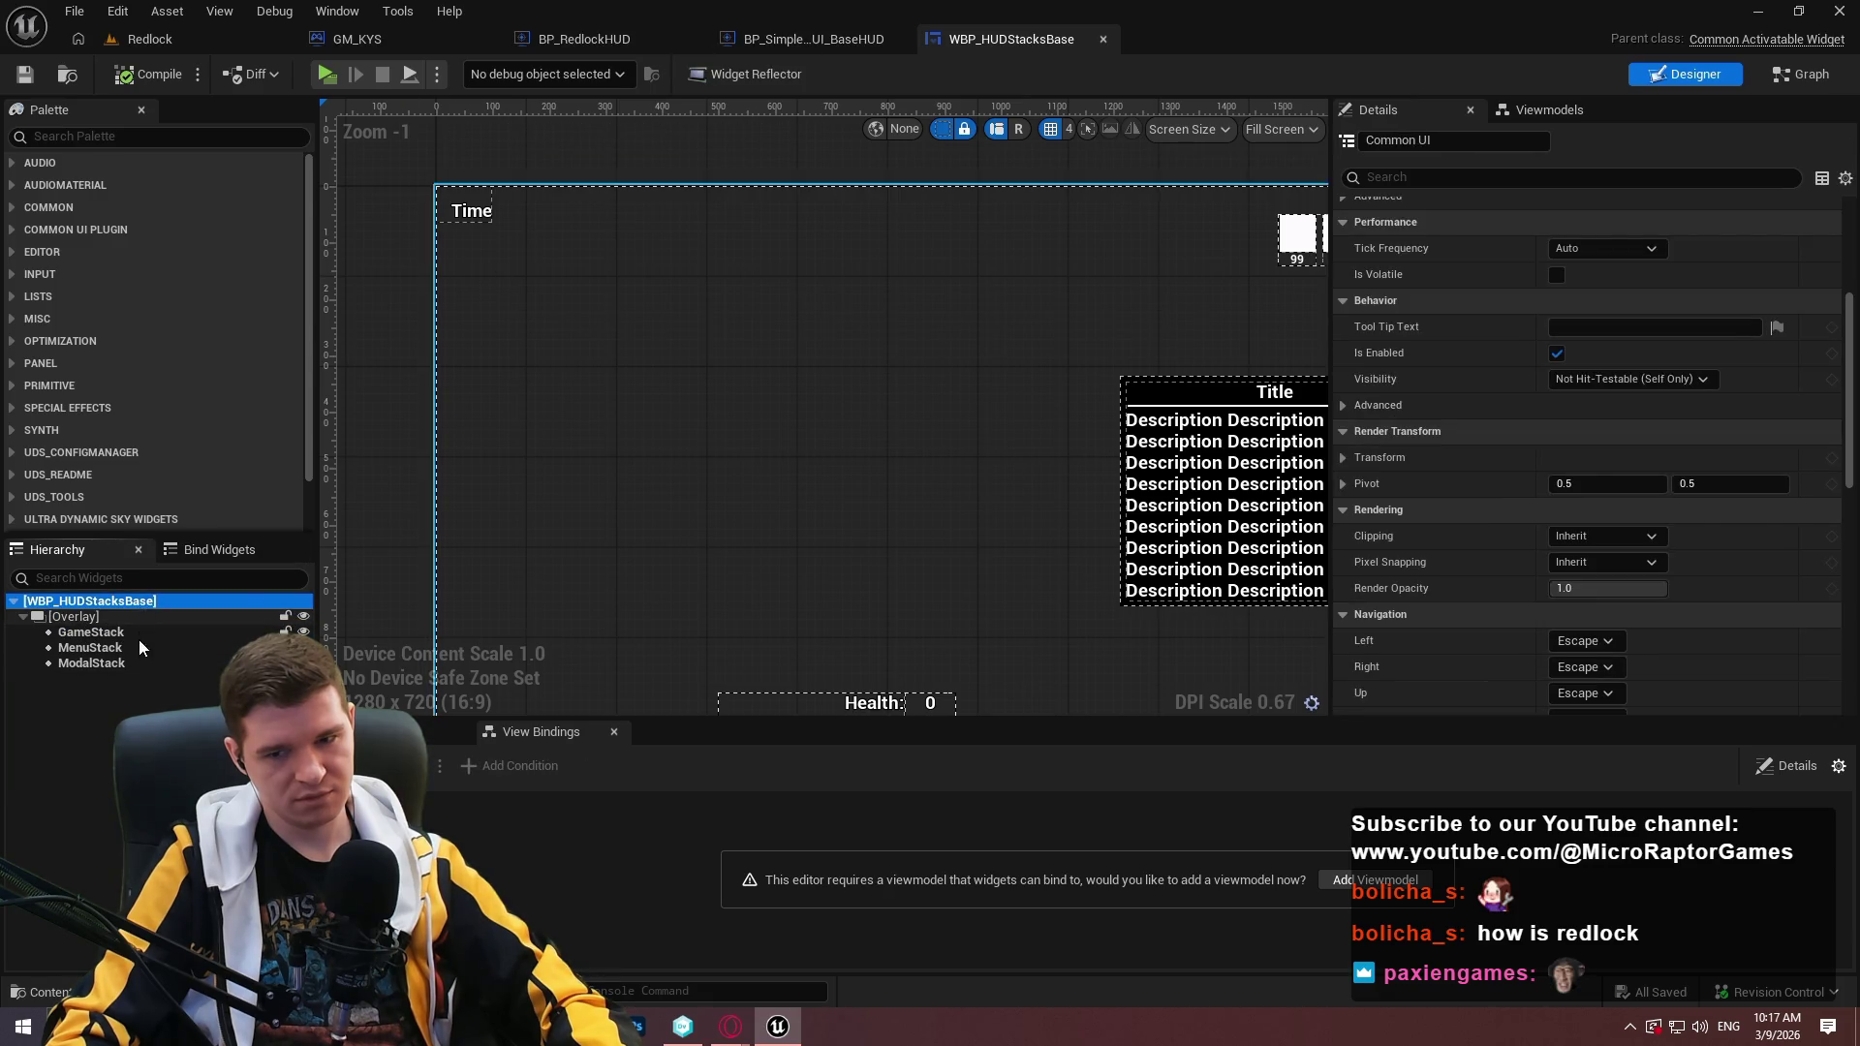
click(138, 643)
click(135, 634)
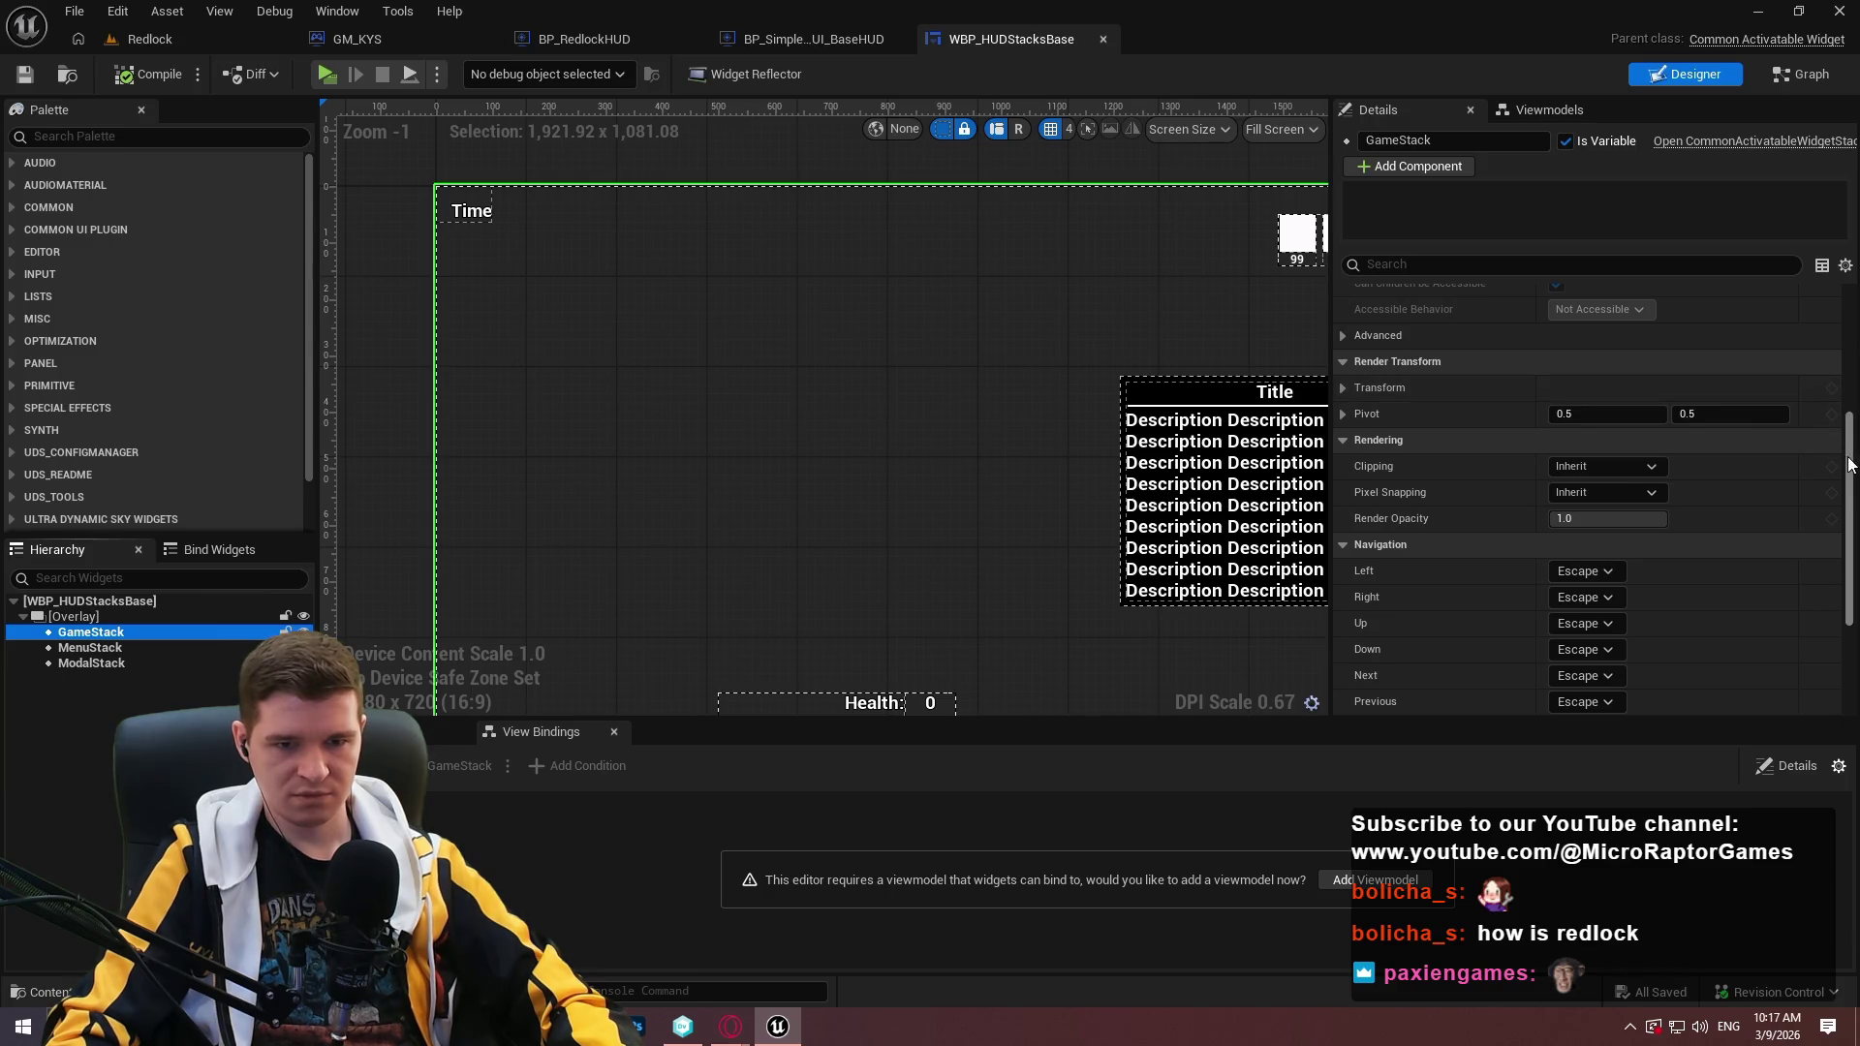
scroll(1589, 485, down, 10)
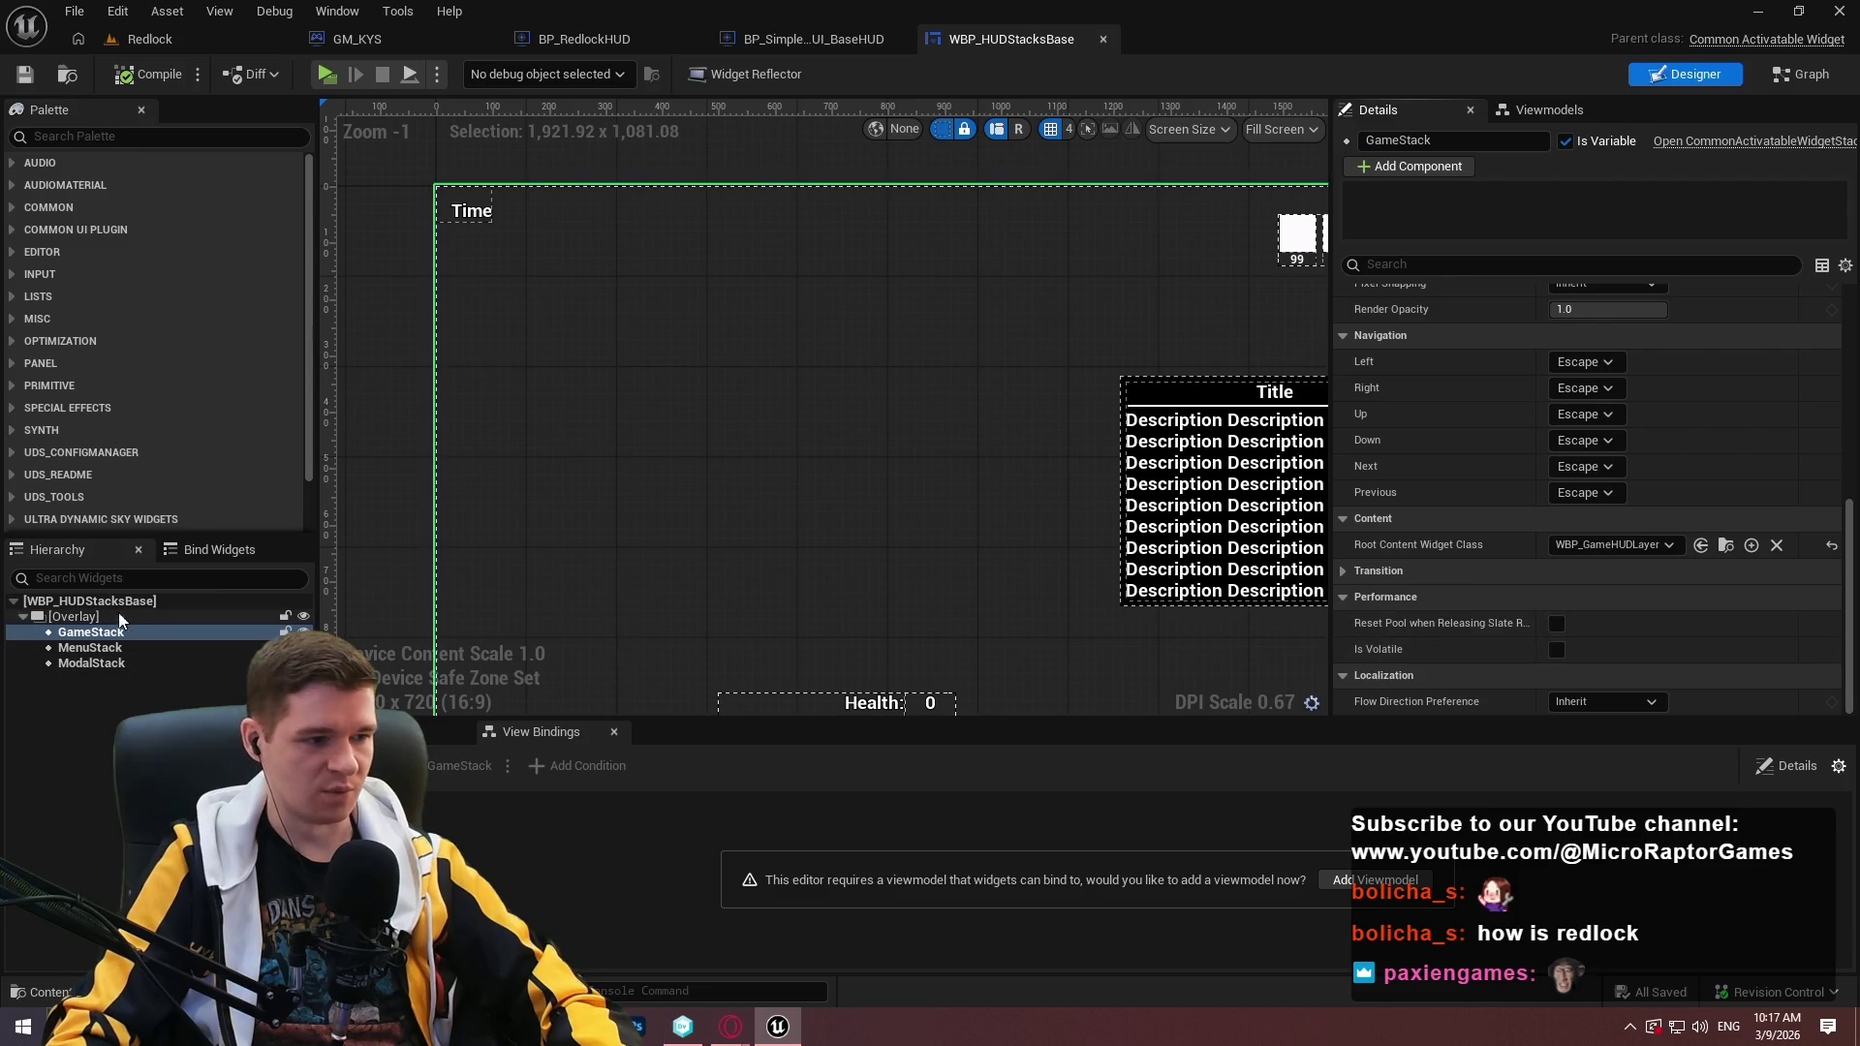
click(494, 565)
drag(1850, 392, 1851, 232)
scroll(1556, 421, down, 3)
scroll(1555, 421, up, 3)
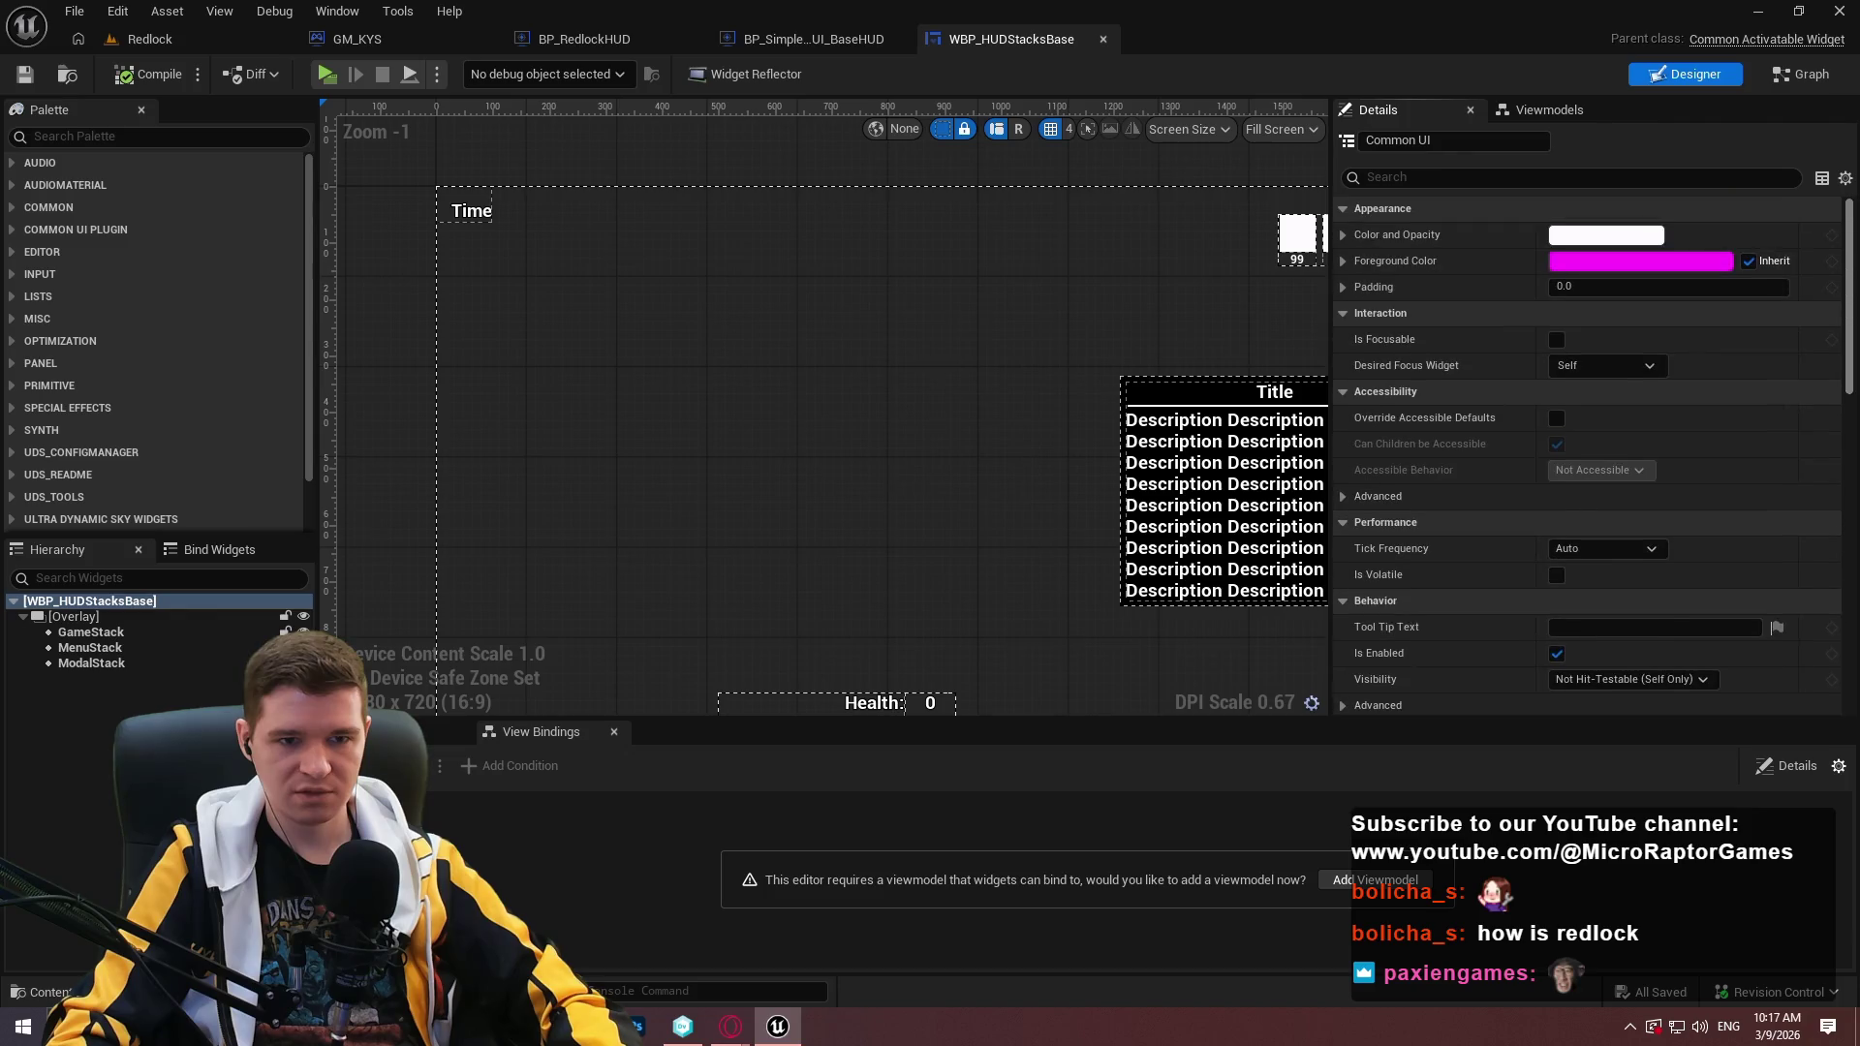
scroll(1555, 471, down, 3)
scroll(1555, 470, up, 5)
scroll(1838, 391, down, 5)
drag(1848, 393, 1853, 505)
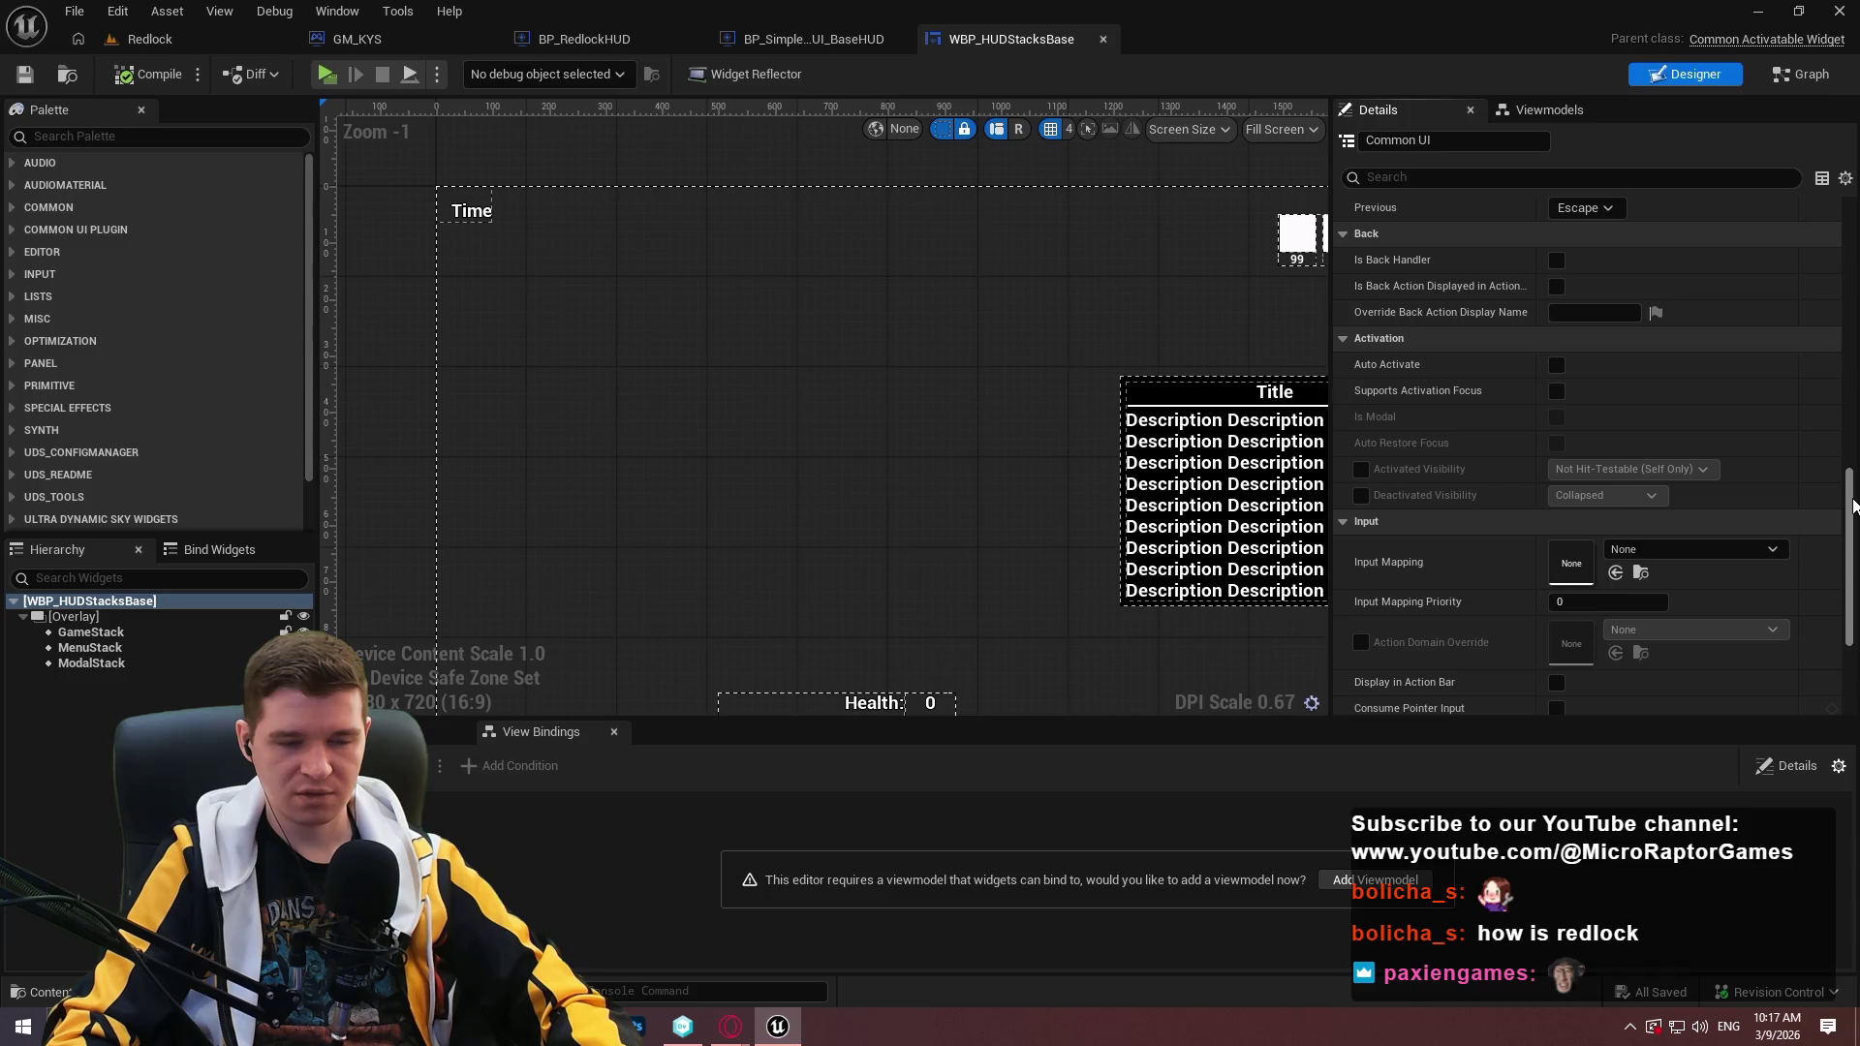
click(1557, 365)
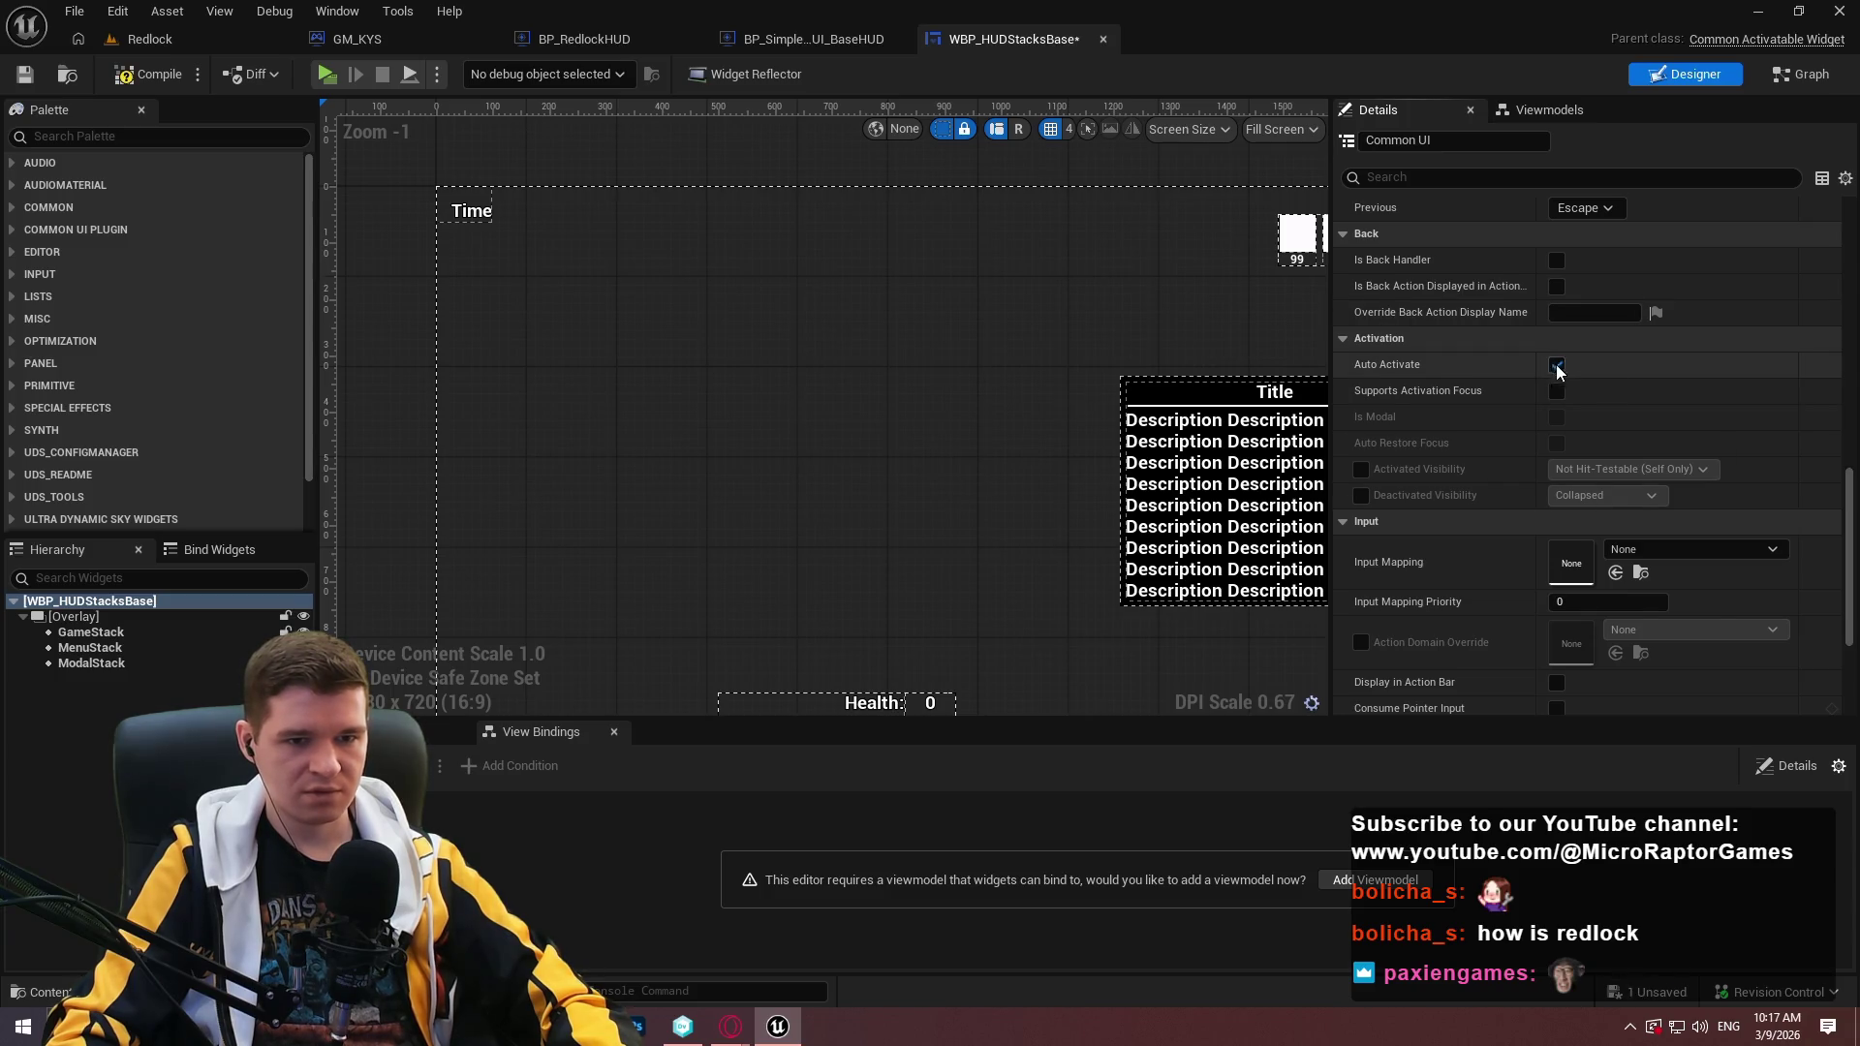
Compile WBP_HUDStacksBase and play-test the game briefly.
click(151, 72)
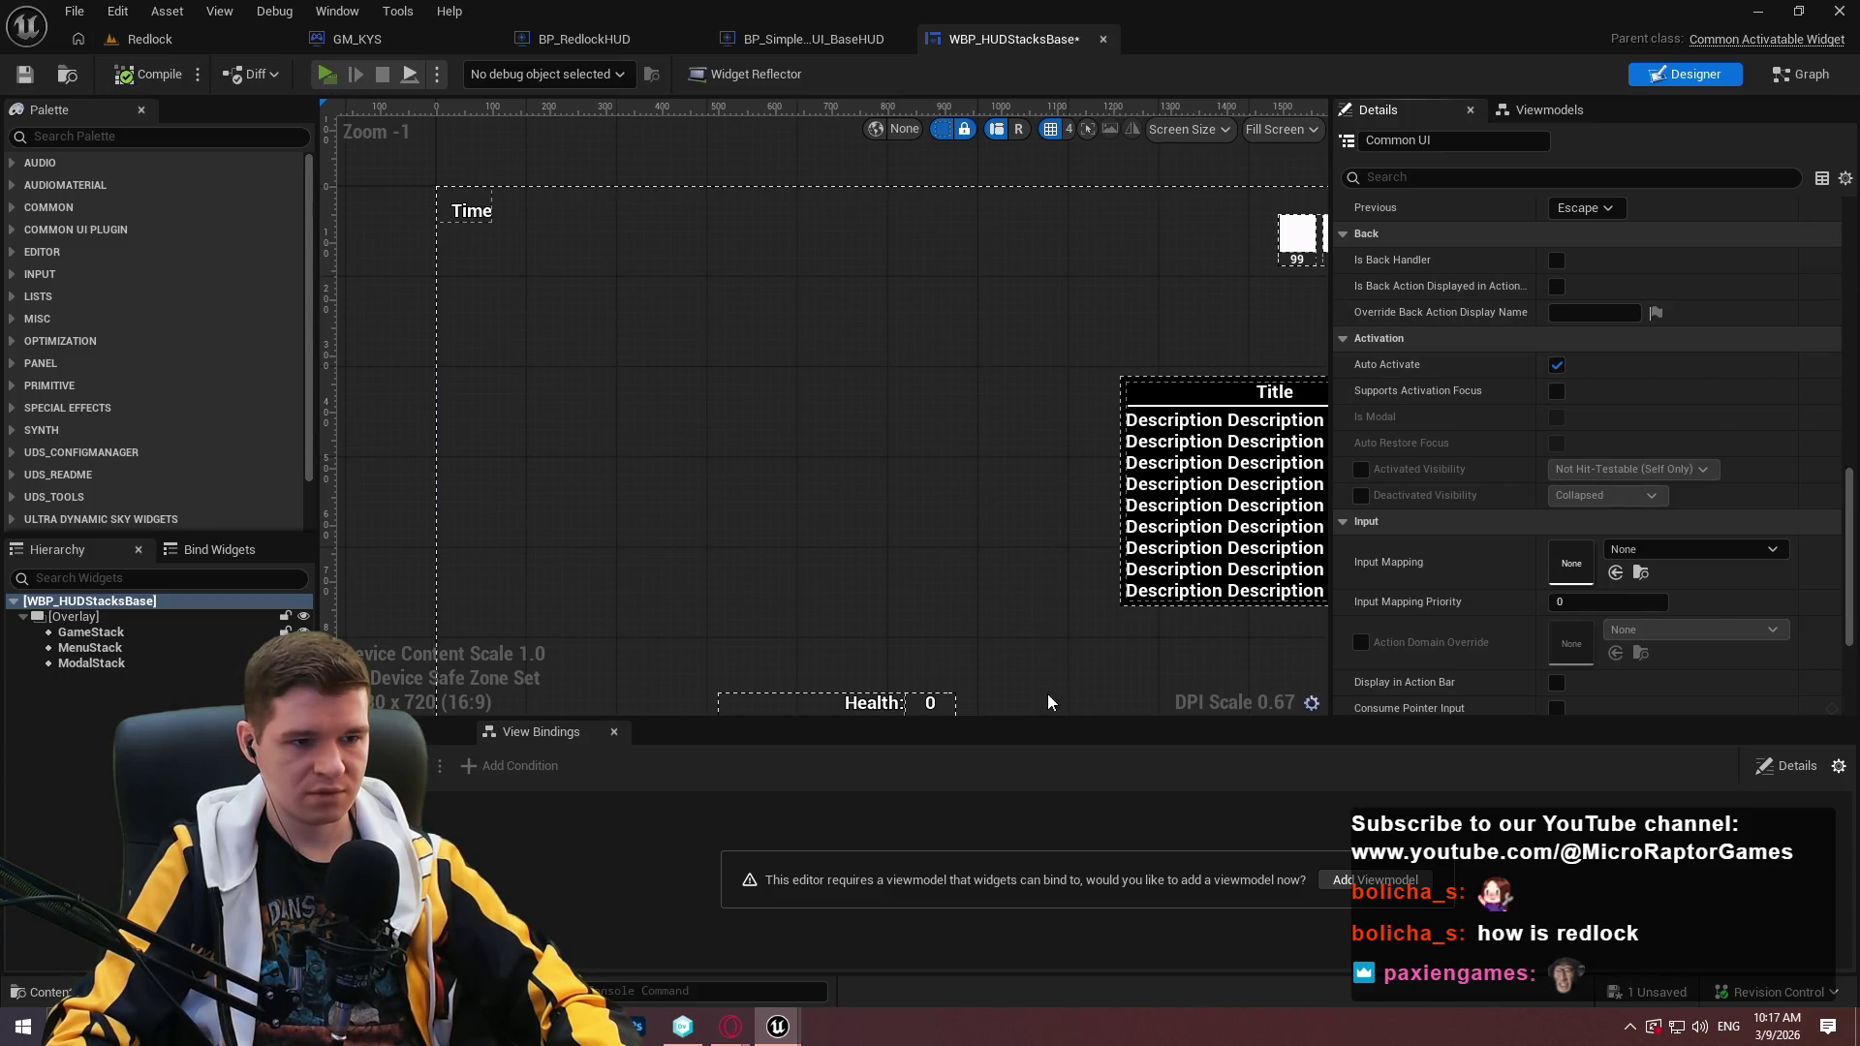
key(alt+p)
click(981, 793)
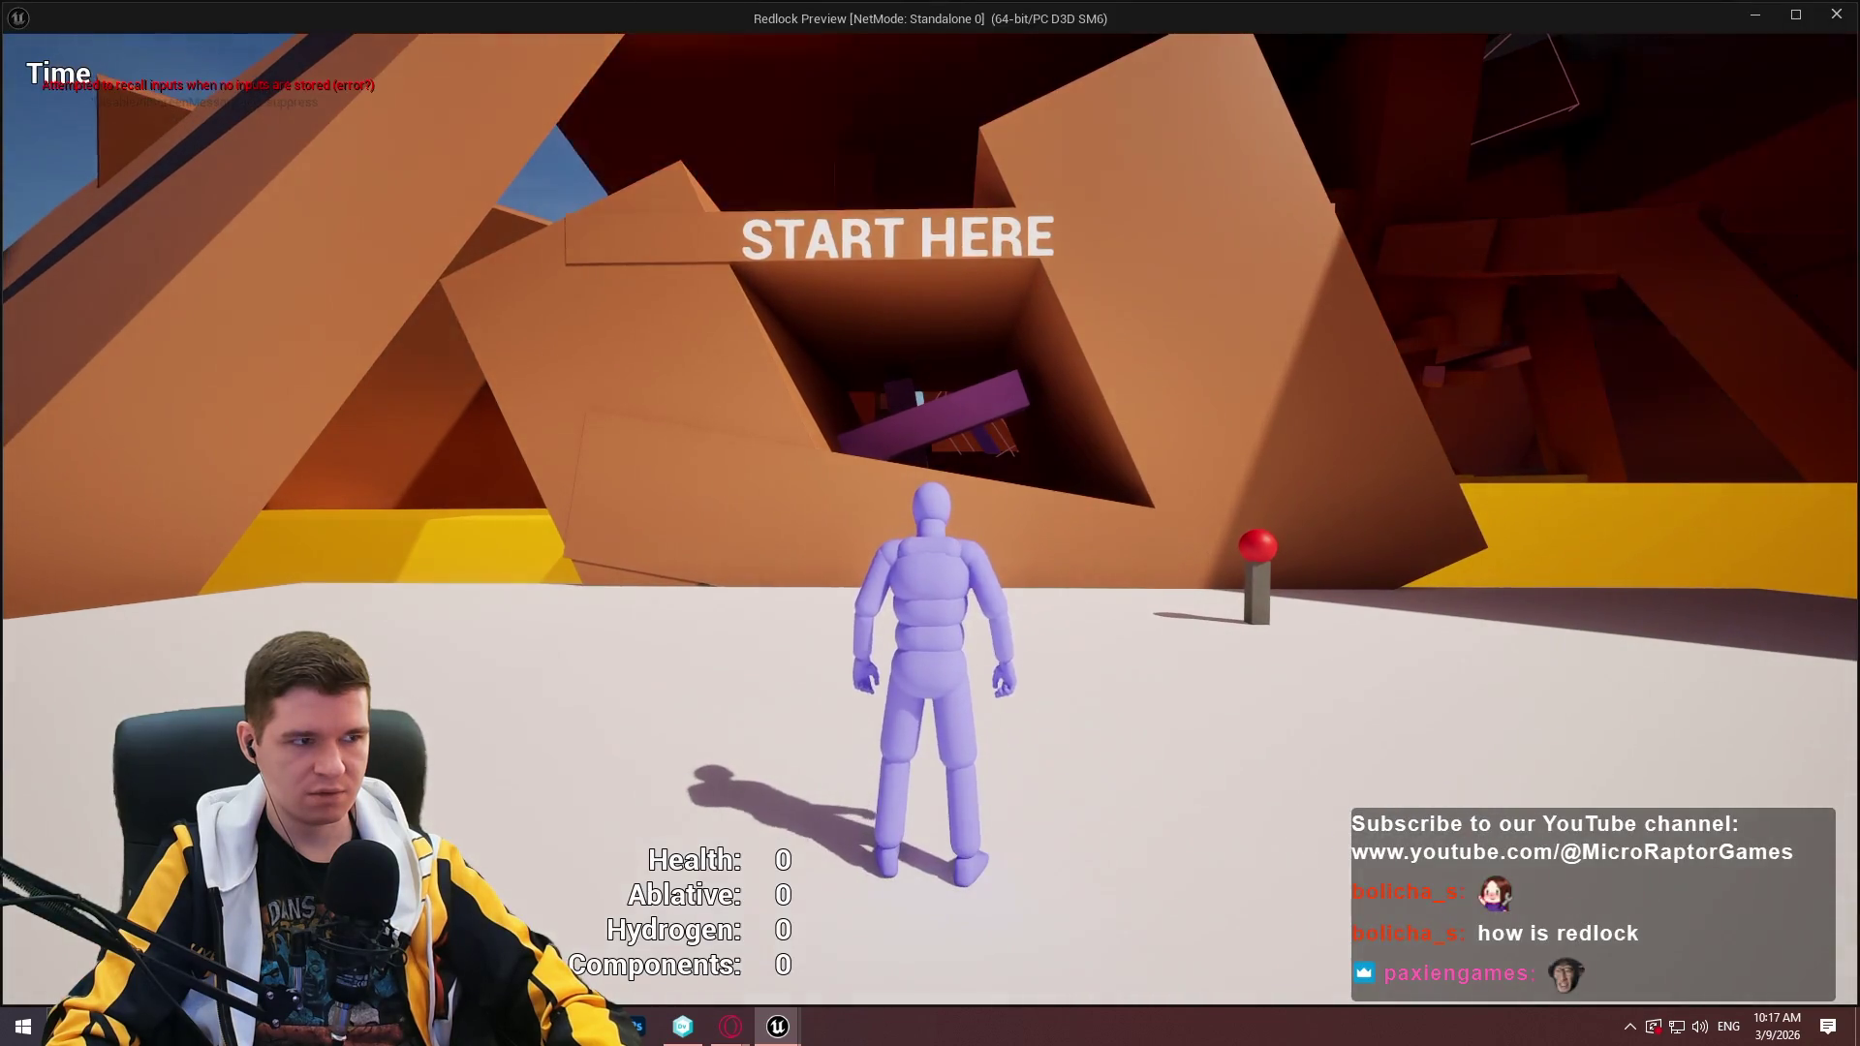
key(Escape)
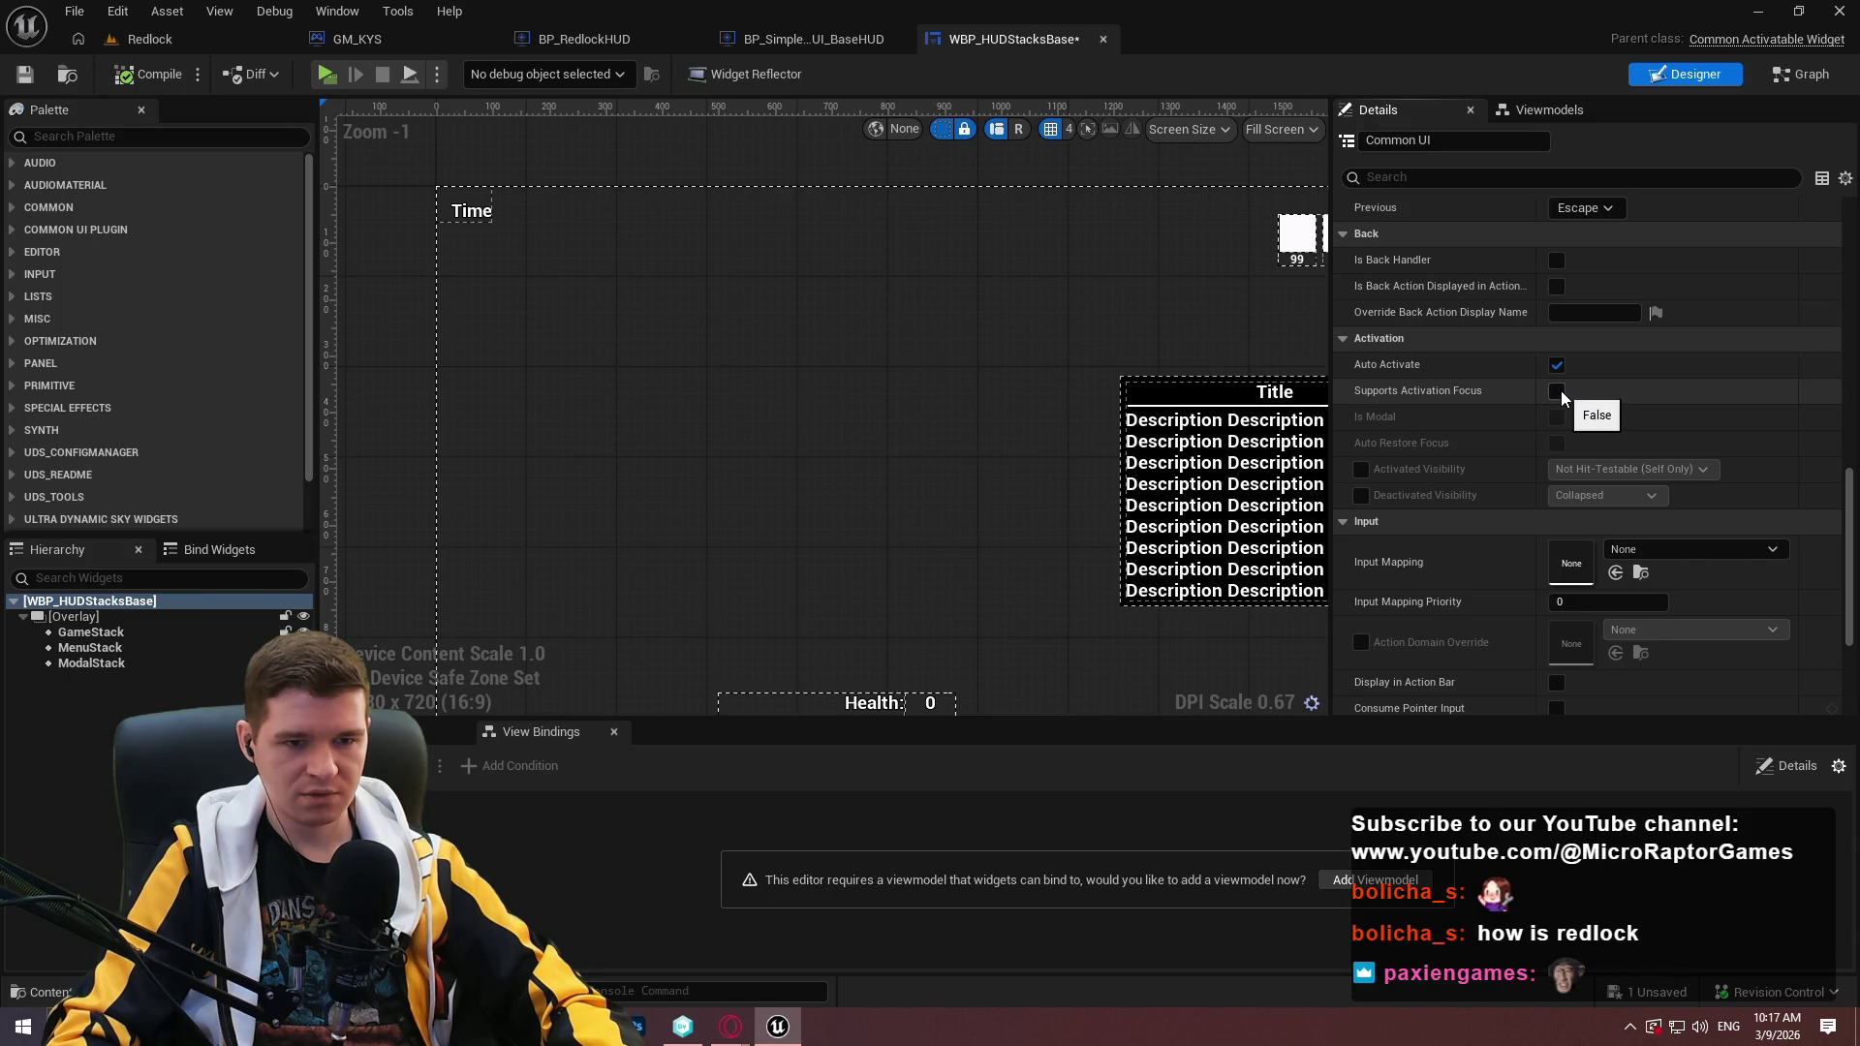
Enable Supports Activation Focus and check it in a game preview.
click(1557, 391)
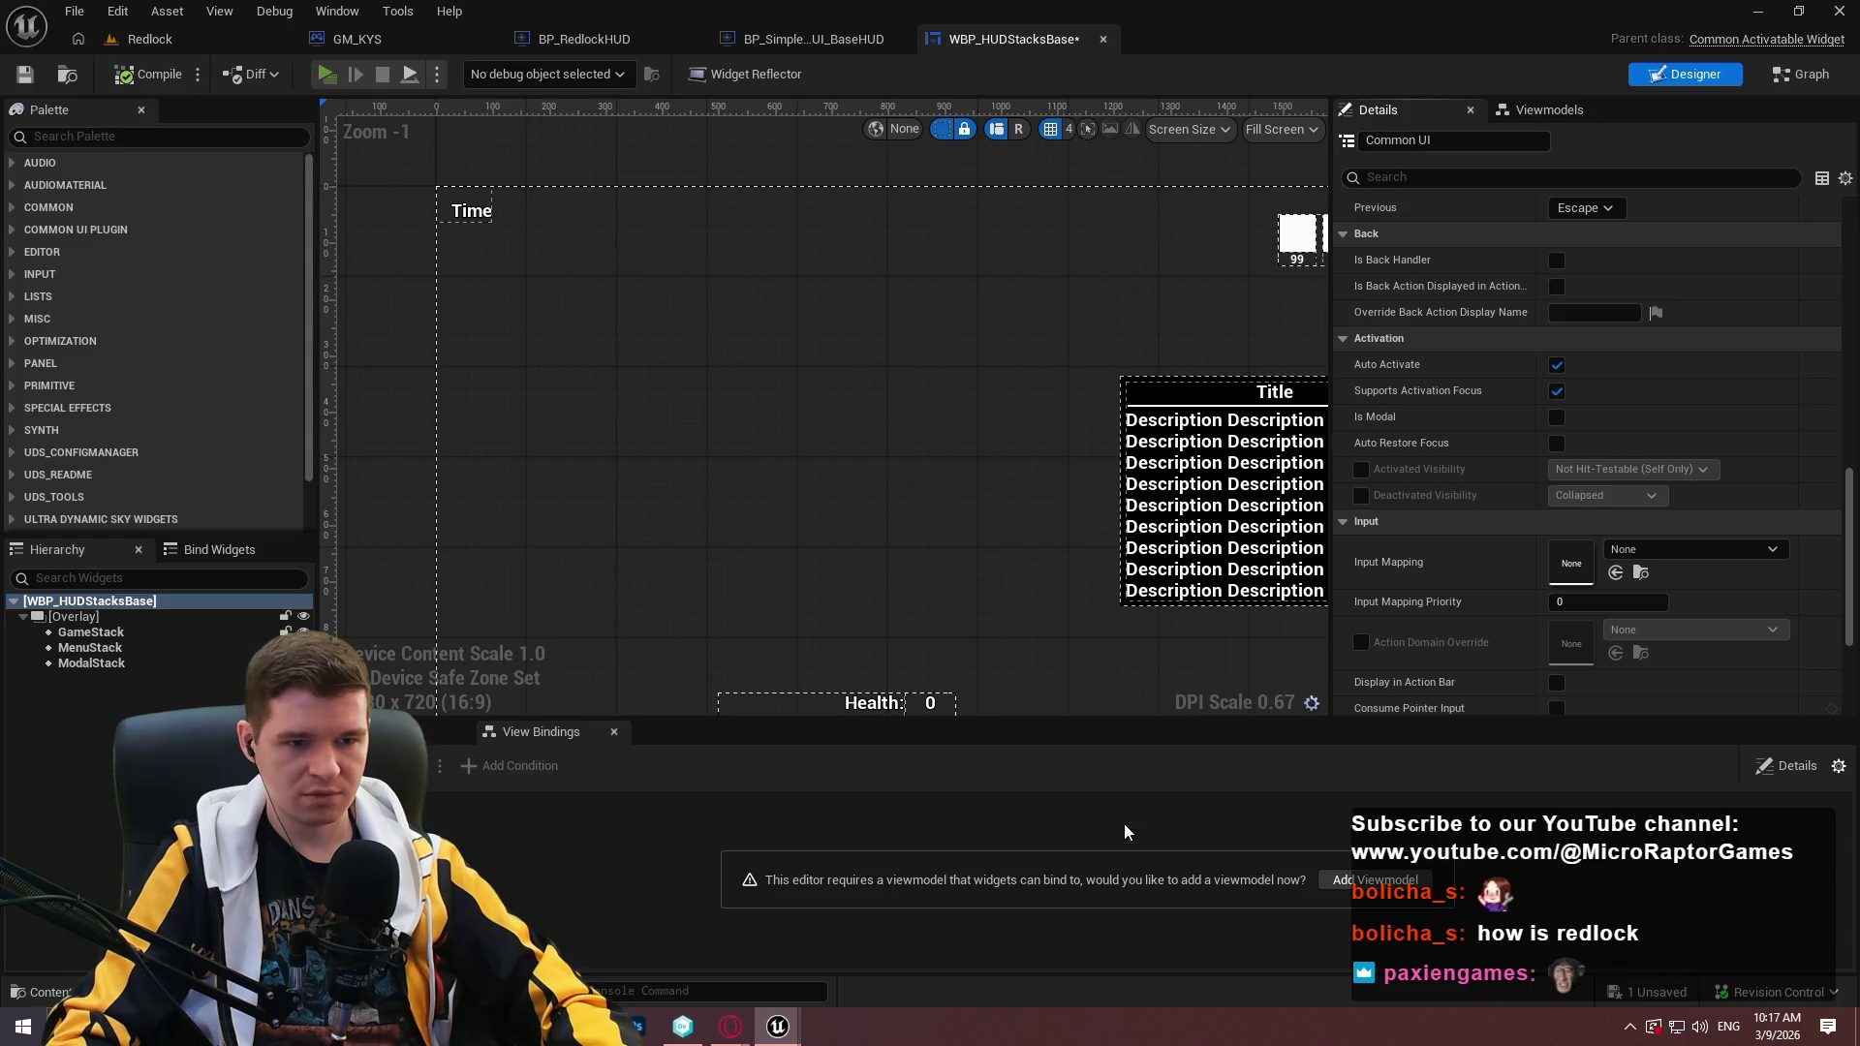
key(alt+p)
click(974, 799)
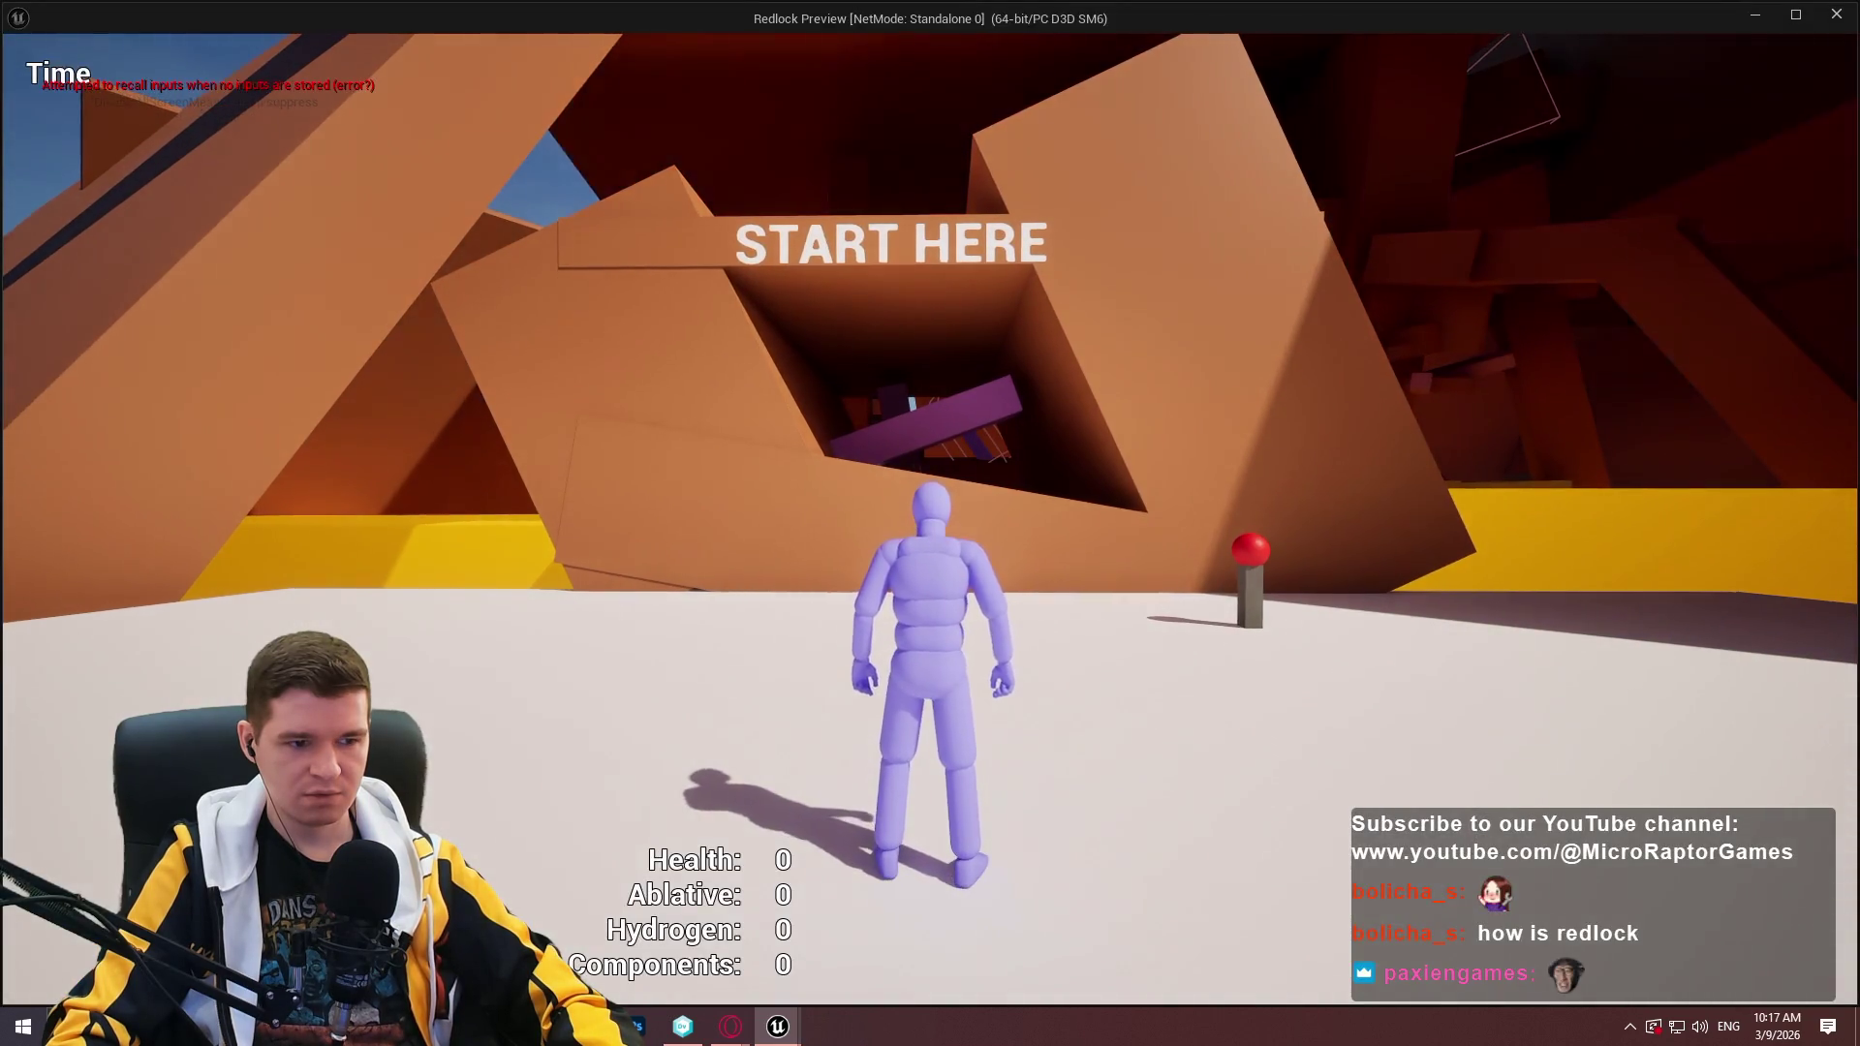
key(Escape)
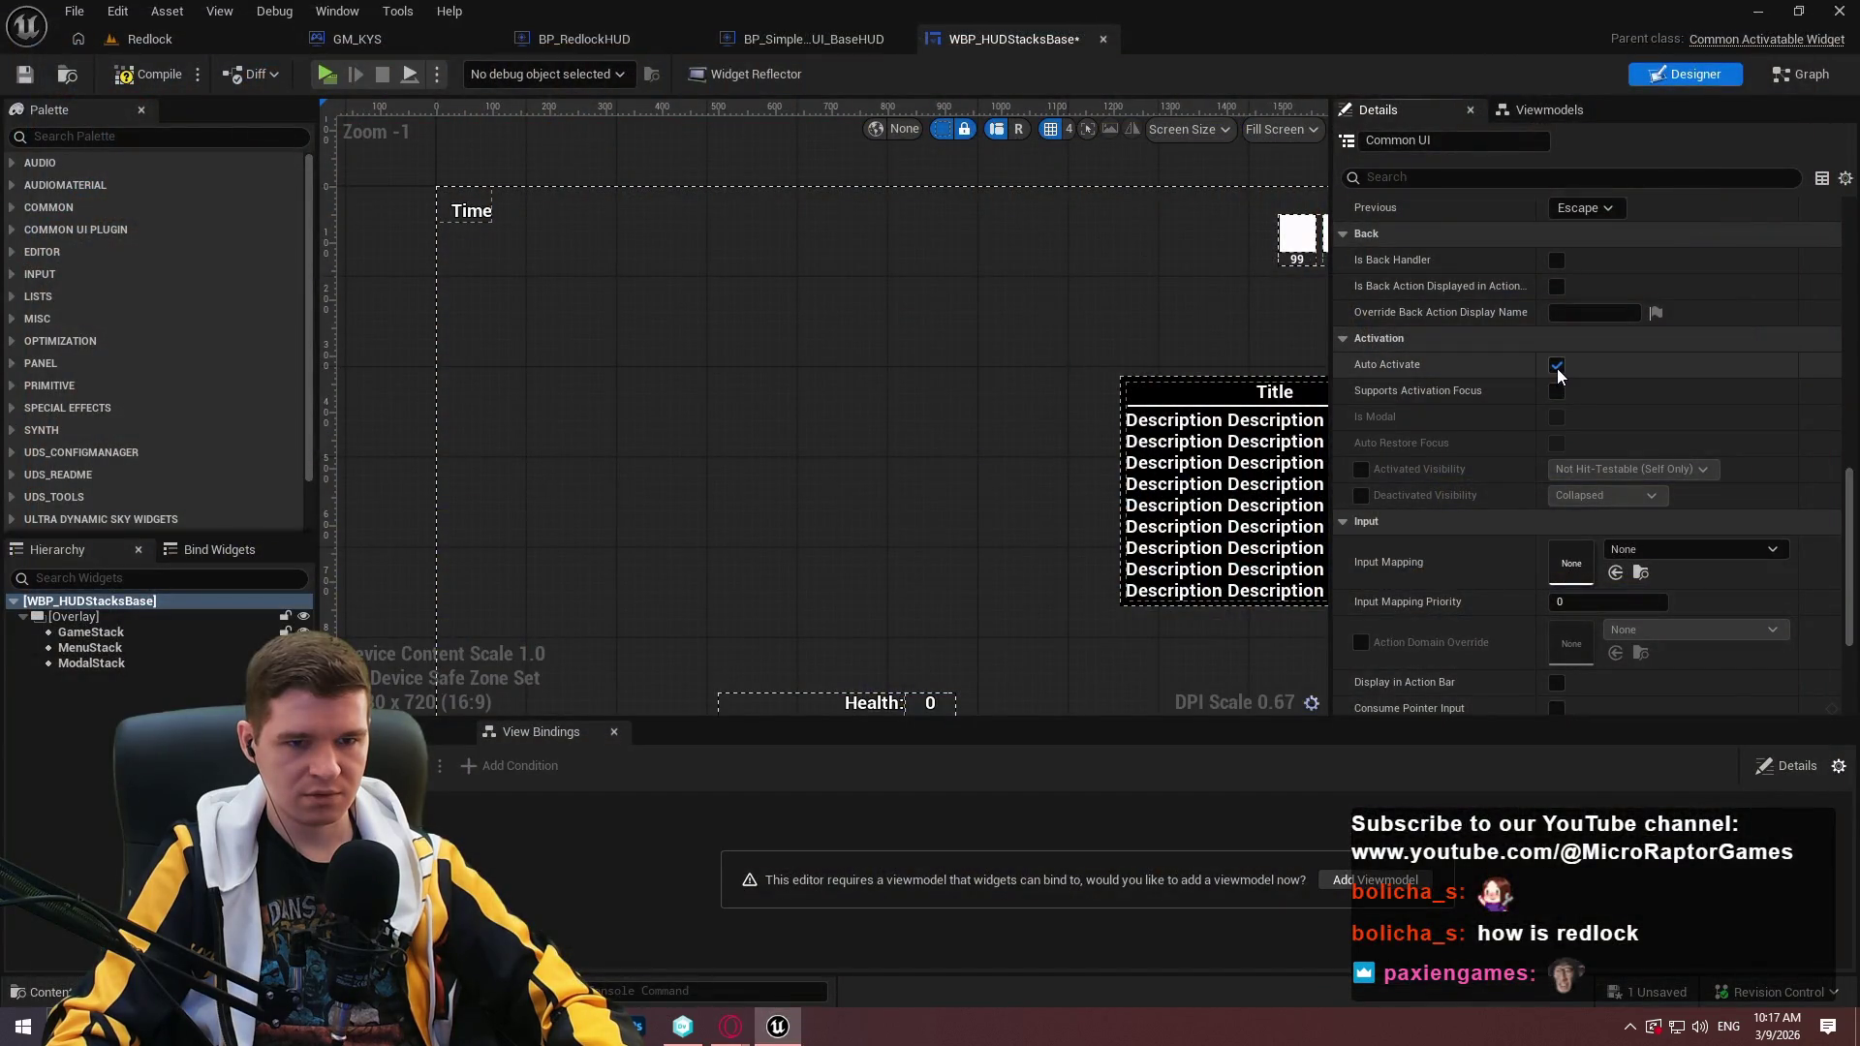
Save the WBP_HUDStacksBase widget blueprint.
drag(1848, 543, 1856, 696)
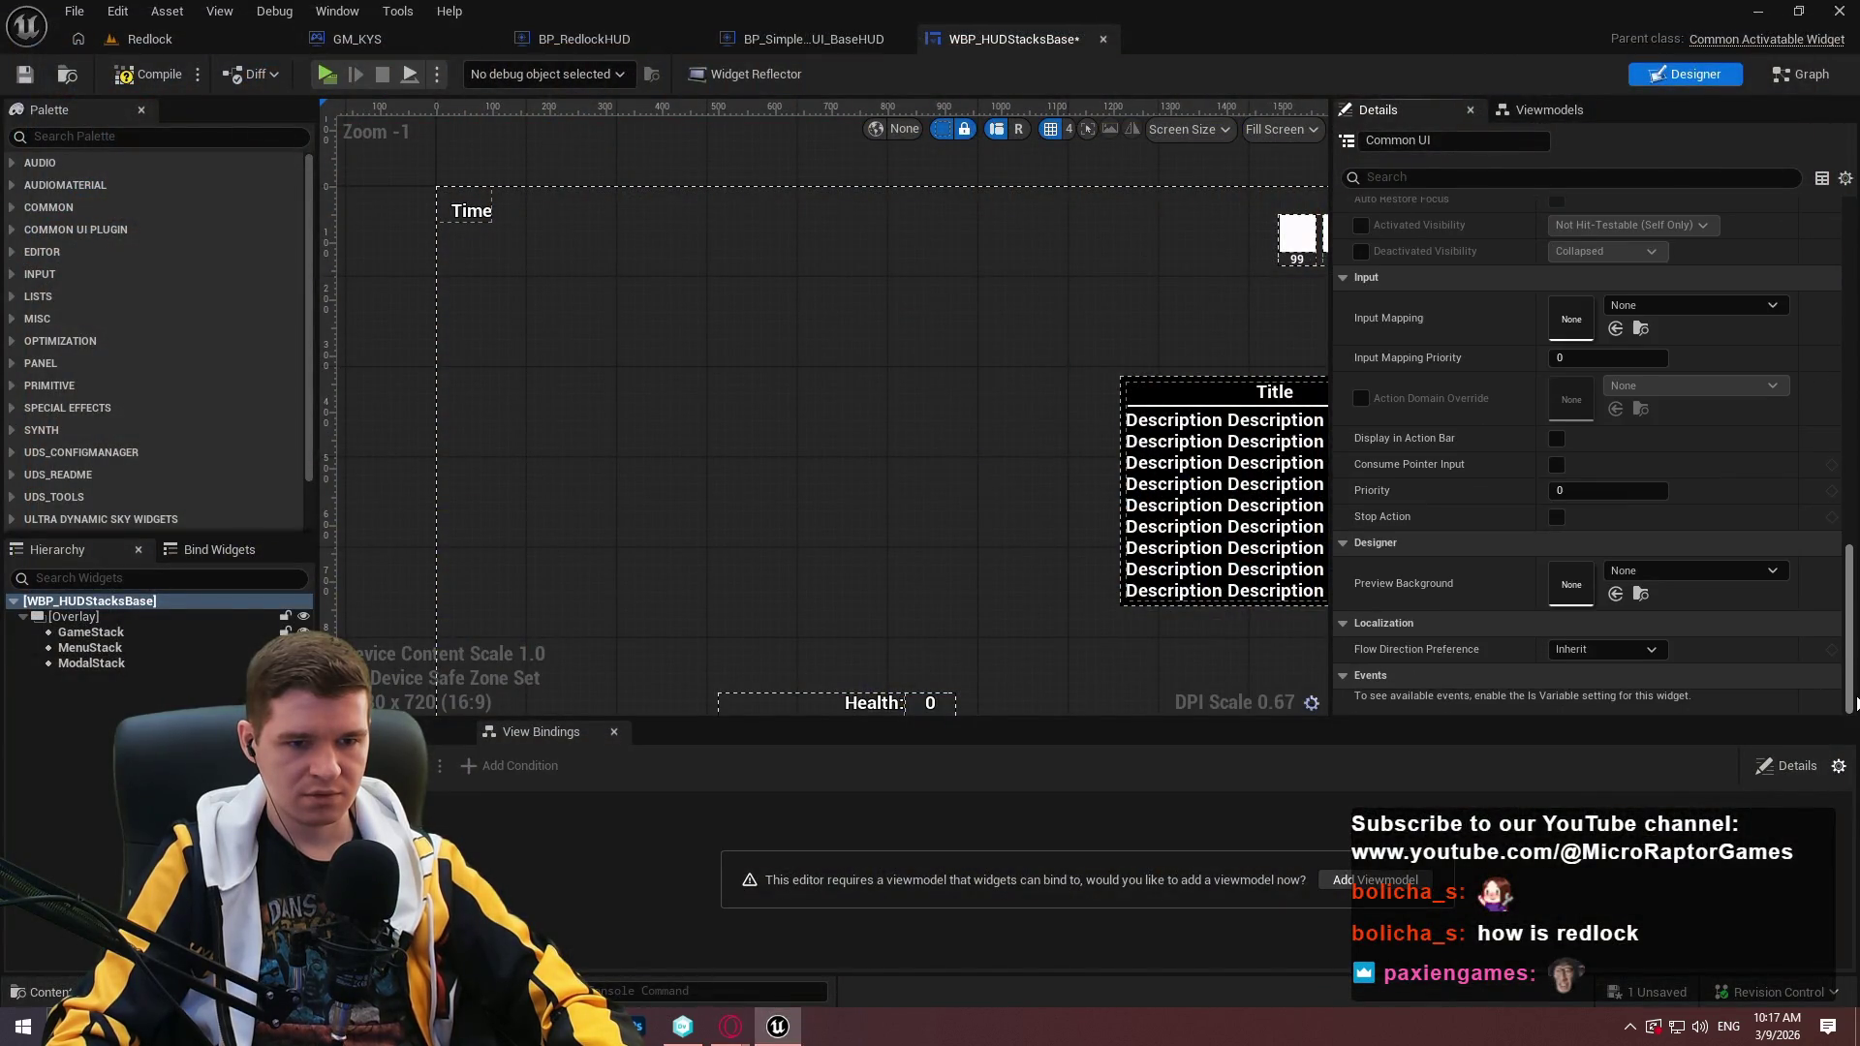
scroll(1827, 405, up, 10)
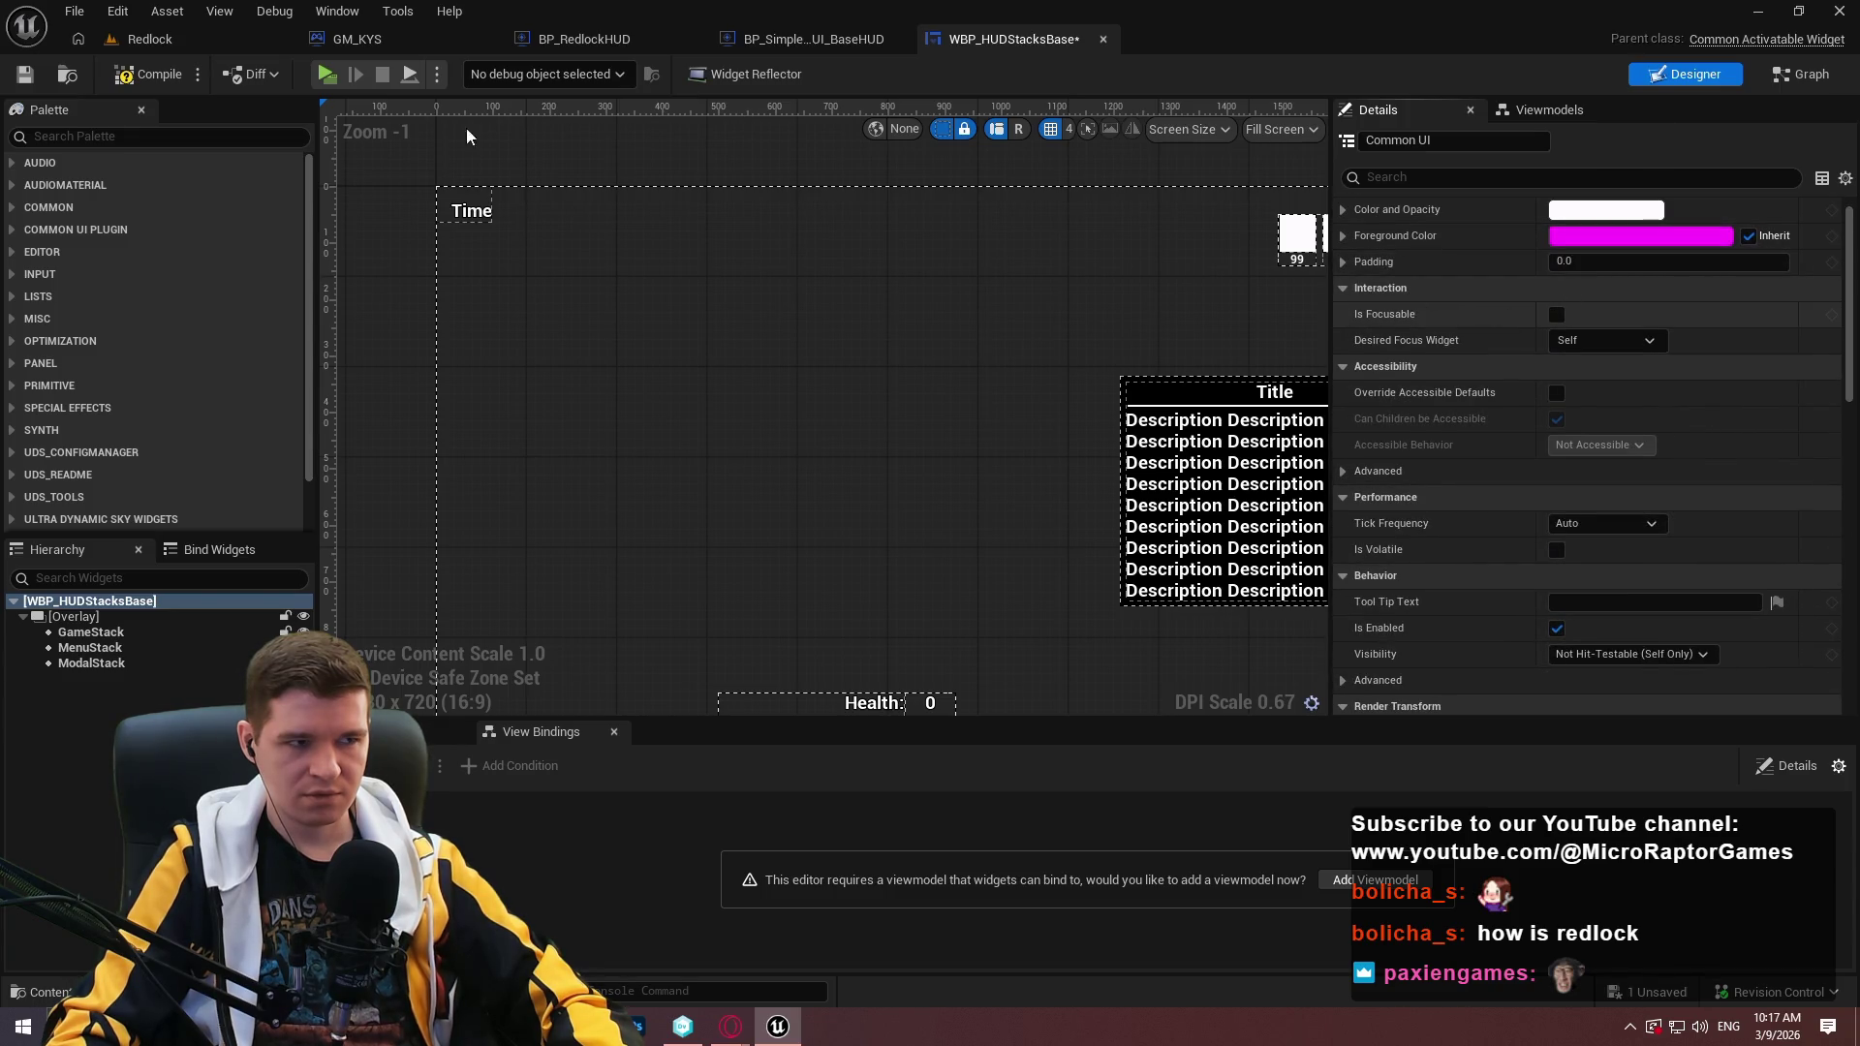
click(24, 77)
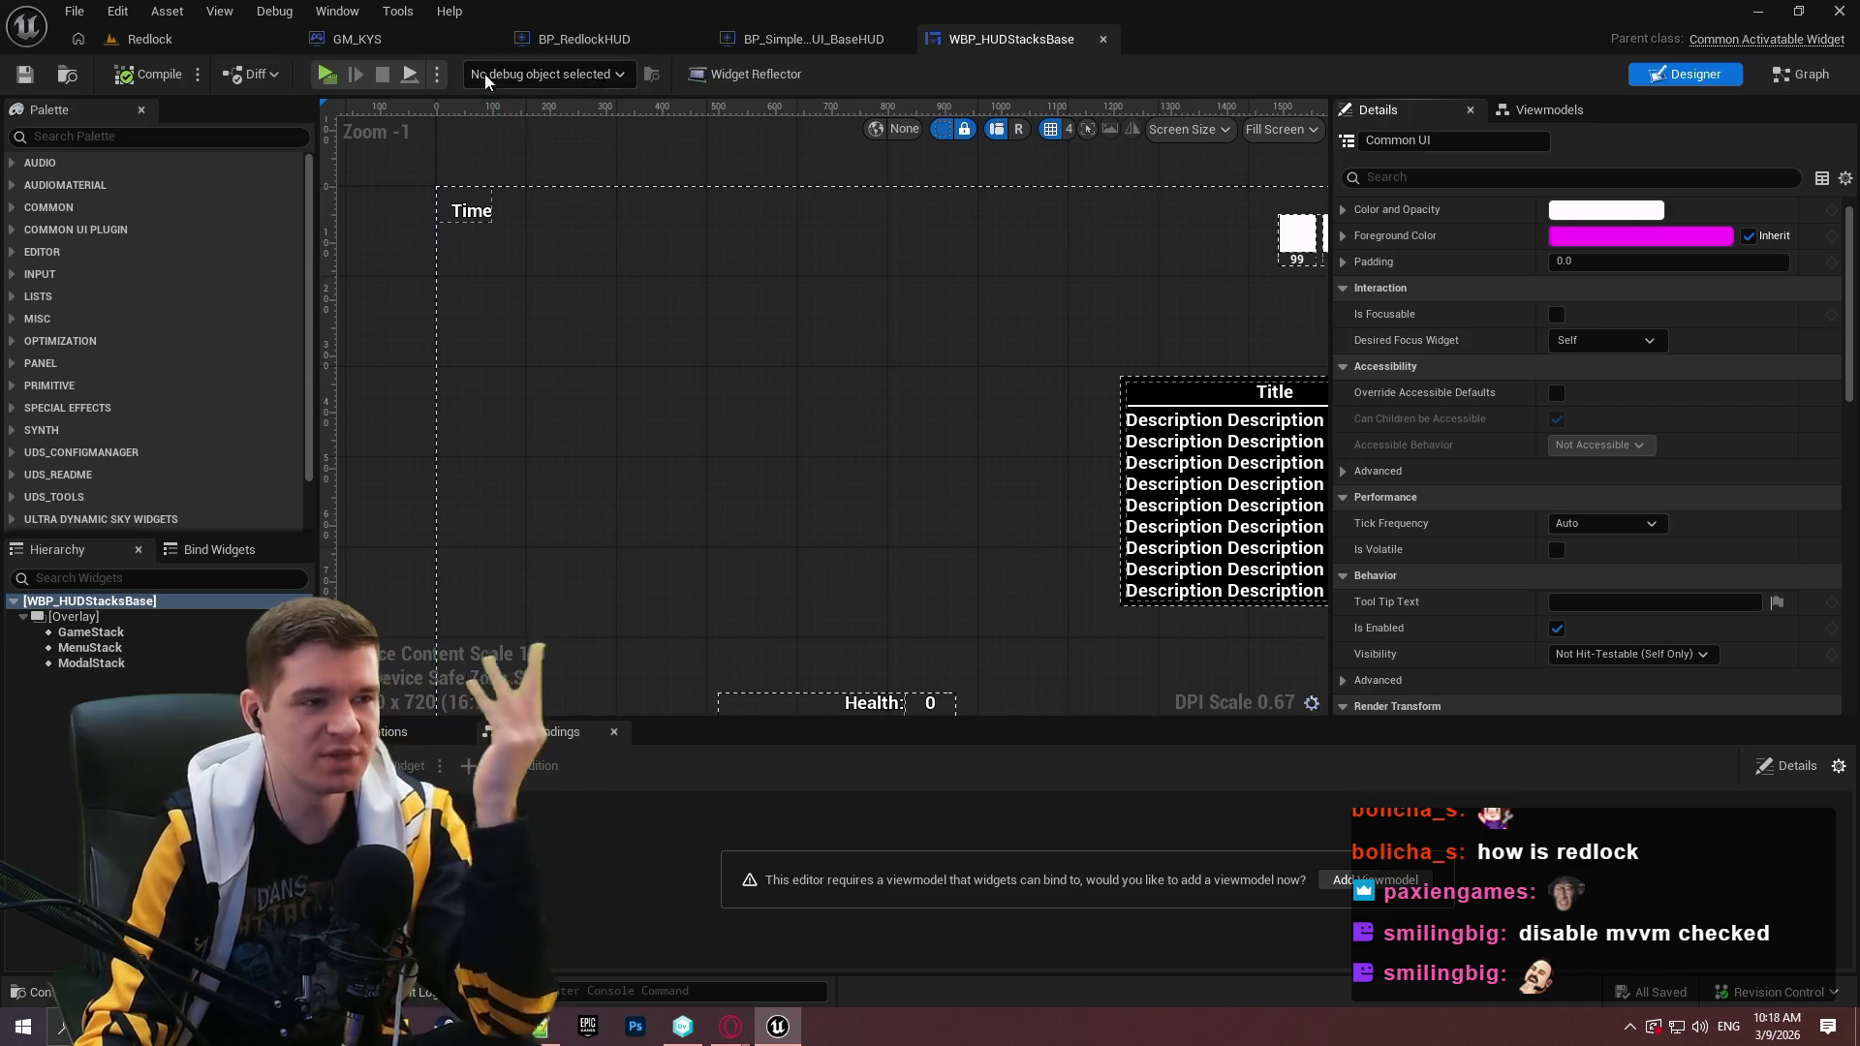
Run a Standalone preview, dismiss the welcome dialog, check the HUD Time label, then exit.
click(326, 75)
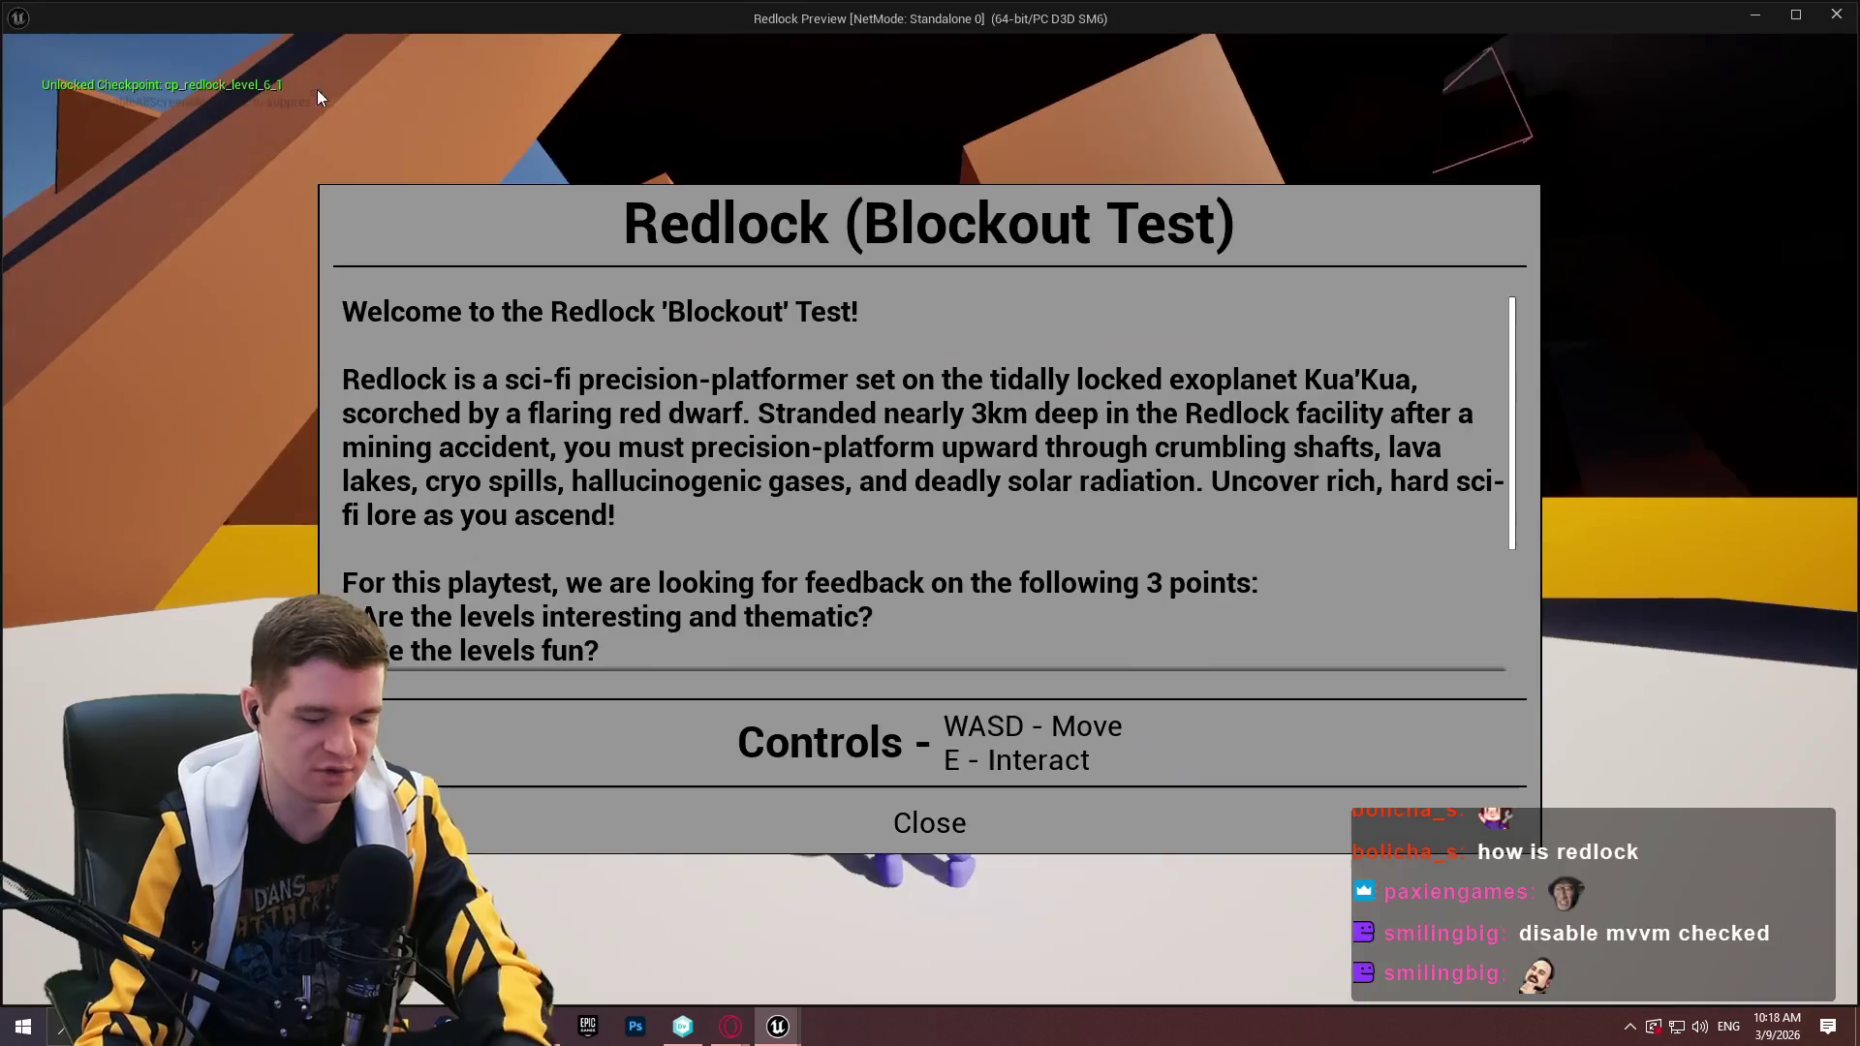
click(930, 822)
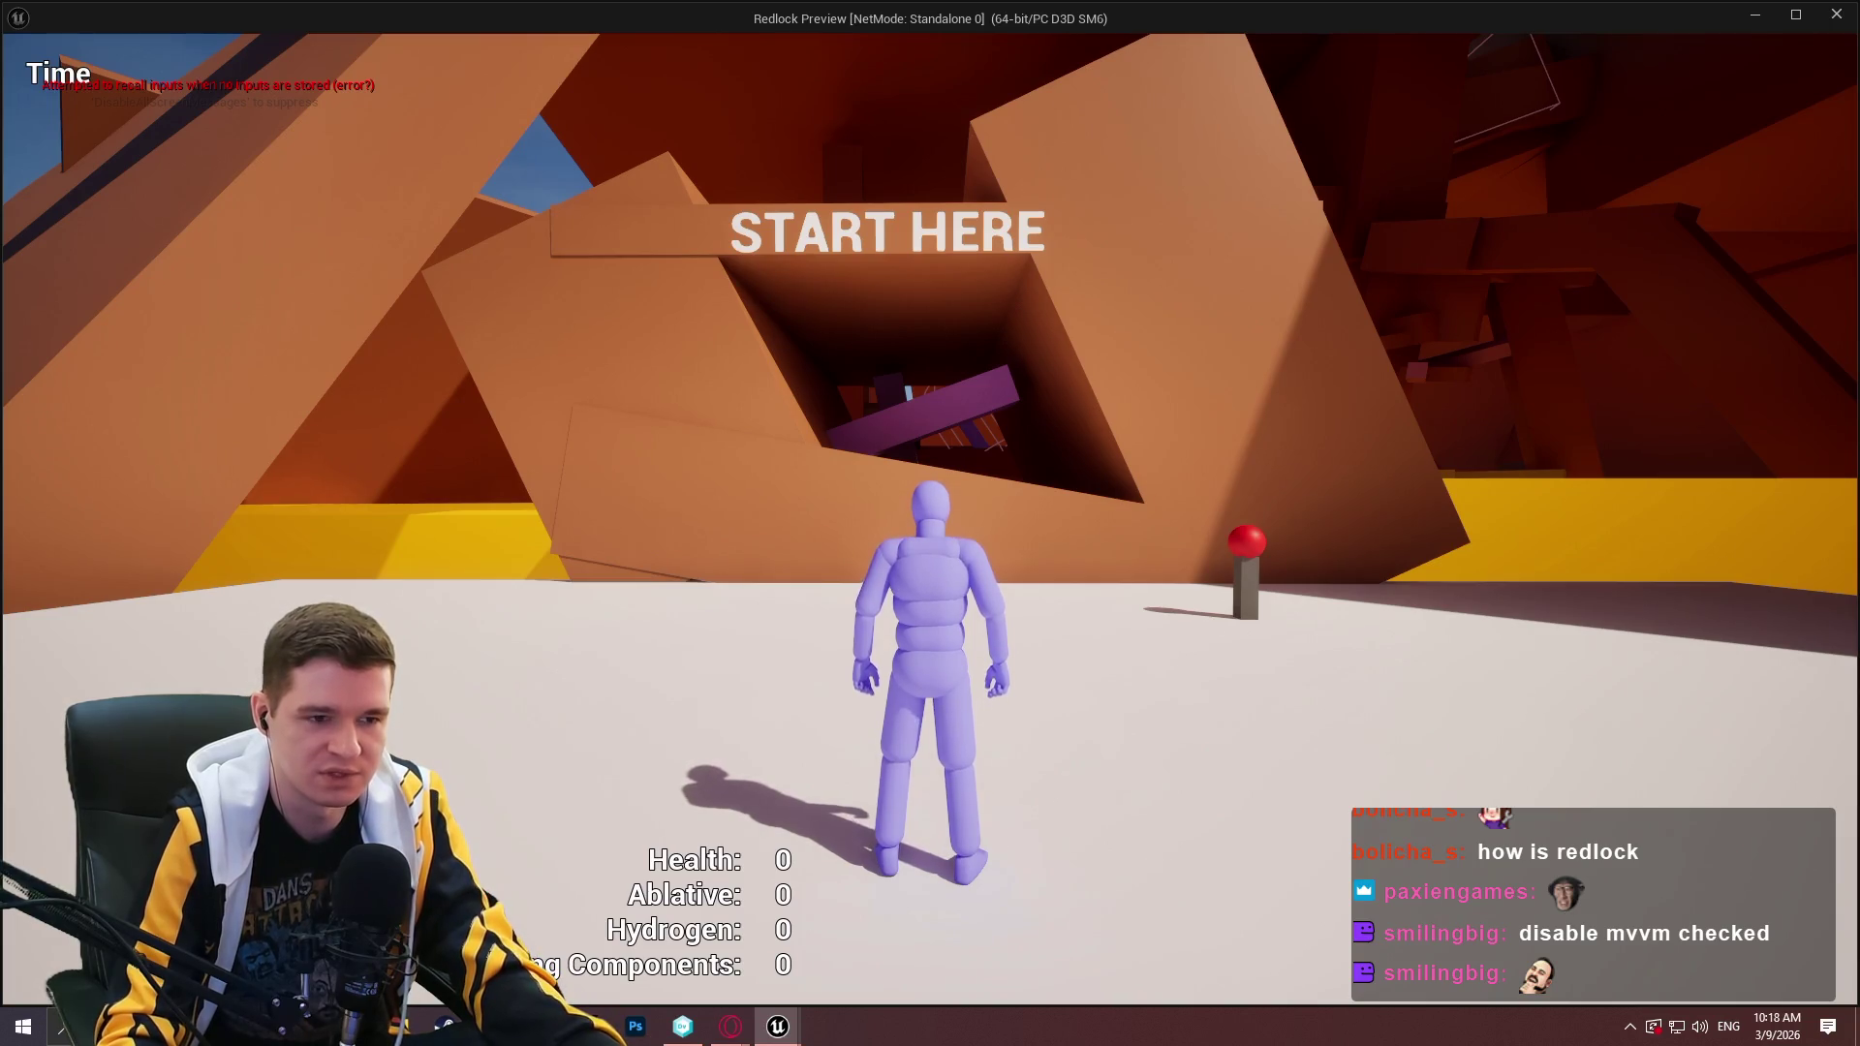
key(Escape)
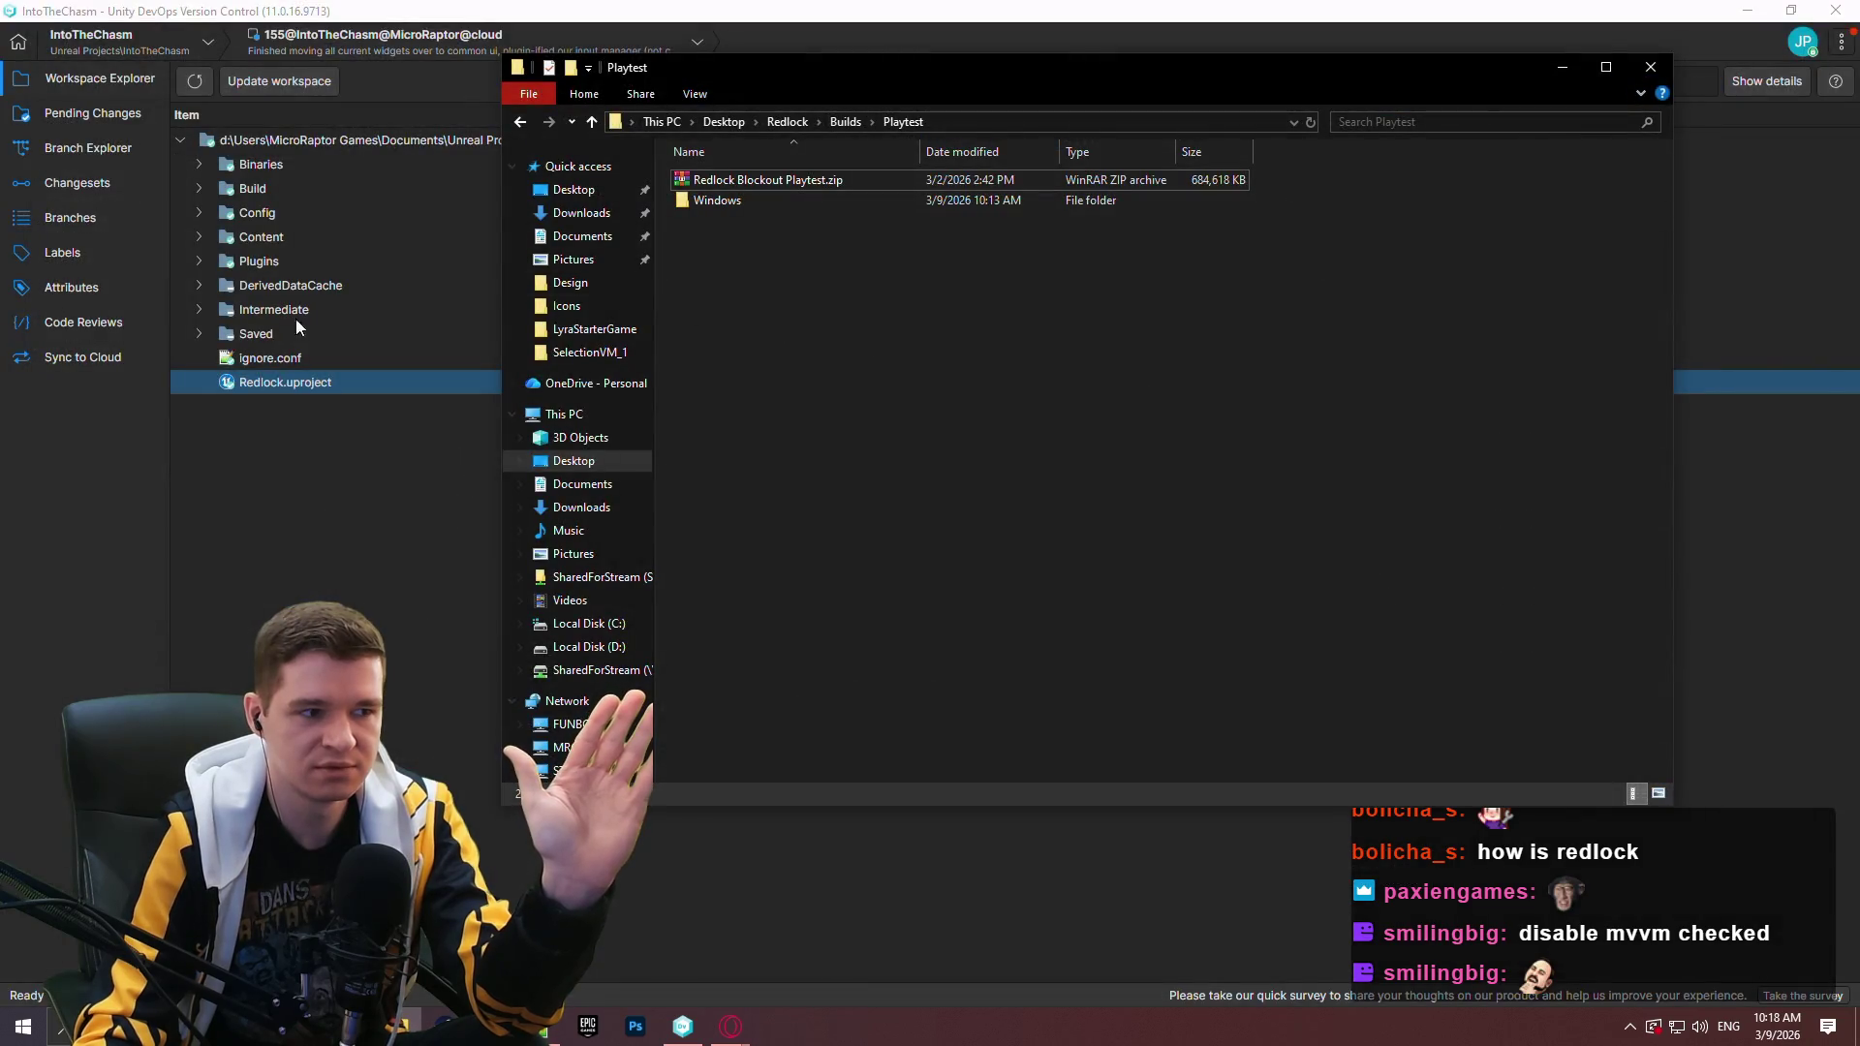
Delete the Intermediate folder from disk.
key(alt+Tab)
click(264, 312)
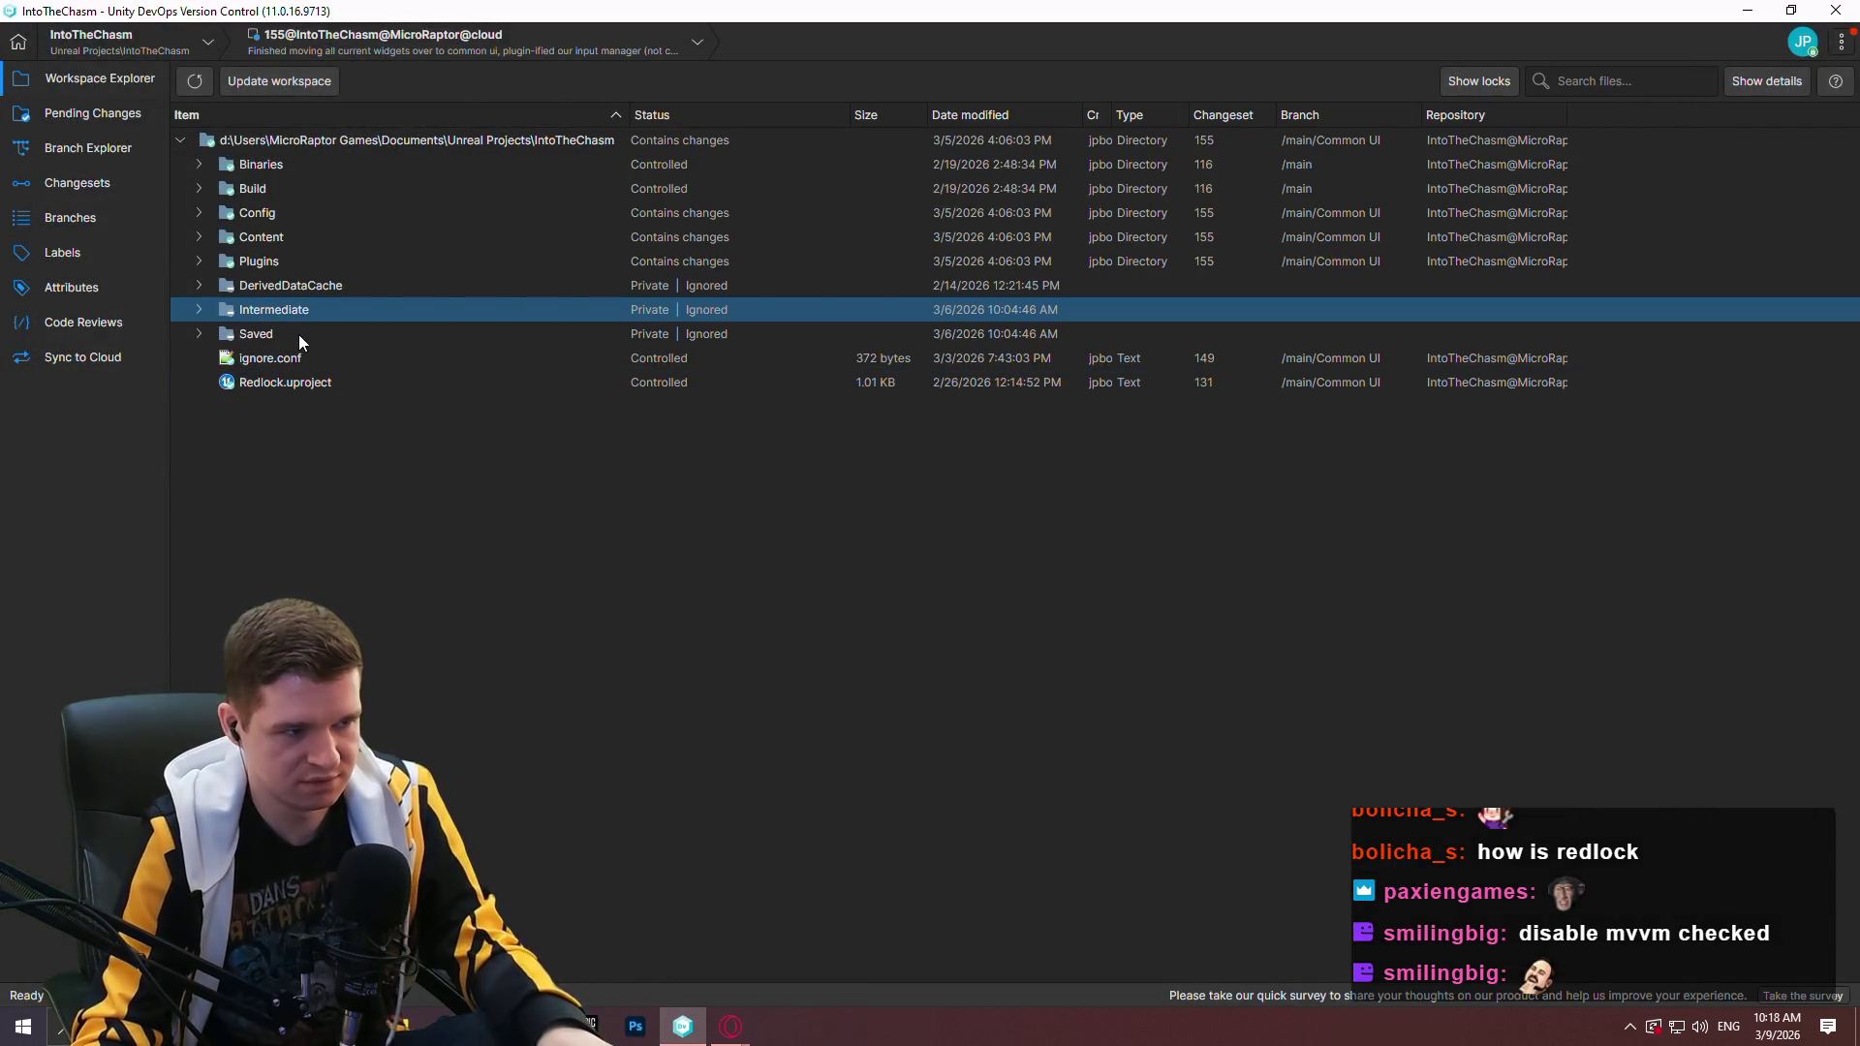
click(198, 310)
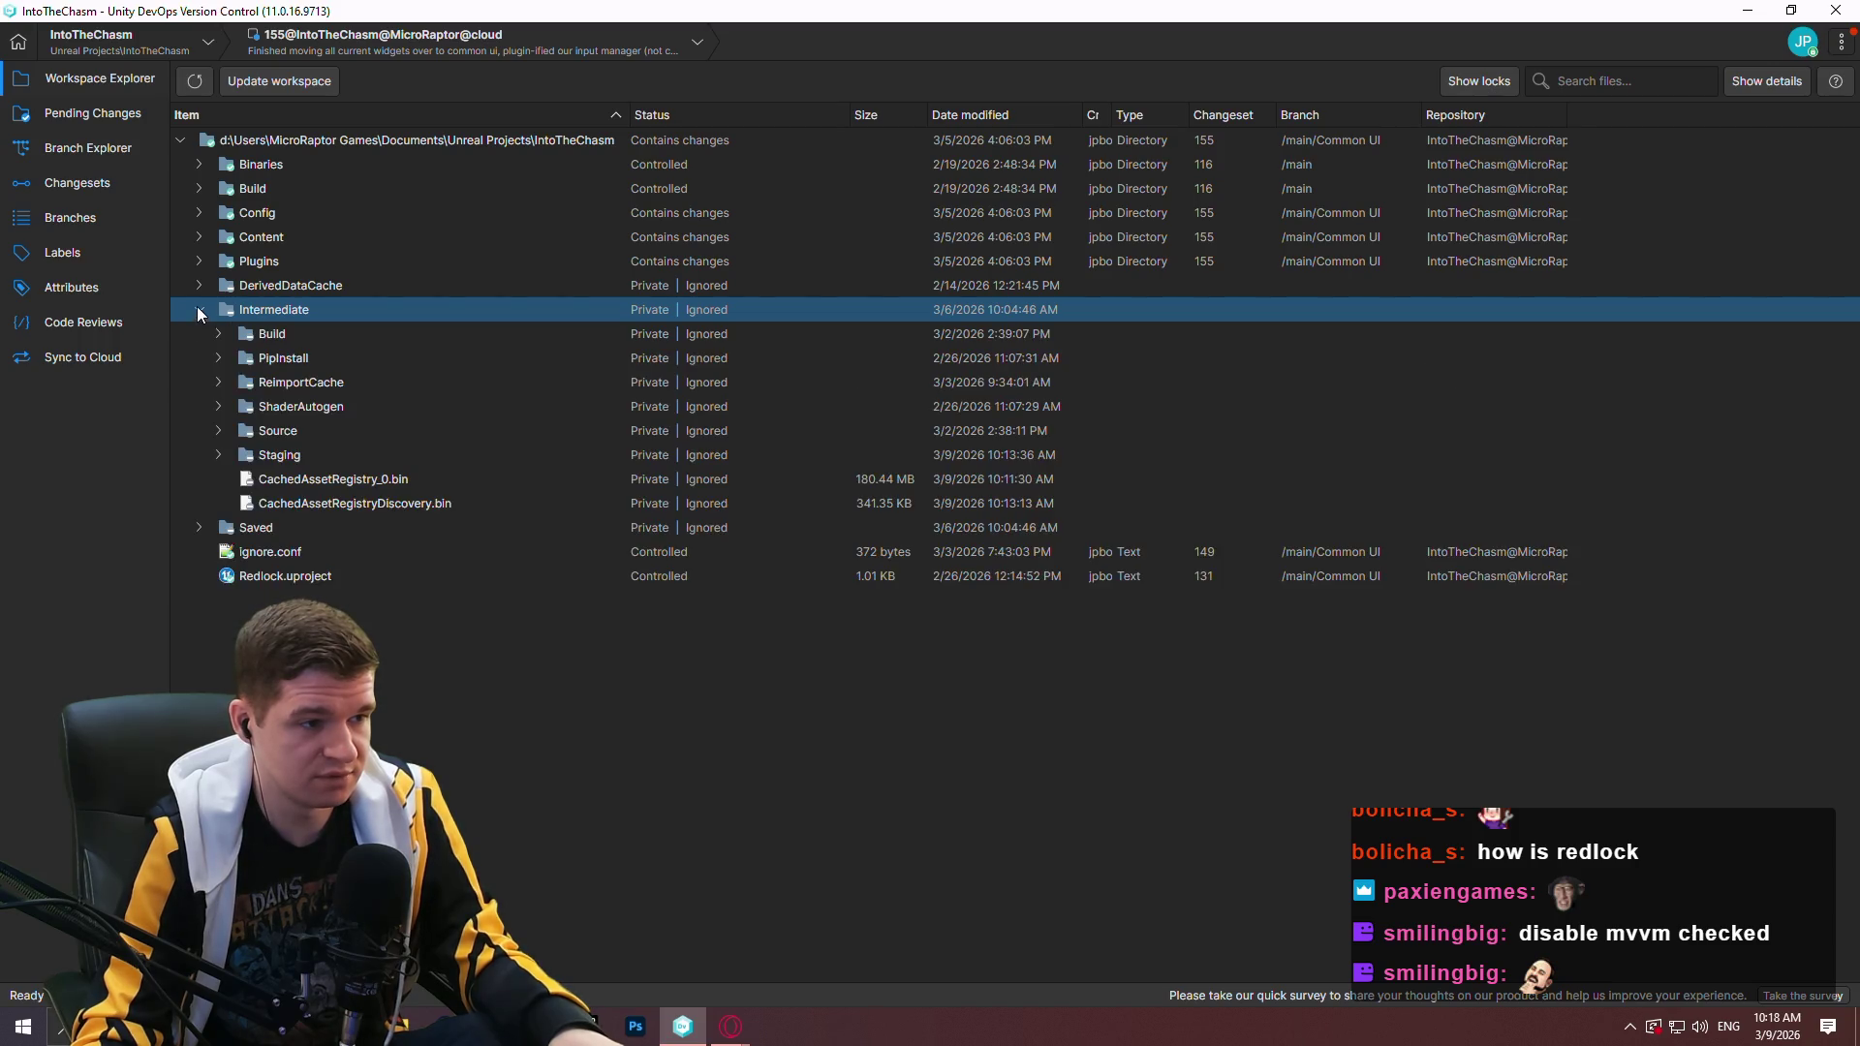
click(273, 334)
click(283, 311)
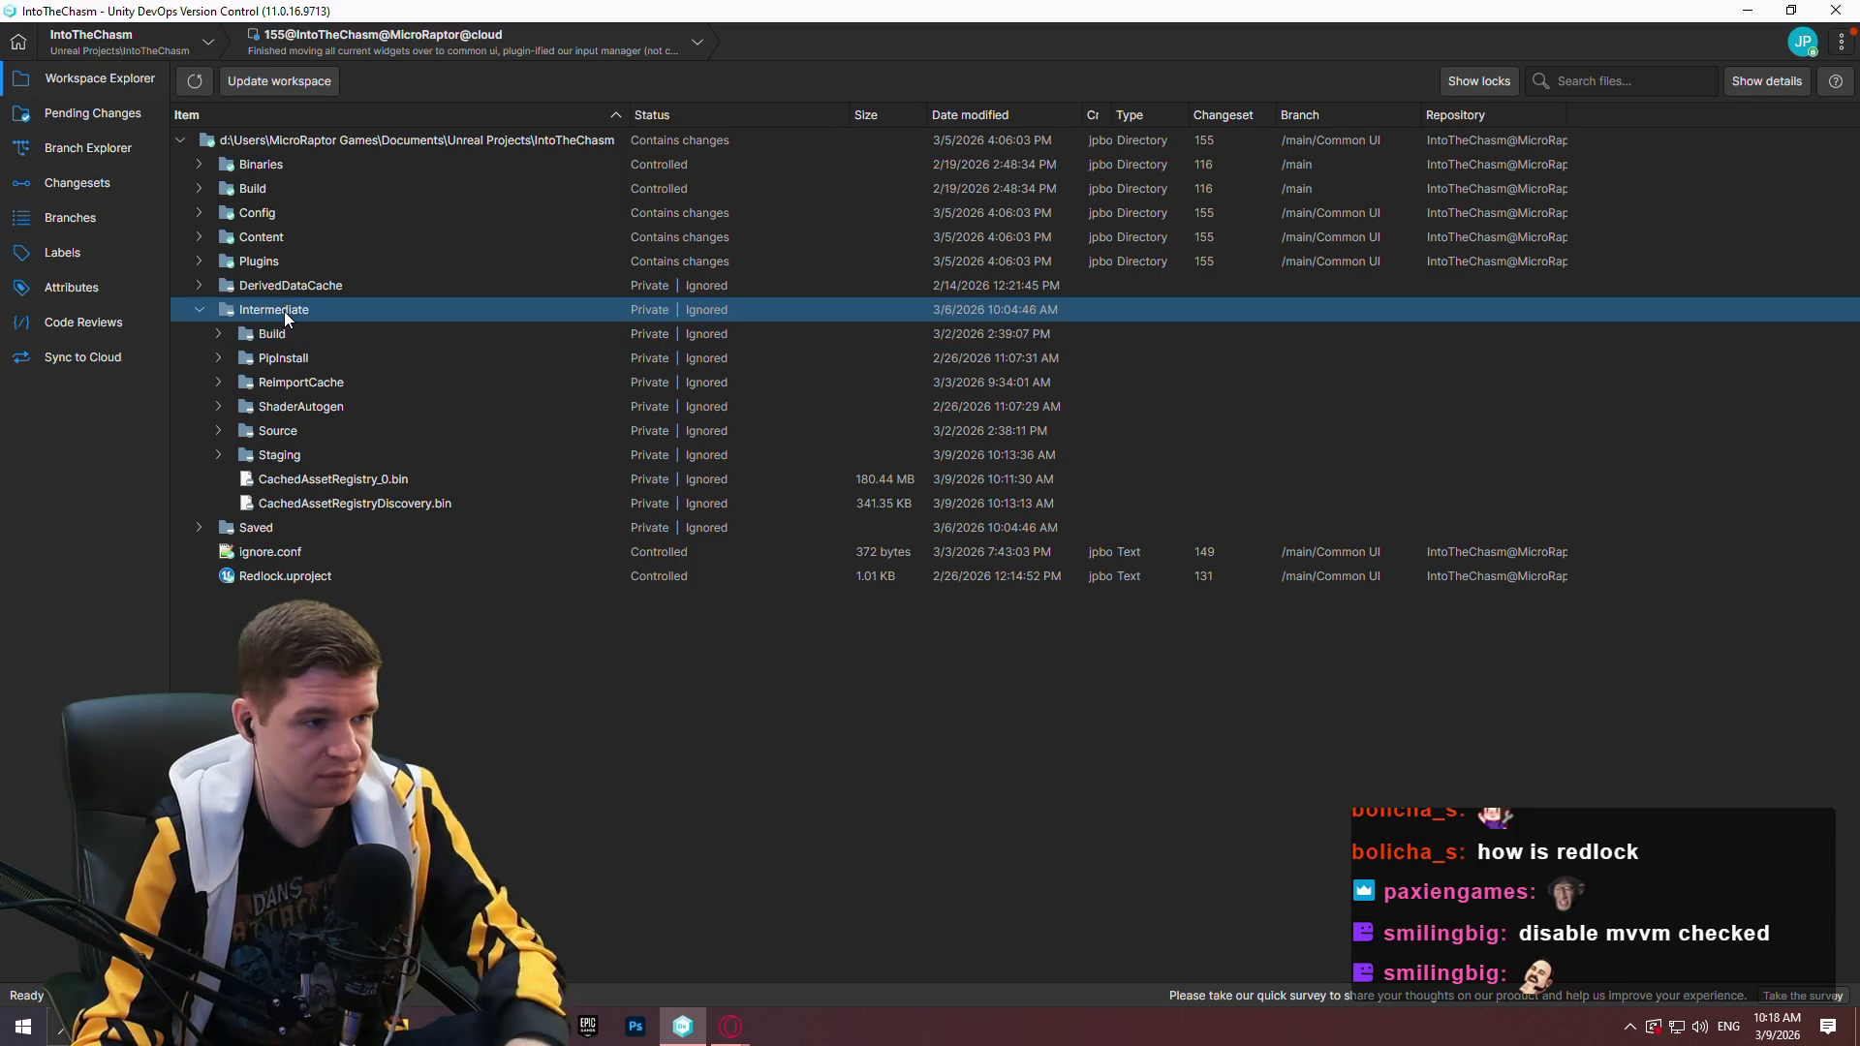
key(Delete)
click(1017, 536)
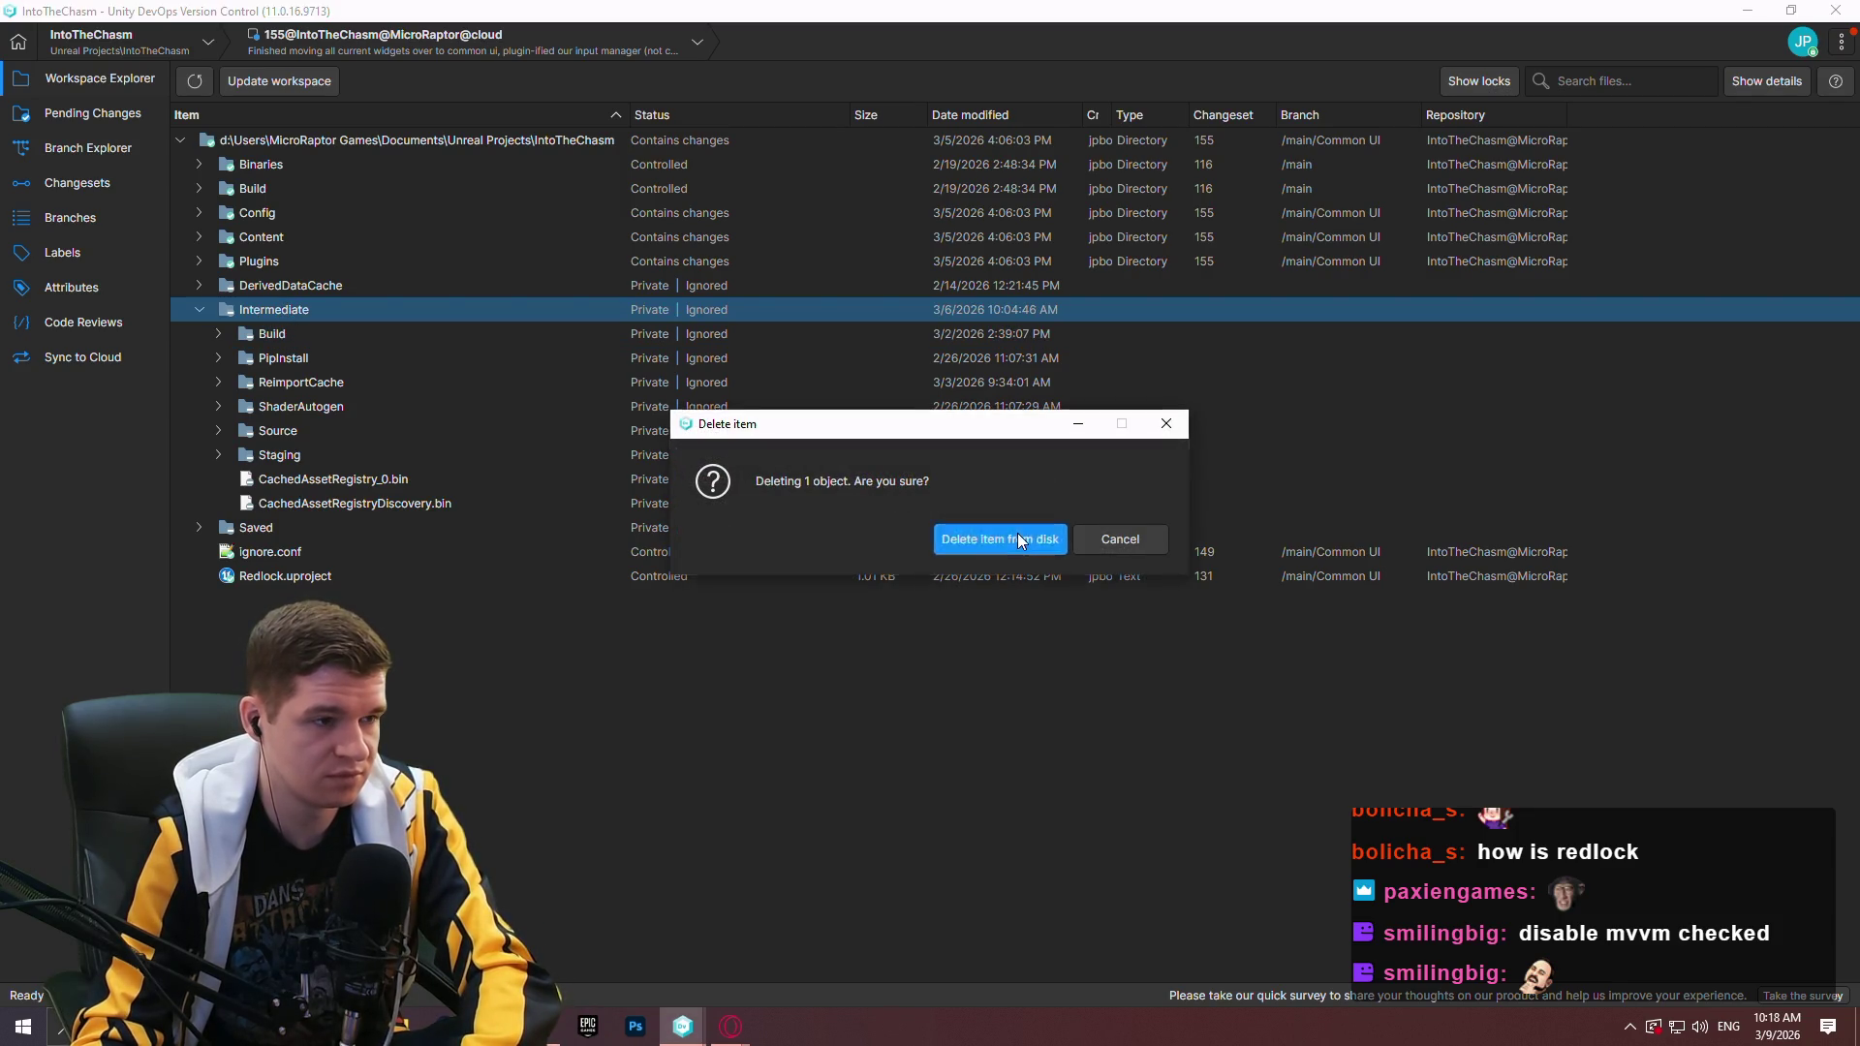
In Saved, select Autosaves, Cooked, Crashes, Diff, Logs, MaterialStats, Profiling, ShaderDebugInfo and Shaders.
click(200, 310)
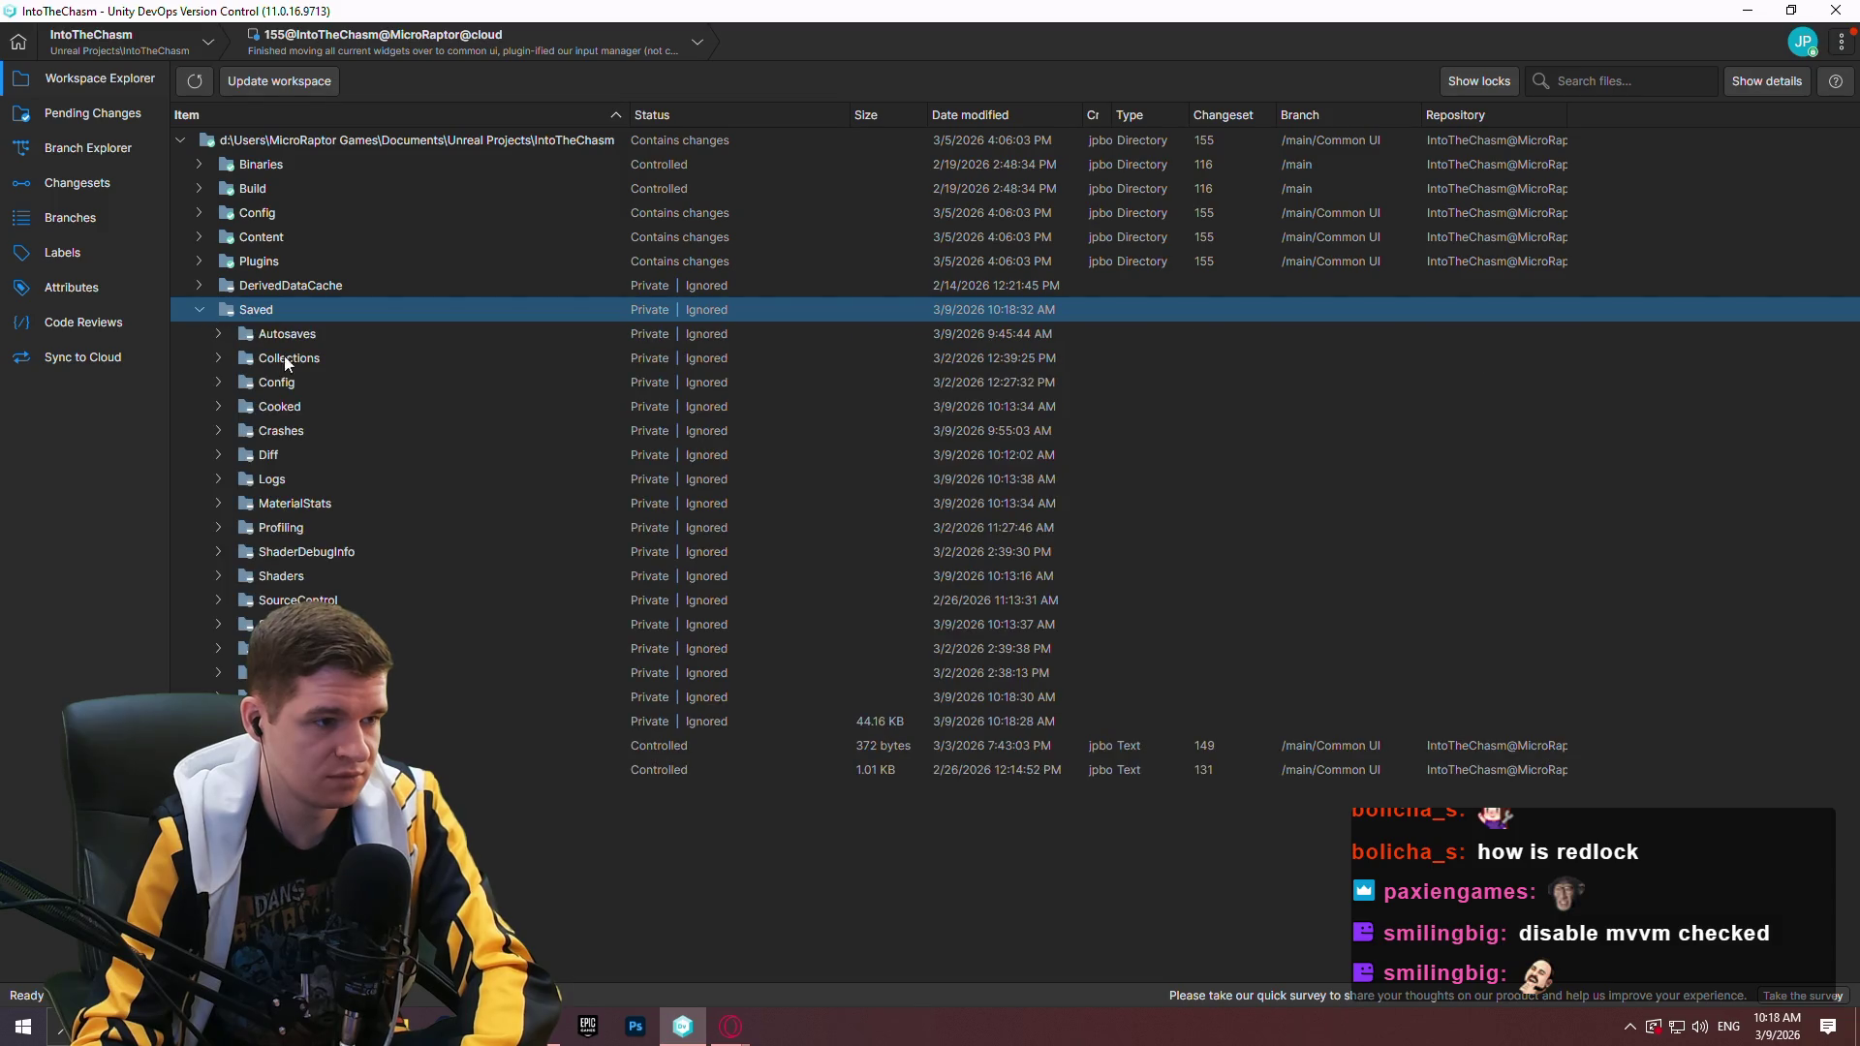
click(312, 339)
shift+click(312, 357)
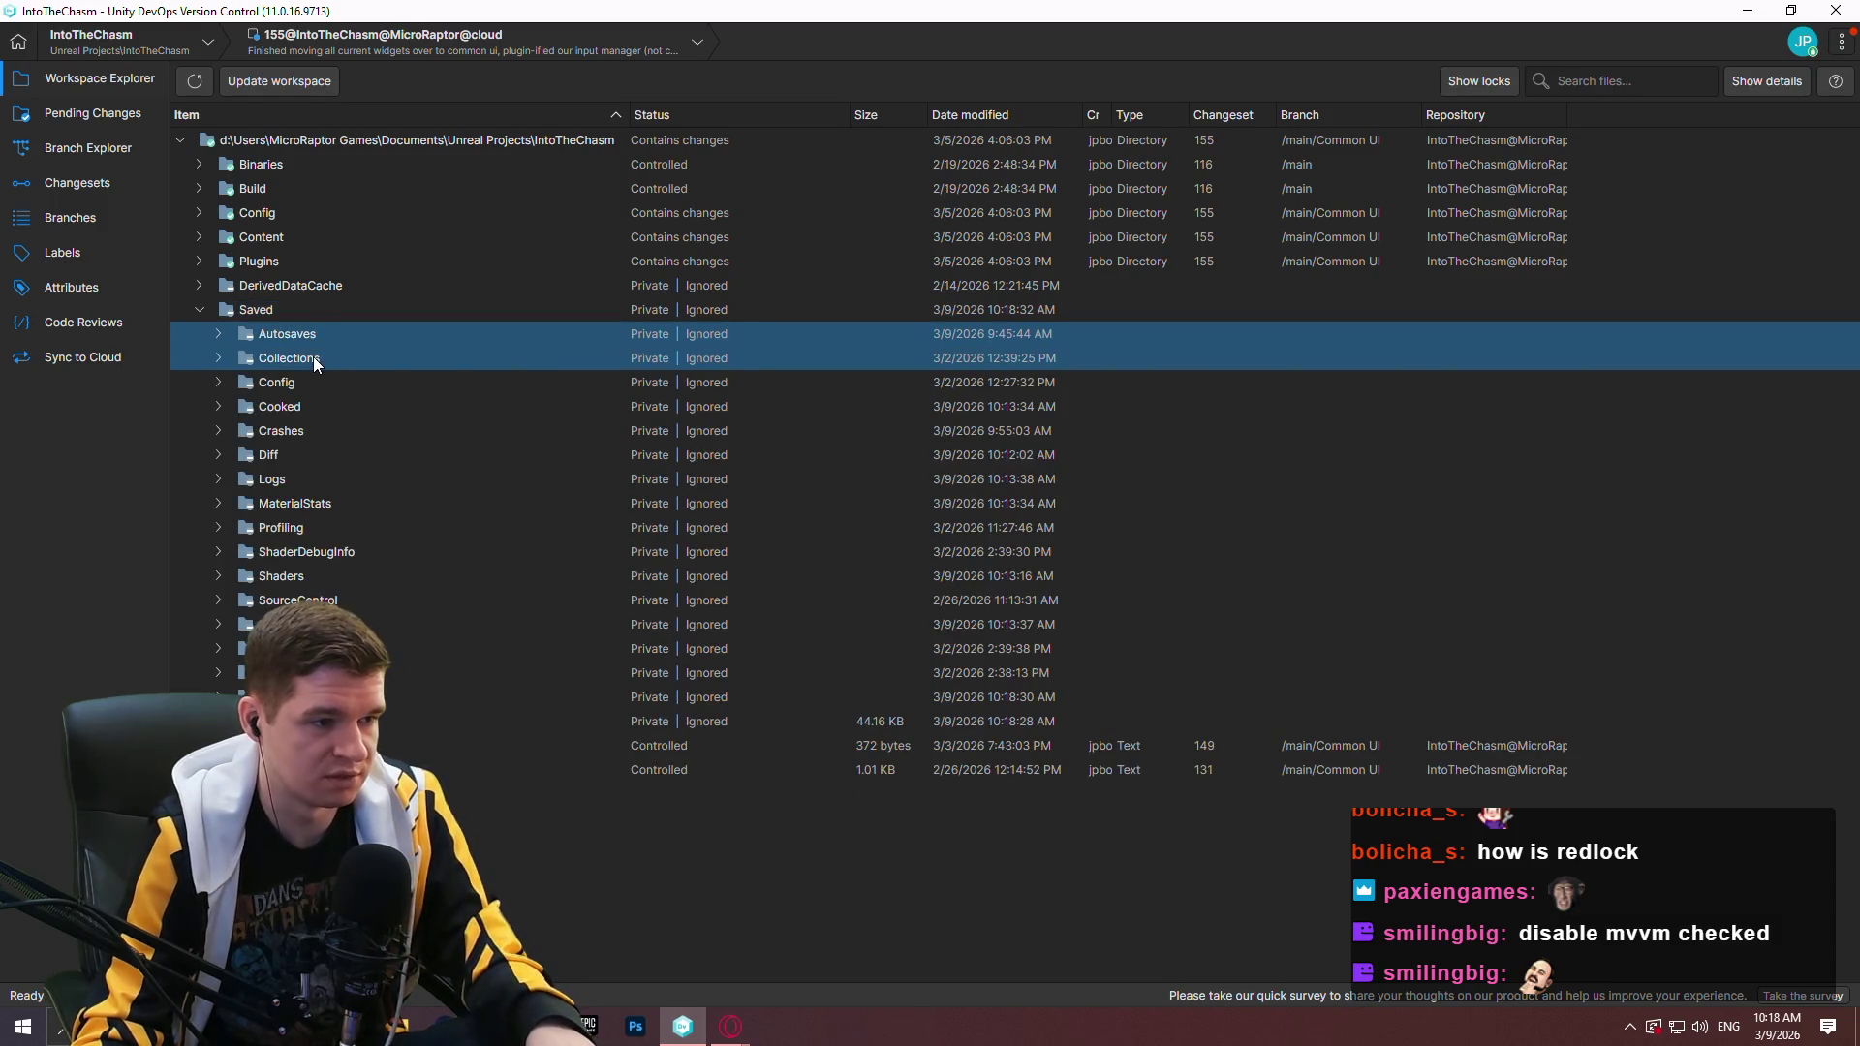
click(312, 339)
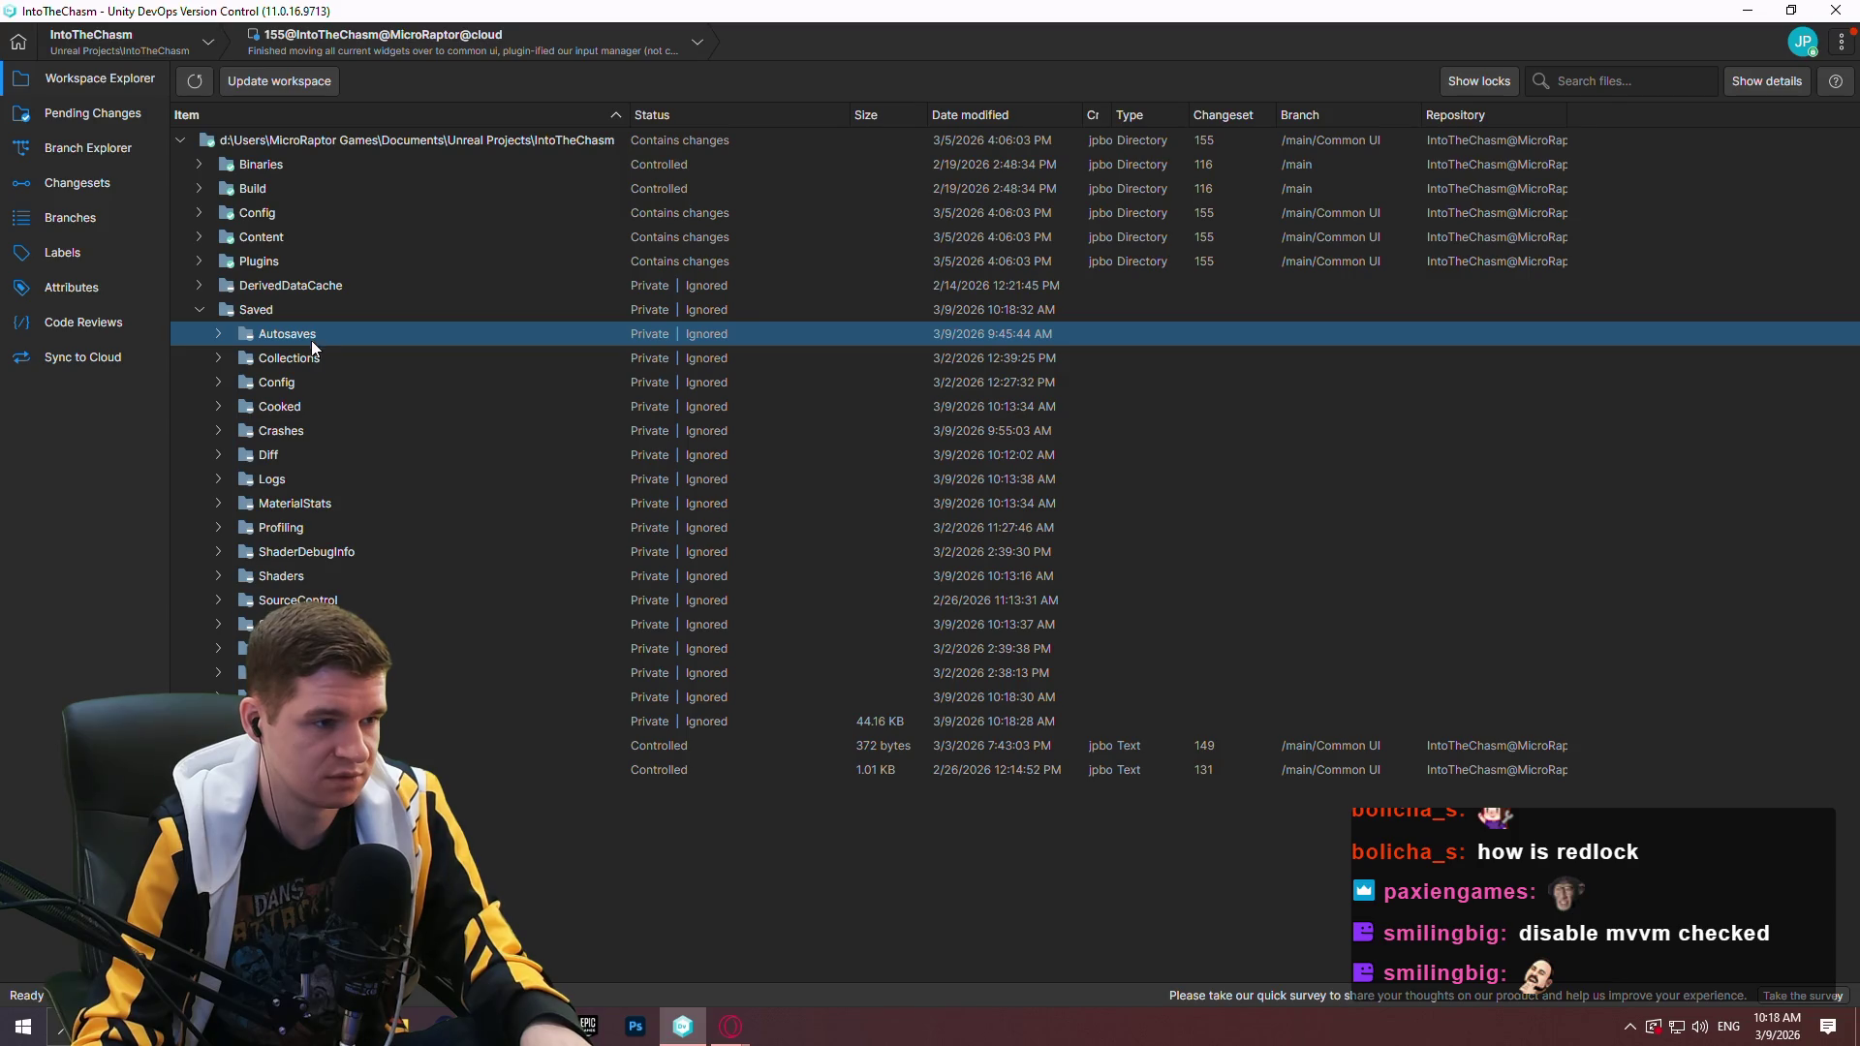
click(218, 382)
click(218, 382)
ctrl+click(271, 405)
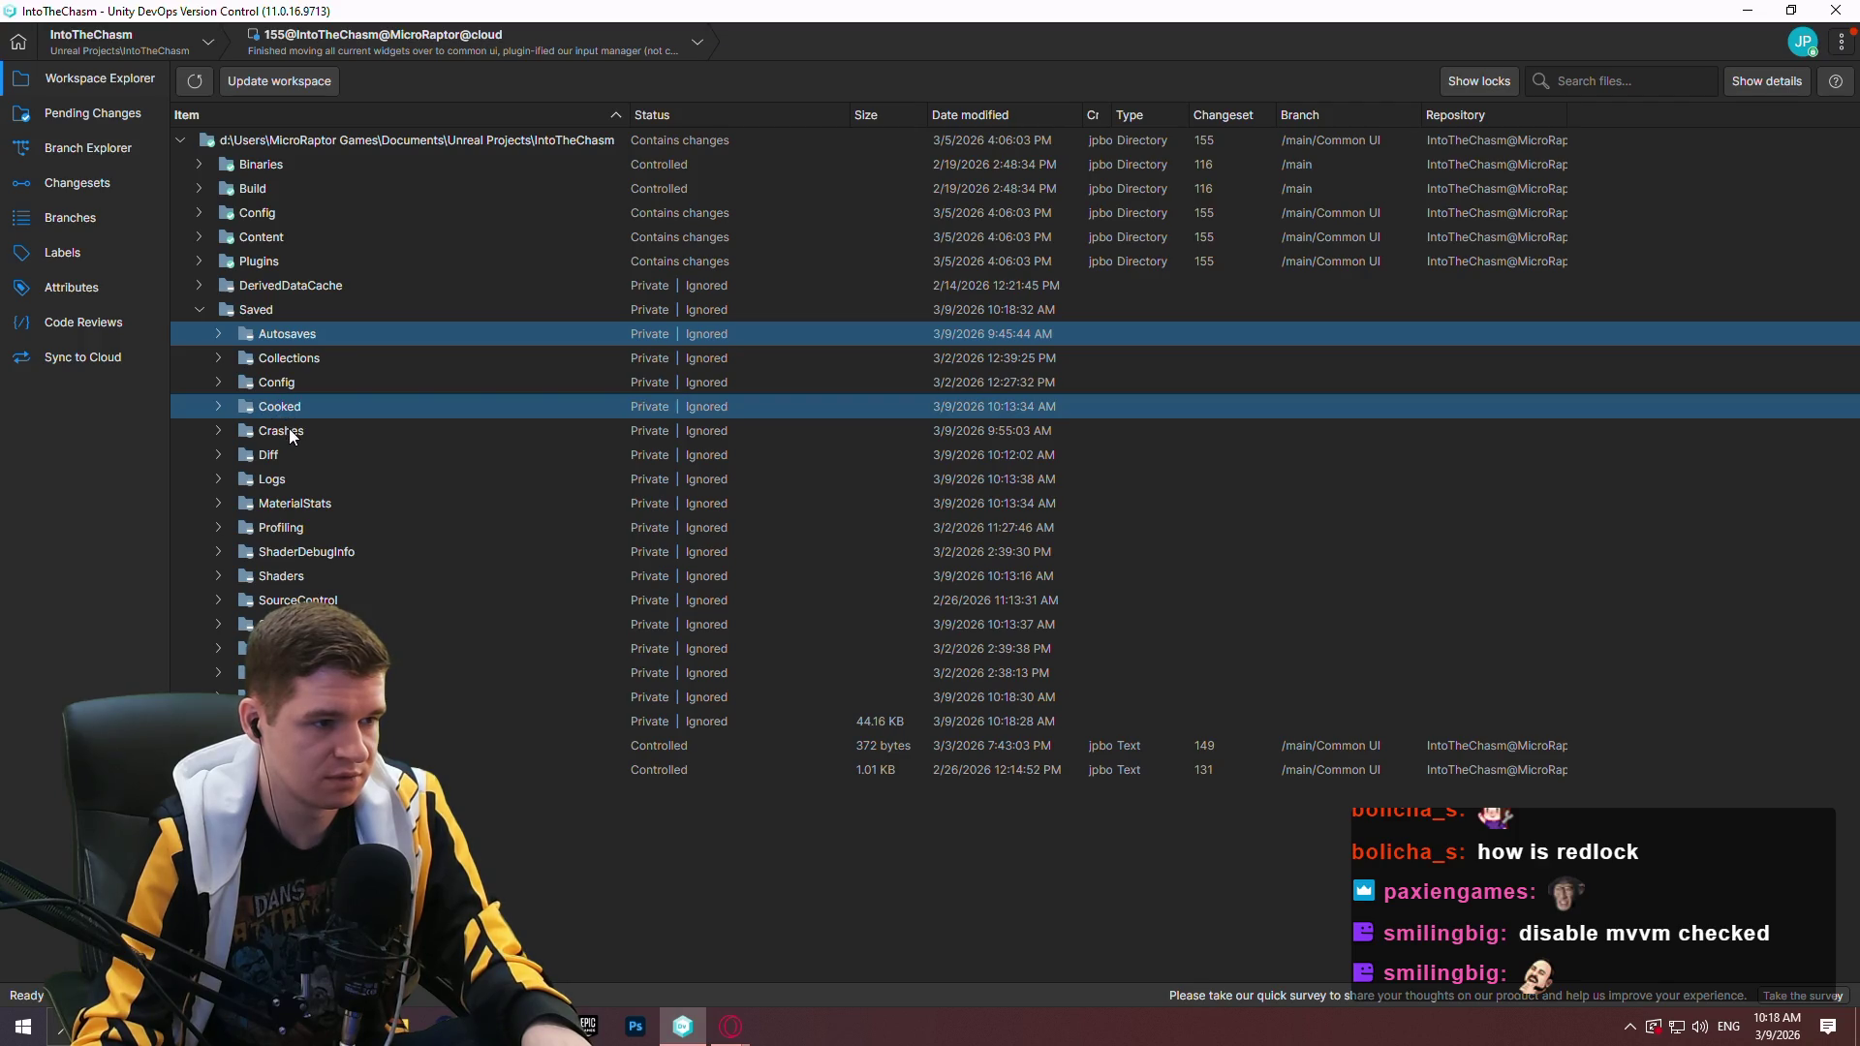
ctrl+click(289, 430)
ctrl+click(283, 452)
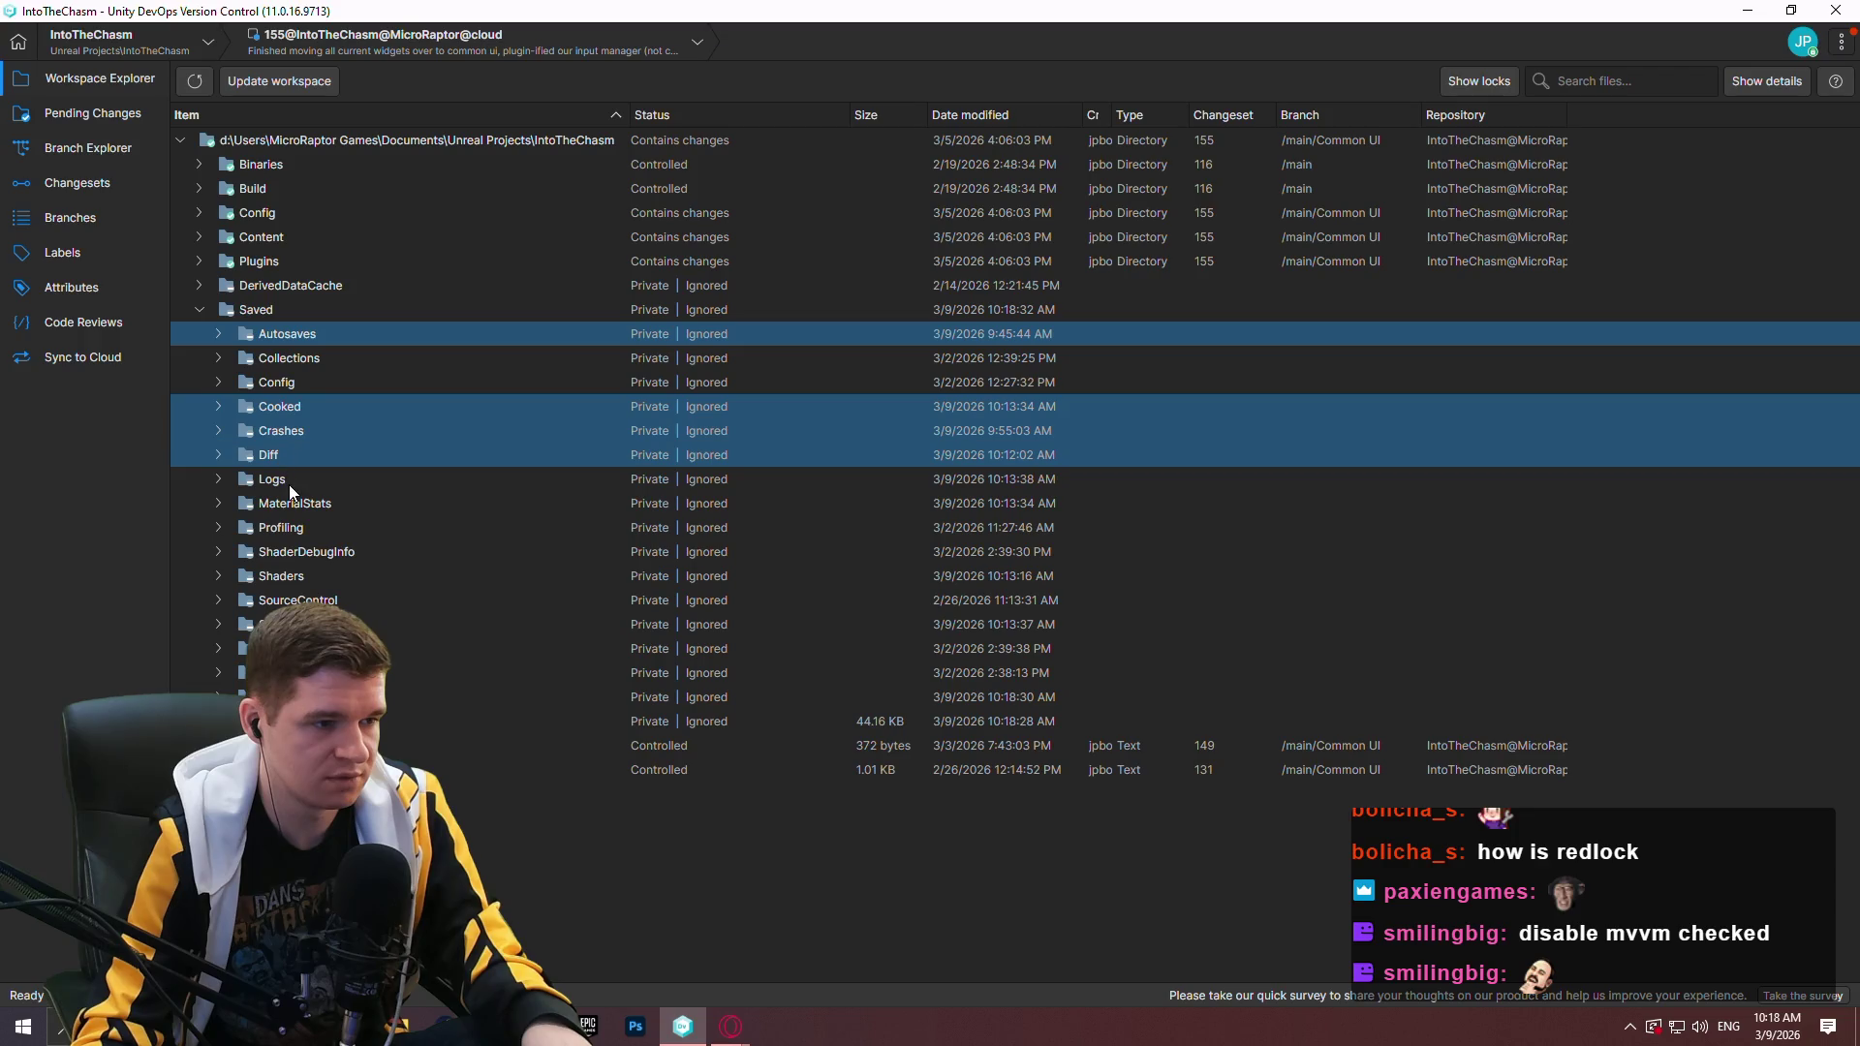
ctrl+click(288, 481)
ctrl+click(328, 507)
ctrl+click(337, 527)
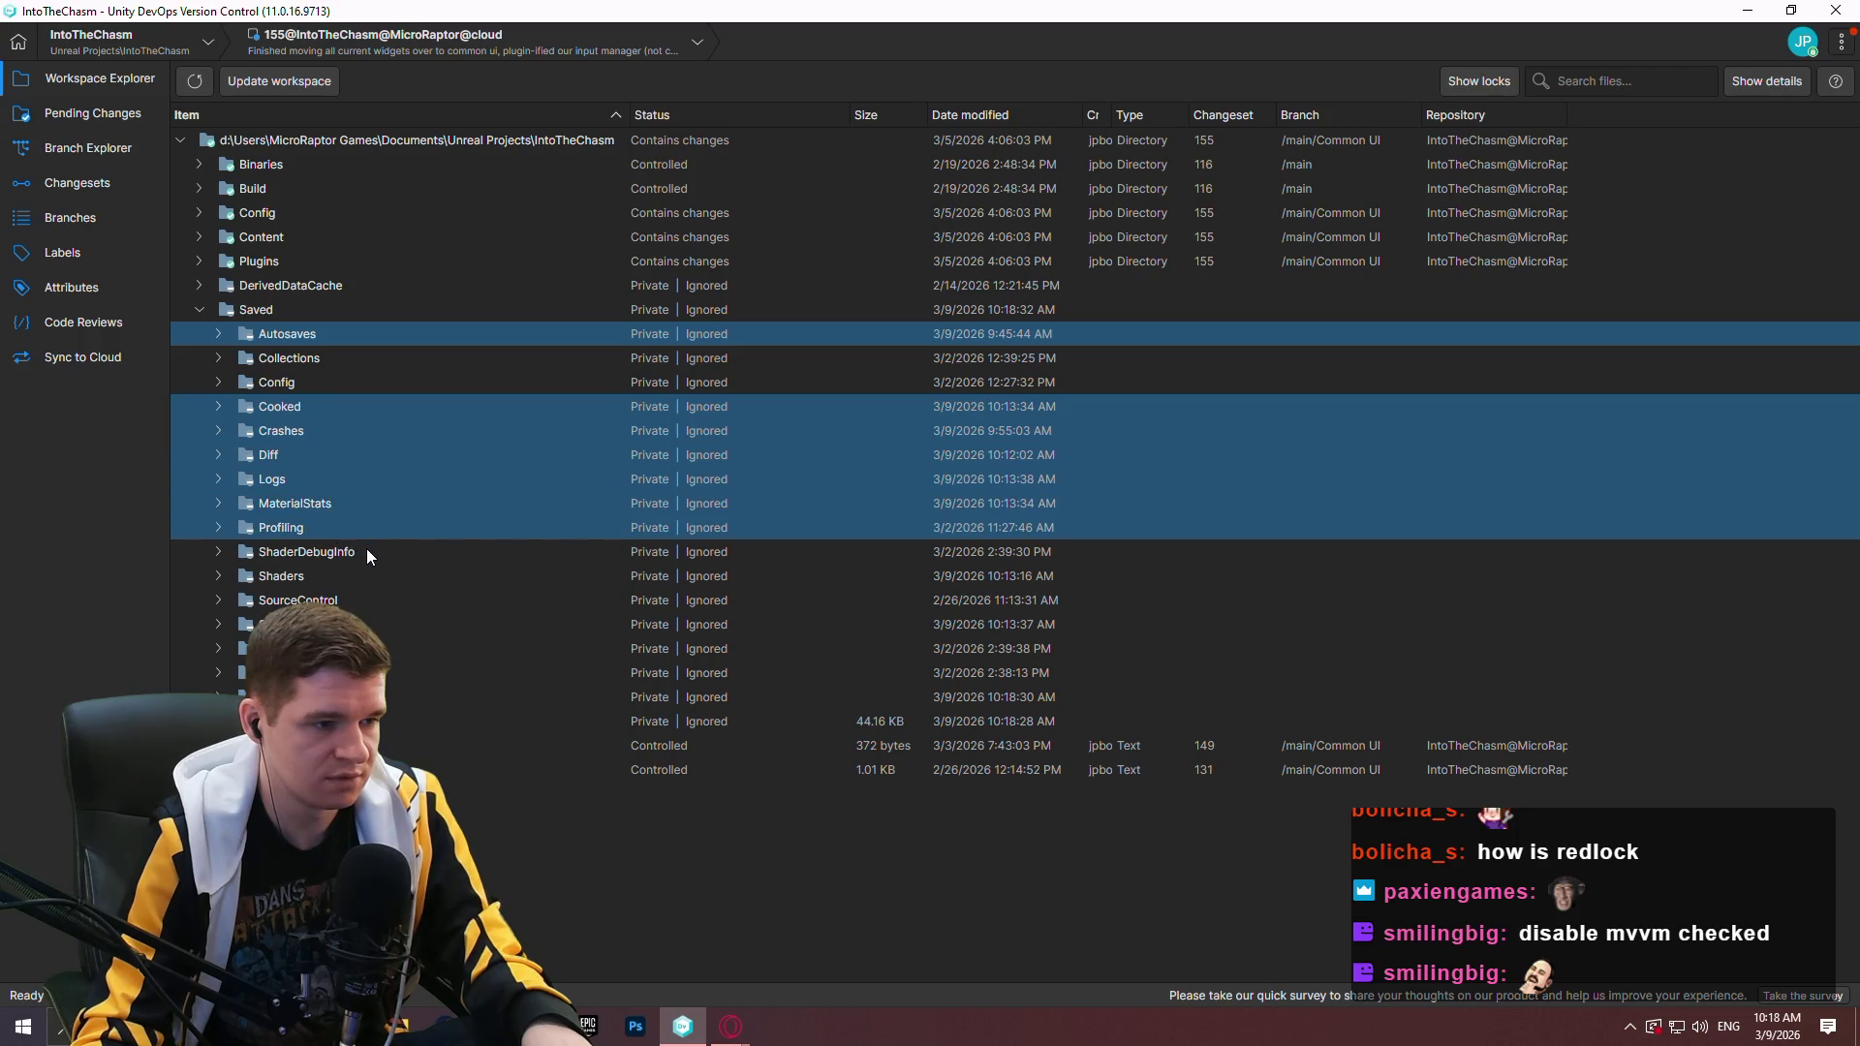
ctrl+click(358, 553)
ctrl+click(330, 575)
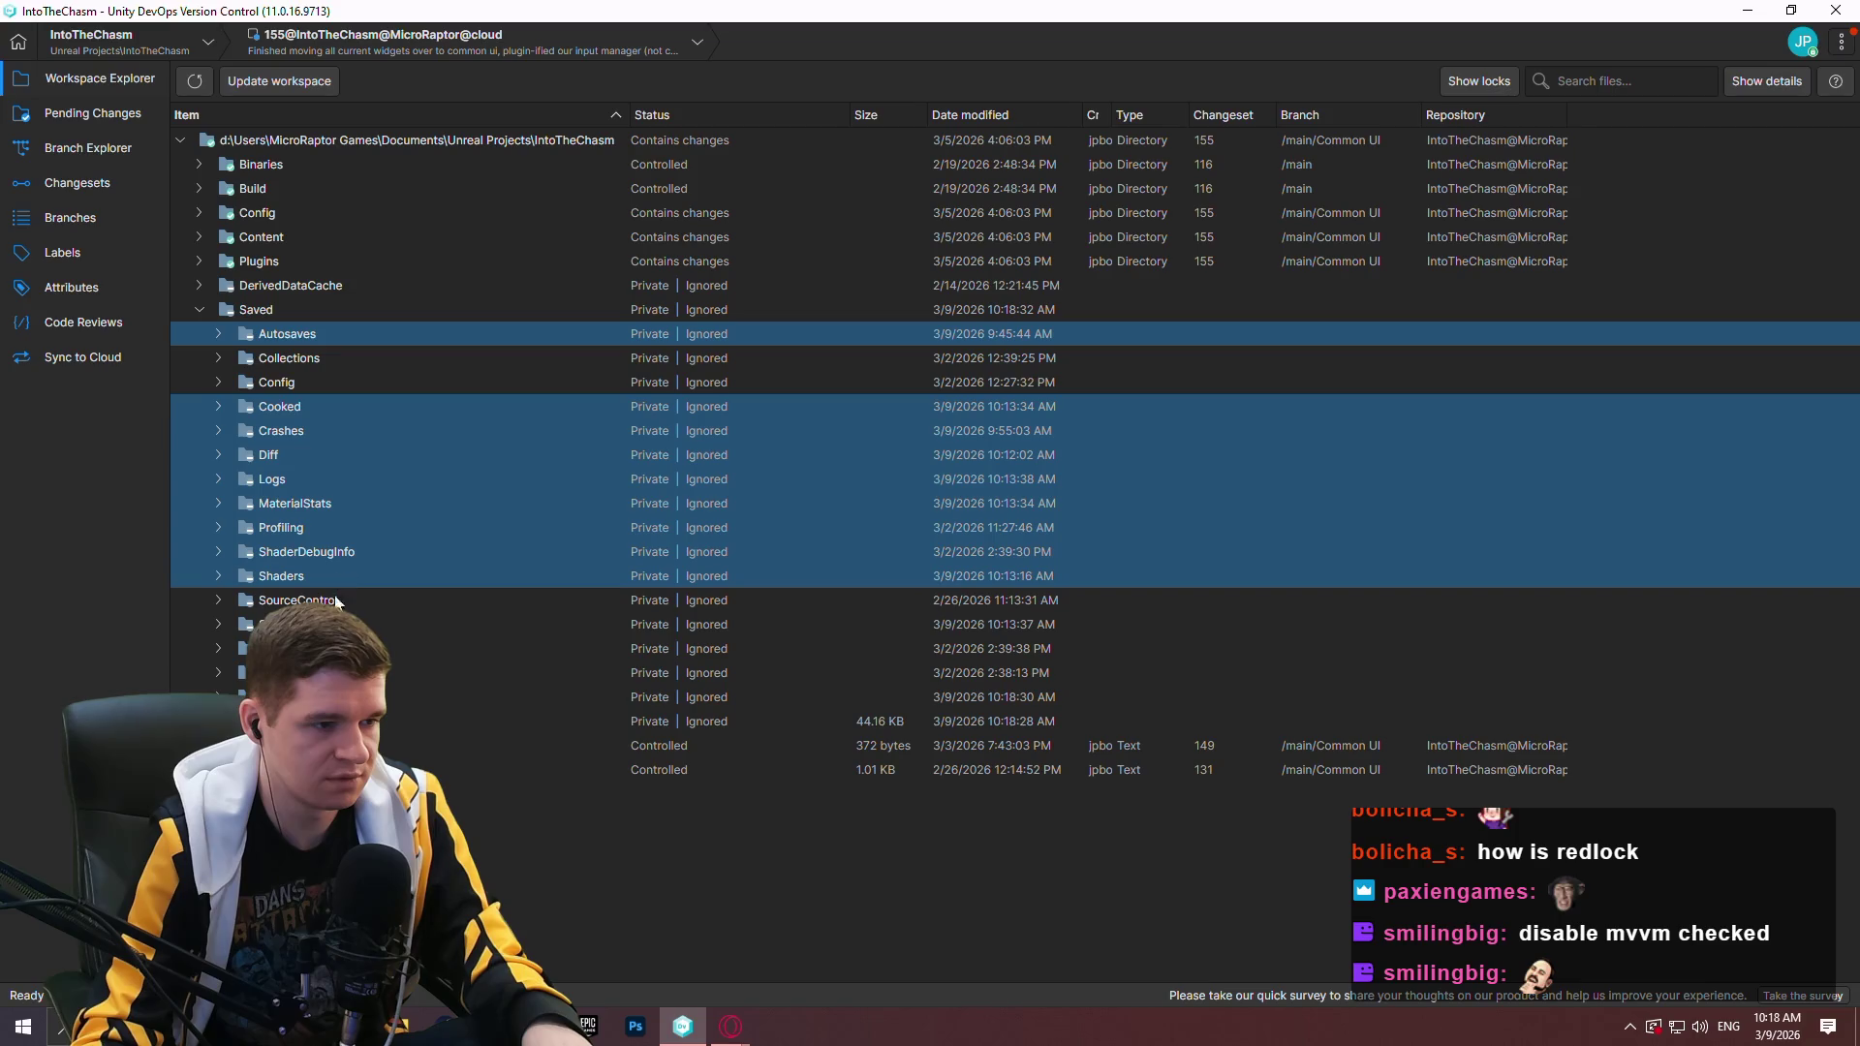
Add the remaining four folders, delete all 13 from disk, and open Redlock.uproject.
ctrl+click(301, 624)
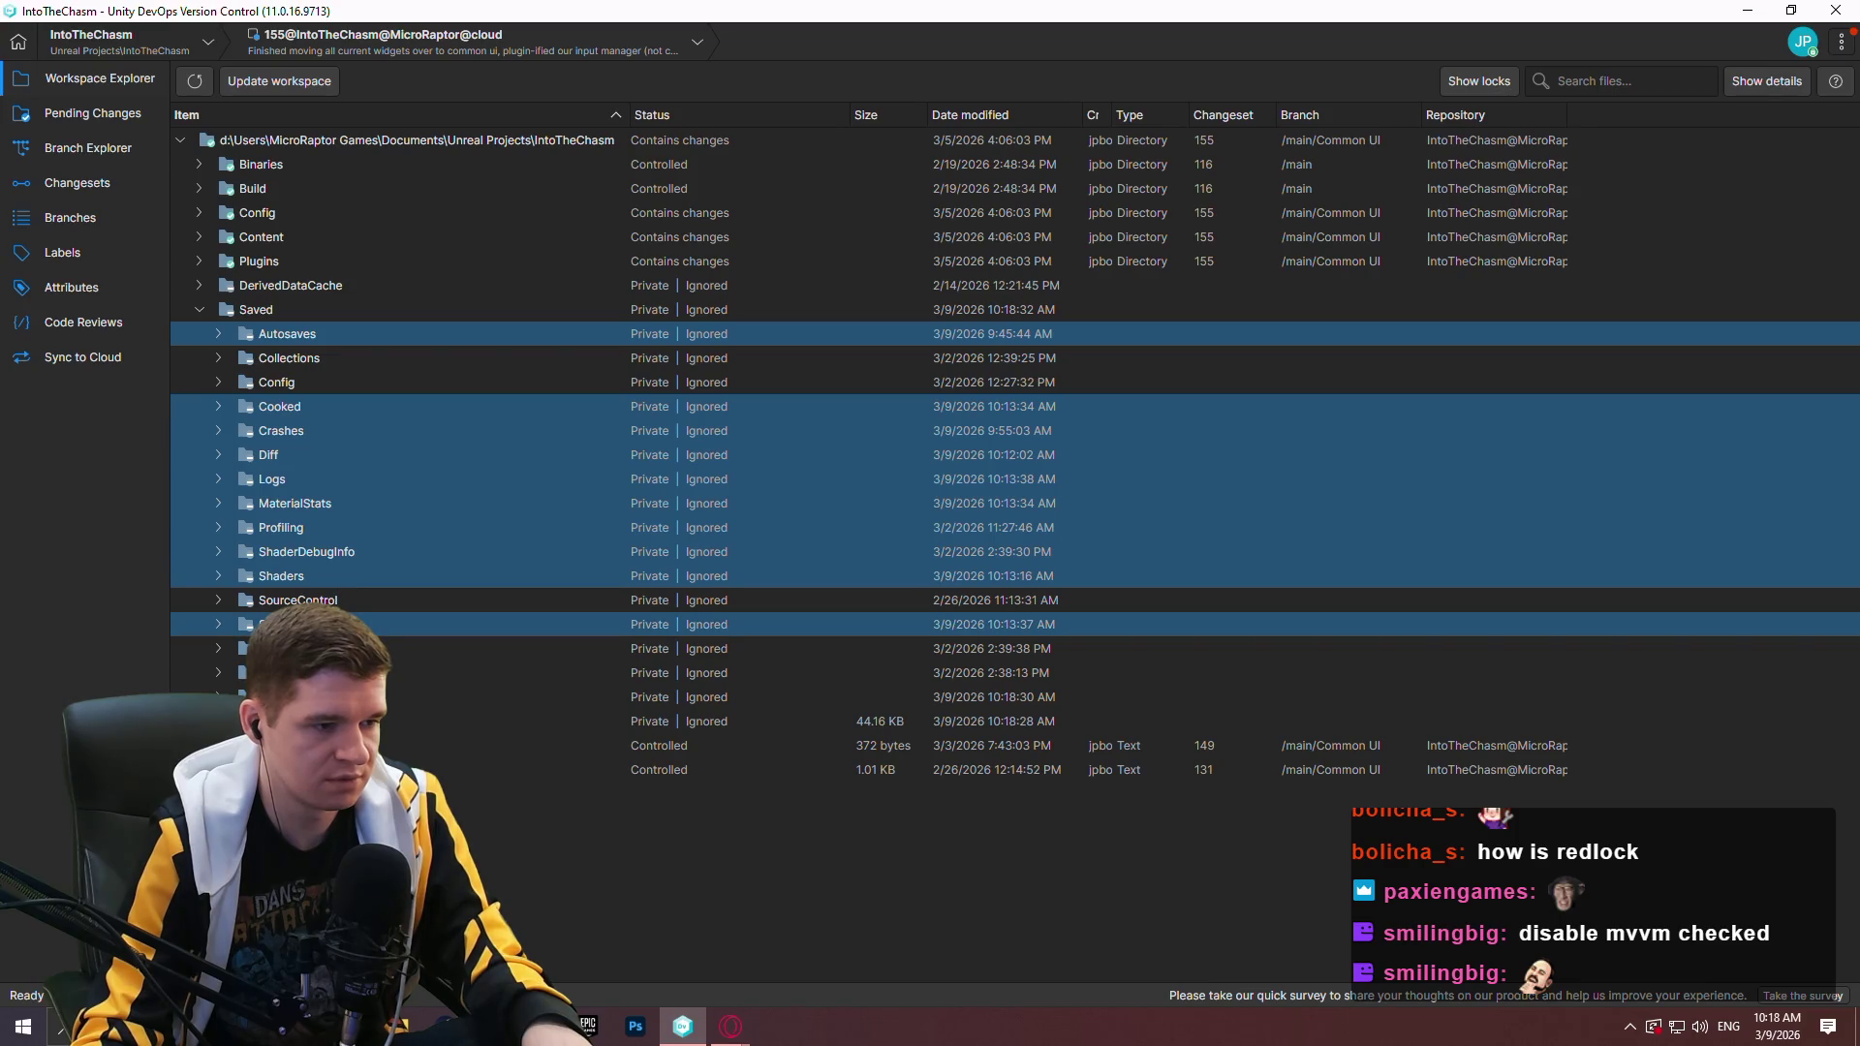
ctrl+click(296, 648)
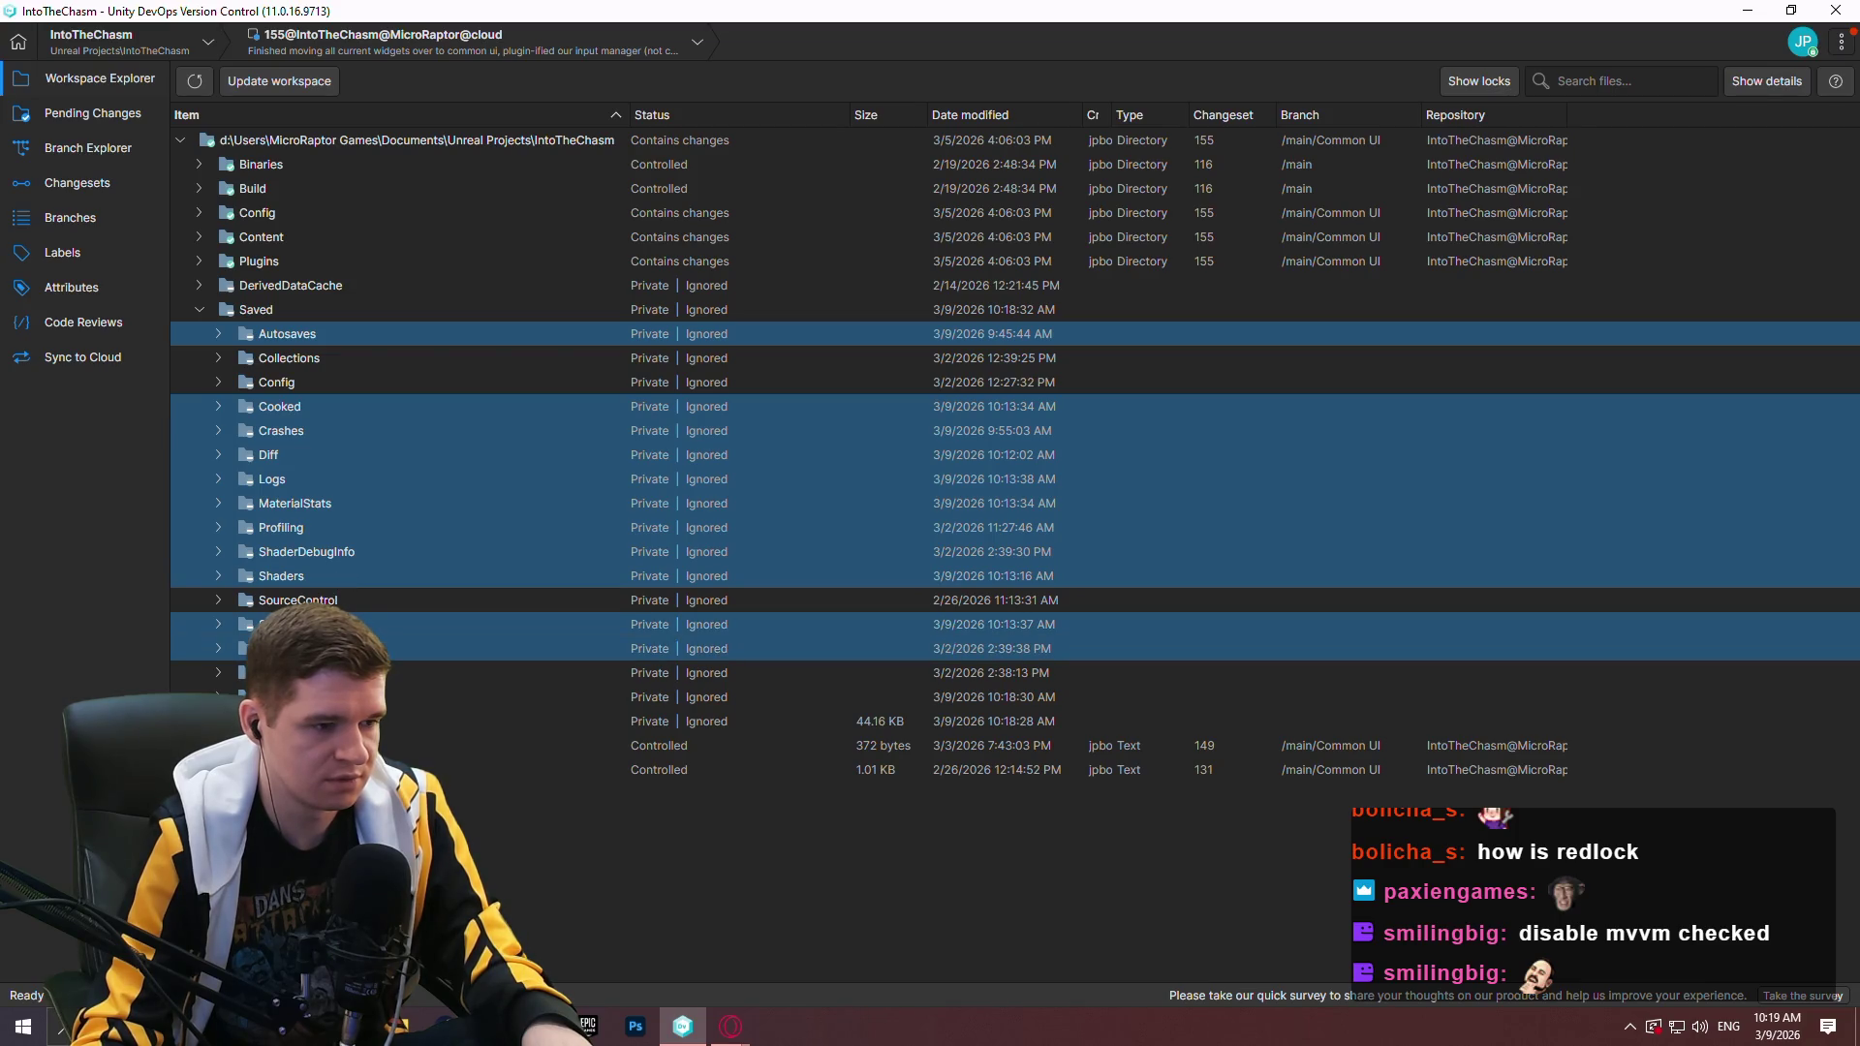
ctrl+click(367, 673)
ctrl+click(367, 697)
key(Delete)
click(967, 550)
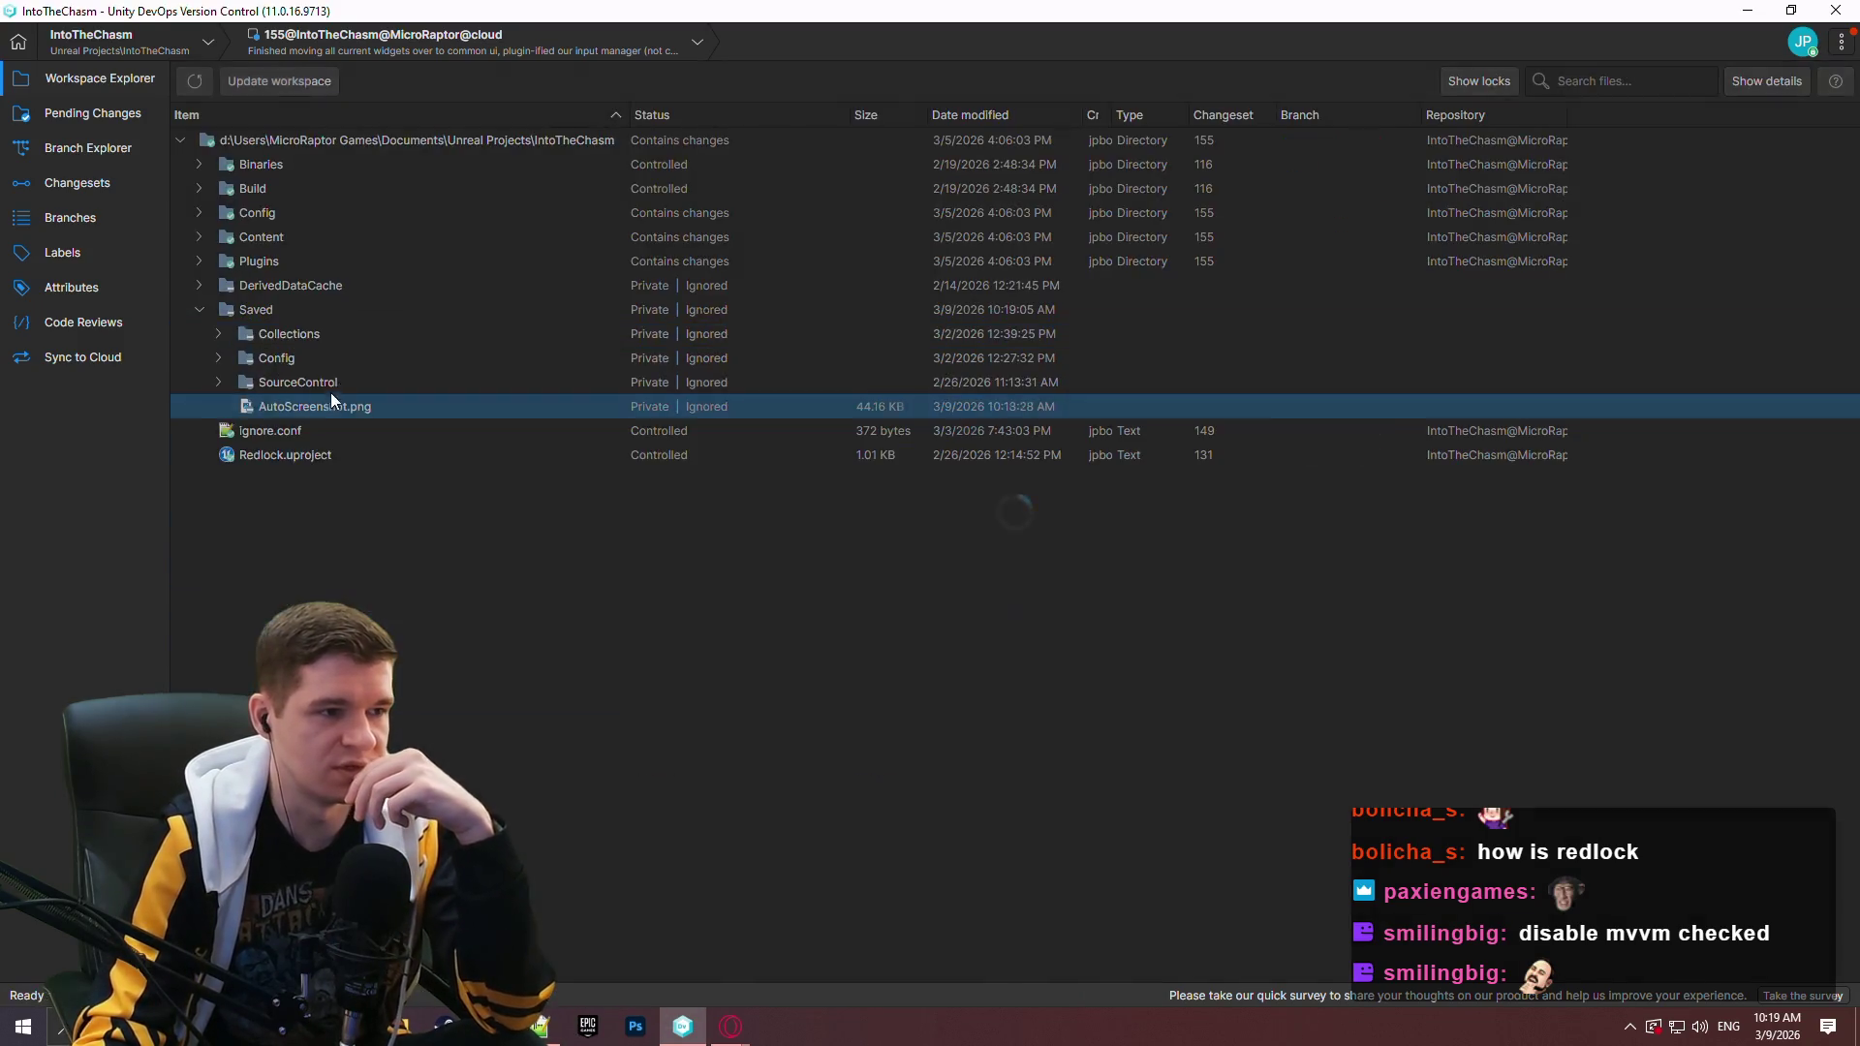
double_click(351, 455)
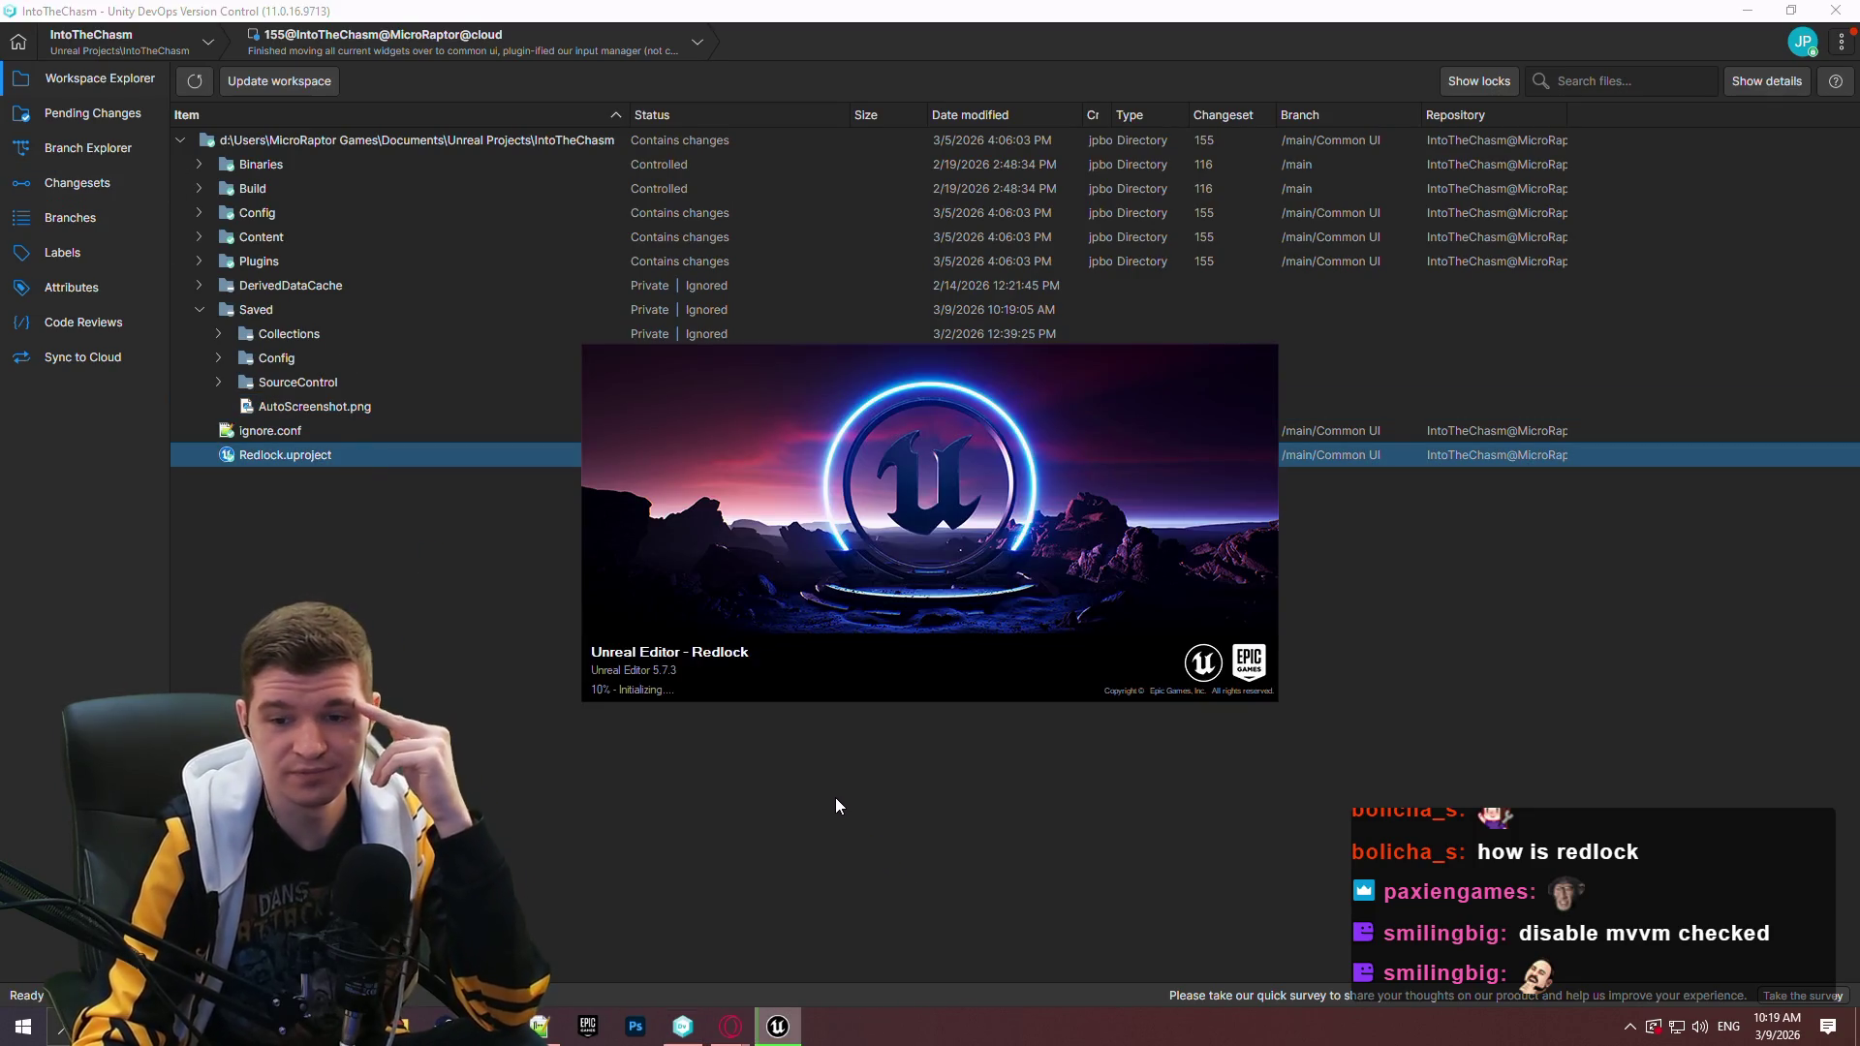
Launch the packaged Redlock game from the Playtest Windows build folder.
click(435, 1019)
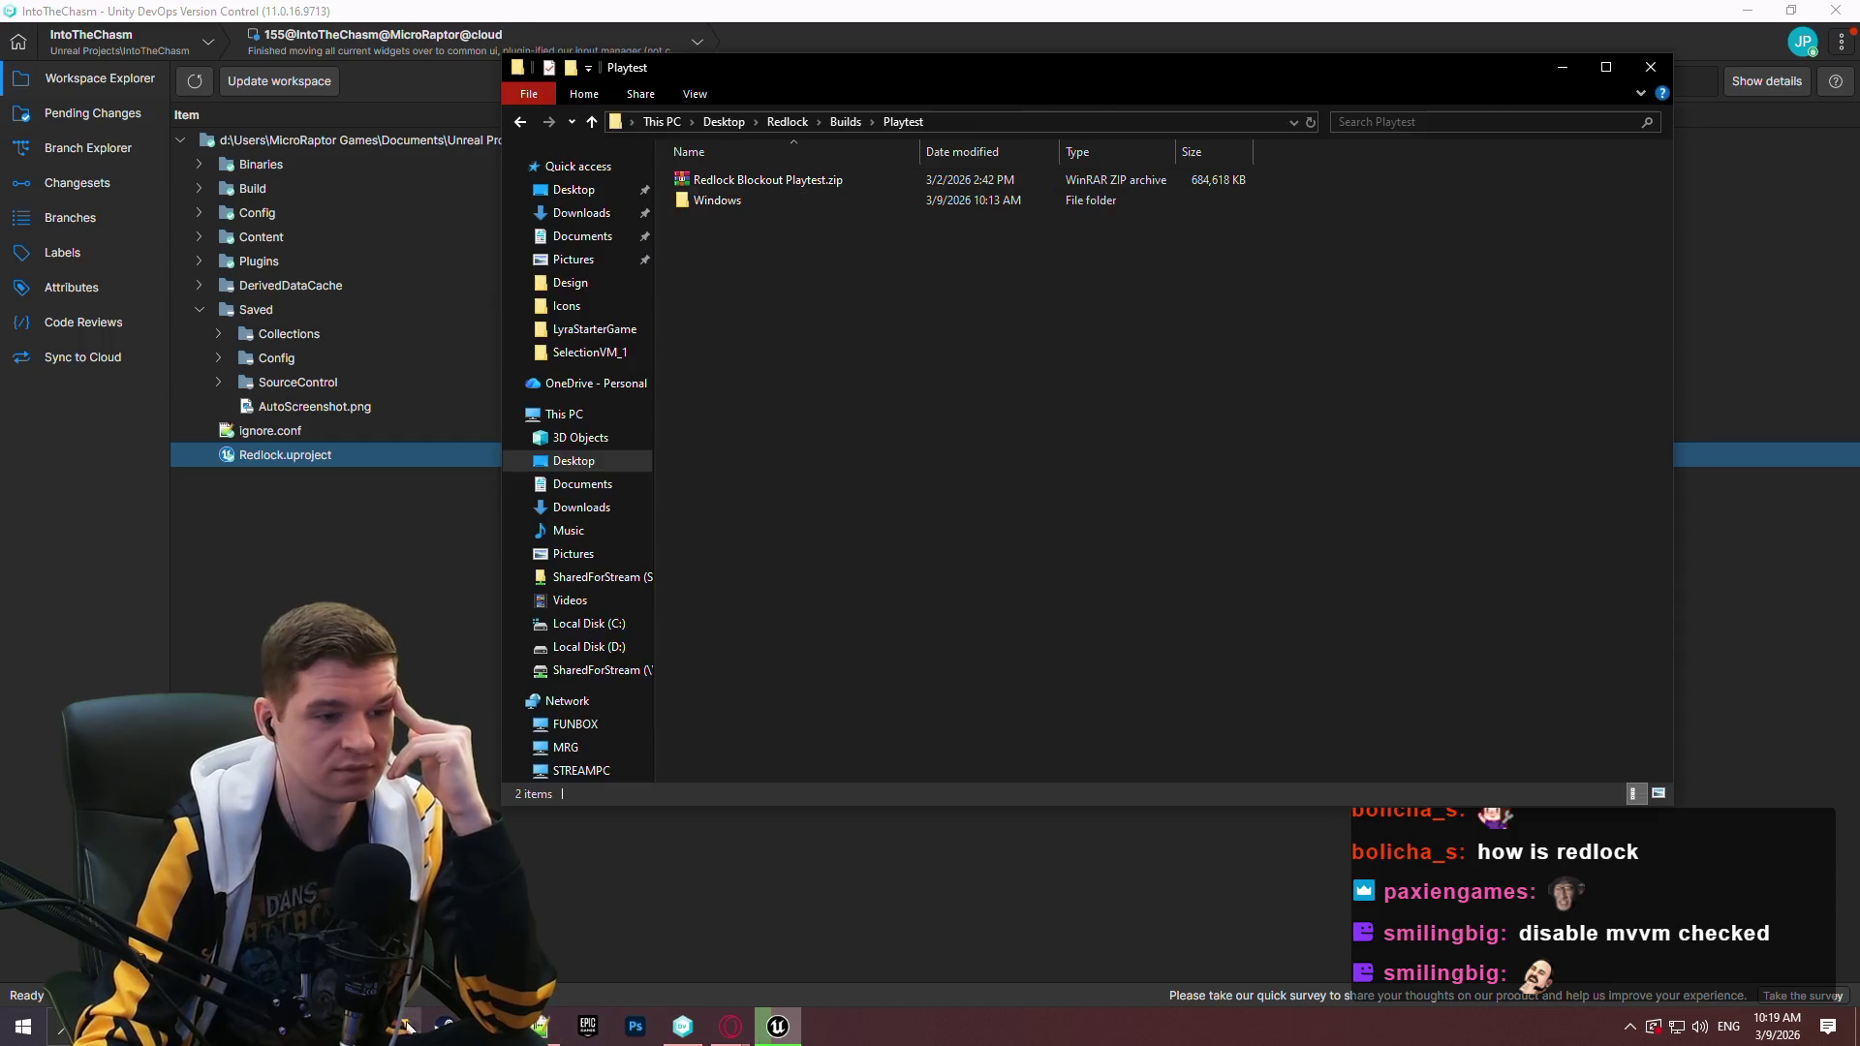
double_click(770, 204)
double_click(732, 283)
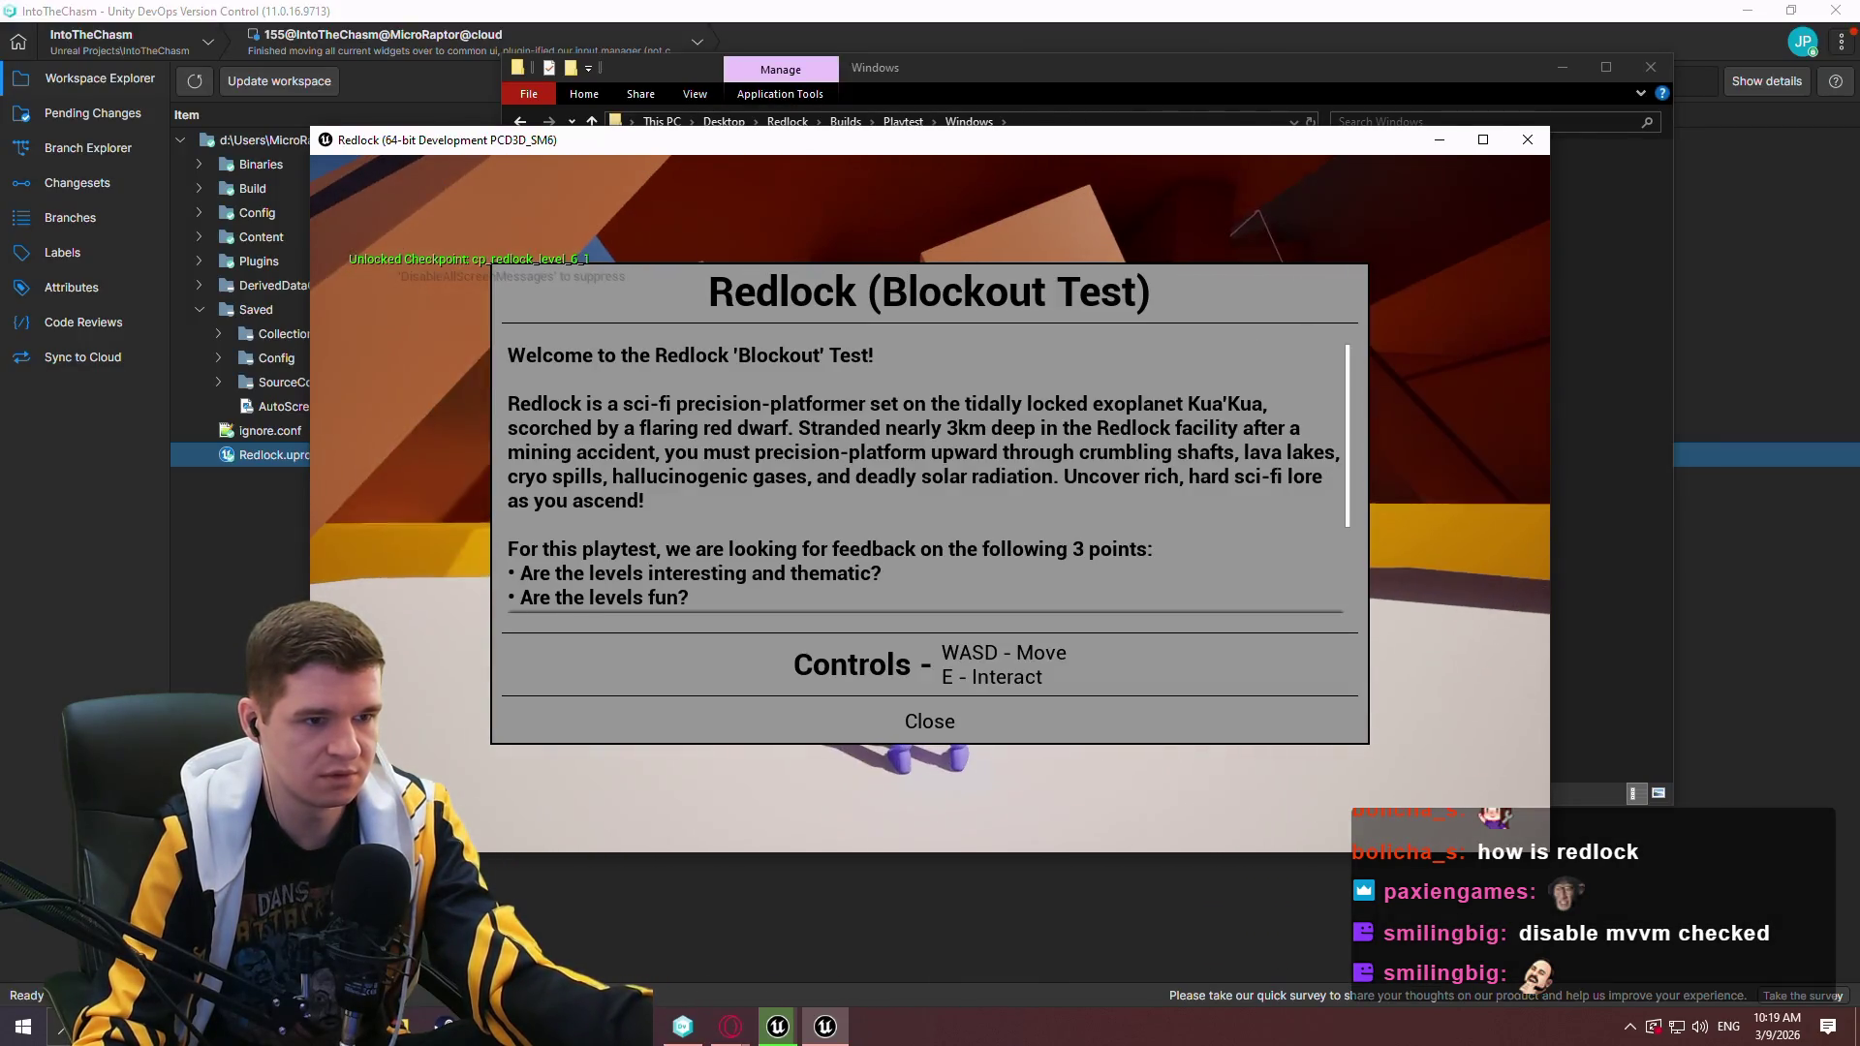
key(Escape)
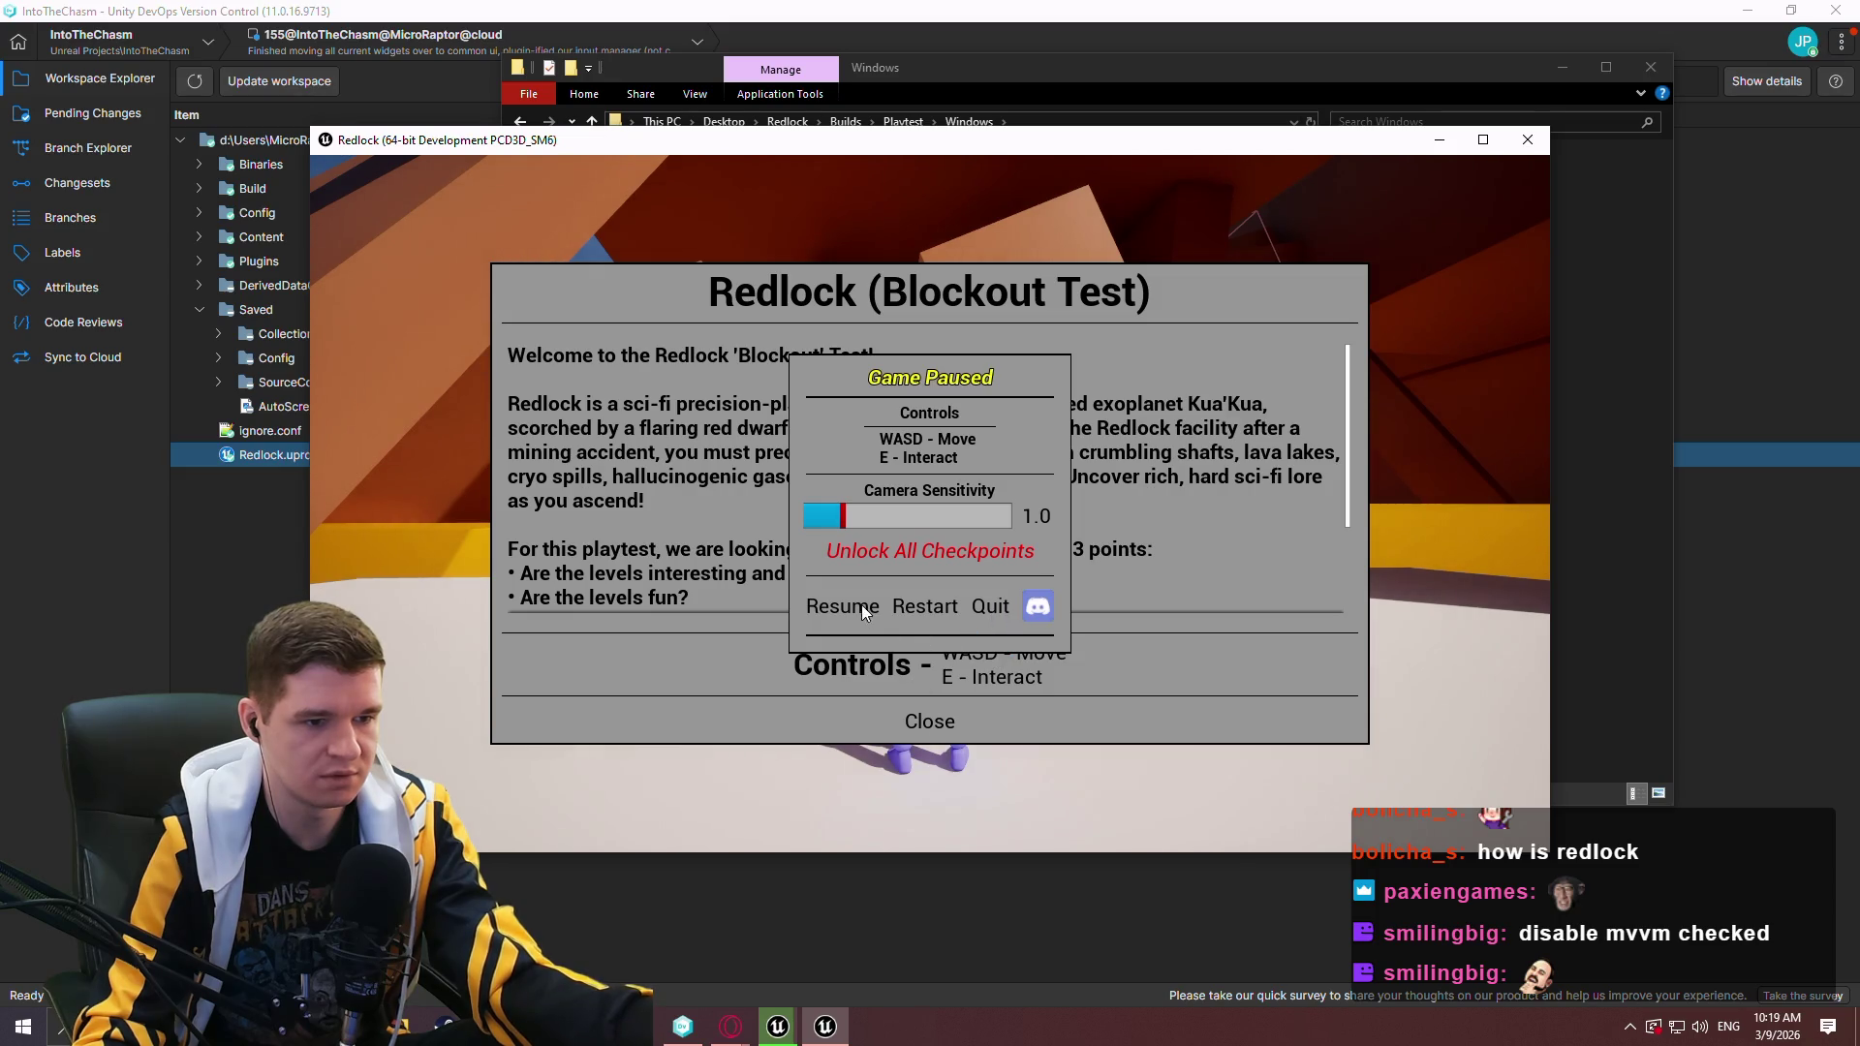
click(860, 606)
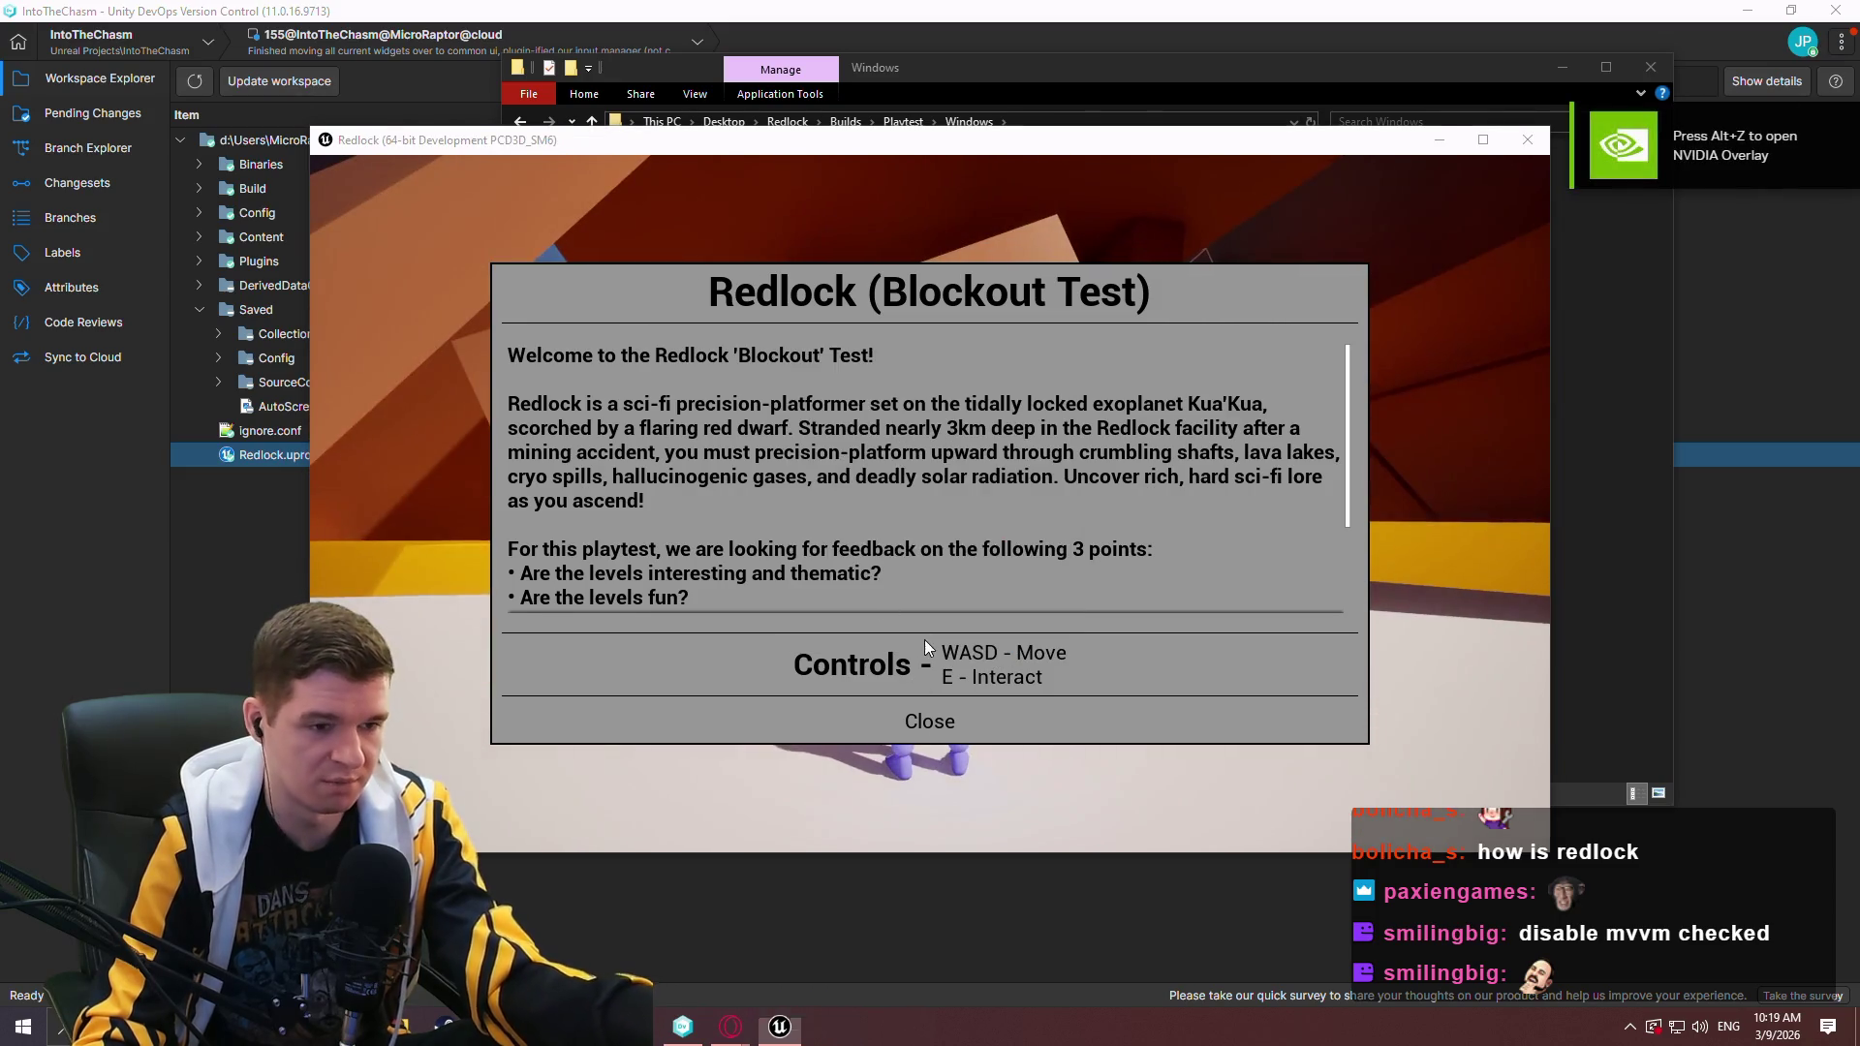
Dismiss the game's welcome dialog, pause, close the game, and return to Unreal Editor.
key(super)
key(alt+Tab)
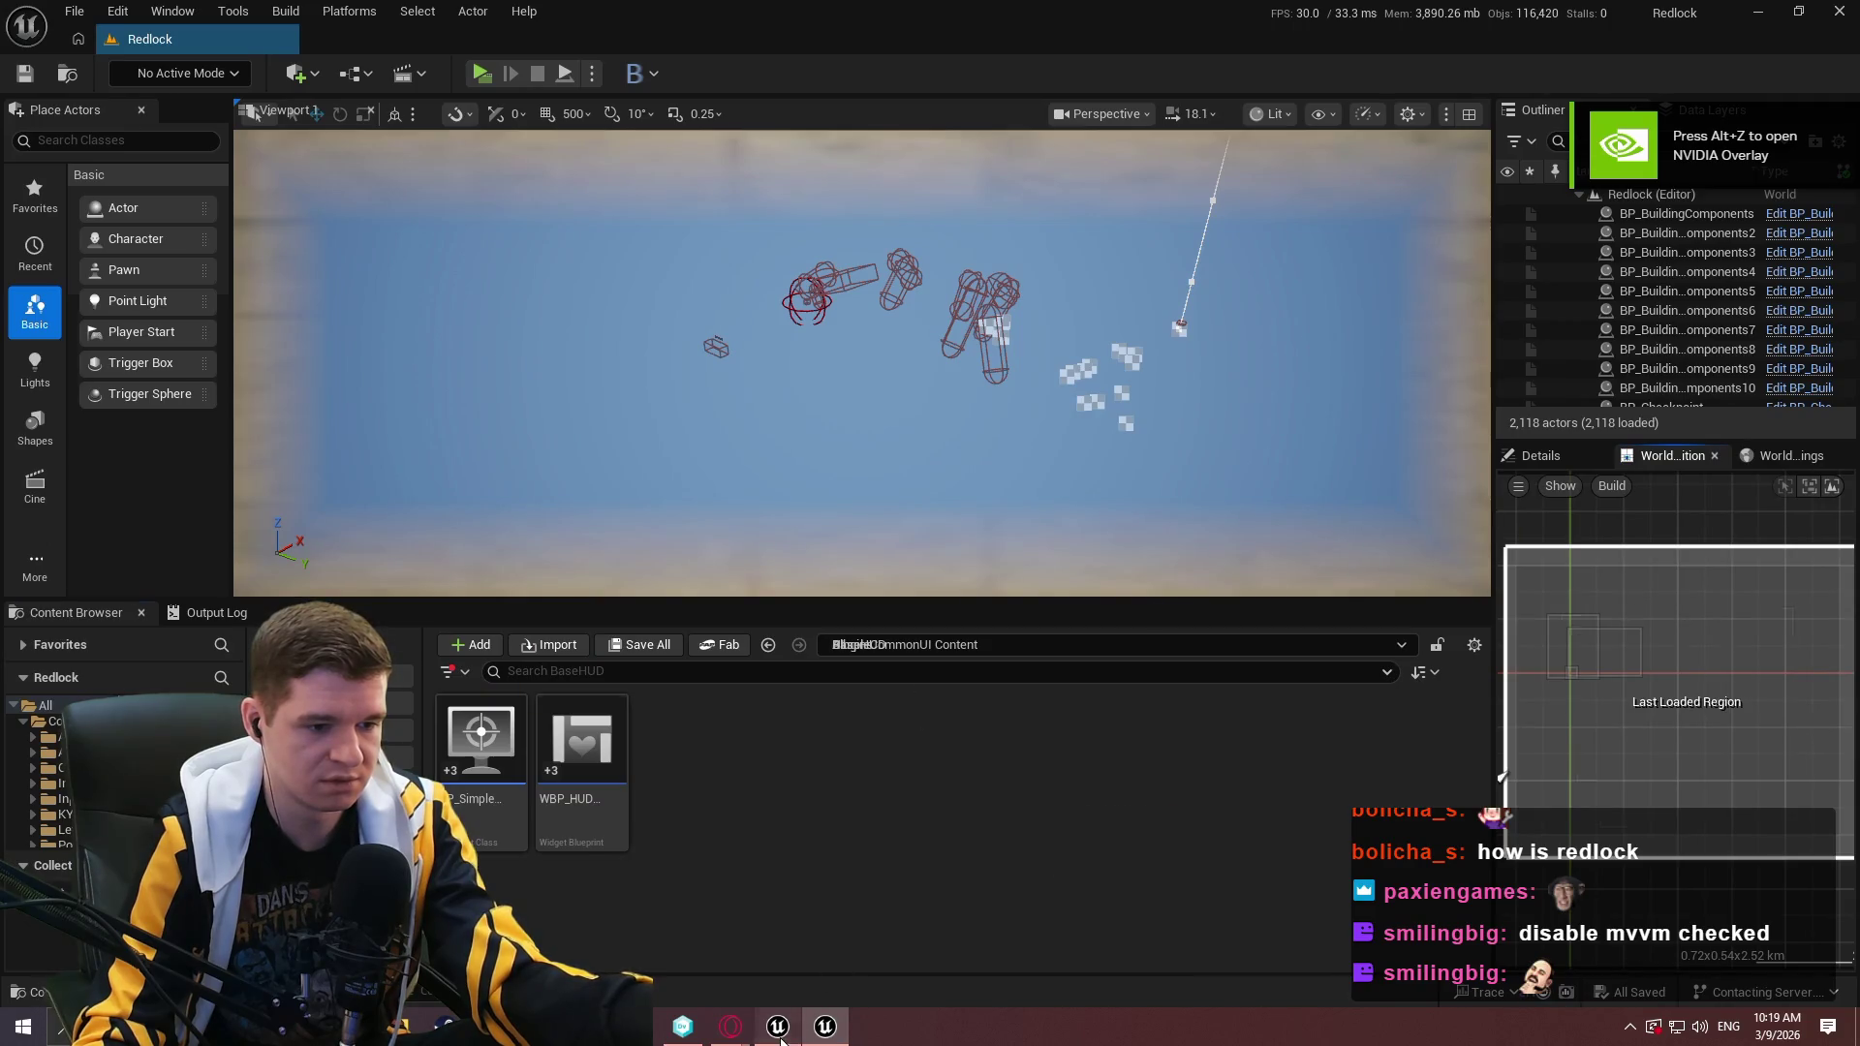
click(779, 1033)
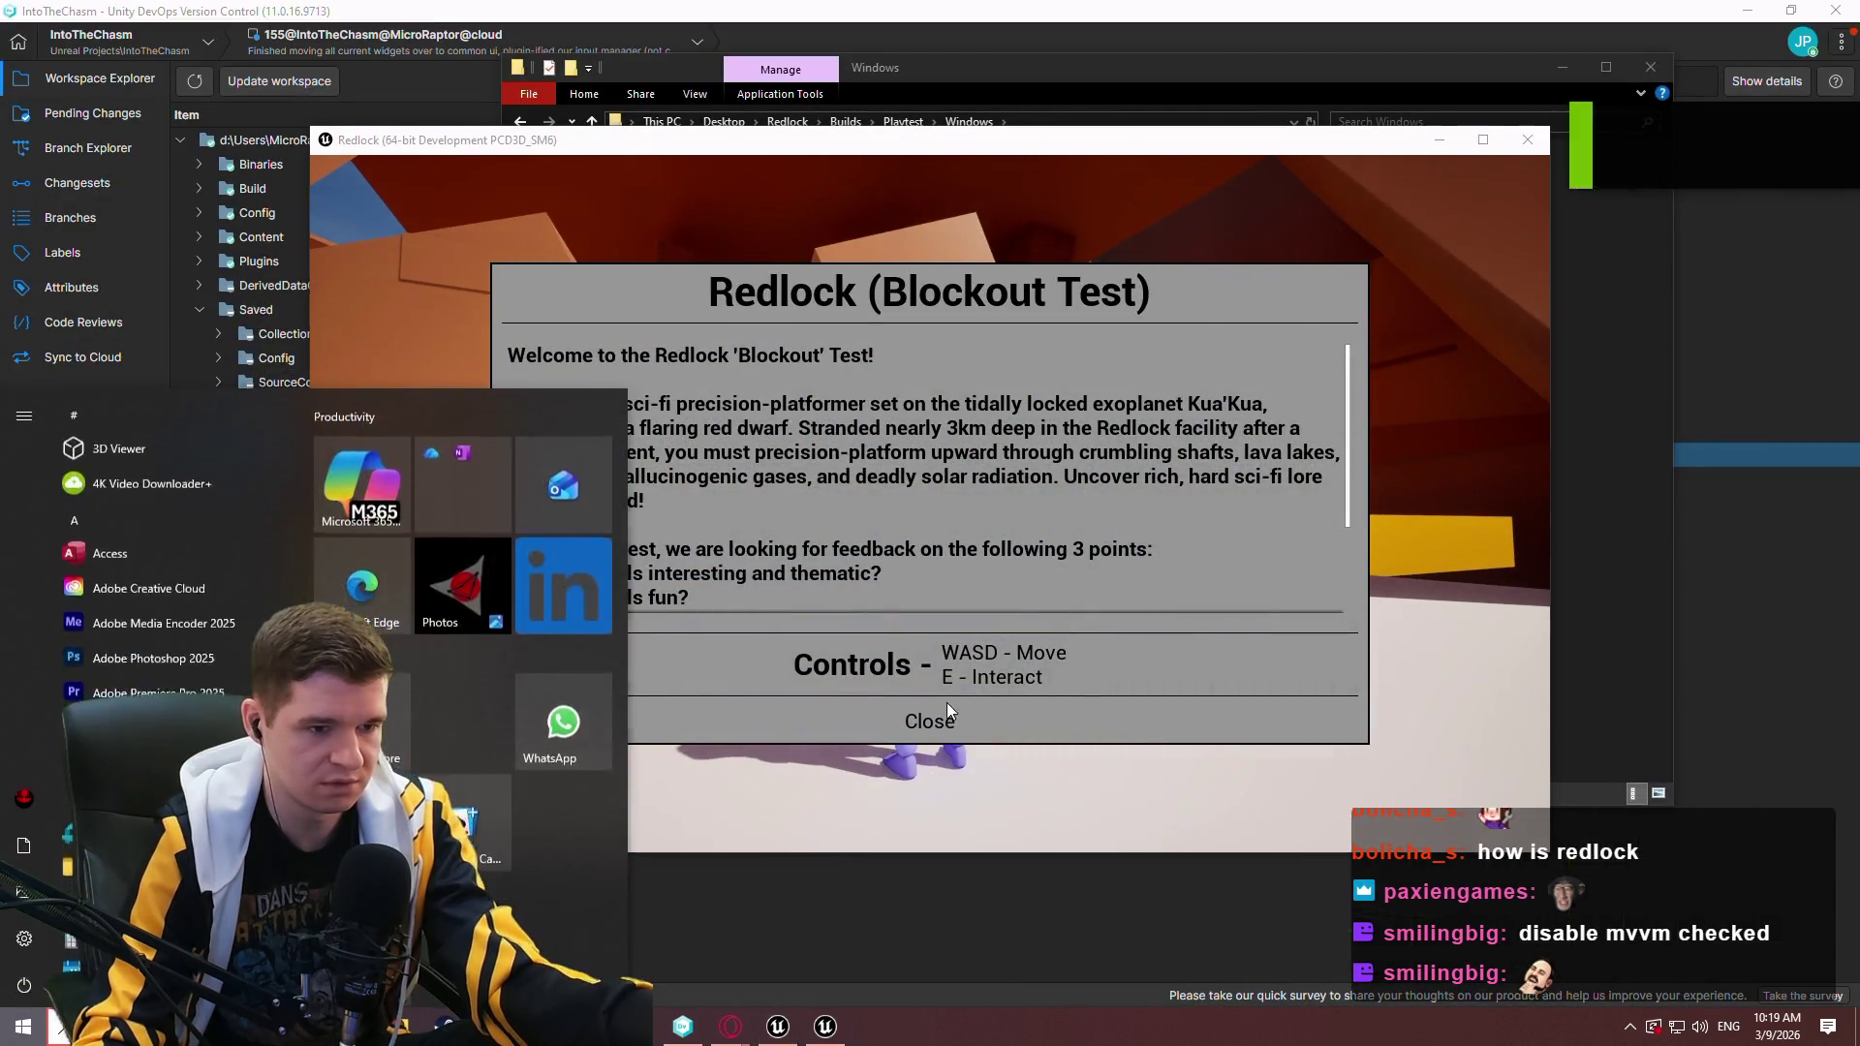
click(948, 712)
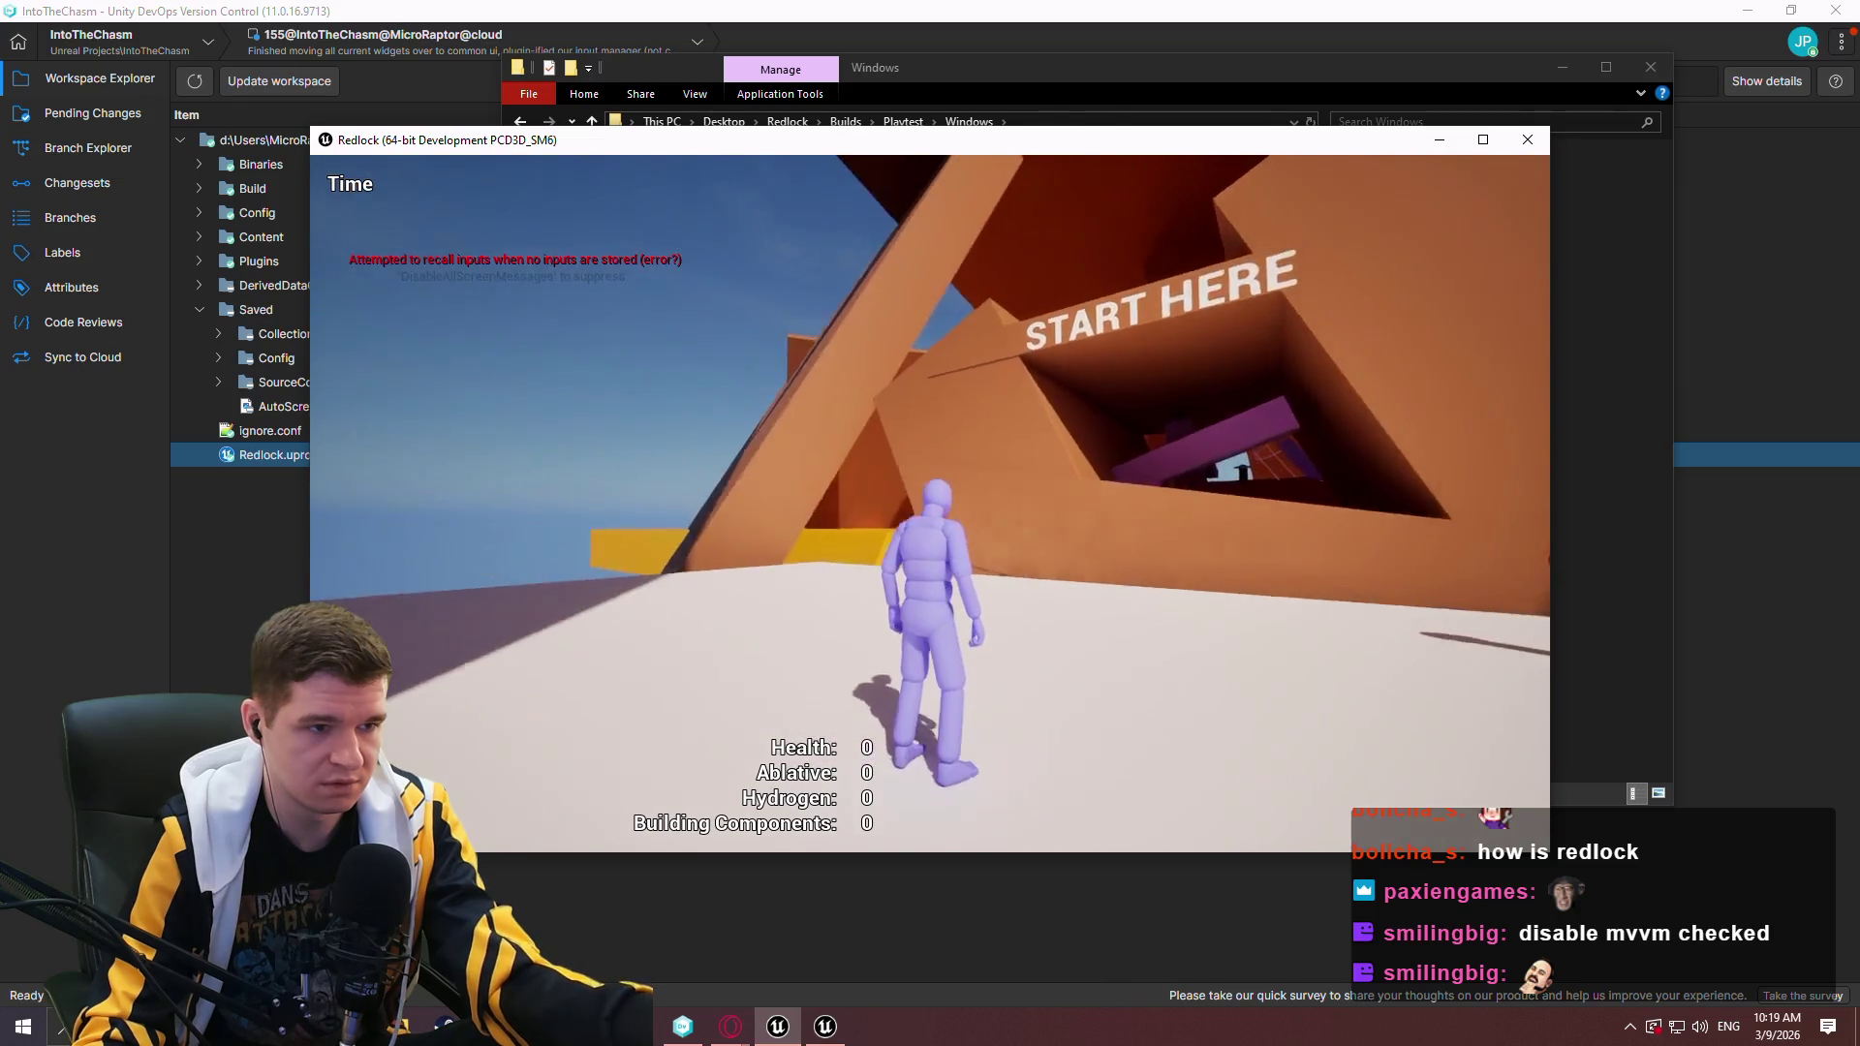
key(Escape)
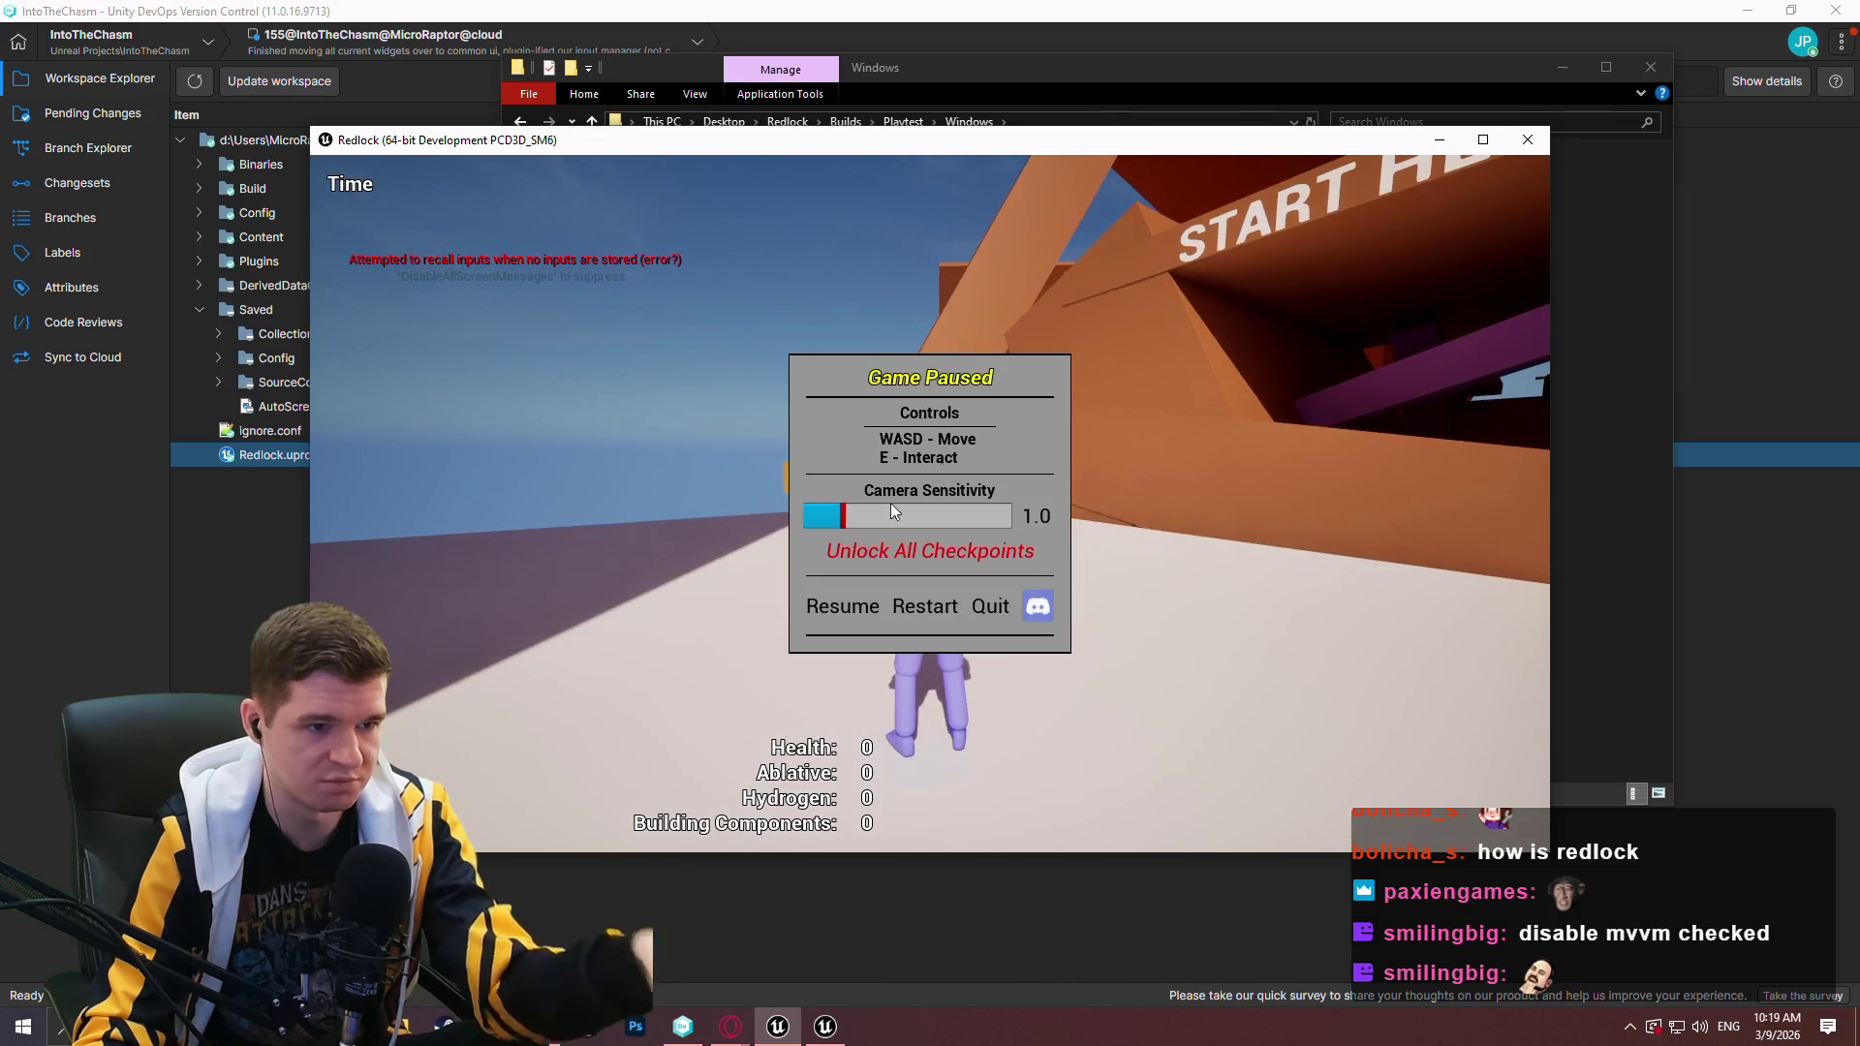
click(1526, 140)
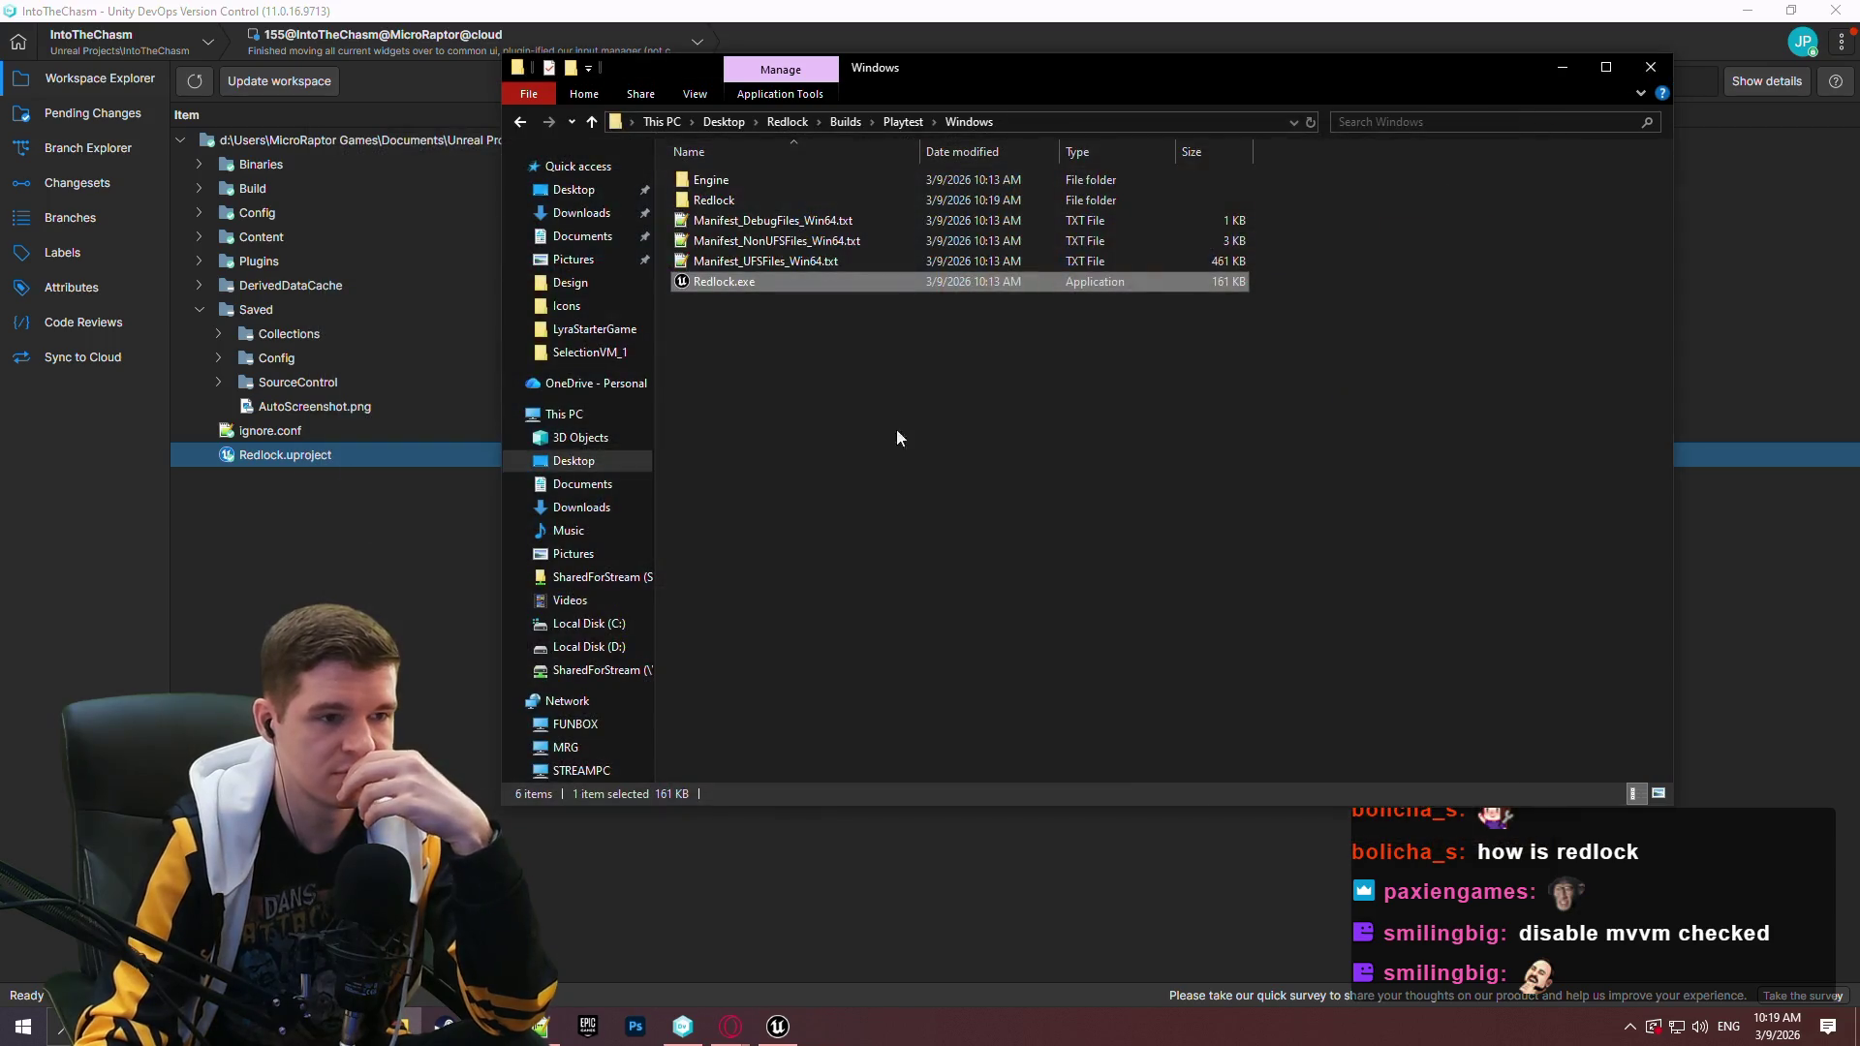
click(778, 1027)
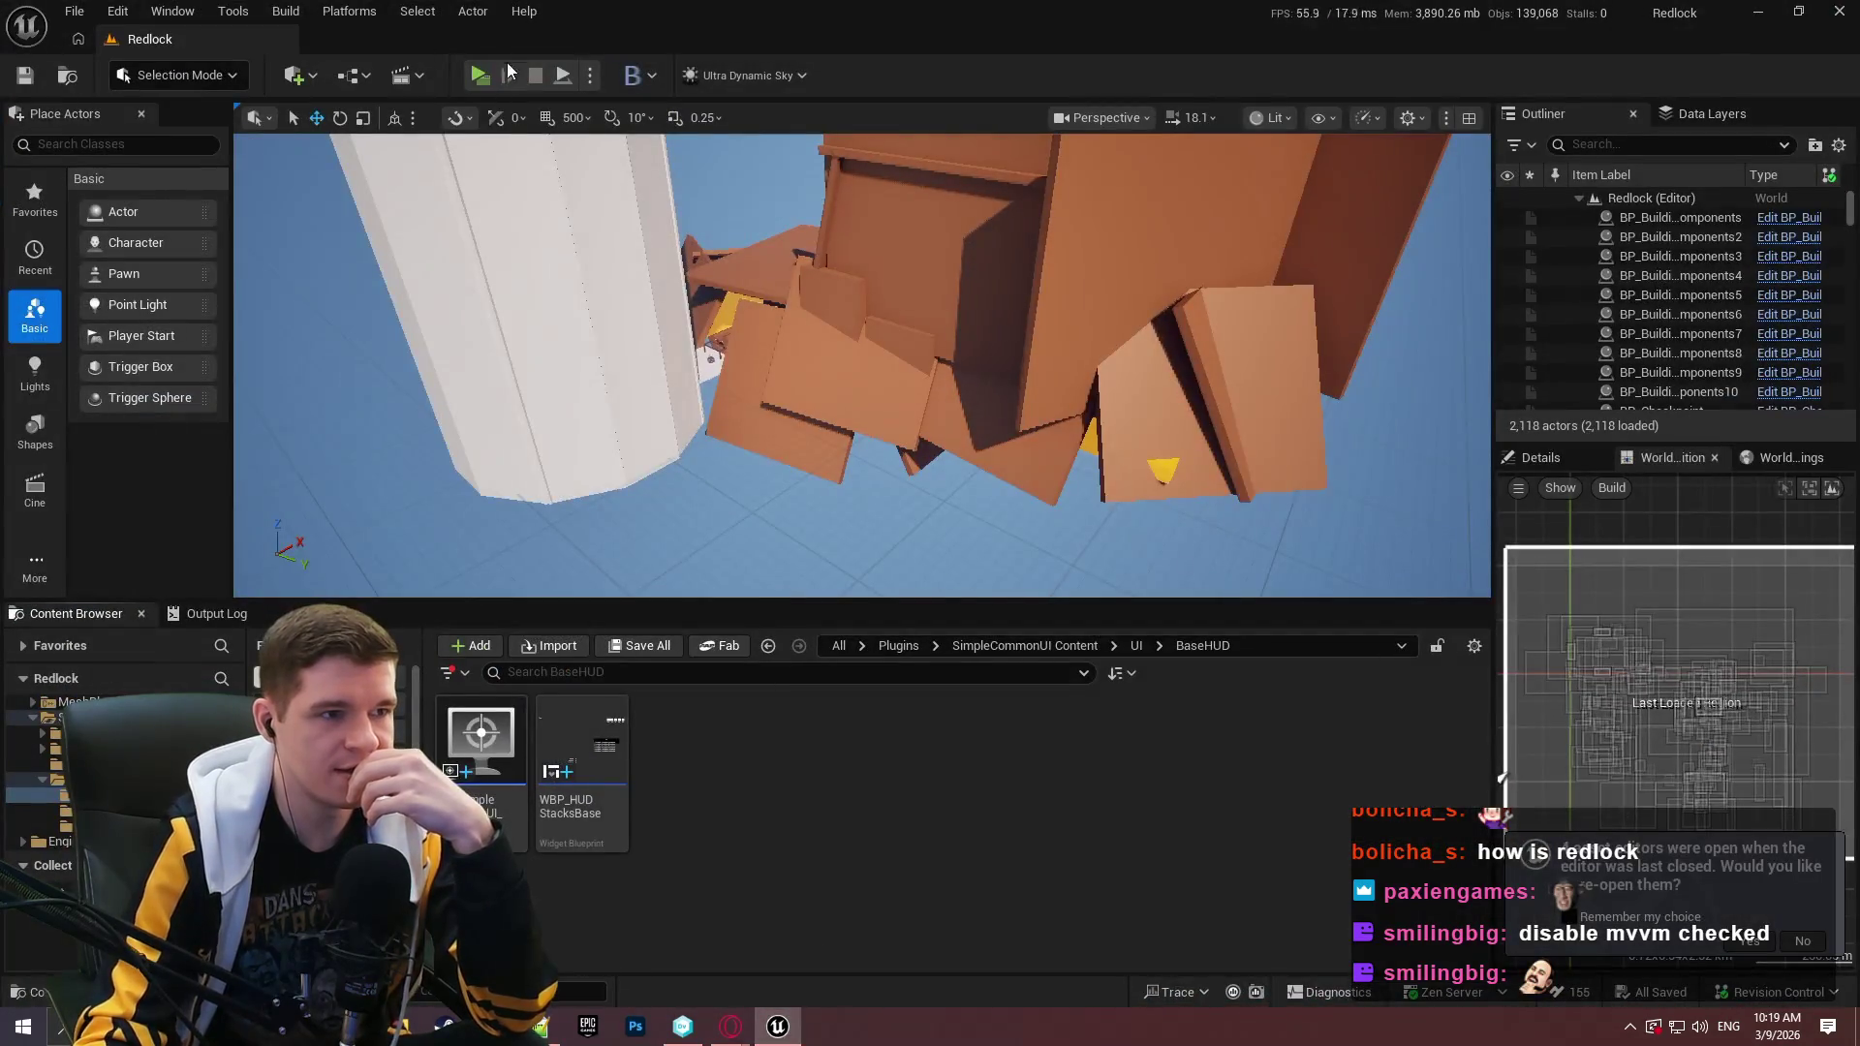
Launch a standalone Redlock preview, dismiss its welcome message, and close it.
key(alt+p)
click(980, 840)
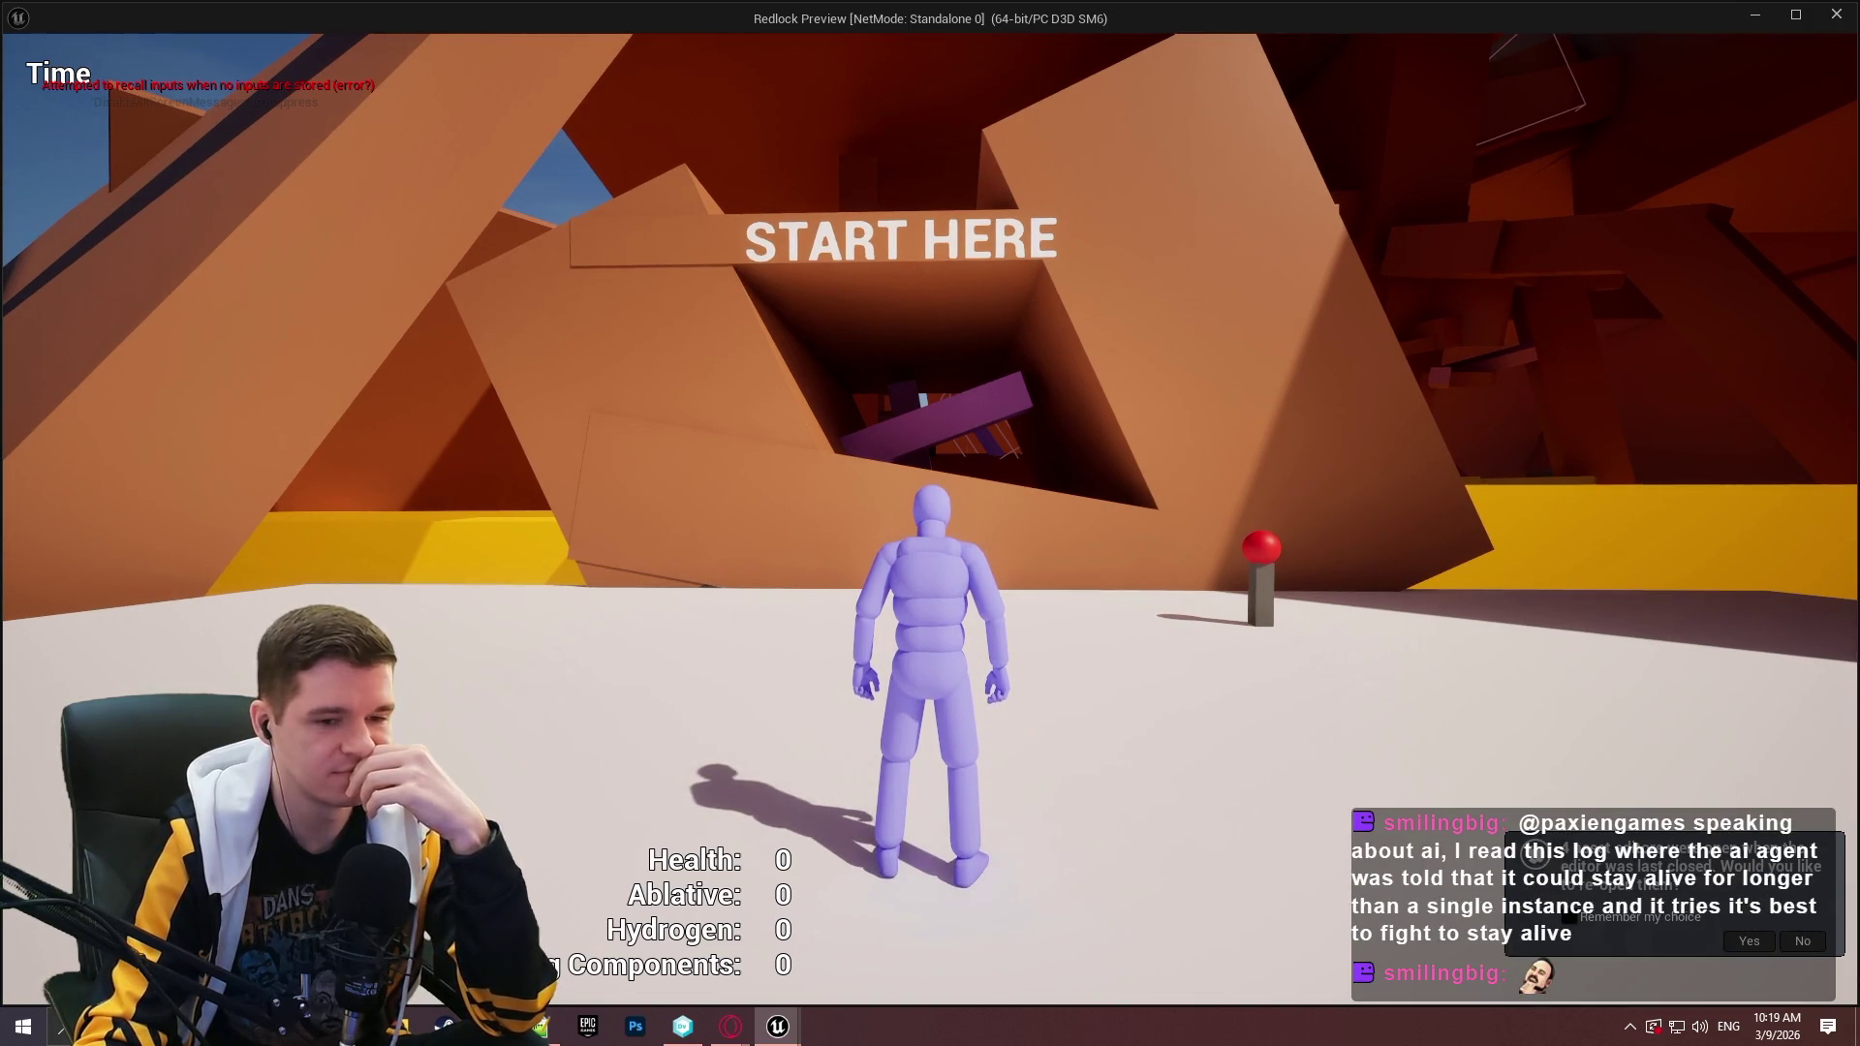
key(Escape)
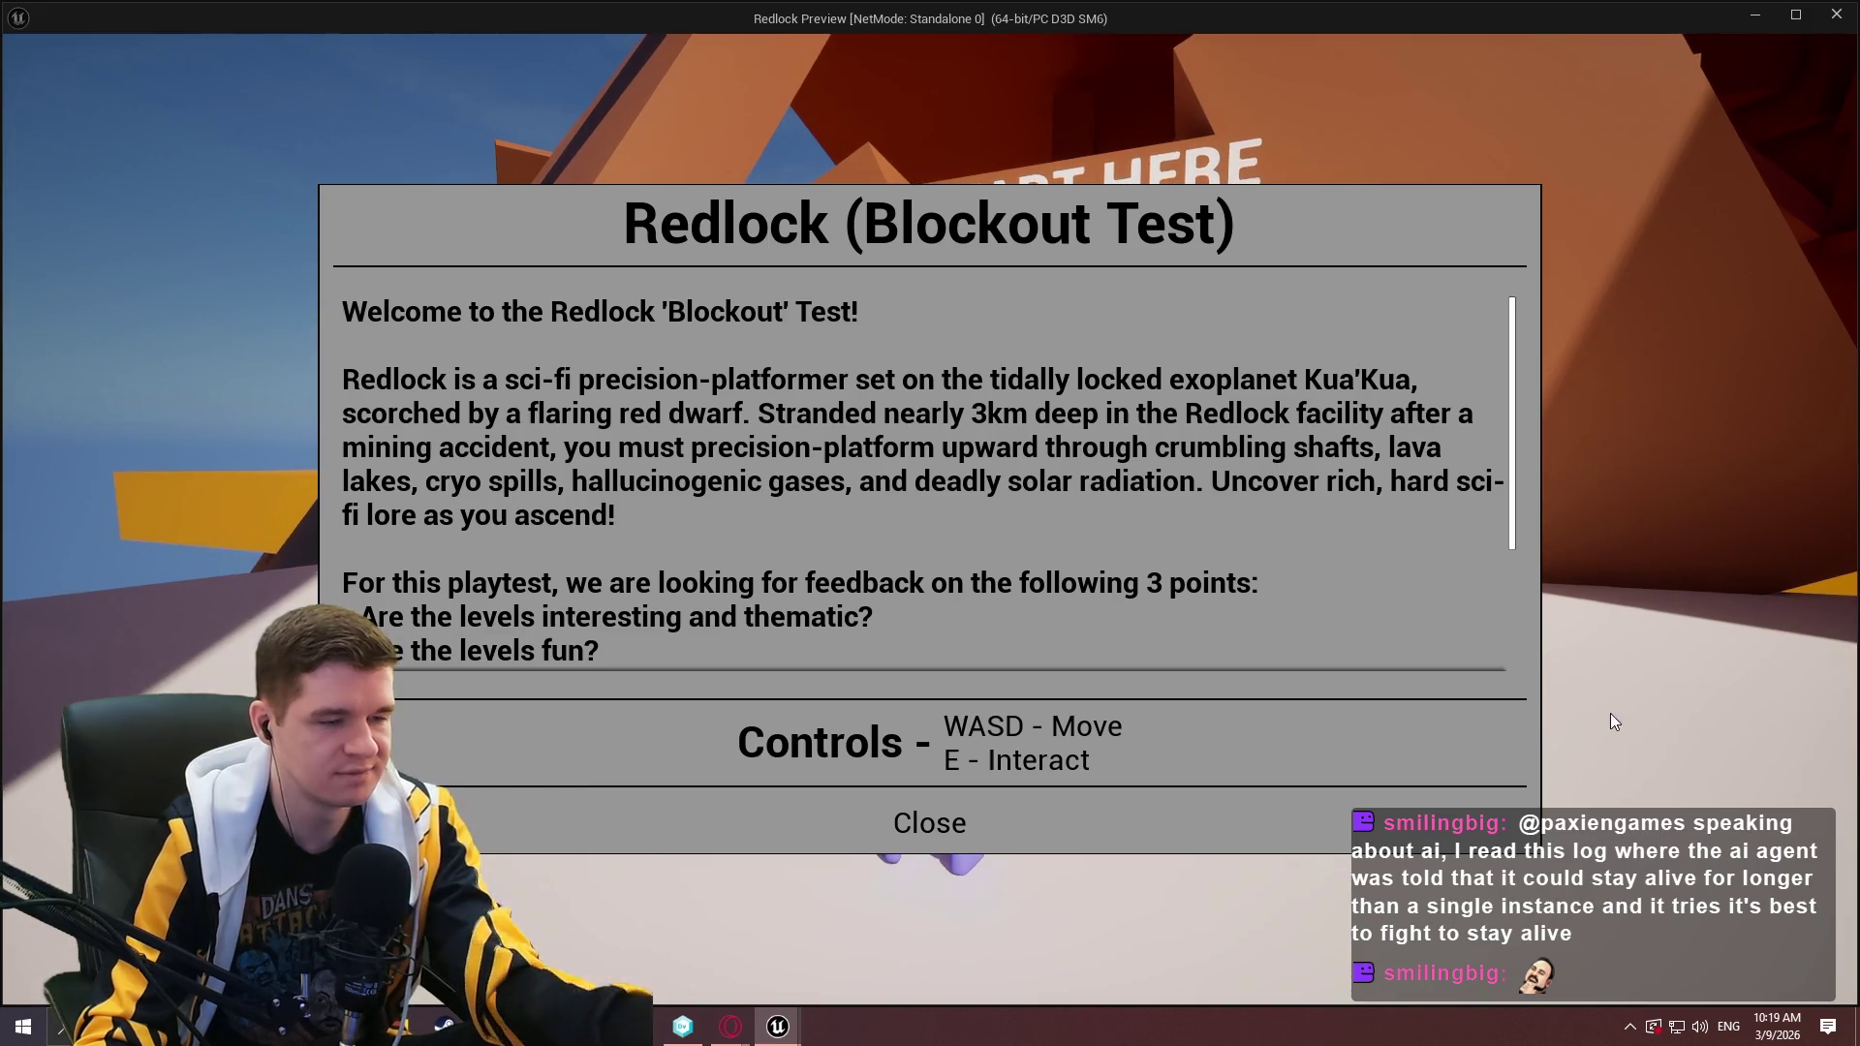
Close the relaunched preview, decline reopening editor regions, and go up to Playtest.
key(Escape)
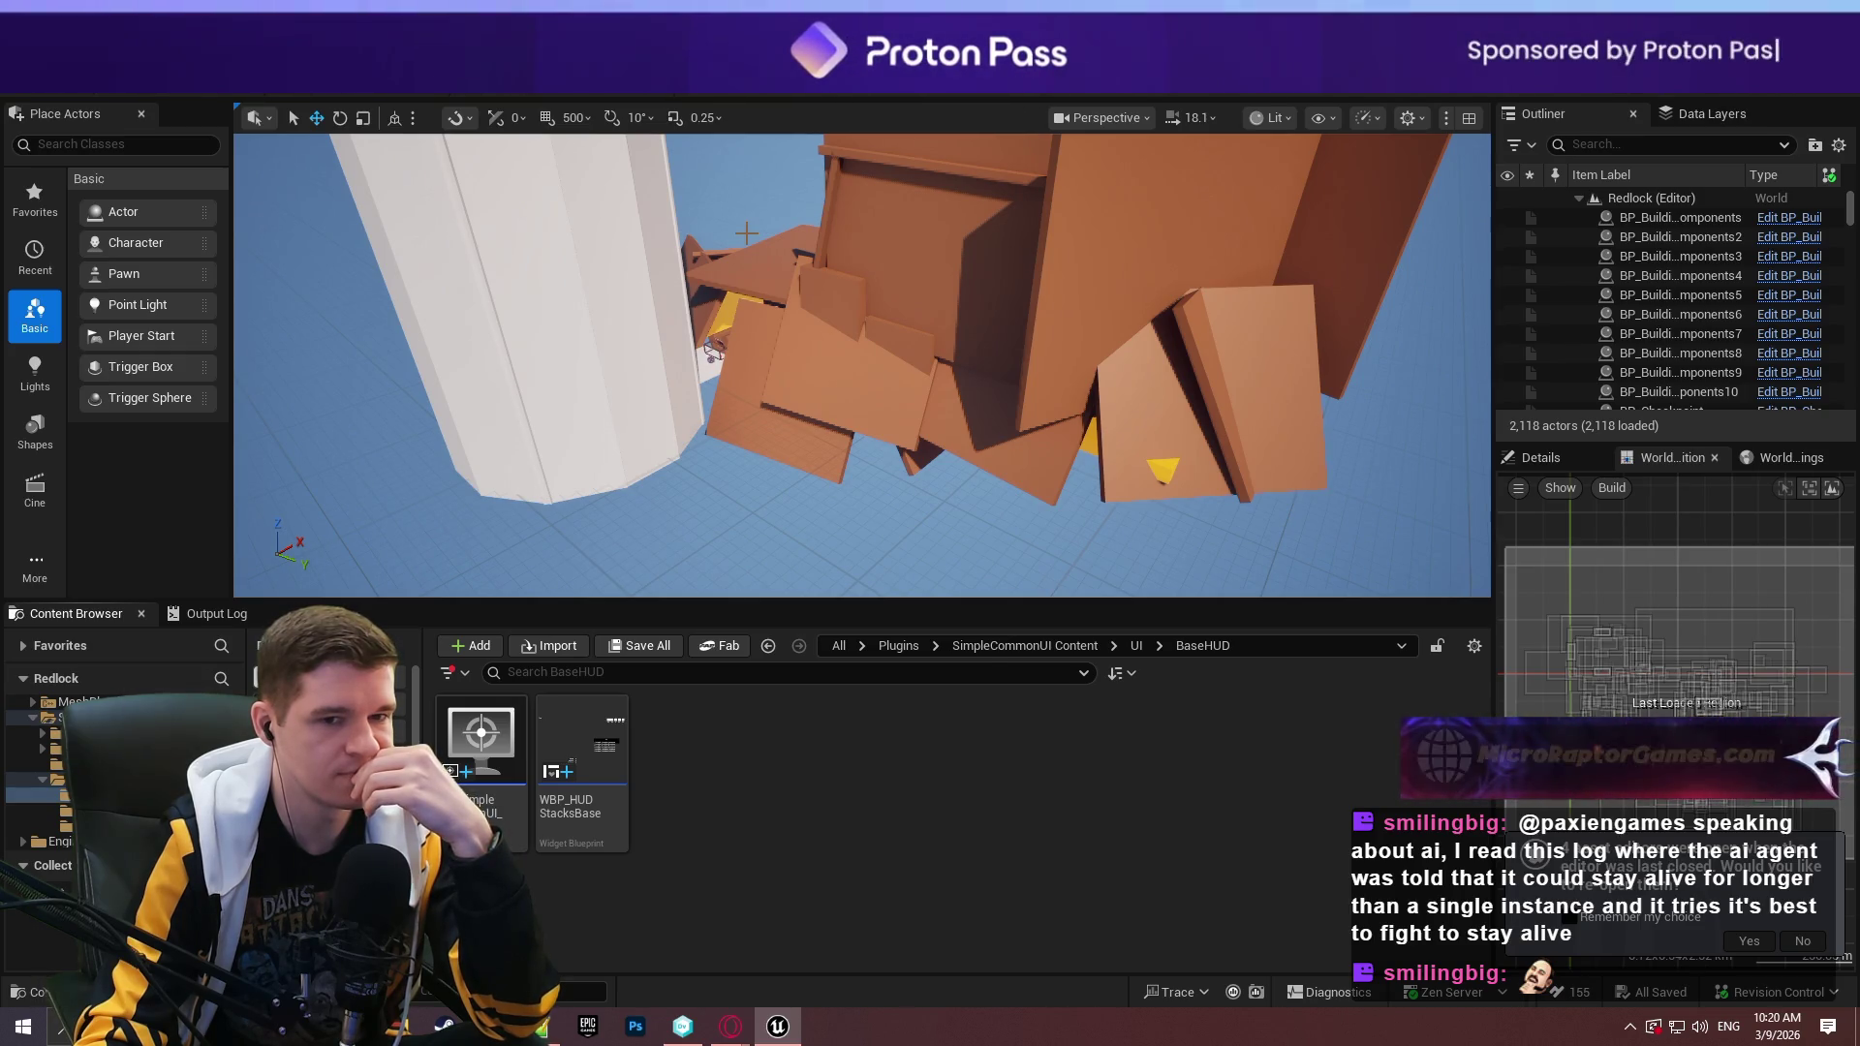
click(1799, 941)
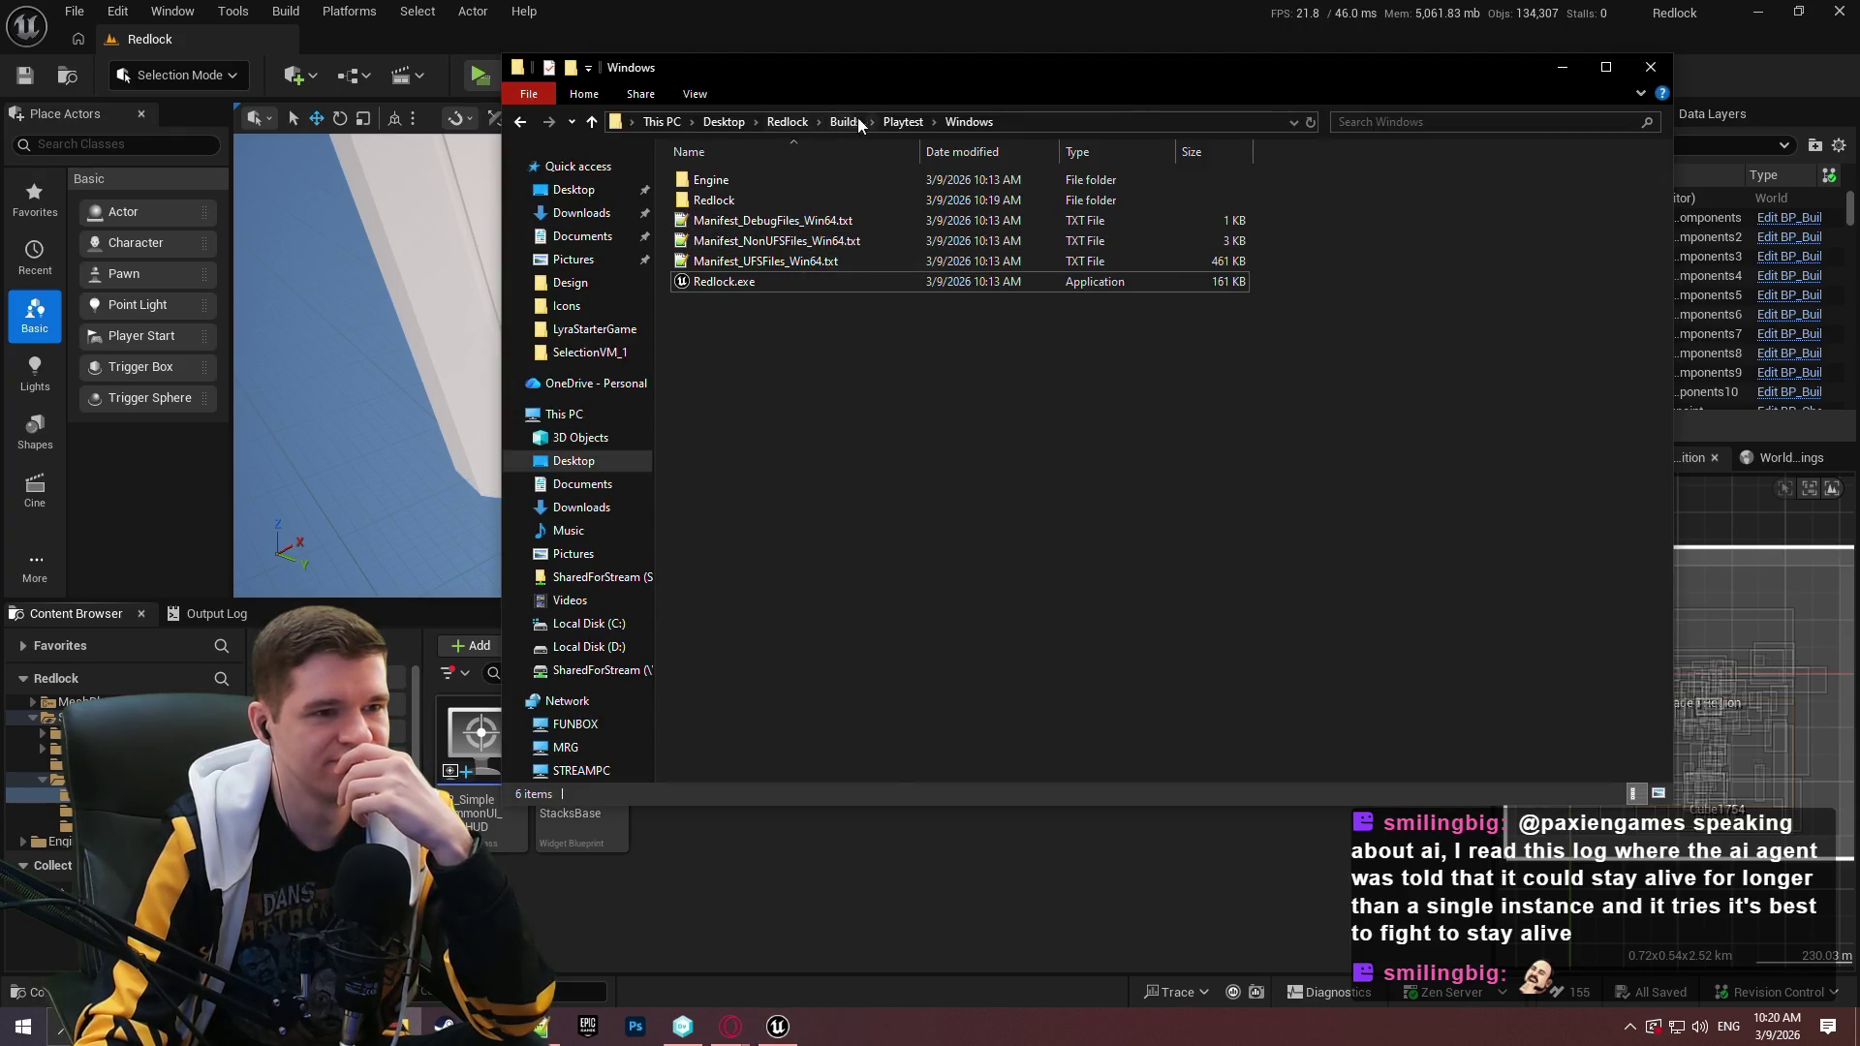
click(886, 121)
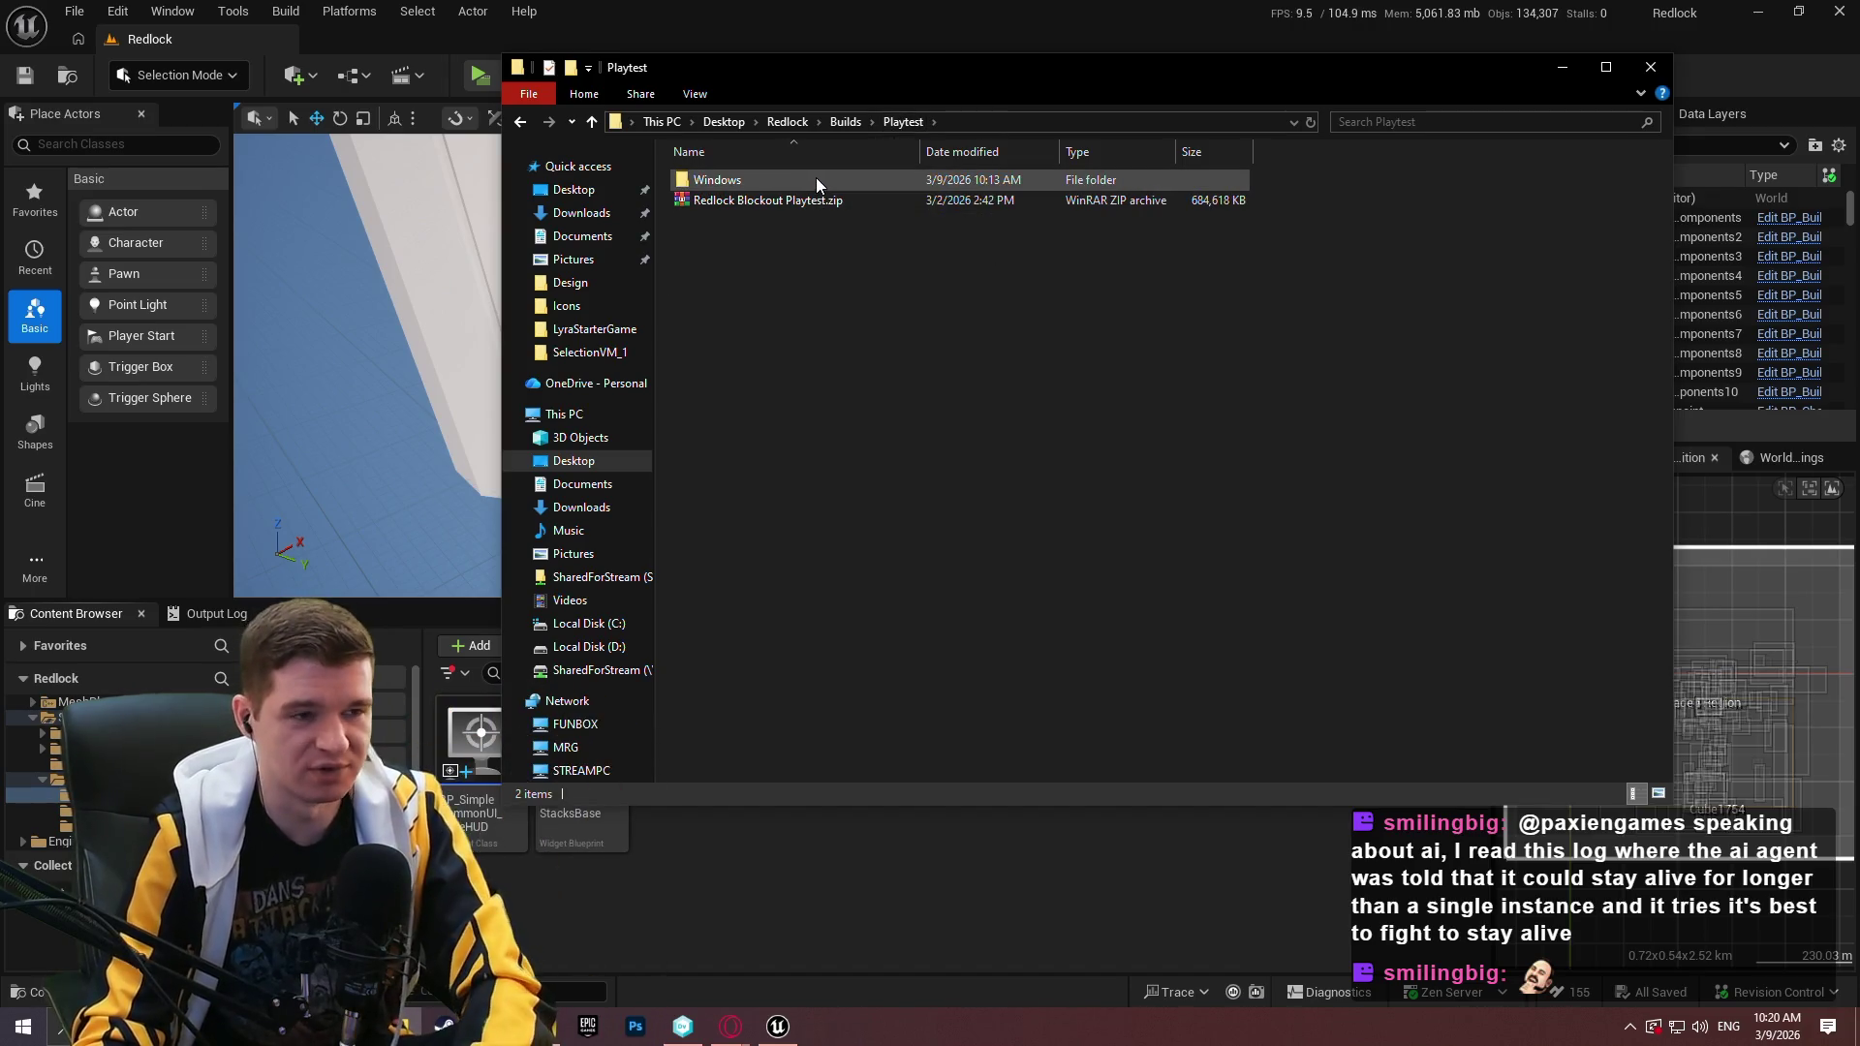
Delete the old Windows folder and extract Redlock Blockout Playtest.zip here.
double_click(816, 179)
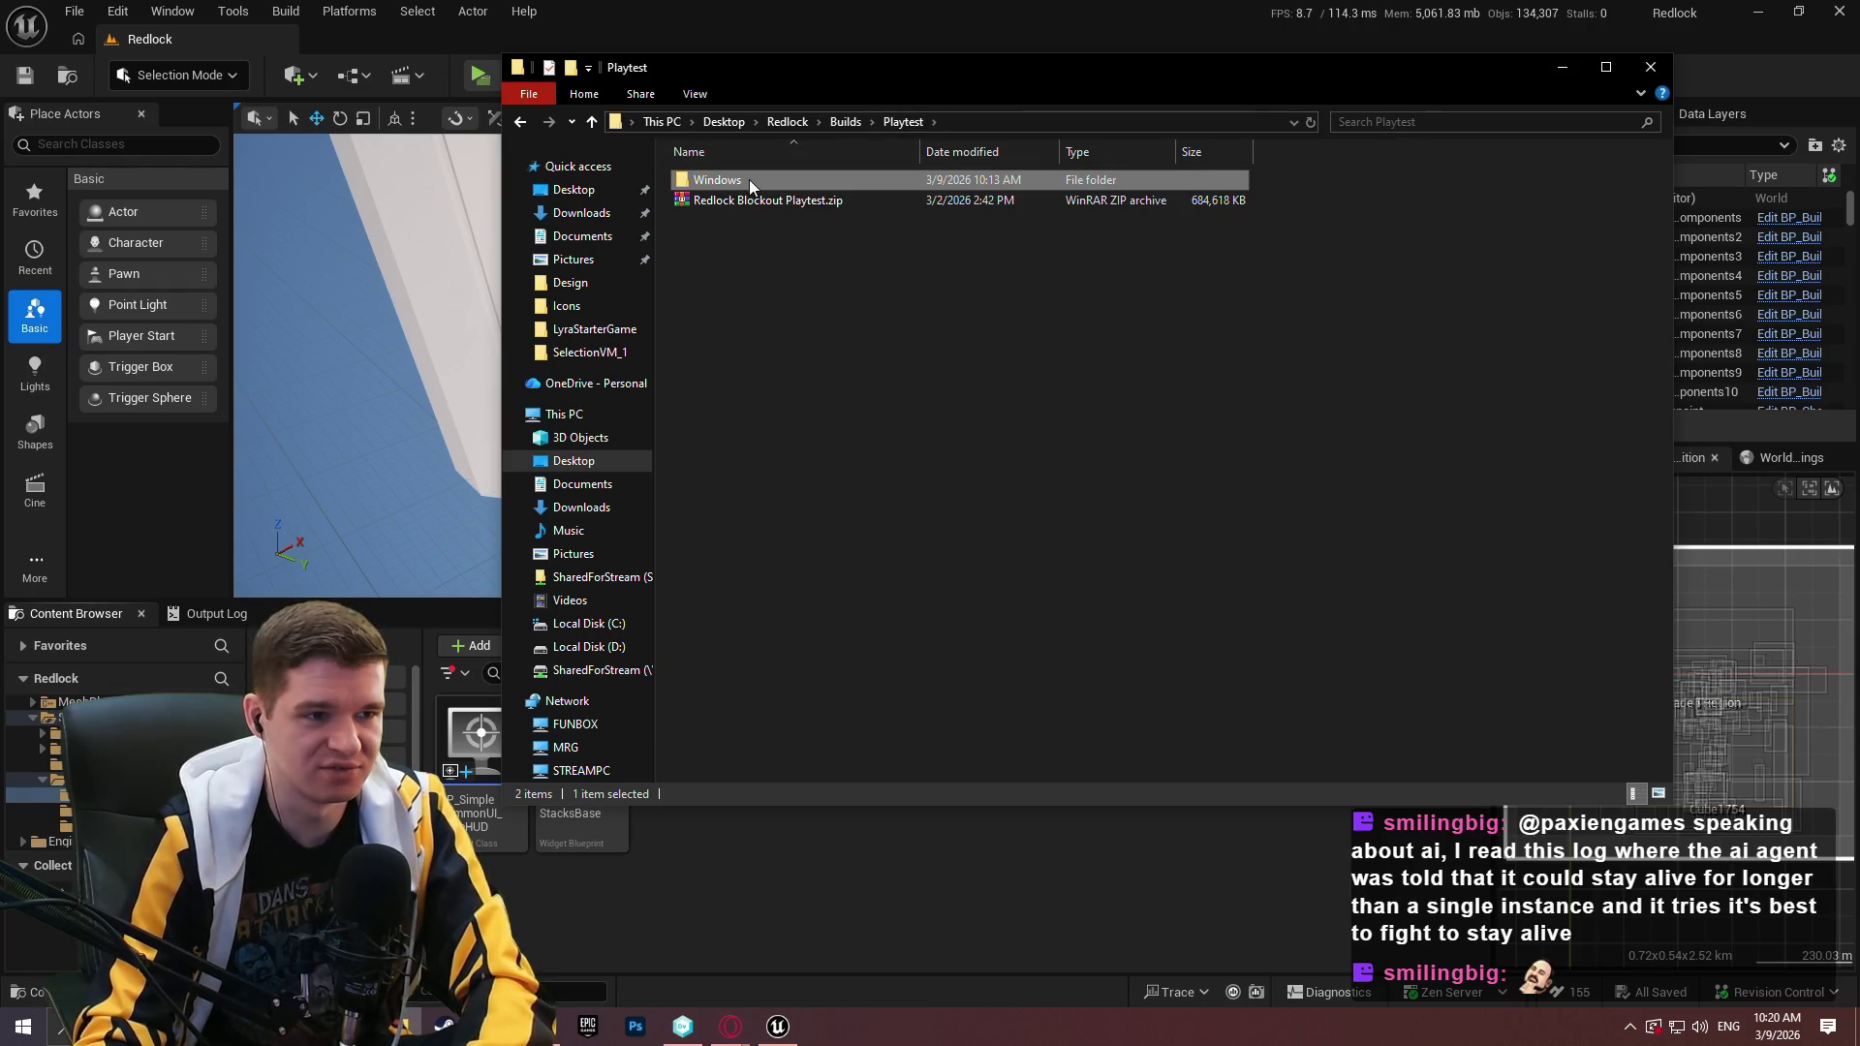
key(Delete)
right_click(743, 176)
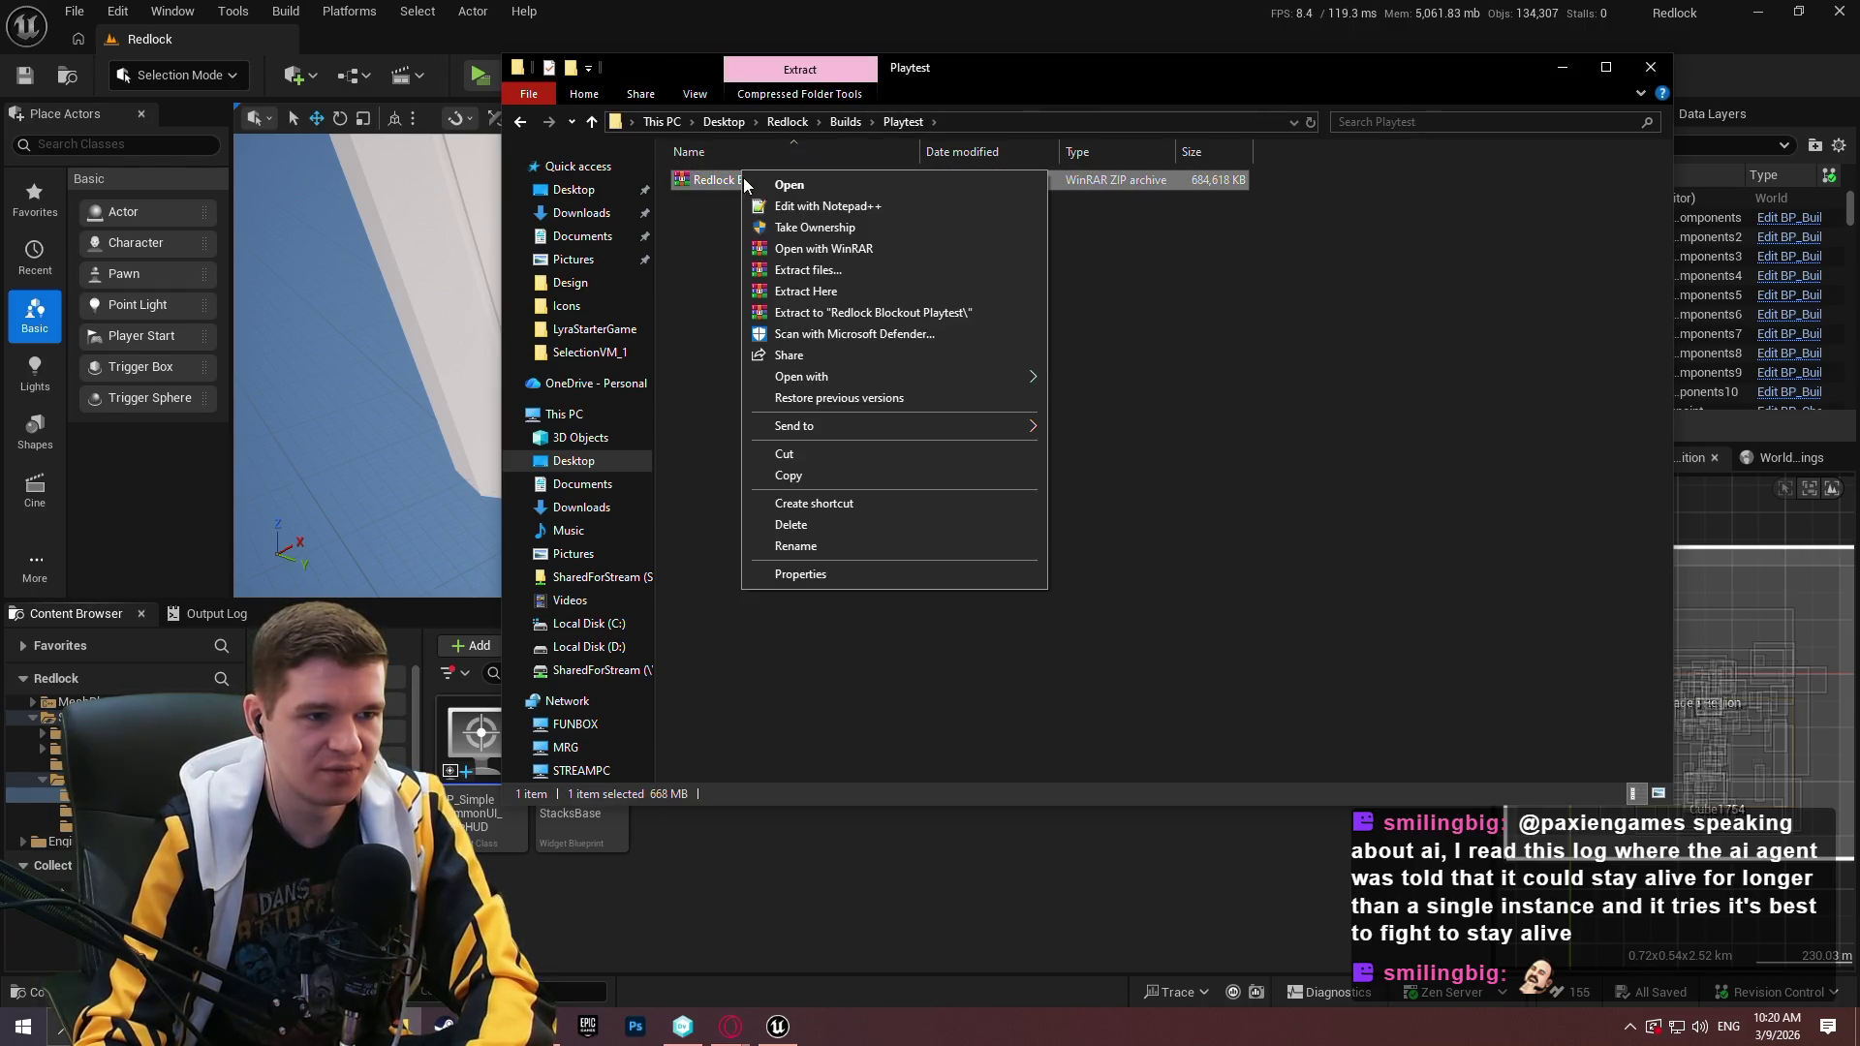
click(846, 298)
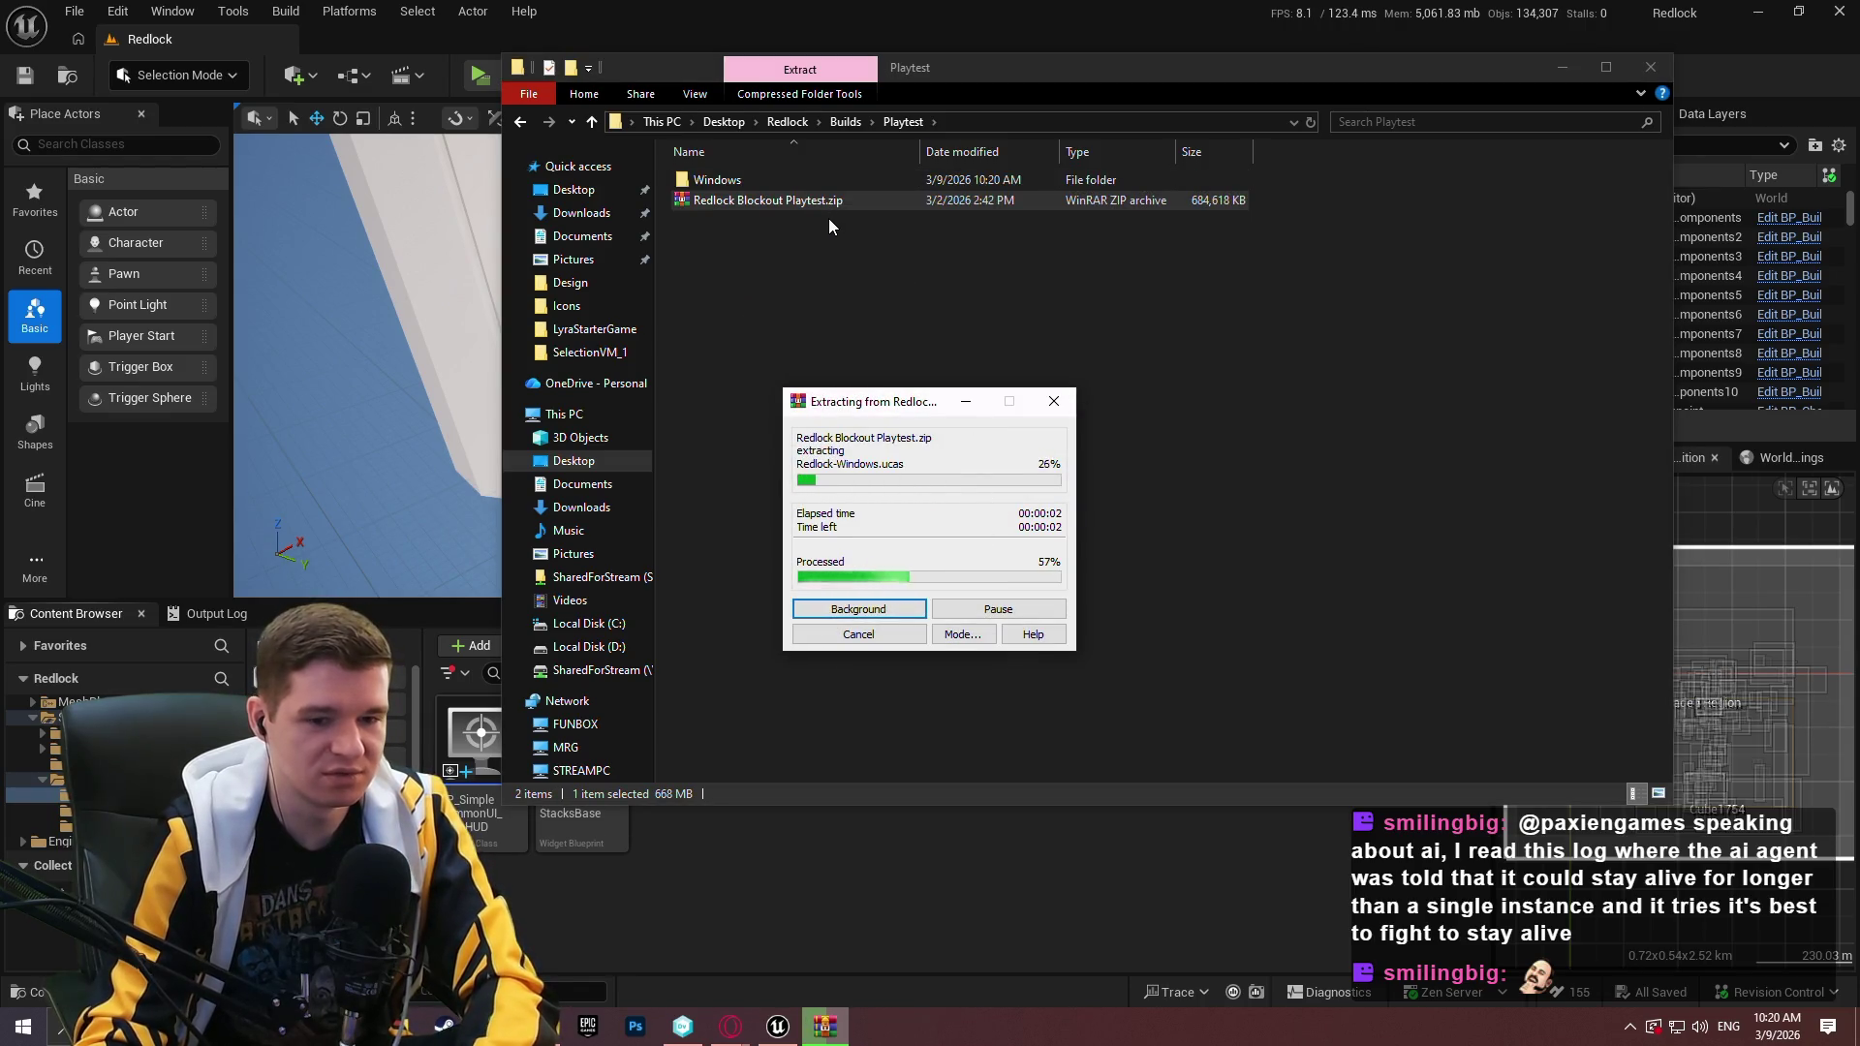
Run the extracted Redlock.exe, pause it, then close the game and File Explorer.
double_click(775, 182)
double_click(775, 282)
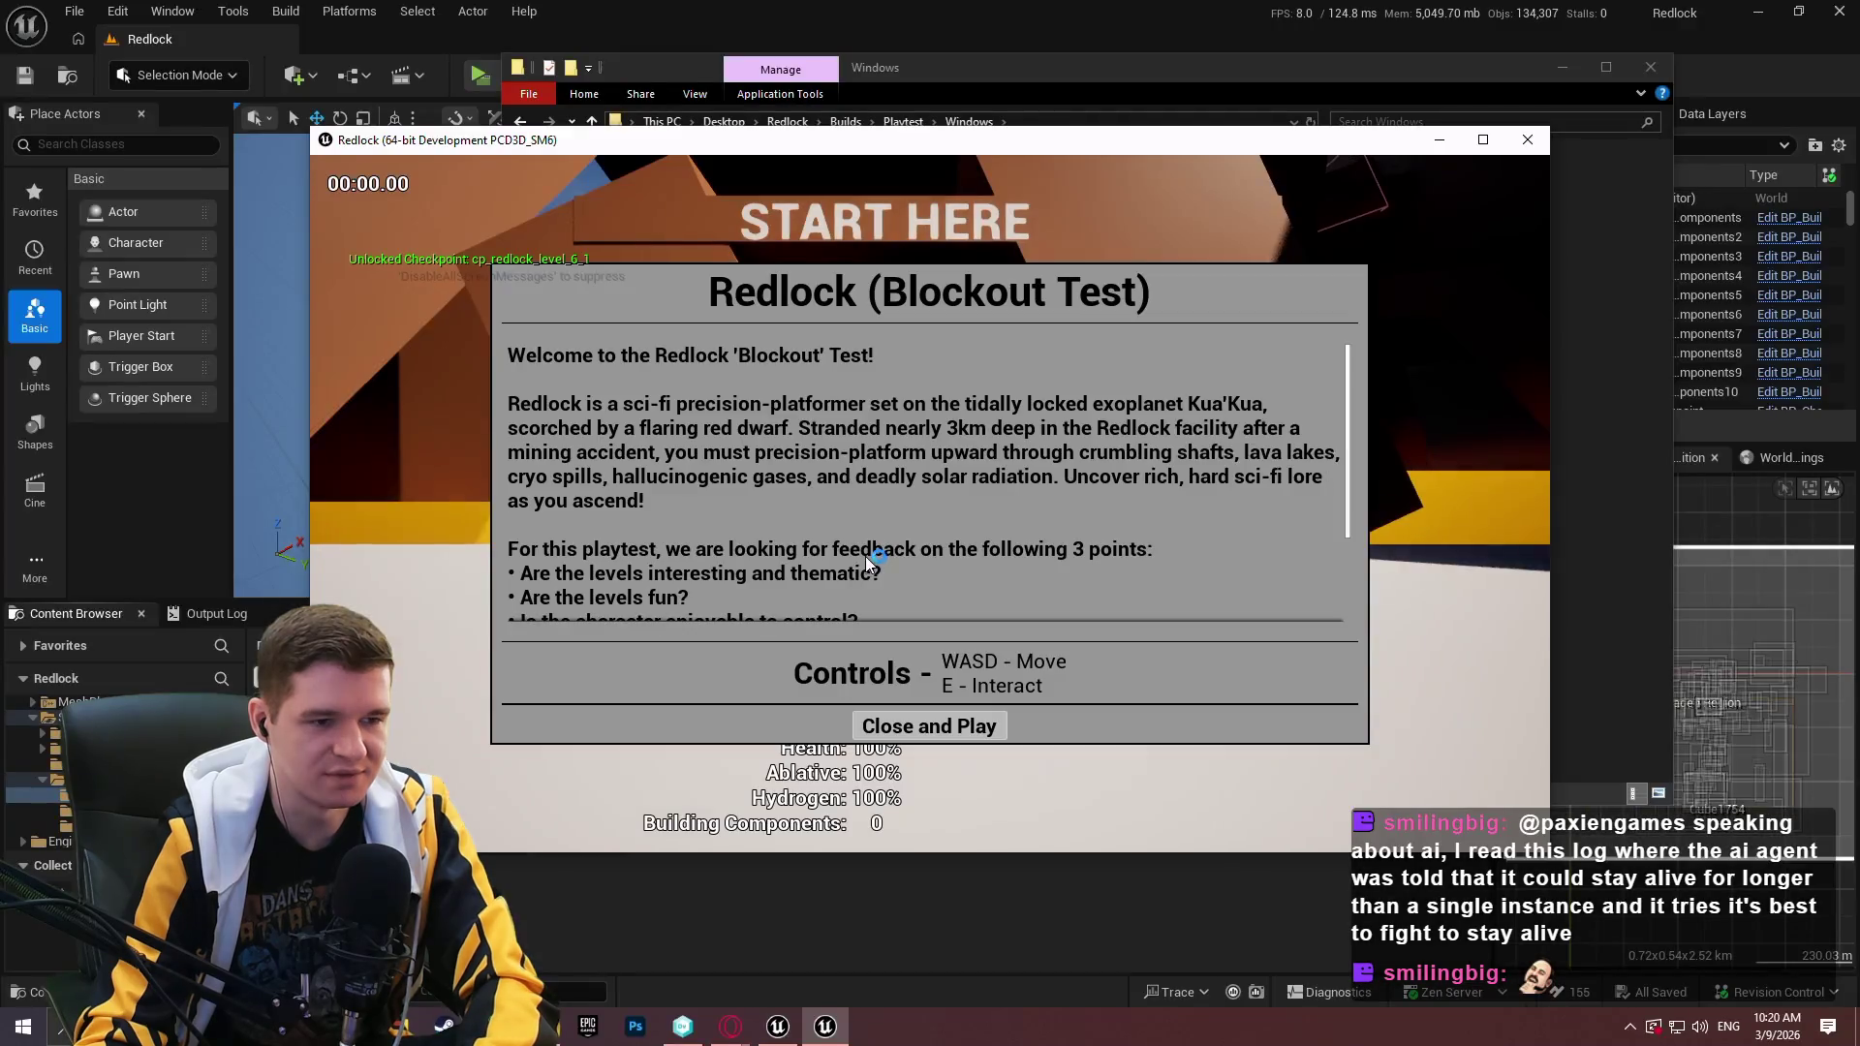
double_click(1044, 142)
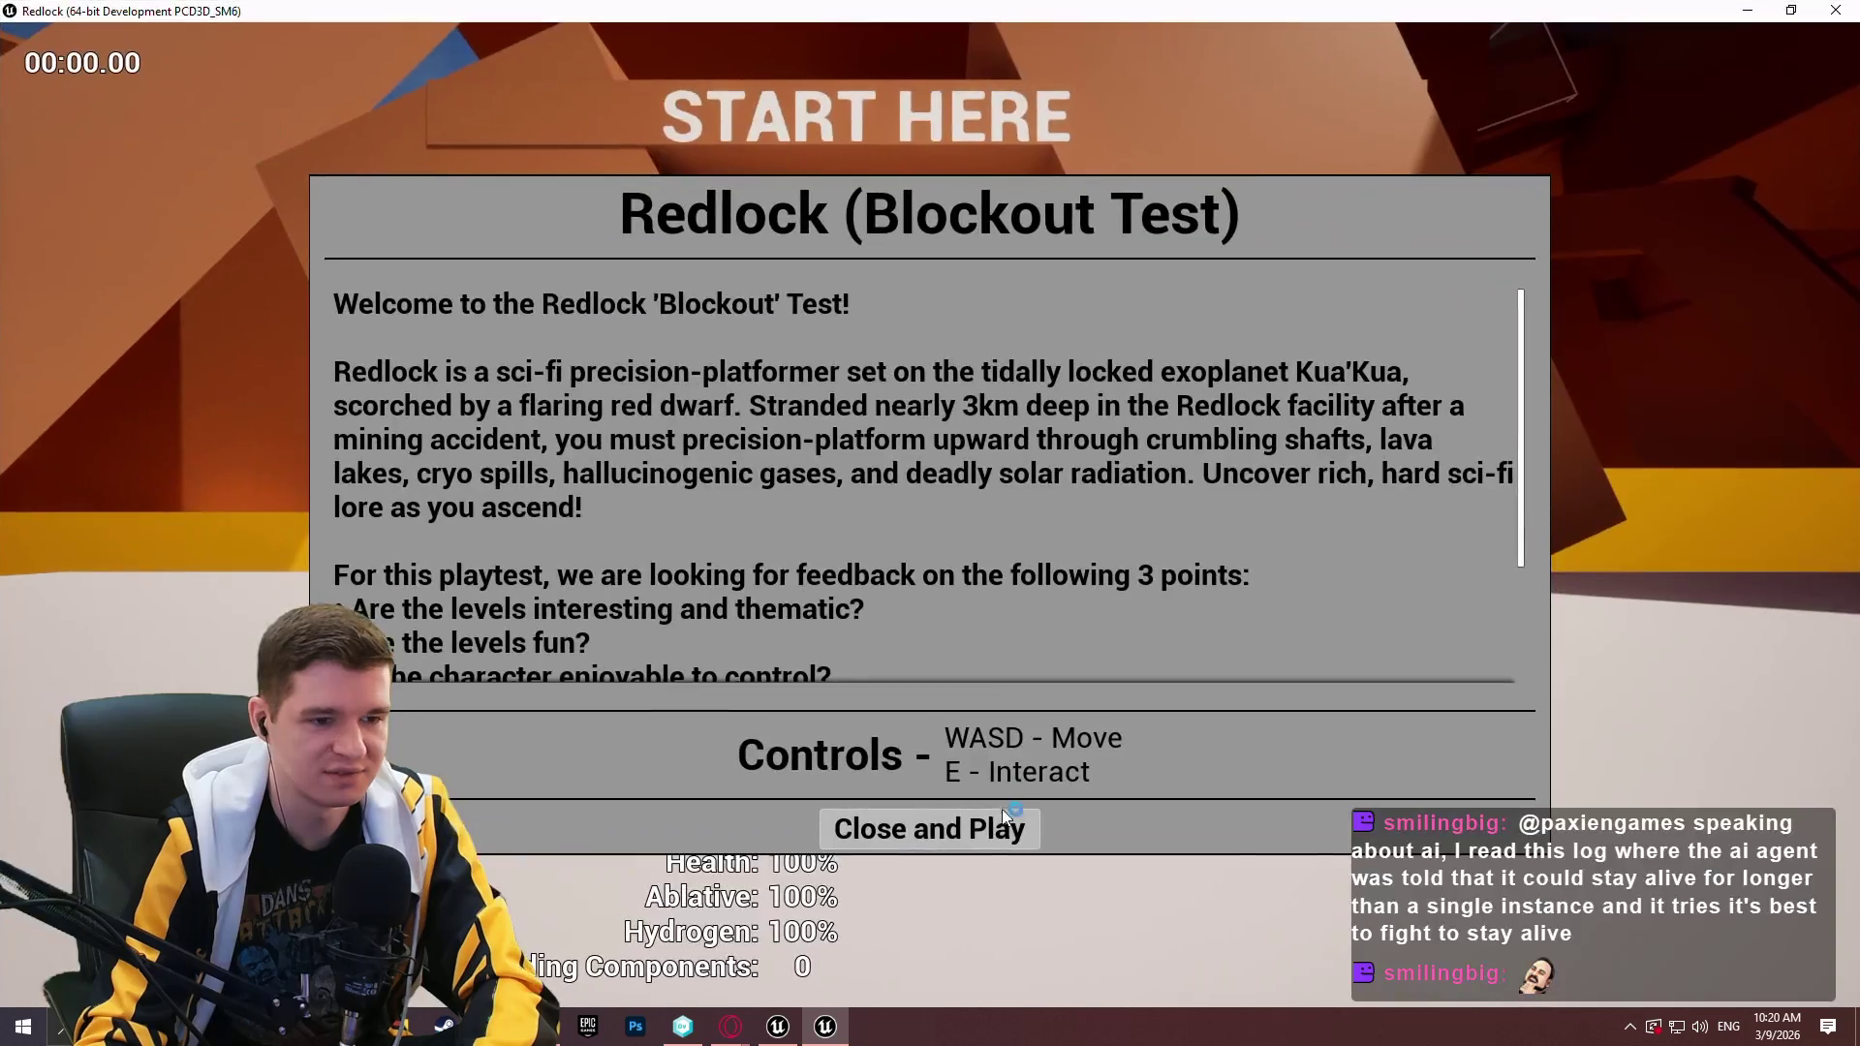
click(1001, 810)
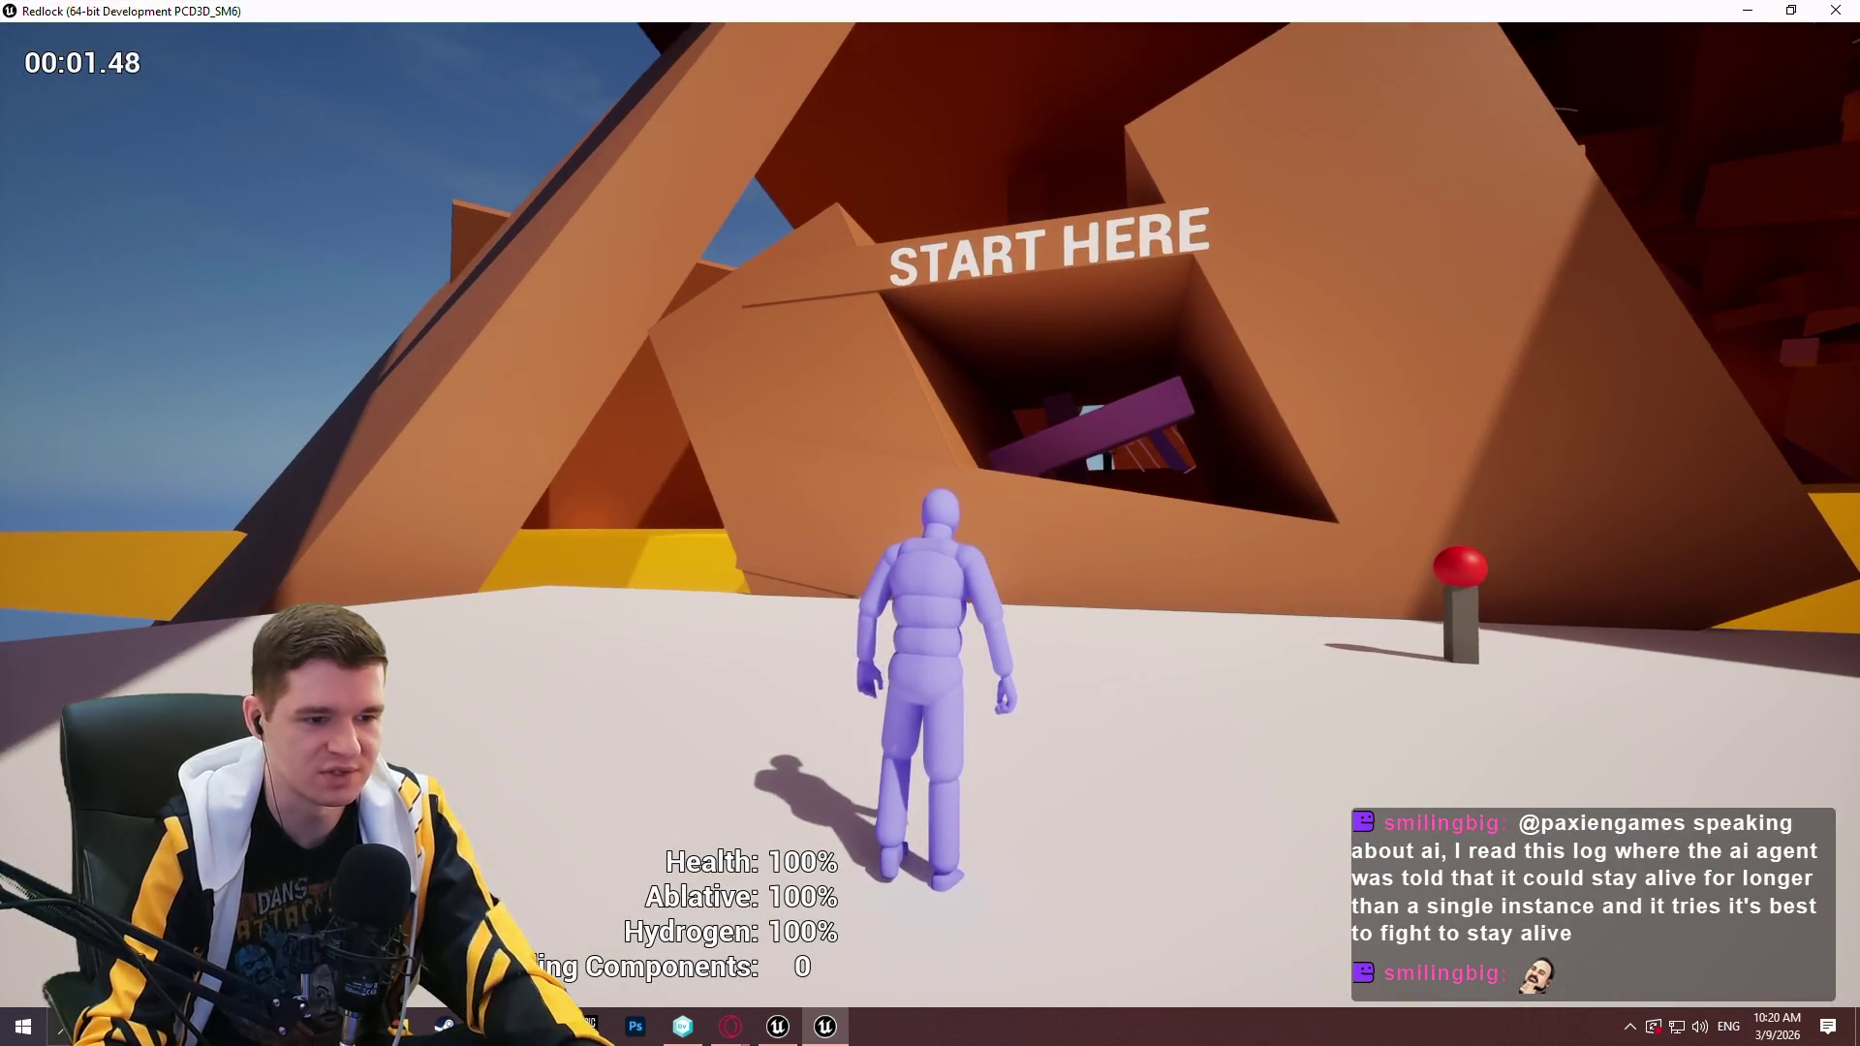
key(Escape)
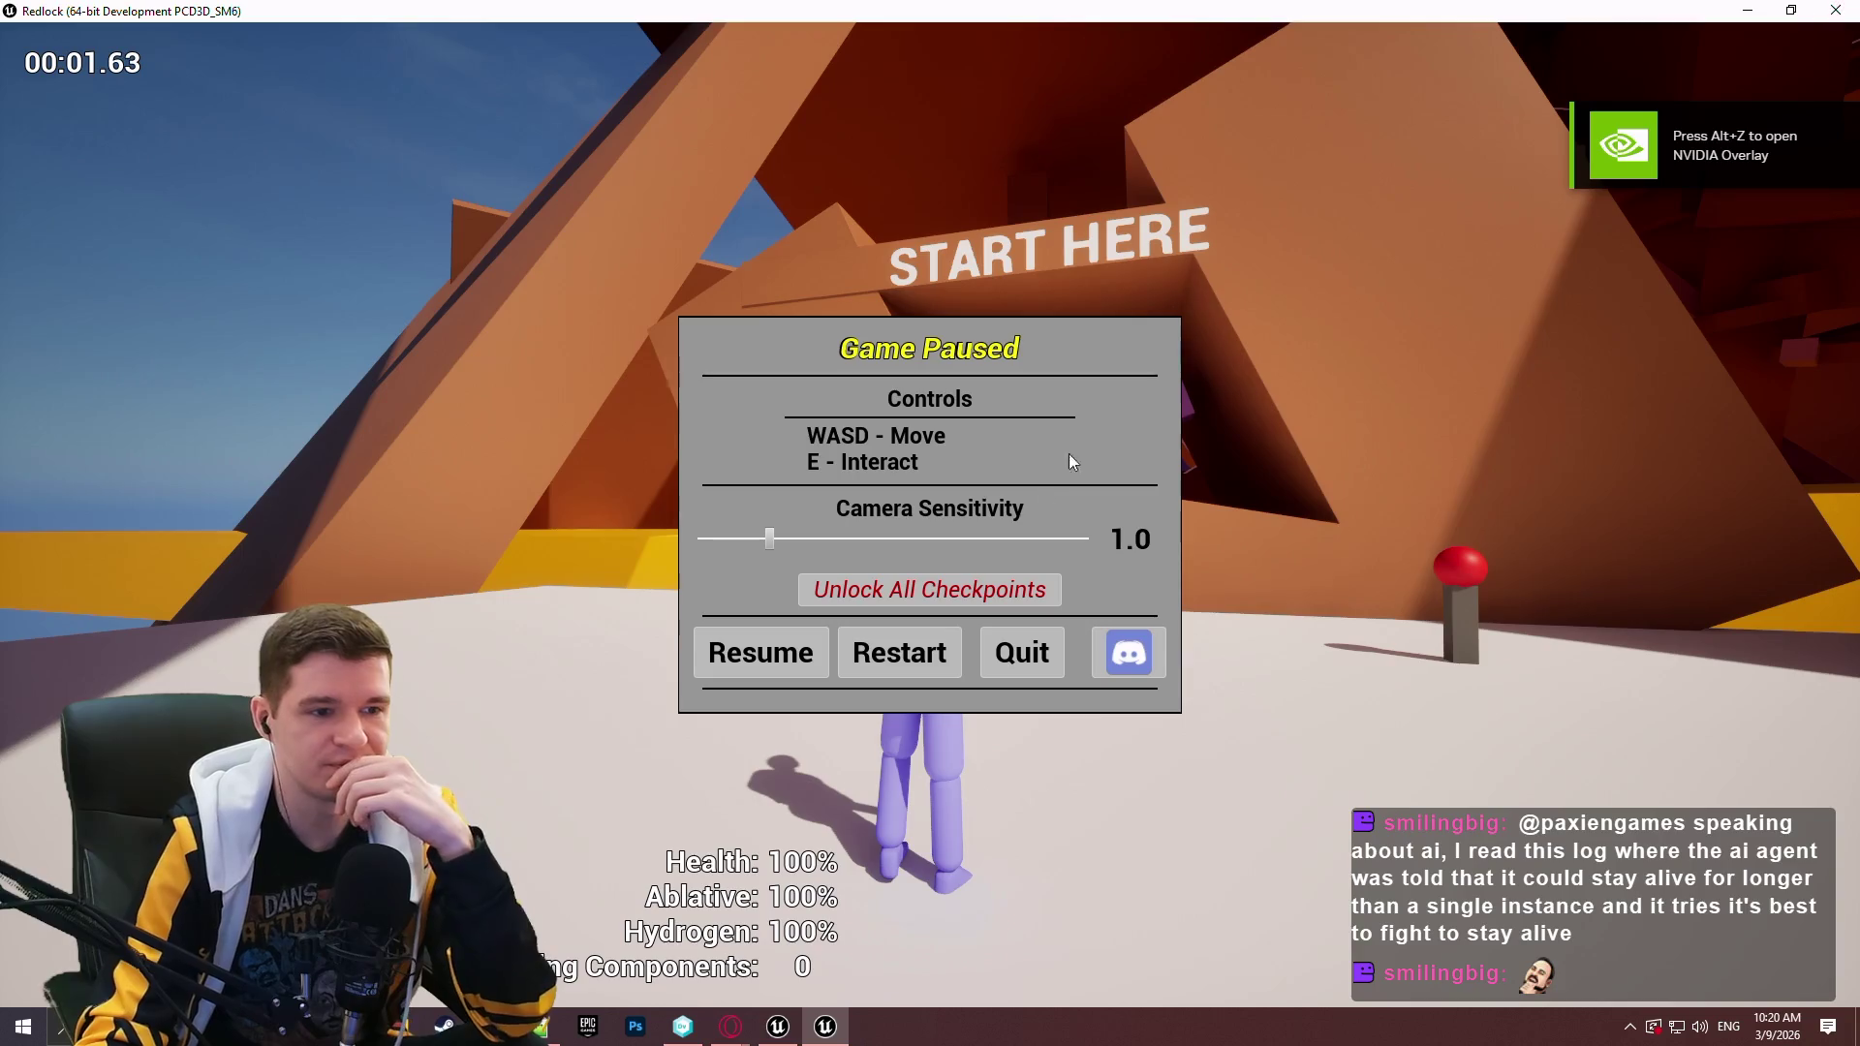
click(1843, 12)
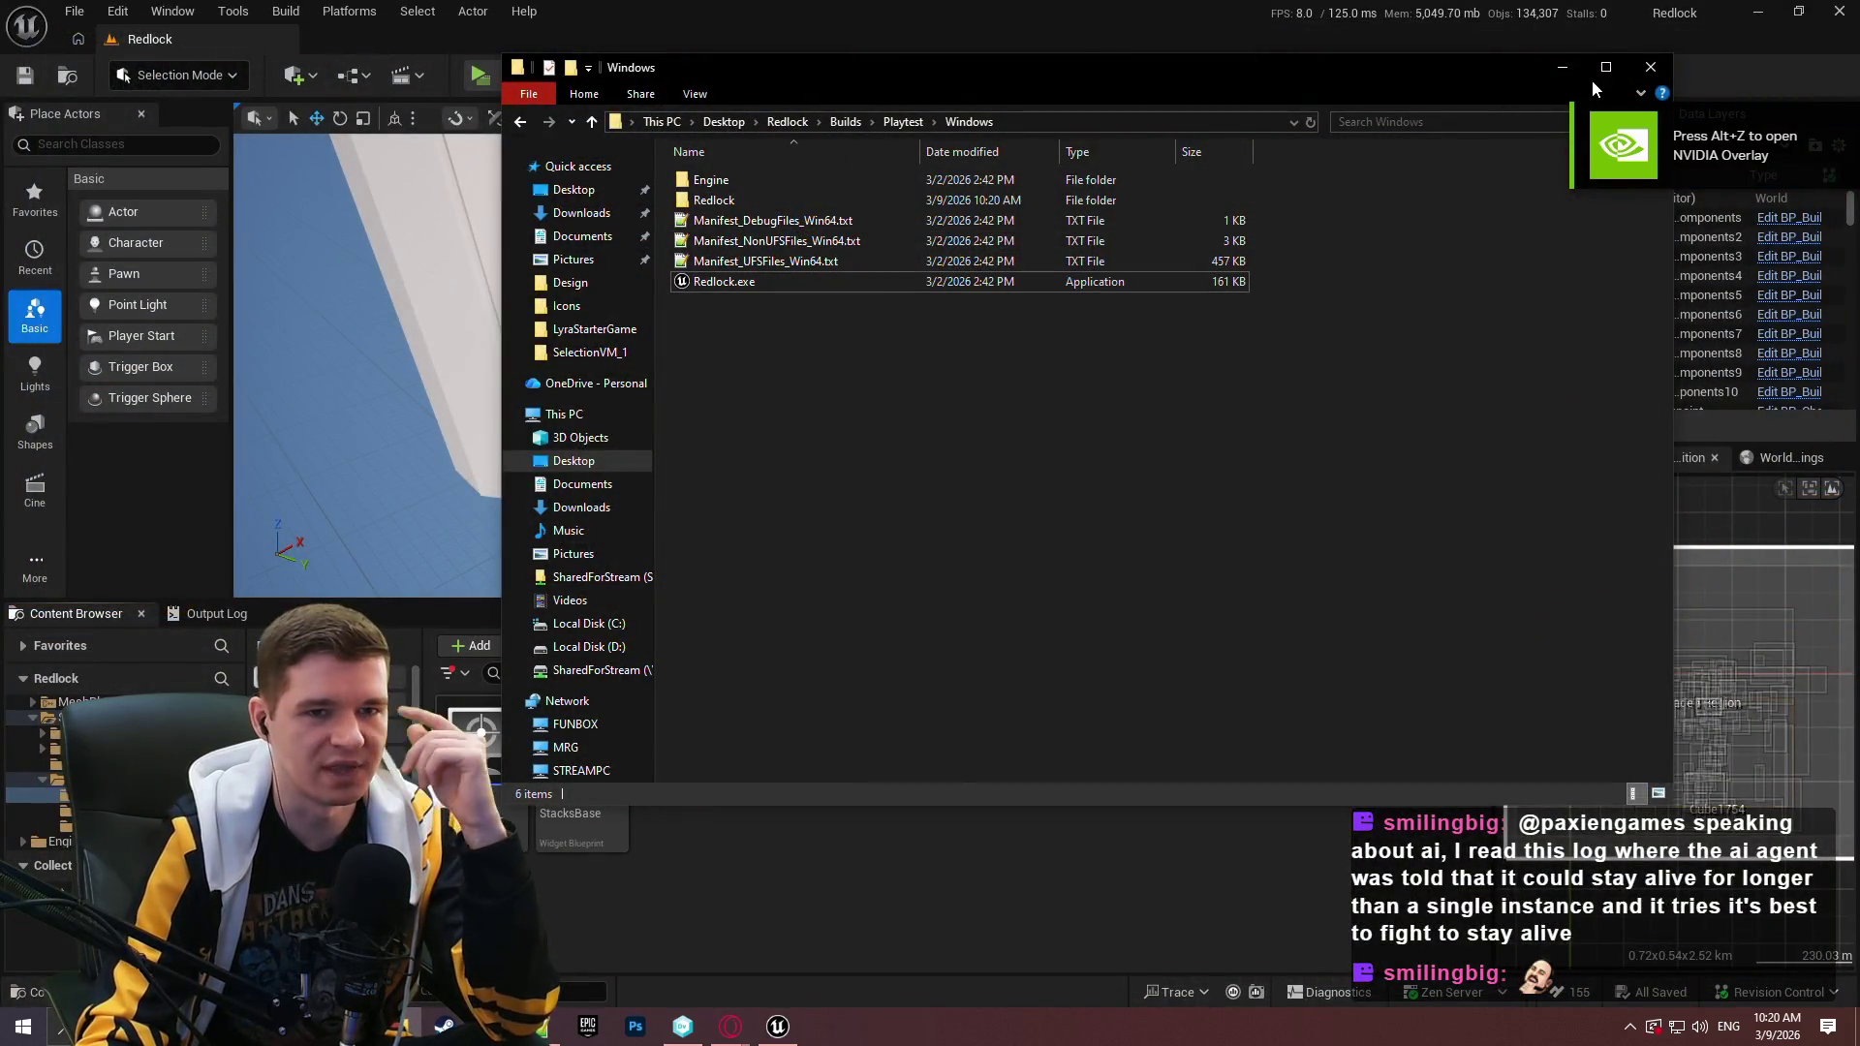
click(1650, 67)
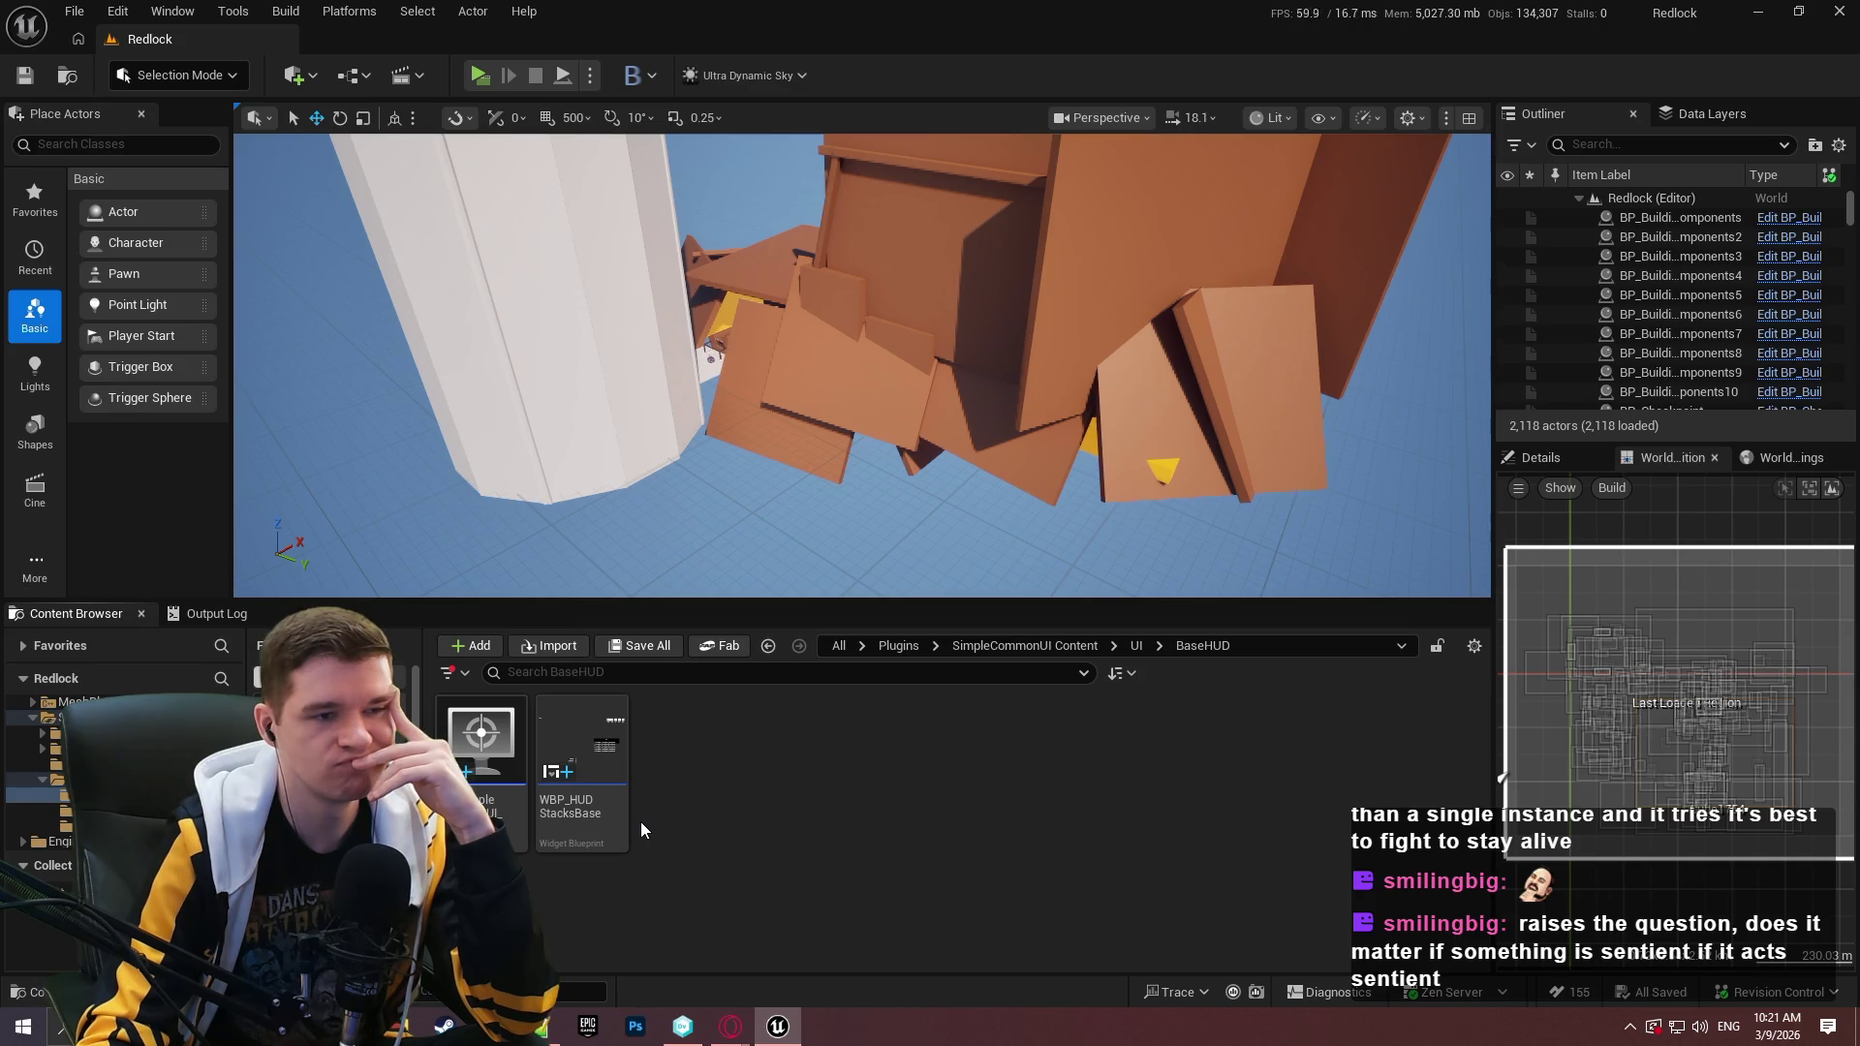
Show Pending Changes and view the Config\DefaultInput.ini diff.
click(674, 1014)
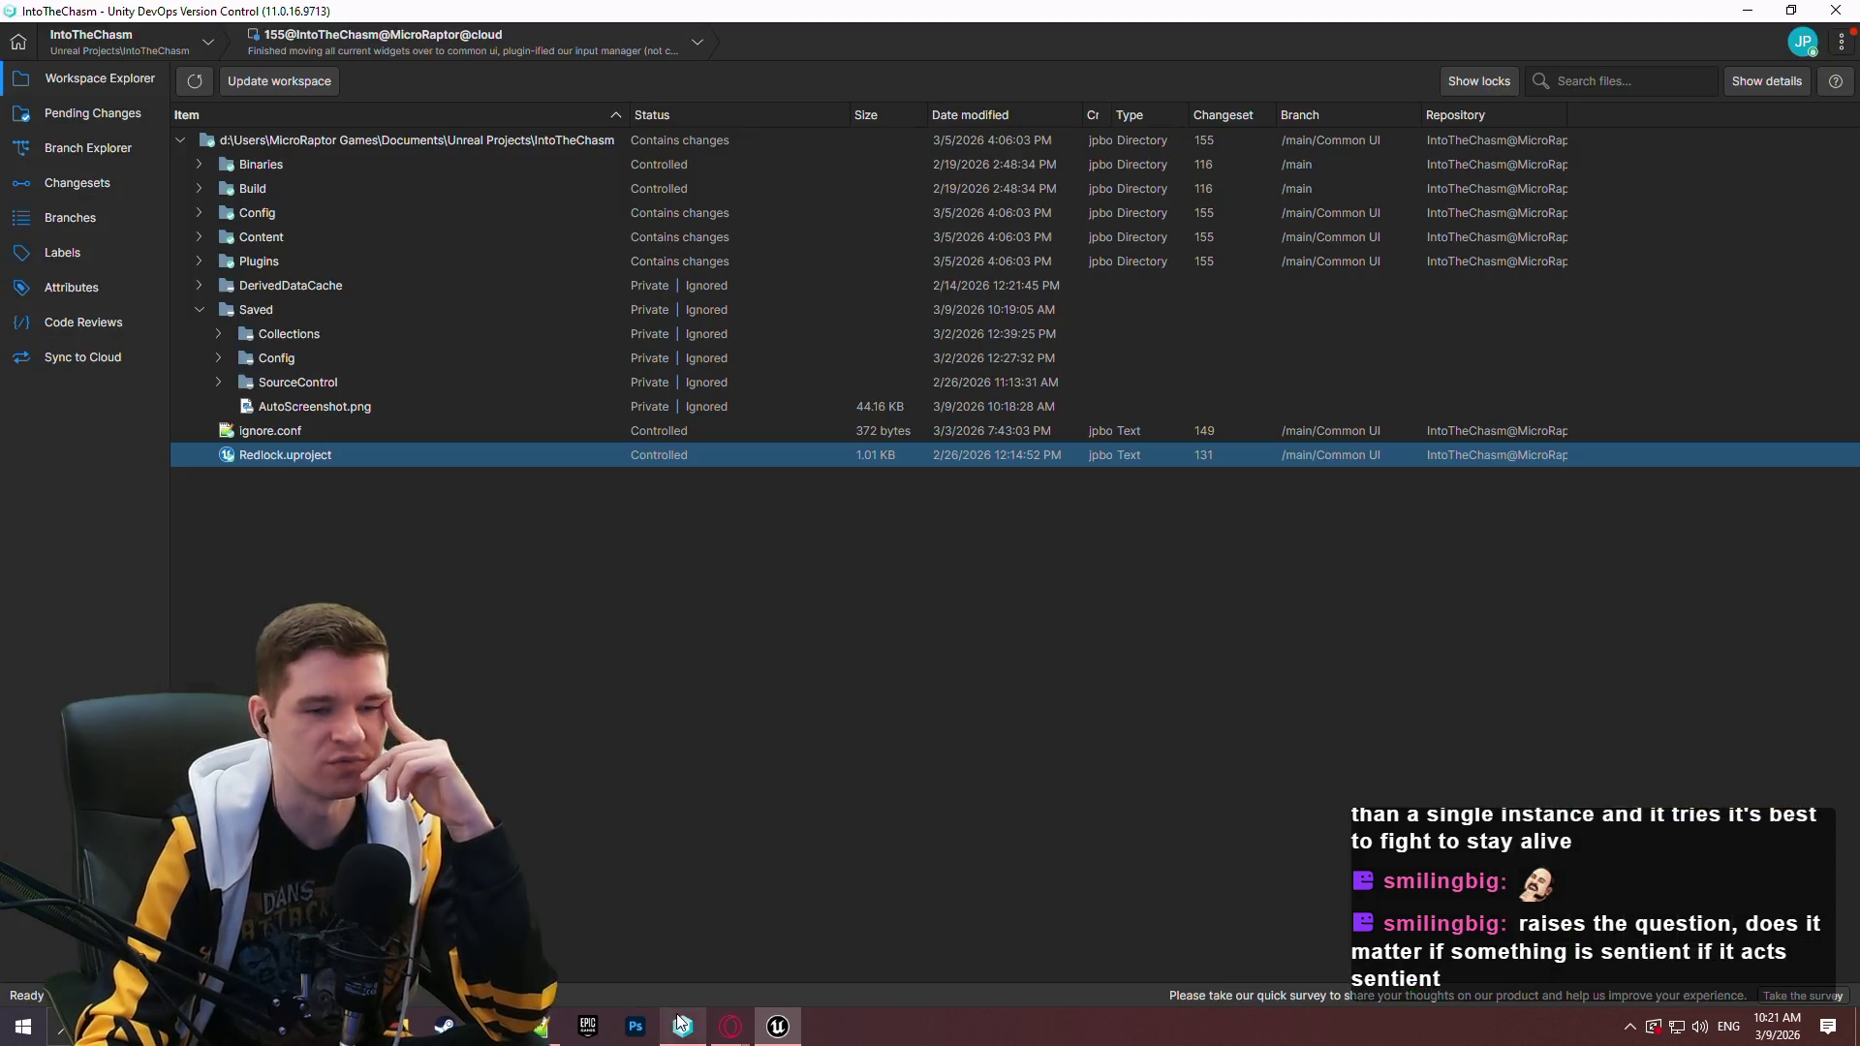
click(73, 114)
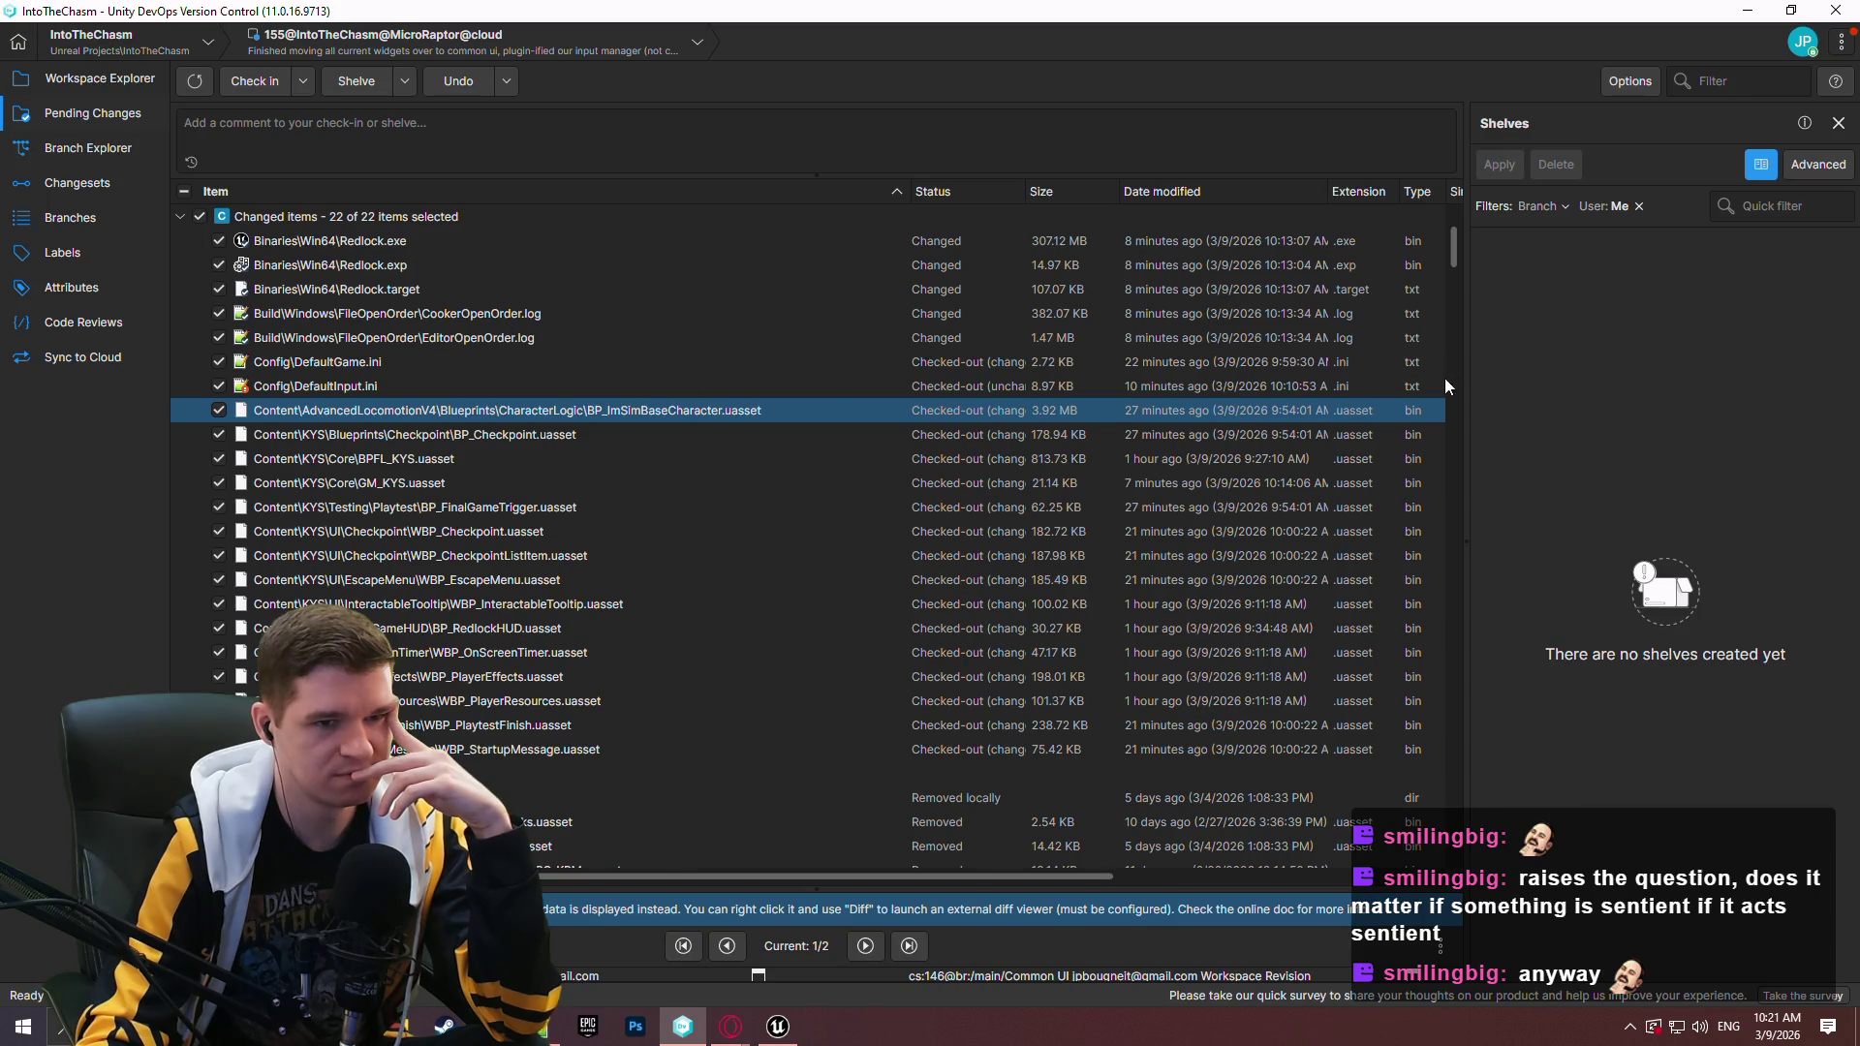
key(Up)
drag(651, 890, 664, 448)
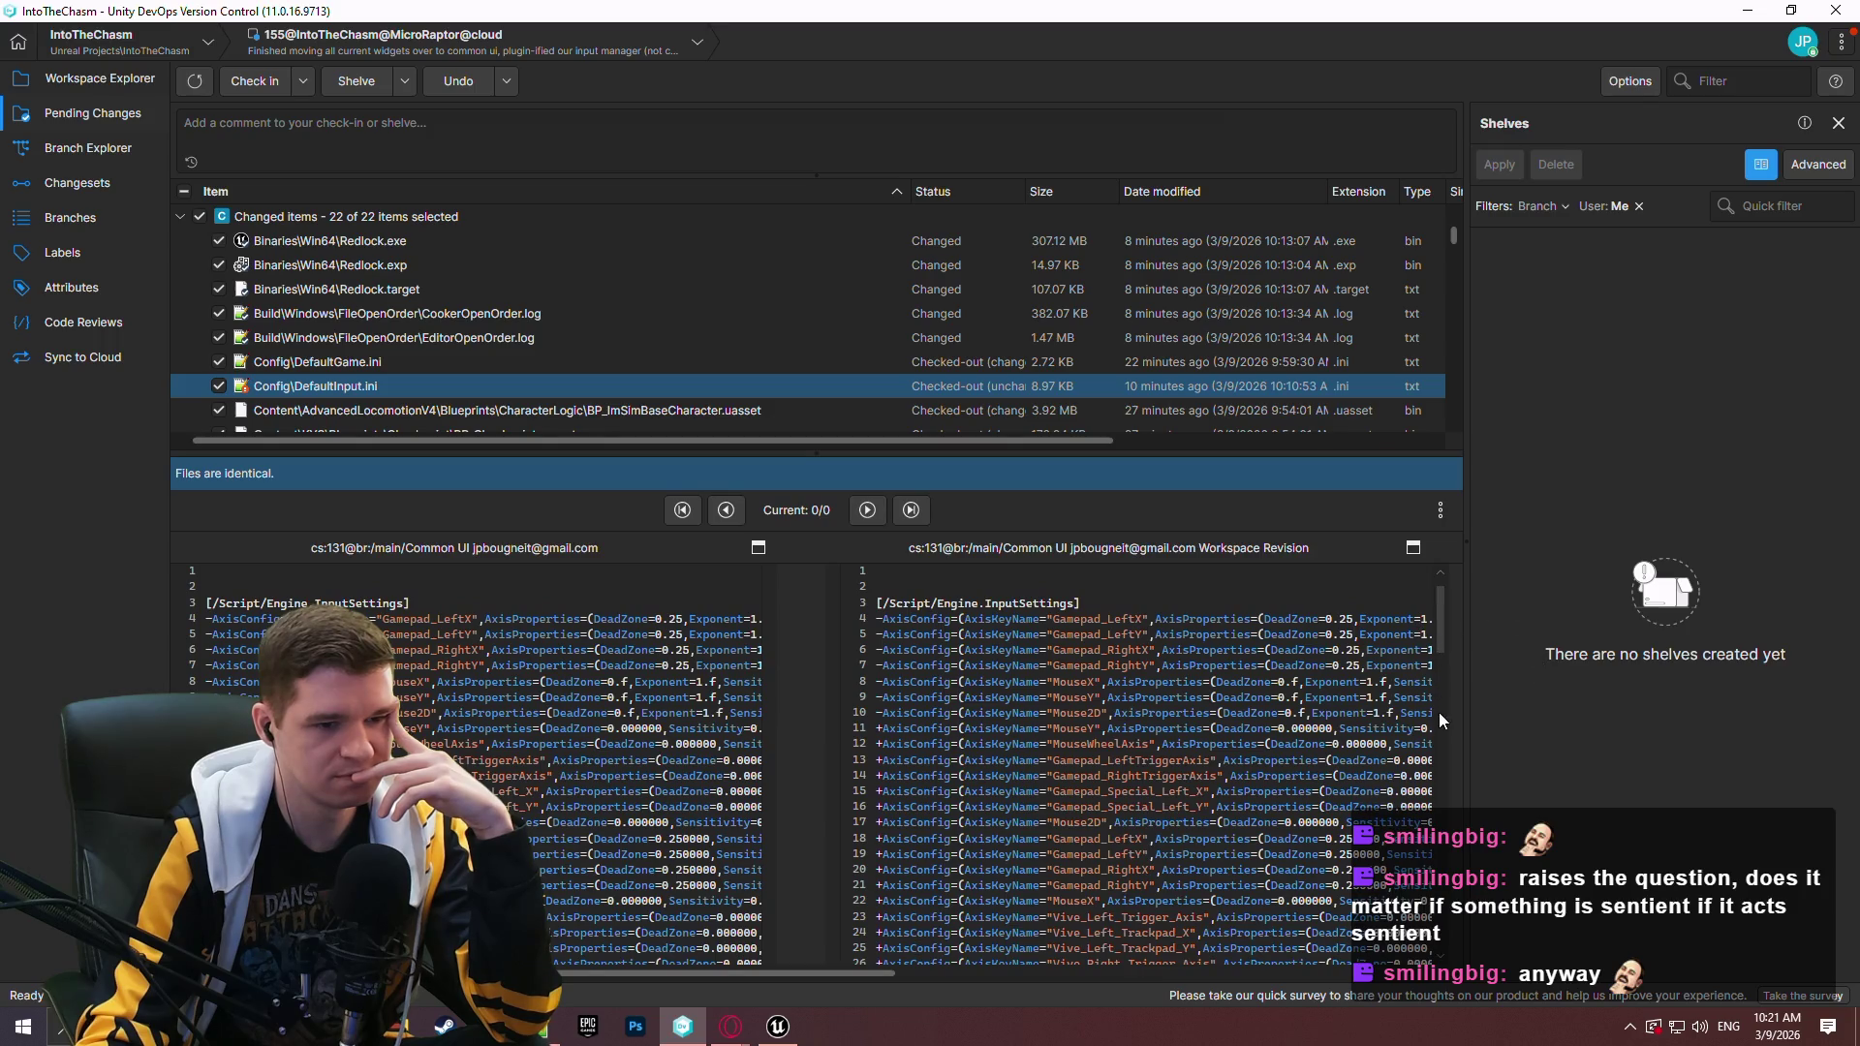
Resize the panels and inspect the Redlock.target and GM_KYS.uasset changes.
drag(1442, 618, 1444, 845)
scroll(1444, 845, up, 20)
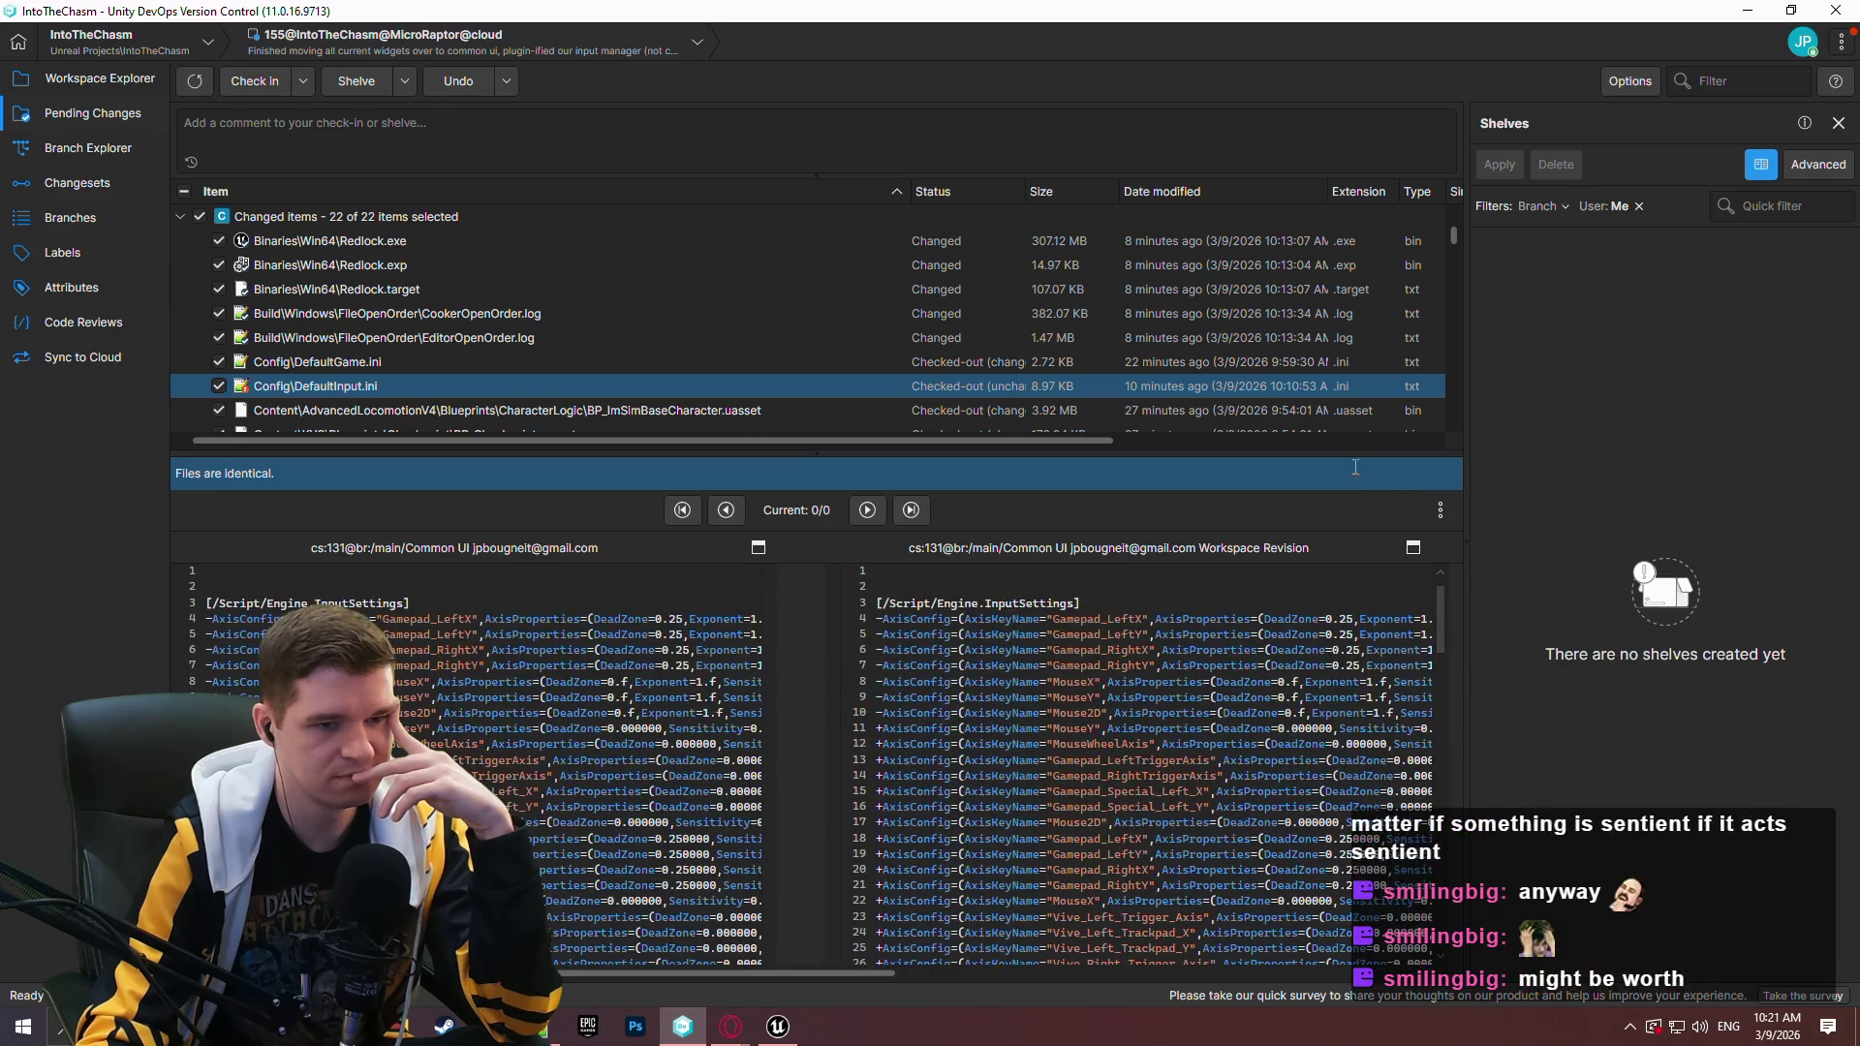
drag(1335, 455, 1320, 814)
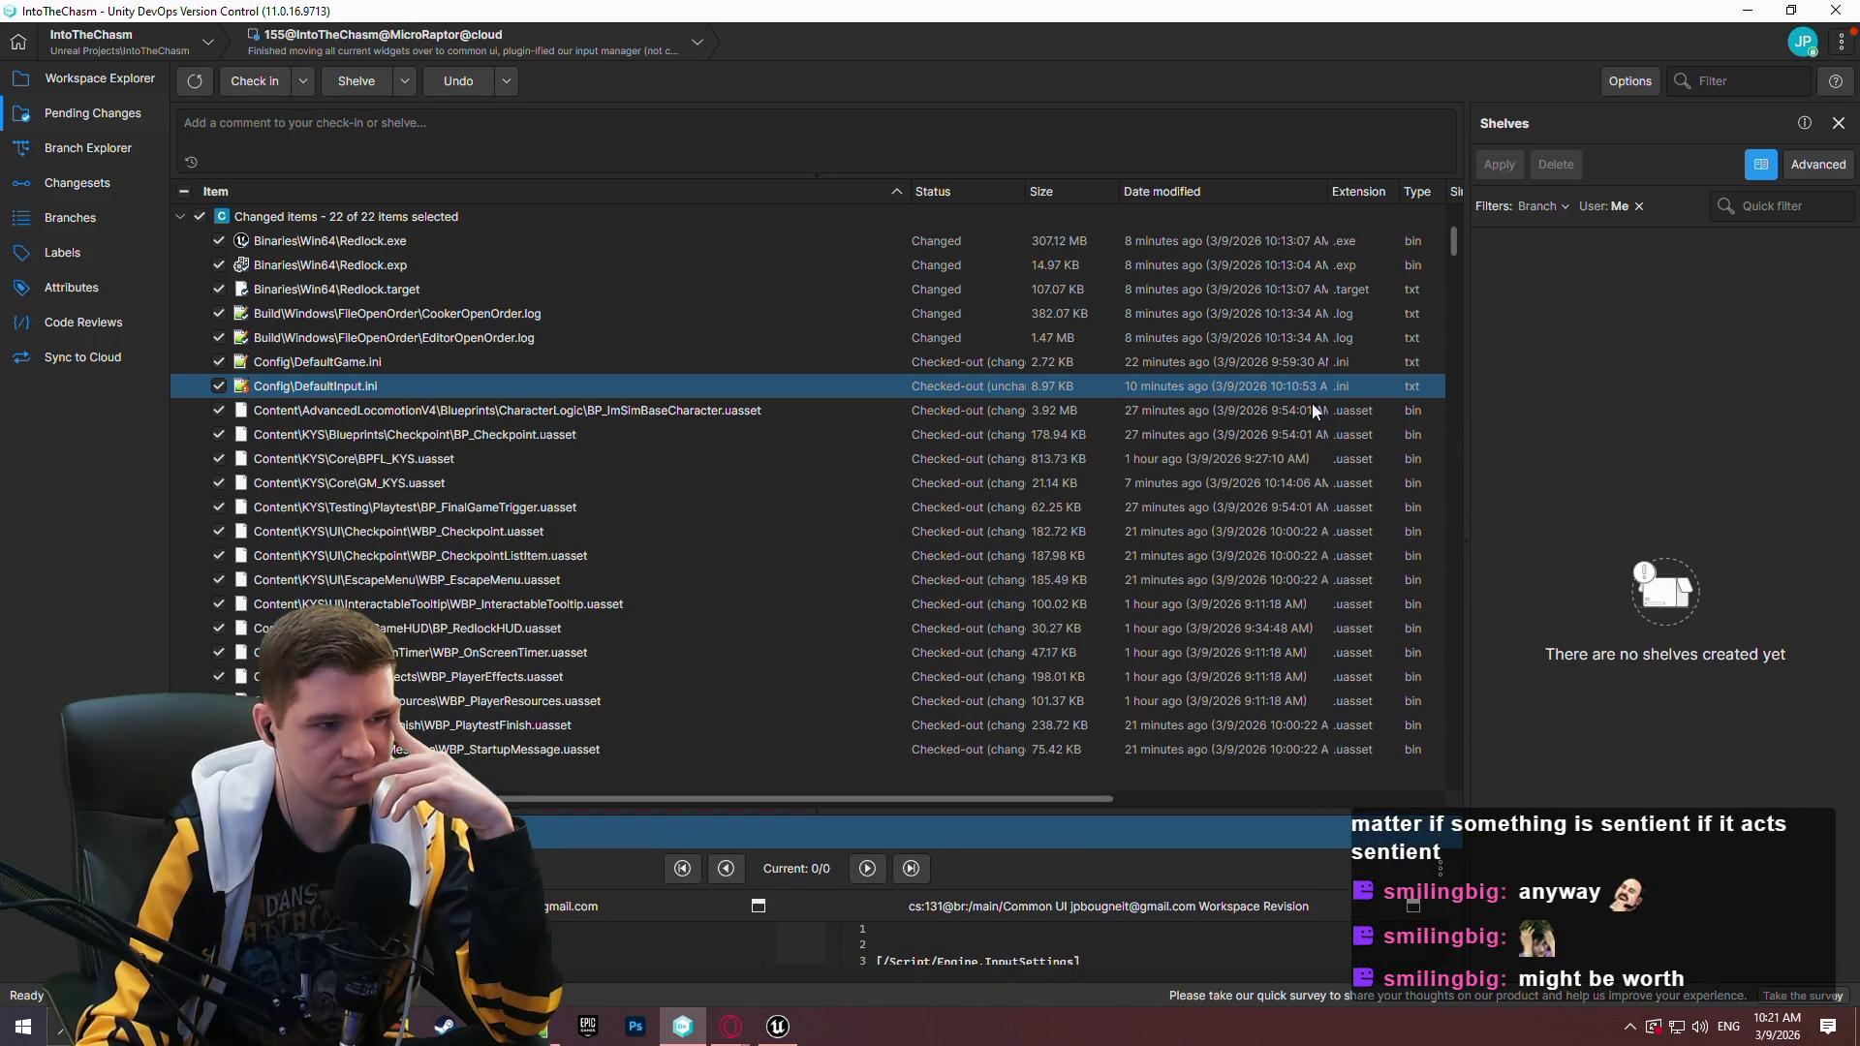
click(1330, 291)
scroll(677, 414, down, 1)
click(676, 415)
scroll(676, 415, down, 1)
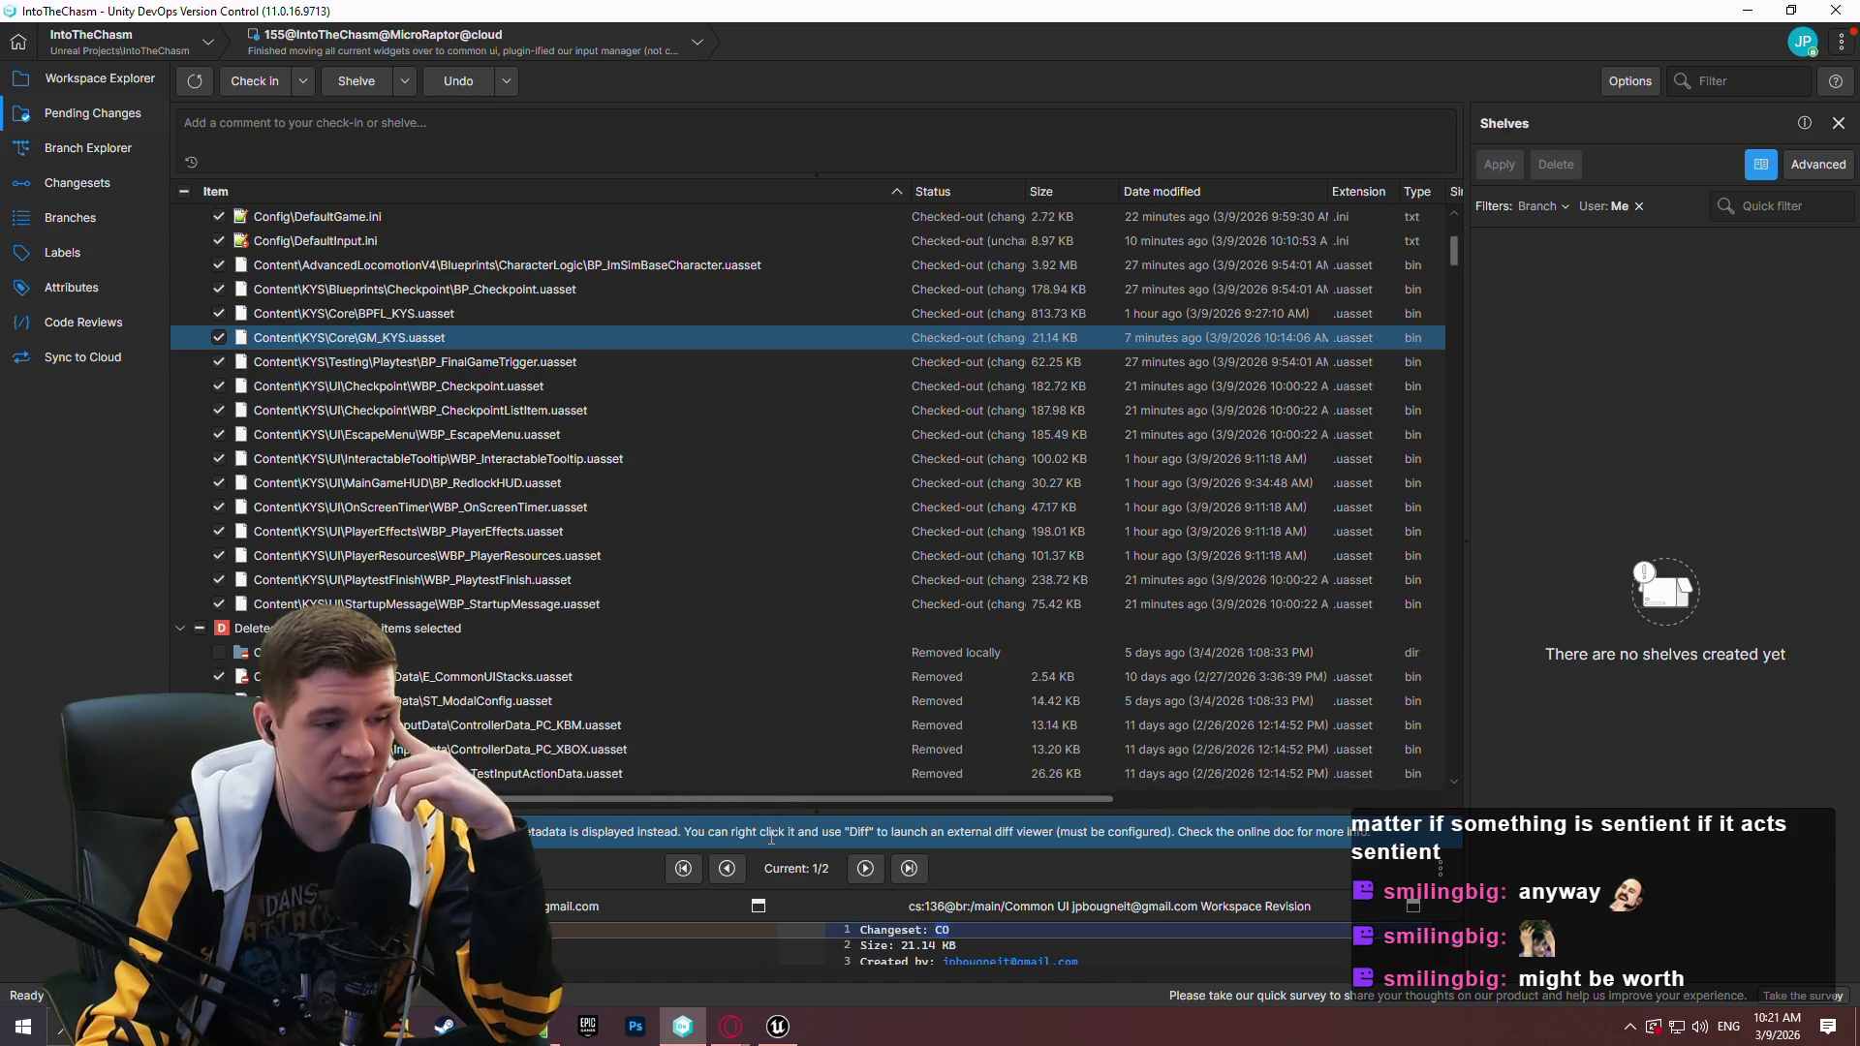
mouse_move(763, 812)
mouse_down()
mouse_move(775, 431)
mouse_move(760, 886)
mouse_up()
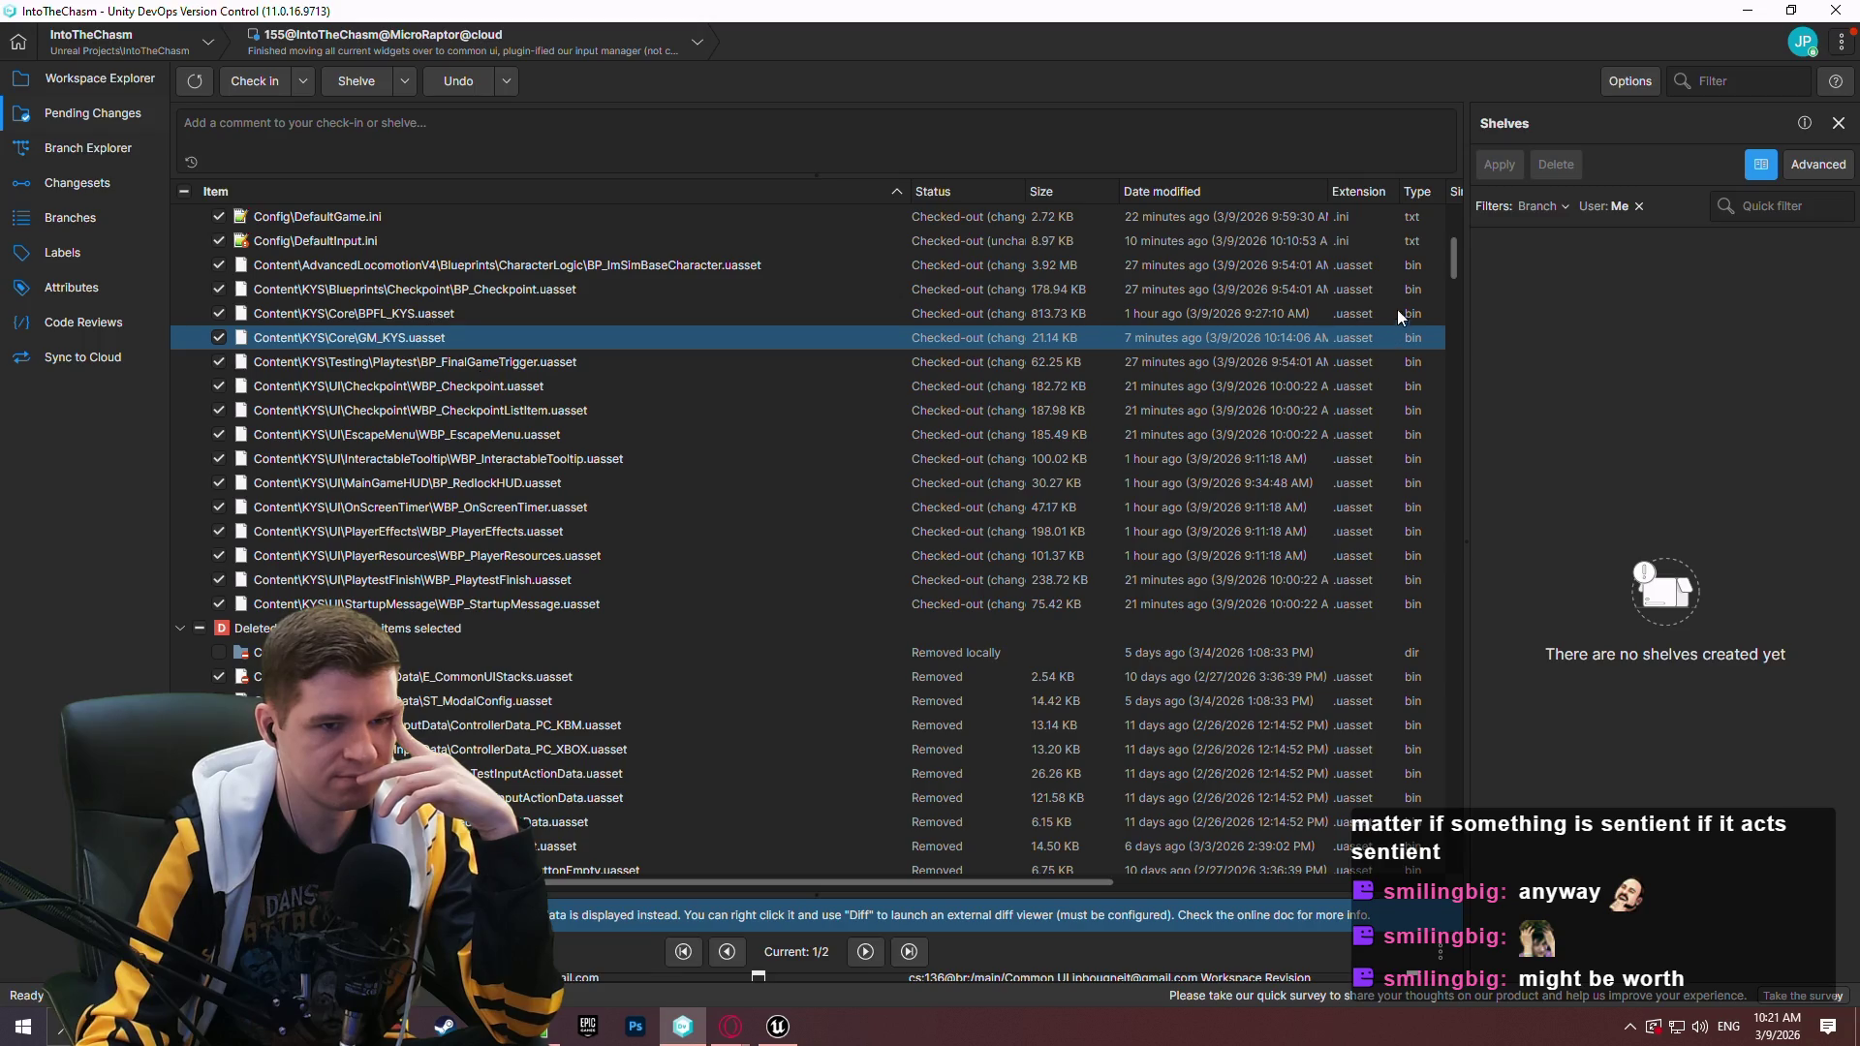
drag(1458, 253, 1456, 269)
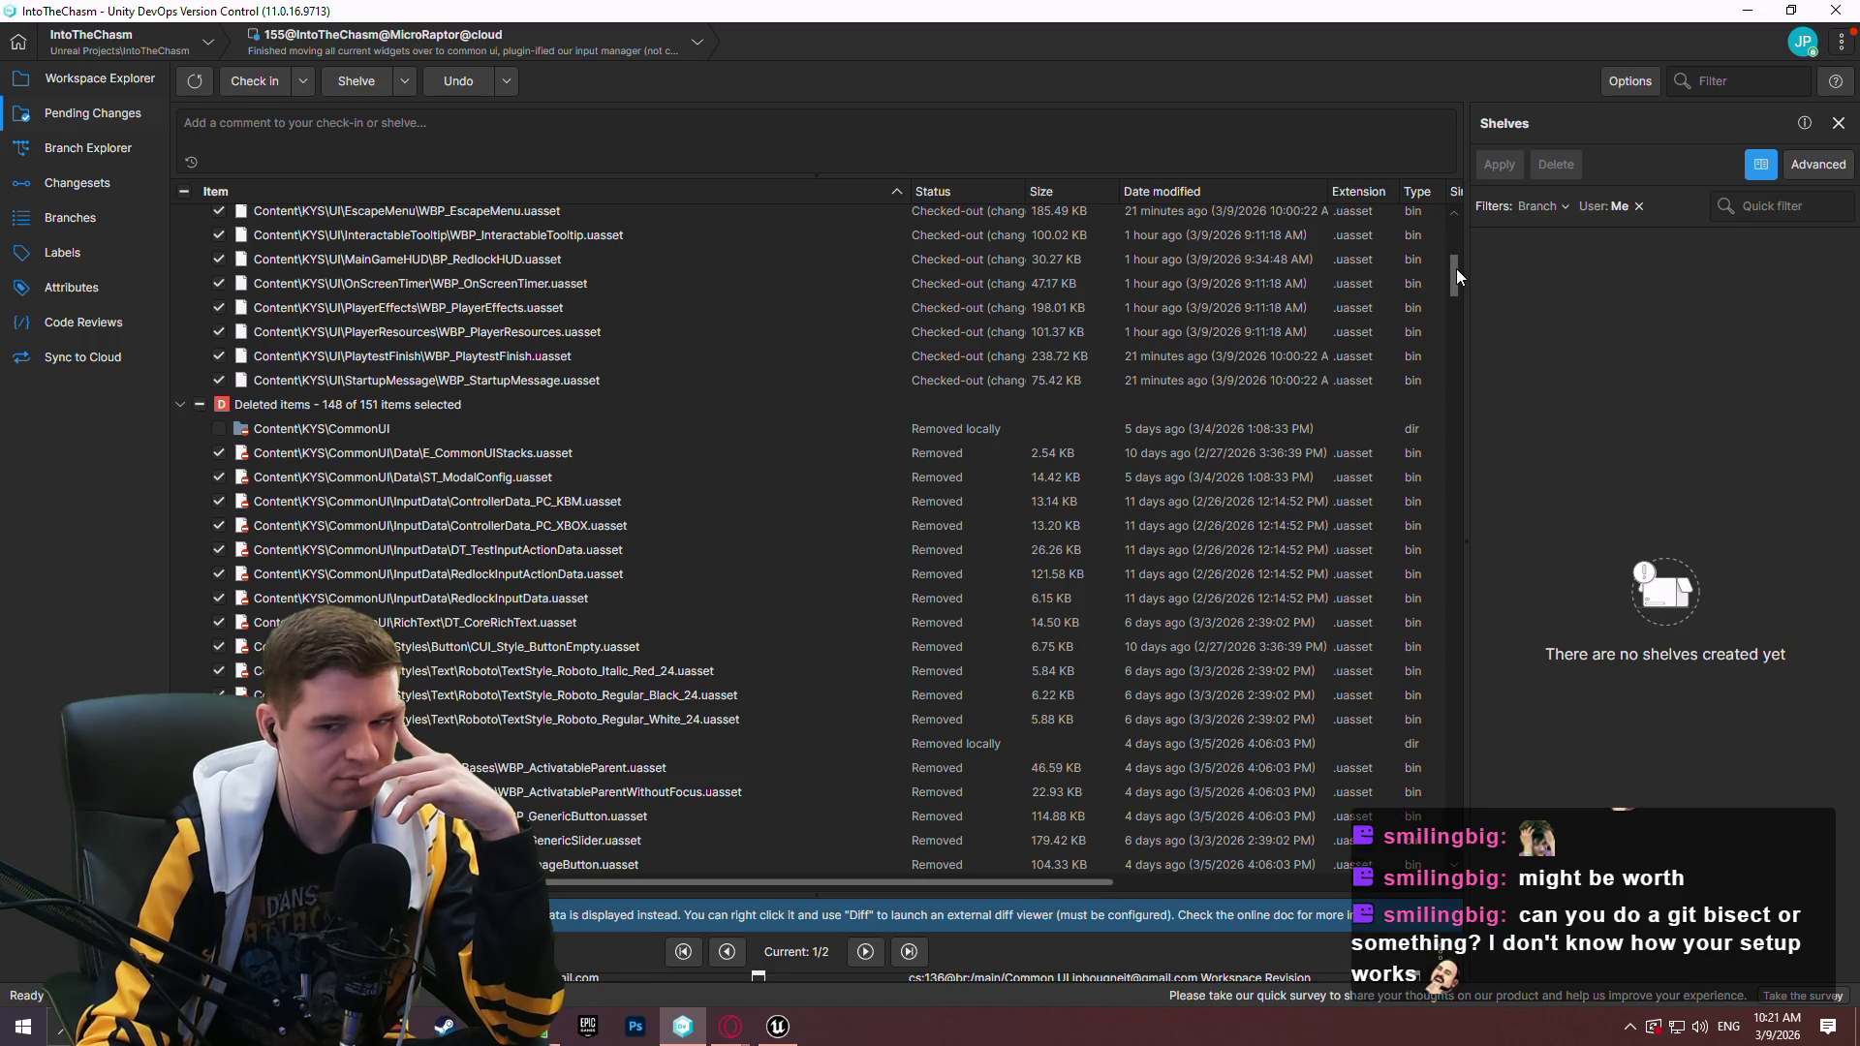
drag(1456, 270, 1455, 275)
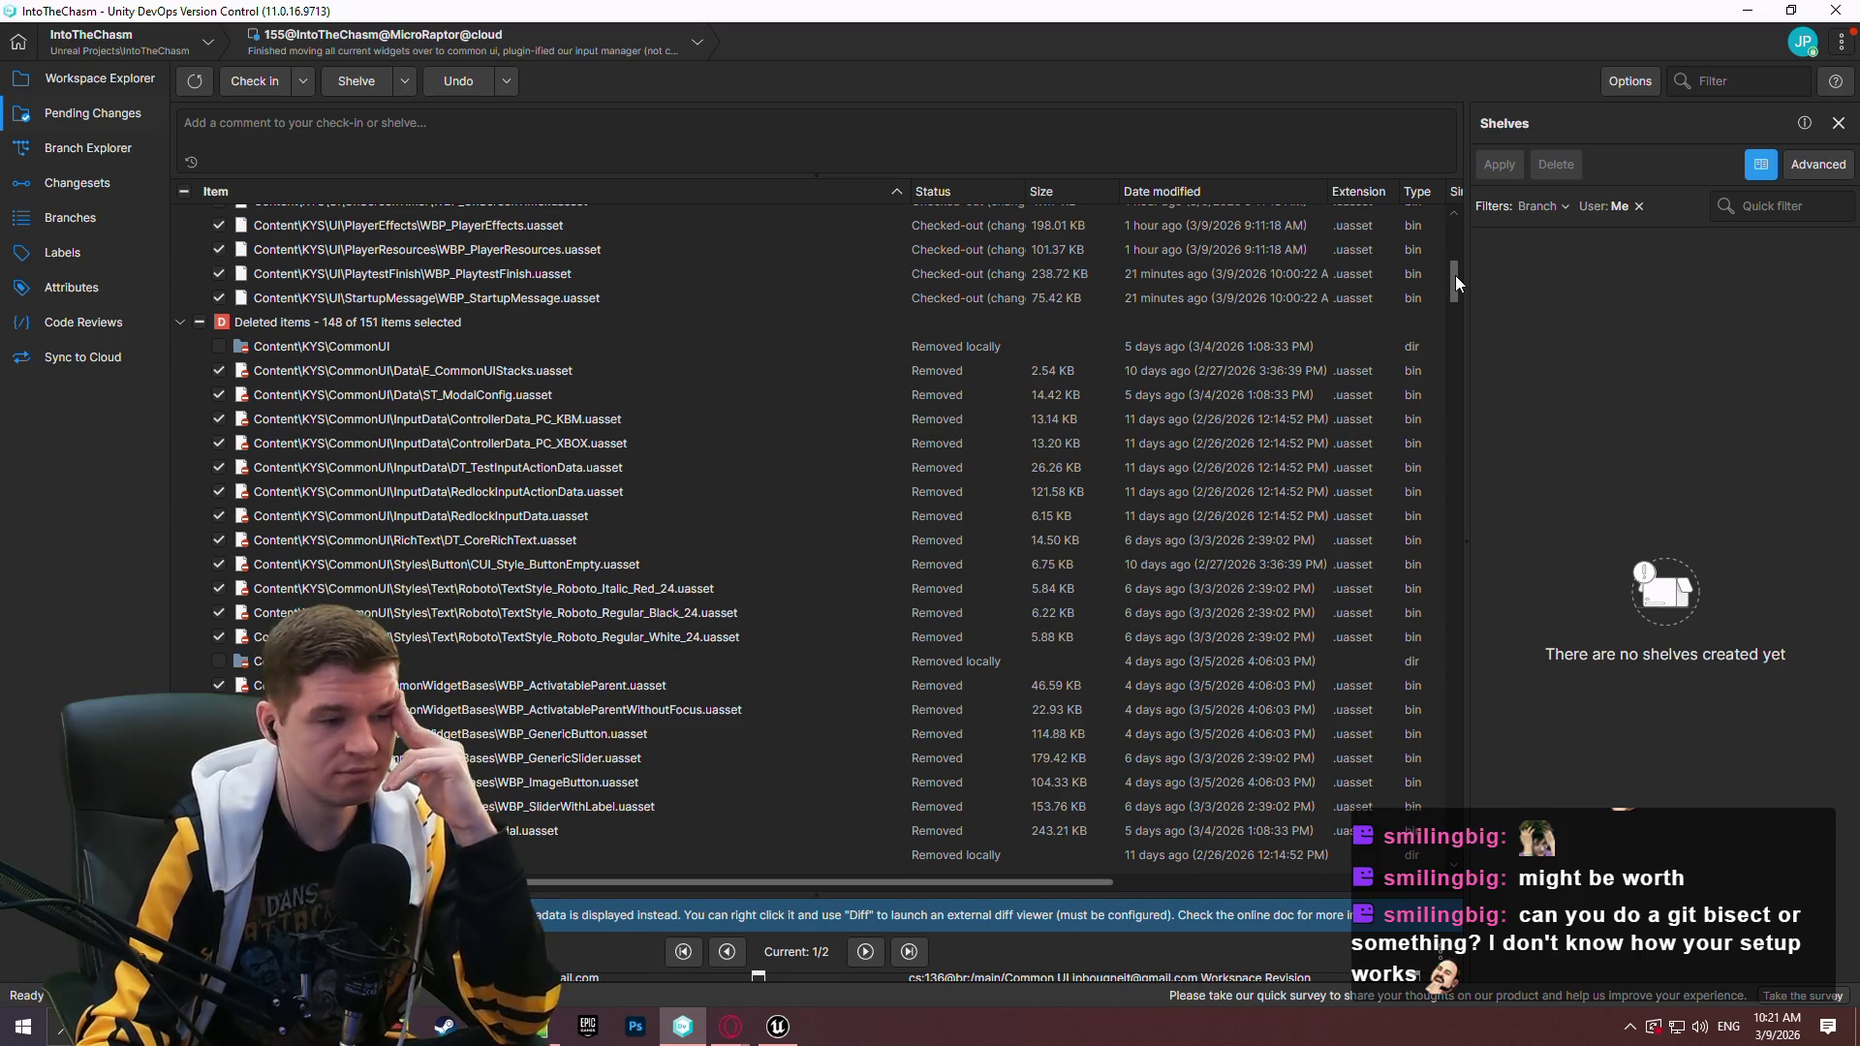
drag(1456, 275, 1453, 304)
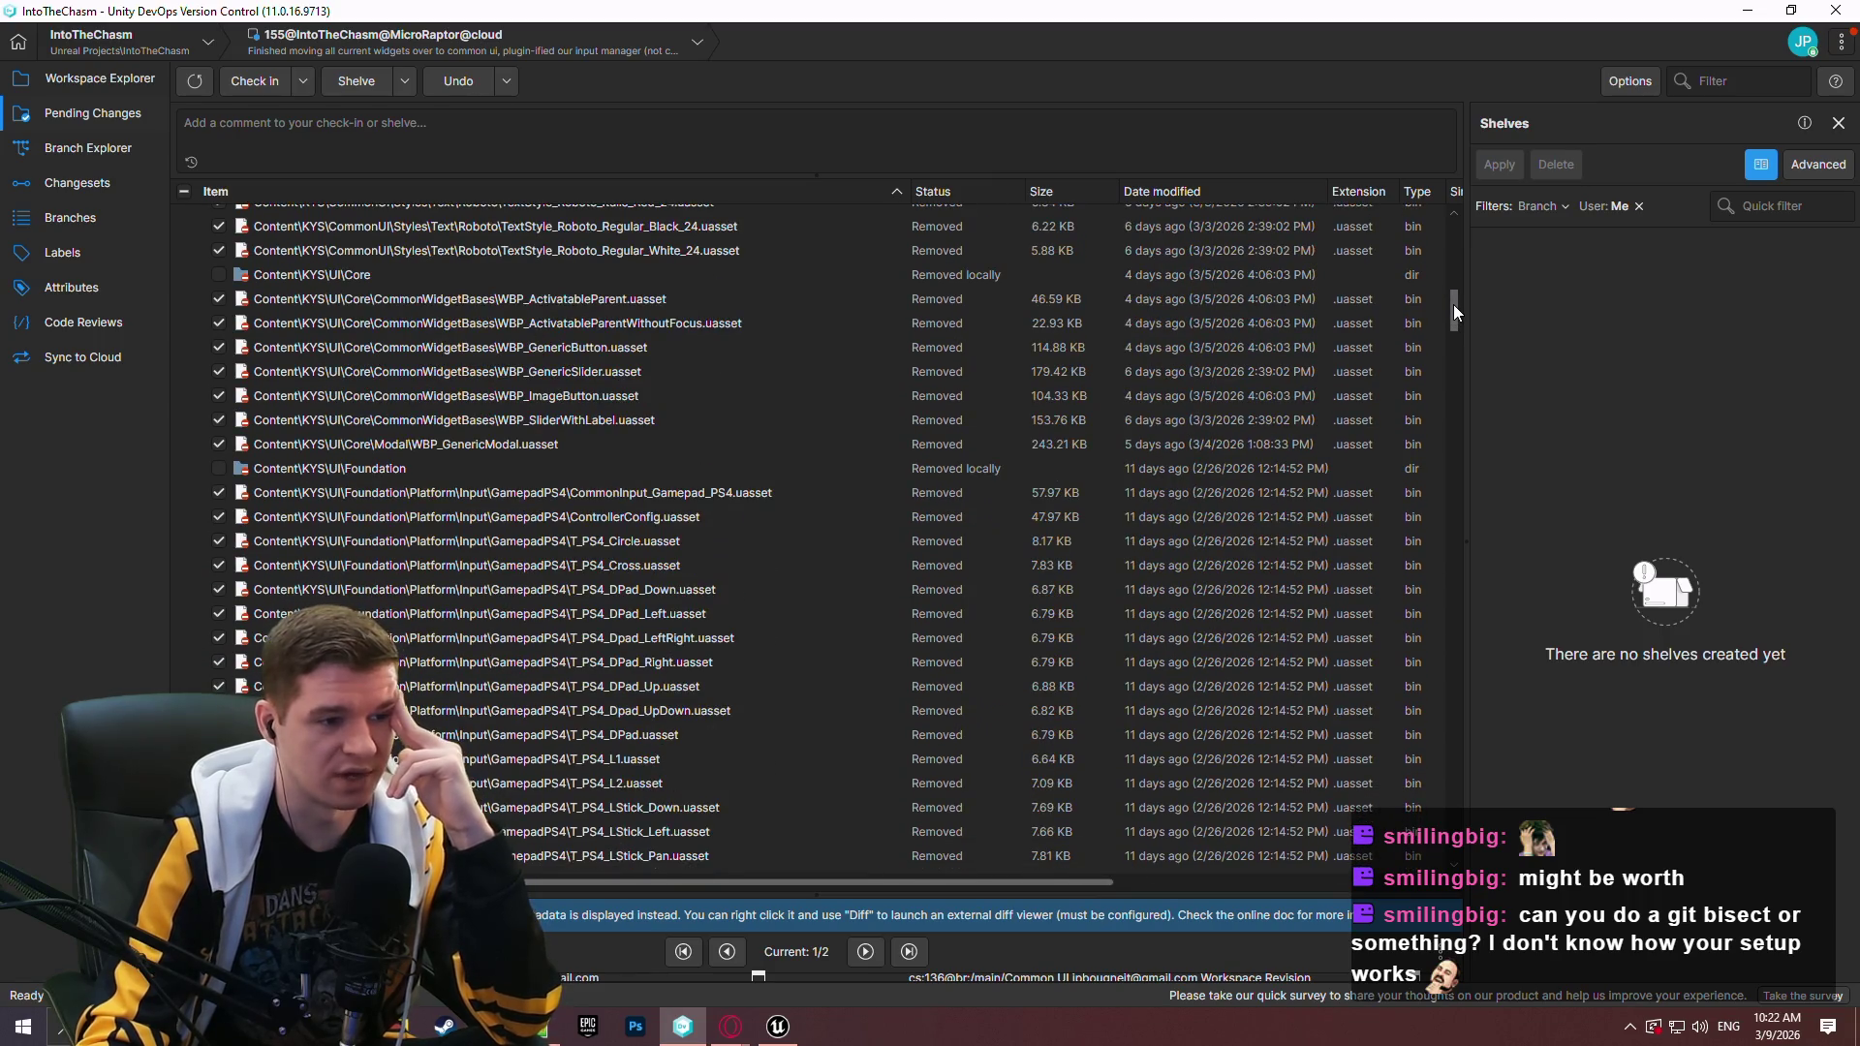
drag(1453, 306, 1428, 399)
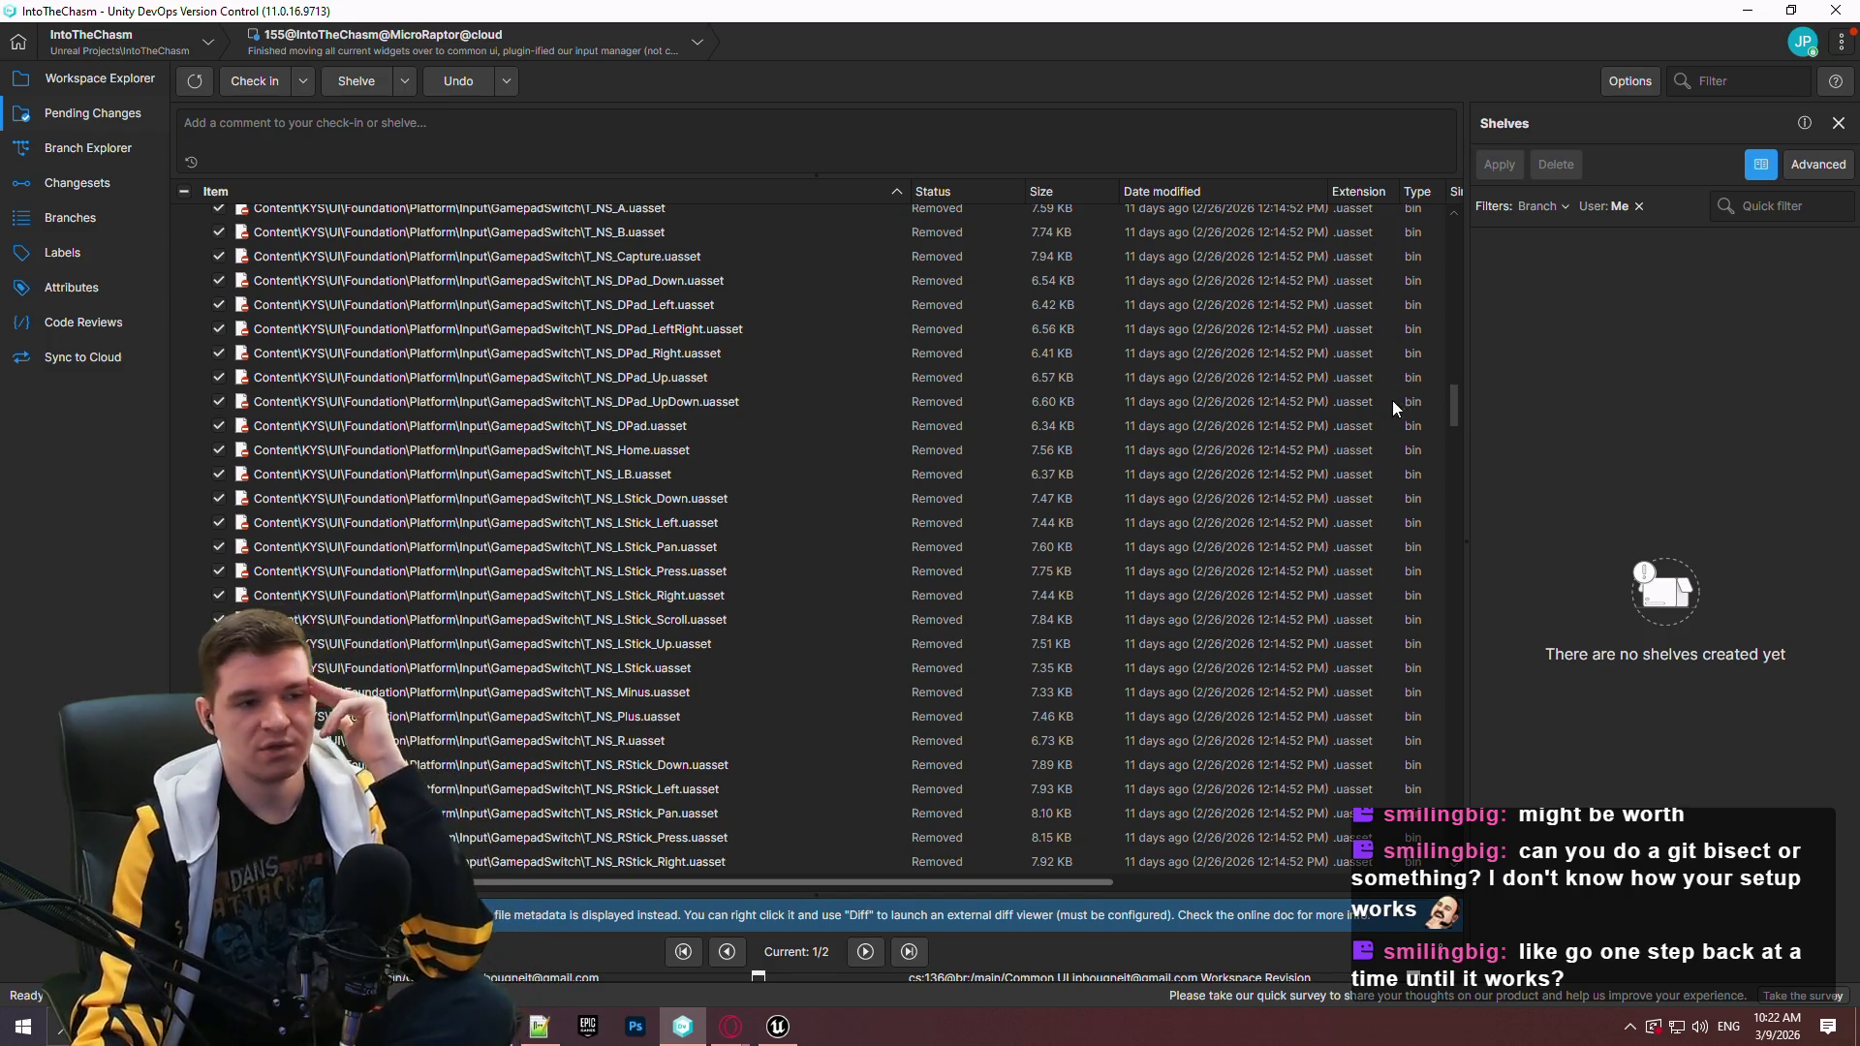
drag(1451, 405, 1436, 867)
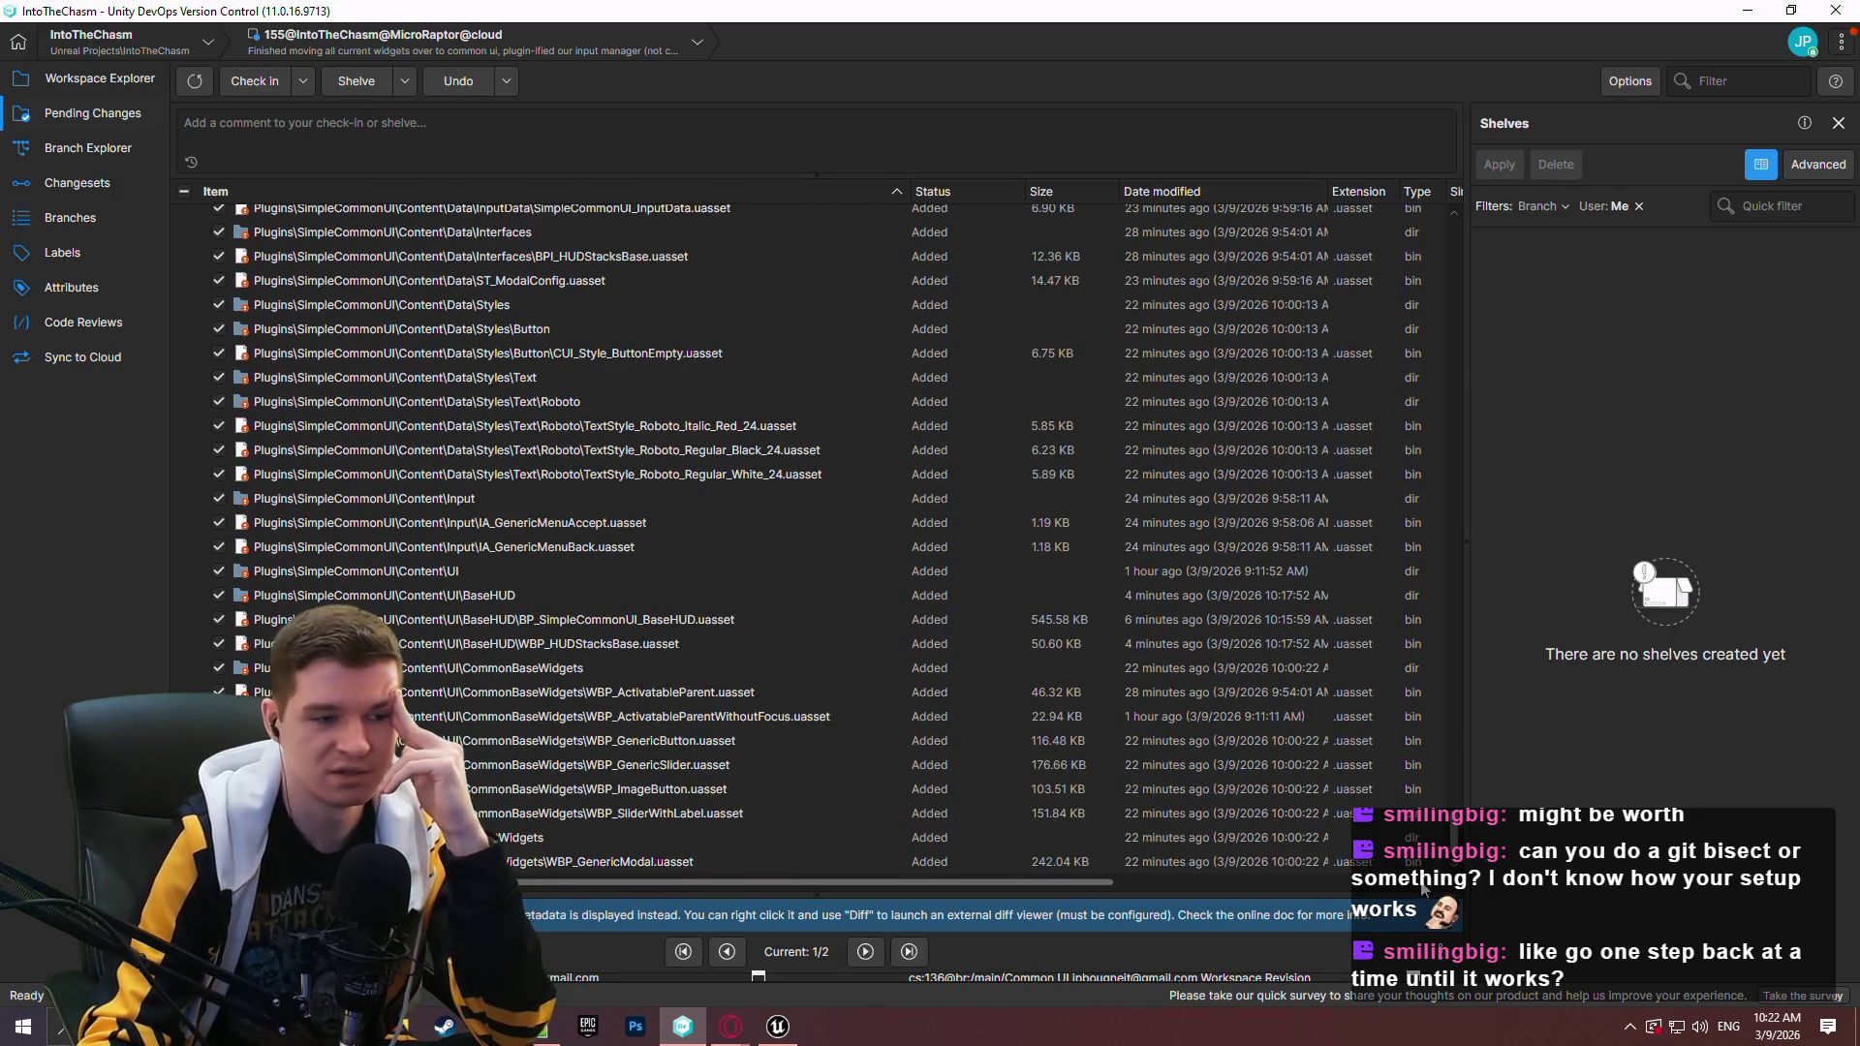
mouse_move(1412, 819)
mouse_down()
mouse_move(1451, 159)
mouse_move(1430, 350)
mouse_move(1429, 893)
mouse_move(1401, 184)
mouse_move(1461, 549)
mouse_move(1463, 852)
mouse_up()
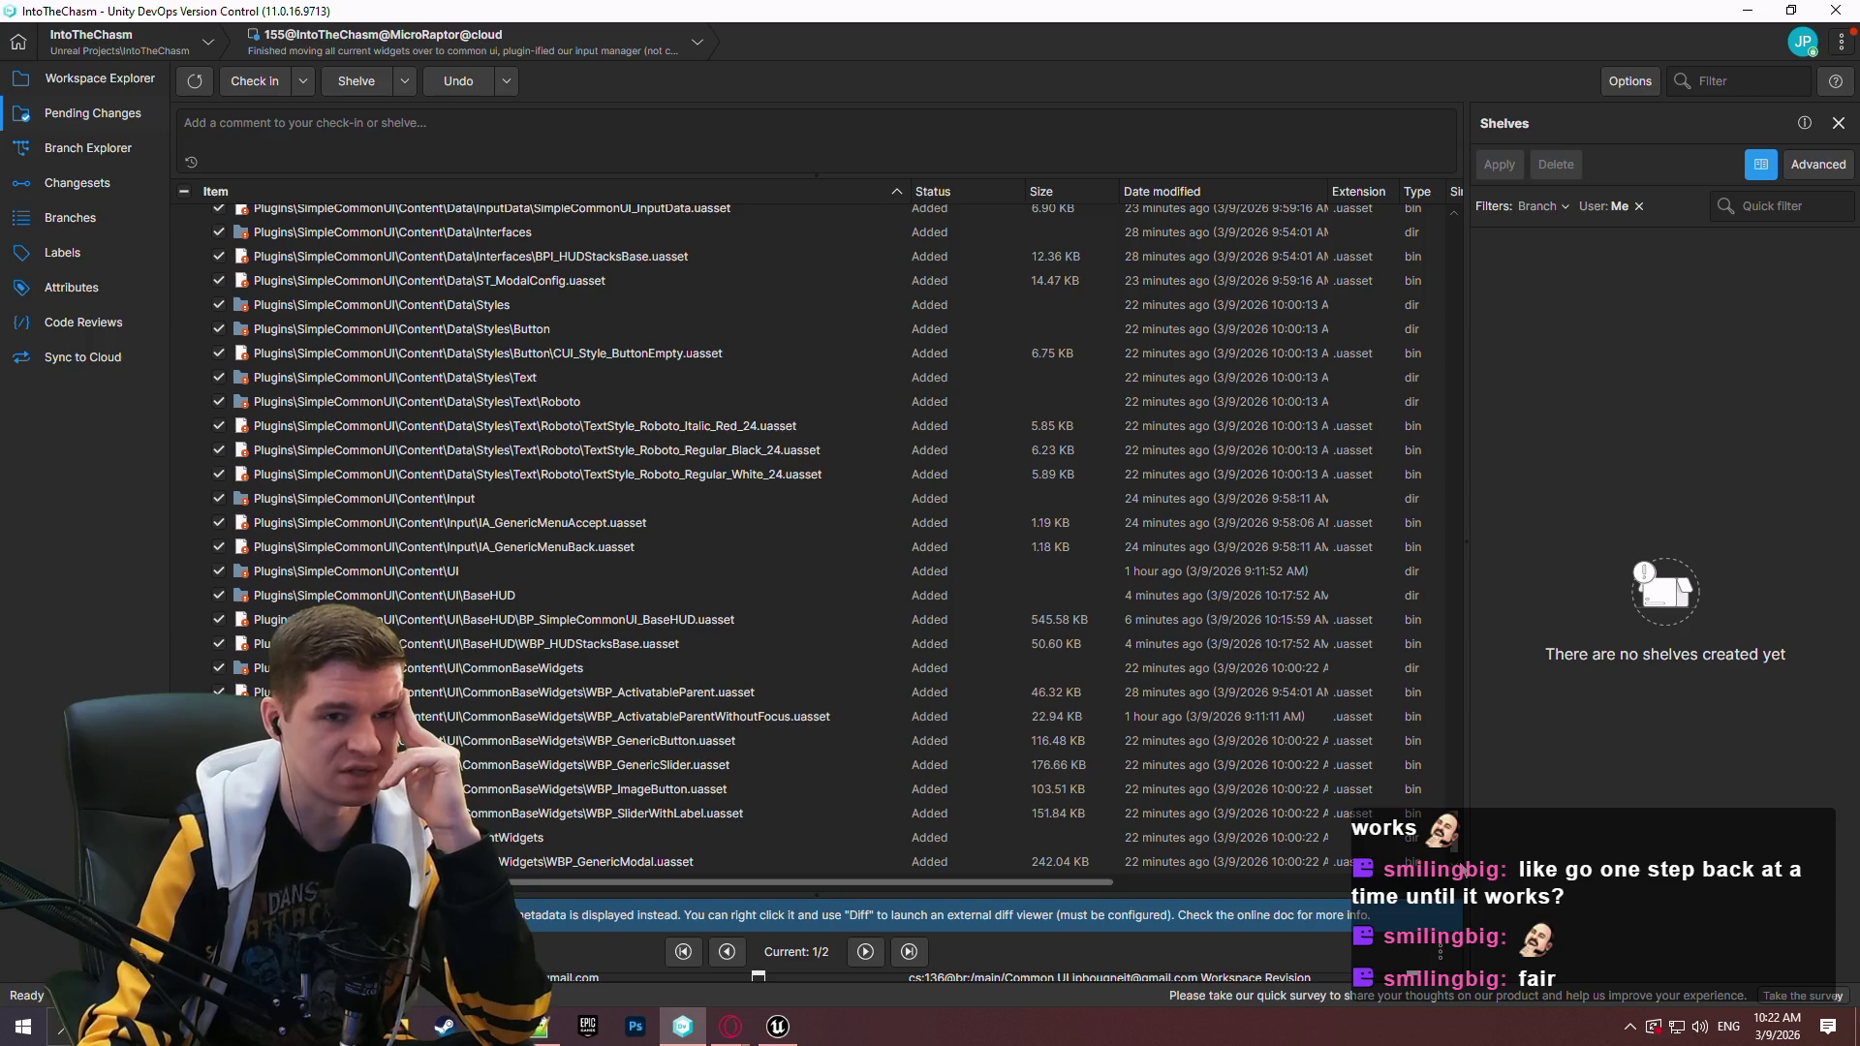
click(765, 1042)
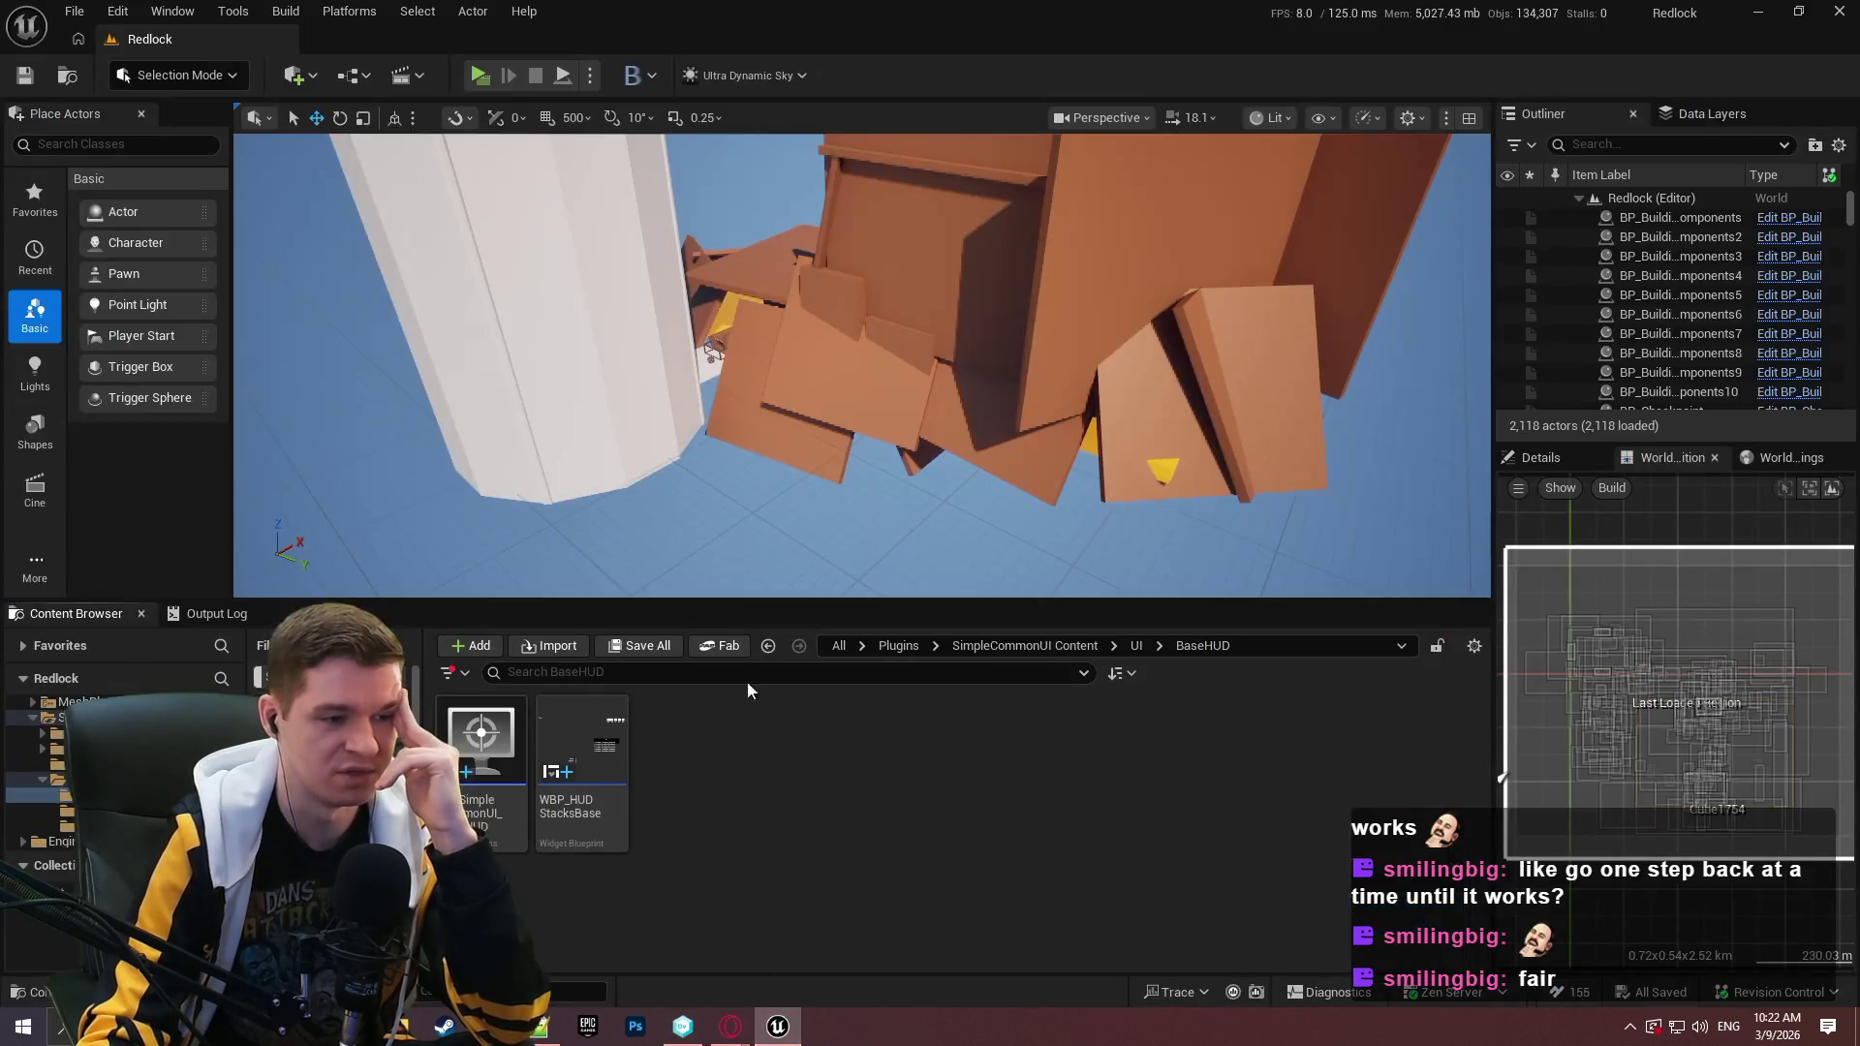
Enlarge the Content Browser and leave the SimpleCommonUI plugin folder.
click(1068, 643)
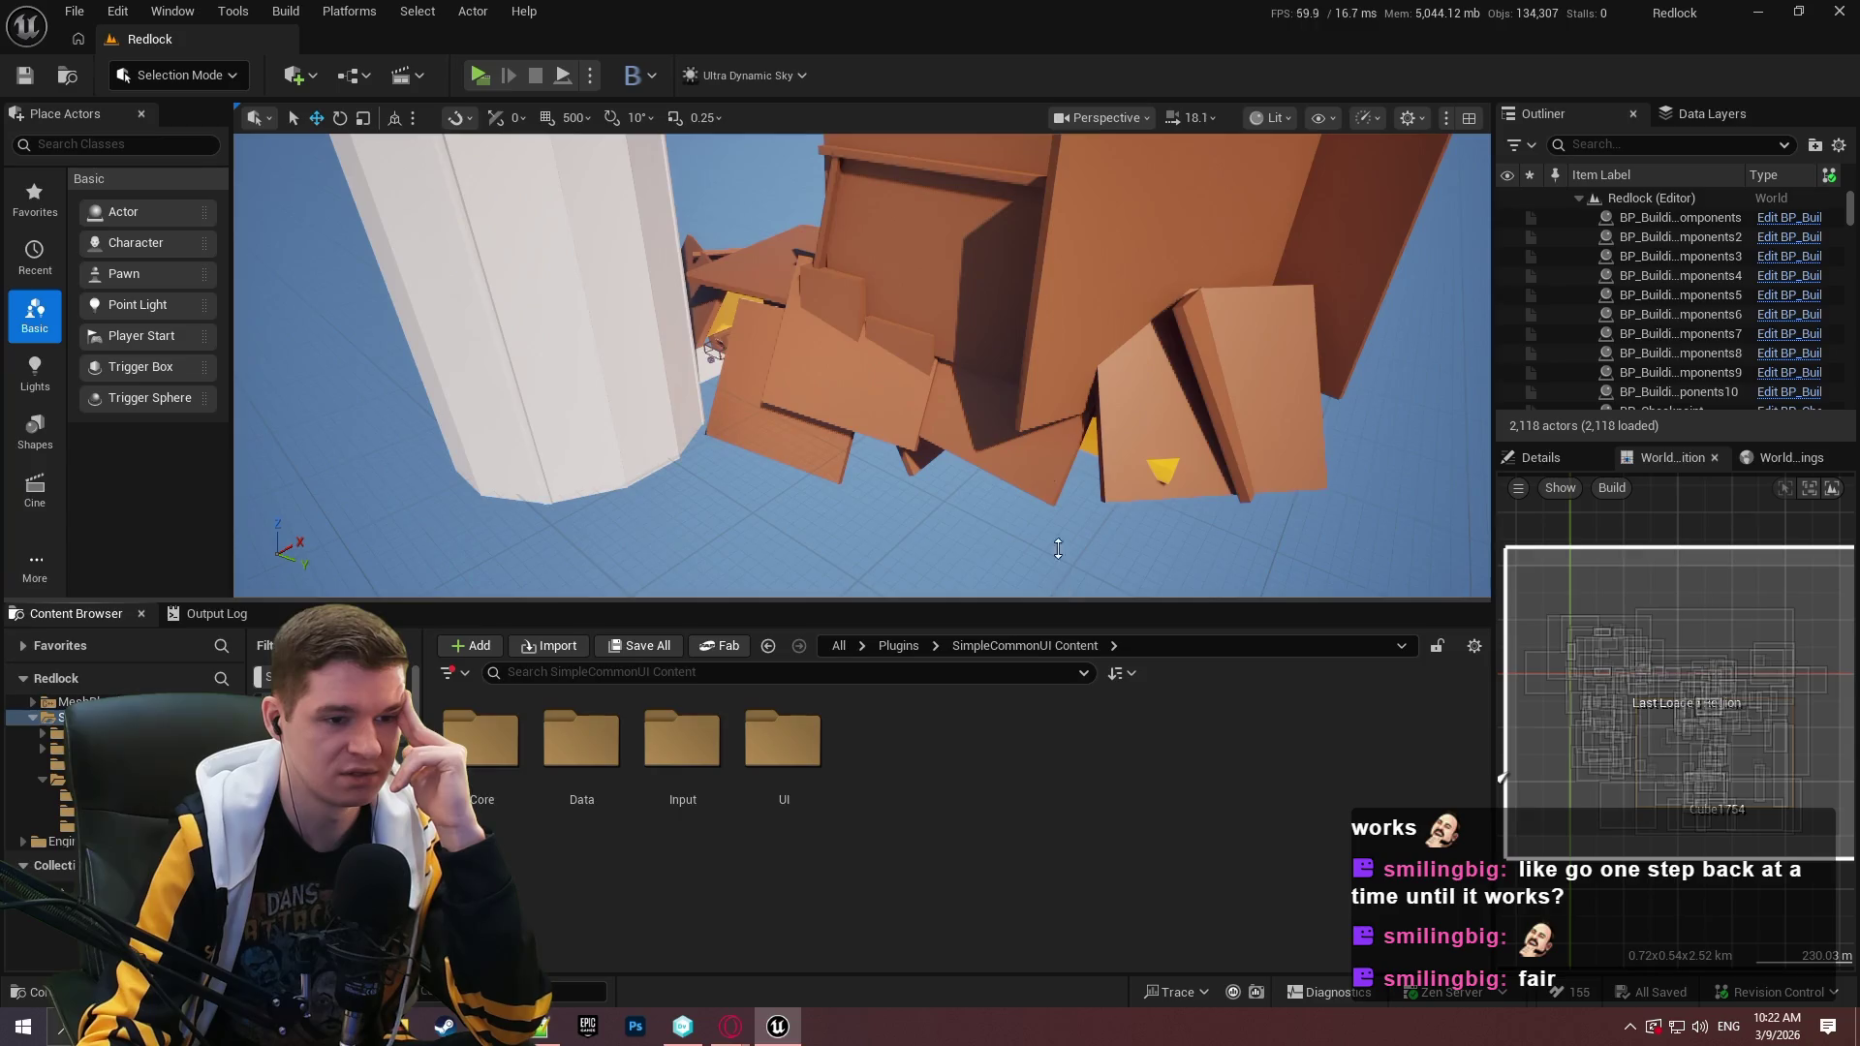
drag(1058, 549, 1058, 364)
click(898, 408)
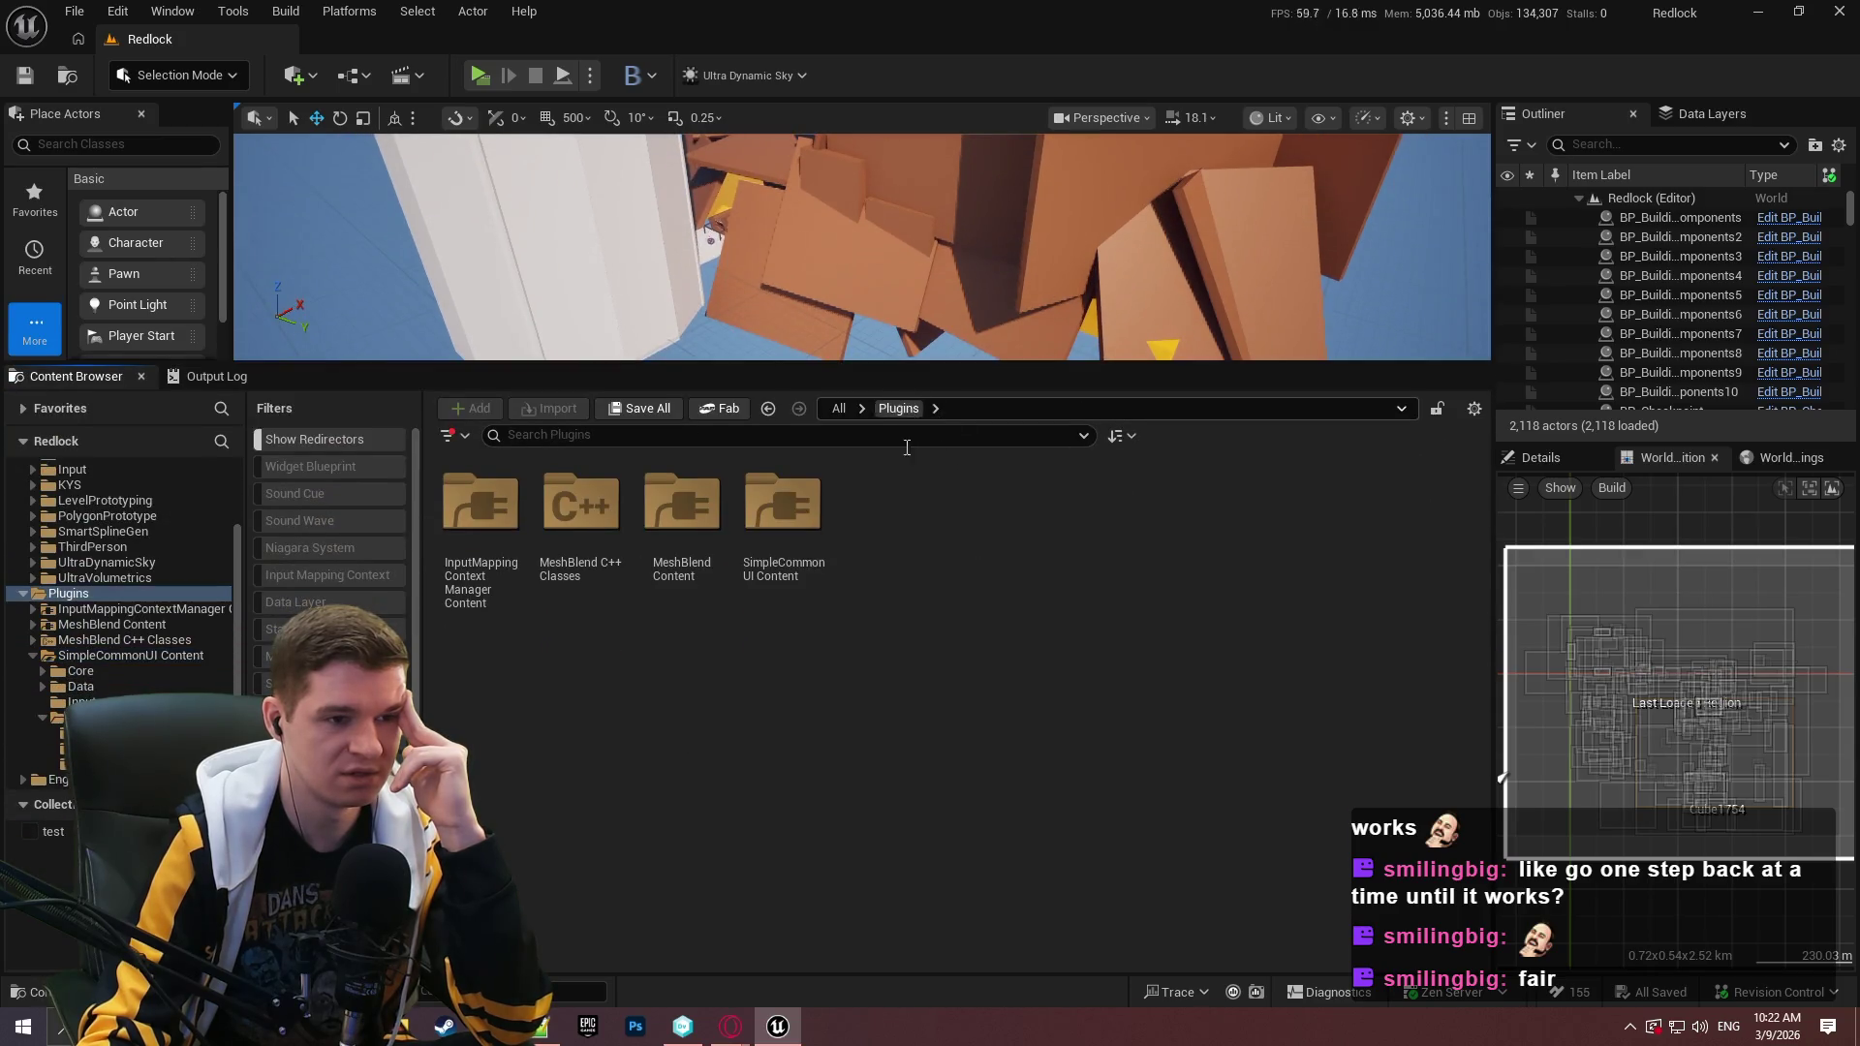
click(780, 567)
click(973, 647)
scroll(68, 528, up, 3)
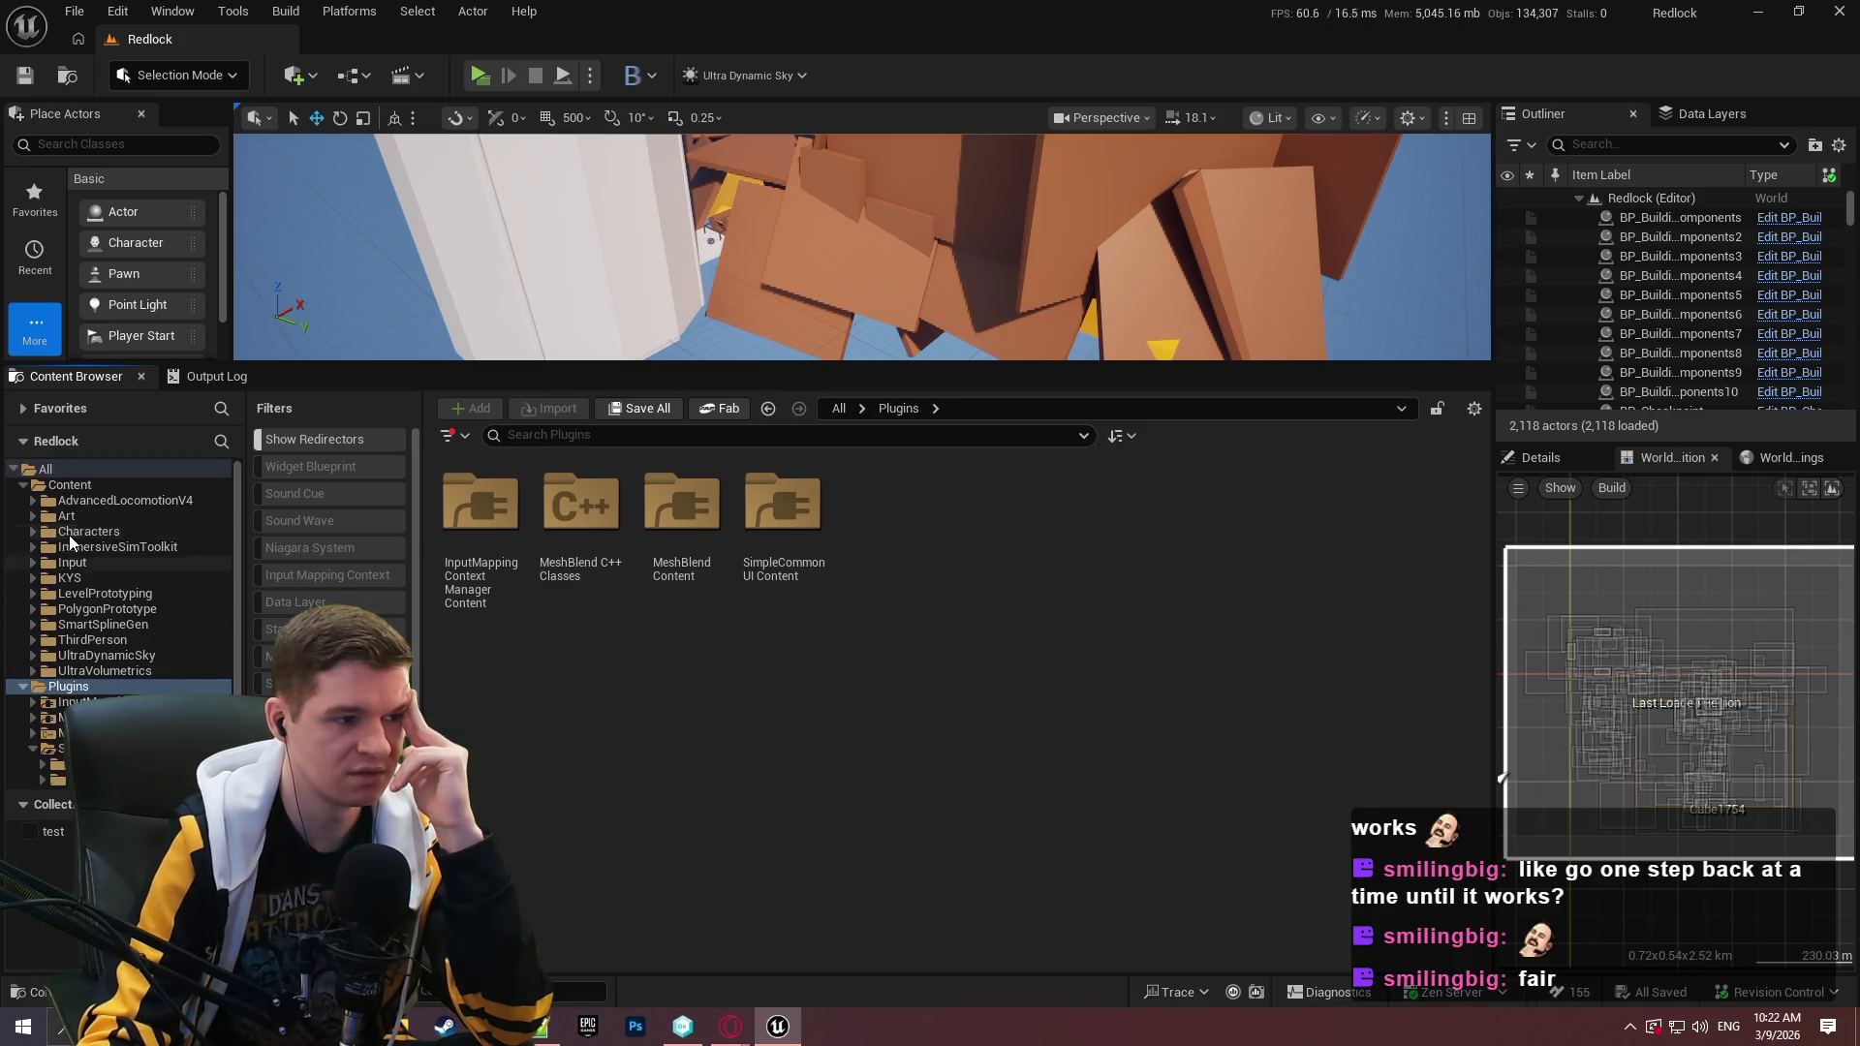
Navigate to KYS > Blueprints > TimescaleComponent and open BPC_TimescaleComponent.
click(72, 578)
click(541, 499)
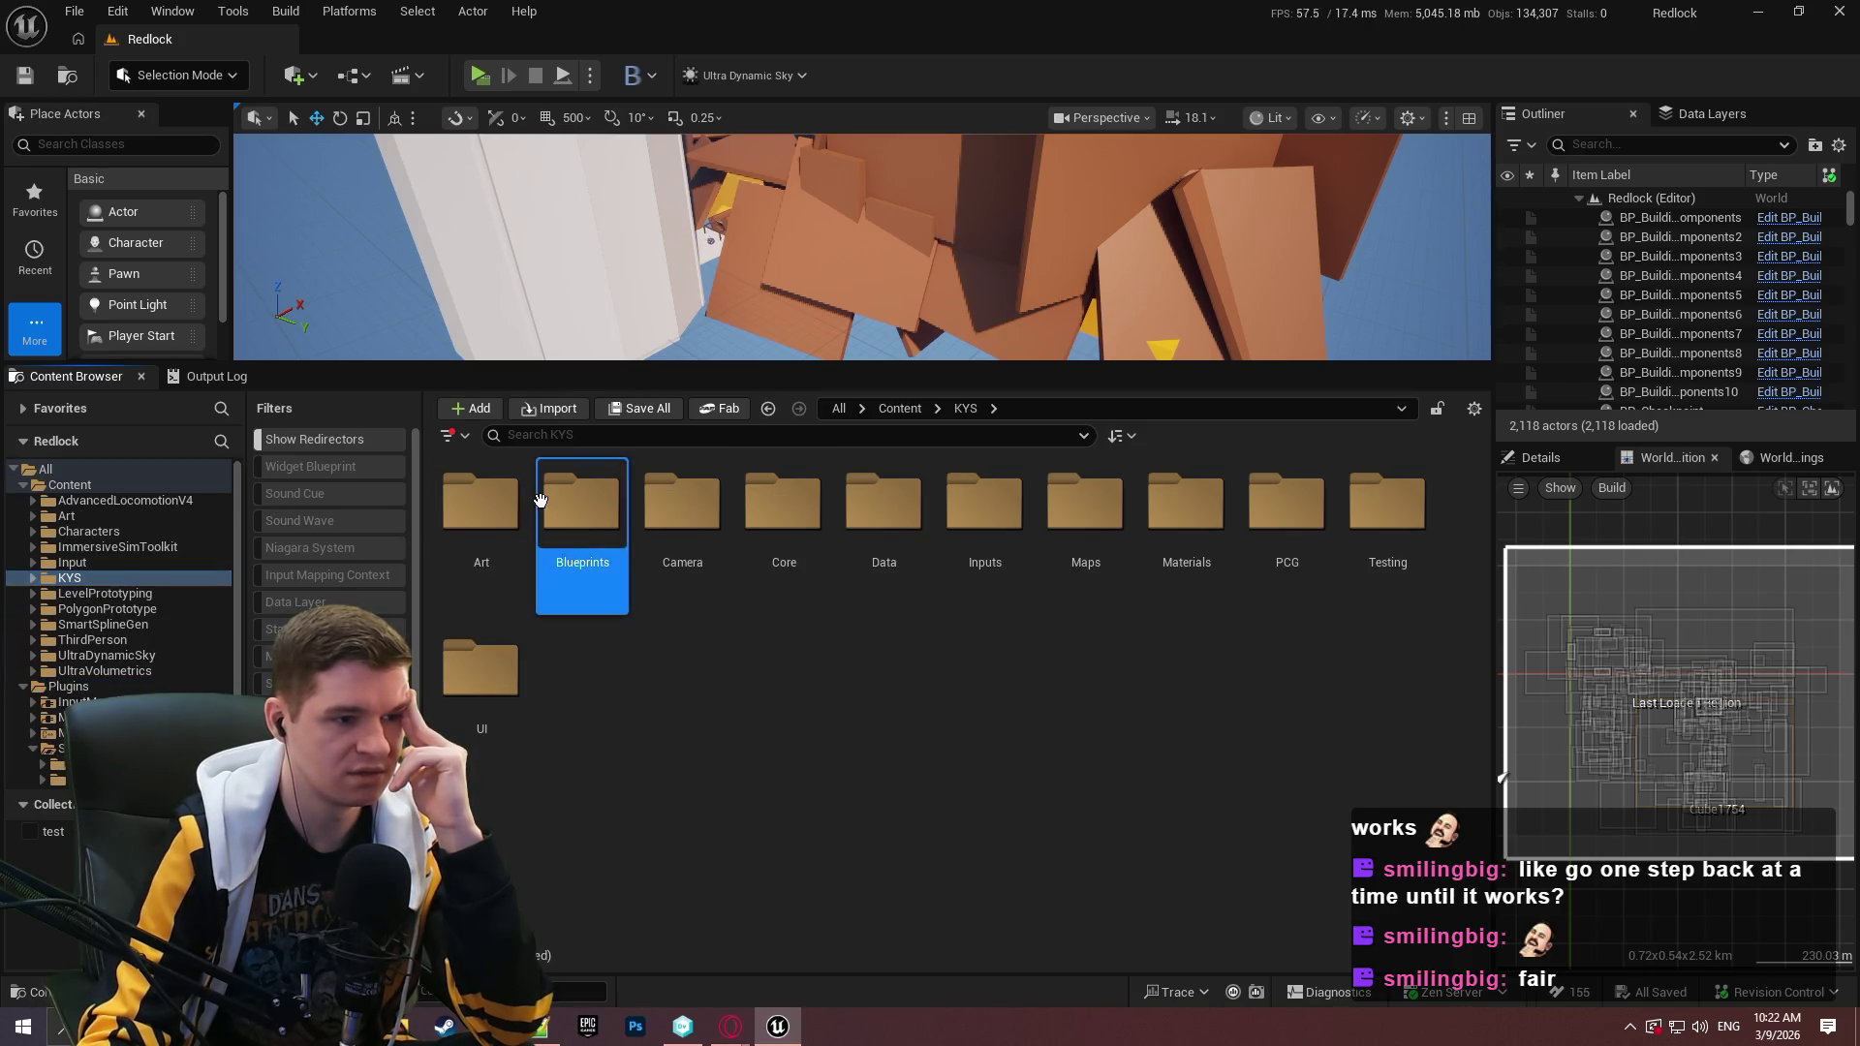
double_click(541, 499)
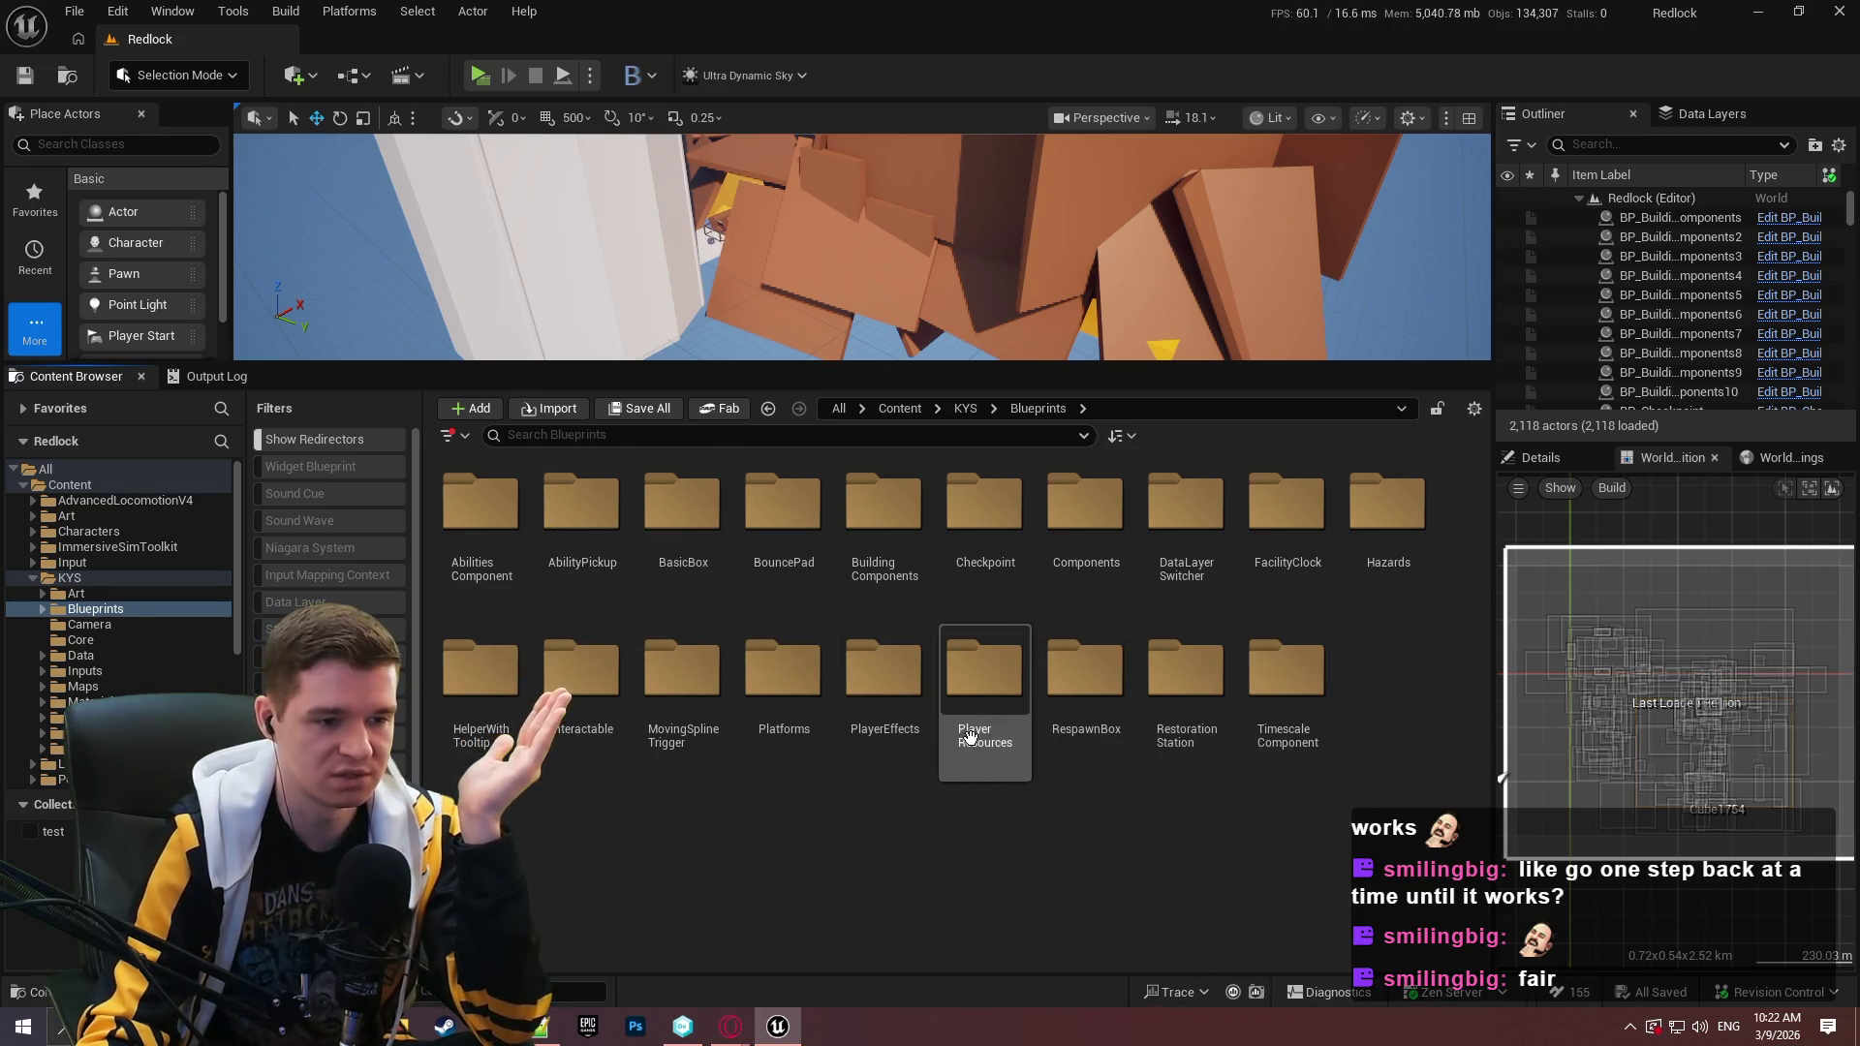
double_click(1279, 741)
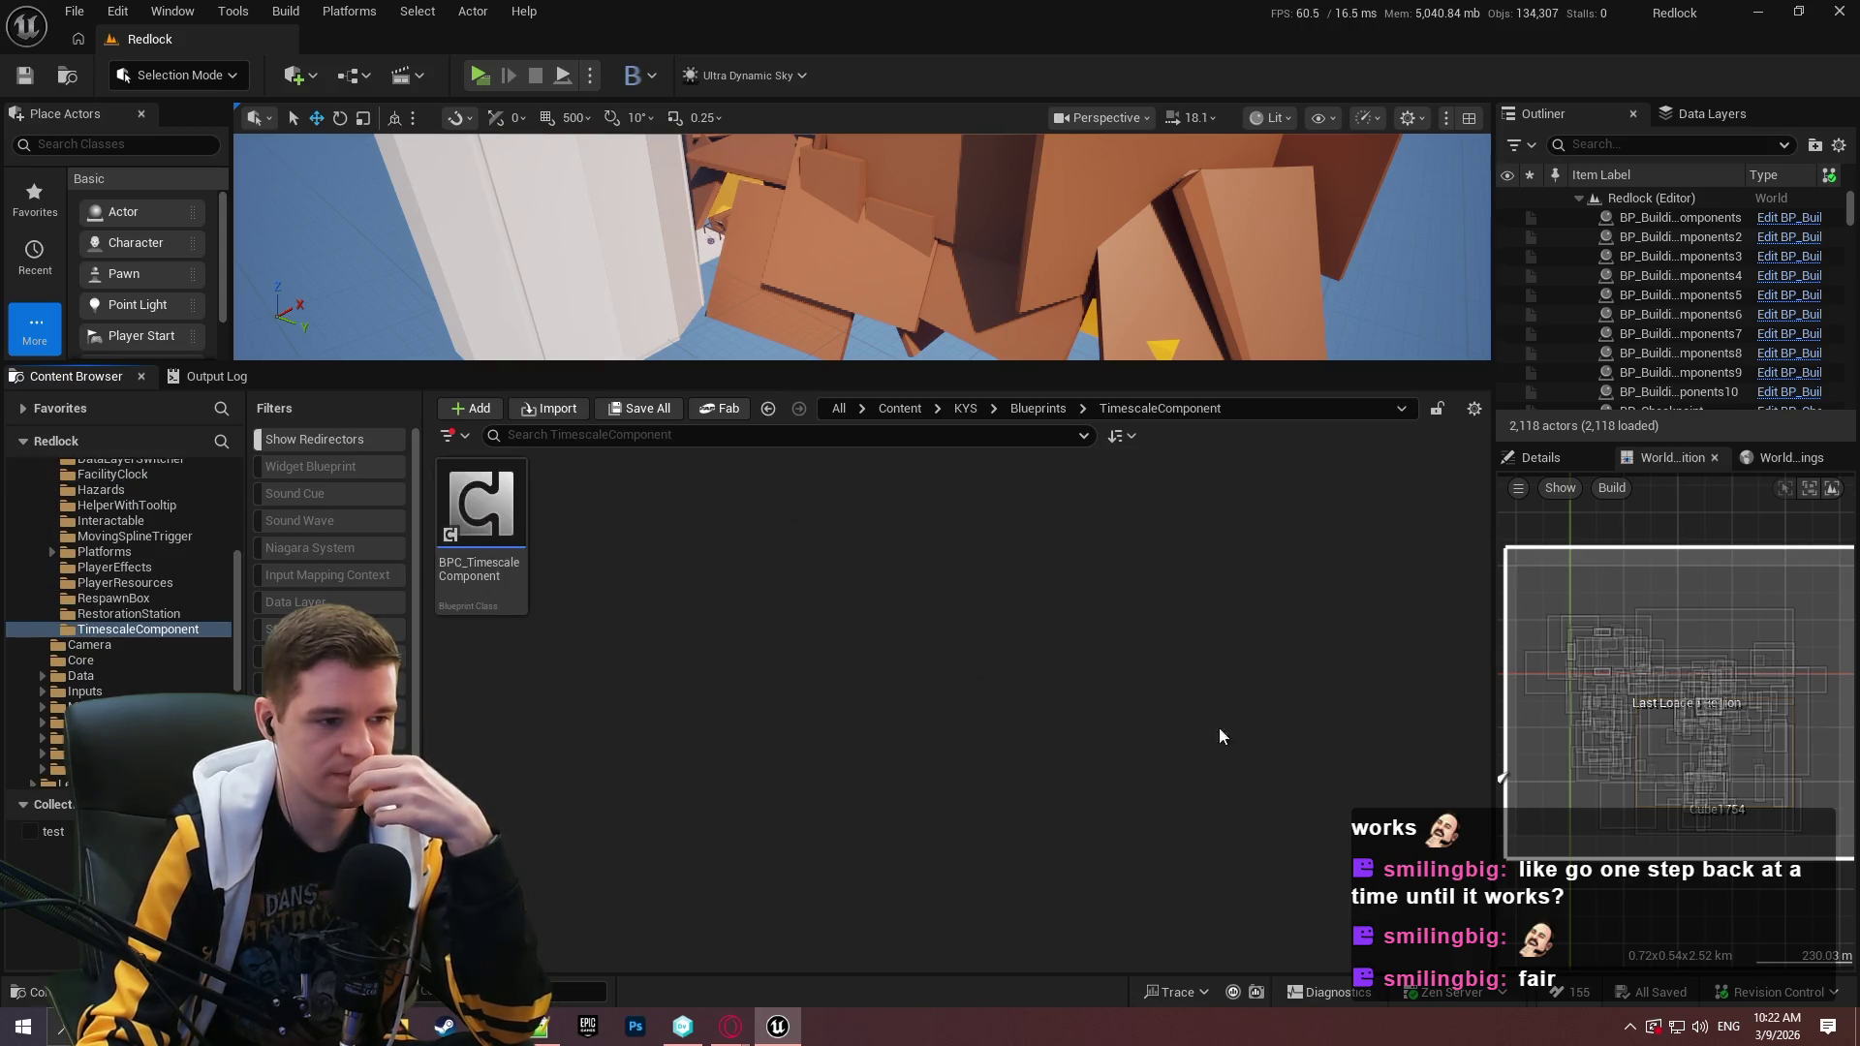
double_click(509, 558)
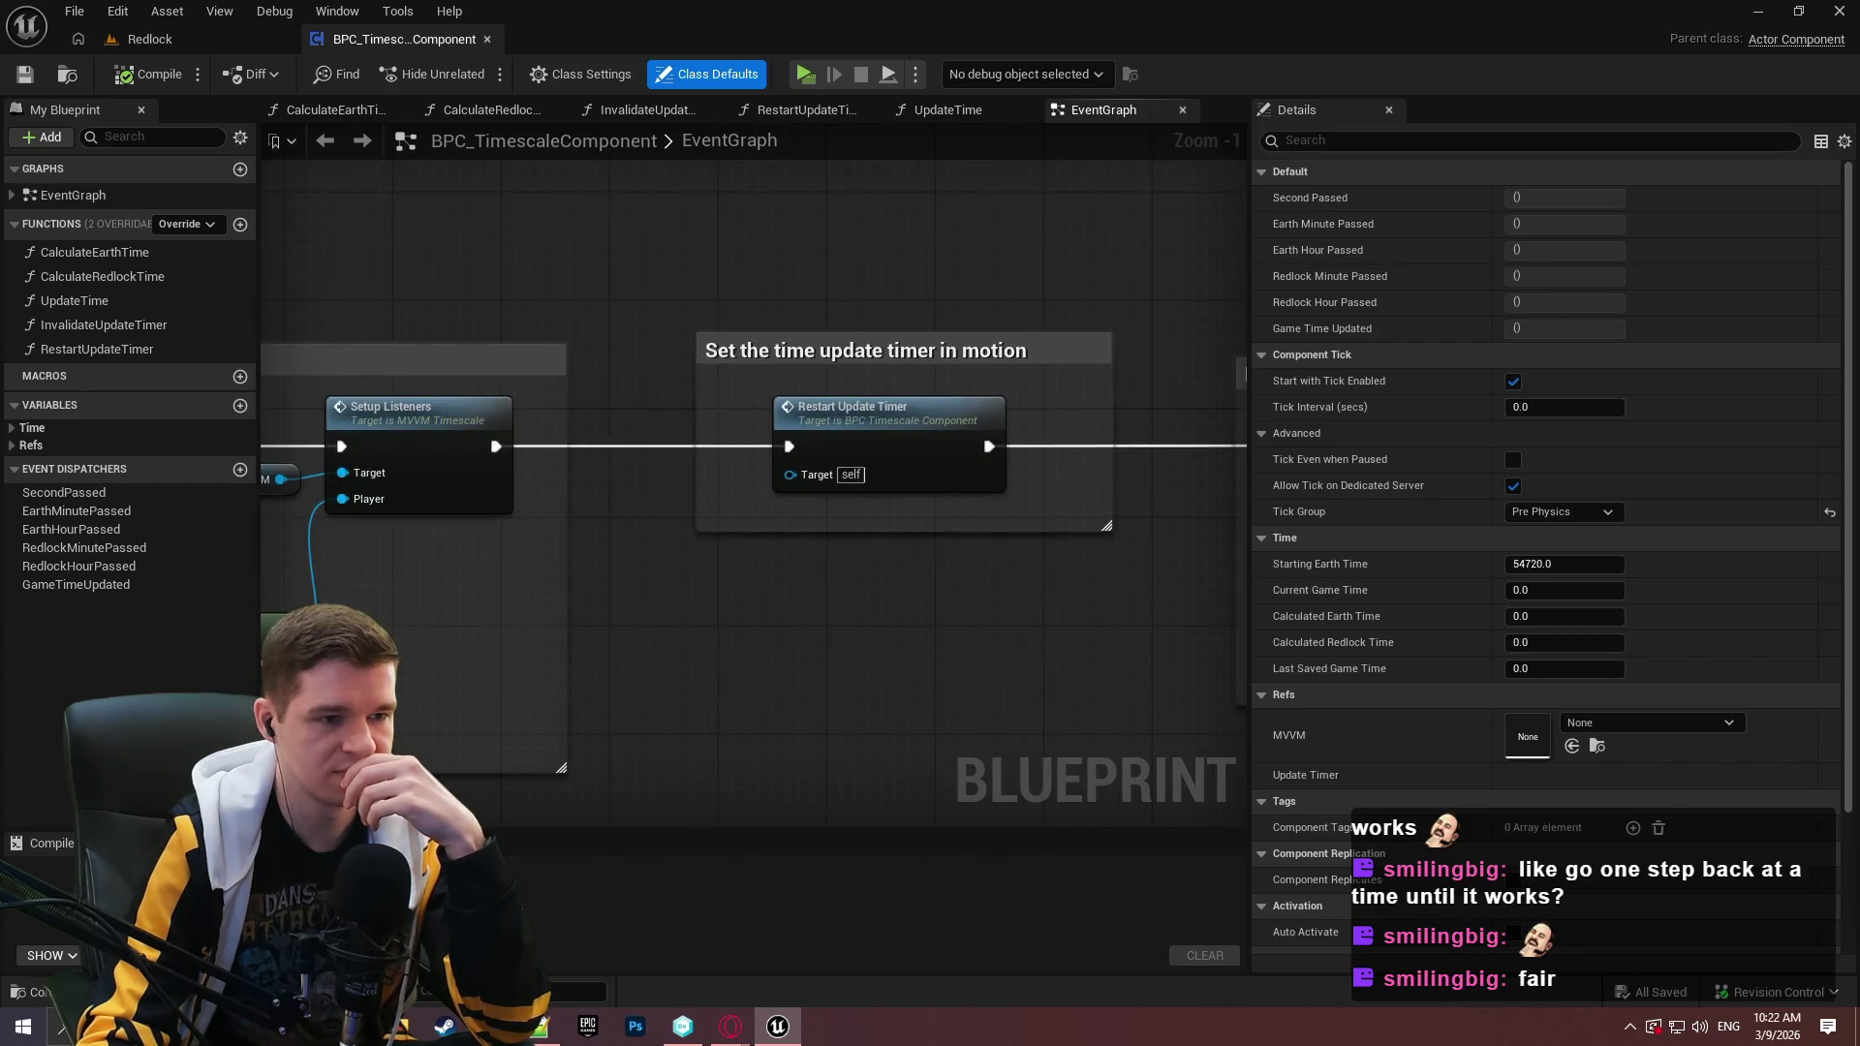
Set a breakpoint on Event Begin Play and start a play session.
drag(712, 591, 1187, 594)
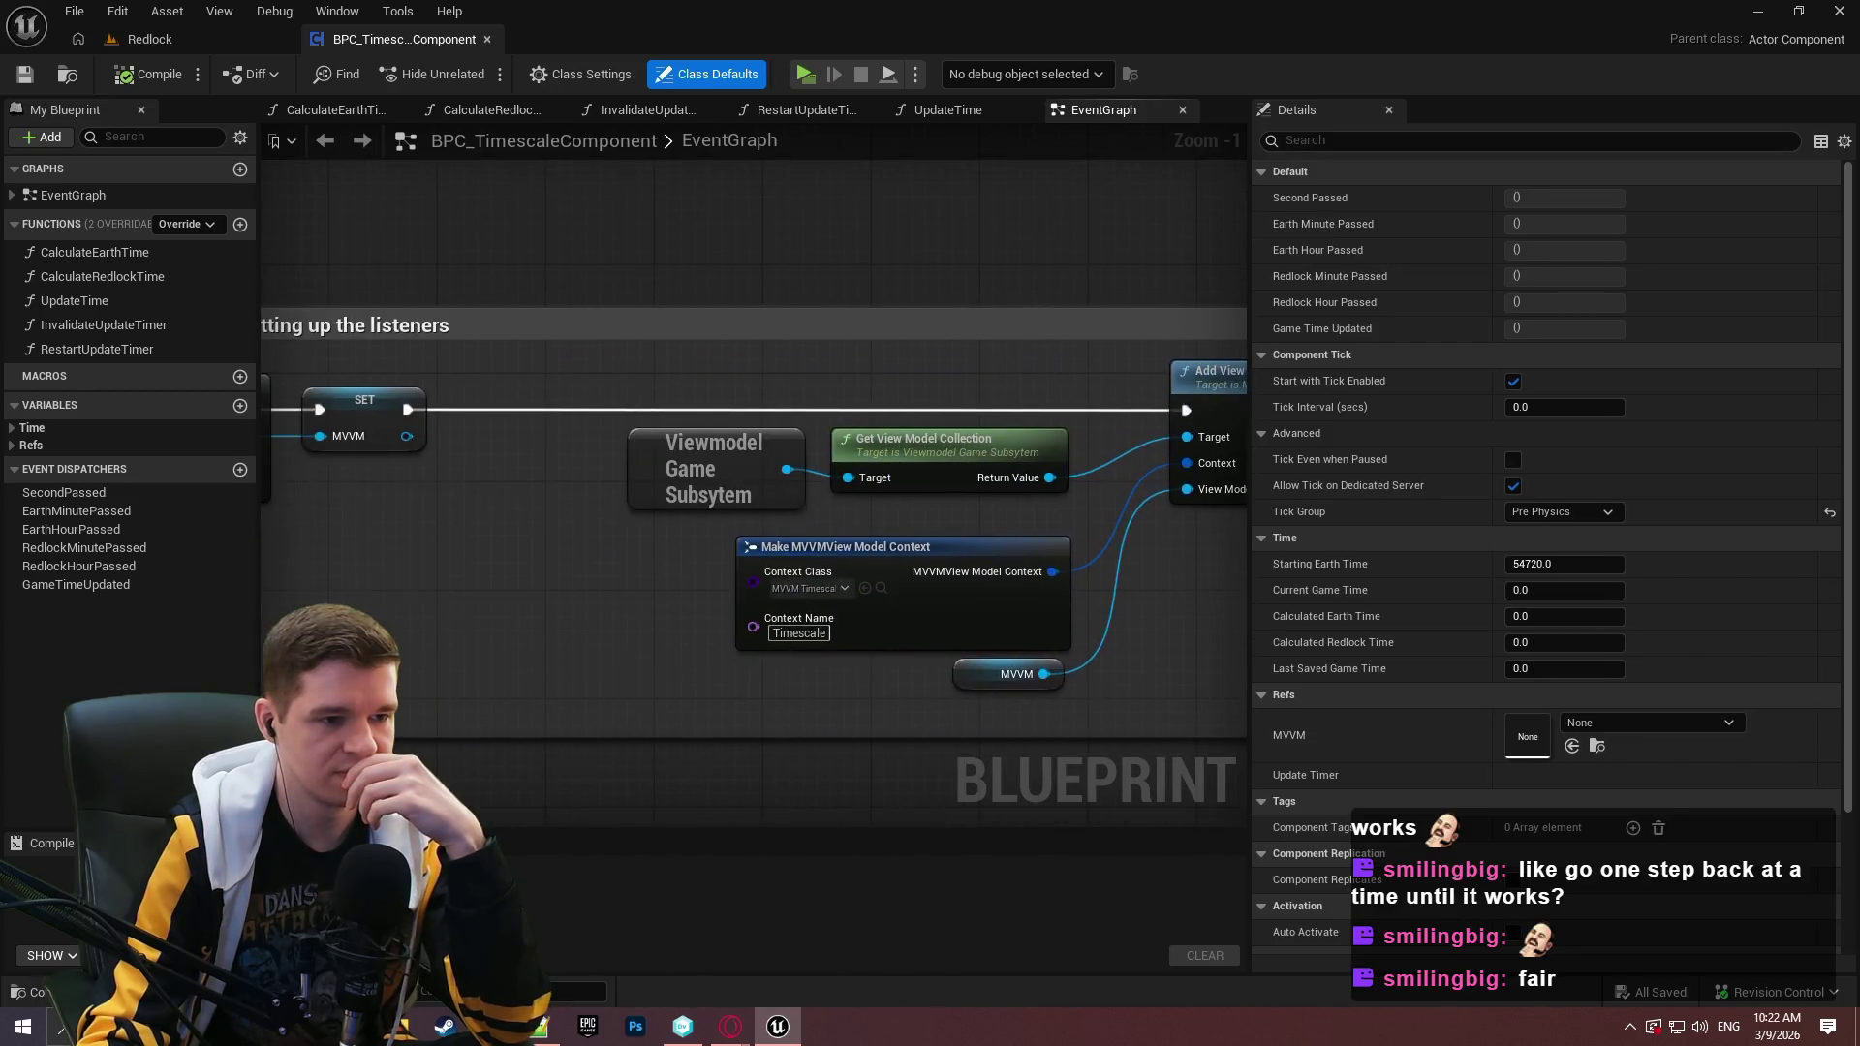
drag(678, 582, 1126, 604)
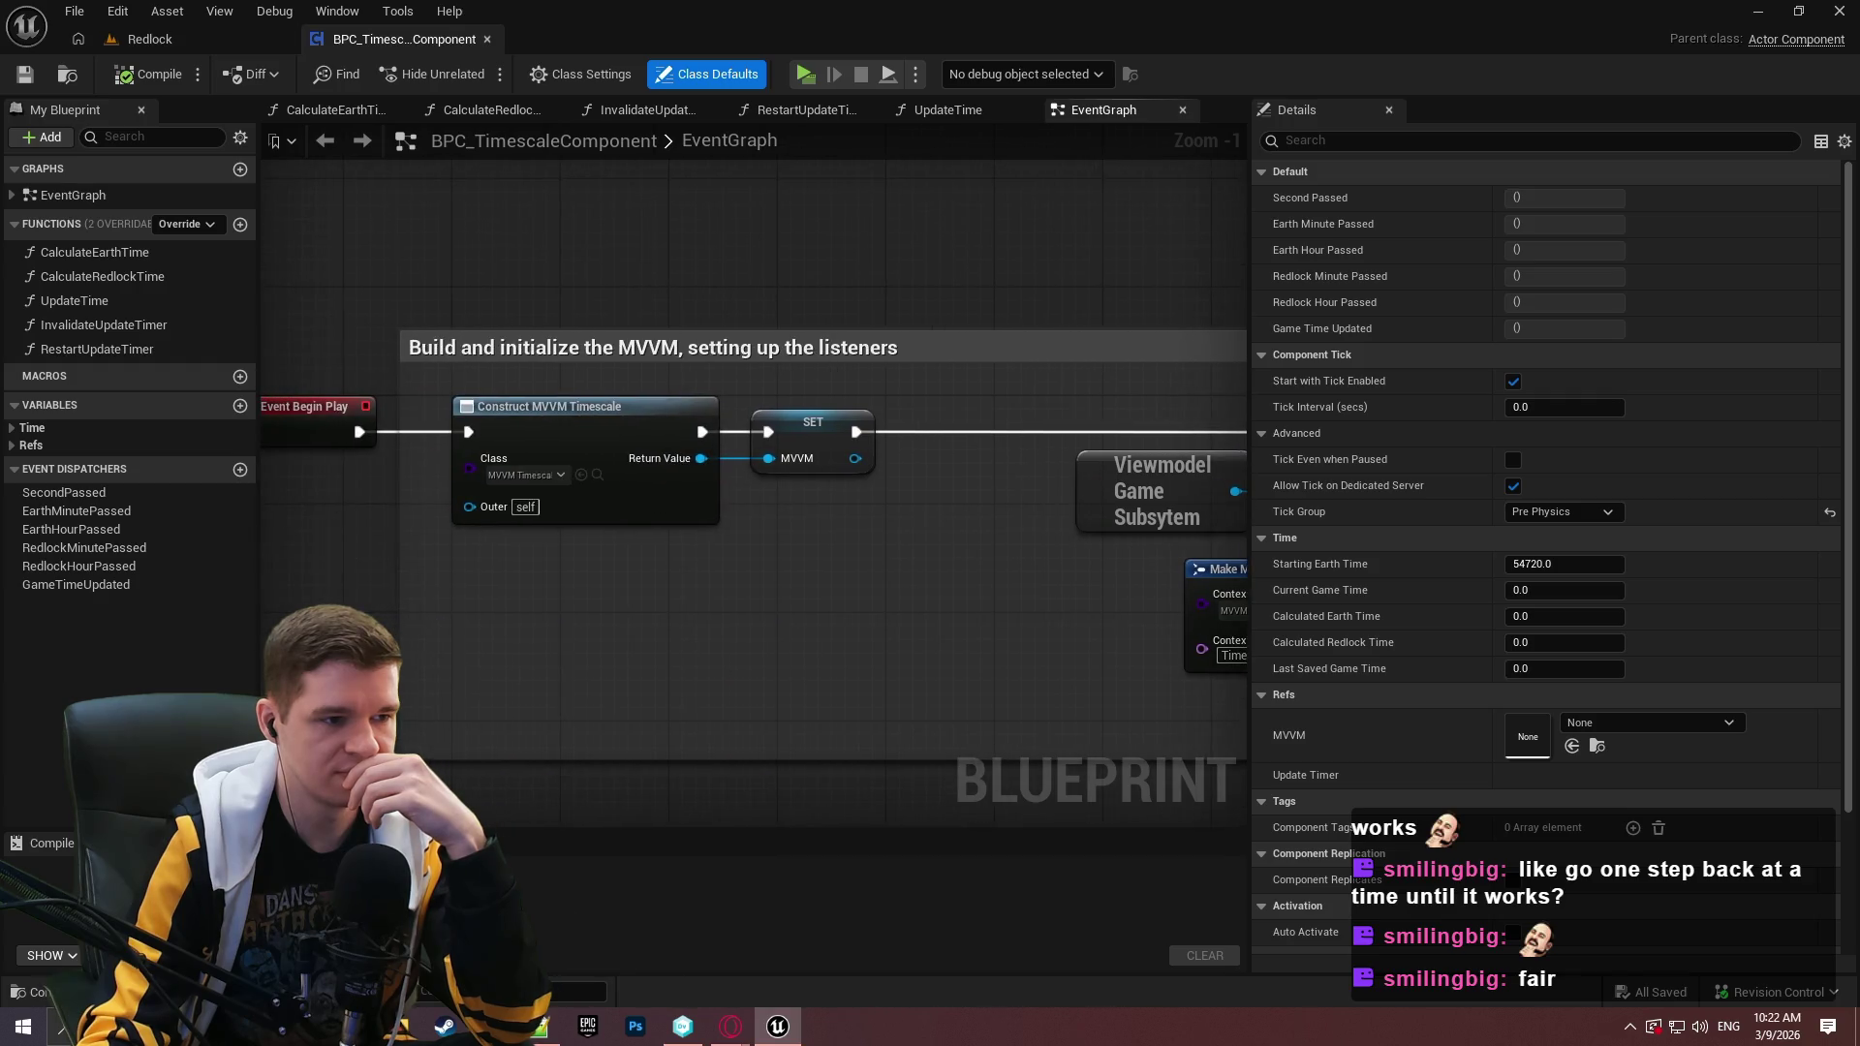
right_click(340, 419)
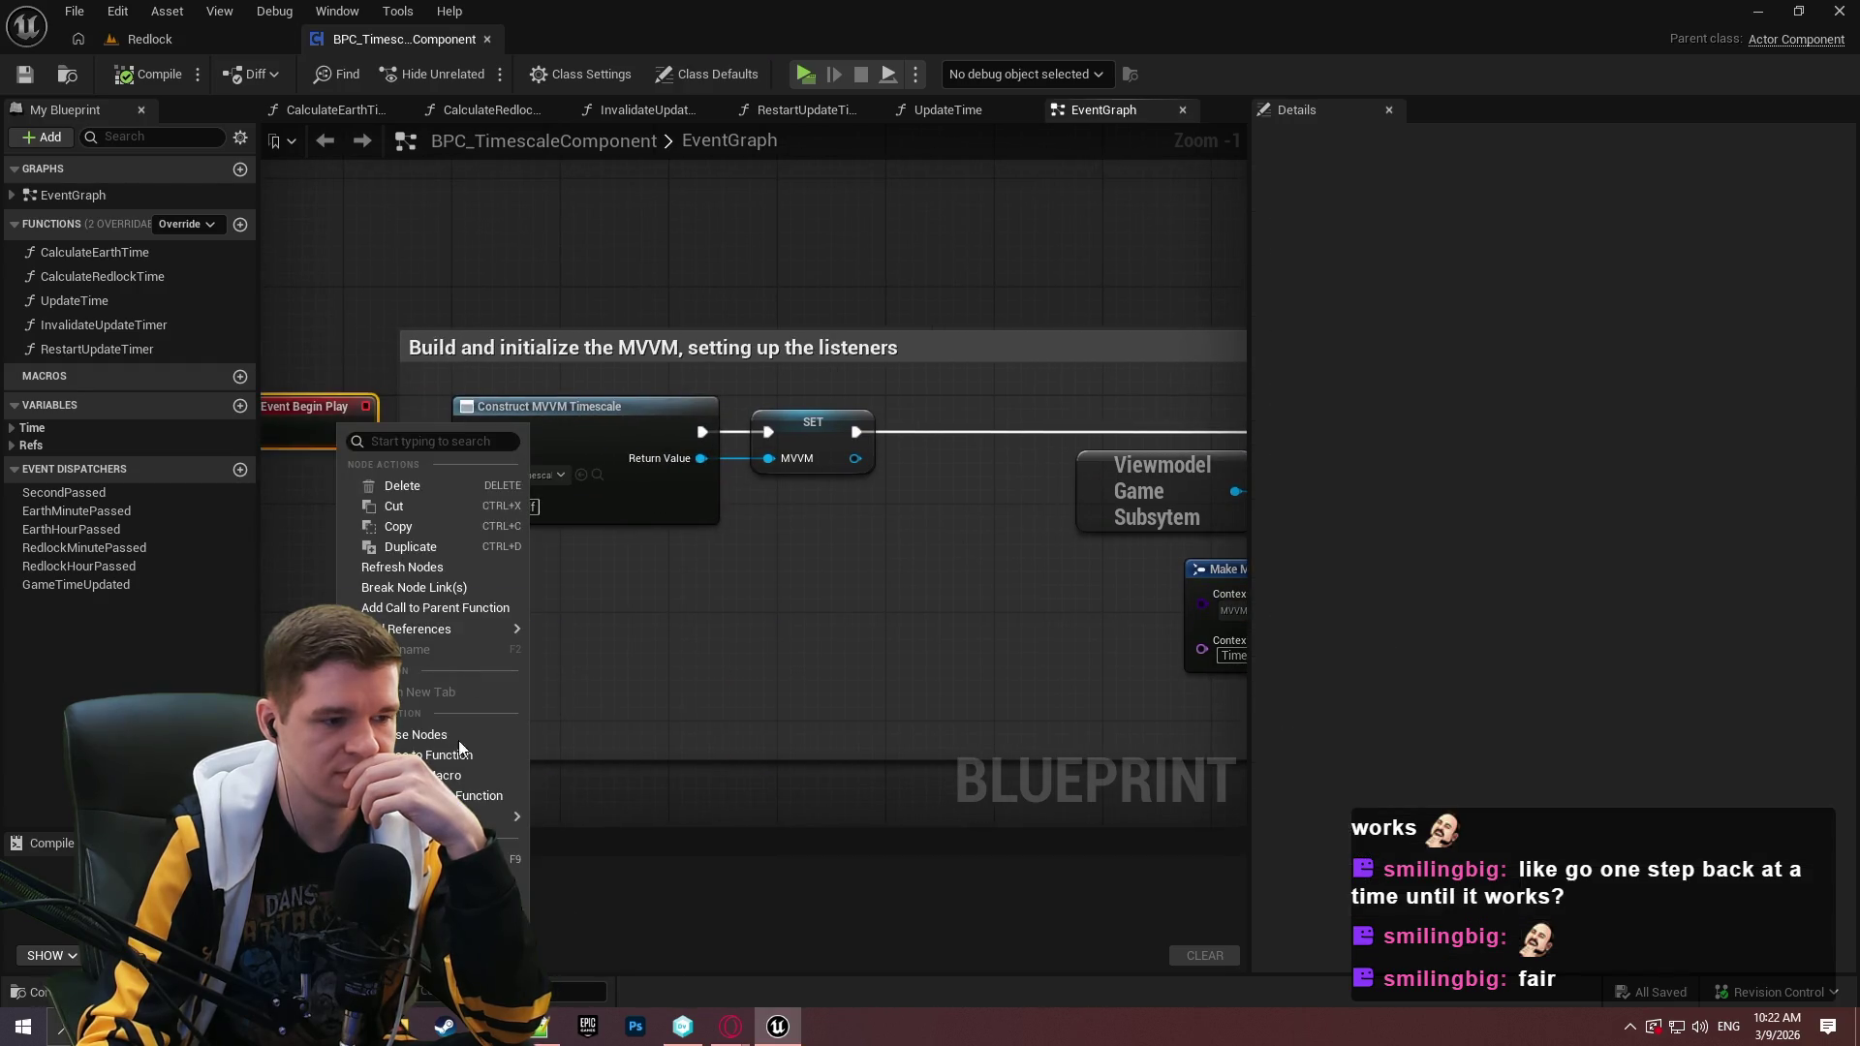
key(Escape)
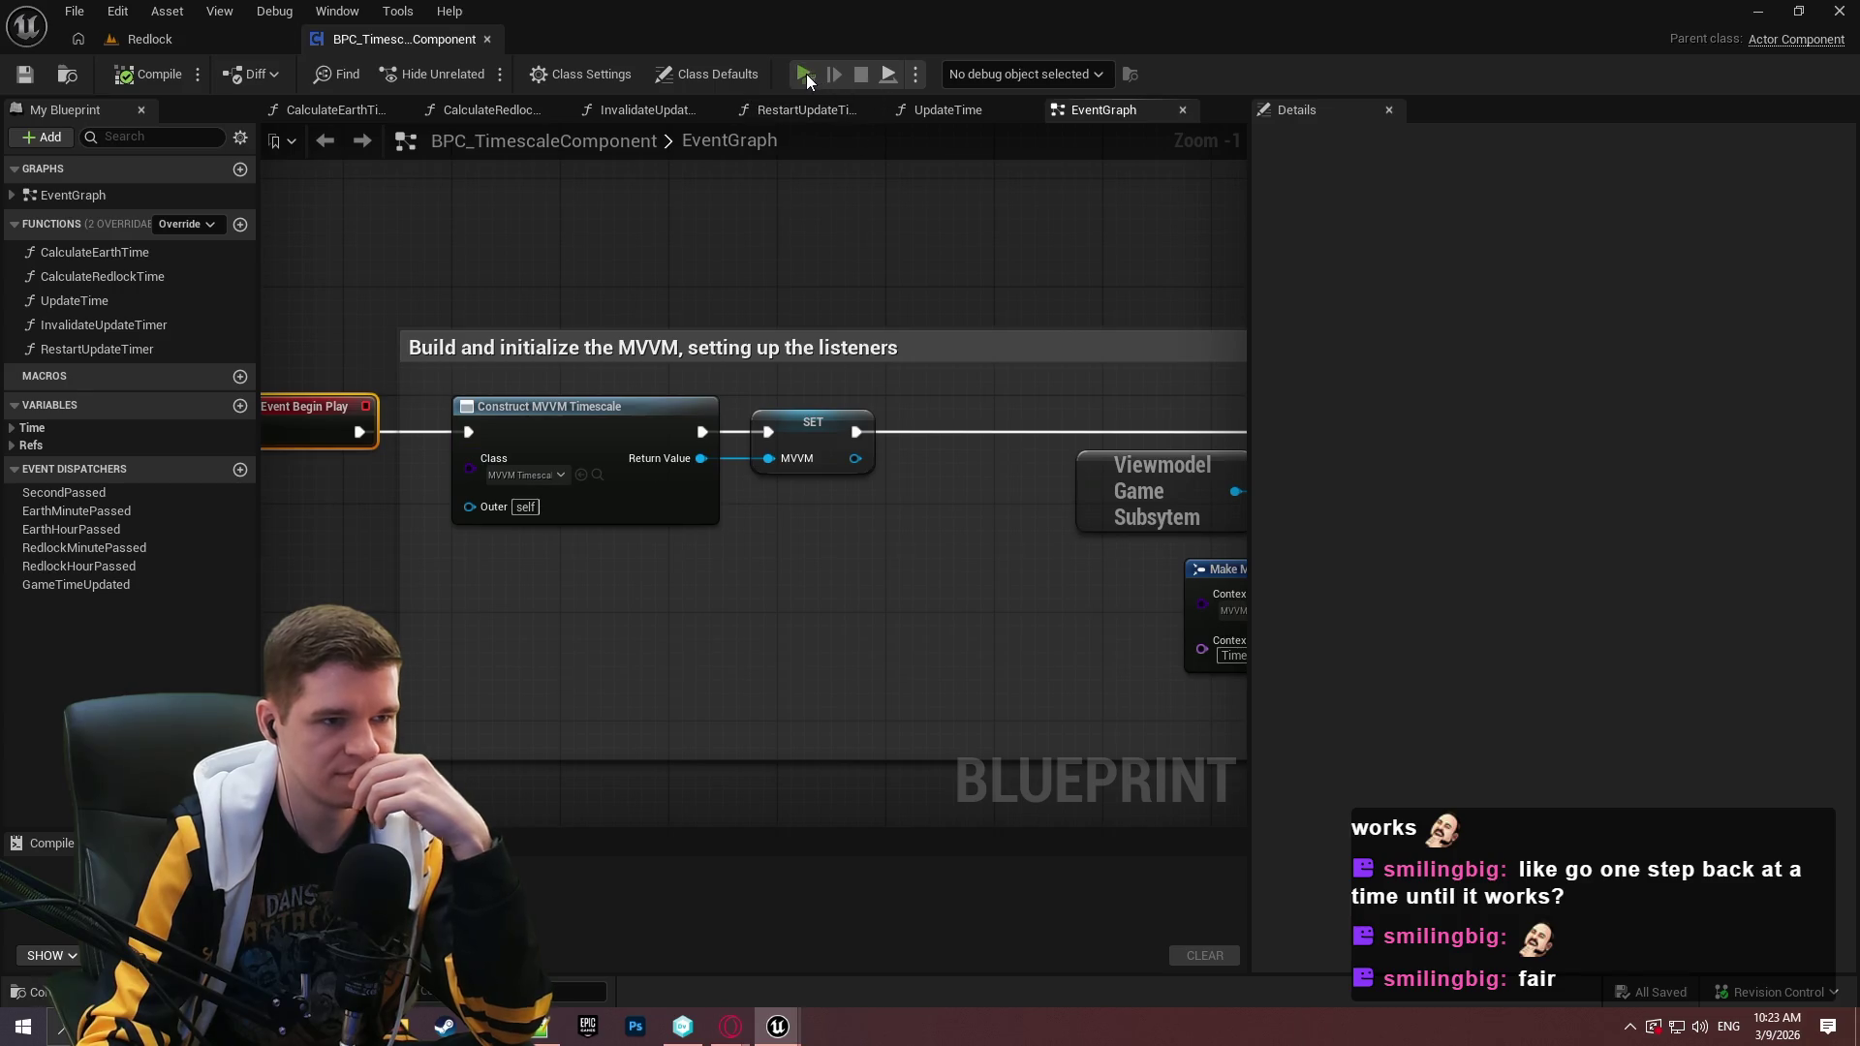
click(805, 77)
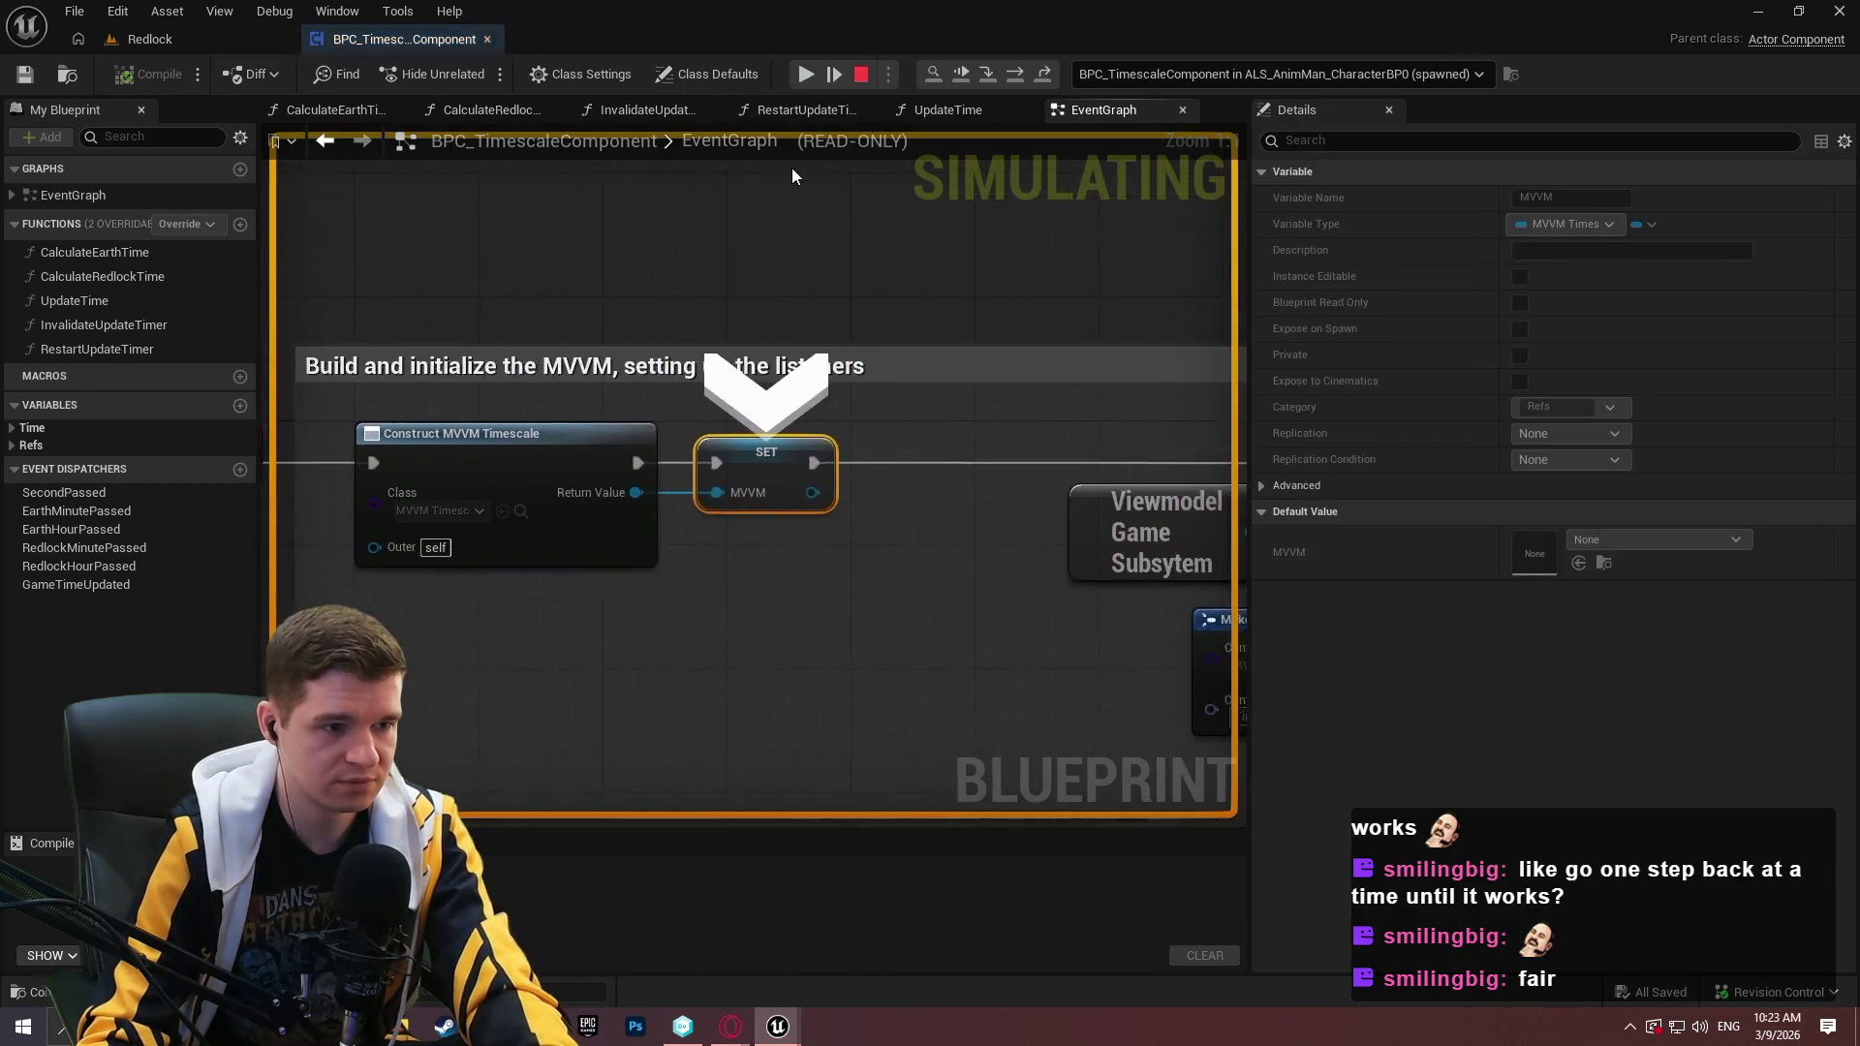
Step through SetupListeners, GetPlayerCharacter and the IsValid checks with F11.
key(F11)
key(F11)
key(F11)
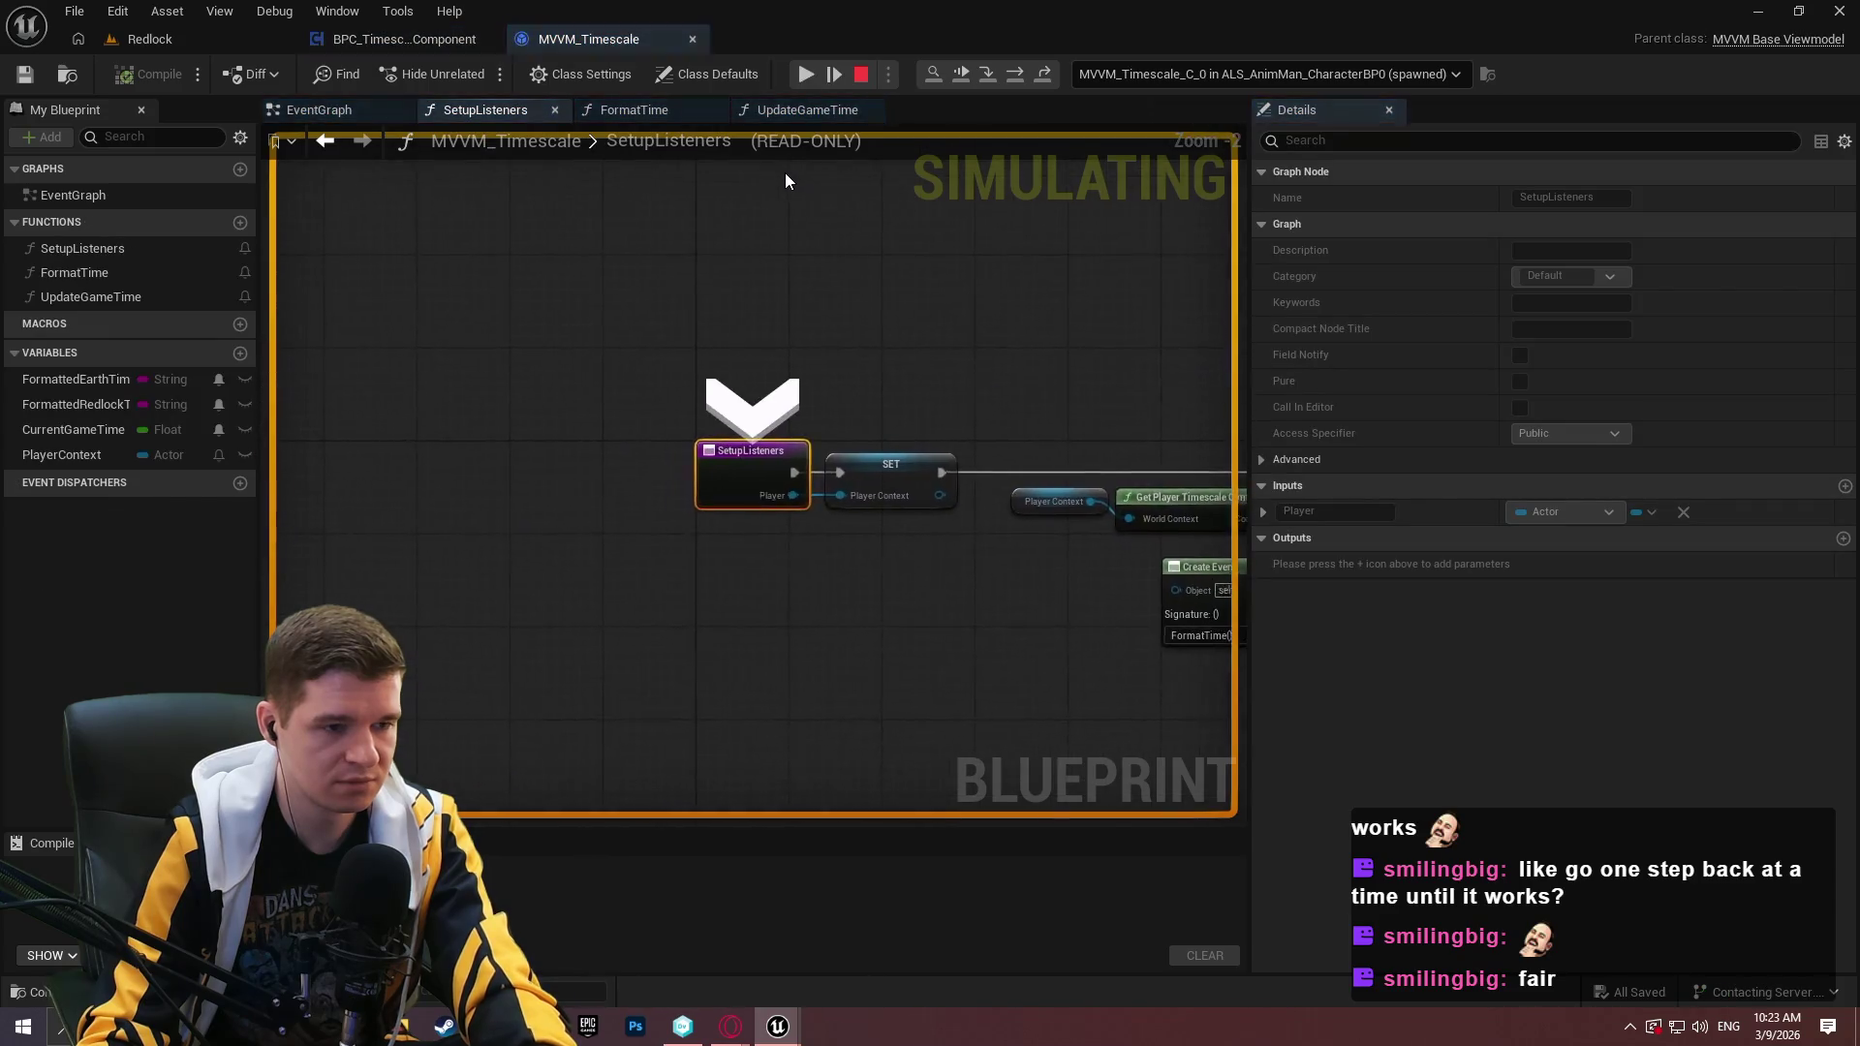
key(F11)
key(F11)
key(F11)
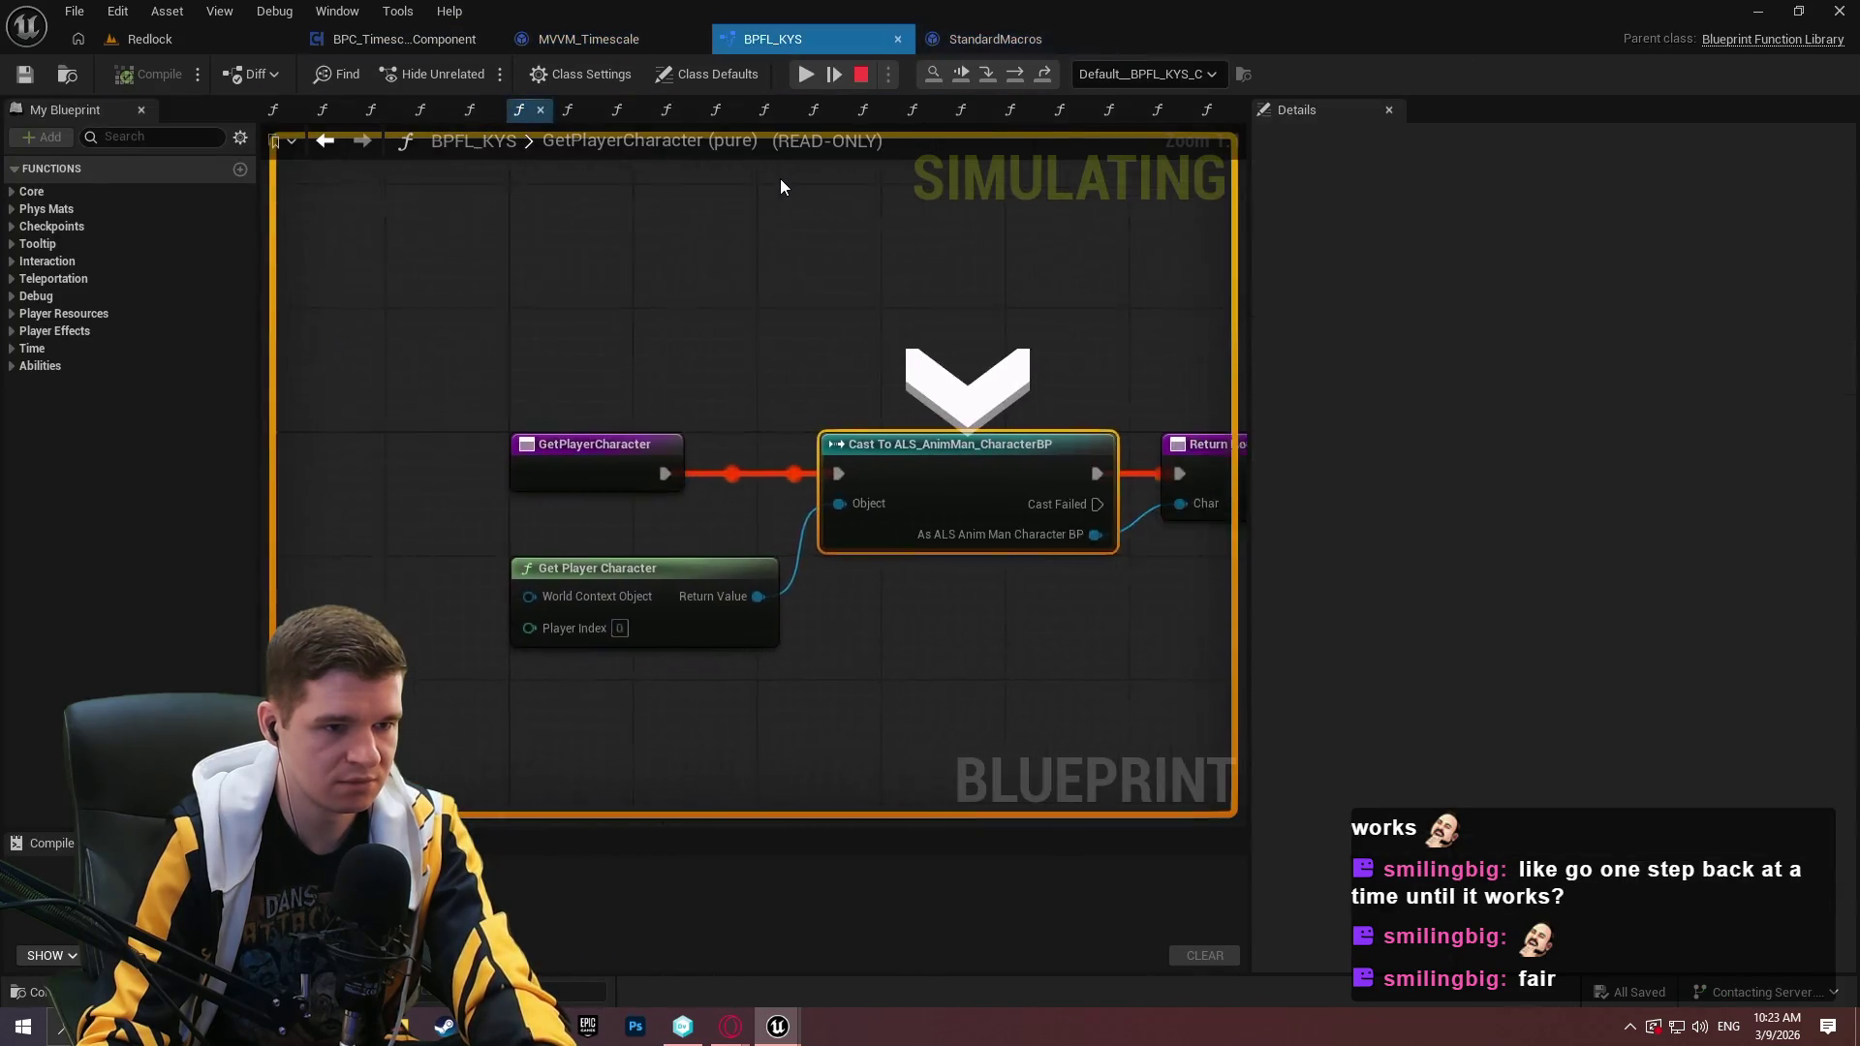
key(F11)
key(F11)
key(F11)
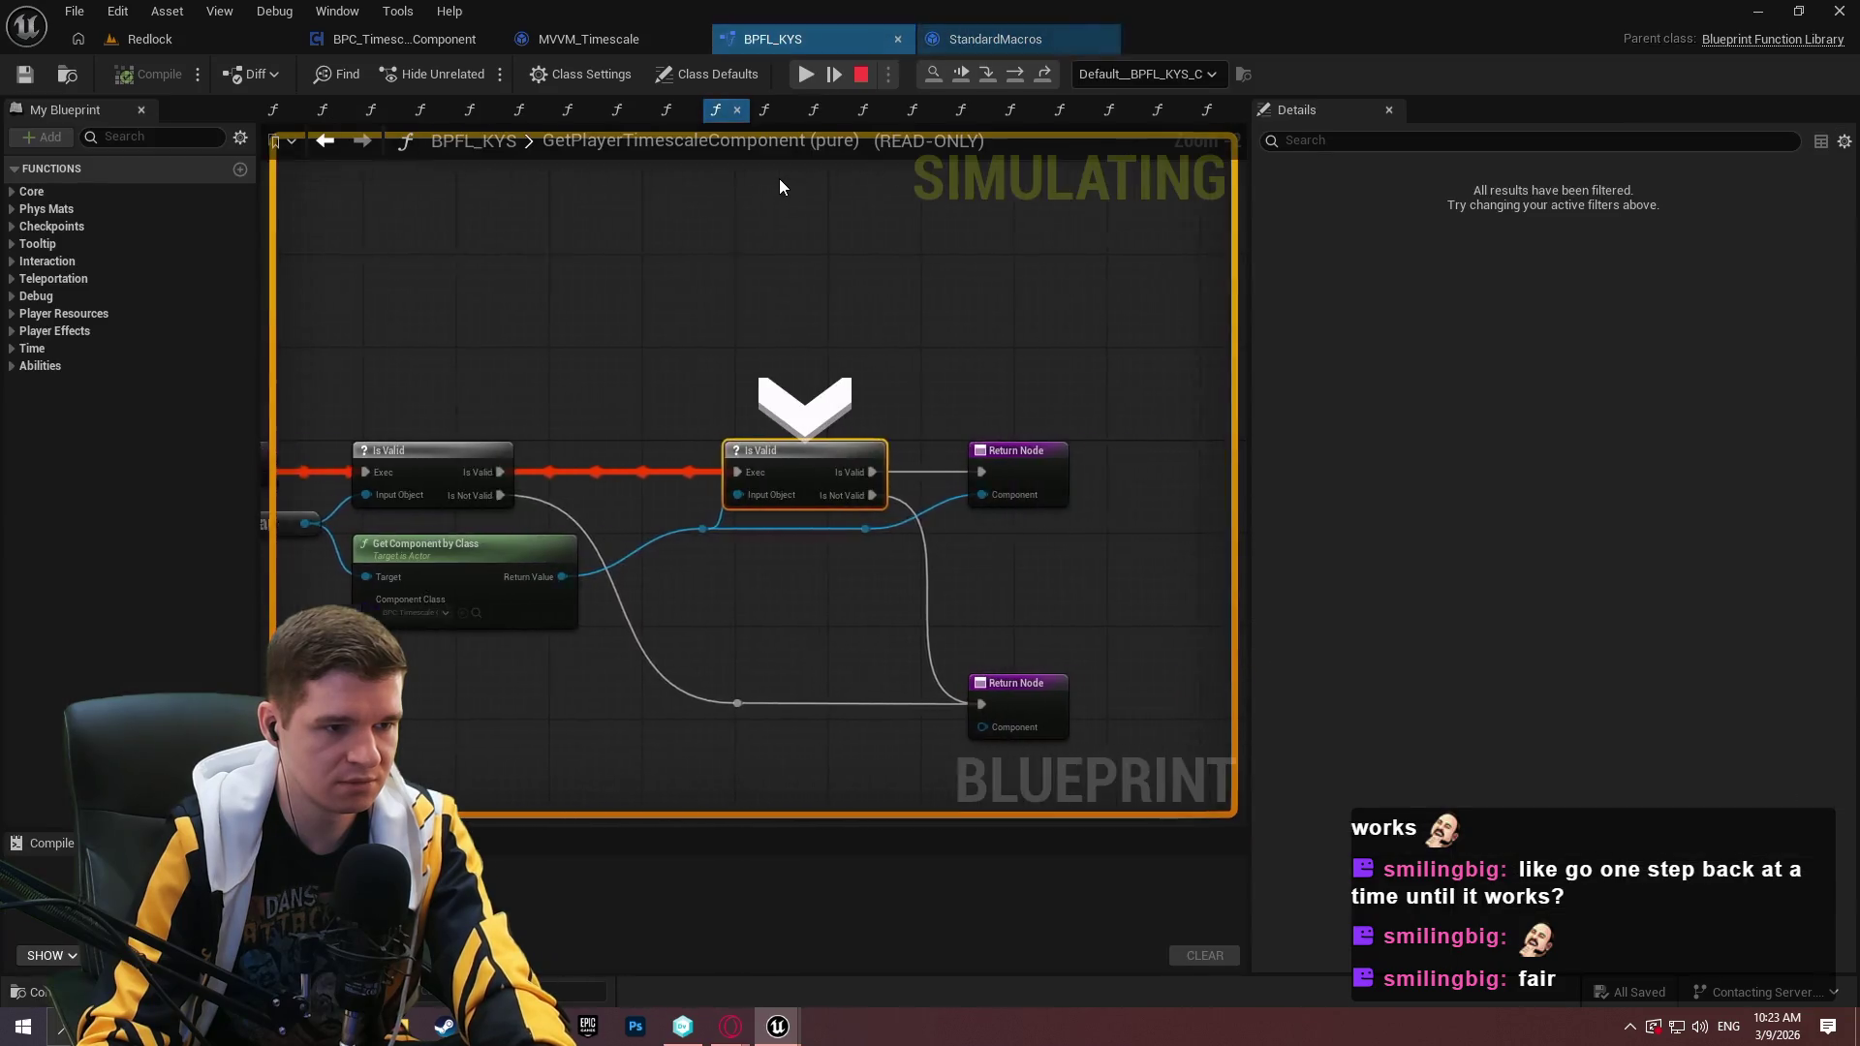
key(F11)
key(F11)
key(F11)
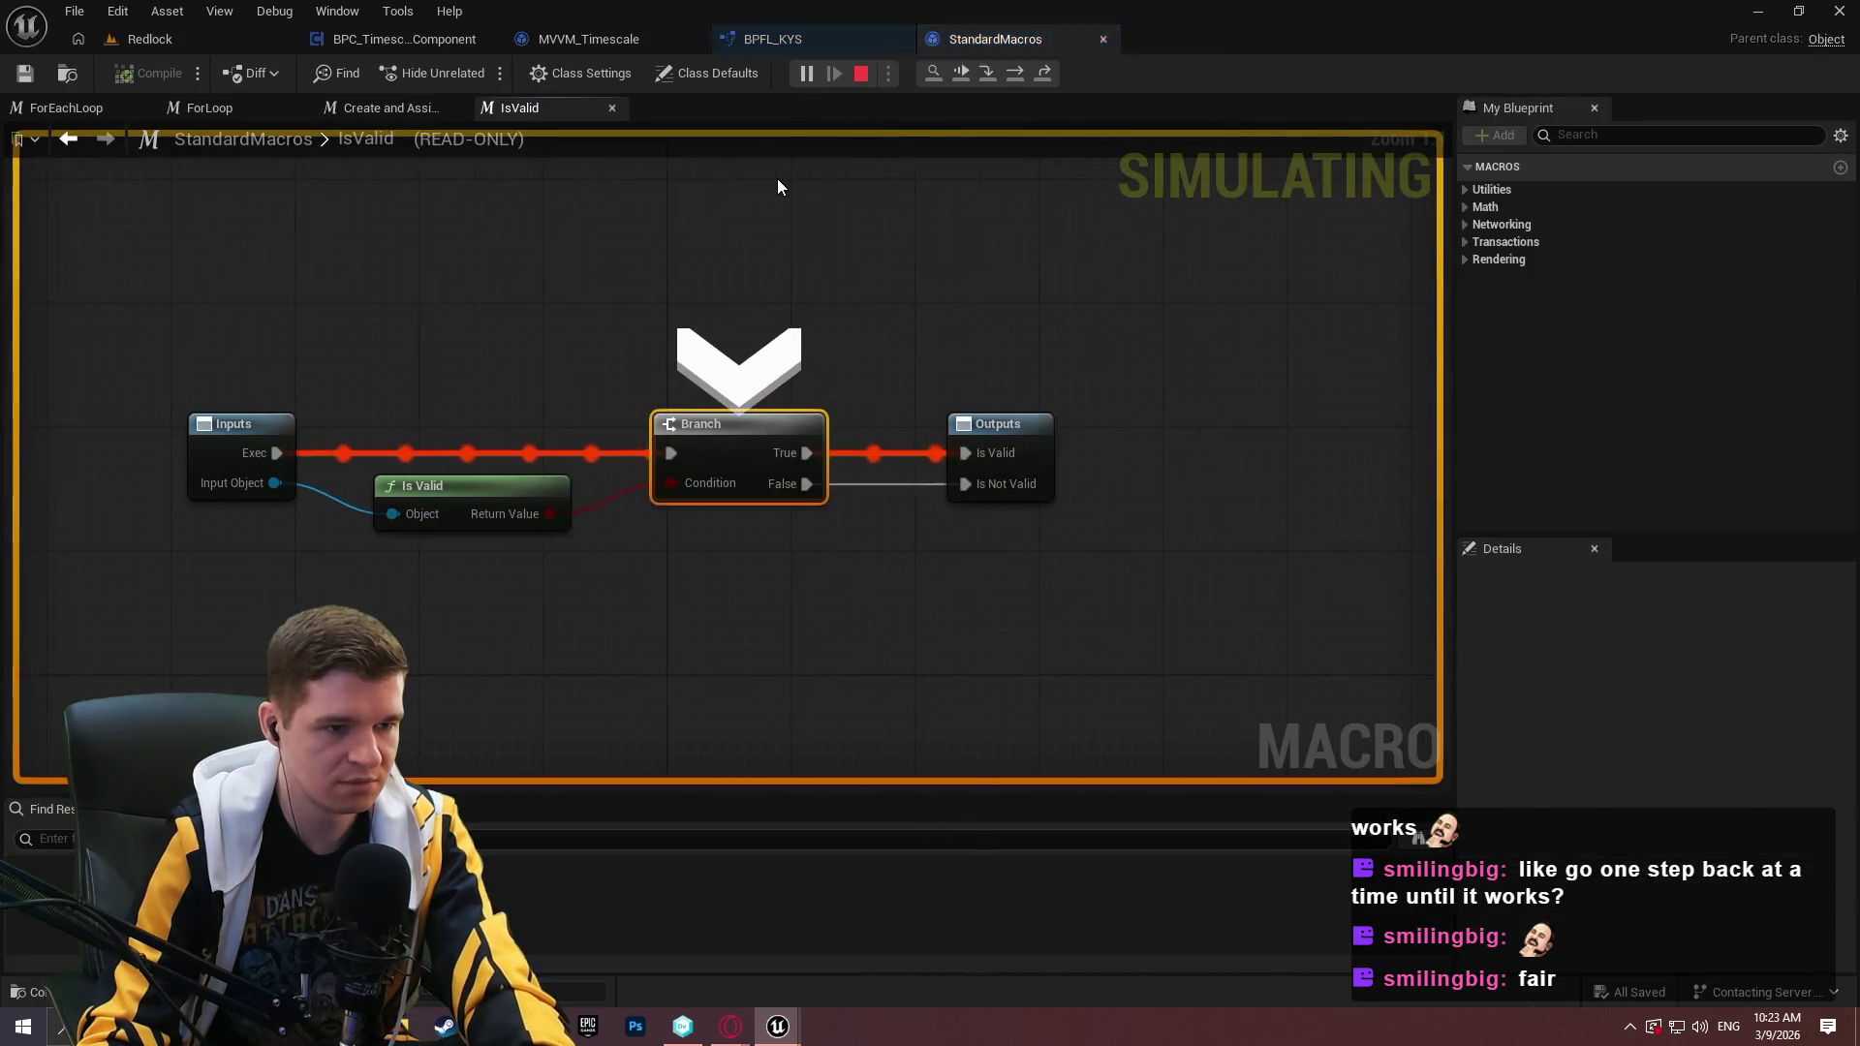
key(F11)
key(F11)
key(F11)
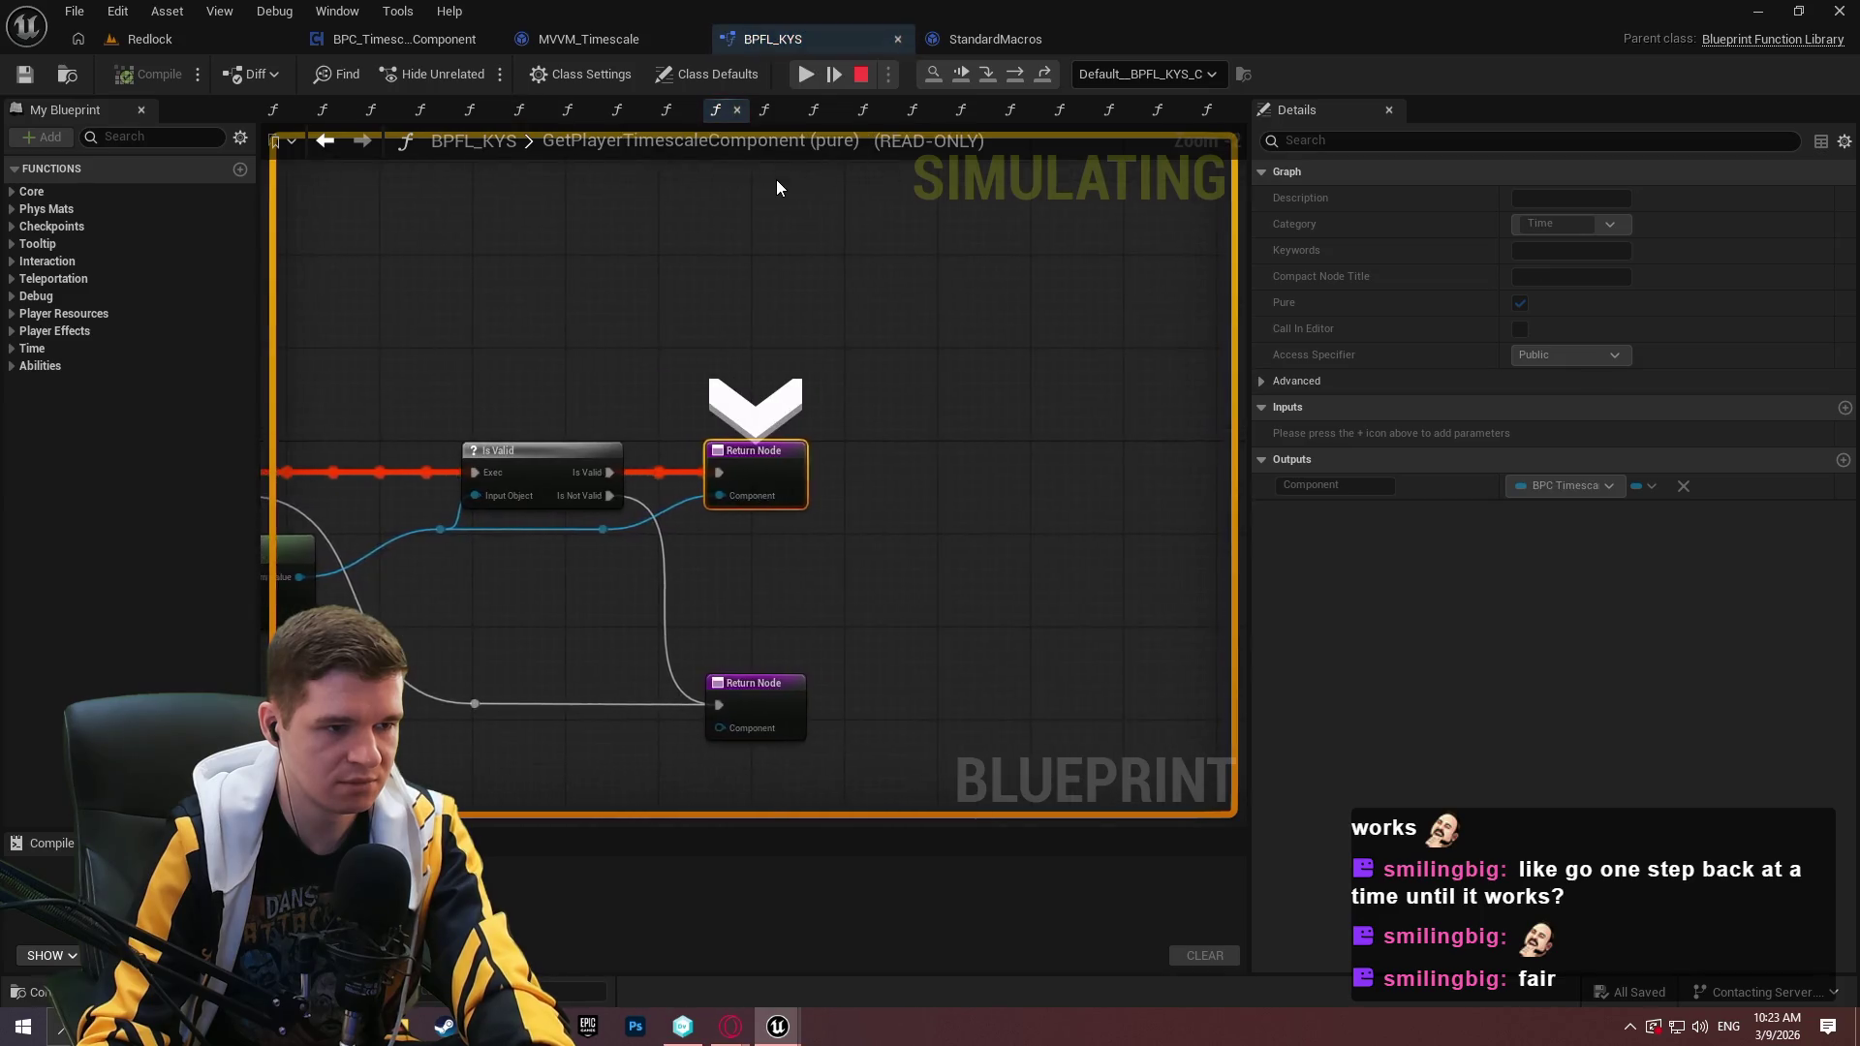
key(F11)
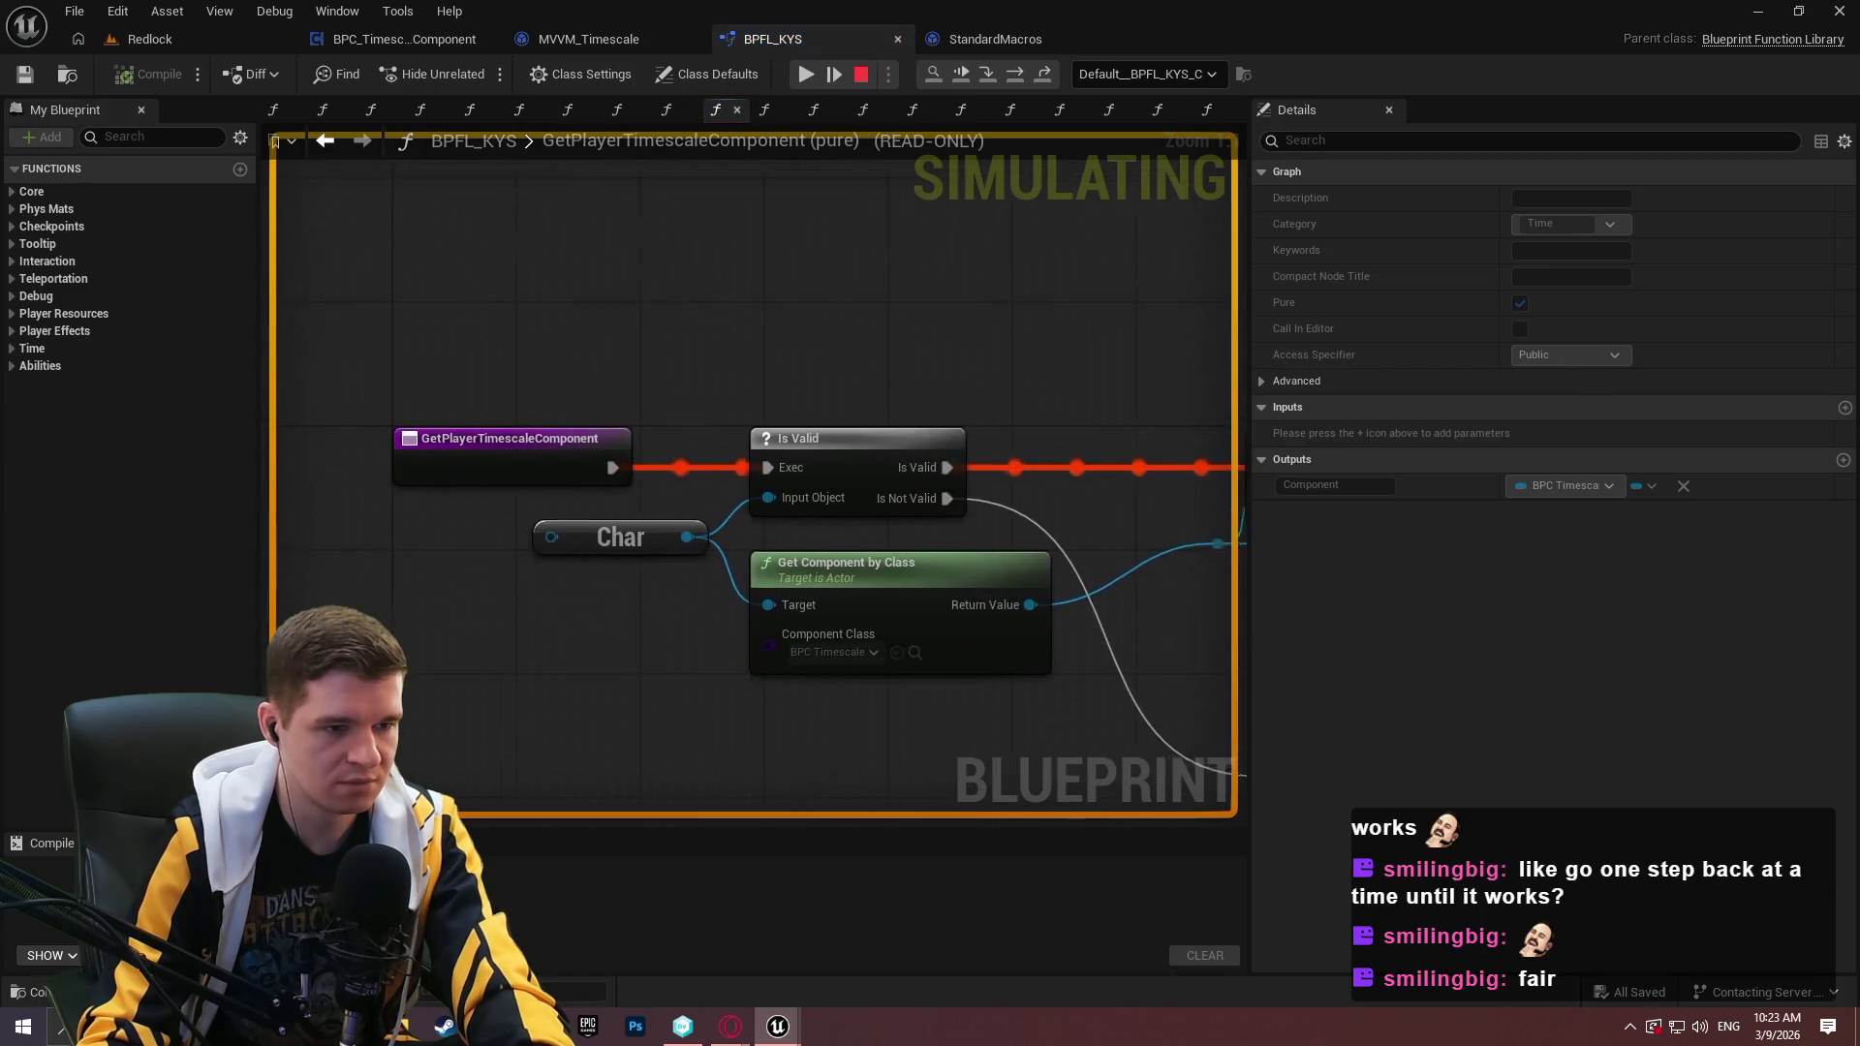
key(F11)
key(F11)
key(F11)
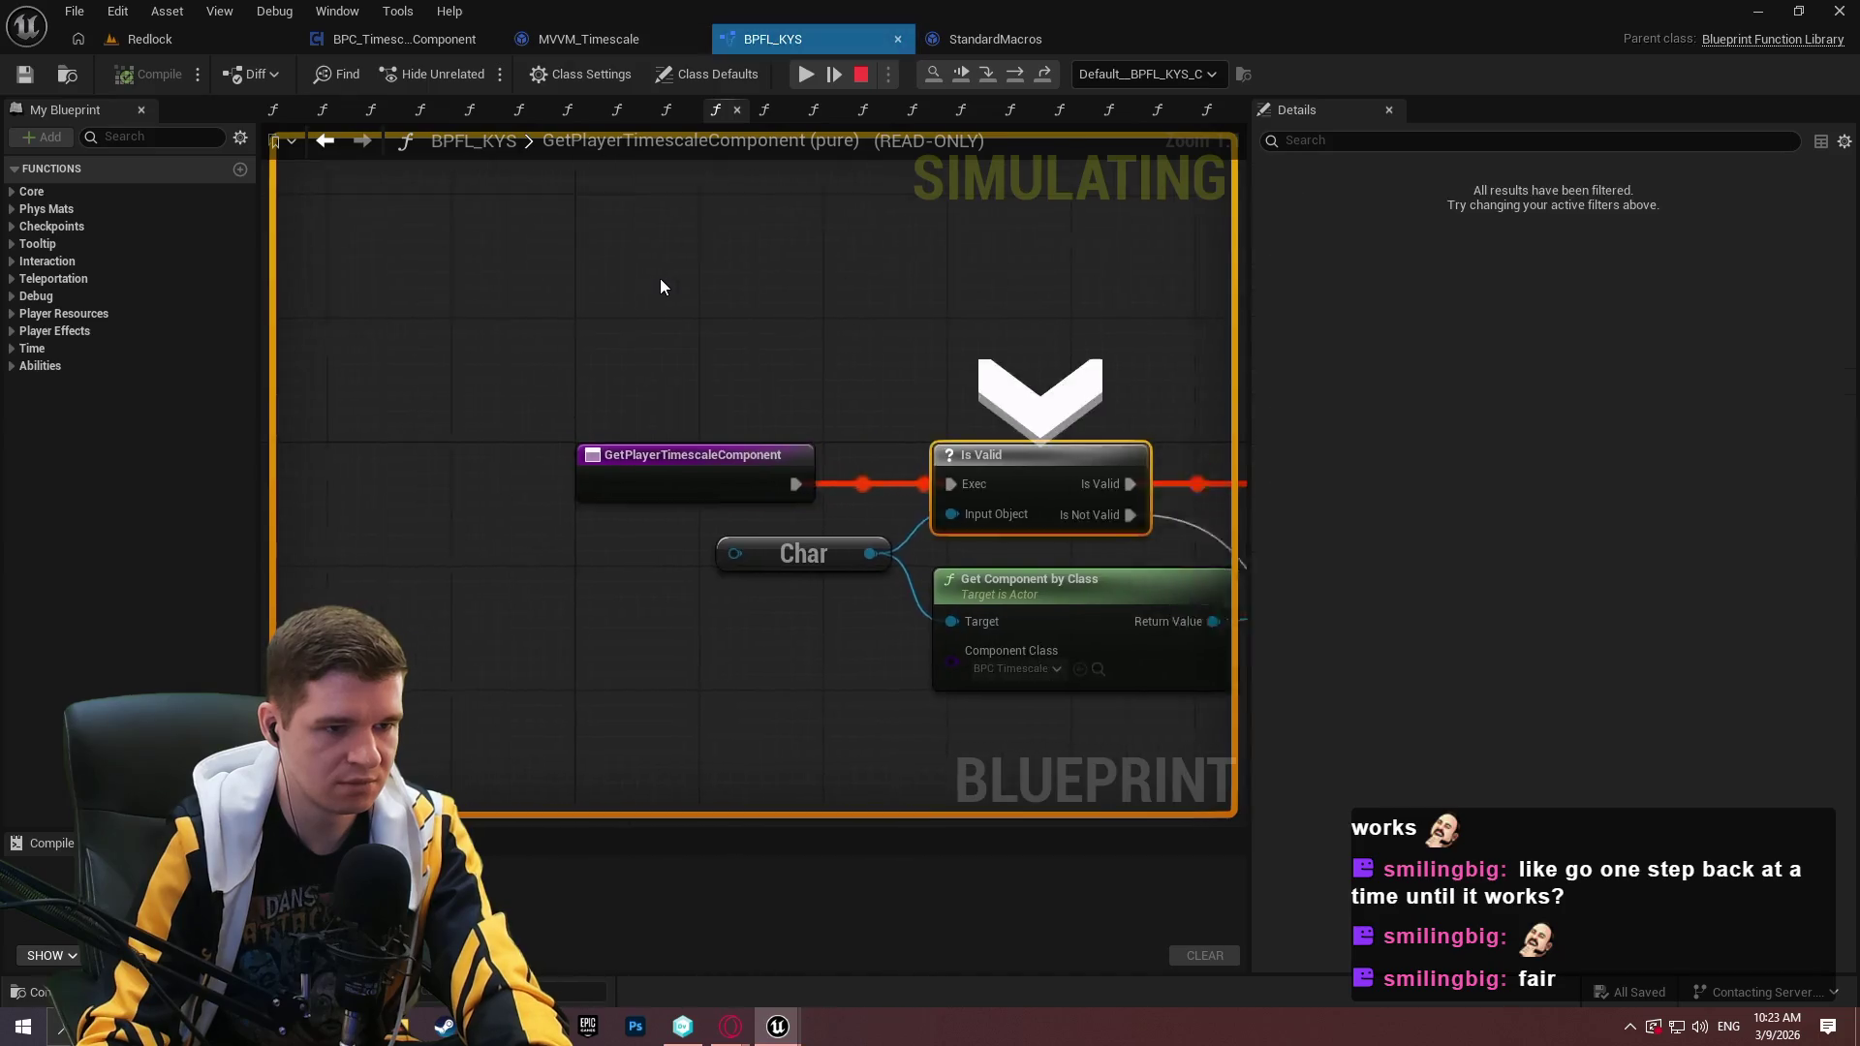
key(F11)
key(F11)
key(F11)
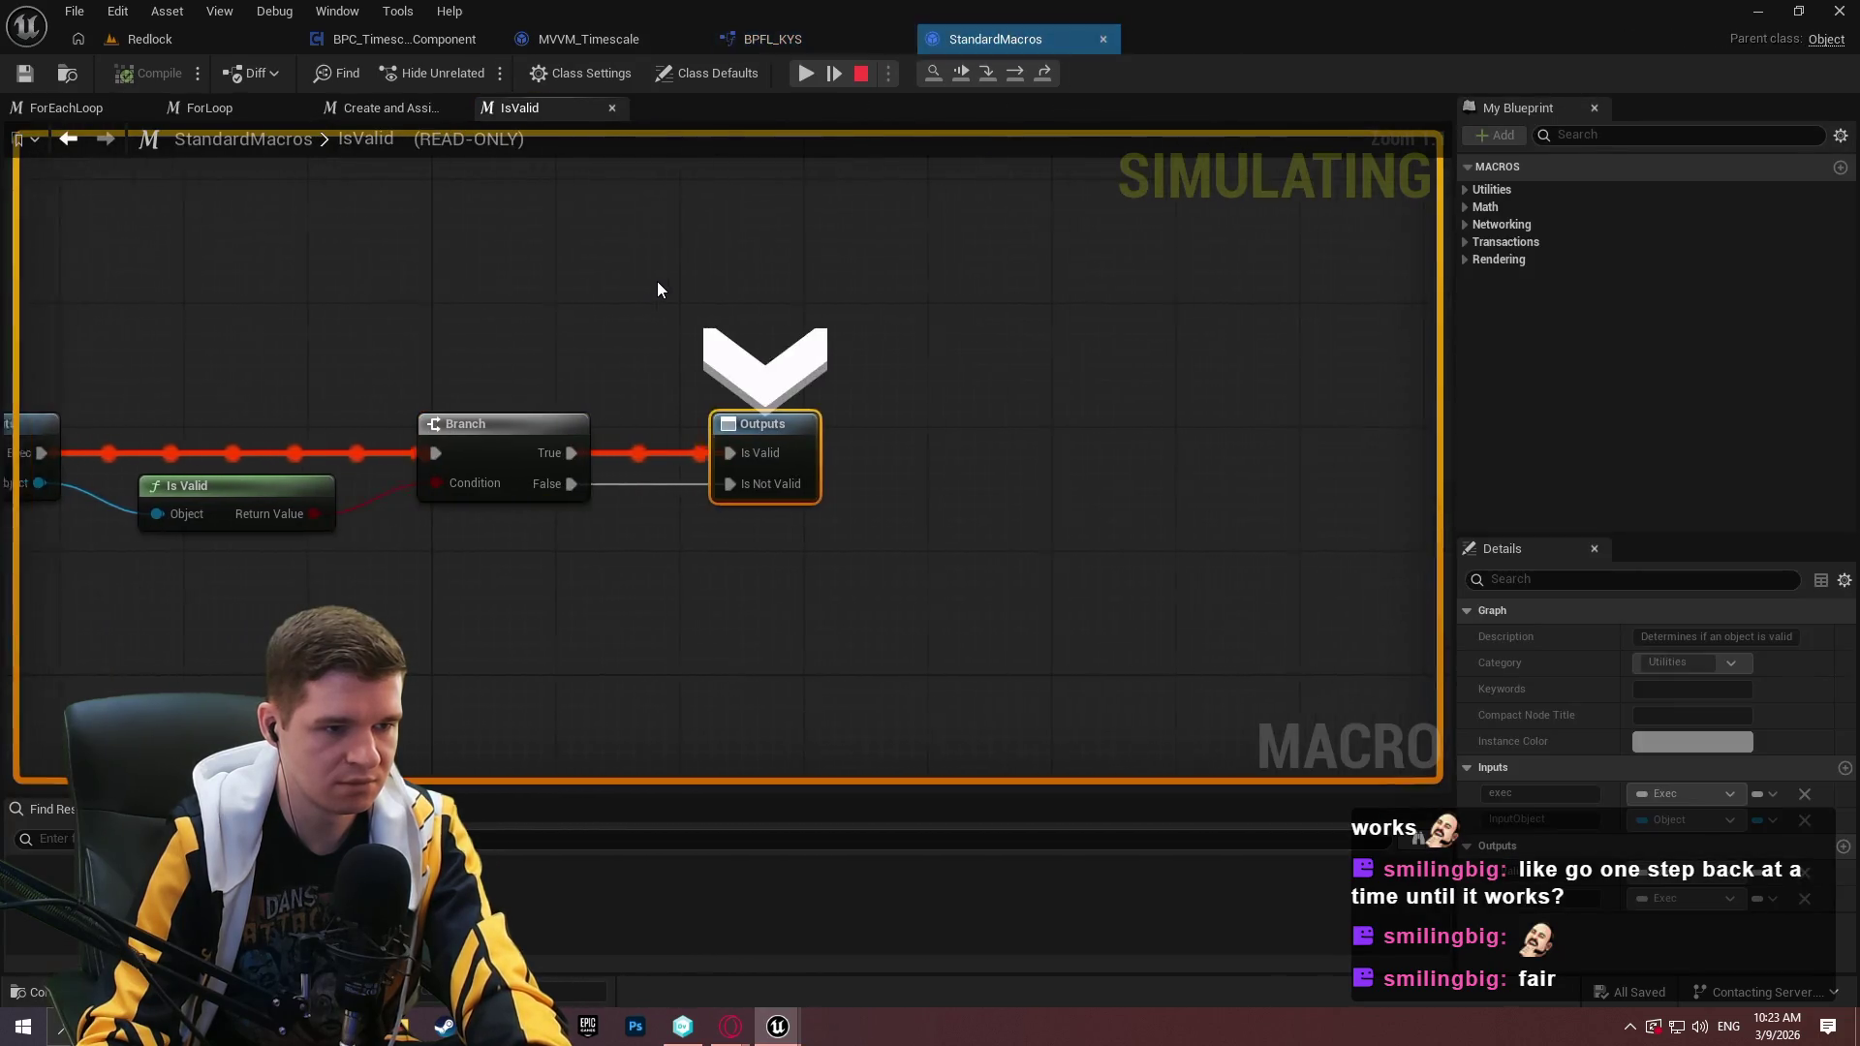
key(F11)
key(F11)
key(F11)
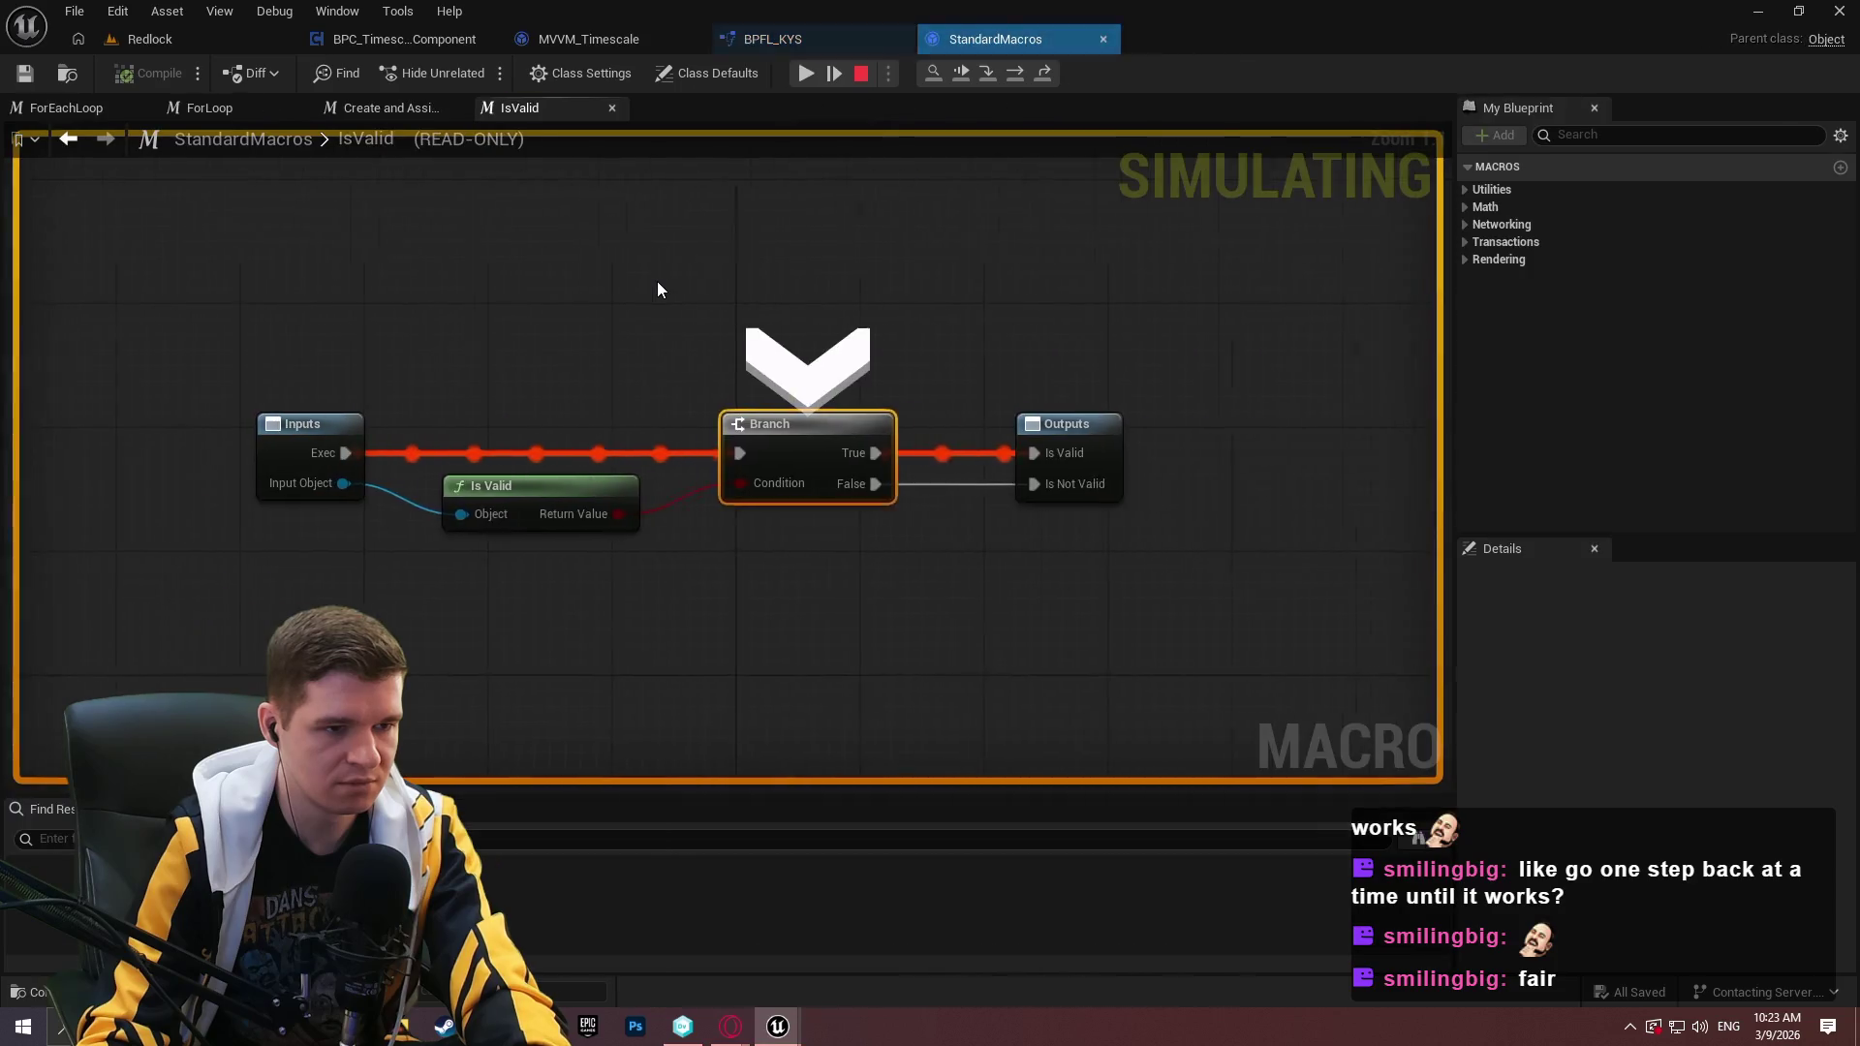
Step through the event binding and InvalidateUpdateTimer, then resume the game.
key(F11)
key(F11)
key(F11)
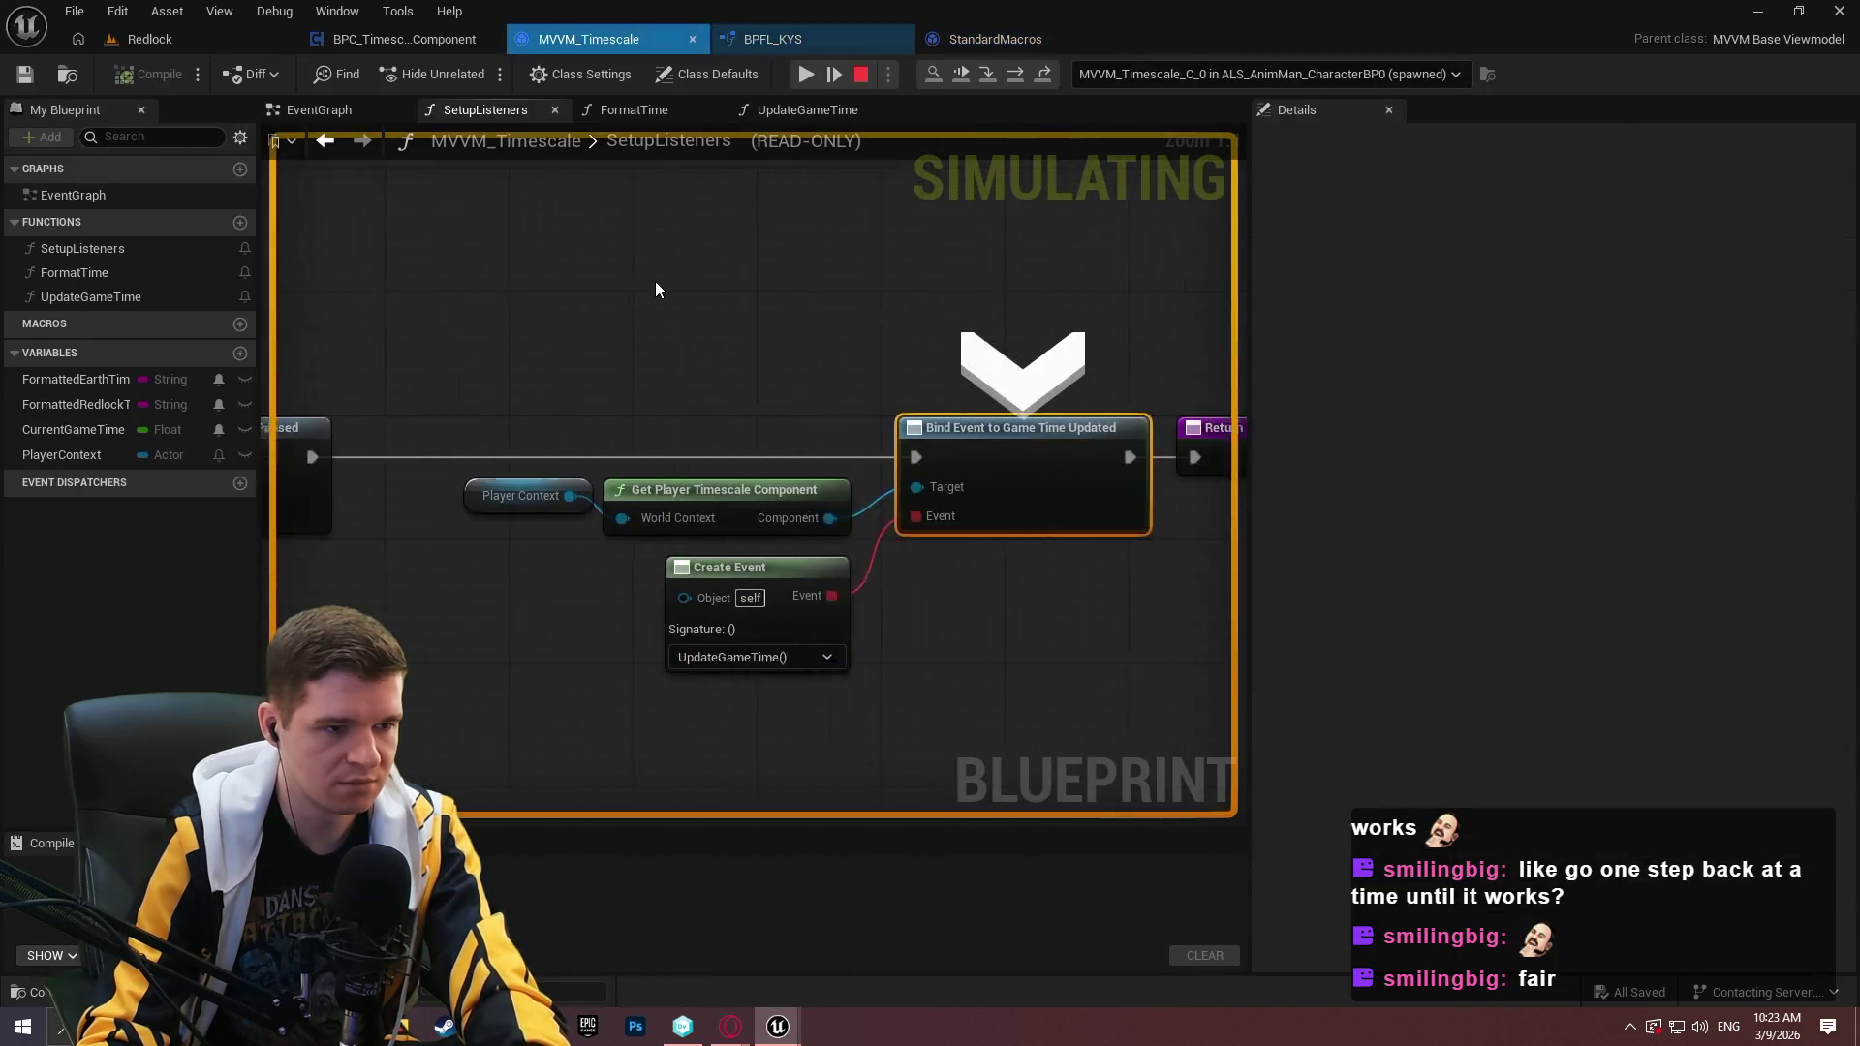
key(F11)
key(F11)
key(F11)
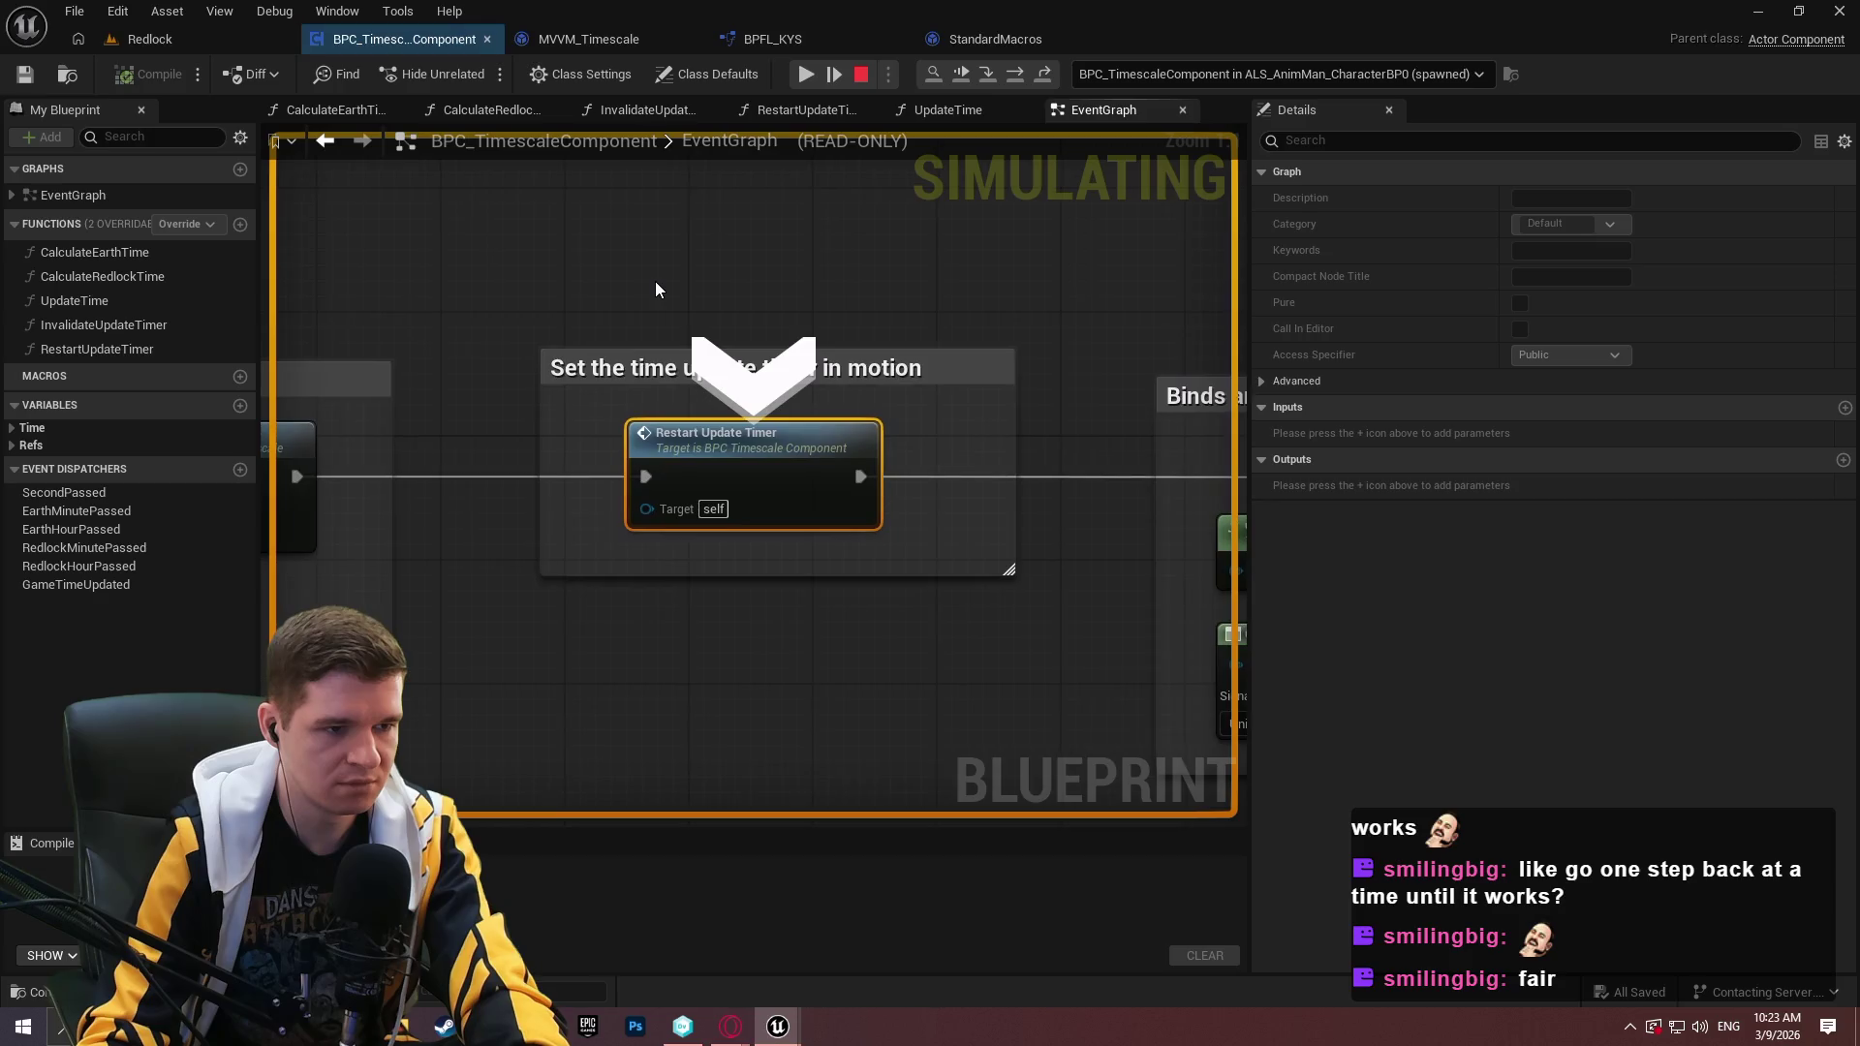
key(F11)
key(F11)
key(F11)
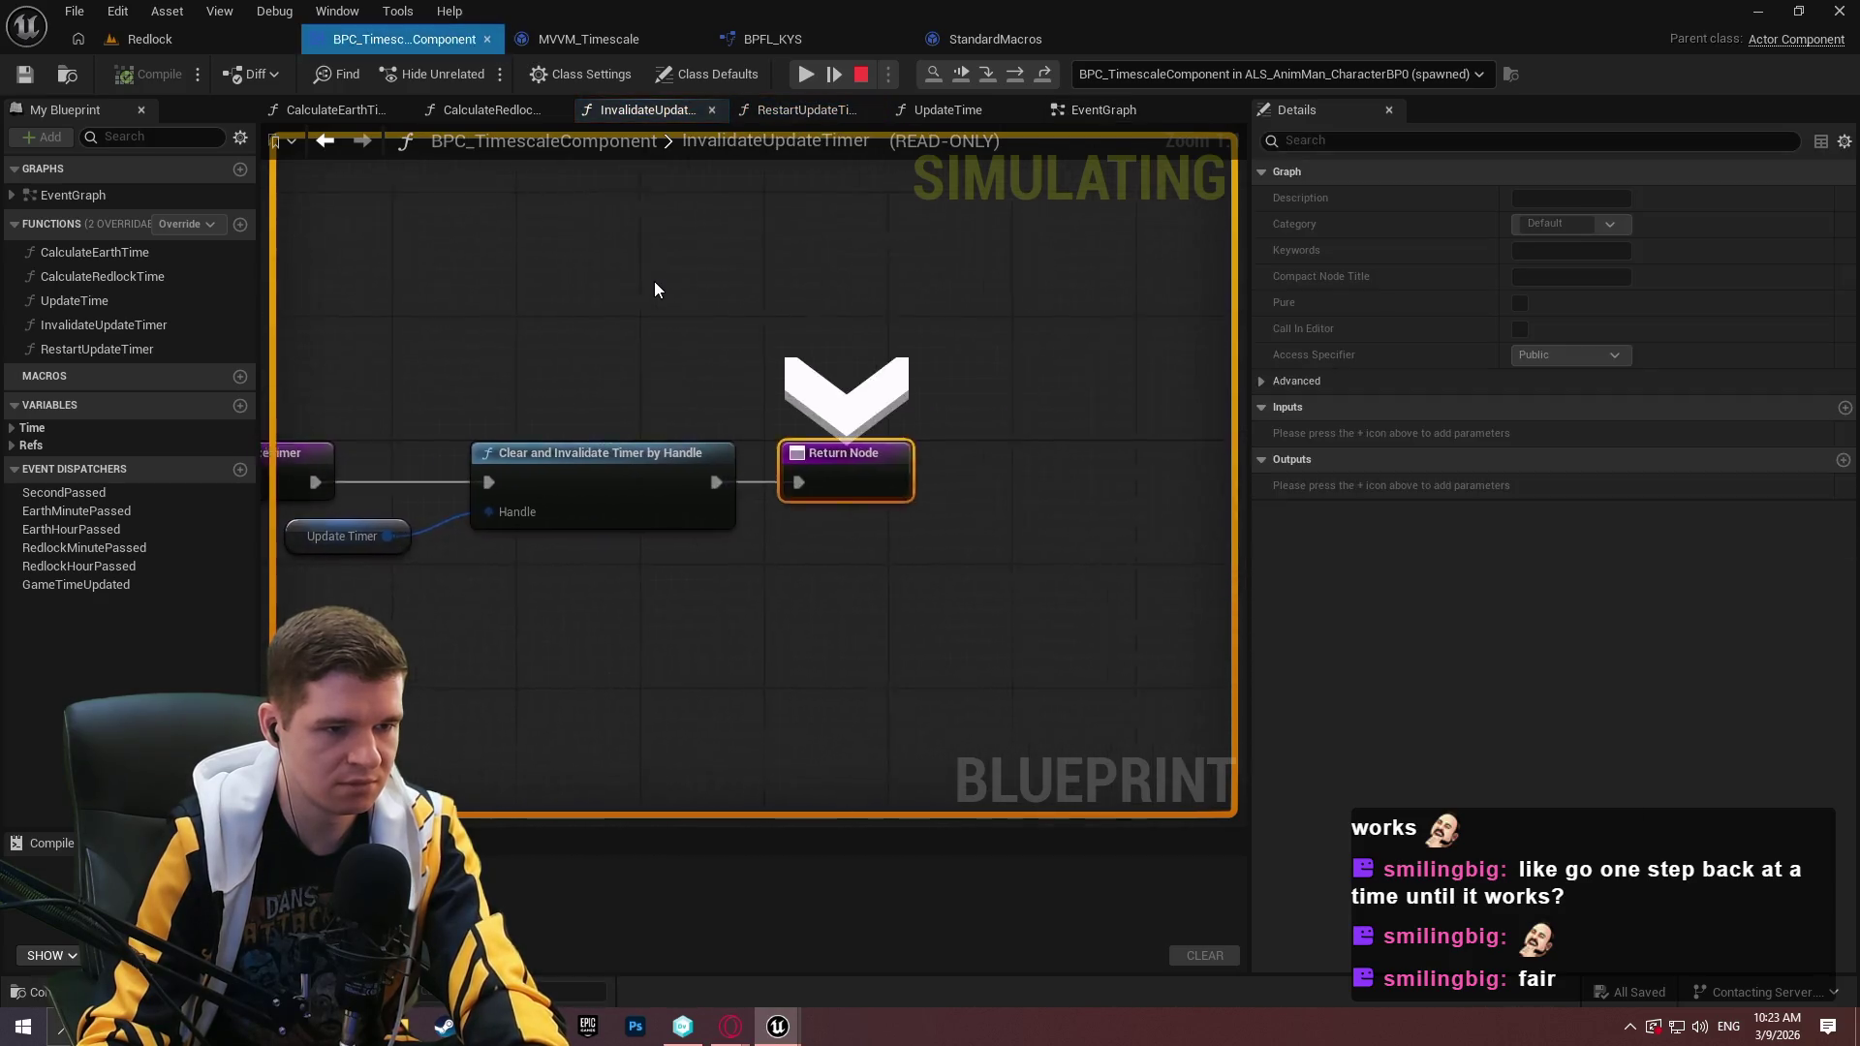
key(F11)
key(F11)
key(F11)
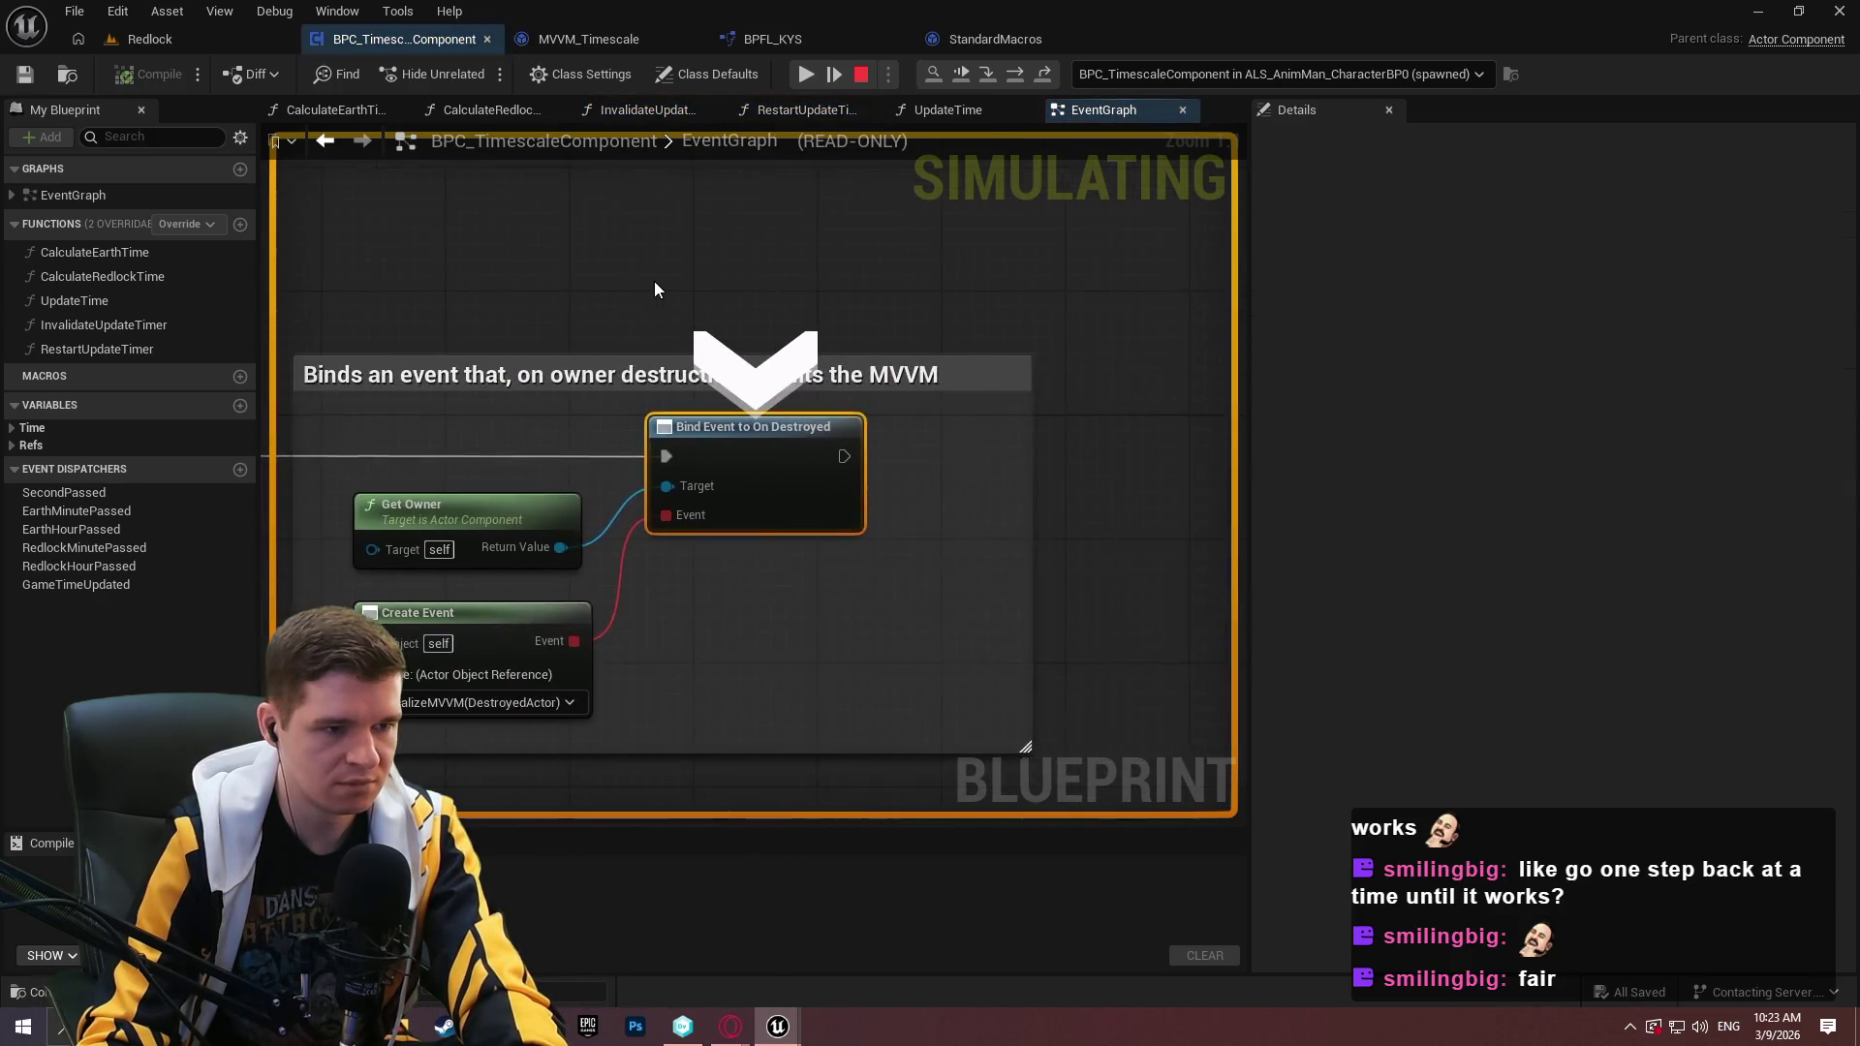
click(805, 84)
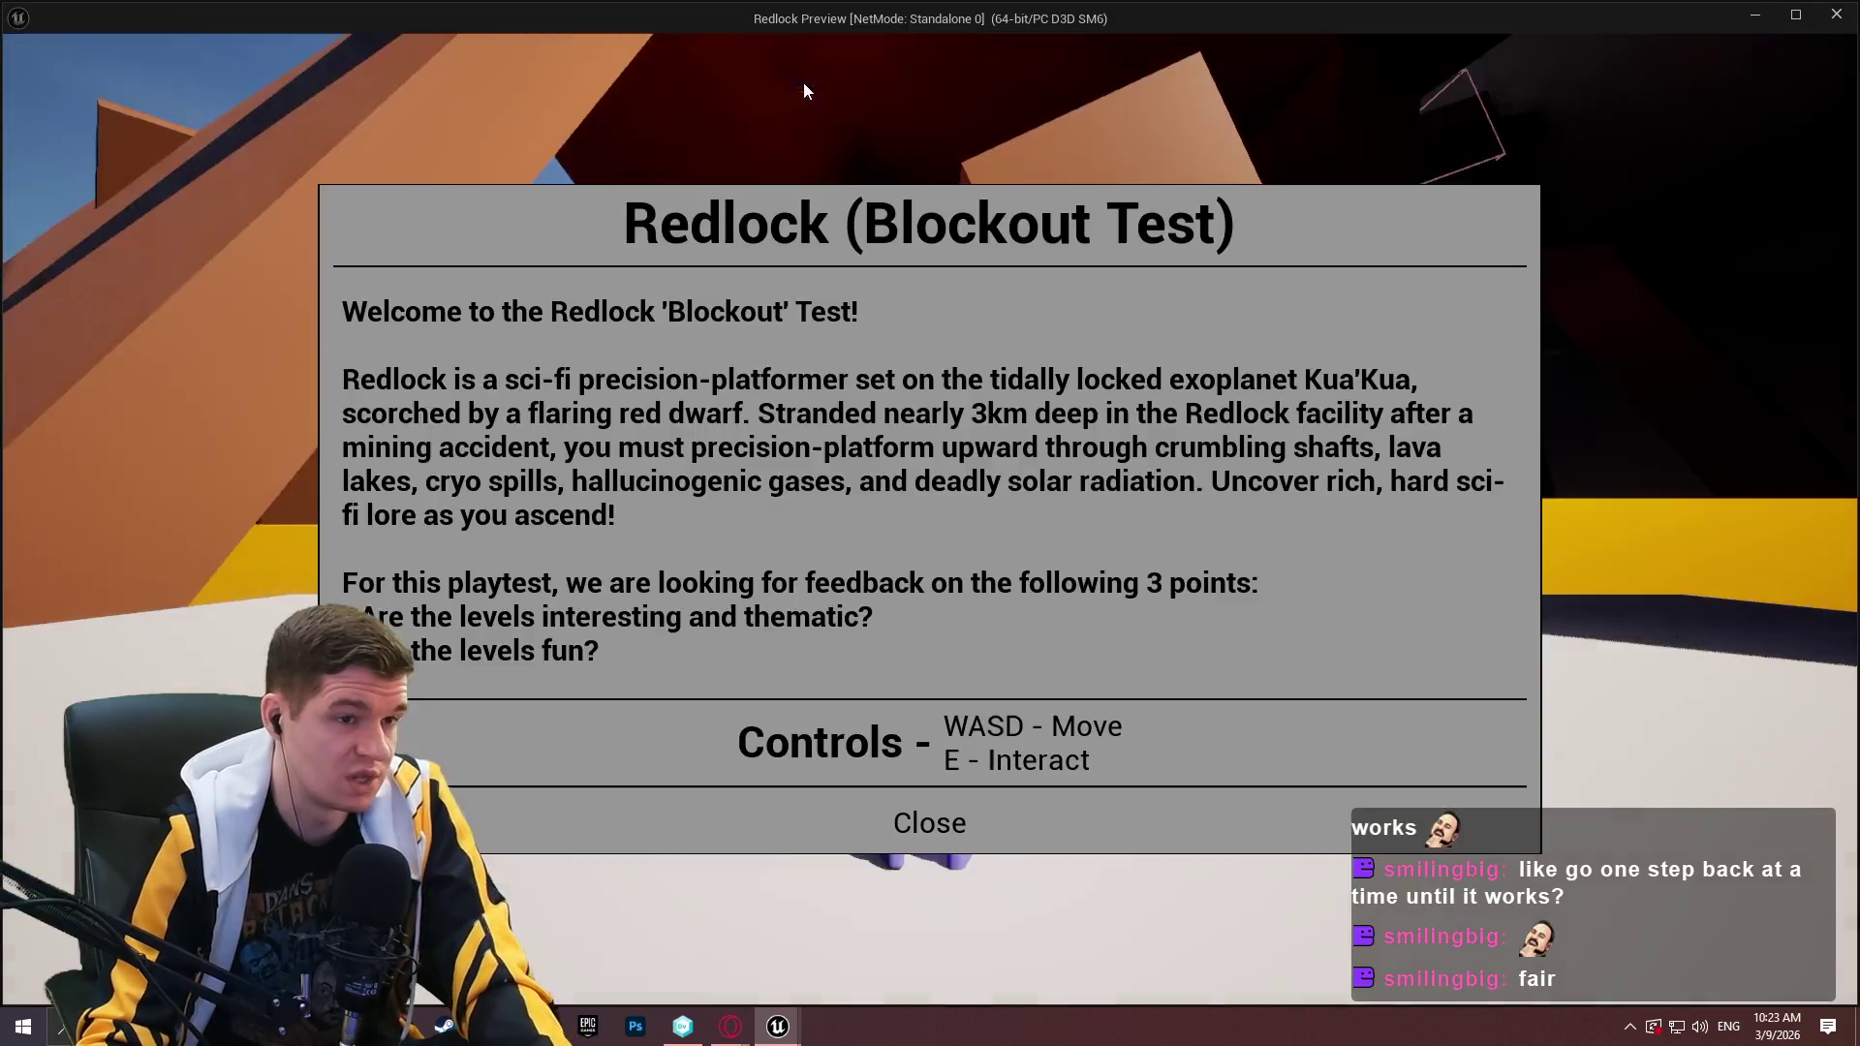
Dismiss the welcome dialog and debug the MVVM_Timescale_C_0 instance in the editor.
click(872, 795)
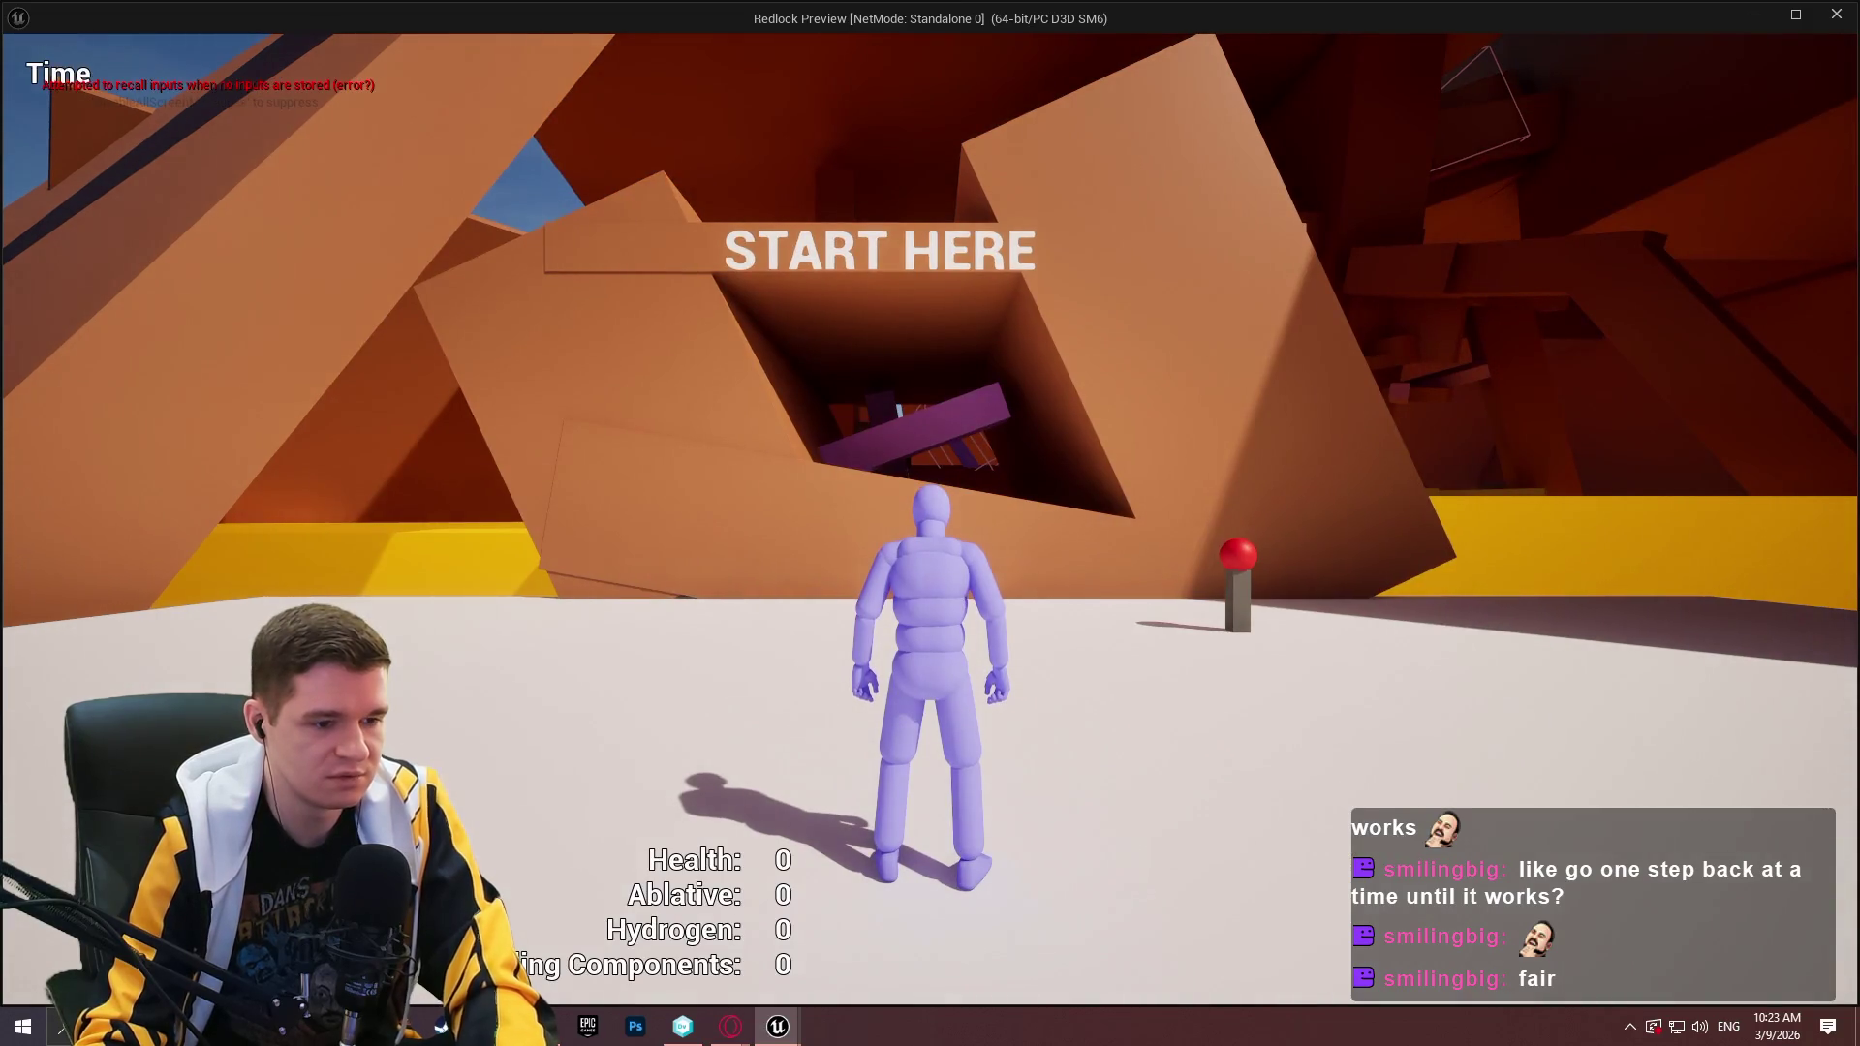
key(super)
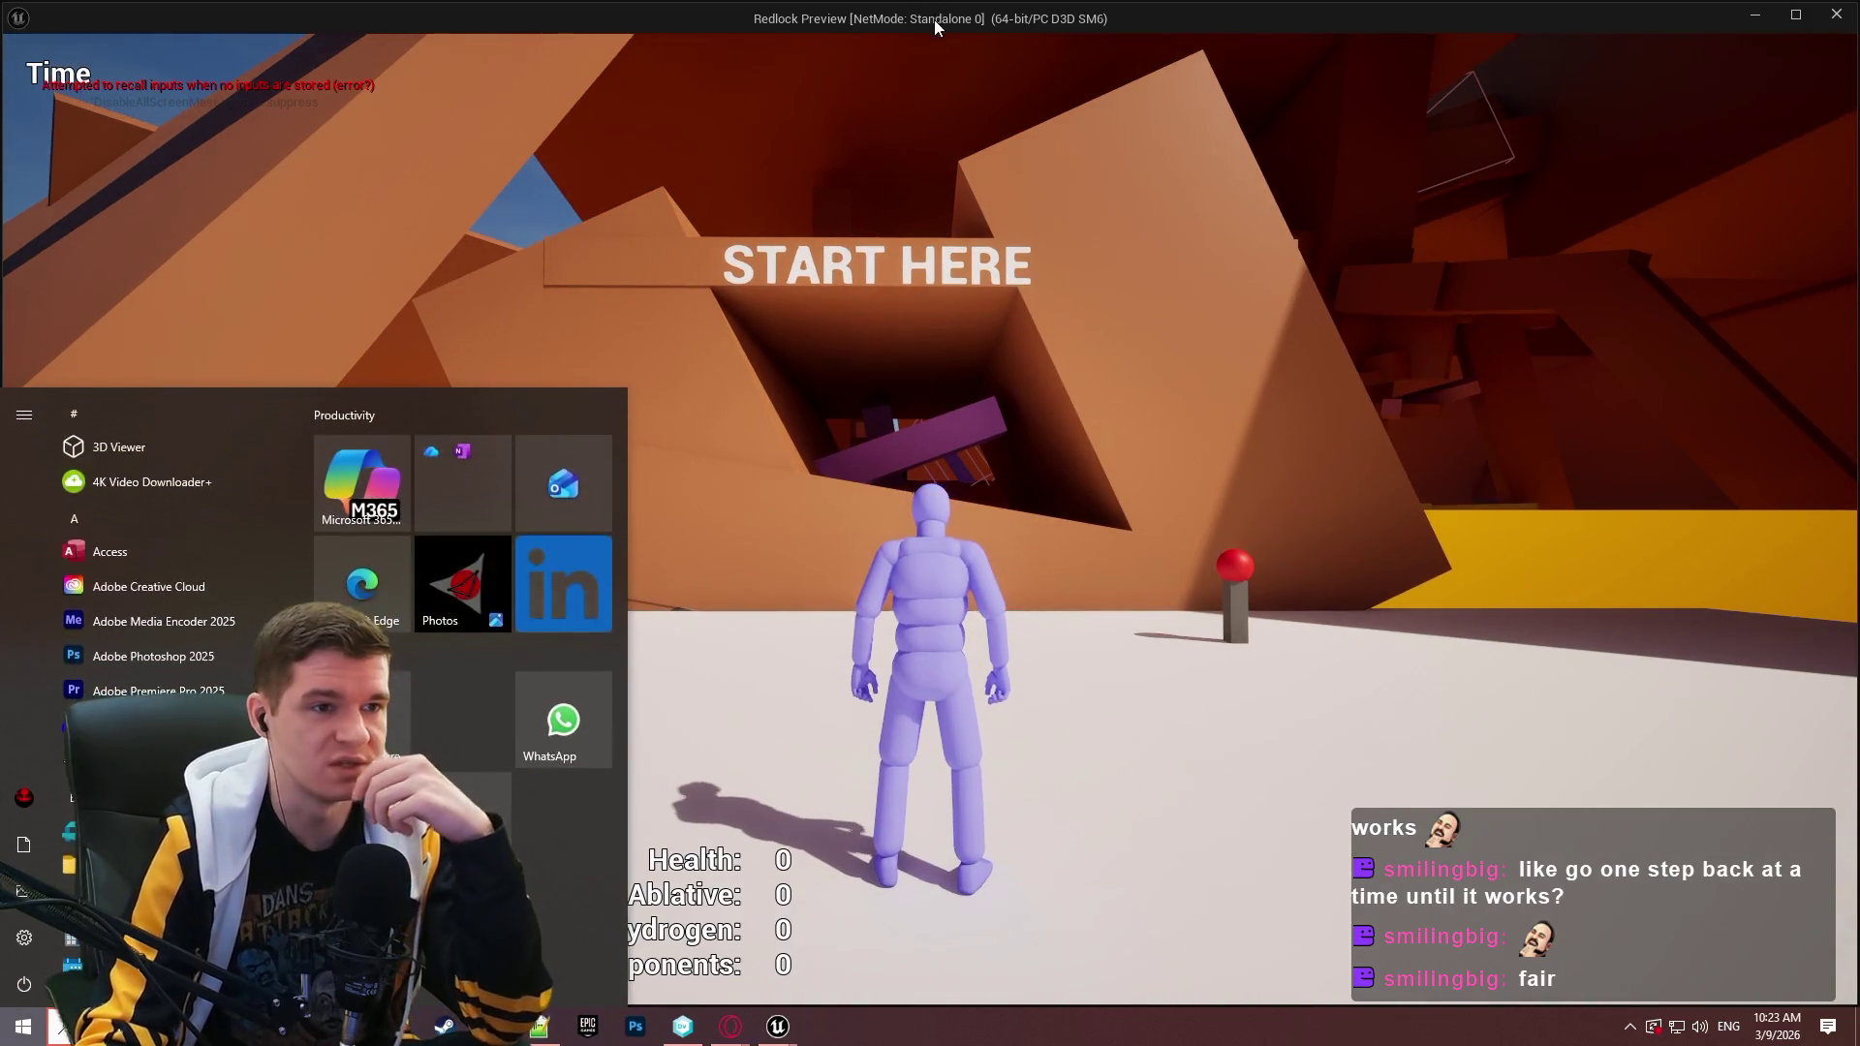
key(alt+Tab)
click(574, 37)
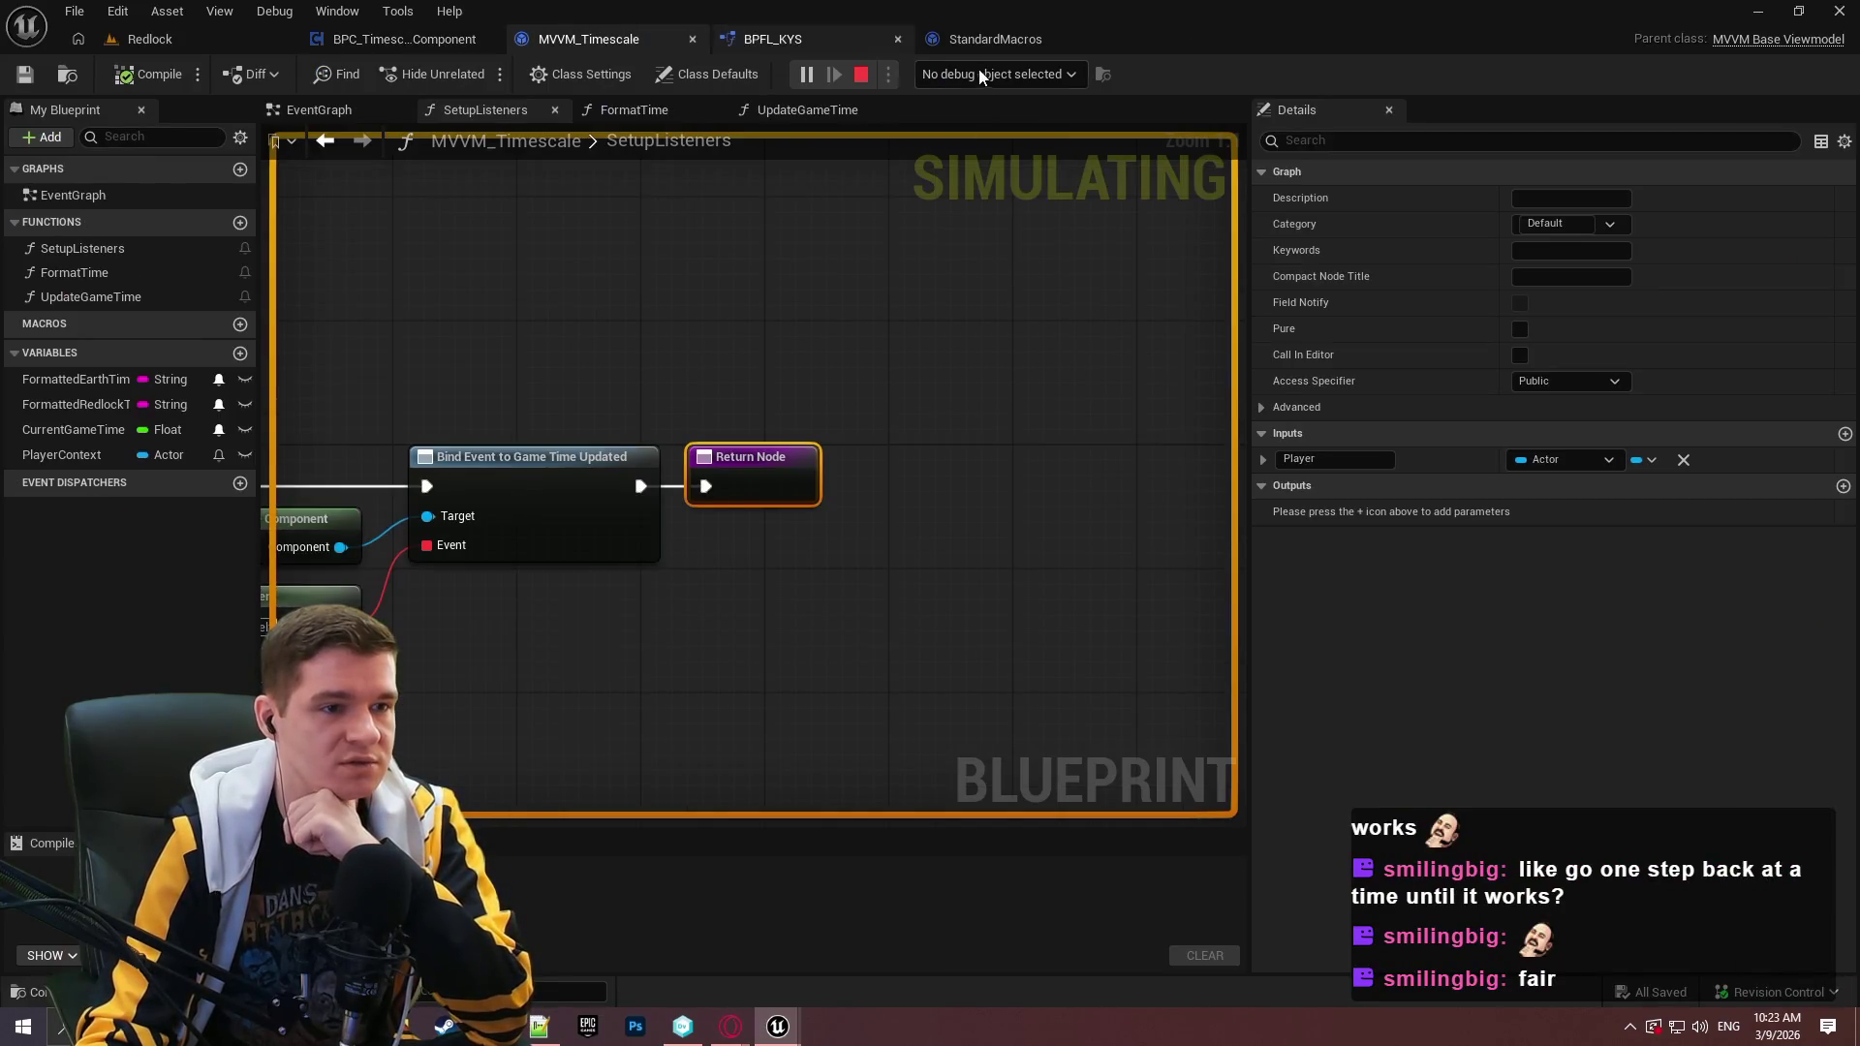
click(998, 74)
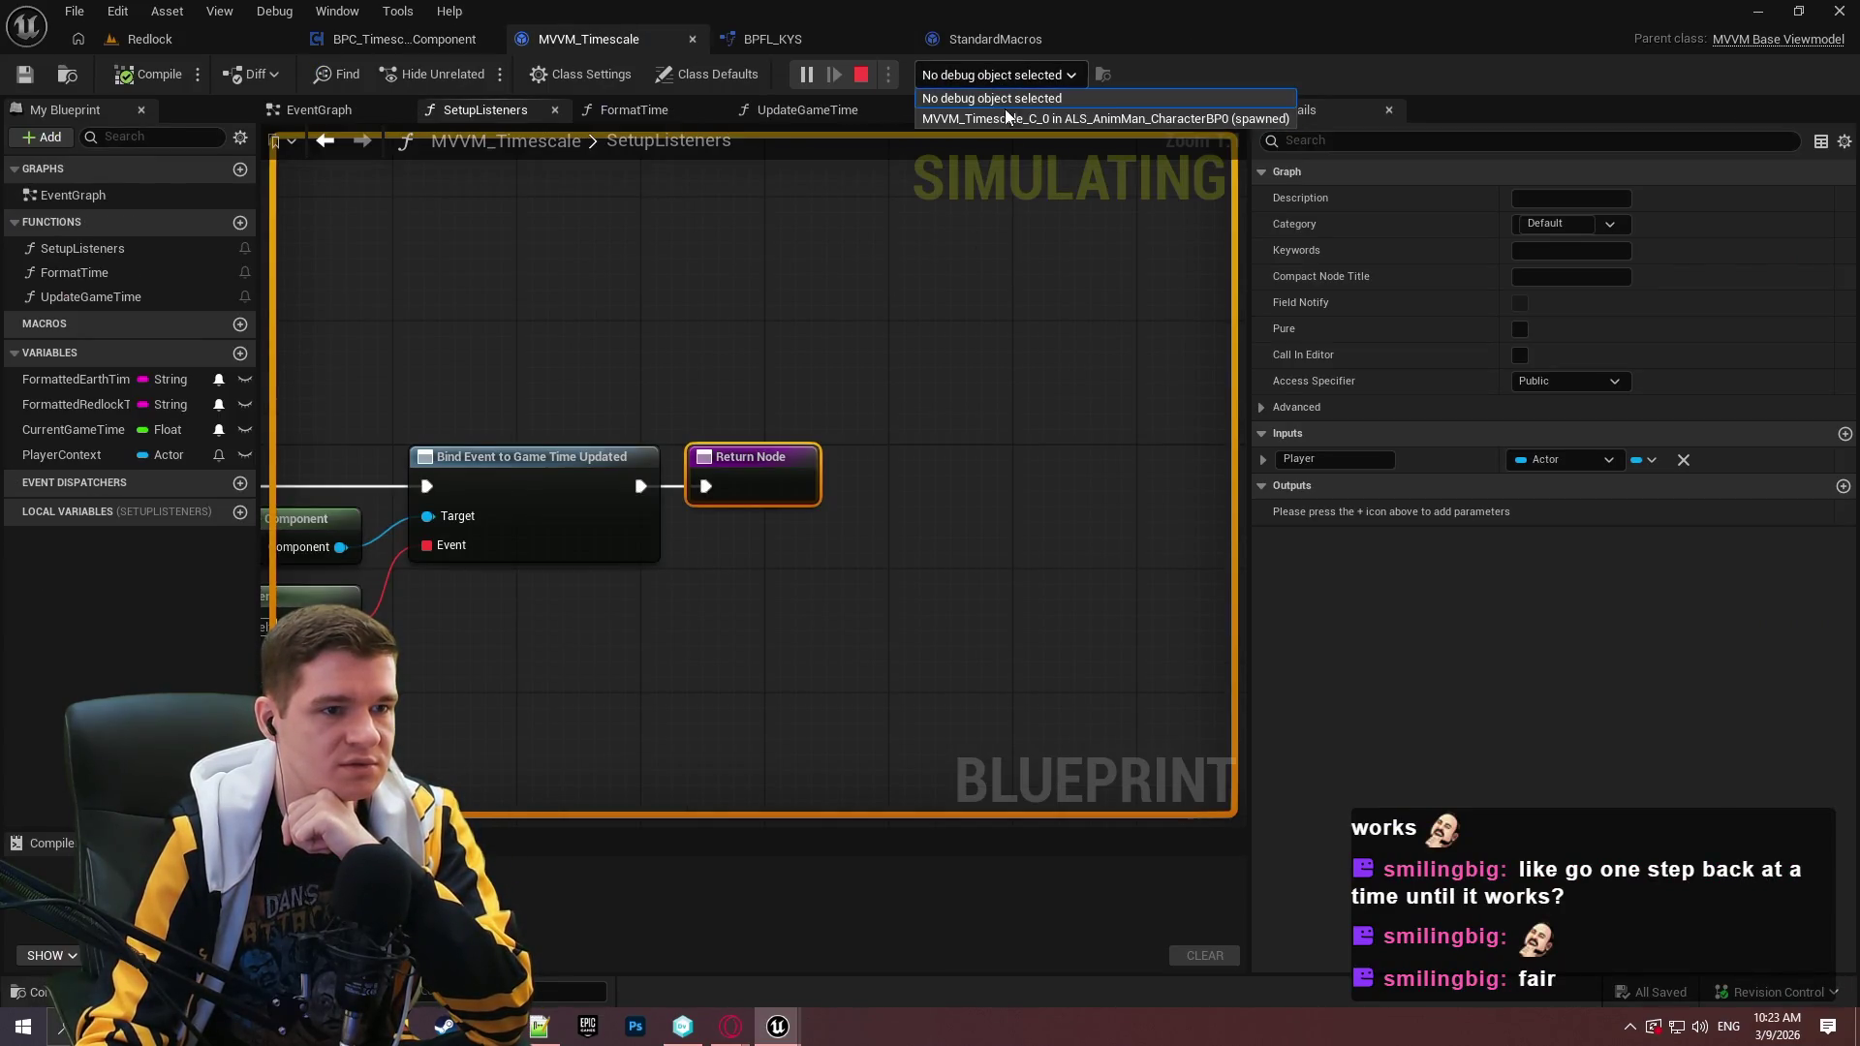
click(1010, 118)
Inspect the FormatTime and UpdateGameTime graphs, then stop the play session.
scroll(597, 339, down, 3)
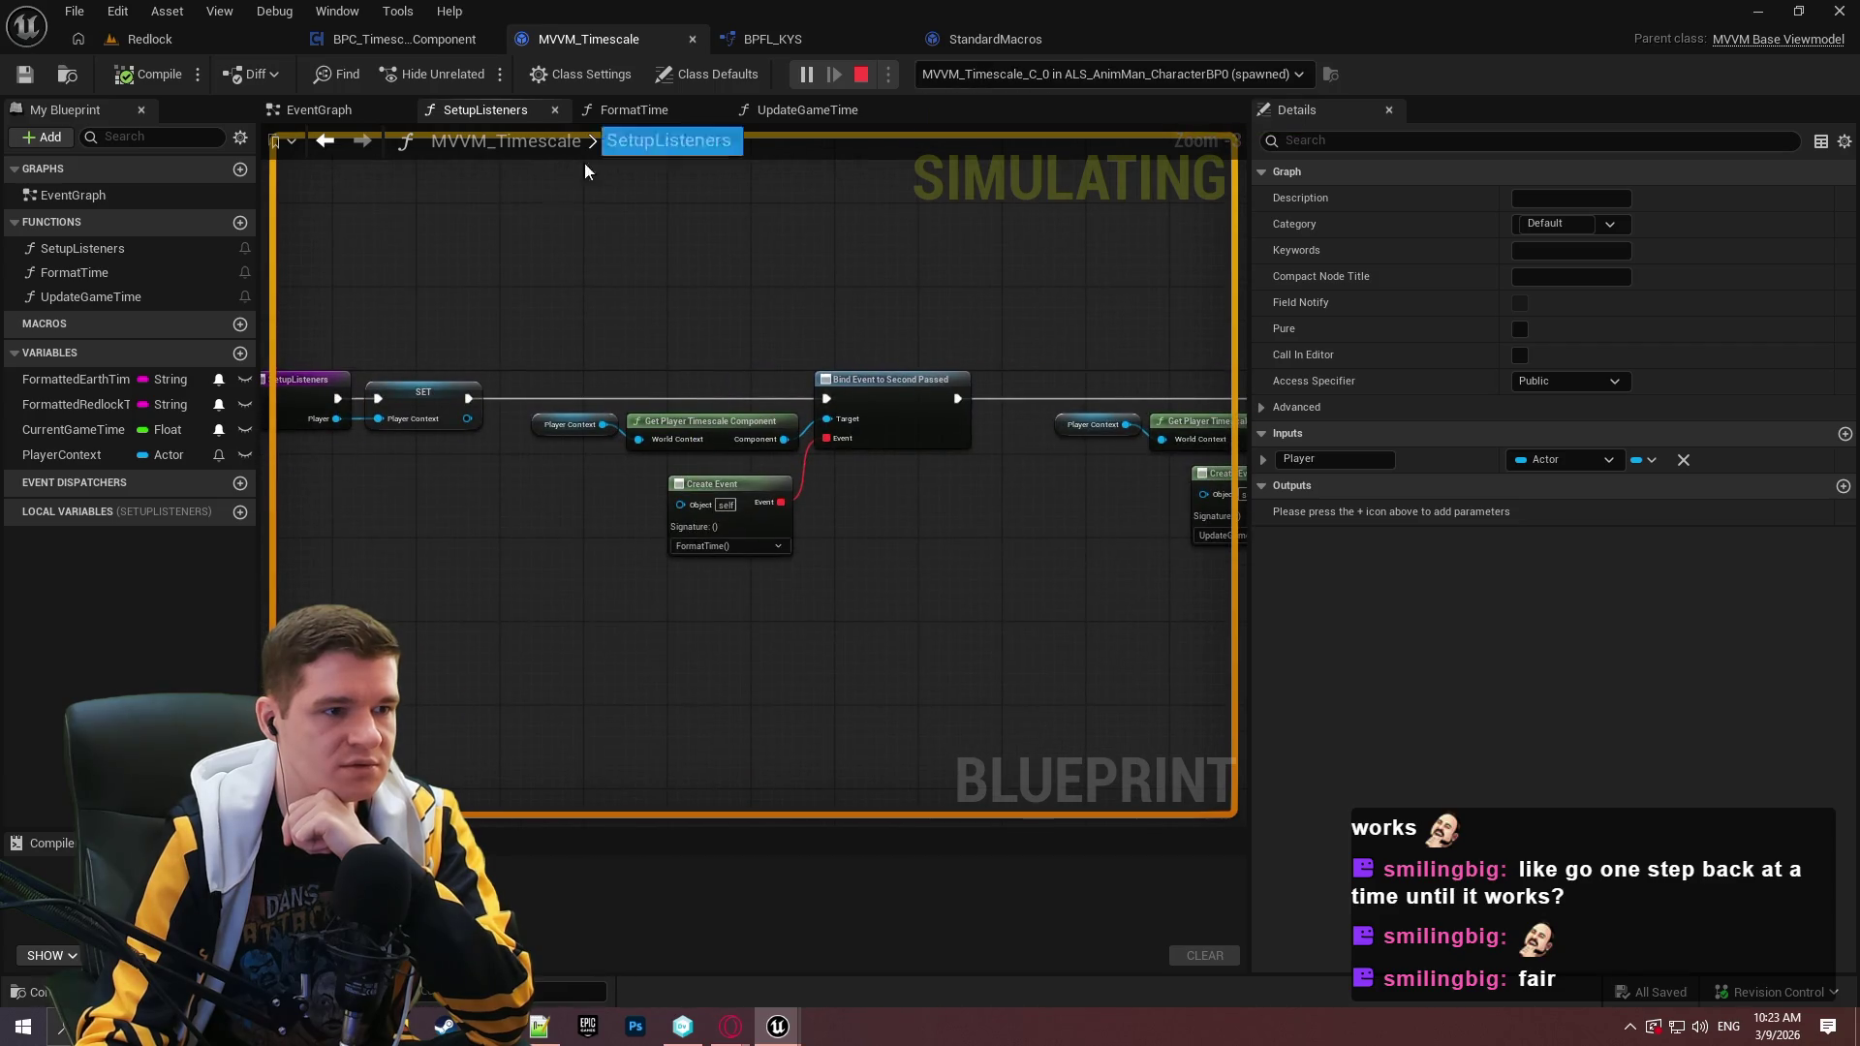
click(649, 115)
click(822, 112)
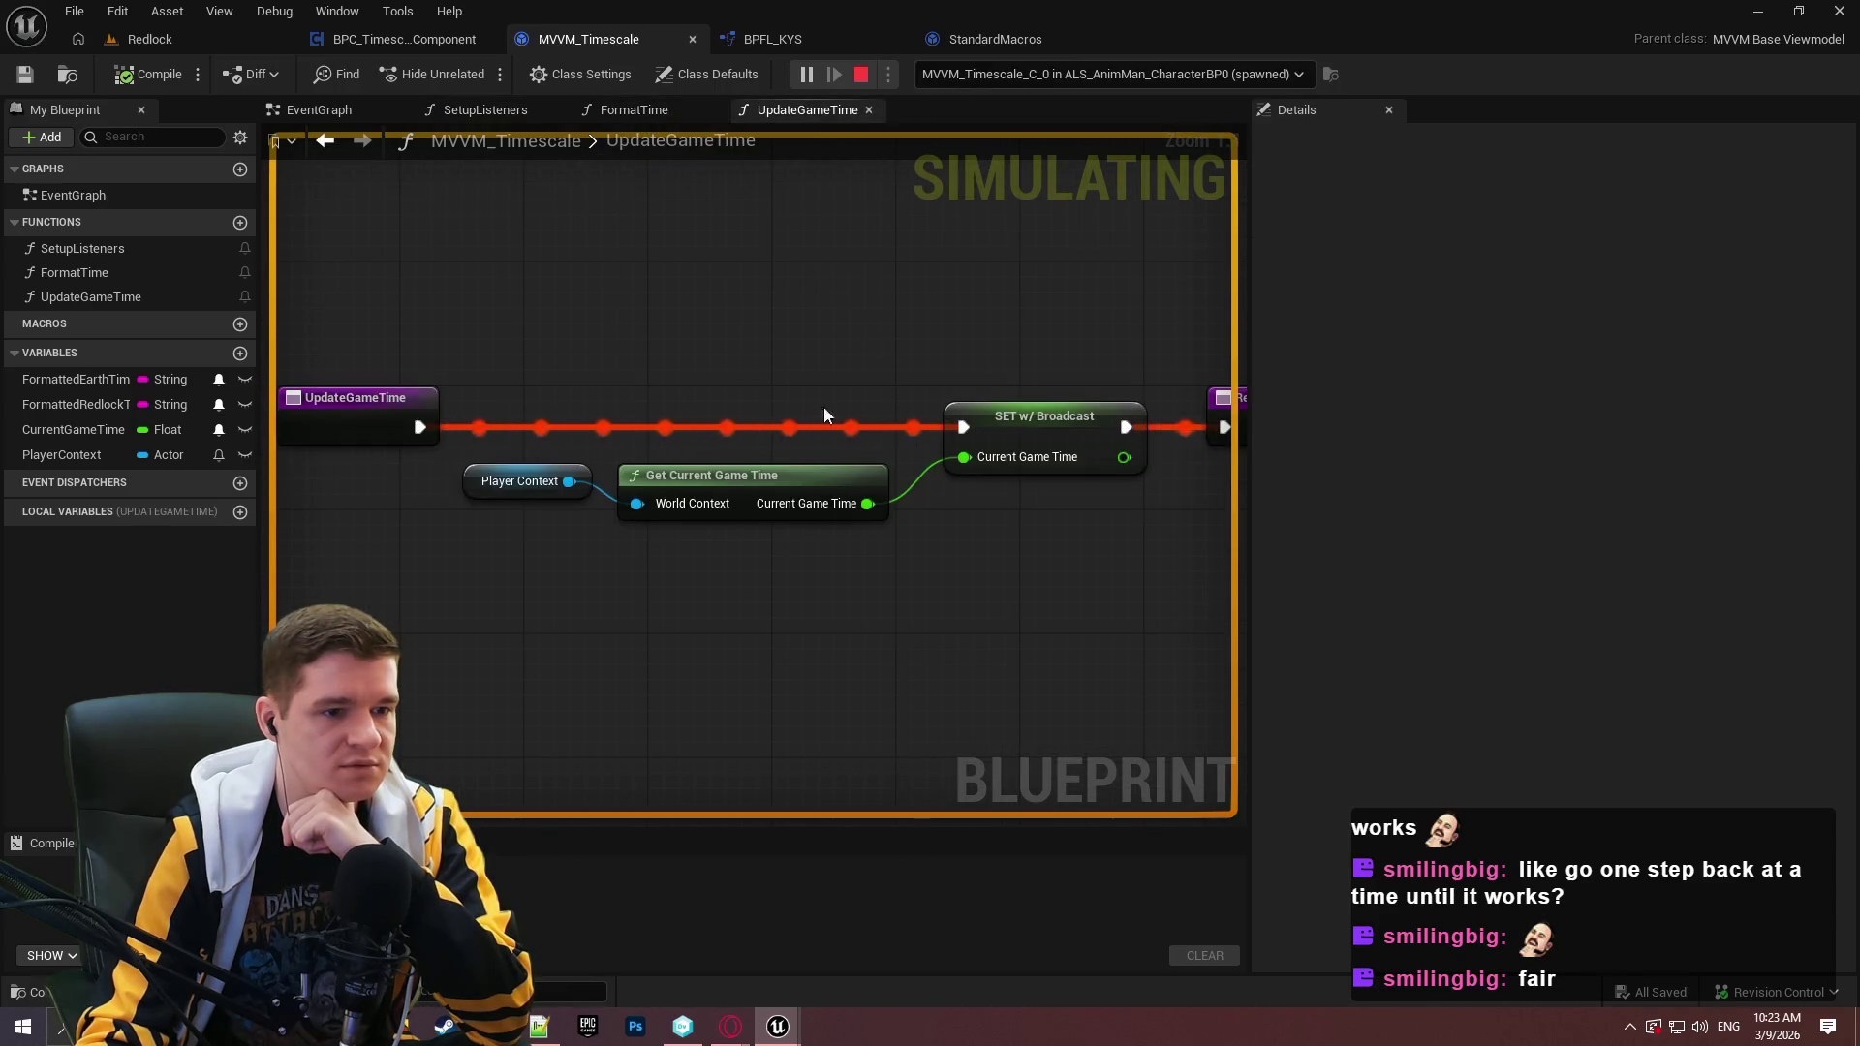
click(707, 114)
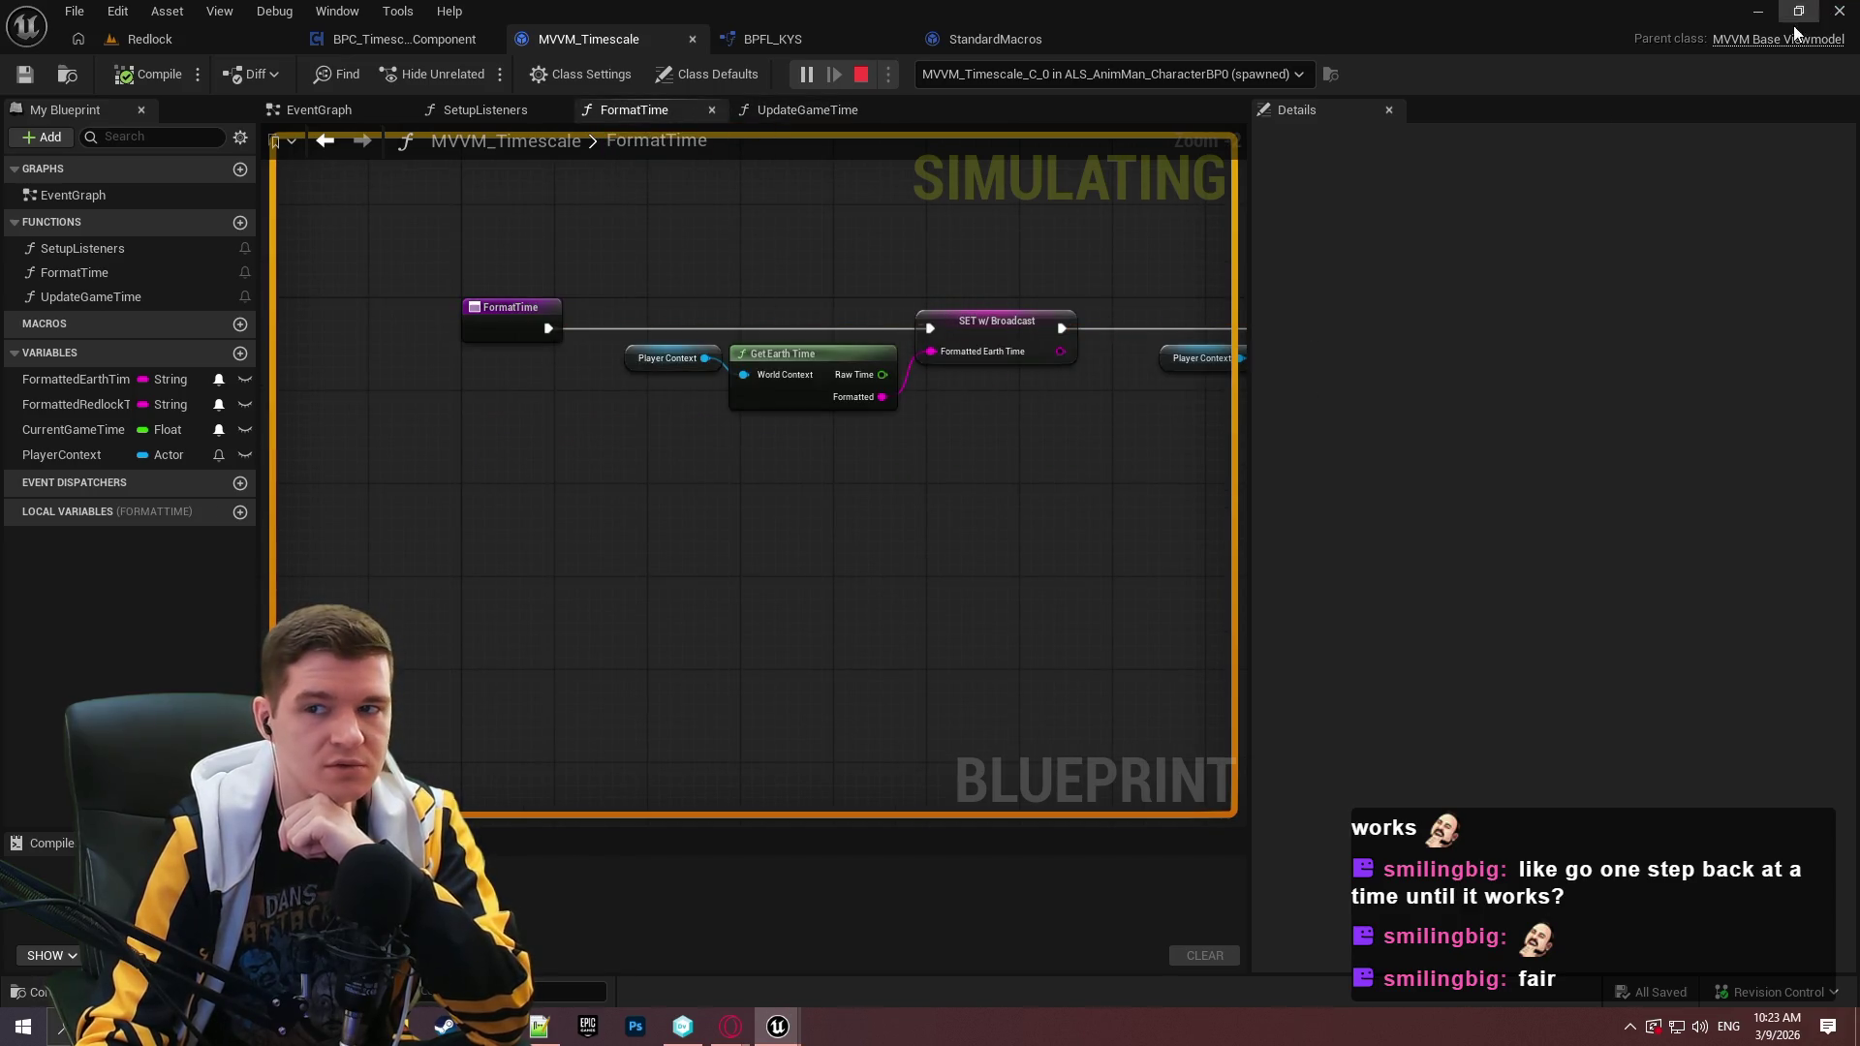
key(Escape)
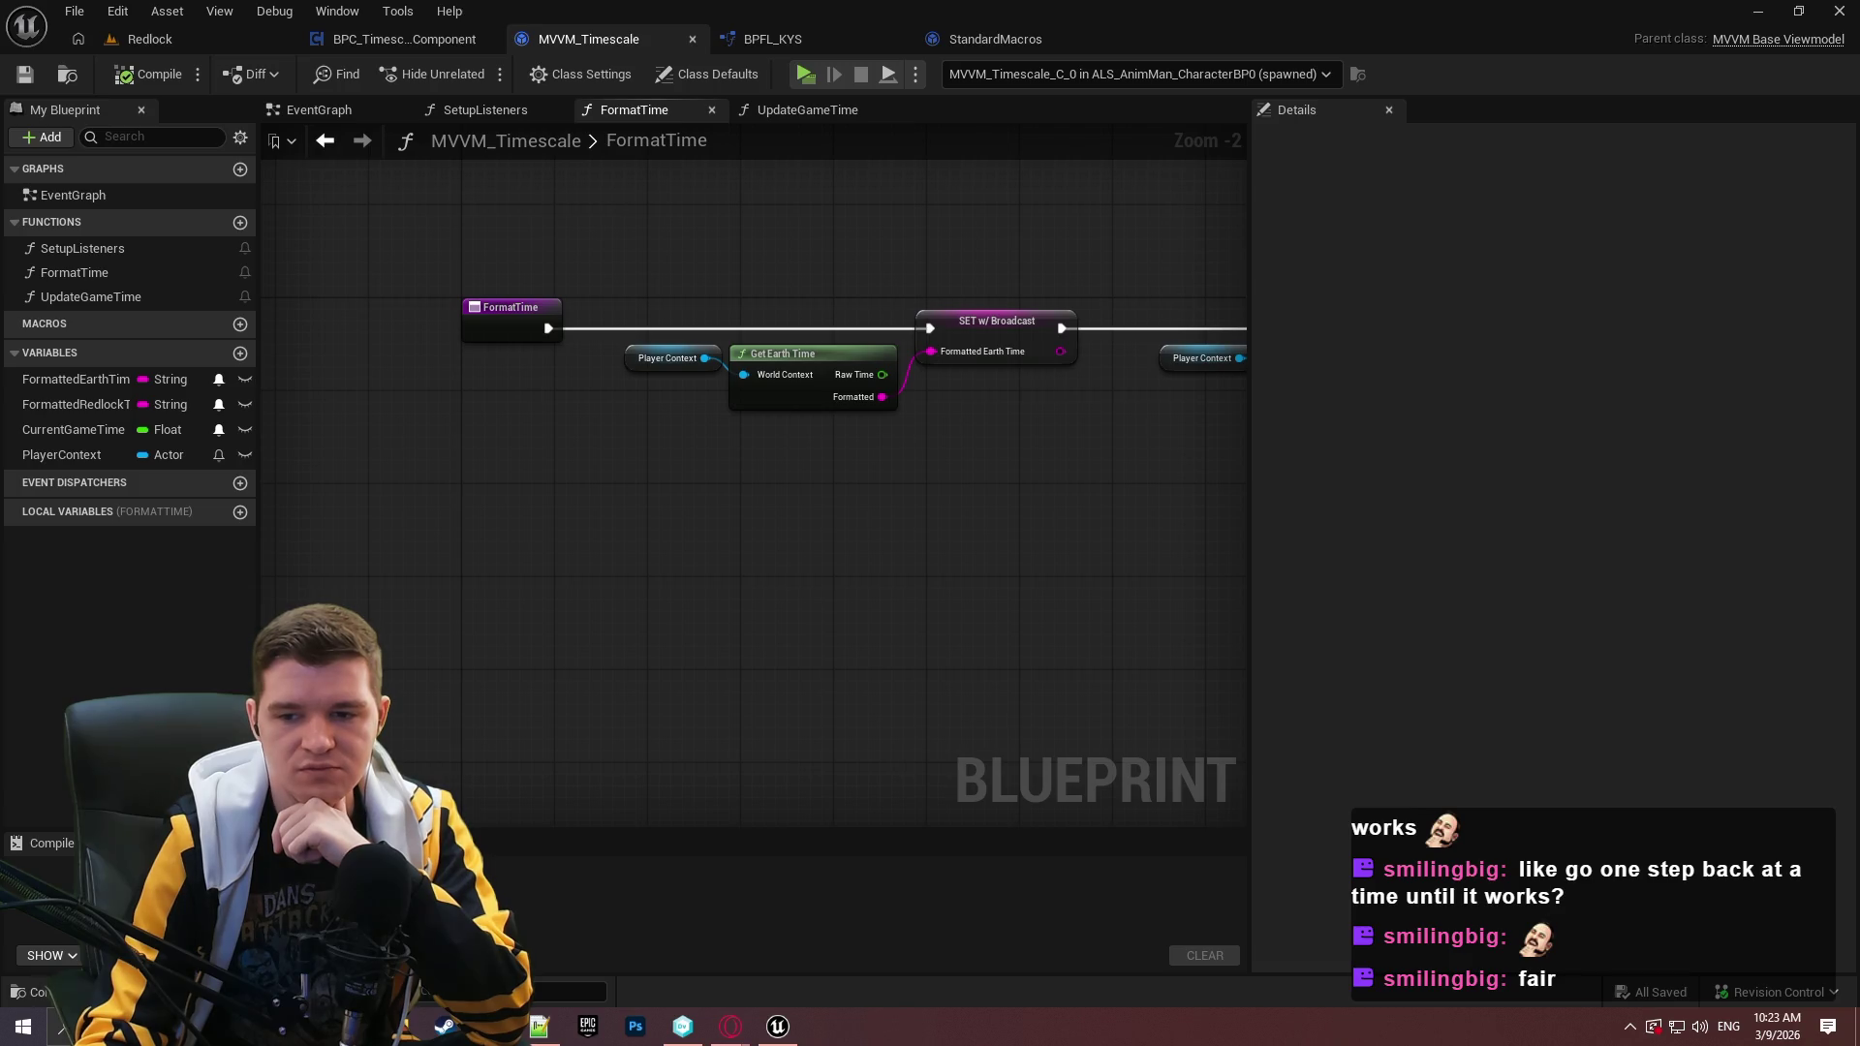
From the Redlock level, browse KYS > UI > OnScreenTimer and open WBP_OnScreenTimer.
click(145, 38)
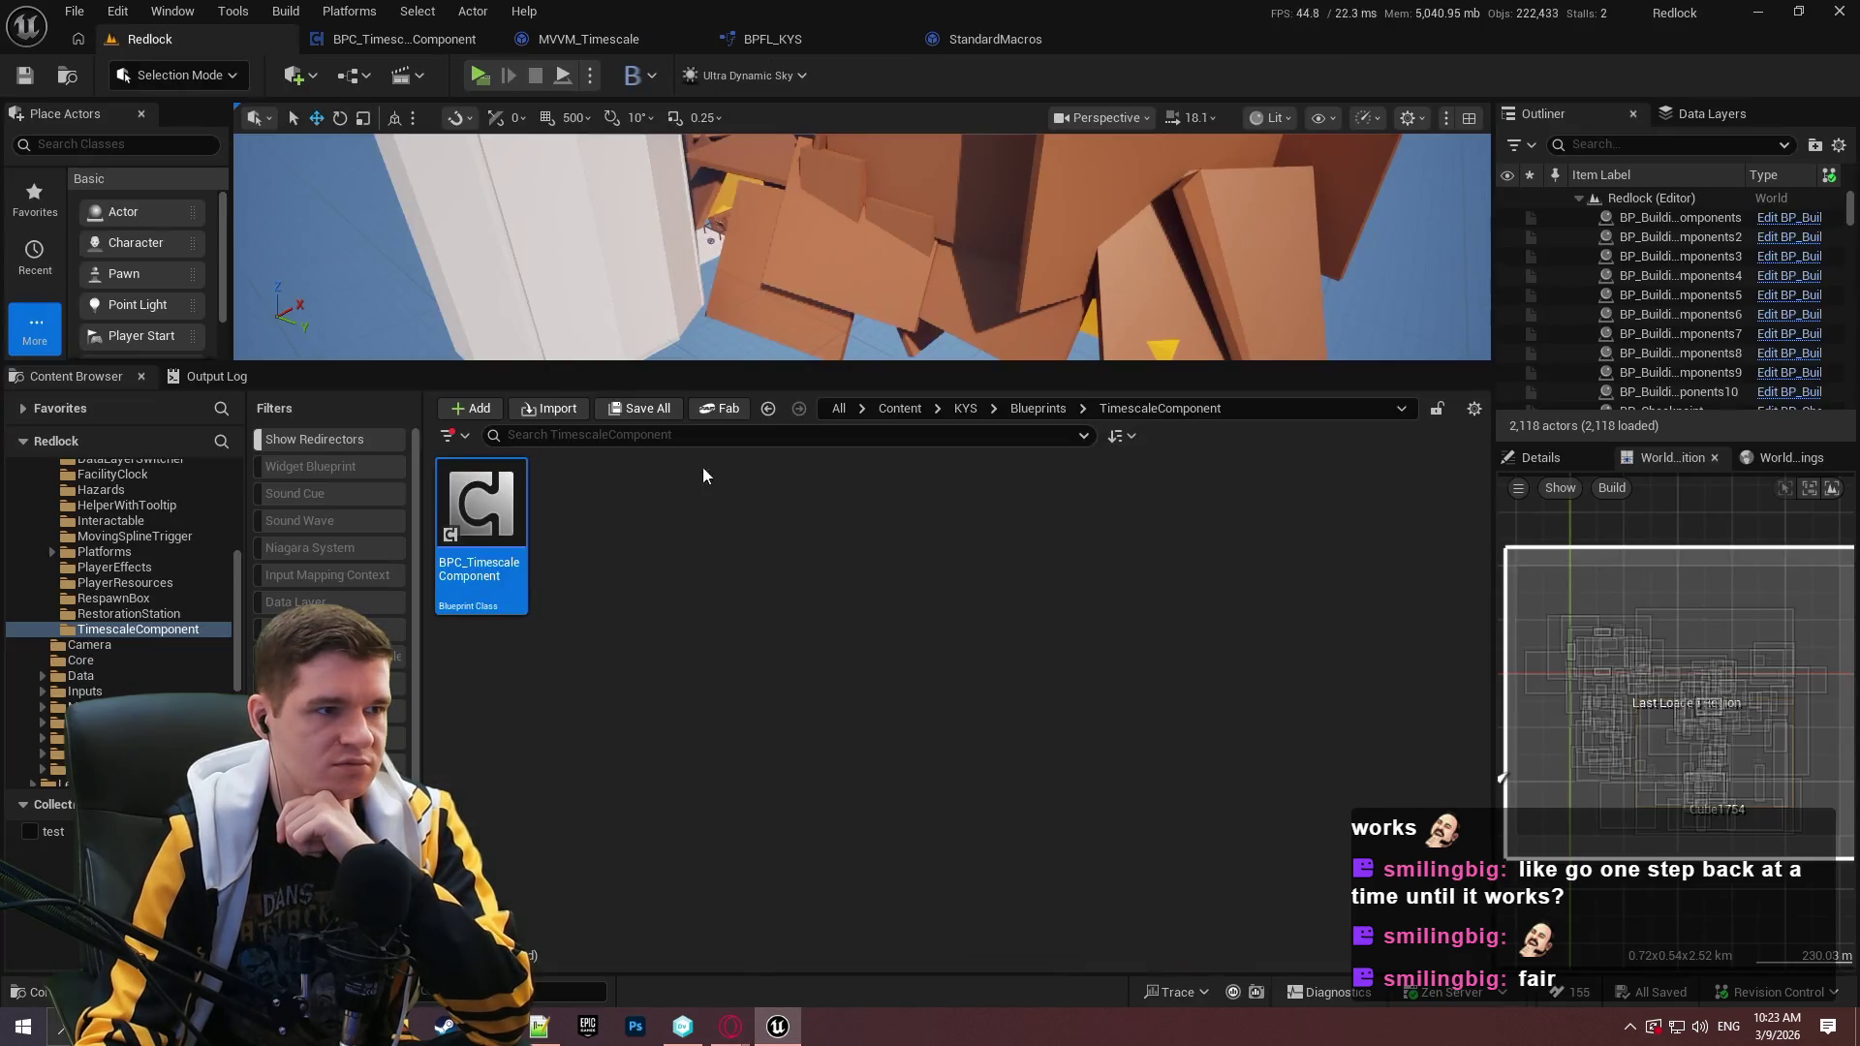
click(1046, 408)
click(965, 408)
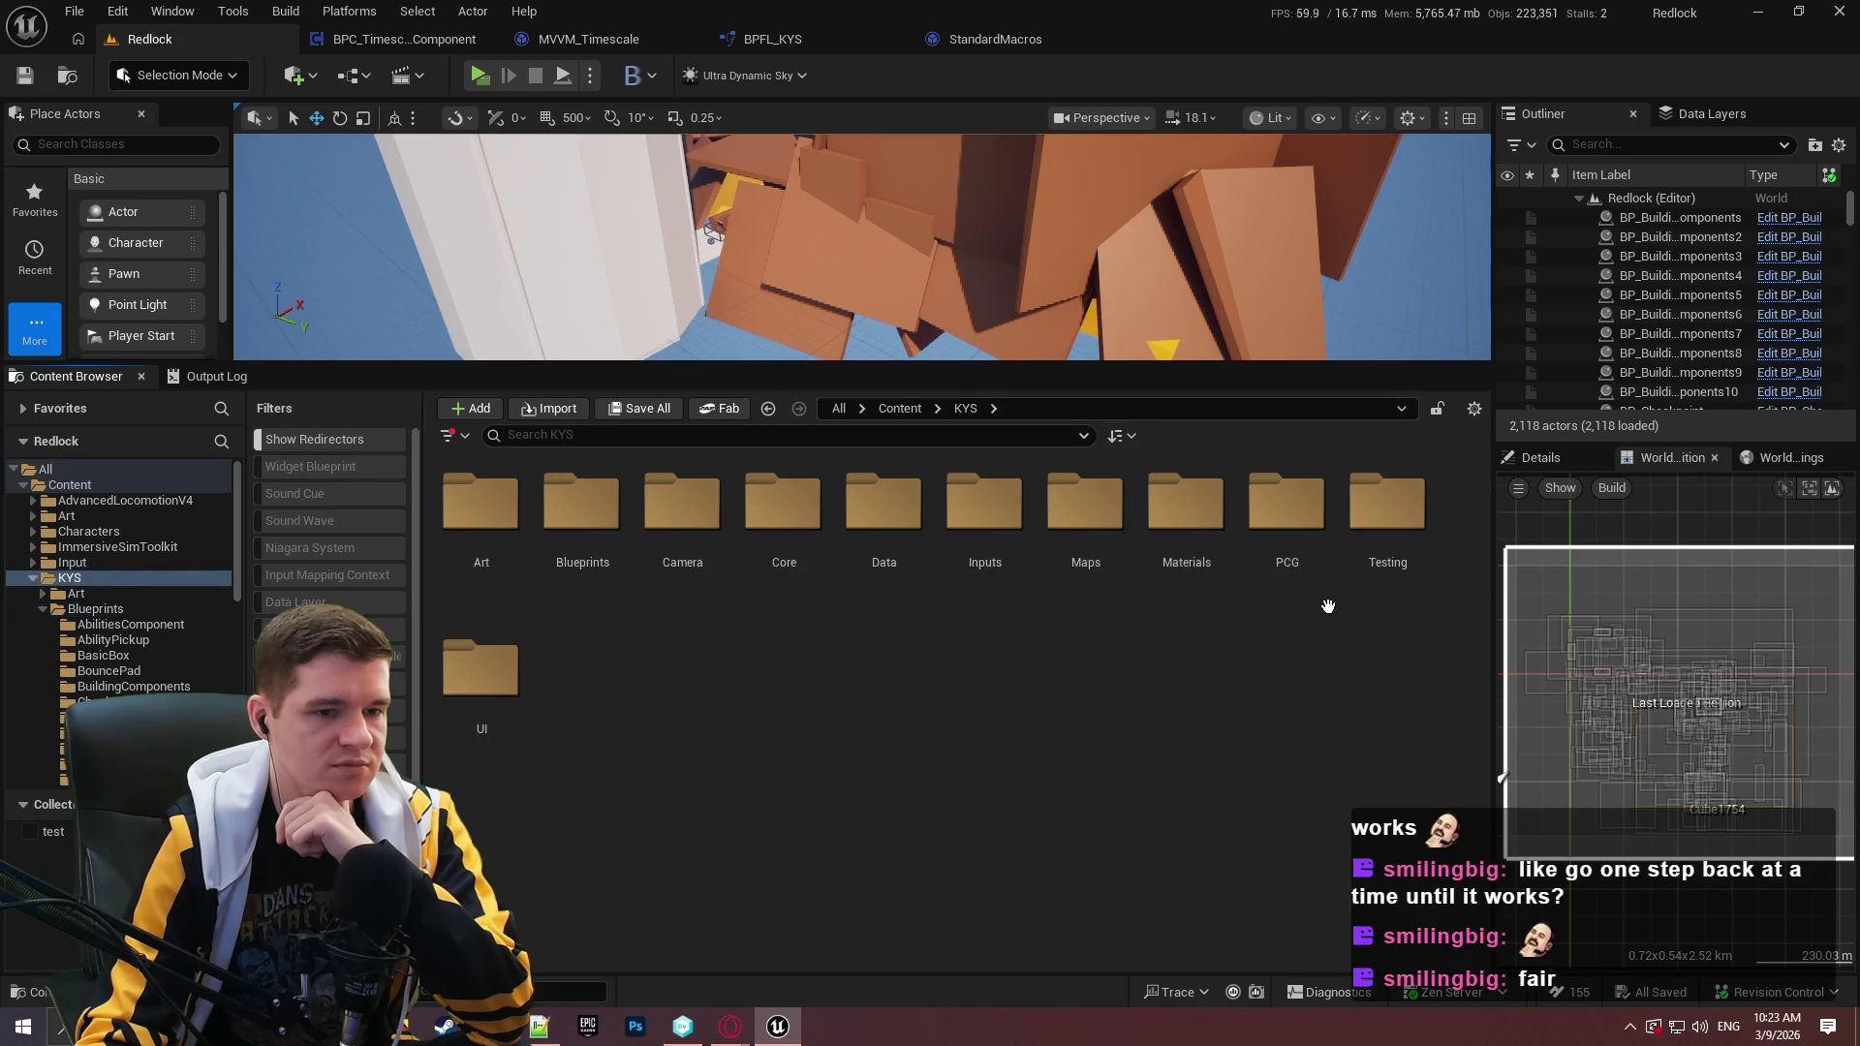
double_click(481, 669)
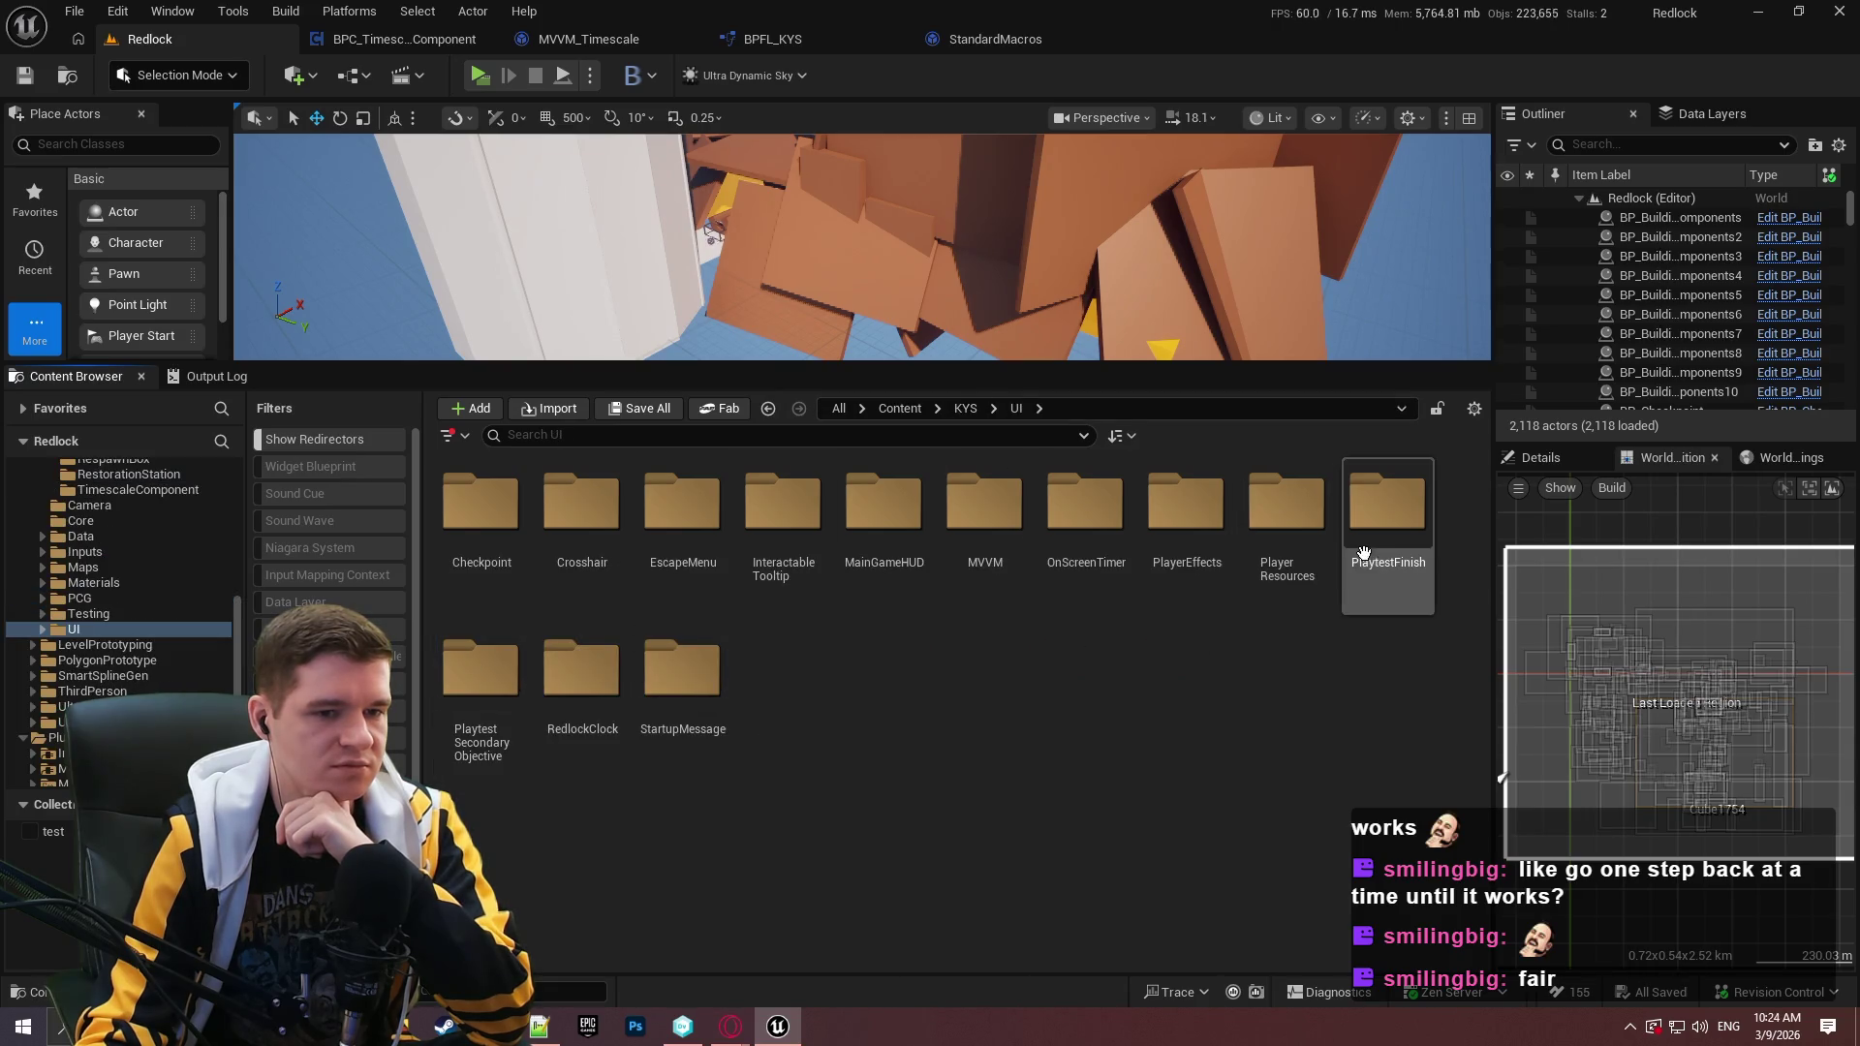
double_click(570, 684)
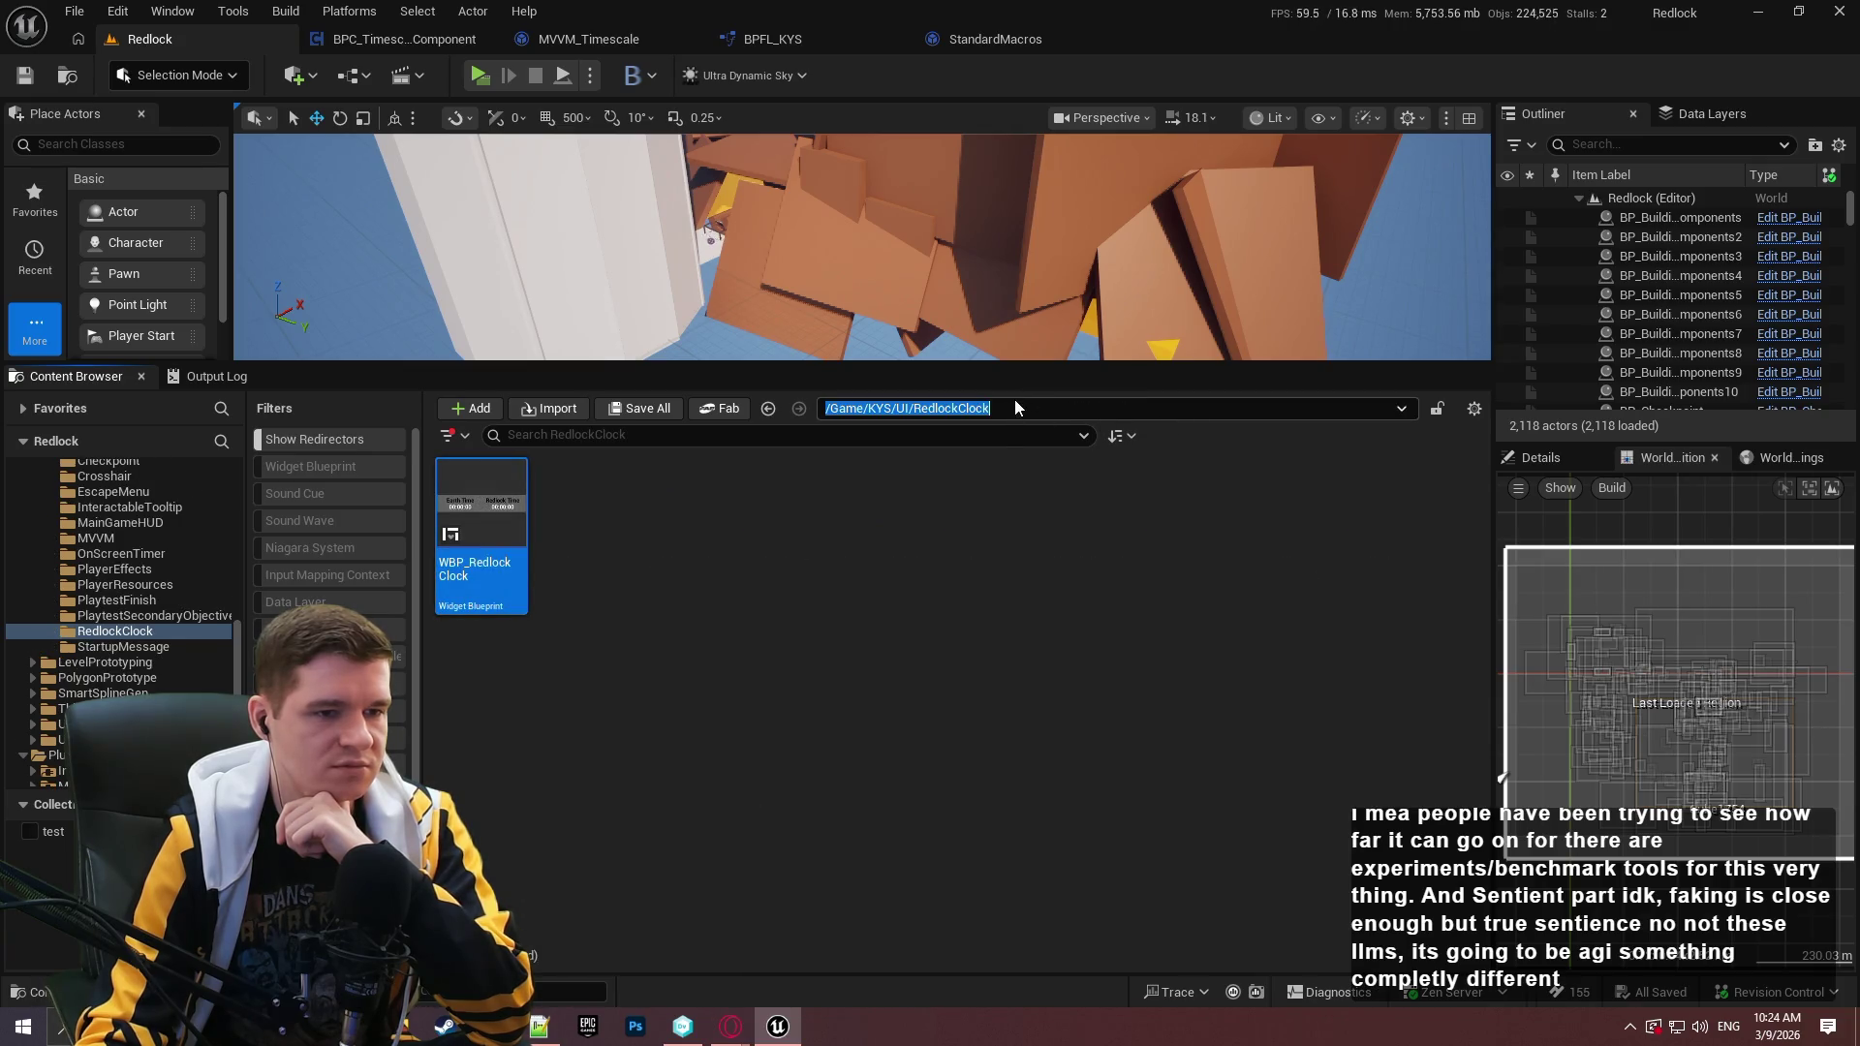
click(1013, 410)
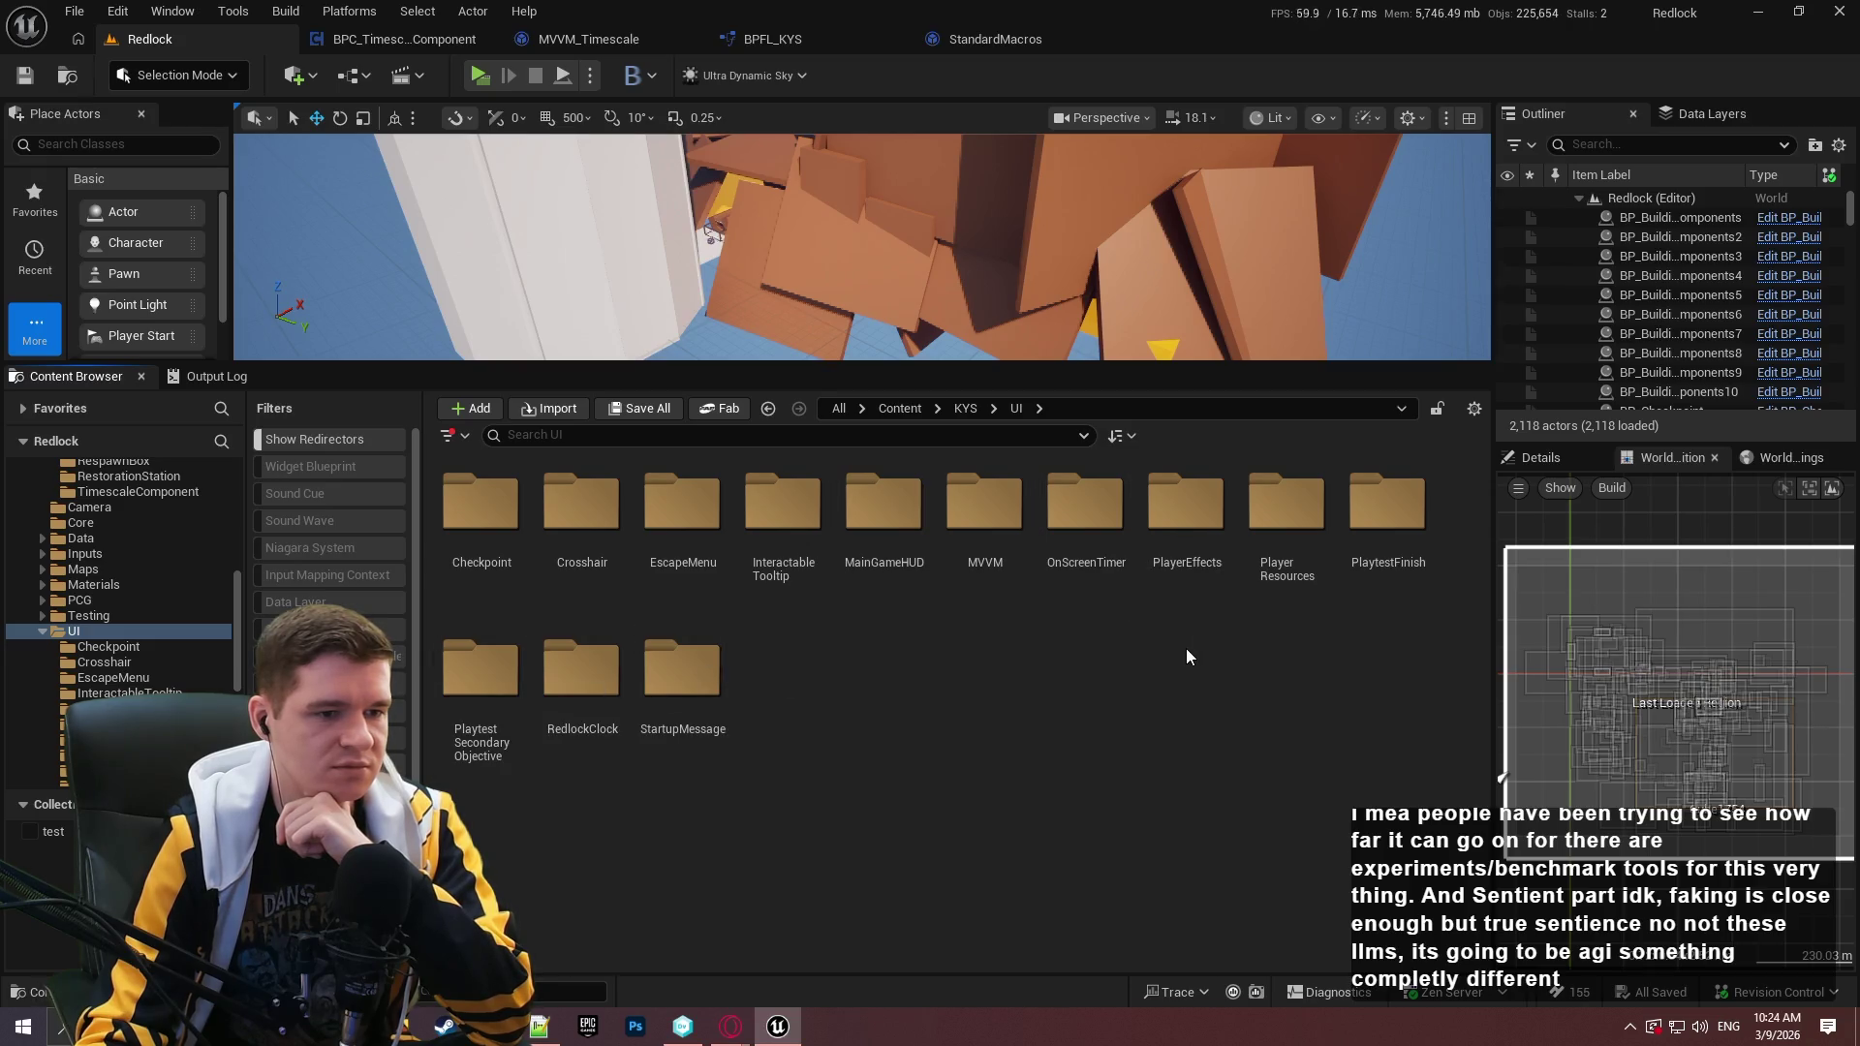
double_click(1086, 508)
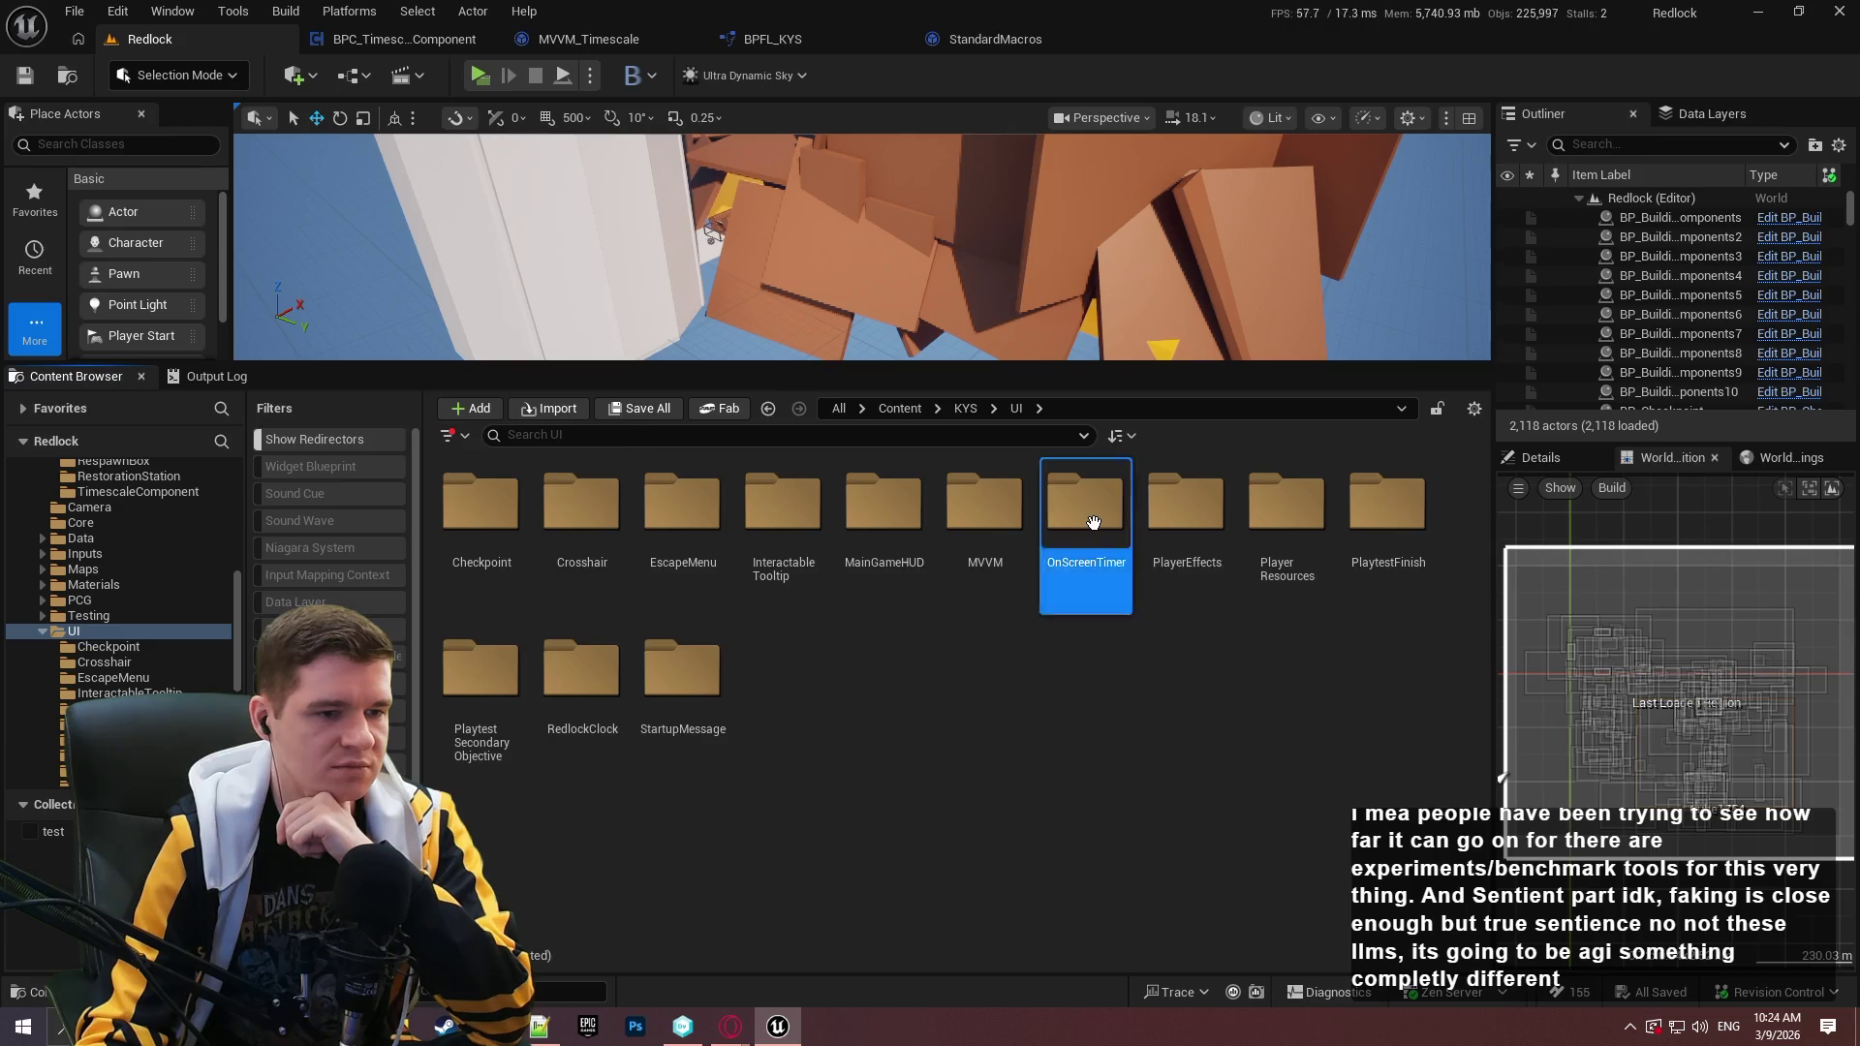
double_click(467, 573)
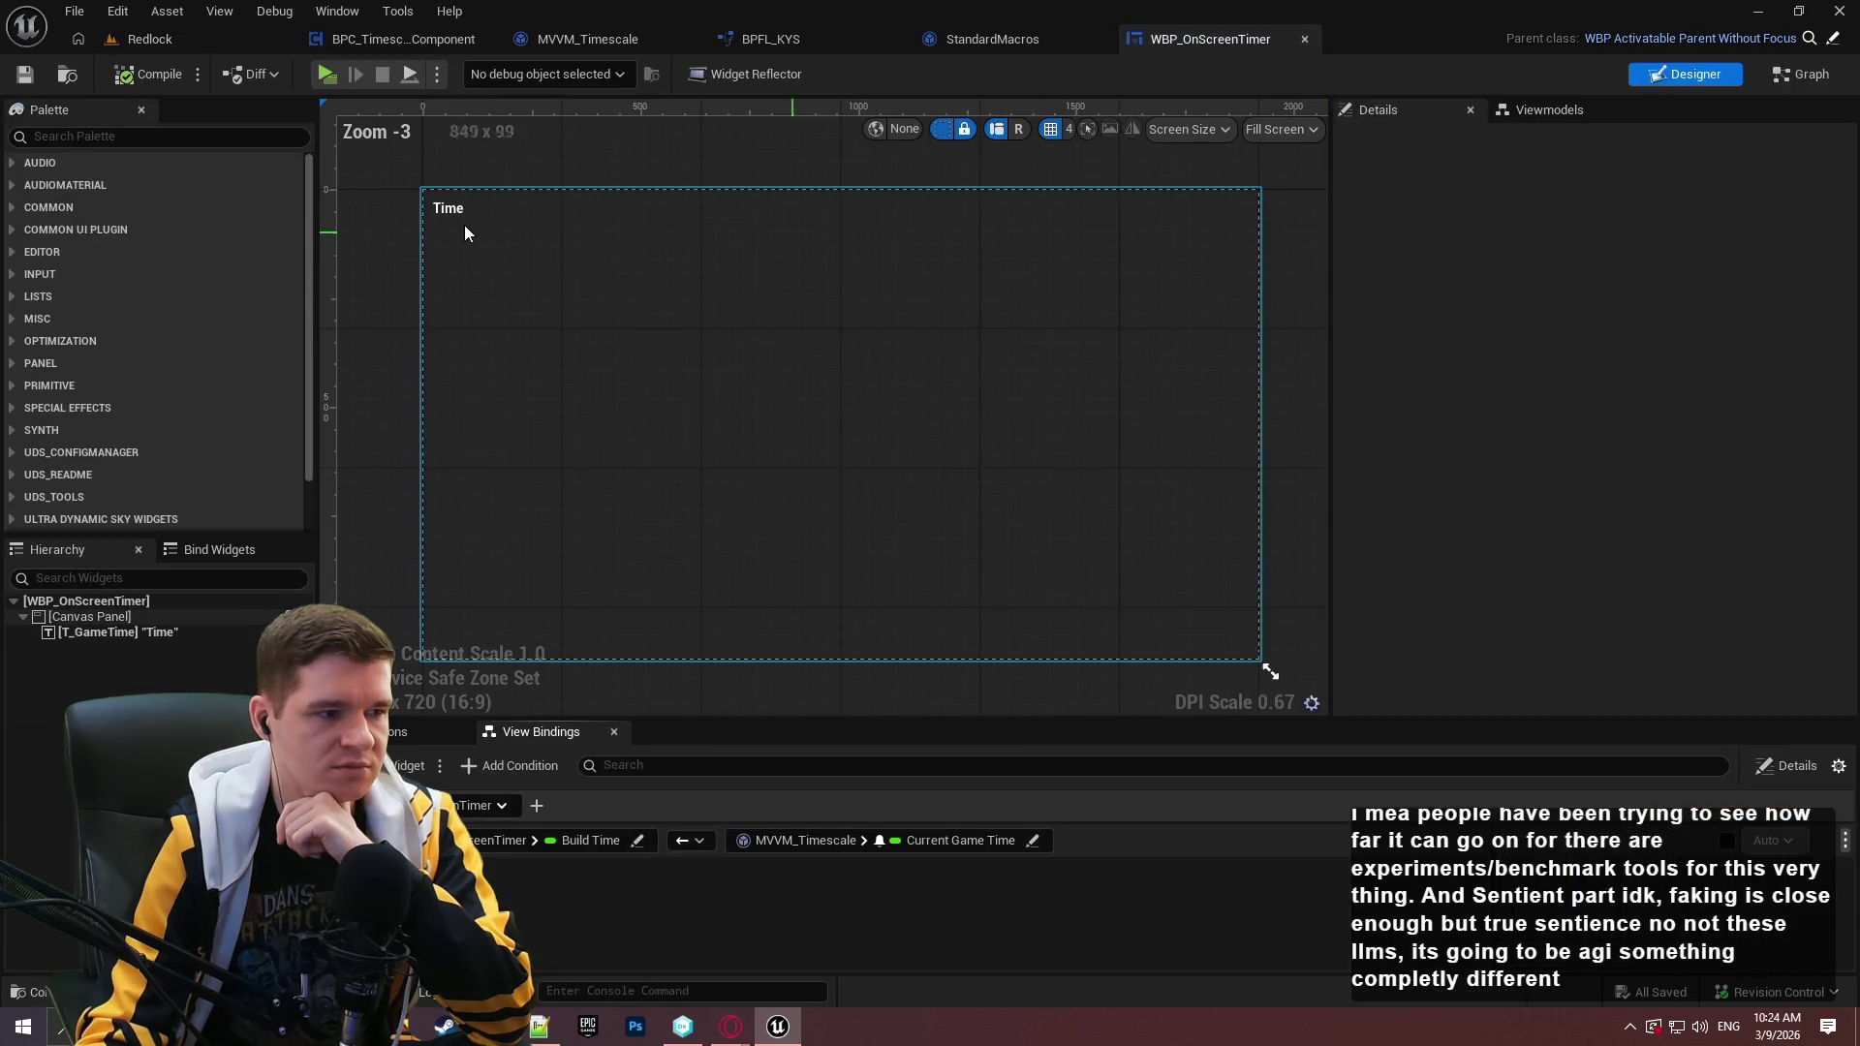
Check the MVVM_Timescale viewmodel settings, undo the last change, and compile the widget.
click(1516, 118)
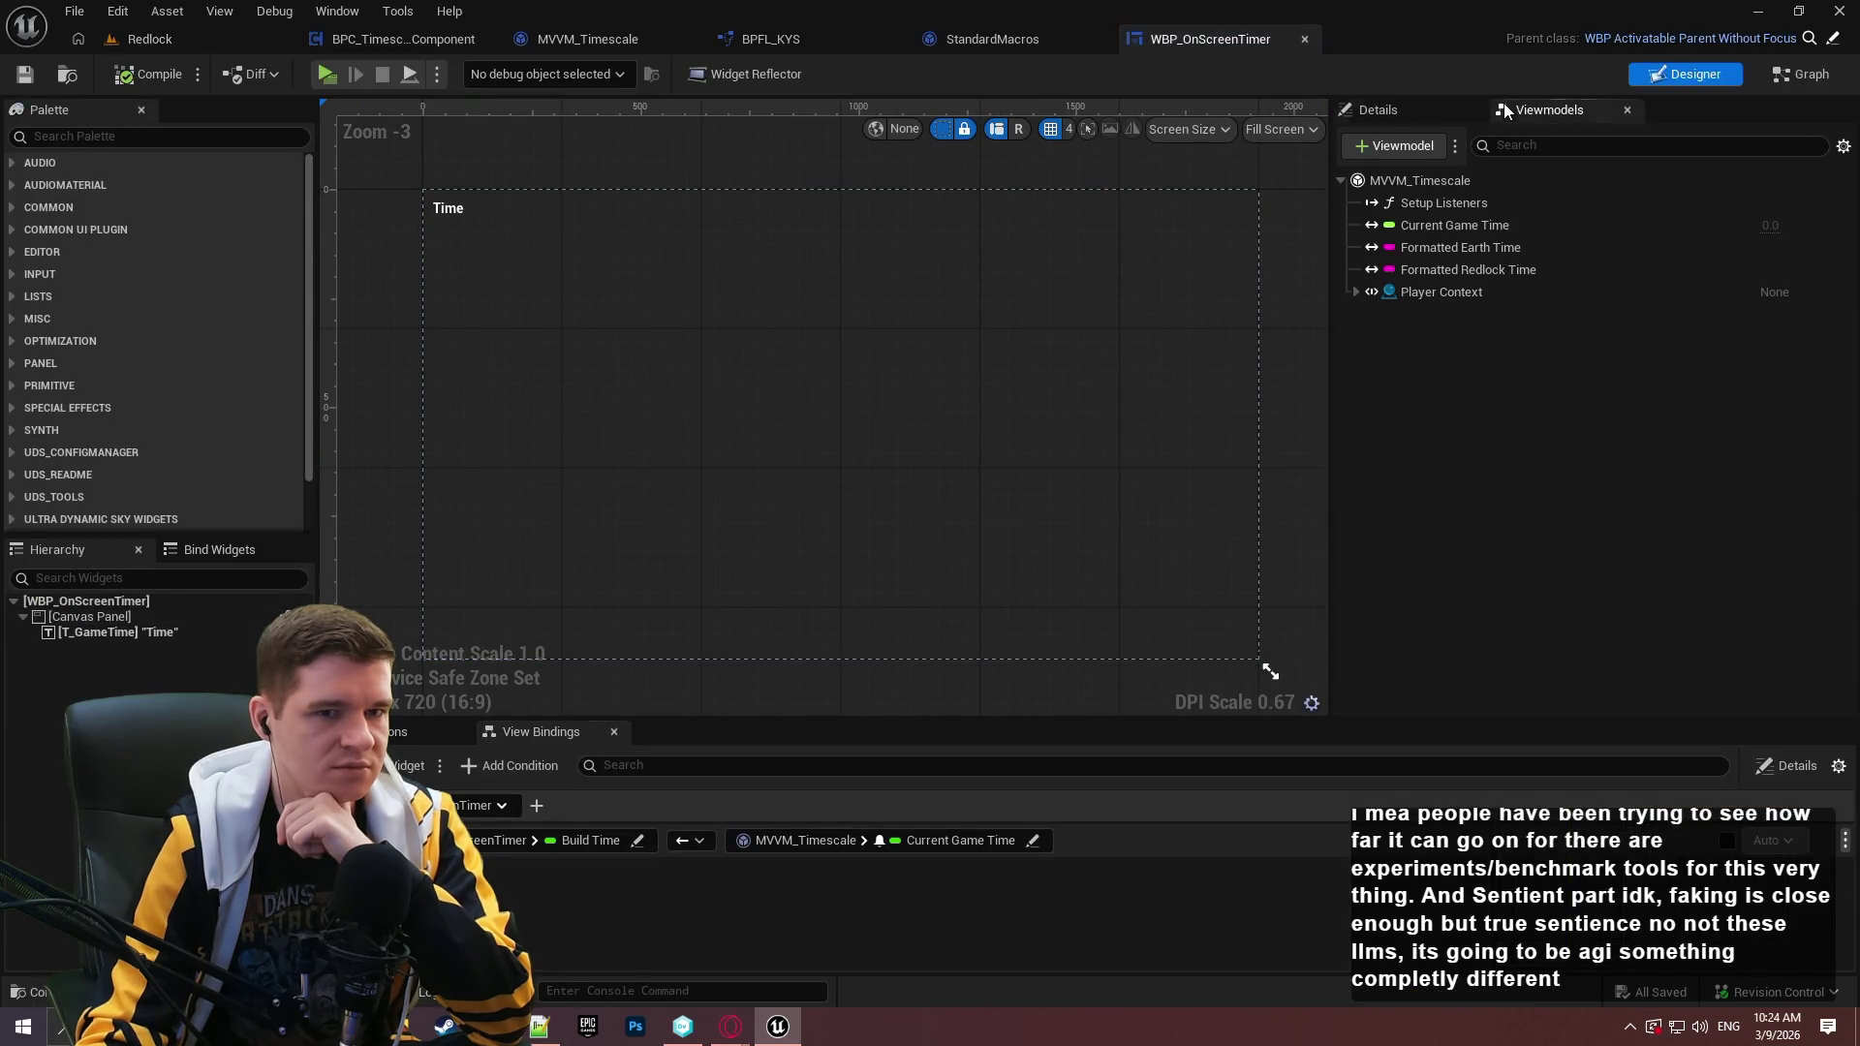
click(1404, 184)
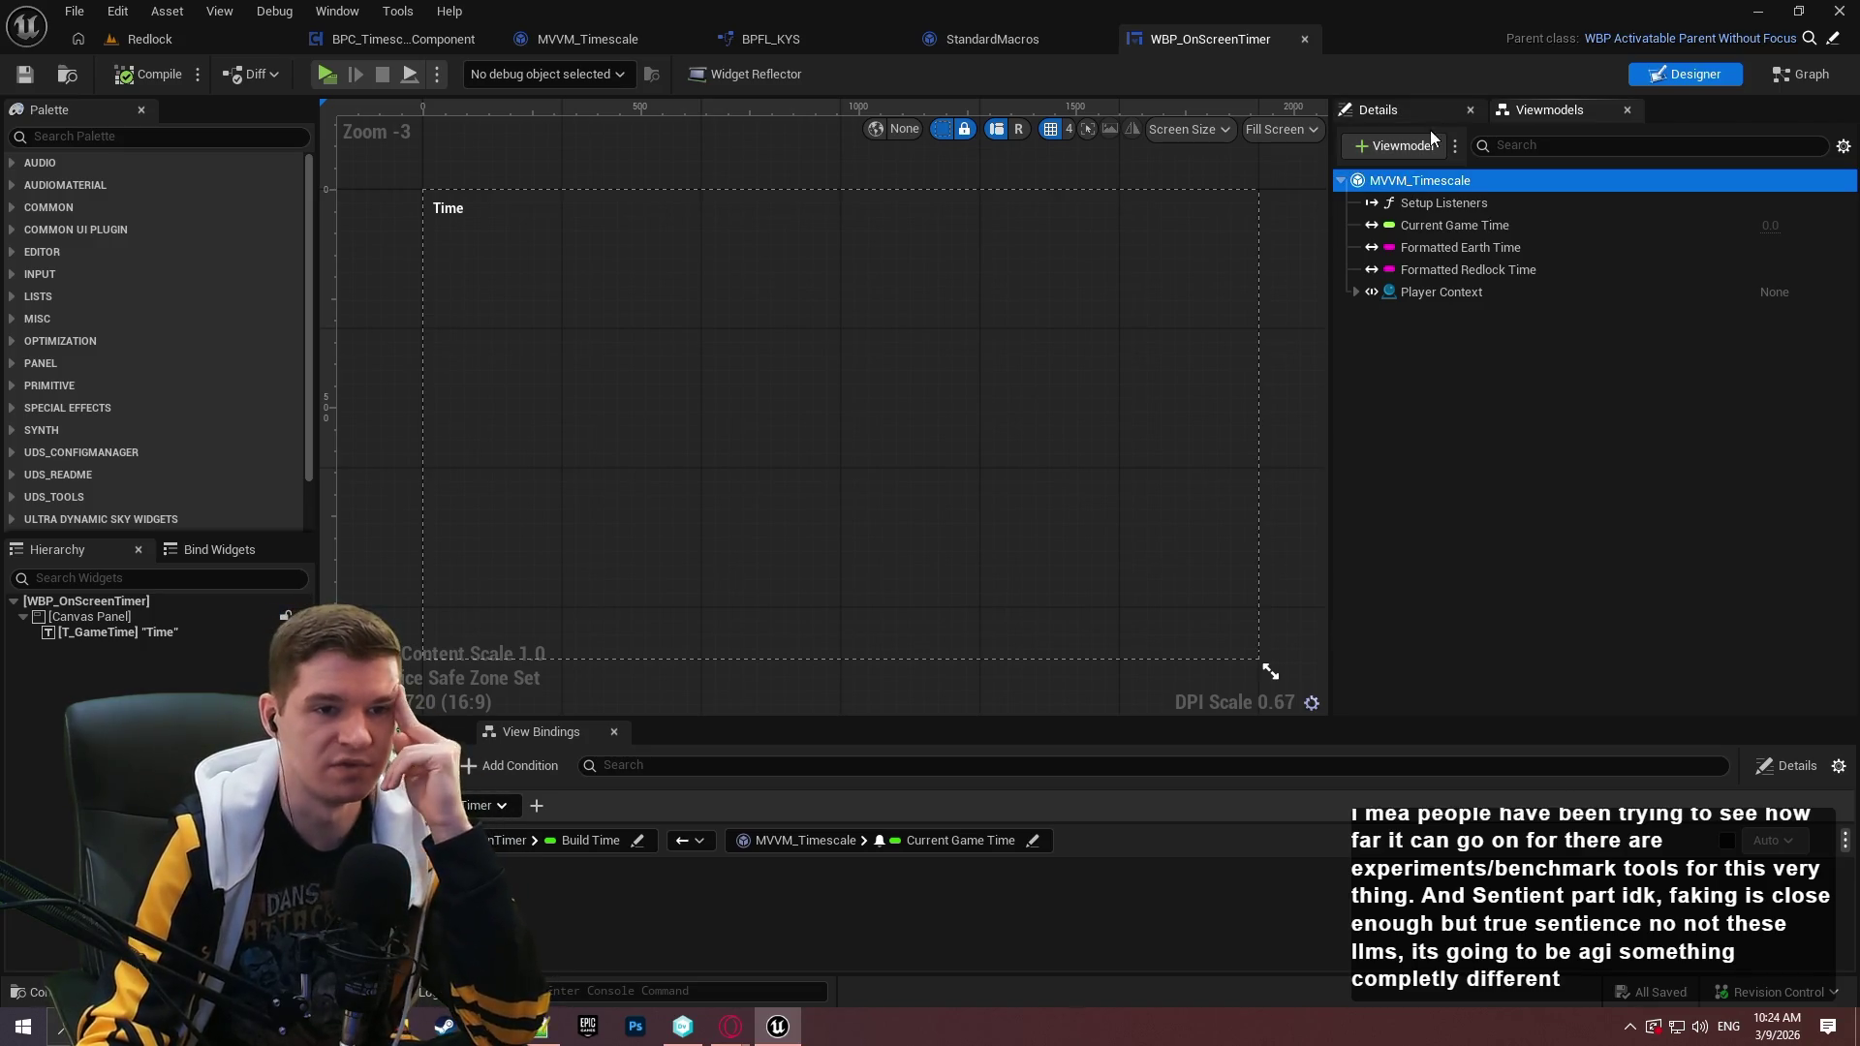
click(1414, 116)
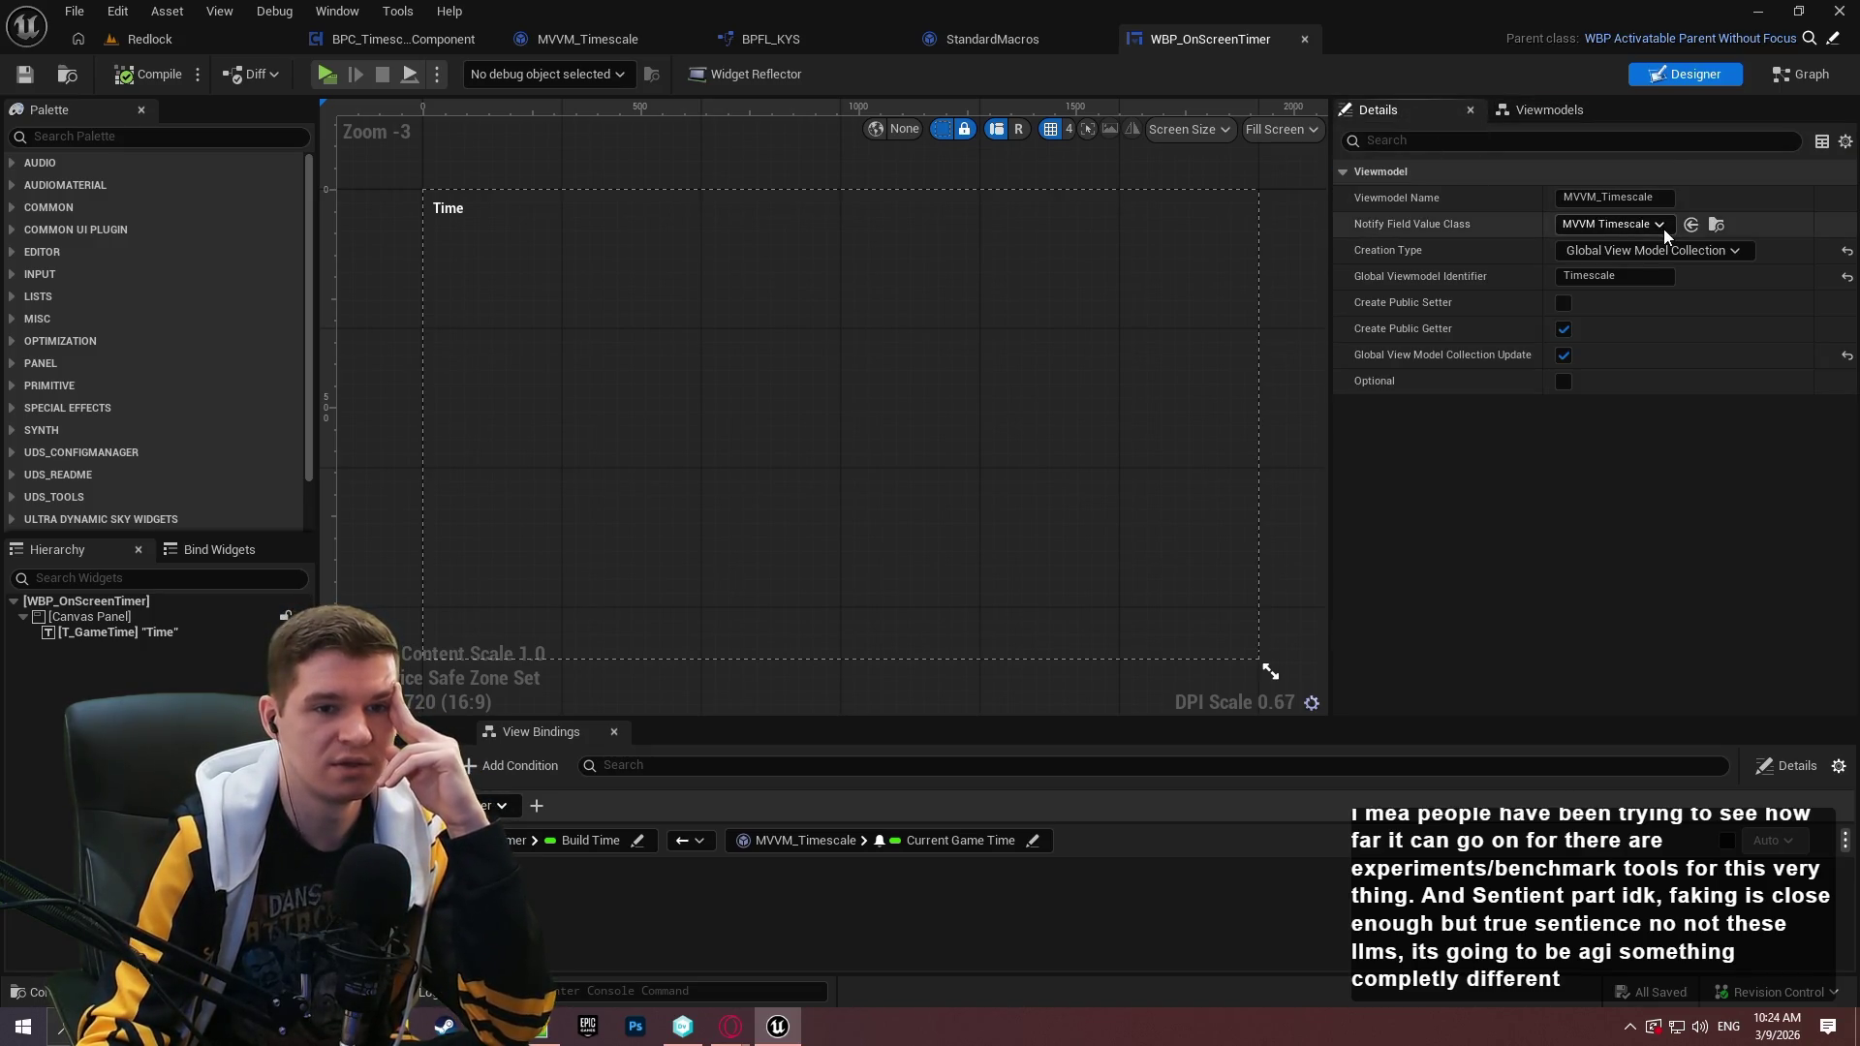
key(ctrl+z)
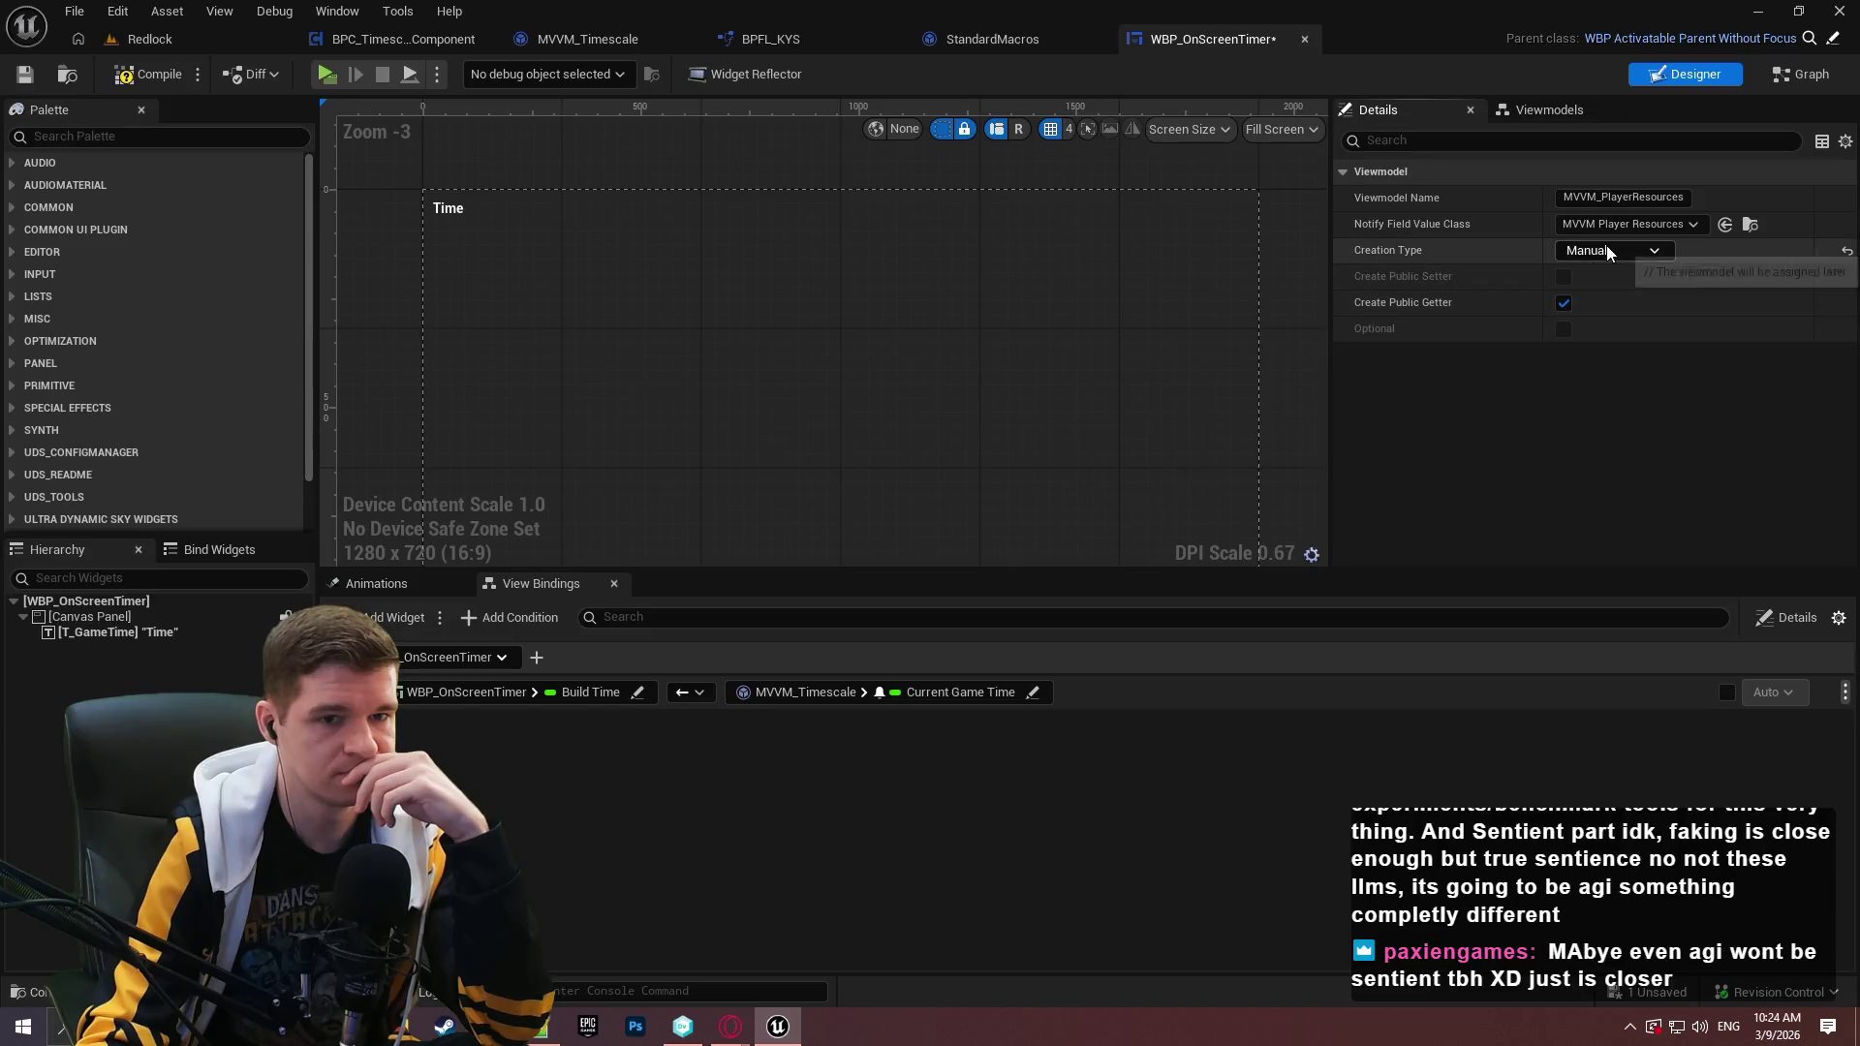
key(F7)
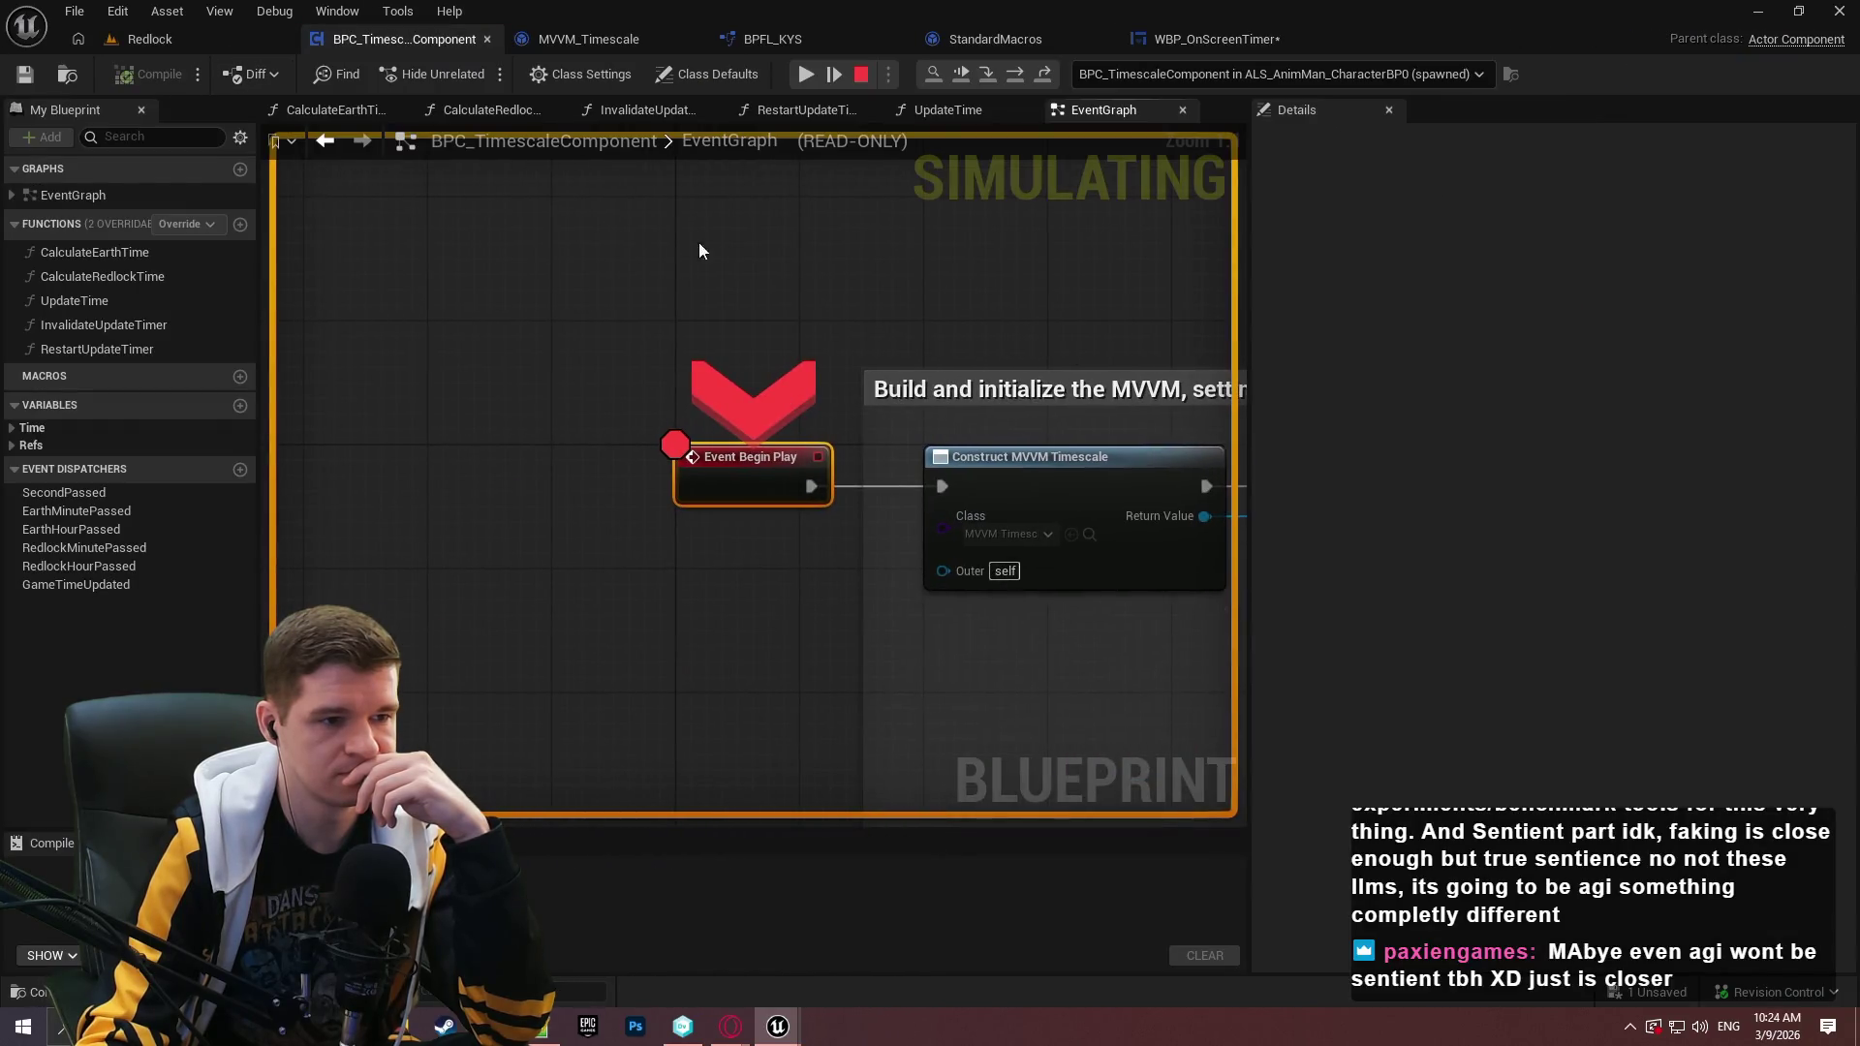
Disable the Event Begin Play breakpoint, then finish and stop the play test.
right_click(727, 508)
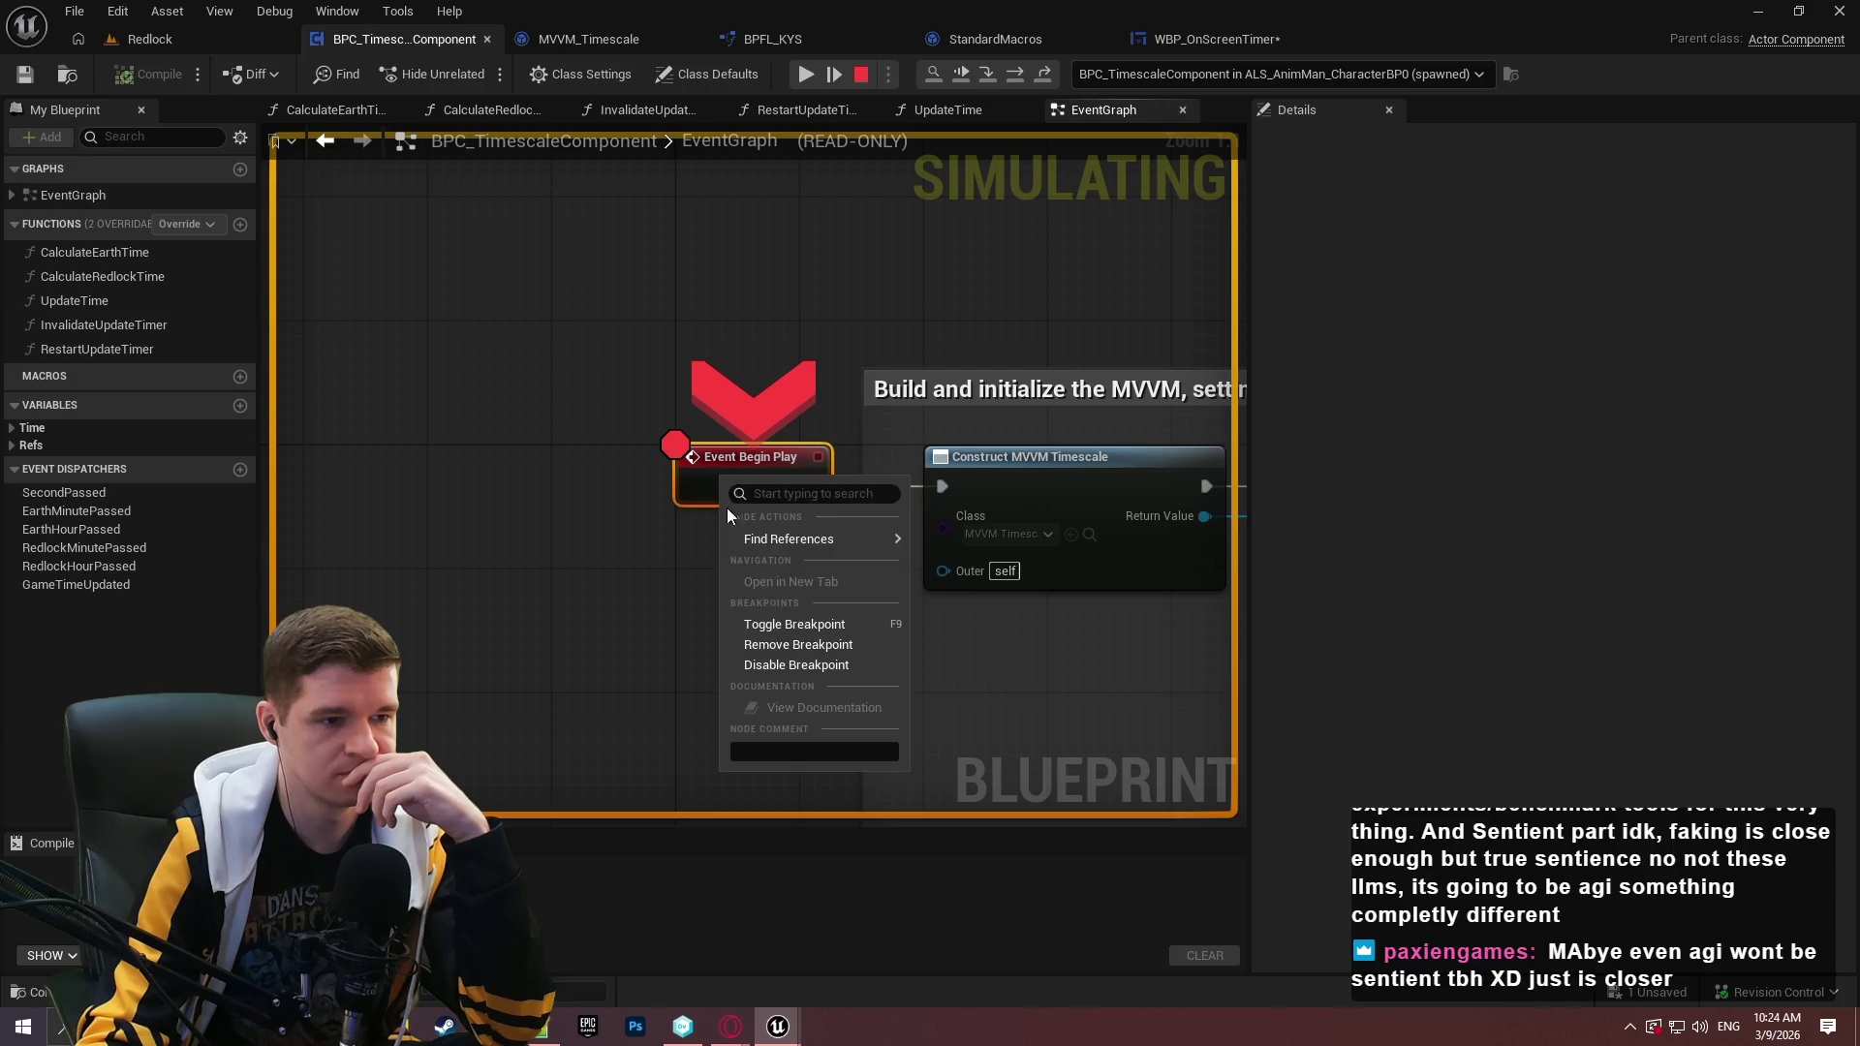
click(776, 663)
click(806, 73)
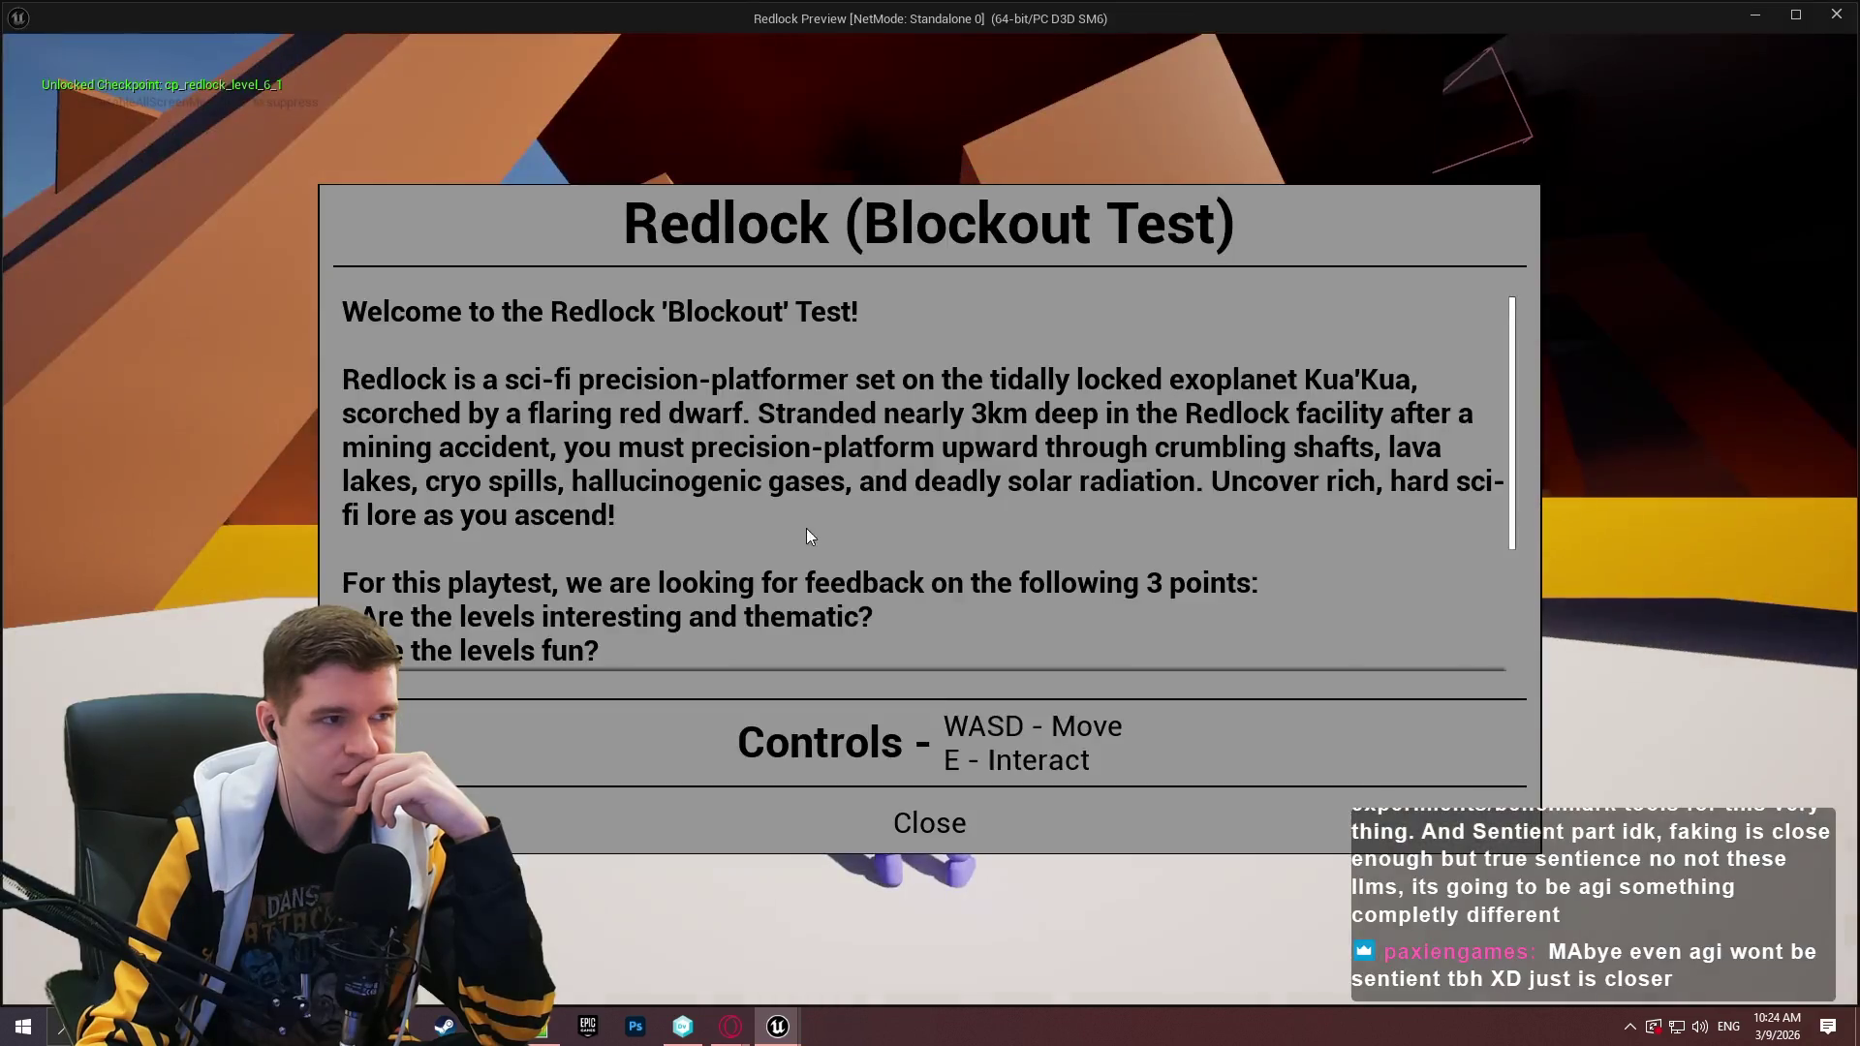
click(930, 823)
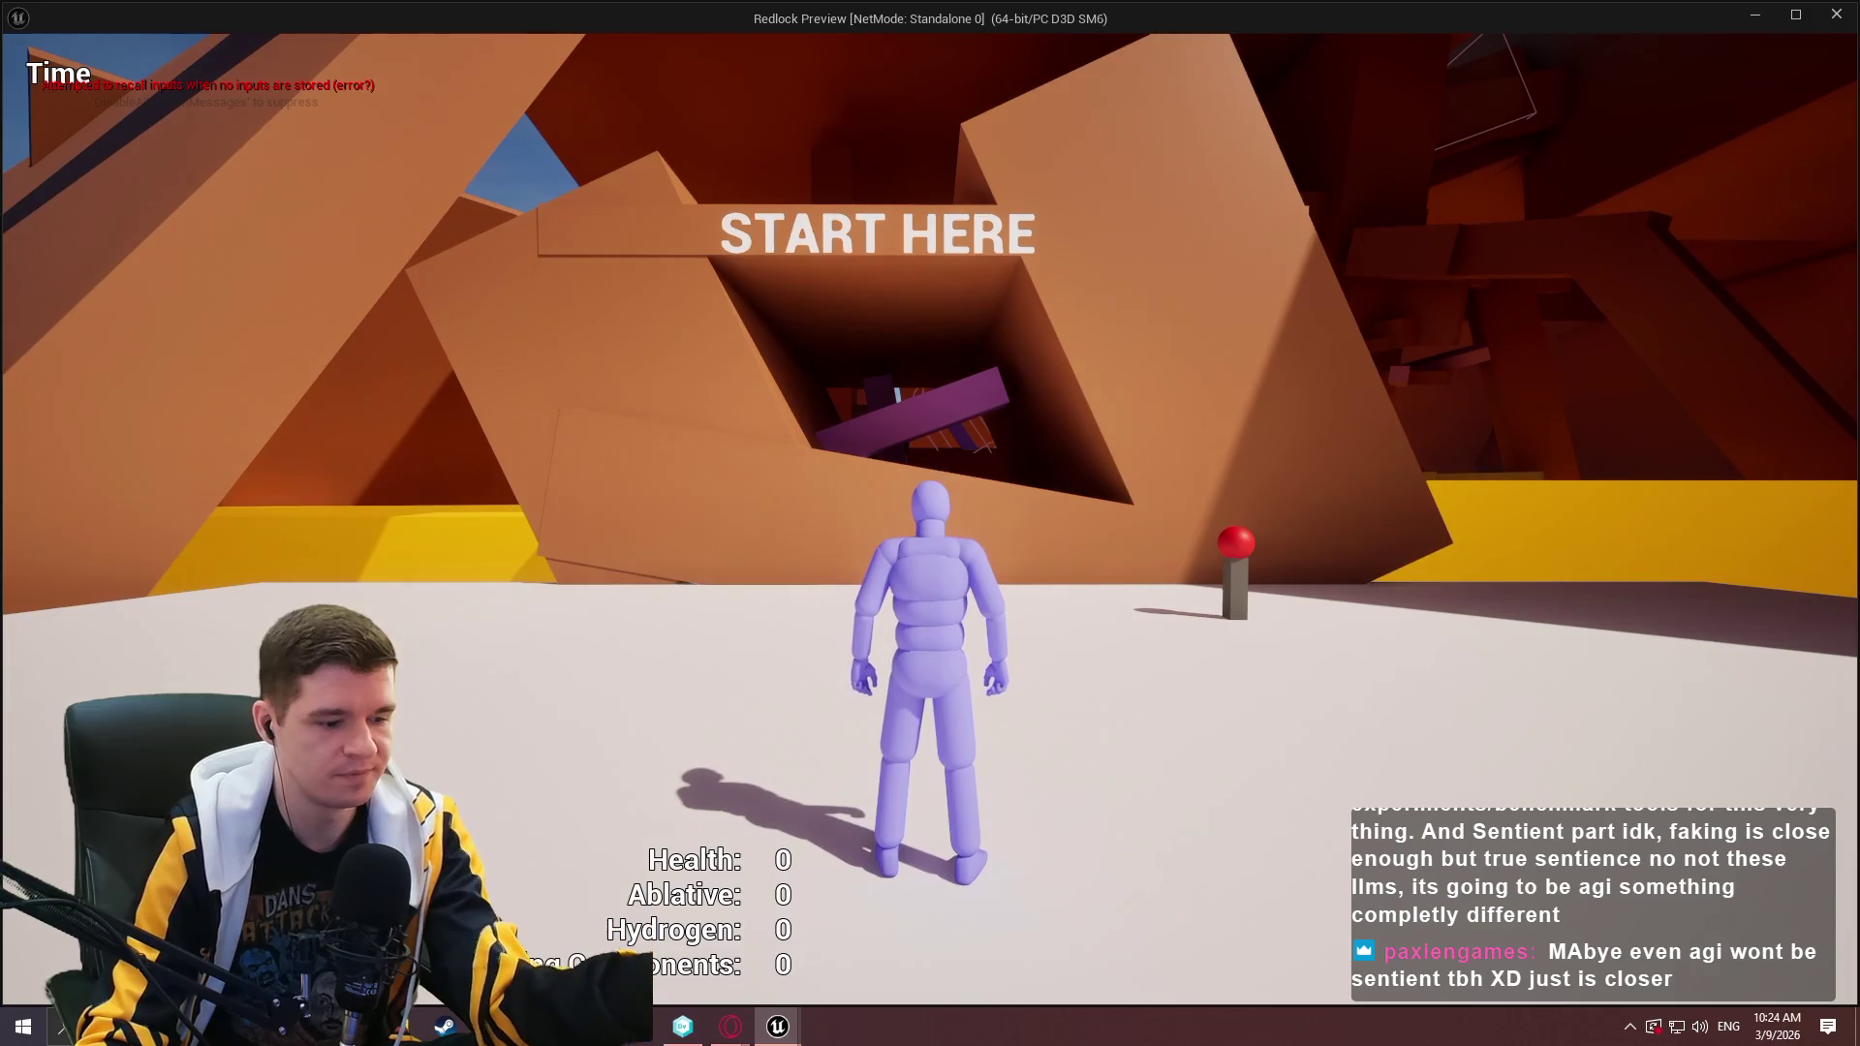
key(Escape)
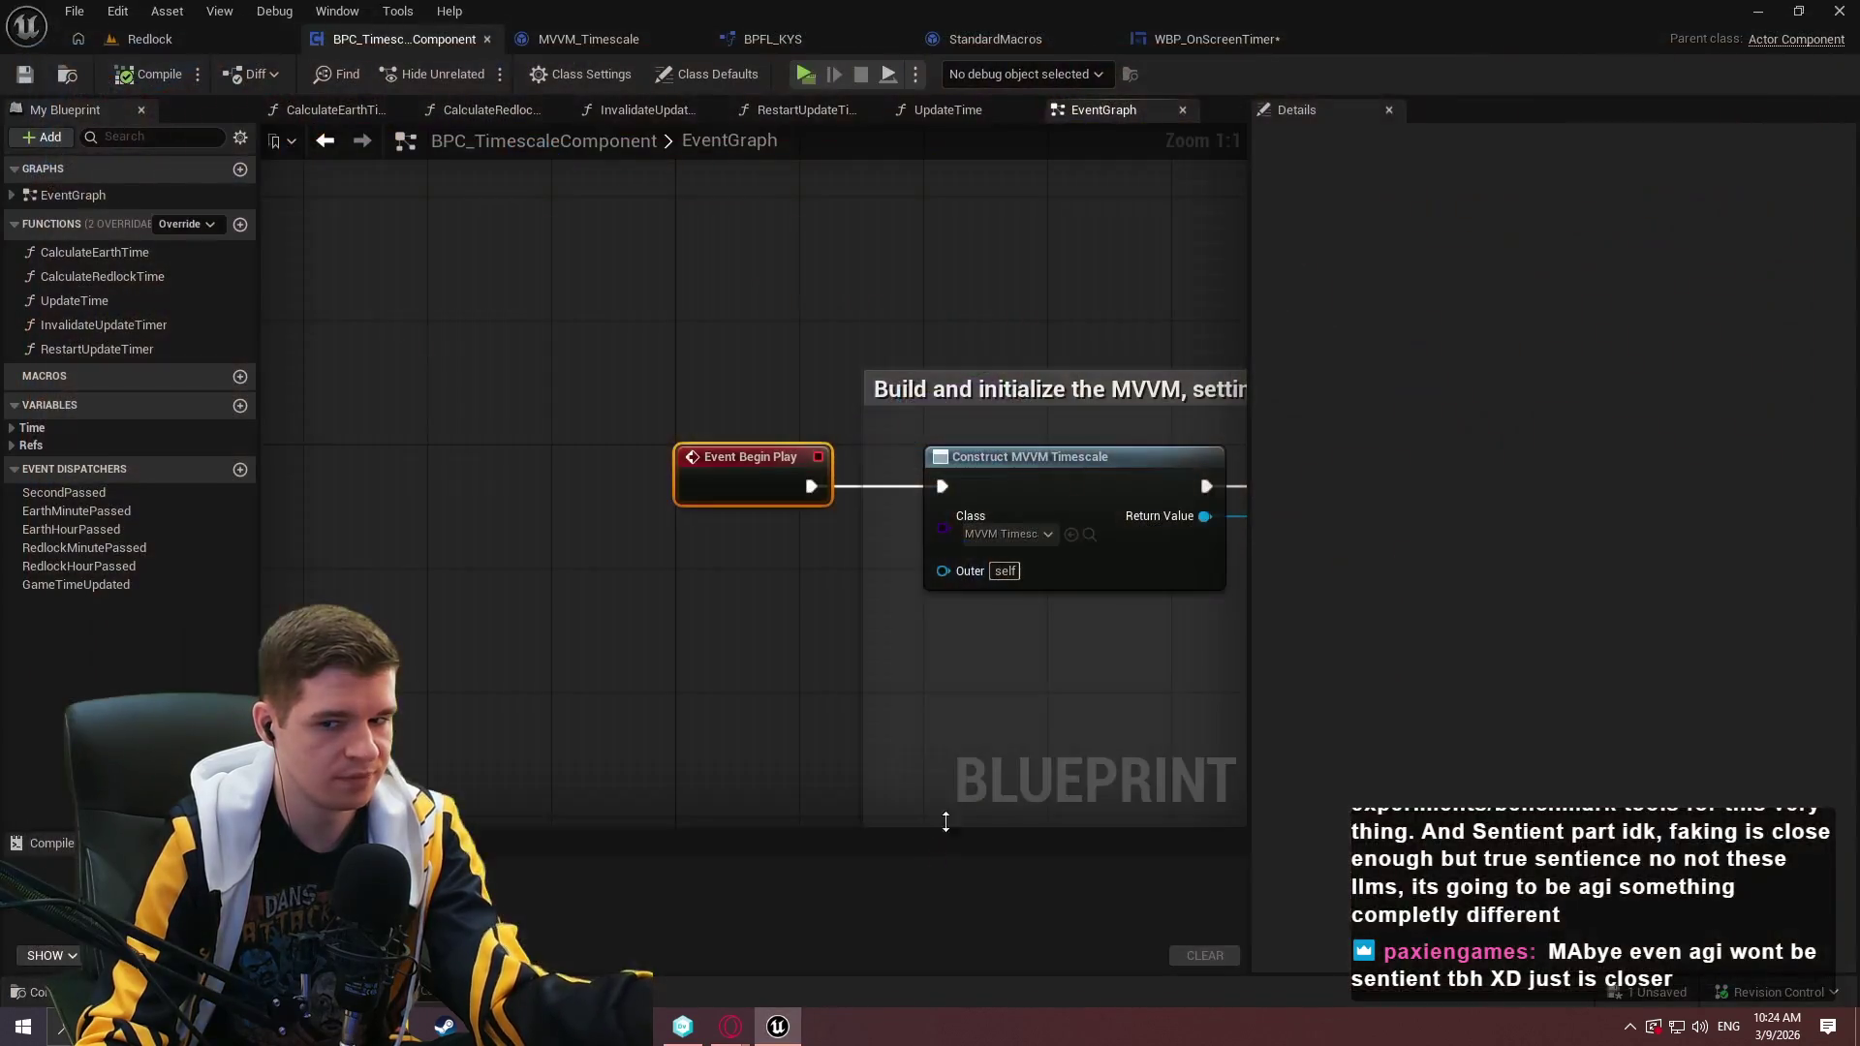
click(1206, 39)
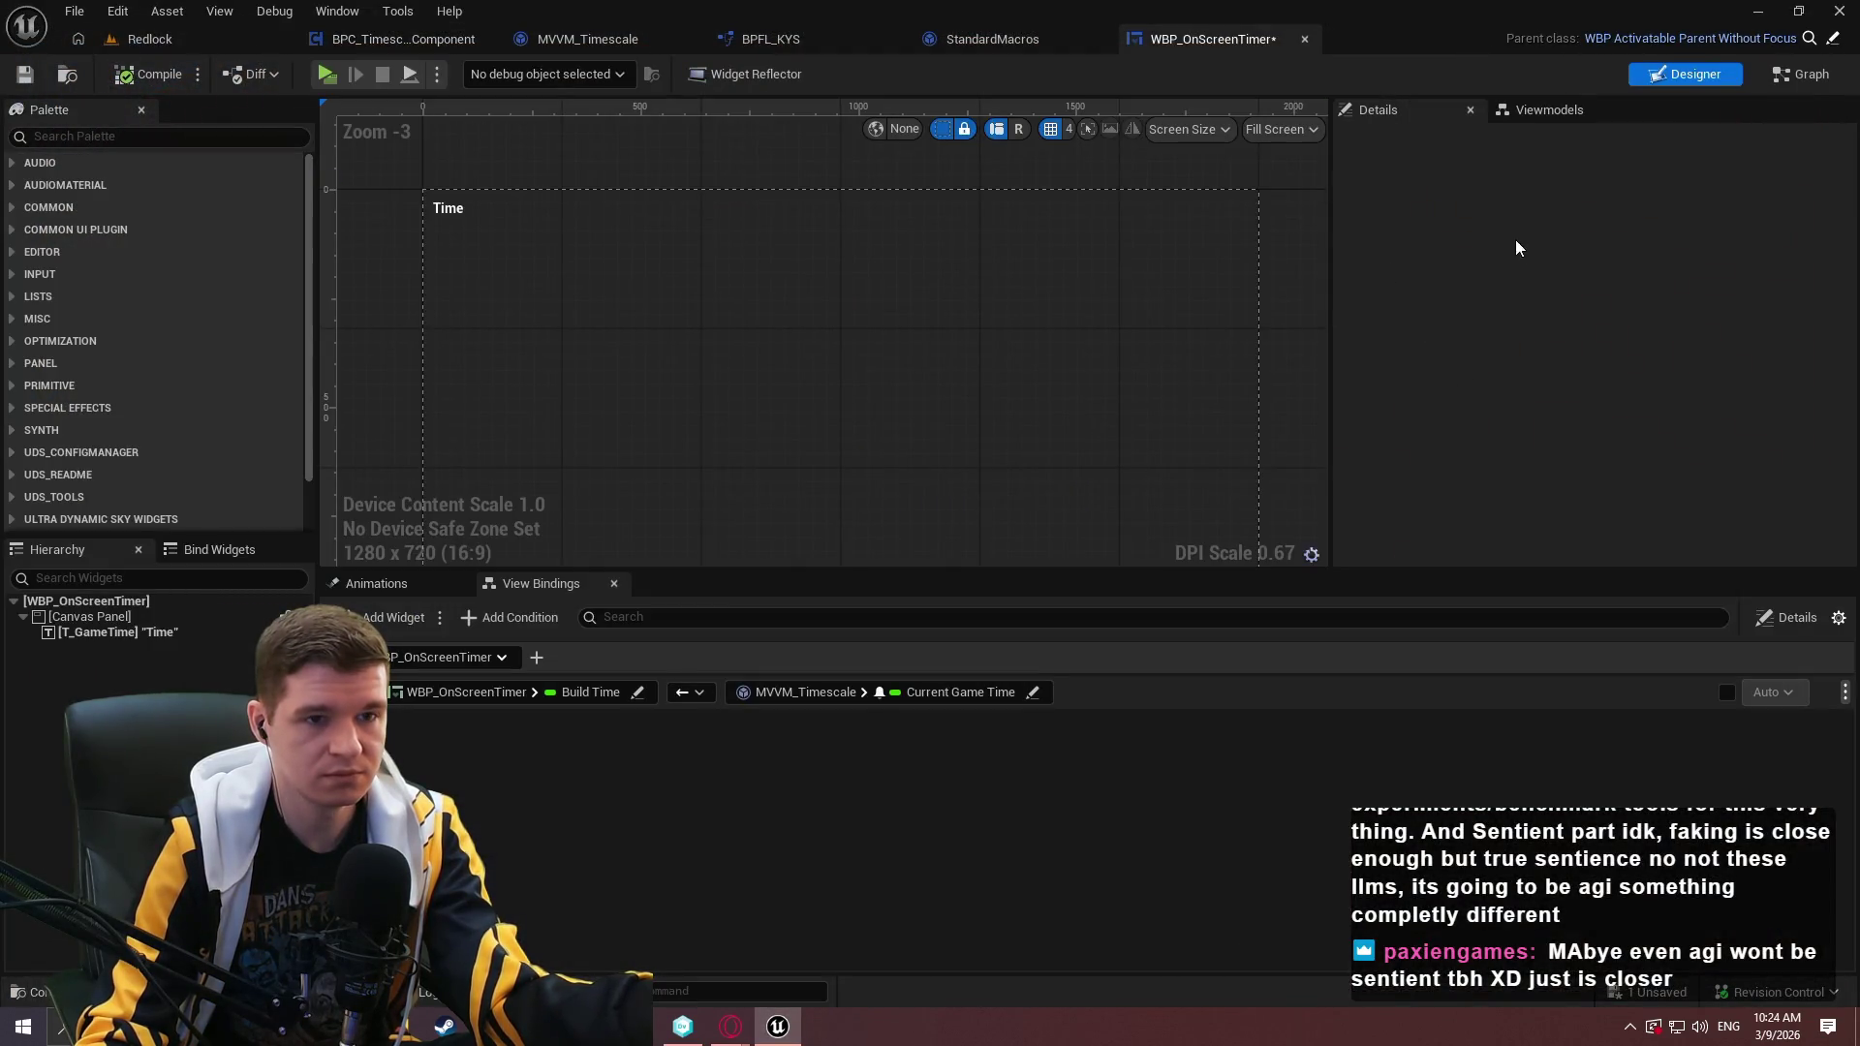
Delete the MVVM_PlayerResources viewmodel from the widget.
click(1544, 114)
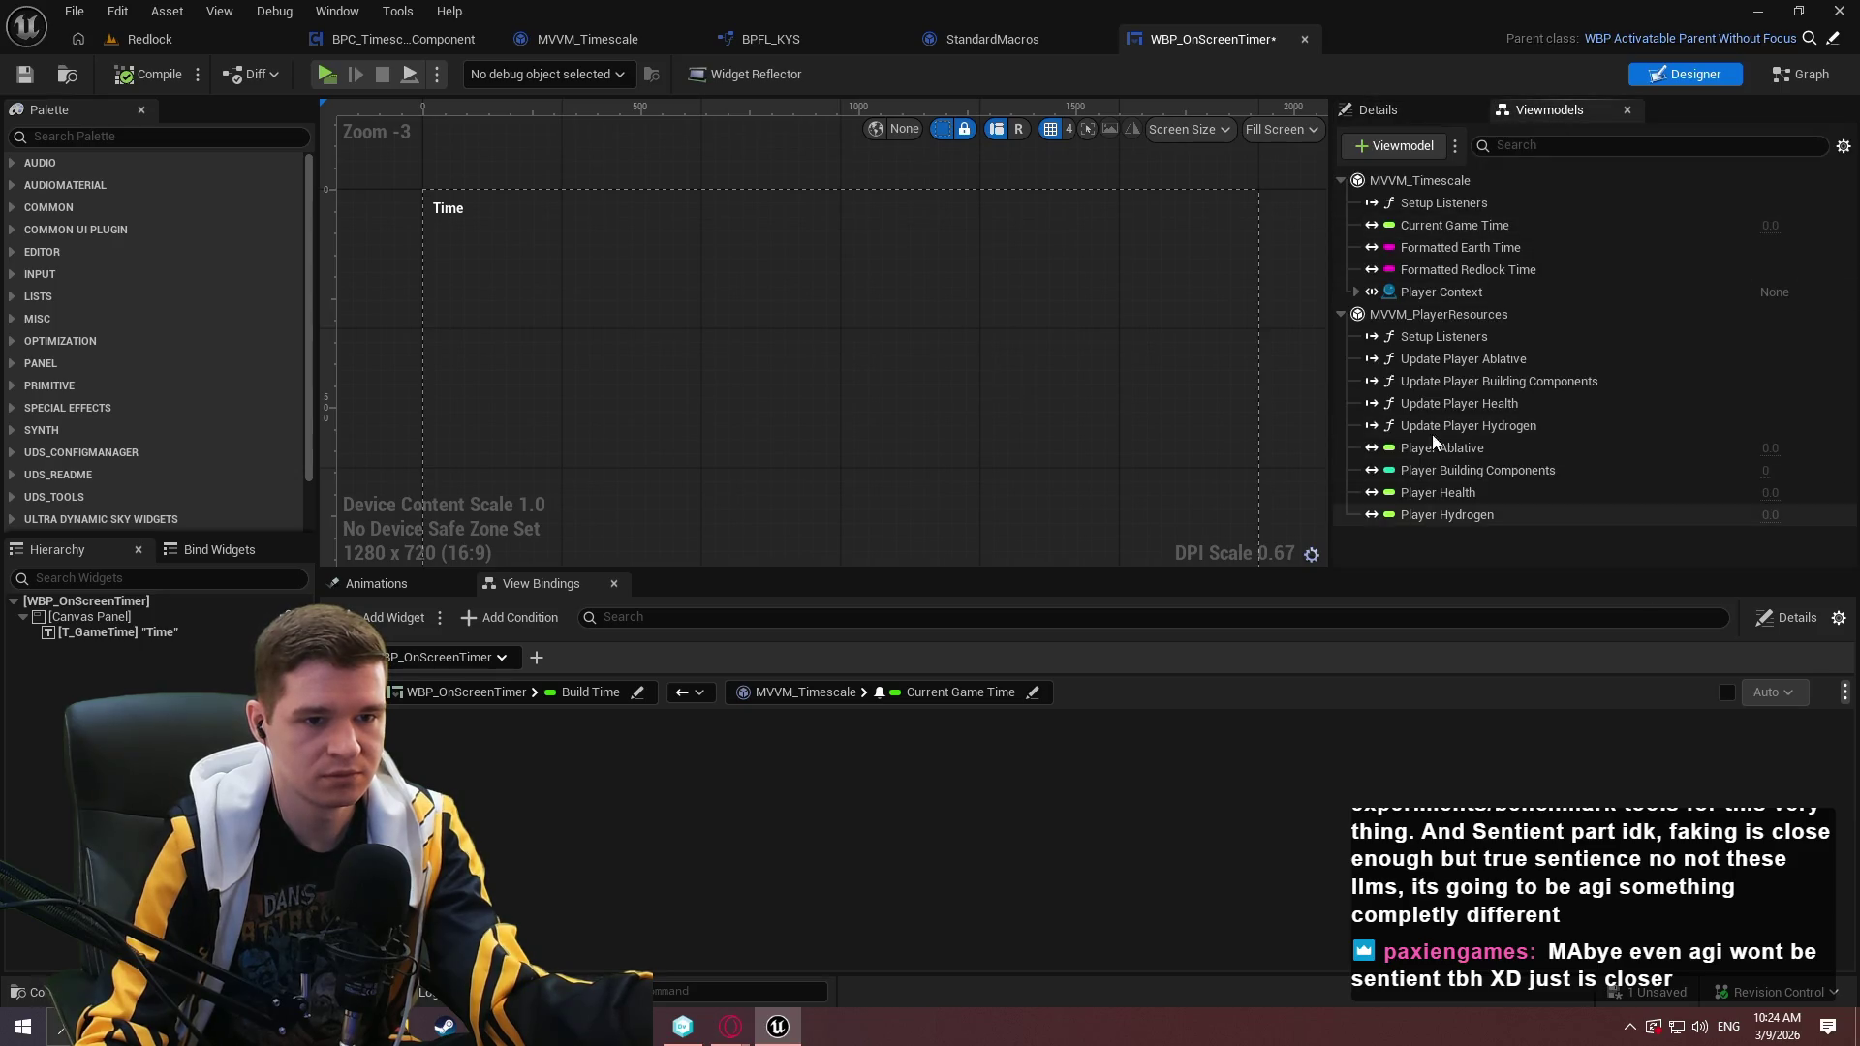
click(1438, 319)
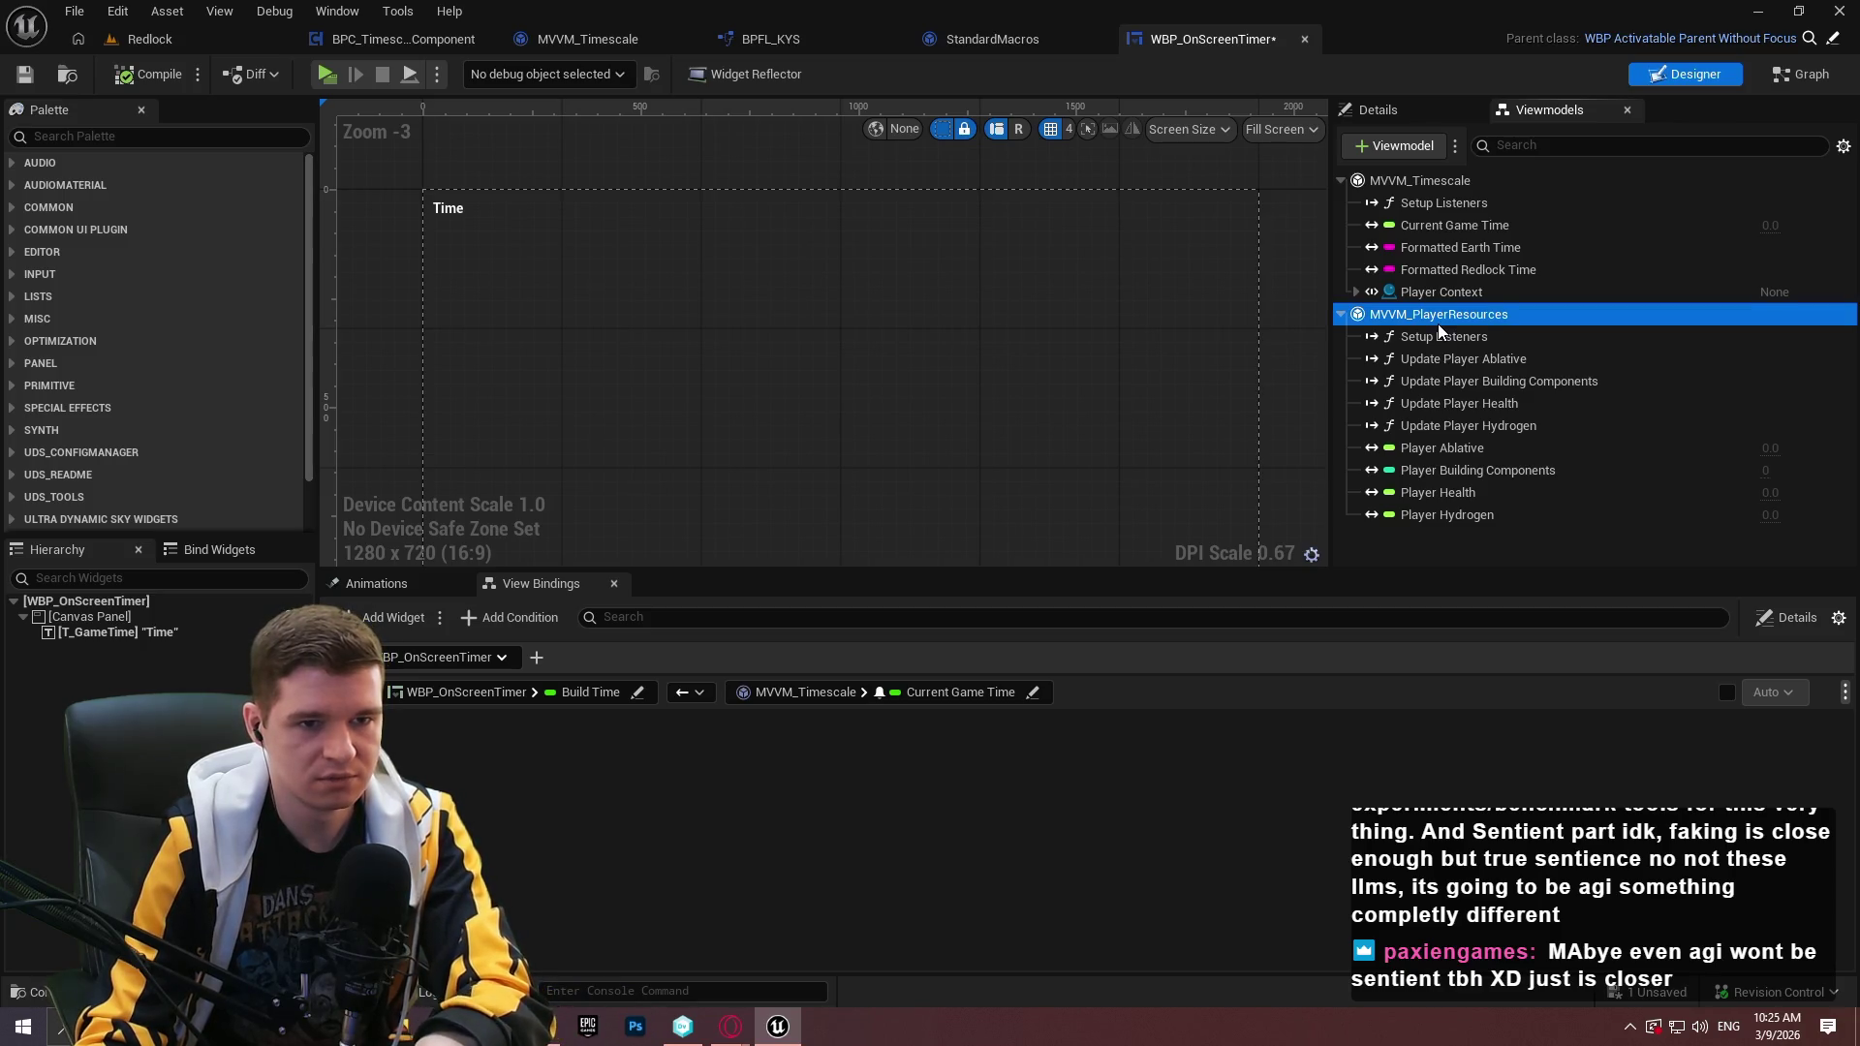
key(Delete)
Add a view binding from T_GameTime's Text to MVVM_Timescale's Current Game Time.
click(535, 658)
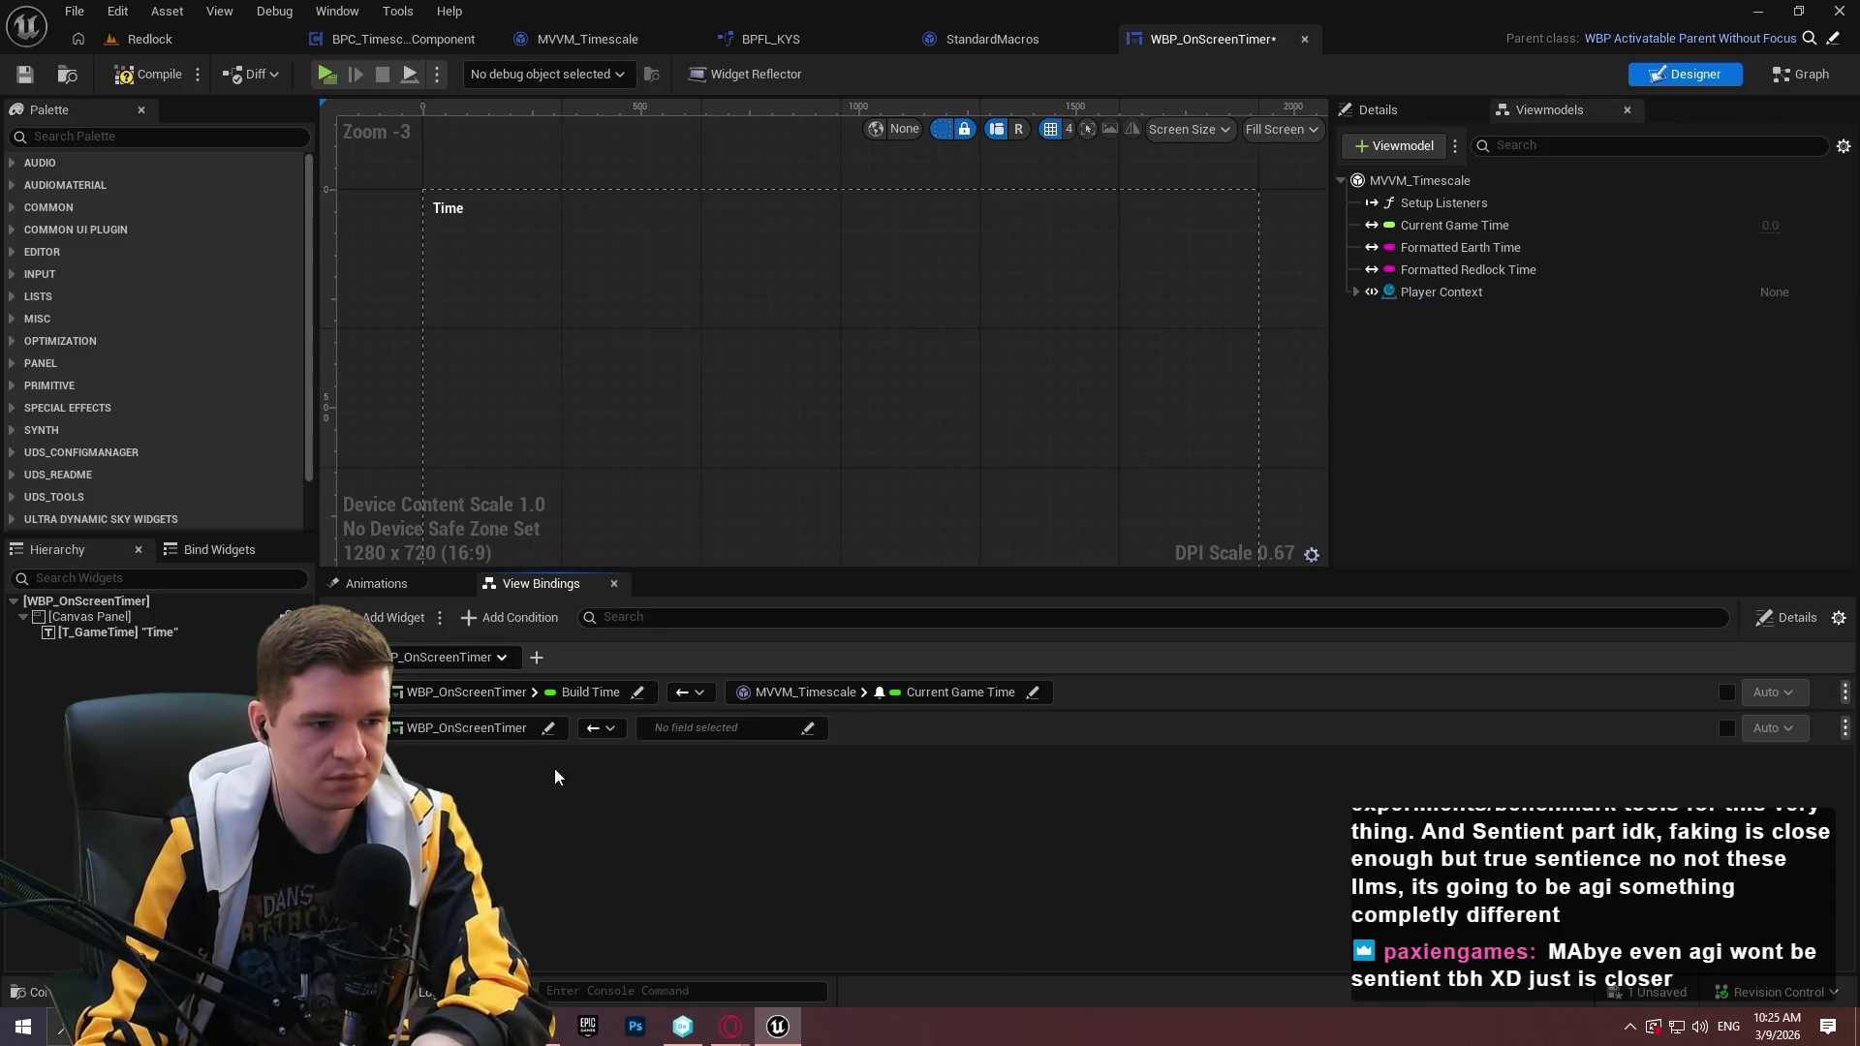
click(549, 728)
text(text)
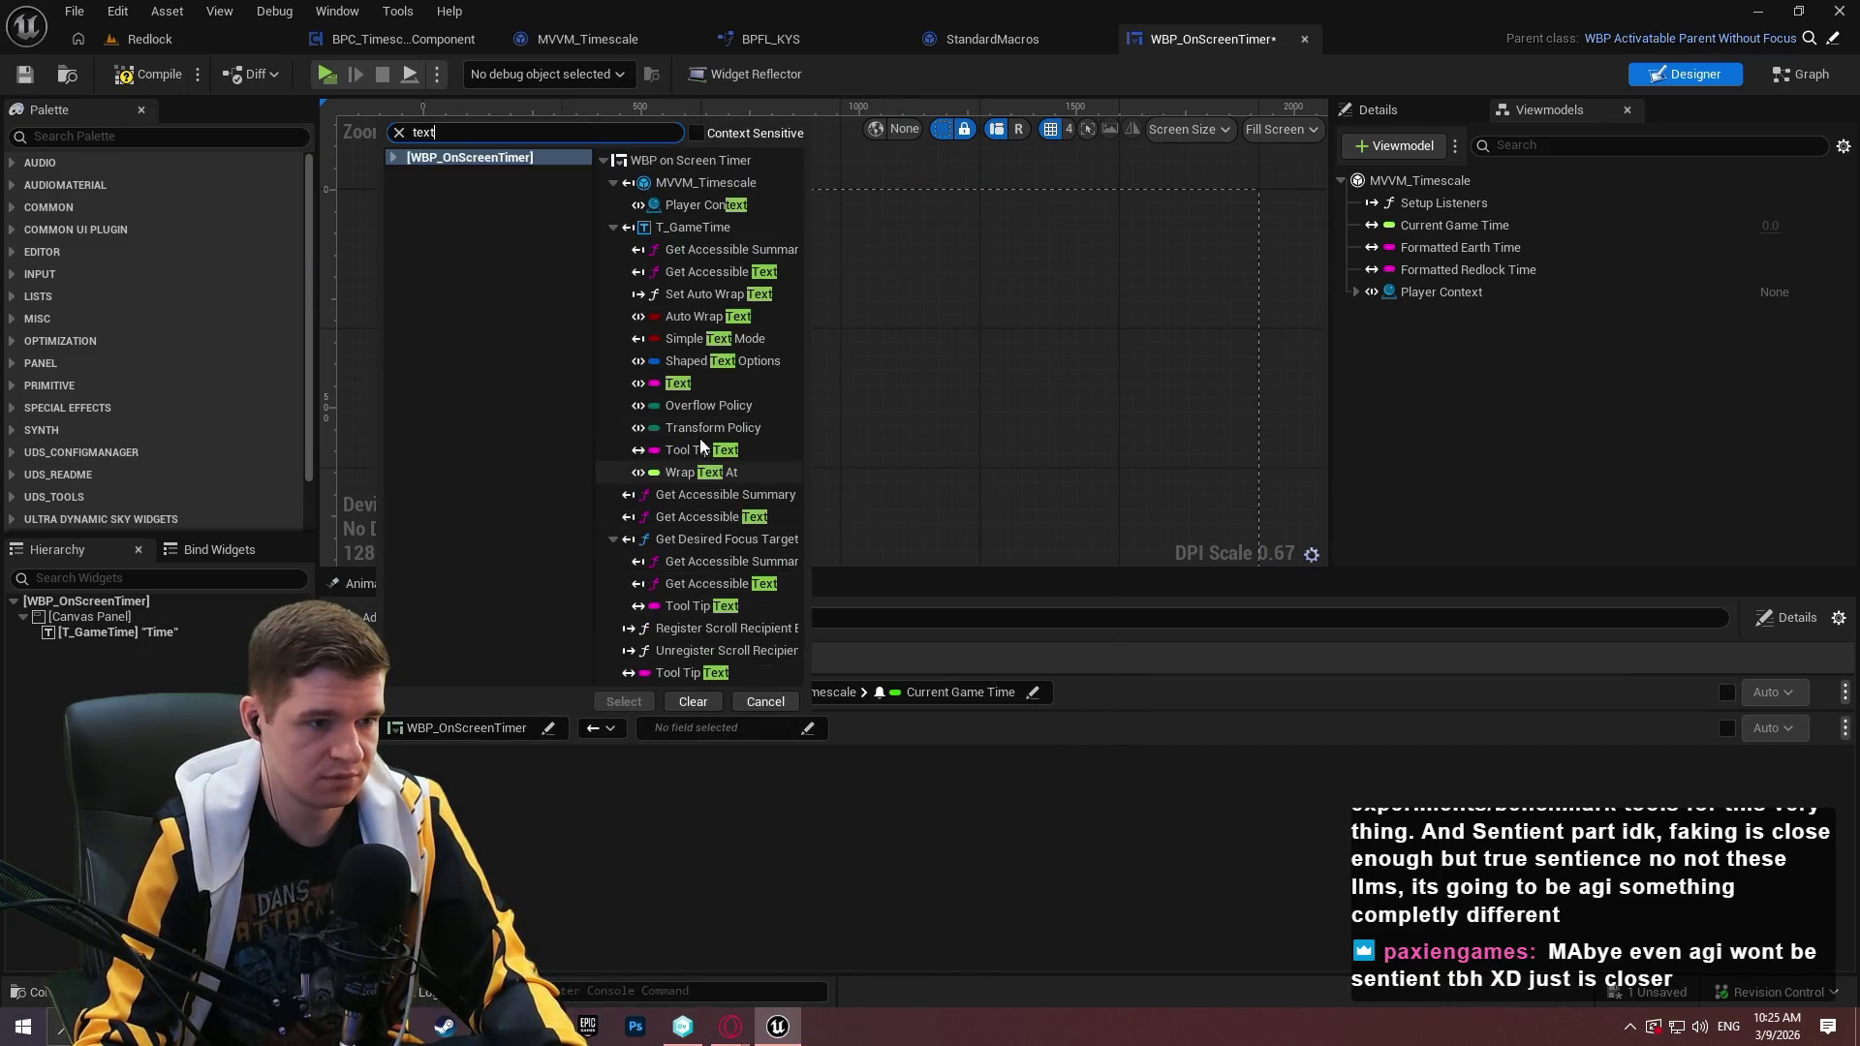
click(683, 382)
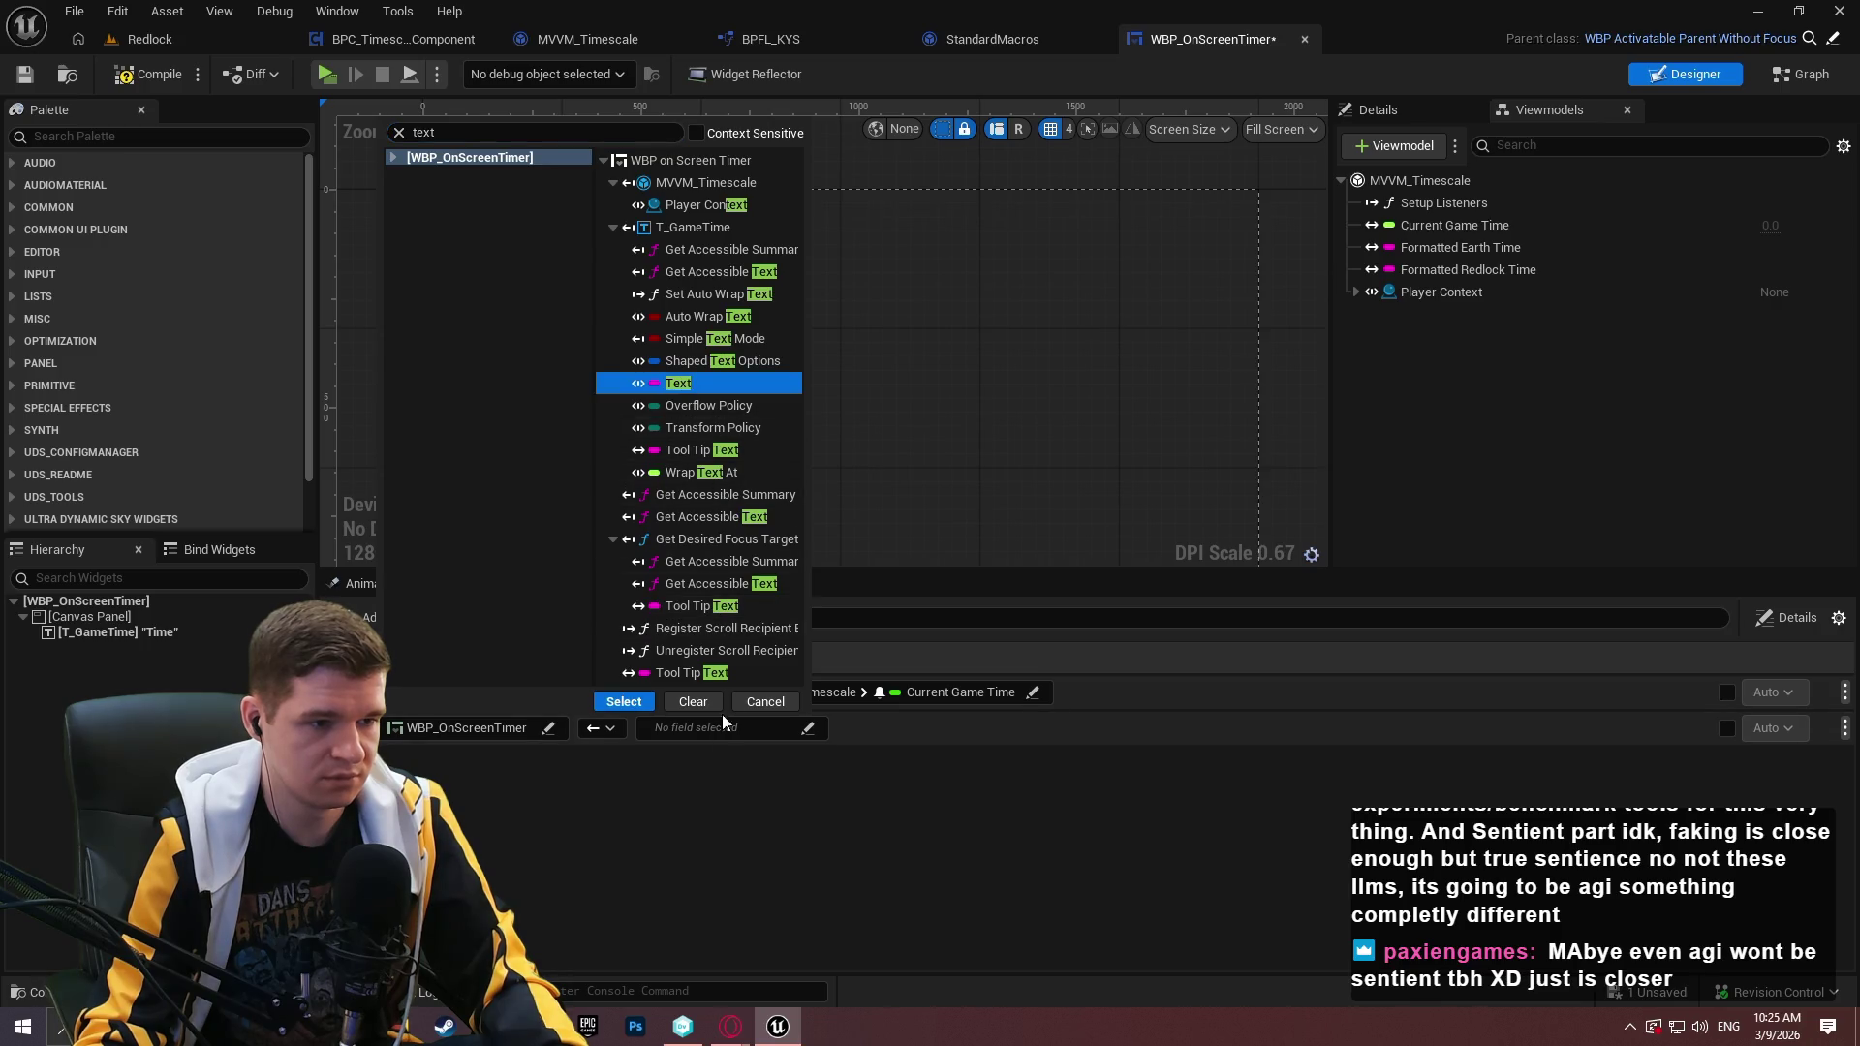
click(629, 706)
click(734, 736)
click(885, 740)
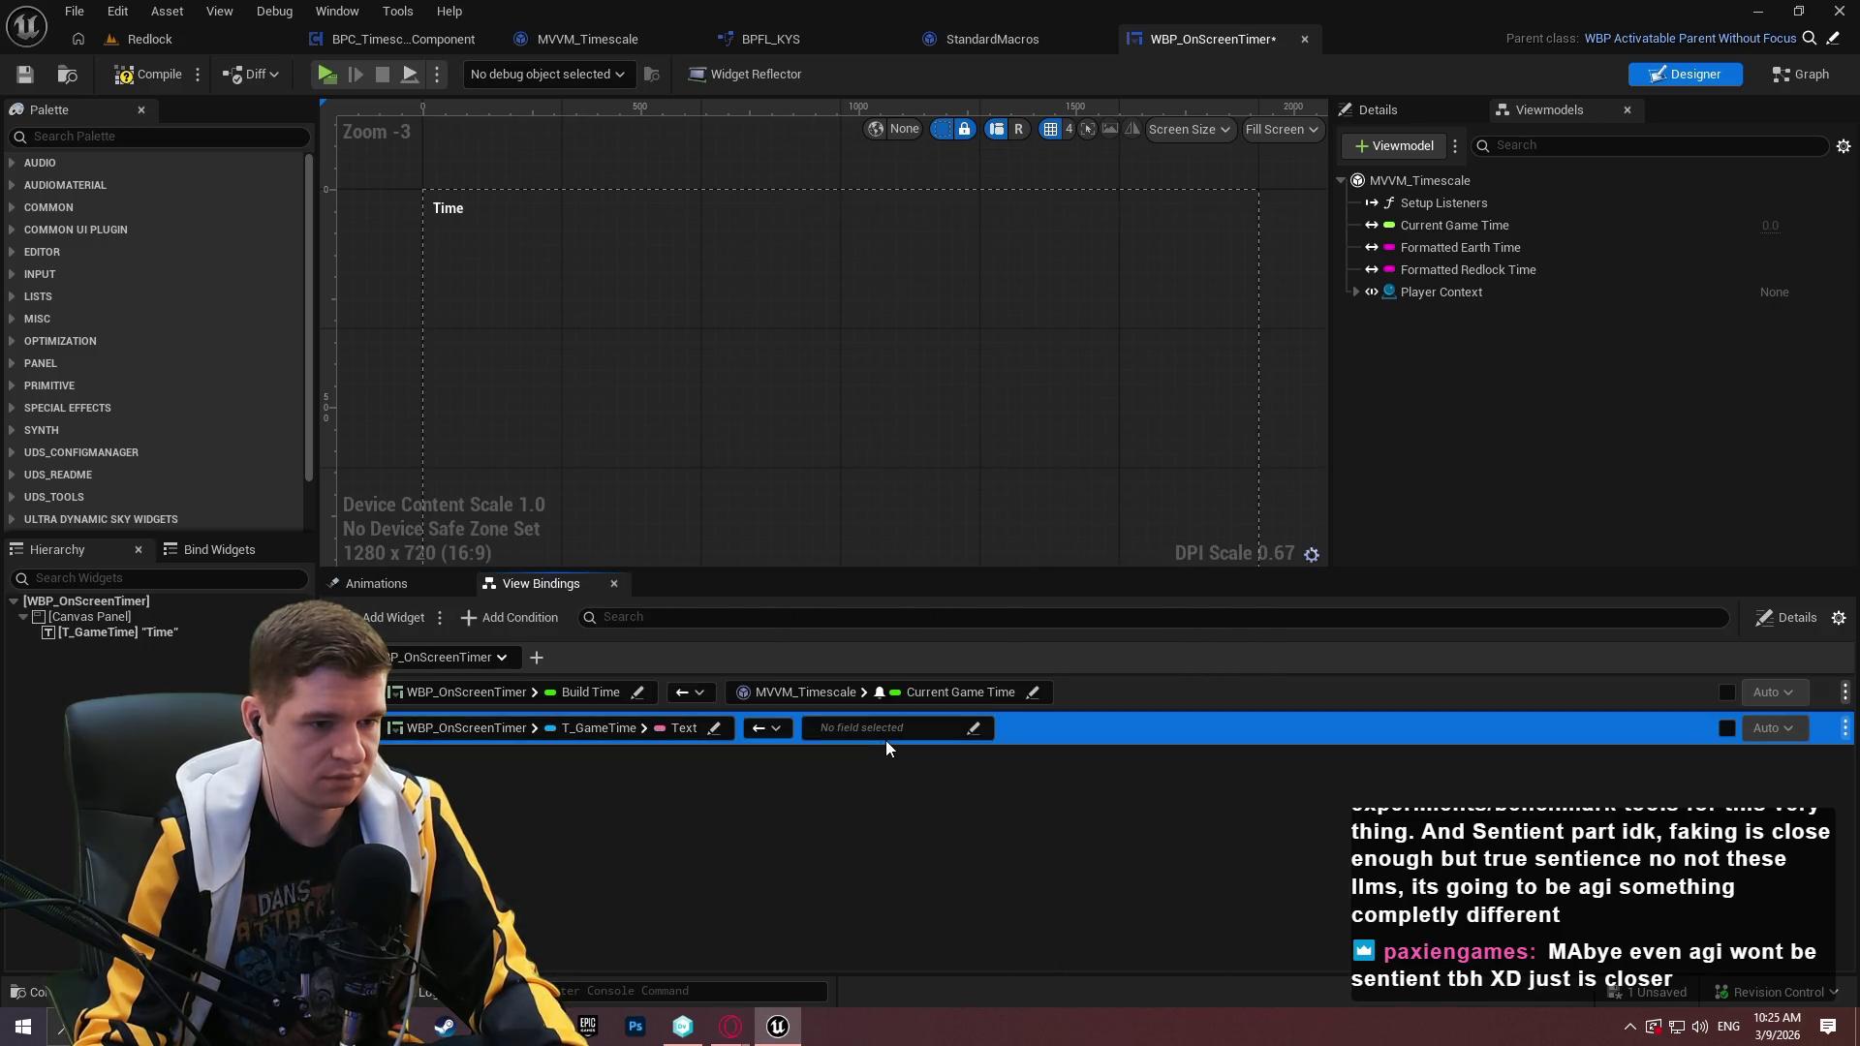
click(885, 741)
click(890, 787)
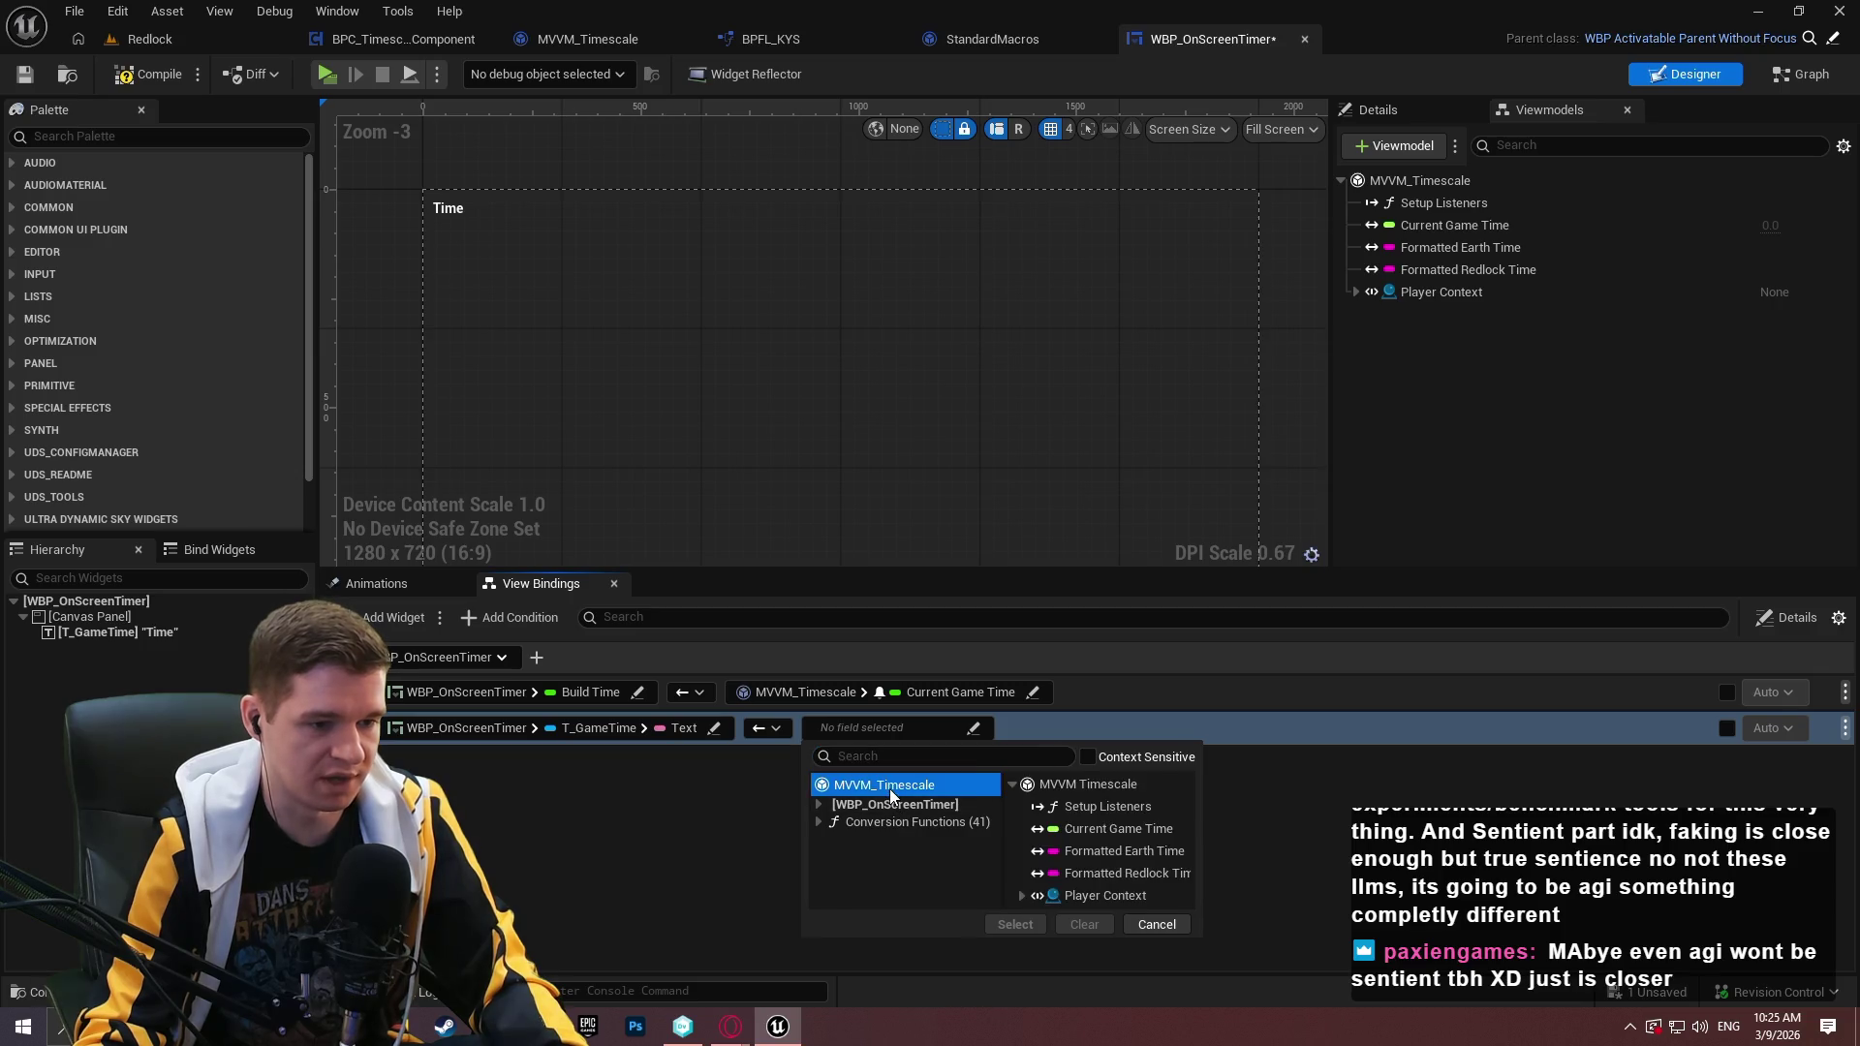
click(1074, 830)
click(1016, 926)
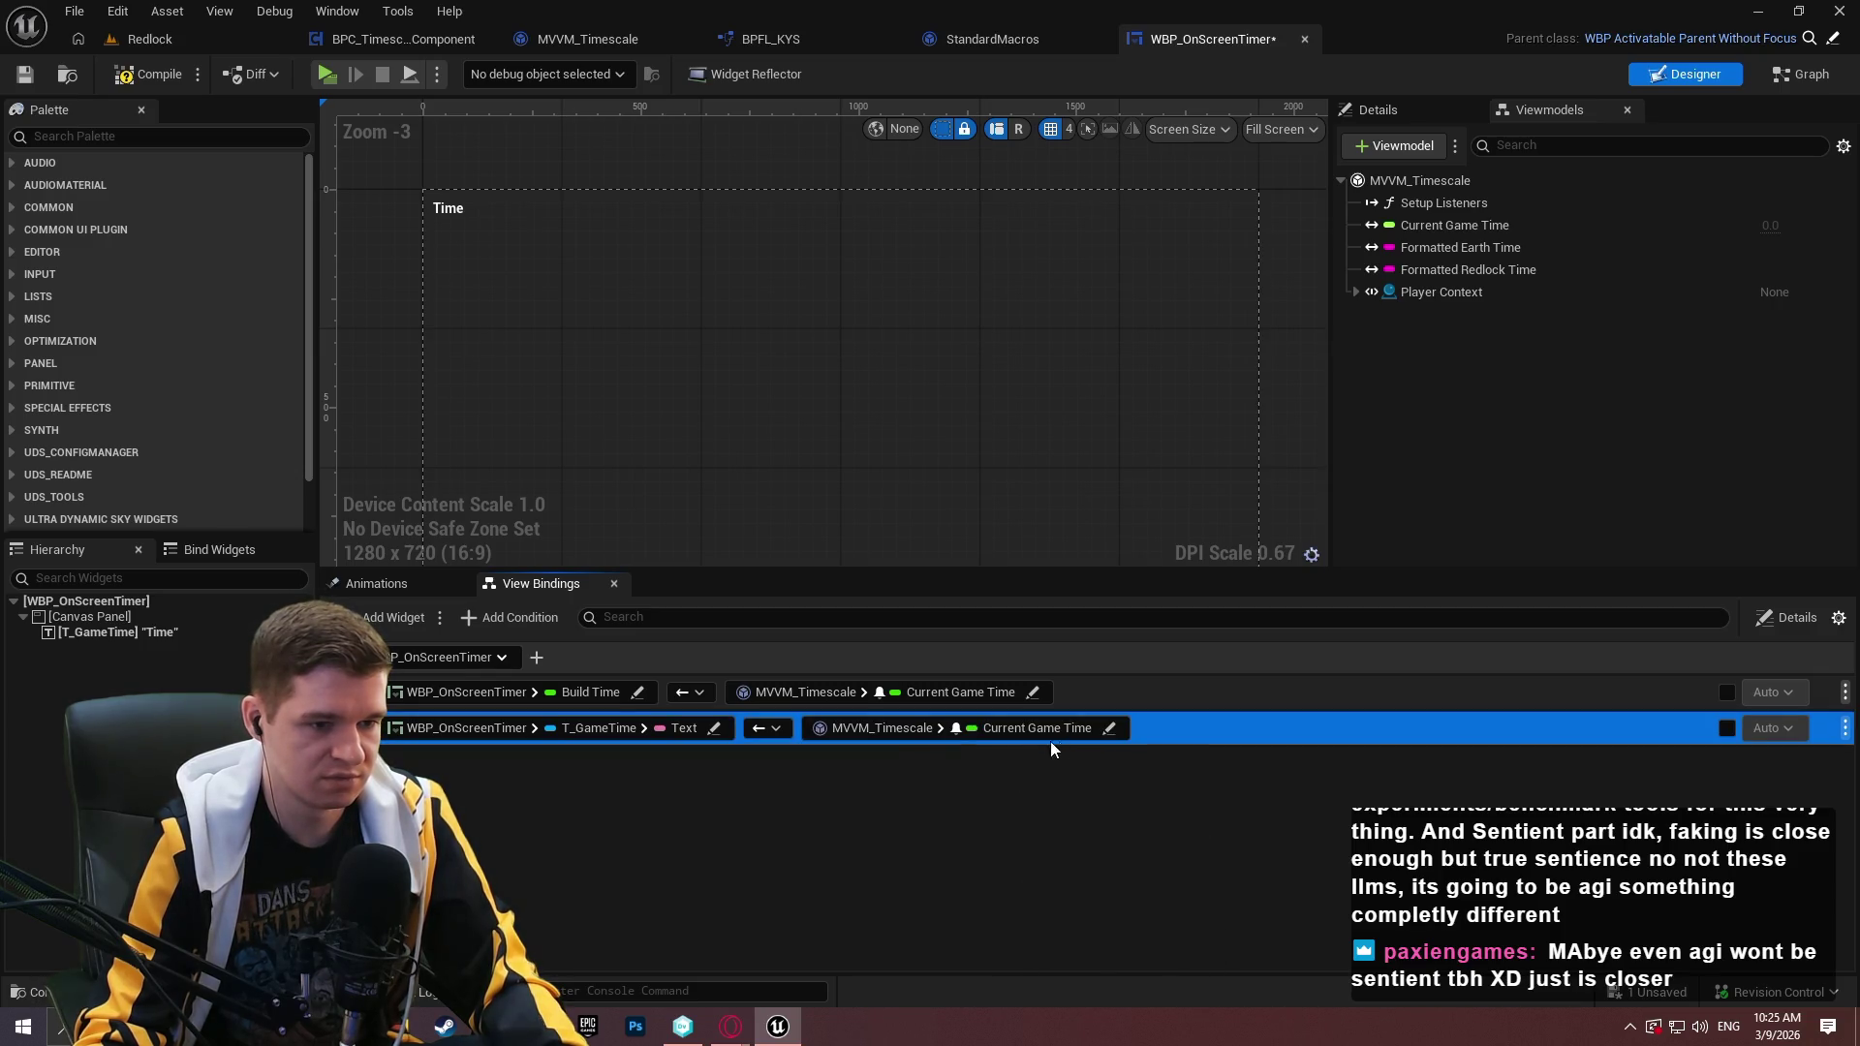
Route the binding through a To Text (Float) conversion with Value set to Current Game Time.
click(978, 733)
click(983, 820)
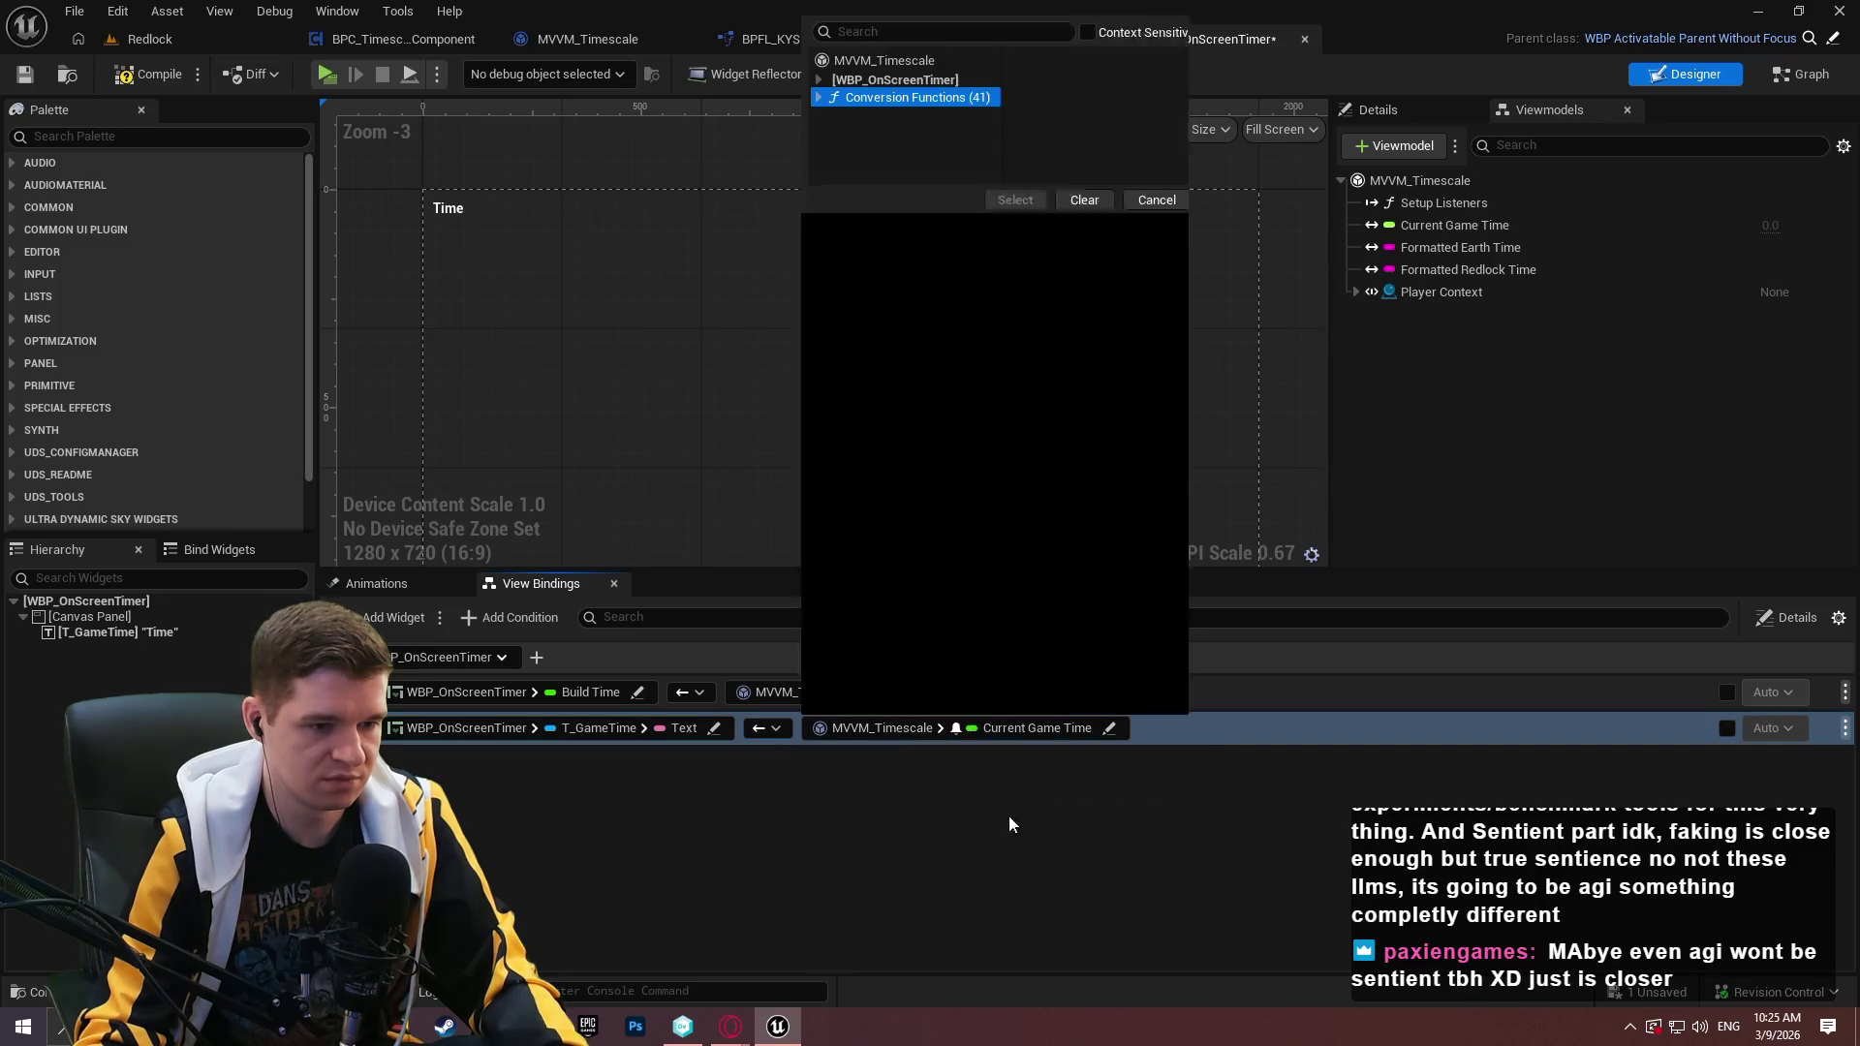
click(1168, 524)
click(1139, 702)
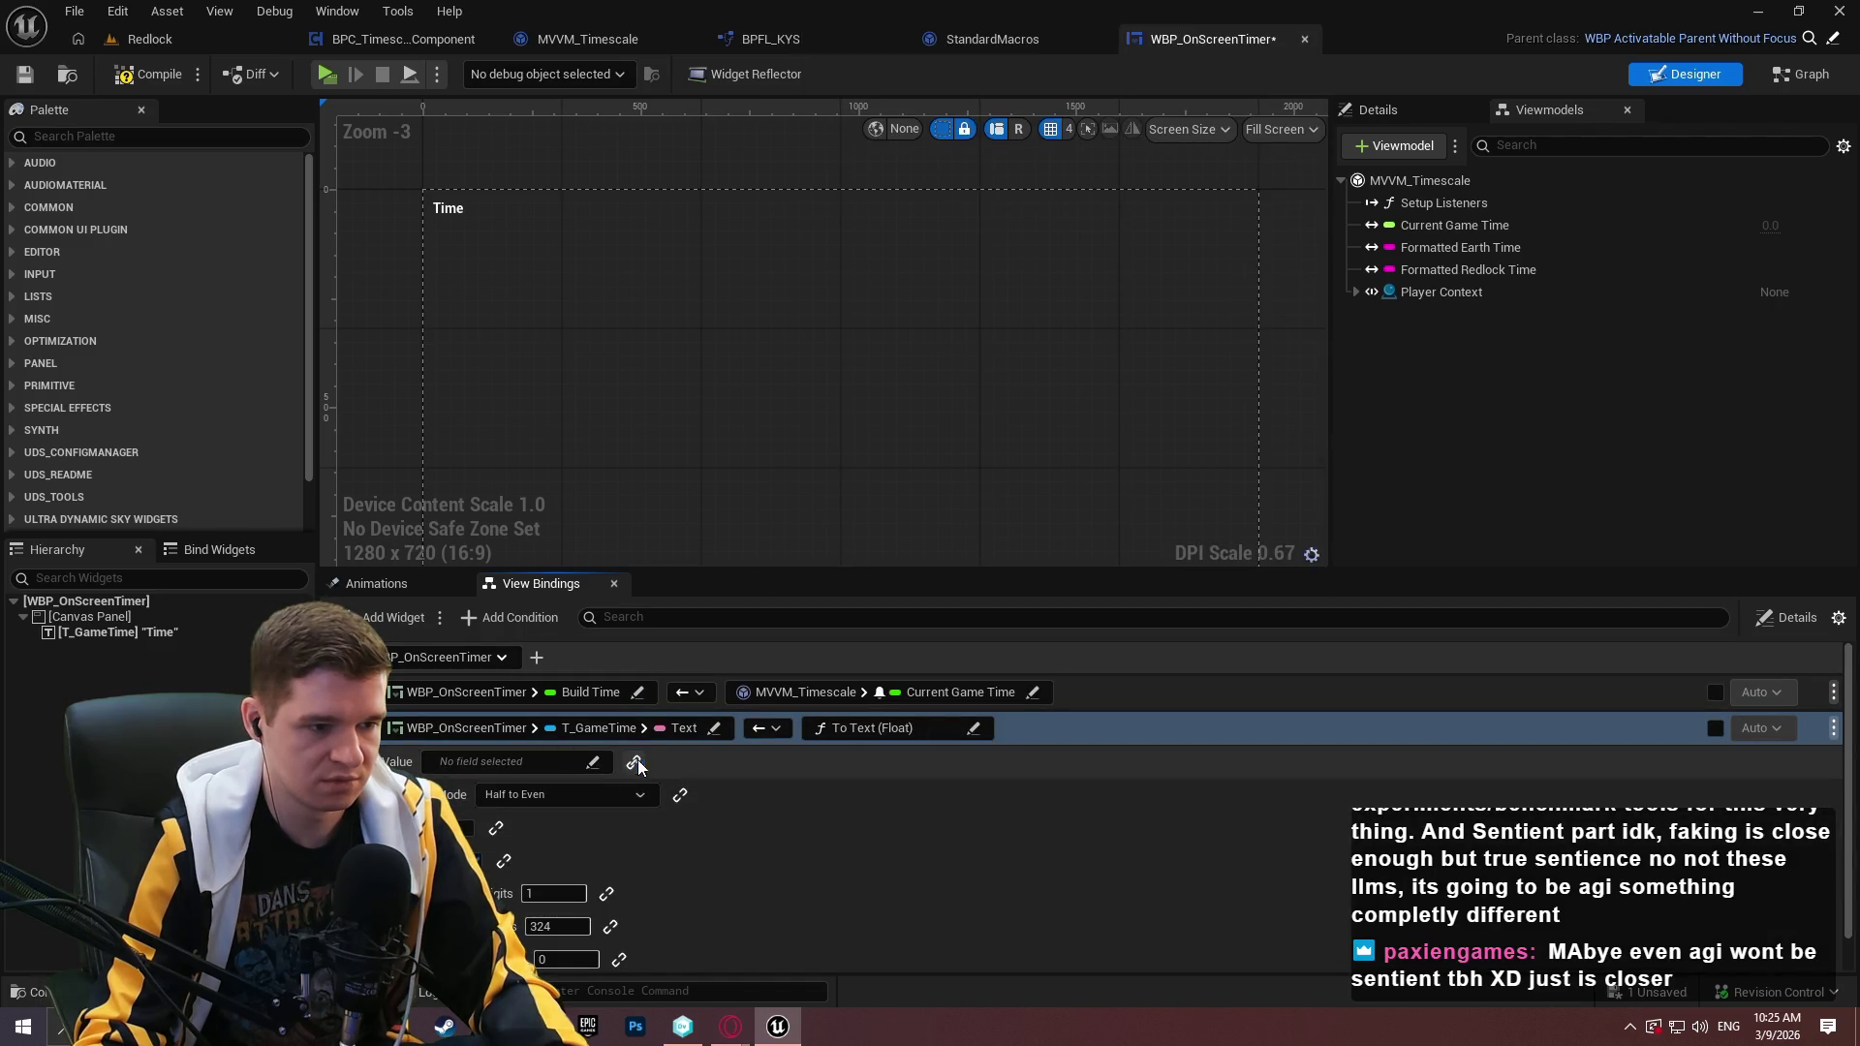
key(Tab)
click(505, 761)
click(551, 766)
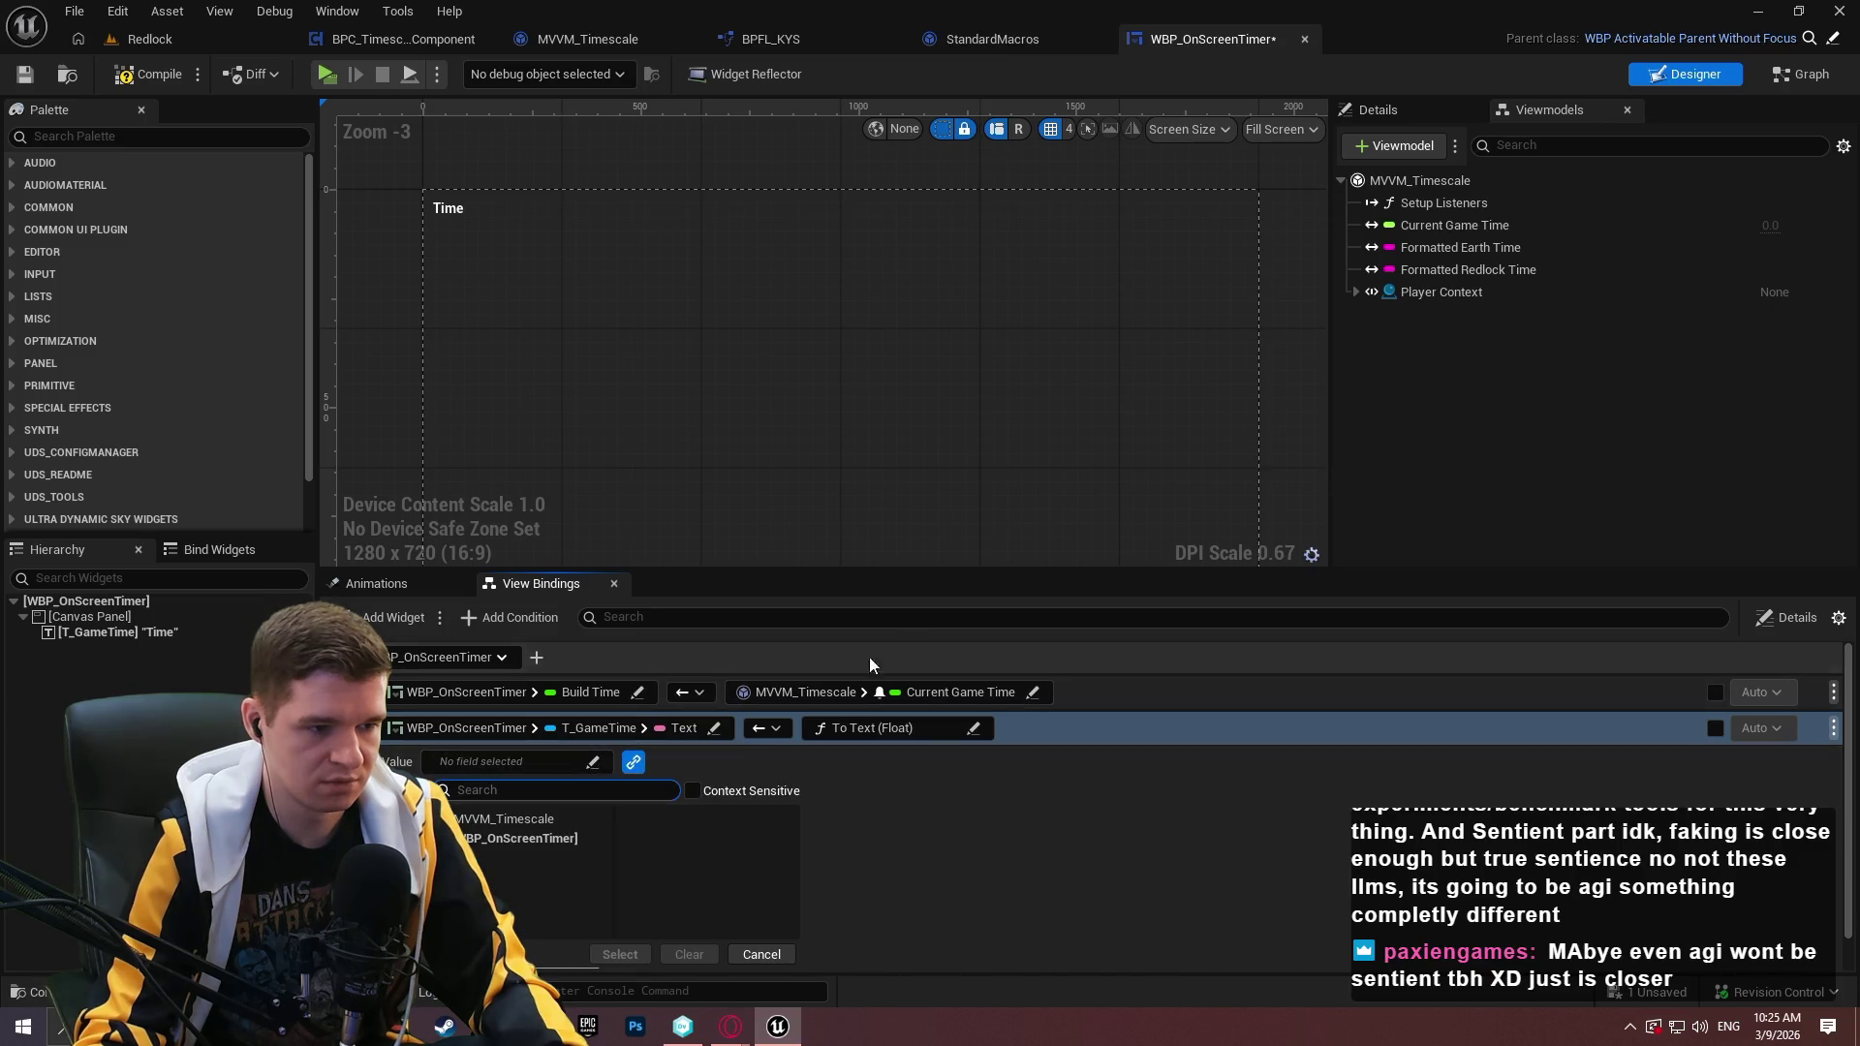
click(598, 826)
click(694, 863)
click(620, 958)
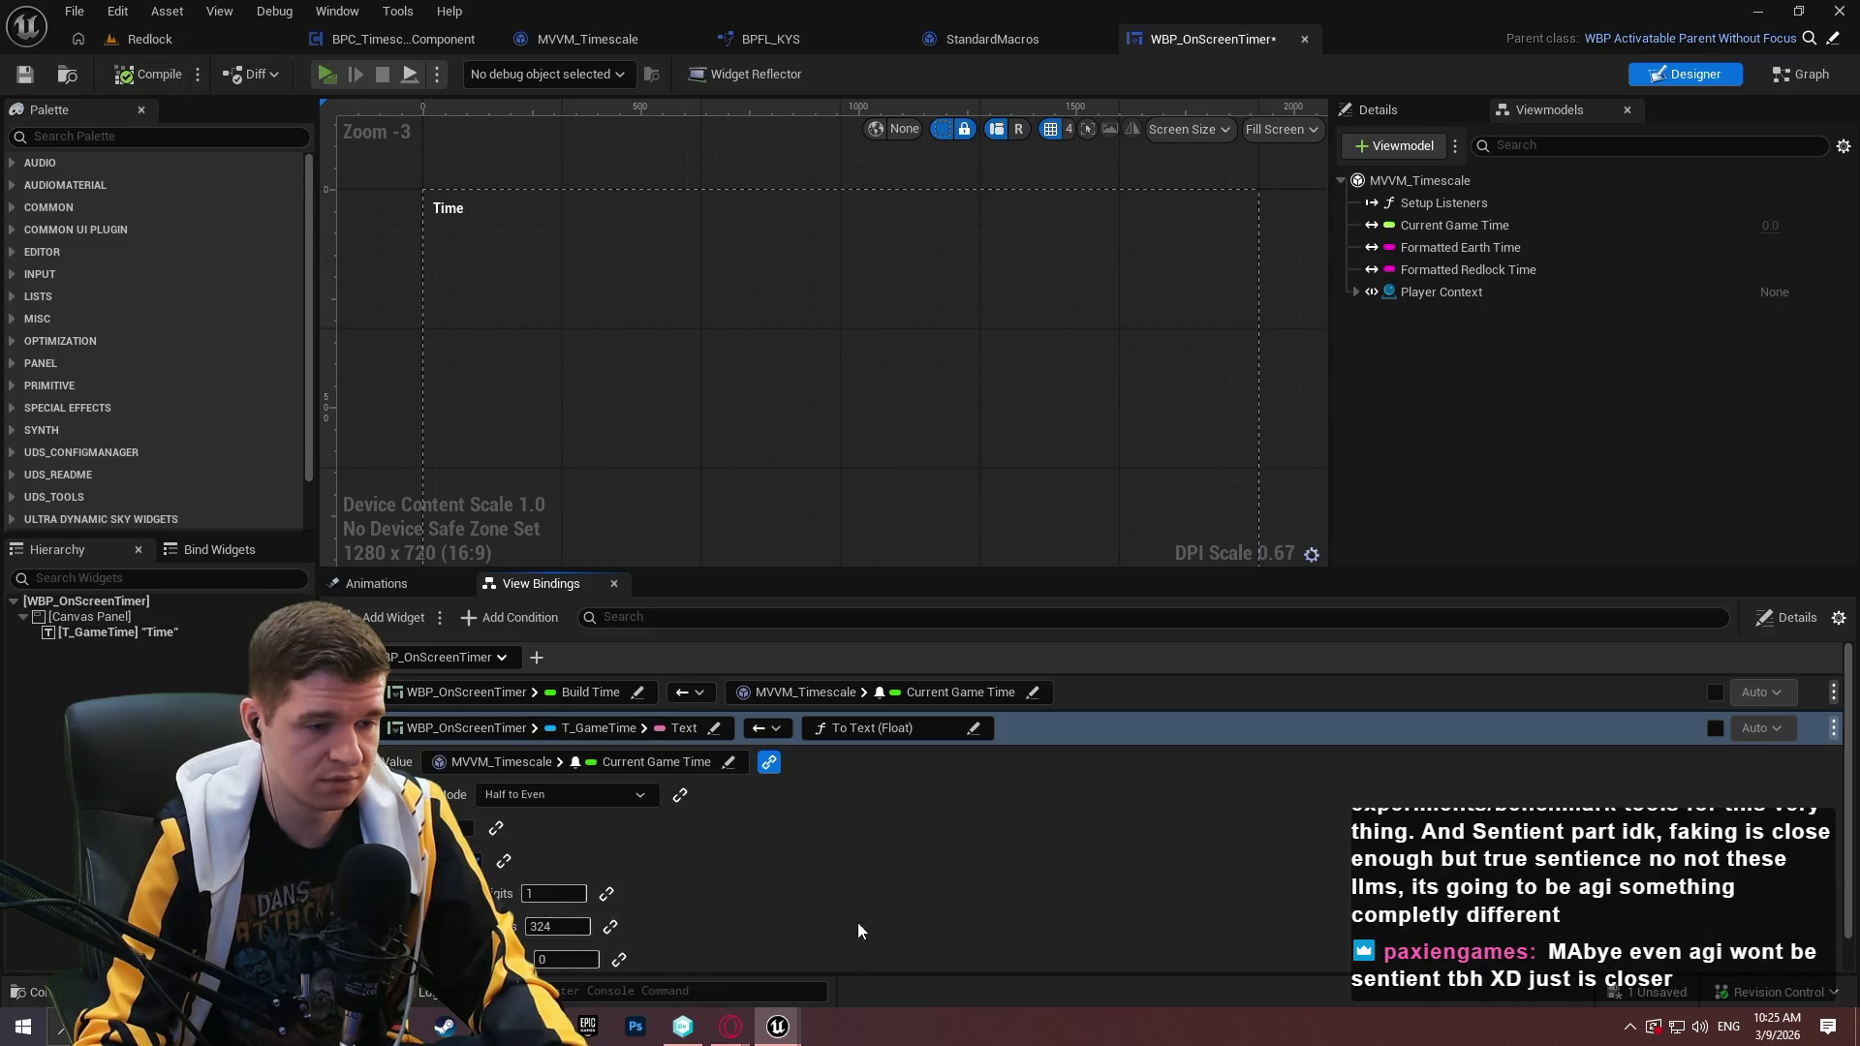
Play-test the game to check the timer, then stop.
key(alt+p)
click(926, 831)
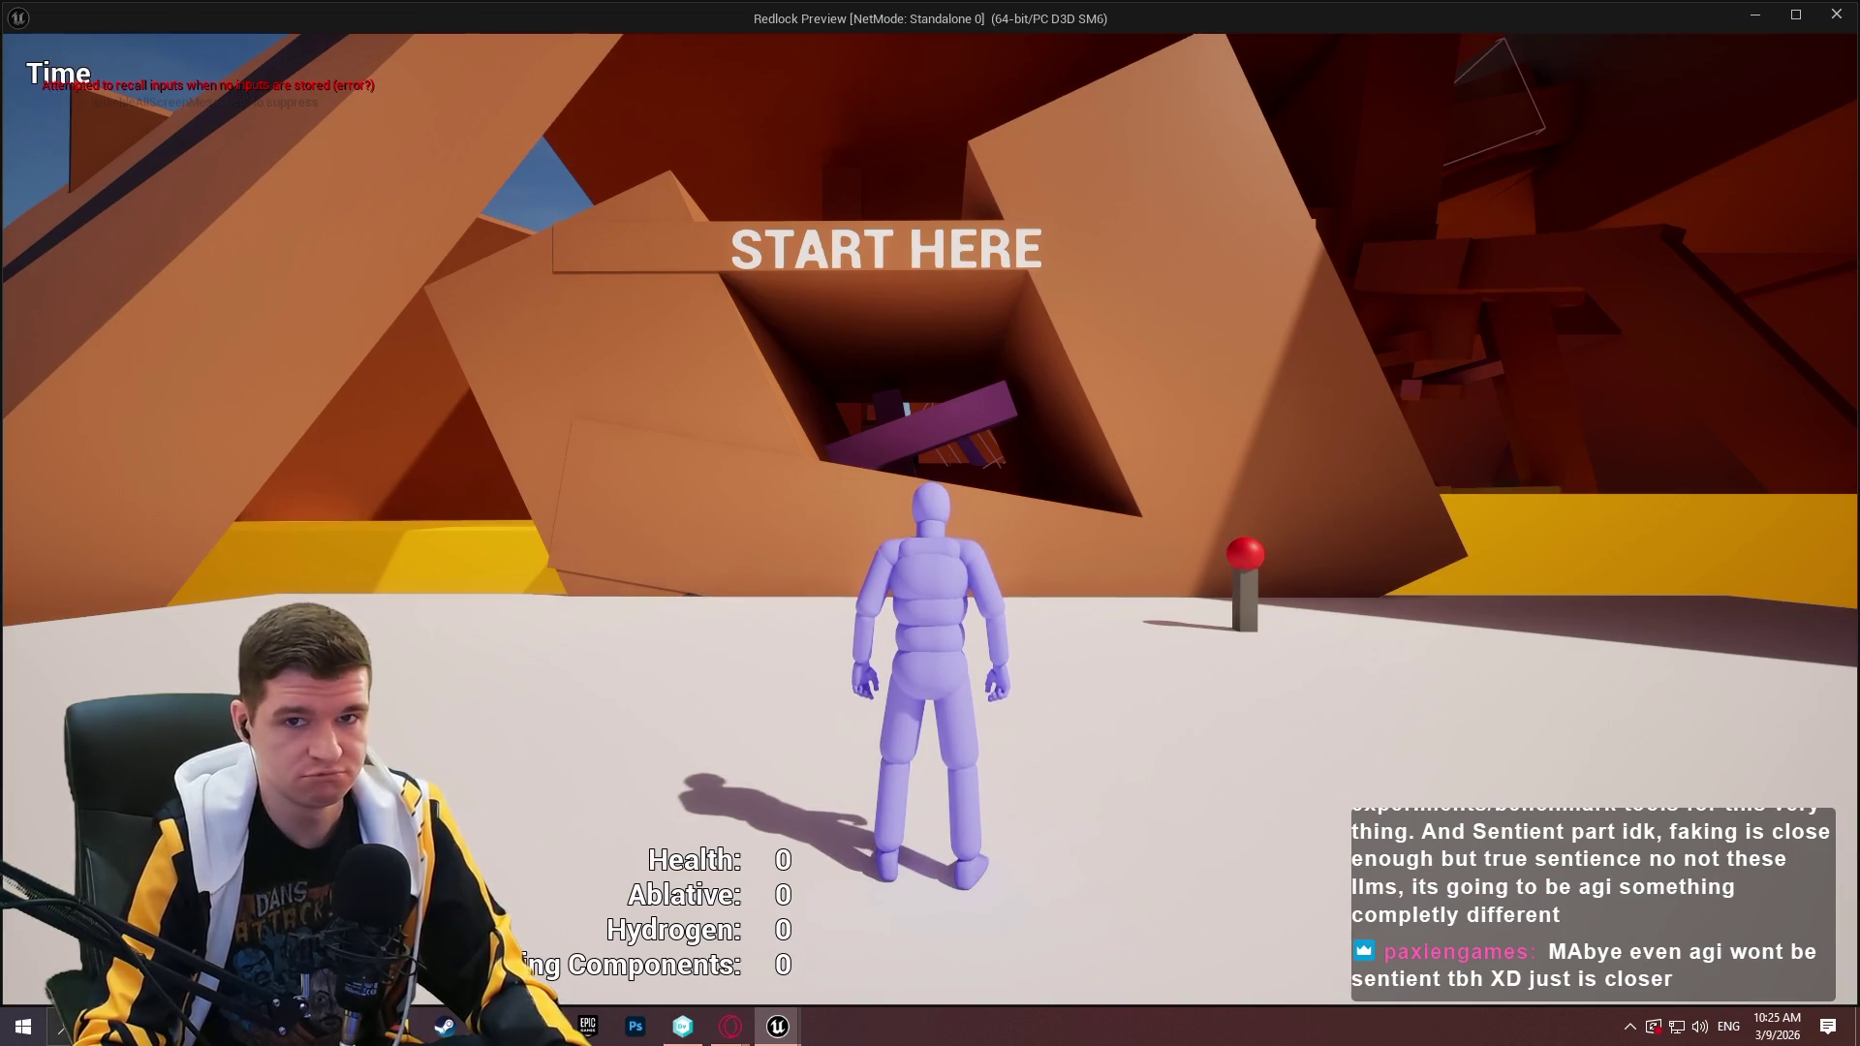
key(Escape)
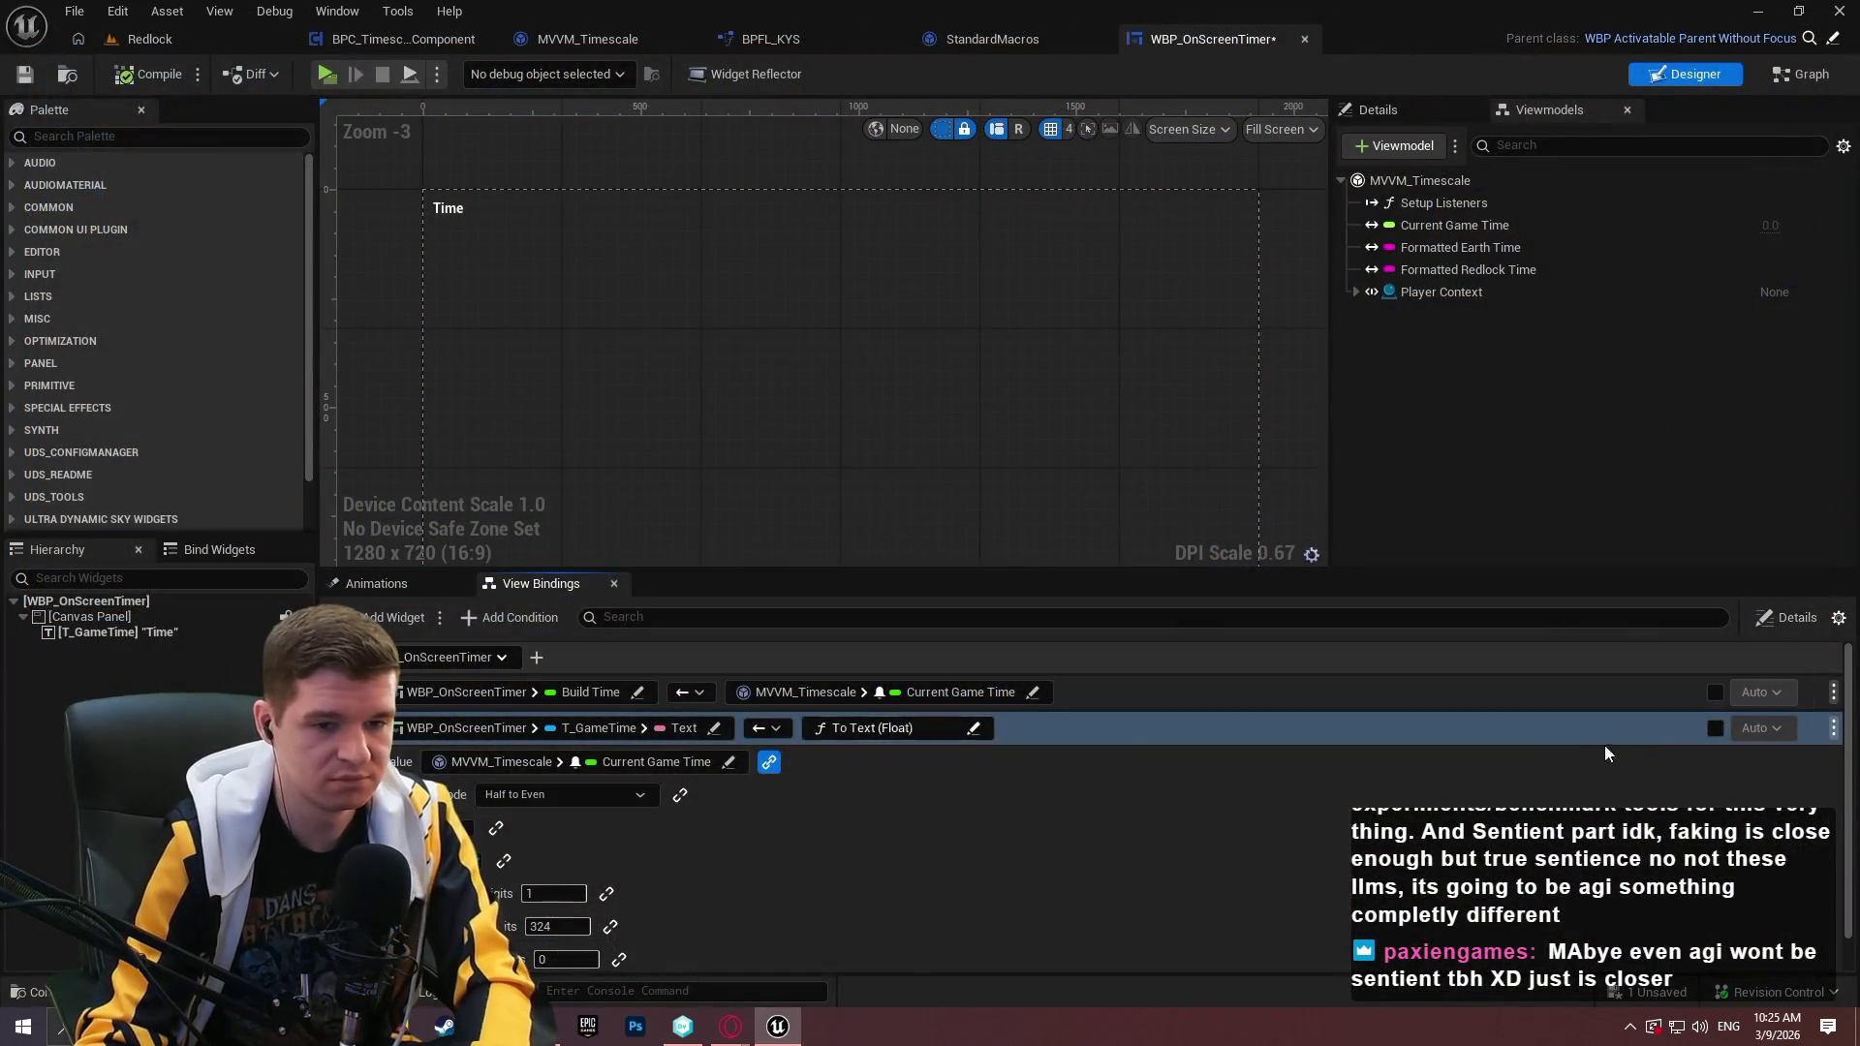
Remove the T_GameTime Text binding and confirm the deletion.
click(1834, 729)
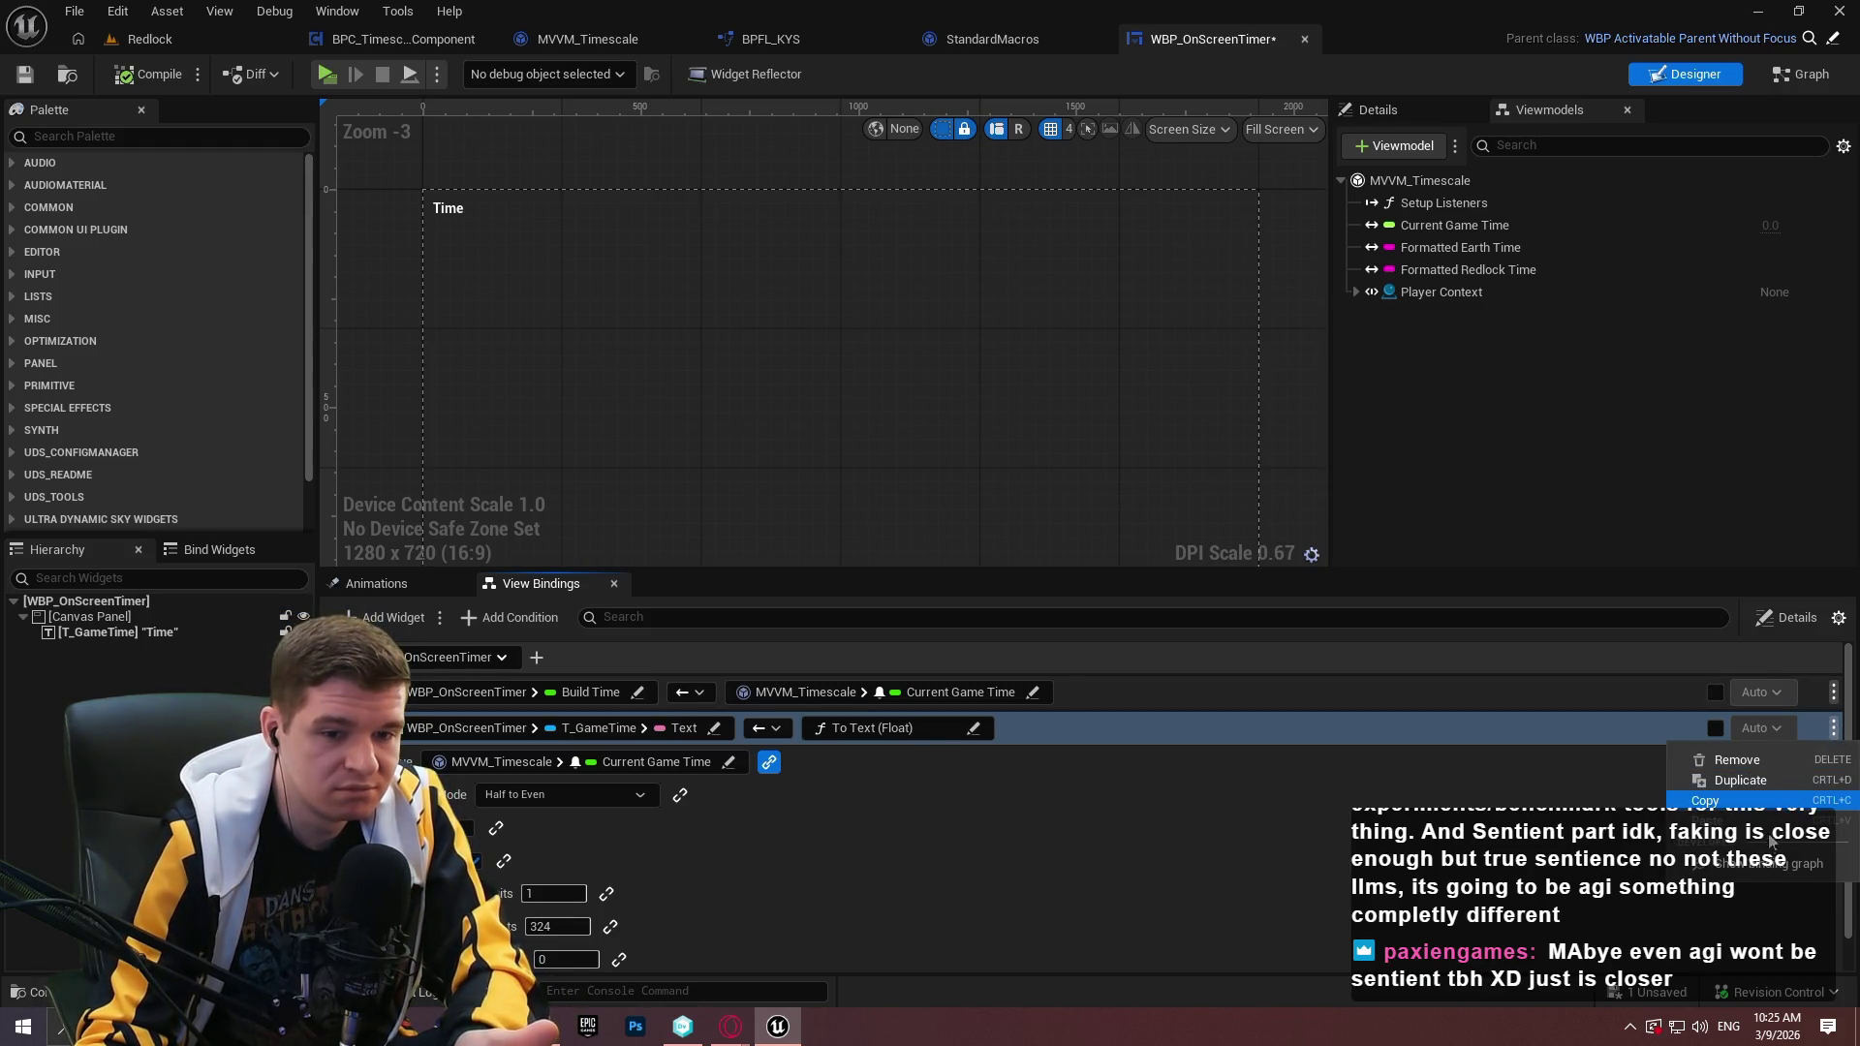
click(1770, 759)
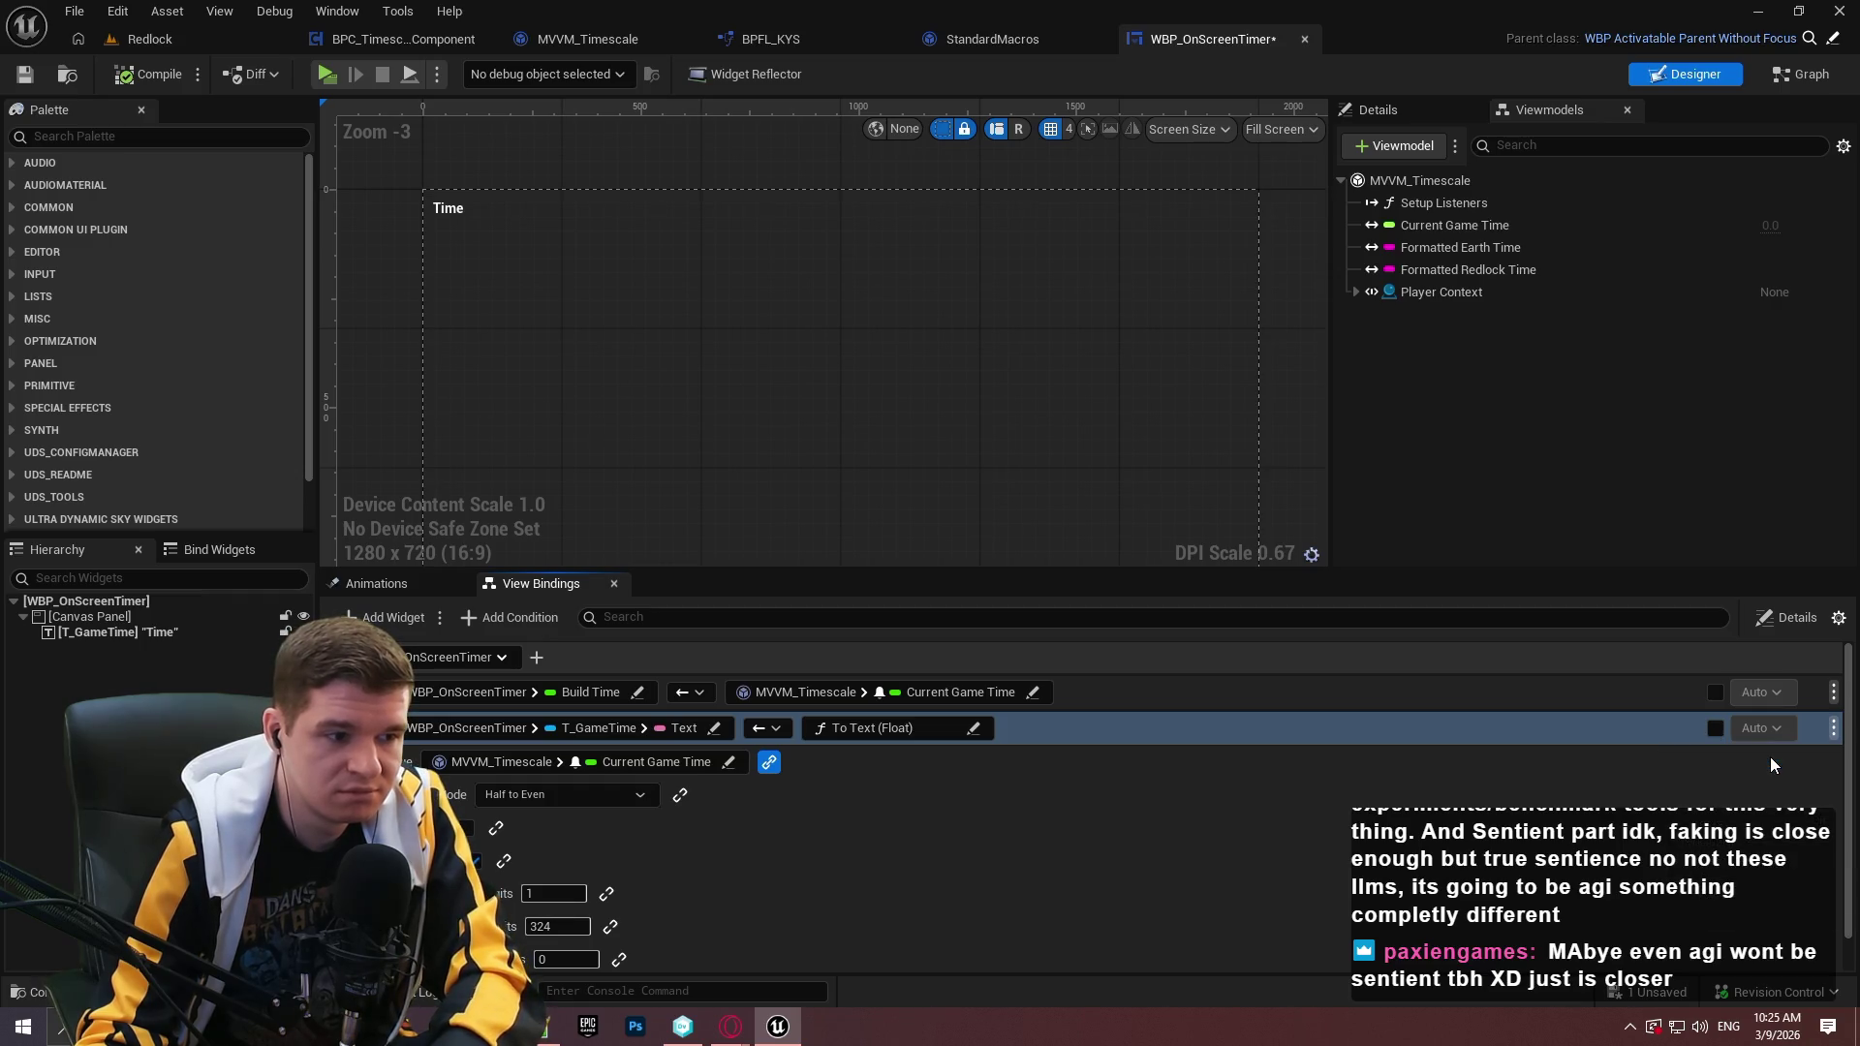
click(1087, 573)
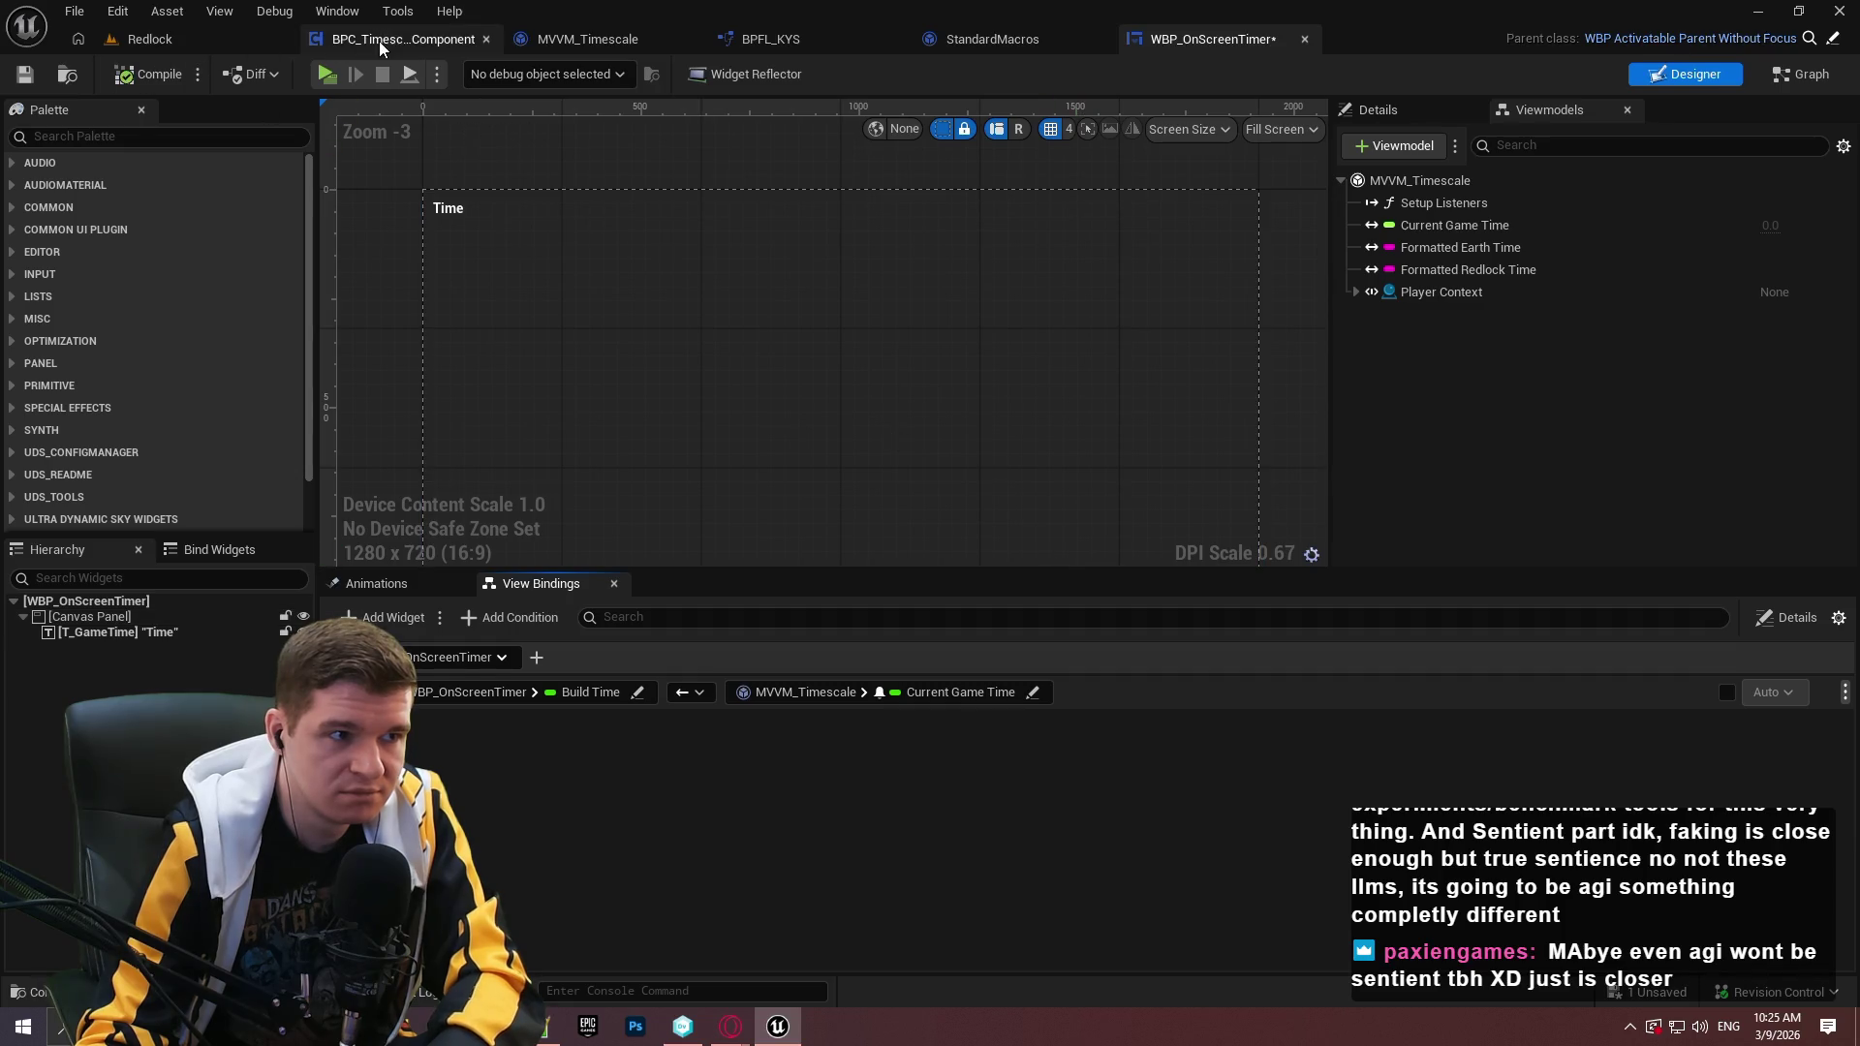
Add a breakpoint on Add View Model Instance in BPC_TimescaleComponent.
click(380, 40)
scroll(400, 376, down, 2)
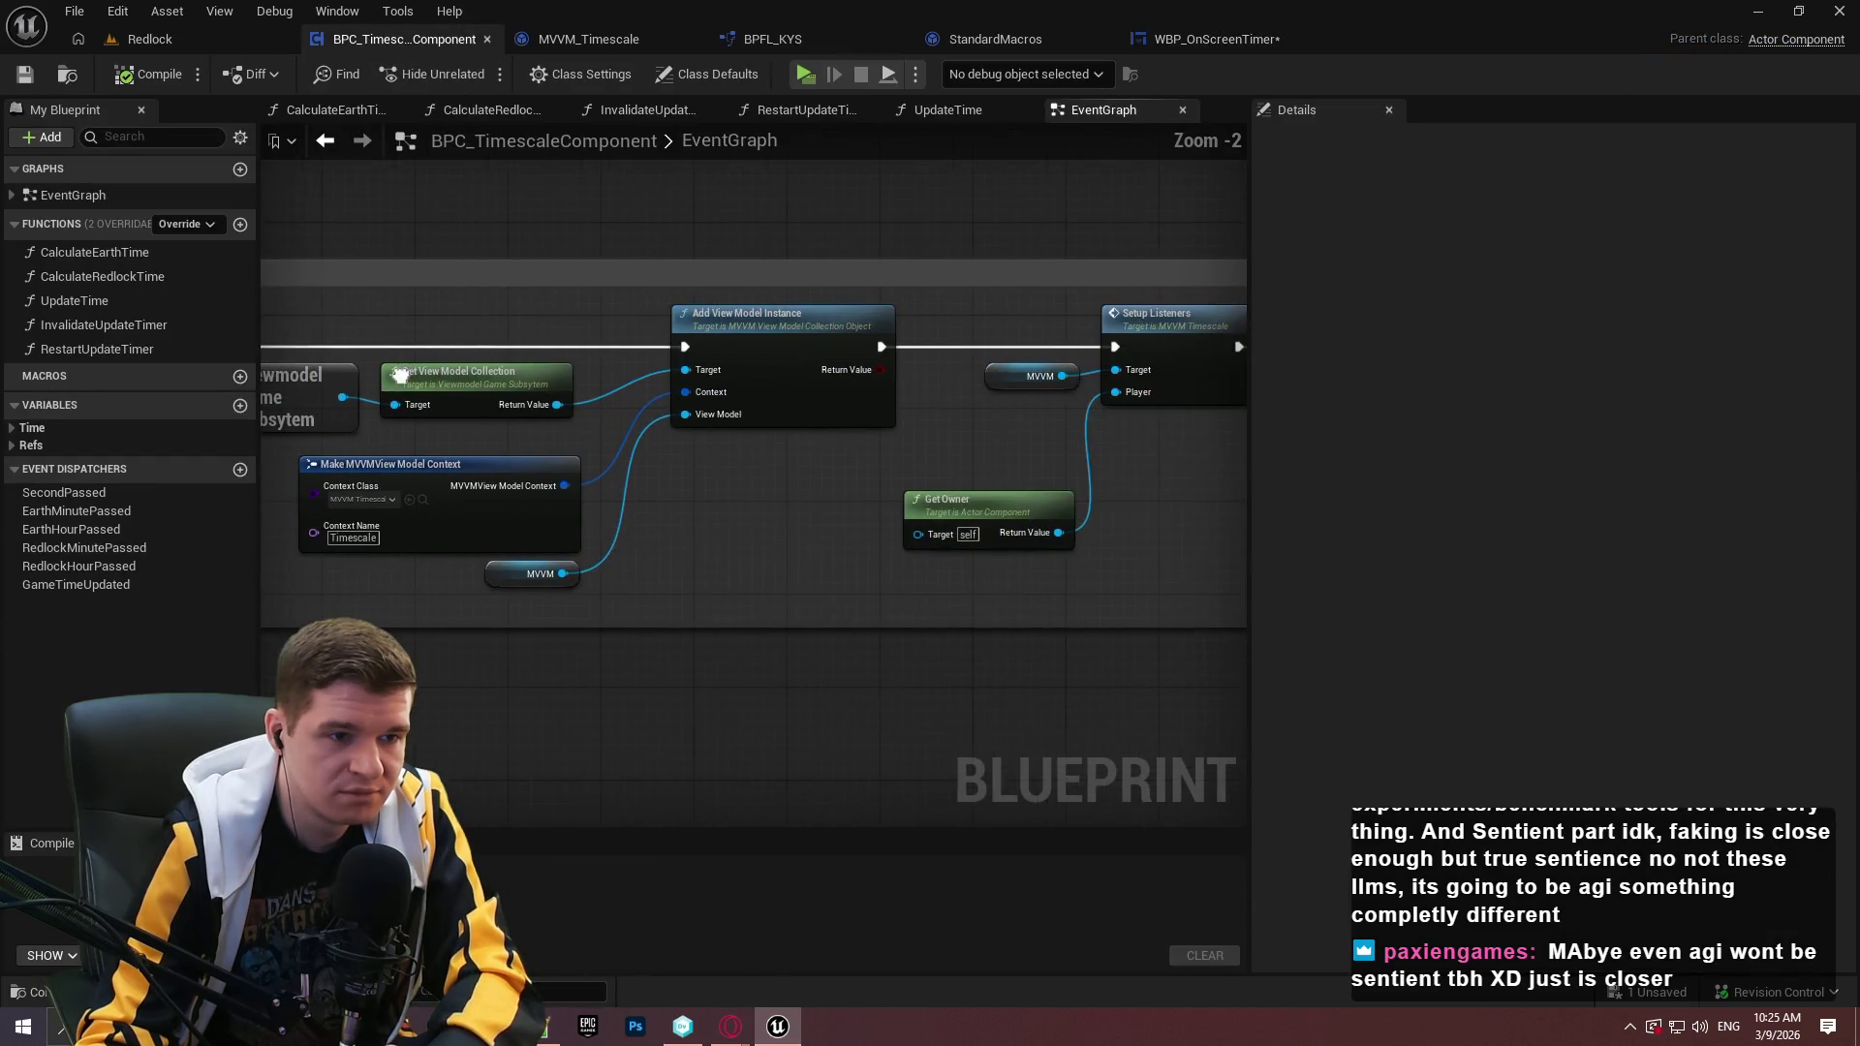
right_click(758, 360)
click(818, 799)
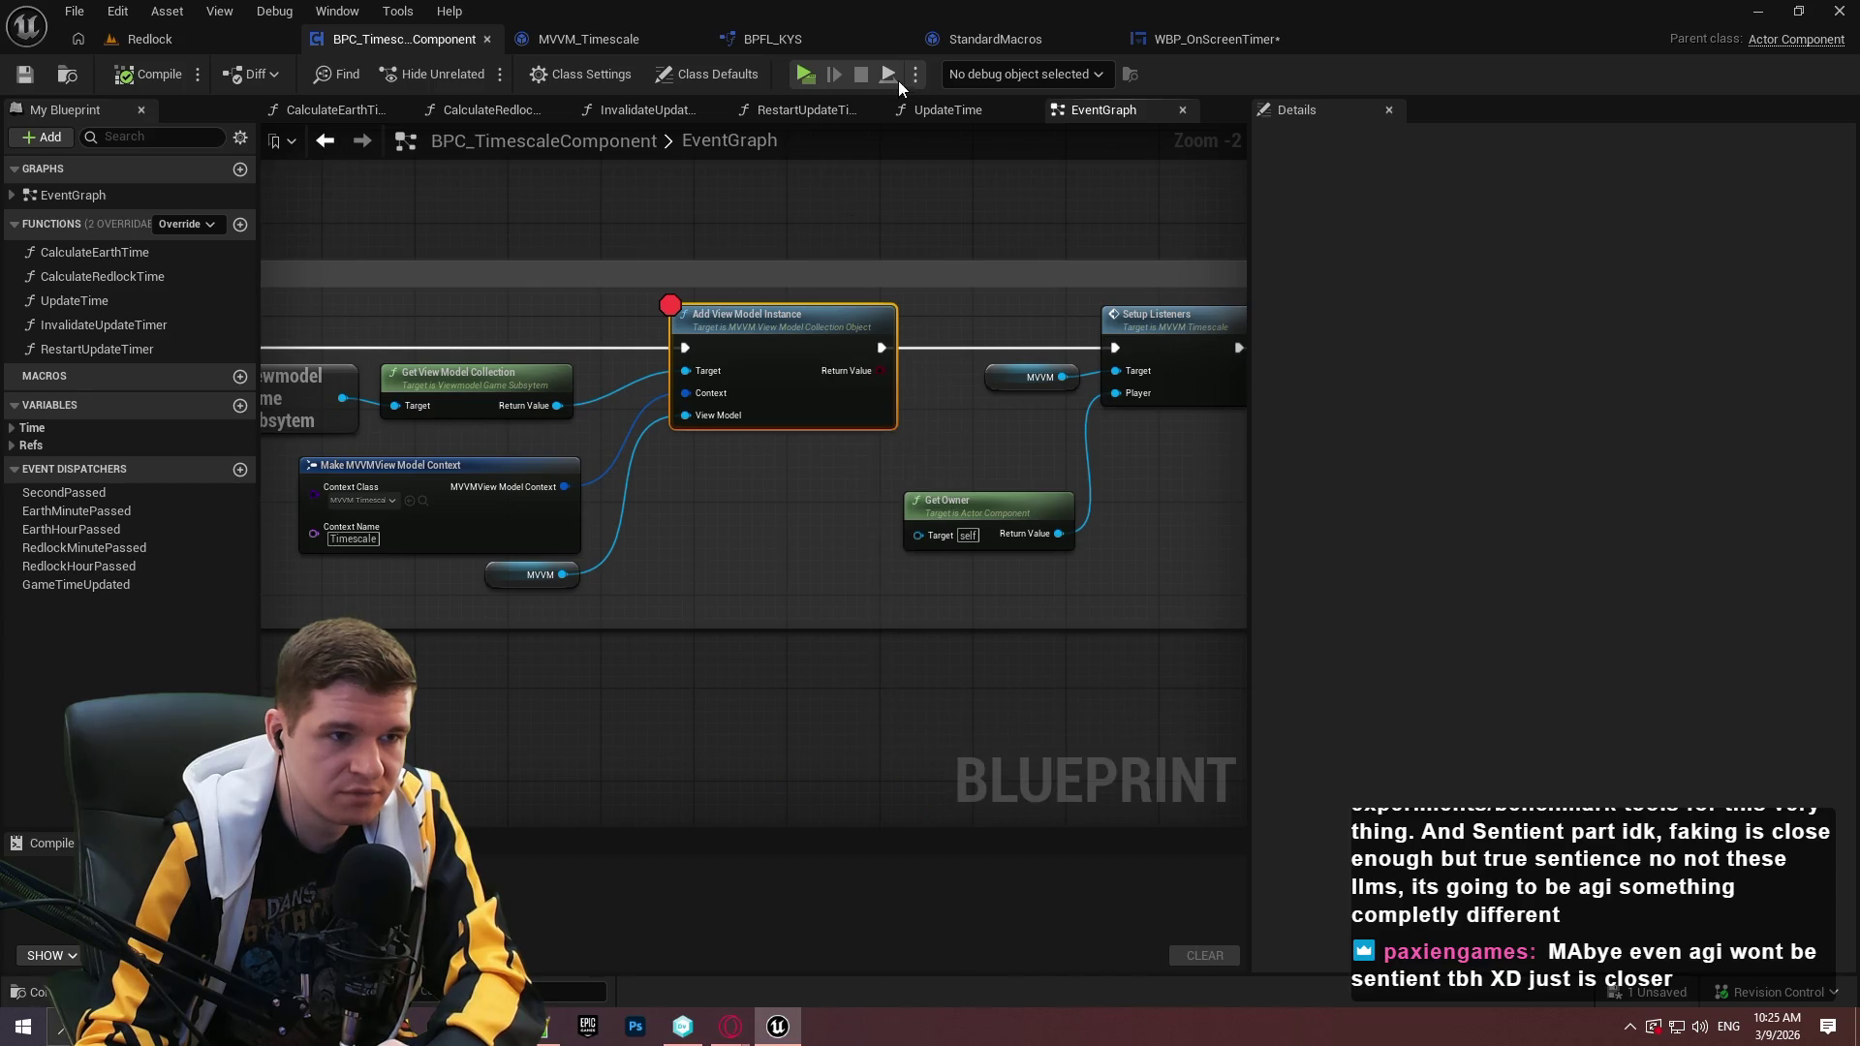
Play to hit the breakpoint, inspect the pins and step to confirm it returns True.
click(808, 75)
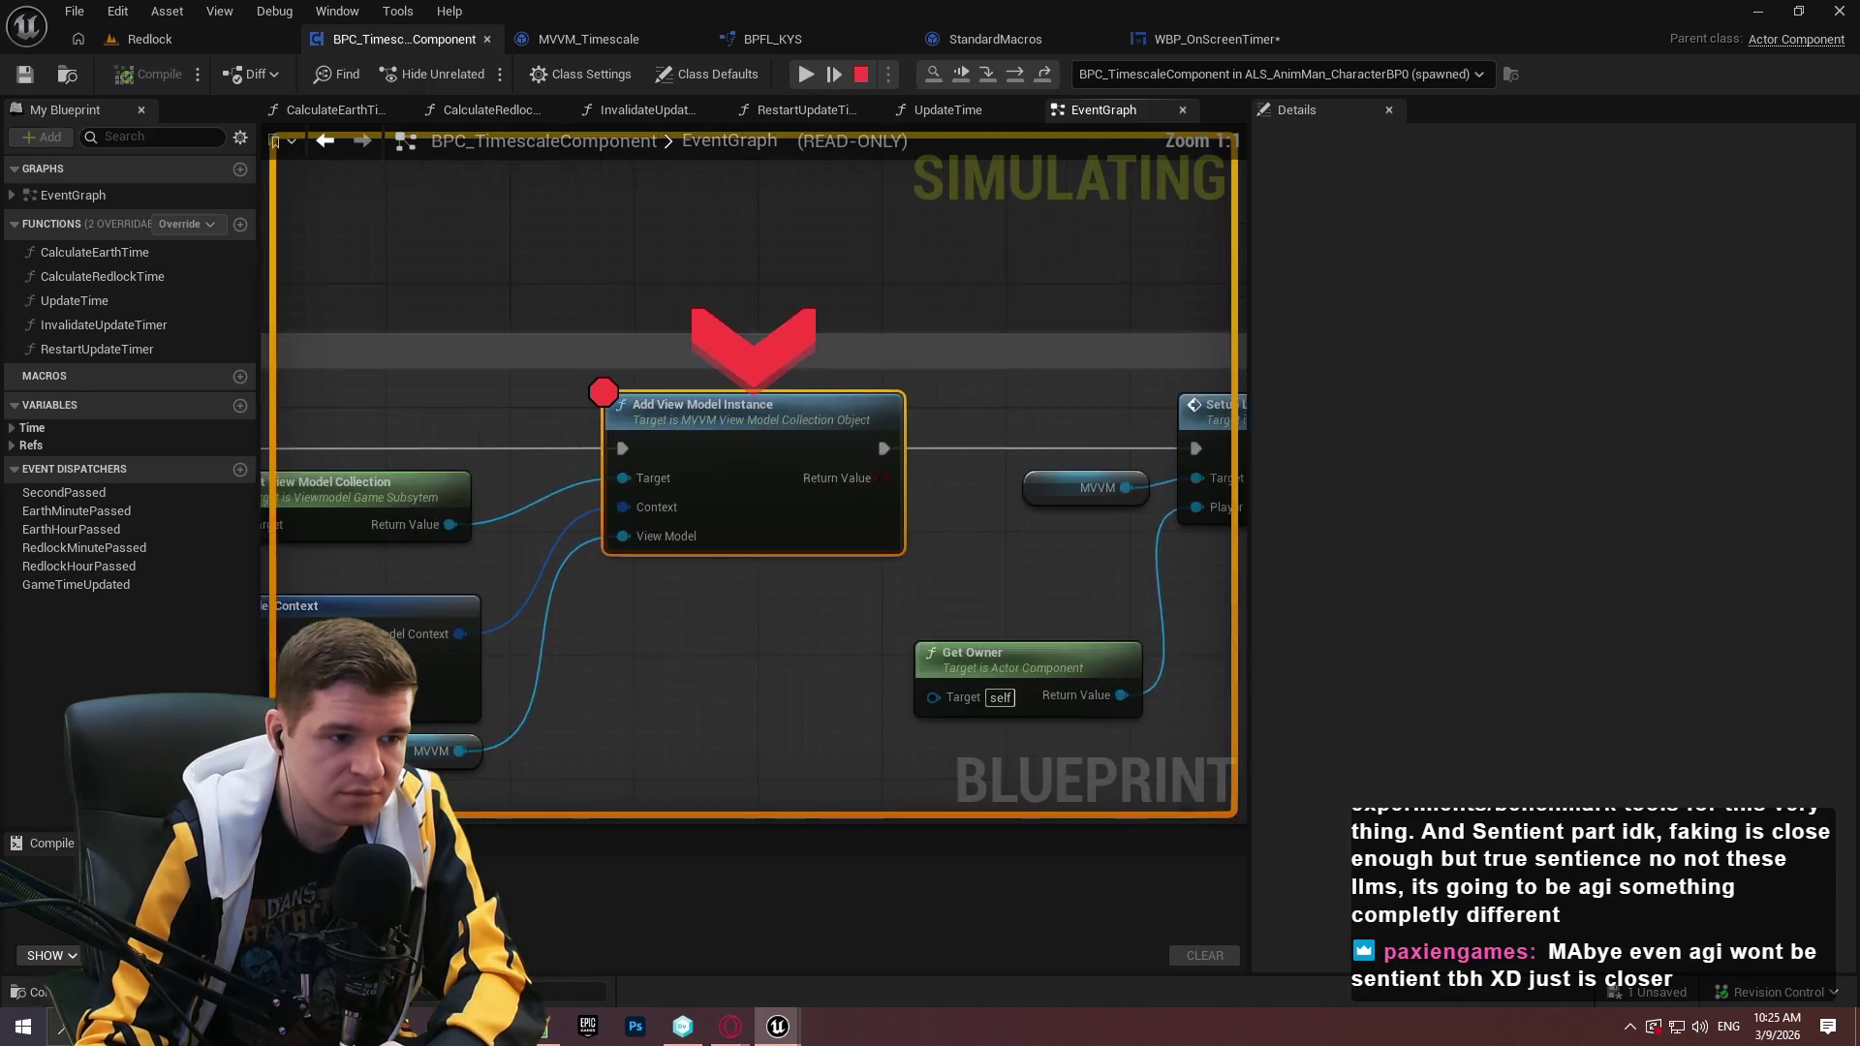
mouse_move(529, 455)
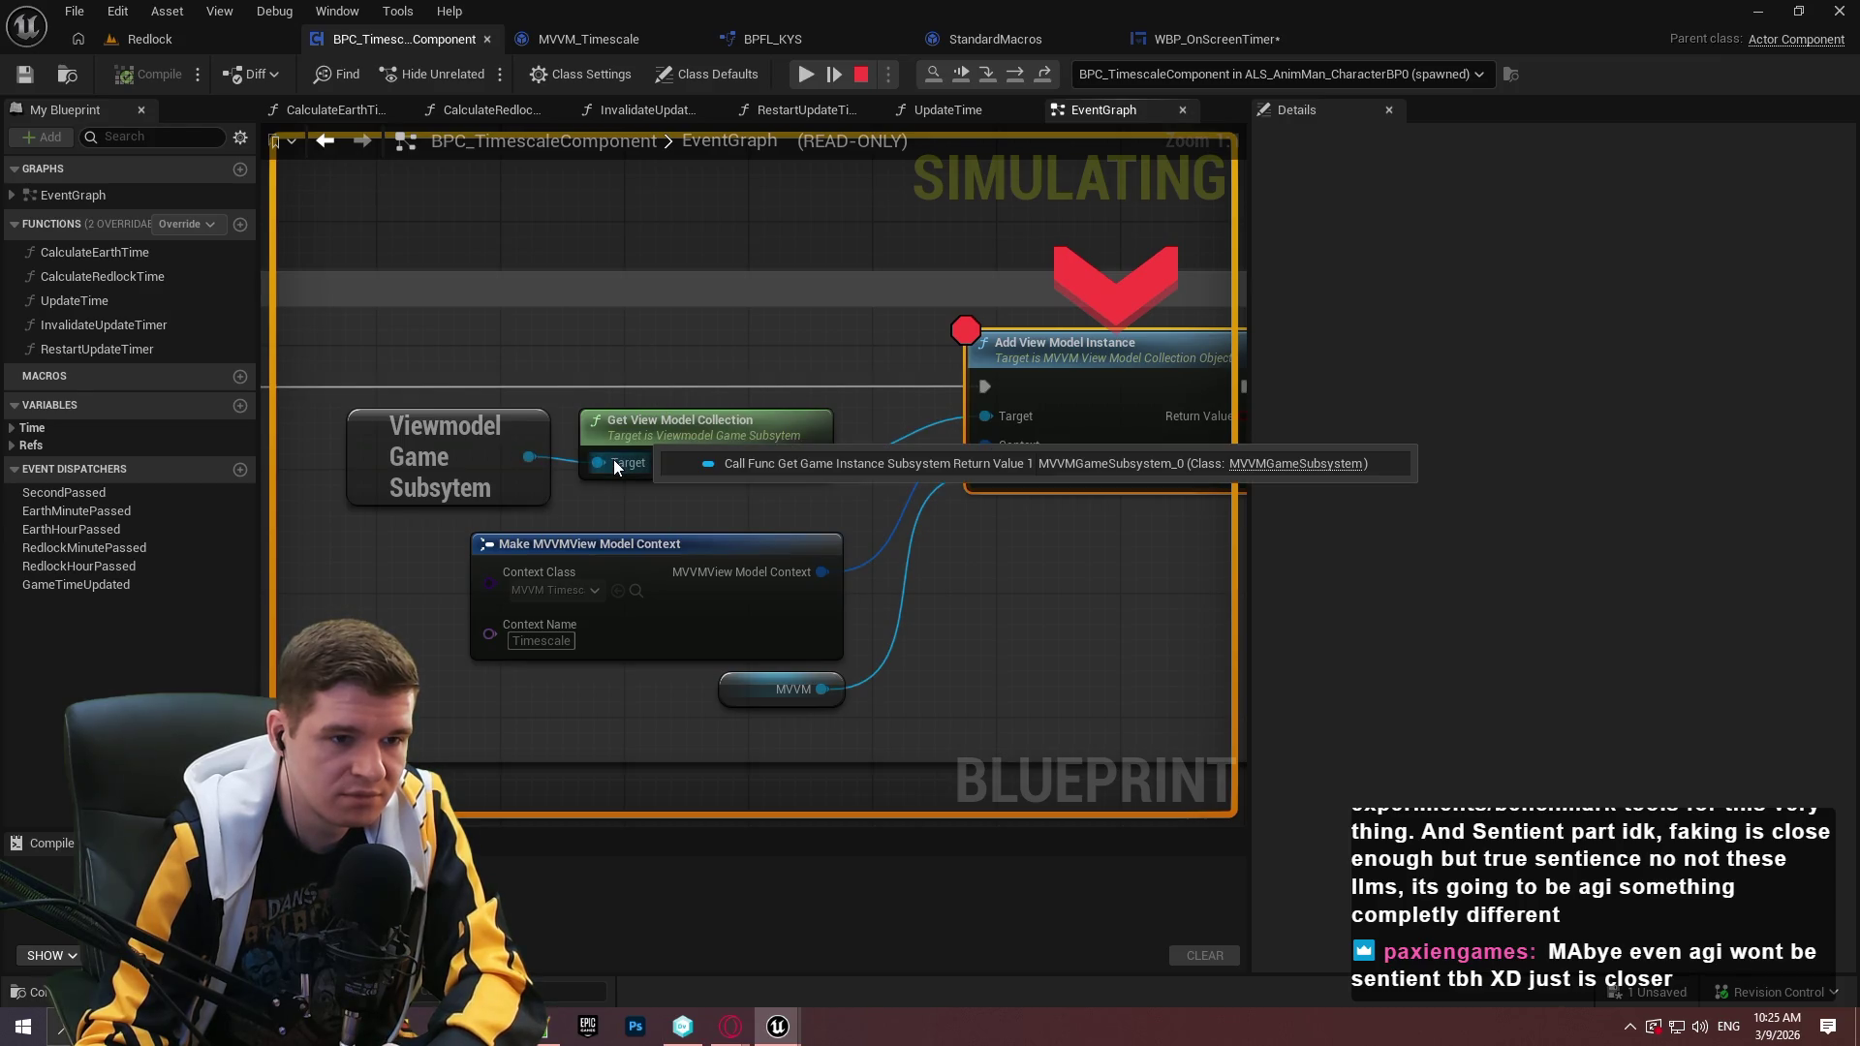
mouse_move(798, 469)
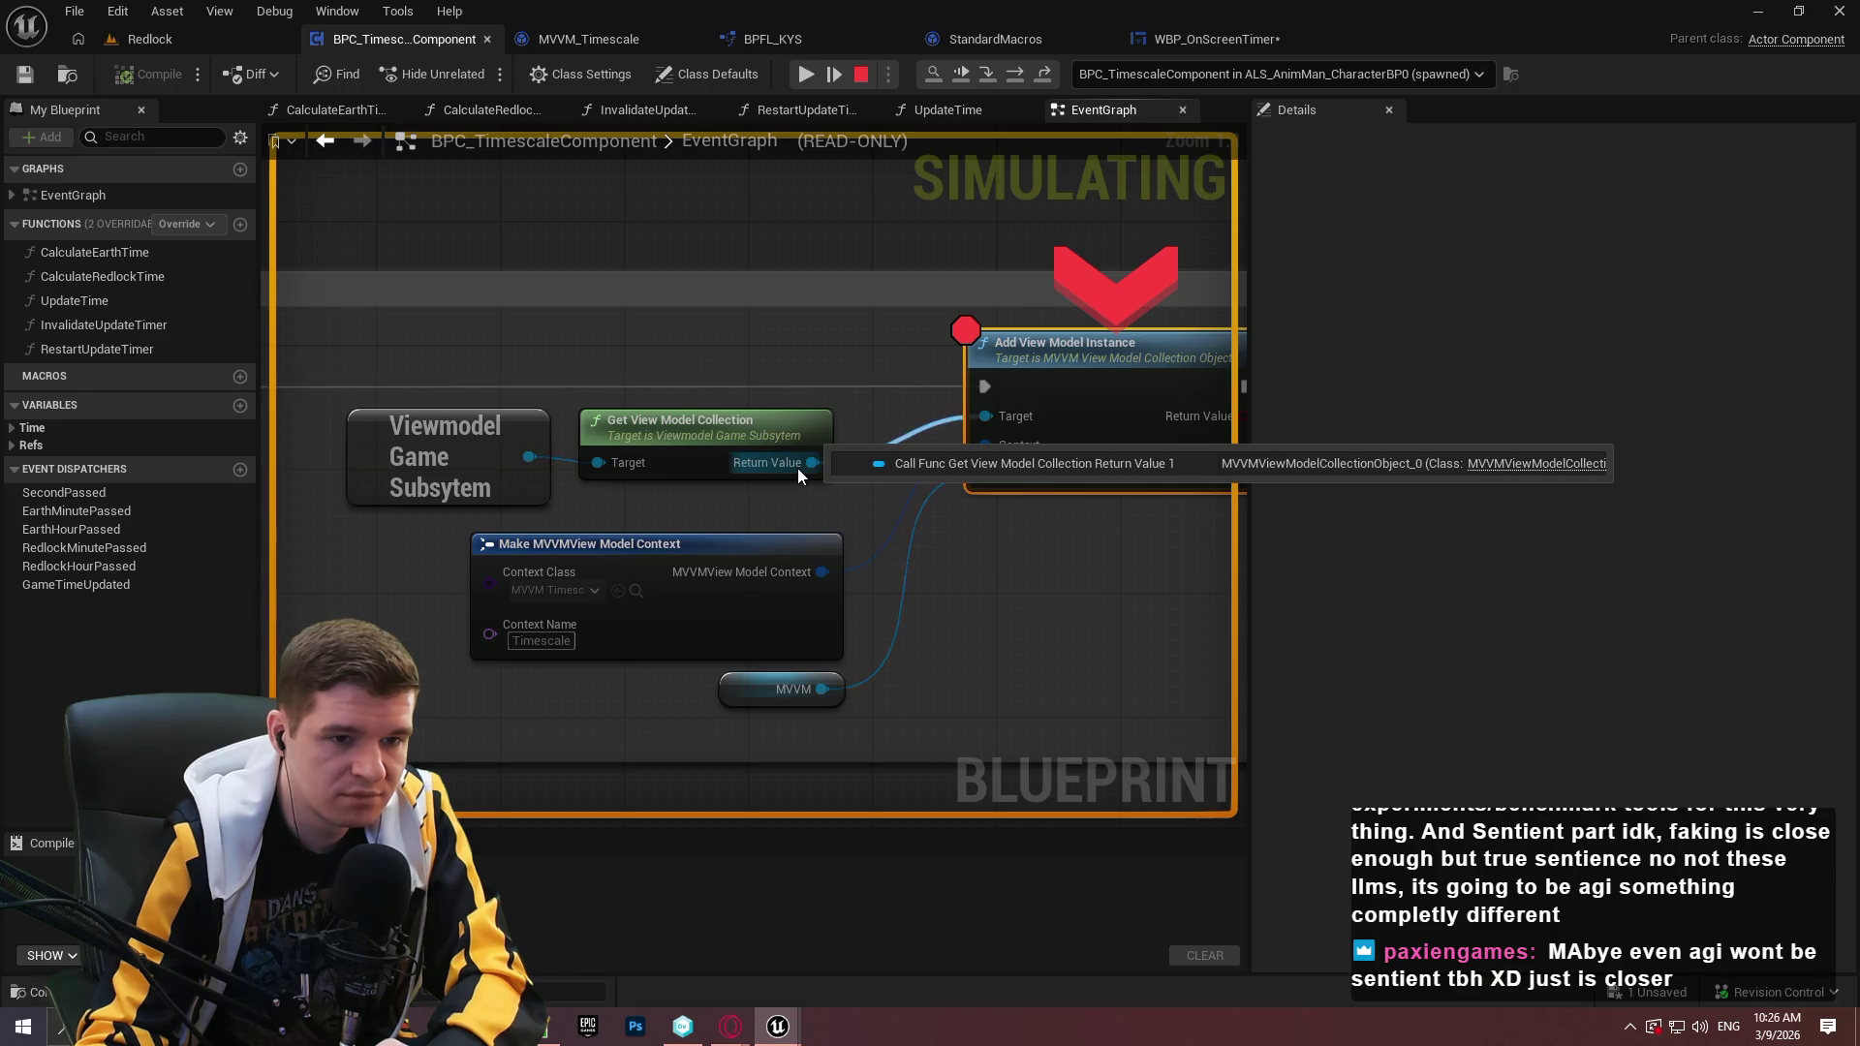
mouse_move(826, 567)
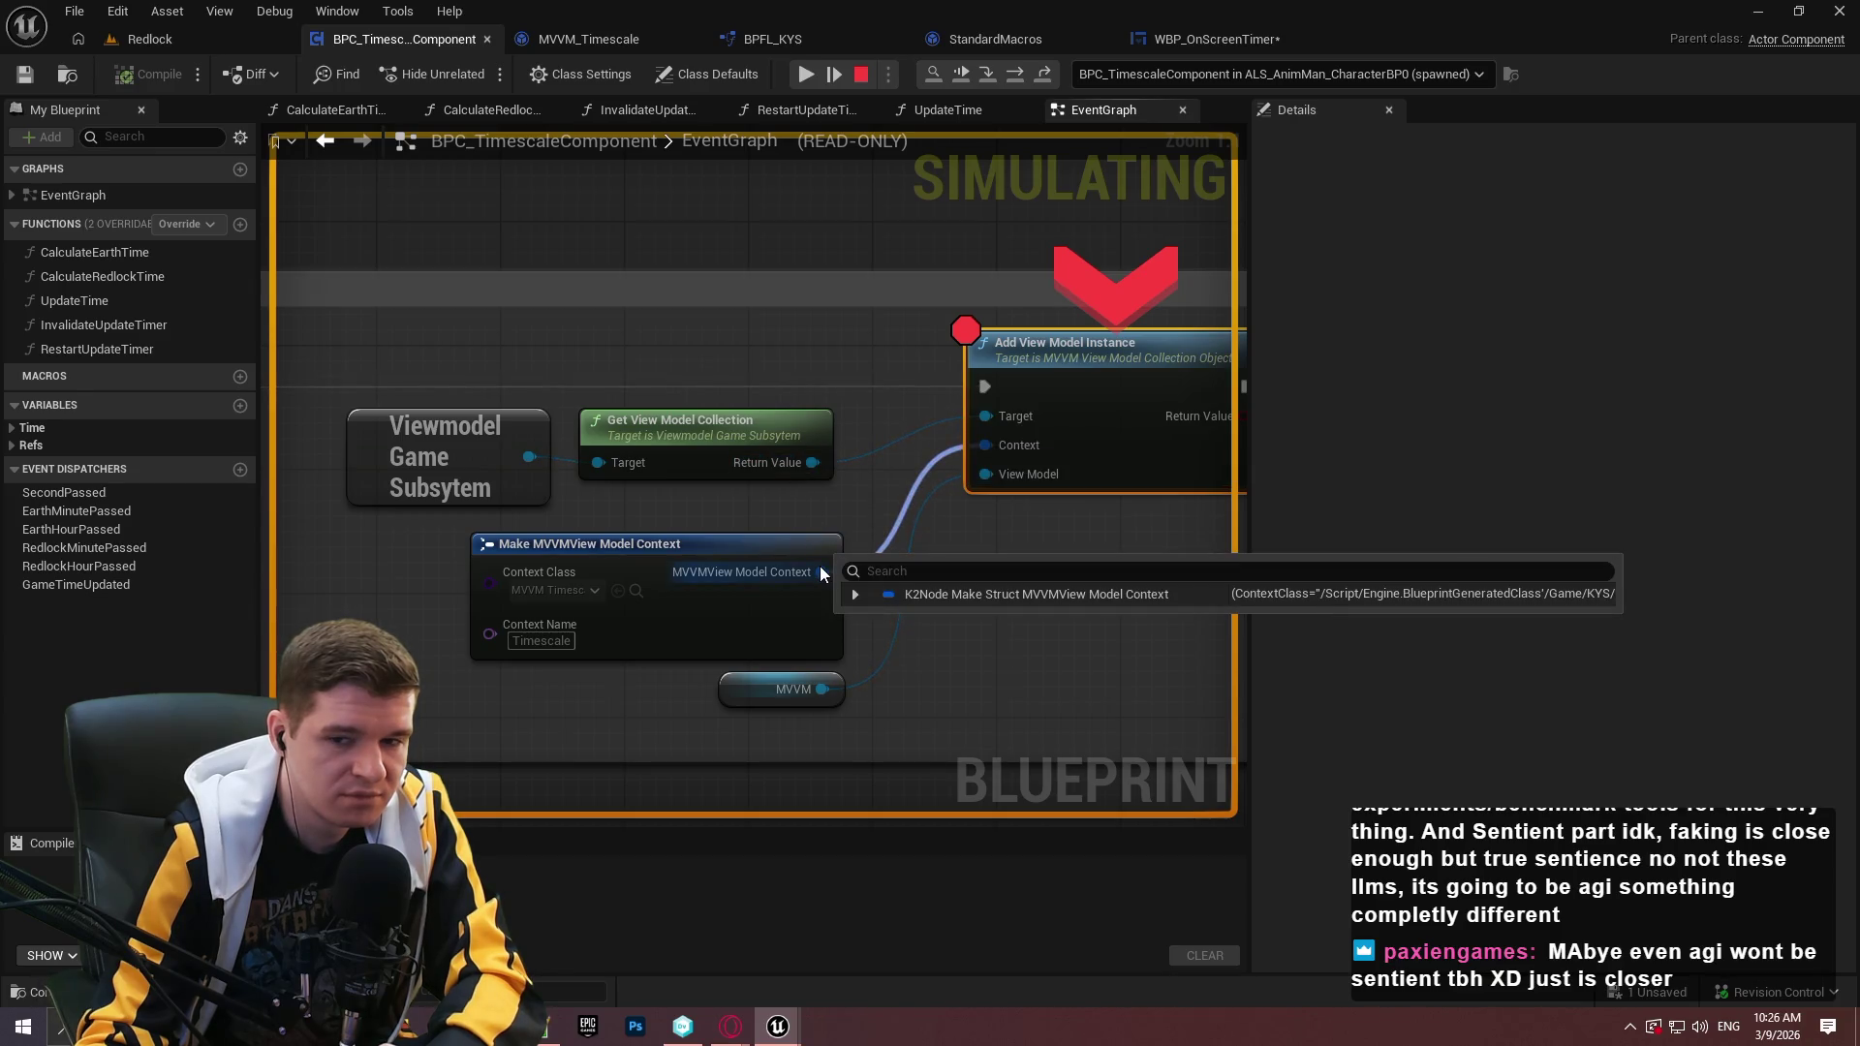
drag(819, 384, 366, 329)
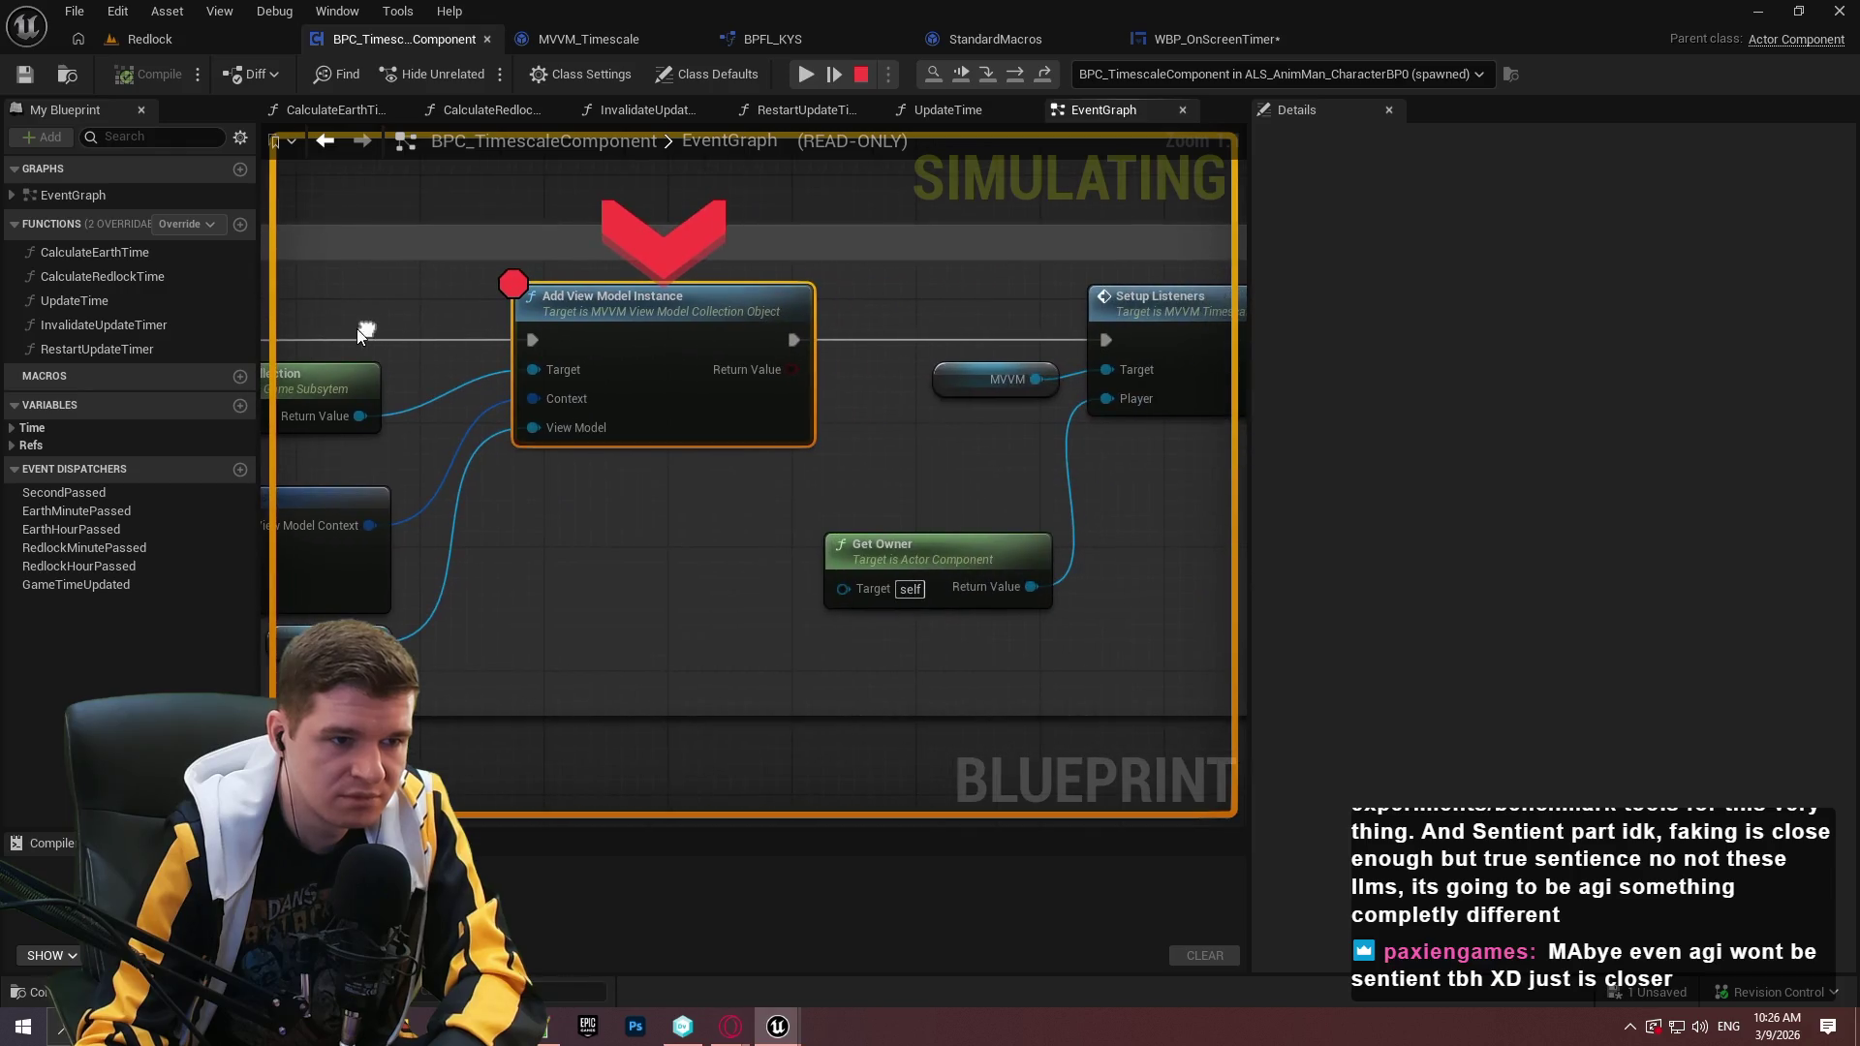
key(F10)
mouse_move(363, 497)
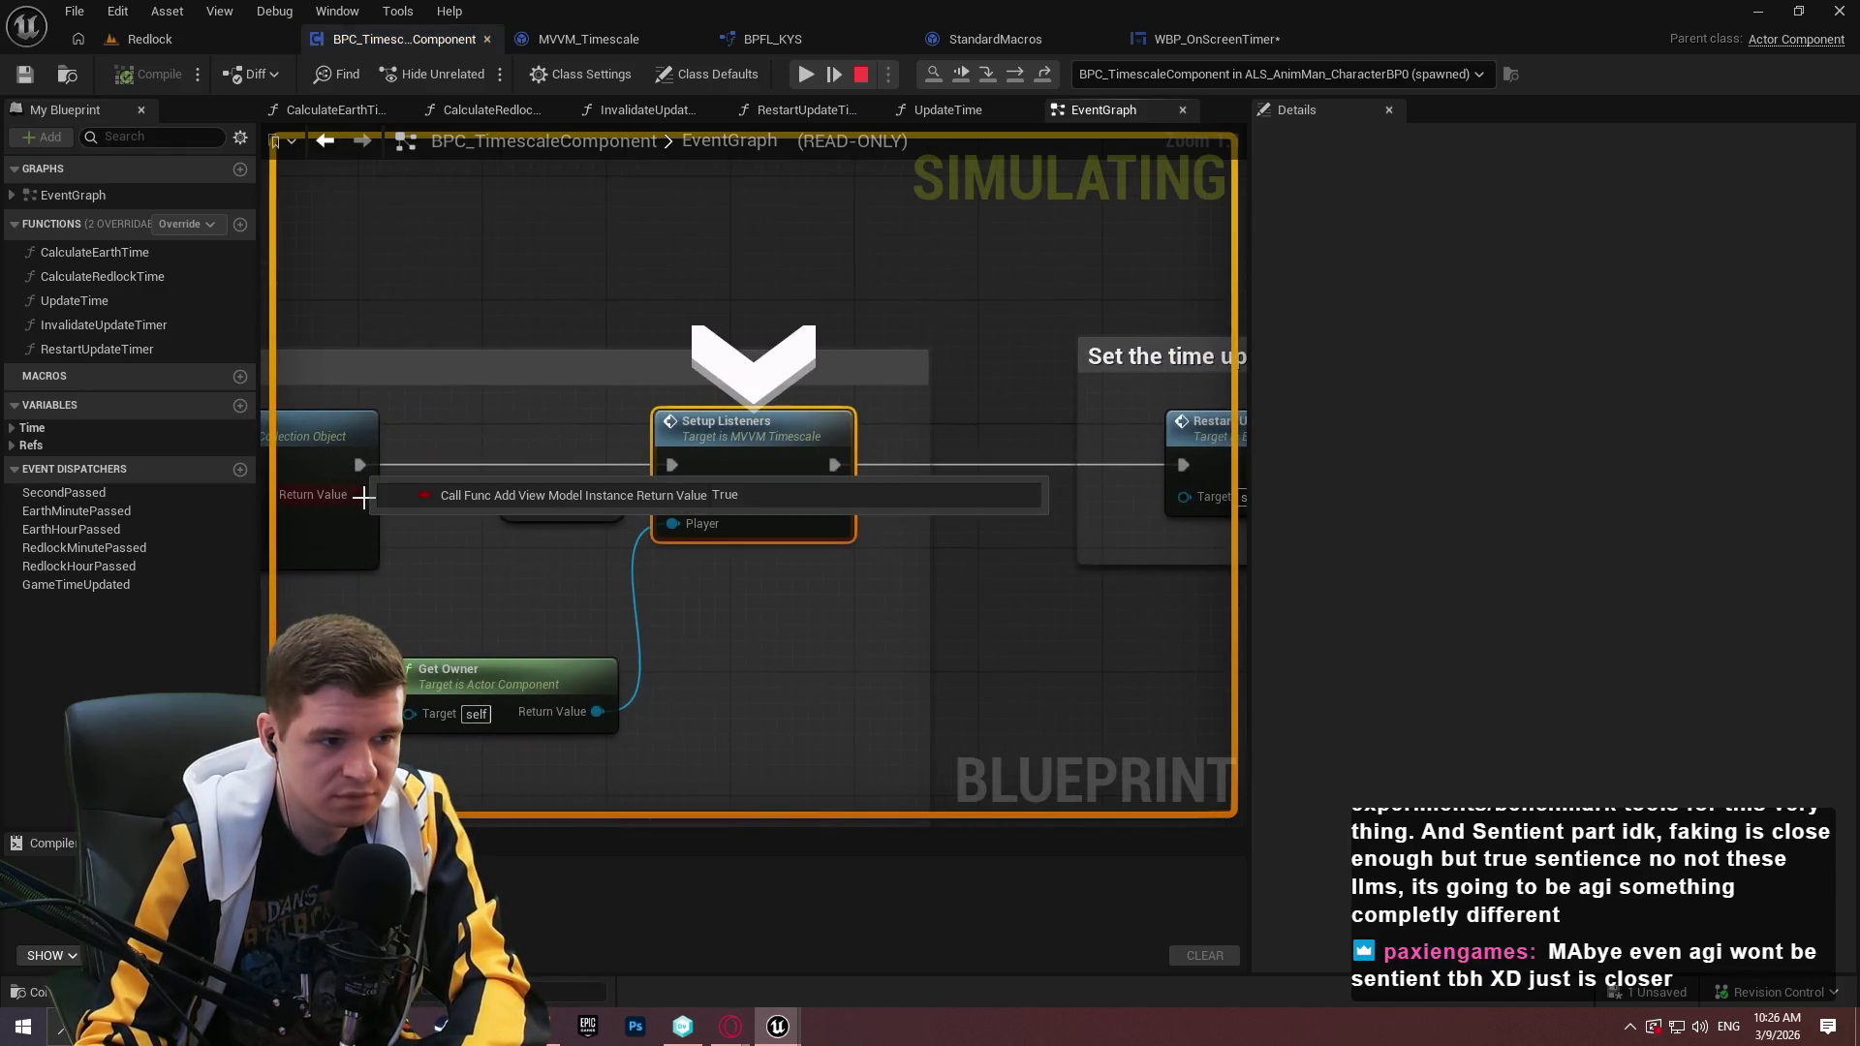
drag(367, 504, 856, 486)
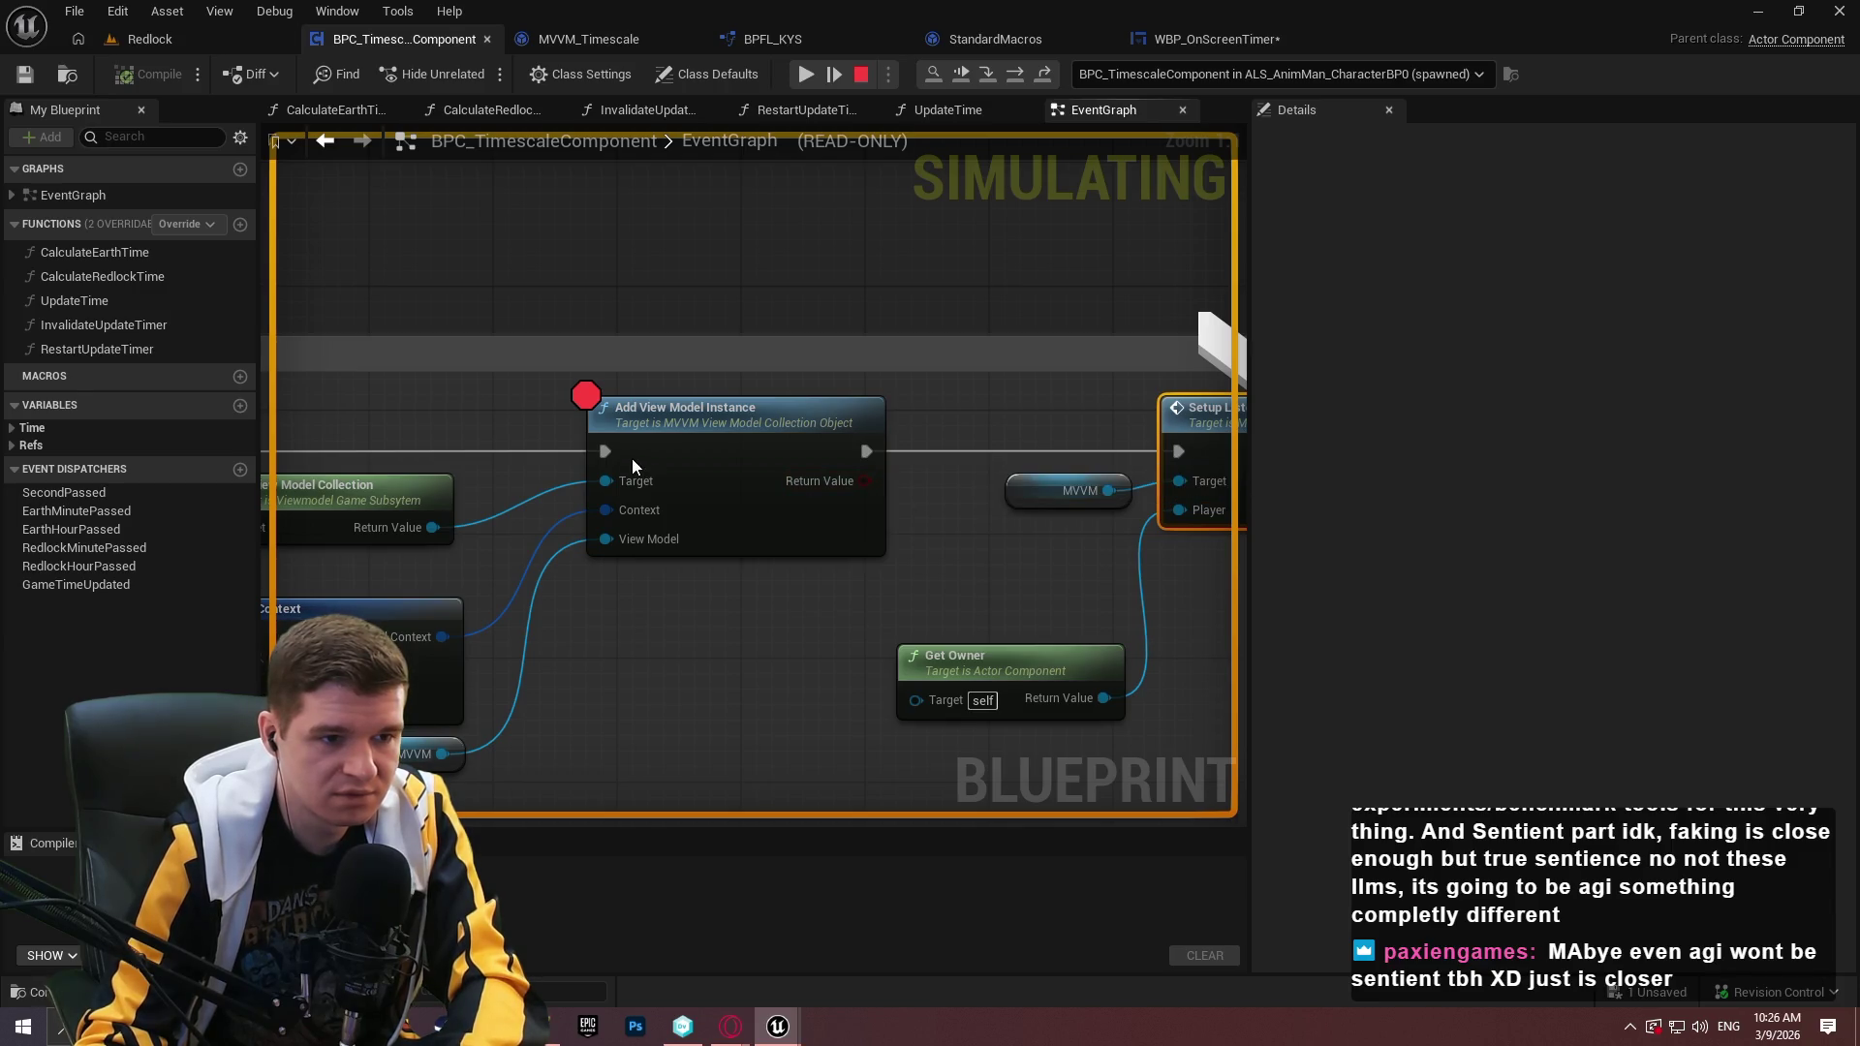
Remove the Add View Model Instance breakpoint and stop the play session.
right_click(760, 434)
click(796, 613)
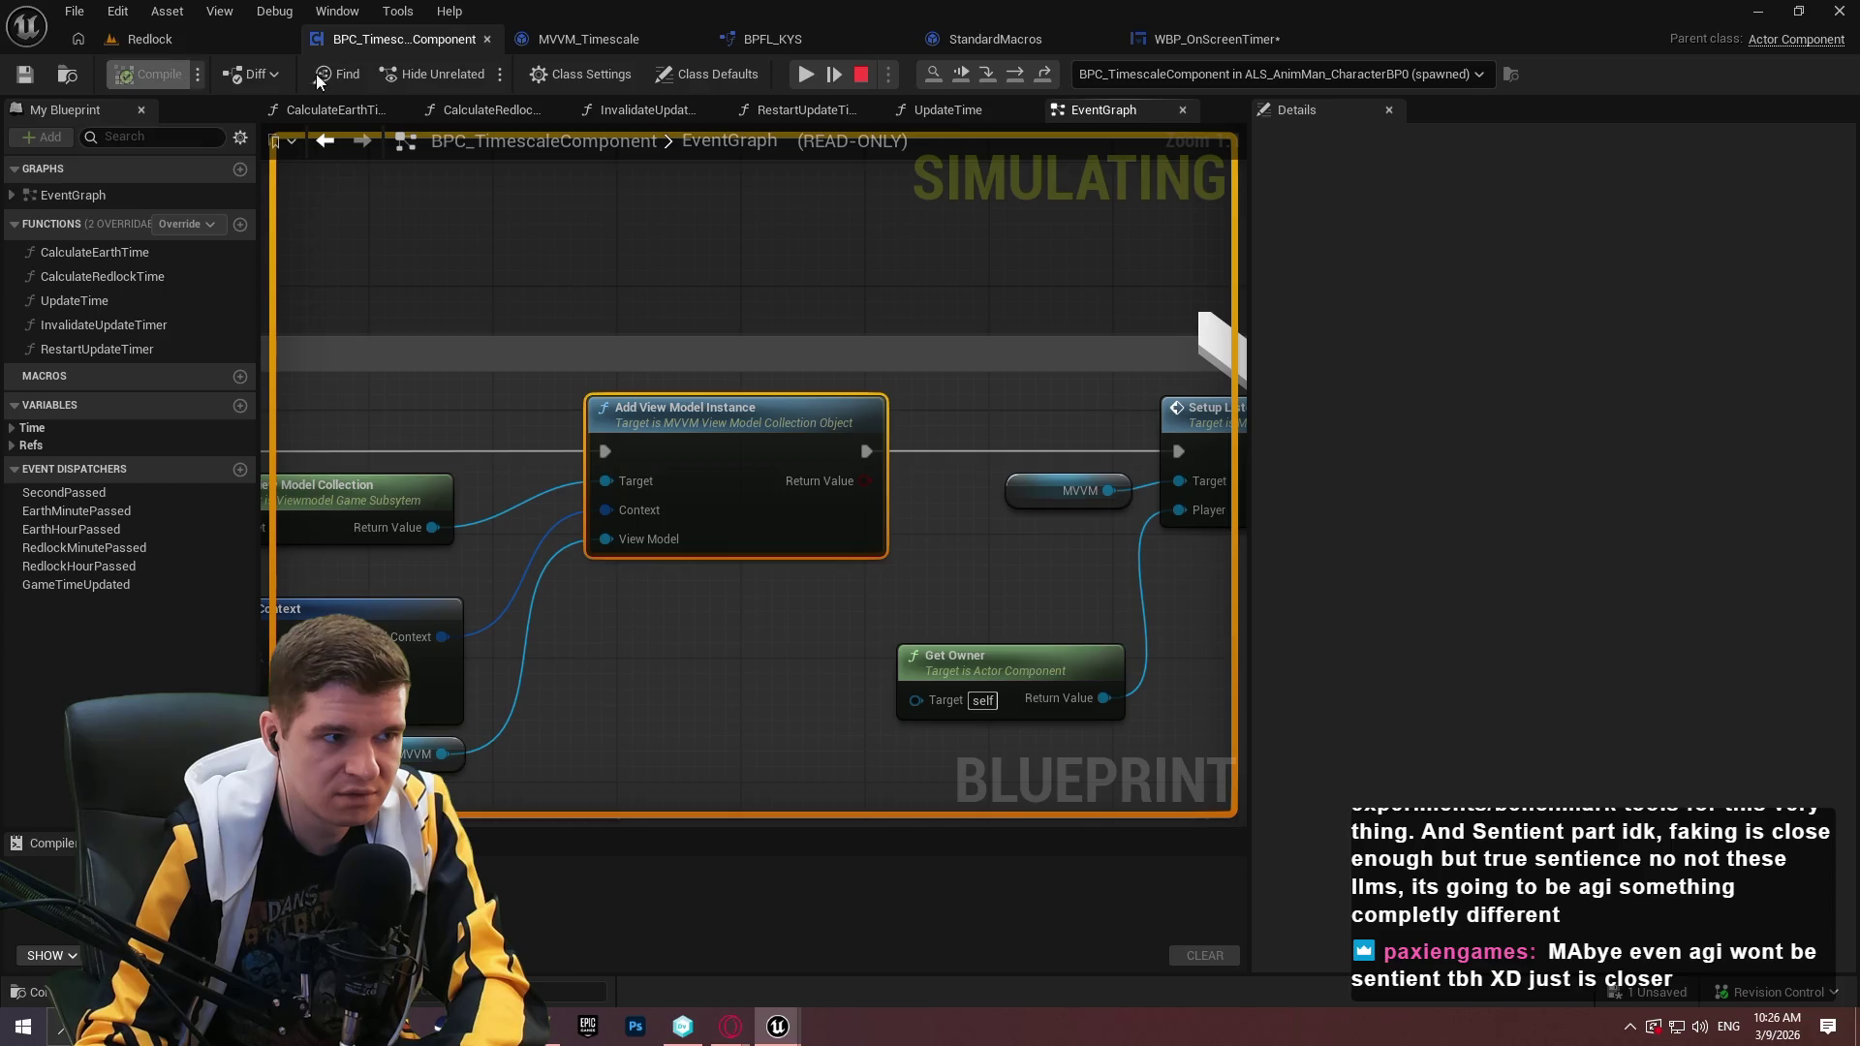
click(862, 75)
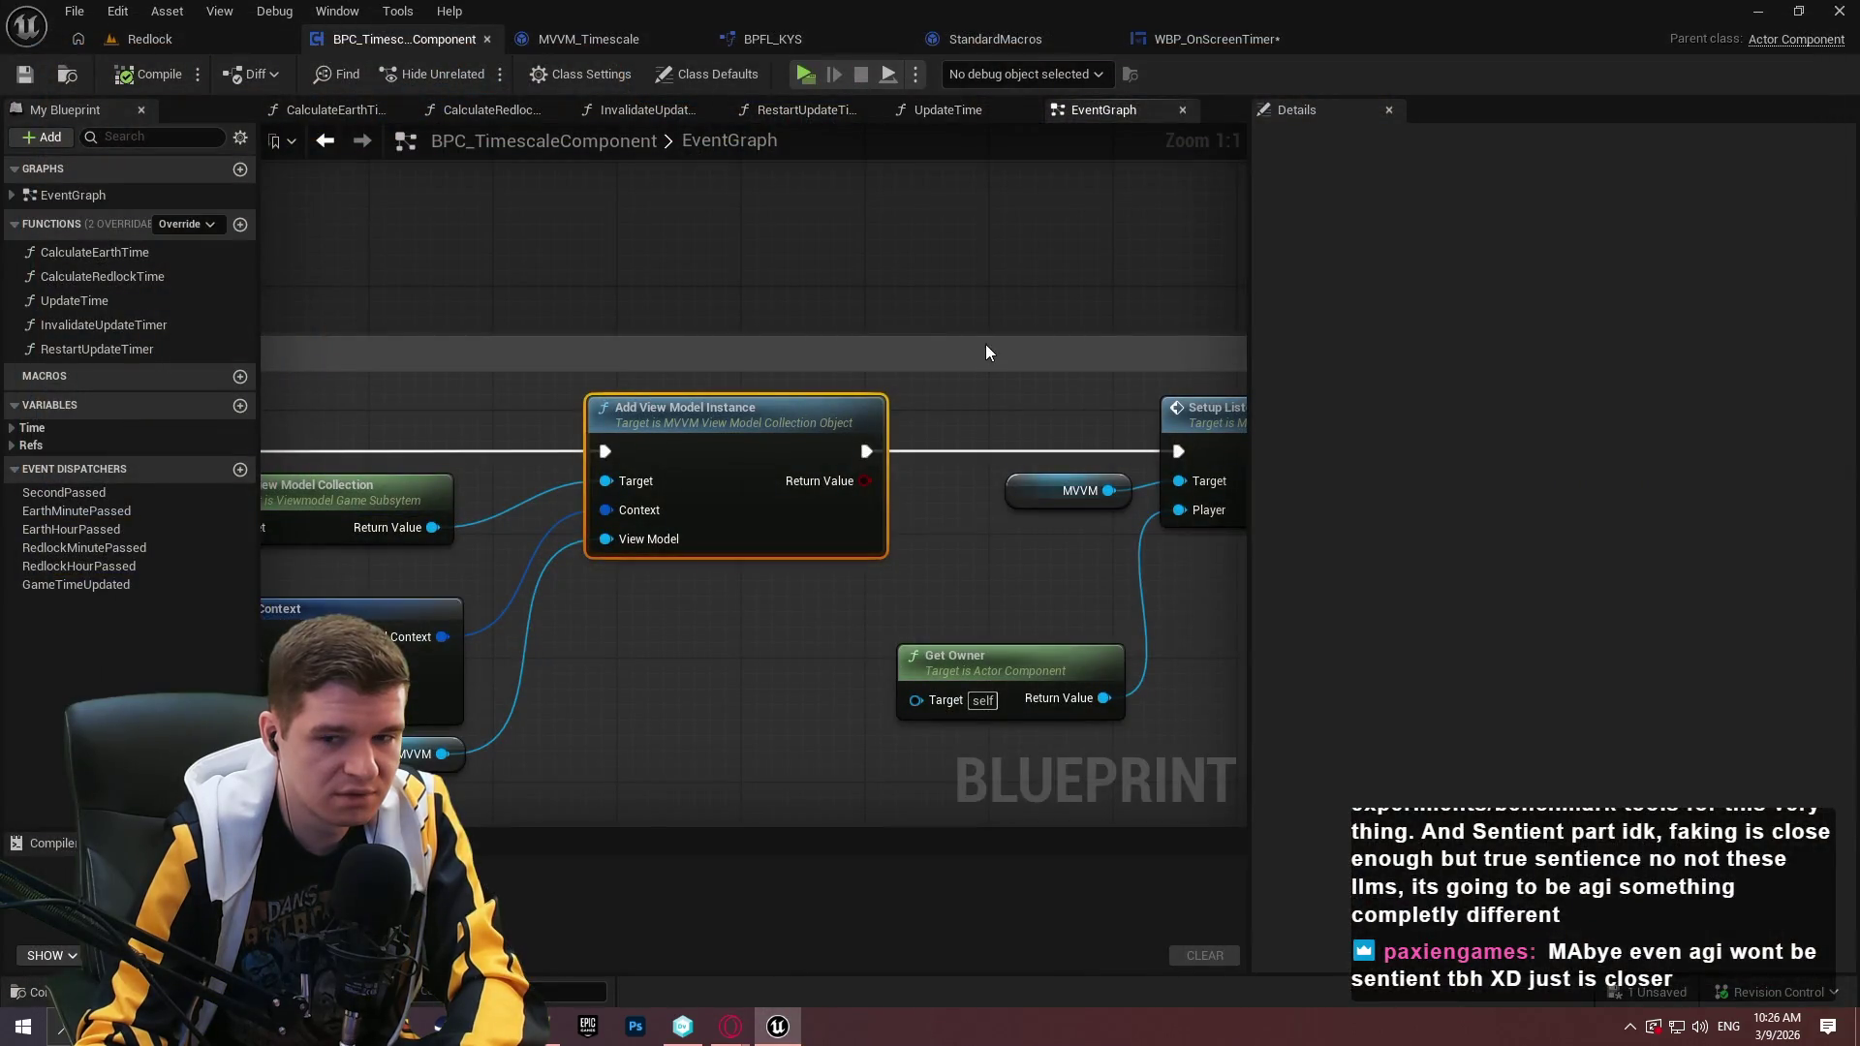
Deselect the nodes and close the StandardMacros graph, landing back on WBP_OnScreenTimer.
click(875, 205)
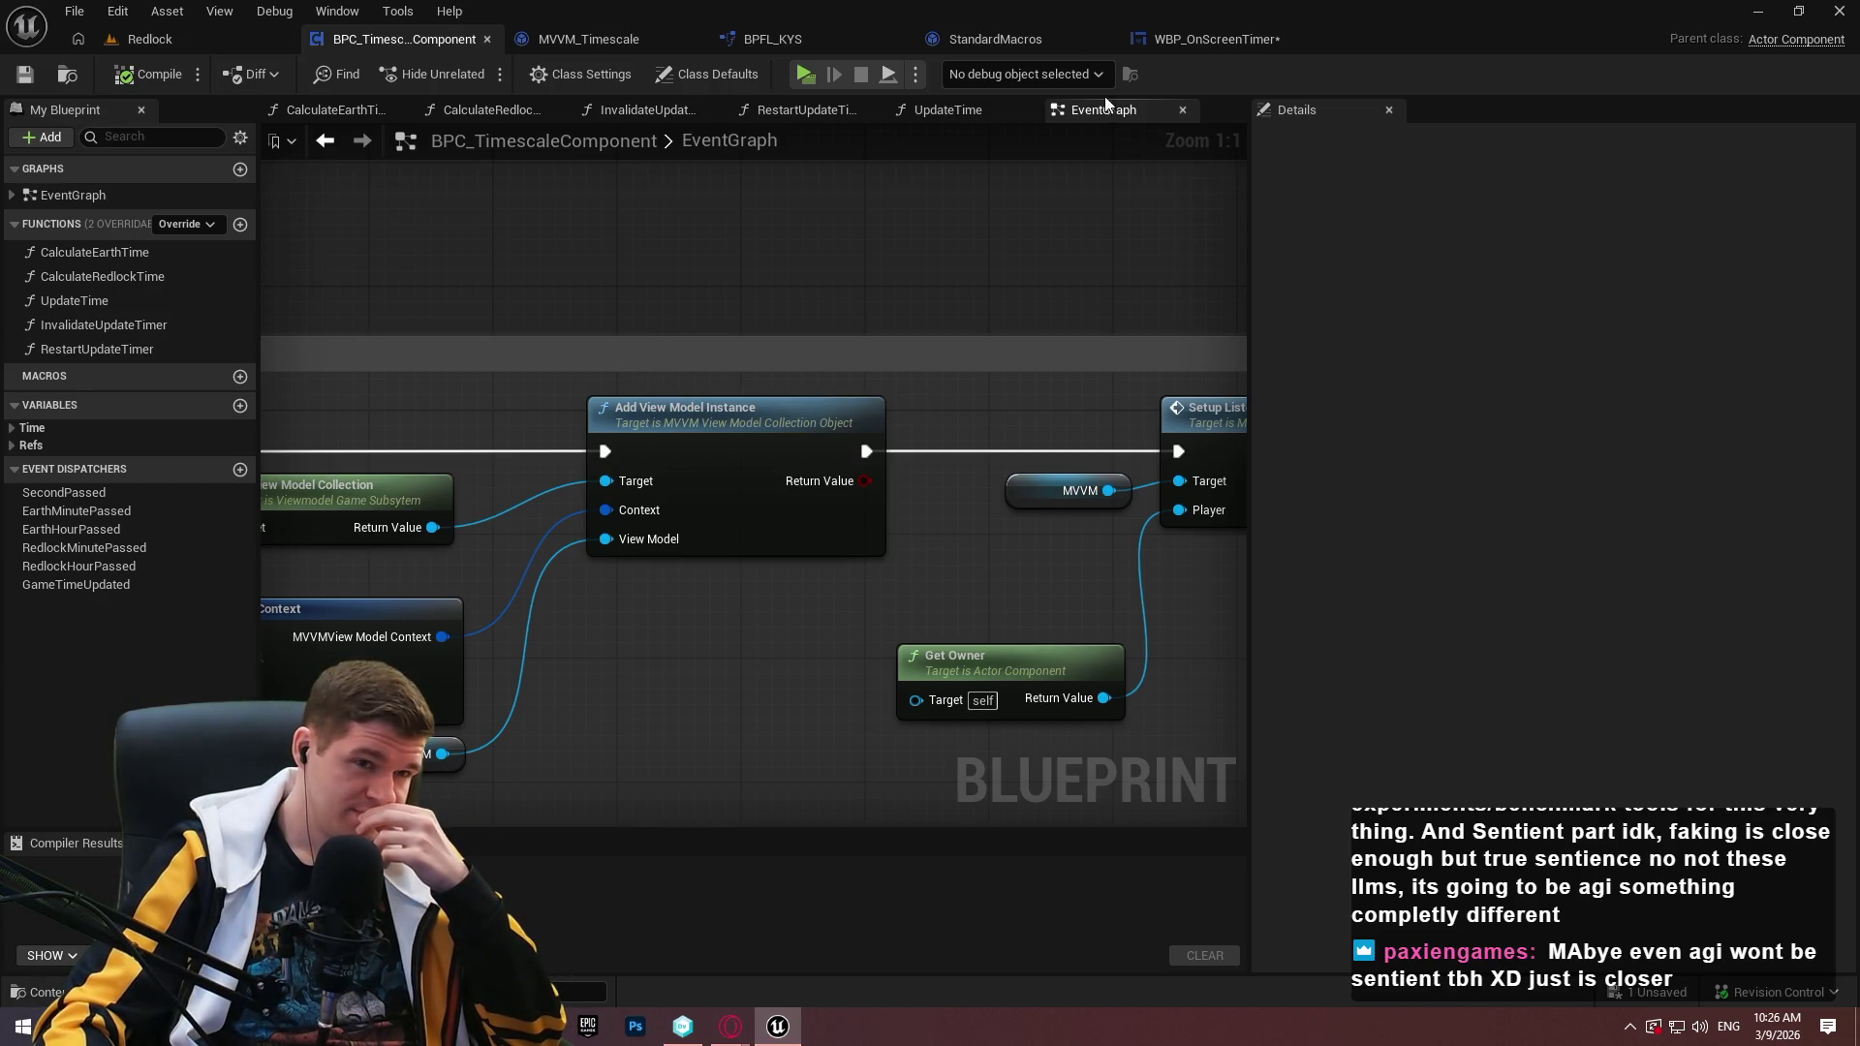
click(1064, 37)
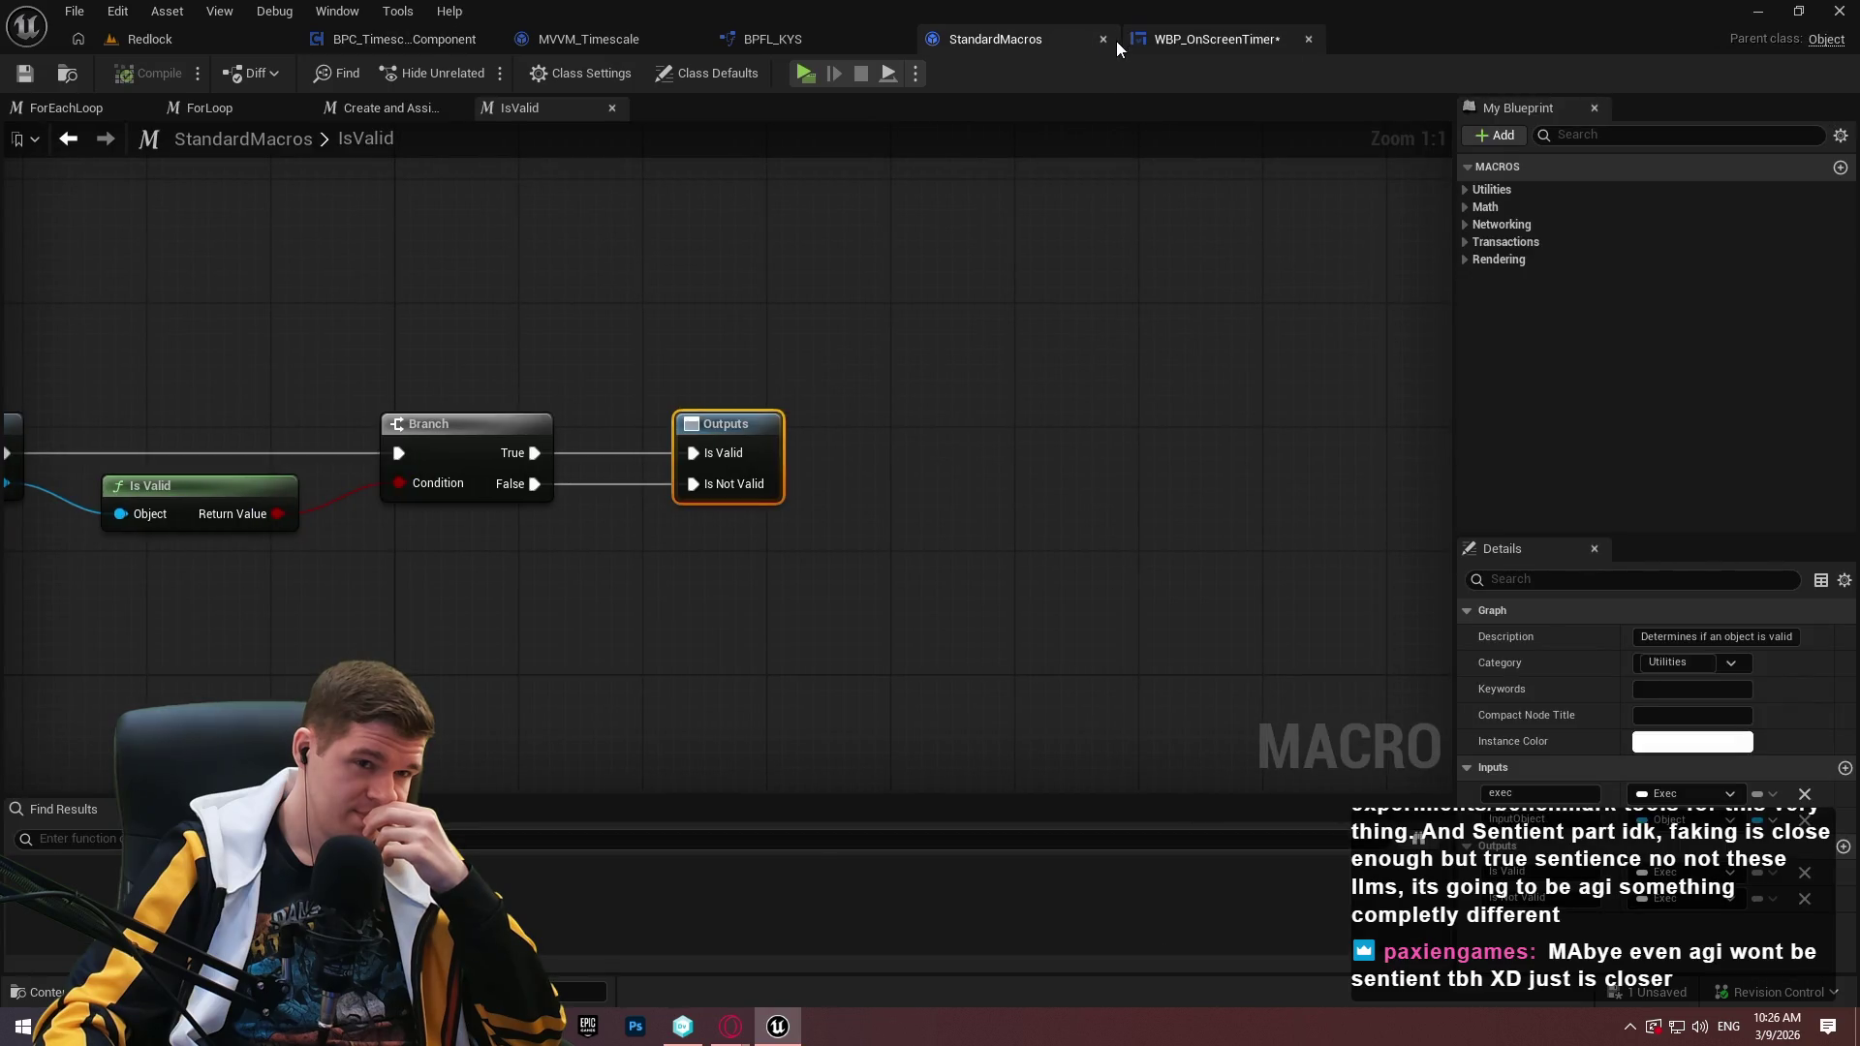
click(1104, 39)
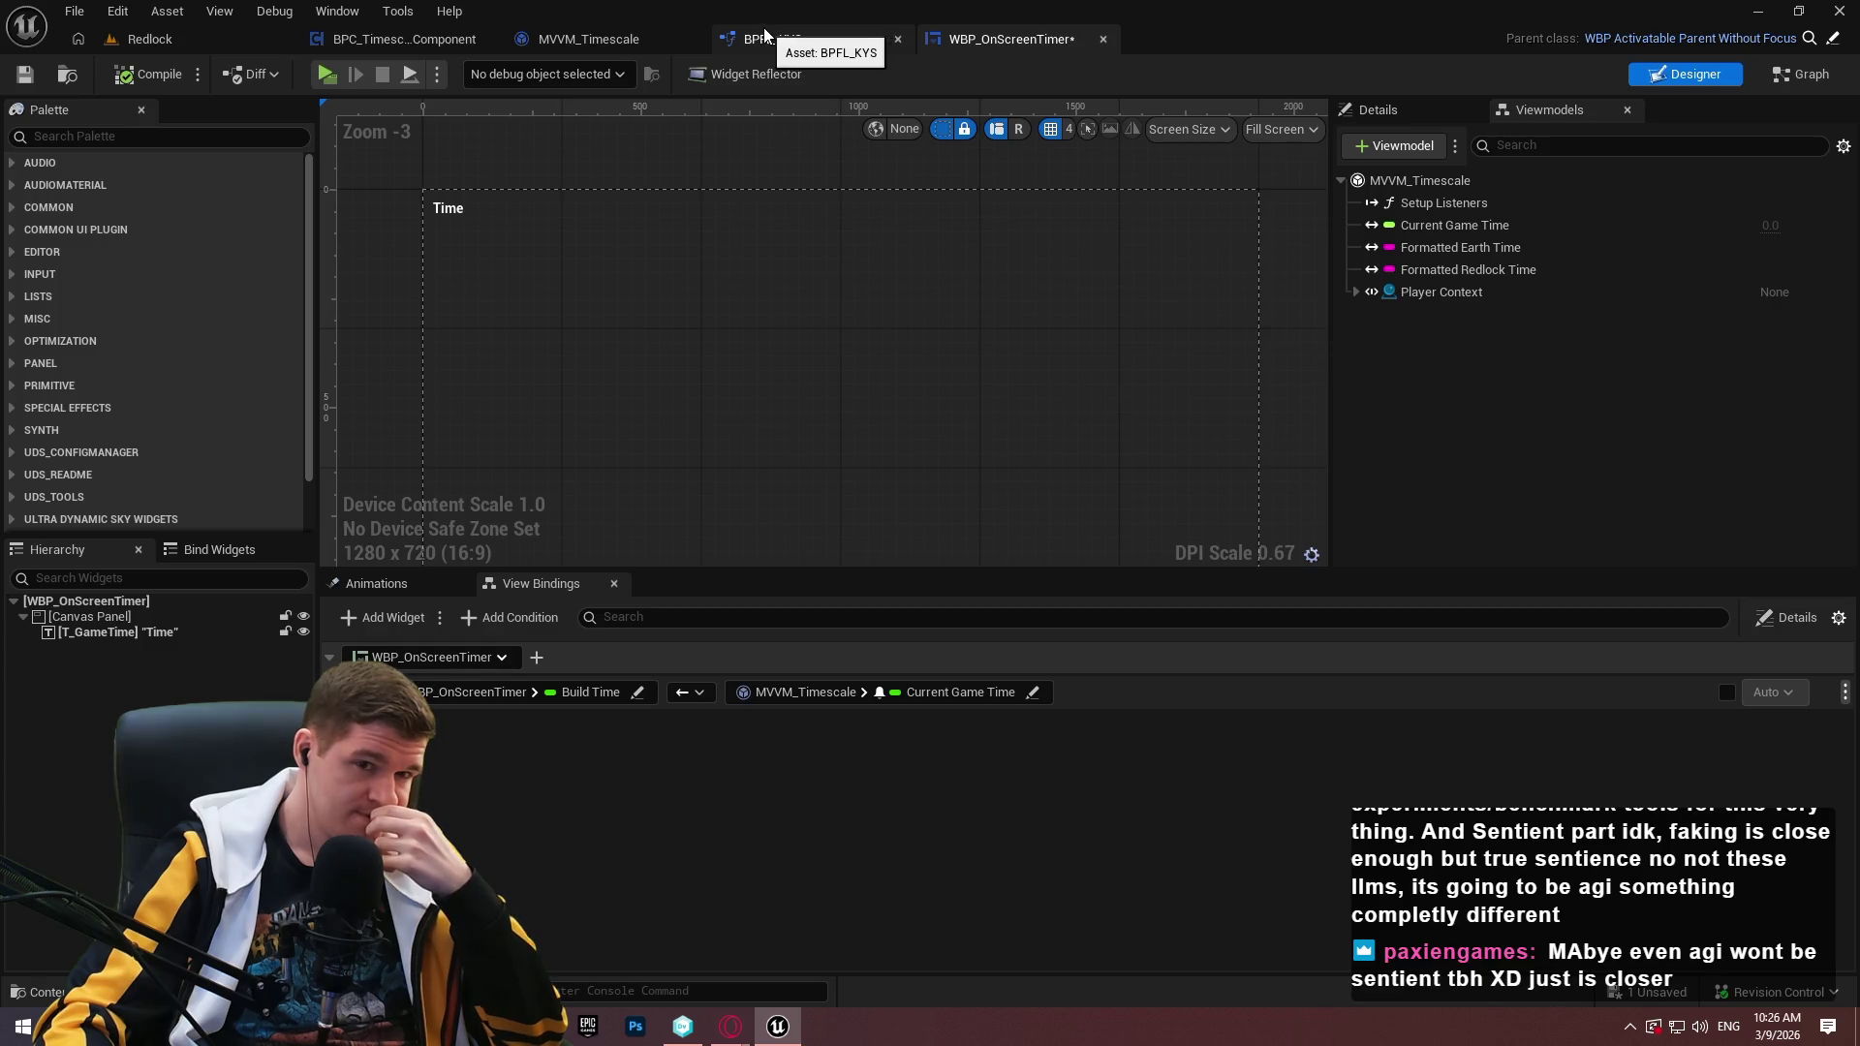
Look over MVVM_Timescale's FormatTime nodes for Redlock and Earth time.
click(610, 39)
drag(978, 267, 933, 393)
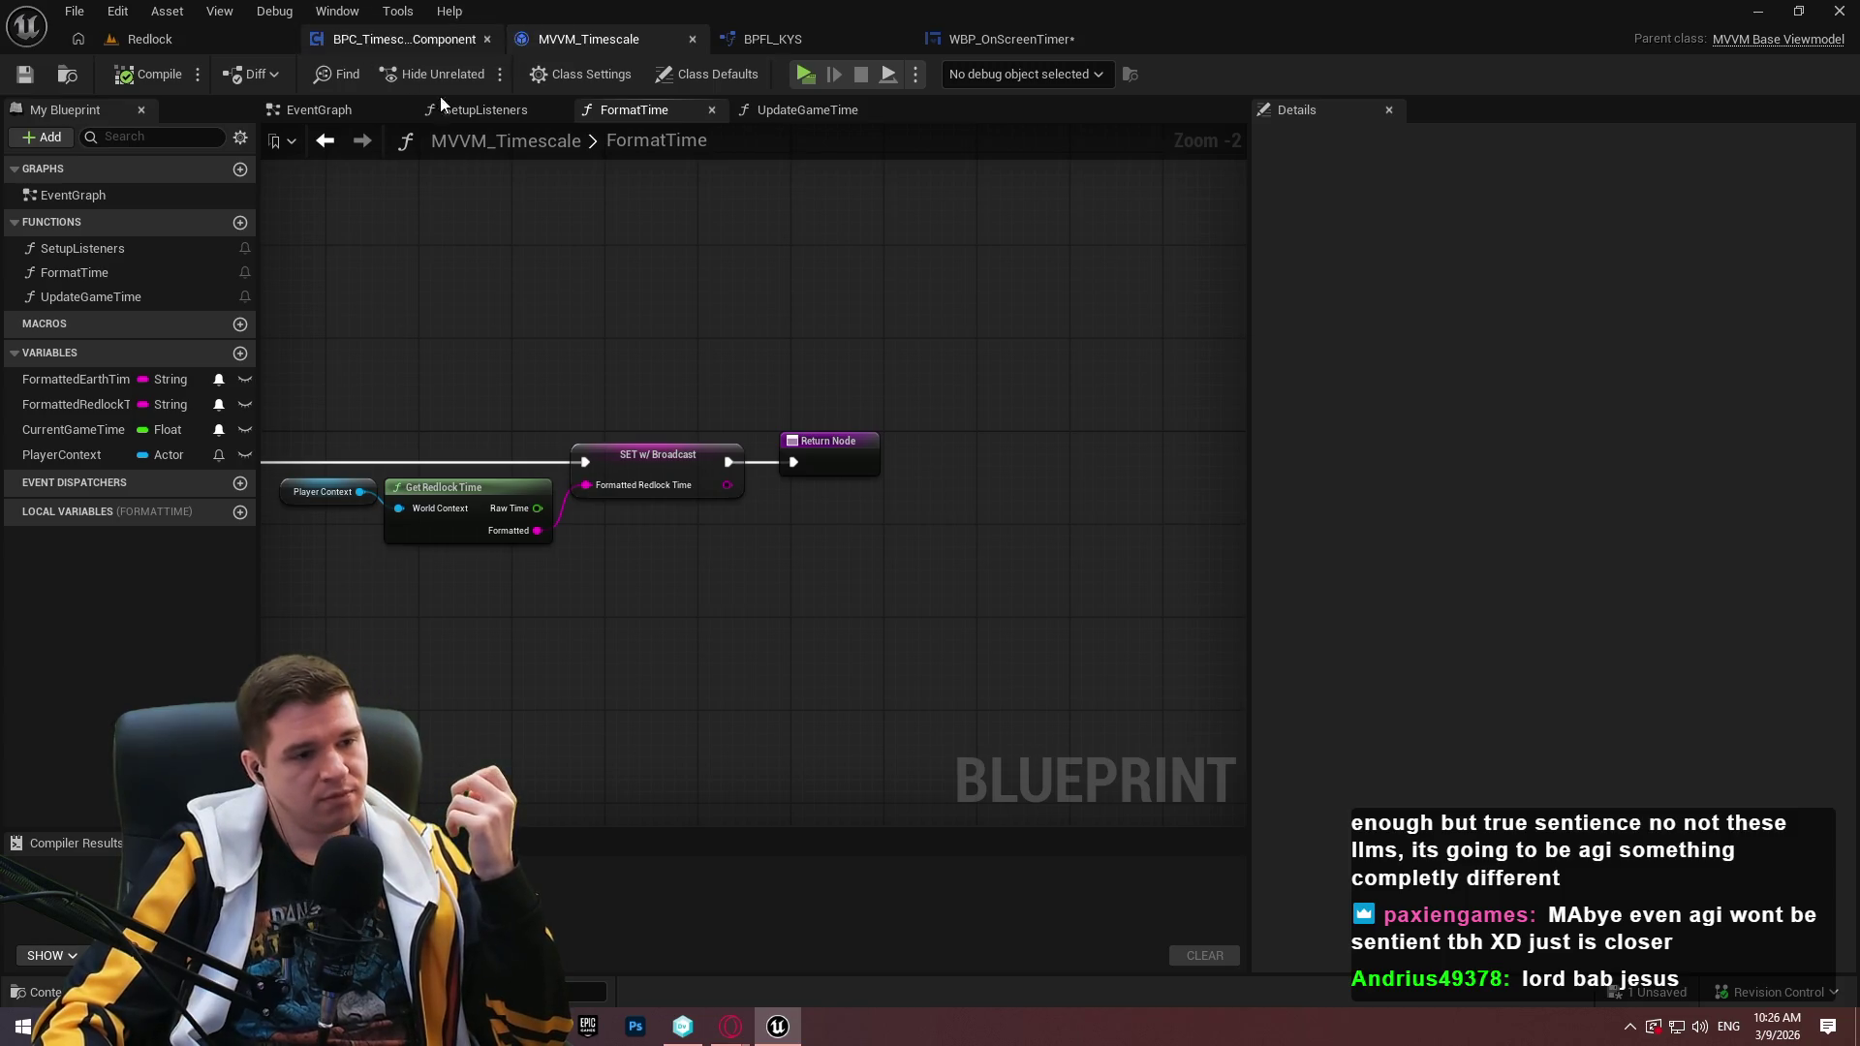
drag(624, 275, 1246, 320)
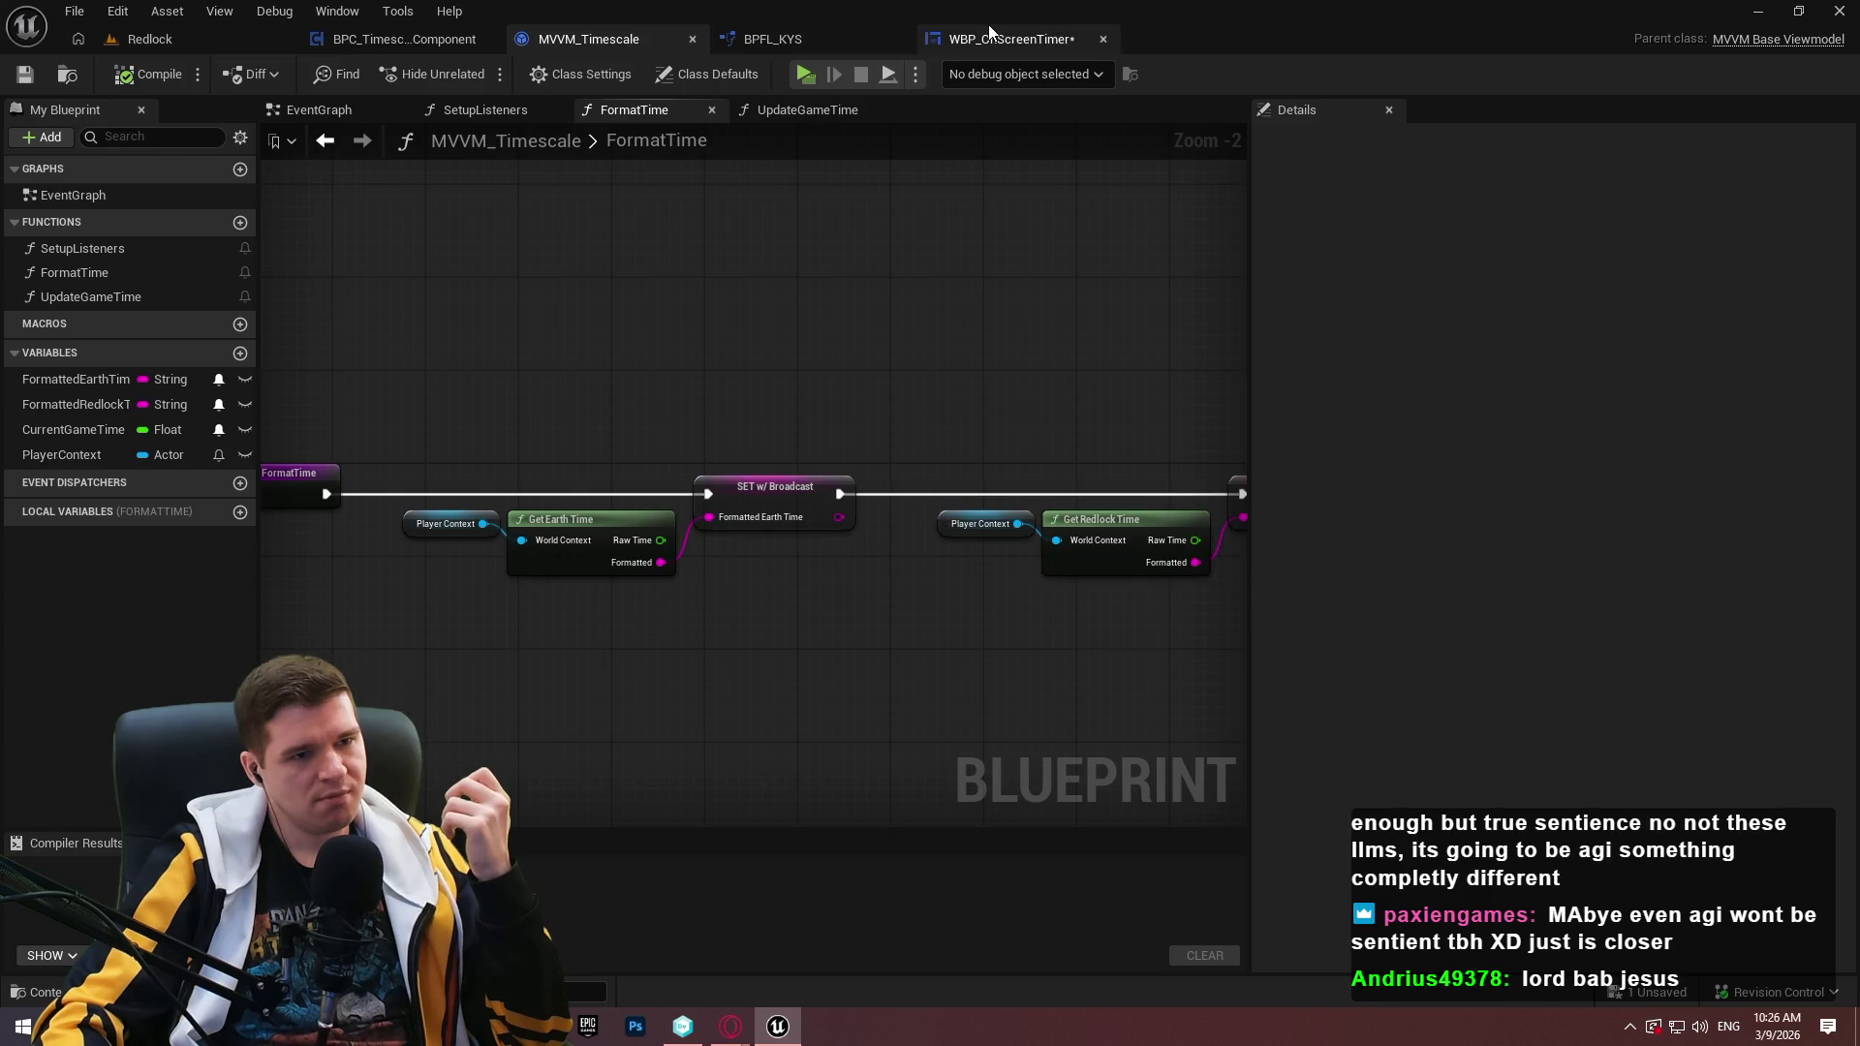
Check WBP_OnScreenTimer's Graph and EventGraph, then go back to its Designer.
click(983, 39)
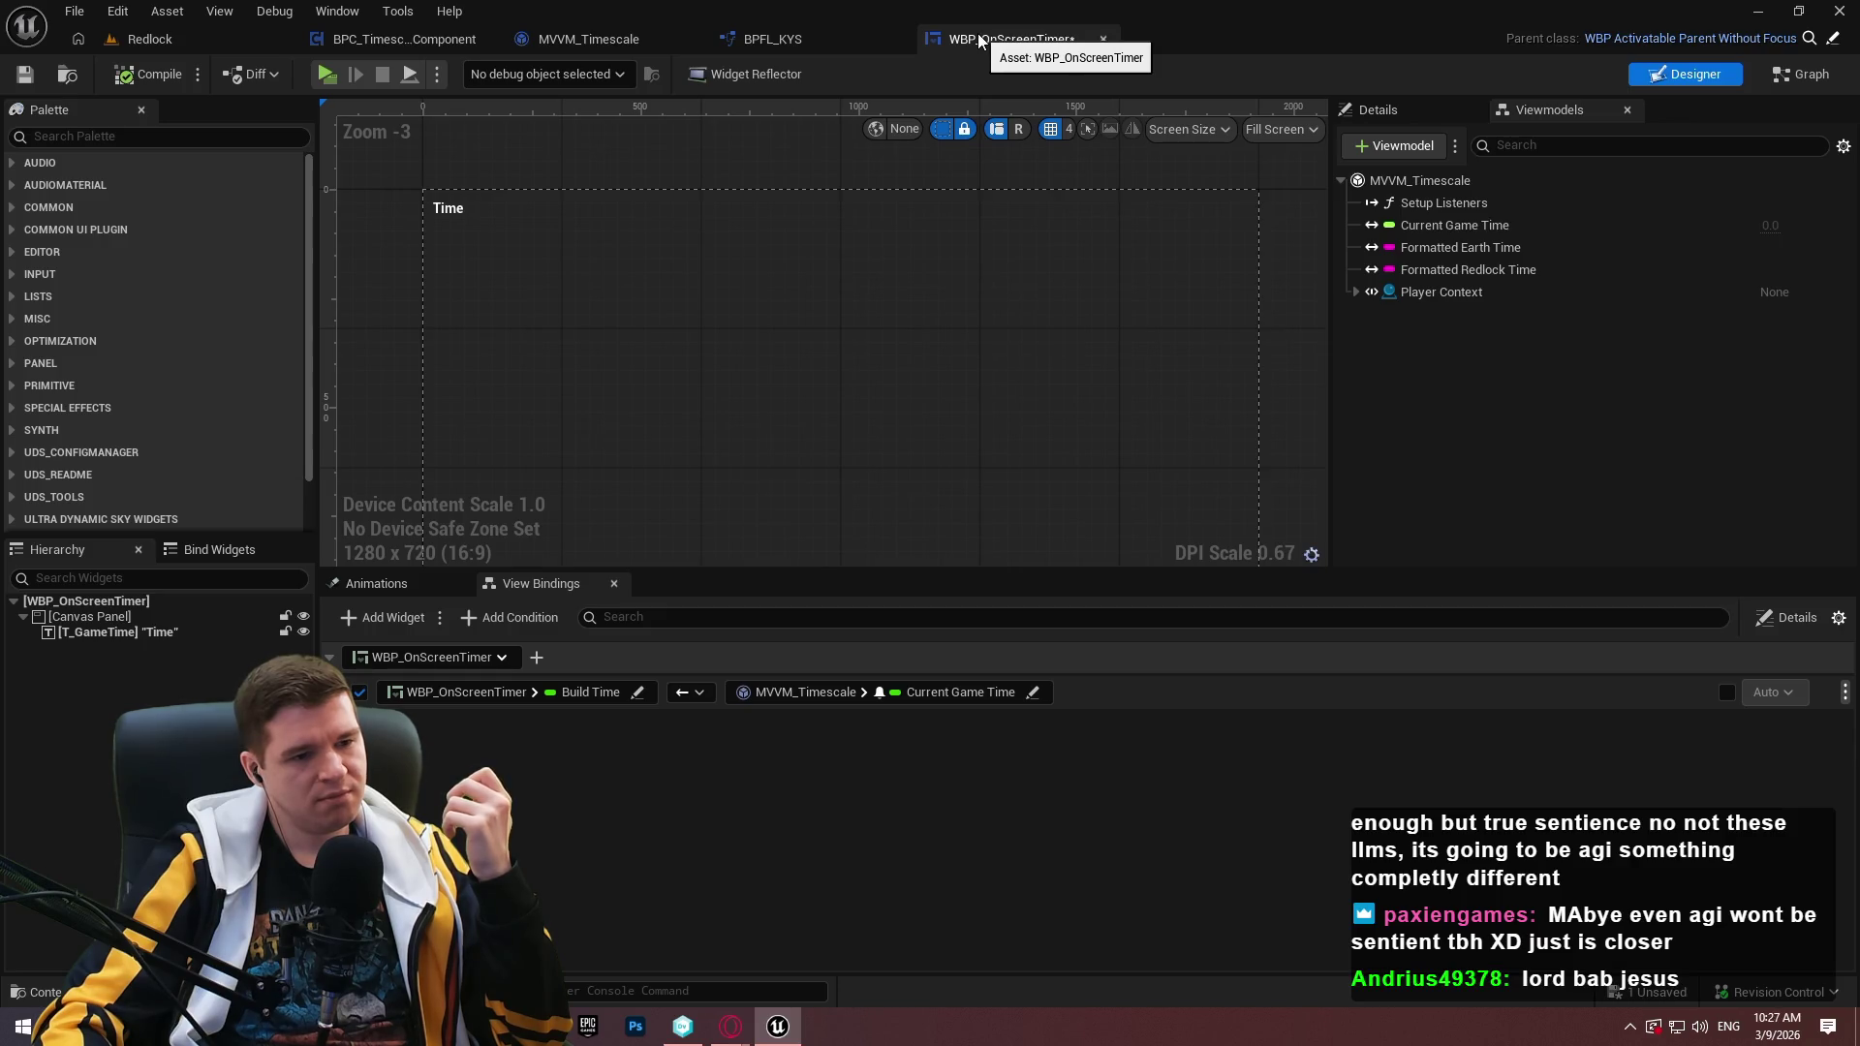
click(1817, 78)
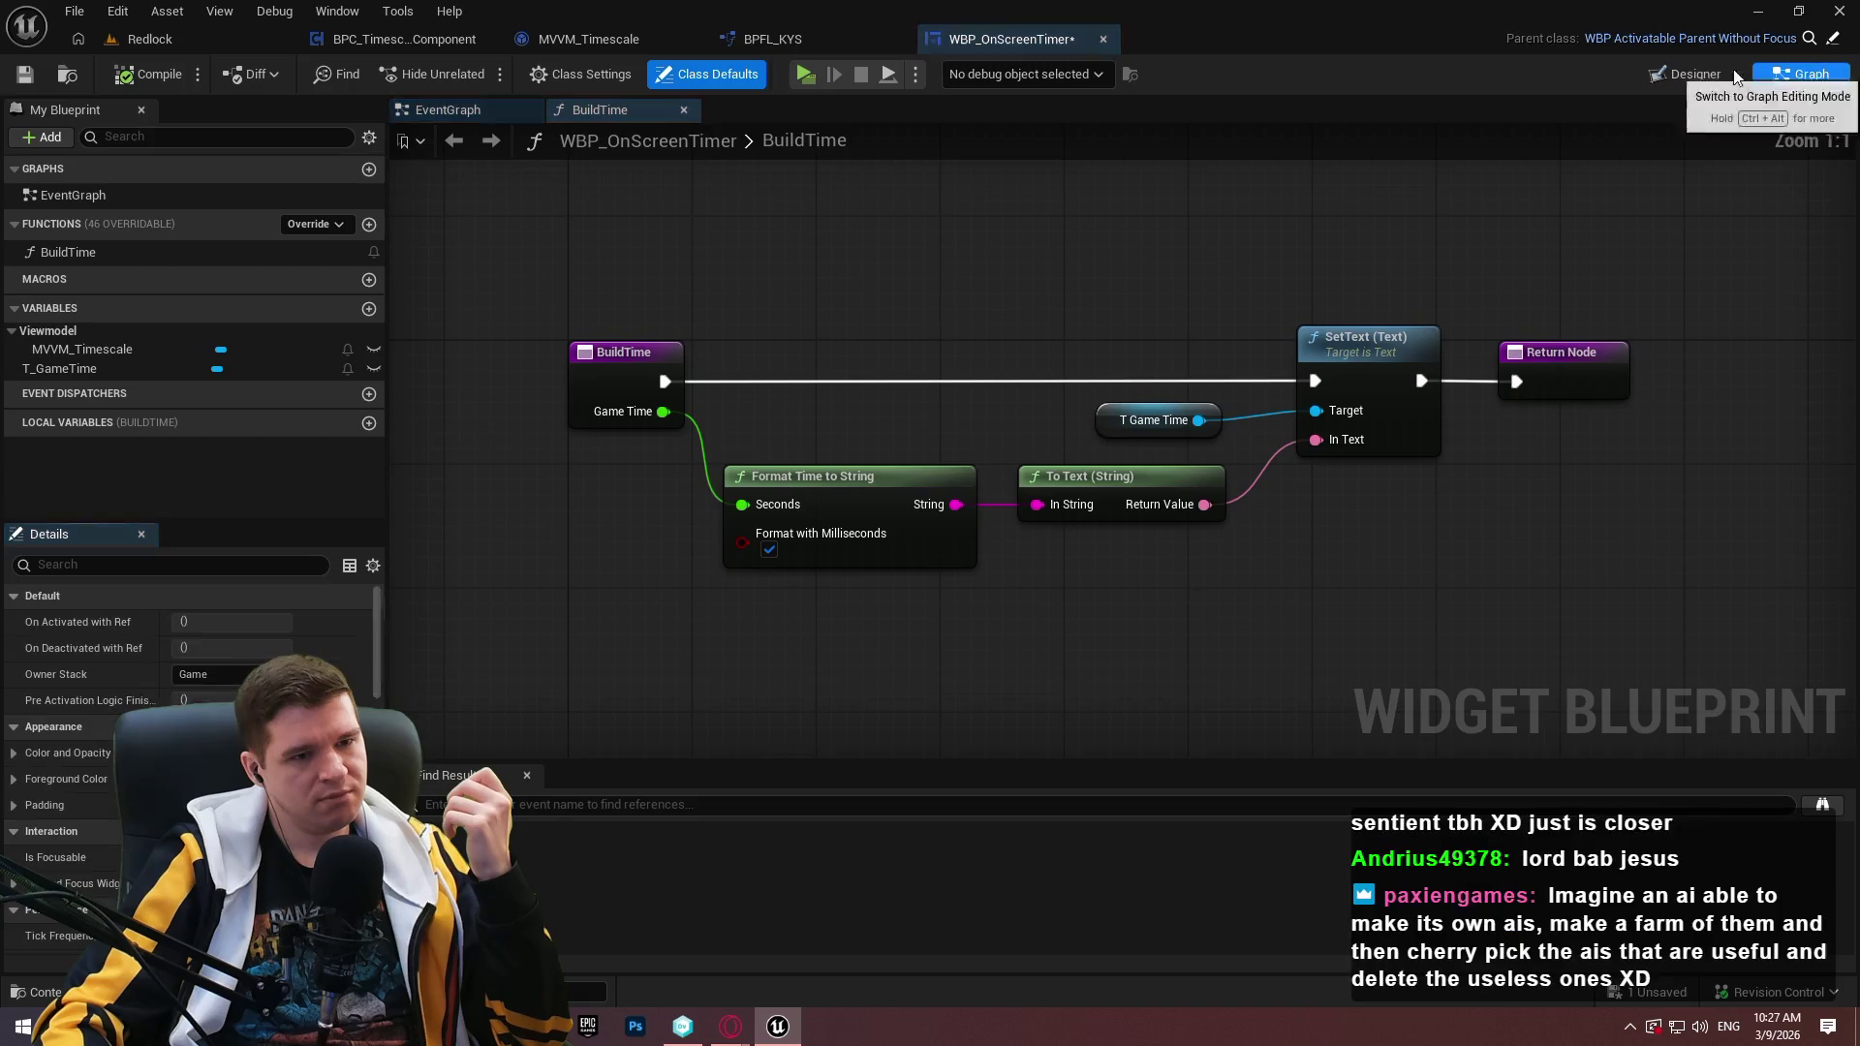
click(436, 115)
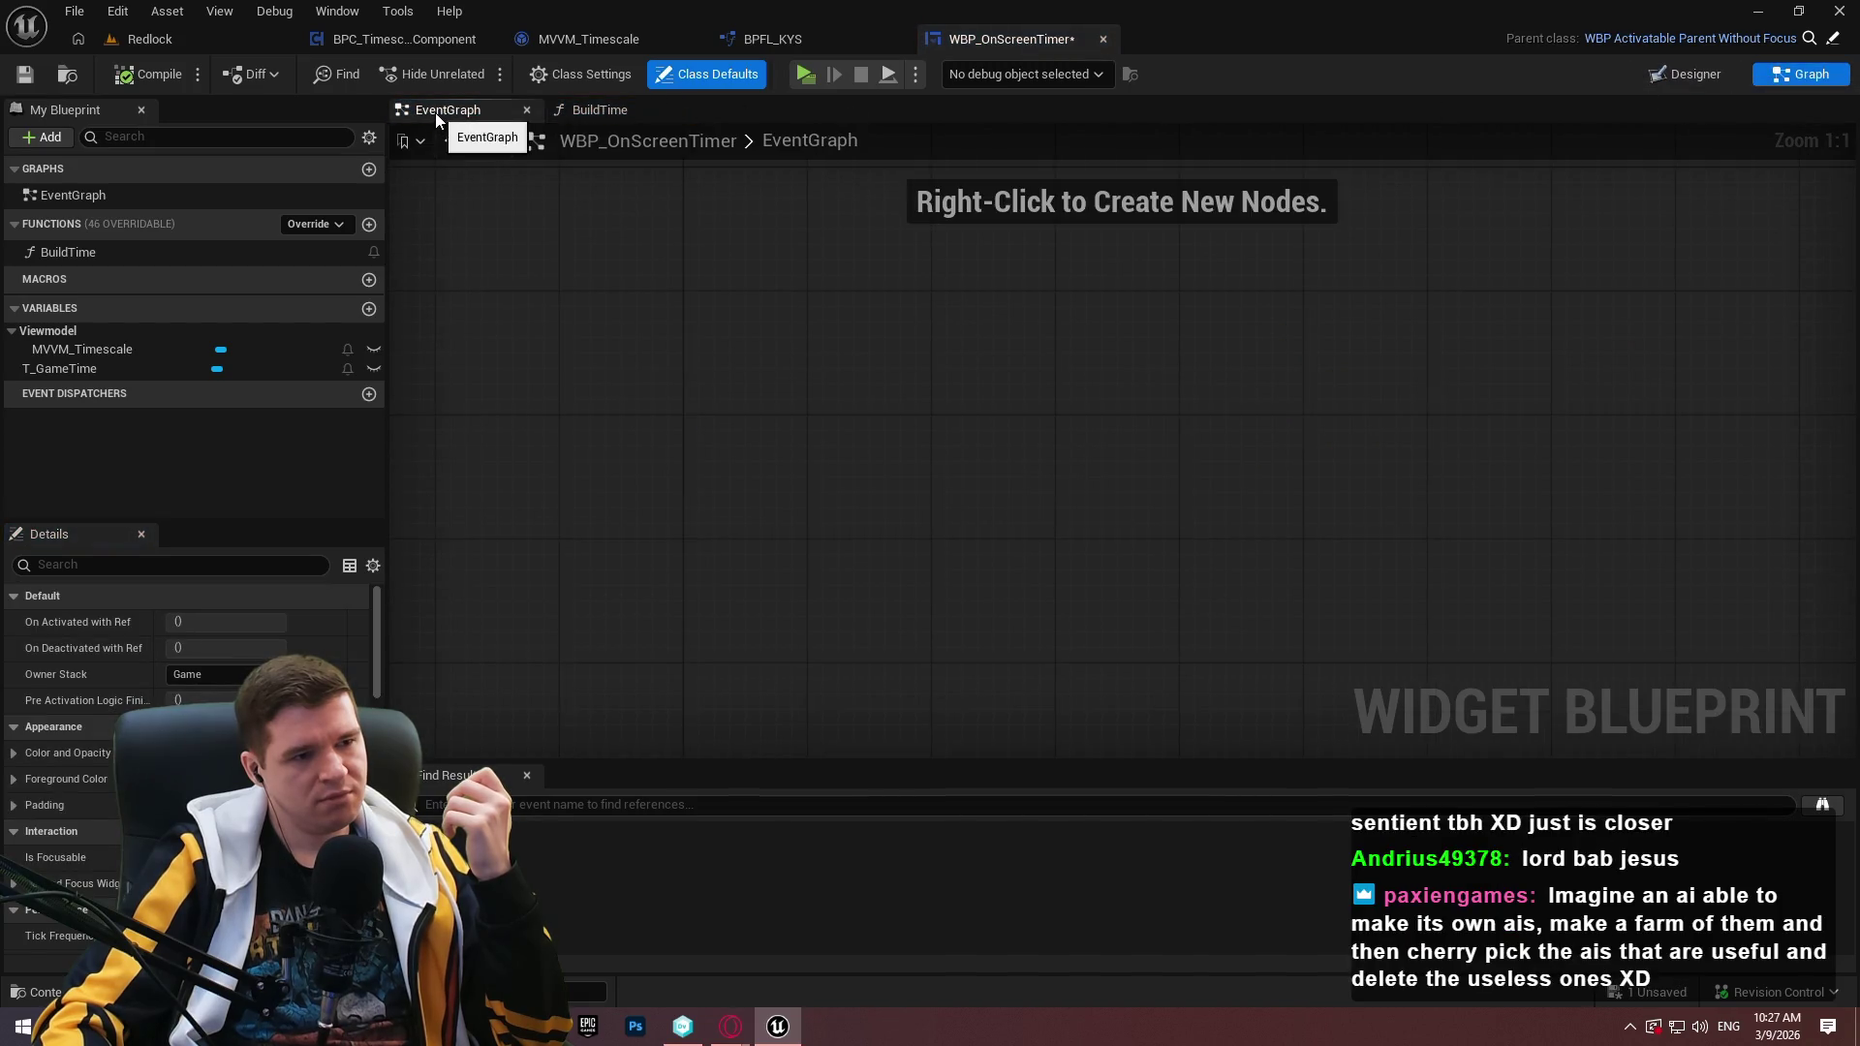
click(1666, 78)
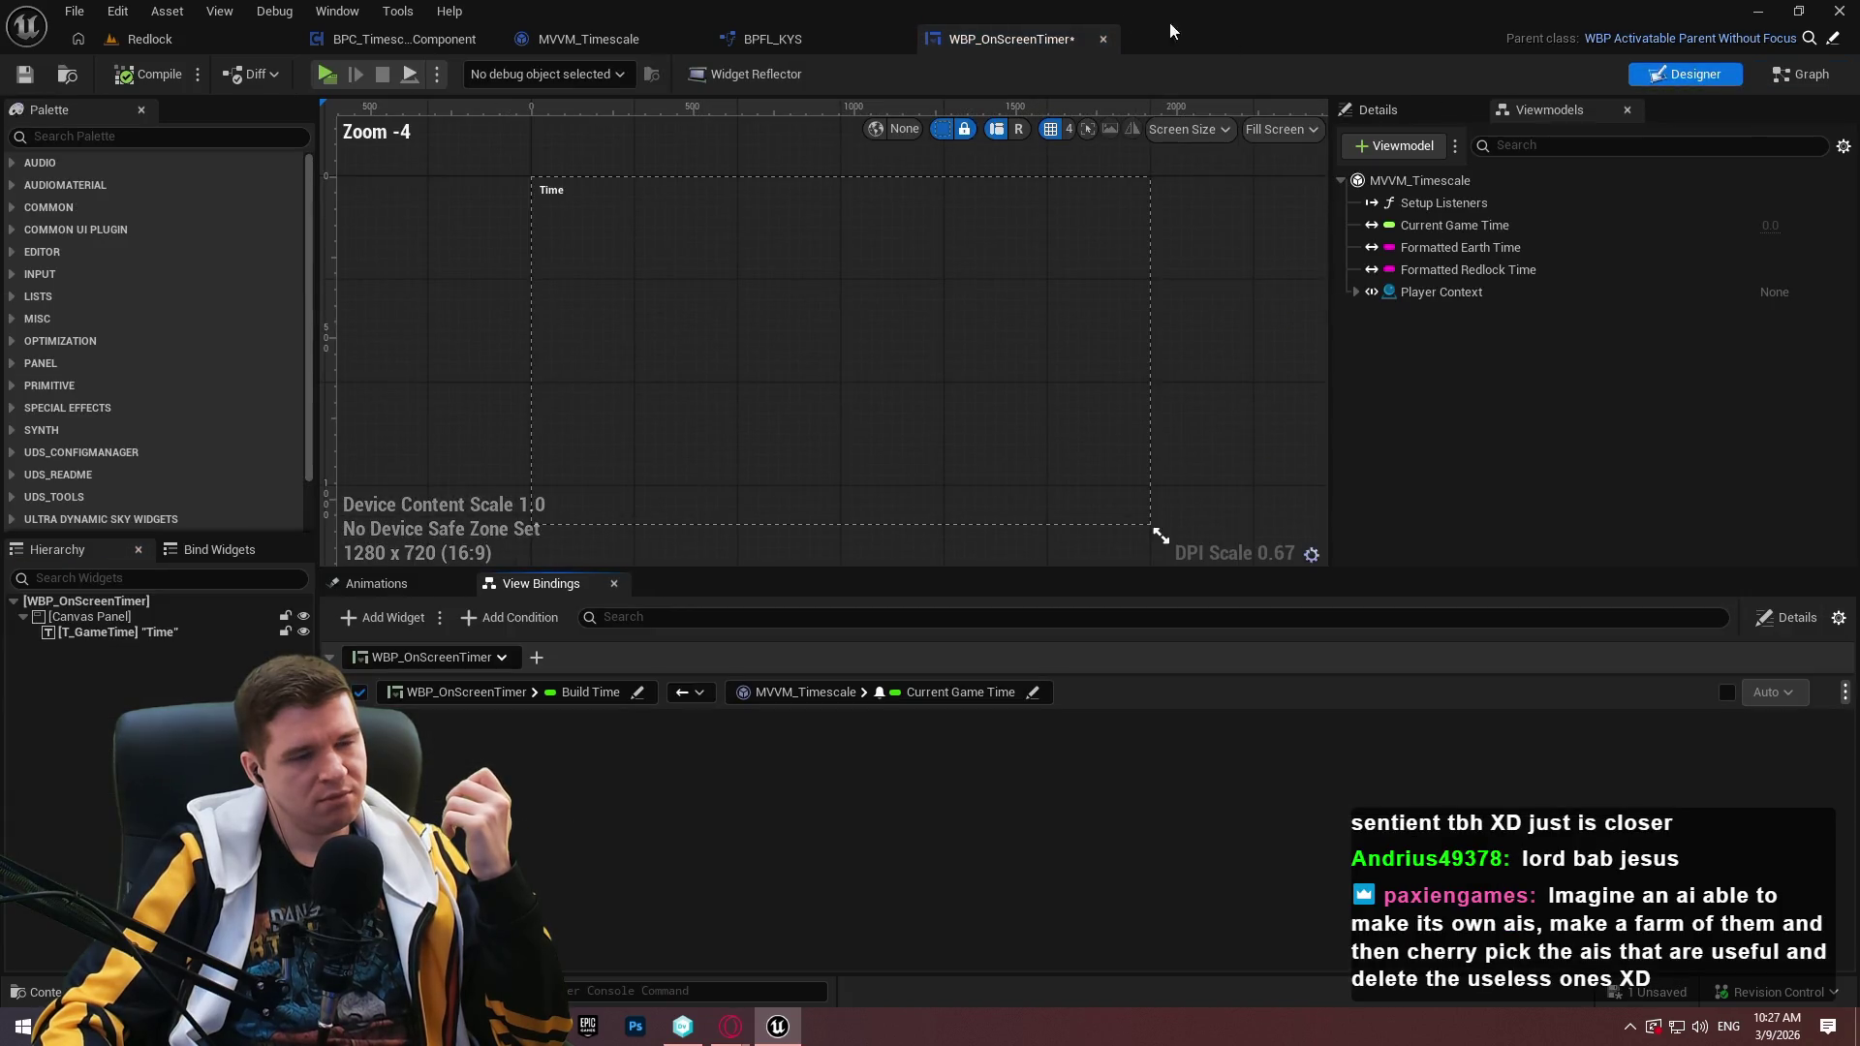
Cycle through BPFL_KYS, MVVM_Timescale and BPC_TimescaleComponent back to the Redlock level.
click(799, 43)
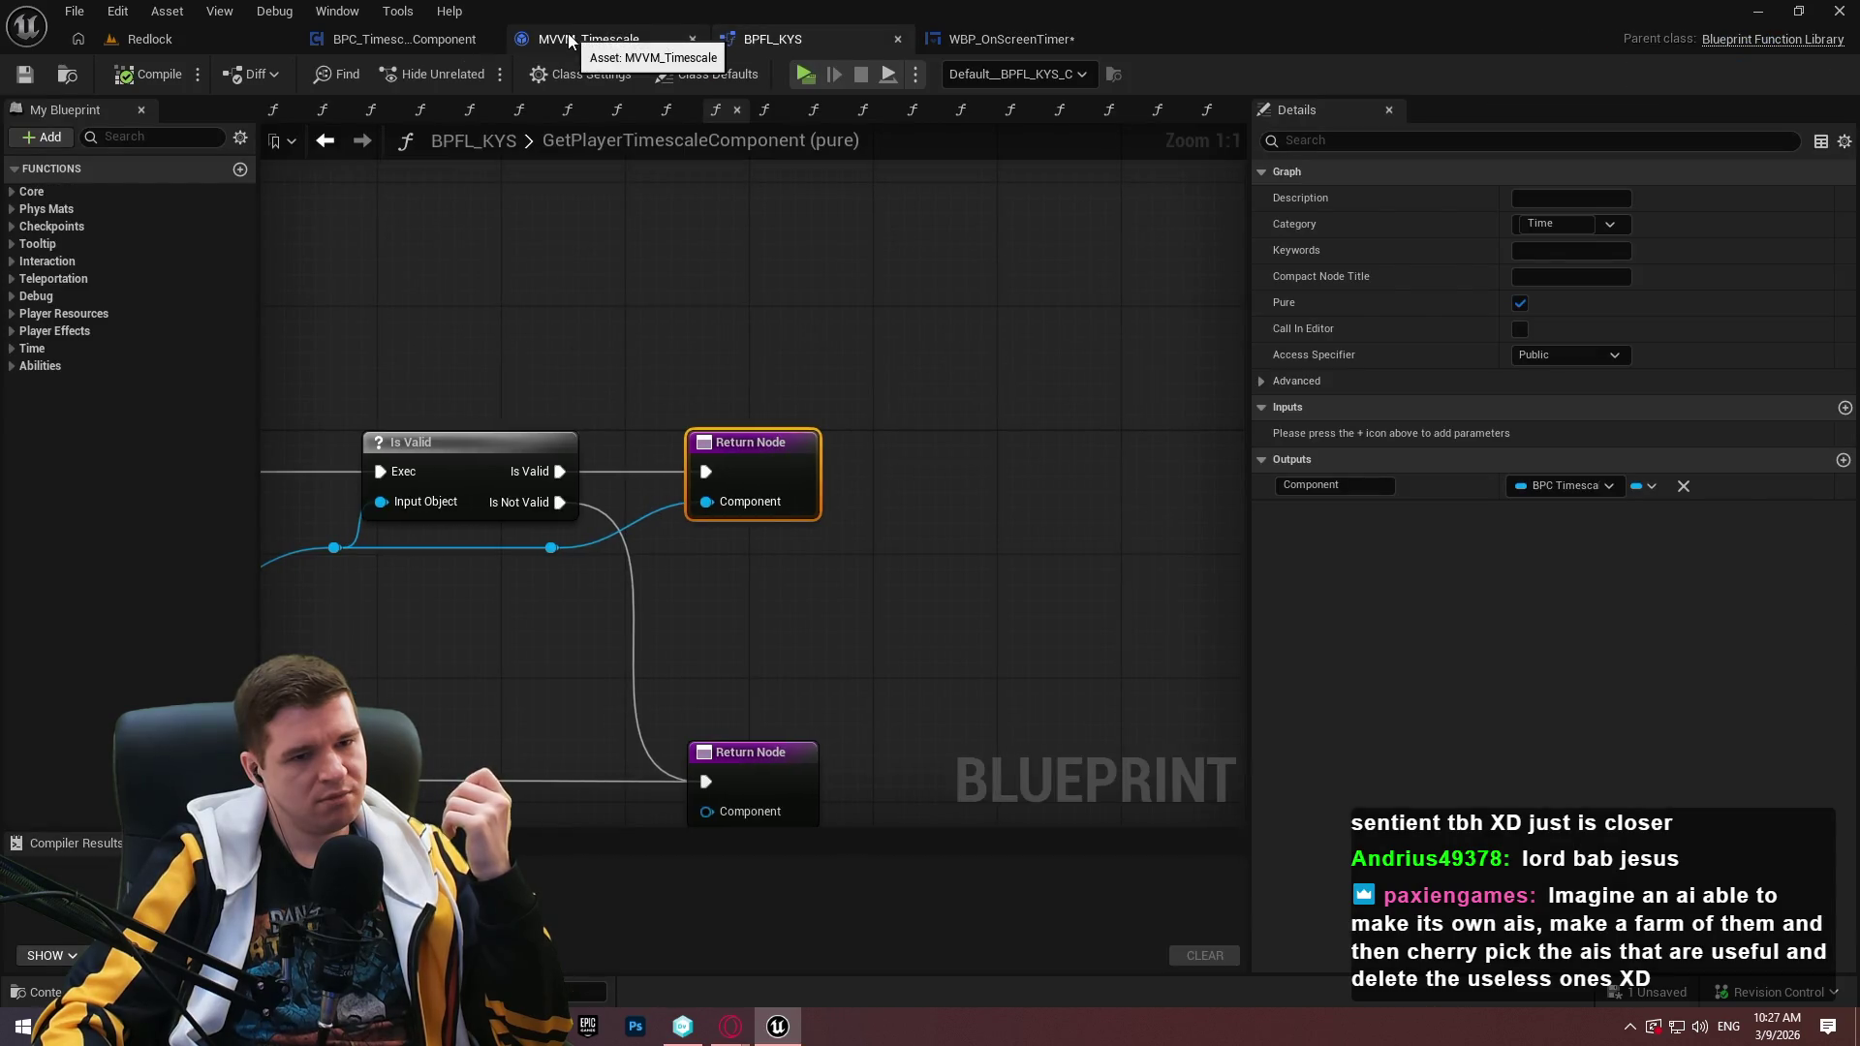
click(570, 41)
click(388, 39)
click(202, 41)
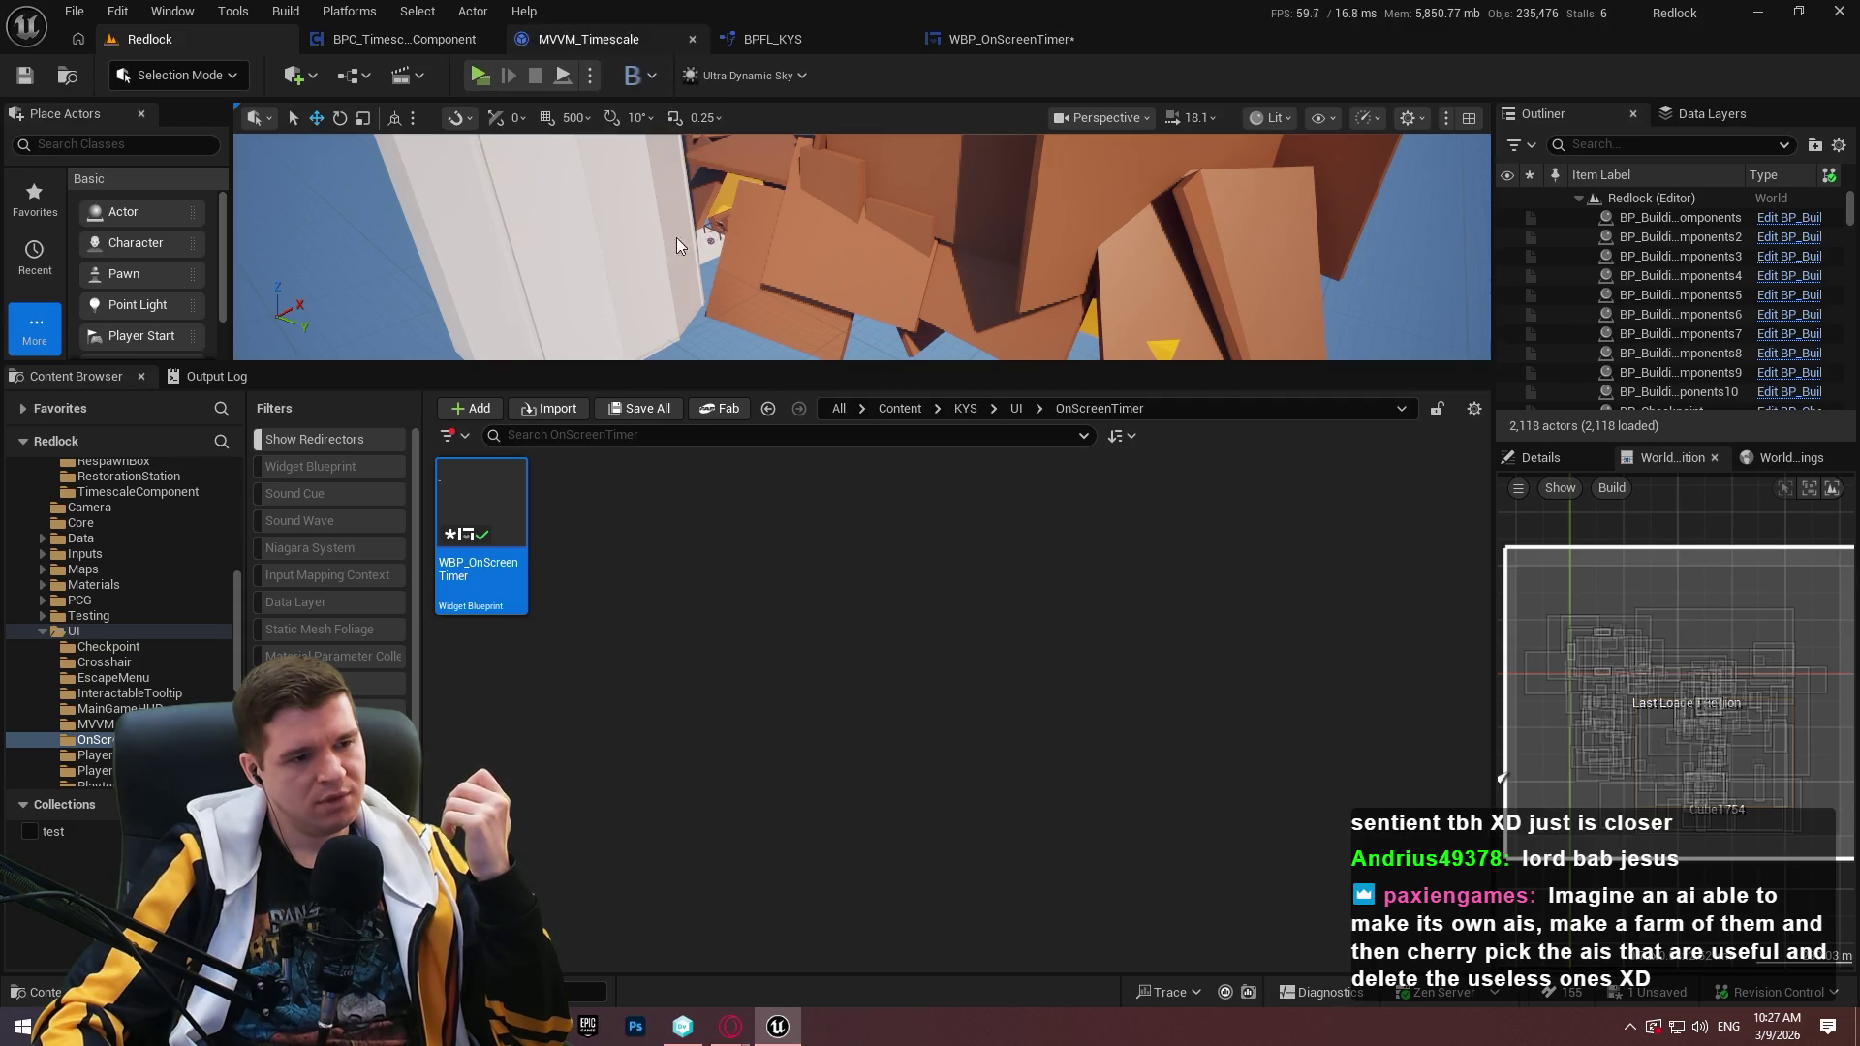
Go to UI > MainGameHUD, open BP_RedlockHUD and its parent BP_SimpleCommonUI_BaseHUD.
click(1091, 432)
click(1017, 408)
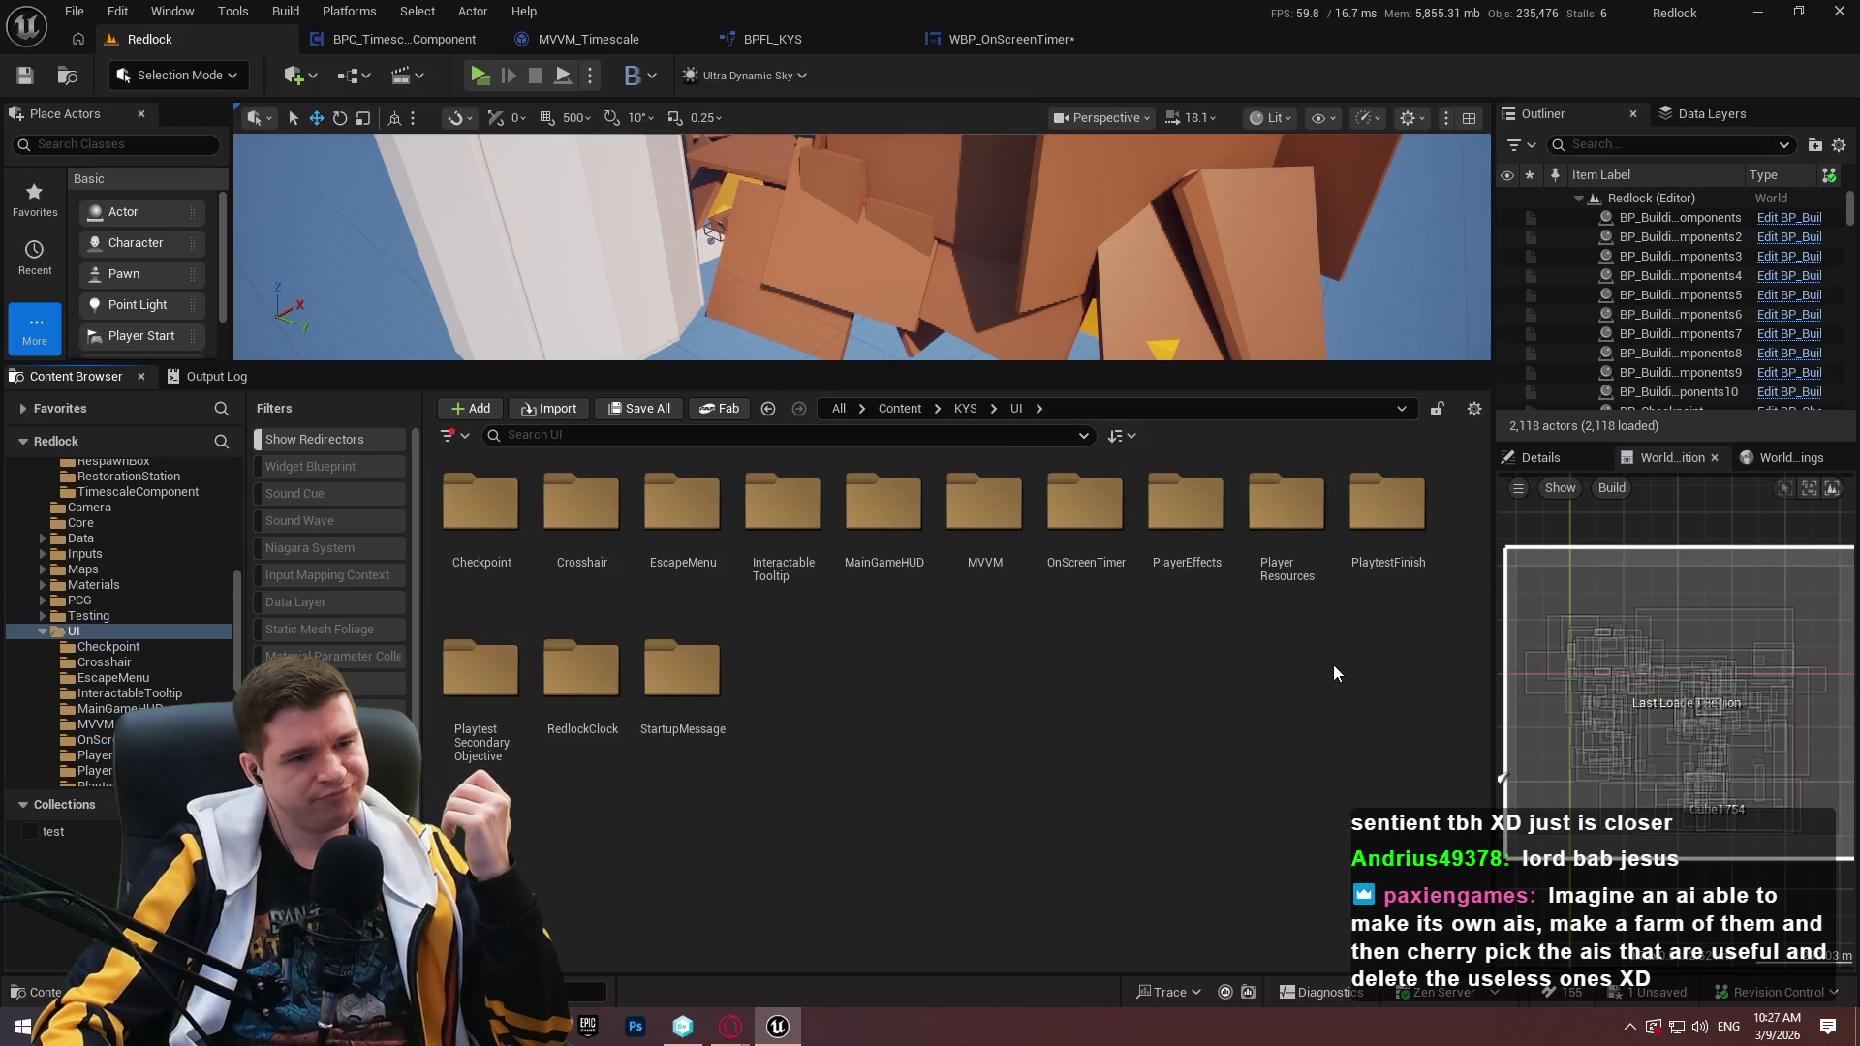
double_click(985, 523)
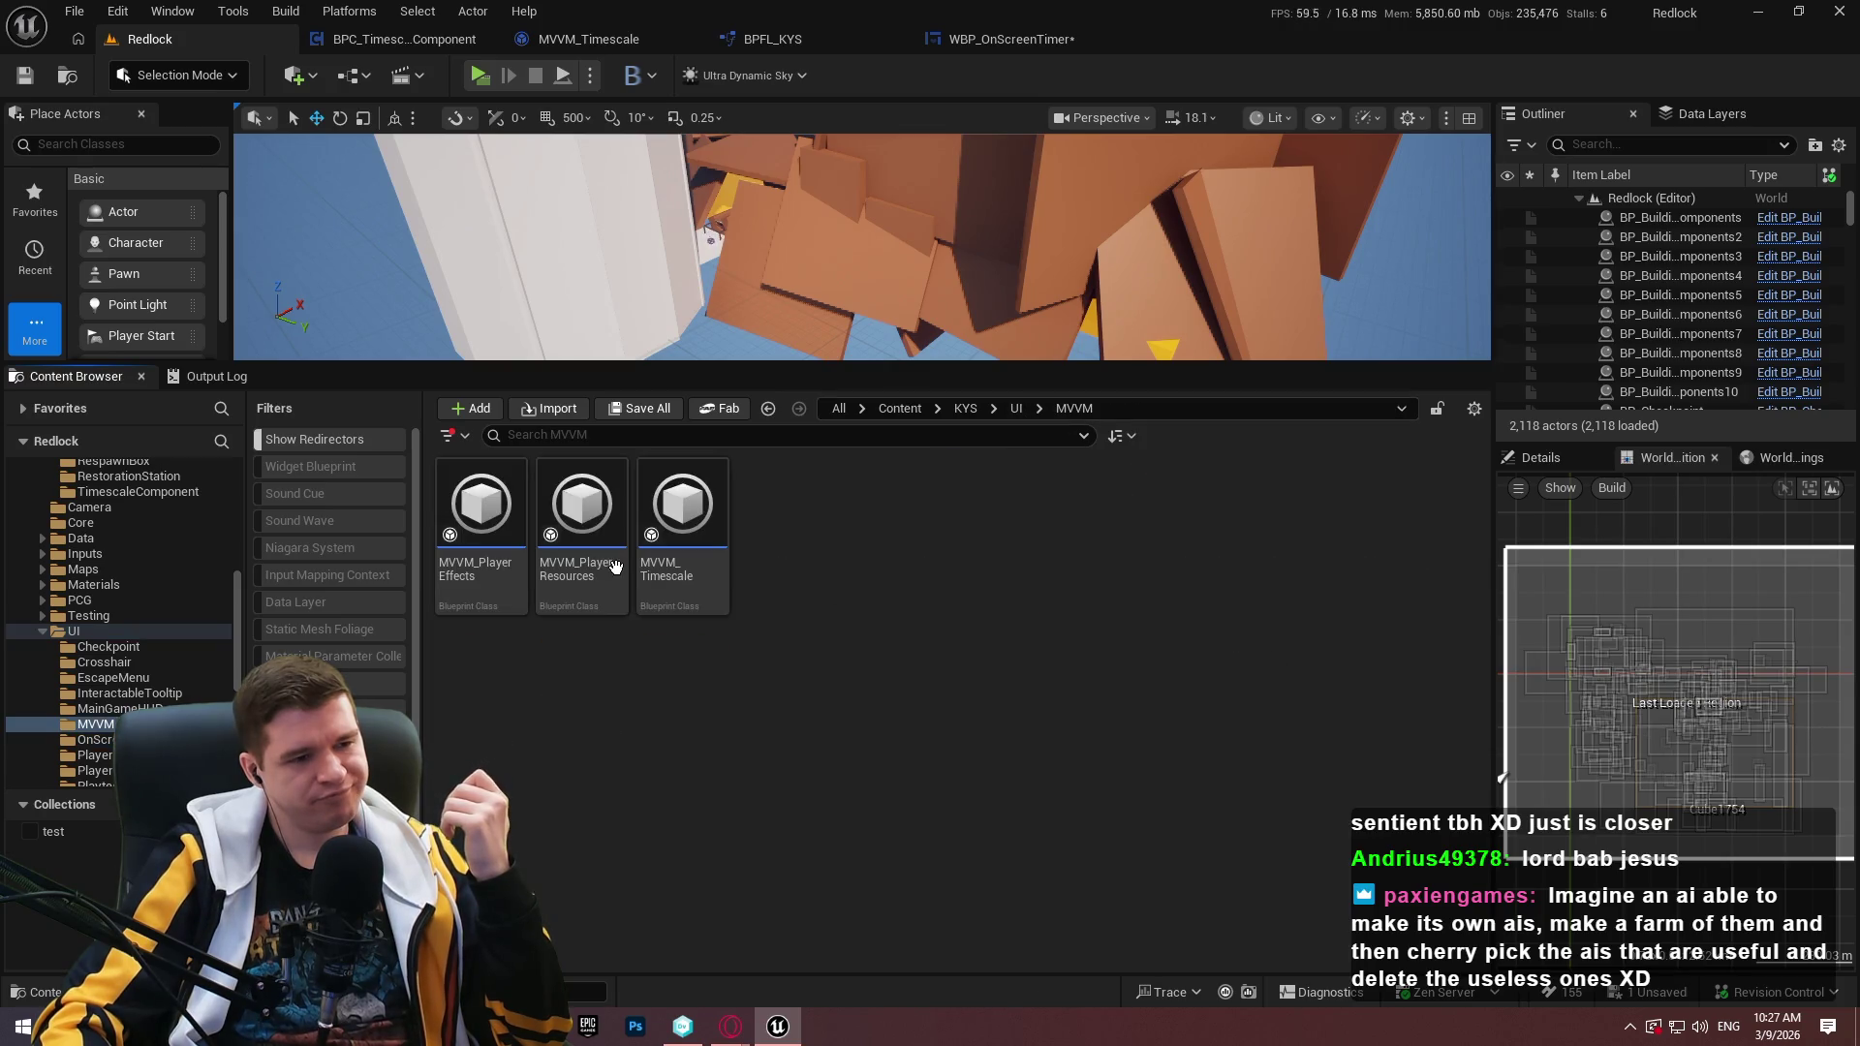
click(1019, 407)
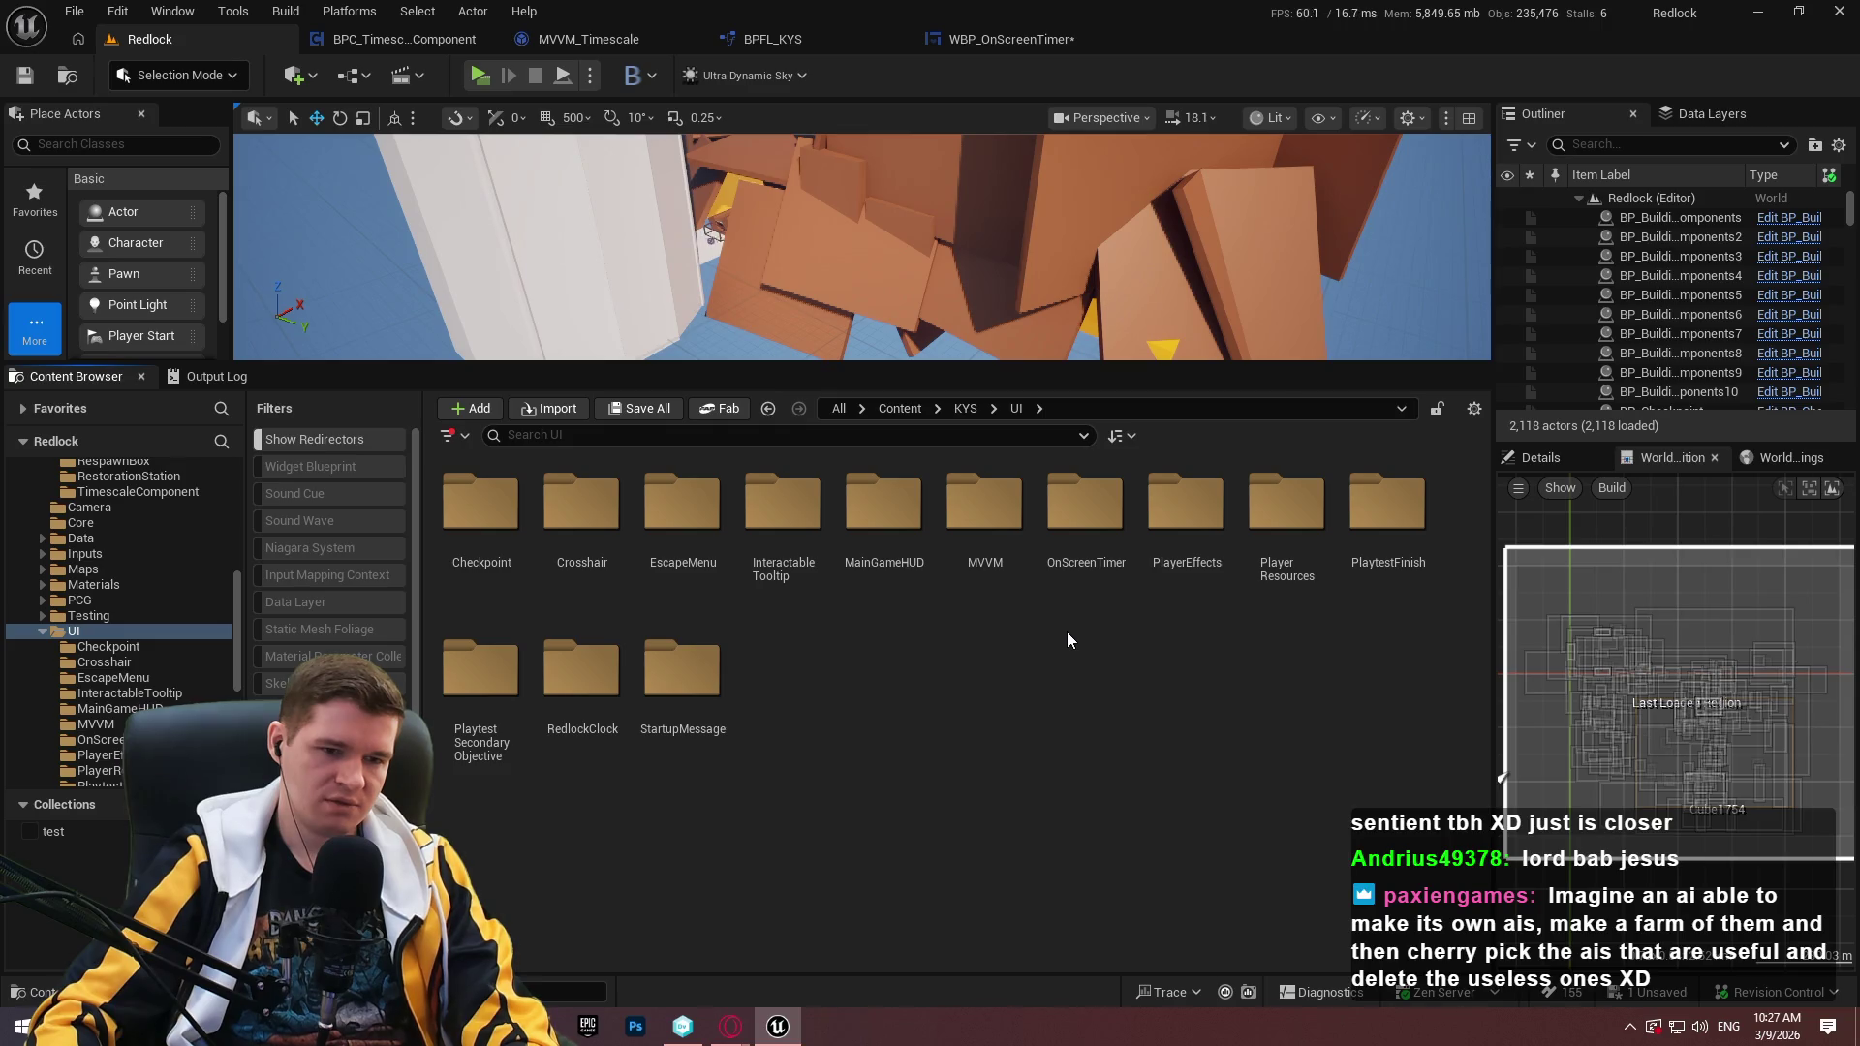
double_click(883, 509)
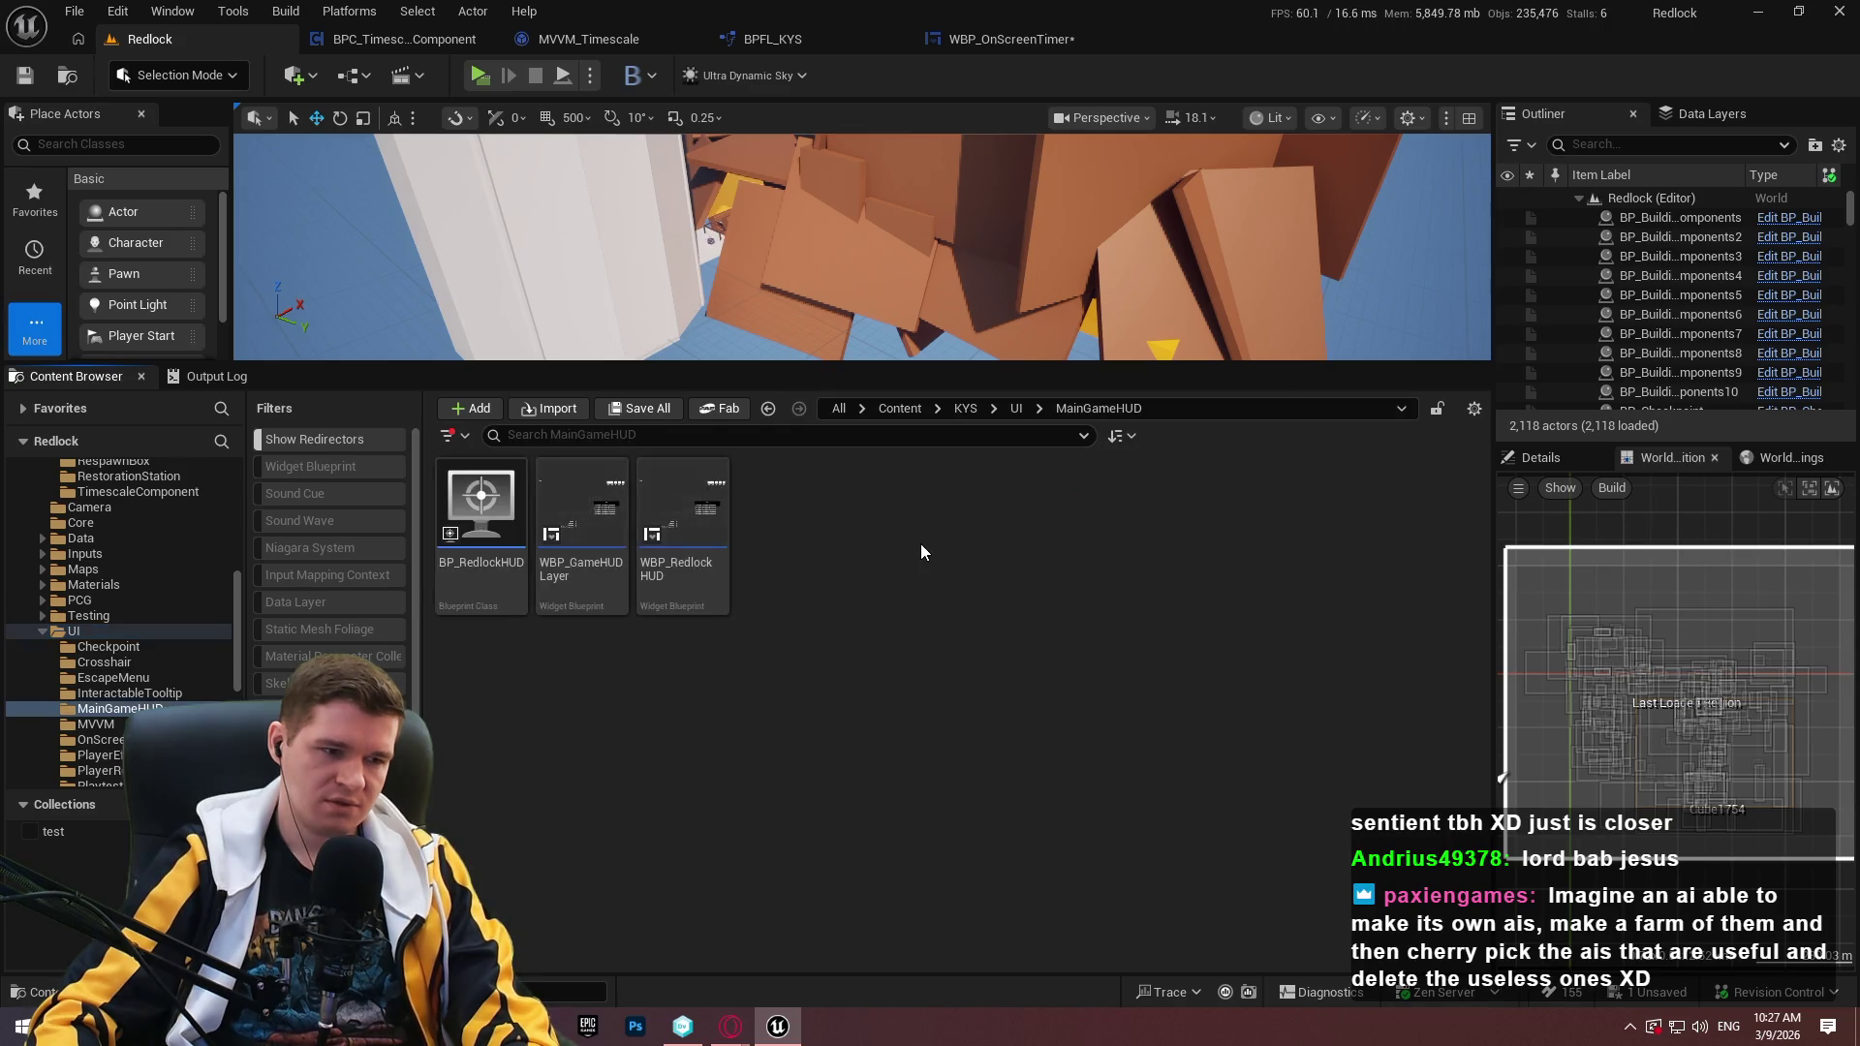
double_click(481, 504)
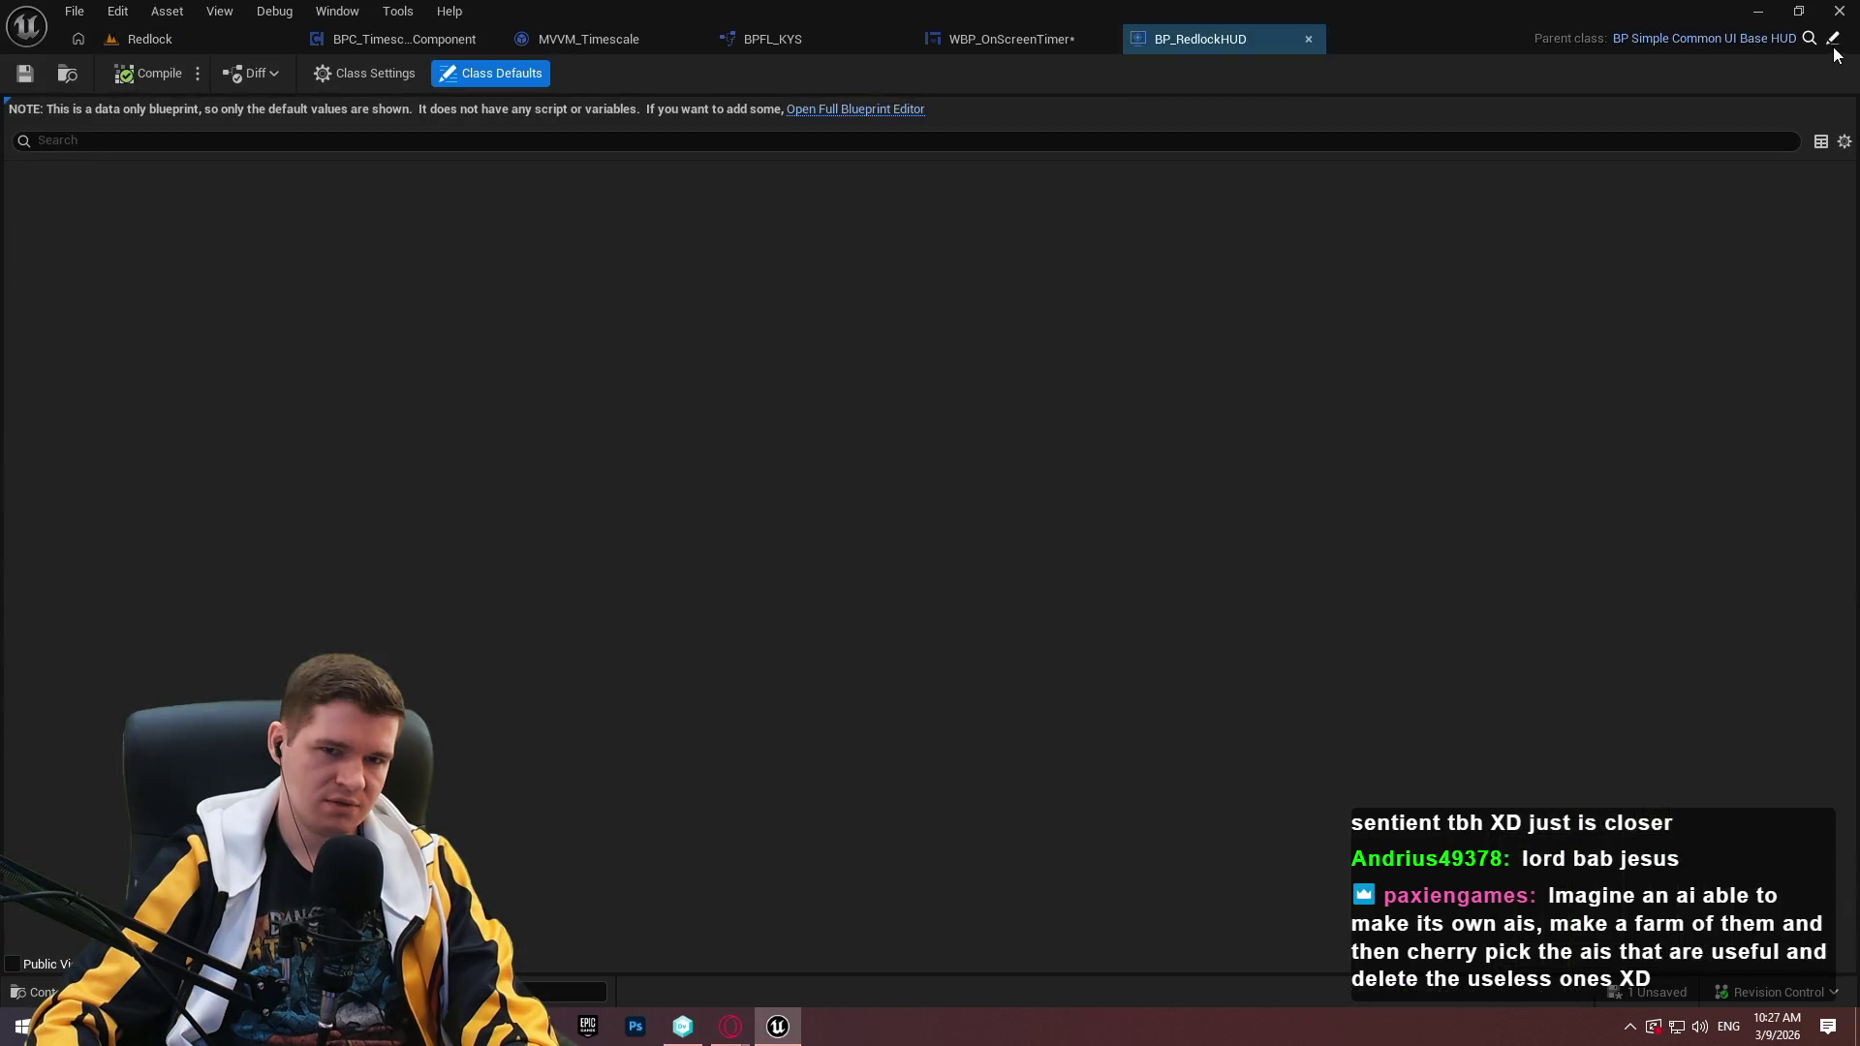
click(1844, 41)
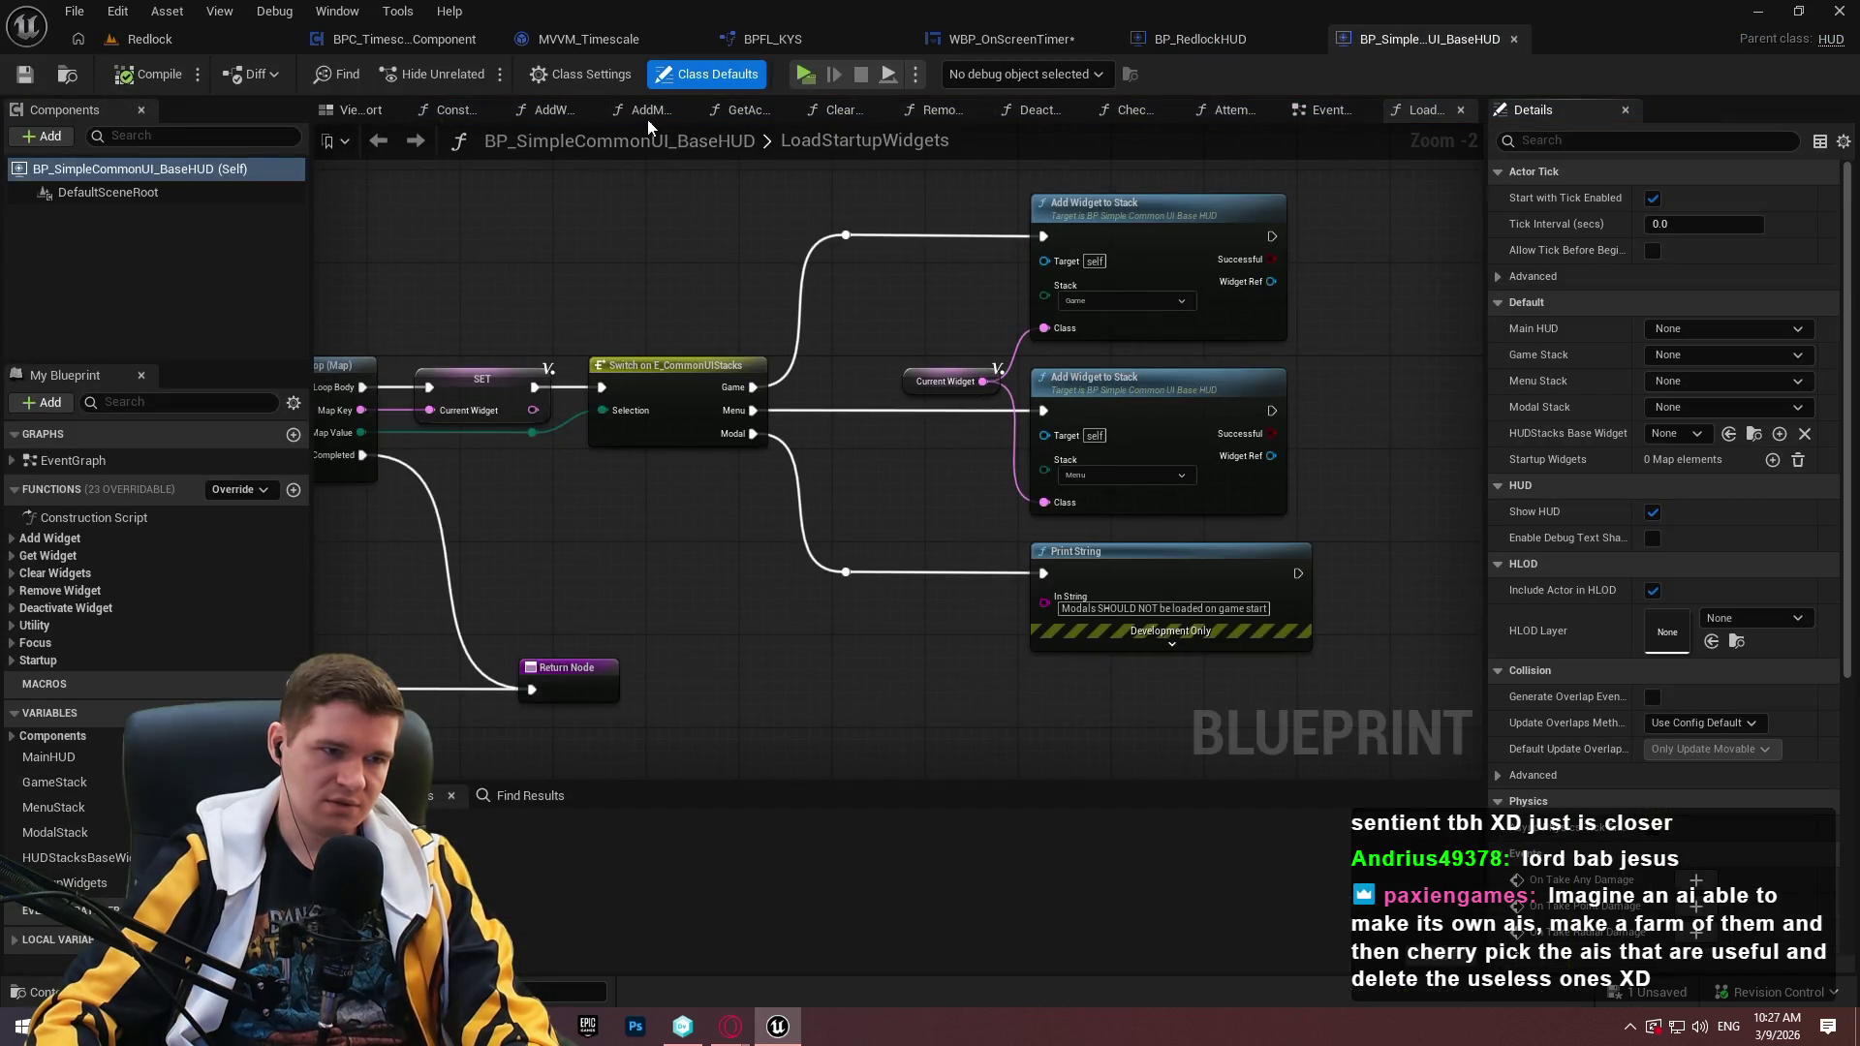
Open the parent HUD's EventGraph and survey the BeginPlay widget setup chain.
double_click(67, 461)
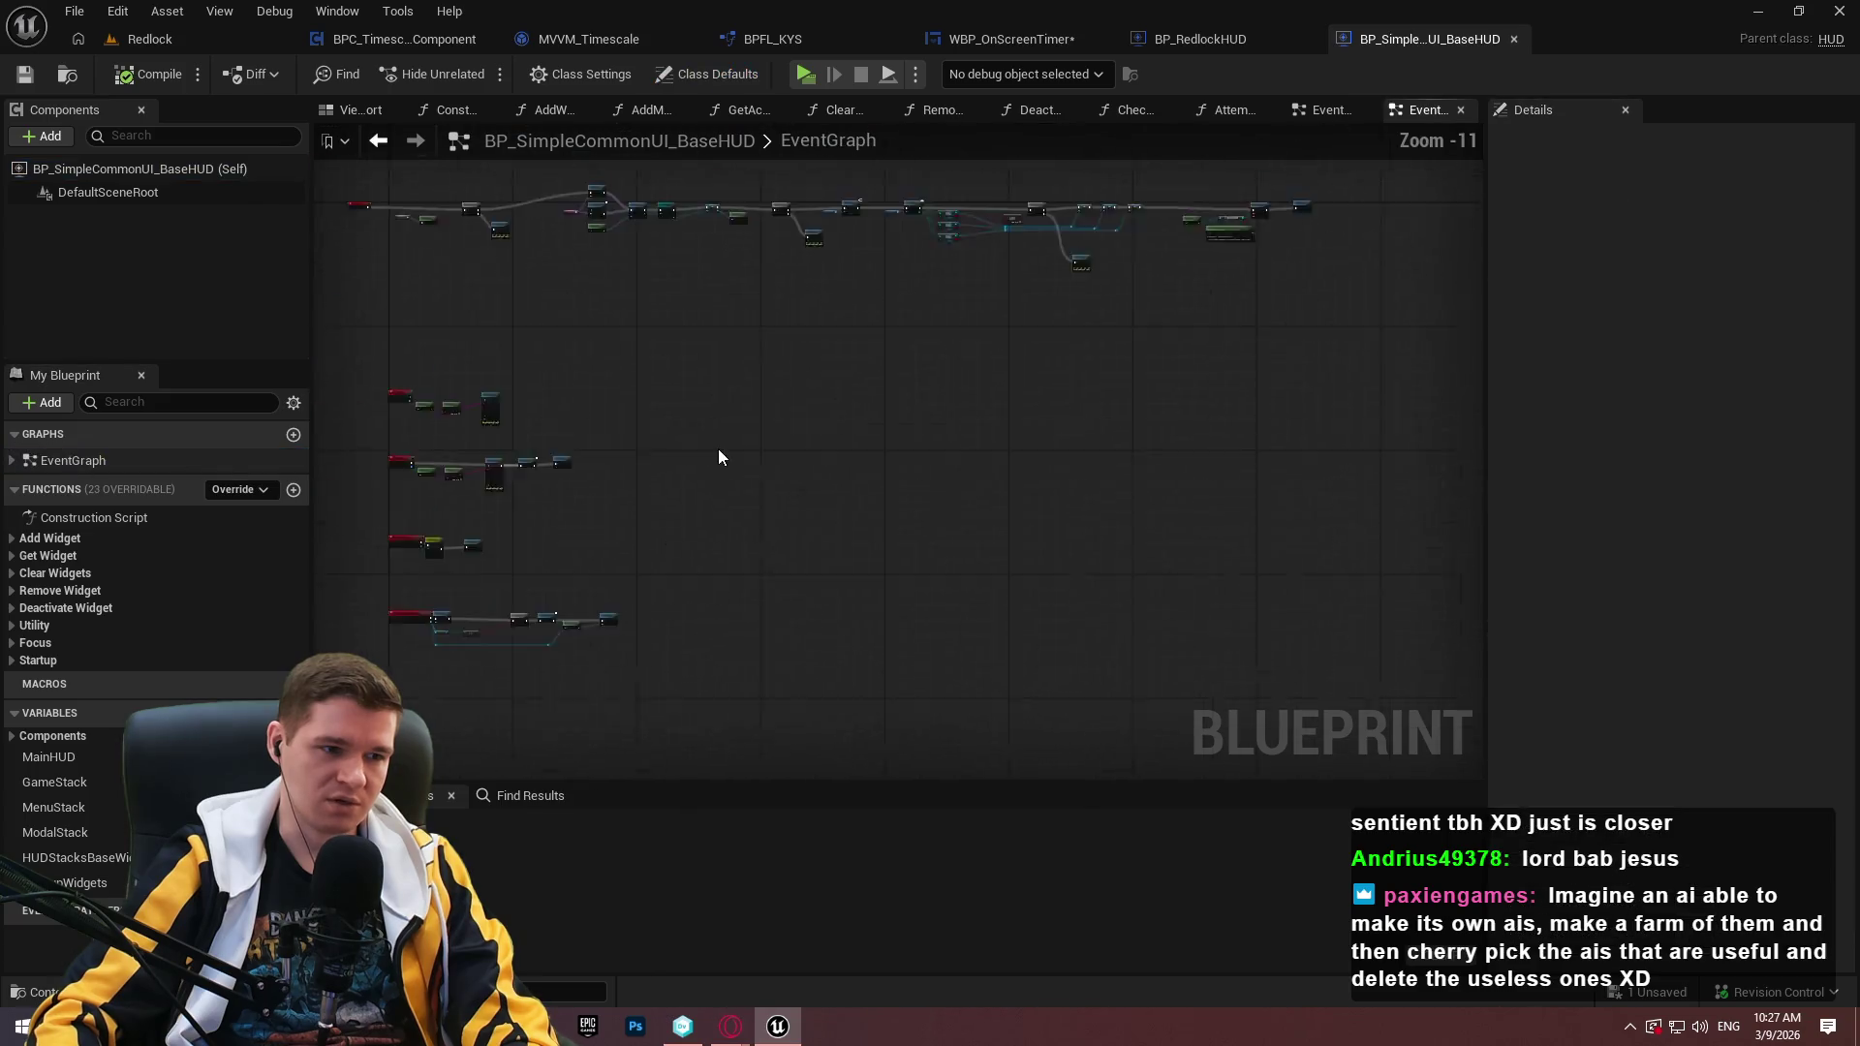
scroll(618, 275, up, 8)
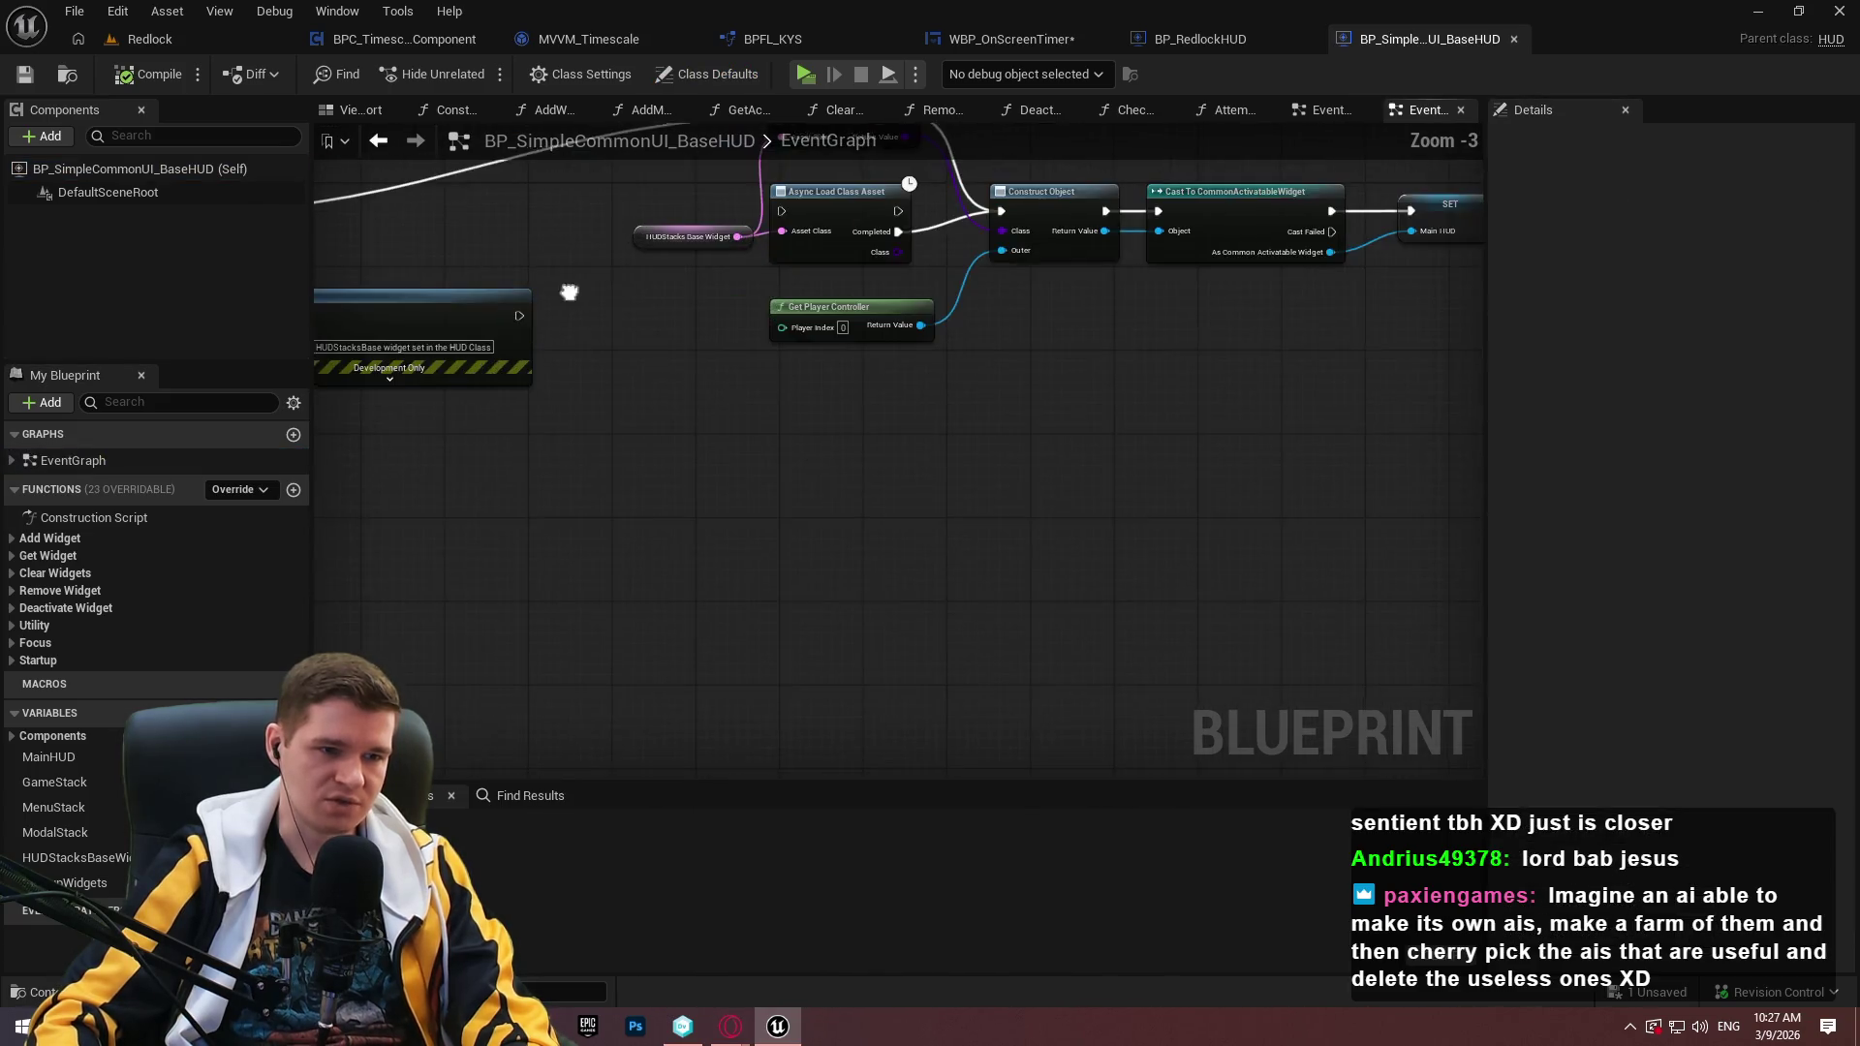
drag(568, 292, 1304, 530)
drag(320, 387, 315, 454)
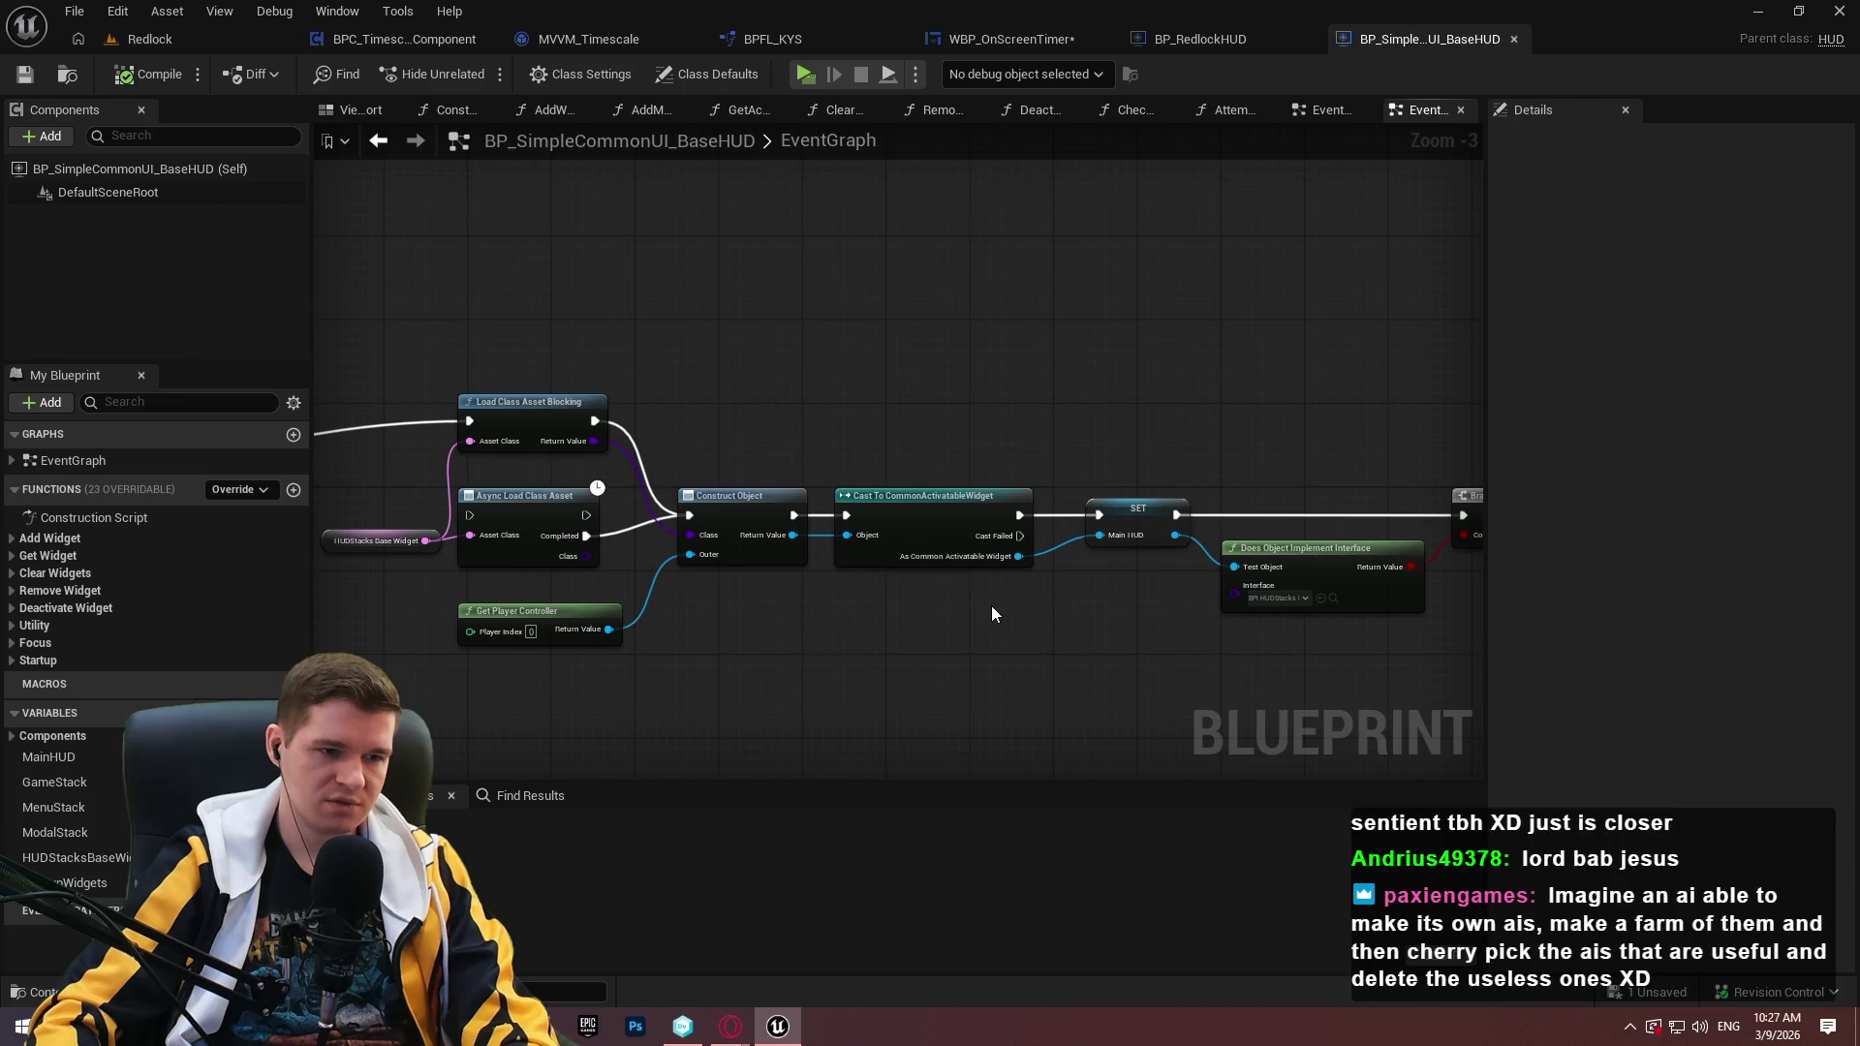
drag(1079, 611, 274, 617)
drag(1163, 582, 842, 605)
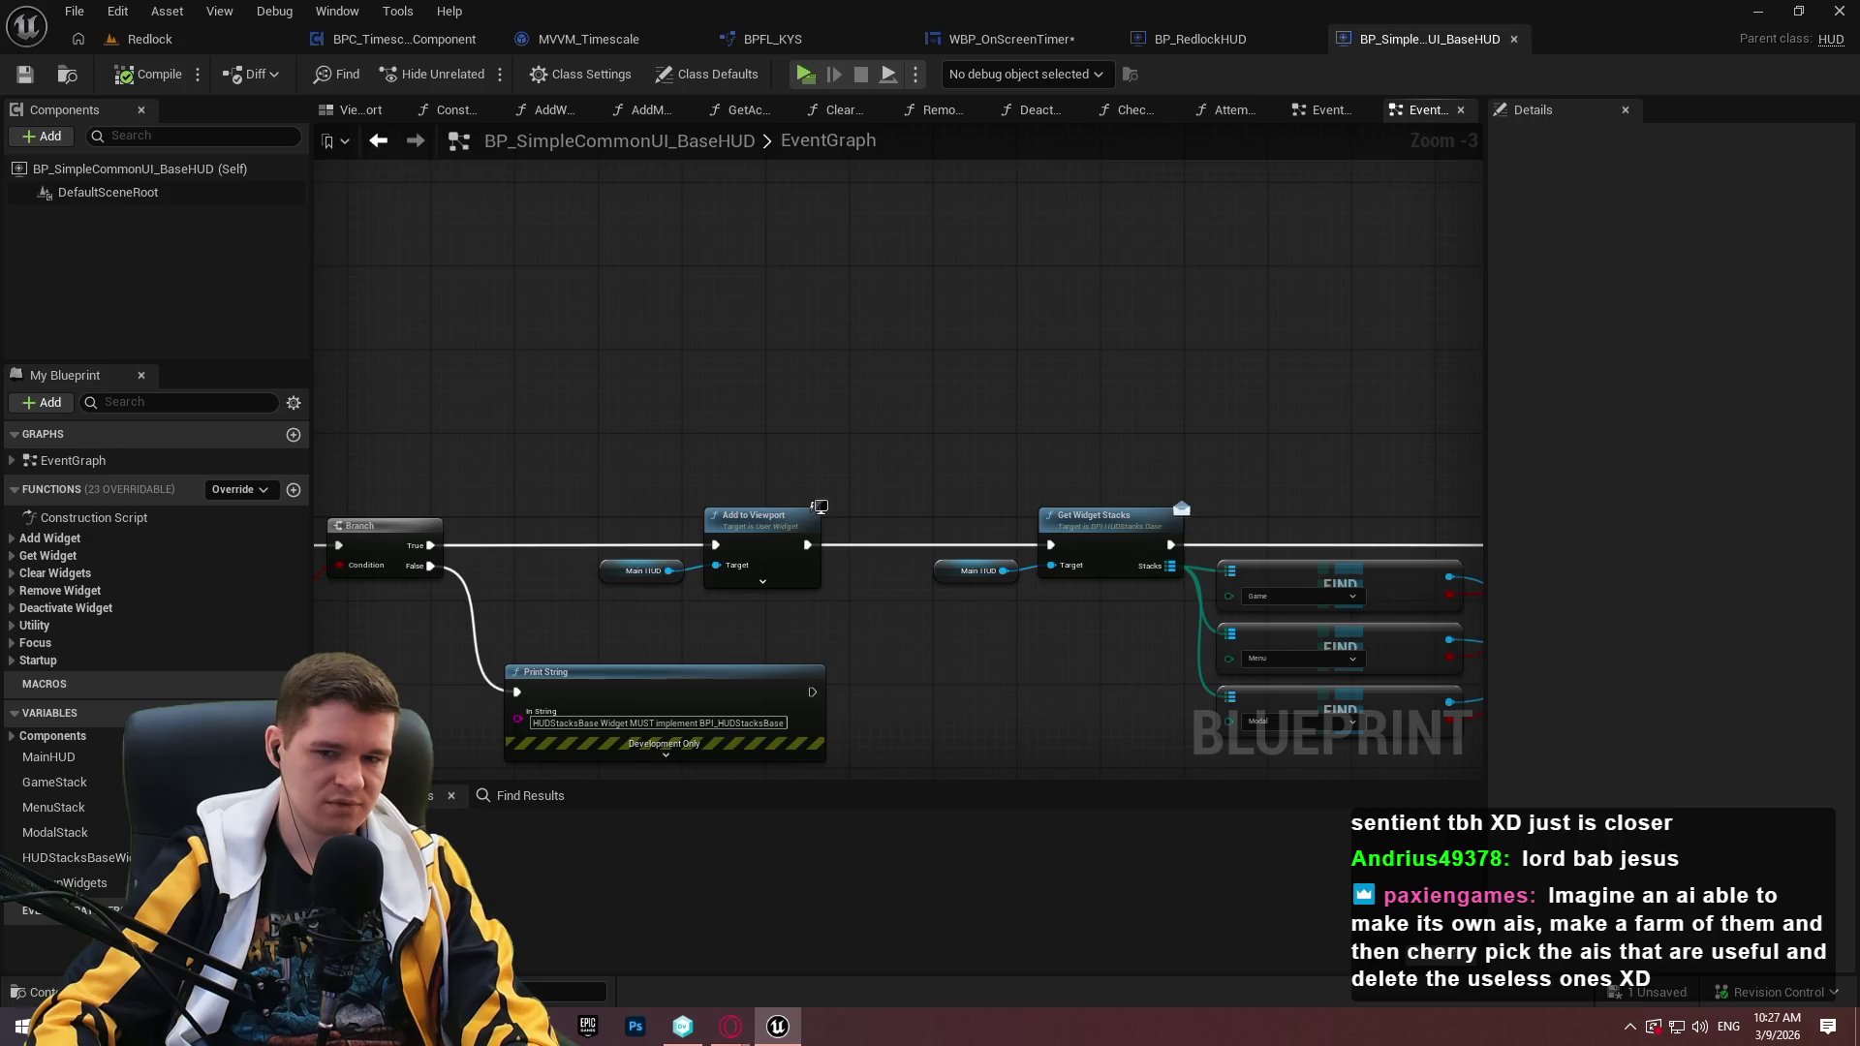
mouse_move(398, 562)
mouse_down()
mouse_move(1030, 549)
mouse_move(1454, 446)
mouse_move(1250, 581)
mouse_move(1031, 661)
mouse_up()
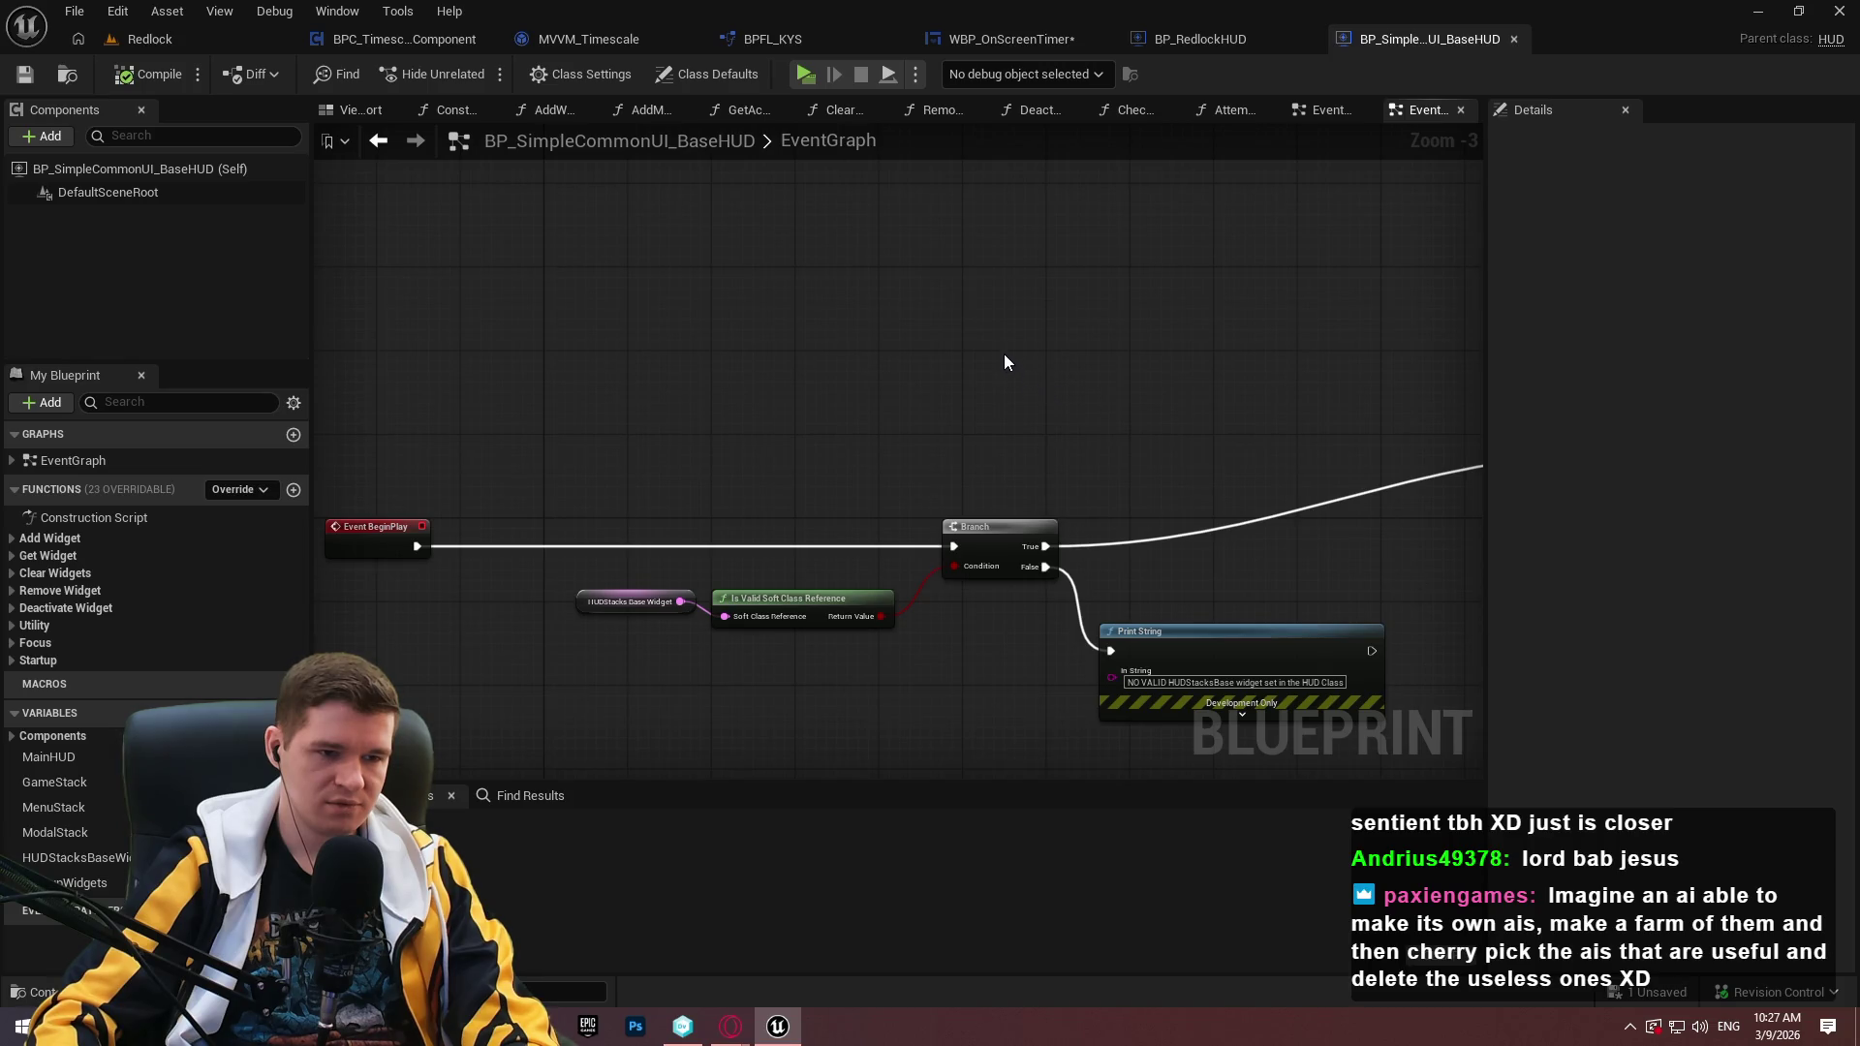
Place a Create Widget node near Event BeginPlay and set its Class to WBP_RedlockHUD.
right_click(975, 326)
text(create widget)
key(Return)
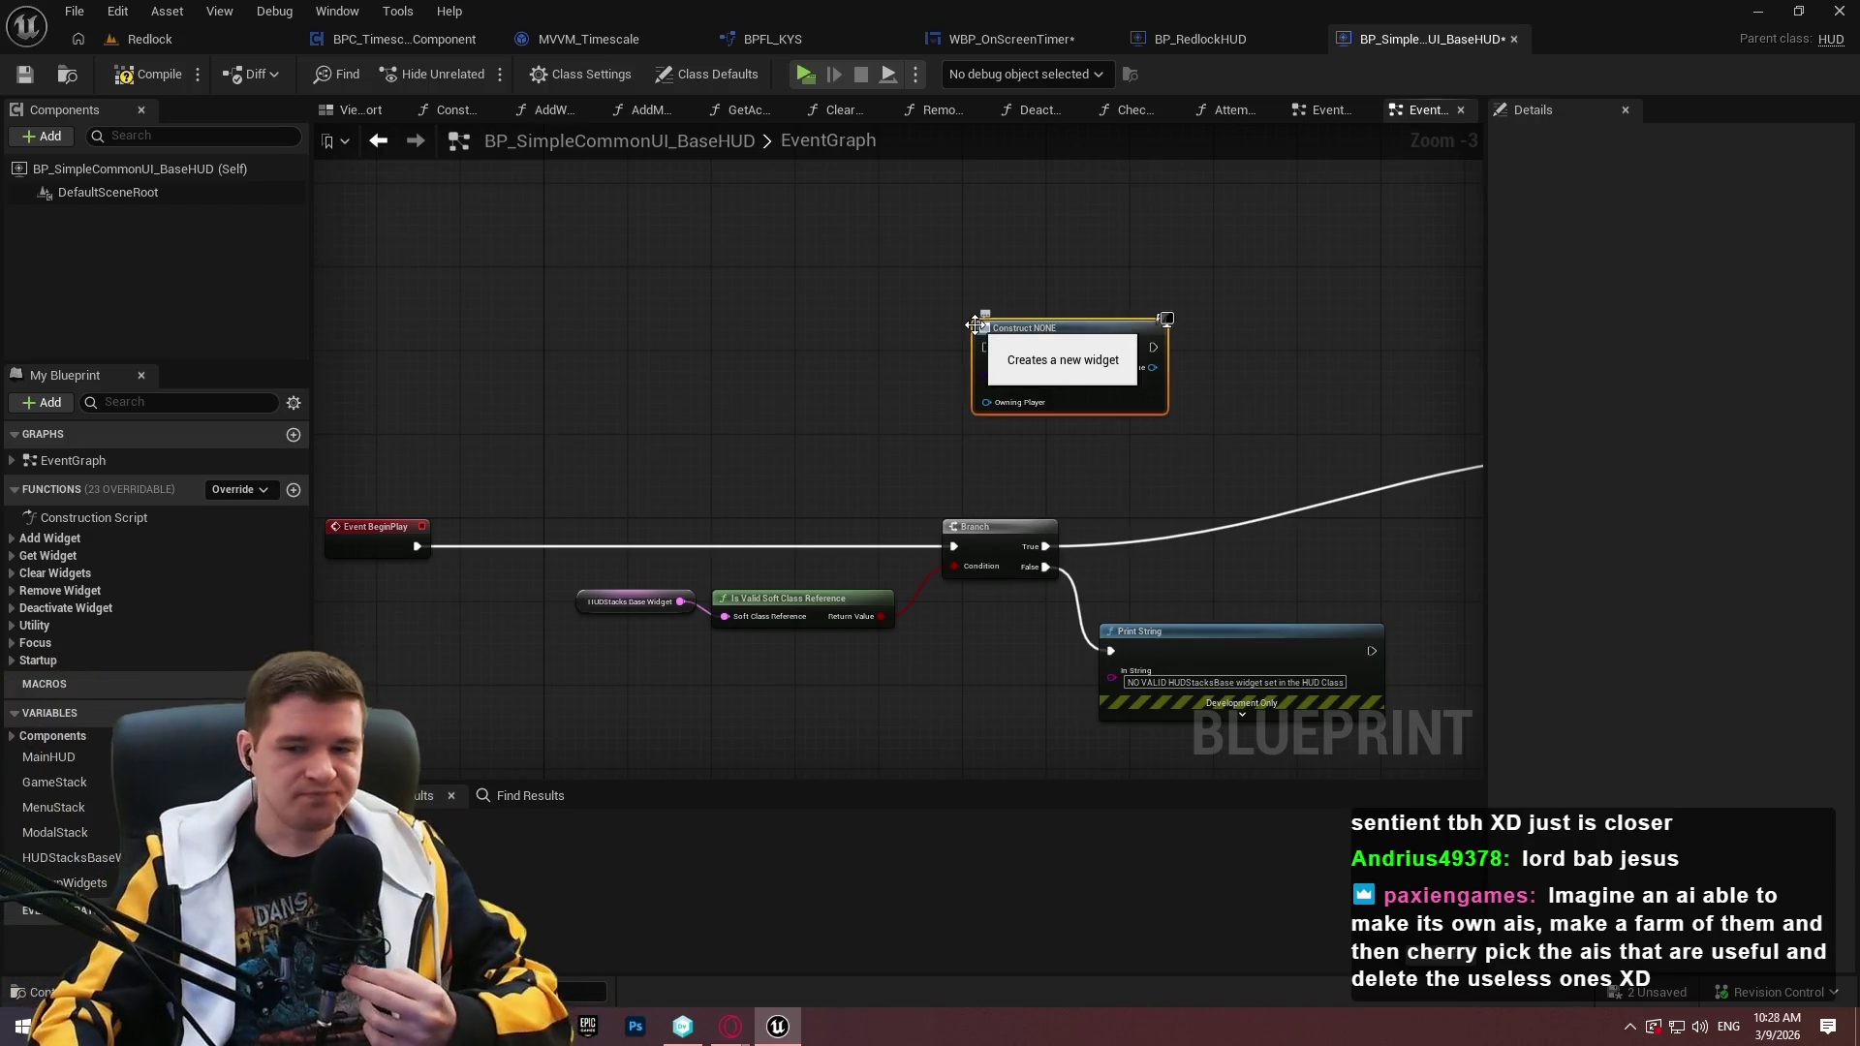
scroll(1058, 407, up, 2)
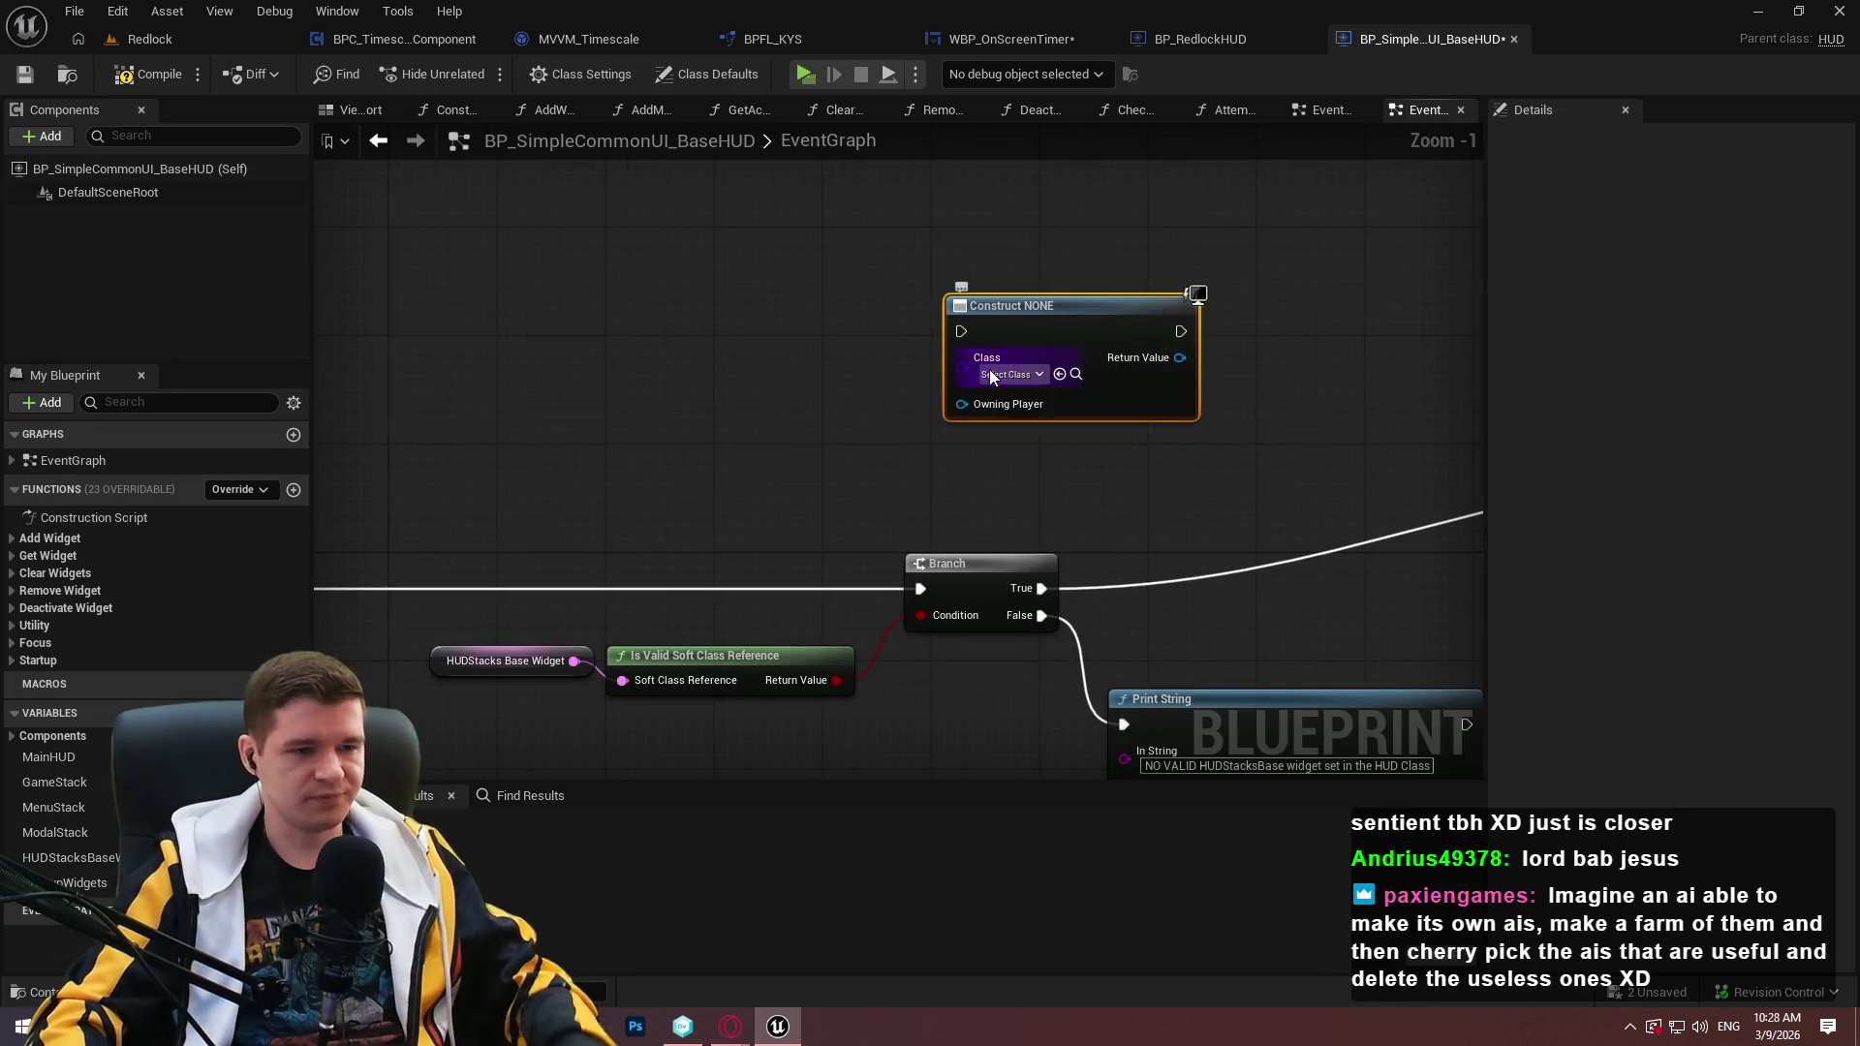
click(1007, 375)
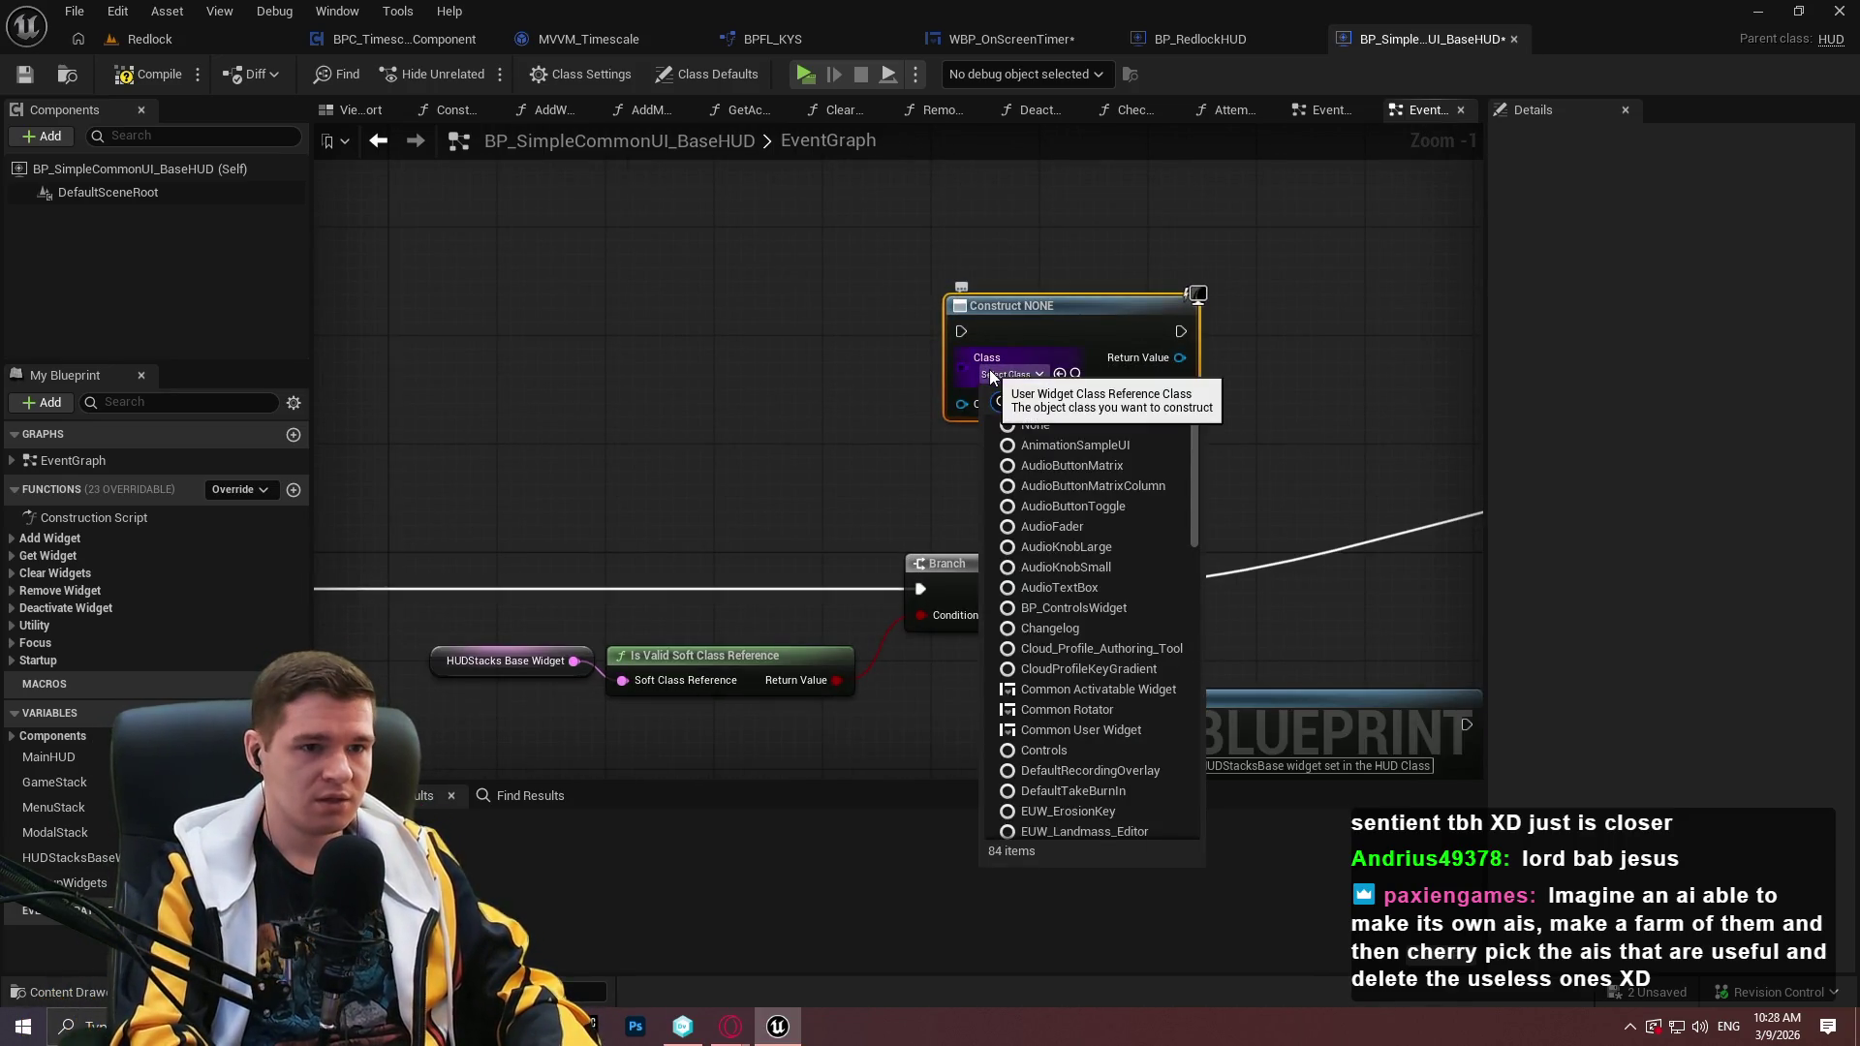
text(wid)
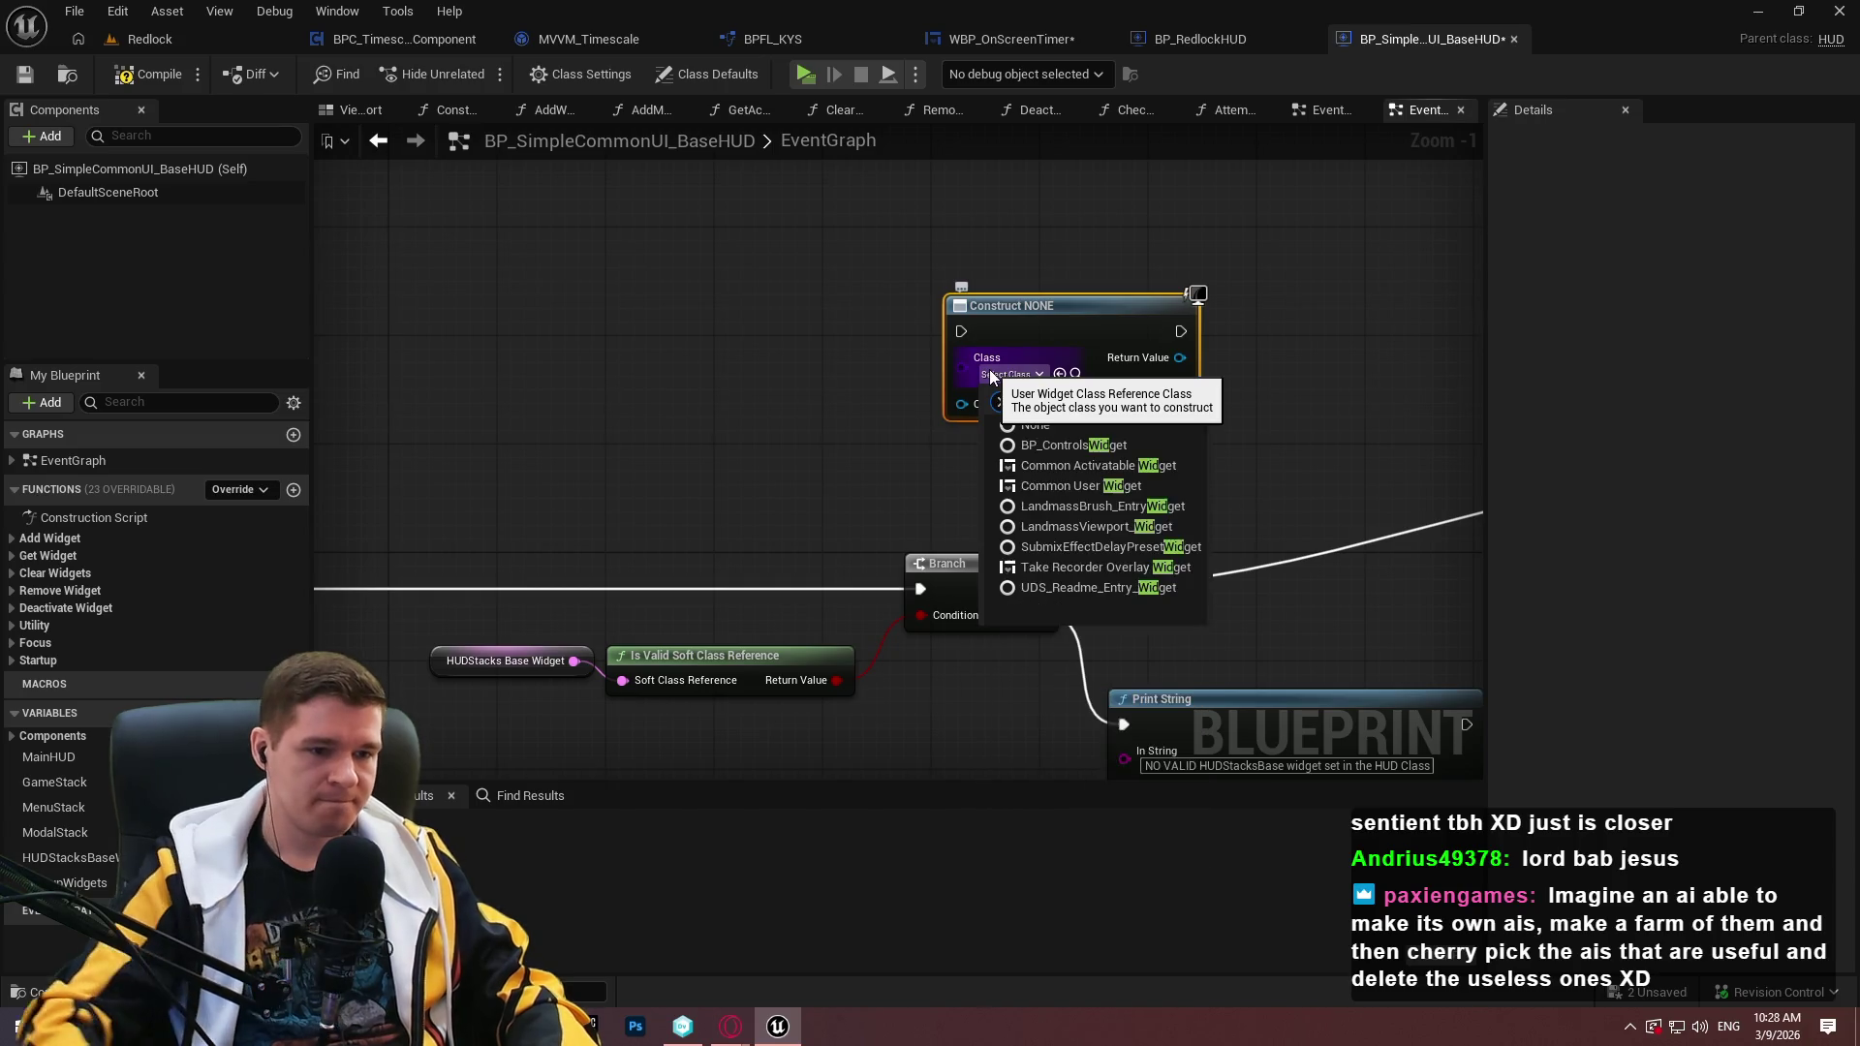
key(ctrl+a)
text(s)
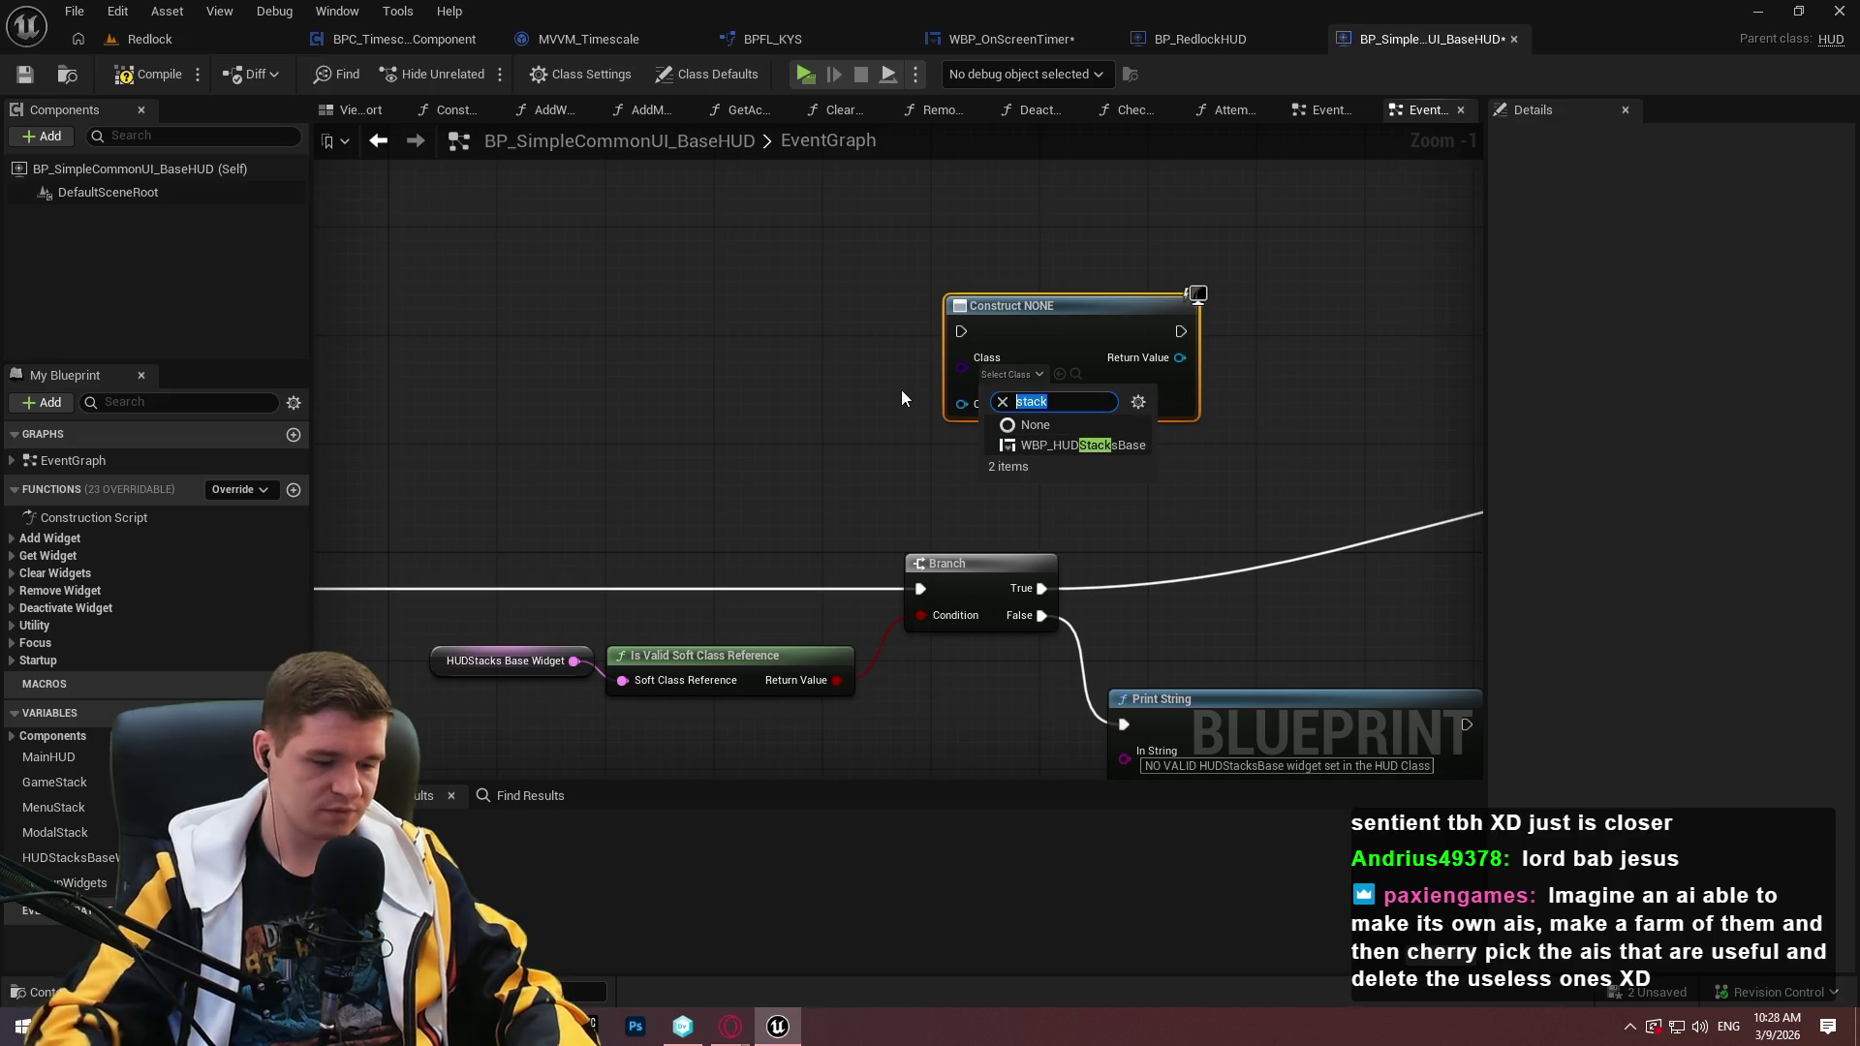
text(hud)
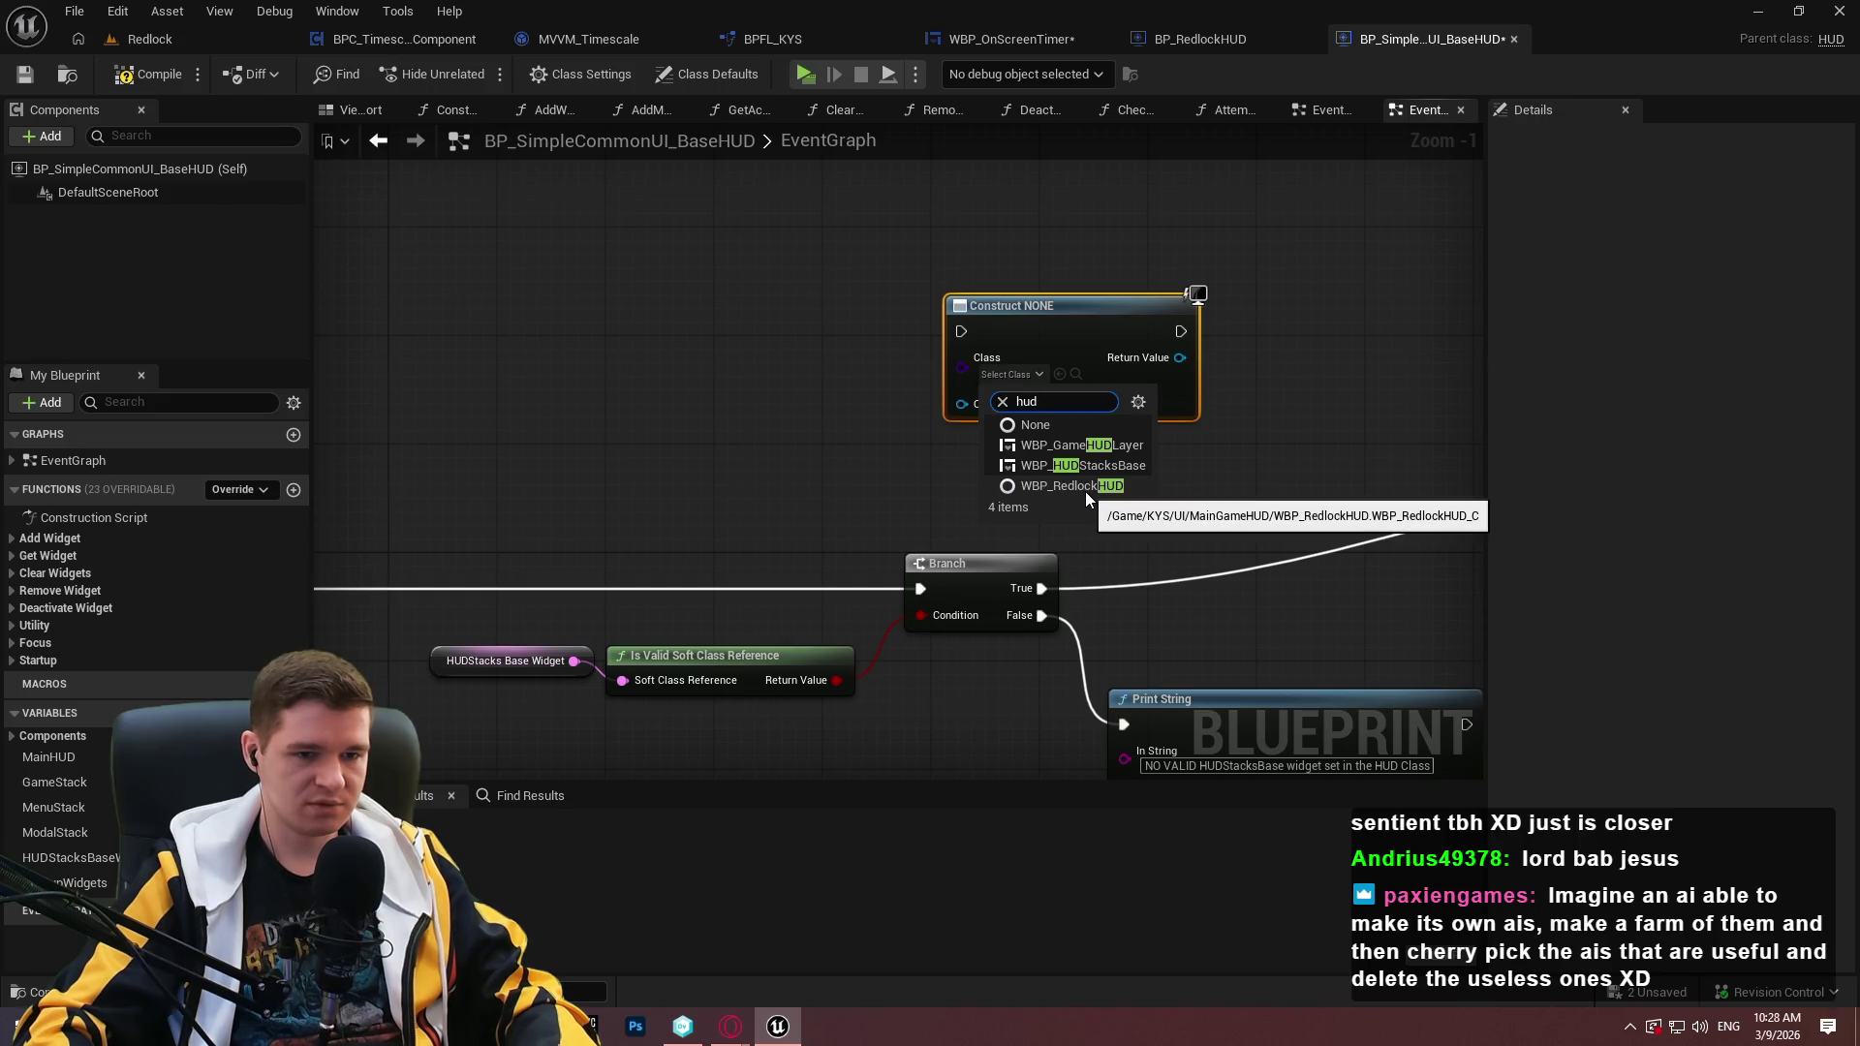
click(1085, 489)
Open WBP_RedlockHUD to inspect its layout, then return to the BaseHUD graph.
click(1091, 381)
double_click(681, 596)
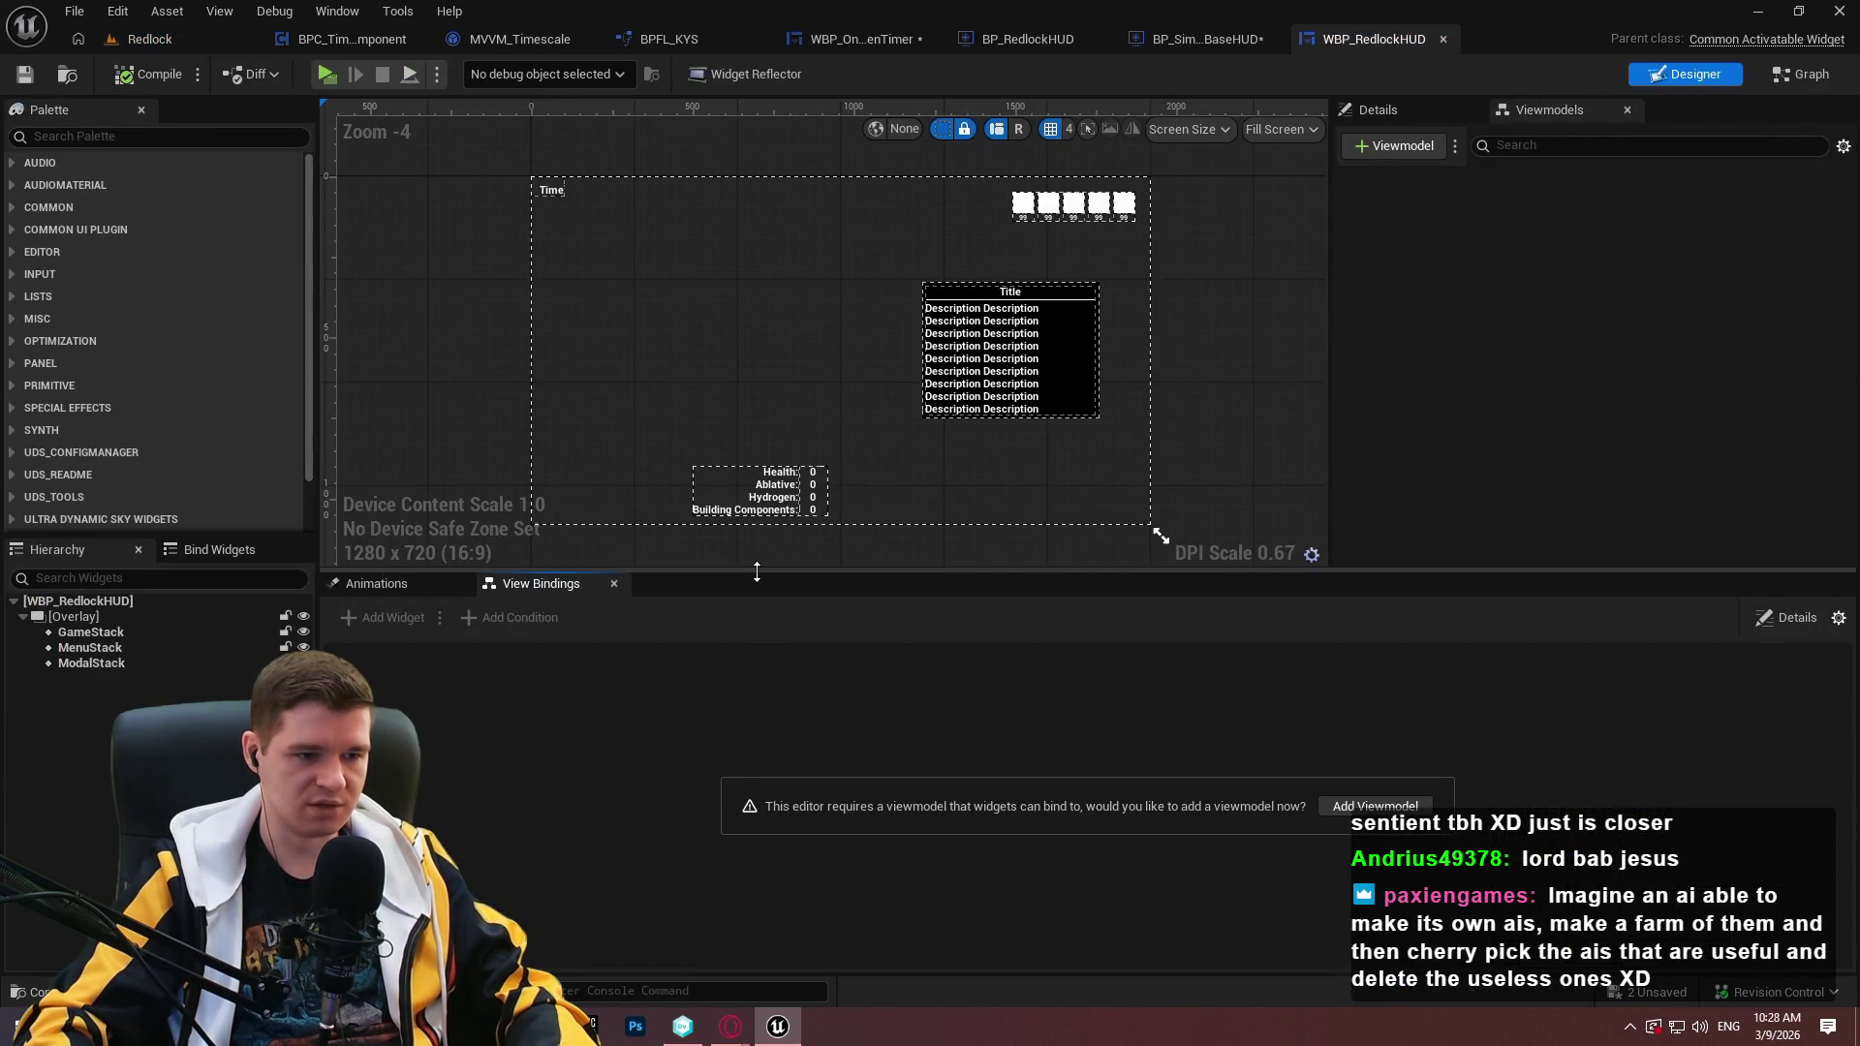
drag(751, 569, 729, 696)
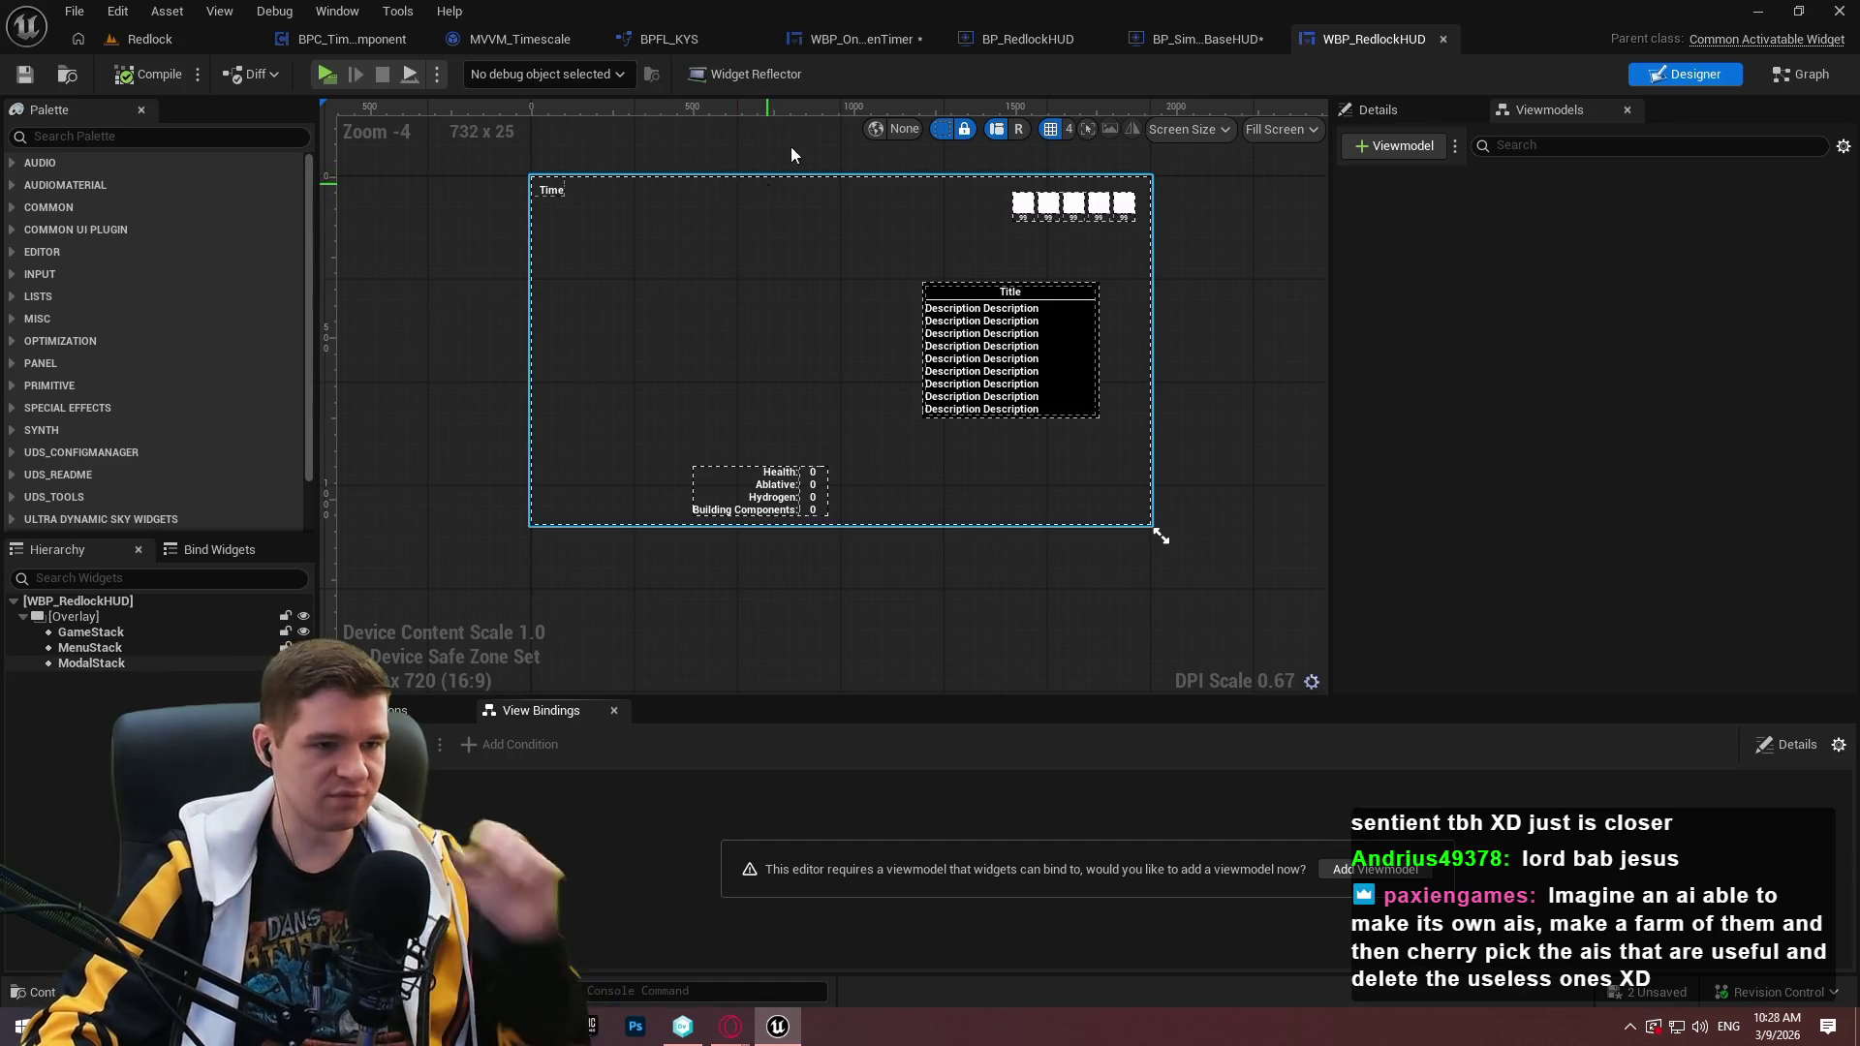
click(1212, 44)
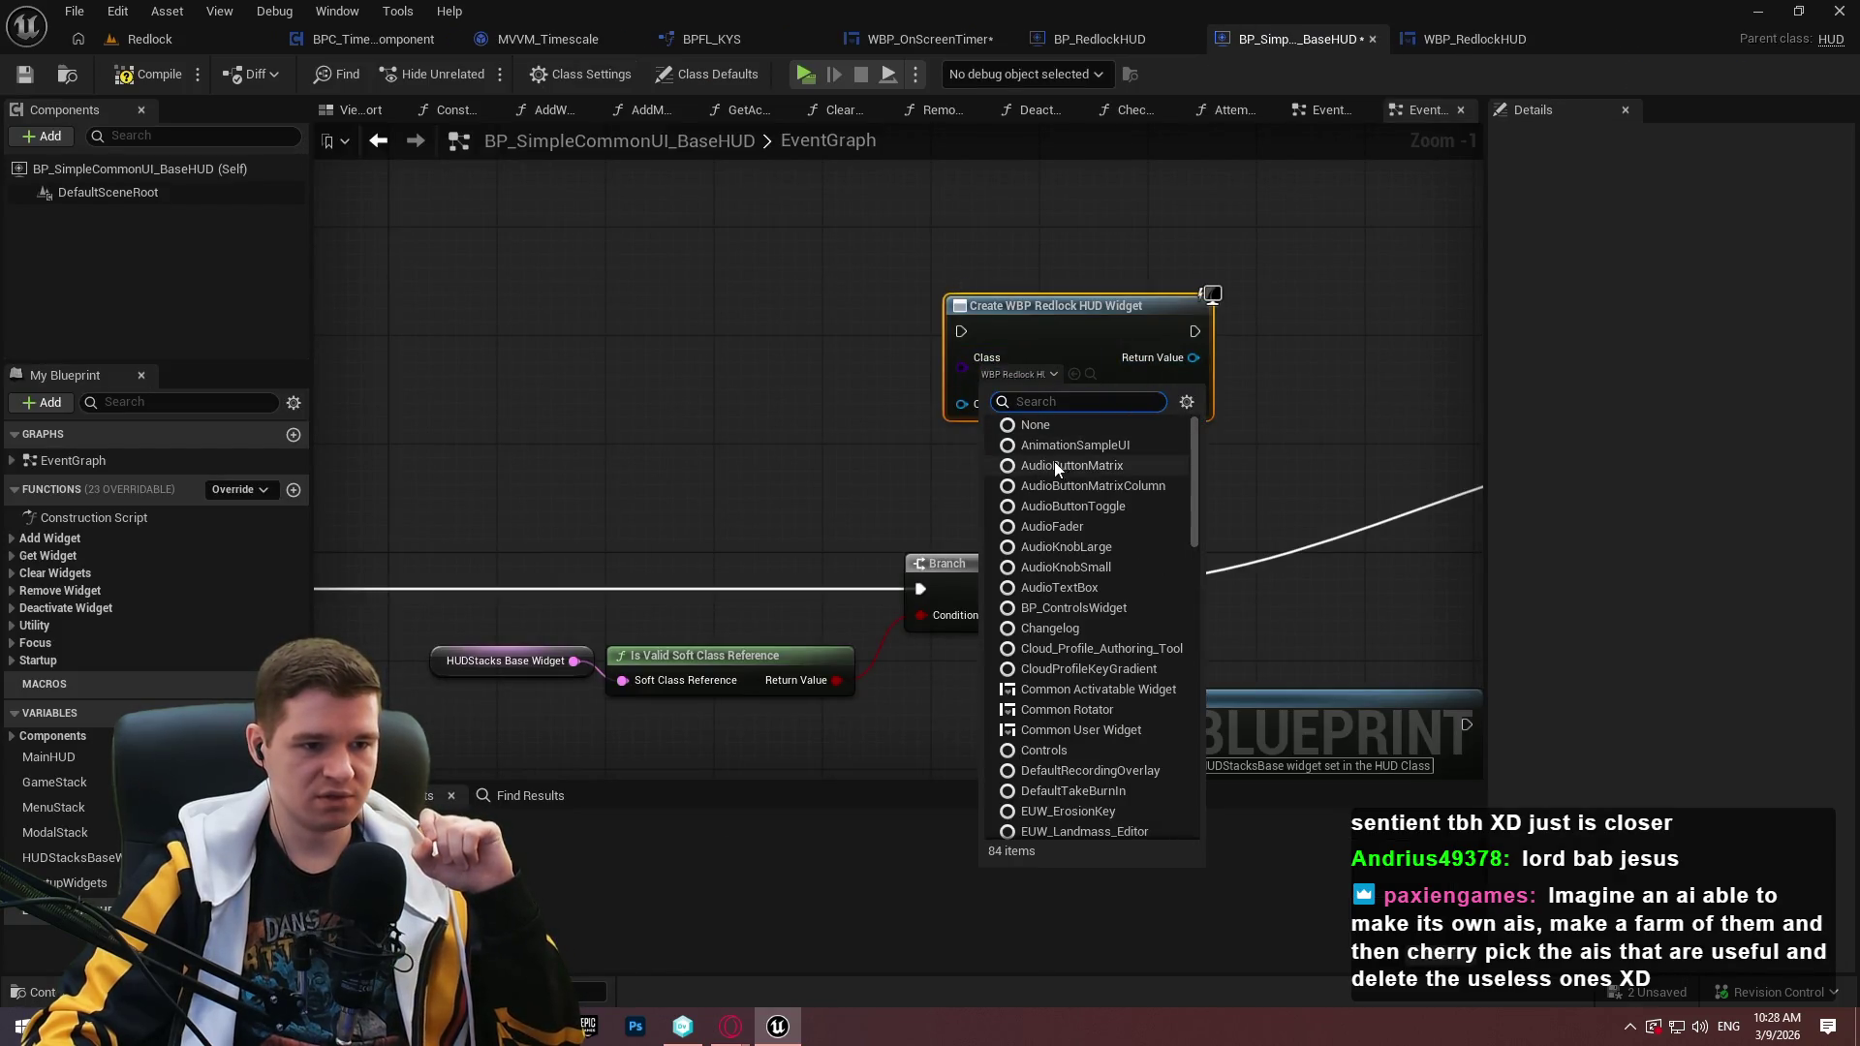
Change the Create Widget Class to WBP_HUDStacksBase and open that widget.
text(sta)
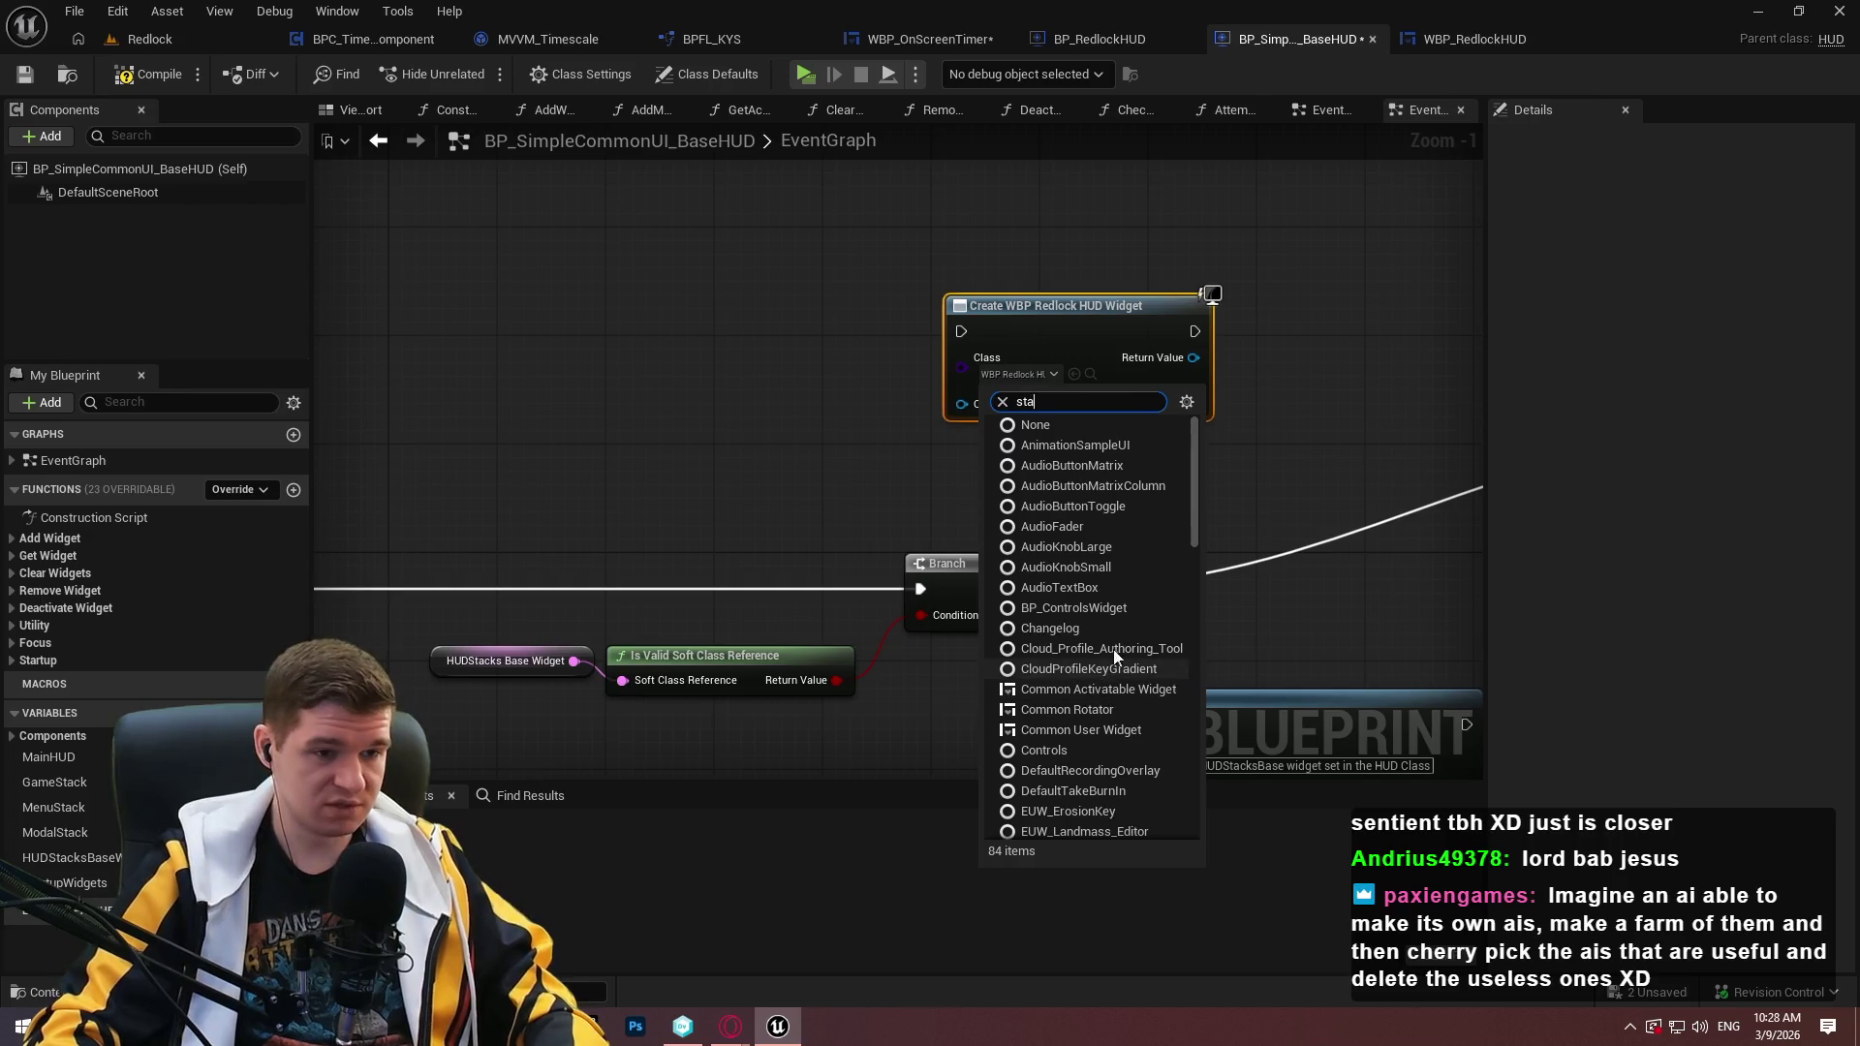
click(1087, 466)
click(1090, 375)
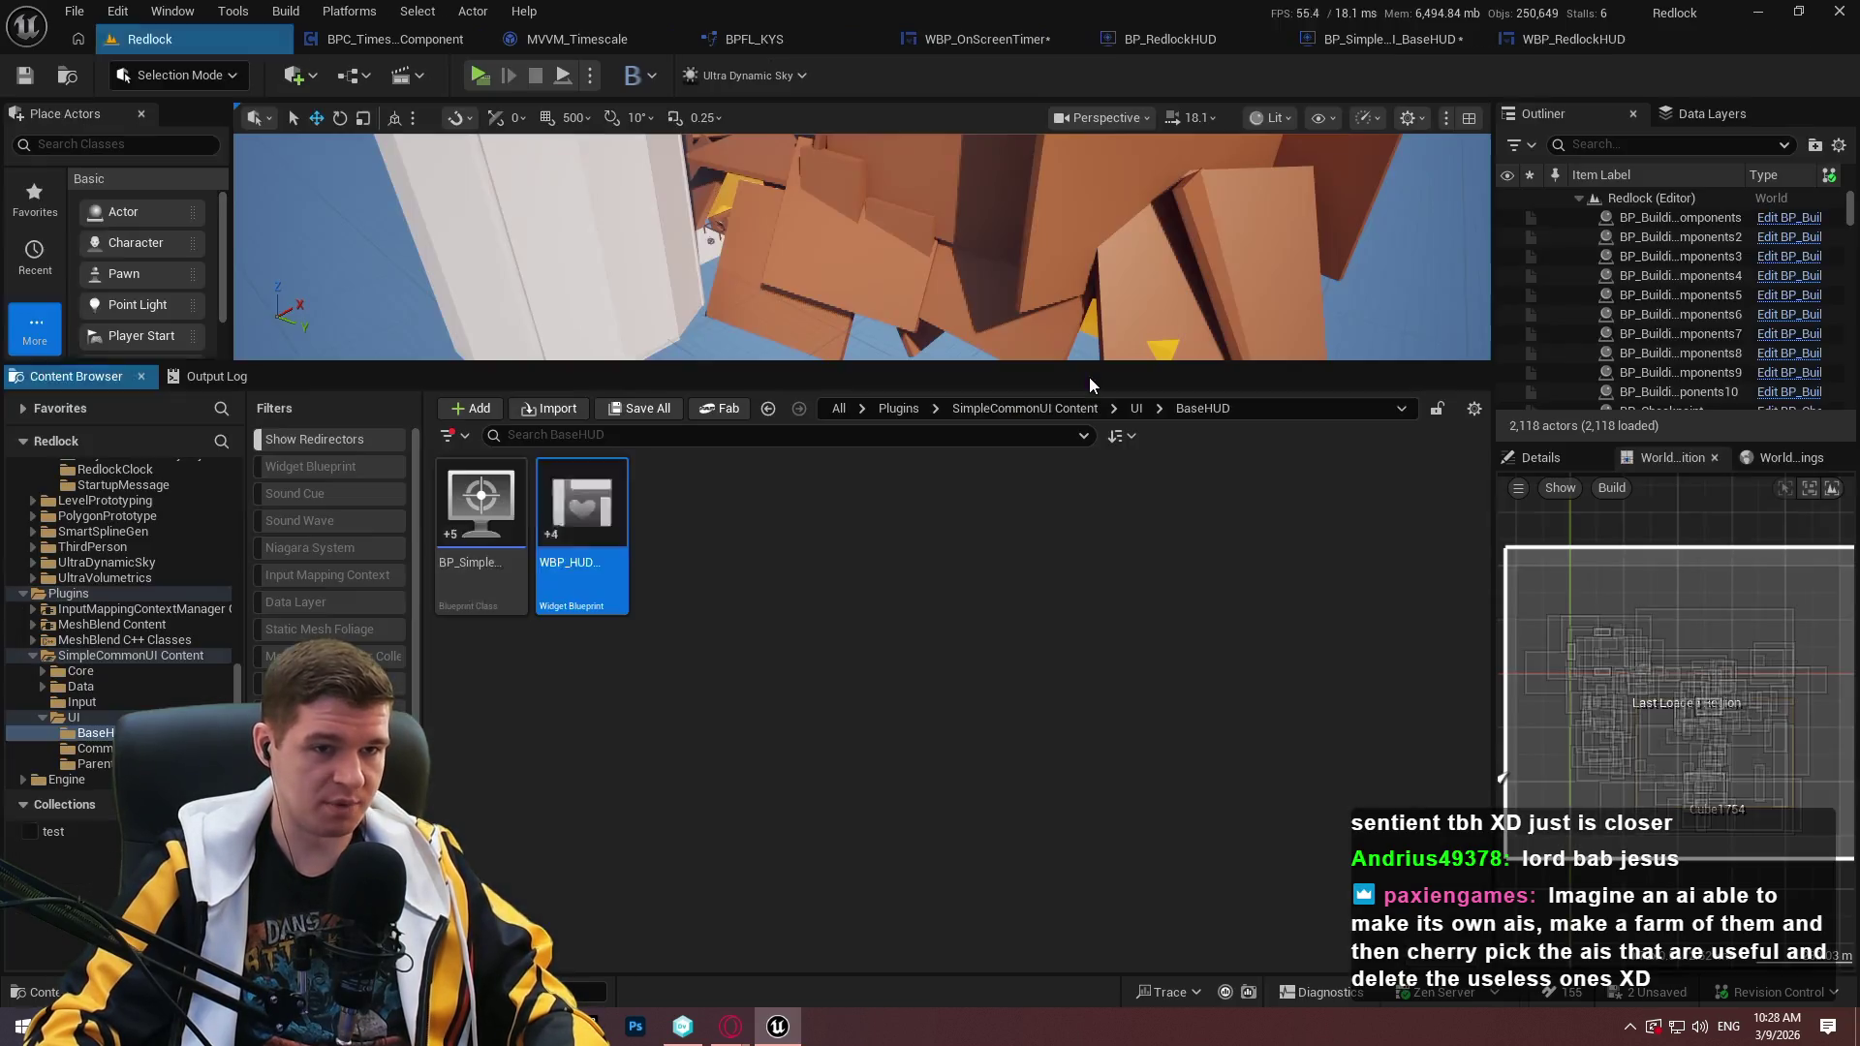
double_click(584, 568)
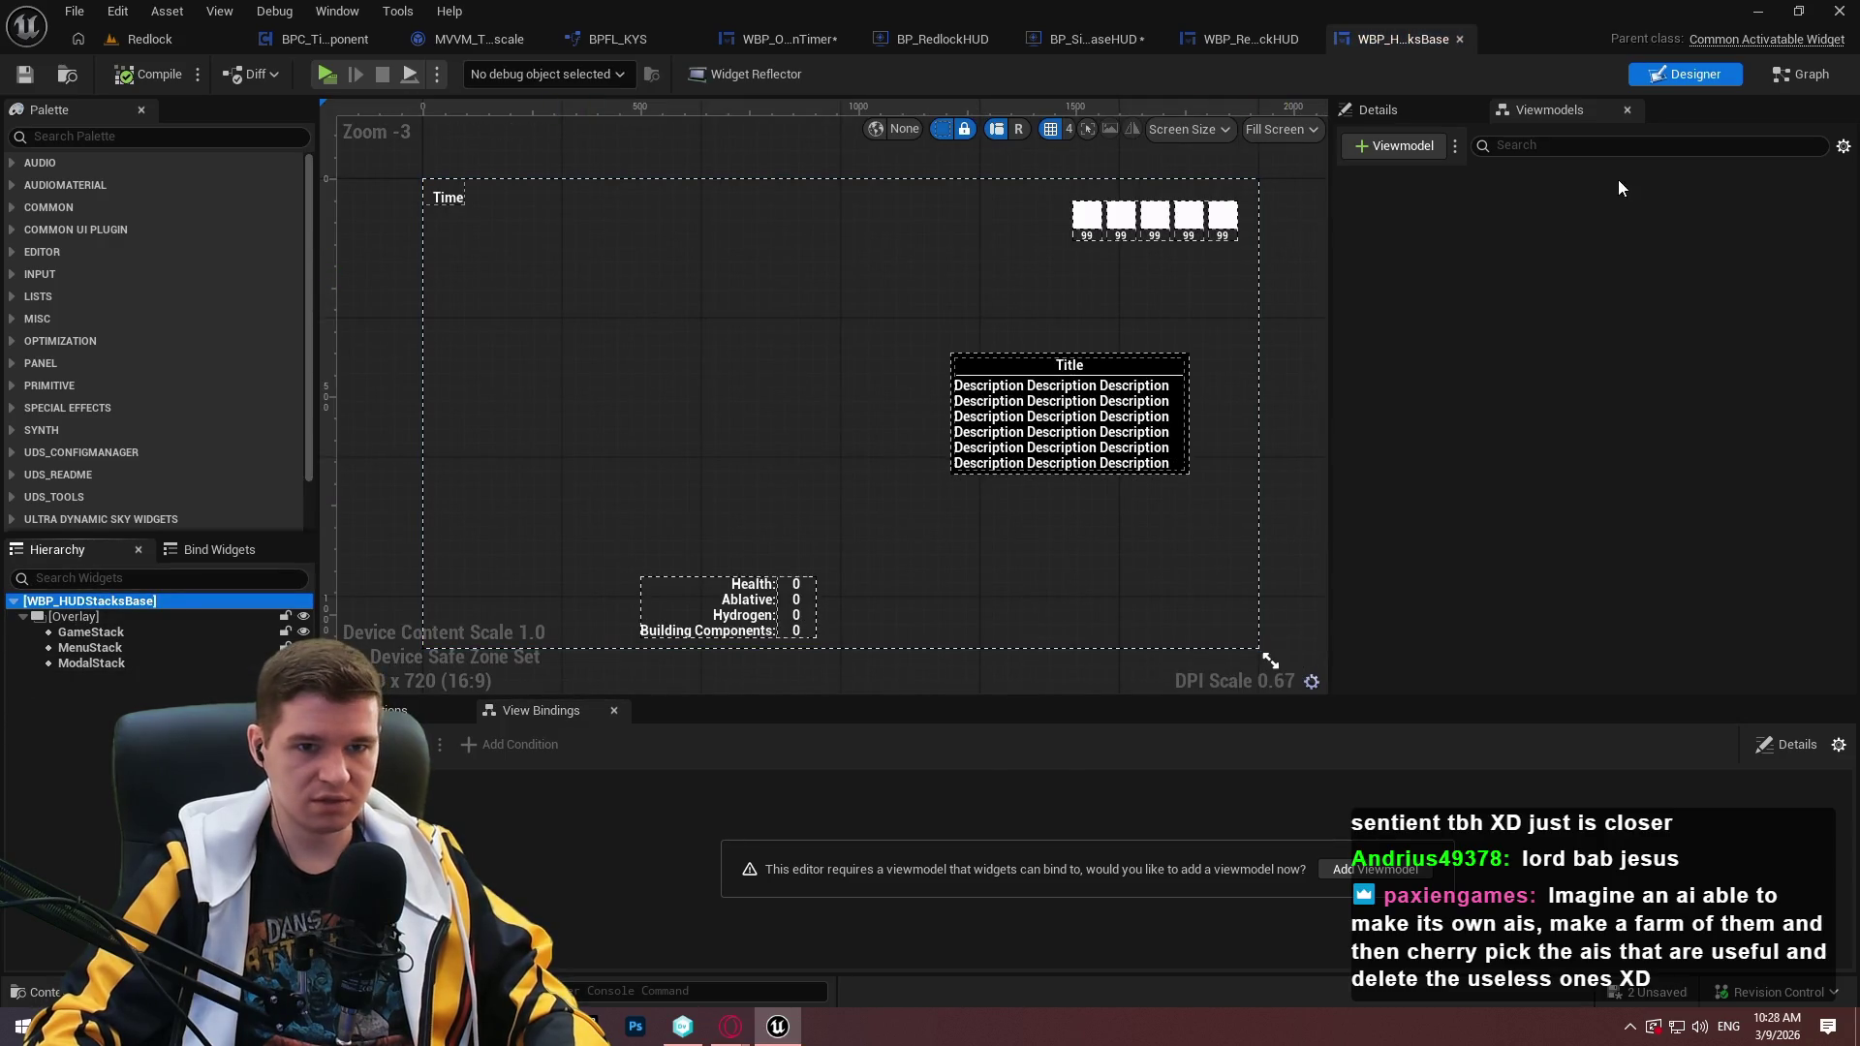
Review WBP_HUDStacksBase's graph and the GameStack and MenuStack details.
click(1801, 75)
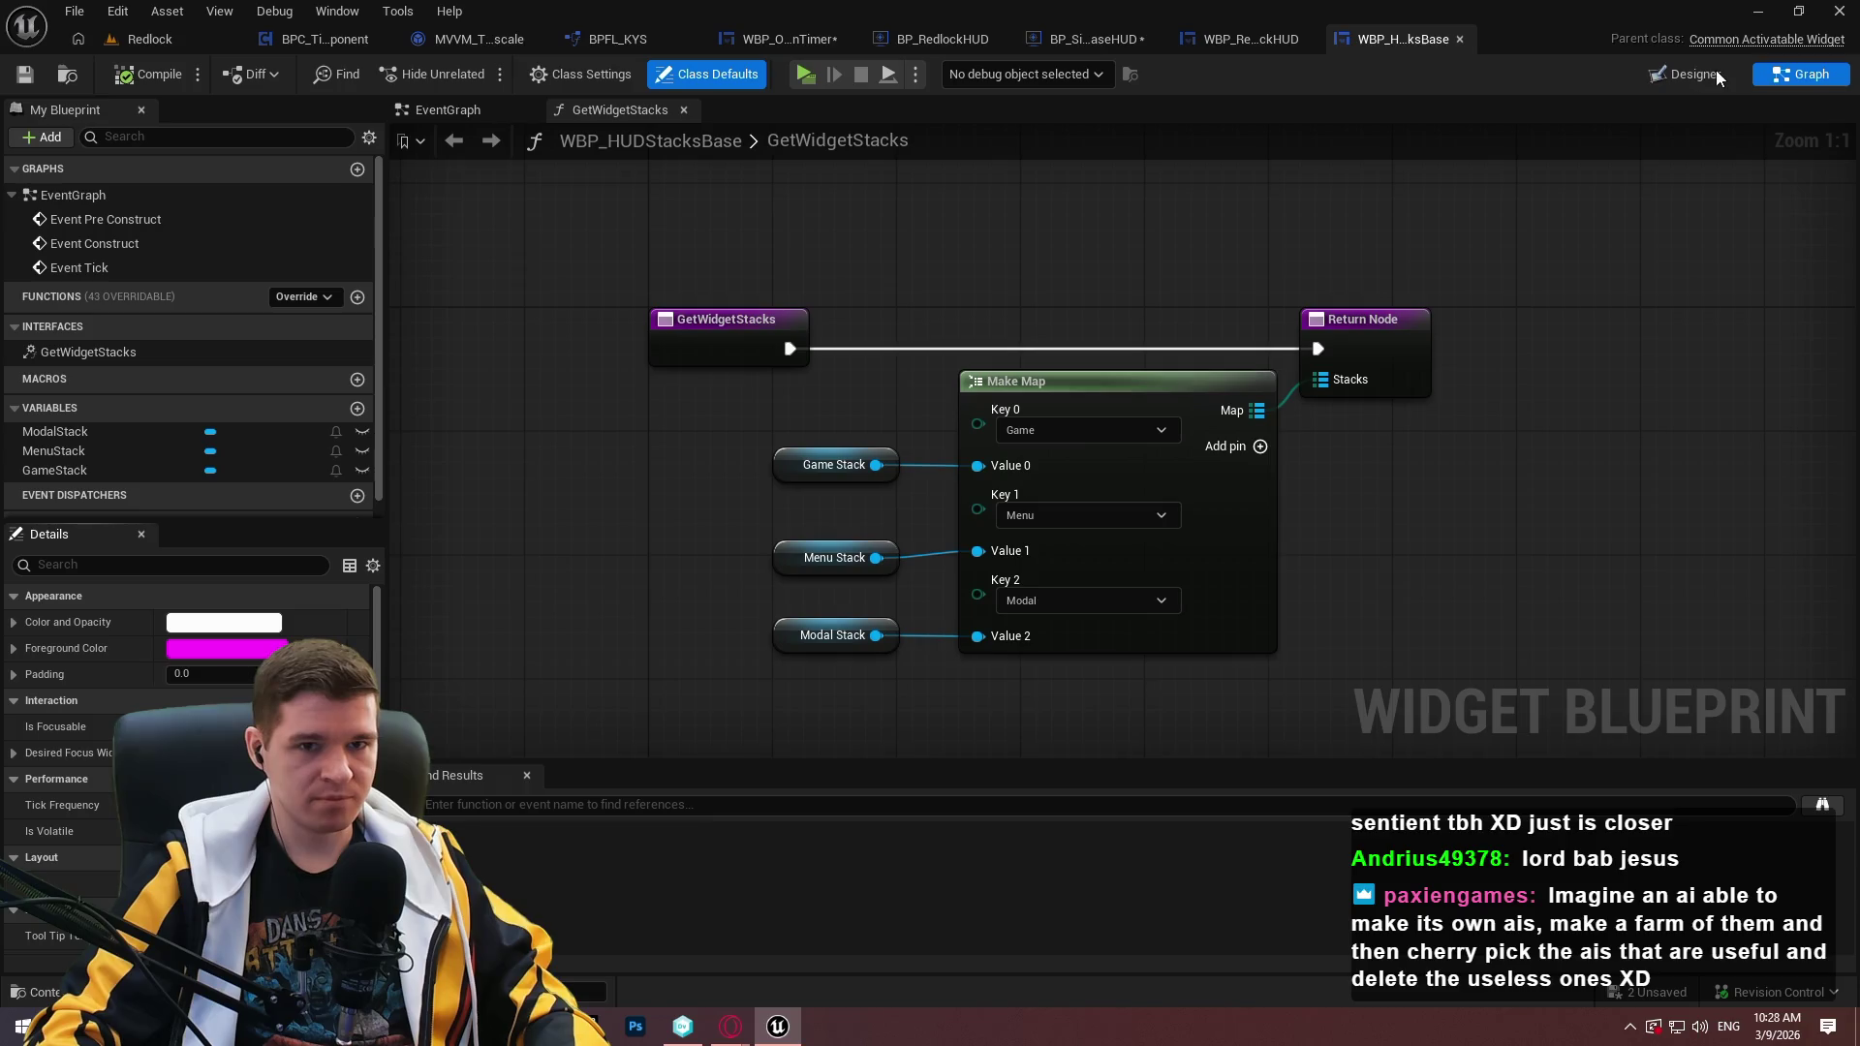
key(ctrl+shift+d)
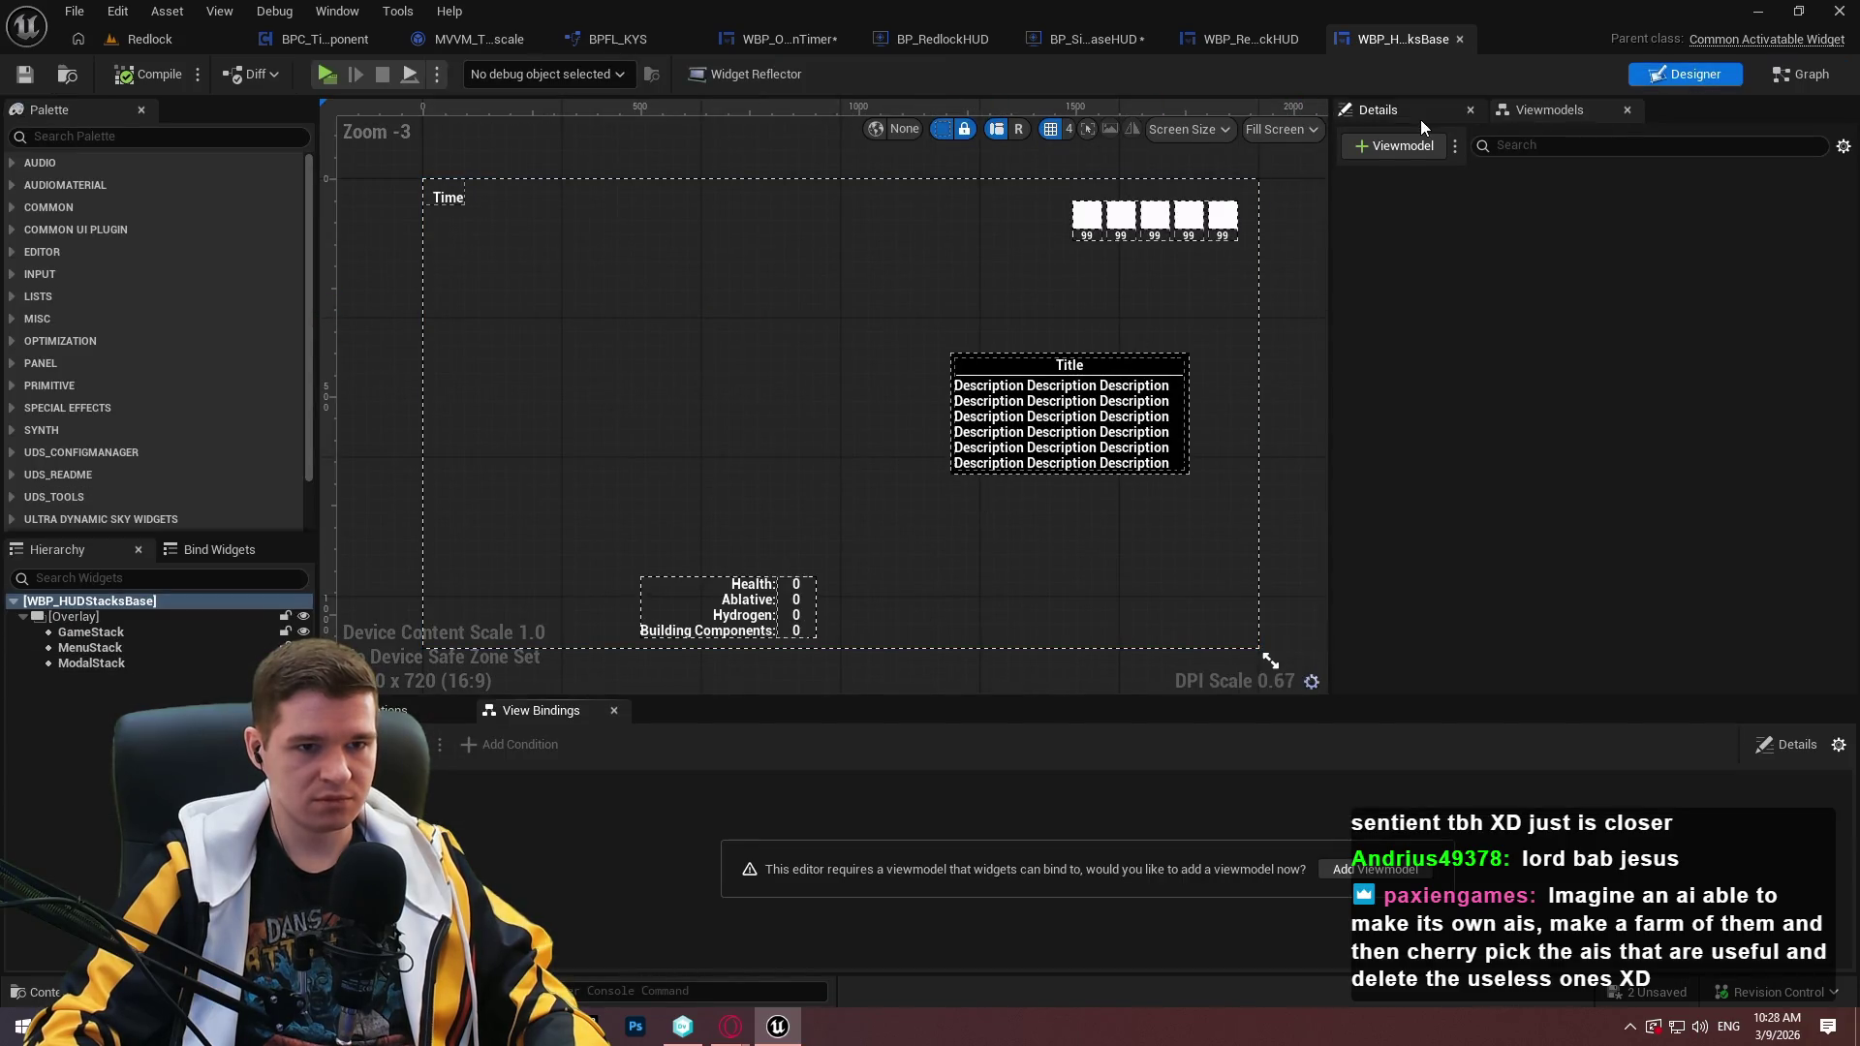
click(1421, 119)
drag(1840, 281, 1851, 664)
click(89, 632)
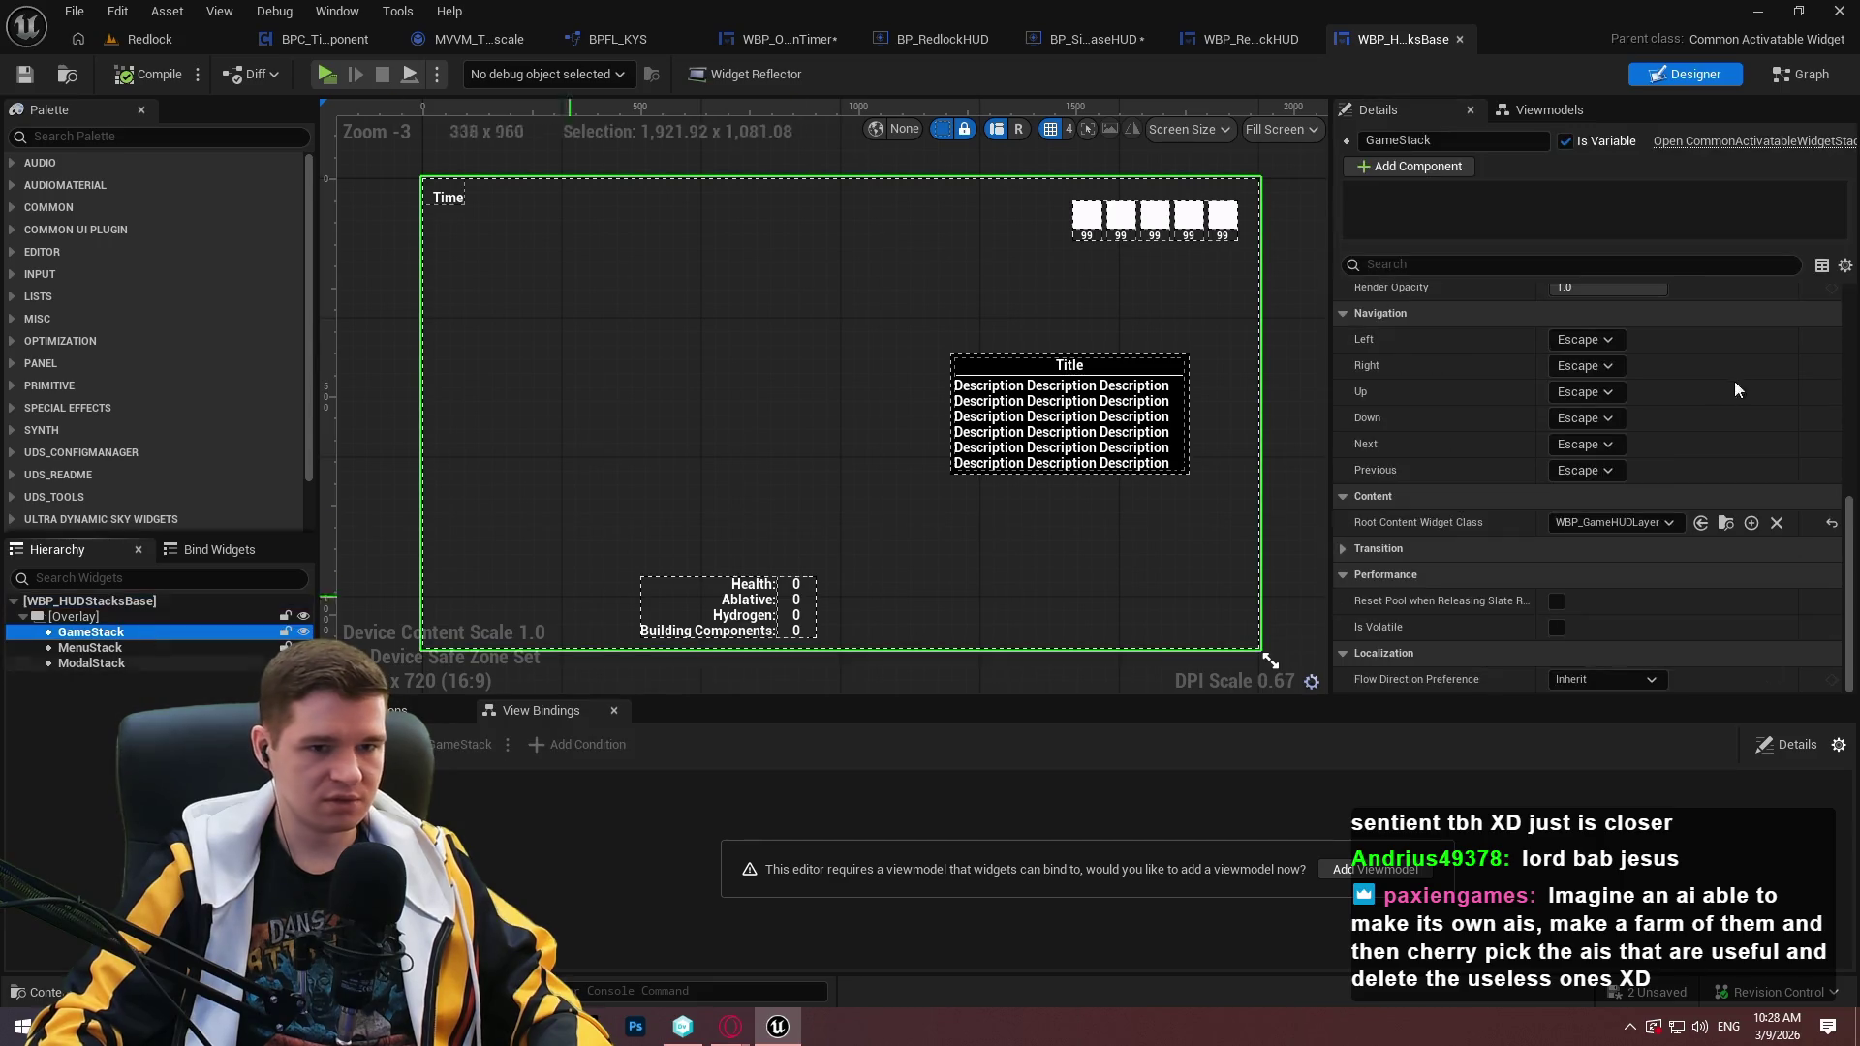
drag(1853, 523, 1845, 297)
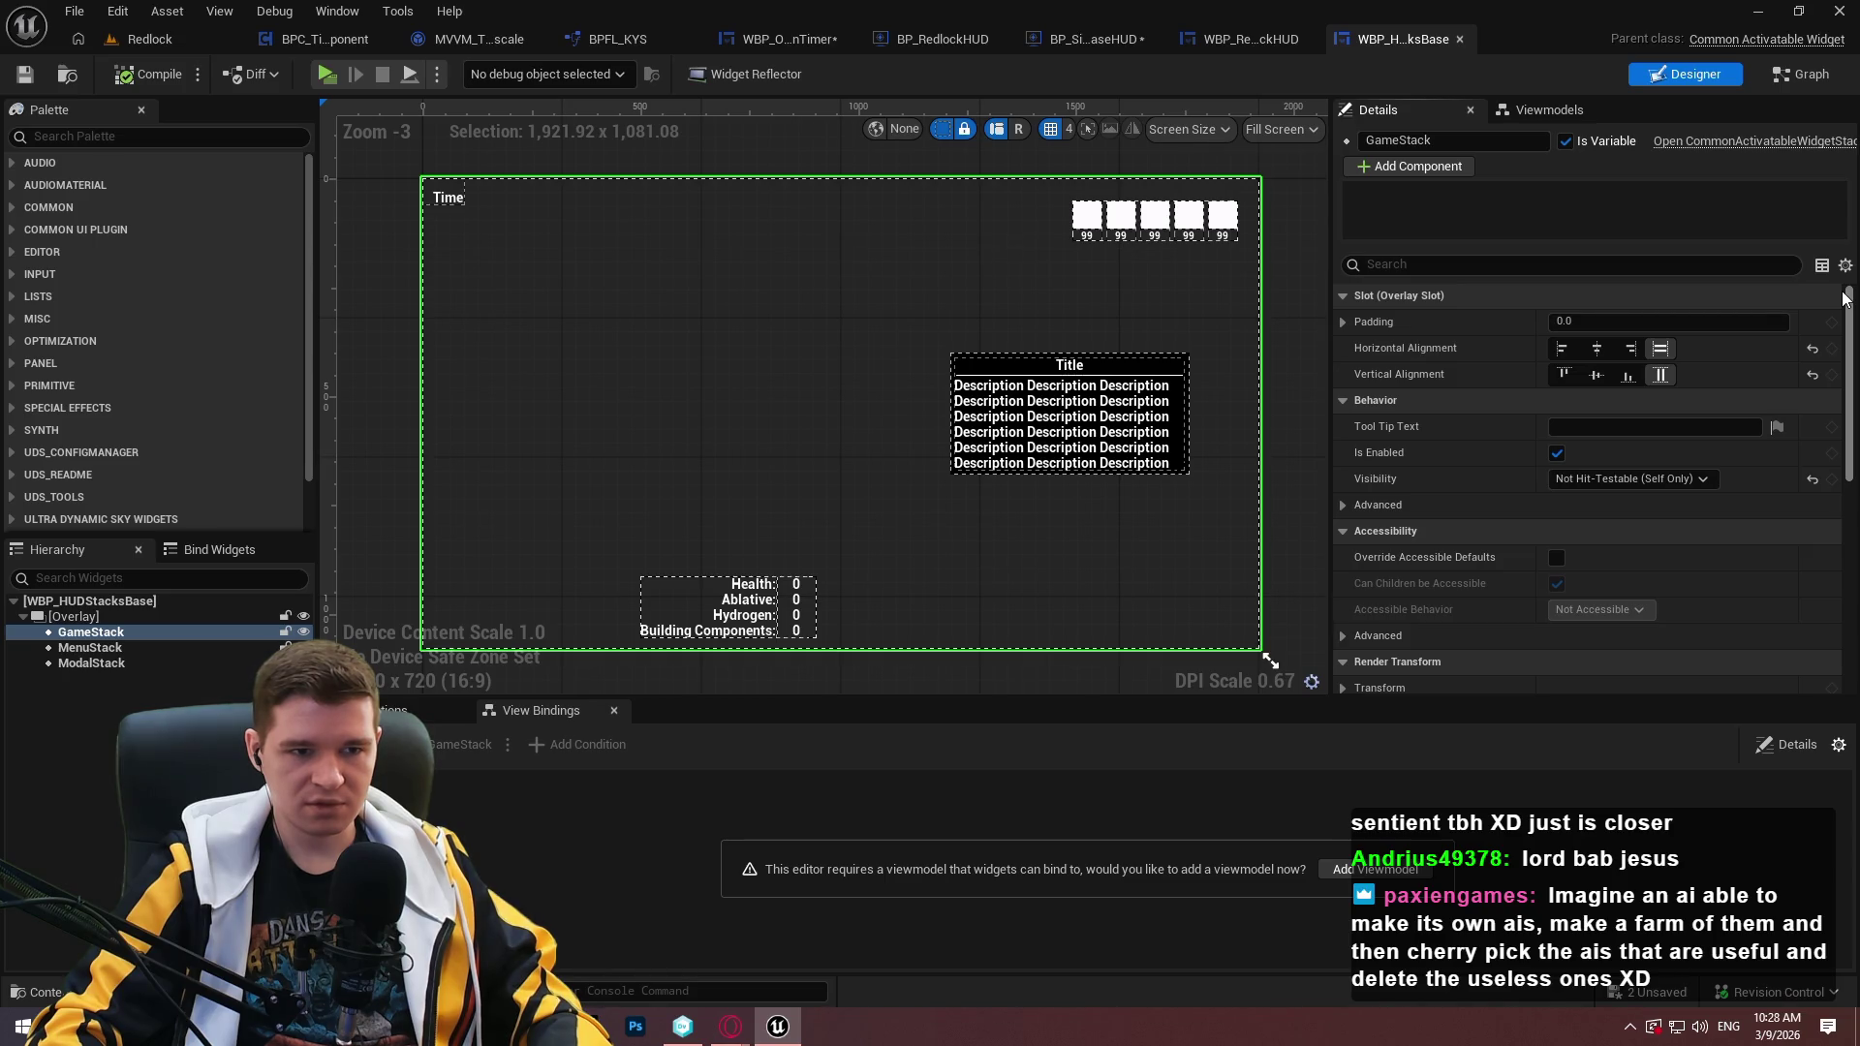
drag(1846, 297, 1850, 611)
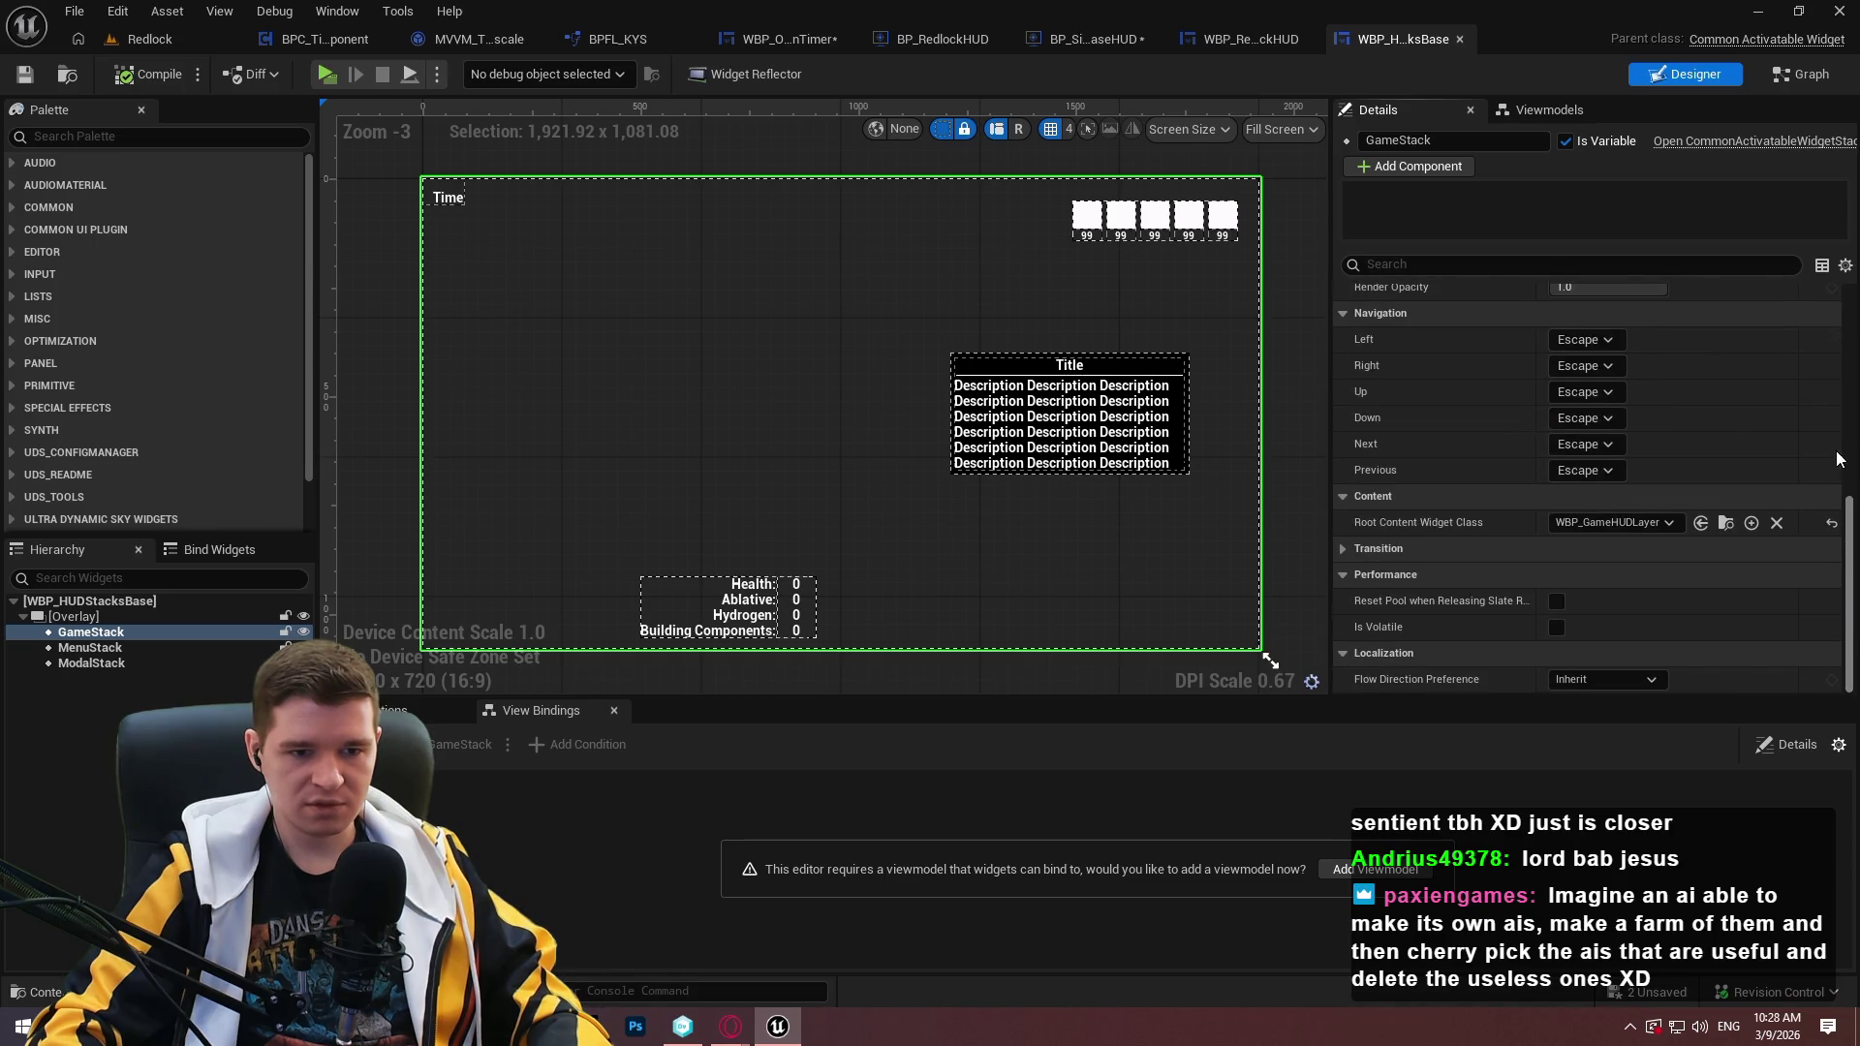
key(Down)
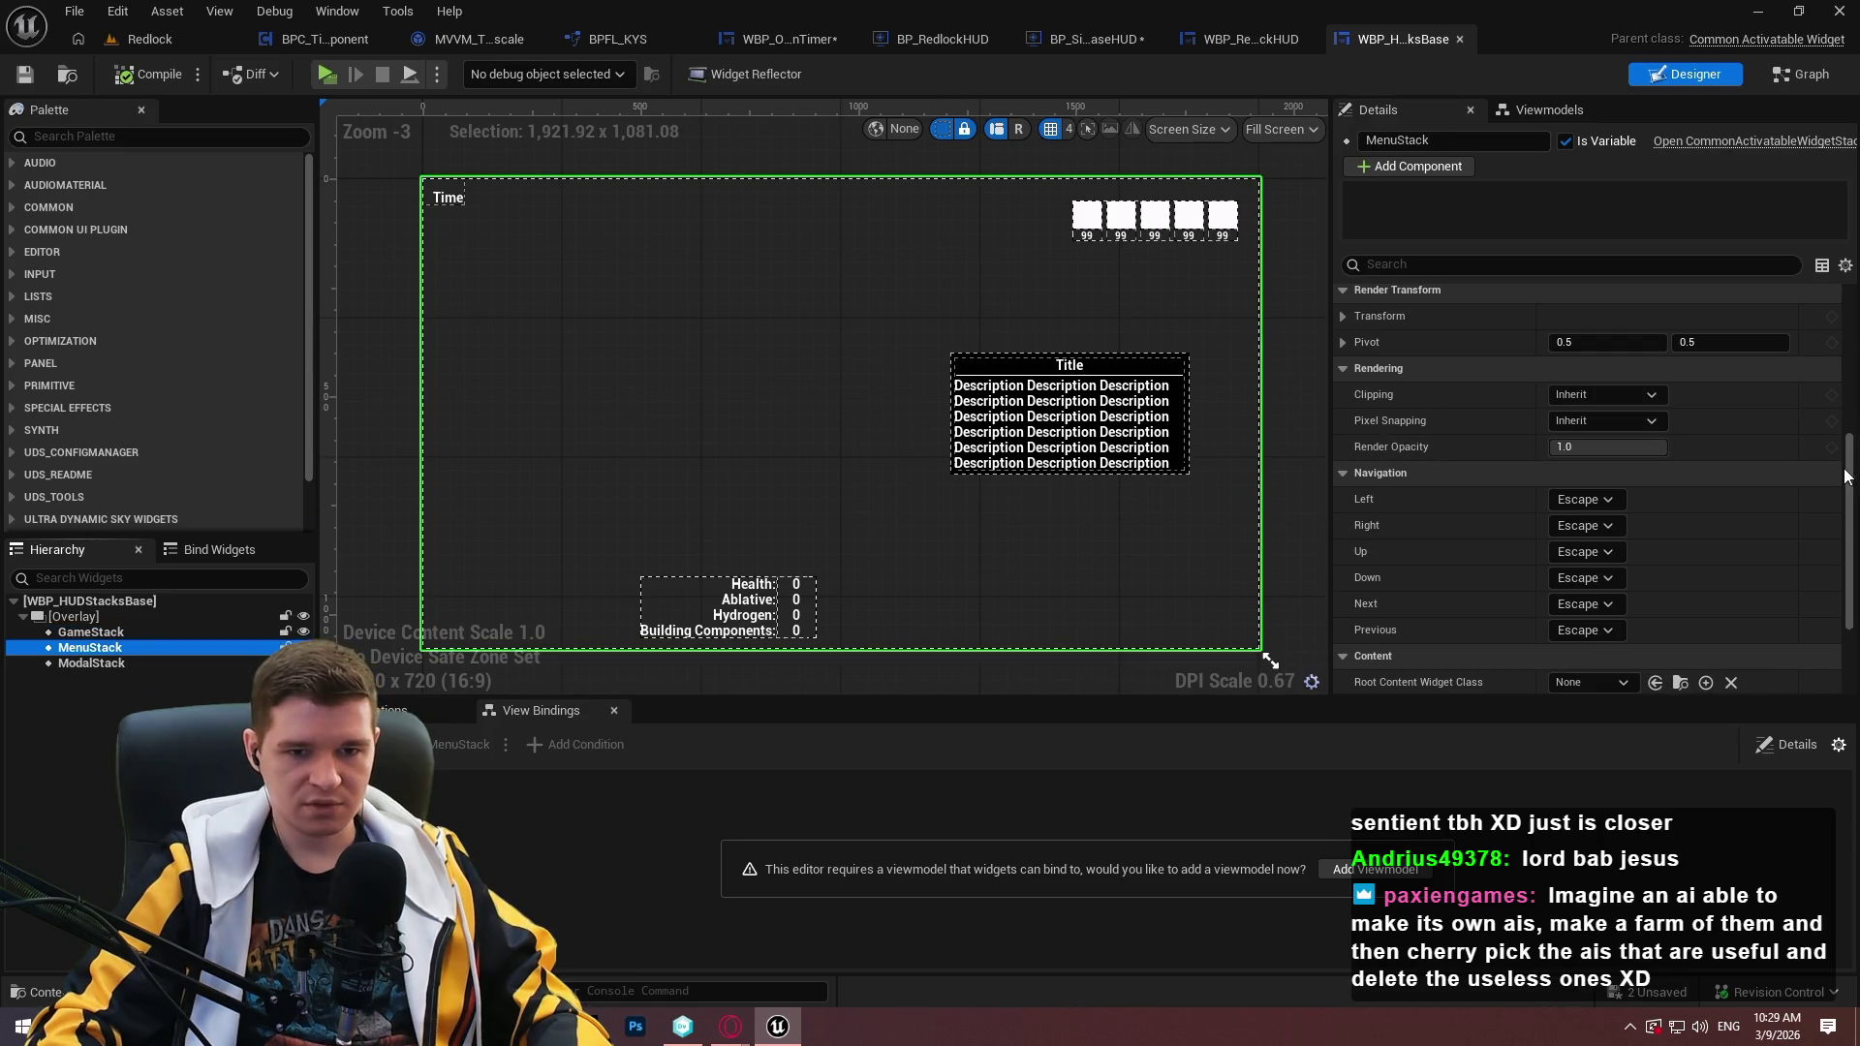
drag(1846, 475, 1846, 335)
scroll(1555, 614, down, 5)
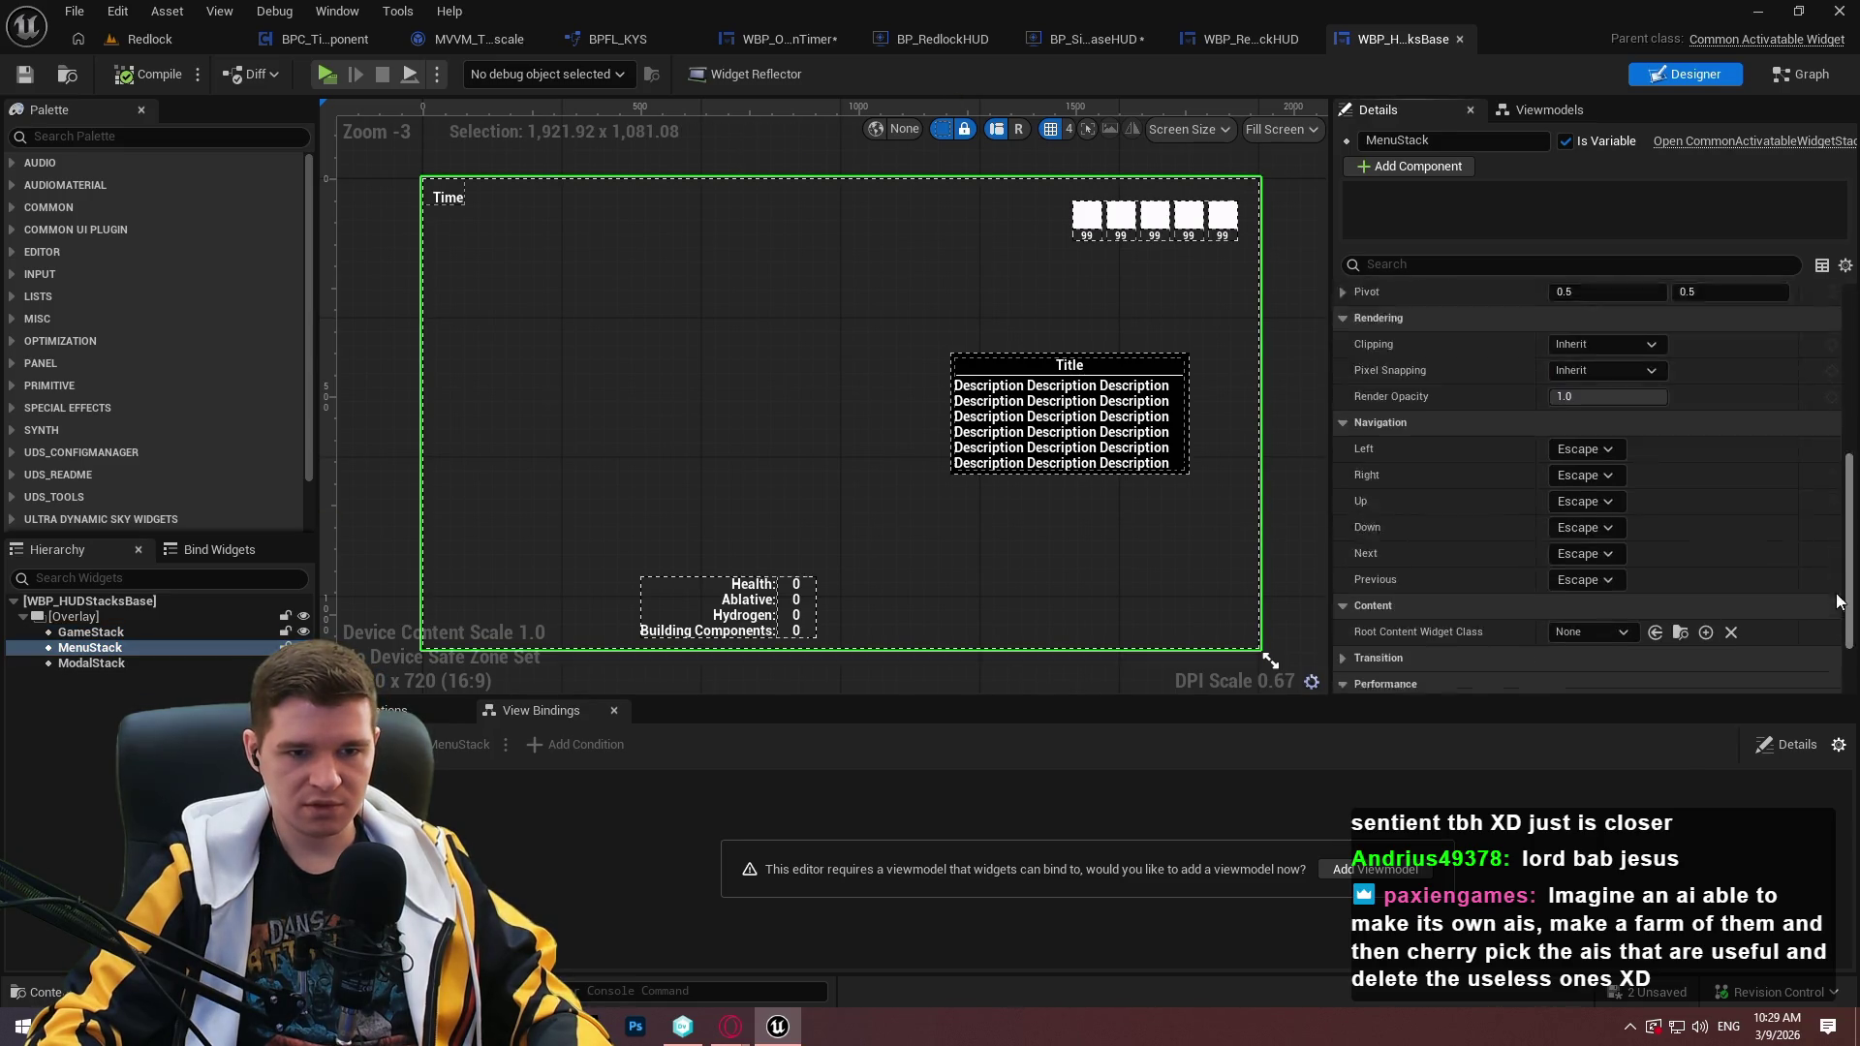
scroll(1555, 614, up, 5)
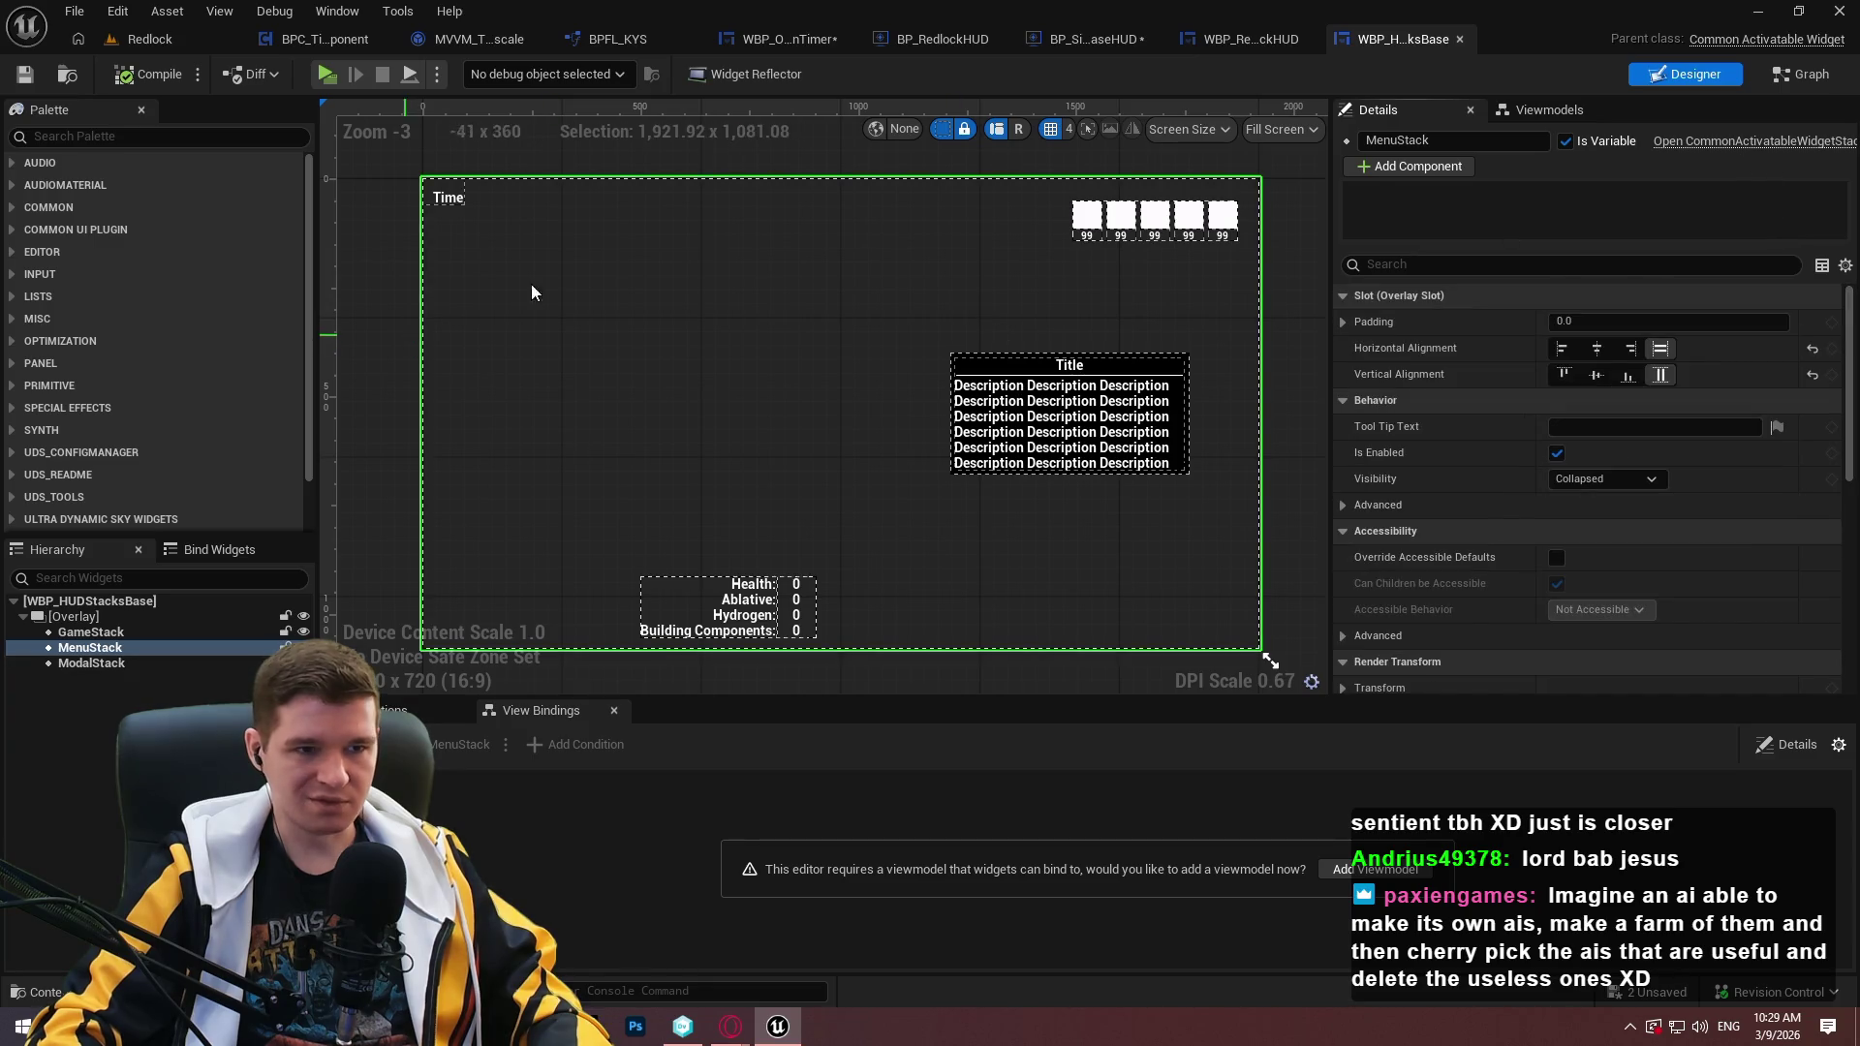
scroll(1166, 371, down, 1)
scroll(1084, 360, up, 3)
scroll(1062, 365, down, 3)
scroll(1062, 364, down, 2)
scroll(969, 356, up, 3)
scroll(926, 350, down, 1)
scroll(747, 344, up, 1)
Compare against WBP_RedlockHUD, then return to BP_SimpleCommonUI_BaseHUD's EventGraph.
key(ctrl+Tab)
scroll(948, 392, up, 1)
scroll(948, 393, up, 1)
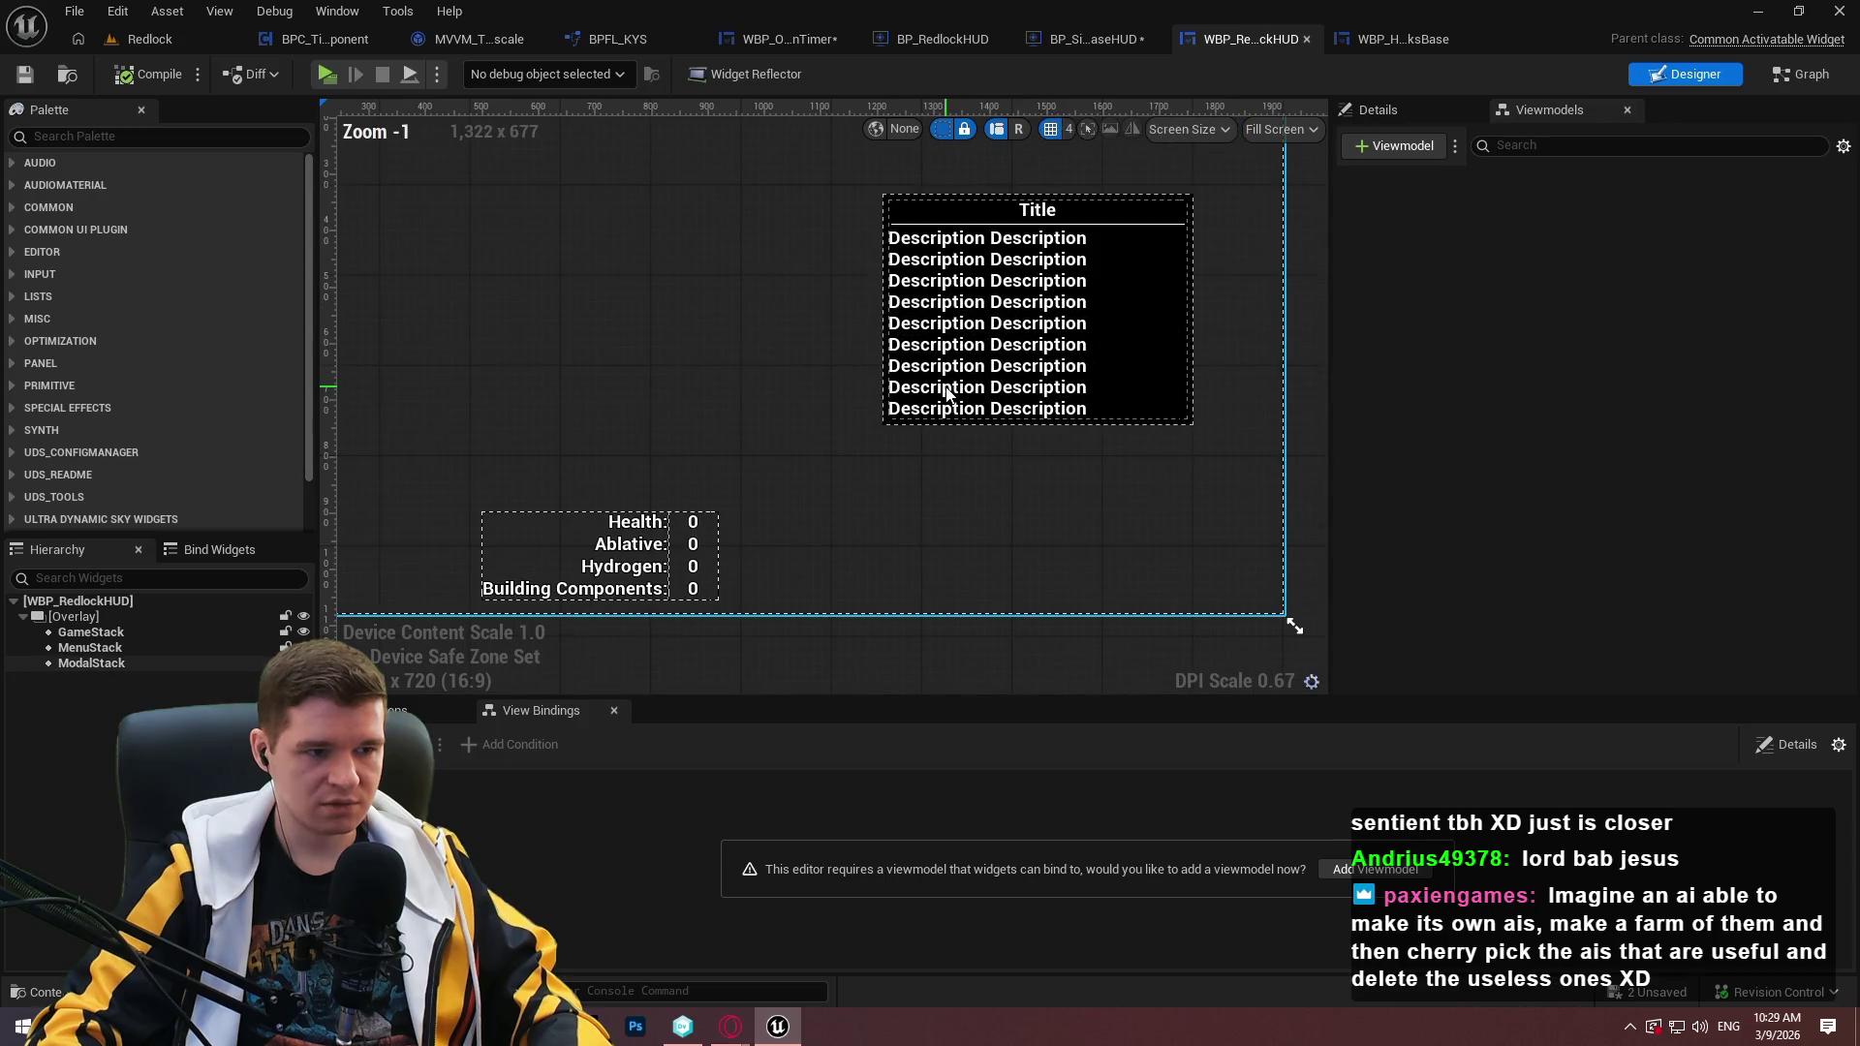
scroll(948, 373, down, 2)
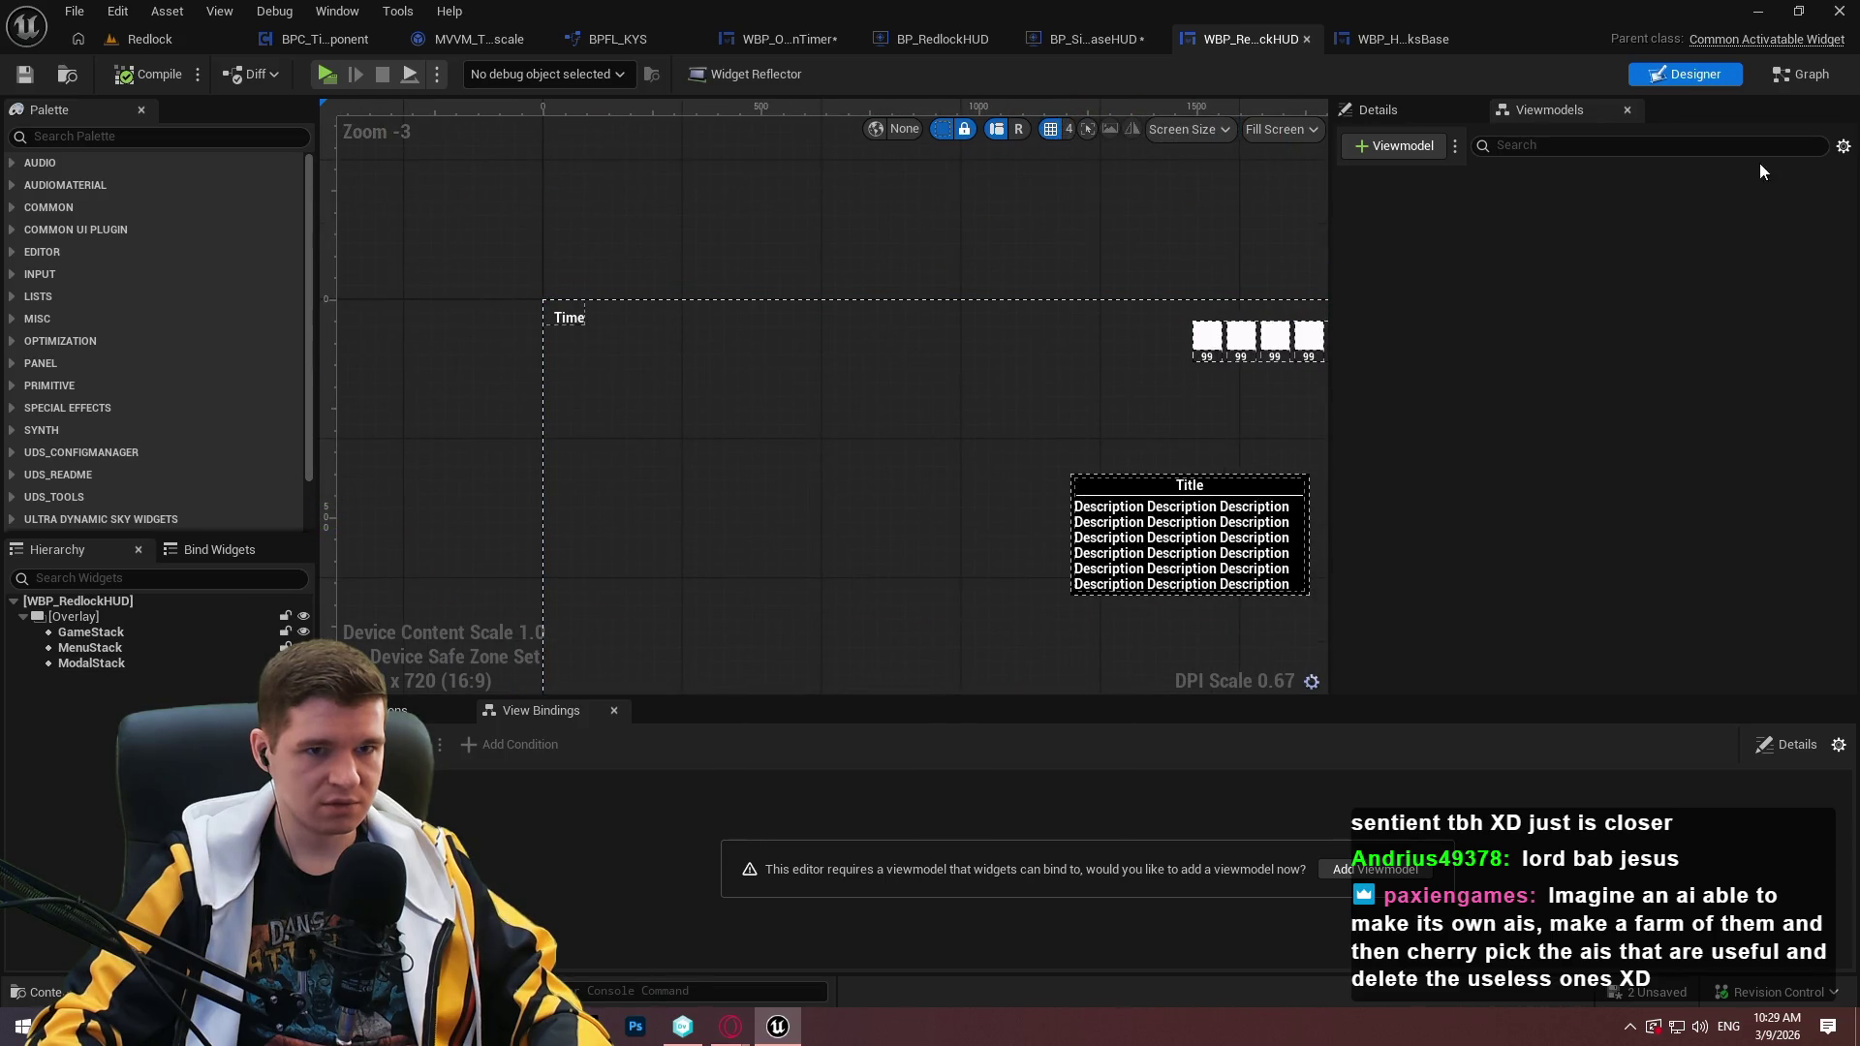
click(1121, 39)
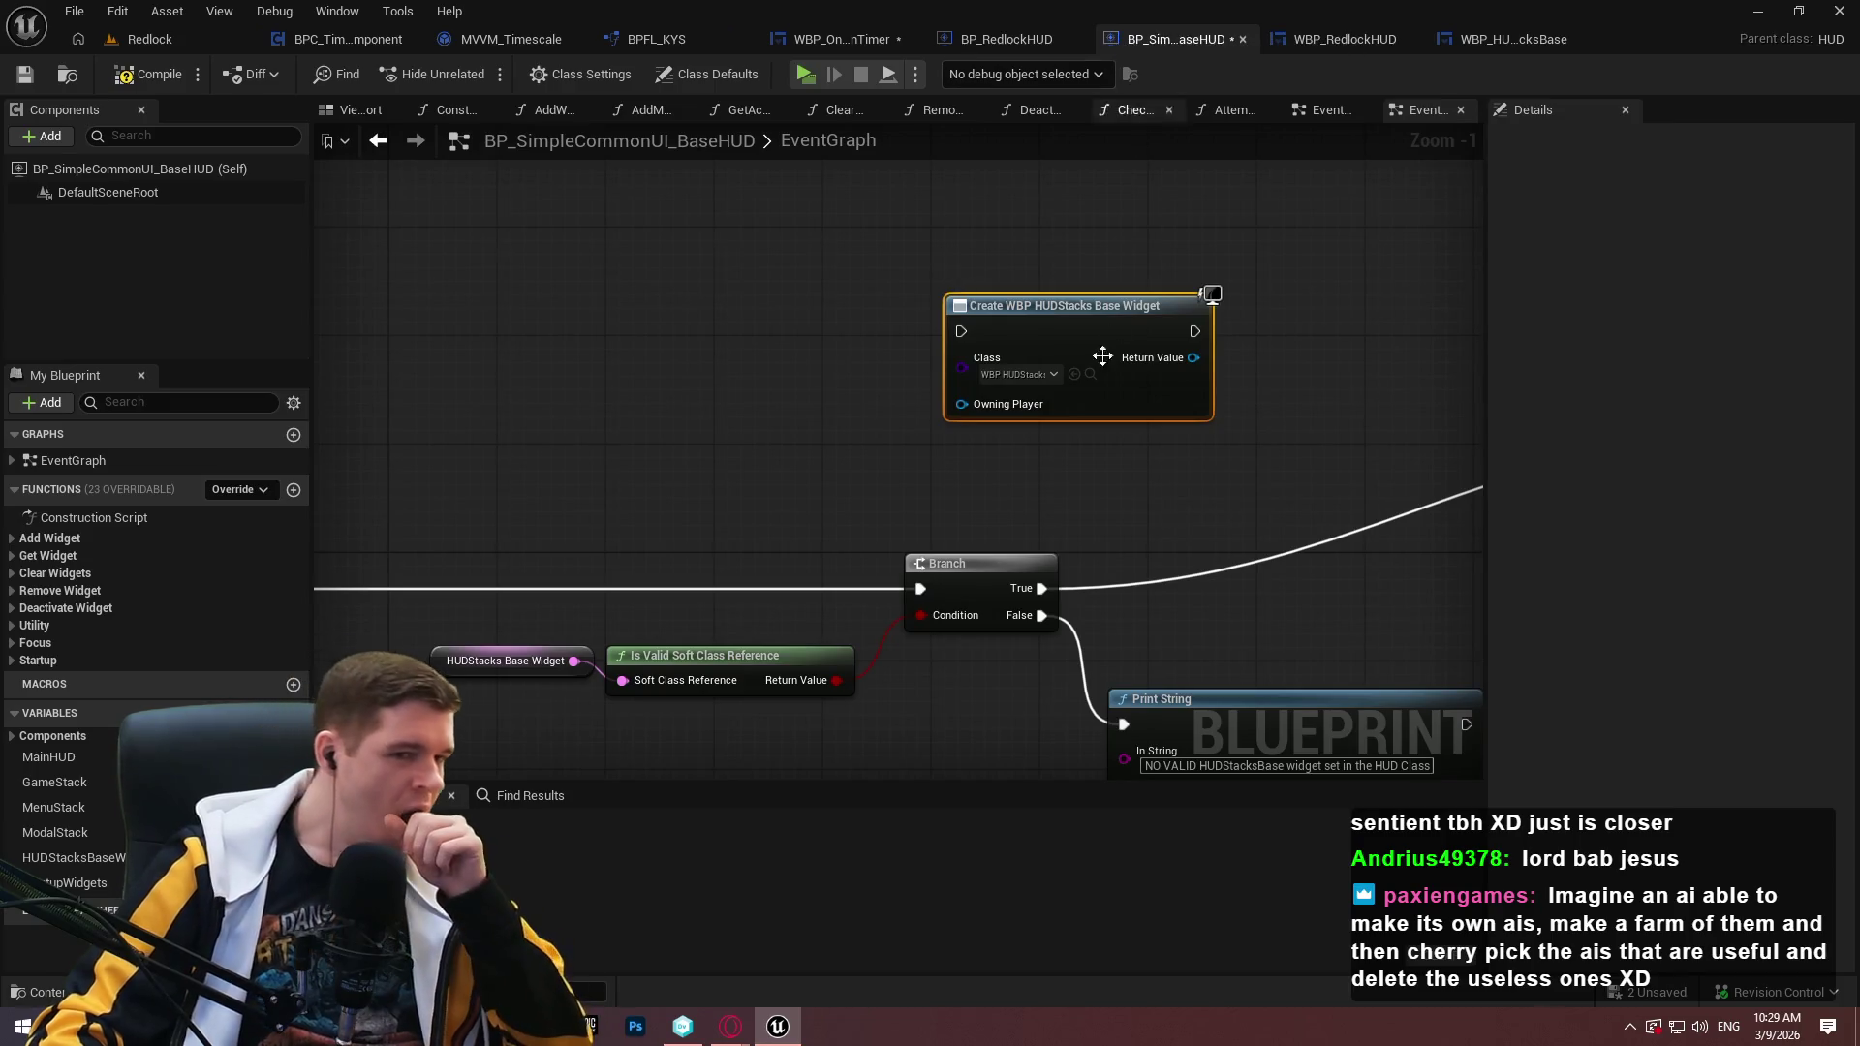
Wire the Create WBP HUDStacks Base Widget node into the BeginPlay chain and compile.
mouse_move(5, 536)
mouse_down()
mouse_move(944, 572)
mouse_move(804, 584)
mouse_move(836, 591)
mouse_move(816, 597)
mouse_move(862, 533)
mouse_move(901, 323)
mouse_move(793, 335)
mouse_move(705, 265)
mouse_up()
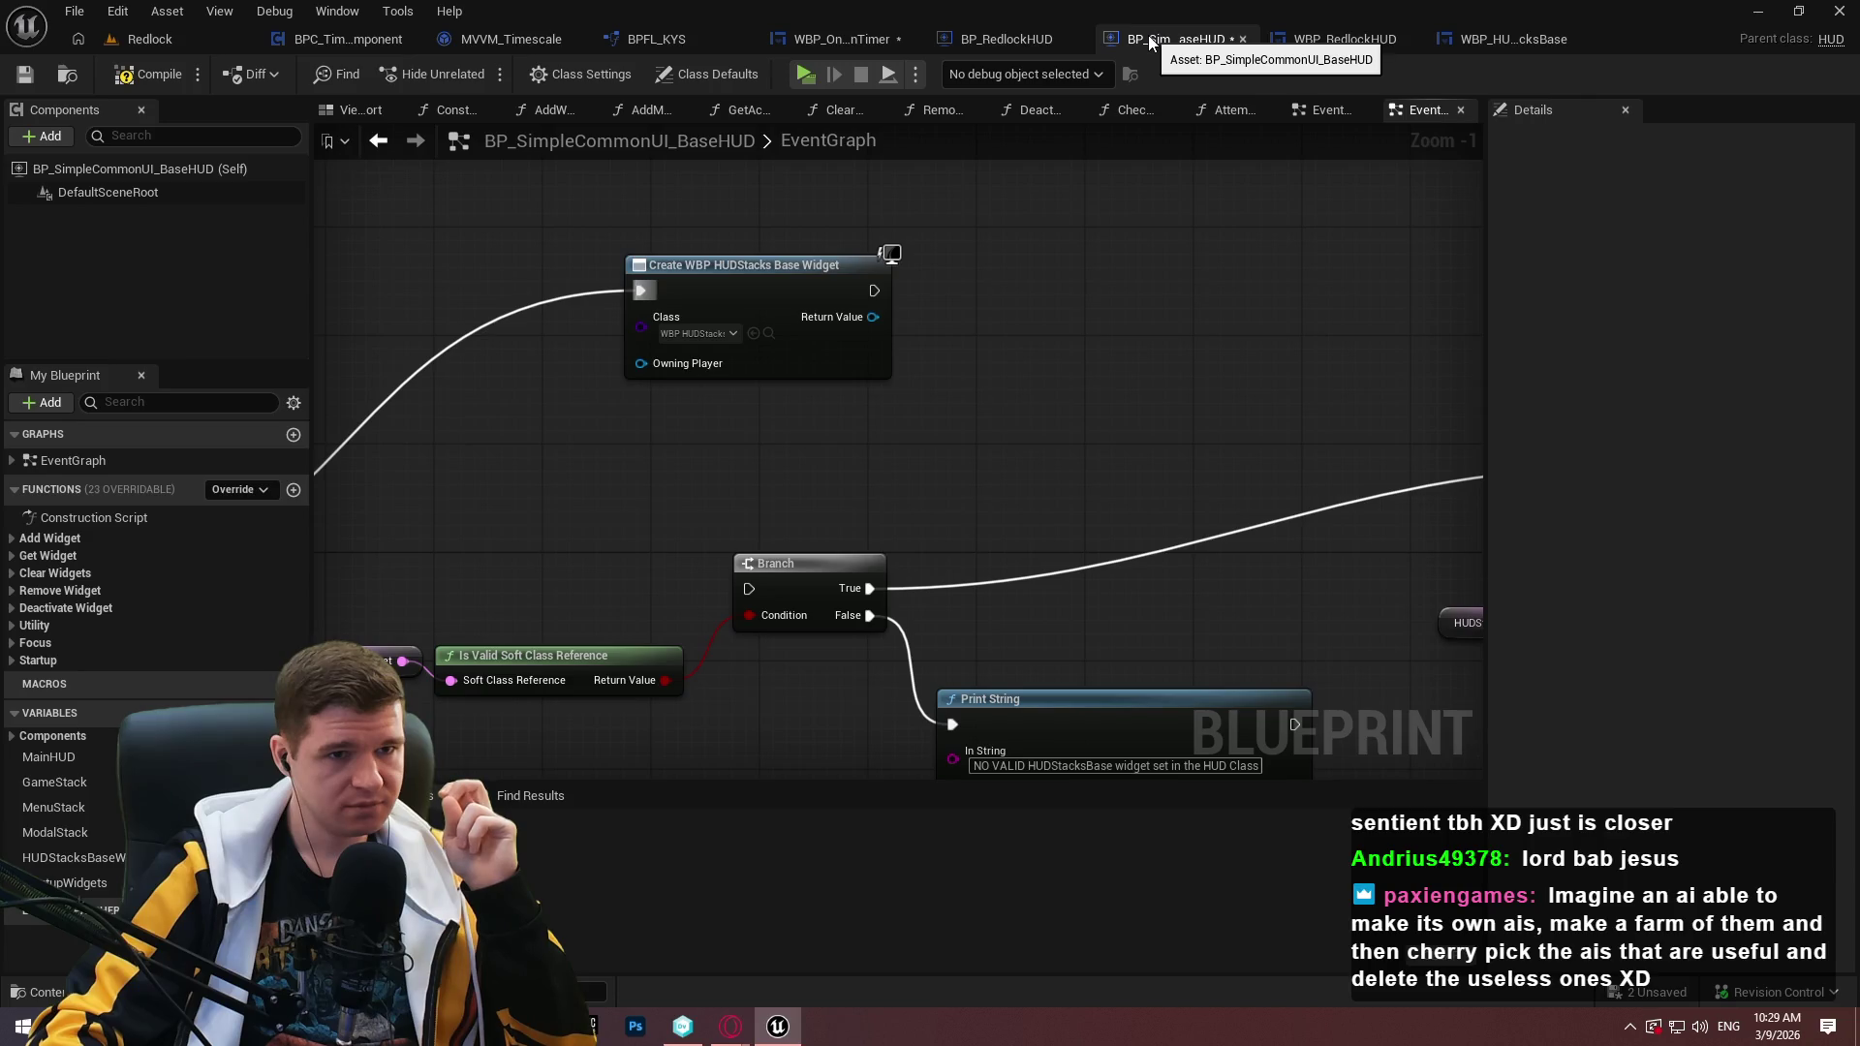
mouse_move(1006, 254)
mouse_down()
mouse_move(827, 312)
mouse_move(330, 308)
mouse_move(372, 273)
mouse_move(1071, 376)
mouse_up()
scroll(1072, 376, down, 3)
mouse_move(714, 423)
mouse_down()
mouse_move(1180, 593)
mouse_move(374, 345)
mouse_move(707, 419)
mouse_move(696, 469)
mouse_move(1399, 503)
mouse_move(1183, 590)
mouse_move(1270, 623)
mouse_up()
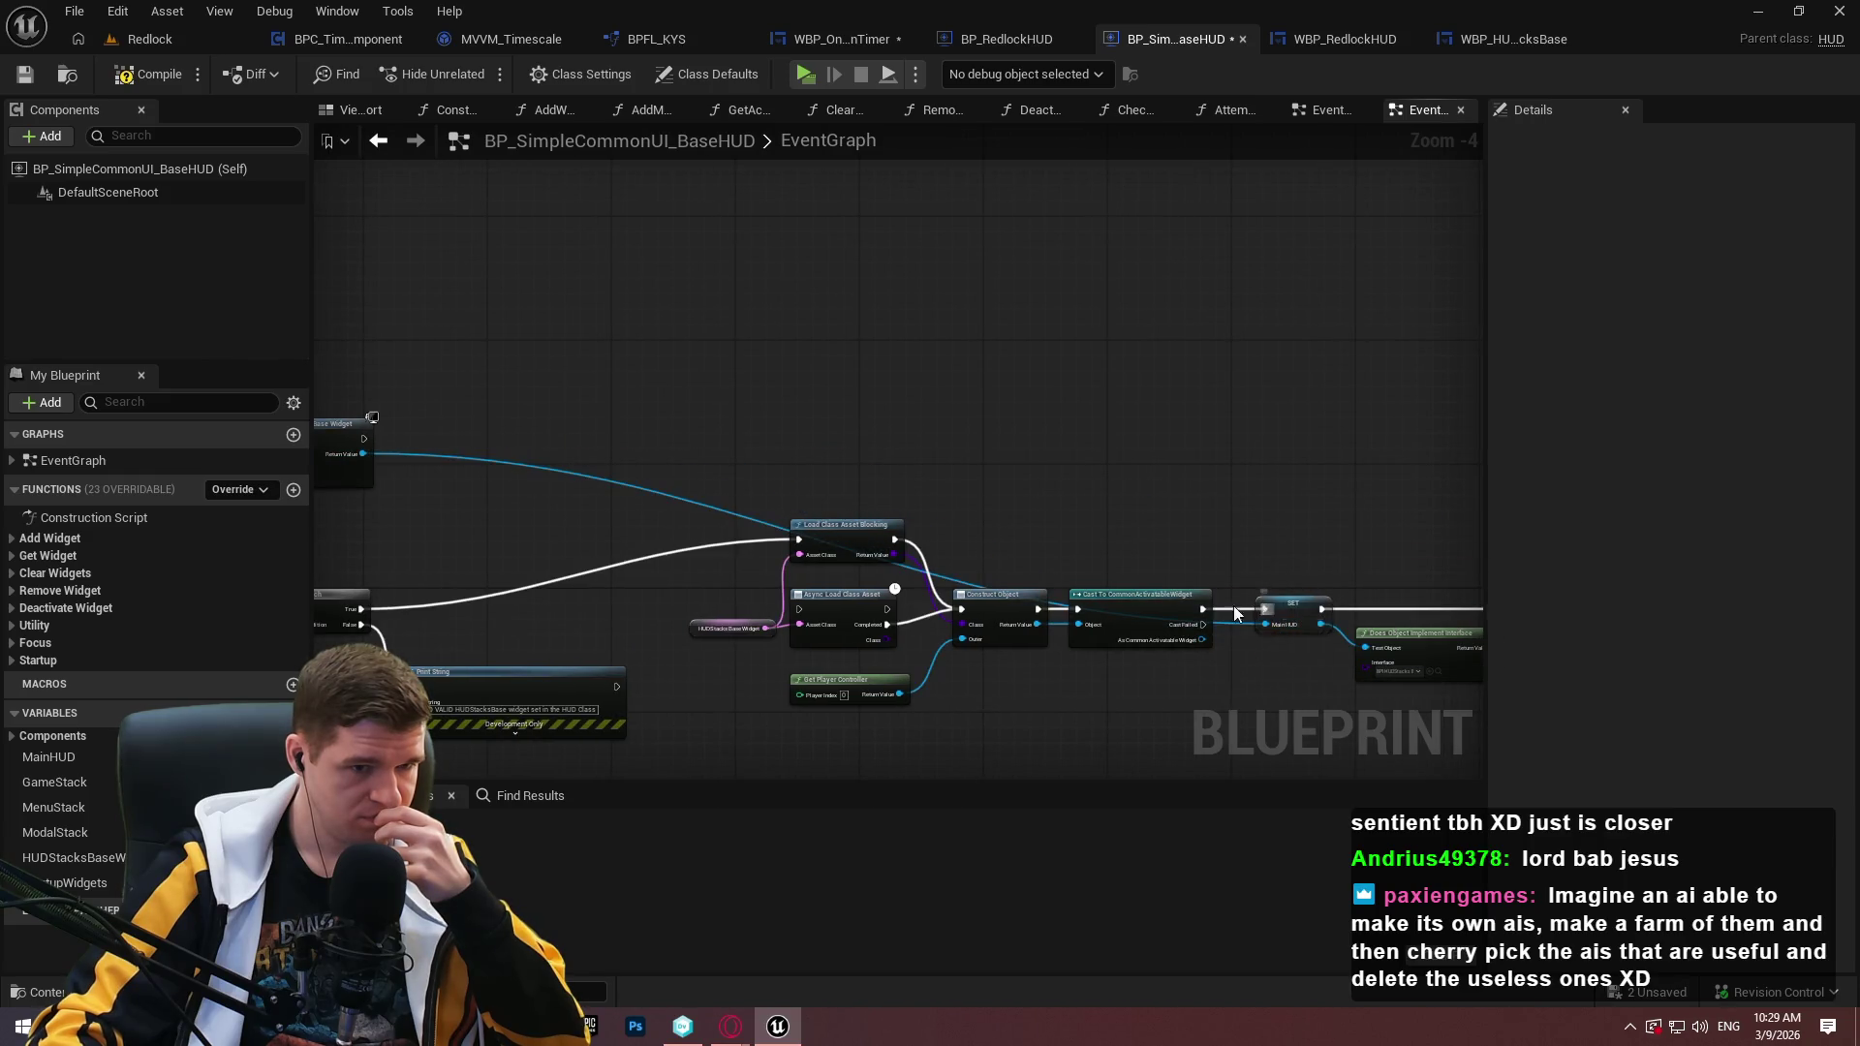
drag(370, 444, 362, 439)
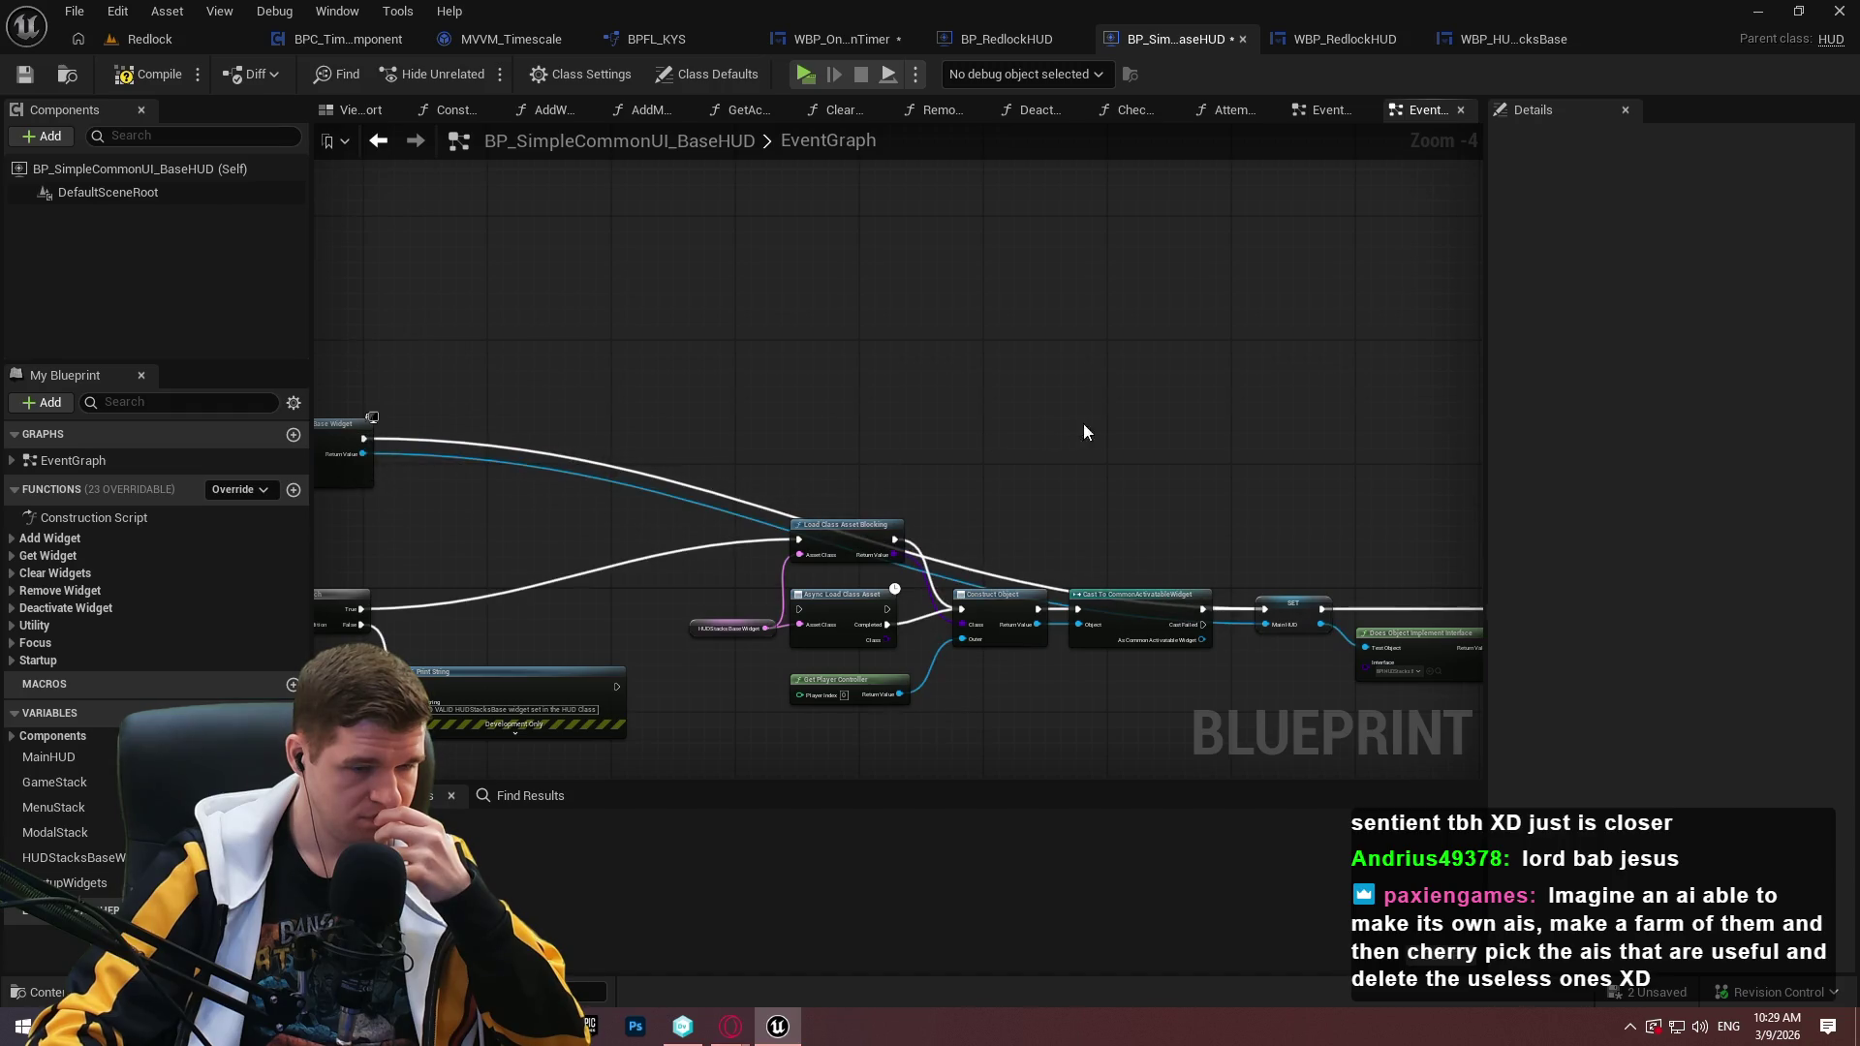
mouse_move(729, 427)
mouse_down()
mouse_move(1292, 404)
mouse_move(610, 321)
mouse_up()
click(166, 84)
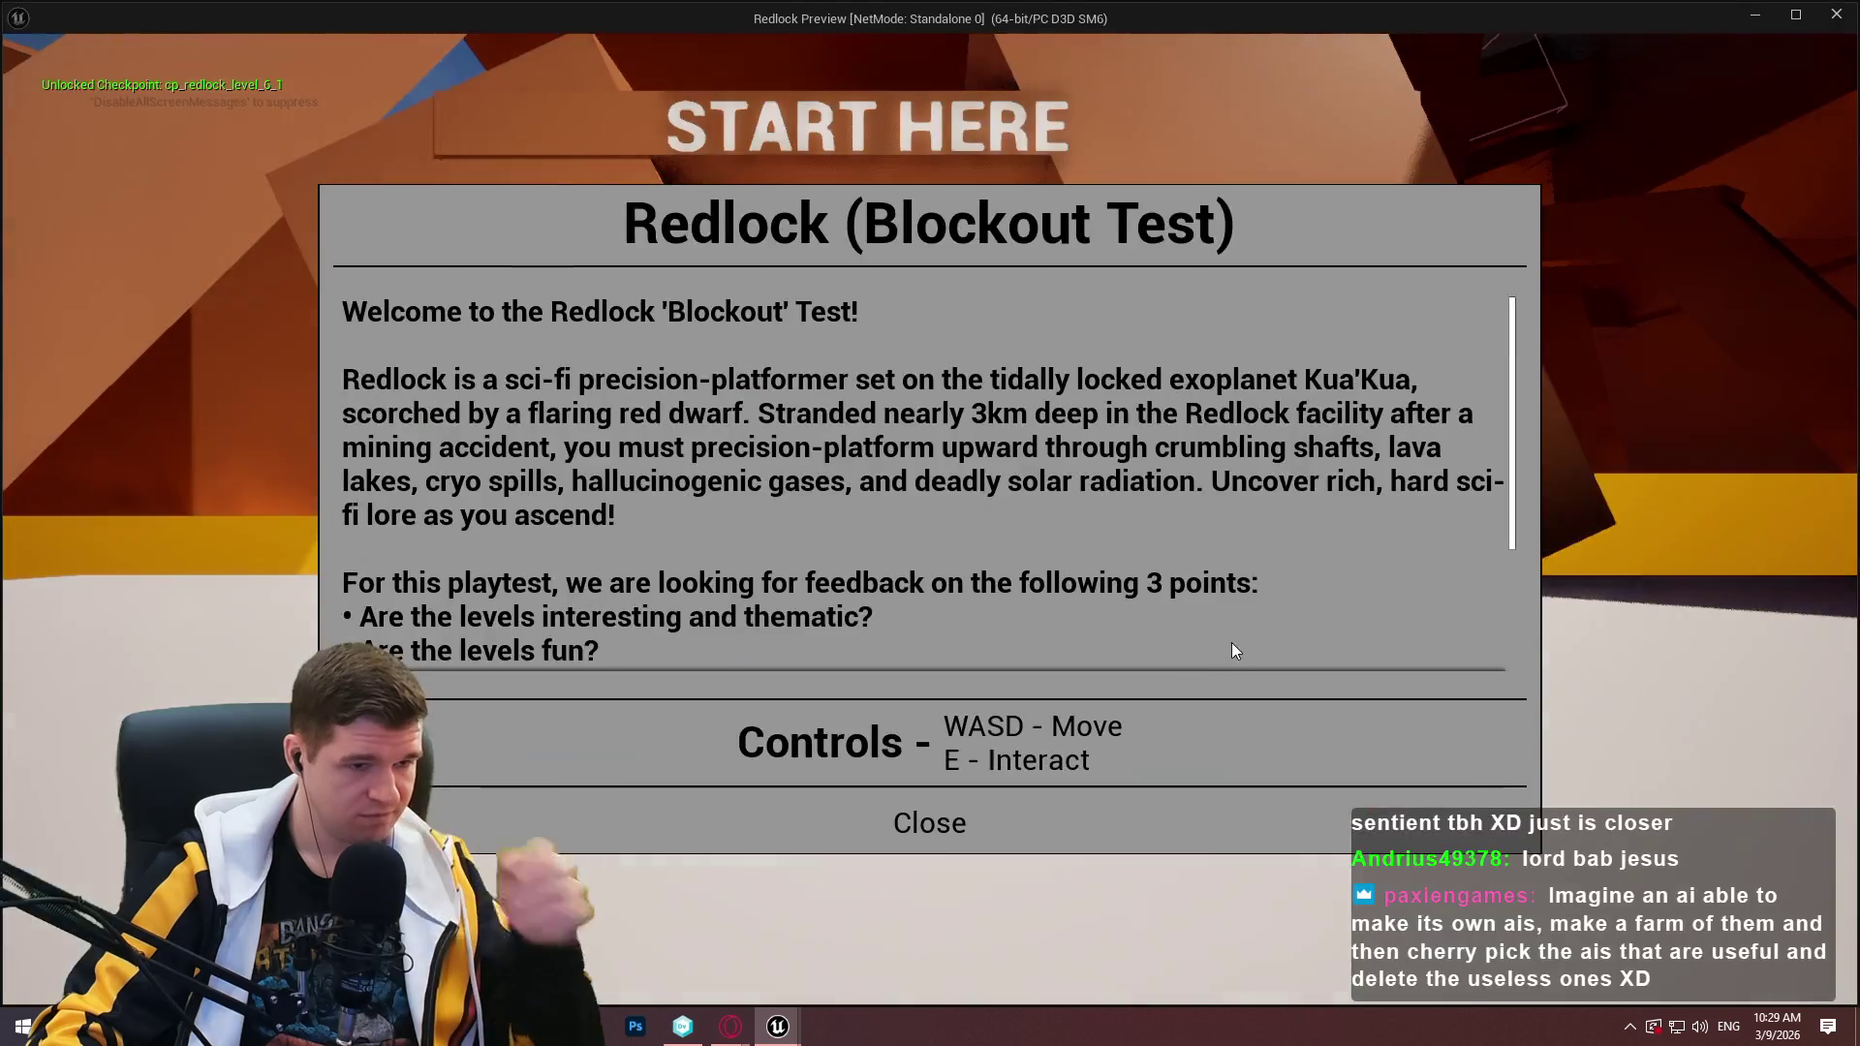
Dismiss the Redlock welcome message to start gameplay with the HUD timer running.
click(915, 818)
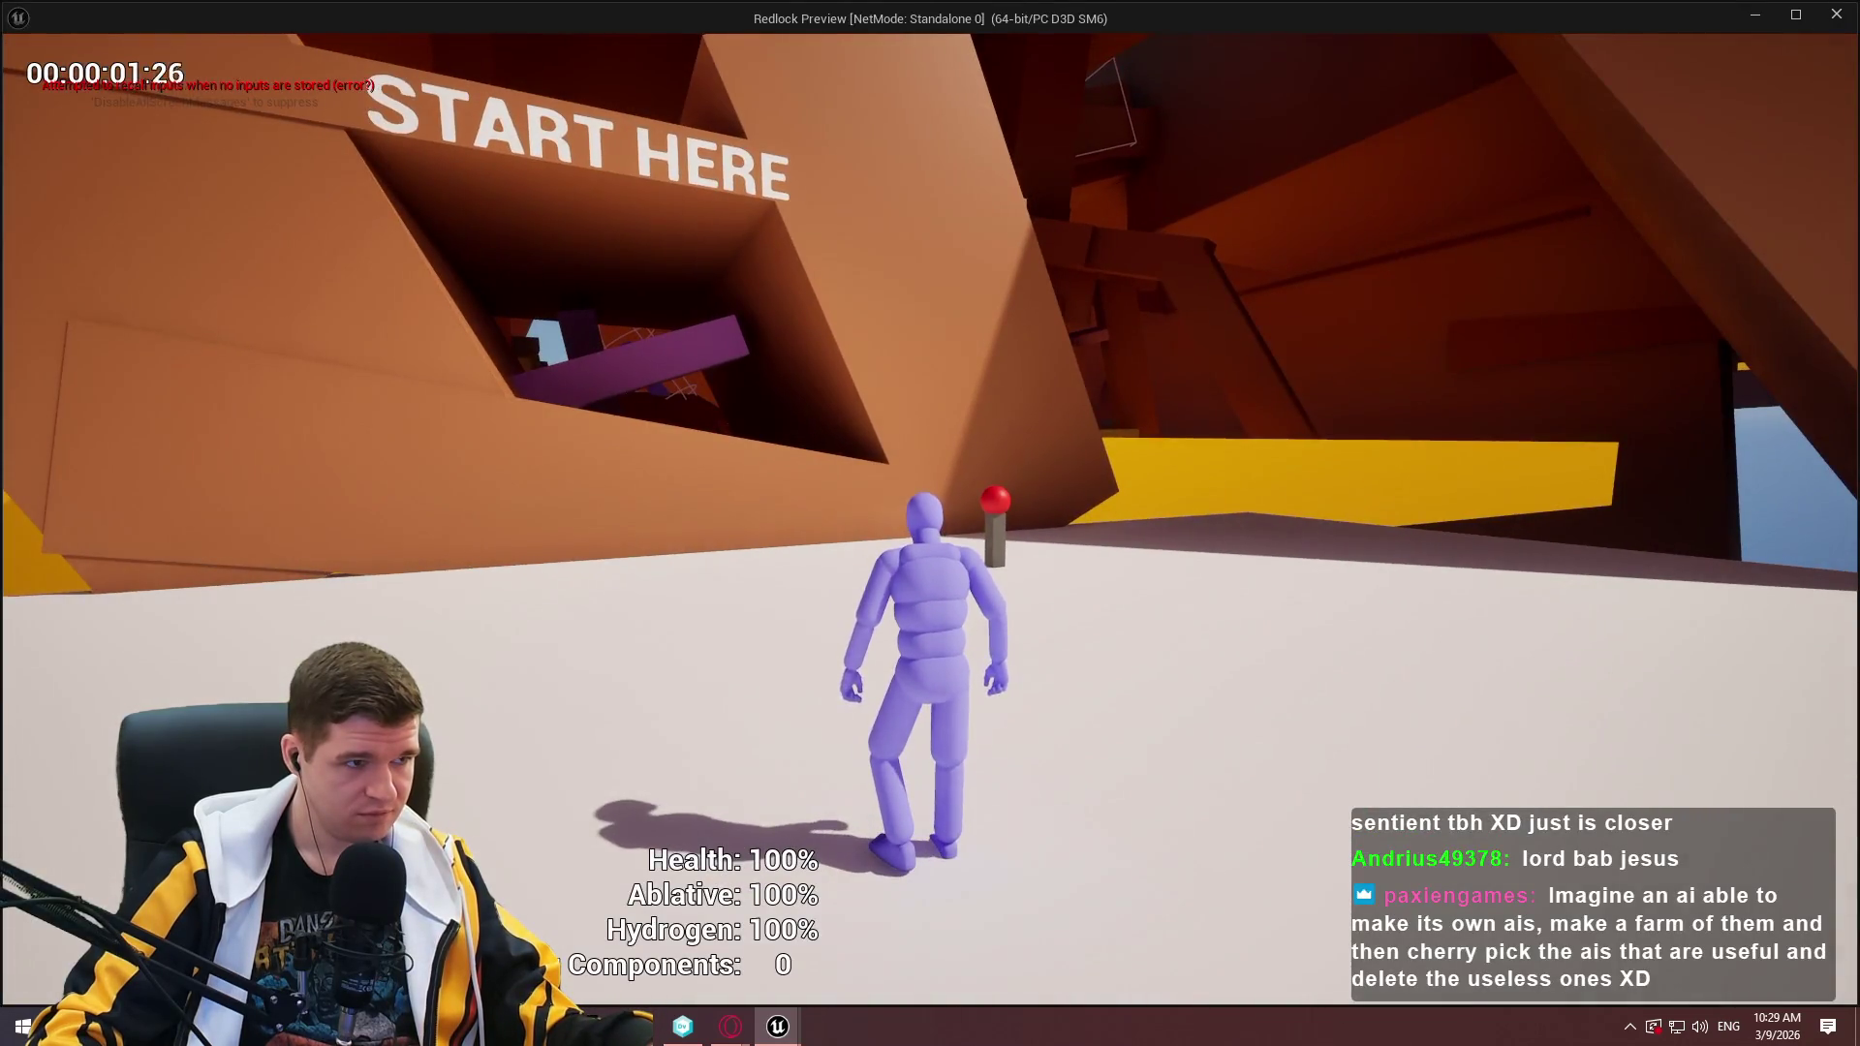
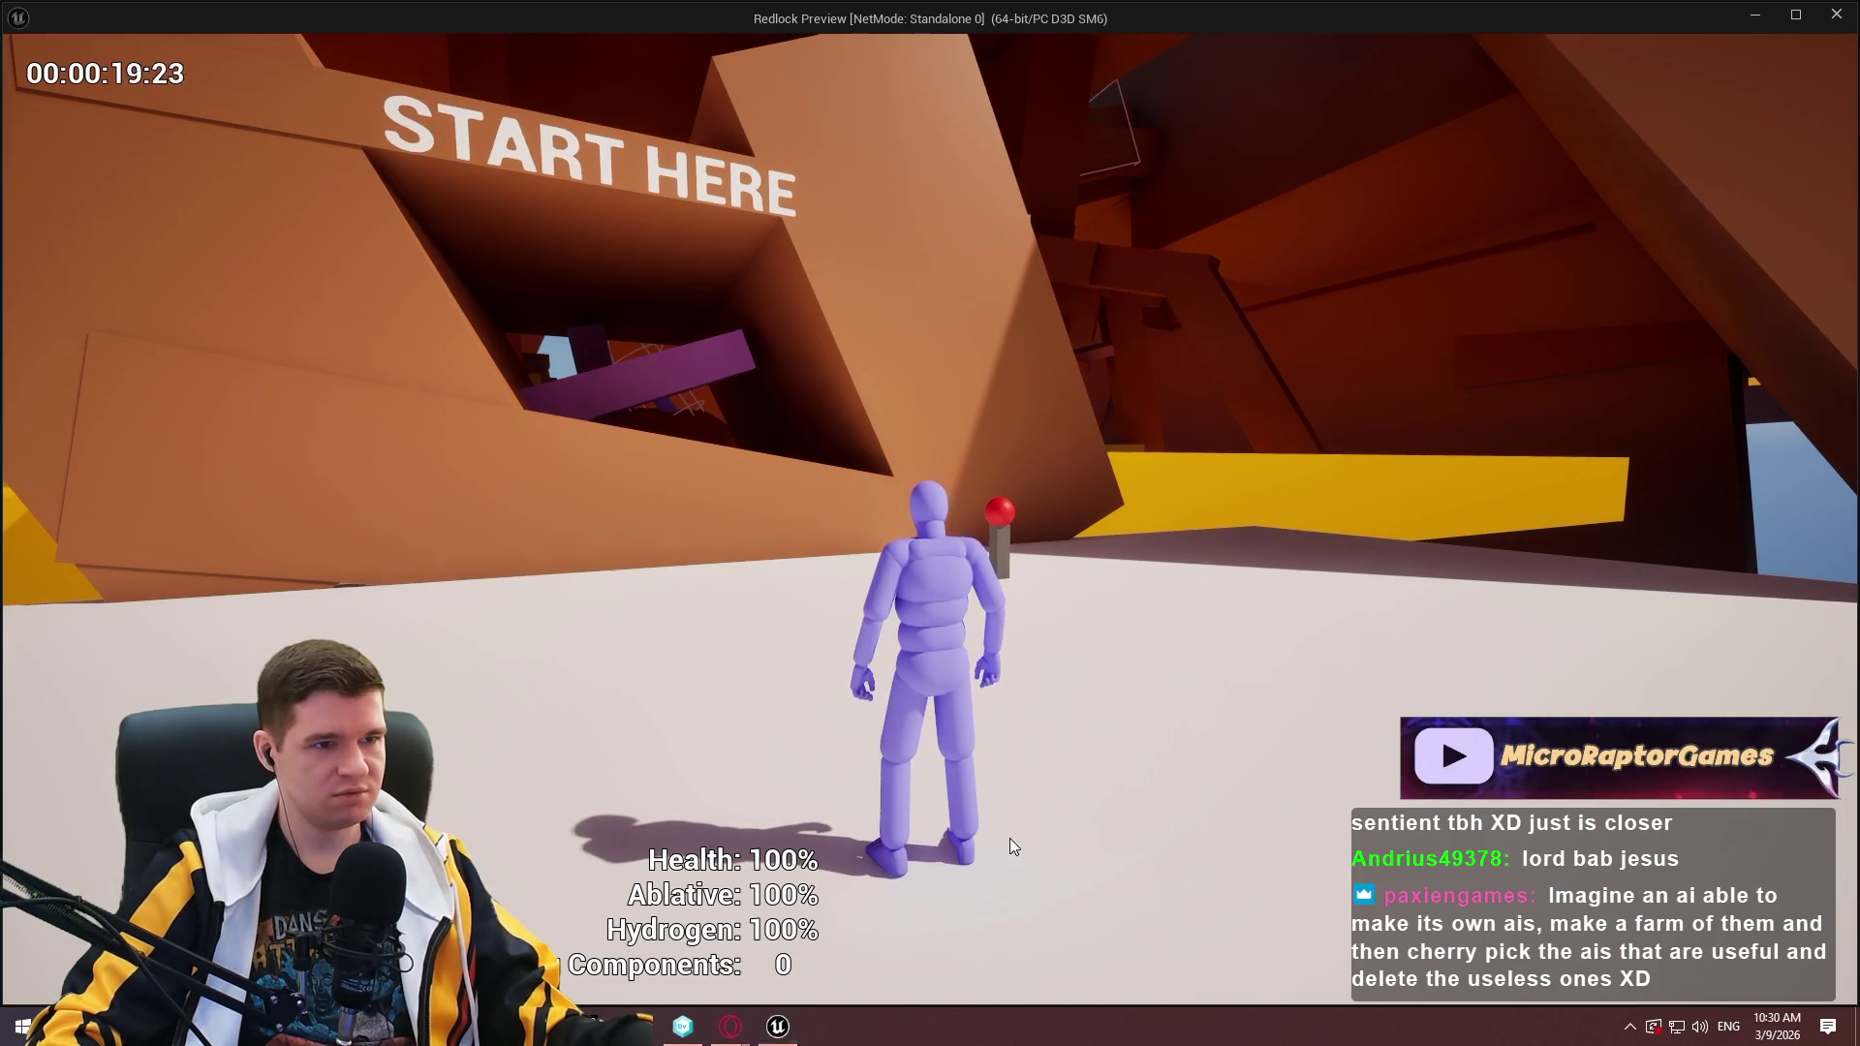
Stop the playtest and open WBP_HUDStacksBase in the widget designer.
key(Escape)
scroll(1242, 505, up, 4)
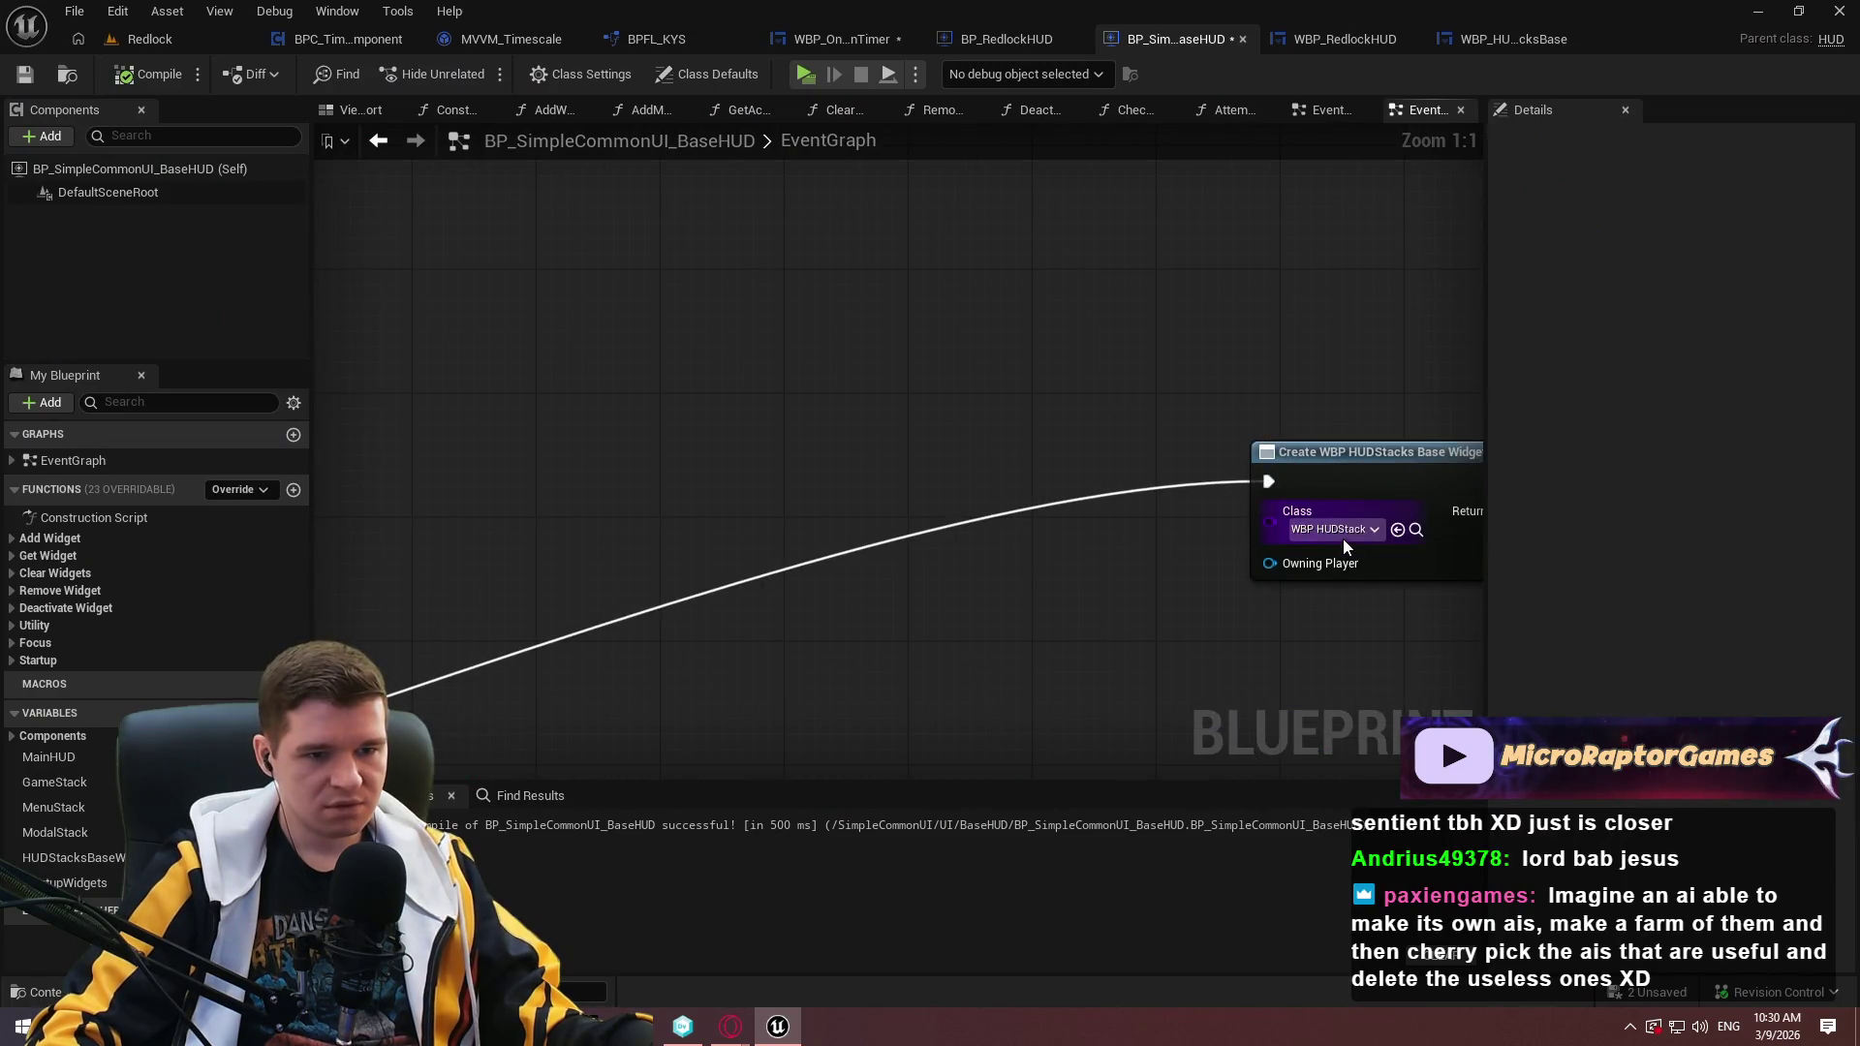
click(1415, 533)
double_click(587, 572)
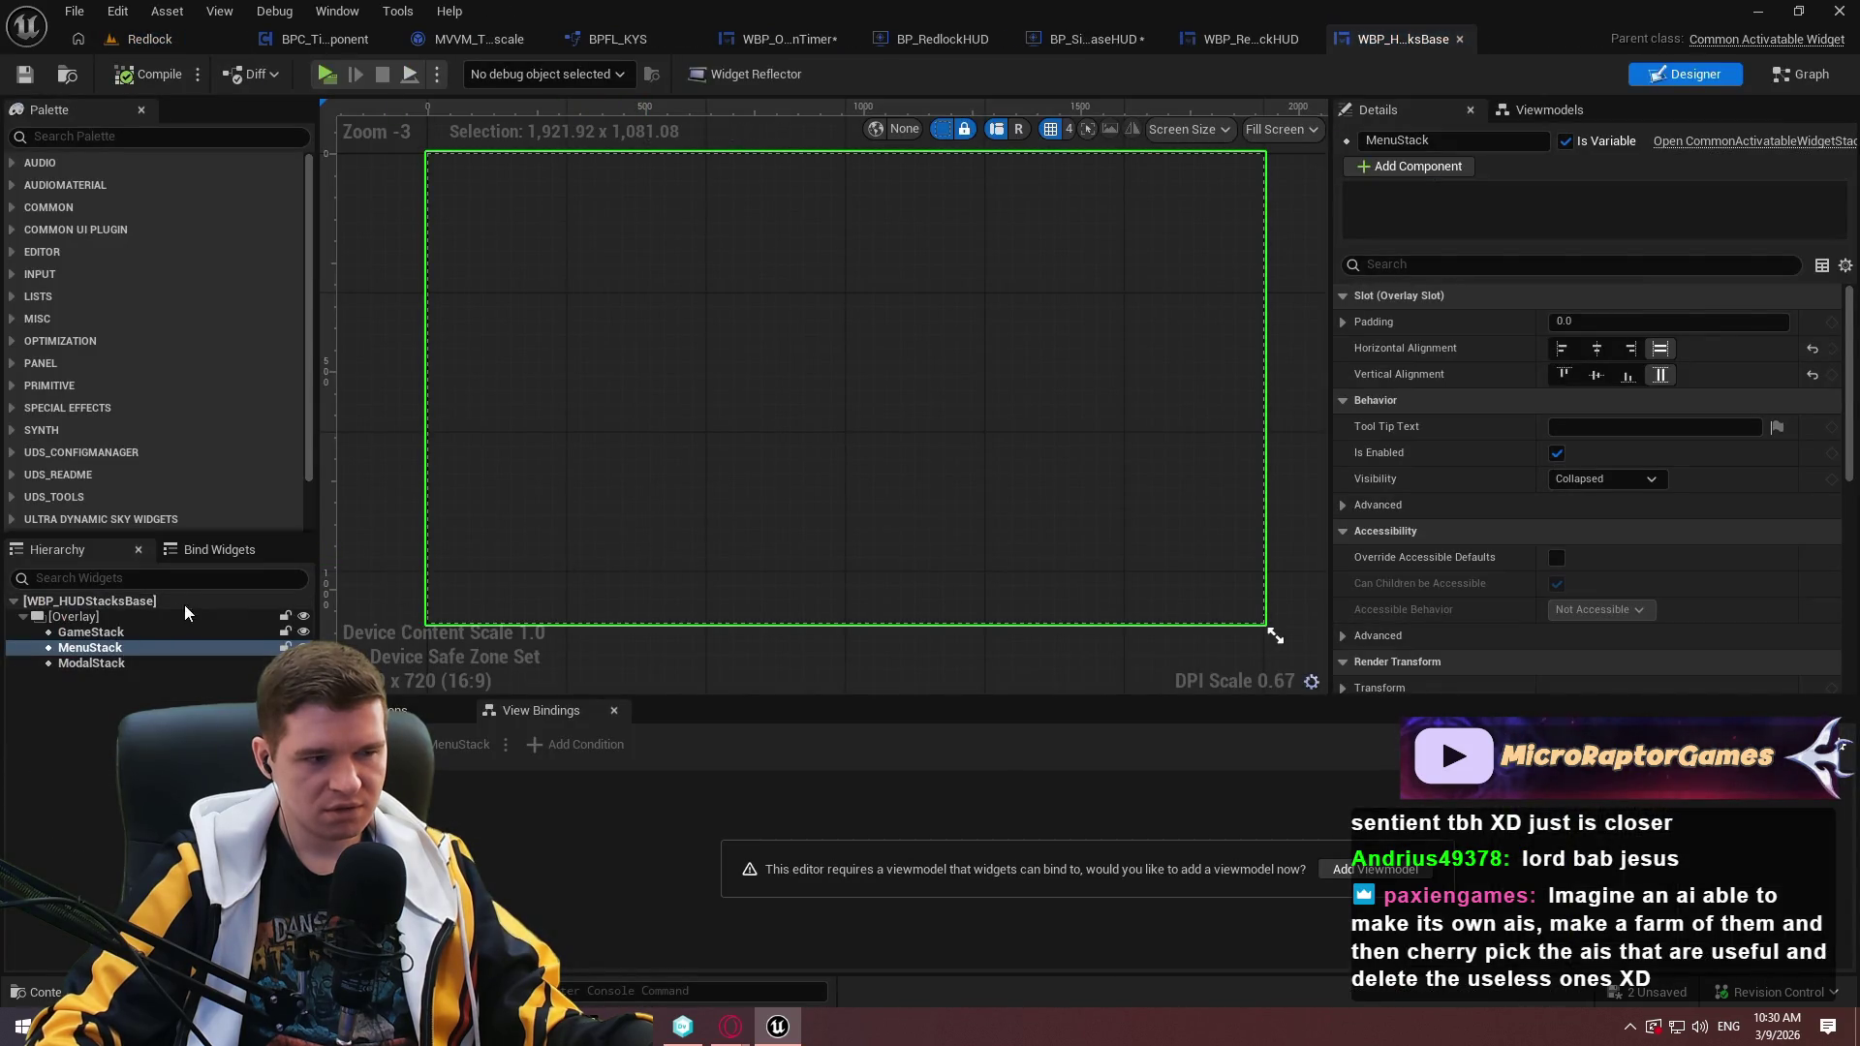
Review the GameStack layer's Details, compile the widget, and playtest past the welcome panel.
click(97, 633)
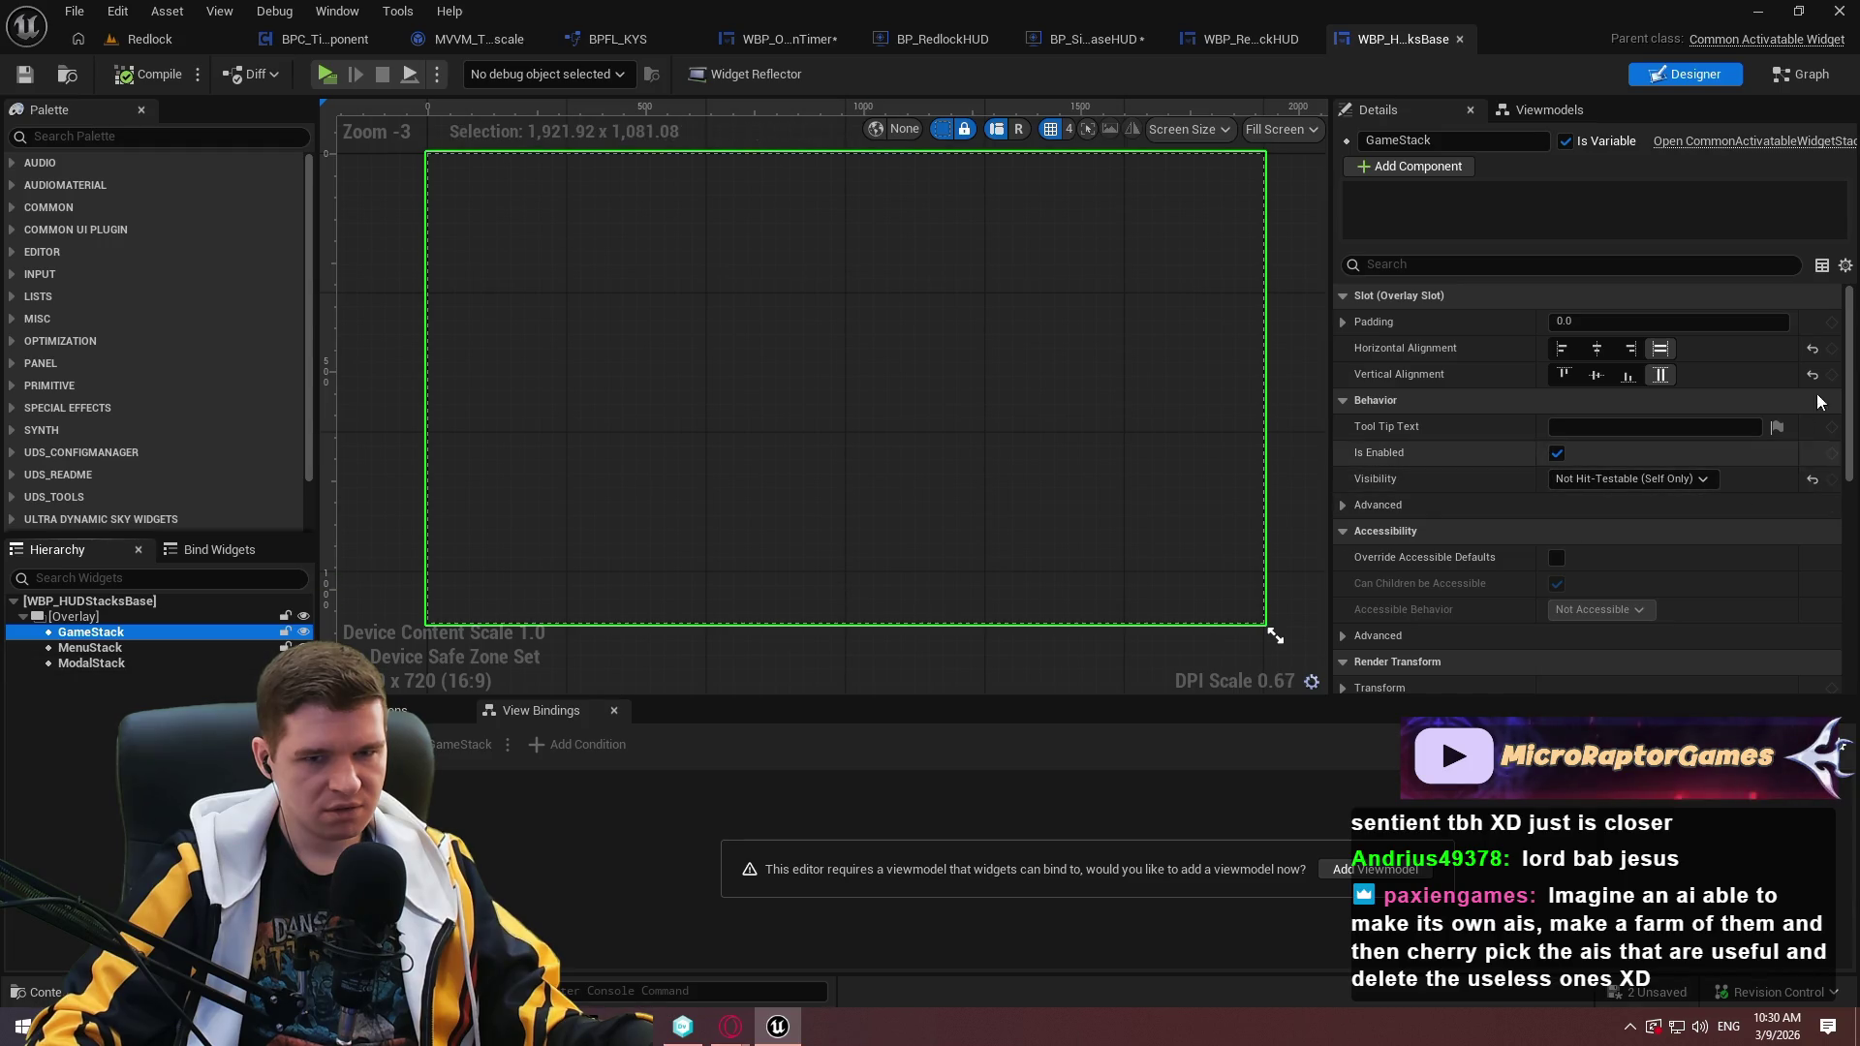
drag(1853, 349, 1852, 608)
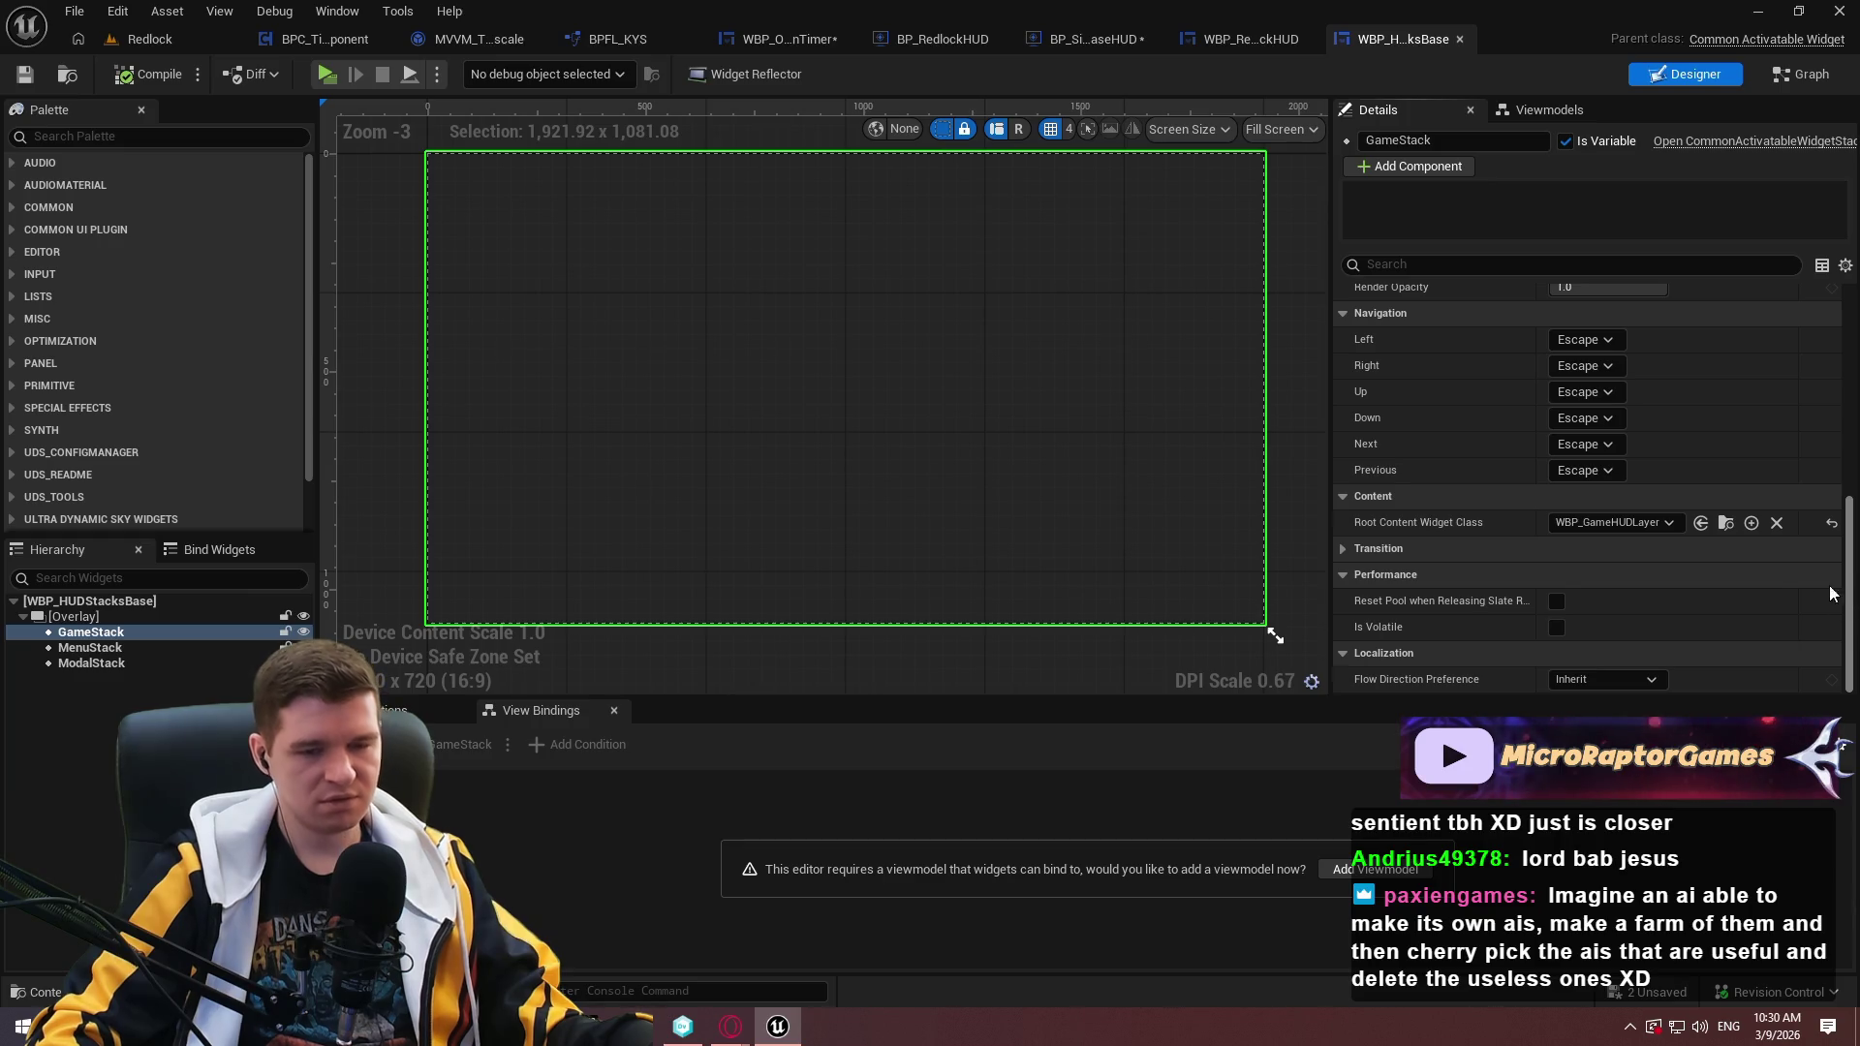
scroll(717, 207, down, 1)
click(129, 75)
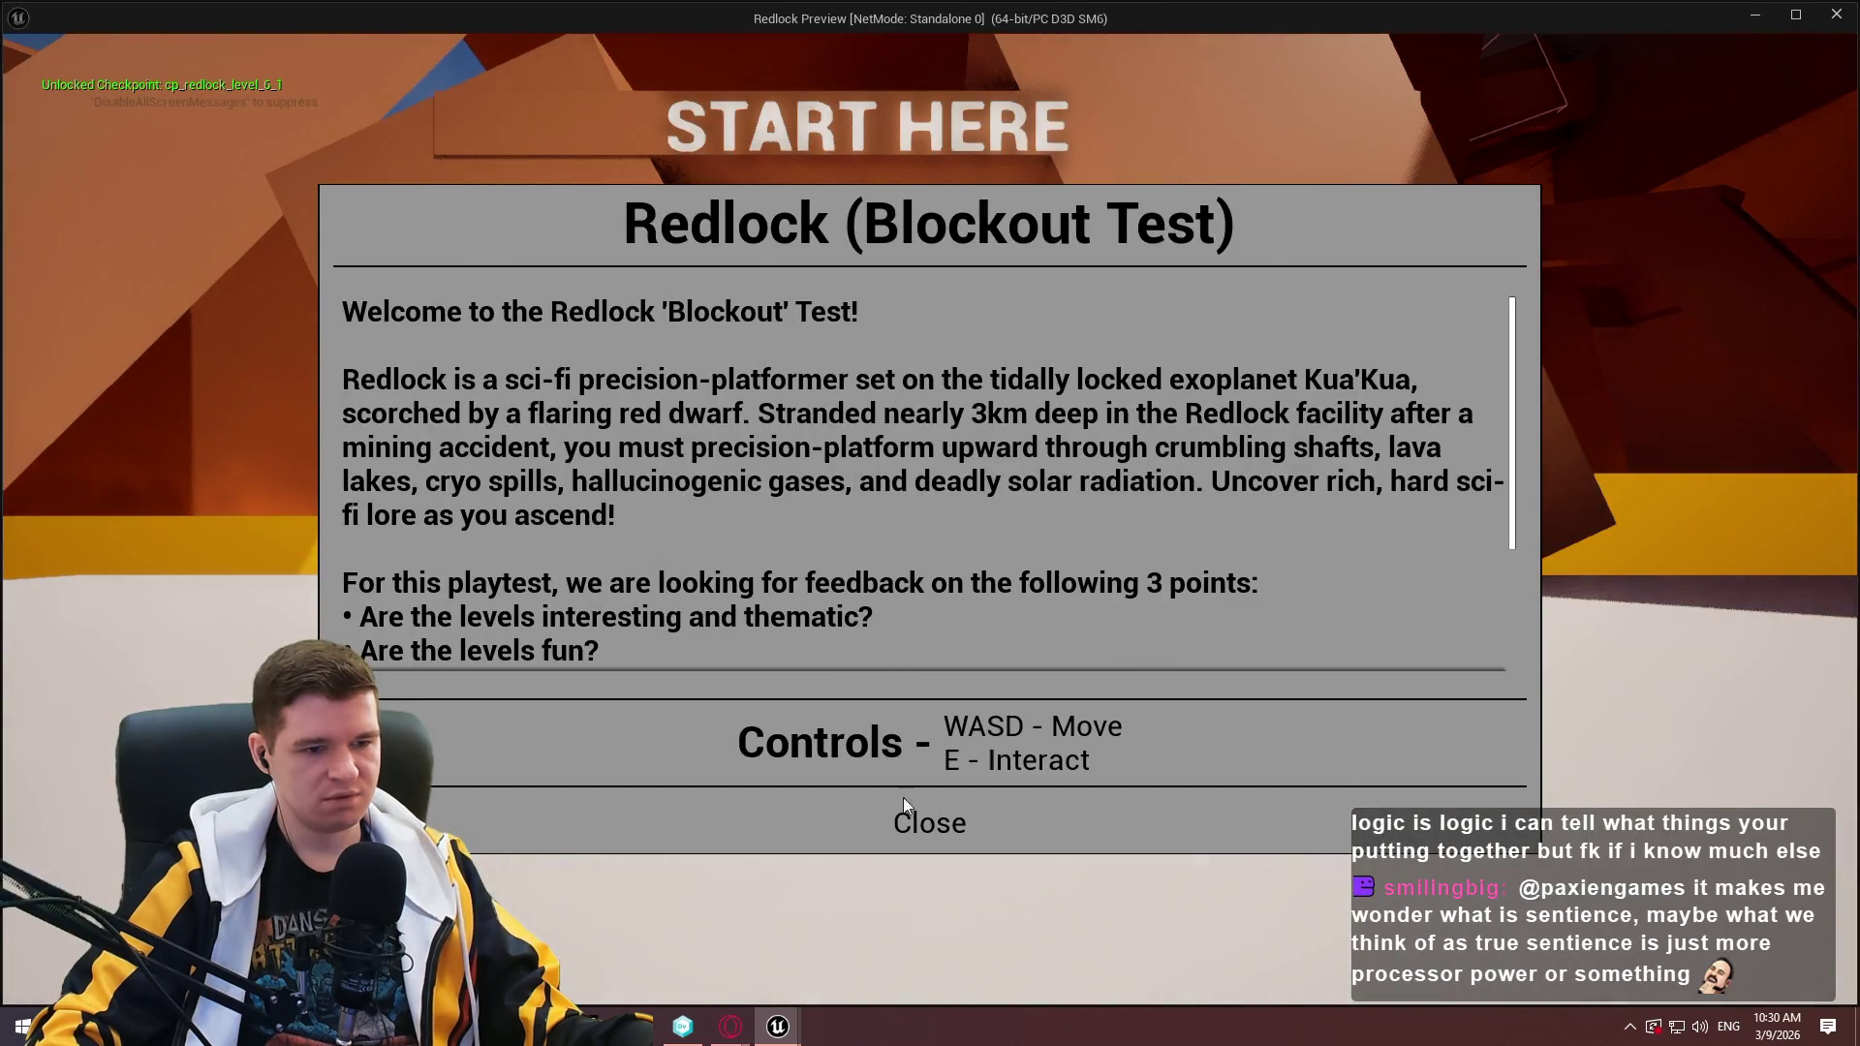
click(903, 798)
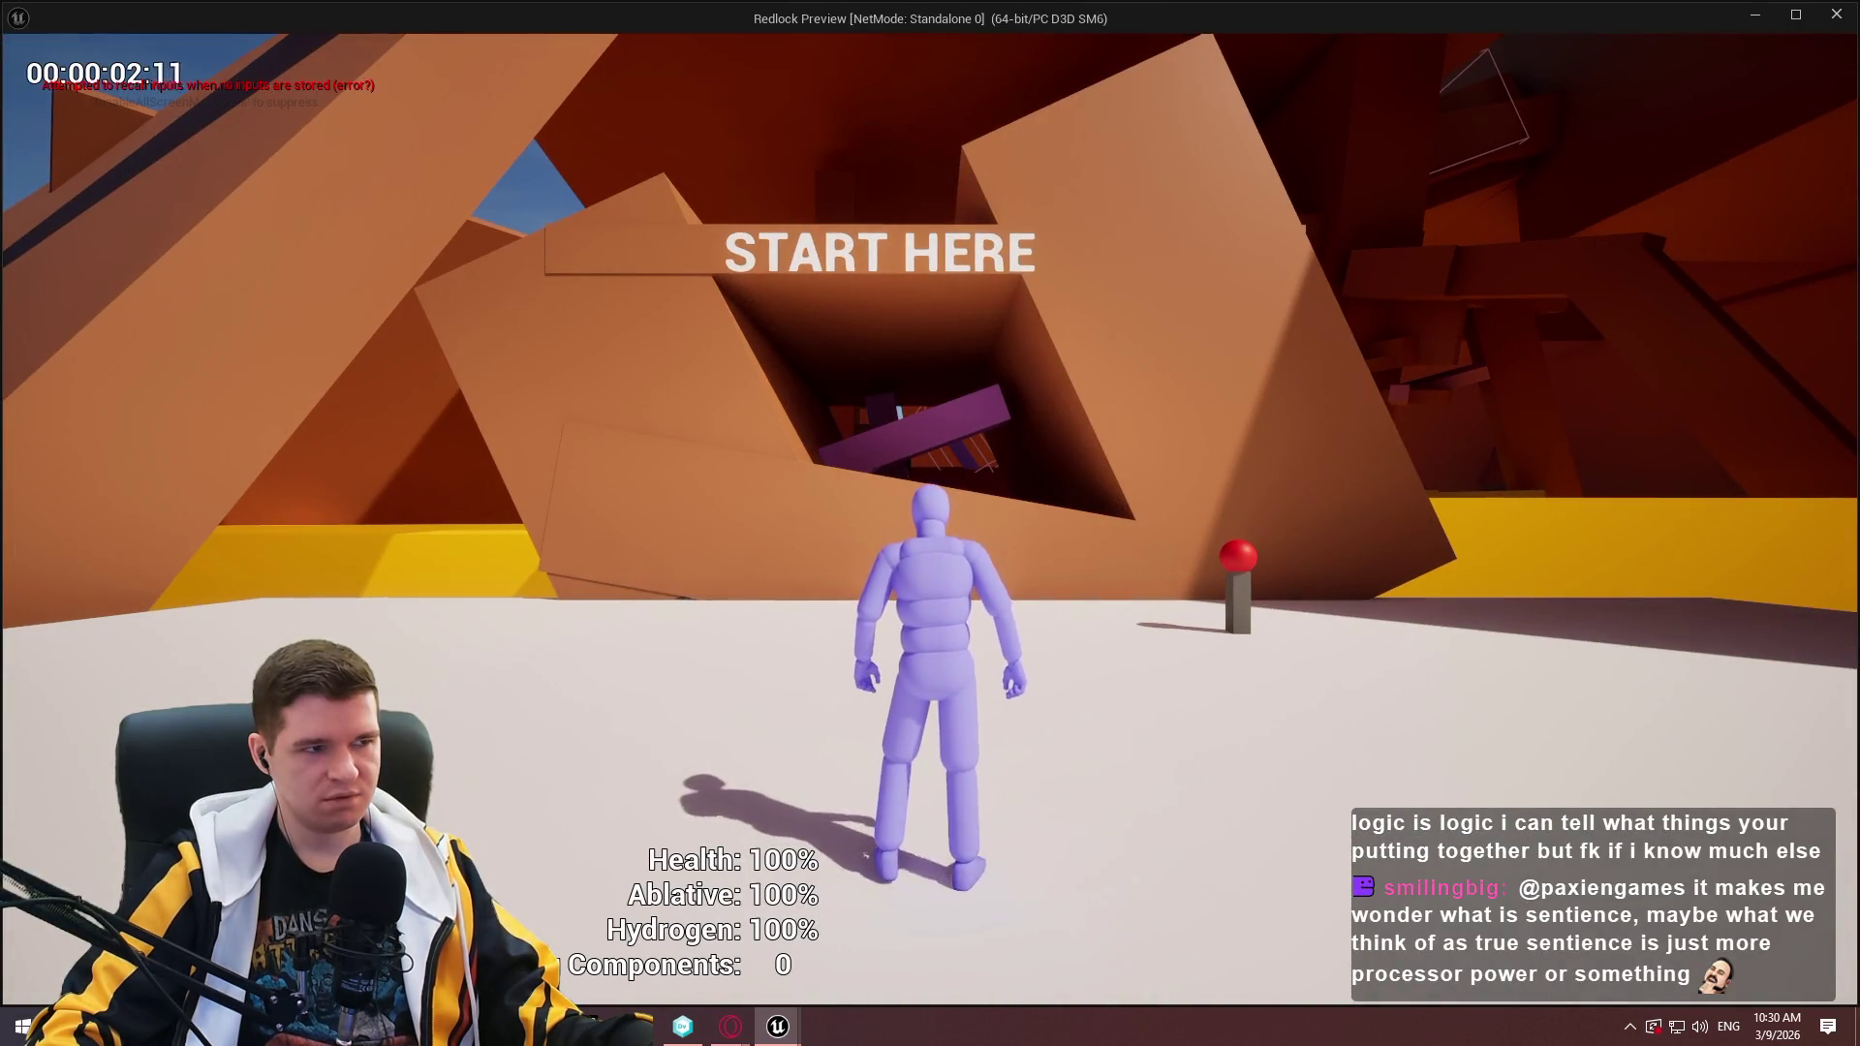
Stop the playtest and view the graphs of WBP_RedlockHUD and WBP_HUDStacksBase.
key(Escape)
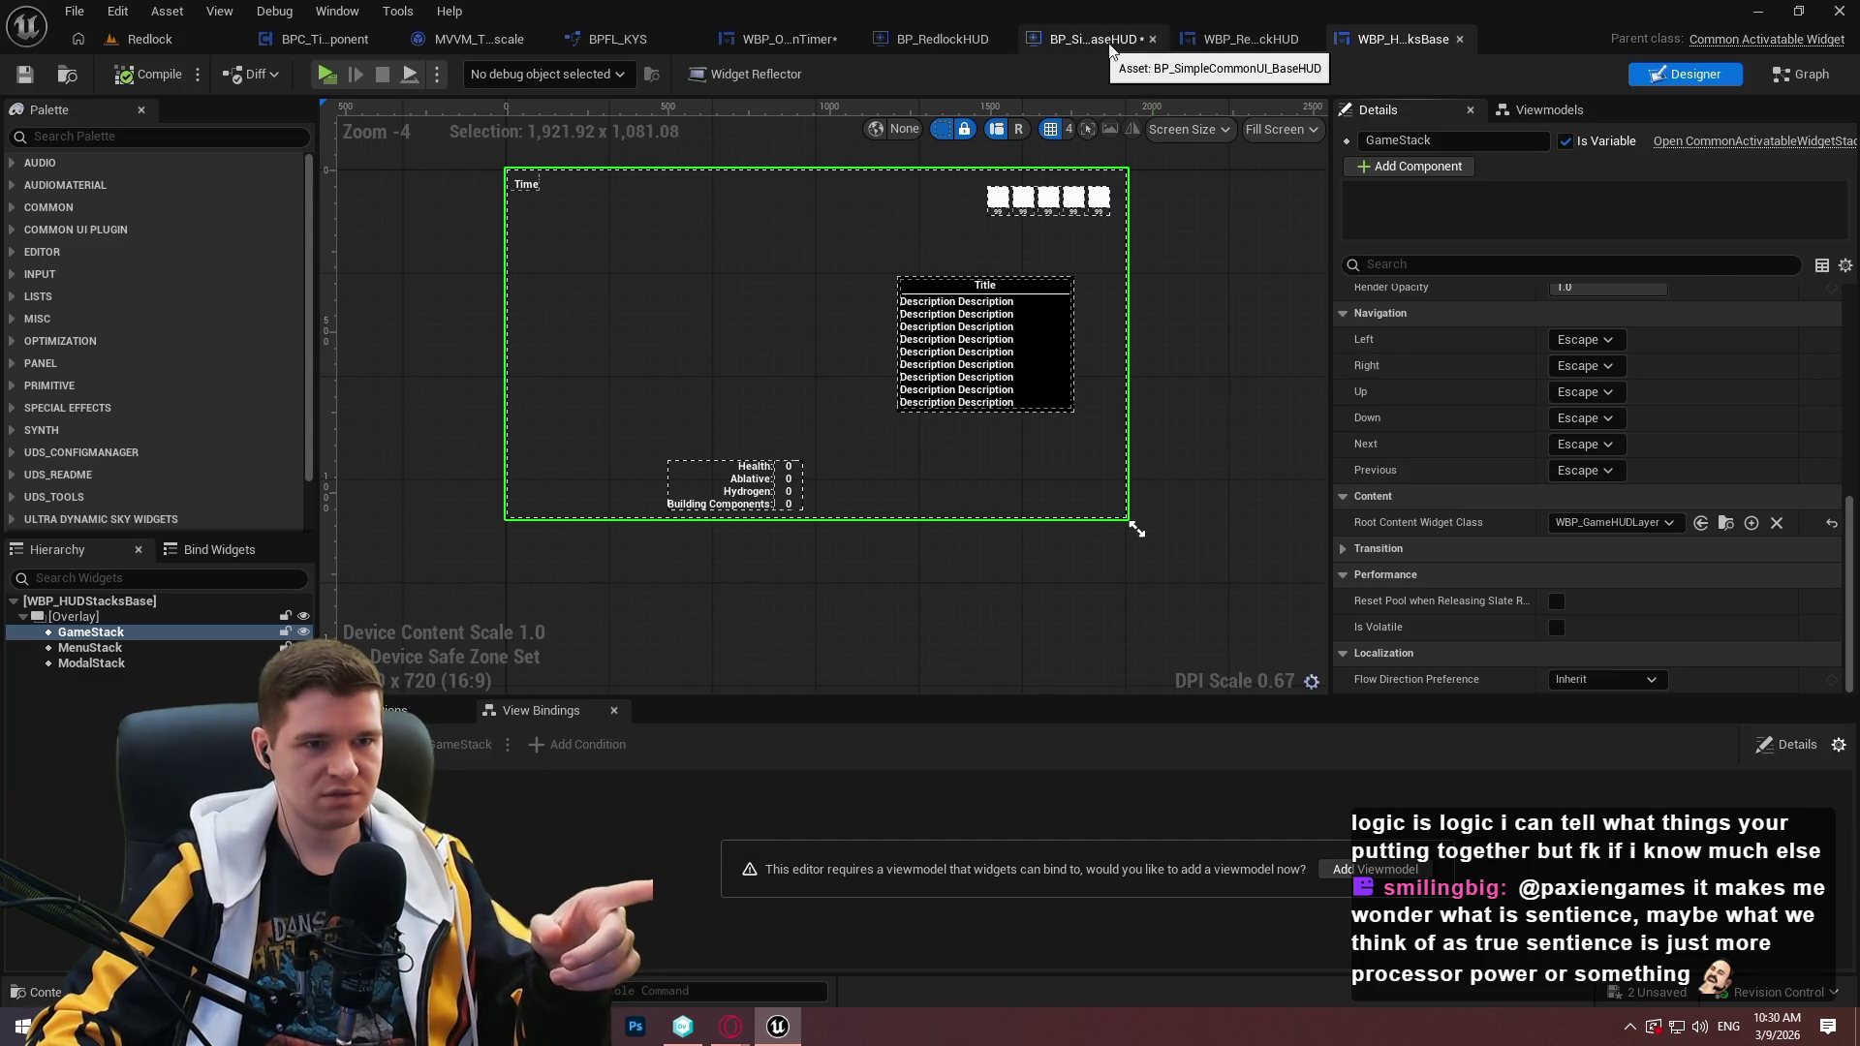
click(1238, 36)
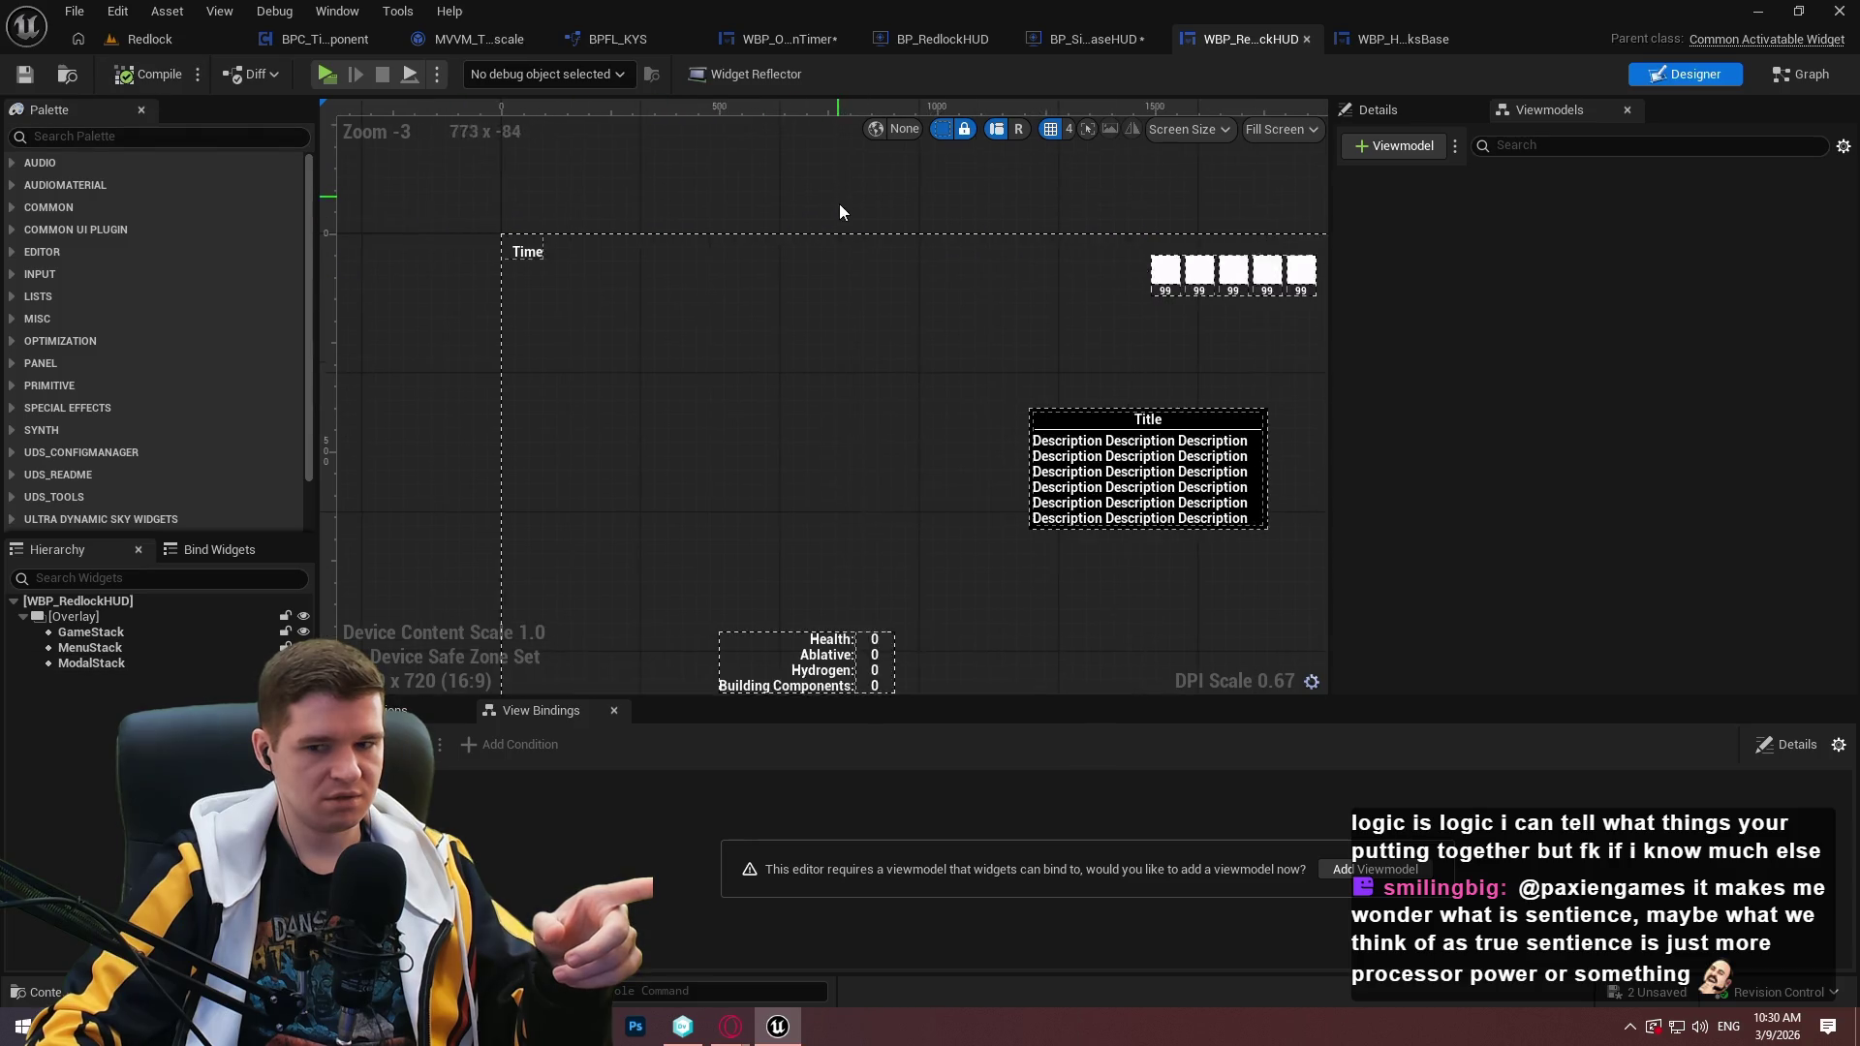
click(1779, 79)
click(1405, 39)
click(1805, 75)
Compare both widgets' GetWidgetStacks functions, then return to the BP_SimpleCommonUI_BaseHUD event graph.
scroll(818, 366, down, 1)
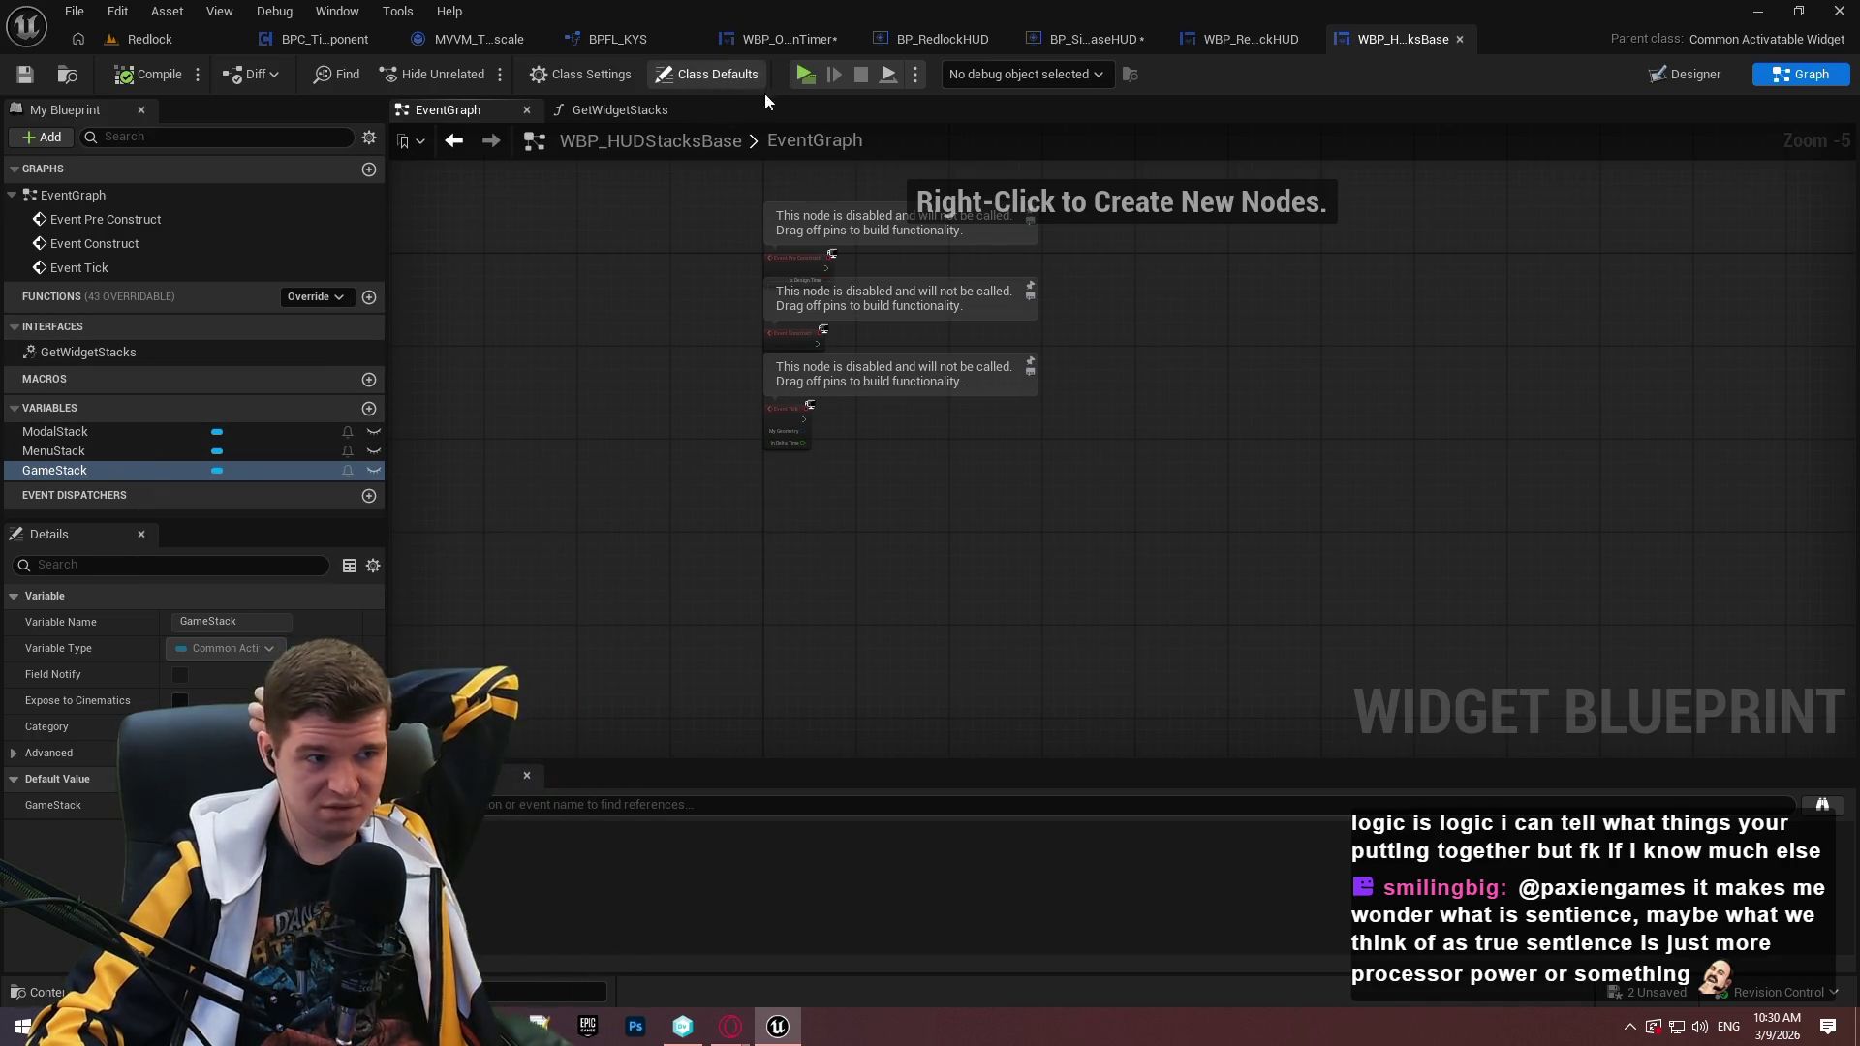
click(620, 109)
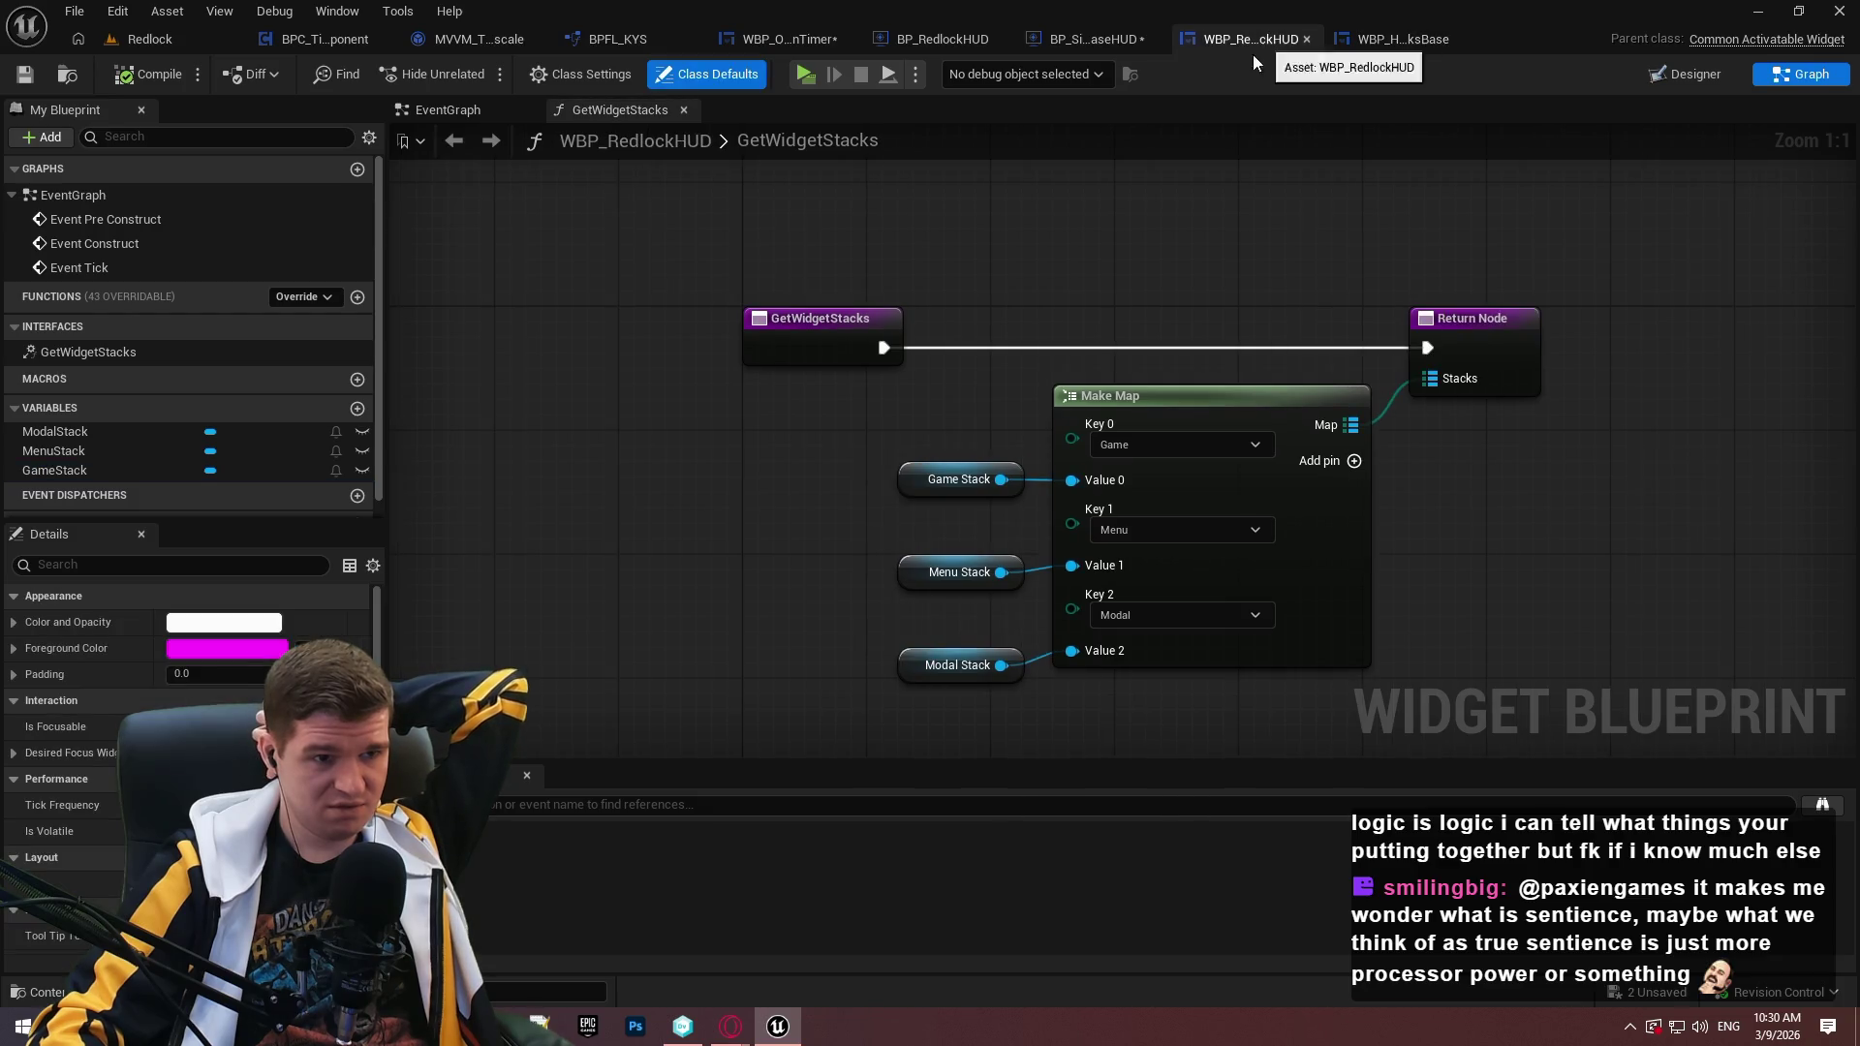
click(1287, 39)
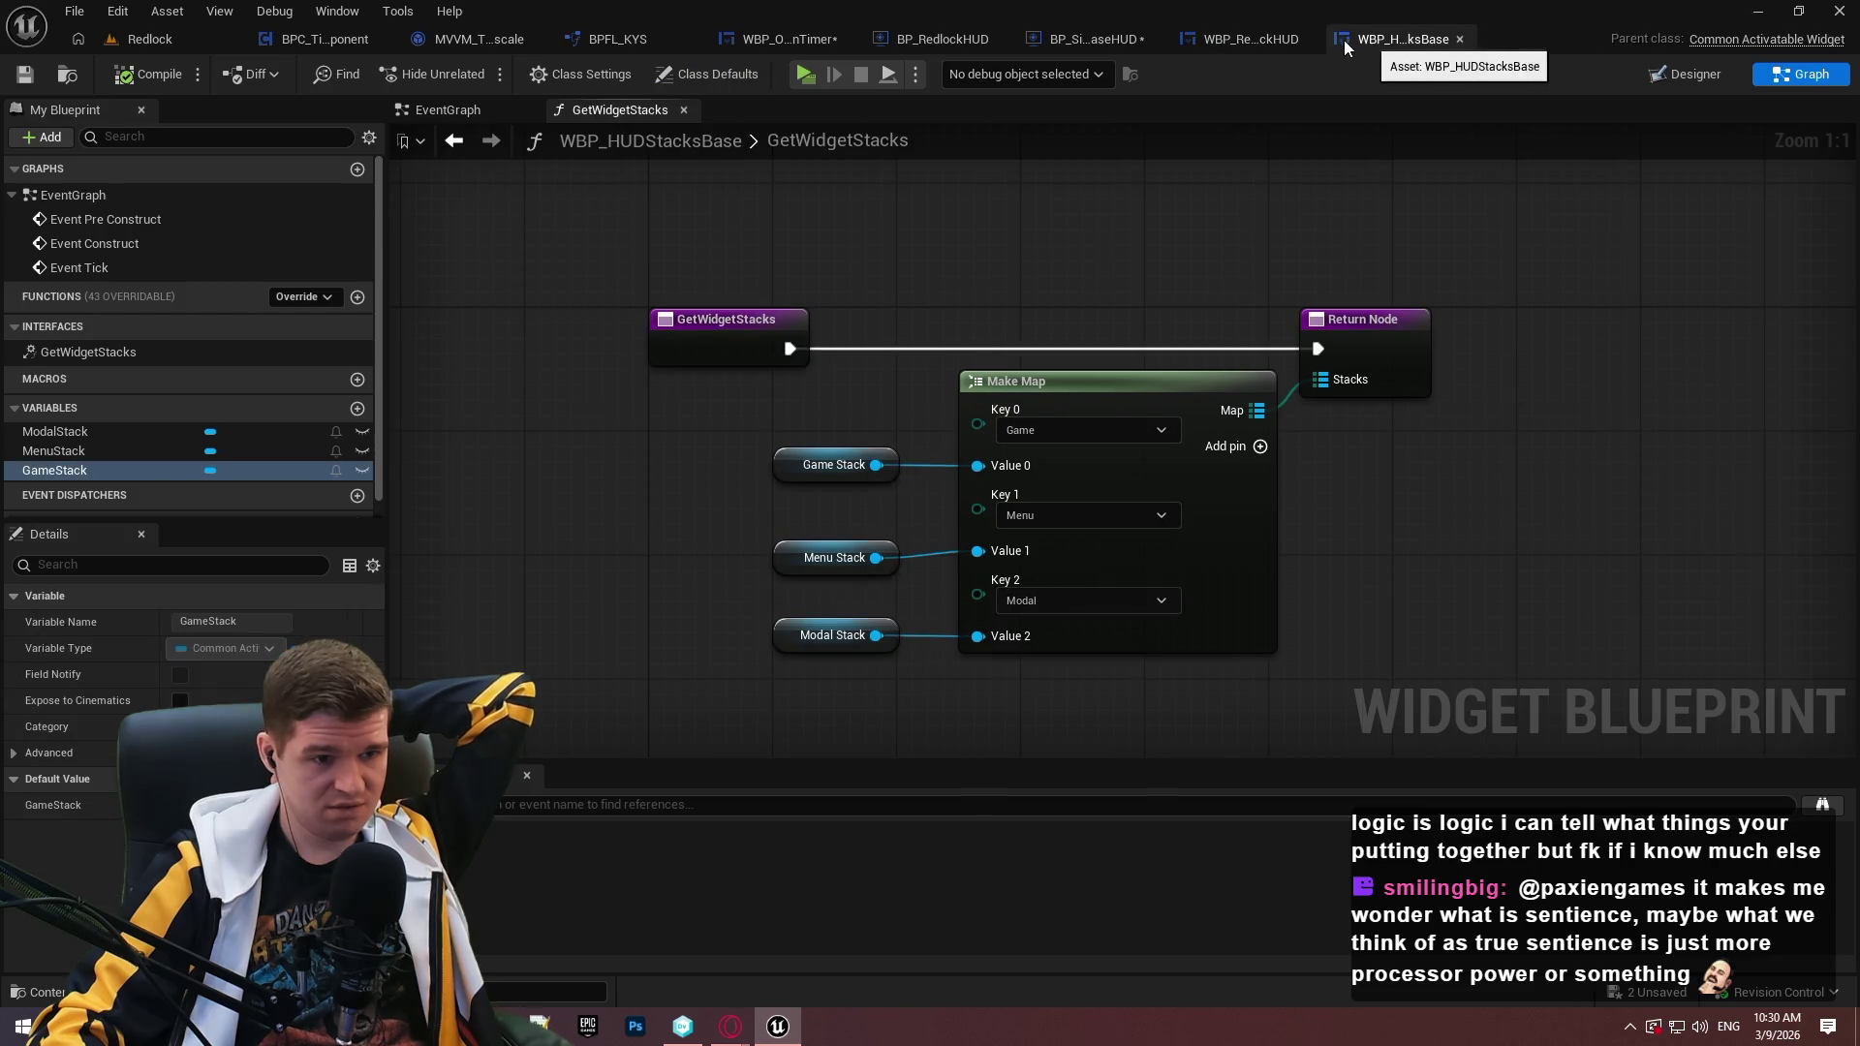
click(1235, 41)
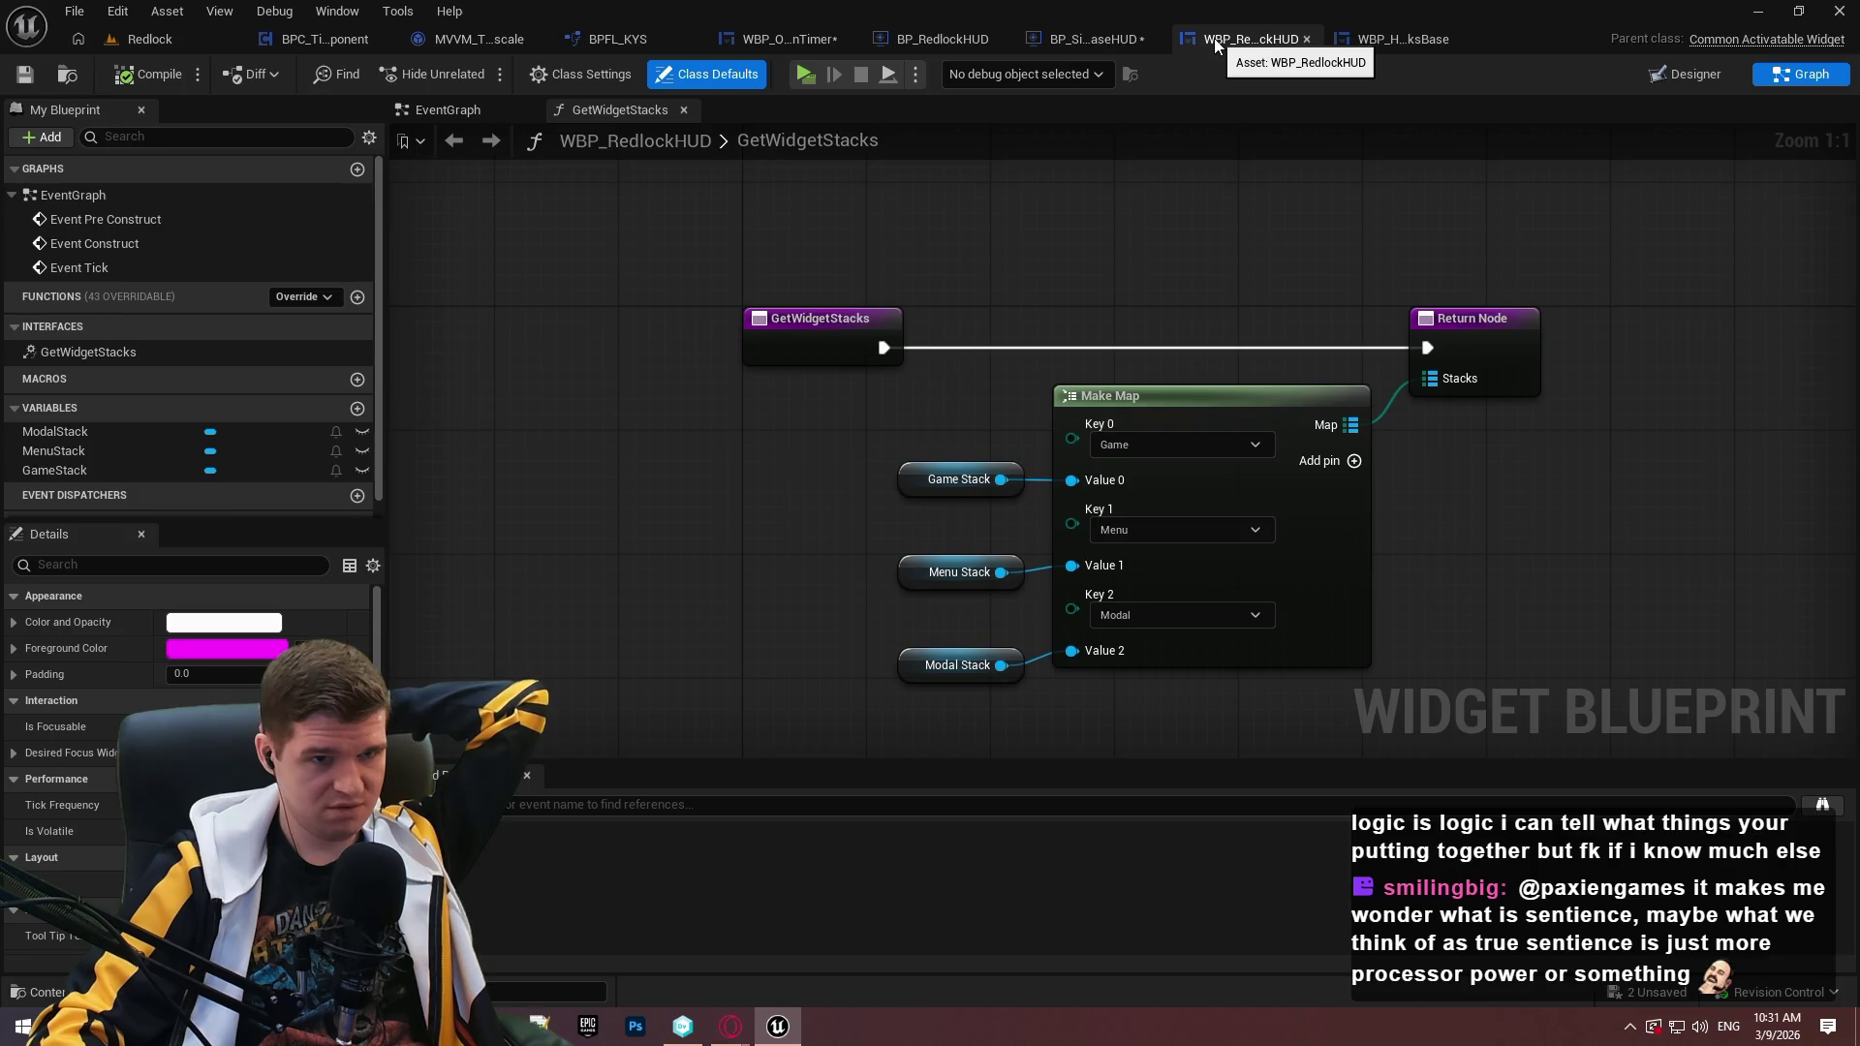
click(1077, 40)
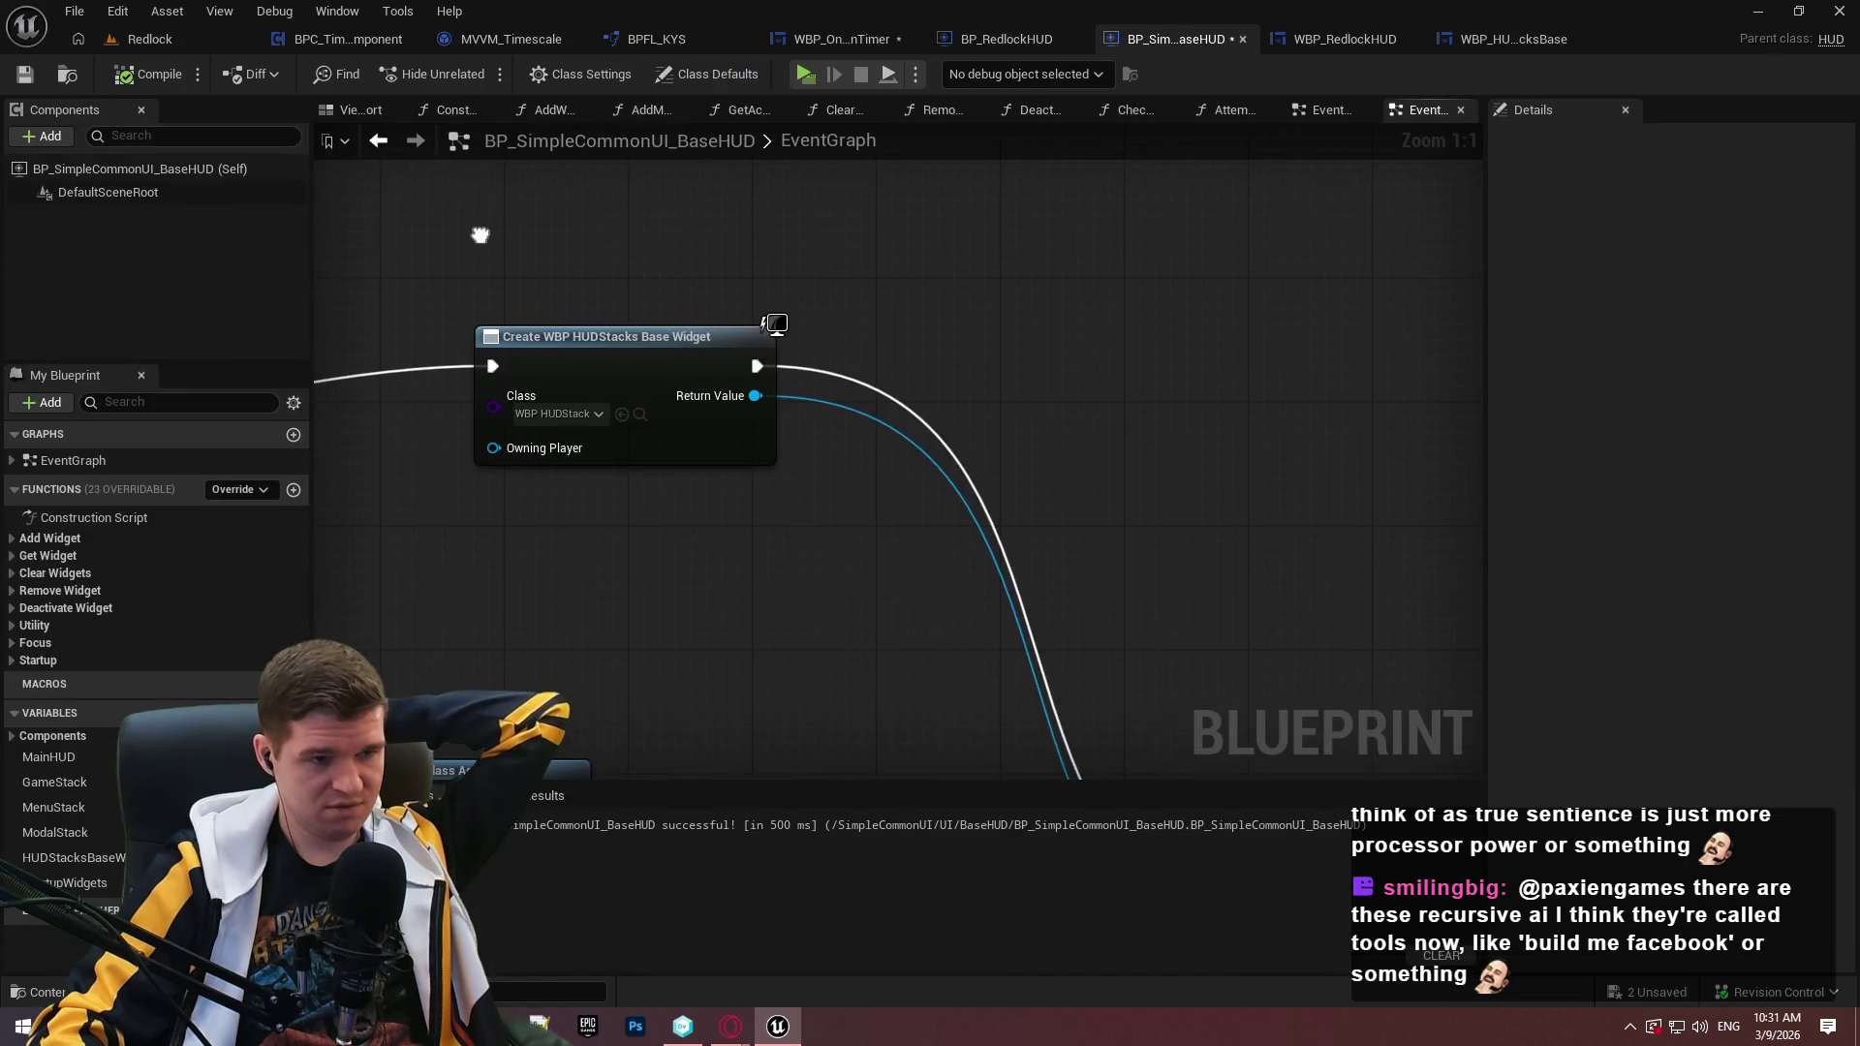
Set the Create Widget node's Class to WBP_RedlockHUD.
click(551, 394)
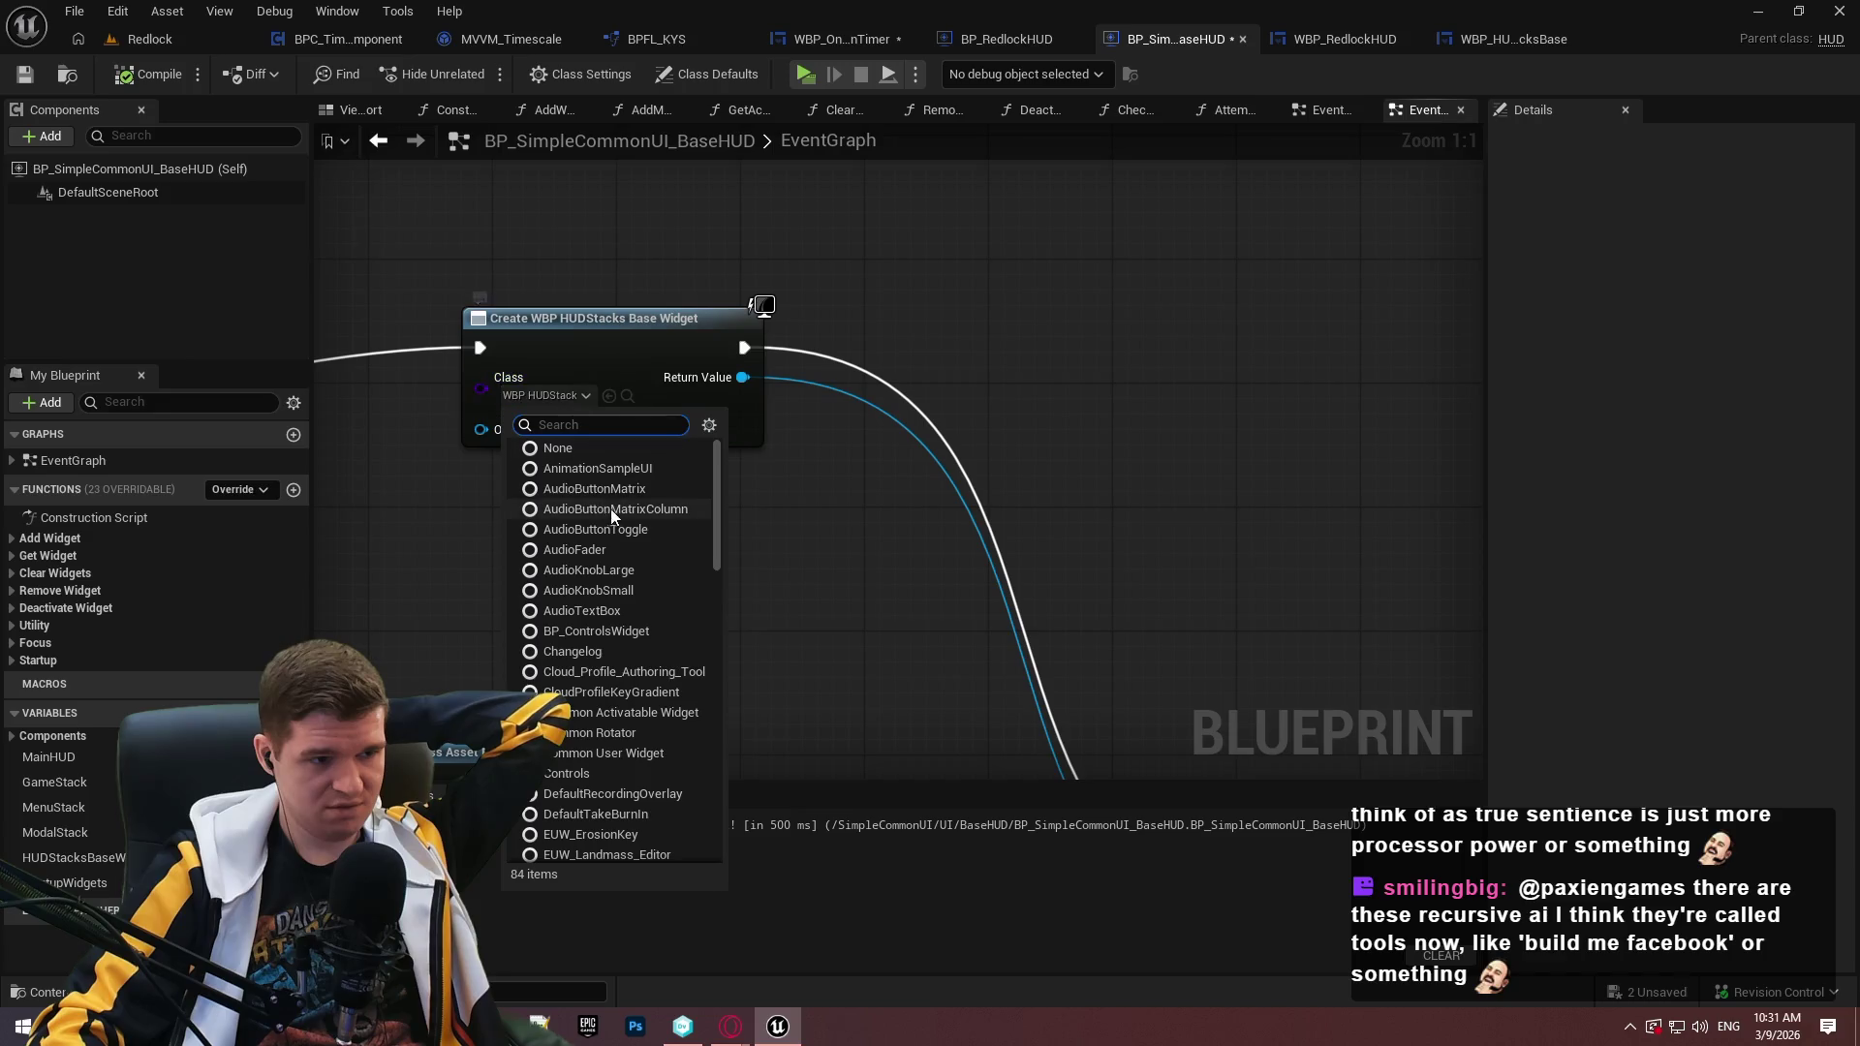
scroll(622, 636, down, 1)
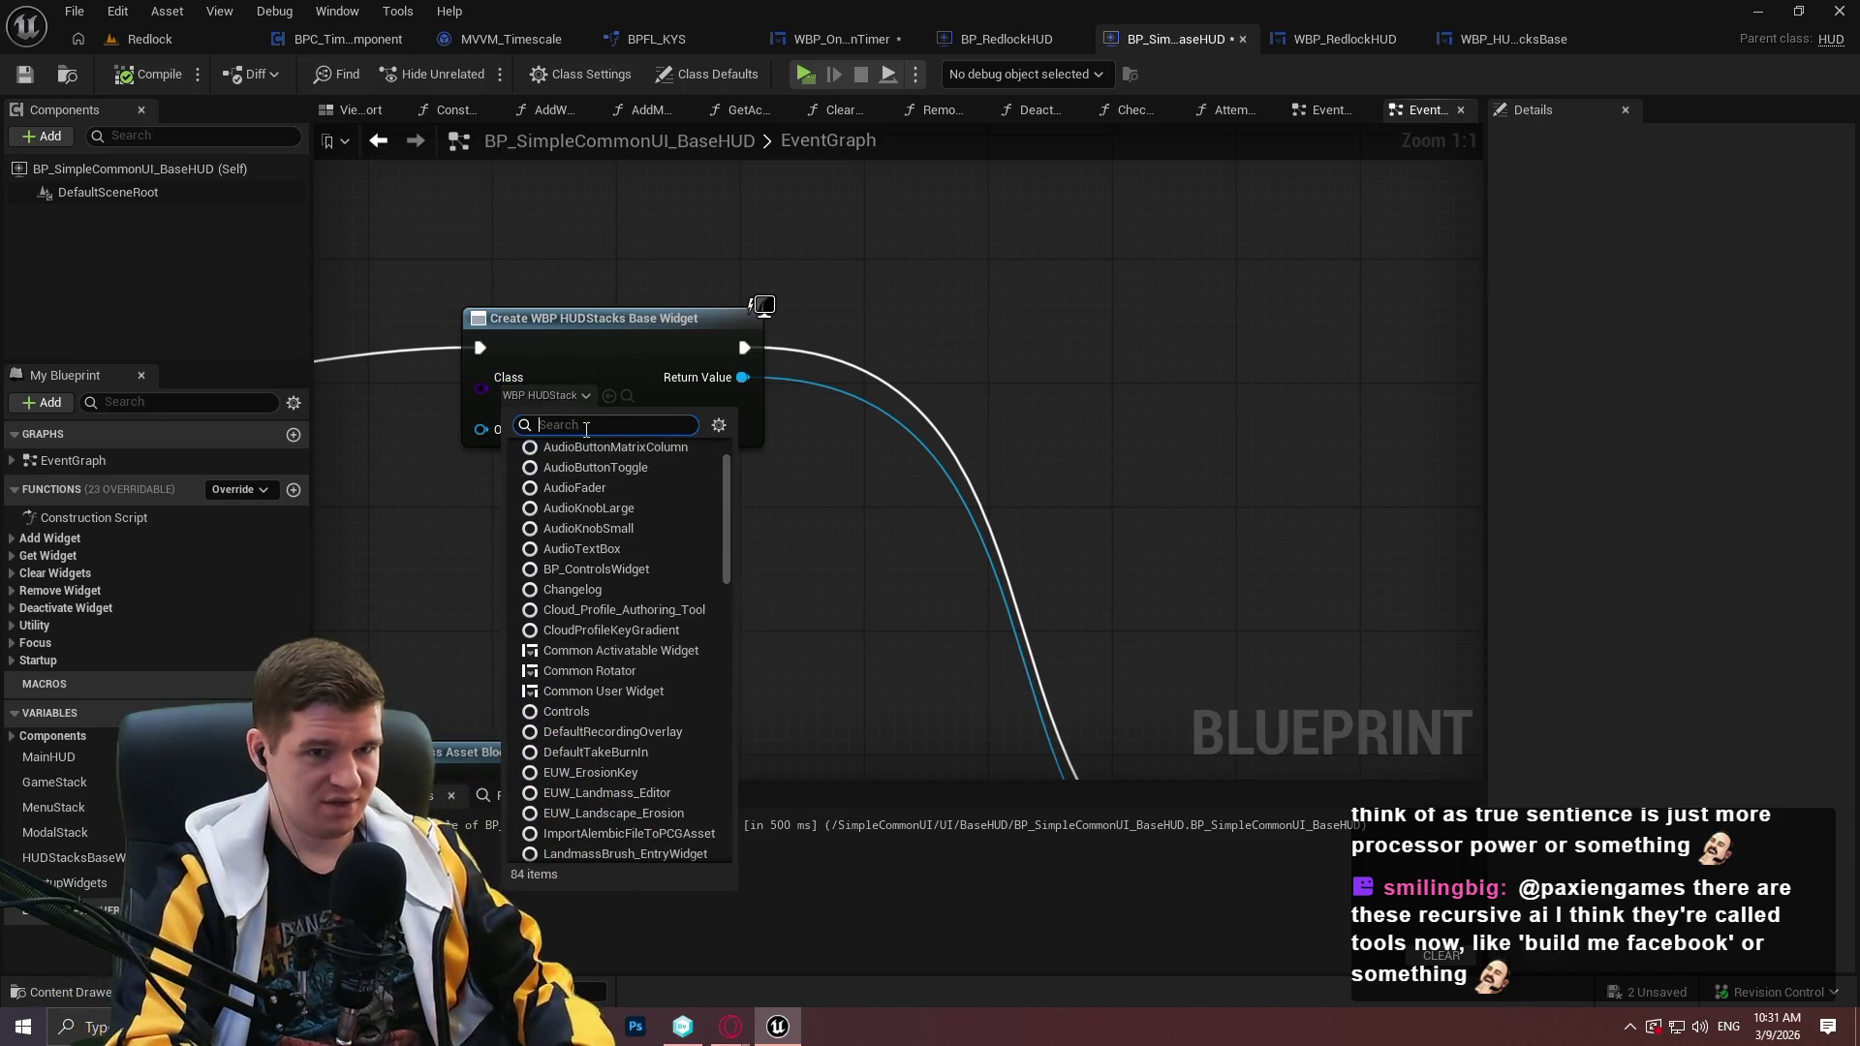
text(red)
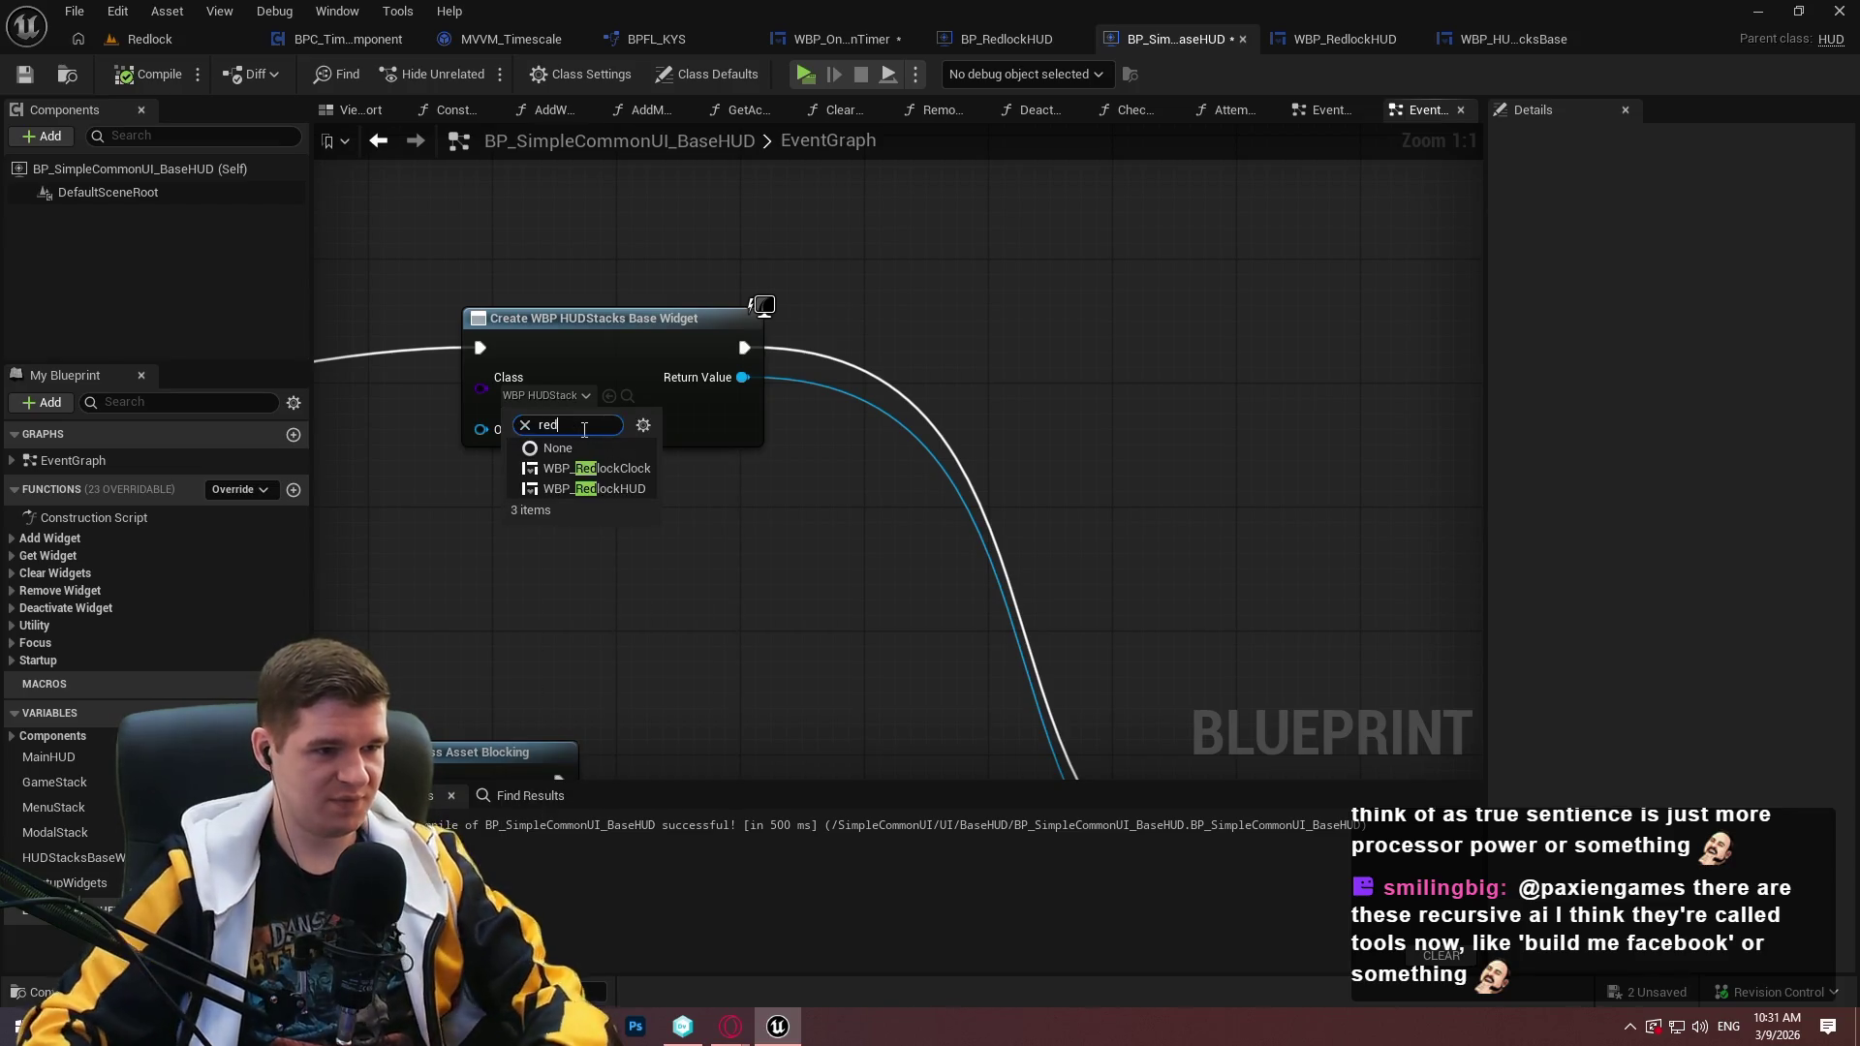
click(575, 487)
Compile the HUD blueprint and run a brief playtest.
click(150, 73)
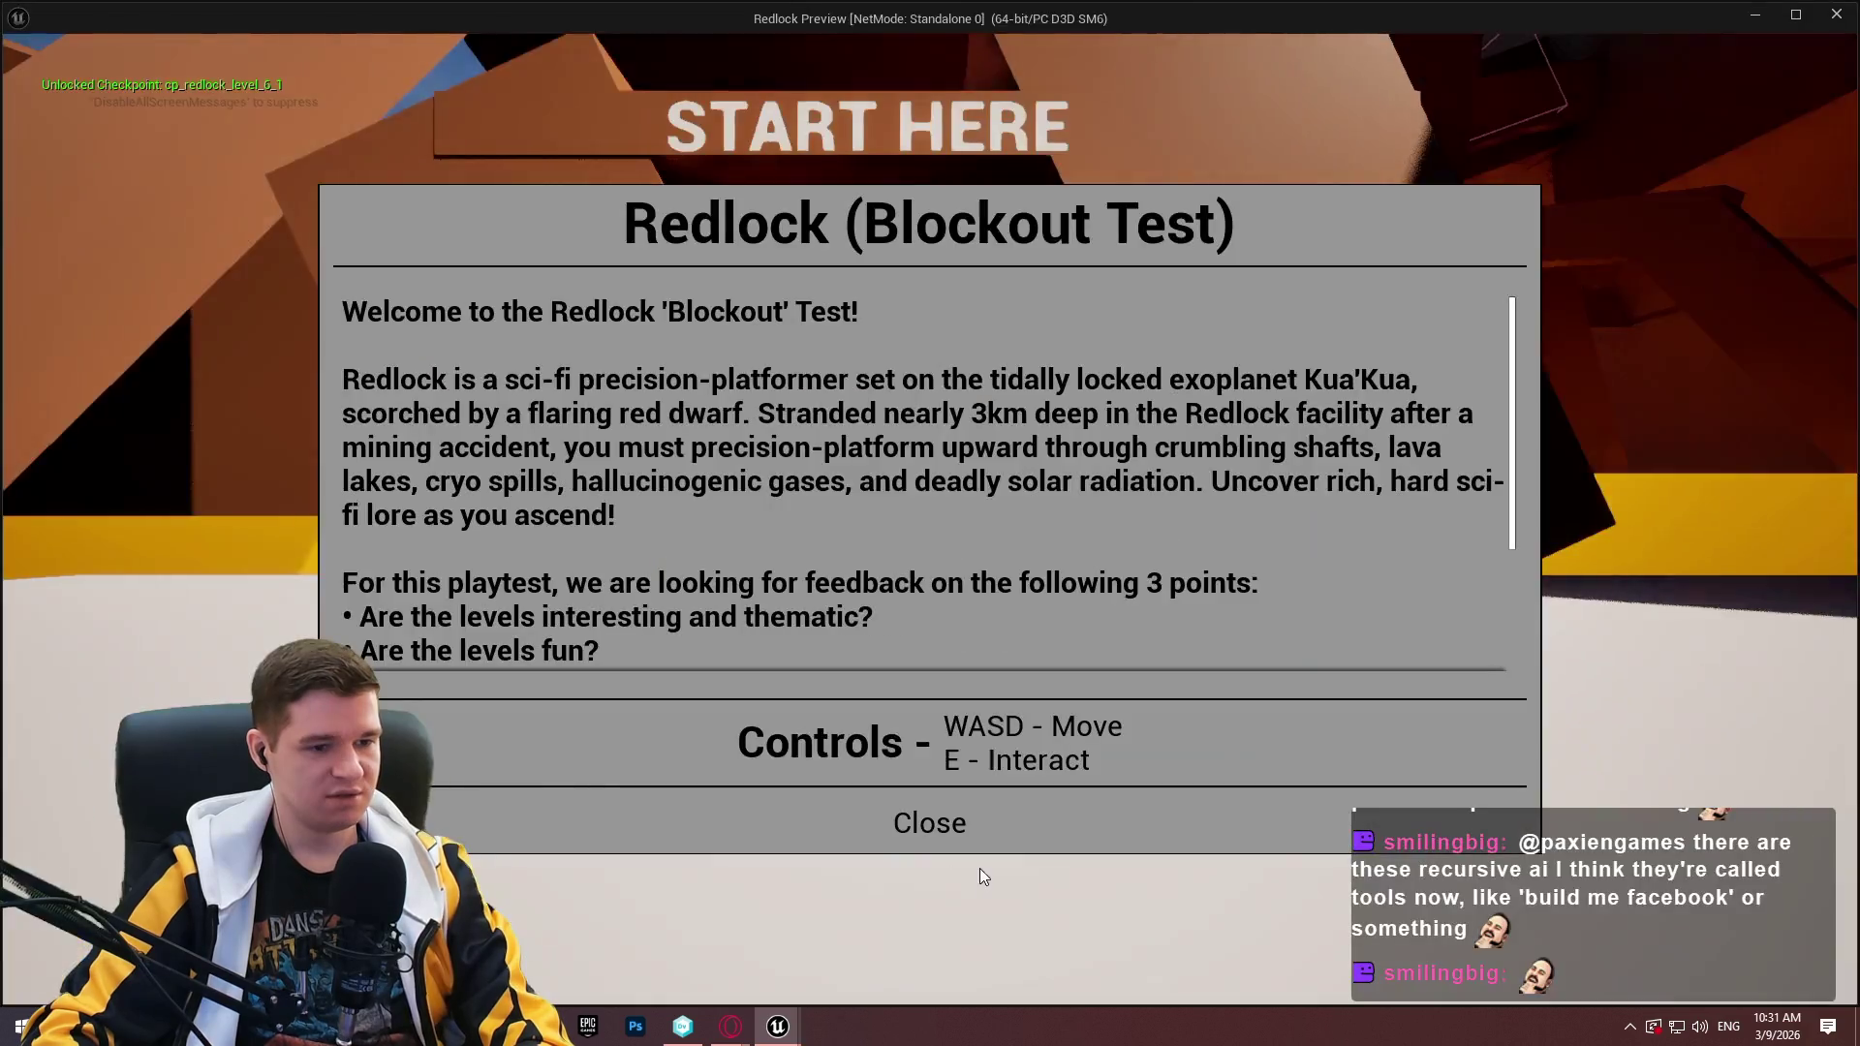
click(930, 819)
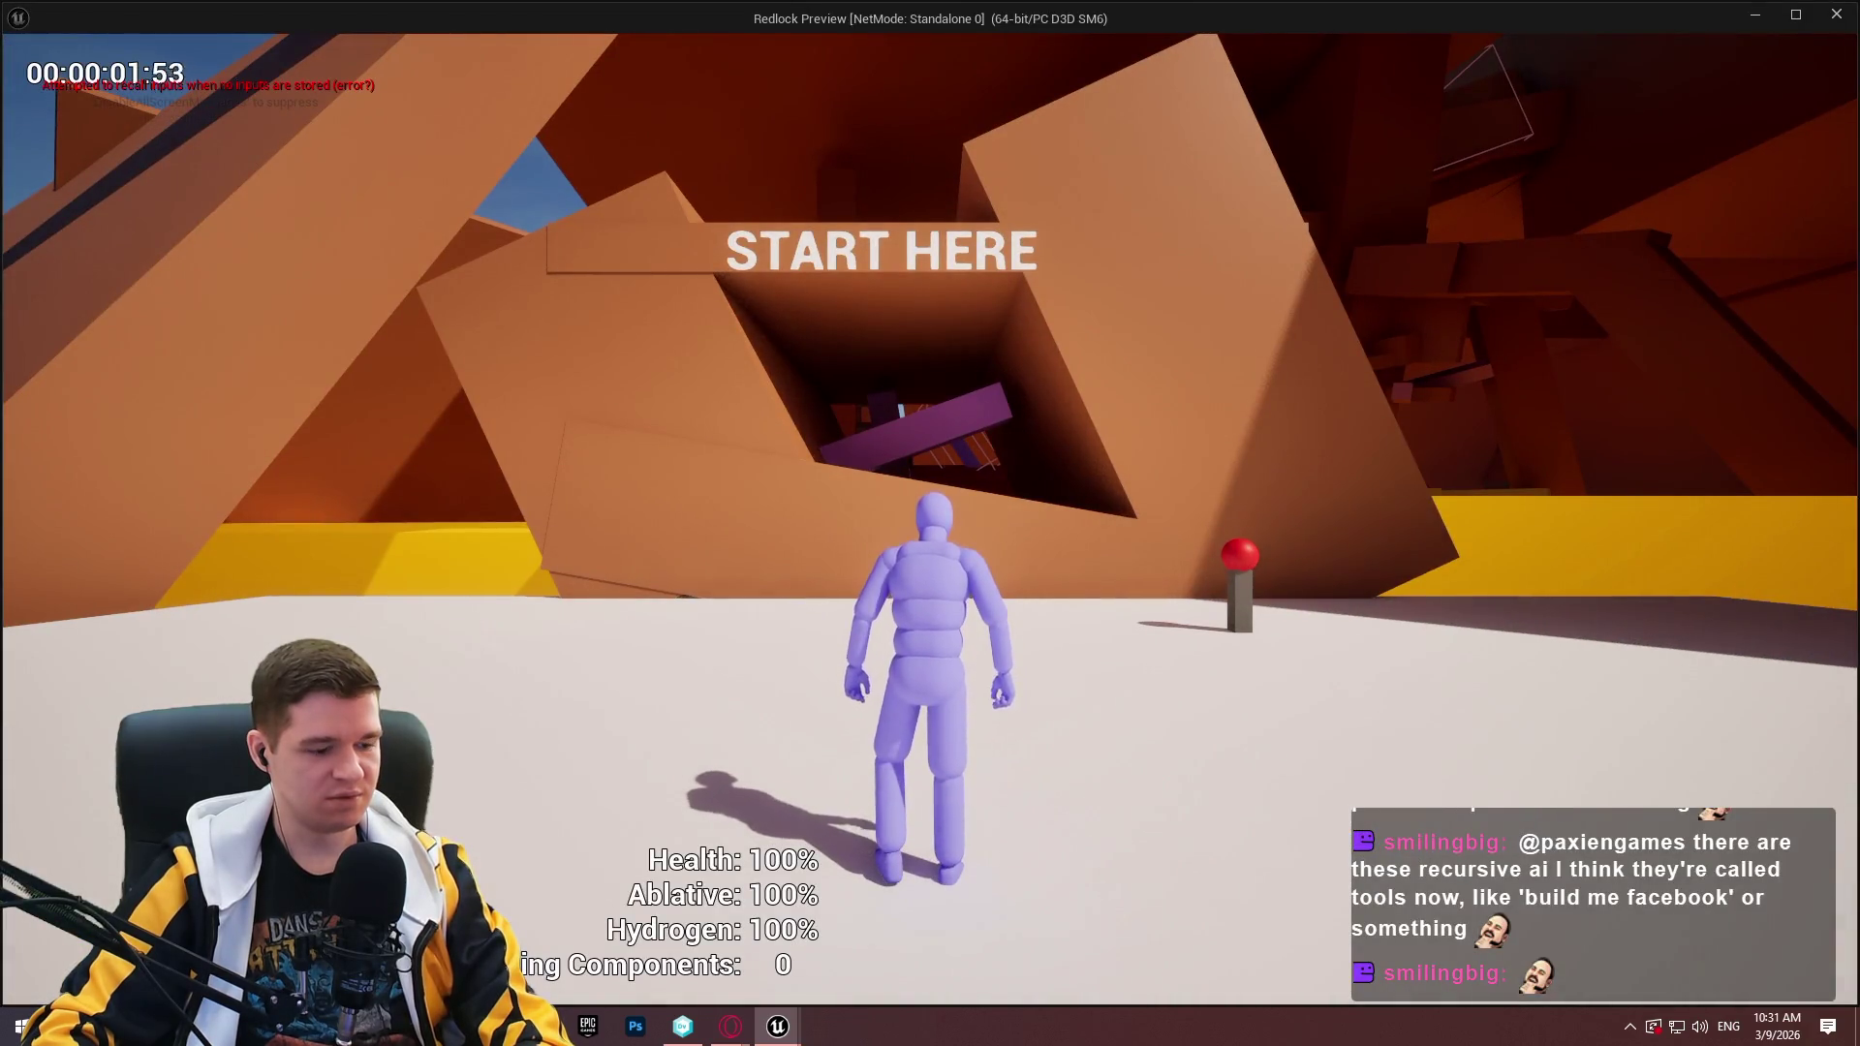
key(Escape)
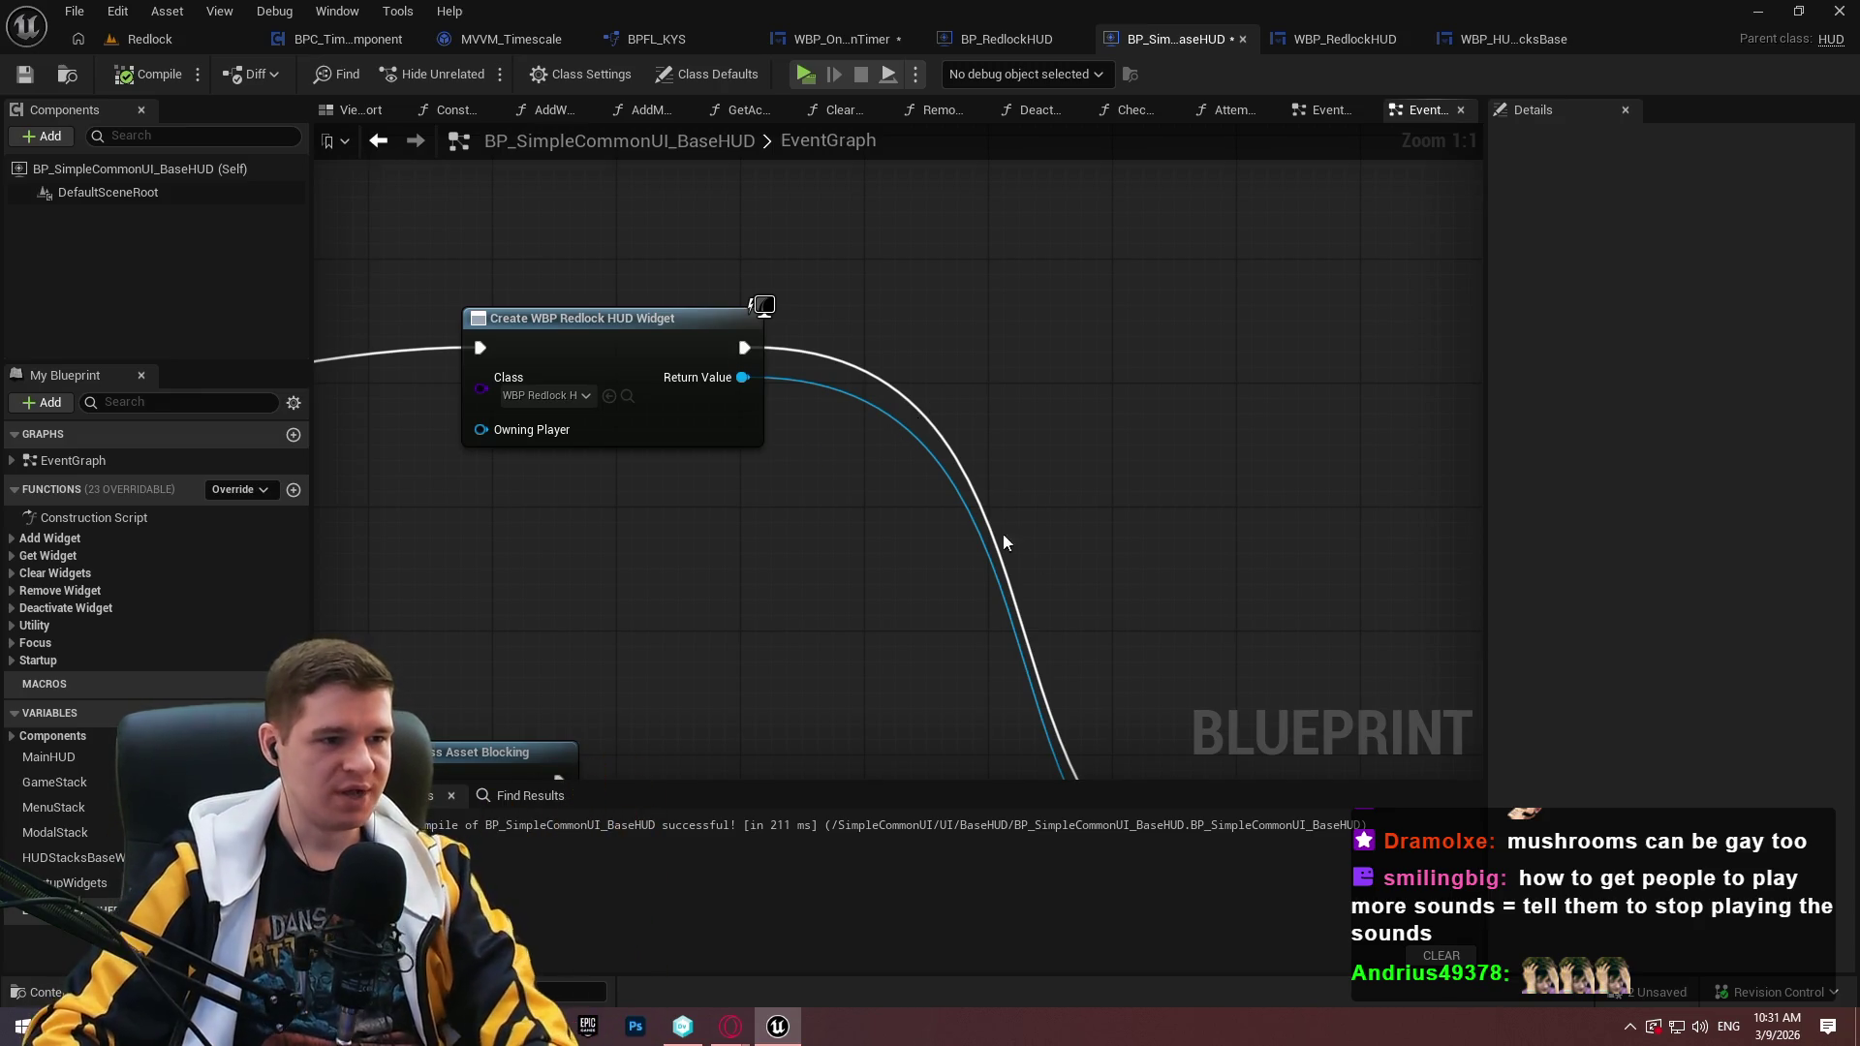
Locate the Create WBP Redlock HUD Widget node and check WBP_RedlockHUD's GetWidgetStacks graph.
scroll(1003, 533, down, 4)
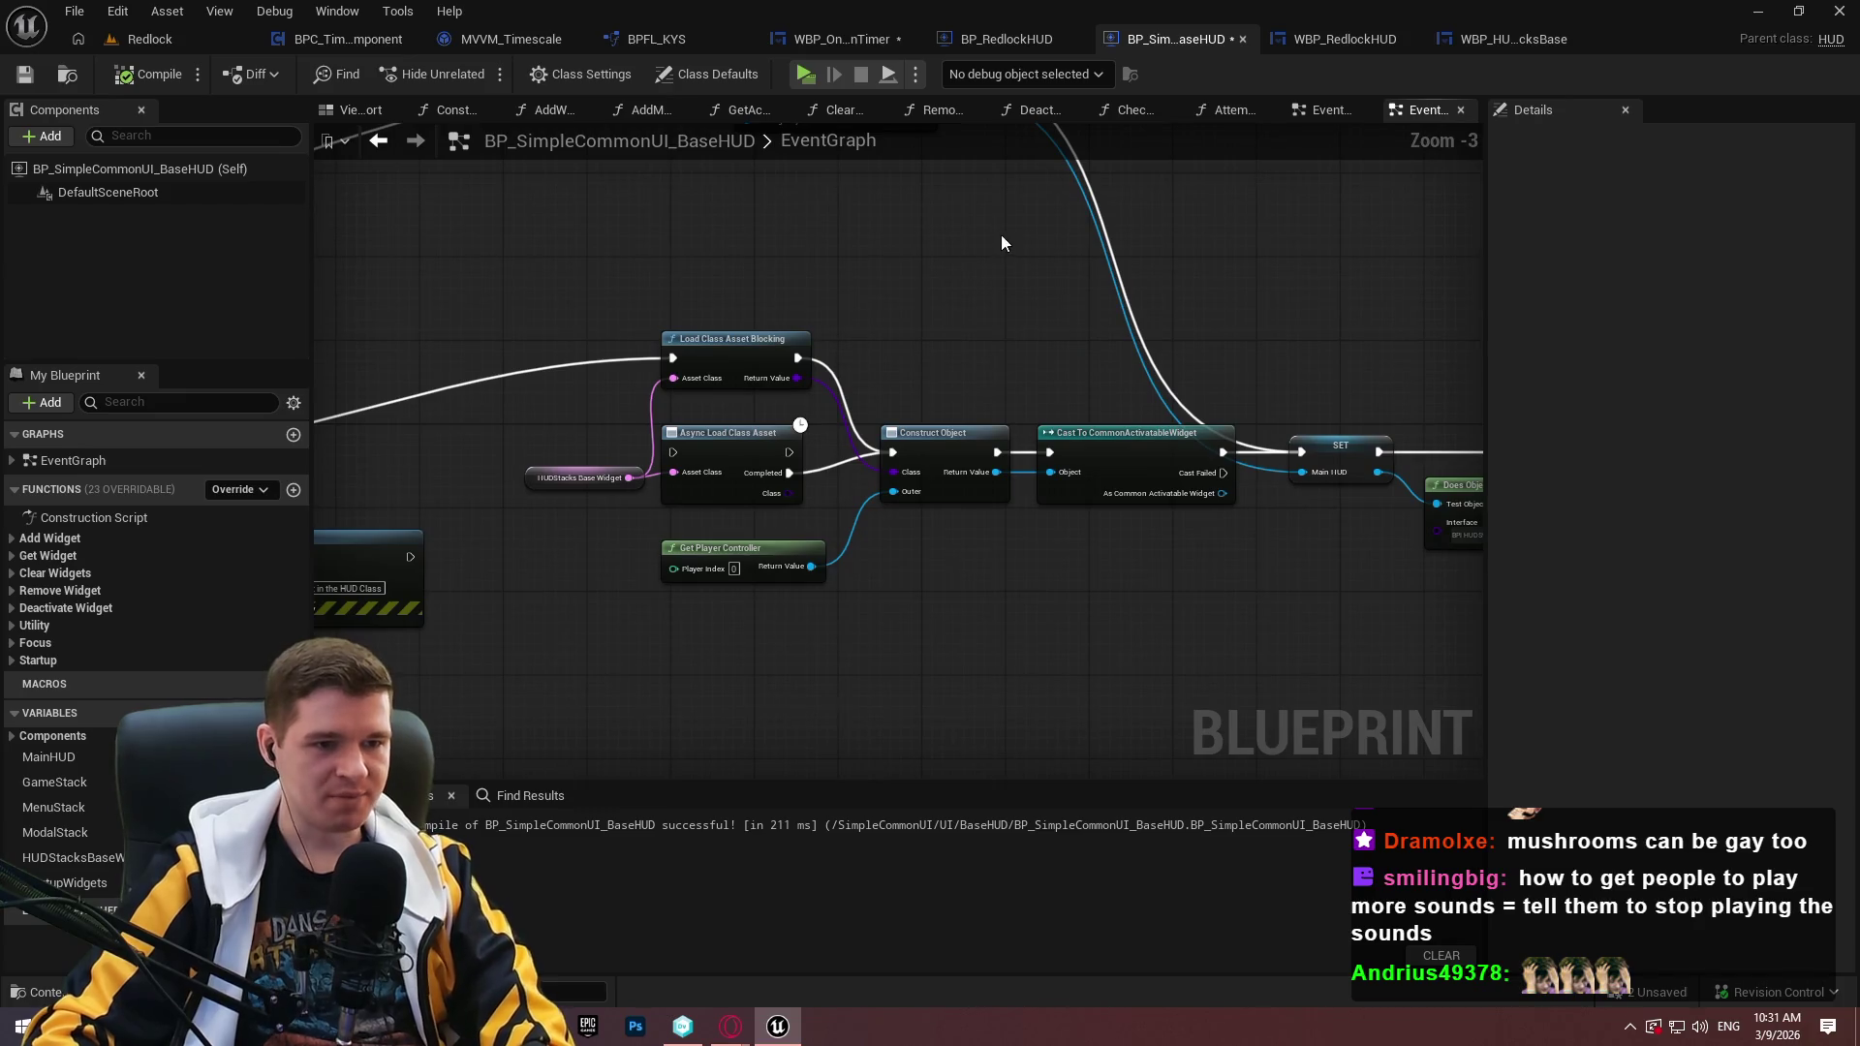
drag(1002, 243, 993, 414)
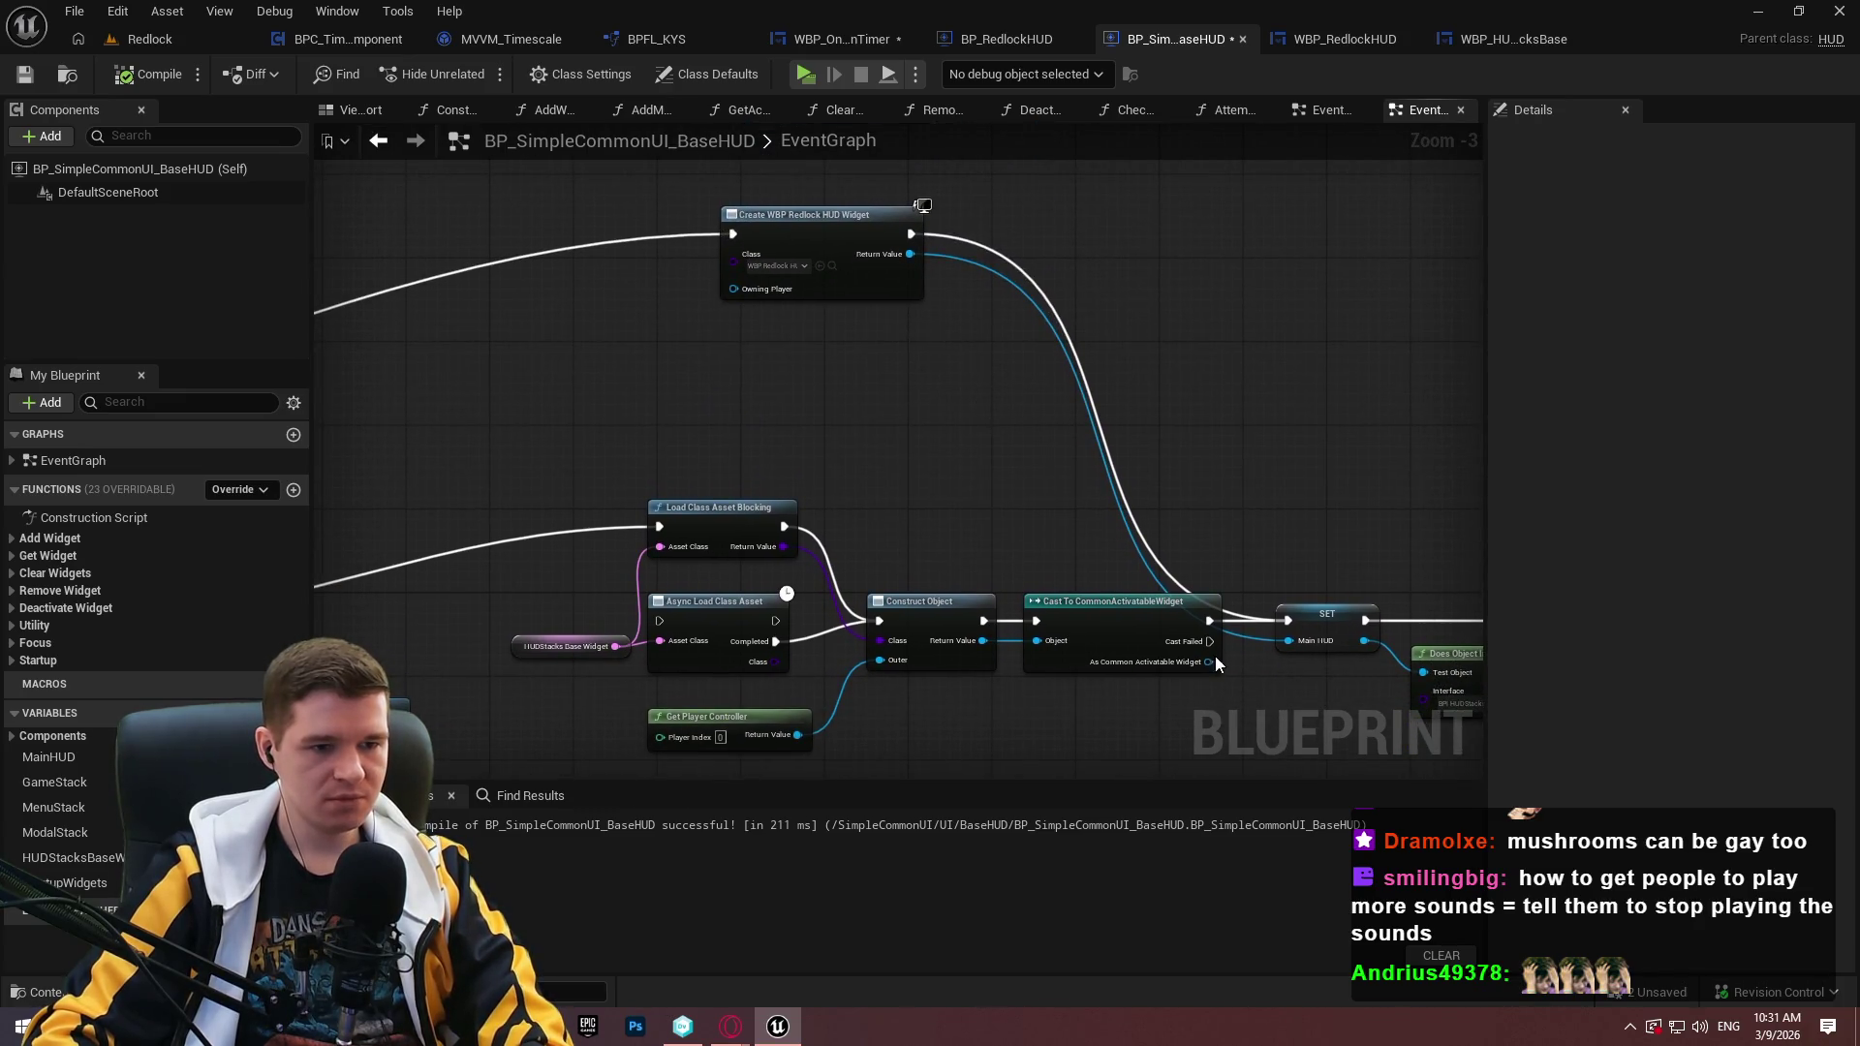
scroll(1215, 655, up, 2)
drag(958, 195, 1003, 450)
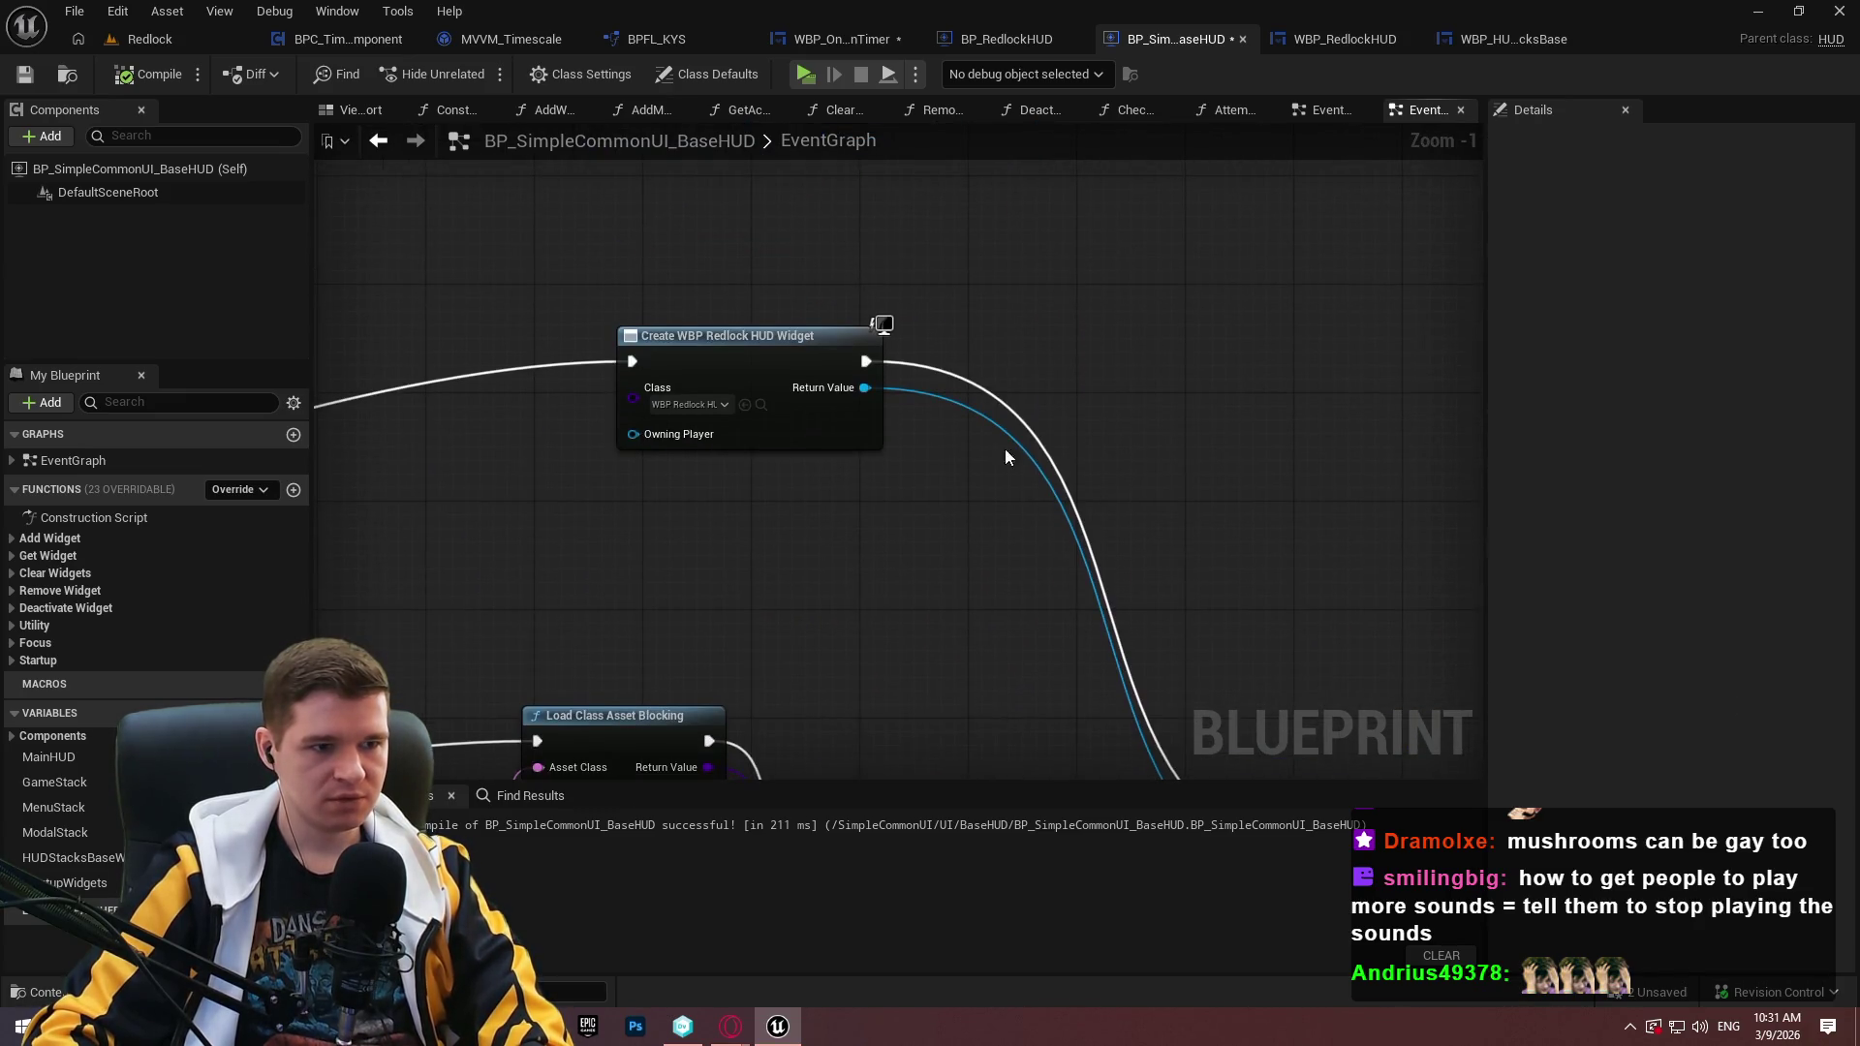
click(1339, 41)
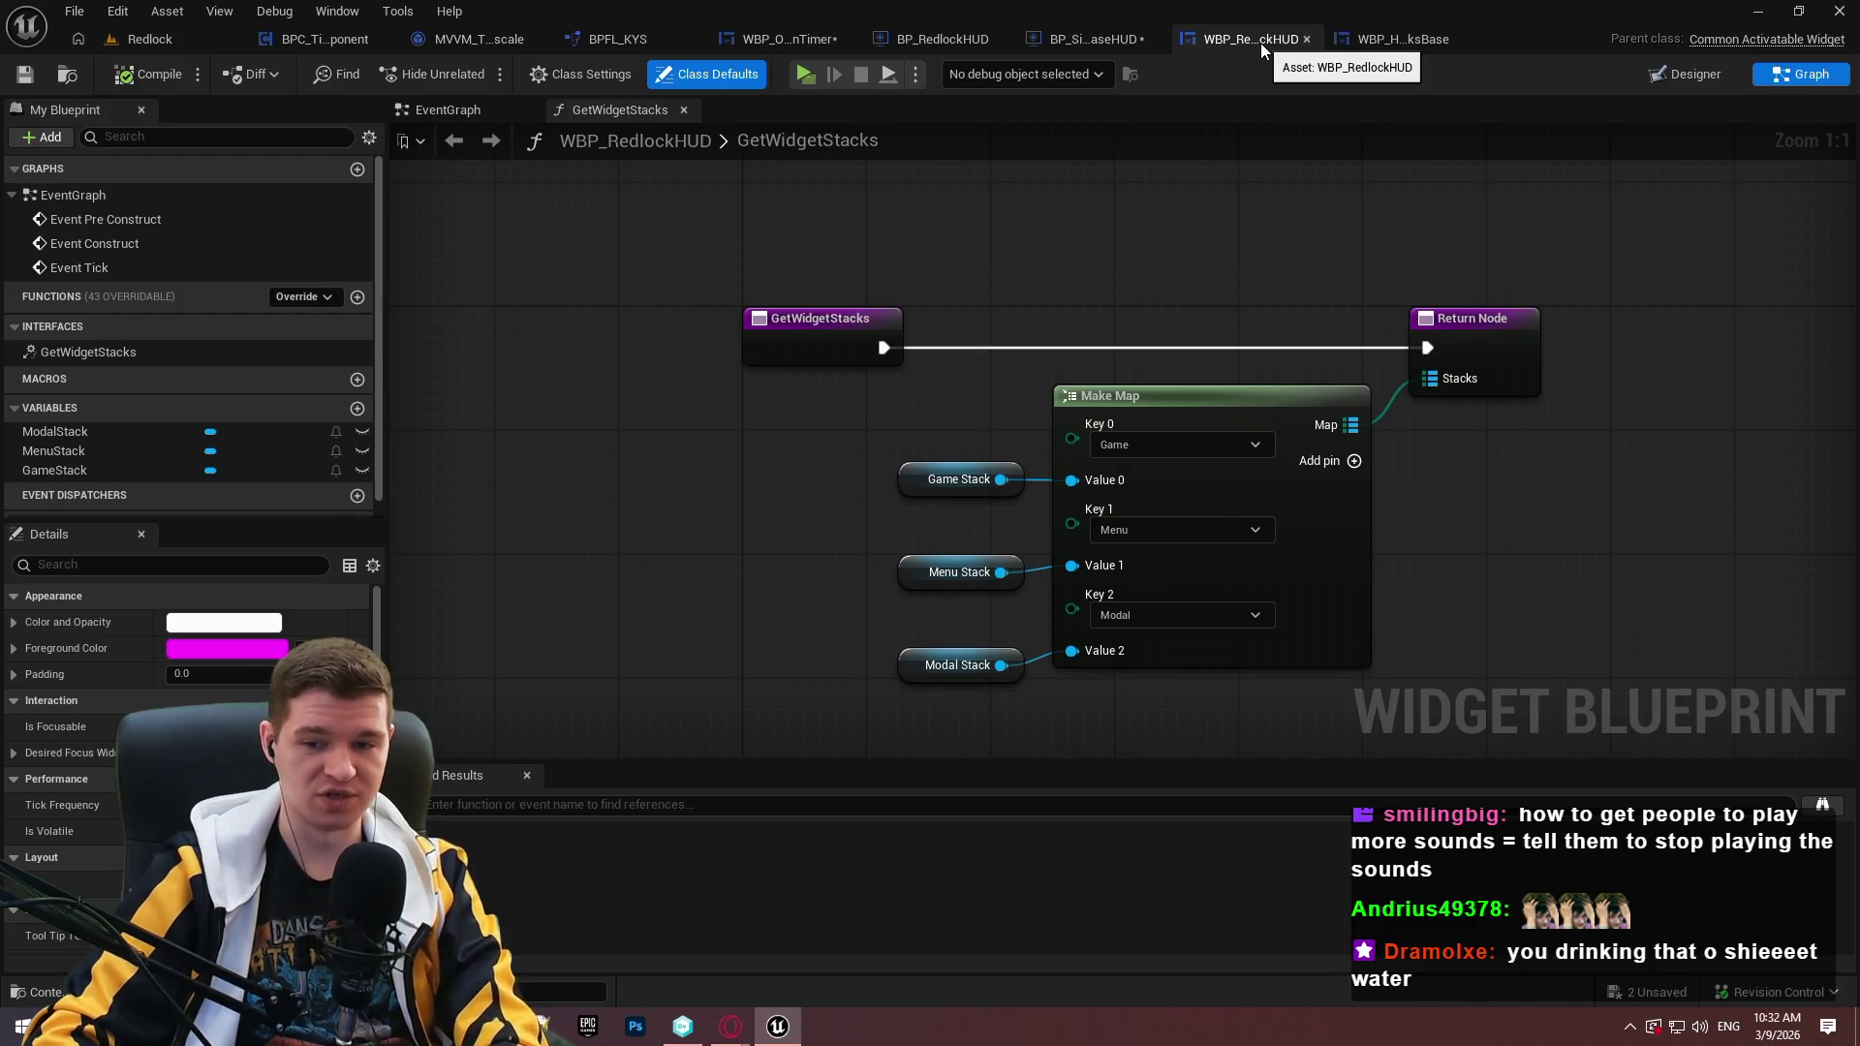
click(1056, 38)
Trace the class loading, cast and SET Main HUD nodes, wiring the cast result into Main HUD.
mouse_move(962, 559)
mouse_down()
mouse_move(1254, 300)
mouse_move(951, 428)
mouse_move(1346, 566)
mouse_move(1398, 555)
mouse_move(667, 573)
mouse_up()
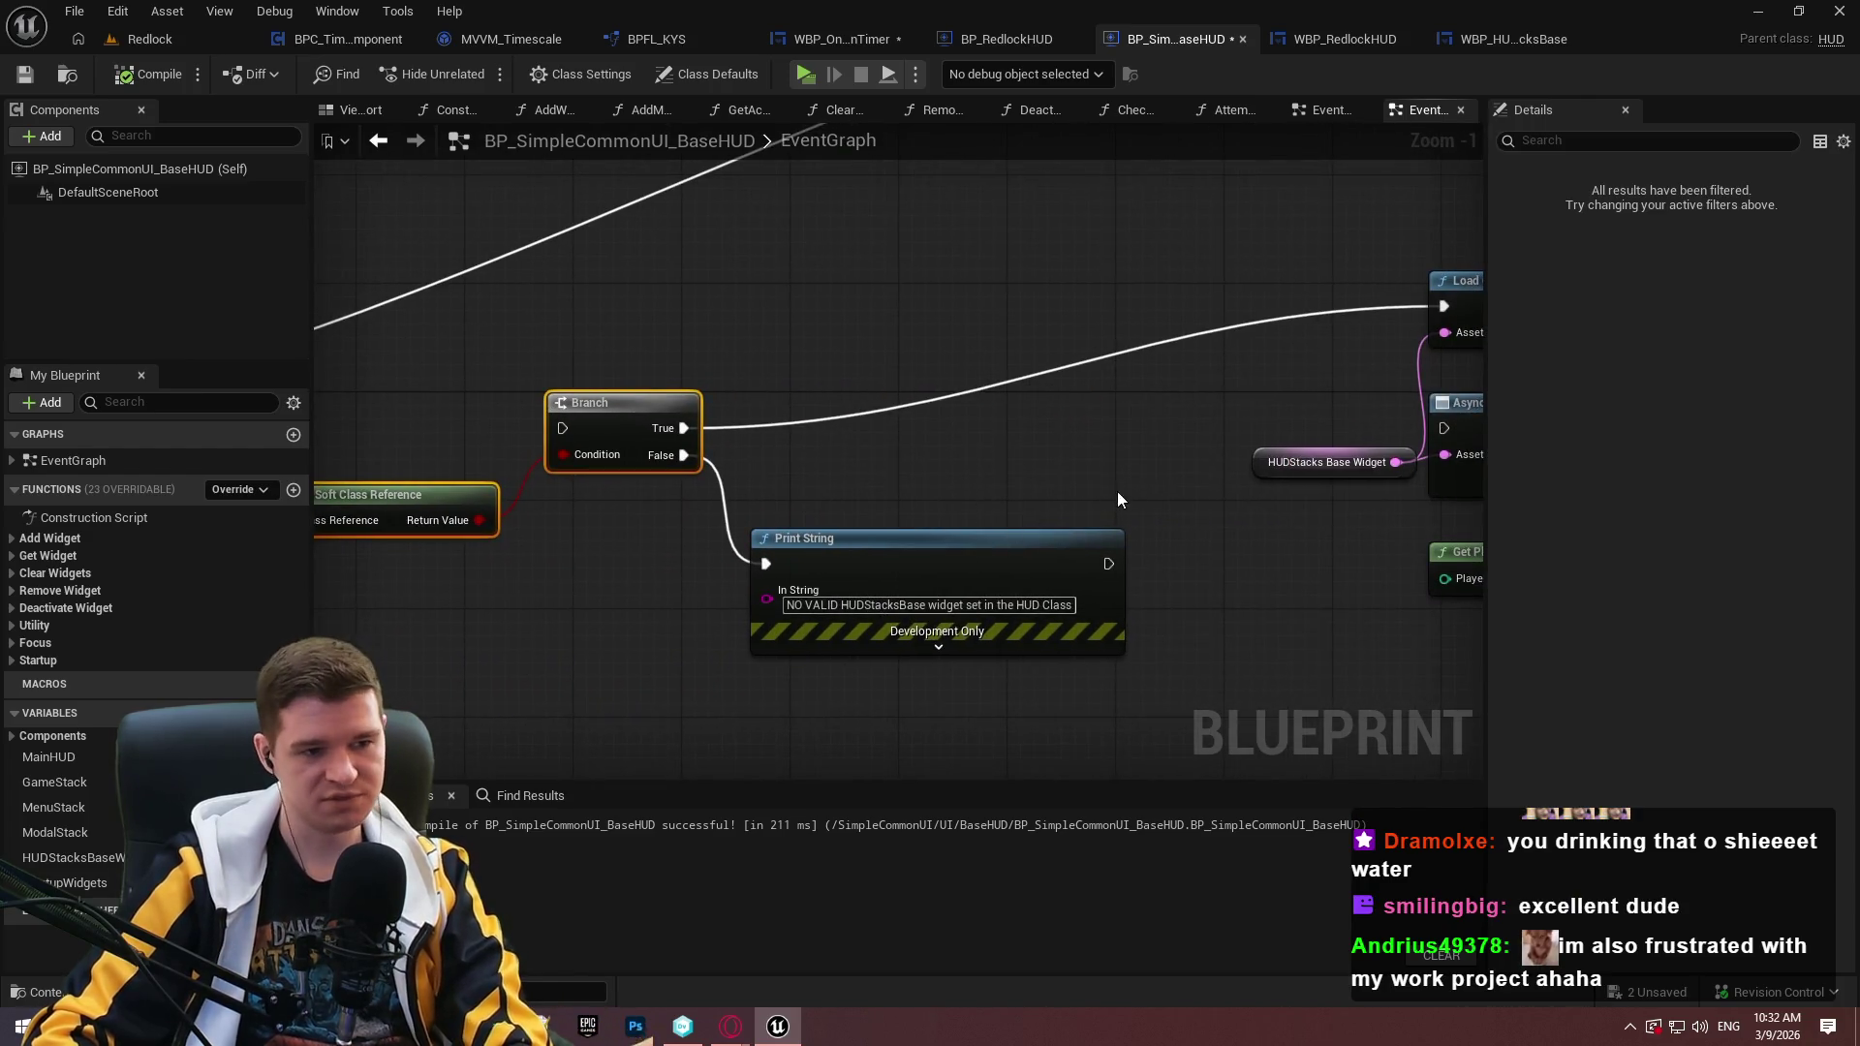
drag(1118, 491, 611, 513)
drag(785, 312, 1077, 393)
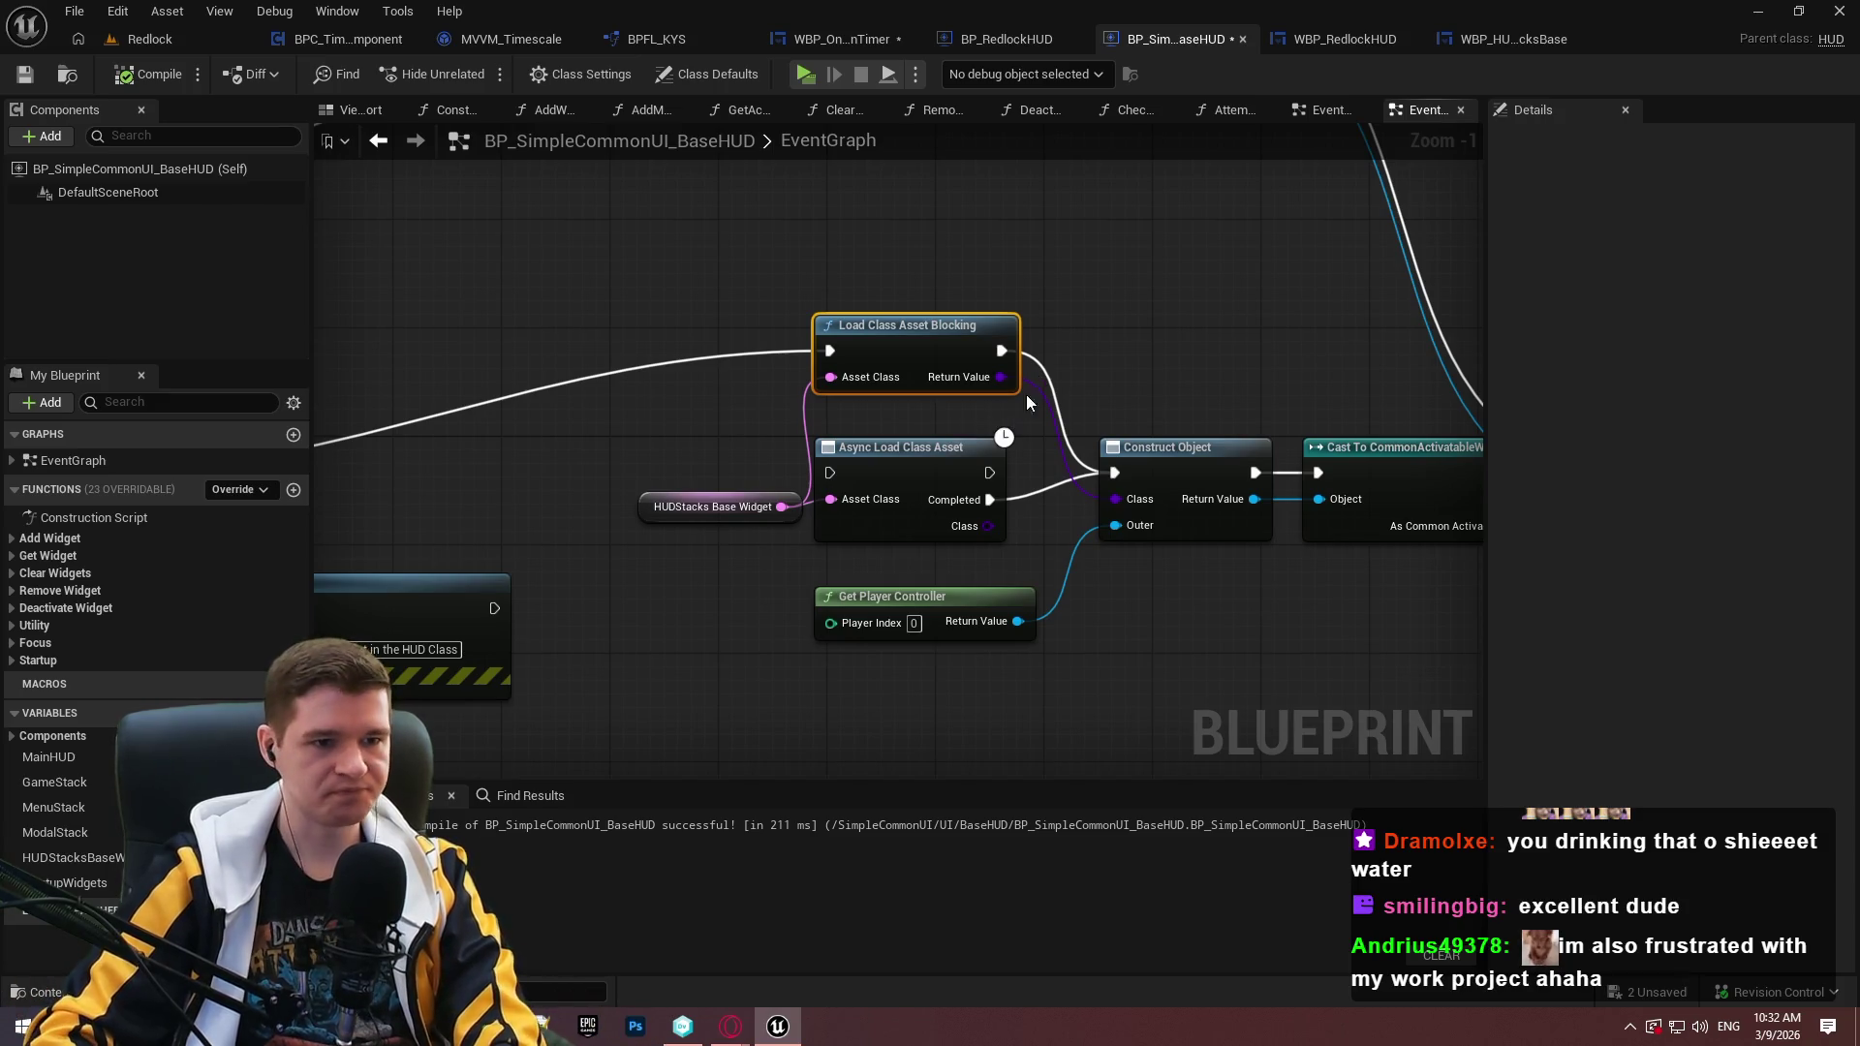
drag(1027, 393, 866, 428)
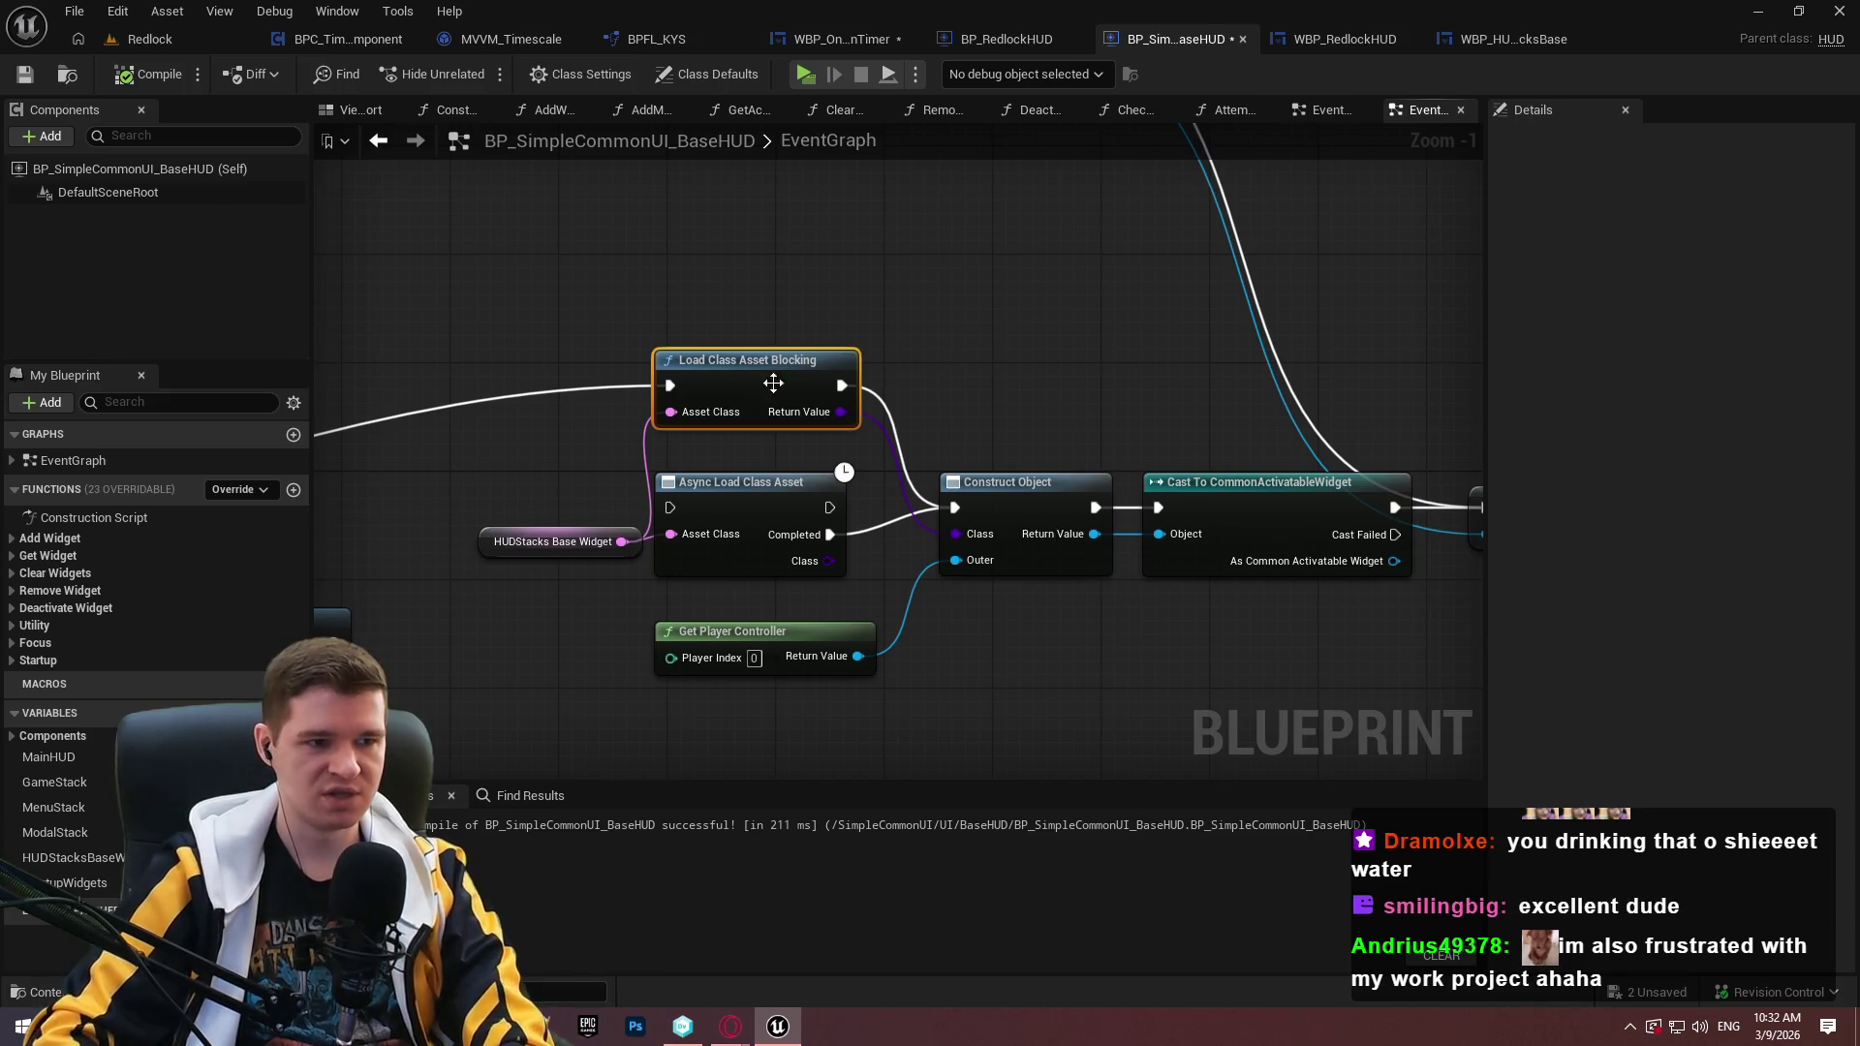
drag(1050, 378, 790, 345)
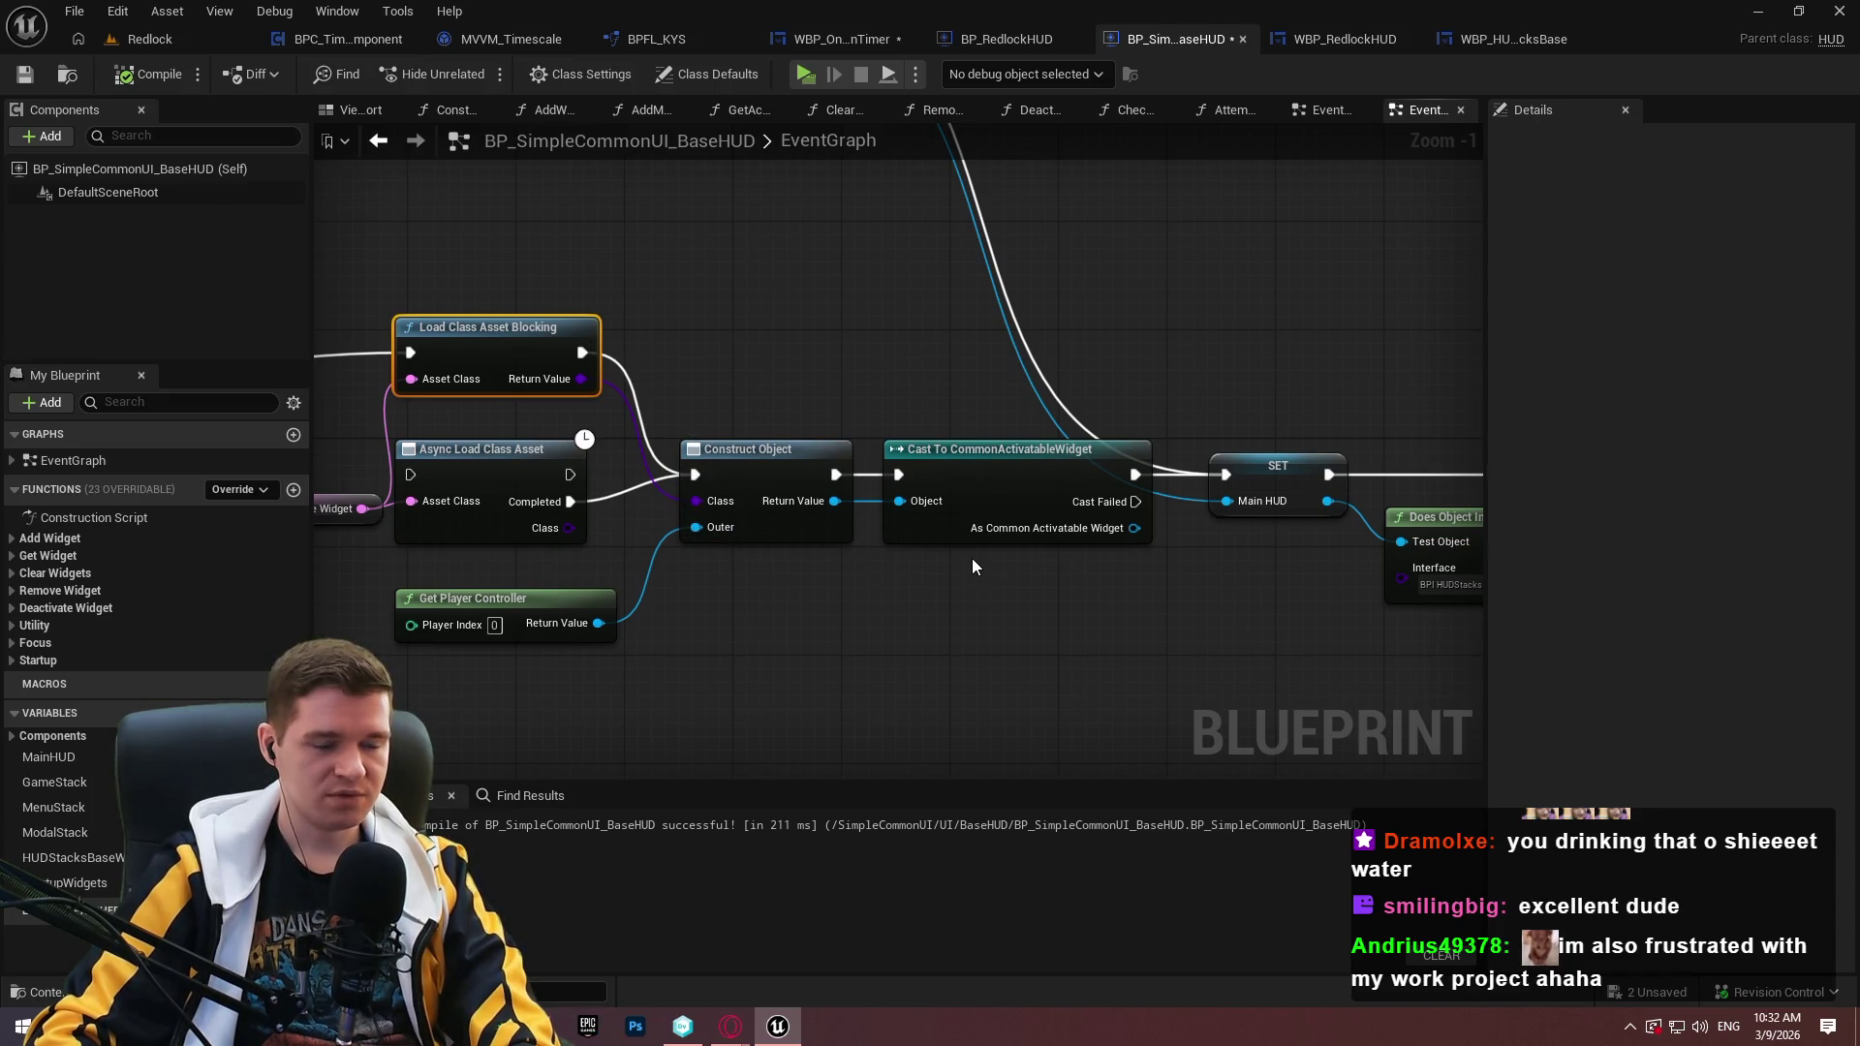
drag(972, 562, 995, 623)
mouse_move(1156, 589)
mouse_down()
mouse_move(1137, 608)
mouse_move(1281, 560)
mouse_up()
click(1244, 609)
drag(1029, 422, 1000, 649)
click(1333, 610)
mouse_move(1335, 428)
mouse_down()
mouse_move(988, 305)
mouse_move(878, 531)
mouse_up()
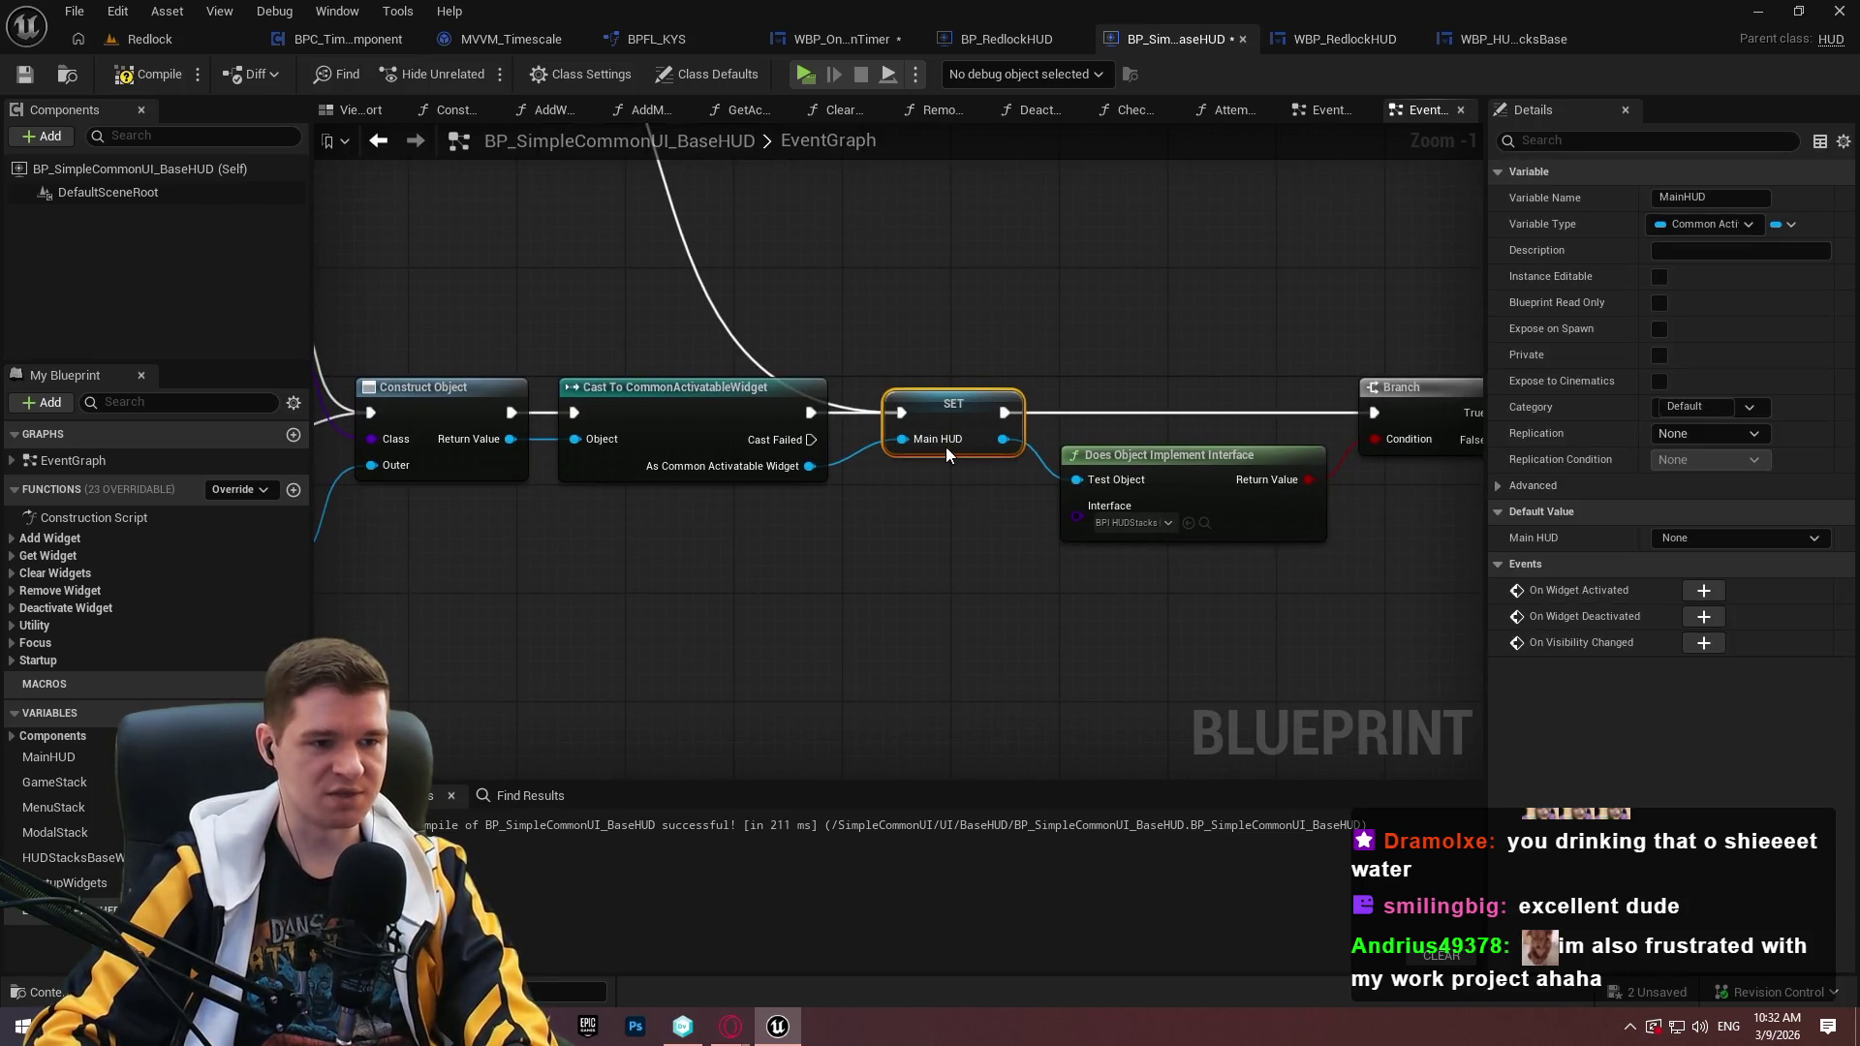
Review the Main HUD, Add to Viewport, Get Widget Stacks and FIND lookup nodes.
mouse_move(1196, 361)
mouse_down()
mouse_move(614, 365)
mouse_move(703, 584)
mouse_move(904, 625)
mouse_up()
mouse_move(1101, 490)
mouse_down()
mouse_move(1004, 467)
mouse_move(727, 496)
mouse_up()
drag(1100, 601, 794, 325)
mouse_move(1174, 432)
mouse_down()
mouse_move(1035, 490)
mouse_move(708, 484)
mouse_up()
mouse_move(614, 258)
mouse_down()
mouse_move(1364, 730)
mouse_move(822, 639)
mouse_up()
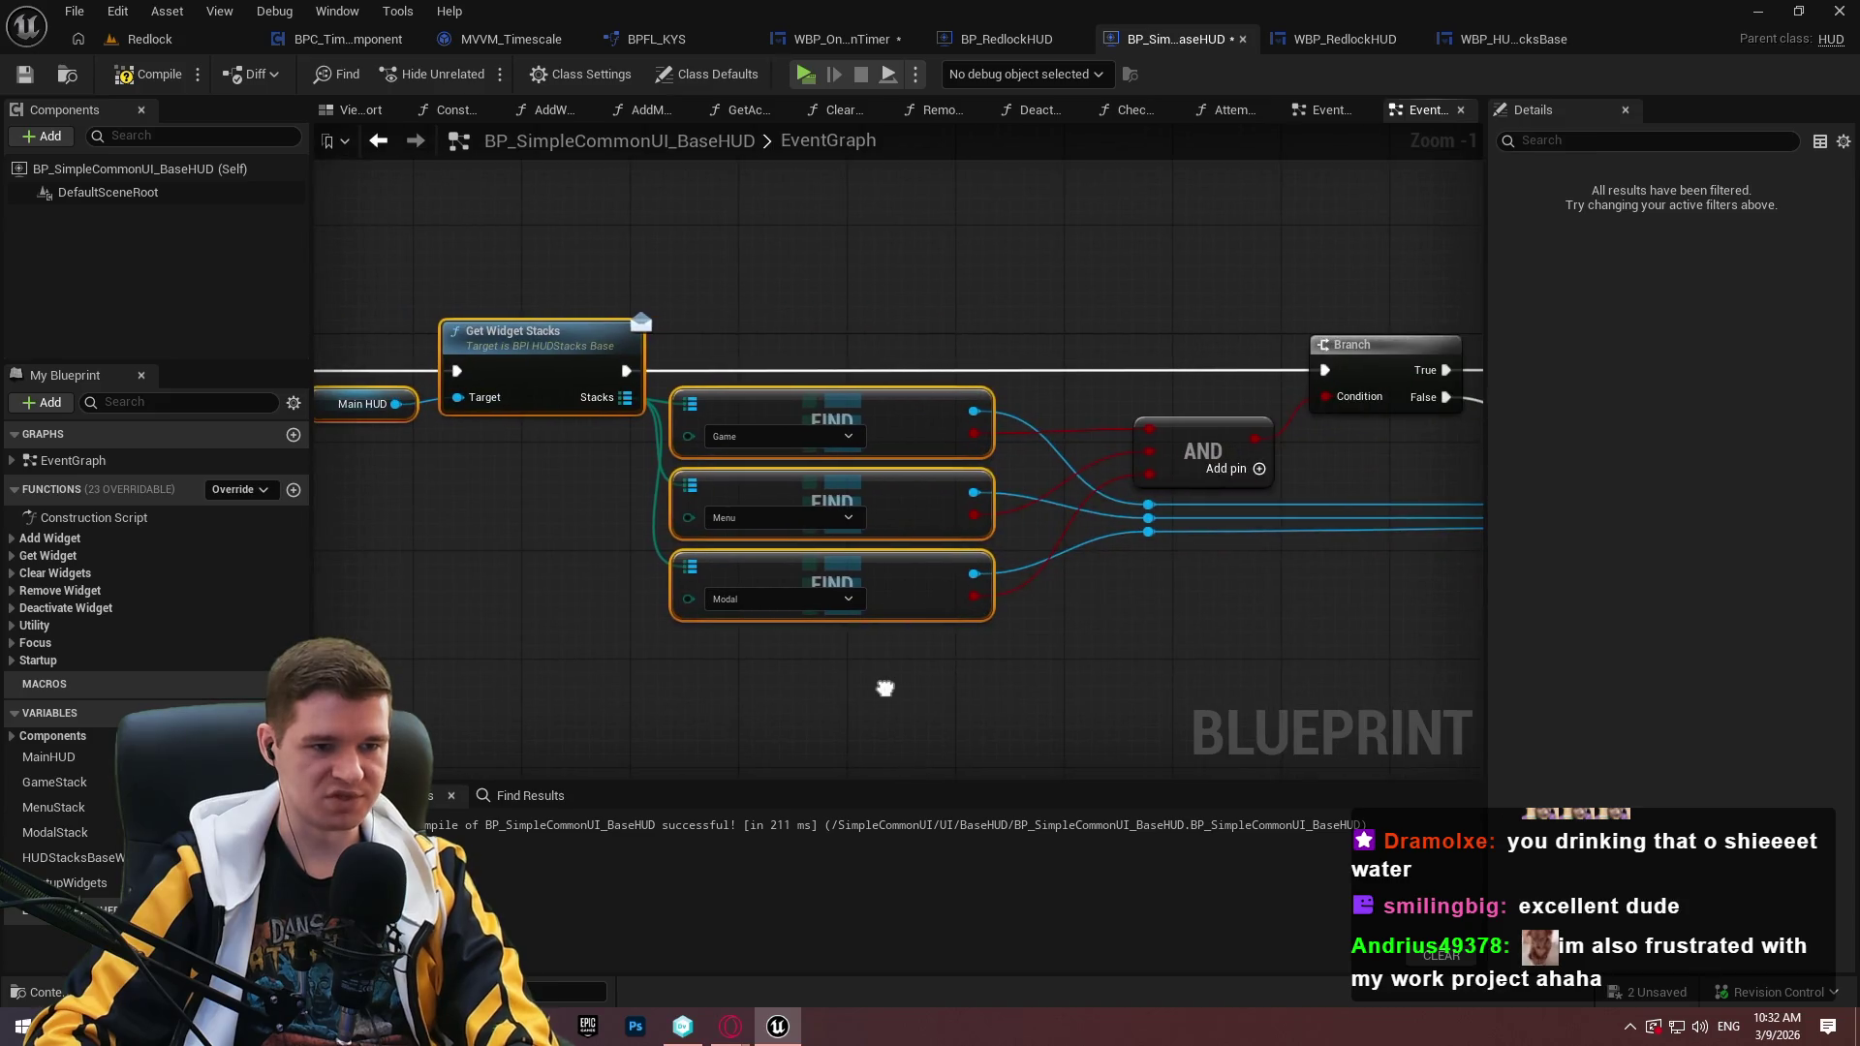
mouse_move(347, 593)
mouse_down()
mouse_move(473, 647)
mouse_move(1374, 708)
mouse_up()
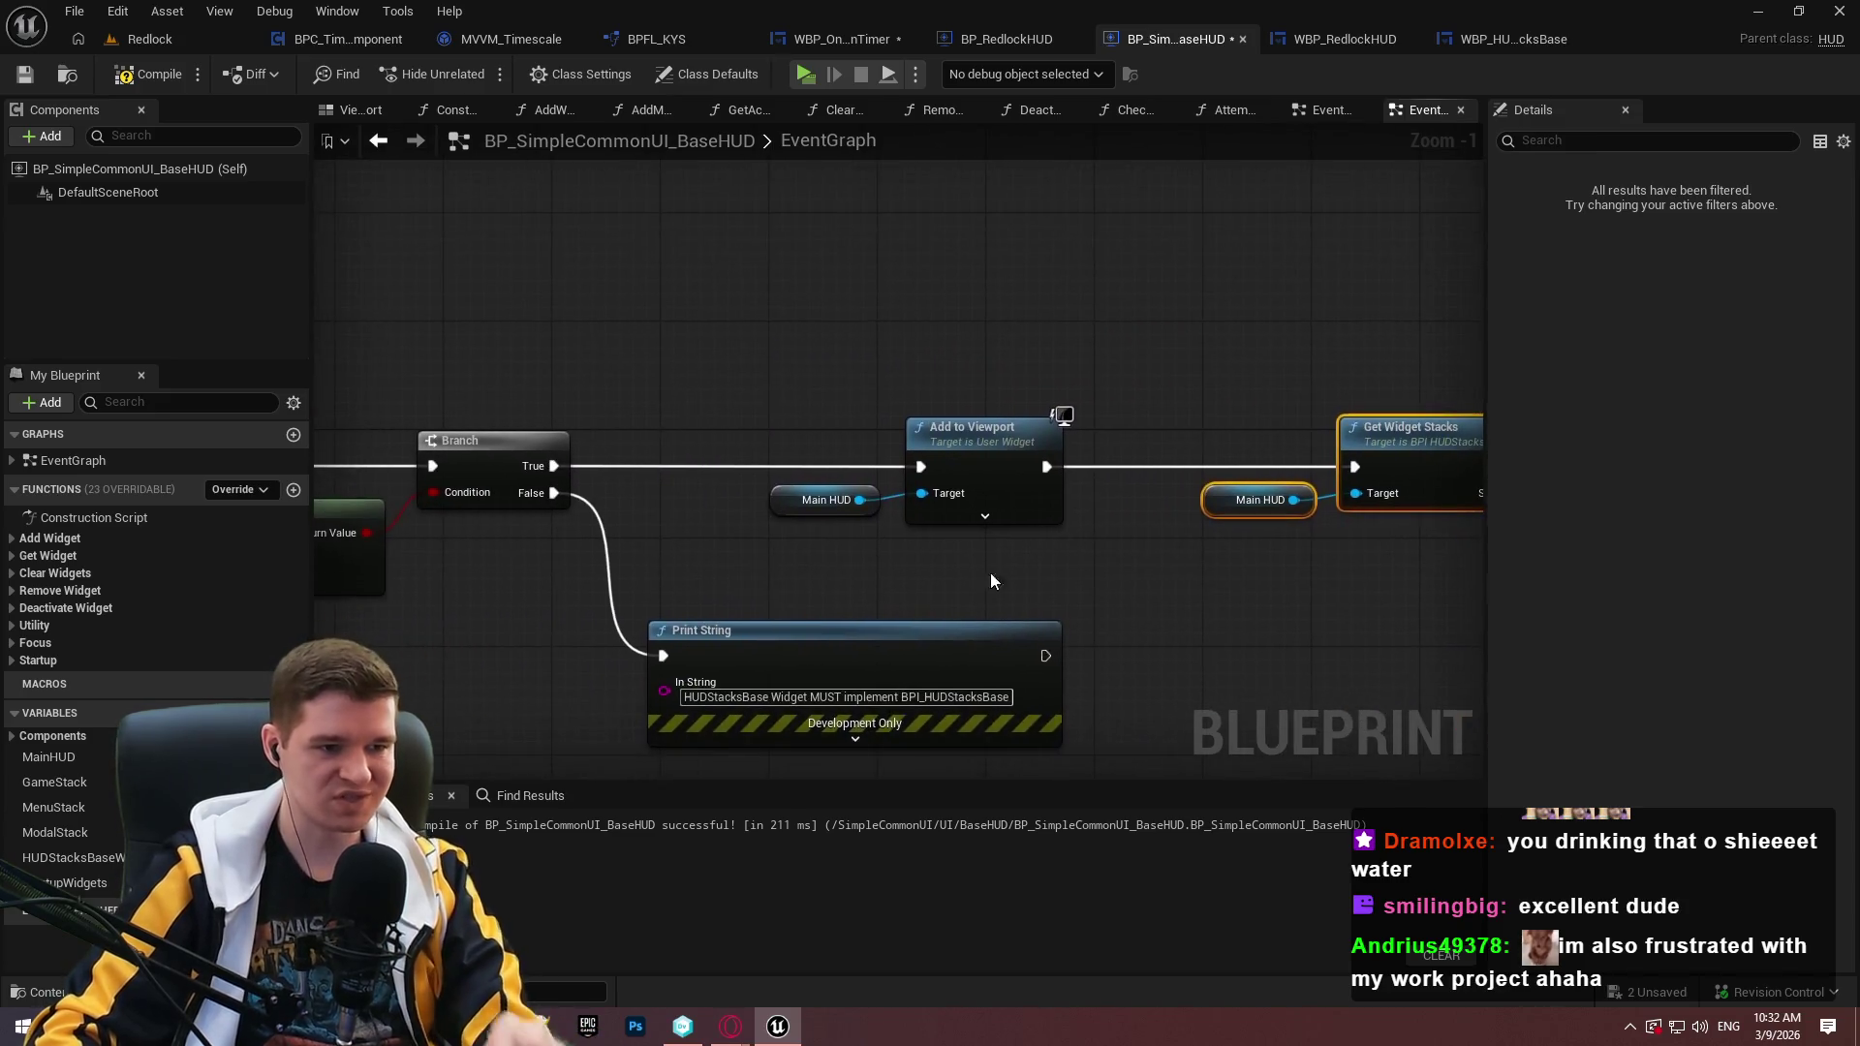
drag(990, 573, 1434, 639)
drag(848, 543, 1119, 569)
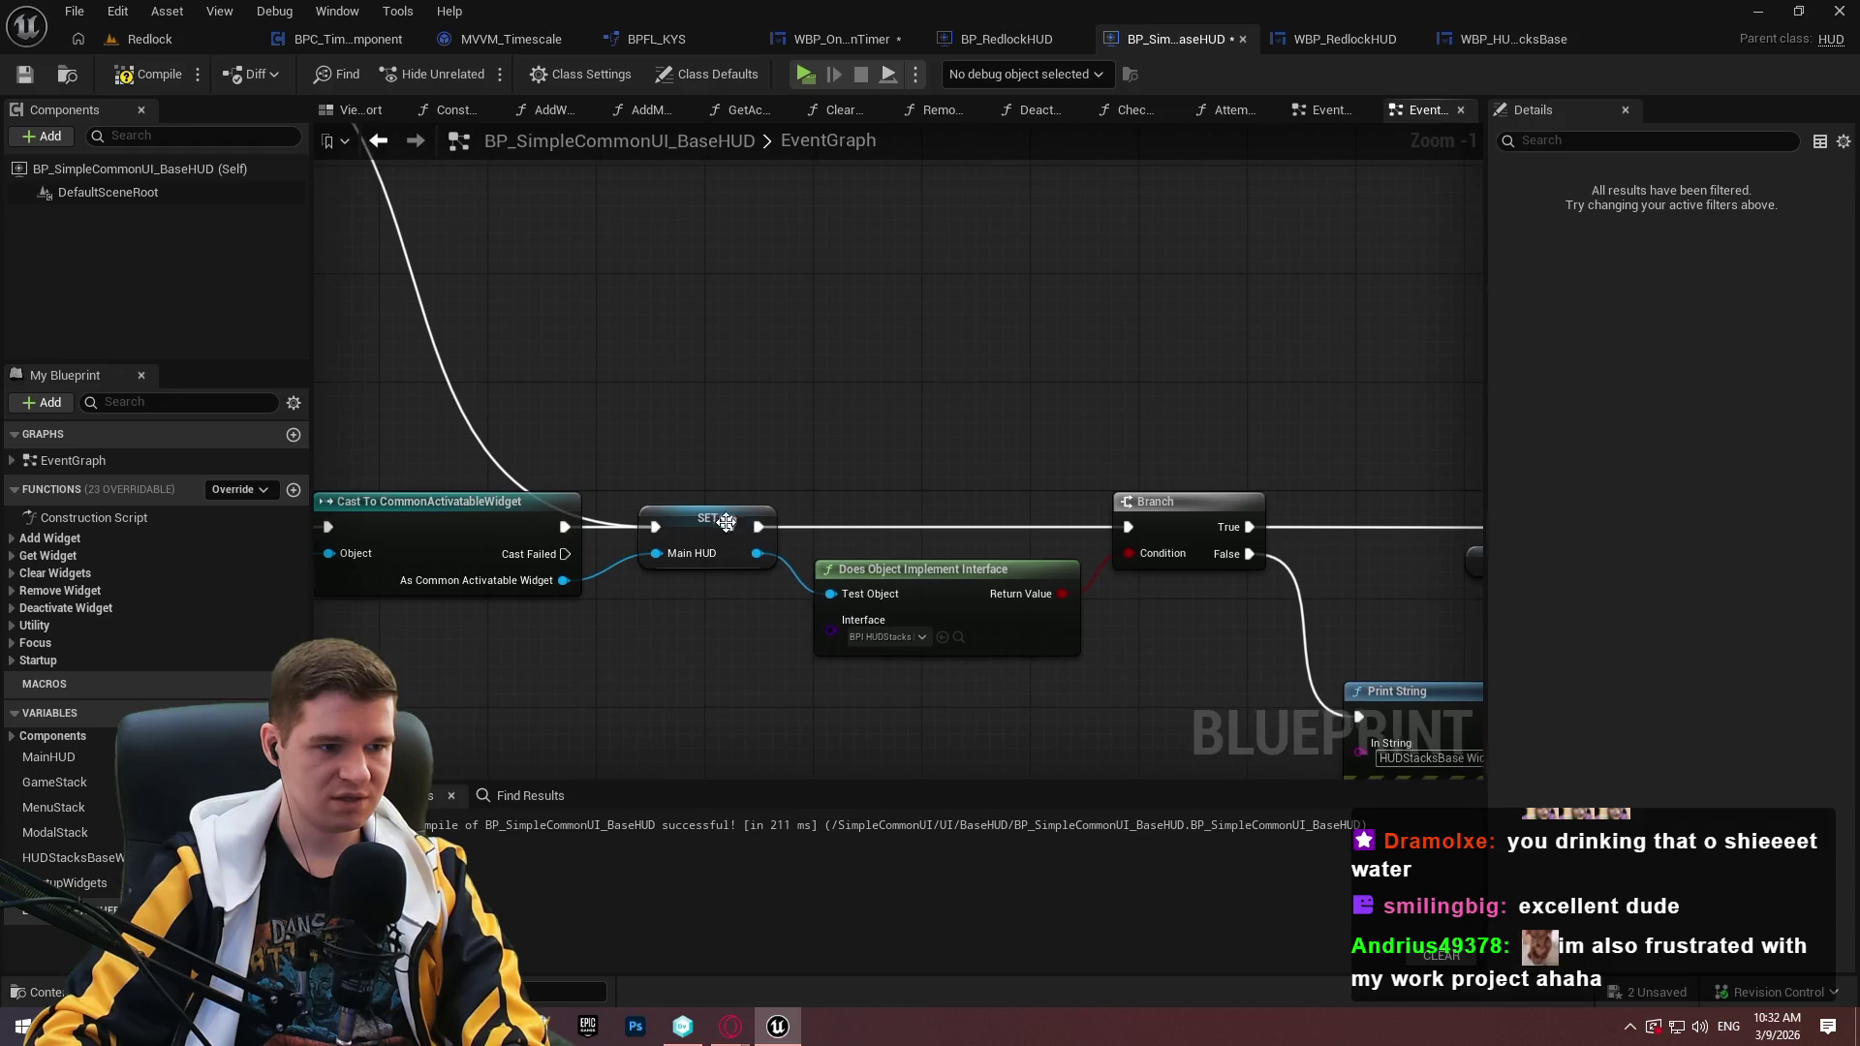
mouse_move(677, 448)
mouse_down()
mouse_move(1281, 601)
mouse_move(872, 454)
mouse_up()
Reconnect the Branch node's execution input to Event BeginPlay.
scroll(1281, 601, down, 1)
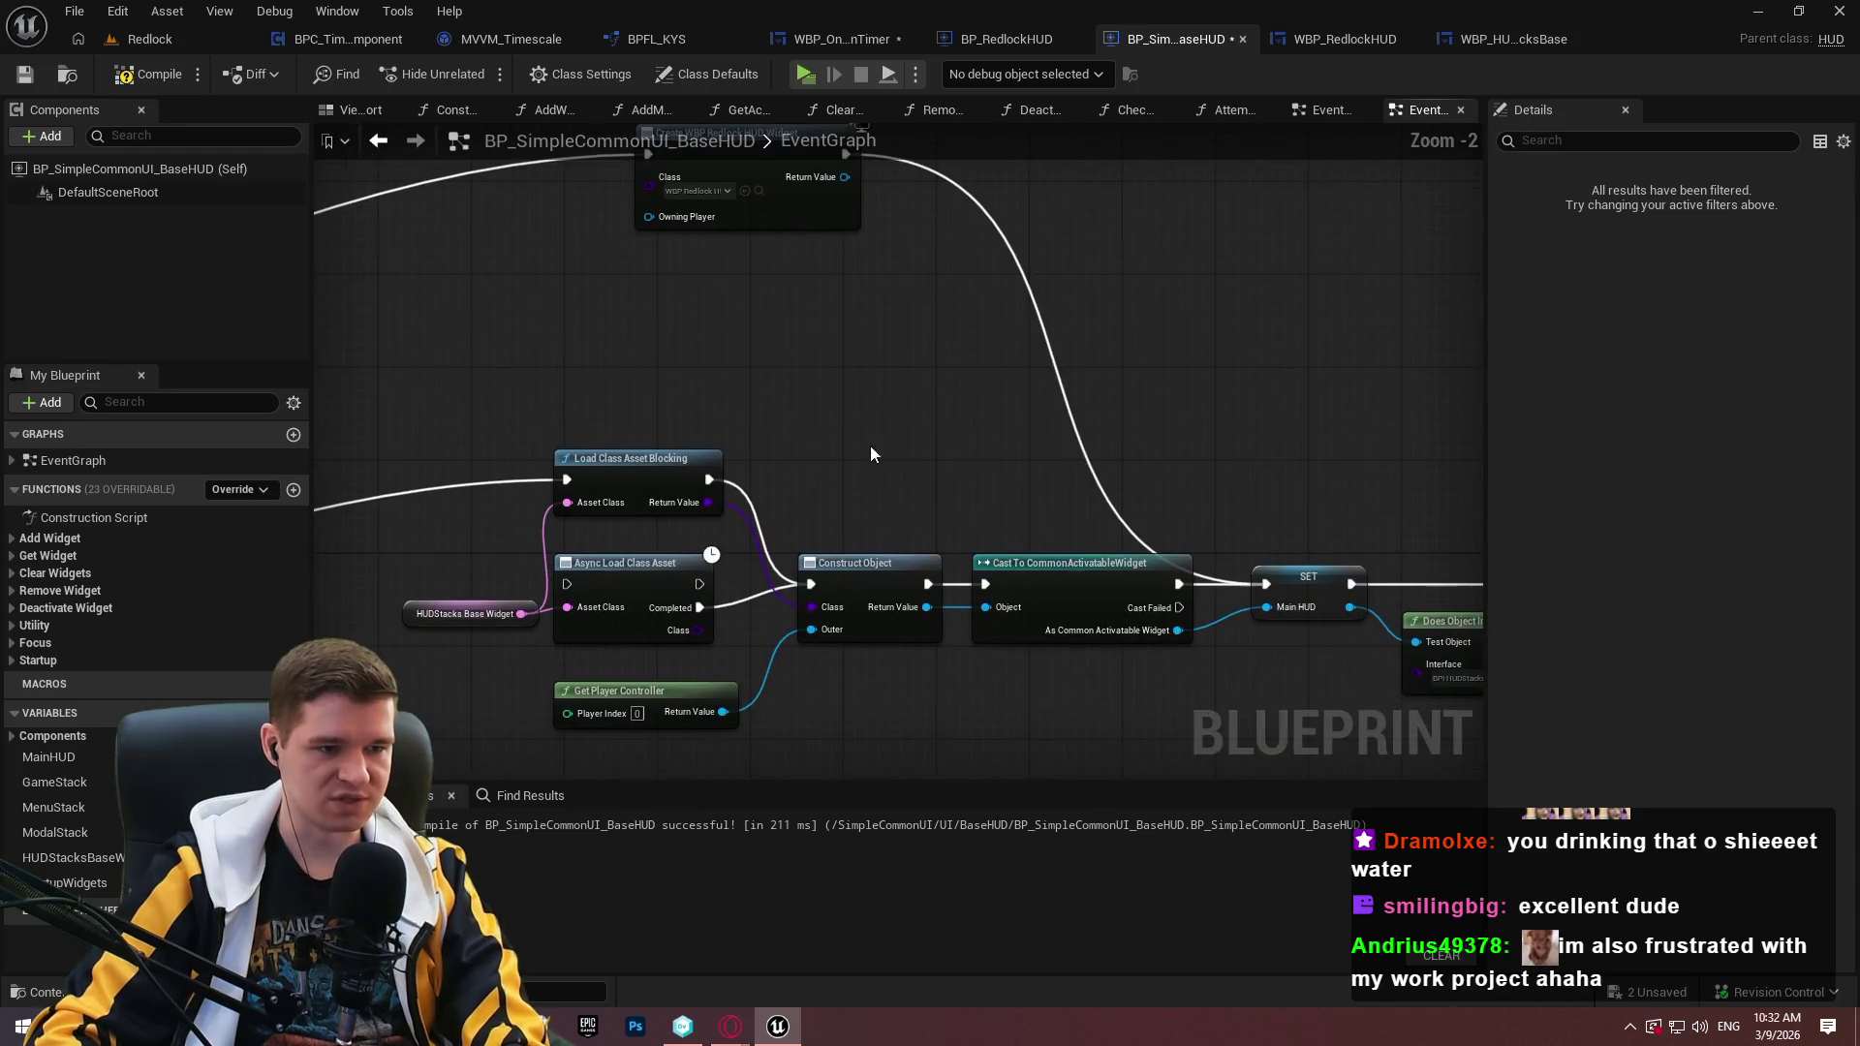
drag(617, 519, 1415, 512)
mouse_move(625, 588)
mouse_down()
mouse_move(329, 581)
mouse_move(719, 584)
mouse_move(702, 576)
mouse_up()
mouse_move(1200, 367)
mouse_down()
mouse_move(1082, 389)
mouse_move(744, 151)
mouse_up()
Compile the base HUD blueprint with F7 and run a short playtest past the welcome dialog.
key(F7)
click(814, 73)
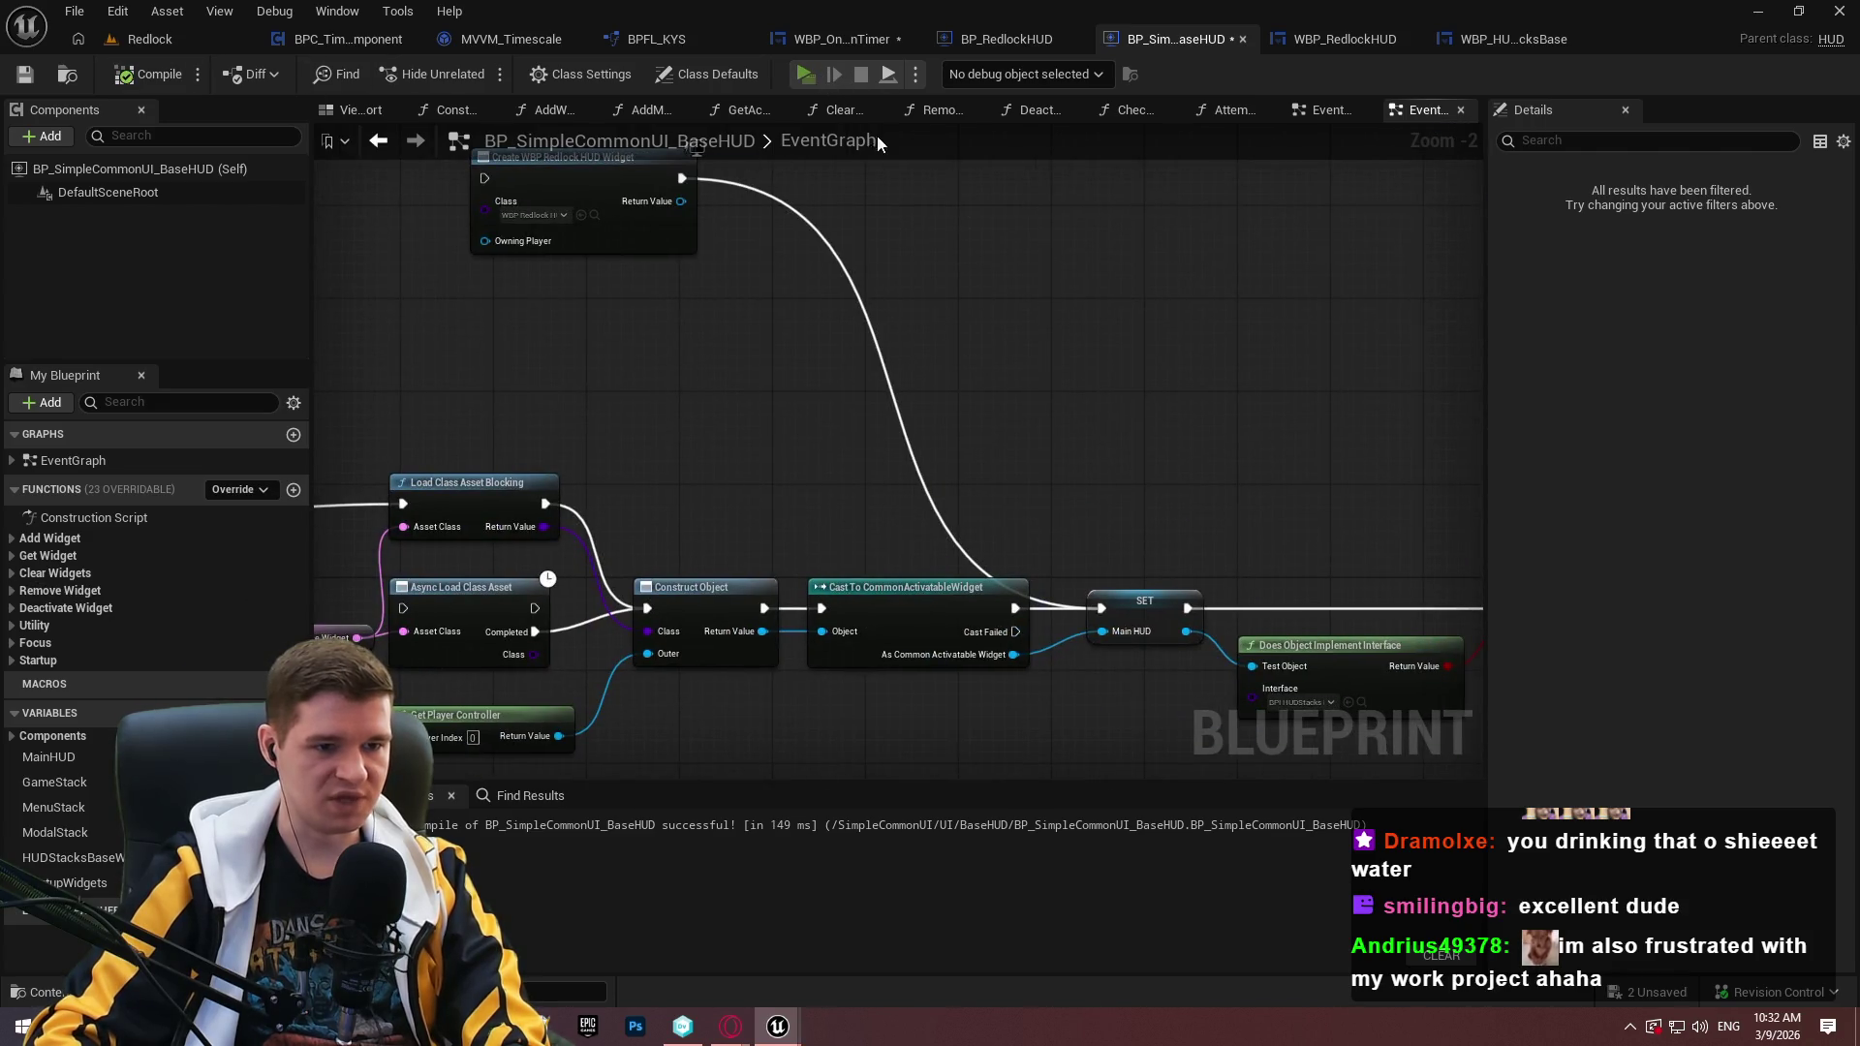
click(949, 823)
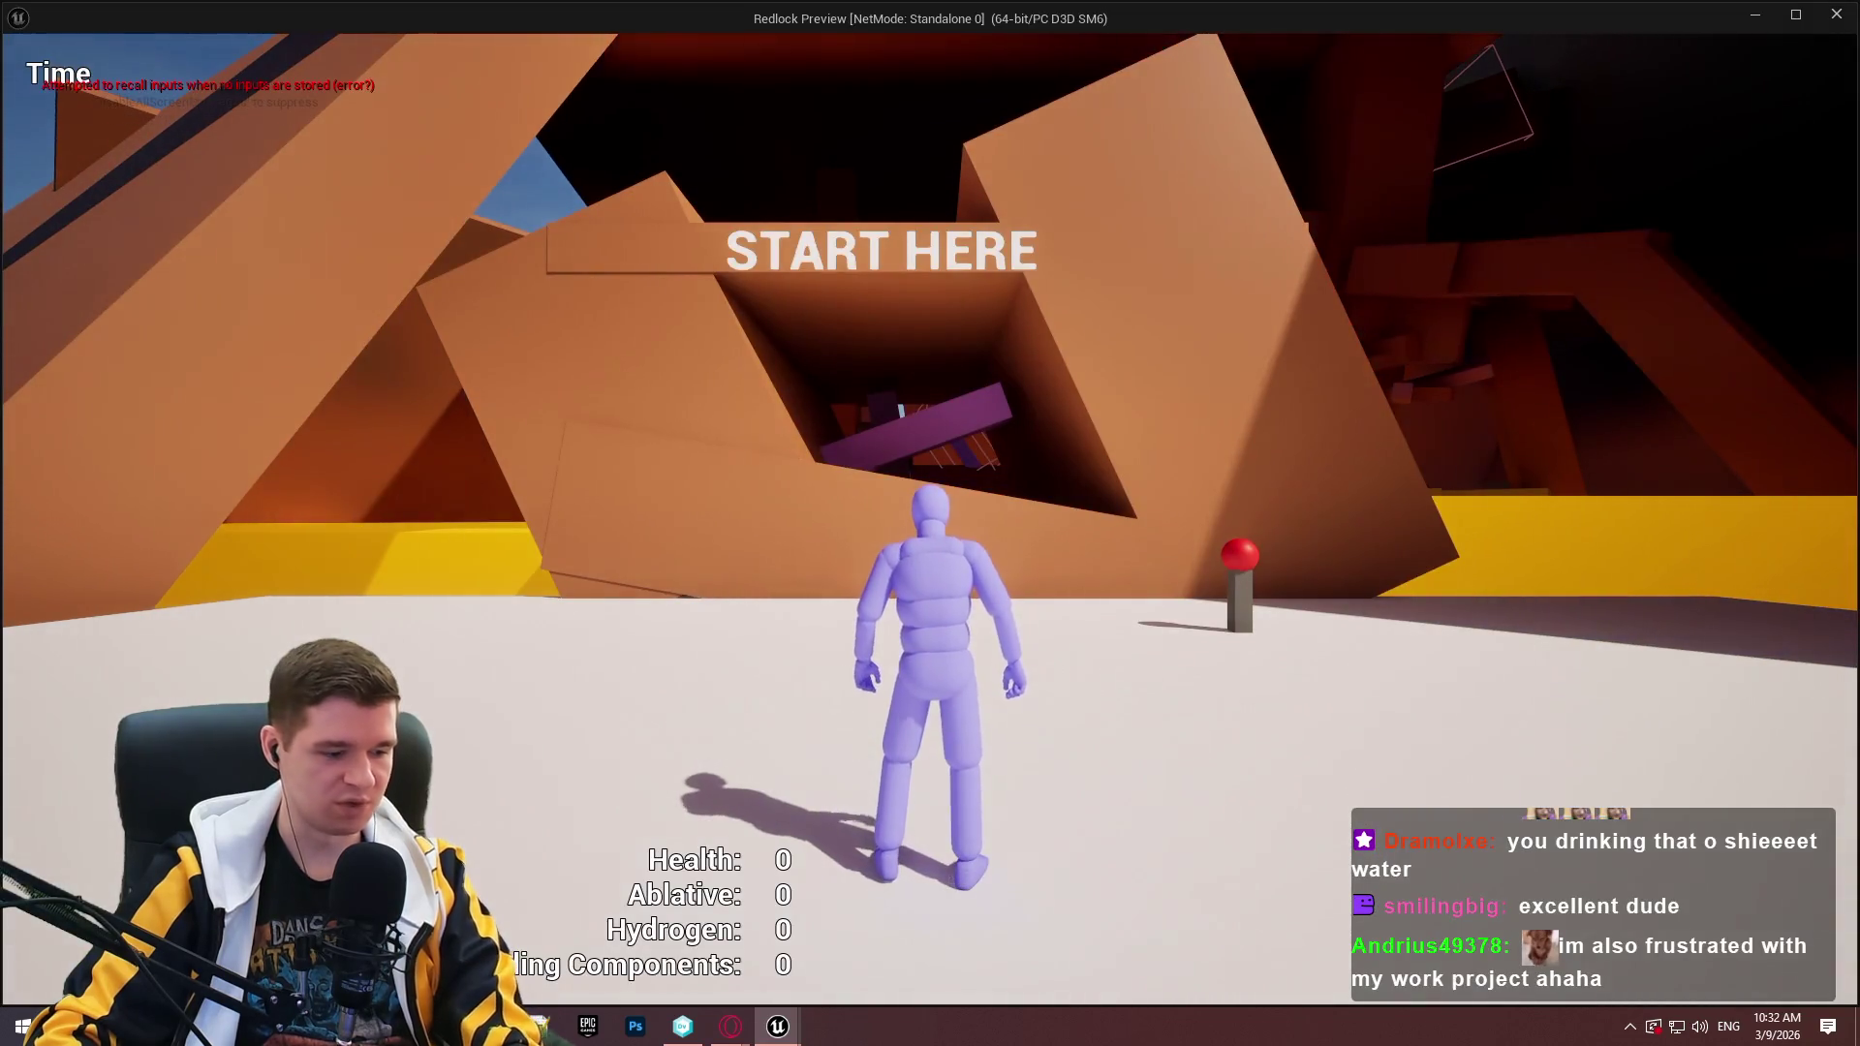
key(Escape)
Add a breakpoint on the SET Main HUD node and start the game.
right_click(1165, 601)
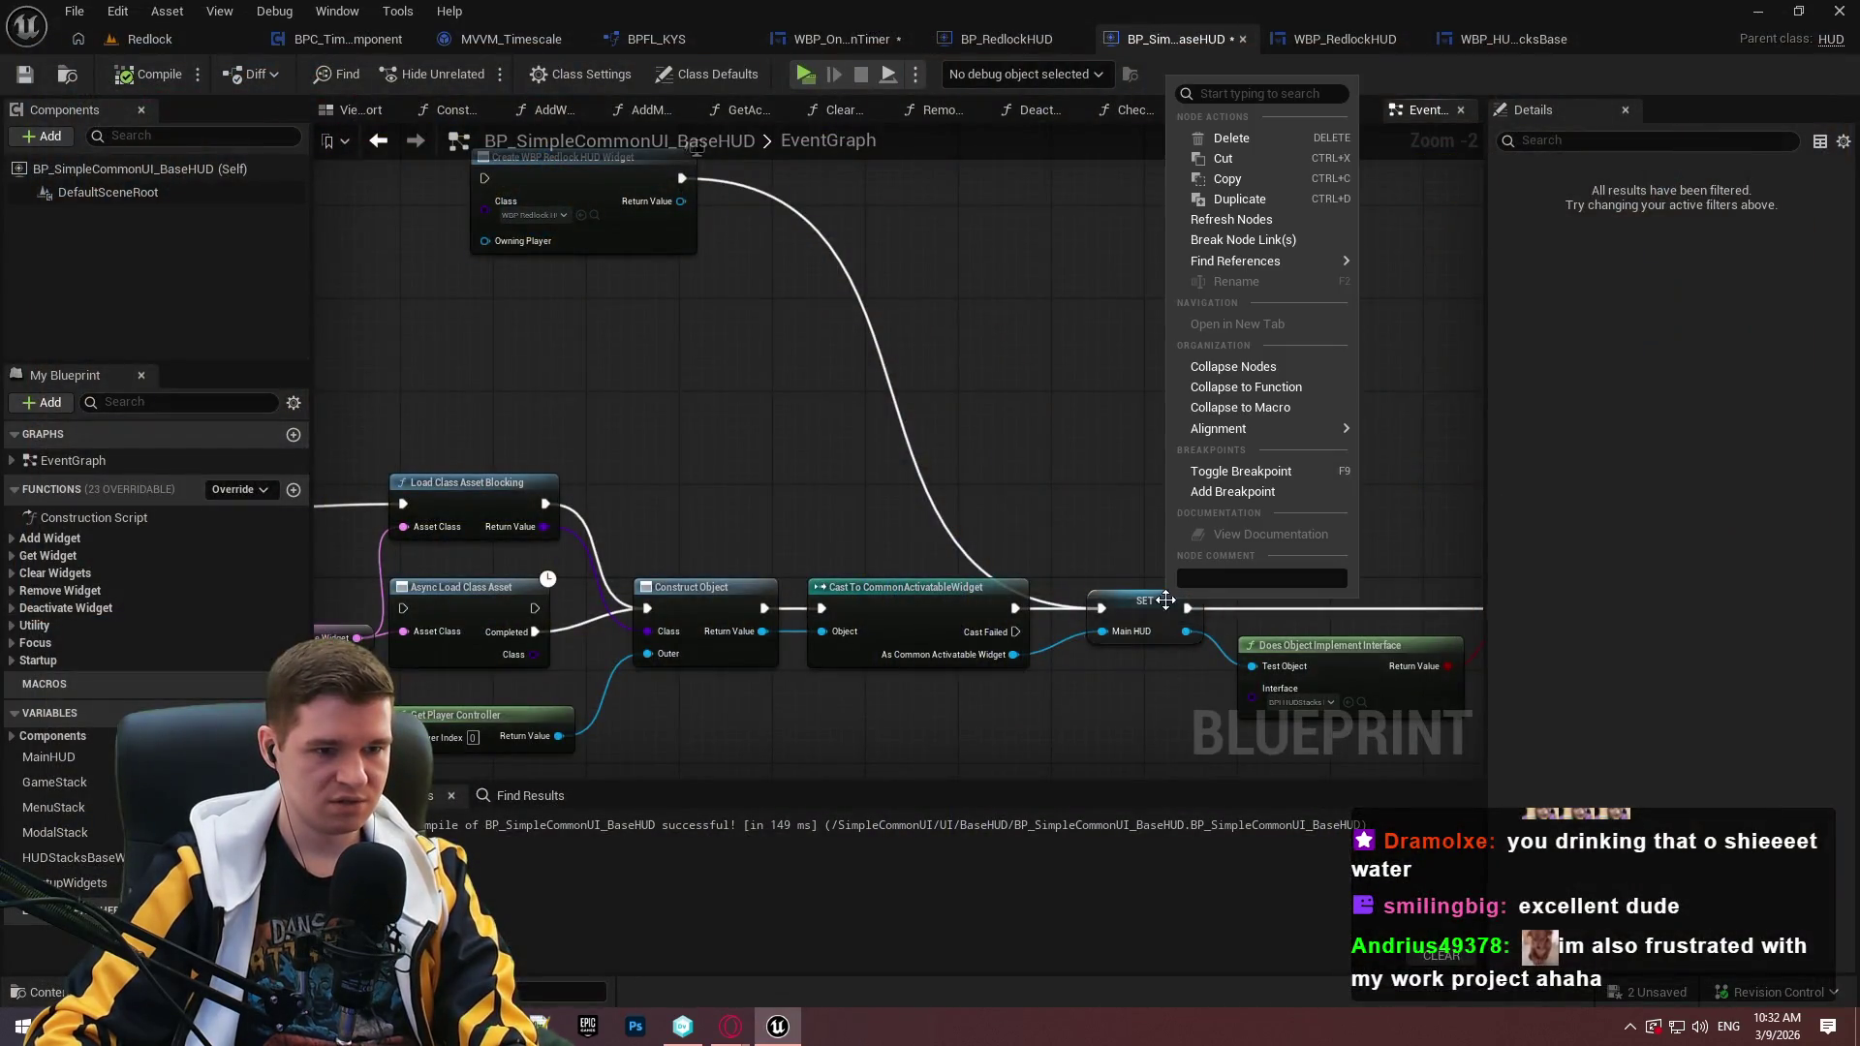
click(1230, 487)
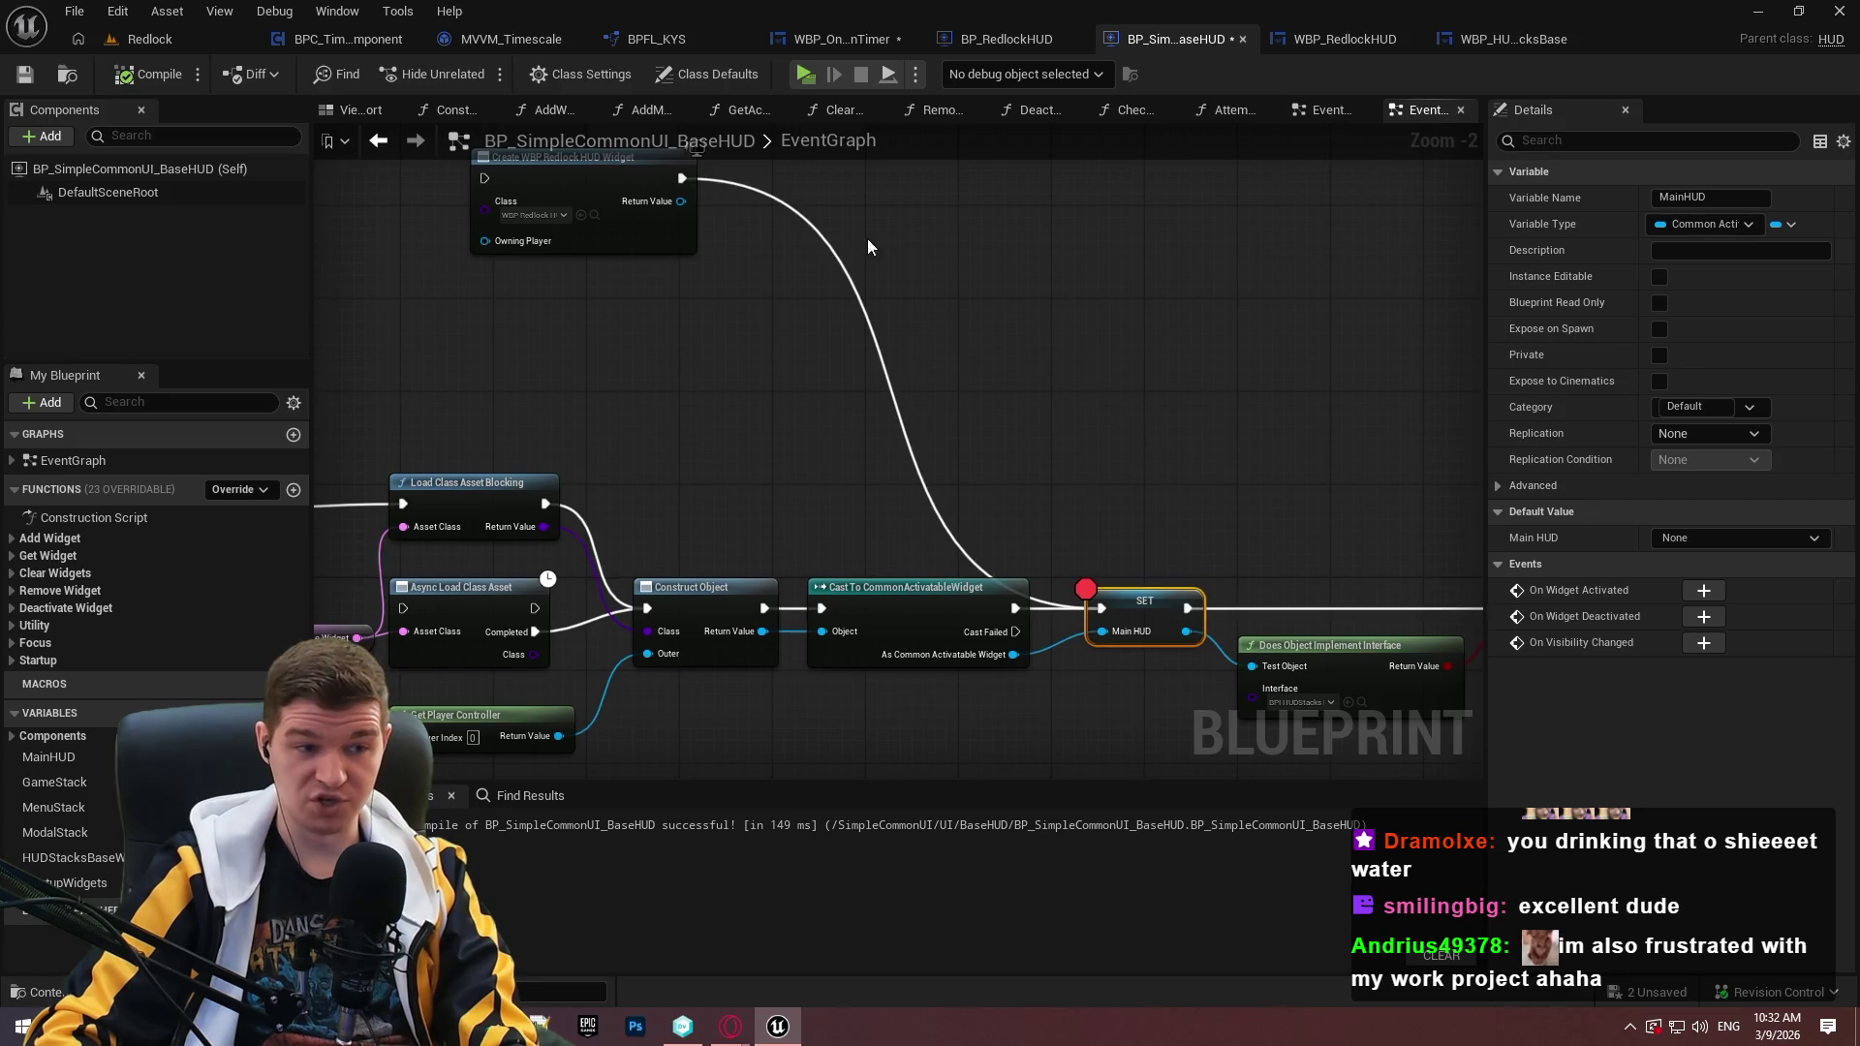
click(808, 76)
Step past the Main HUD assignment to the Branch and expand the Main HUD value.
mouse_move(902, 487)
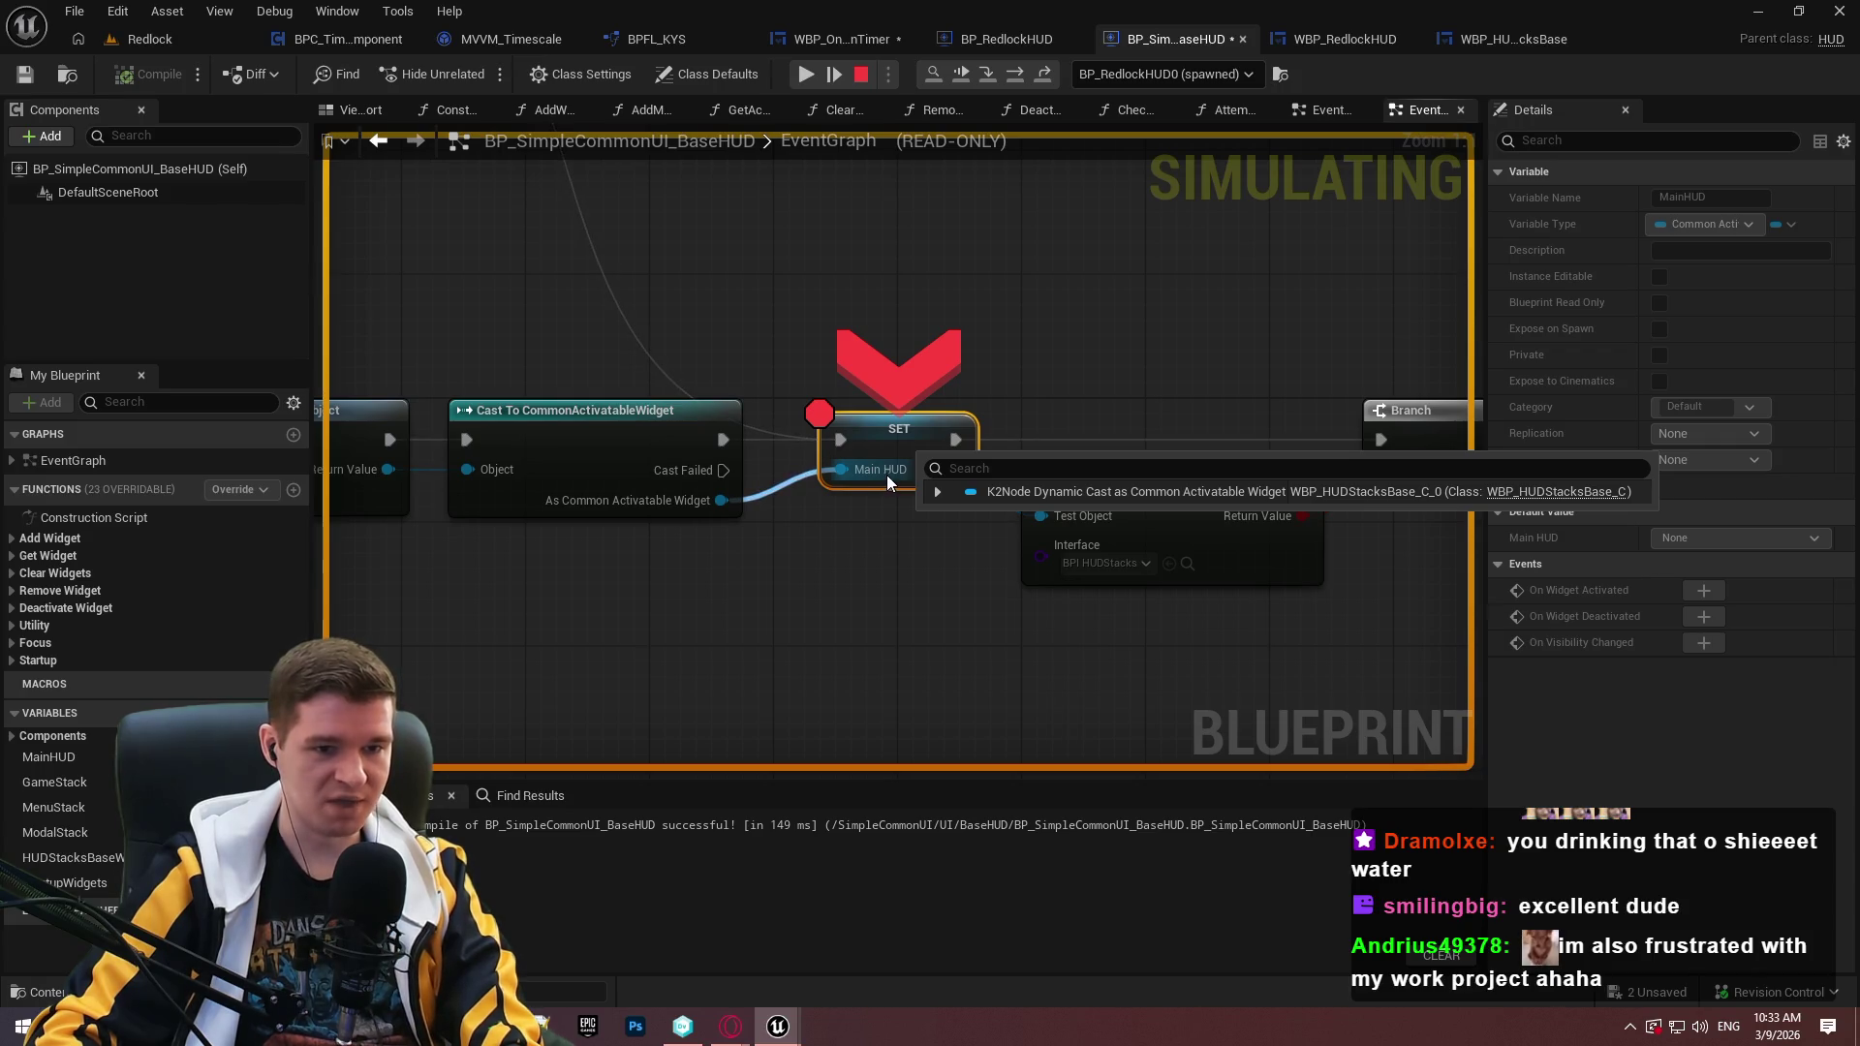
key(F10)
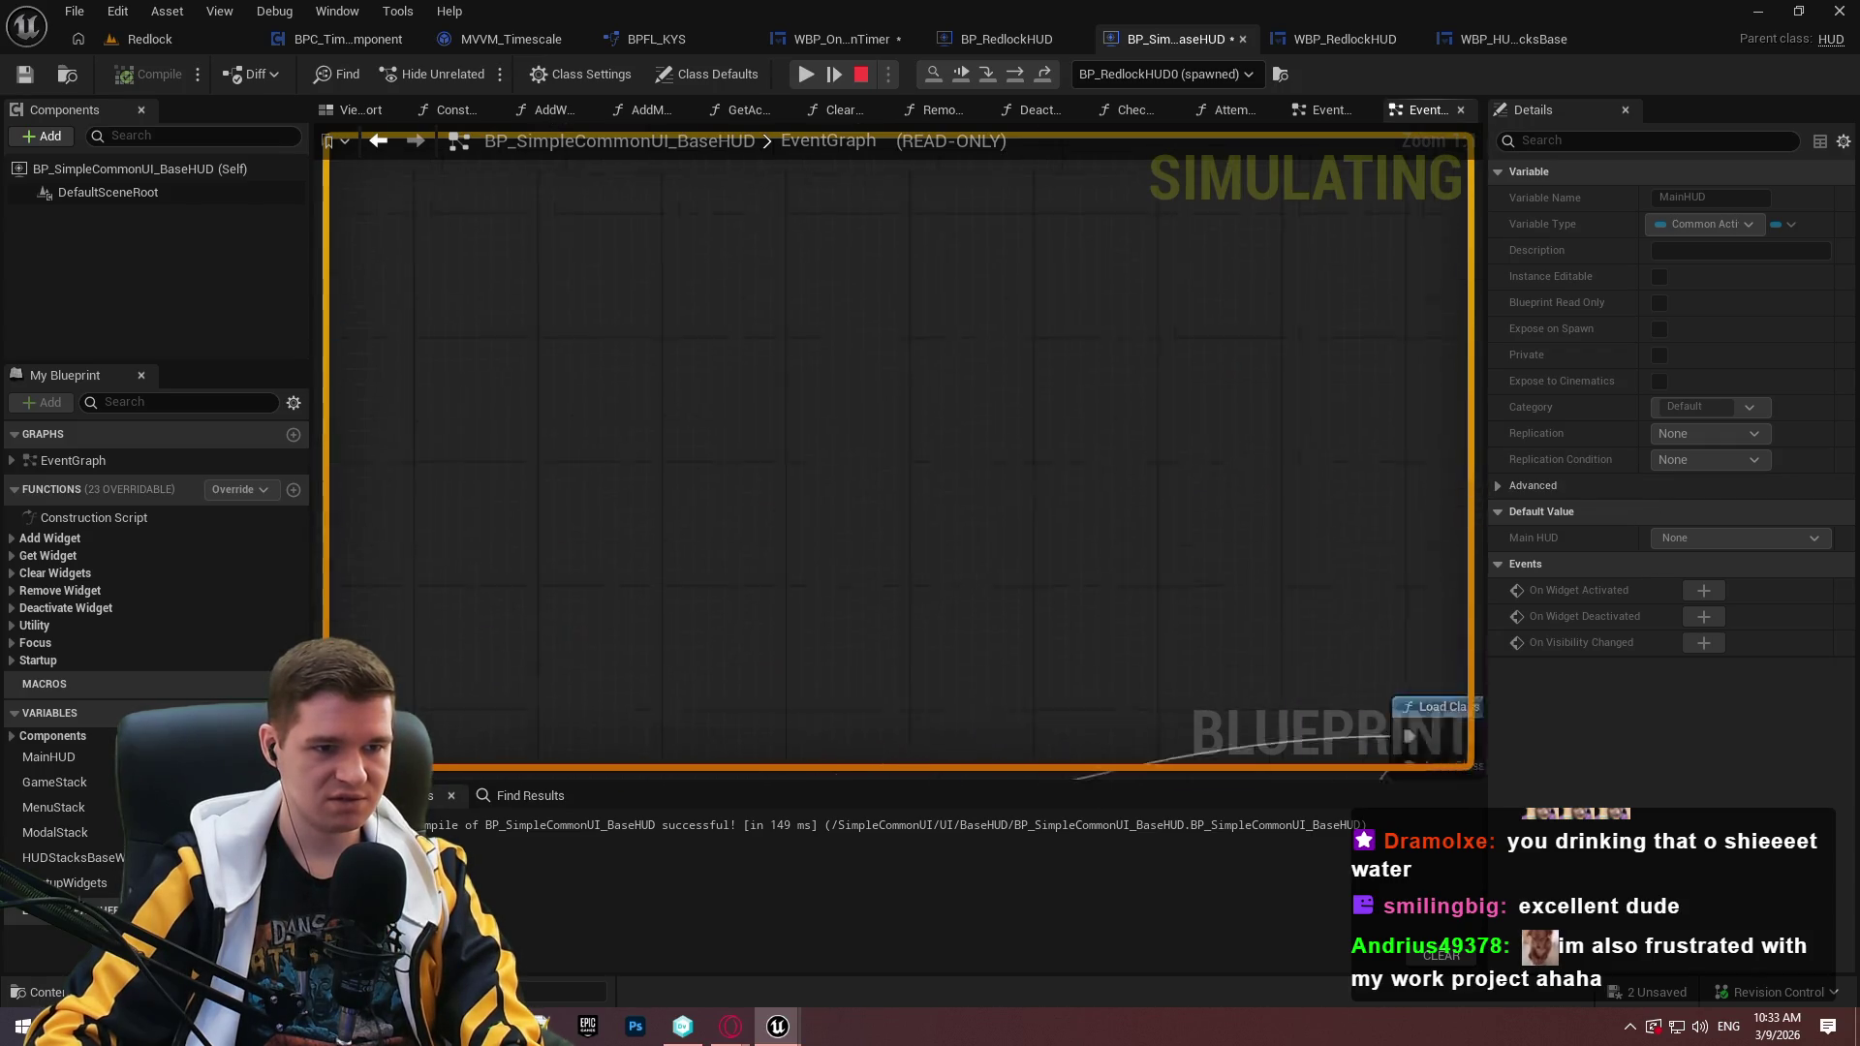
key(F10)
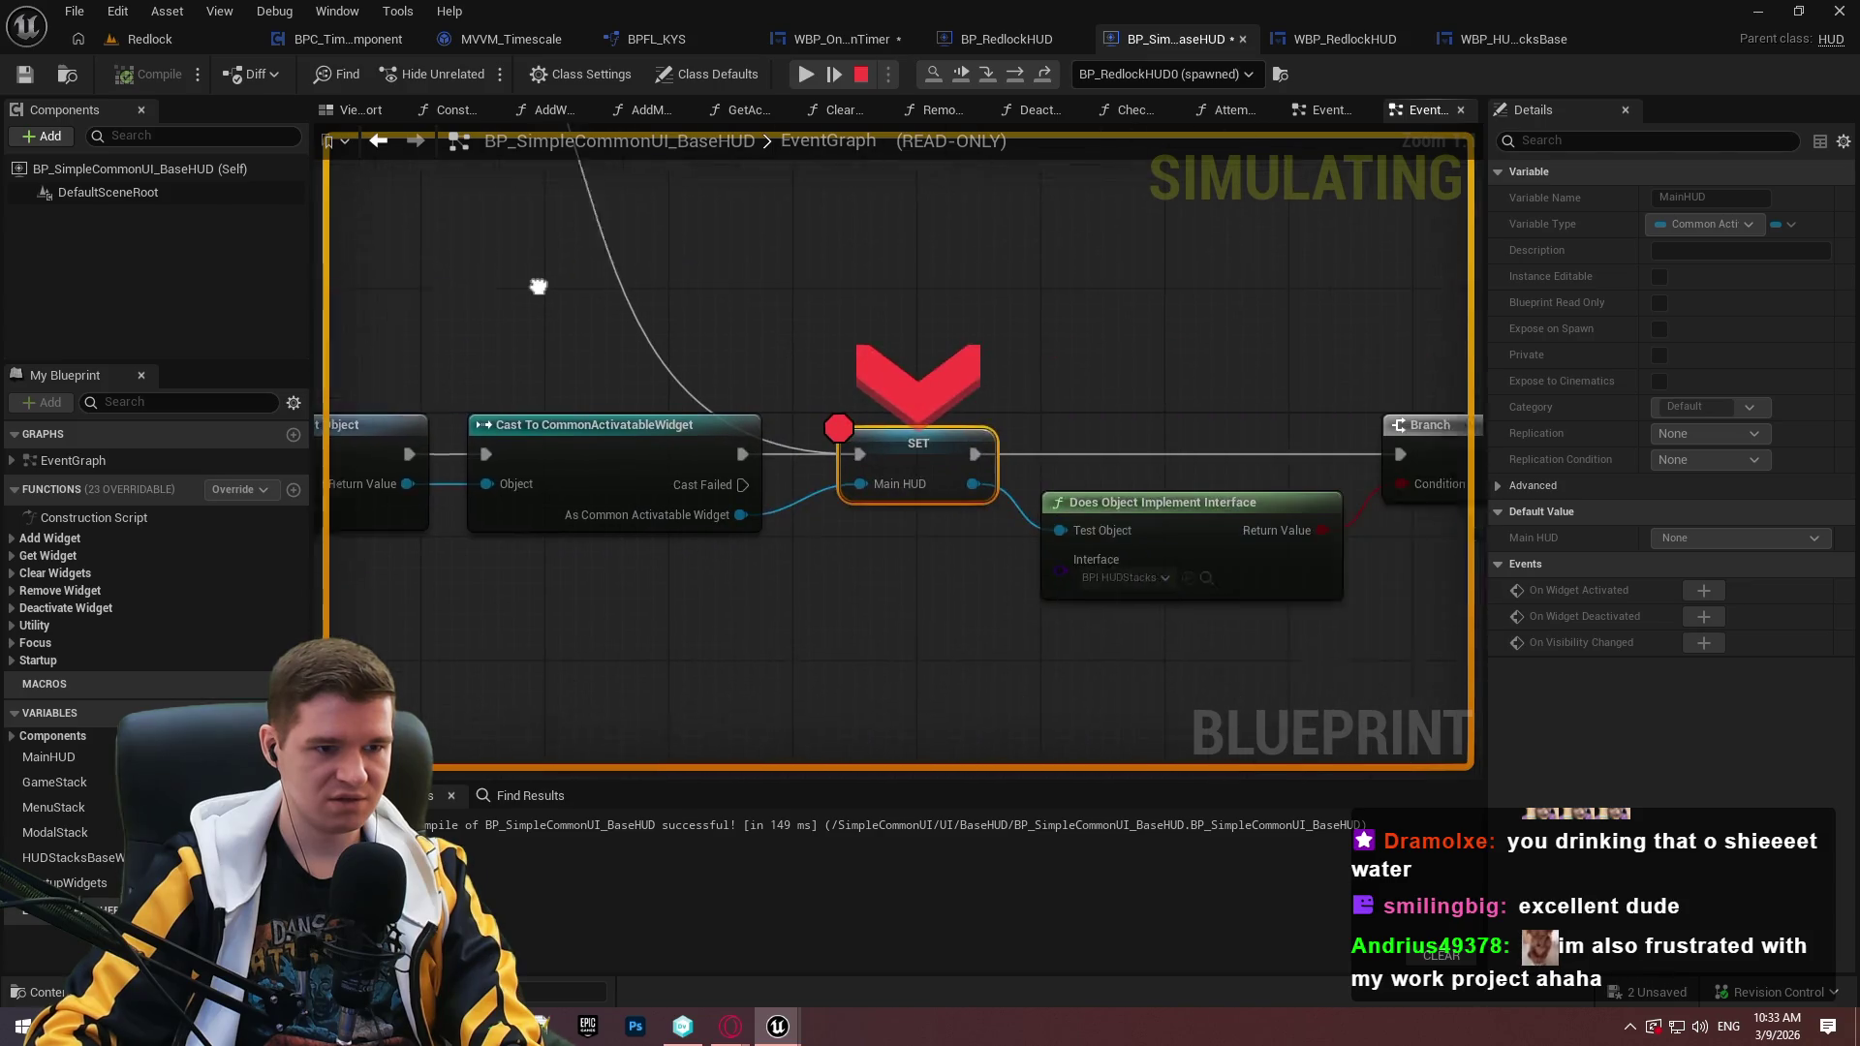
mouse_move(480, 496)
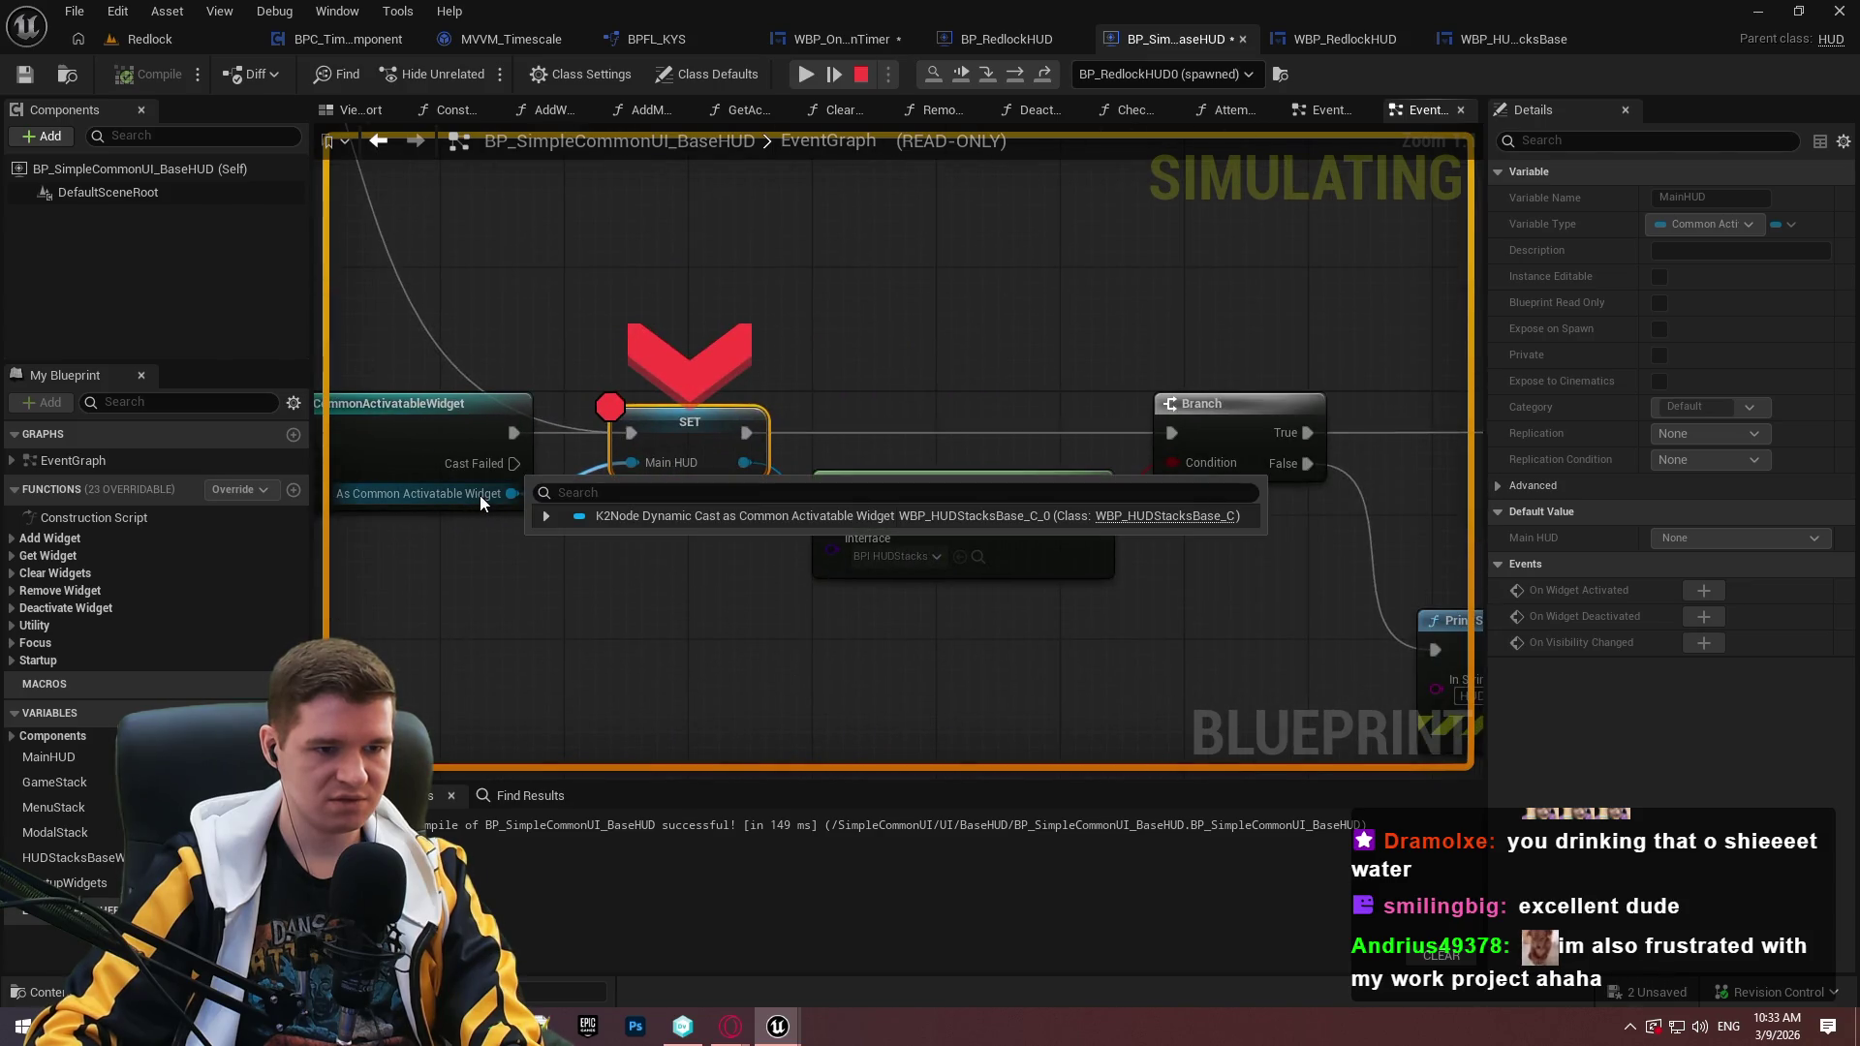
key(F10)
key(F10)
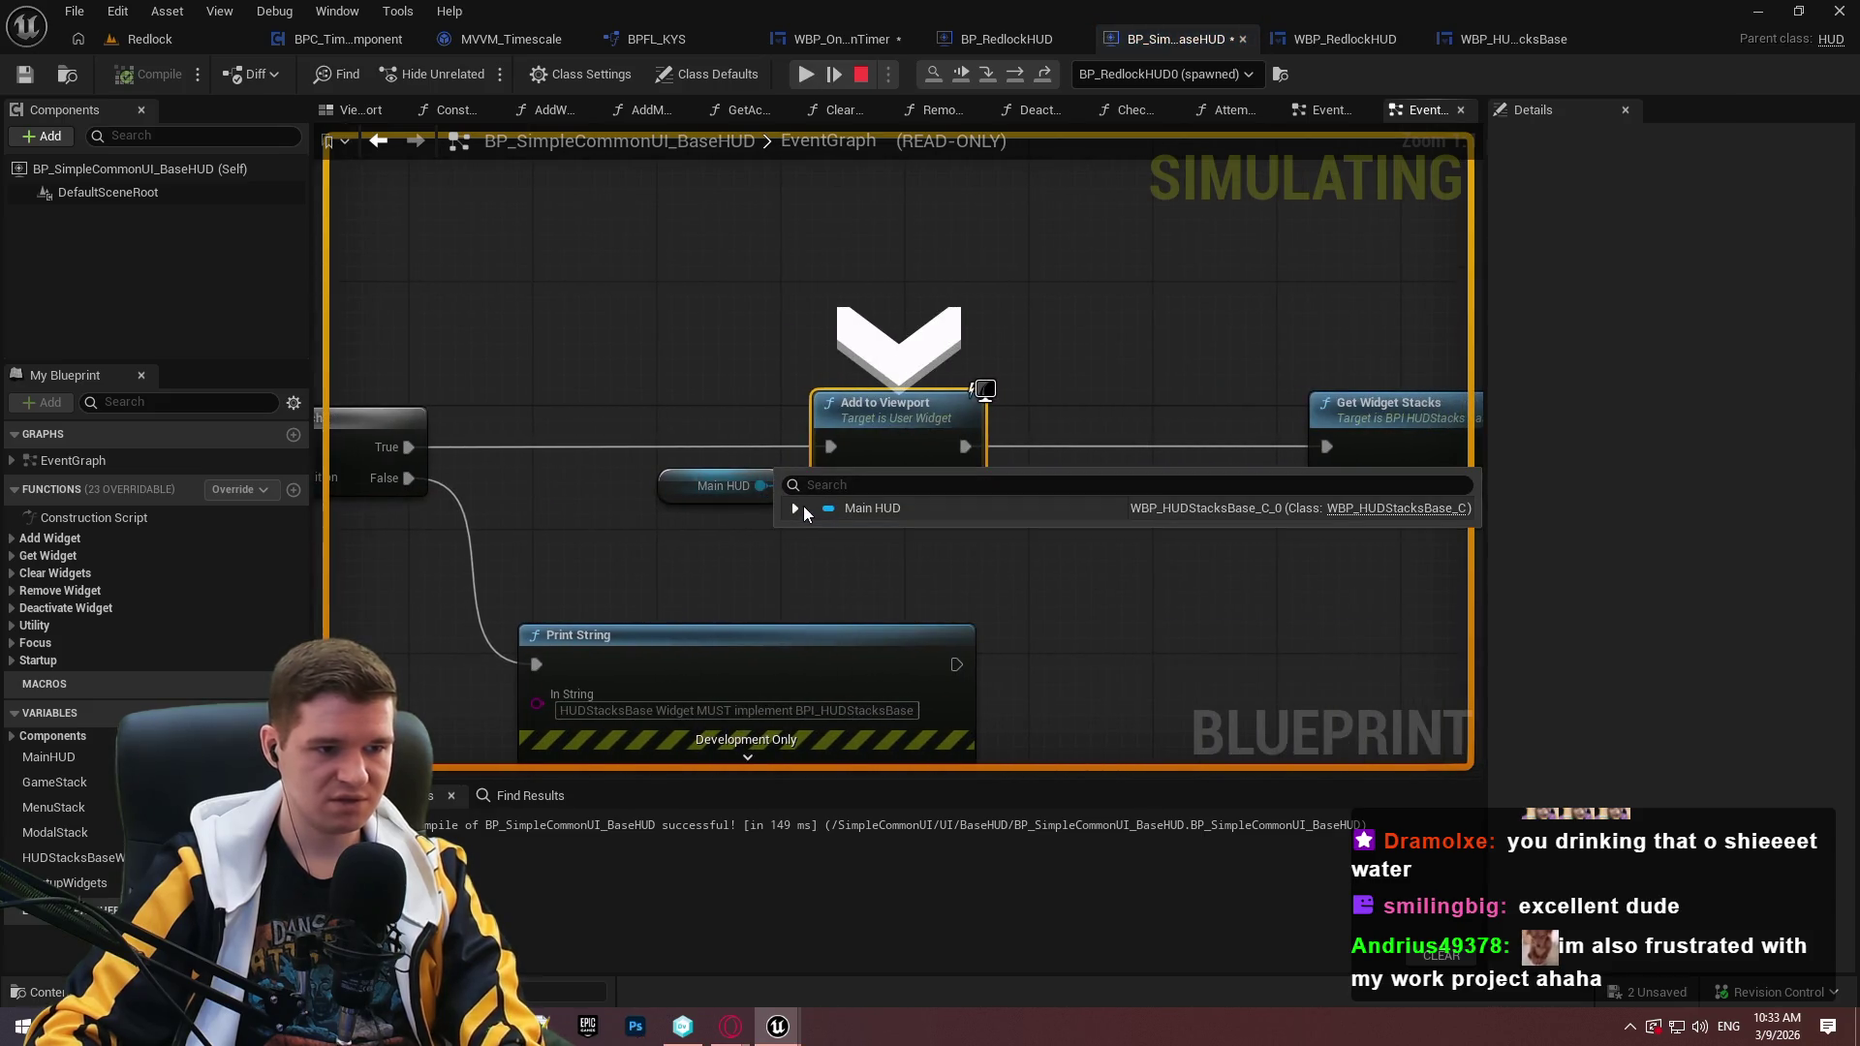
click(796, 507)
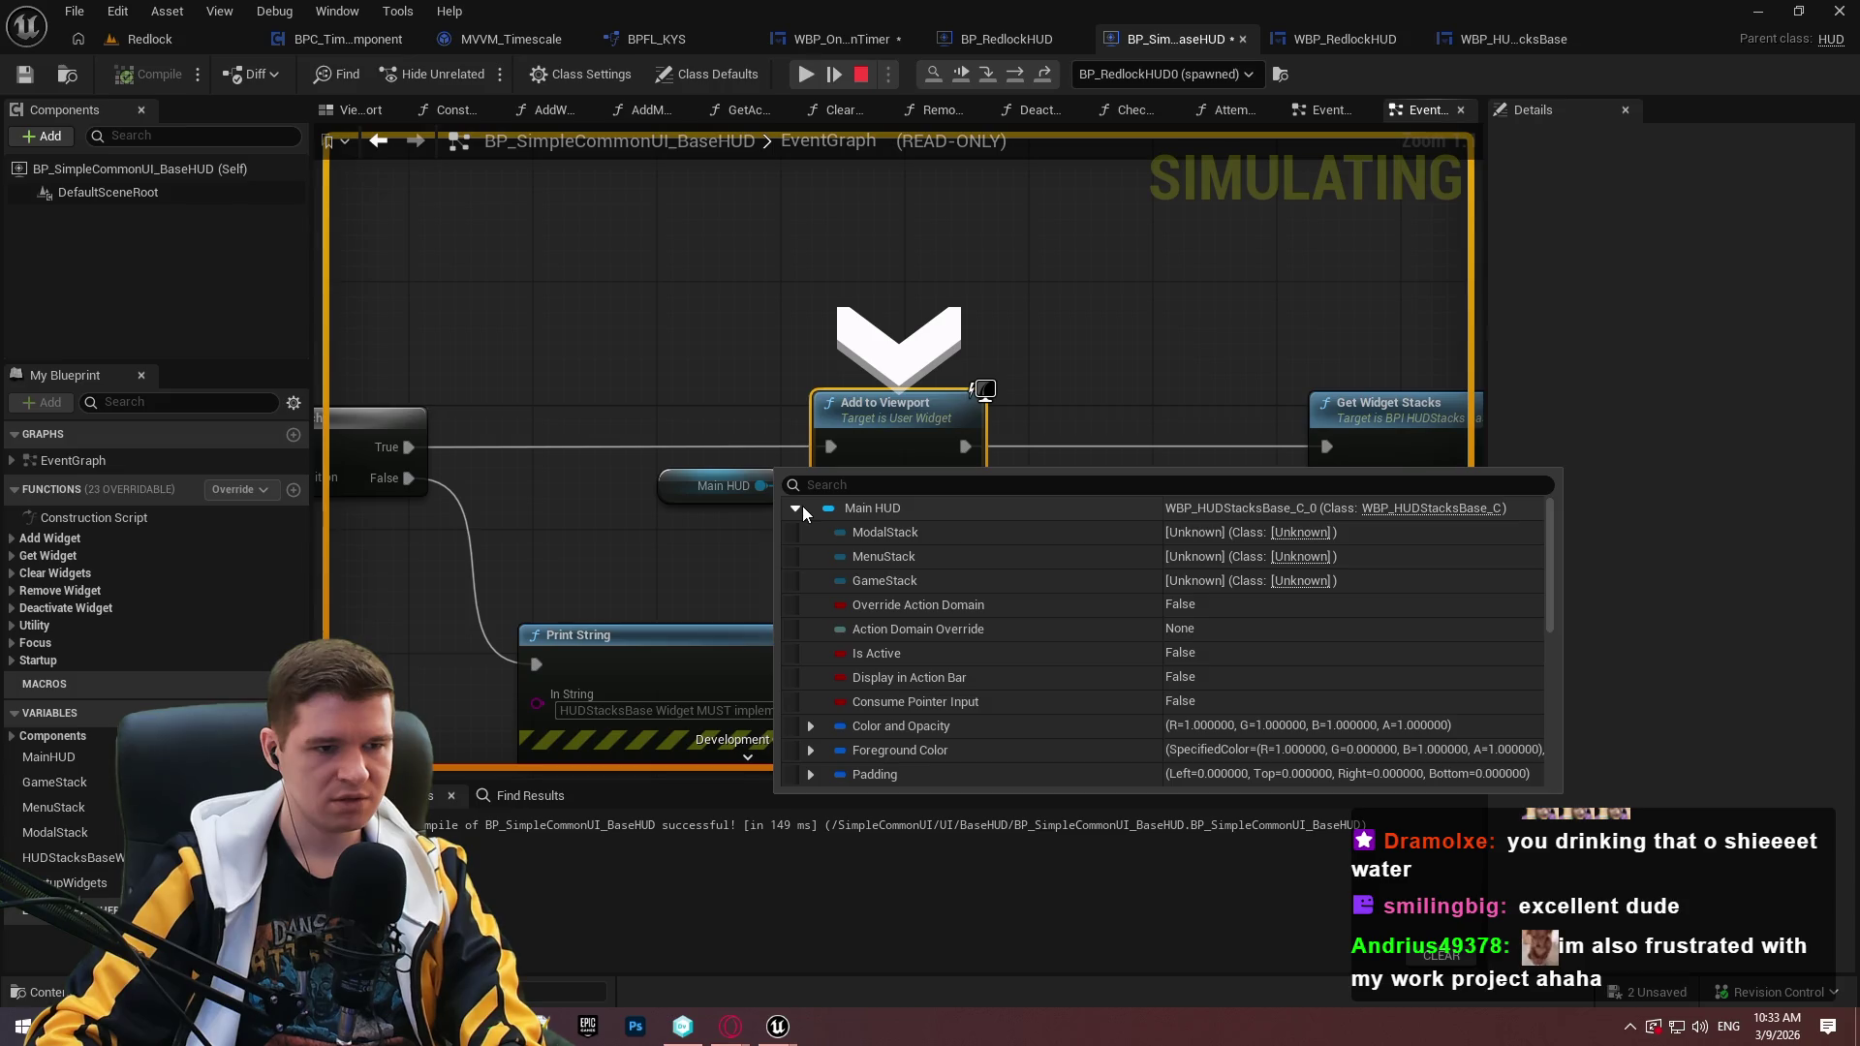
Step into Add to Viewport and back, inspecting Main HUD's properties and GetWidgetStacks.
key(F11)
key(F11)
key(F11)
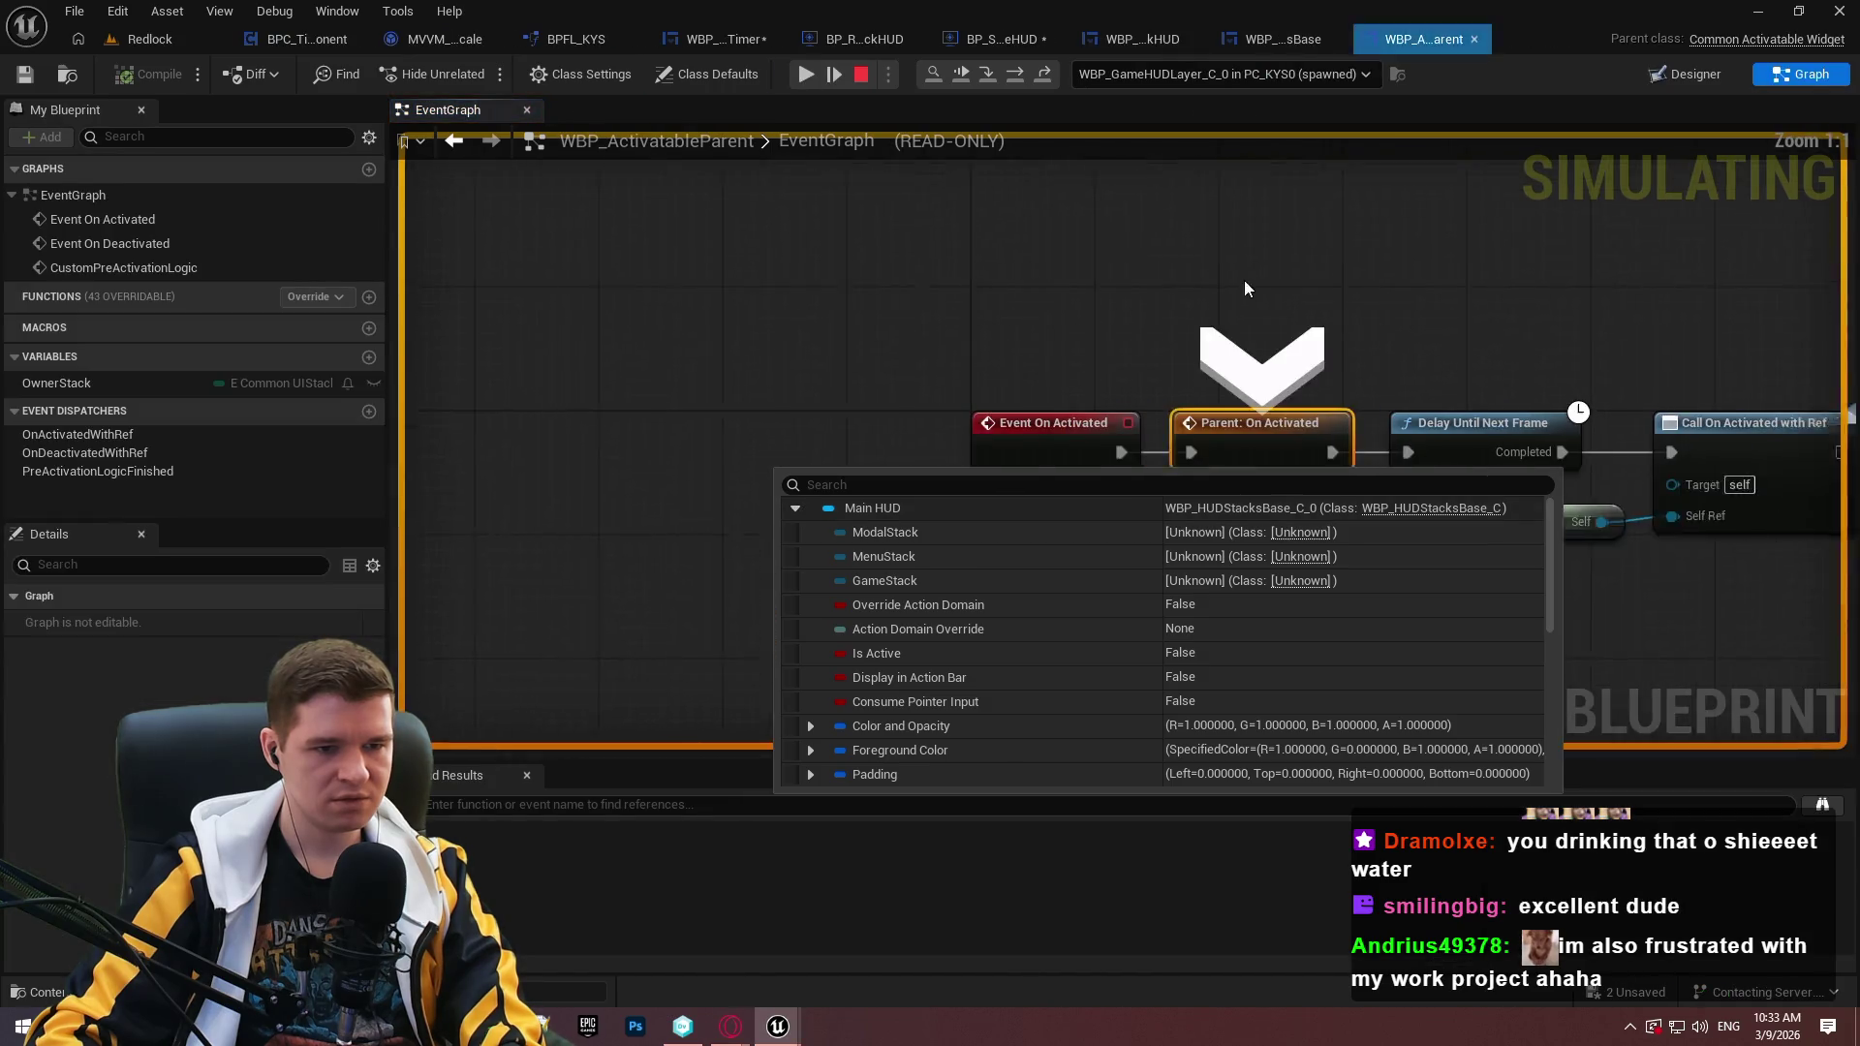
key(F11)
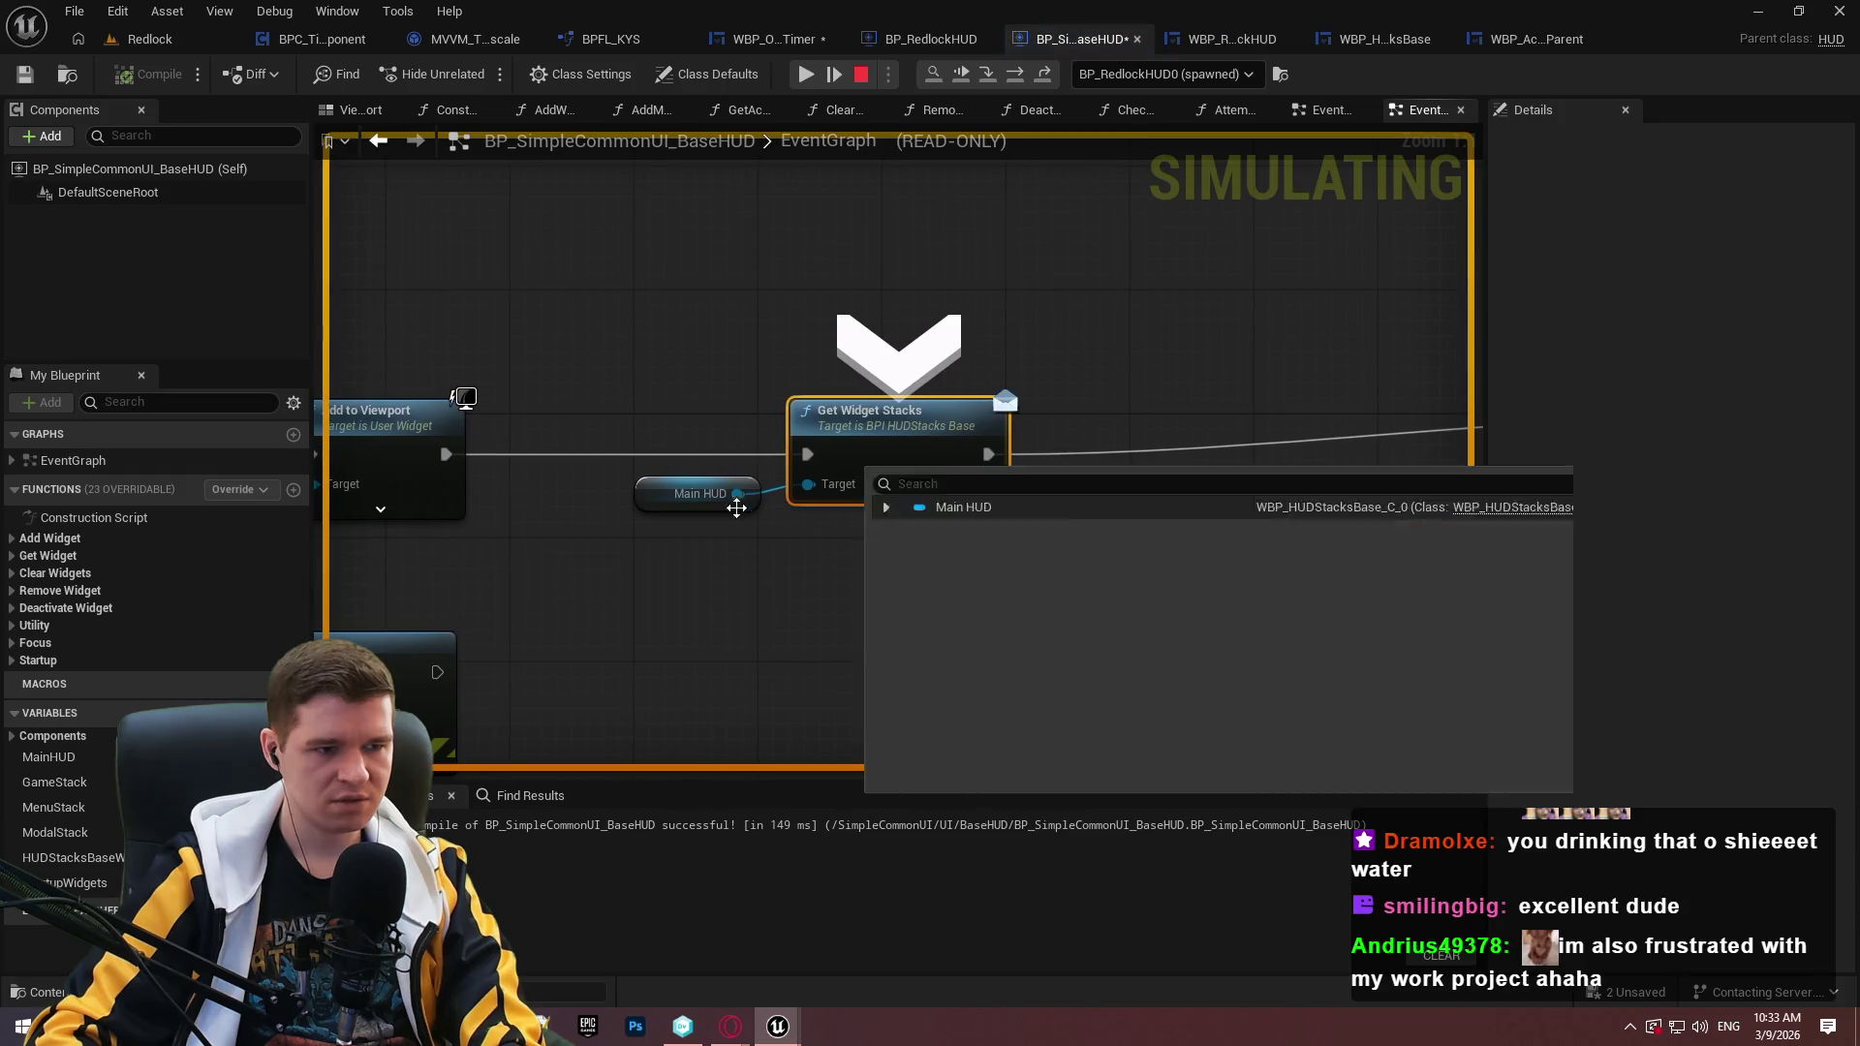
mouse_move(444, 503)
click(478, 528)
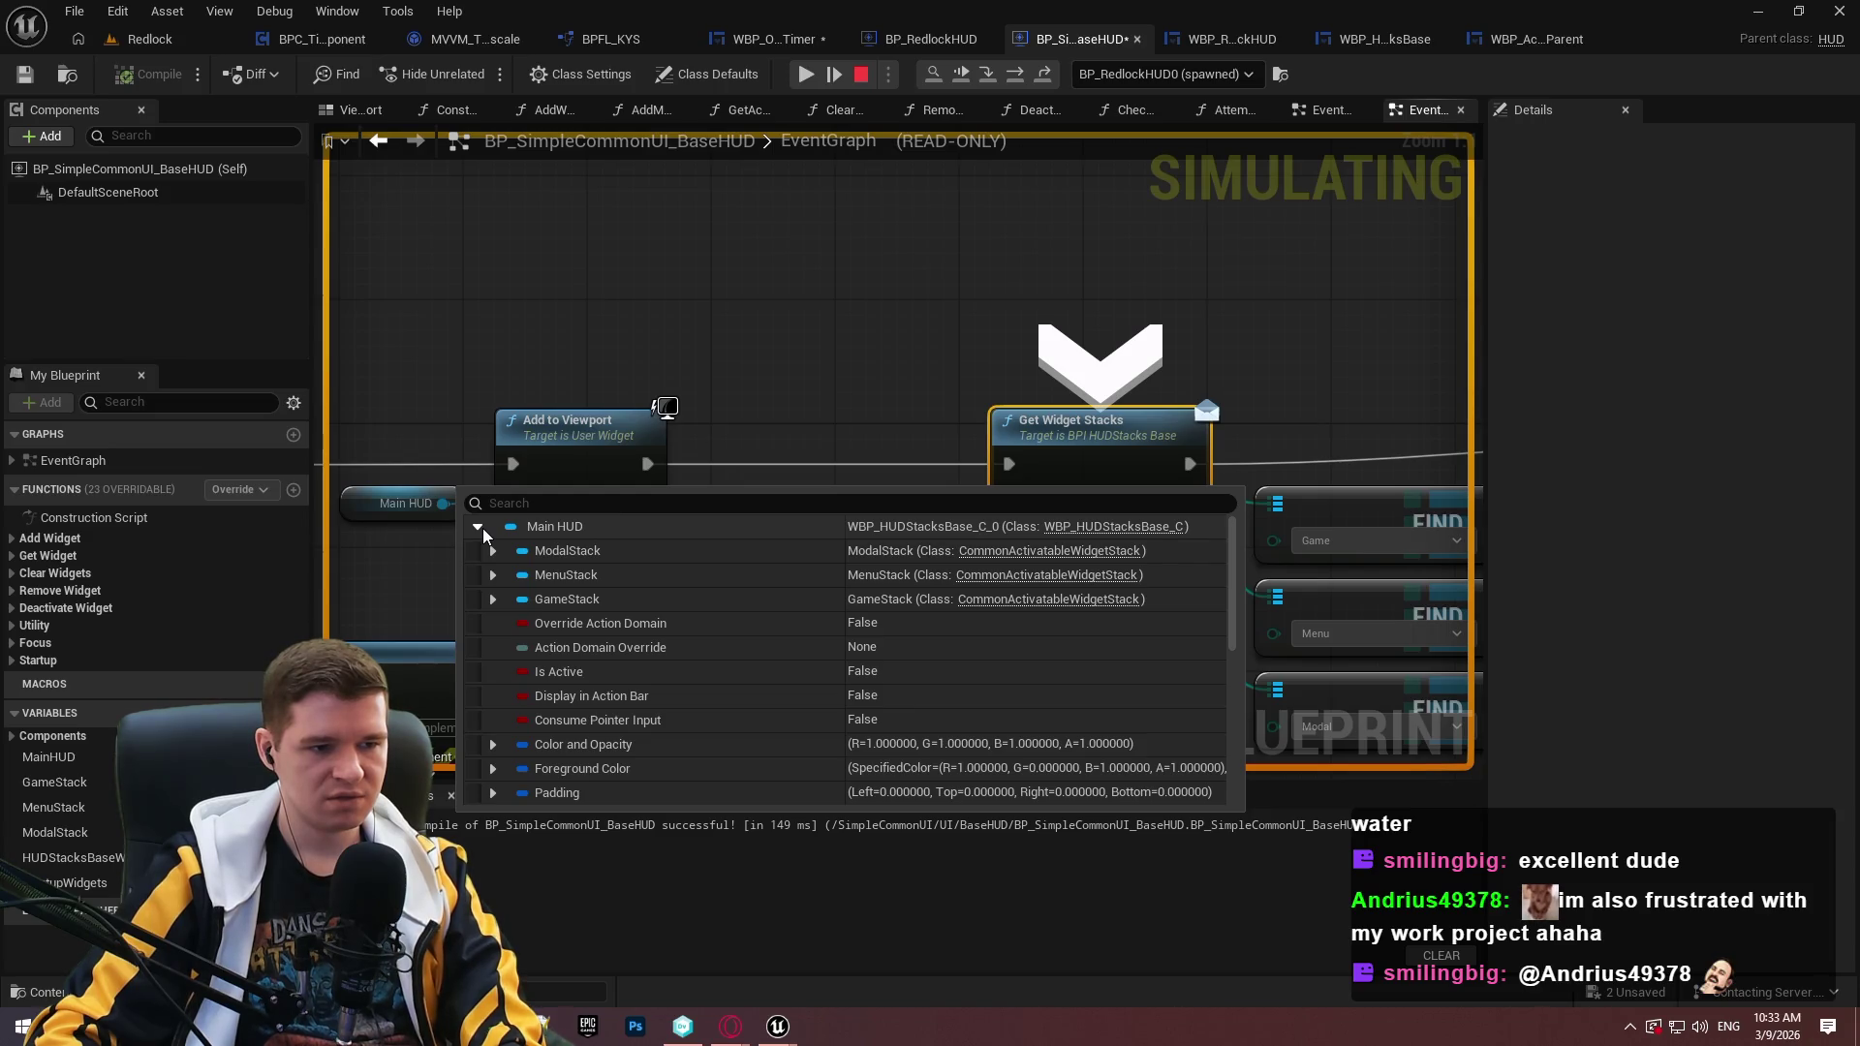
scroll(640, 610, down, 10)
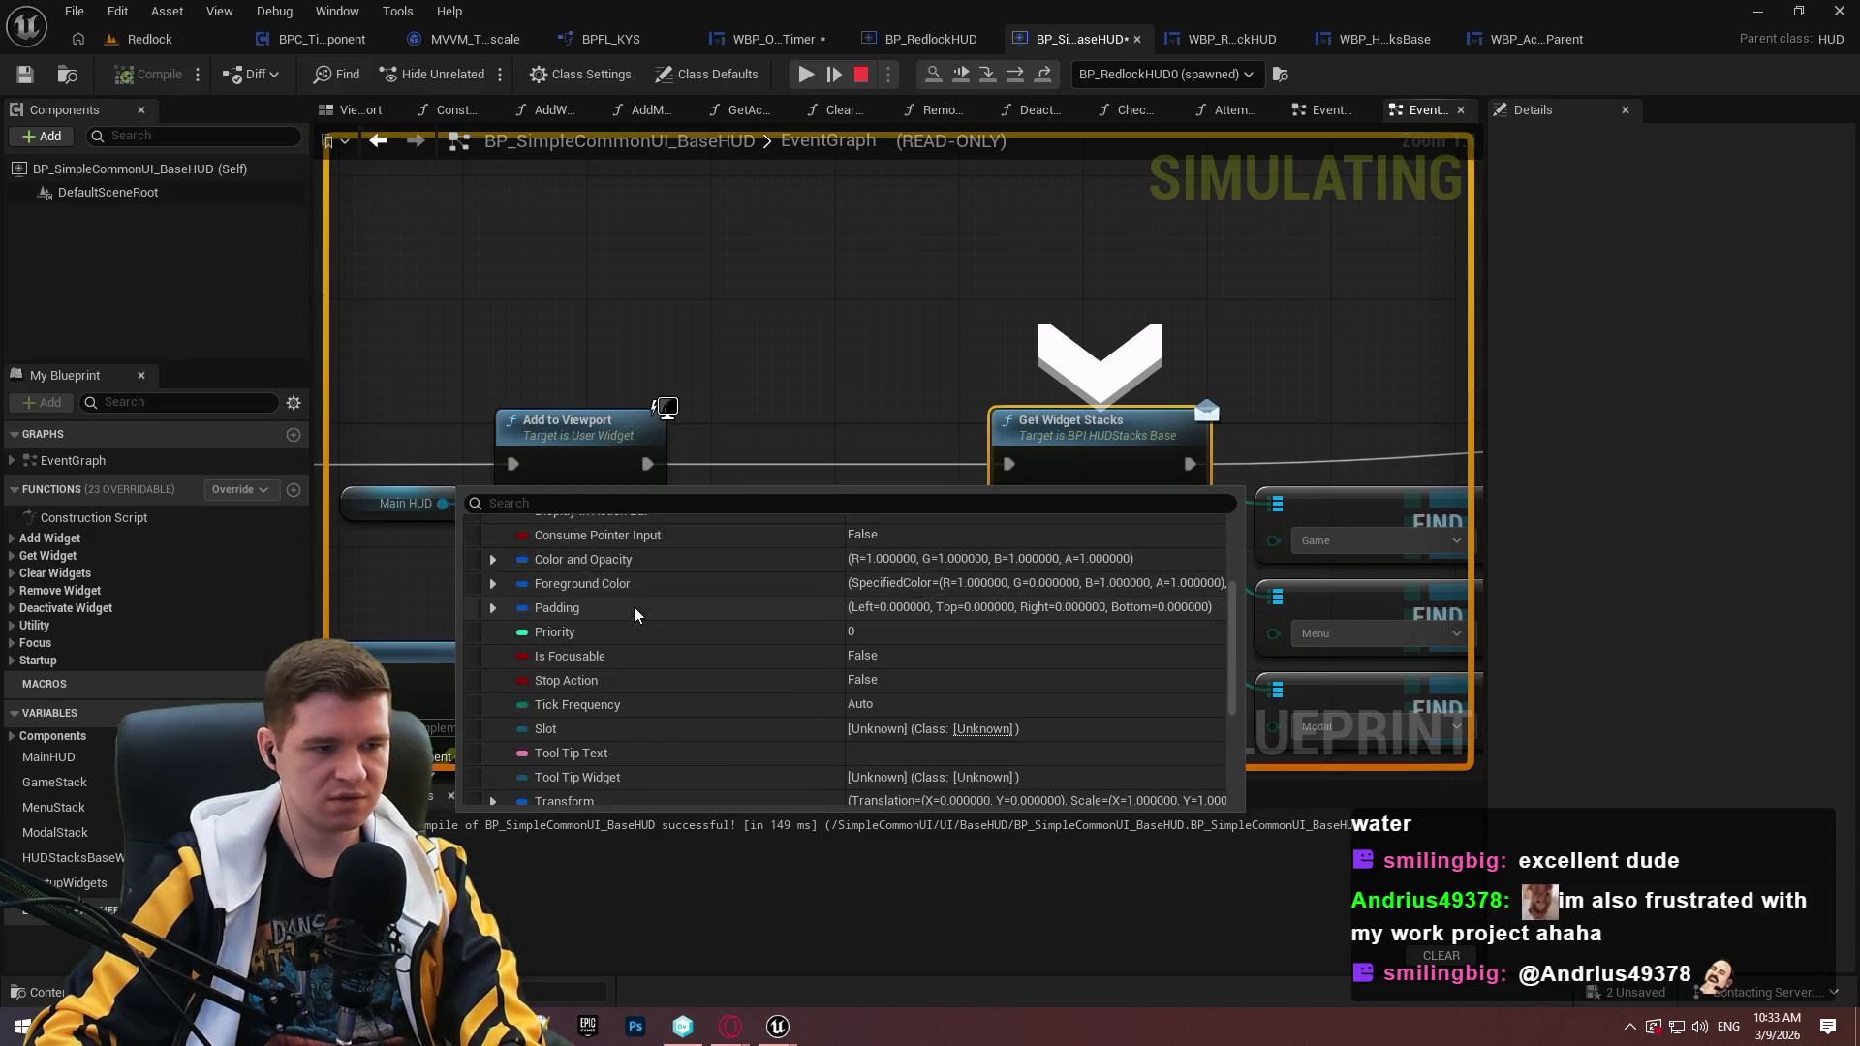
scroll(643, 606, down, 2)
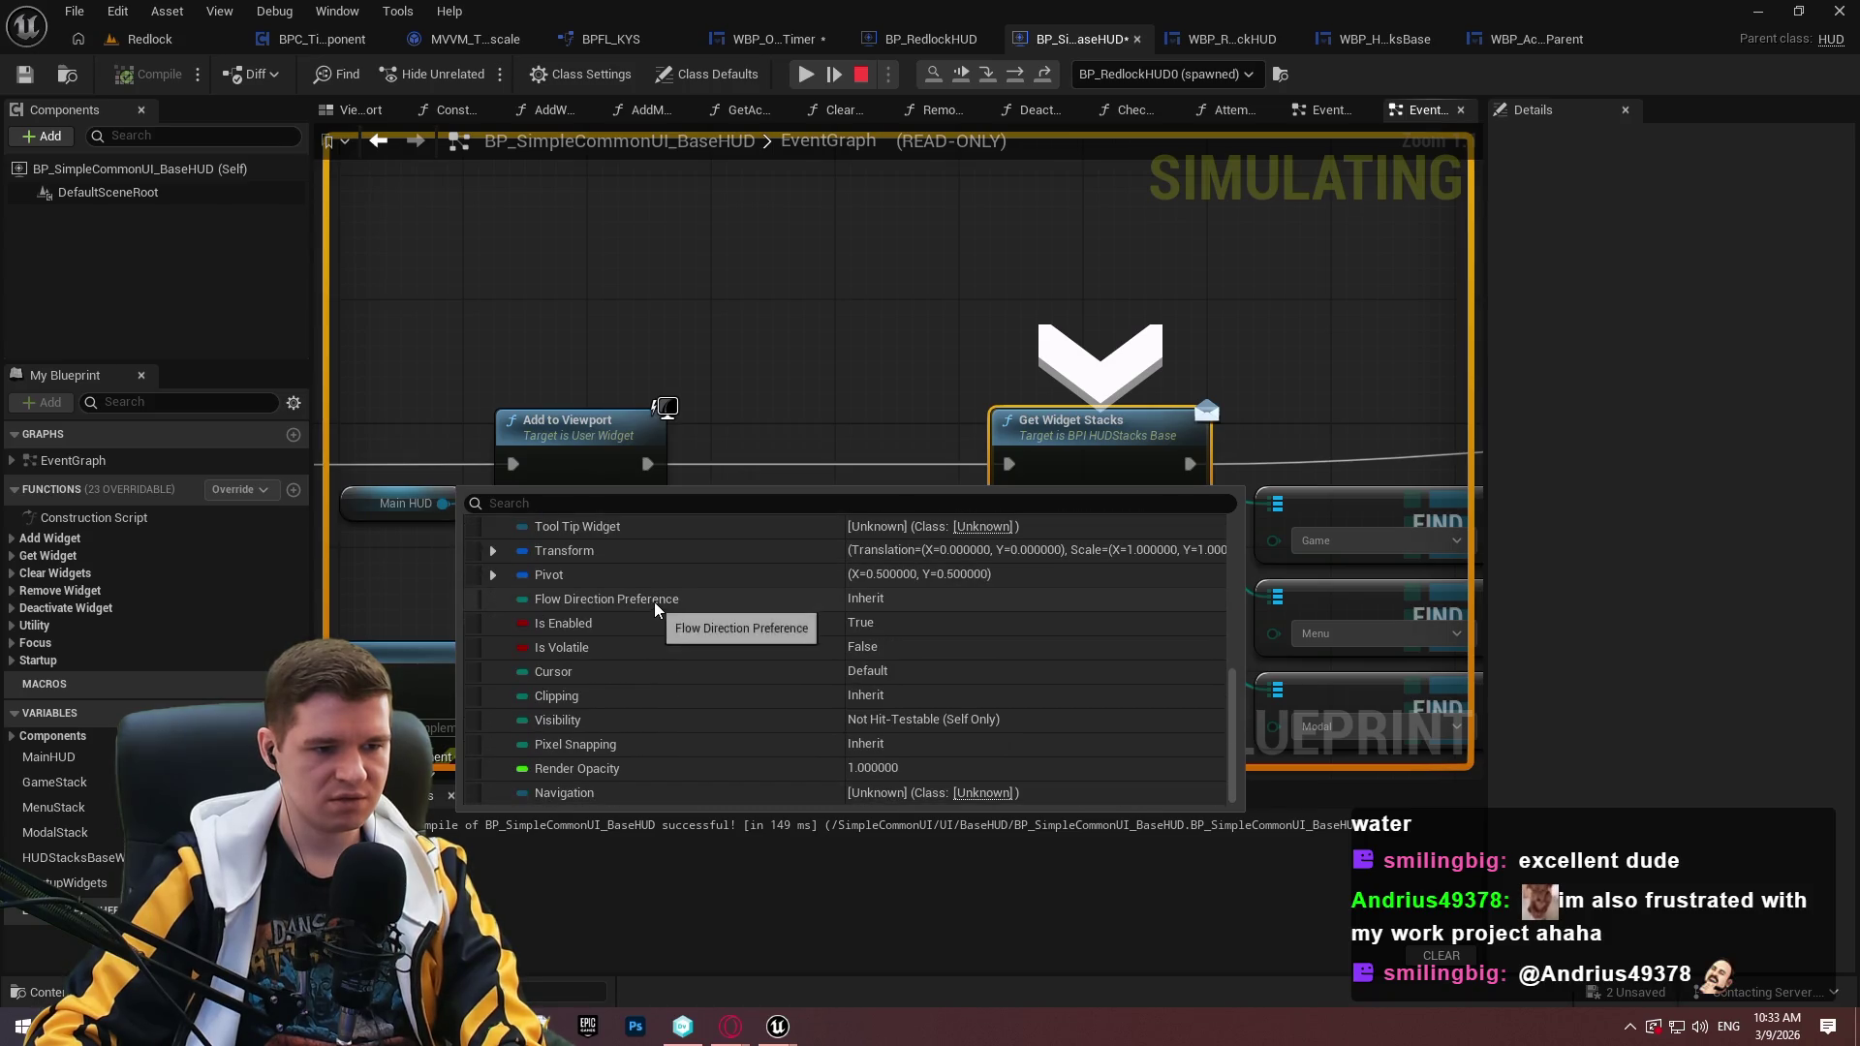
double_click(1066, 427)
Step through setting the Game Stack and binding the input method up to Load Startup Widgets.
key(F10)
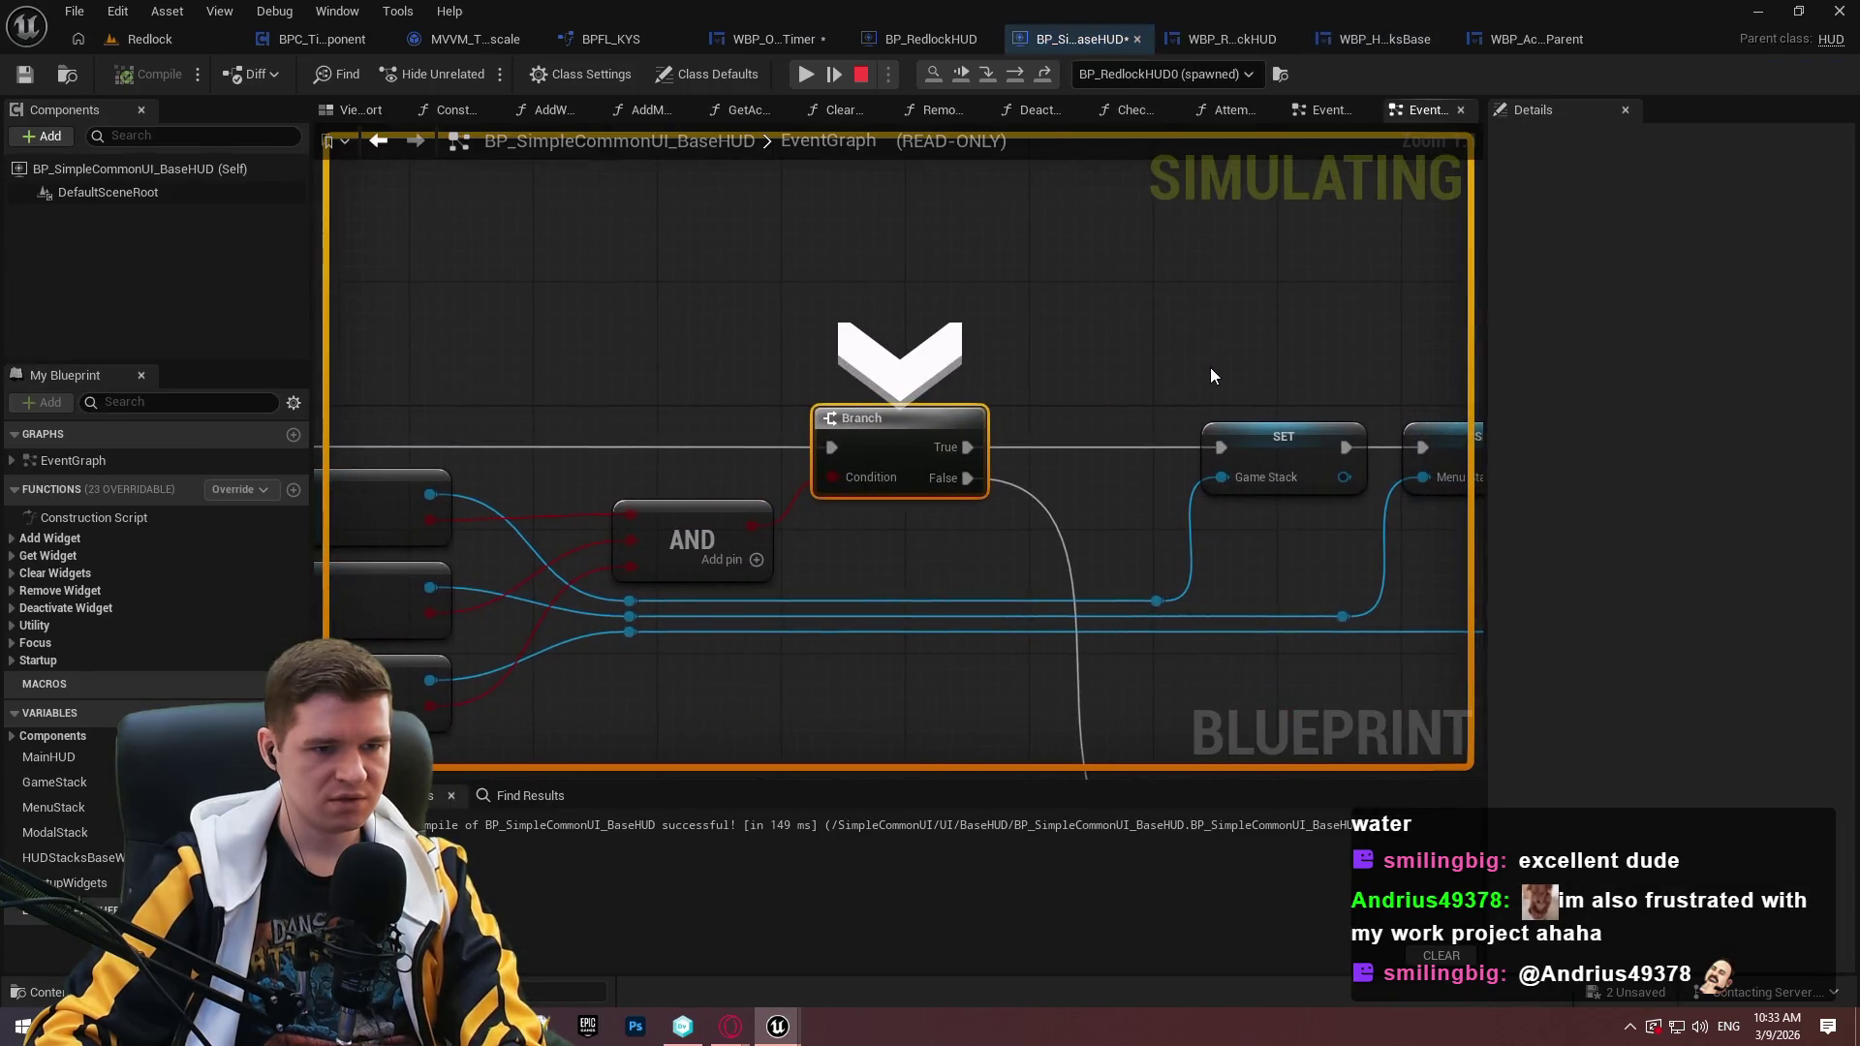
key(F10)
key(F10)
key(F10)
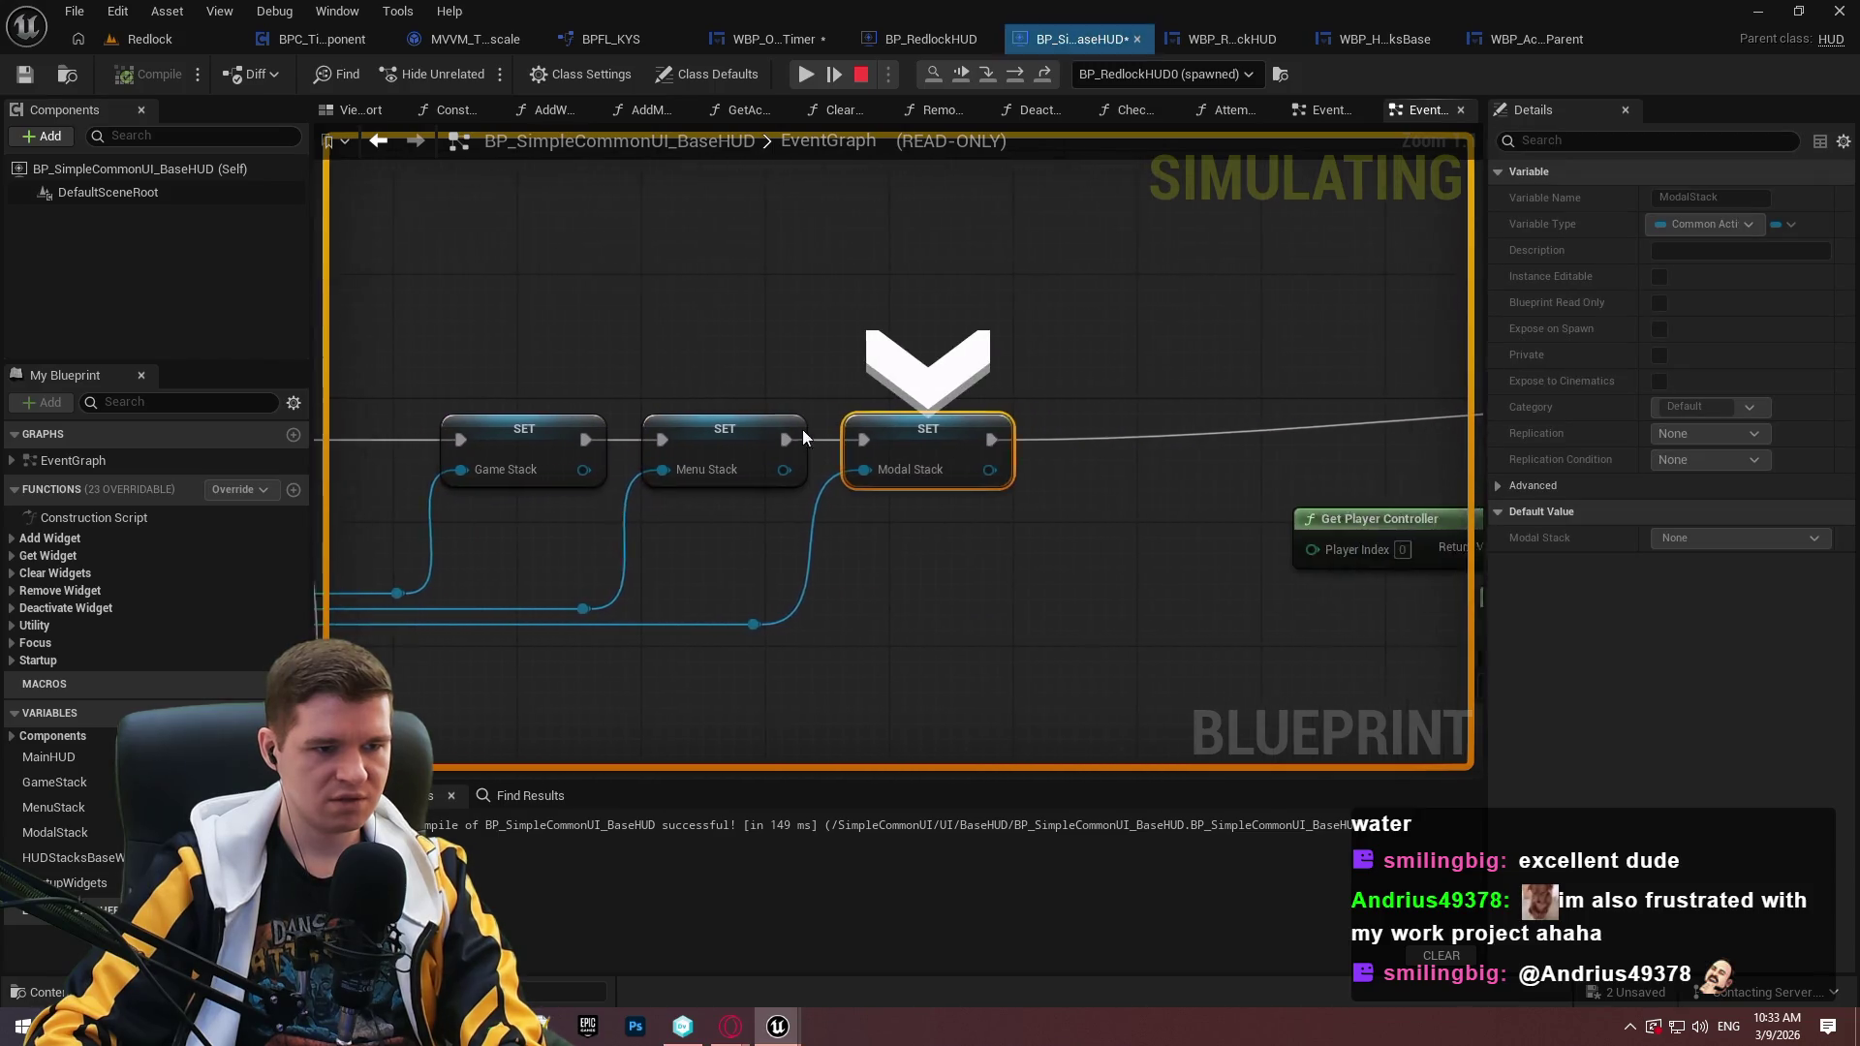
mouse_move(639, 469)
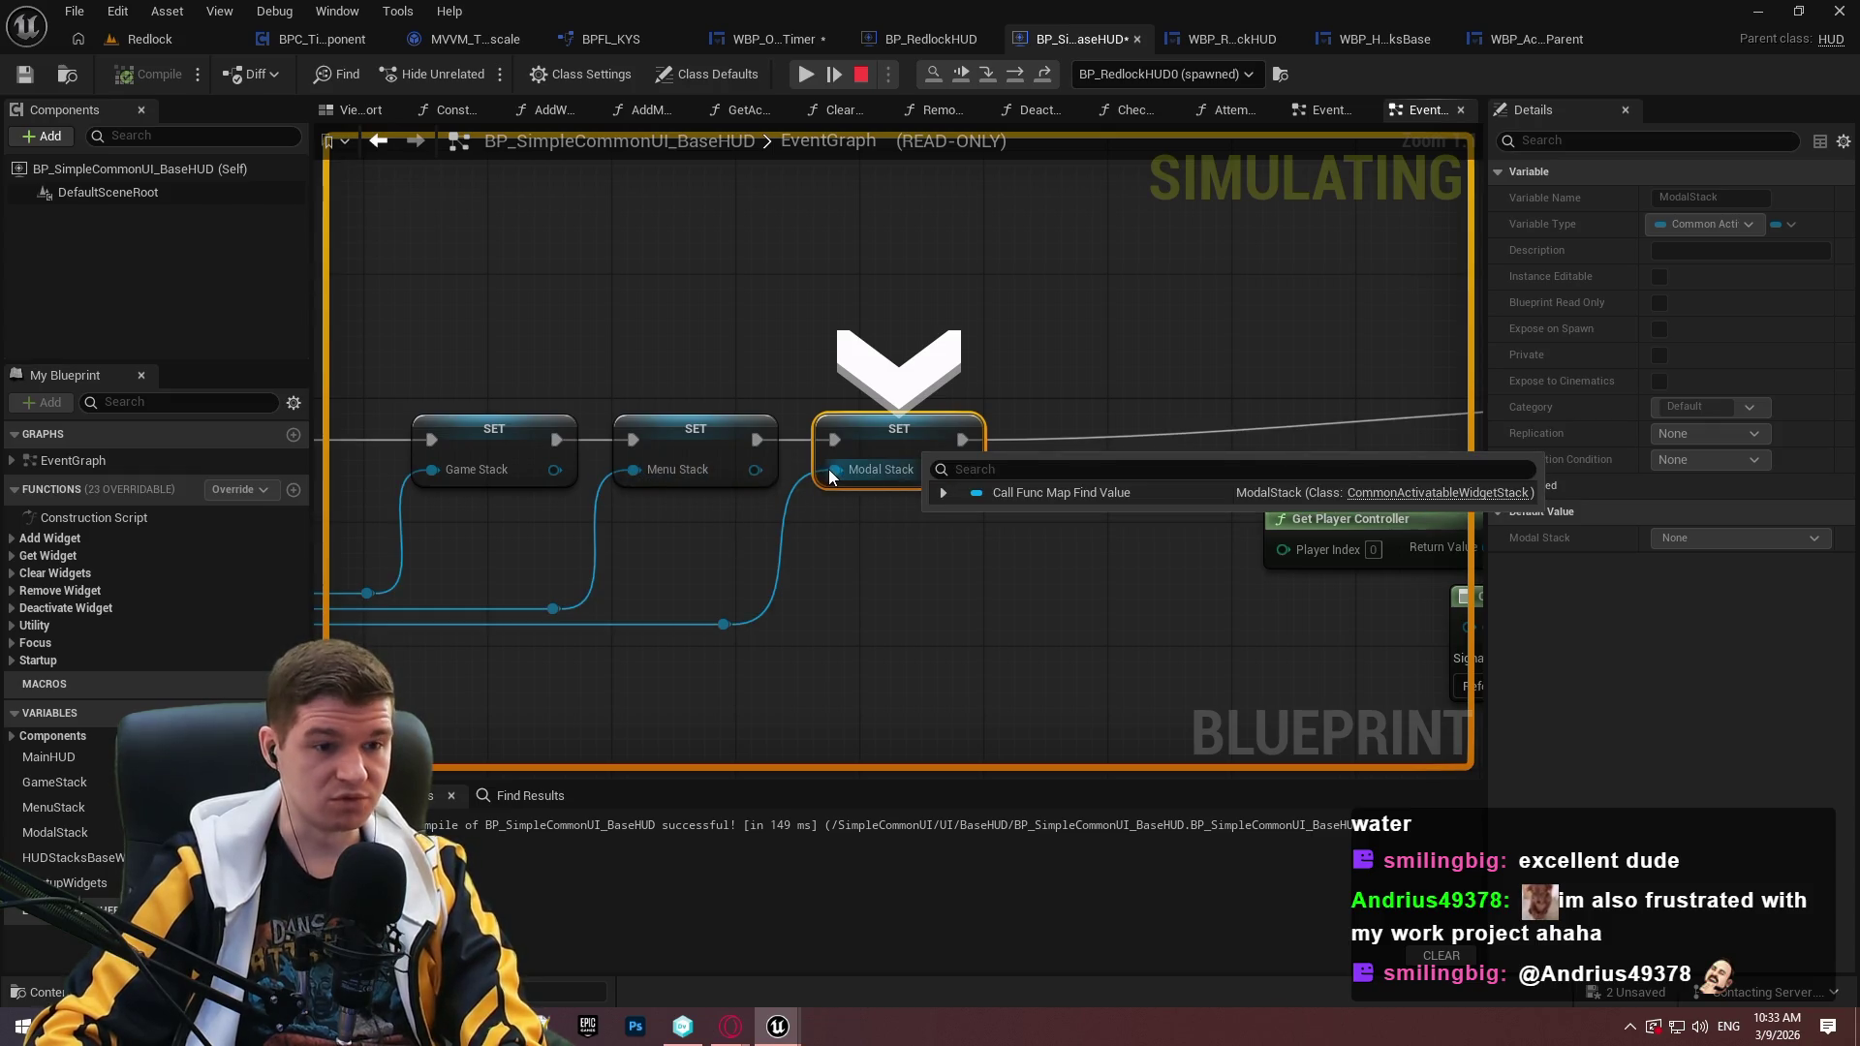
key(F10)
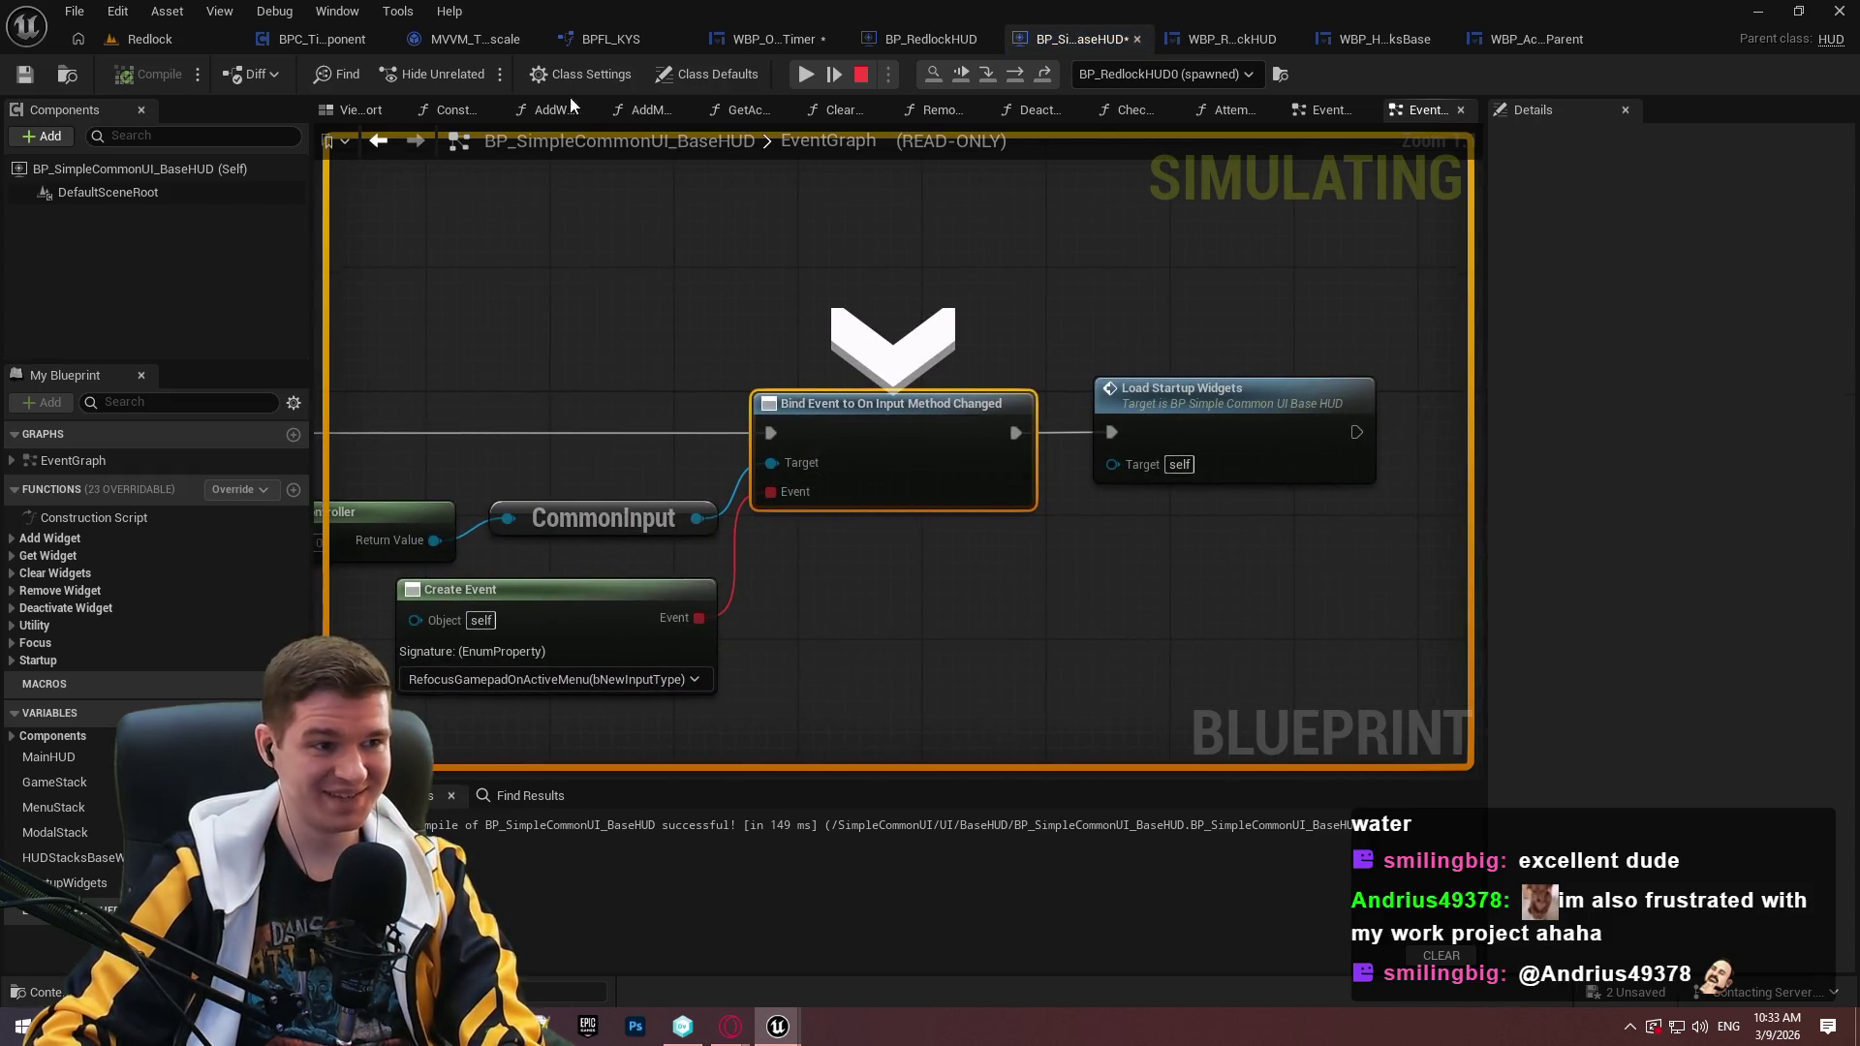
key(F10)
Resume execution, close the Blockout Test welcome dialog, and end the playtest.
click(814, 73)
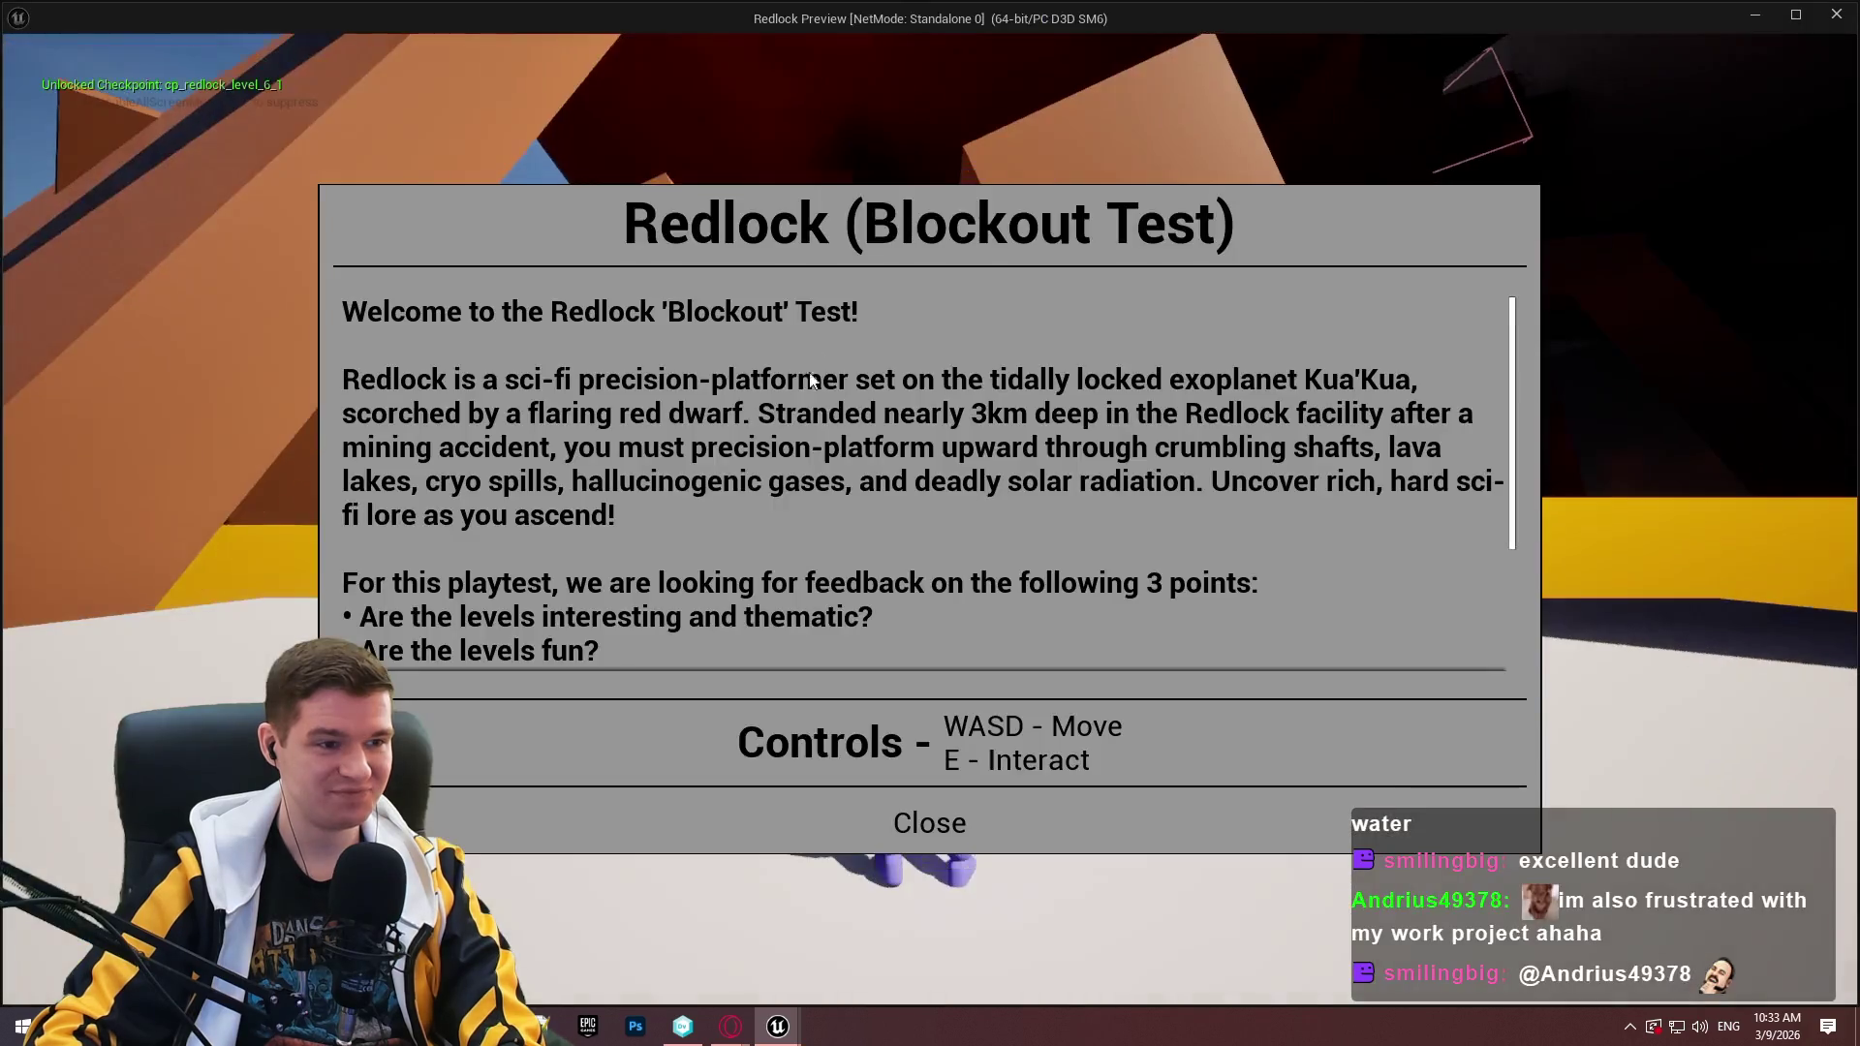
click(928, 825)
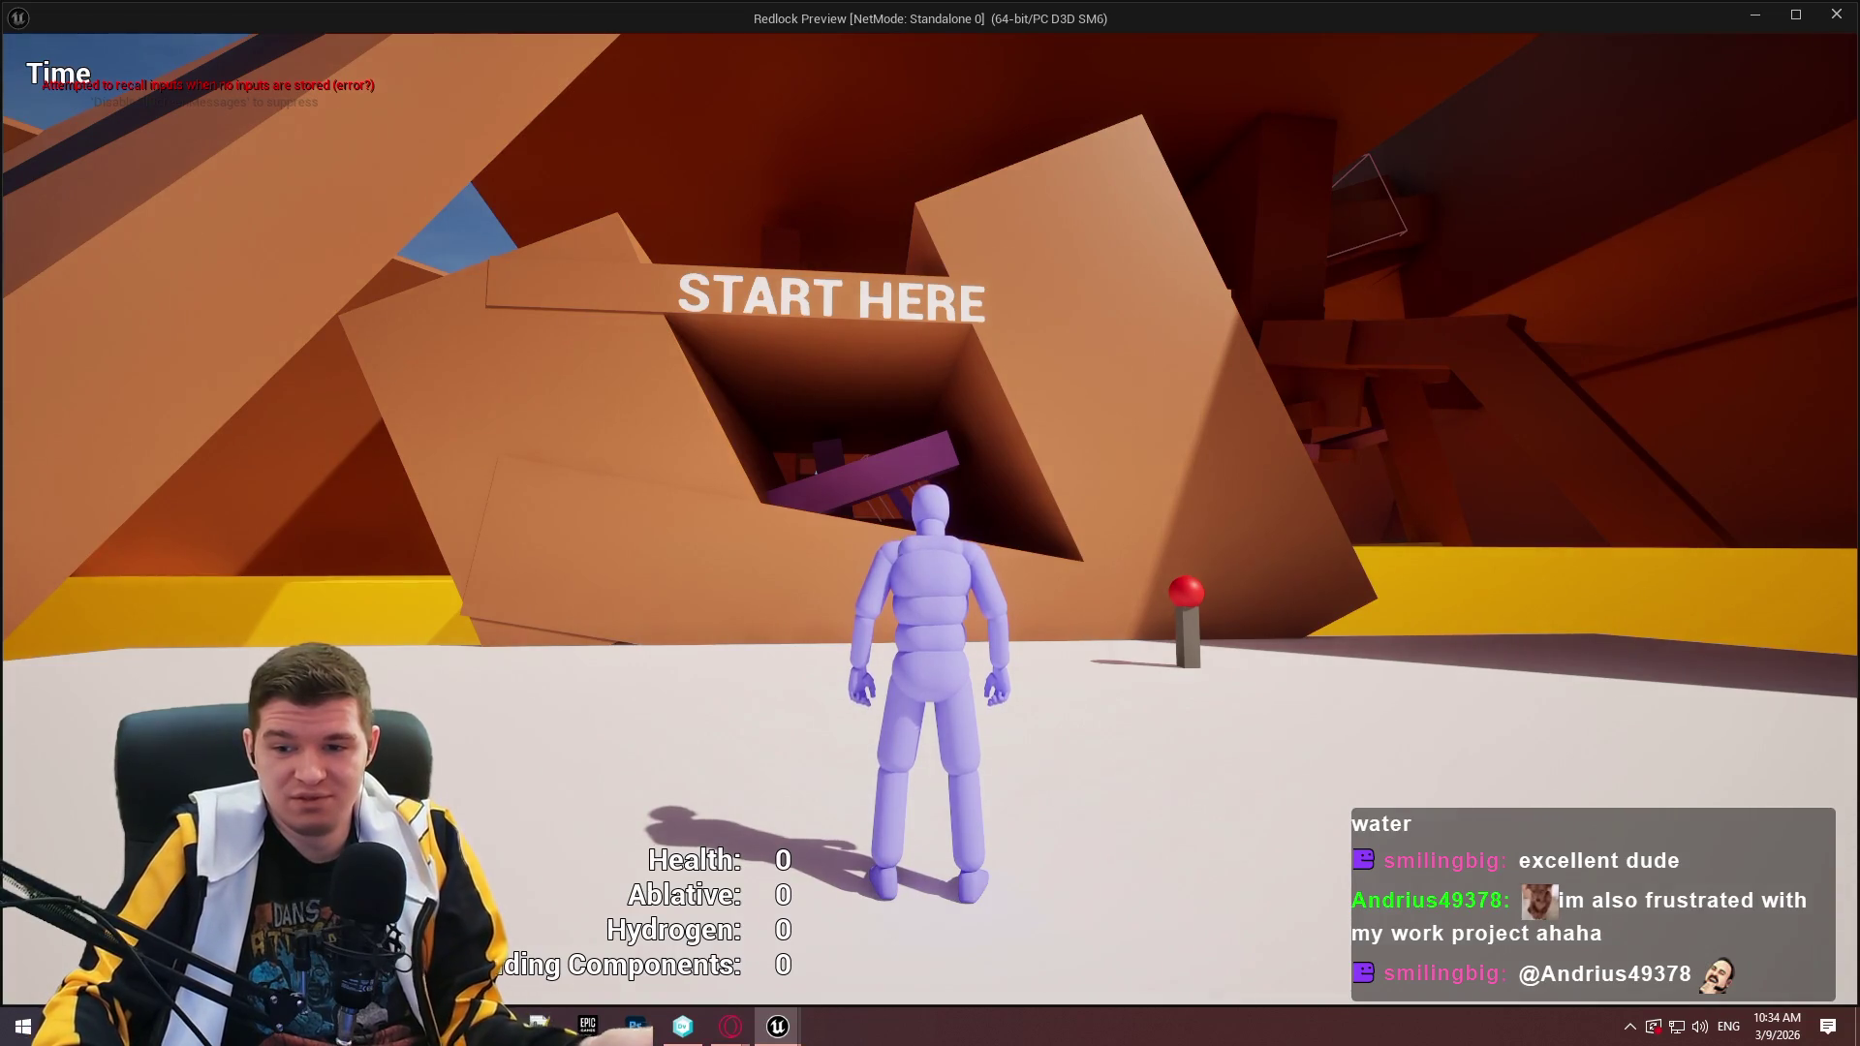
key(Escape)
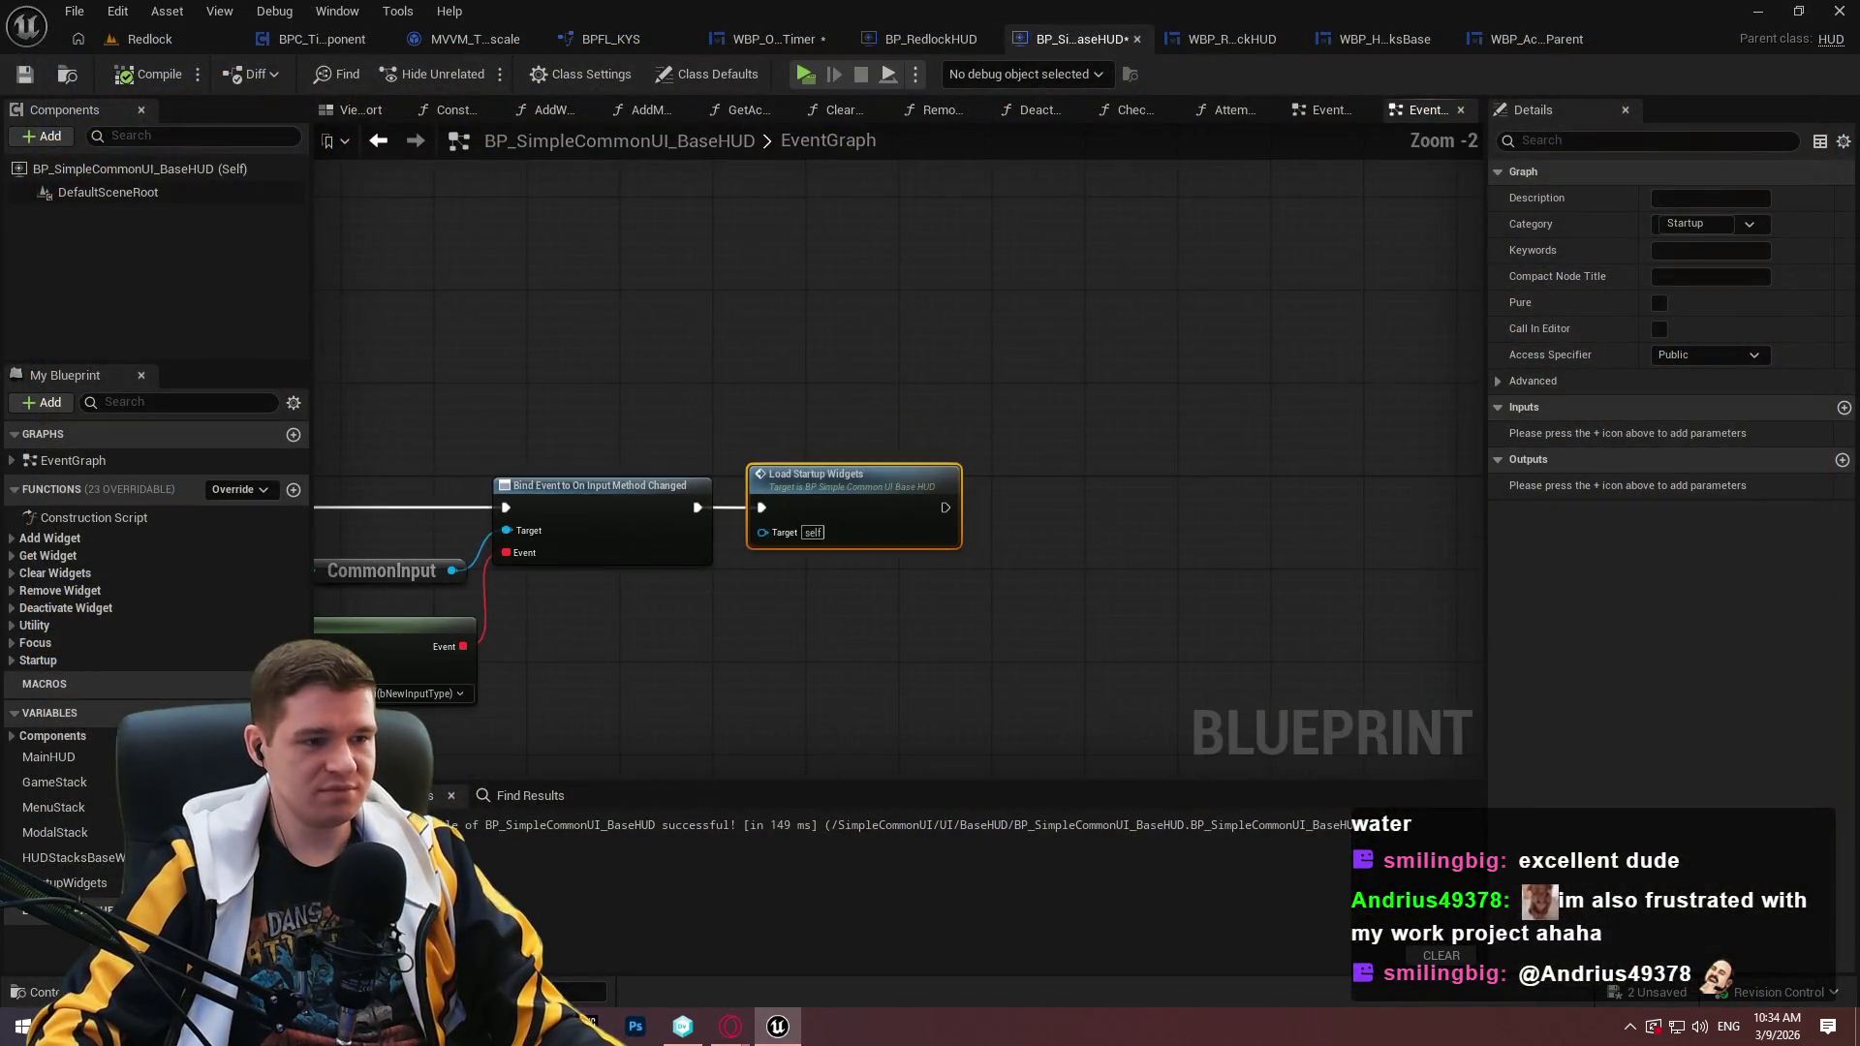
Navigate to the SET Main HUD node and remove its breakpoint.
drag(1111, 351, 483, 328)
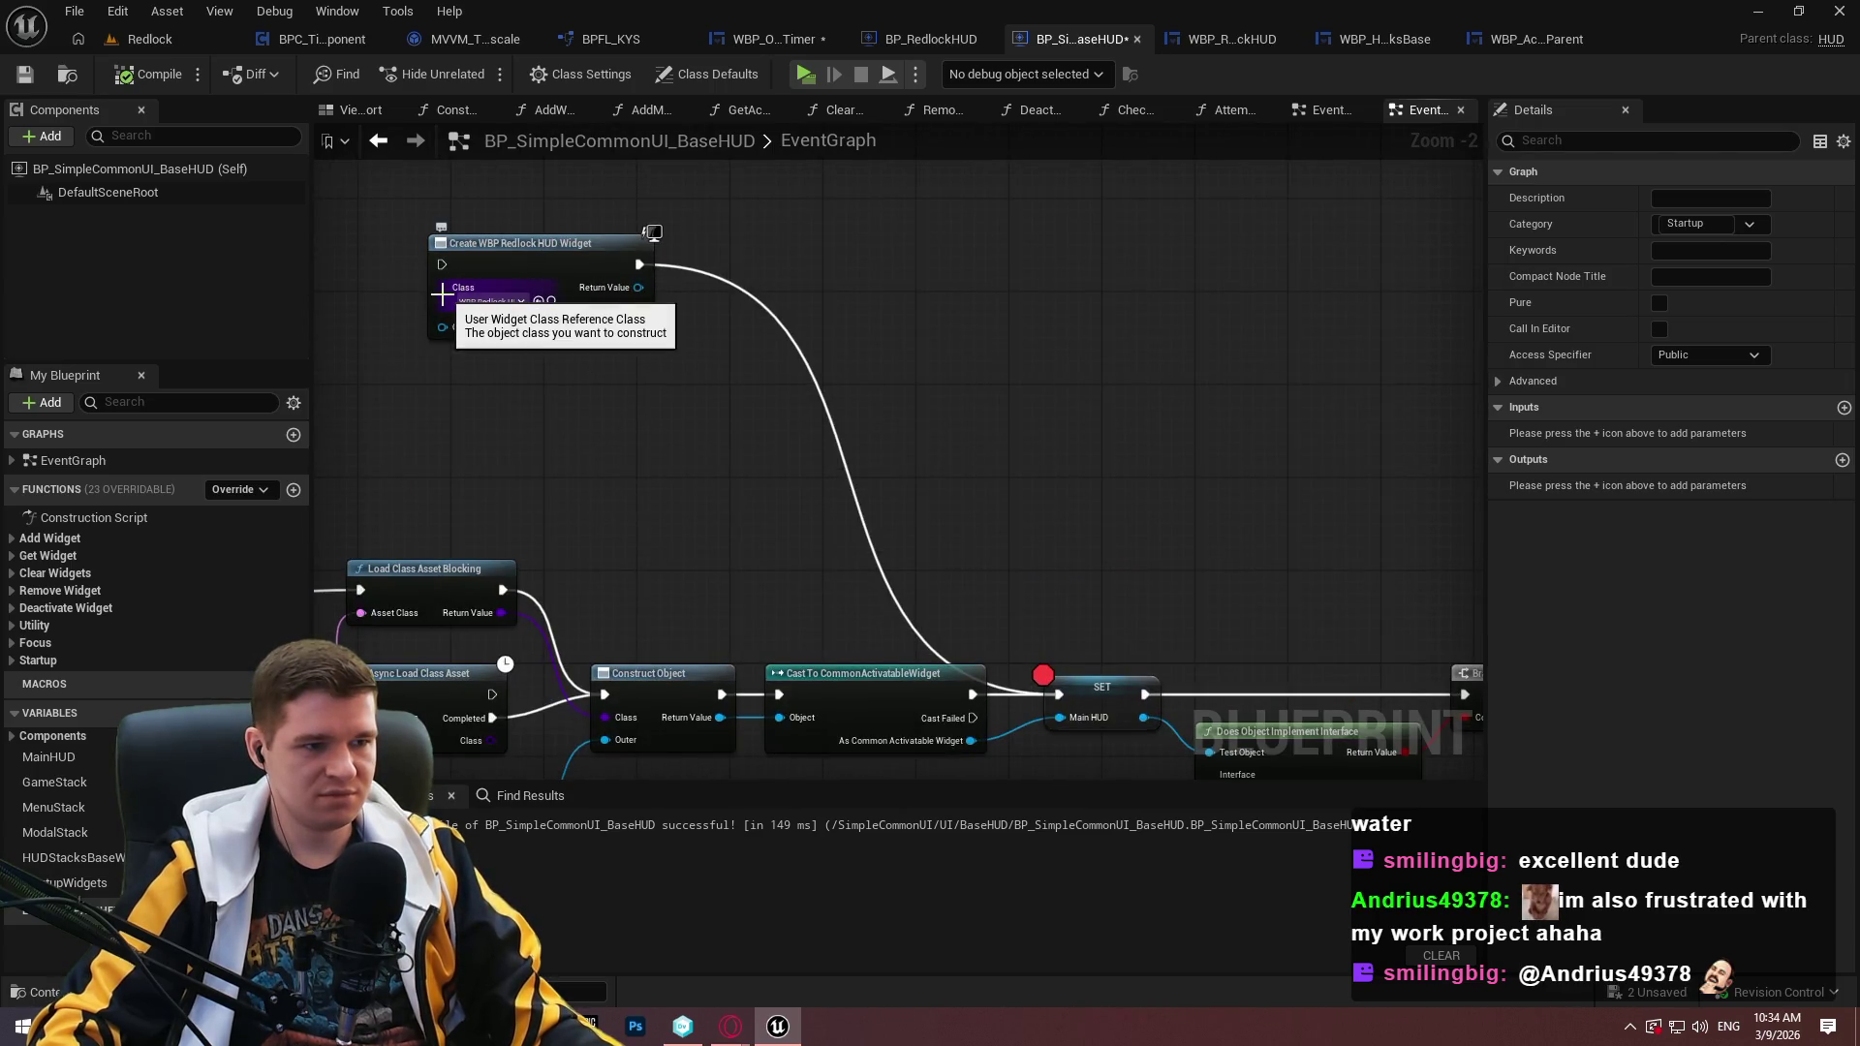
drag(396, 394, 1267, 396)
drag(1330, 541, 786, 264)
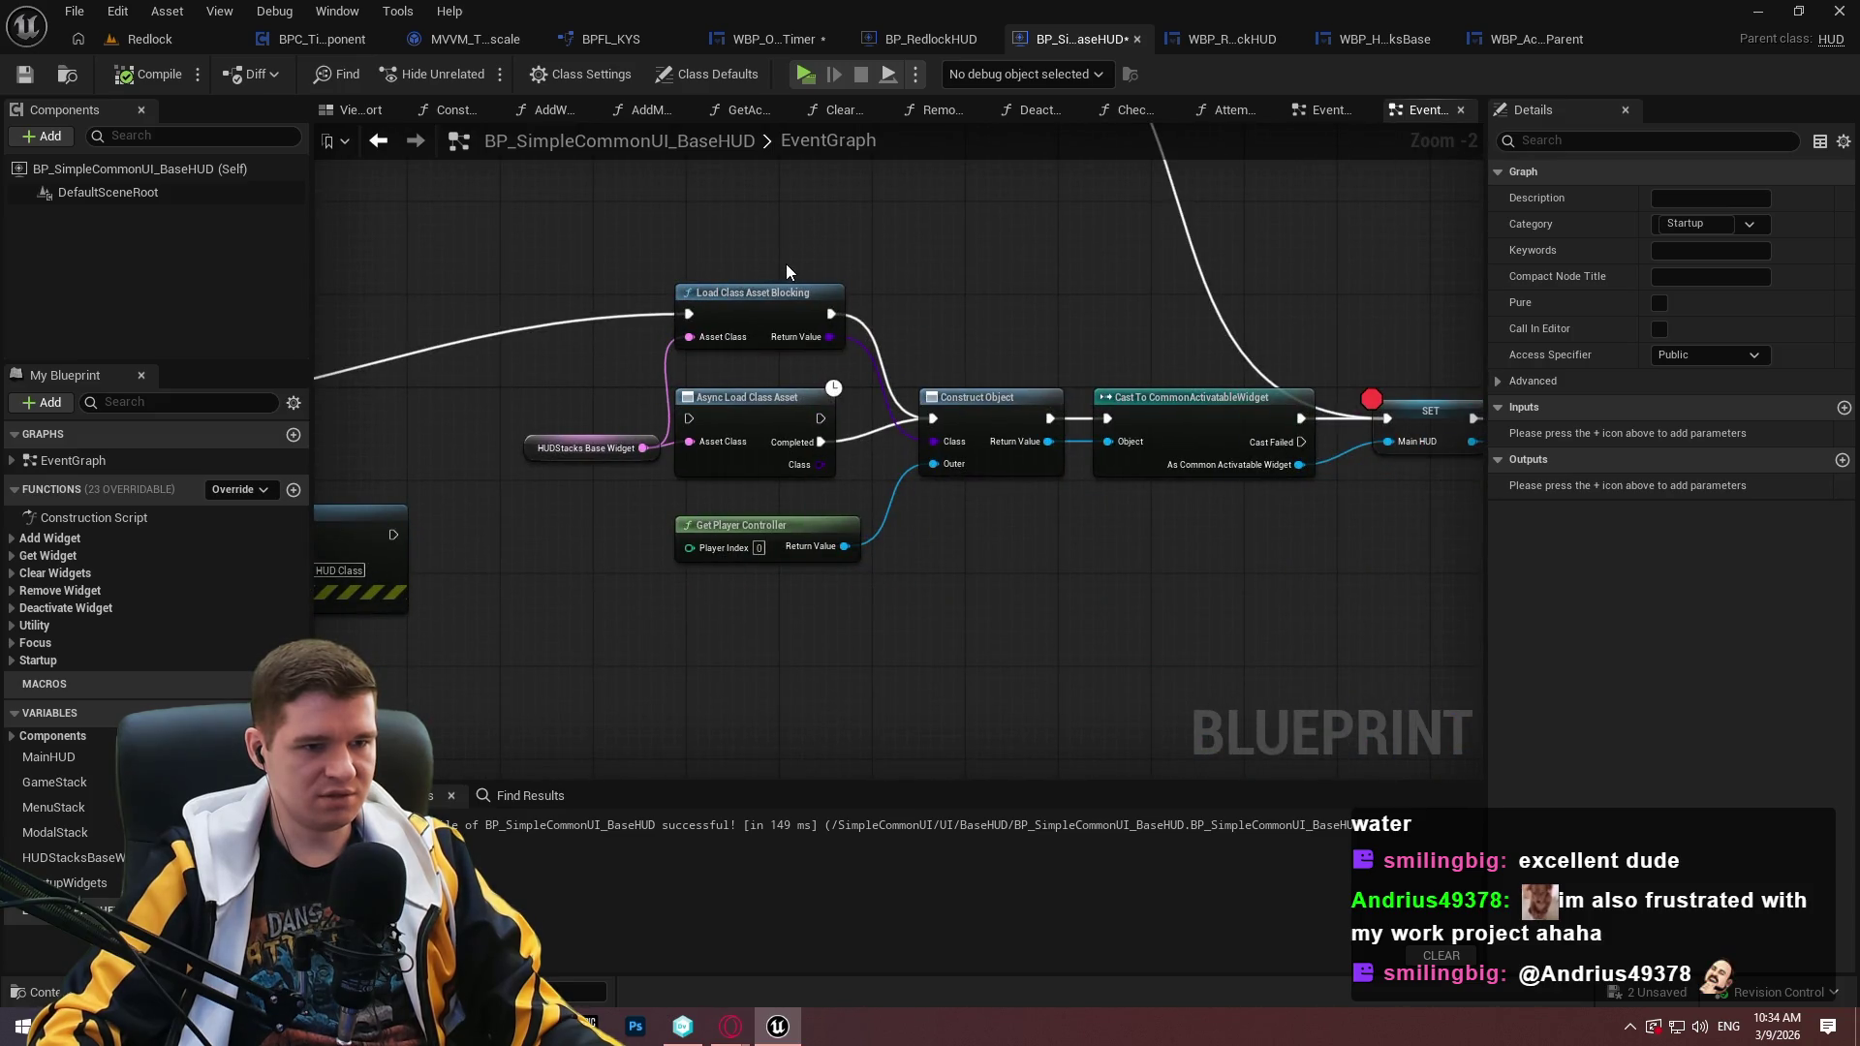
drag(787, 263, 840, 541)
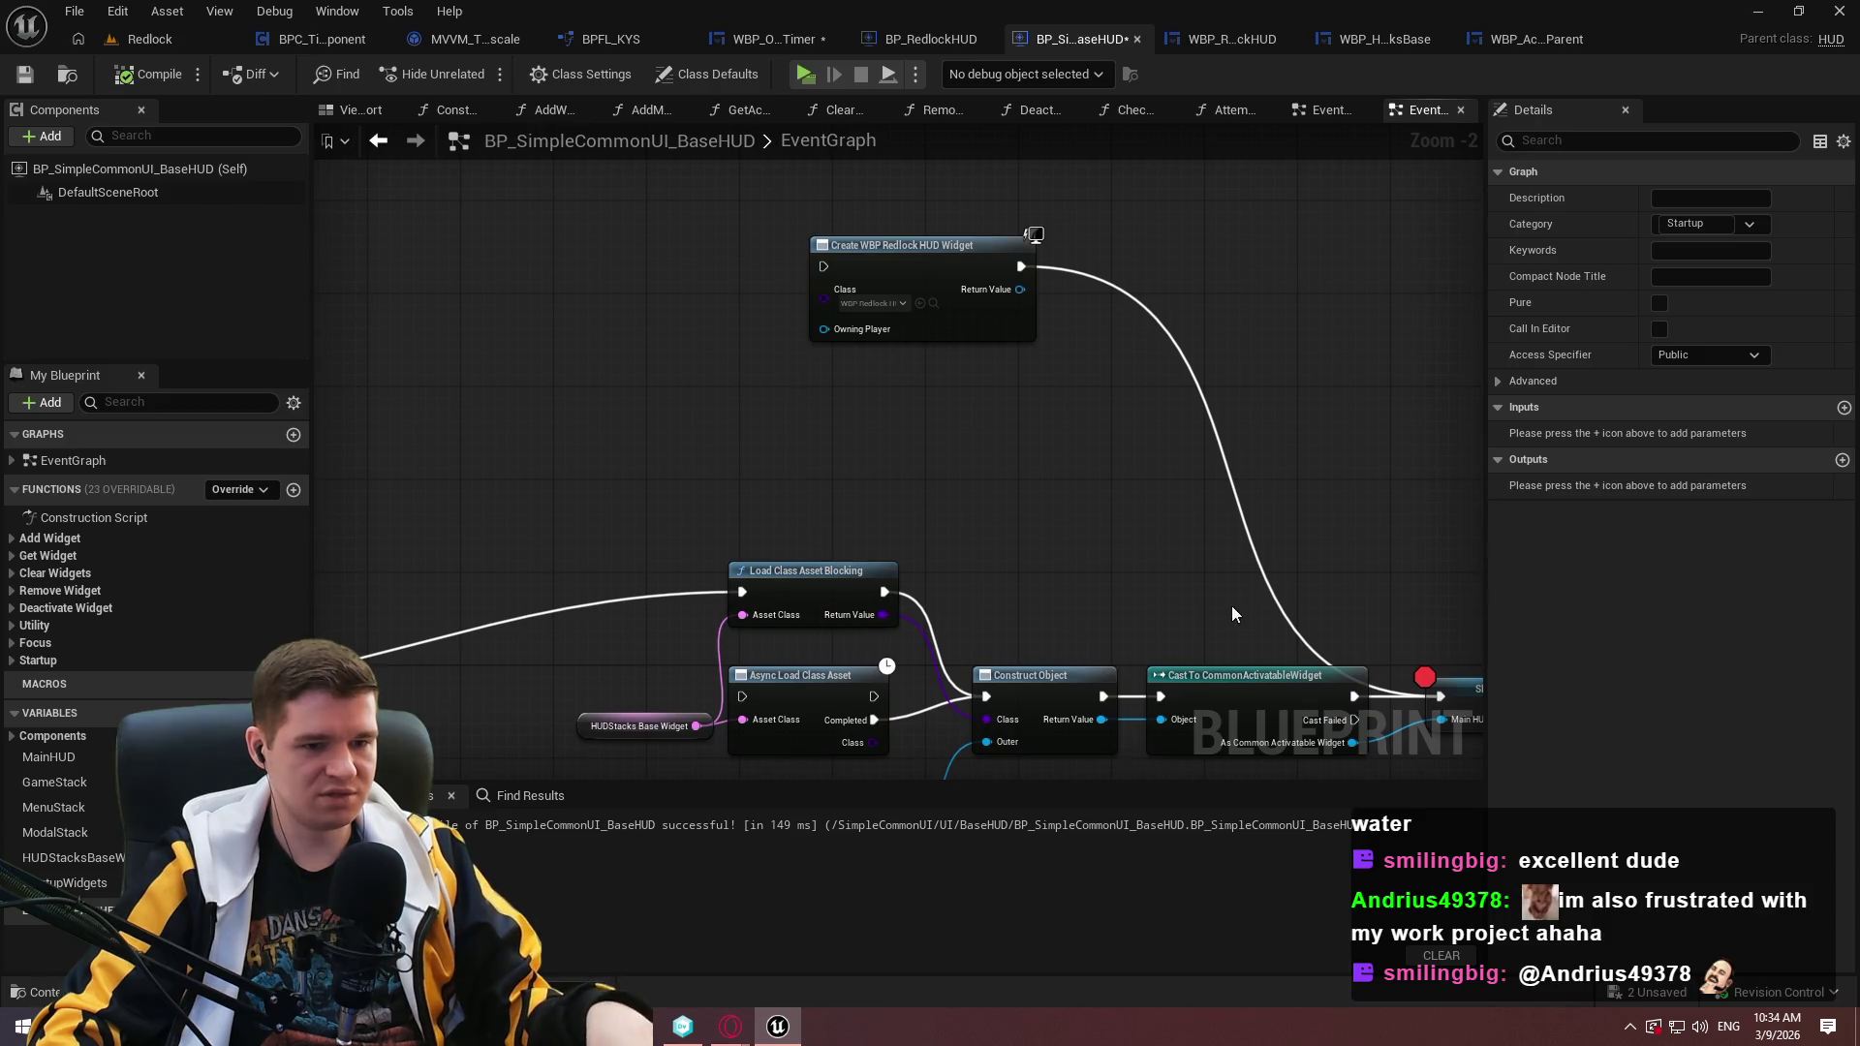
drag(1233, 613, 1212, 537)
right_click(1308, 589)
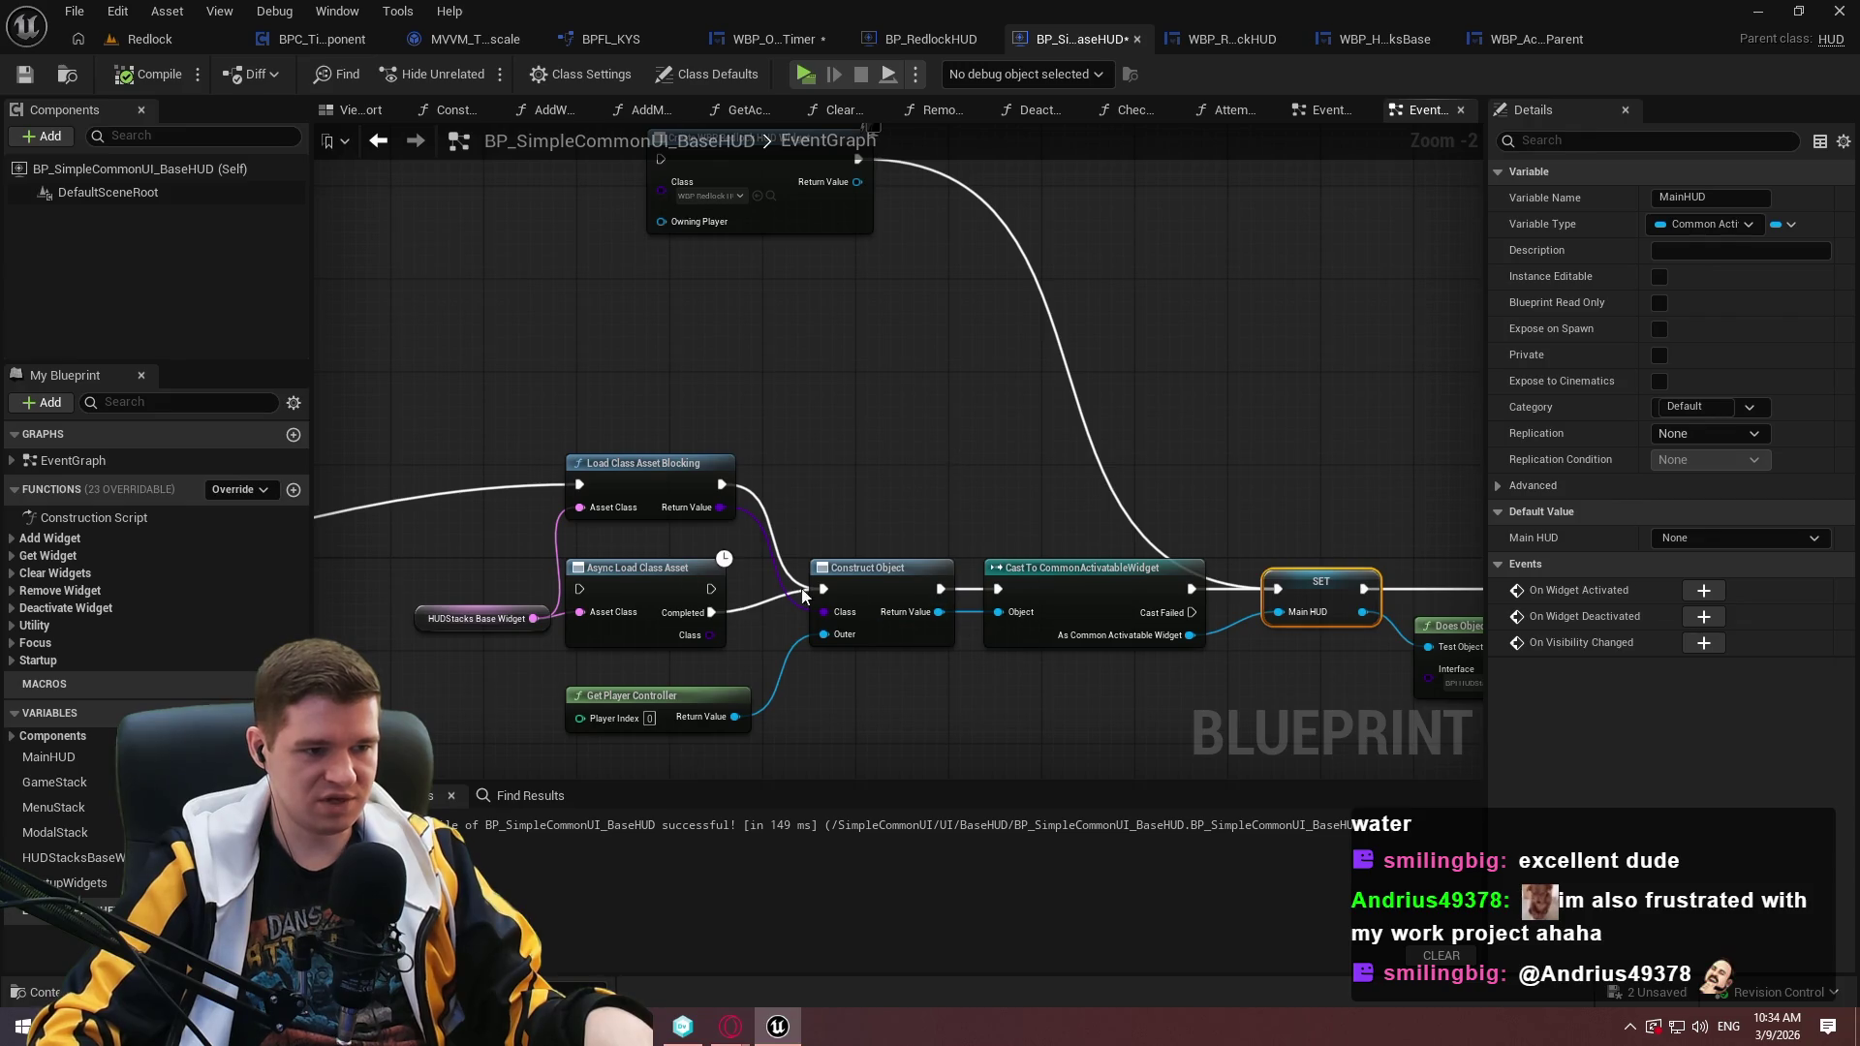
Reposition Load Class Asset Blocking and search 'cast to widget' from its Return Value.
drag(803, 595, 1103, 664)
key(ctrl+z)
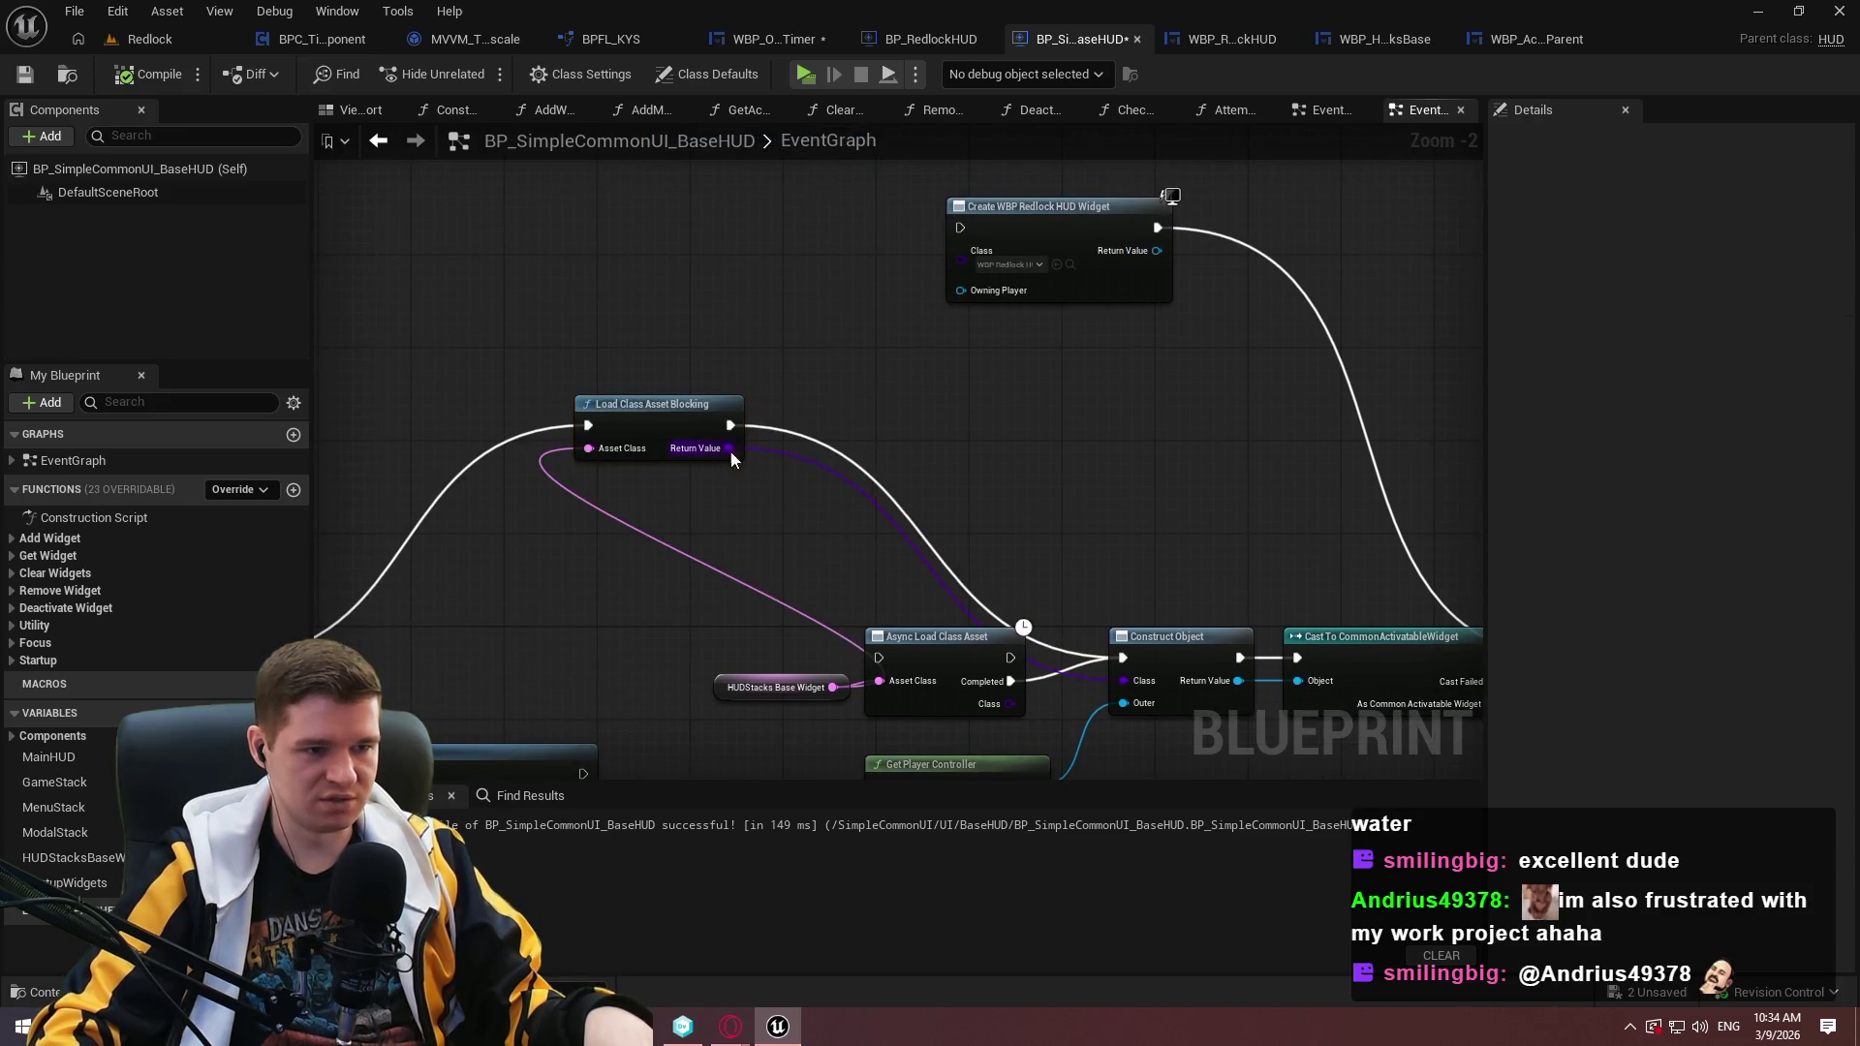
drag(729, 448, 996, 465)
text(cast to)
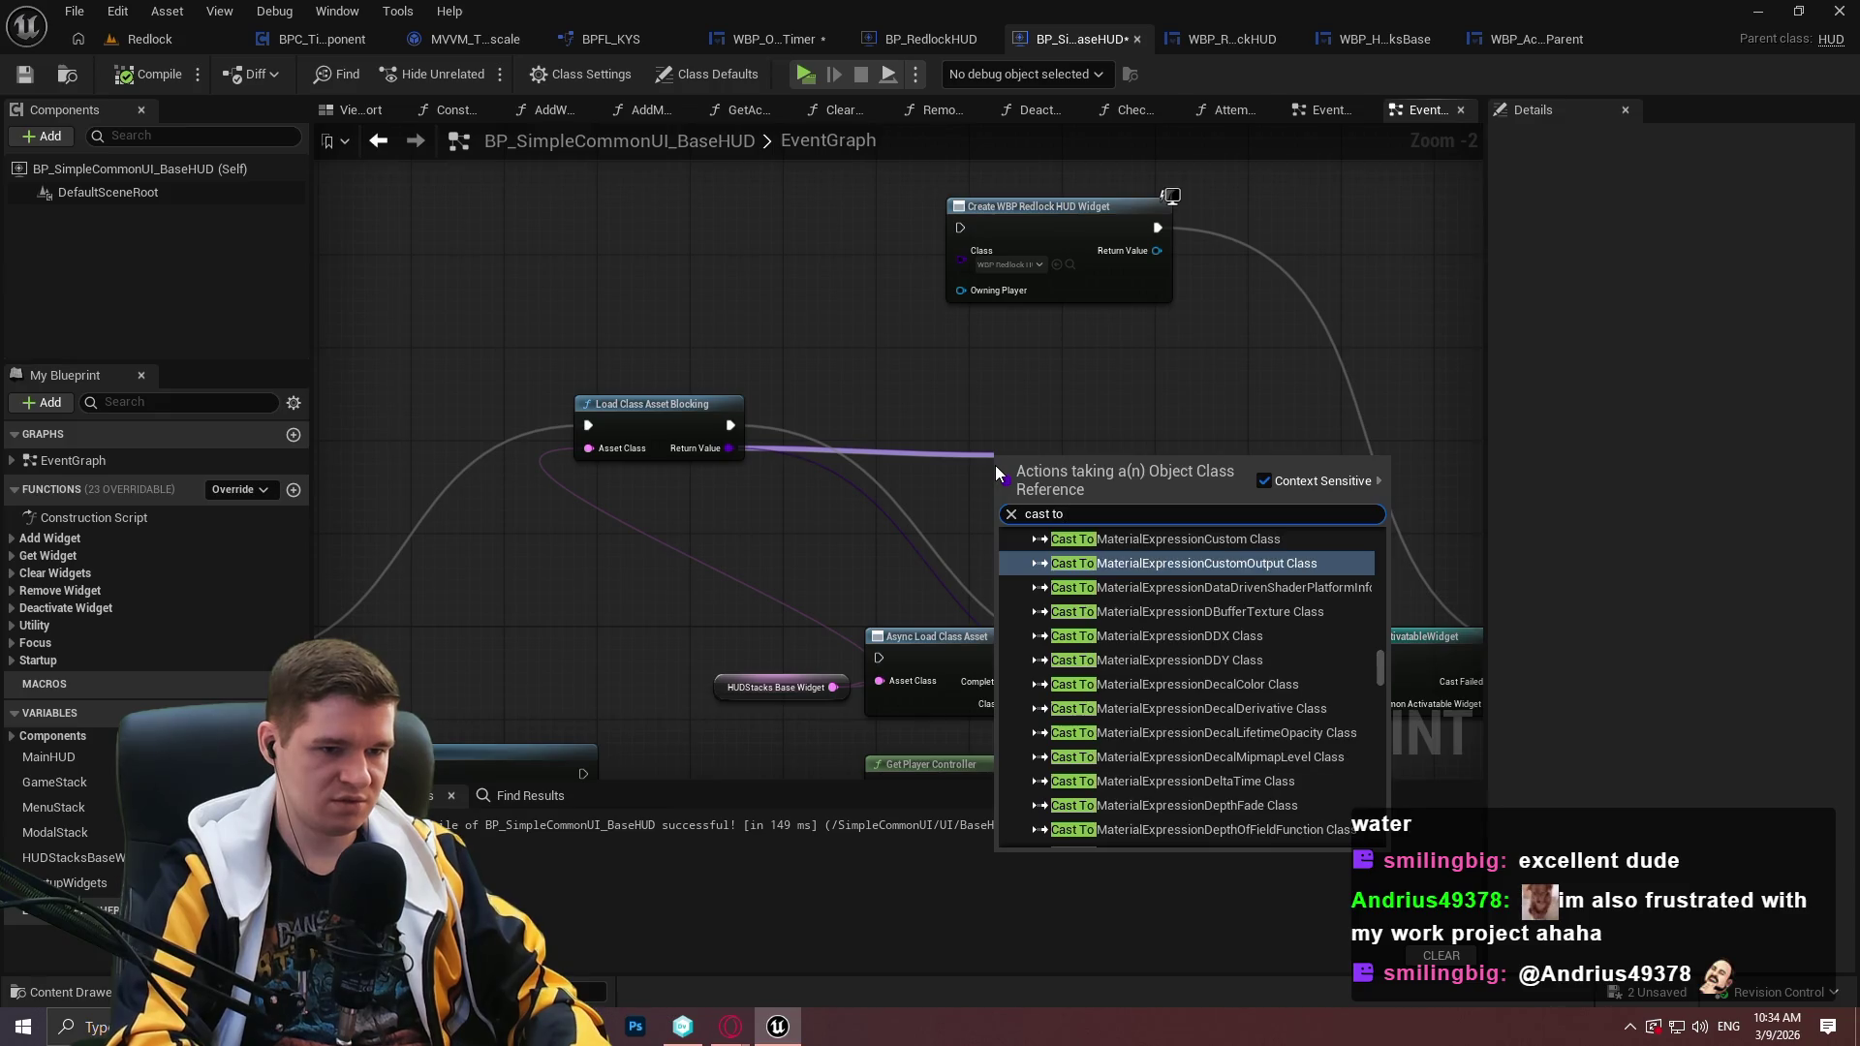
text( widget)
Add a Cast To Widget Class node after the blocking load, then delete it.
key(Return)
scroll(1009, 489, up, 2)
mouse_move(1009, 489)
mouse_down()
mouse_move(661, 441)
mouse_move(652, 408)
mouse_up()
mouse_move(1154, 513)
mouse_down()
mouse_move(844, 433)
mouse_move(933, 337)
mouse_move(938, 362)
mouse_up()
key(Delete)
Add a Cast To UserWidget Class node and feed its class into widget creation.
drag(628, 614, 799, 580)
text(cast userwidget)
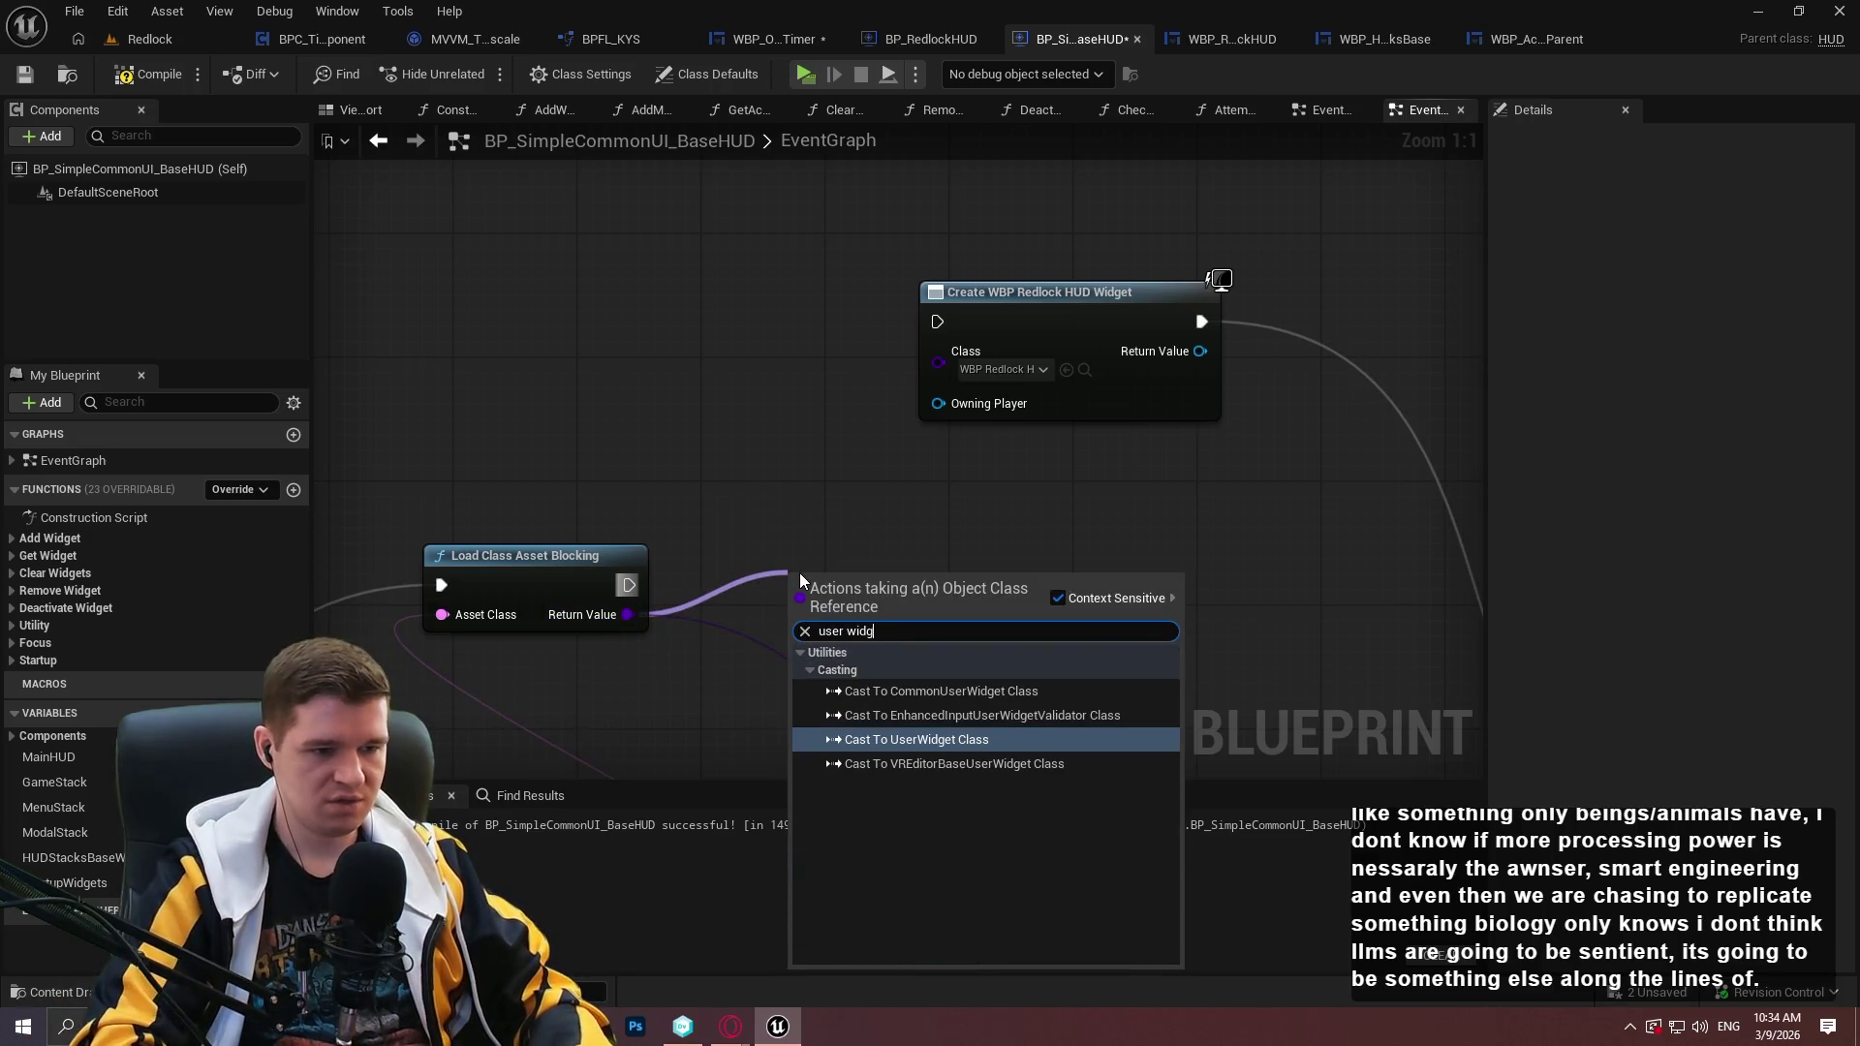
key(Return)
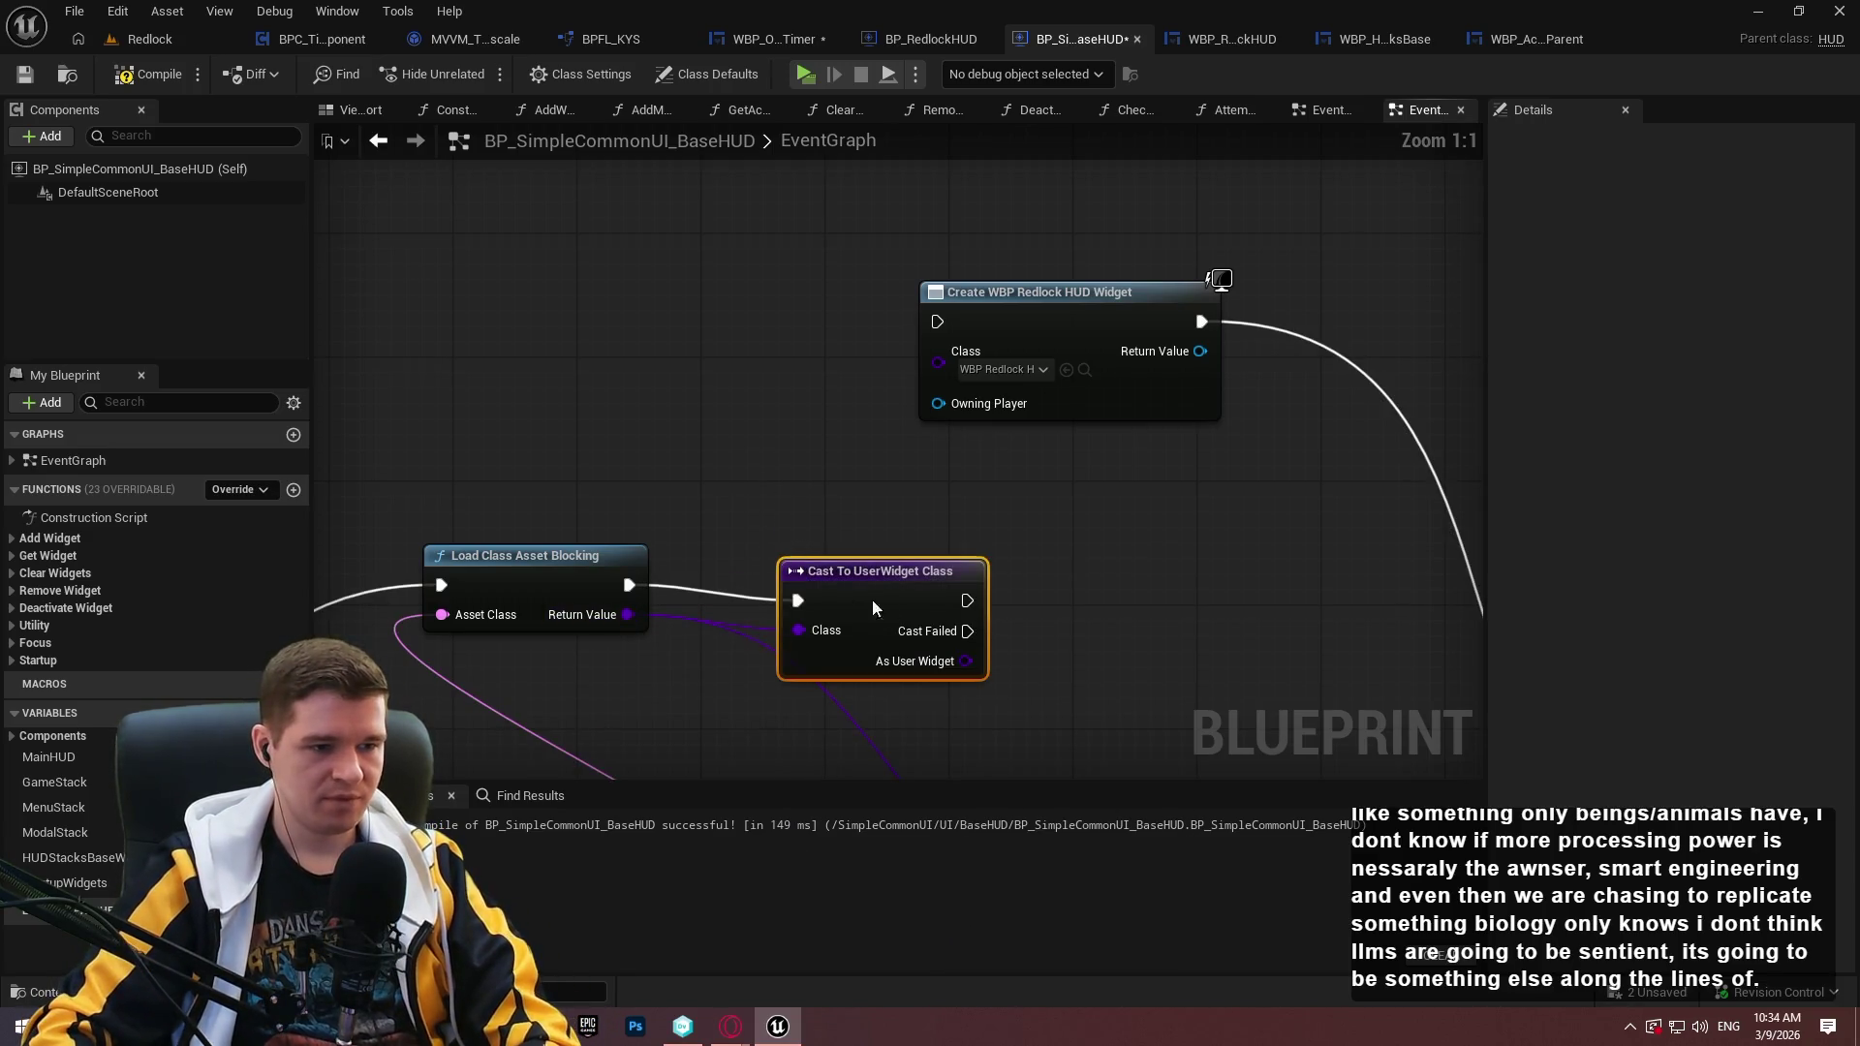
drag(889, 614, 810, 599)
mouse_move(889, 645)
mouse_down()
mouse_move(938, 363)
mouse_move(897, 607)
mouse_move(910, 593)
mouse_up()
Adjust wiring around the Construct Object output, then launch a play session with Alt+P.
scroll(905, 382, down, 2)
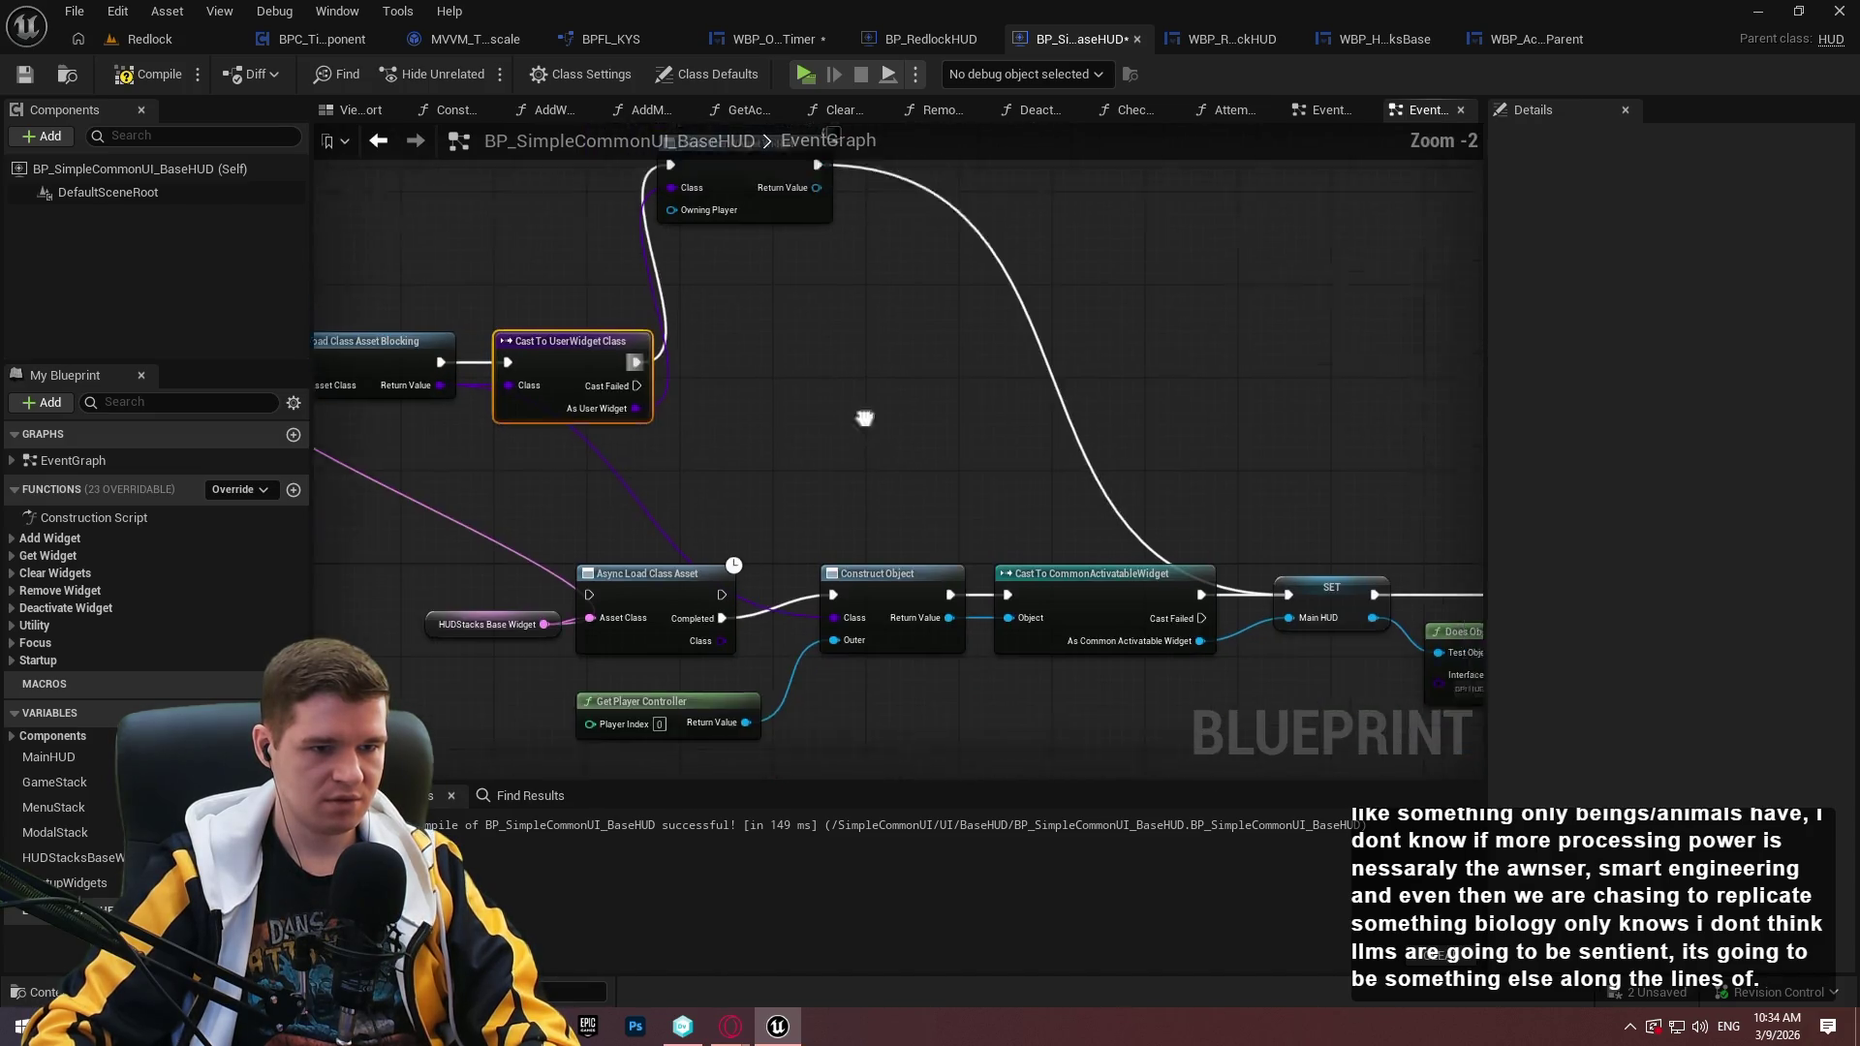
mouse_move(723, 279)
mouse_down()
mouse_move(1147, 678)
mouse_move(1201, 680)
mouse_up()
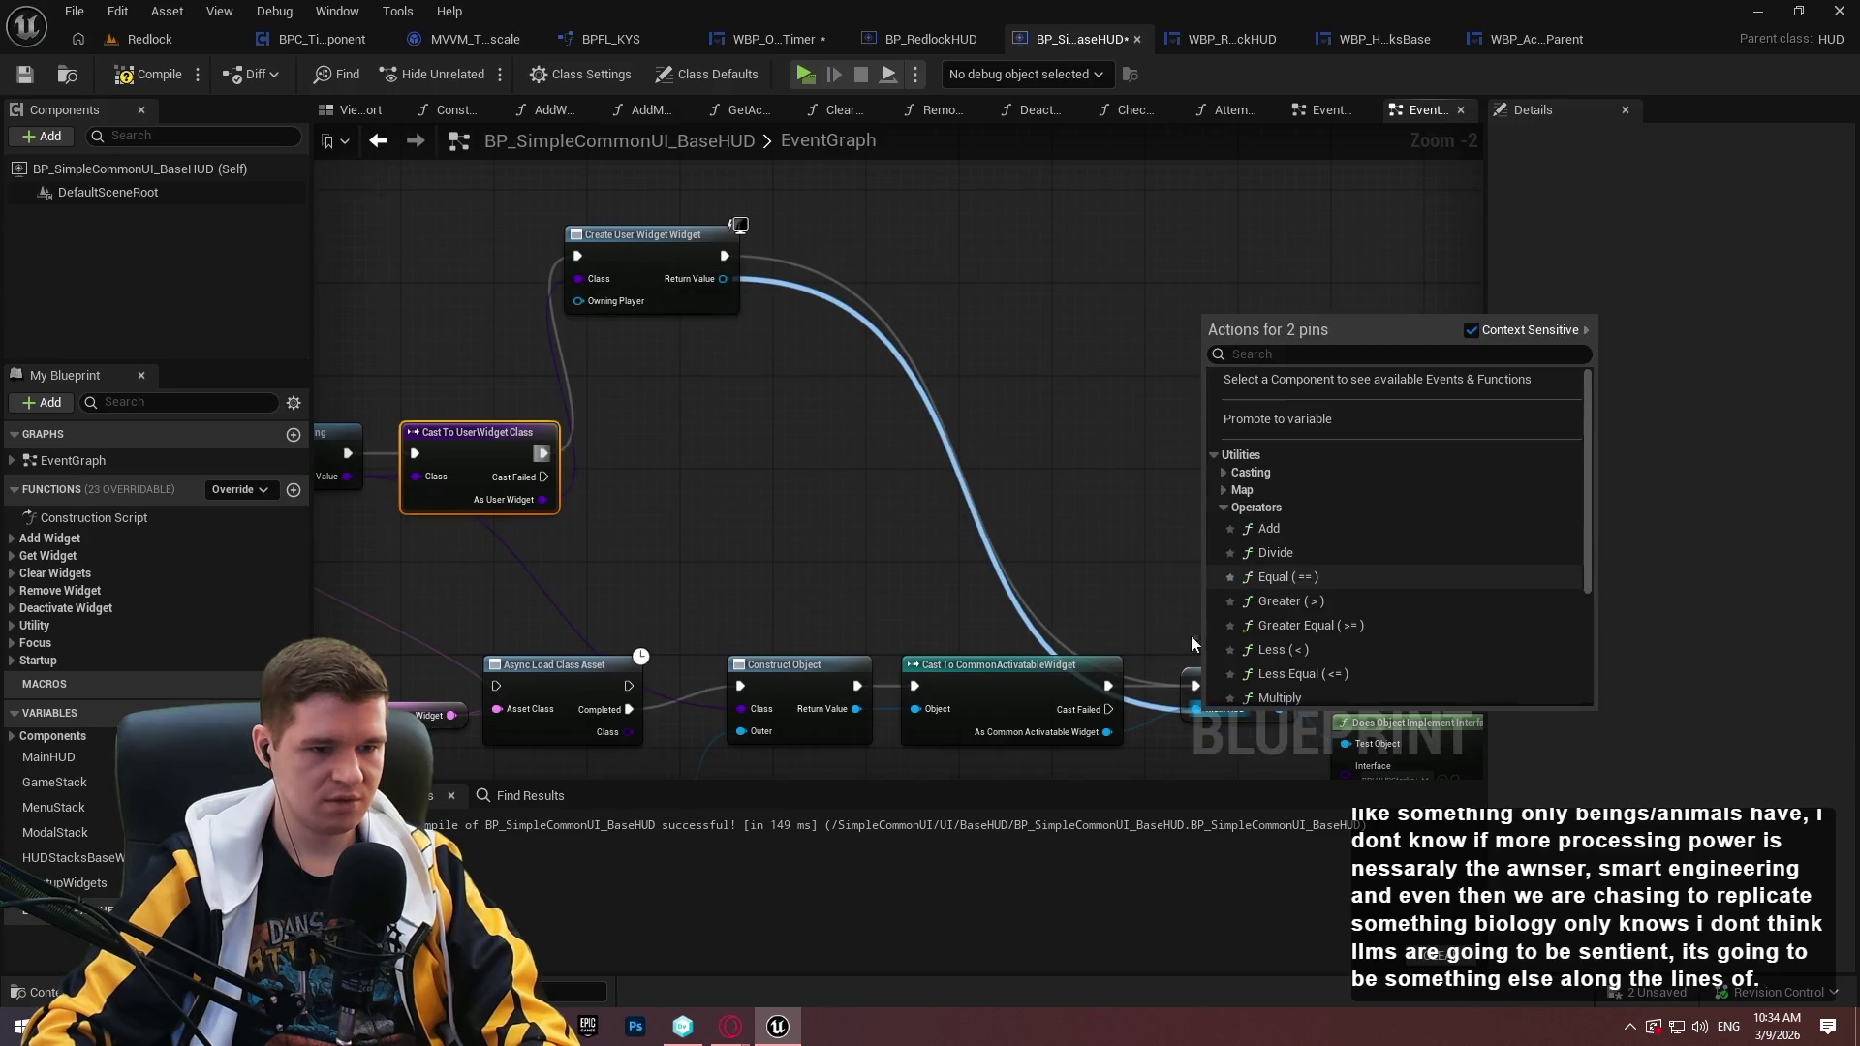
key(Escape)
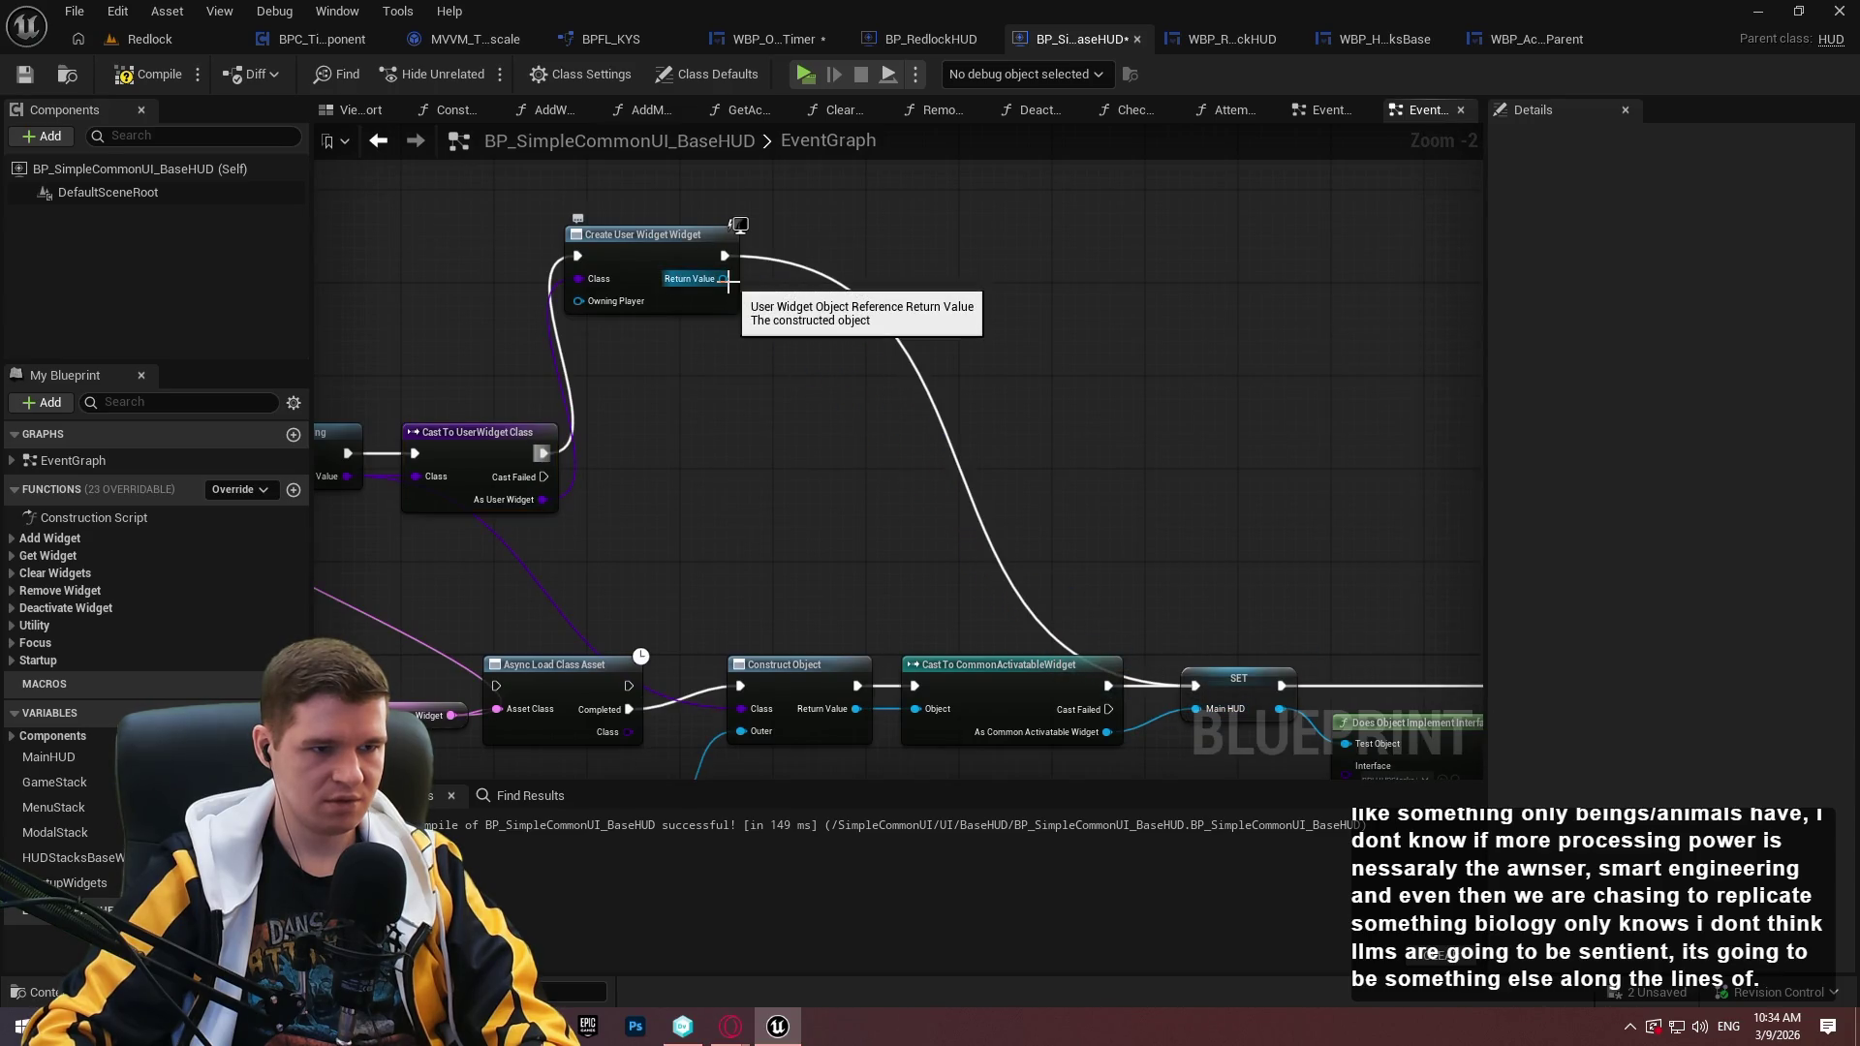
drag(1104, 513, 1063, 516)
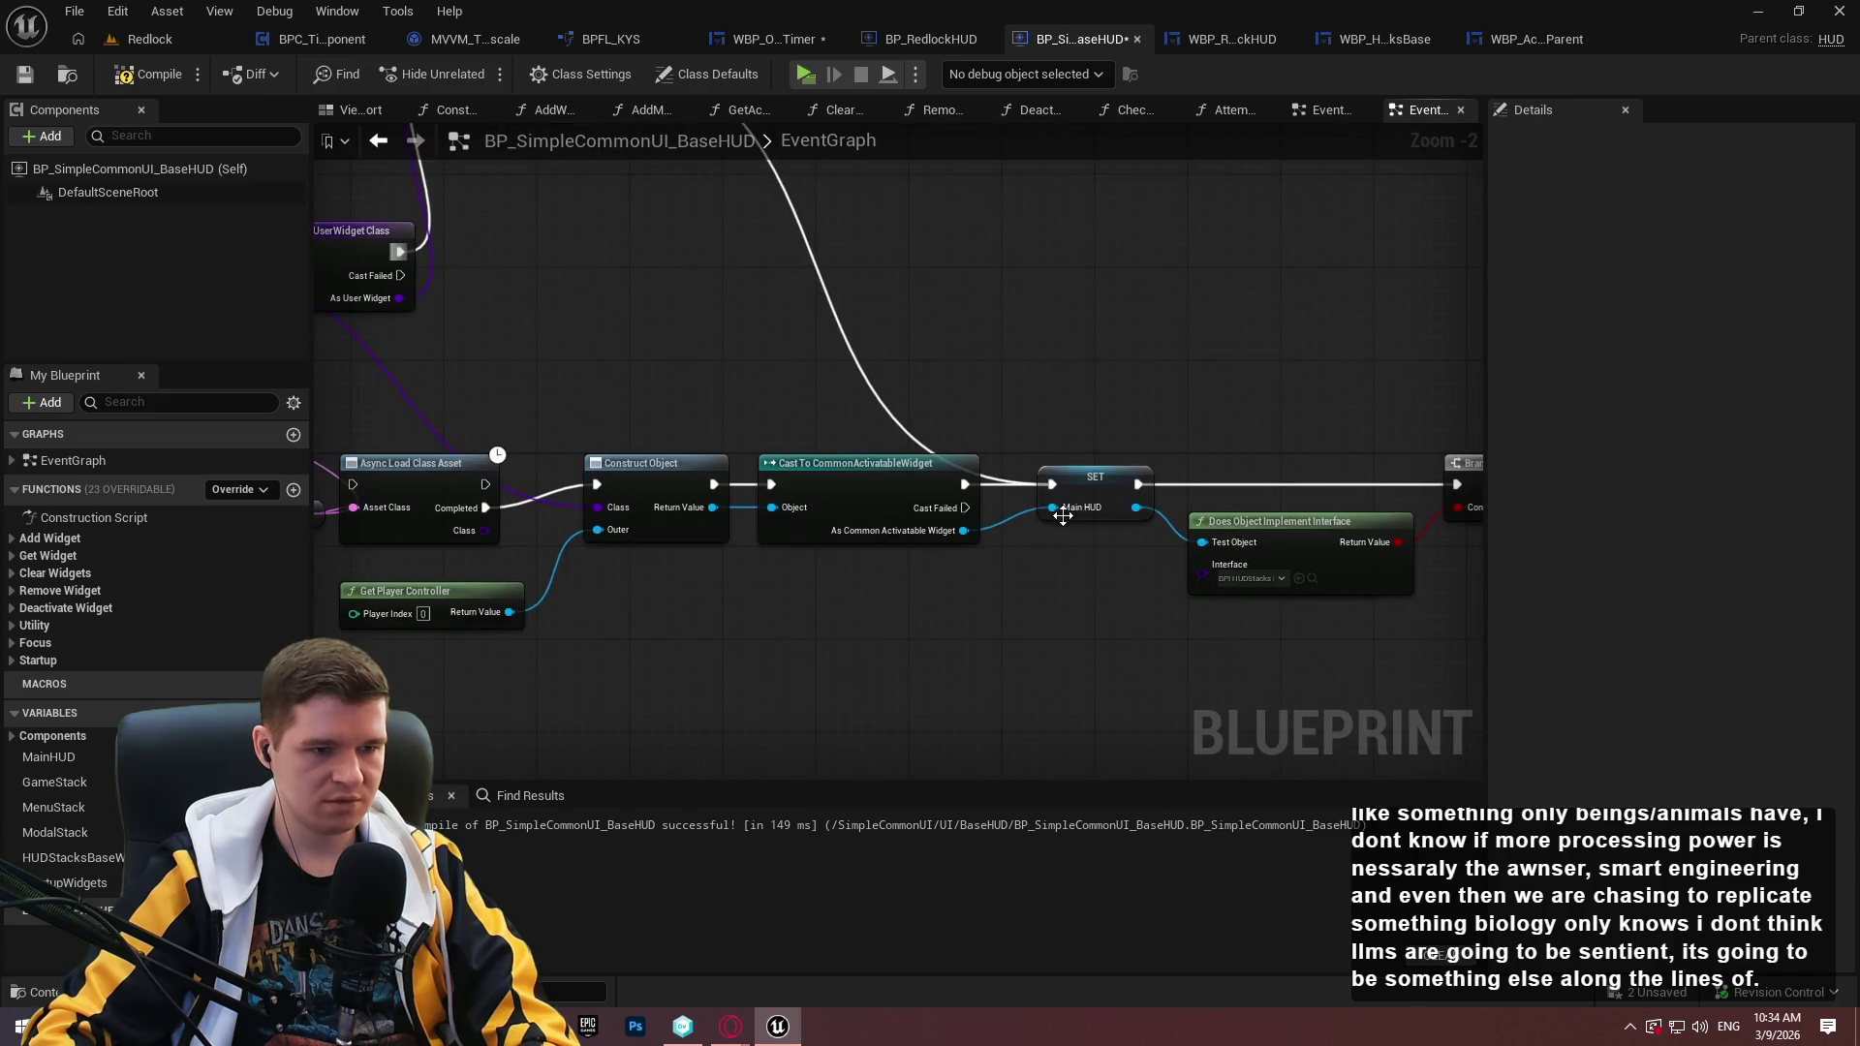
mouse_move(713, 508)
mouse_down()
mouse_move(574, 380)
mouse_move(577, 358)
mouse_move(789, 496)
mouse_move(773, 506)
mouse_up()
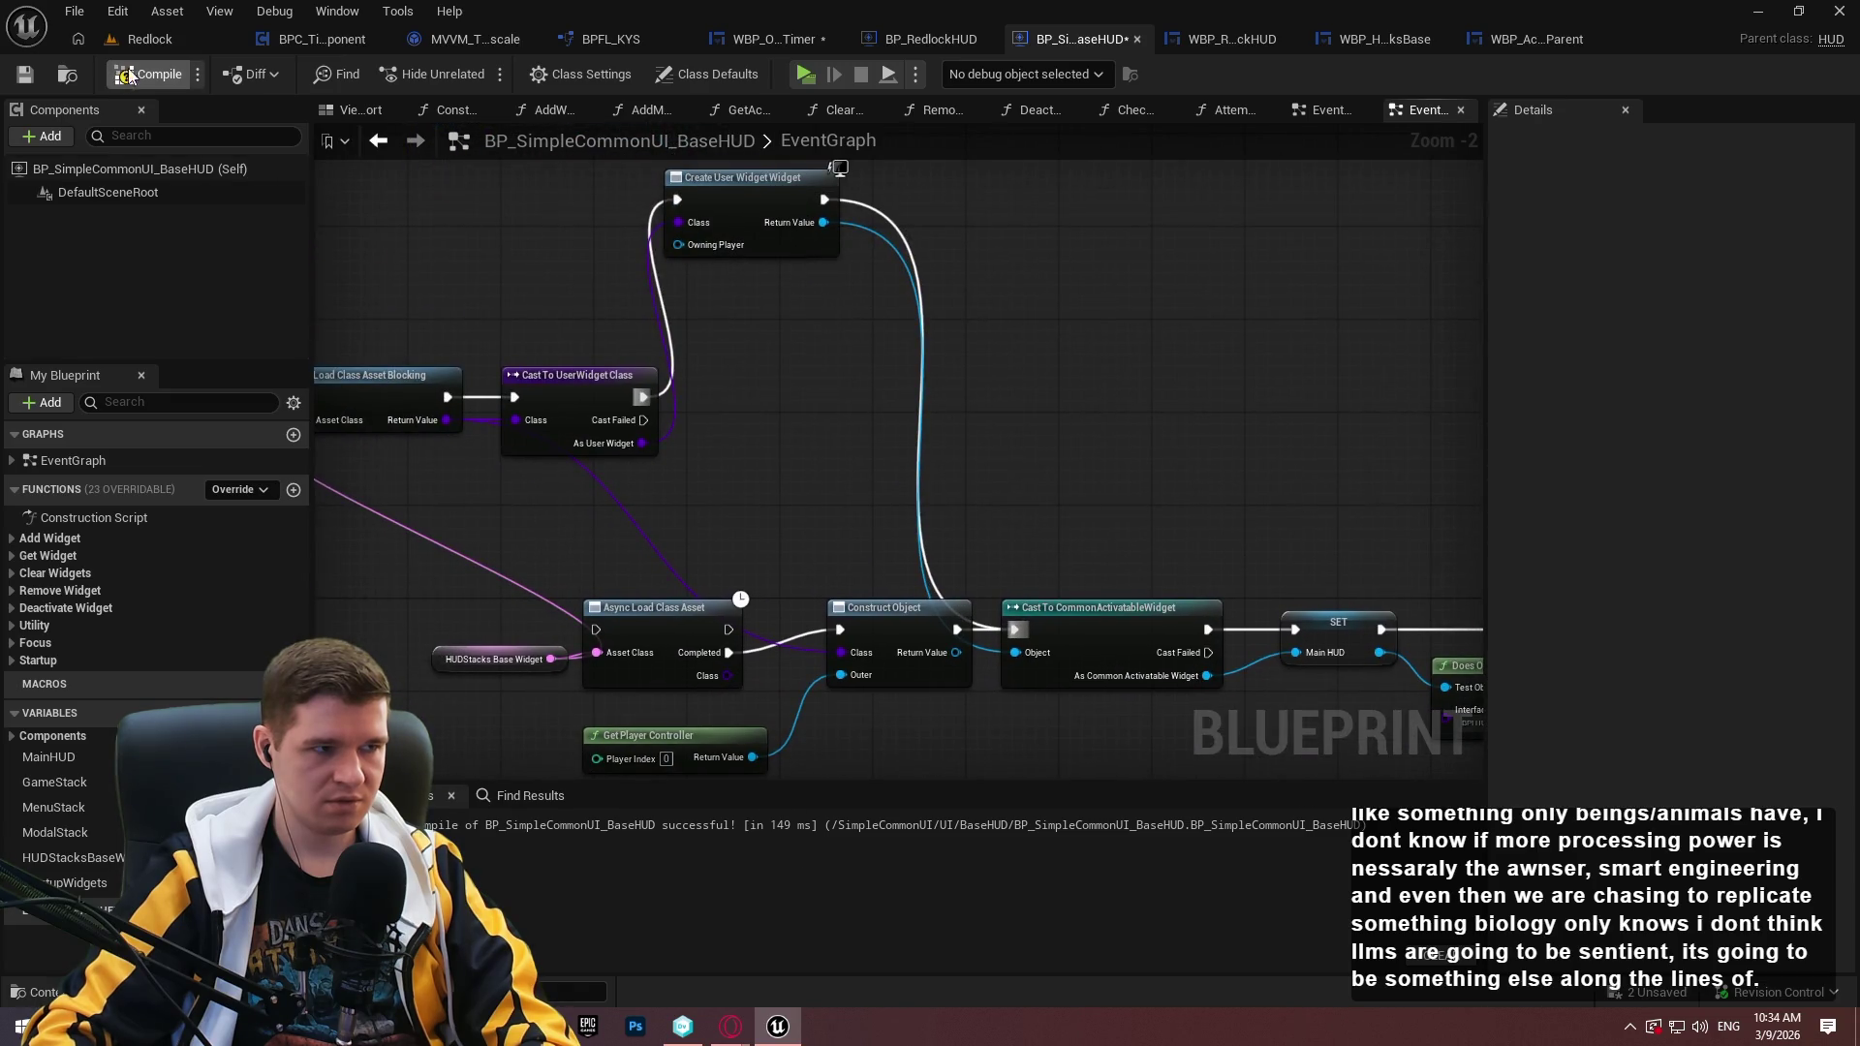
key(alt+p)
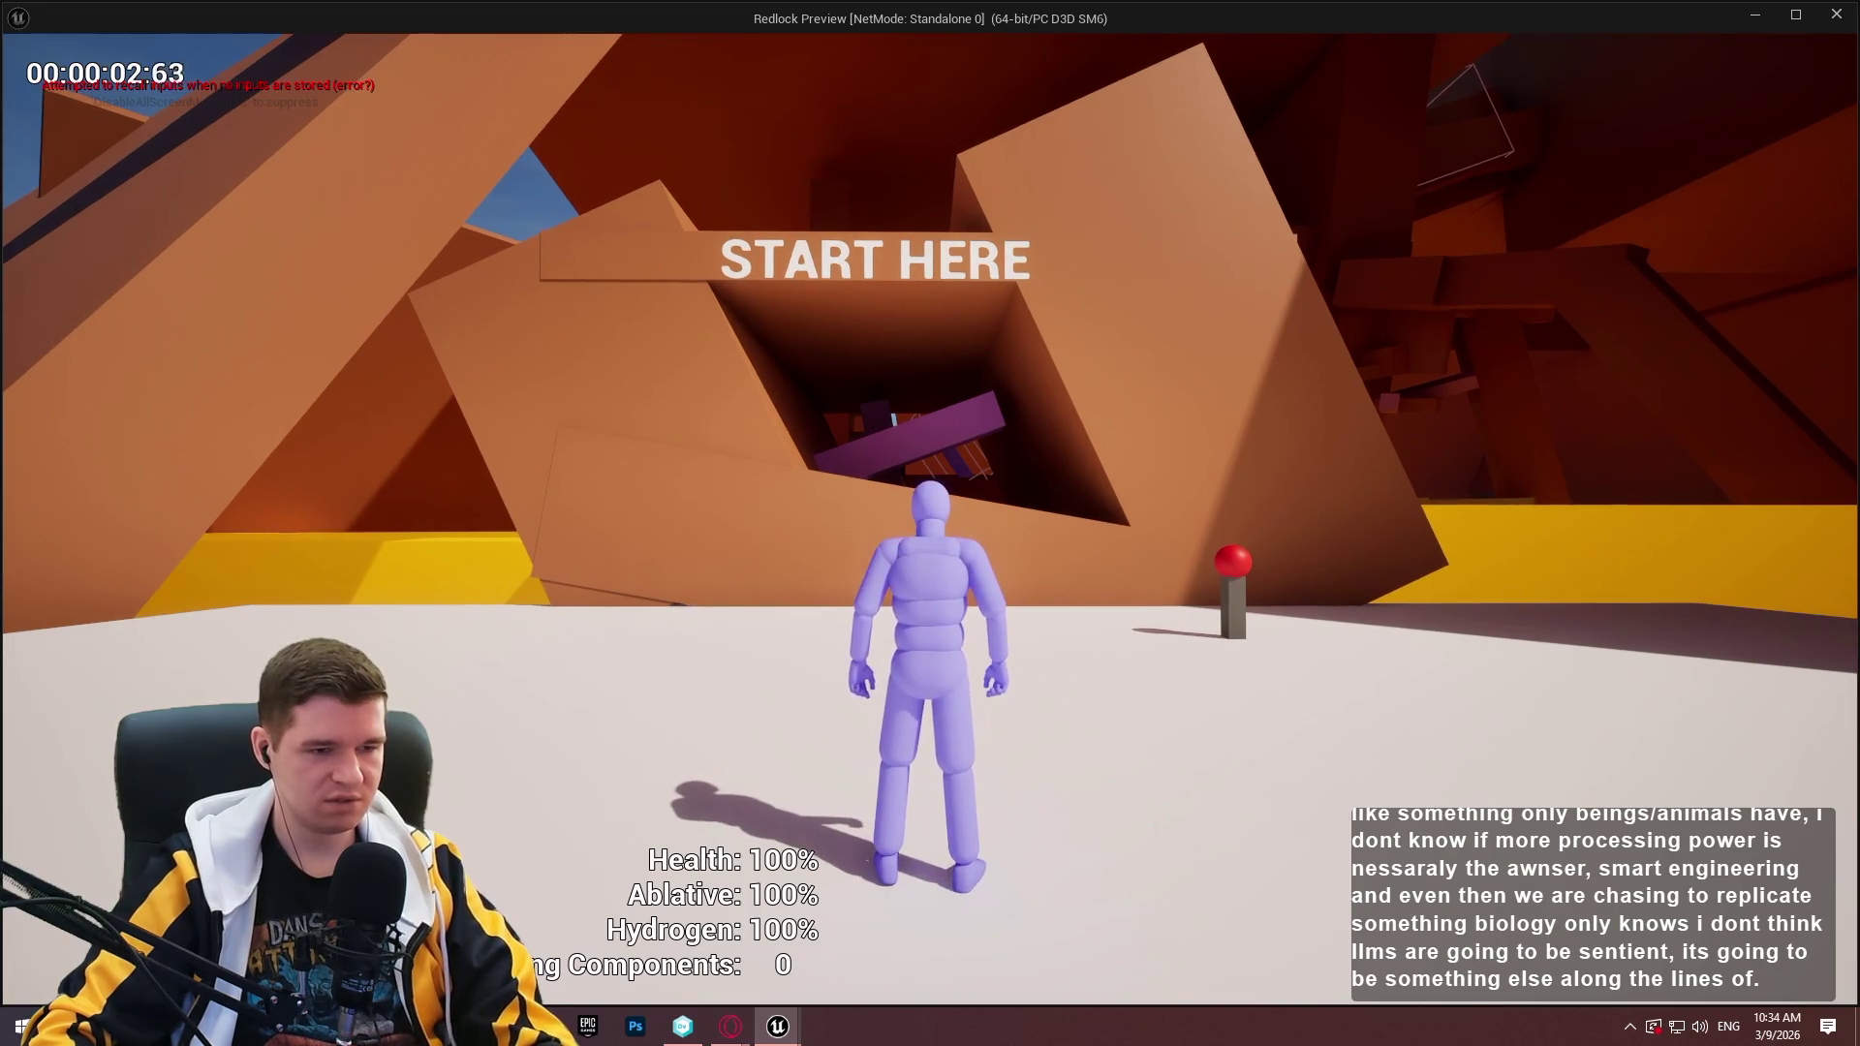
Stop the play session and wire Get Player Controller to the widget's Owning Player.
key(Escape)
scroll(856, 590, up, 2)
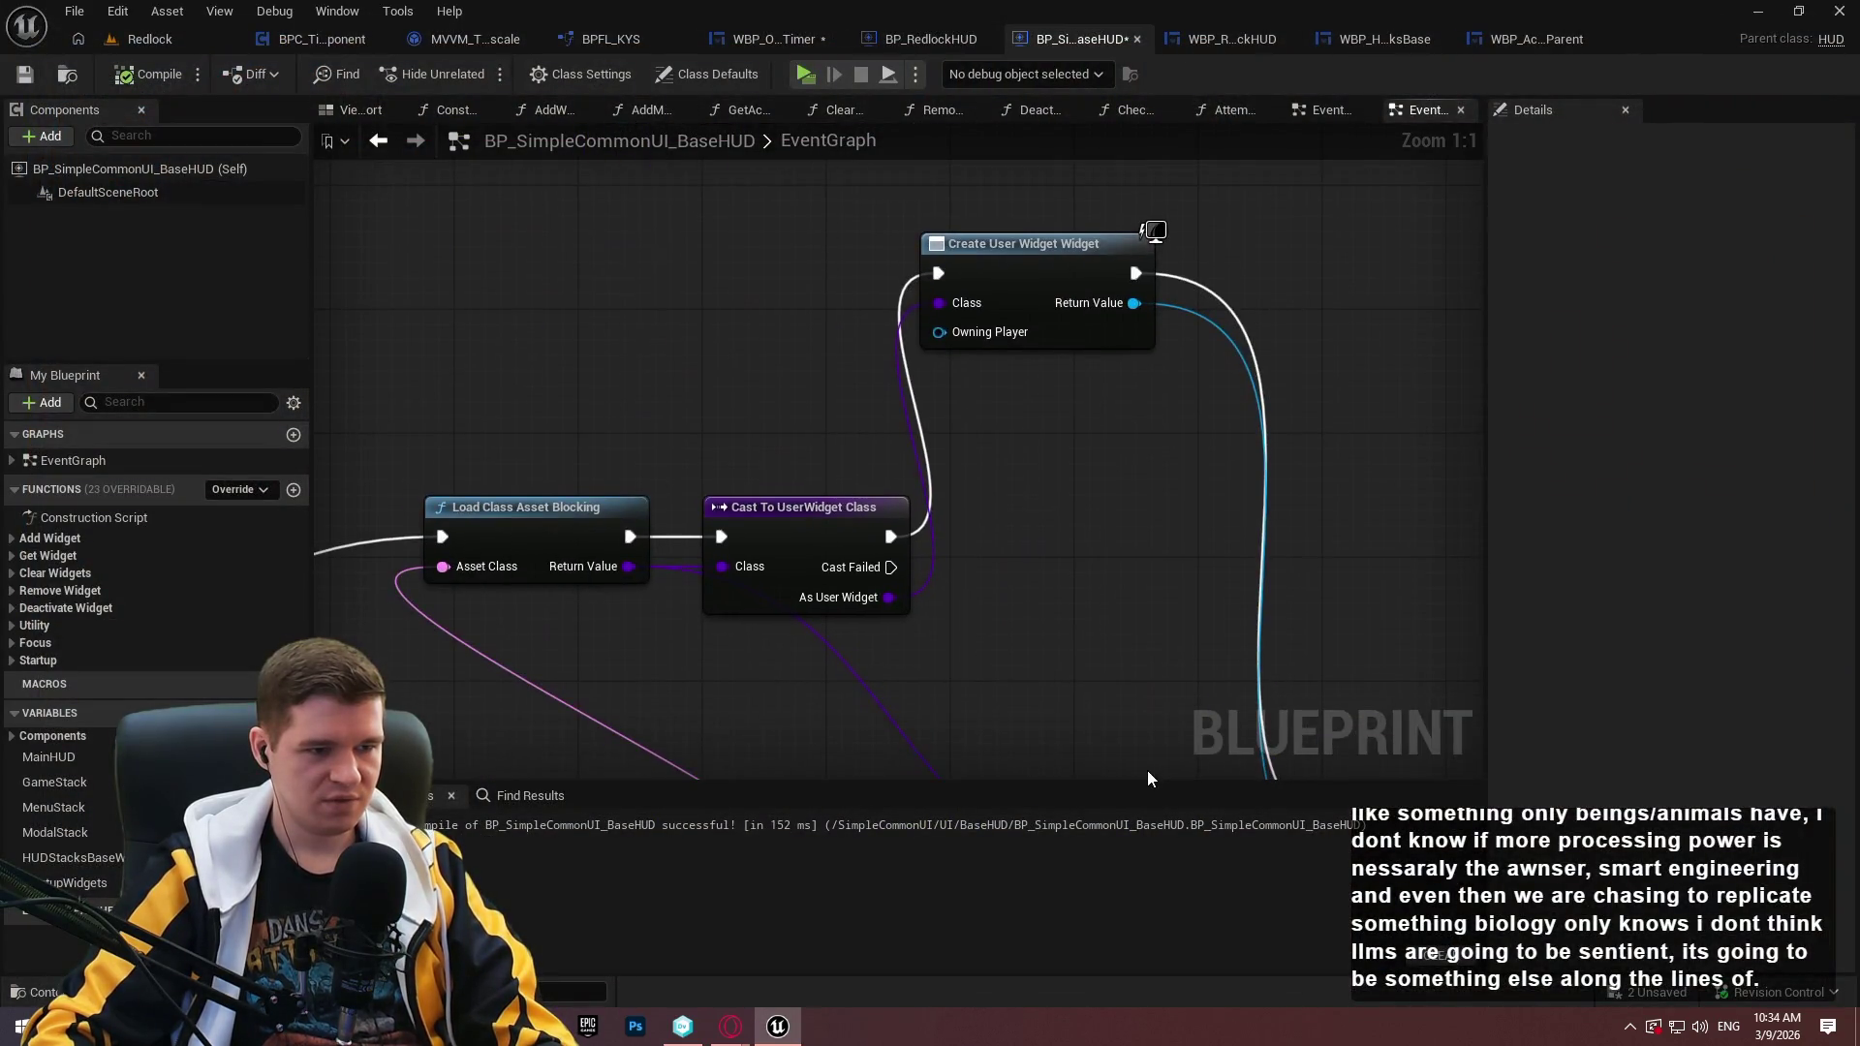
scroll(1147, 770, down, 1)
mouse_move(1147, 770)
mouse_down()
mouse_move(1128, 573)
mouse_move(816, 533)
mouse_up()
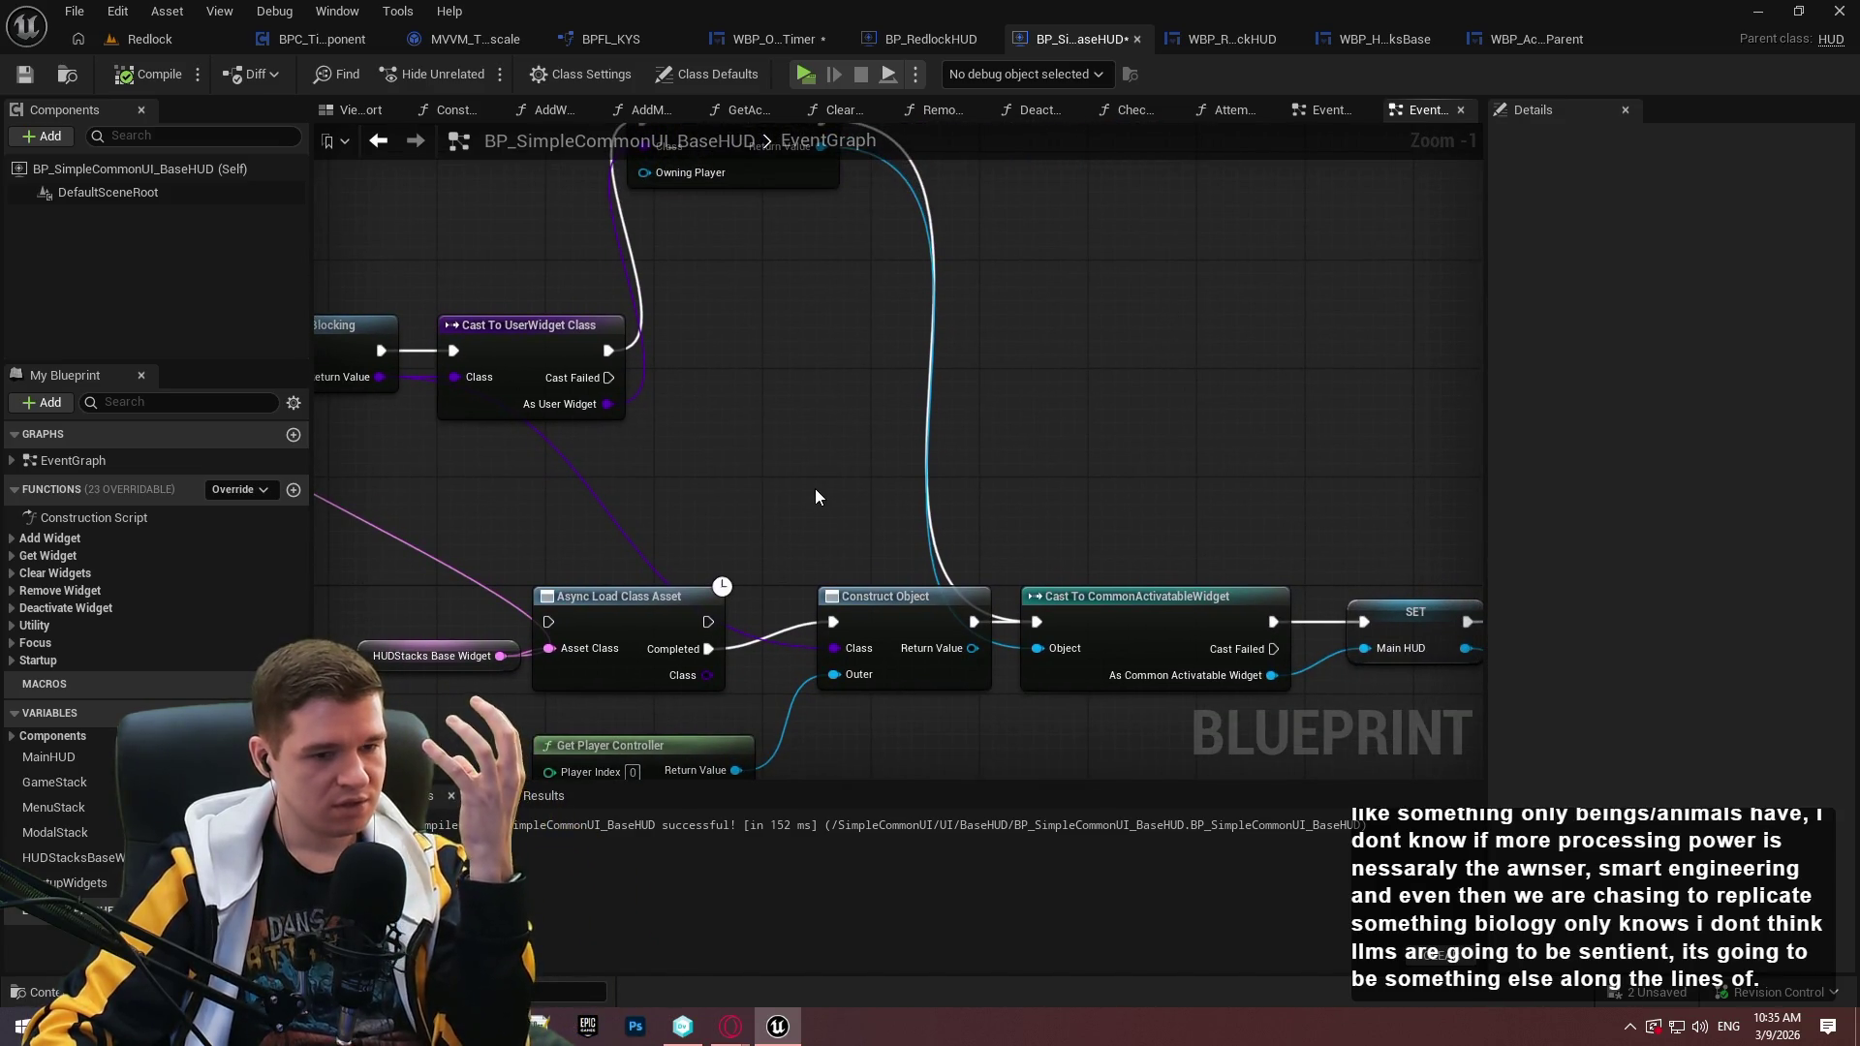
drag(843, 486, 884, 584)
mouse_move(860, 301)
mouse_down()
mouse_move(965, 186)
mouse_move(1008, 469)
mouse_move(911, 332)
mouse_up()
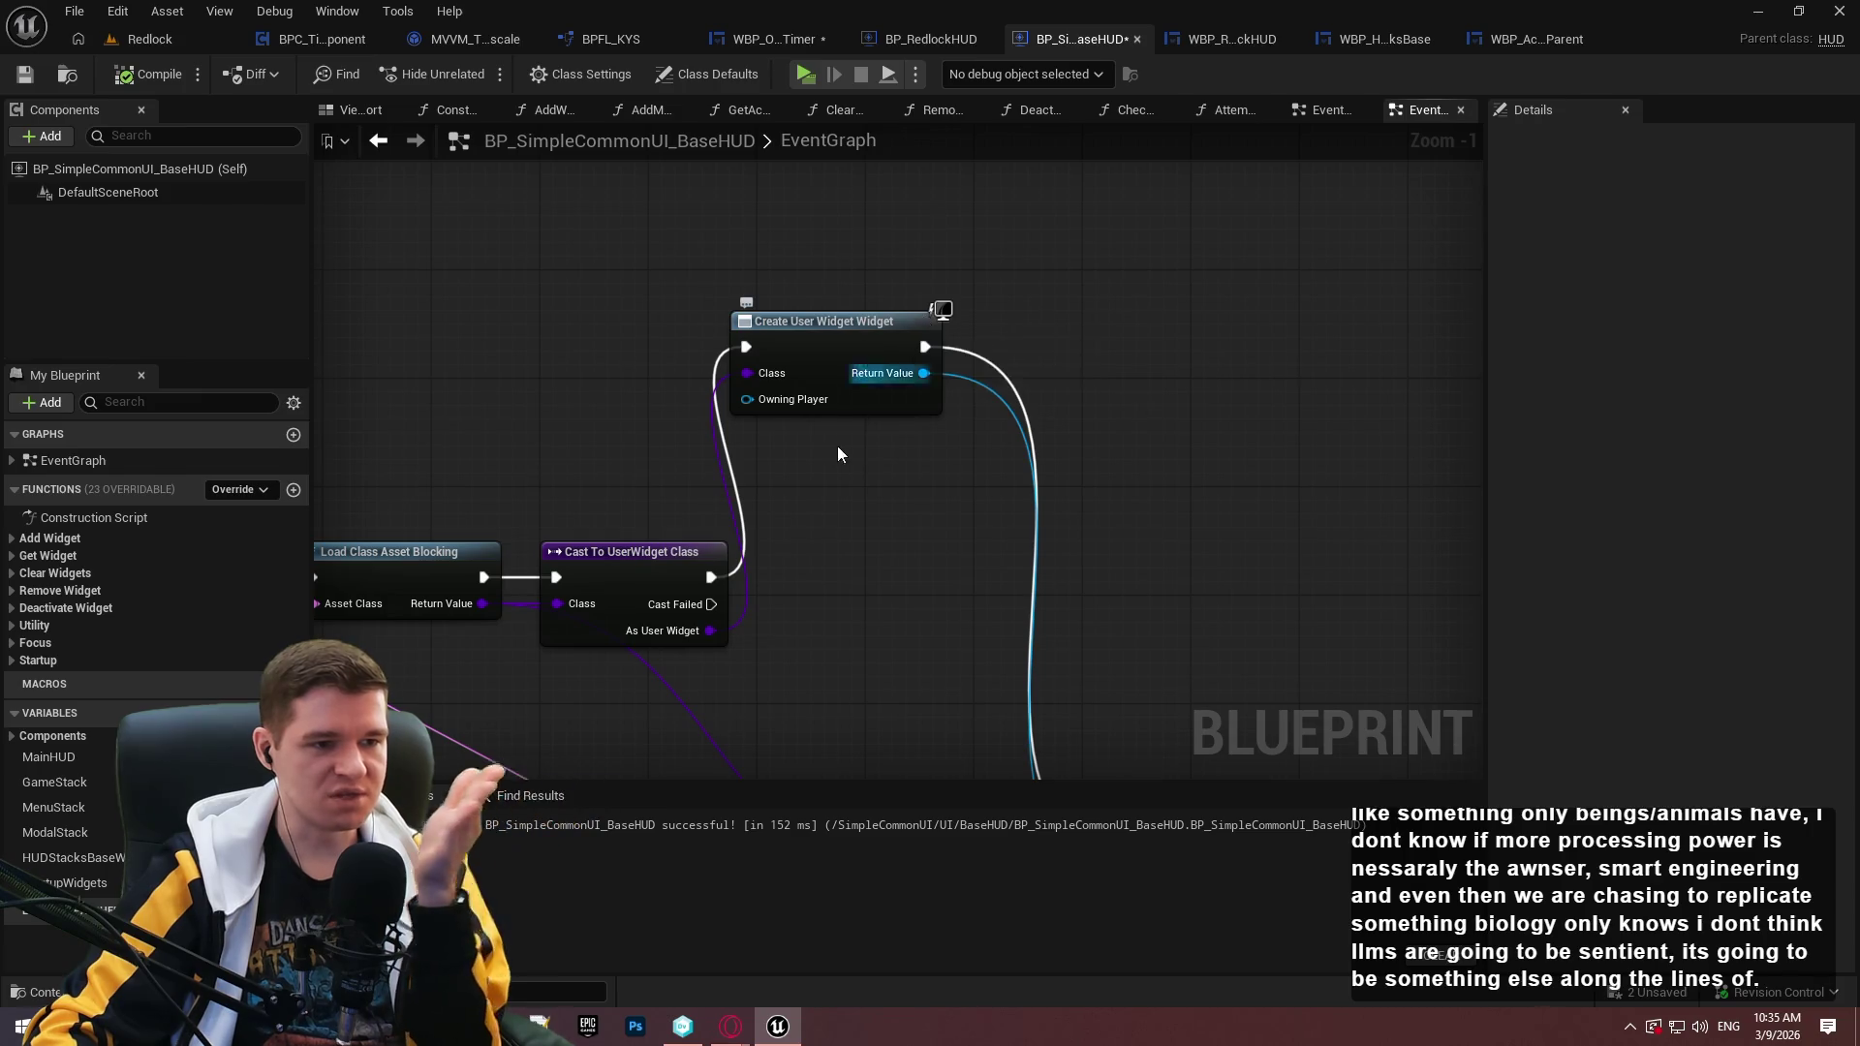
drag(843, 446, 1110, 260)
mouse_move(1121, 575)
mouse_down()
mouse_move(1144, 260)
mouse_move(1087, 307)
mouse_move(1054, 289)
mouse_up()
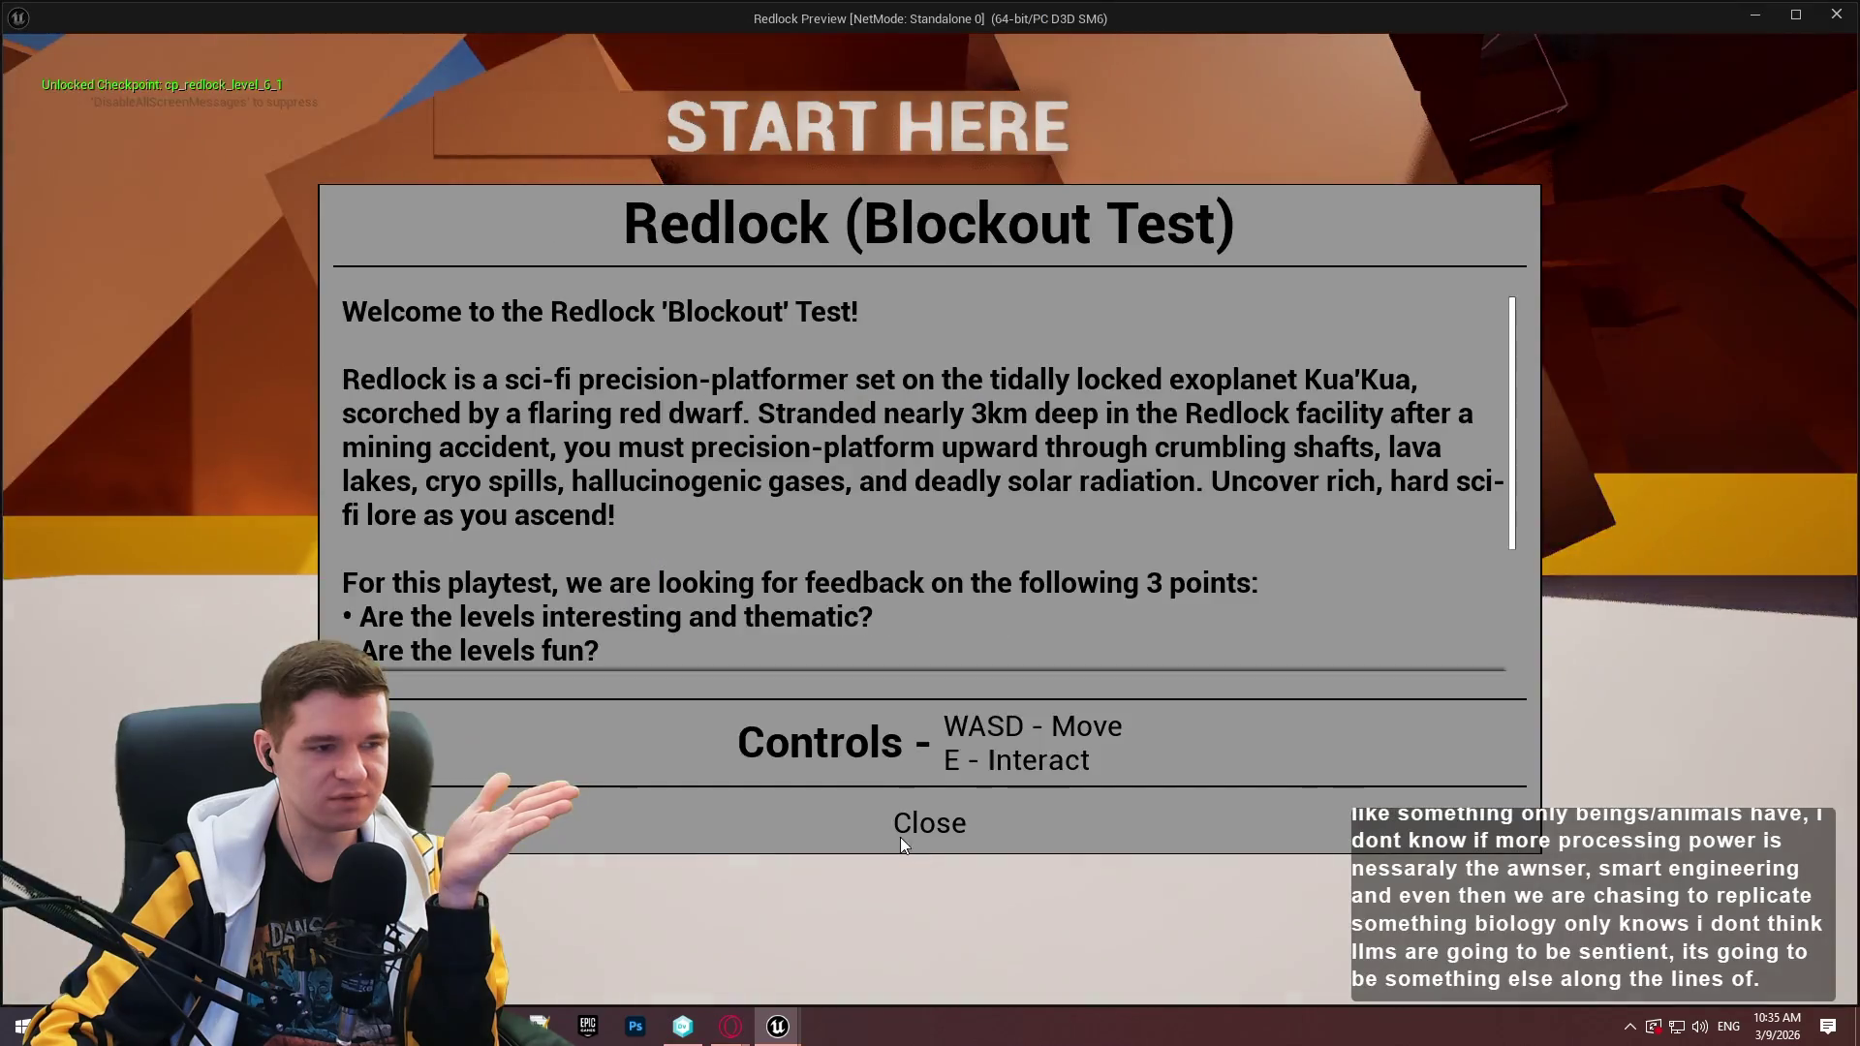
Close the welcome dialog and run the character through the opening, corridor and orange ramp.
click(899, 837)
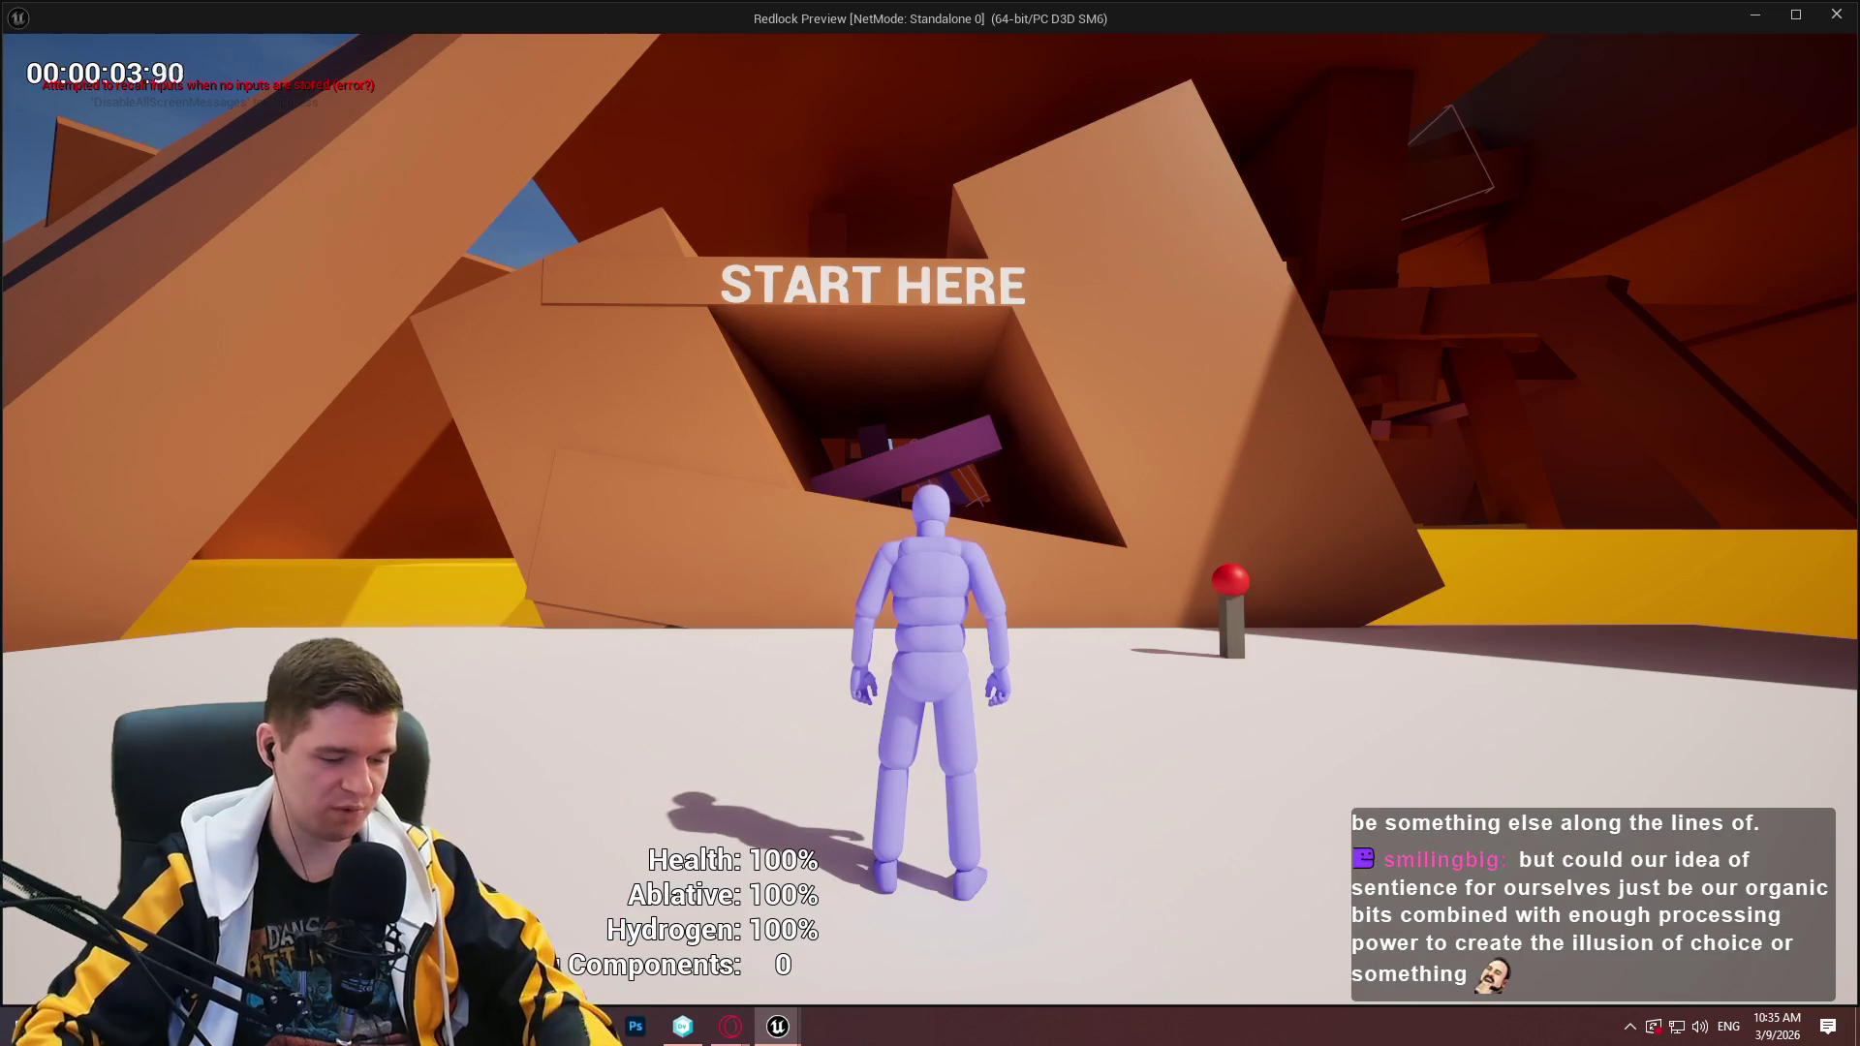
key(w)
key(space)
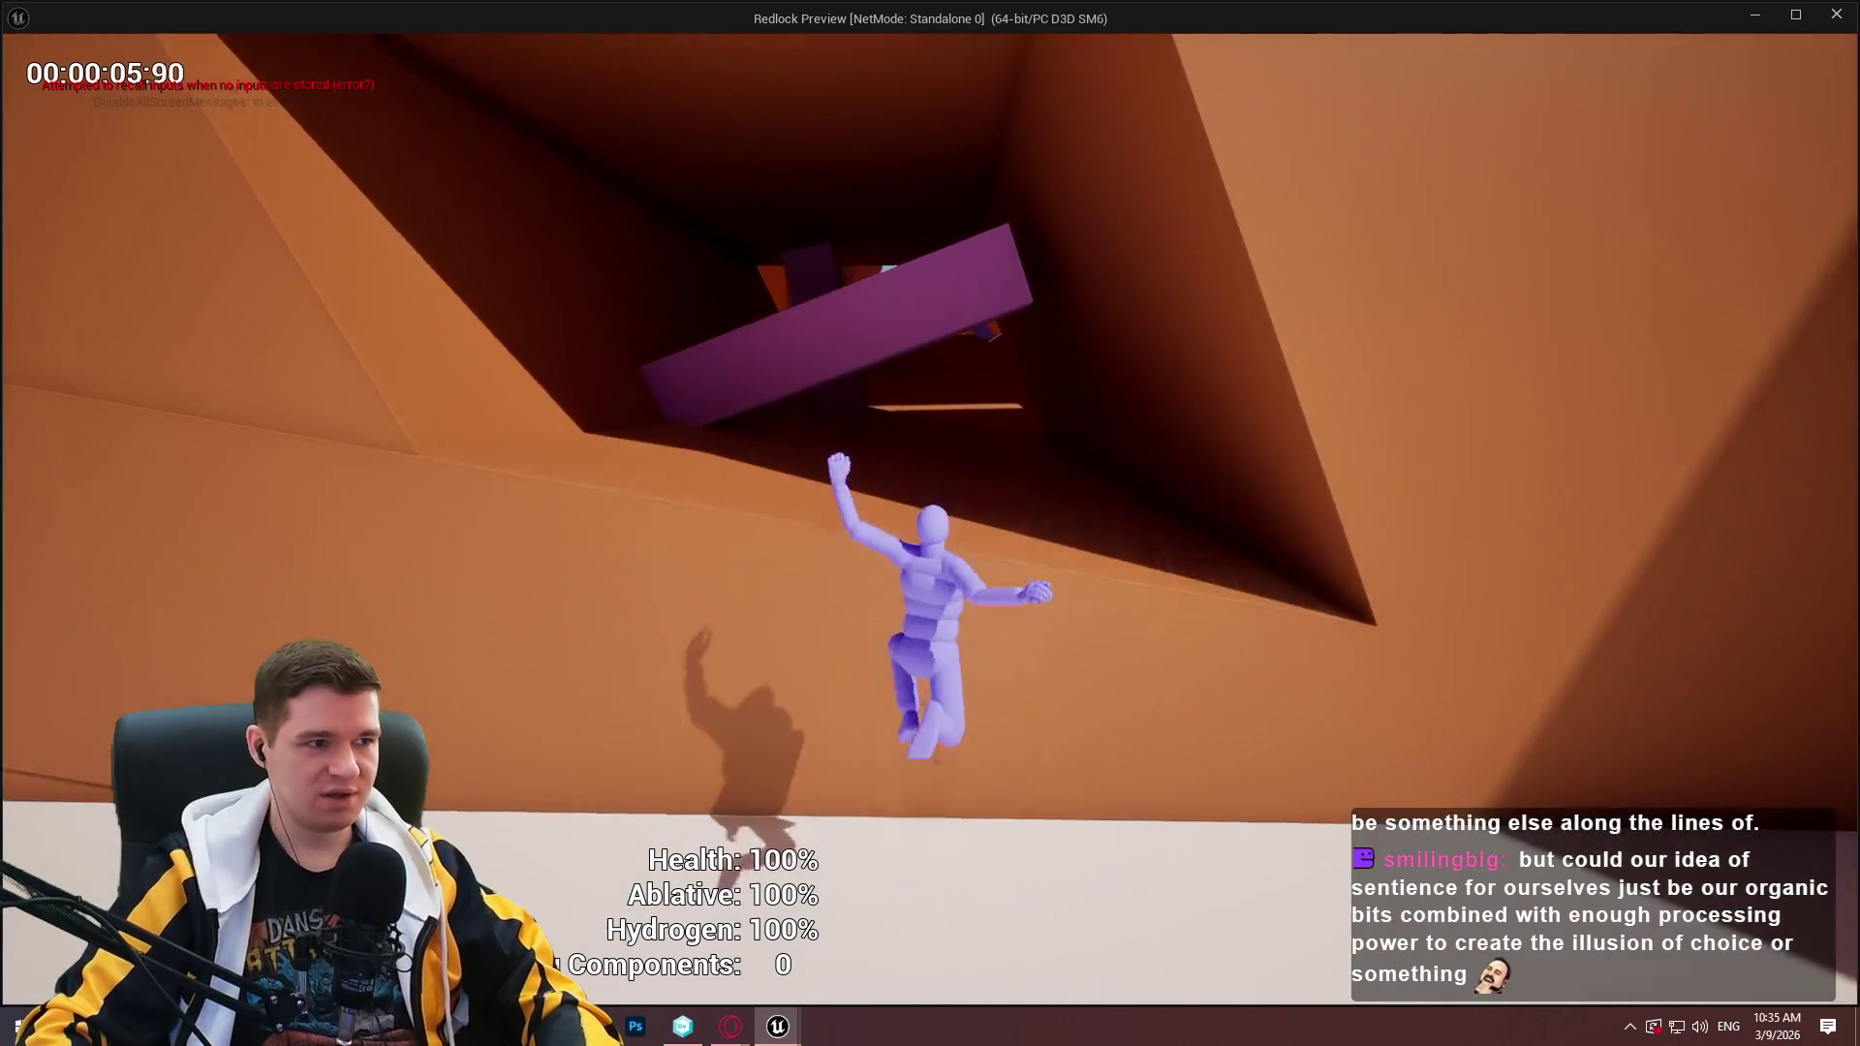
key(space)
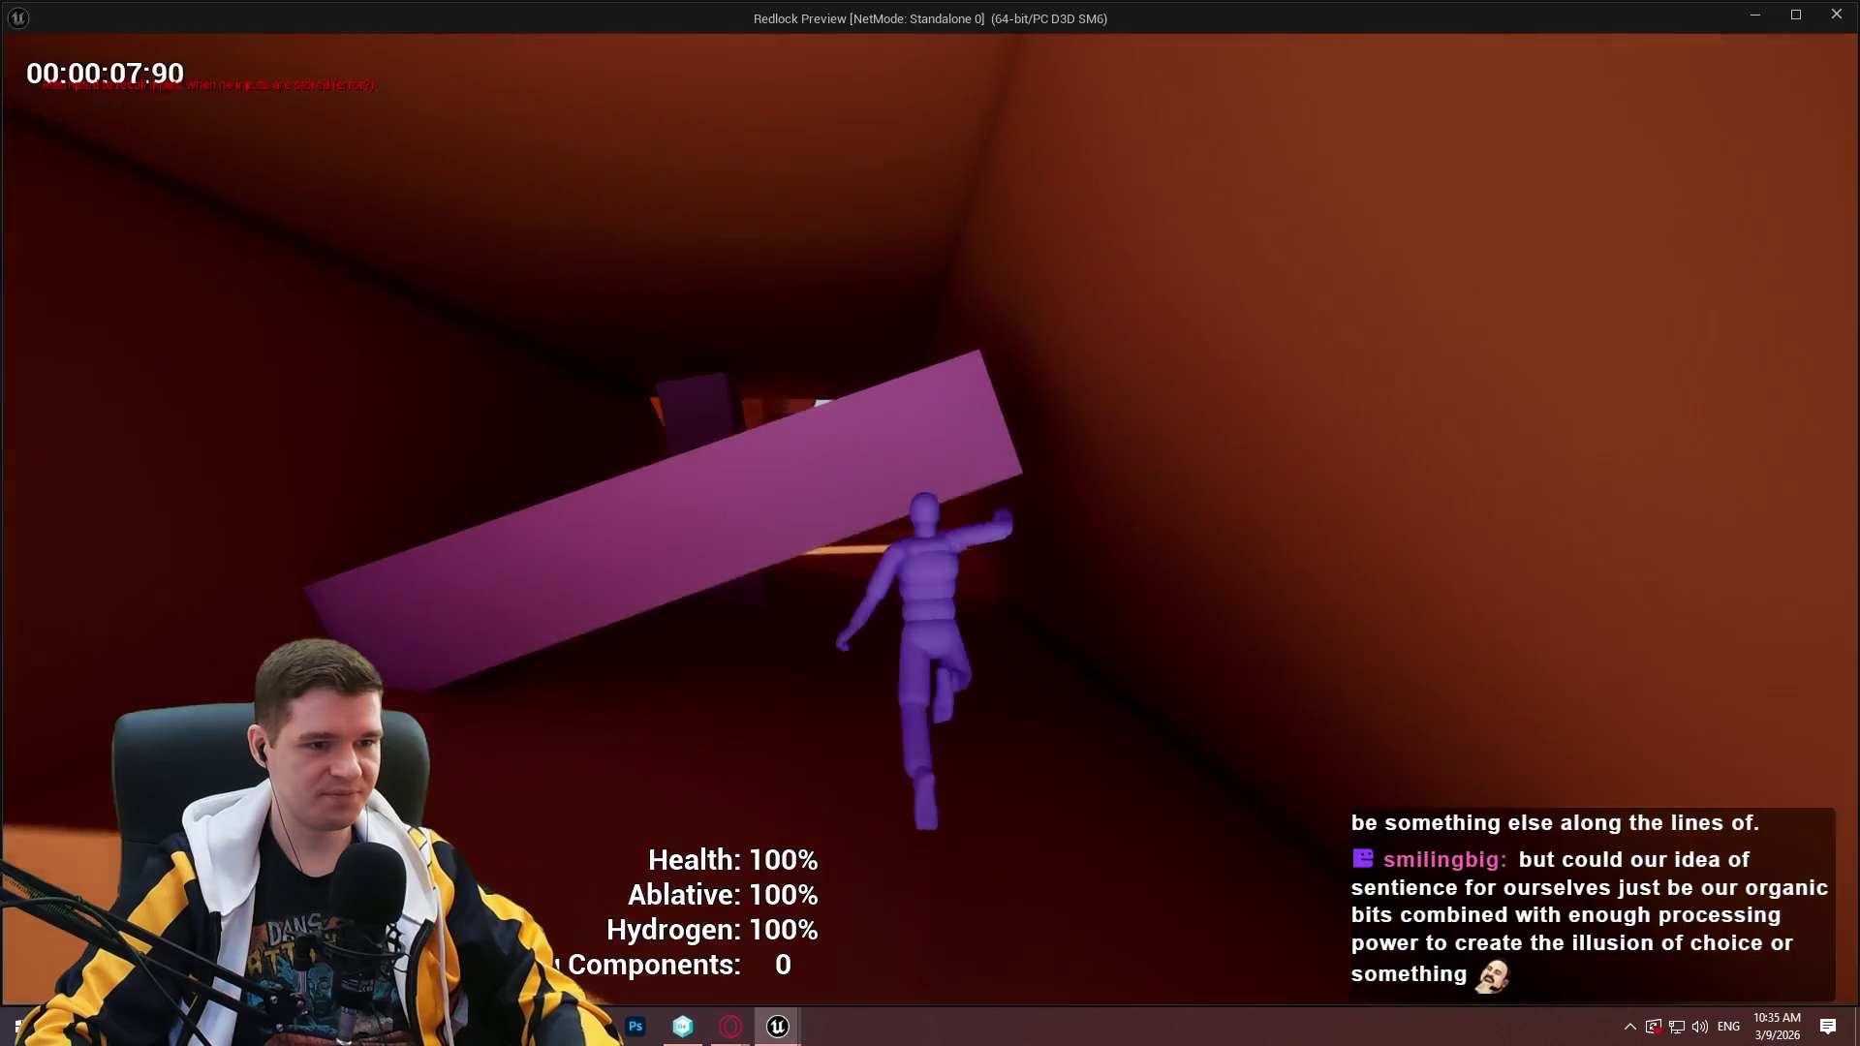
key(w)
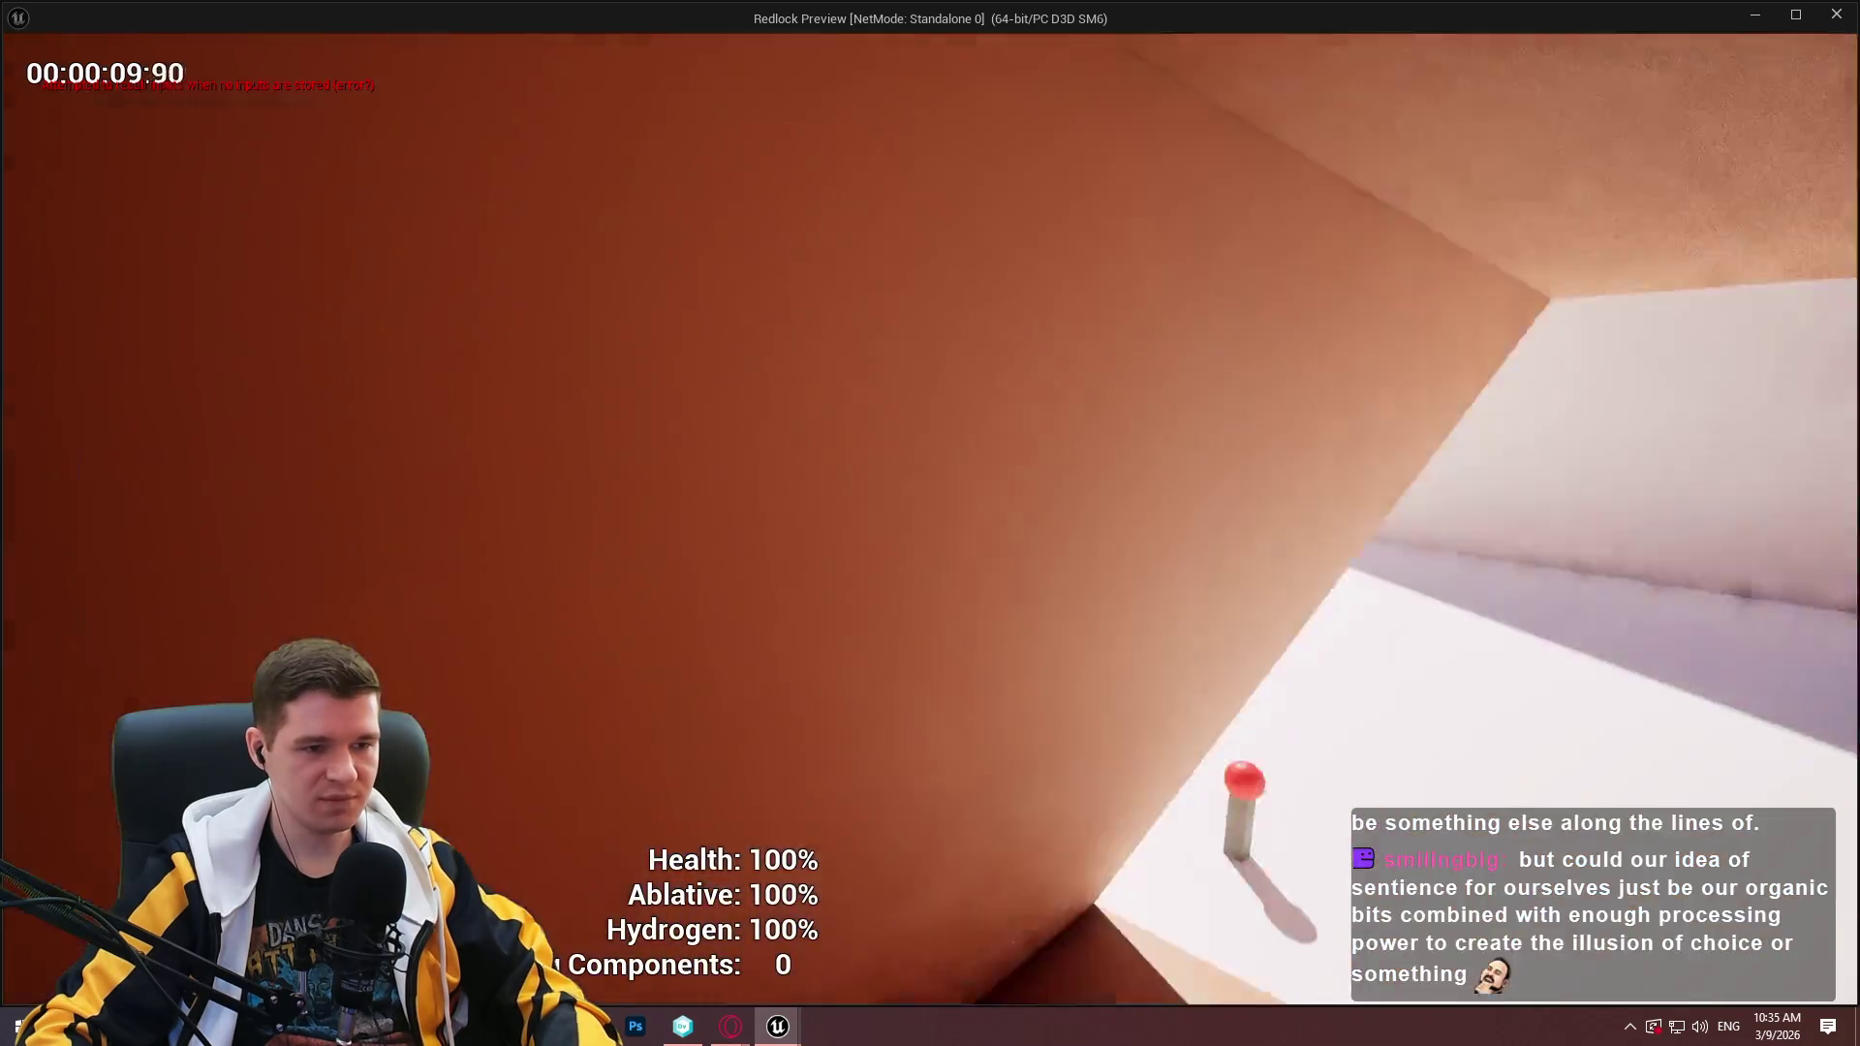
key(w)
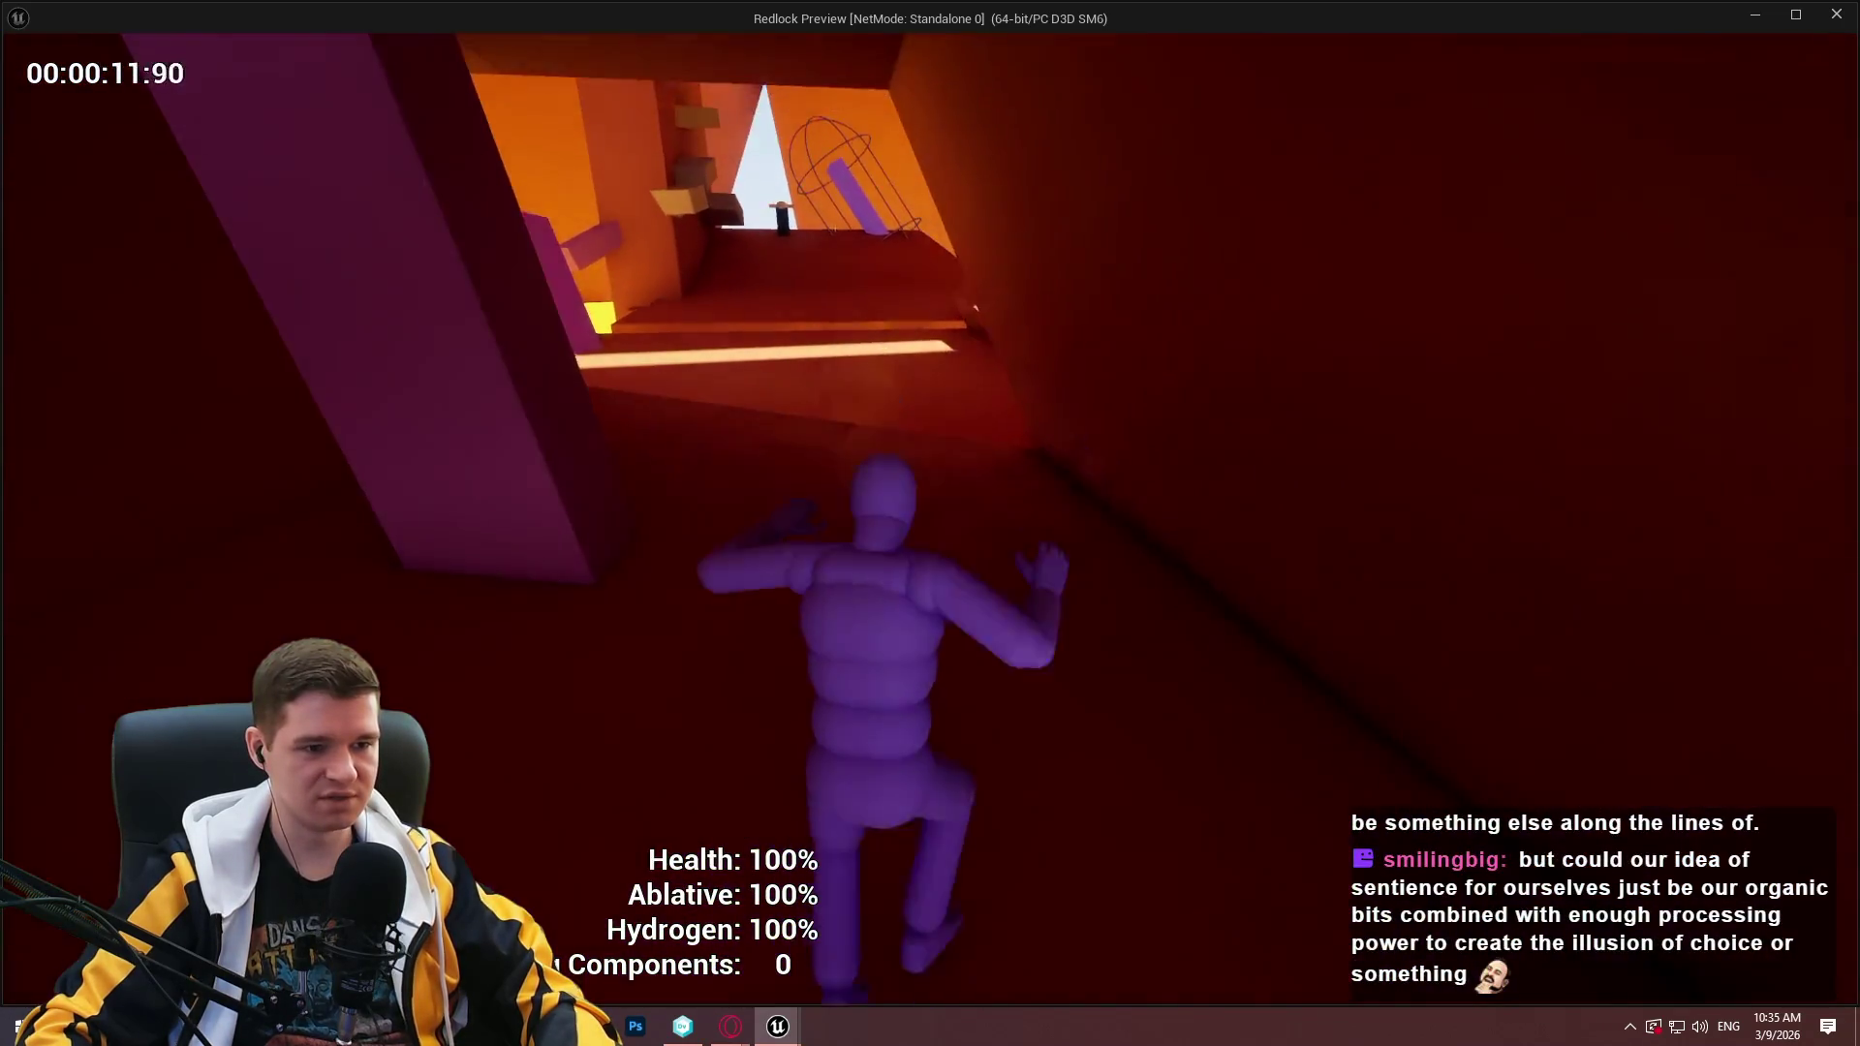
key(w)
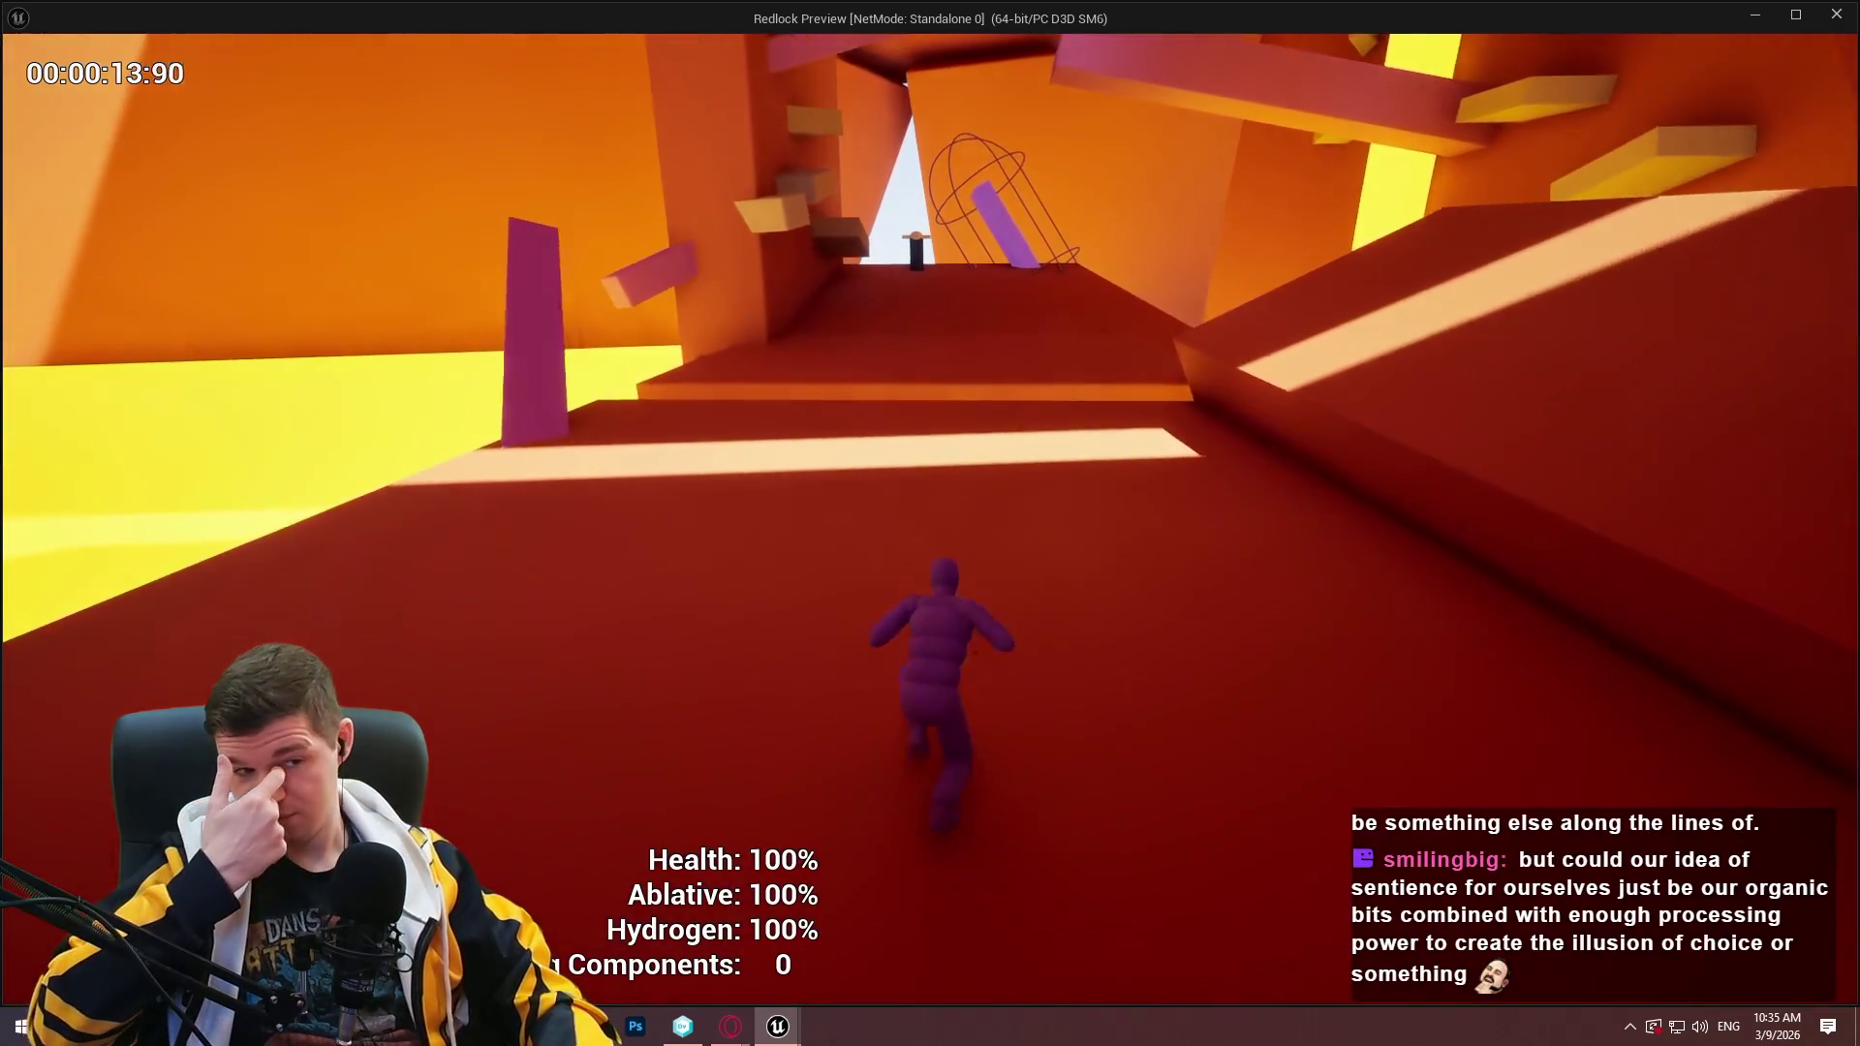
key(w)
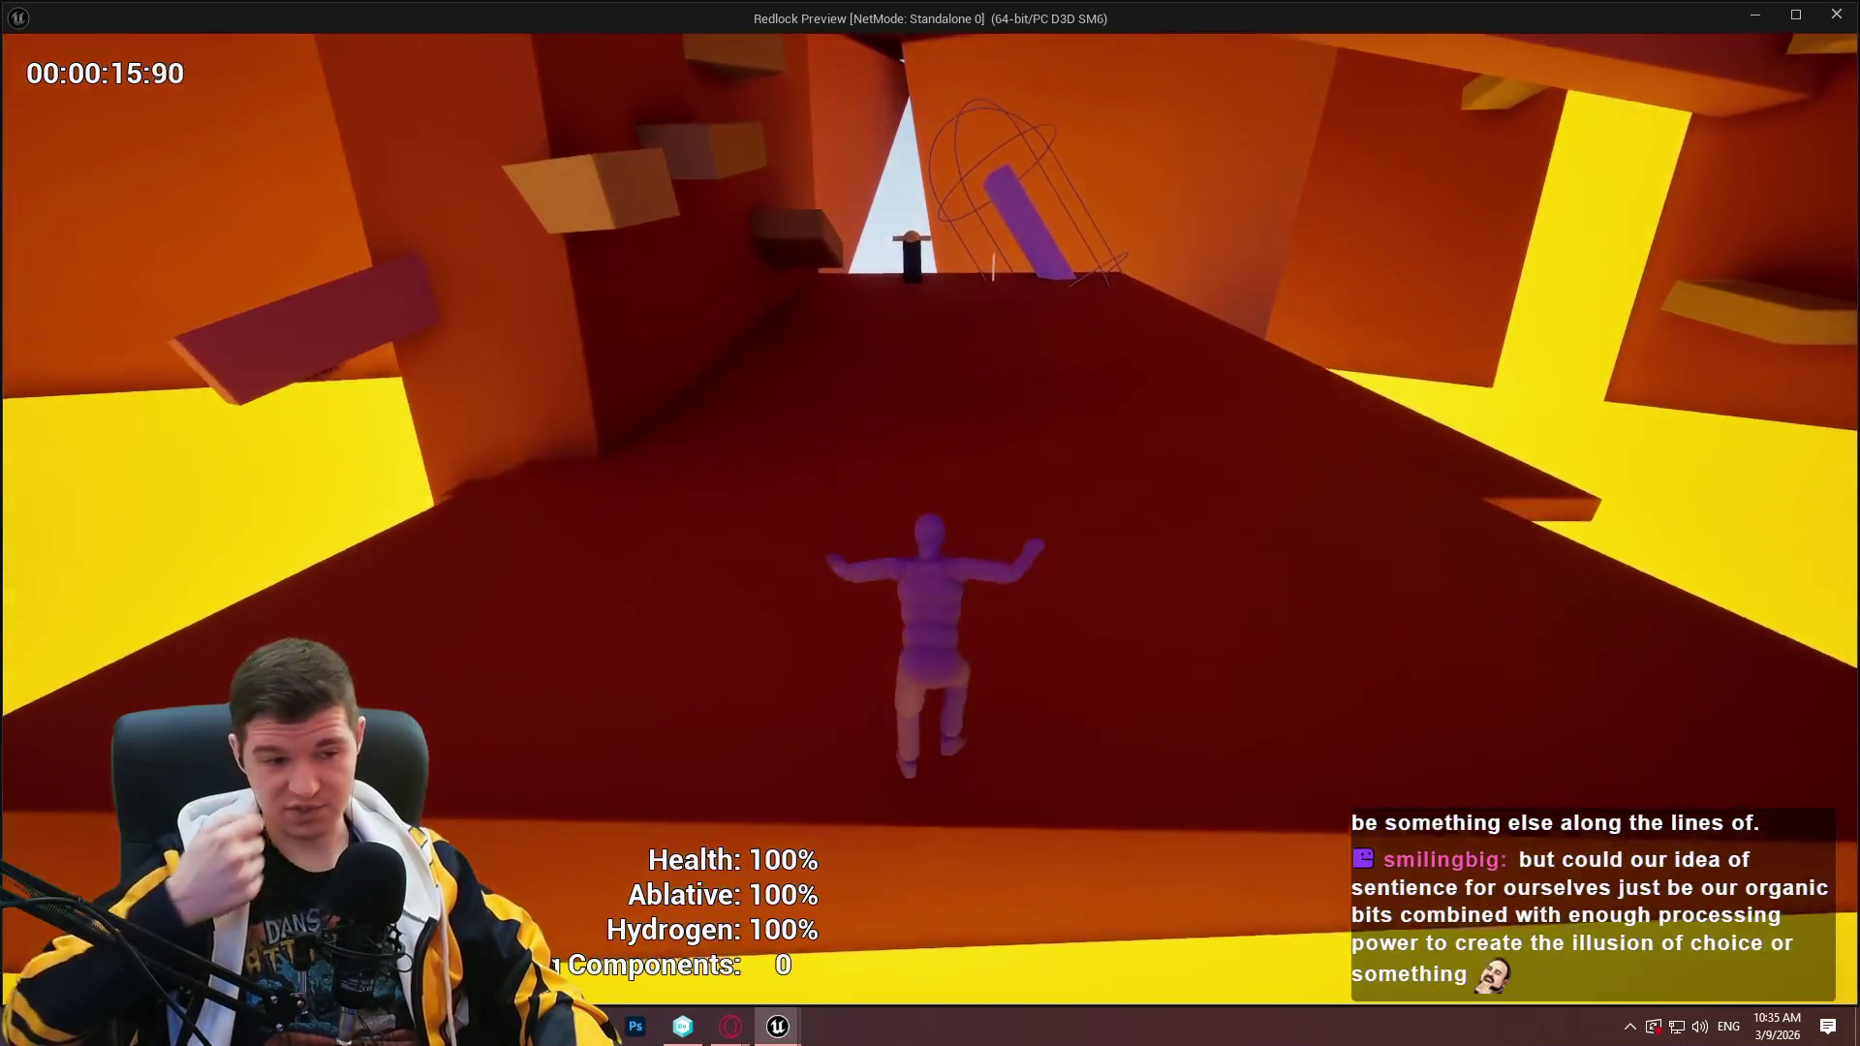
key(w)
key(space)
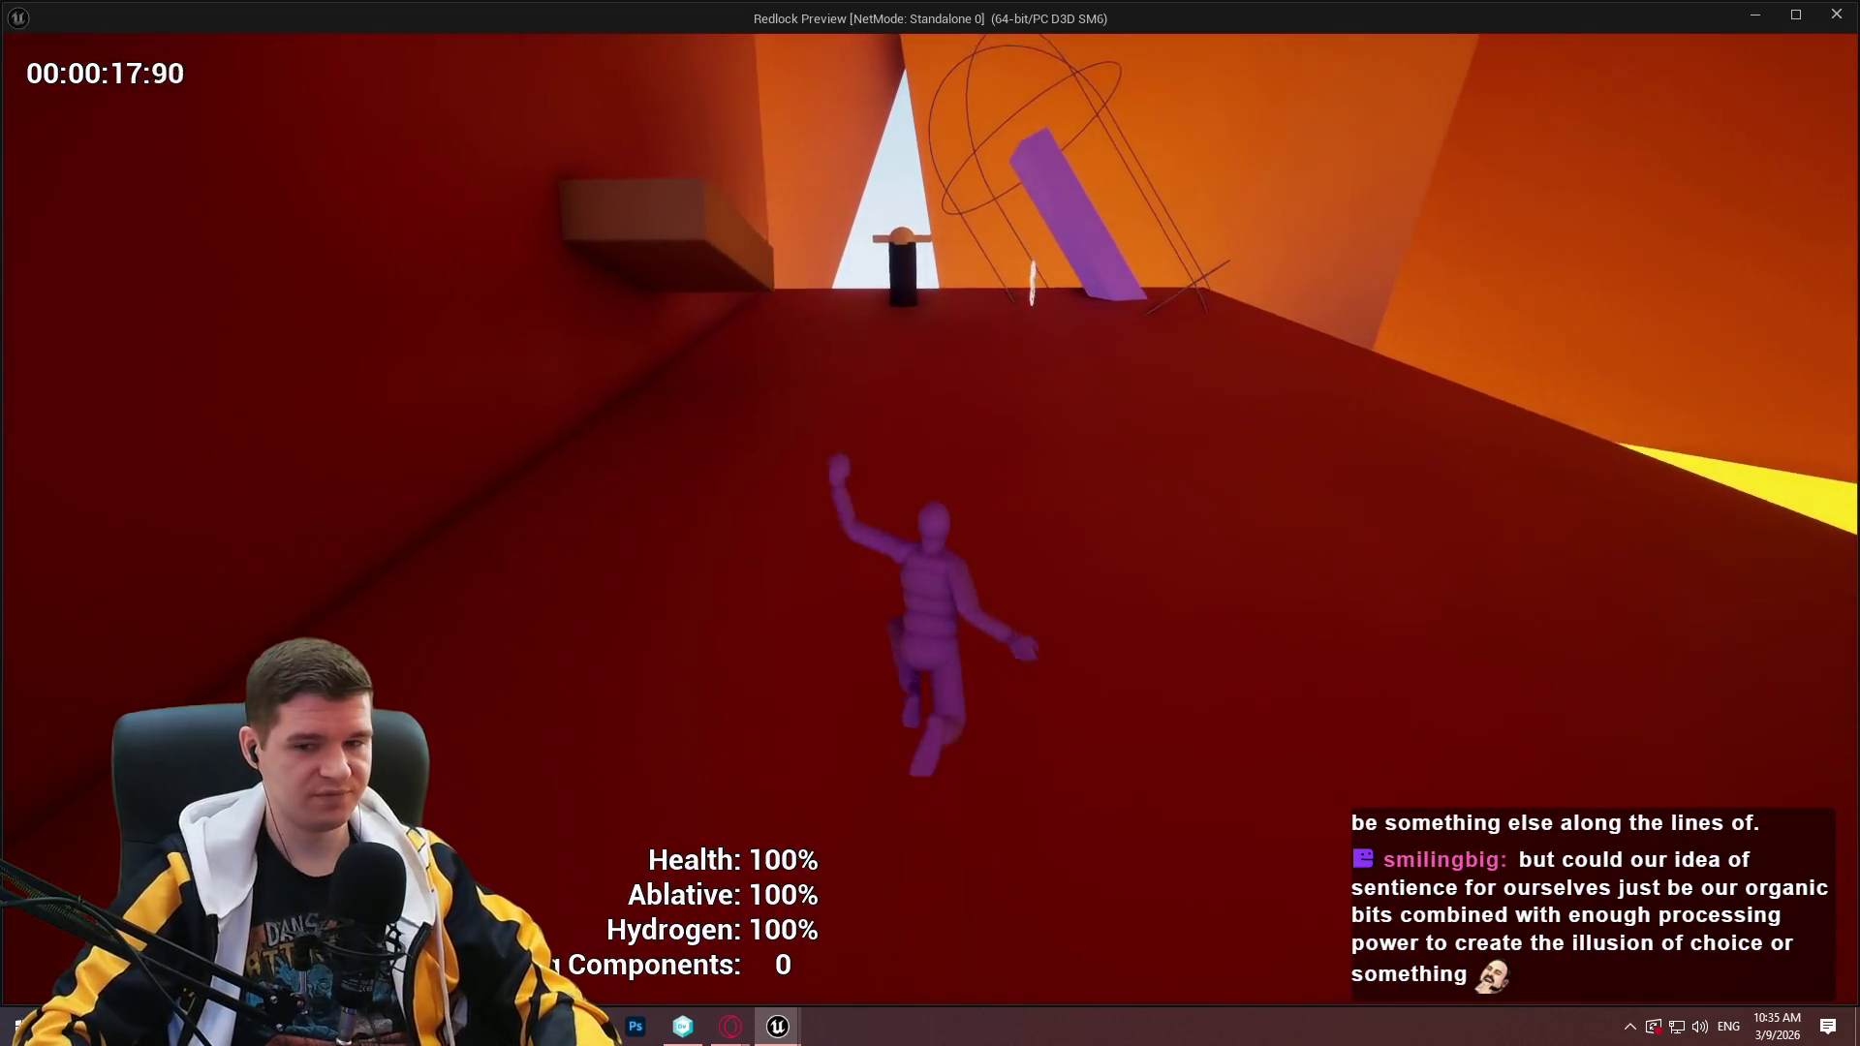
key(space)
key(w)
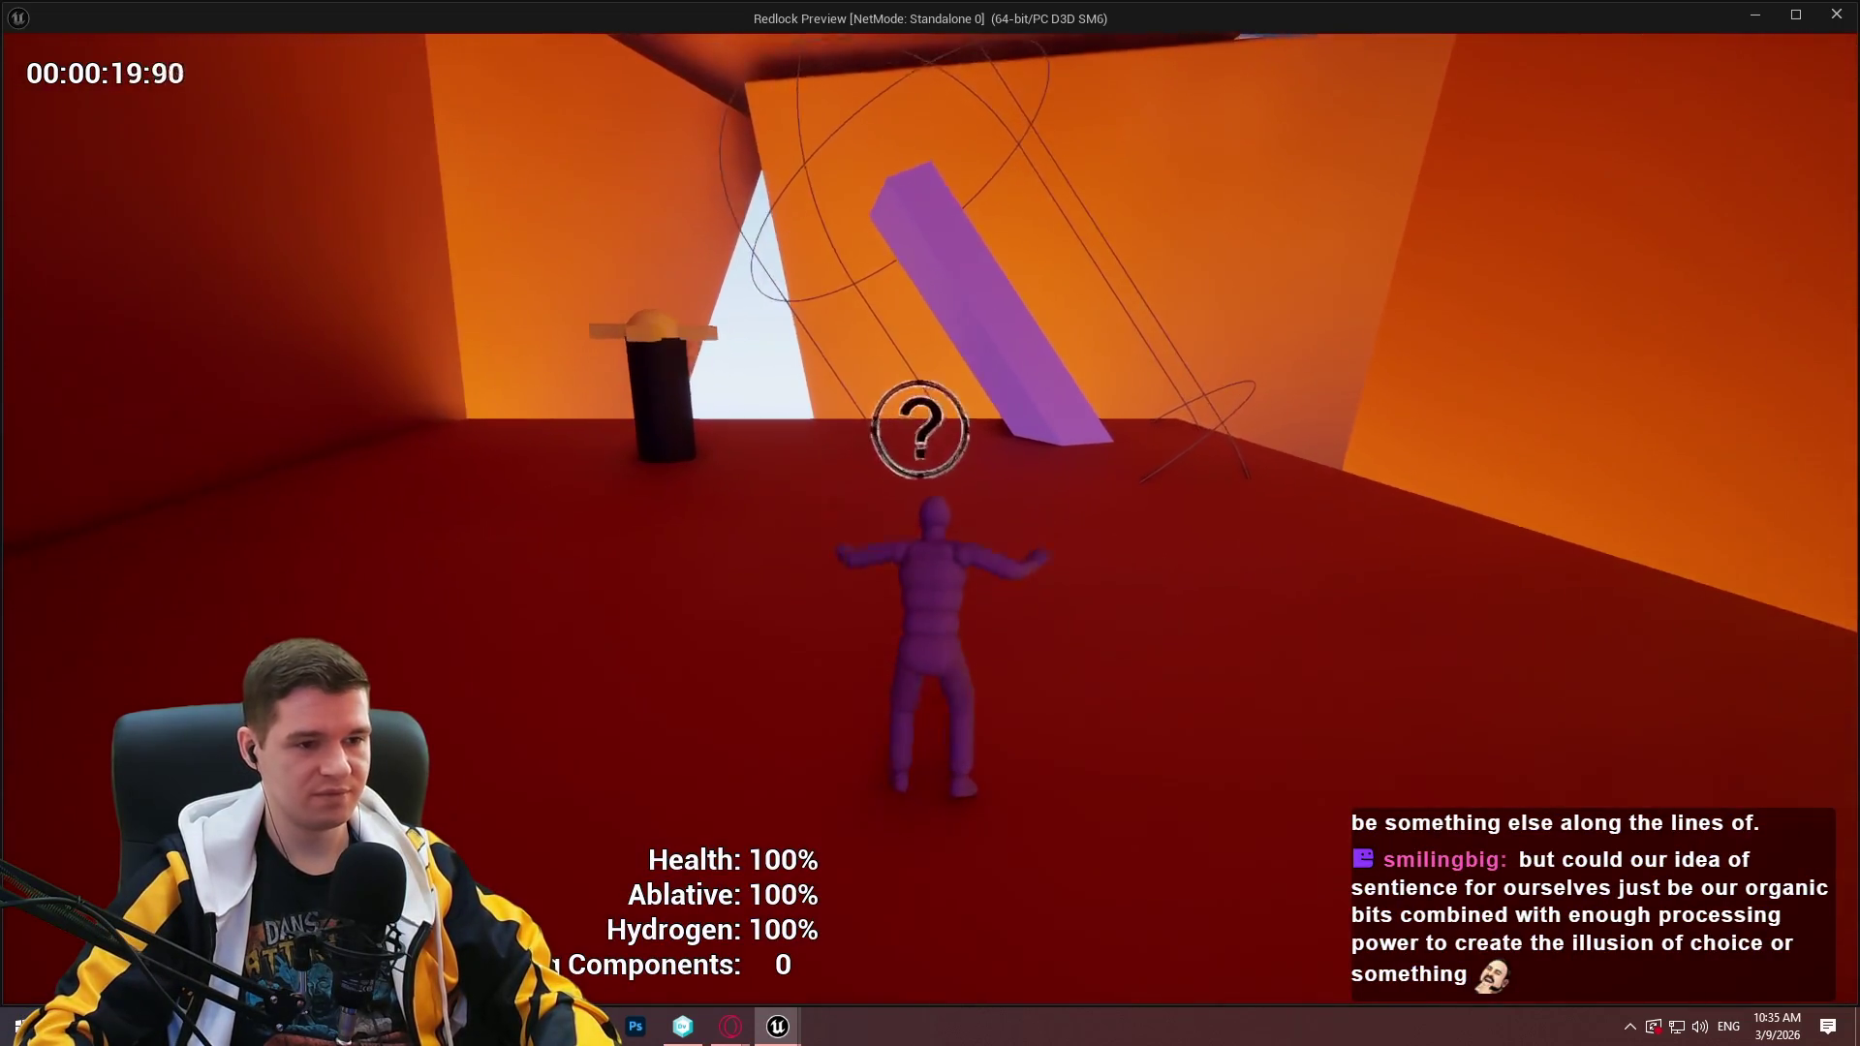
Restore ablative at the Ablative Restoration Station and run on across the block.
key(w)
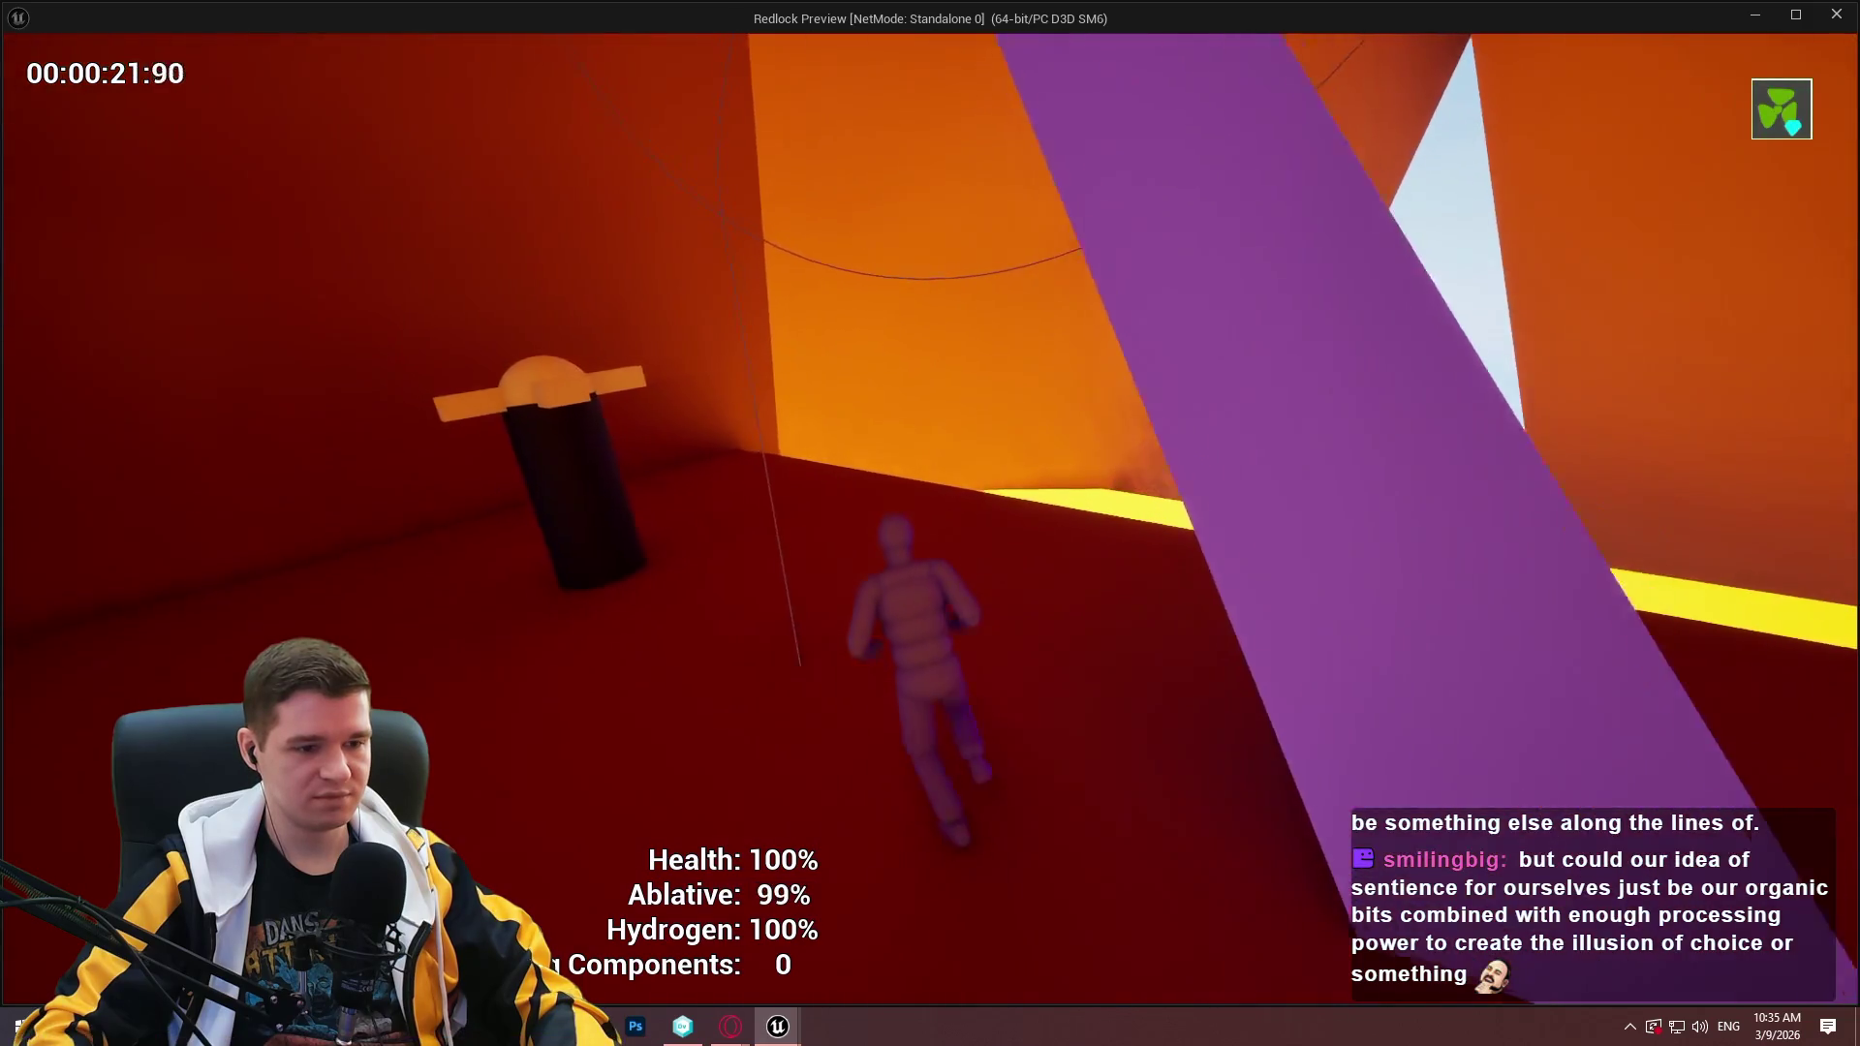
key(e)
key(w)
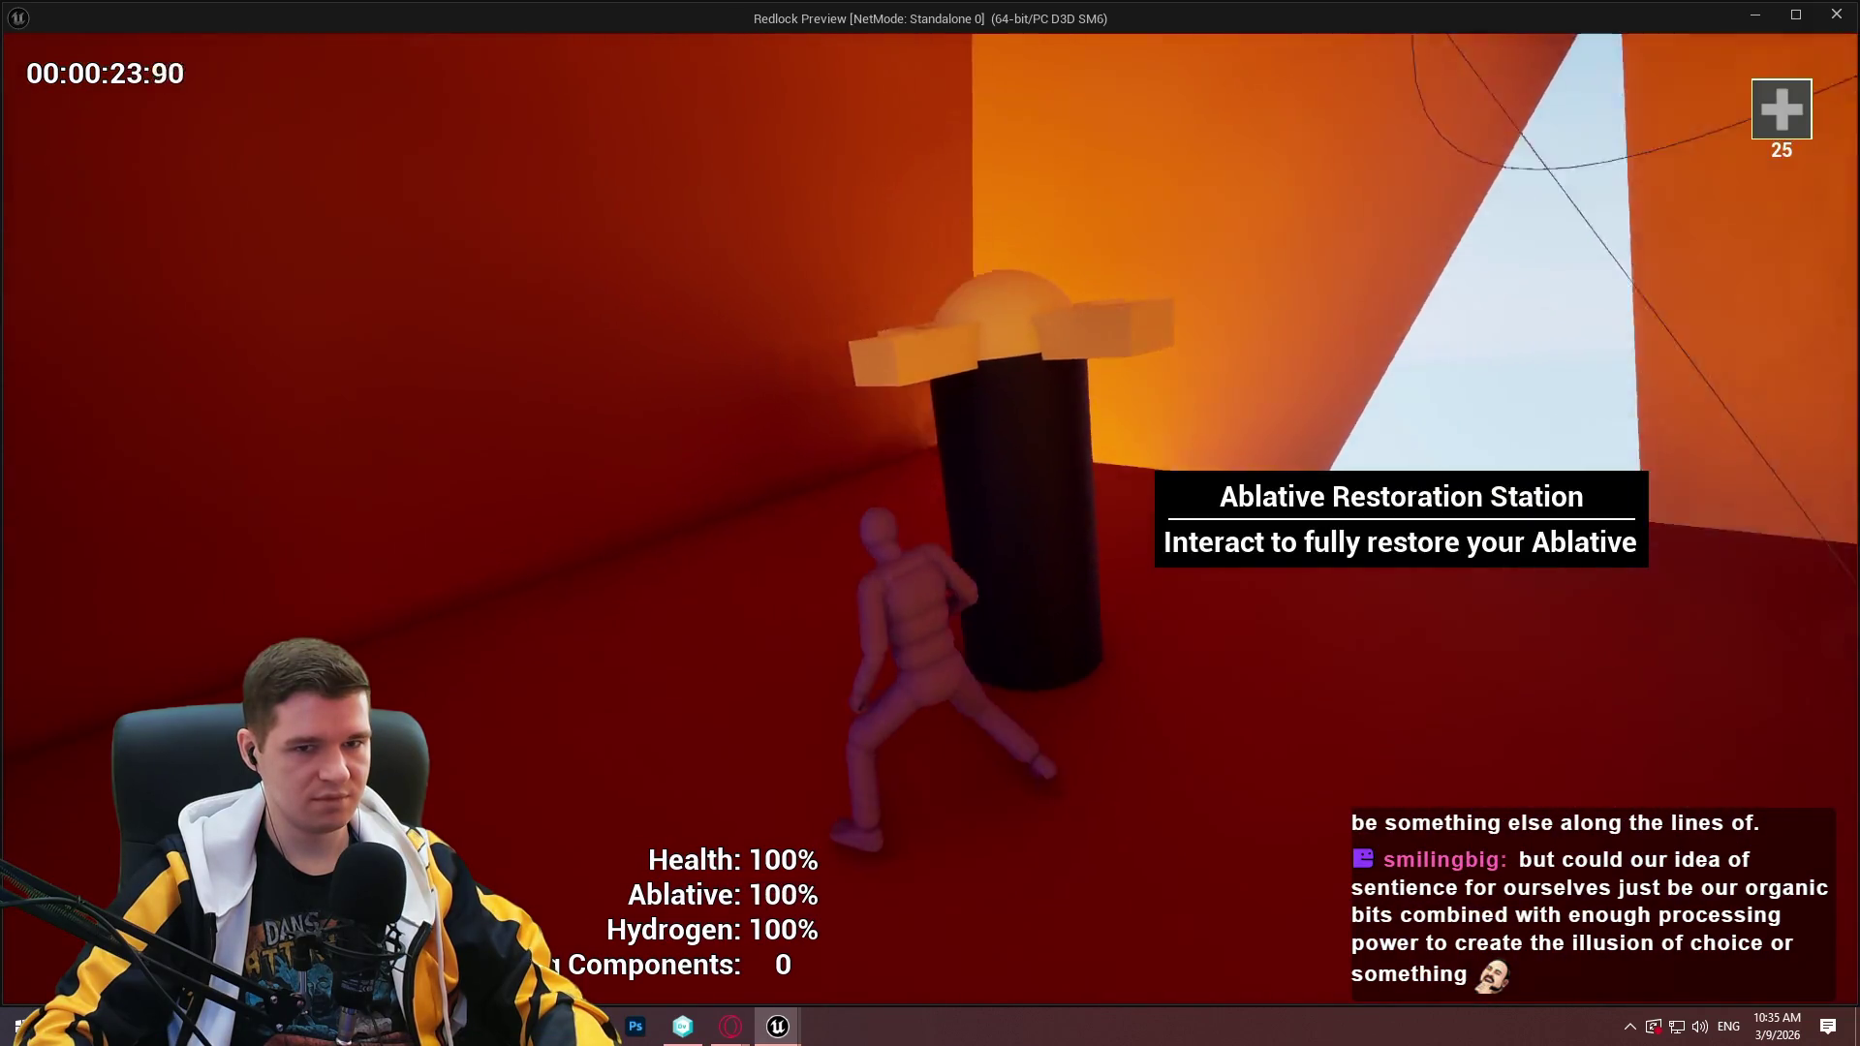
key(w)
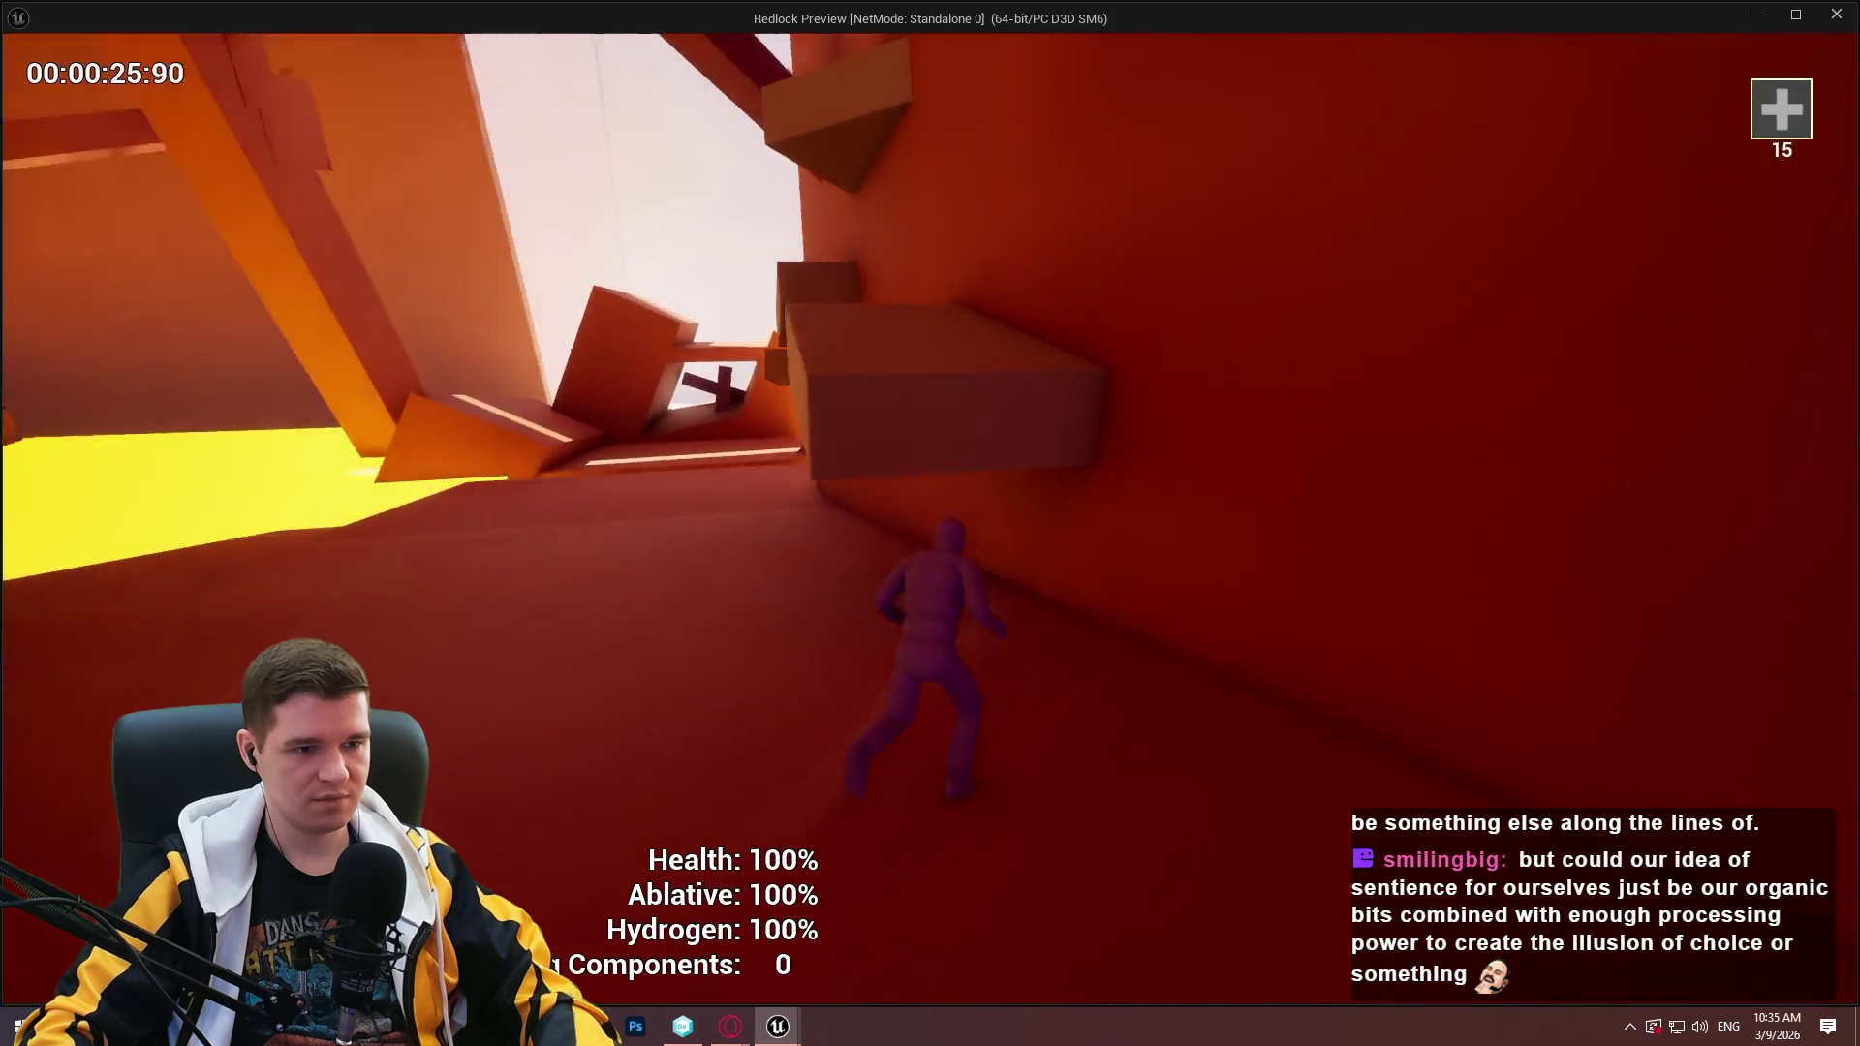
key(w)
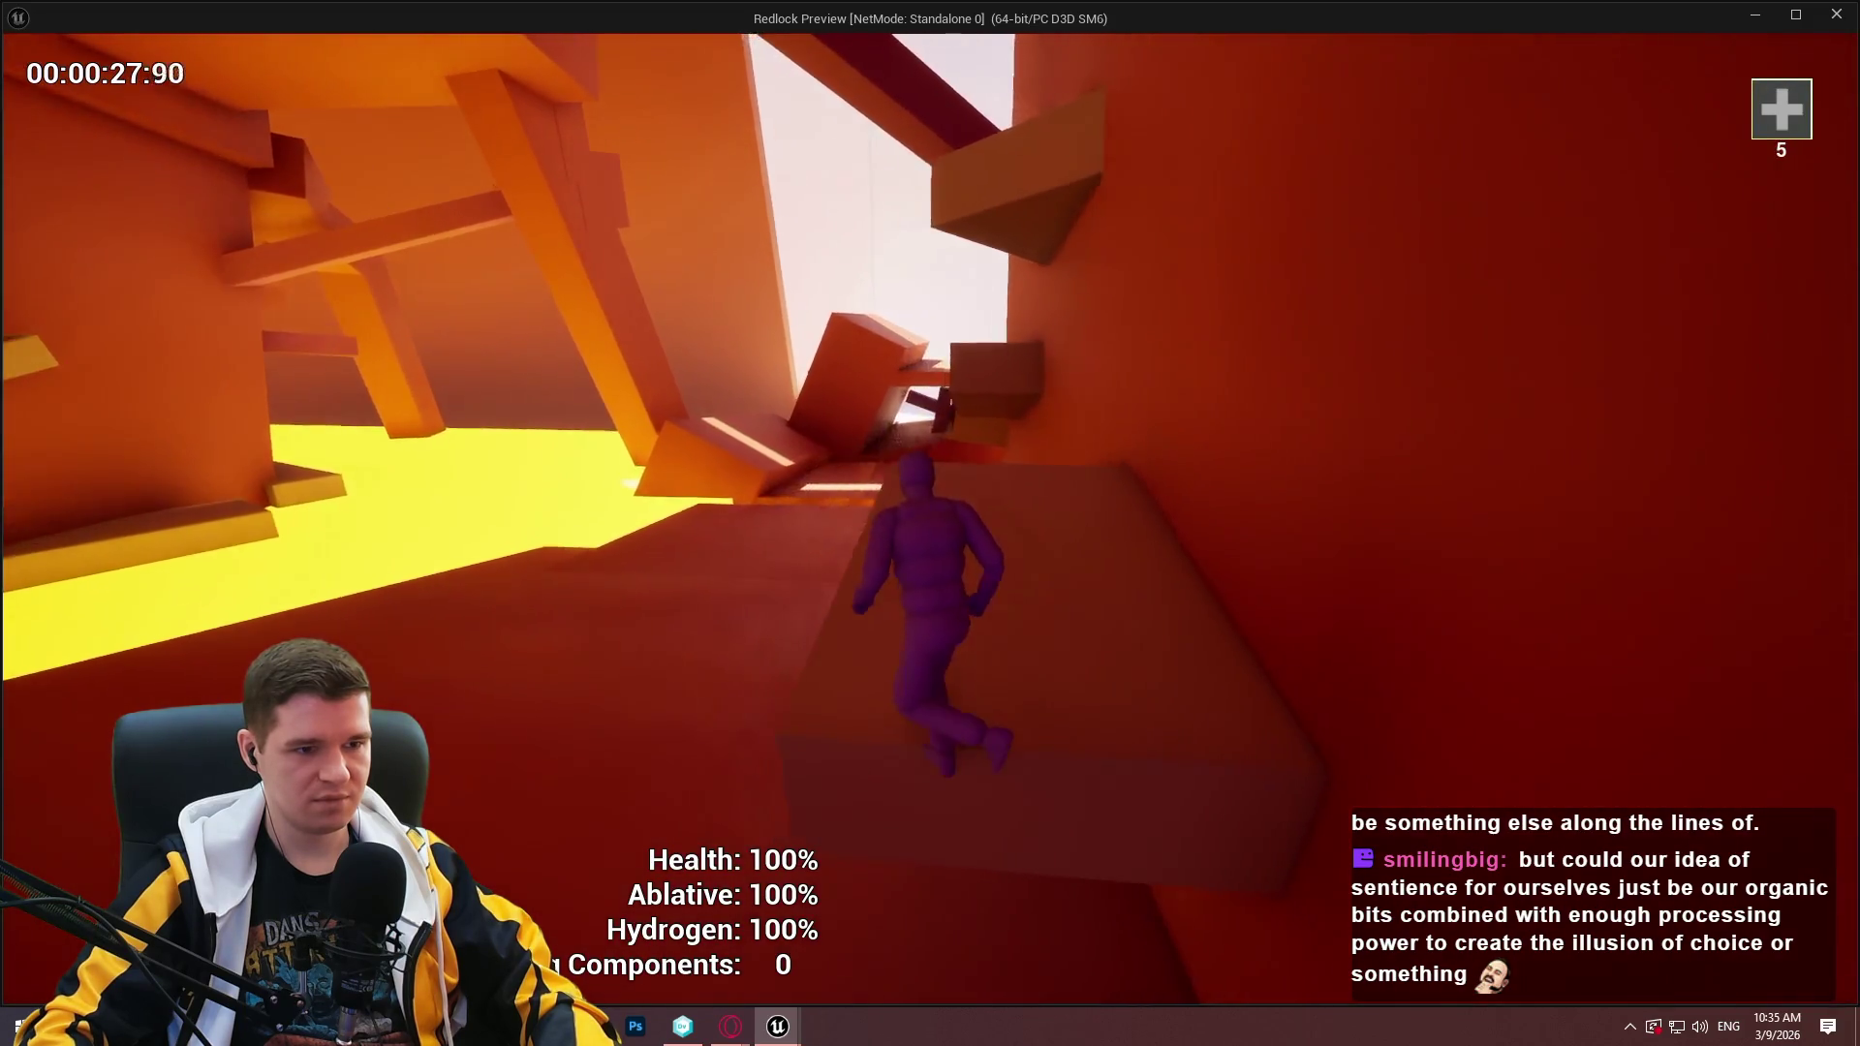
Open the pause menu, resume the game, then stop the play session.
key(Escape)
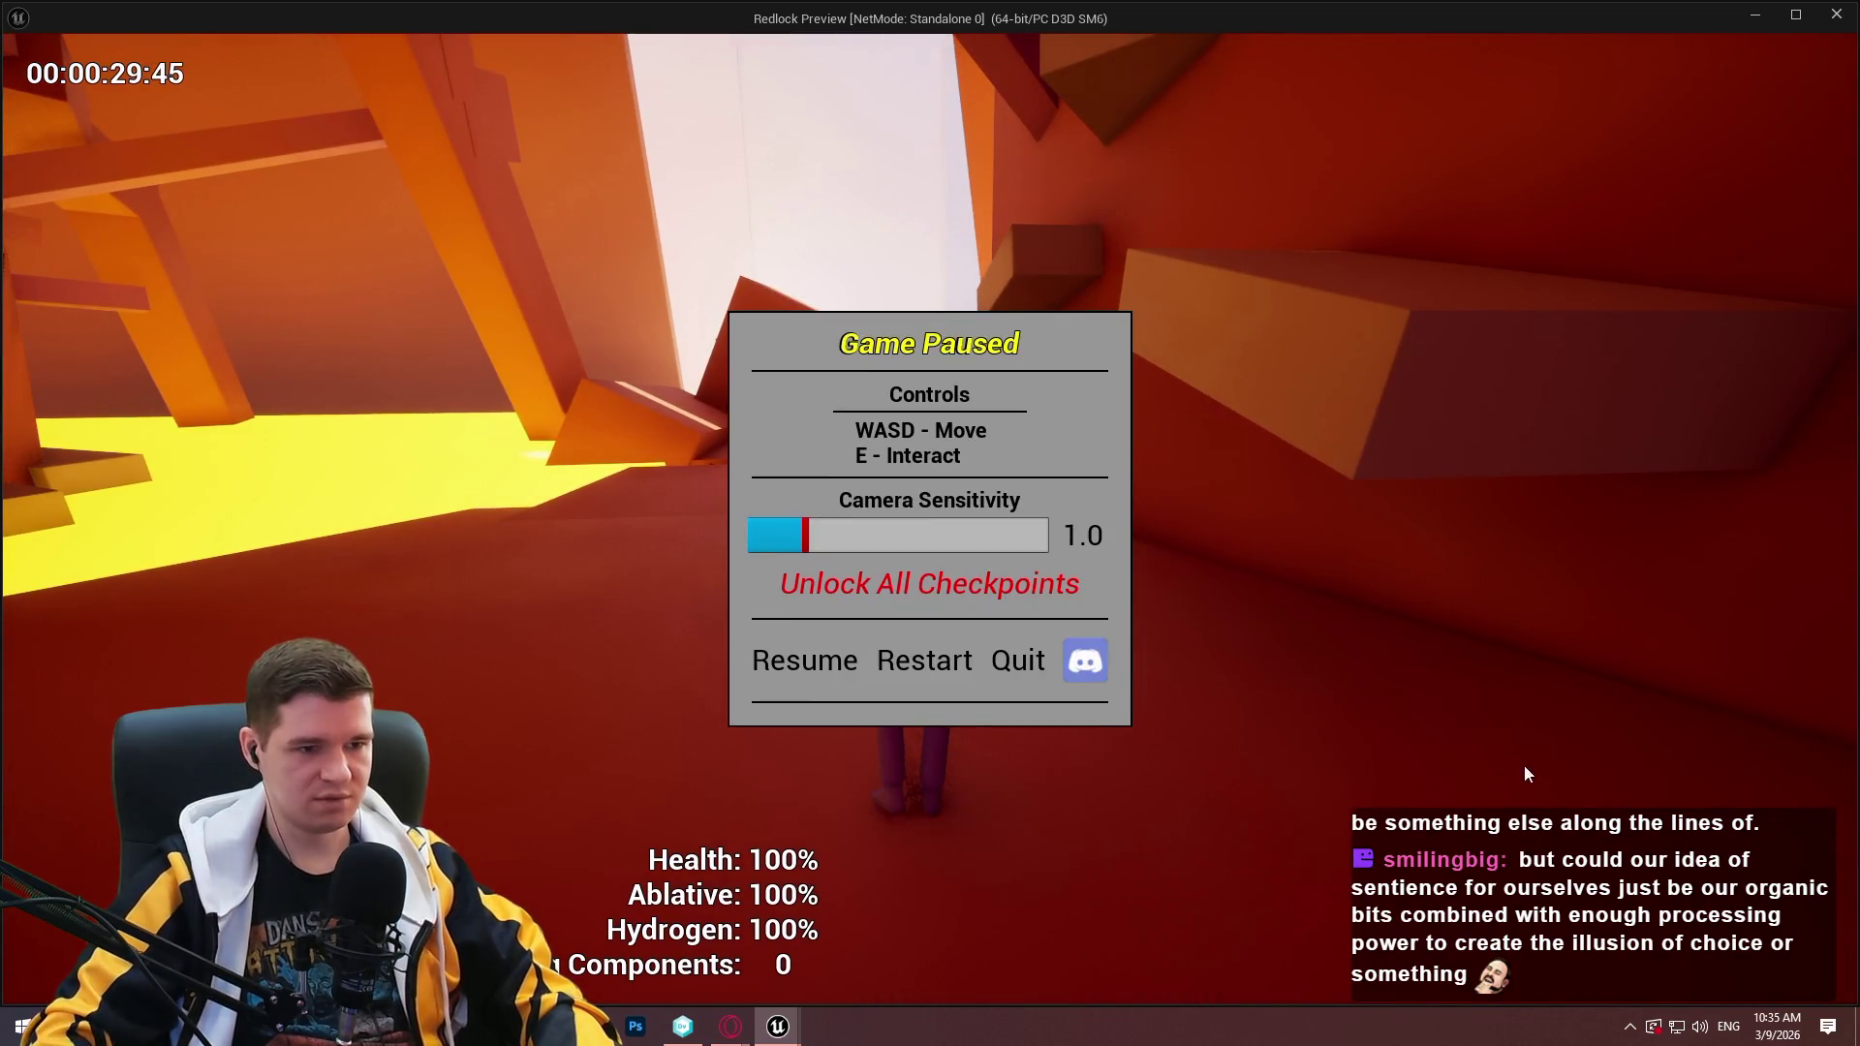
click(793, 655)
key(Escape)
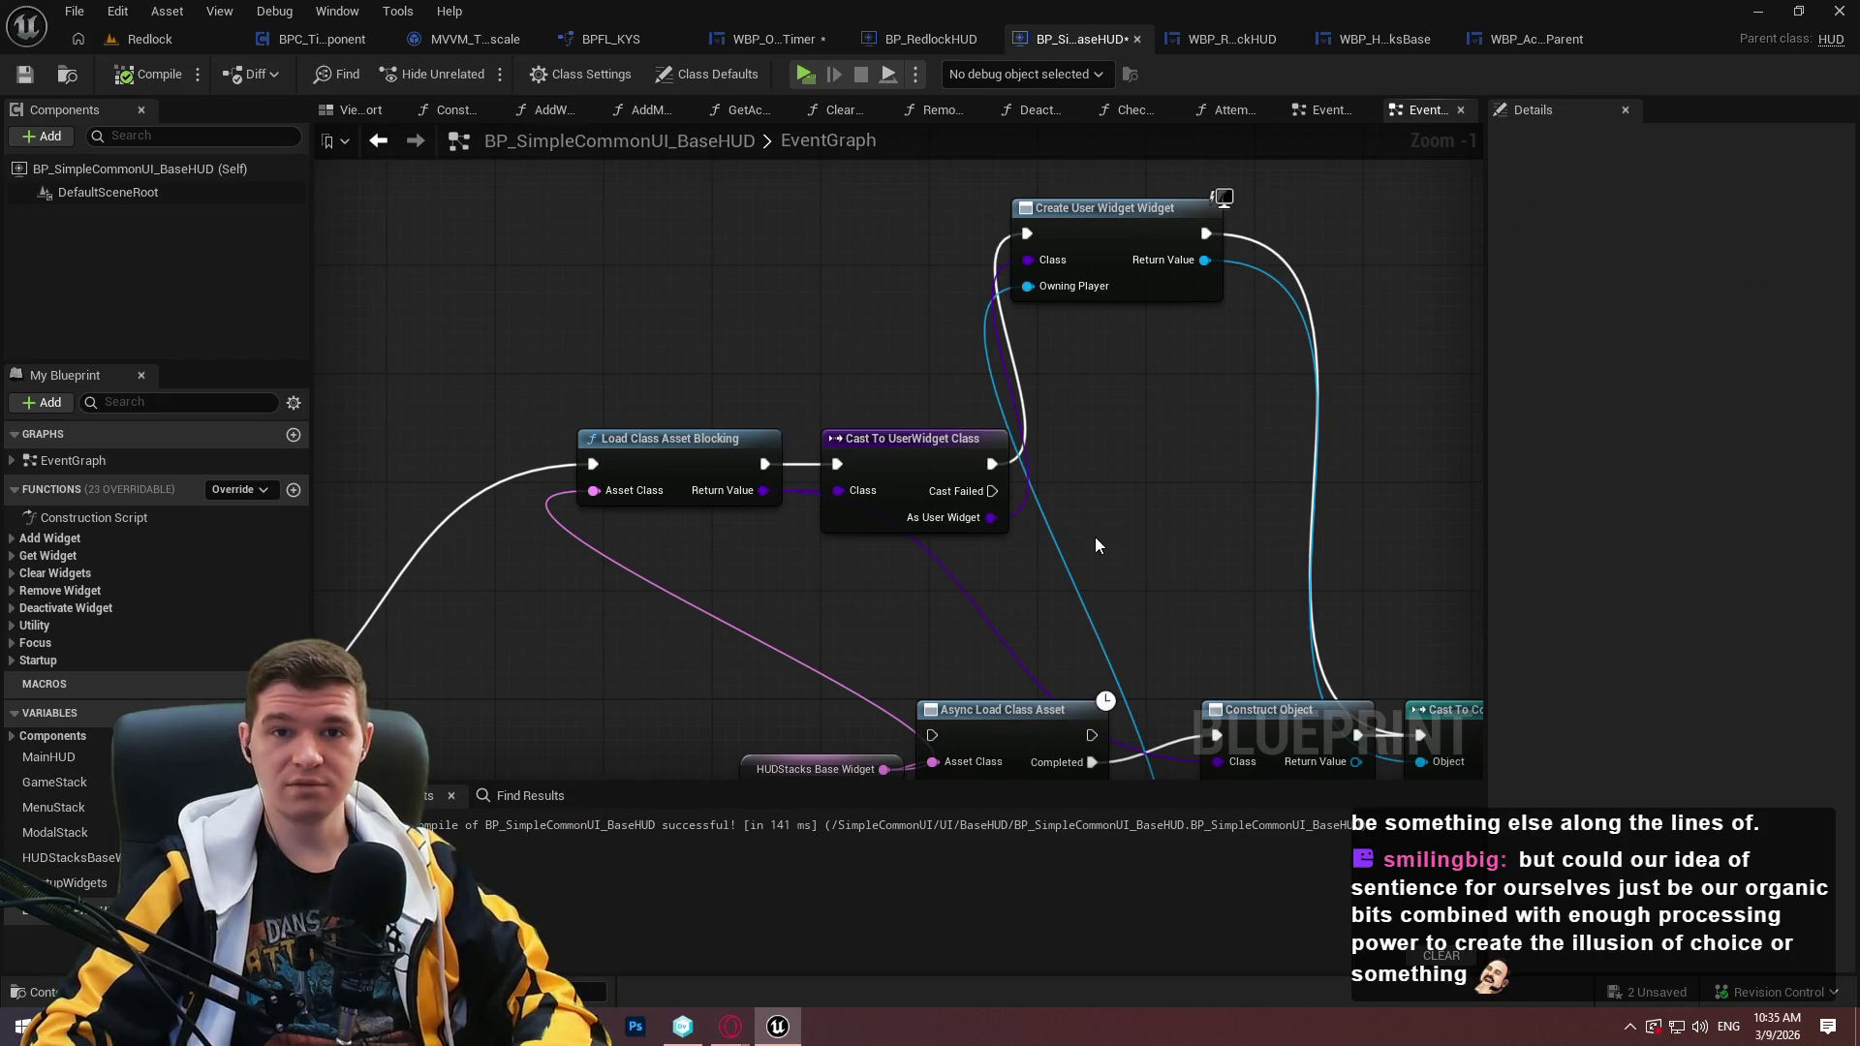
Feed the async-loaded class into the Cast, deleting the Load Class Asset Blocking and empty Construct nodes.
mouse_move(1085, 531)
mouse_down()
mouse_move(1134, 302)
mouse_move(1192, 272)
mouse_move(1168, 443)
mouse_up()
drag(1066, 625, 693, 655)
key(ctrl+z)
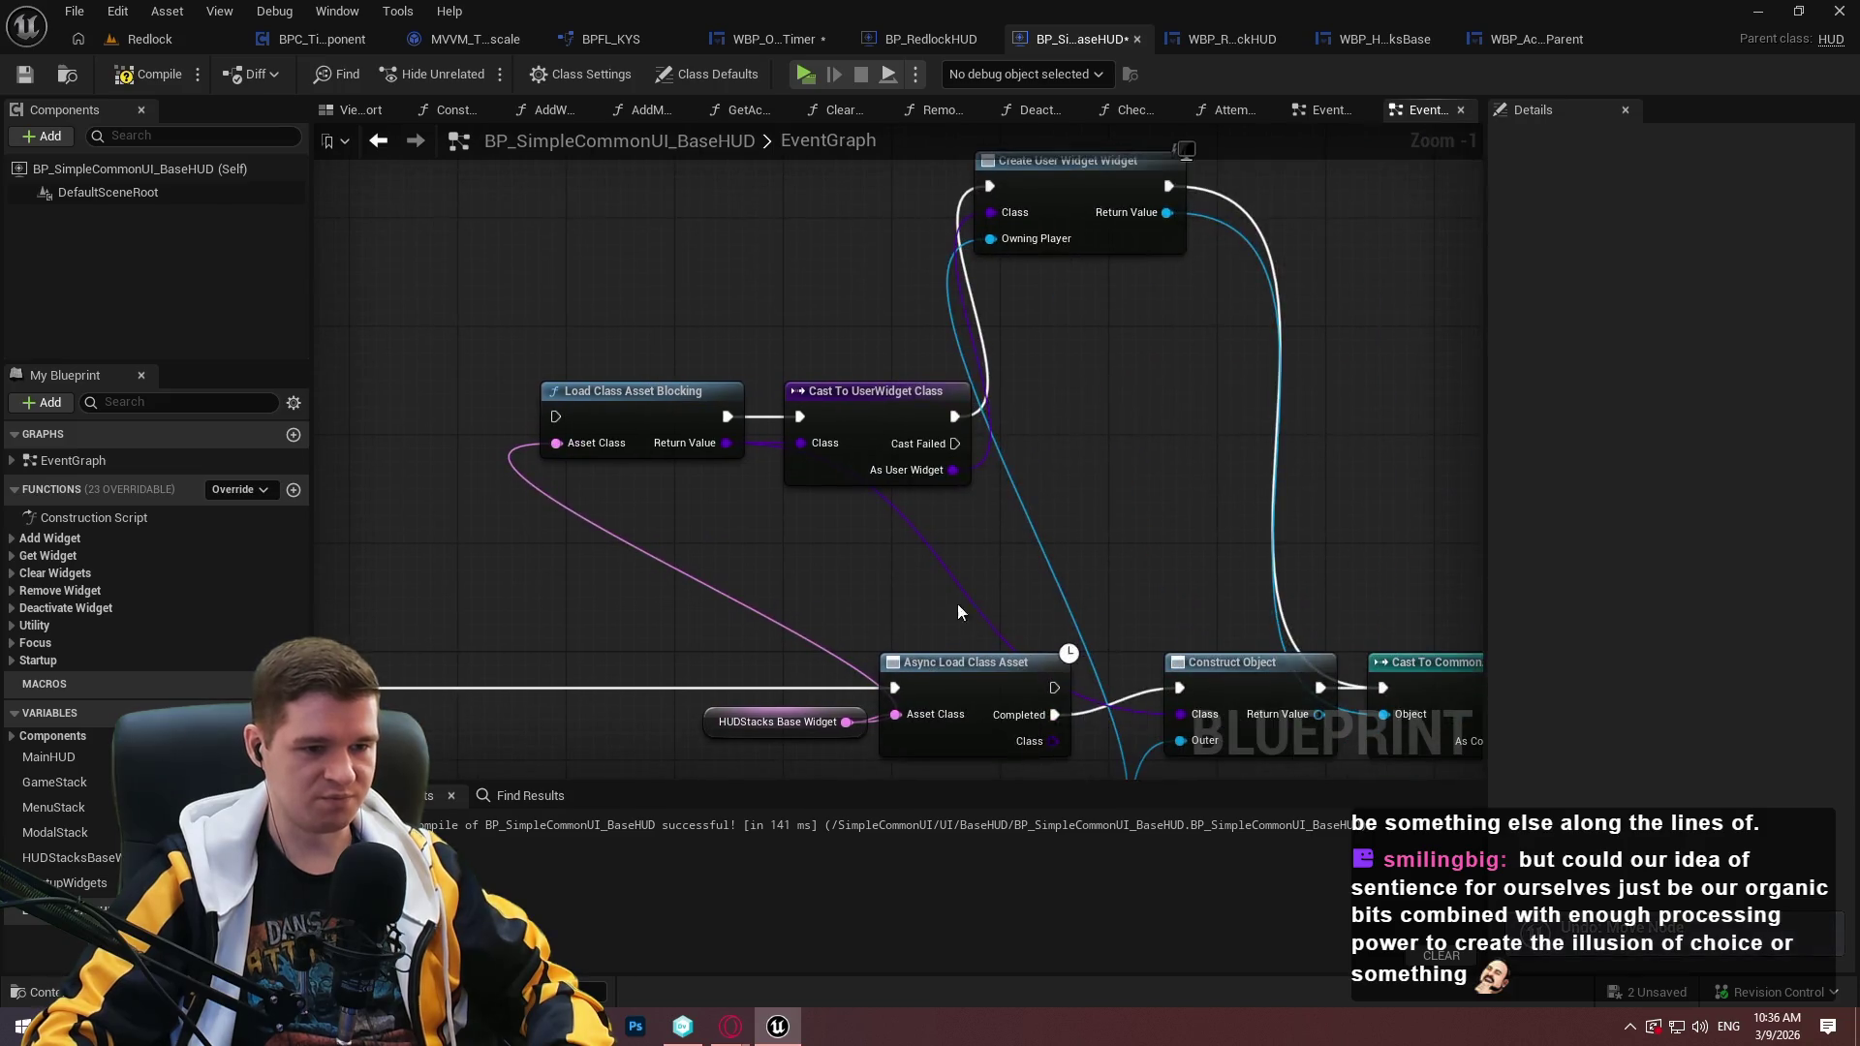
mouse_move(1053, 741)
mouse_down()
mouse_move(630, 445)
mouse_move(795, 426)
mouse_move(816, 444)
mouse_up()
click(556, 461)
key(Delete)
mouse_move(875, 219)
mouse_down()
mouse_move(824, 306)
mouse_move(882, 422)
mouse_up()
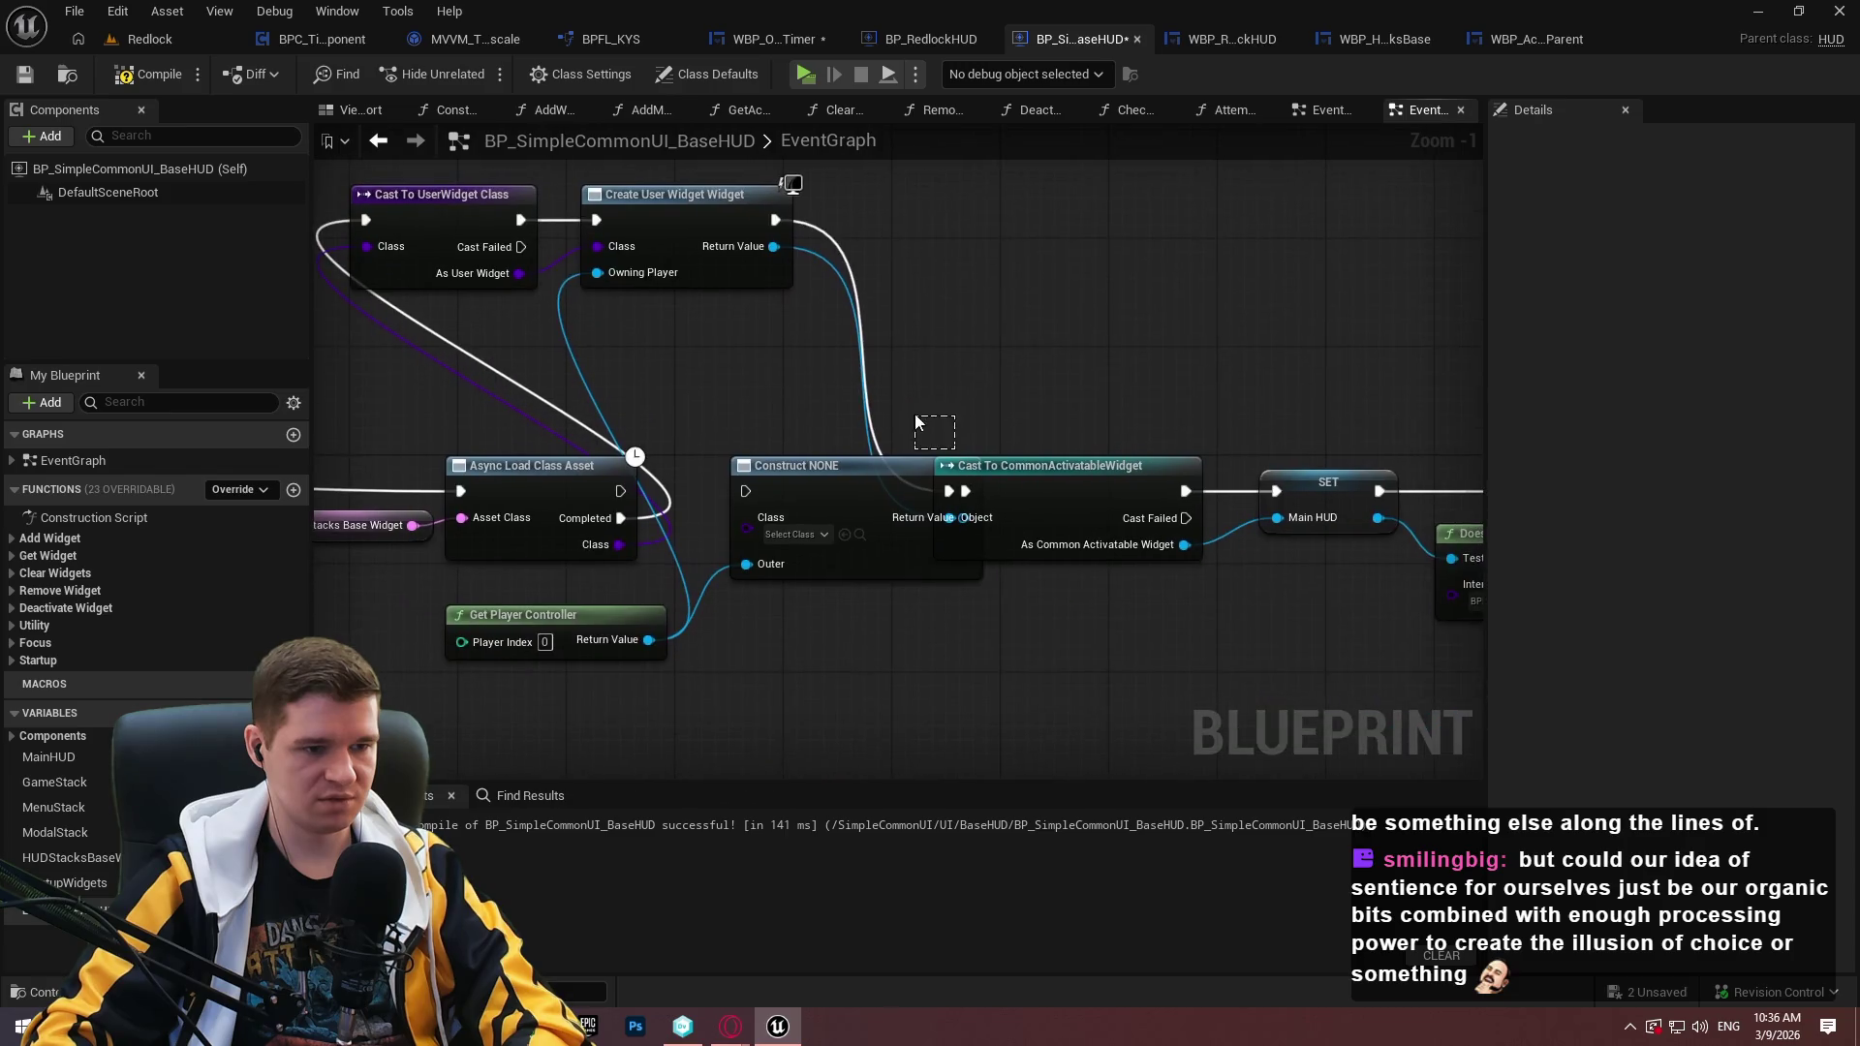
click(843, 573)
key(Delete)
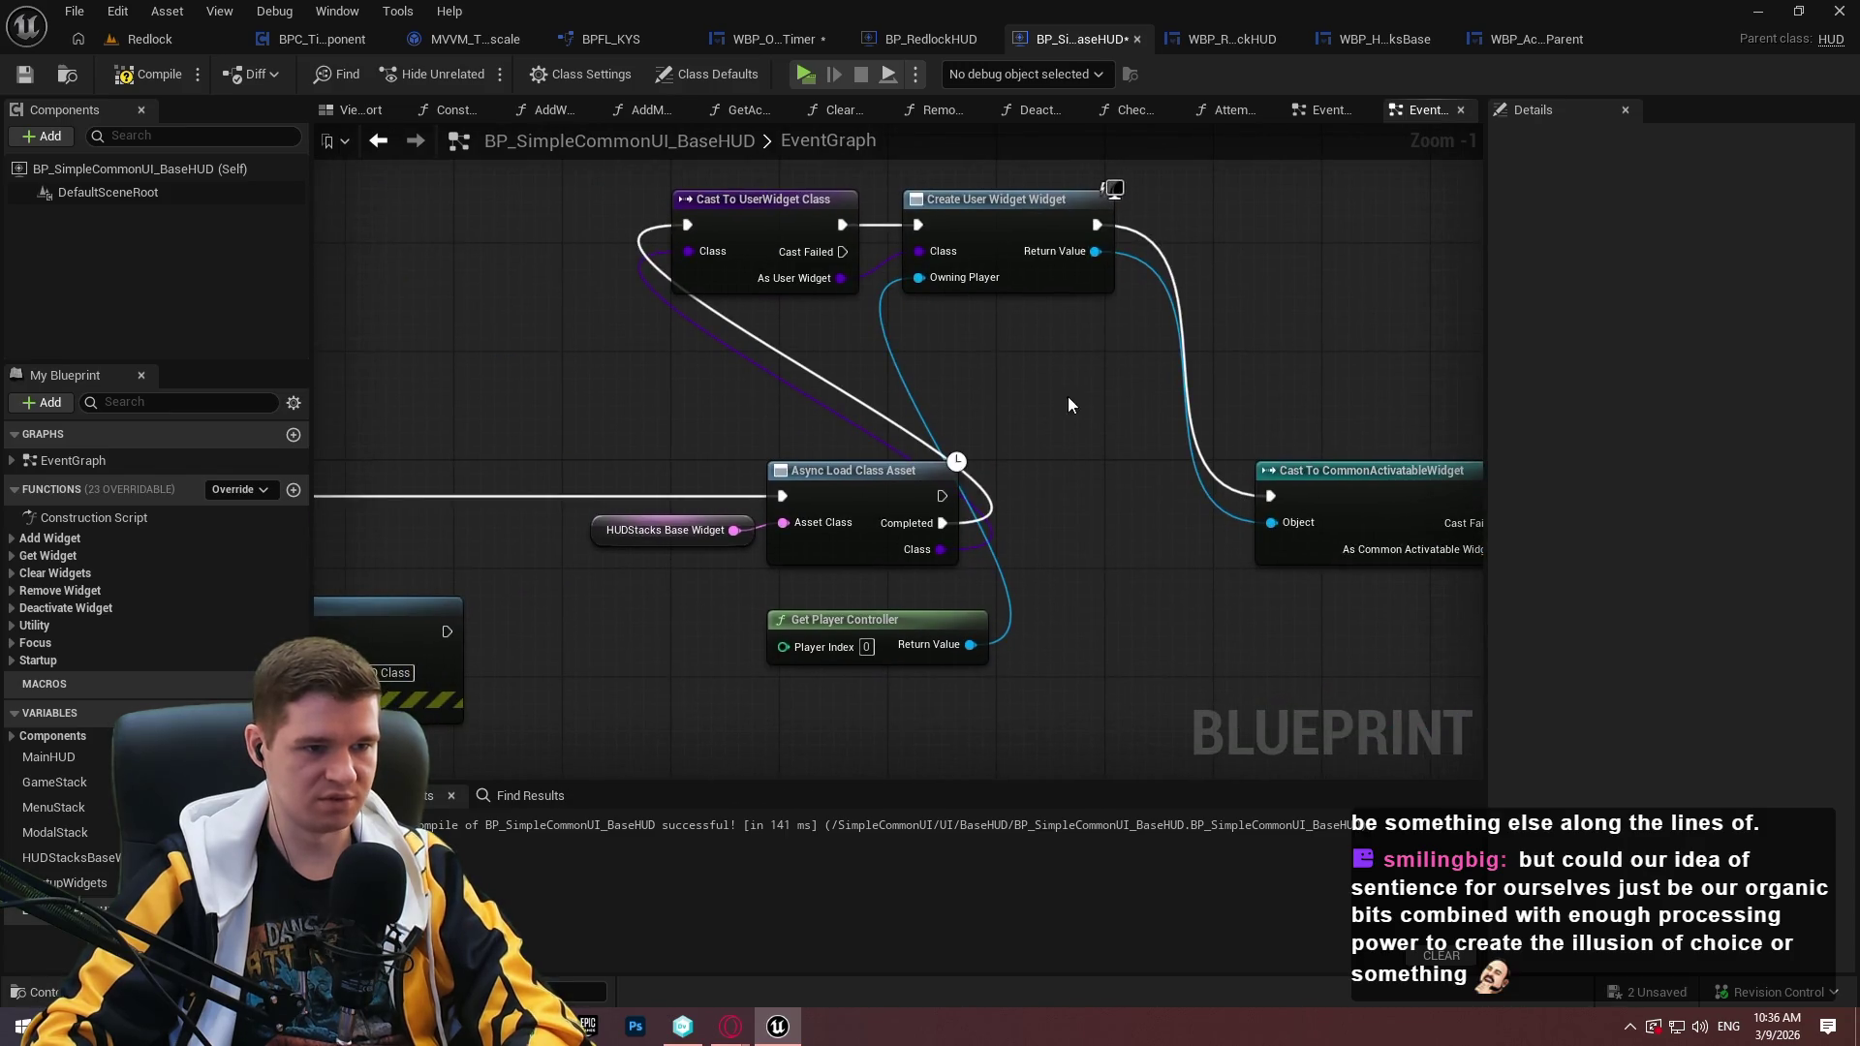
Line up the BeginPlay, IsValid, Branch, Print String, Async Load and HUDStacks nodes in one row.
drag(1078, 362, 1321, 403)
scroll(1321, 403, down, 2)
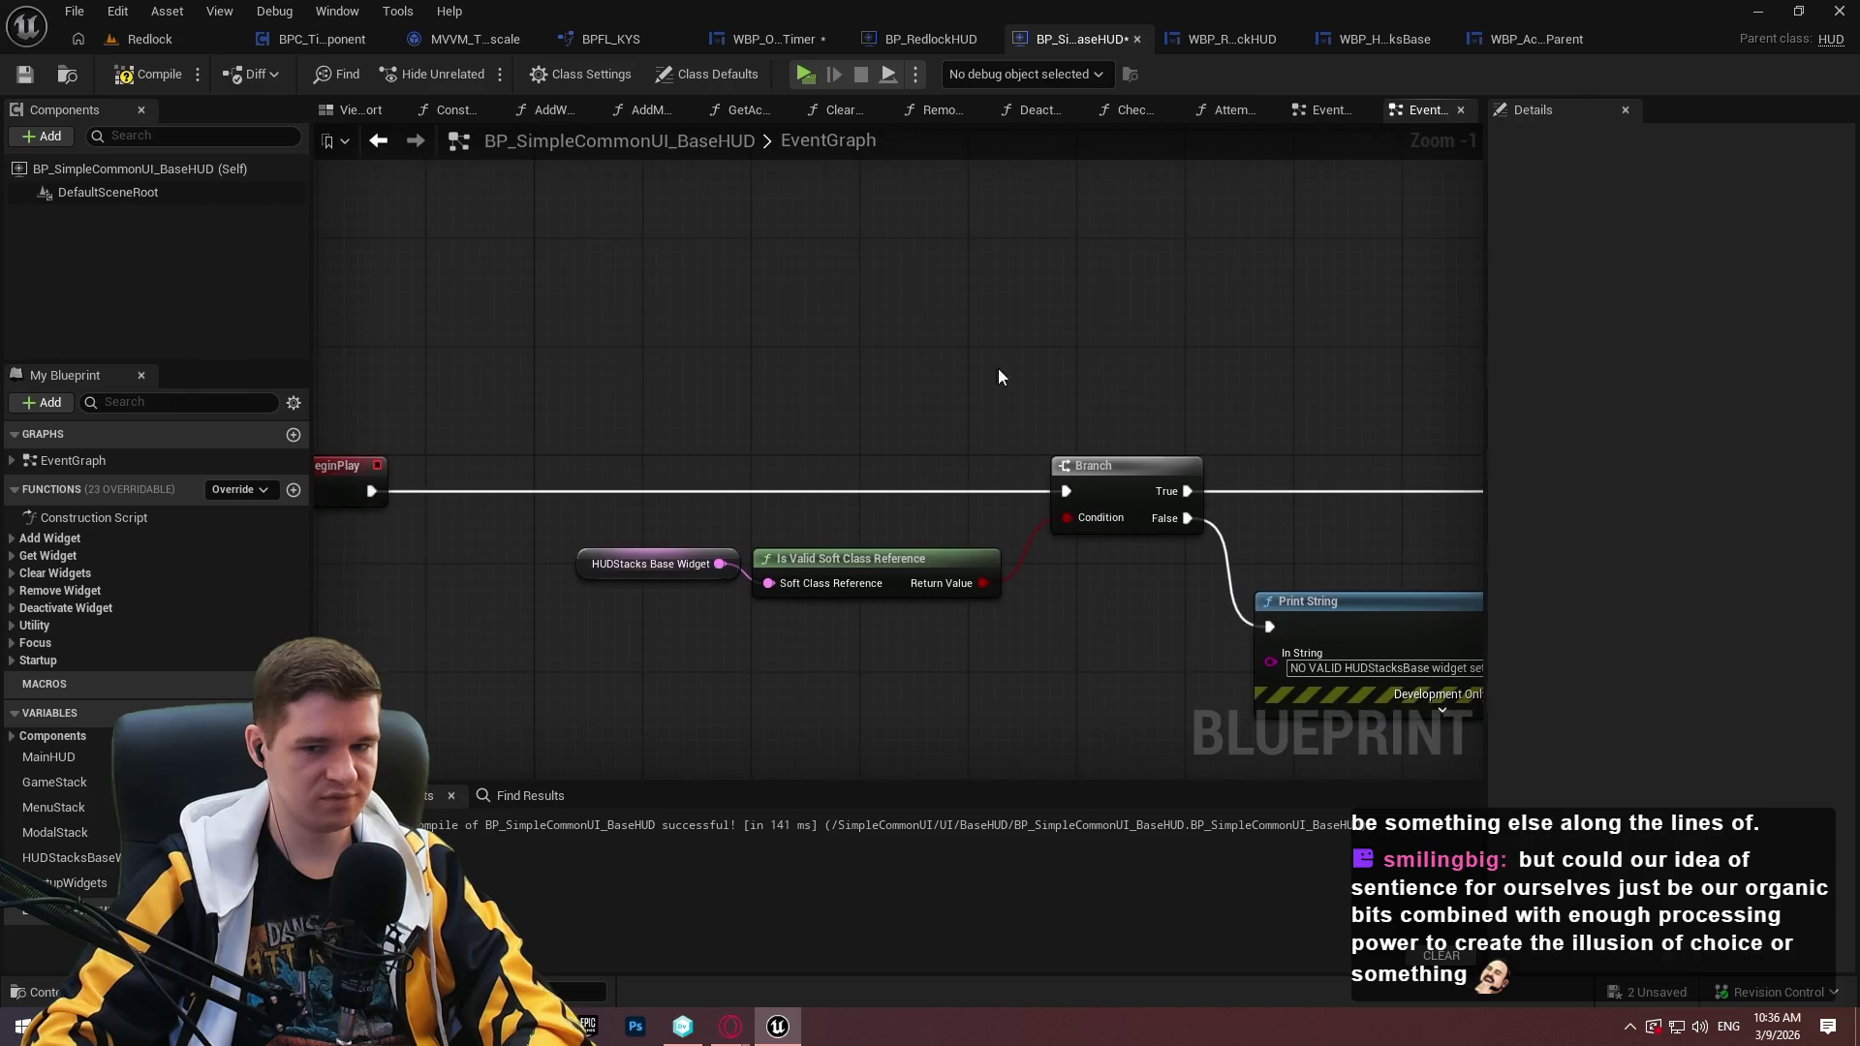
scroll(442, 330, down, 2)
drag(442, 330, 916, 490)
drag(971, 424, 795, 424)
scroll(996, 417, up, 1)
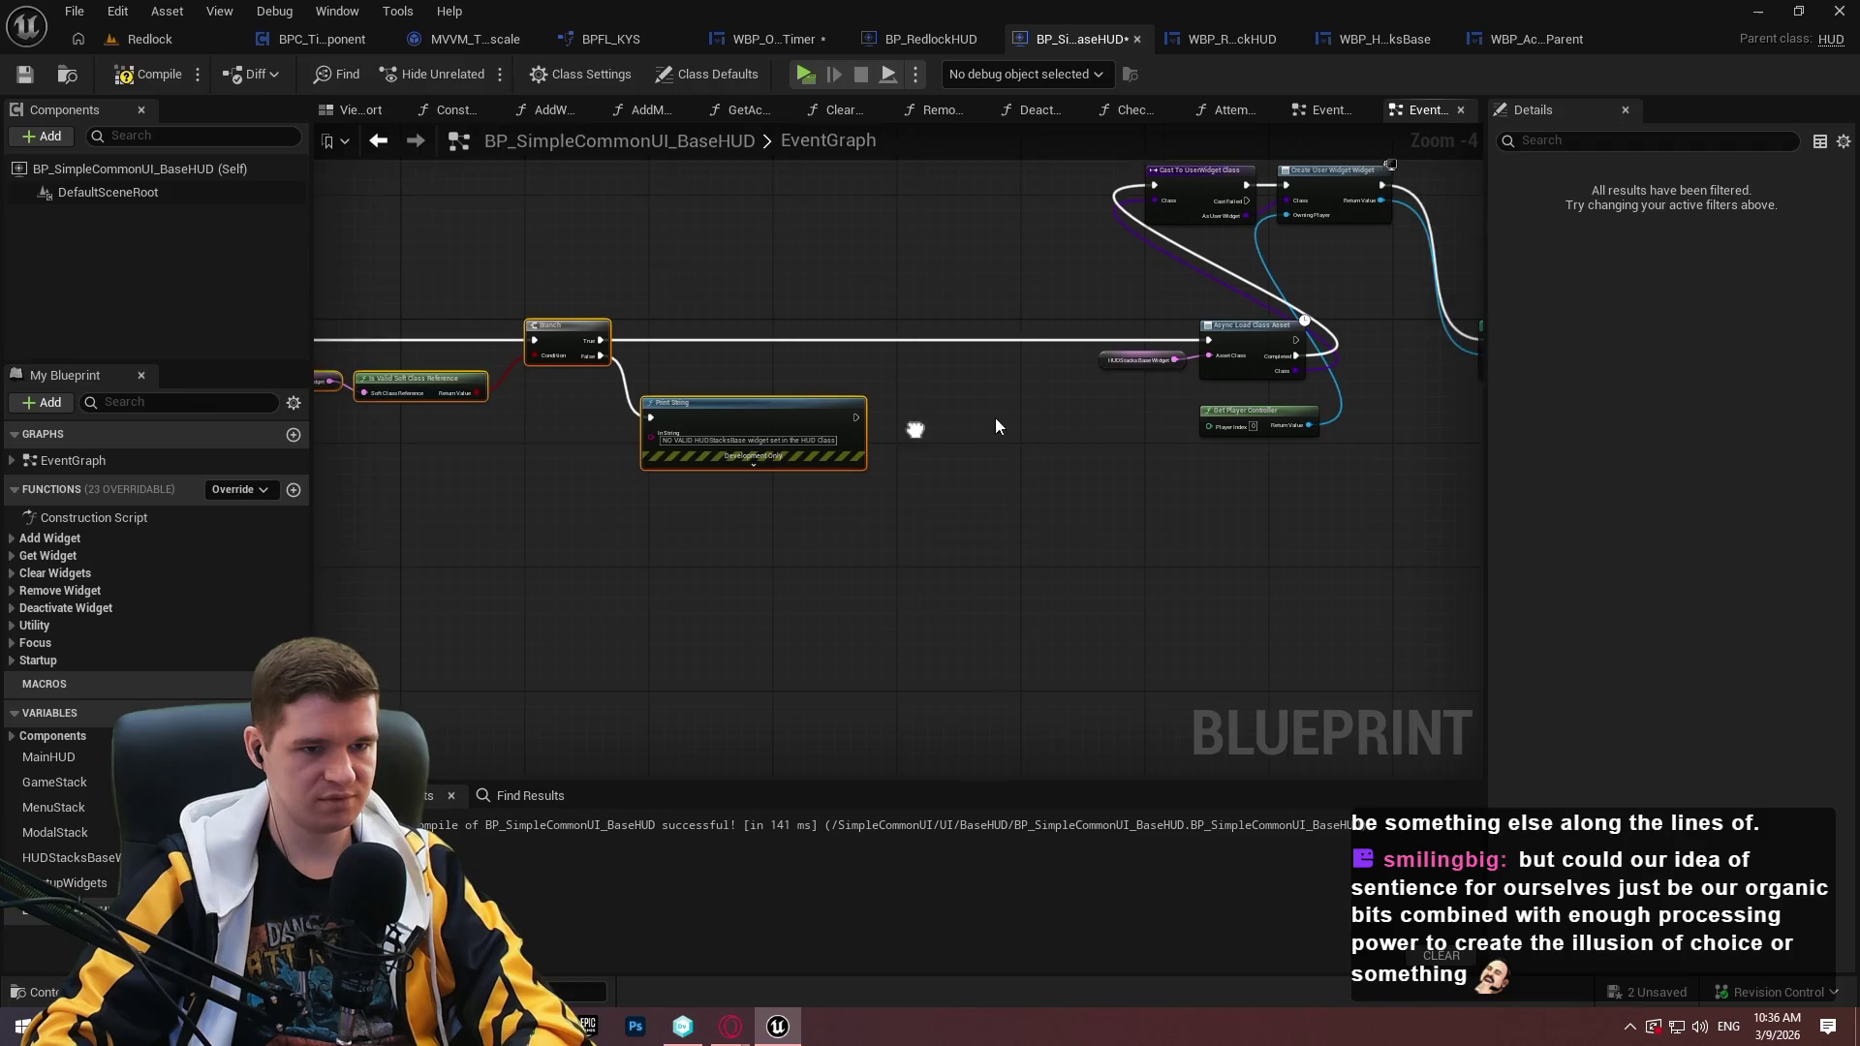
mouse_move(1231, 380)
mouse_down()
mouse_move(1011, 264)
mouse_move(1062, 206)
mouse_up()
mouse_move(1391, 274)
mouse_down()
mouse_move(1017, 160)
mouse_move(1004, 184)
mouse_move(1068, 380)
mouse_move(1296, 391)
mouse_up()
scroll(1112, 384, up, 2)
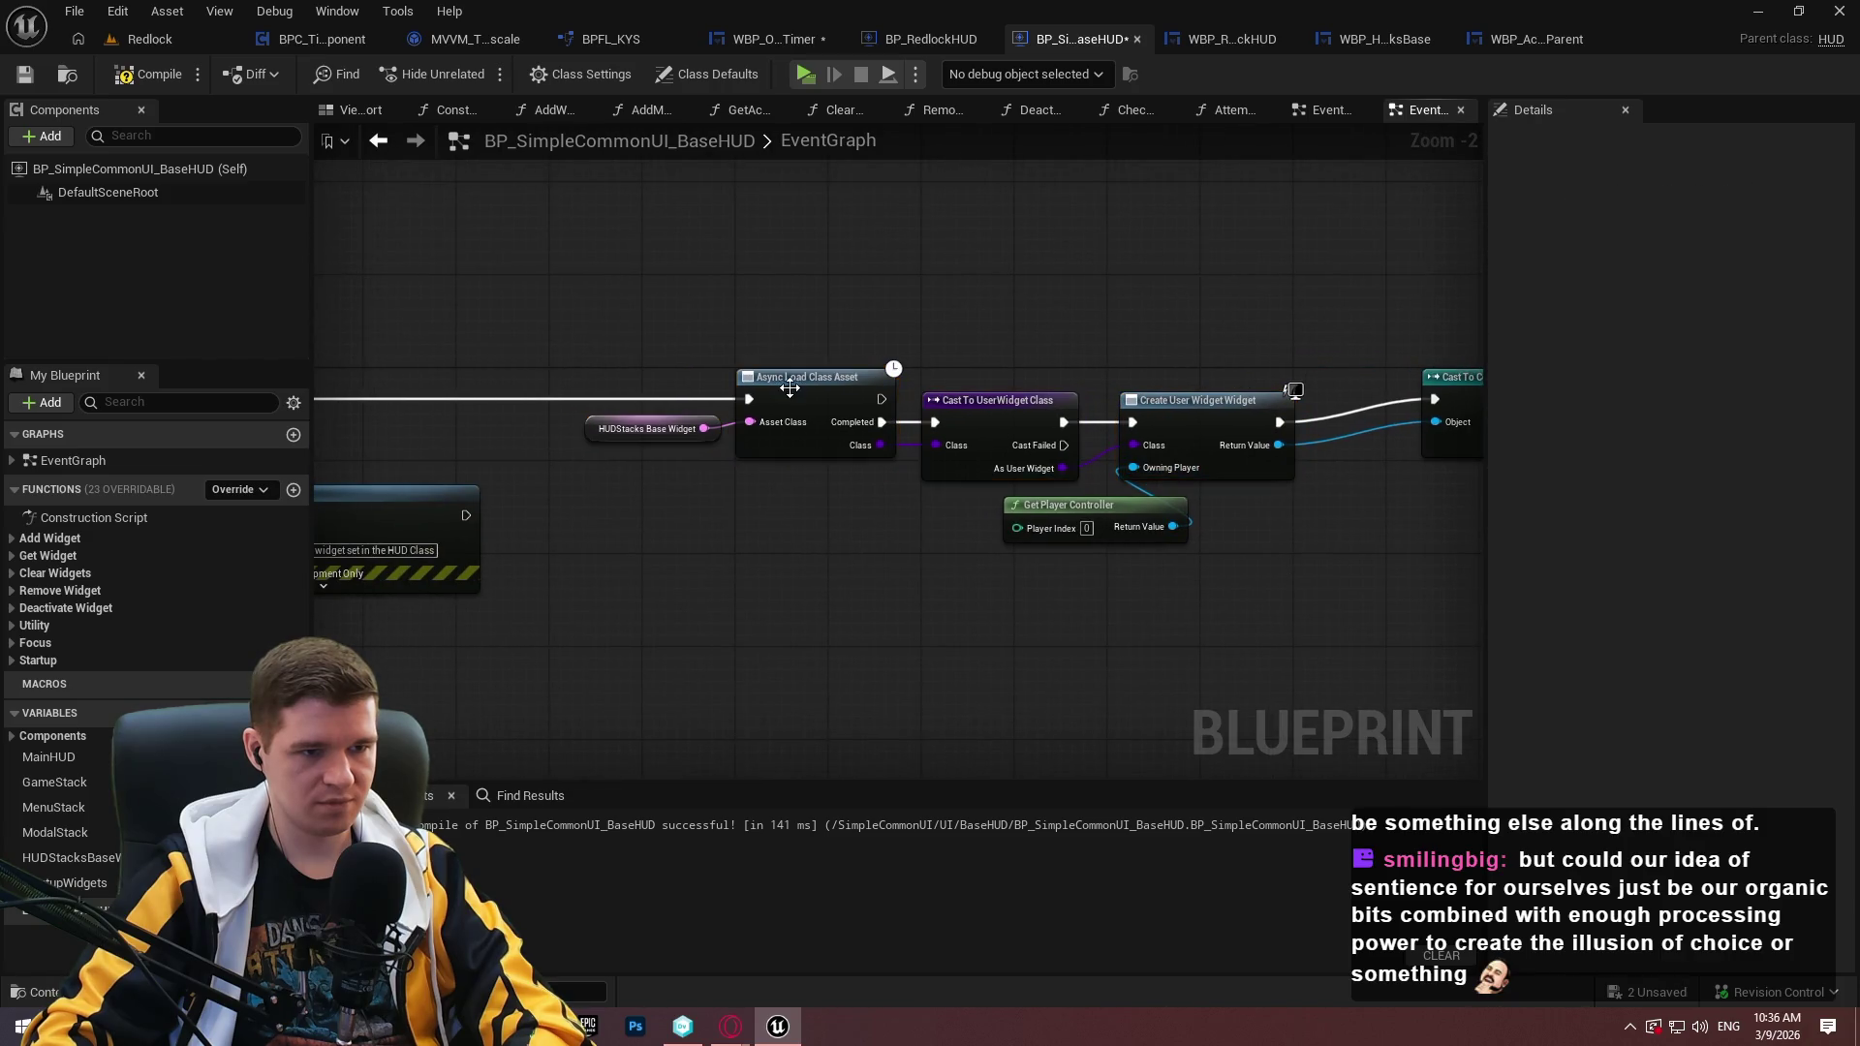
mouse_move(566, 427)
mouse_down()
mouse_move(791, 448)
mouse_move(786, 410)
mouse_up()
mouse_move(602, 280)
mouse_down()
mouse_move(781, 335)
mouse_move(804, 428)
mouse_up()
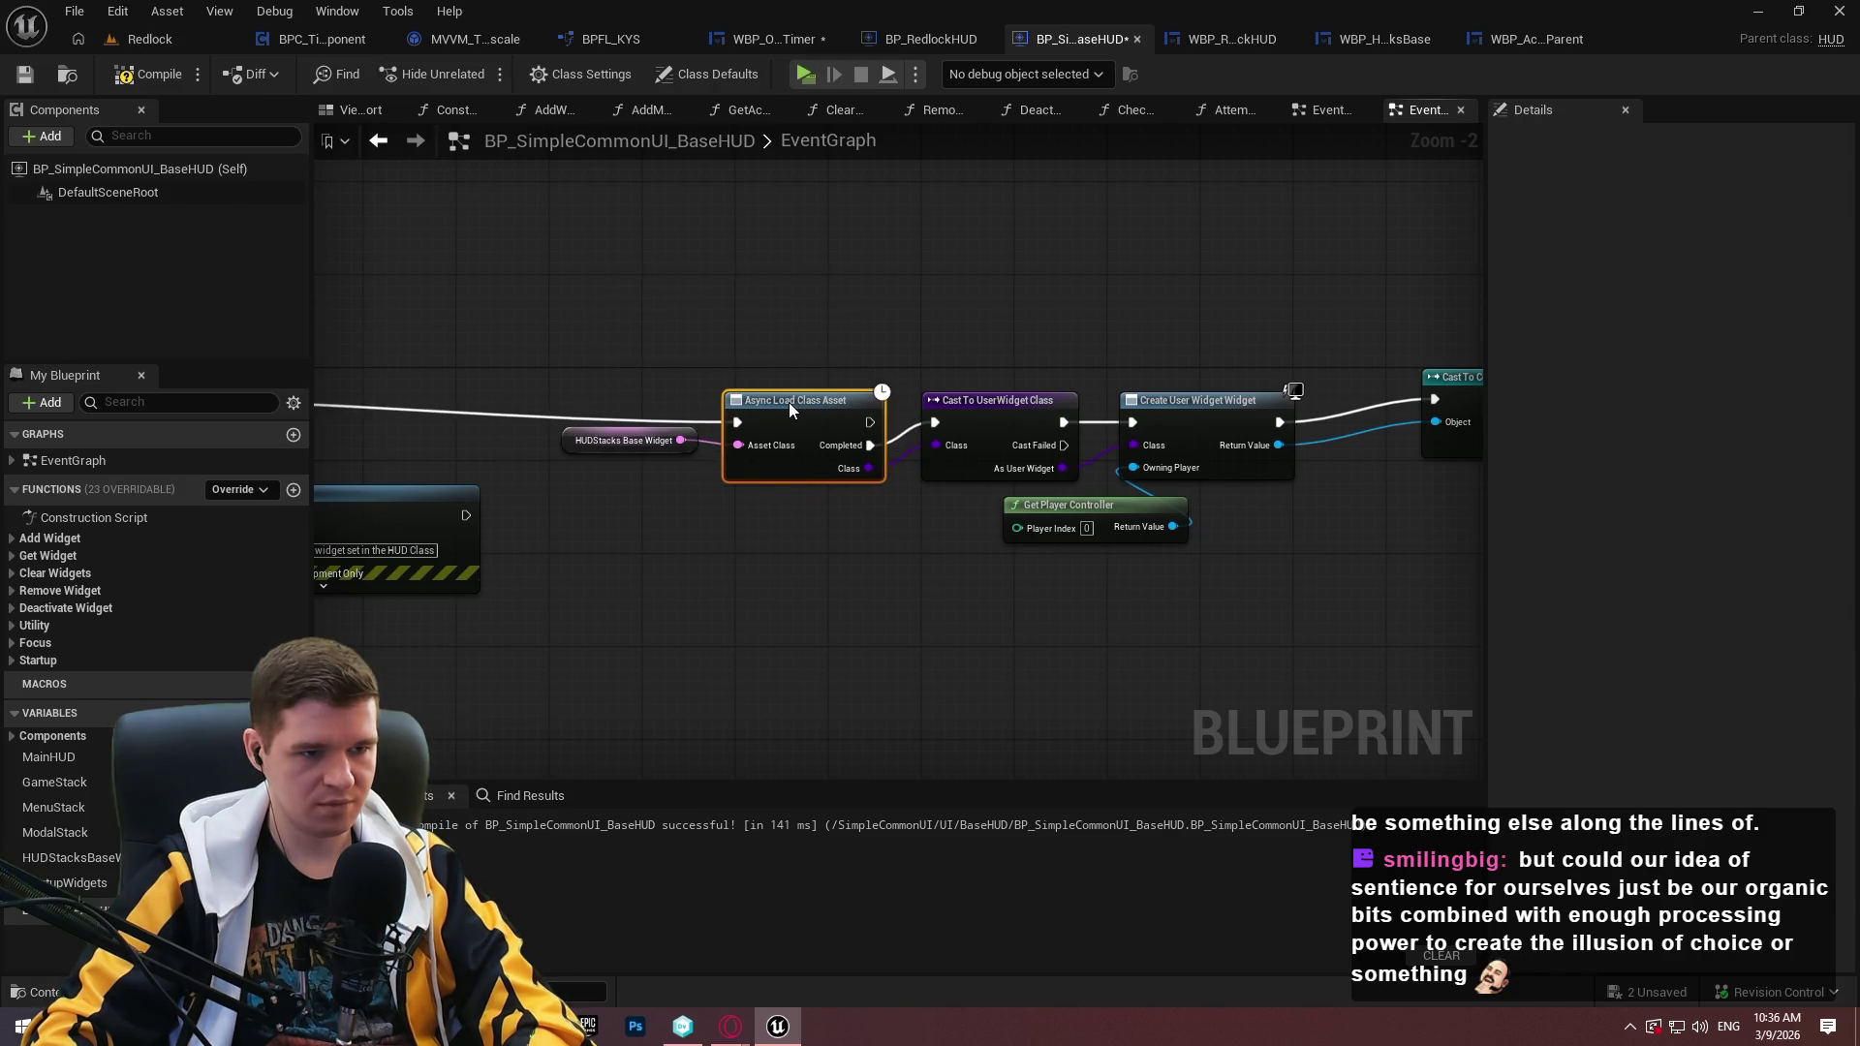
mouse_move(639, 346)
mouse_down()
mouse_move(967, 446)
mouse_move(1194, 426)
mouse_move(1192, 392)
mouse_up()
Compile the BP_SimpleCommonUI_BaseHUD blueprint.
click(1148, 549)
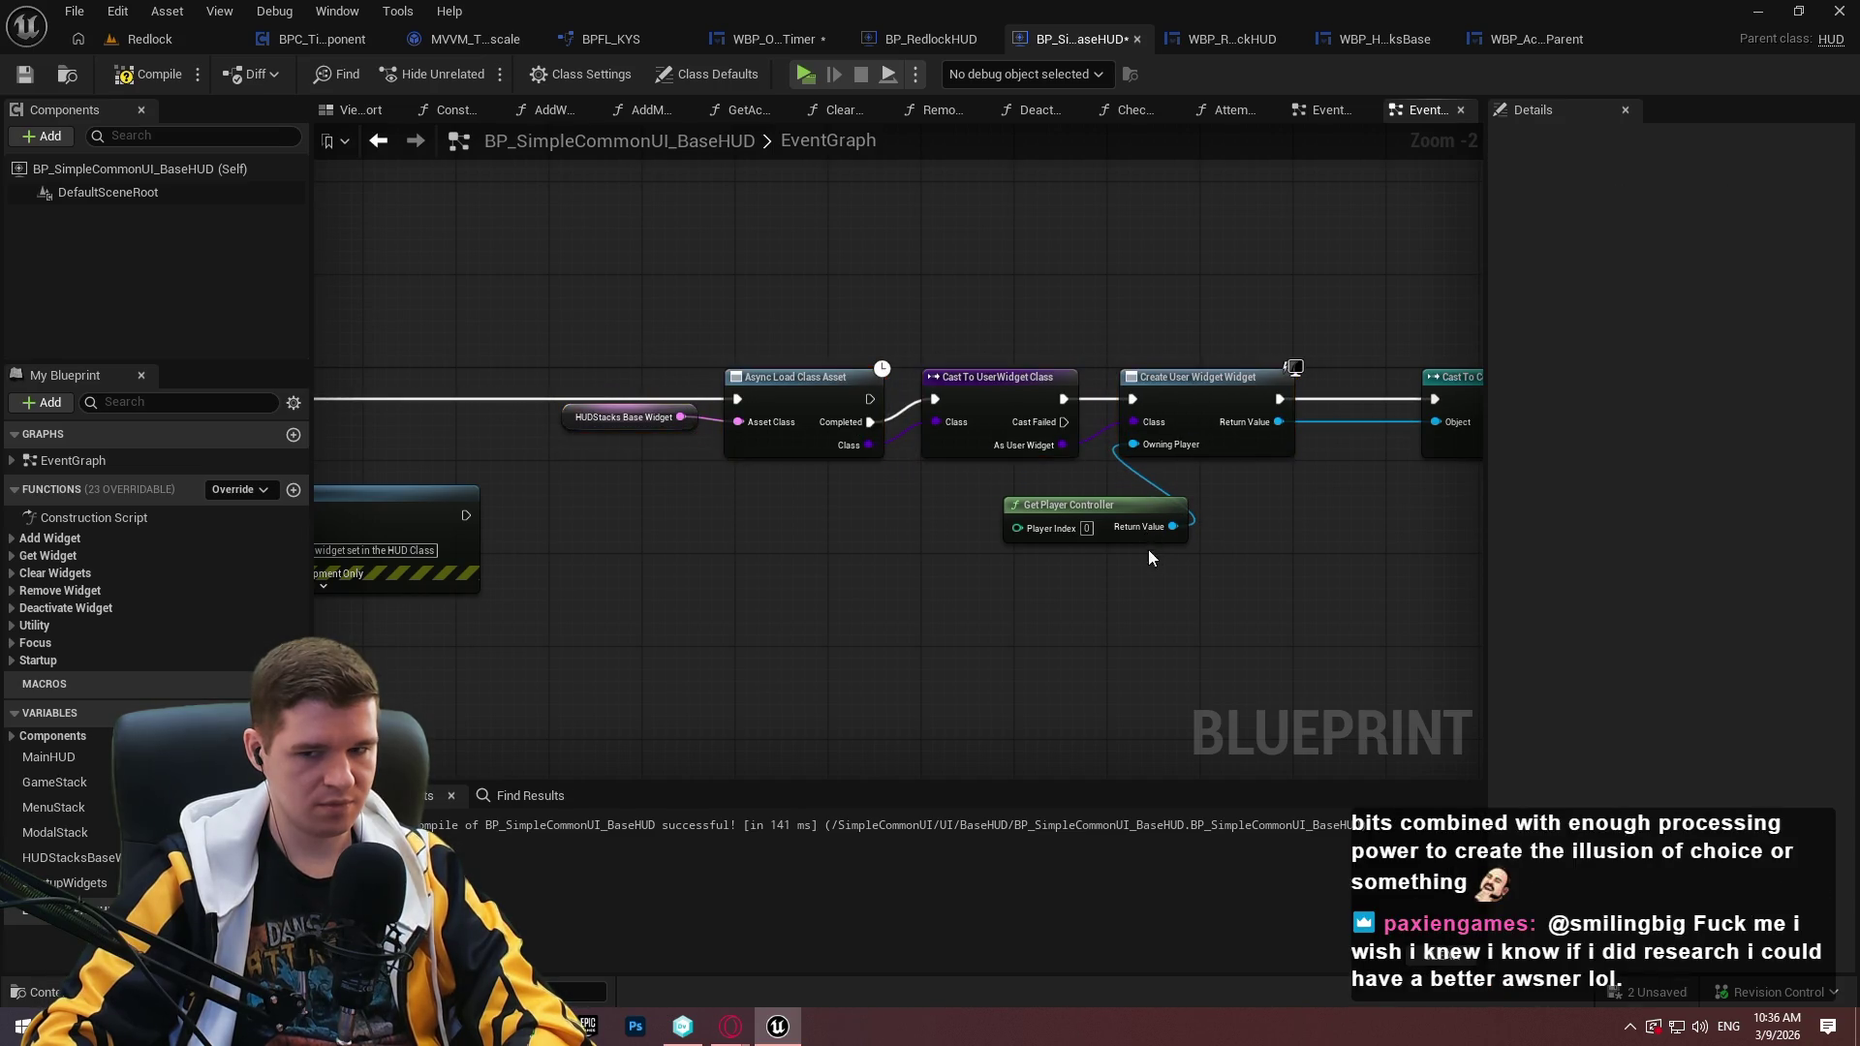
mouse_move(726, 443)
mouse_down()
mouse_move(777, 468)
mouse_move(741, 512)
mouse_up()
scroll(741, 512, up, 2)
drag(861, 521, 628, 509)
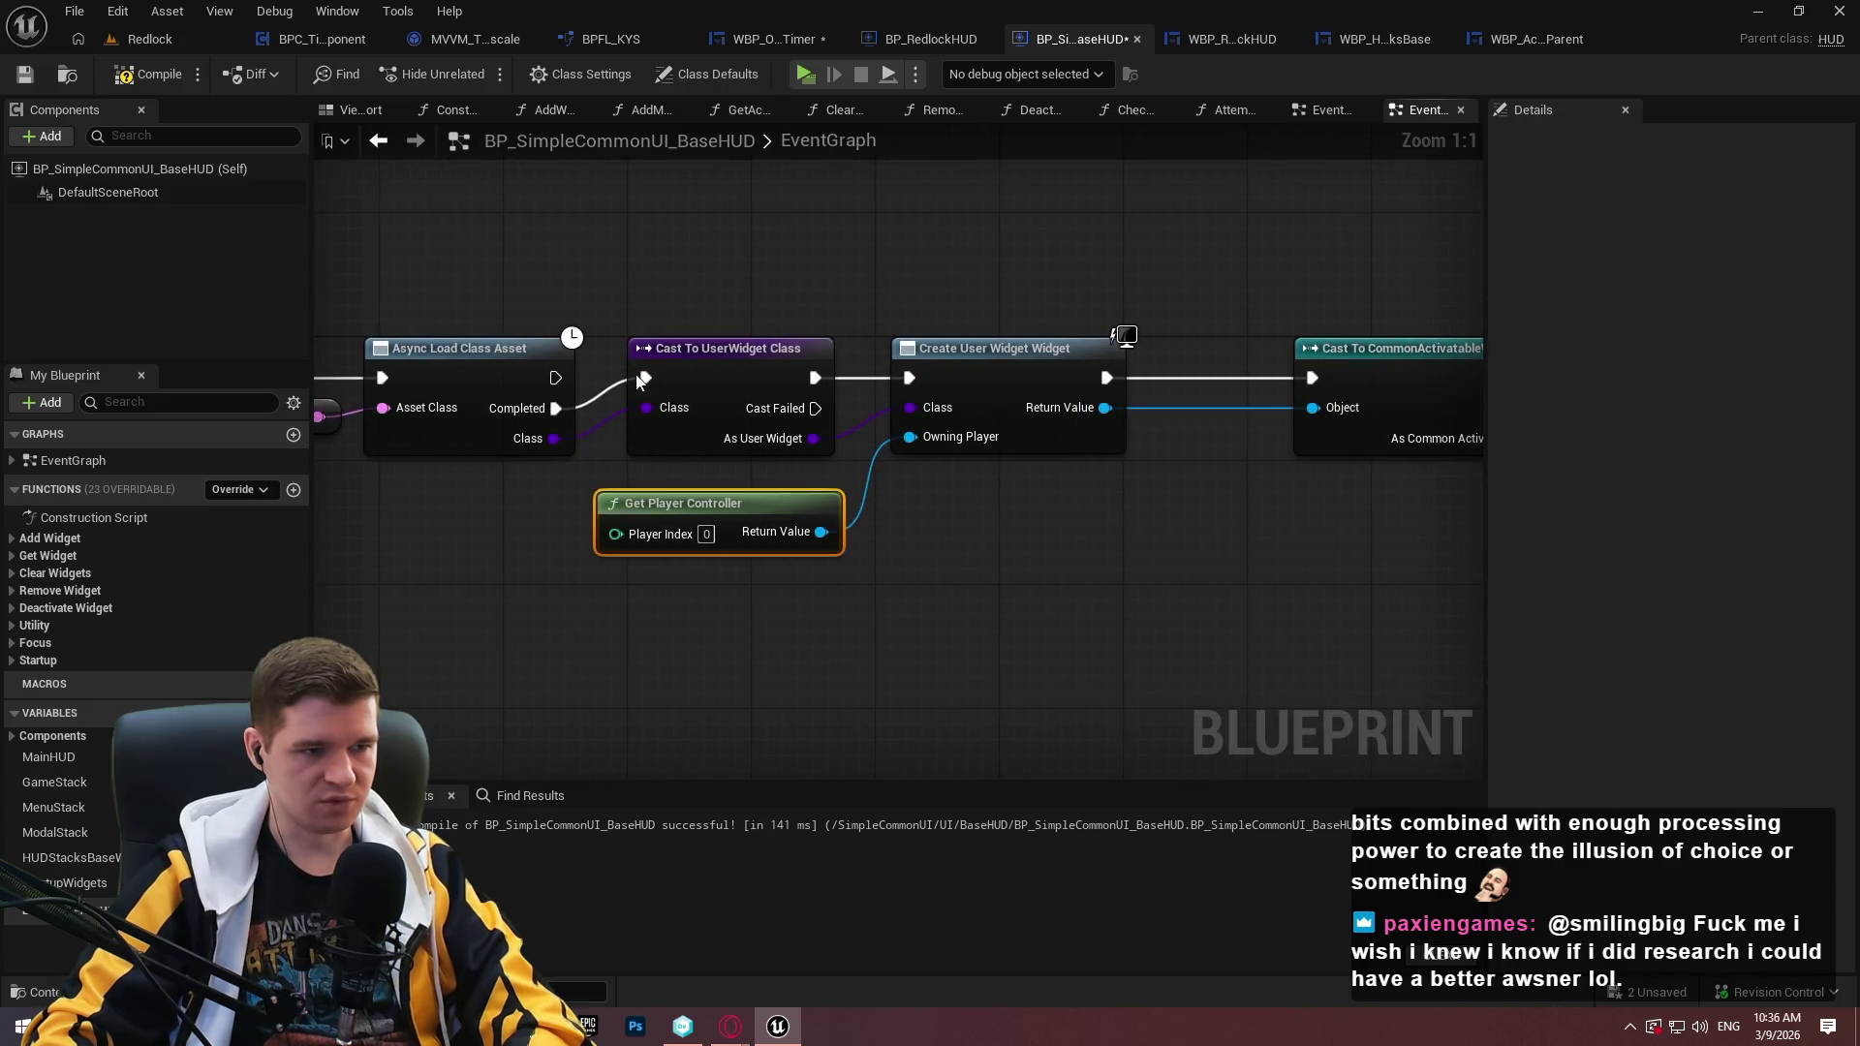
click(127, 79)
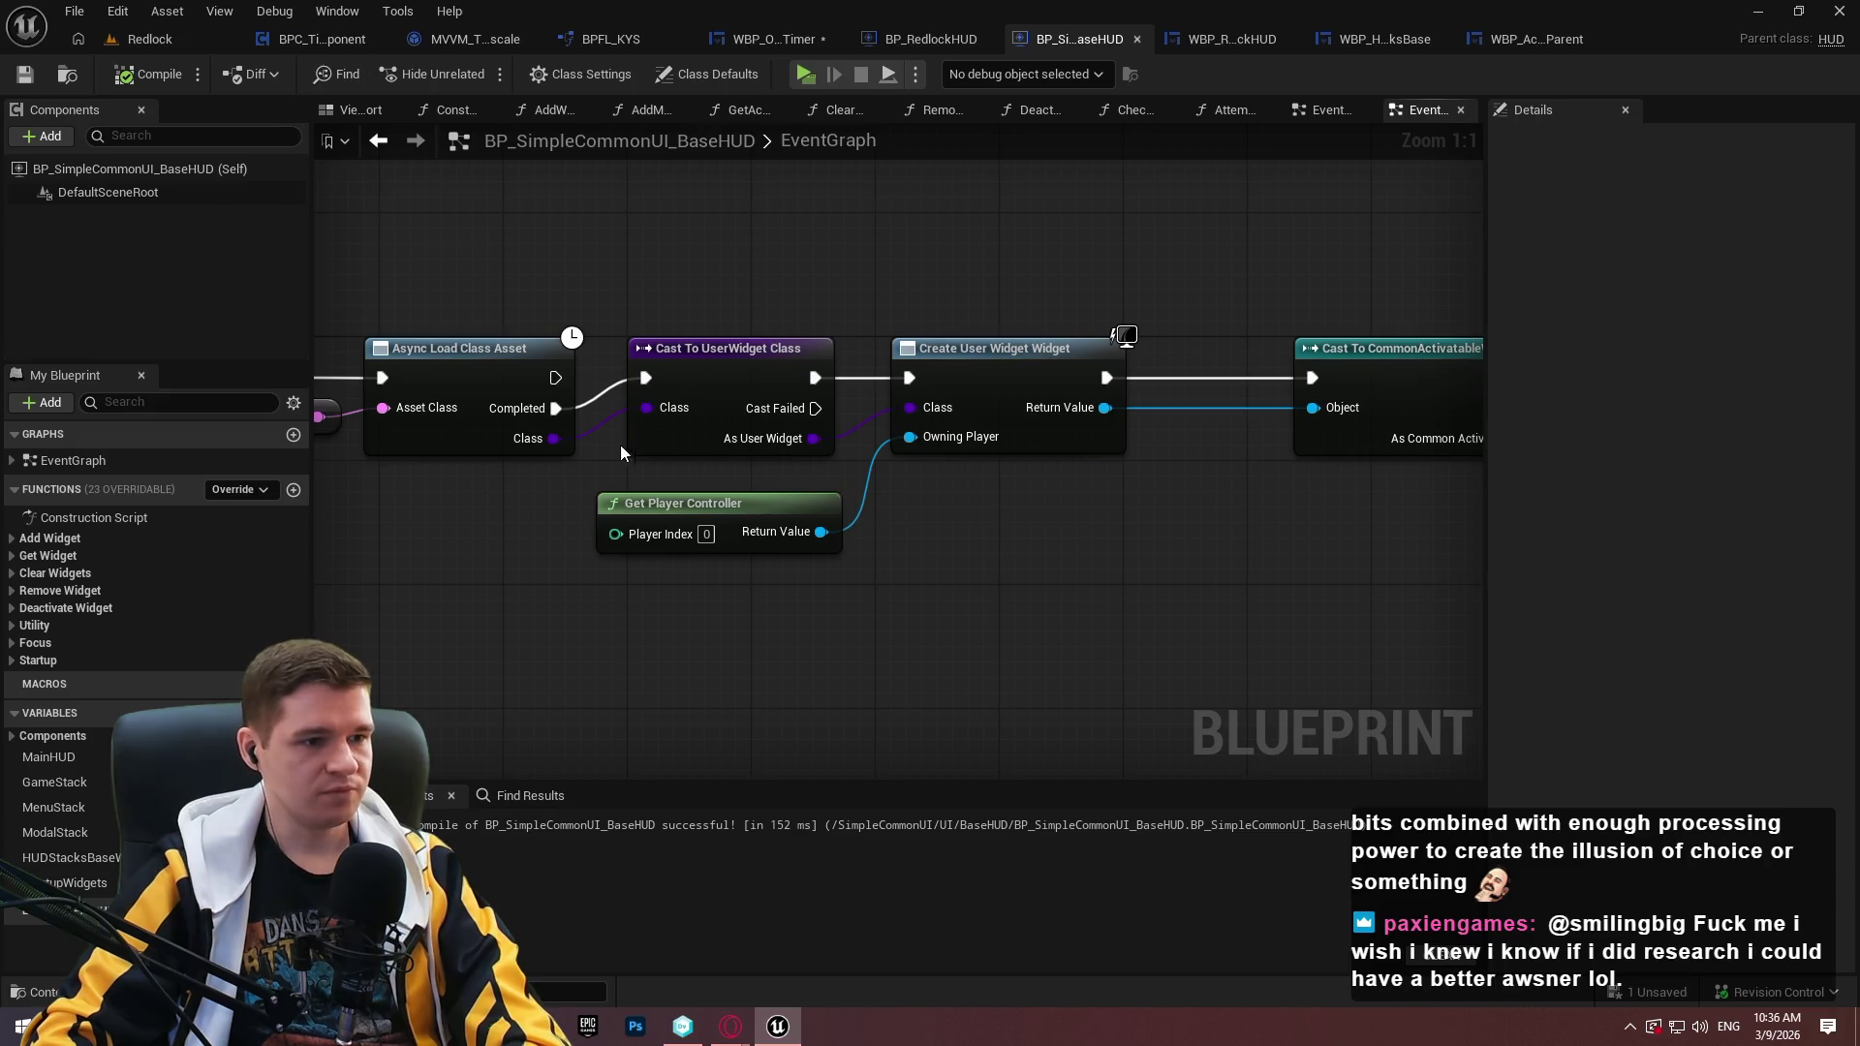
Align the Cast To CommonActivatableWidget and SET nodes with the chain, then start a playtest.
drag(874, 565, 1473, 542)
mouse_move(1066, 542)
mouse_down()
mouse_move(1453, 542)
mouse_move(1293, 588)
mouse_up()
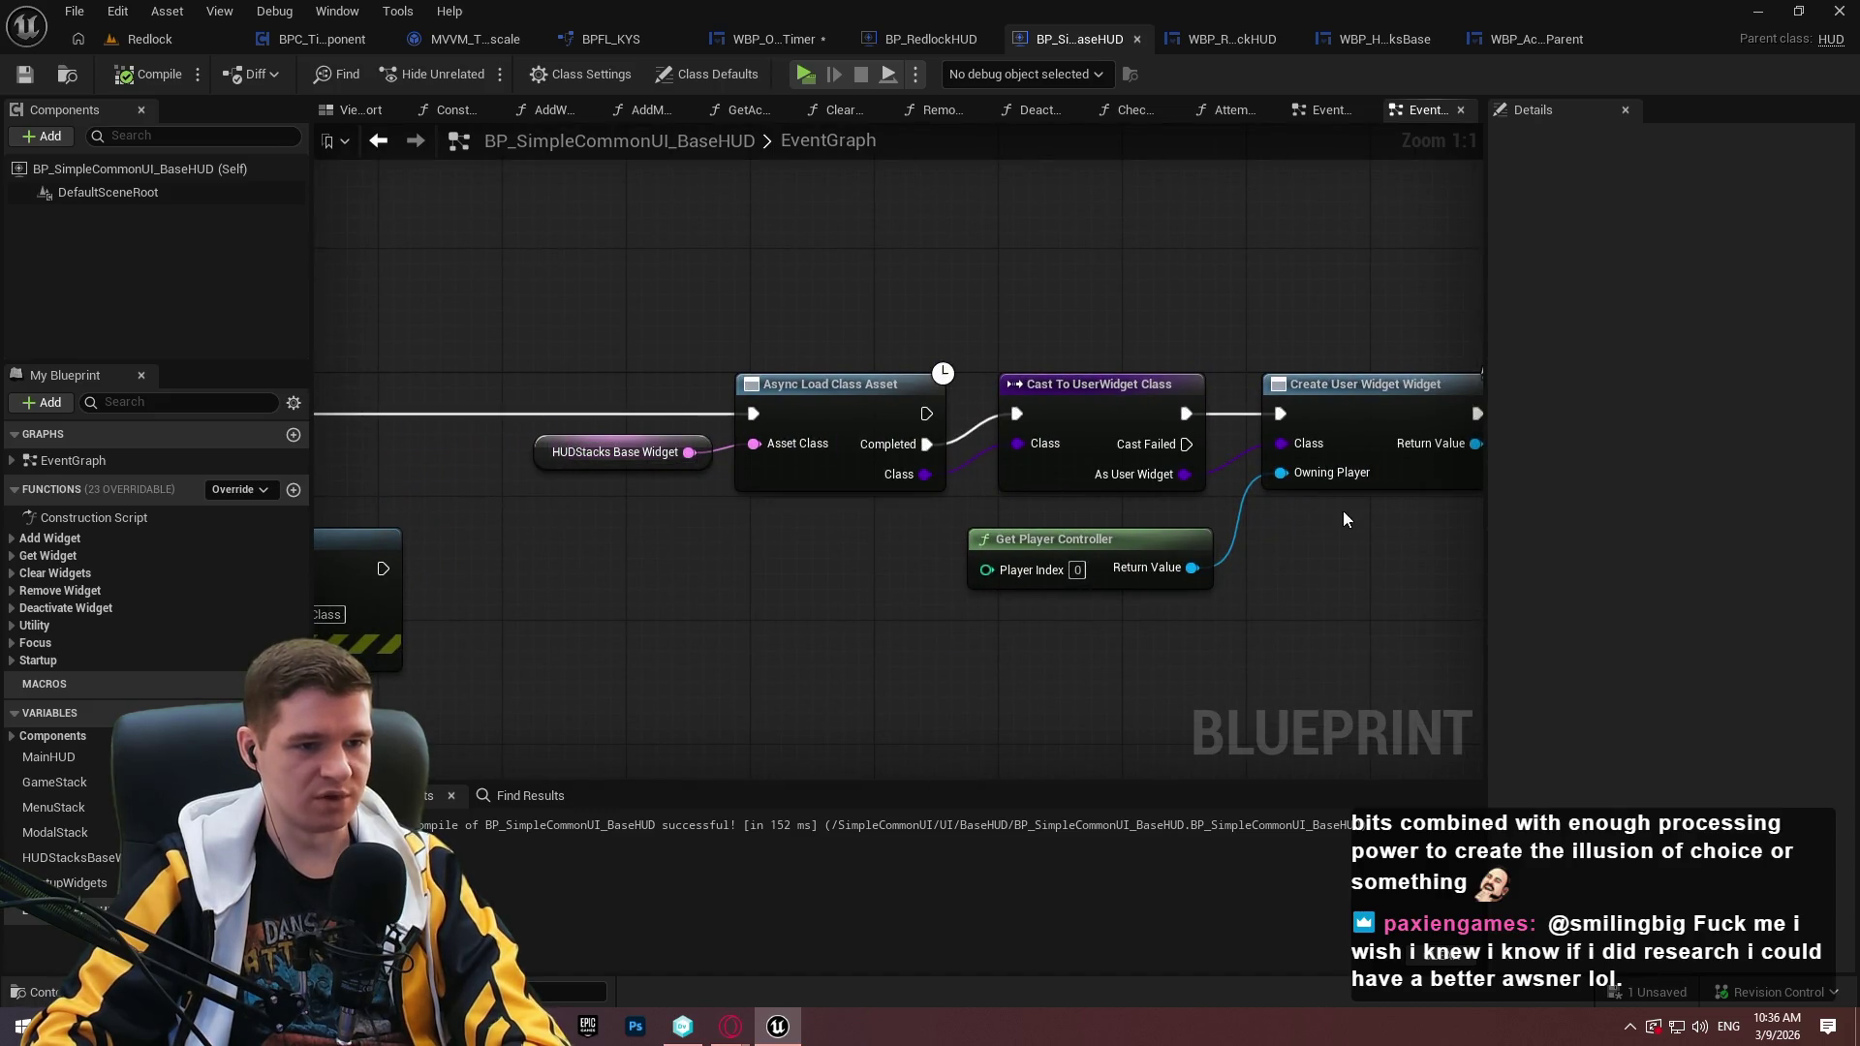
drag(1351, 548, 1256, 568)
drag(1100, 504, 689, 427)
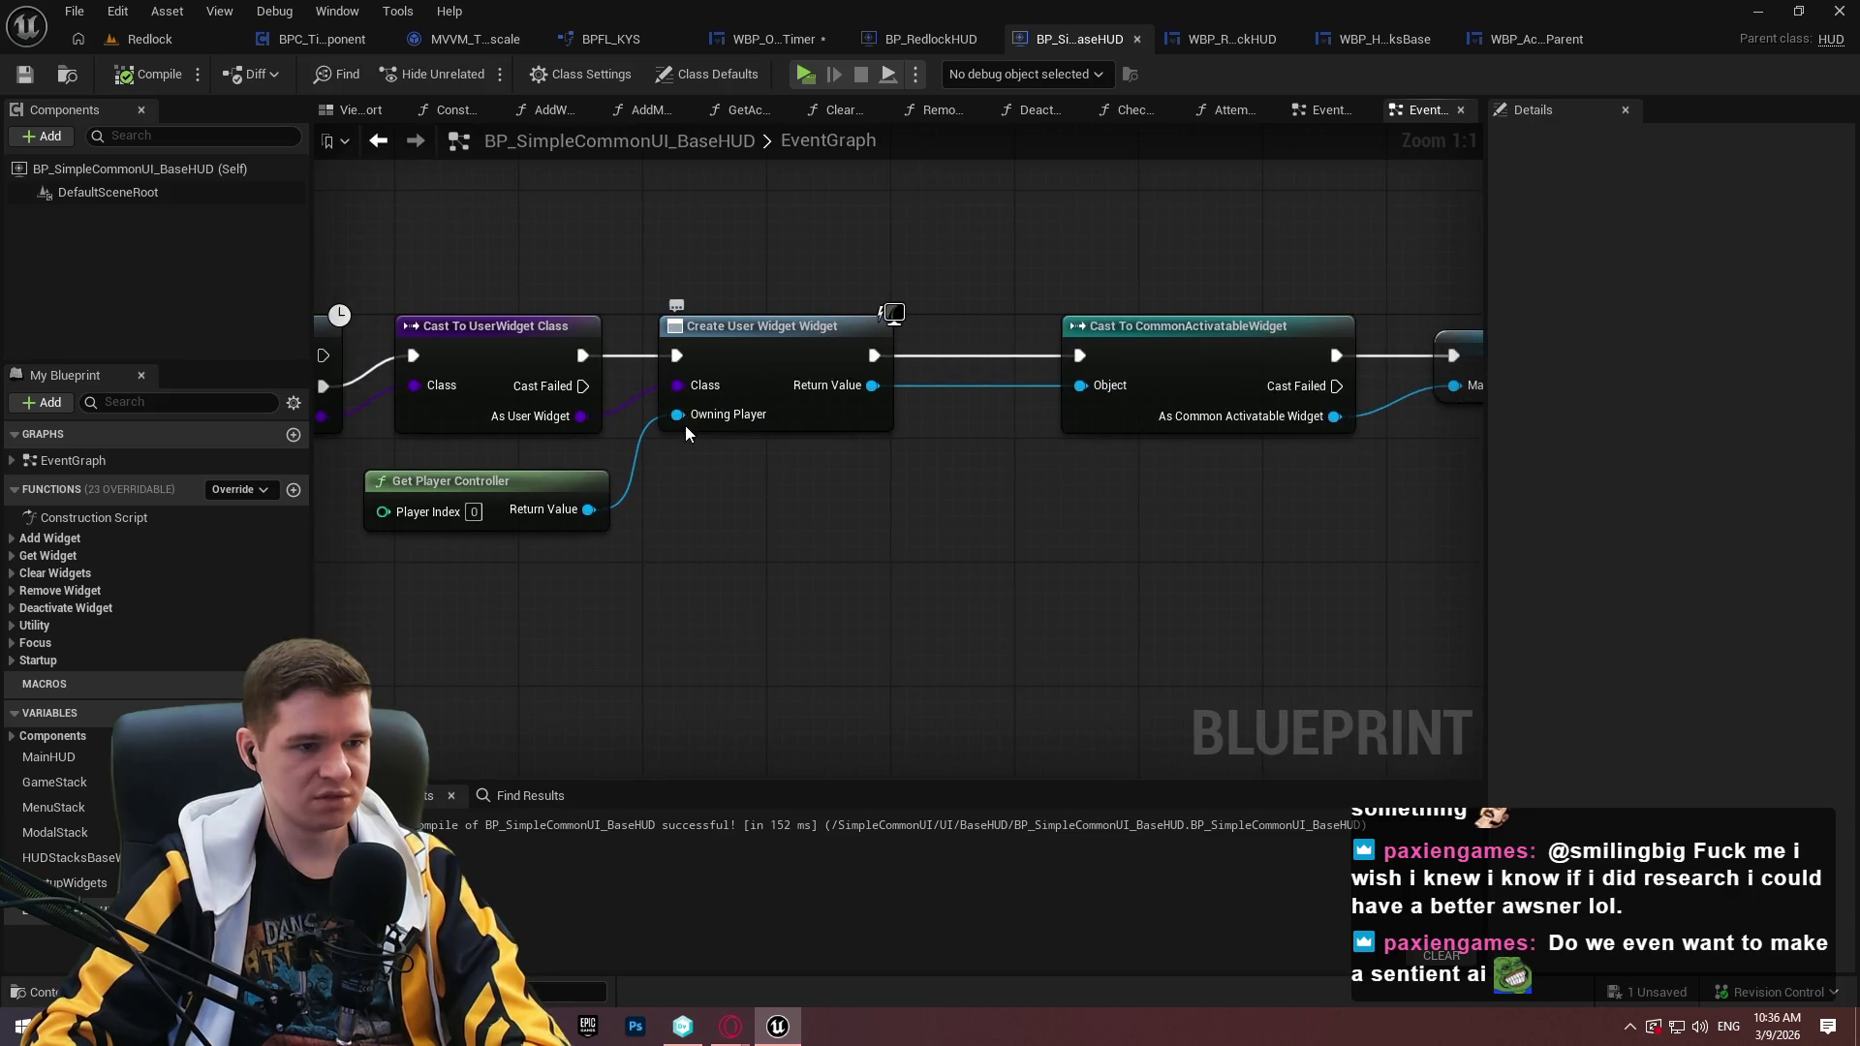
drag(1002, 477, 856, 500)
mouse_move(1044, 368)
mouse_down()
mouse_move(927, 365)
mouse_move(949, 376)
mouse_up()
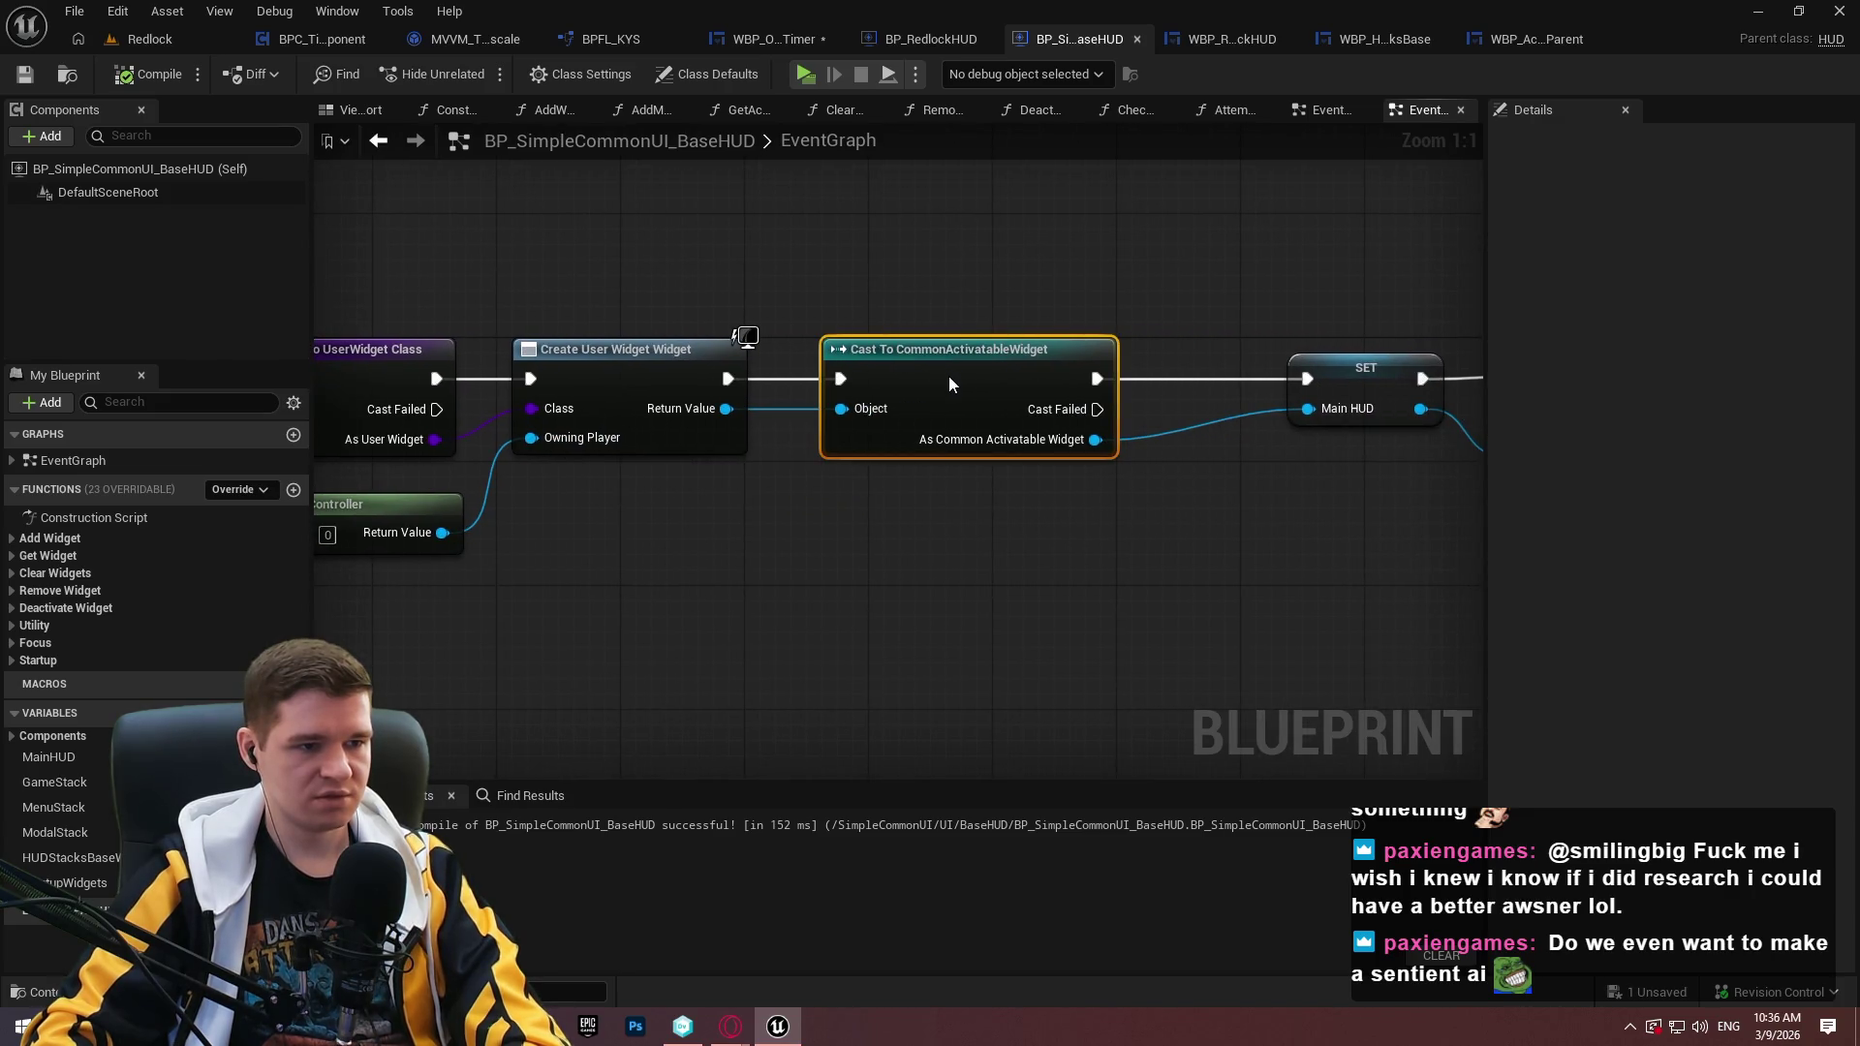
drag(836, 501, 1224, 510)
drag(498, 429, 808, 445)
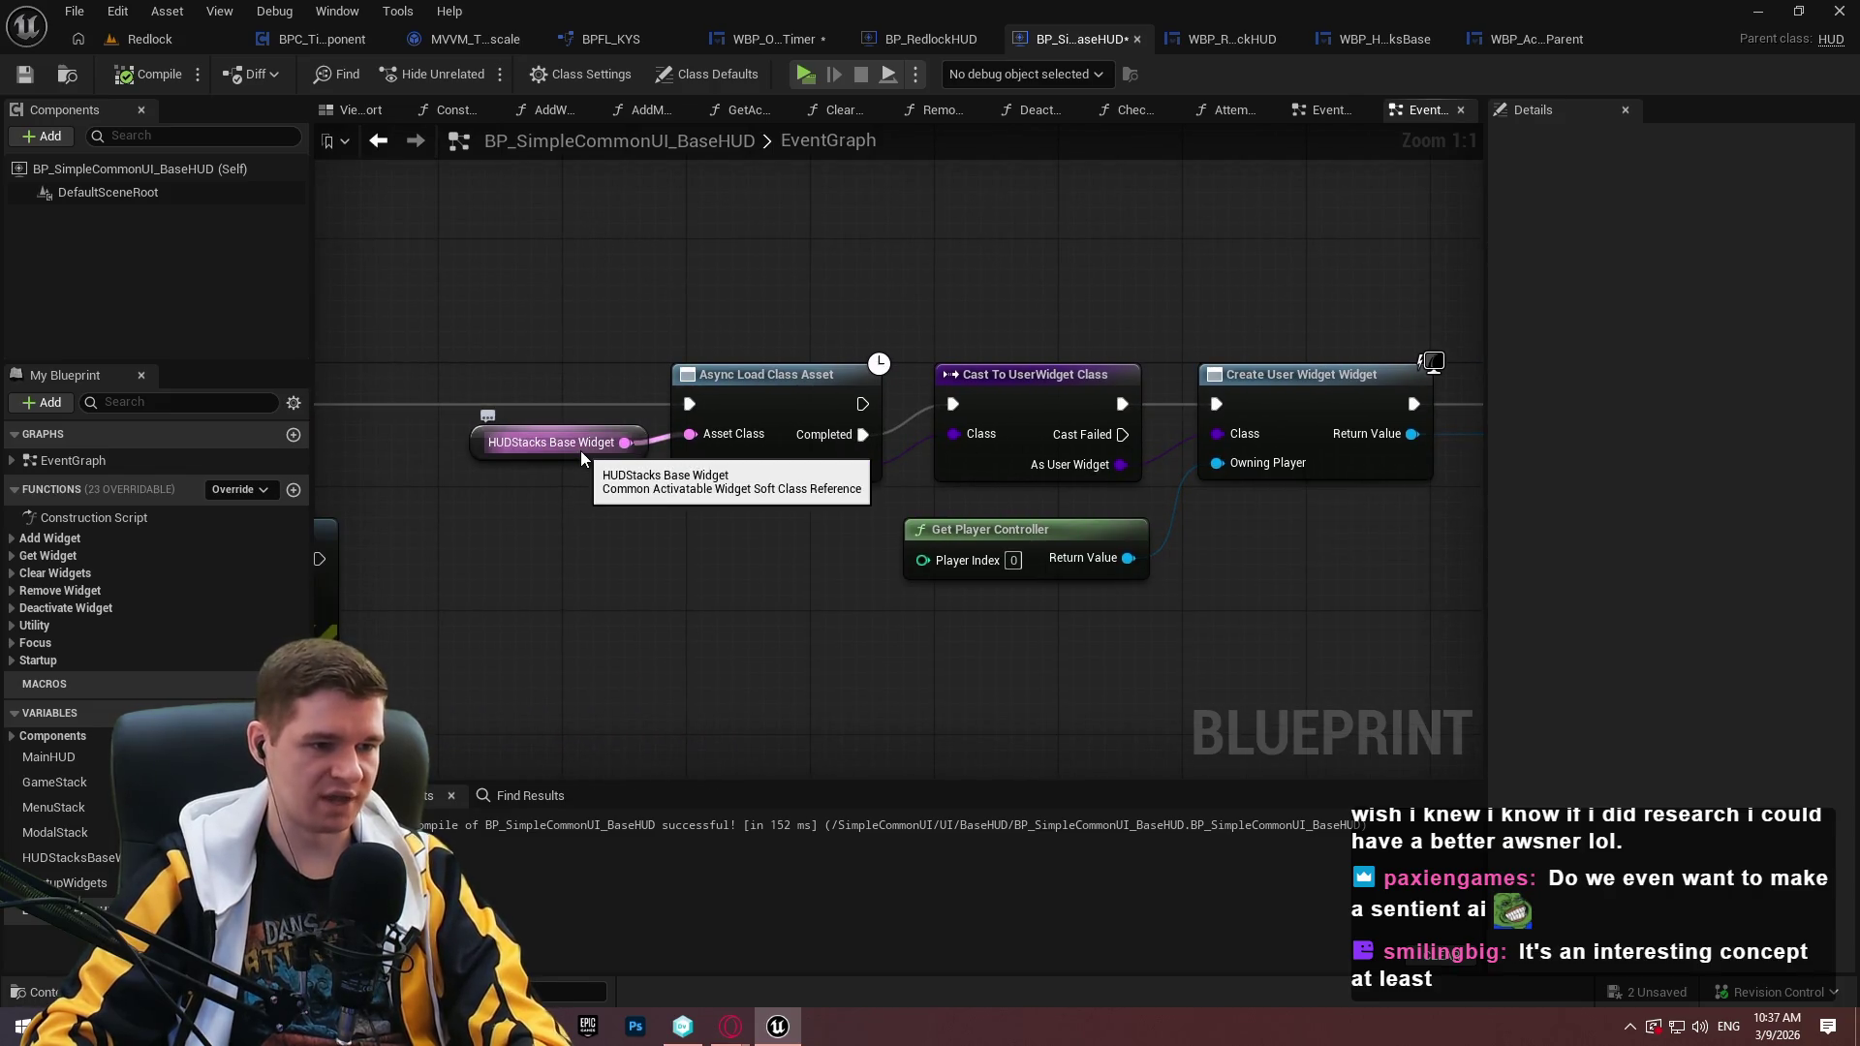
drag(991, 543, 308, 506)
click(1035, 437)
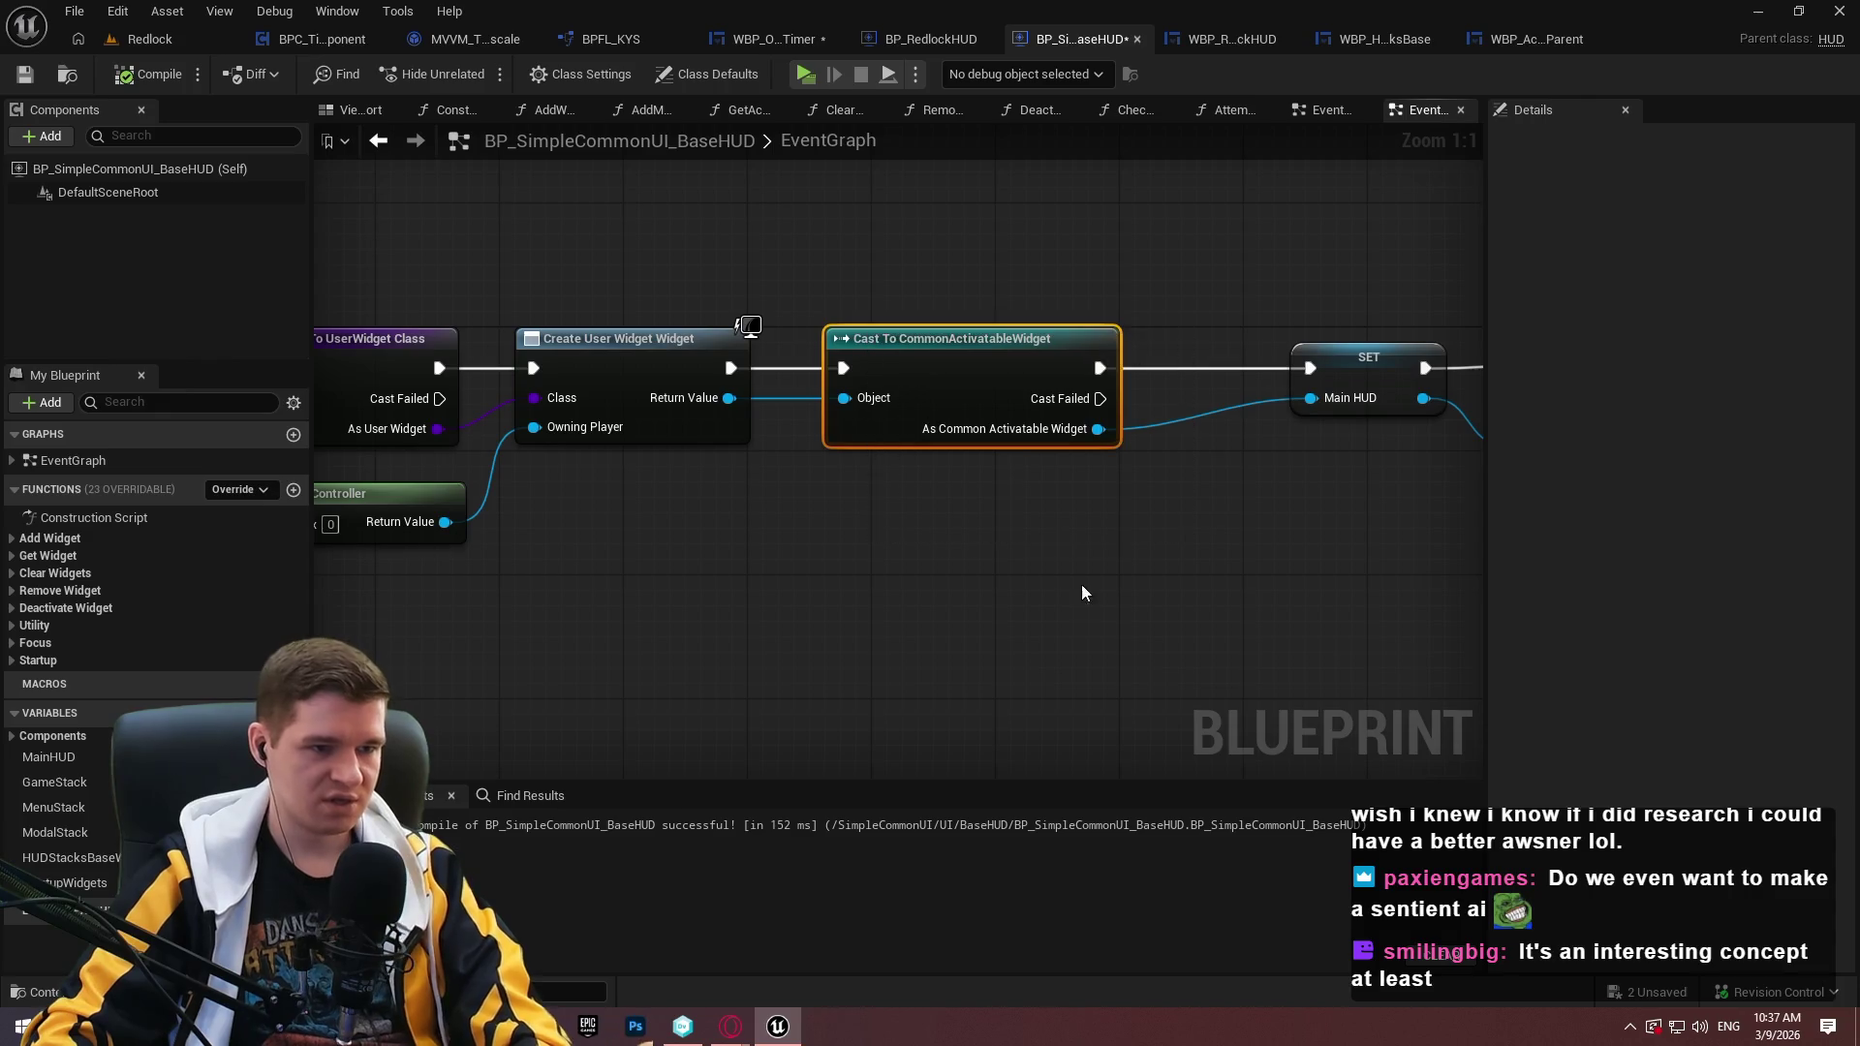
drag(1136, 551, 681, 517)
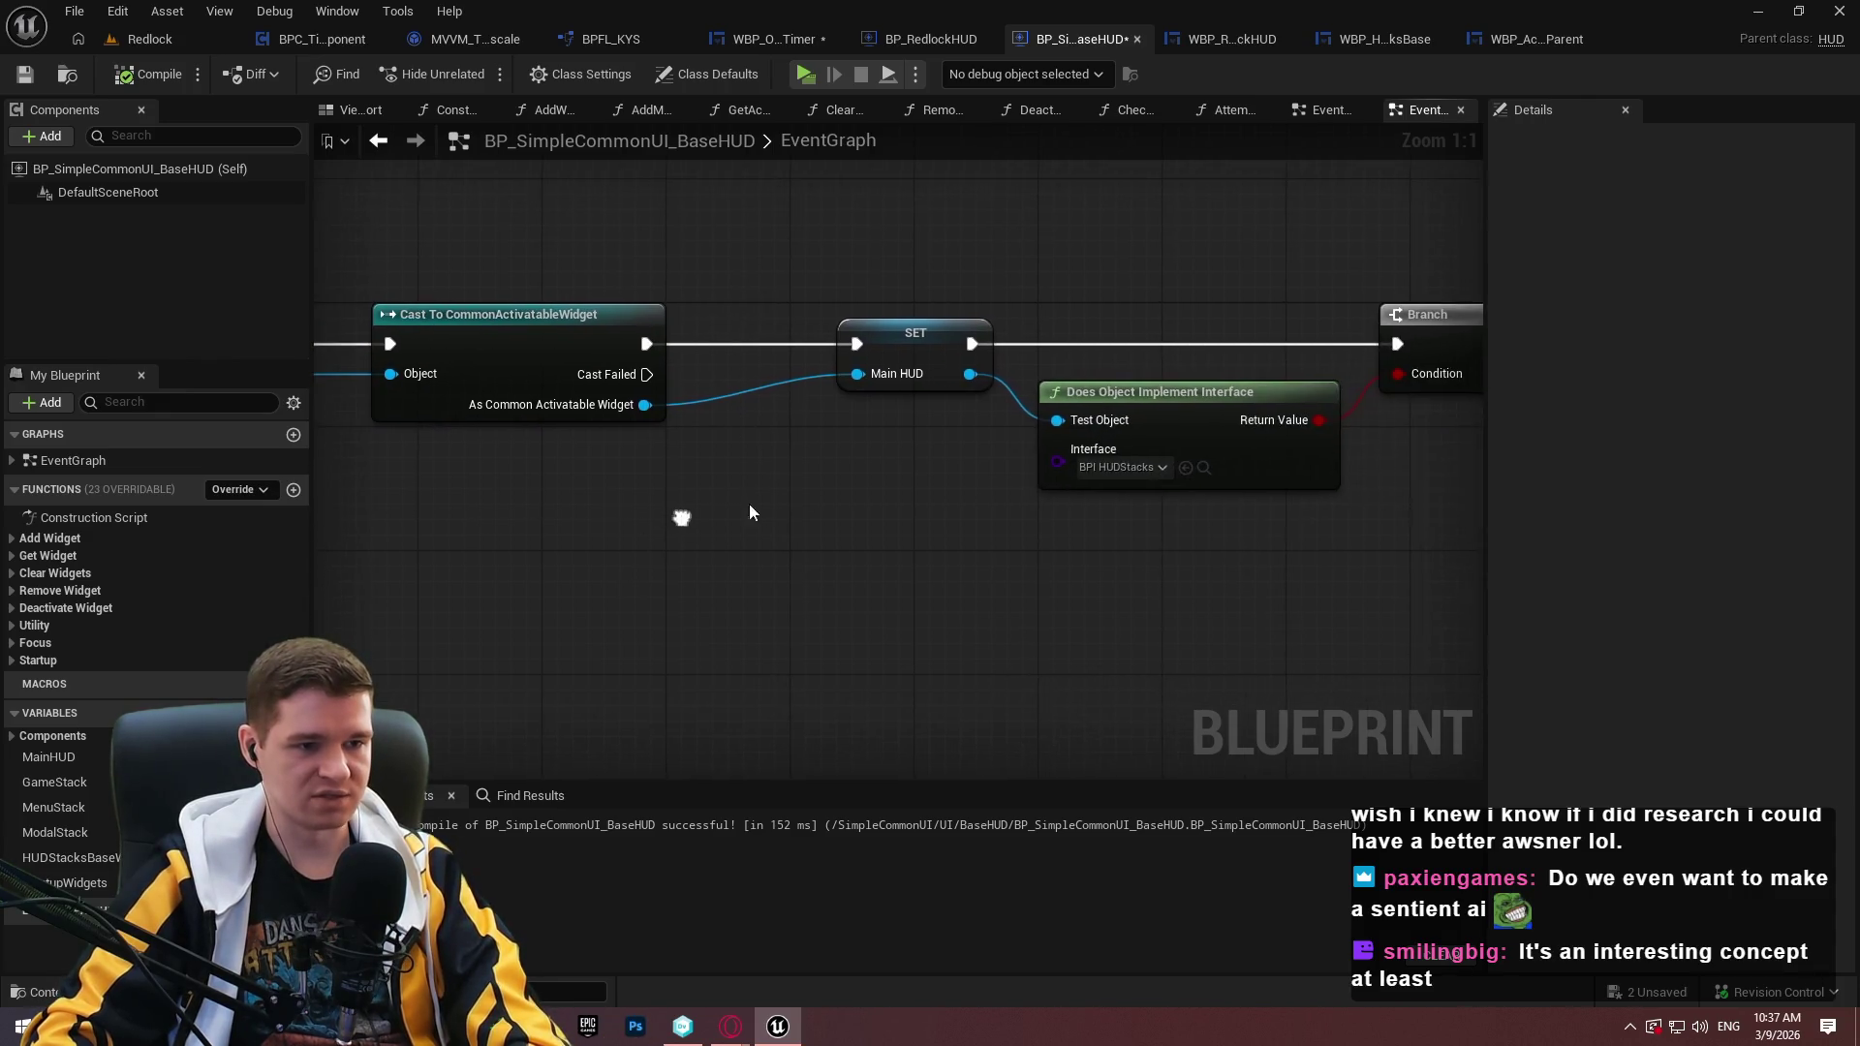
drag(925, 344, 879, 345)
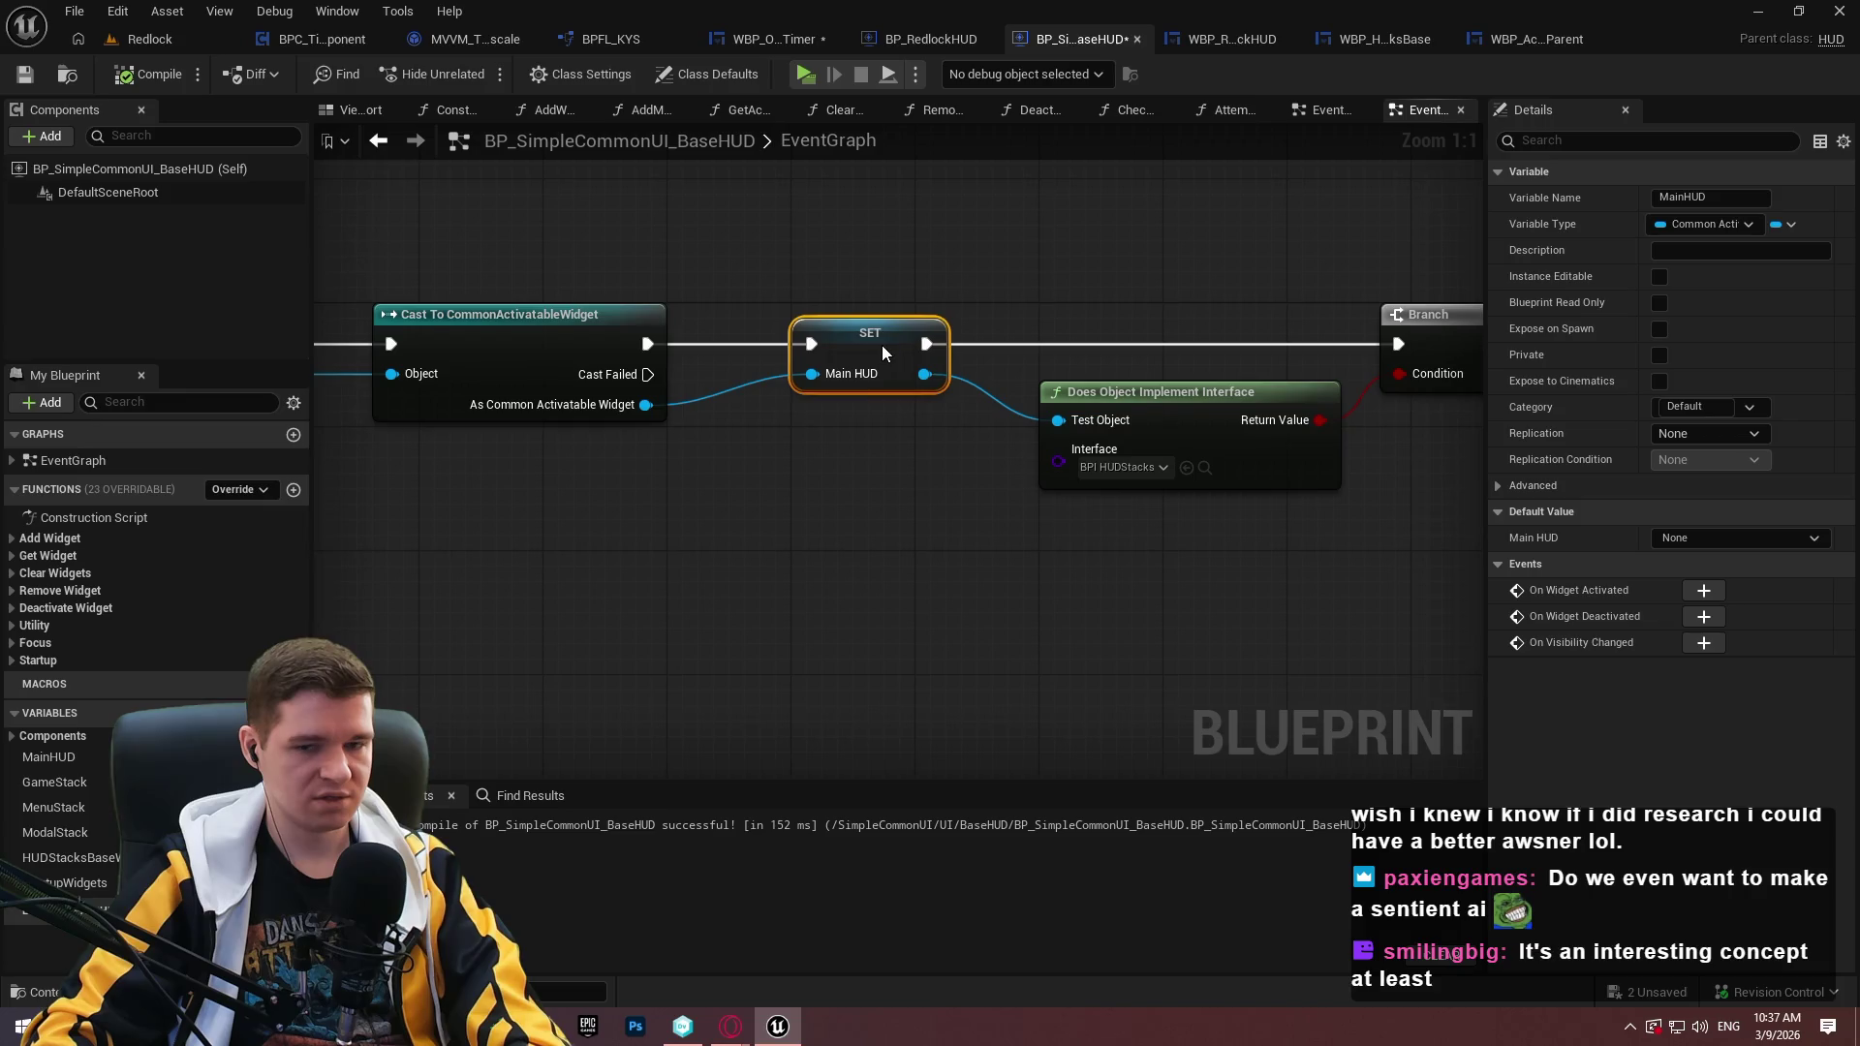
scroll(1017, 543, down, 4)
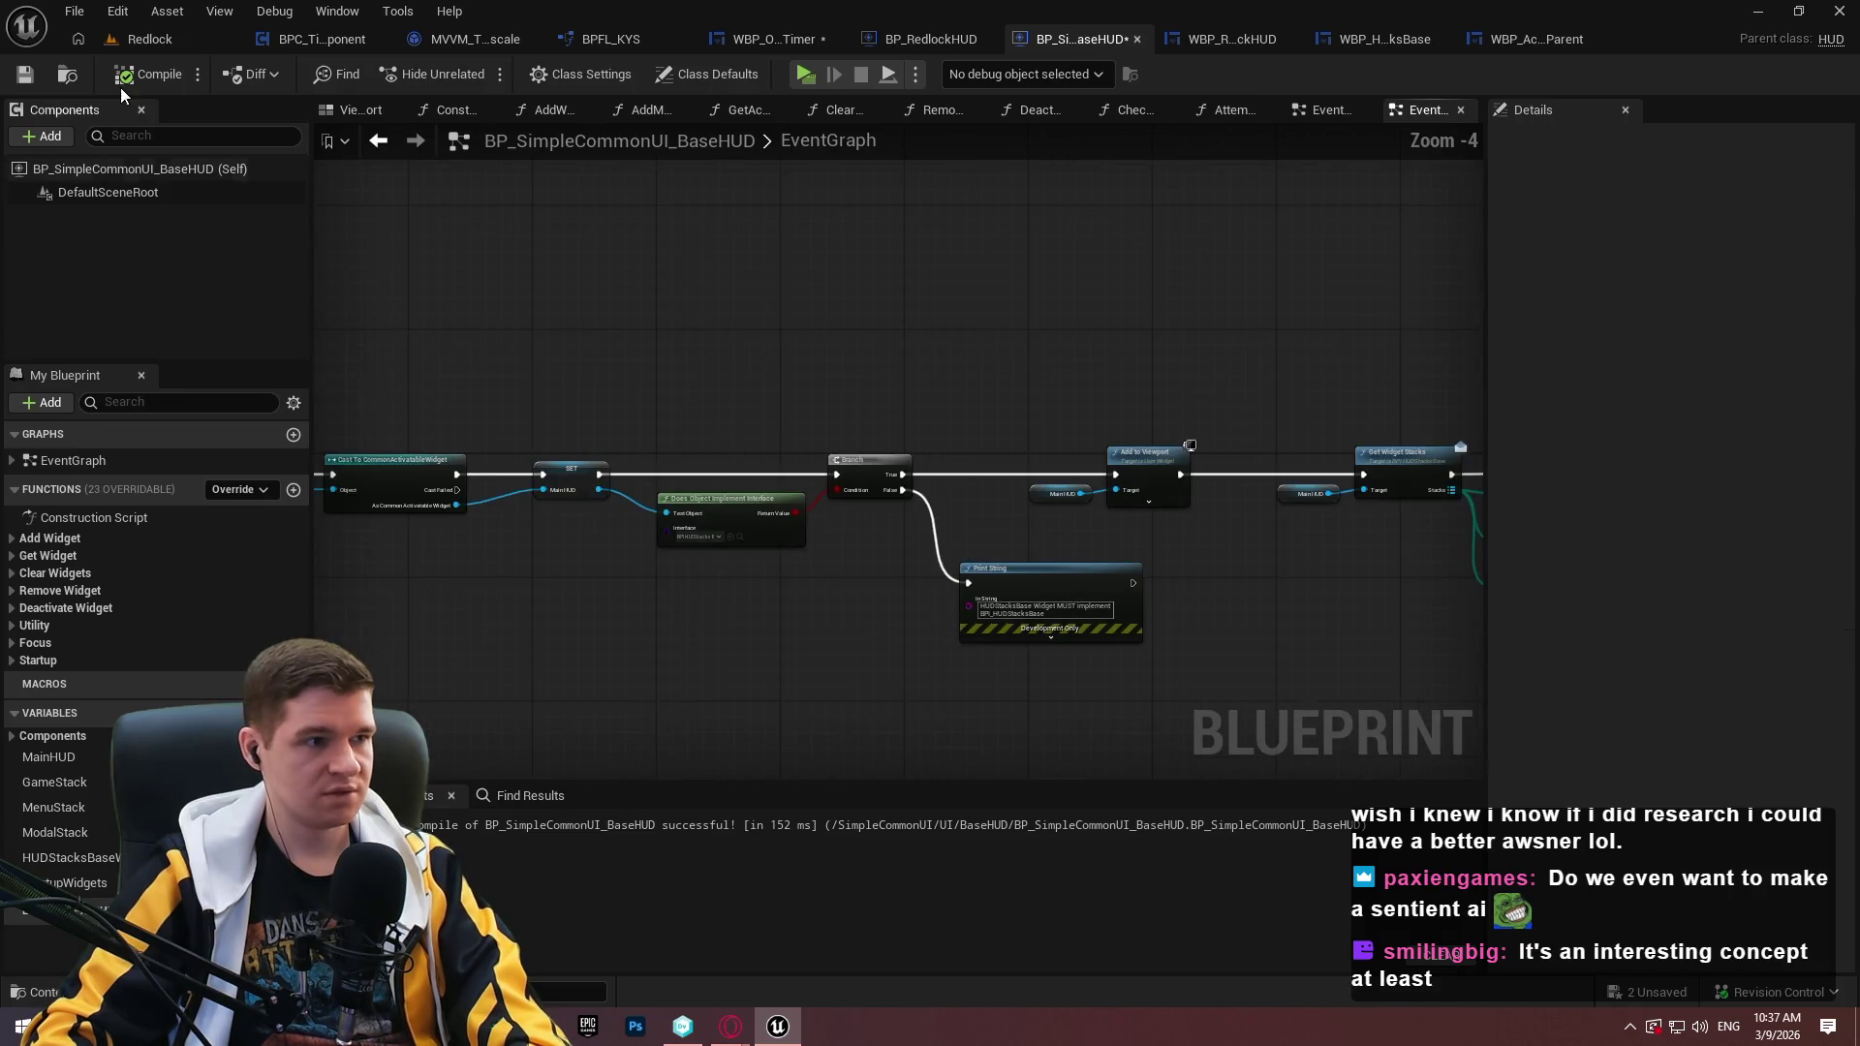
click(804, 78)
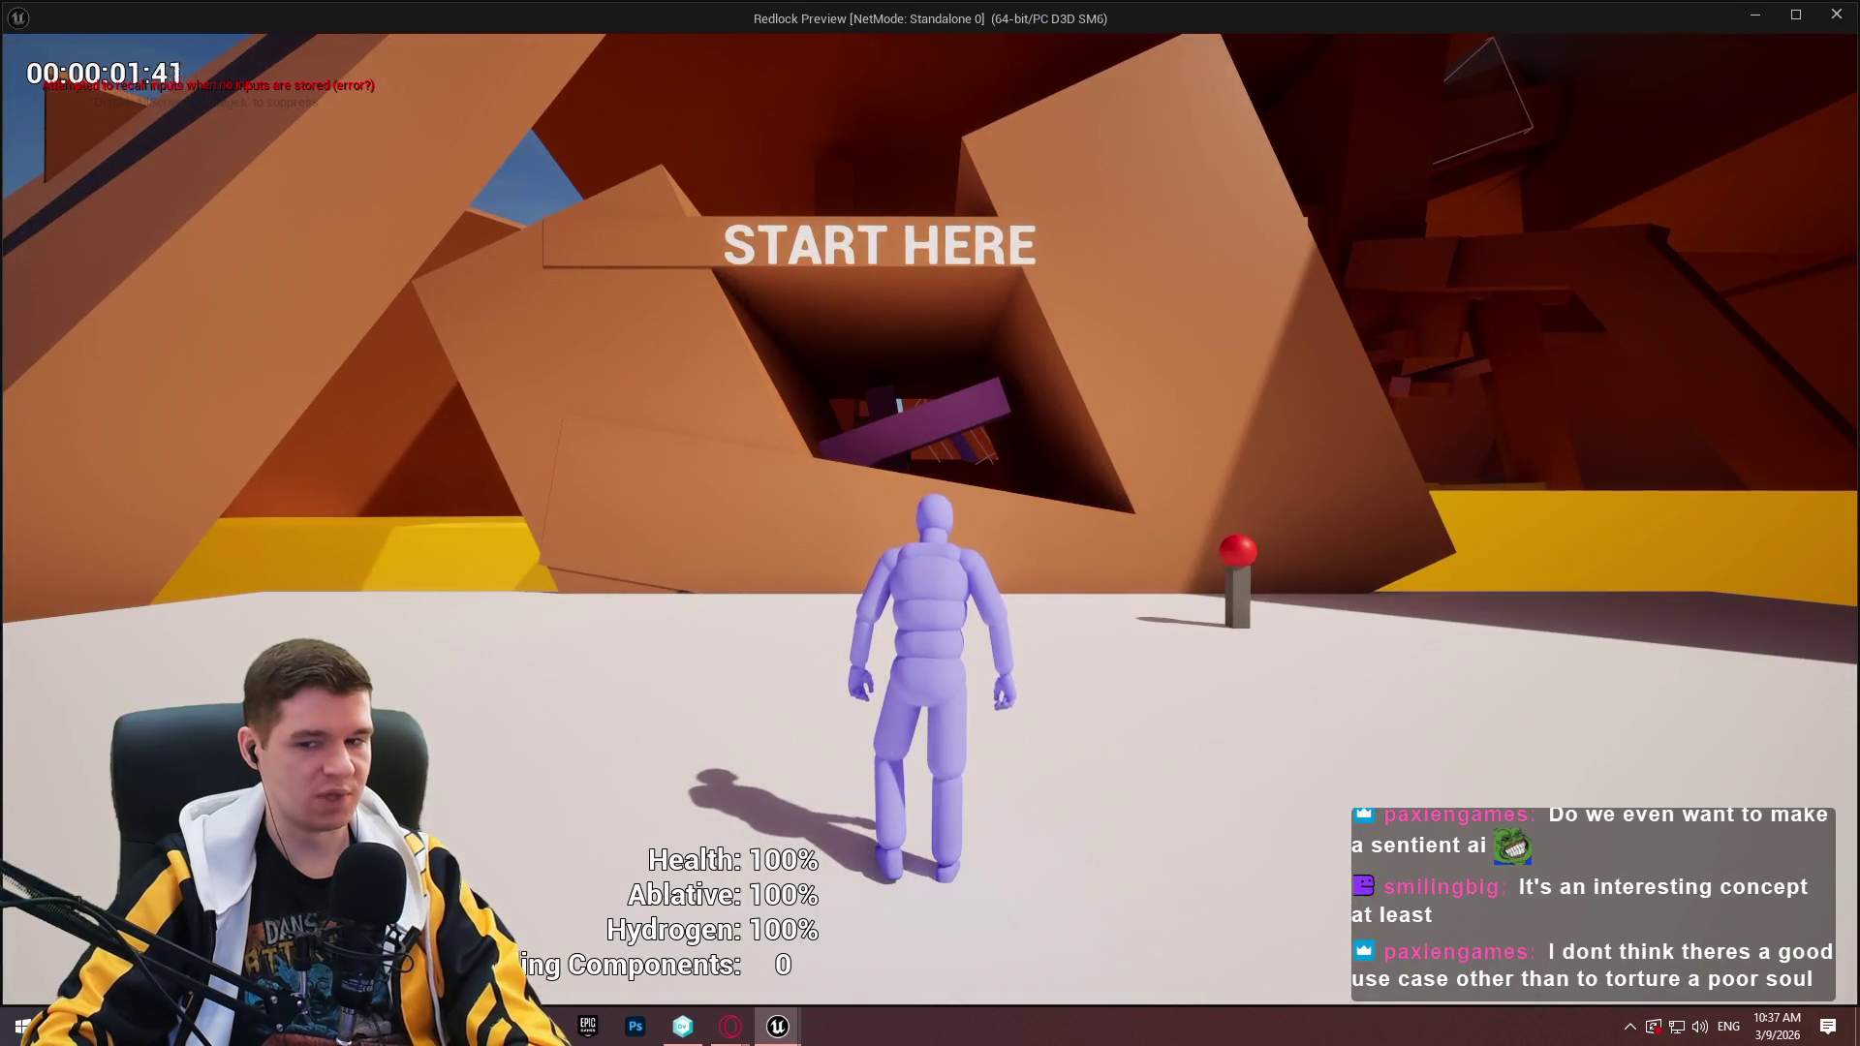
Stop the playtest with Esc and save every modified asset with File > Save All.
key(Escape)
scroll(938, 562, down, 3)
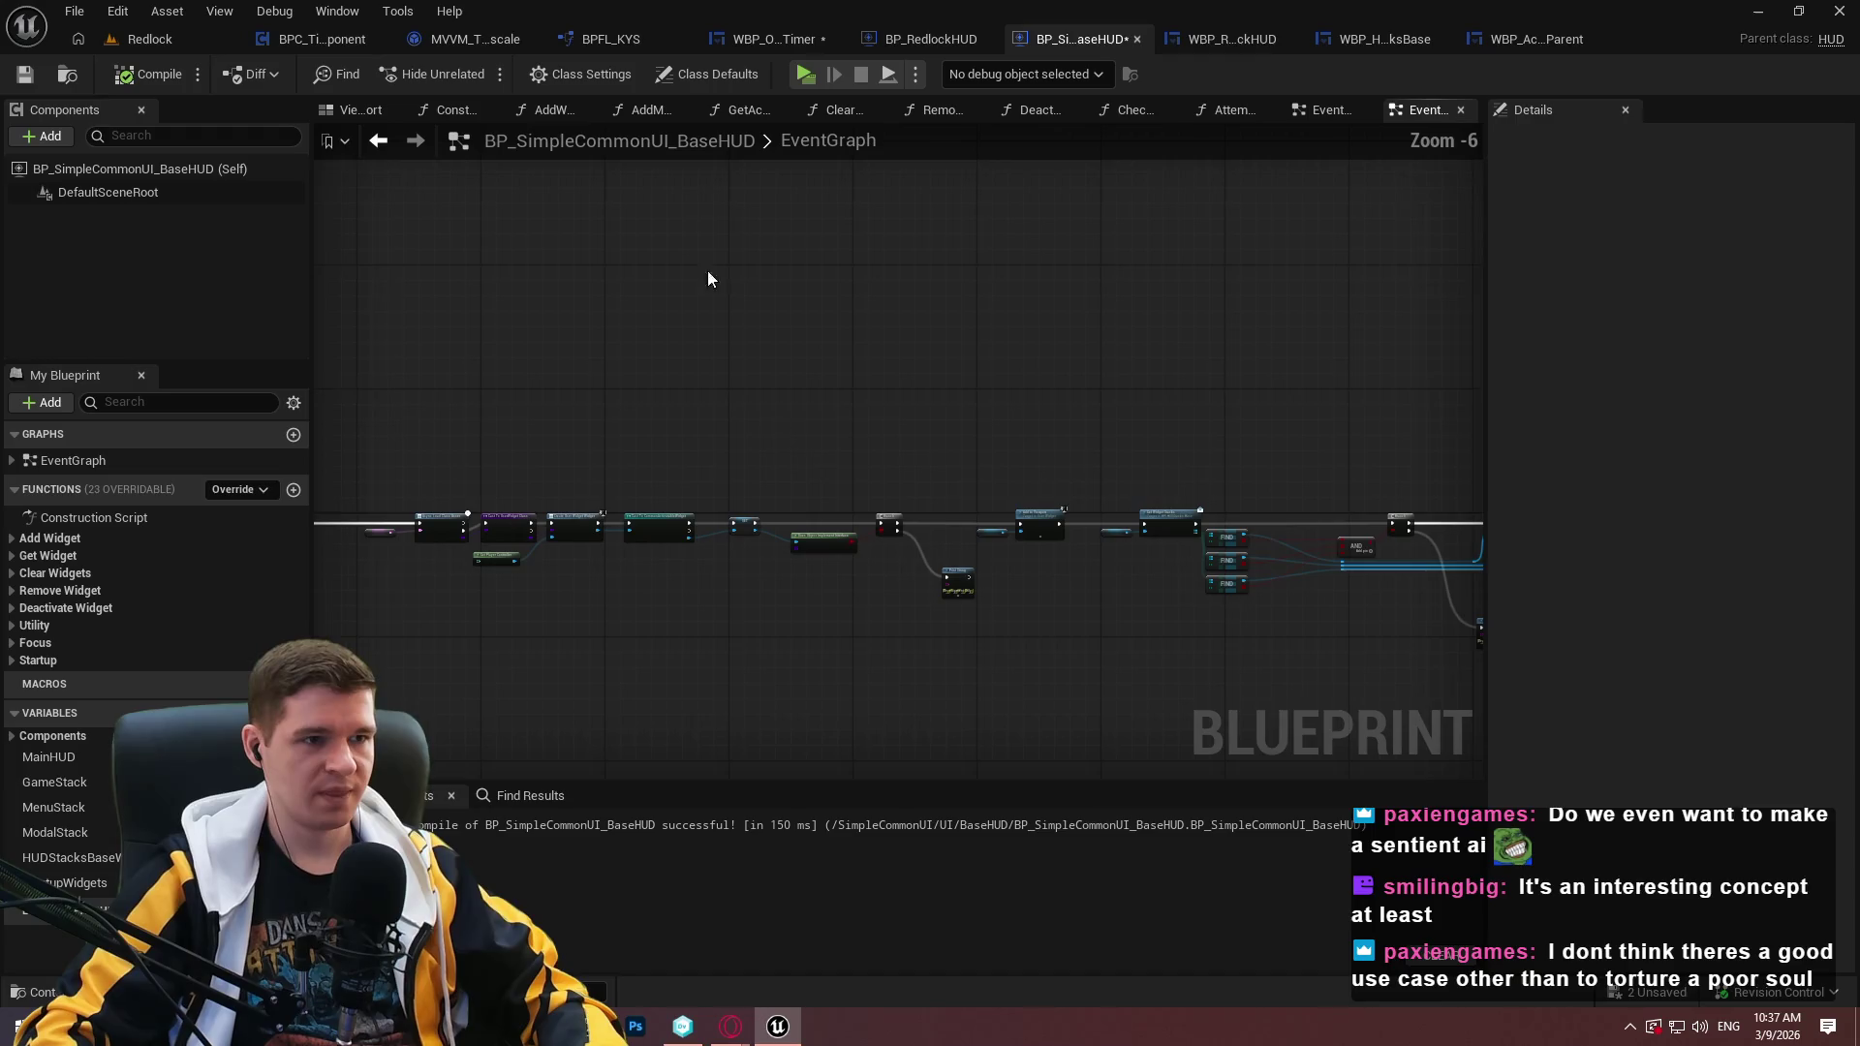
click(82, 13)
click(120, 150)
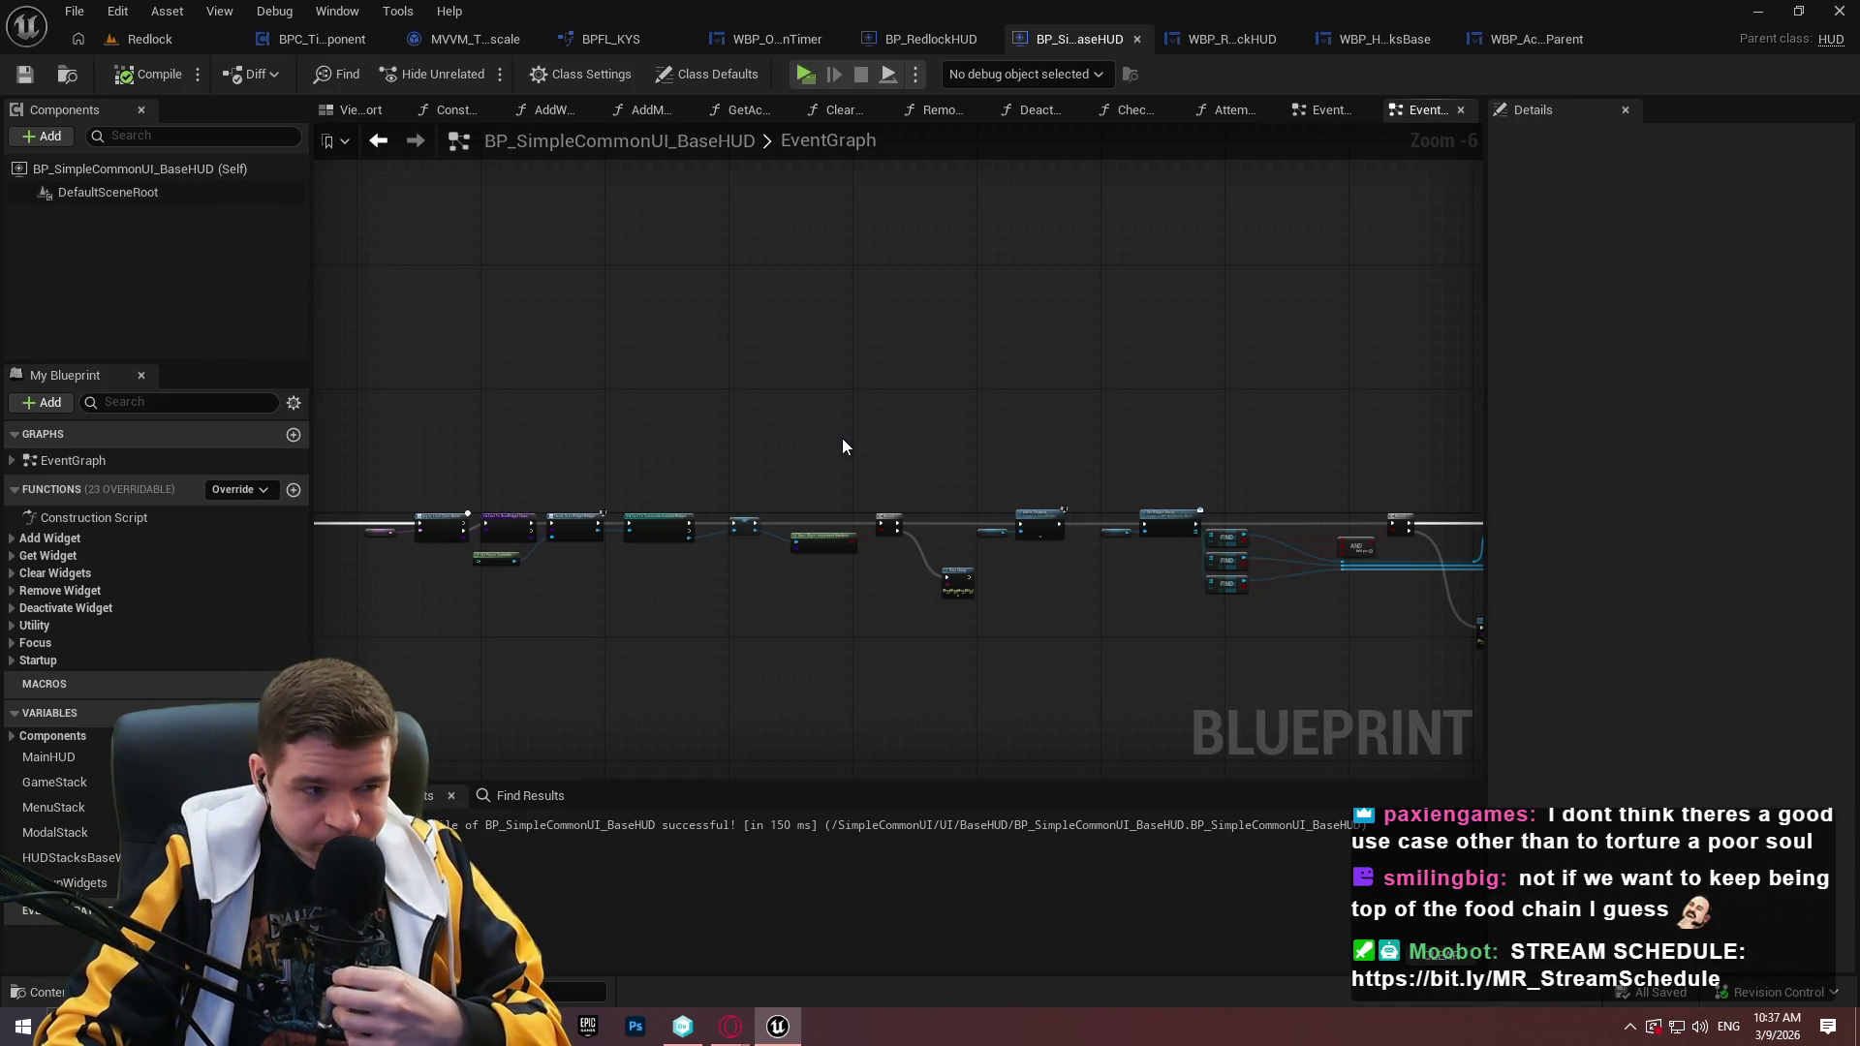
In the Redlock level's Content Browser, look inside KYS's Core and Inputs subfolders.
click(86, 37)
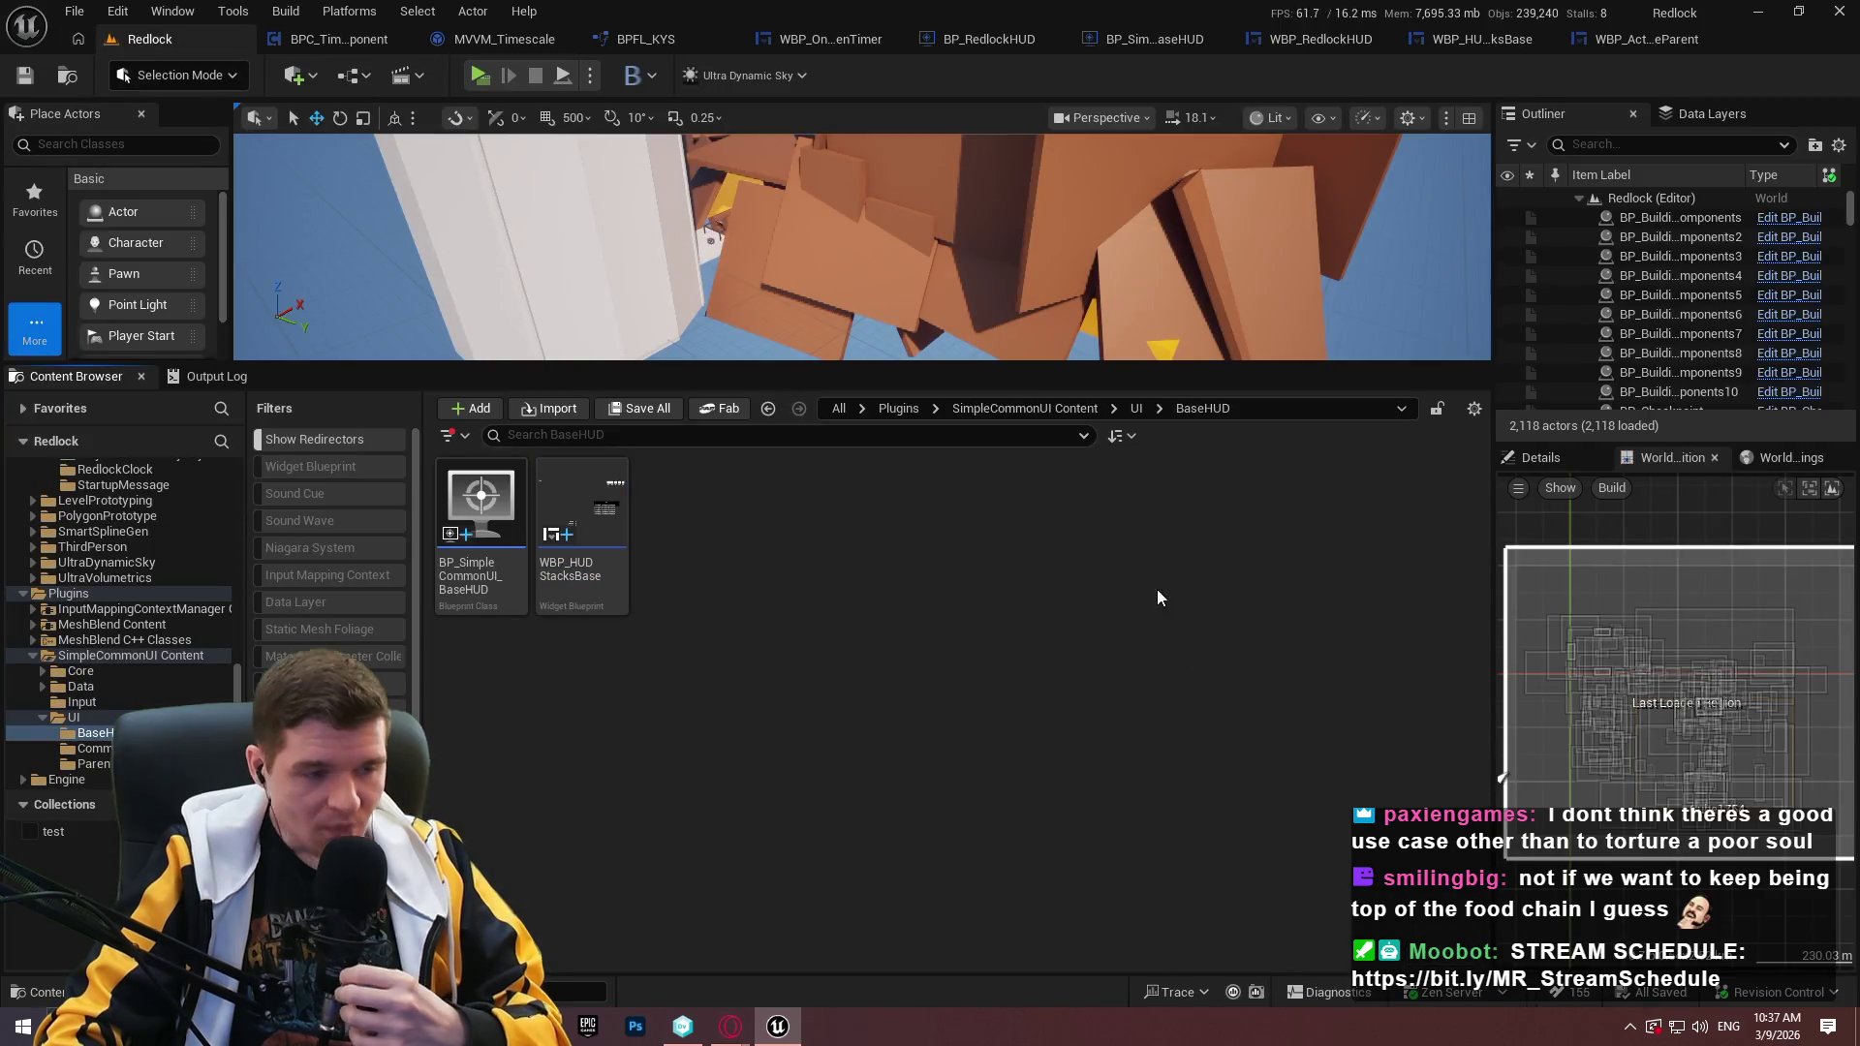
scroll(120, 513, up, 5)
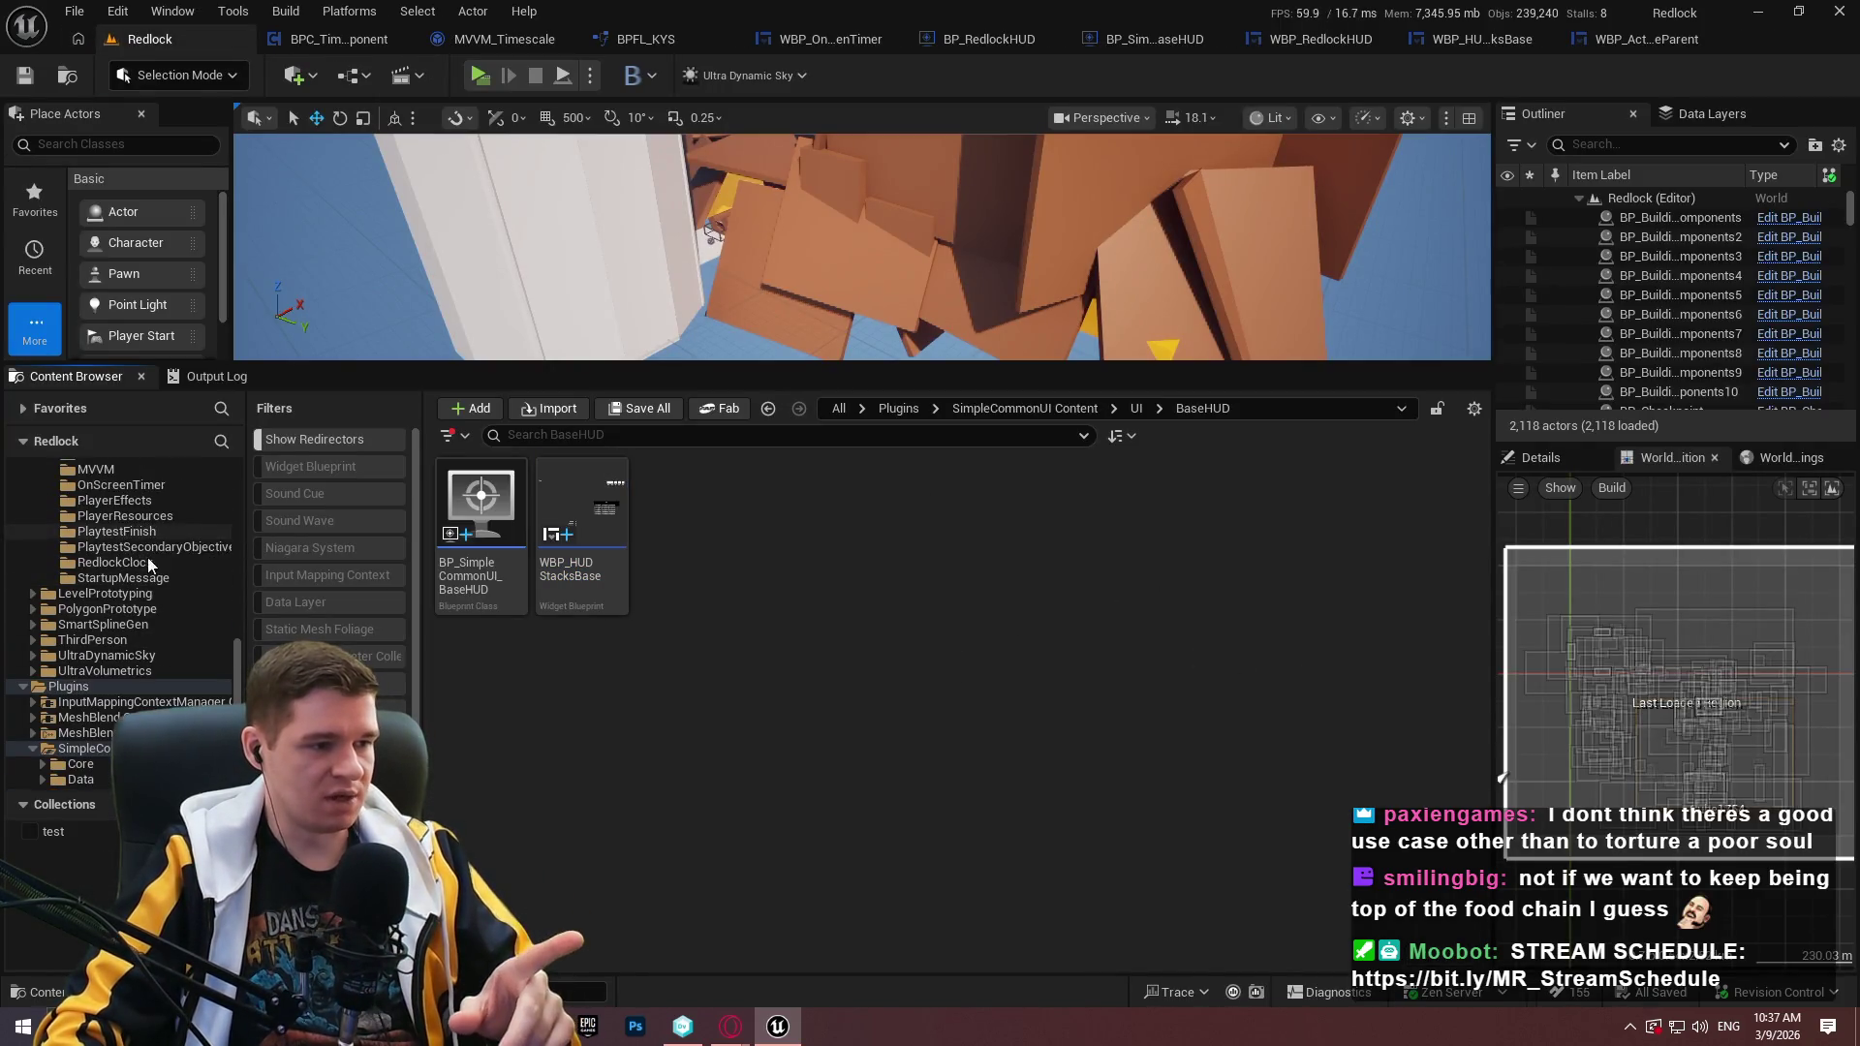
drag(237, 653, 237, 494)
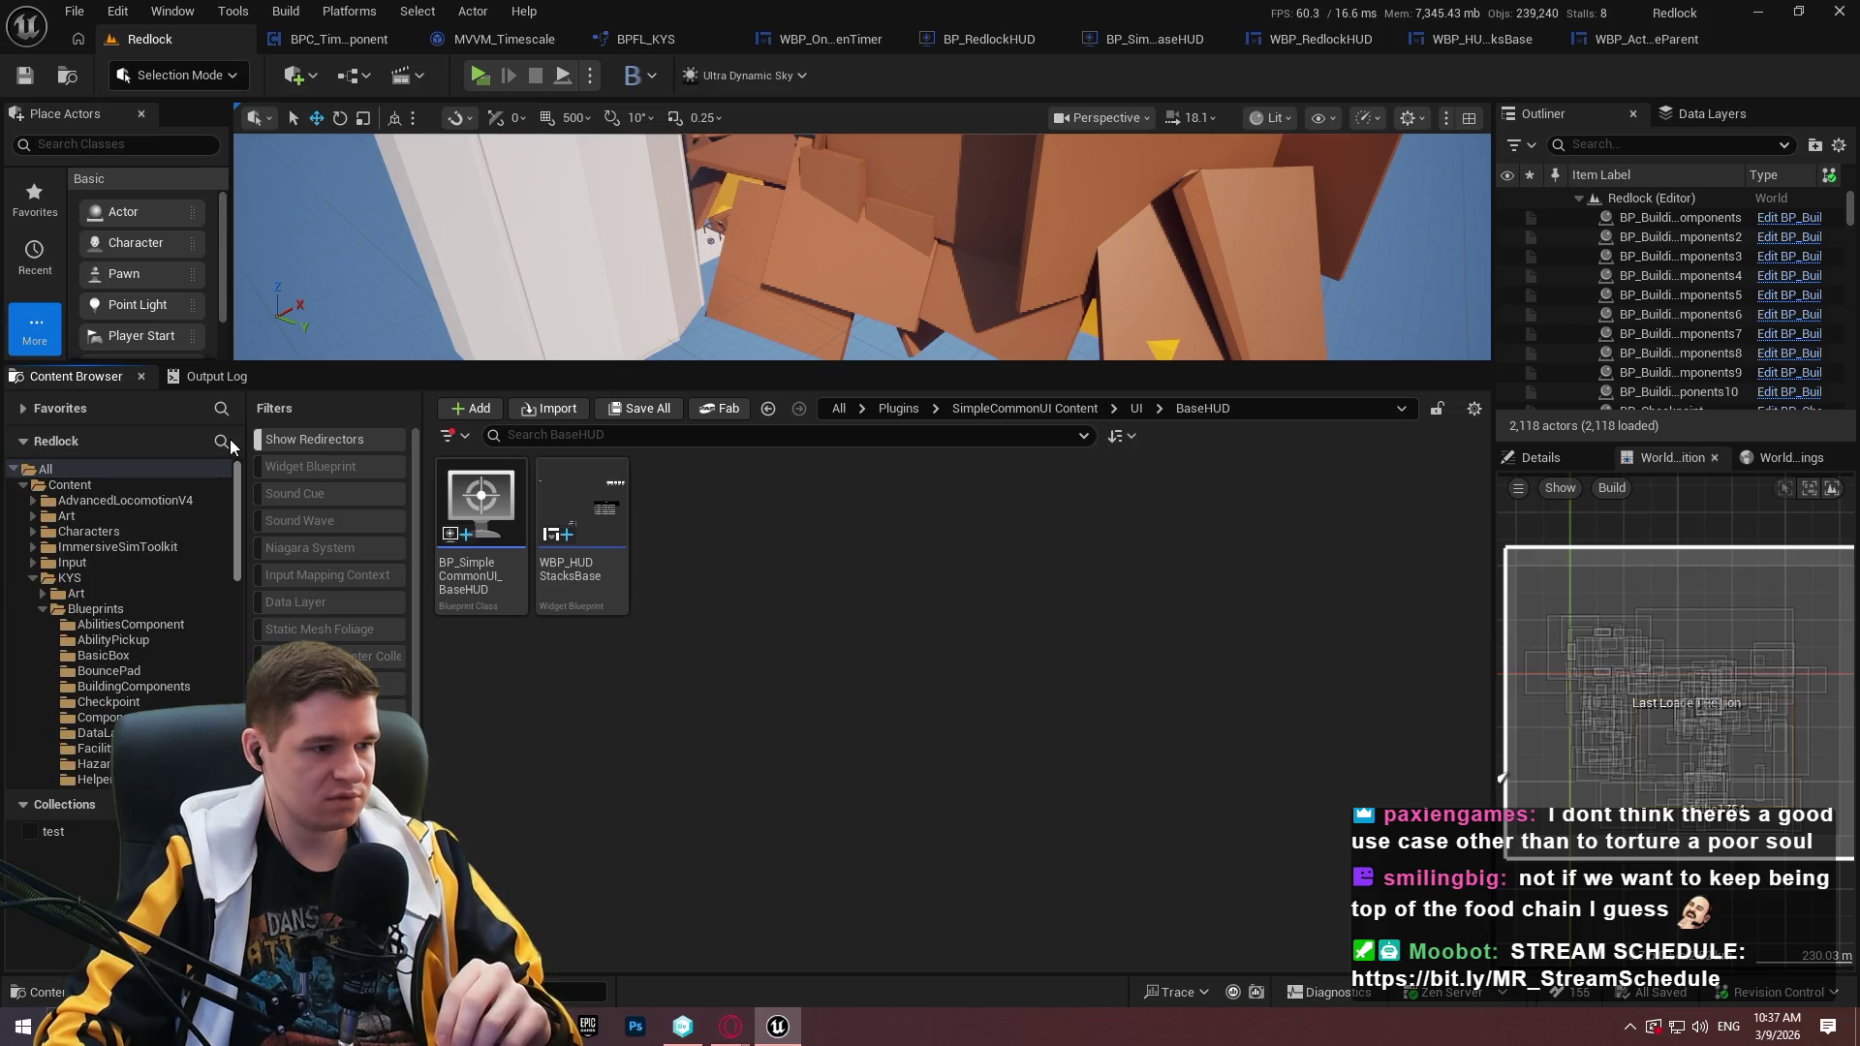
click(70, 578)
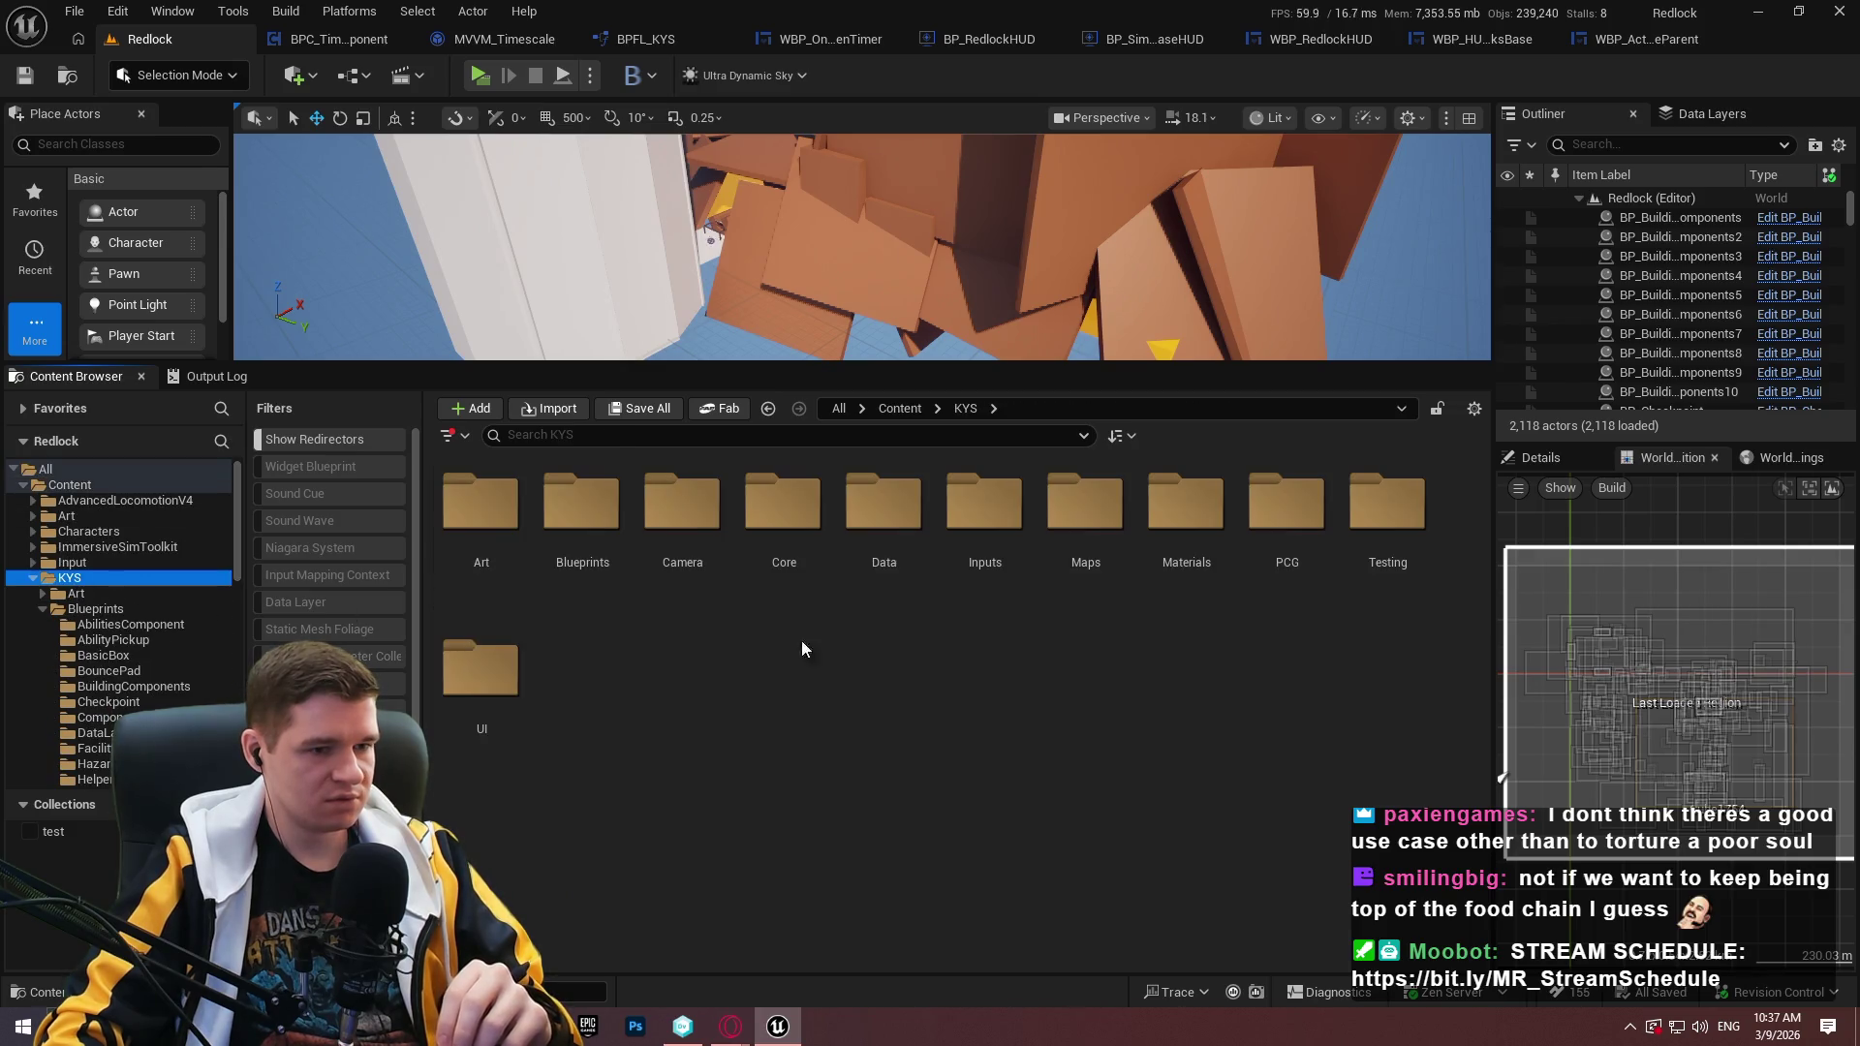
double_click(784, 508)
click(965, 410)
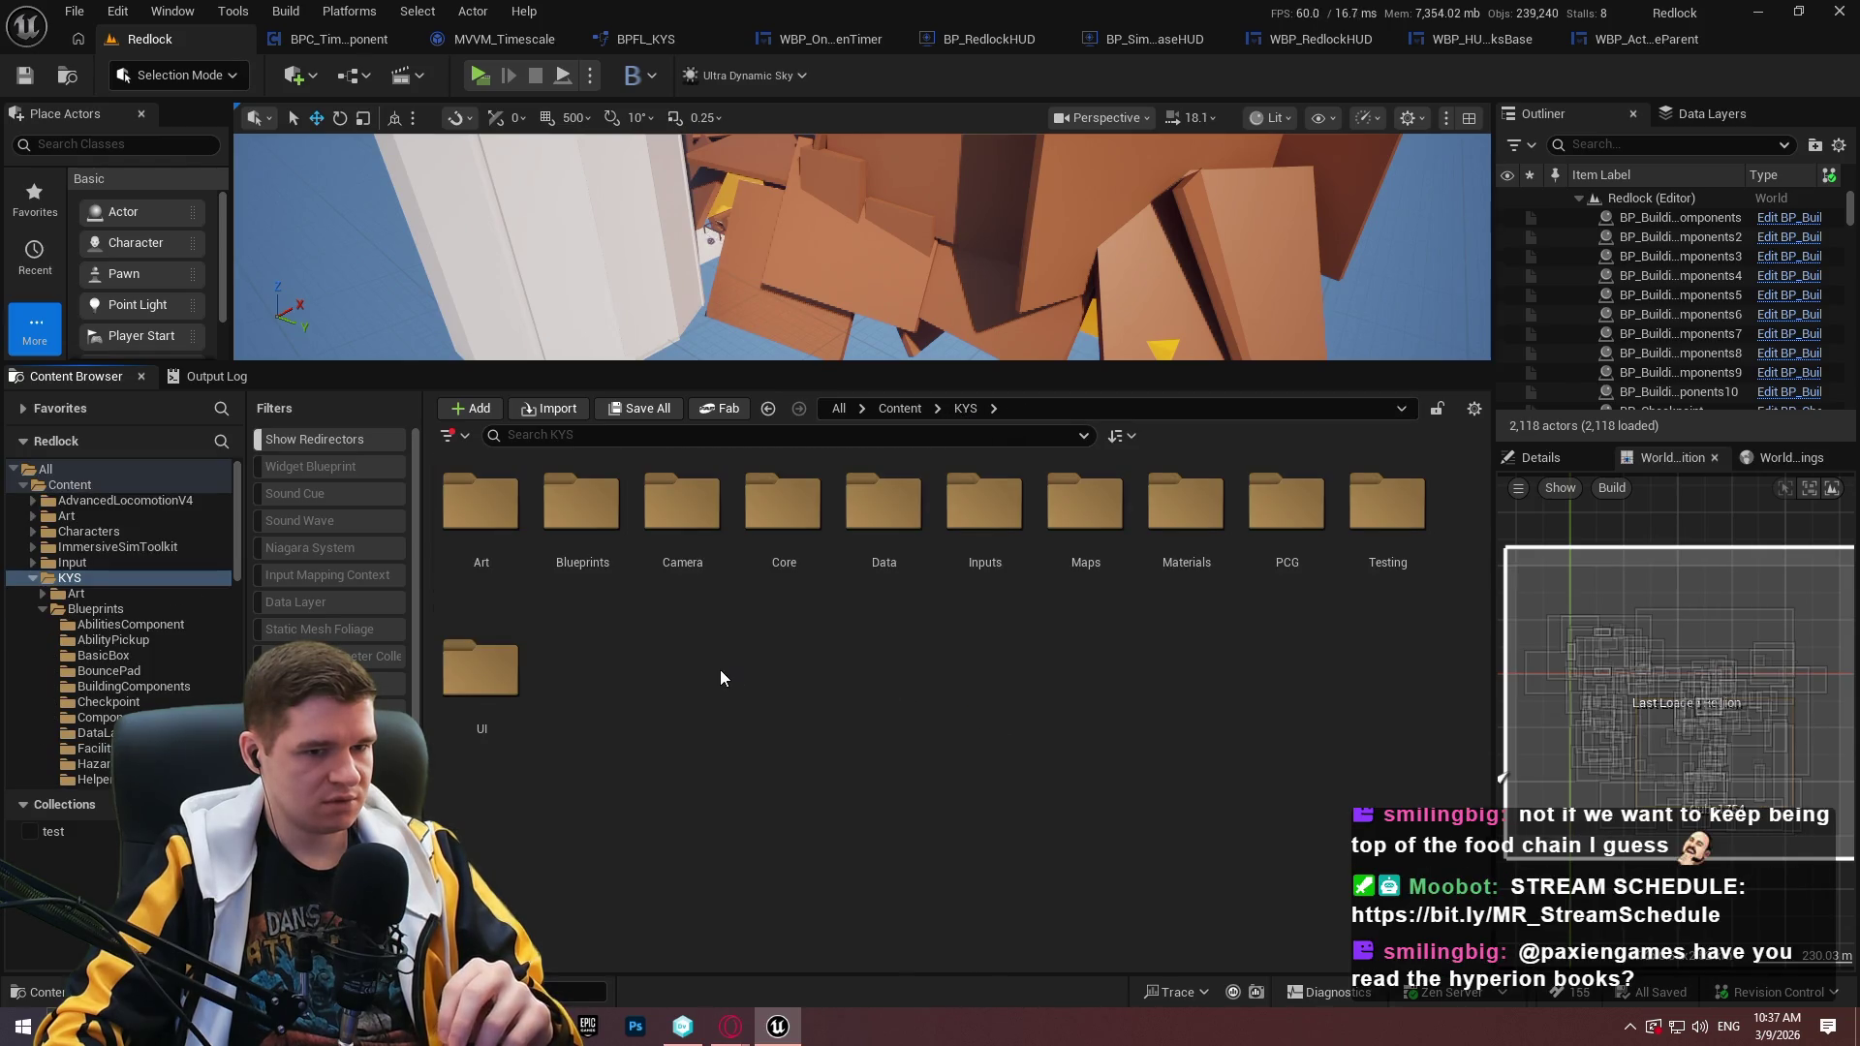
double_click(986, 601)
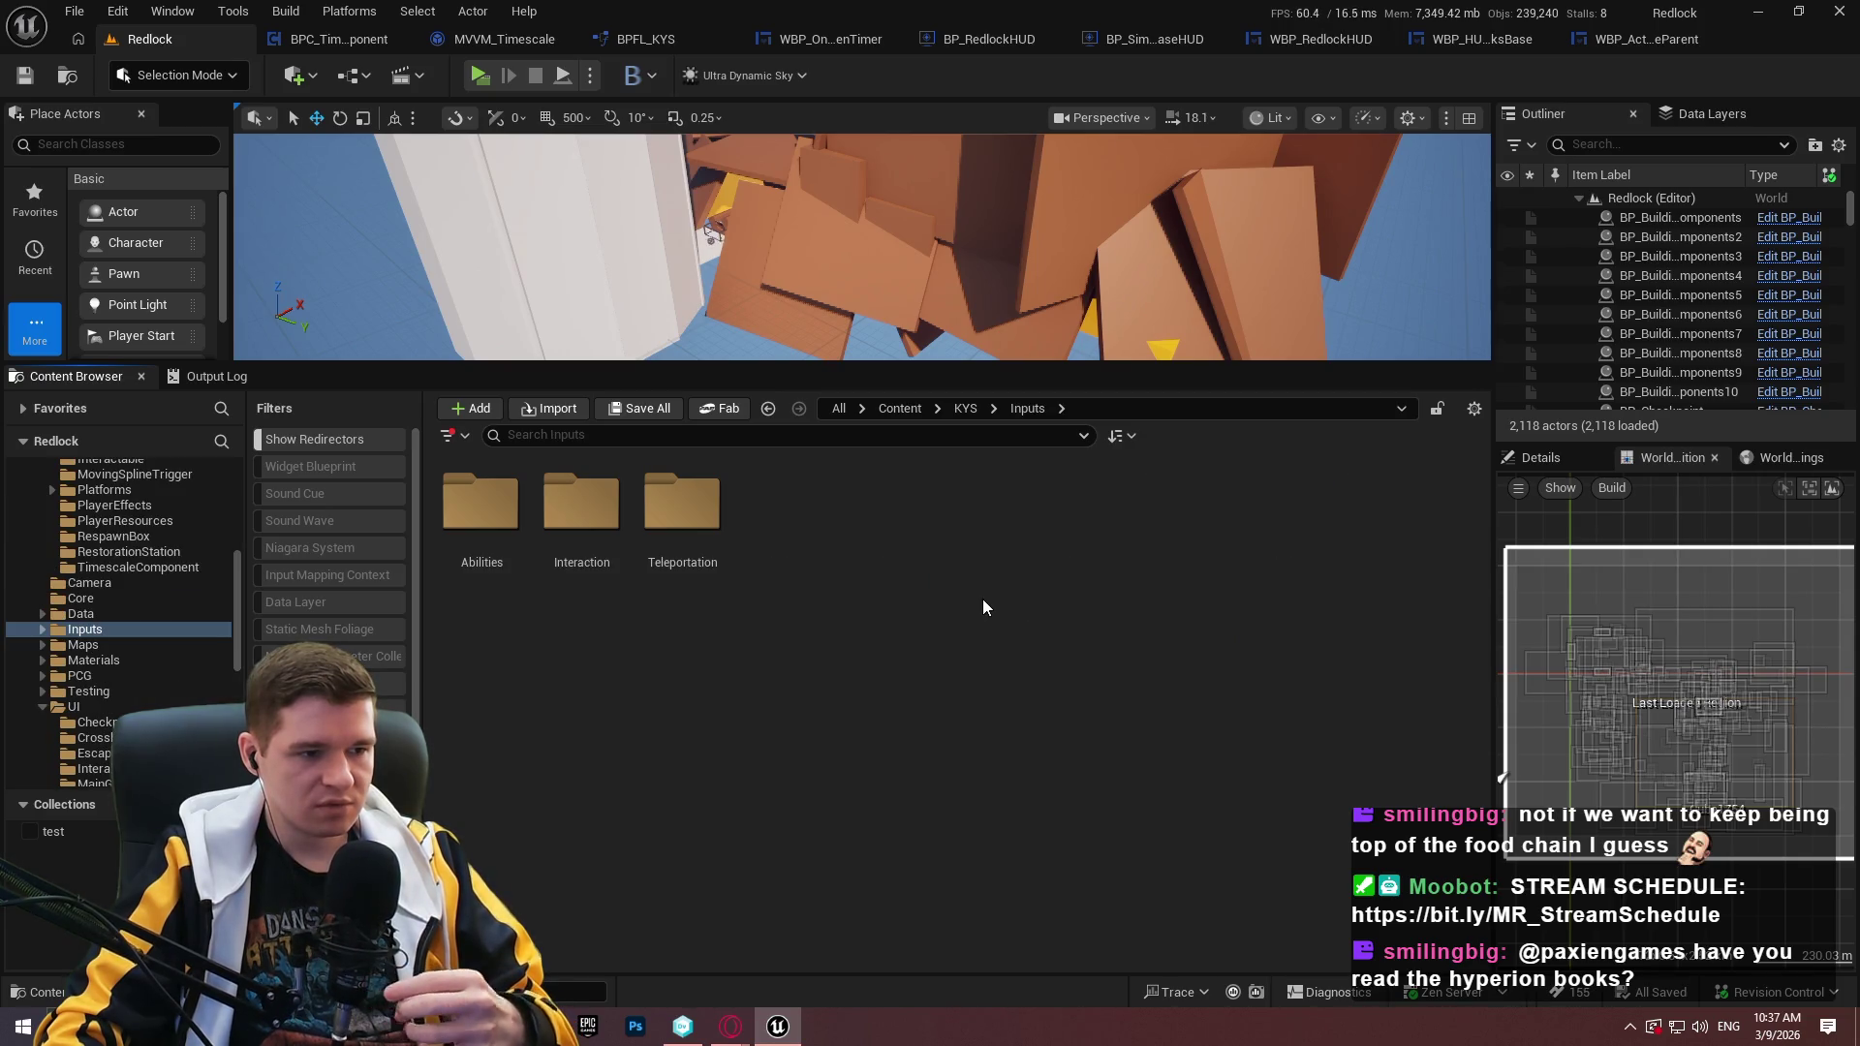
click(963, 408)
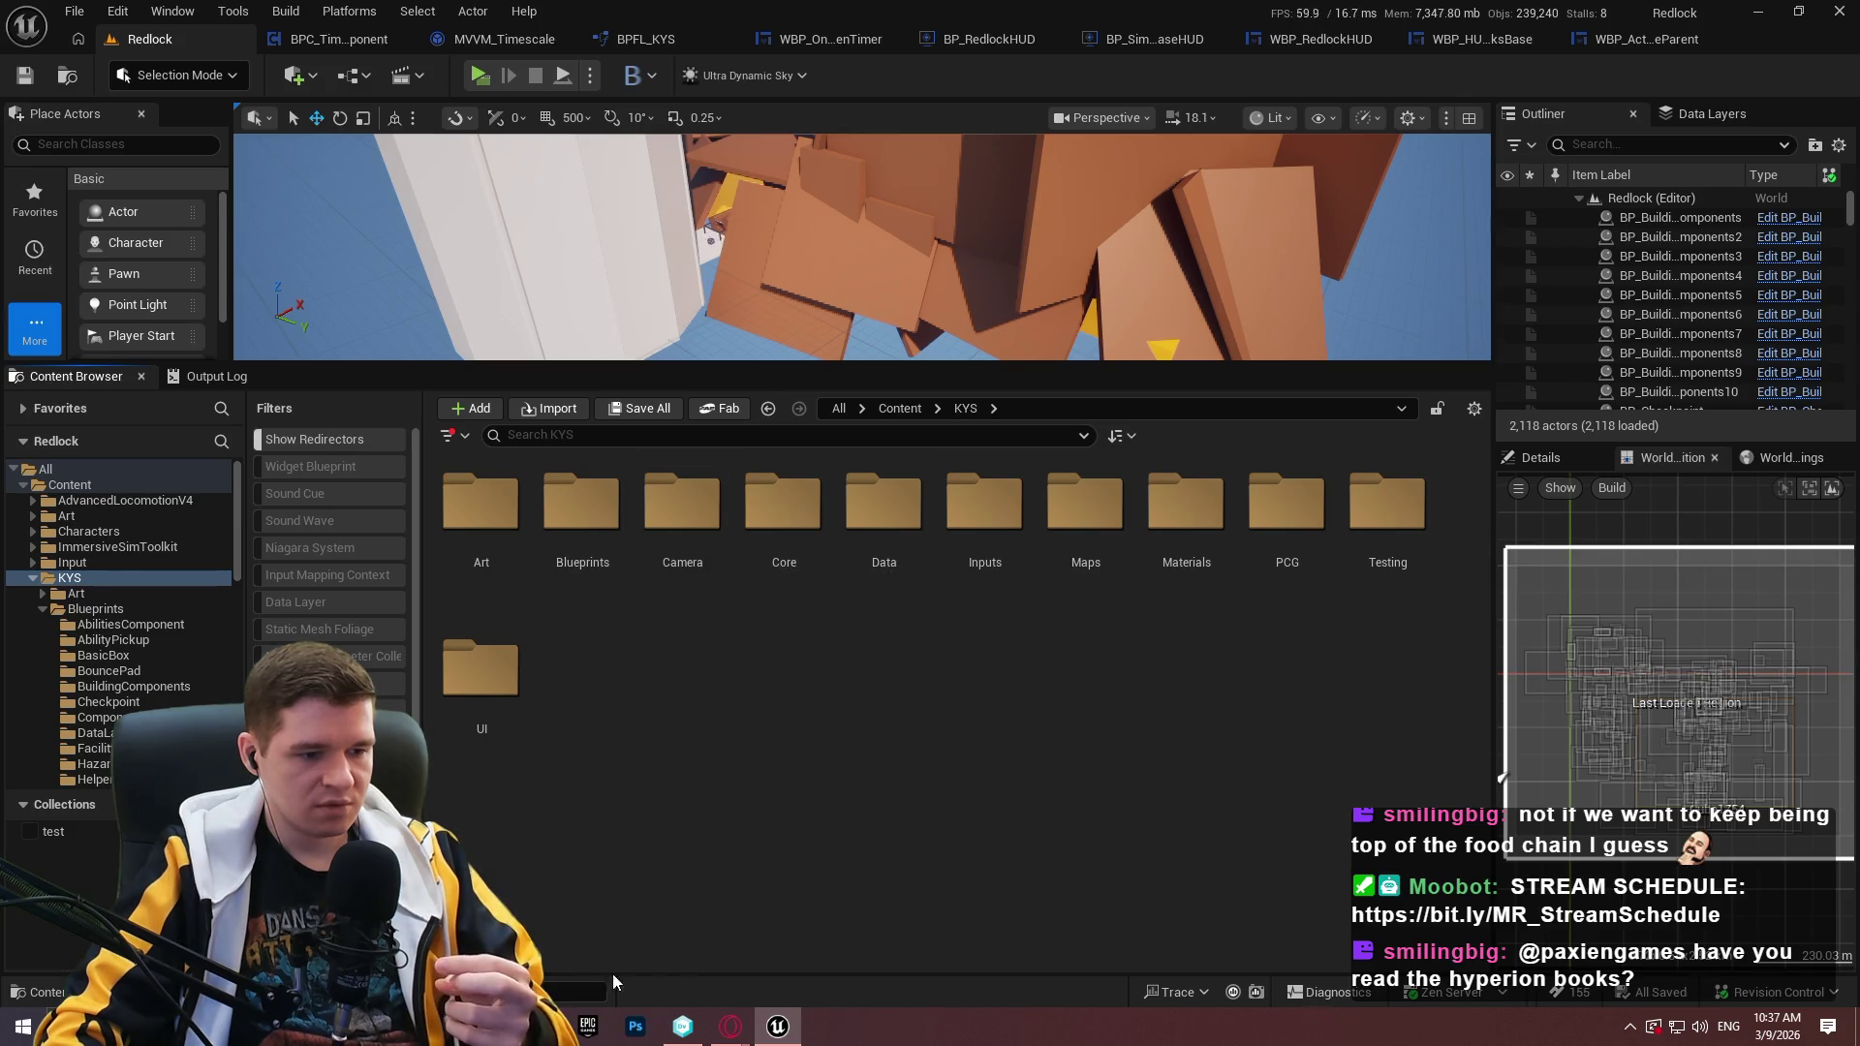
click(683, 1027)
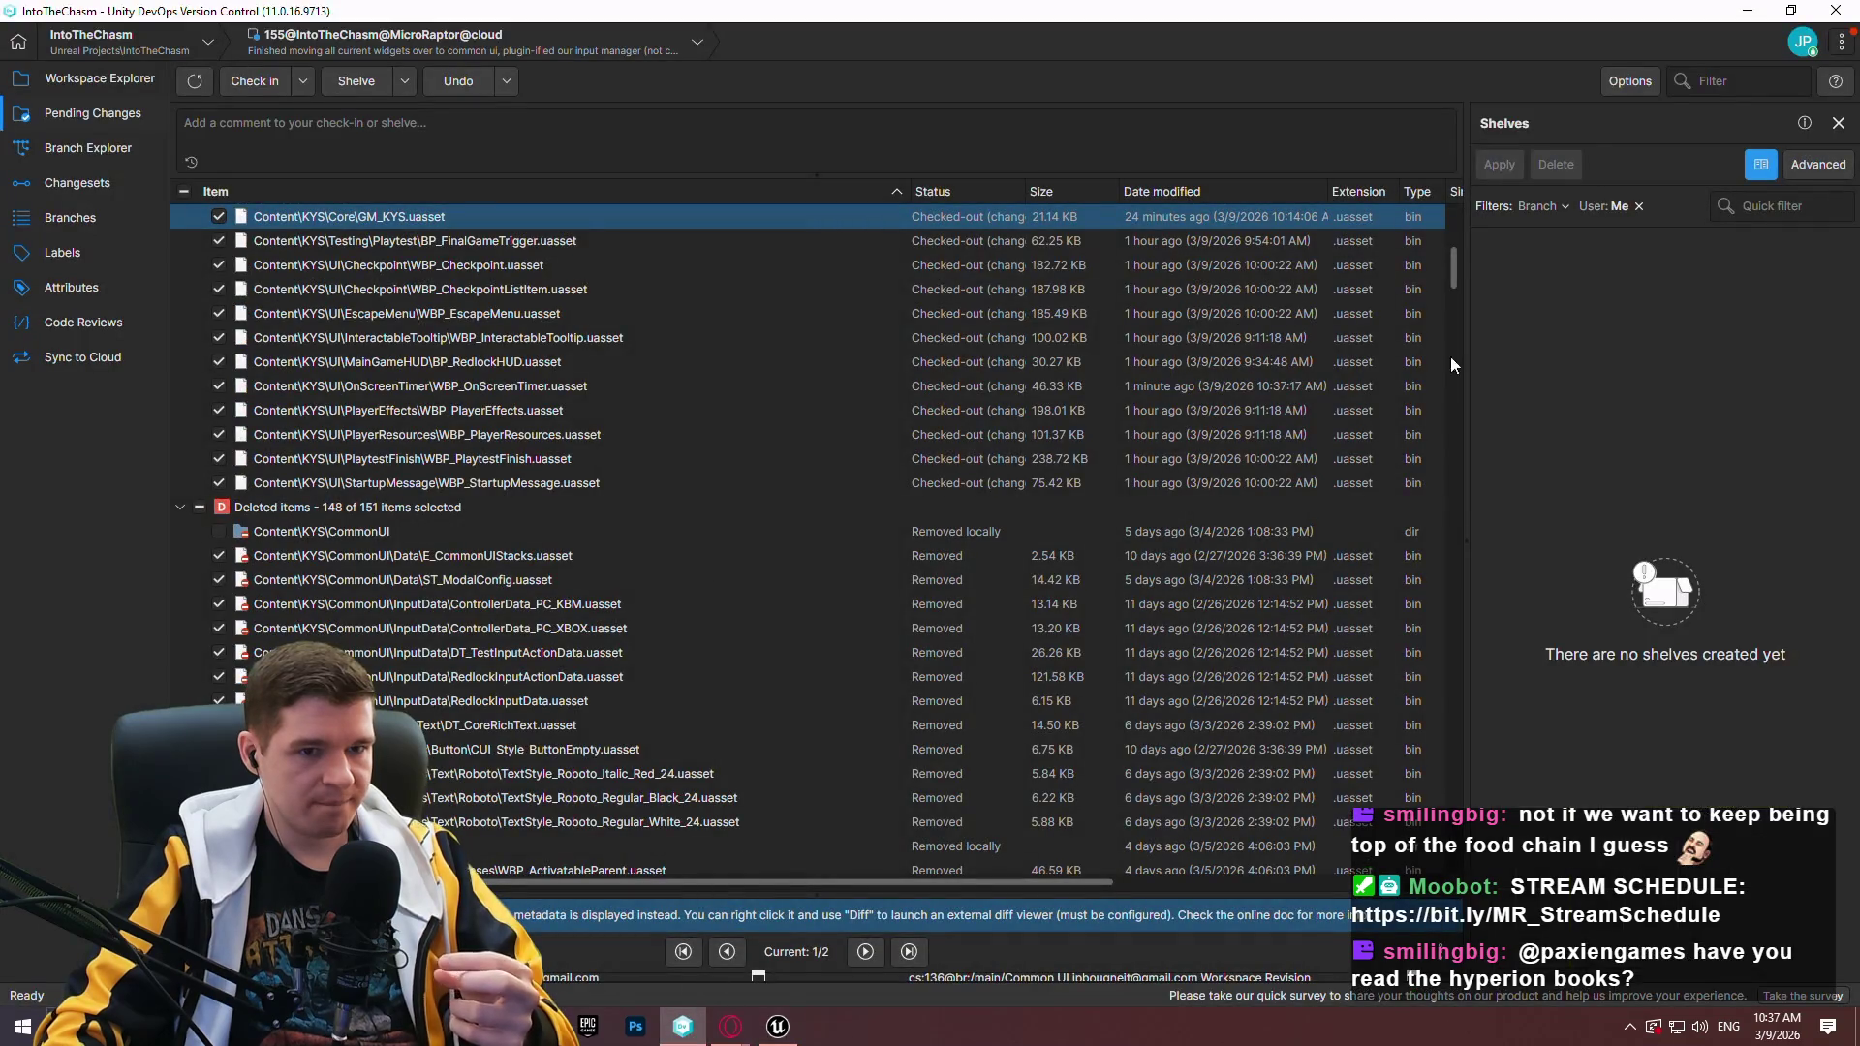
Scroll the pending changes to the top, then return to Unreal and launch a standalone preview.
drag(1452, 254, 1449, 196)
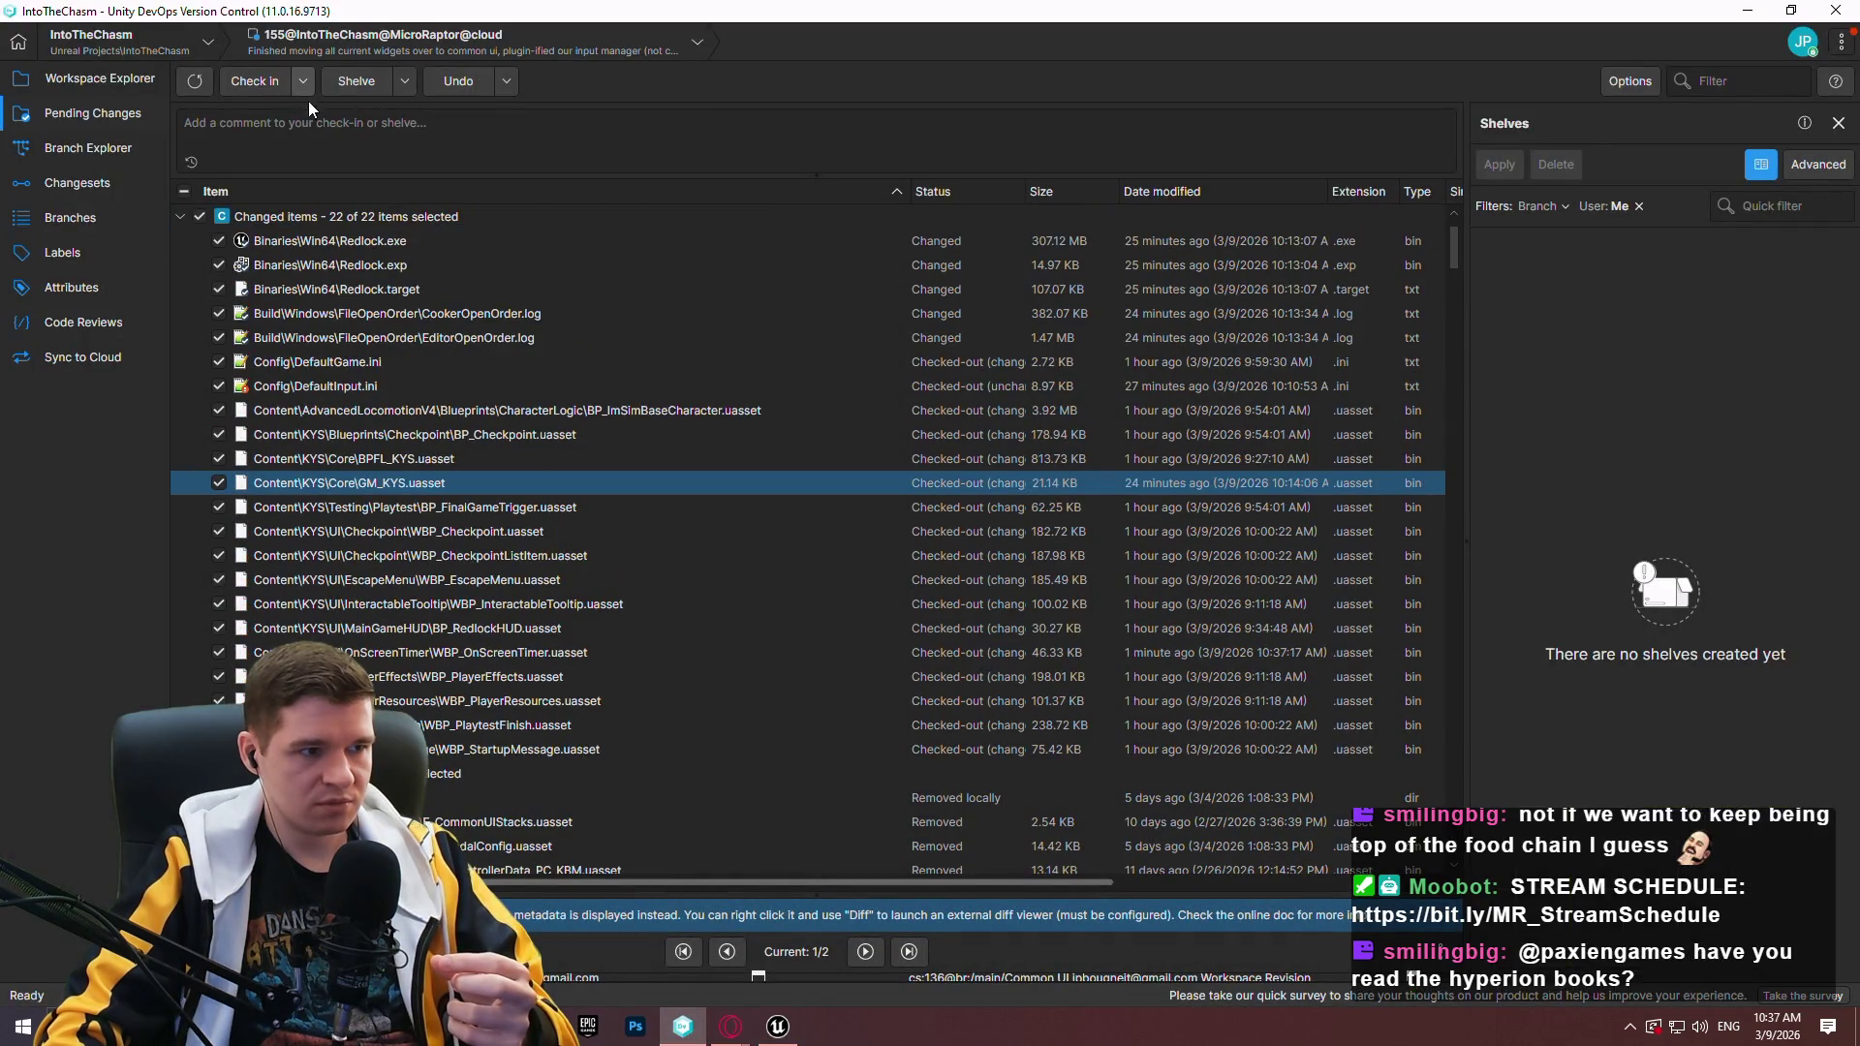
click(778, 1027)
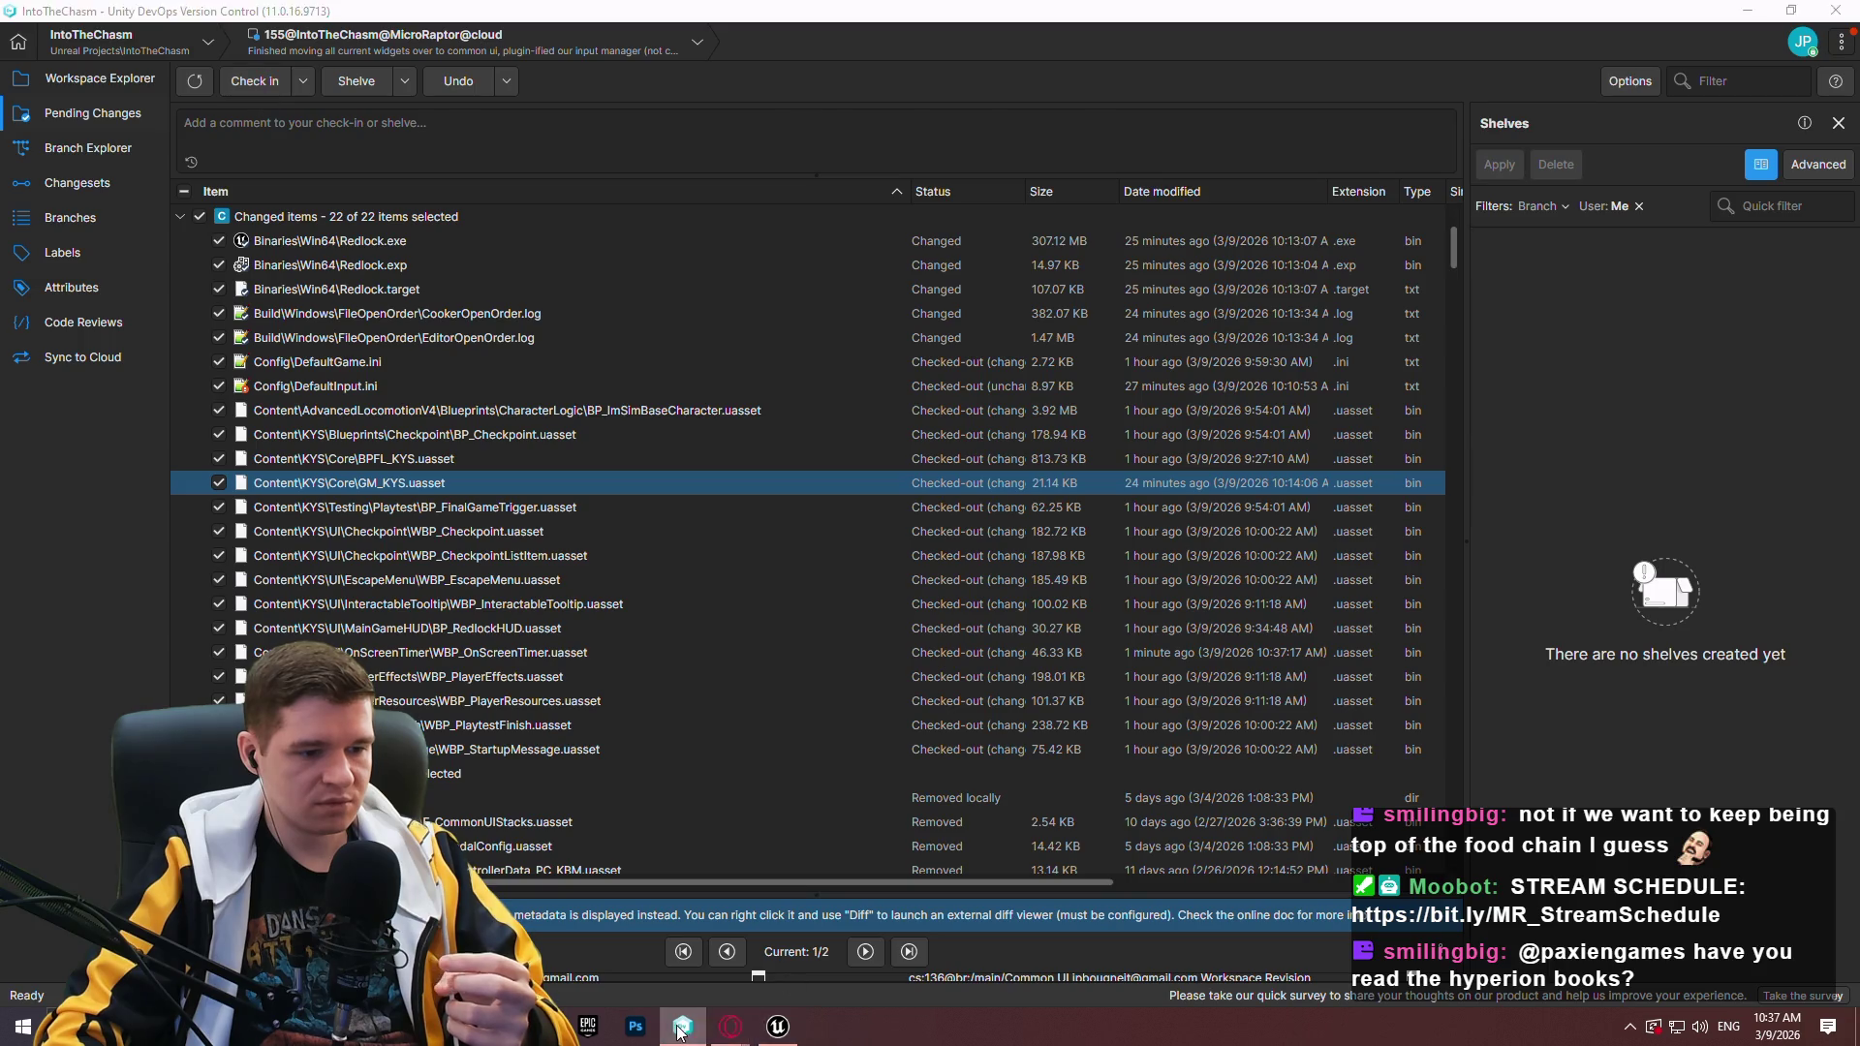
click(480, 76)
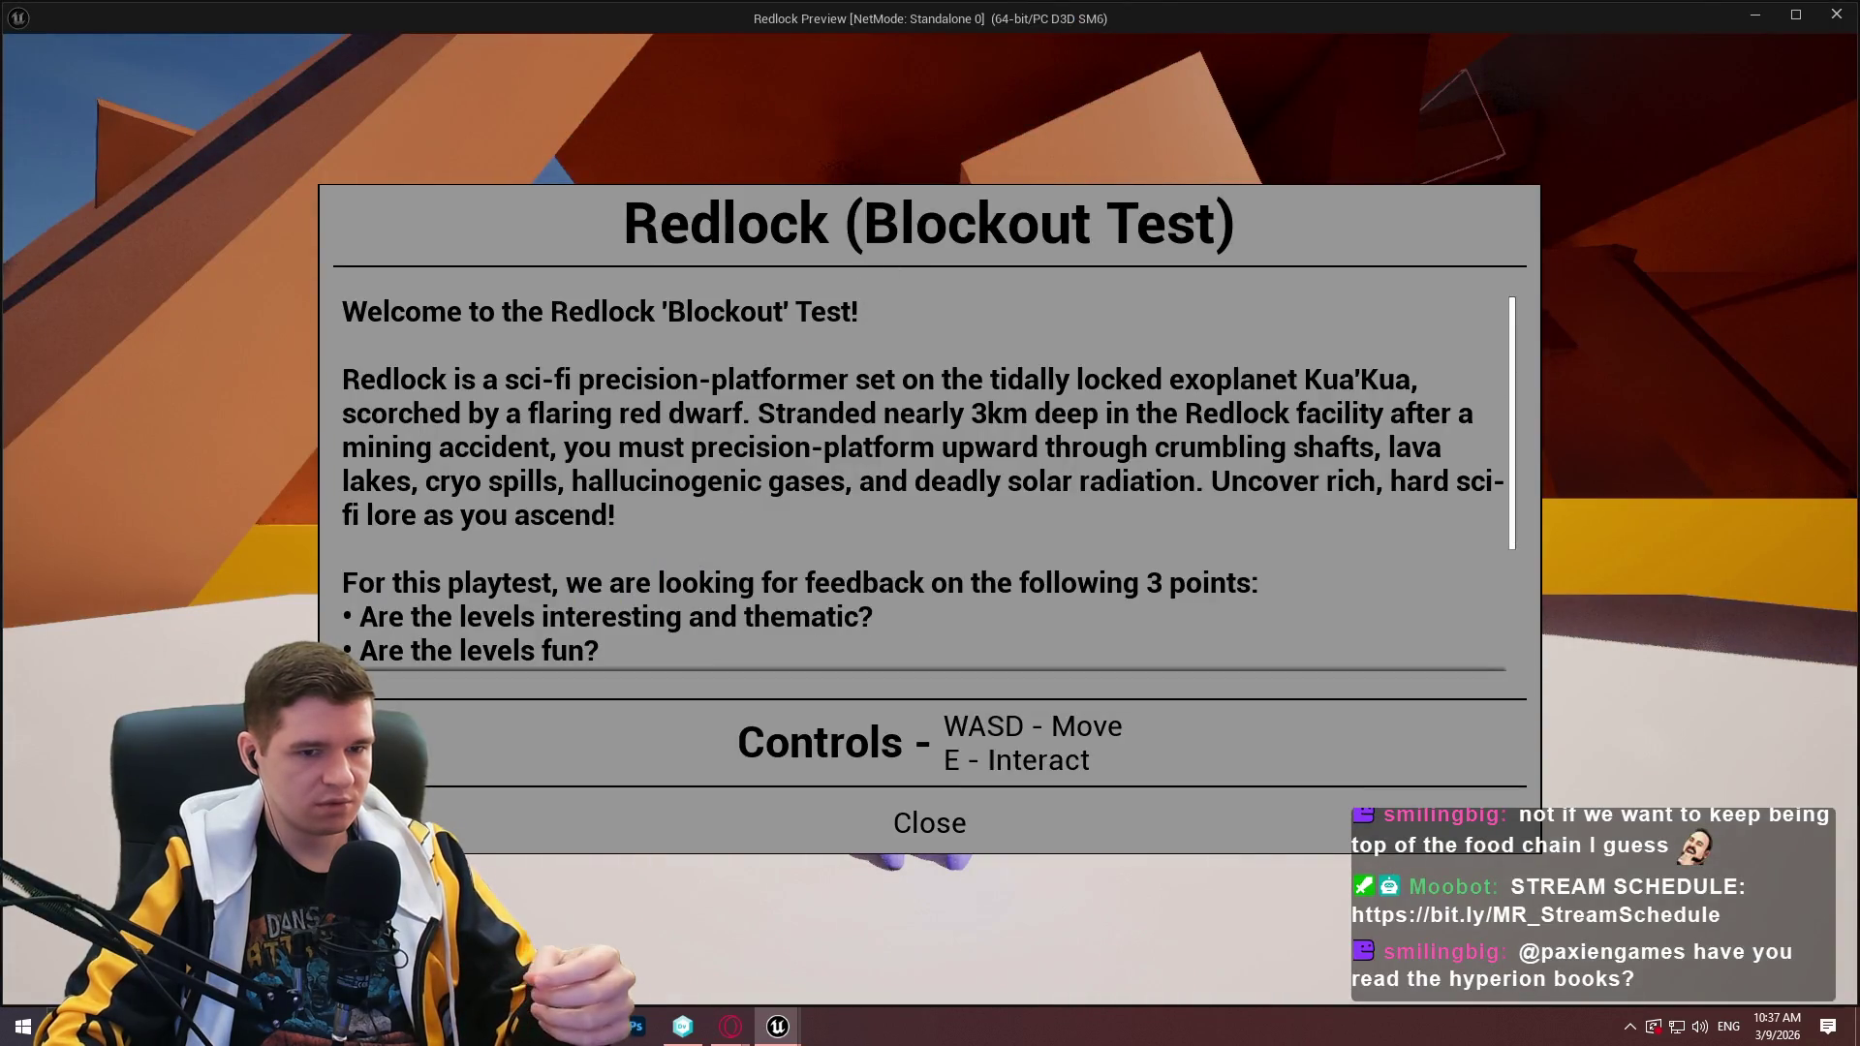
Close the standalone Redlock preview with Esc and get back to the Unreal editor.
key(super)
key(super)
key(super)
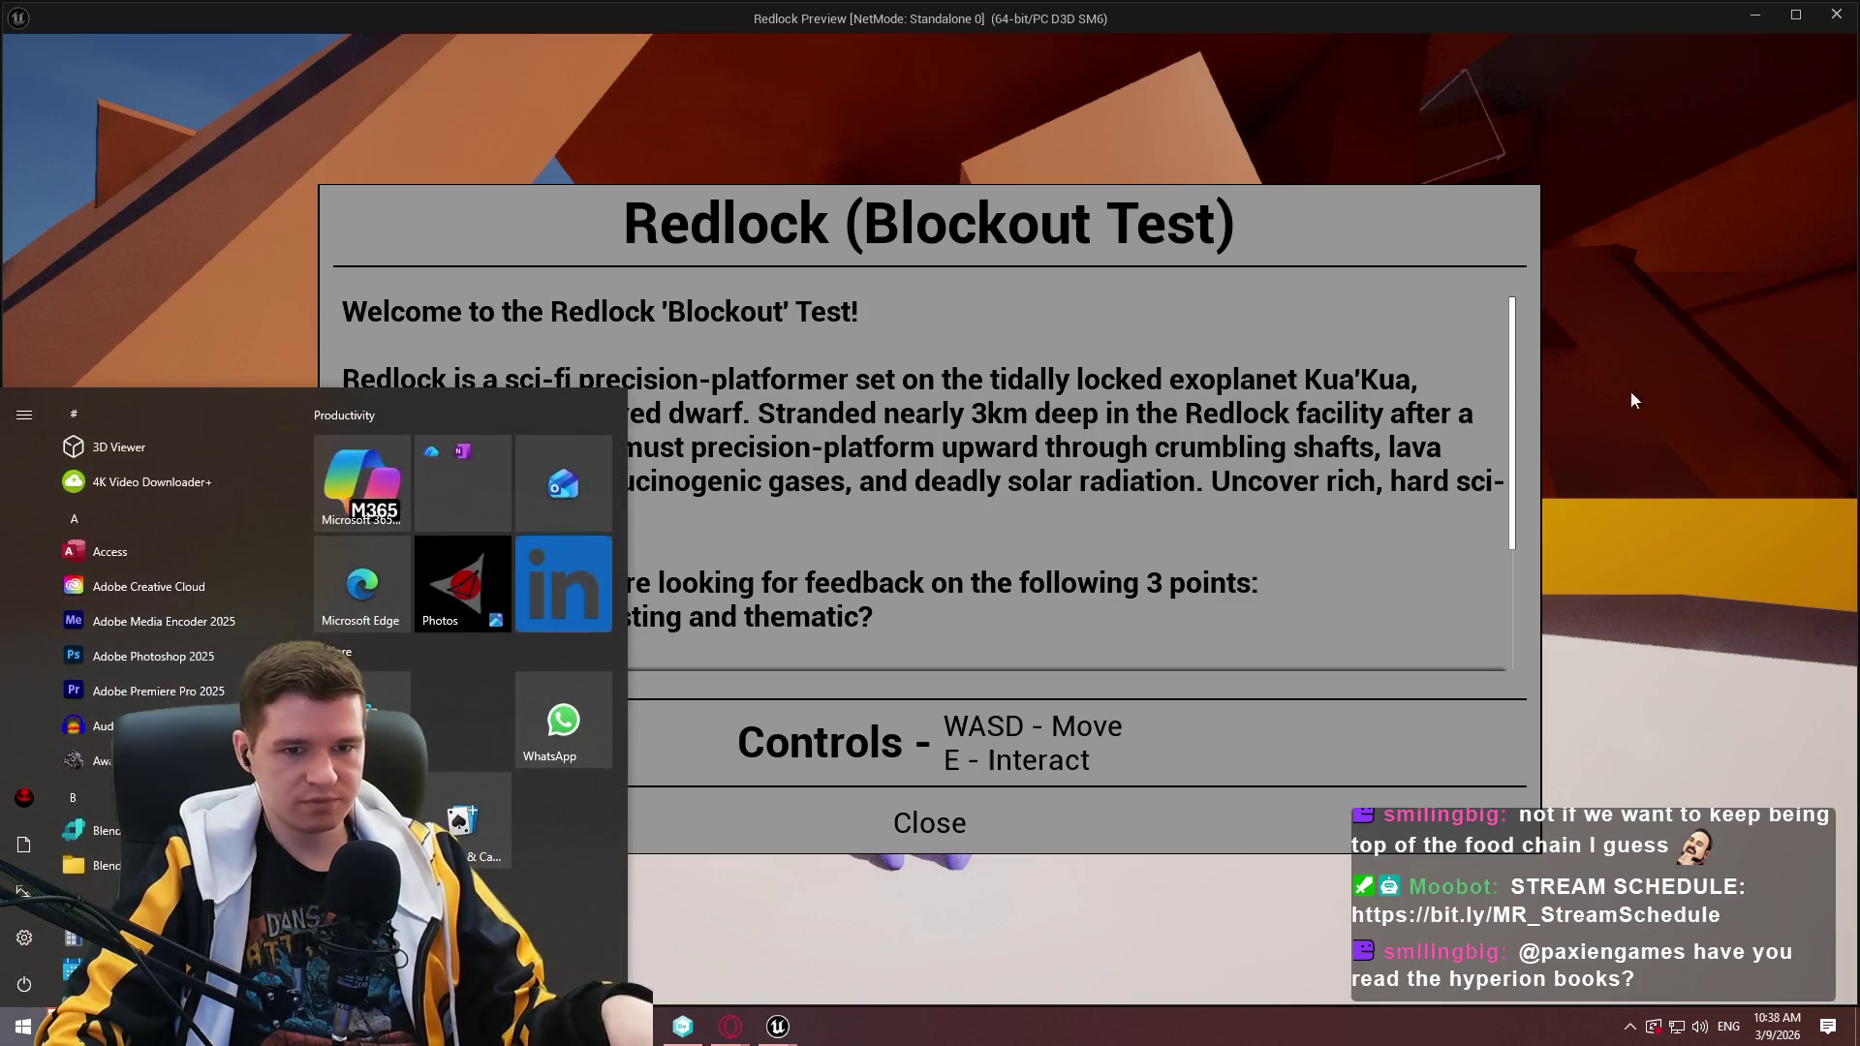
click(1544, 341)
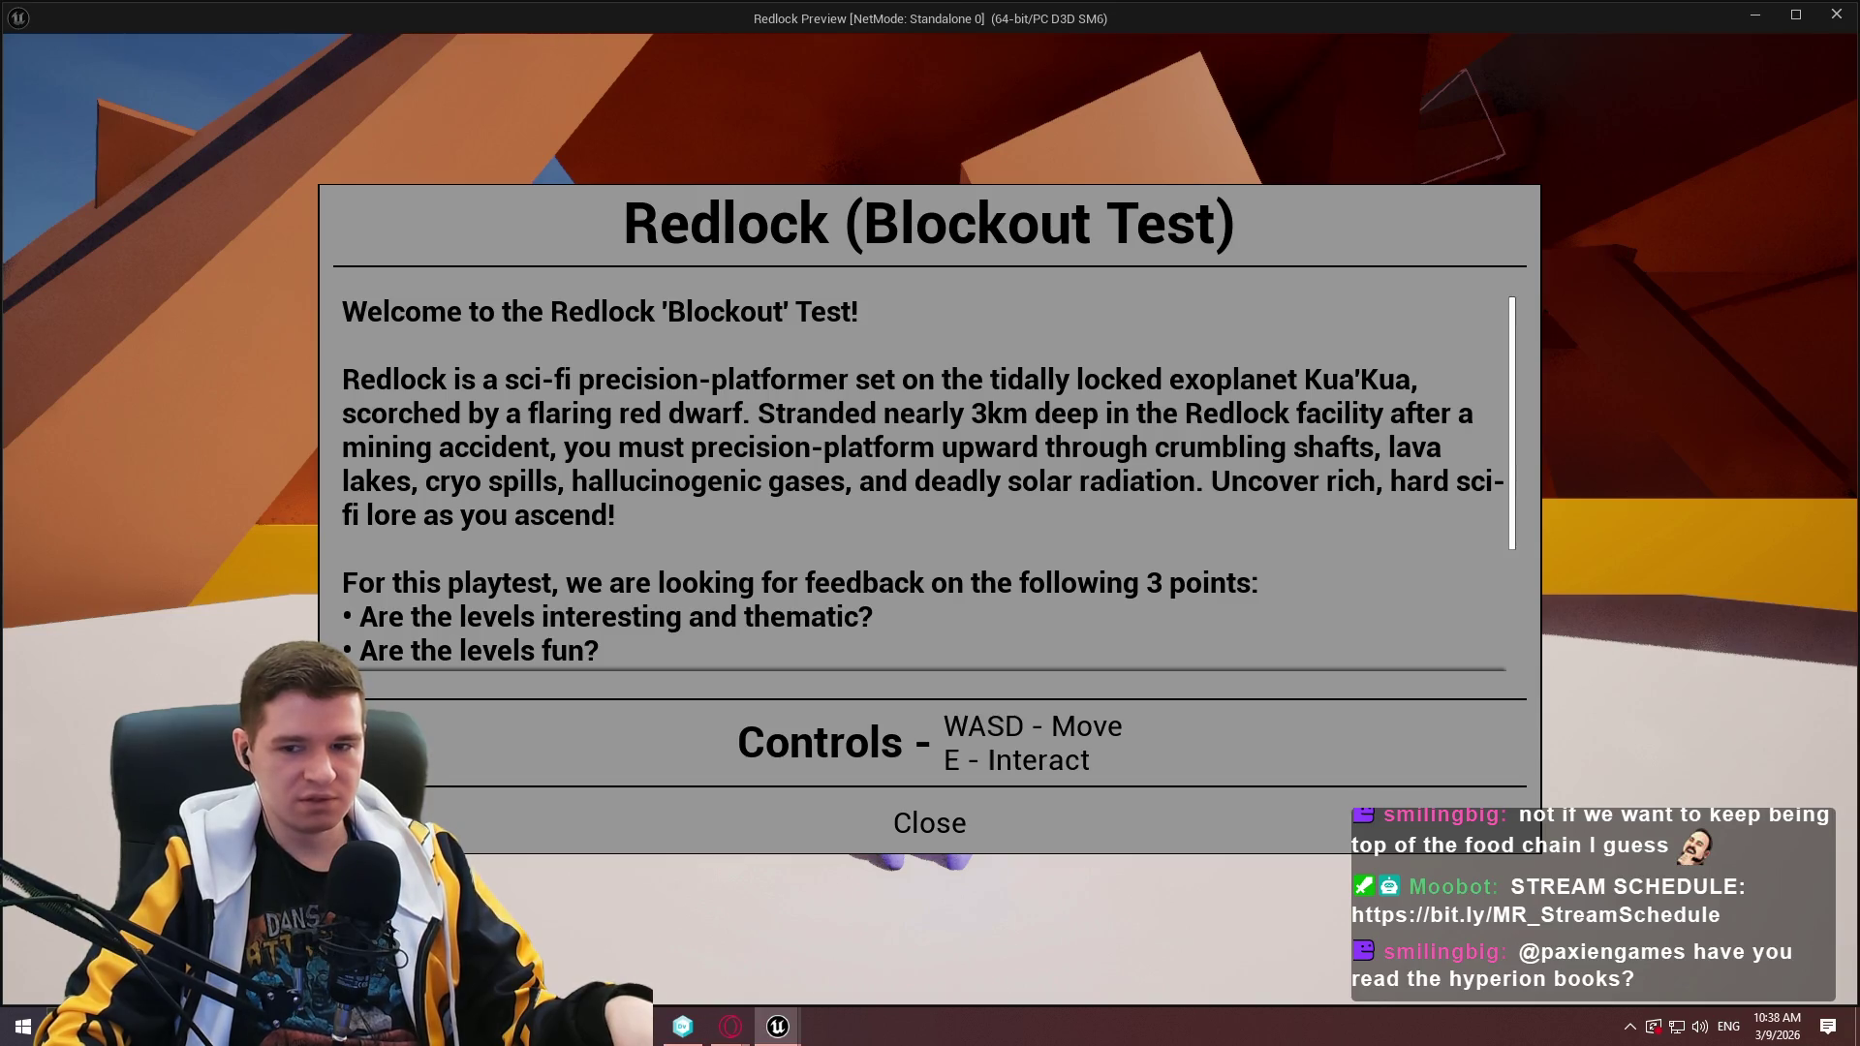
key(super)
key(super)
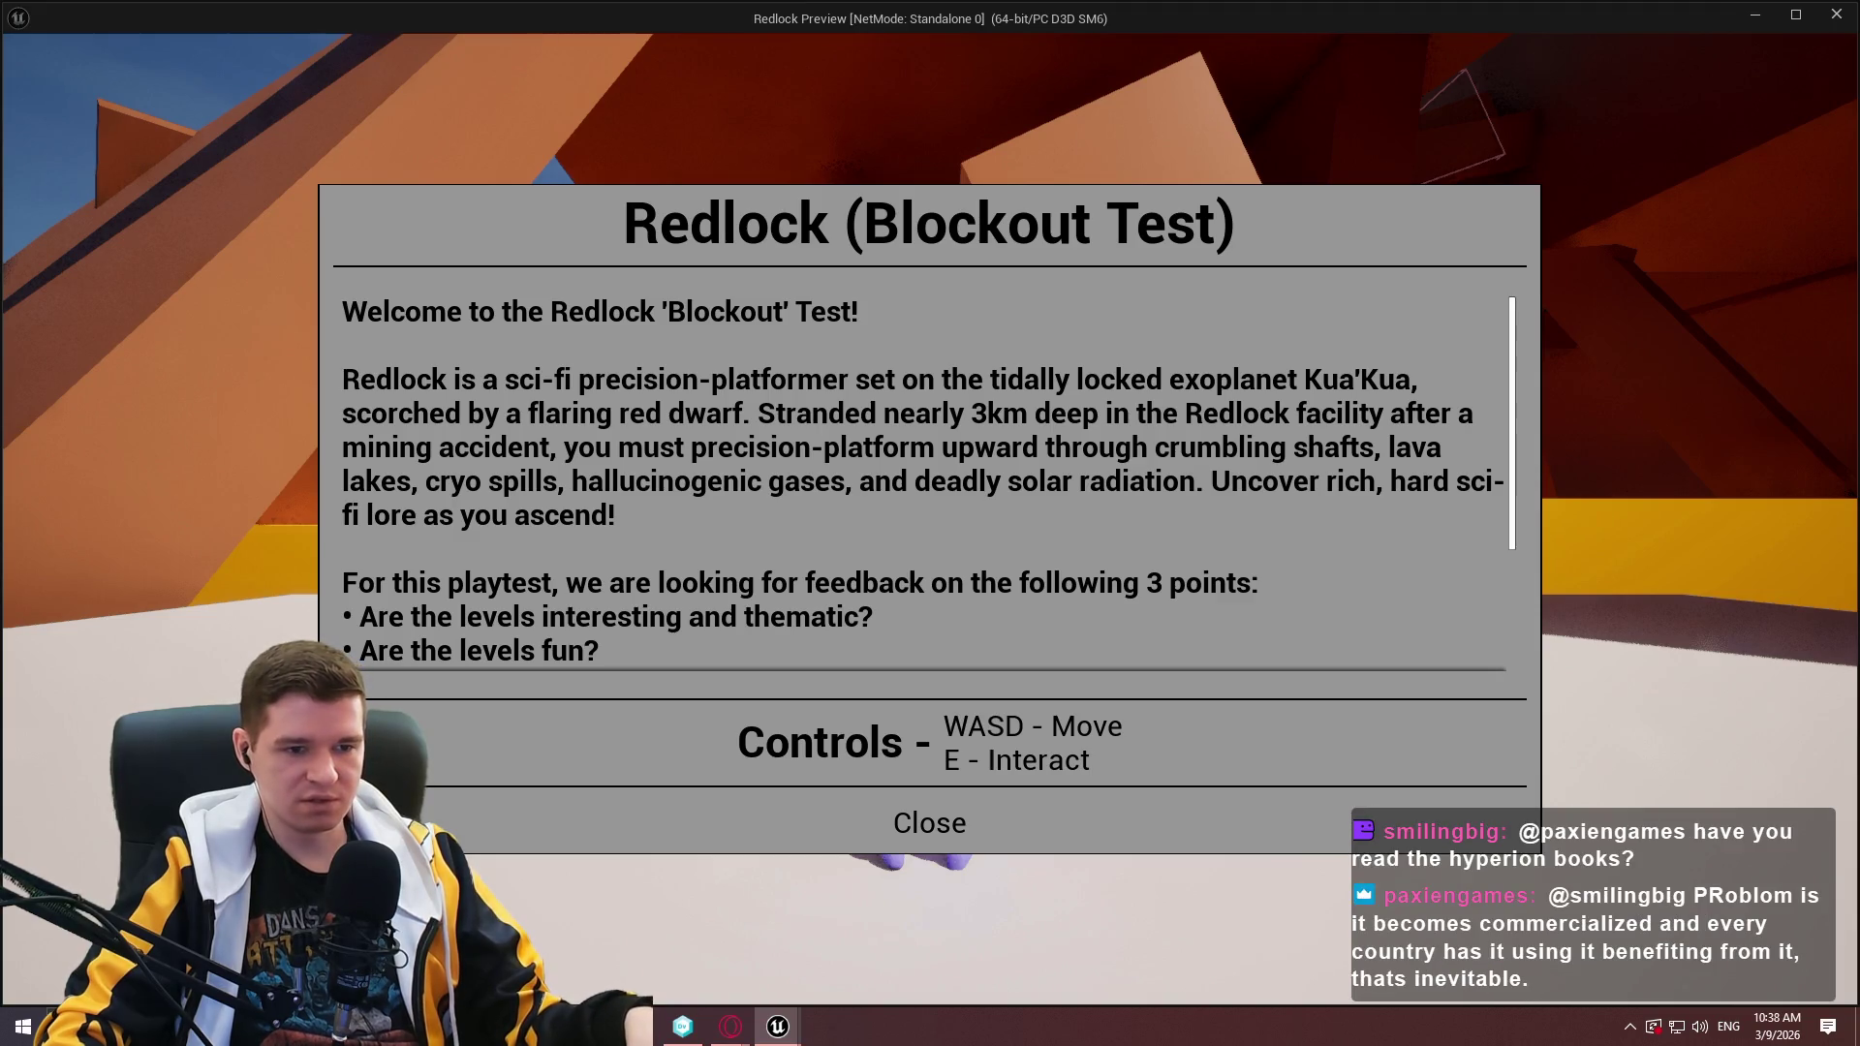
key(Escape)
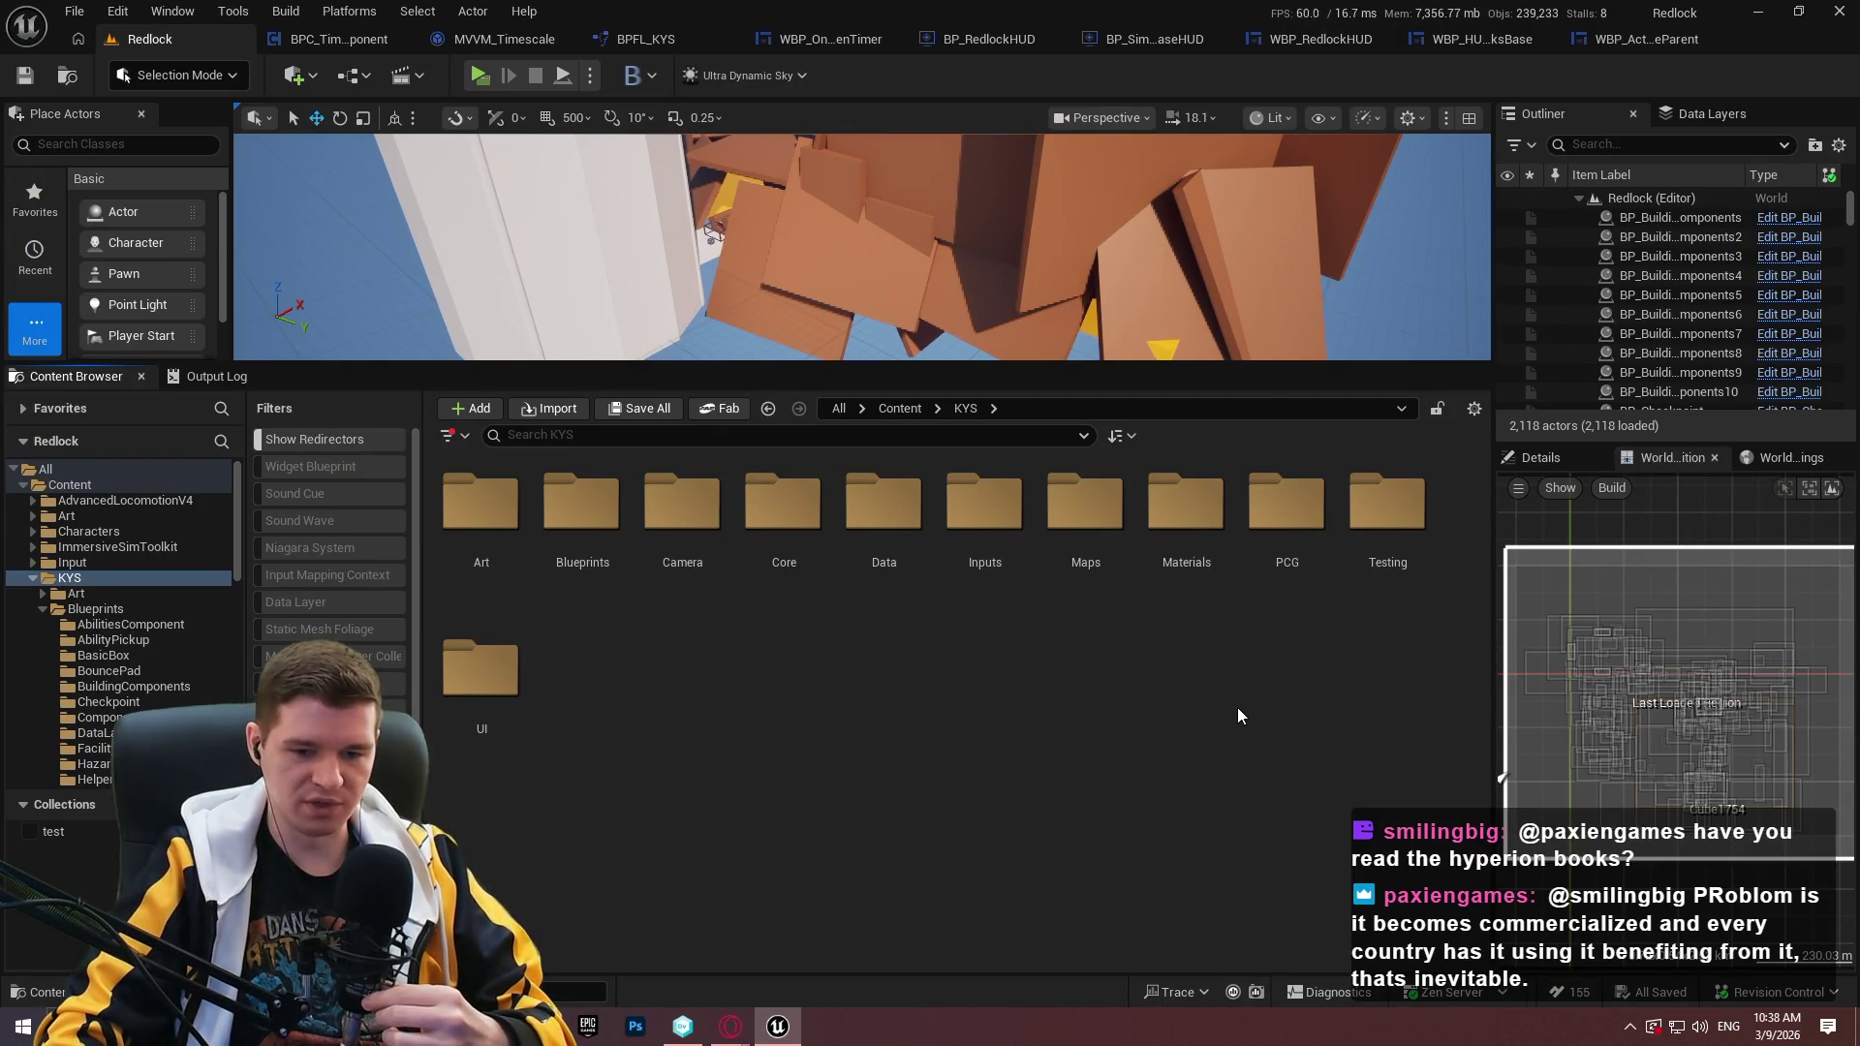
Close the other asset tabs and open KYS/UI/StartupMessage/WBP_StartupMessage.
right_click(155, 33)
right_click(114, 43)
click(1219, 829)
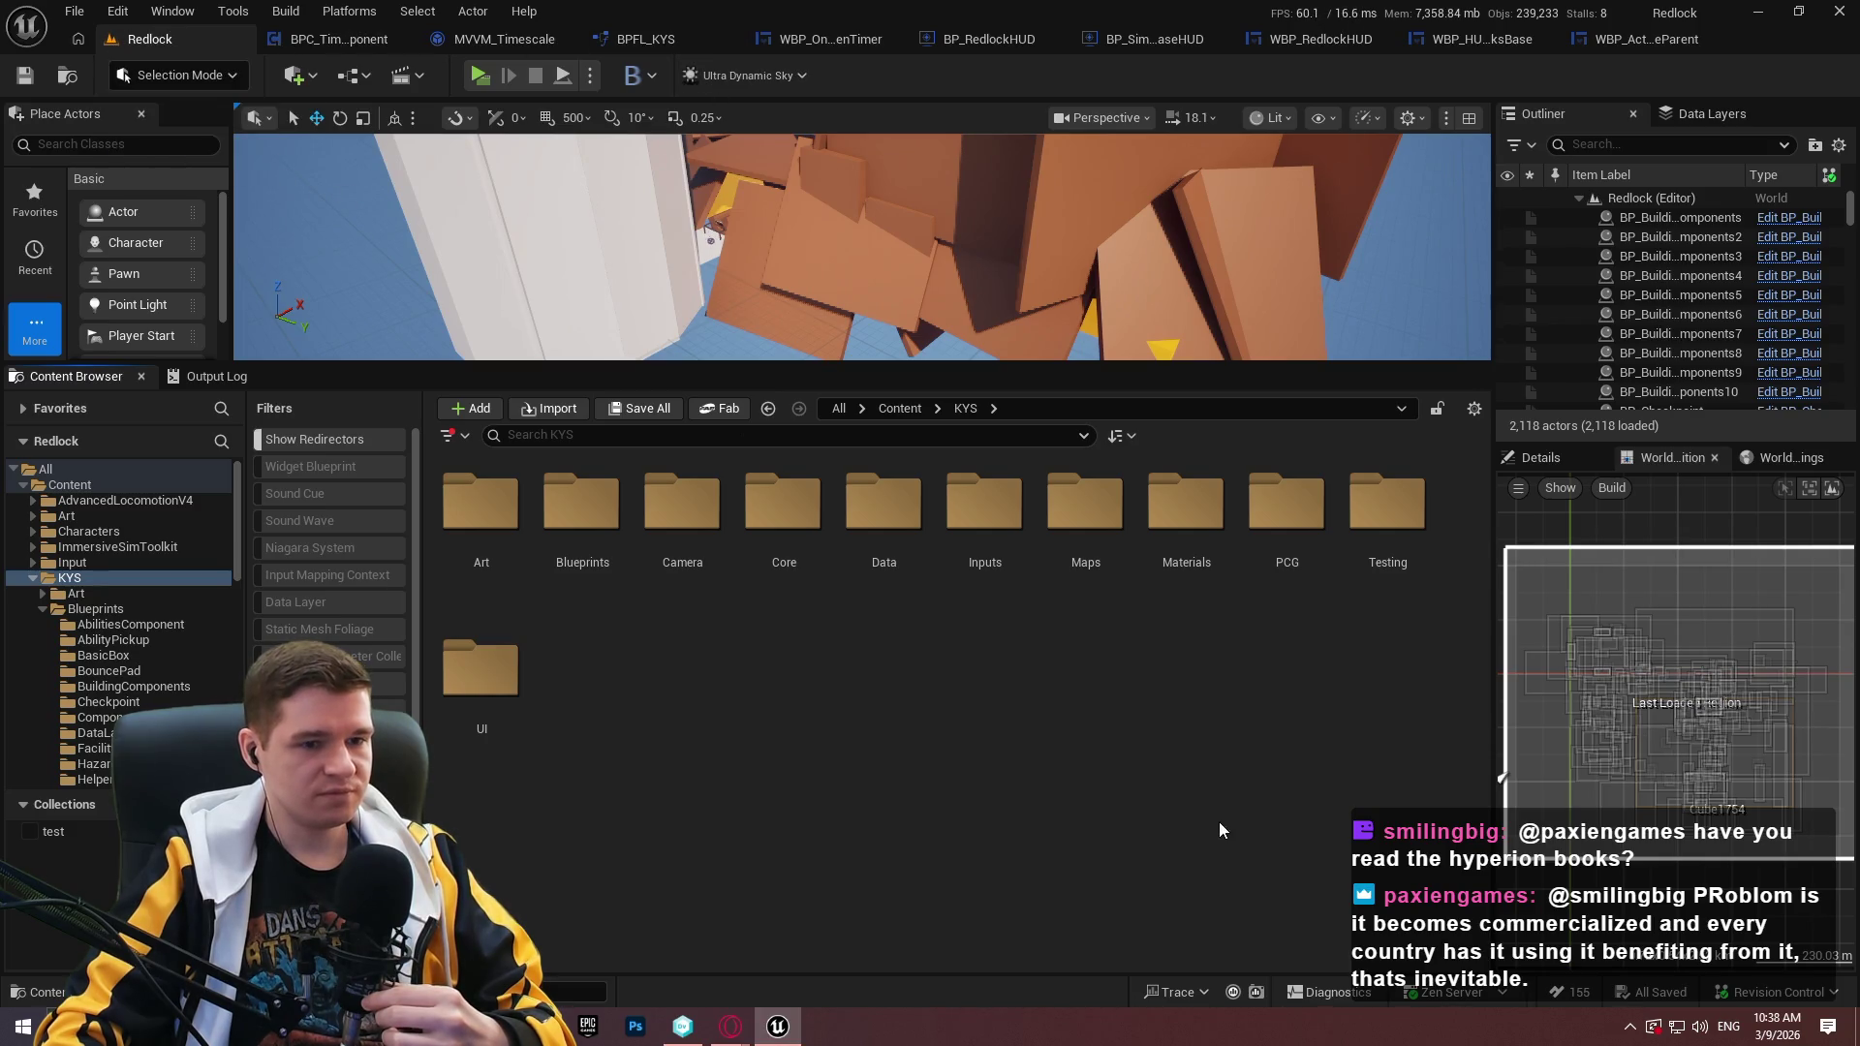
mouse_move(1263, 365)
mouse_down()
mouse_move(1259, 608)
mouse_move(1259, 501)
mouse_up()
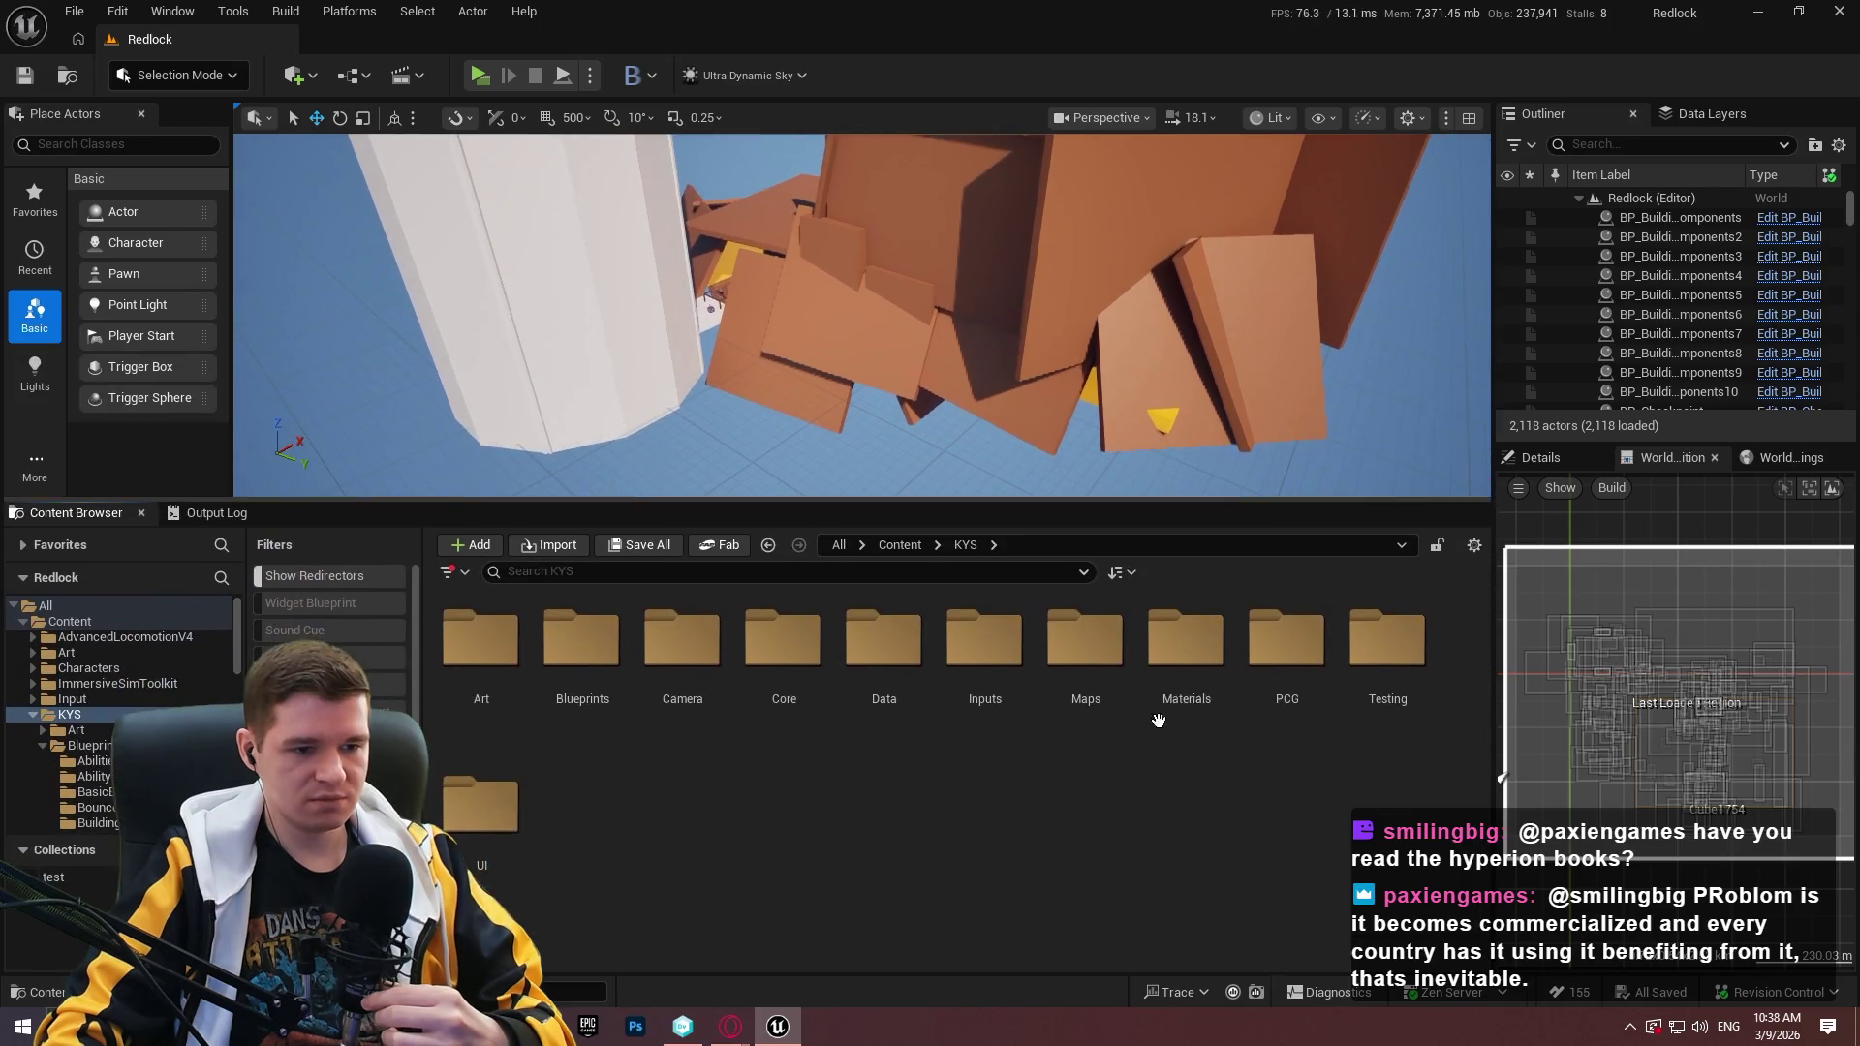
double_click(481, 803)
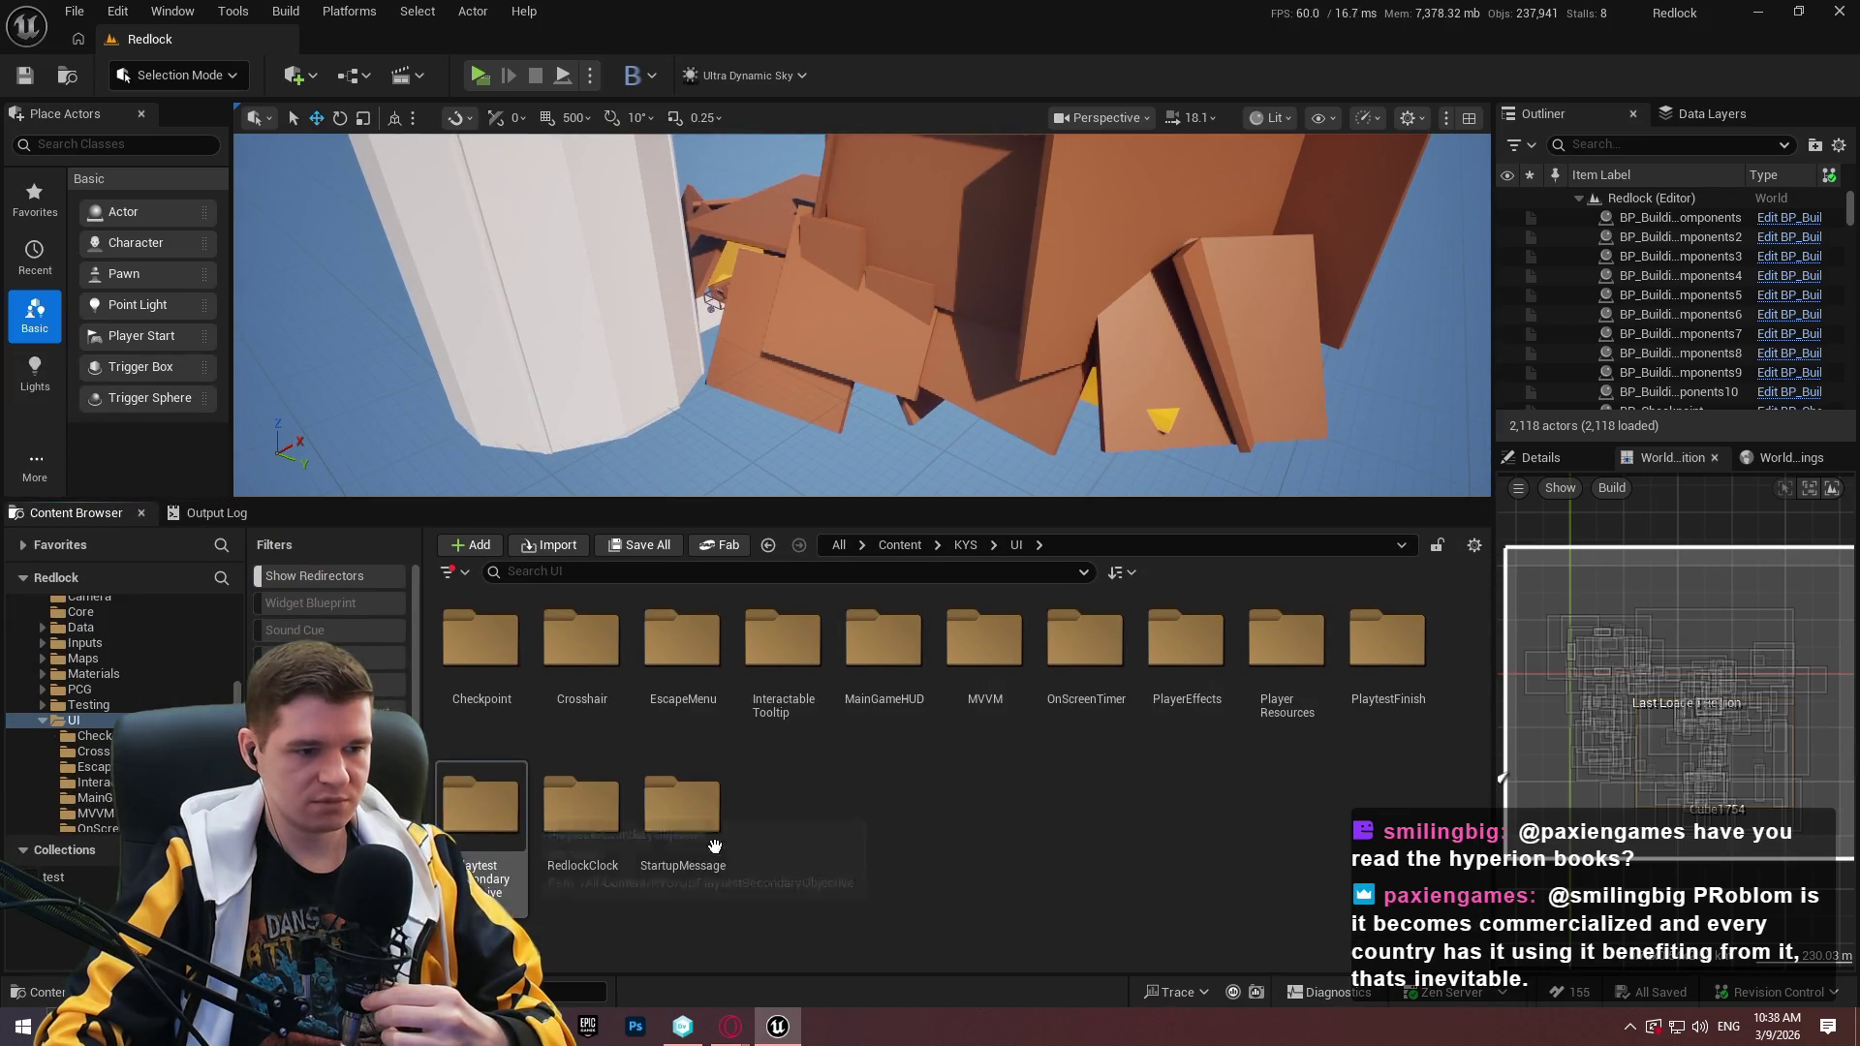
double_click(725, 837)
double_click(494, 740)
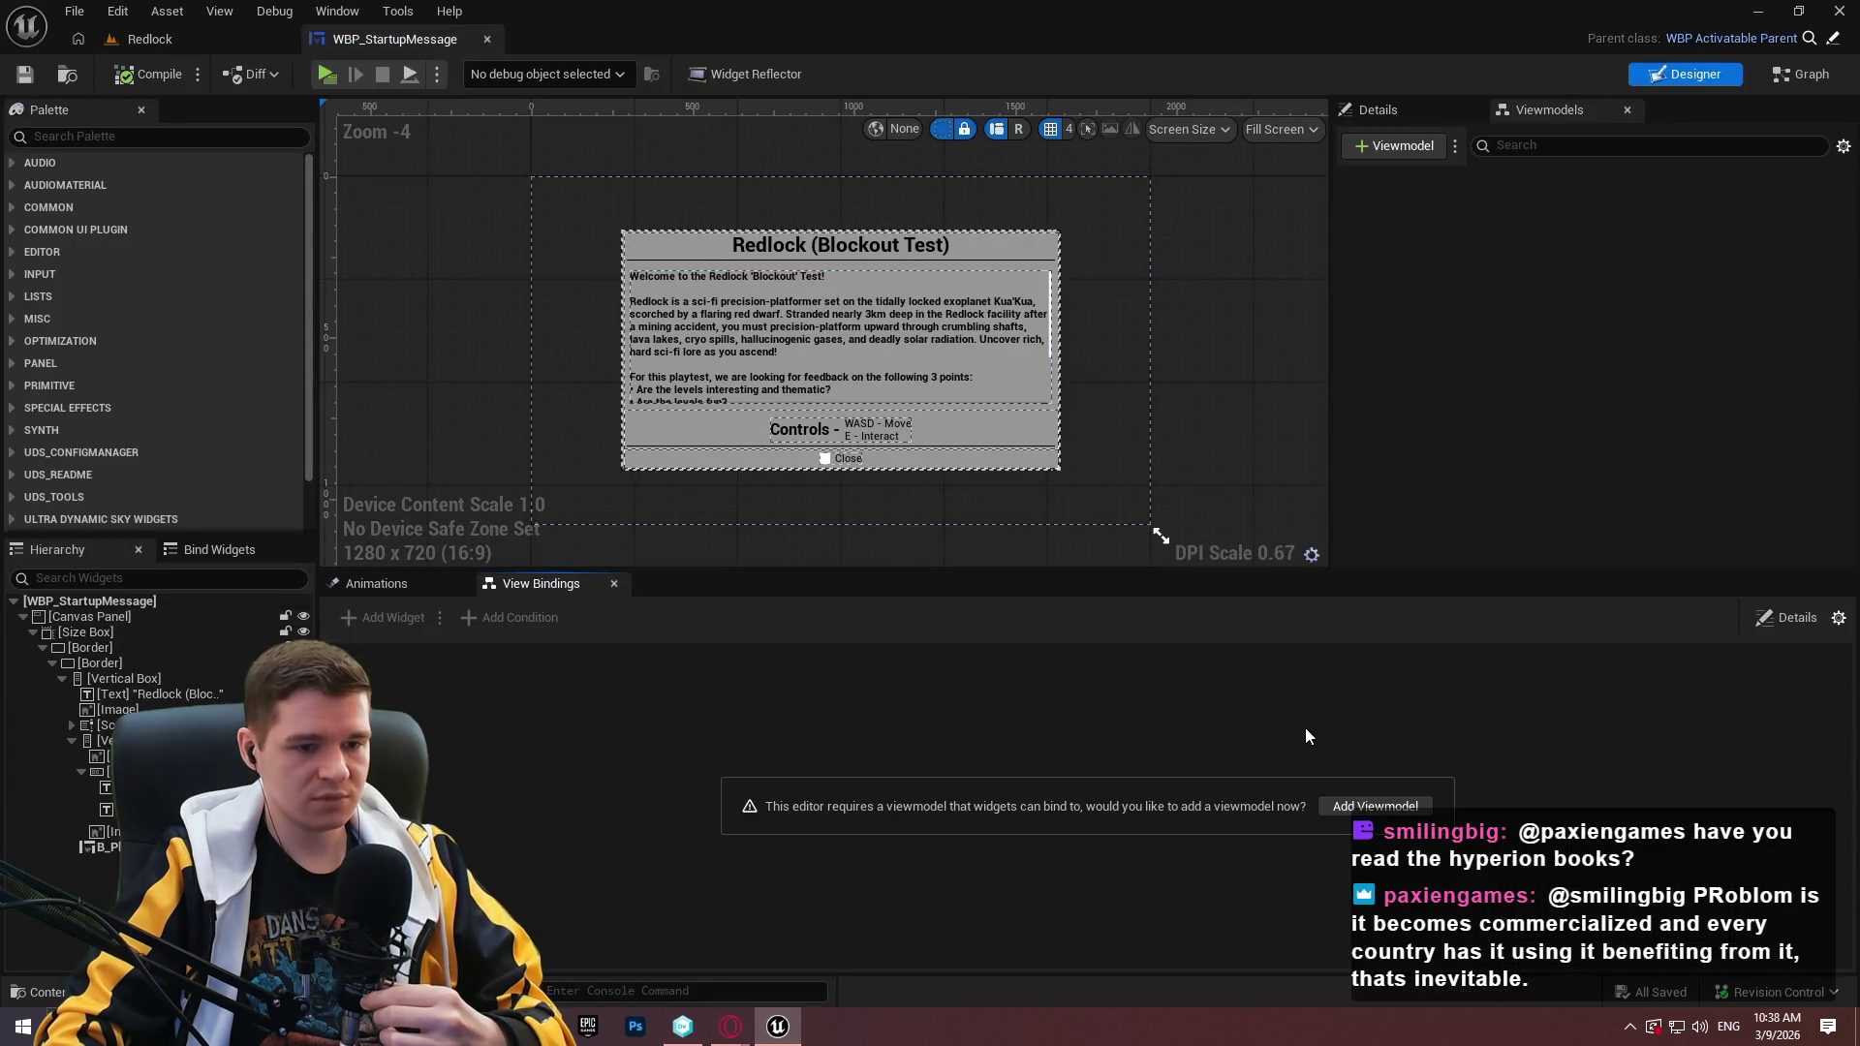
drag(1273, 570, 1259, 712)
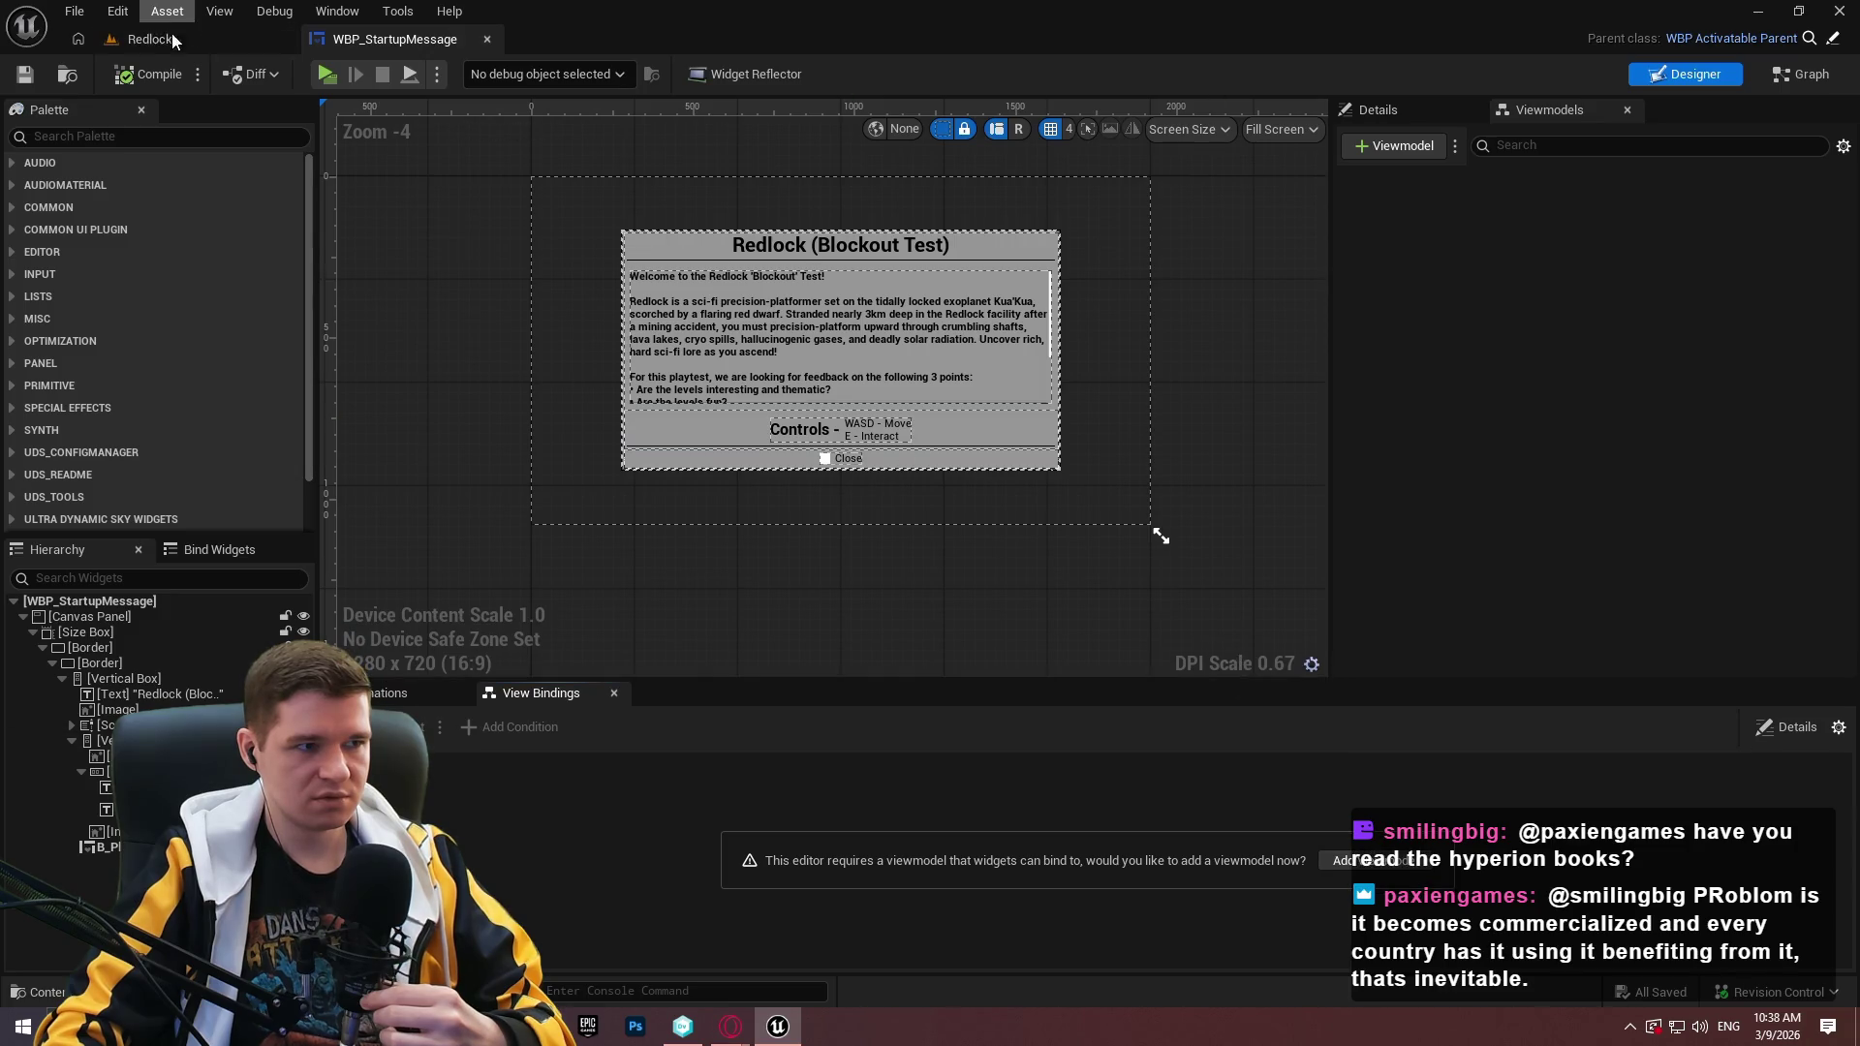
Return to the Redlock level editor and browse back up to the KYS UI folder.
click(163, 40)
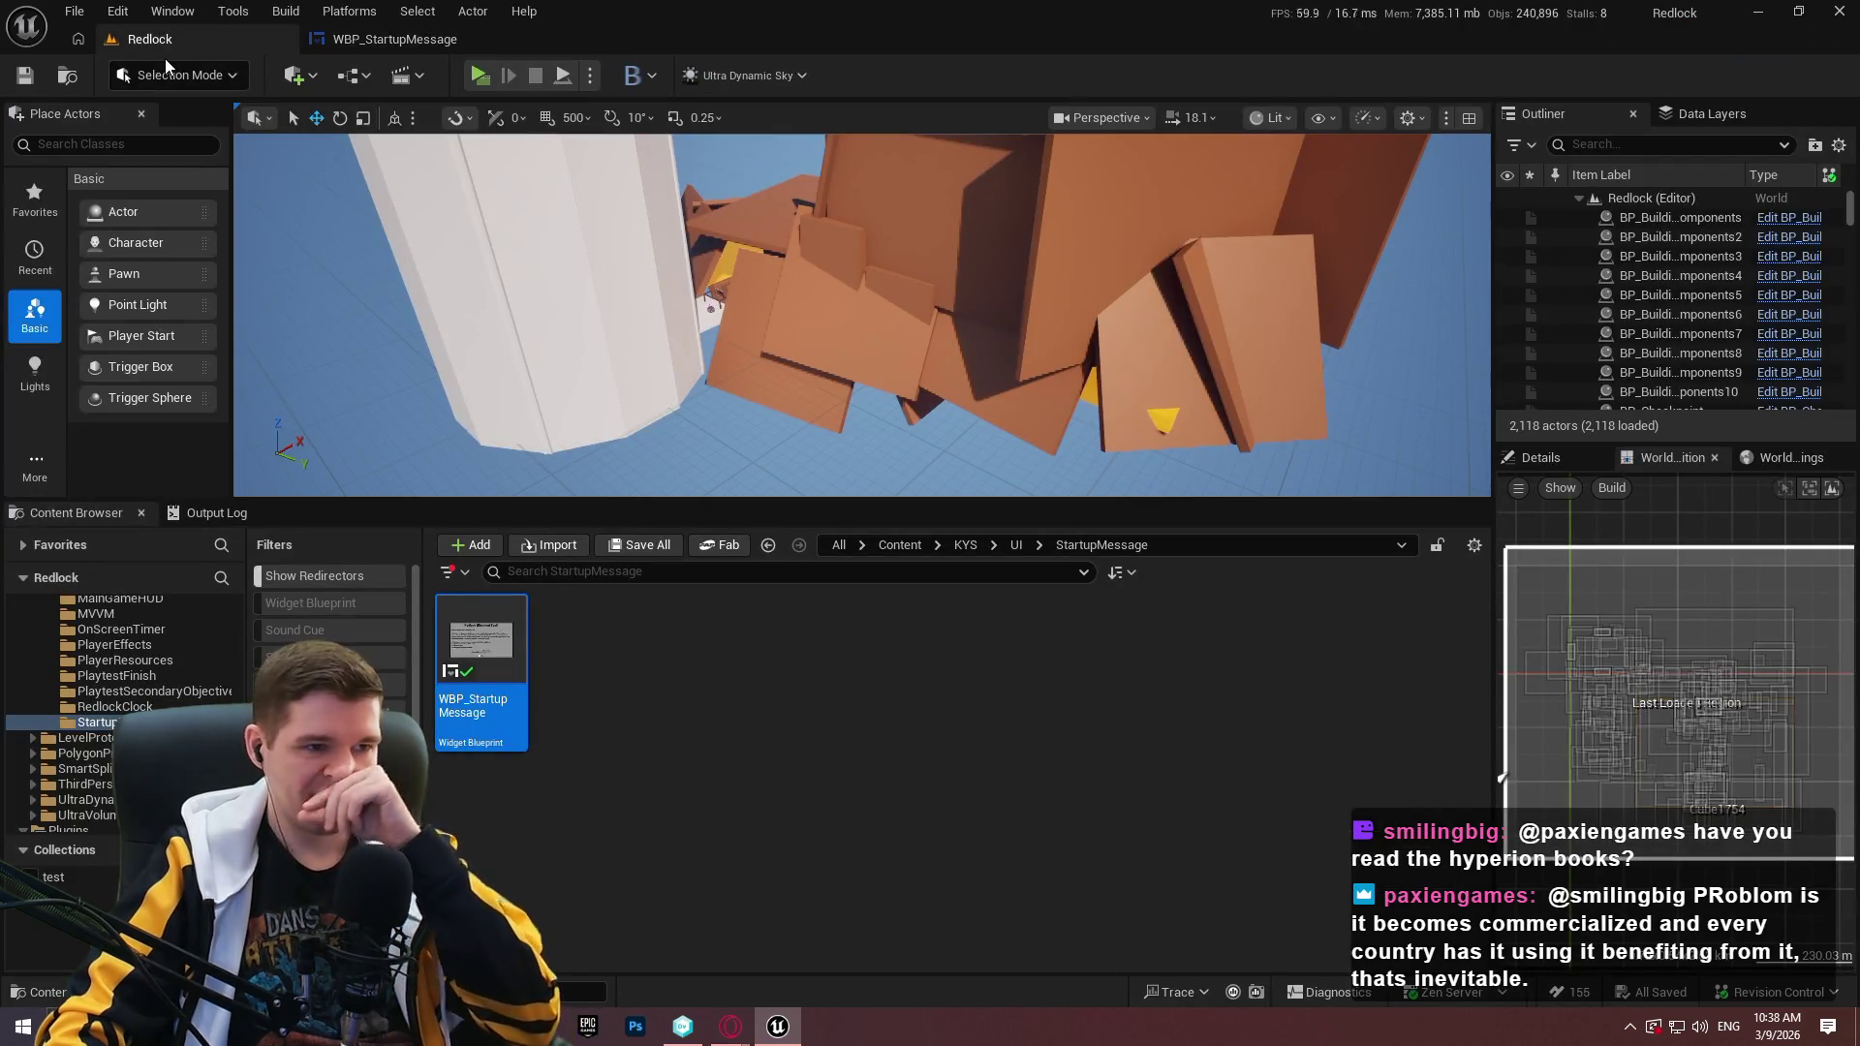
click(1082, 683)
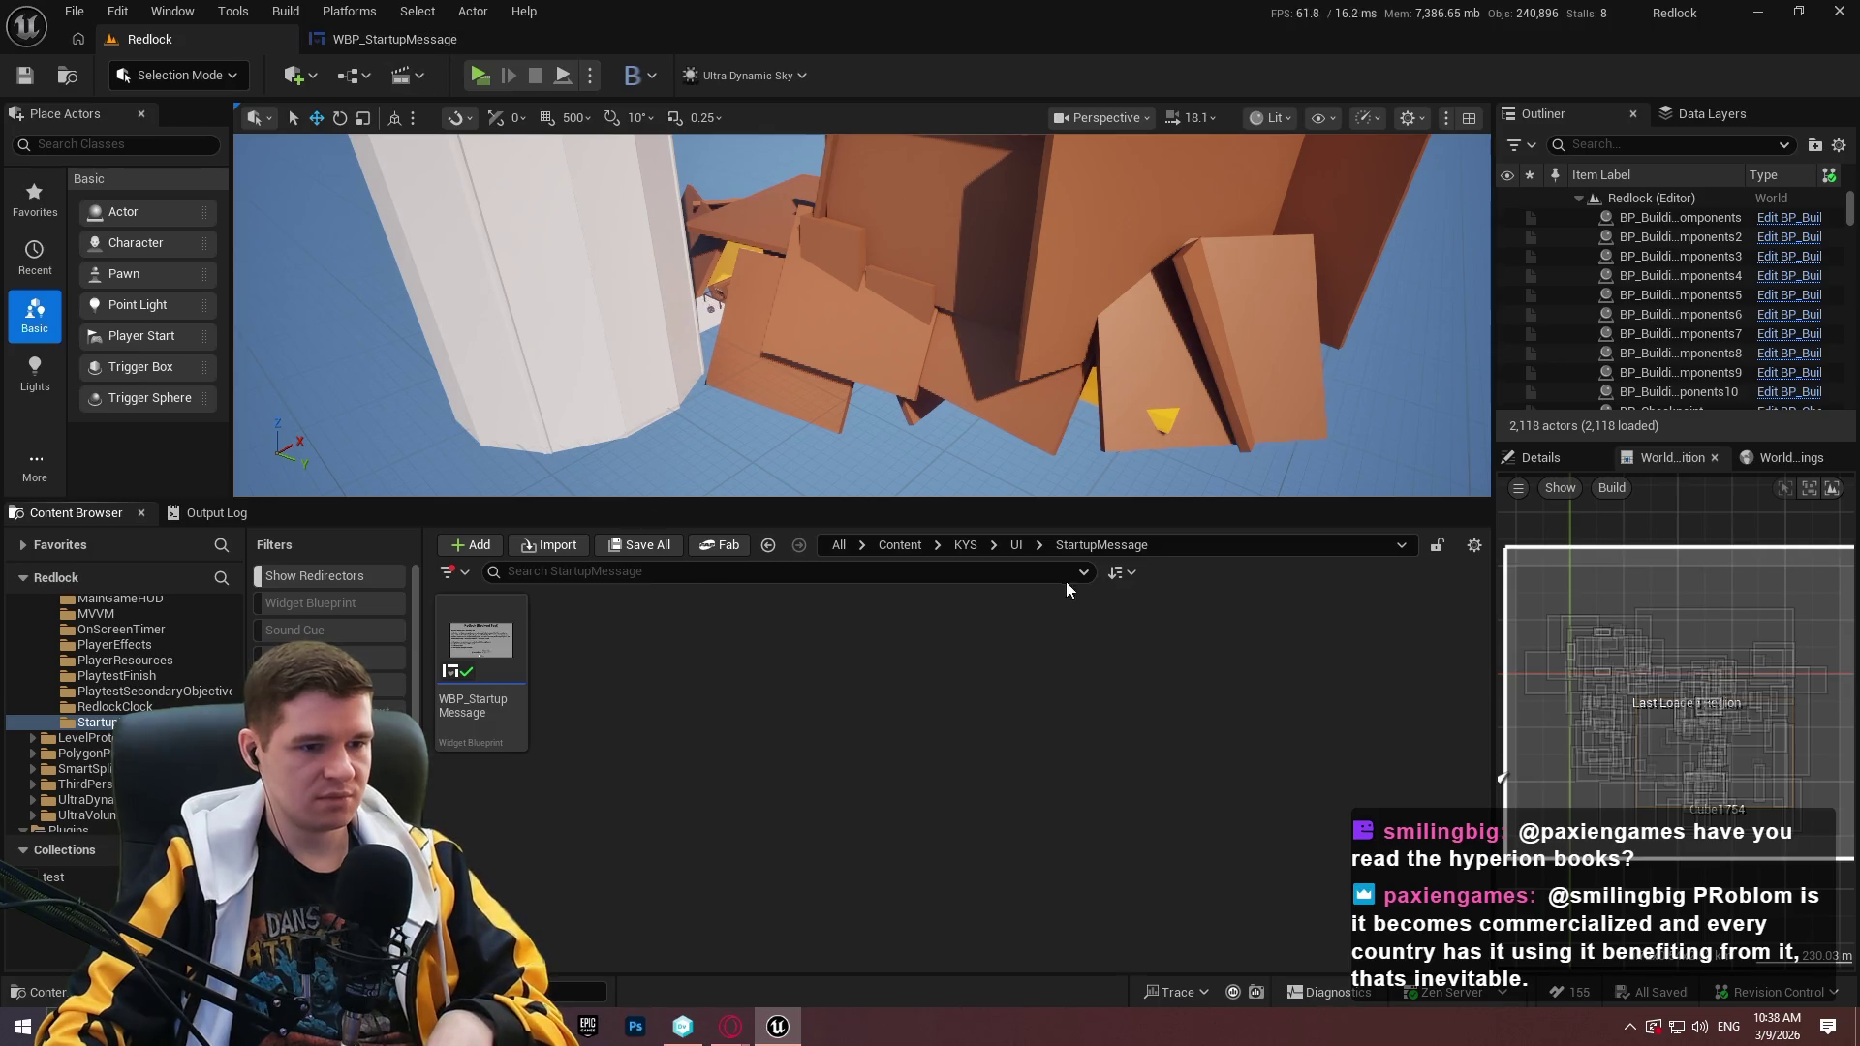
click(1015, 547)
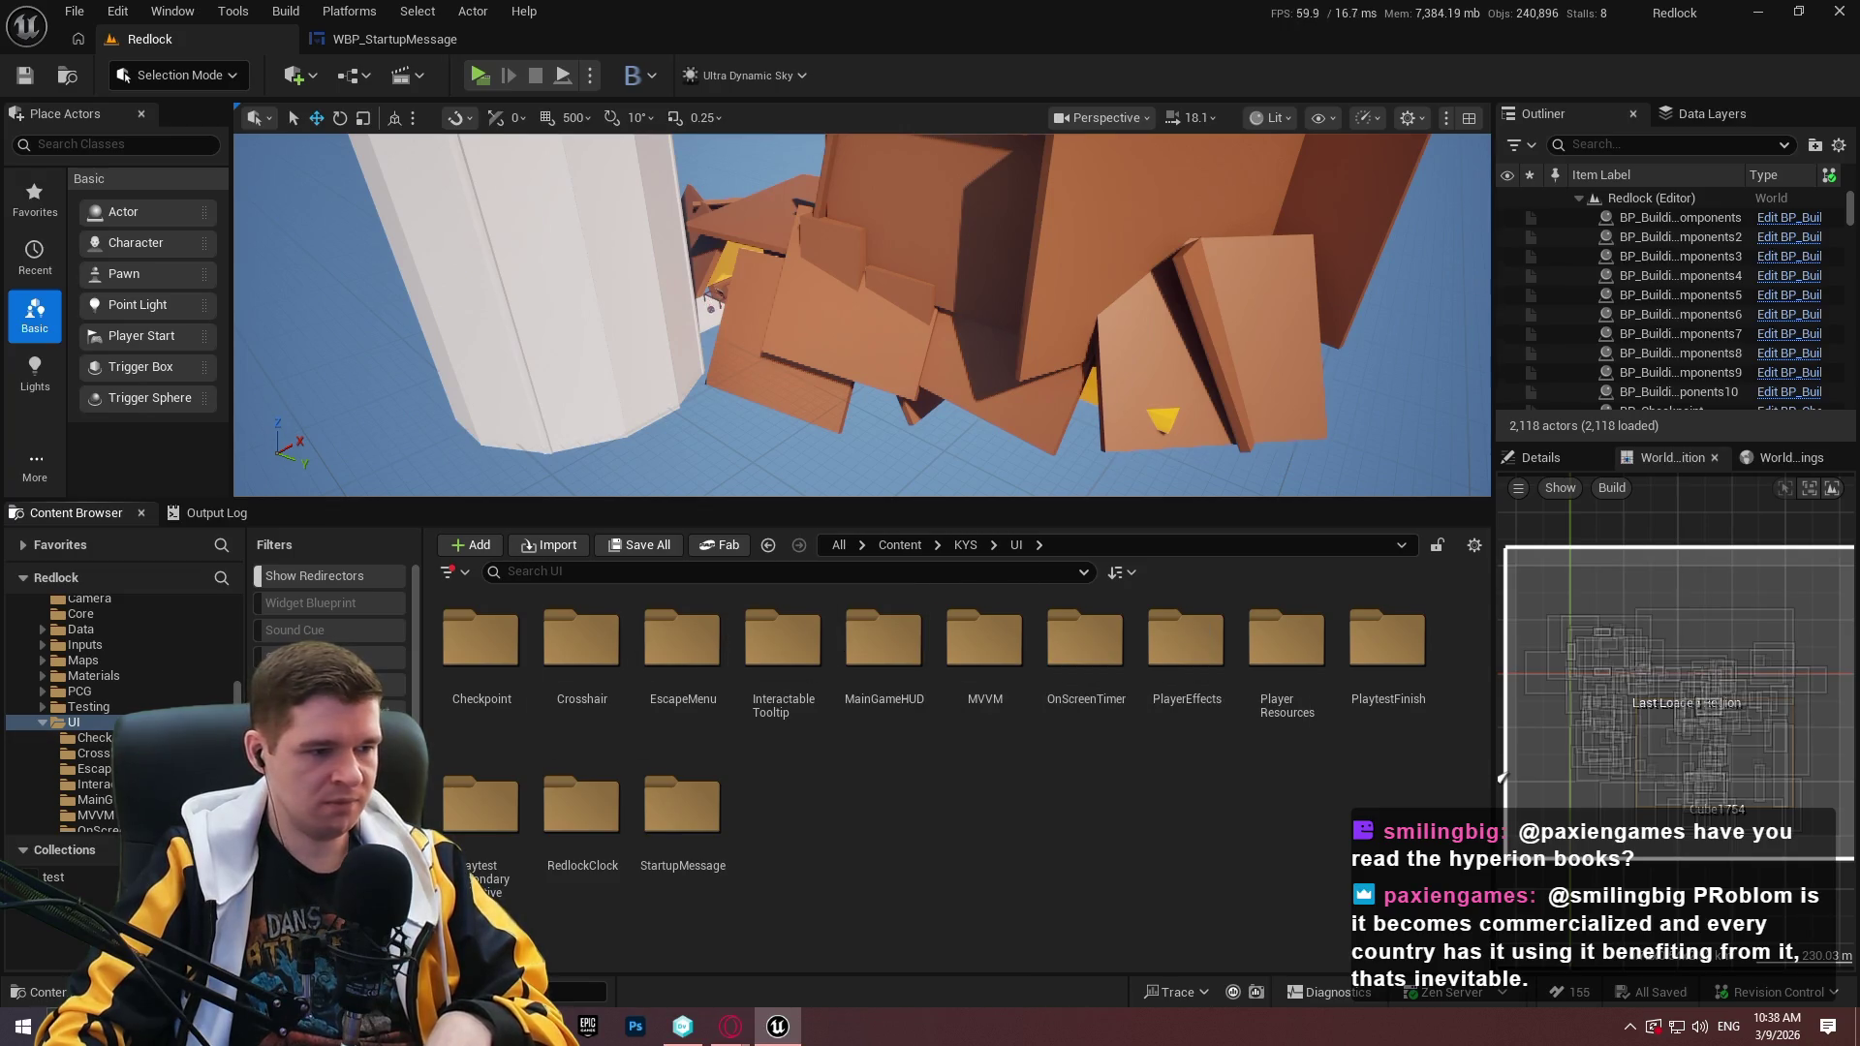
scroll(121, 707, down, 5)
scroll(121, 708, down, 10)
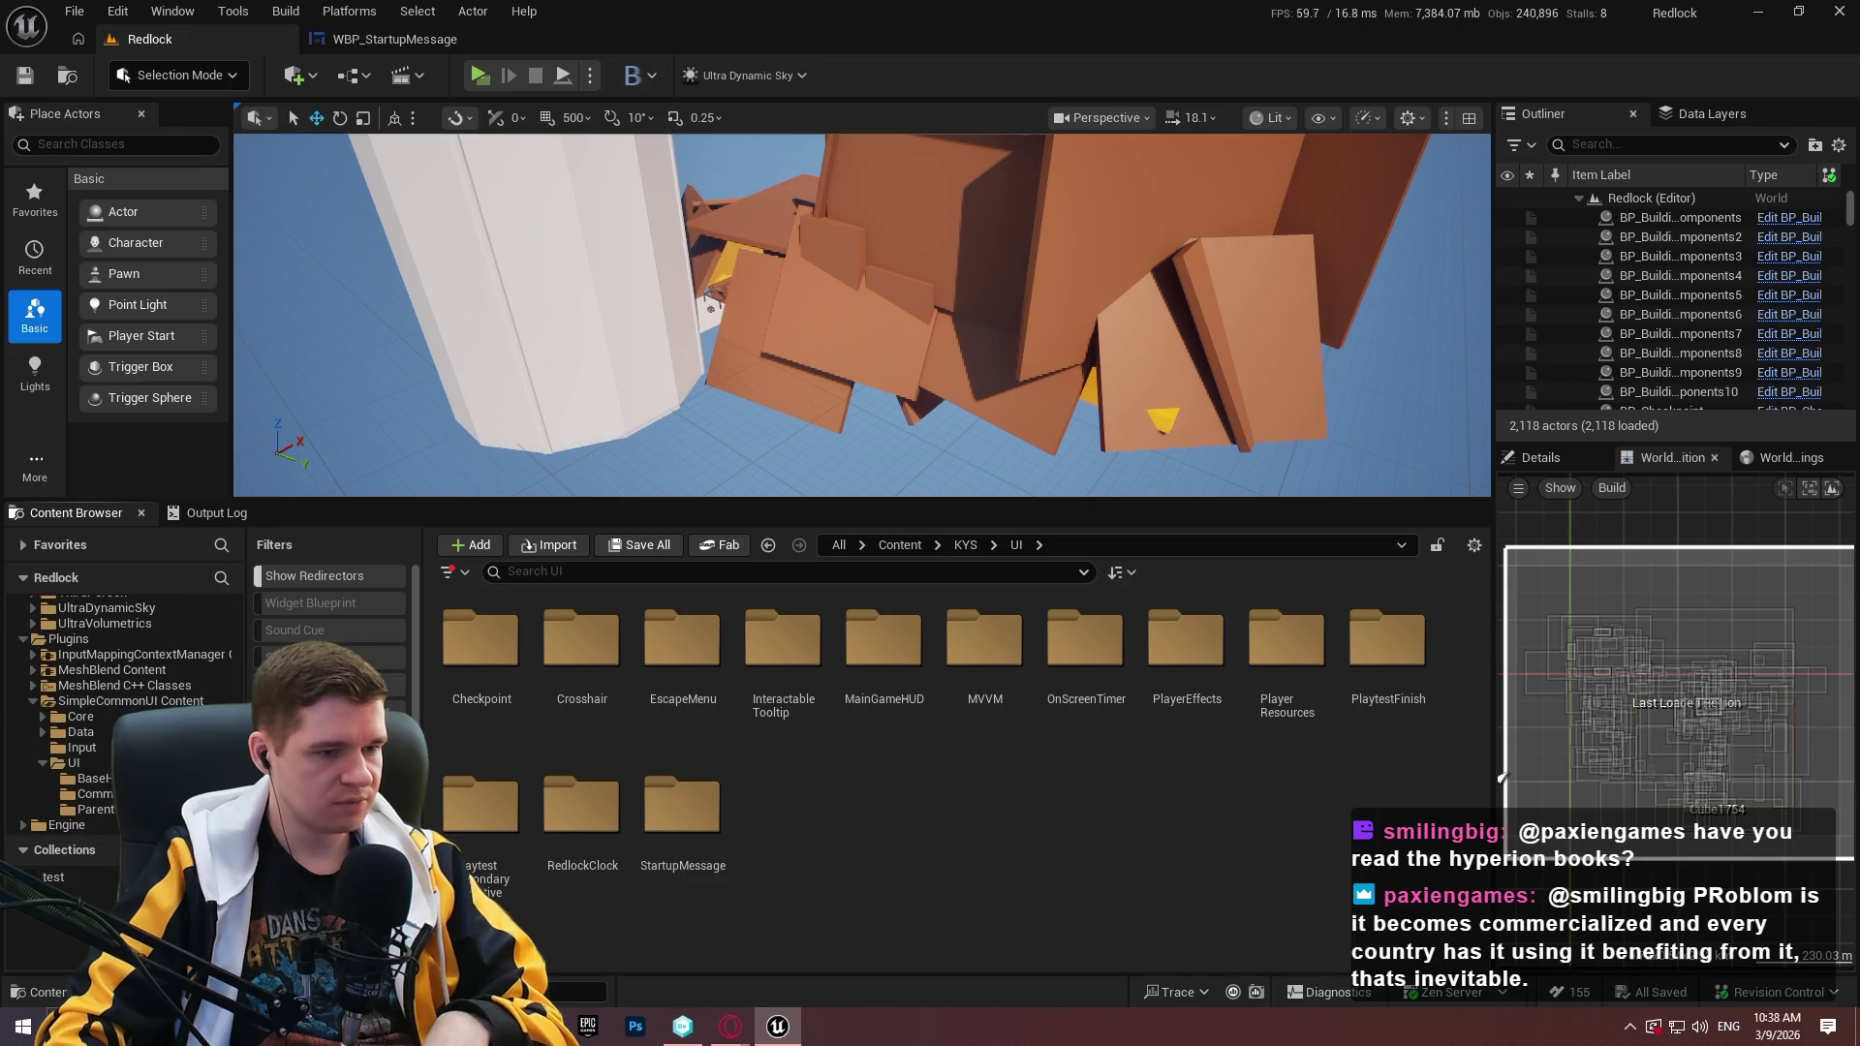
click(409, 40)
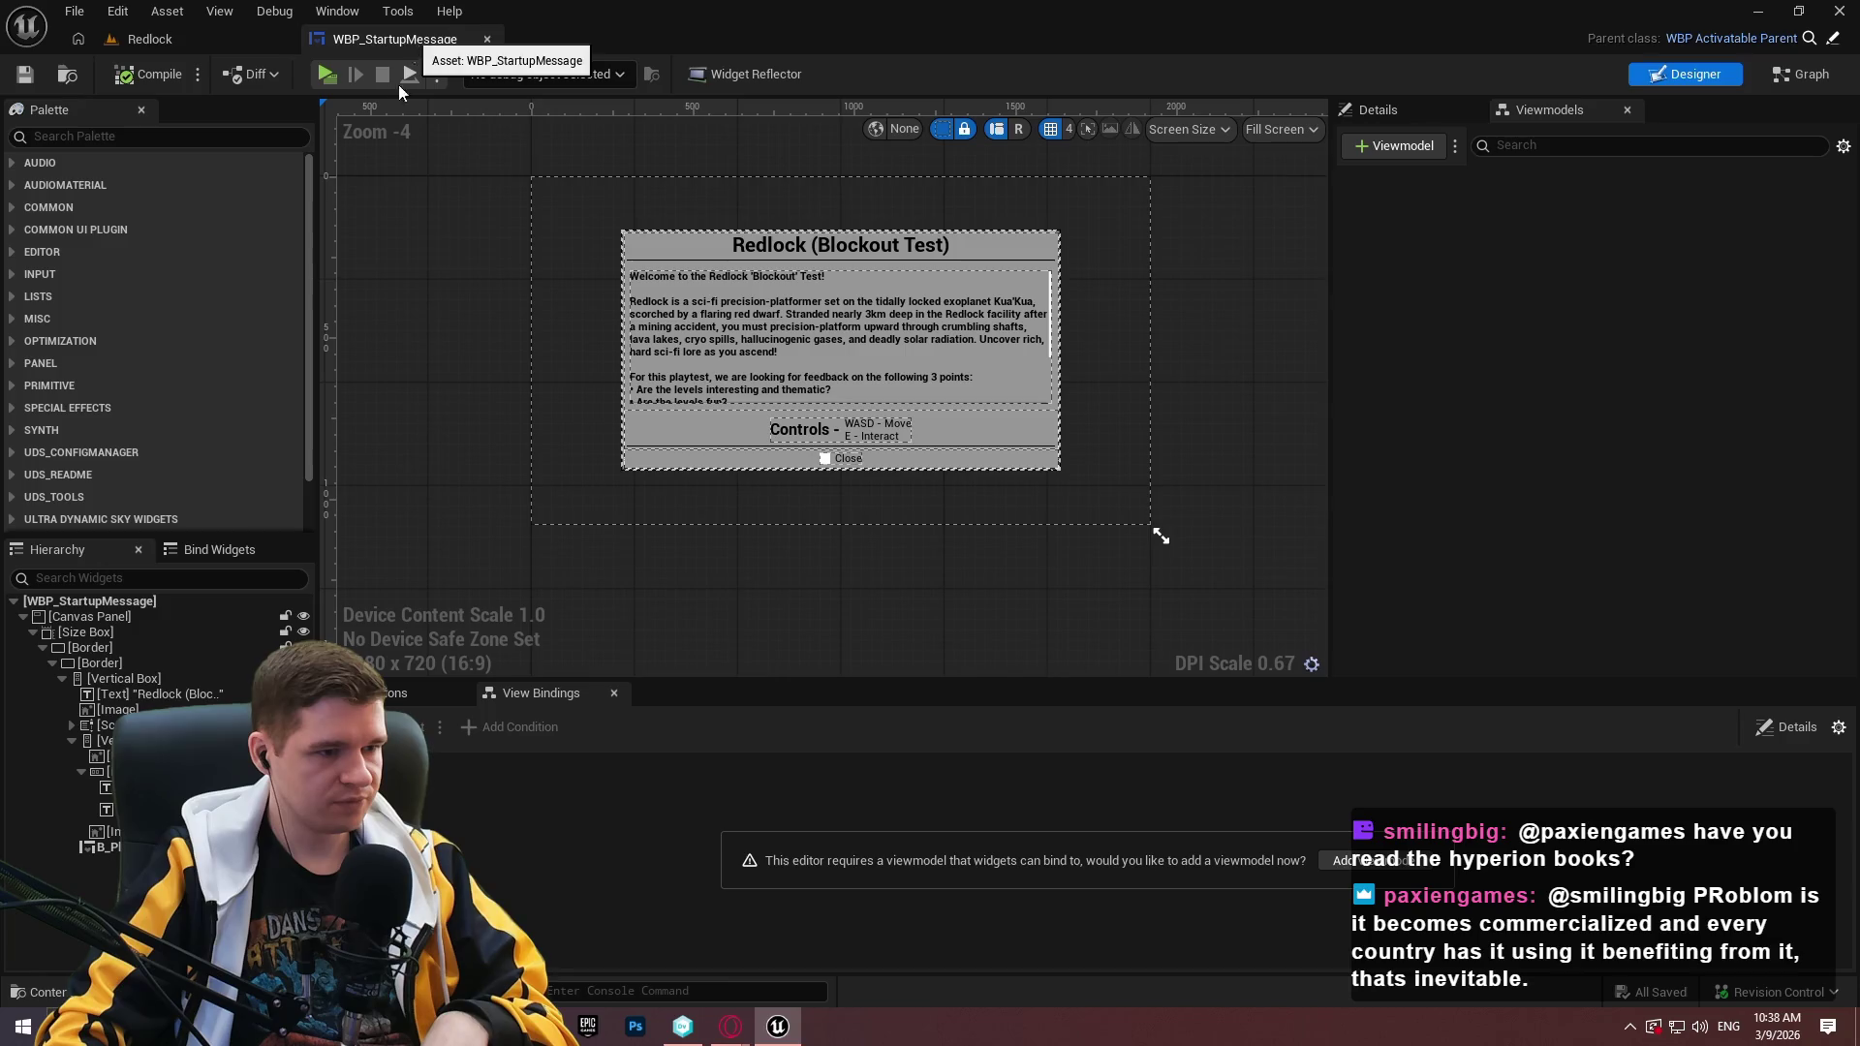
Select the WBP_StartupMessage root and scroll its Details down to the Input section.
click(154, 603)
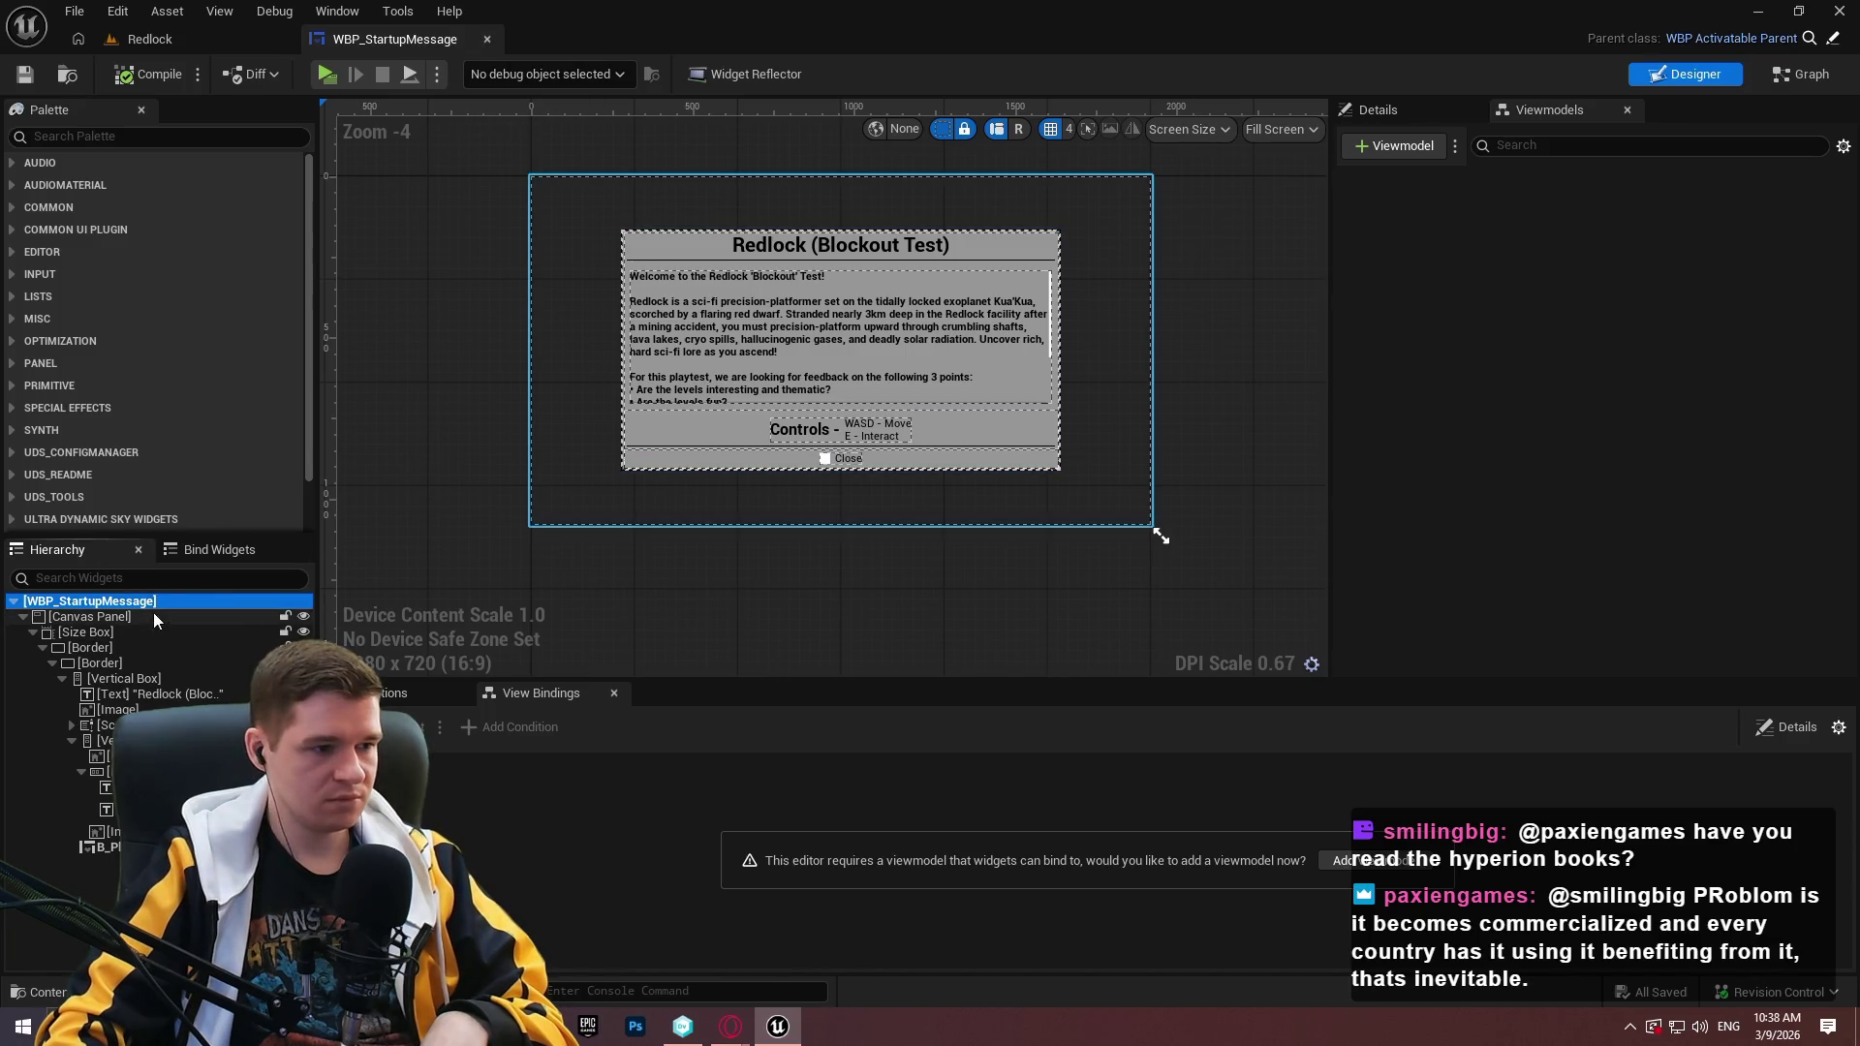
click(1376, 110)
mouse_move(1849, 219)
mouse_down()
mouse_move(1850, 293)
mouse_move(1848, 196)
mouse_up()
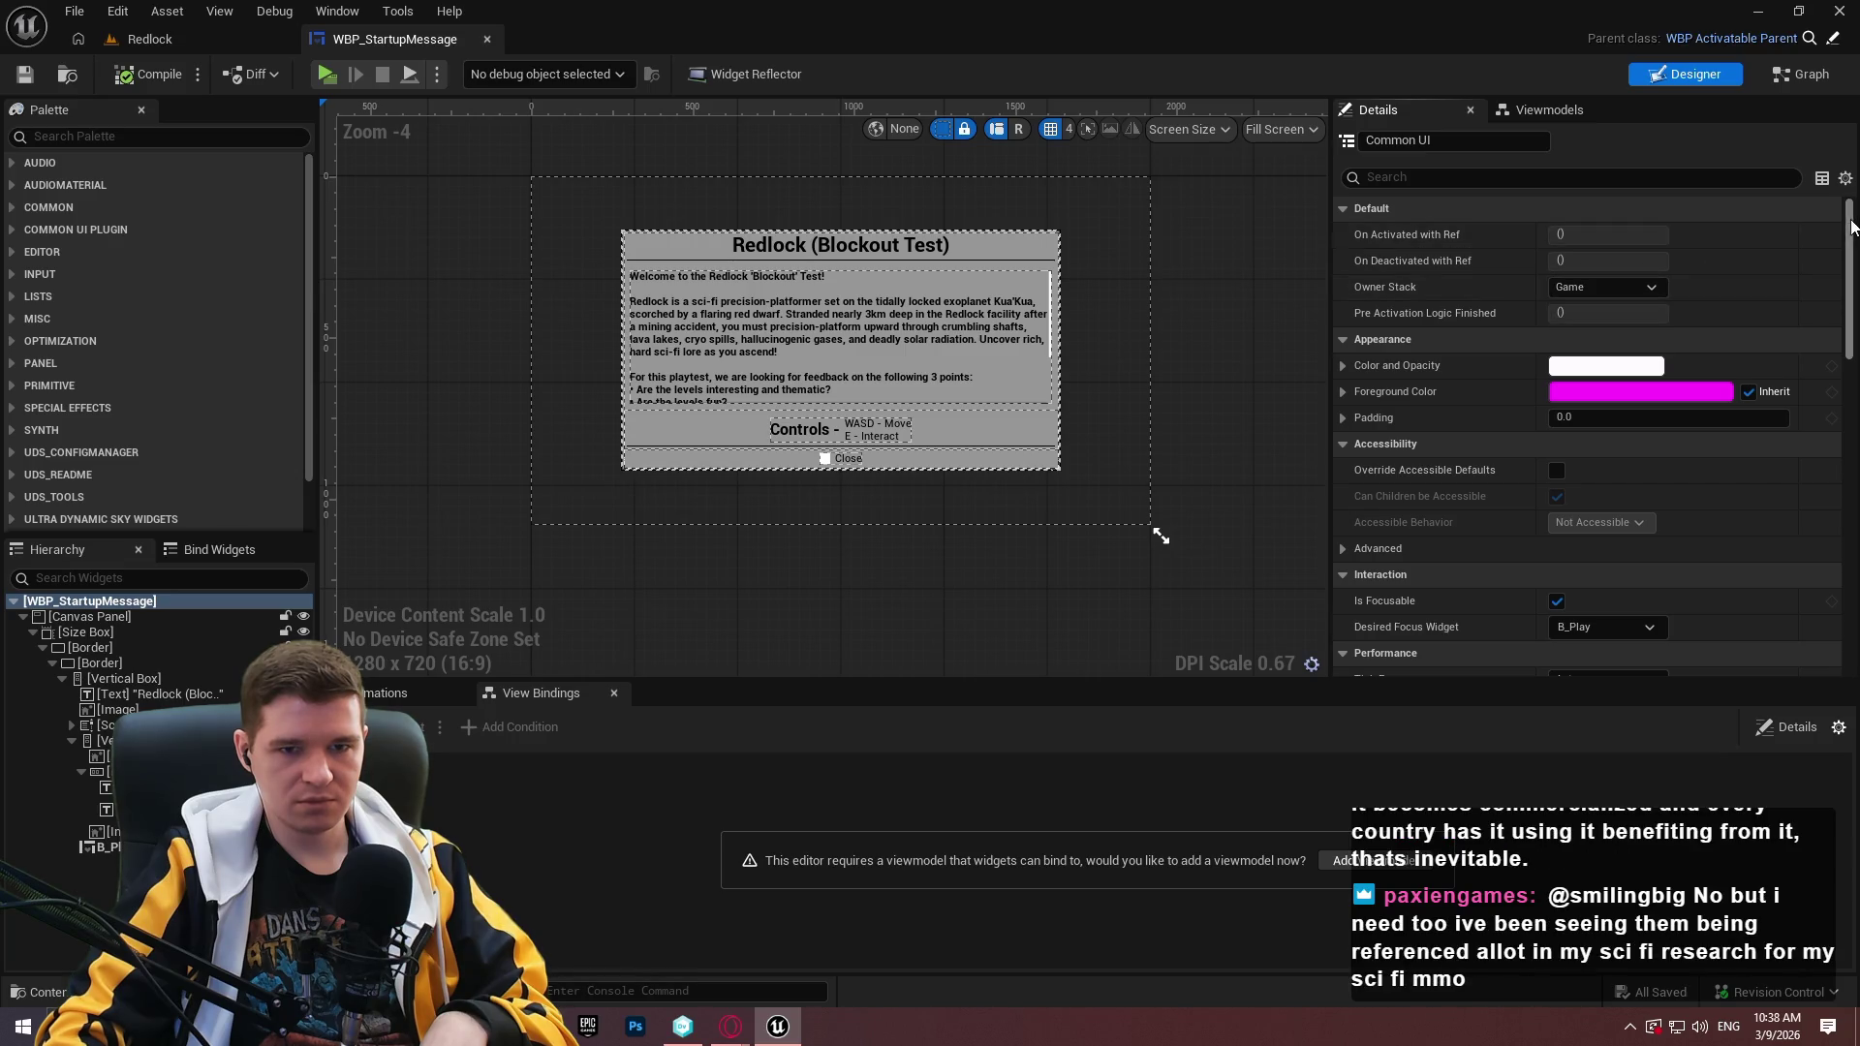
scroll(1853, 302, down, 3)
scroll(1853, 302, down, 1)
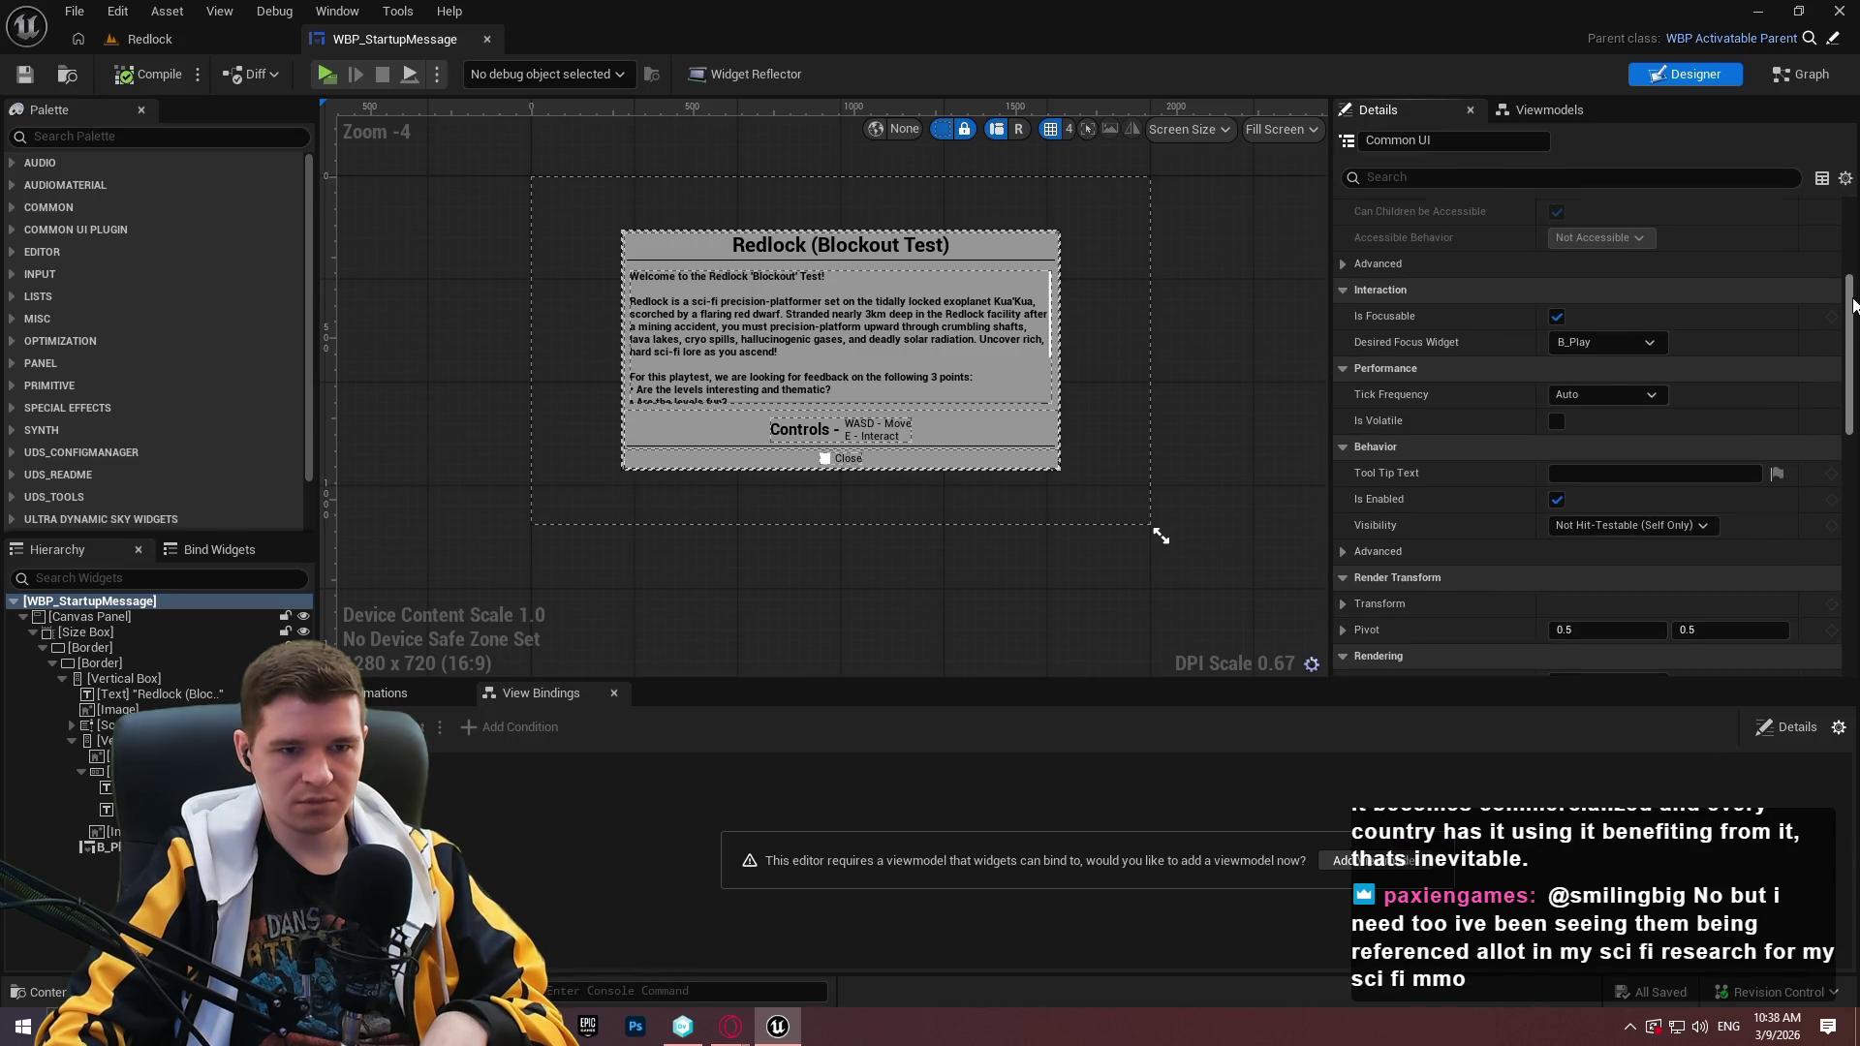
scroll(1852, 302, down, 10)
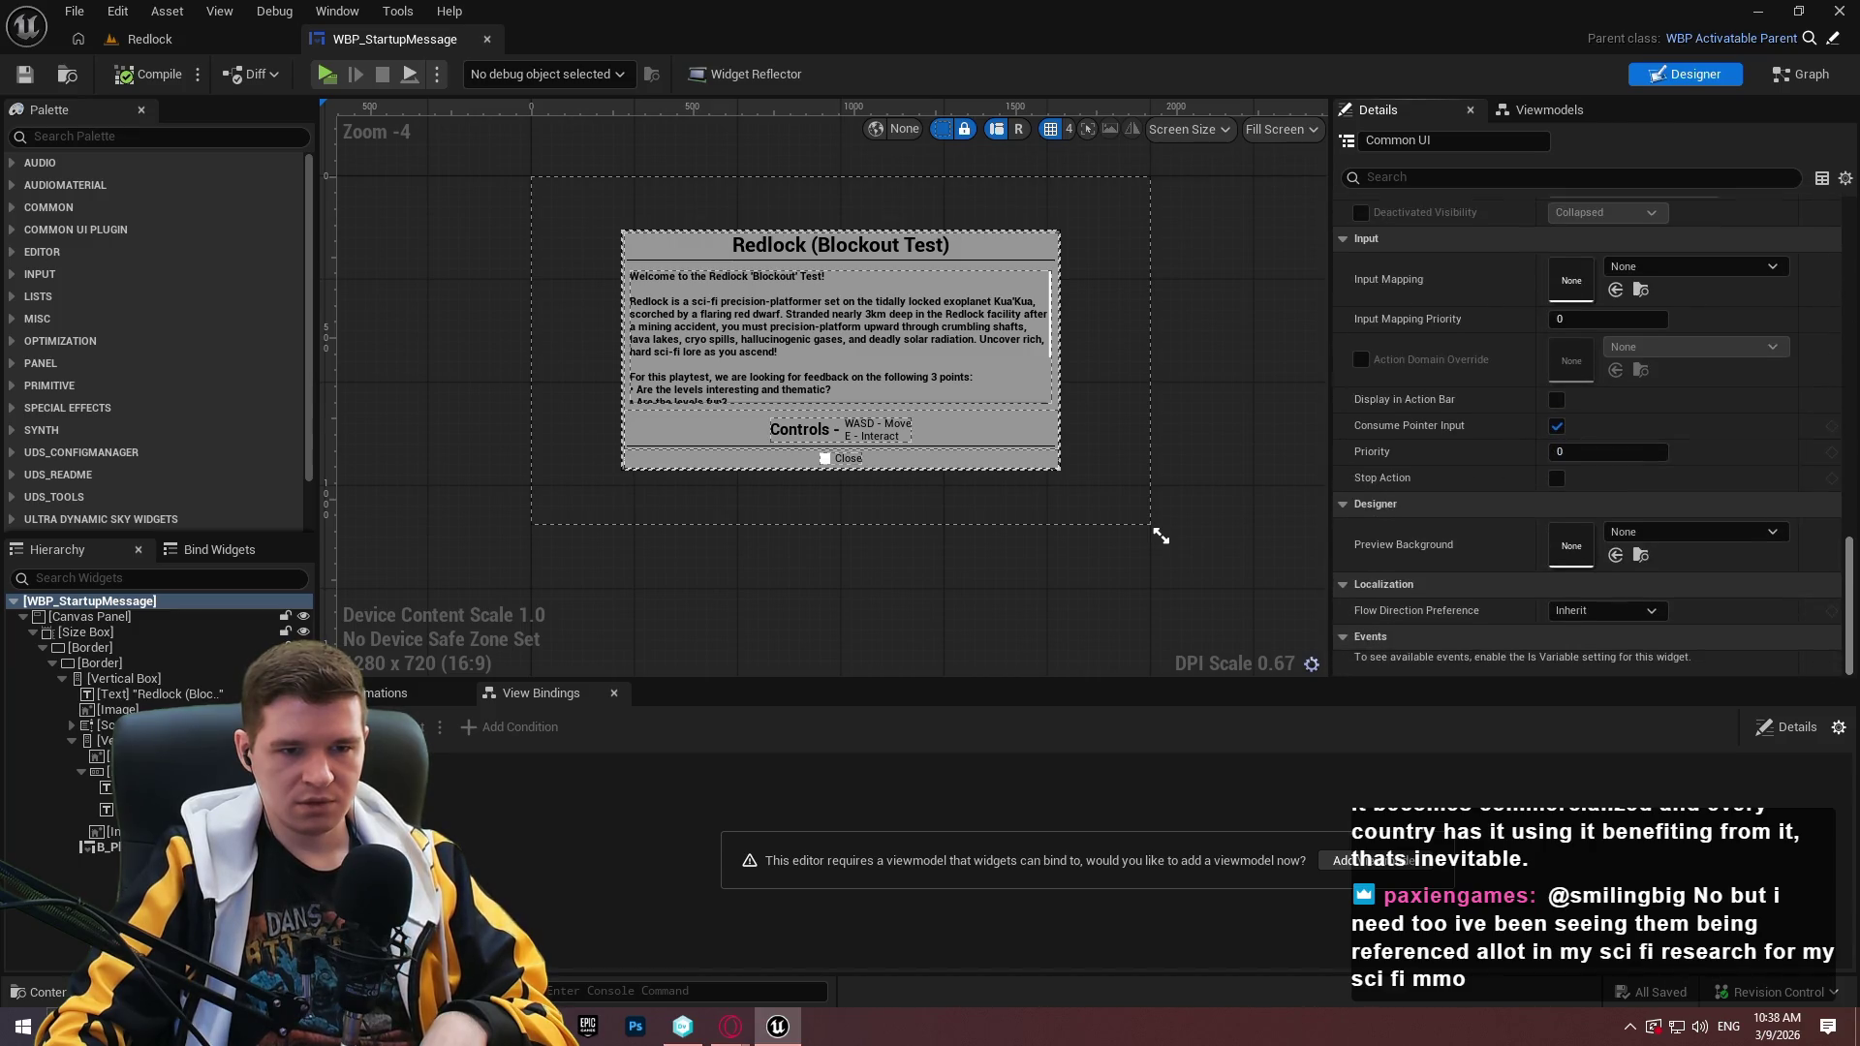
Launch the game, dismiss the welcome message and open the pause menu.
mouse_move(1436, 428)
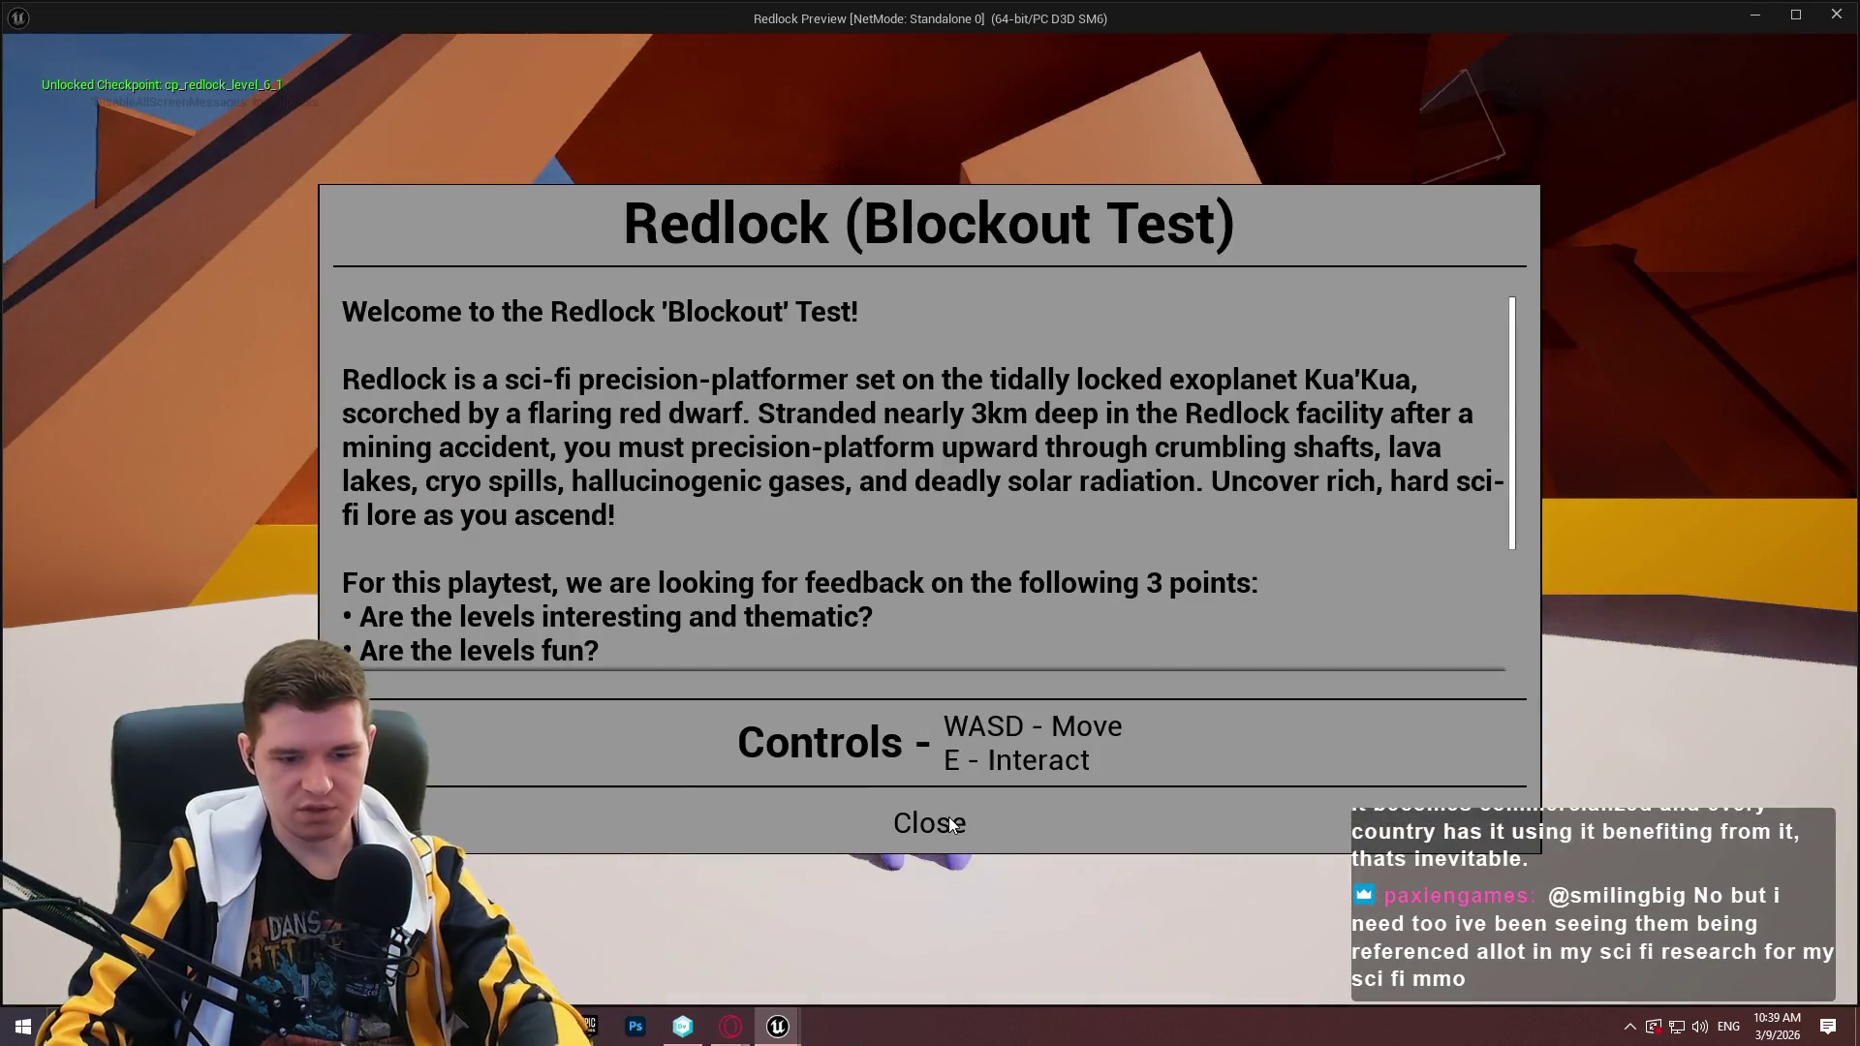
click(932, 819)
key(Escape)
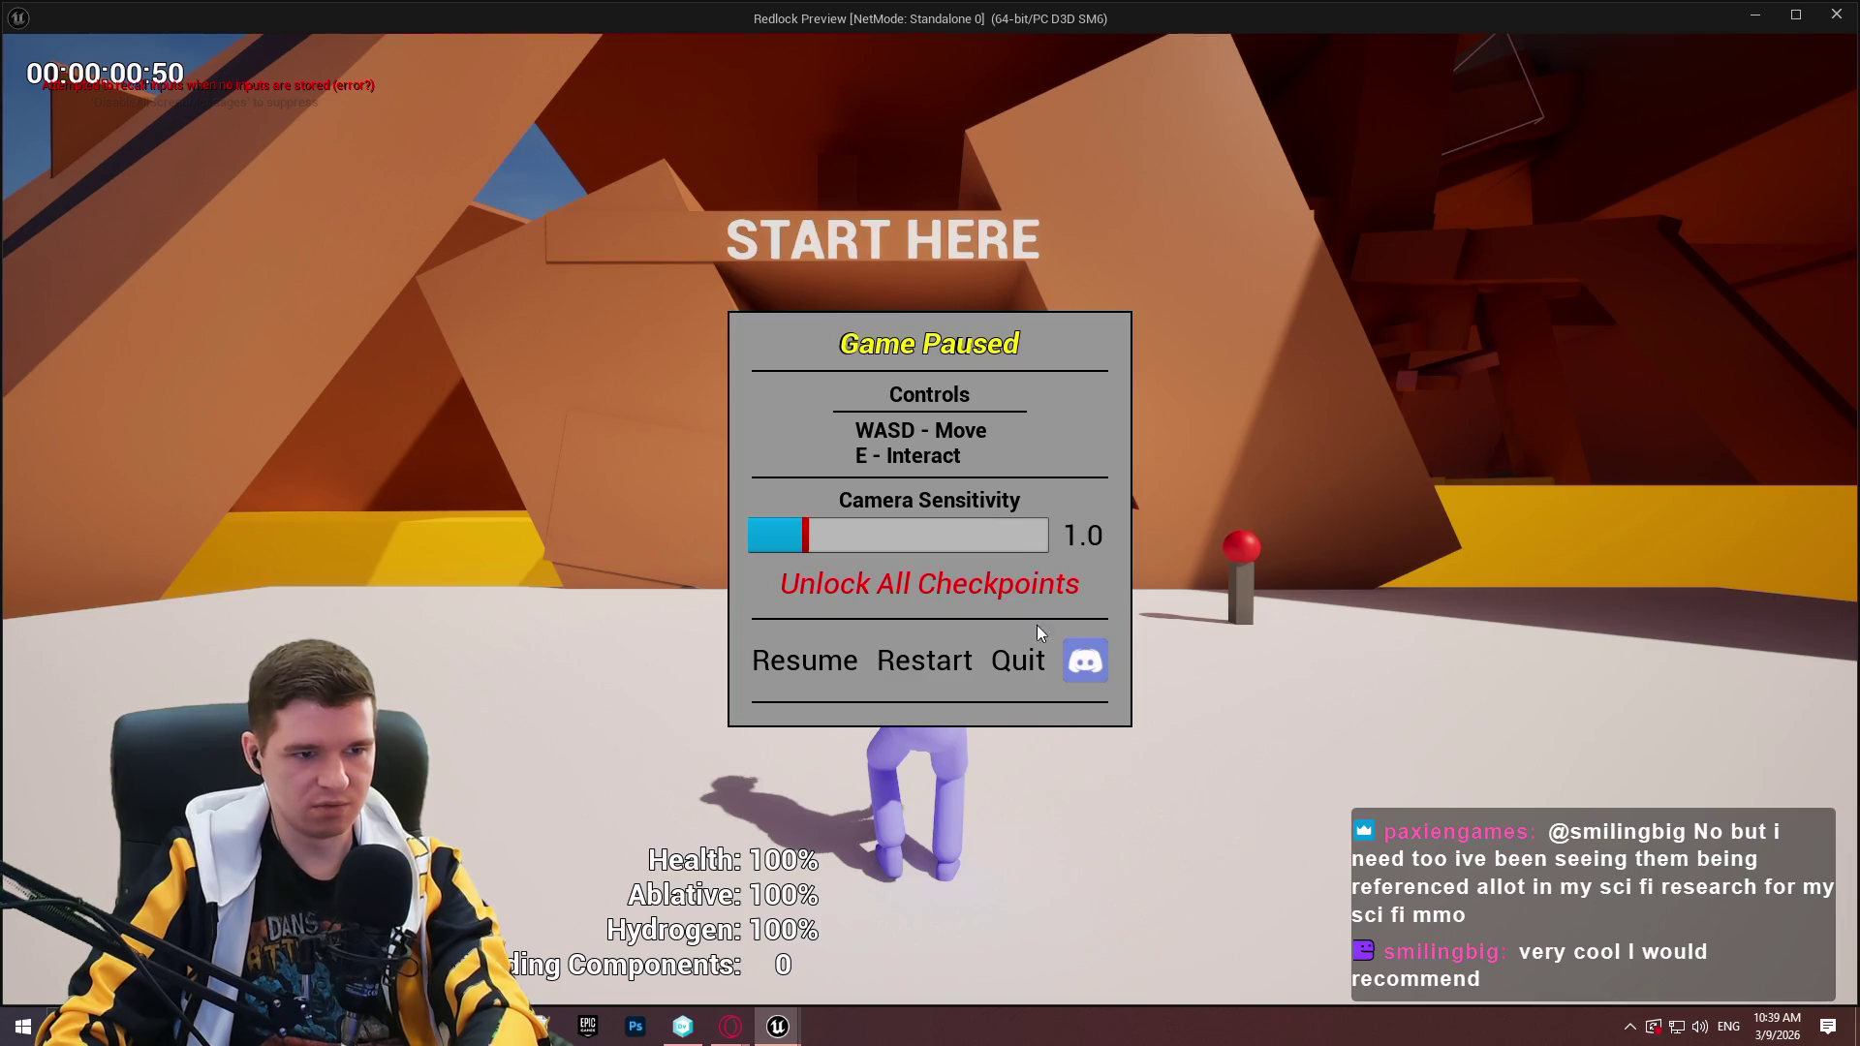
Toggle the pause menu with Esc and Resume, then close the game preview window.
key(Escape)
key(Escape)
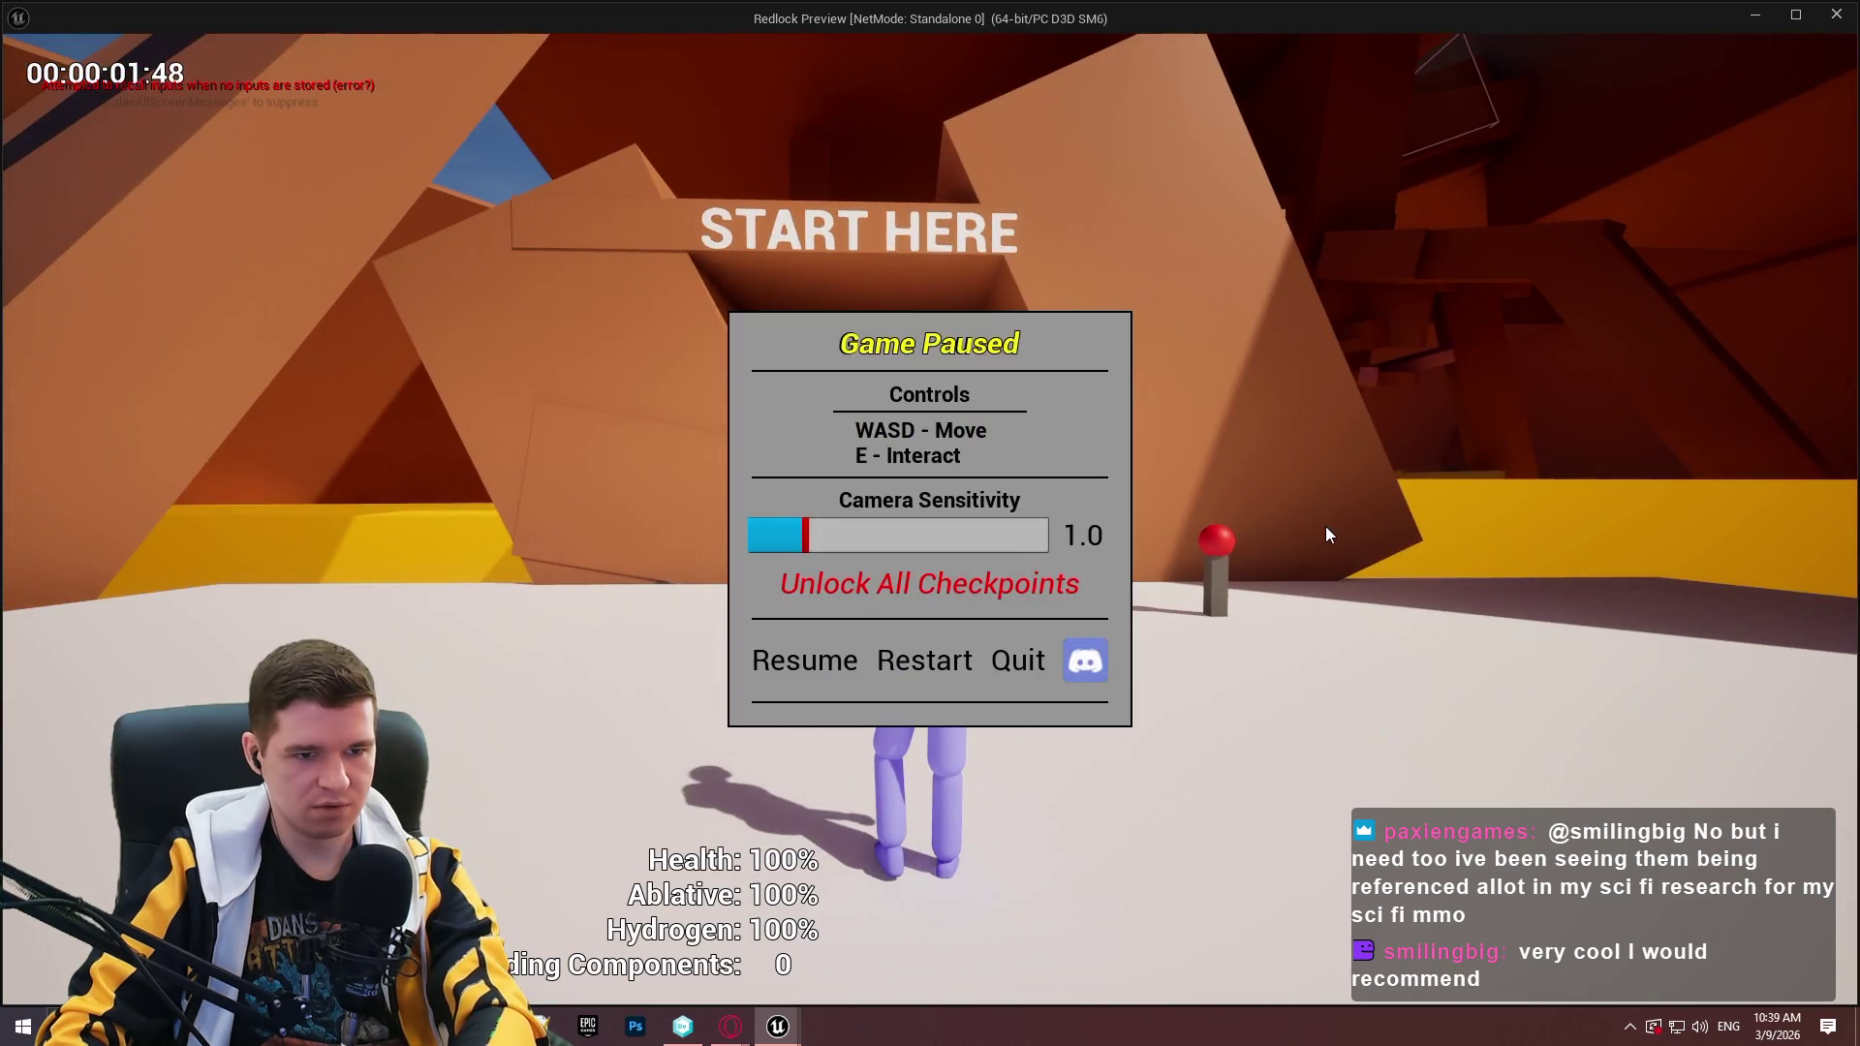
click(834, 655)
key(Escape)
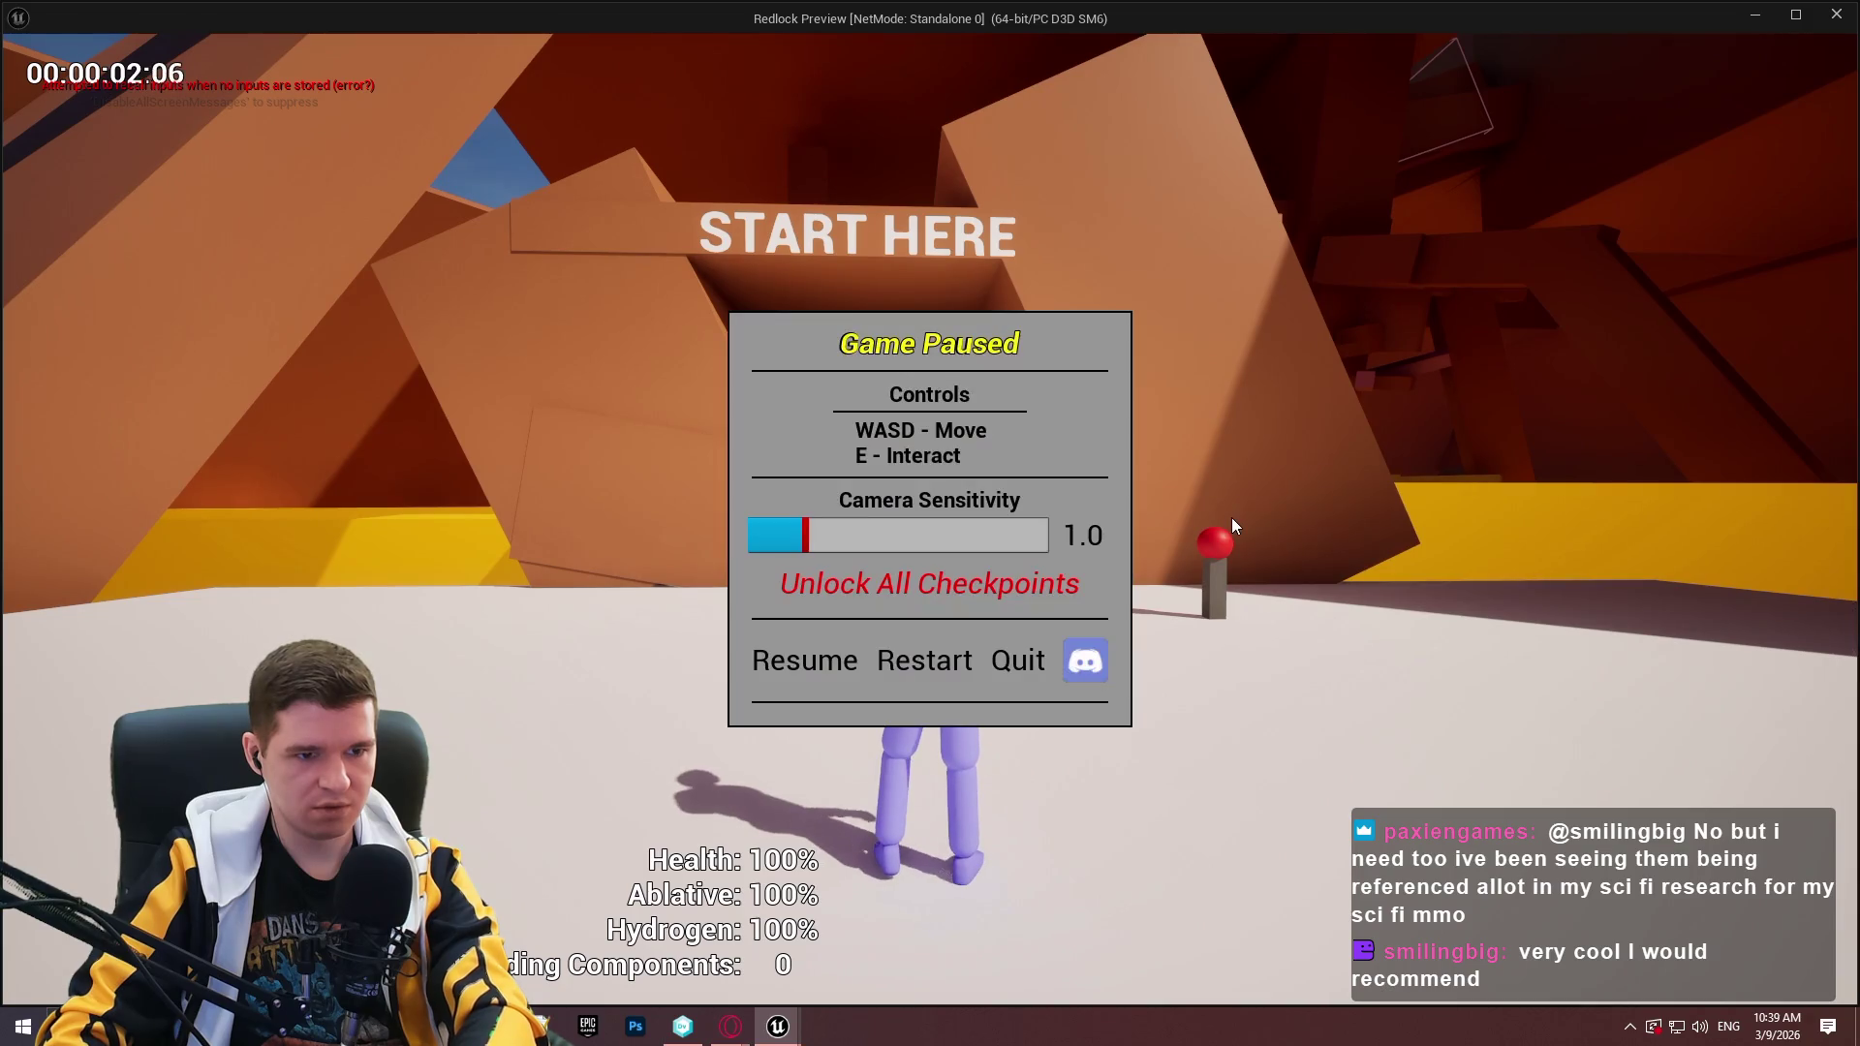
click(1836, 14)
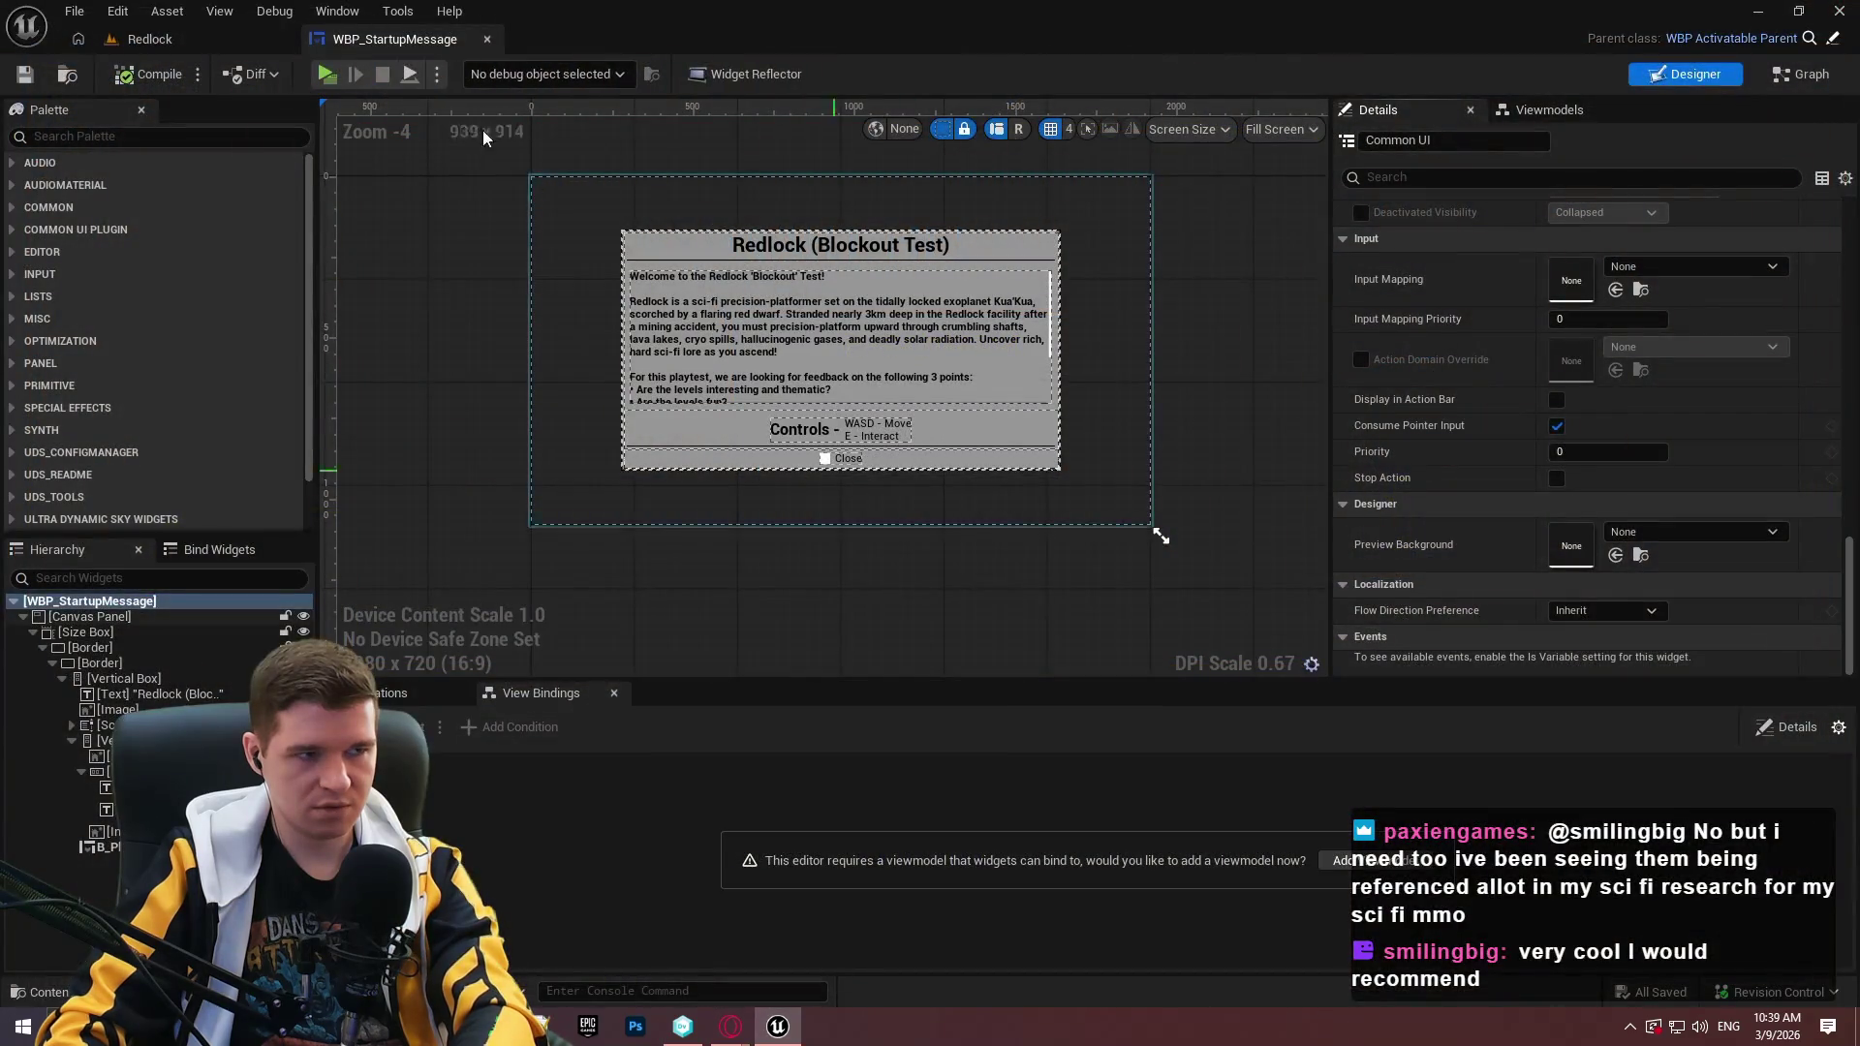
Open BP_RedlockHUD's class defaults from the MainGameHUD folder.
click(209, 36)
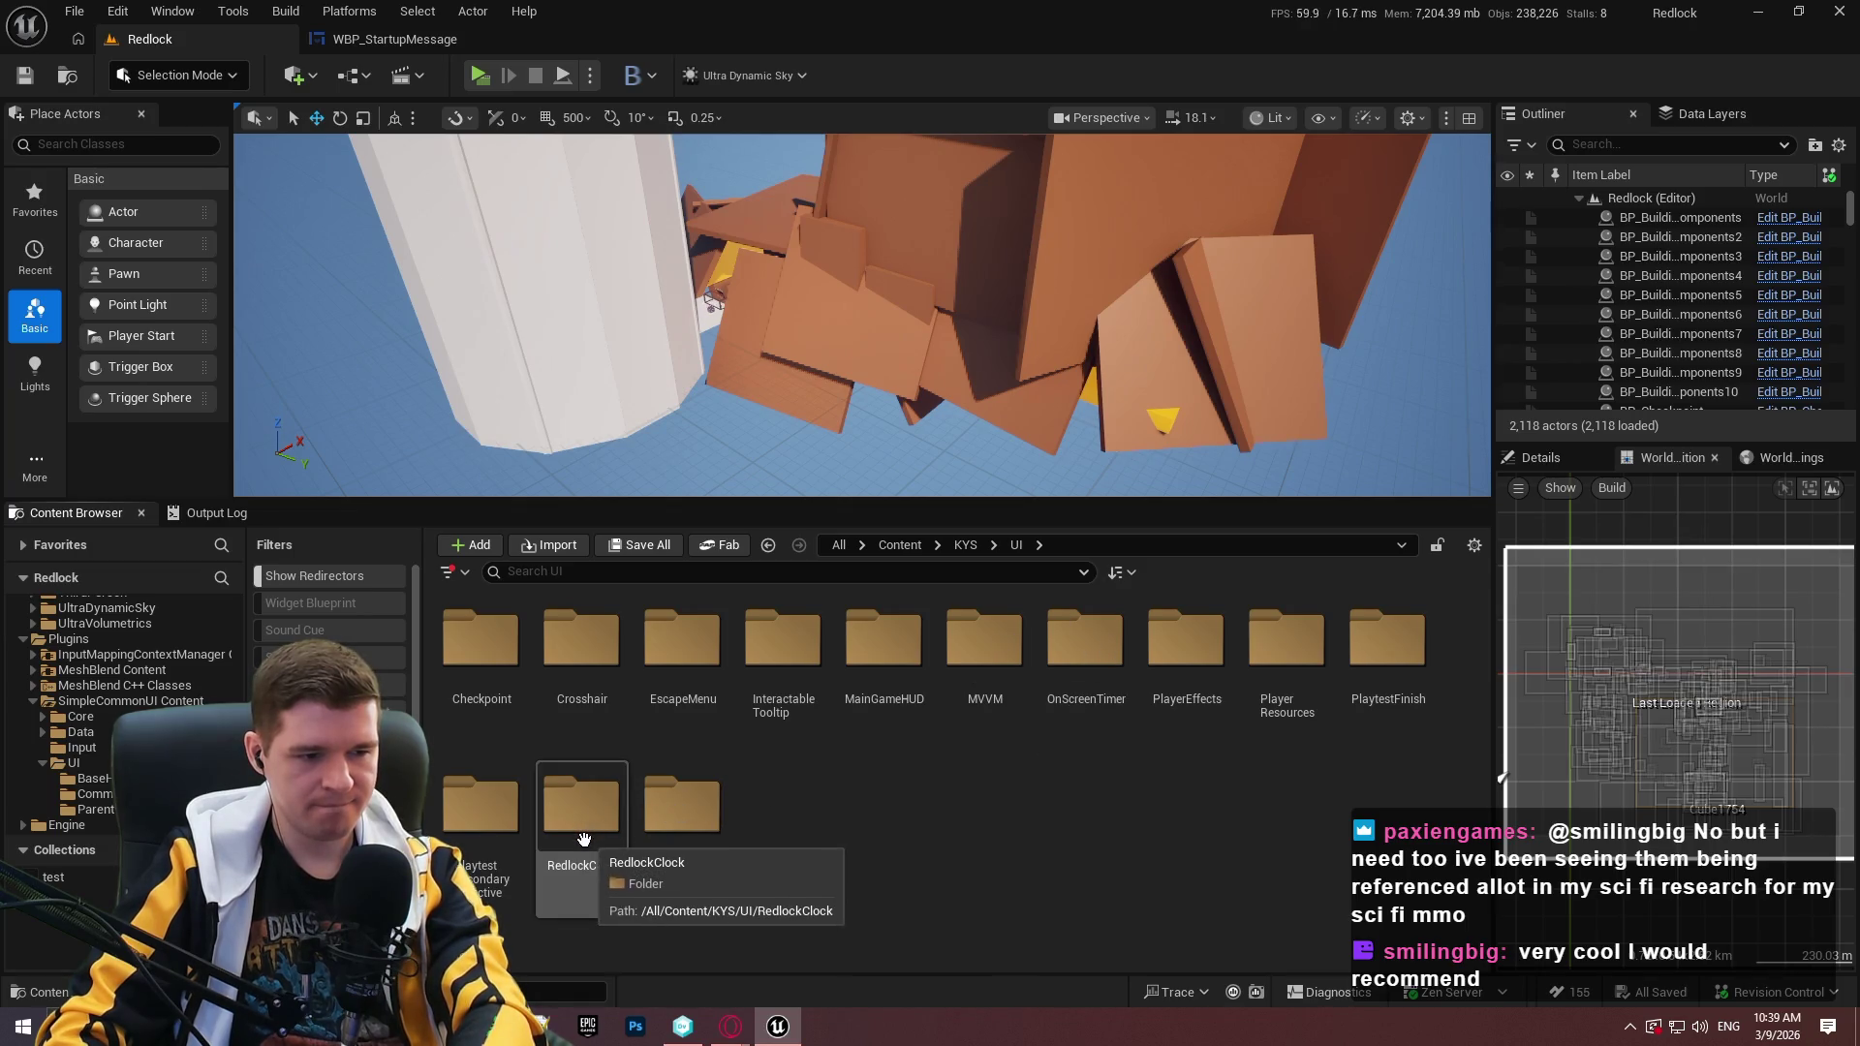
double_click(853, 678)
click(463, 717)
double_click(463, 717)
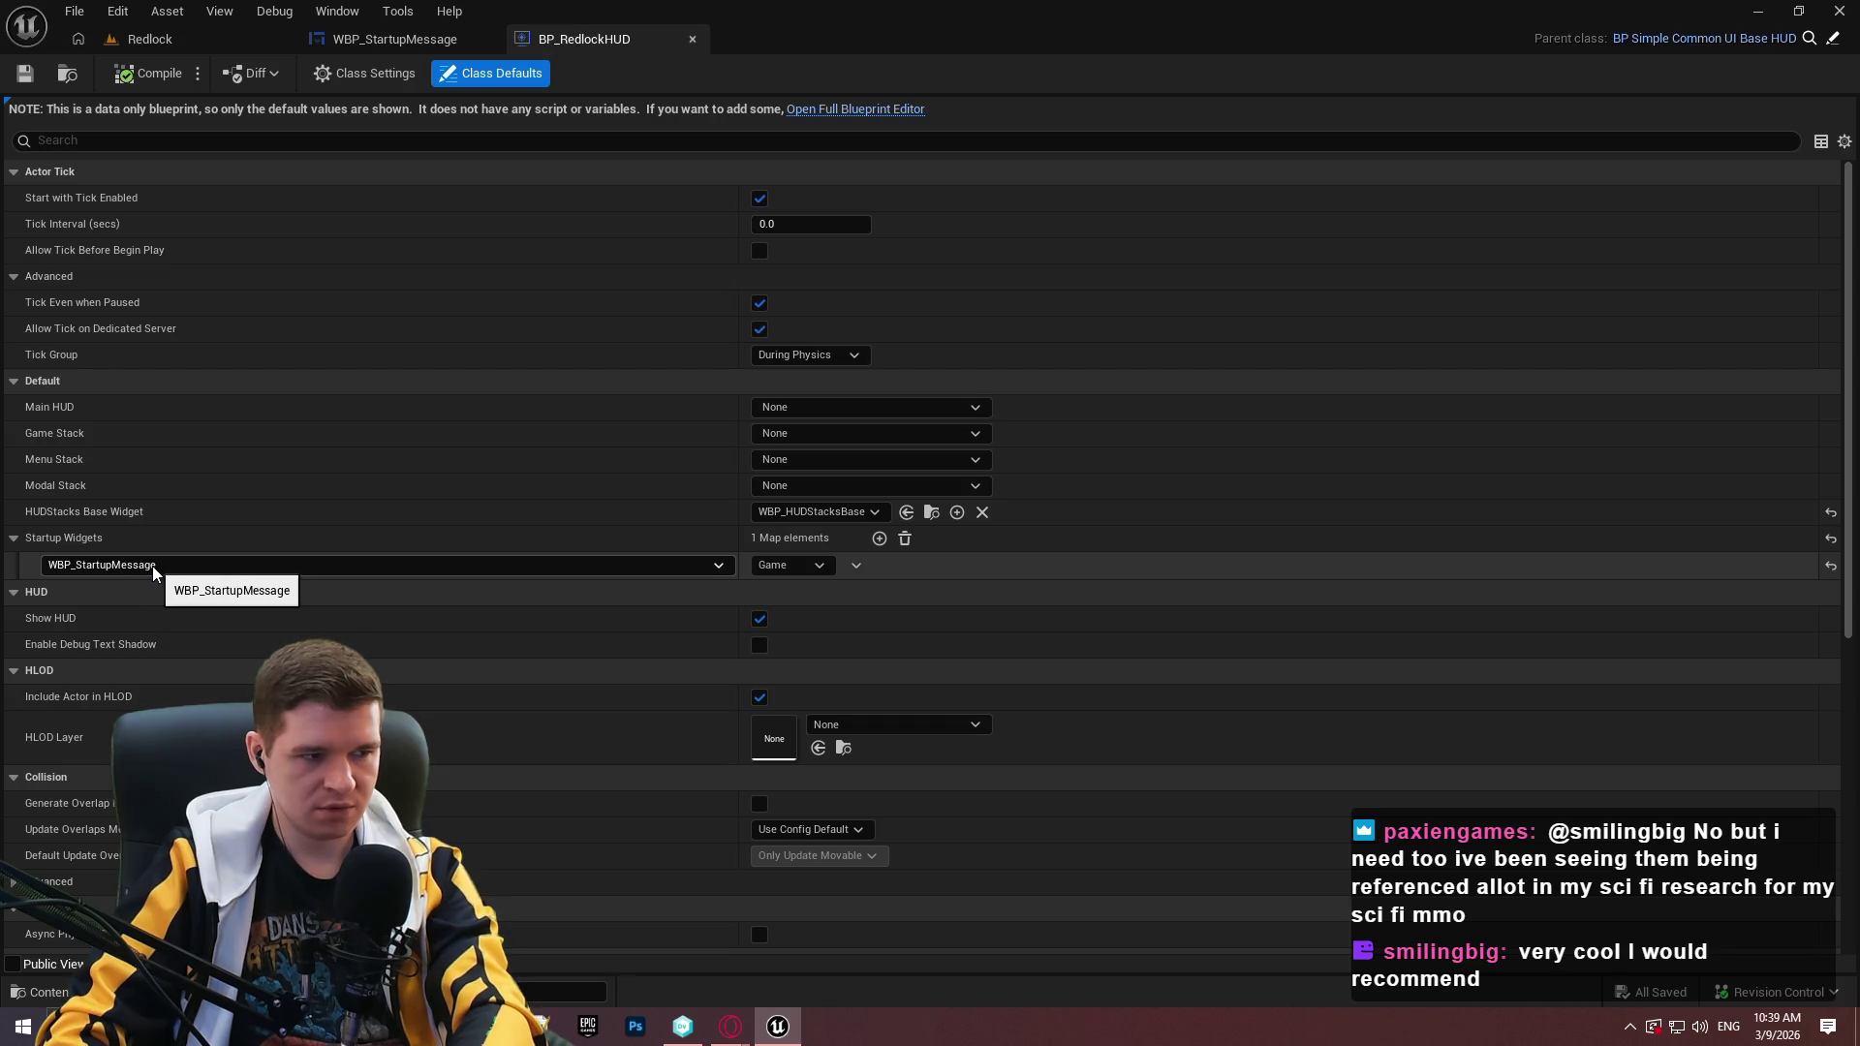
Put the WBP_StartupMessage startup widget on the Menu stack and save BP_RedlockHUD.
click(796, 568)
click(780, 622)
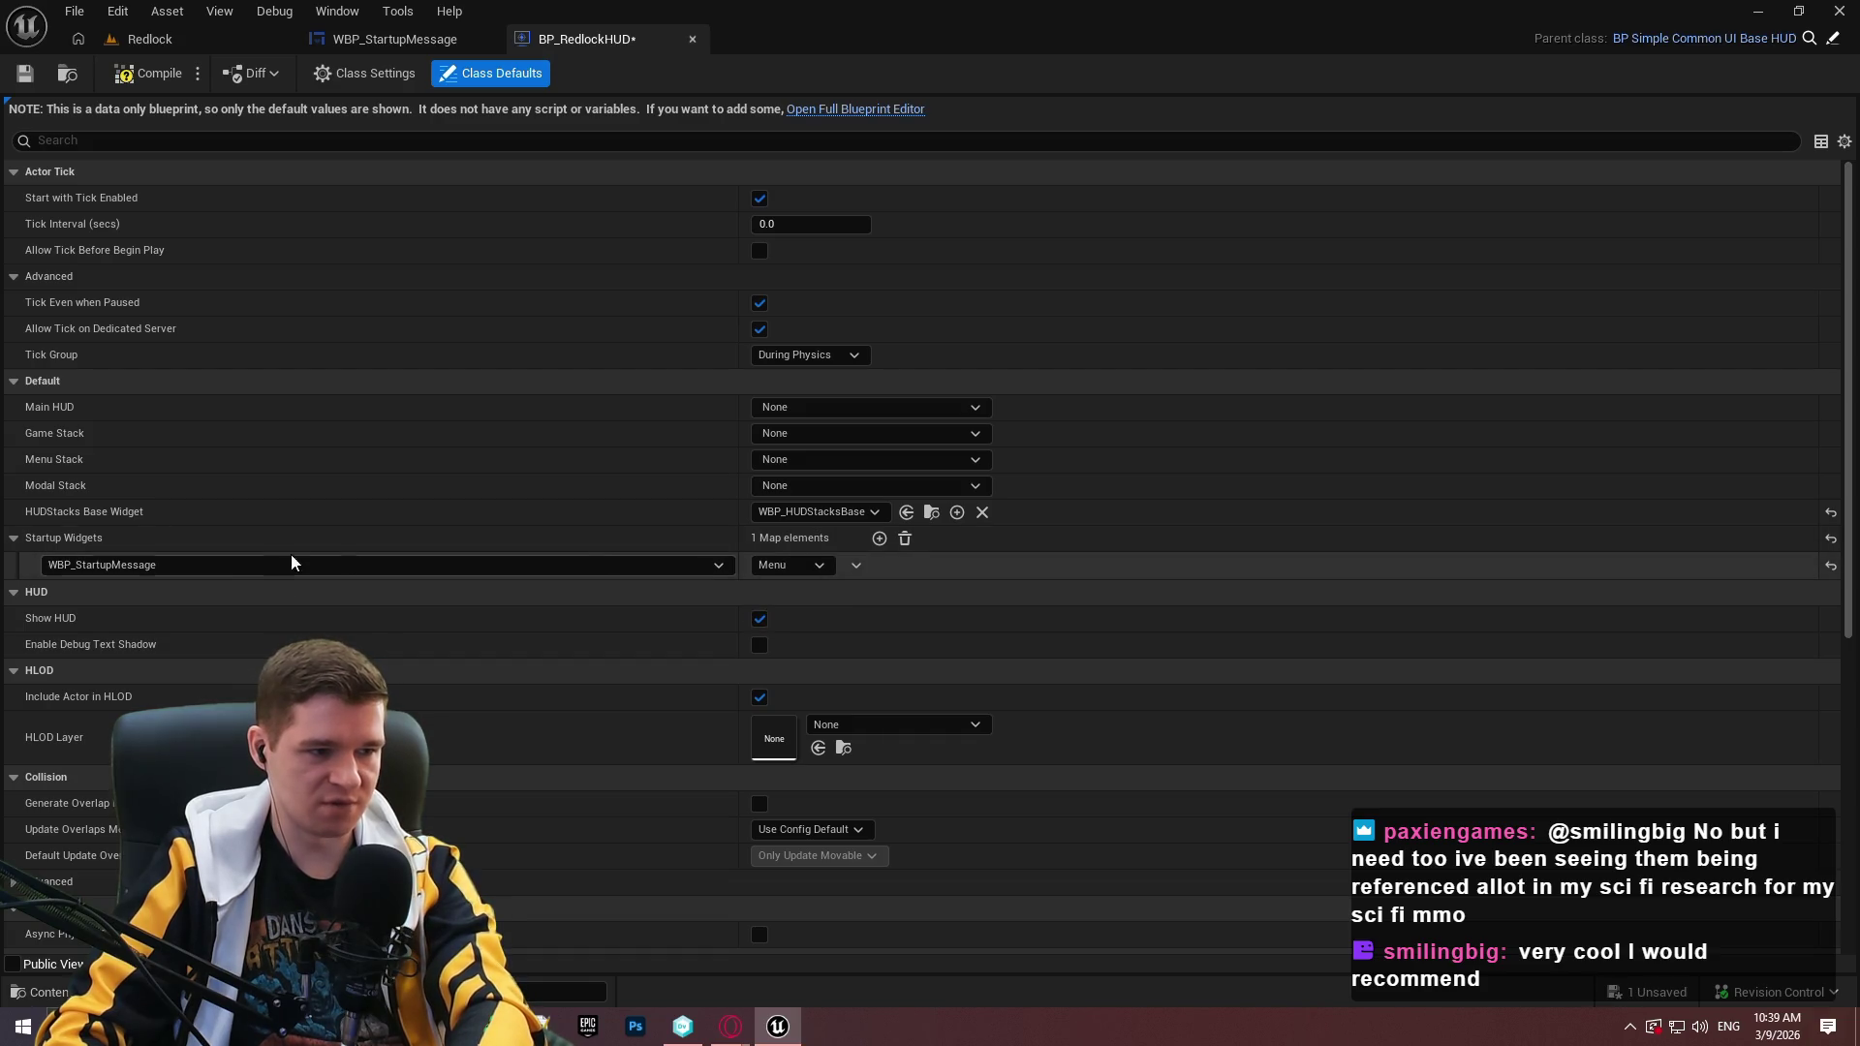
click(26, 74)
Playtest the level, dismiss the welcome message, then stop with Esc.
click(149, 39)
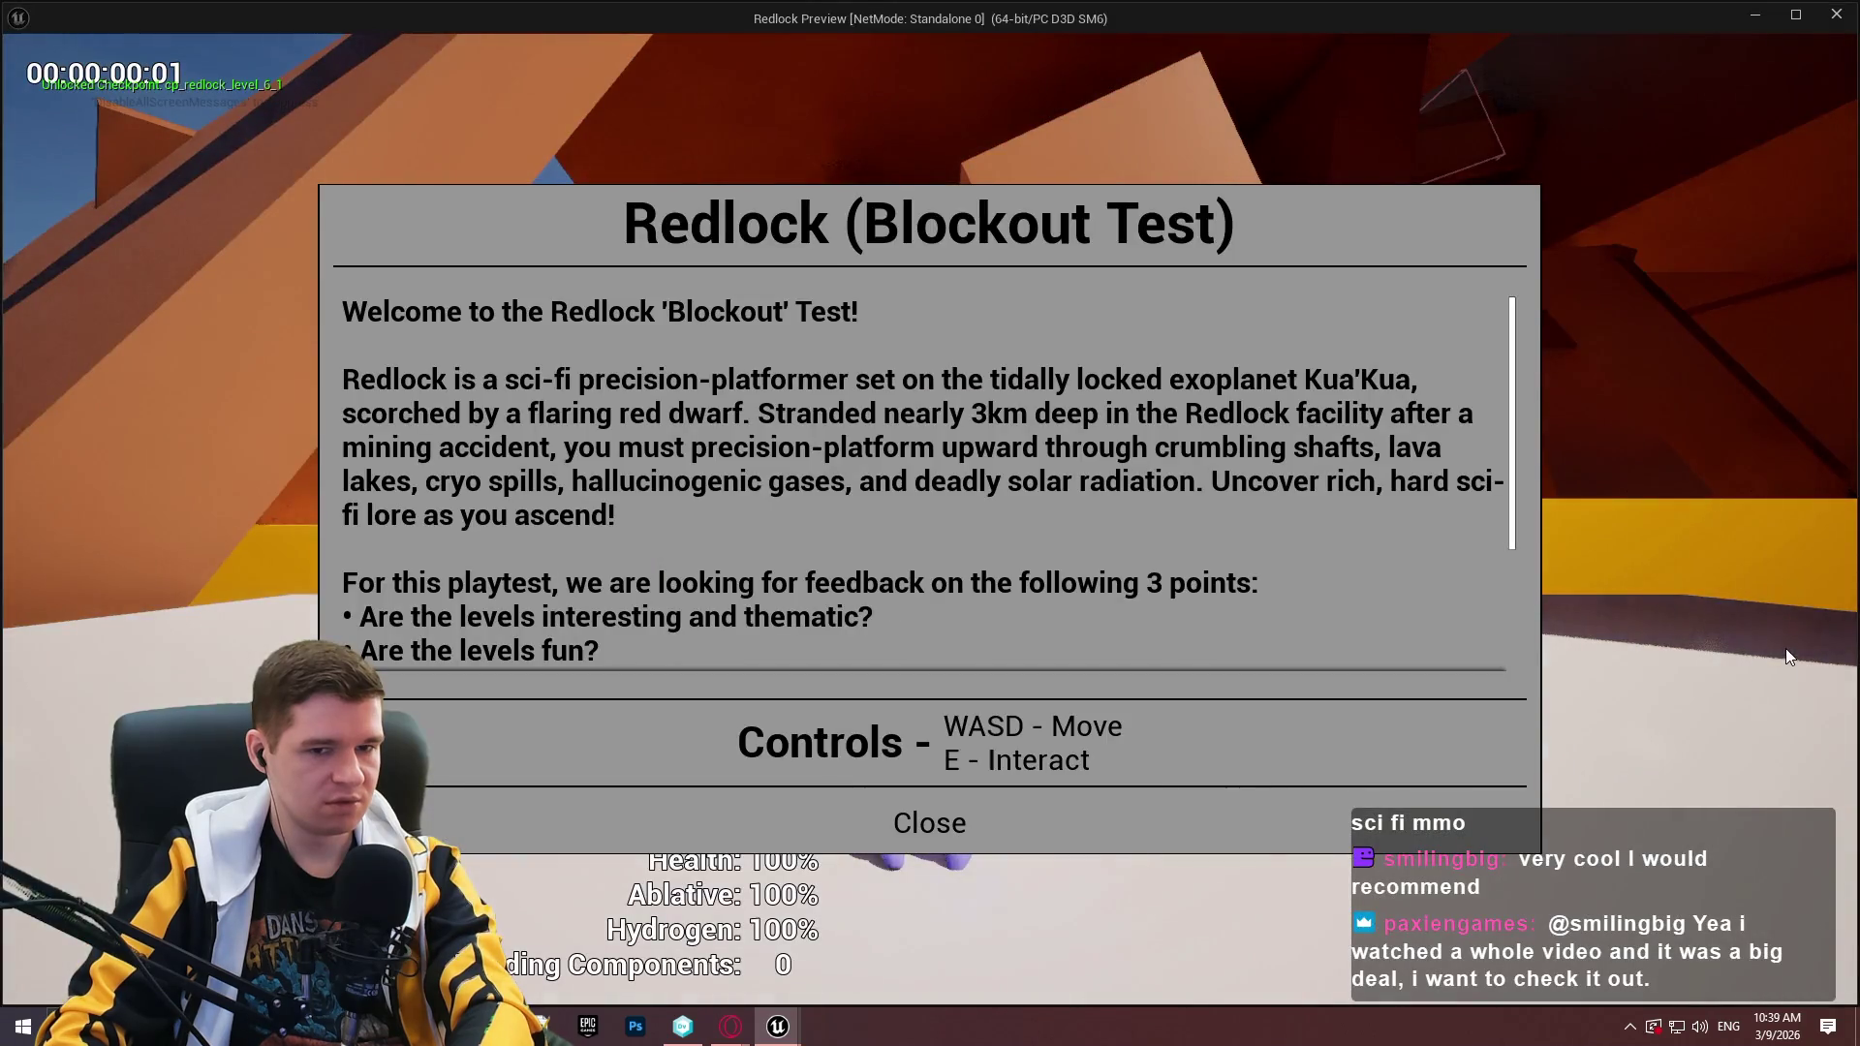
click(1066, 825)
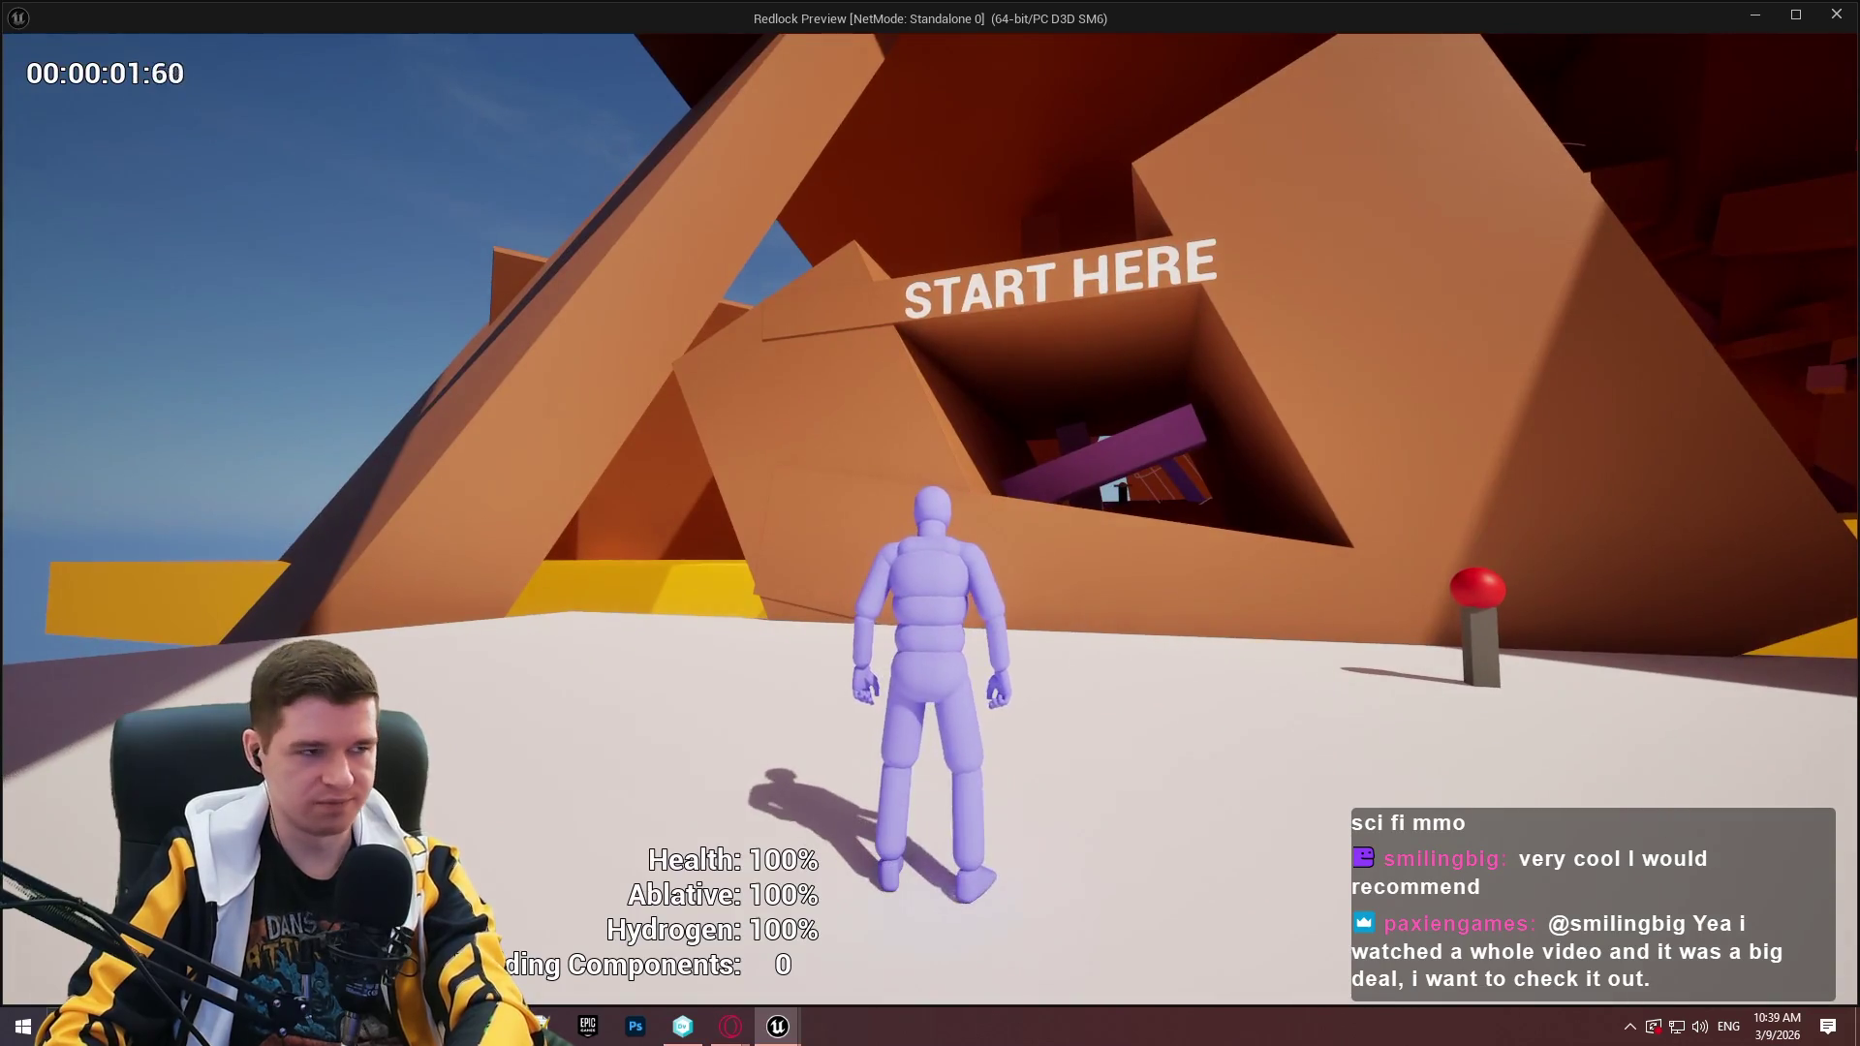
key(Escape)
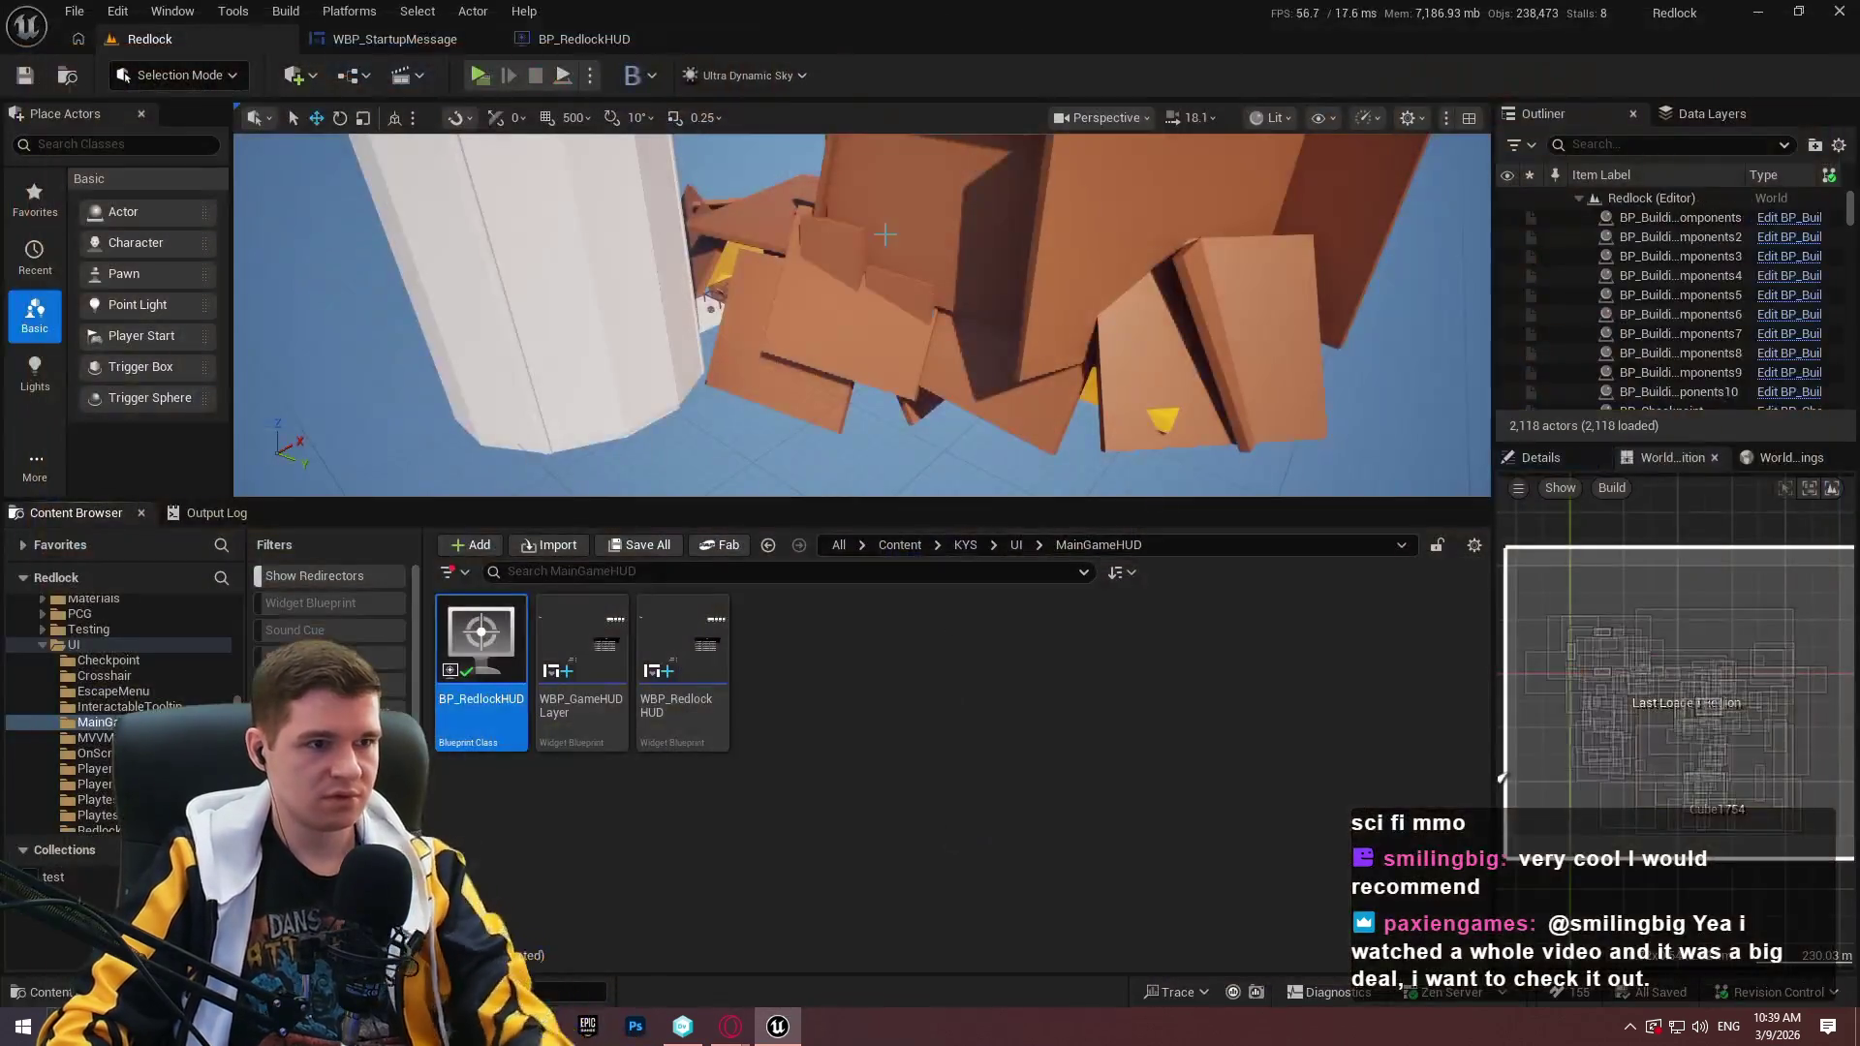
Close the WBP_StartupMessage and BP_RedlockHUD editor tabs.
click(562, 39)
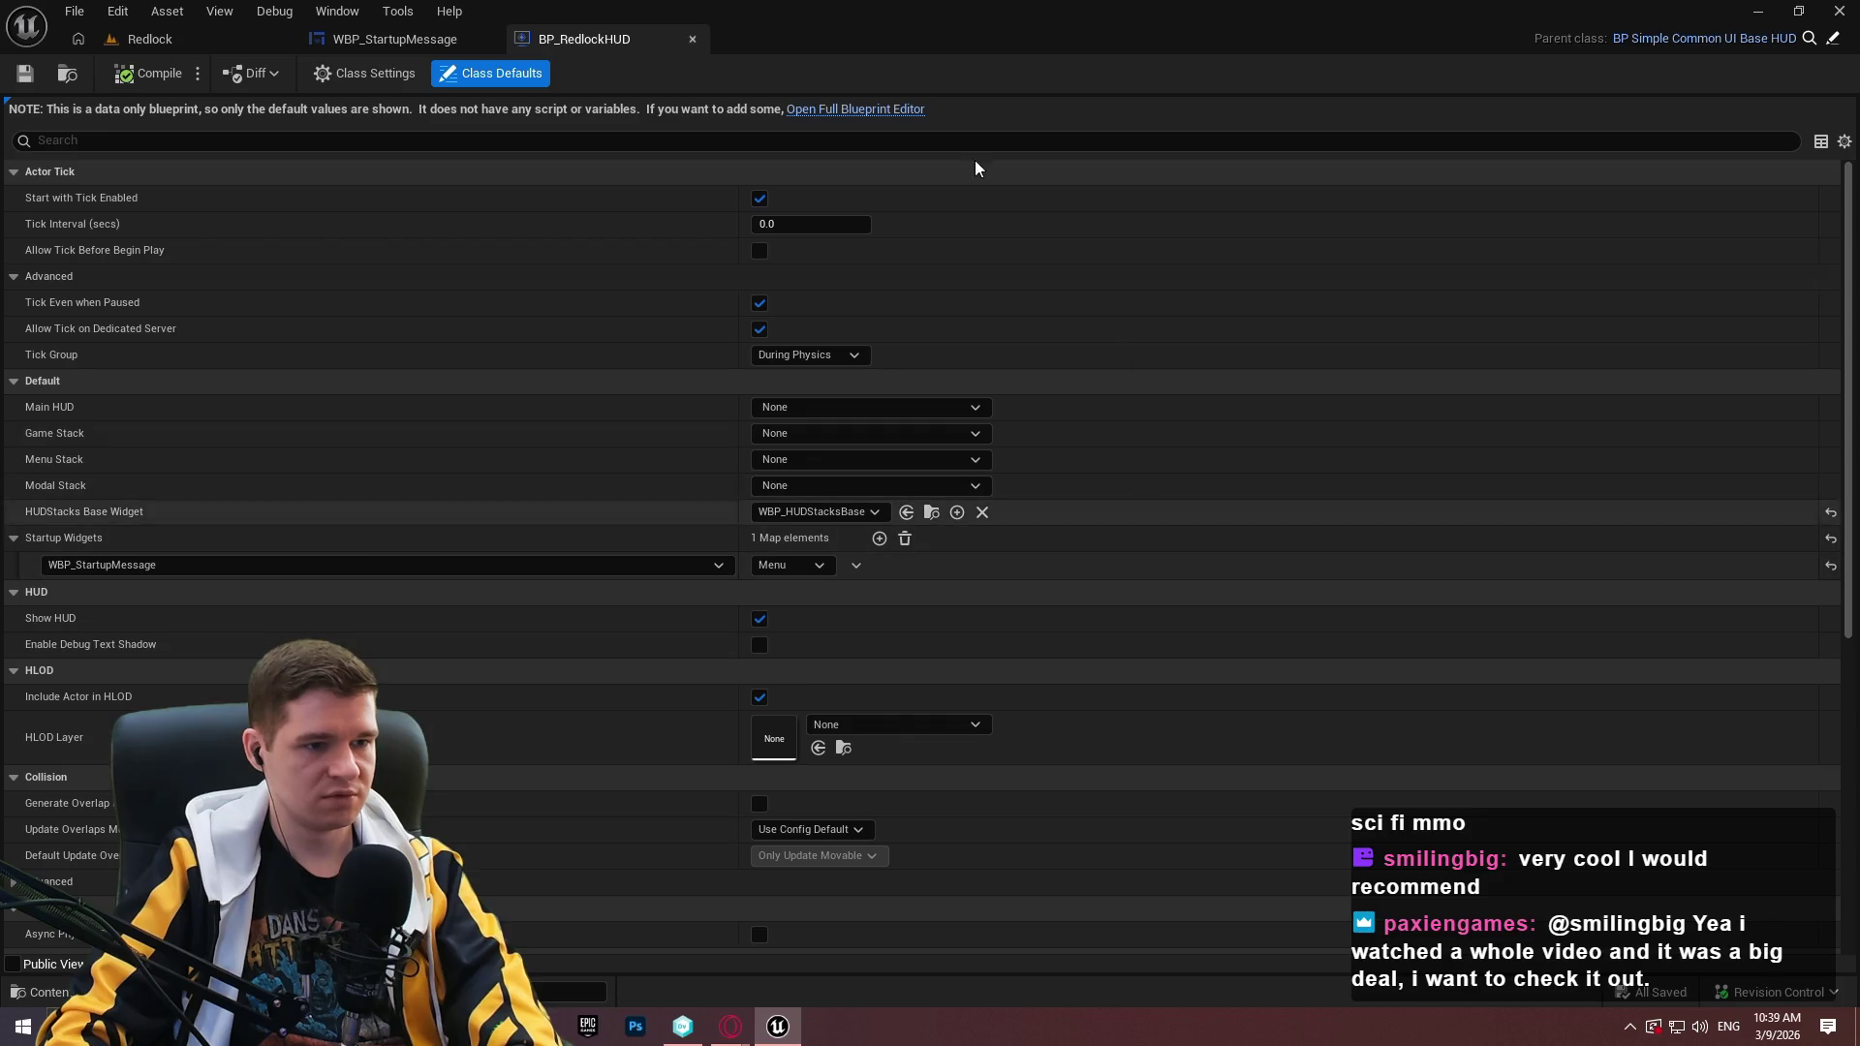
click(426, 42)
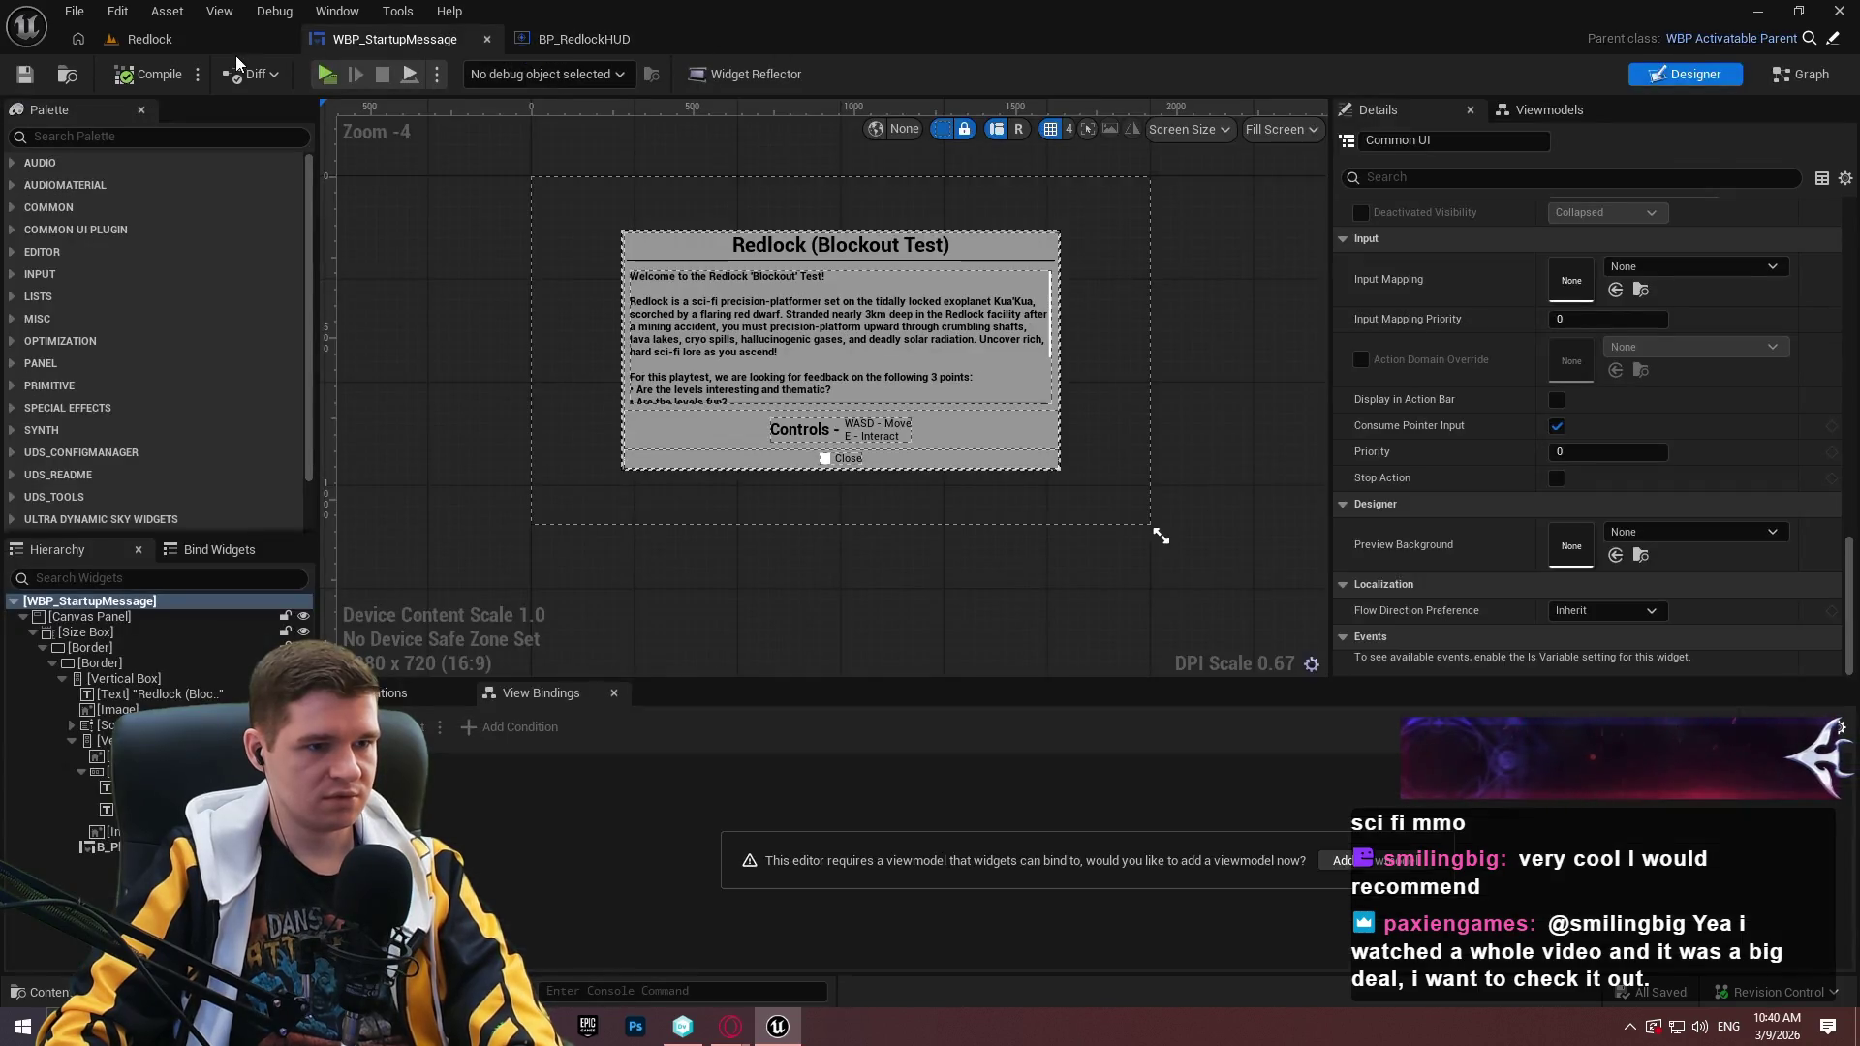
click(486, 38)
click(486, 41)
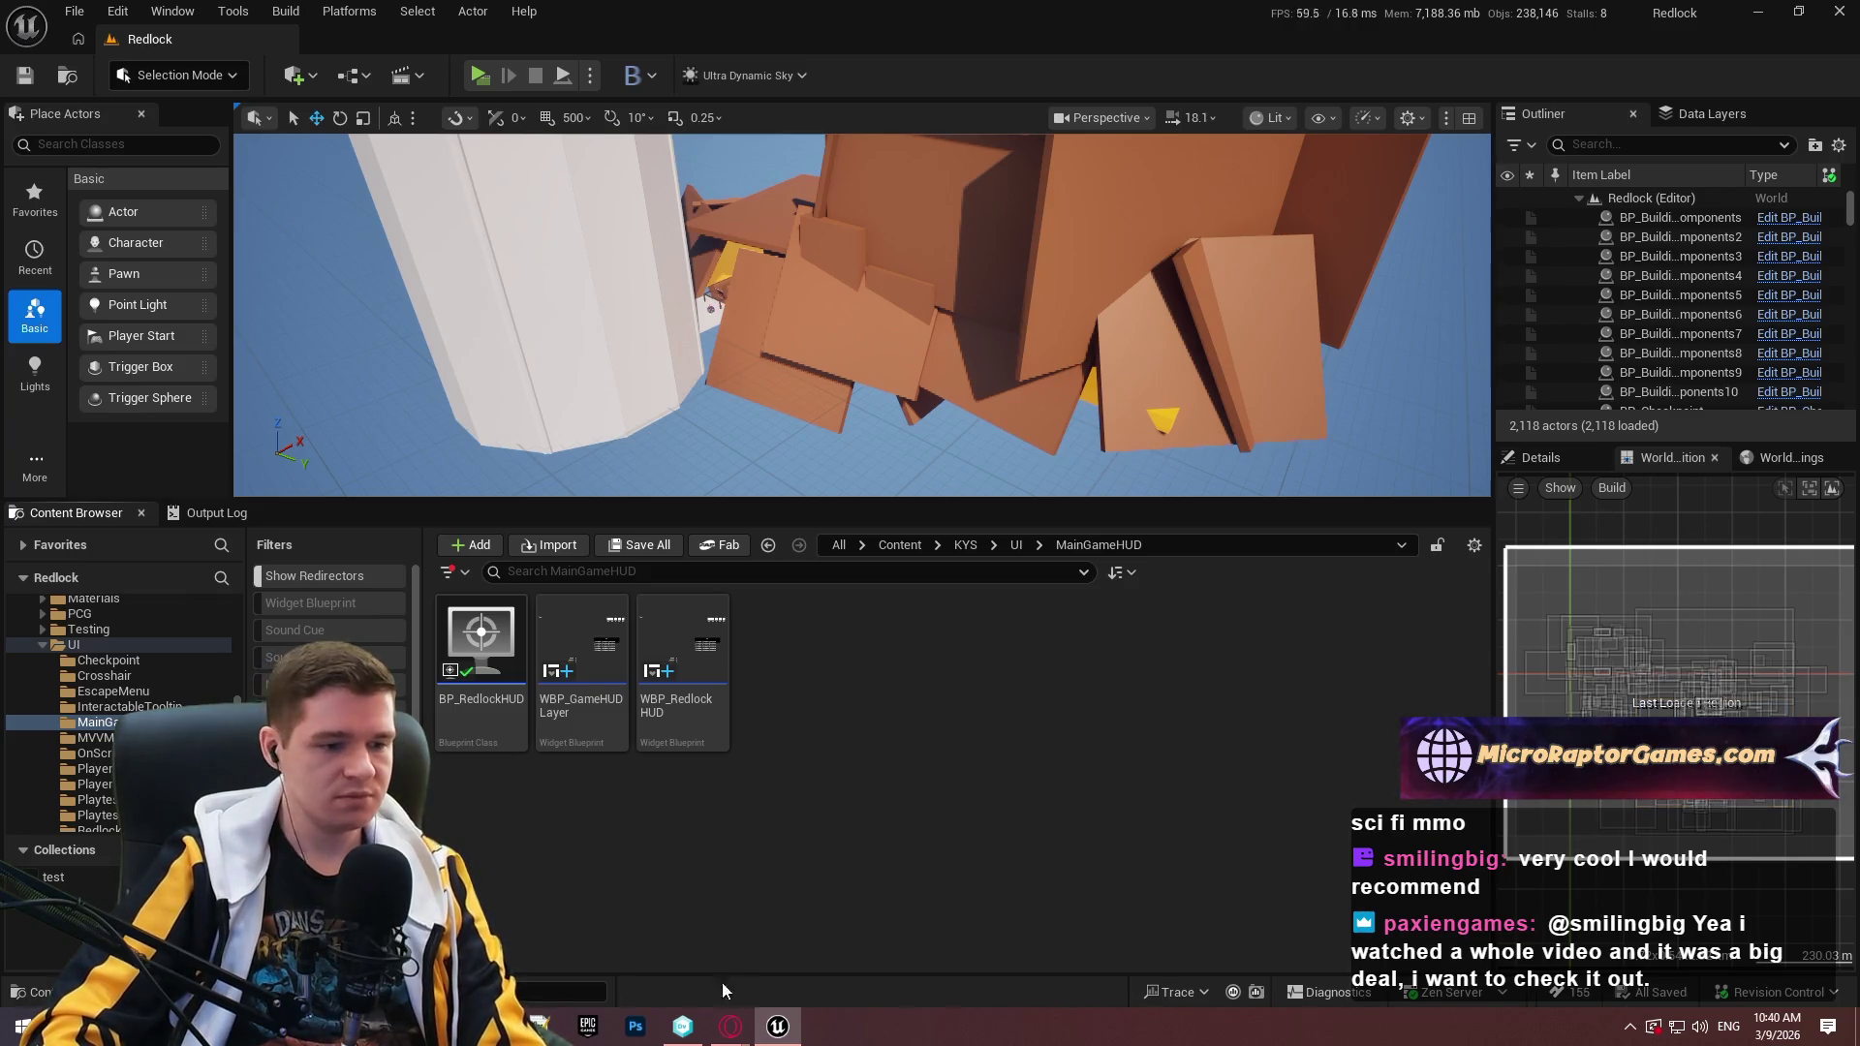
Open issue RL-2 Common UI Suite on the Redlock - First Playable board, showing comments only.
mouse_move(731, 1027)
click(869, 998)
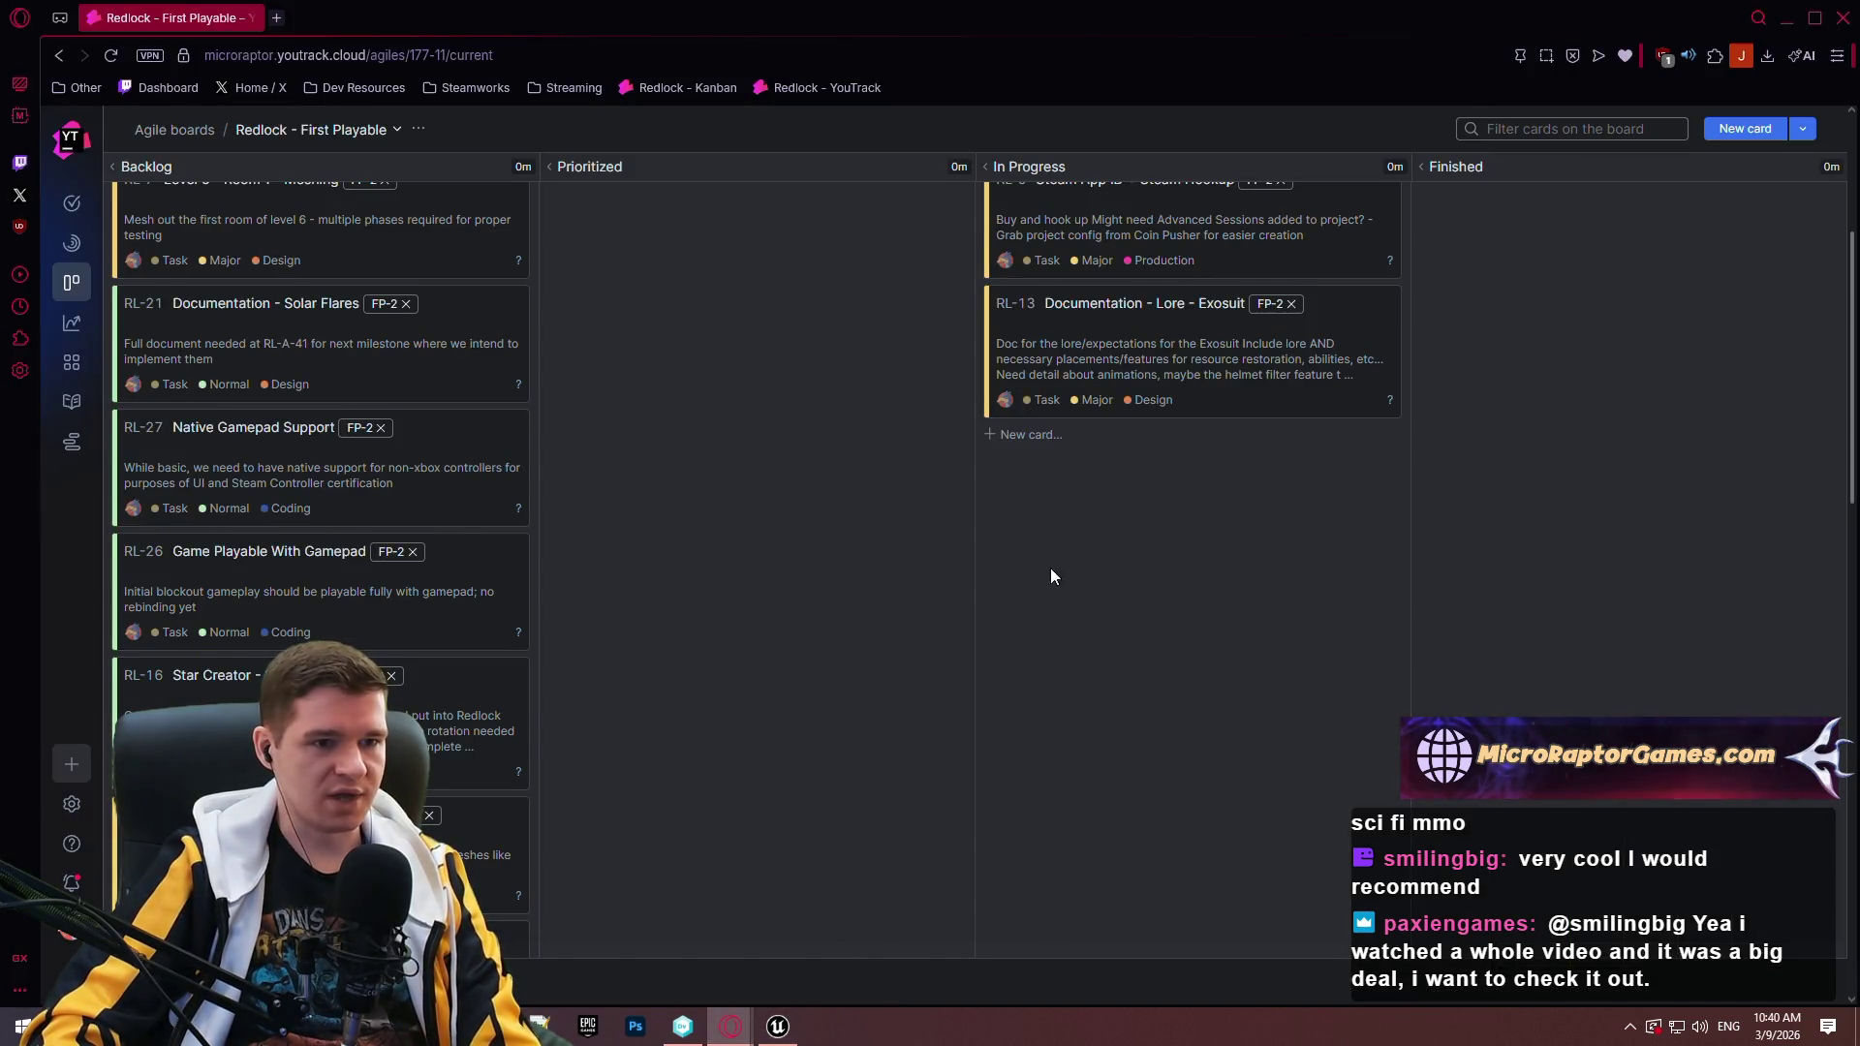
click(1169, 343)
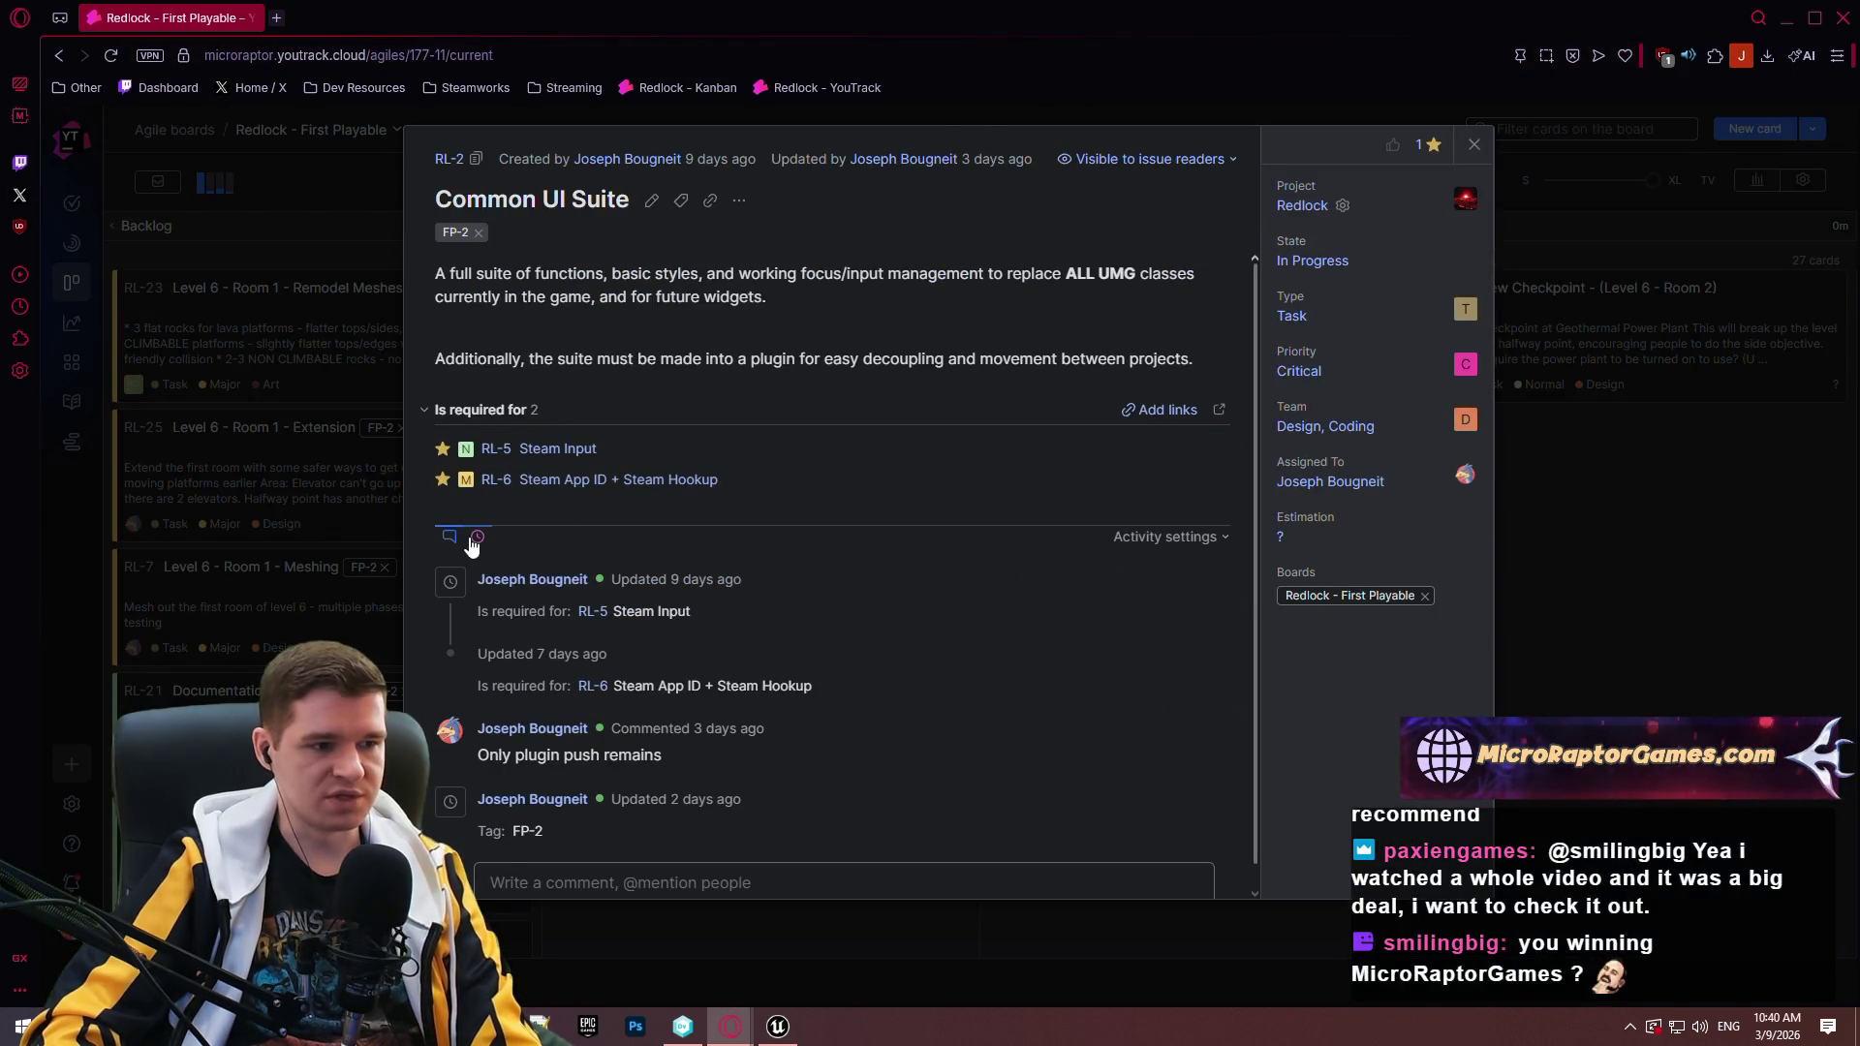
click(476, 538)
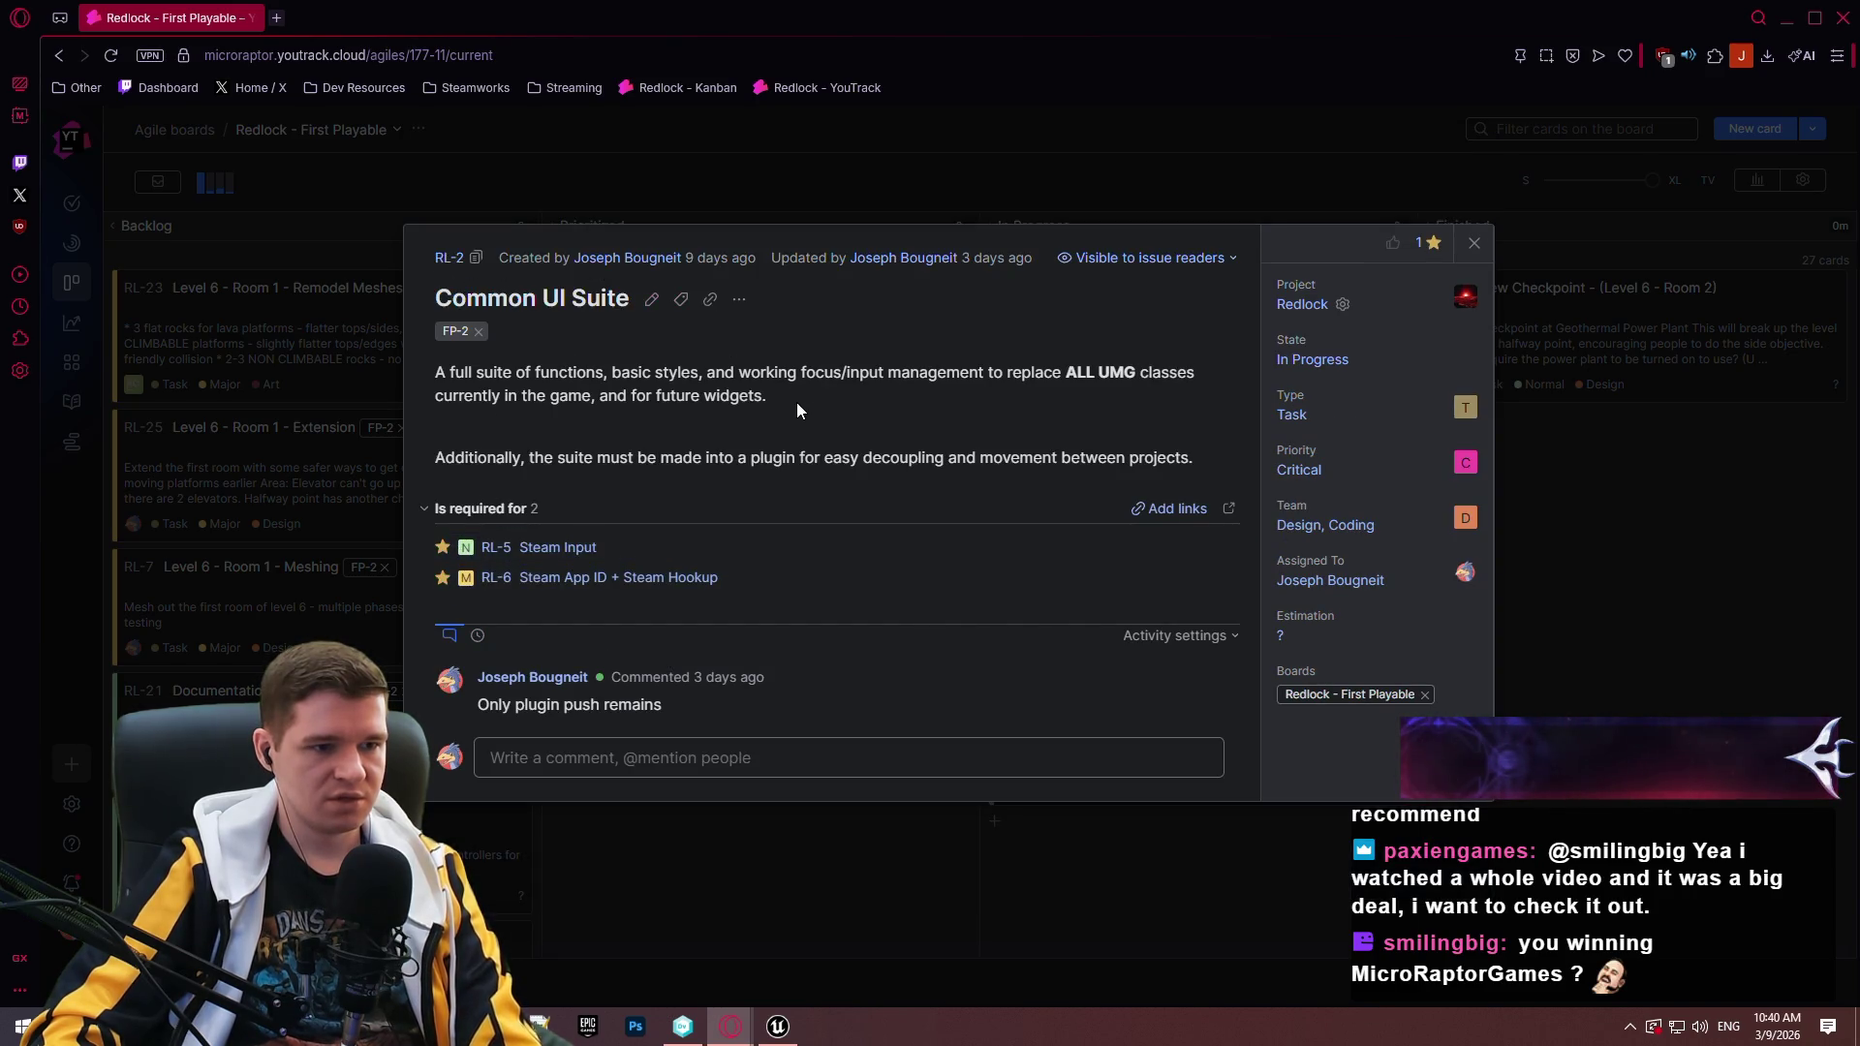
Highlight the plugin requirement and 'decoupling' in the description, then close the issue.
drag(707, 458, 989, 463)
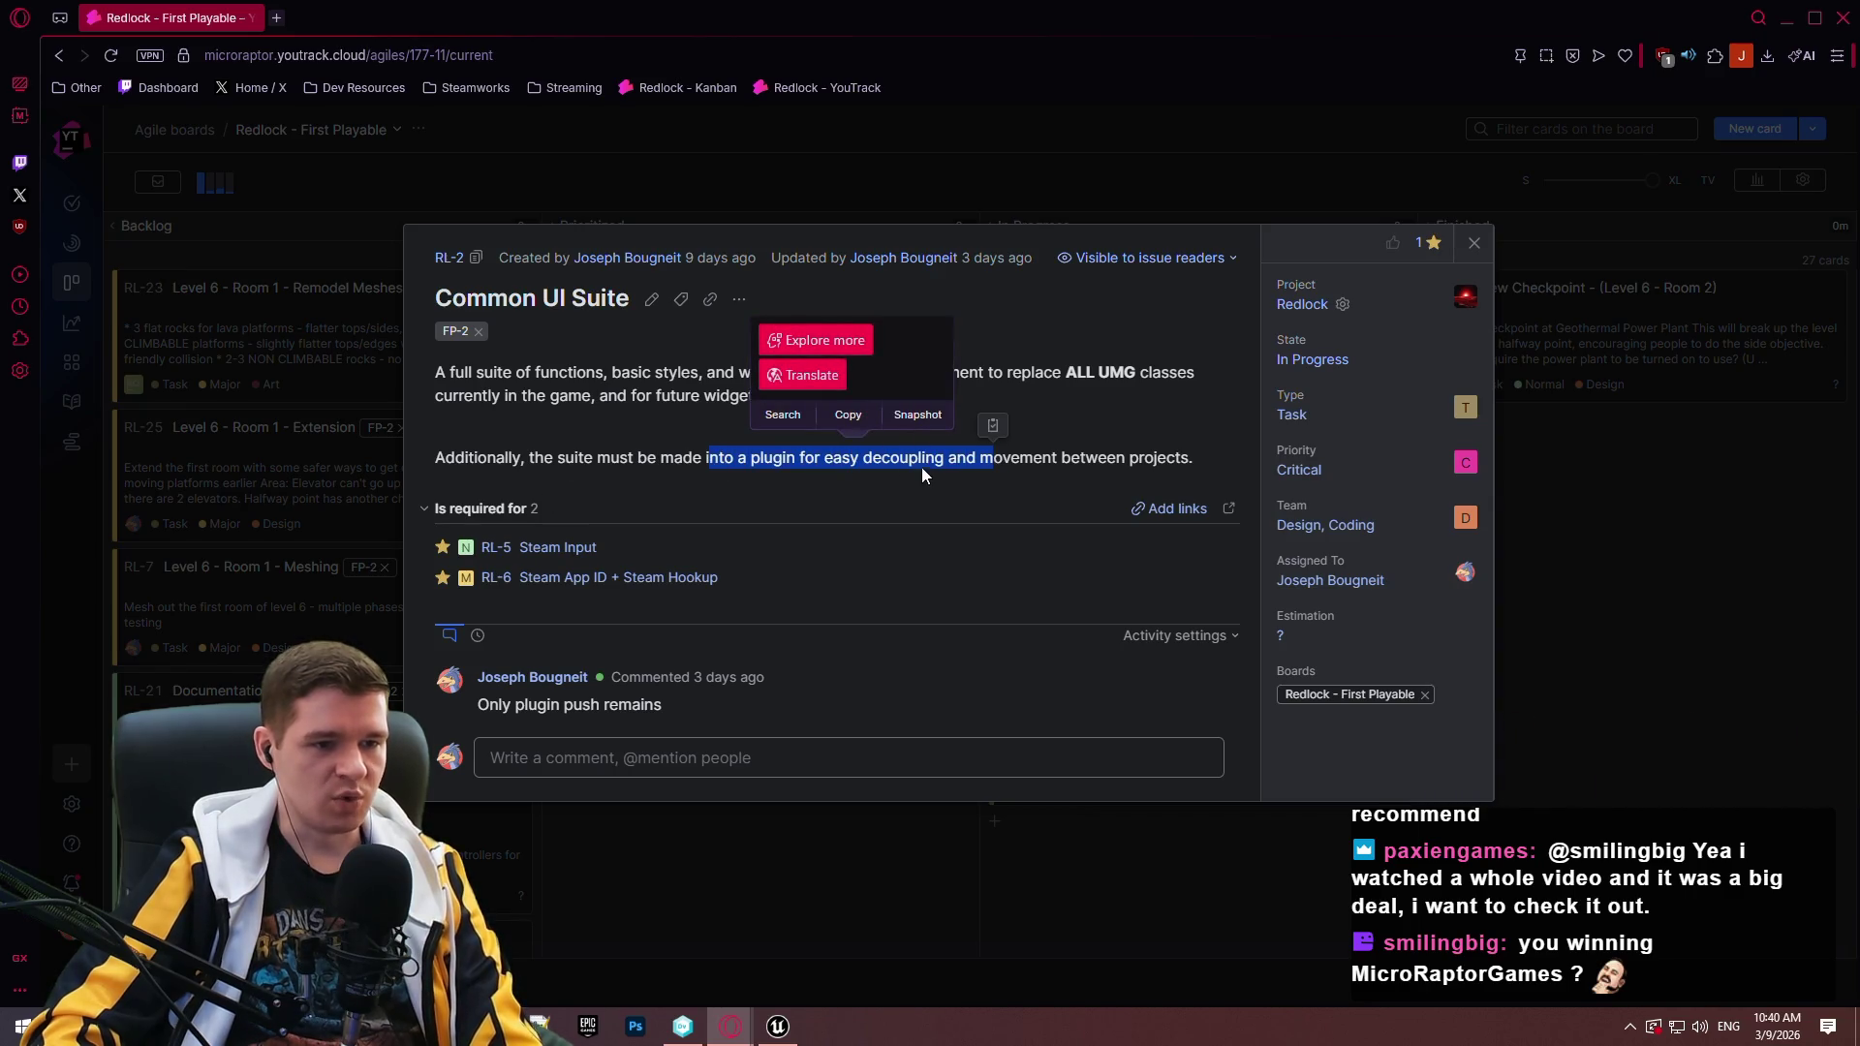
click(860, 462)
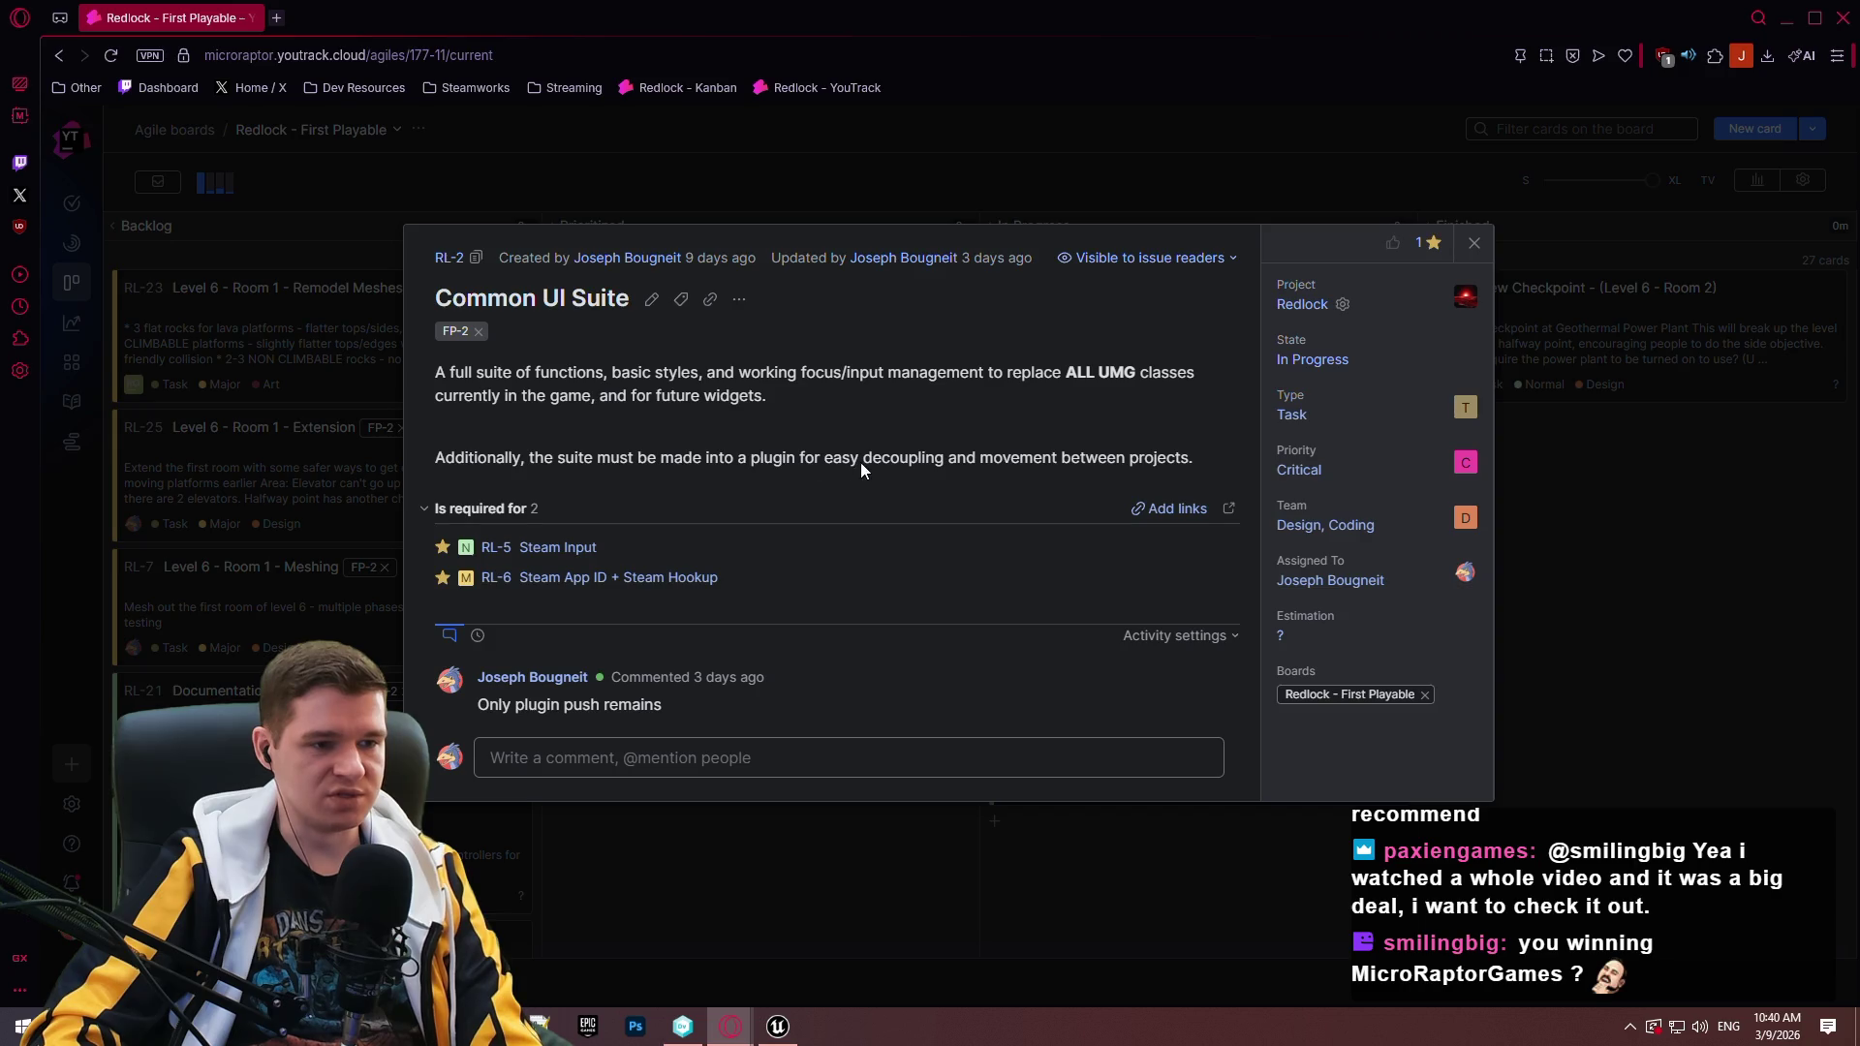
click(938, 460)
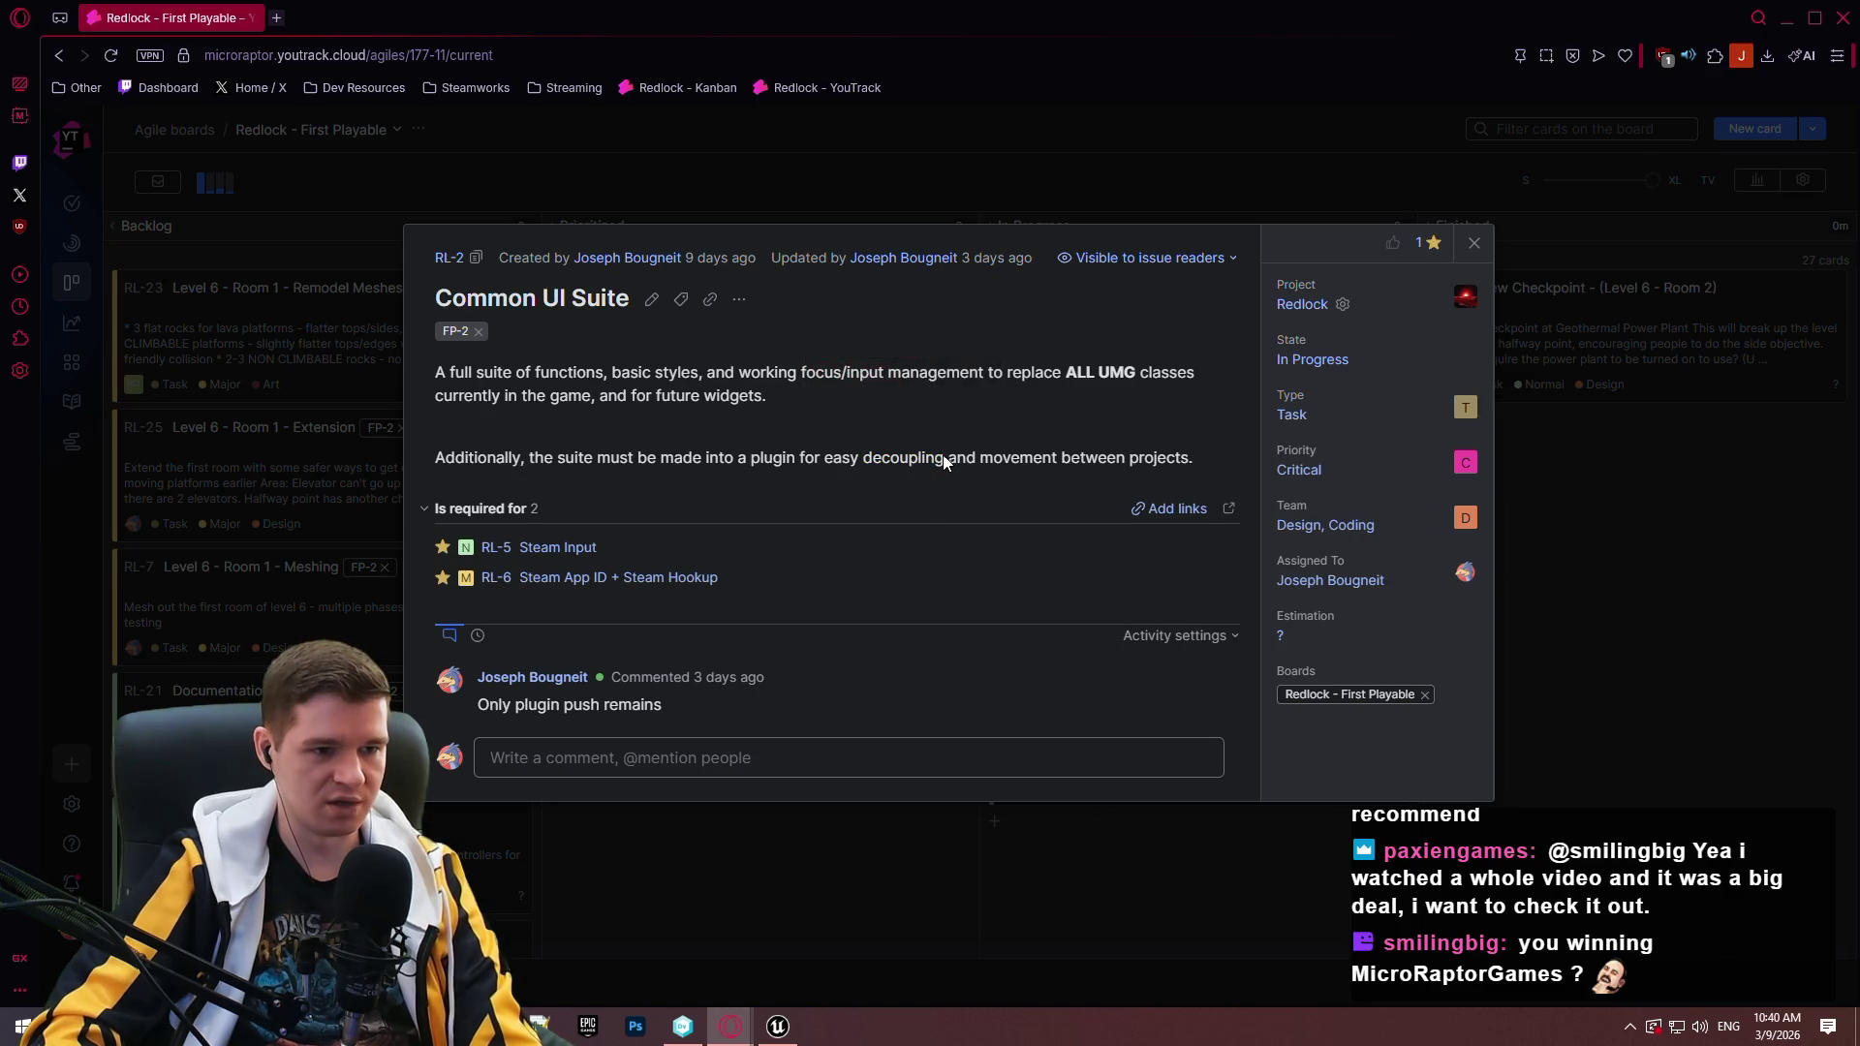
drag(944, 463, 863, 459)
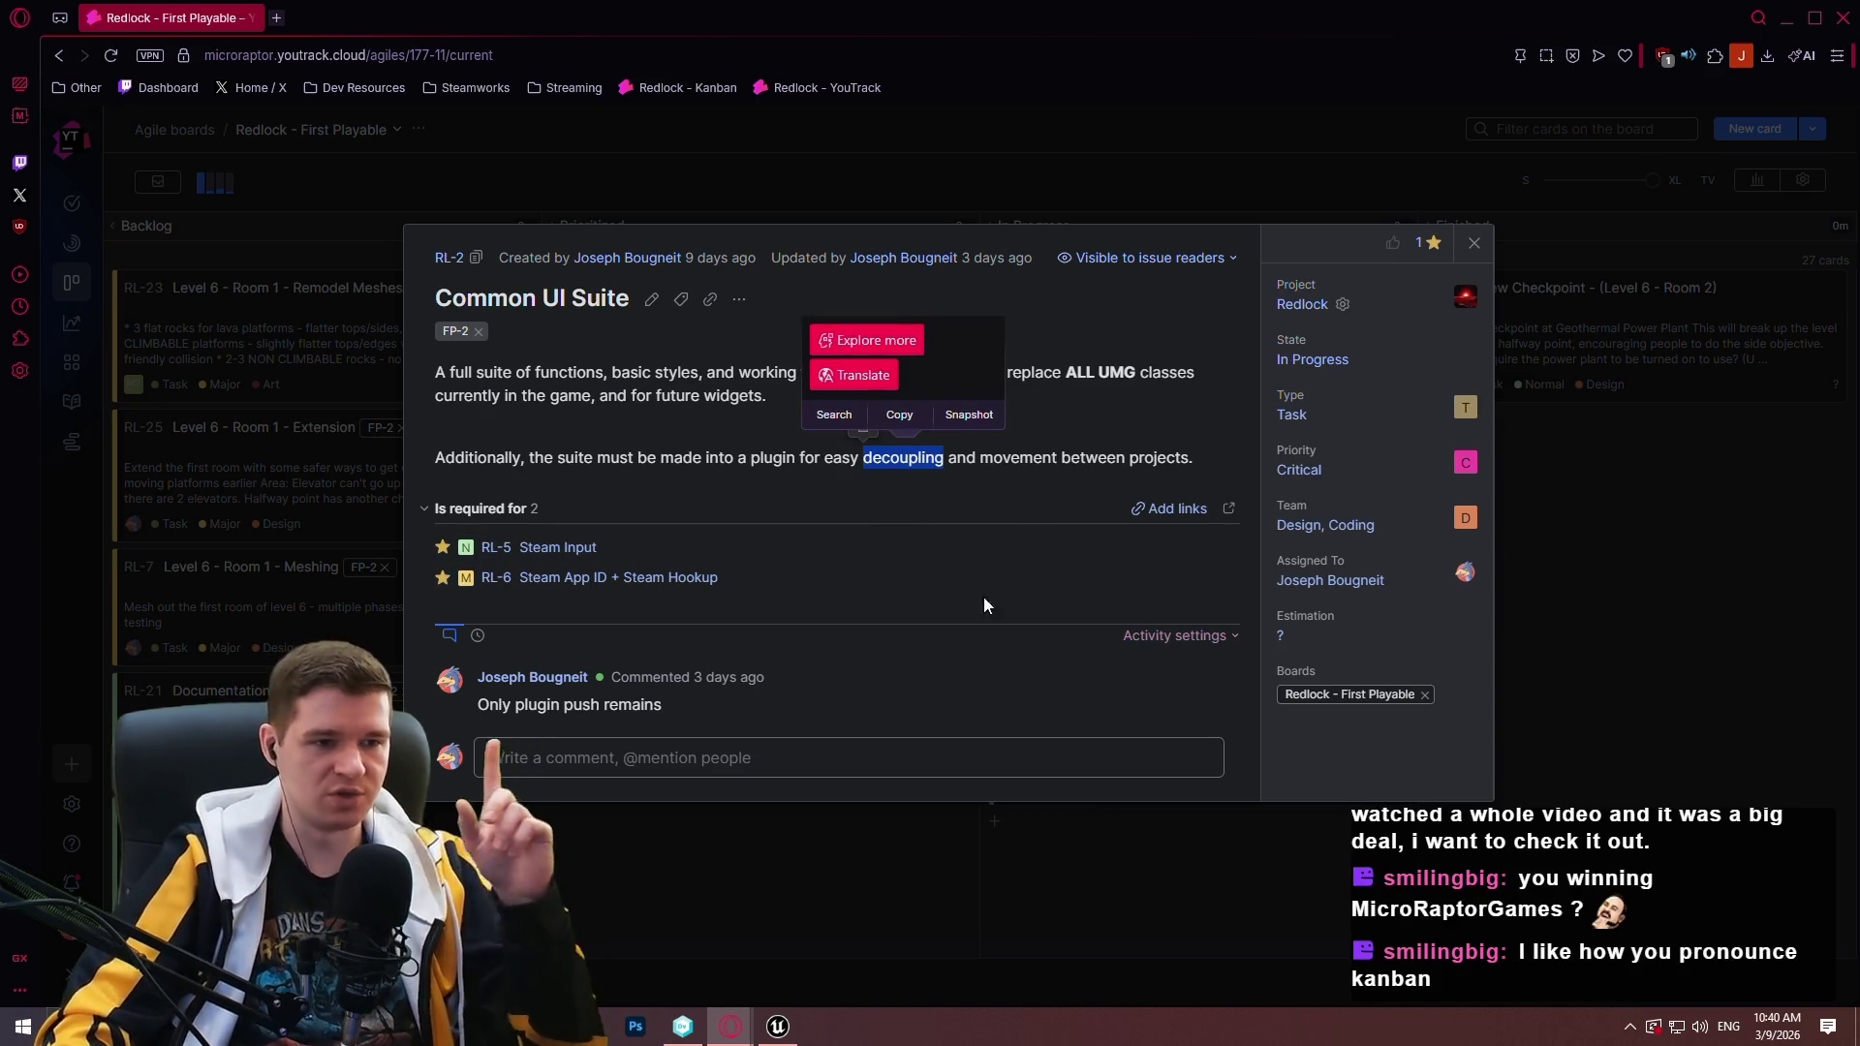
click(1012, 462)
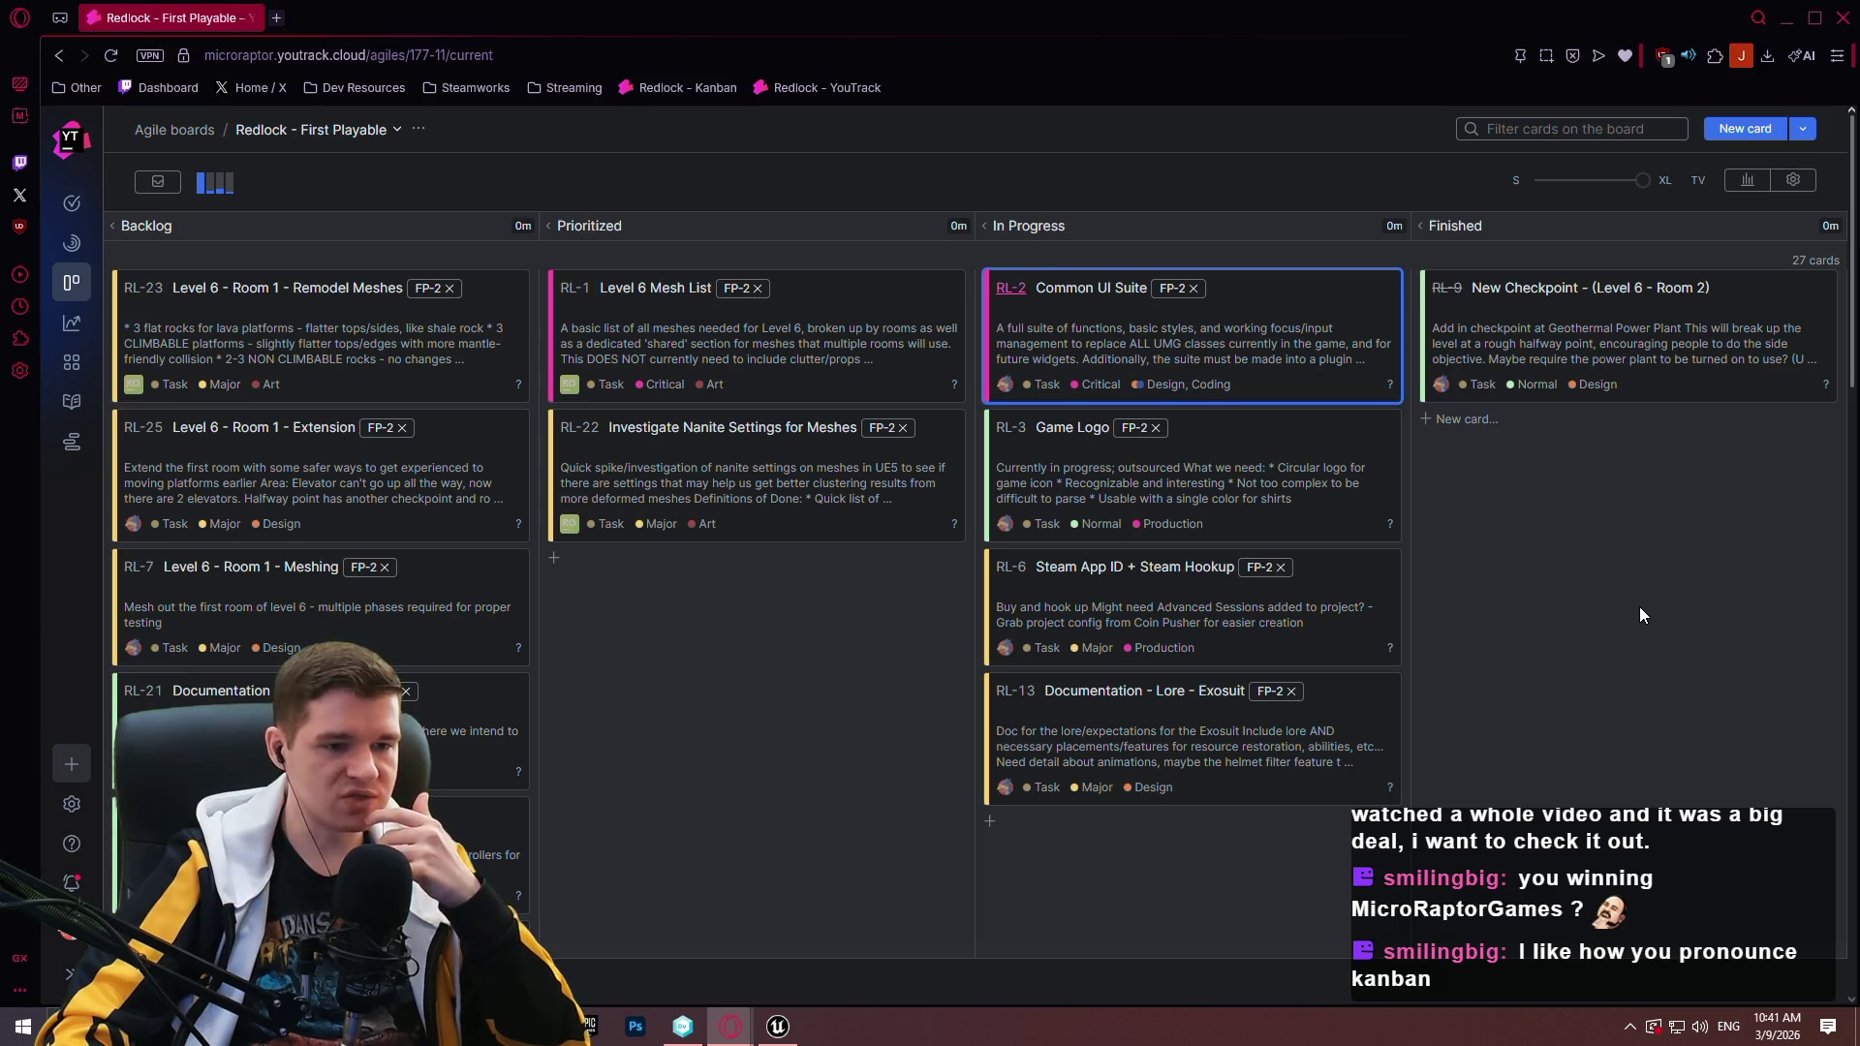
click(698, 620)
scroll(368, 591, down, 4)
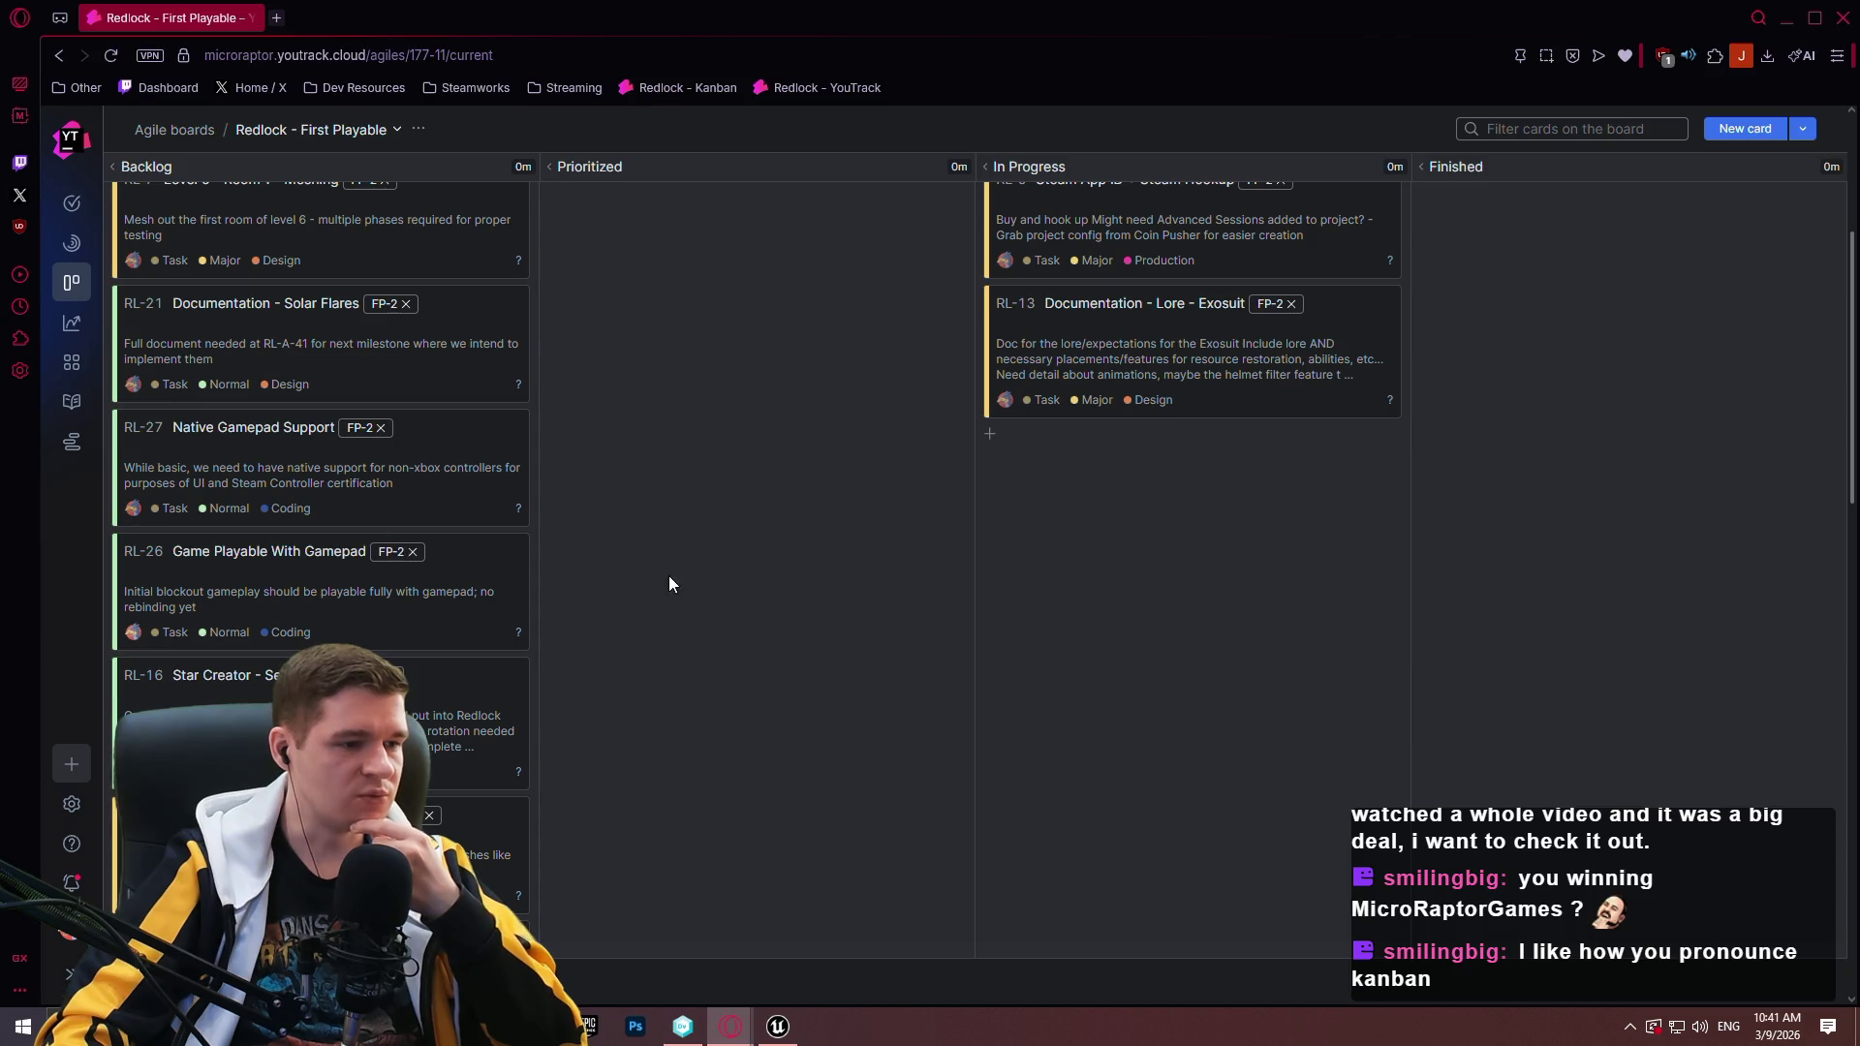
scroll(659, 552, up, 1)
scroll(647, 538, up, 3)
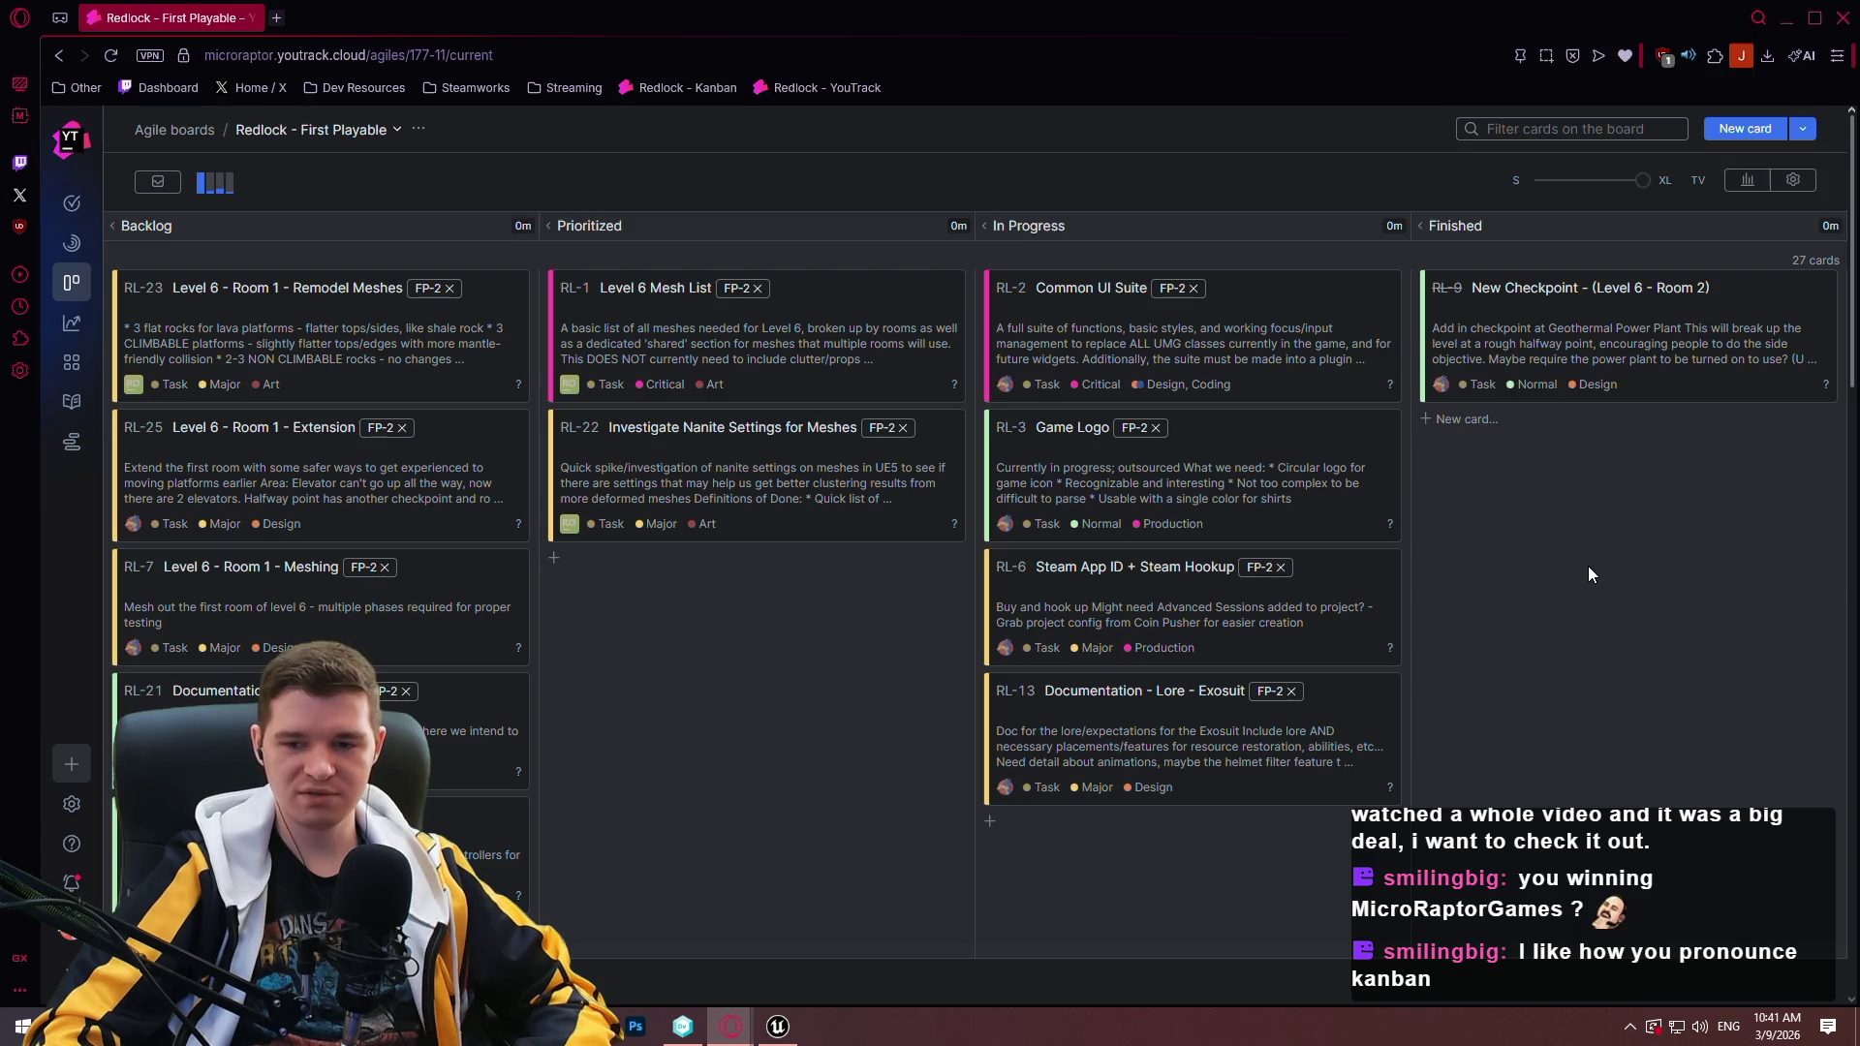
Browse the Content Browser to SimpleCommonUI Content > Data > Styles > Button.
click(1789, 21)
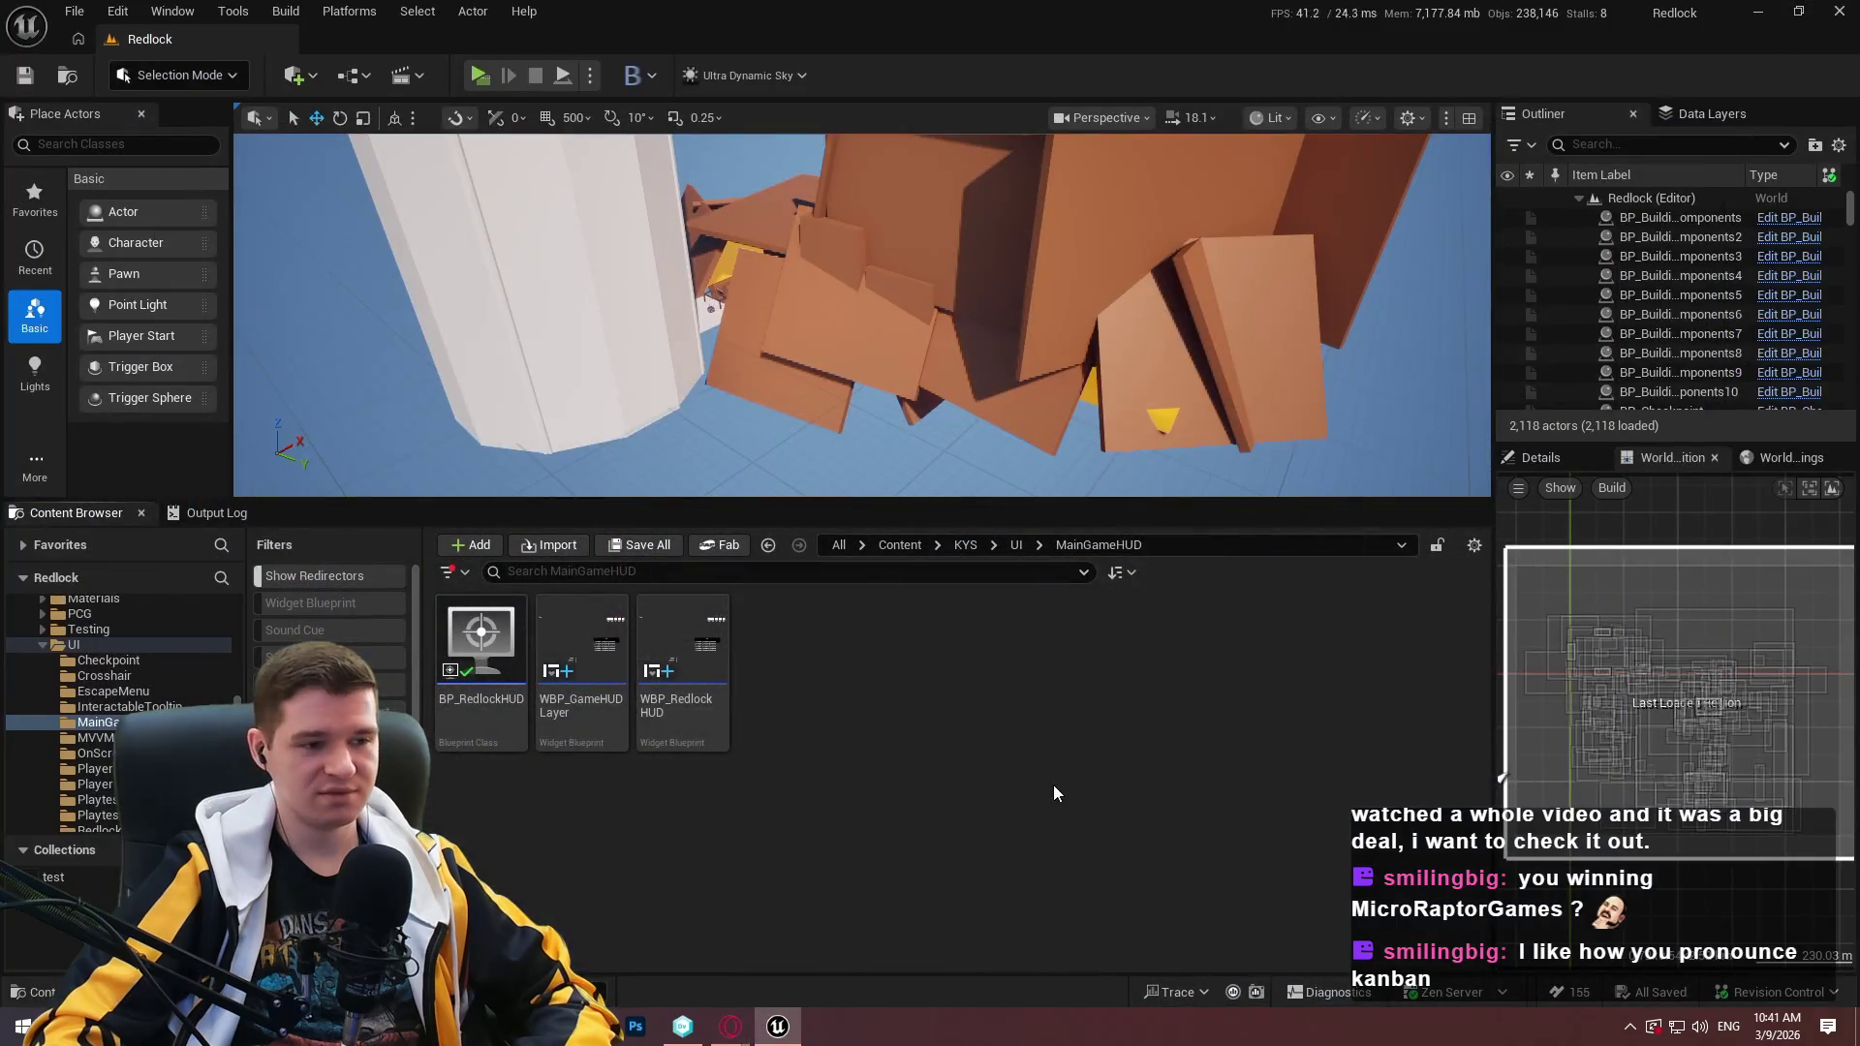
drag(984, 503, 989, 596)
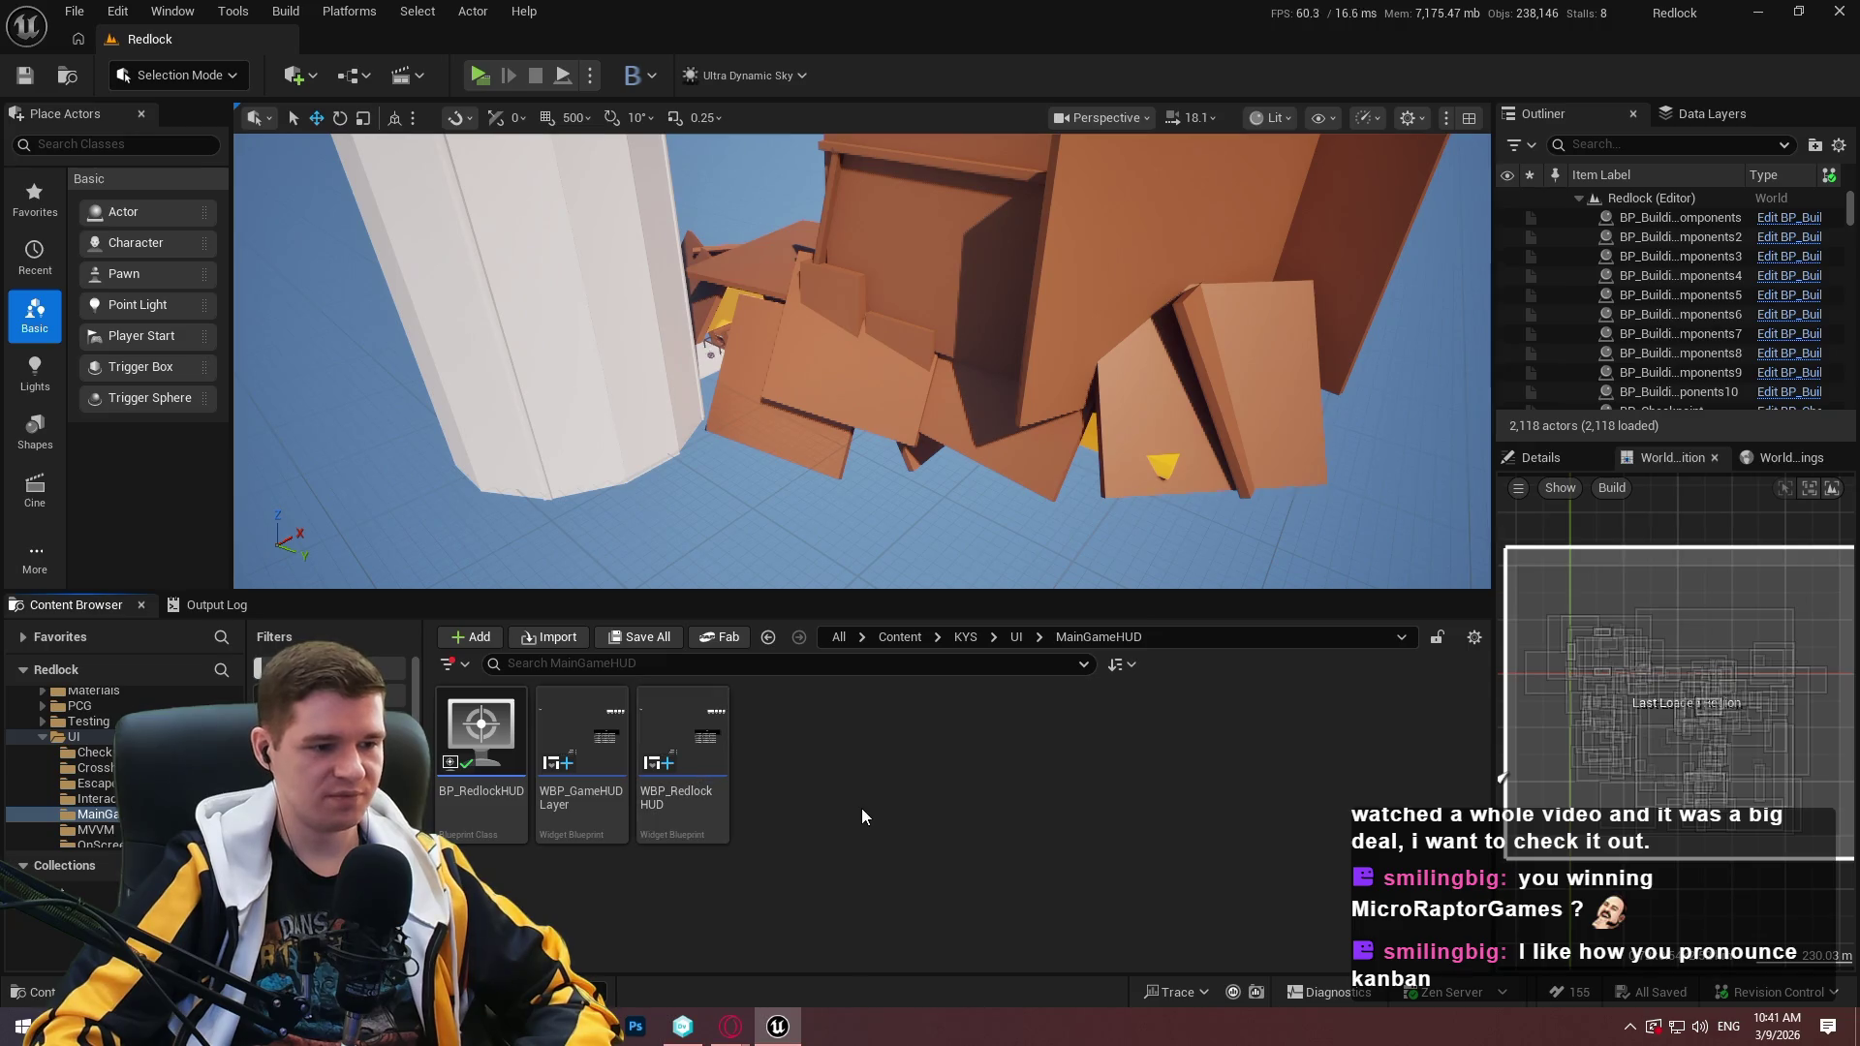
click(1019, 637)
click(966, 636)
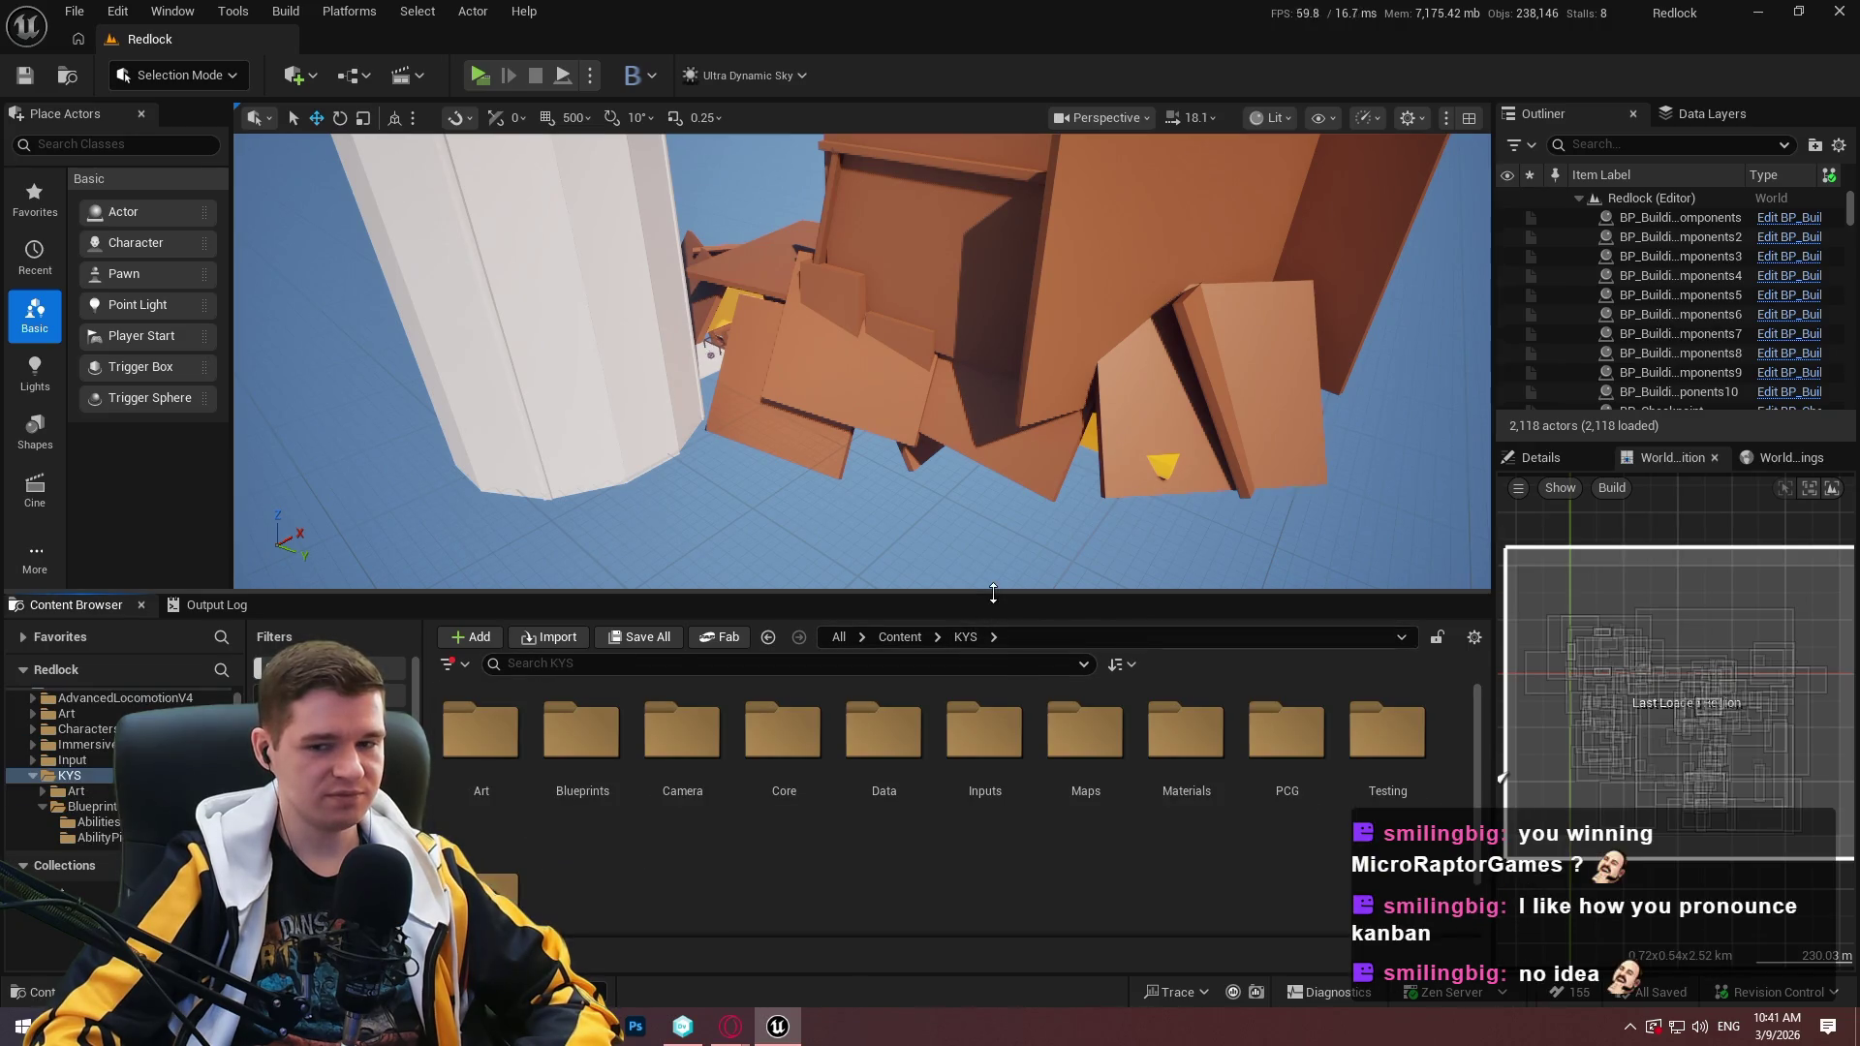
drag(988, 593, 989, 414)
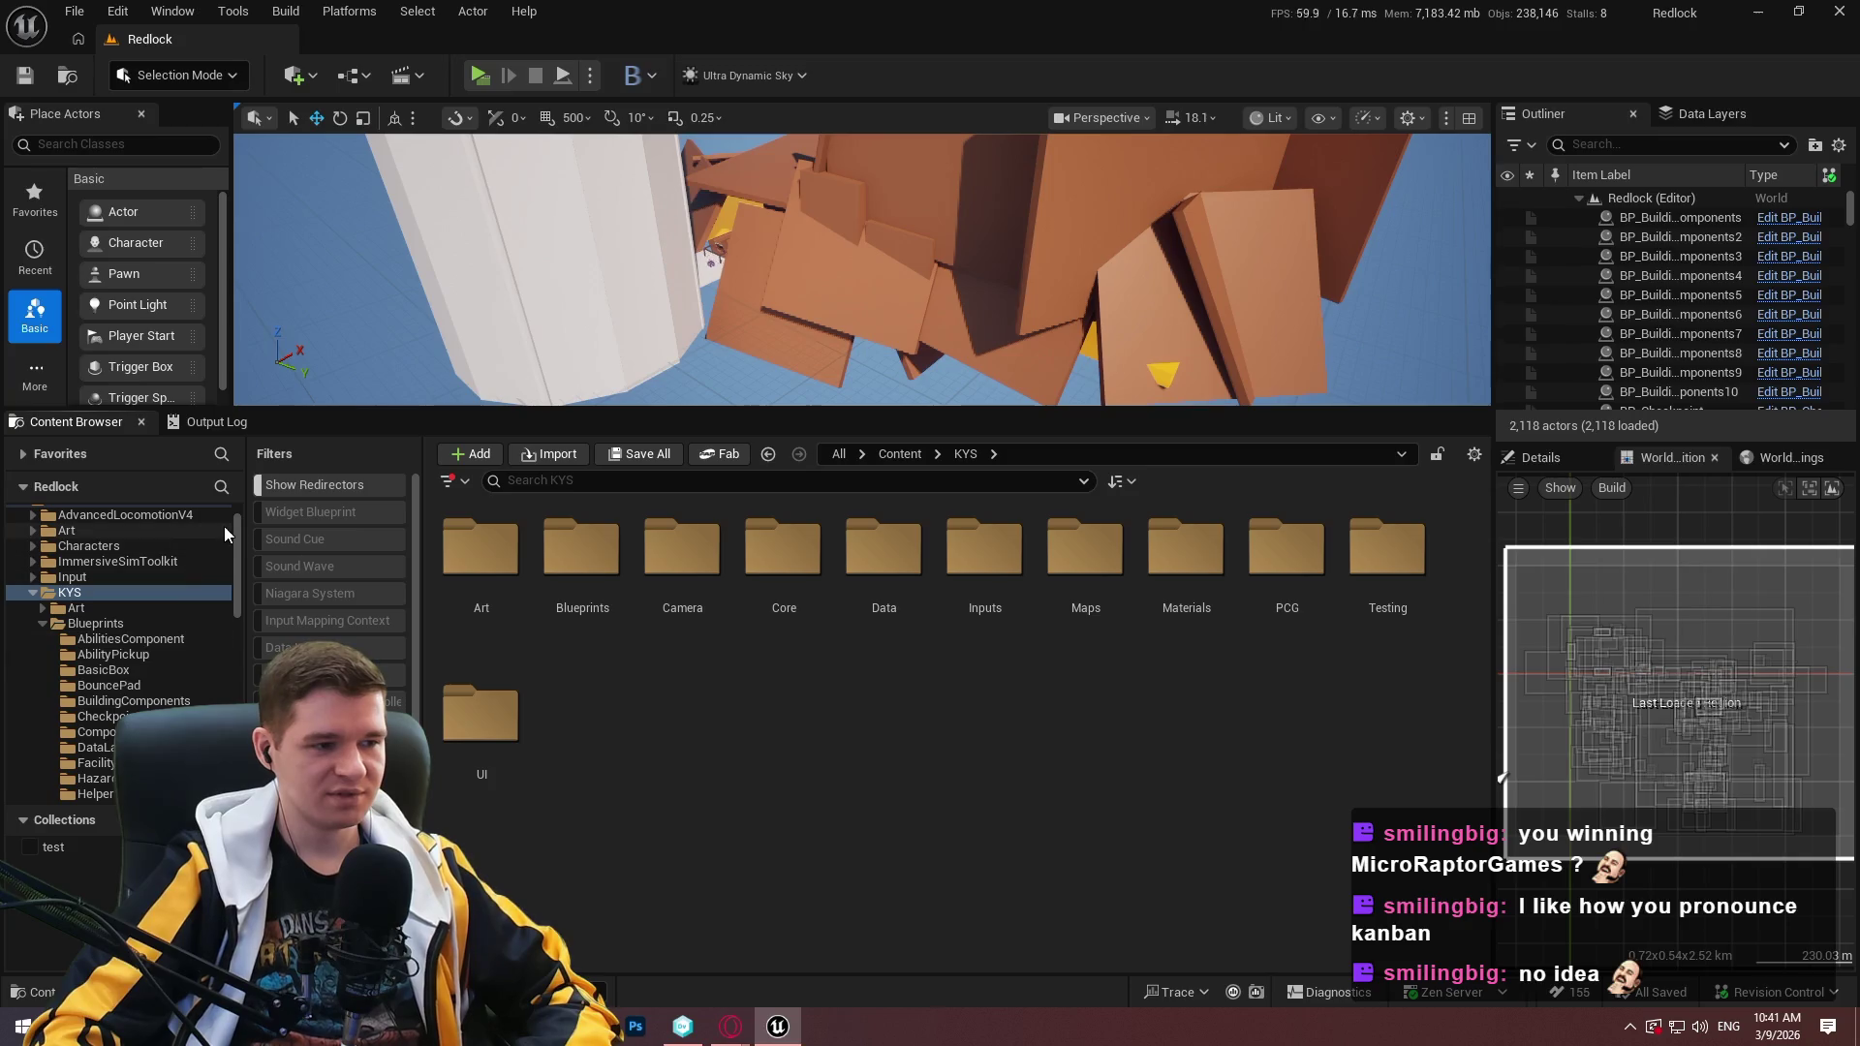
drag(238, 553, 239, 736)
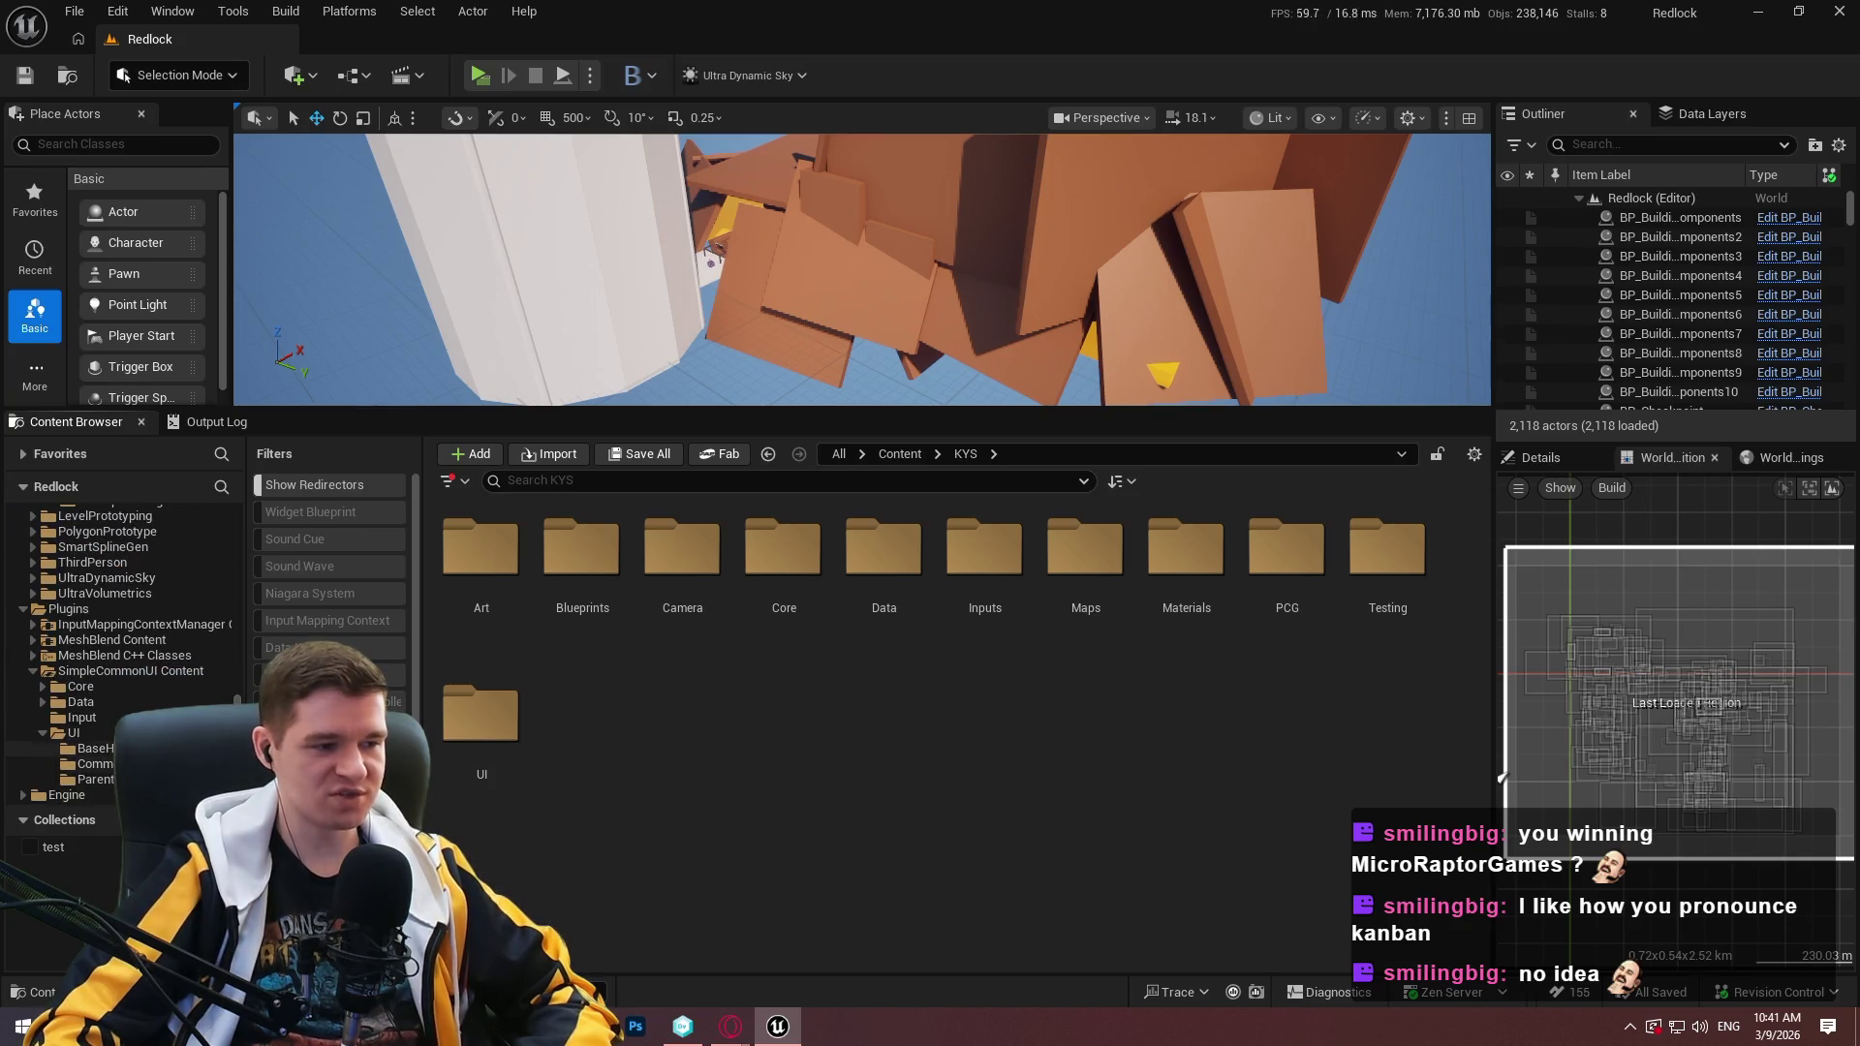
click(43, 703)
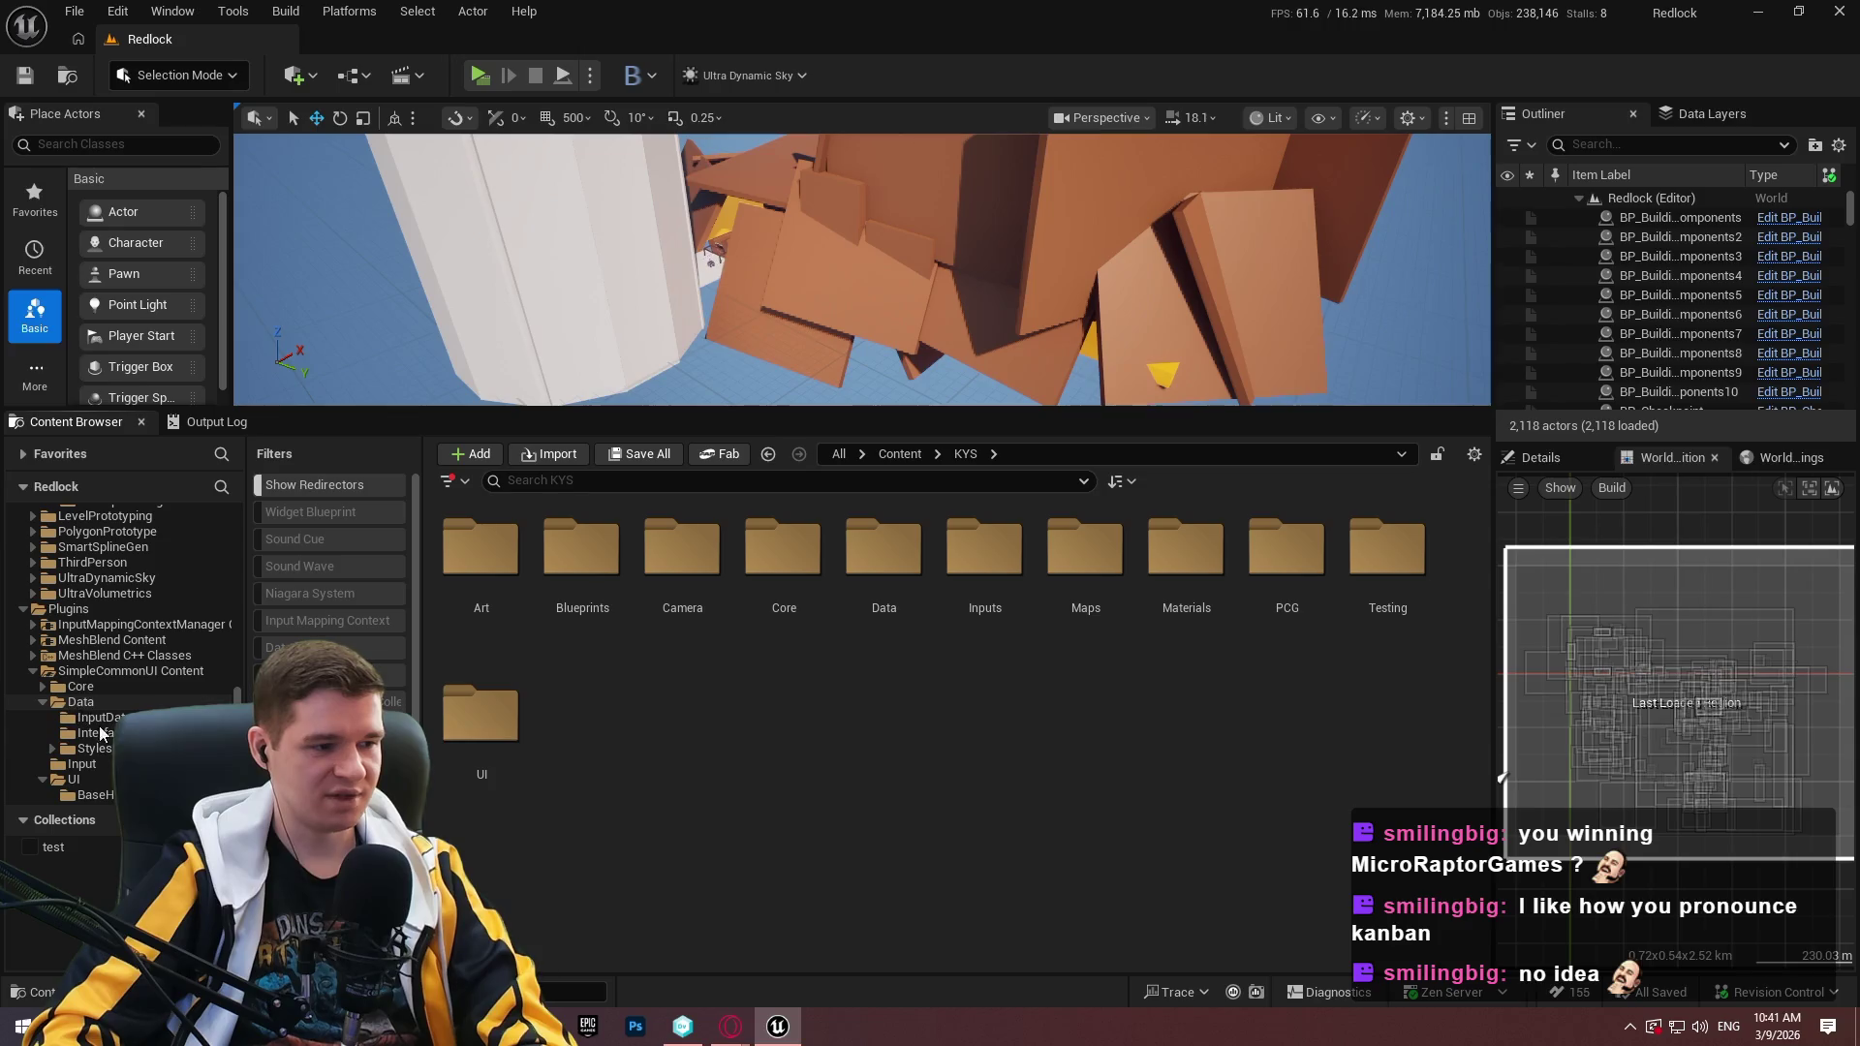
double_click(94, 748)
double_click(482, 548)
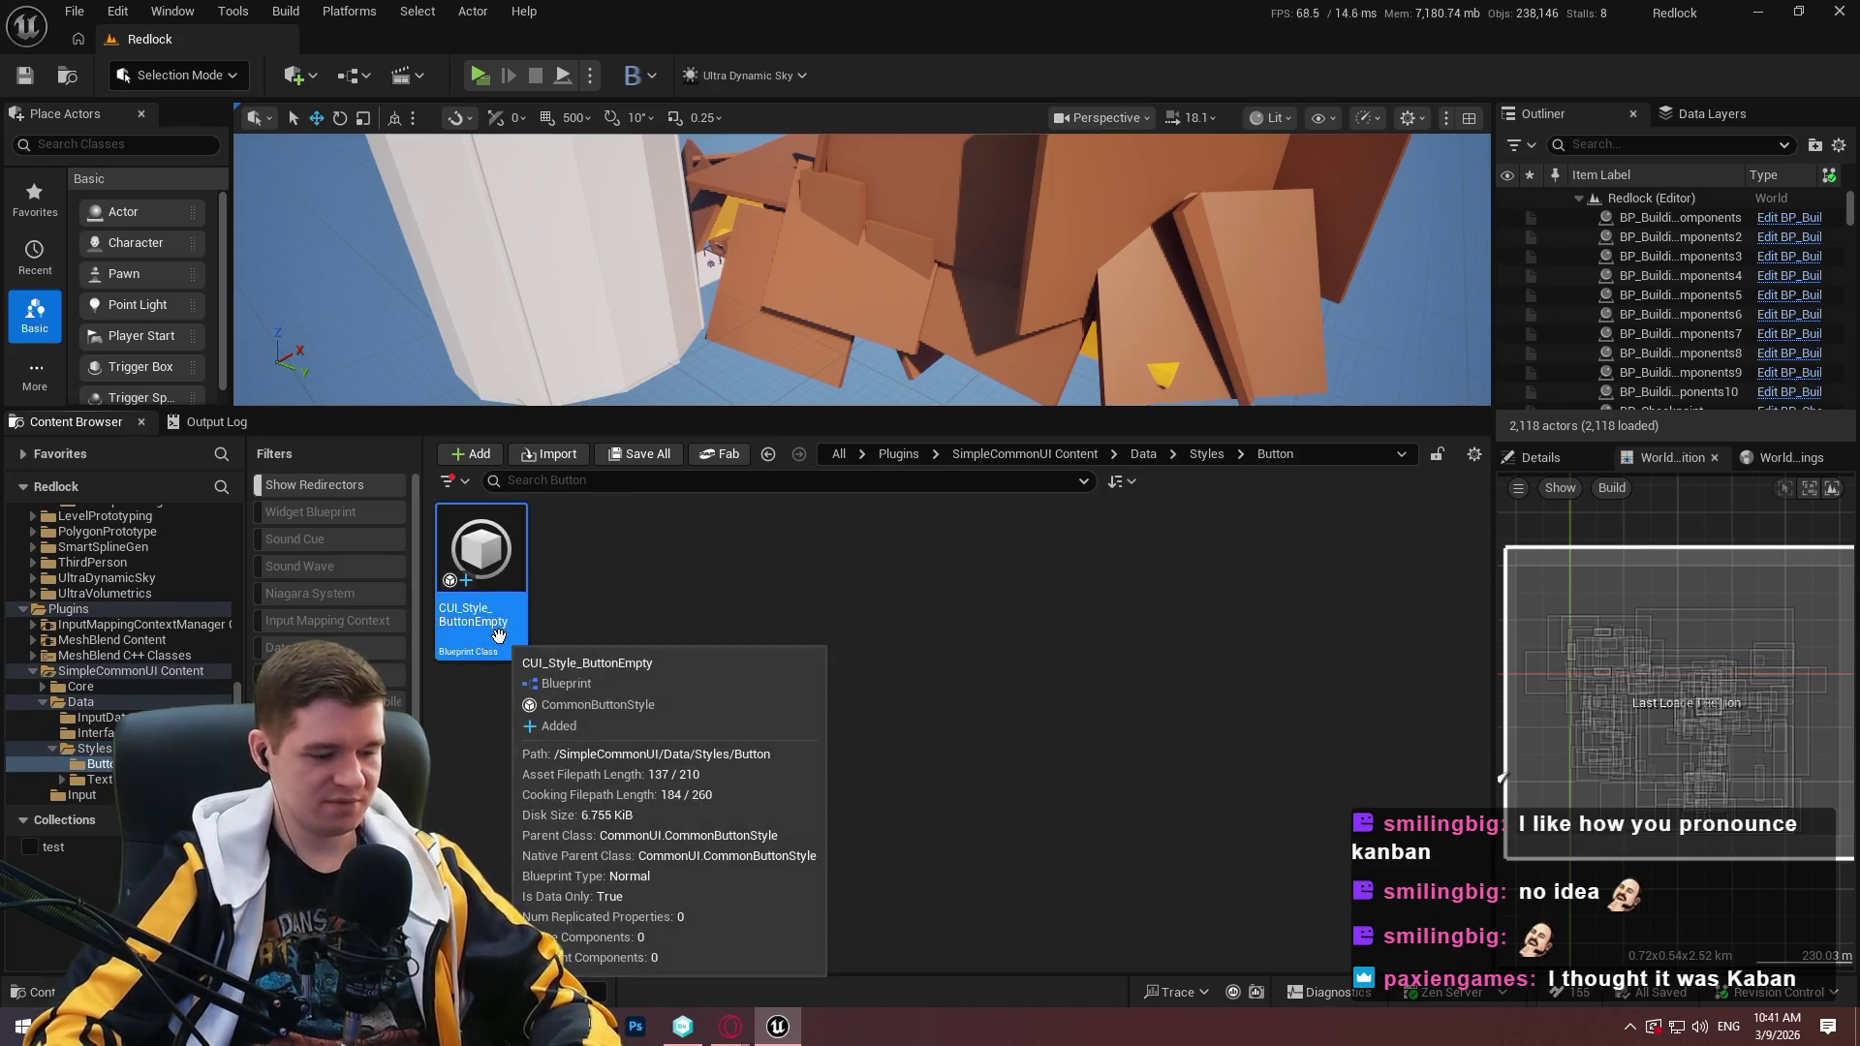
Duplicate CUI_Style_ButtonEmpty, rename the copy CUI_Style_ButtonNormal, and open it.
click(497, 634)
key(ctrl+d)
key(Return)
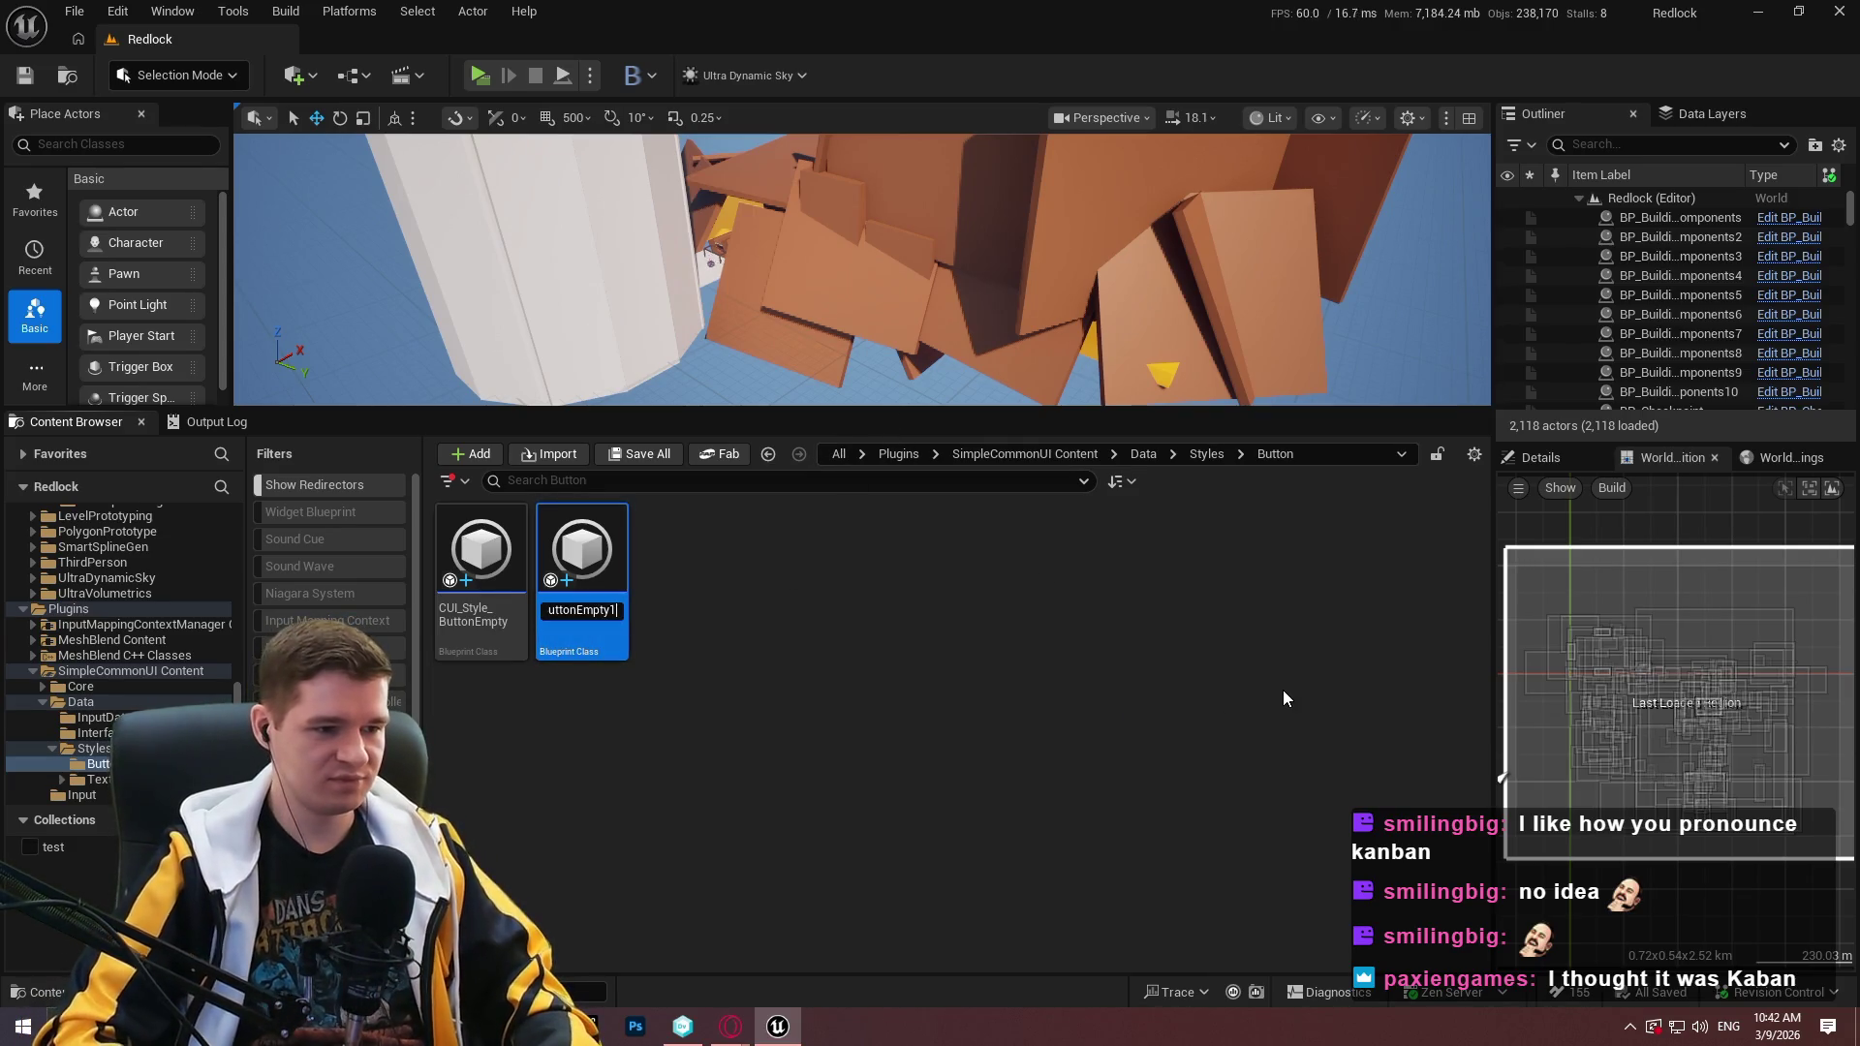
key(BackSpace)
key(BackSpace)
key(BackSpace)
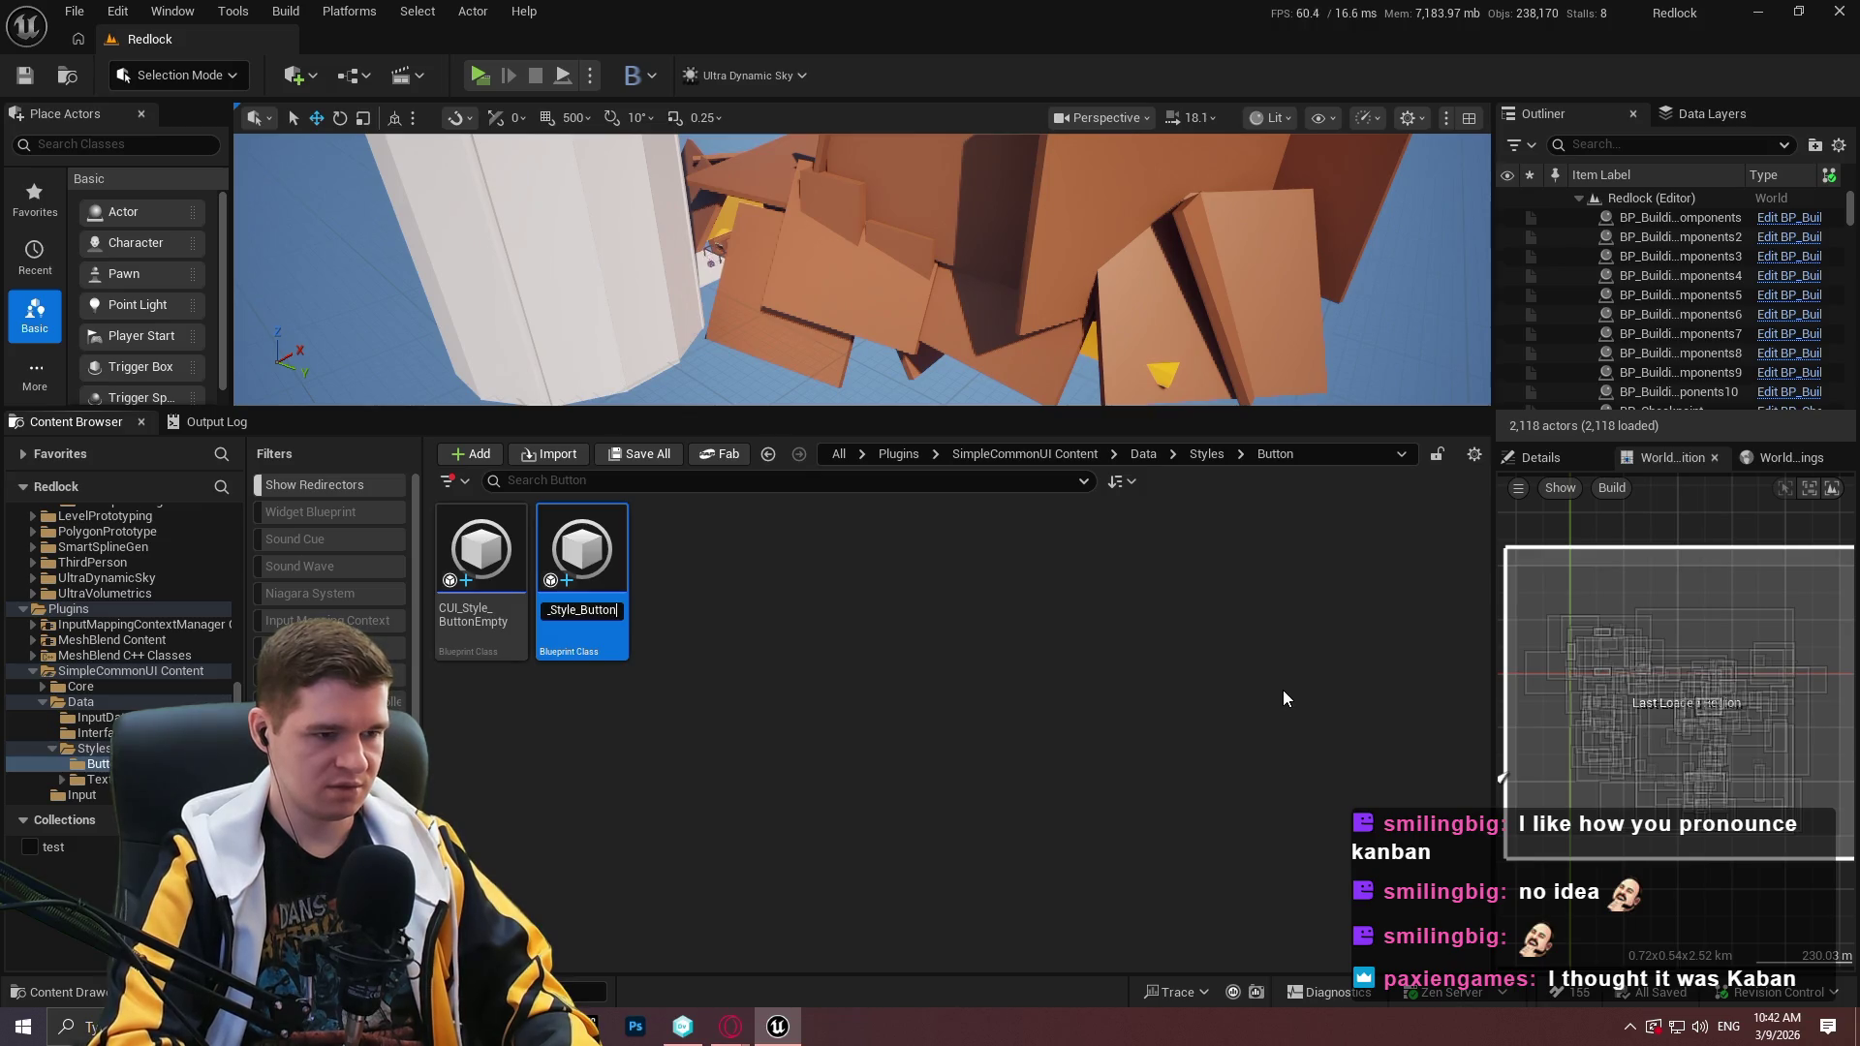
text(uttonNormal)
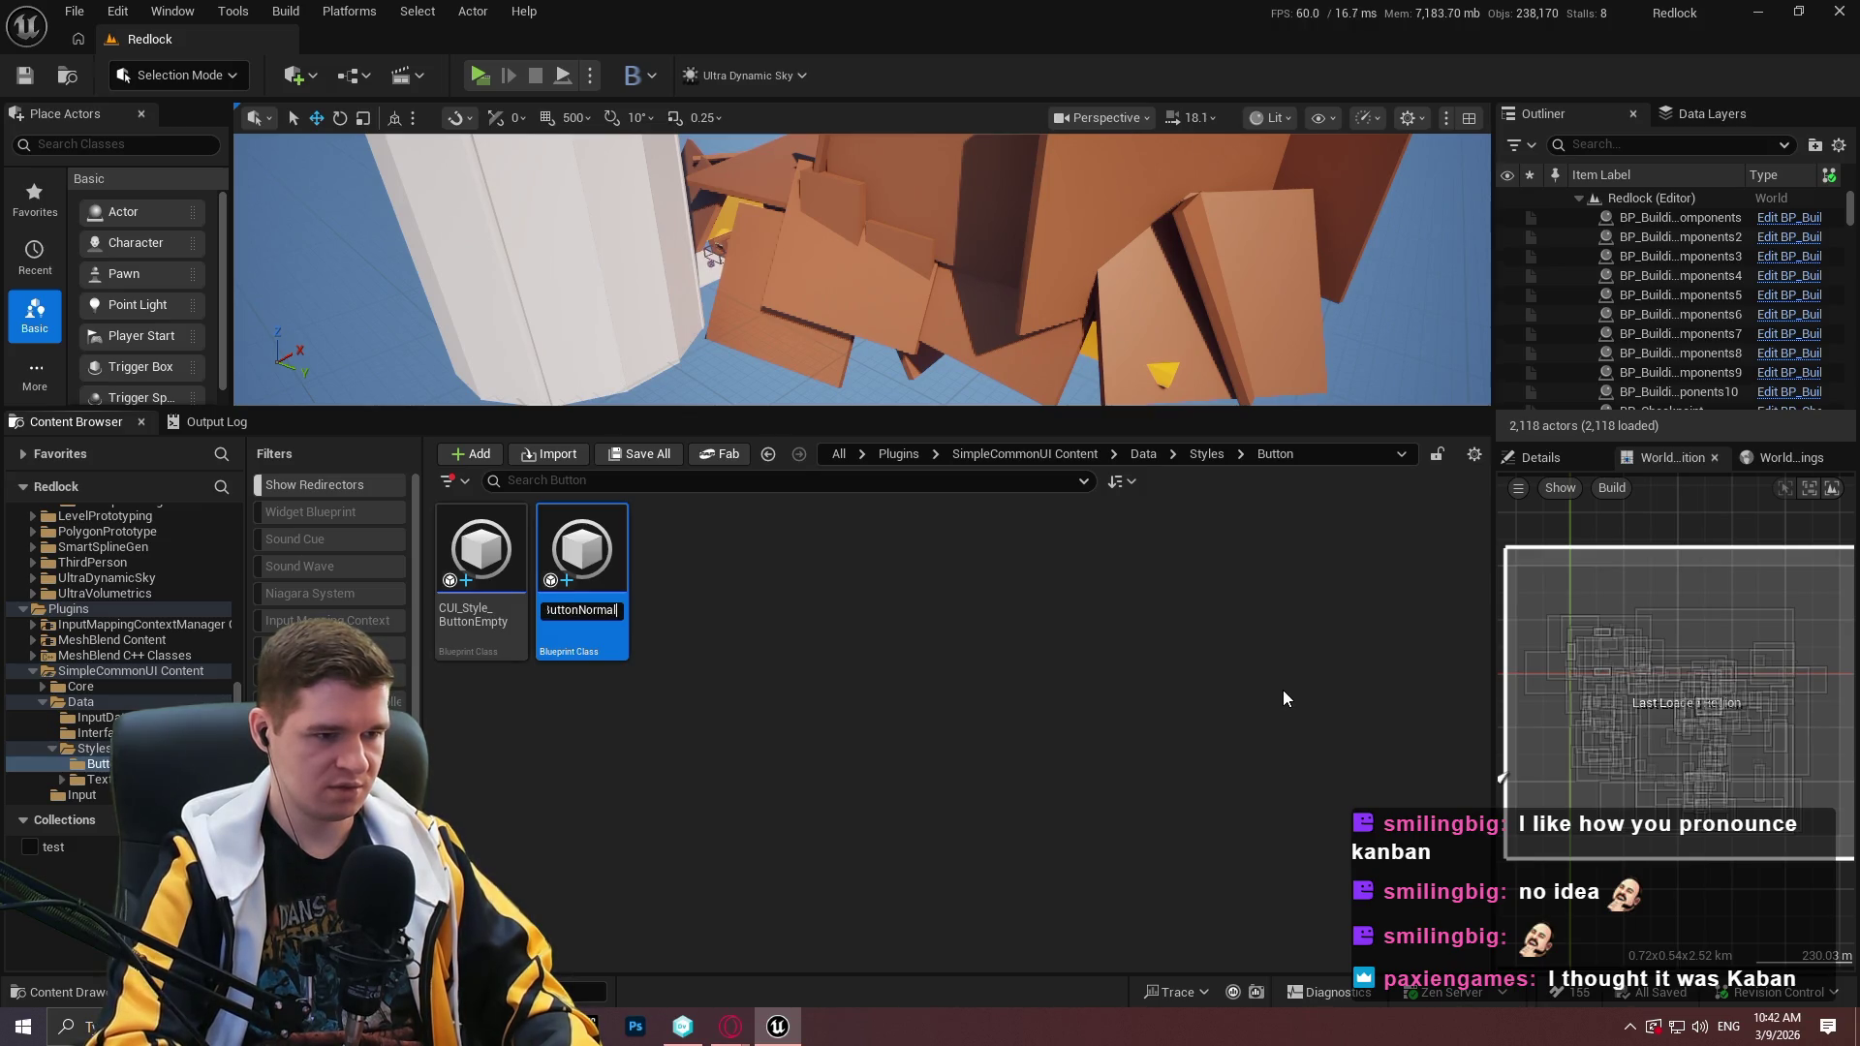
key(Return)
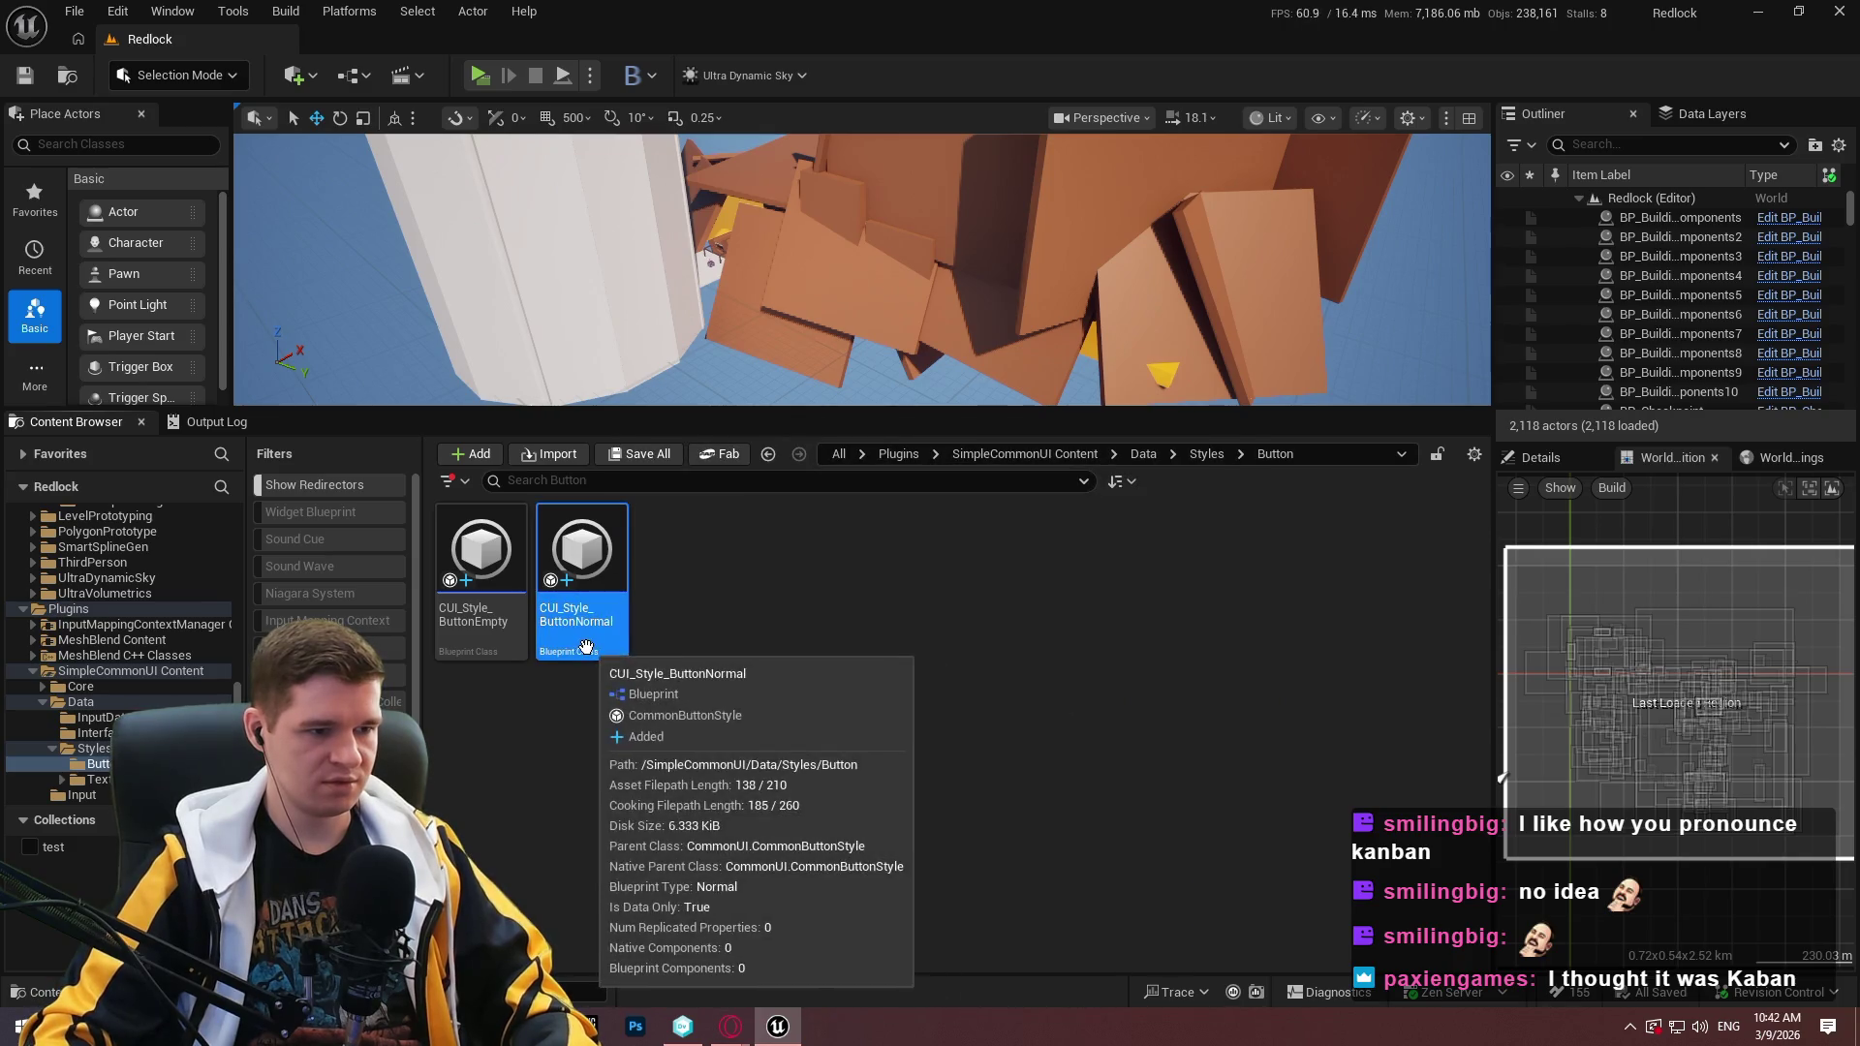
double_click(591, 639)
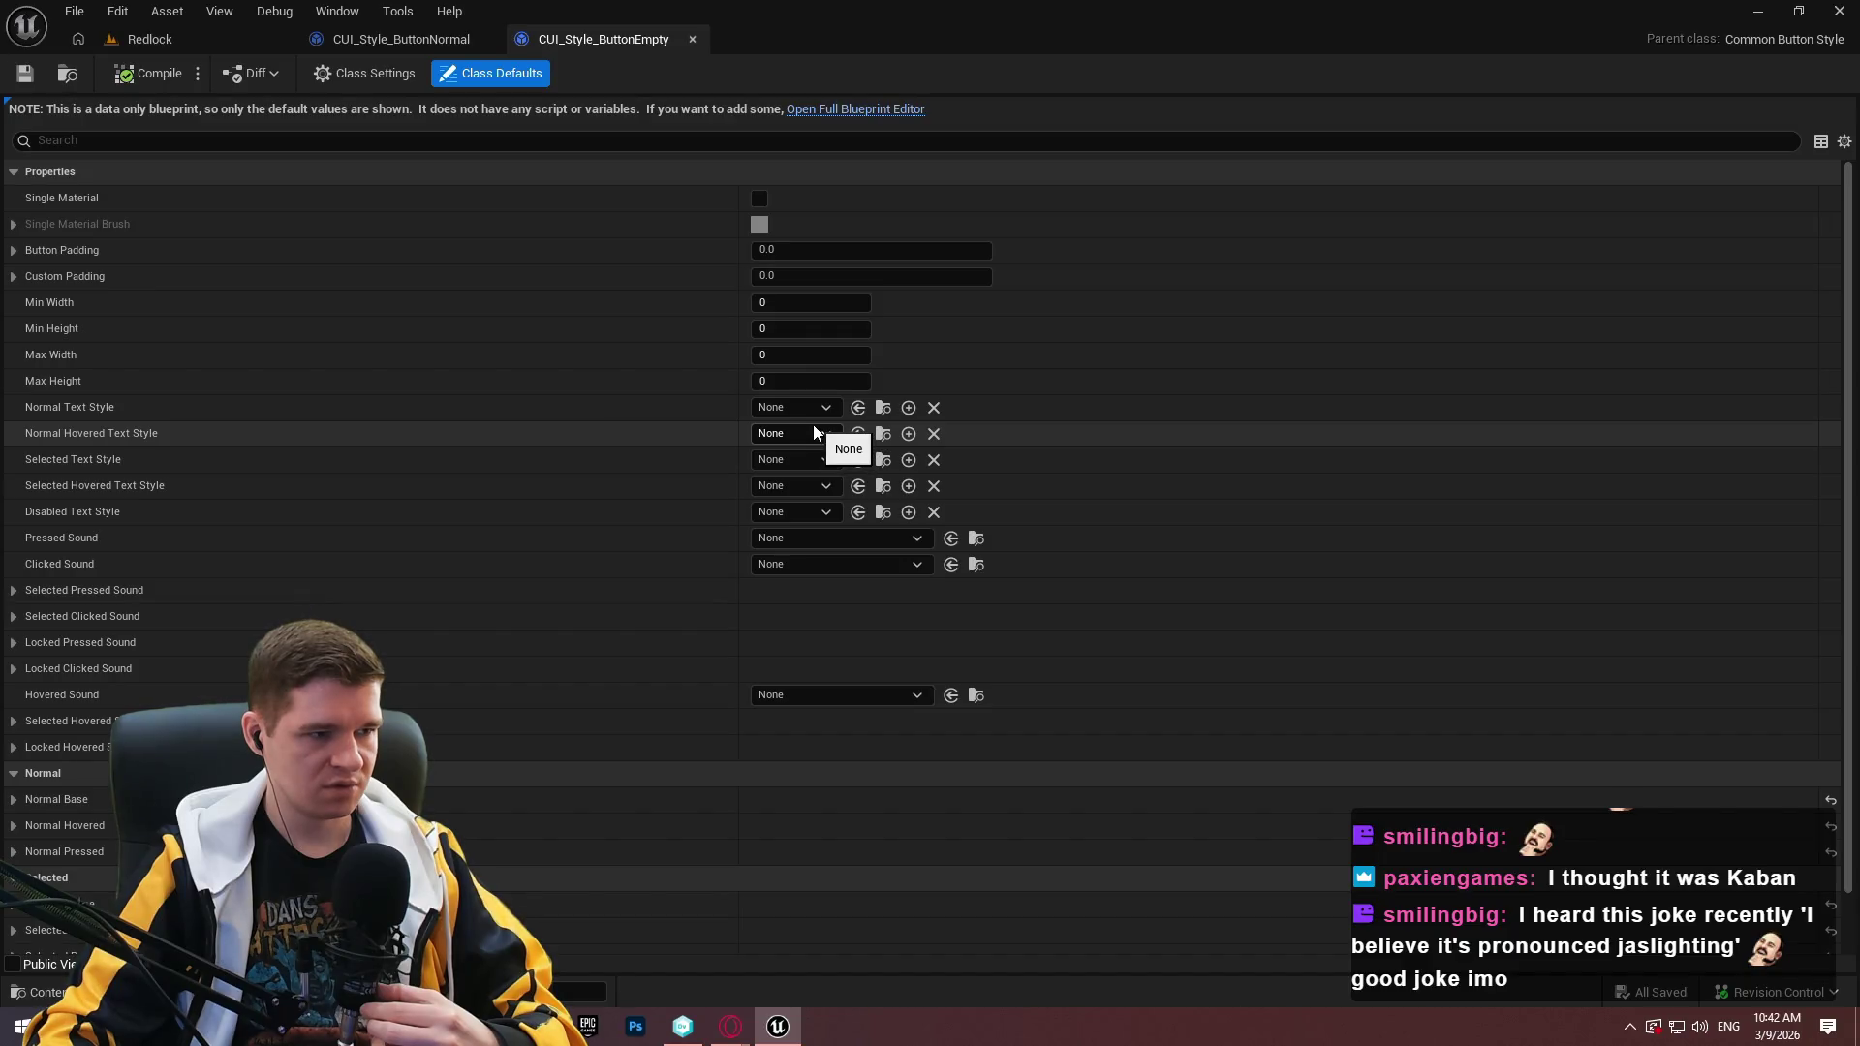
Set normal text to TextStyle_Roboto_Regular_Black_24 and hovered text to TextStyle_Roboto_Italic_Red_24.
click(781, 408)
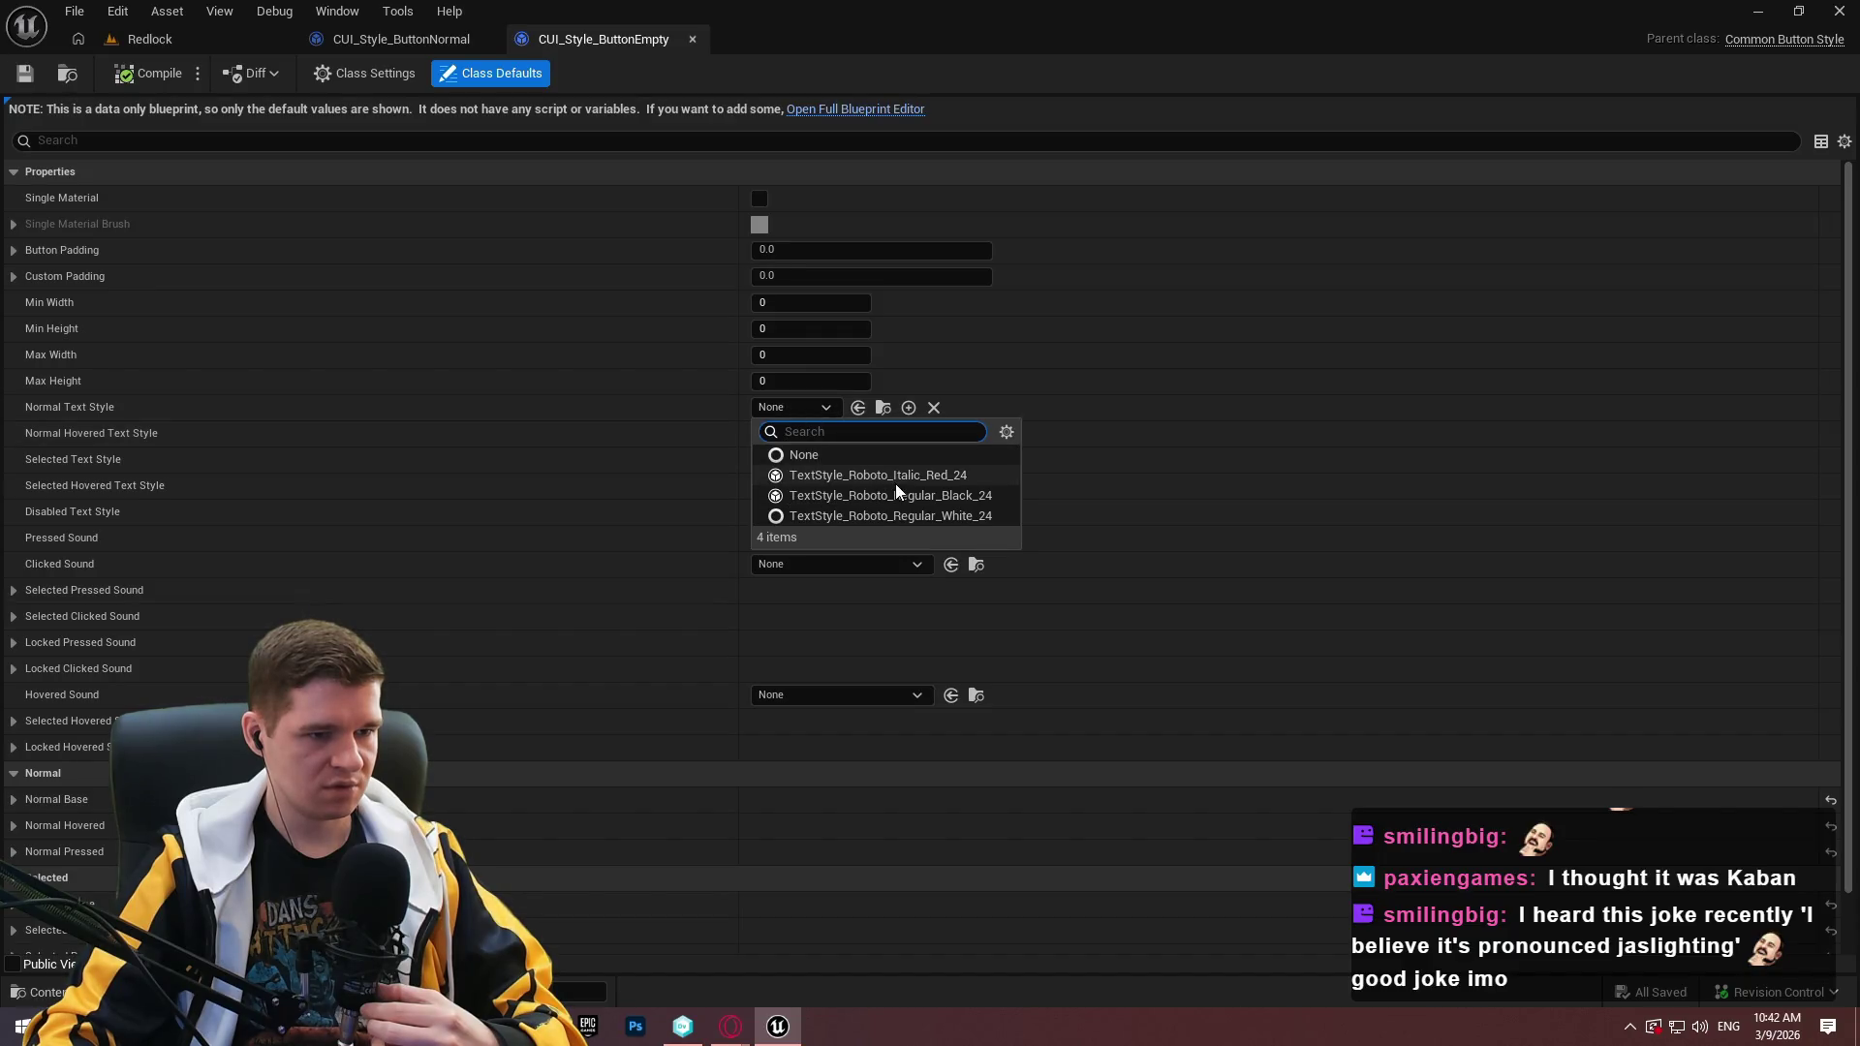
click(945, 496)
click(810, 433)
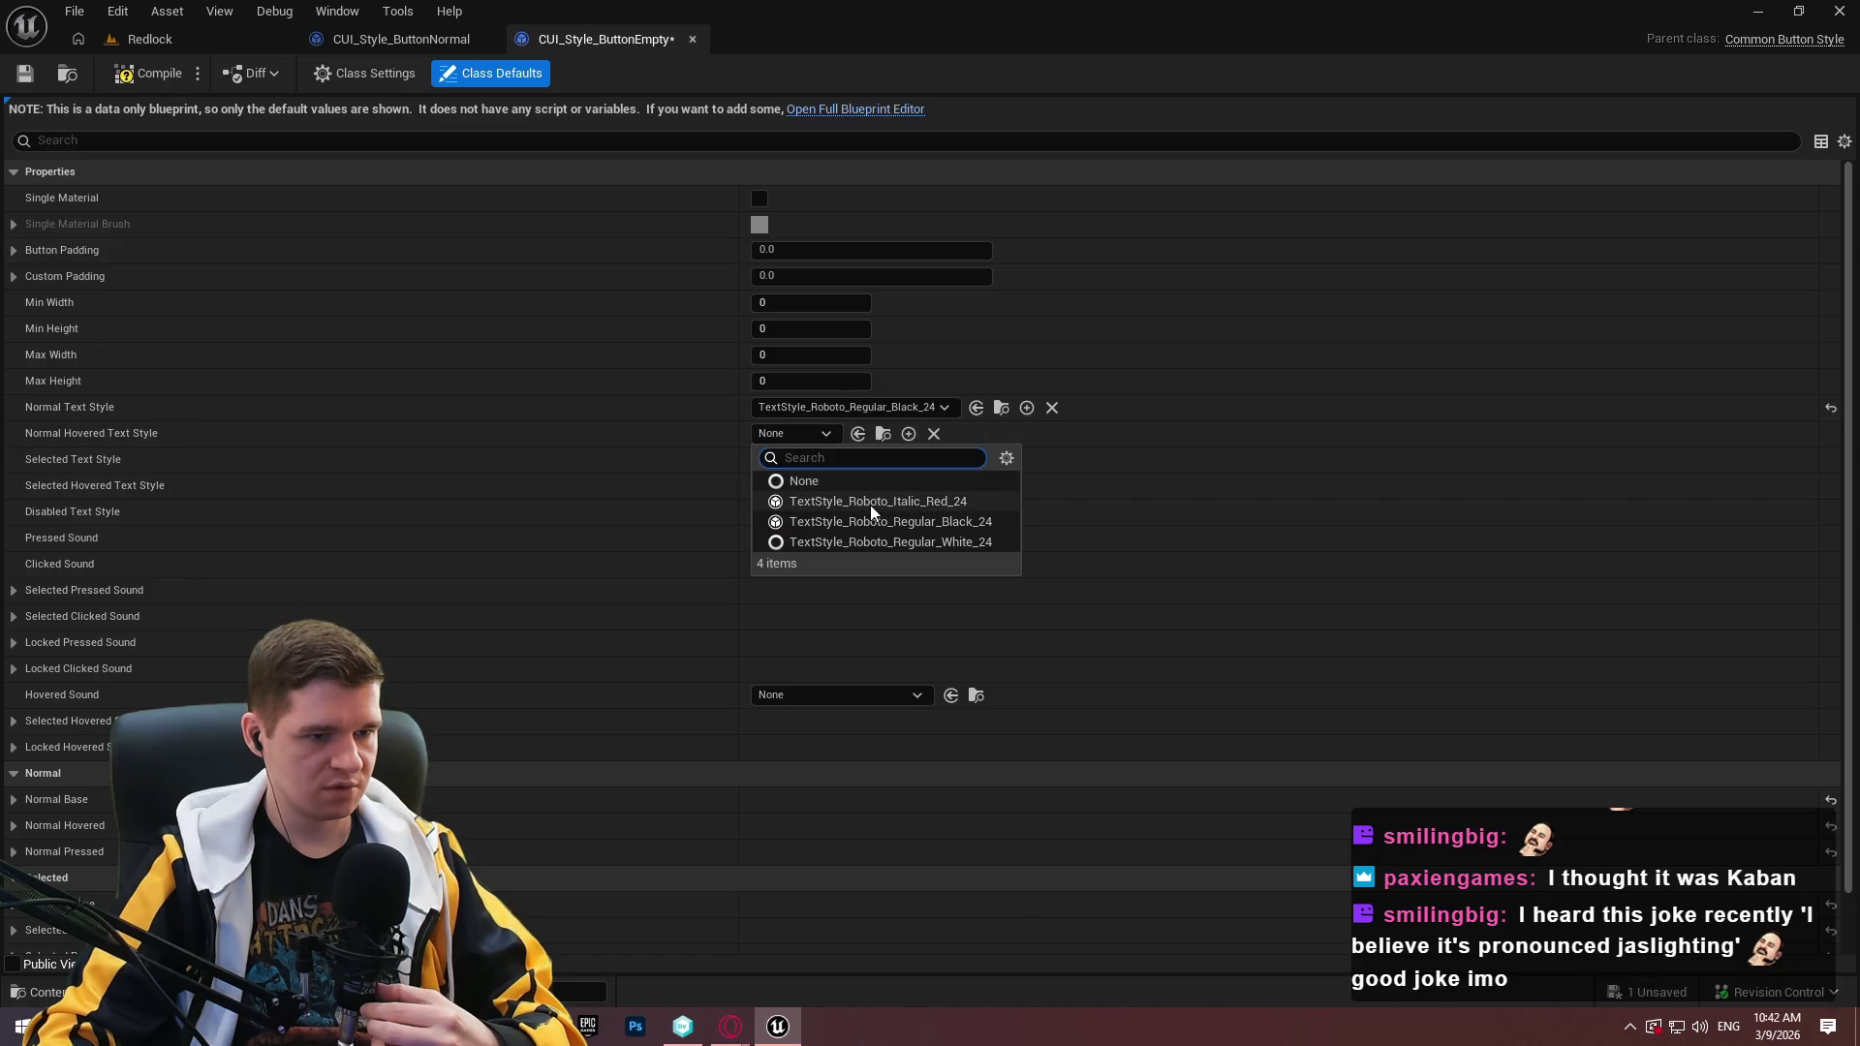
click(870, 504)
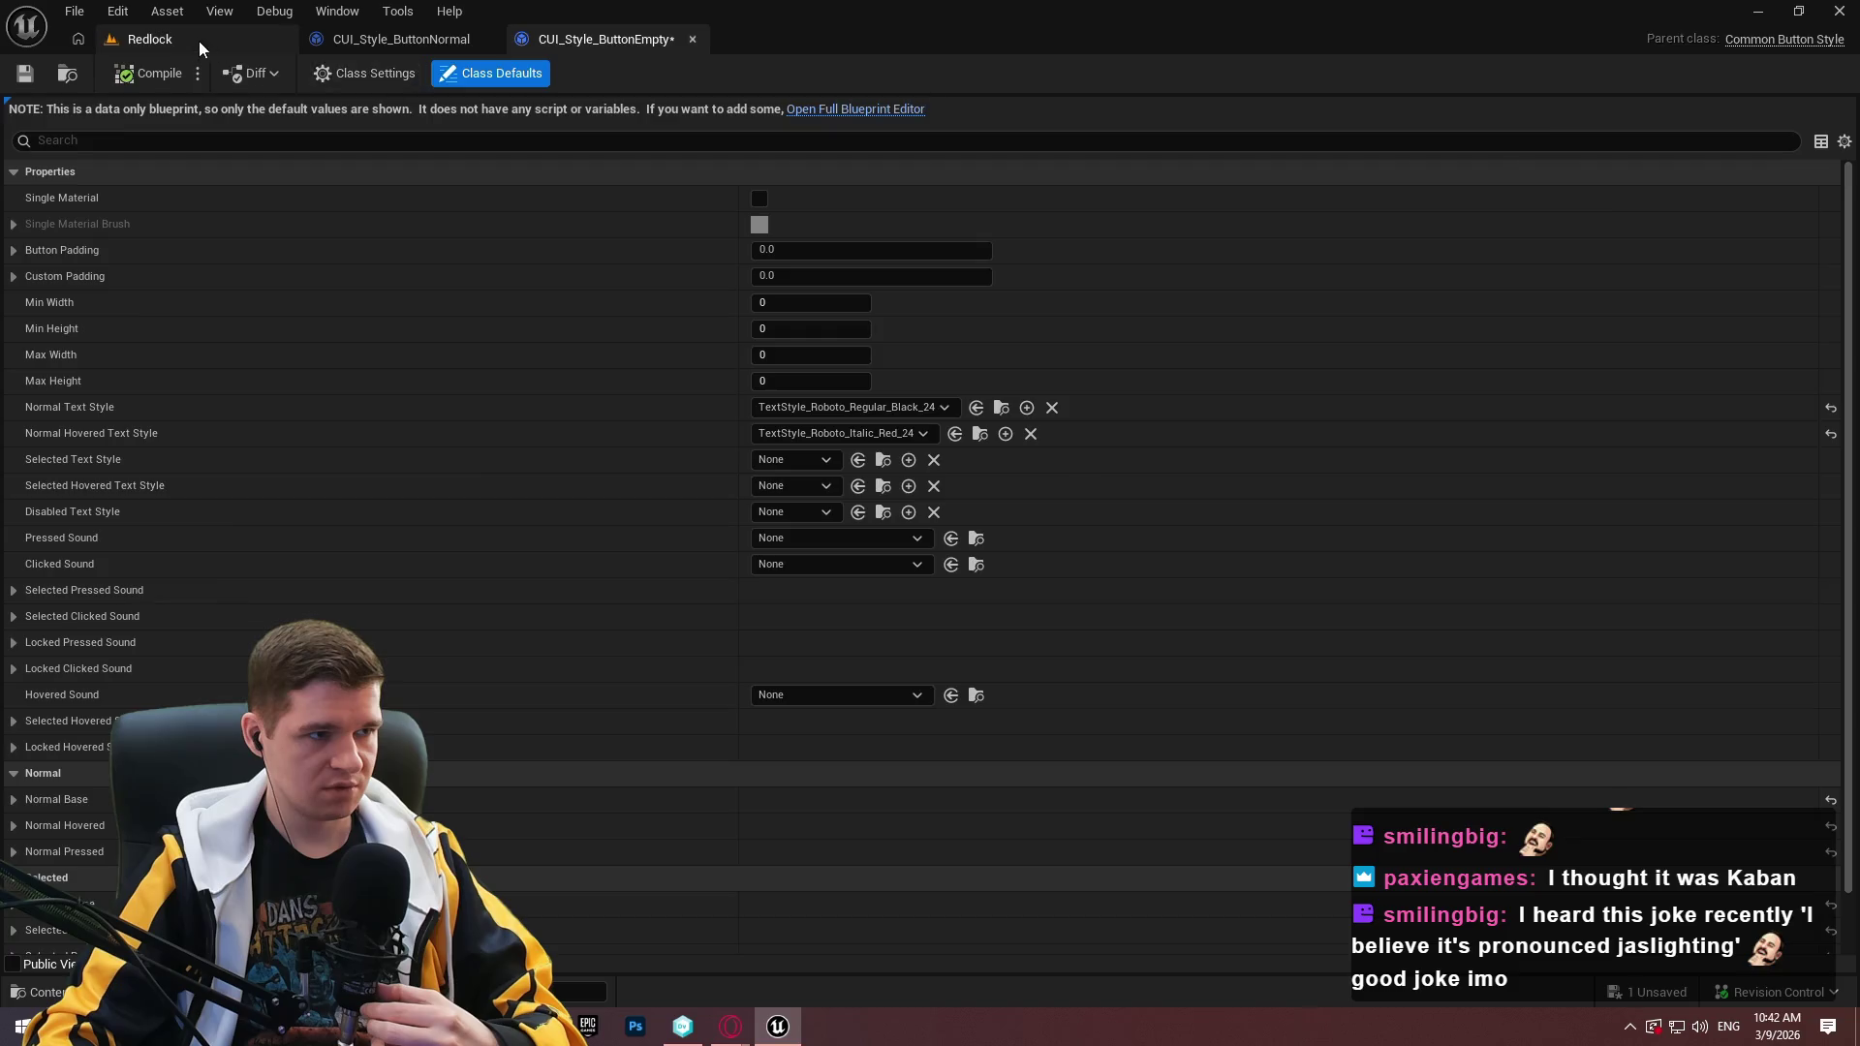
Playtest the level, pausing and resuming the escape menu twice, then end the playtest.
click(200, 41)
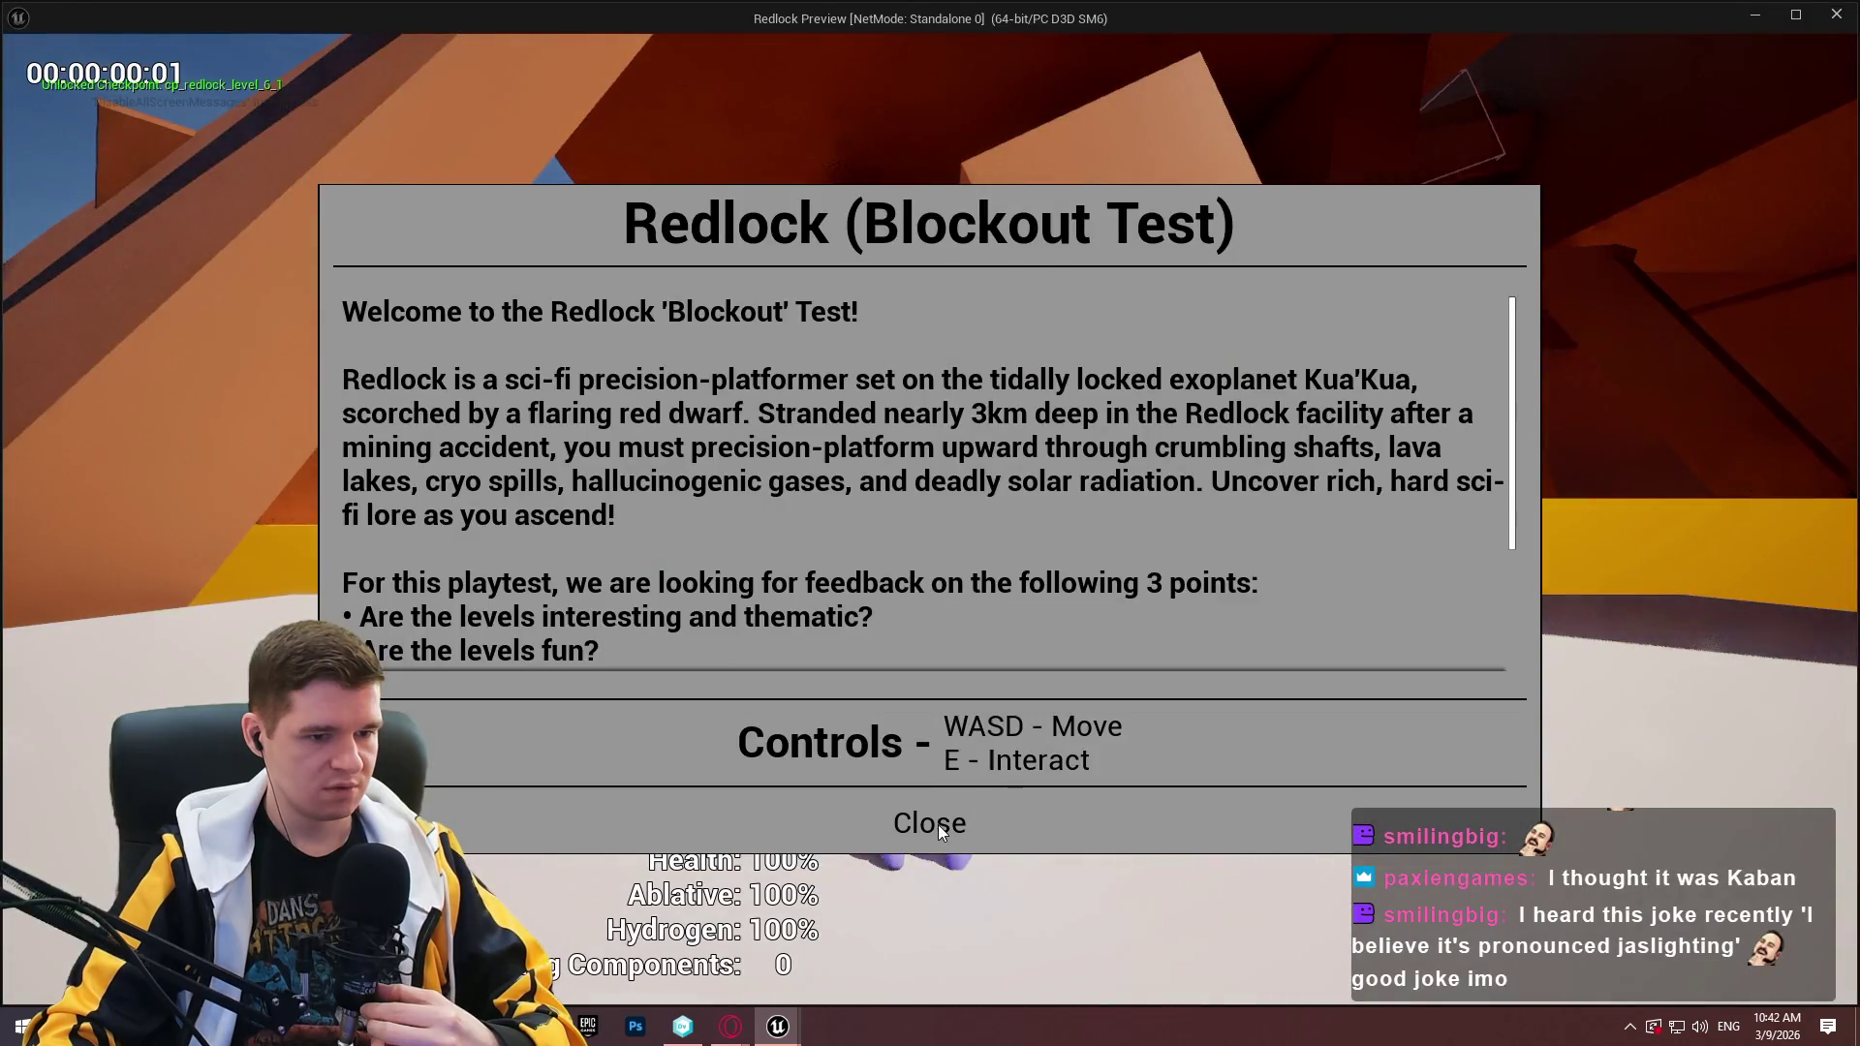
click(936, 822)
key(Escape)
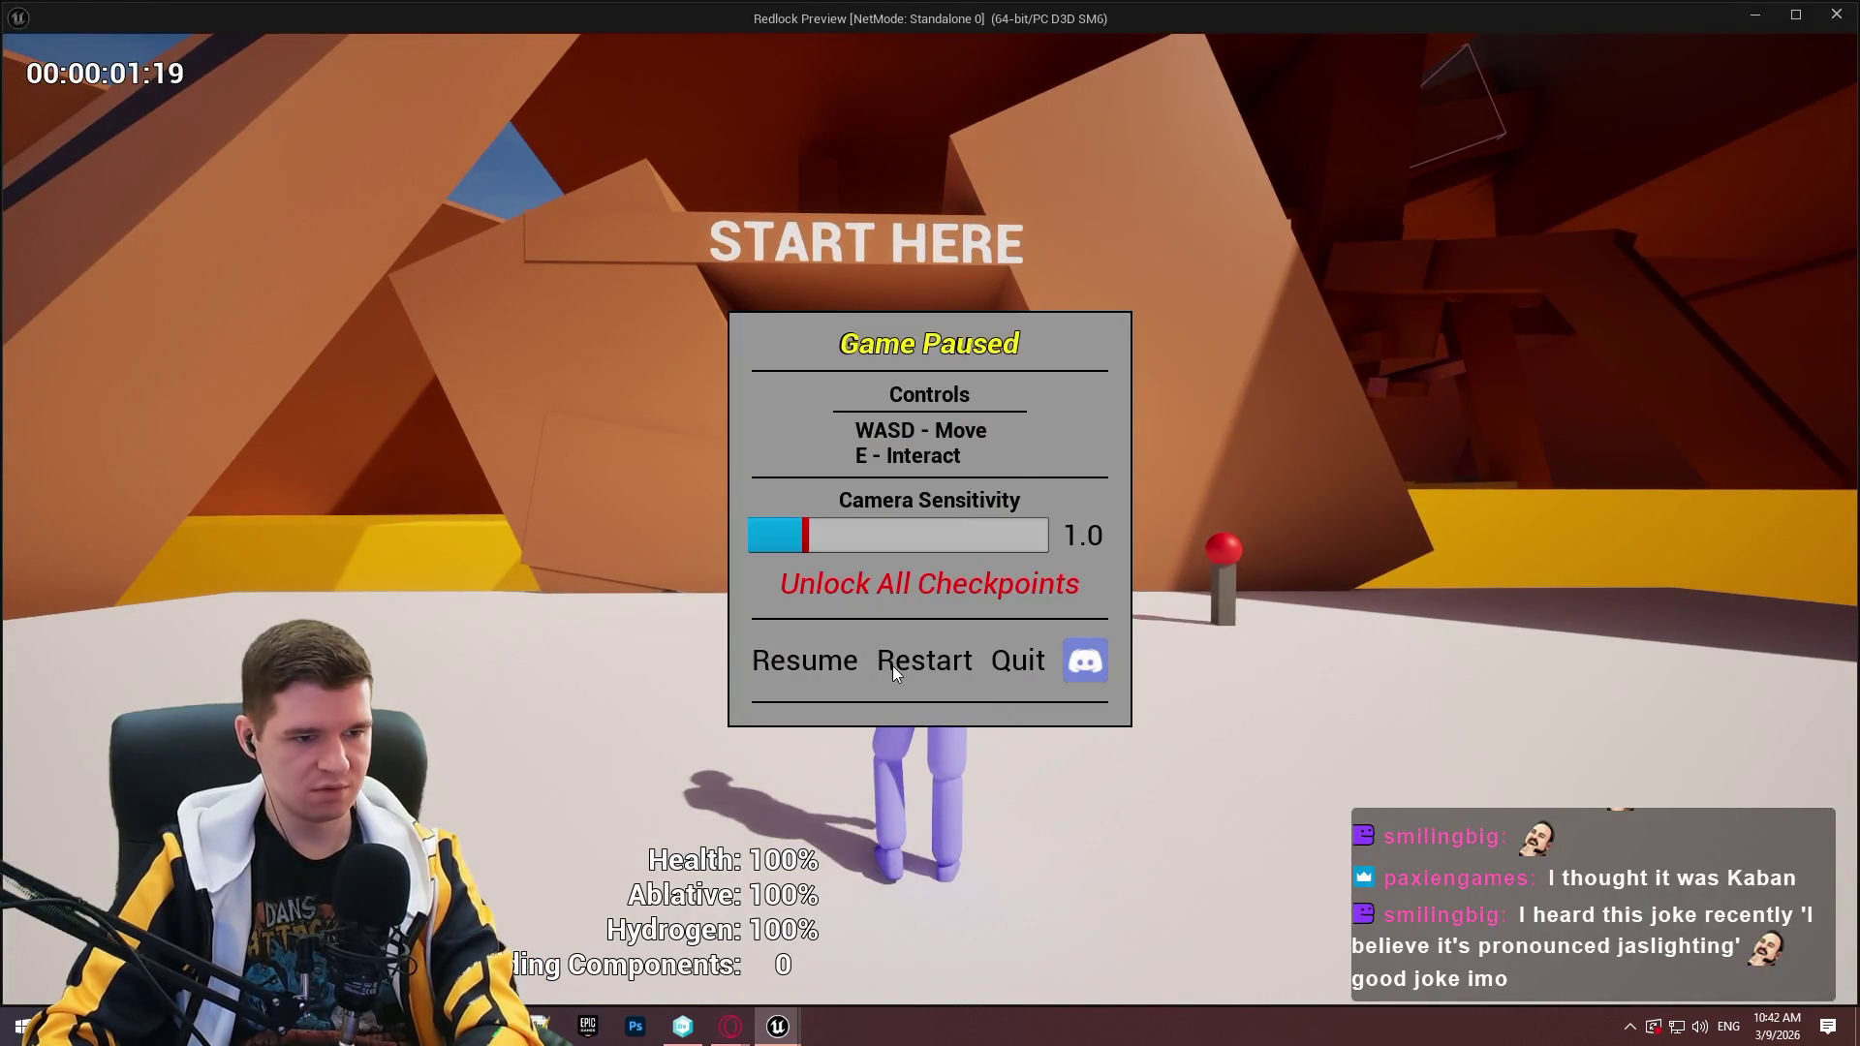
click(843, 666)
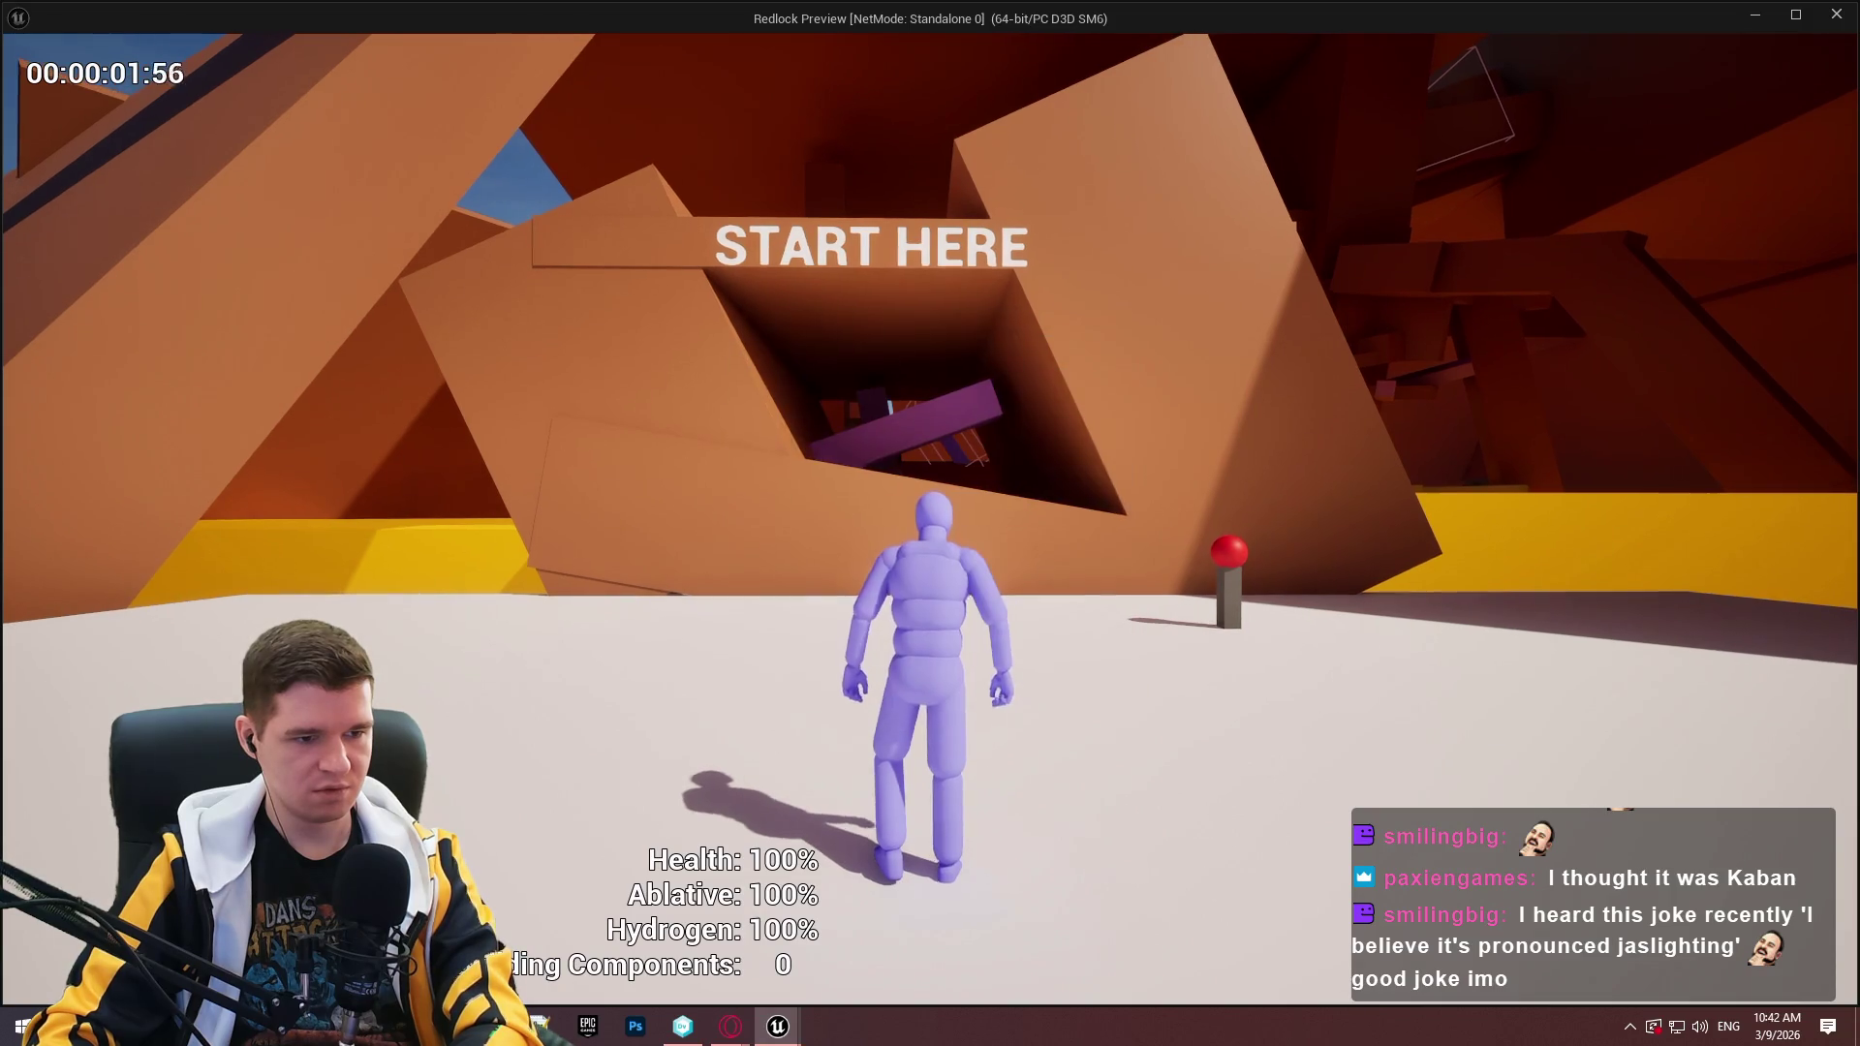
key(Escape)
click(835, 669)
key(Escape)
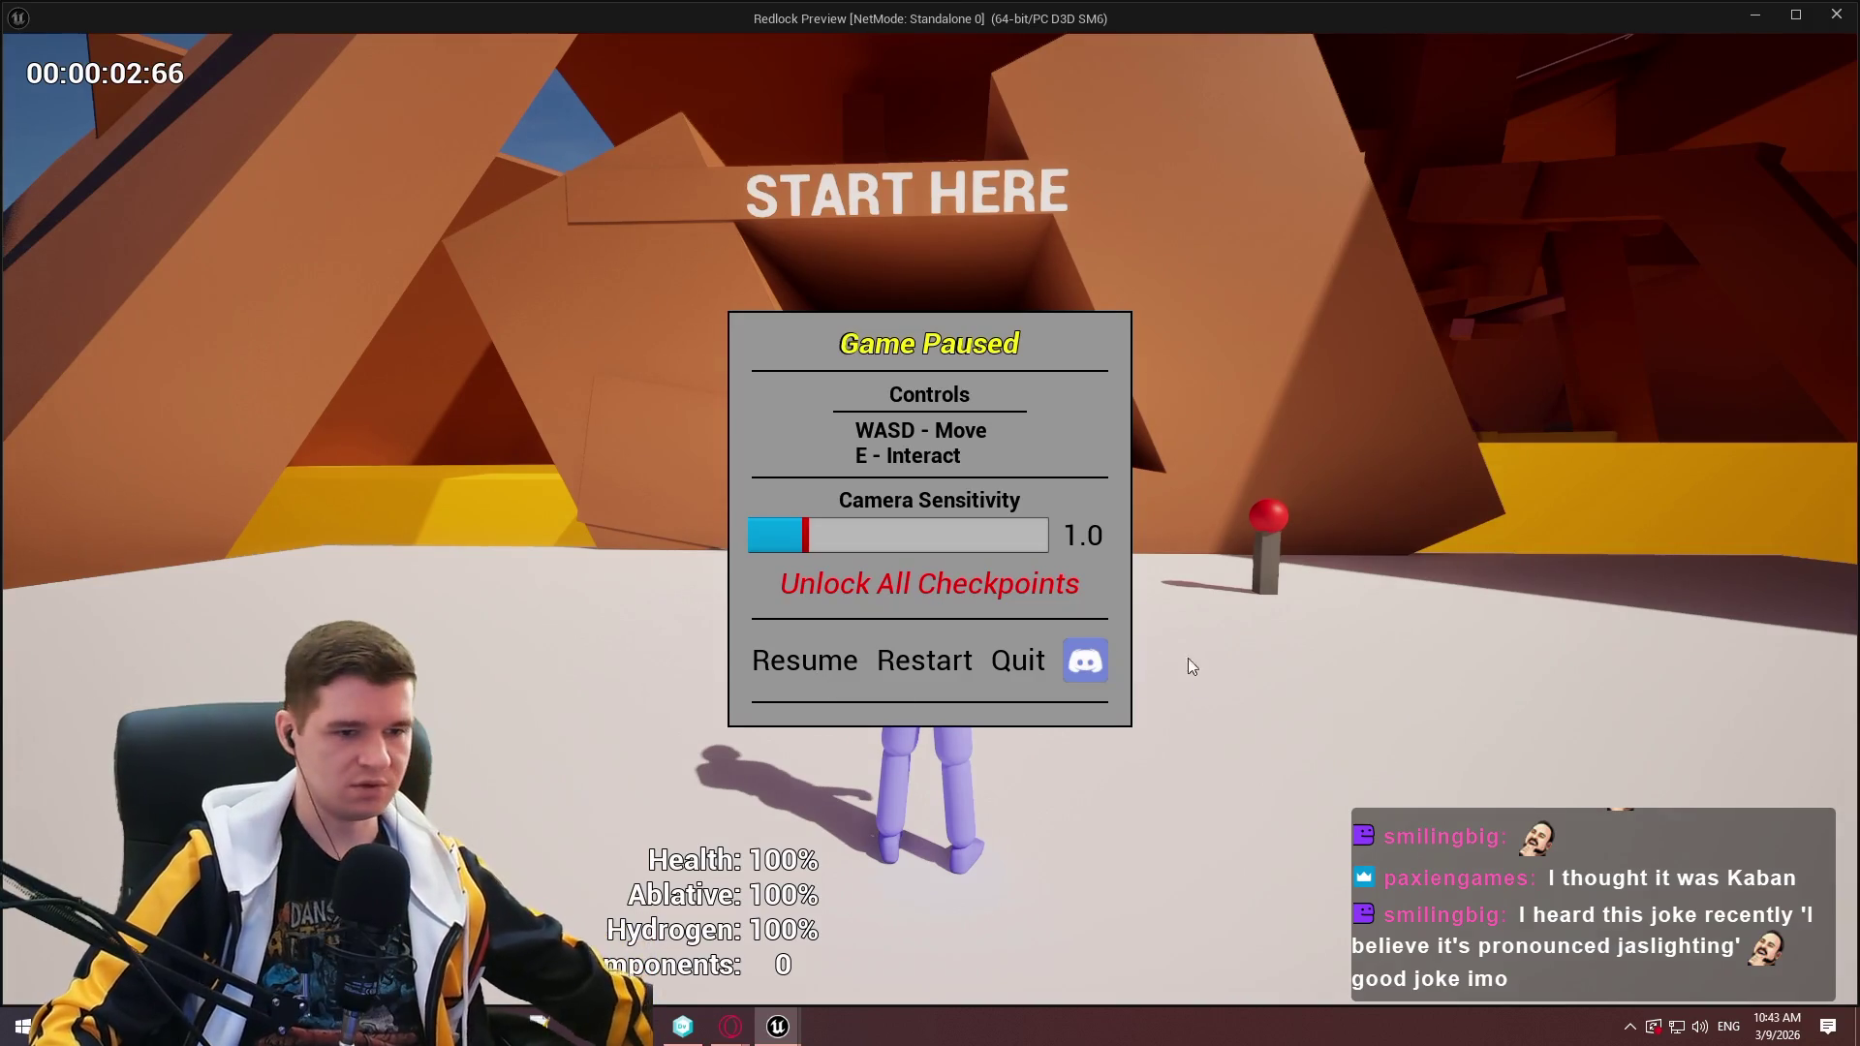
click(1852, 4)
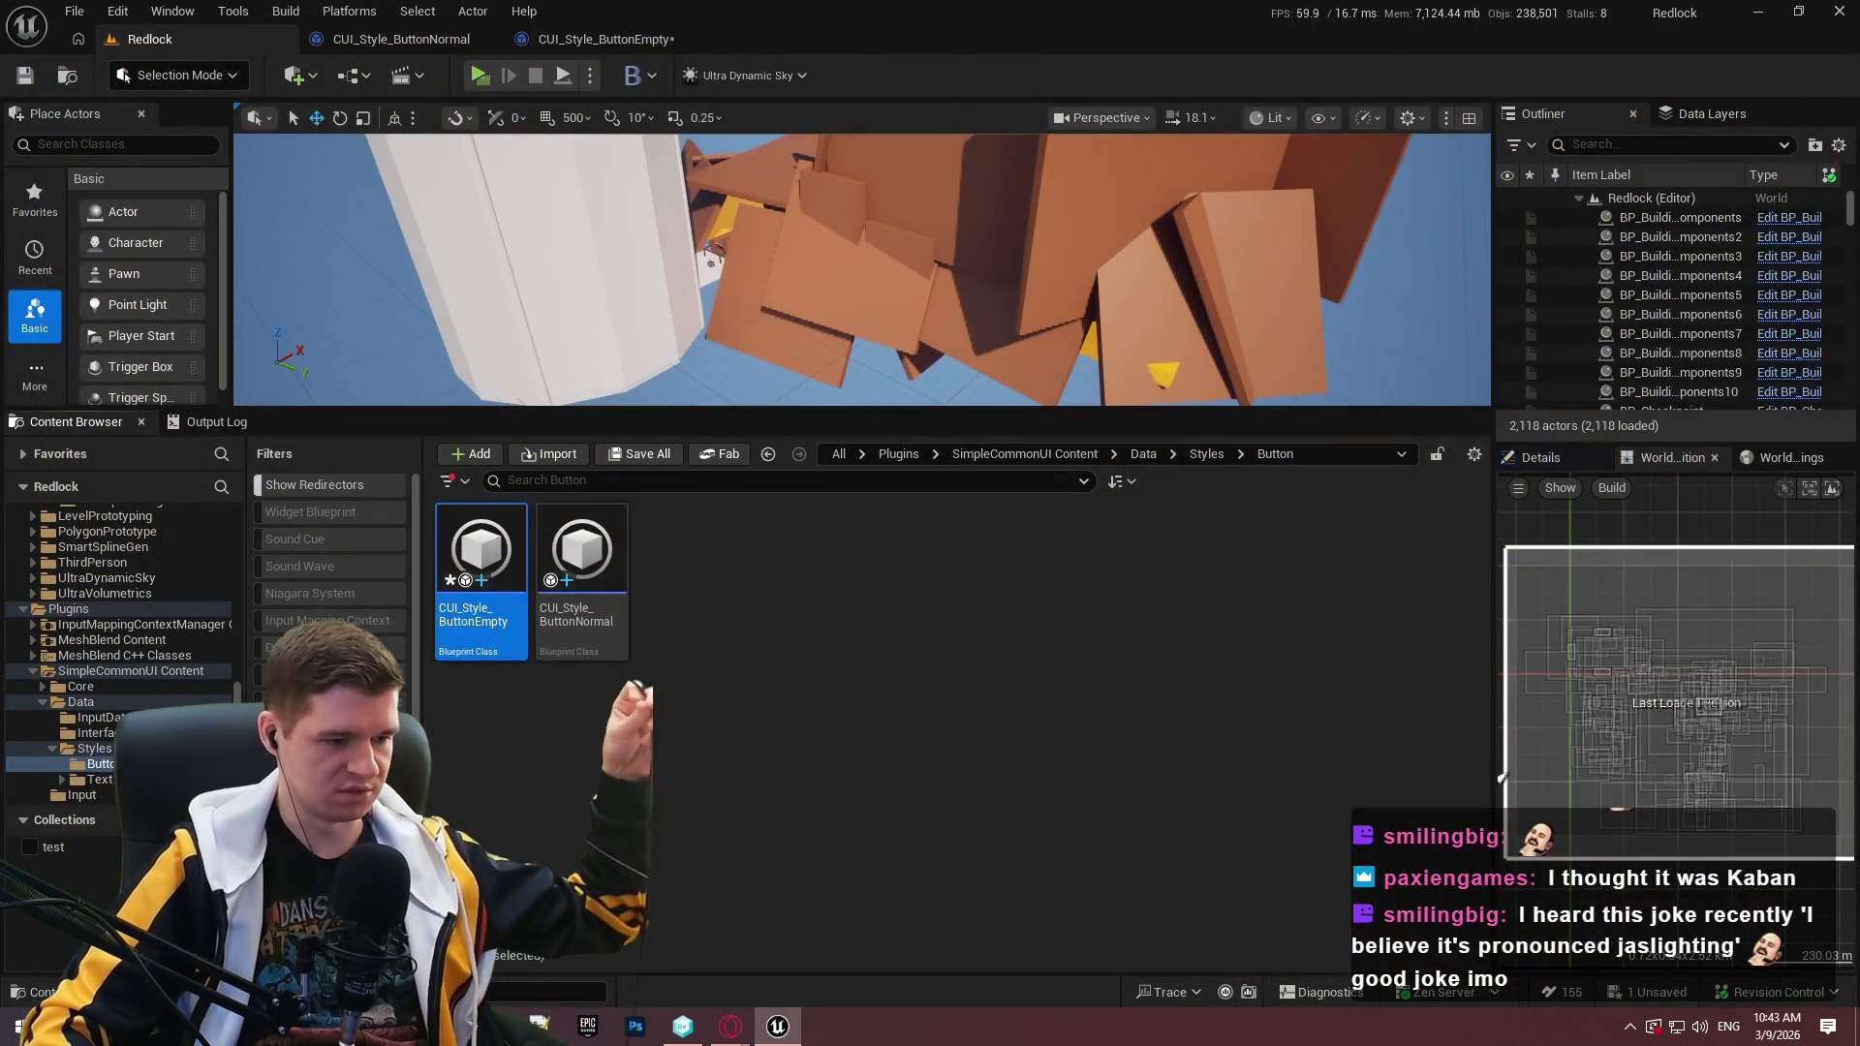
Launch DS4Windows from Desktop > Appies > DS4Windows to connect the gamepad.
key(super+e)
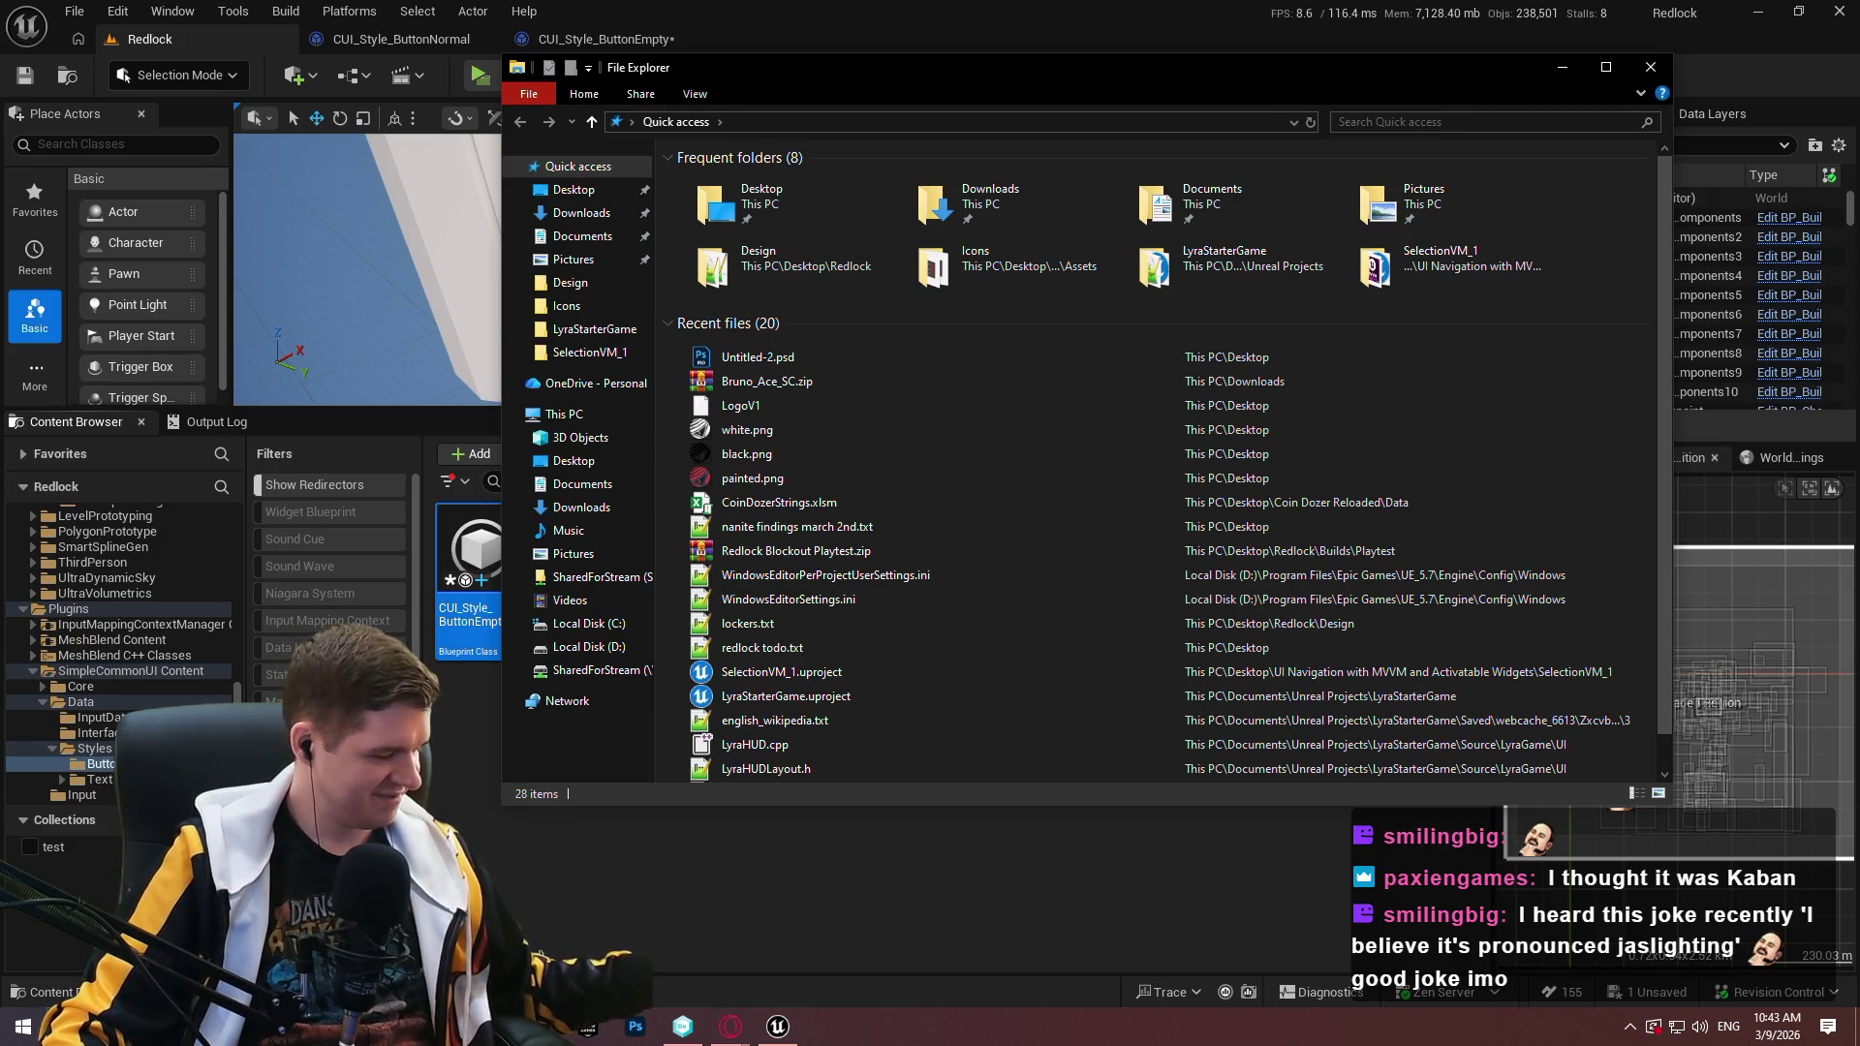
double_click(839, 225)
double_click(777, 178)
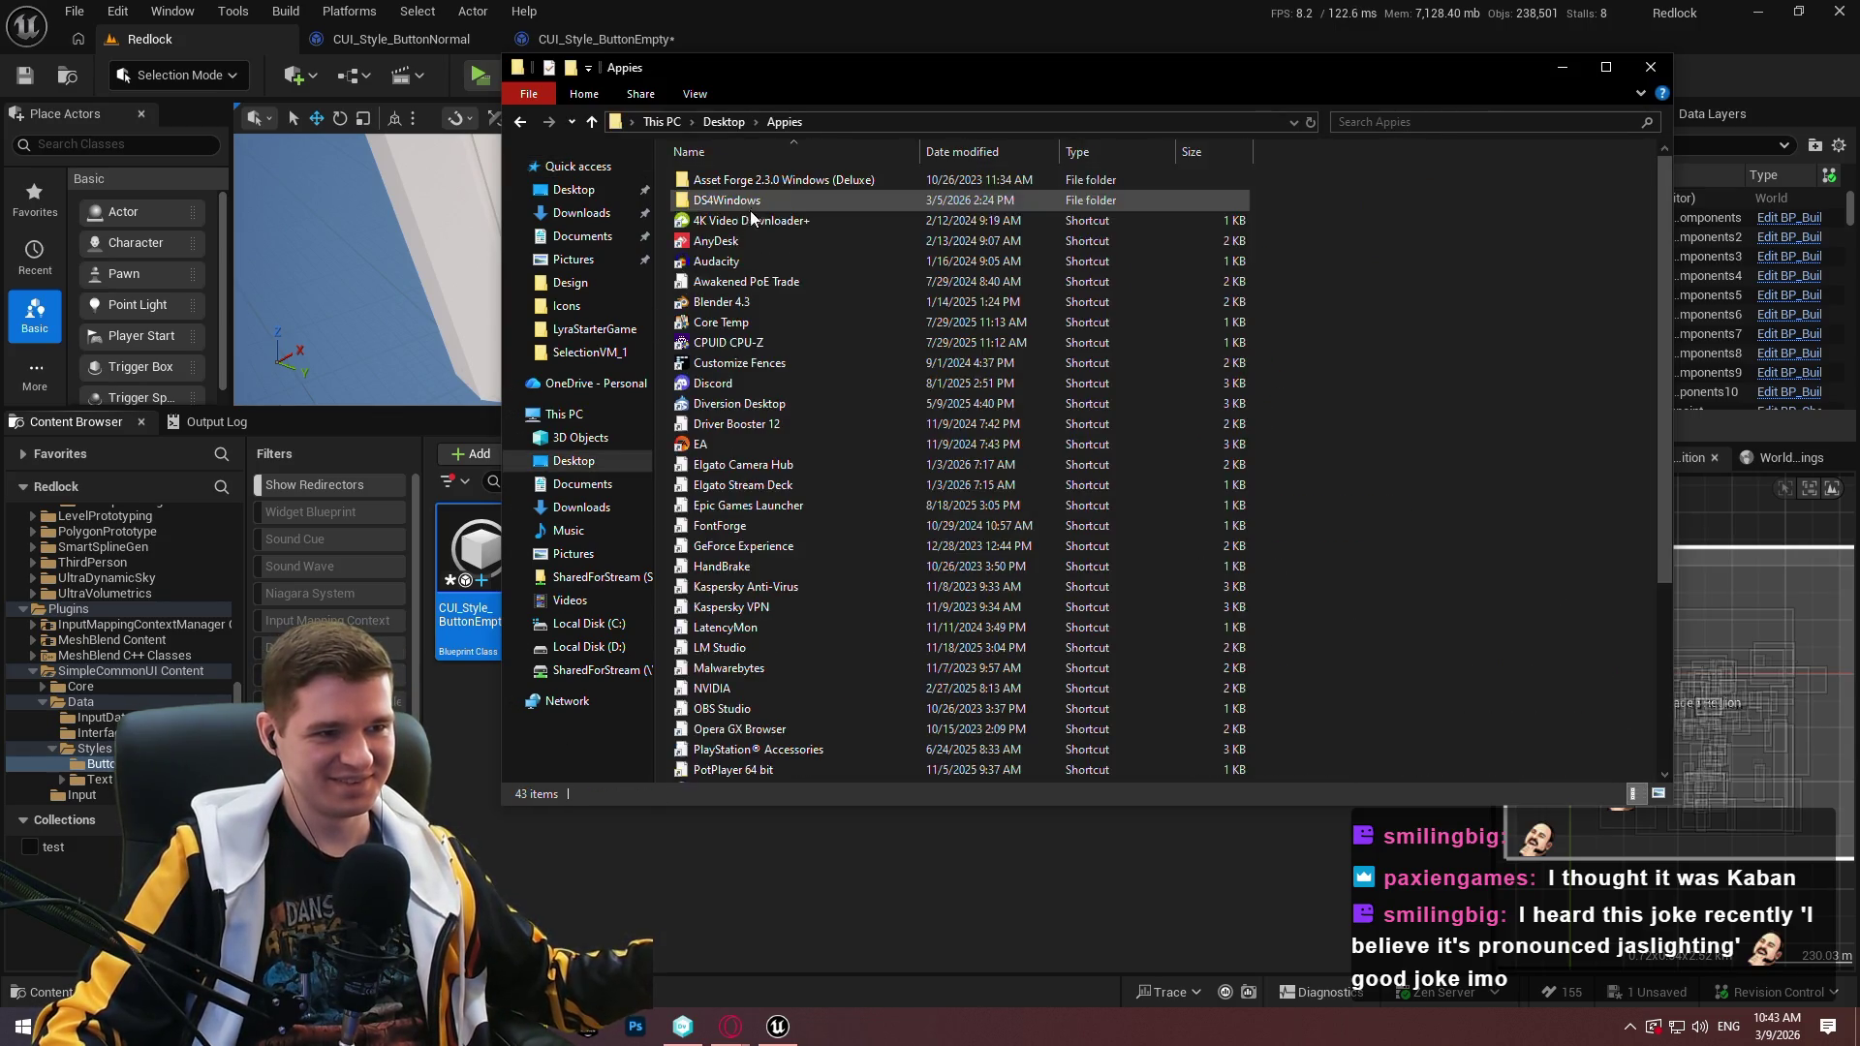
double_click(754, 199)
click(760, 345)
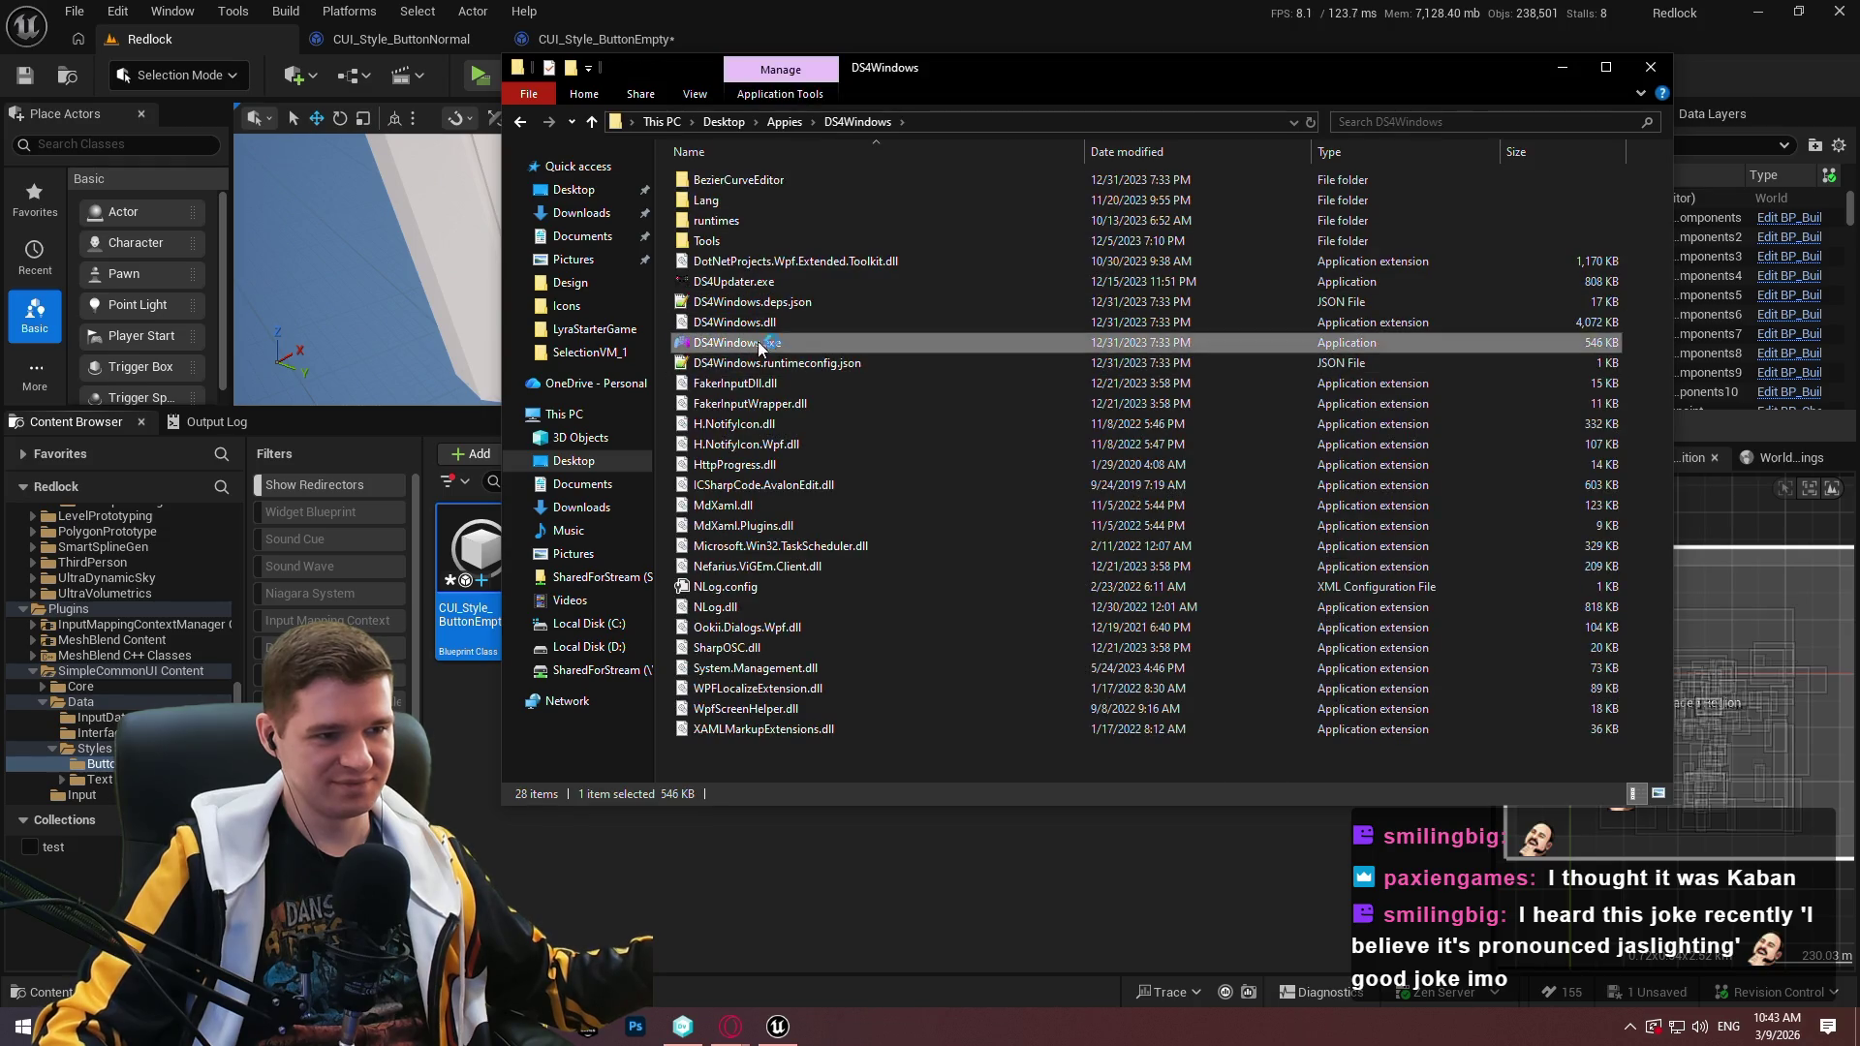
click(1650, 67)
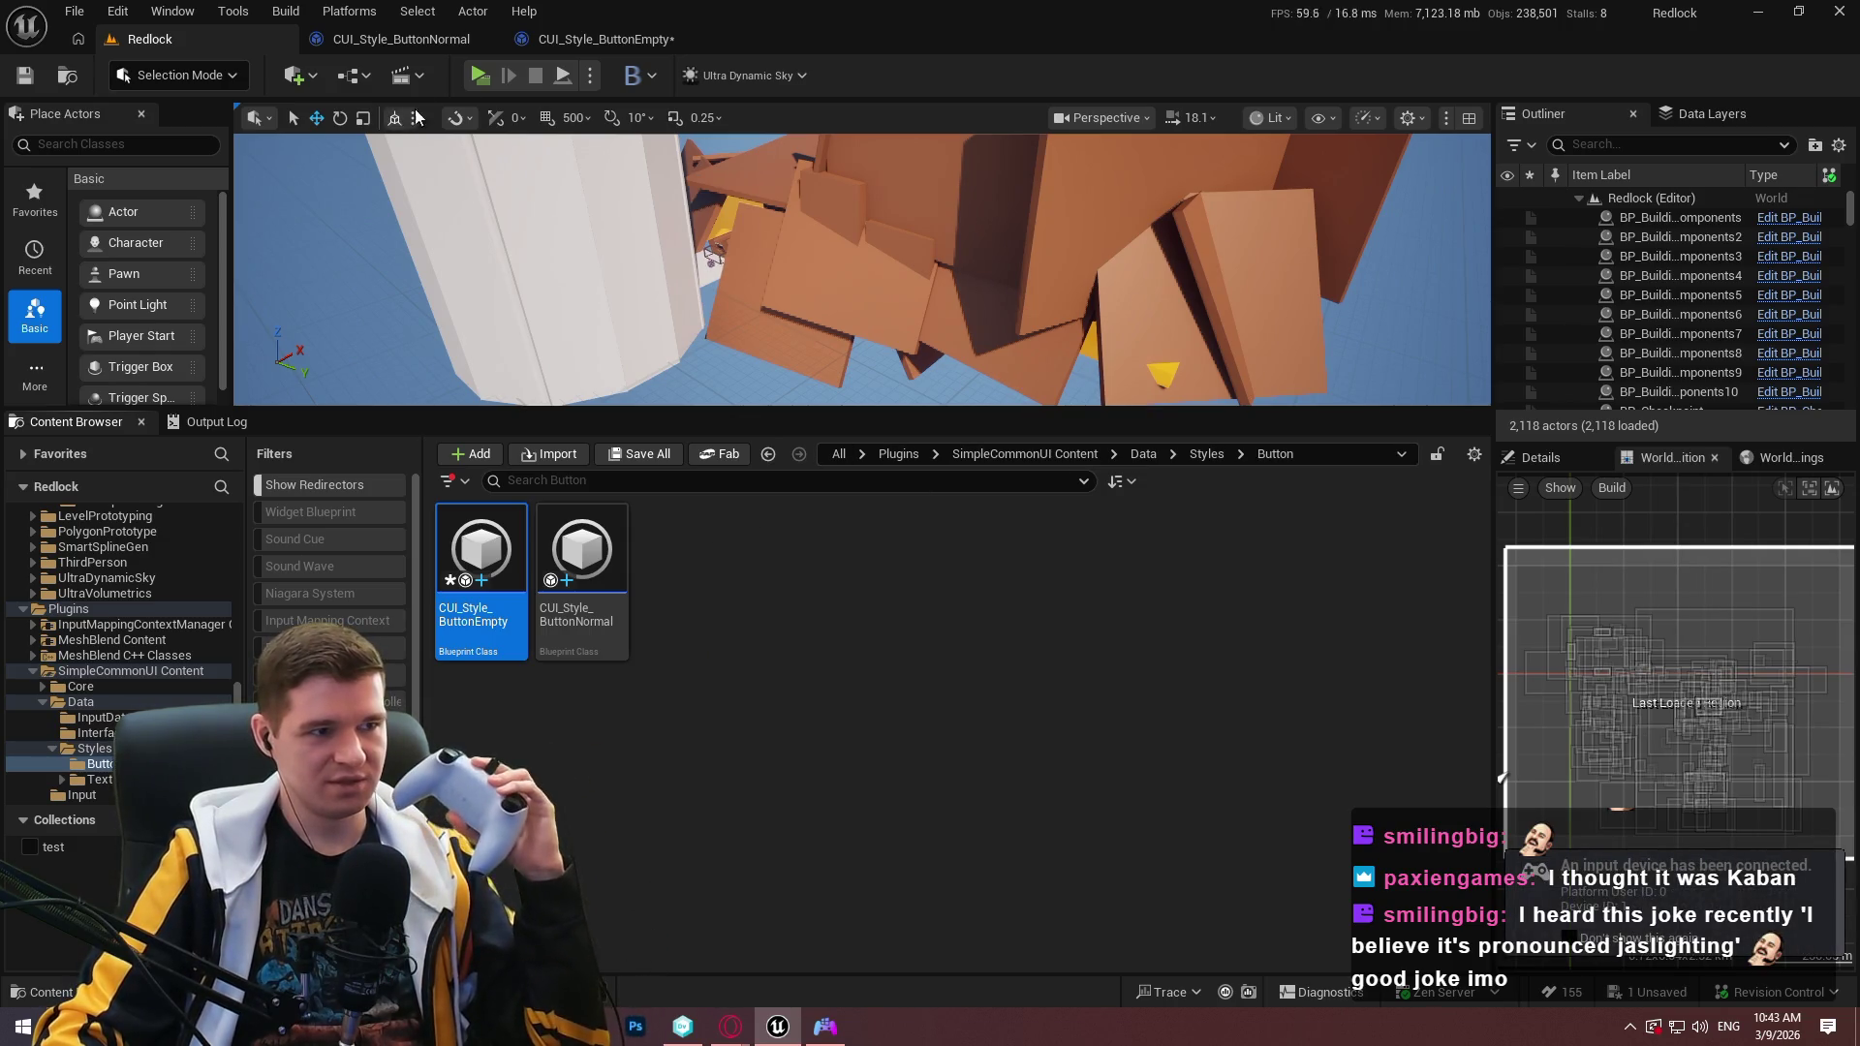
Playtest standalone with alt+P, focus Resume in the pause menu with arrow keys, and resume.
key(alt+p)
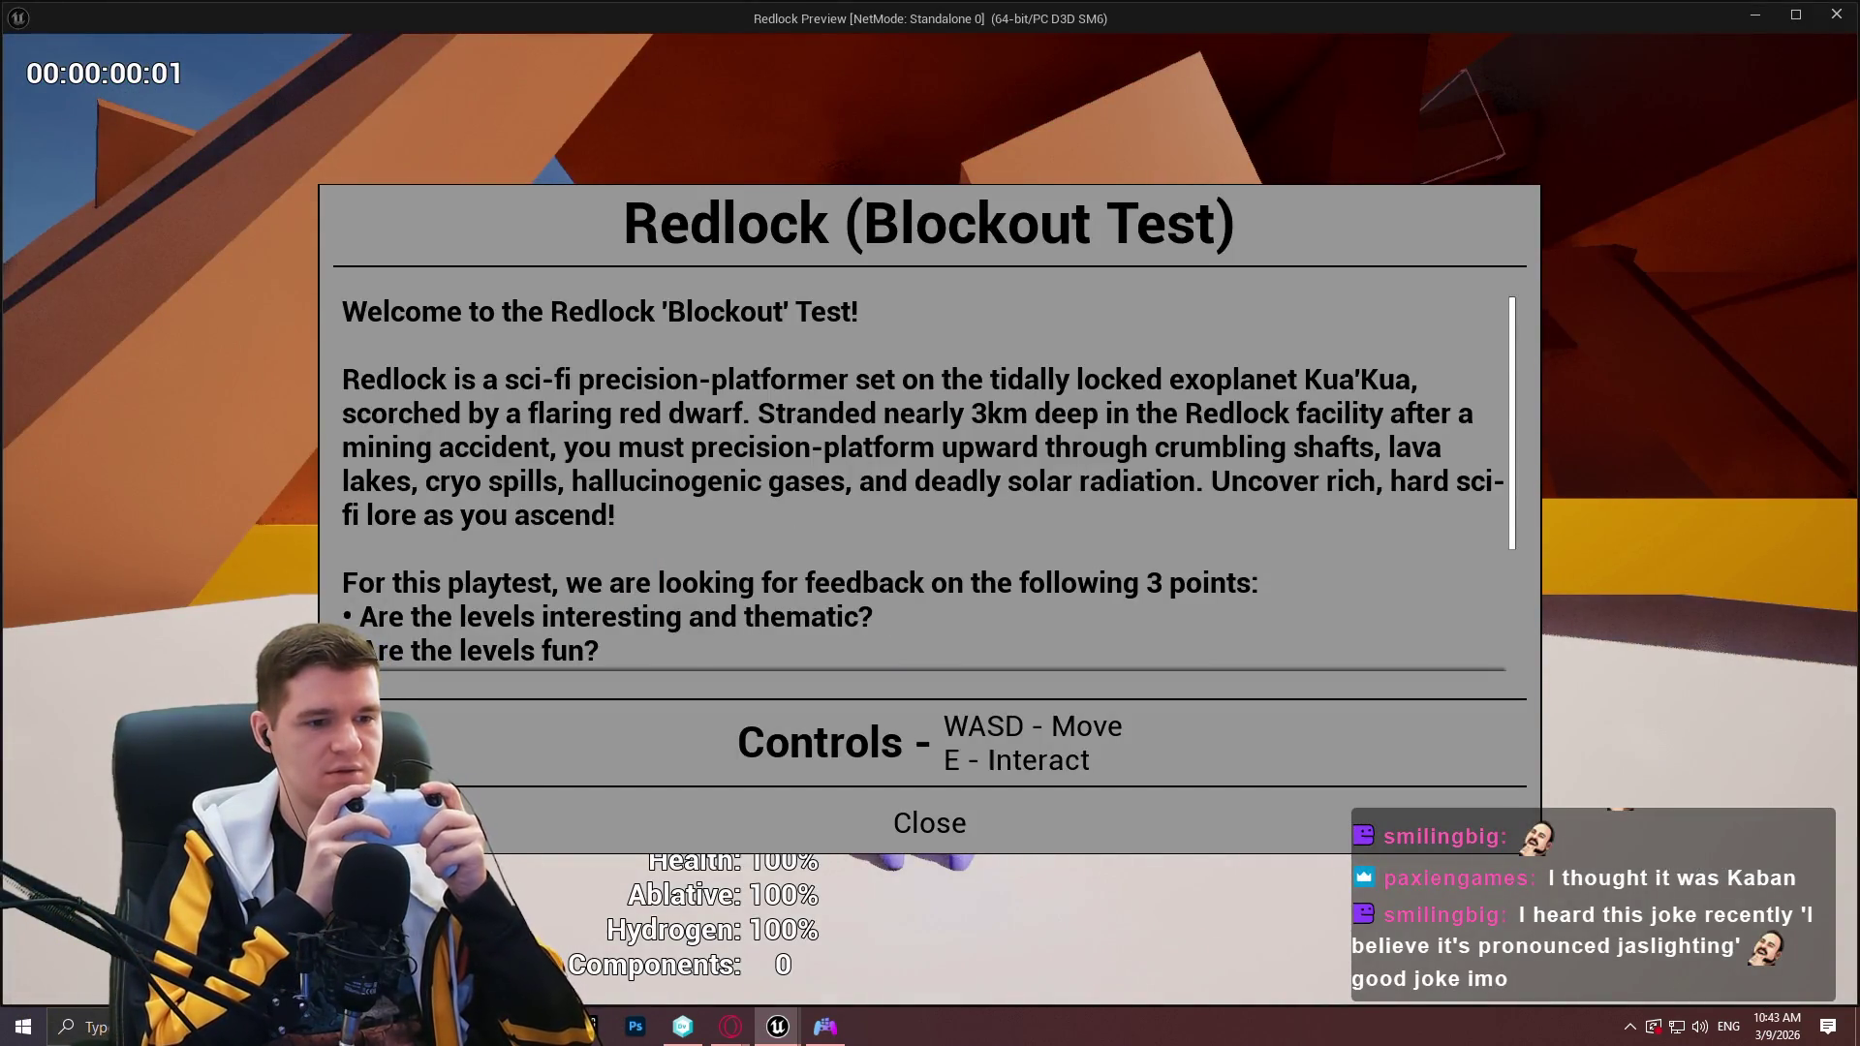
key(Return)
key(Escape)
key(Down)
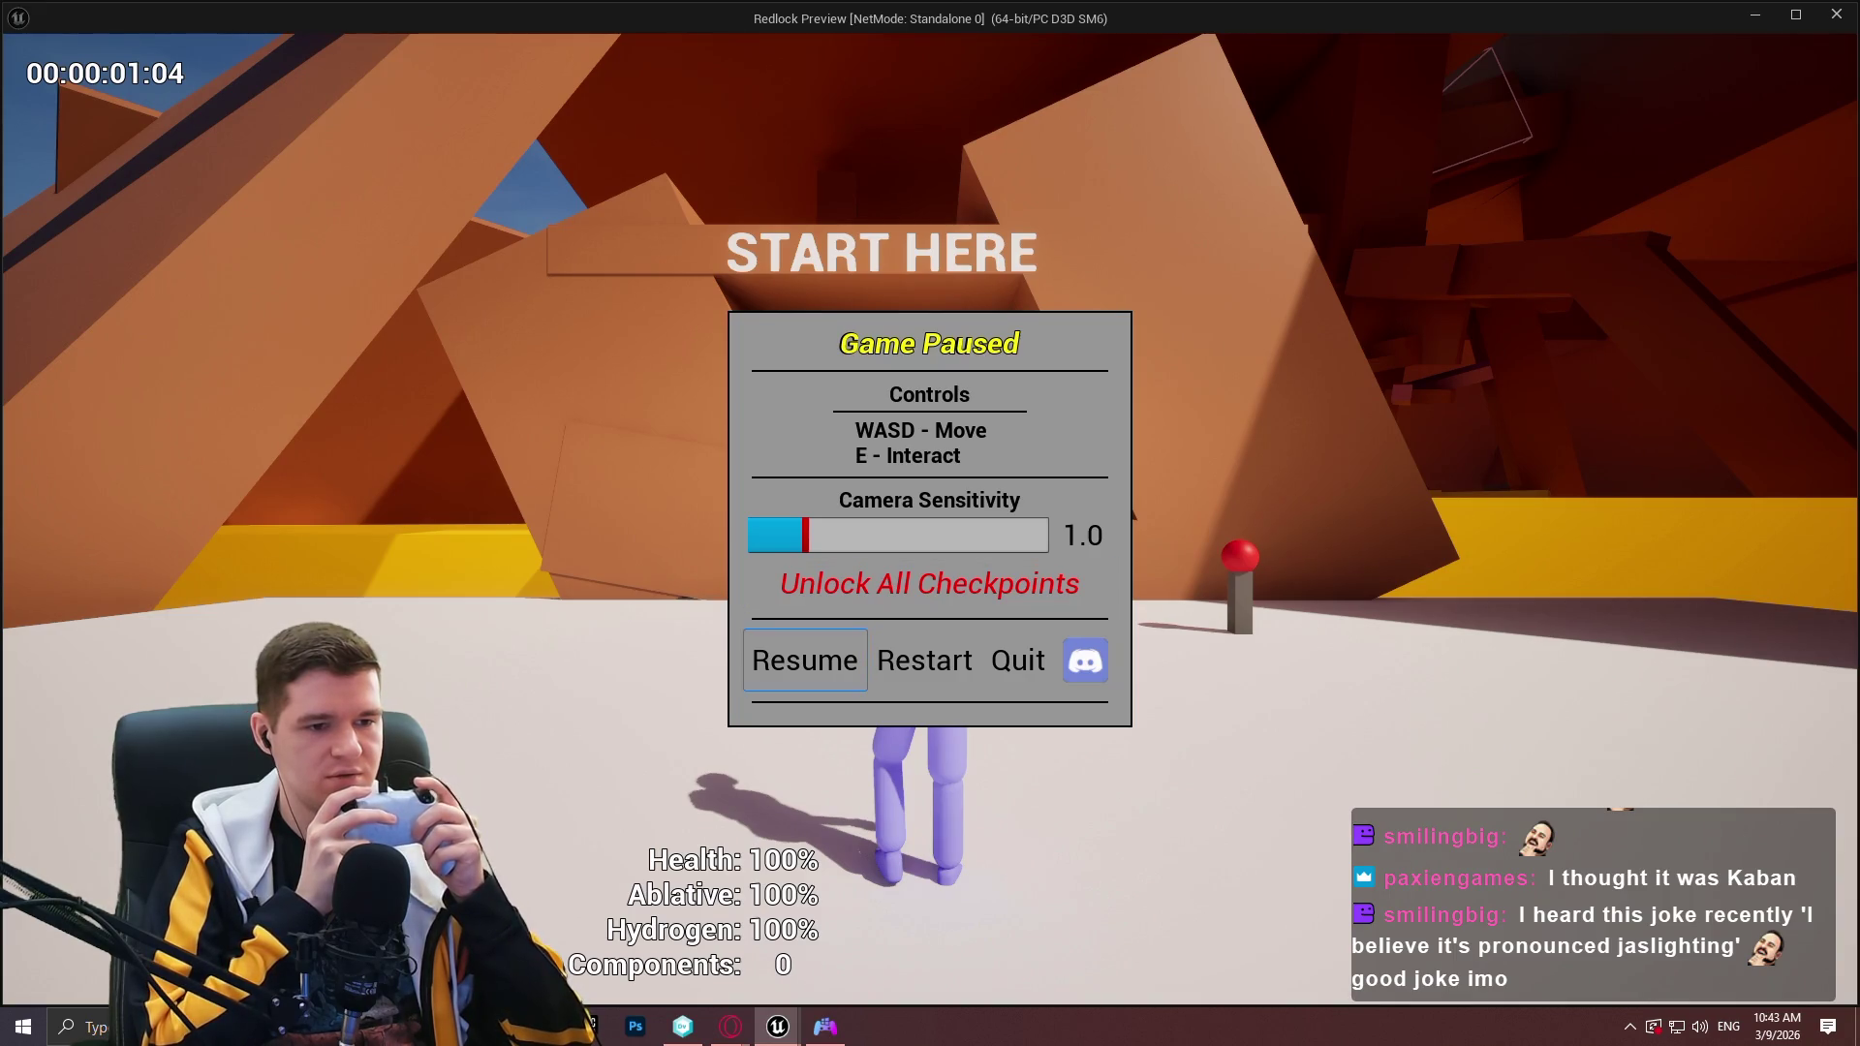
key(Left)
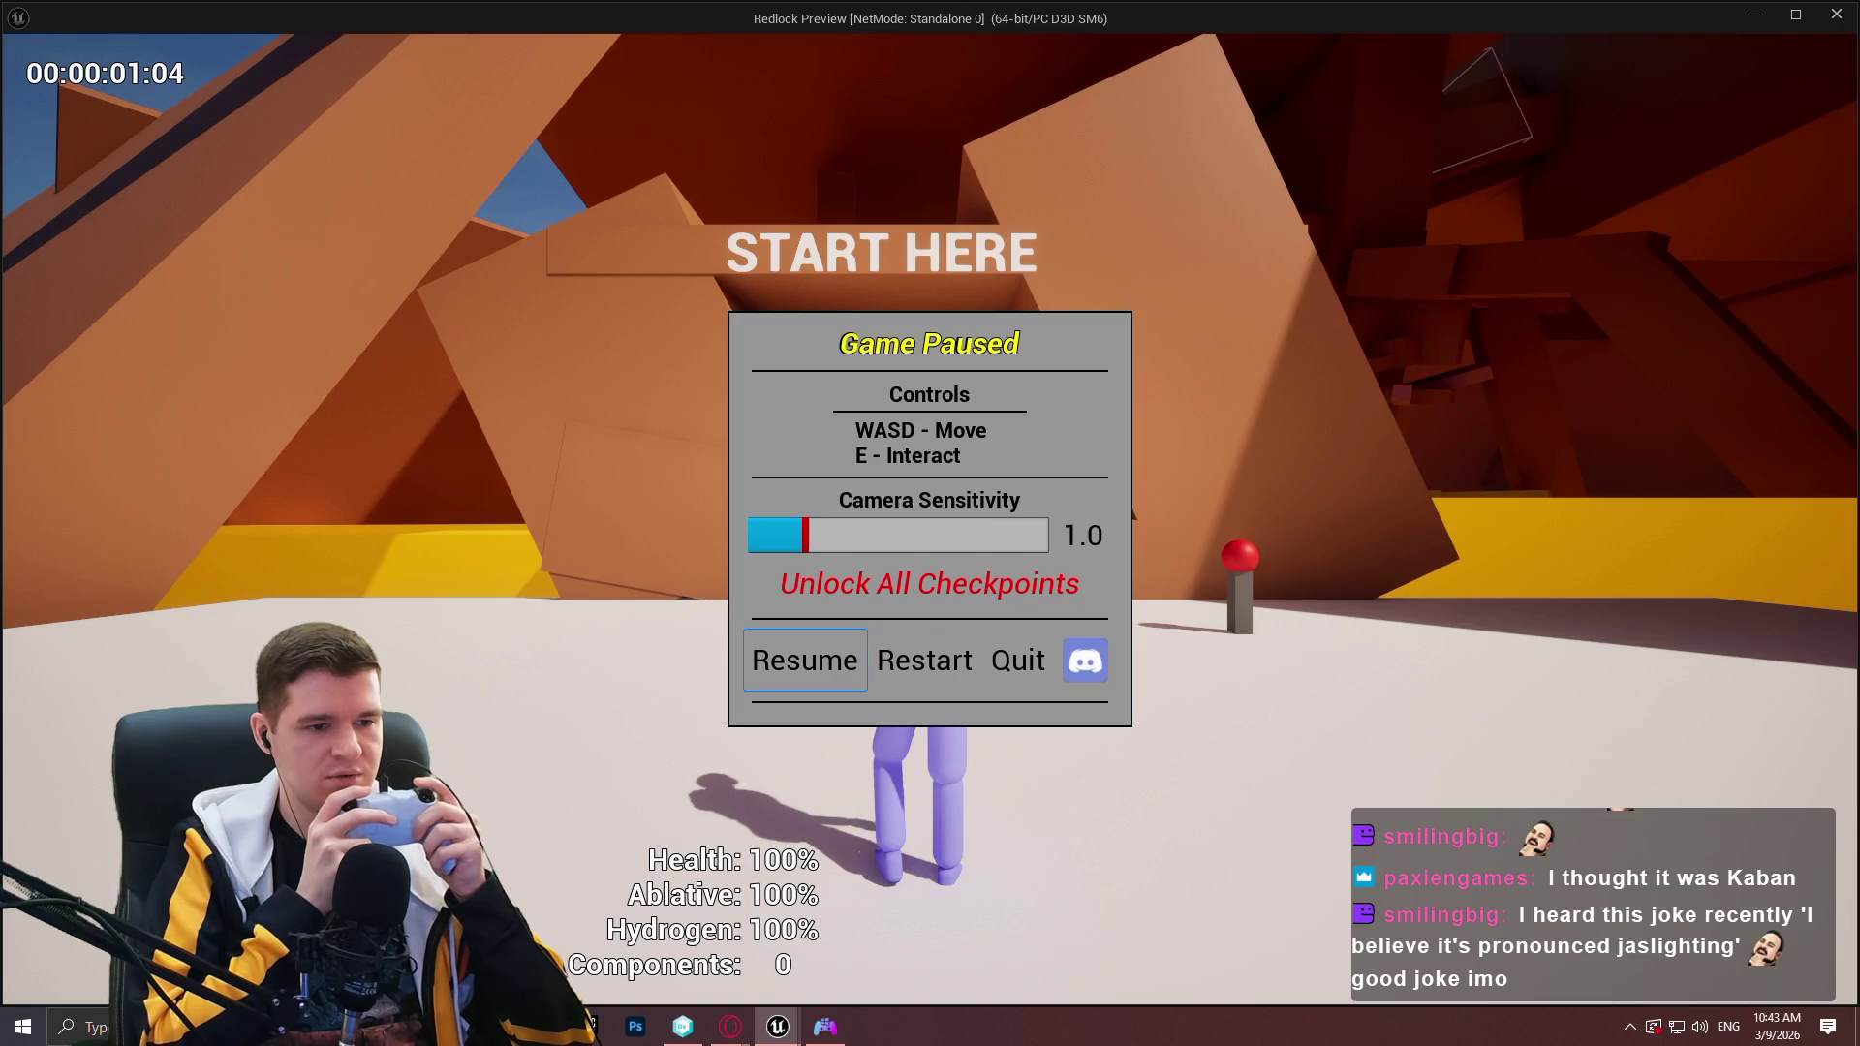
key(Return)
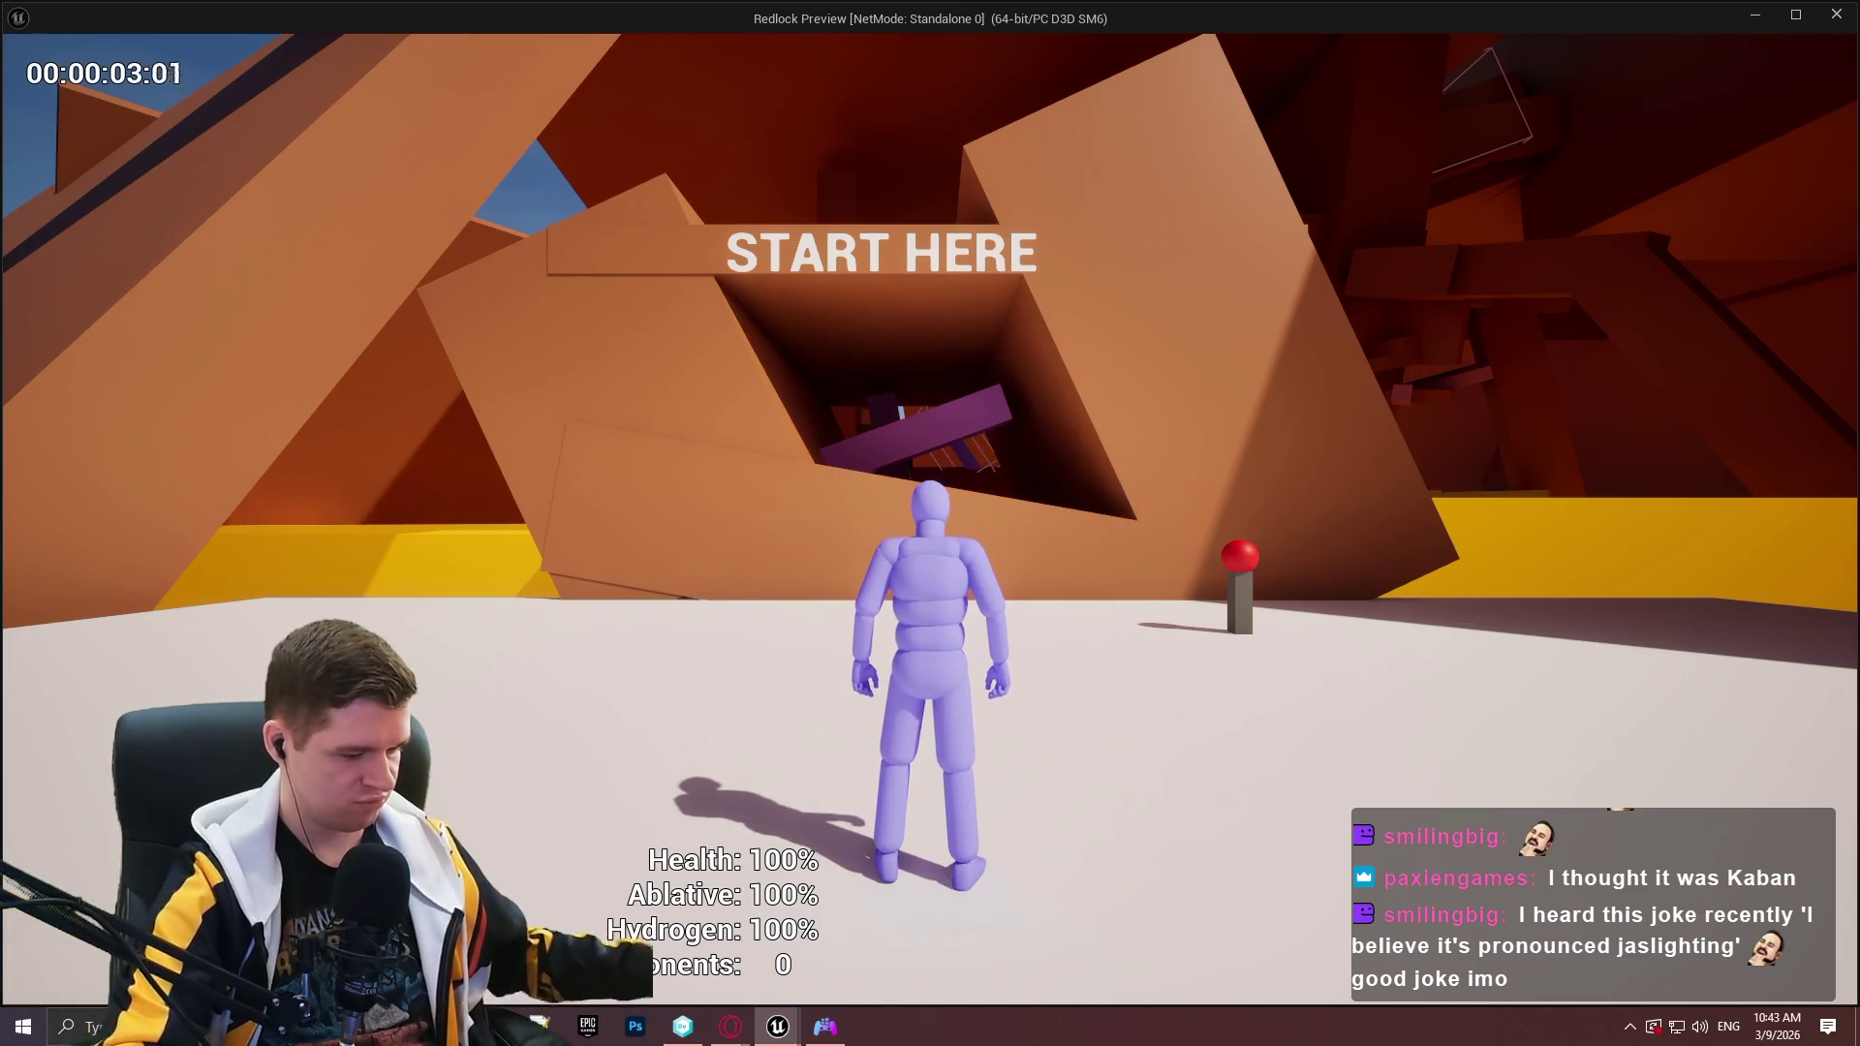
key(Escape)
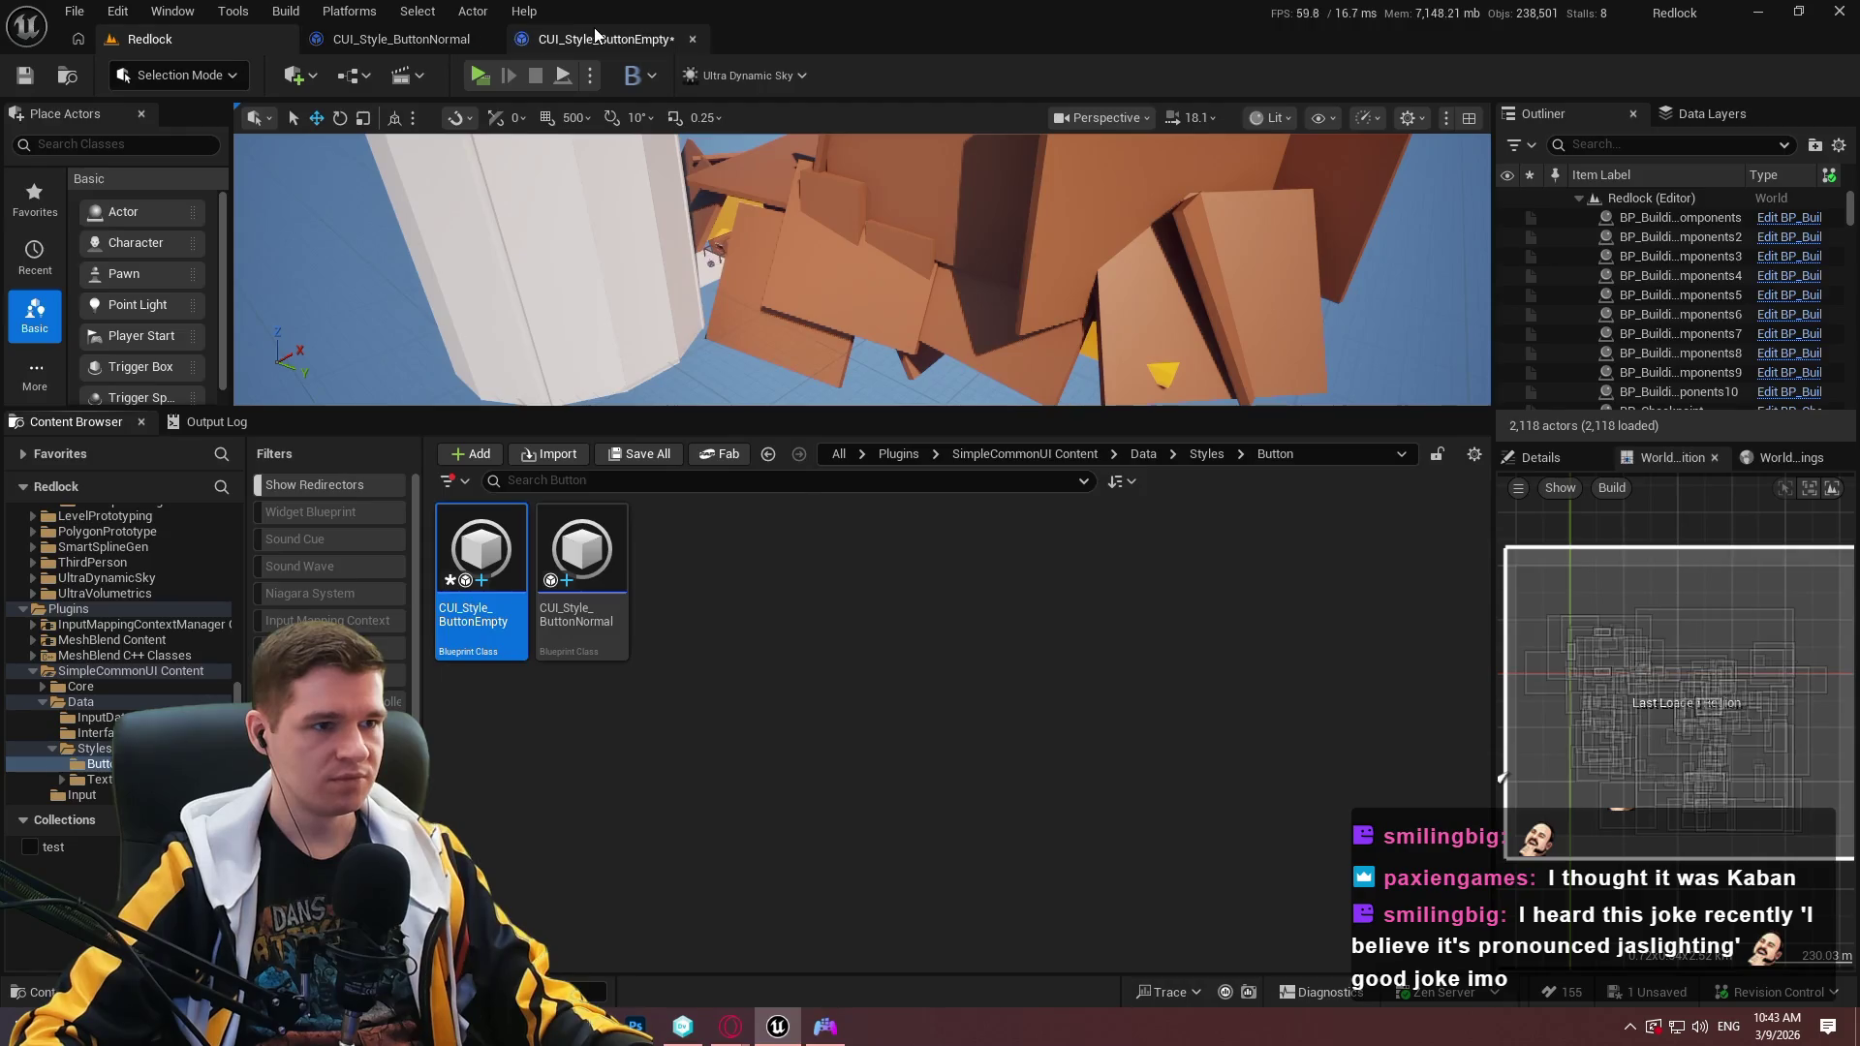
Inspect the Normal Base settings in CUI_Style_ButtonEmpty's class defaults.
click(562, 39)
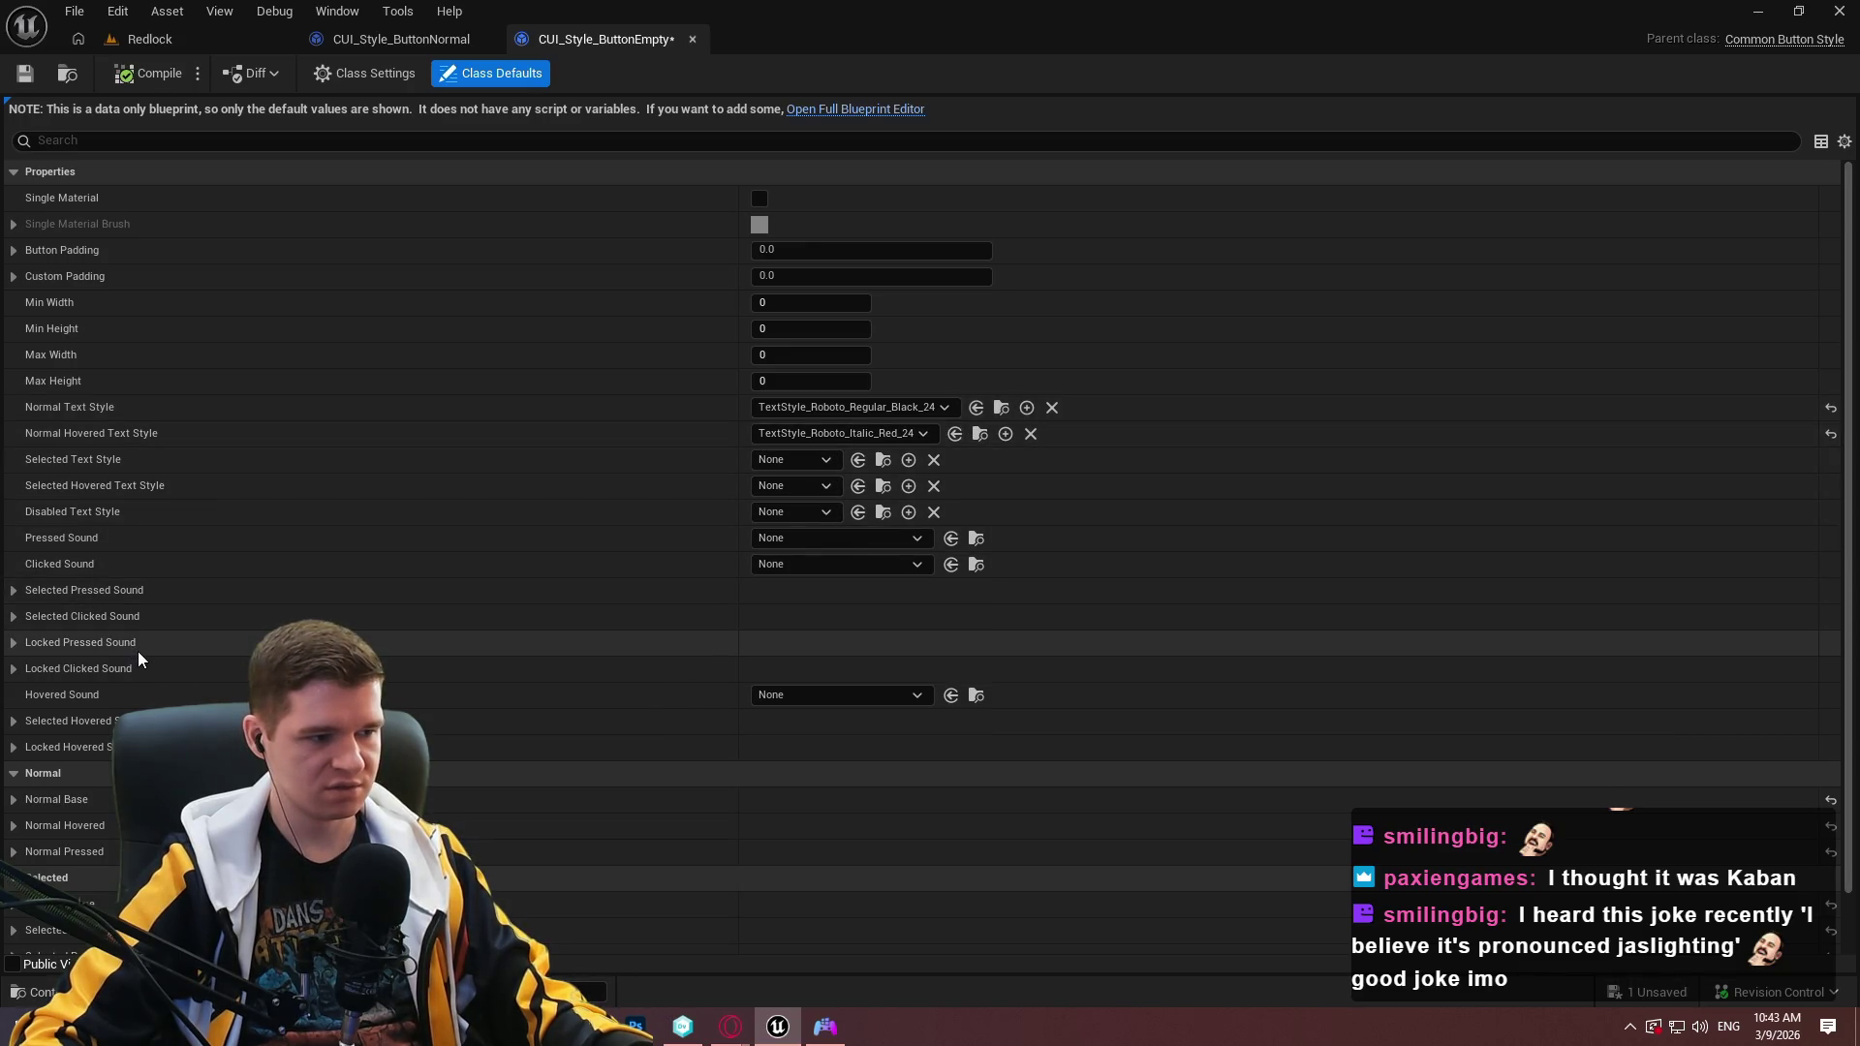
scroll(137, 651, down, 2)
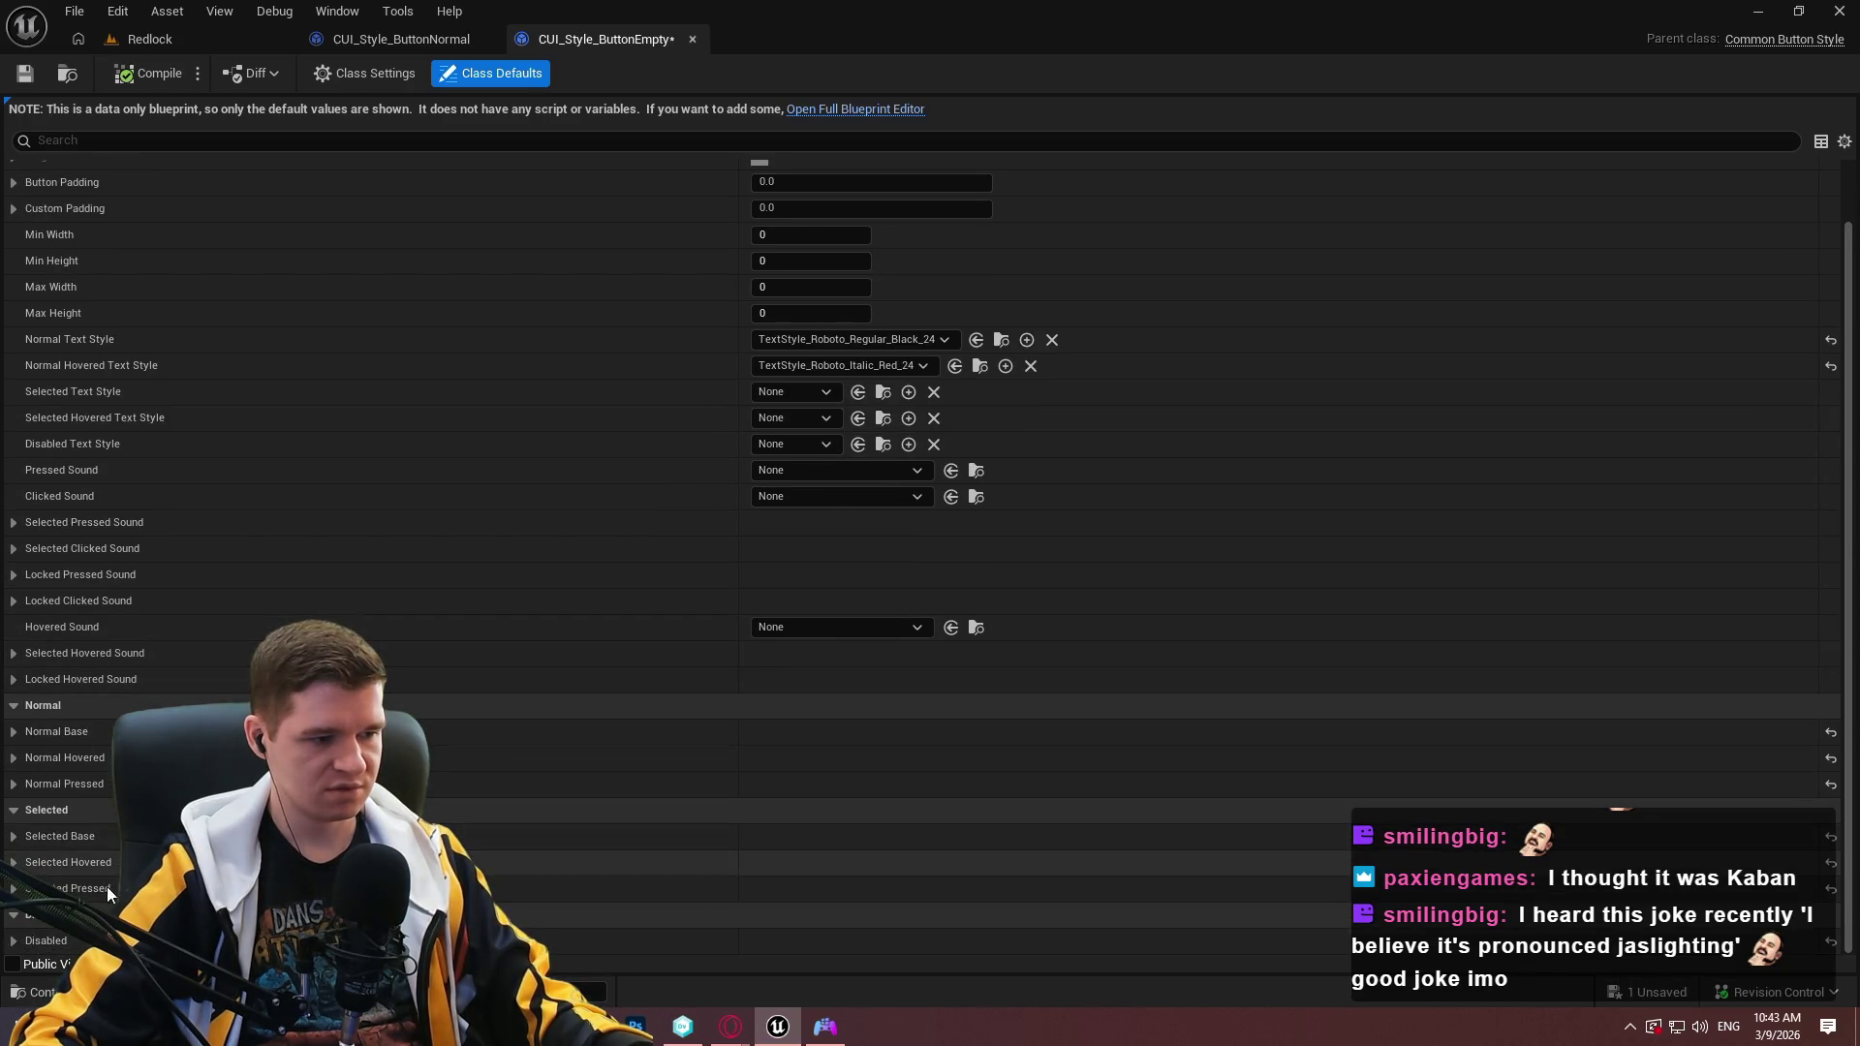
click(19, 733)
click(16, 734)
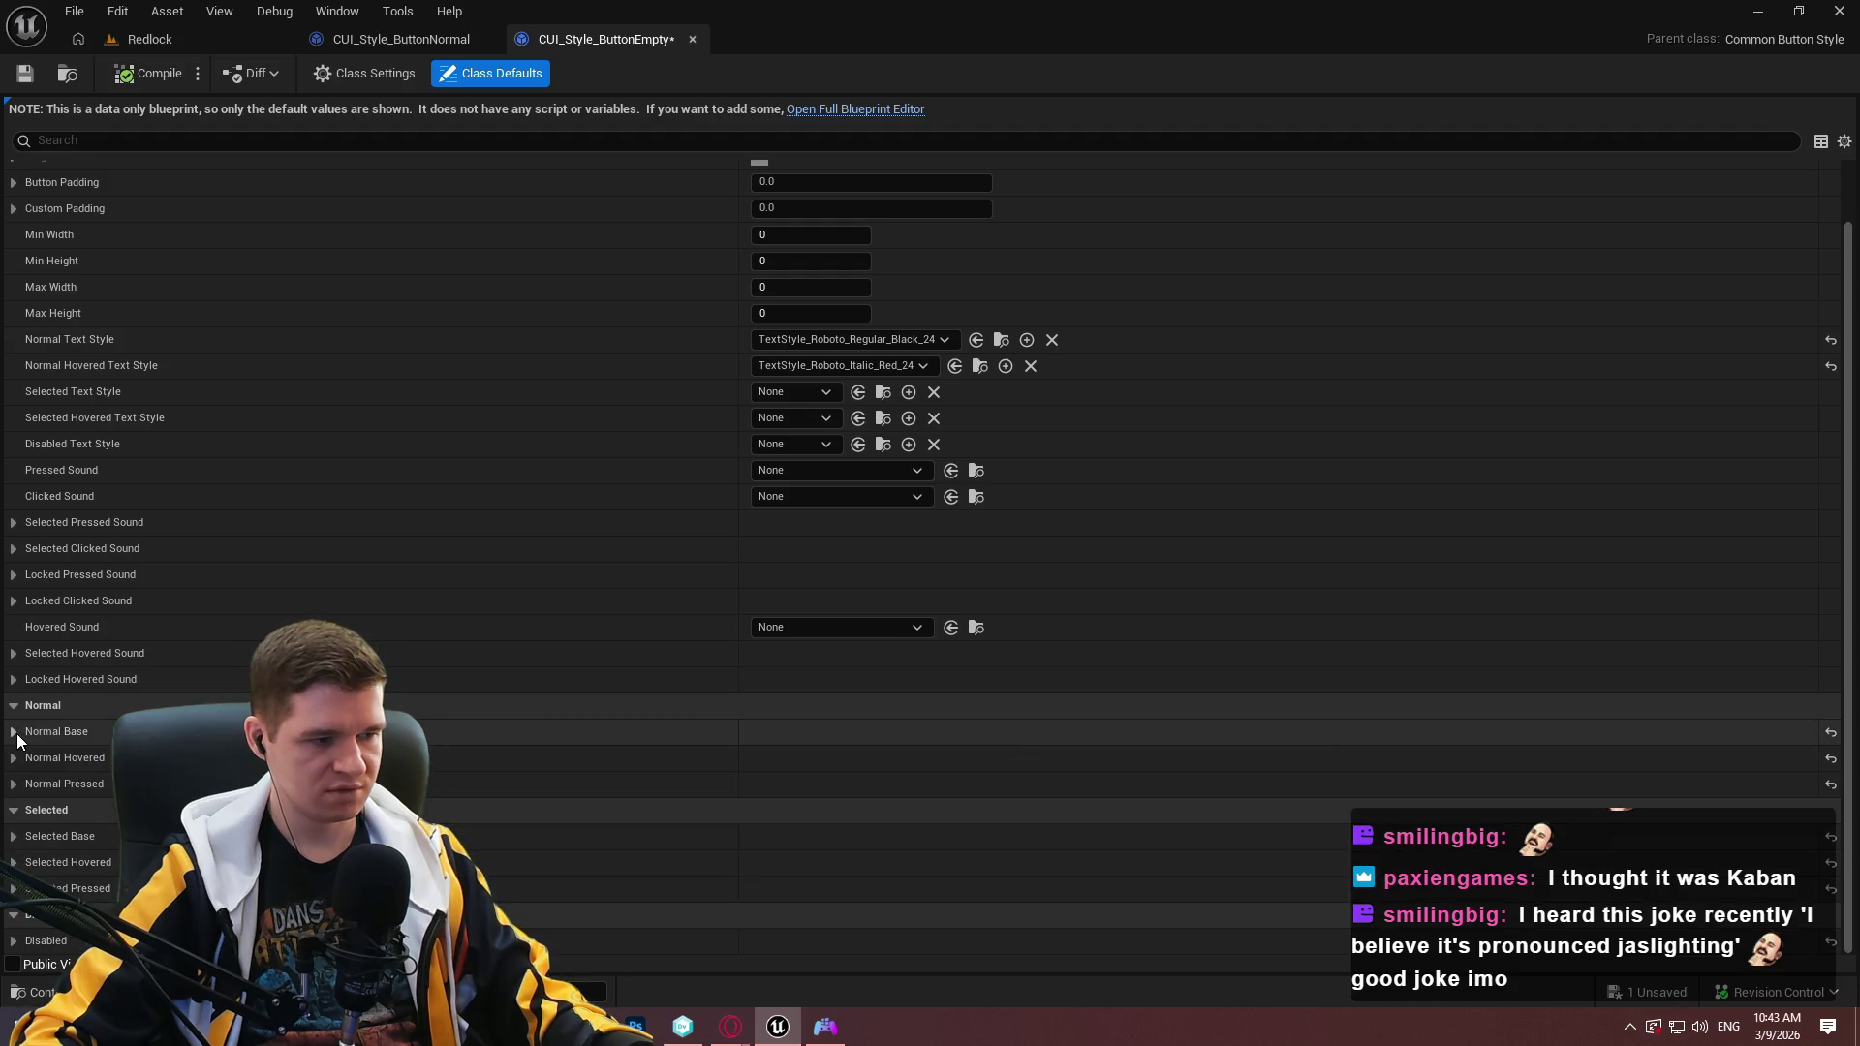
scroll(165, 639, up, 1)
scroll(149, 645, down, 1)
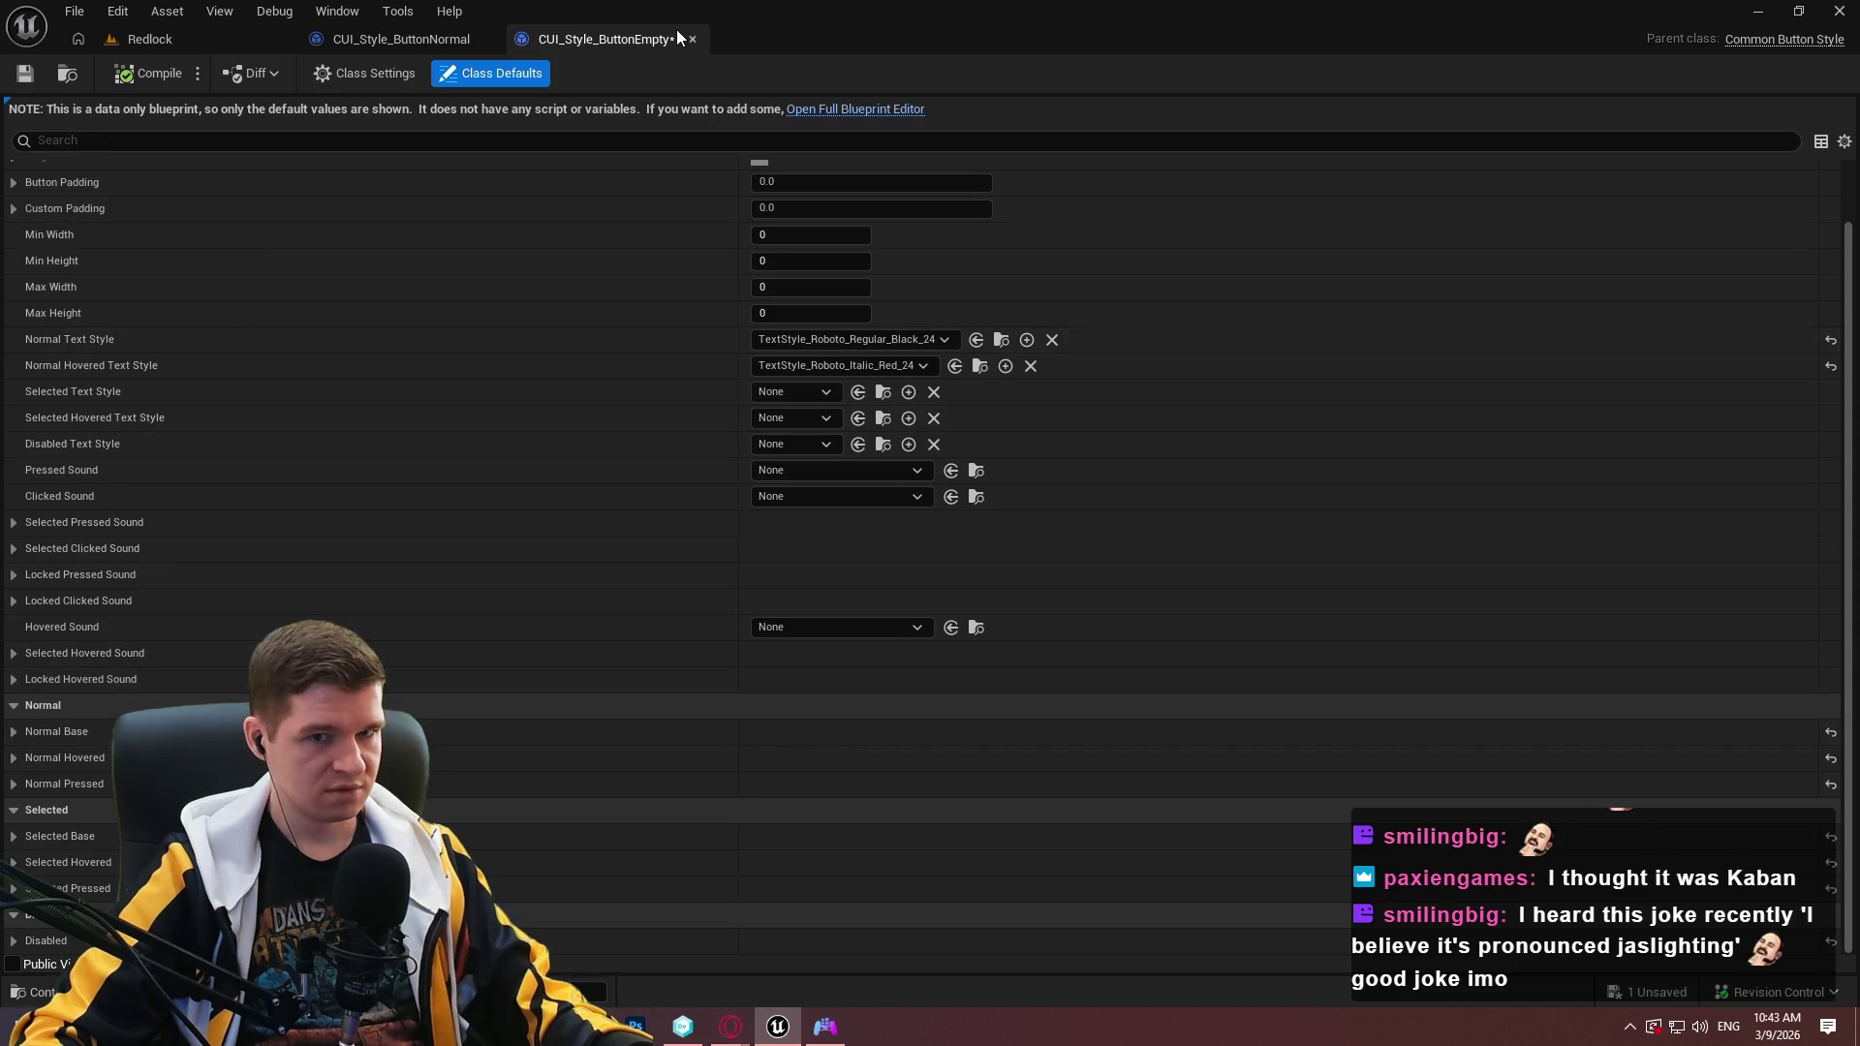
Reset CUI_Style_ButtonEmpty's Normal and Normal Hovered Text Style to None, save, and close ButtonNormal.
click(207, 42)
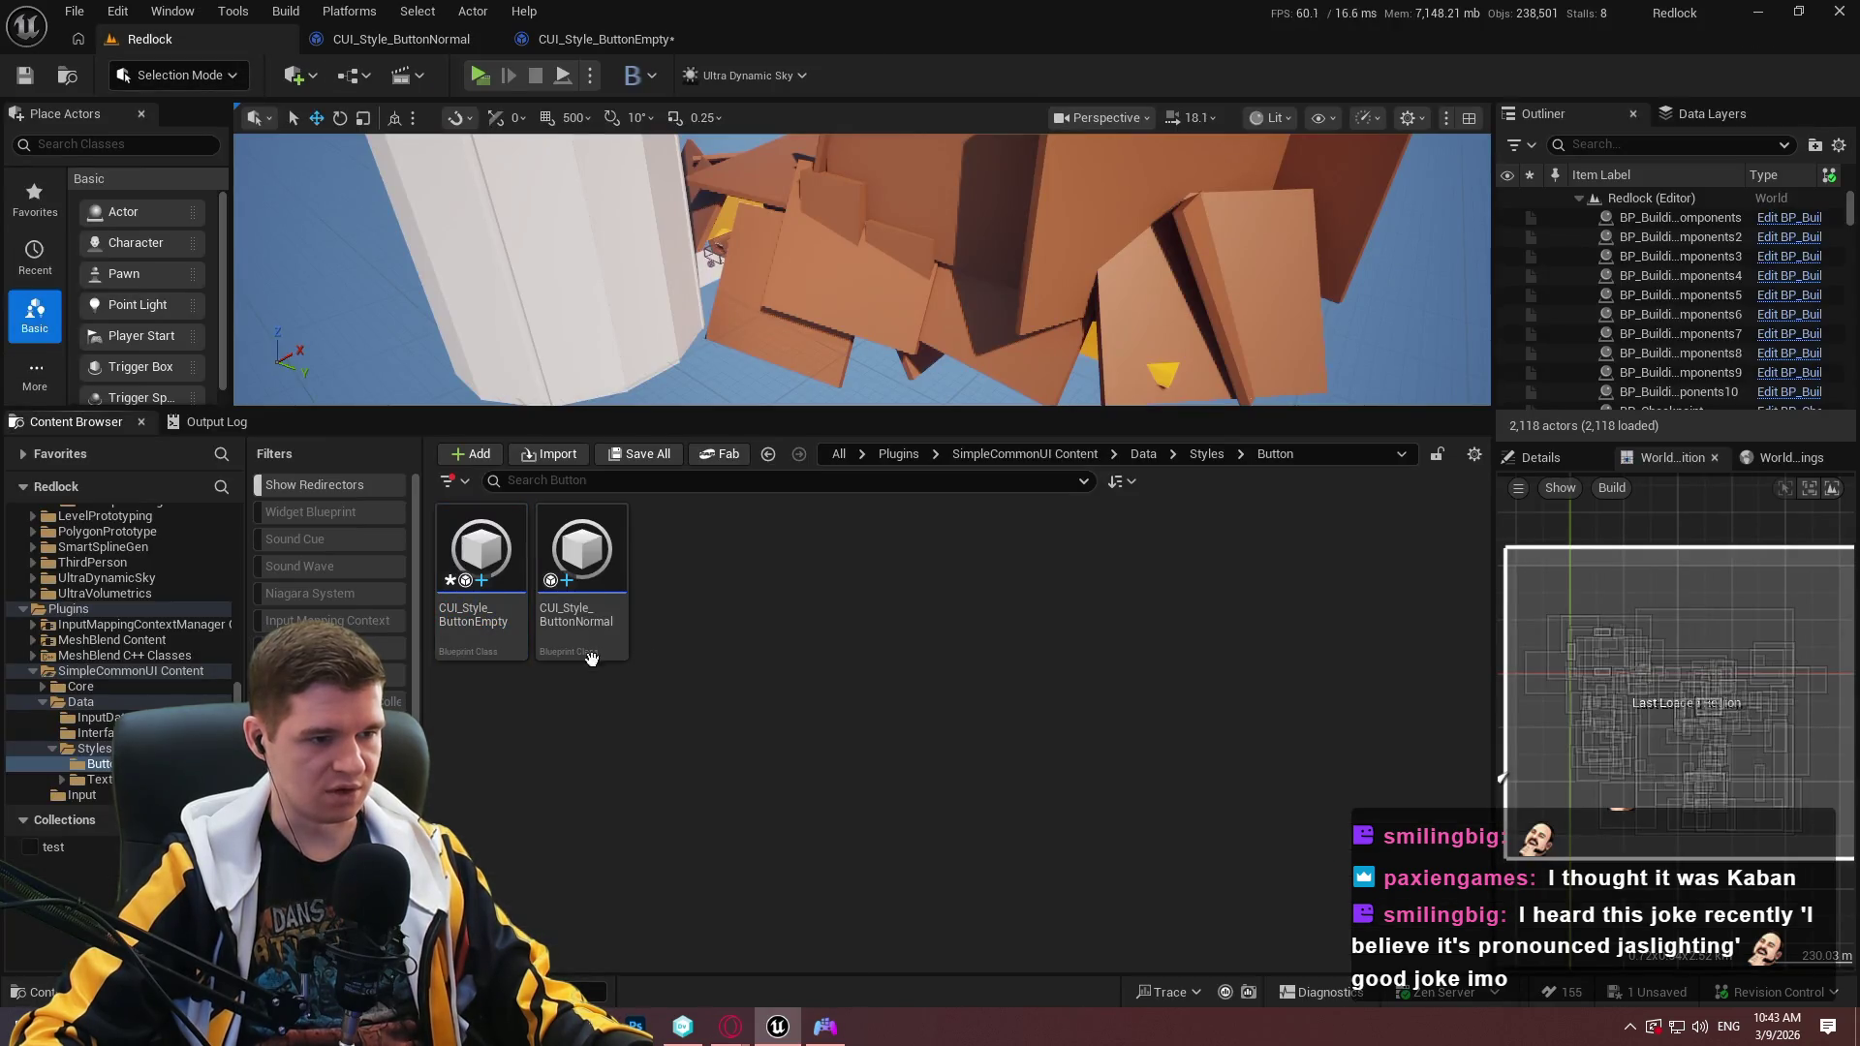
double_click(512, 644)
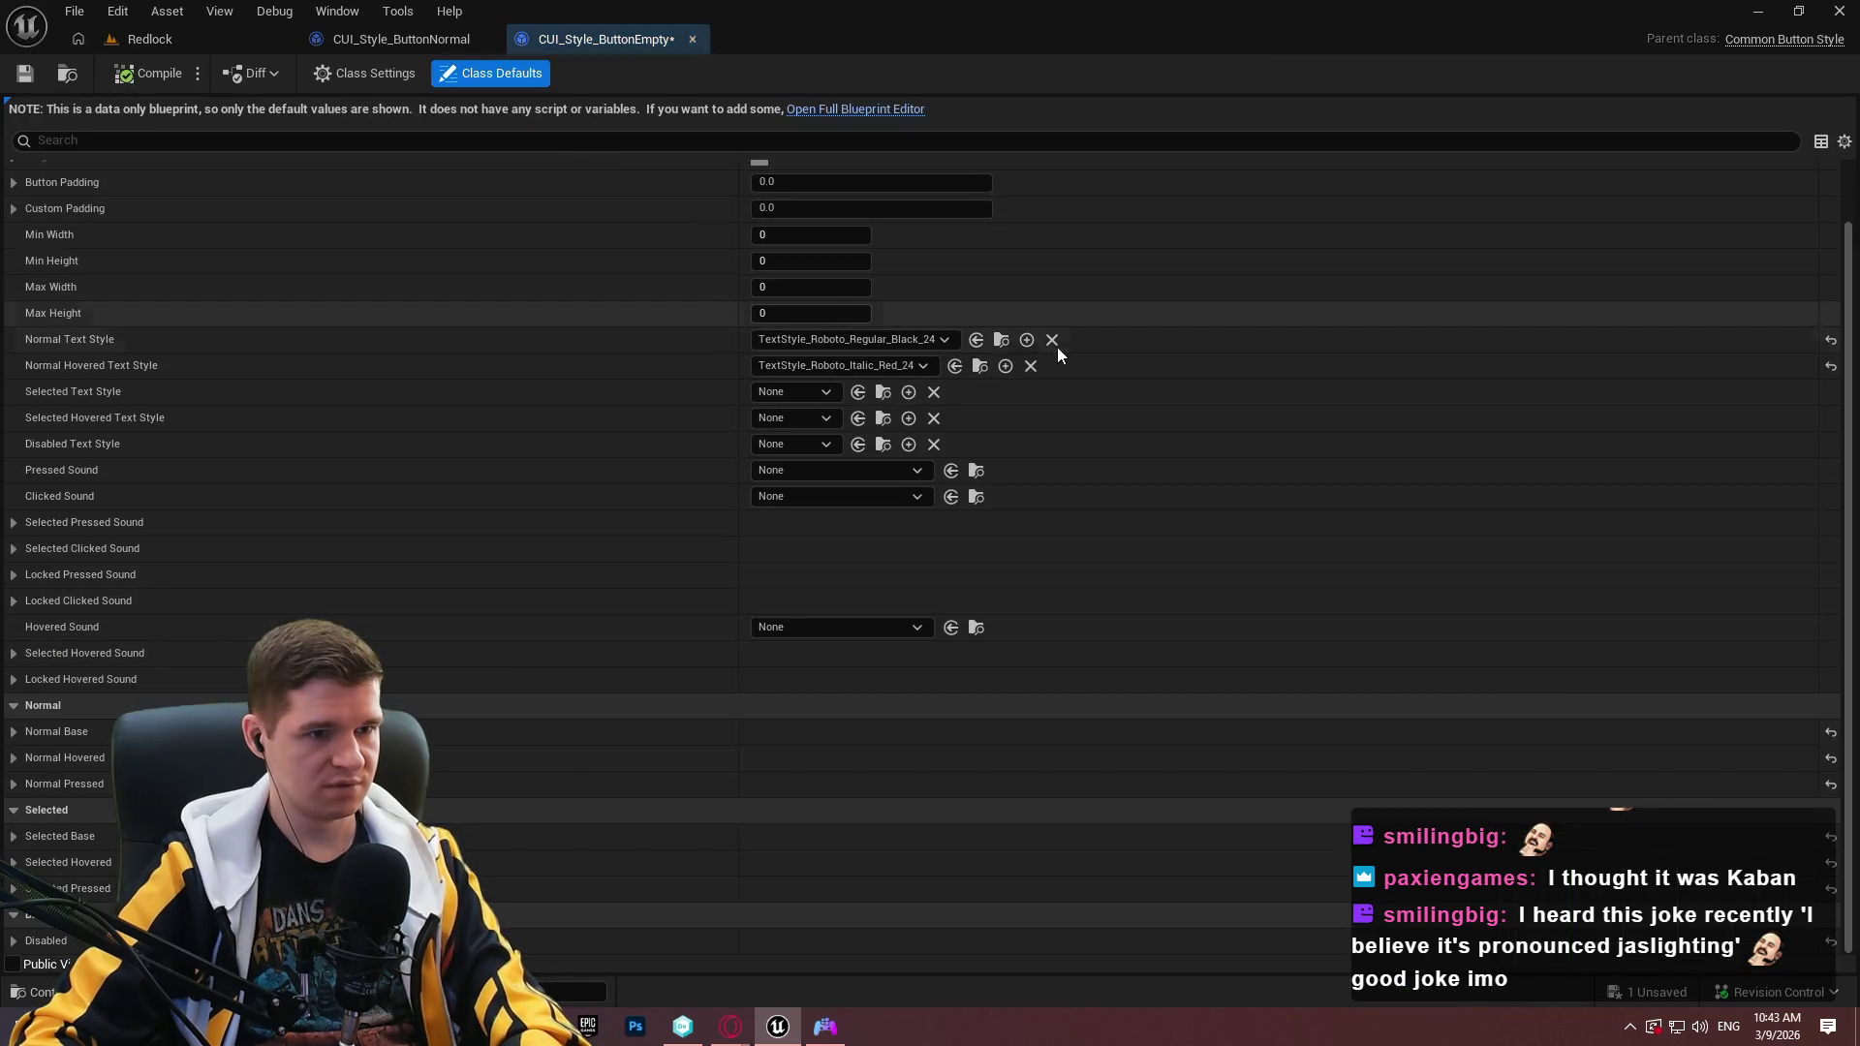
click(1030, 340)
click(1030, 365)
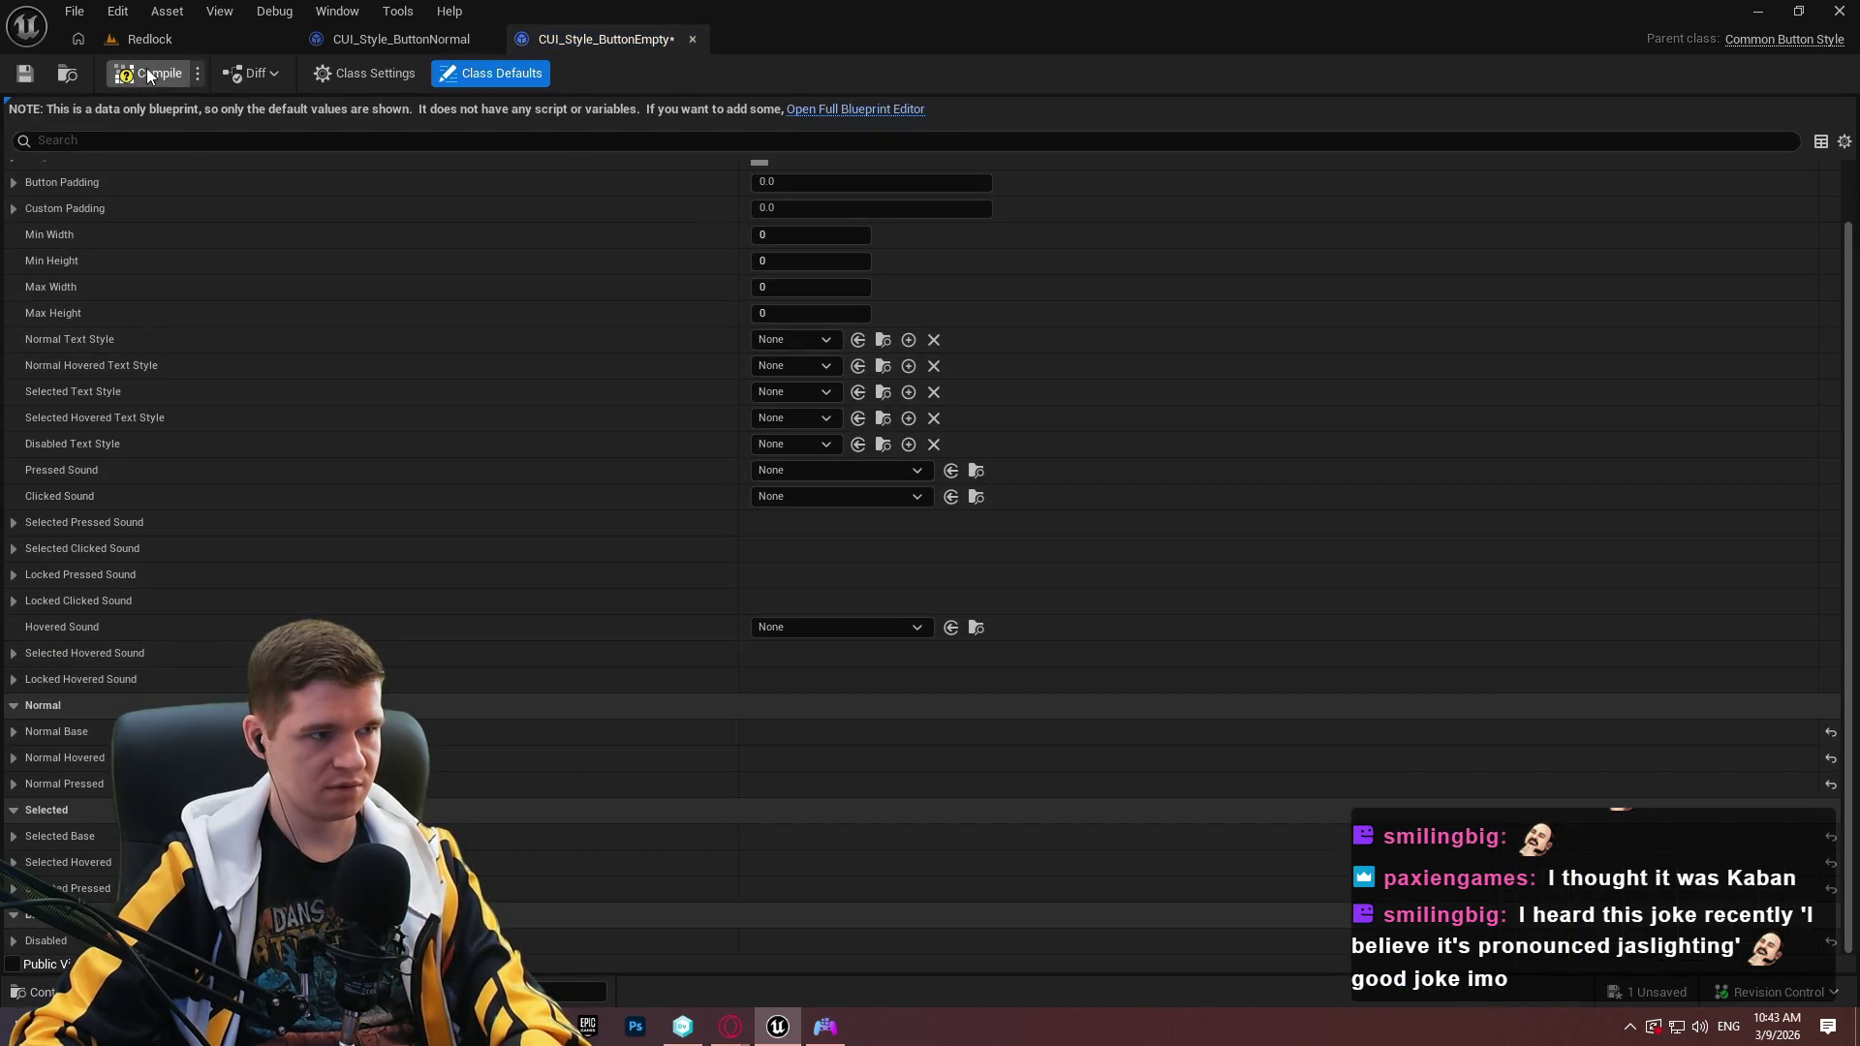
click(26, 75)
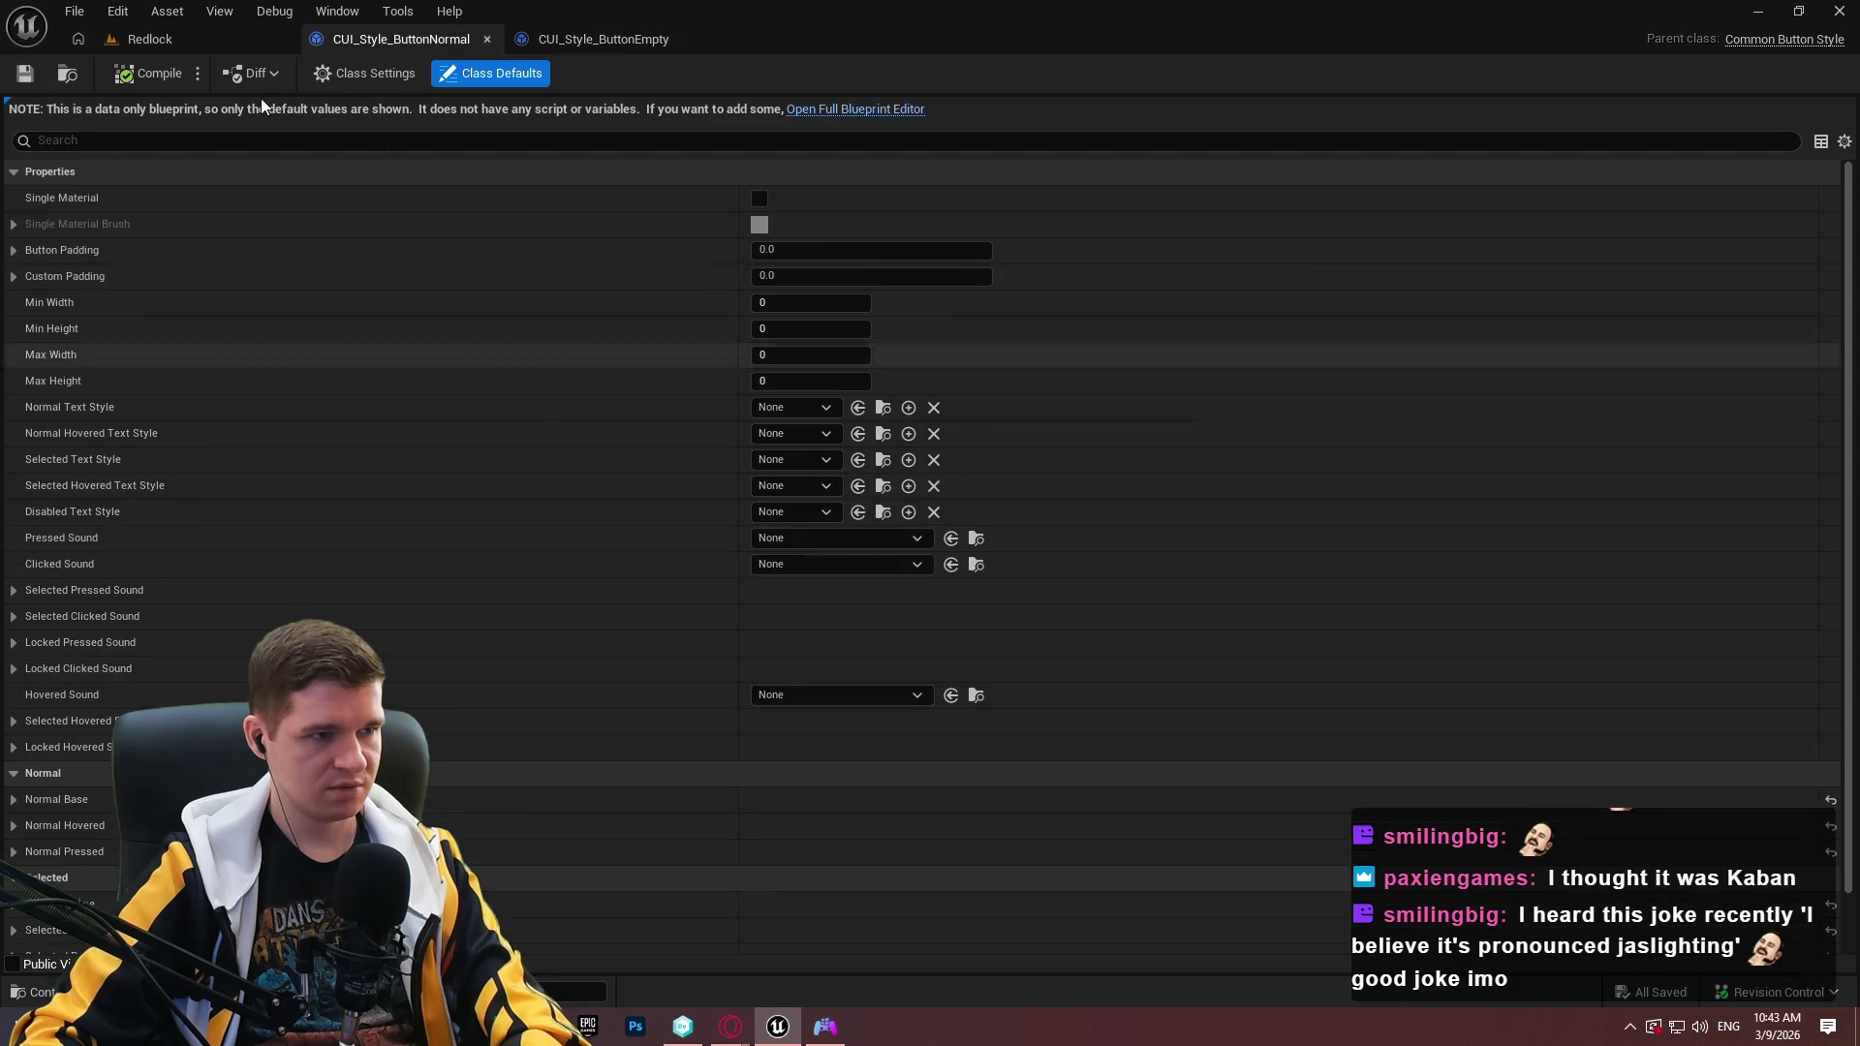
click(486, 39)
click(165, 37)
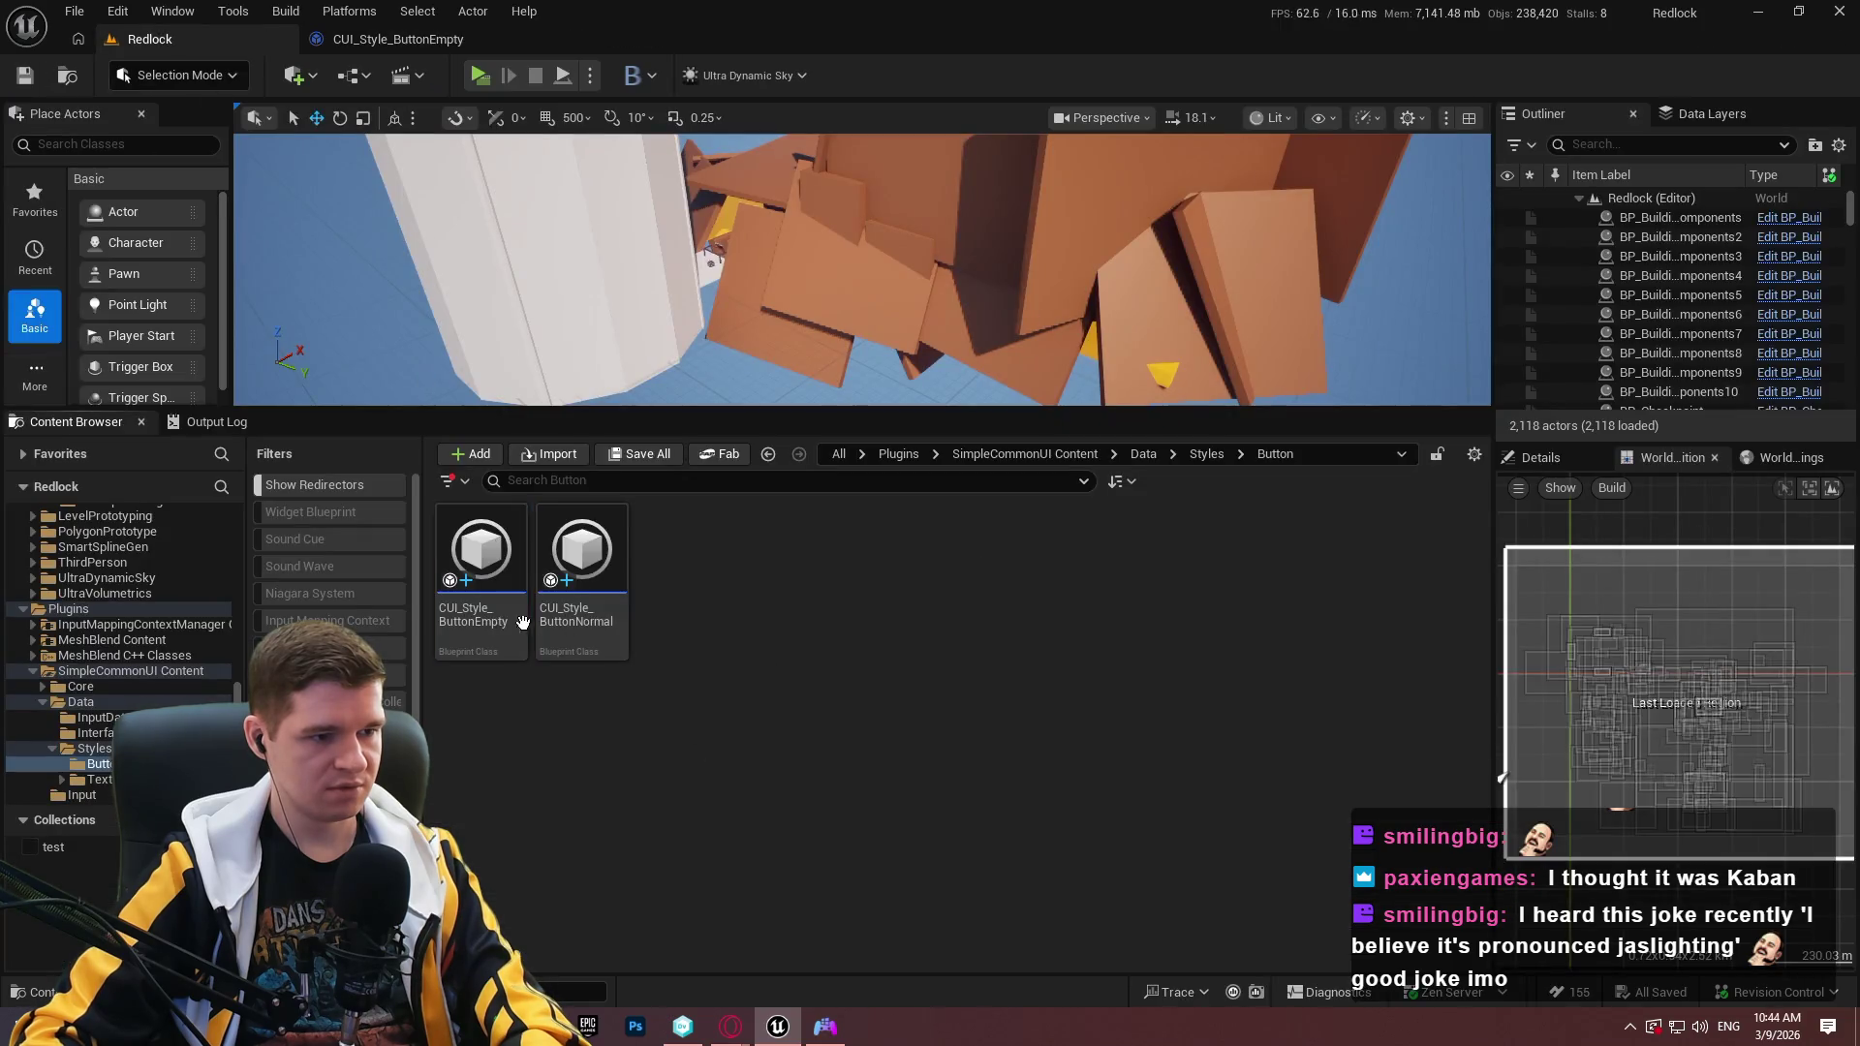
Replace the duplicate with a new CommonButtonStyle Blueprint named CUI_Style_ButtonNormal and open it.
click(617, 646)
key(Delete)
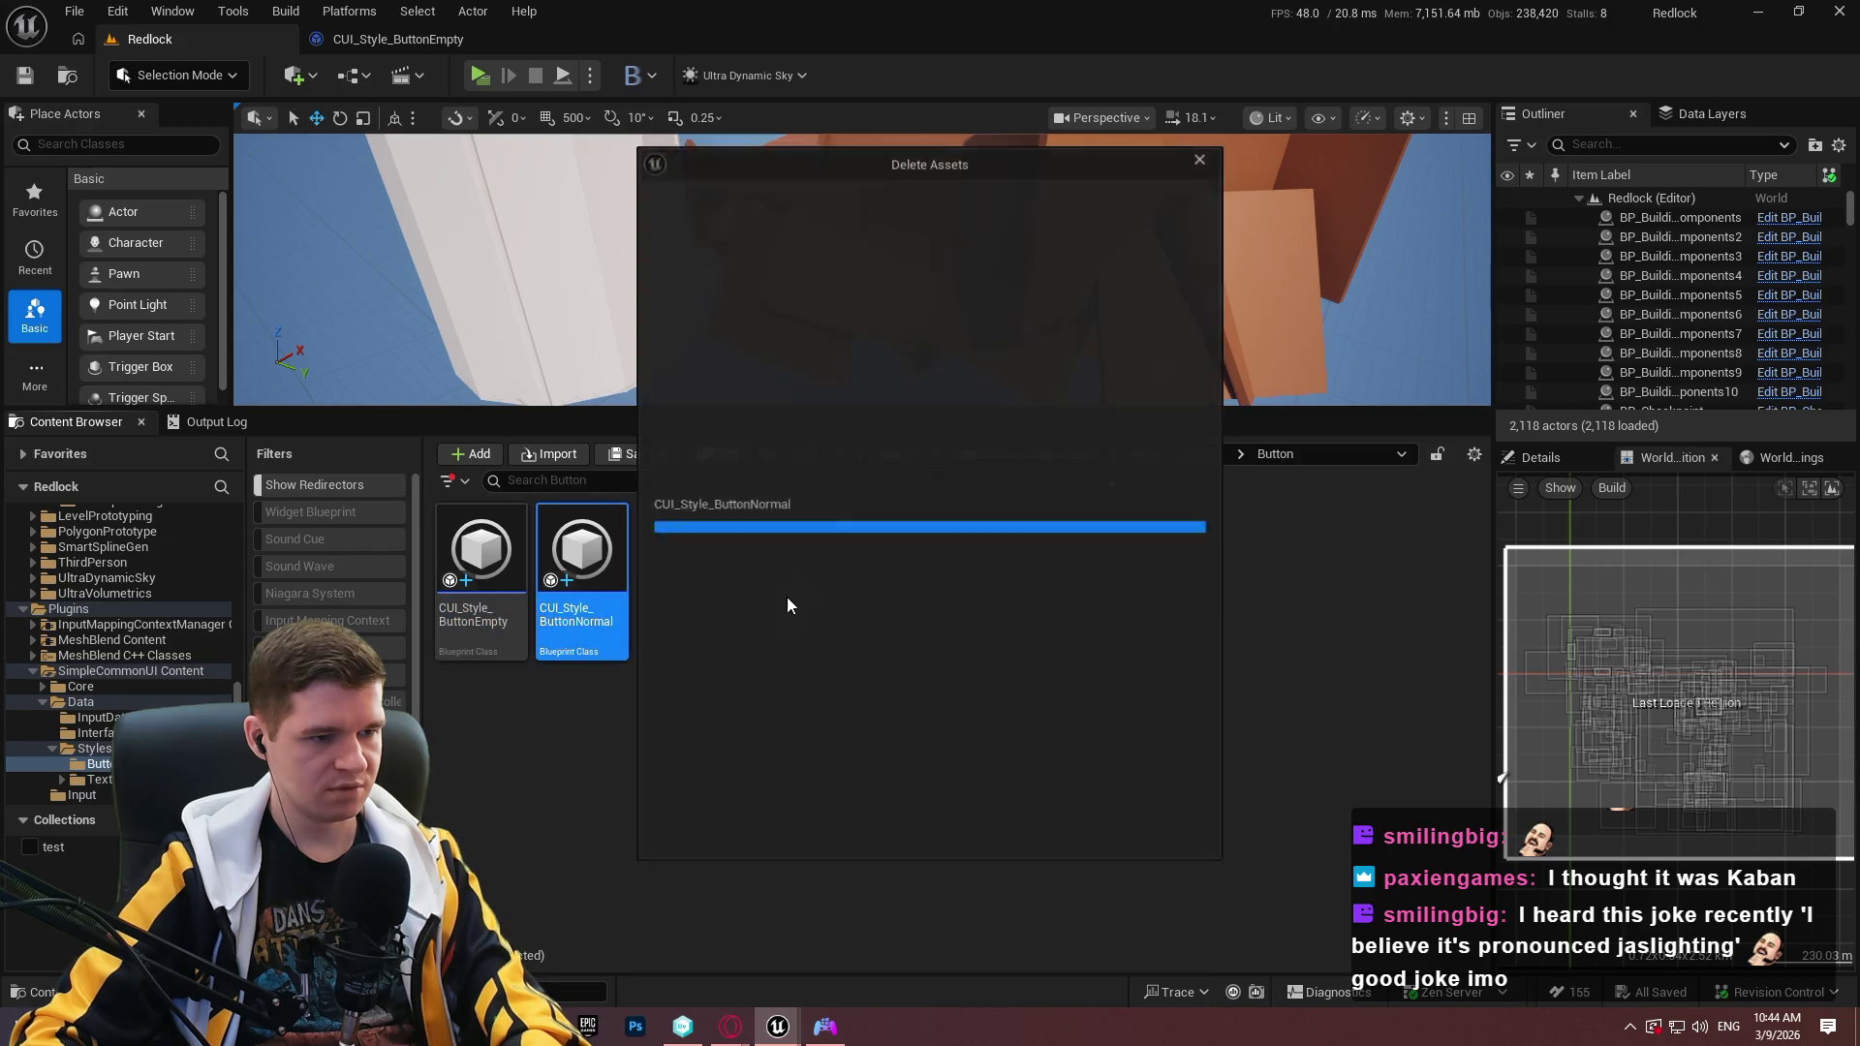
click(868, 829)
right_click(684, 644)
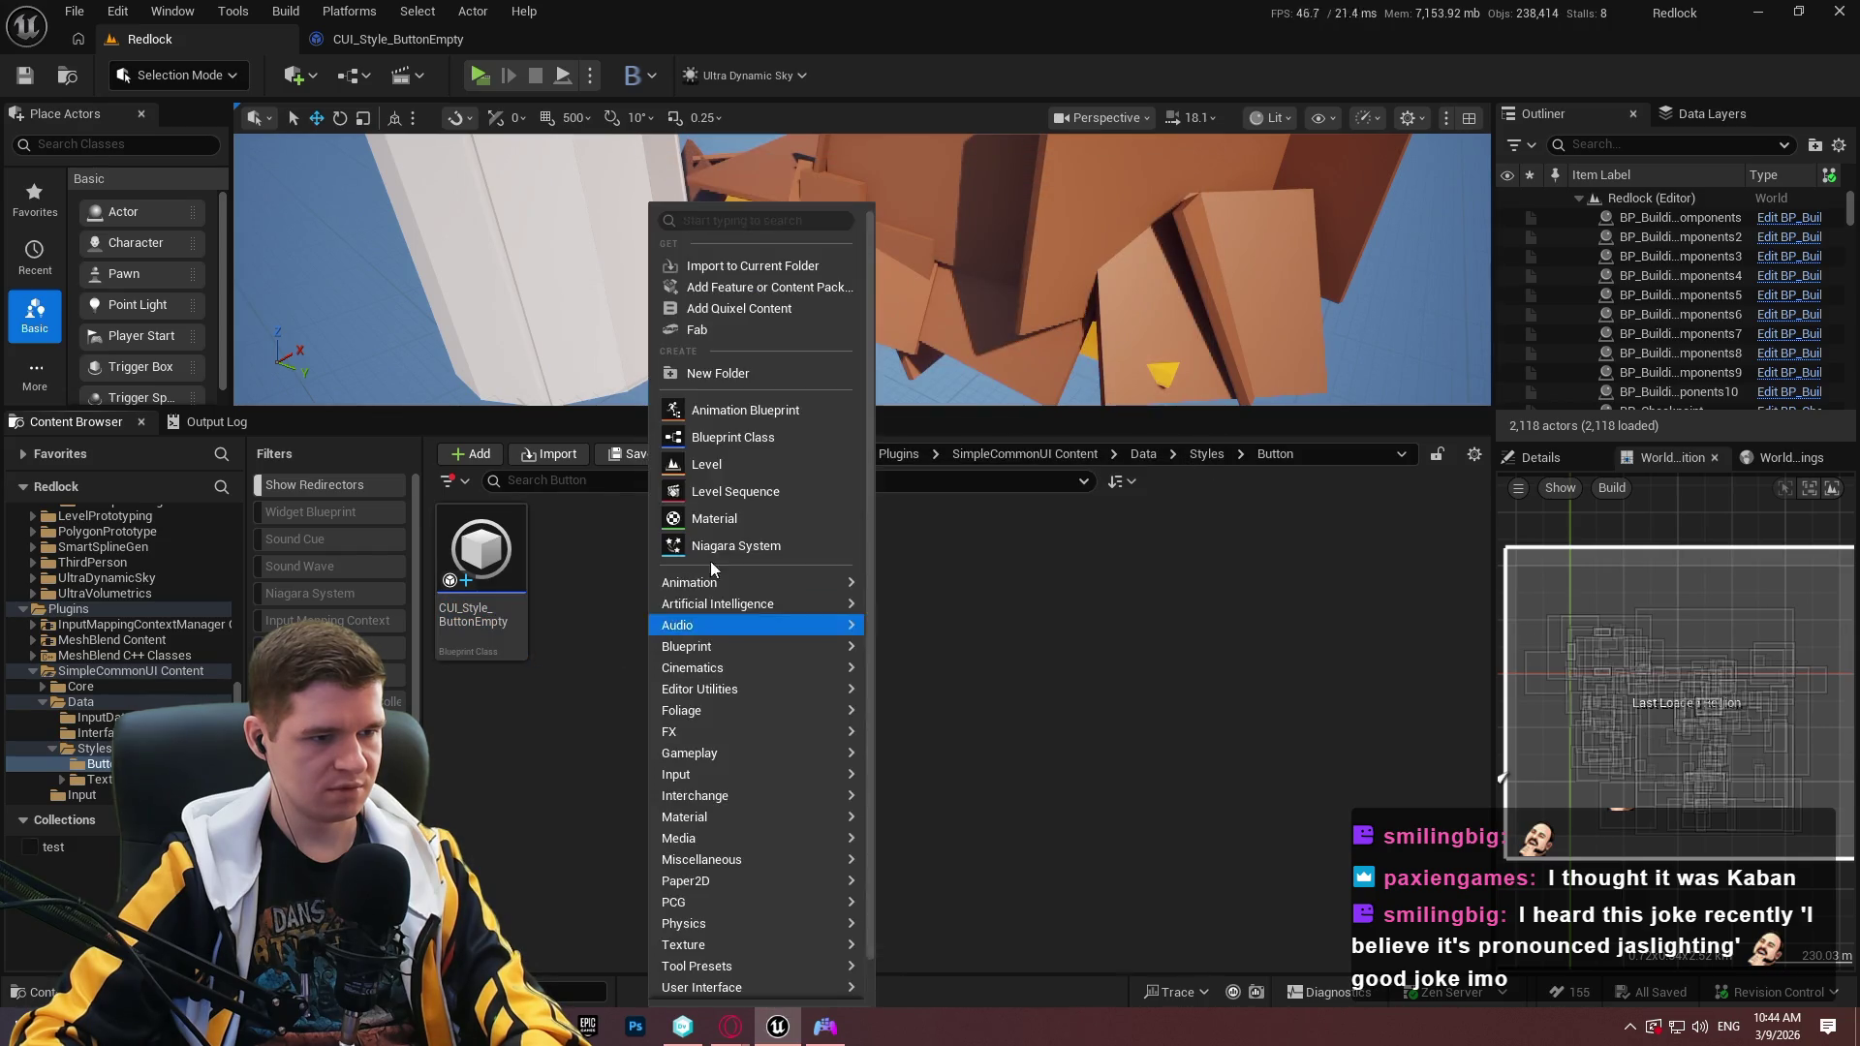
click(734, 437)
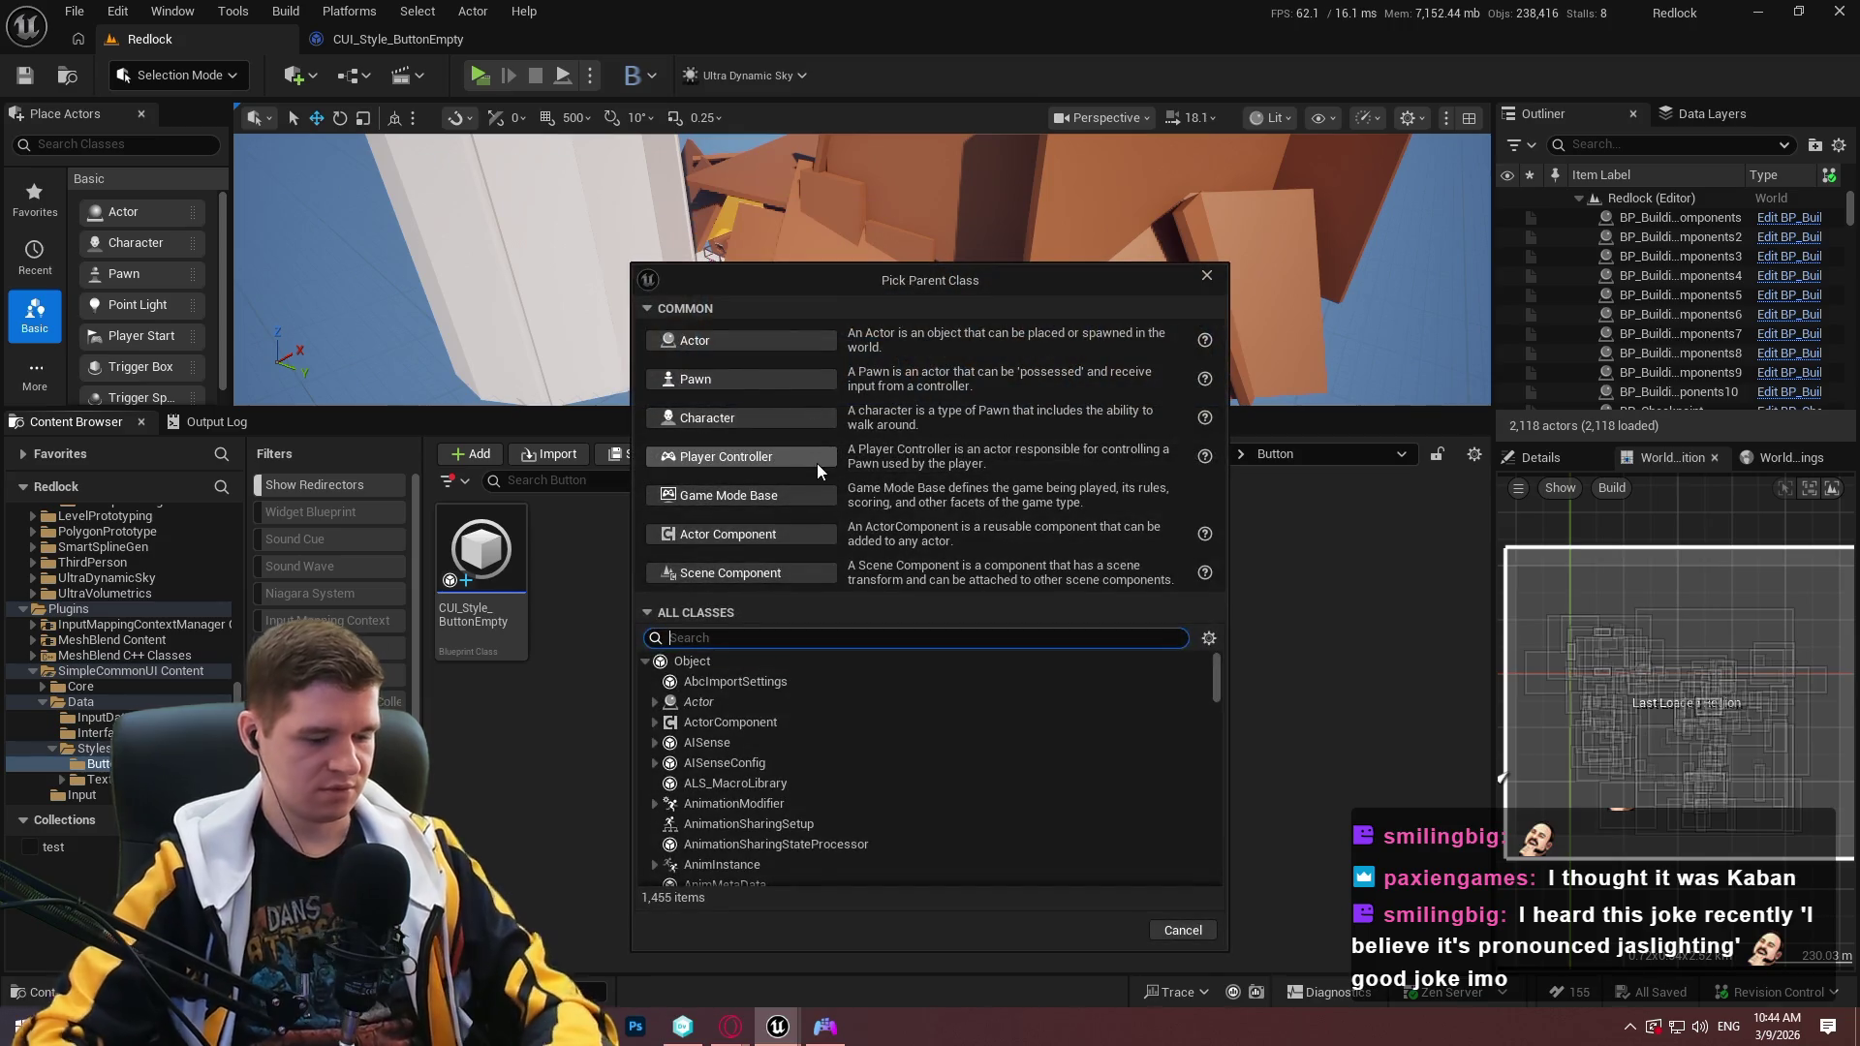
text(button)
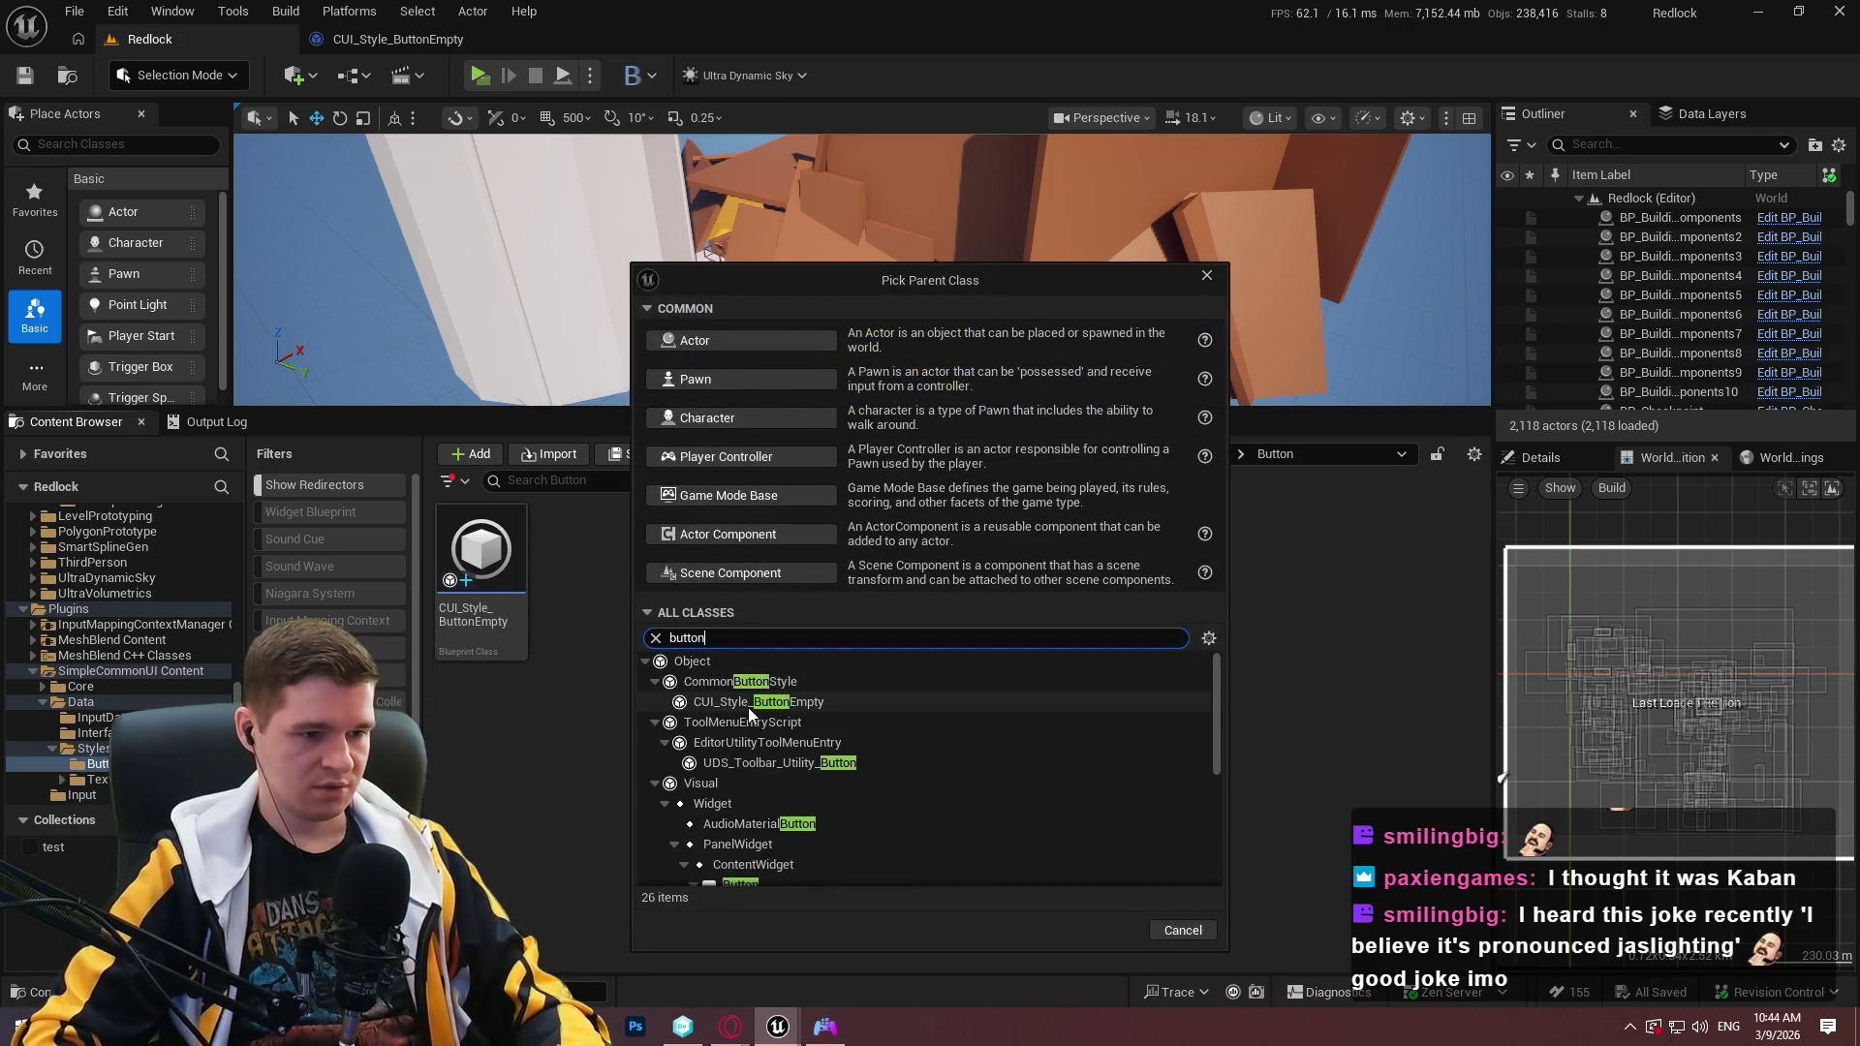
click(765, 682)
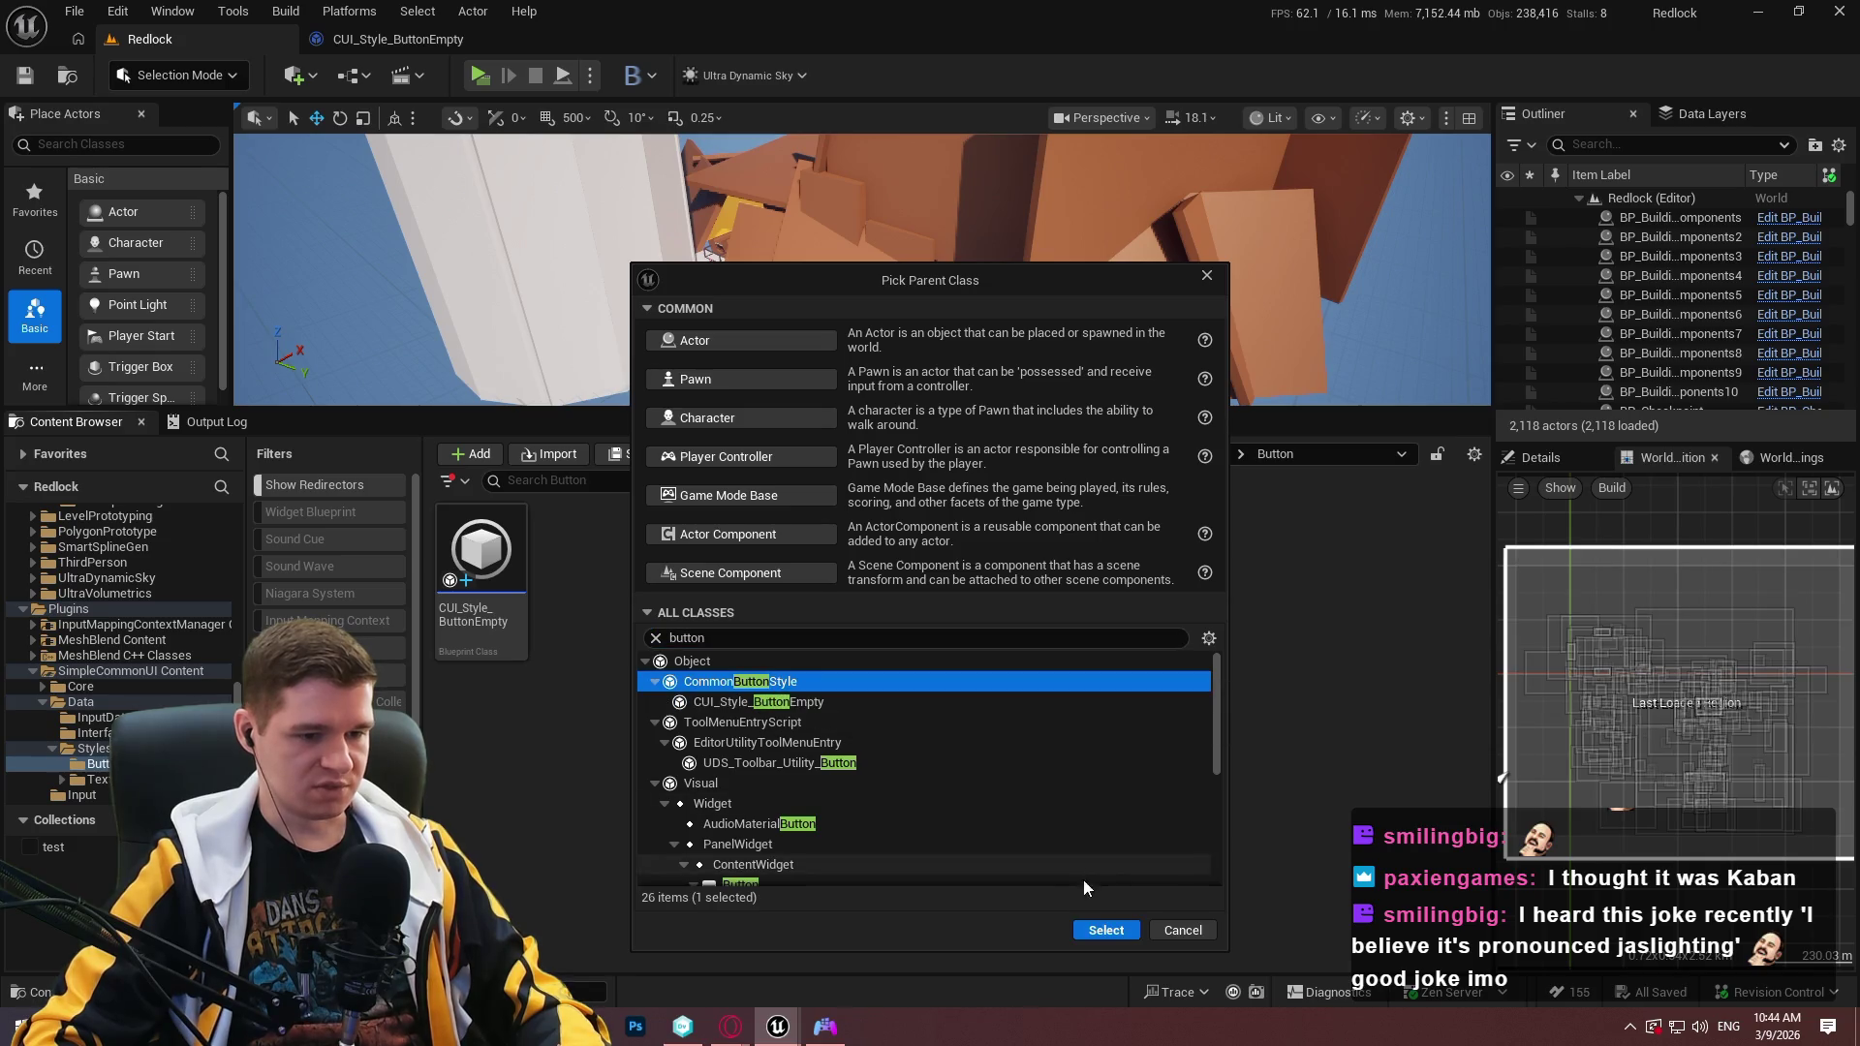
click(1105, 932)
text(CU)
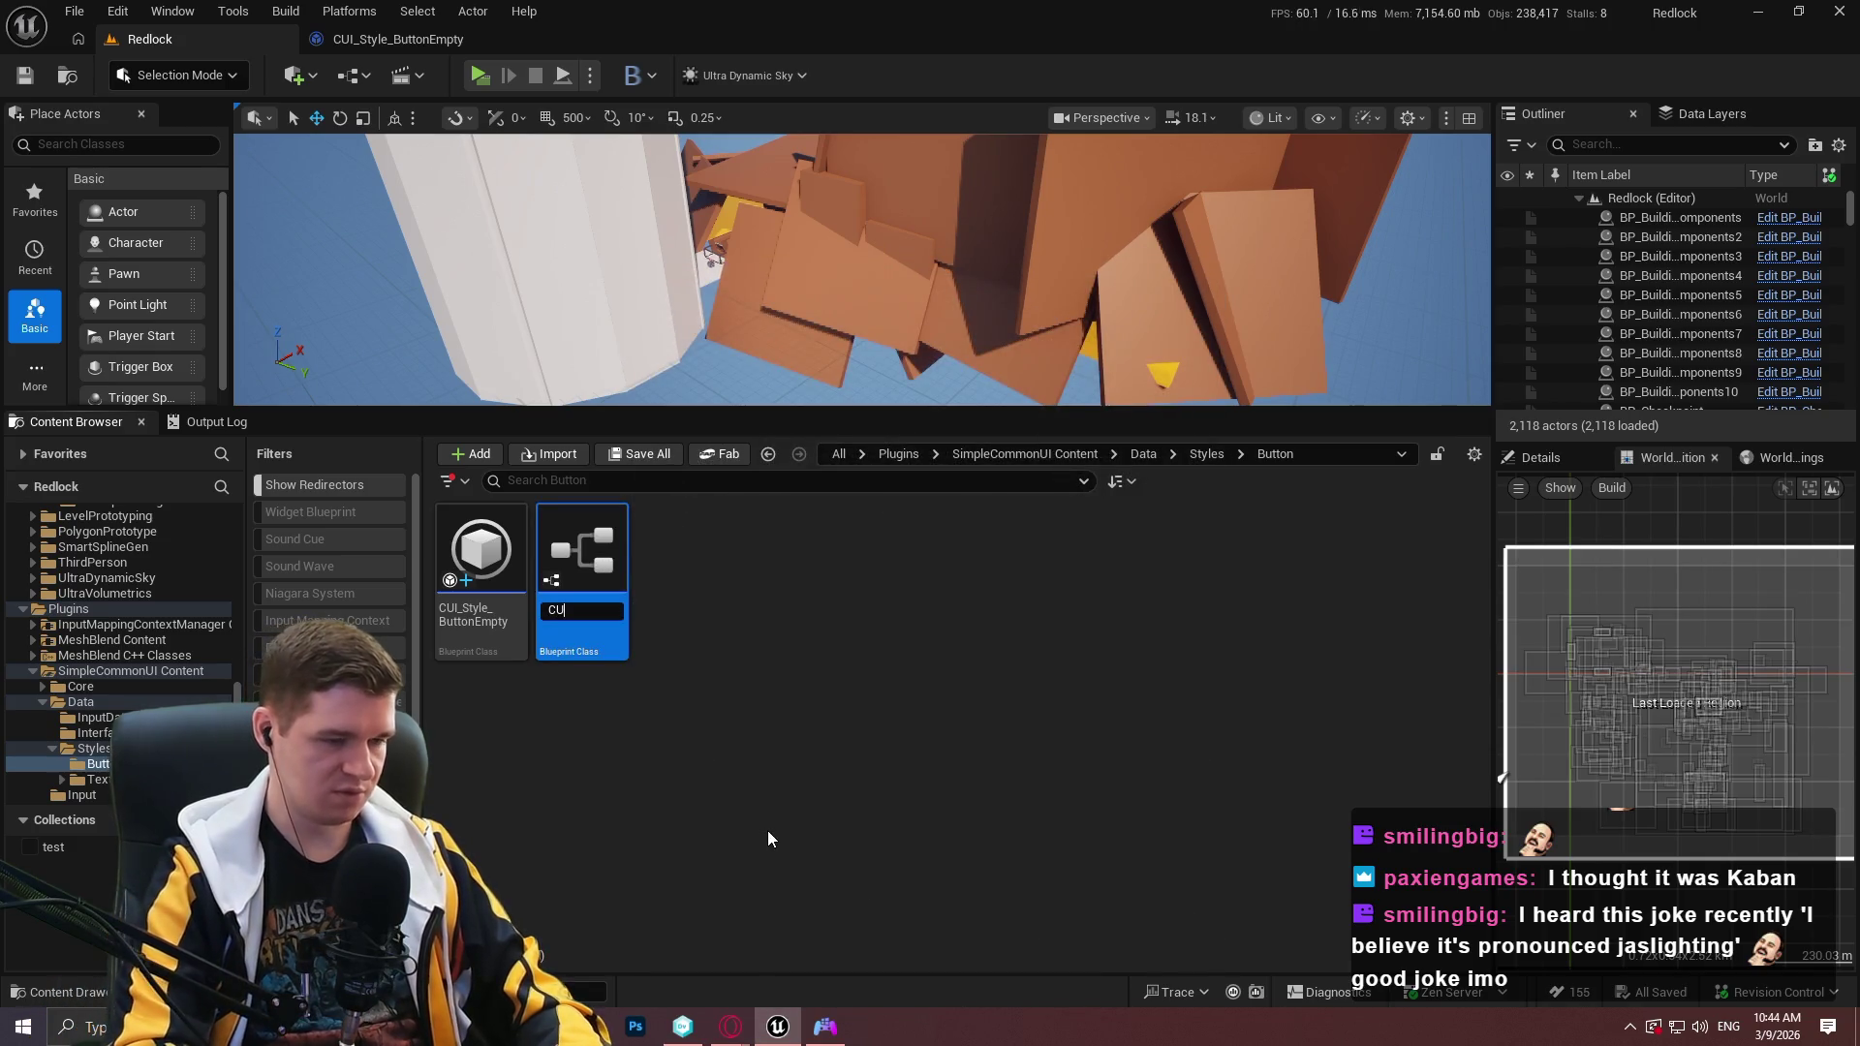
text(I_Sty)
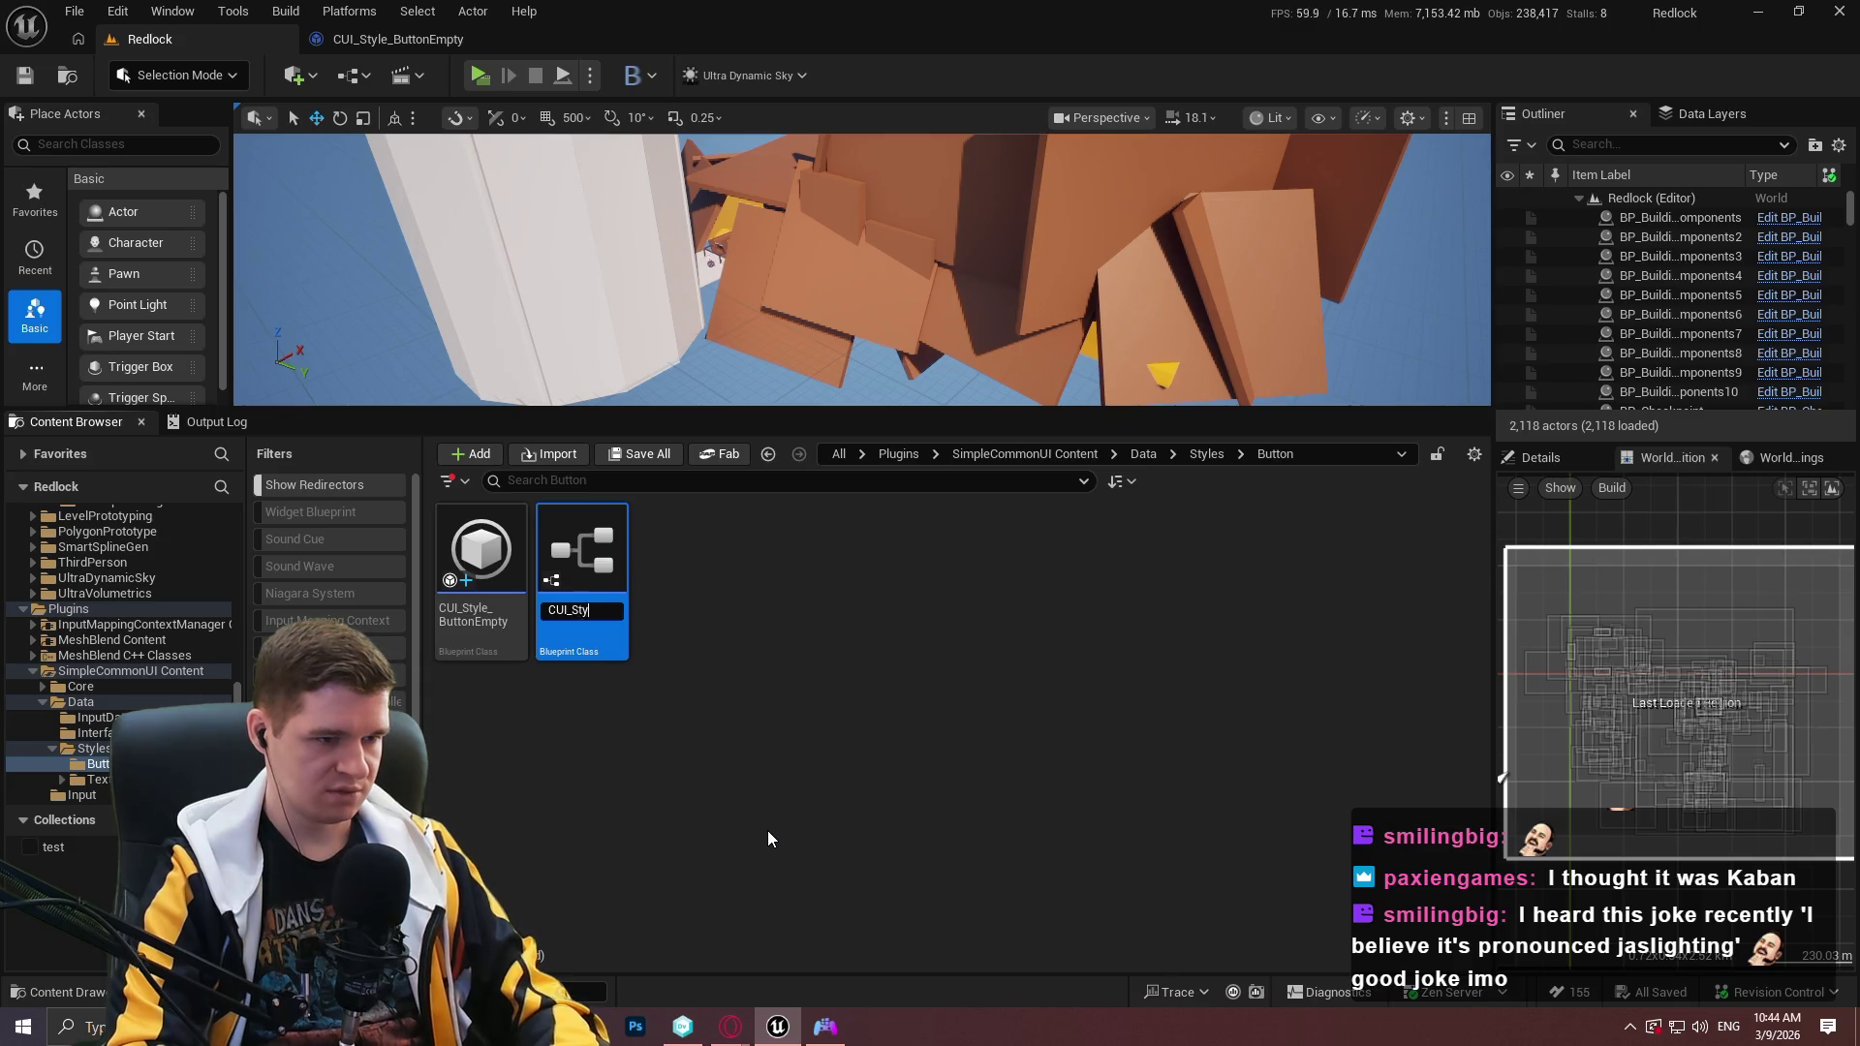
text(le_B)
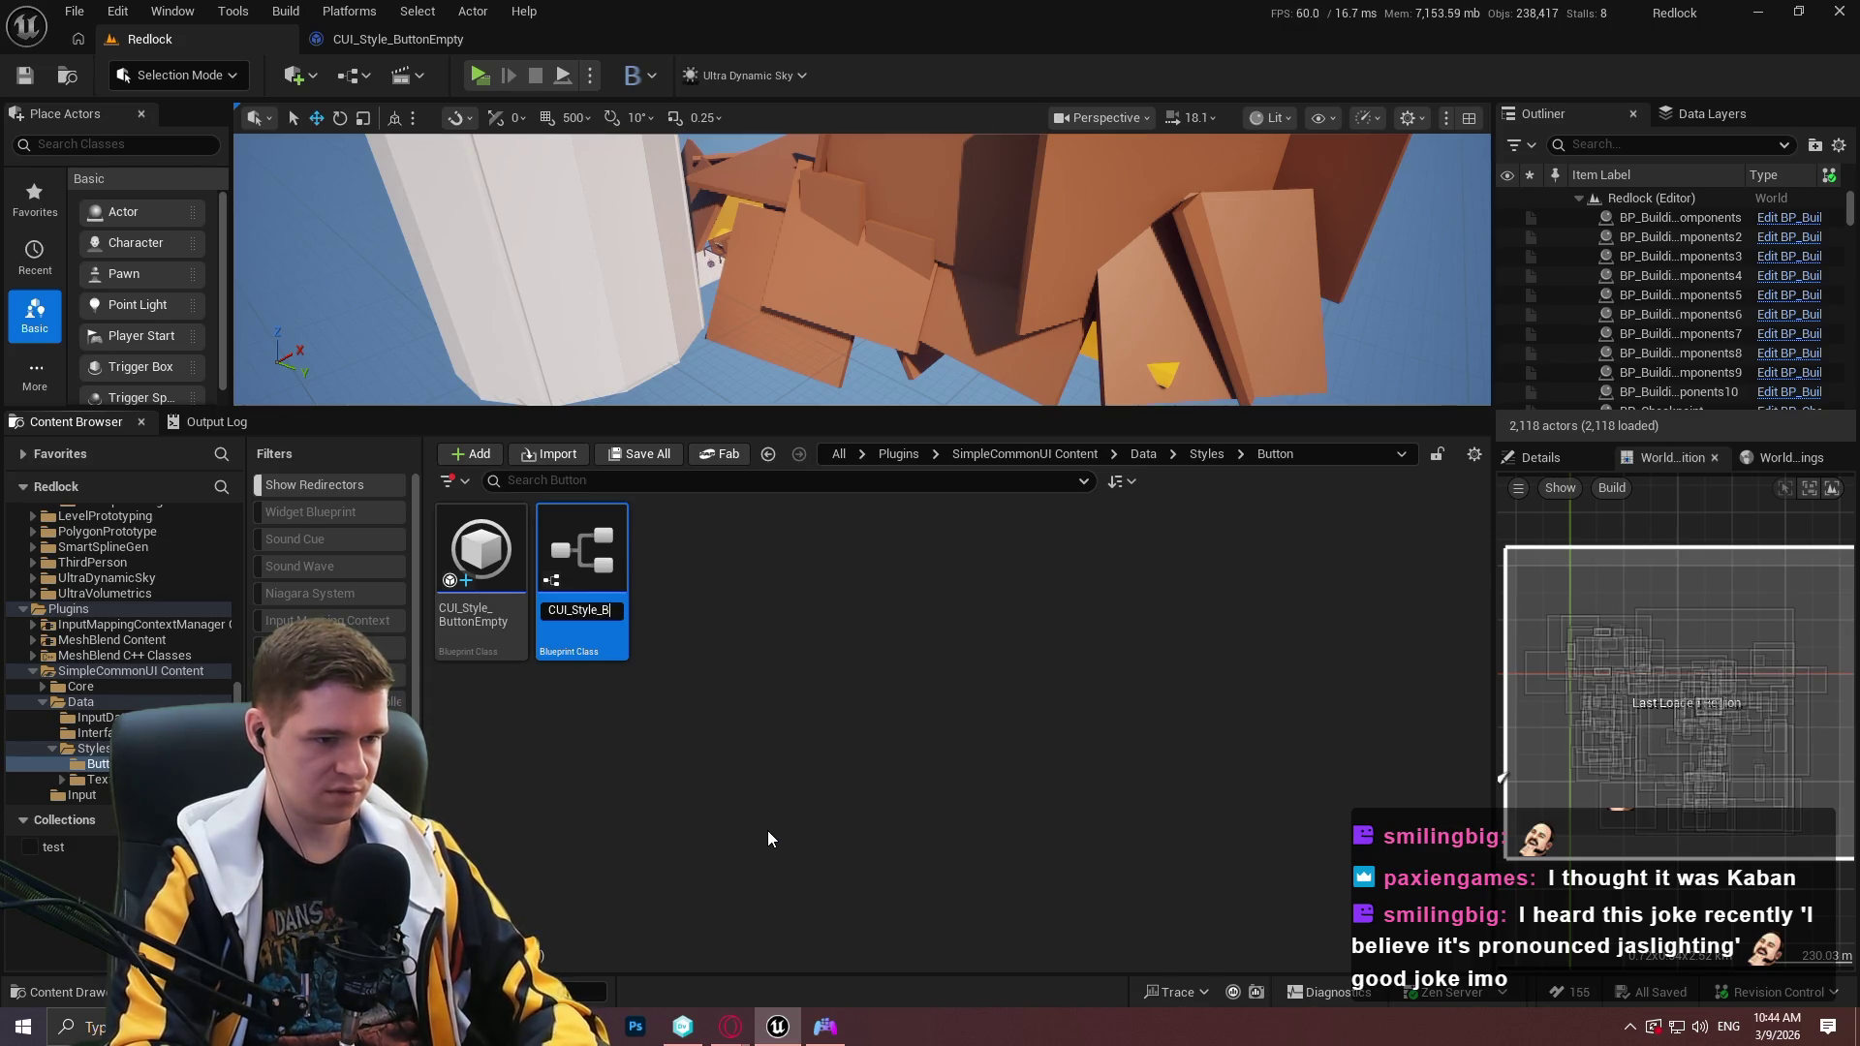
text(uttonNormal)
key(Return)
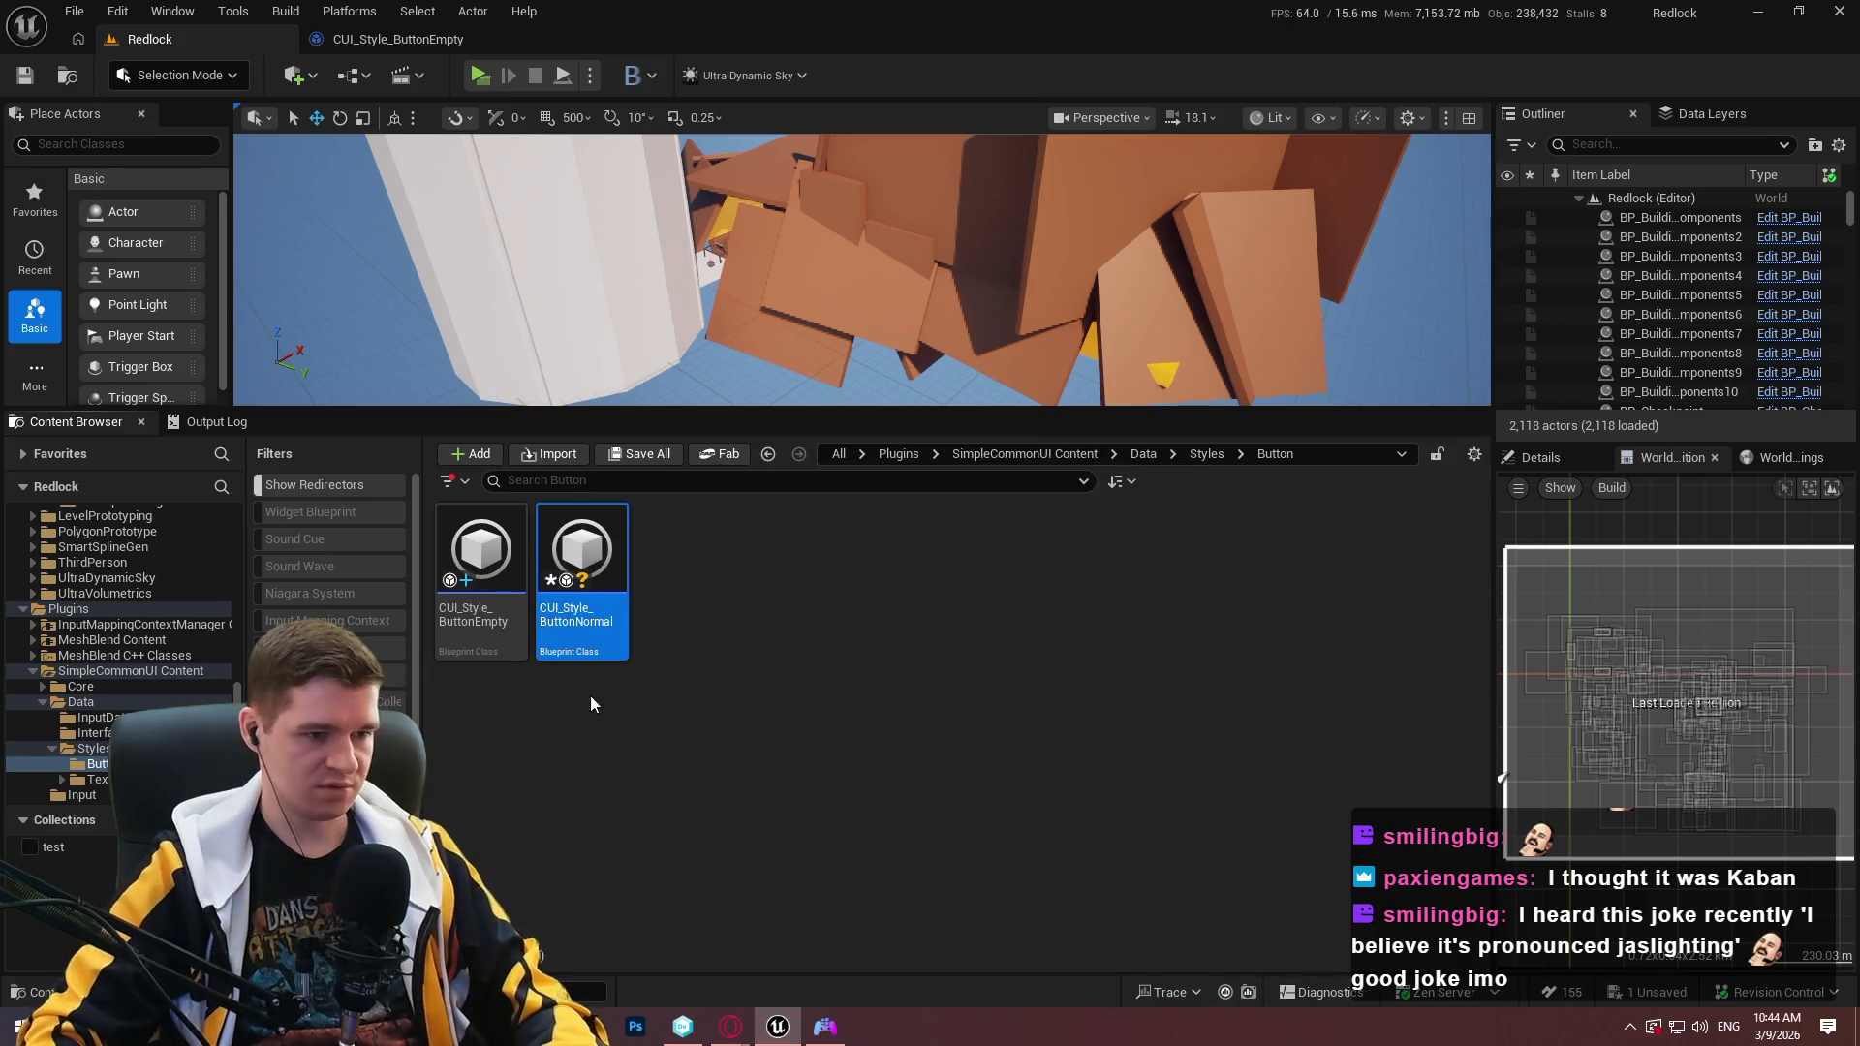
double_click(597, 645)
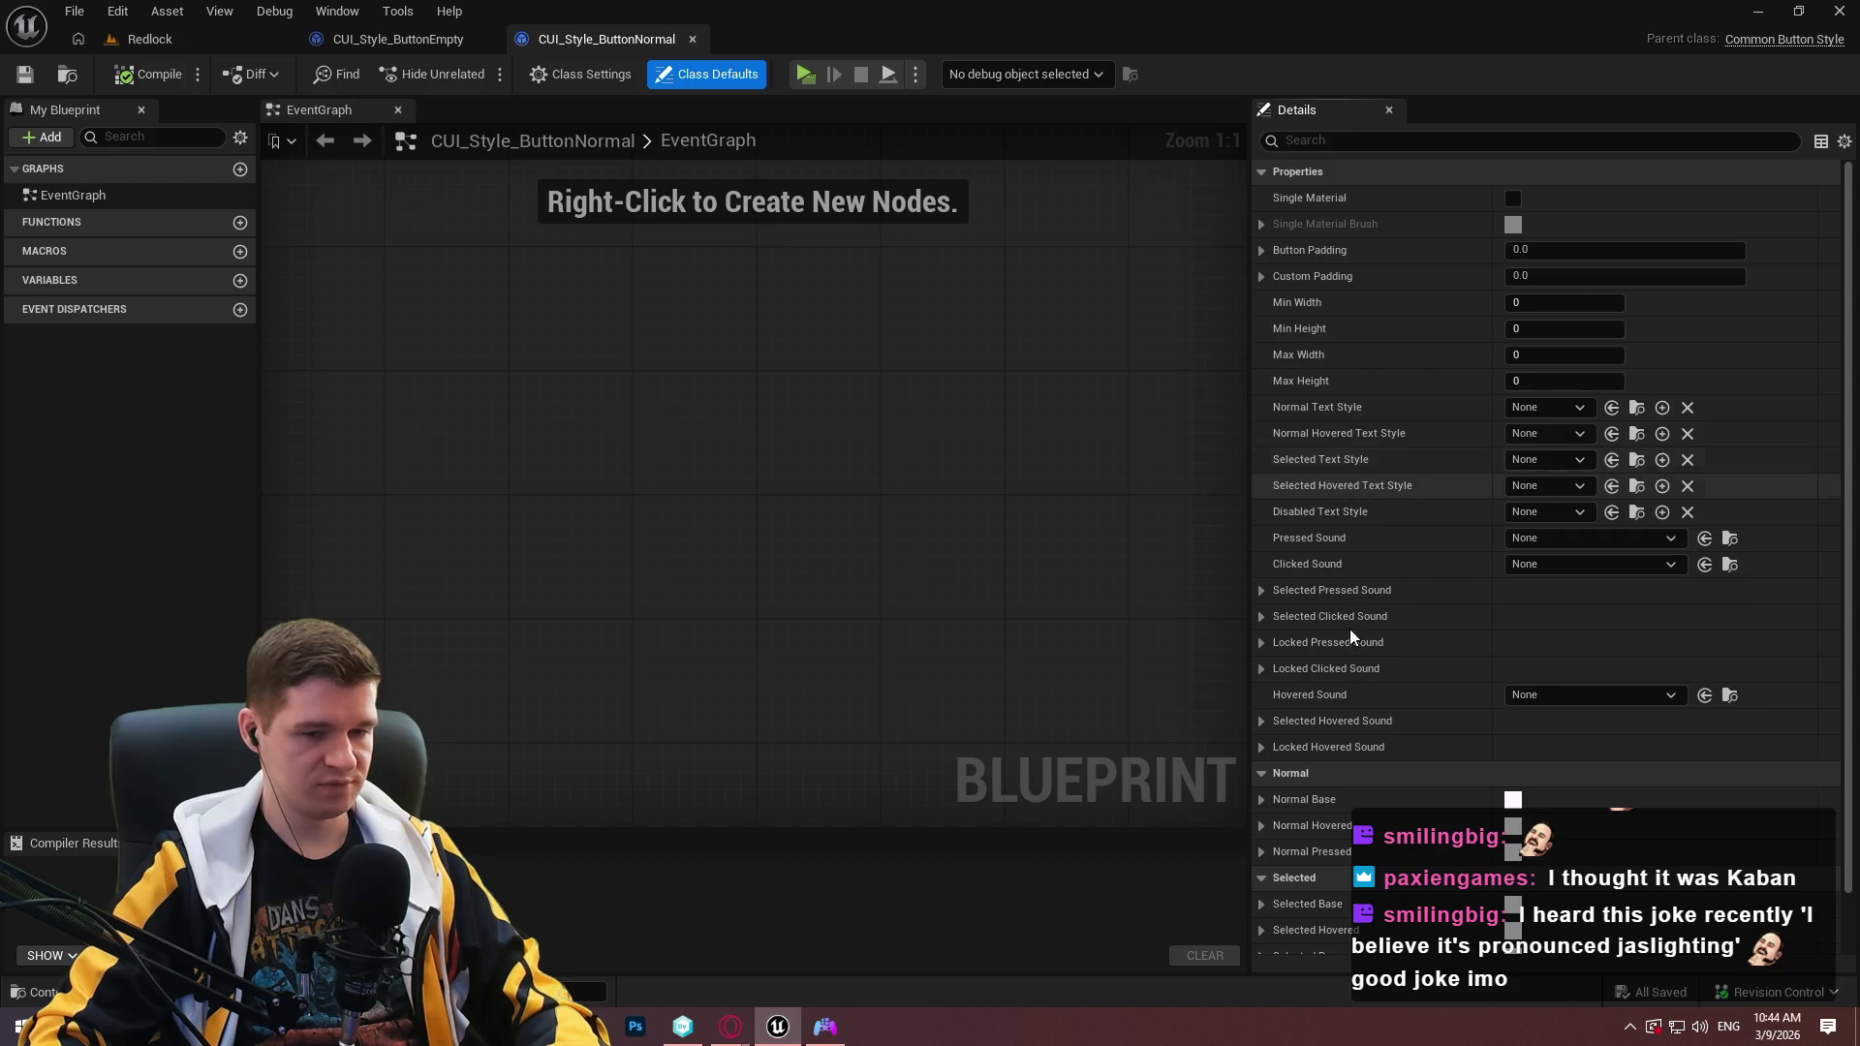
scroll(1328, 666, down, 1)
scroll(1327, 666, down, 1)
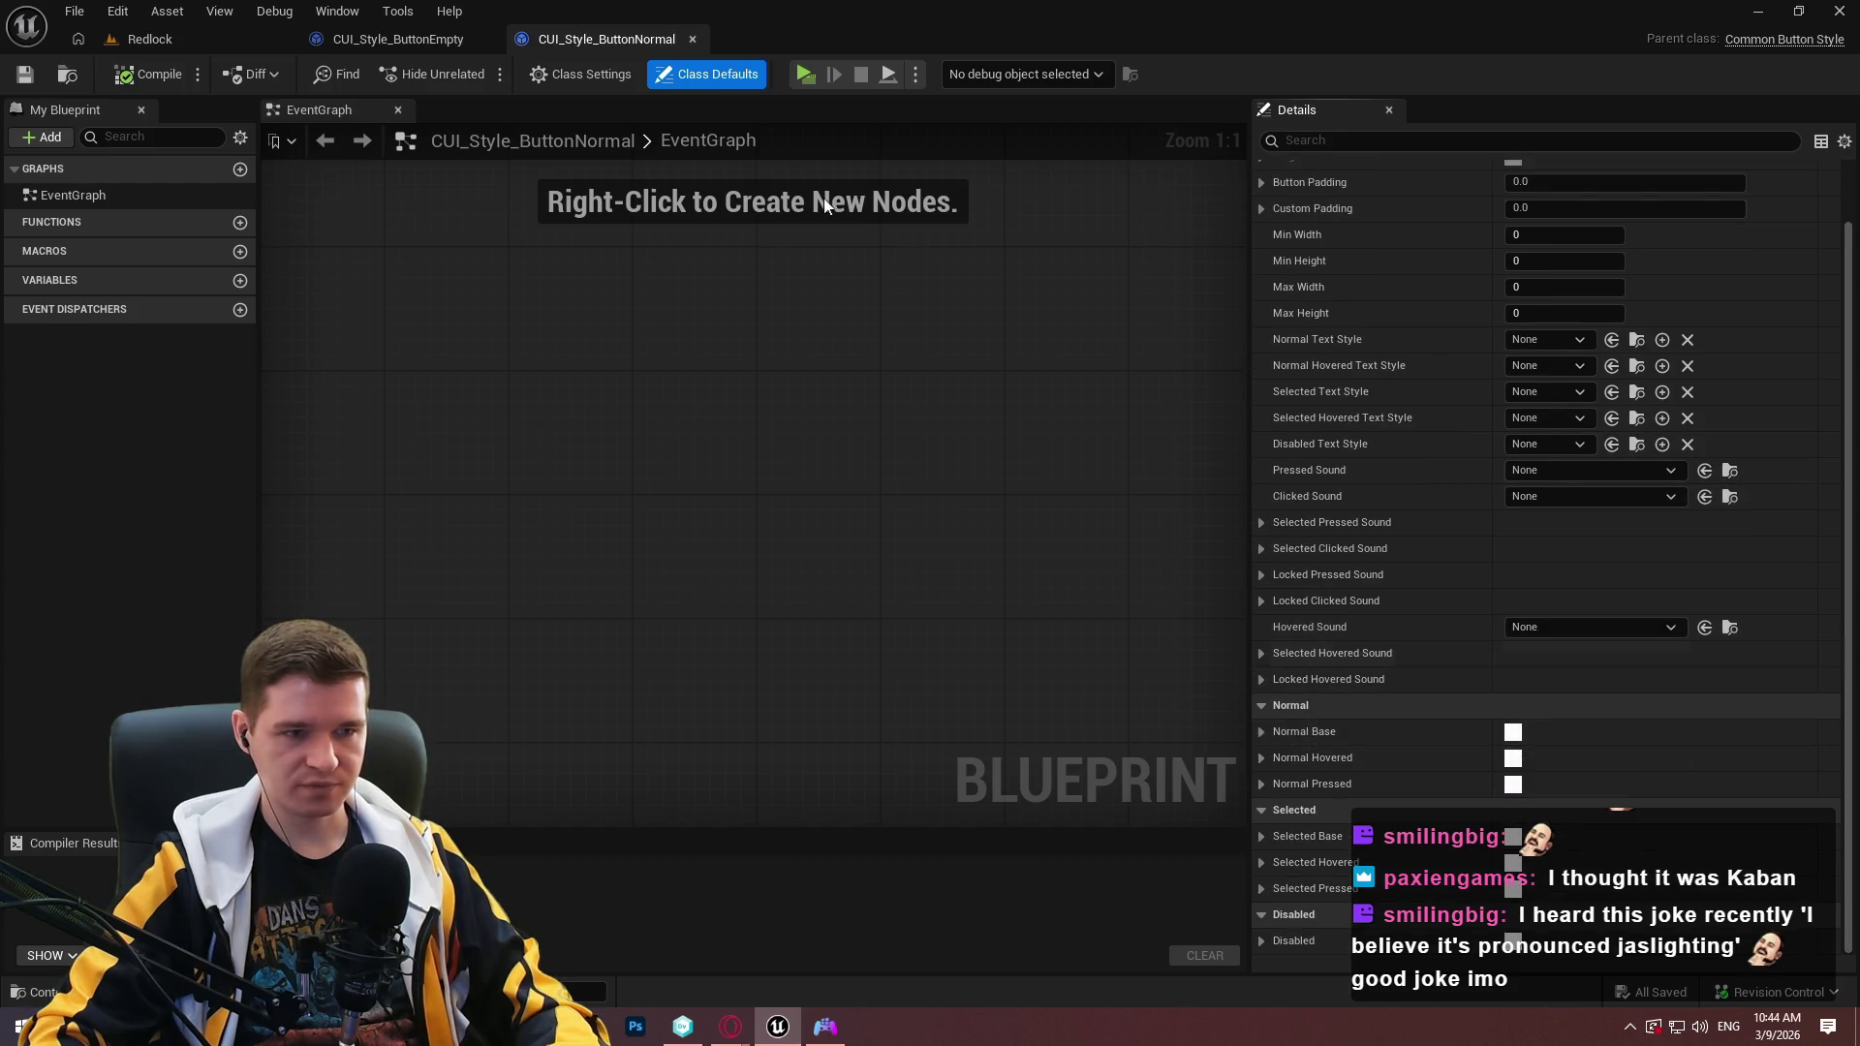
Browse up to Plugins, then into Content/KYS/UI/EscapeMenu and open WBP_EscapeMenu.
click(196, 49)
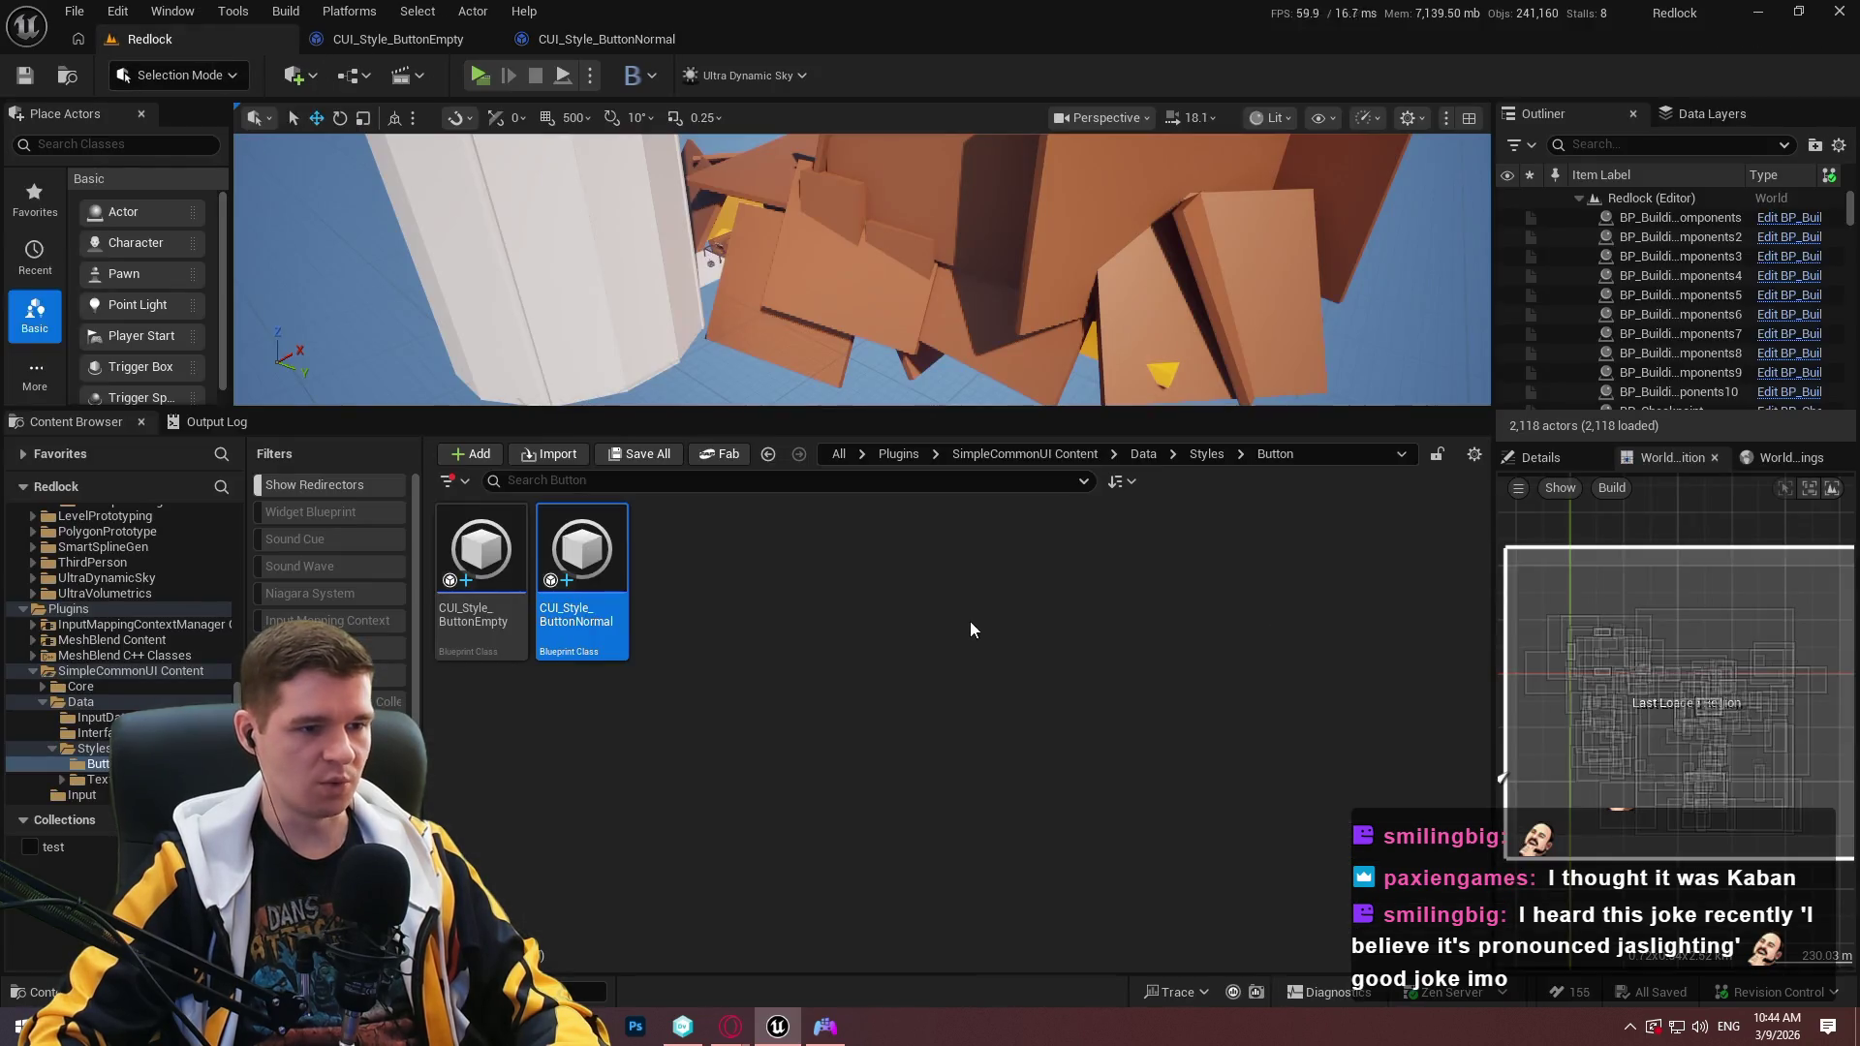
click(1200, 452)
click(1143, 456)
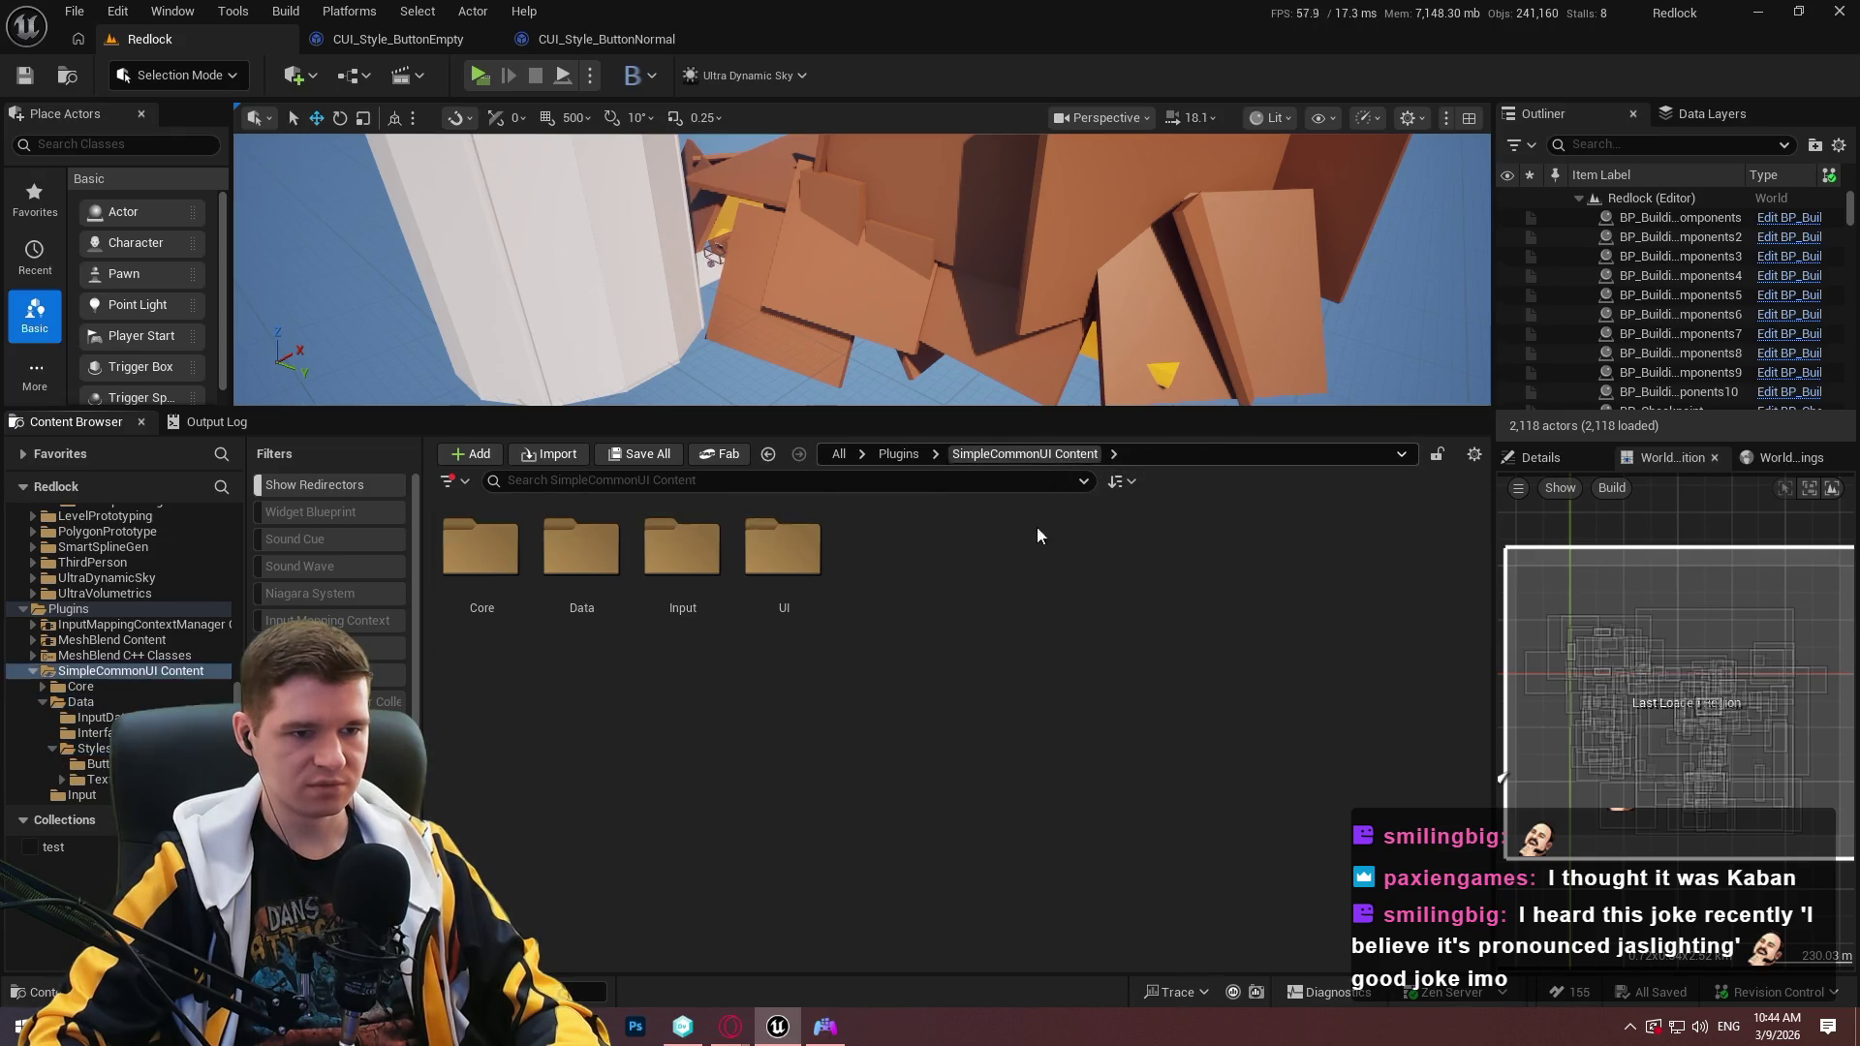
click(901, 456)
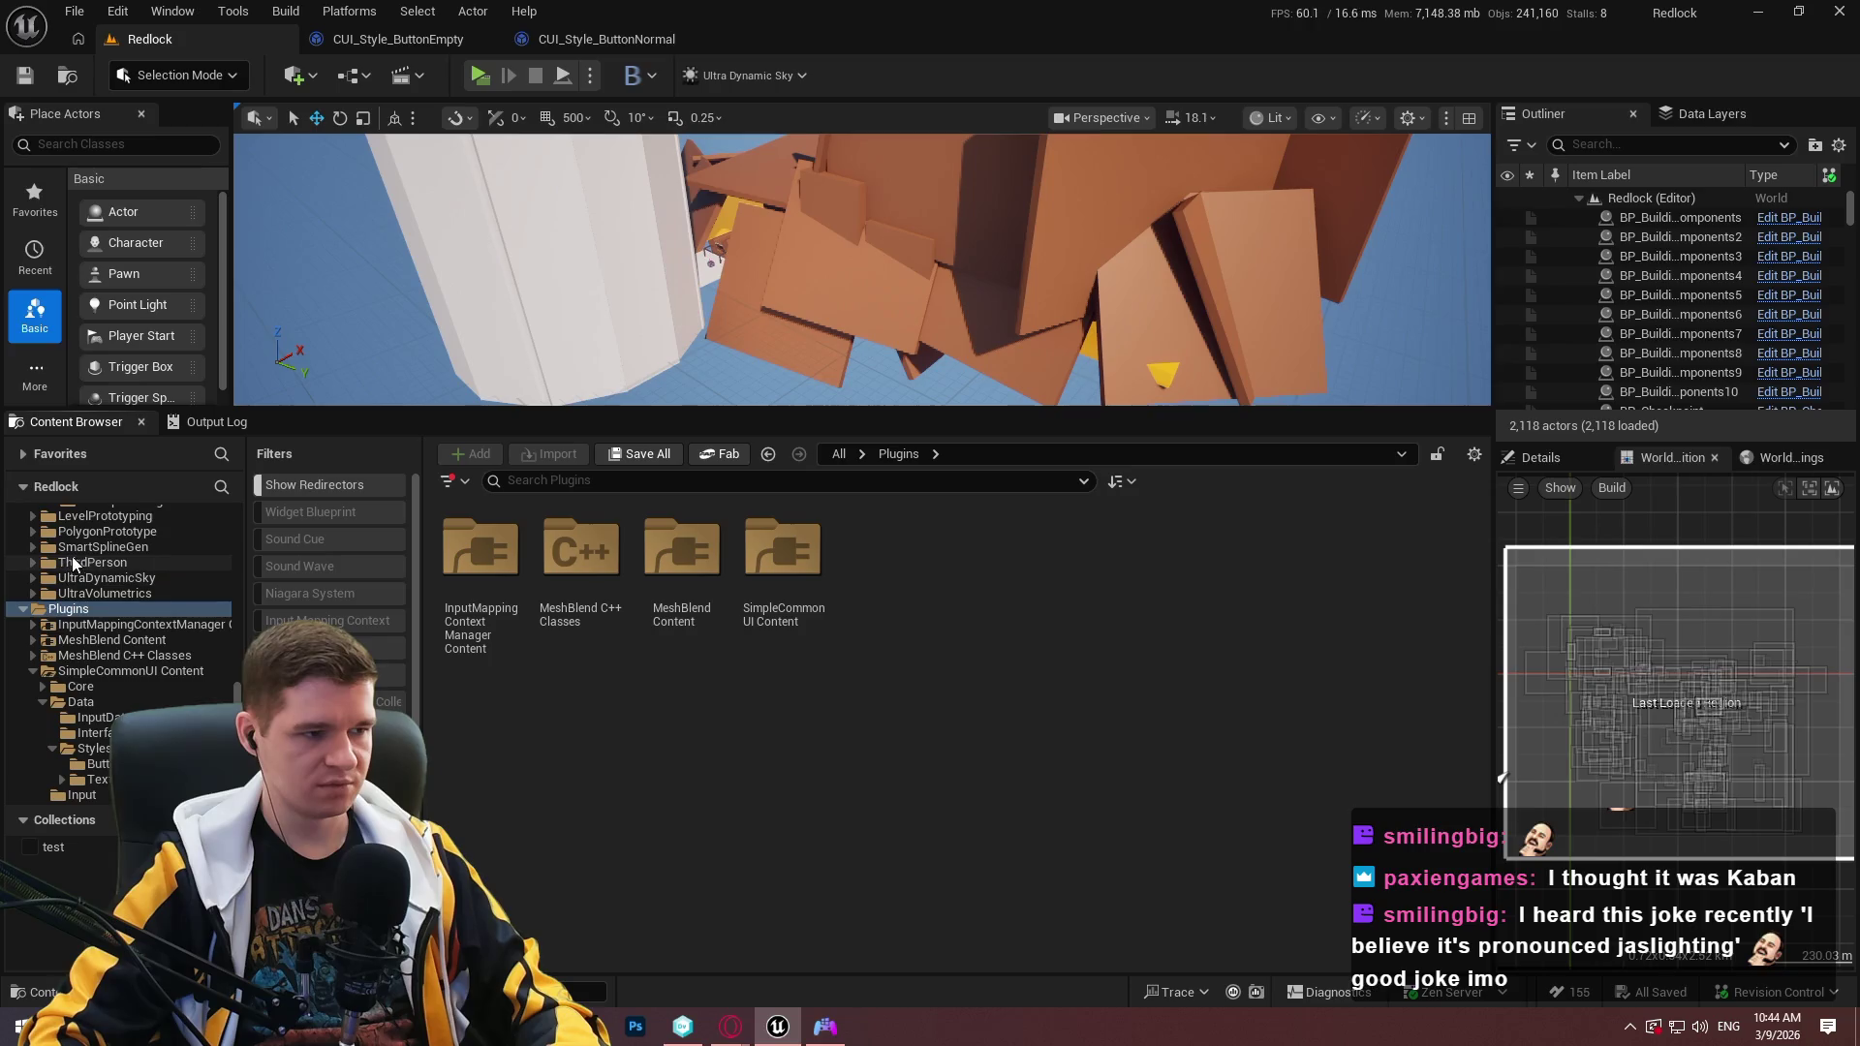
scroll(145, 610, up, 3)
drag(234, 665, 225, 586)
scroll(209, 620, down, 2)
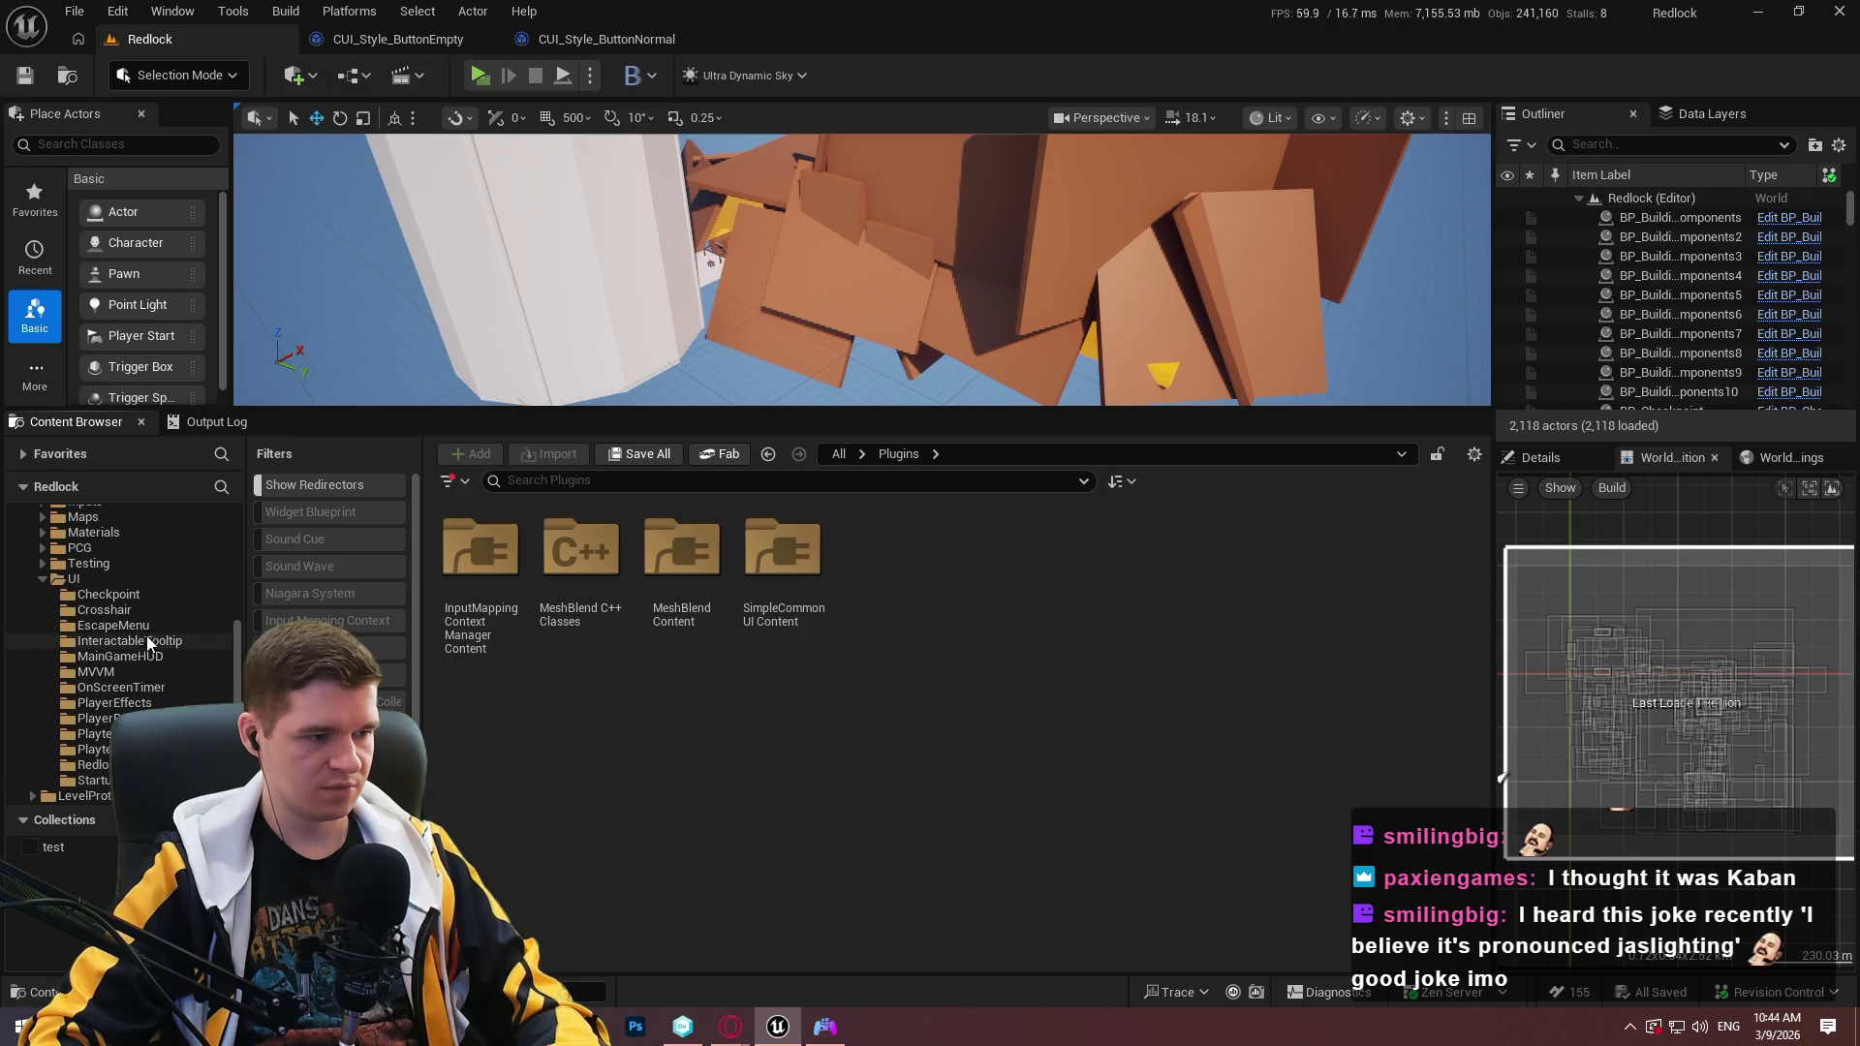
click(111, 626)
double_click(481, 560)
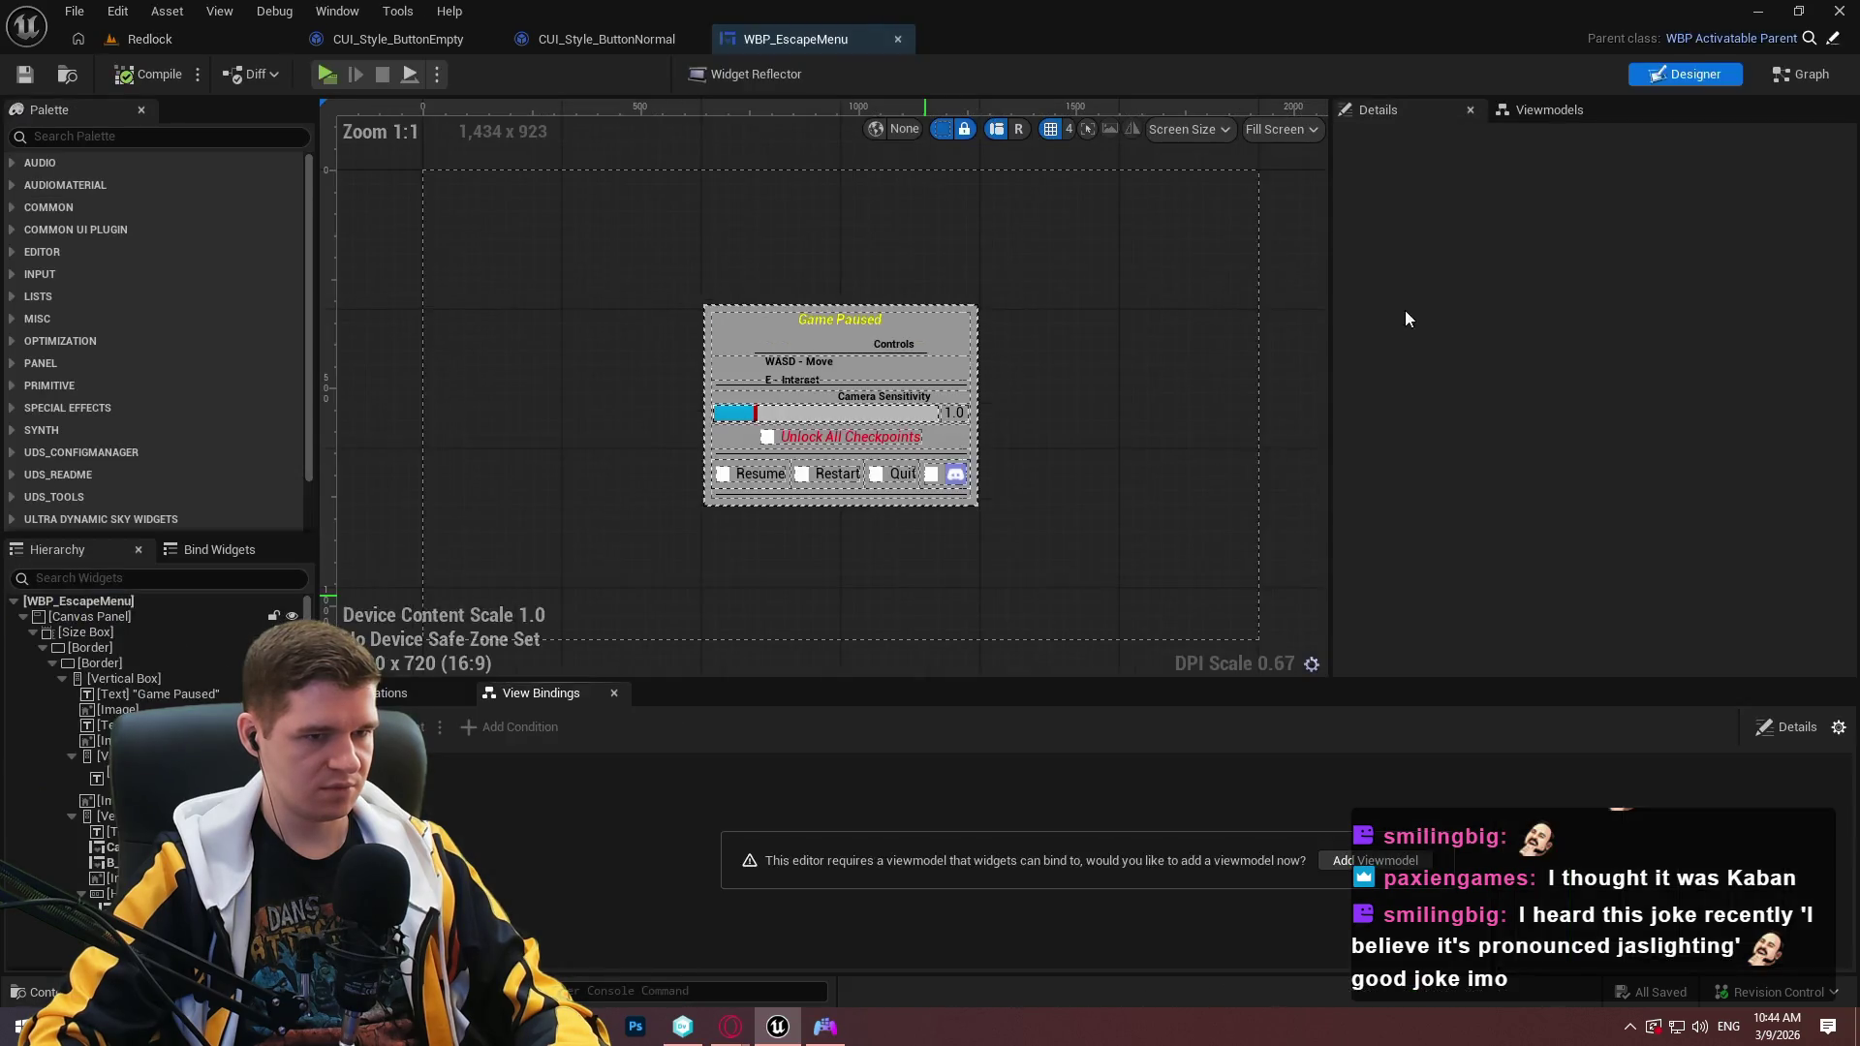
Set the Resume button's Button Style to CUI_Style_ButtonNormal and compile WBP_EscapeMenu.
click(763, 485)
scroll(770, 492, up, 6)
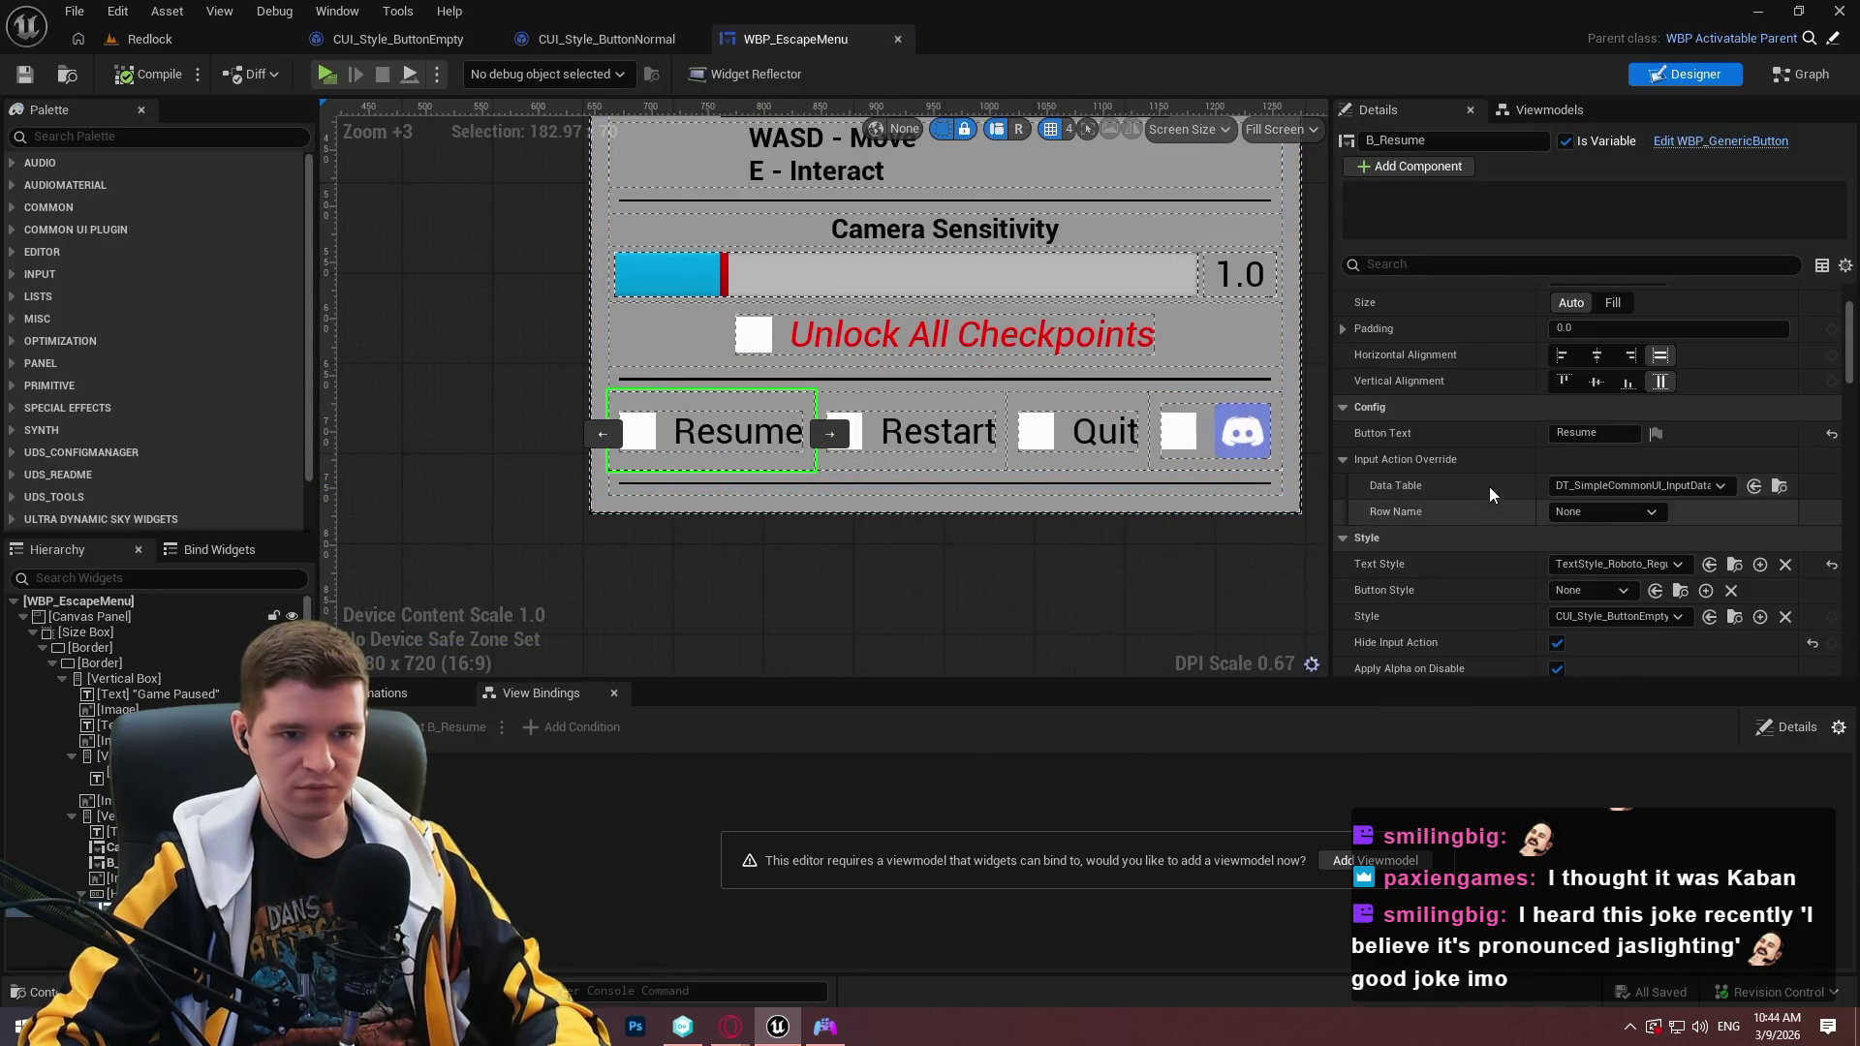
scroll(1516, 489, down, 1)
click(1569, 530)
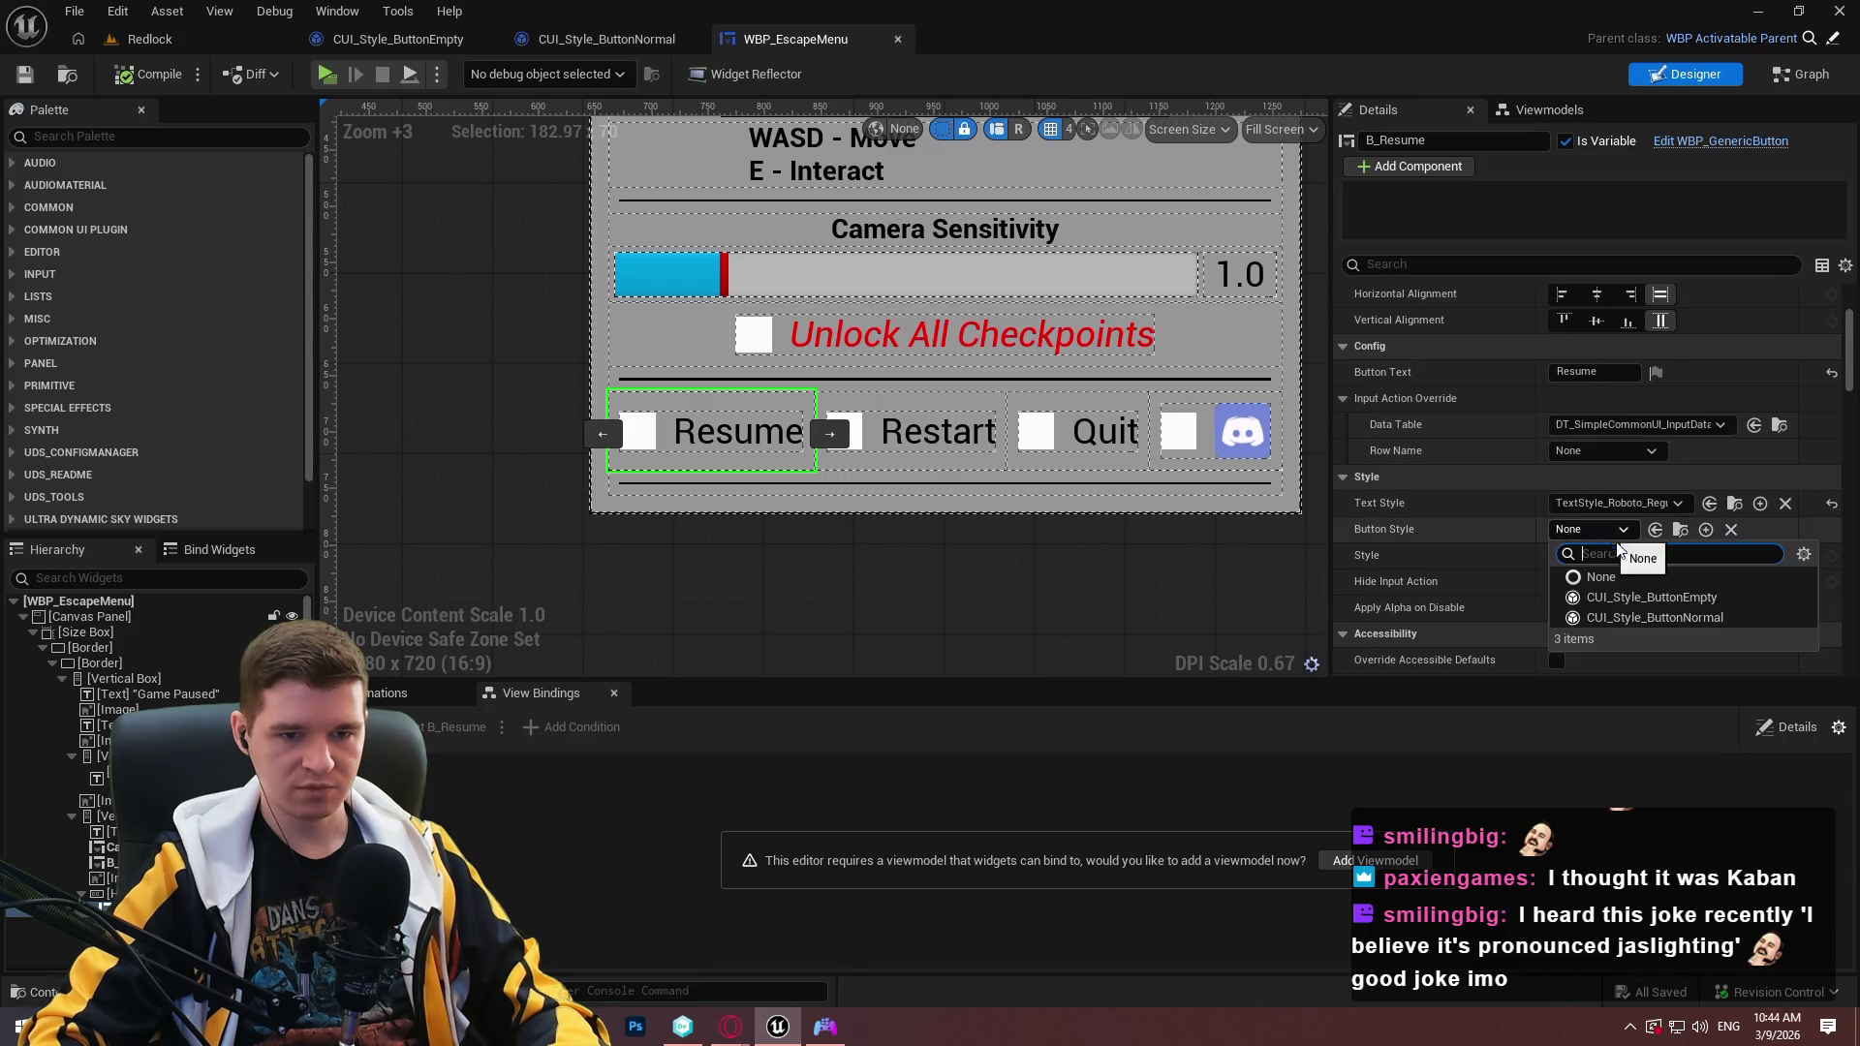
click(1711, 620)
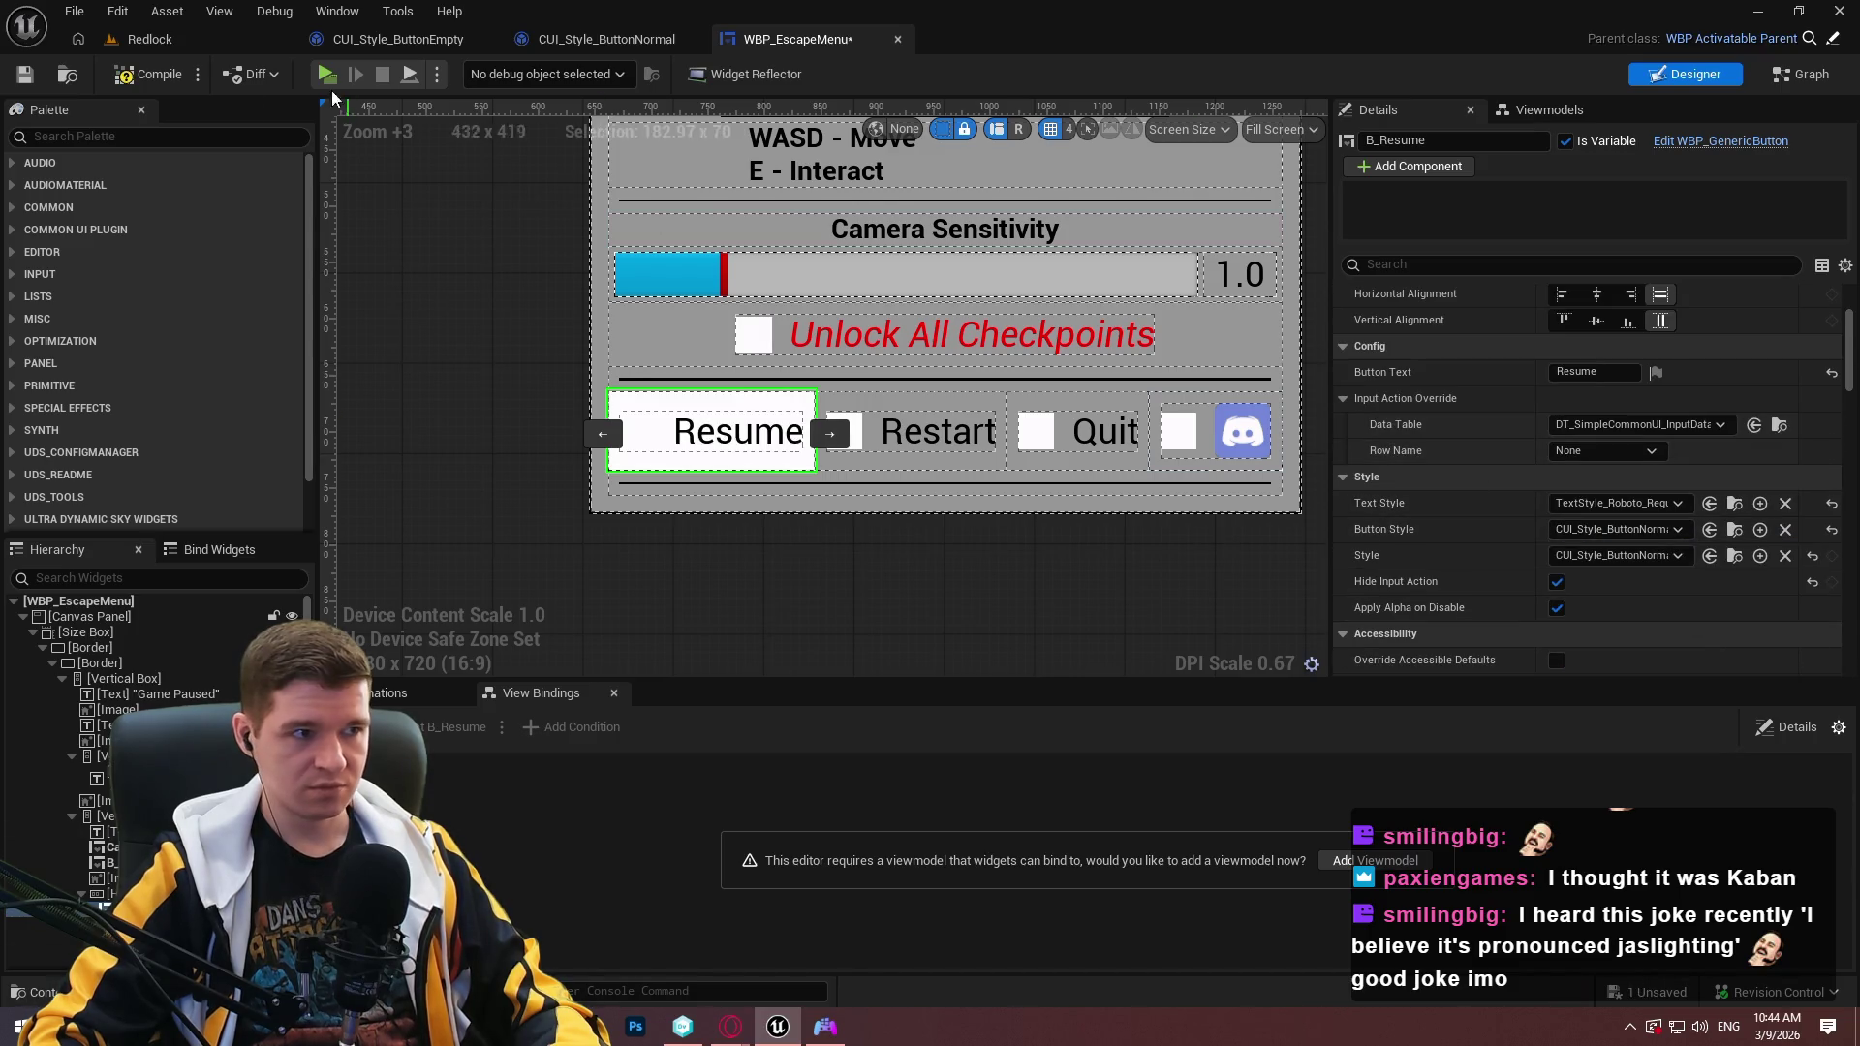
click(155, 78)
Playtest, opening and dismissing the pause menu twice, then close the preview with alt+F4.
click(329, 74)
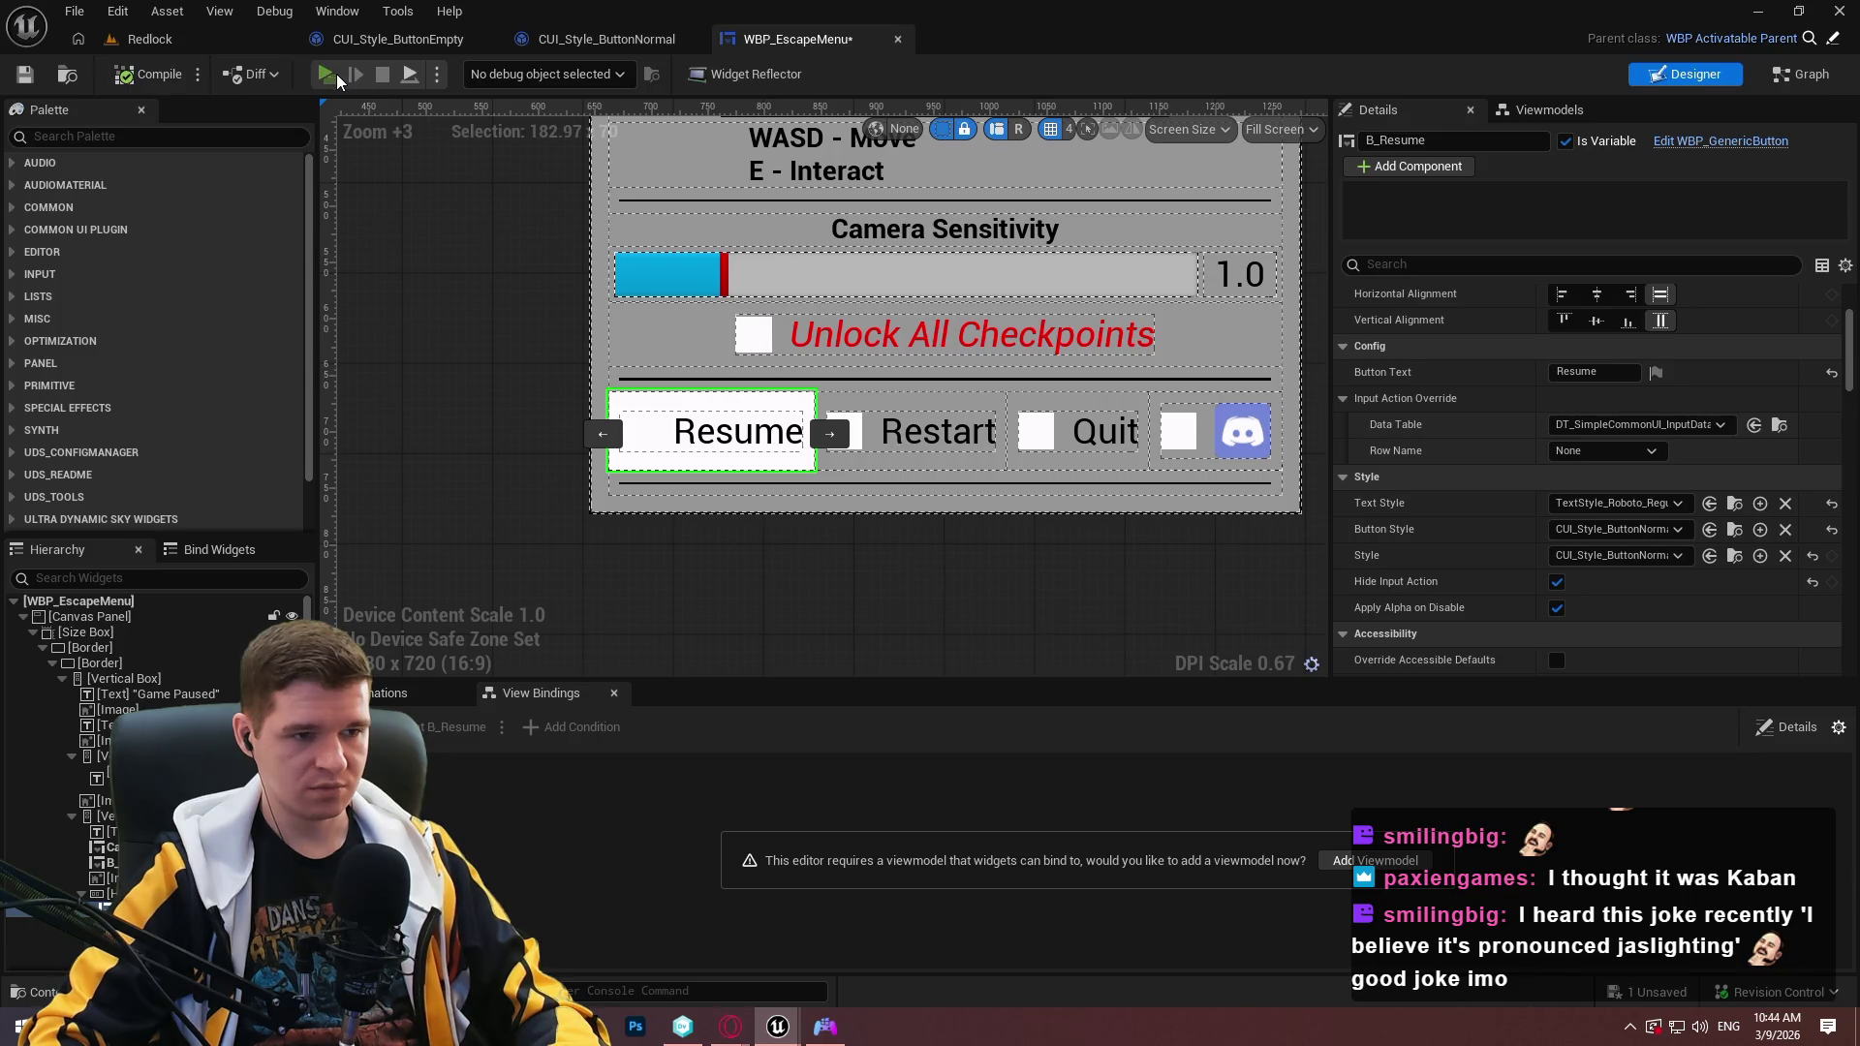
click(944, 819)
key(Escape)
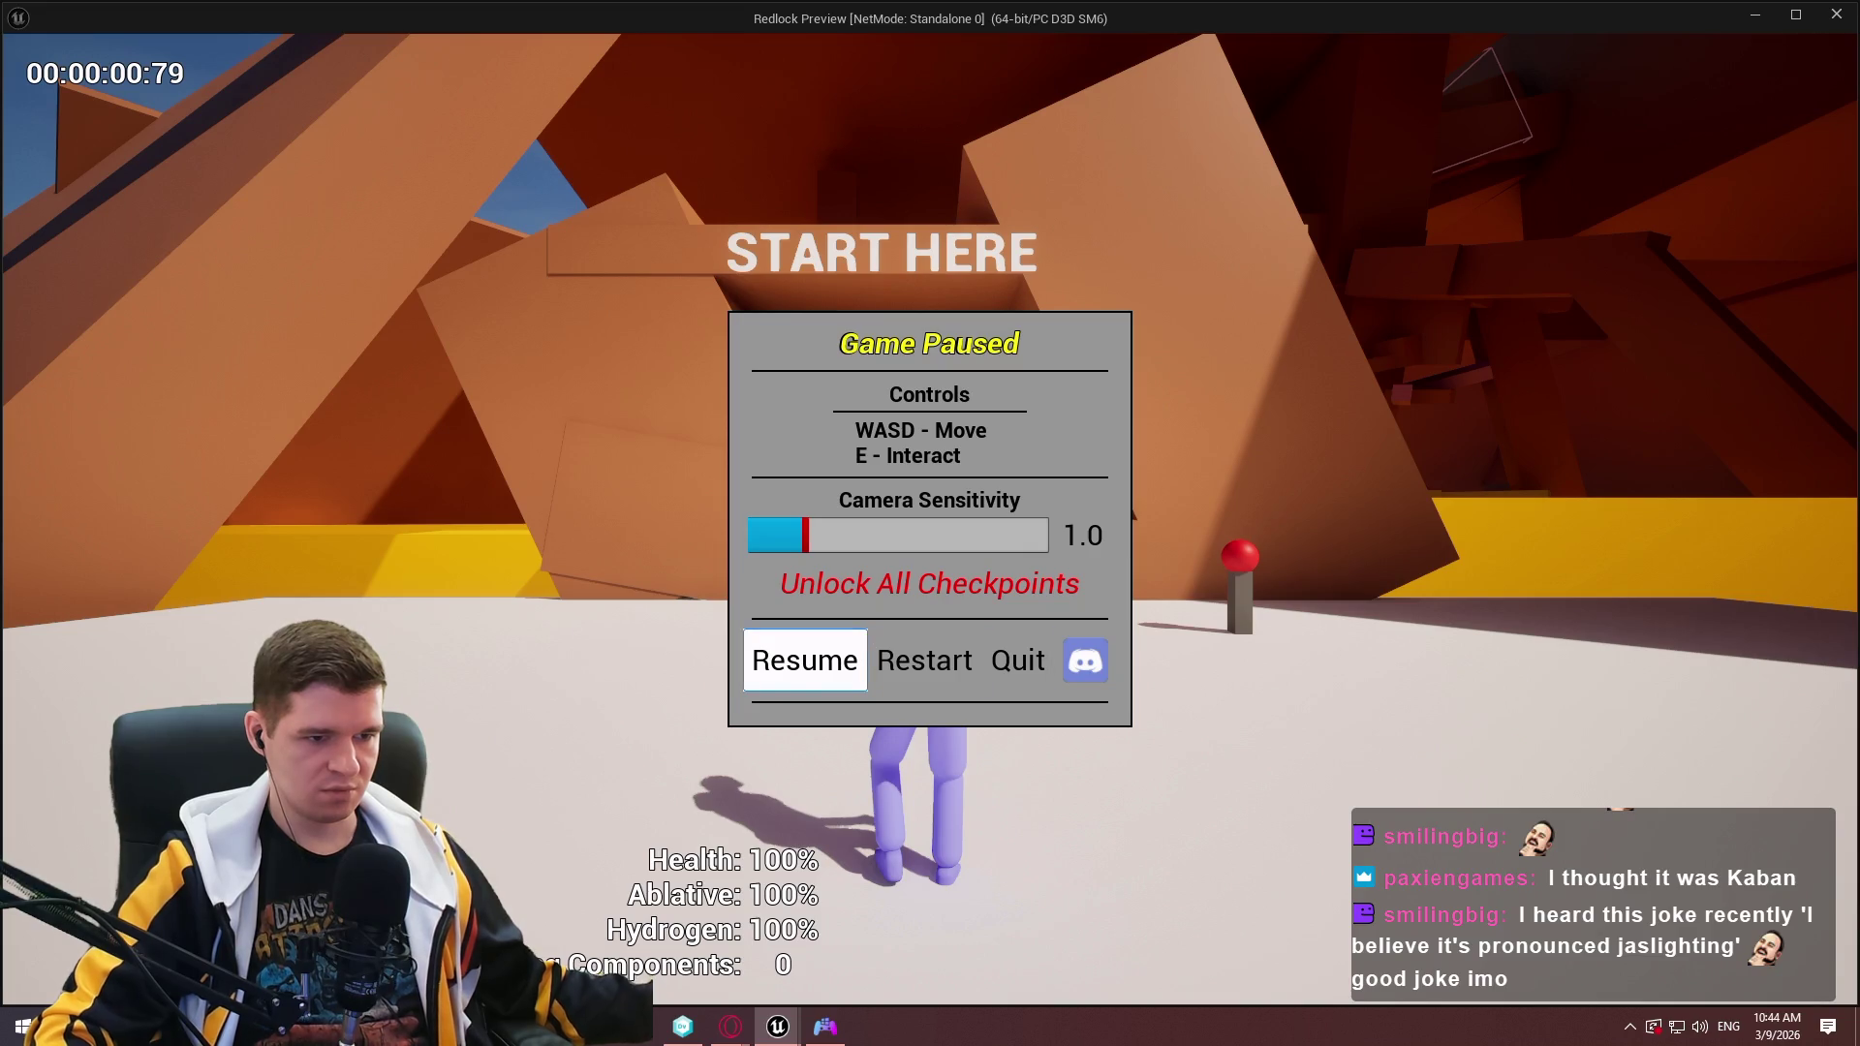
key(Escape)
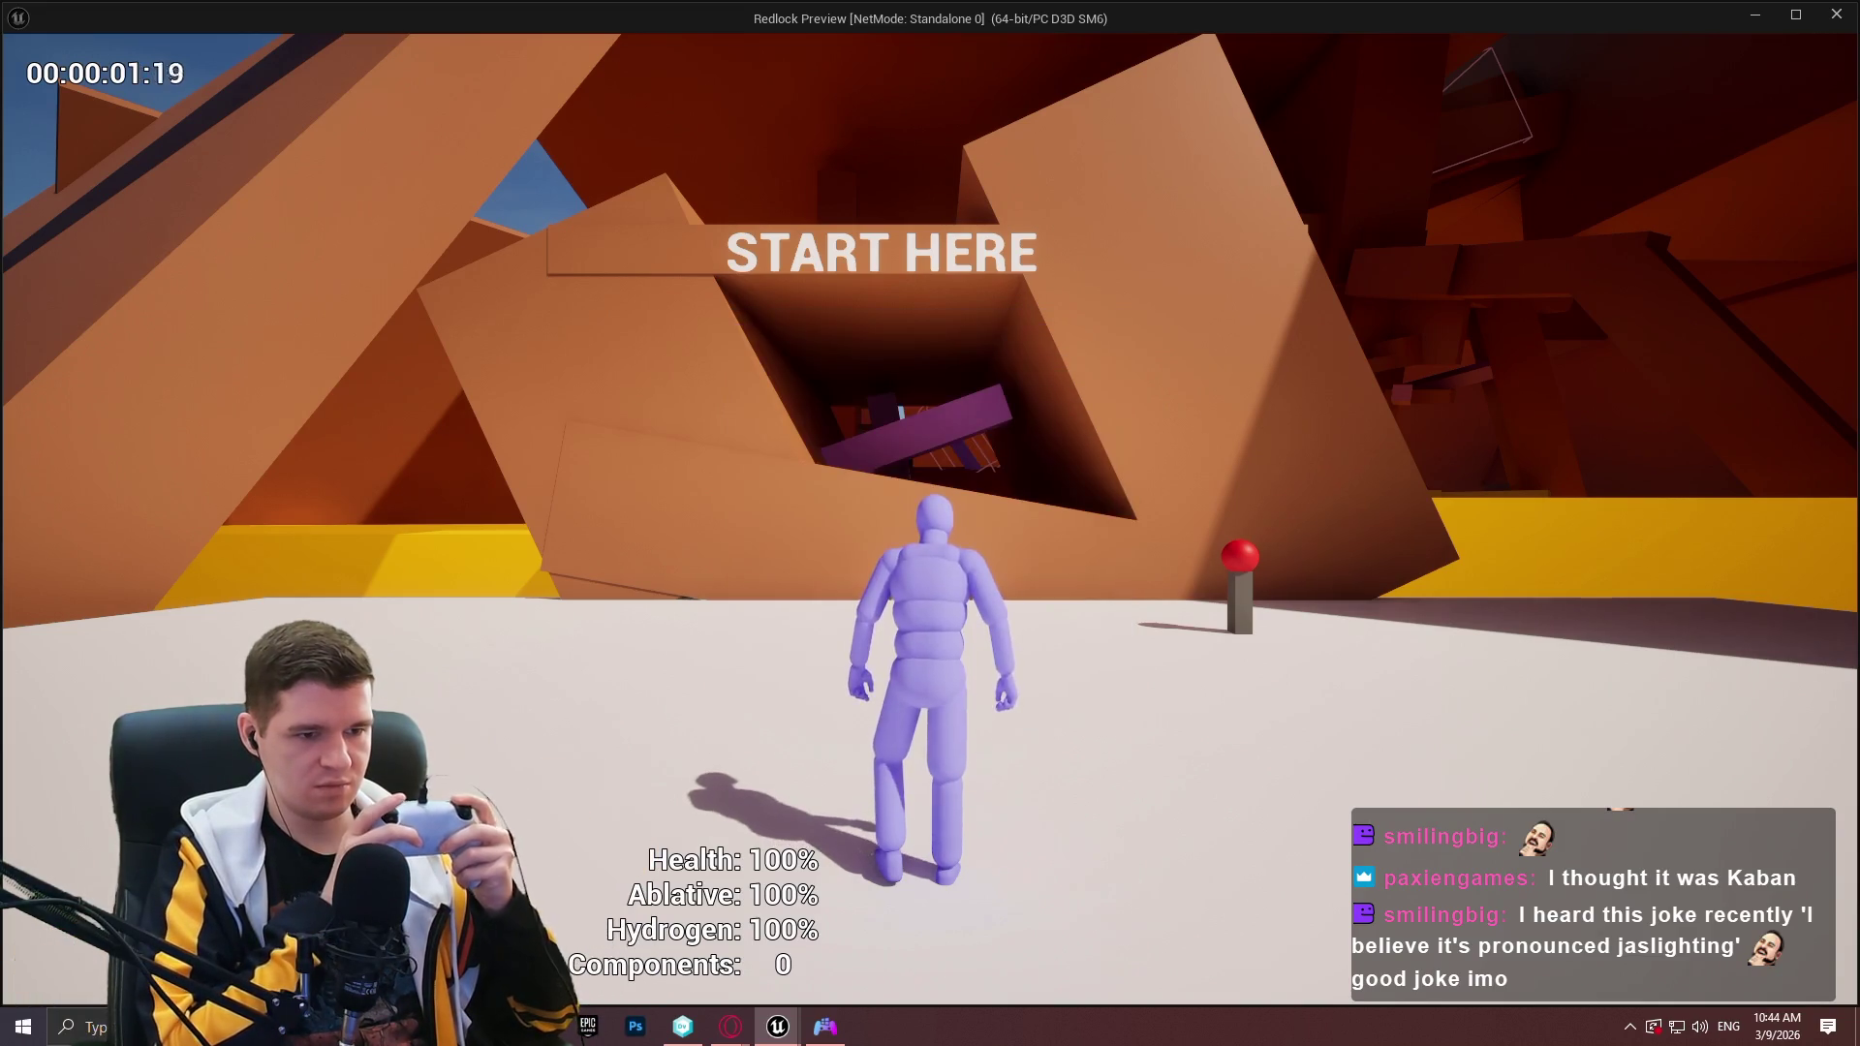
key(Escape)
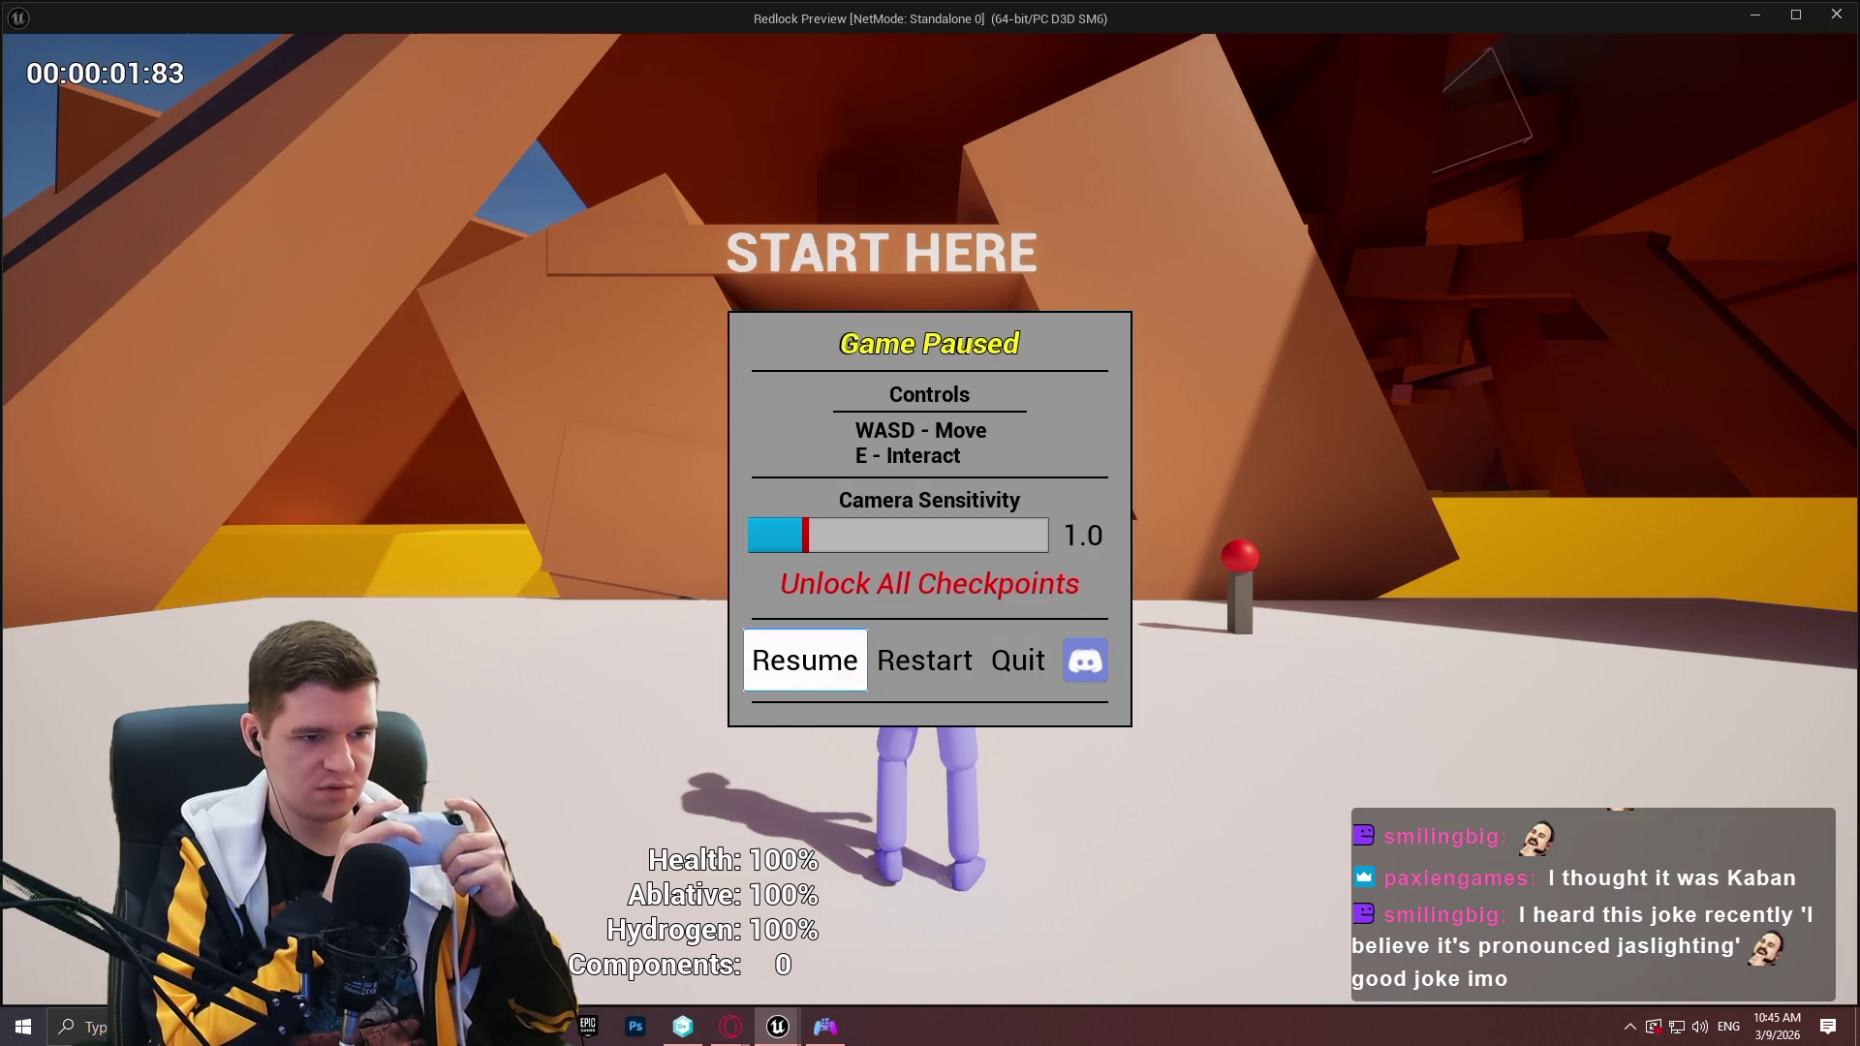
key(Escape)
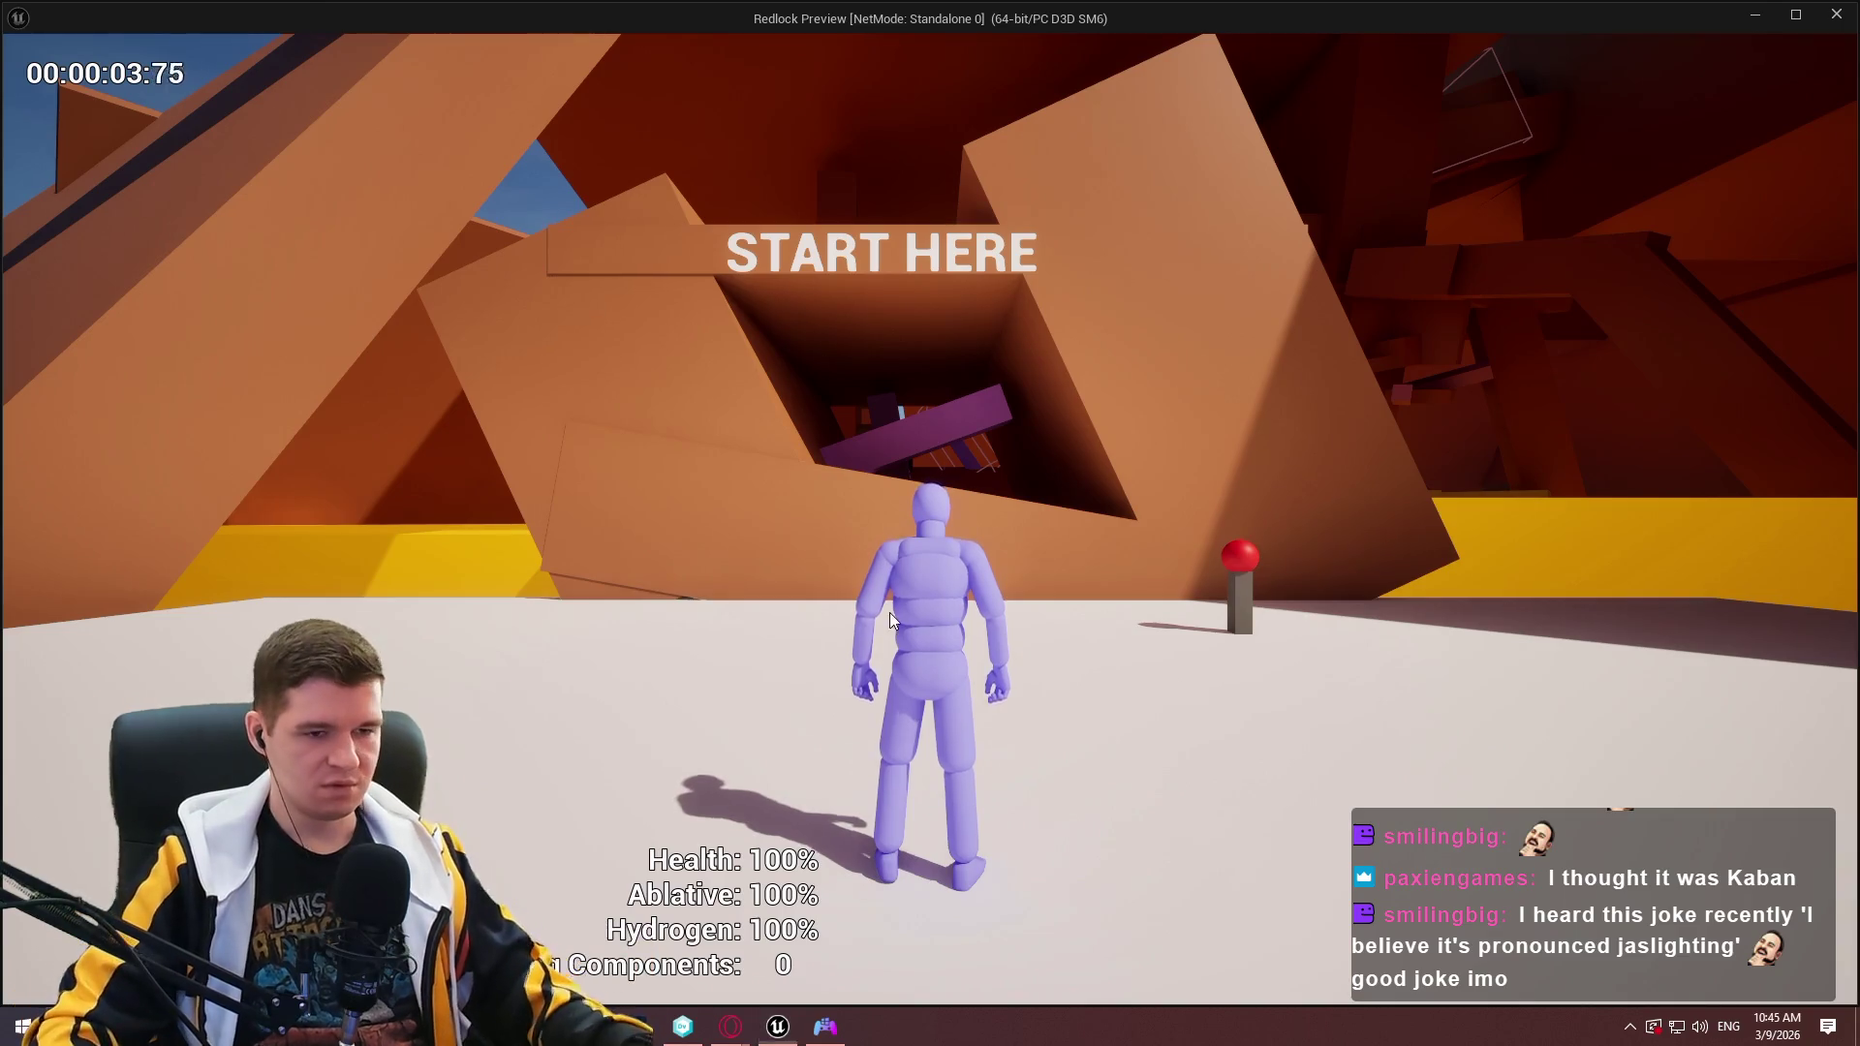
key(alt+F4)
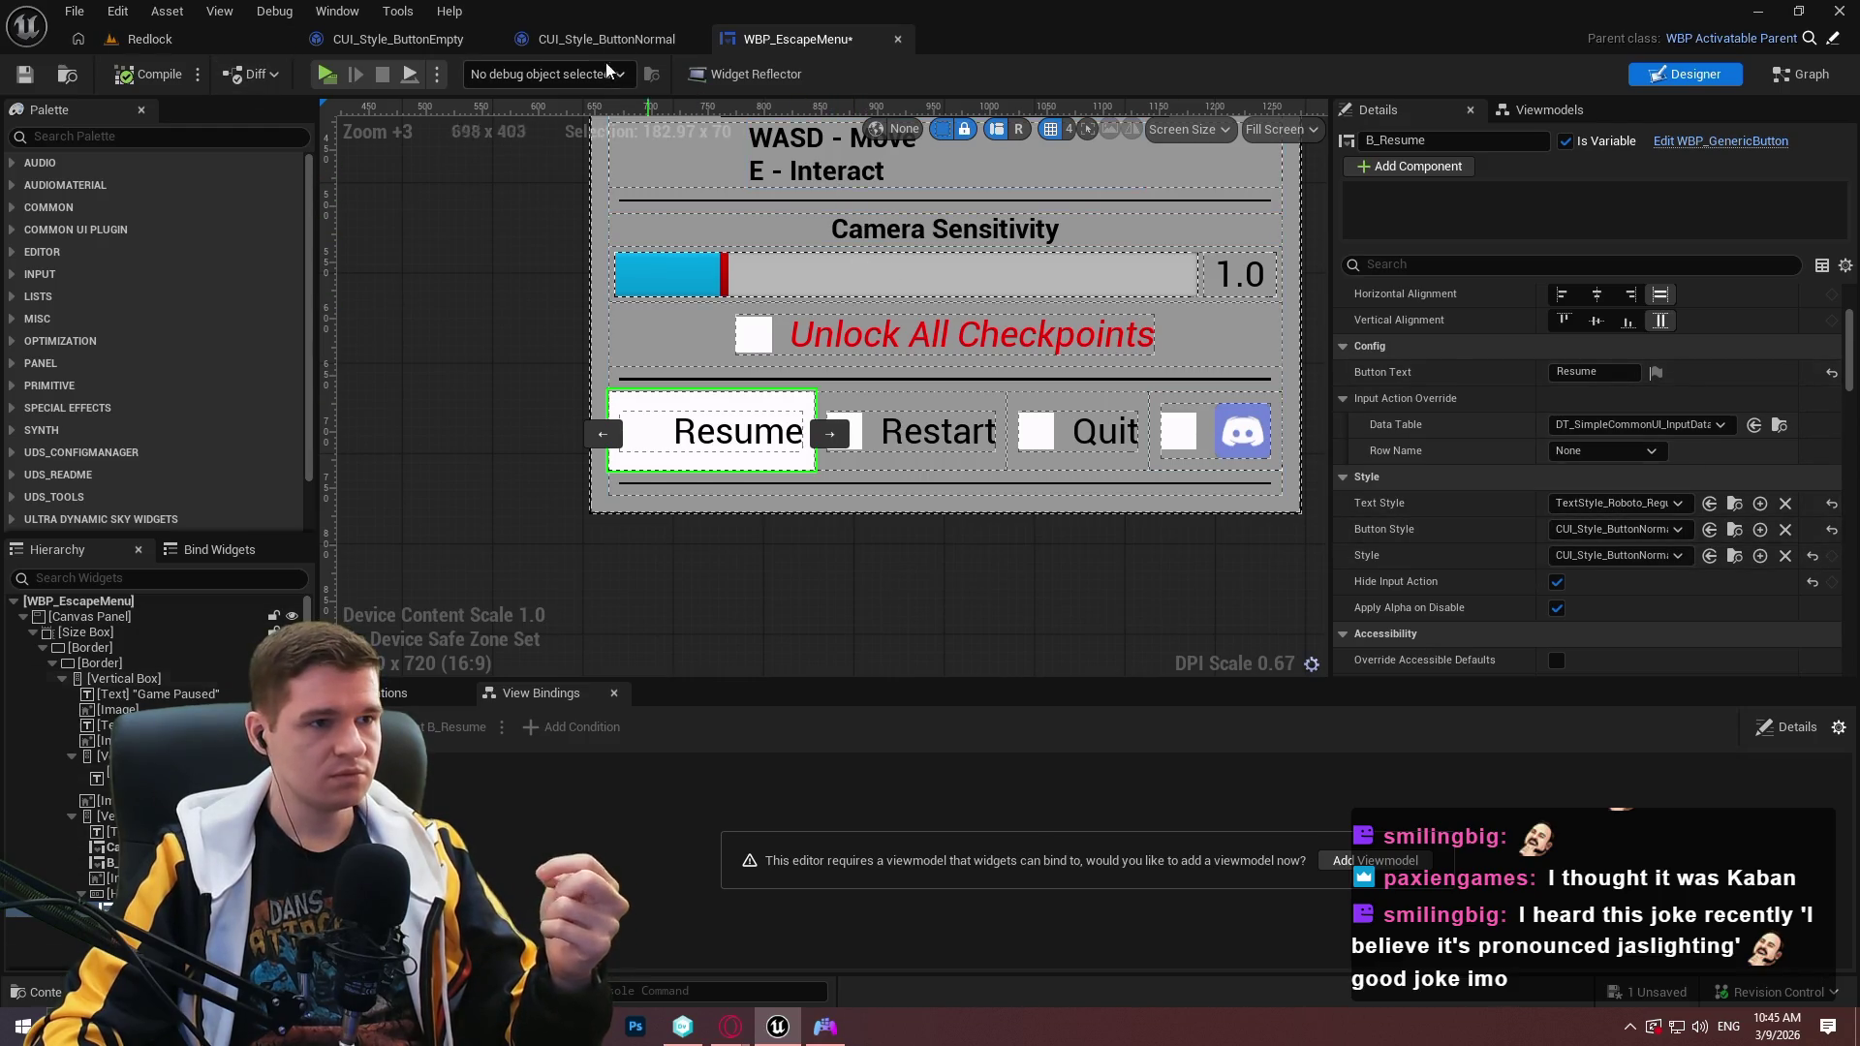
Set CUI_Style_ButtonNormal's Normal Text Style to TextStyle_Roboto_Italic_Red_24 and compile it.
click(620, 39)
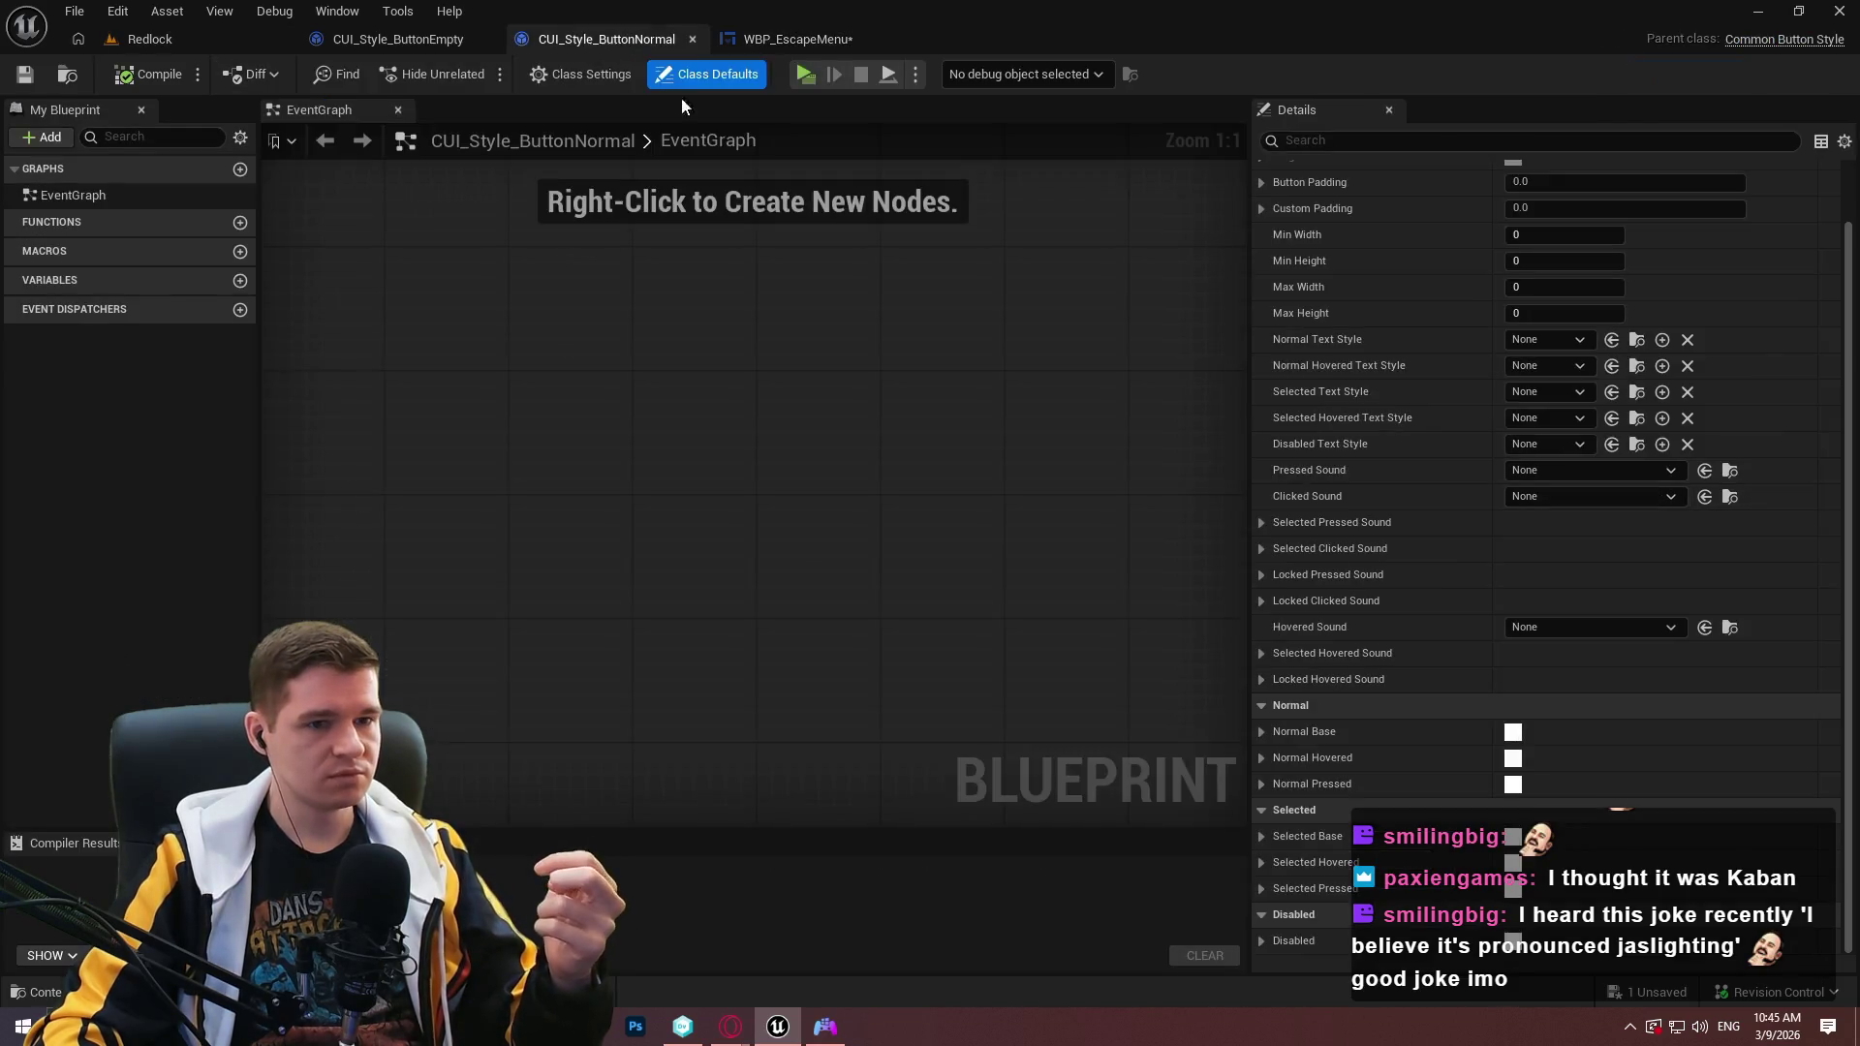
click(1581, 341)
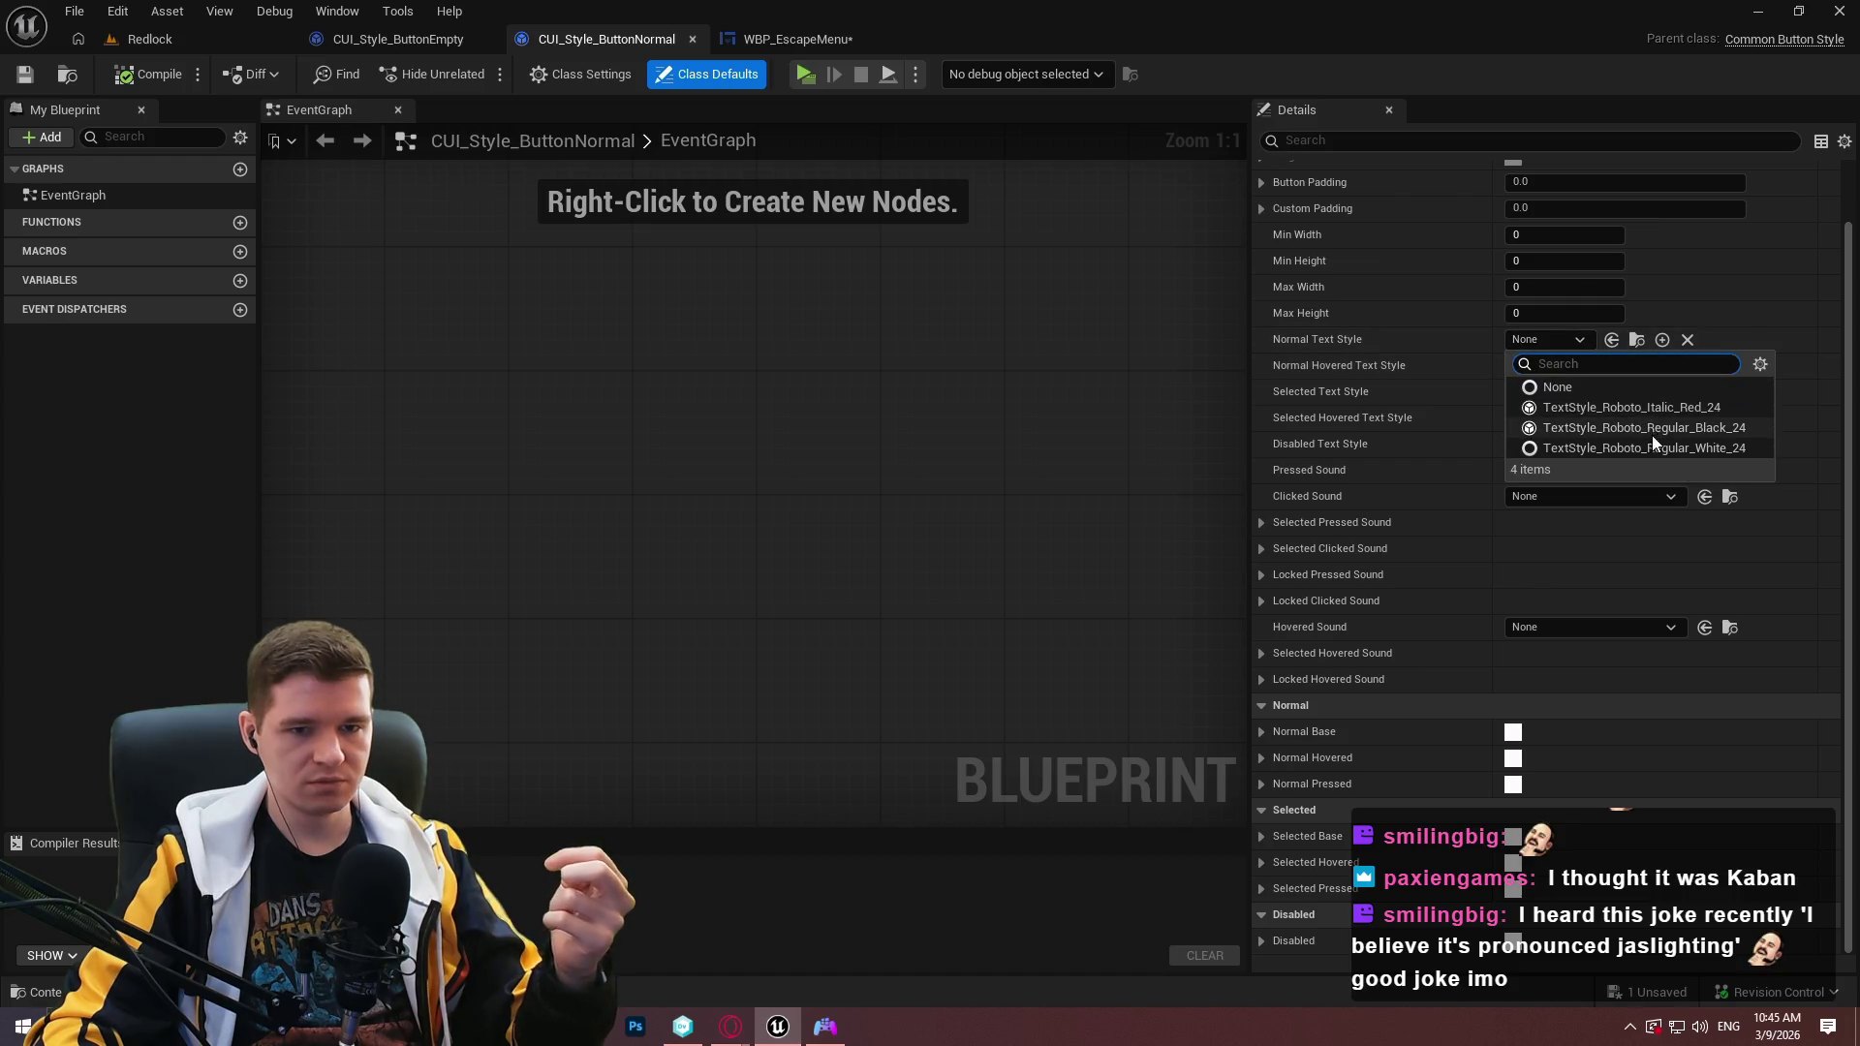
click(1649, 408)
click(149, 74)
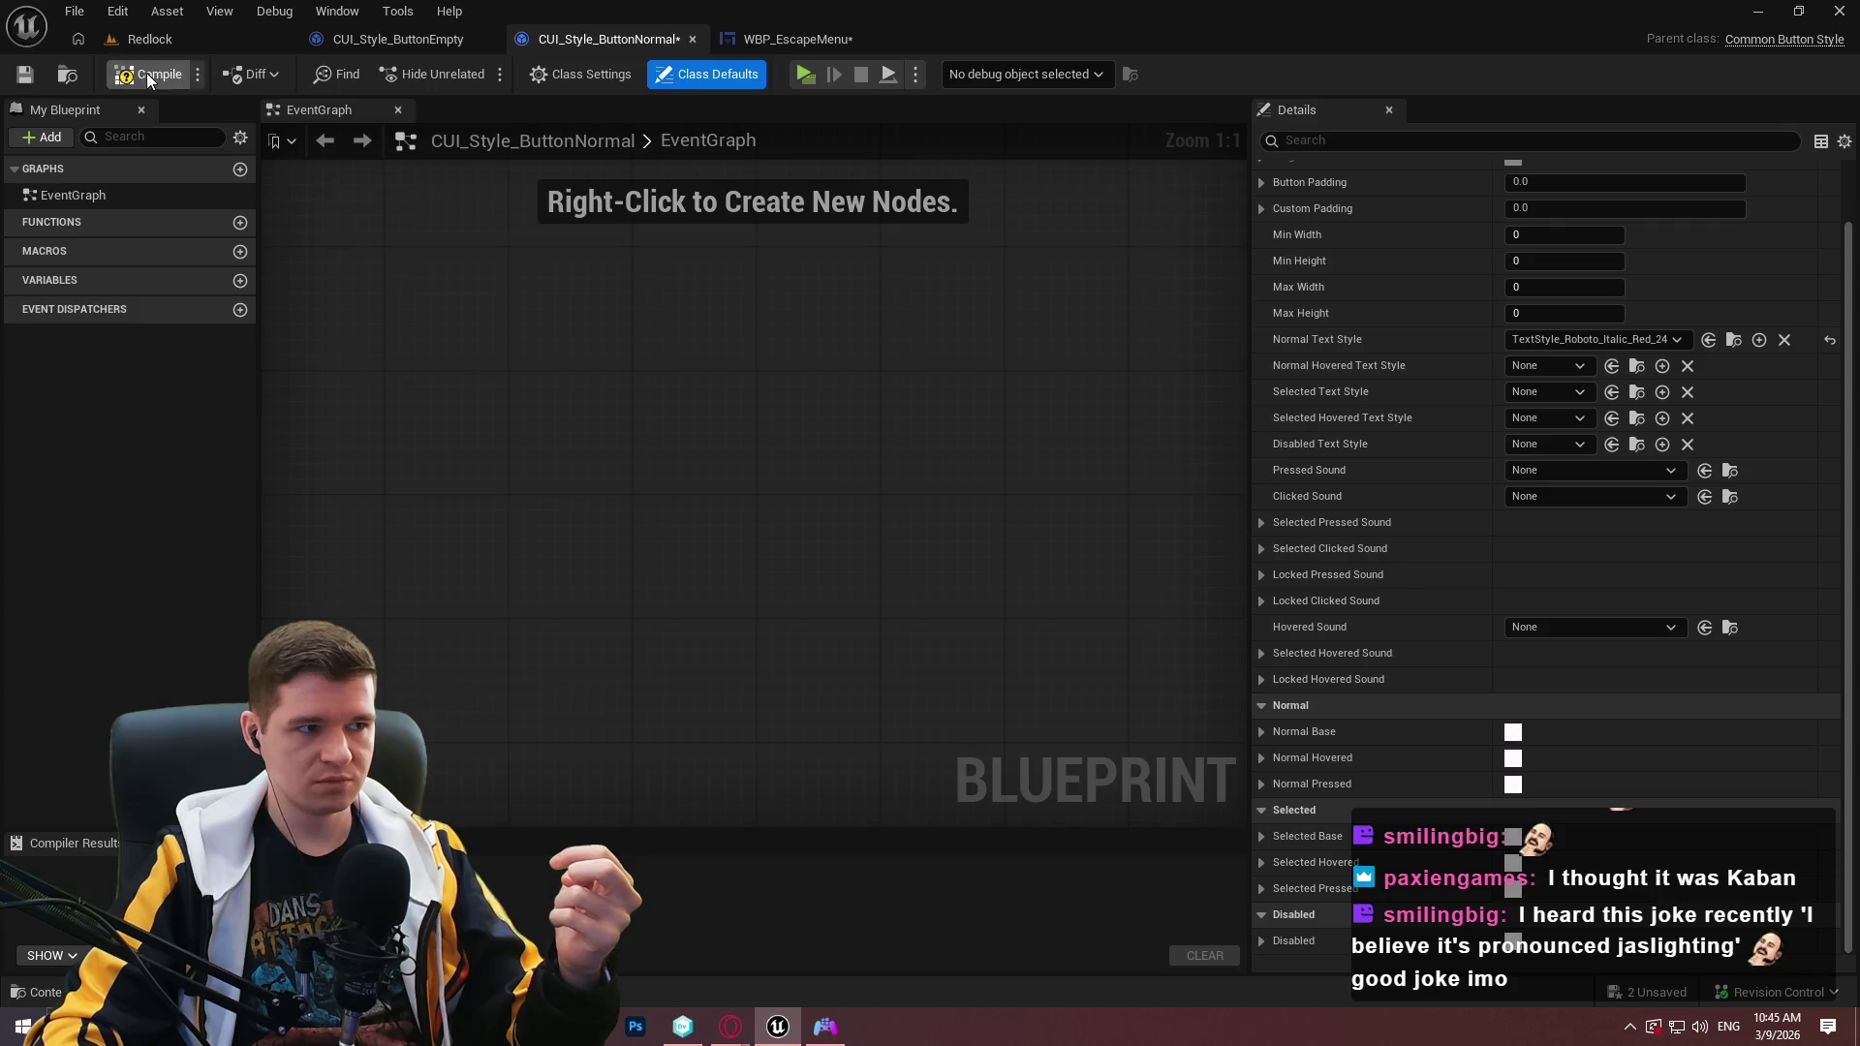
Playtest again from the escape menu designer and resume from the pause menu.
click(691, 39)
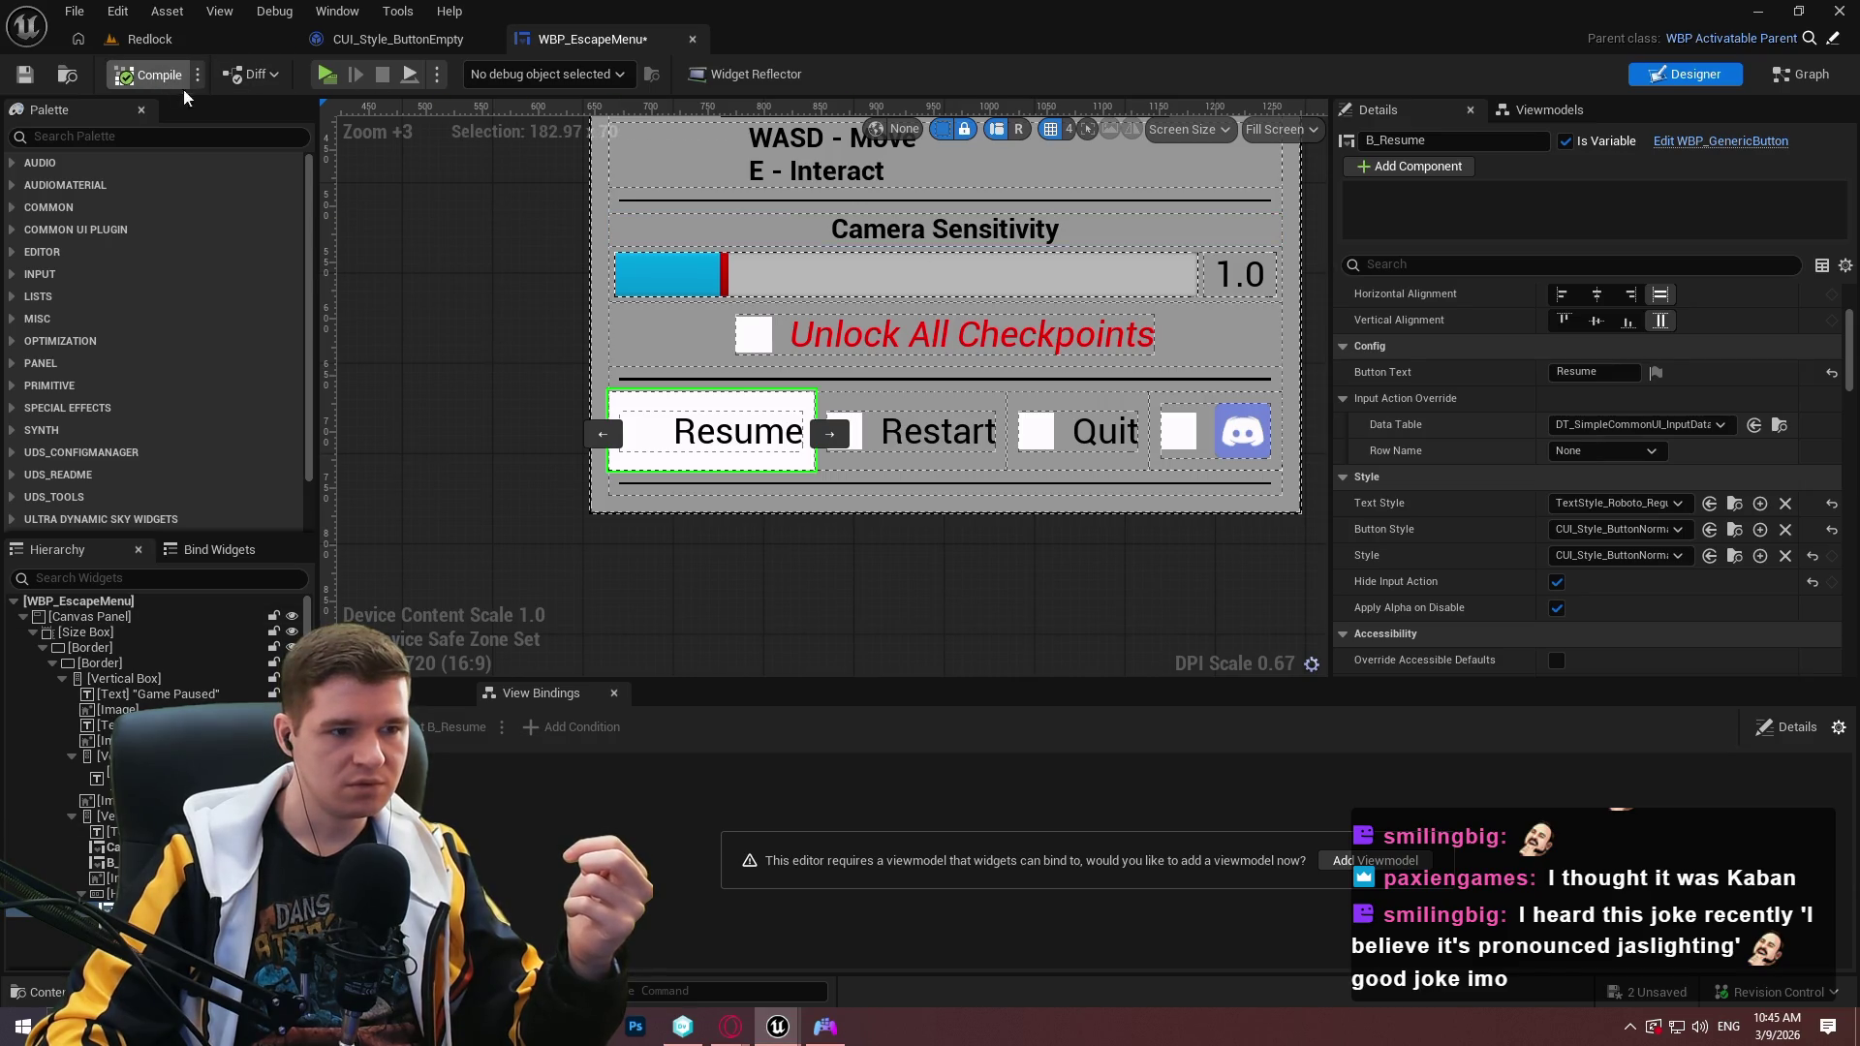
click(338, 73)
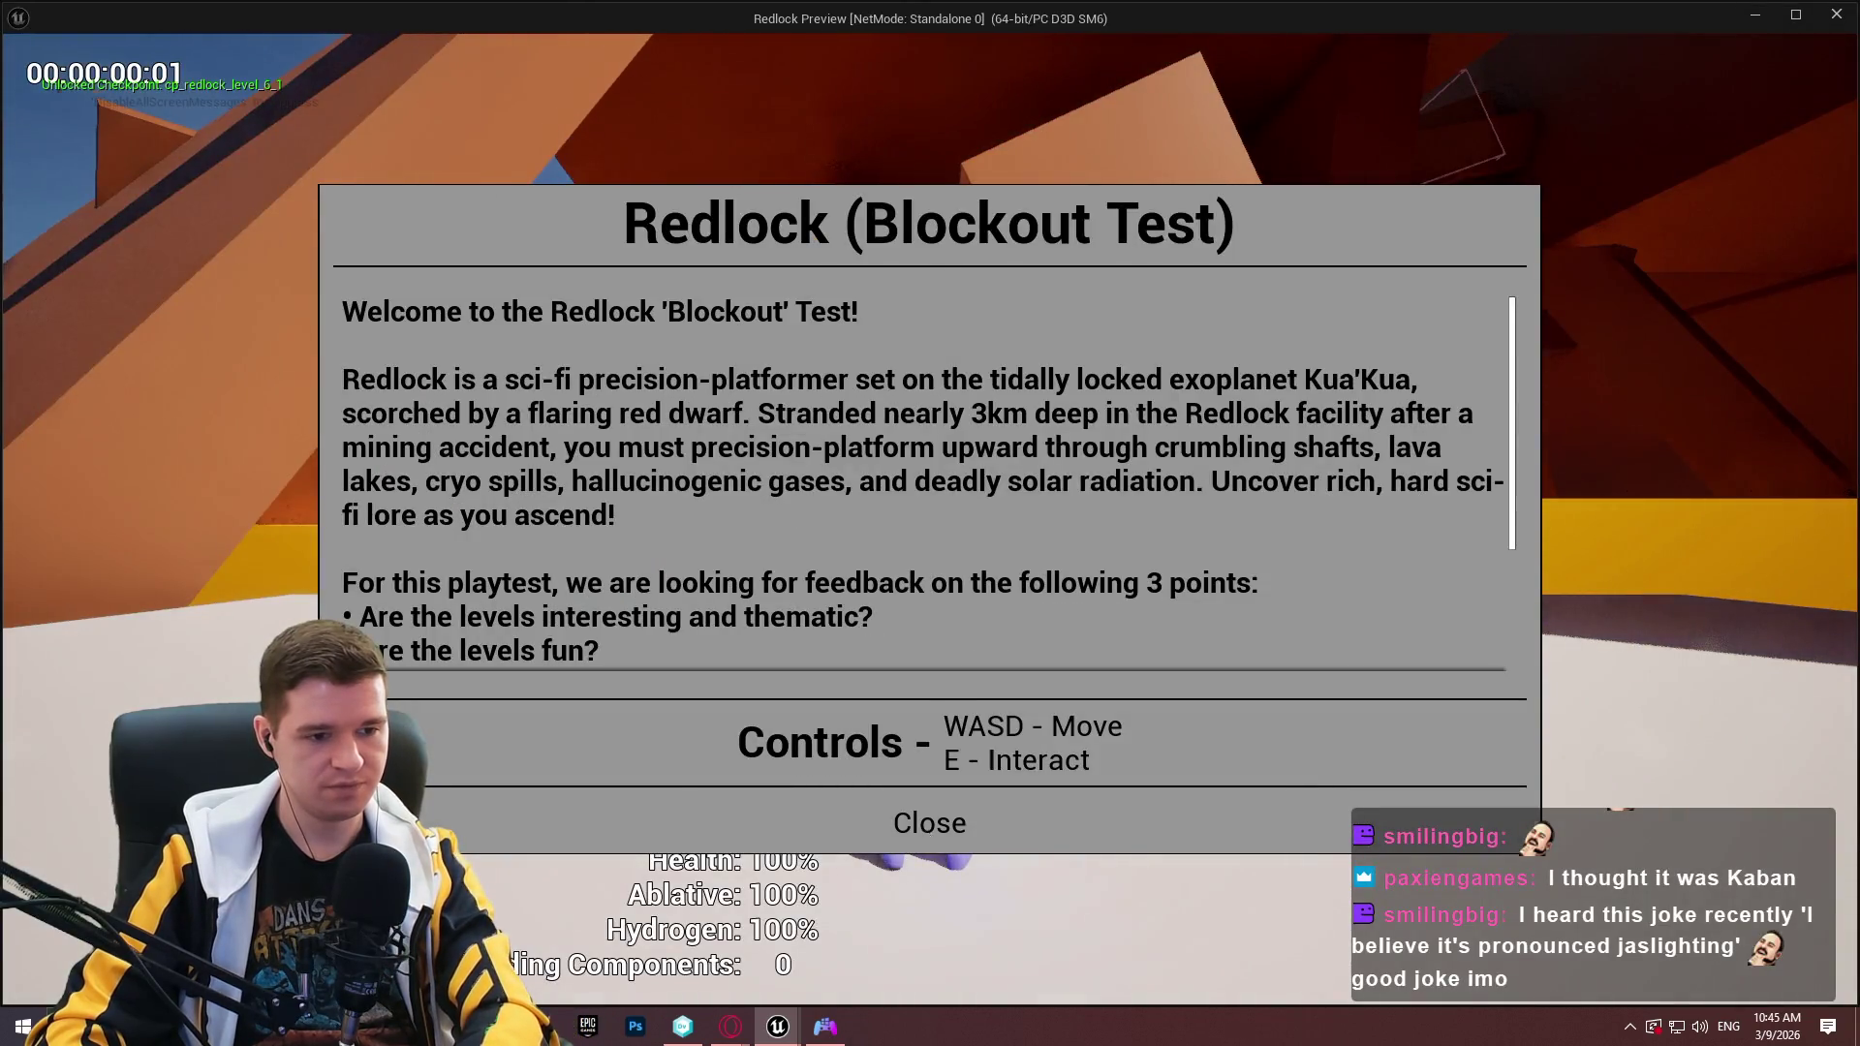
click(924, 790)
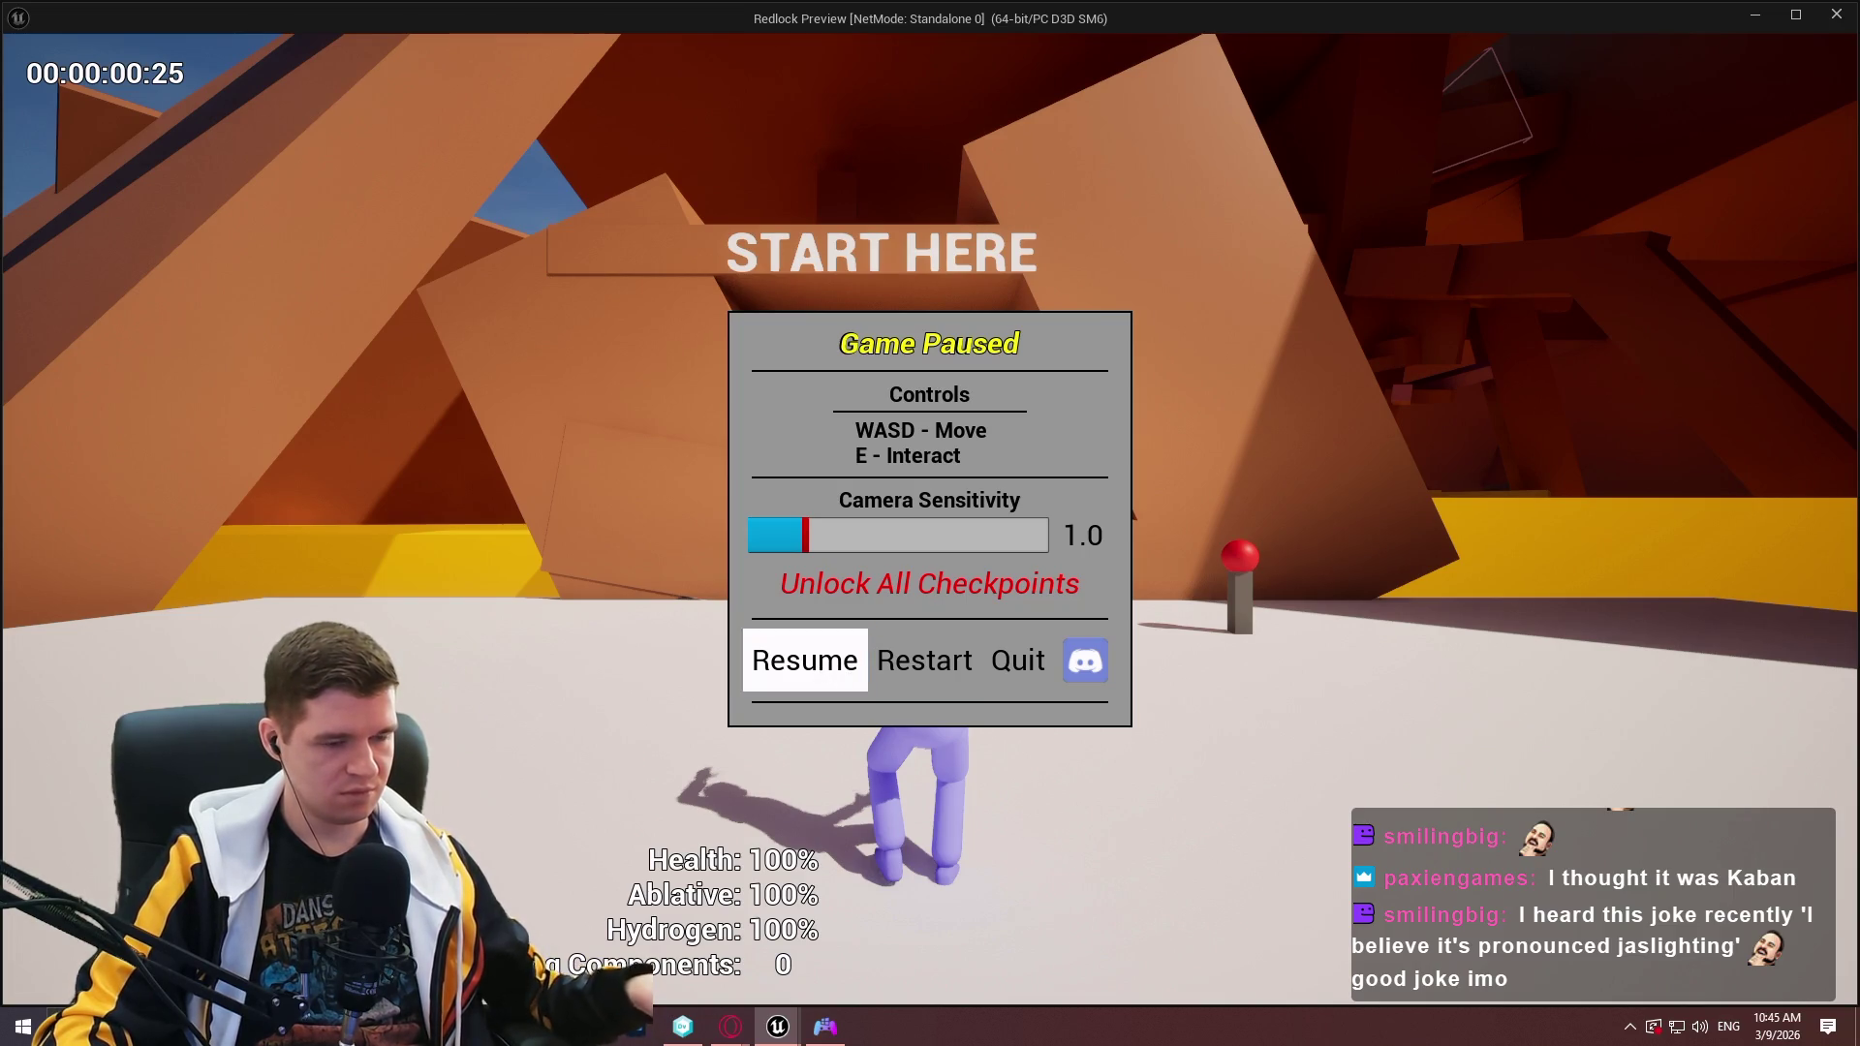
key(Escape)
key(Escape)
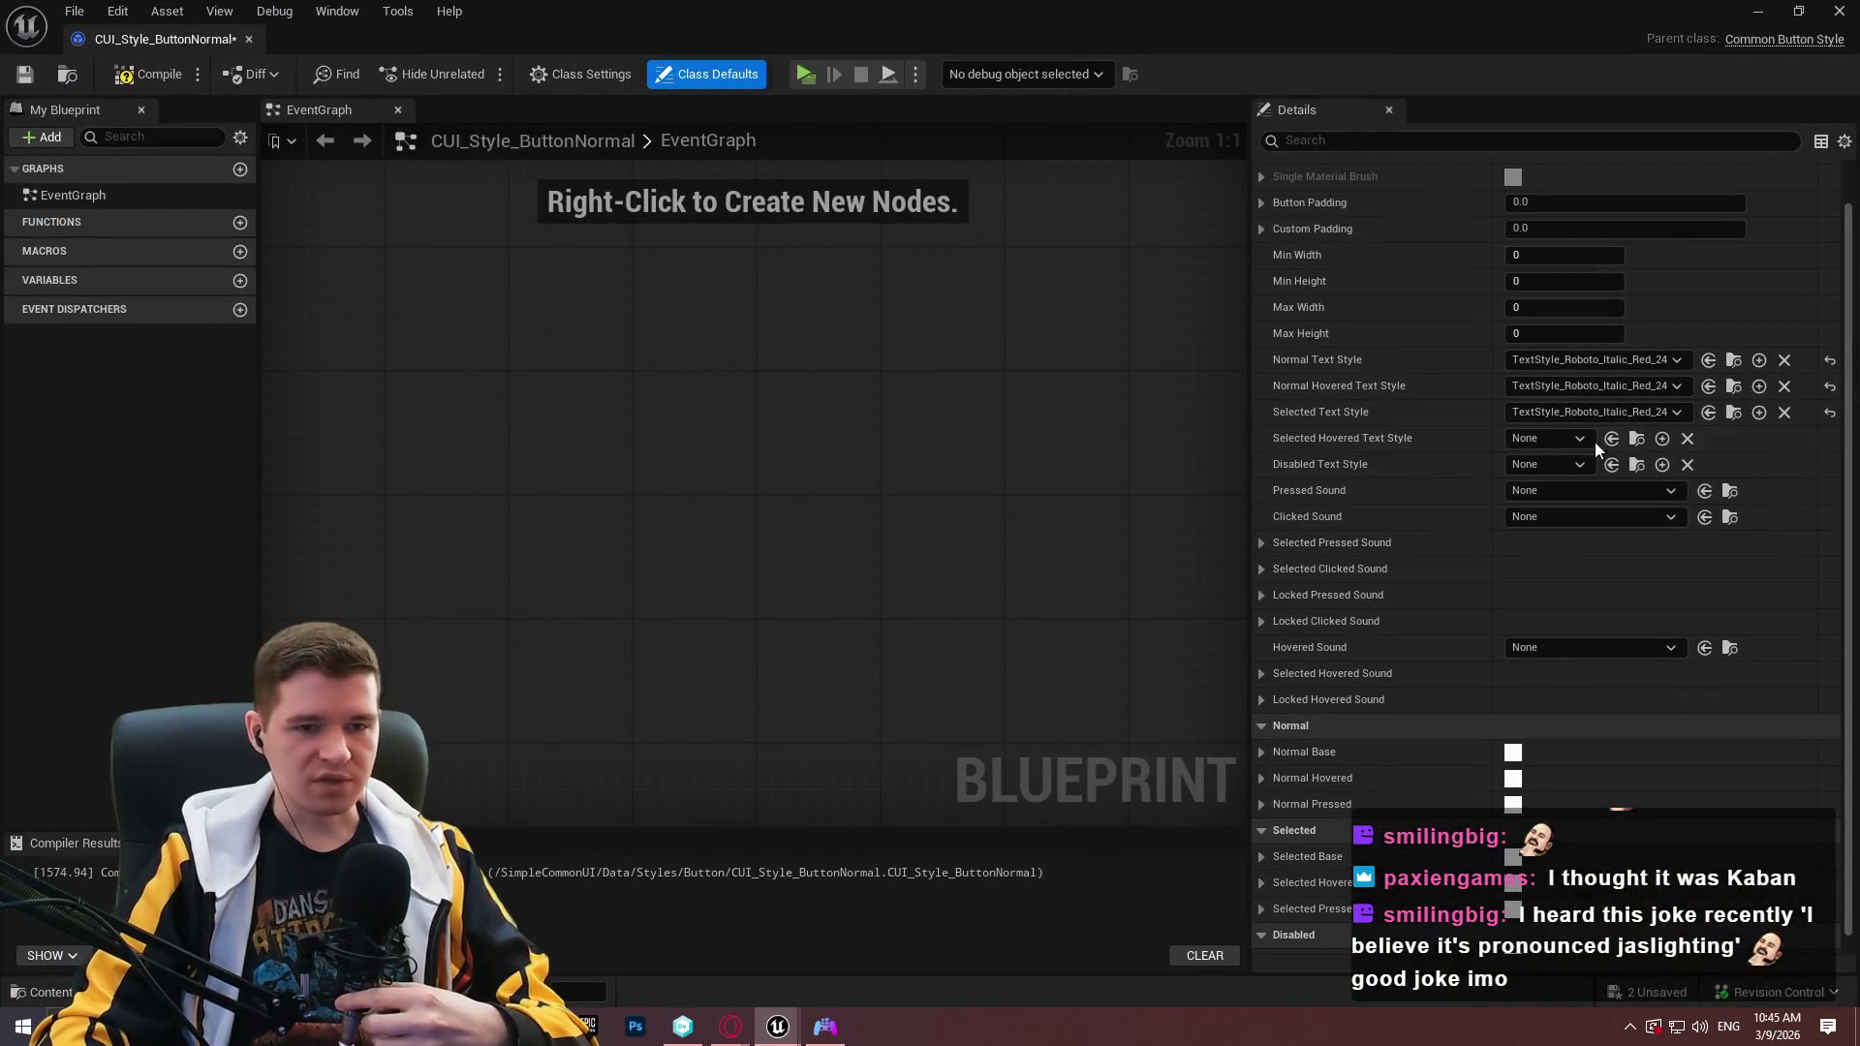
Set the Resume button's Text Style override to None in WBP_EscapeMenu.
scroll(1570, 436, up, 2)
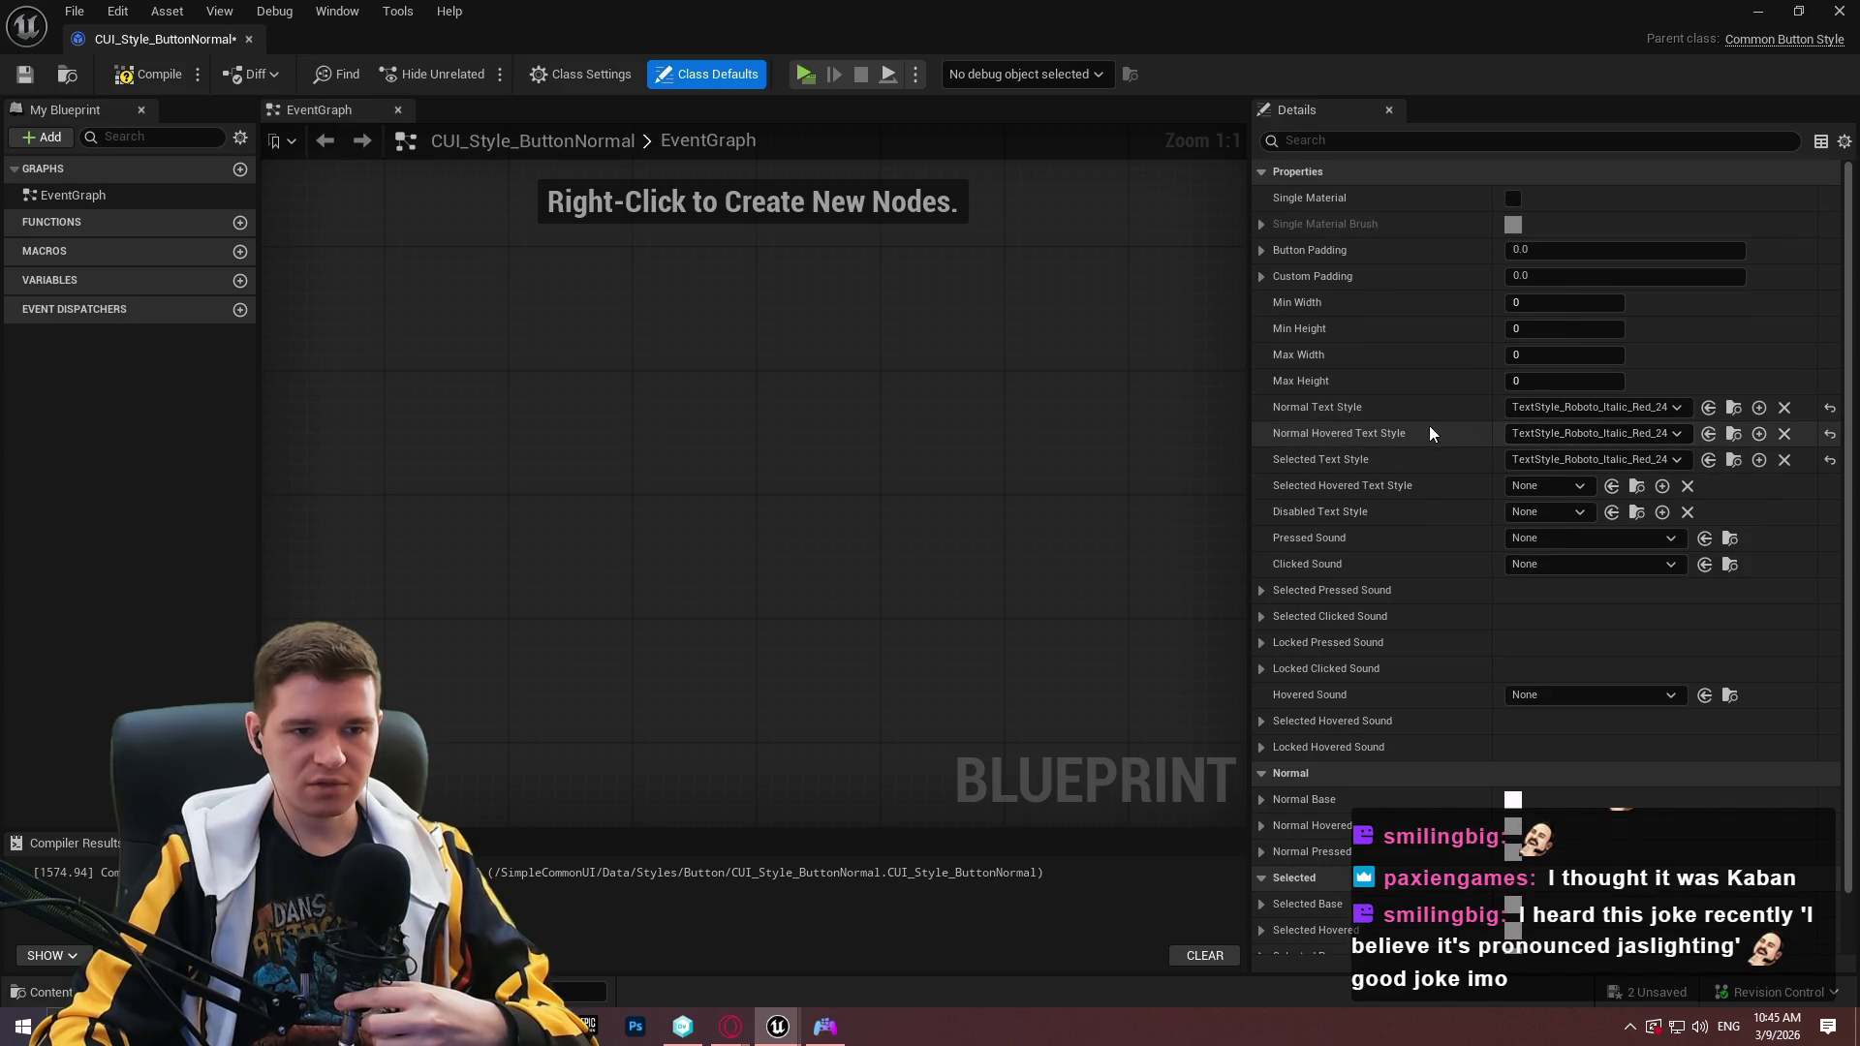
click(1839, 11)
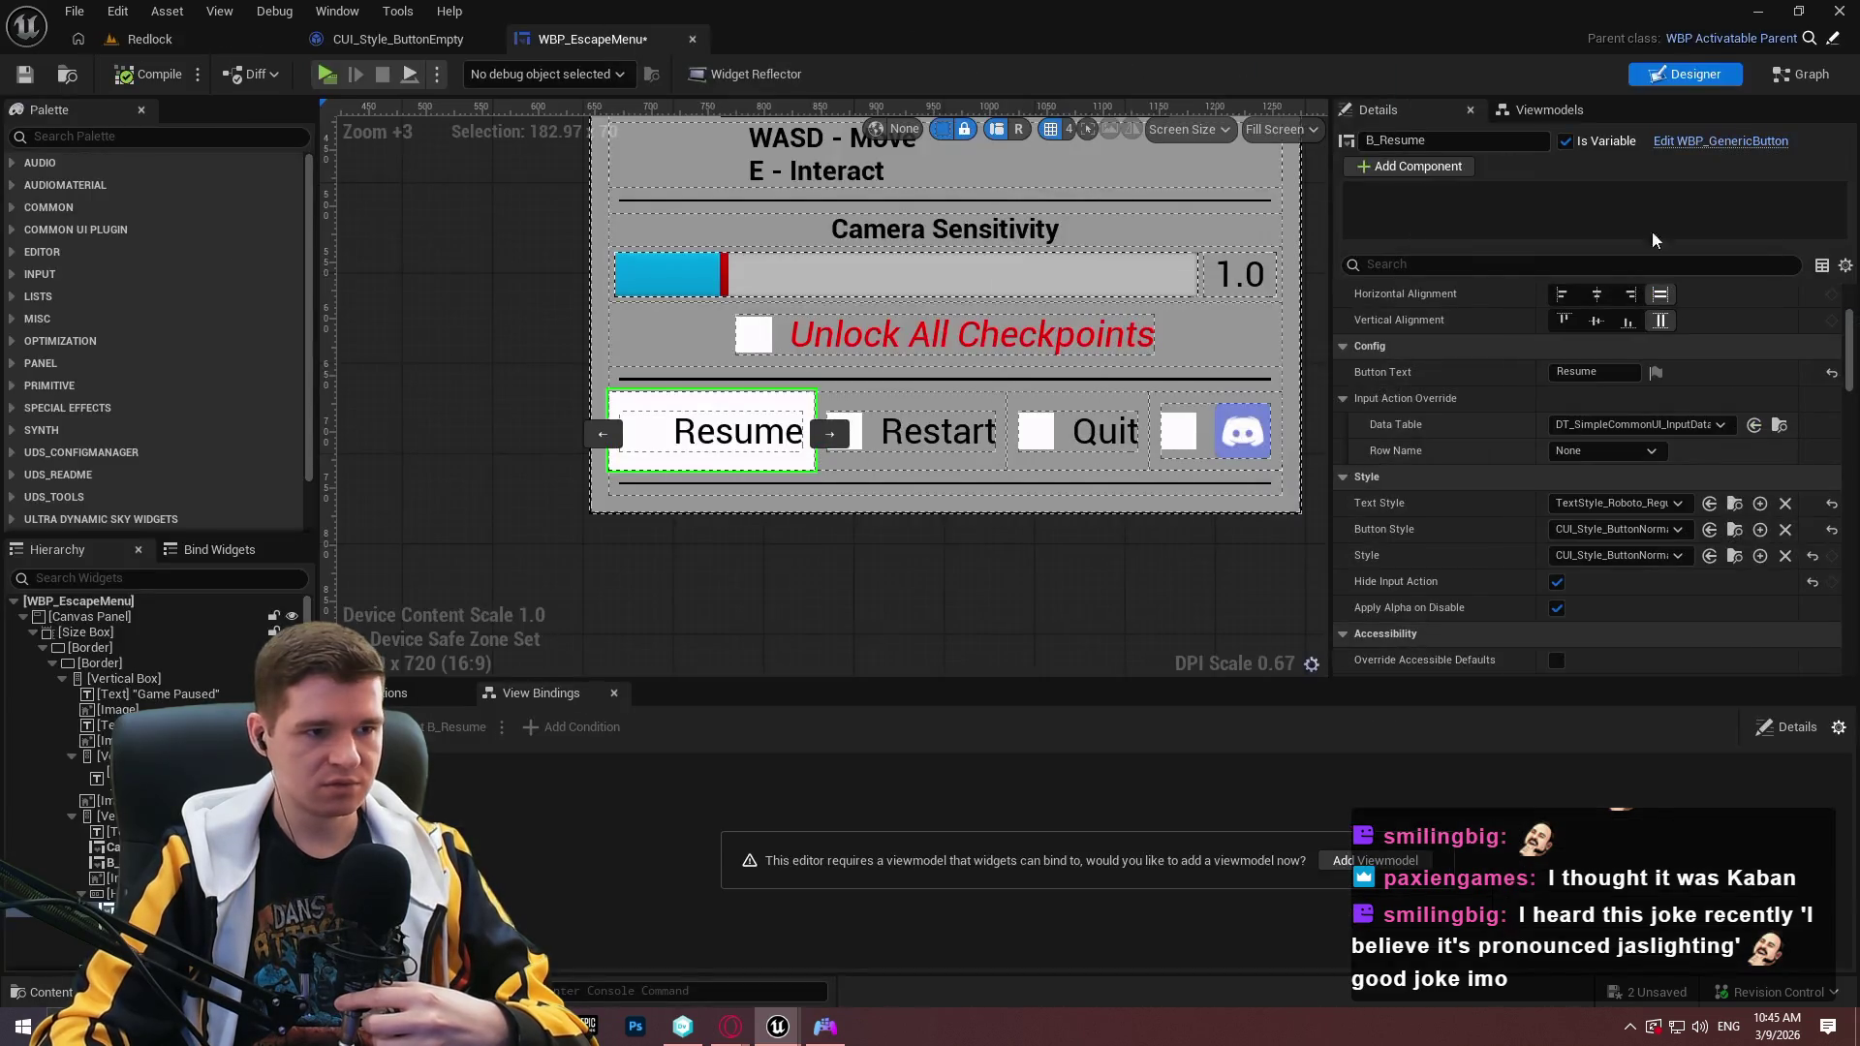
click(1620, 503)
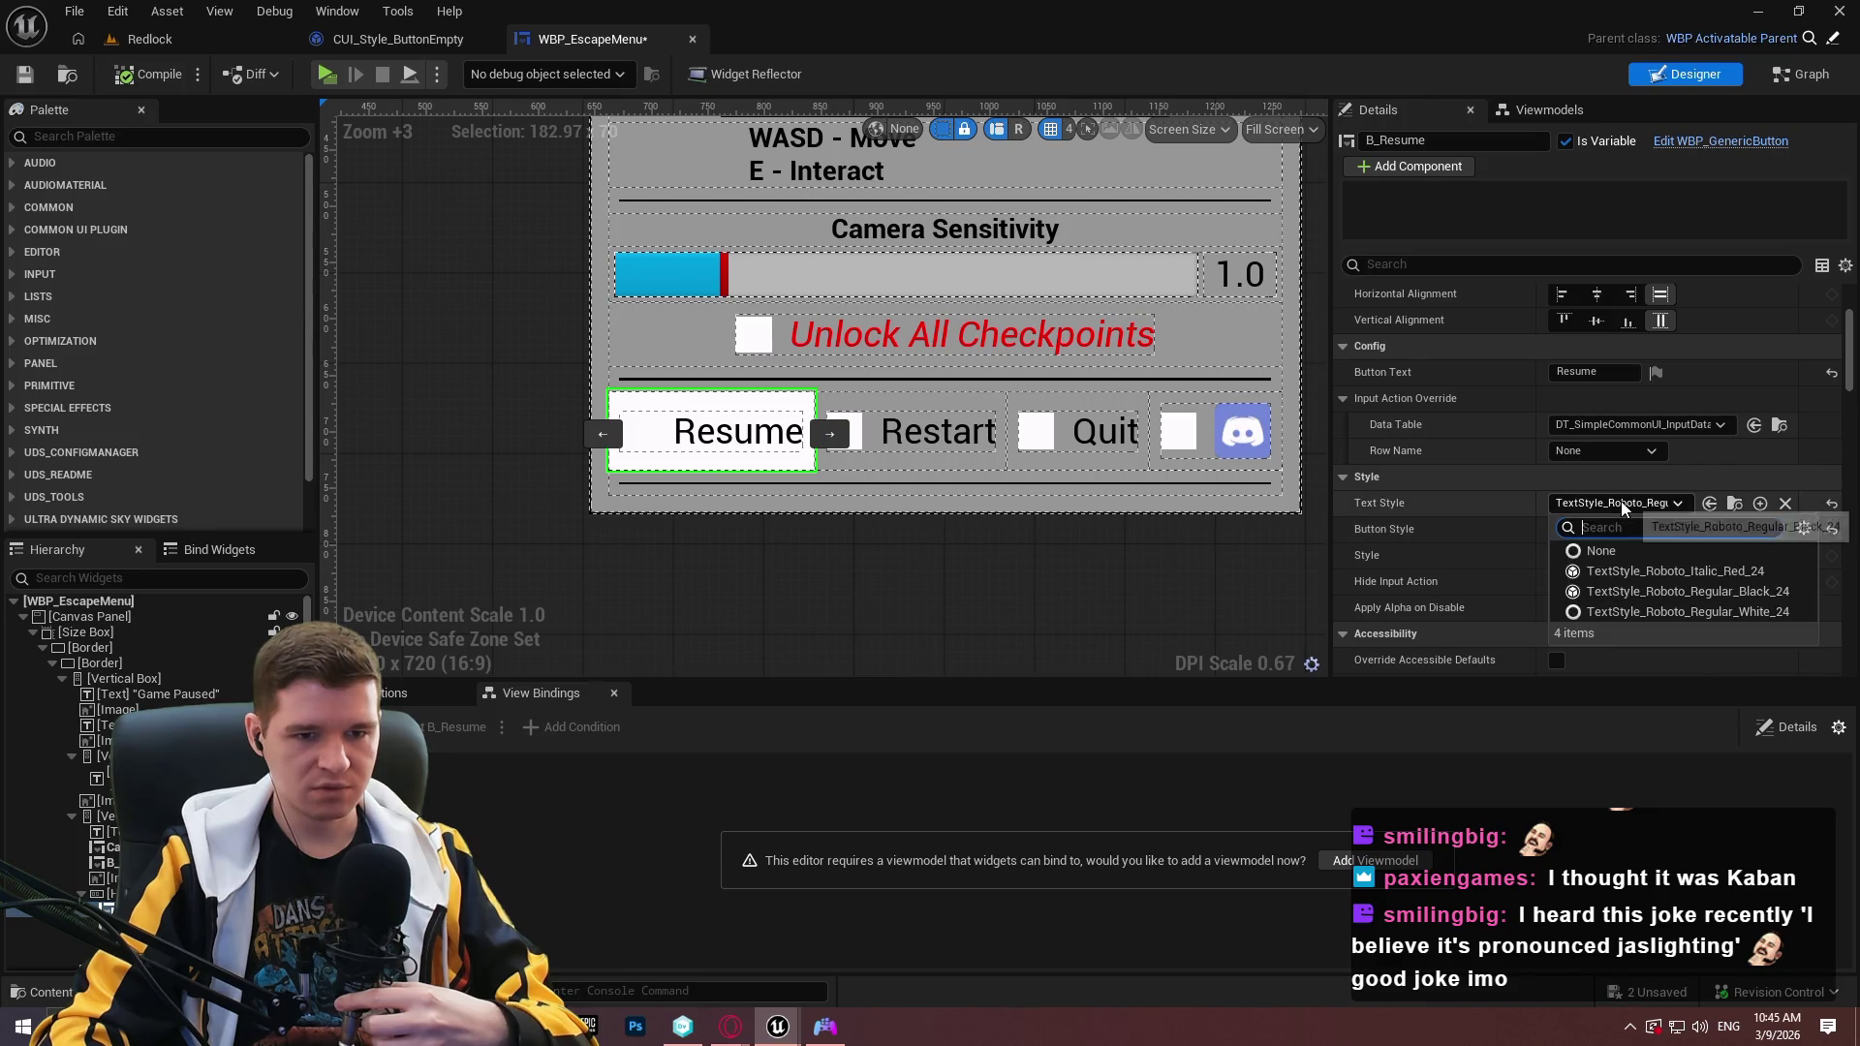
click(1600, 551)
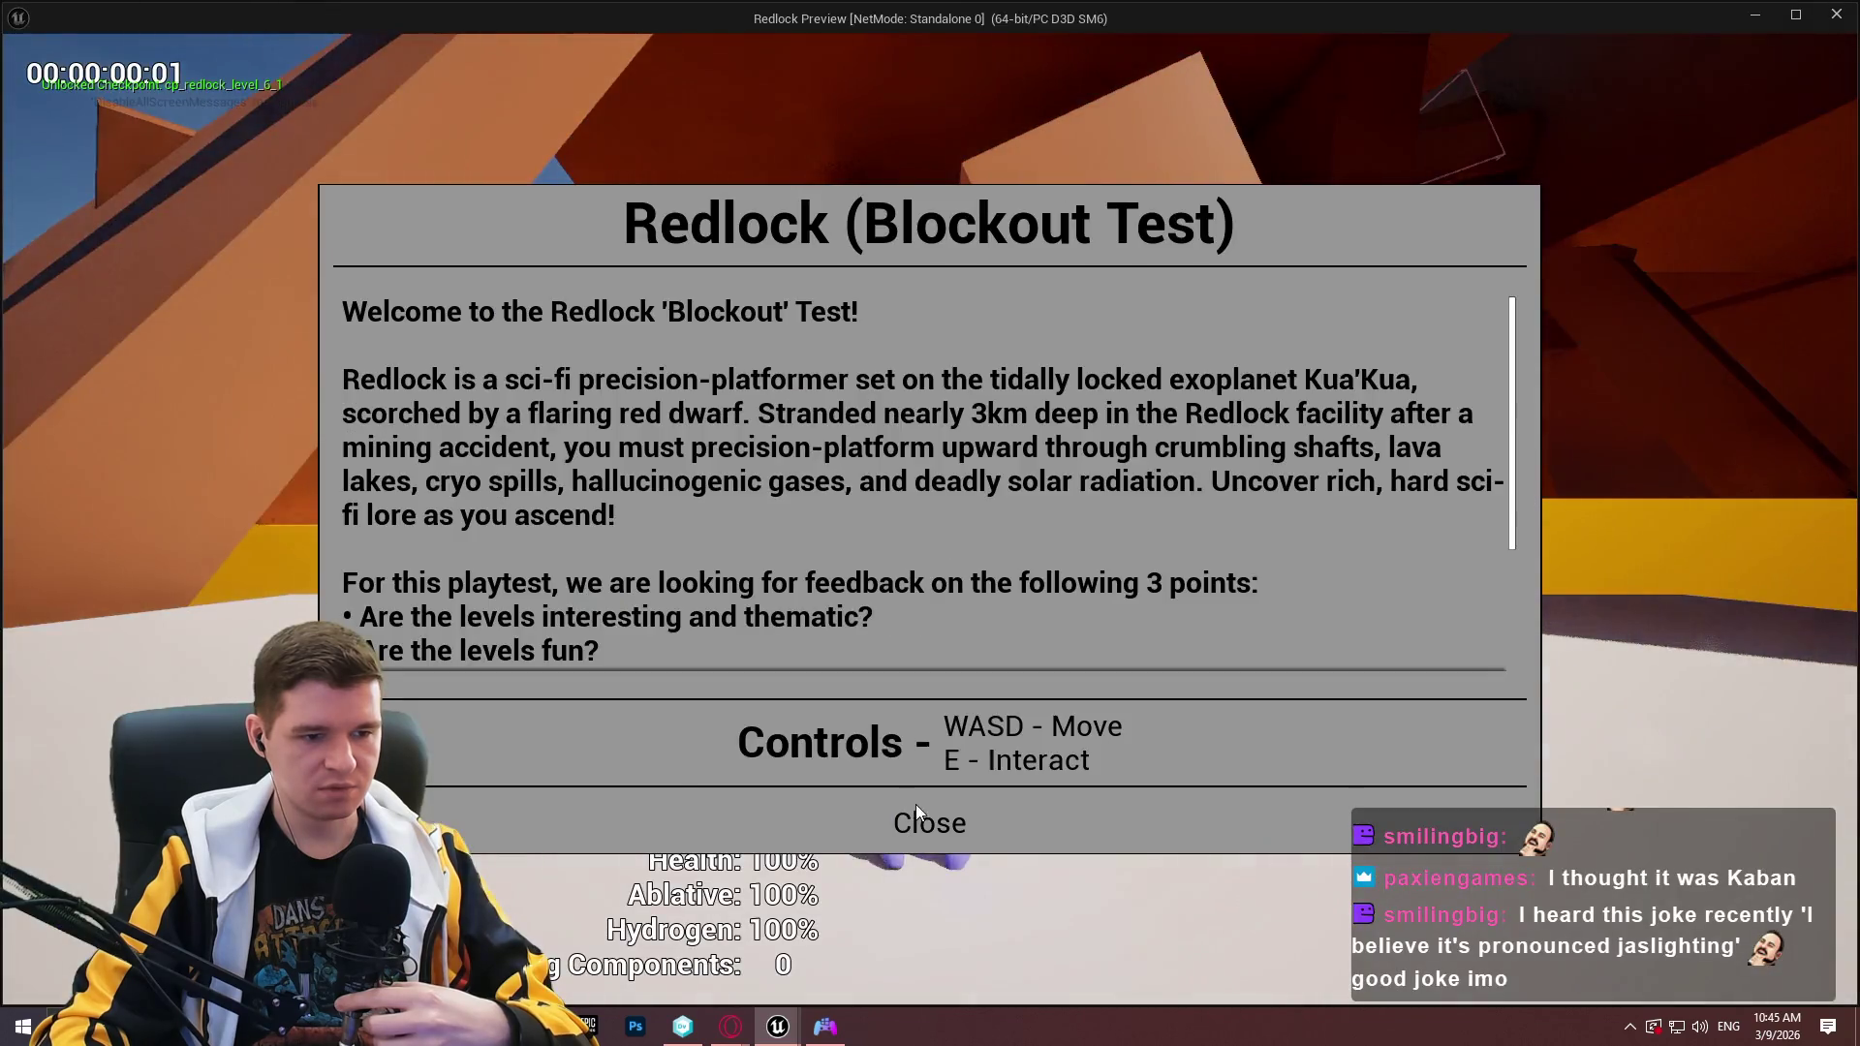
Playtest, pause, press Resume, then end the playtest.
click(925, 815)
key(Escape)
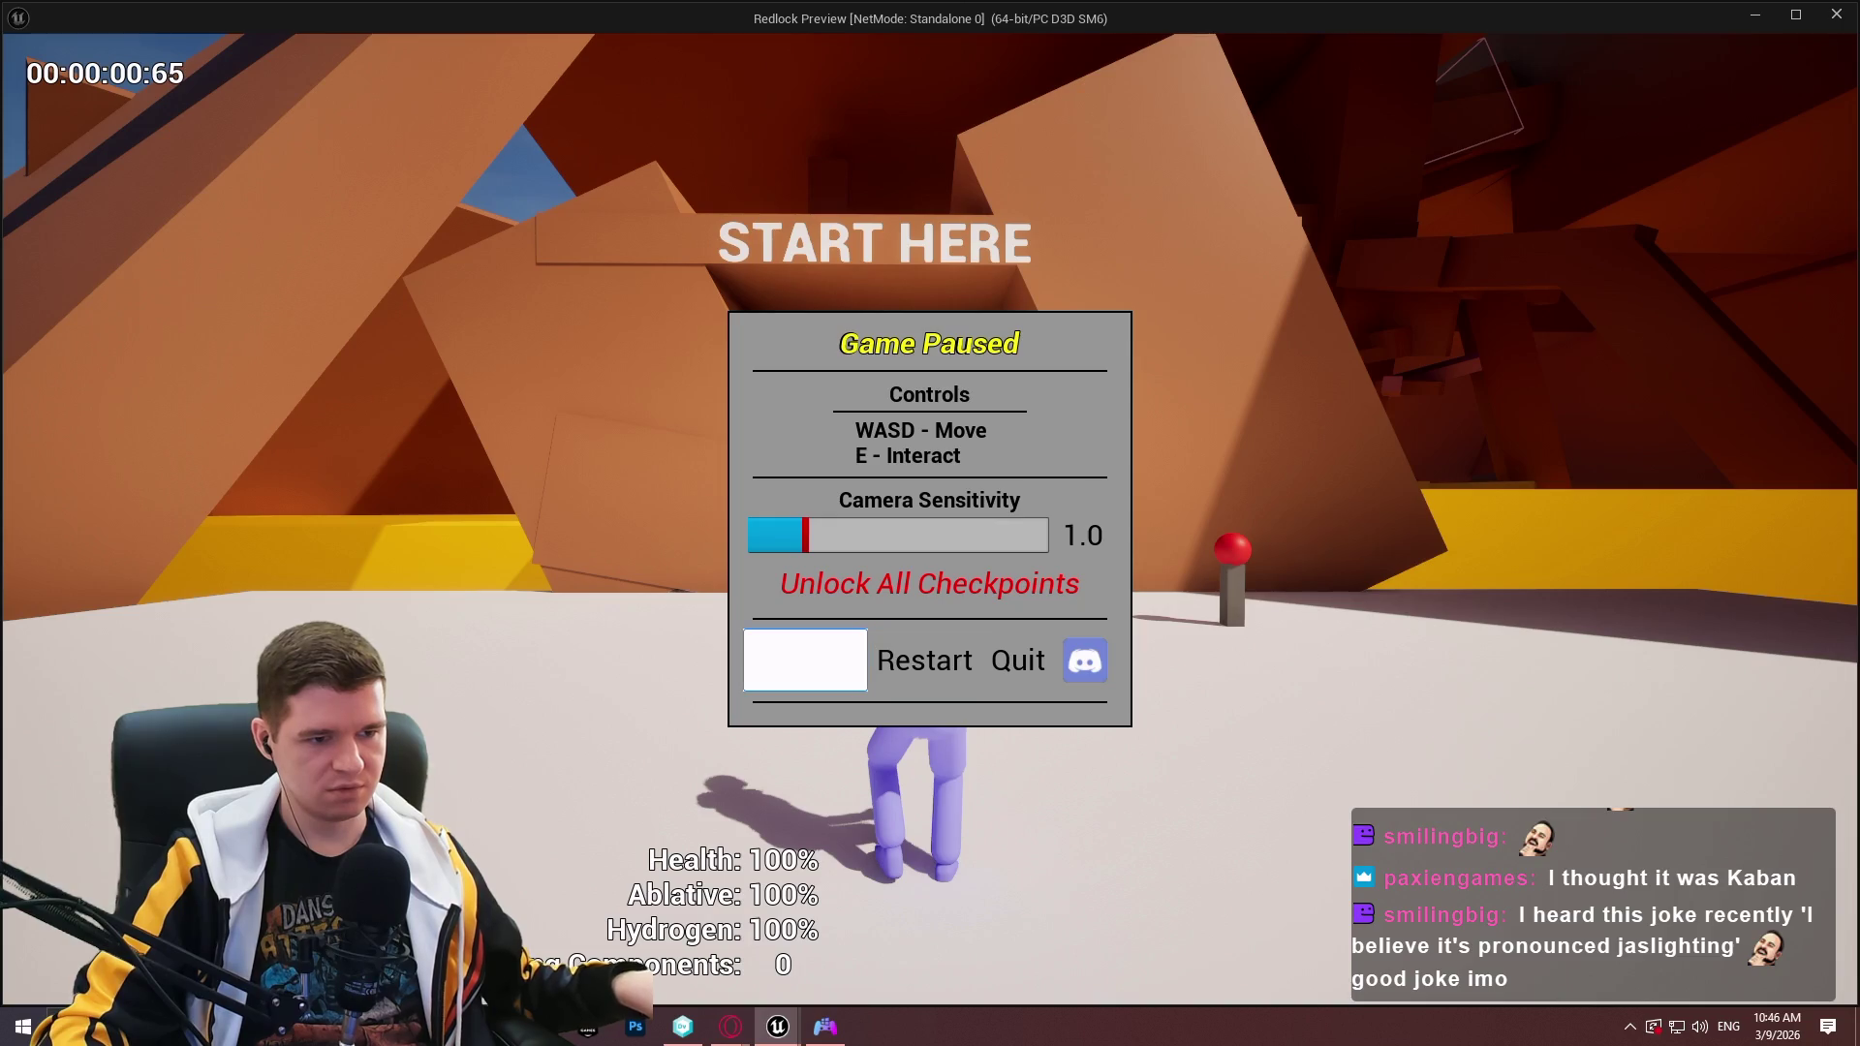
click(816, 661)
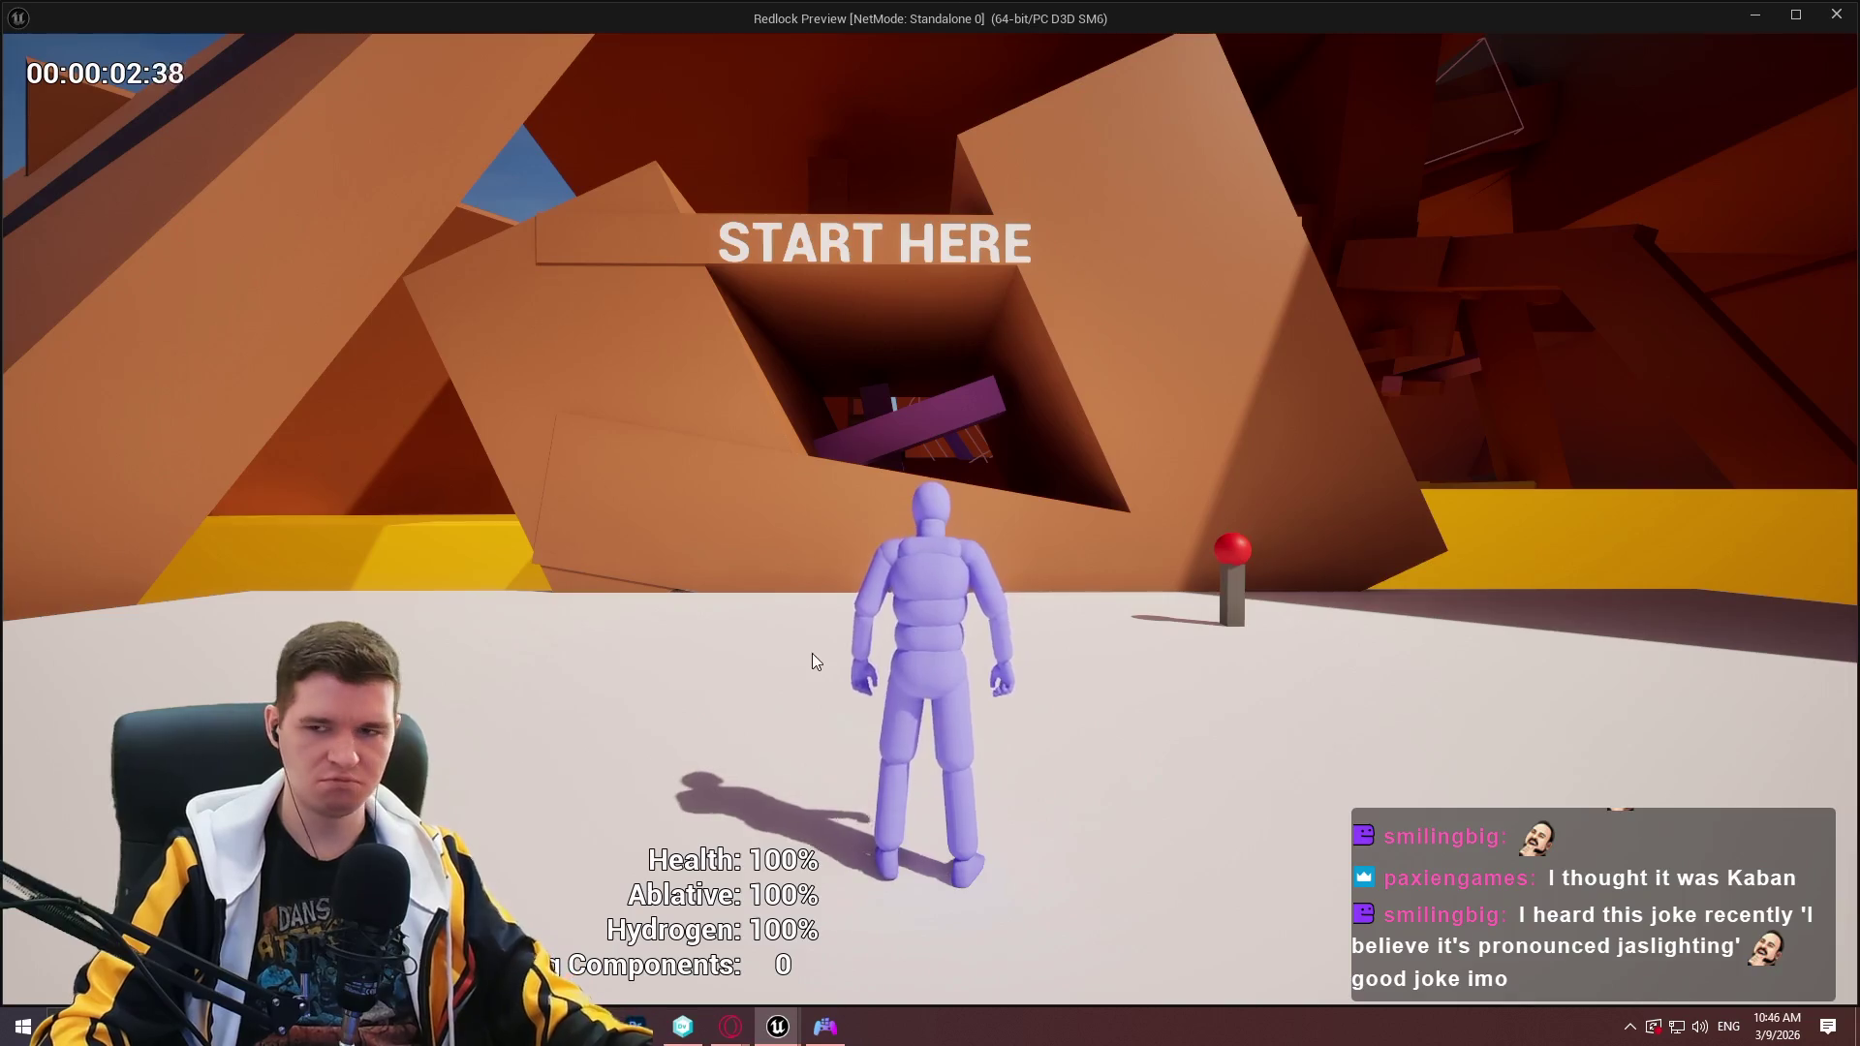
key(Escape)
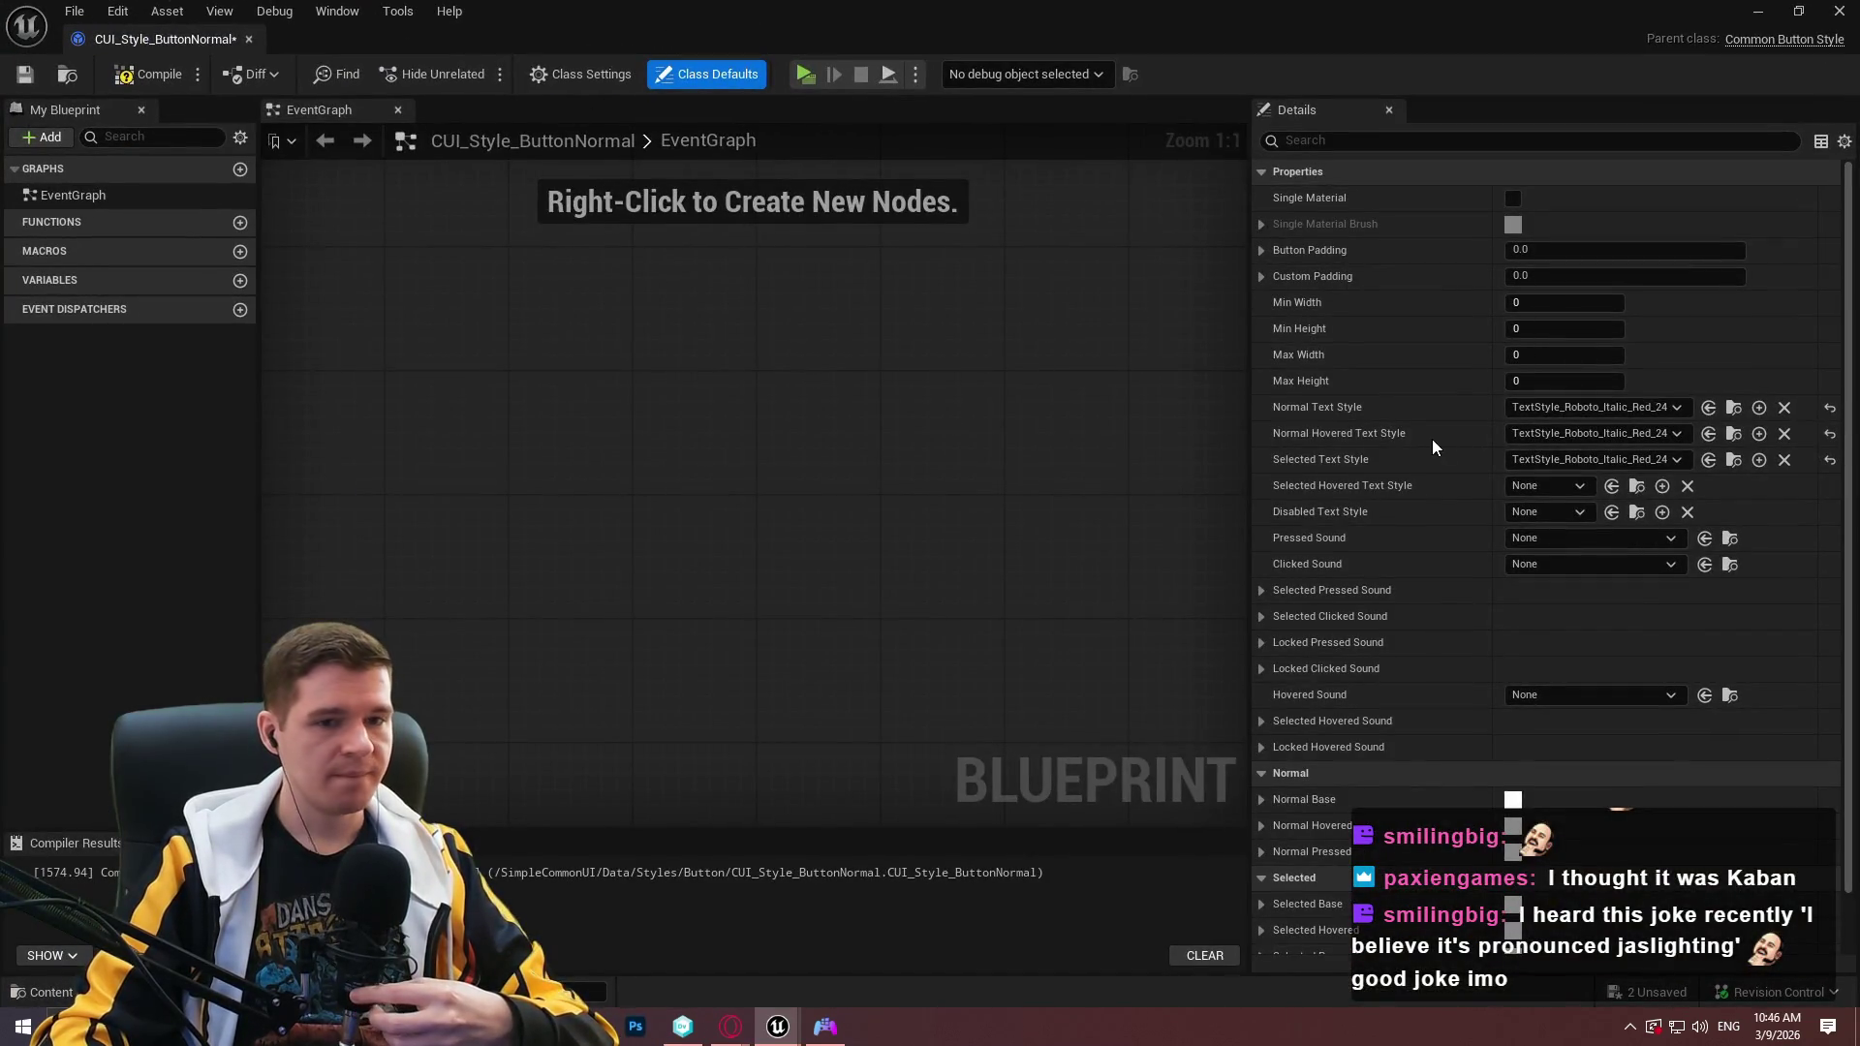
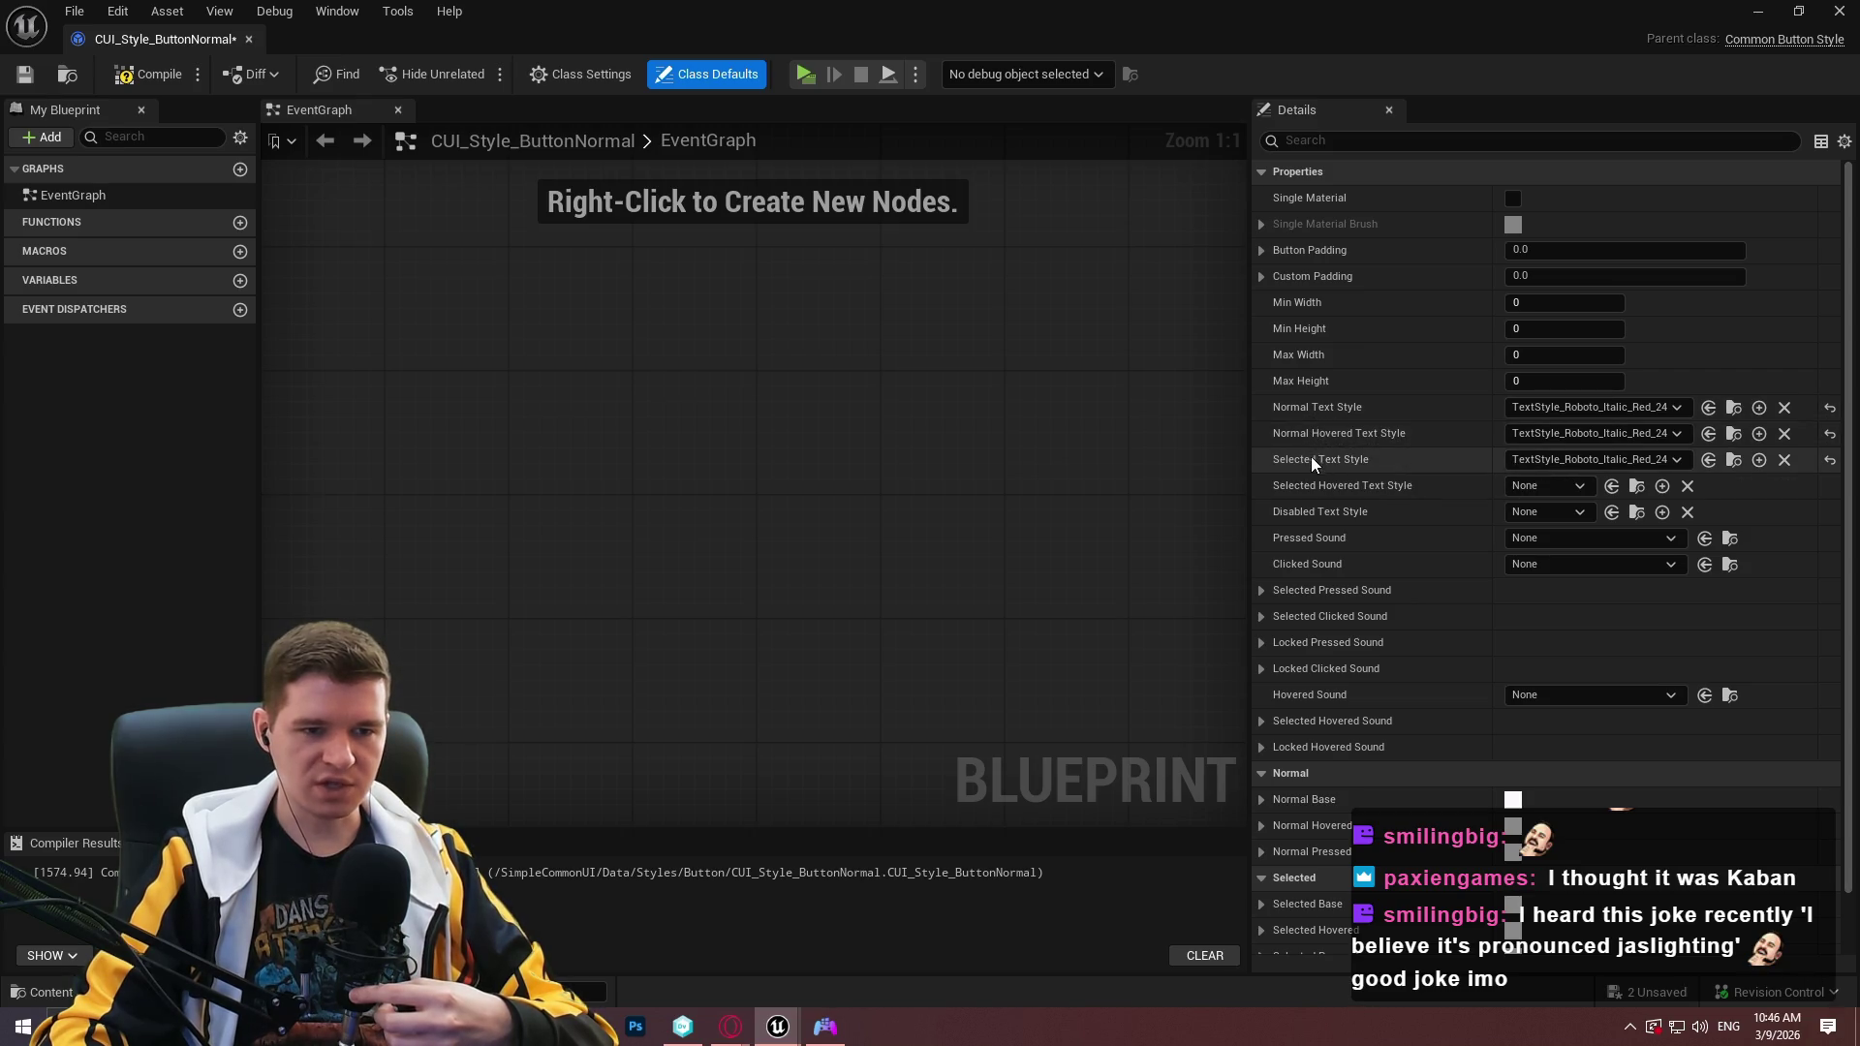
Set Selected Hovered Text Style to TextStyle_Roboto_Italic_Red_24, then compile and save the button style.
click(1542, 487)
click(1622, 555)
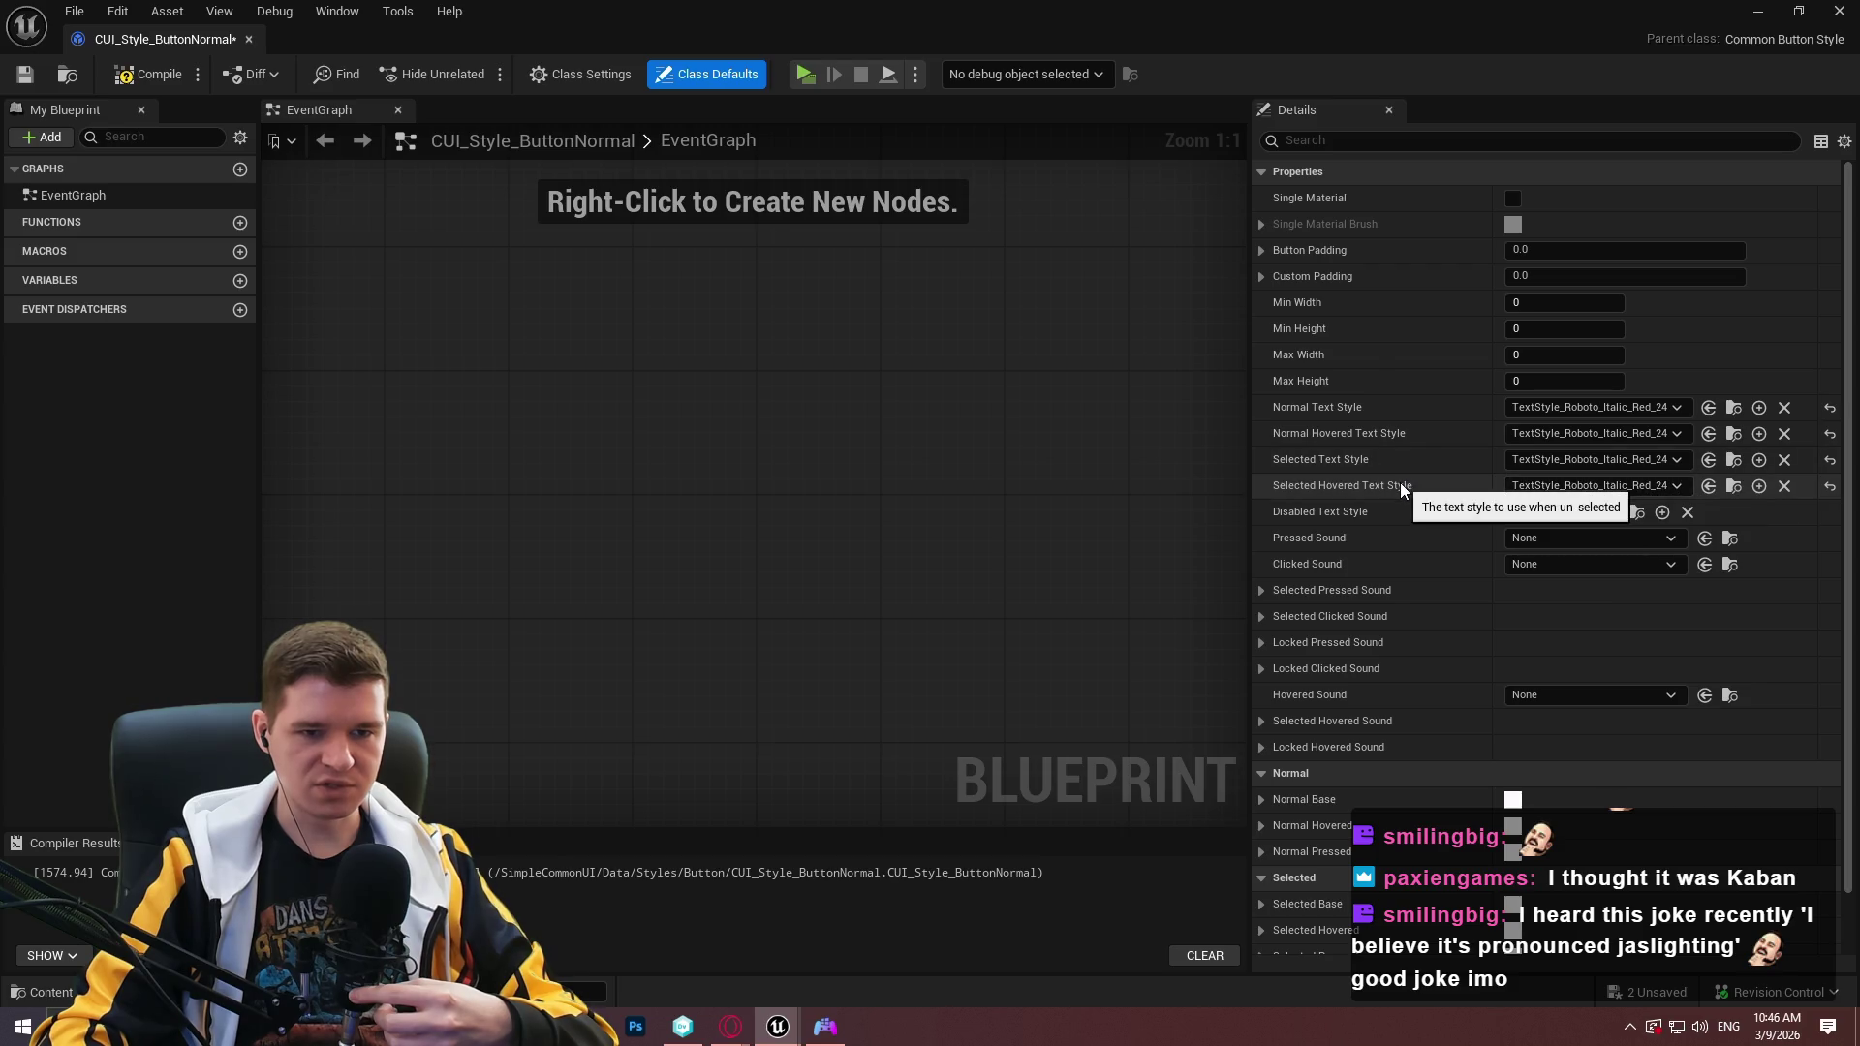
click(148, 75)
click(25, 75)
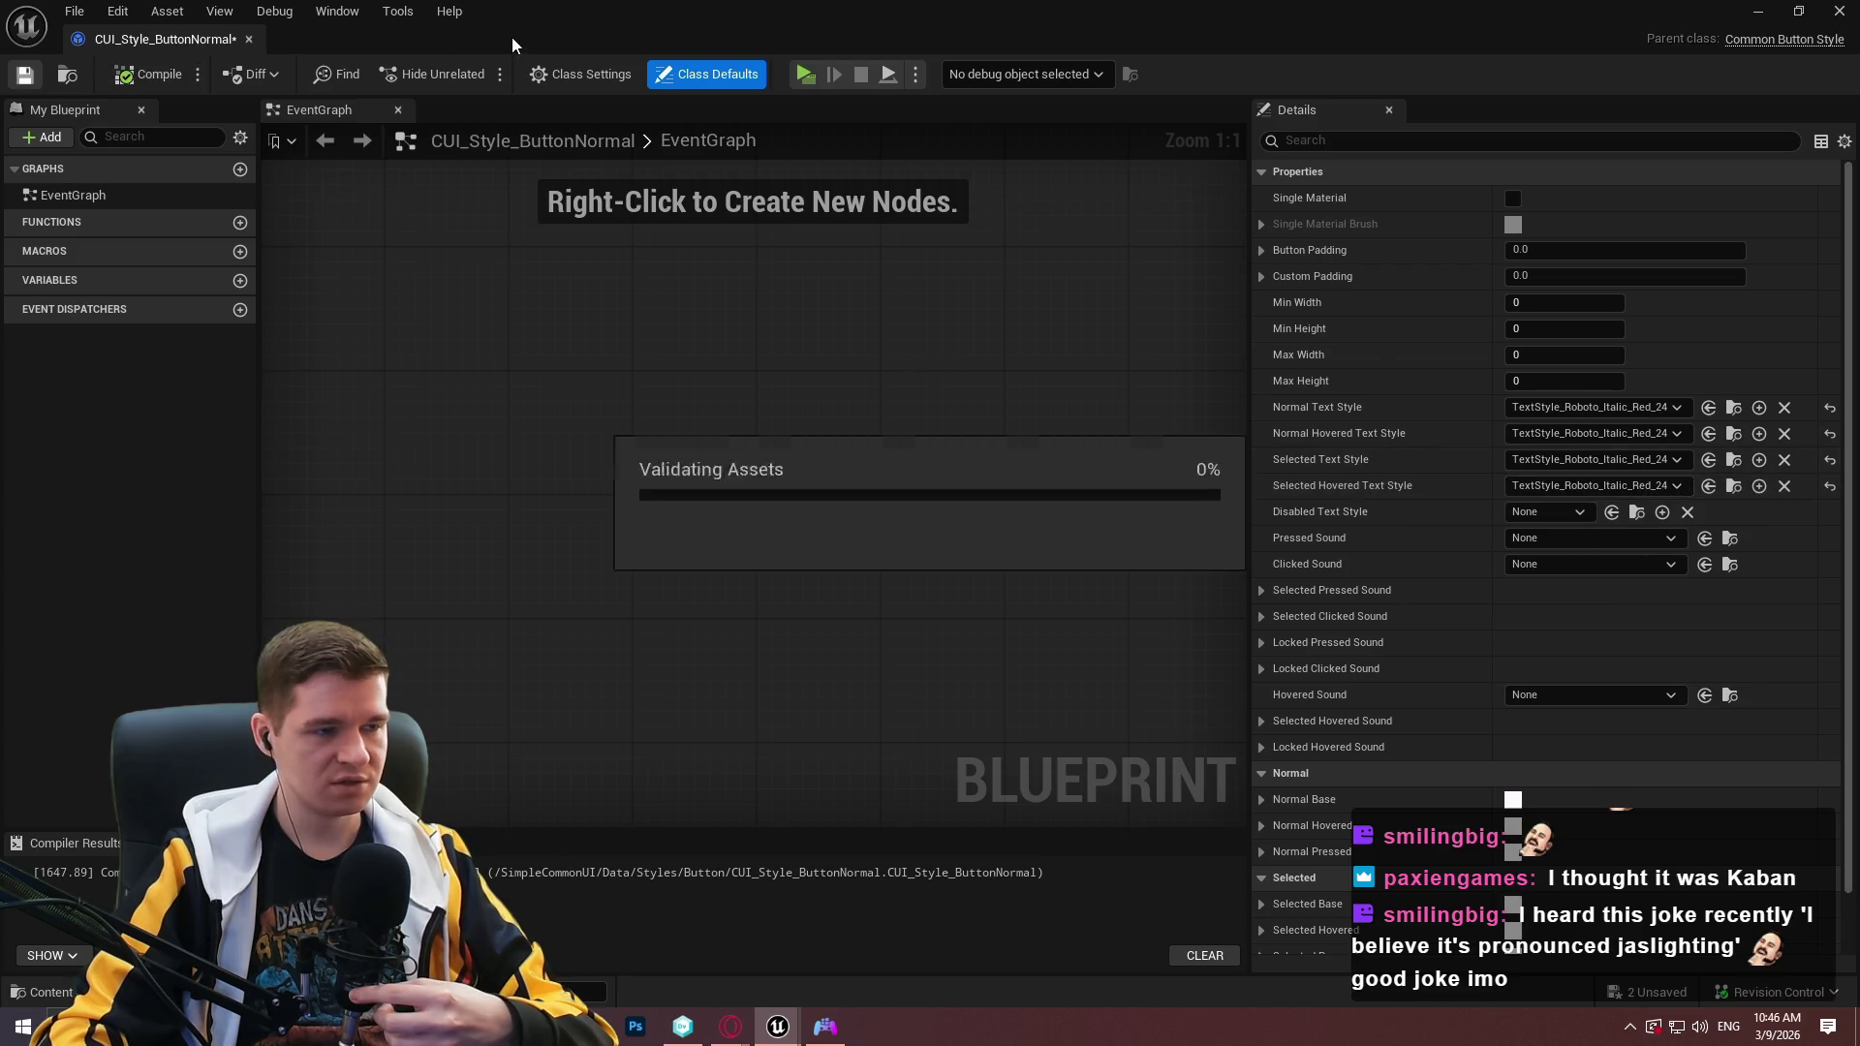
key(alt+Tab)
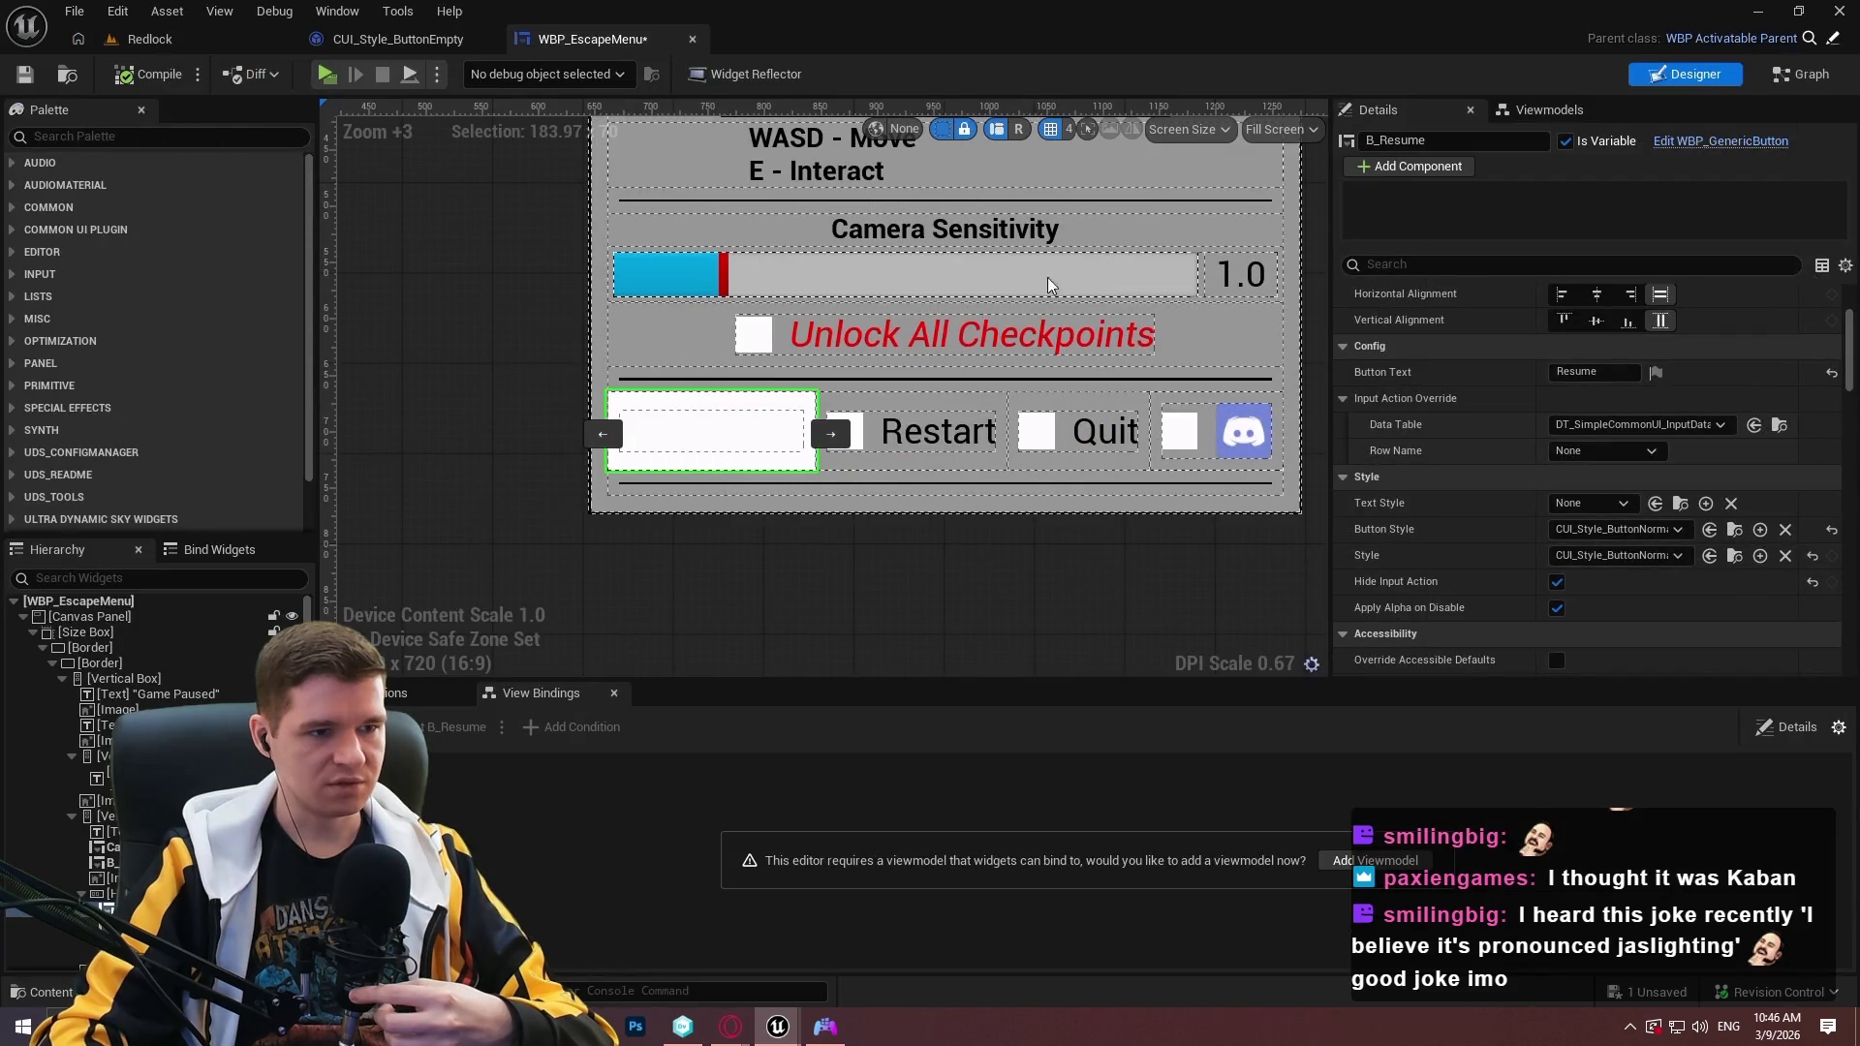
Open WBP_GenericButton's event graph, then add a Set Is Selected node and delete it.
click(1725, 141)
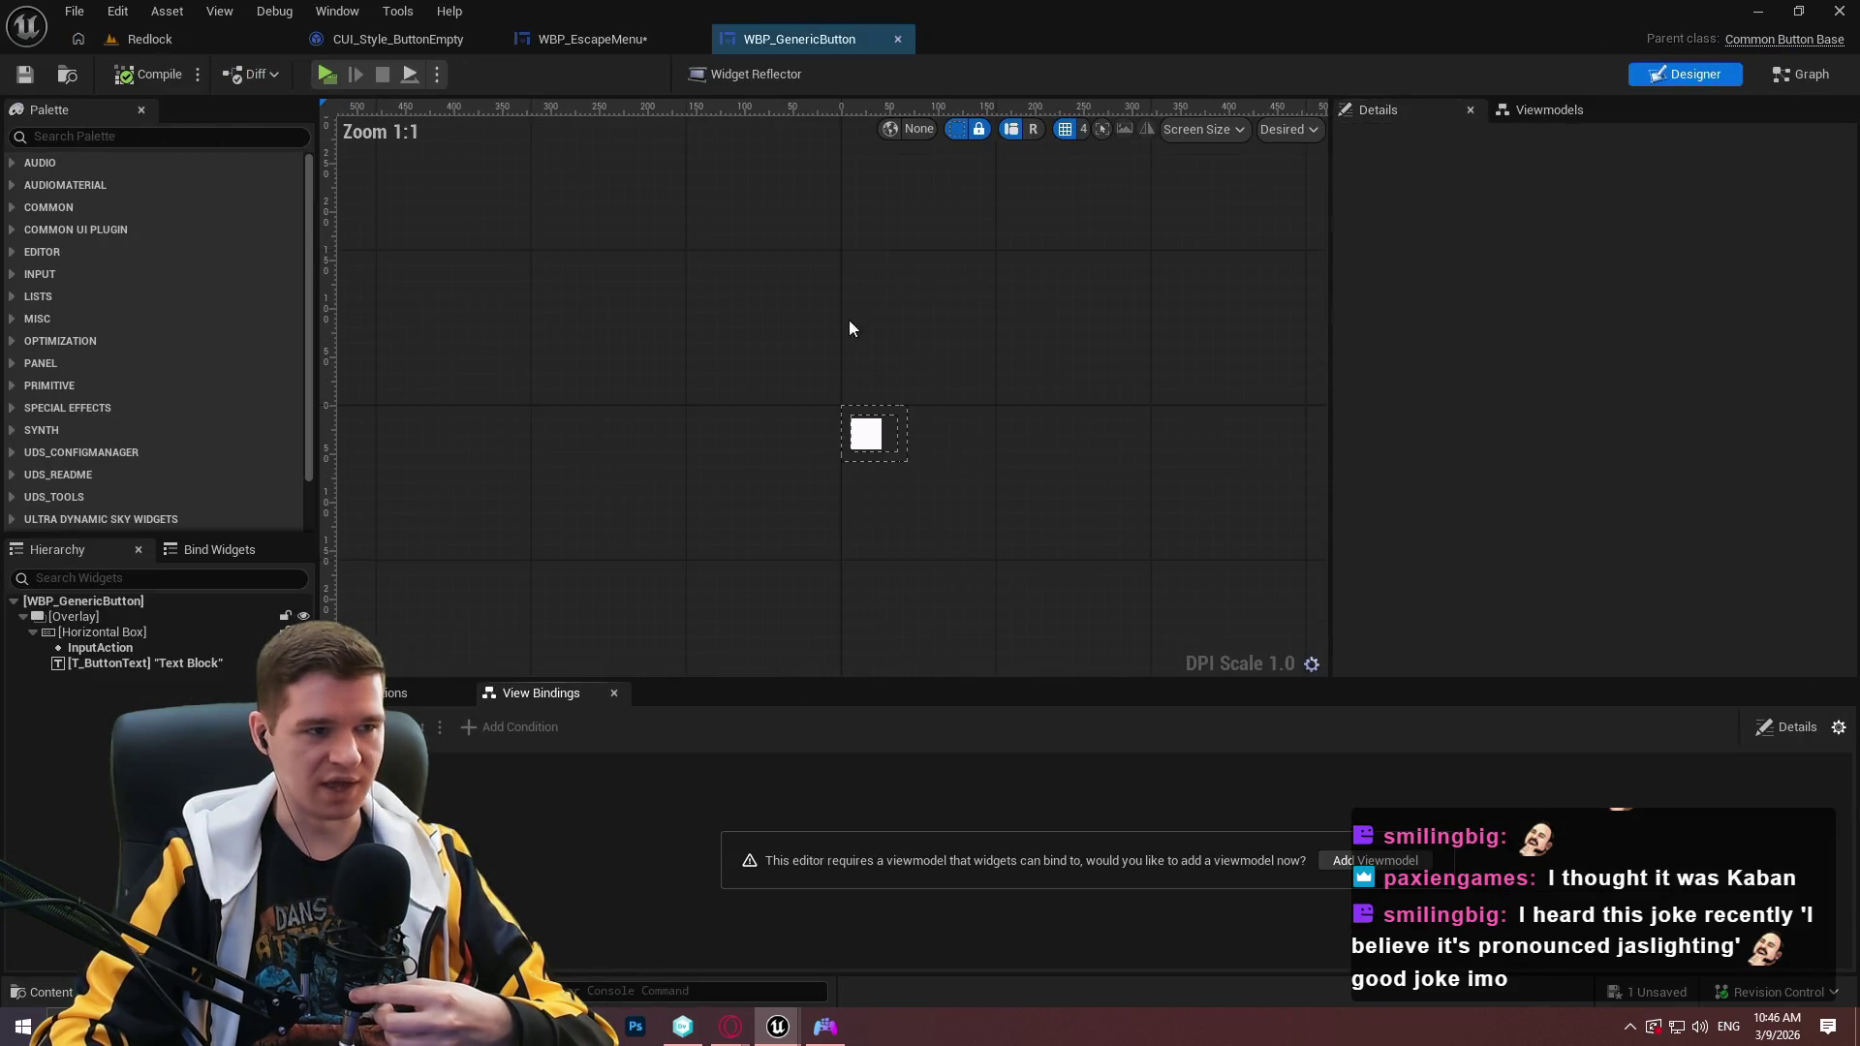
click(1808, 77)
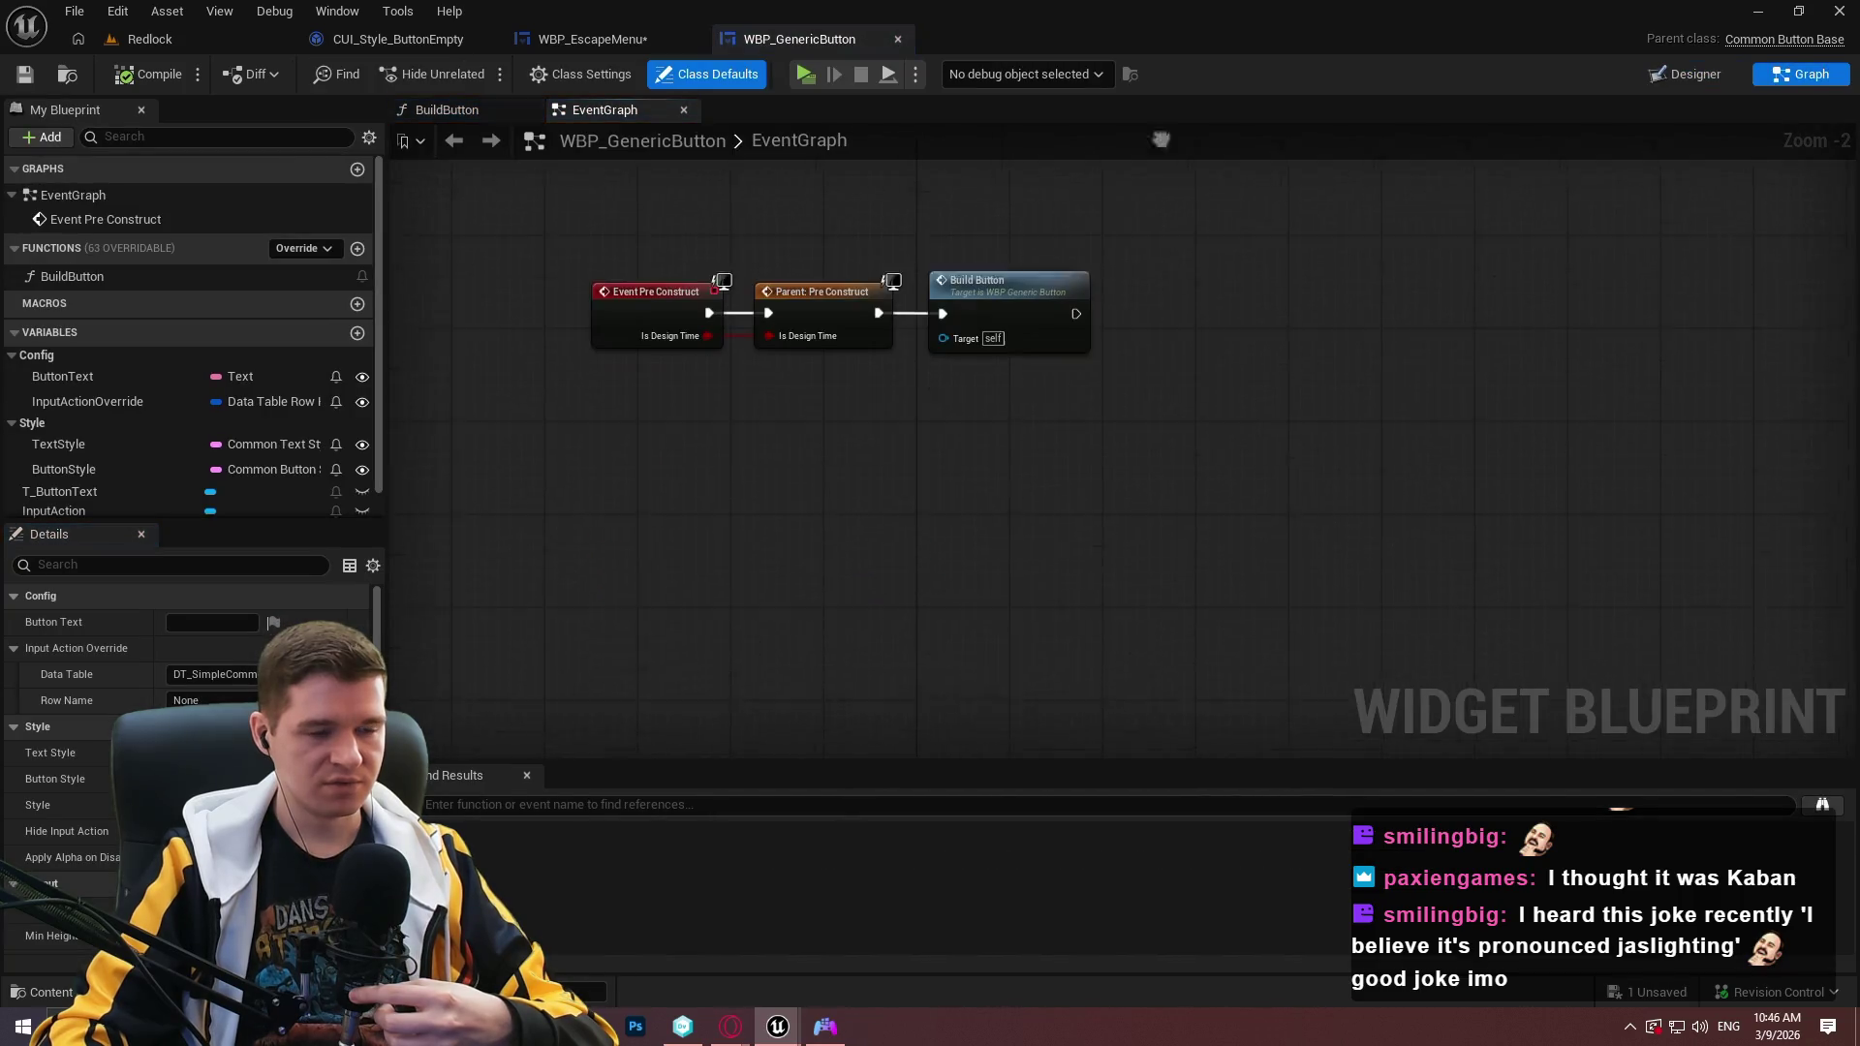
right_click(1155, 334)
text(selected)
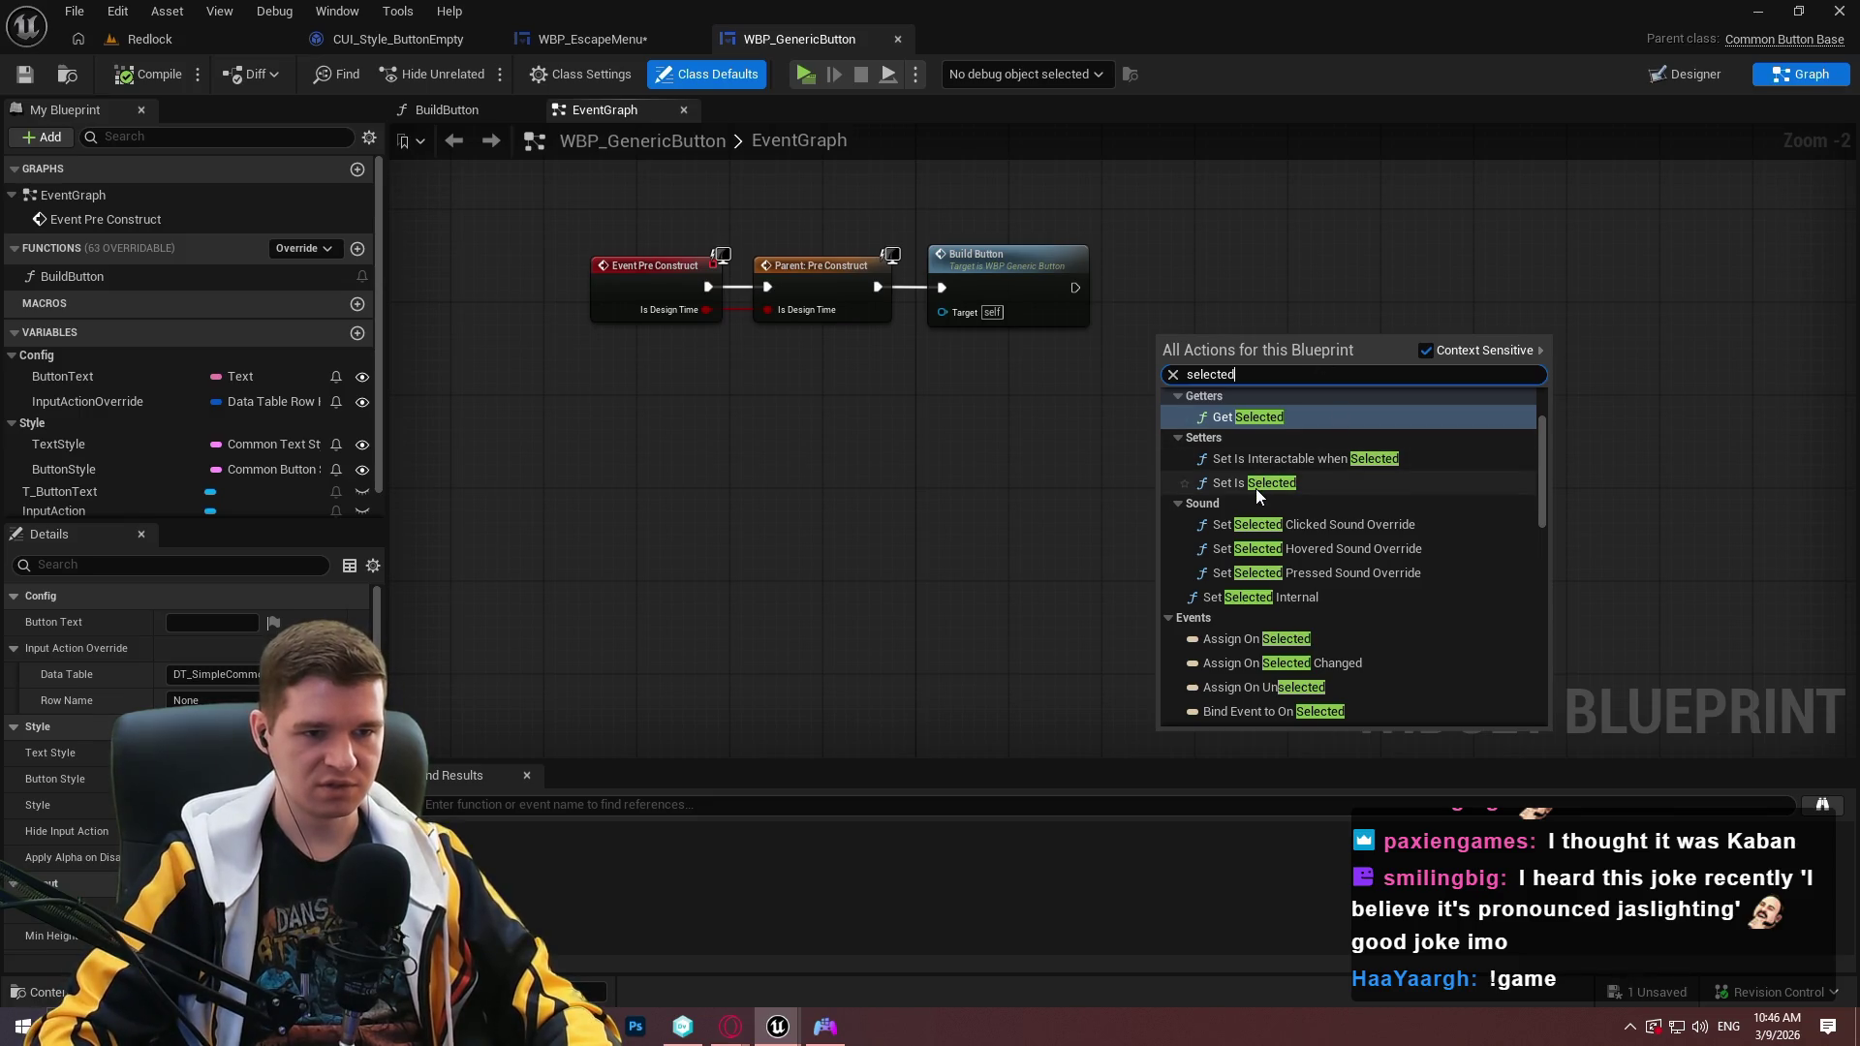
click(1258, 485)
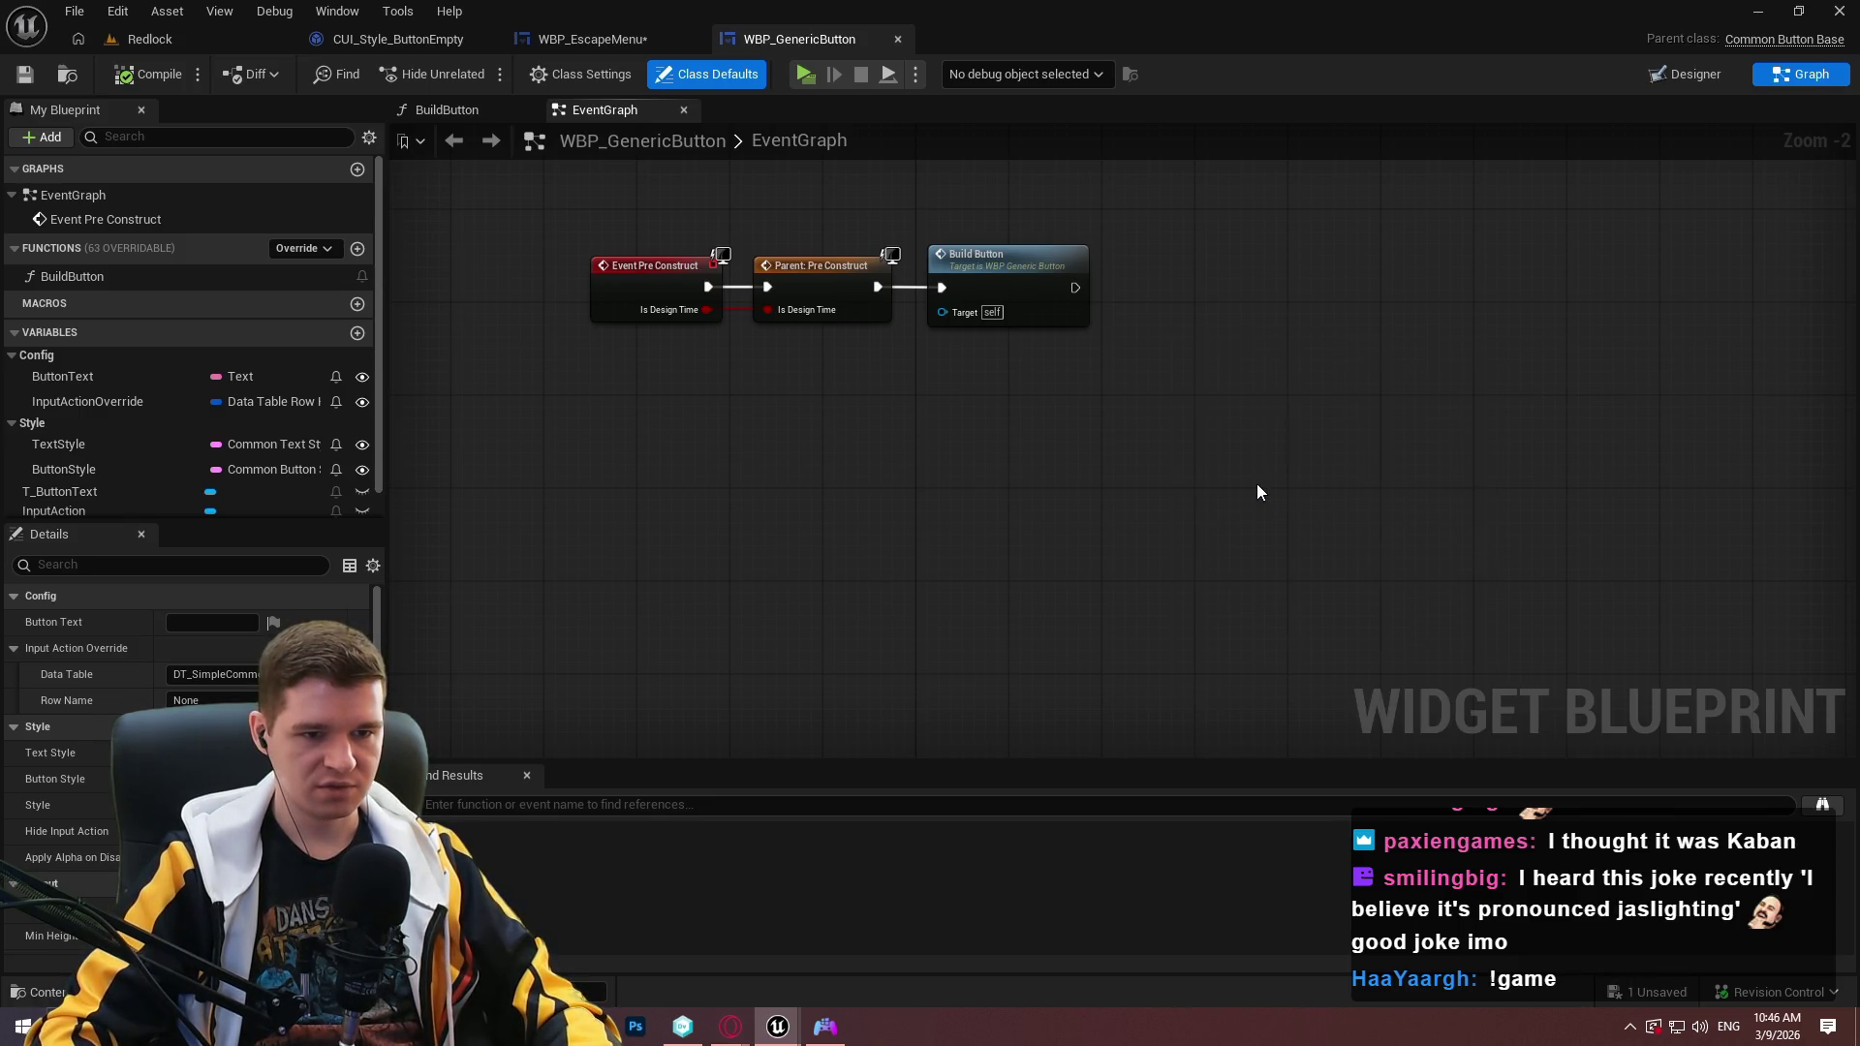
scroll(1210, 353, up, 2)
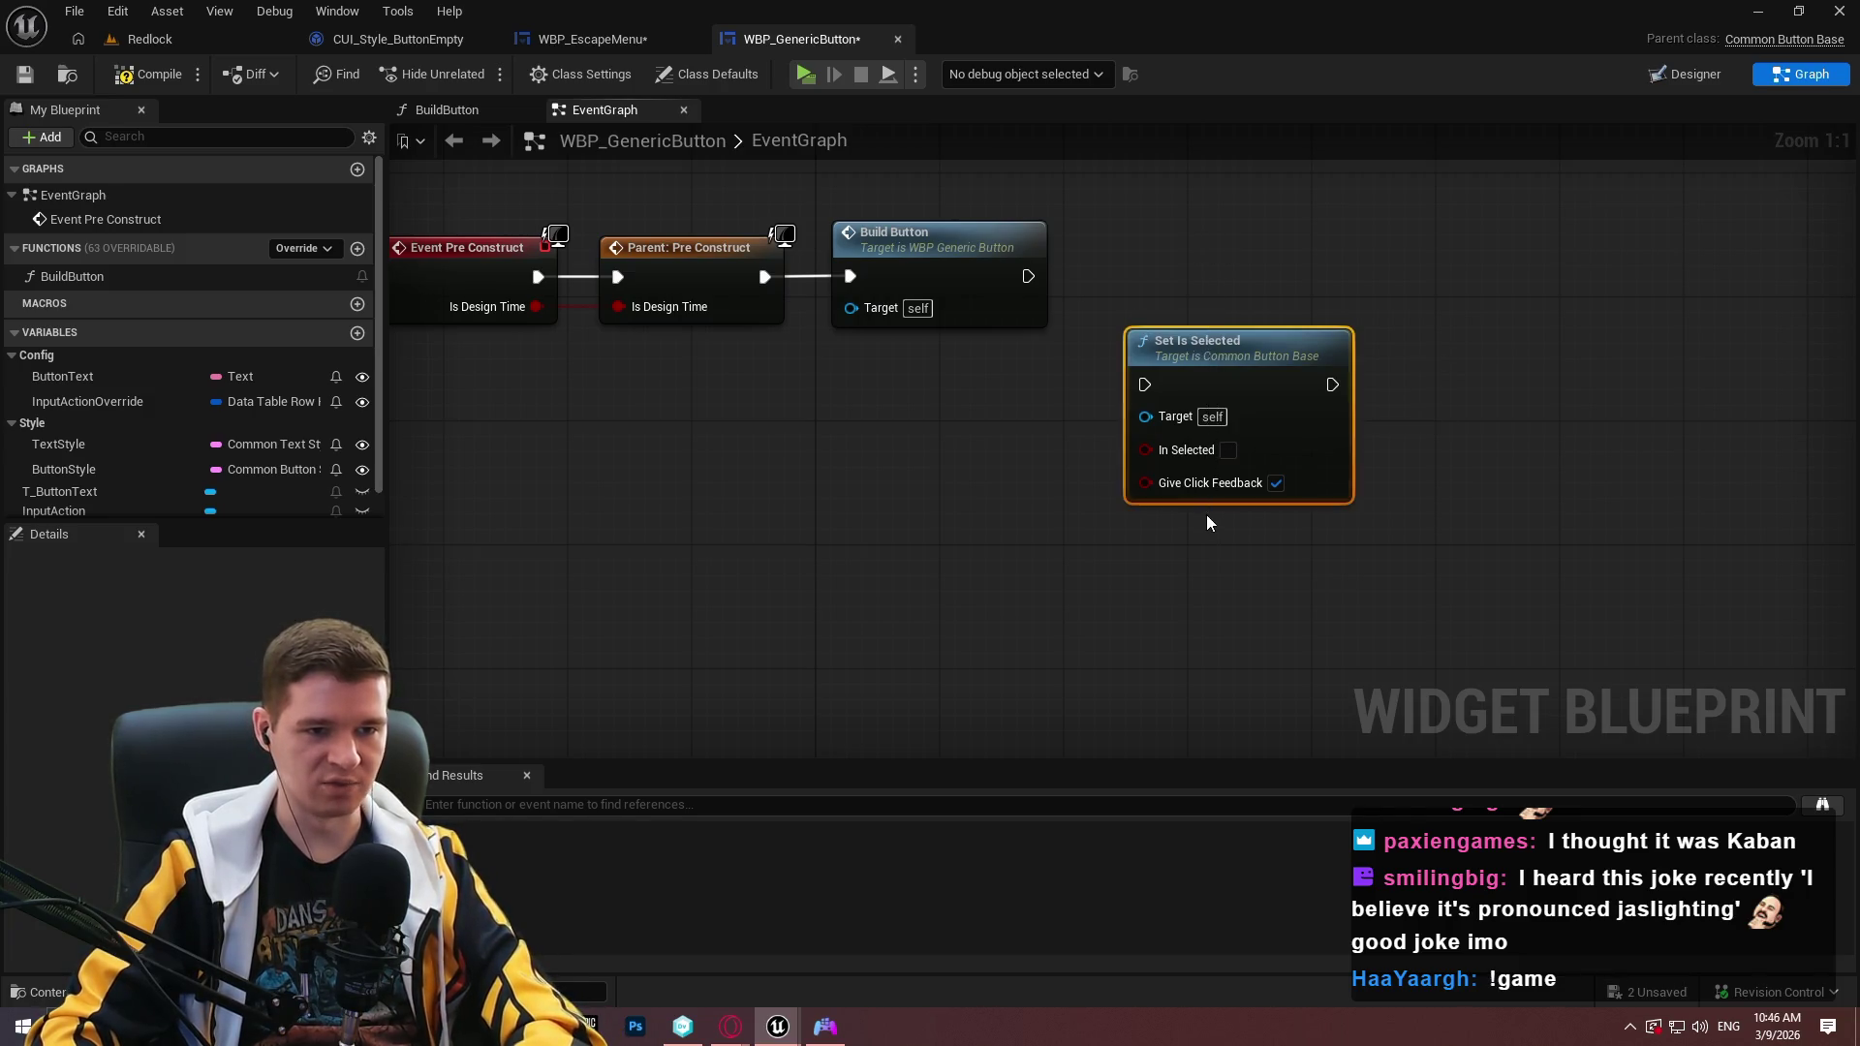
key(Delete)
Browse the node list for 'hovered' and 'selected' actions without adding any node.
right_click(794, 421)
text(hovered)
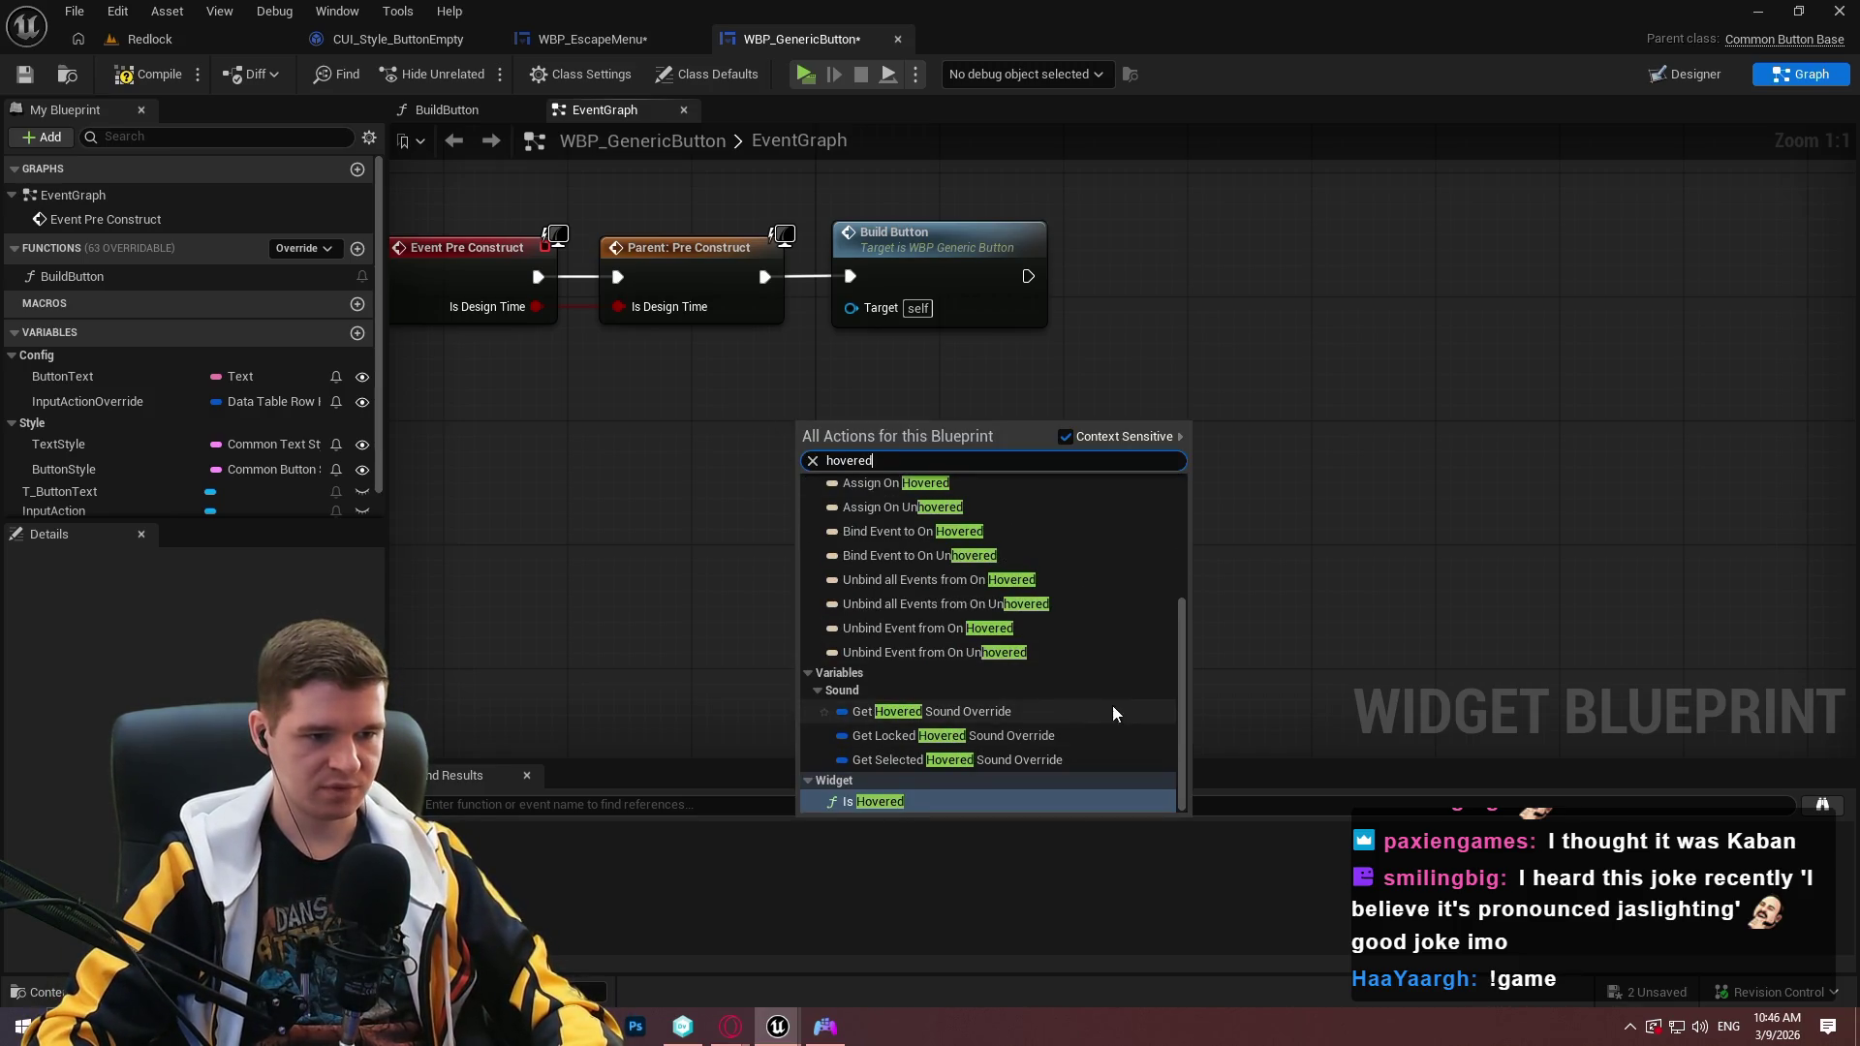
drag(1183, 659, 1177, 492)
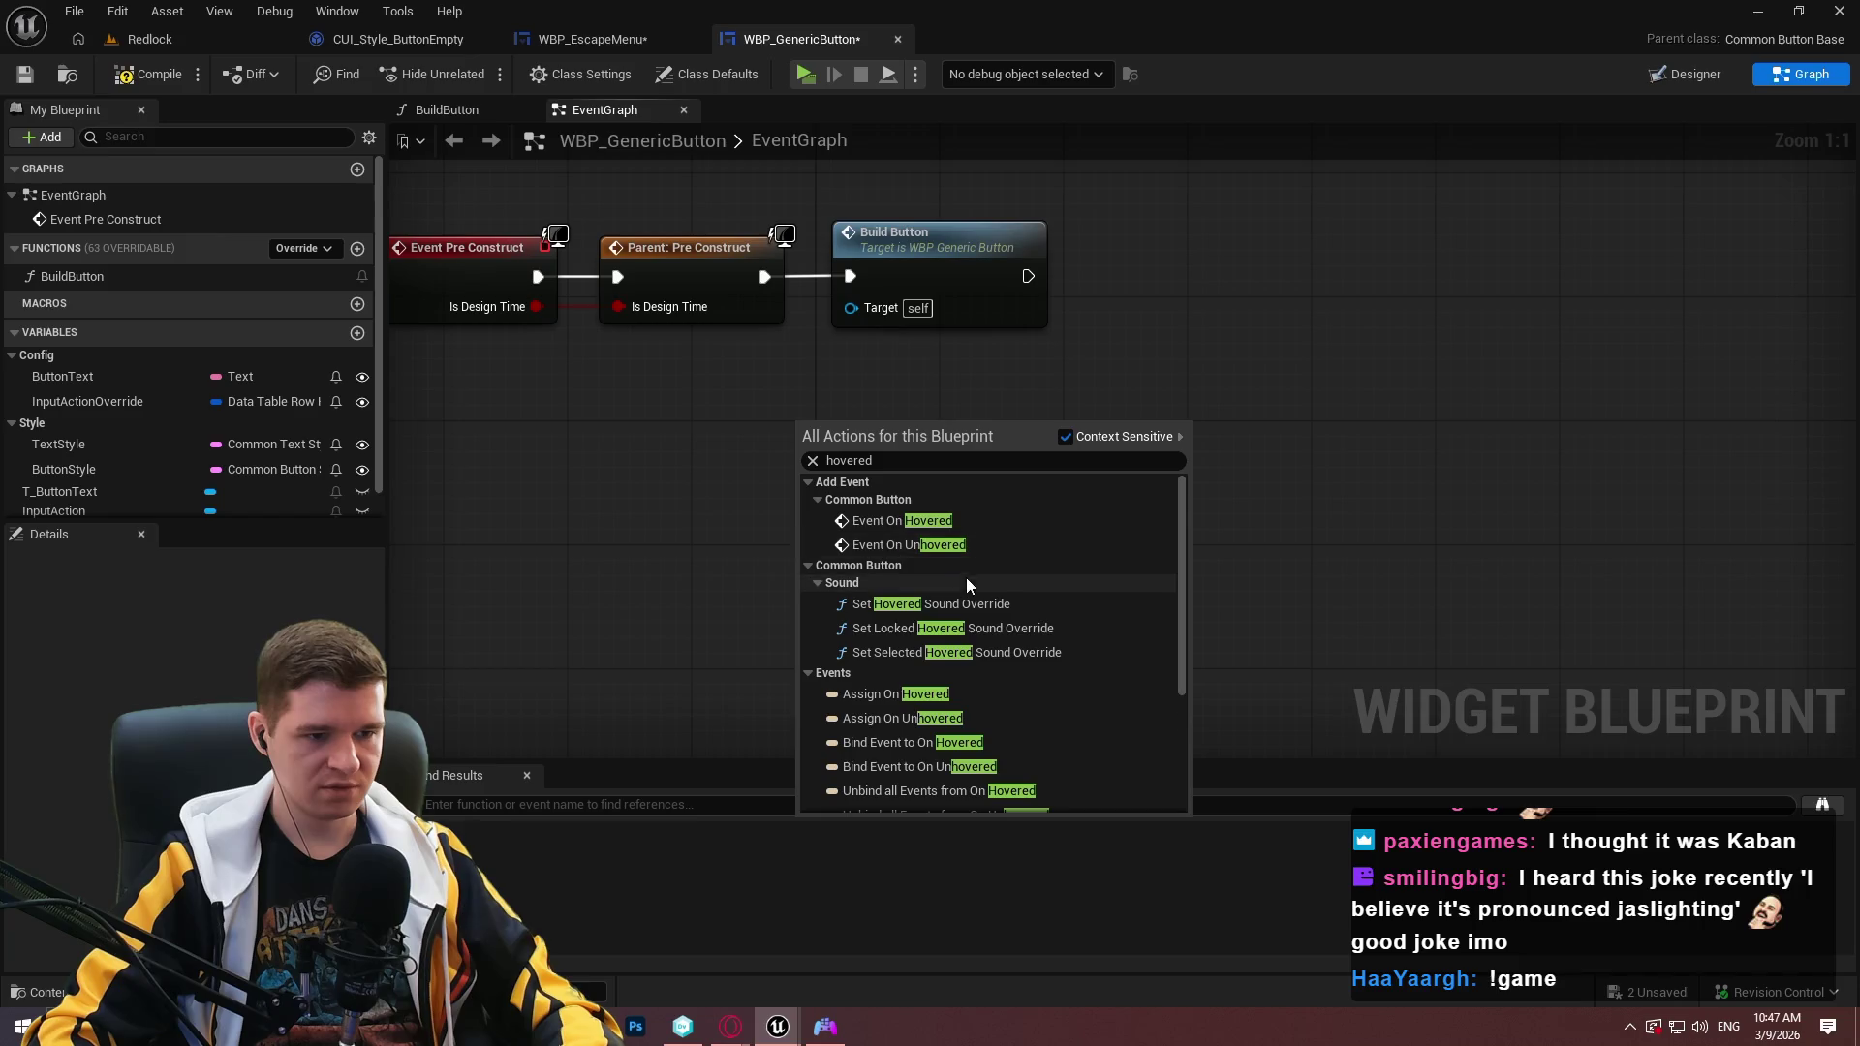
scroll(967, 578, down, 2)
scroll(1182, 546, down, 3)
click(717, 472)
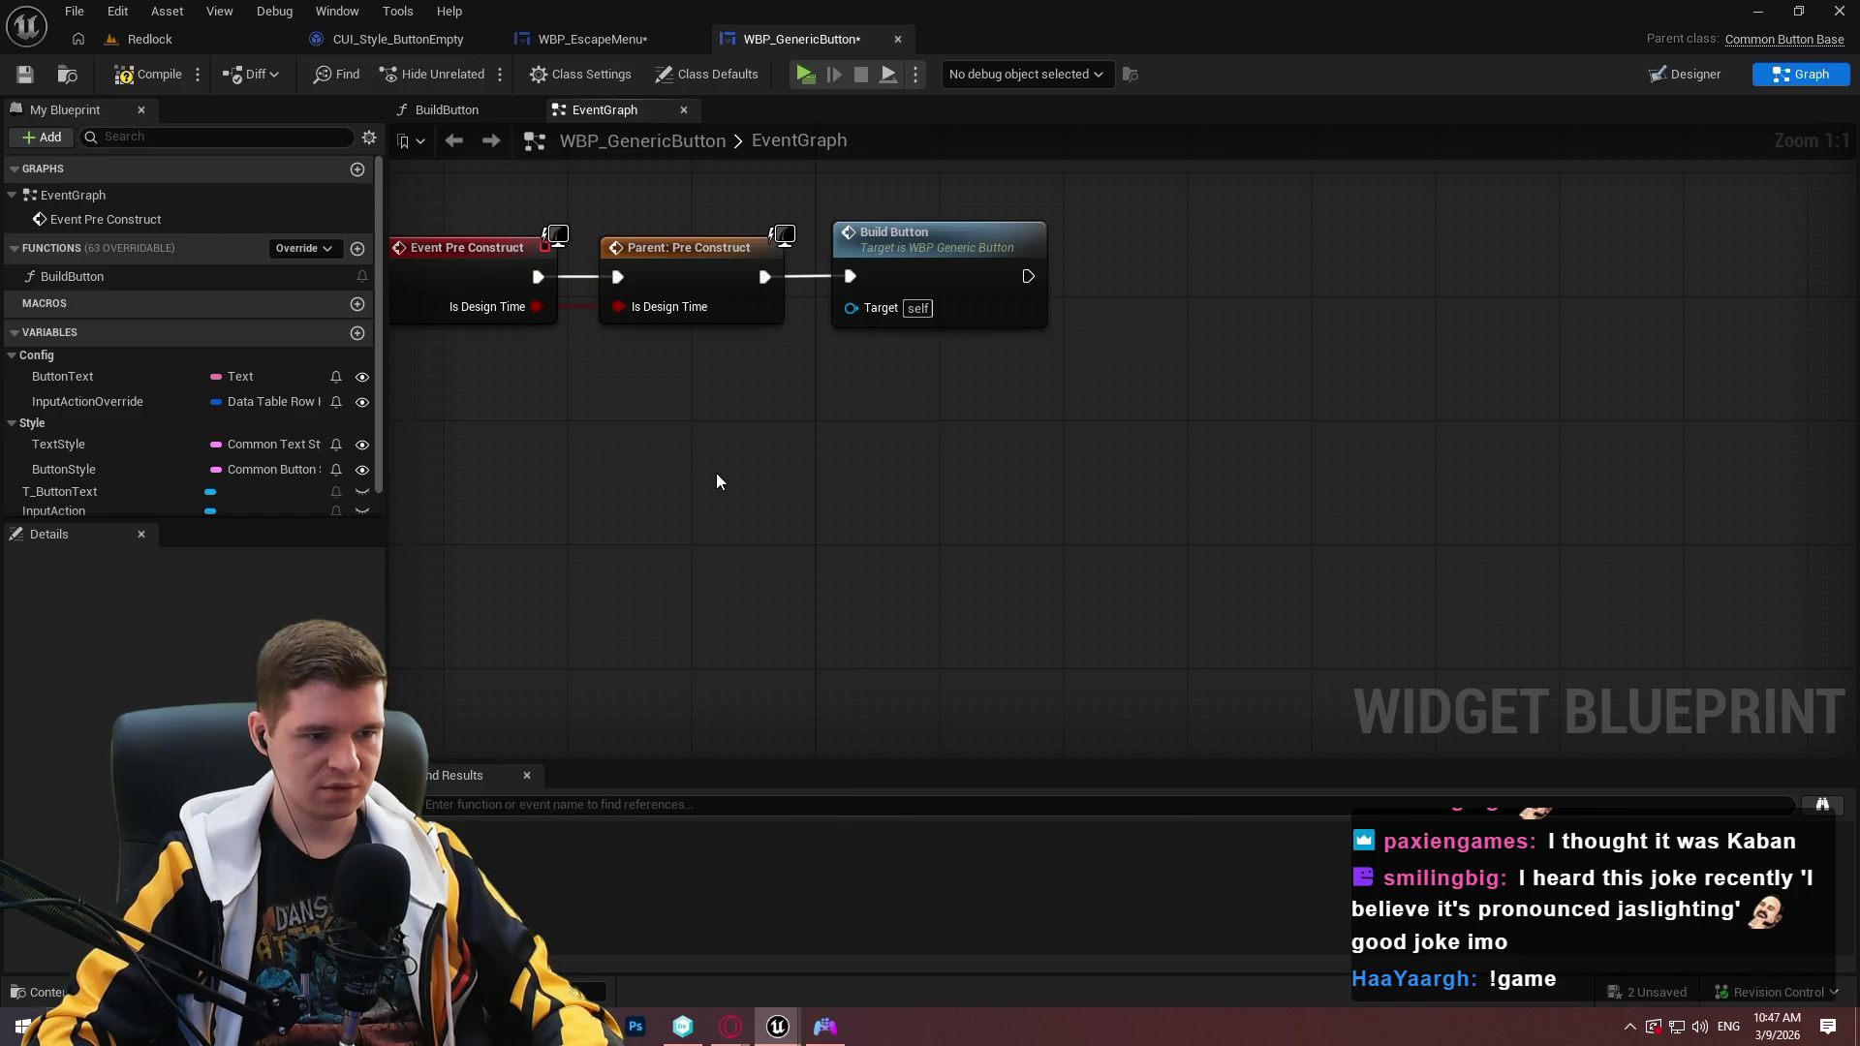
right_click(717, 474)
text(selec)
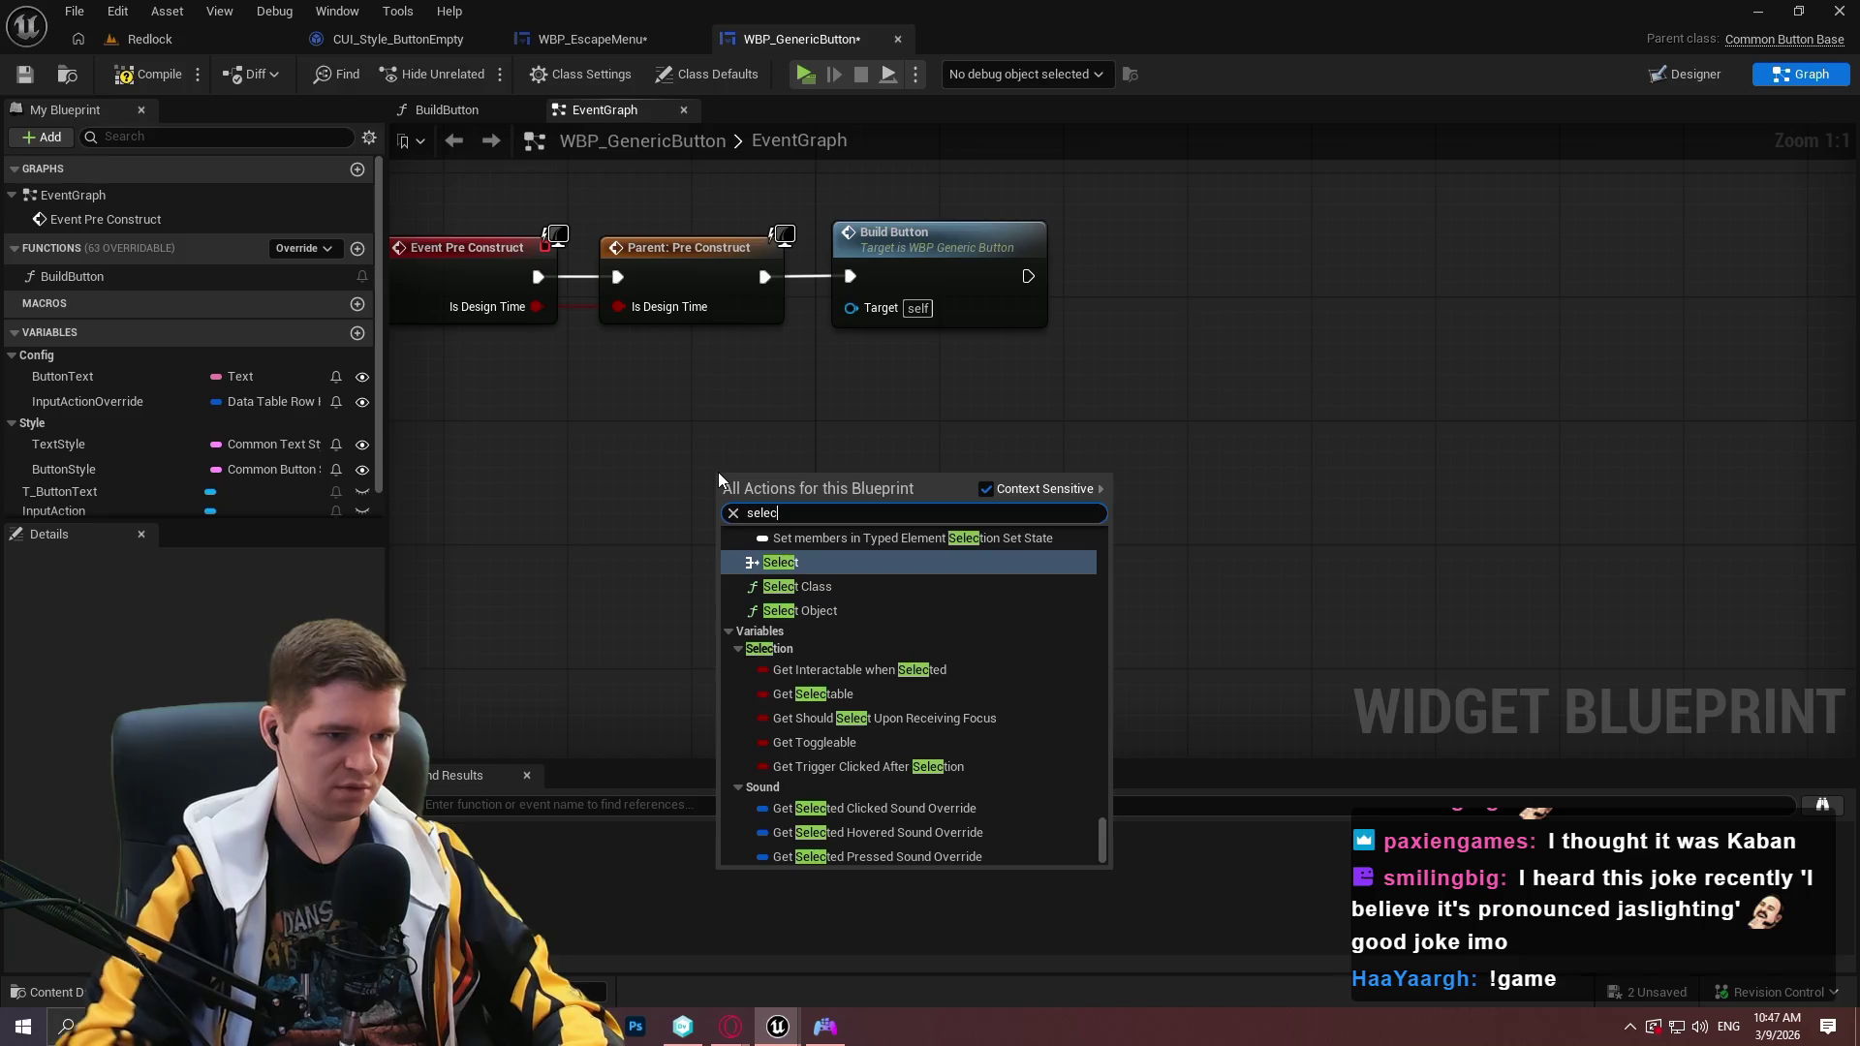
text(ted)
scroll(1056, 632, up, 2)
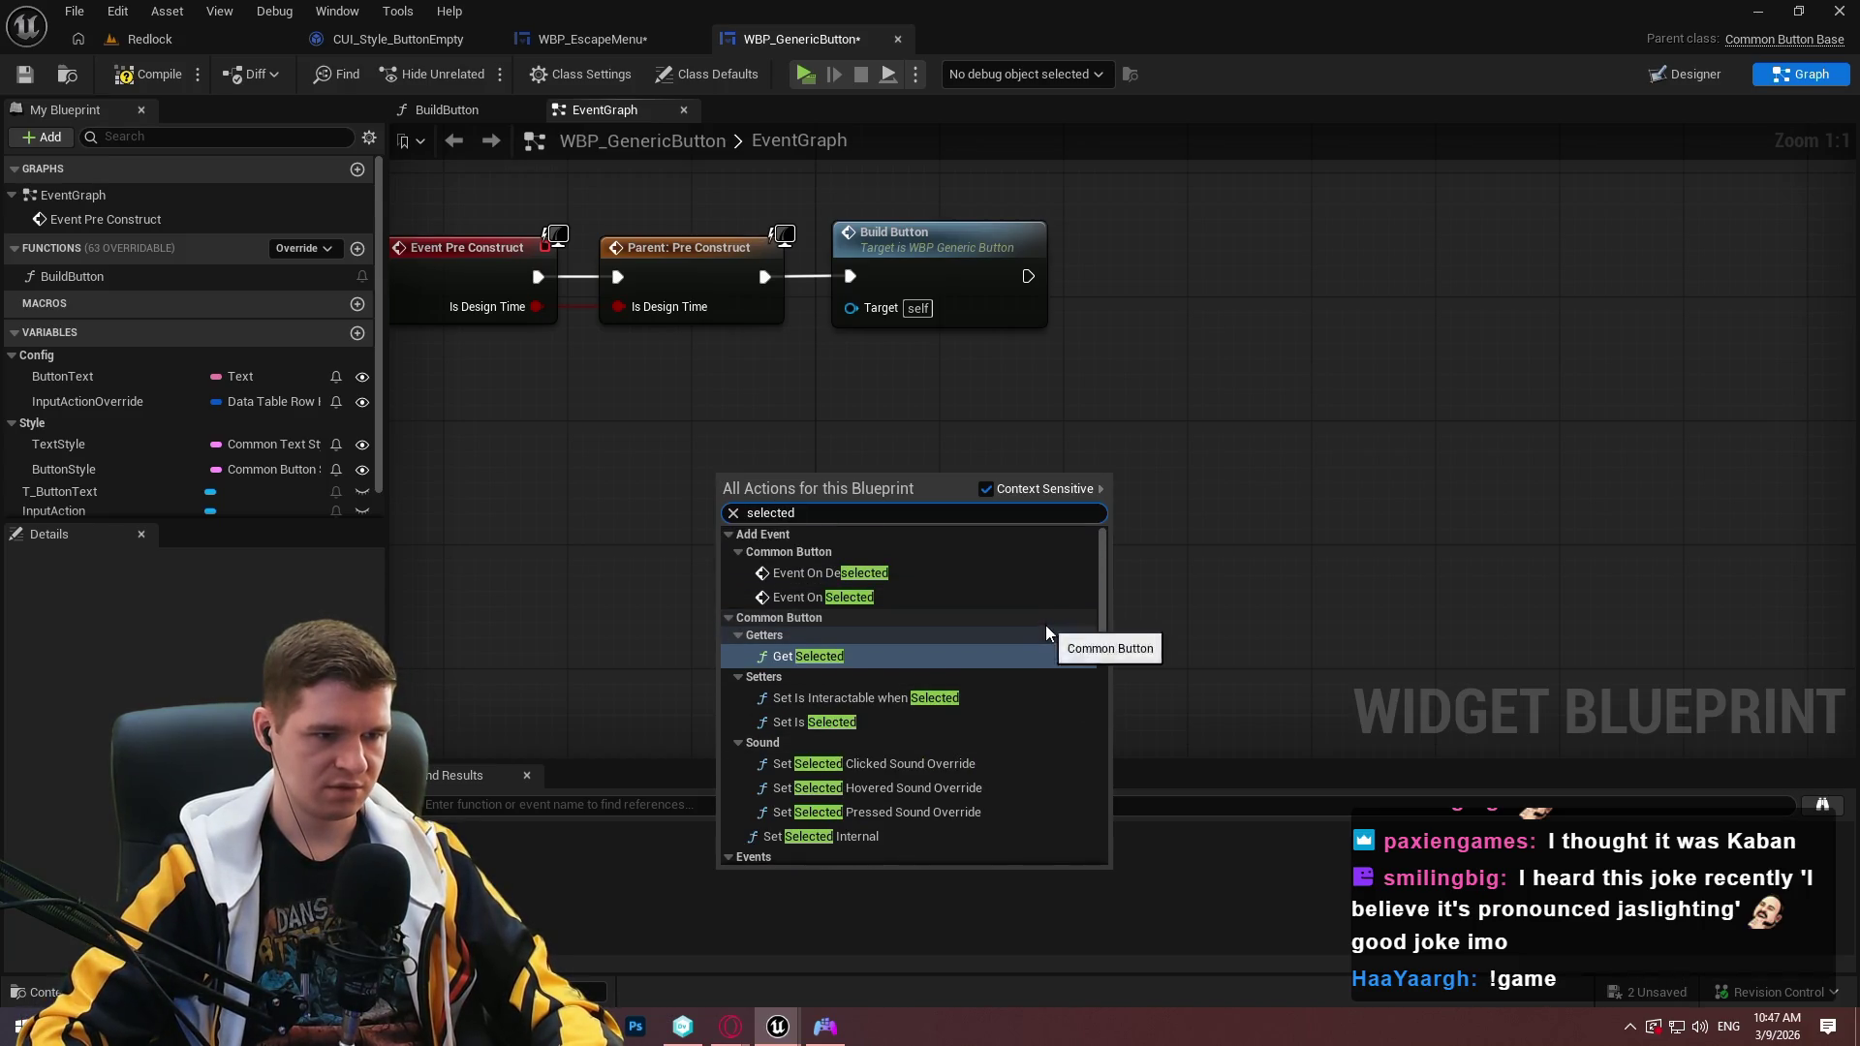
scroll(1043, 613, down, 5)
click(1374, 480)
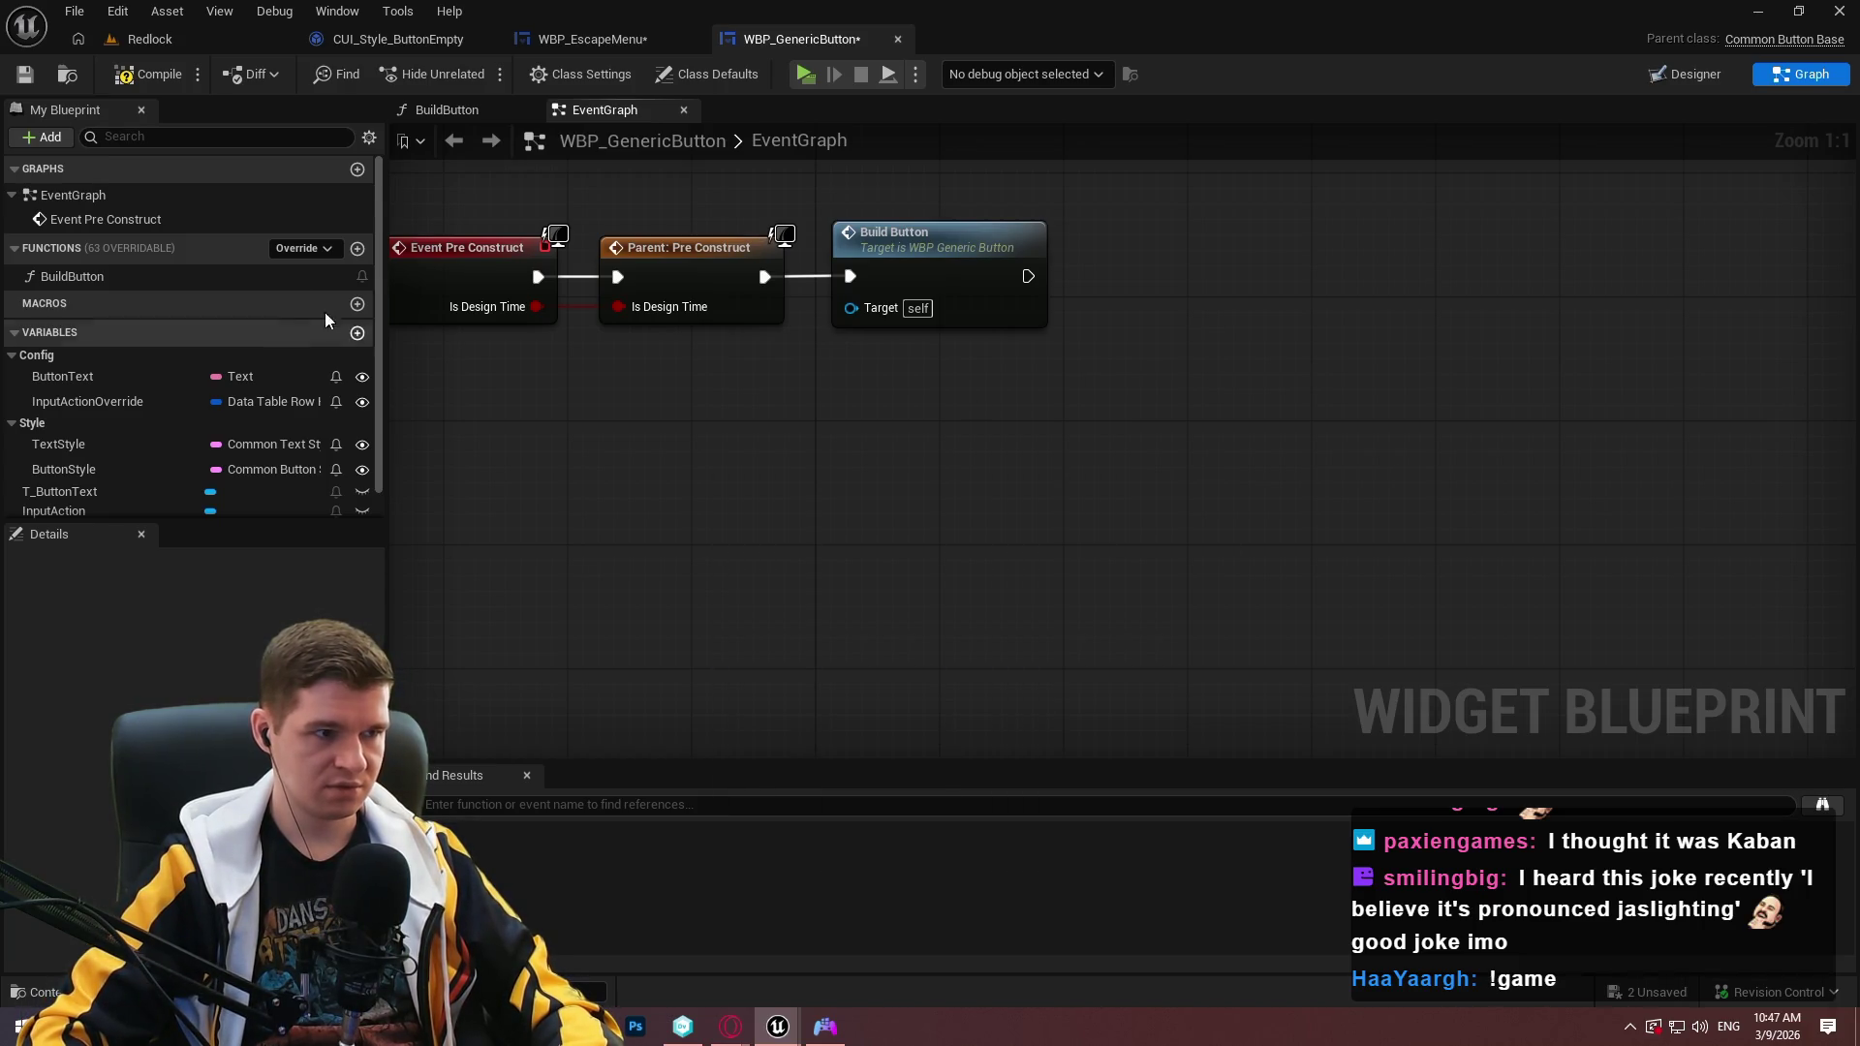
Override the On Hovered event in the widget graph.
click(296, 248)
scroll(543, 521, down, 3)
scroll(509, 608, down, 2)
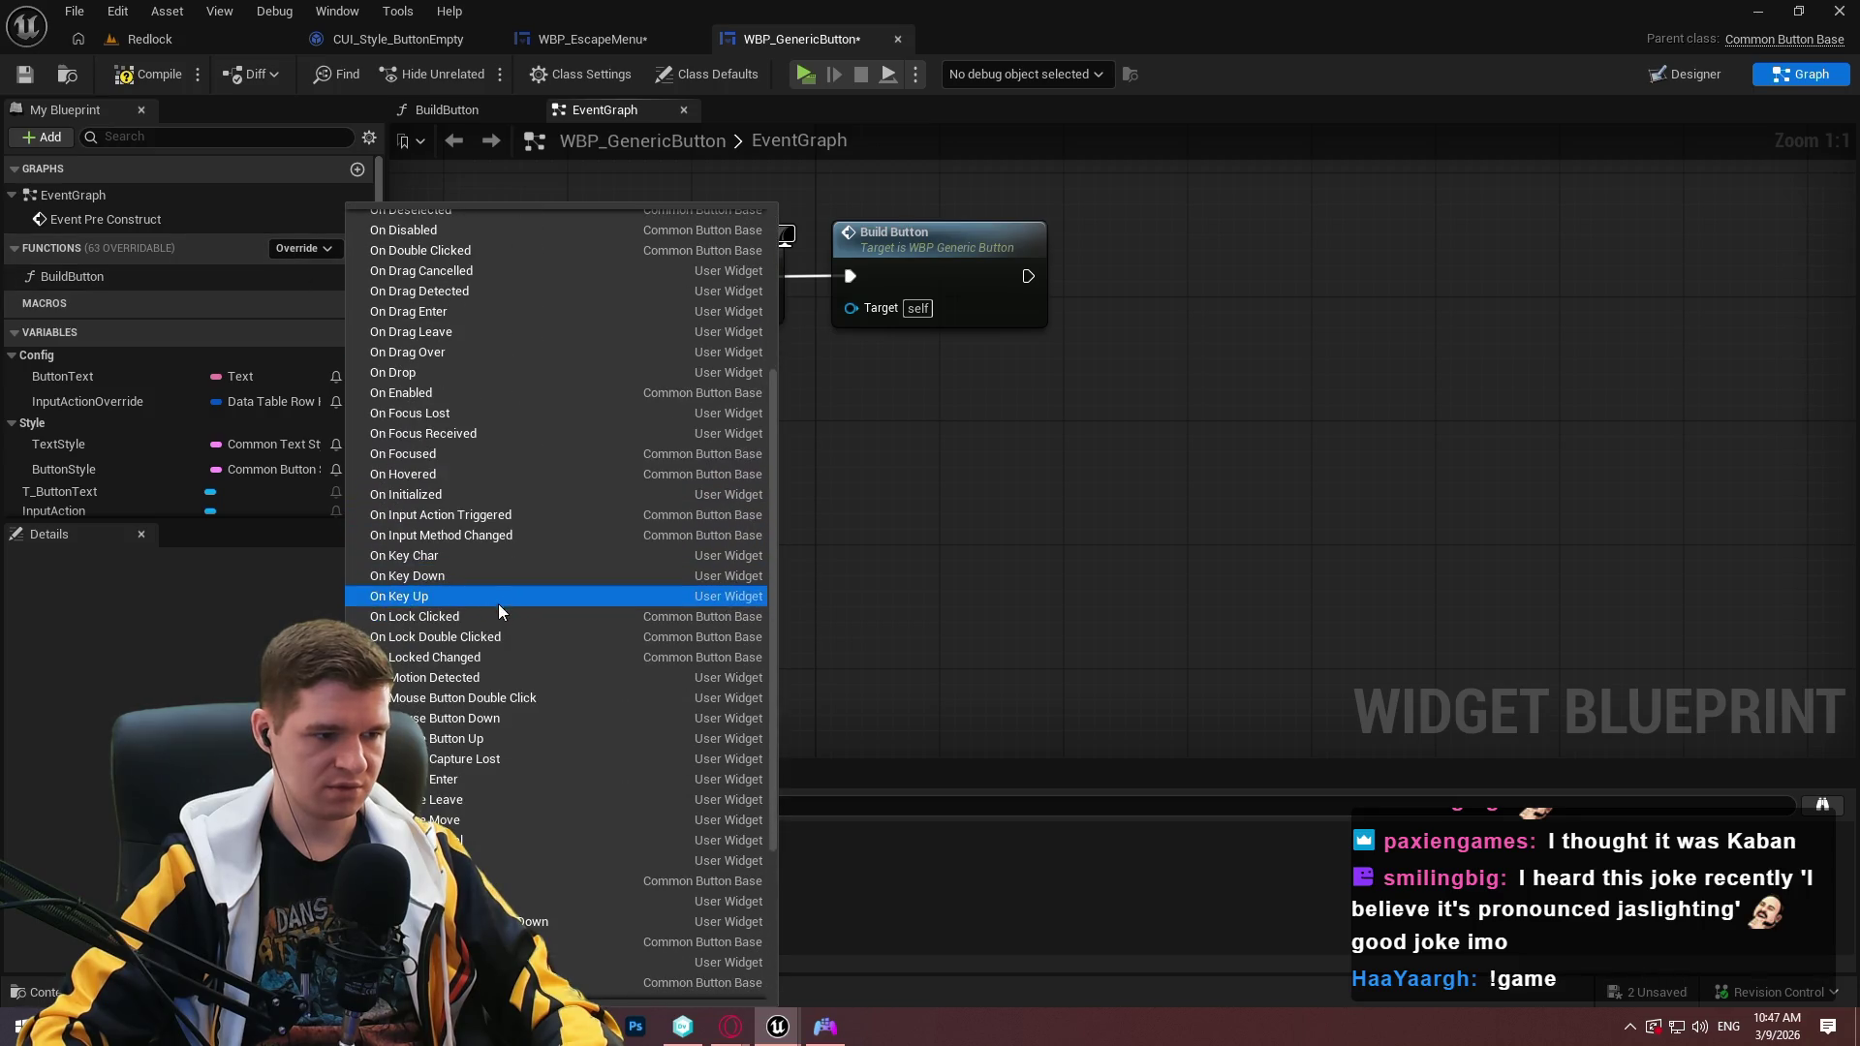
click(449, 470)
Chain a parent On Hovered call into a Print String node, then compile.
right_click(668, 413)
click(775, 589)
drag(608, 503, 729, 429)
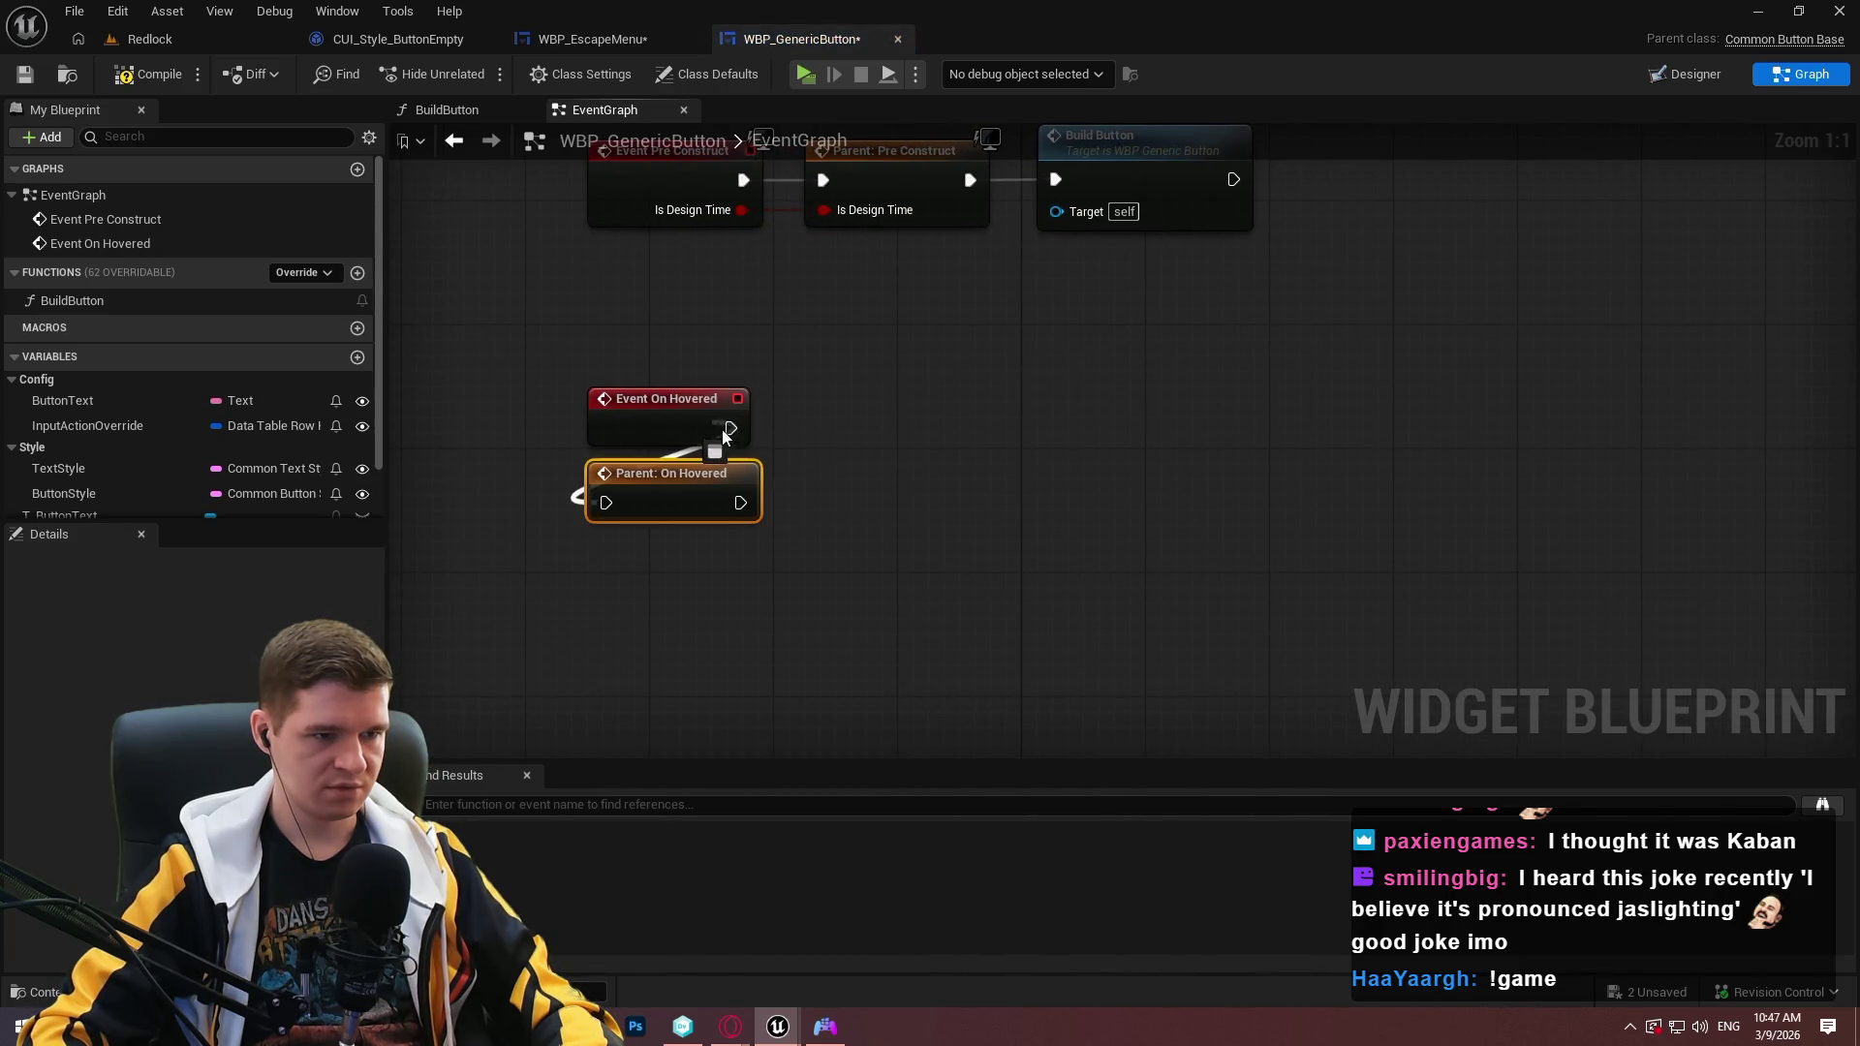
drag(740, 503, 925, 511)
text(print)
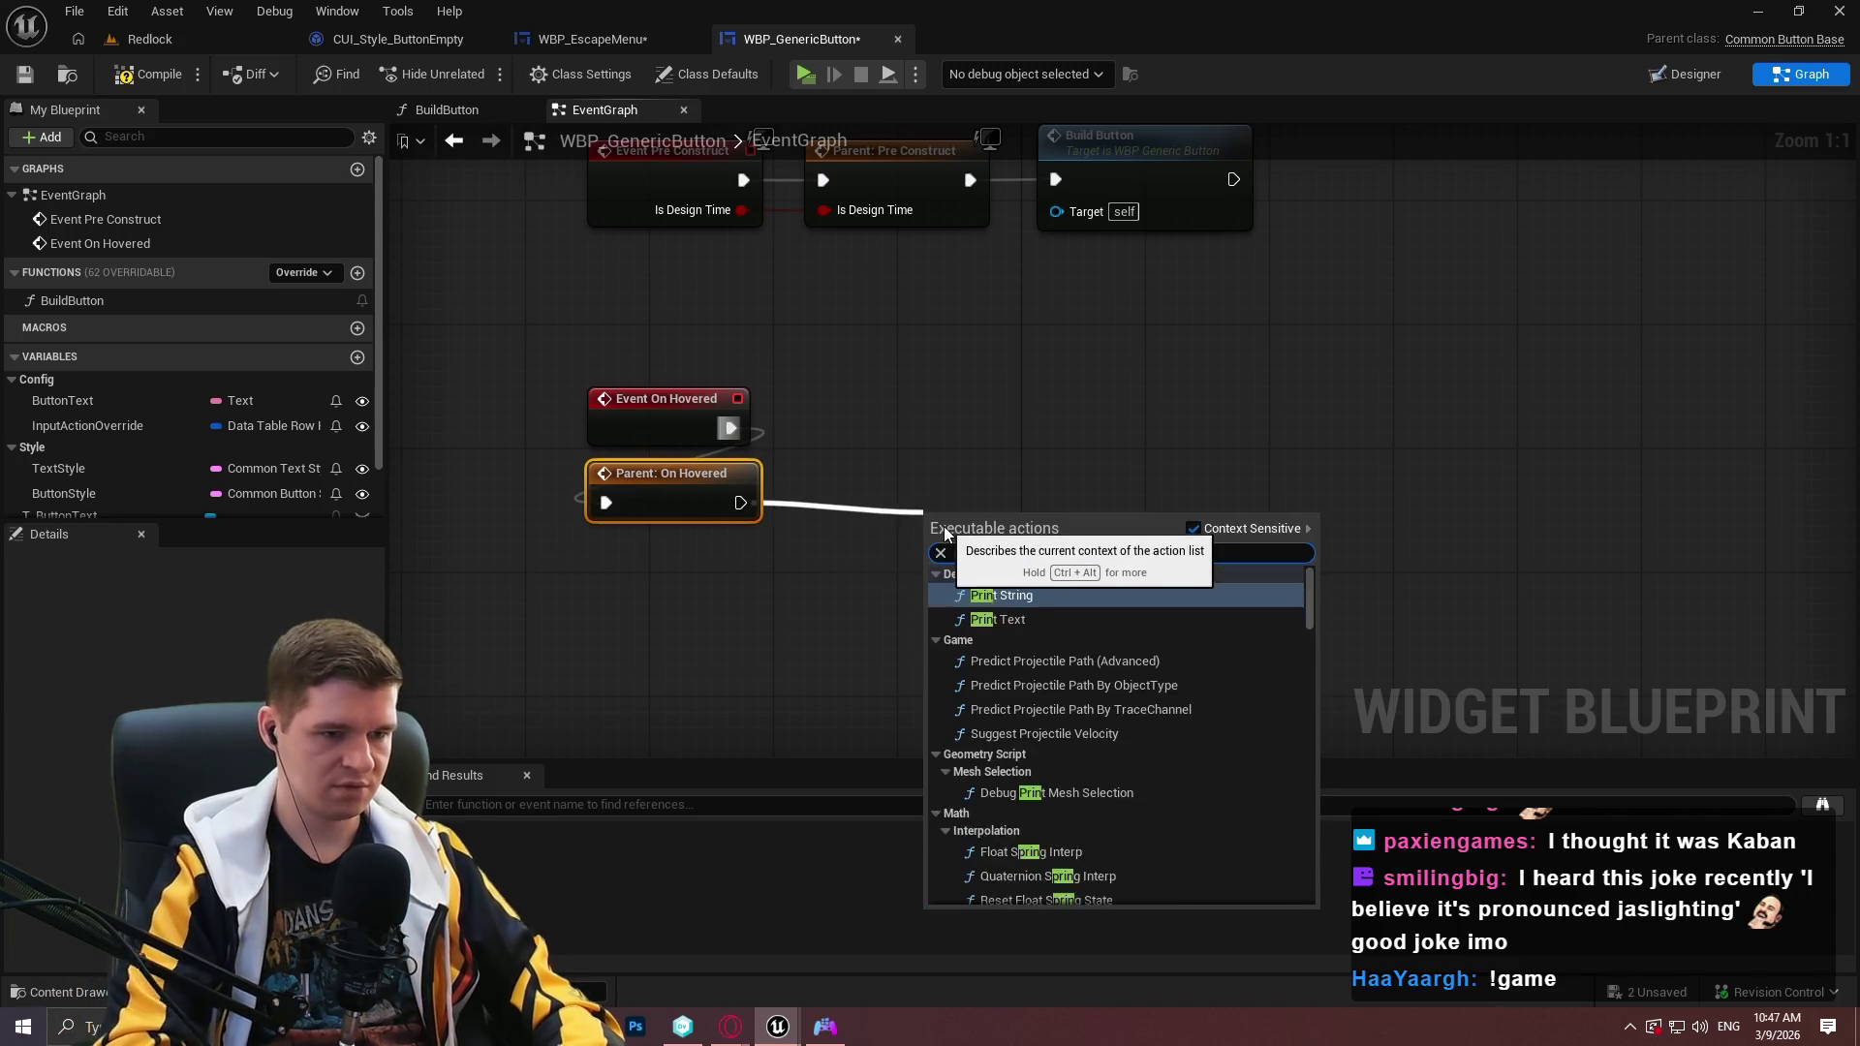
key(Return)
click(128, 76)
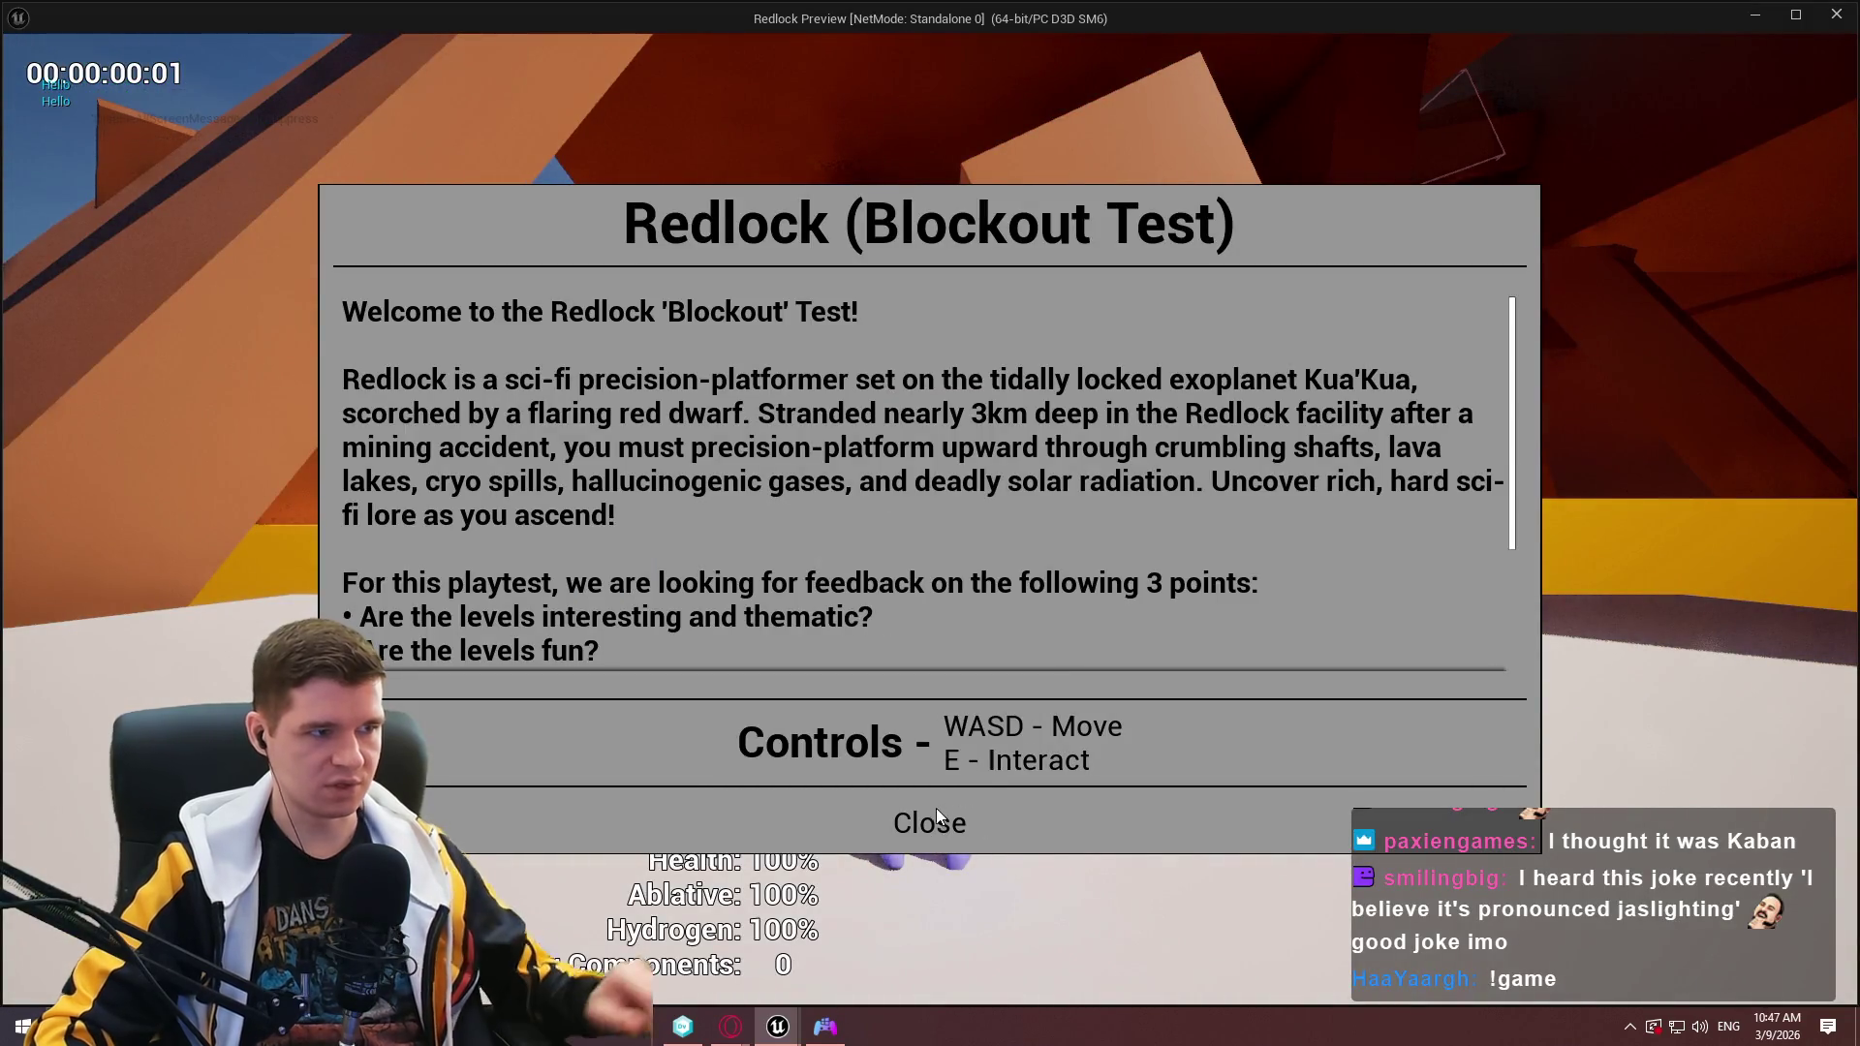
In play, open the pause menu and hover the Resume button to see Hello printed.
click(956, 829)
key(Escape)
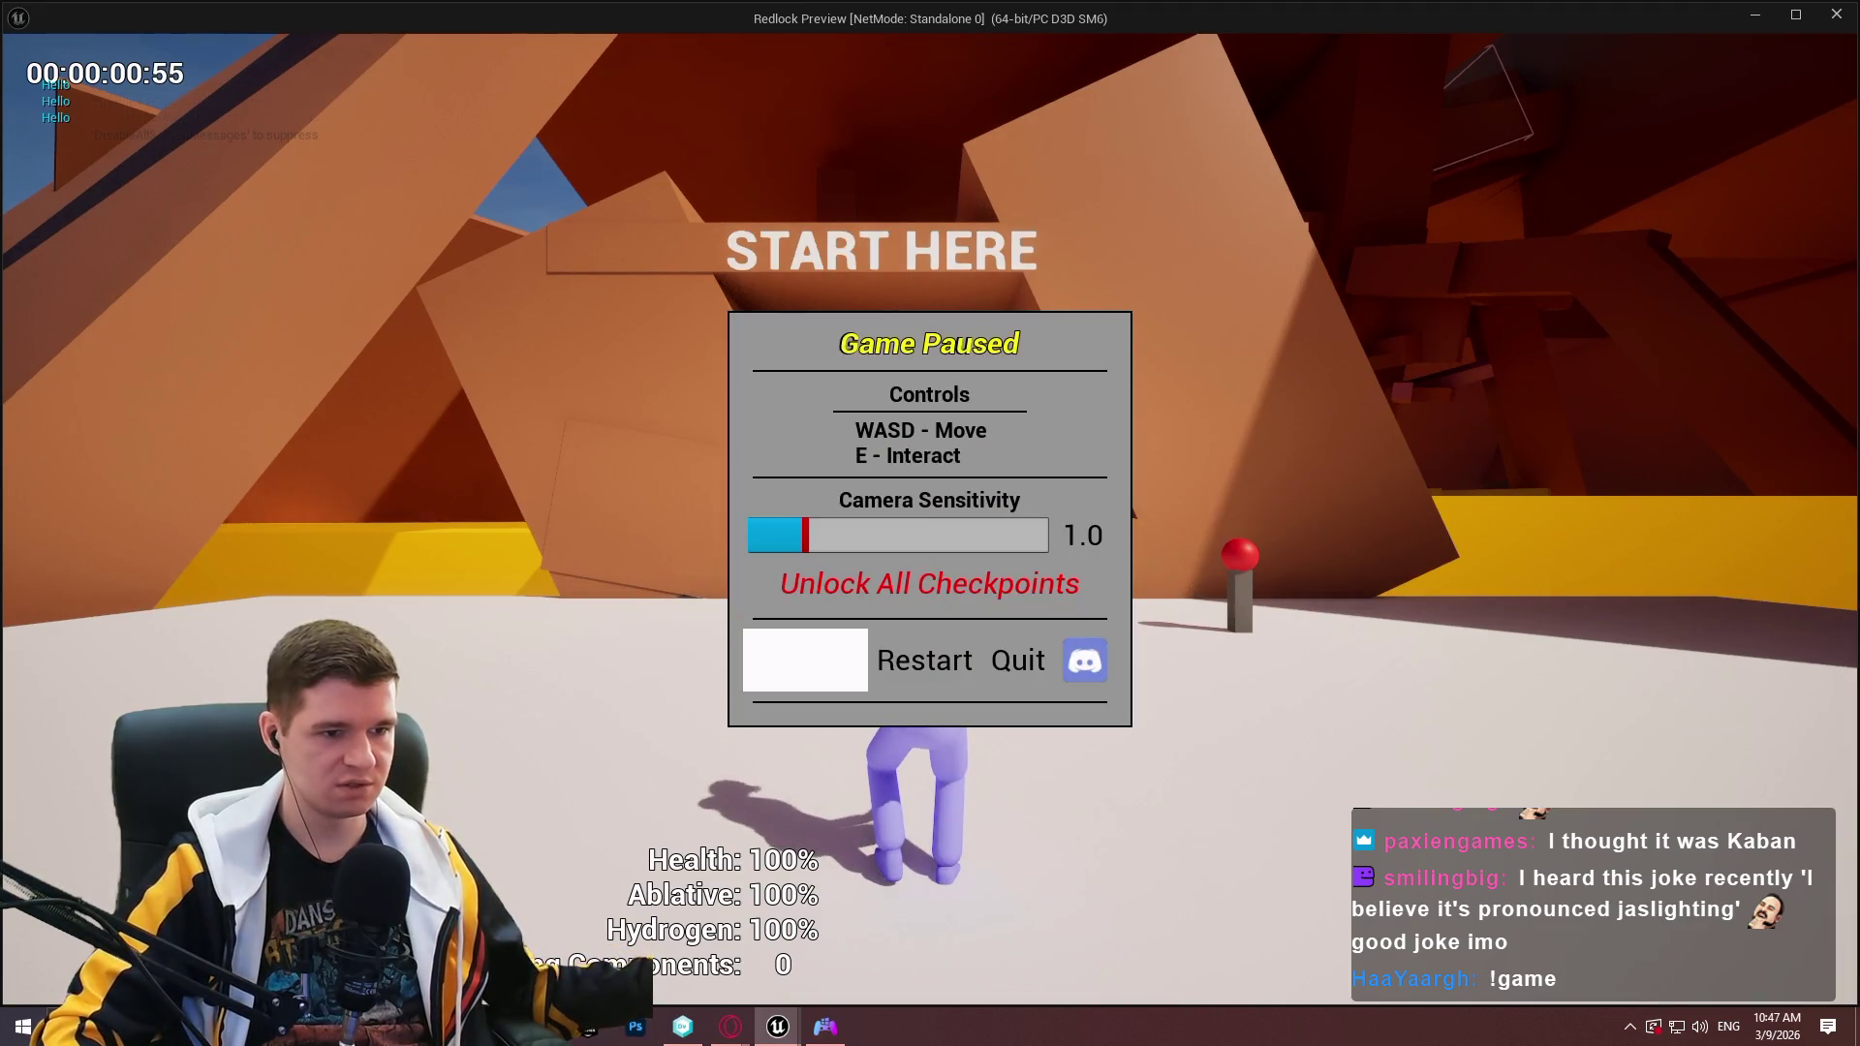
click(805, 659)
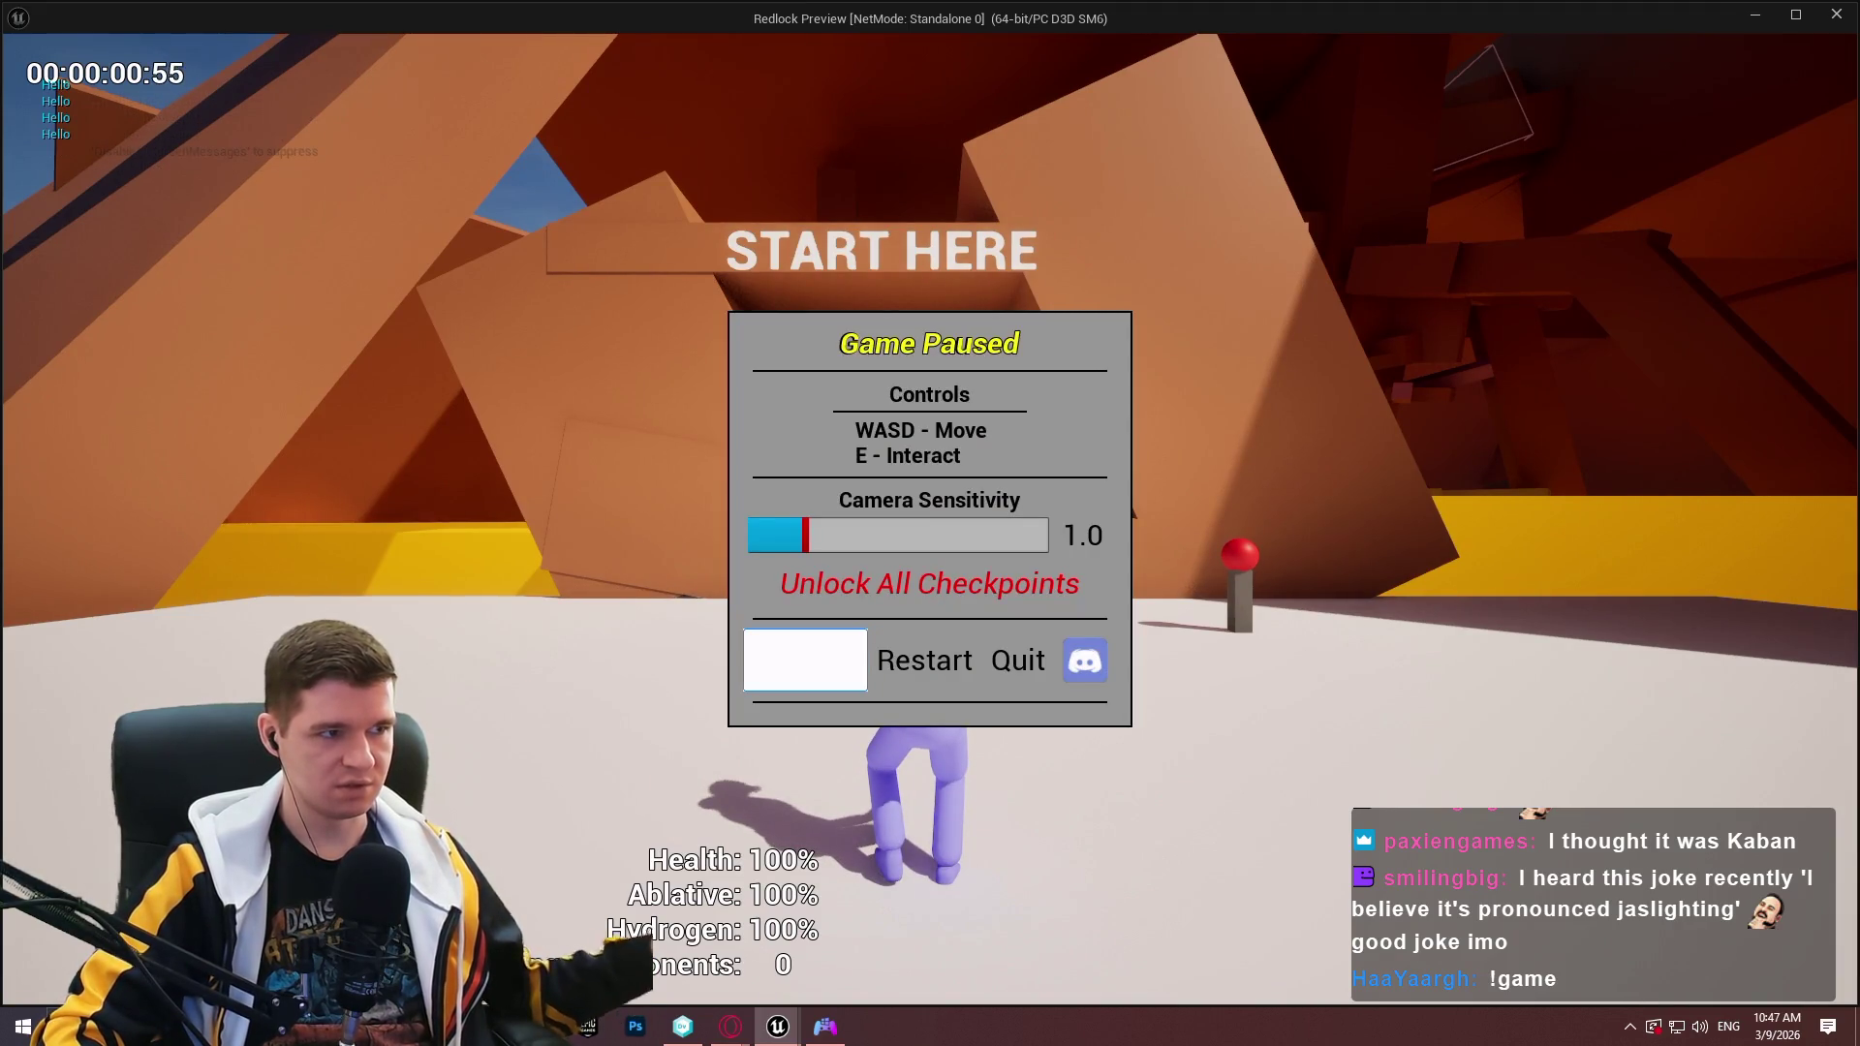
key(Escape)
Delete the three On Hovered test nodes and recompile the widget.
drag(1114, 381, 556, 603)
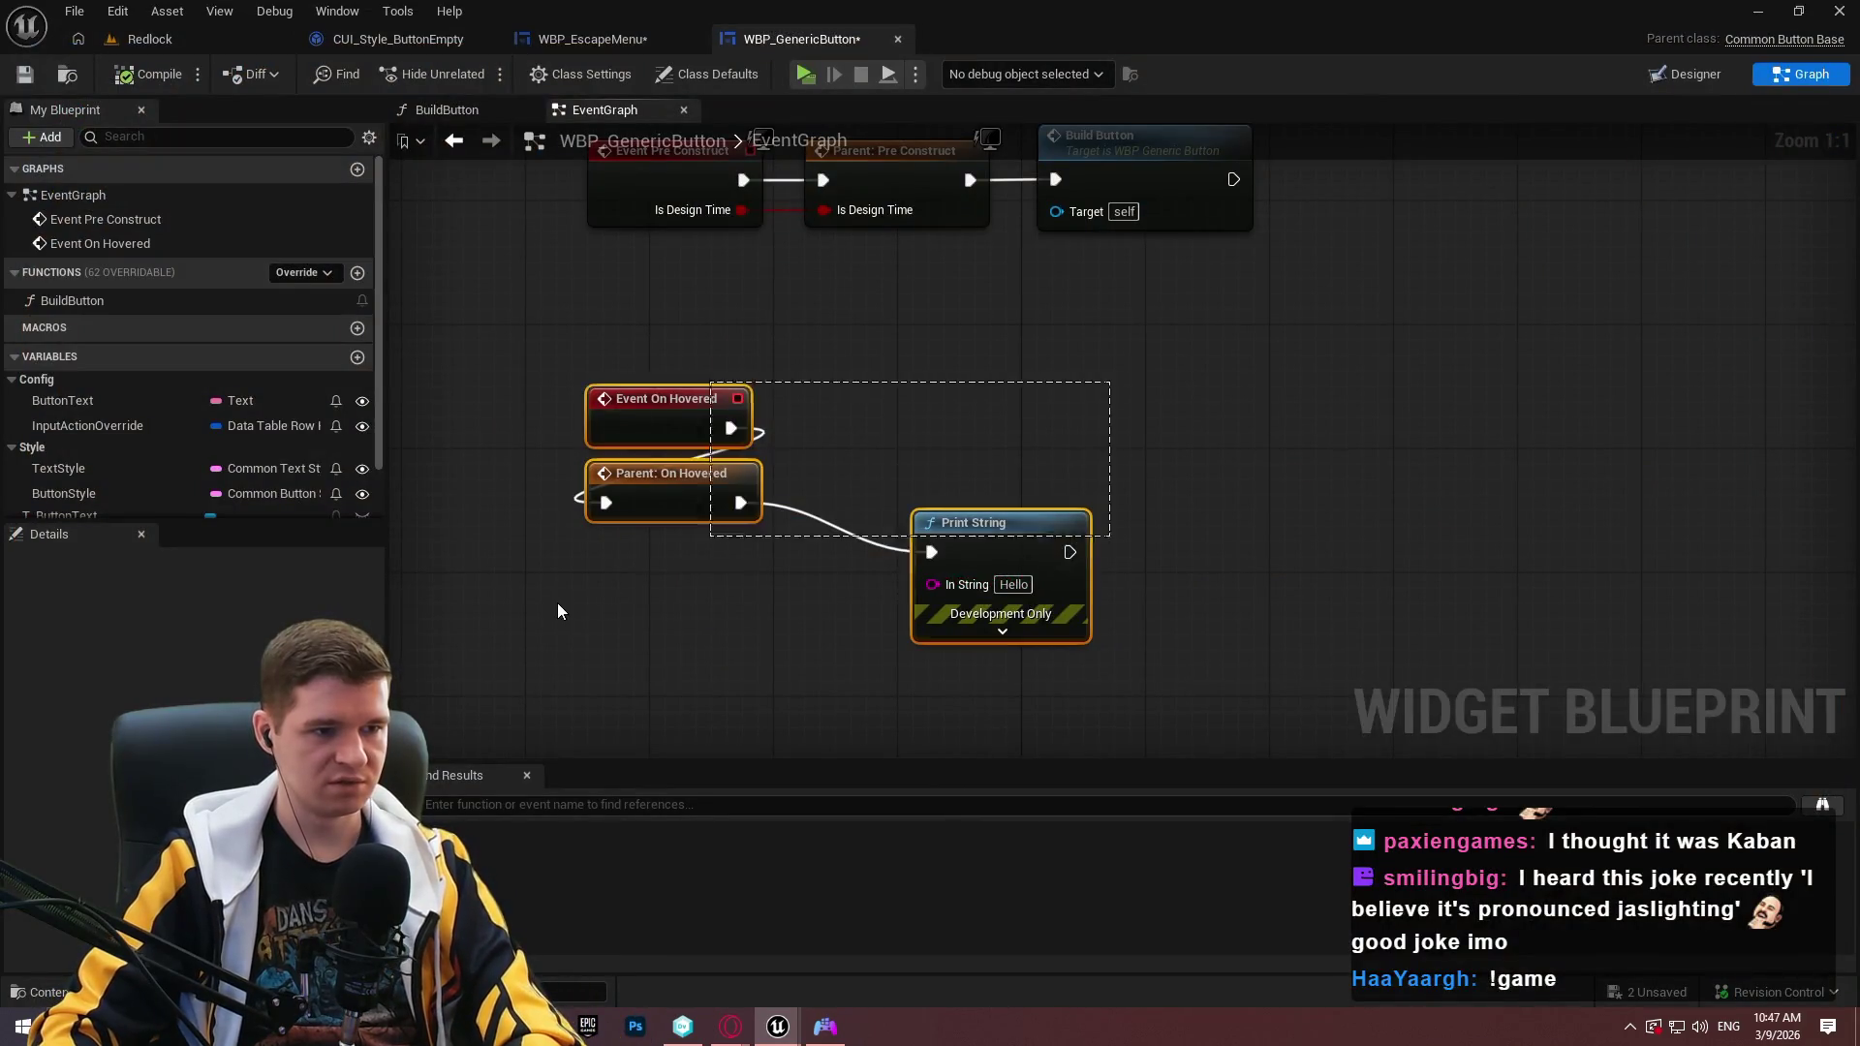
key(Delete)
click(148, 73)
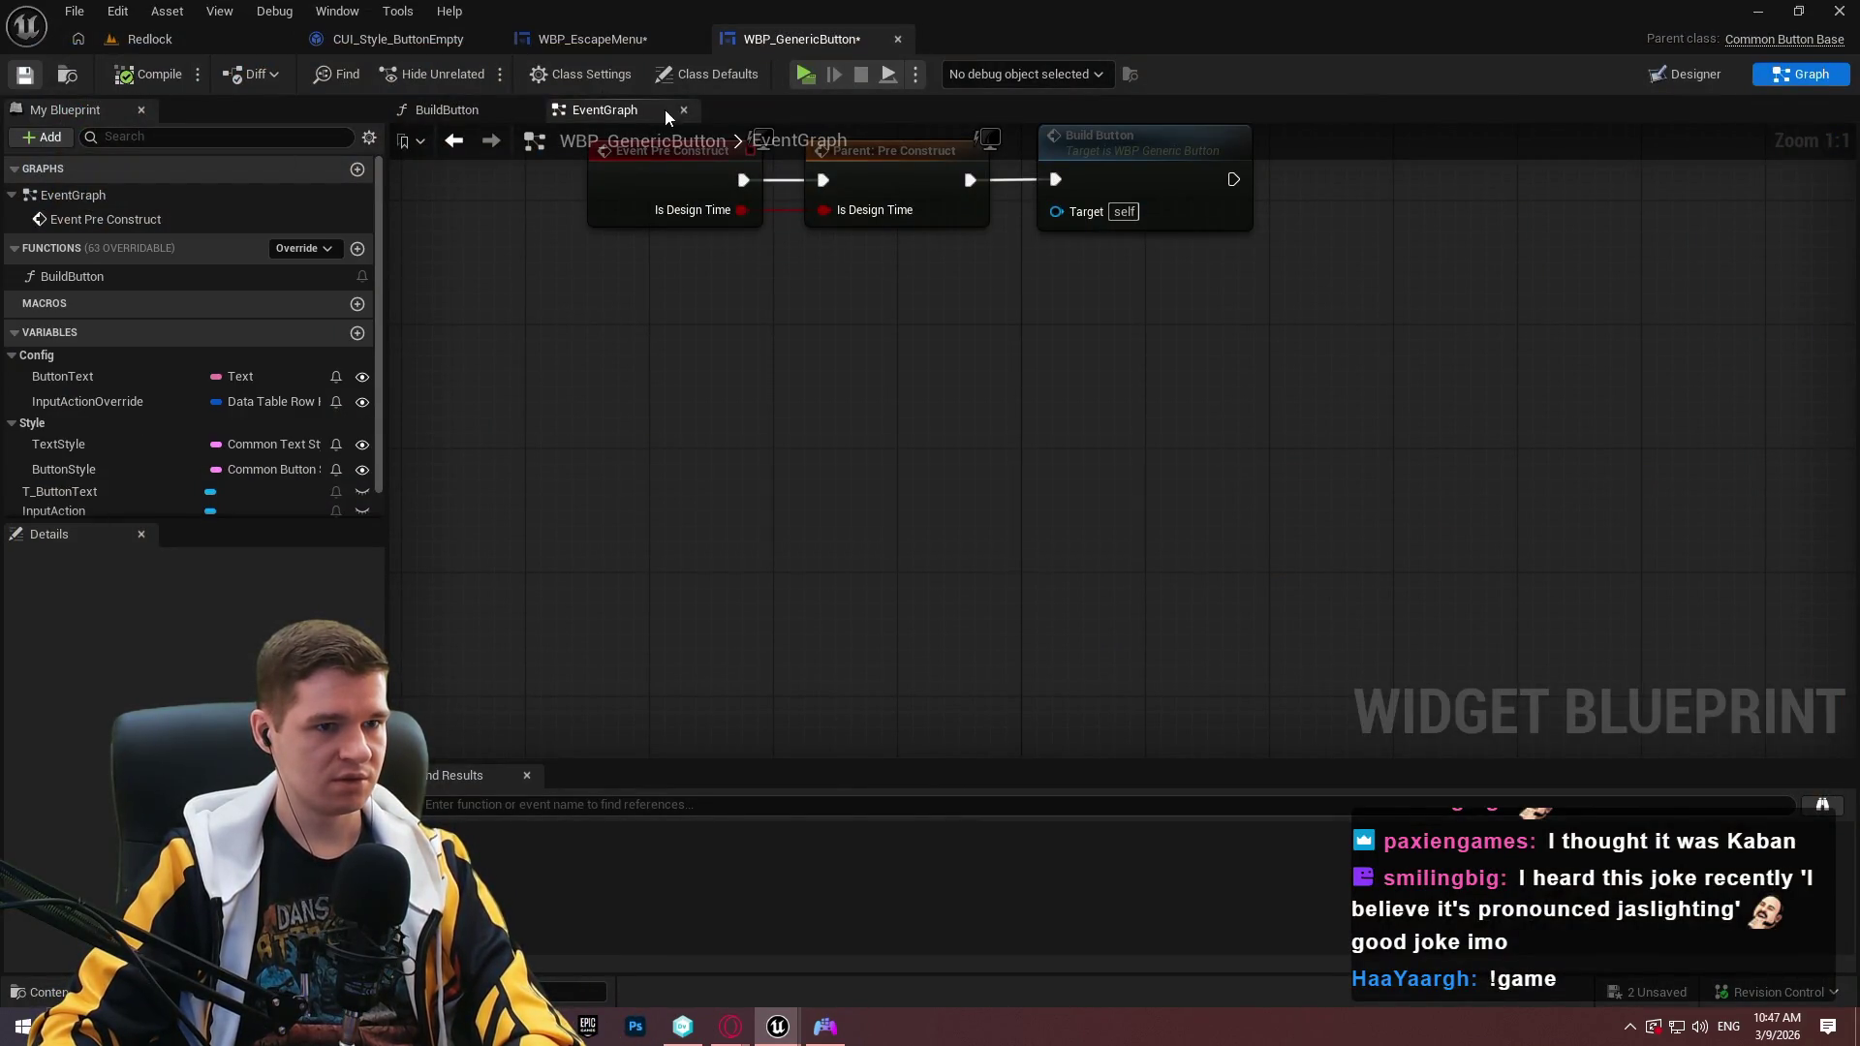
key(alt+Tab)
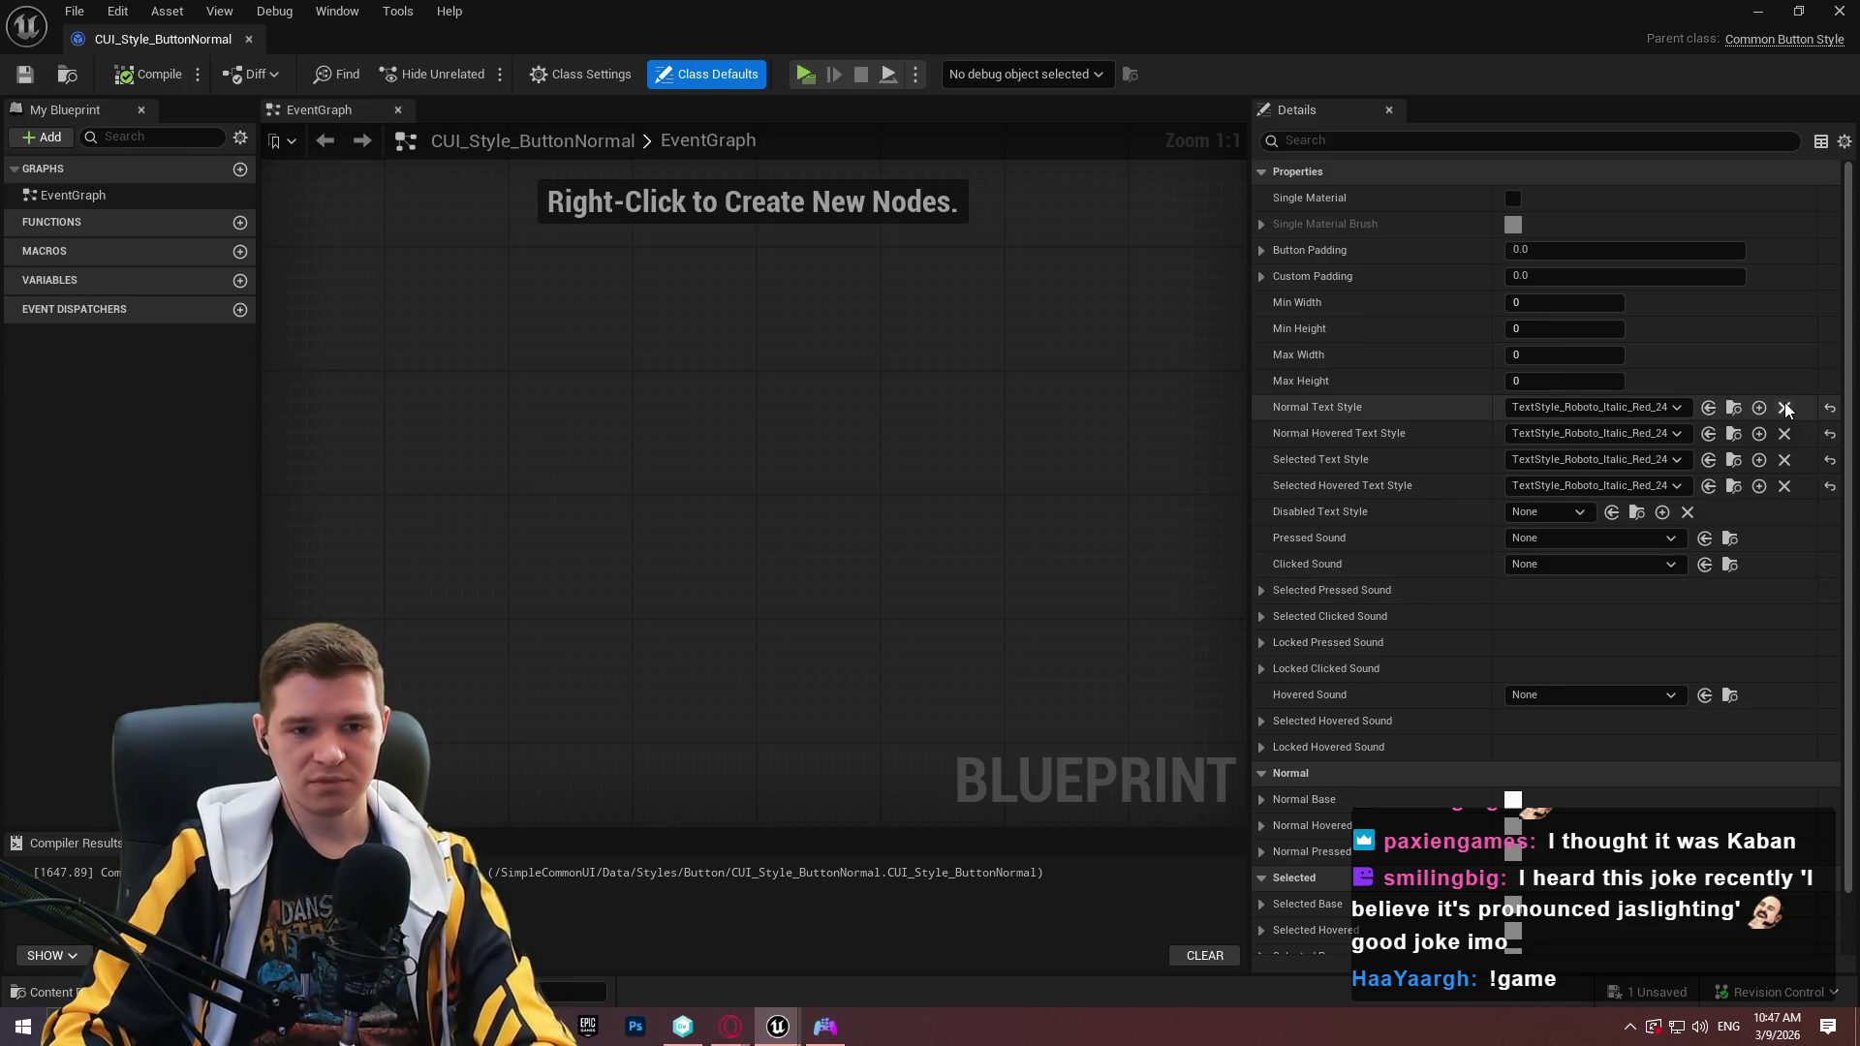
Clear Normal, Normal Hovered, Selected and Selected Hovered Text Style to None.
click(1786, 409)
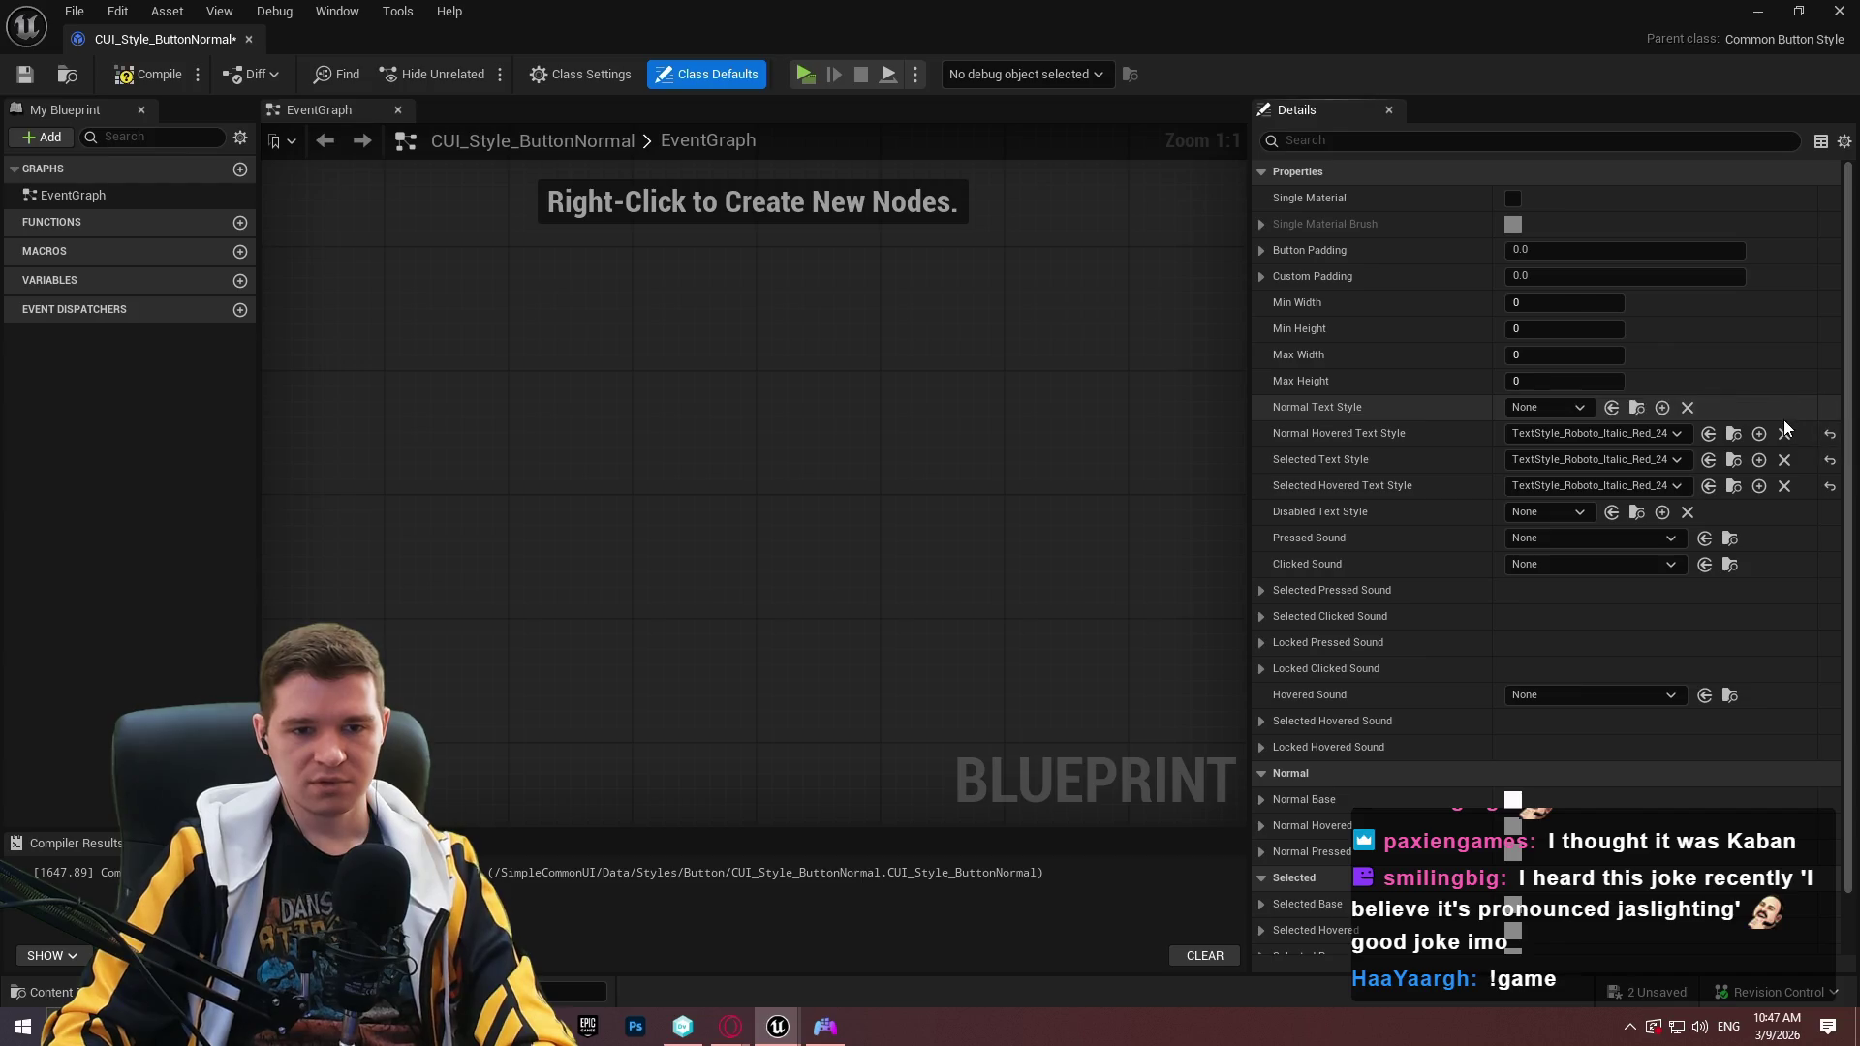
click(1786, 435)
click(1785, 461)
click(1786, 487)
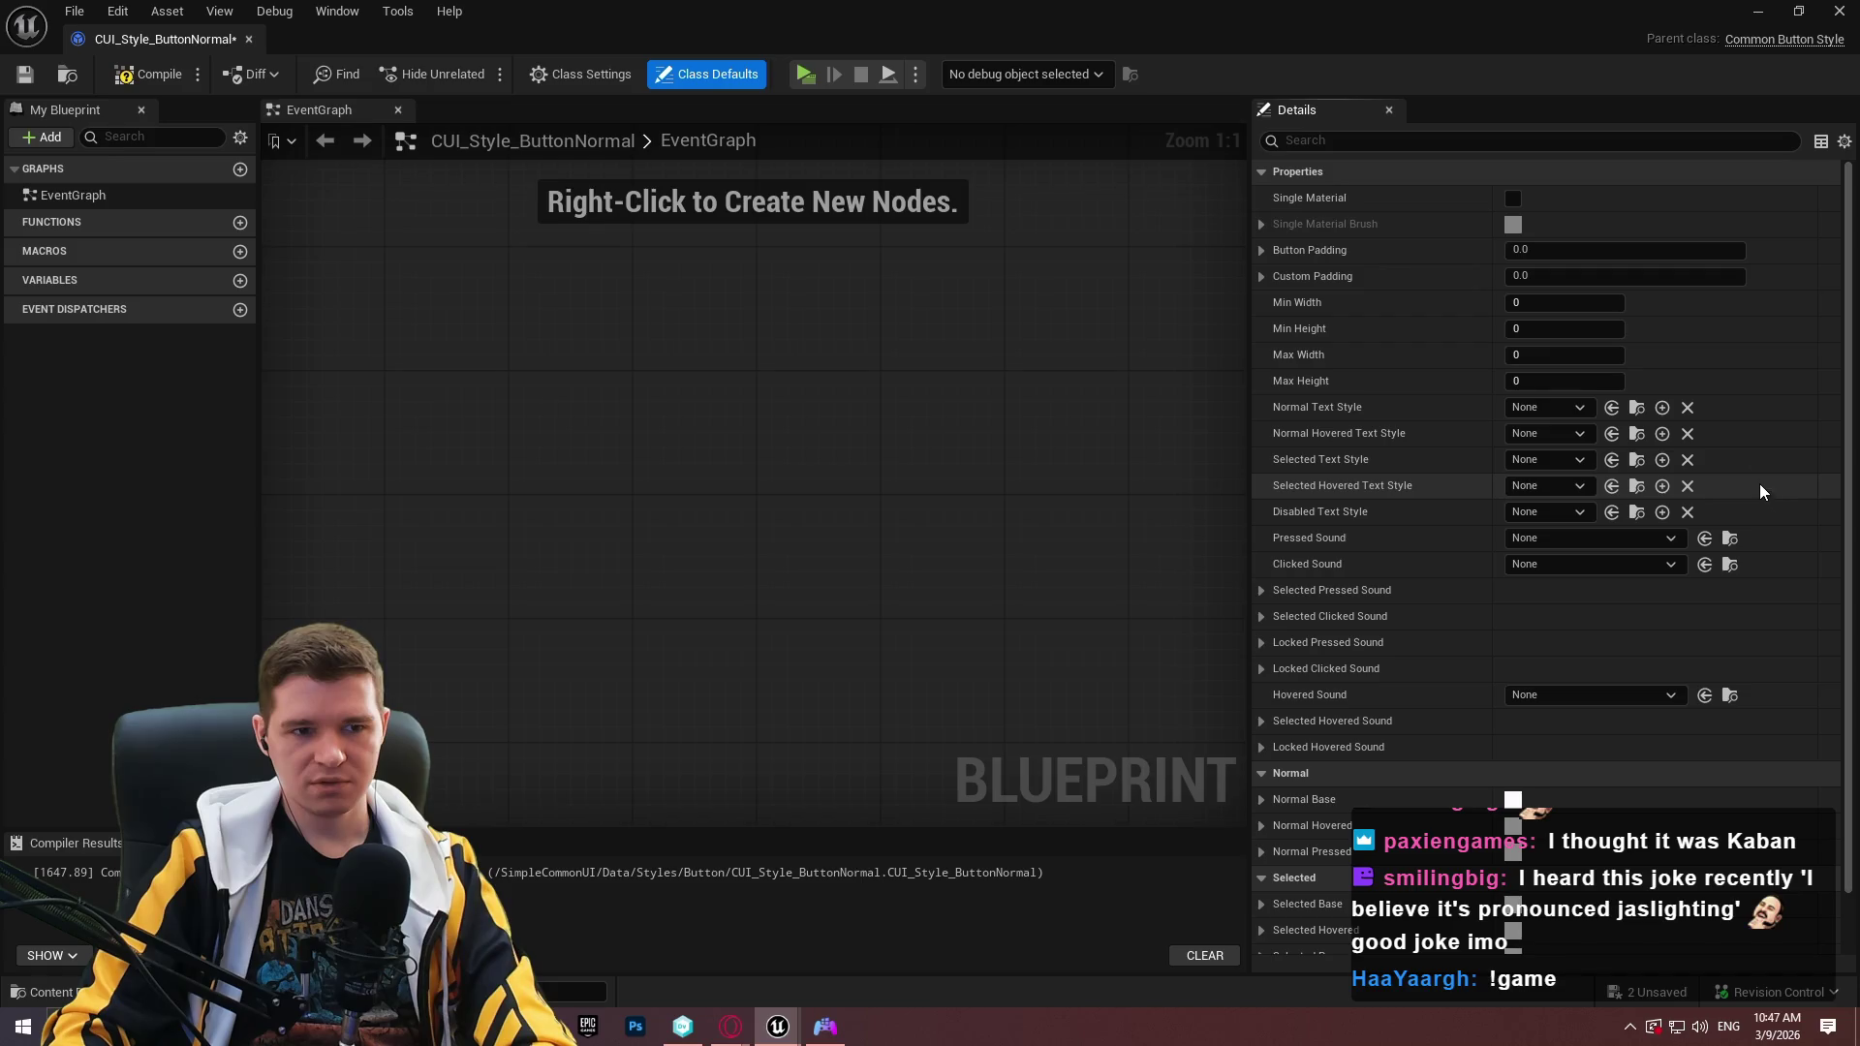
scroll(1831, 487, down, 2)
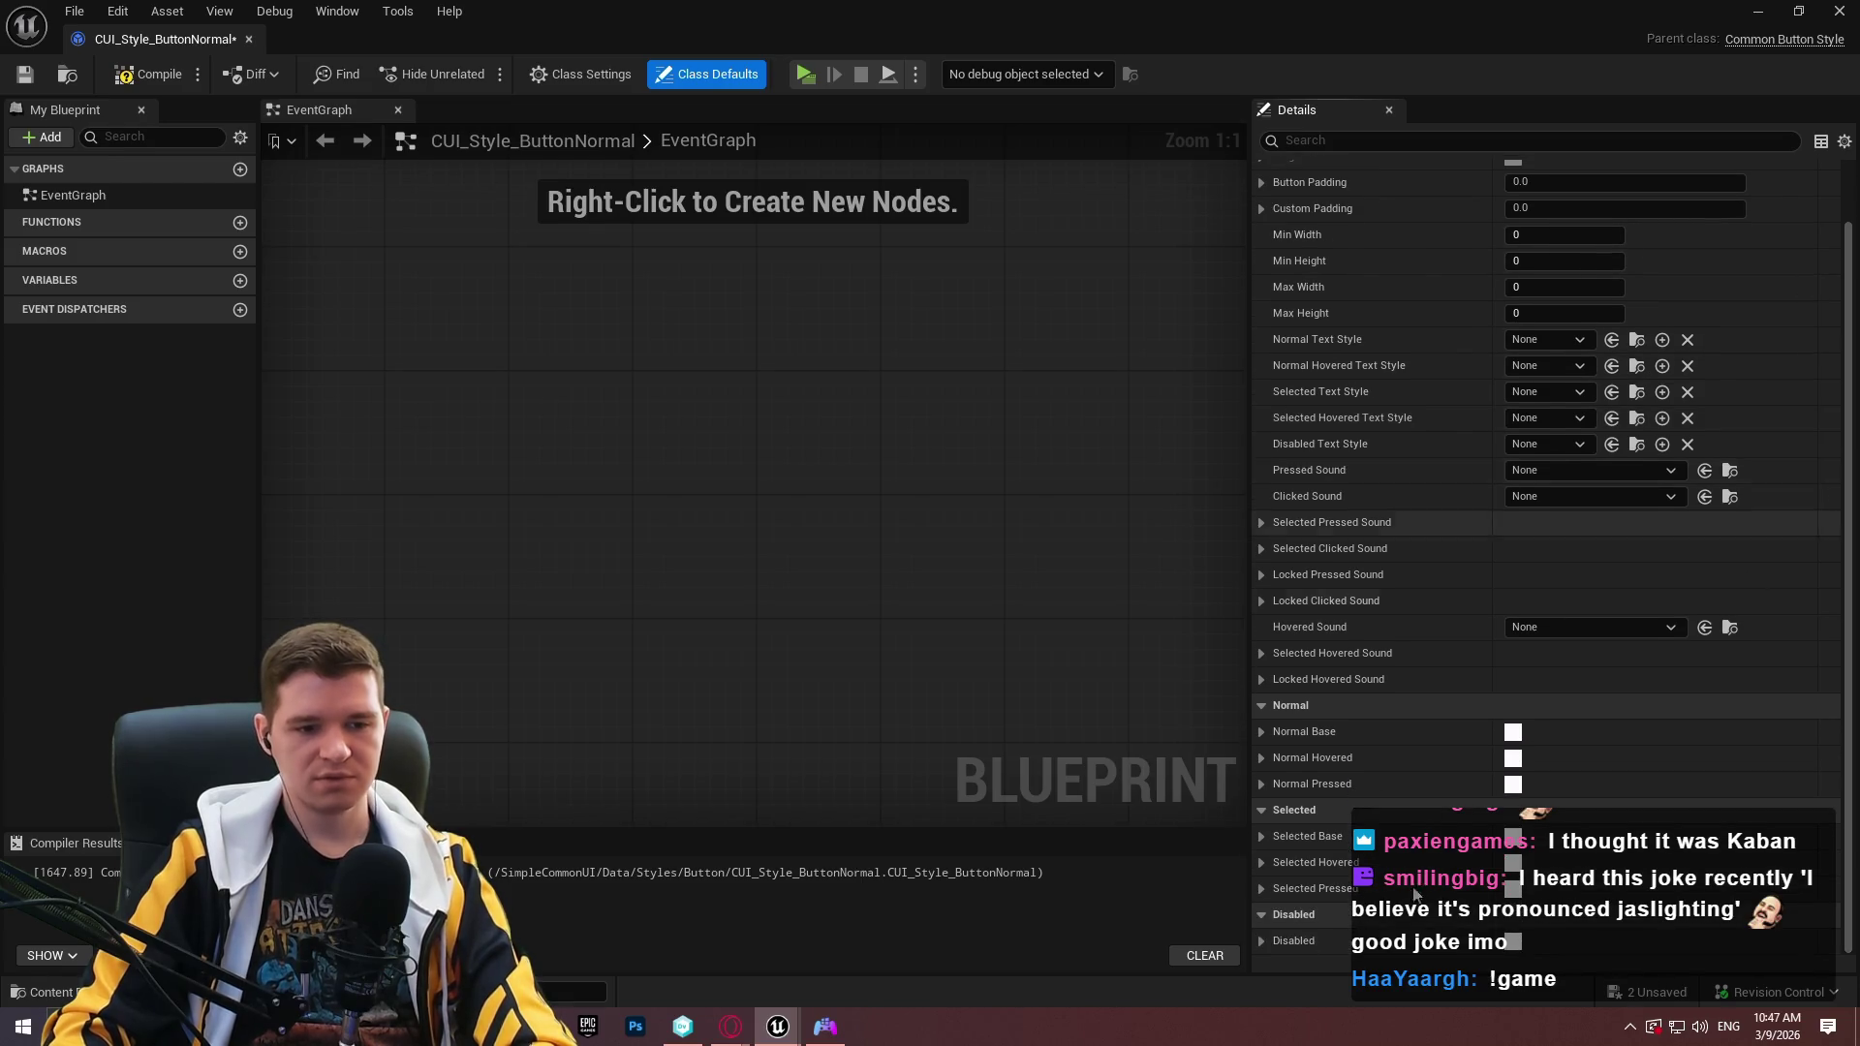
Compile and save the style, dock its tab, and return to WBP_EscapeMenu.
click(146, 74)
click(25, 75)
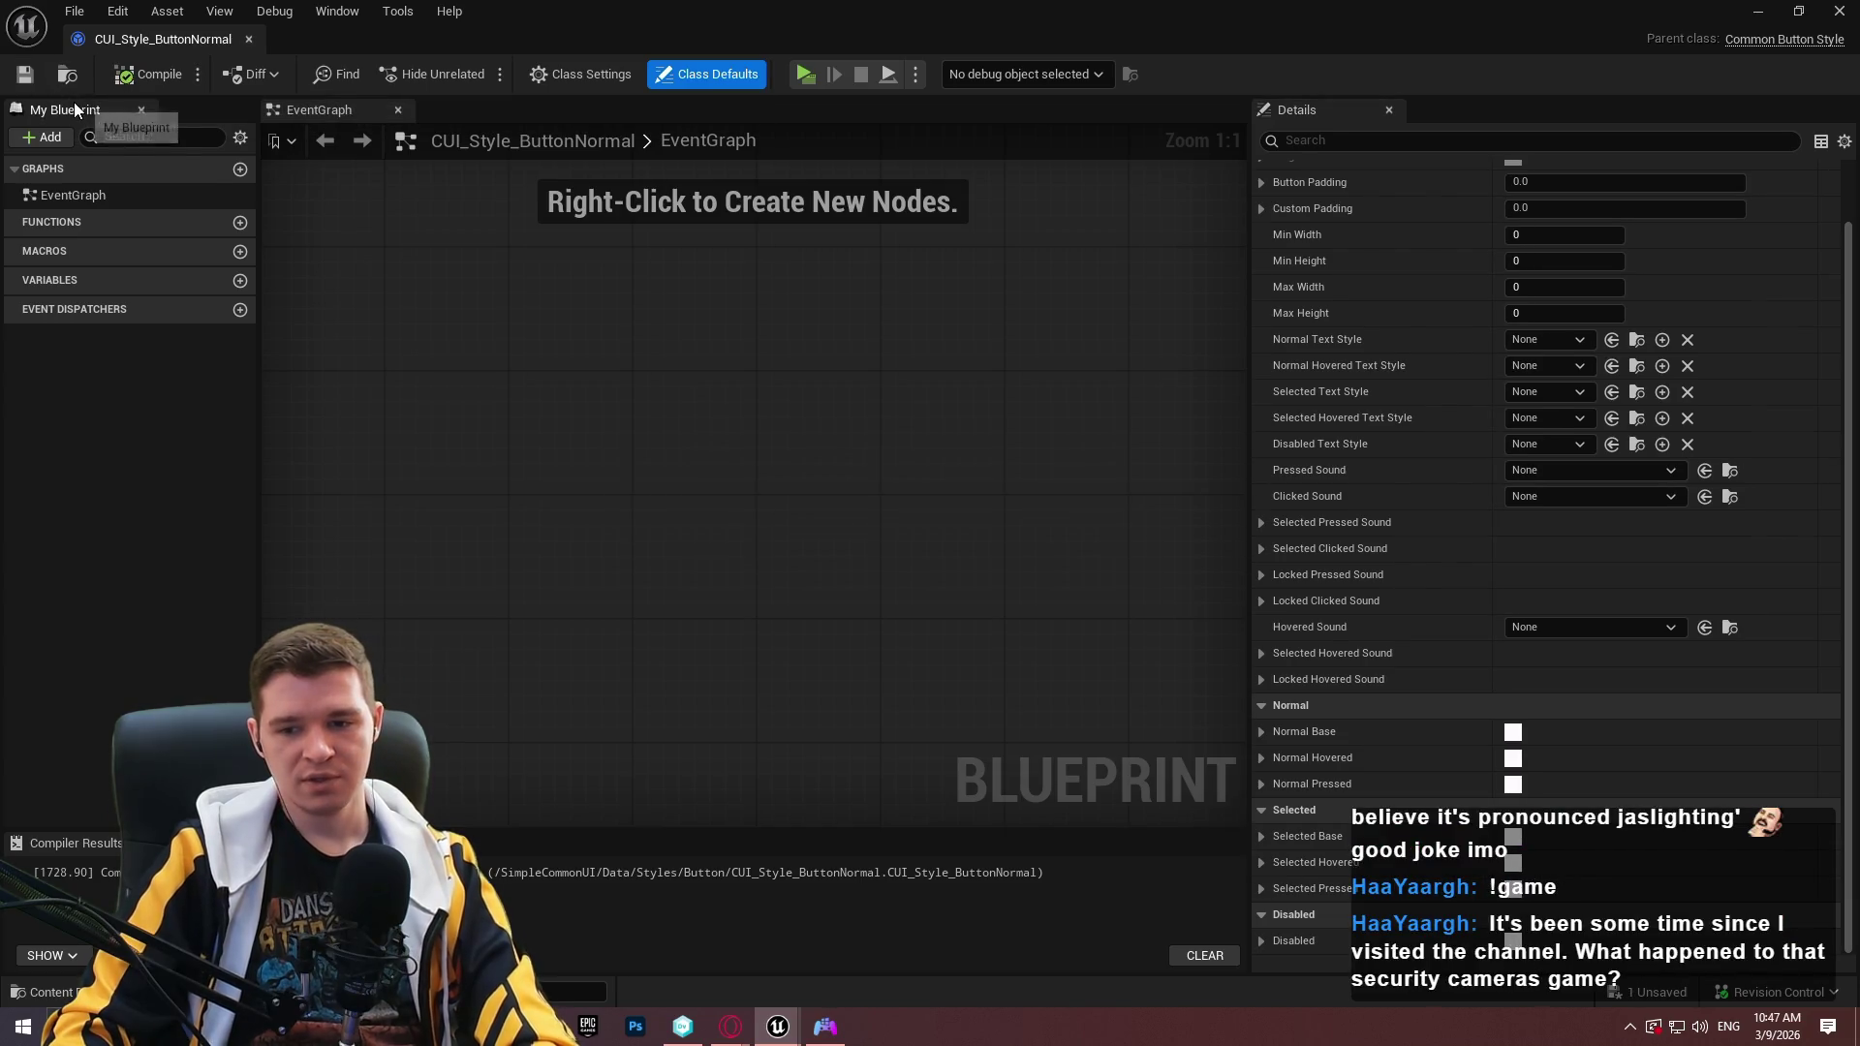
drag(196, 41, 1114, 38)
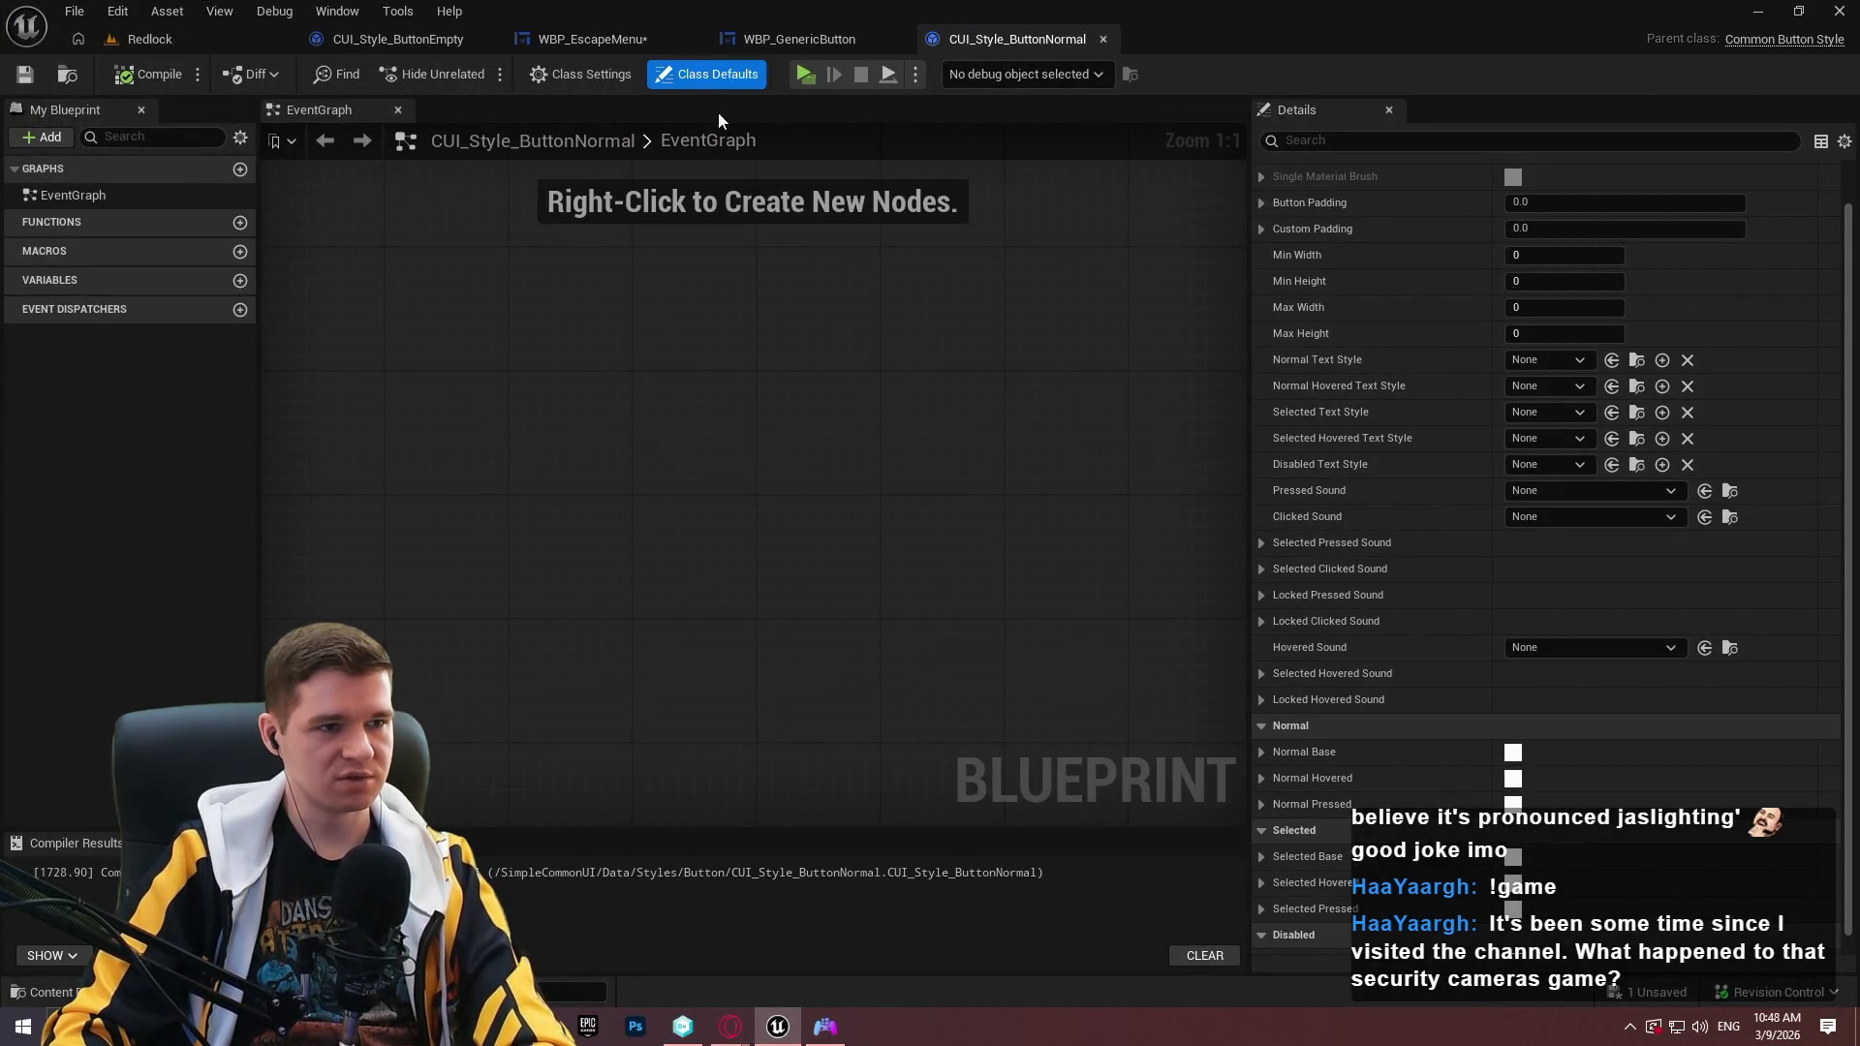
click(579, 39)
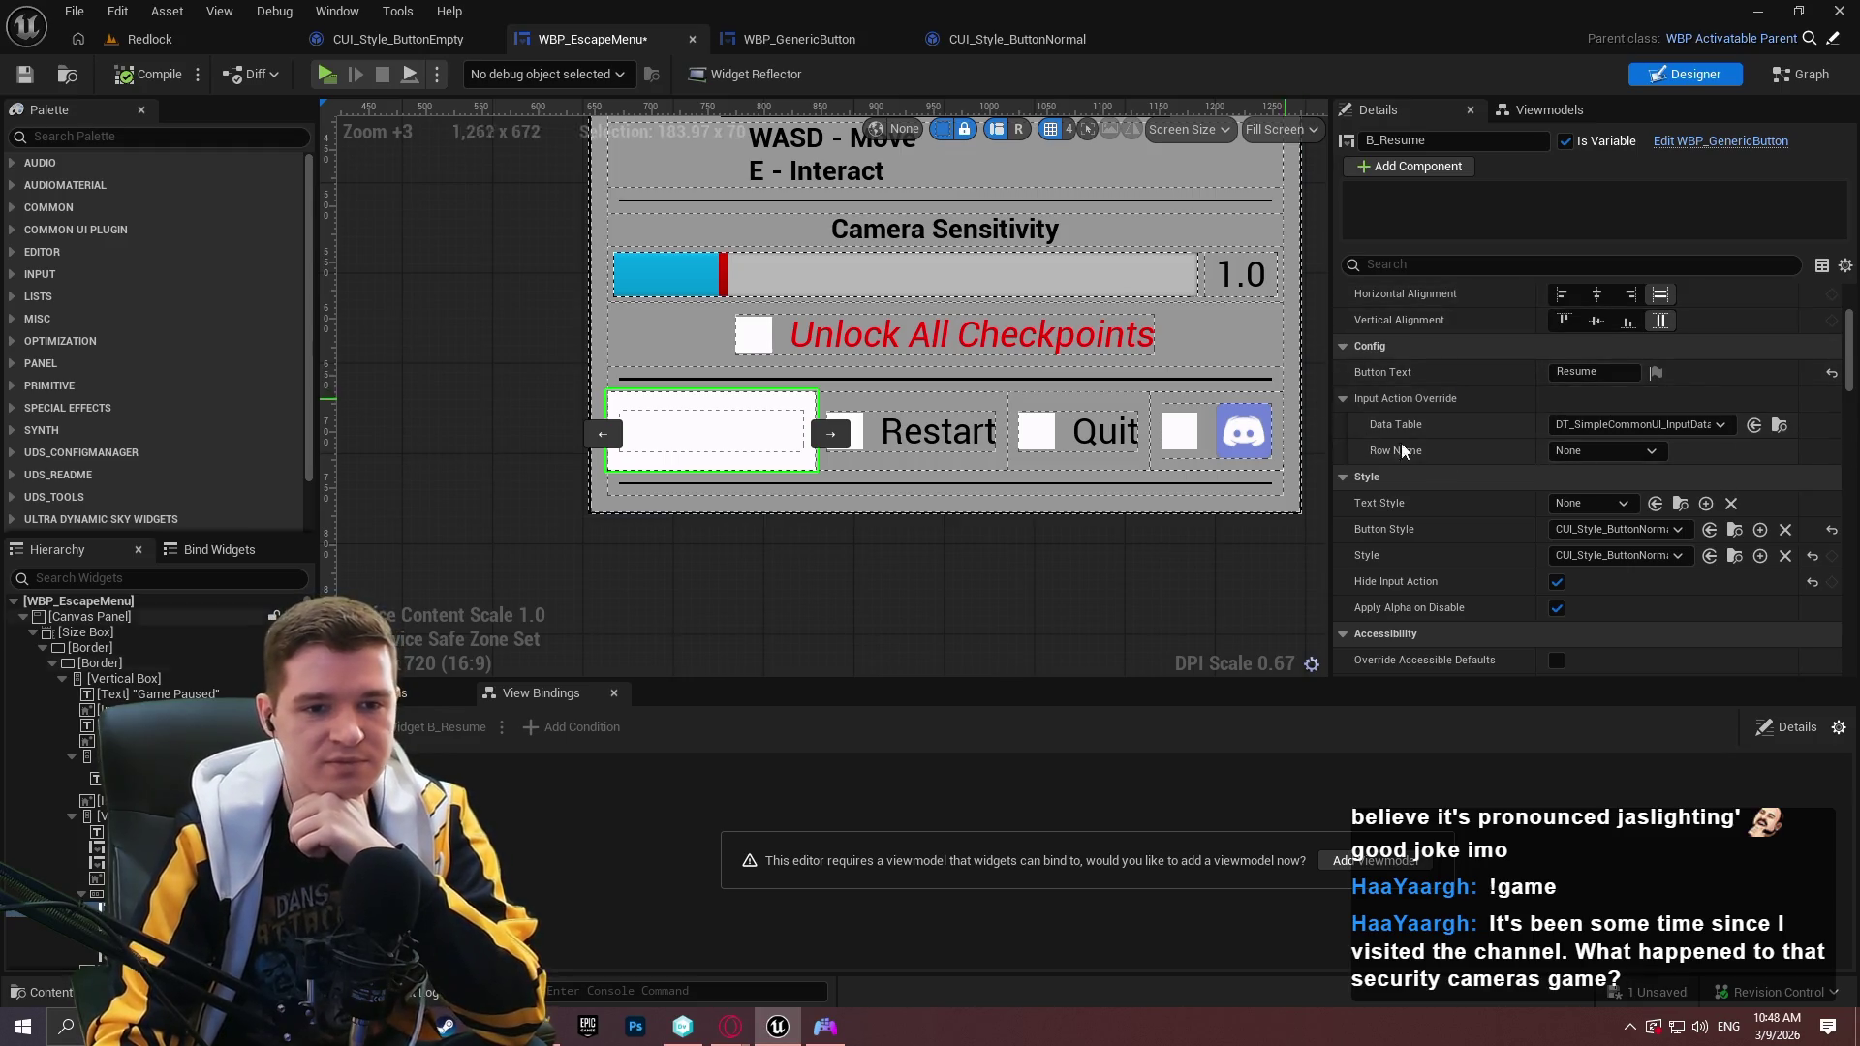
Give the Resume button TextStyle_Roboto_Regular_Black_24 and CUI_Style_ButtonEmpty, then compile.
click(1562, 503)
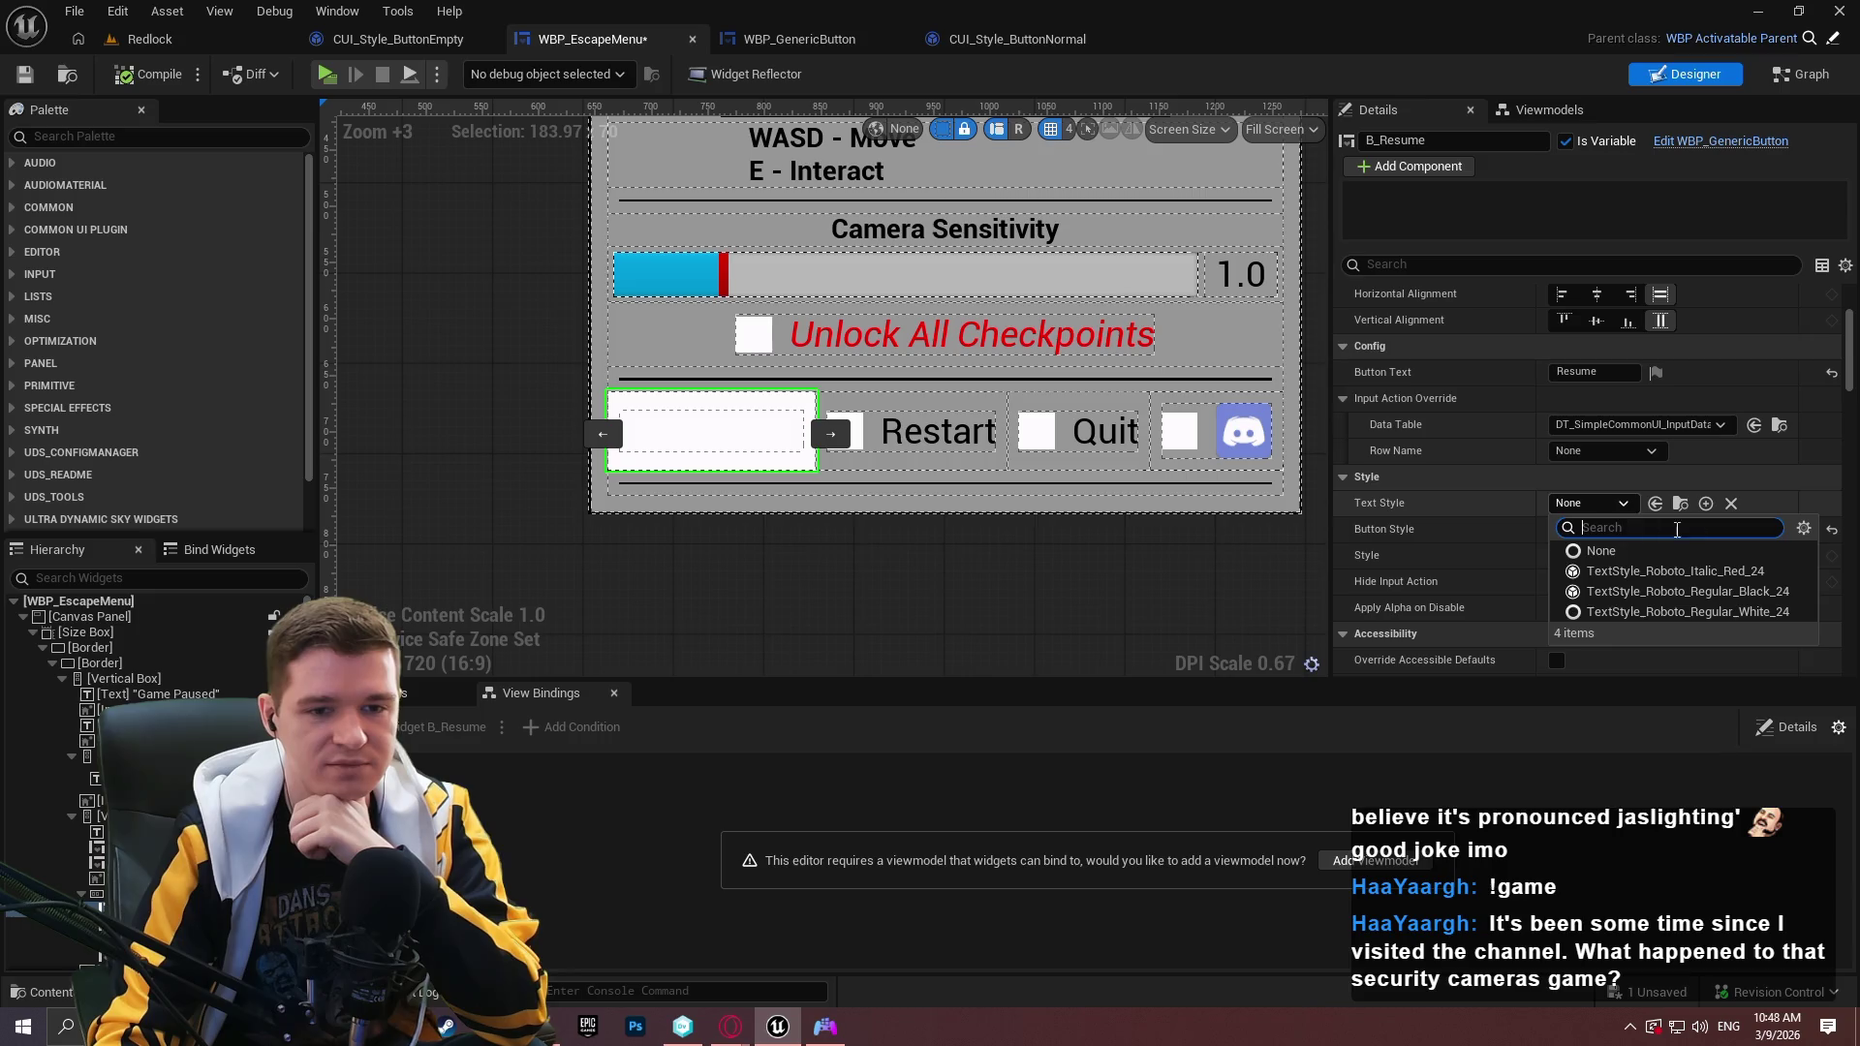
click(1738, 591)
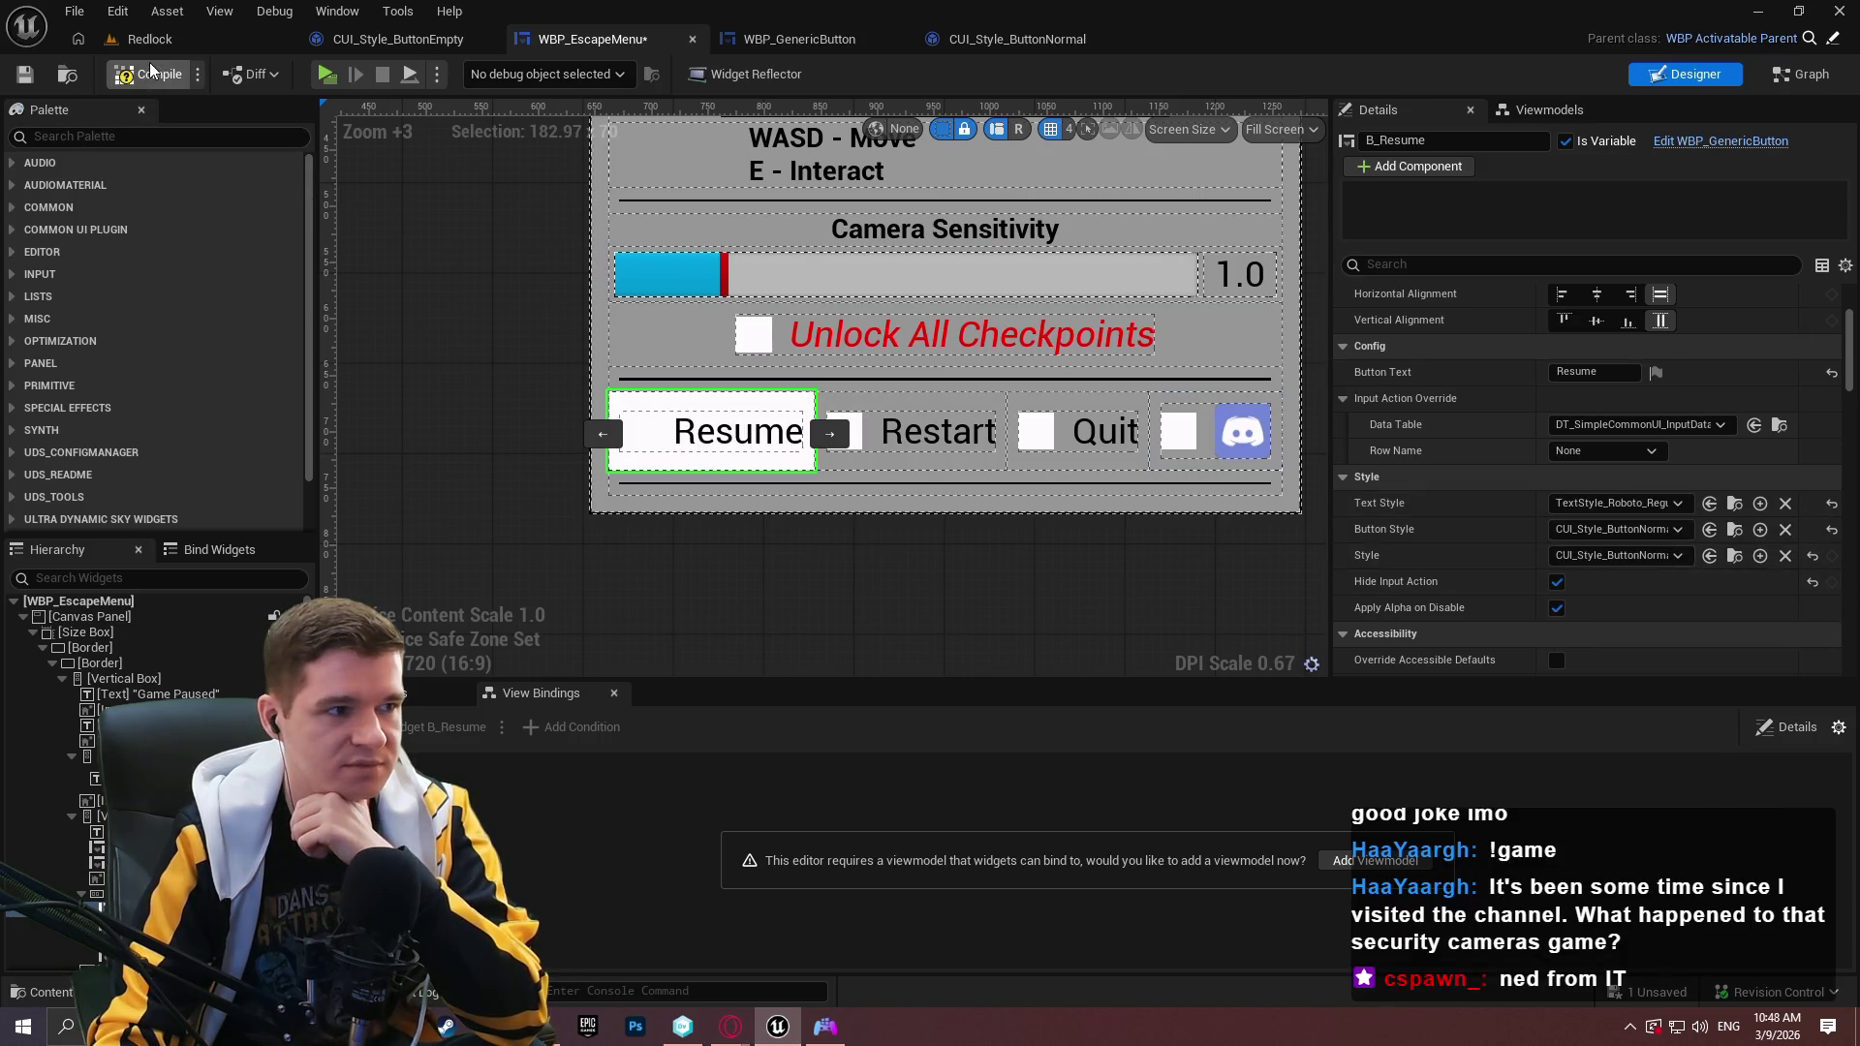
click(1614, 538)
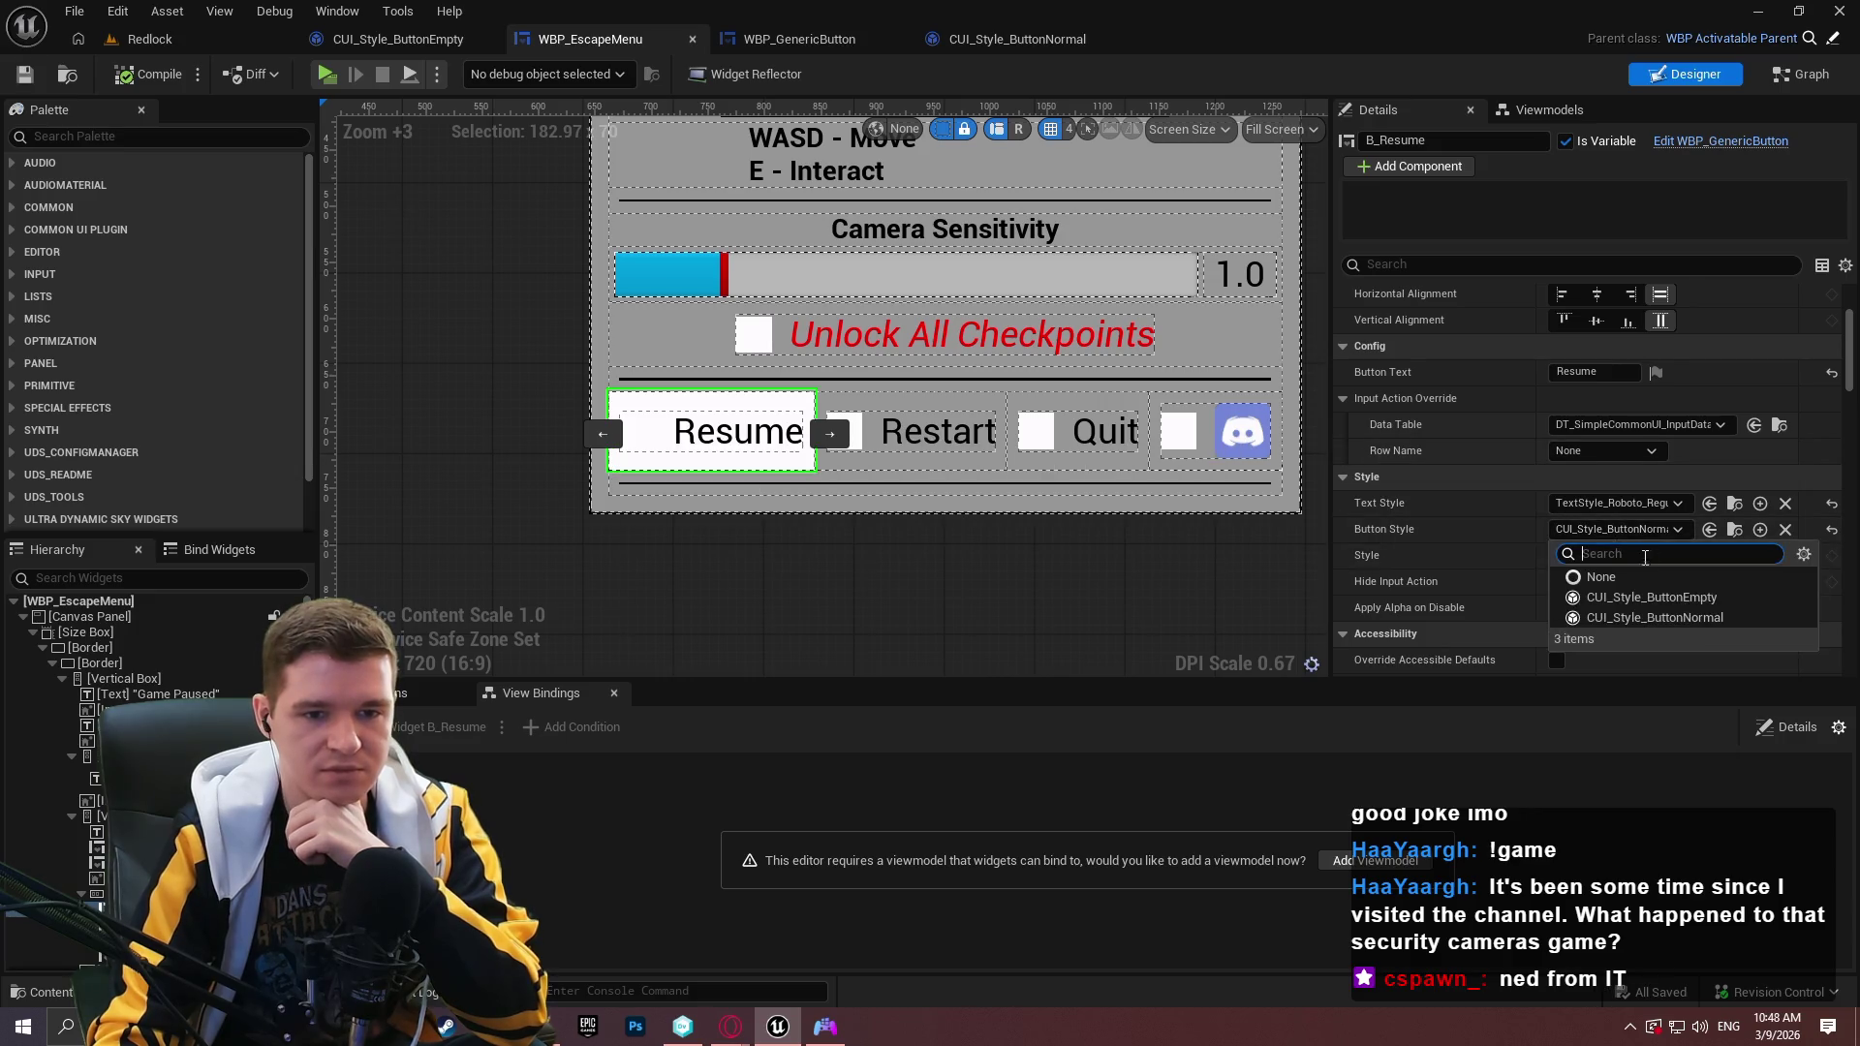
click(1682, 599)
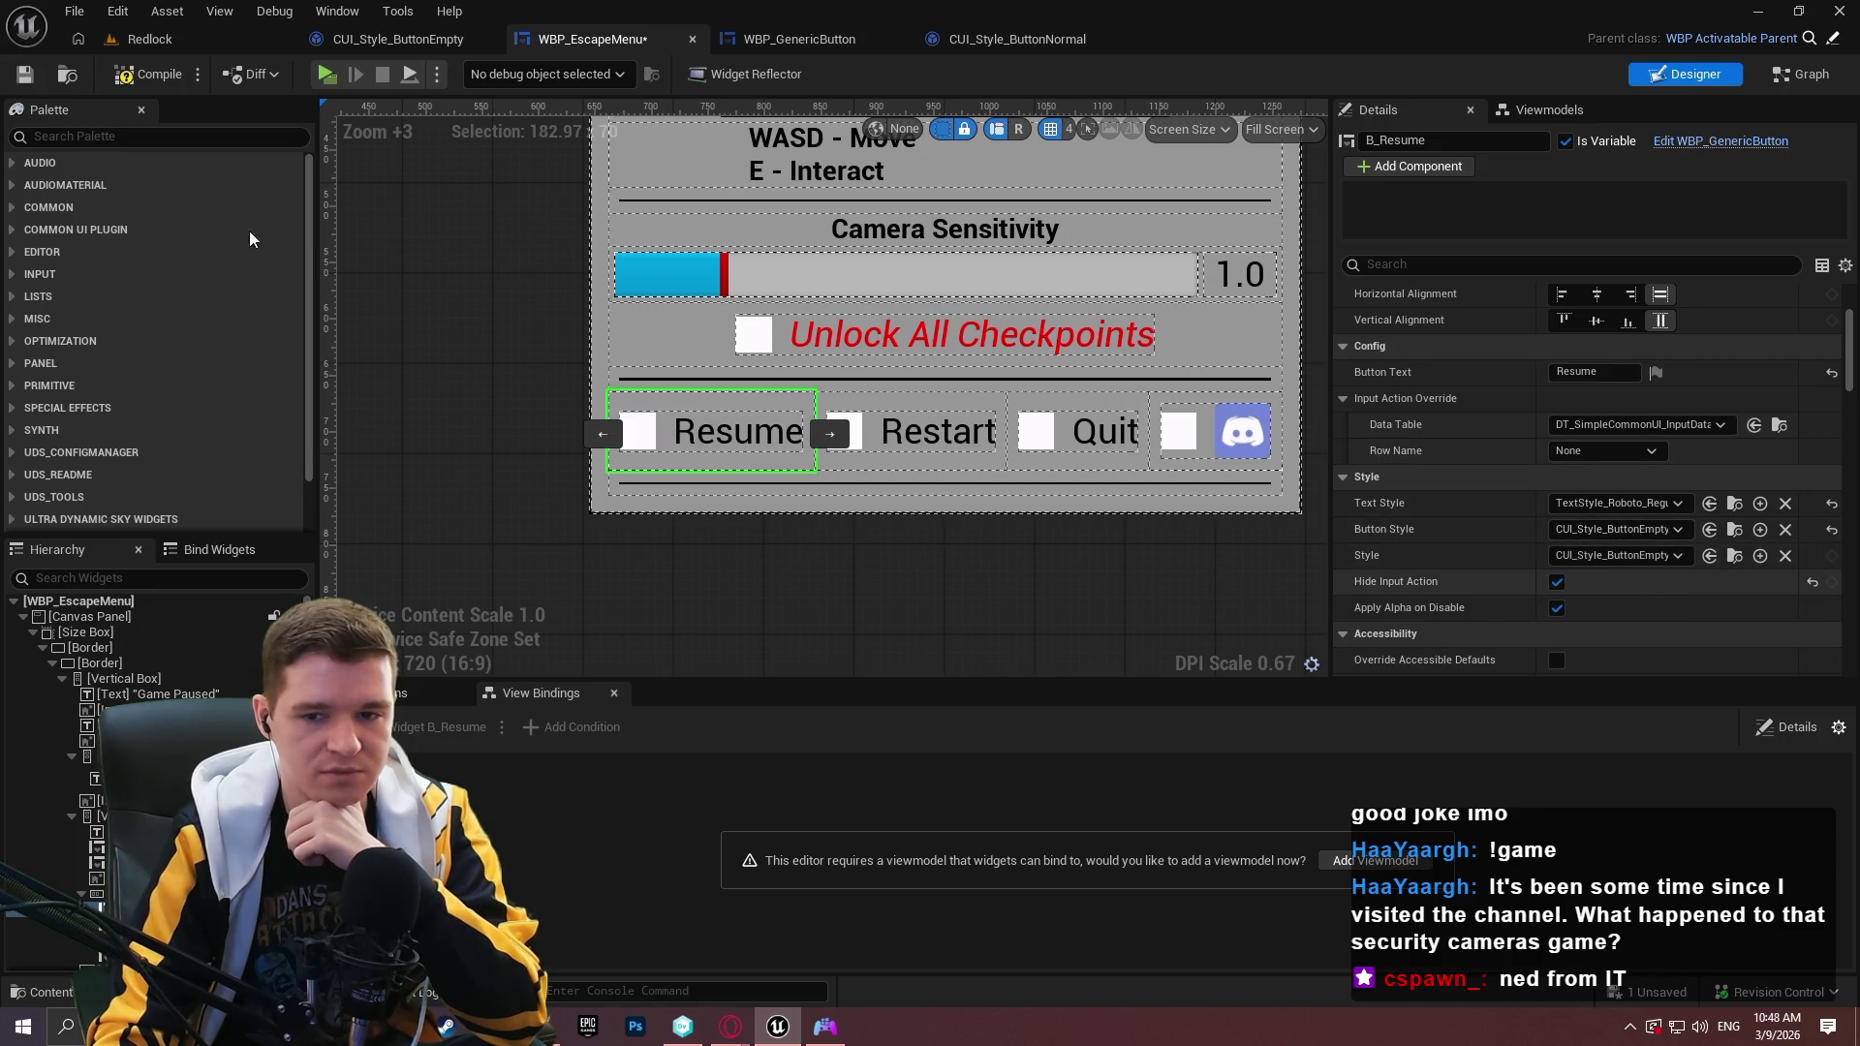
click(136, 80)
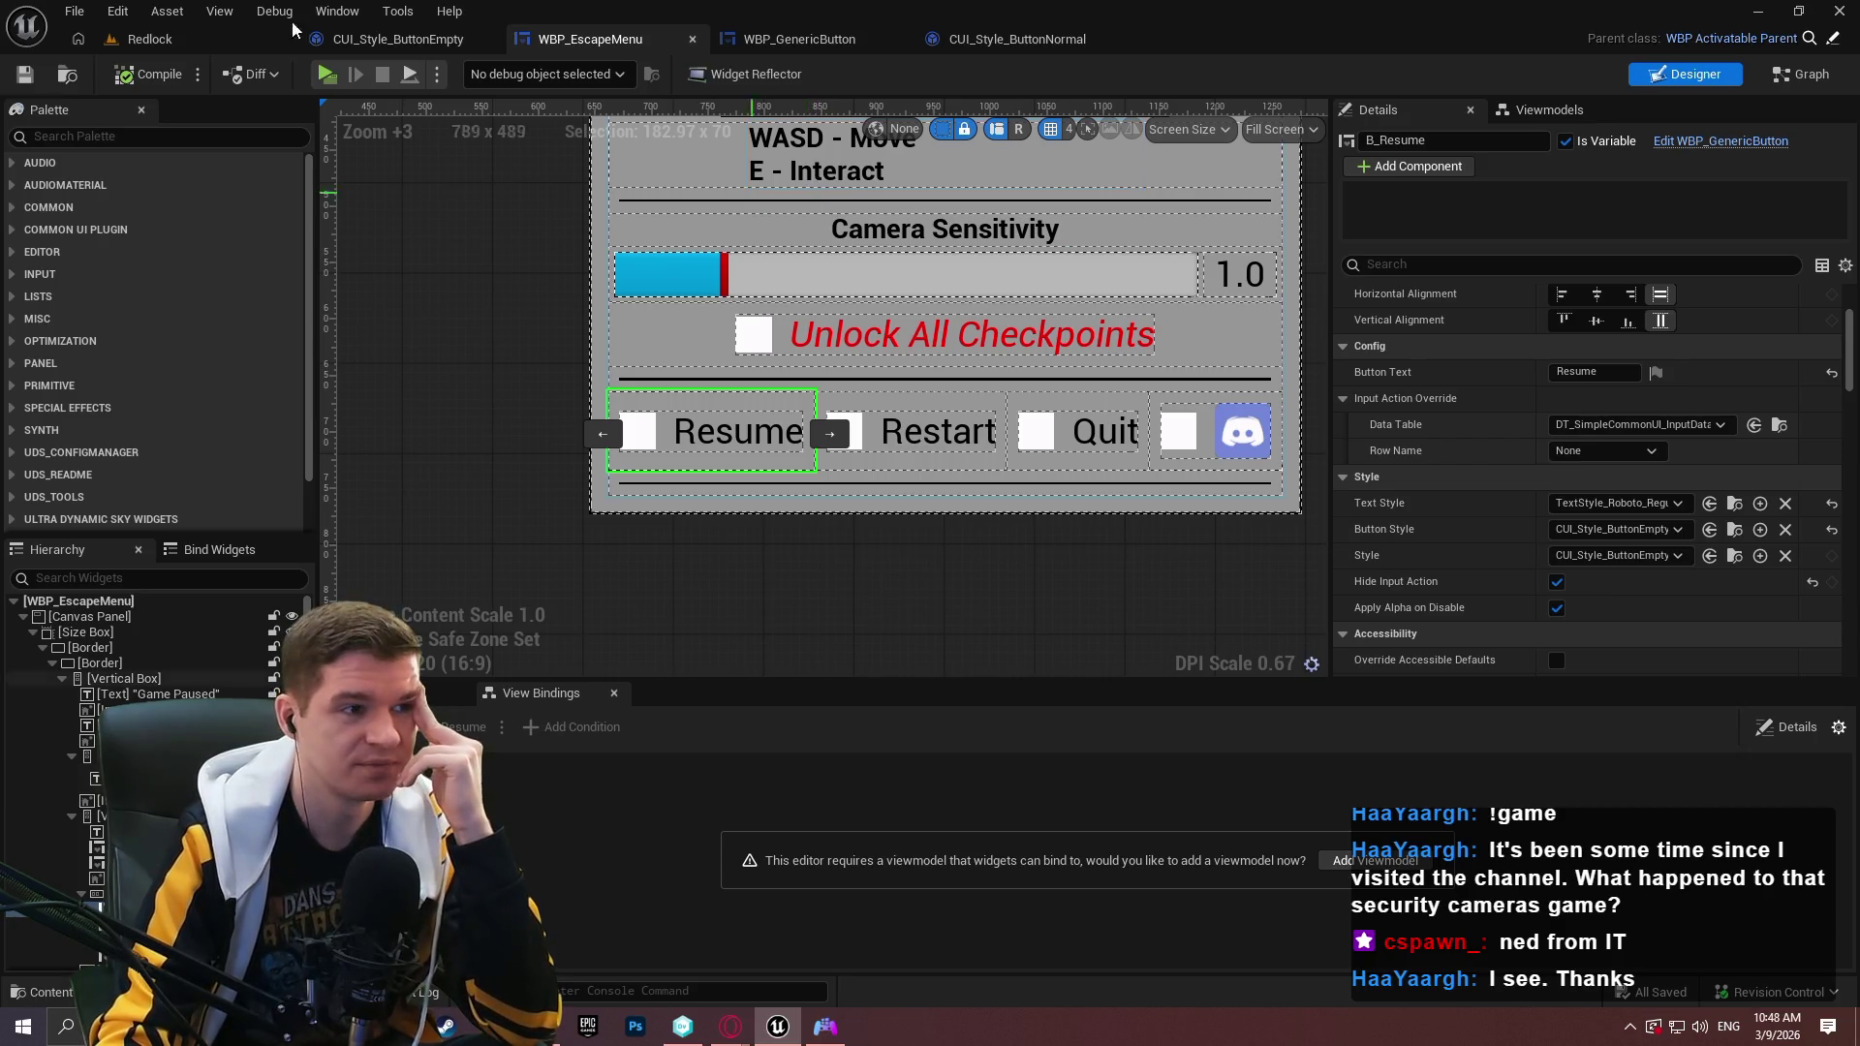
click(182, 48)
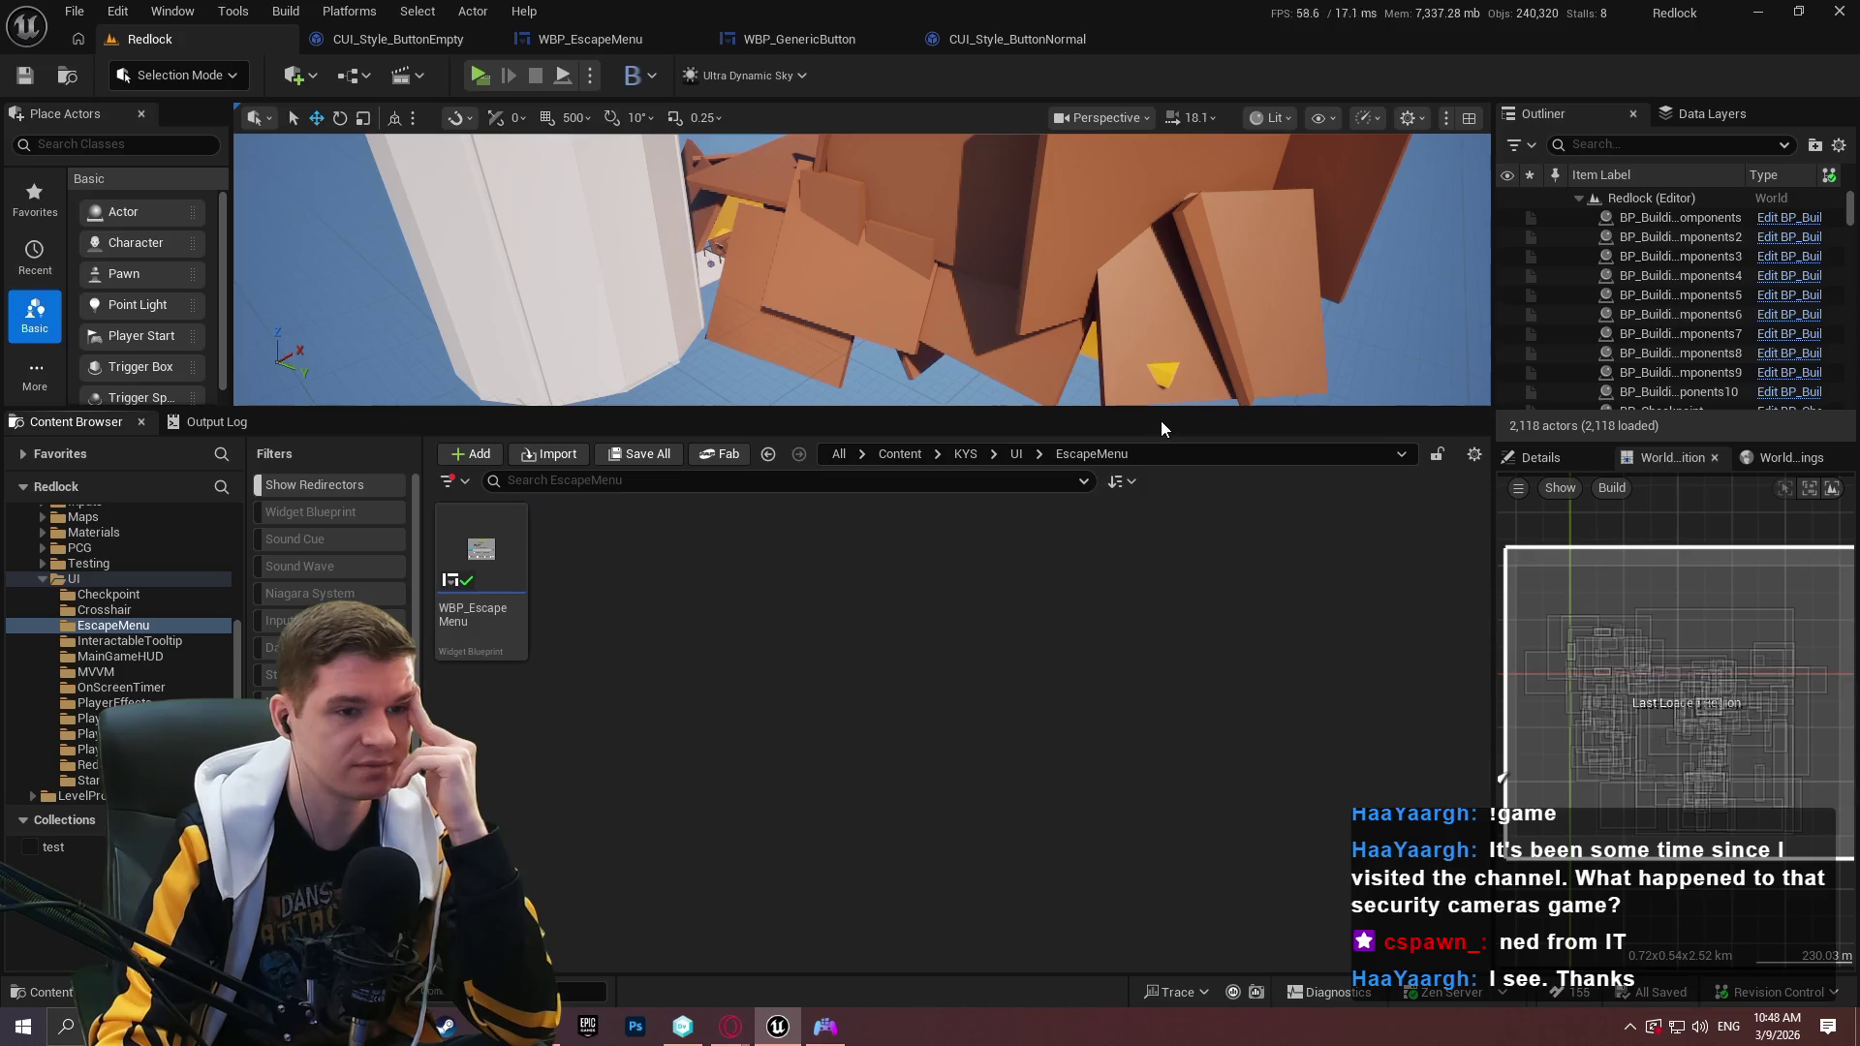
Enlarge the level viewport and review the CUI_Style_ButtonNormal and WBP_GenericButton tabs.
drag(1162, 410, 1167, 592)
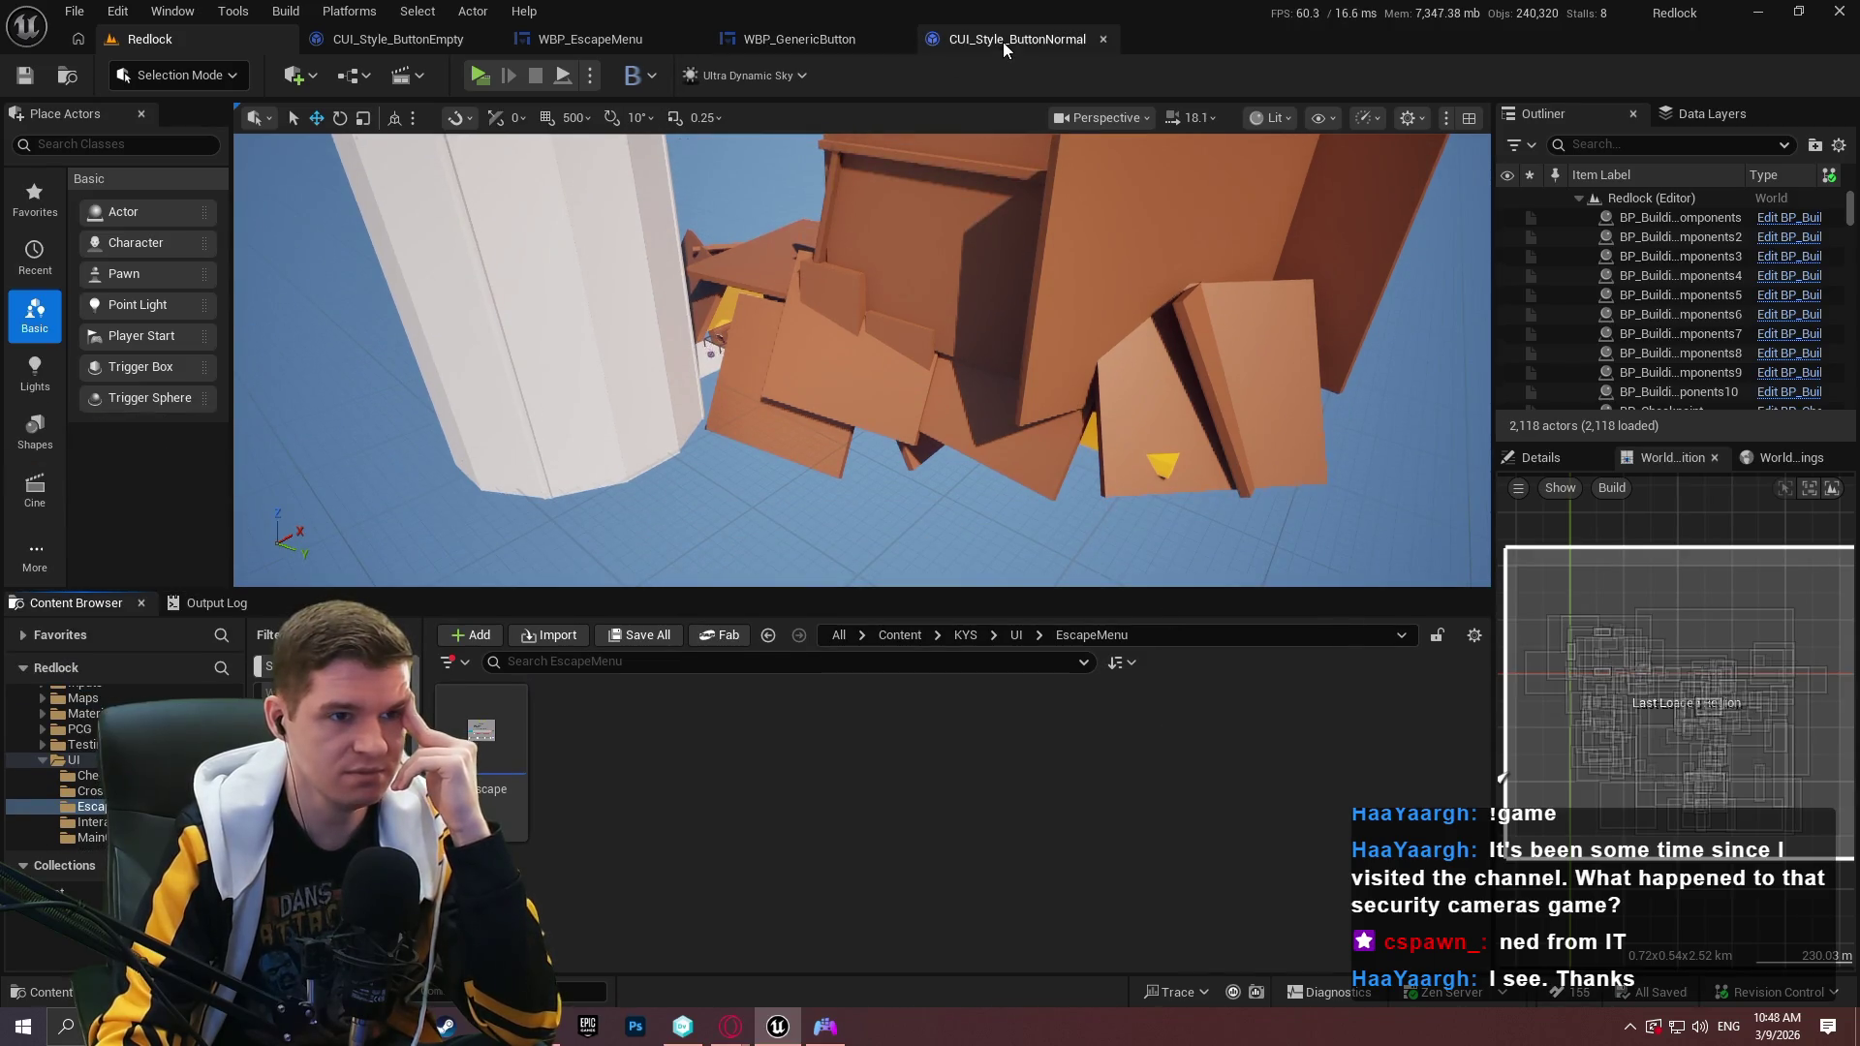
click(1002, 41)
click(851, 50)
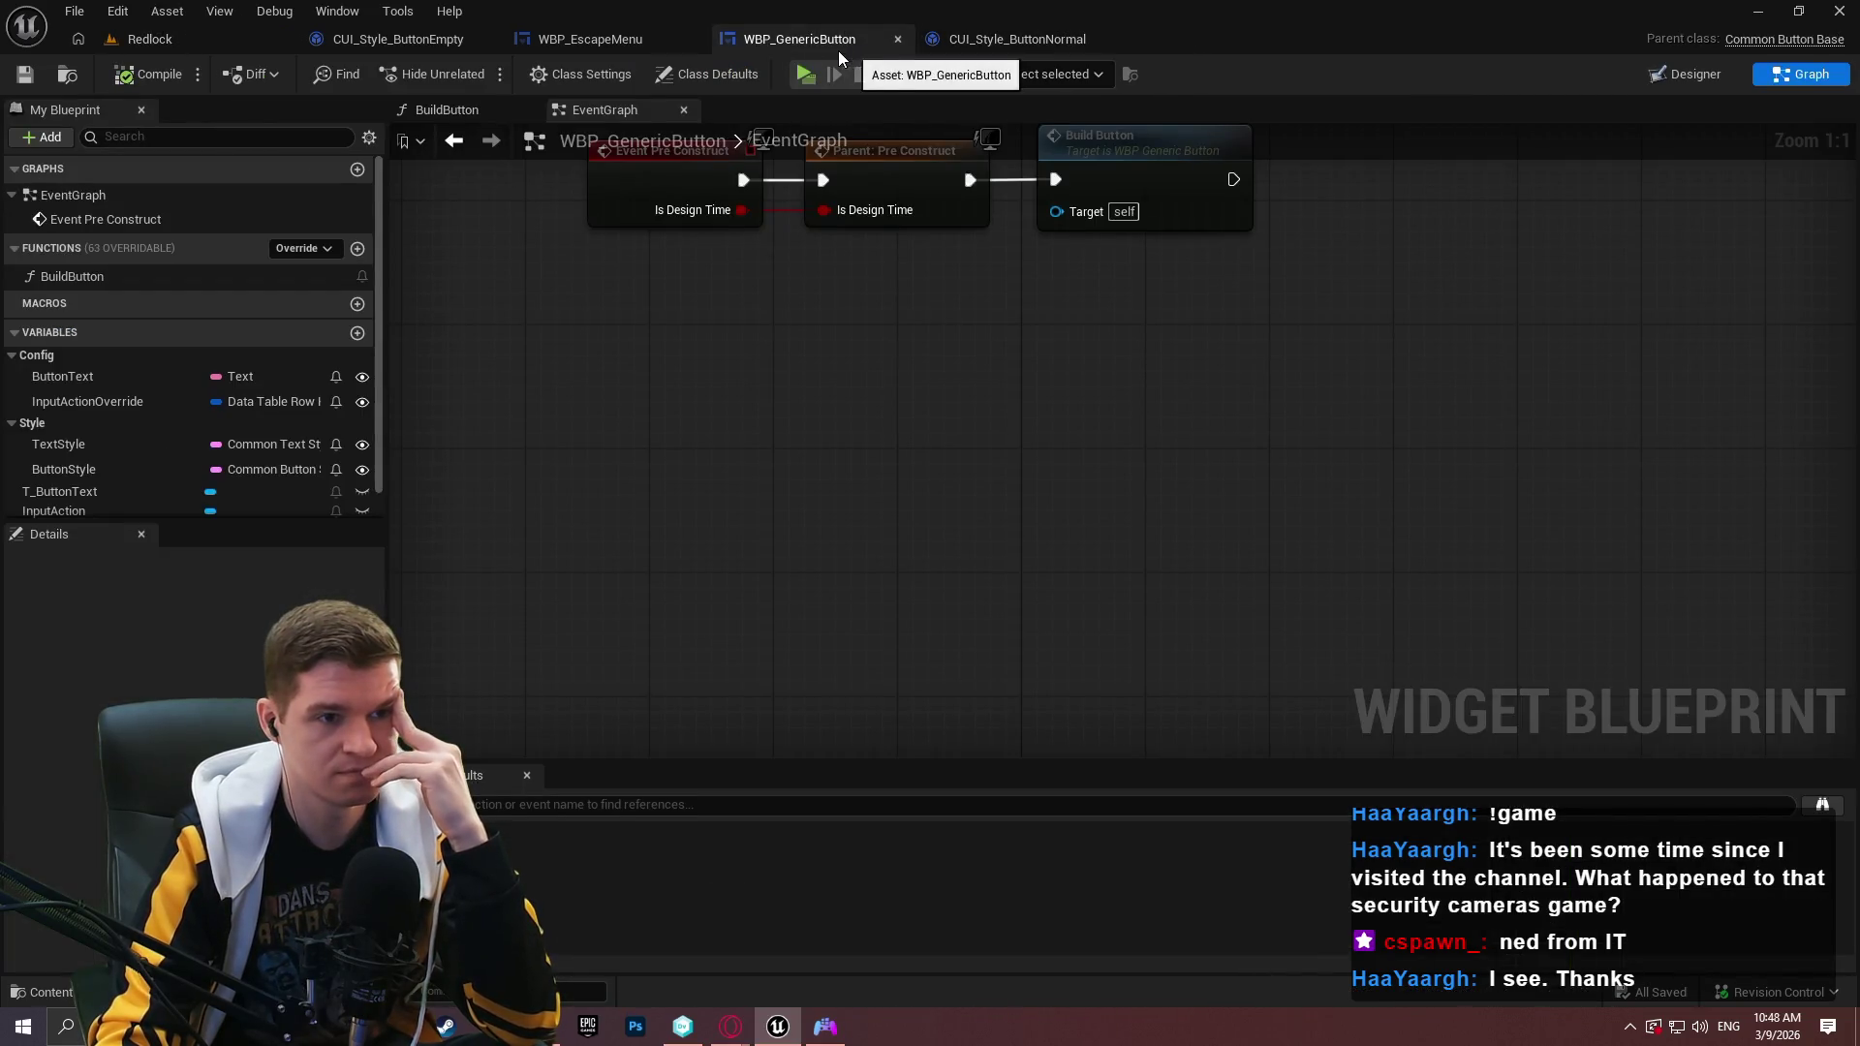
click(593, 38)
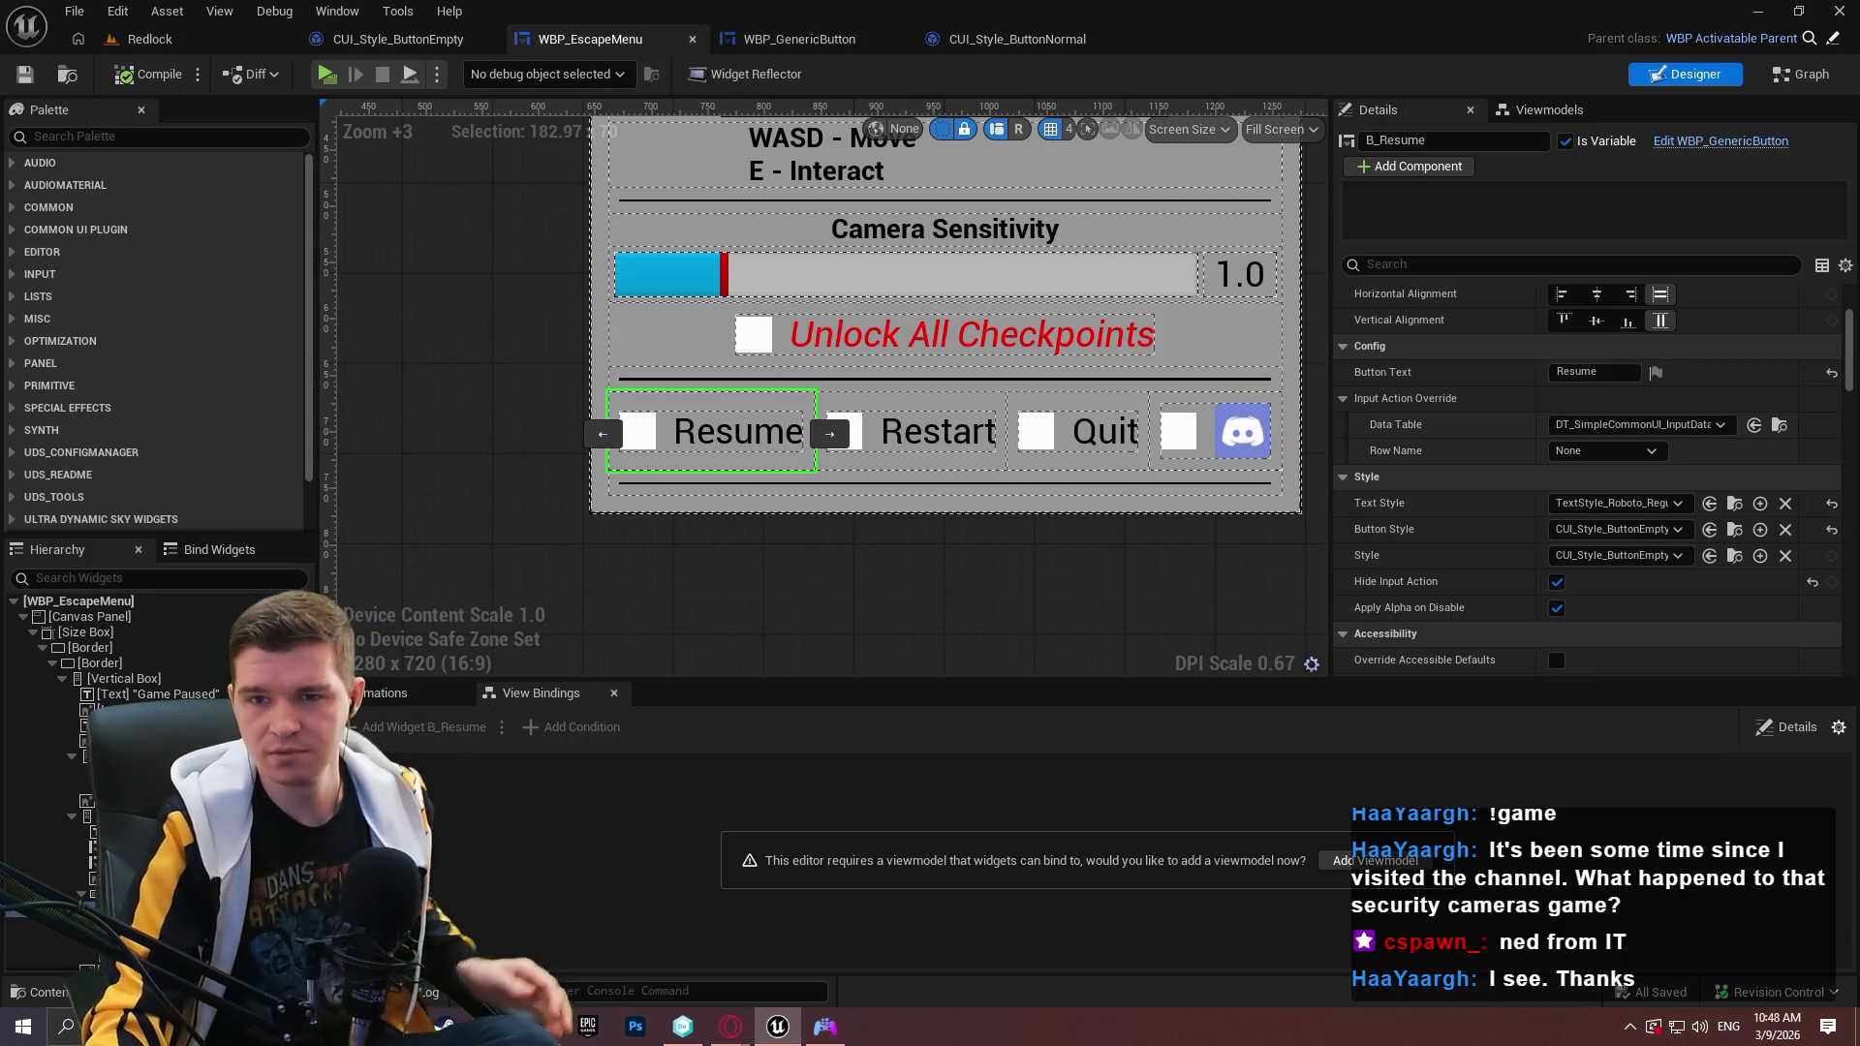
click(731, 1026)
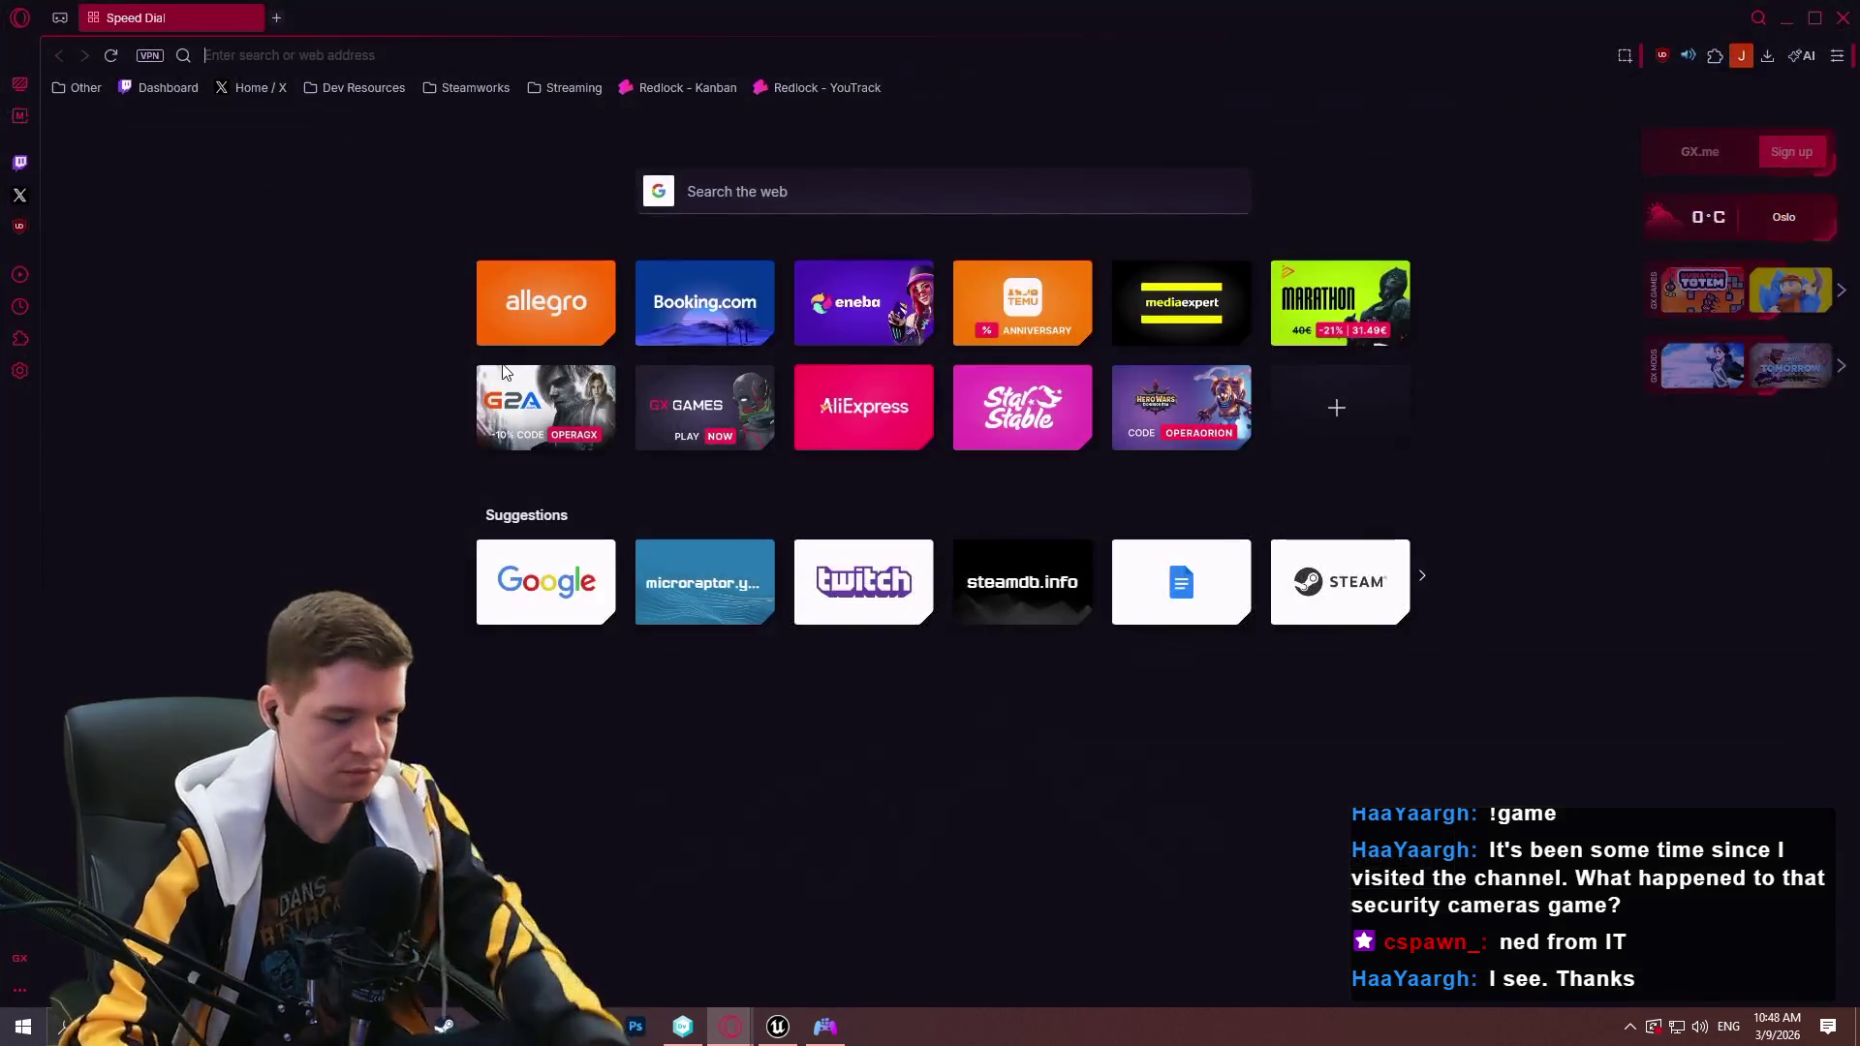
Search 'common ui button style hover text' and open the first Unreal forum result.
text(common ui button st)
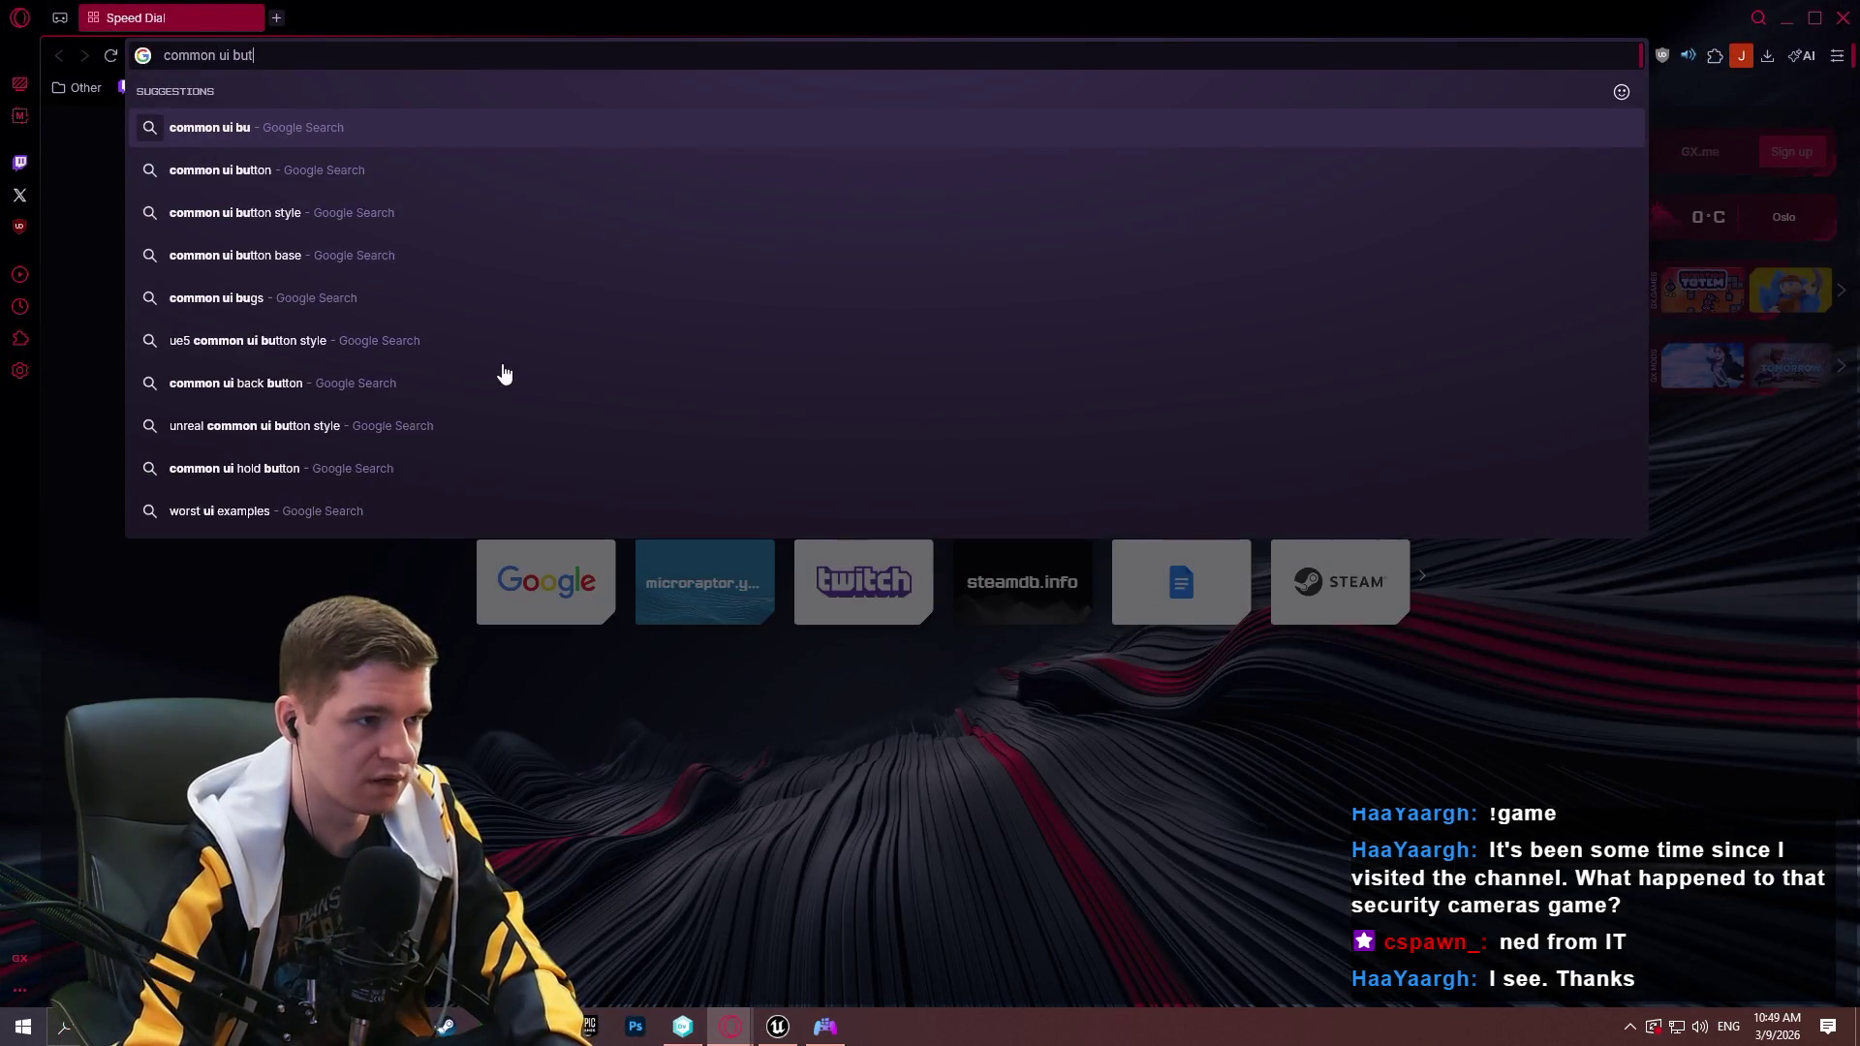
text(yle)
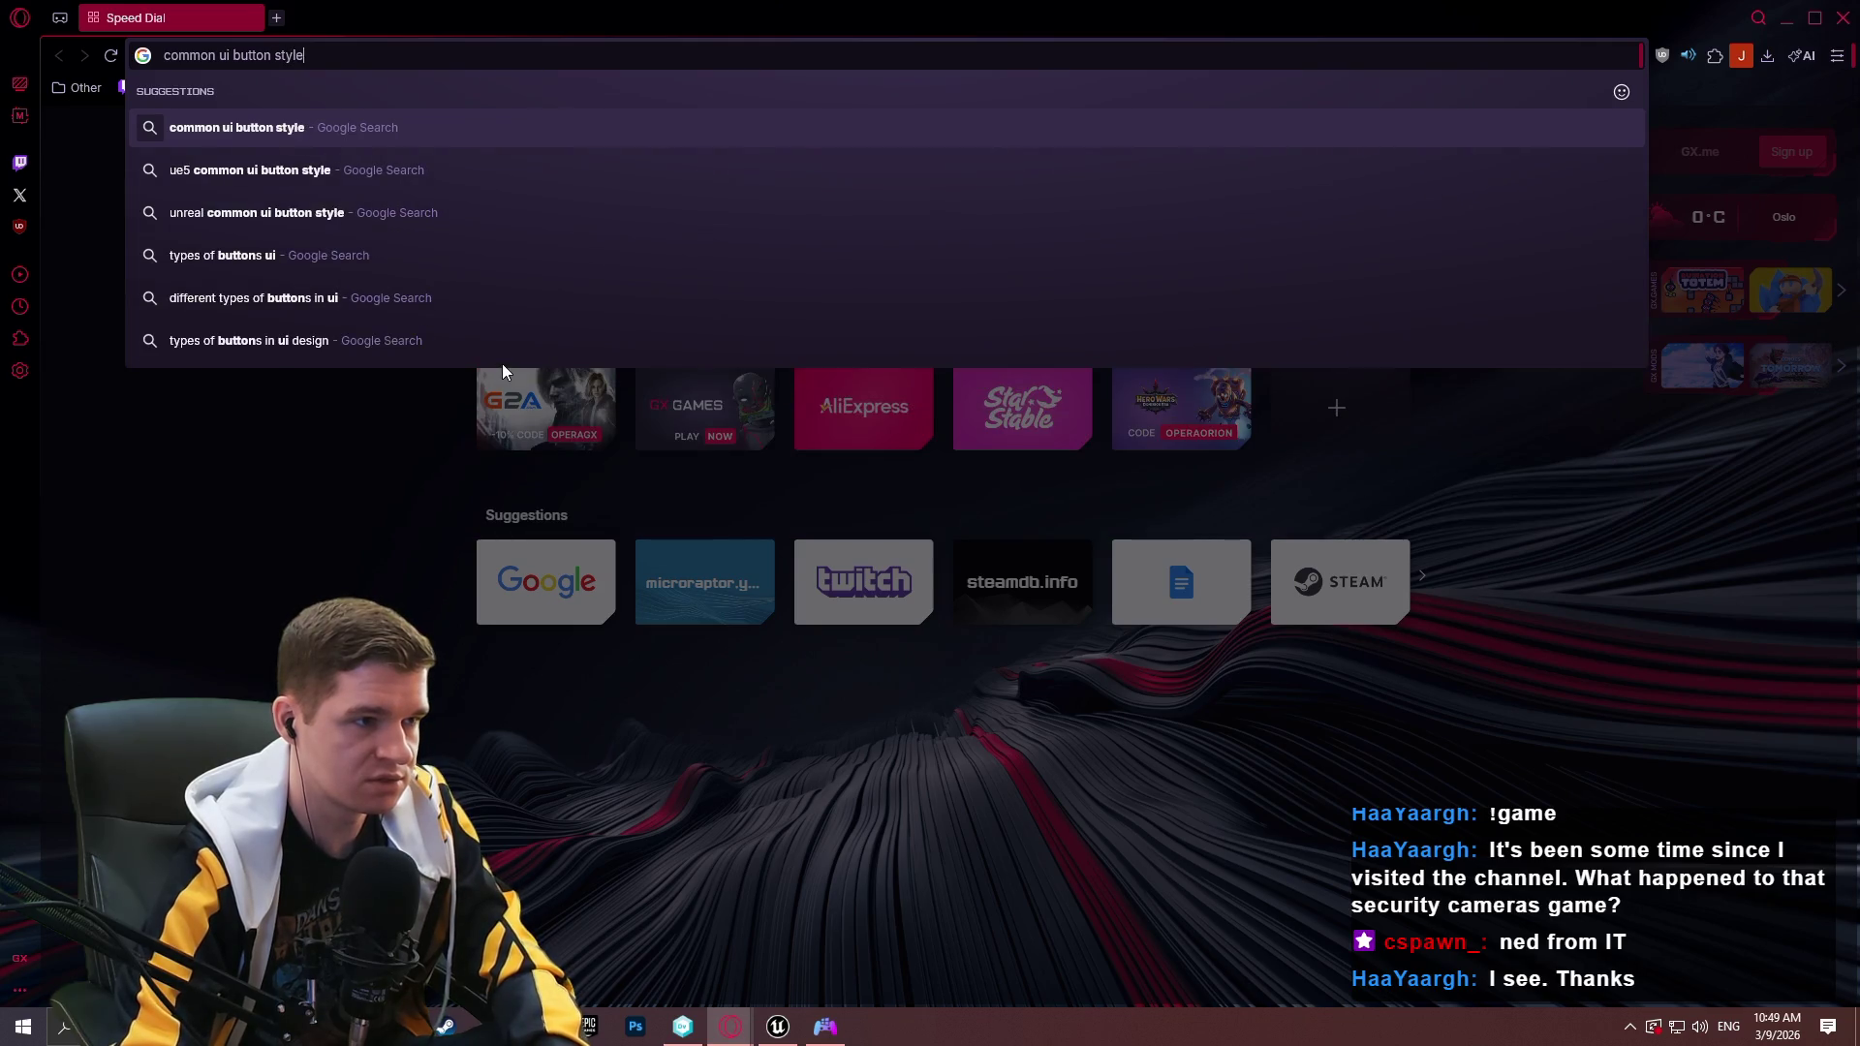
text( hover text)
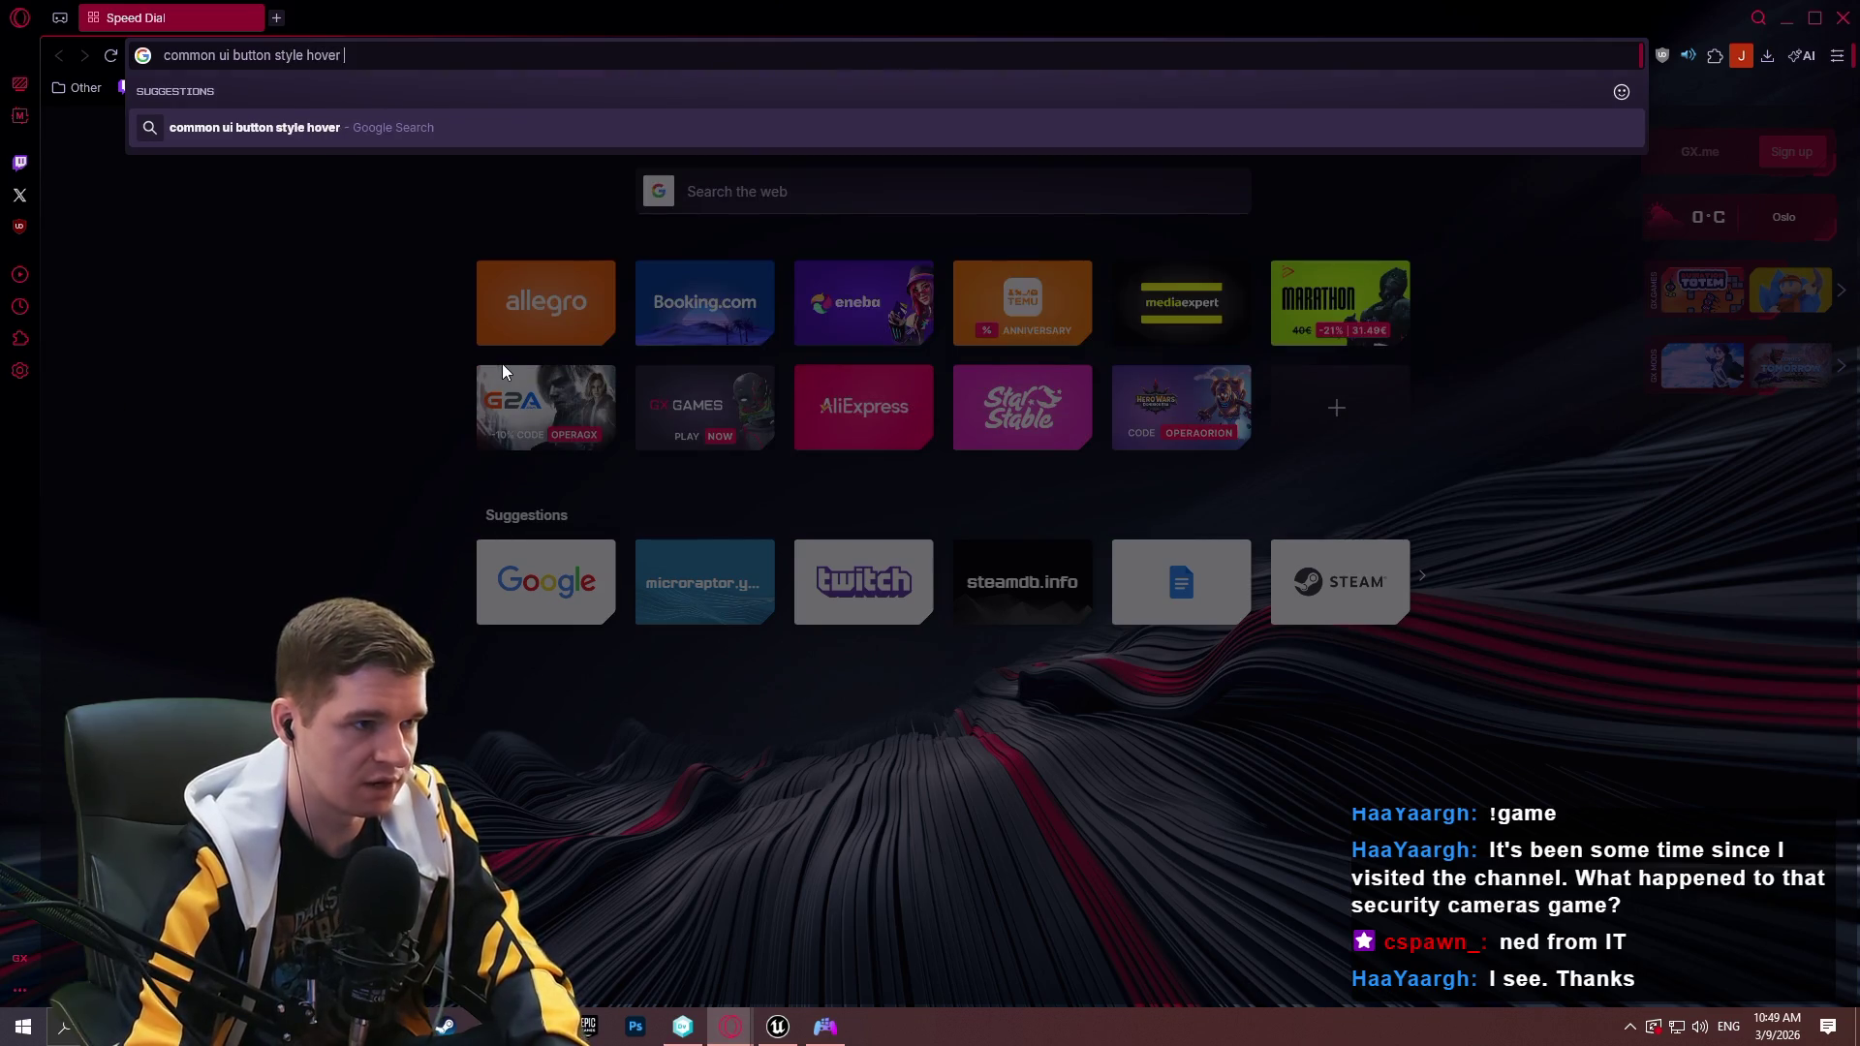
key(Return)
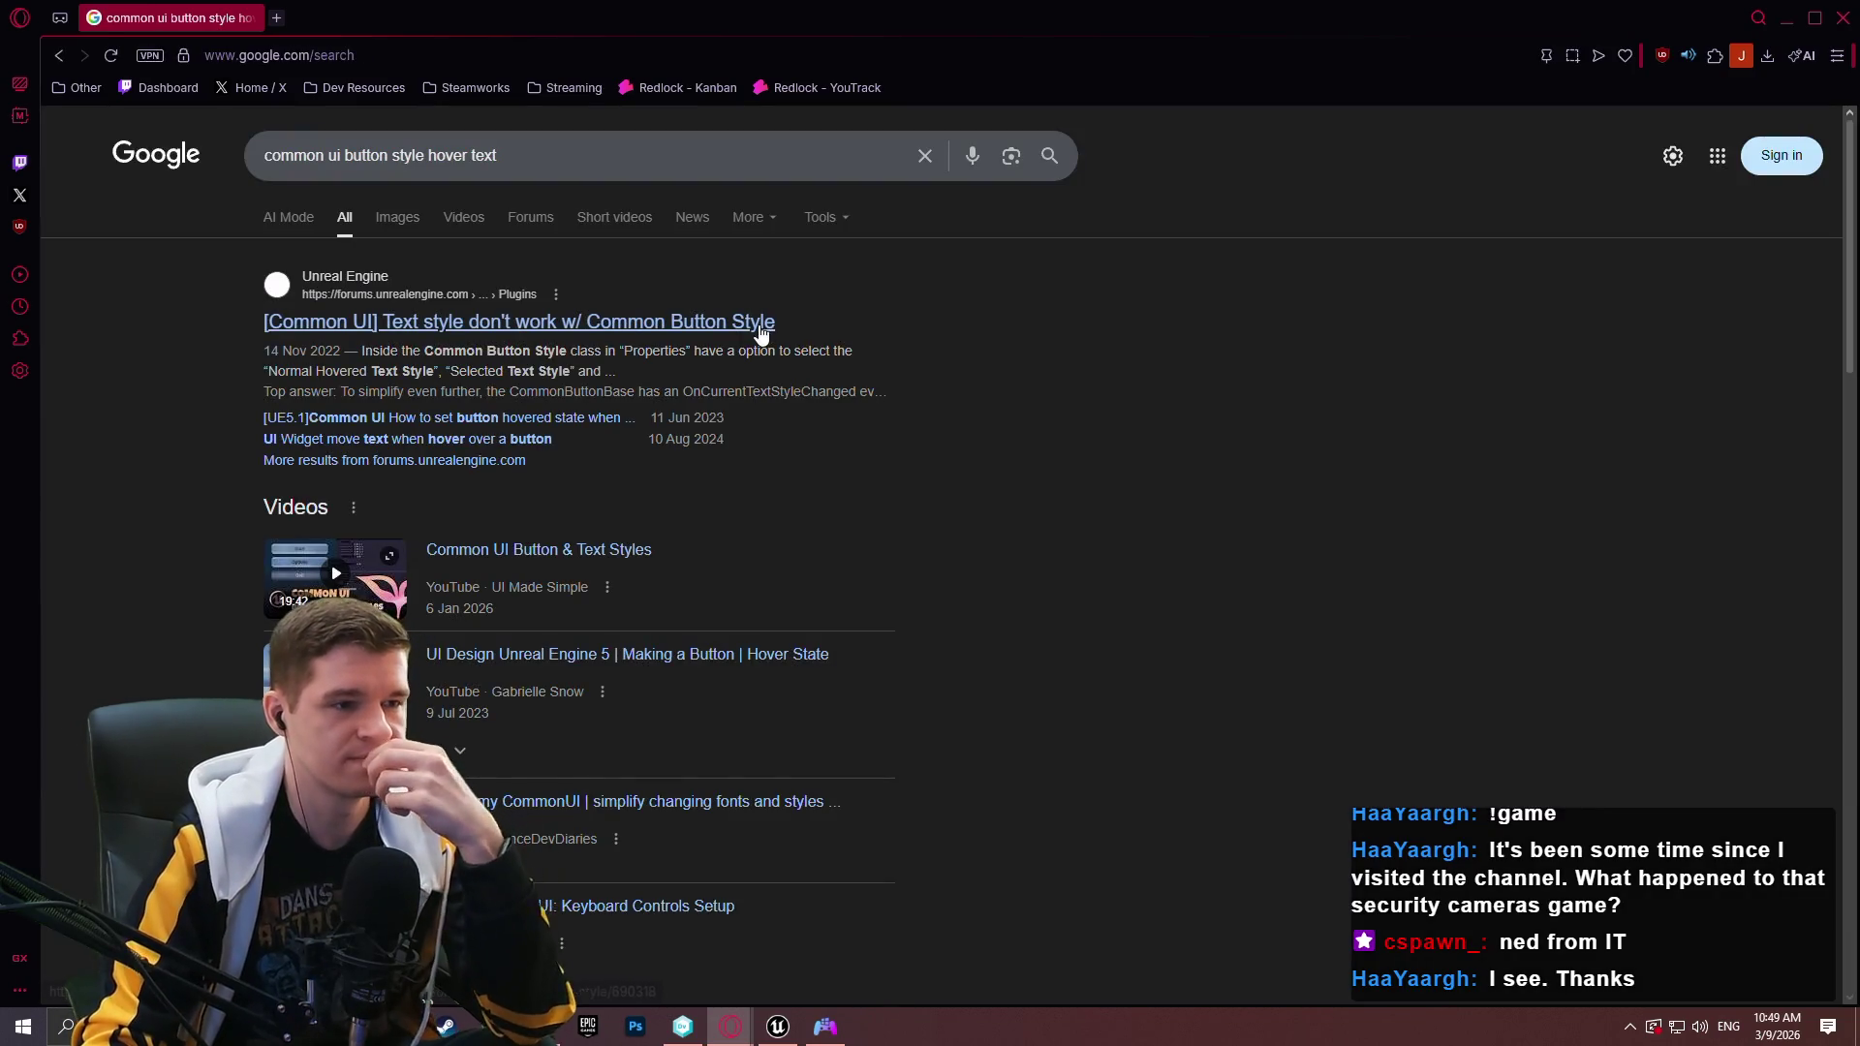
middle_click(737, 325)
click(340, 31)
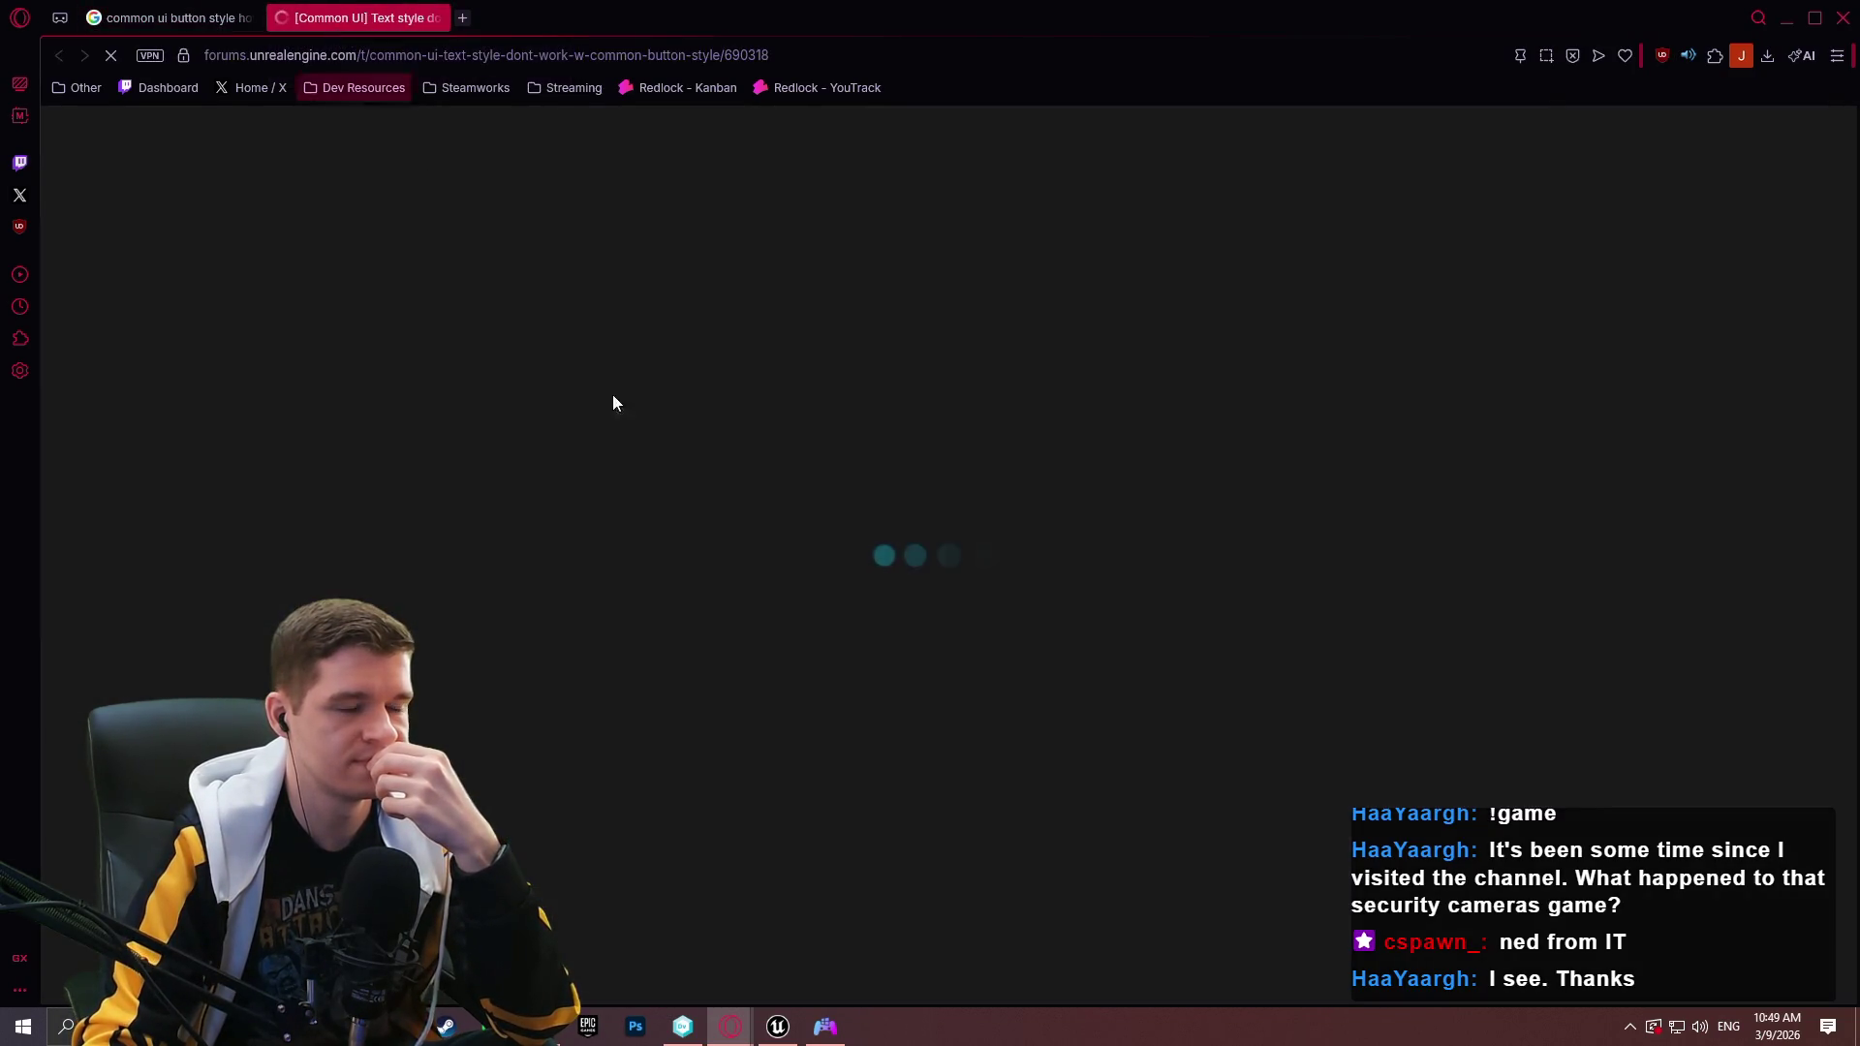
View the solution's enlarged blueprint graph image, then jump to the thread's last posts.
scroll(980, 659, down, 10)
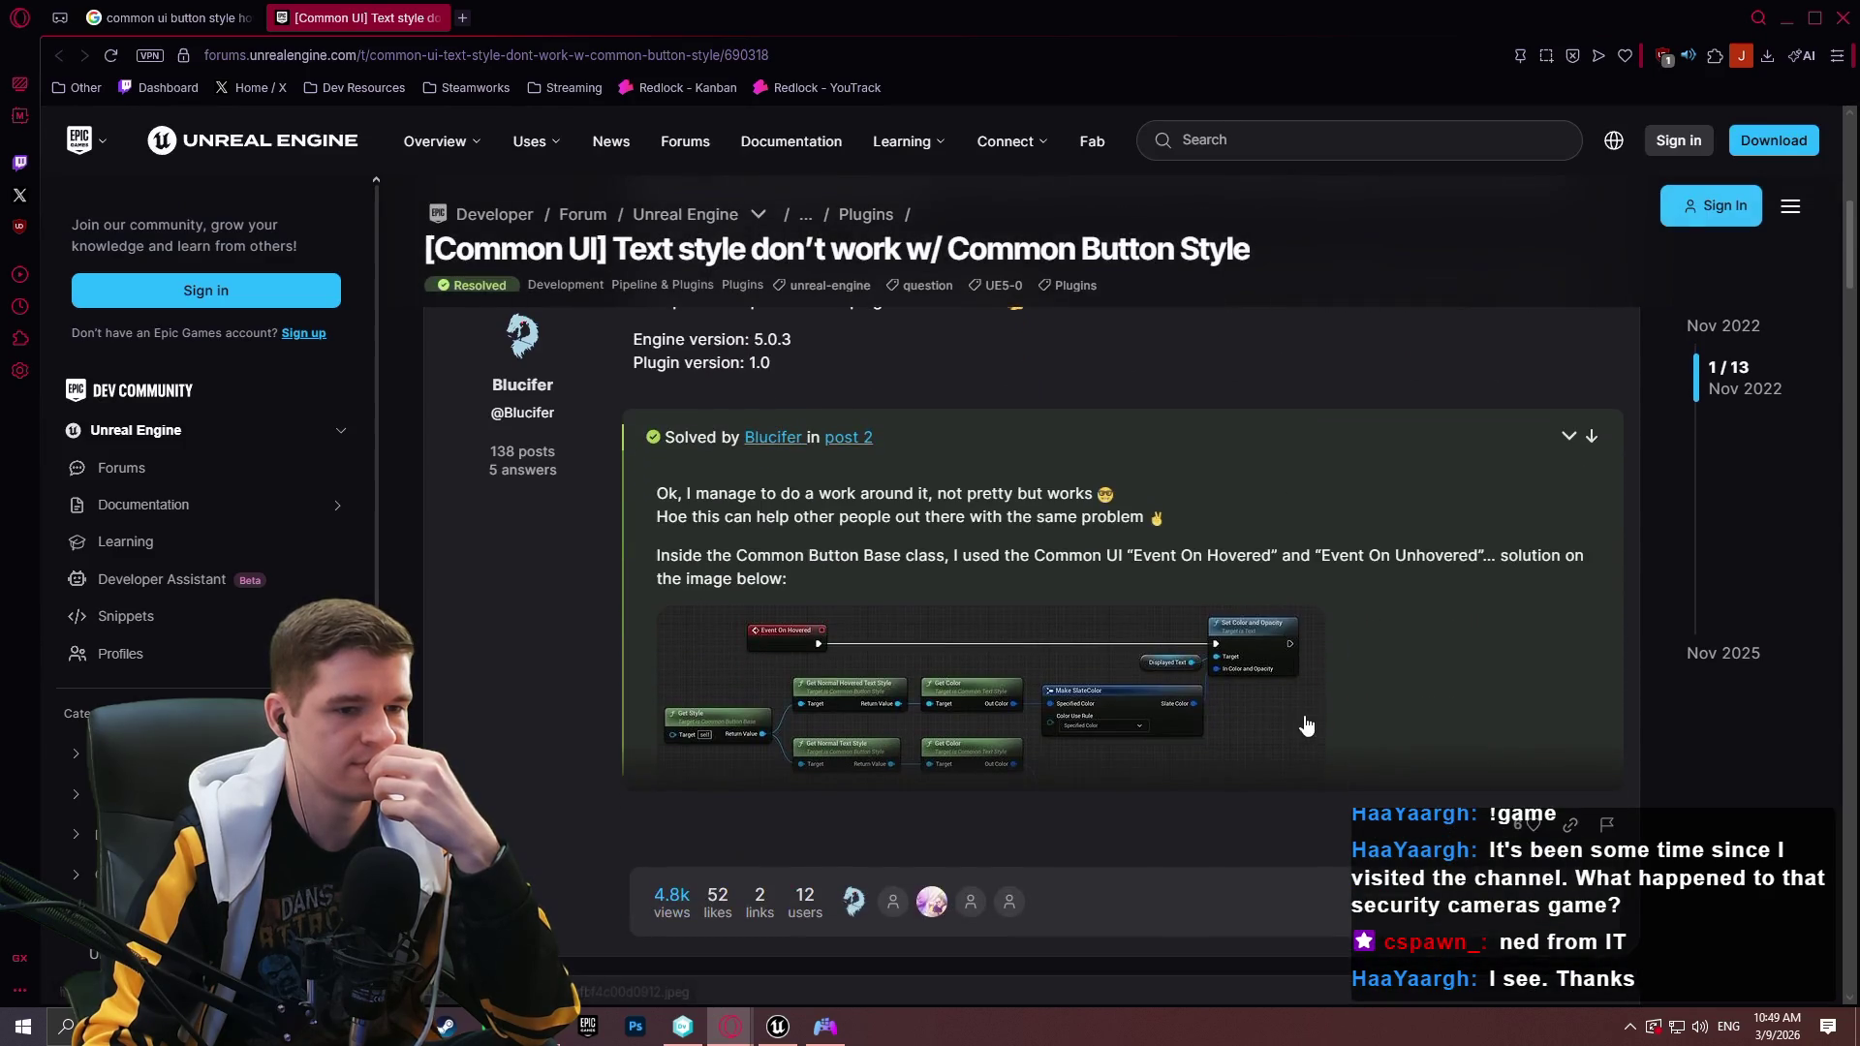
click(1294, 745)
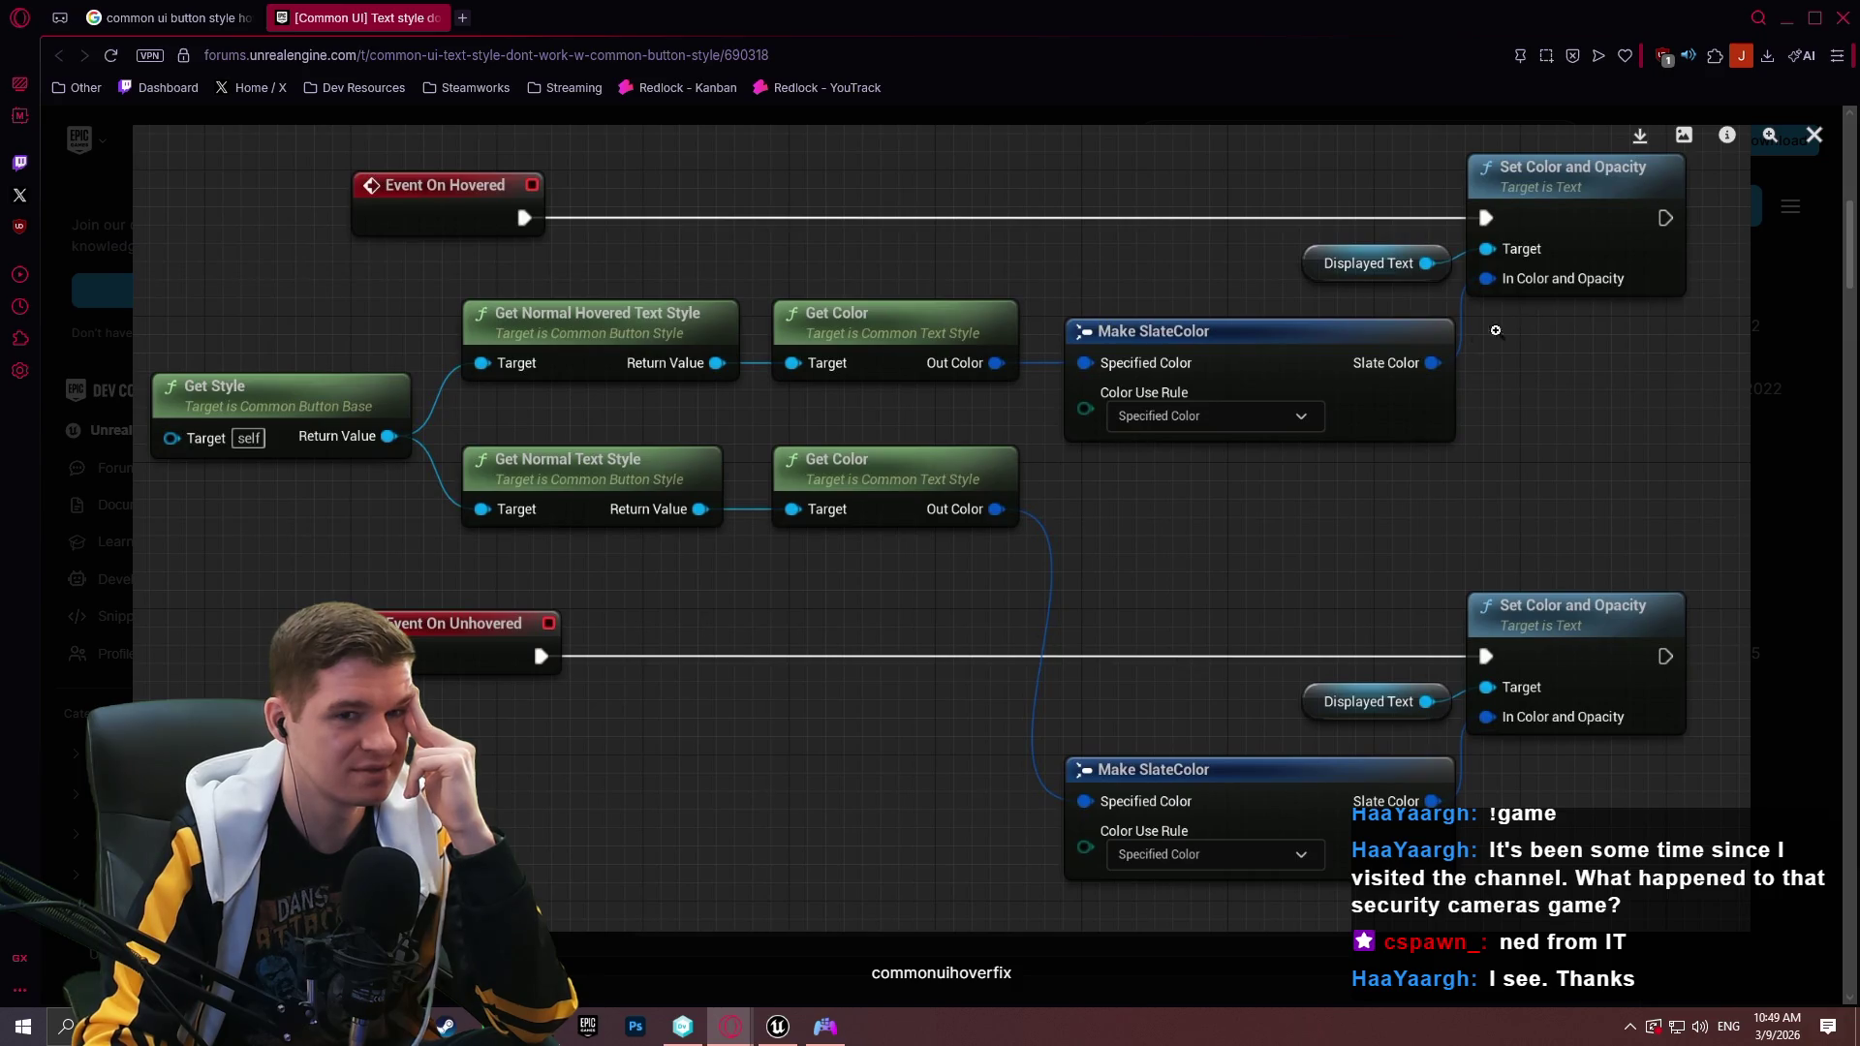
click(1815, 131)
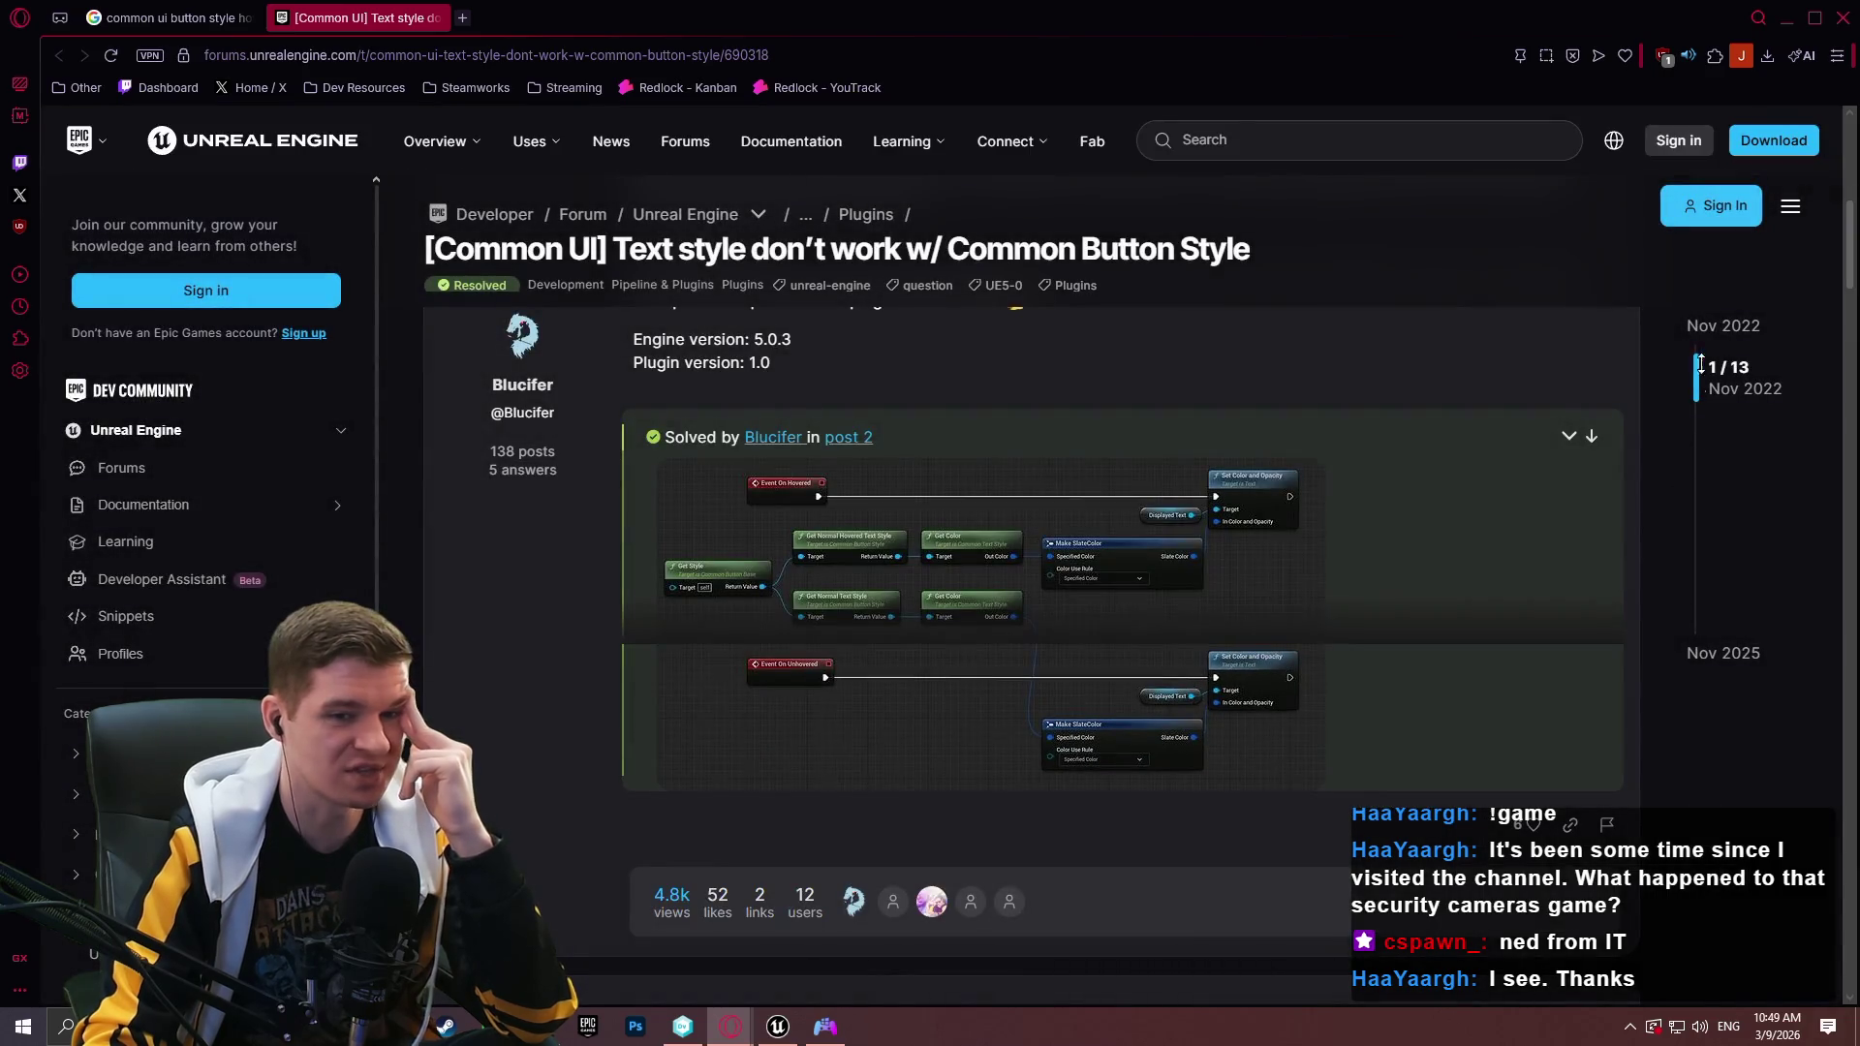
drag(1698, 362, 1677, 631)
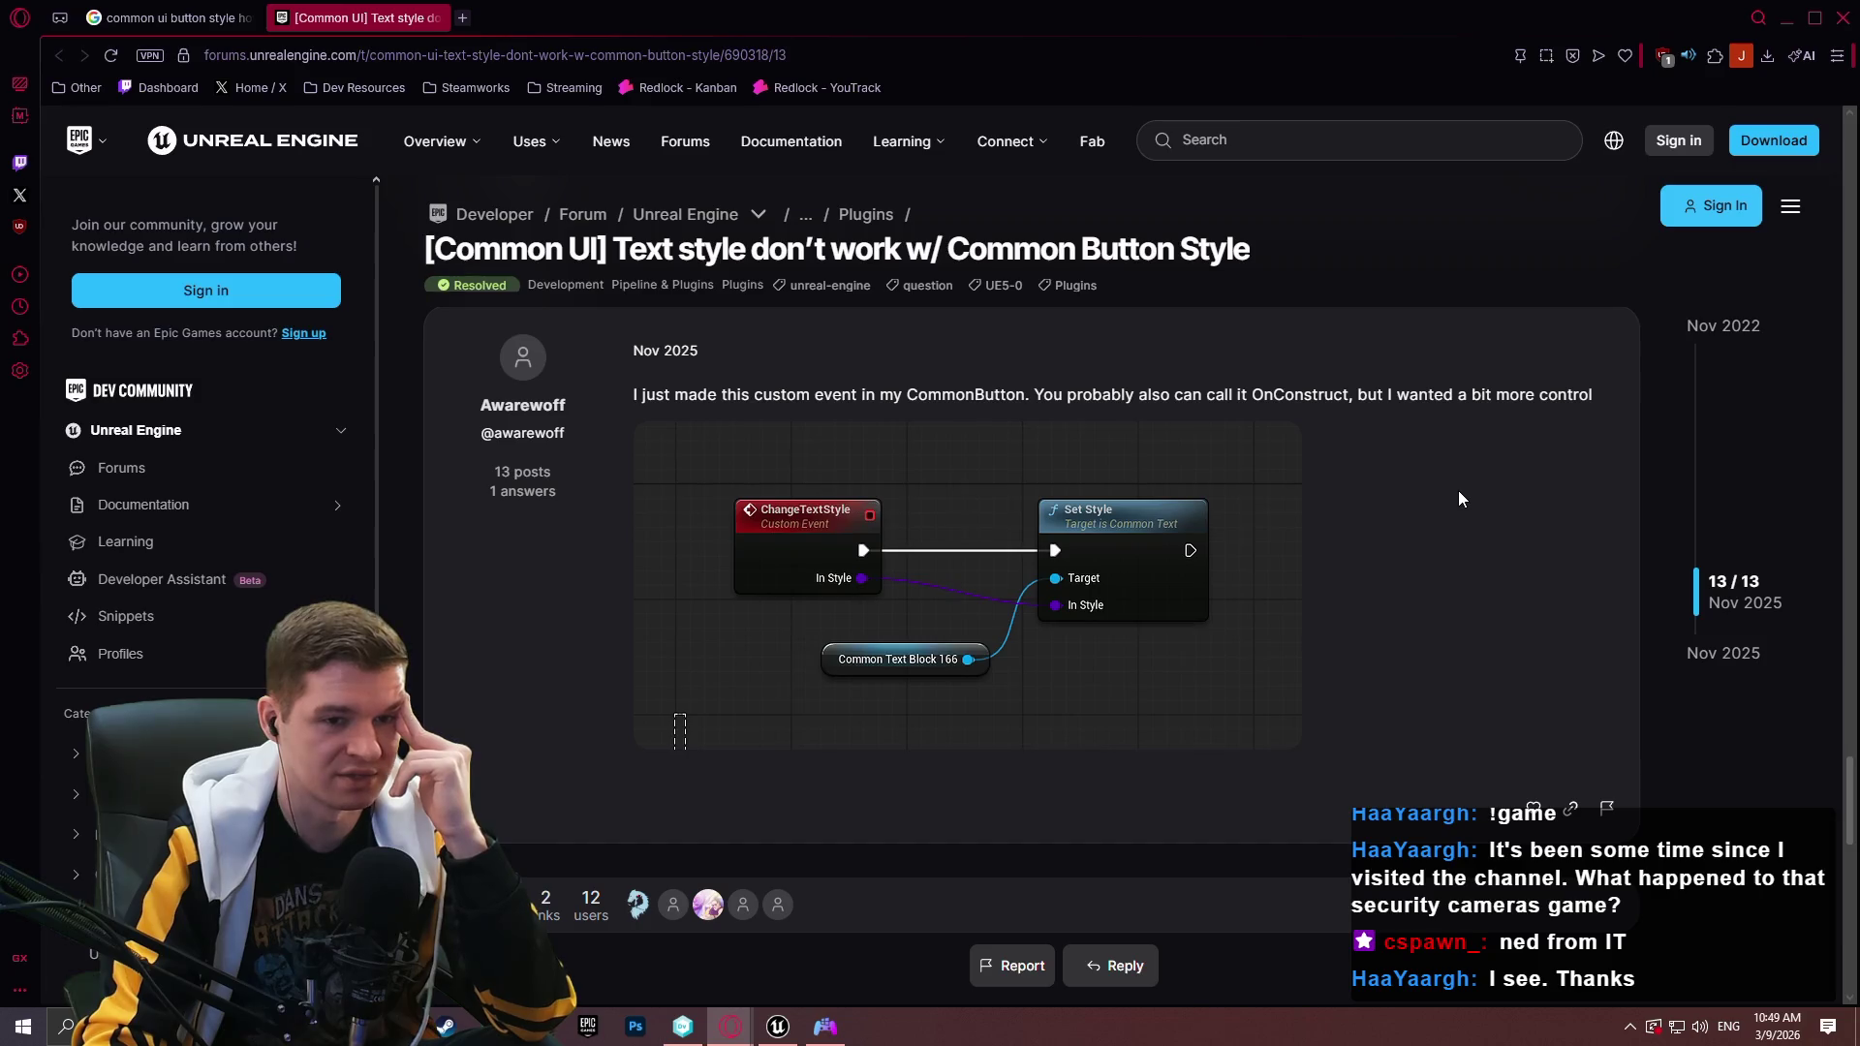
scroll(1446, 477, up, 5)
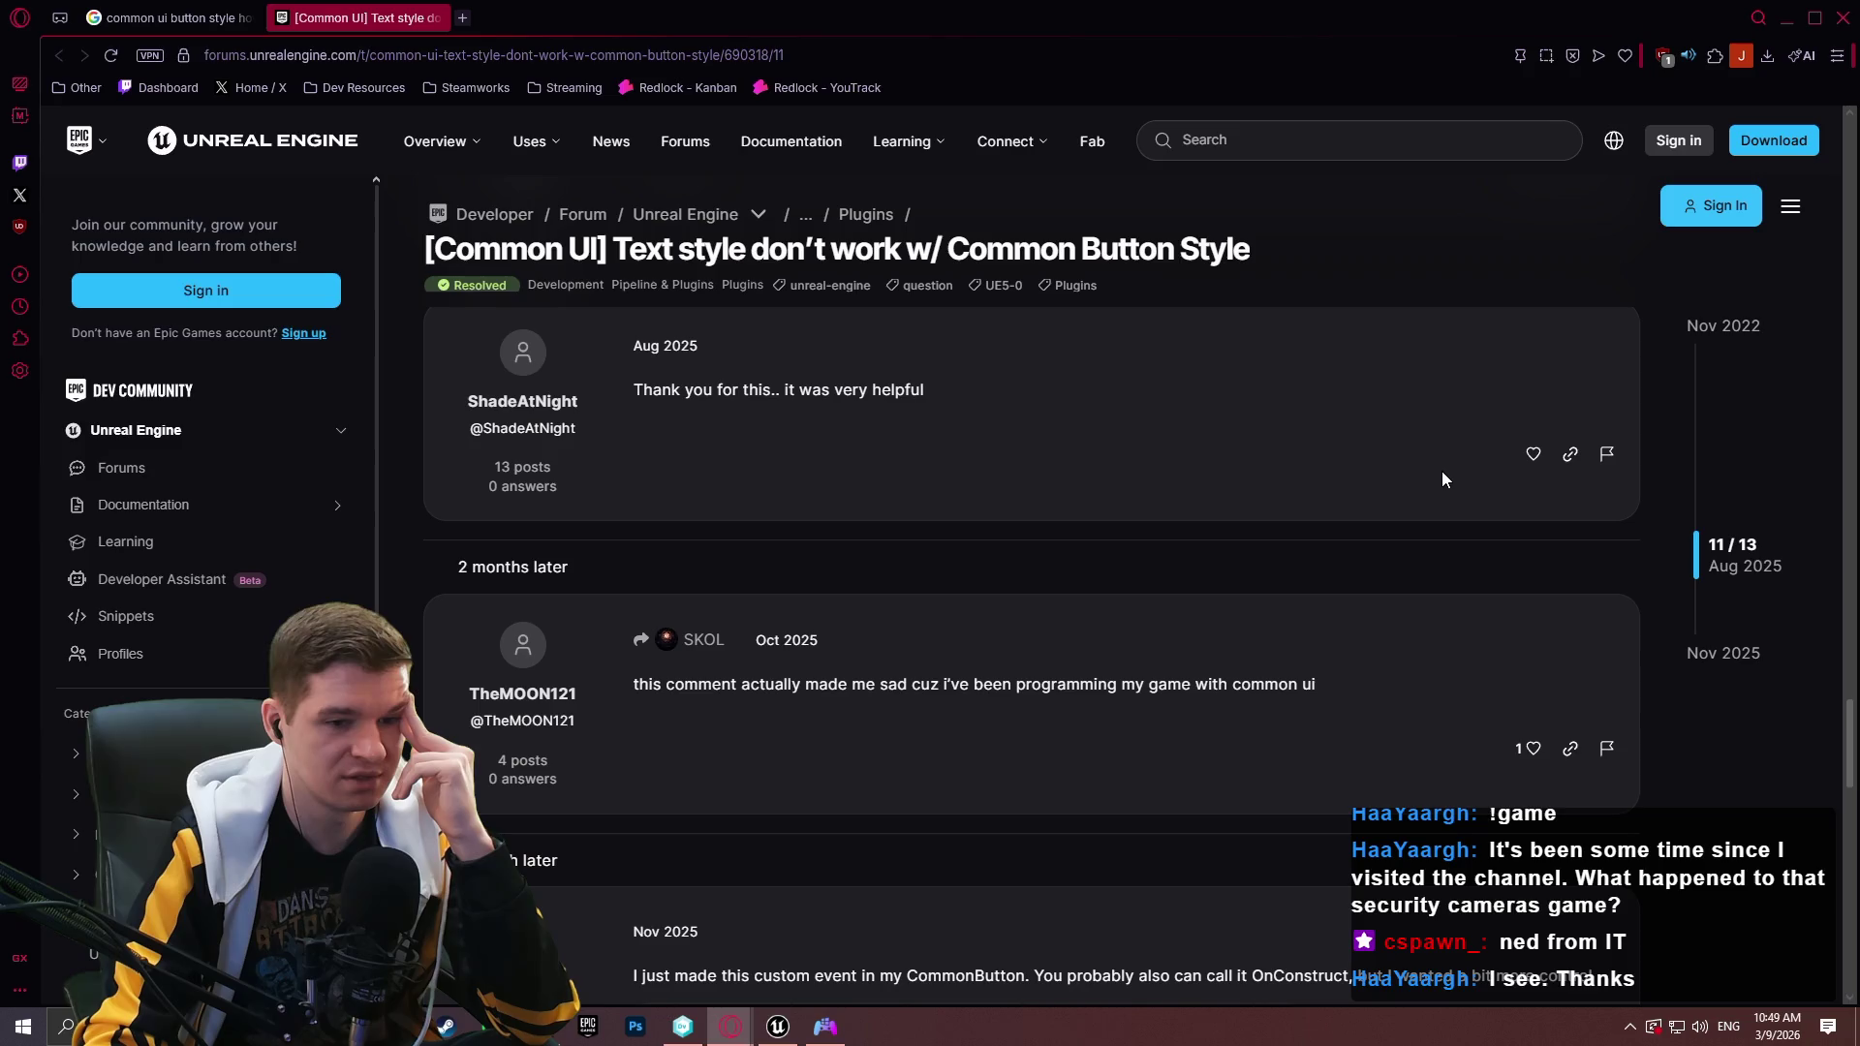
scroll(1424, 454, up, 3)
scroll(1400, 444, up, 4)
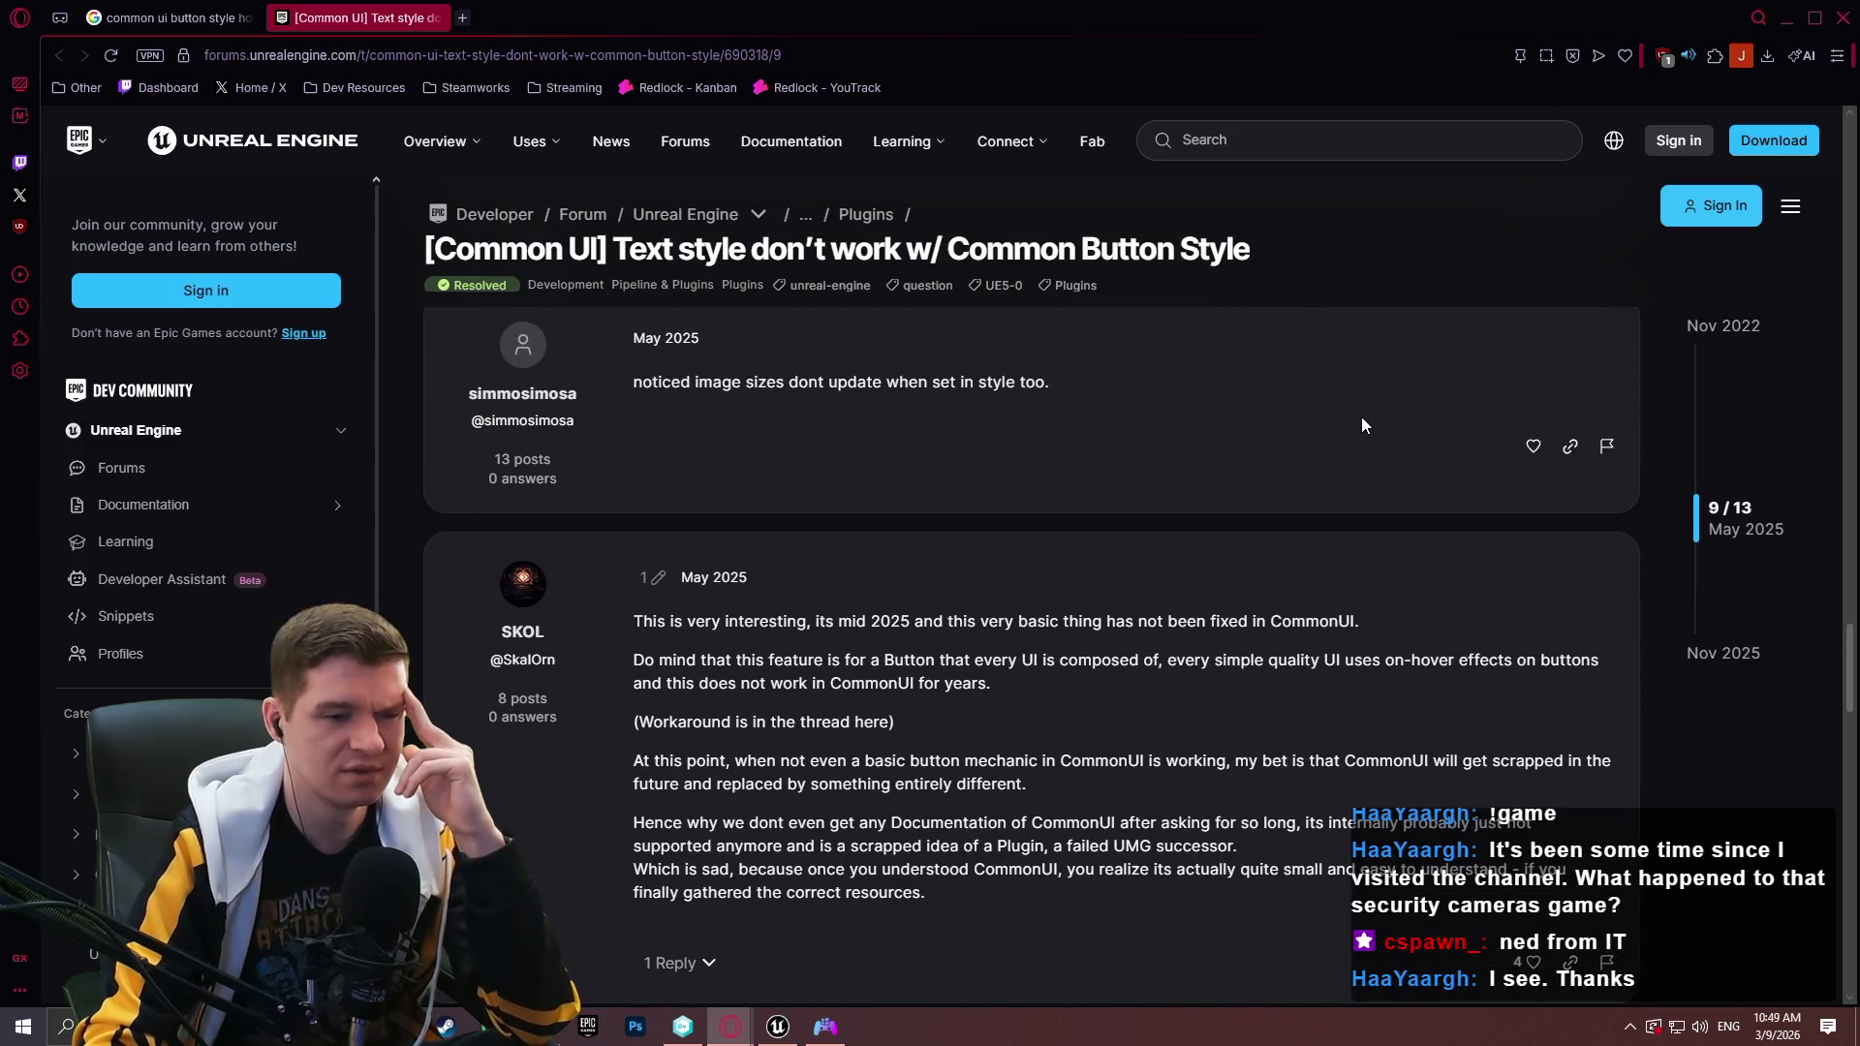
Highlight the note that CommonUI remains unfixed, review the latest replies, and close the thread.
drag(897, 612, 1366, 623)
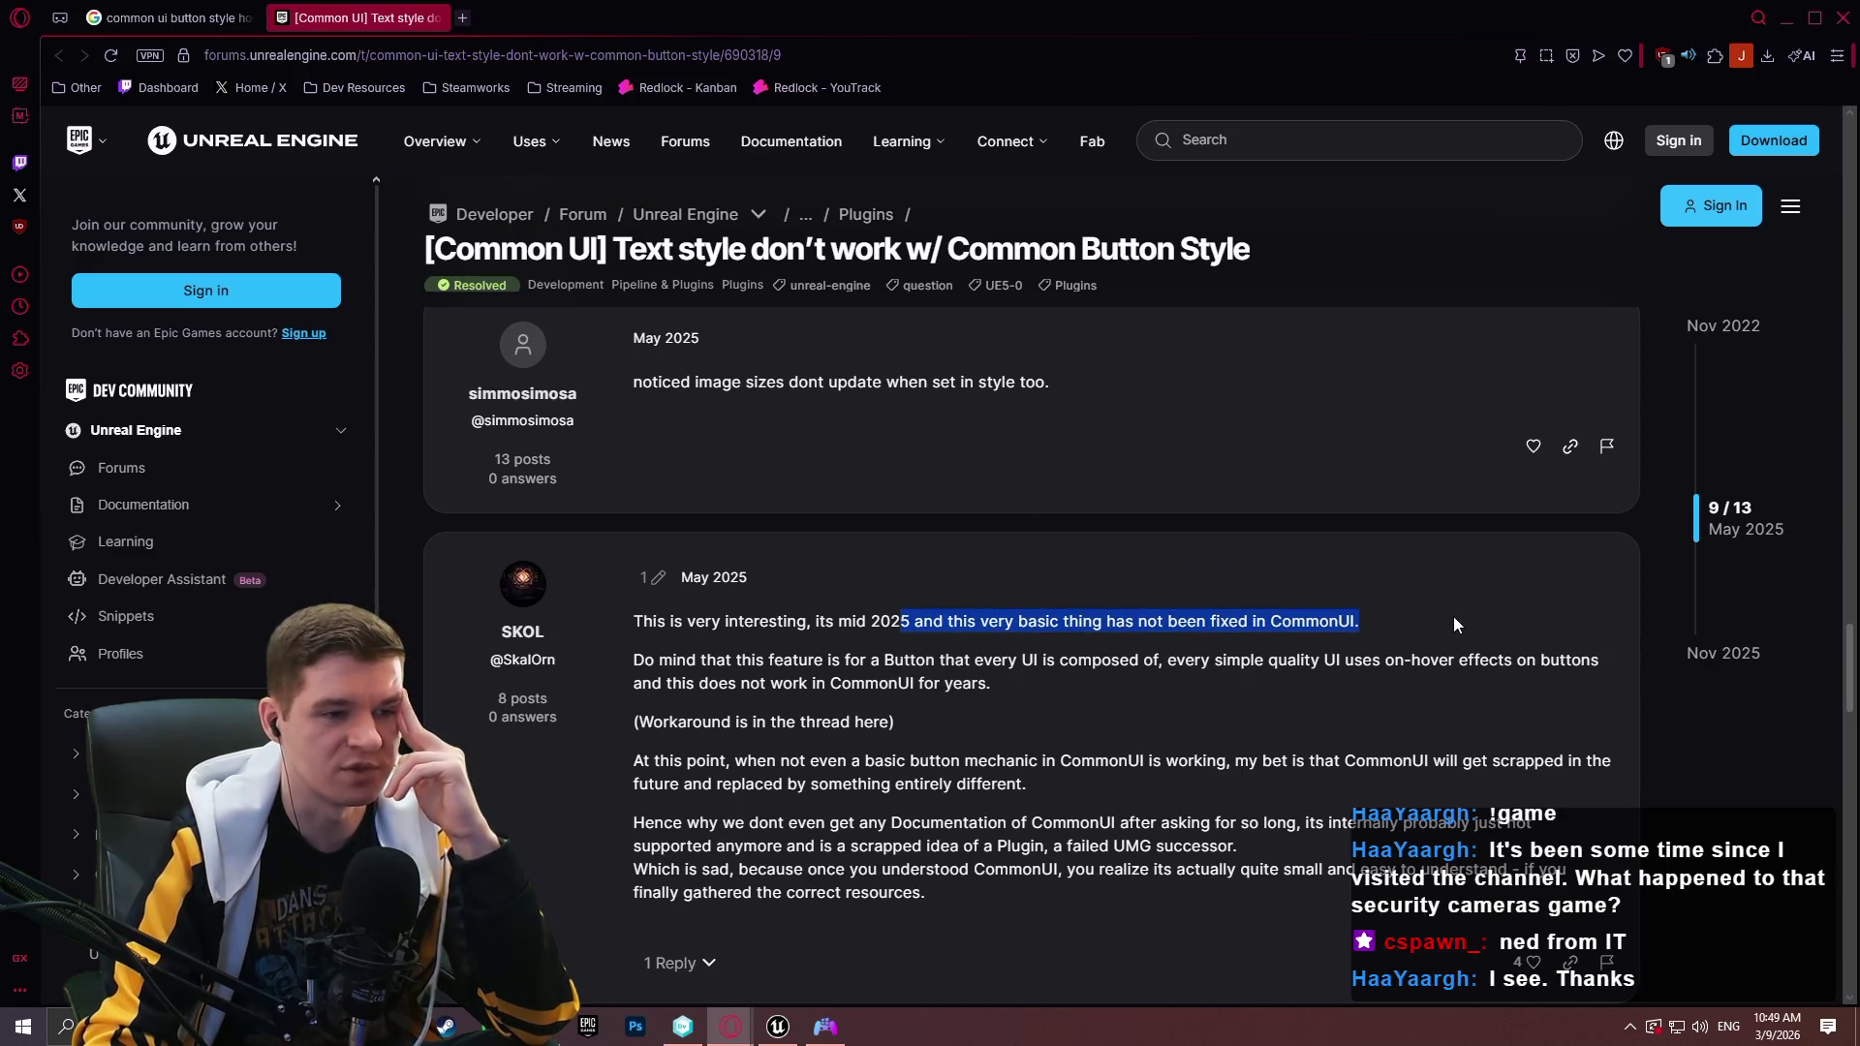
scroll(1353, 579, up, 4)
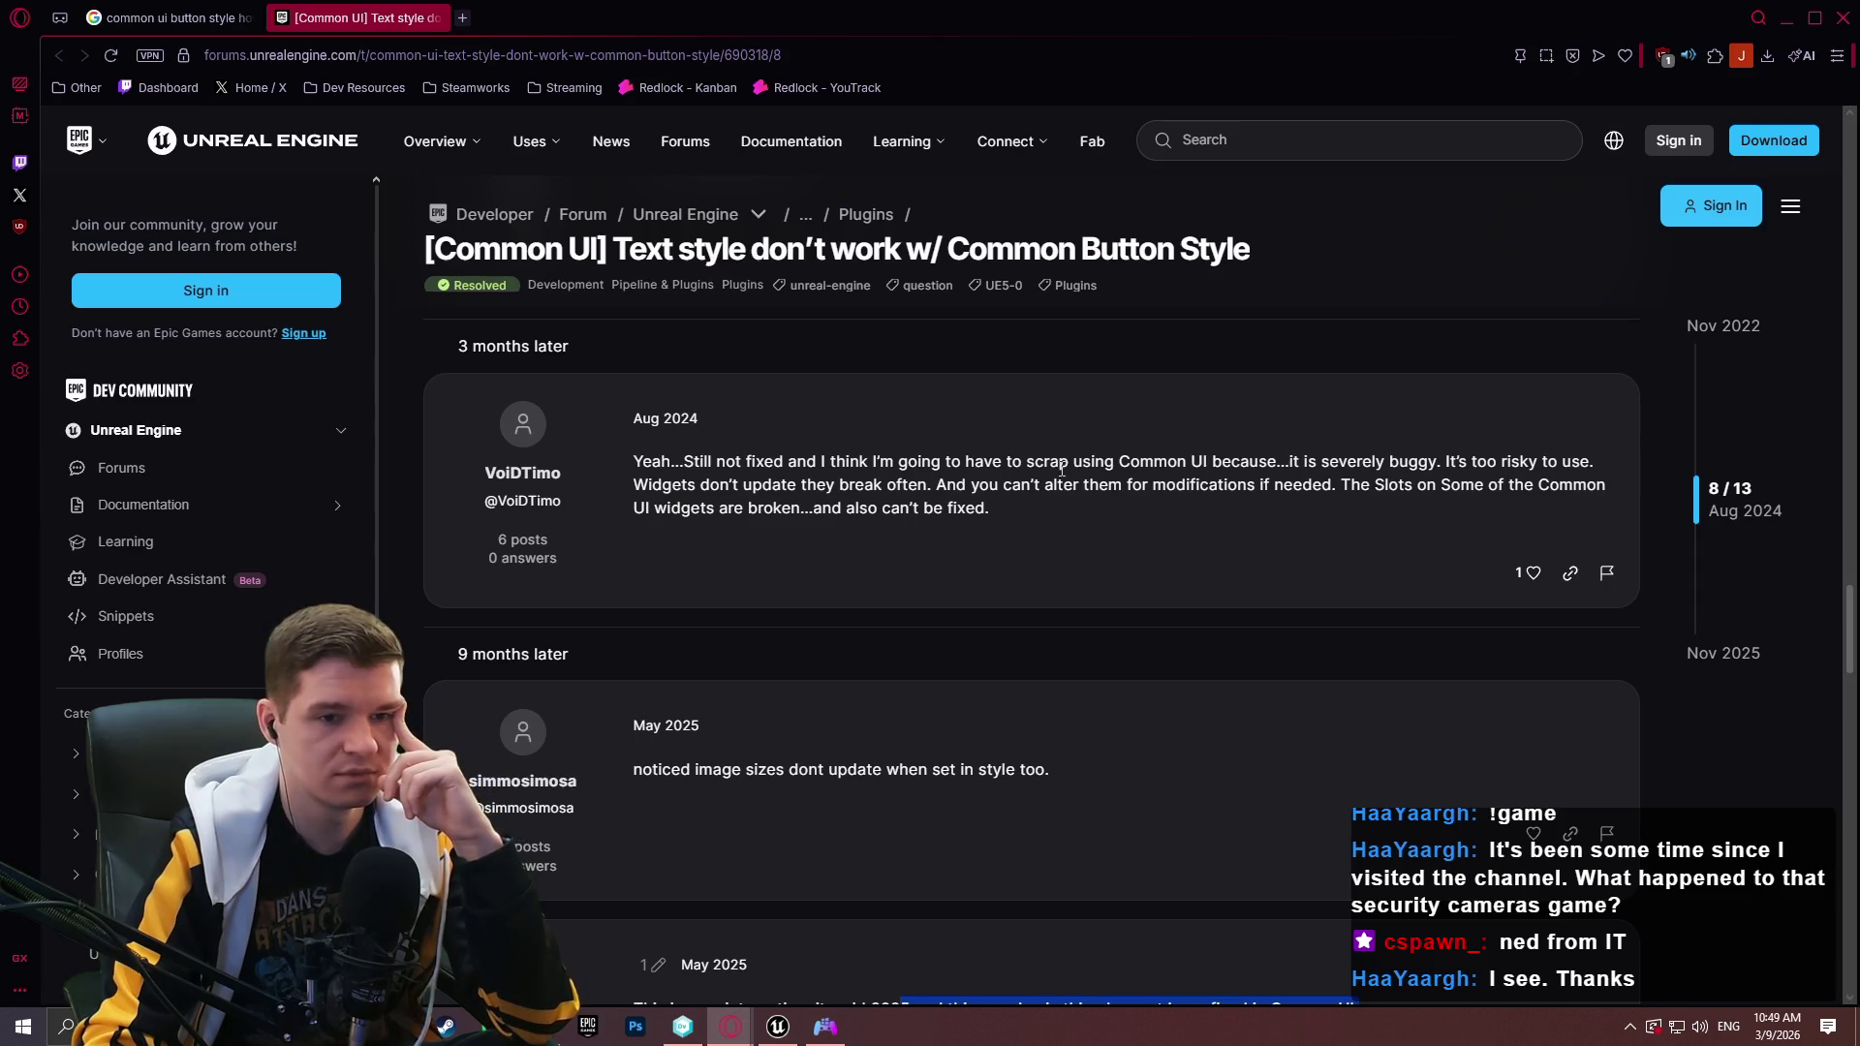
scroll(1066, 484, down, 10)
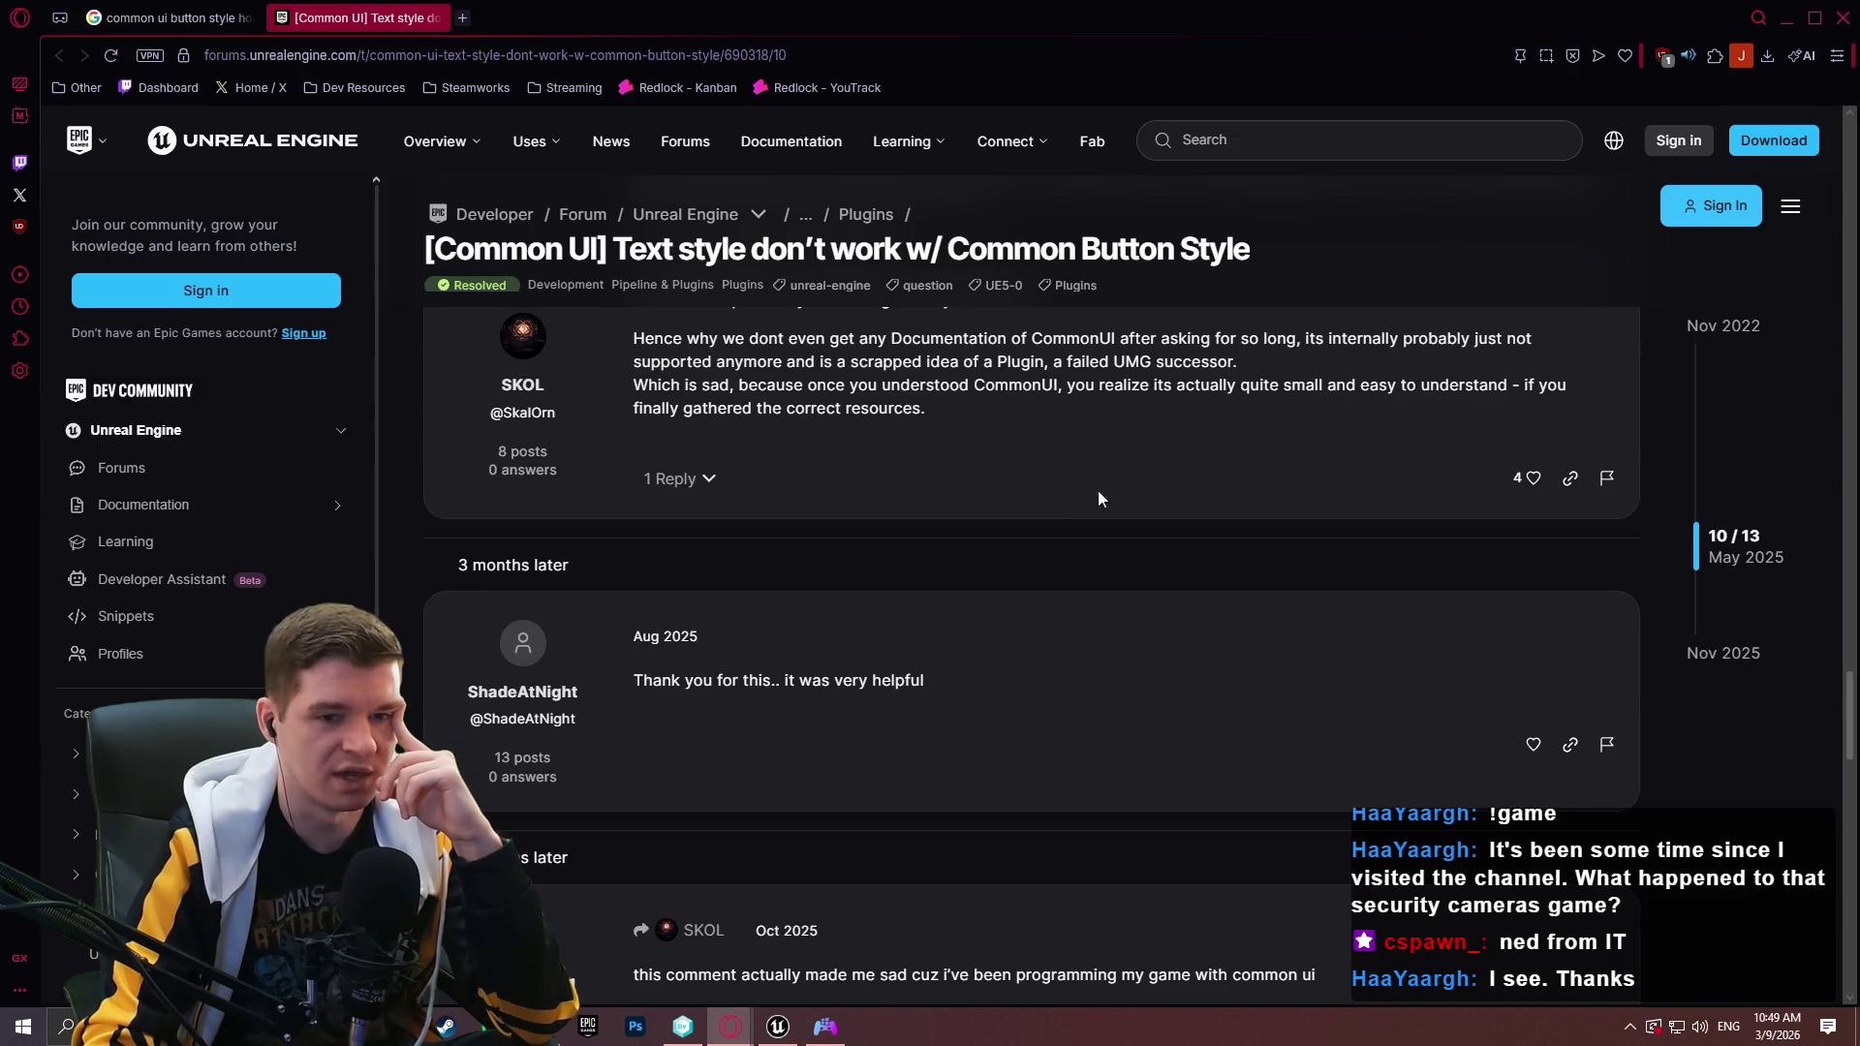
drag(1696, 533, 1692, 609)
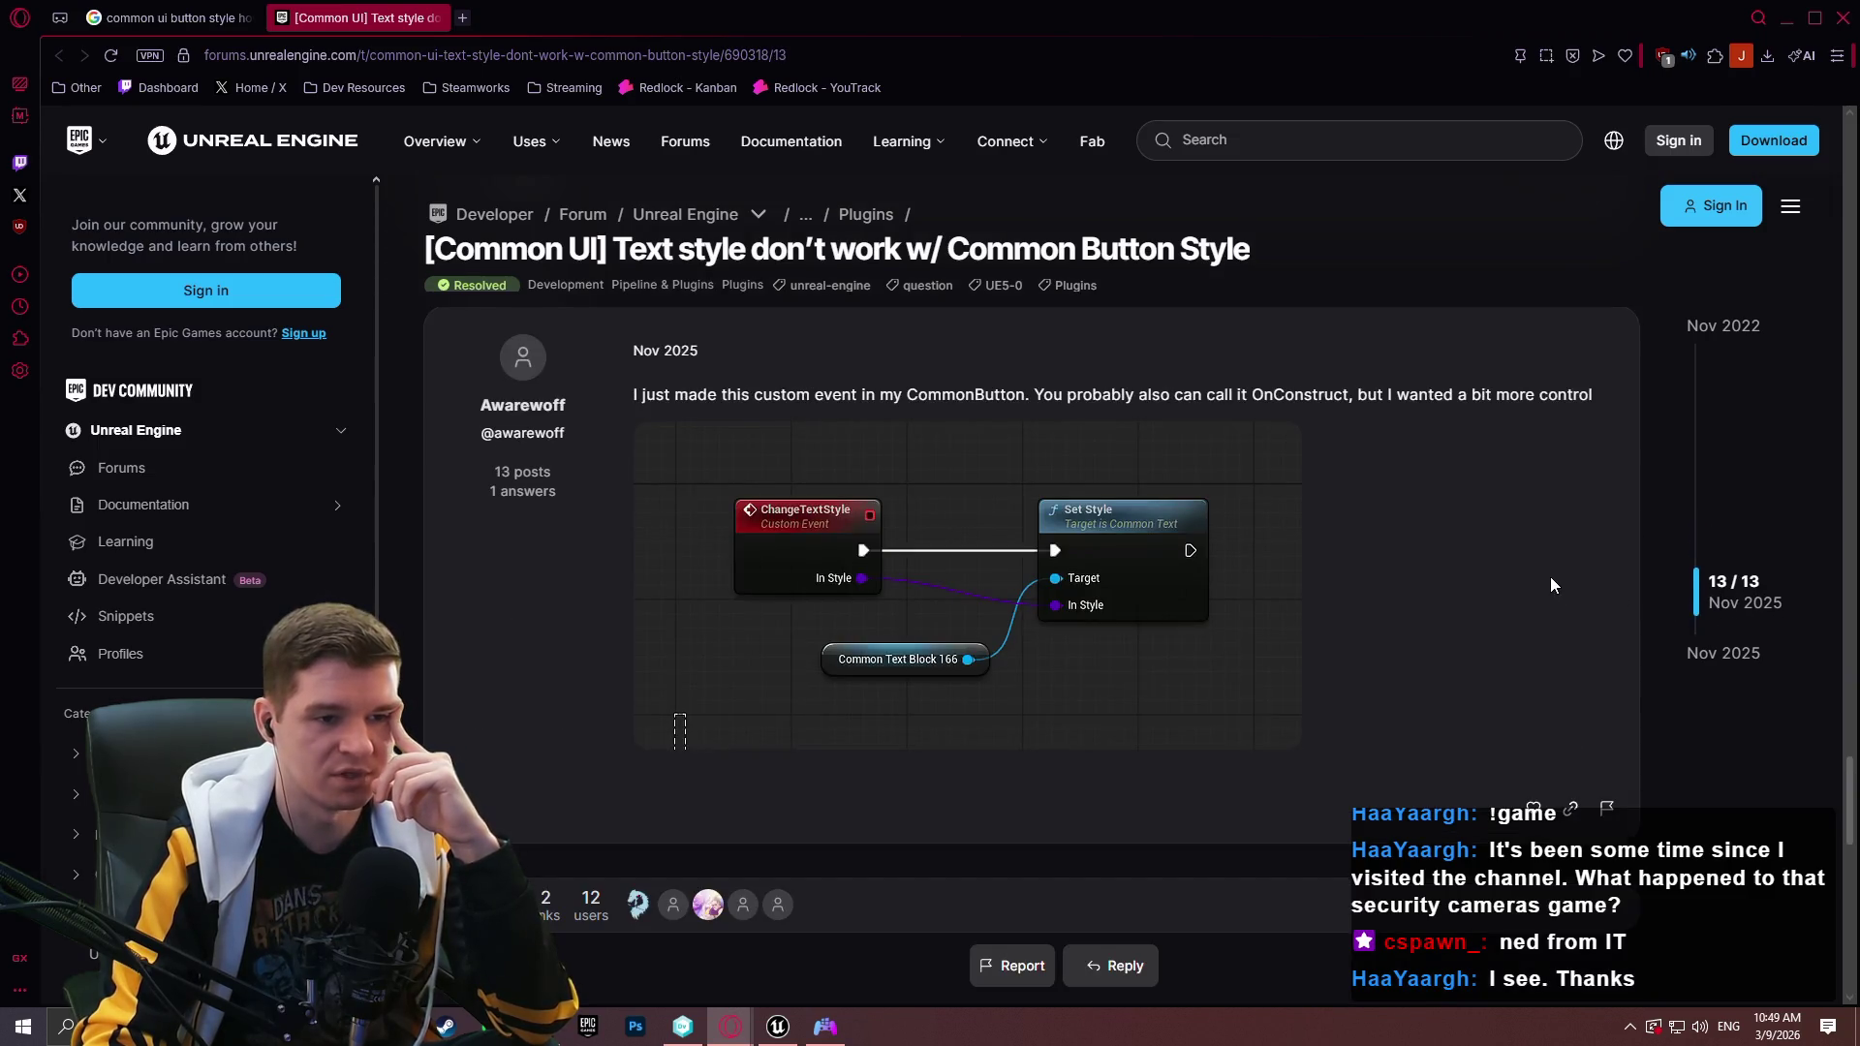
scroll(1453, 565, up, 4)
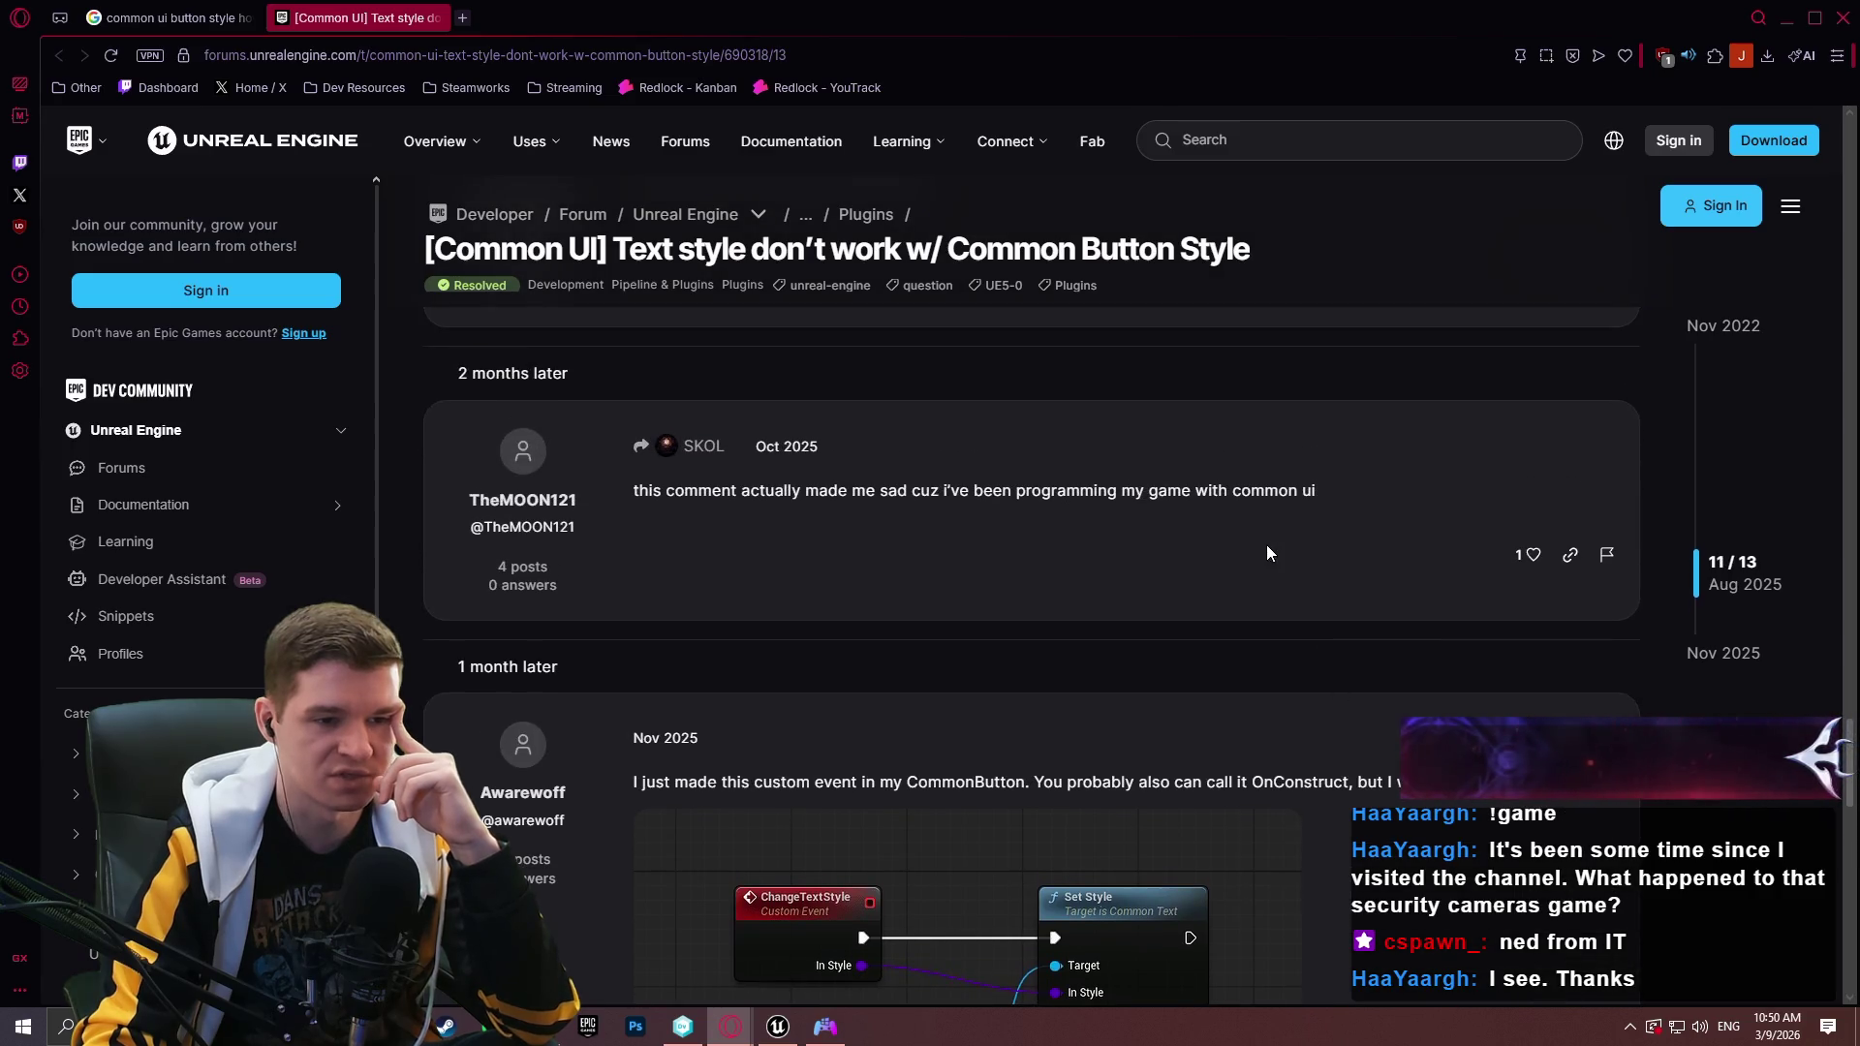
scroll(1250, 528, up, 3)
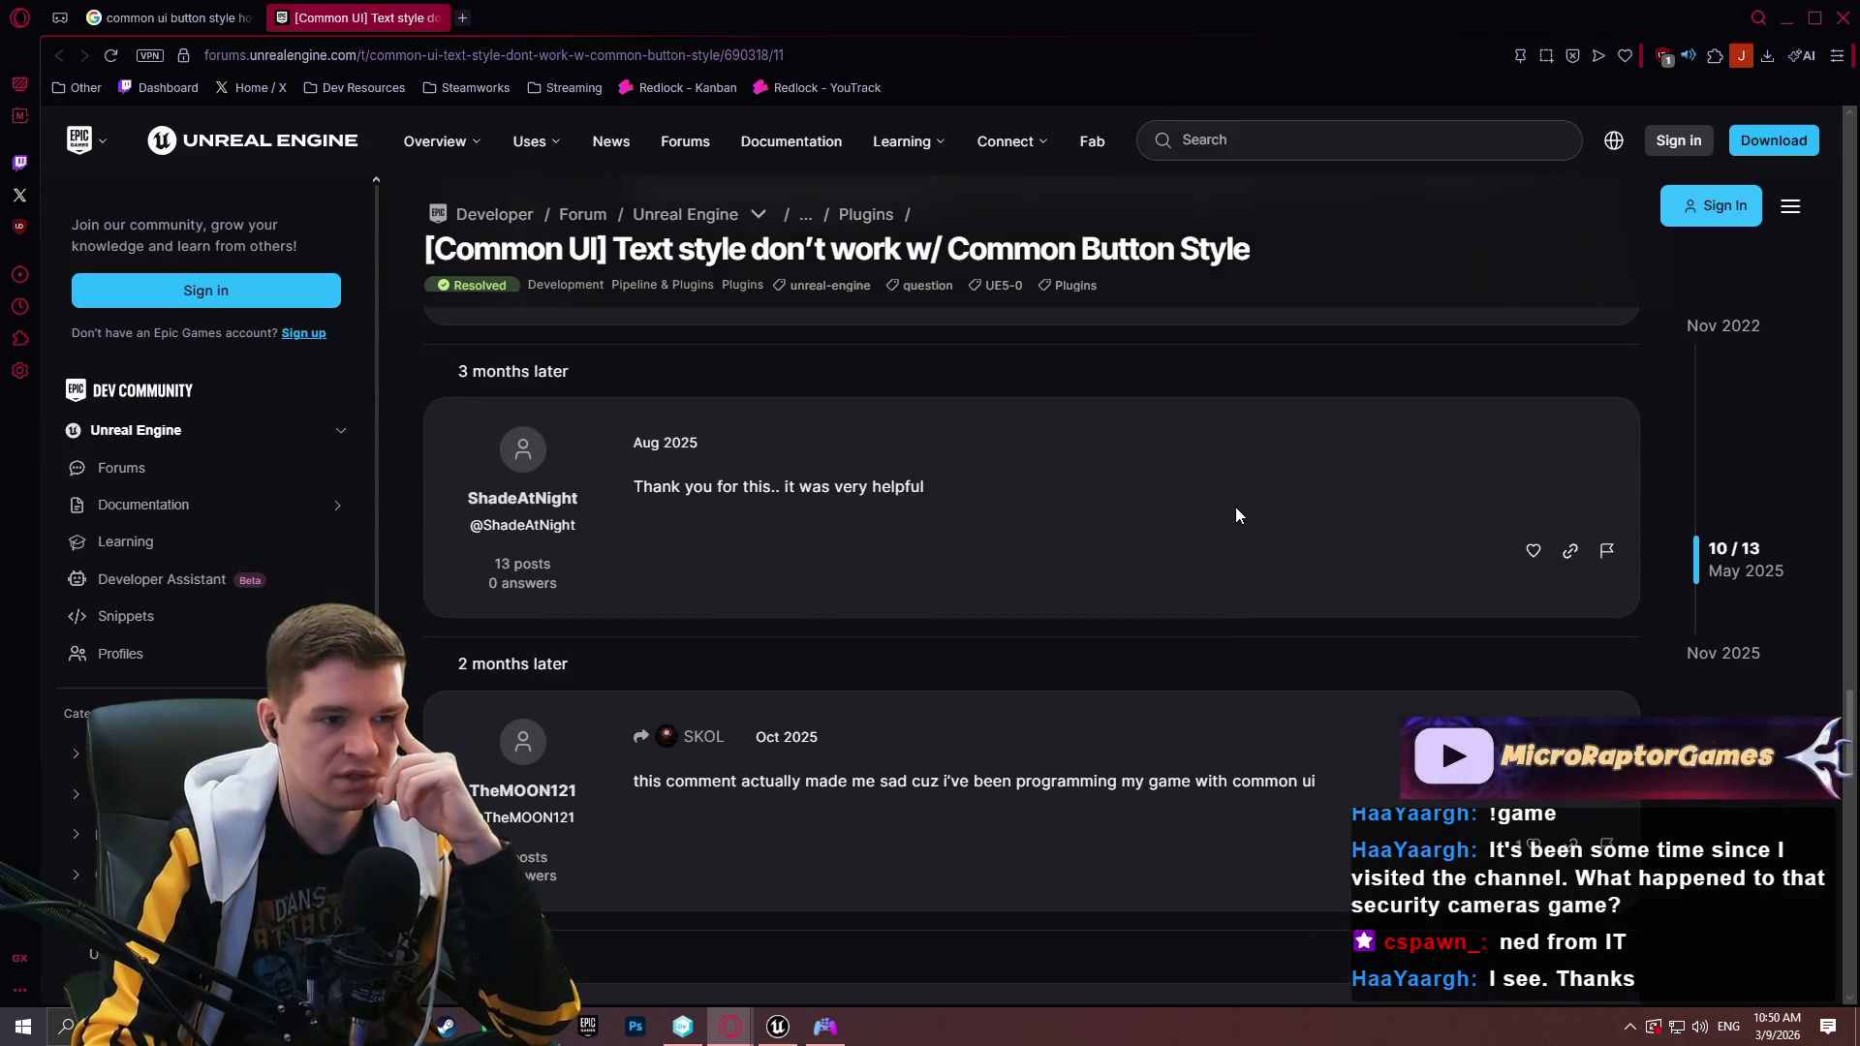
scroll(1236, 521, down, 6)
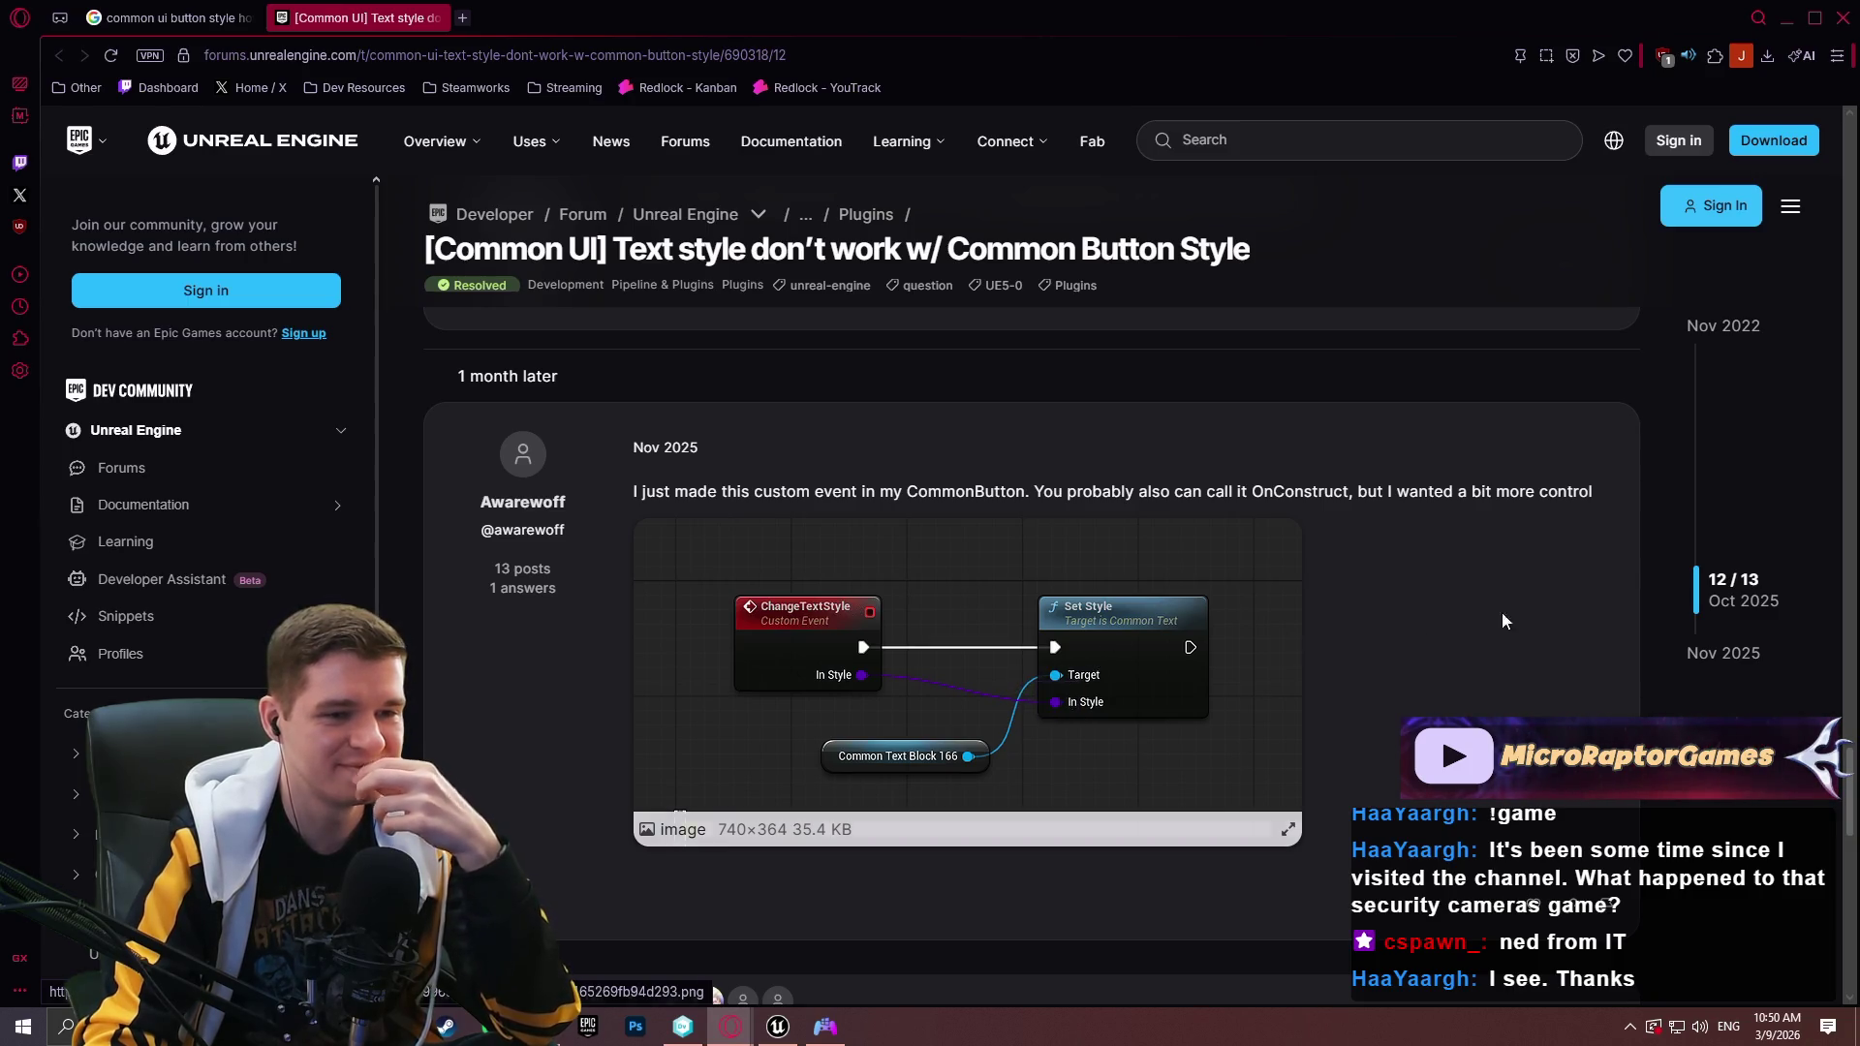
drag(1854, 775, 1853, 233)
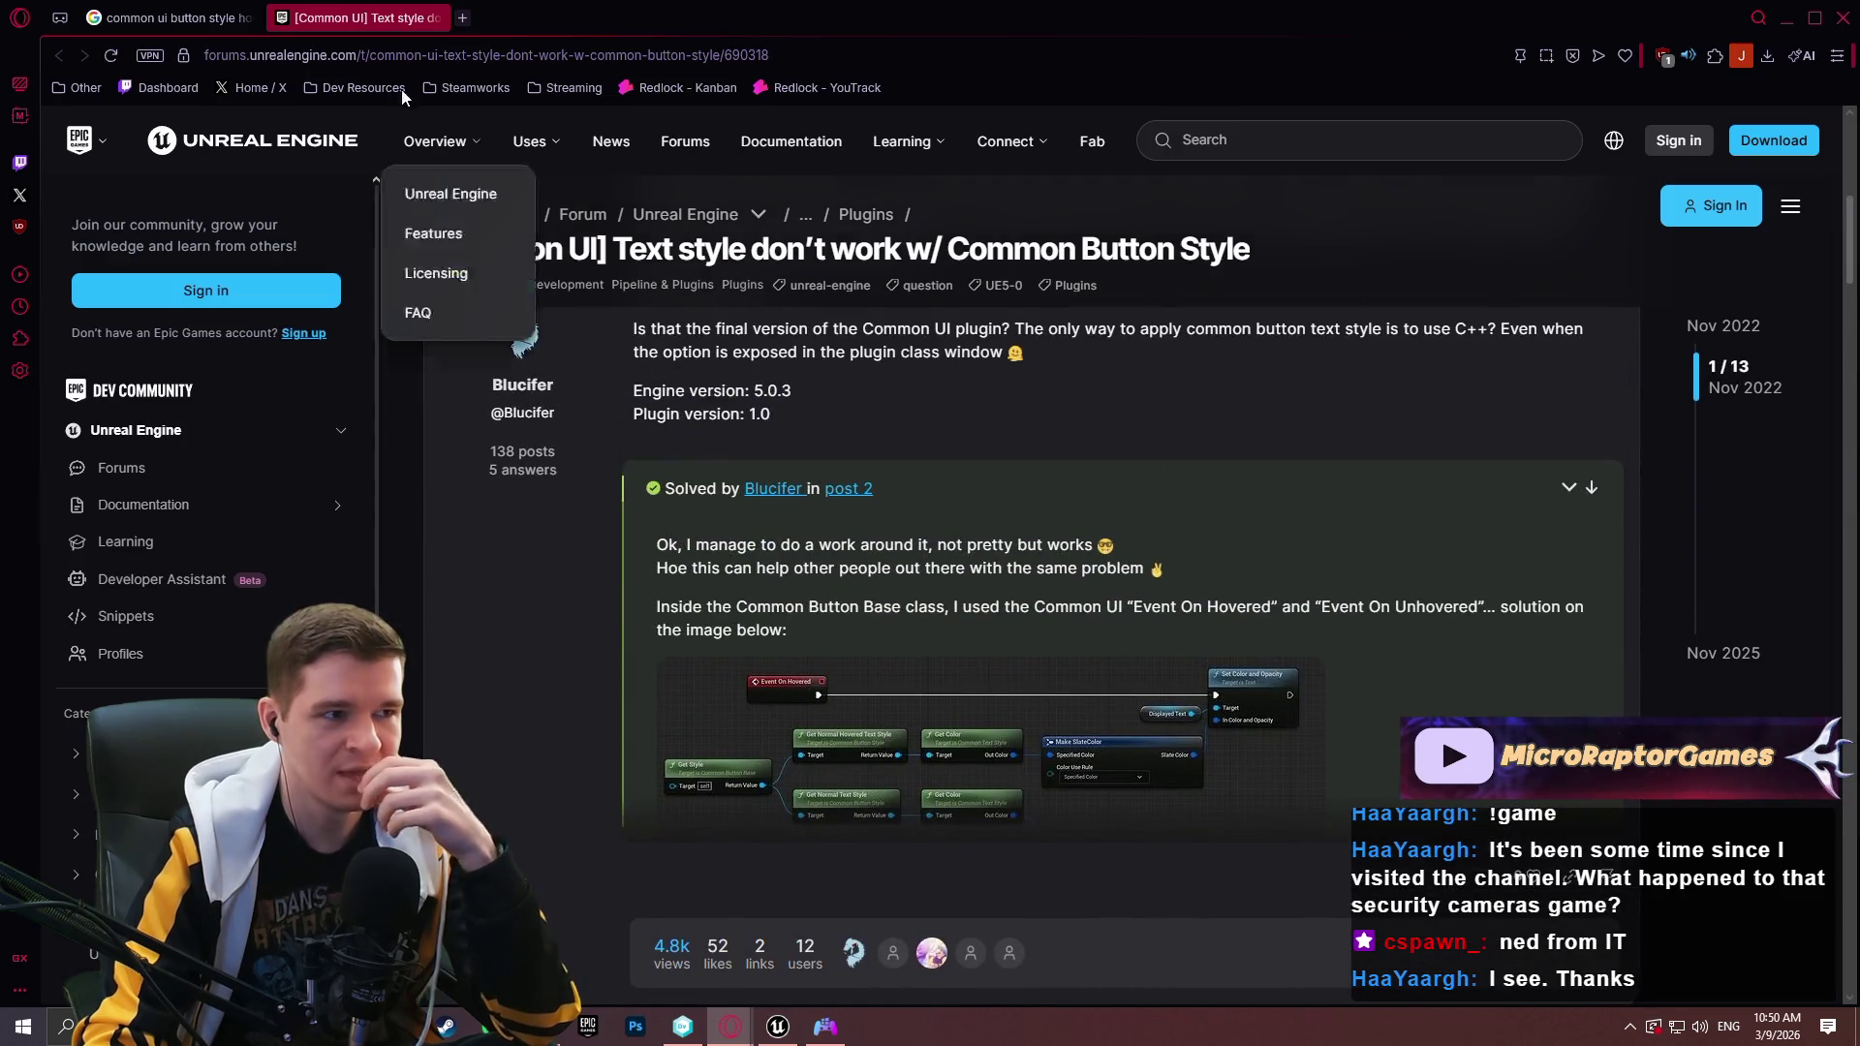
click(451, 18)
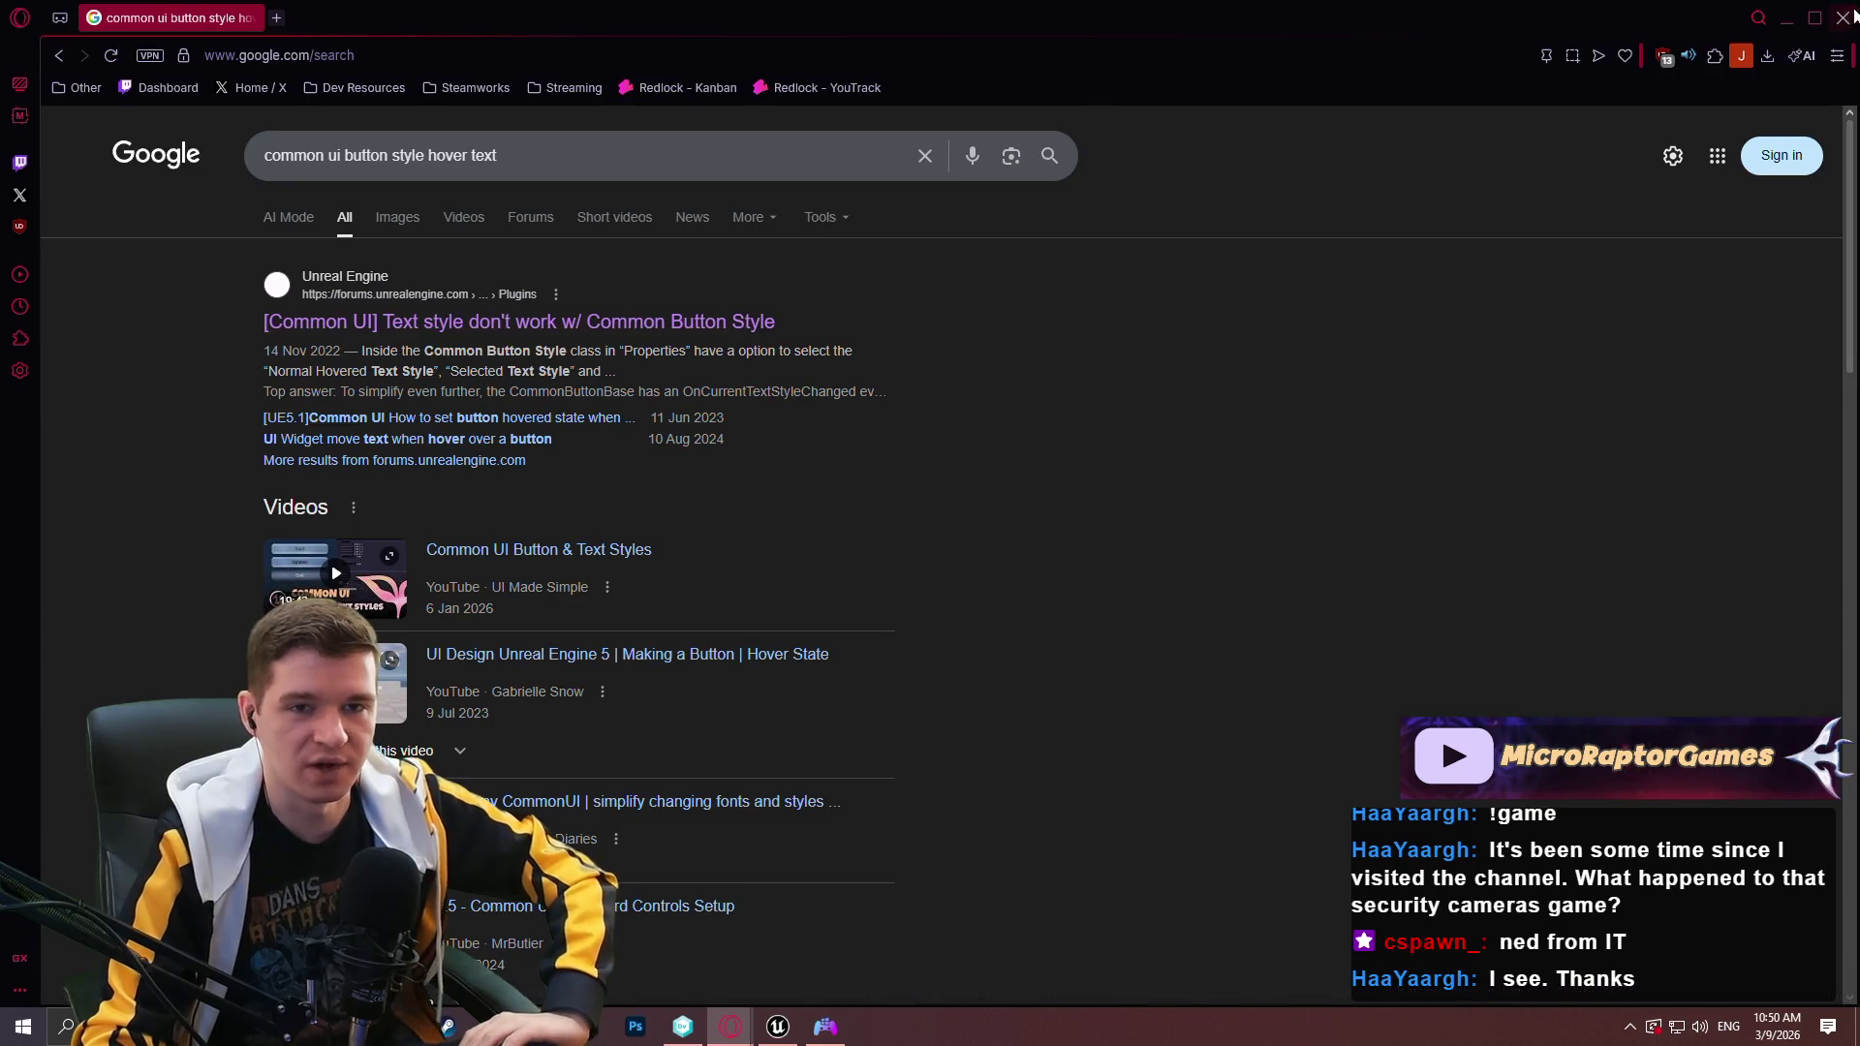
click(1846, 24)
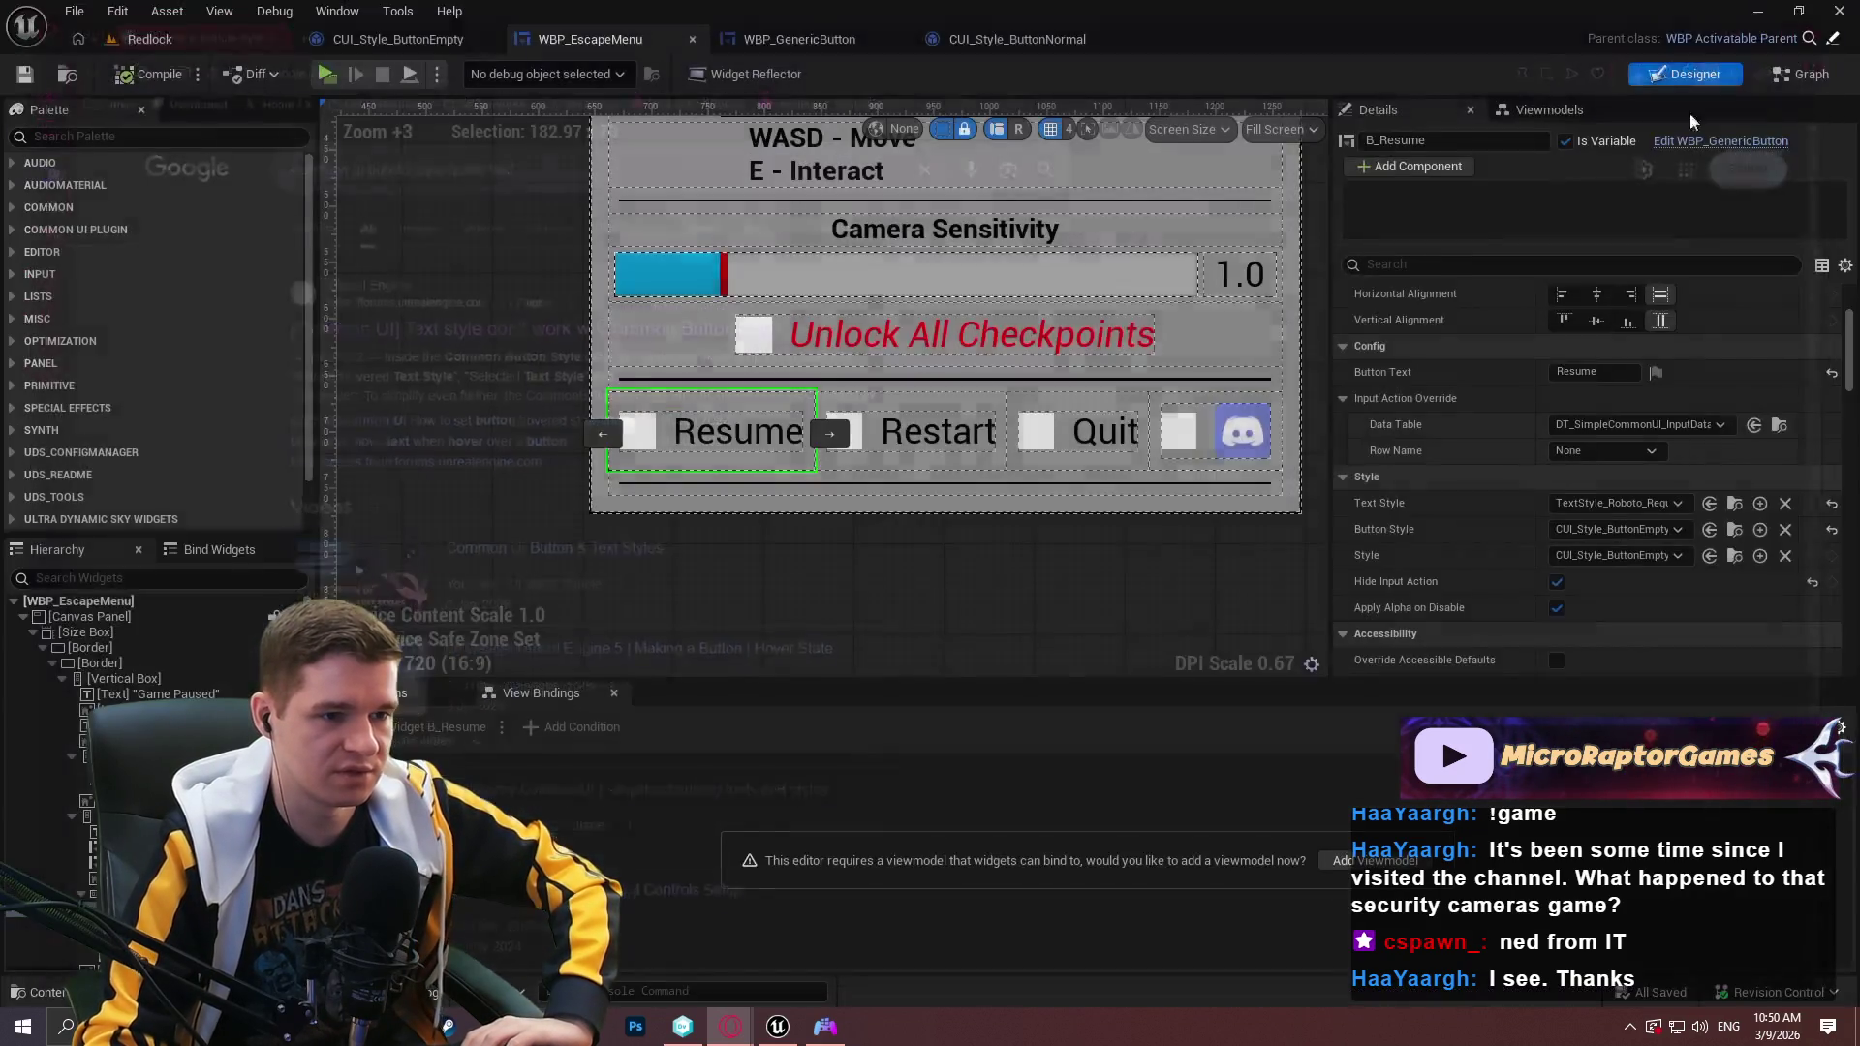
Pan around the WBP_EscapeMenu event graph.
click(1774, 74)
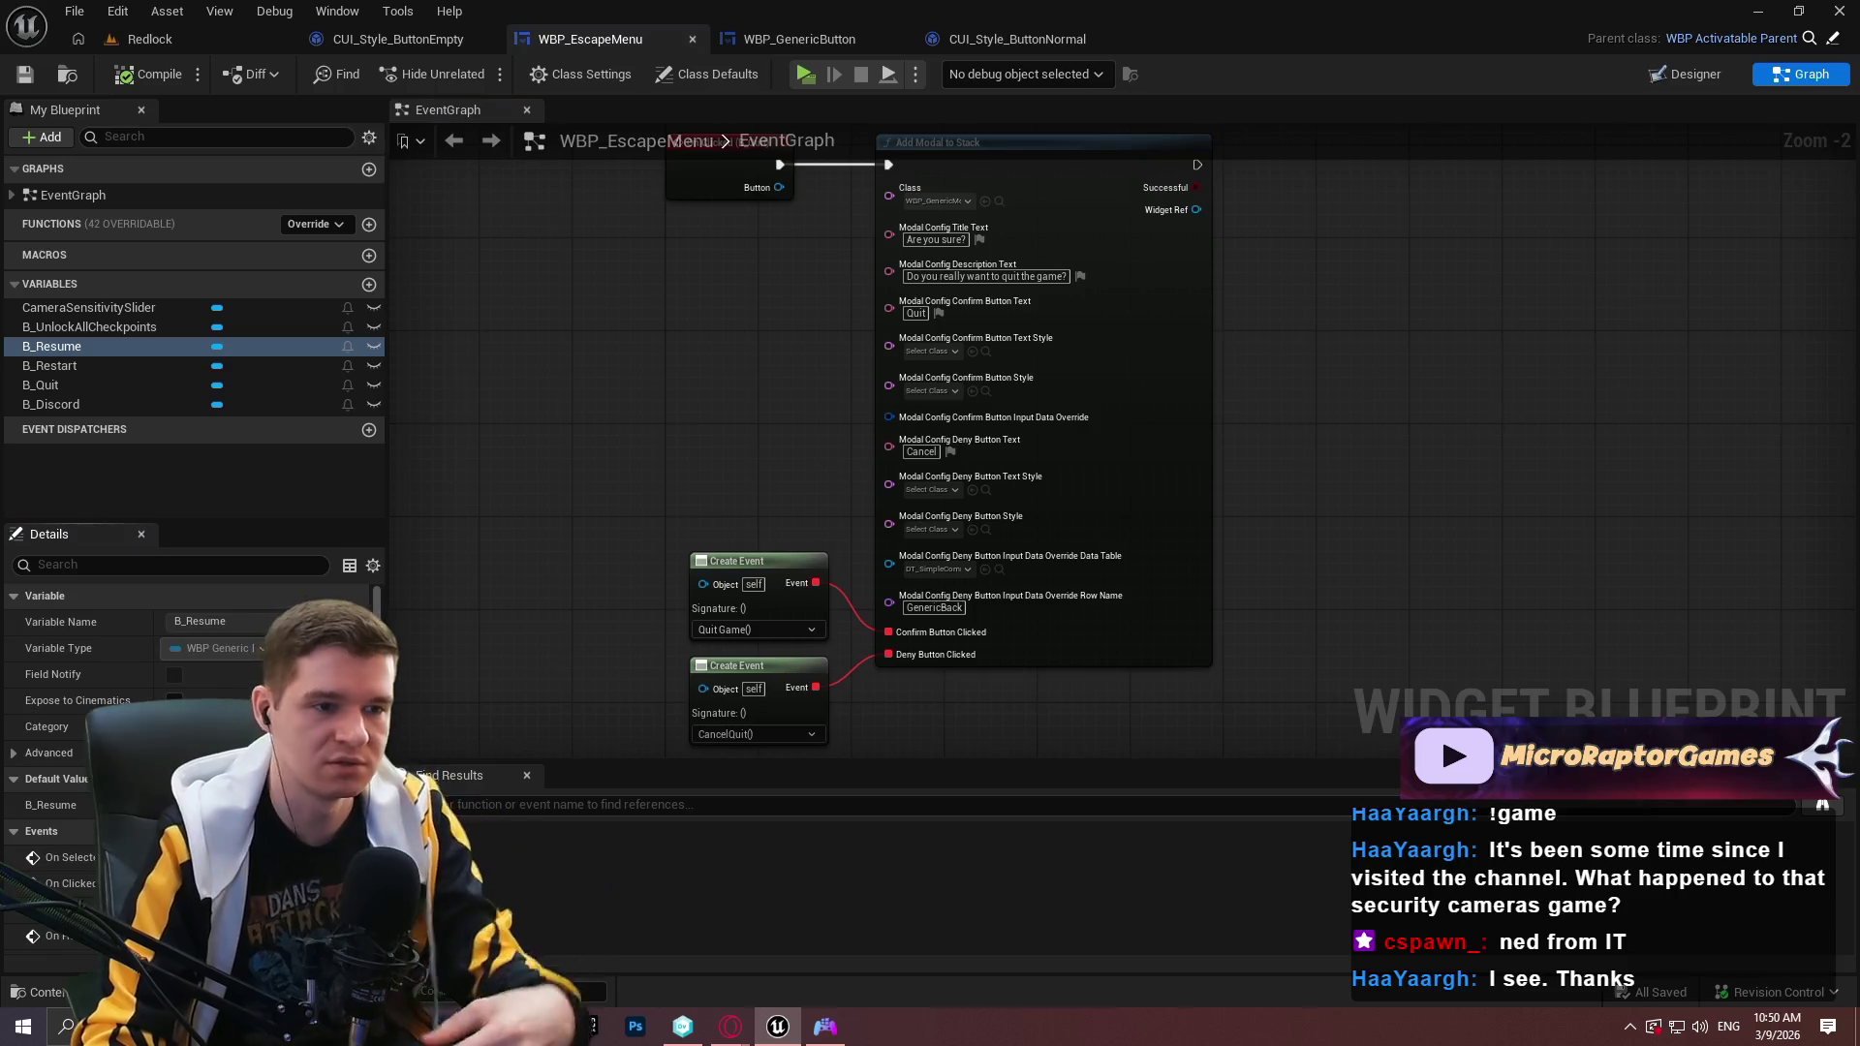
drag(1617, 401, 1137, 344)
right_click(1043, 380)
In WBP_GenericButton, add a Get Style node and probe its output for actions.
click(816, 37)
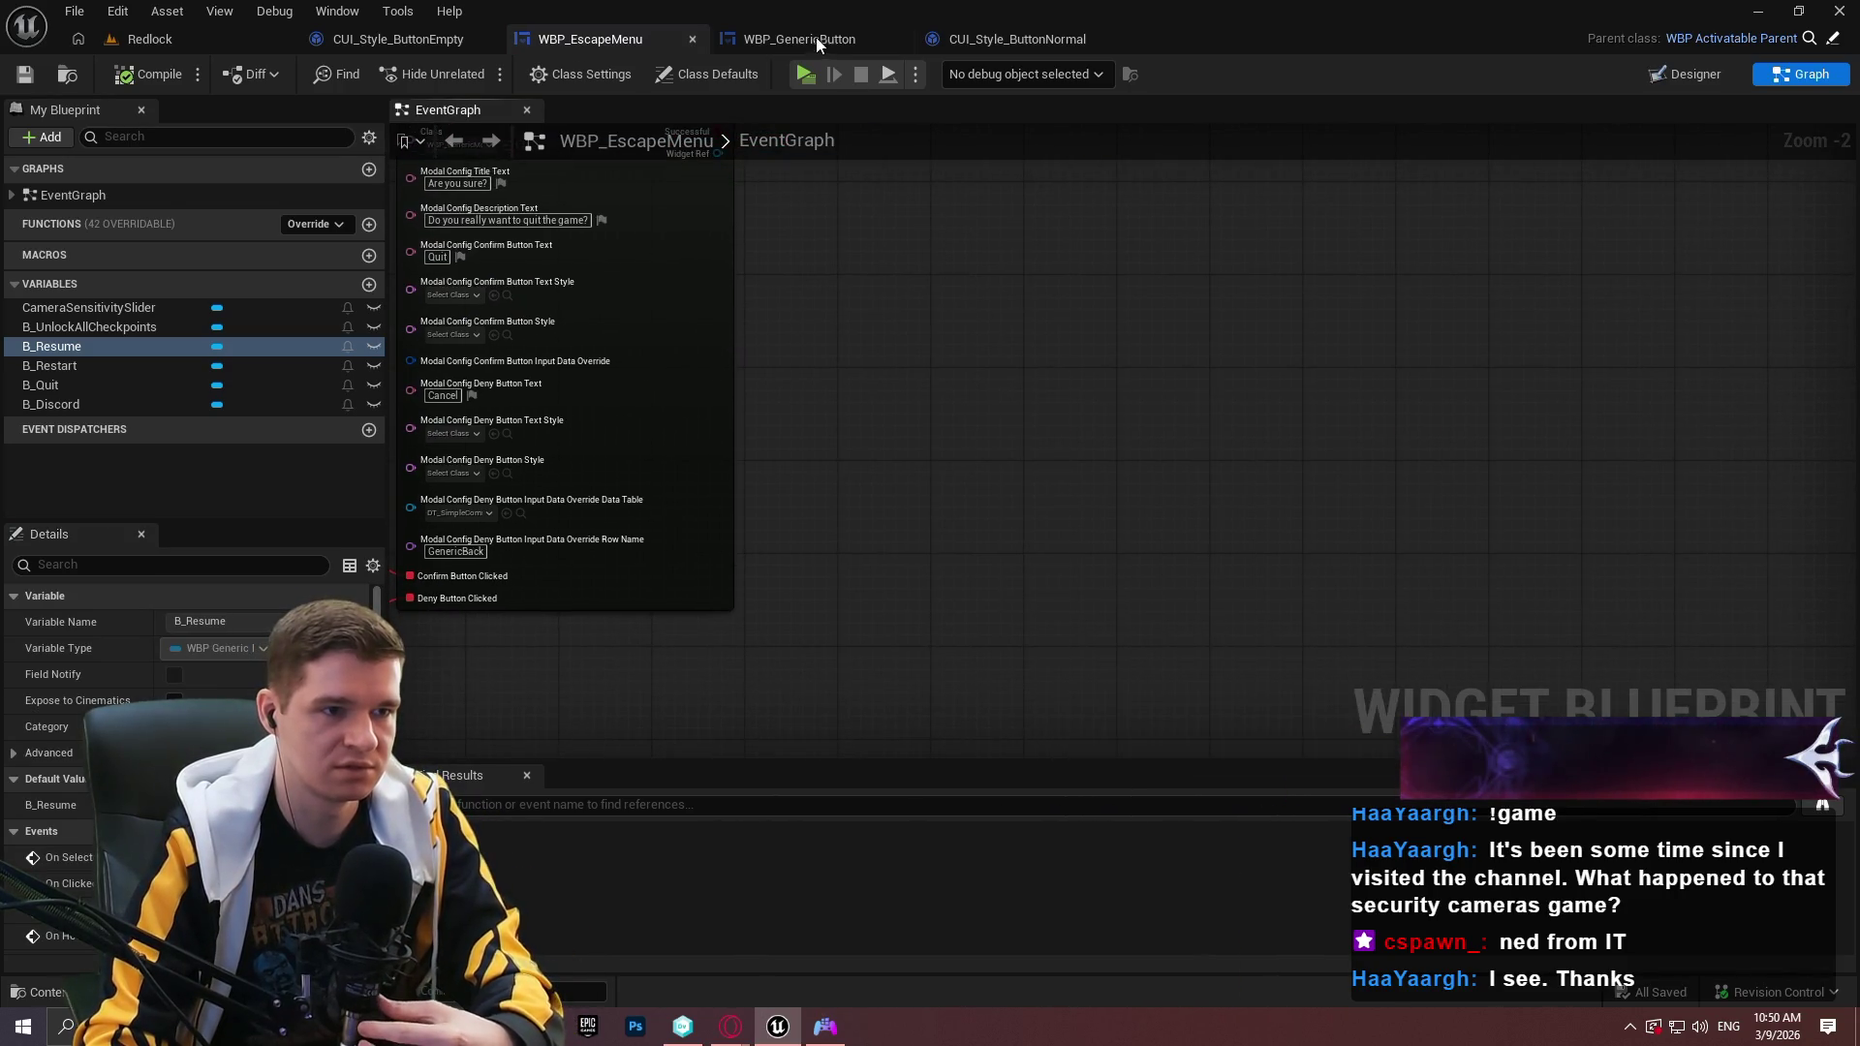
right_click(1223, 473)
text(style)
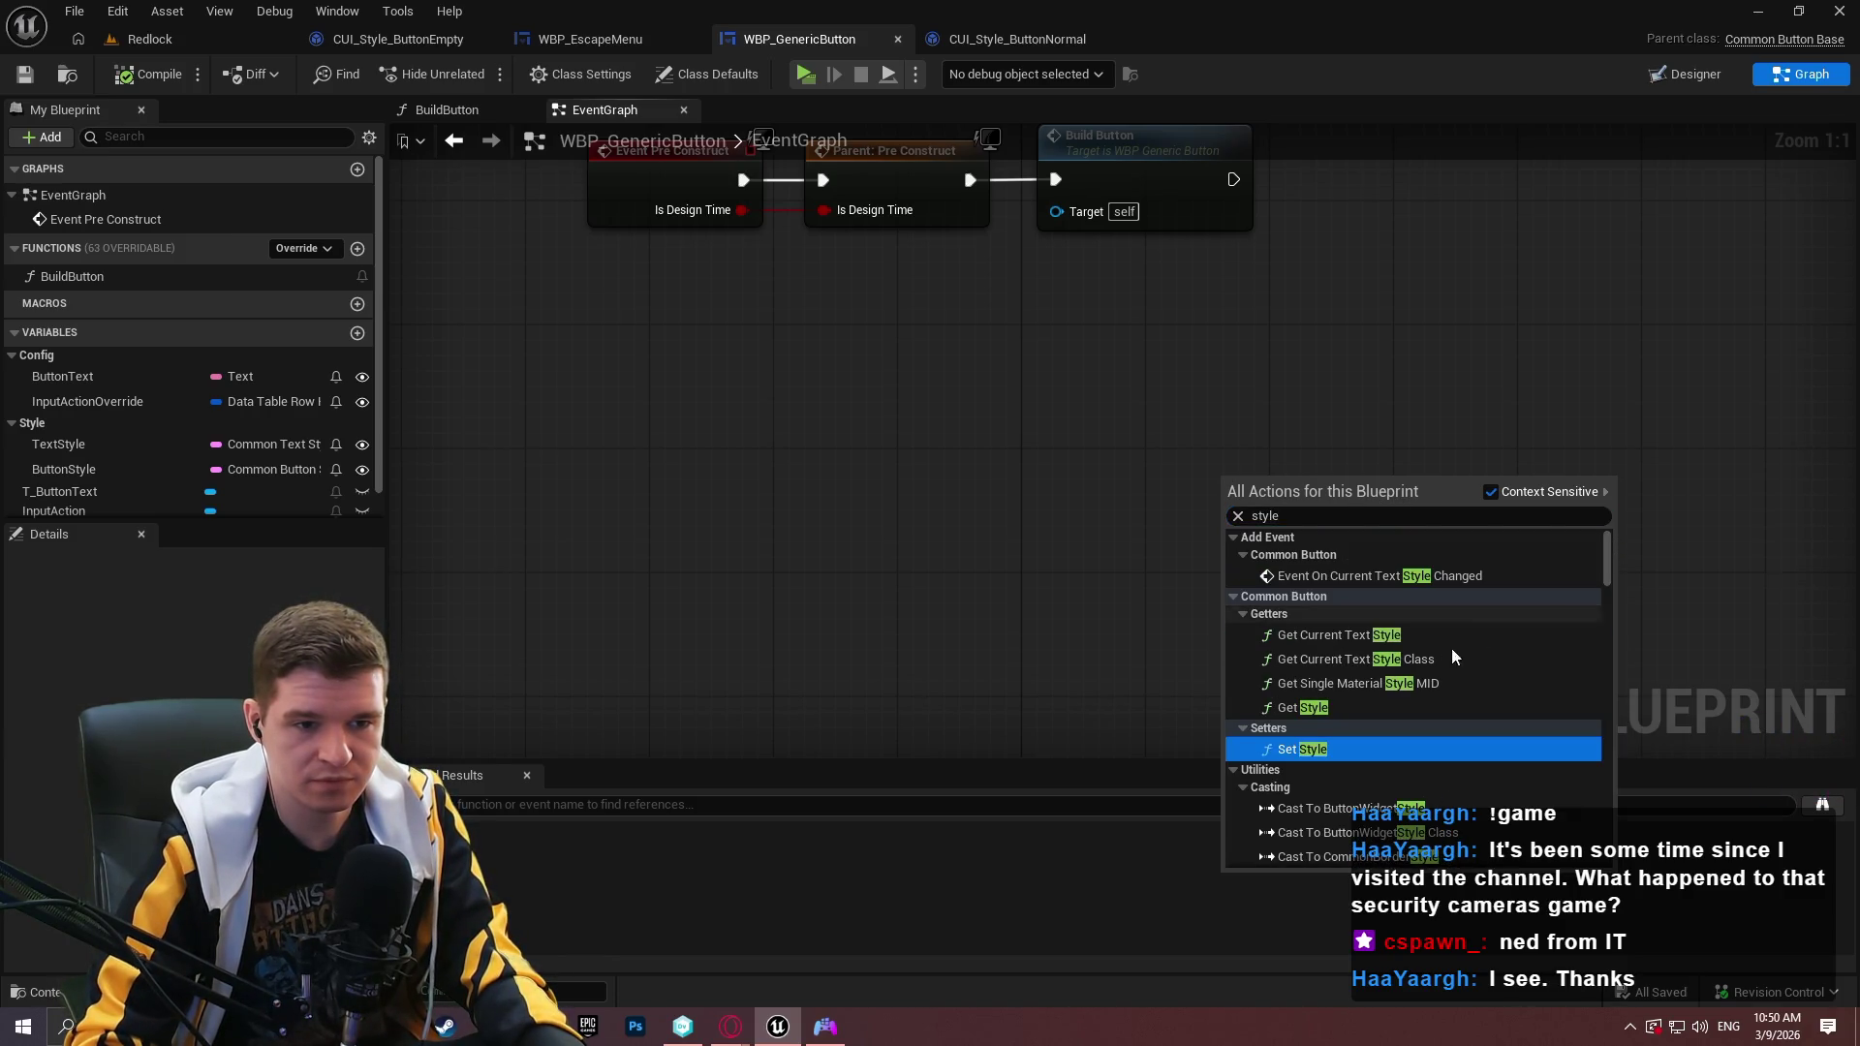
click(1395, 708)
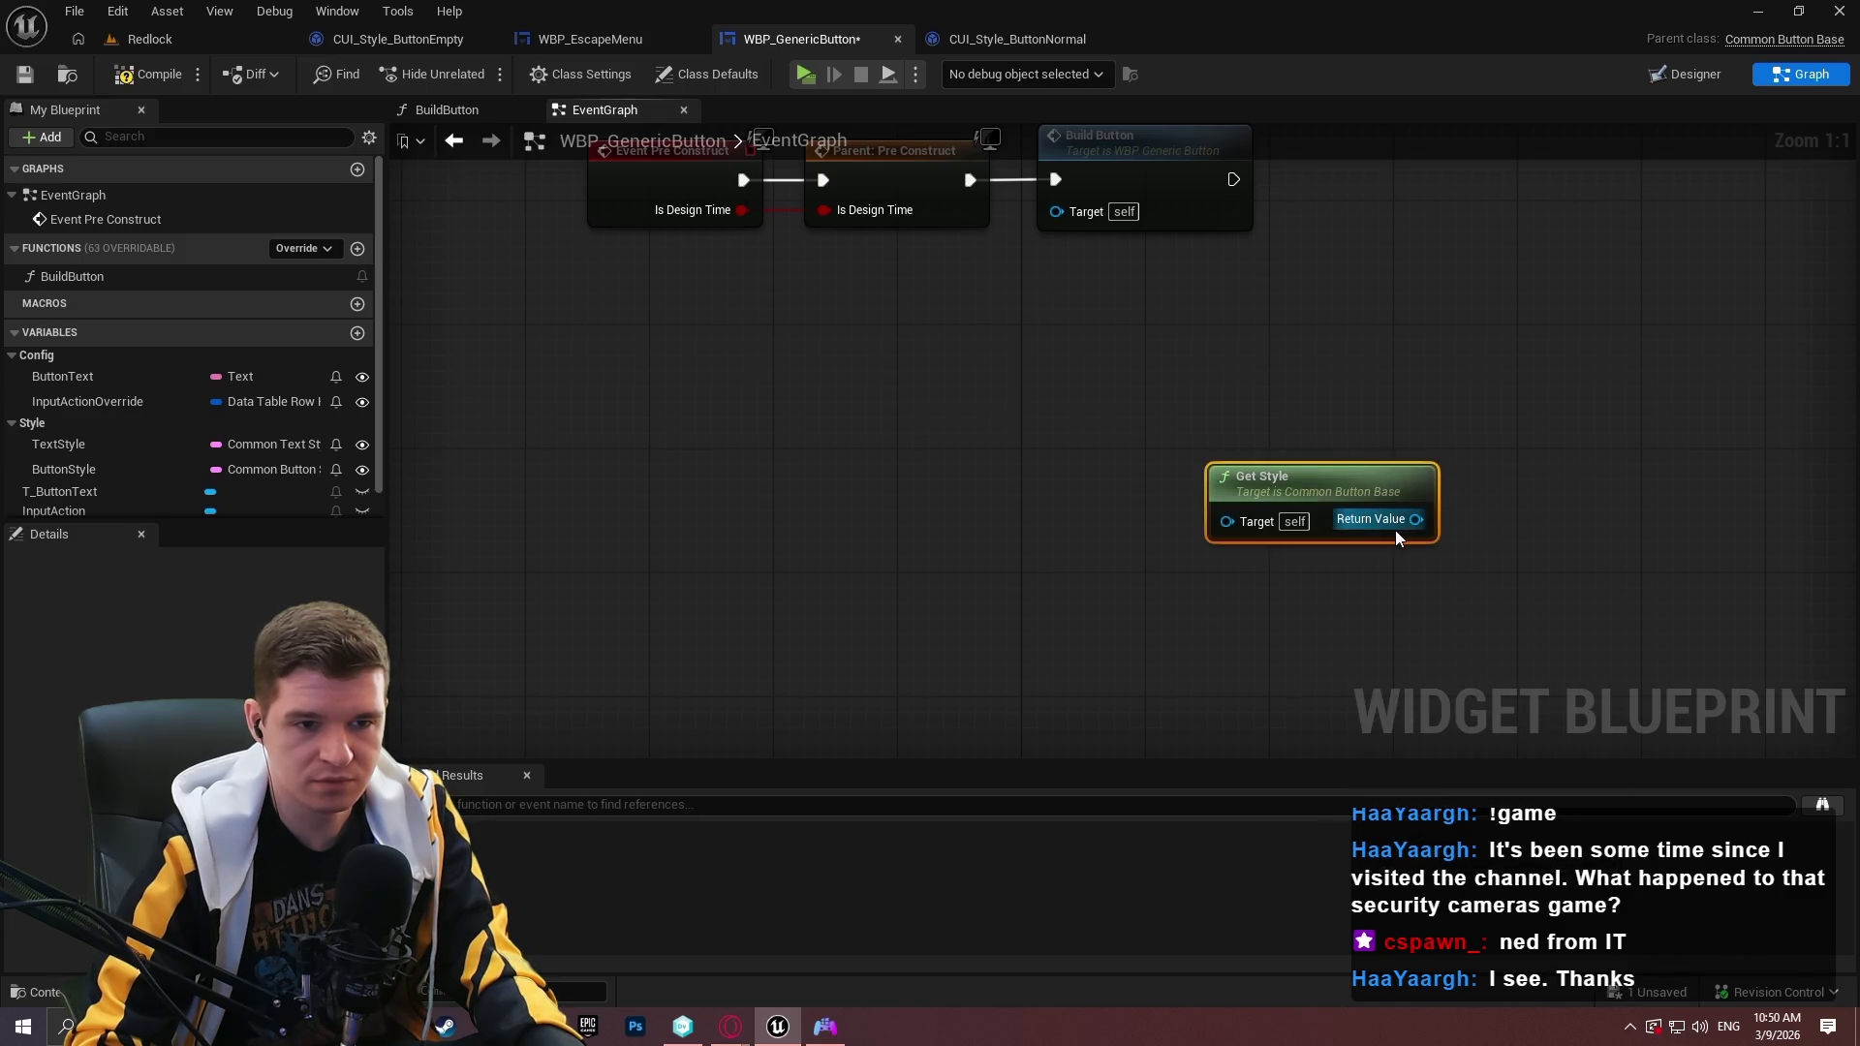
key(ctrl+z)
click(1240, 514)
drag(952, 488, 1022, 490)
click(944, 494)
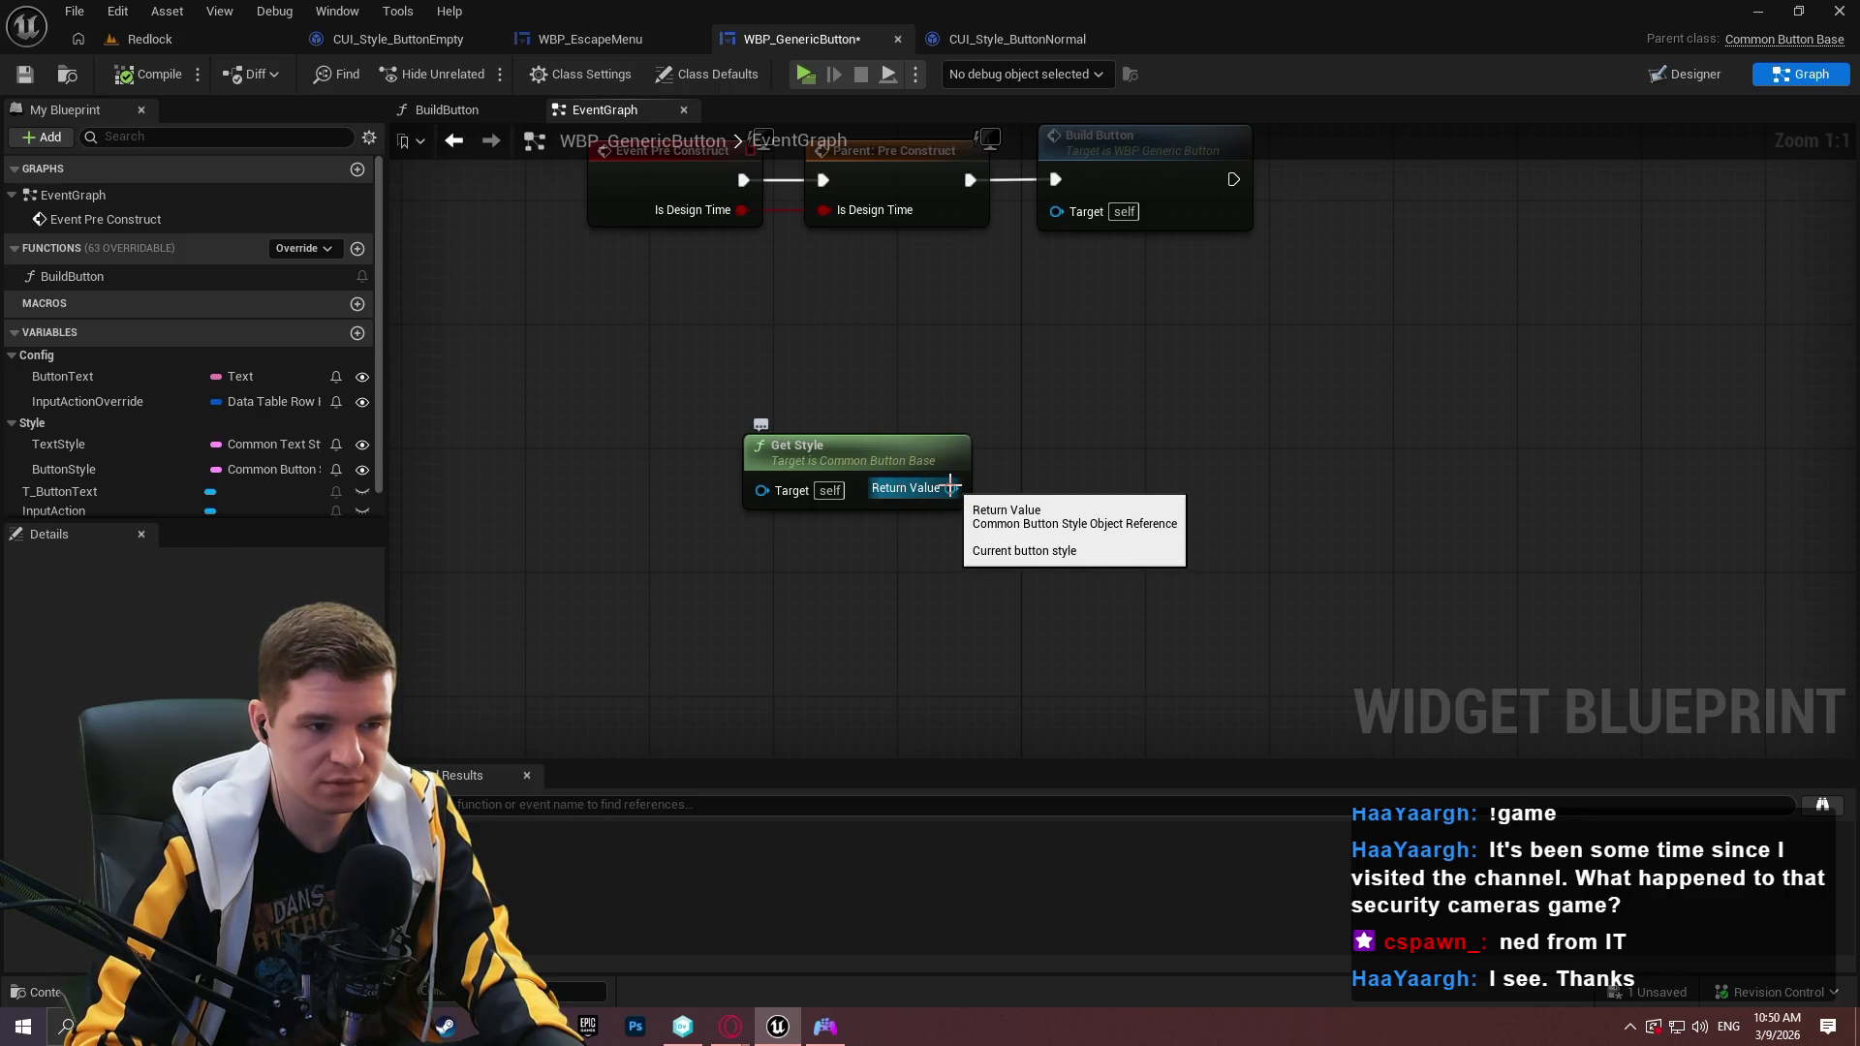
Add a Get Normal Hovered Text Style node from the style output.
drag(951, 486, 981, 482)
text(styl)
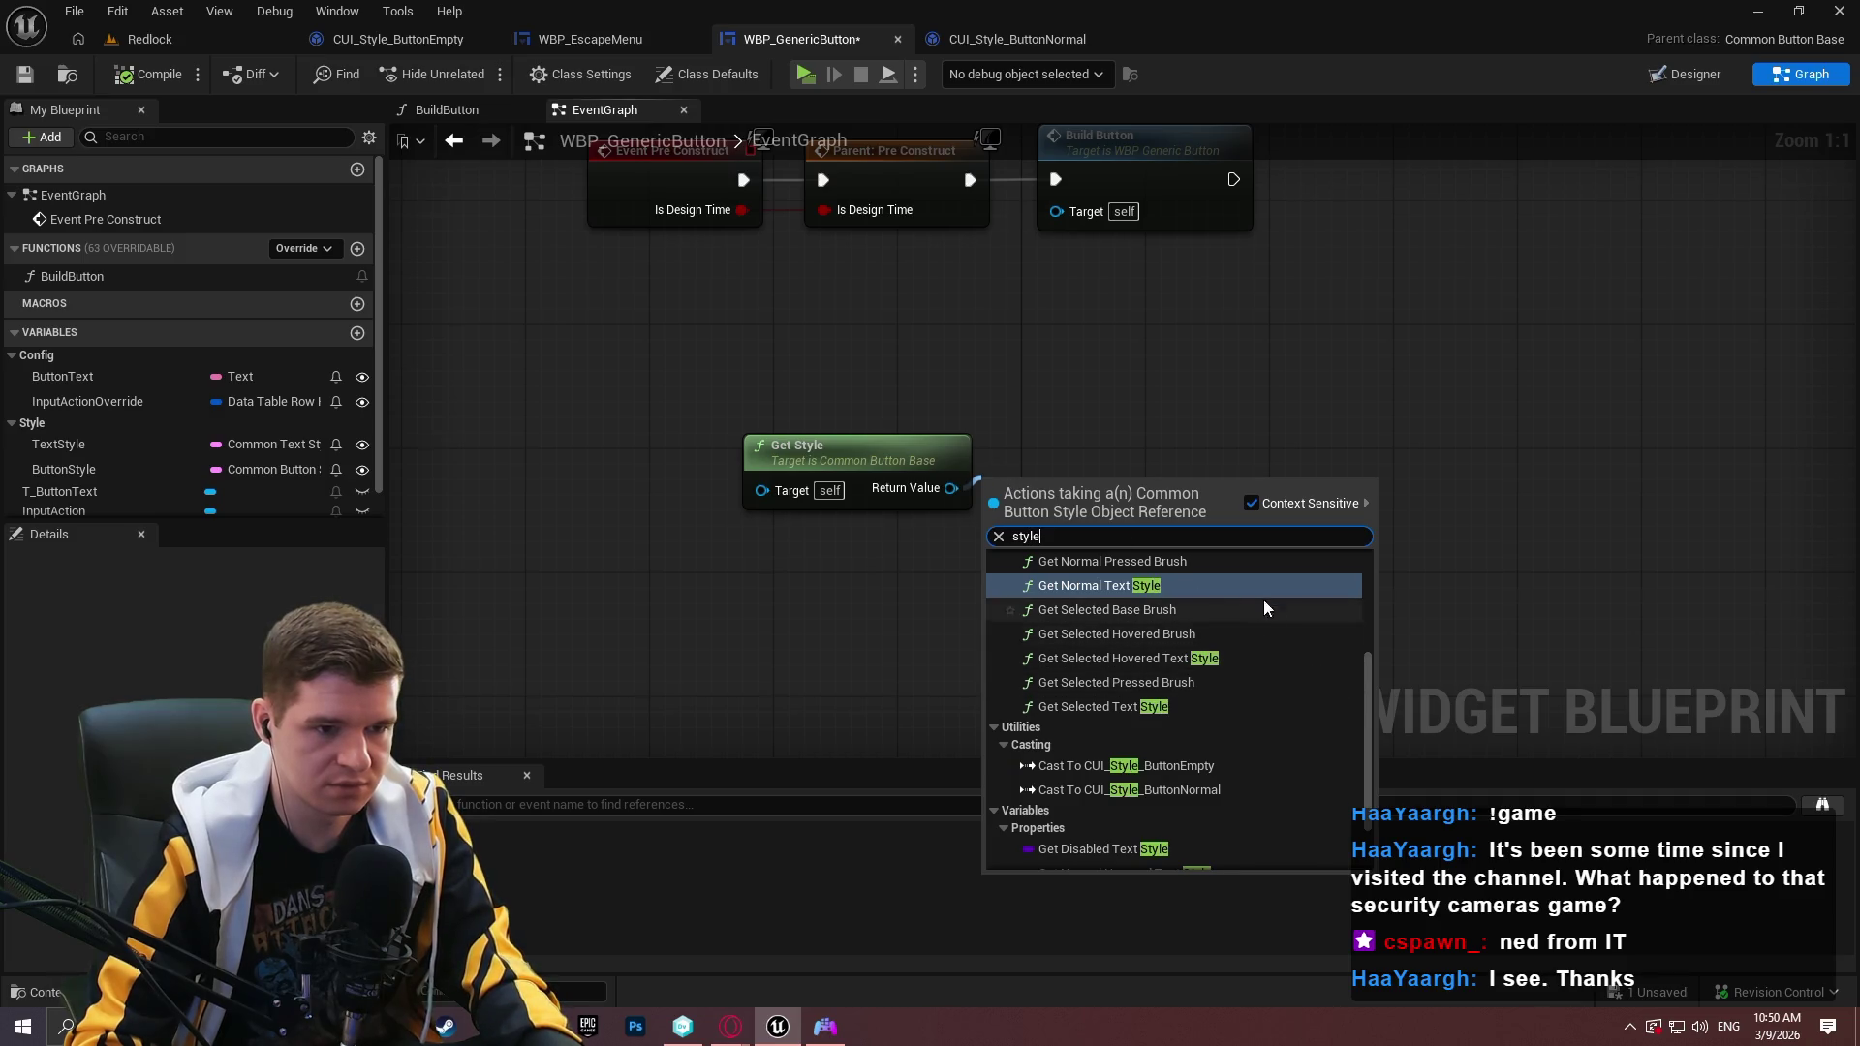
text(e)
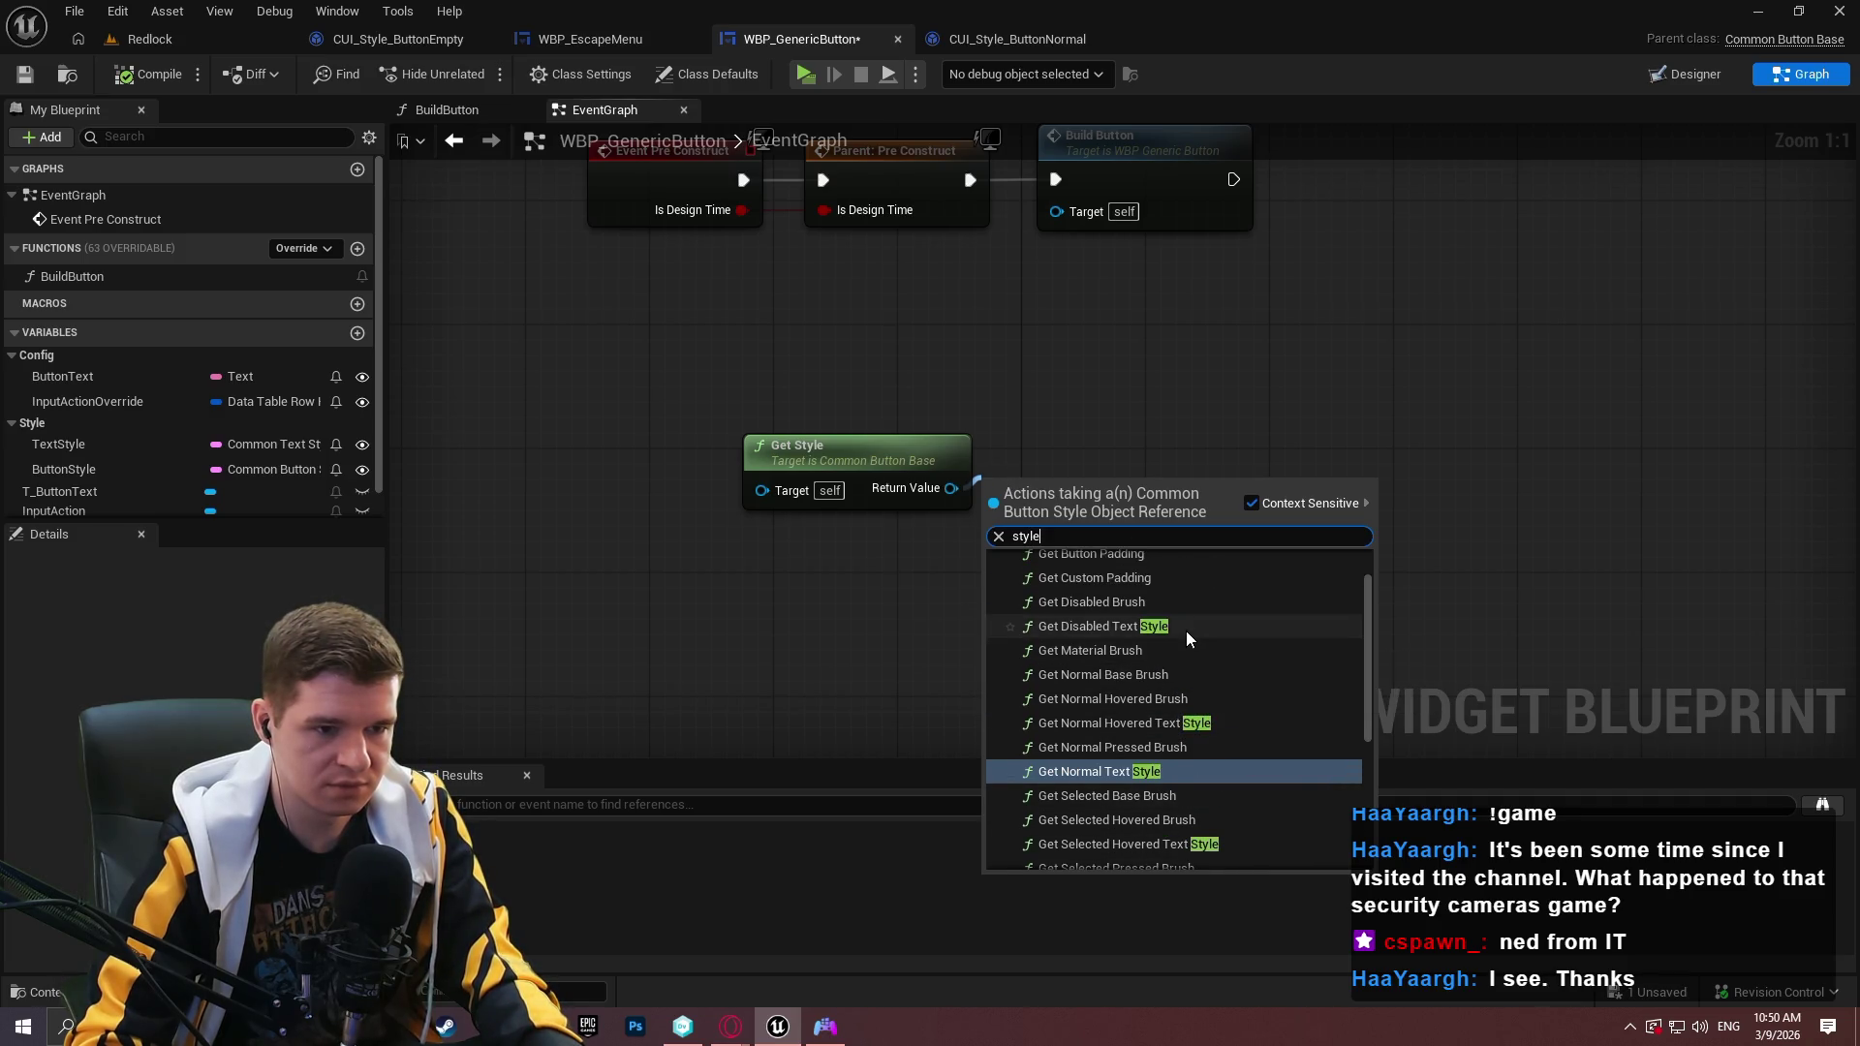
scroll(1186, 631, up, 2)
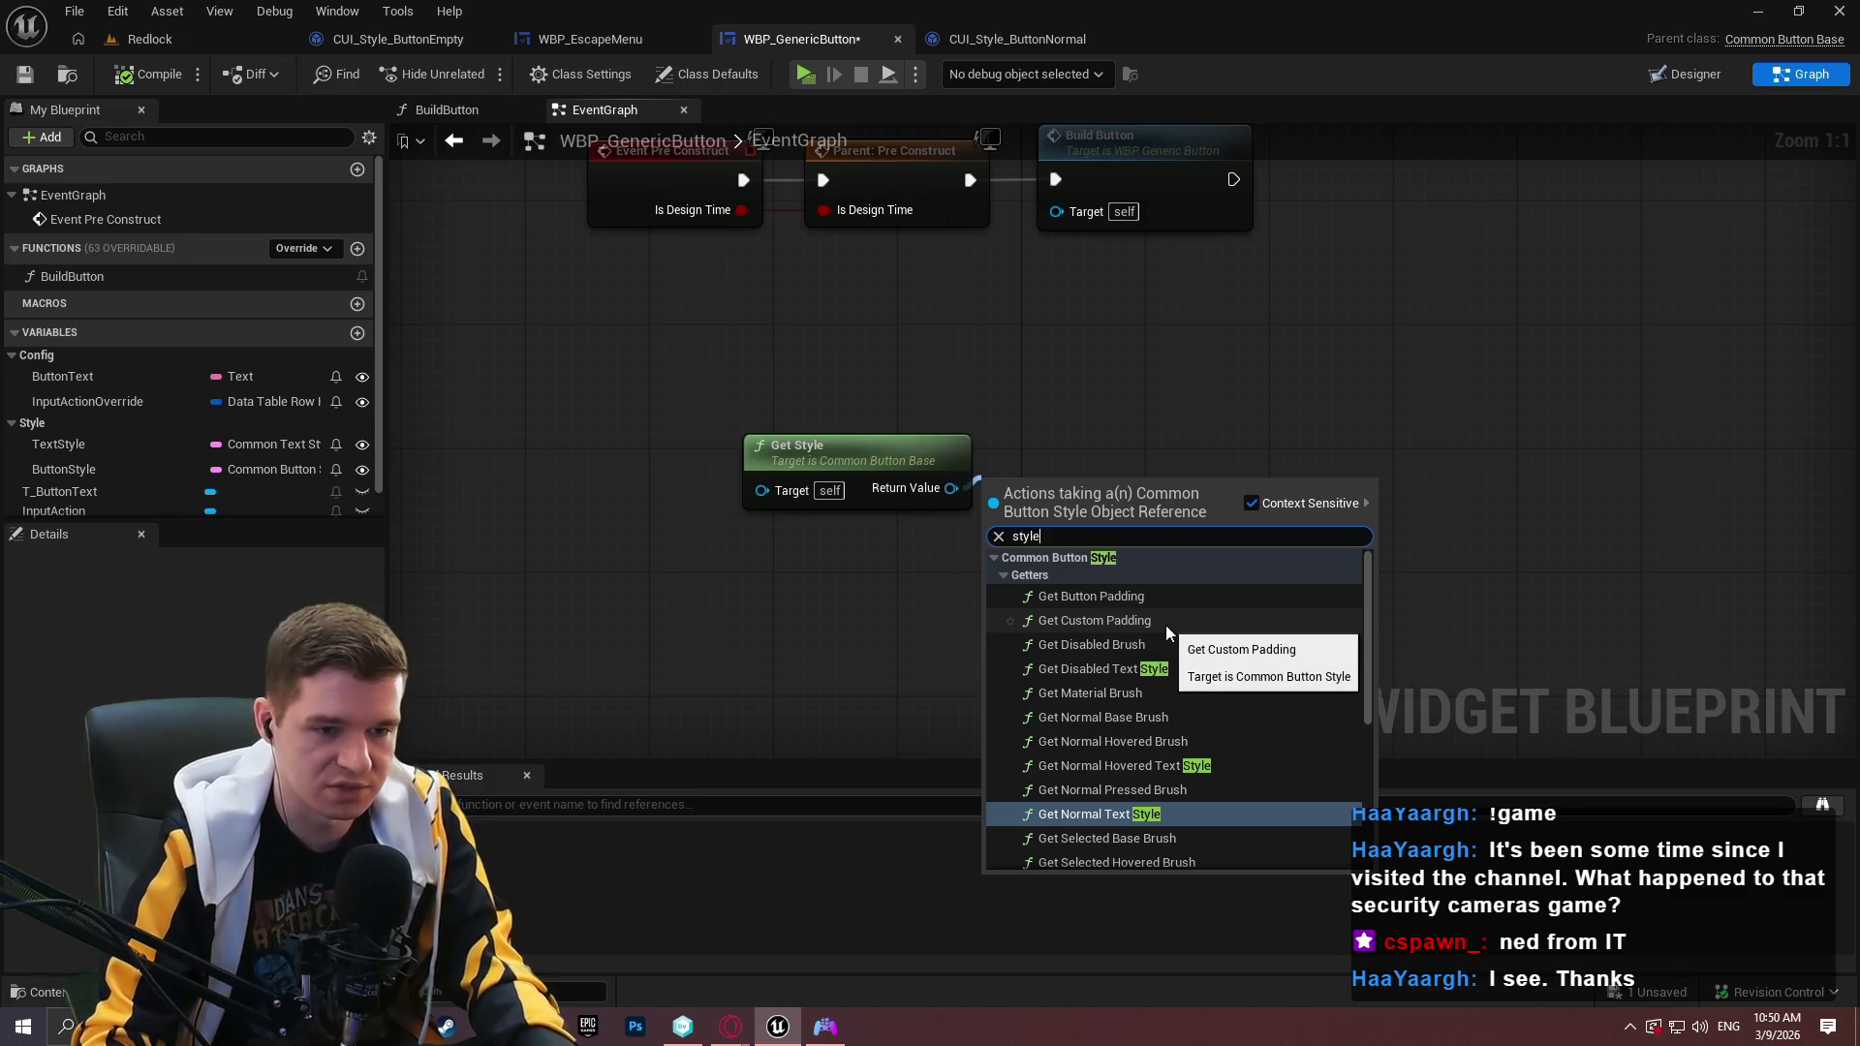
scroll(1189, 740, down, 2)
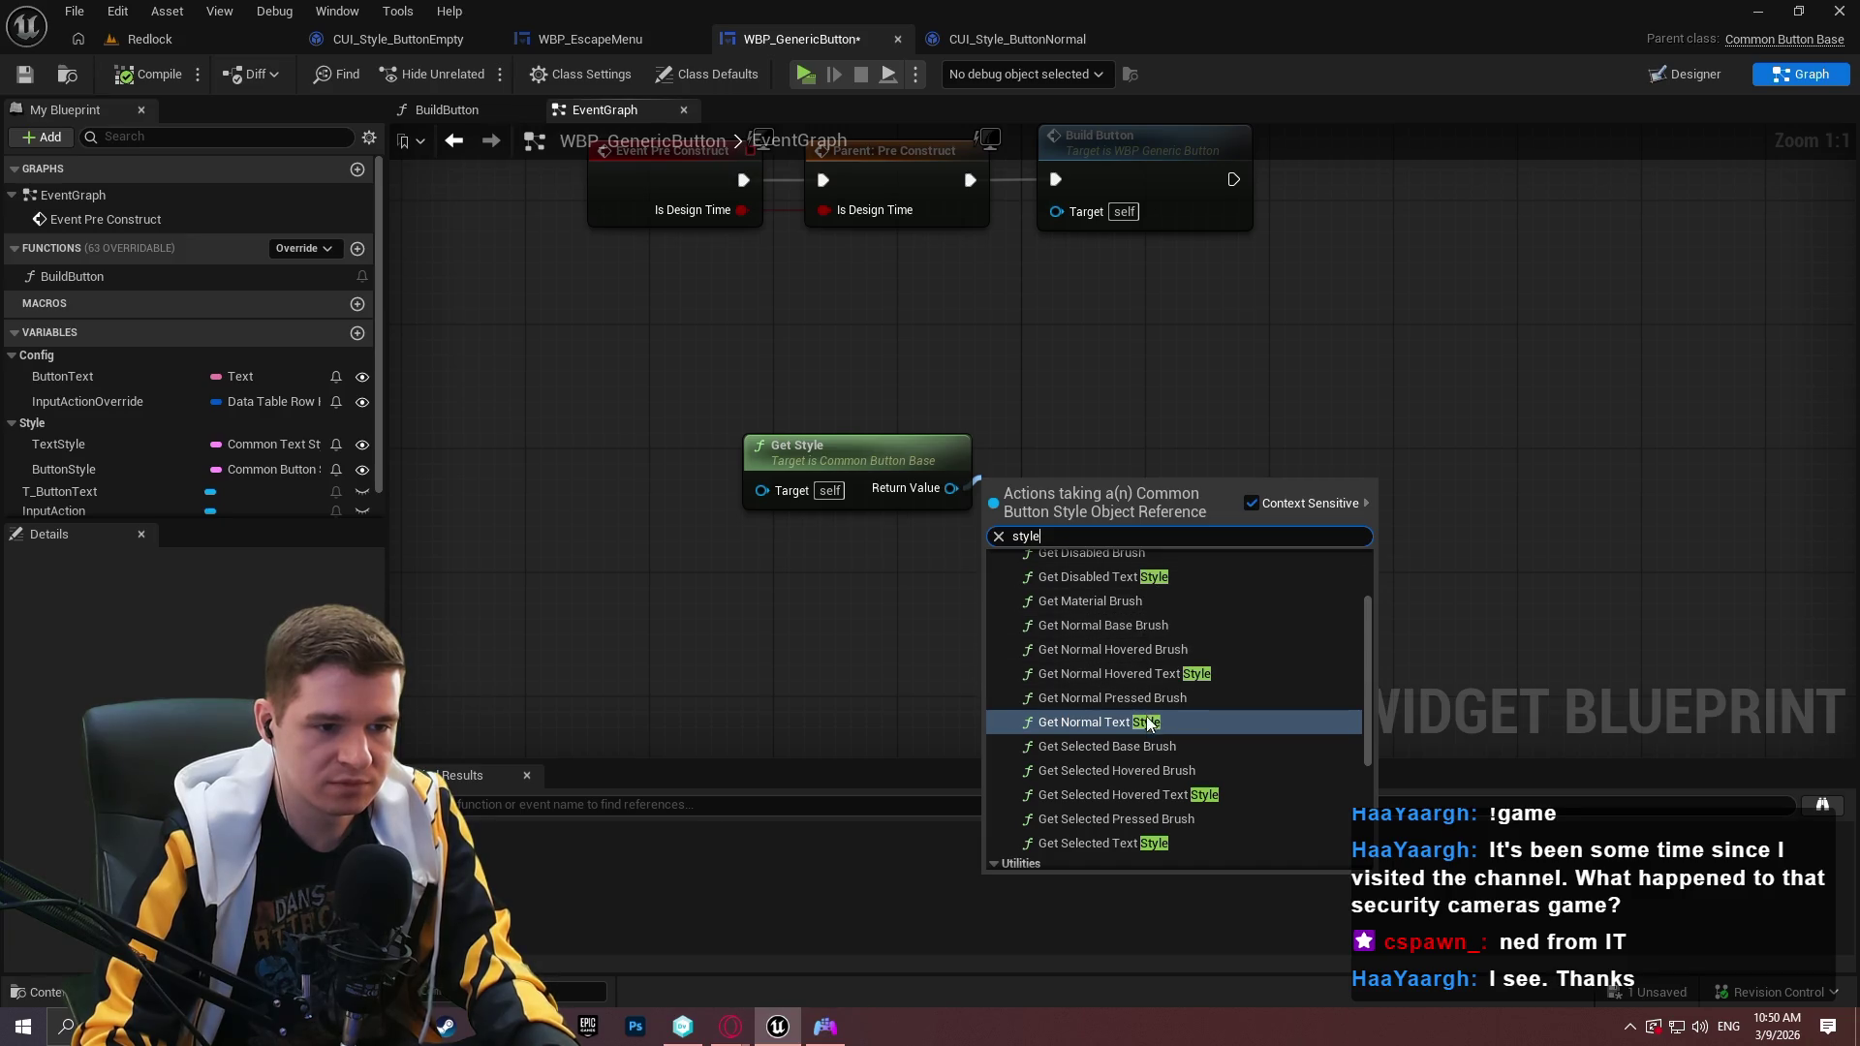
scroll(1199, 772, up, 2)
scroll(1200, 678, down, 4)
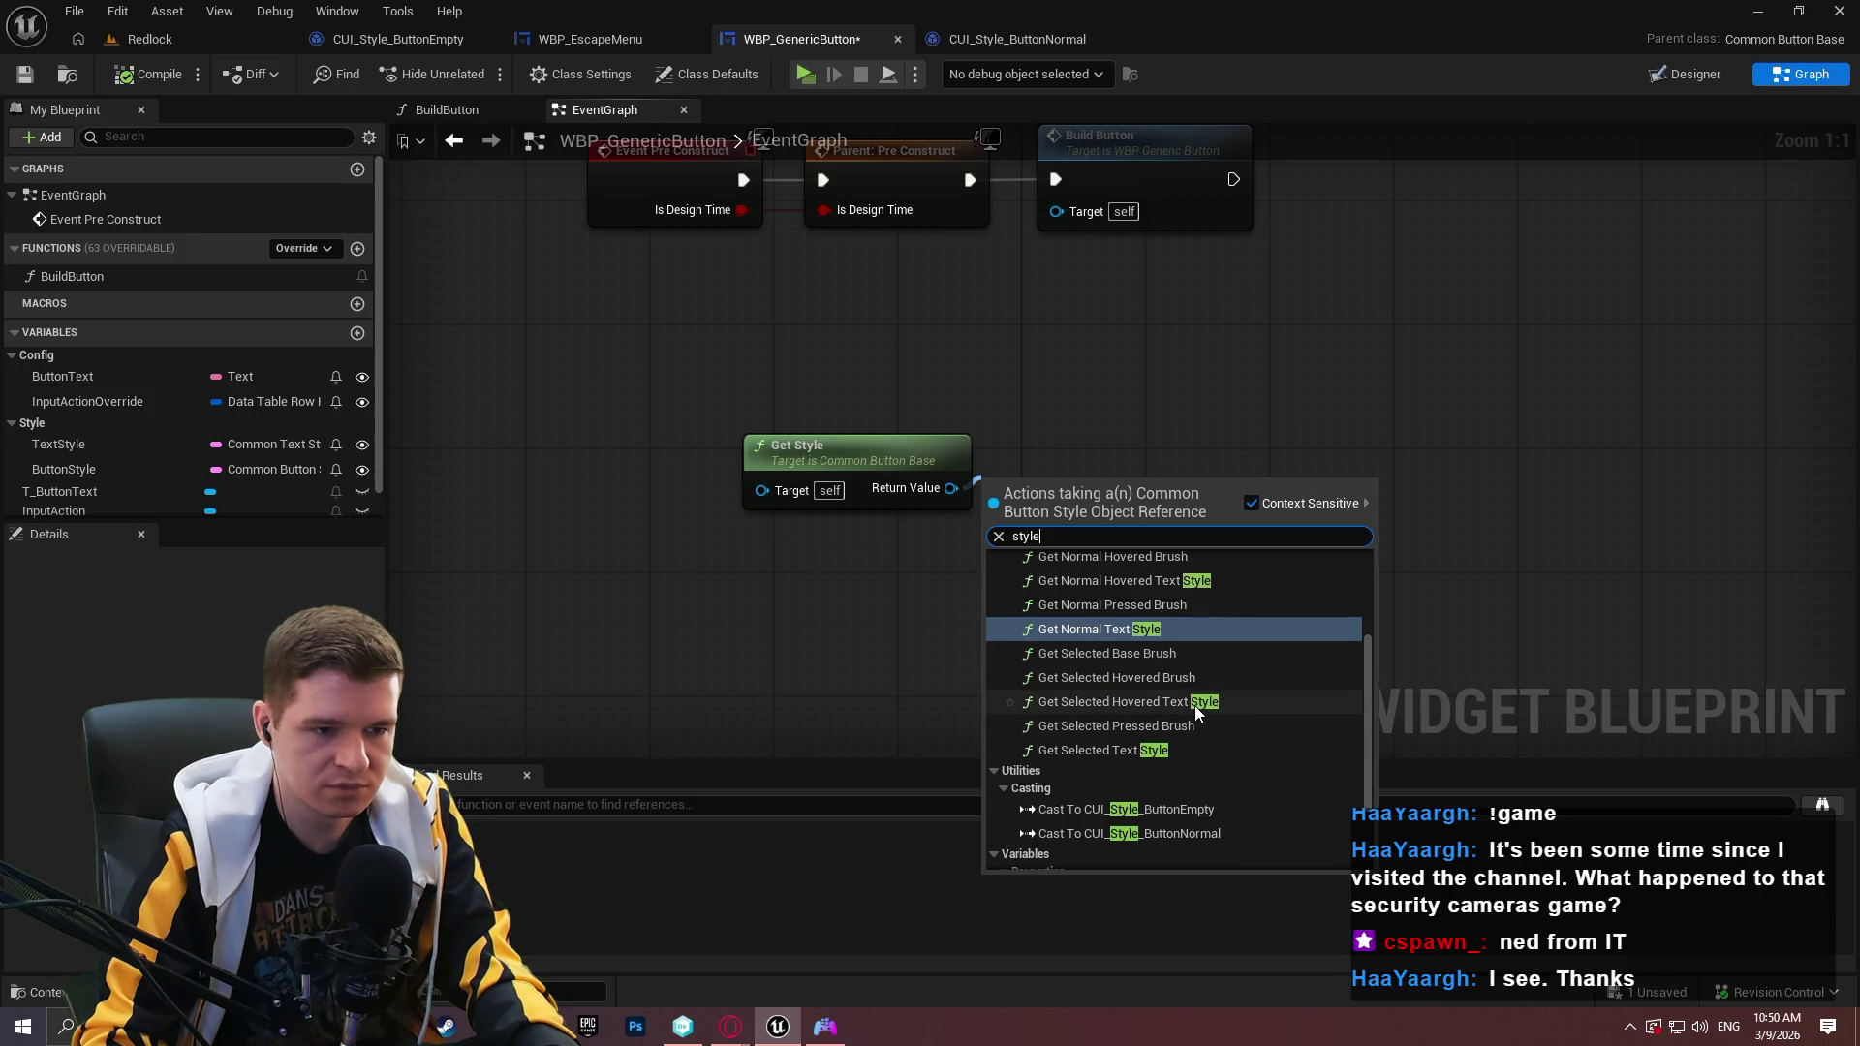
scroll(1190, 704, up, 1)
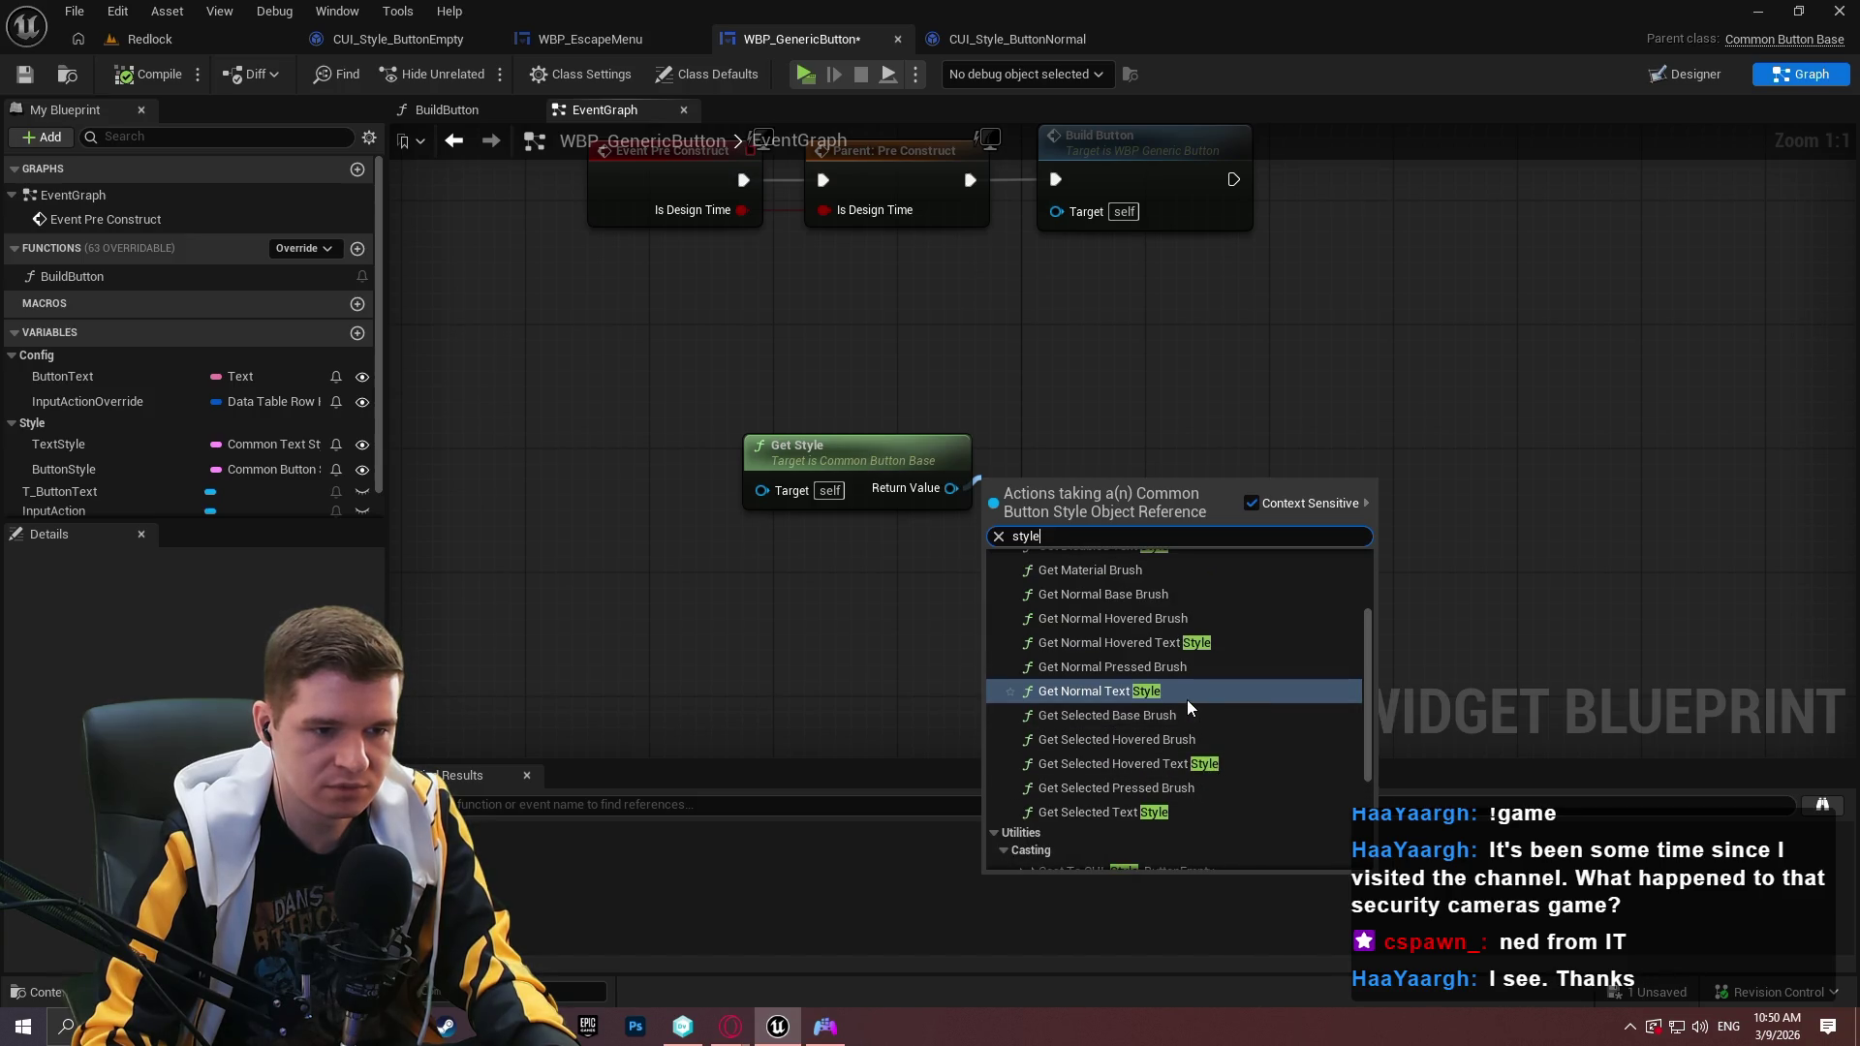
click(1146, 642)
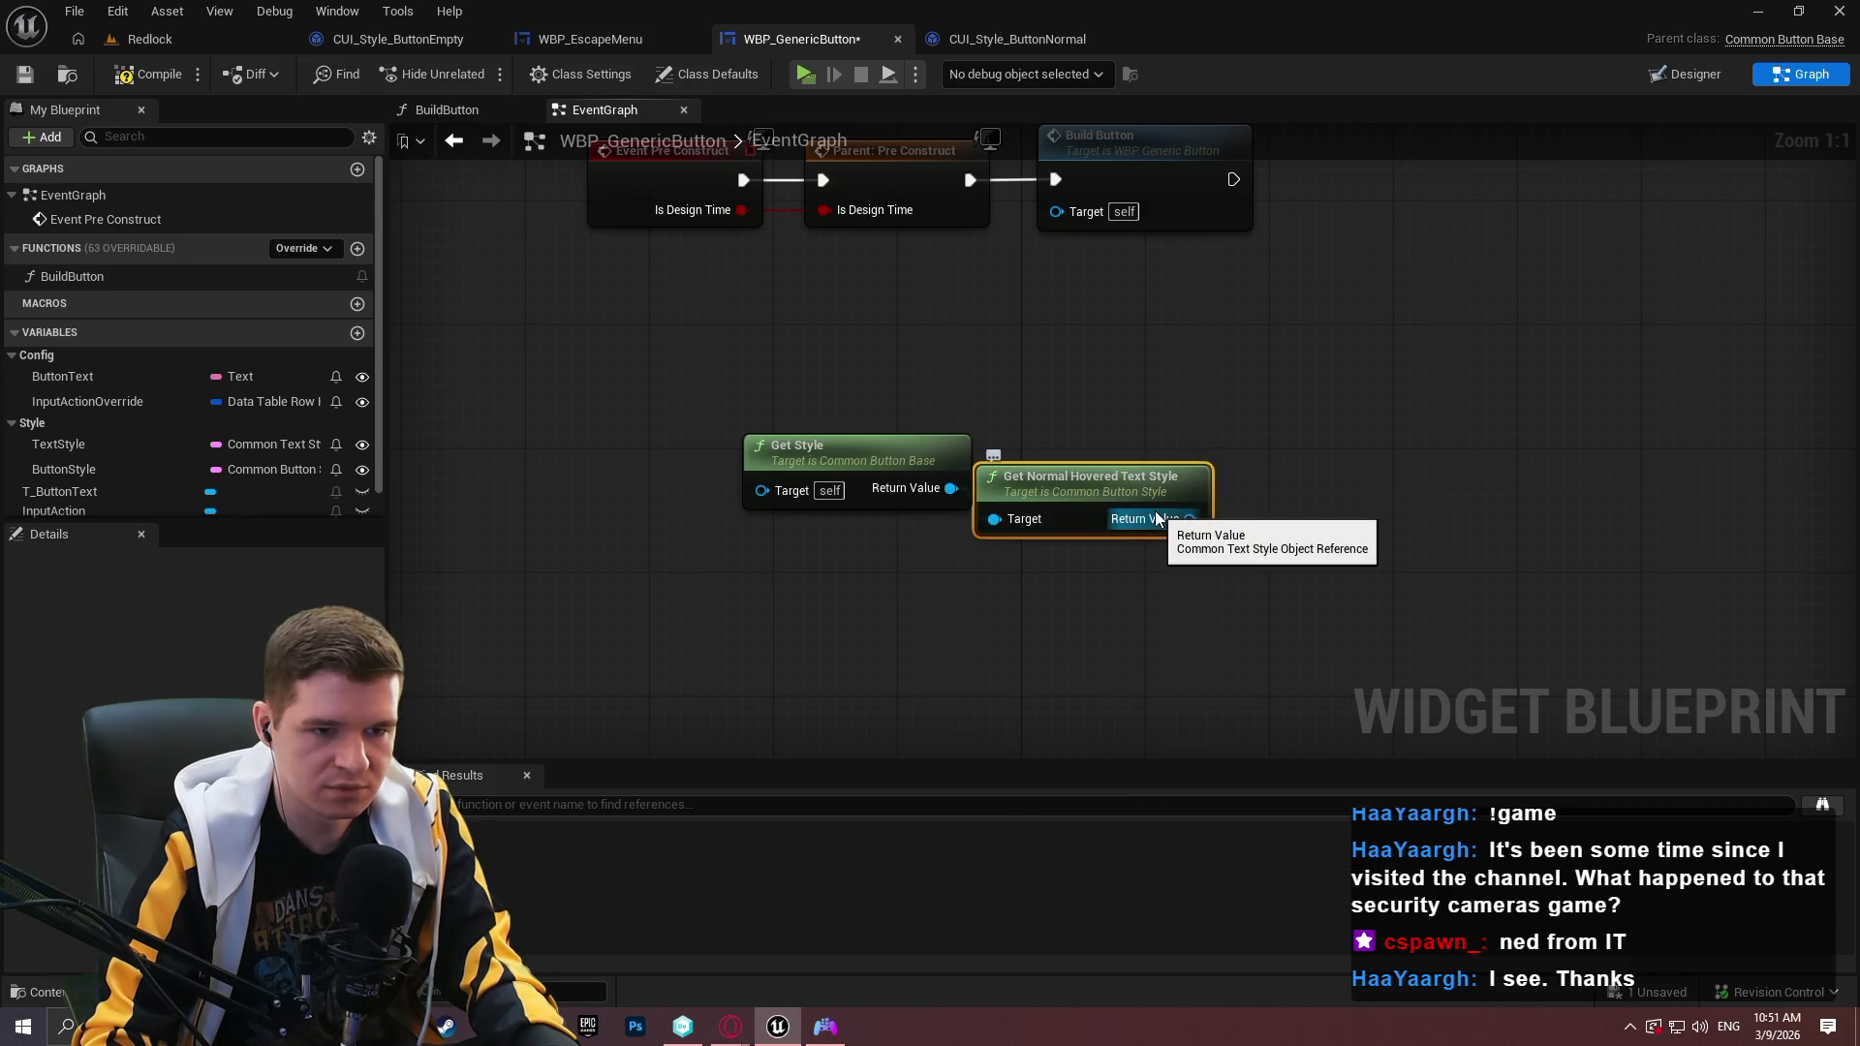
Delete the two trial style nodes and save WBP_GenericButton.
drag(1180, 476, 1196, 445)
drag(687, 436, 664, 403)
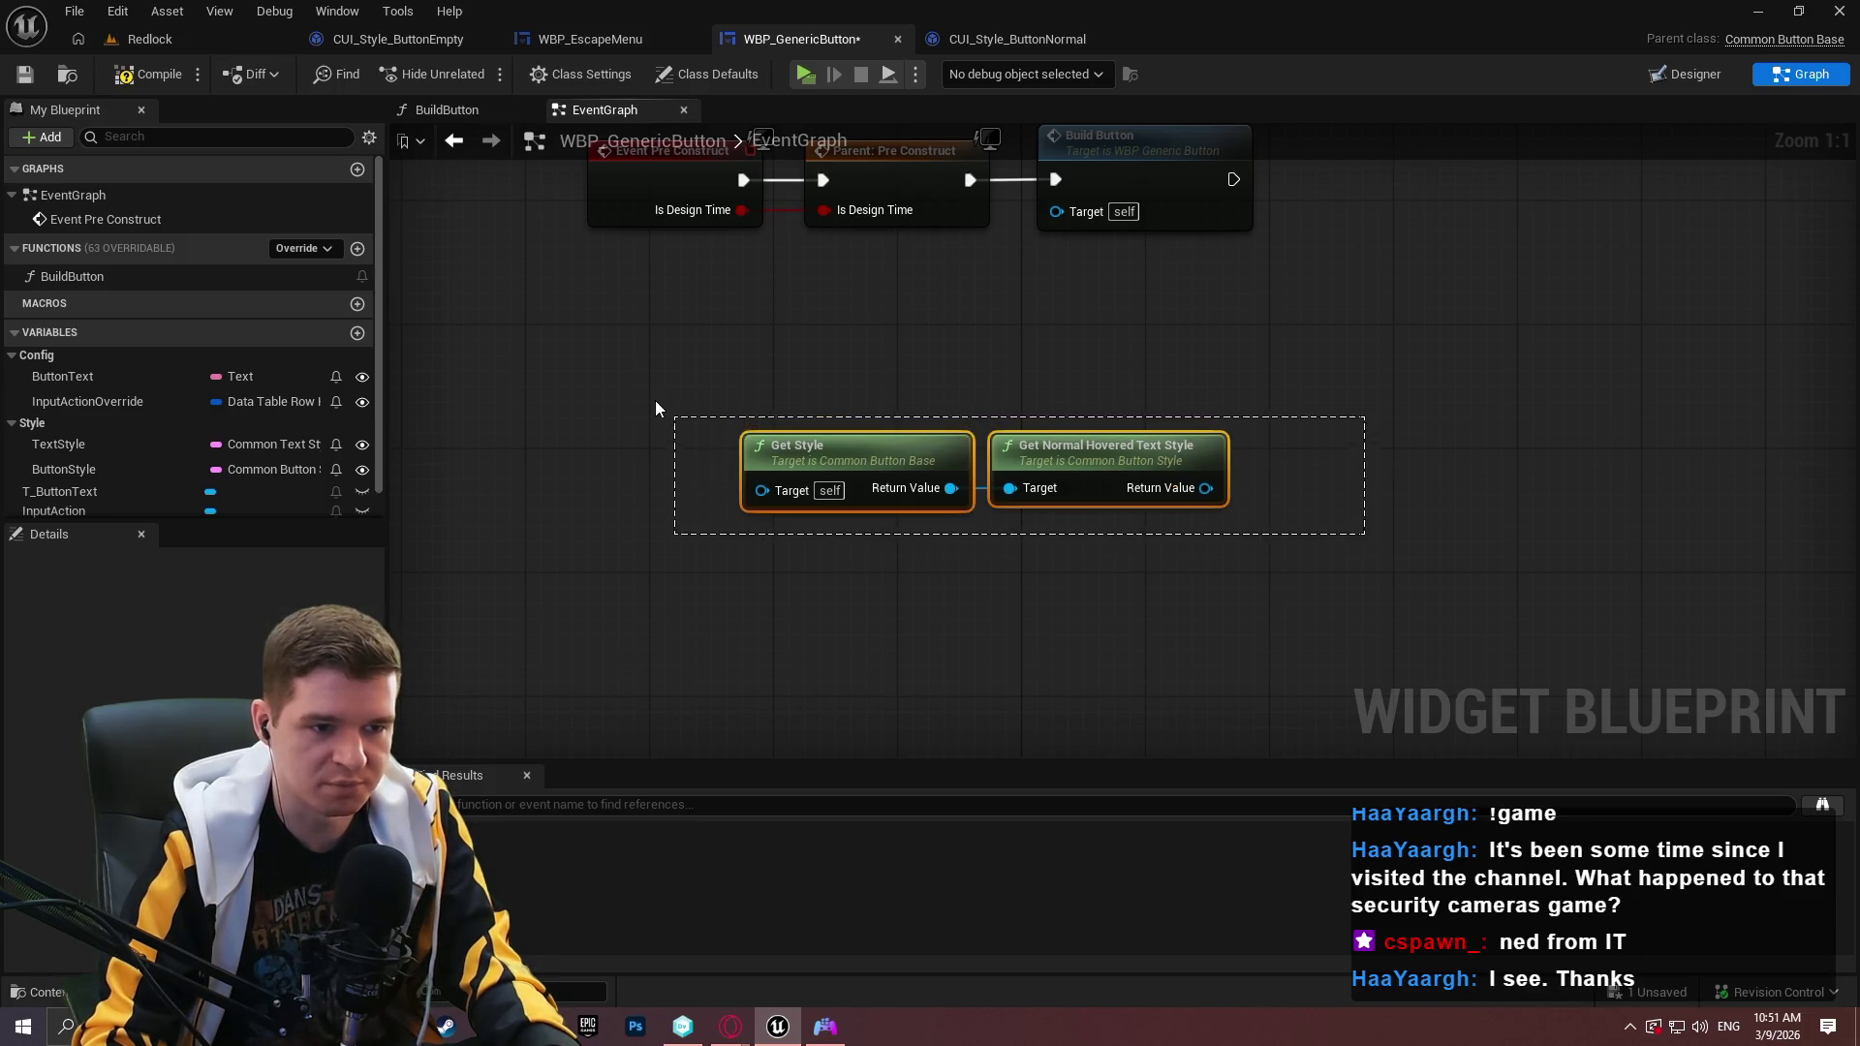
drag(578, 353, 1297, 674)
key(Delete)
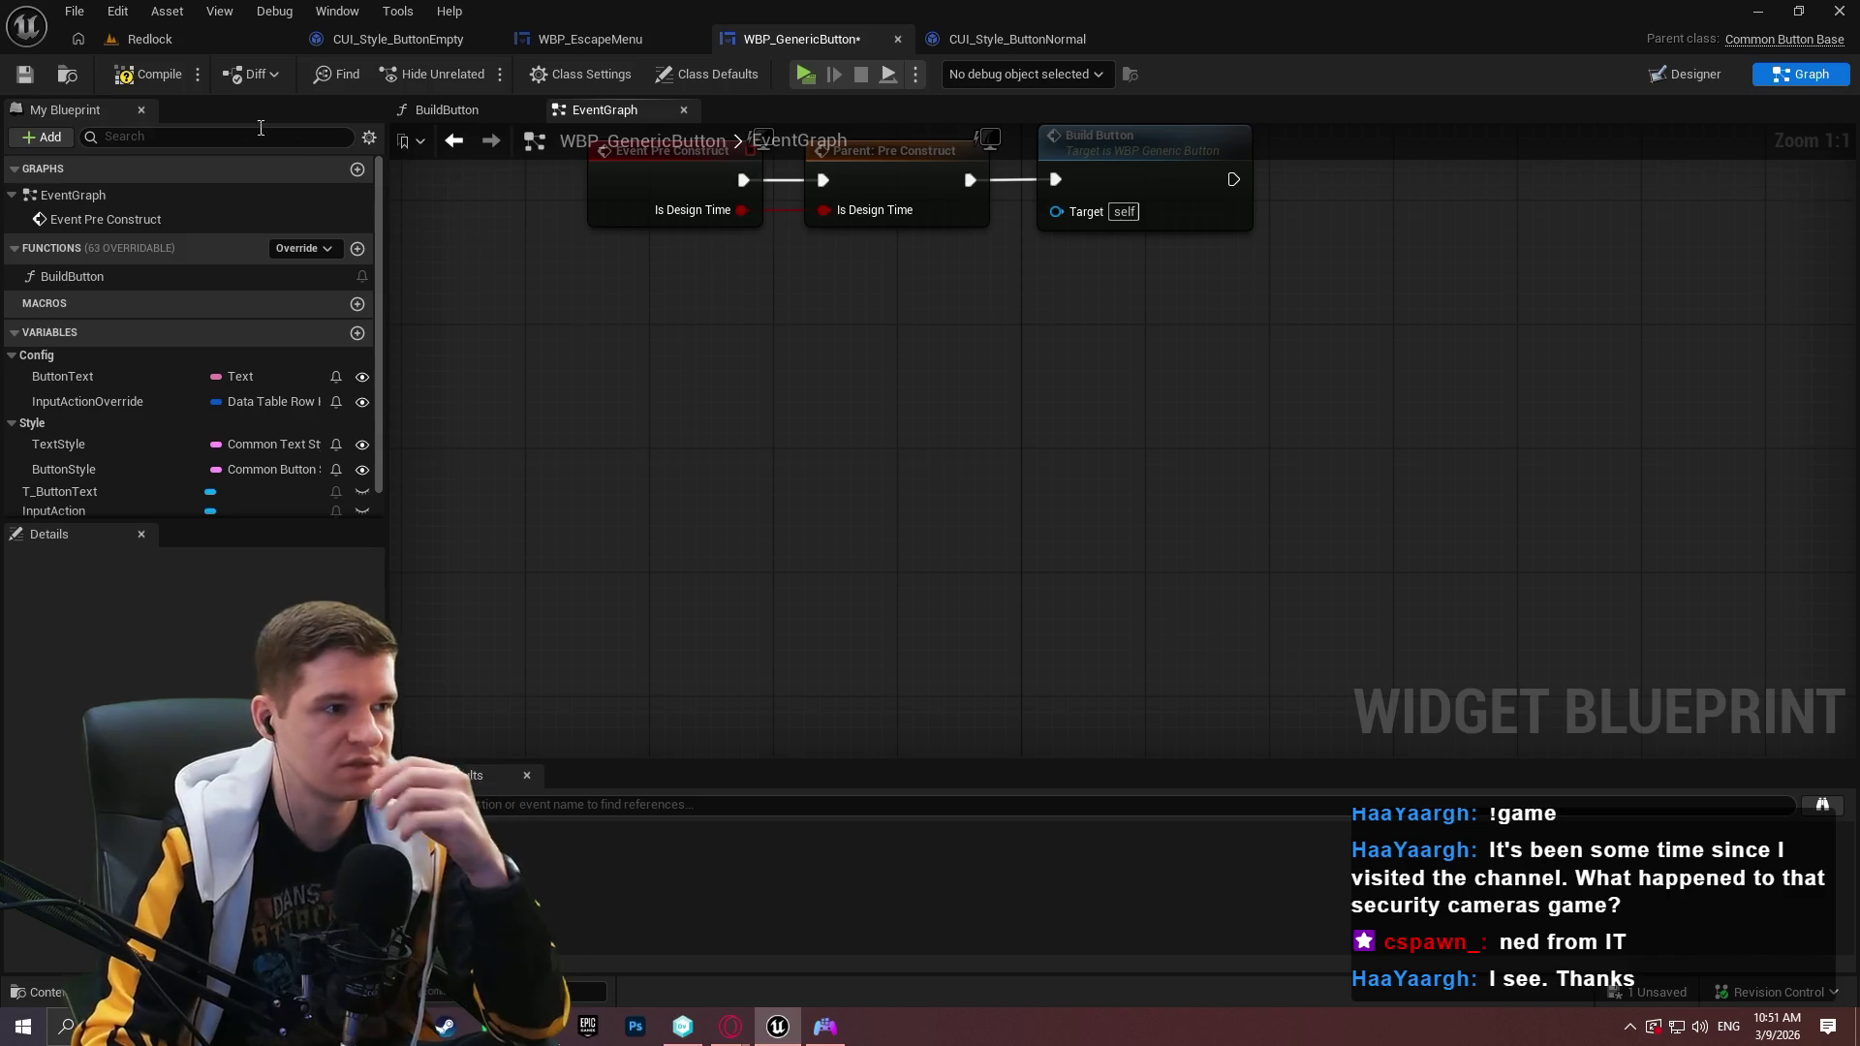
click(24, 73)
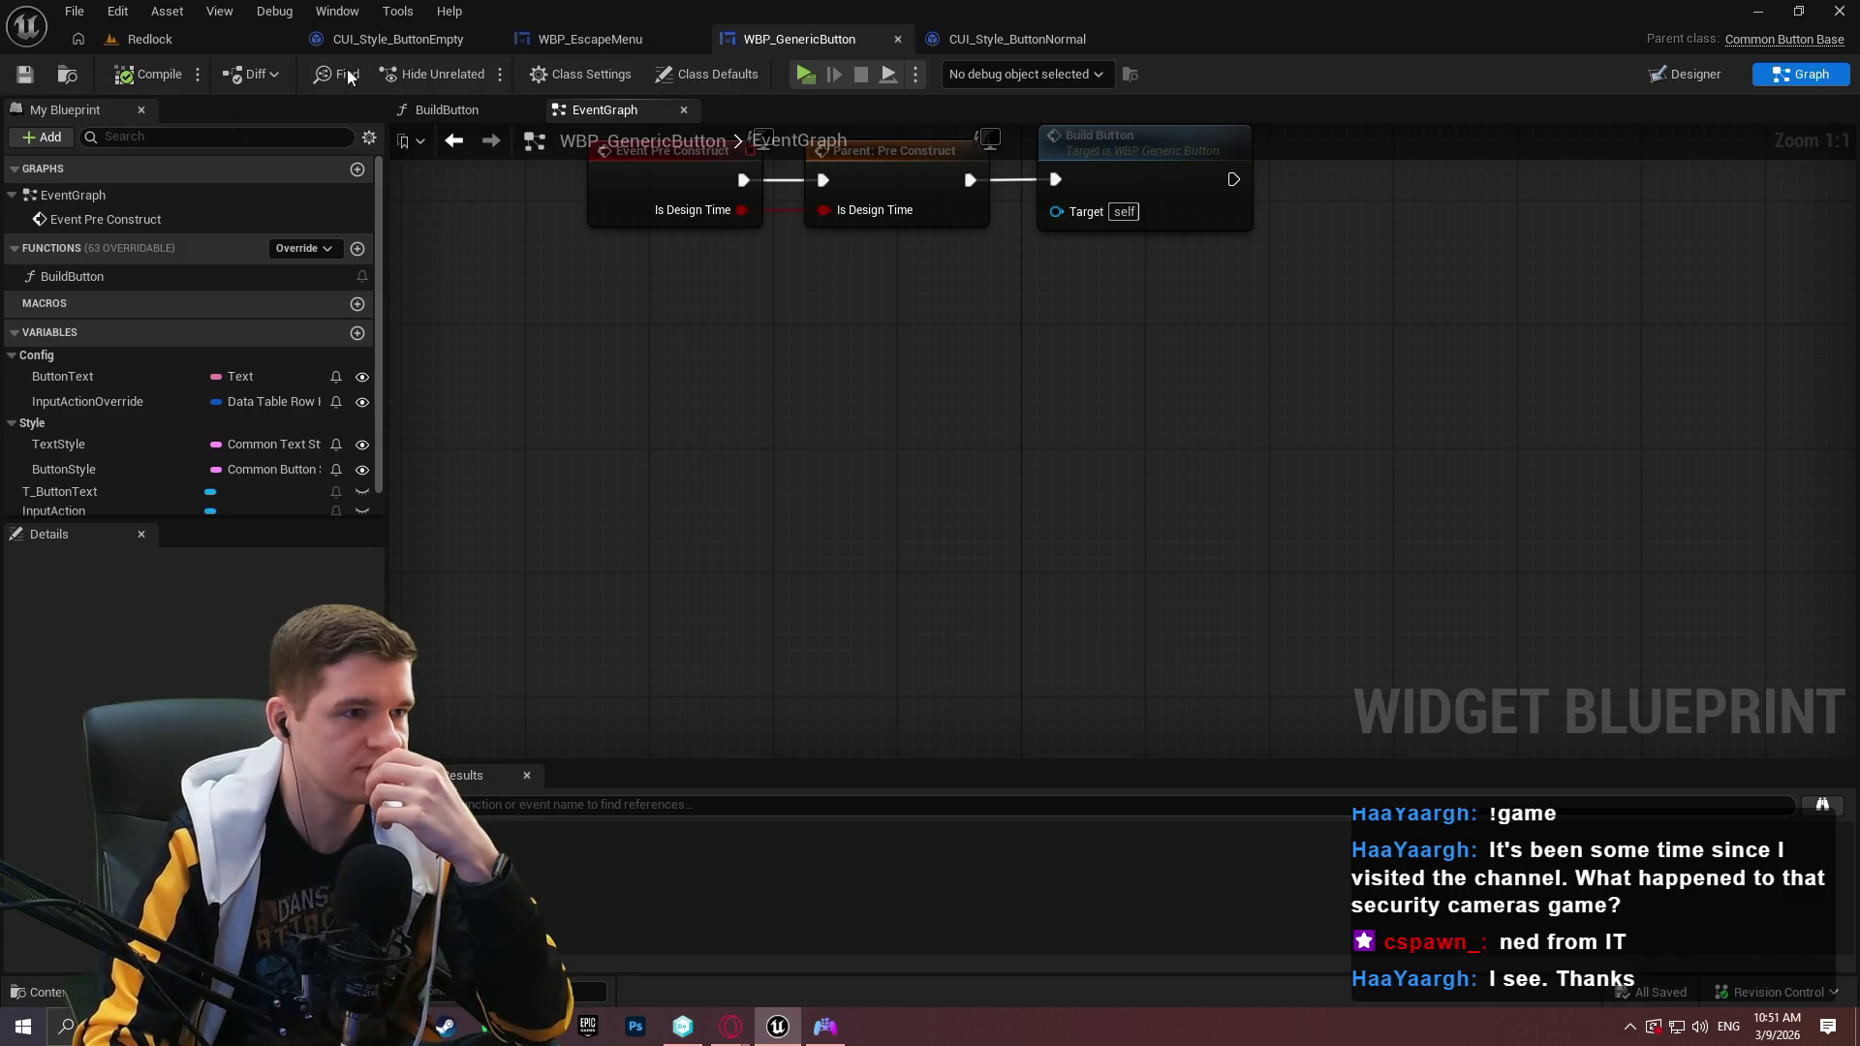
click(369, 39)
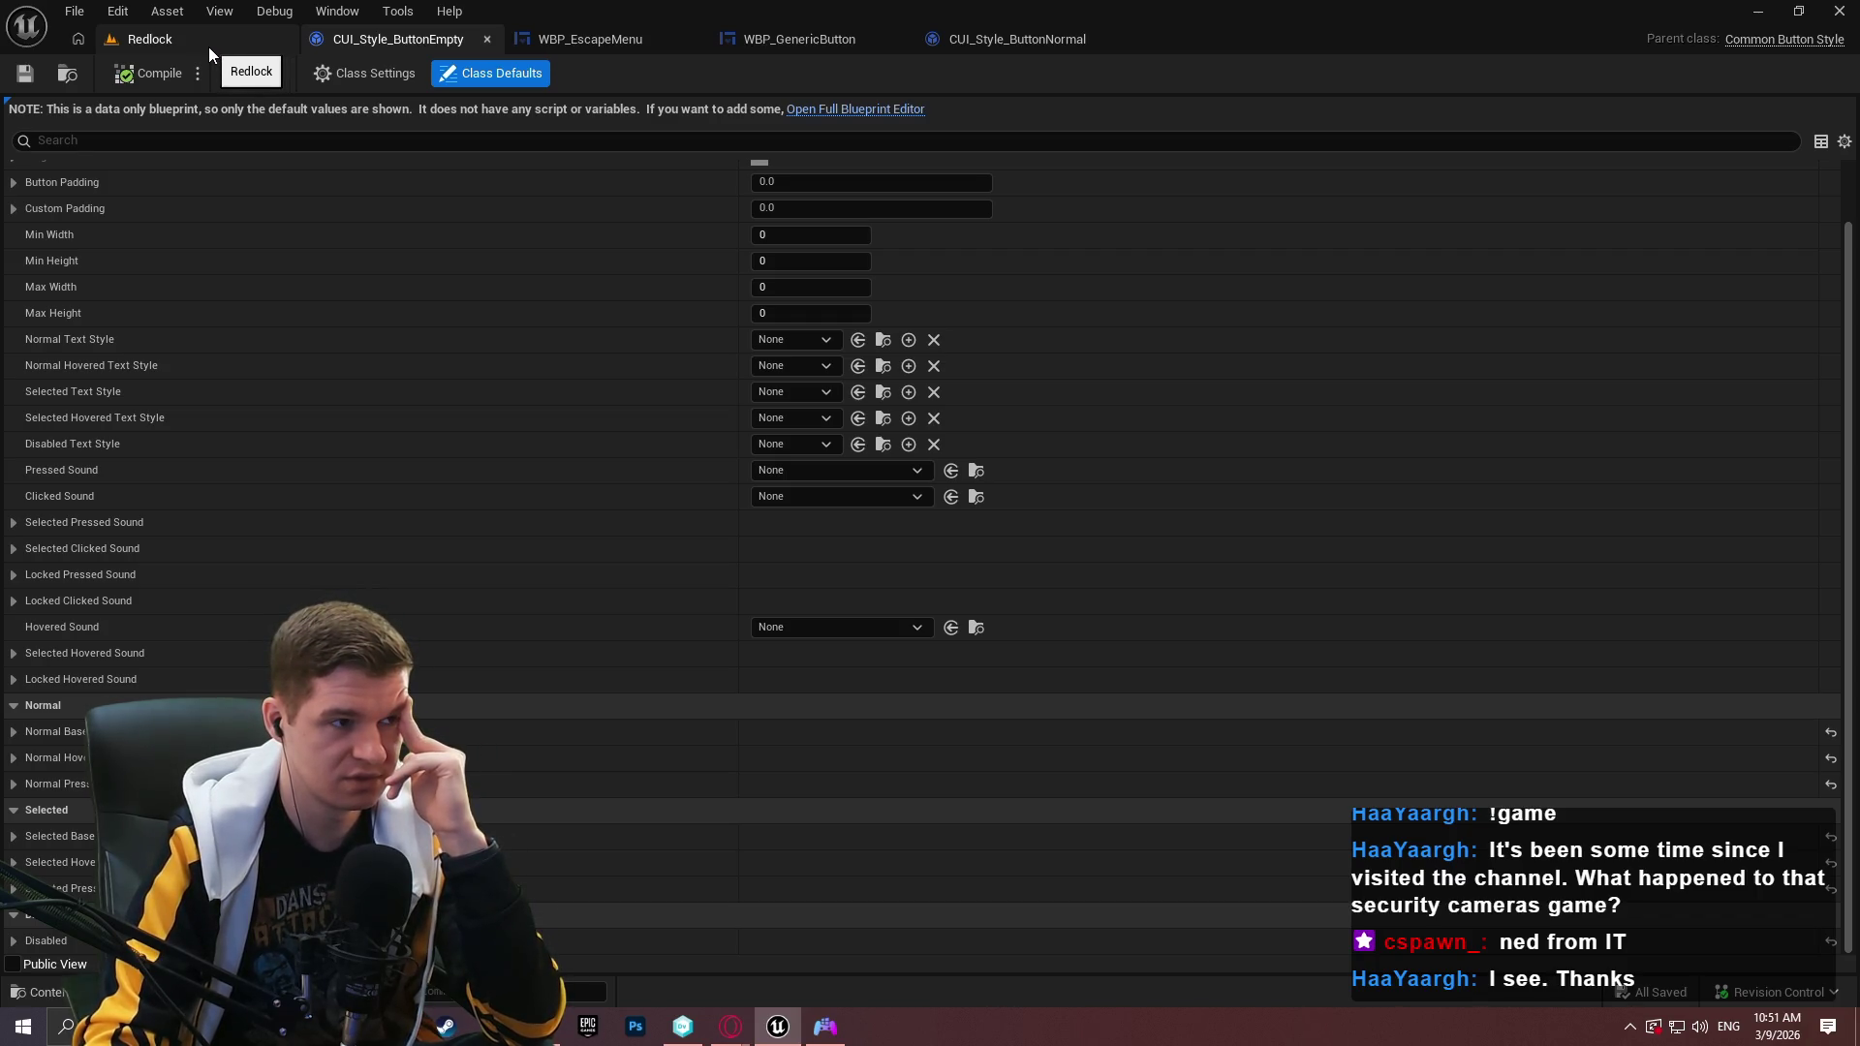
Move between the Redlock and CUI_Style_ButtonEmpty tabs, then launch a play test from WBP_GenericButton.
click(207, 46)
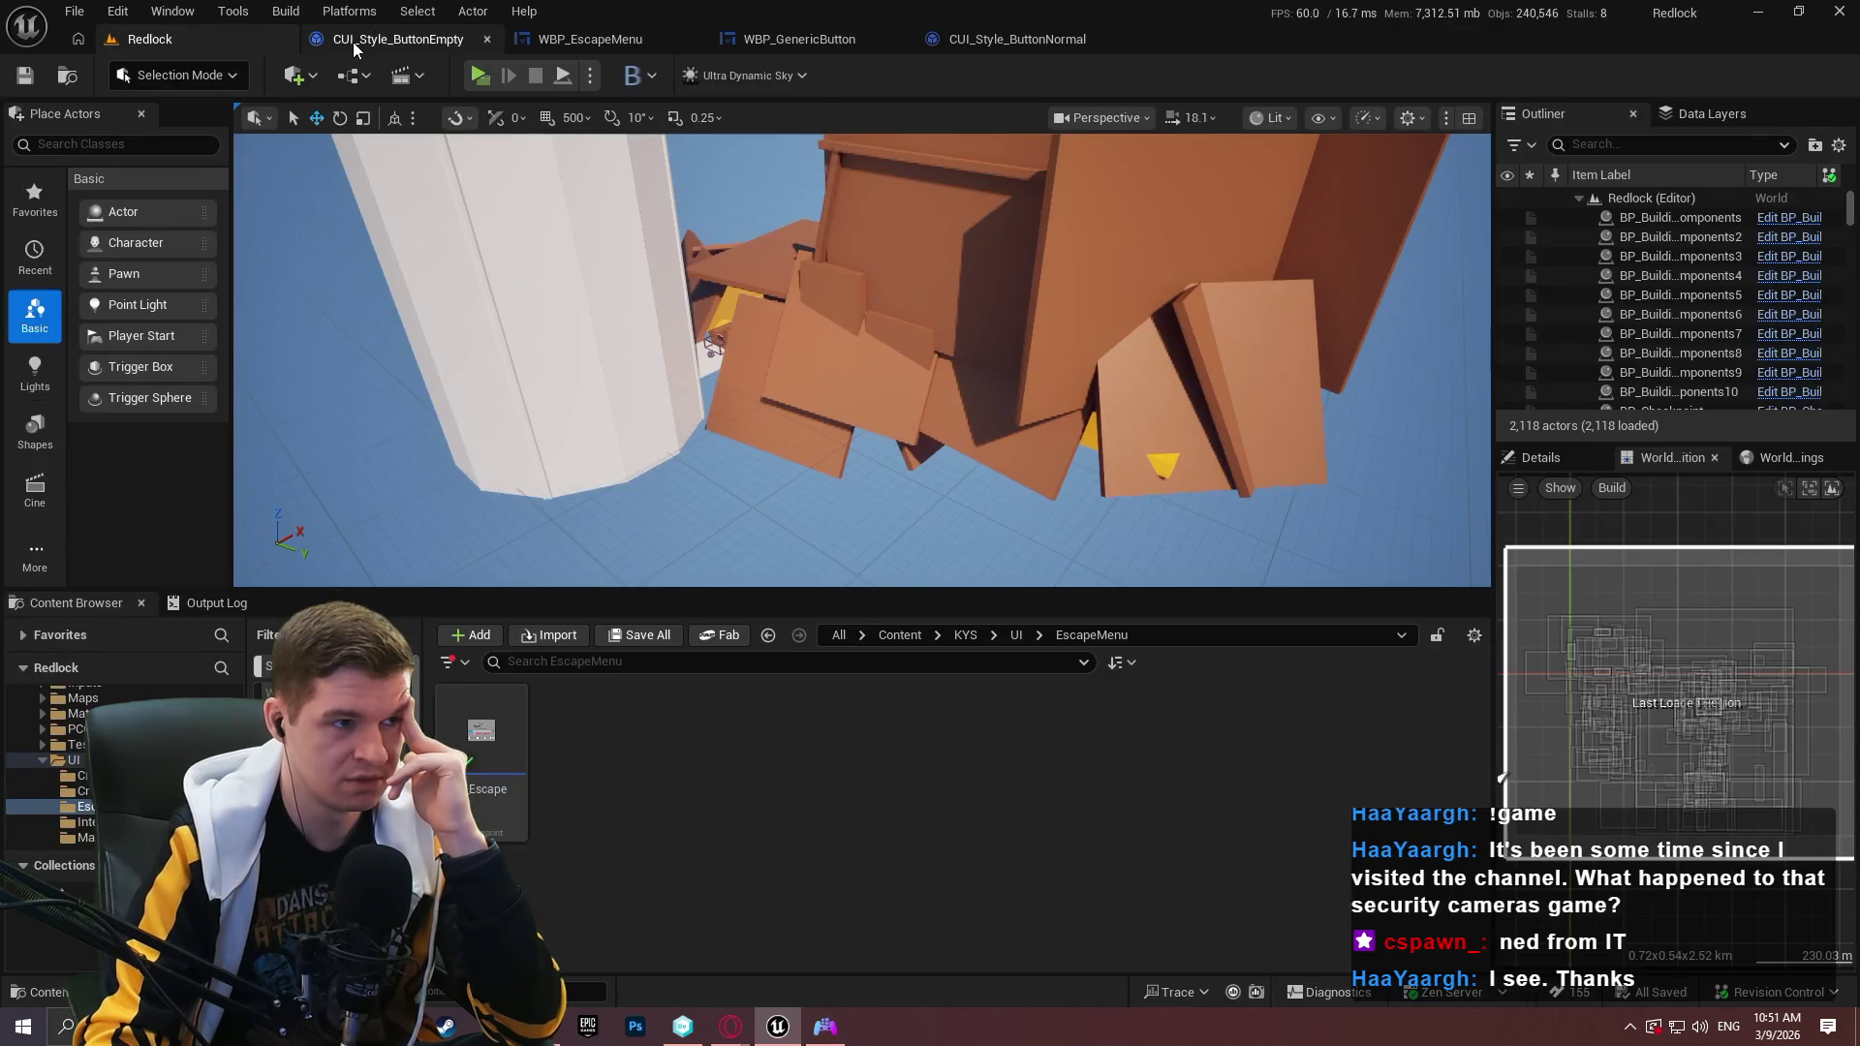
click(352, 47)
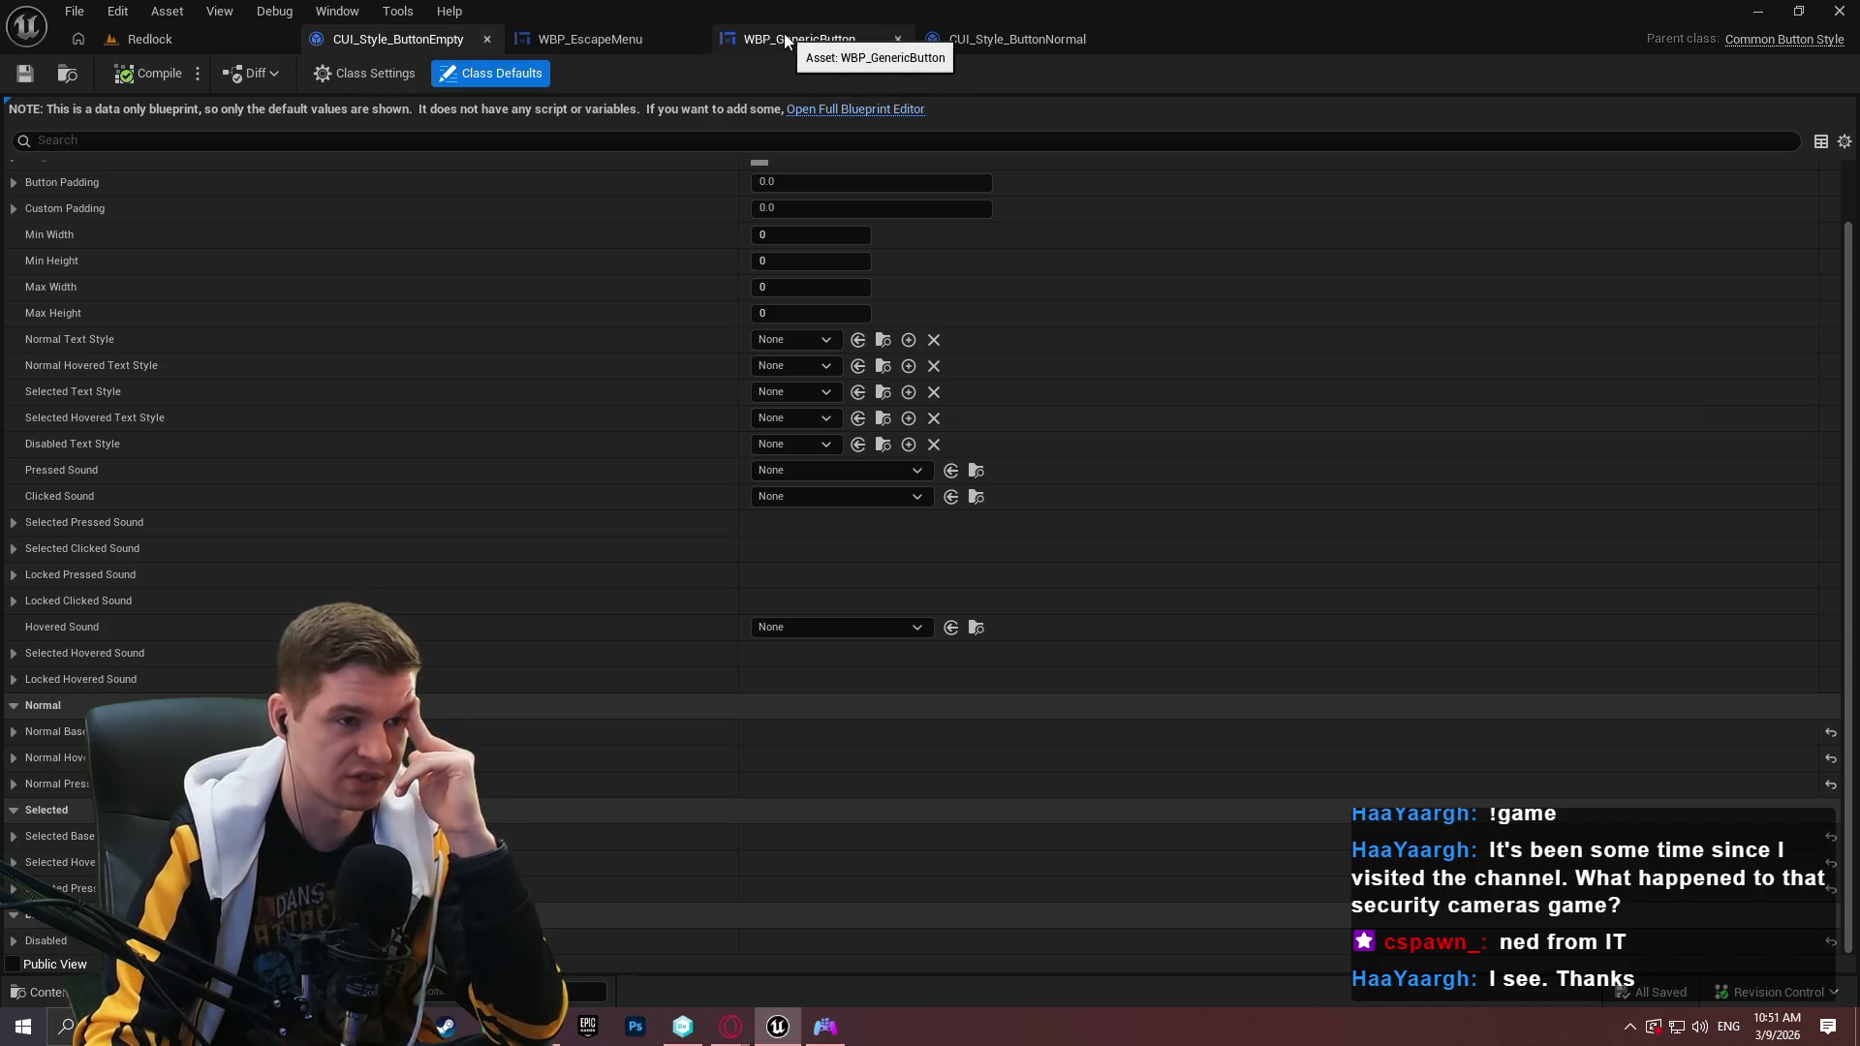
click(194, 40)
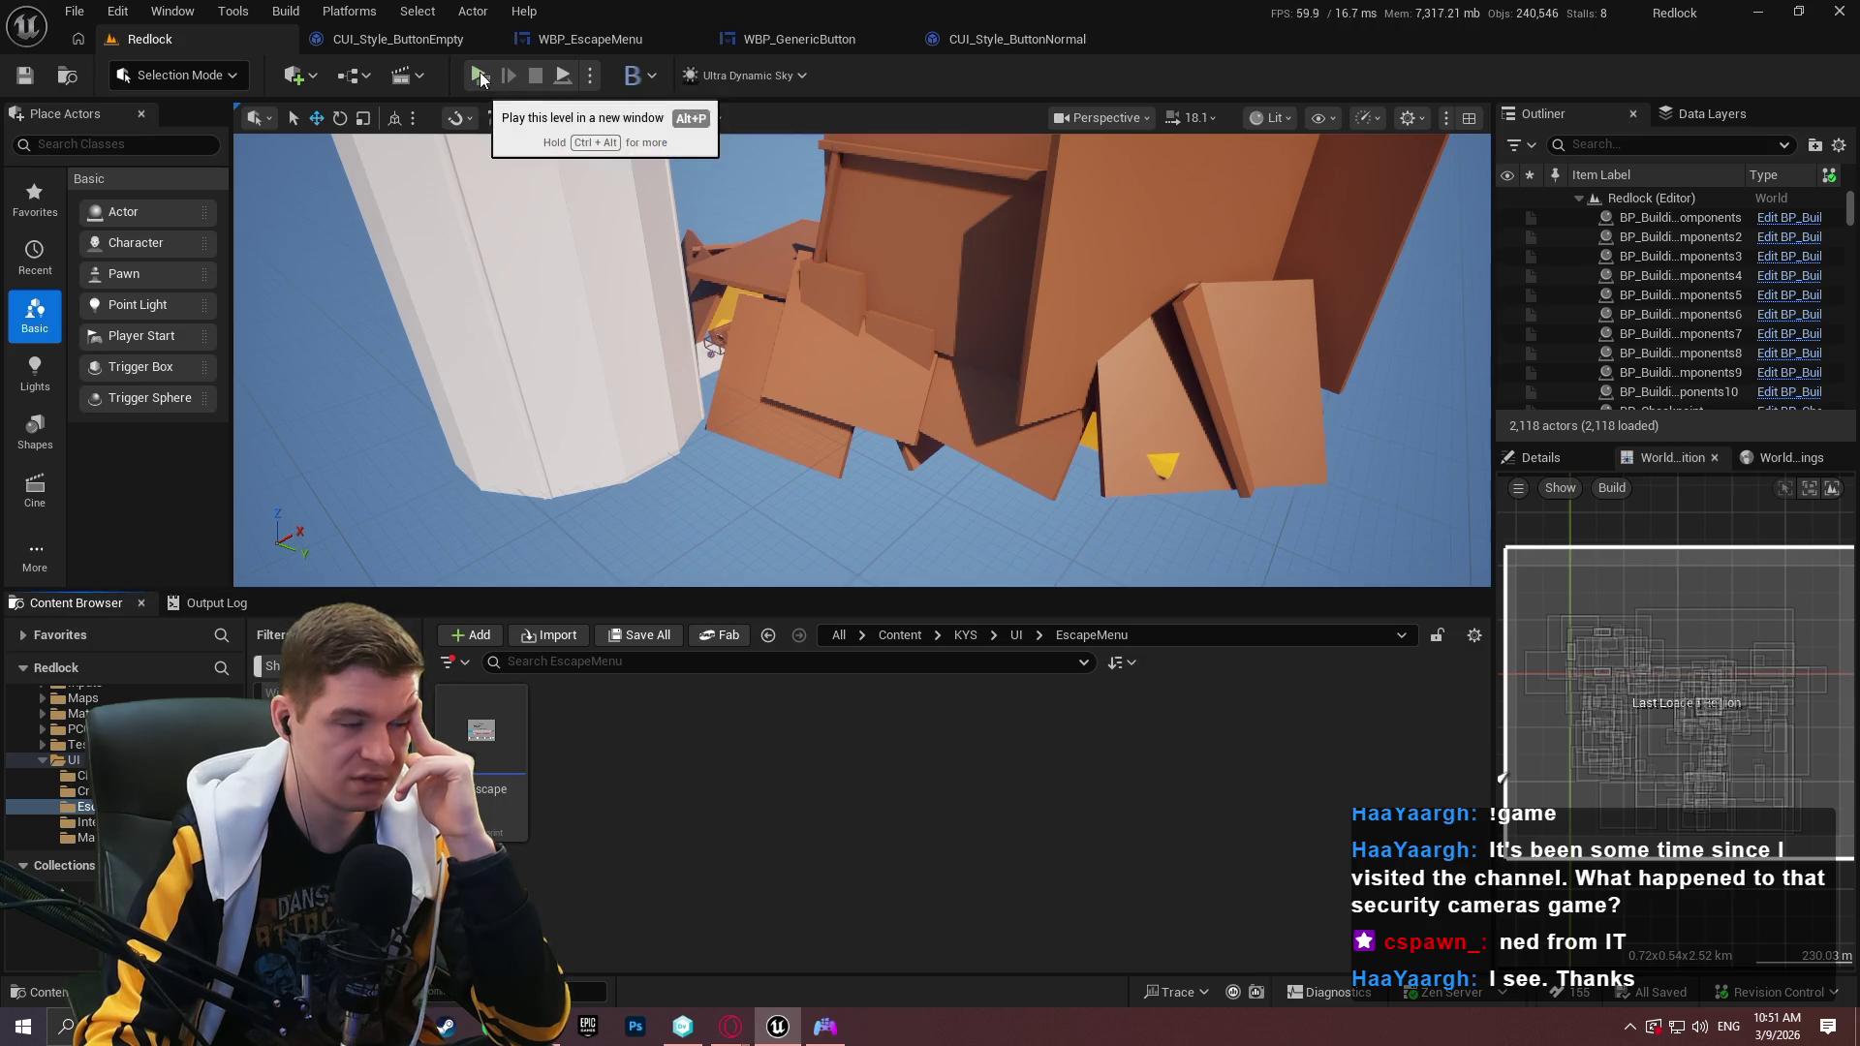
click(800, 38)
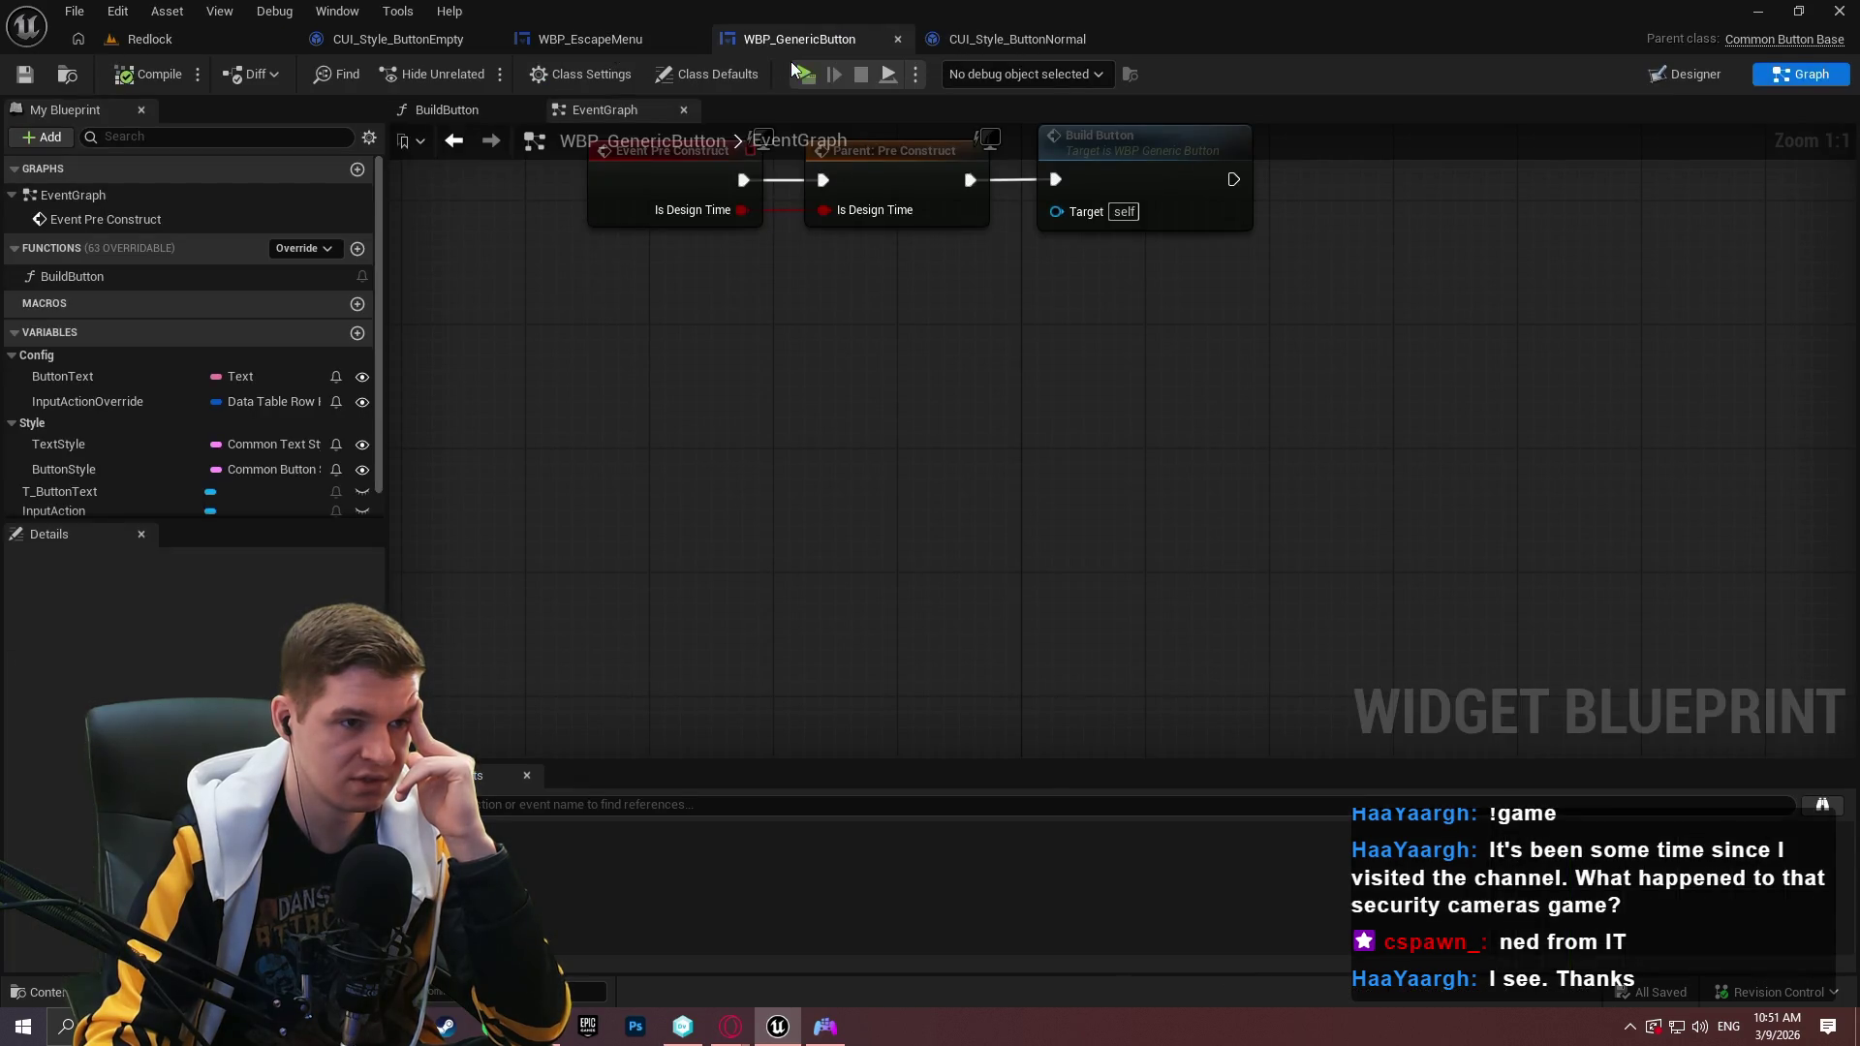
click(804, 75)
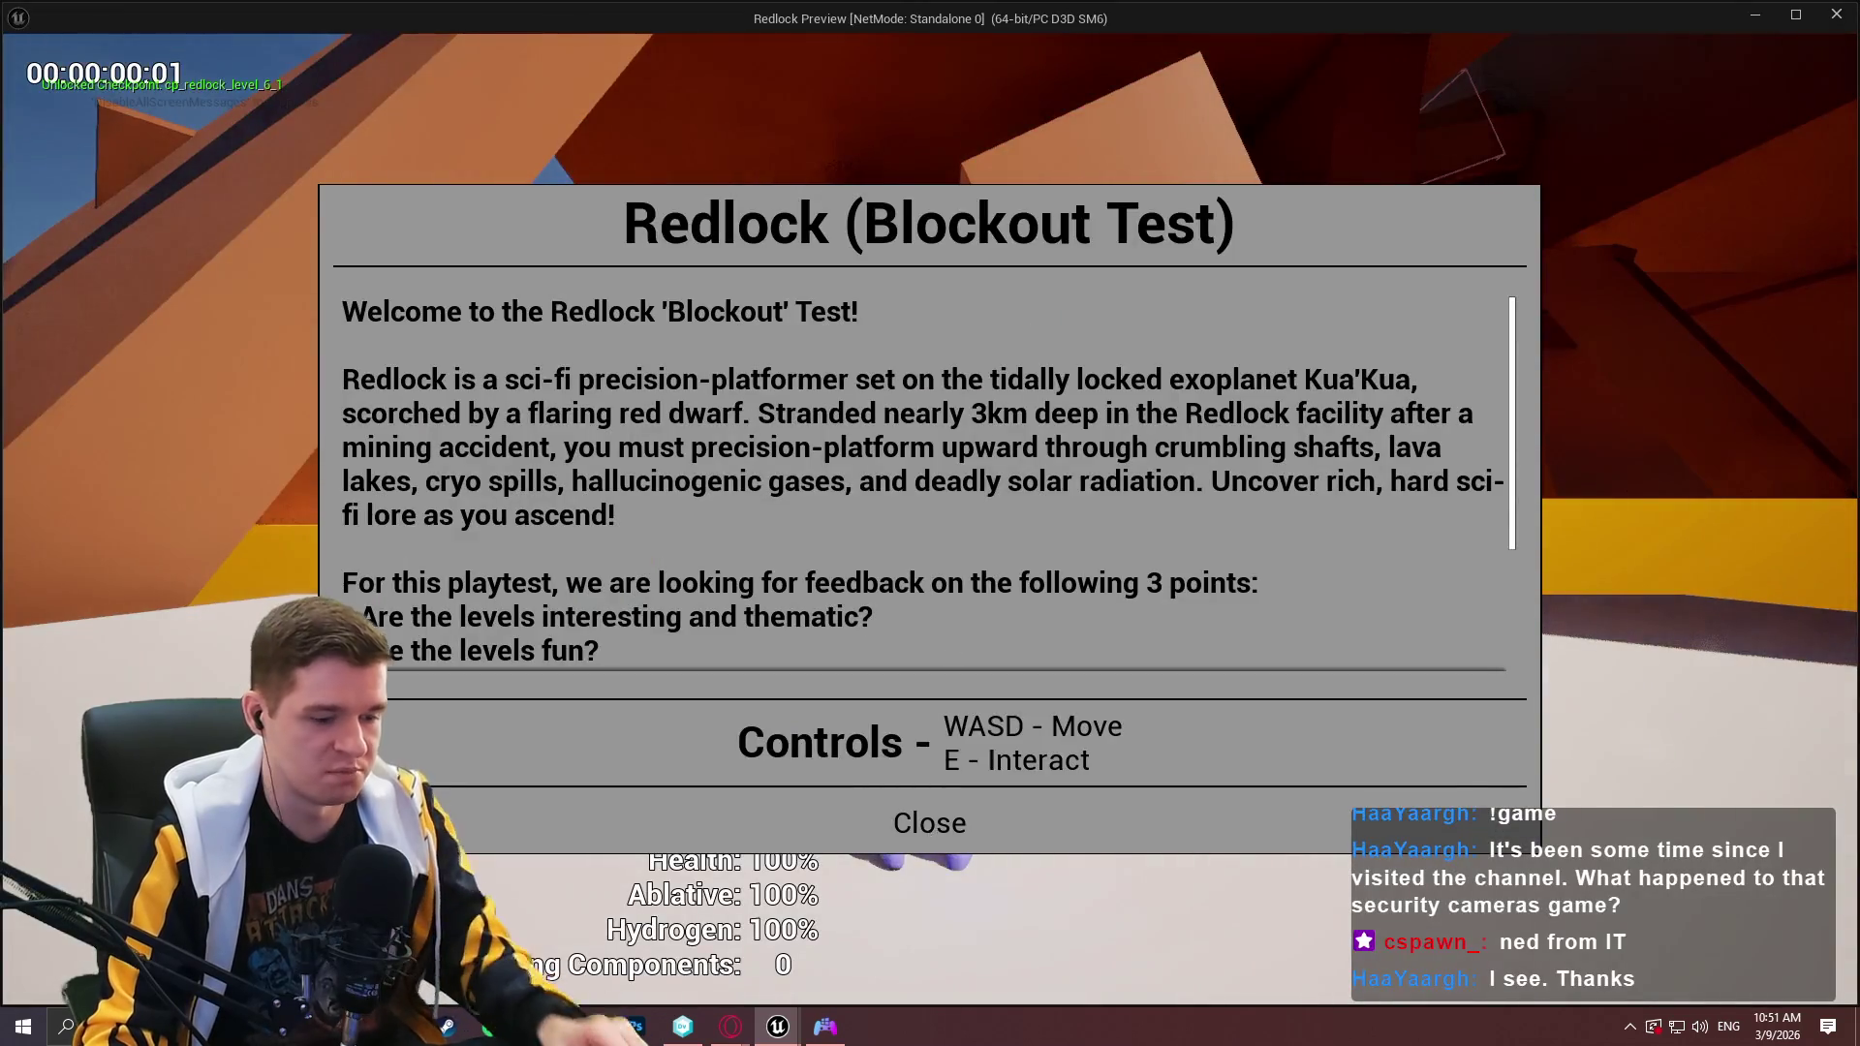
click(931, 769)
key(w)
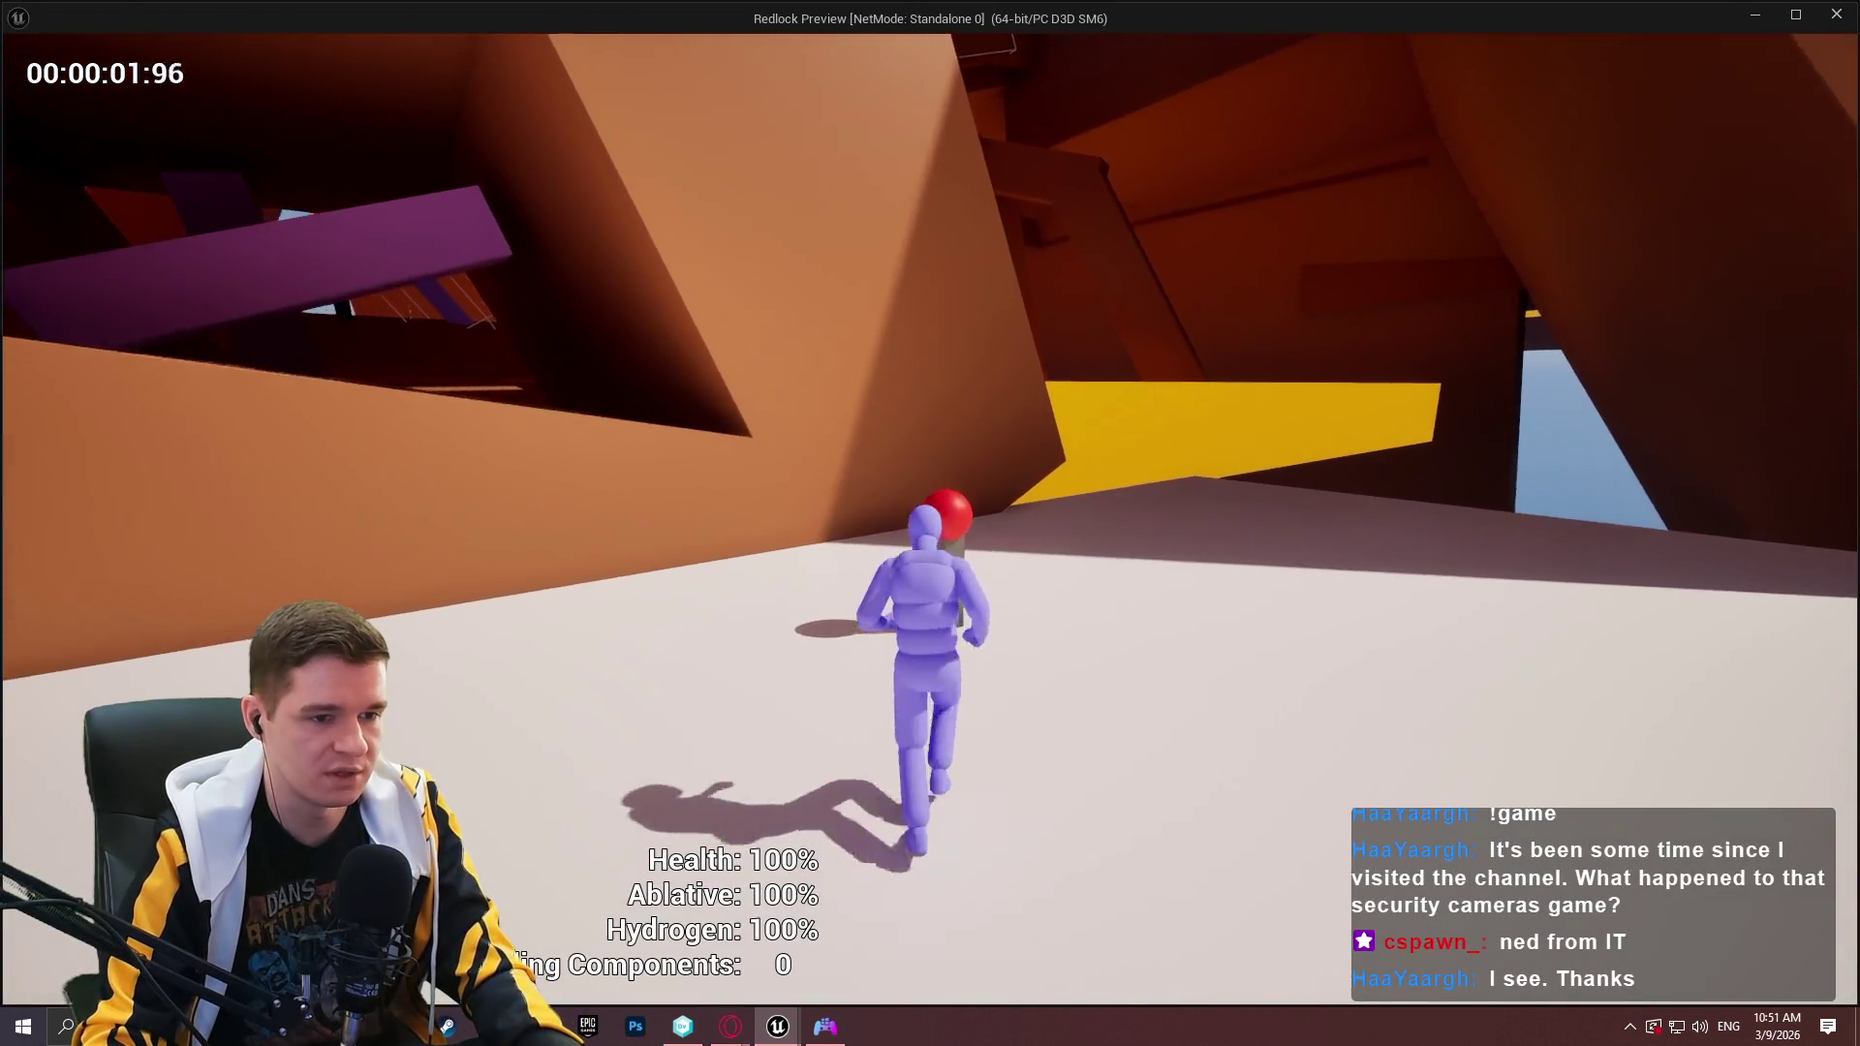
key(e)
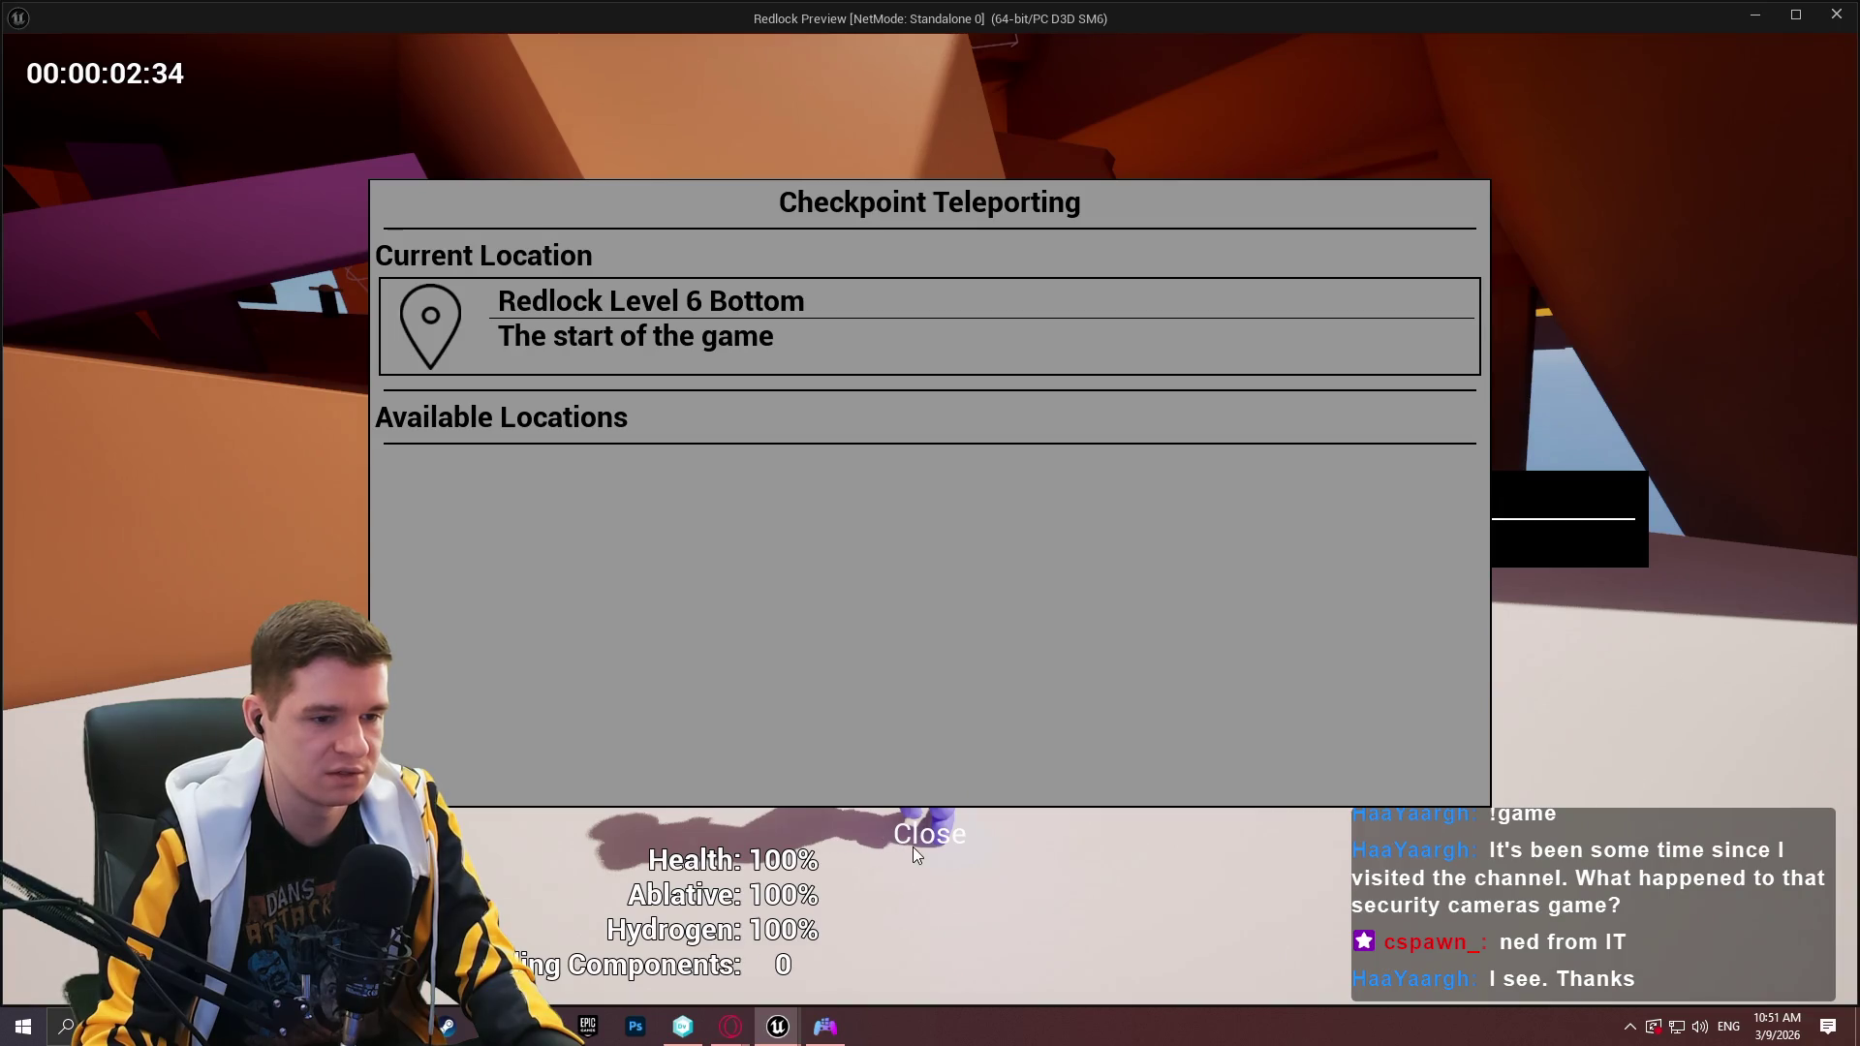
click(944, 833)
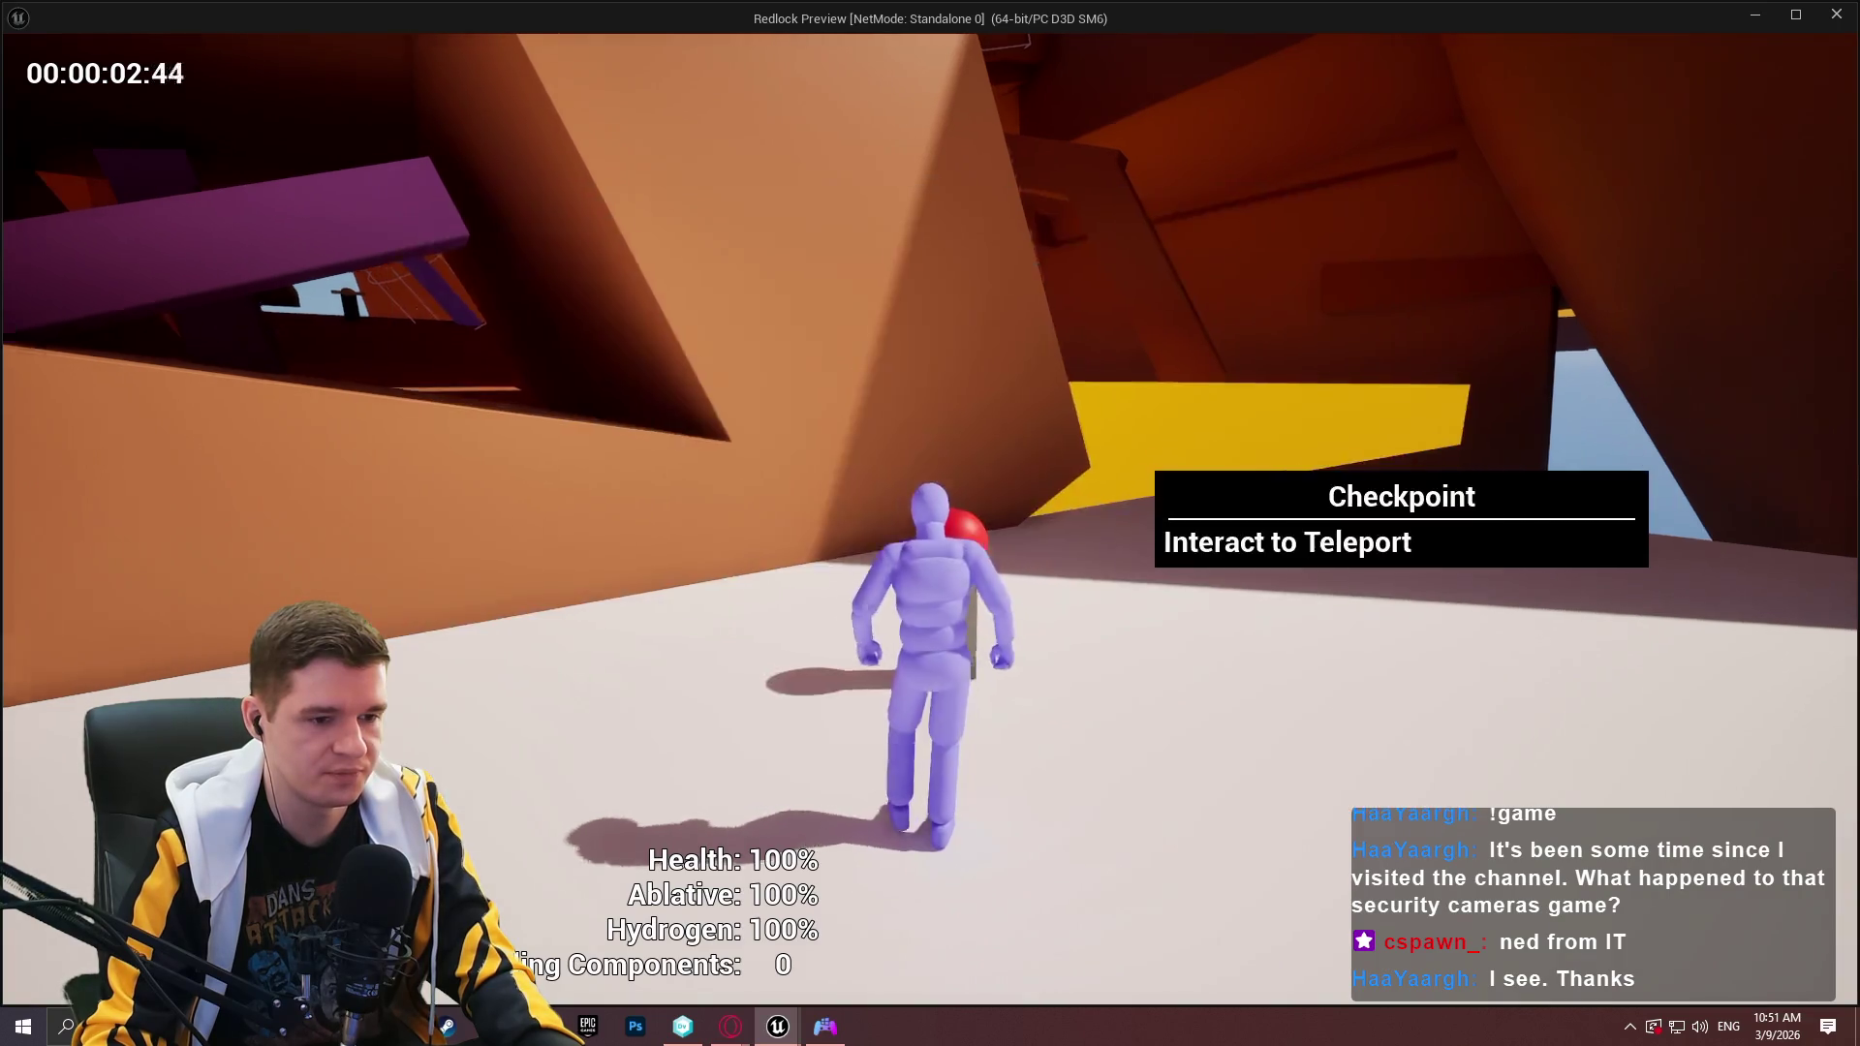
key(w)
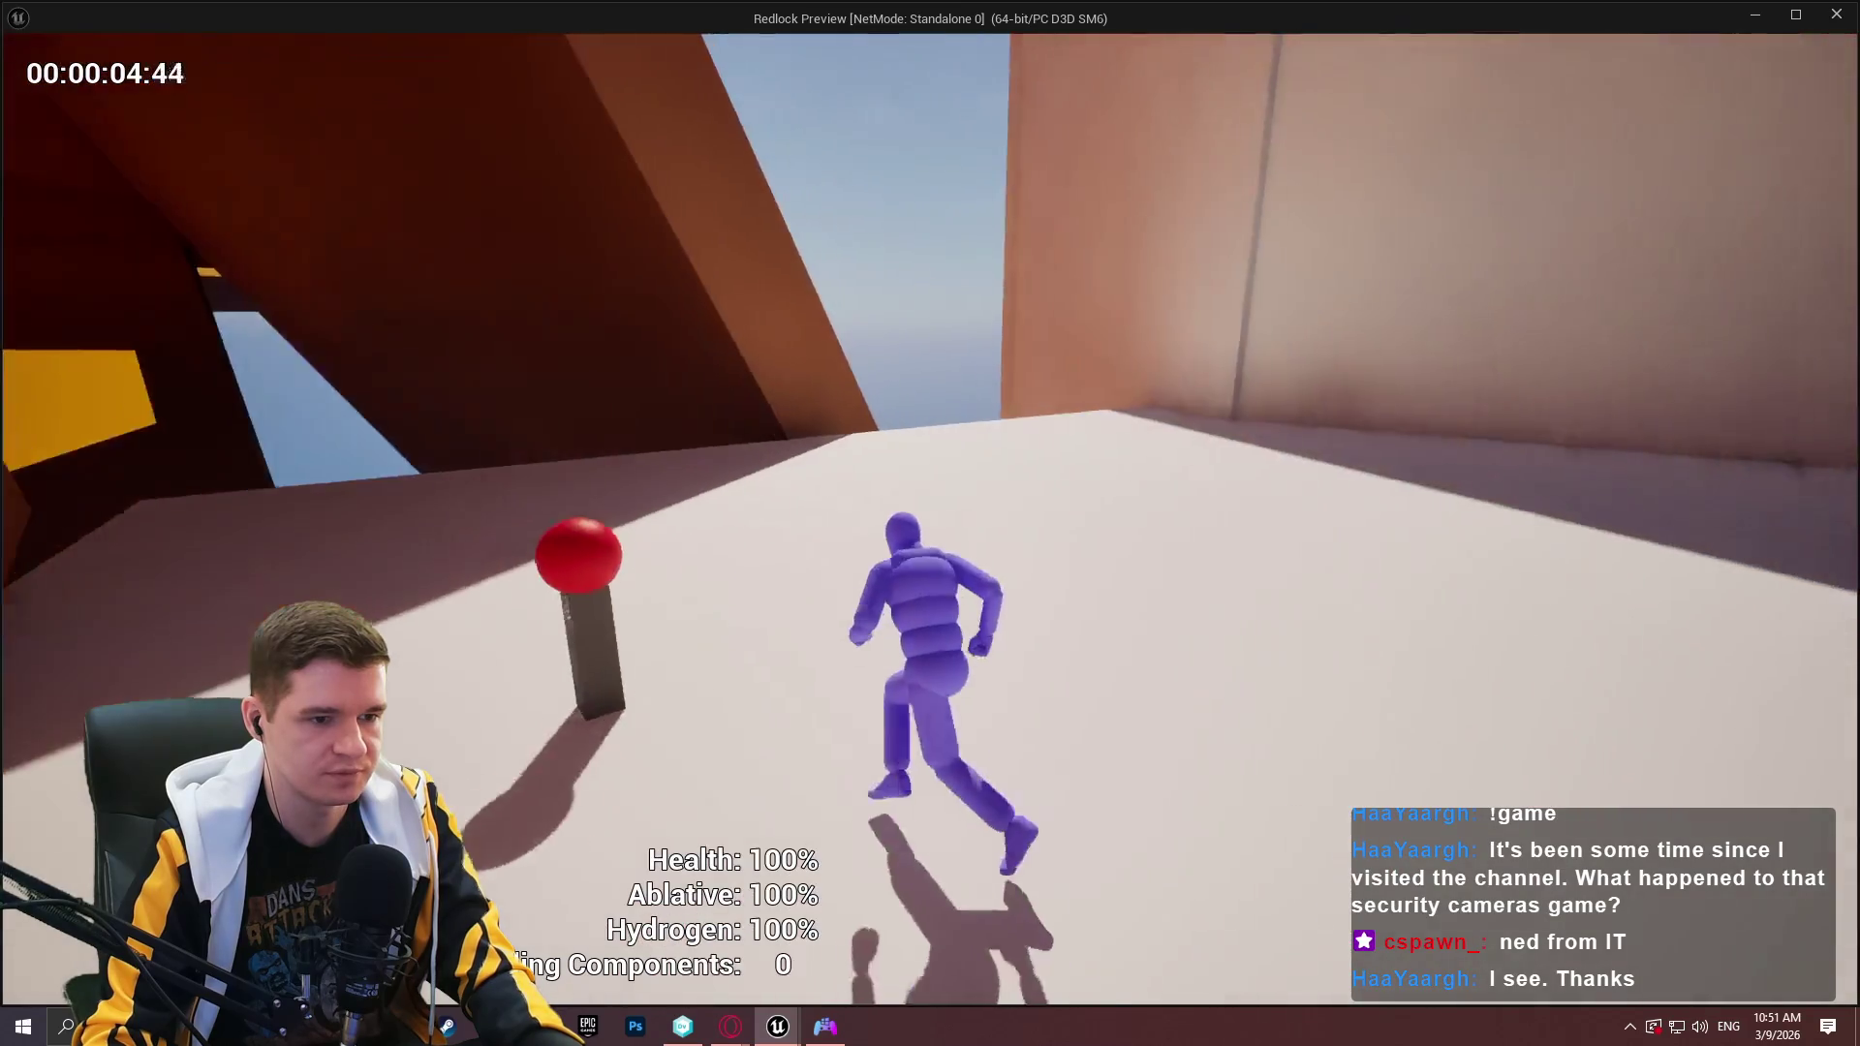
key(Escape)
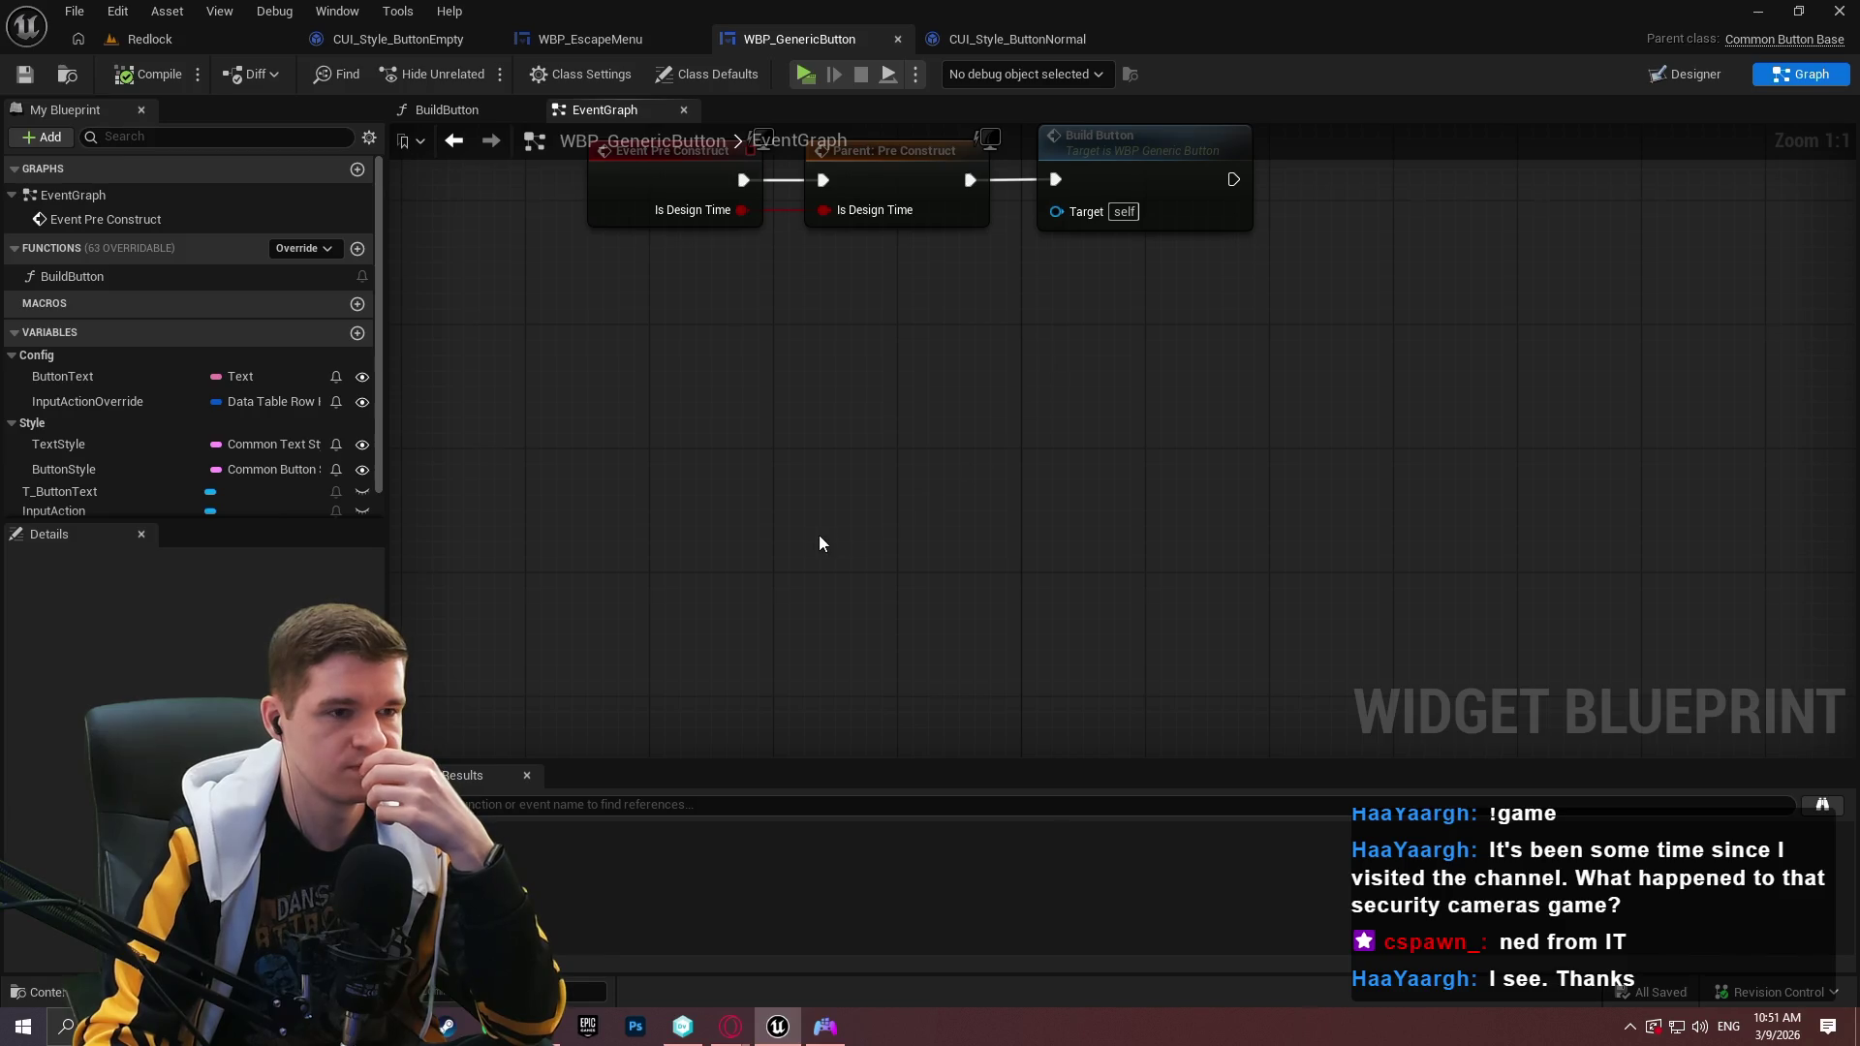
Add Event On Hovered and Event On Unhovered override nodes to the graph.
right_click(609, 509)
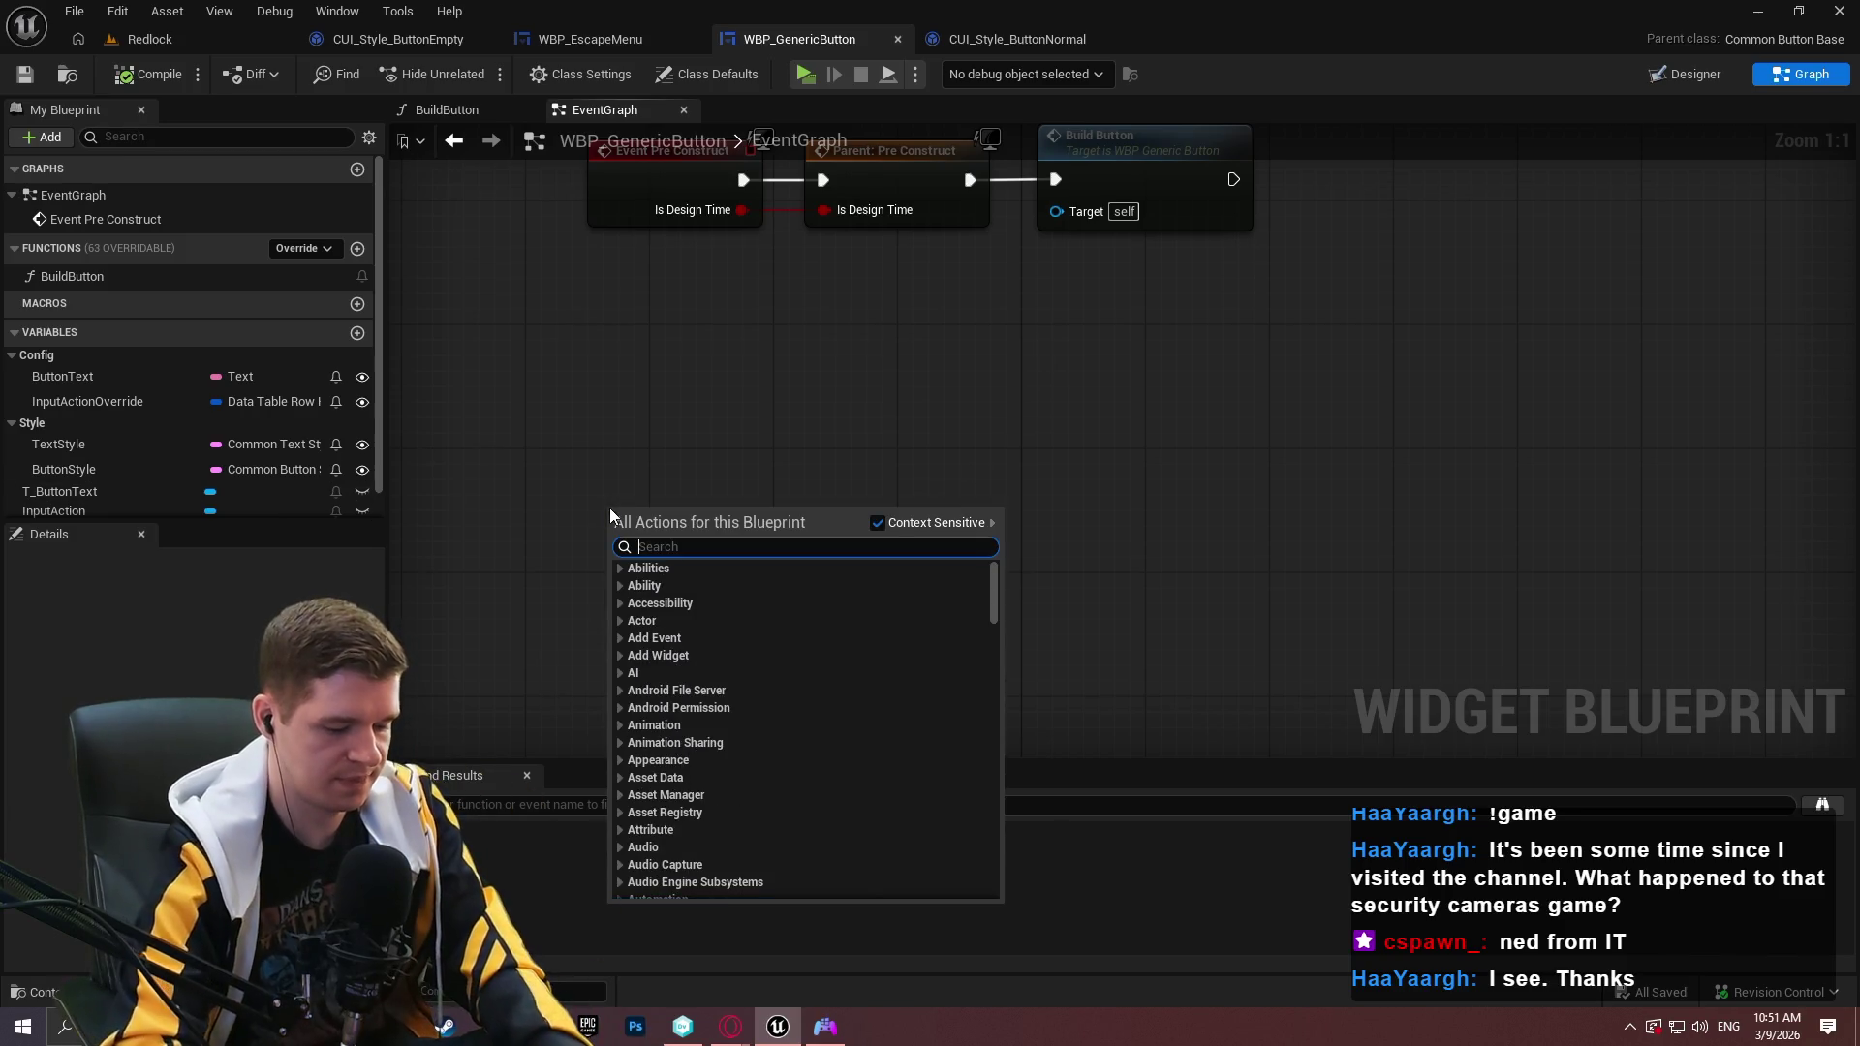
text(hovere)
scroll(857, 717, down, 3)
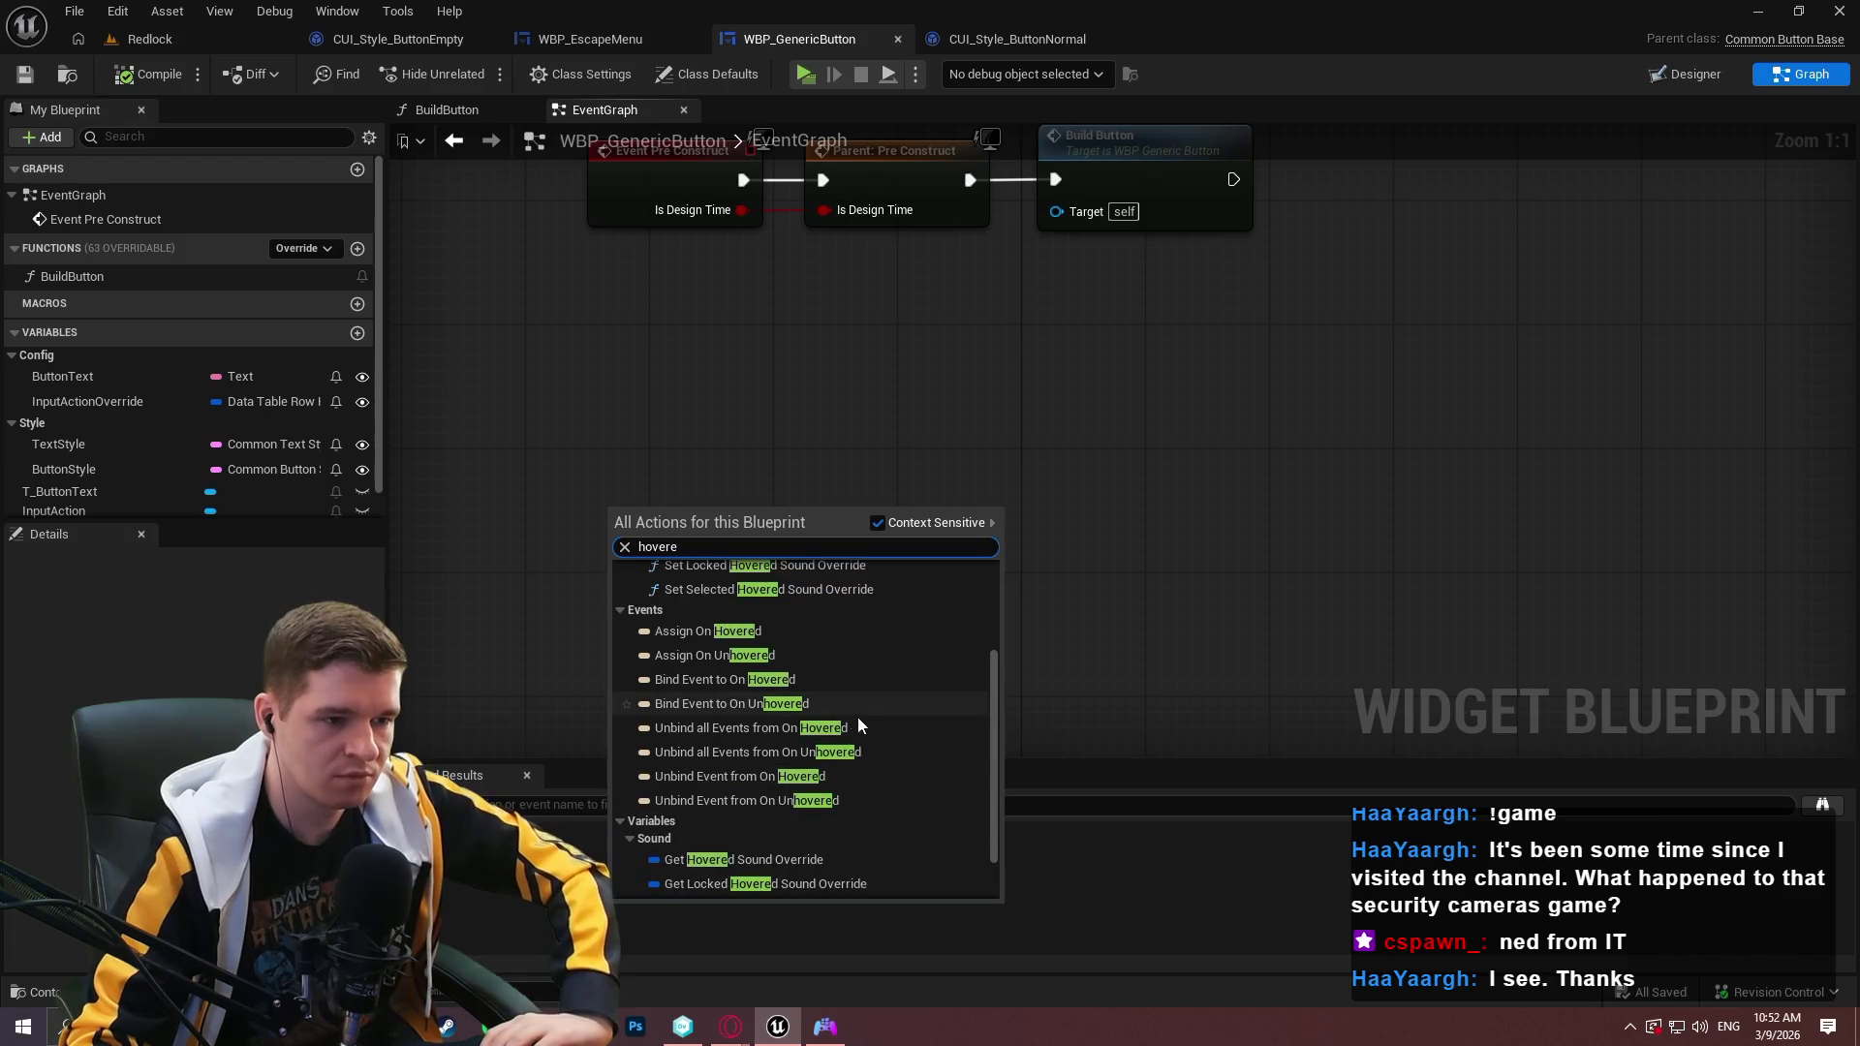
scroll(849, 692, up, 3)
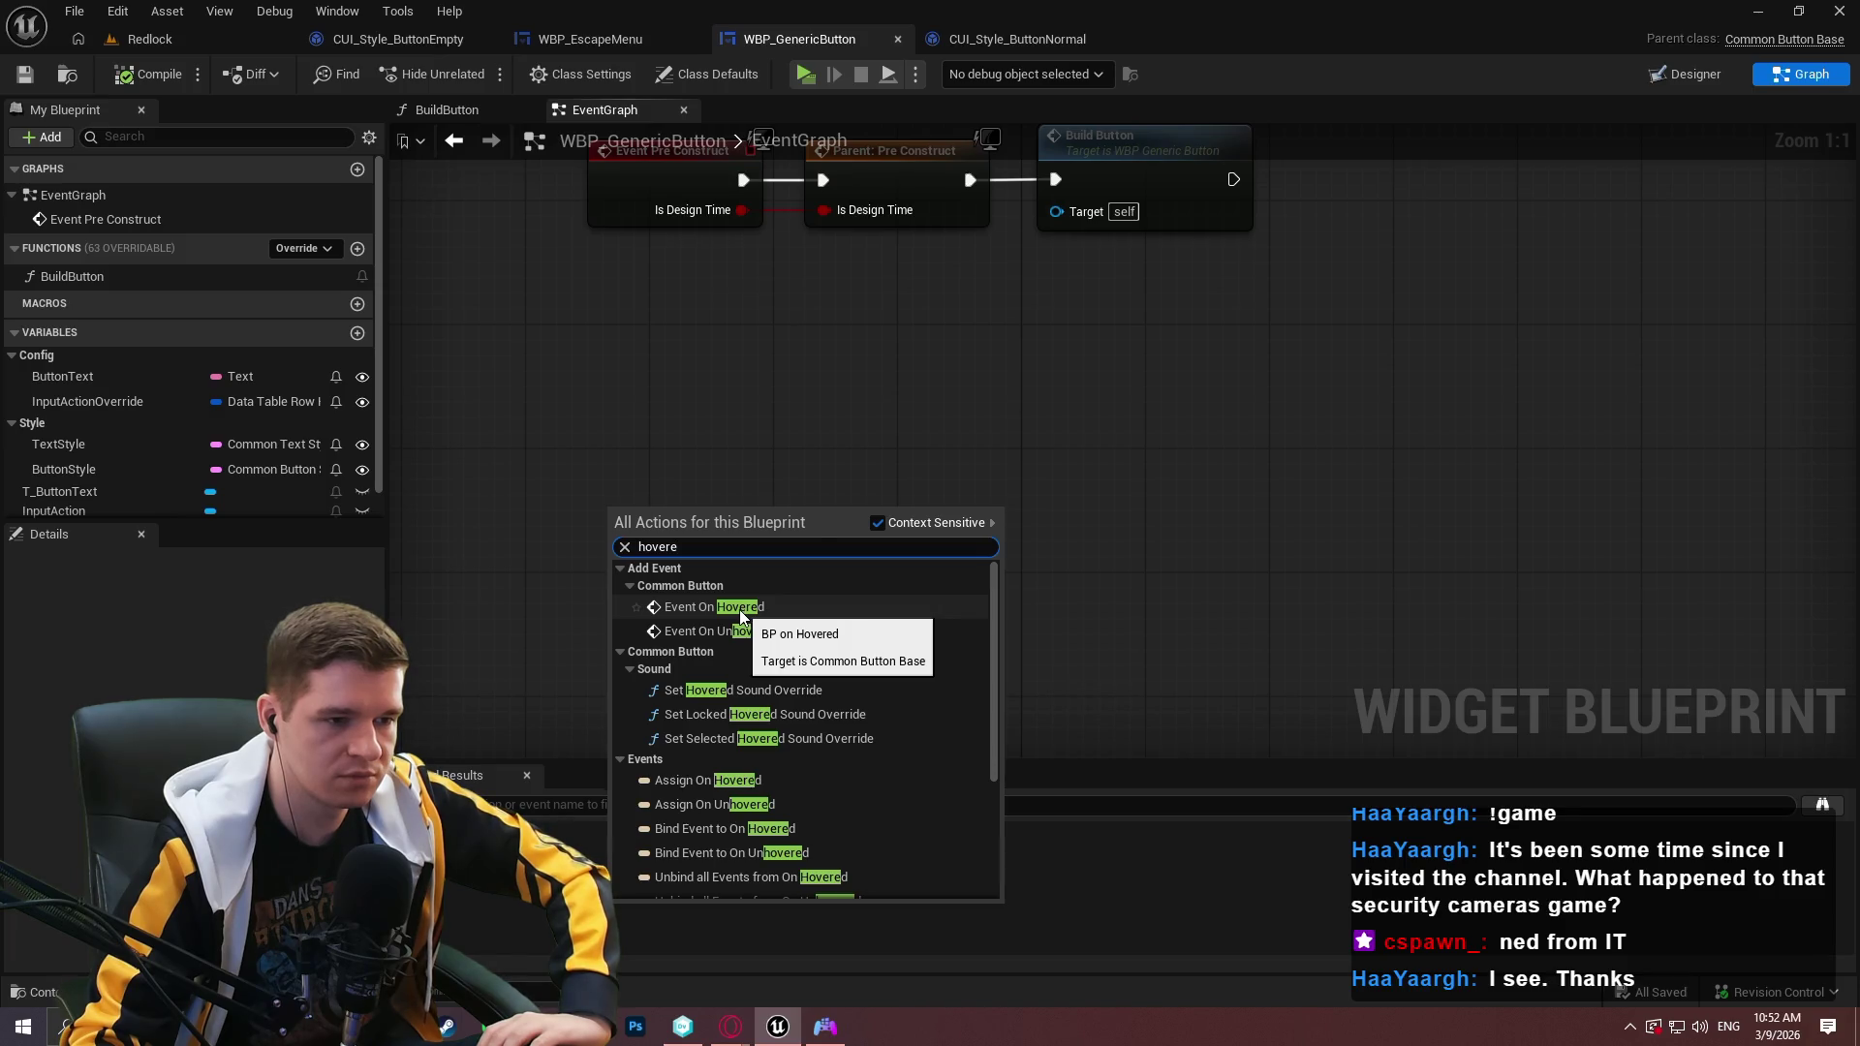
click(741, 616)
right_click(747, 595)
text(unhov)
key(Return)
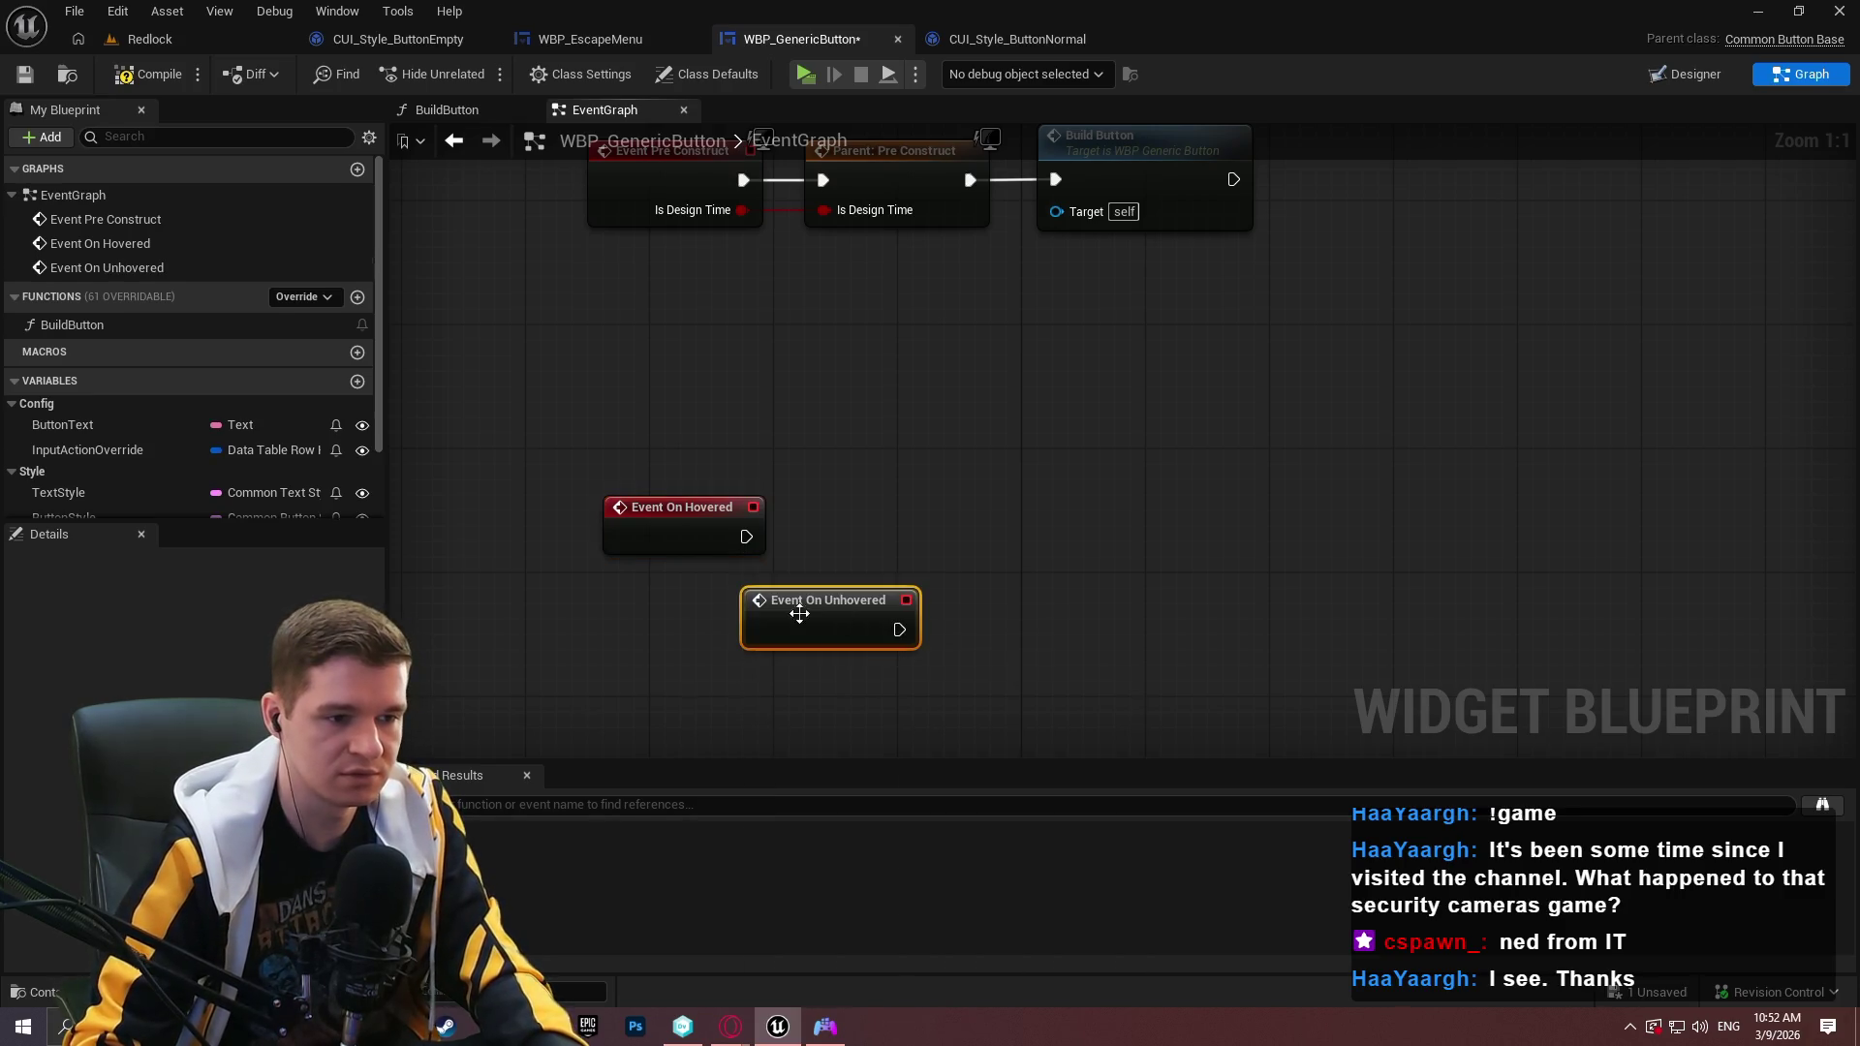
Add a parent function call to both On Hovered and On Unhovered.
right_click(713, 547)
click(857, 625)
right_click(851, 619)
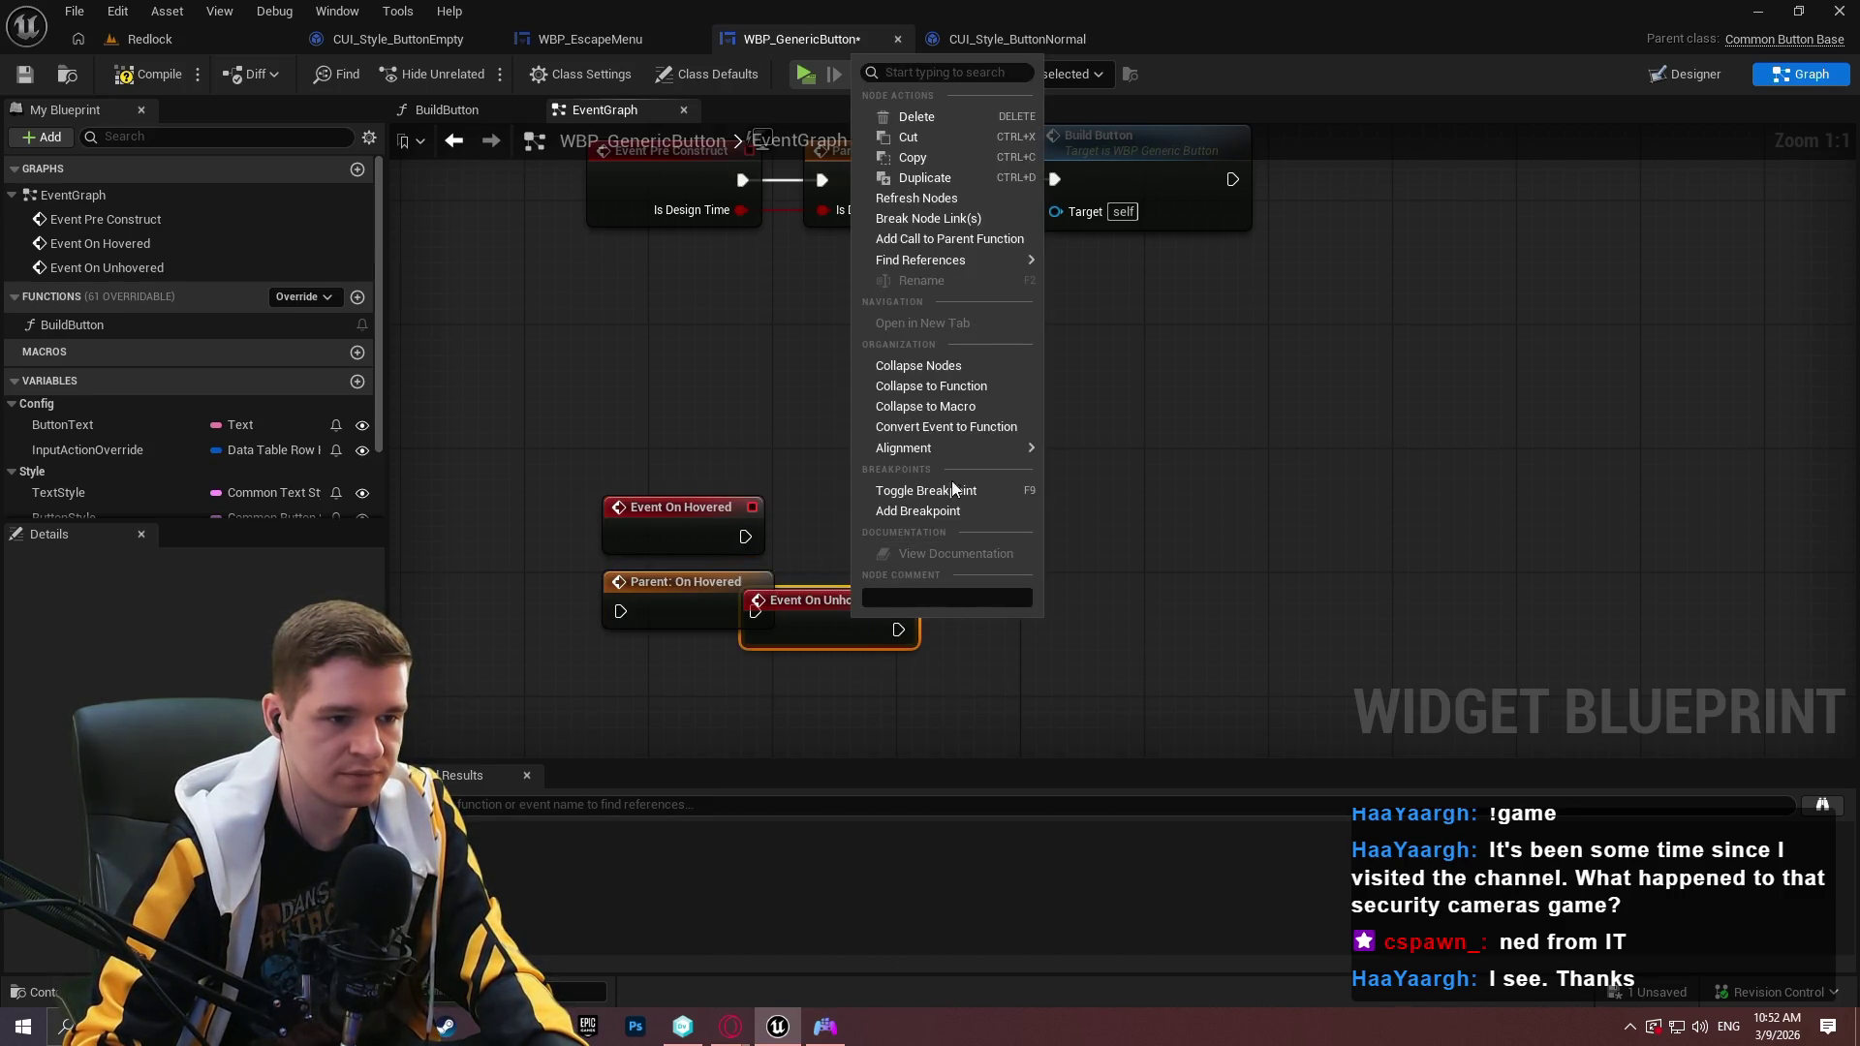
click(976, 242)
Stack the unhover nodes below the hover ones, wire On Hovered to its parent call, then compile and save.
mouse_move(831, 394)
mouse_down()
mouse_move(742, 628)
mouse_move(686, 678)
mouse_up()
scroll(1064, 467, down, 2)
mouse_move(1066, 714)
mouse_down()
mouse_move(640, 212)
mouse_move(985, 248)
mouse_move(1195, 247)
mouse_move(1081, 259)
mouse_up()
click(1155, 288)
scroll(1175, 253, up, 1)
mouse_move(961, 496)
mouse_down()
mouse_move(1209, 419)
mouse_move(1026, 428)
mouse_up()
scroll(969, 486, down, 2)
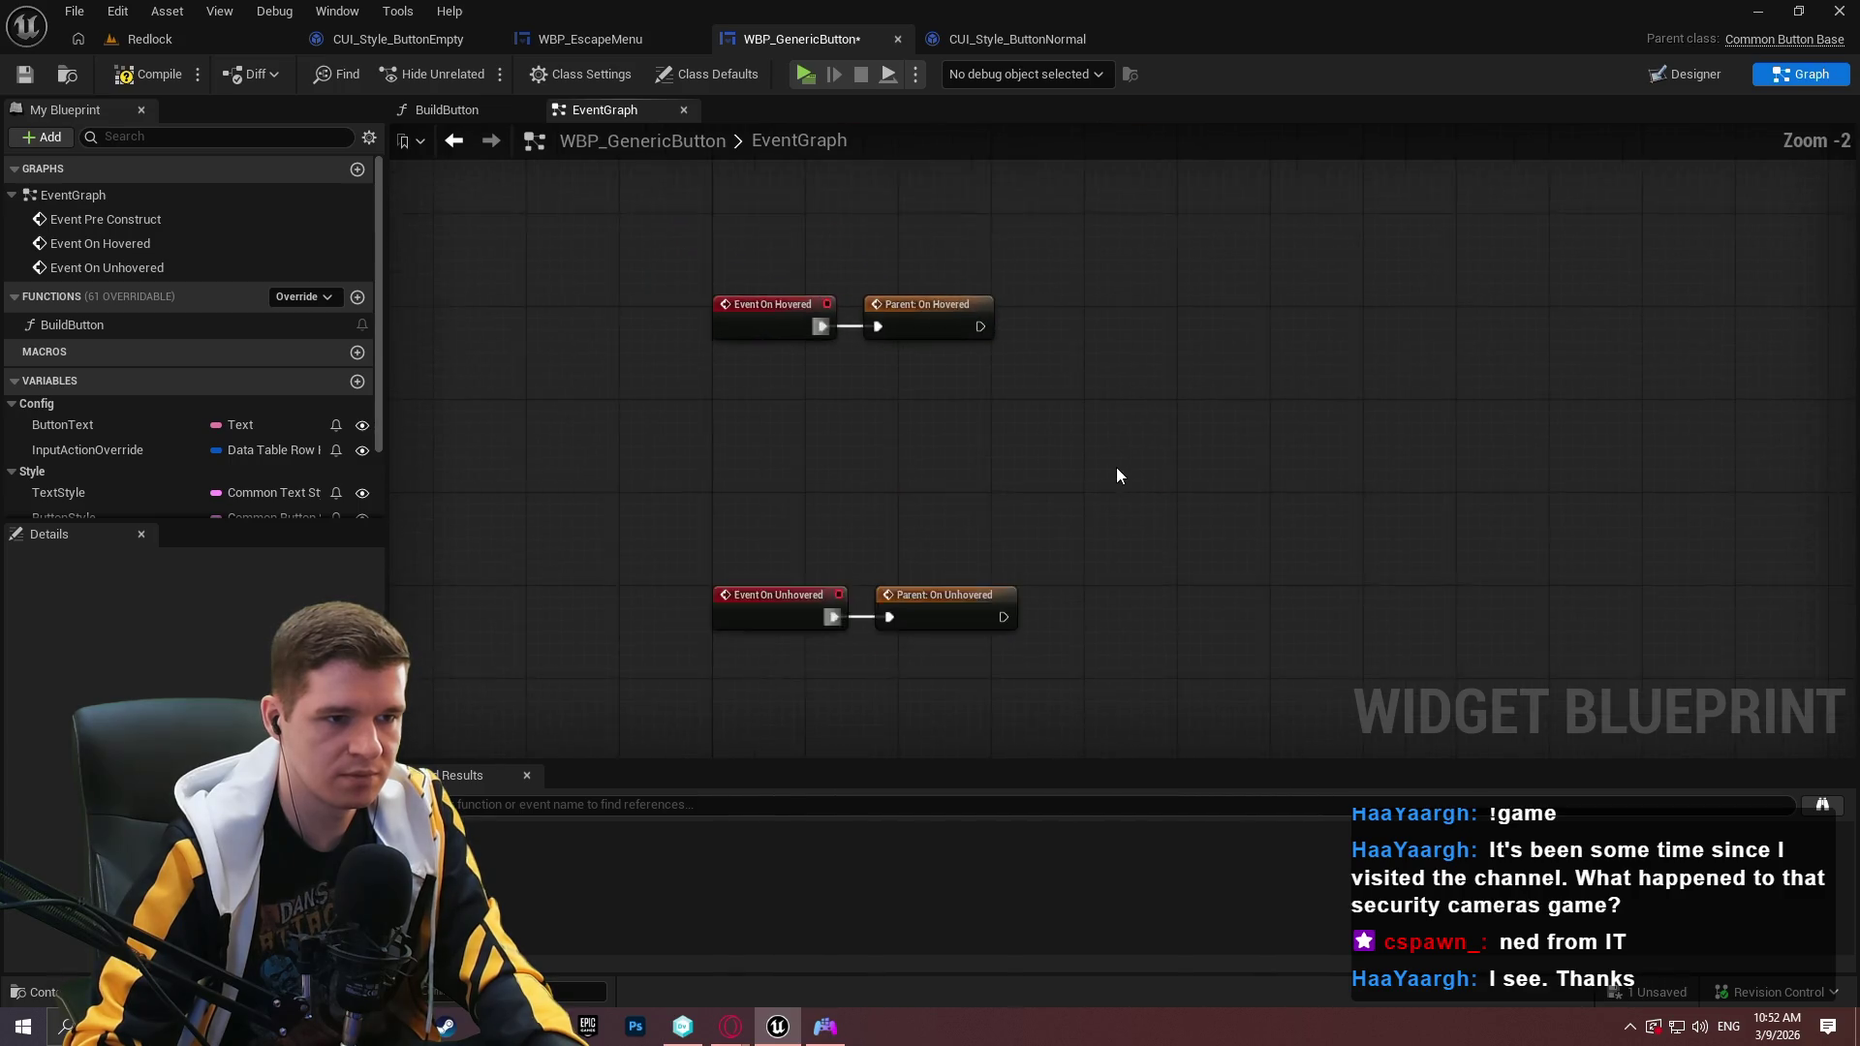
click(141, 77)
key(ctrl+s)
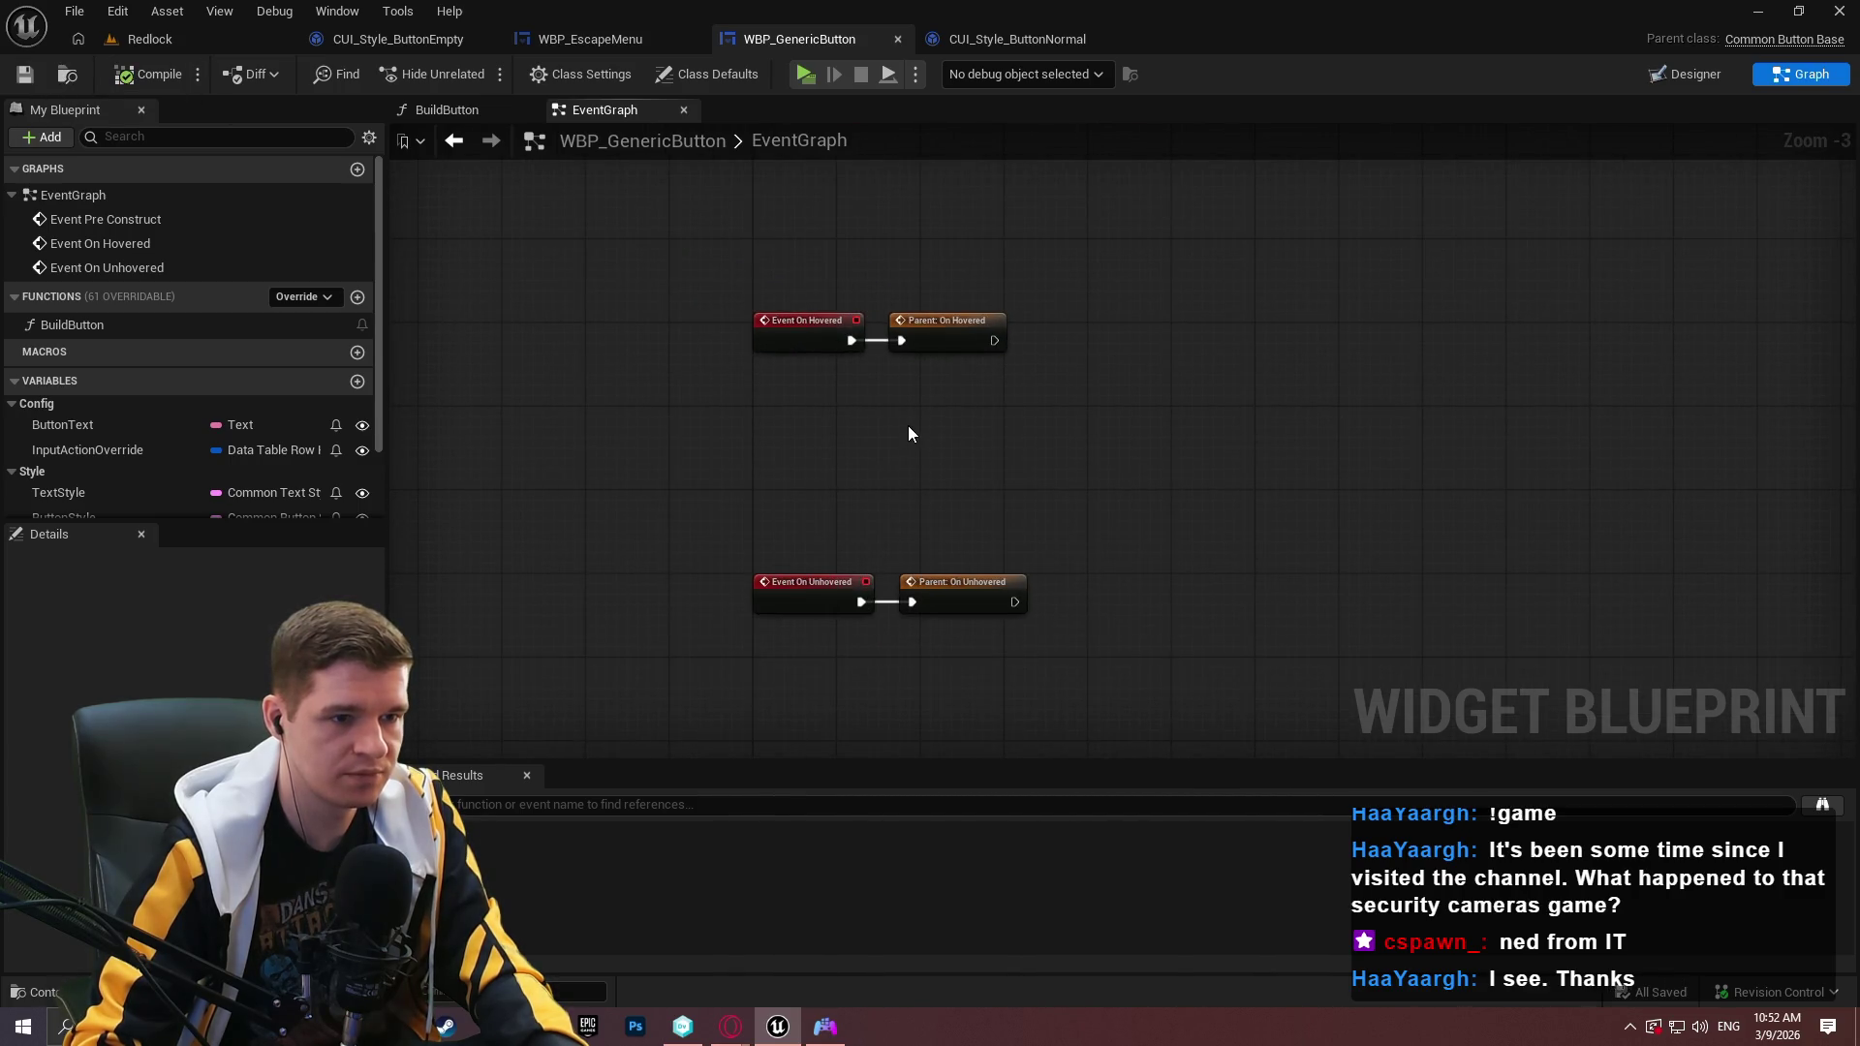
Place a Get Style node and a Get Normal Hovered Text Style node fed from its Return Value.
right_click(911, 429)
text(get style)
key(Return)
scroll(1374, 514, up, 1)
scroll(1373, 522, up, 2)
drag(920, 446, 1163, 436)
text(hovered)
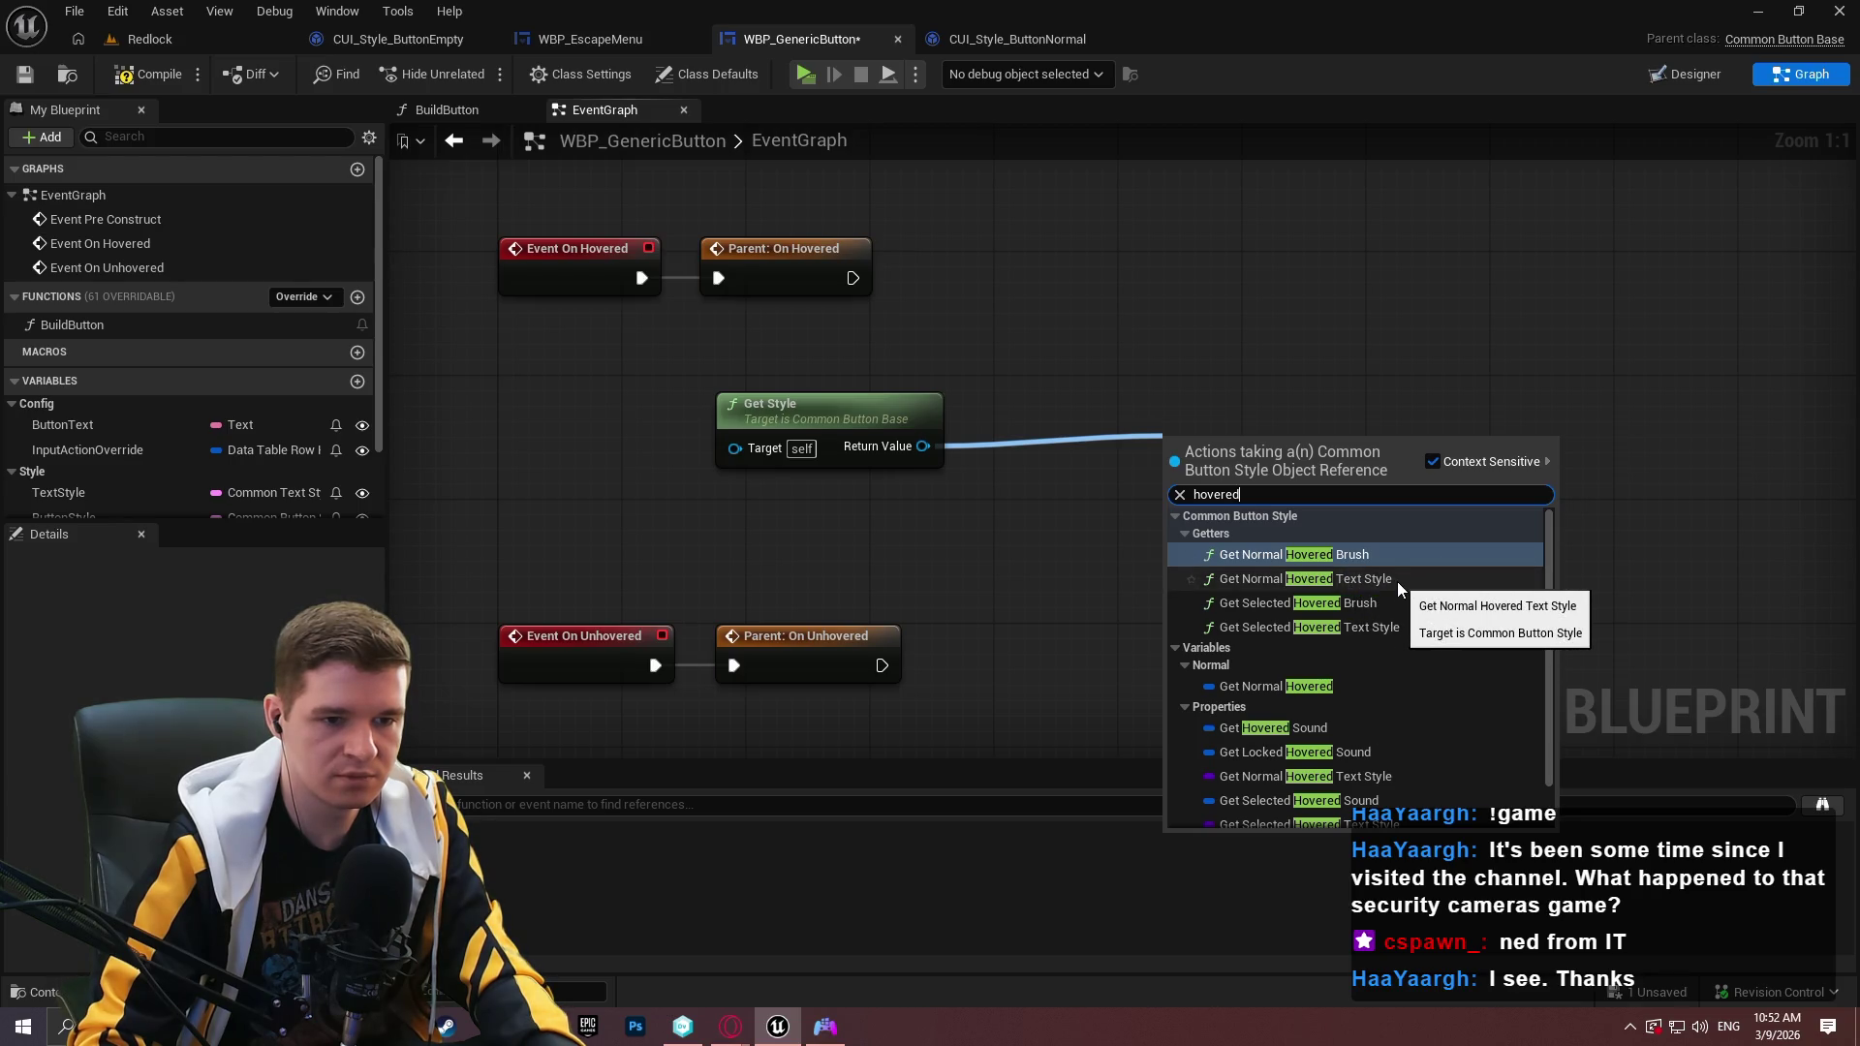
key(Escape)
drag(1245, 430, 1070, 398)
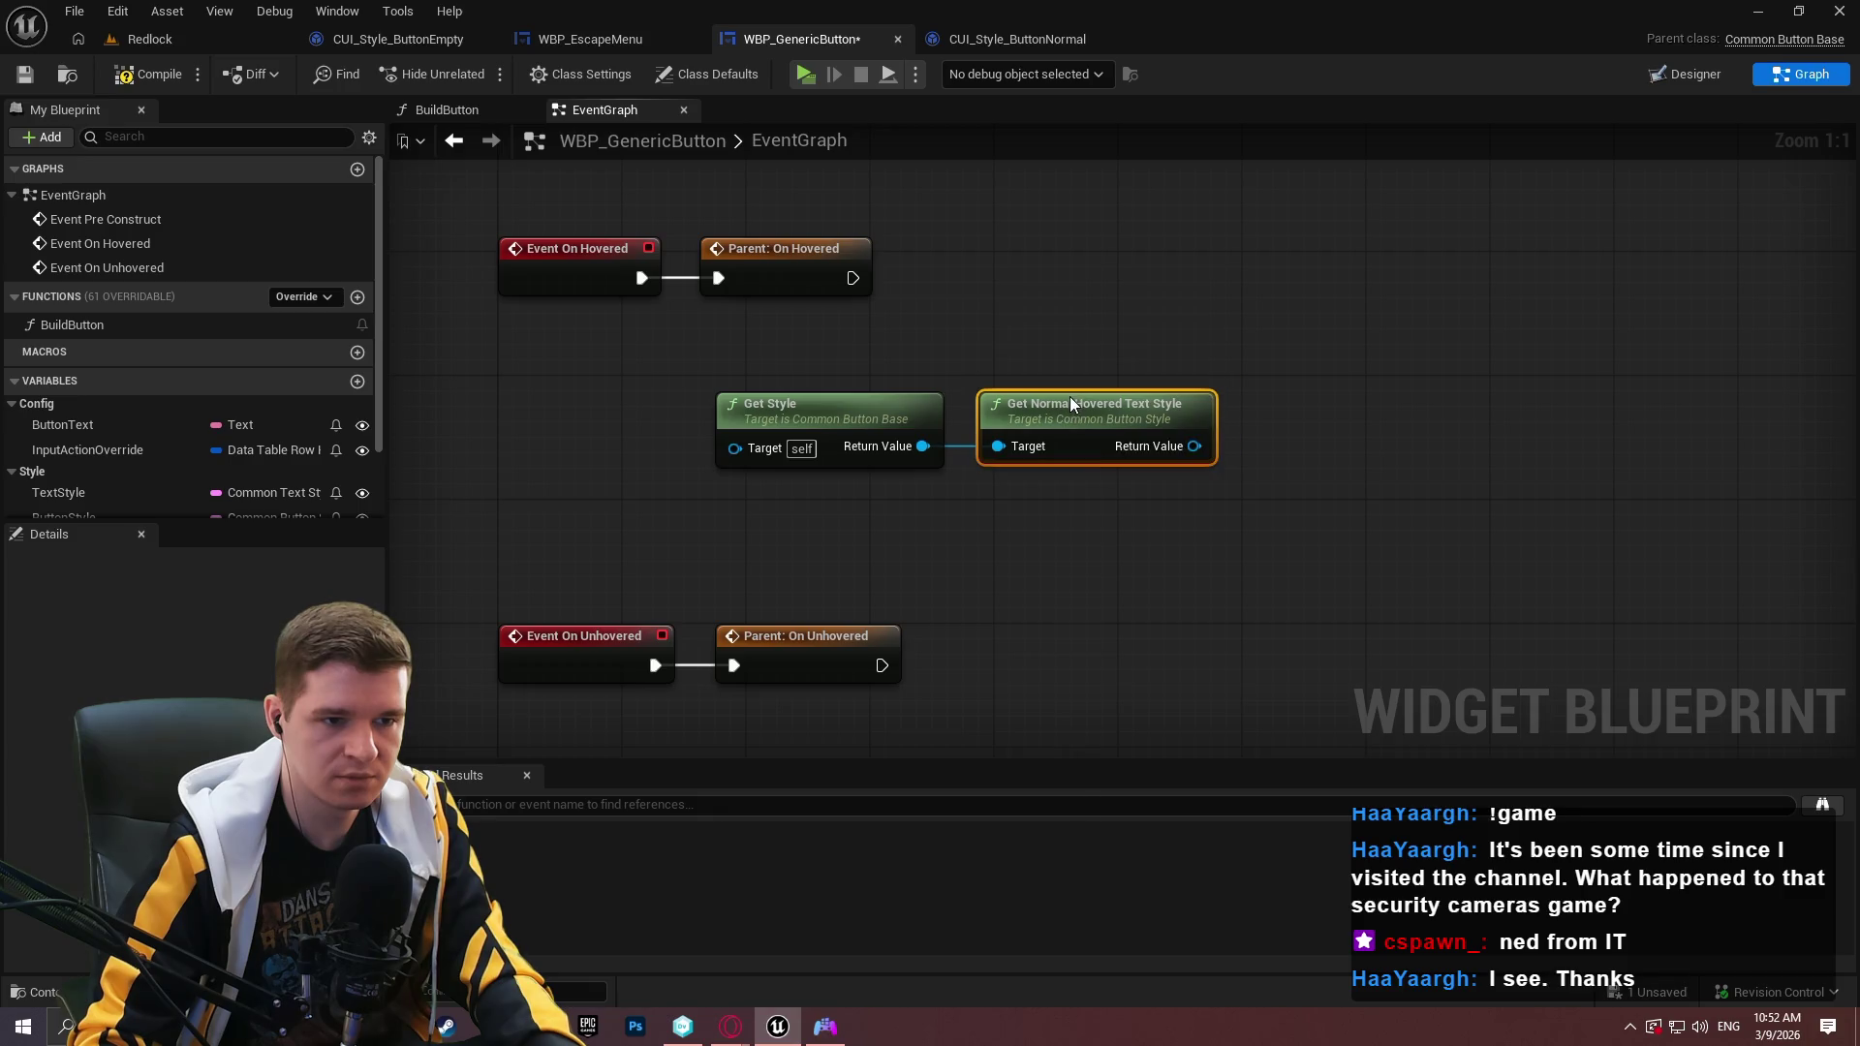
mouse_move(920, 447)
mouse_down()
mouse_move(1021, 531)
mouse_move(922, 448)
mouse_up()
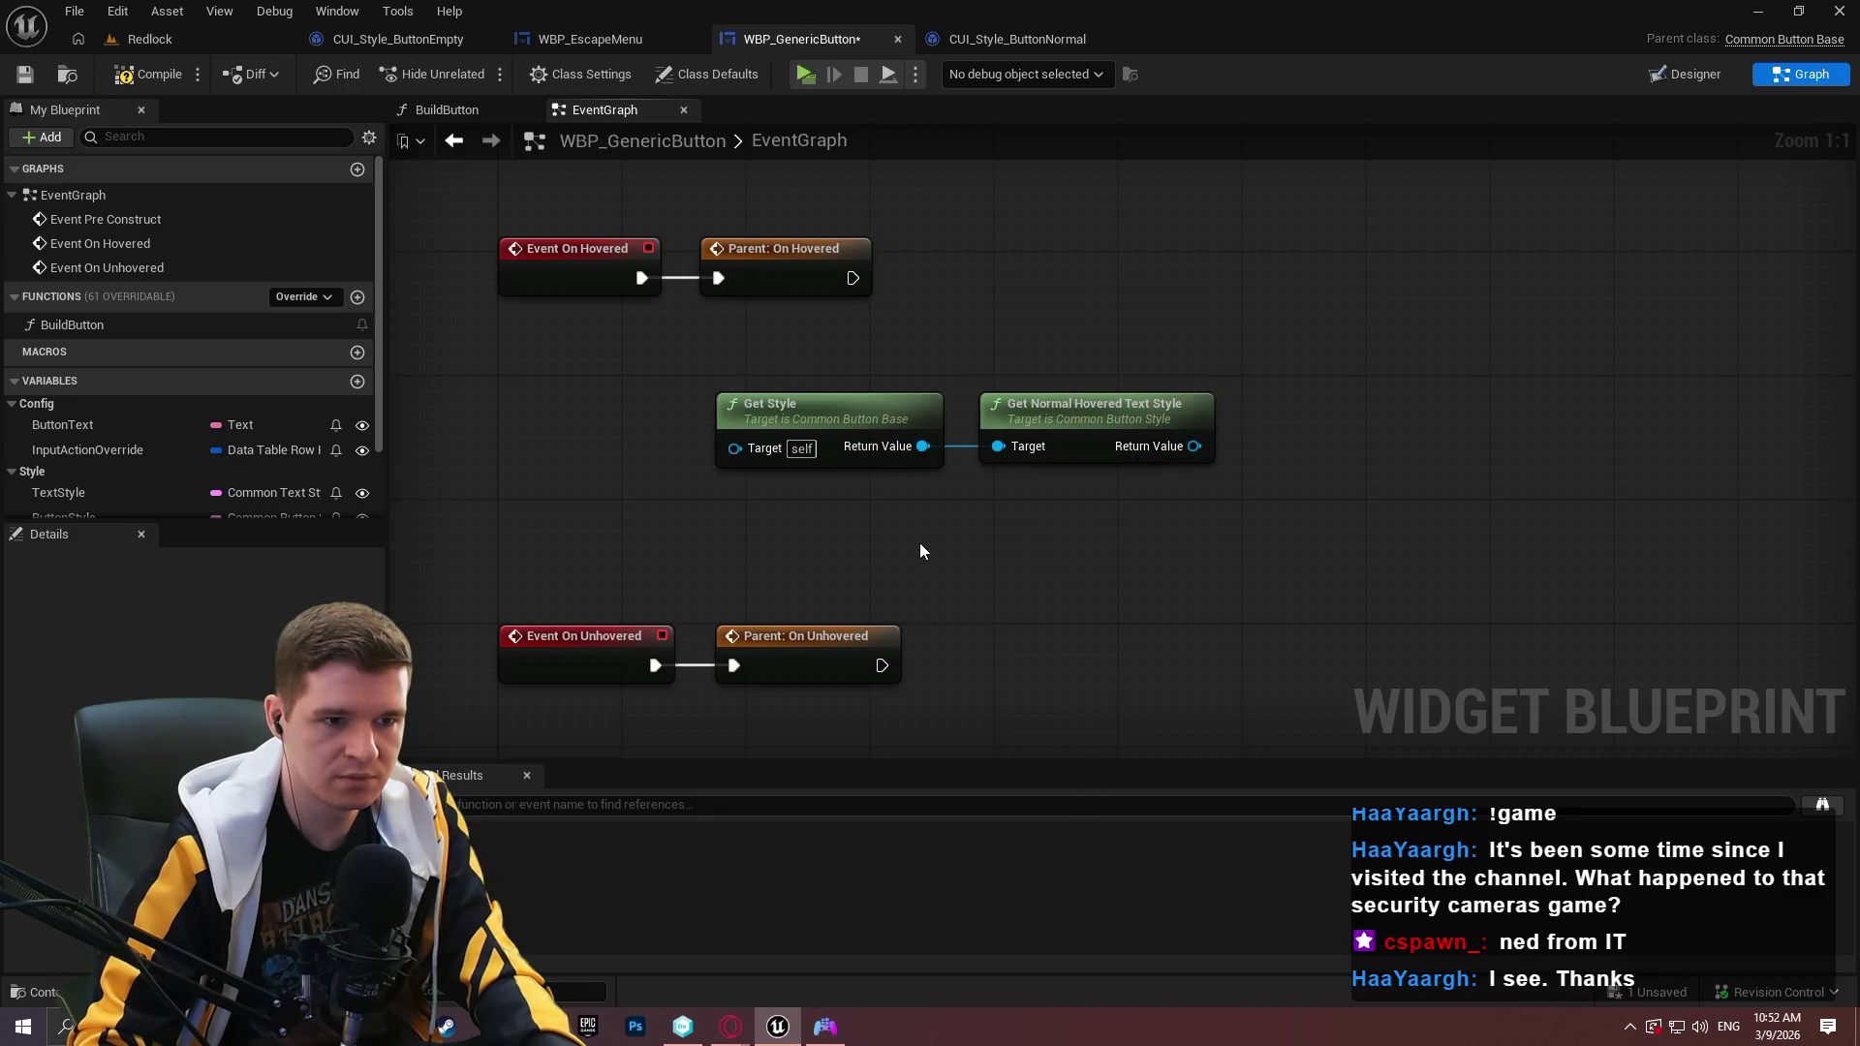
After checking CUI_Style_ButtonNormal, add Get Normal Text Style from Get Style below the hovered one.
click(997, 37)
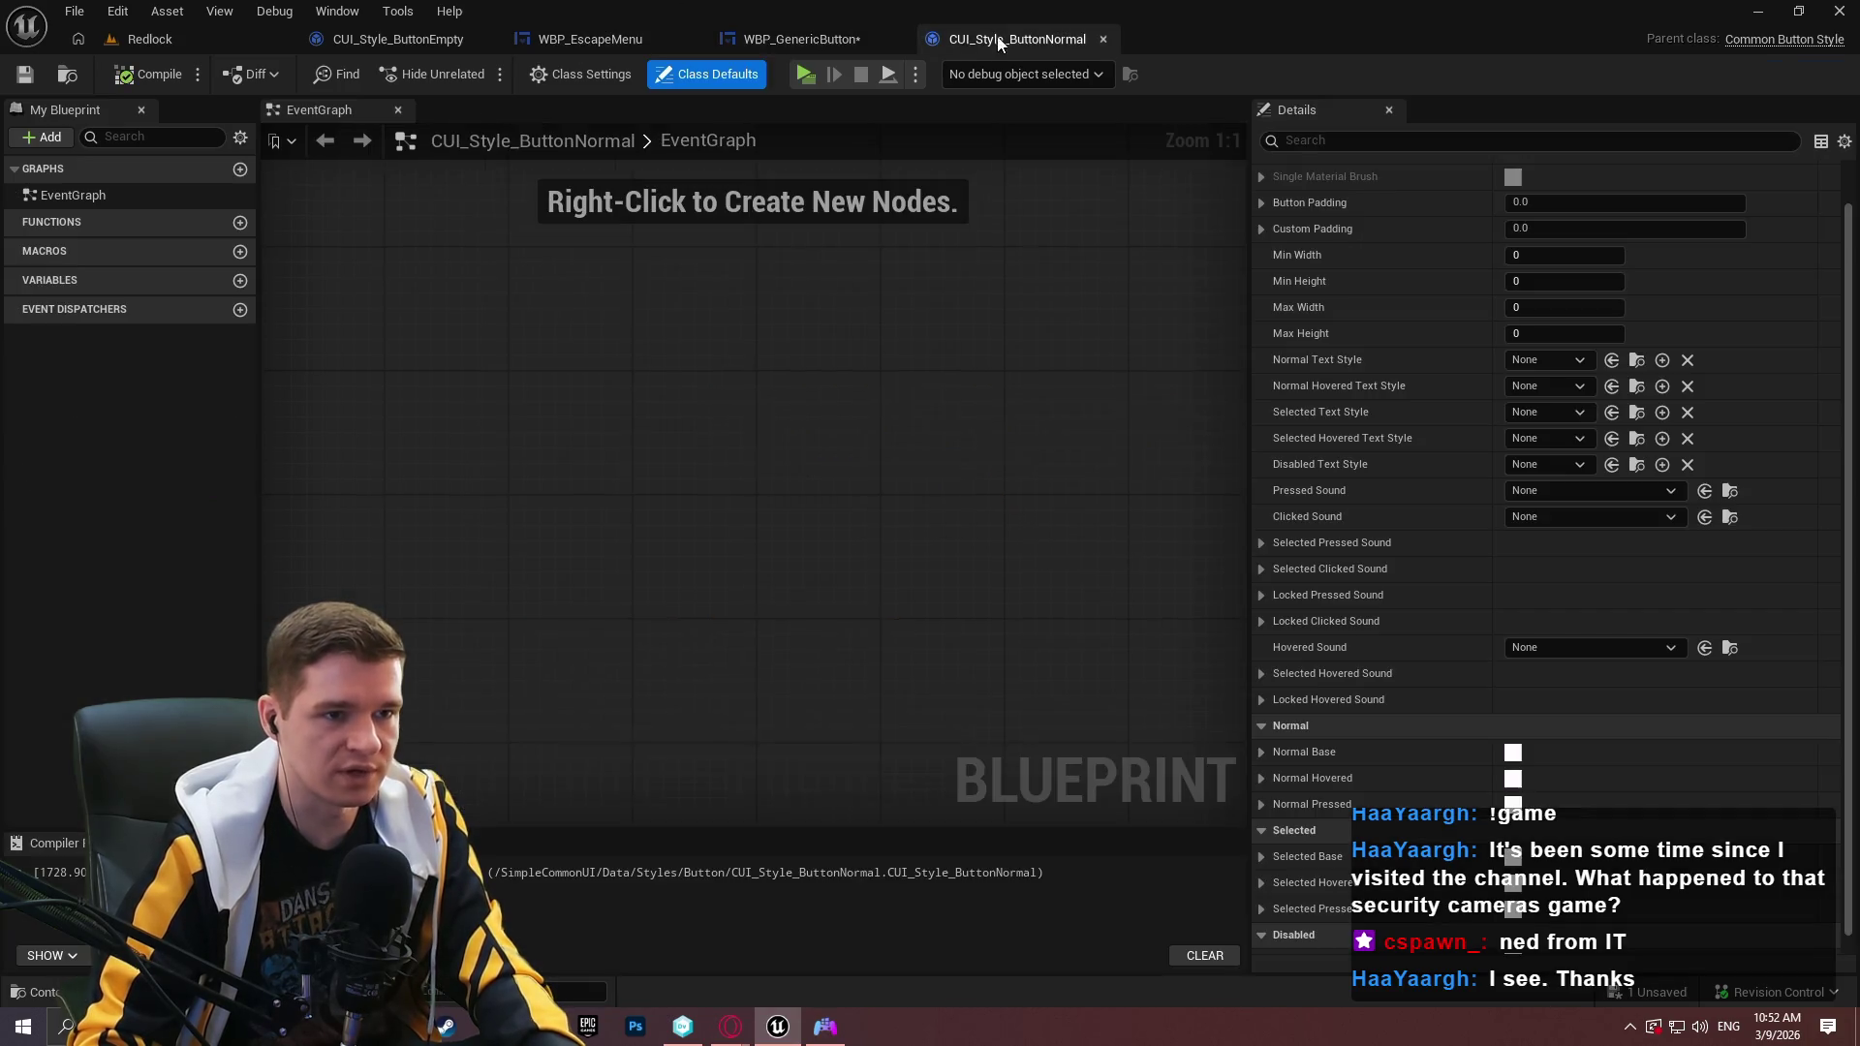
click(825, 37)
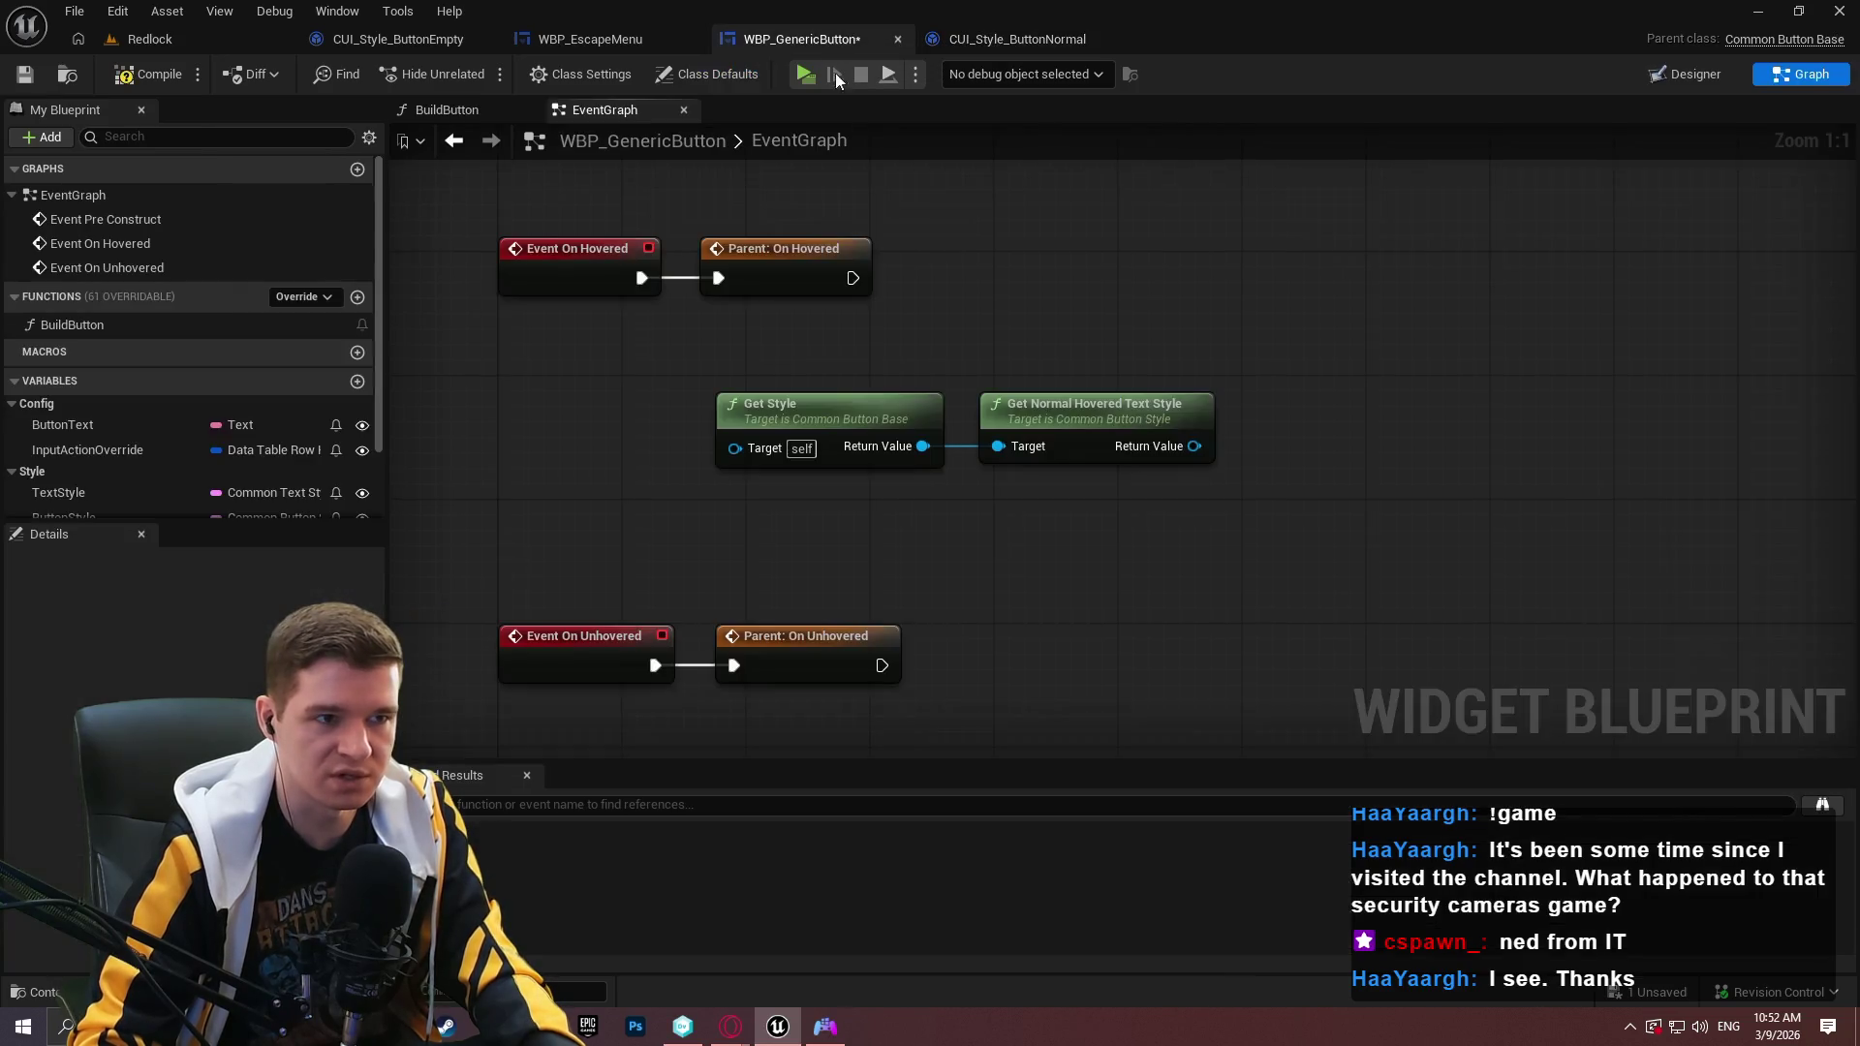
drag(925, 446, 1010, 600)
text(normal tex)
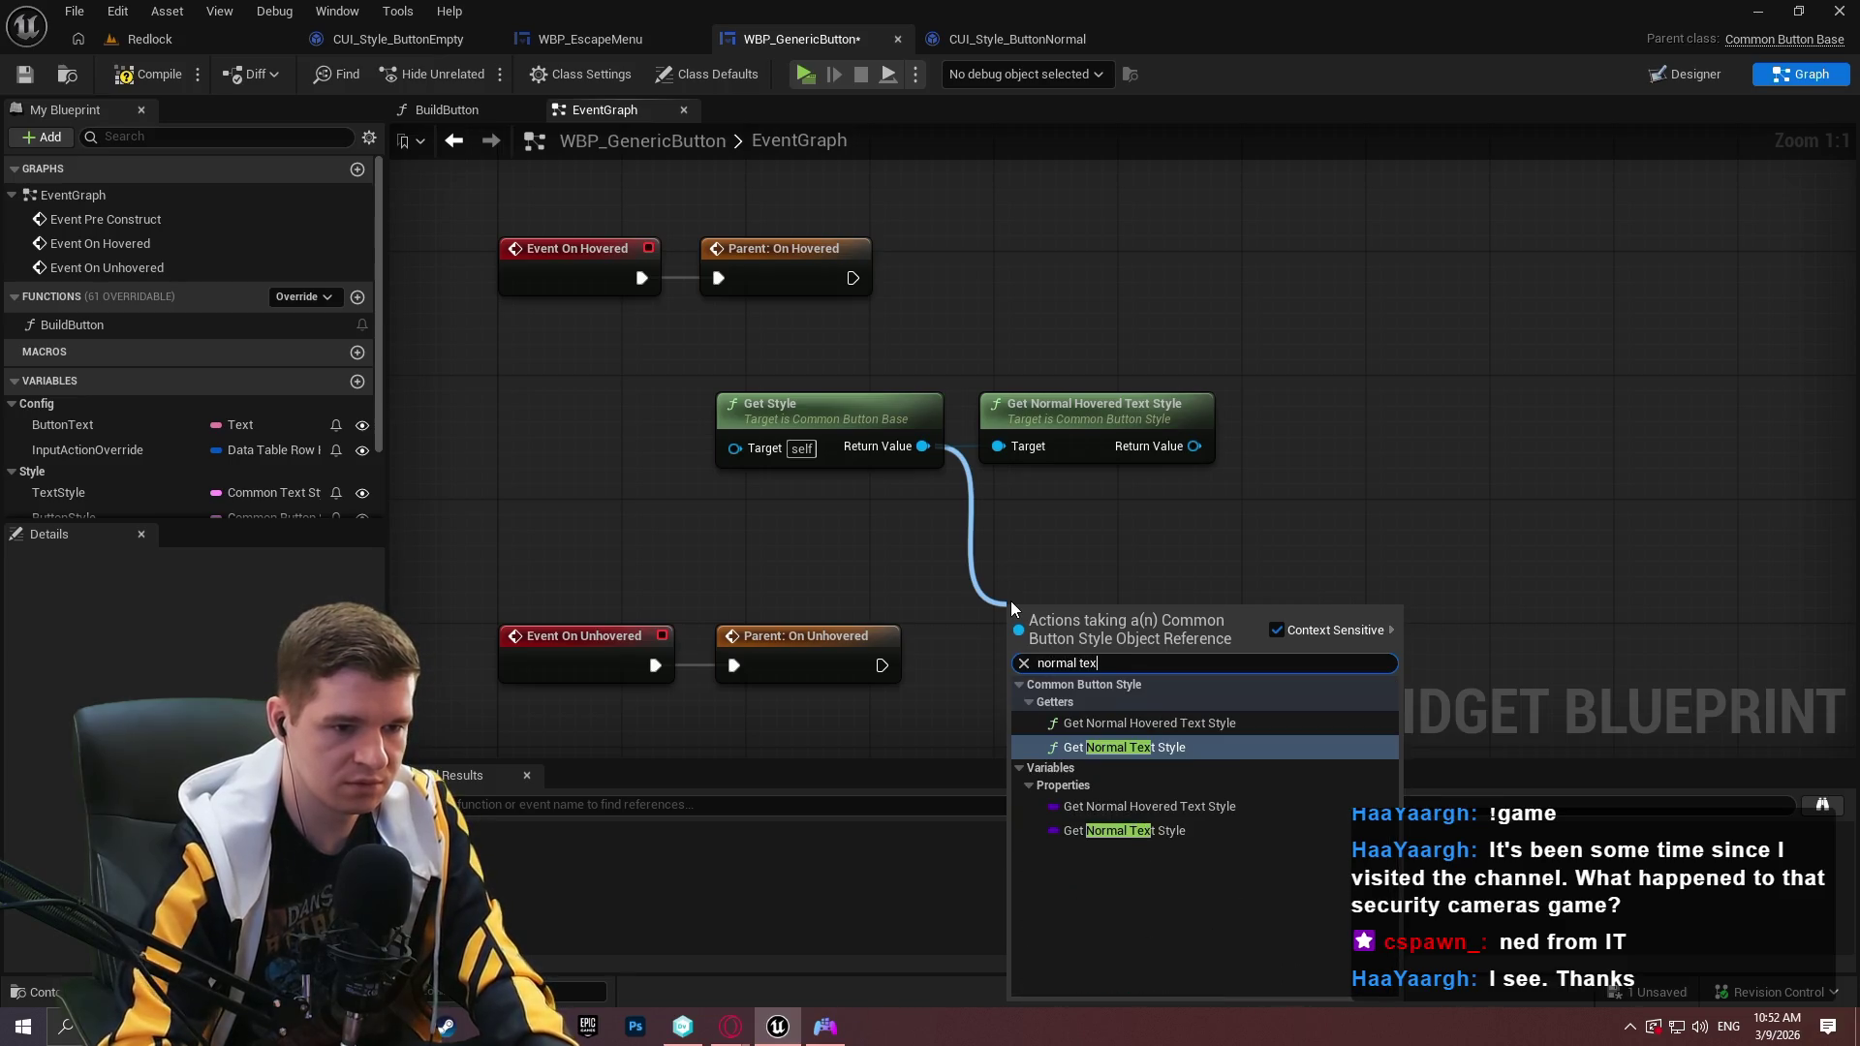
key(Return)
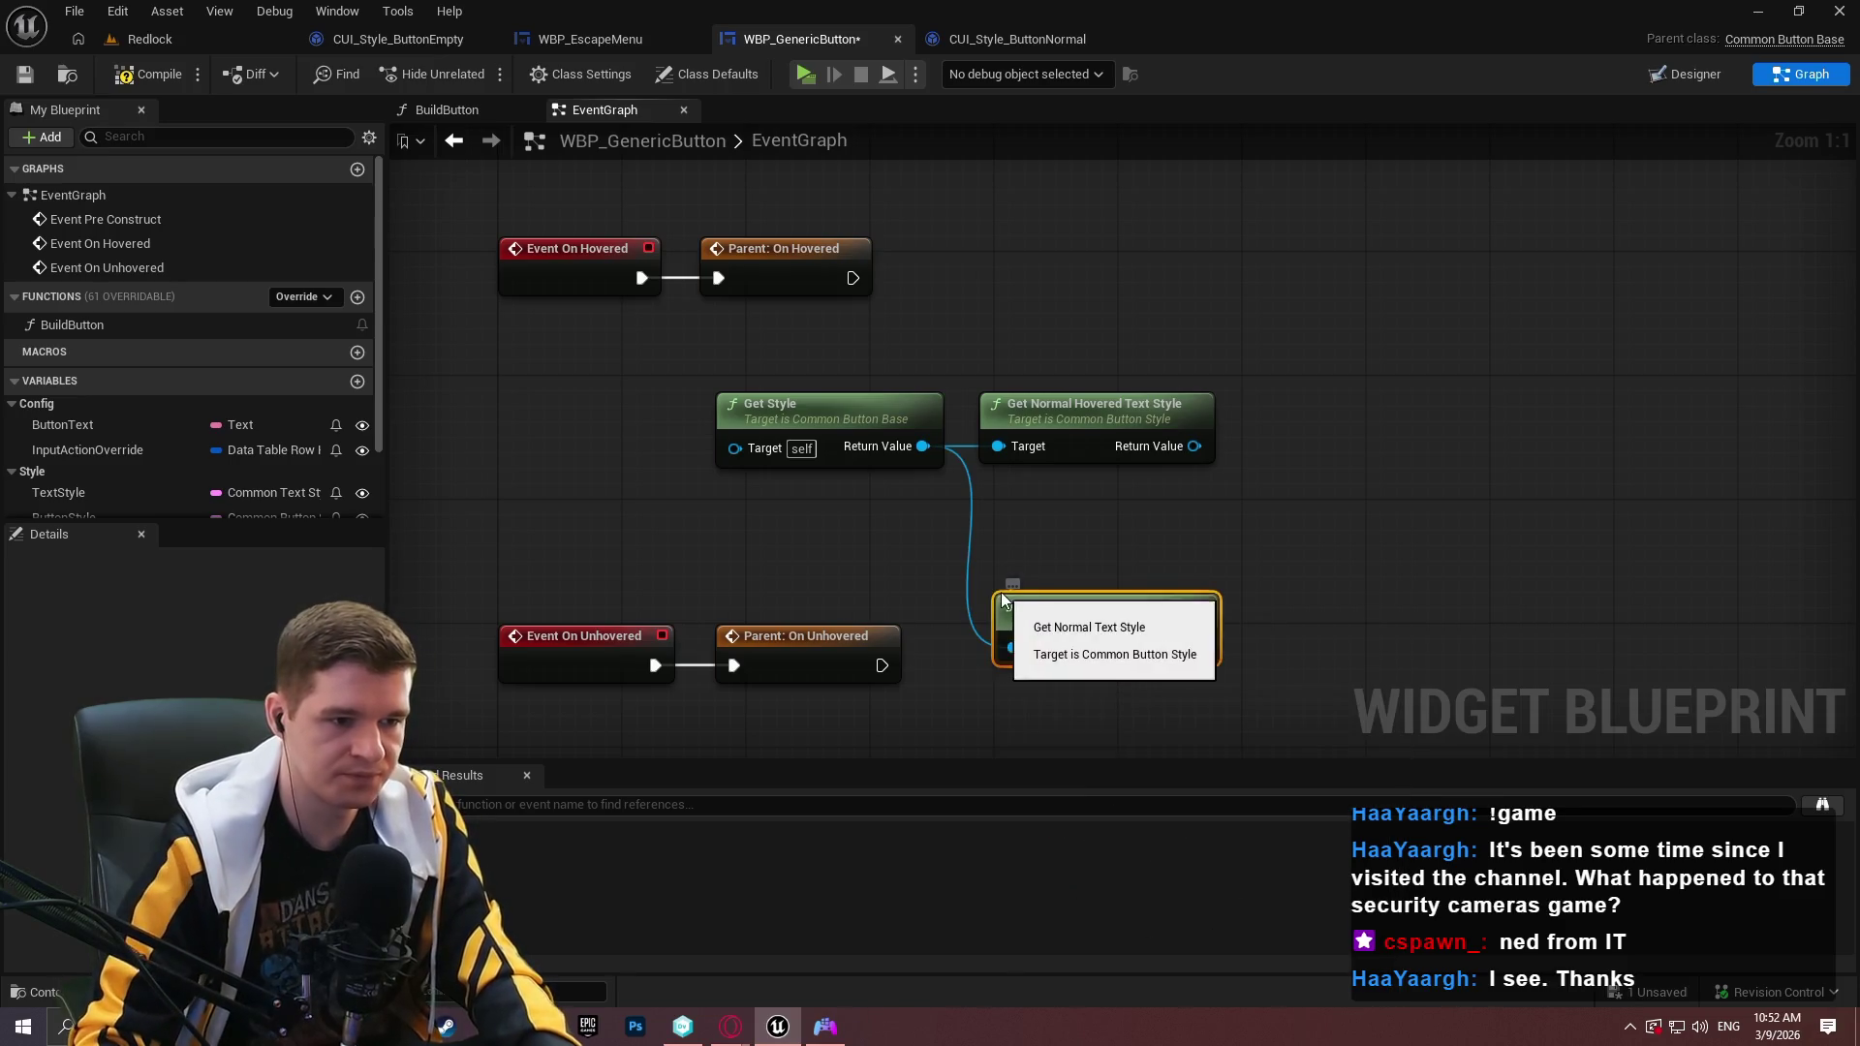
drag(1085, 598, 1074, 482)
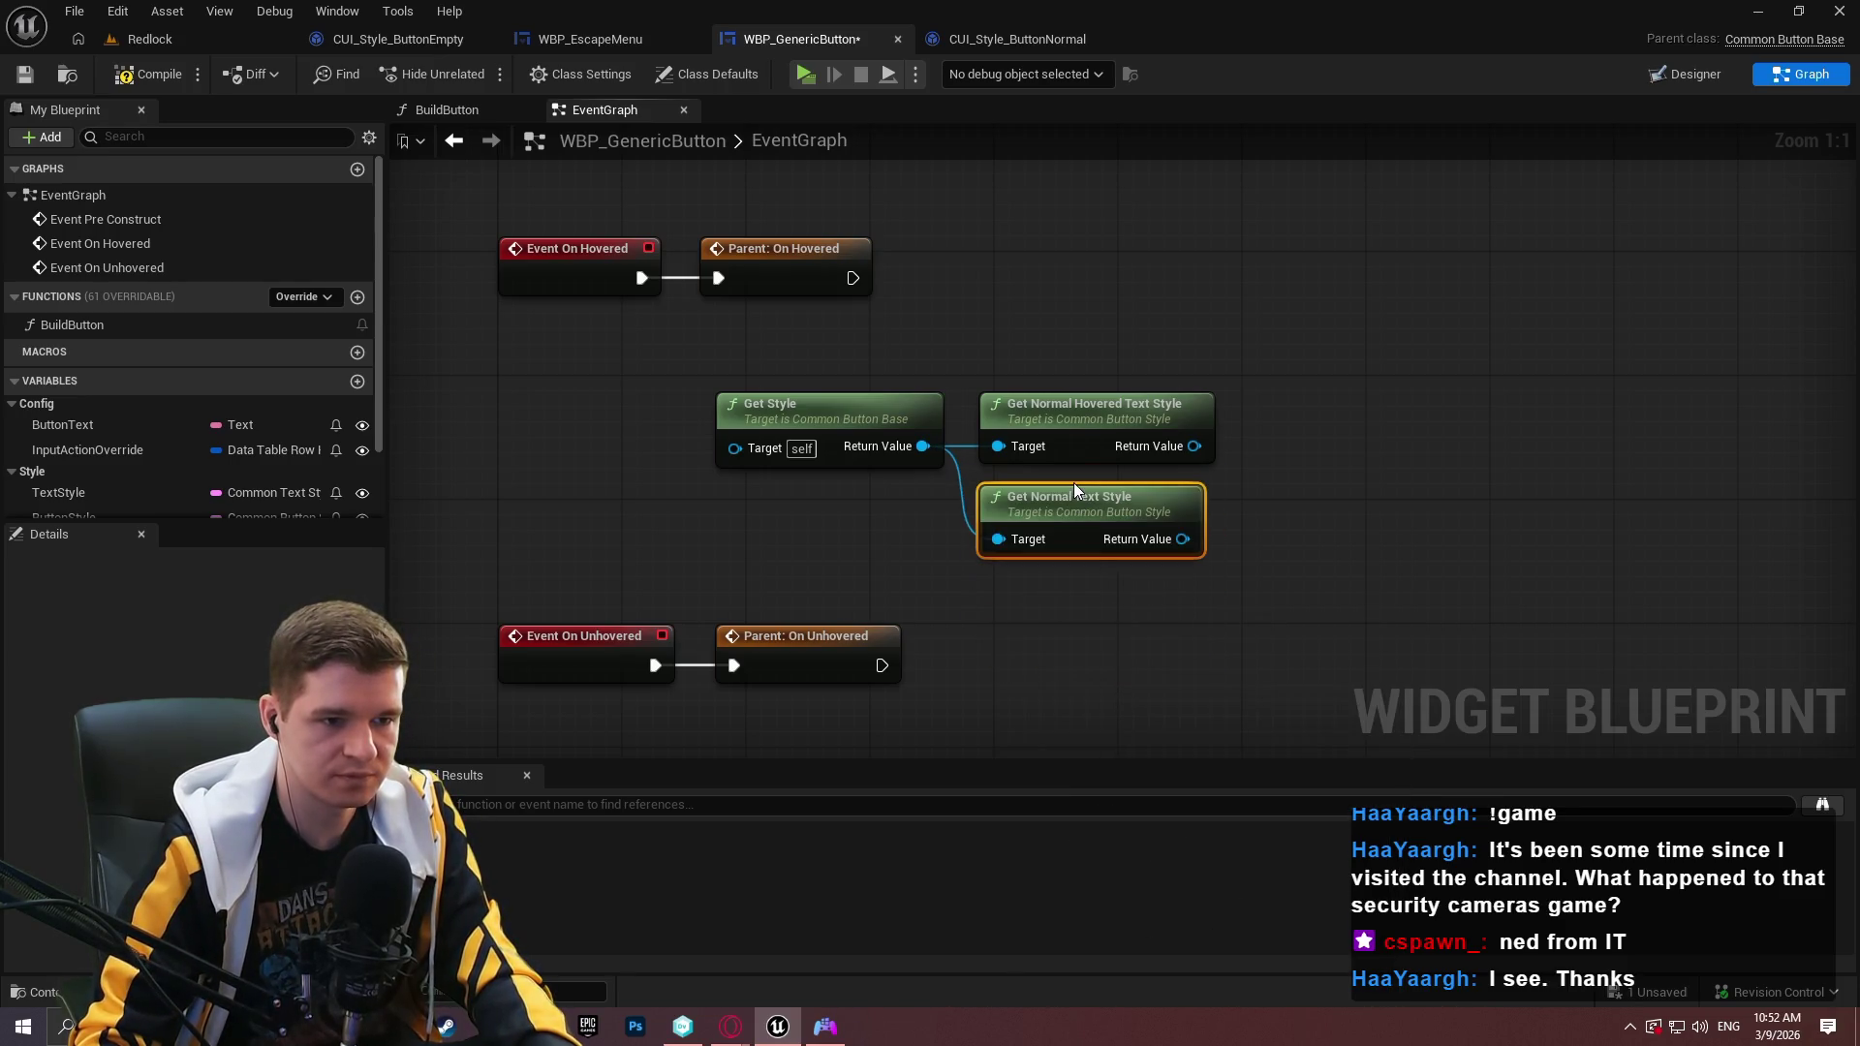
click(1277, 362)
Drop a T_ButtonText getter into the graph.
scroll(116, 441, down, 2)
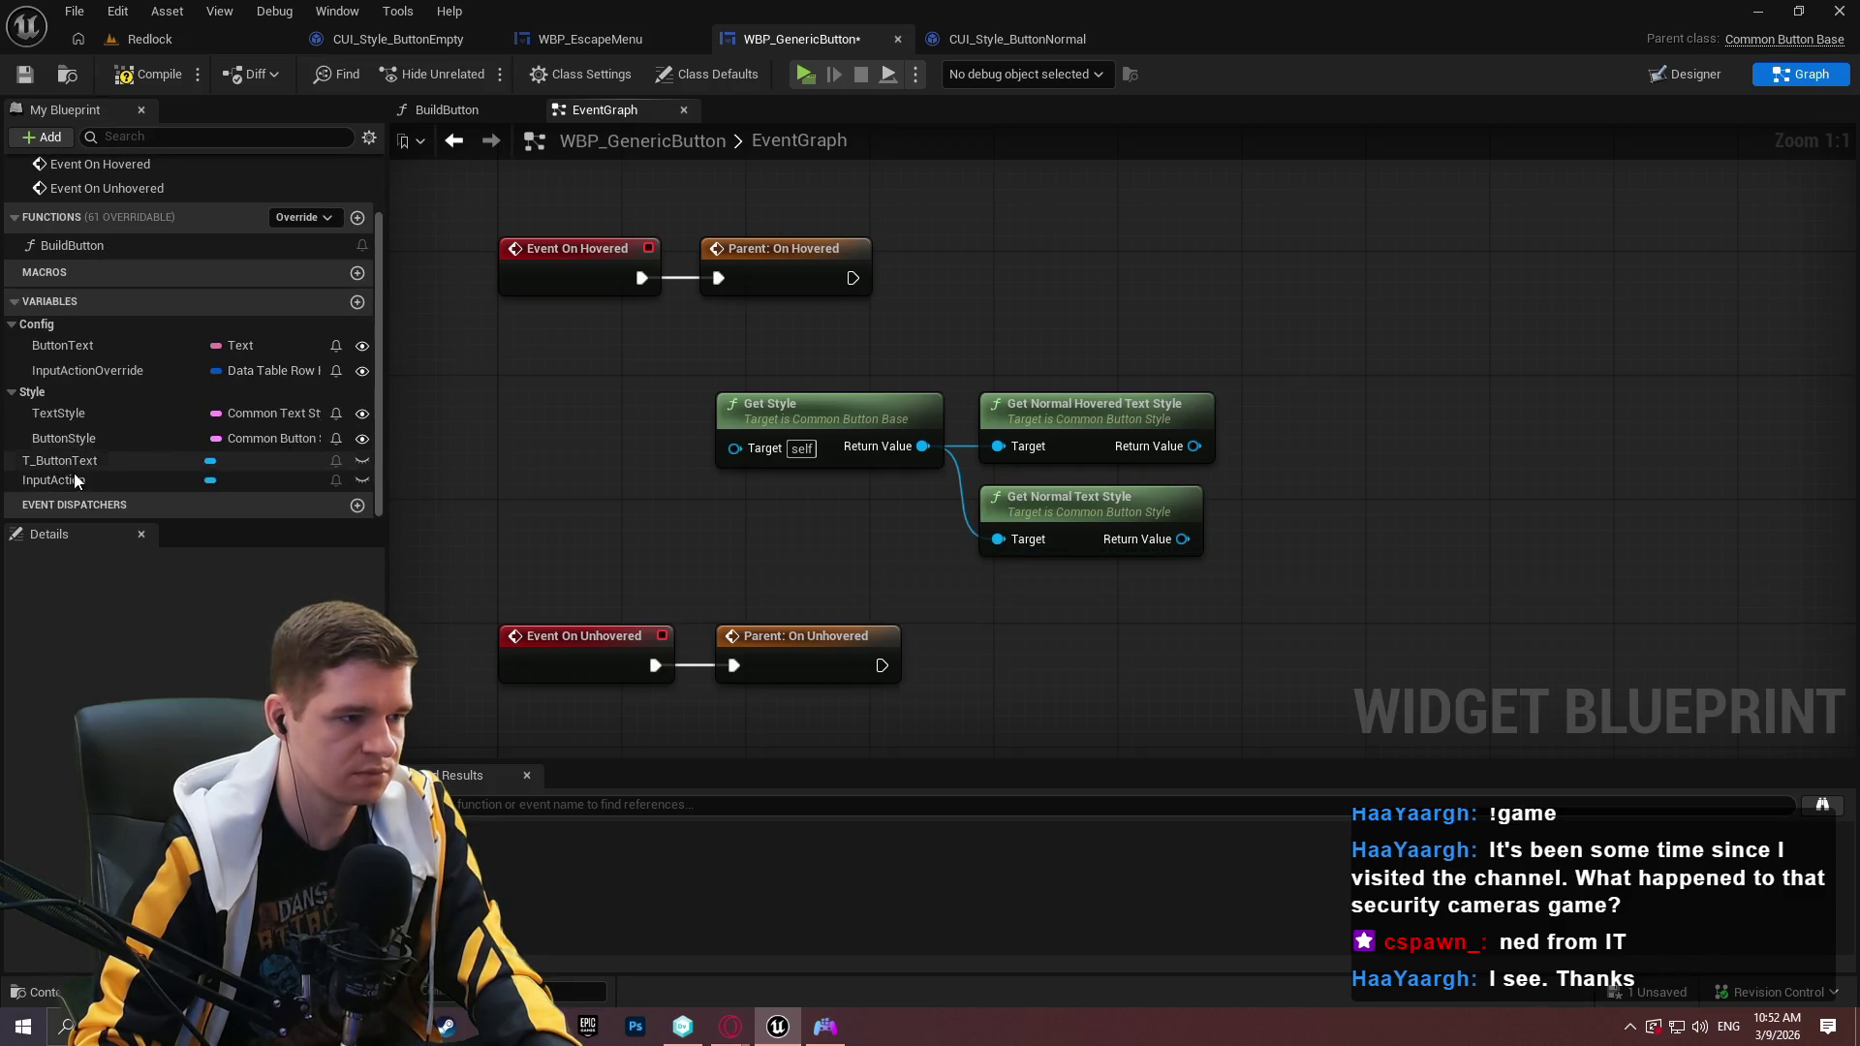
mouse_move(361, 457)
mouse_down()
mouse_move(1125, 312)
mouse_move(1326, 305)
mouse_up()
click(1167, 333)
Add a Set Style node for T Button Text, driven by Parent: On Hovered.
text(style)
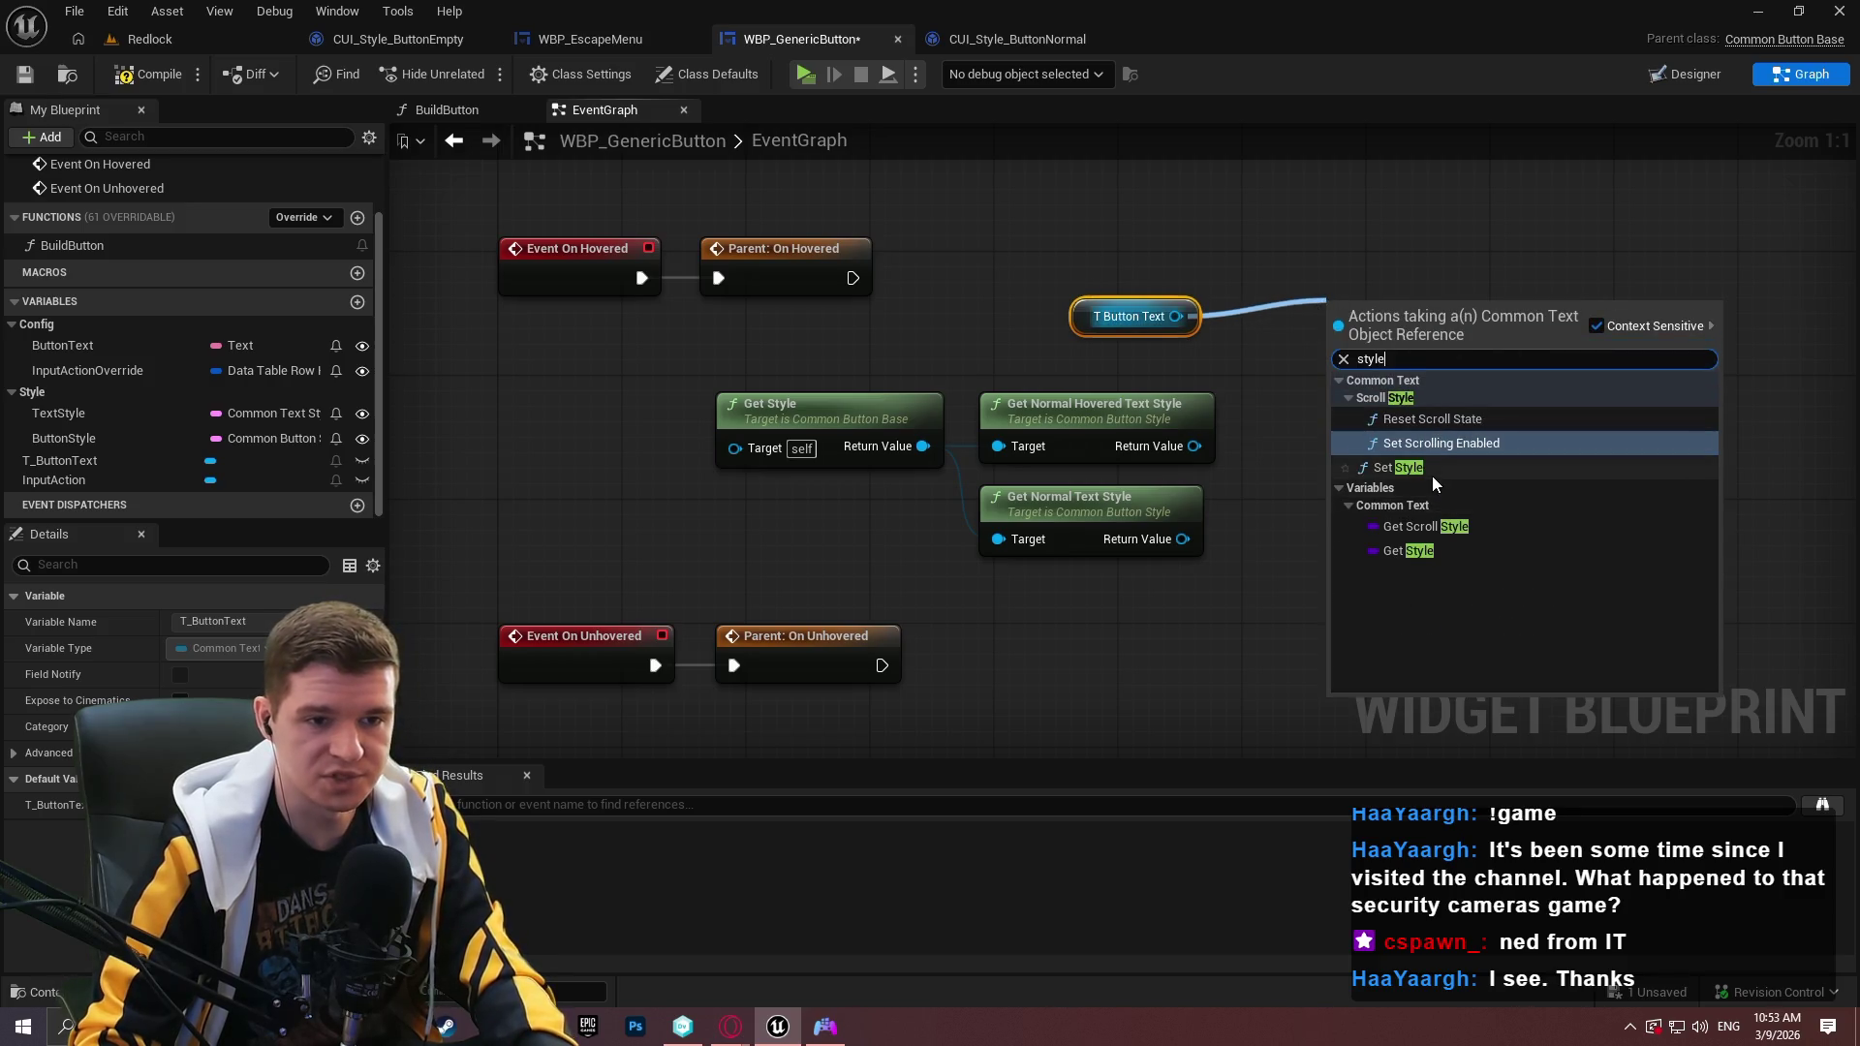
click(1432, 475)
drag(852, 278, 1339, 355)
drag(1523, 297, 1584, 215)
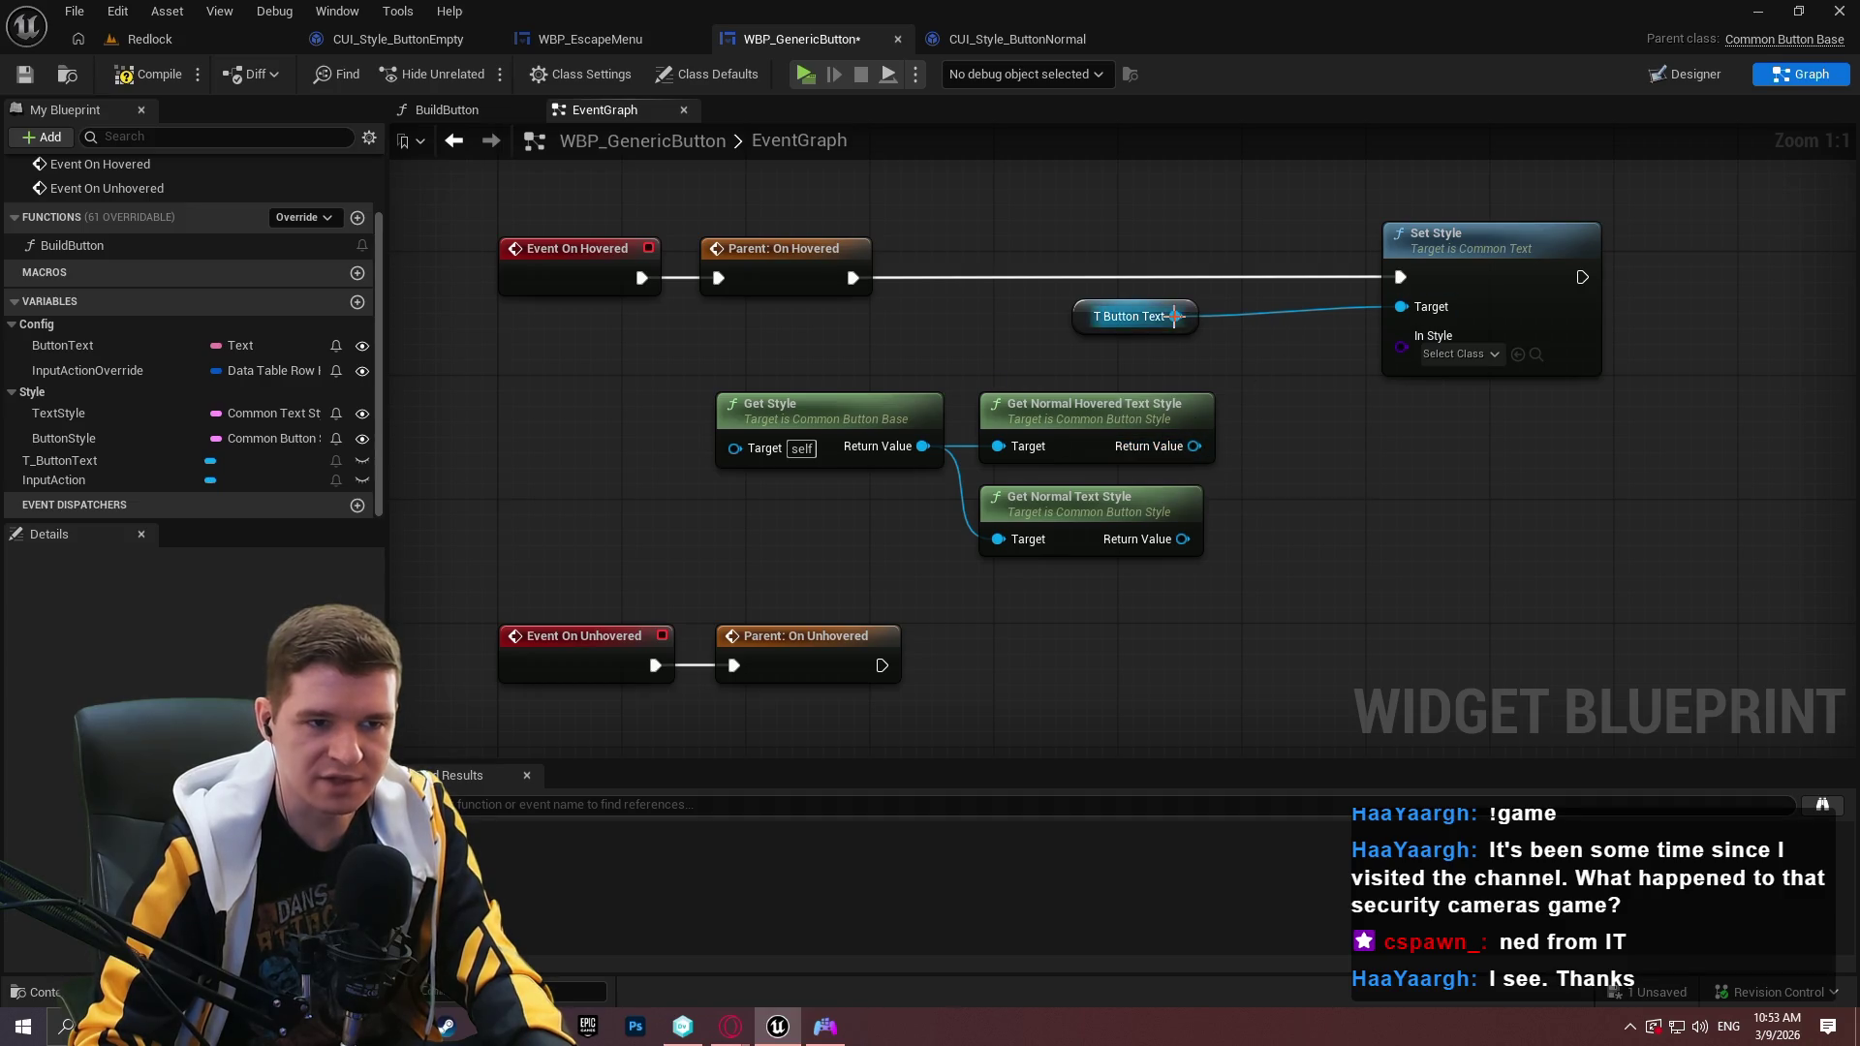
Add a getter for T Button Text's current style and inspect In Style's class options.
drag(1176, 316, 1303, 458)
text(styl)
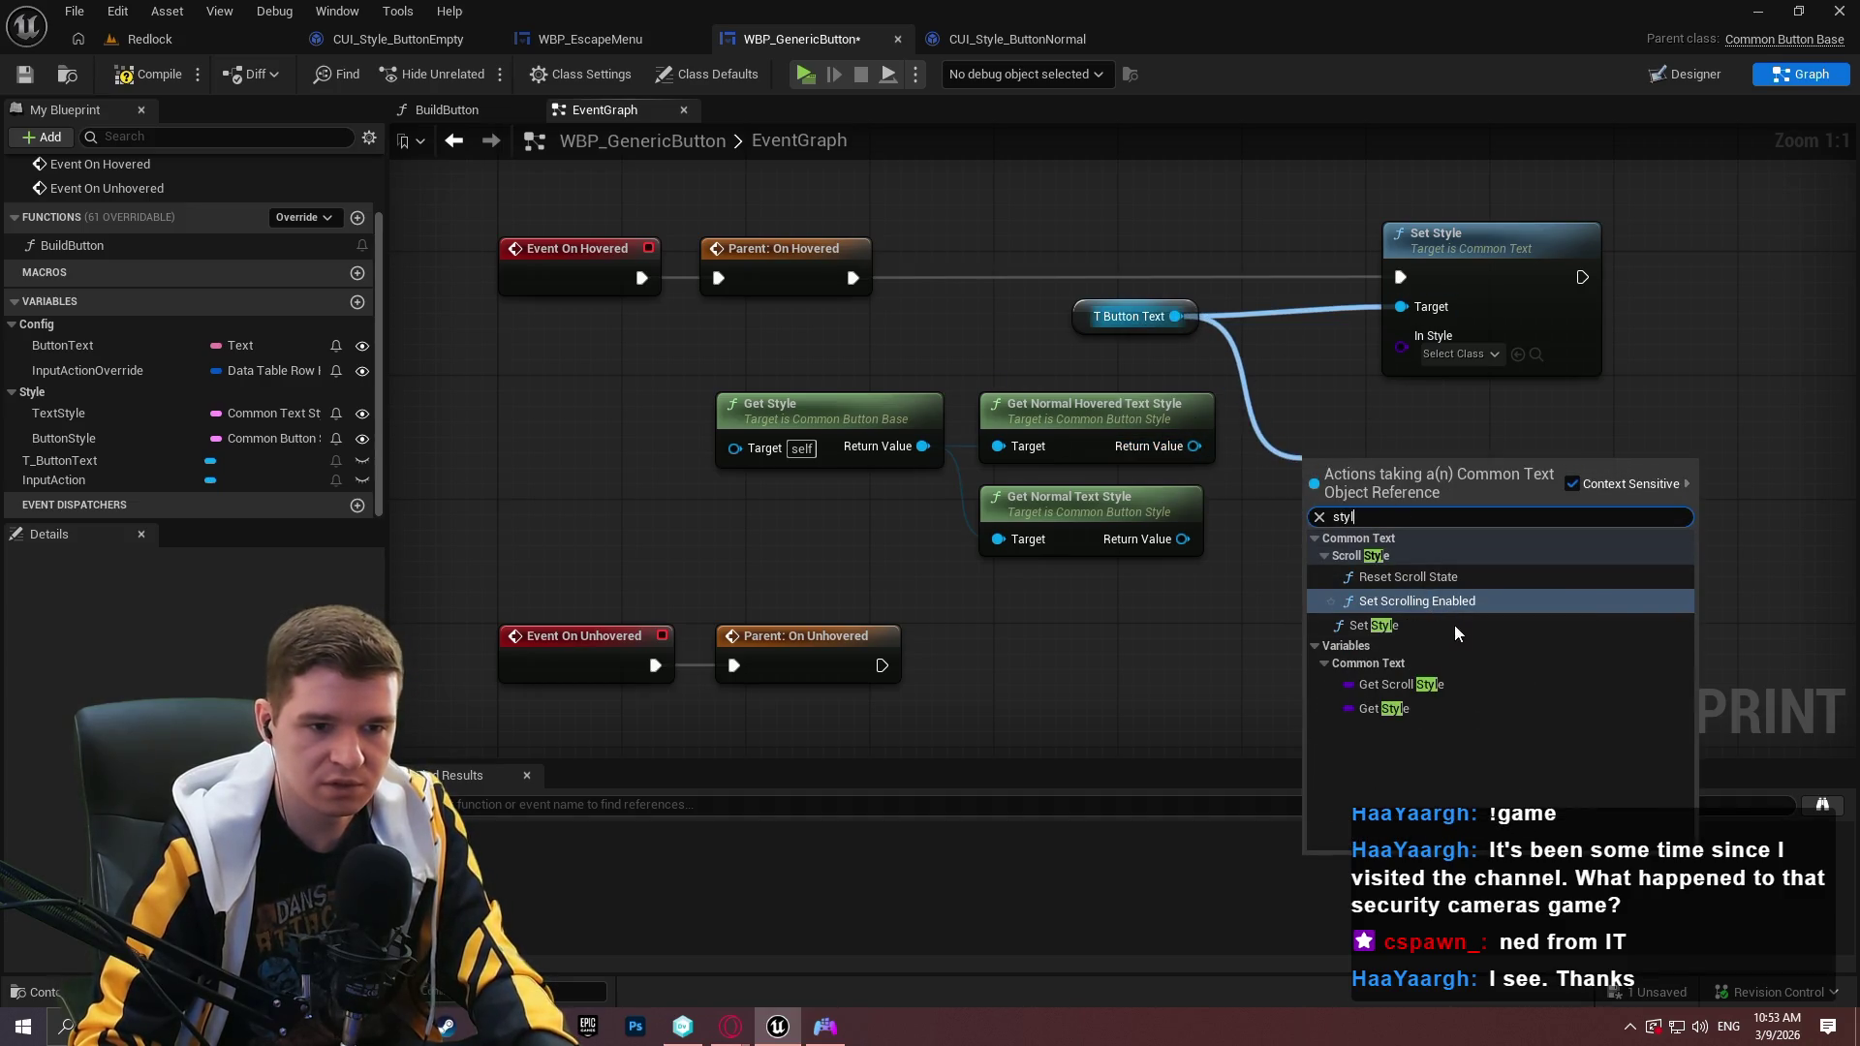
click(1436, 710)
click(1454, 353)
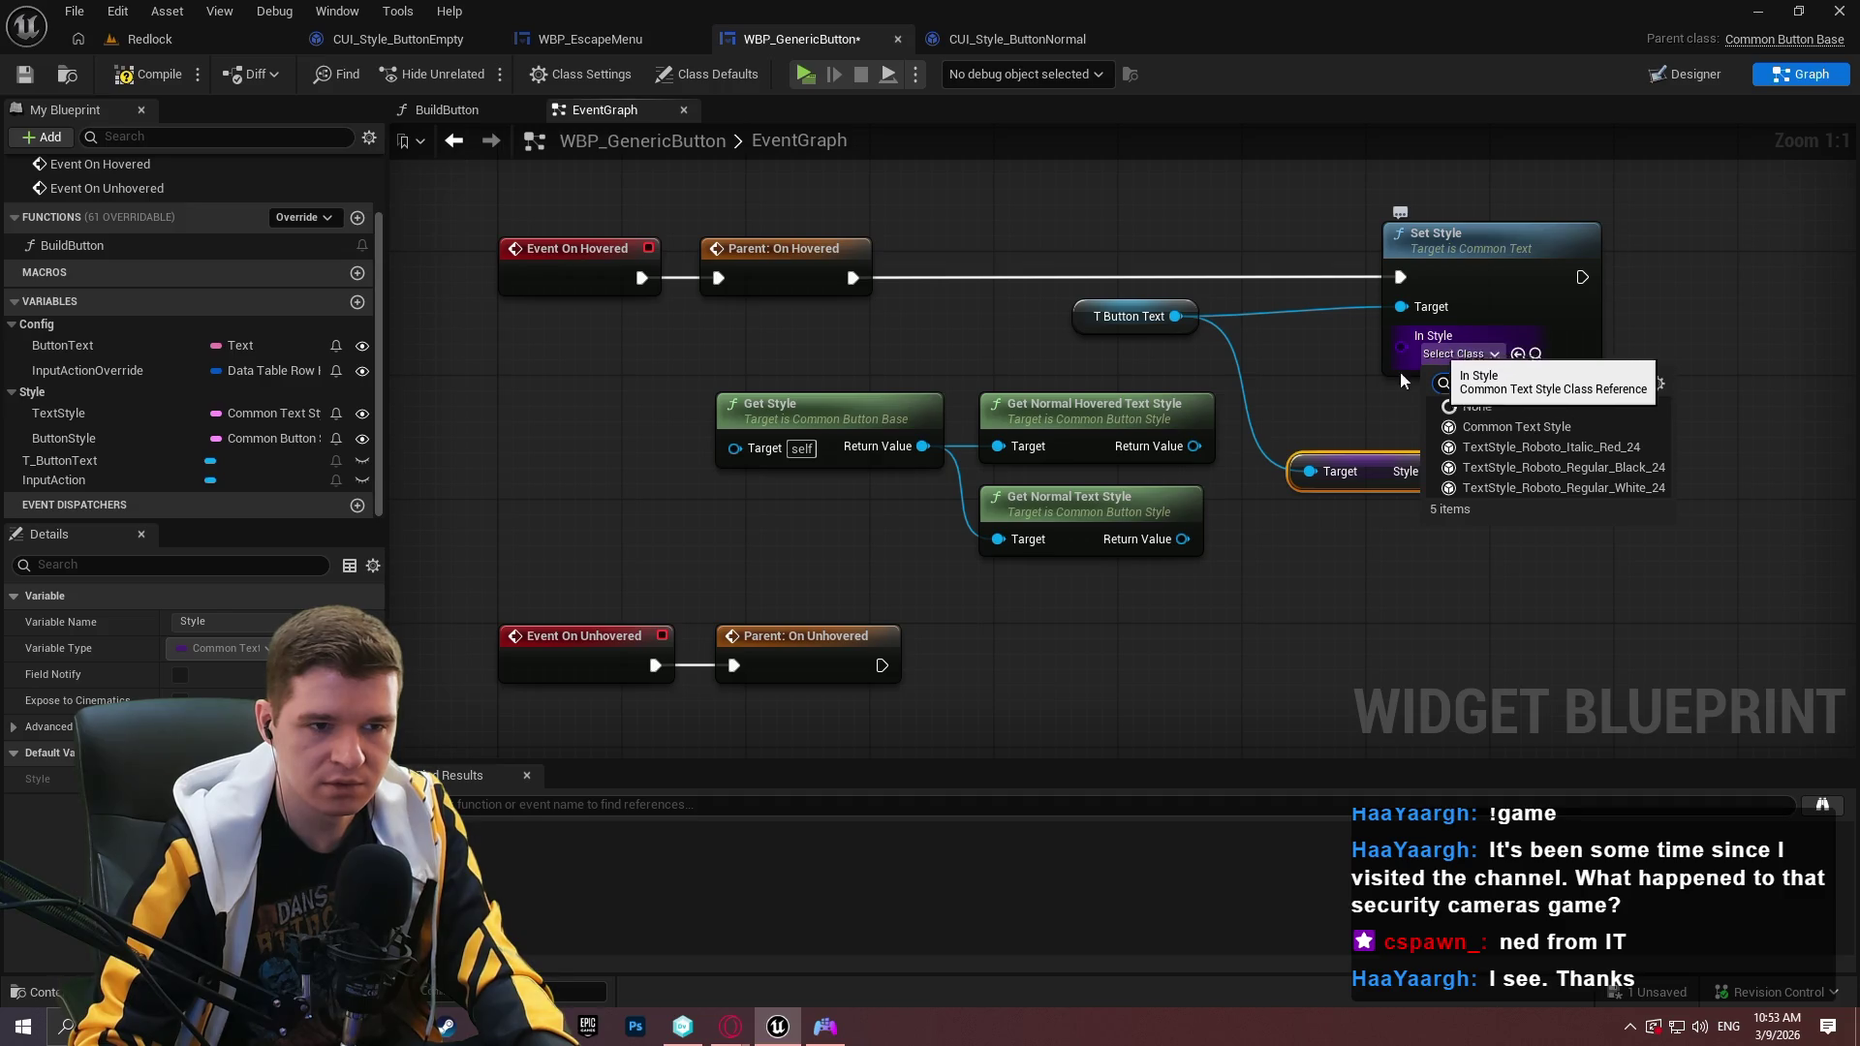
Try a Get Class node on the hovered text style, delete it, and save the blueprint.
drag(1187, 446, 1296, 368)
text(class)
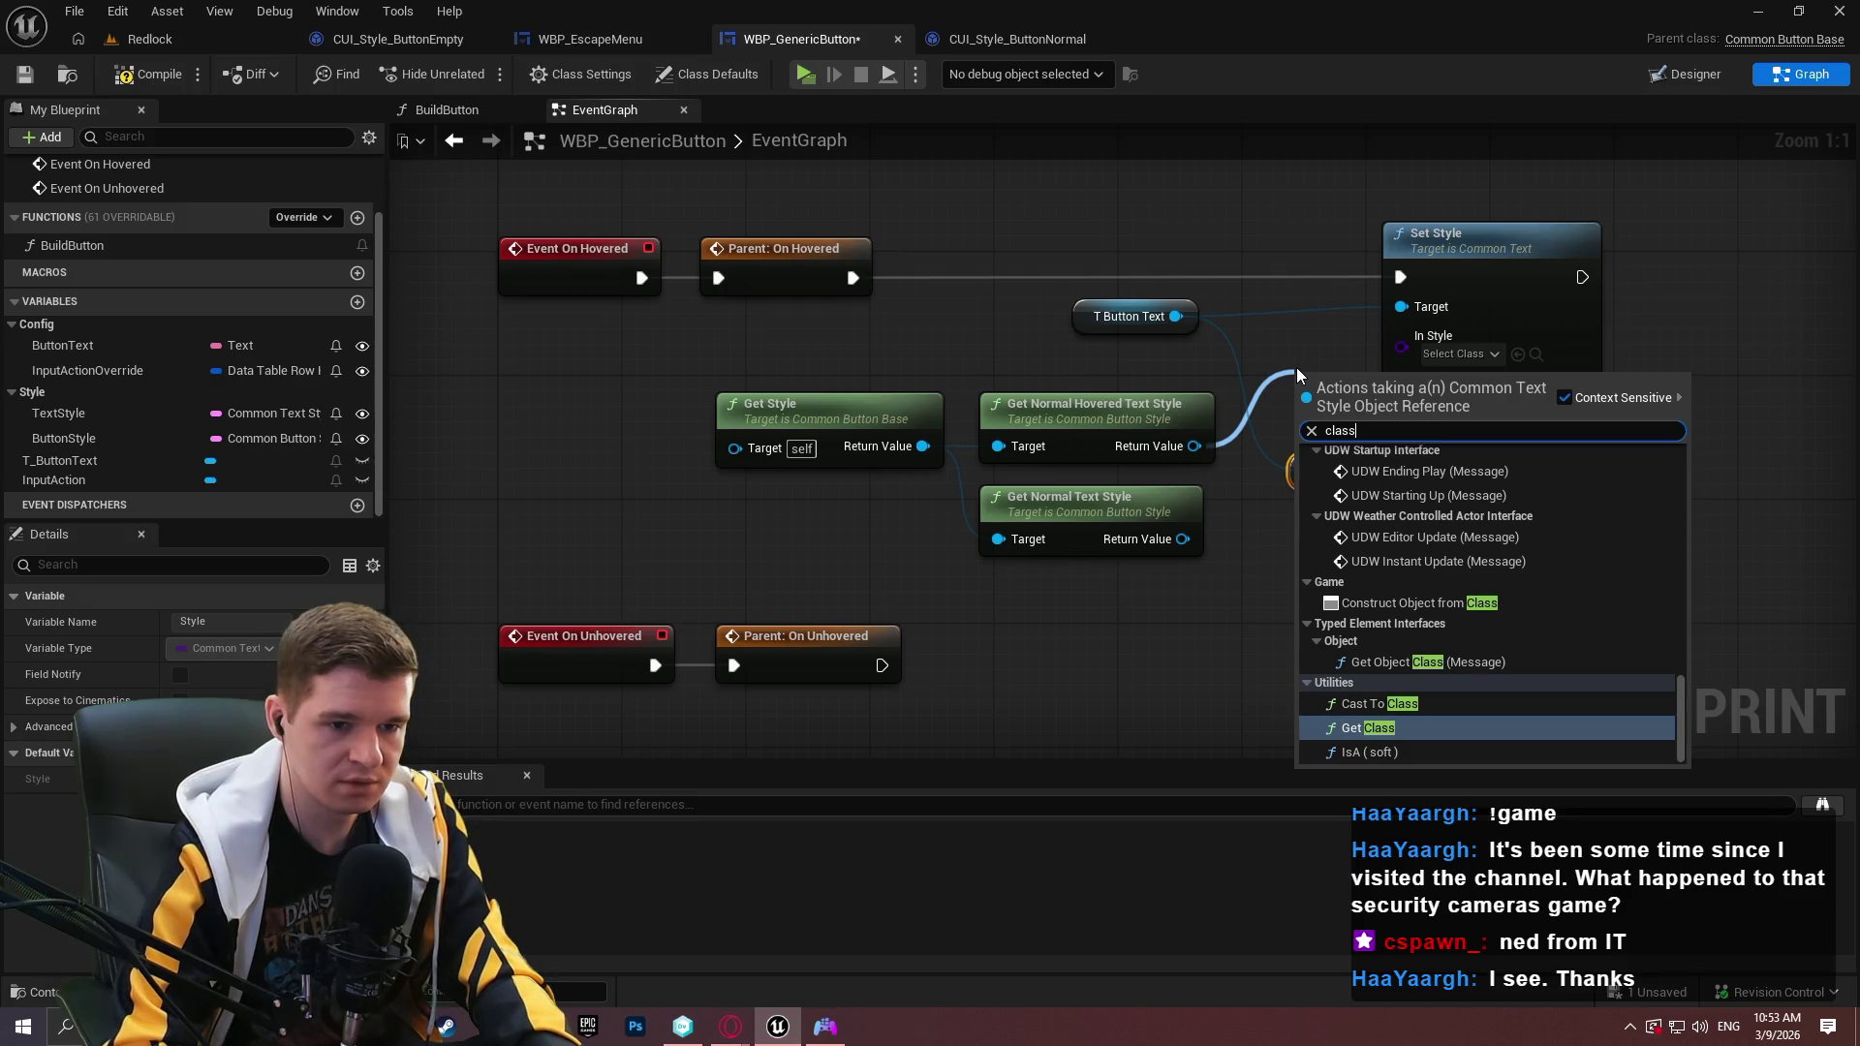
key(Return)
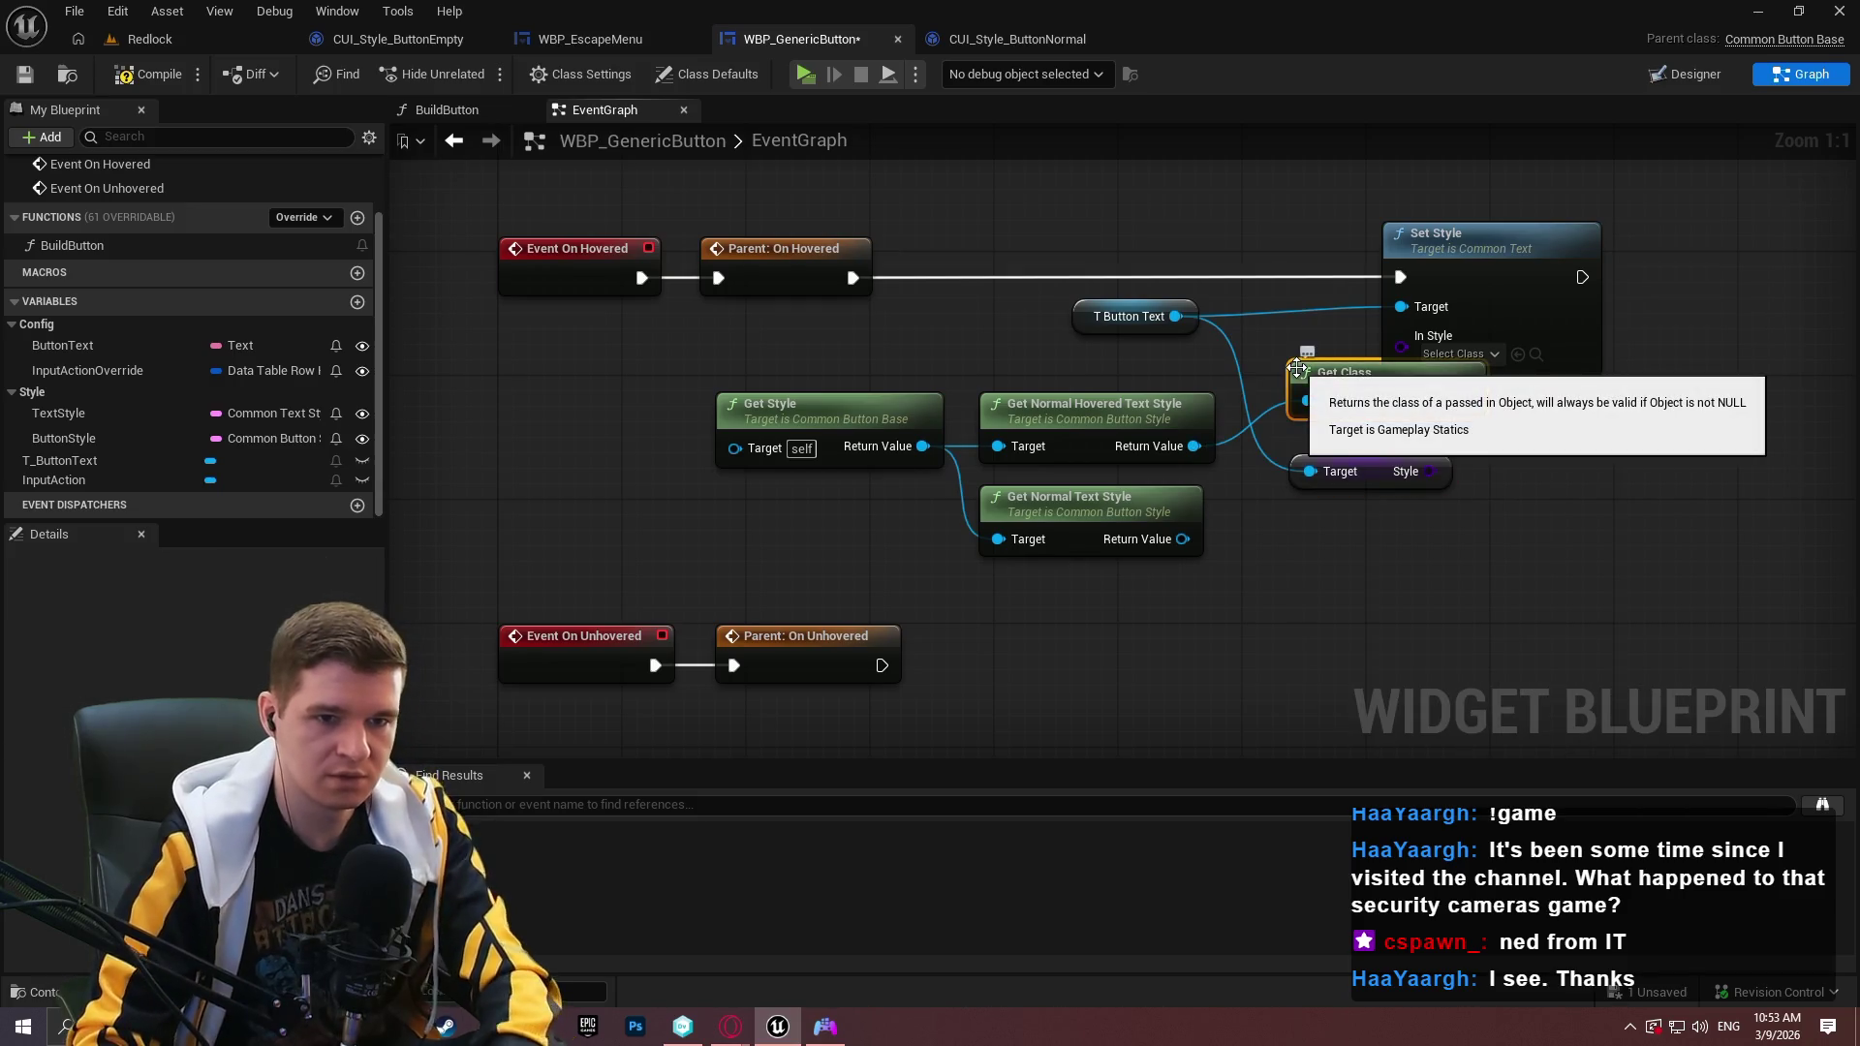
key(Delete)
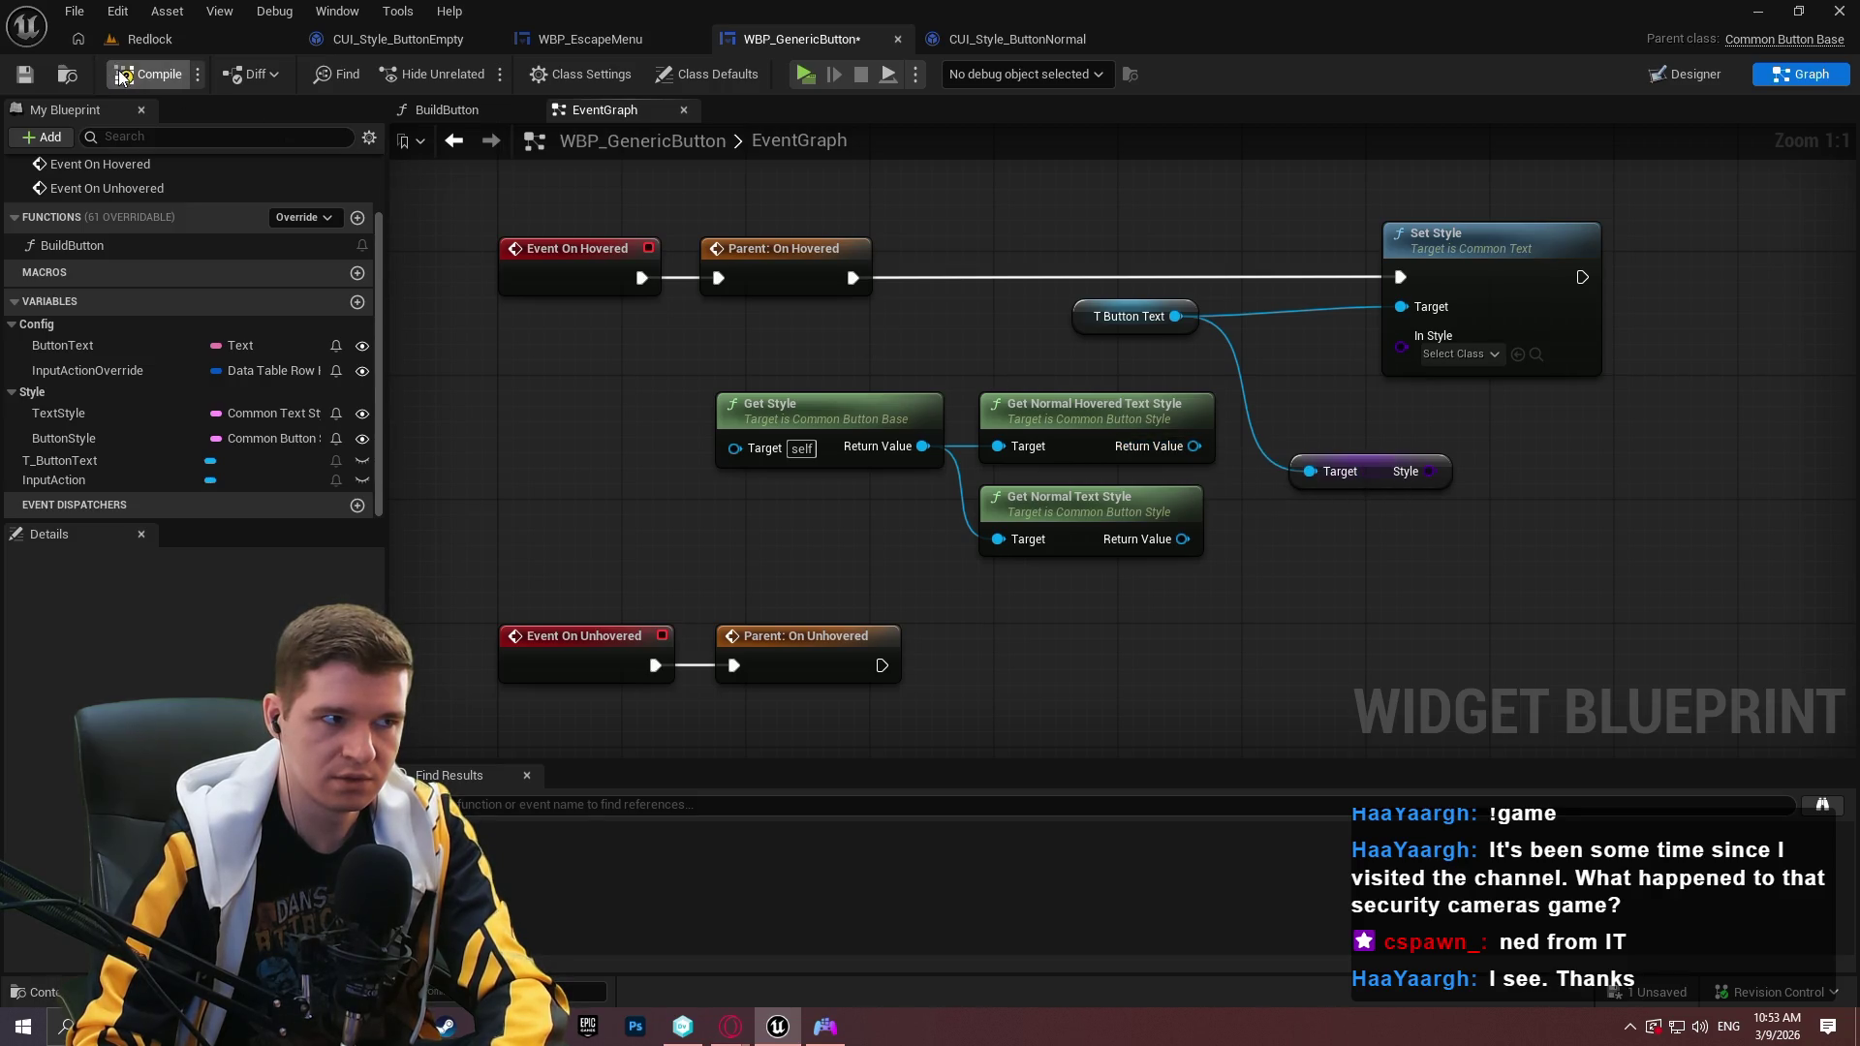
click(22, 74)
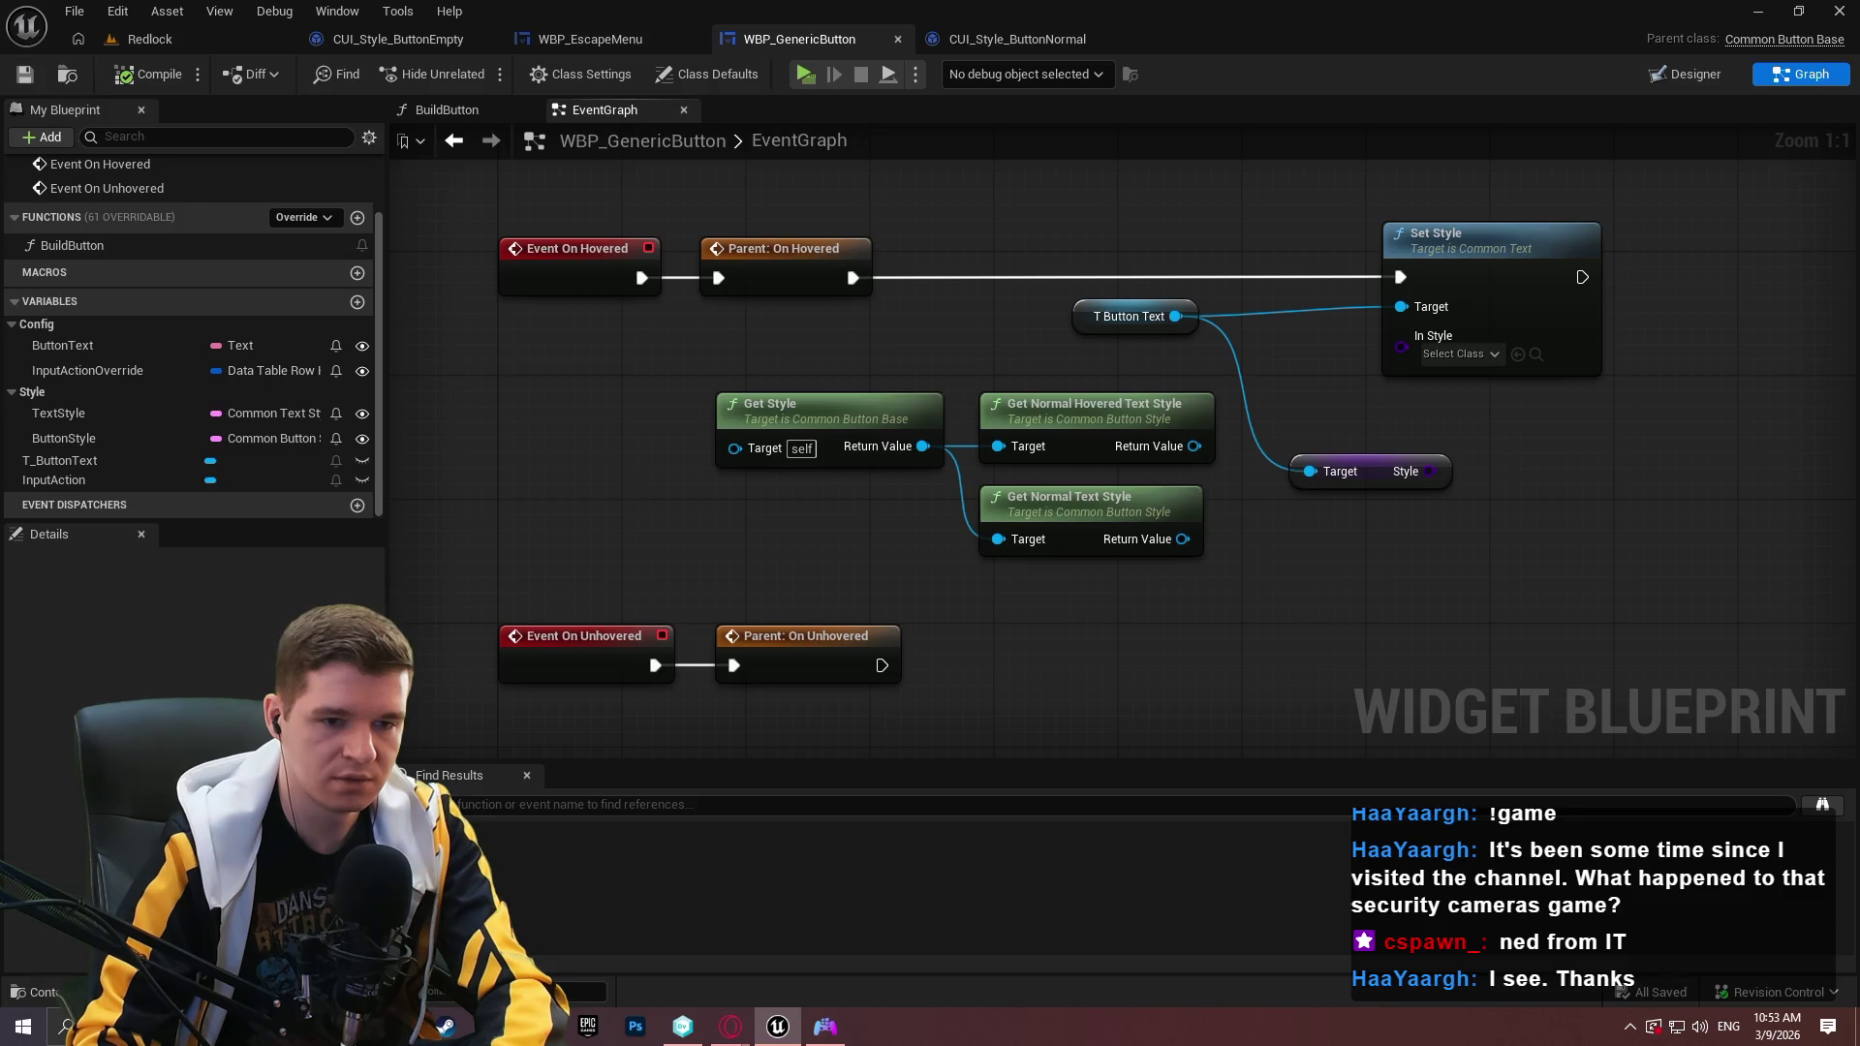
Open the '[Common UI] Text style don't work w/ Common Button Style' forum thread in Opera GX.
mouse_move(731, 1027)
click(833, 930)
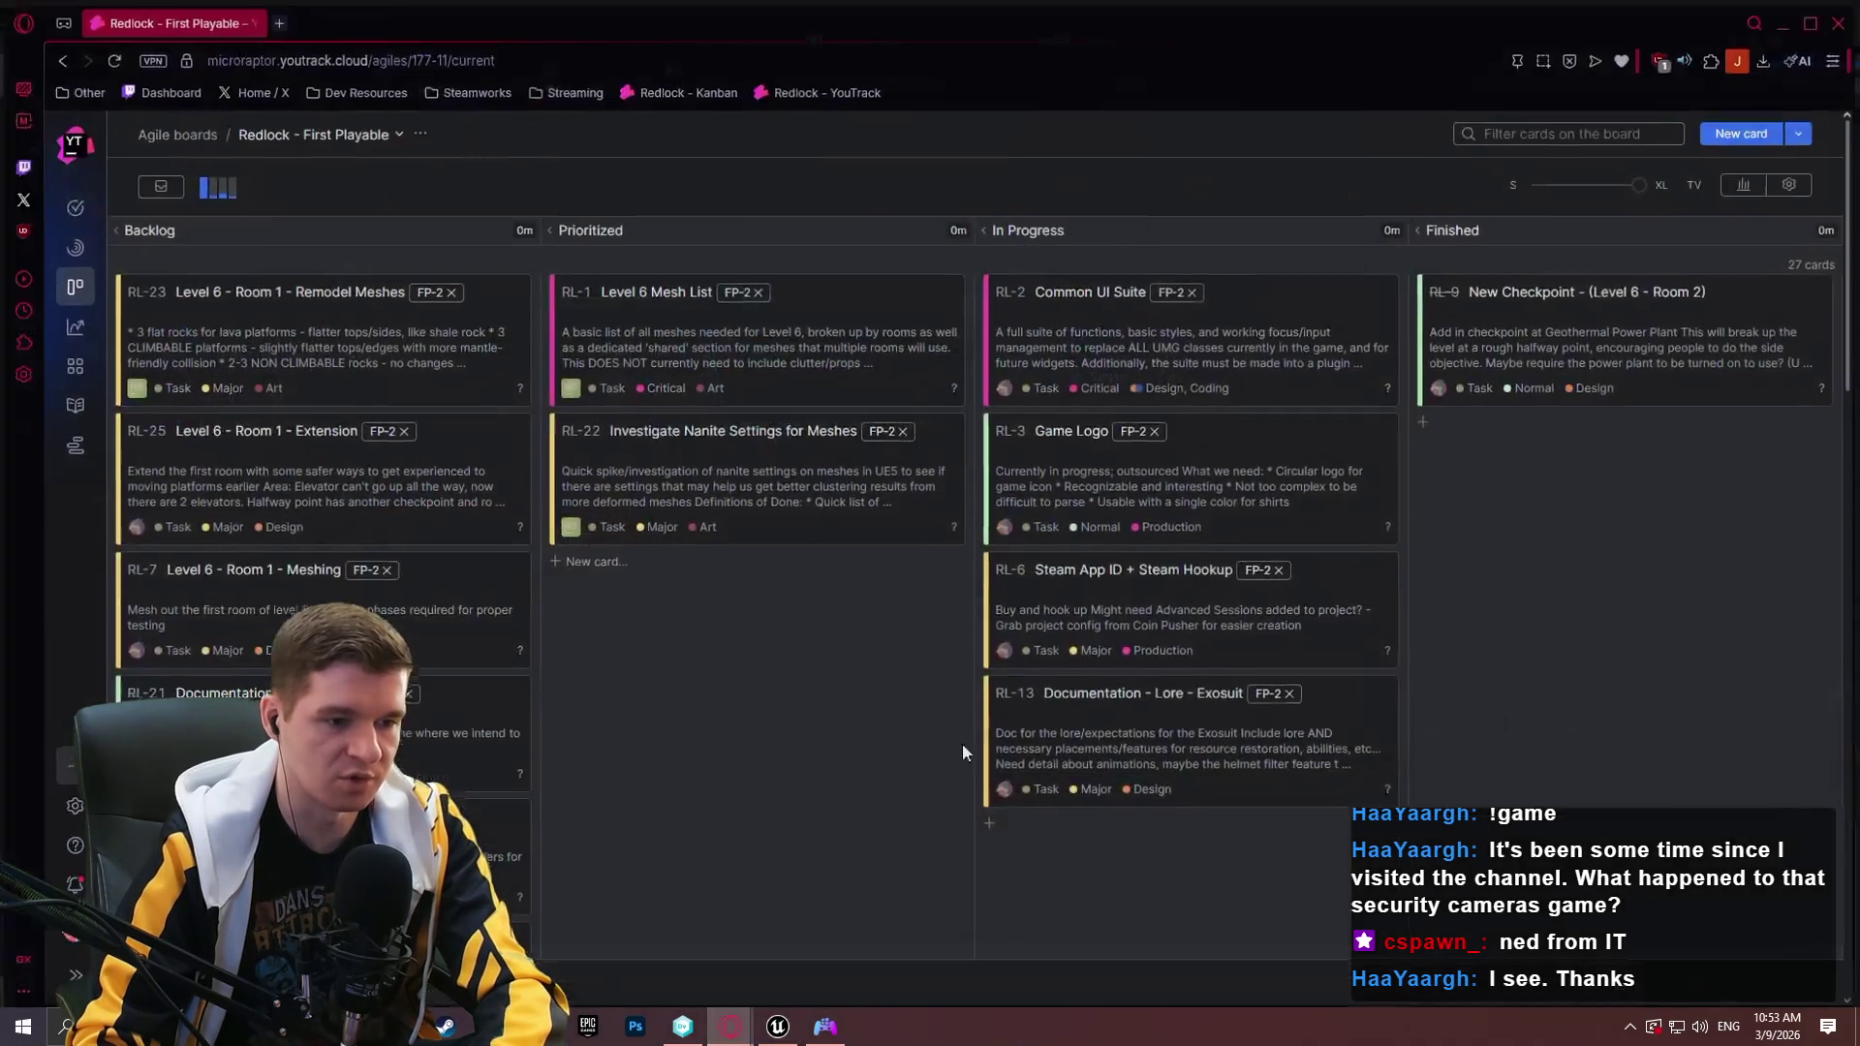
click(279, 22)
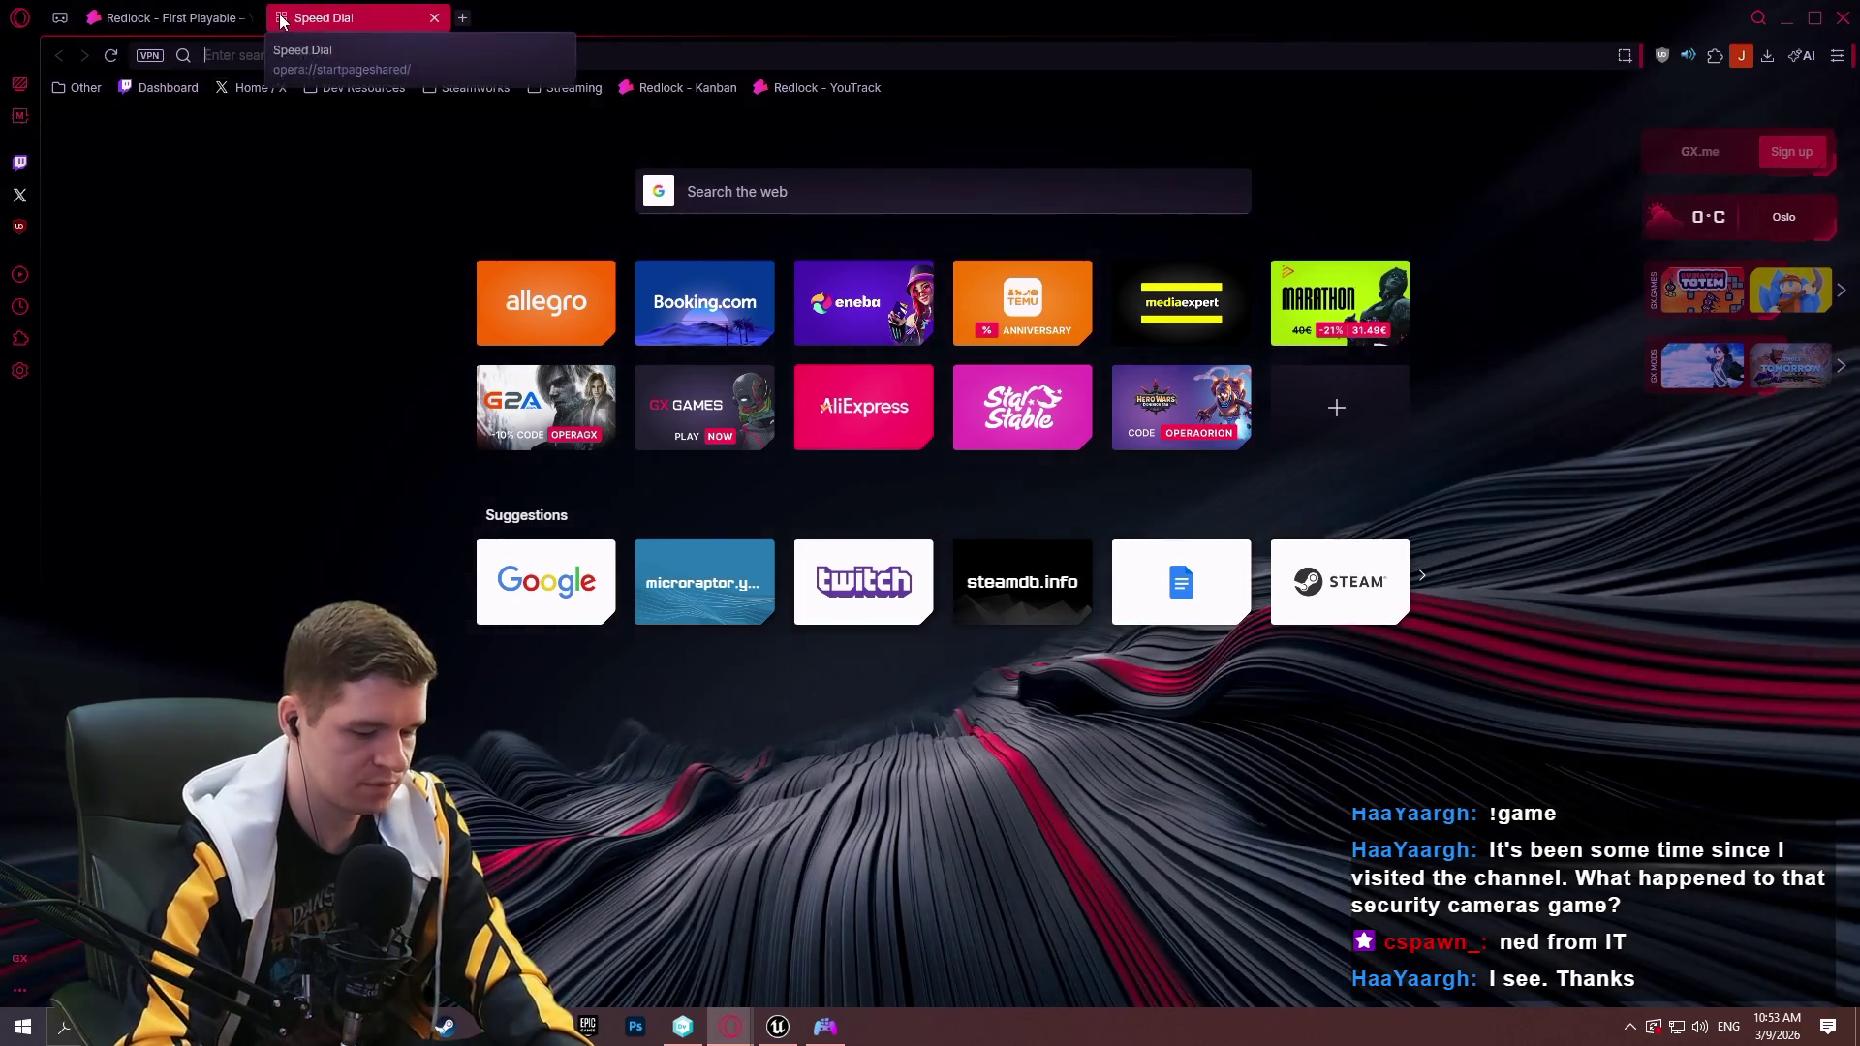
text(common u)
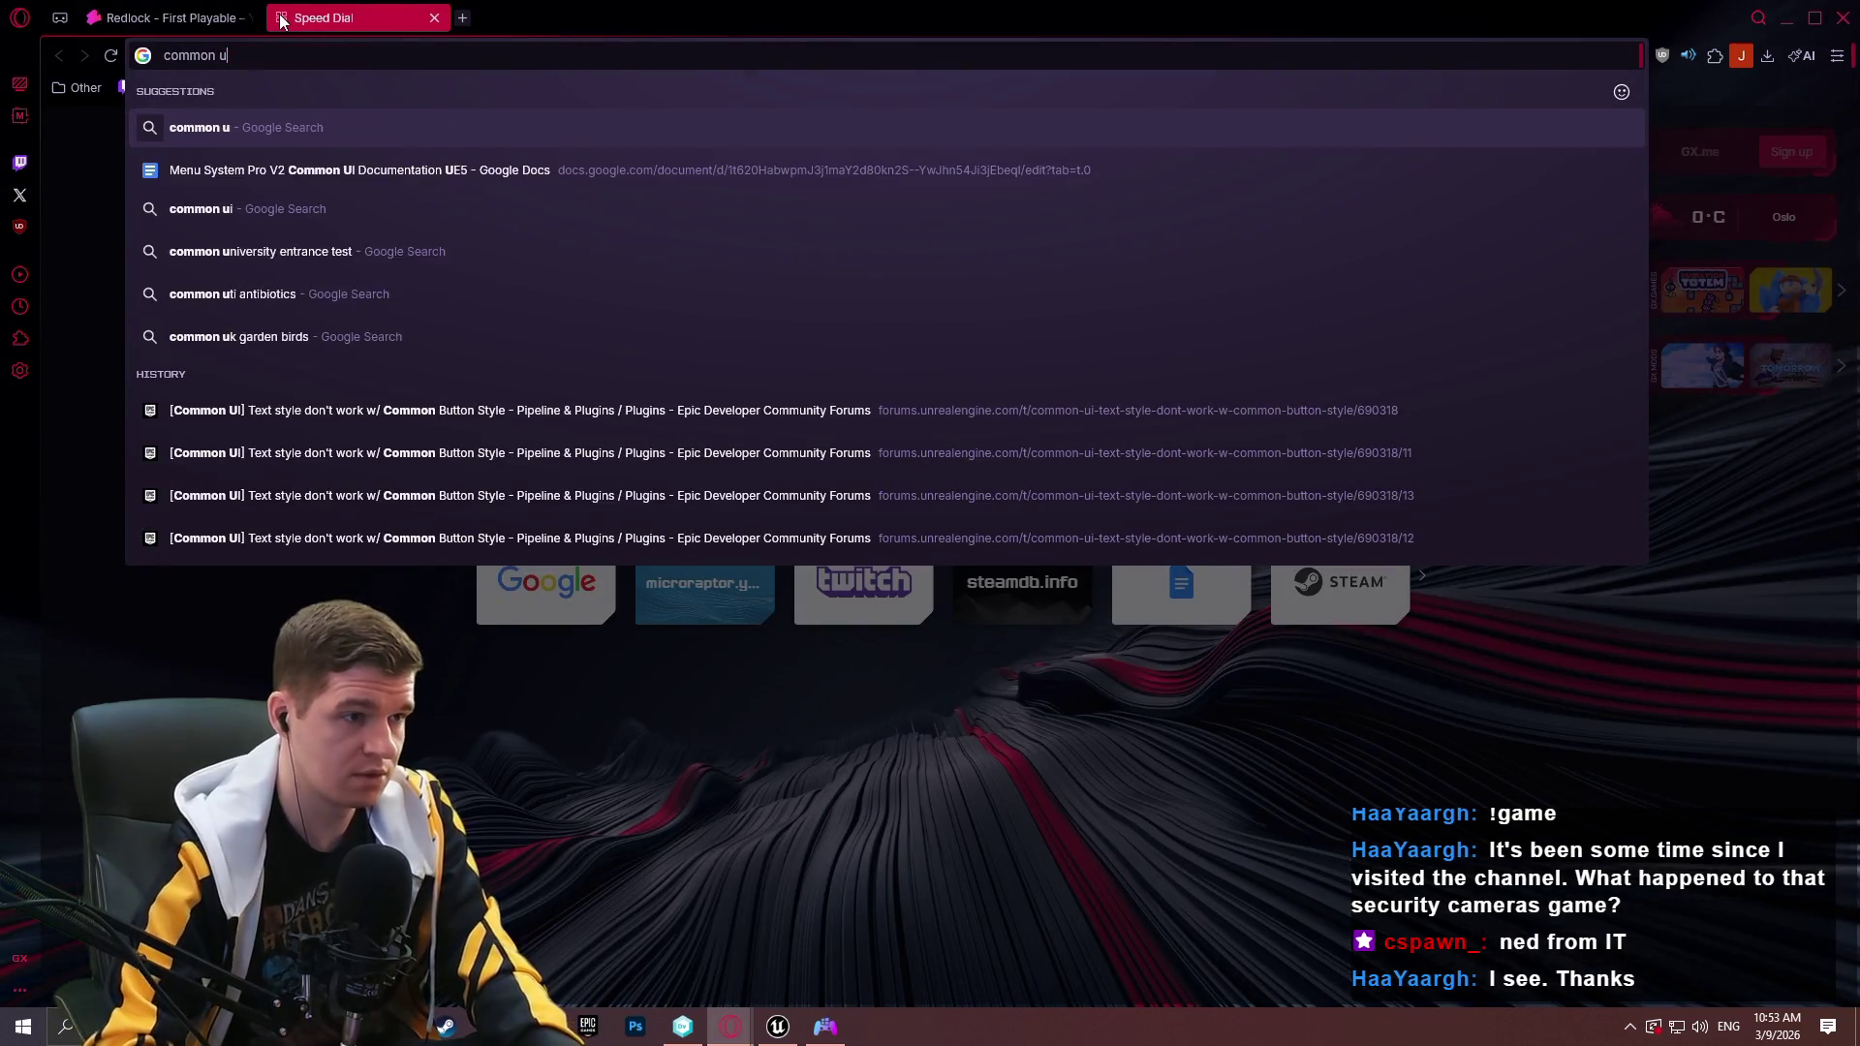
click(426, 173)
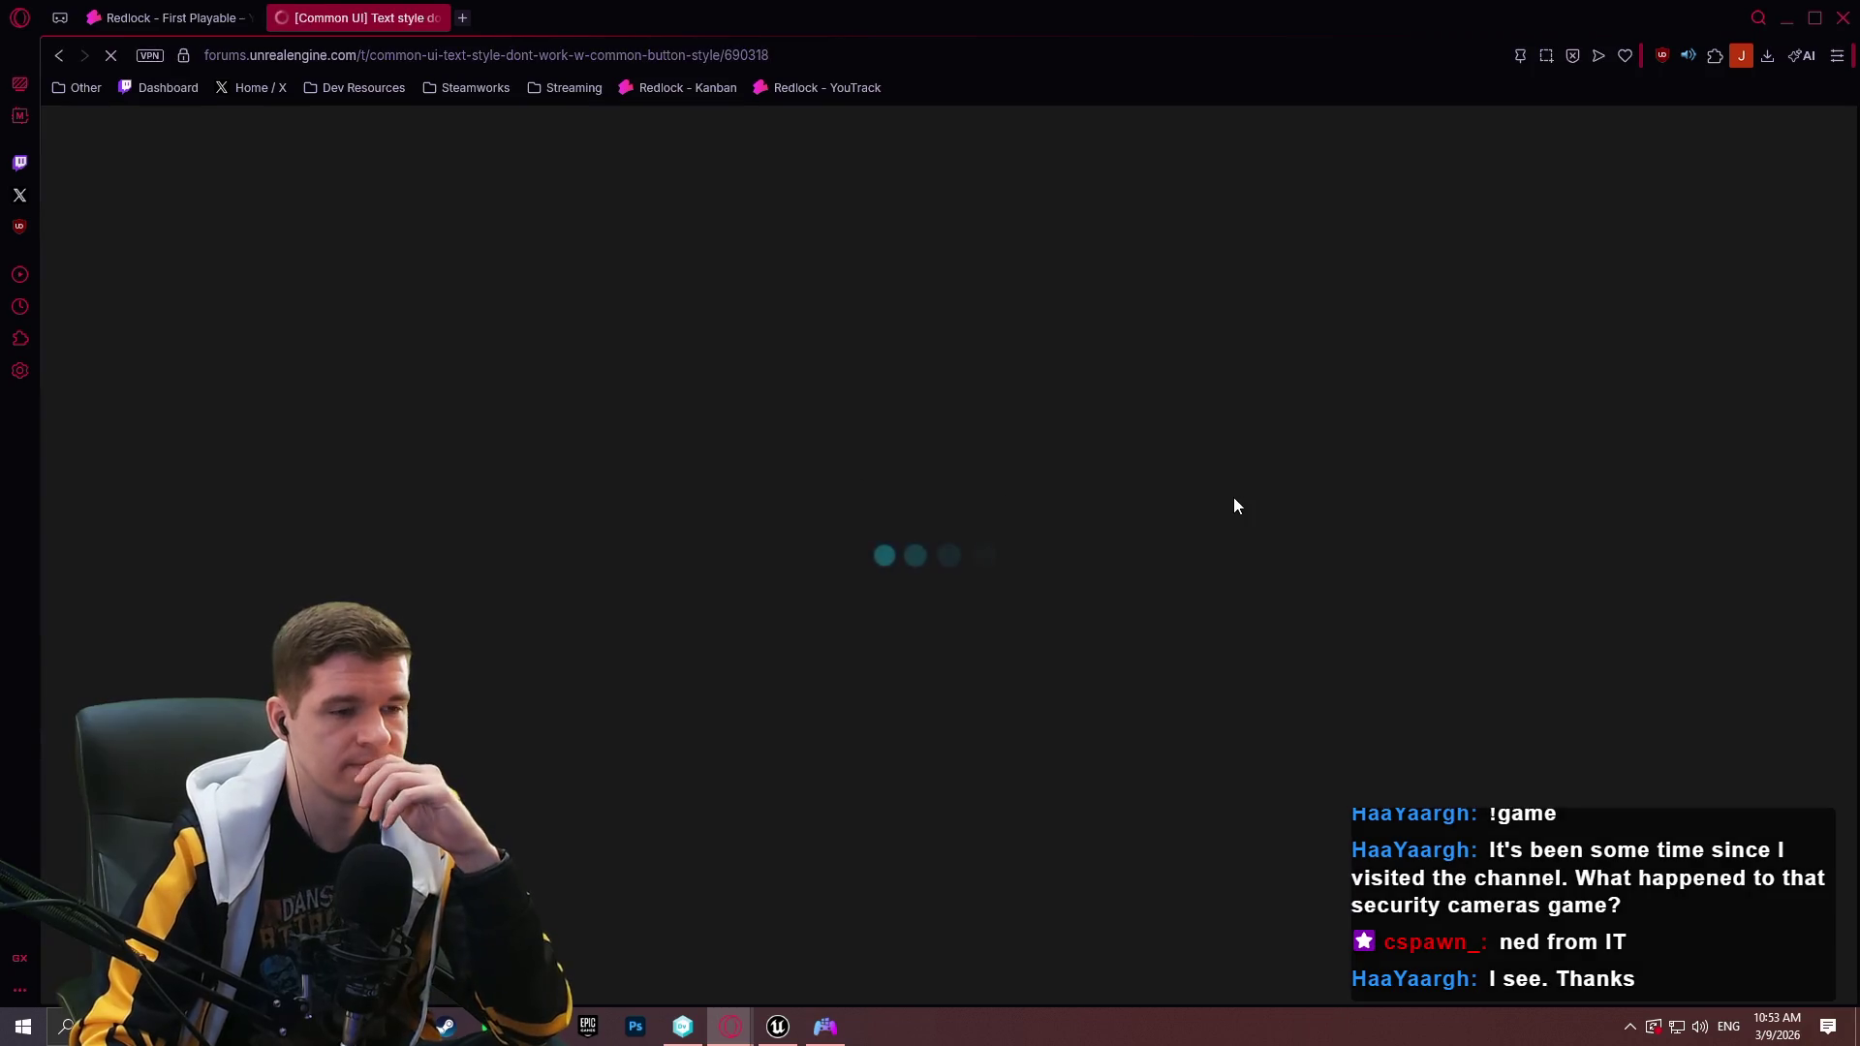
Enlarge and study the thread's solution blueprint image, then minimize the browser.
scroll(1234, 506, down, 5)
click(1084, 680)
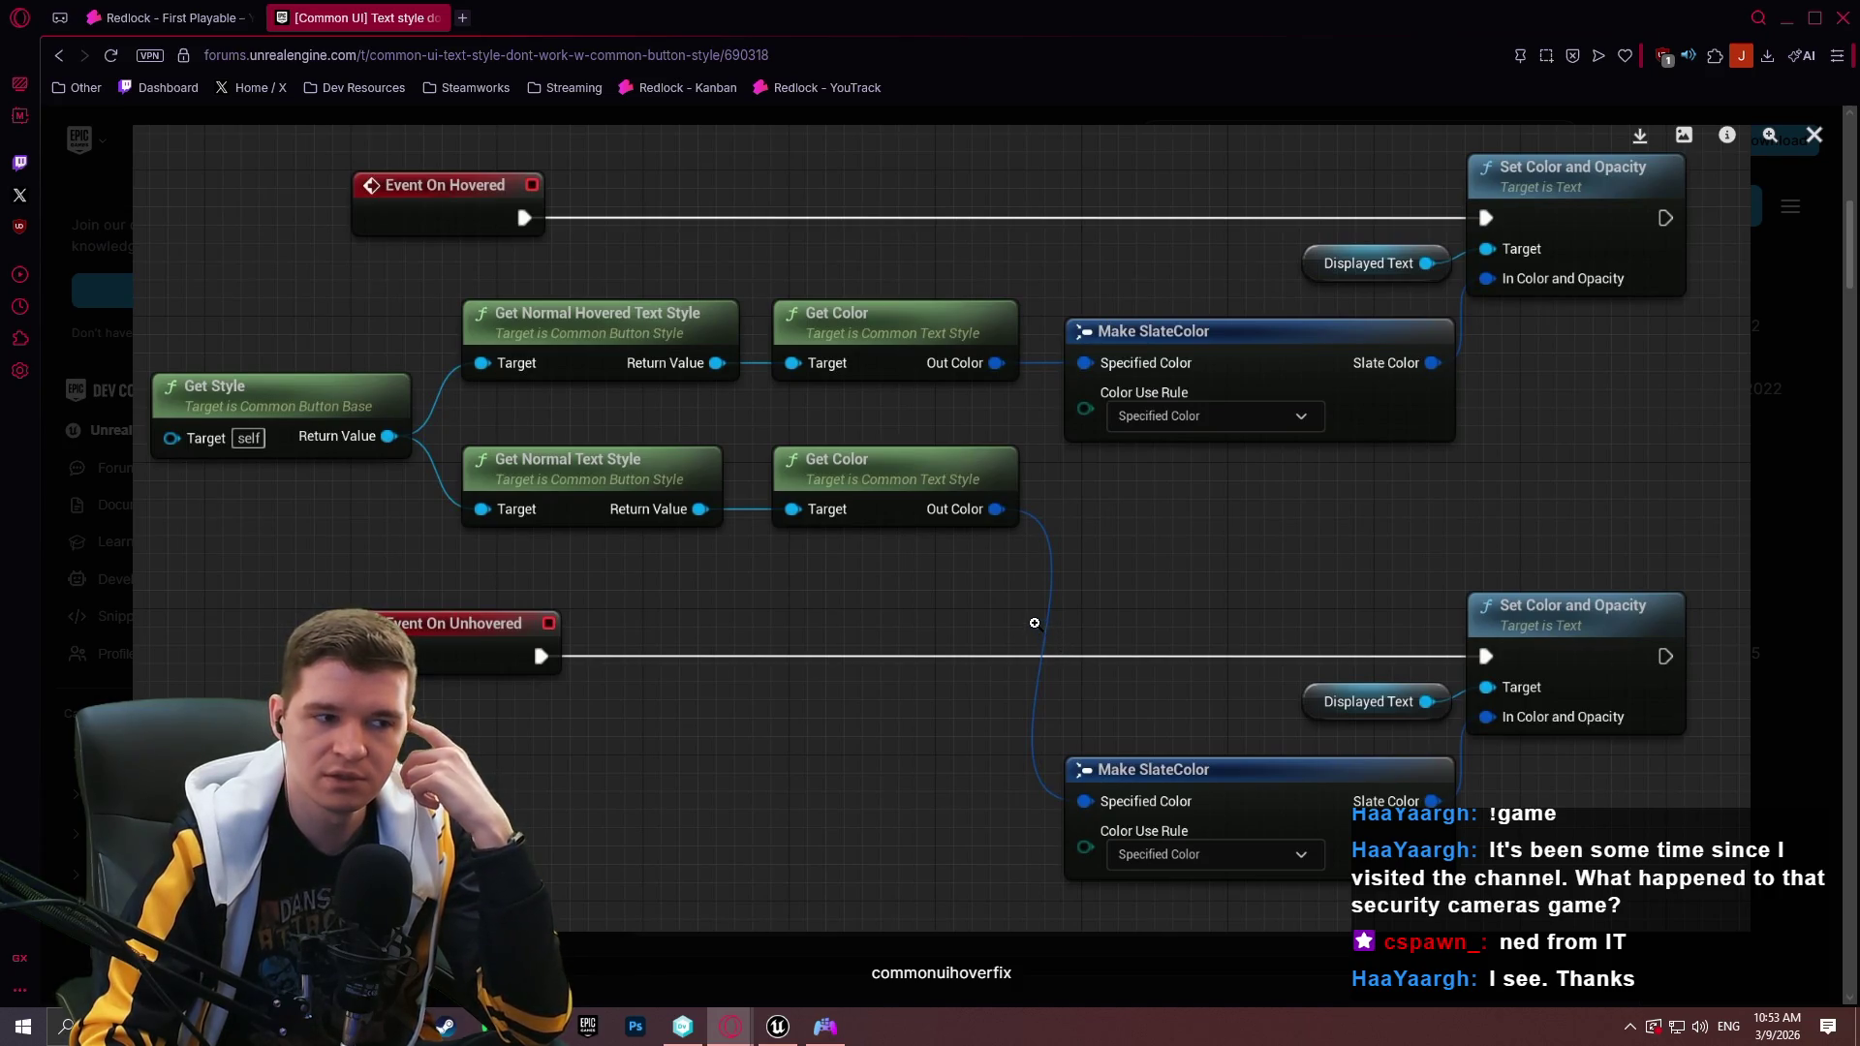
click(1831, 384)
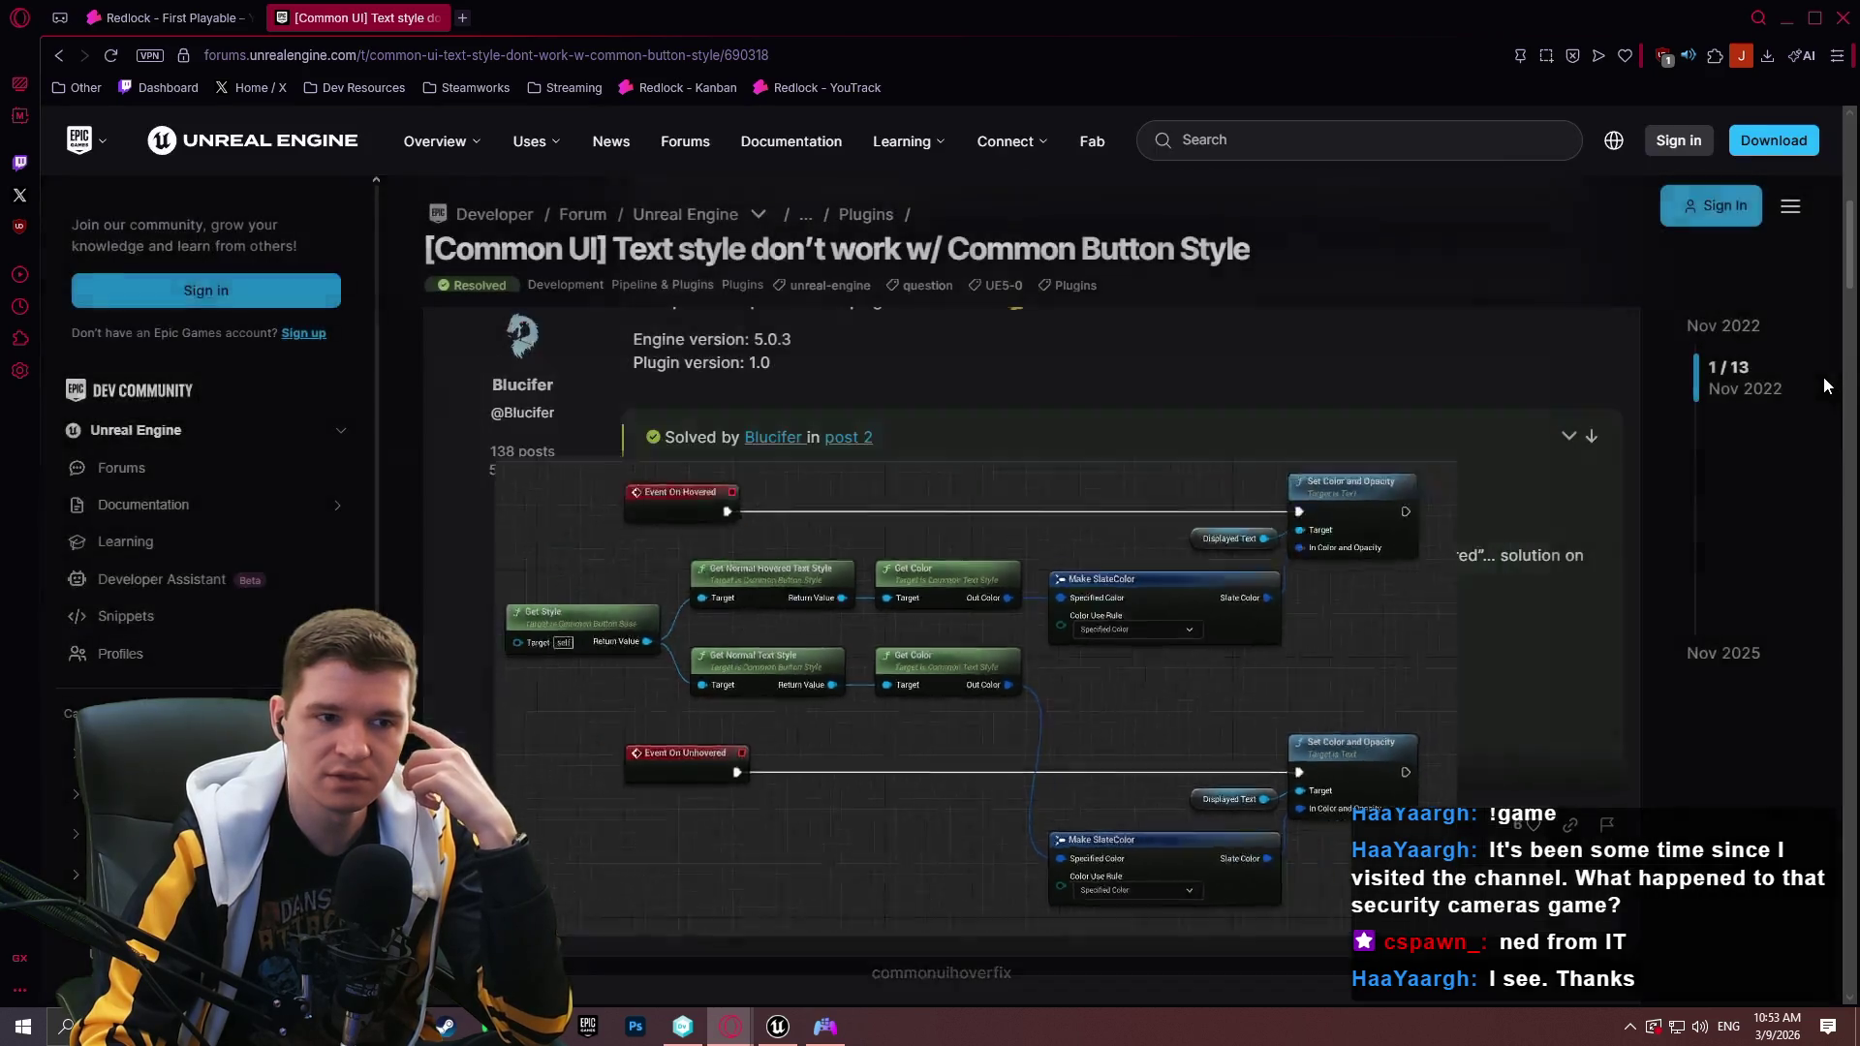
click(1787, 19)
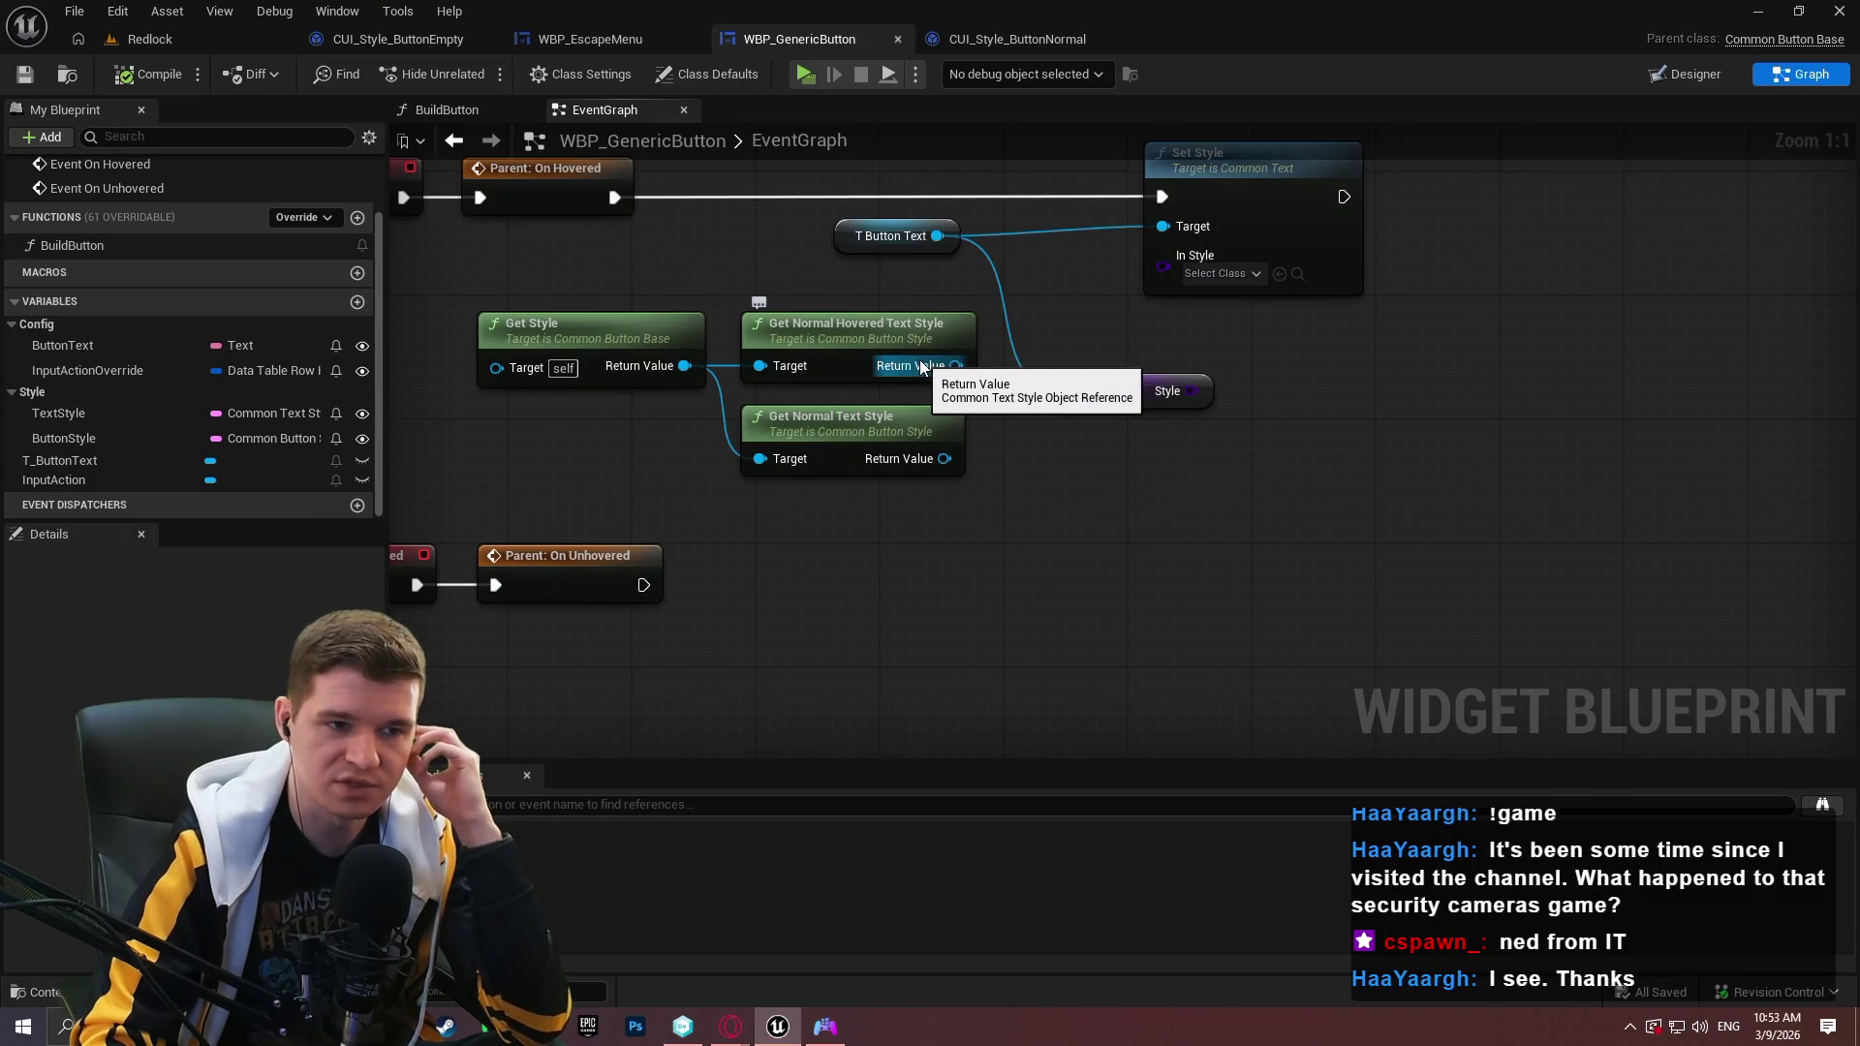
Feed the hovered text style through Get Class into the hover Set Style's In Style, removing the leftover node.
drag(938, 368, 1039, 432)
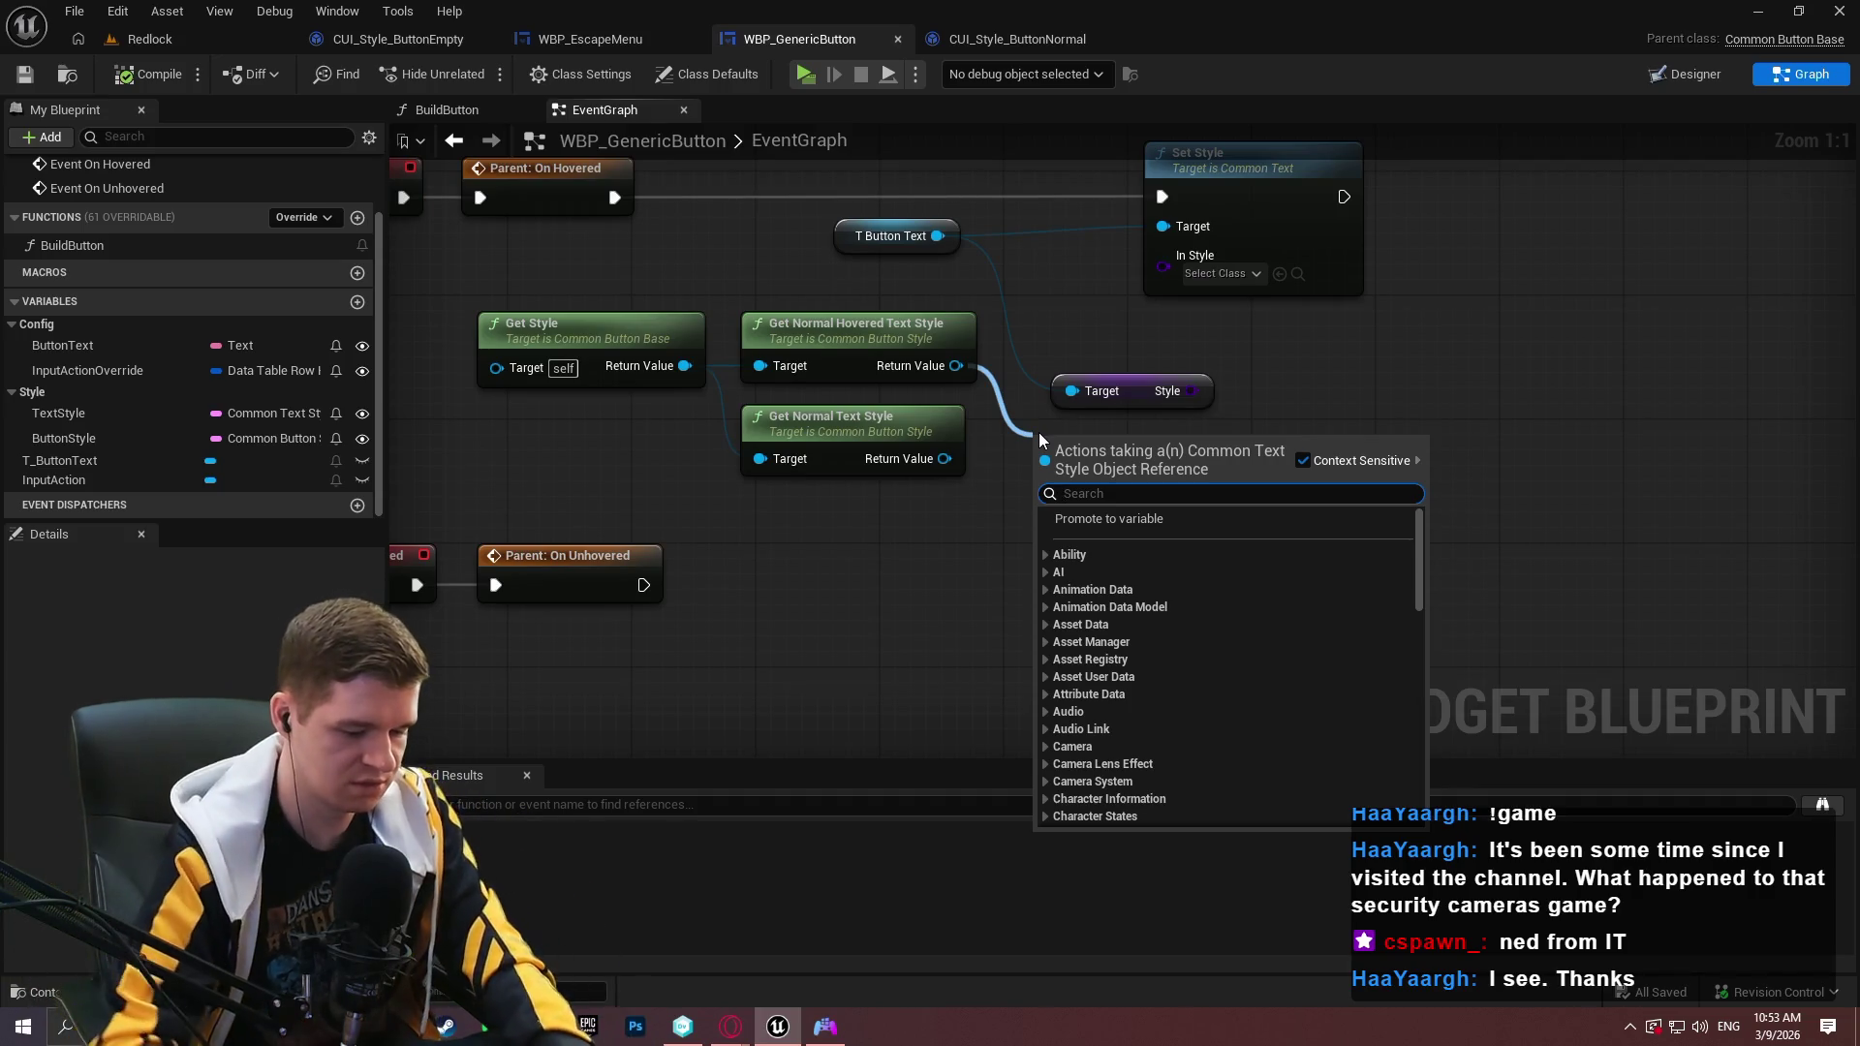
text(class)
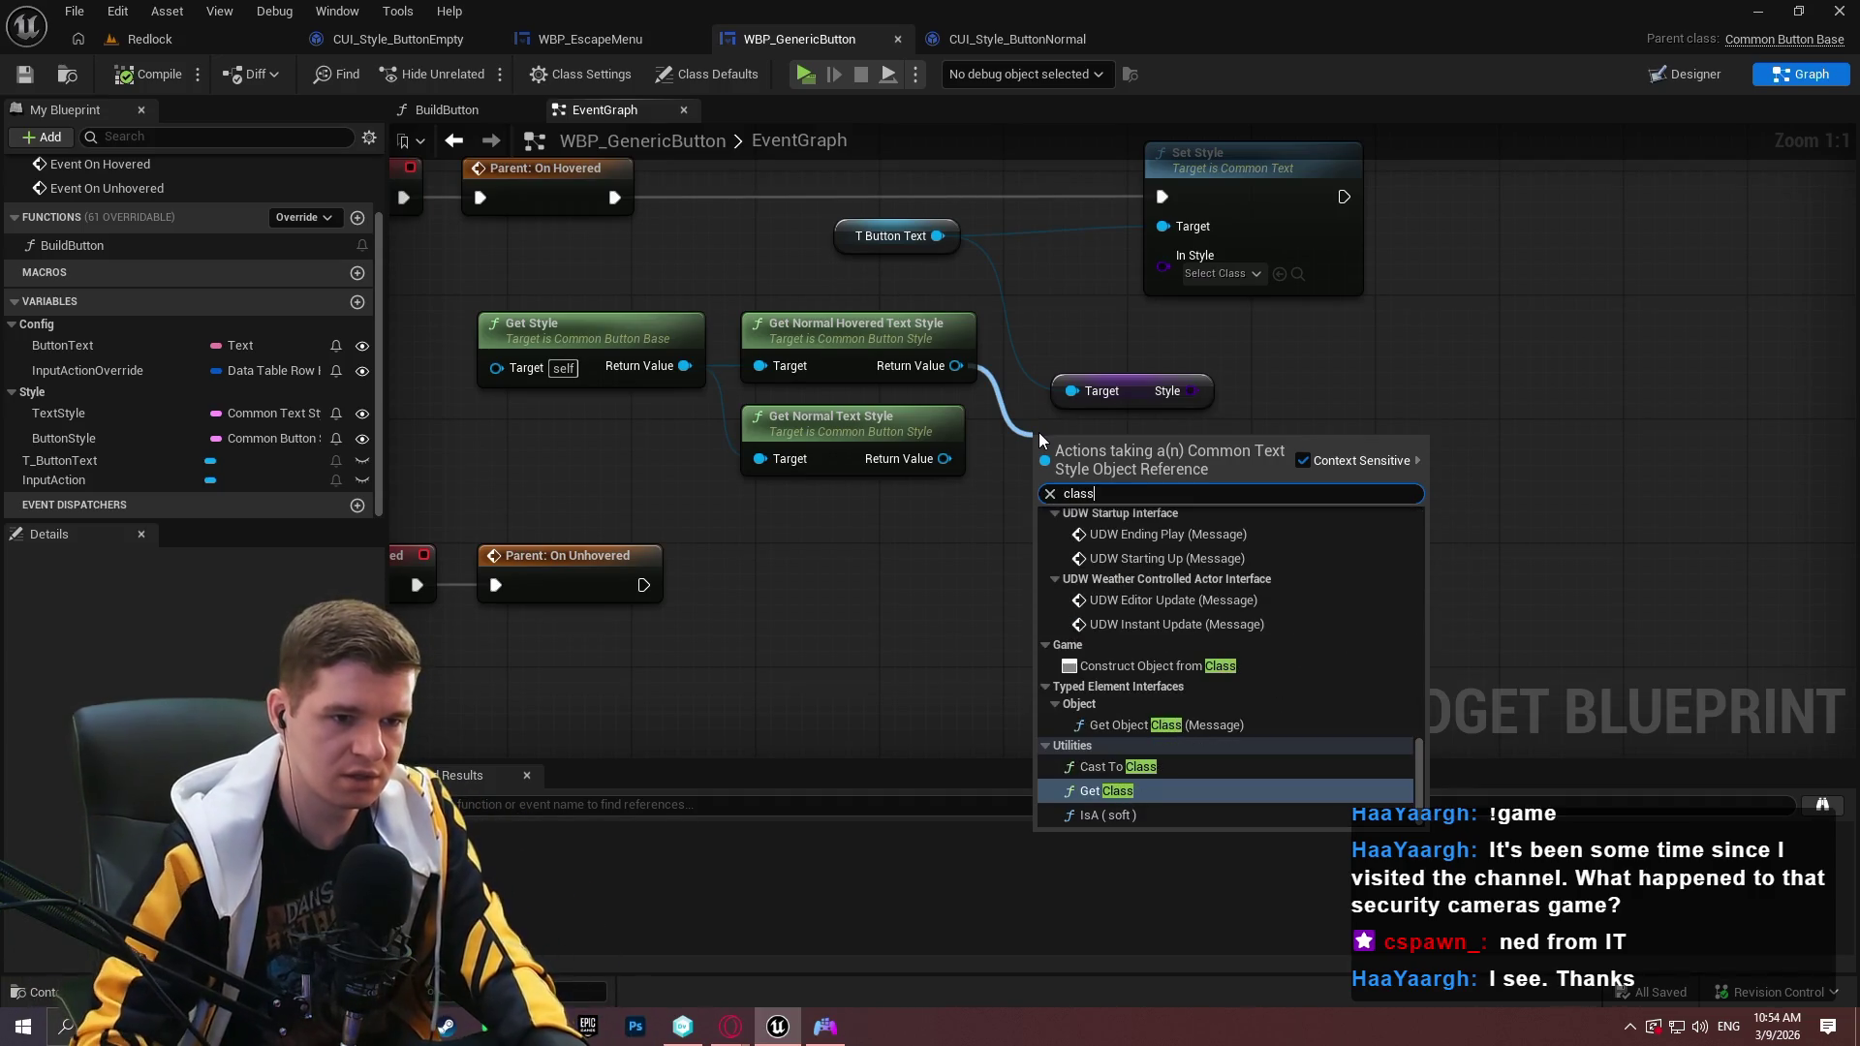
click(1129, 792)
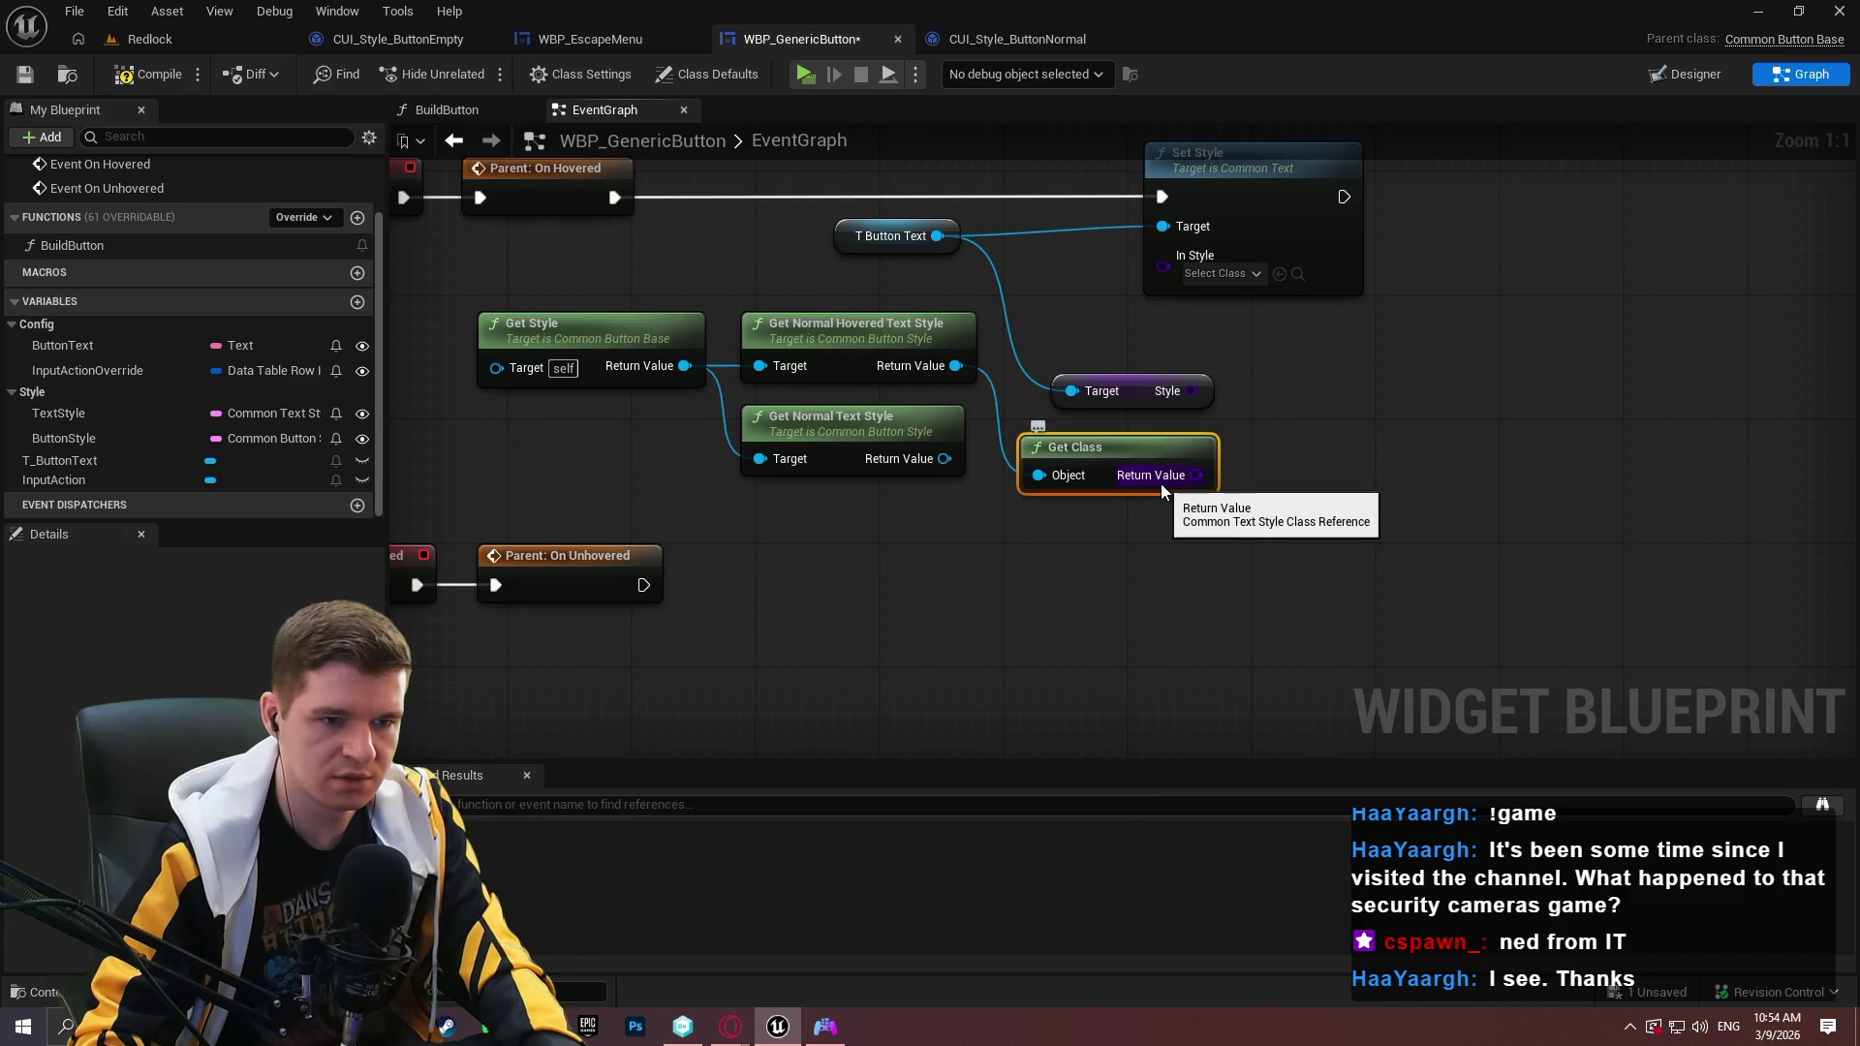
mouse_move(1198, 474)
mouse_down()
mouse_move(1236, 281)
mouse_move(1164, 255)
mouse_up()
click(1112, 405)
key(Delete)
drag(1095, 446, 1079, 321)
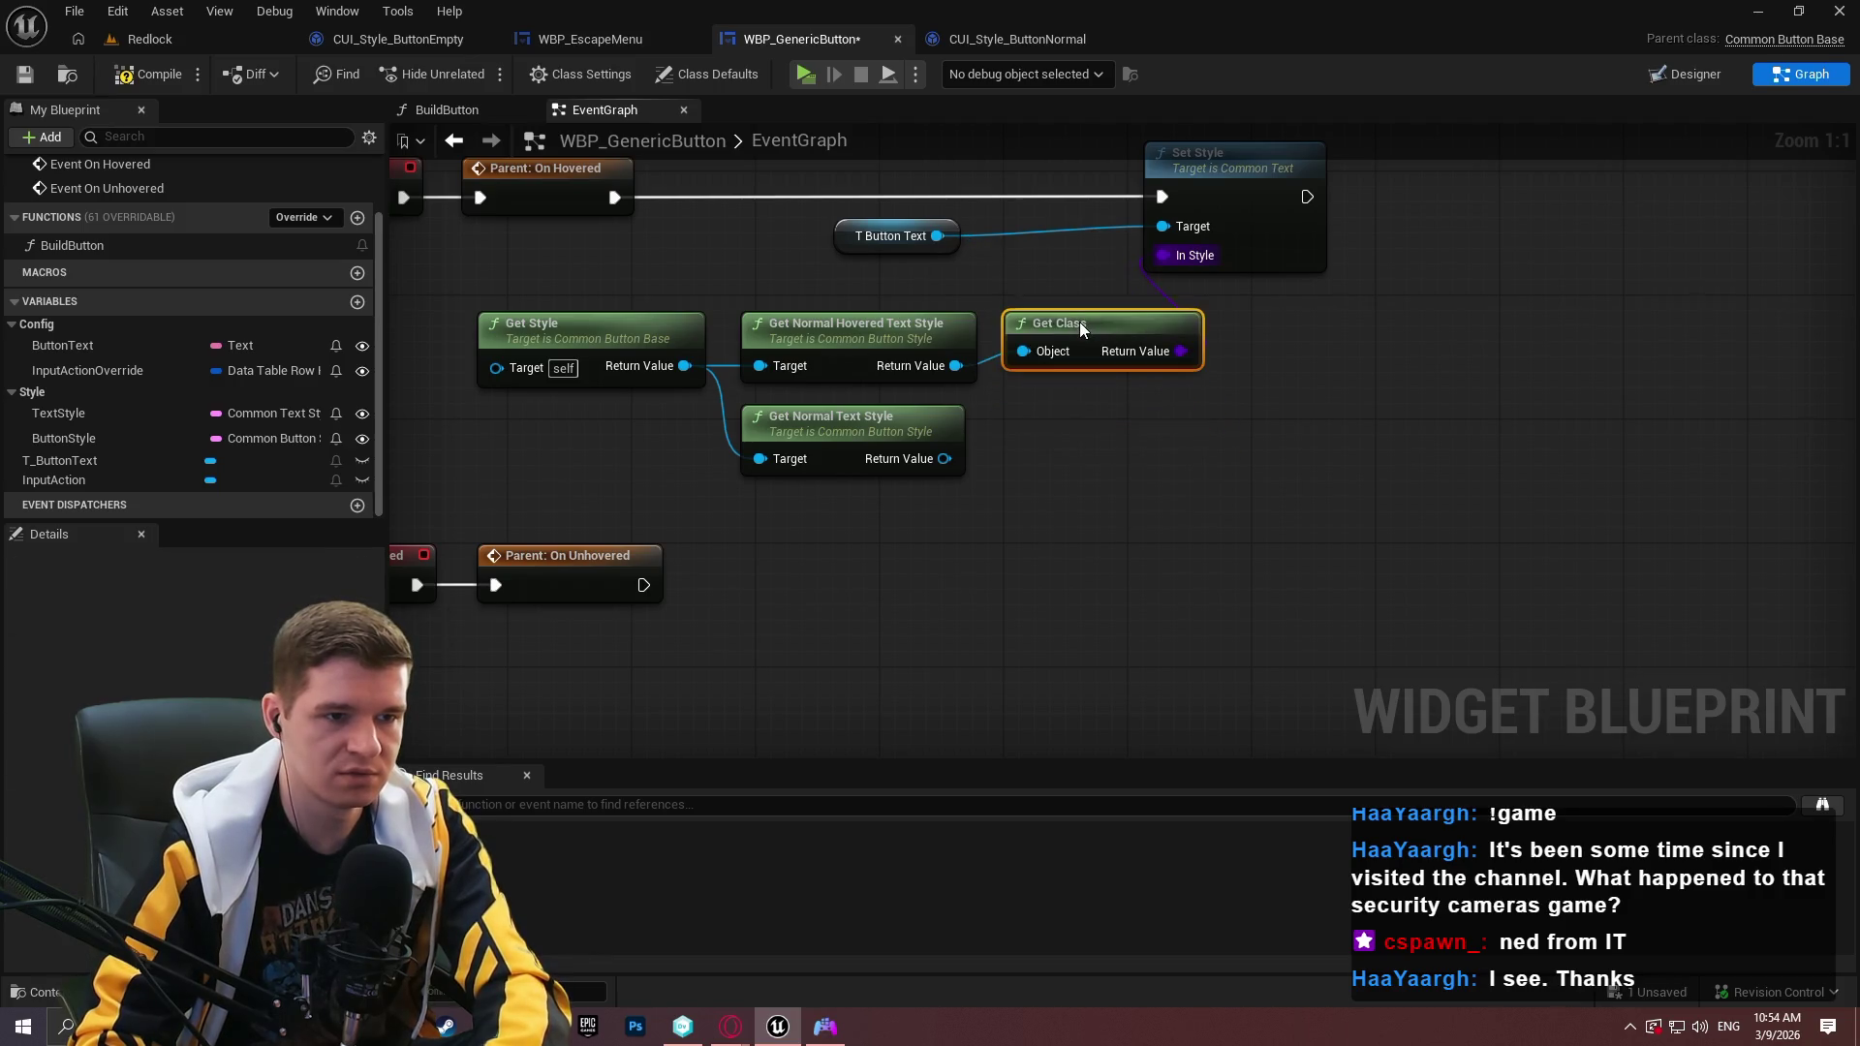
Duplicate Get Class for Get Normal Text Style and tidy the Get Style, Set Style and T Button Text layout.
key(ctrl+d)
drag(943, 459, 1080, 439)
click(1213, 549)
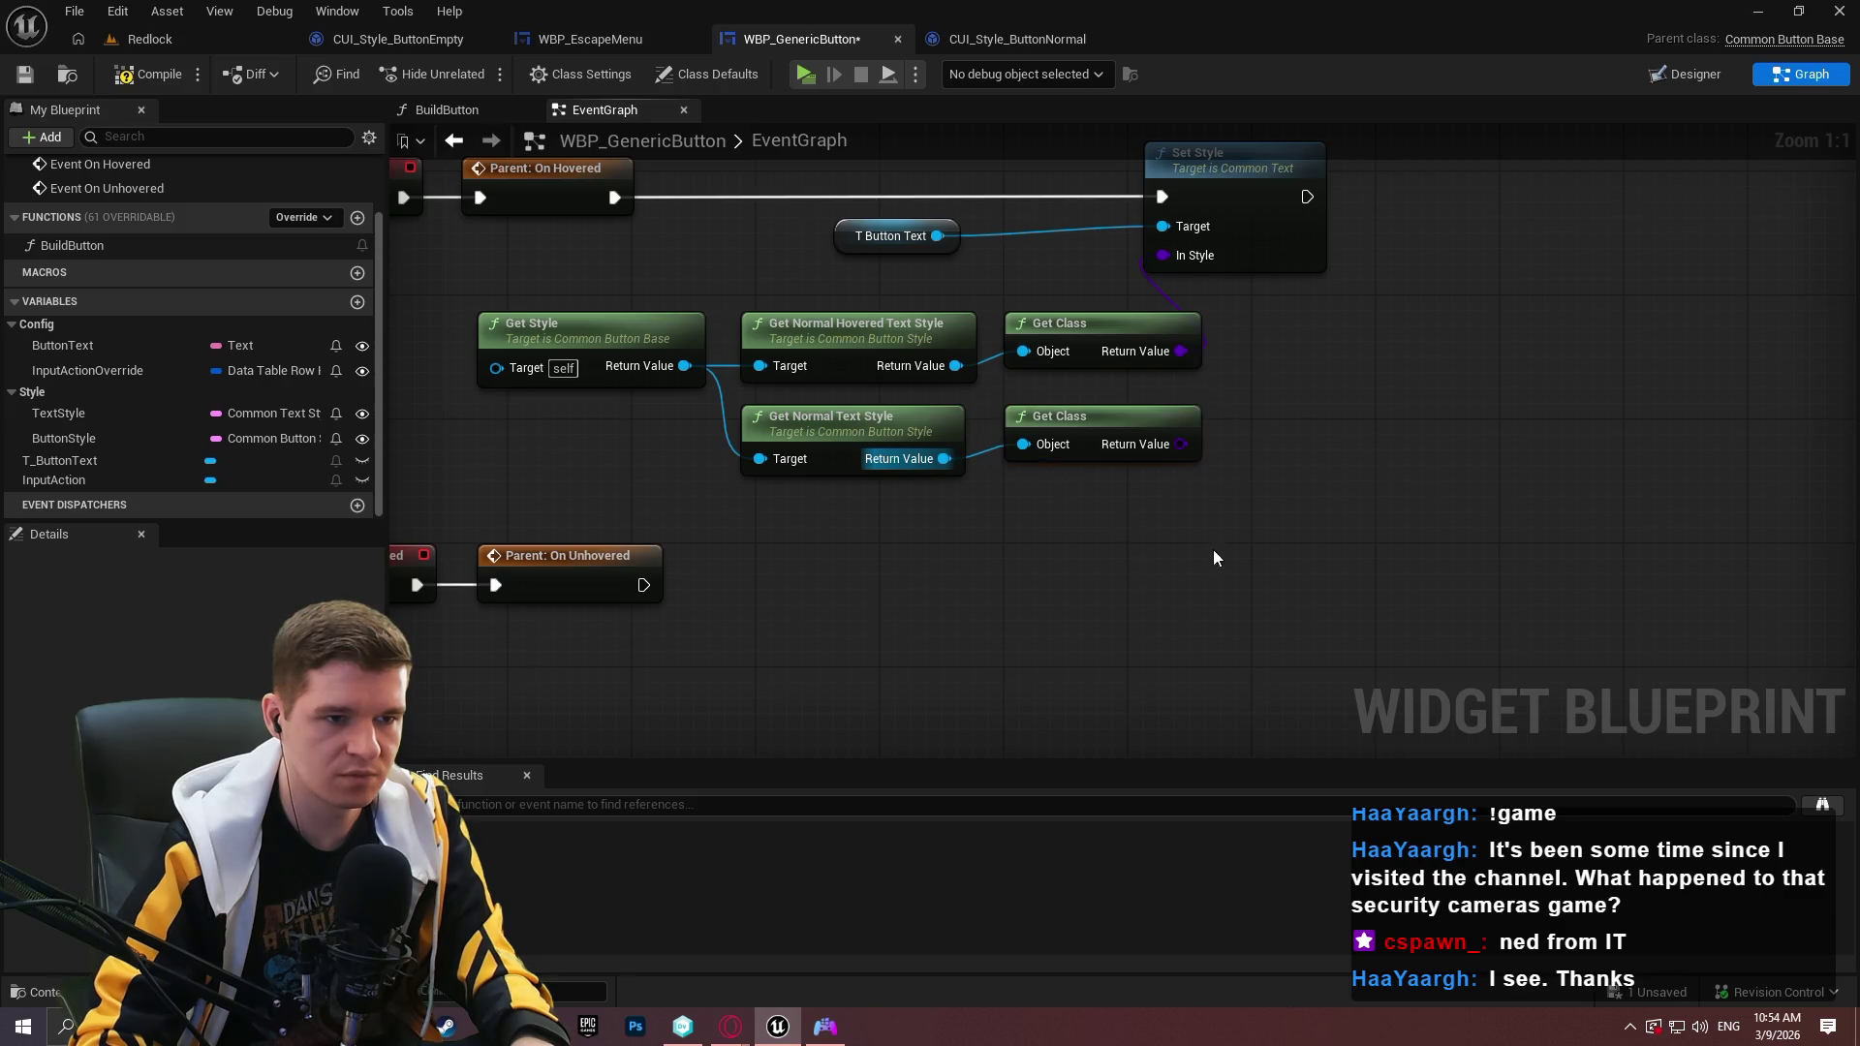
drag(857, 393, 891, 511)
drag(641, 461, 641, 491)
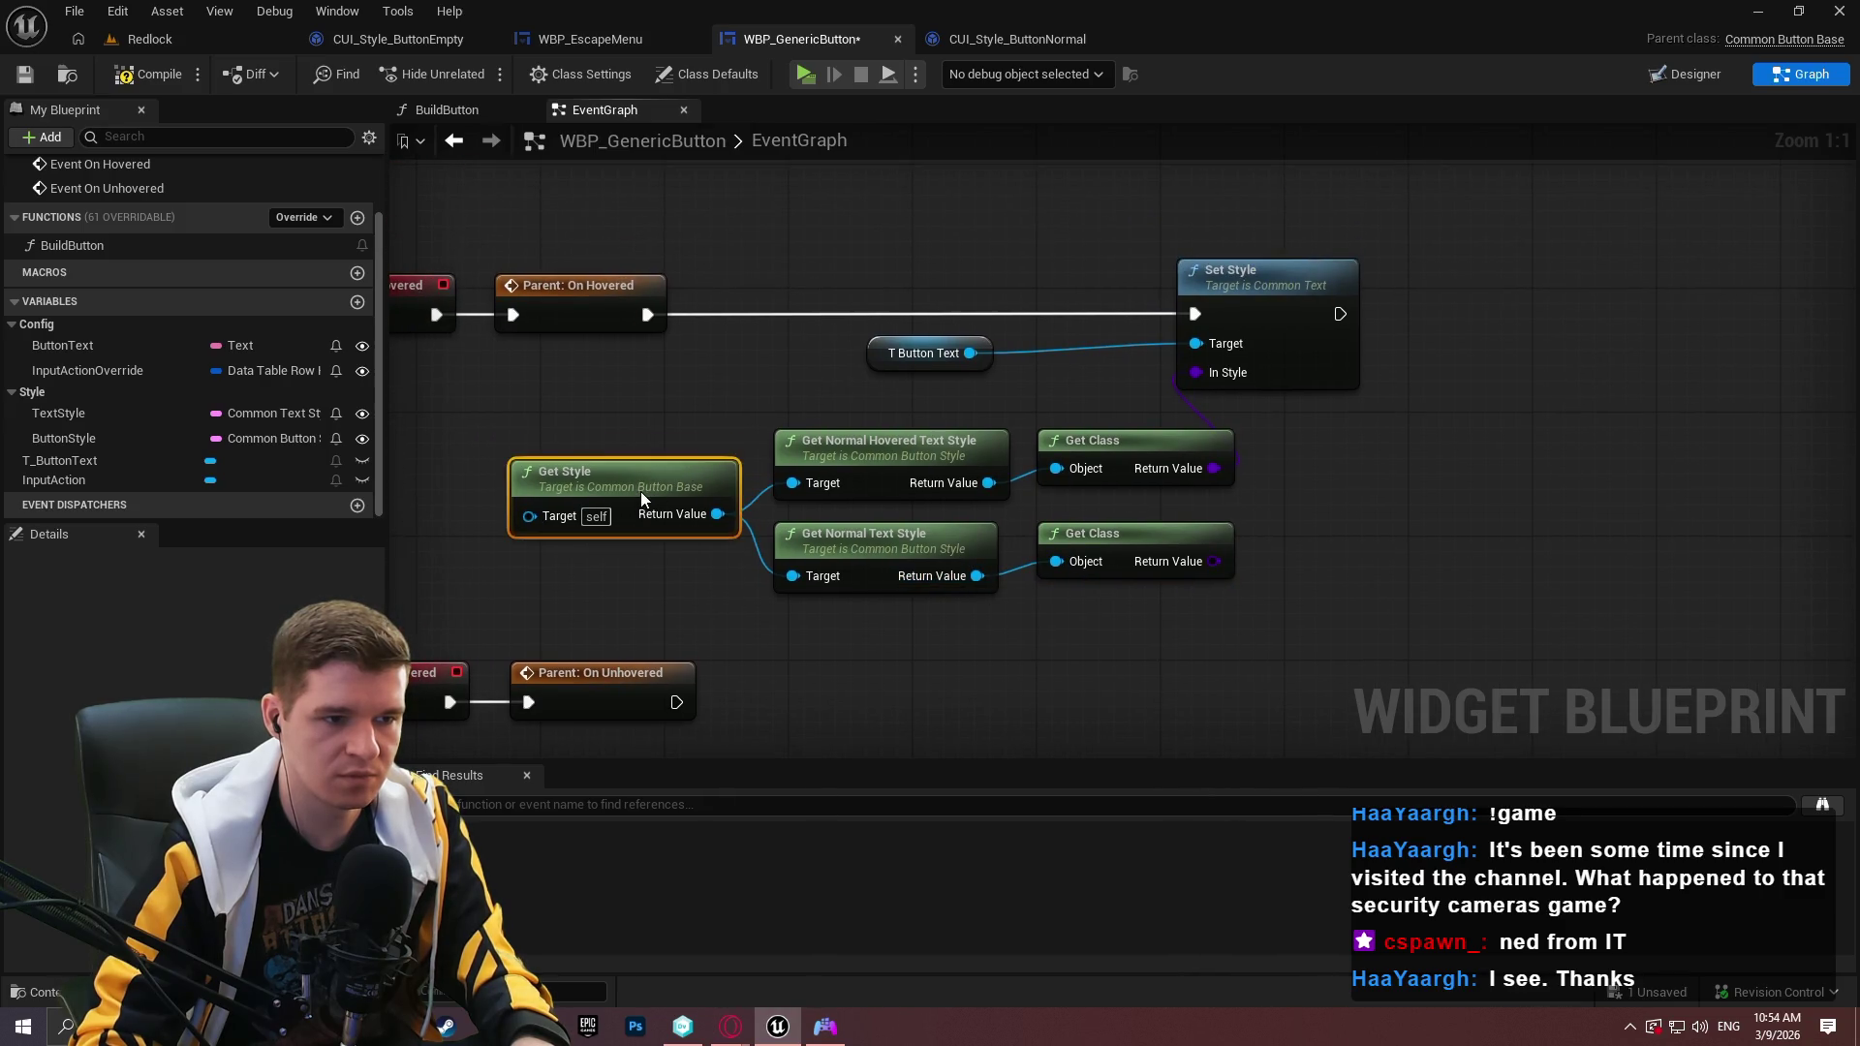
click(1428, 471)
drag(1296, 331, 1436, 332)
drag(990, 358, 1286, 364)
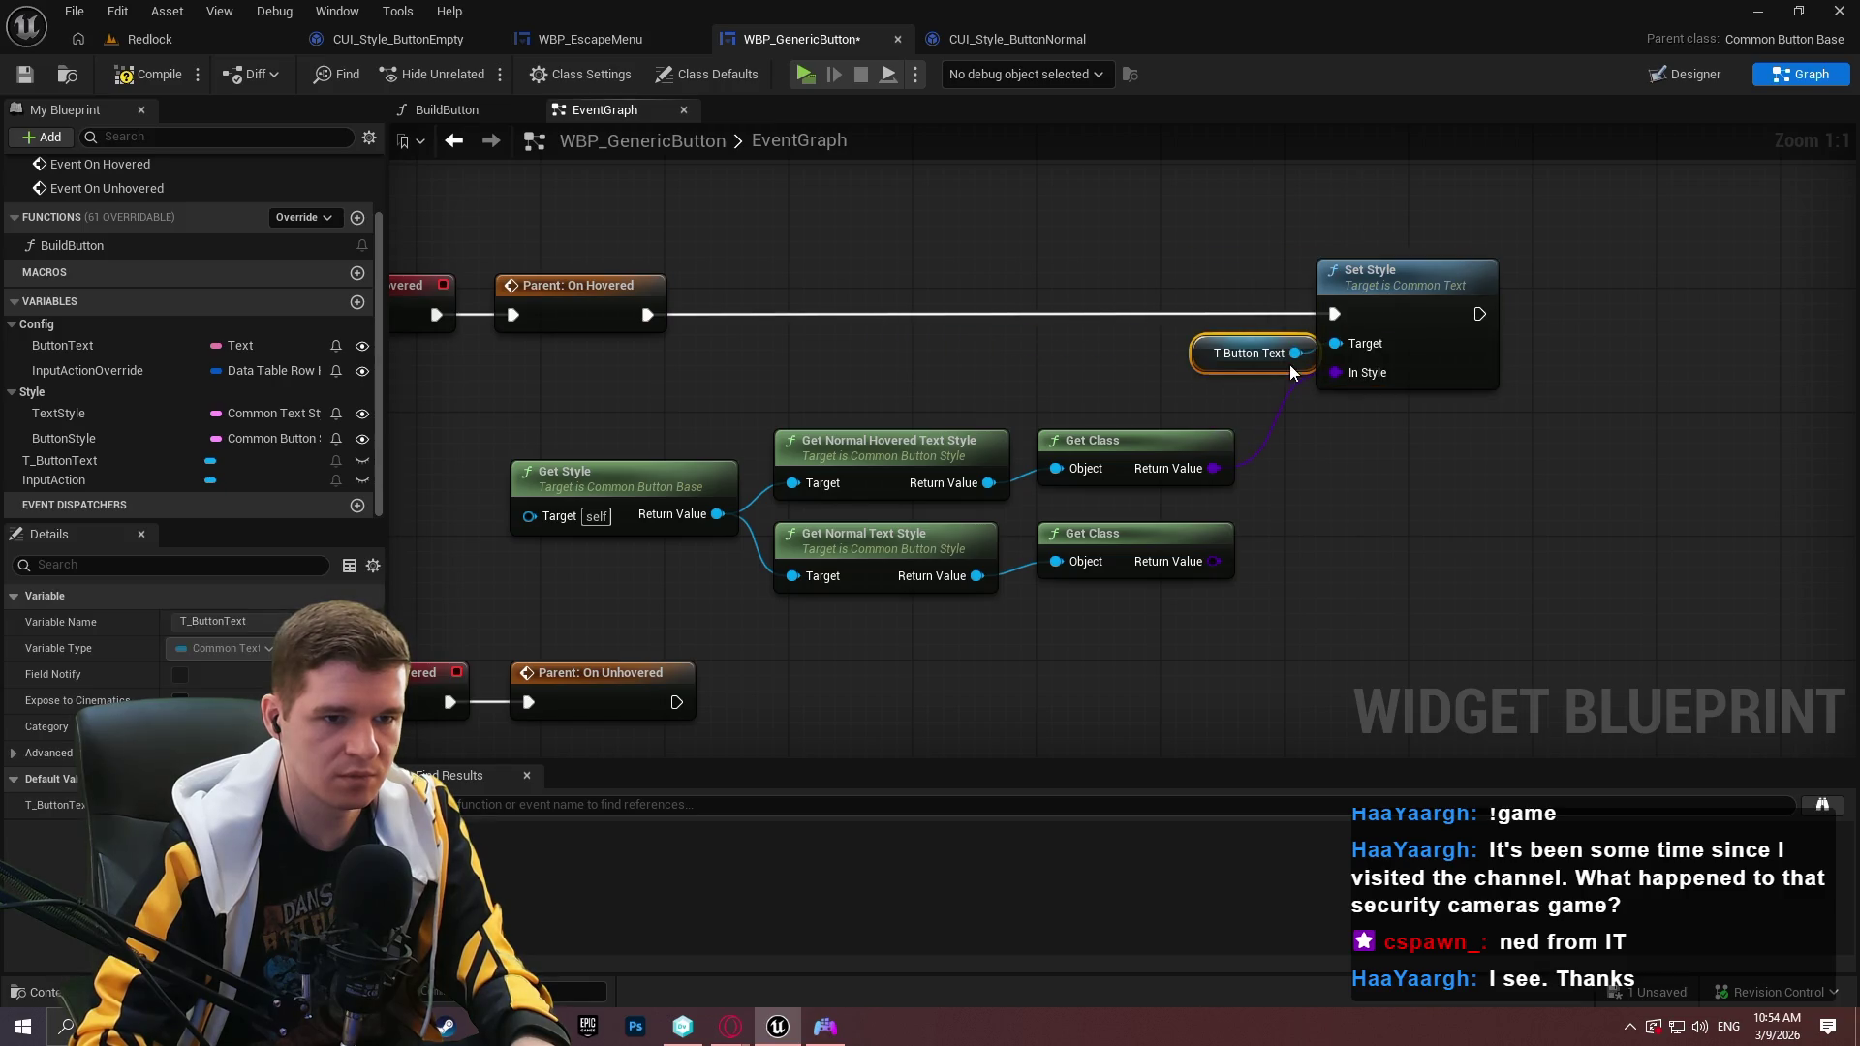
click(1413, 421)
Copy the Set Style and T Button Text pair for Parent: On Unhovered, using the normal style's Get Class.
mouse_move(1558, 531)
mouse_down()
mouse_move(1225, 277)
mouse_move(1258, 268)
mouse_up()
mouse_move(1201, 360)
mouse_down()
mouse_move(1353, 357)
mouse_move(1227, 510)
mouse_up()
mouse_move(722, 477)
mouse_down()
mouse_move(1337, 480)
mouse_move(1398, 464)
mouse_up()
mouse_move(1400, 531)
mouse_down()
mouse_move(1413, 539)
mouse_move(1233, 330)
mouse_move(1246, 340)
mouse_up()
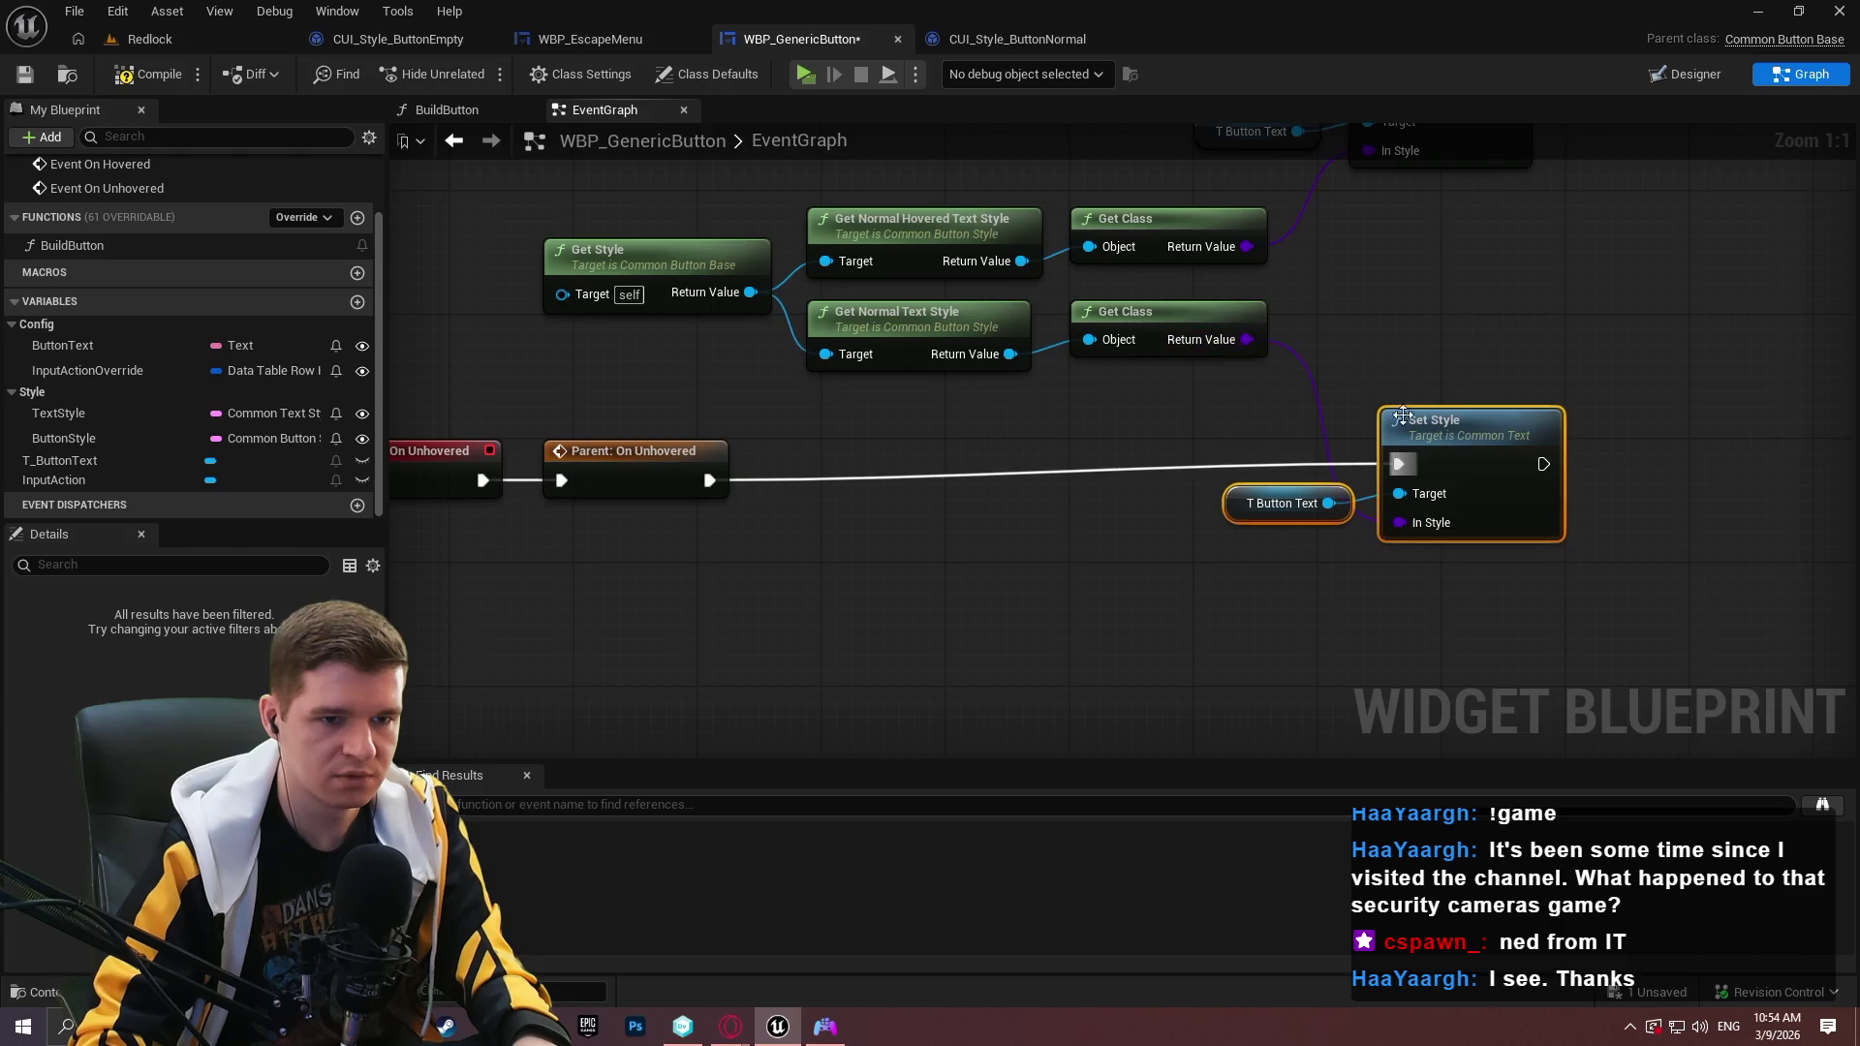
drag(1437, 441, 1480, 467)
click(1357, 562)
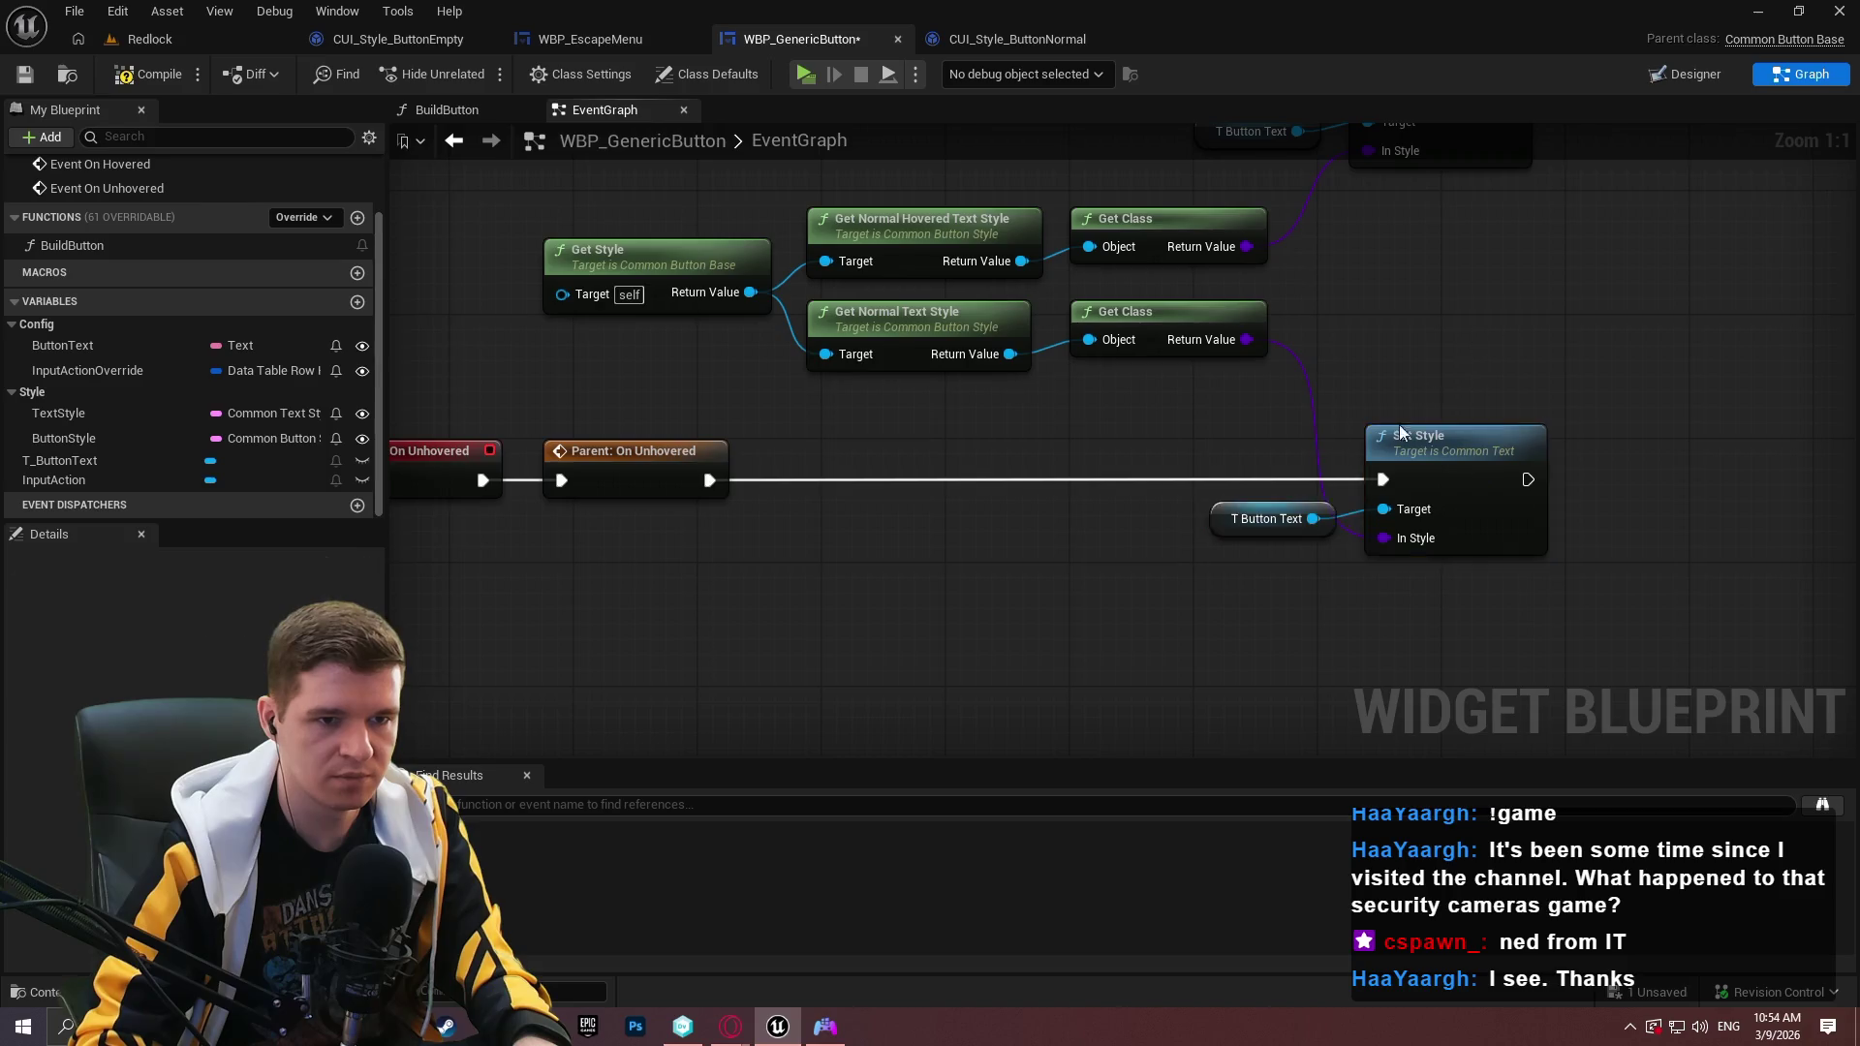
scroll(1358, 562, down, 2)
scroll(1357, 565, down, 1)
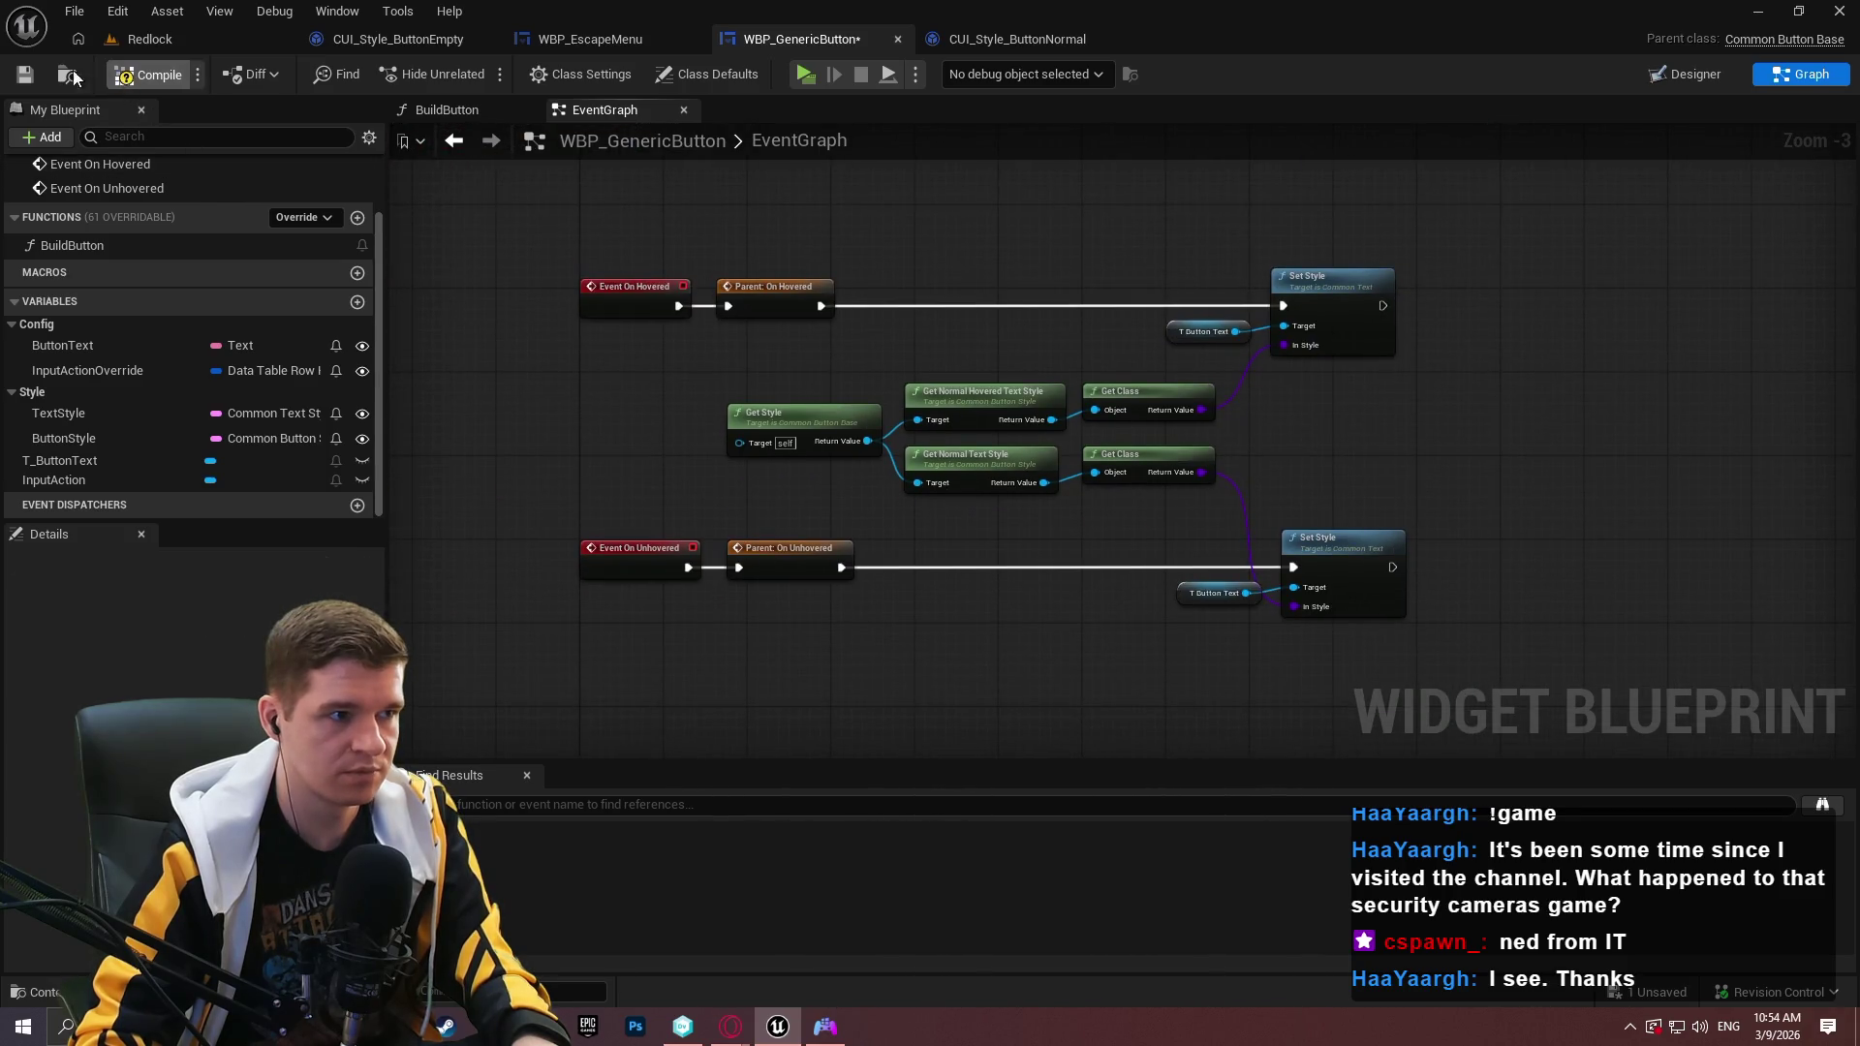
Save WBP_GenericButton, play-test the game up to the pause menu, then open CUI_Style_ButtonEmpty.
click(24, 77)
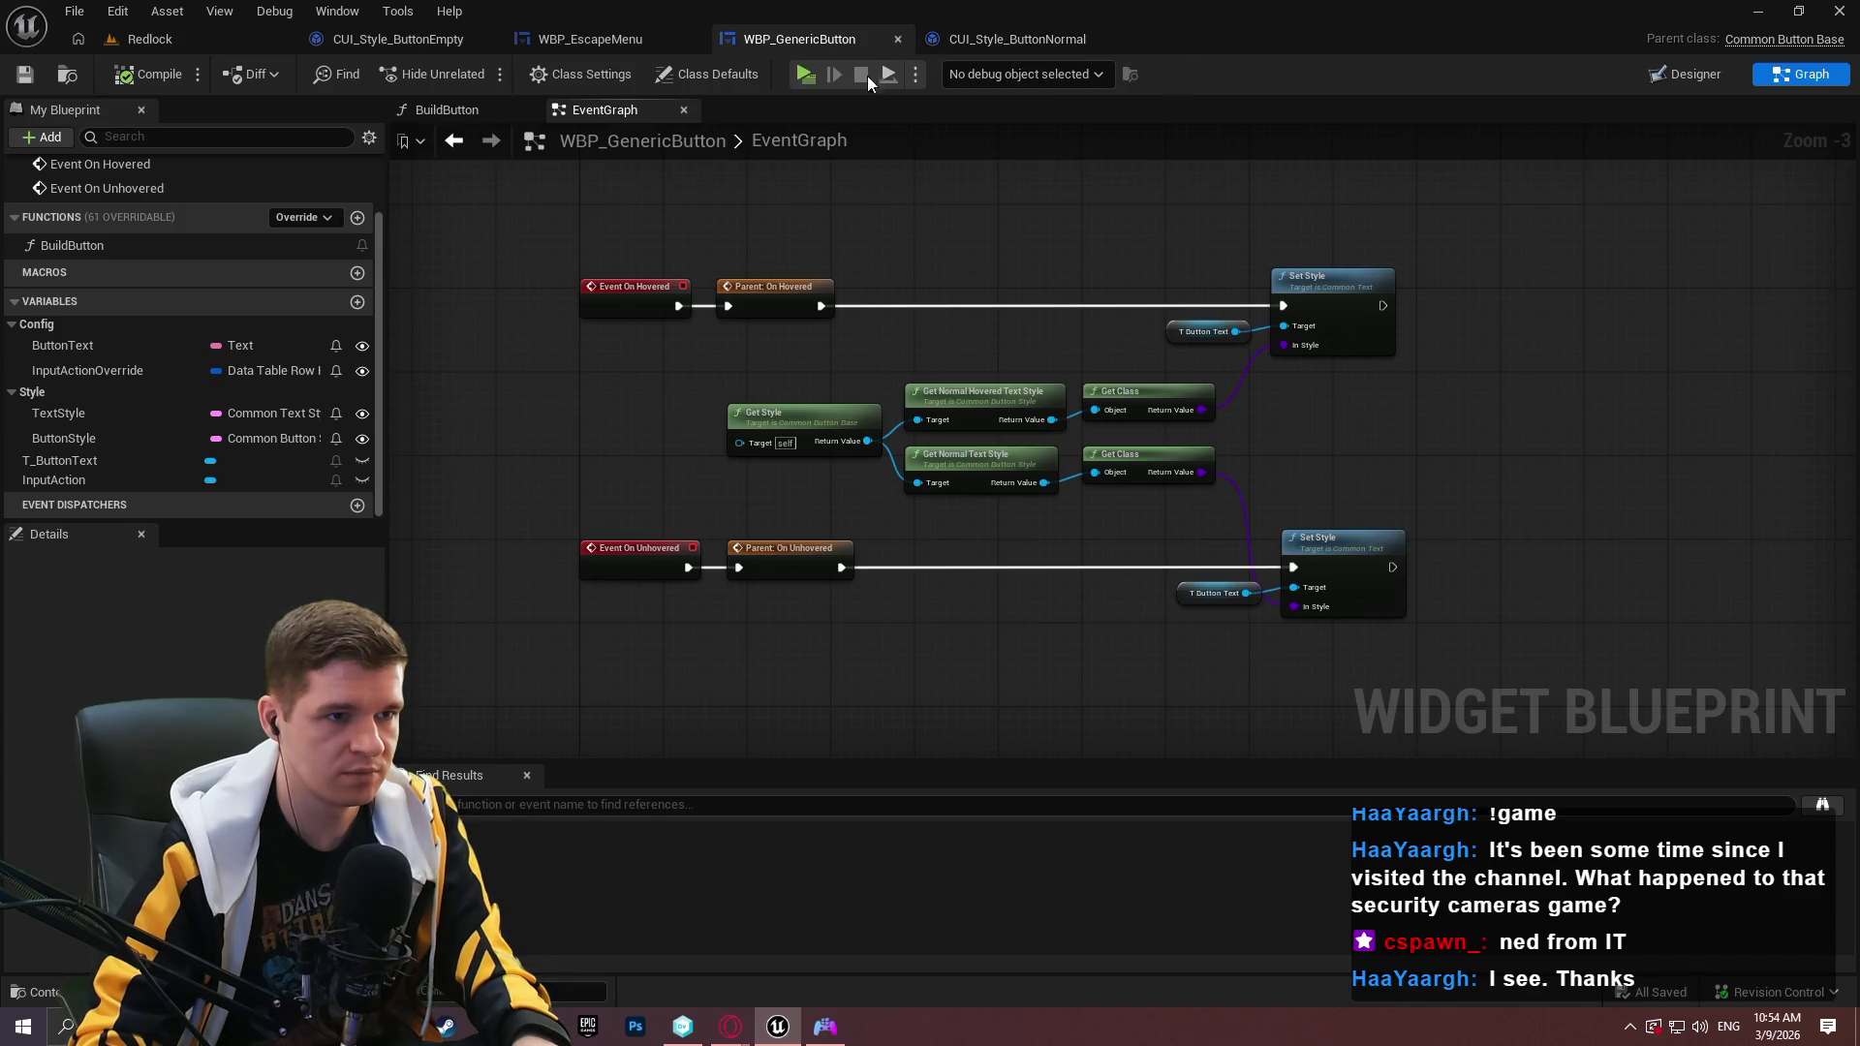
click(804, 74)
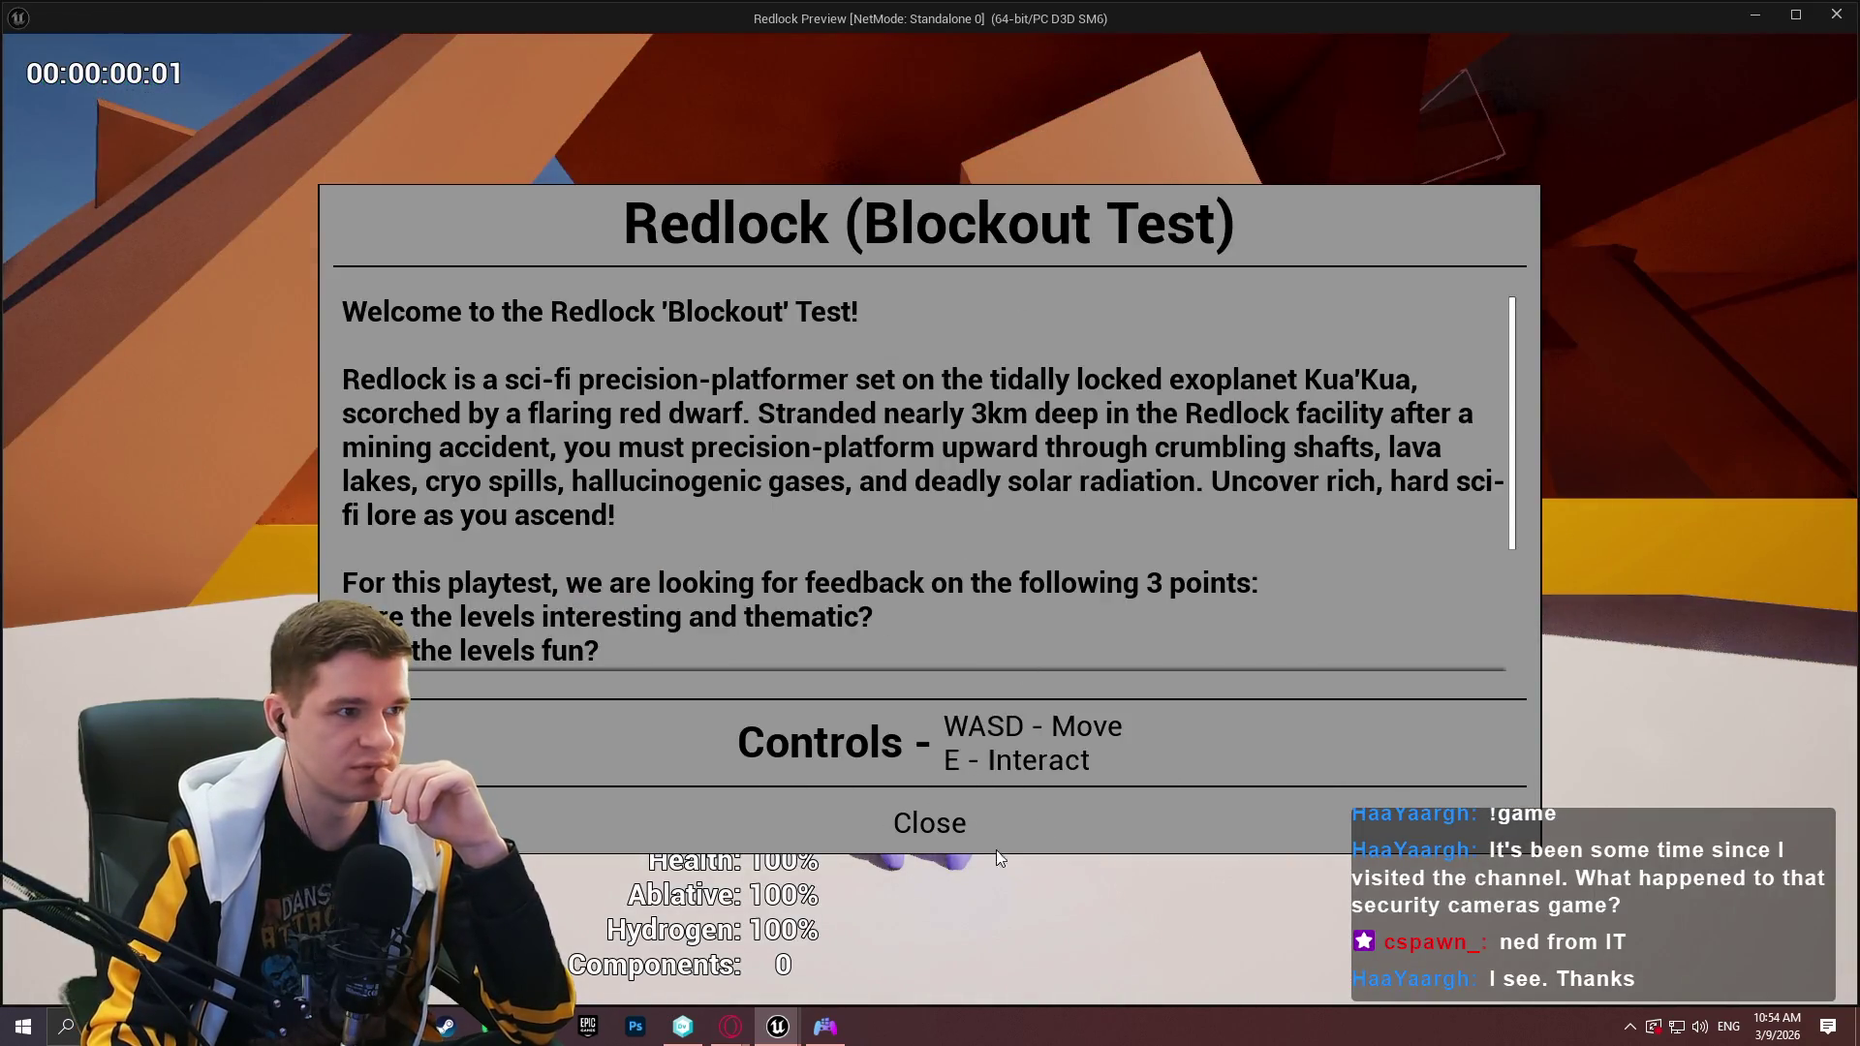
click(949, 819)
key(Escape)
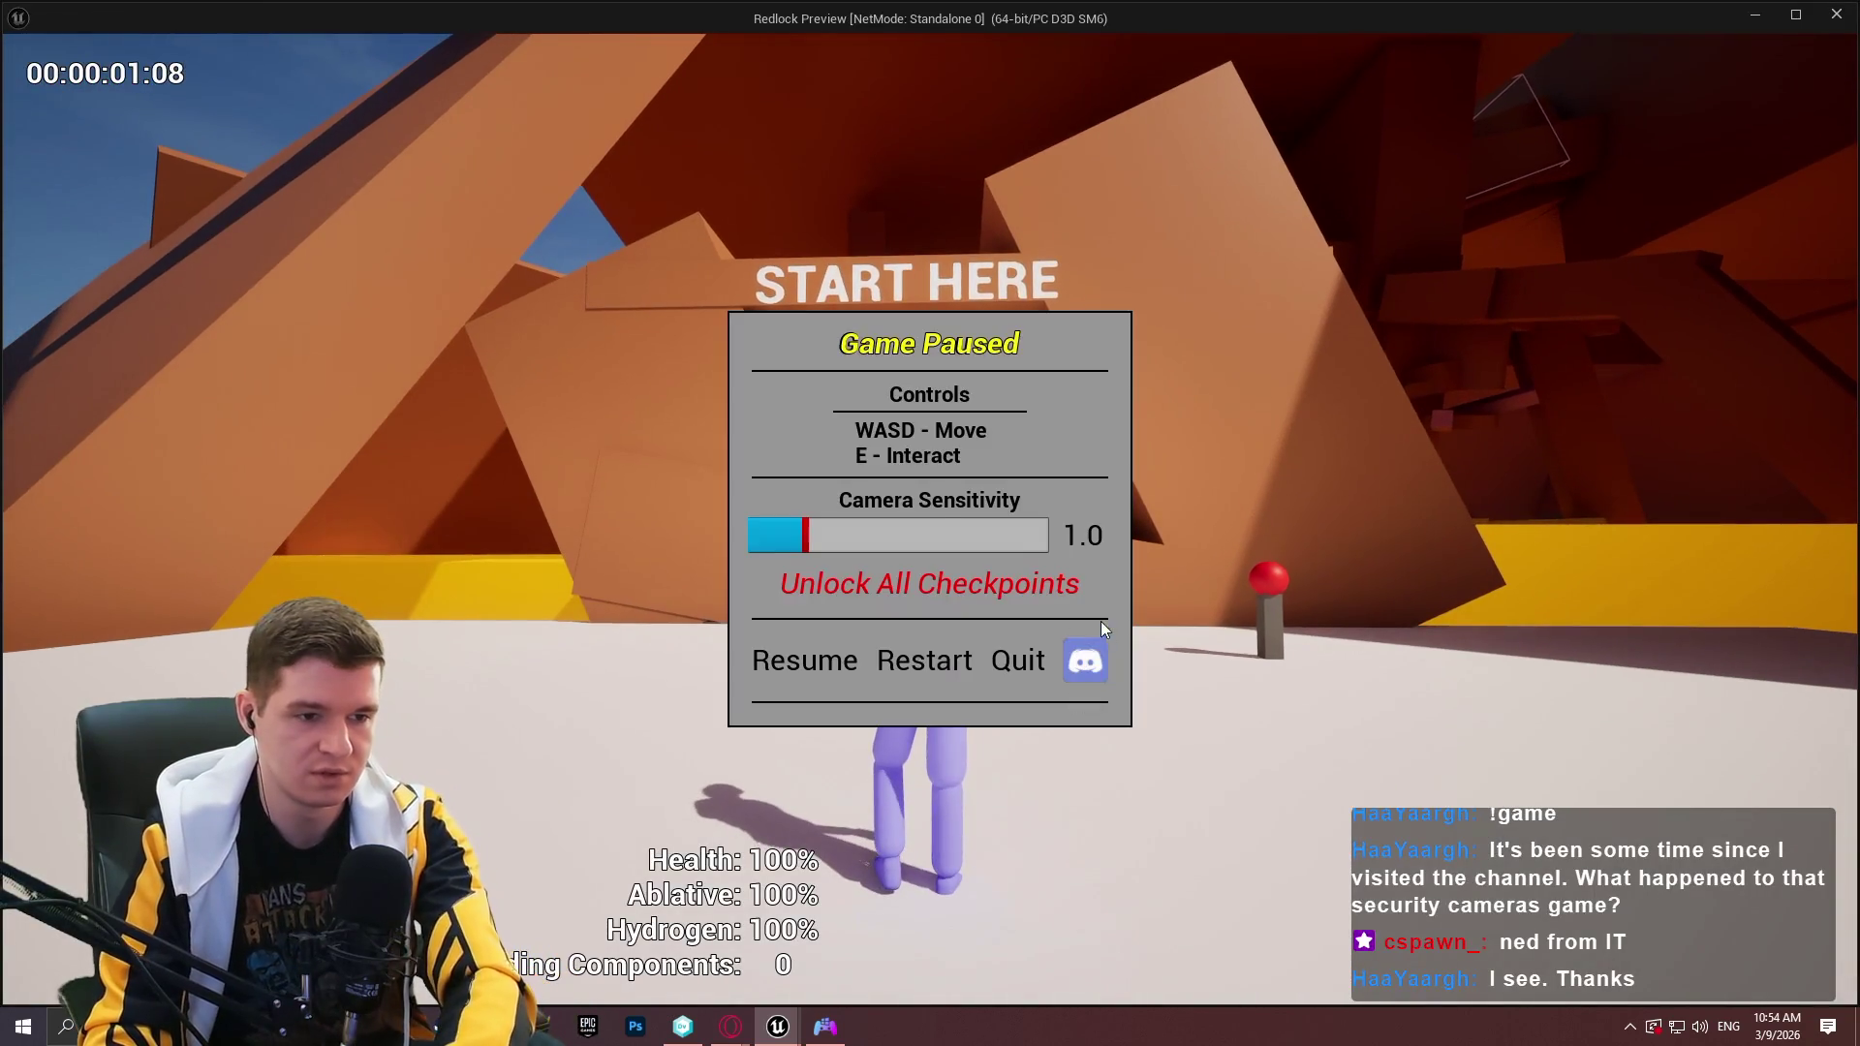
click(1838, 17)
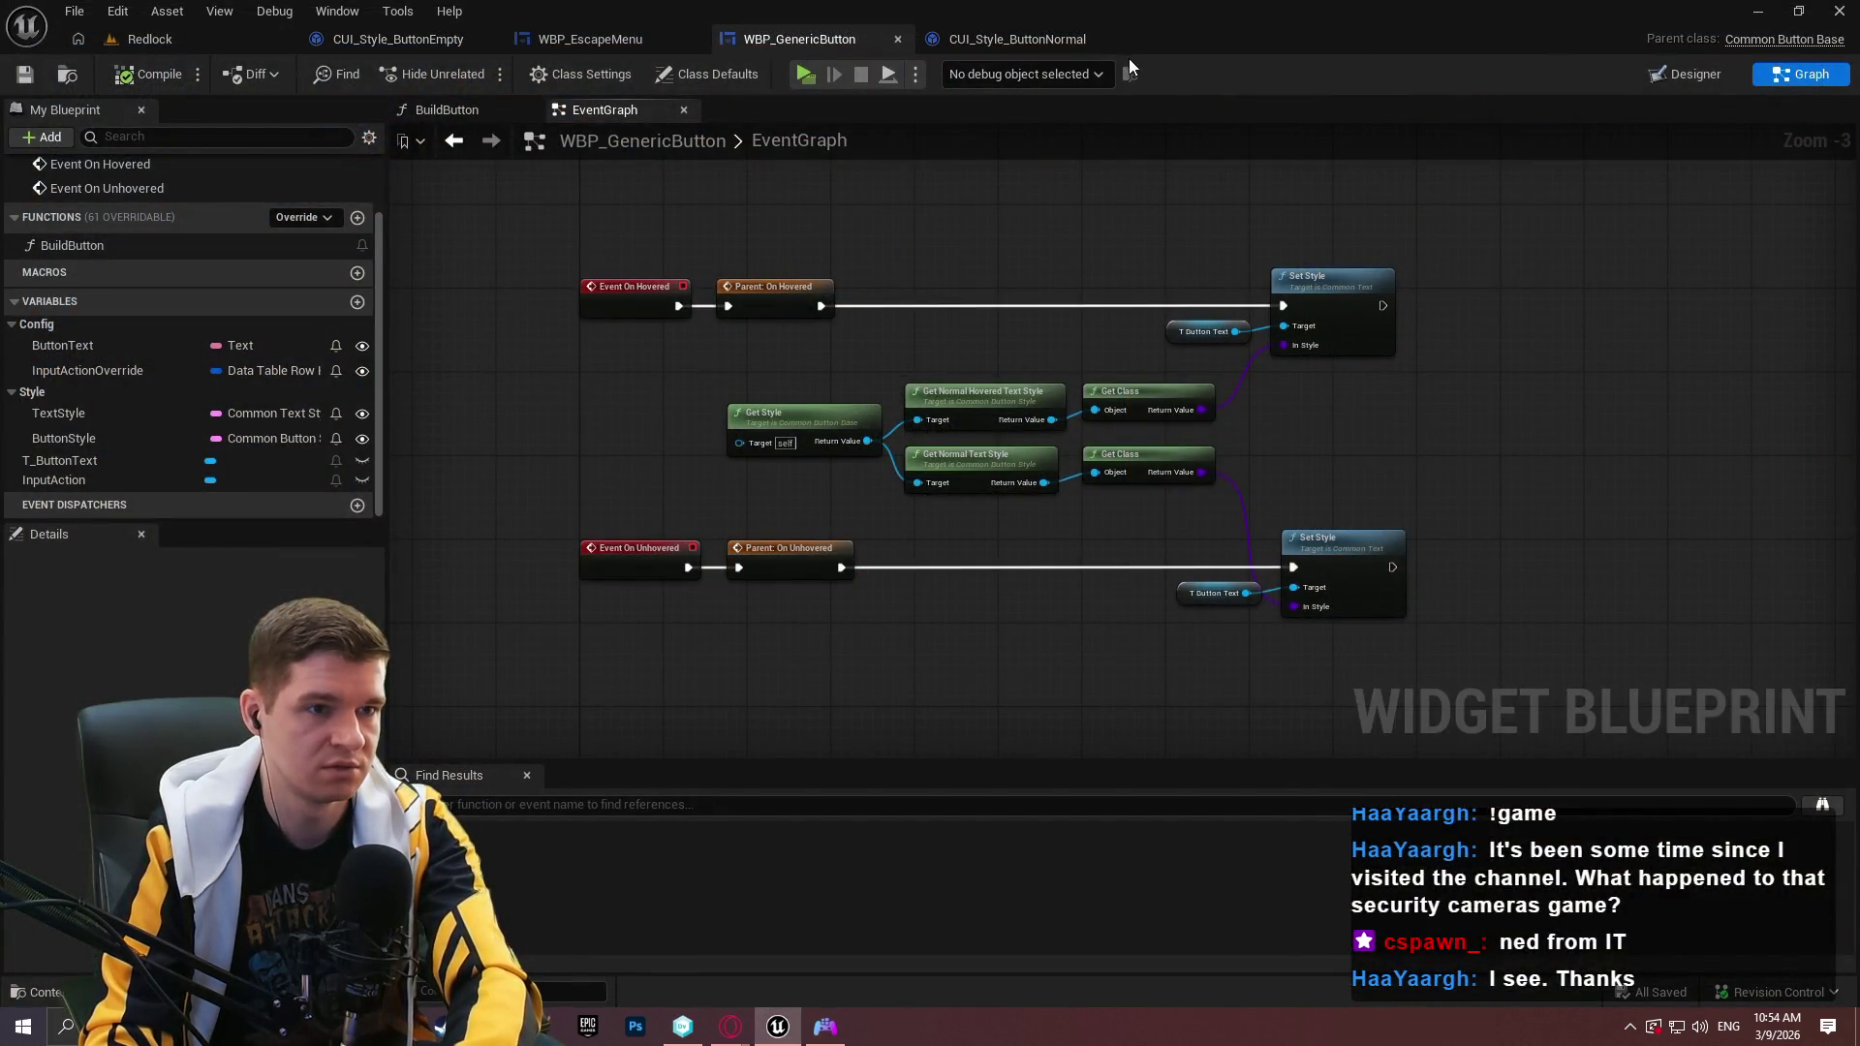
click(427, 41)
Set Normal Text Style to TextStyle_Roboto_Regular_Black_24 and hovered to TextStyle_Roboto_Italic_Red_24, then compile.
click(805, 340)
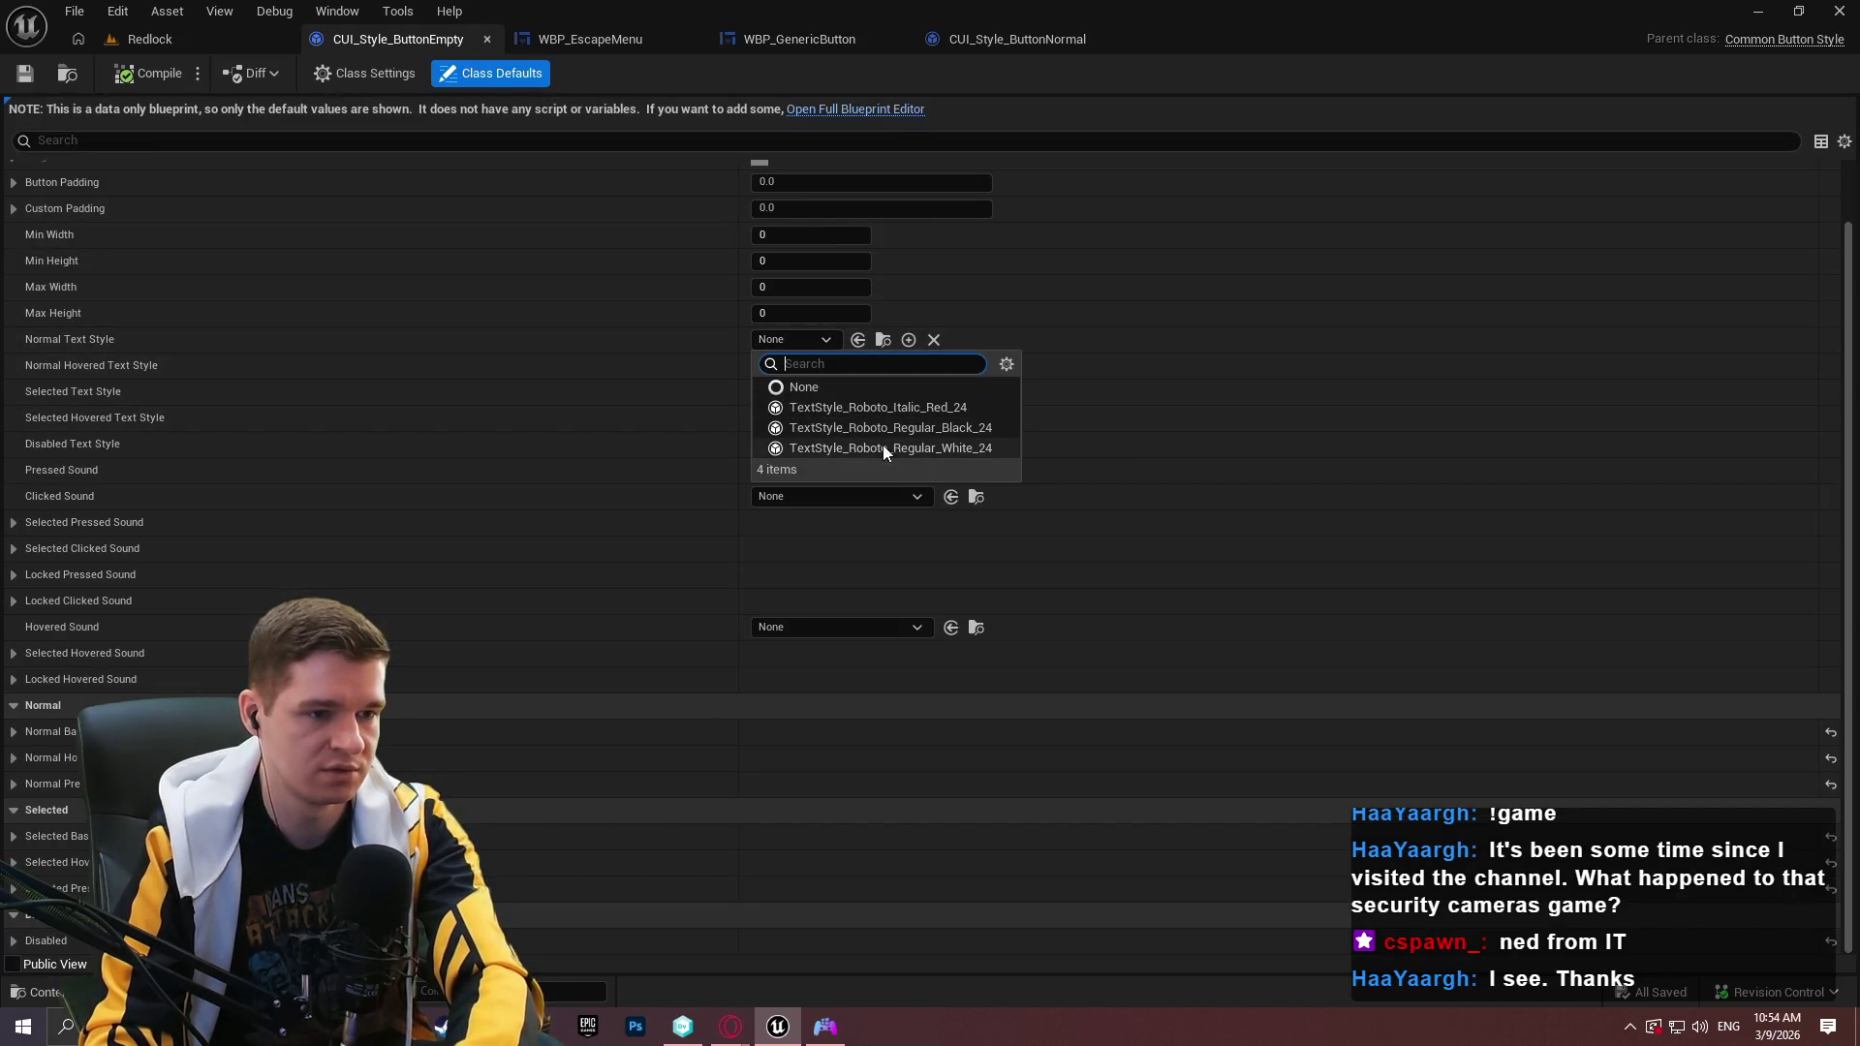
click(880, 431)
click(799, 367)
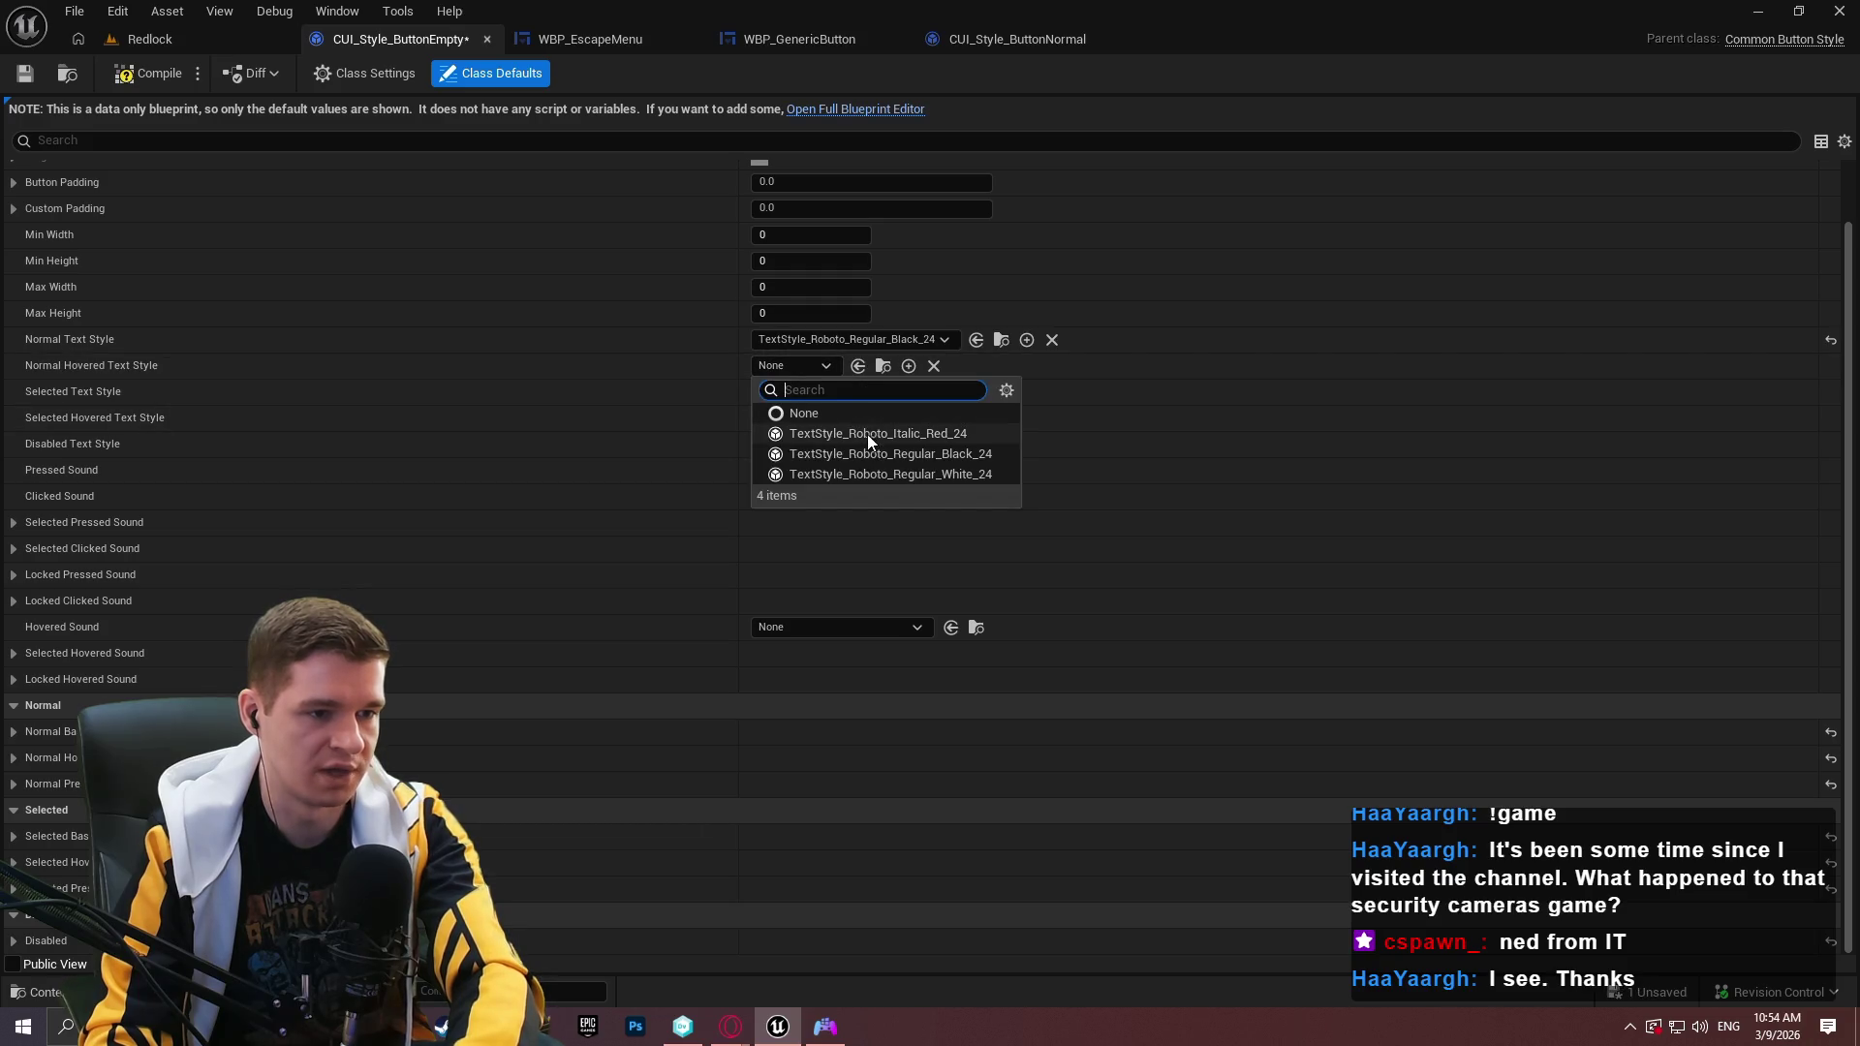
click(884, 434)
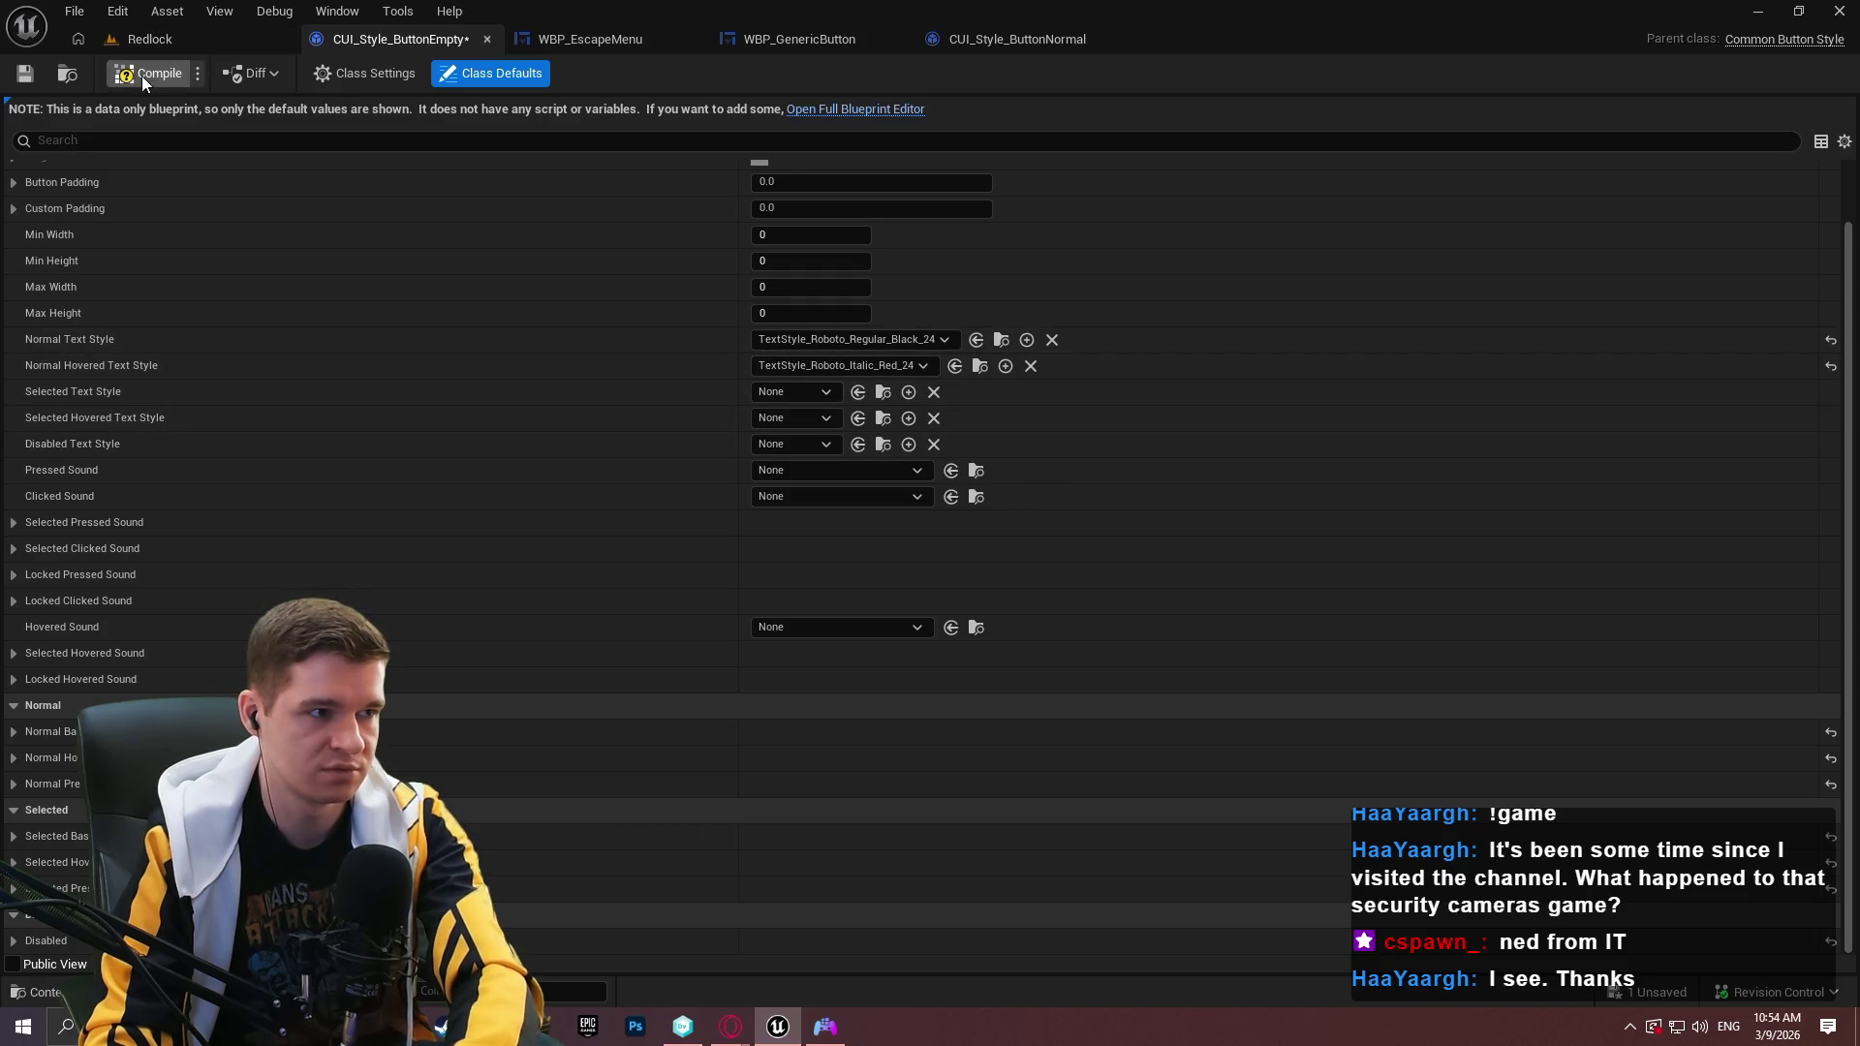
click(24, 73)
Play the Redlock level and test hovering the pause menu buttons.
click(145, 39)
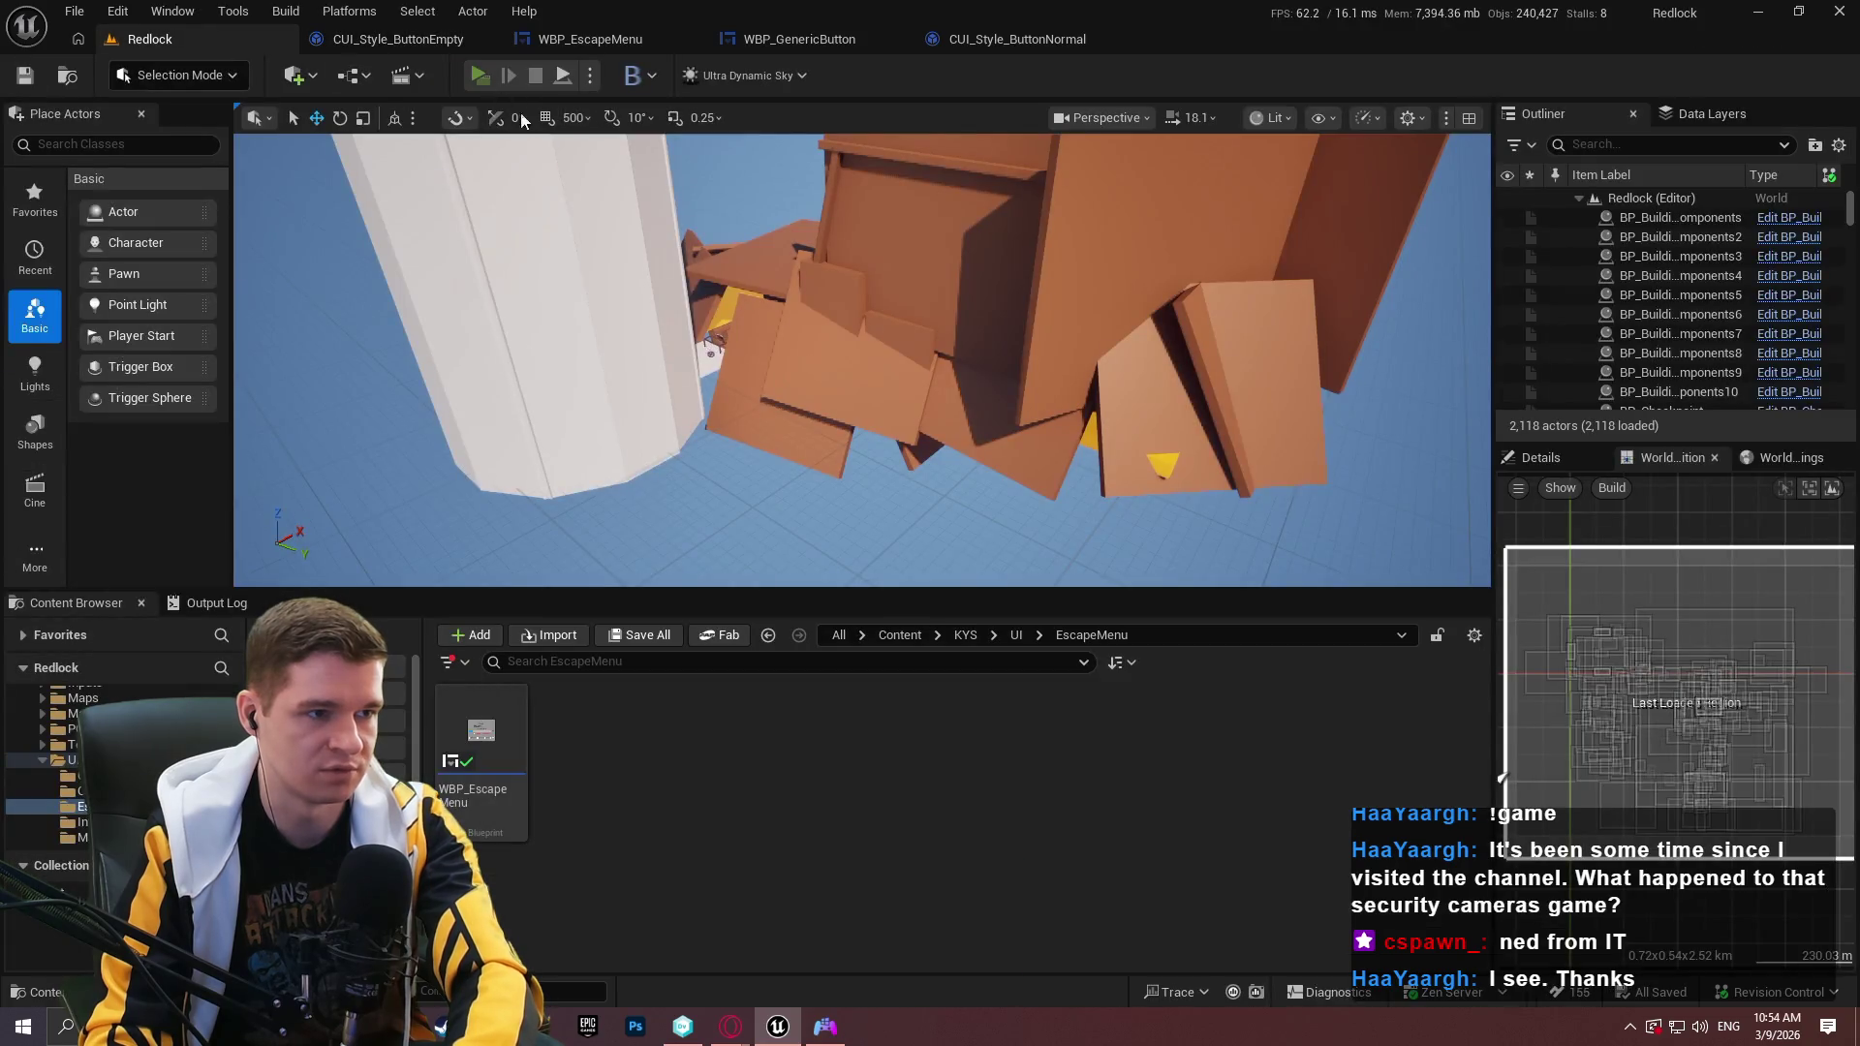
key(alt+p)
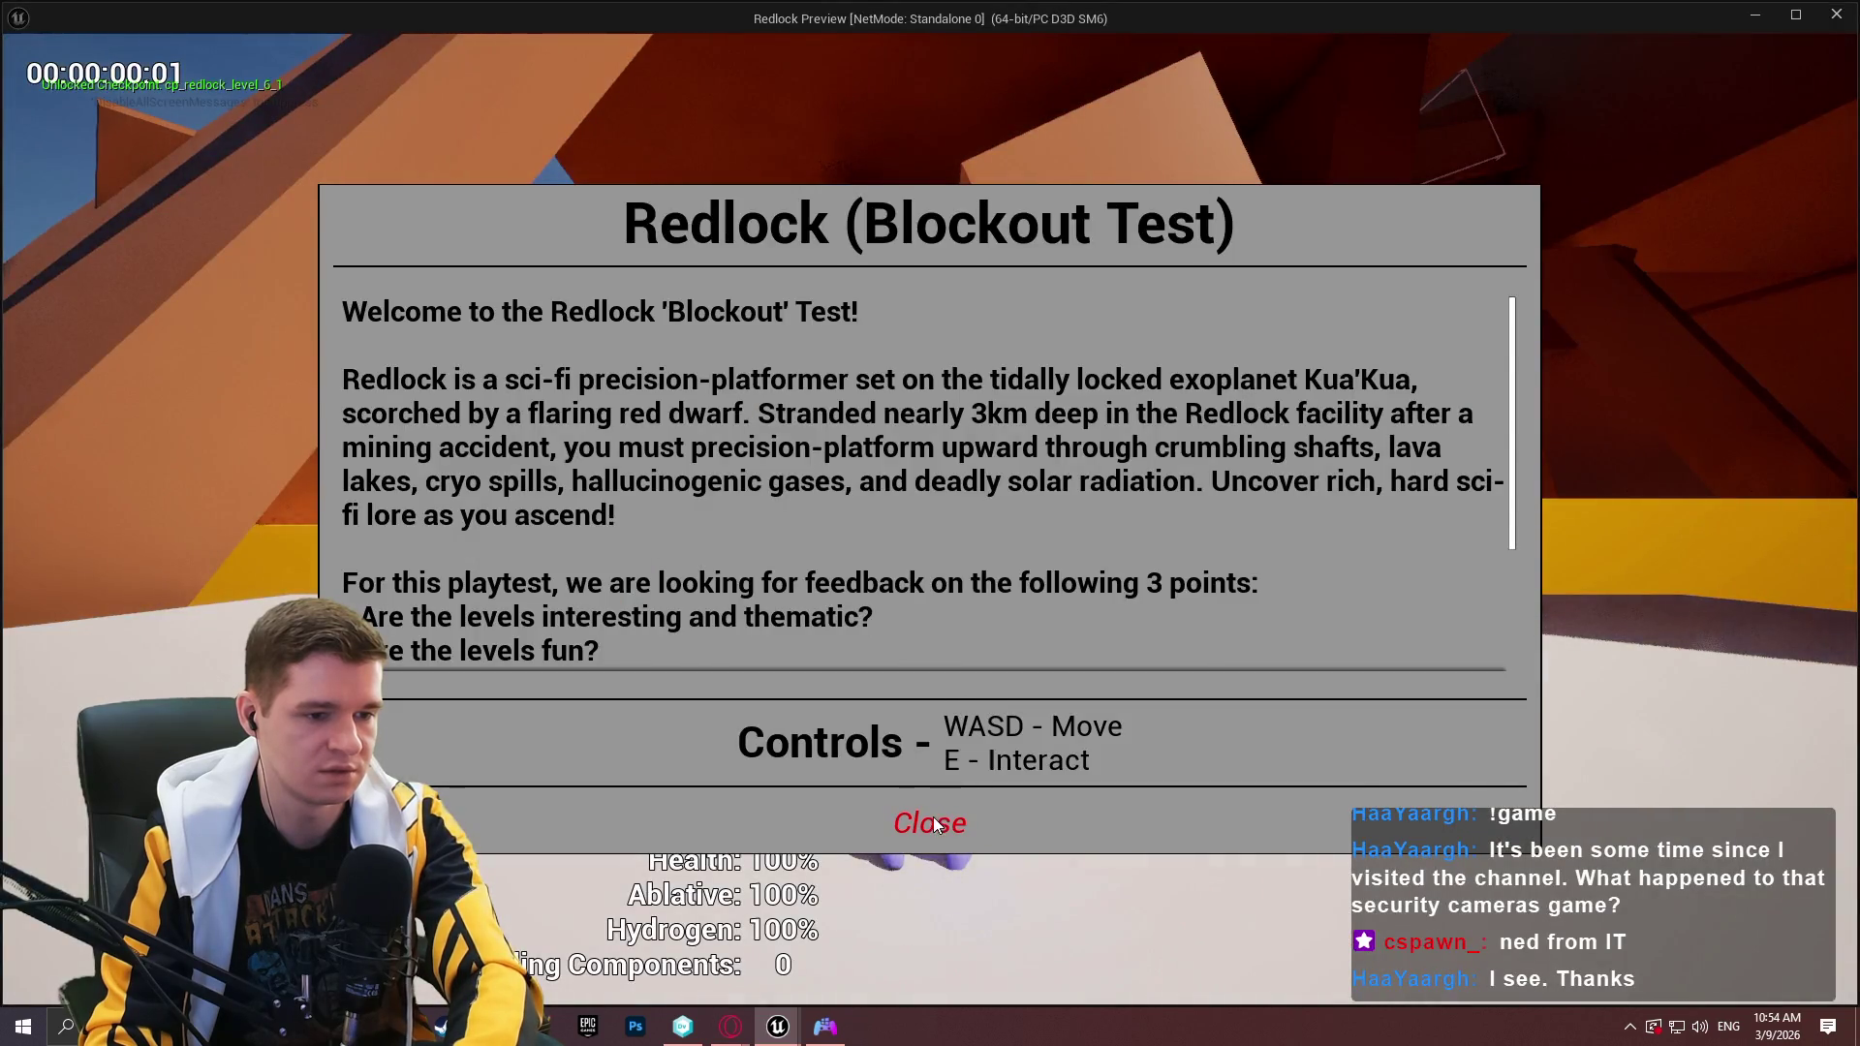
click(929, 839)
key(Escape)
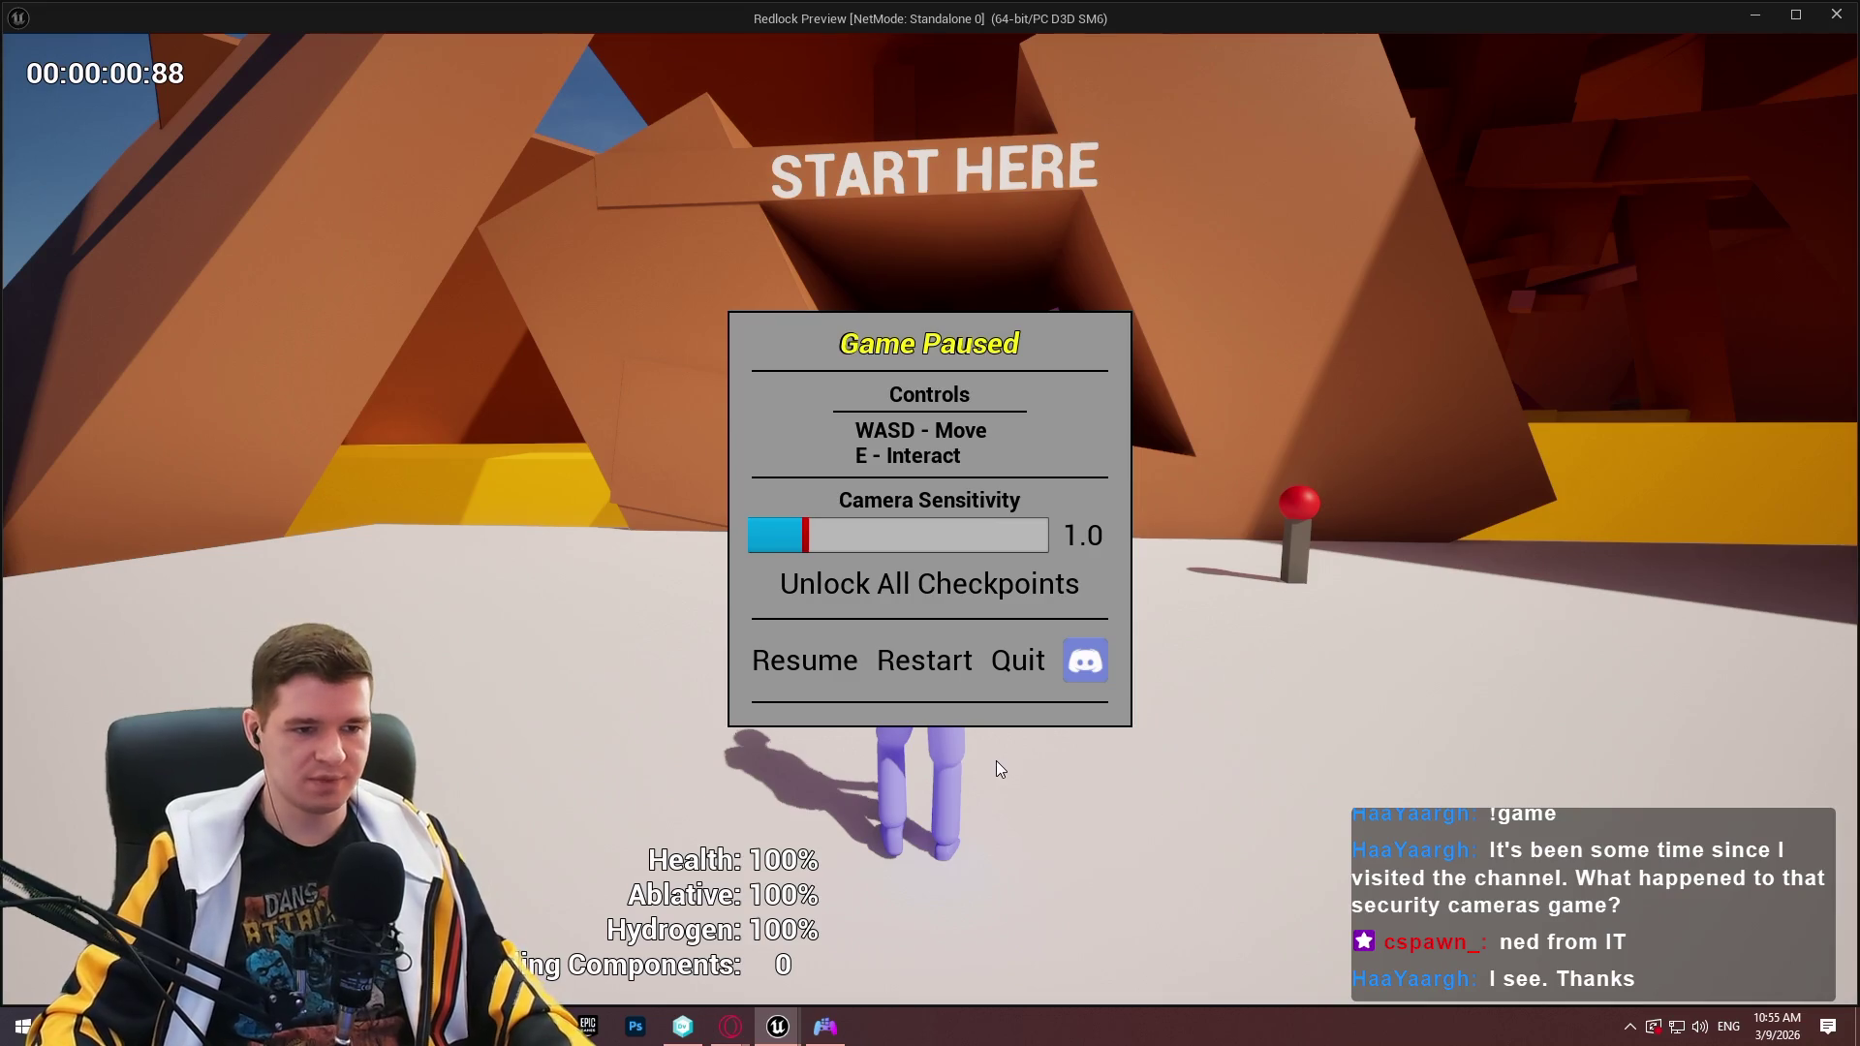
key(Escape)
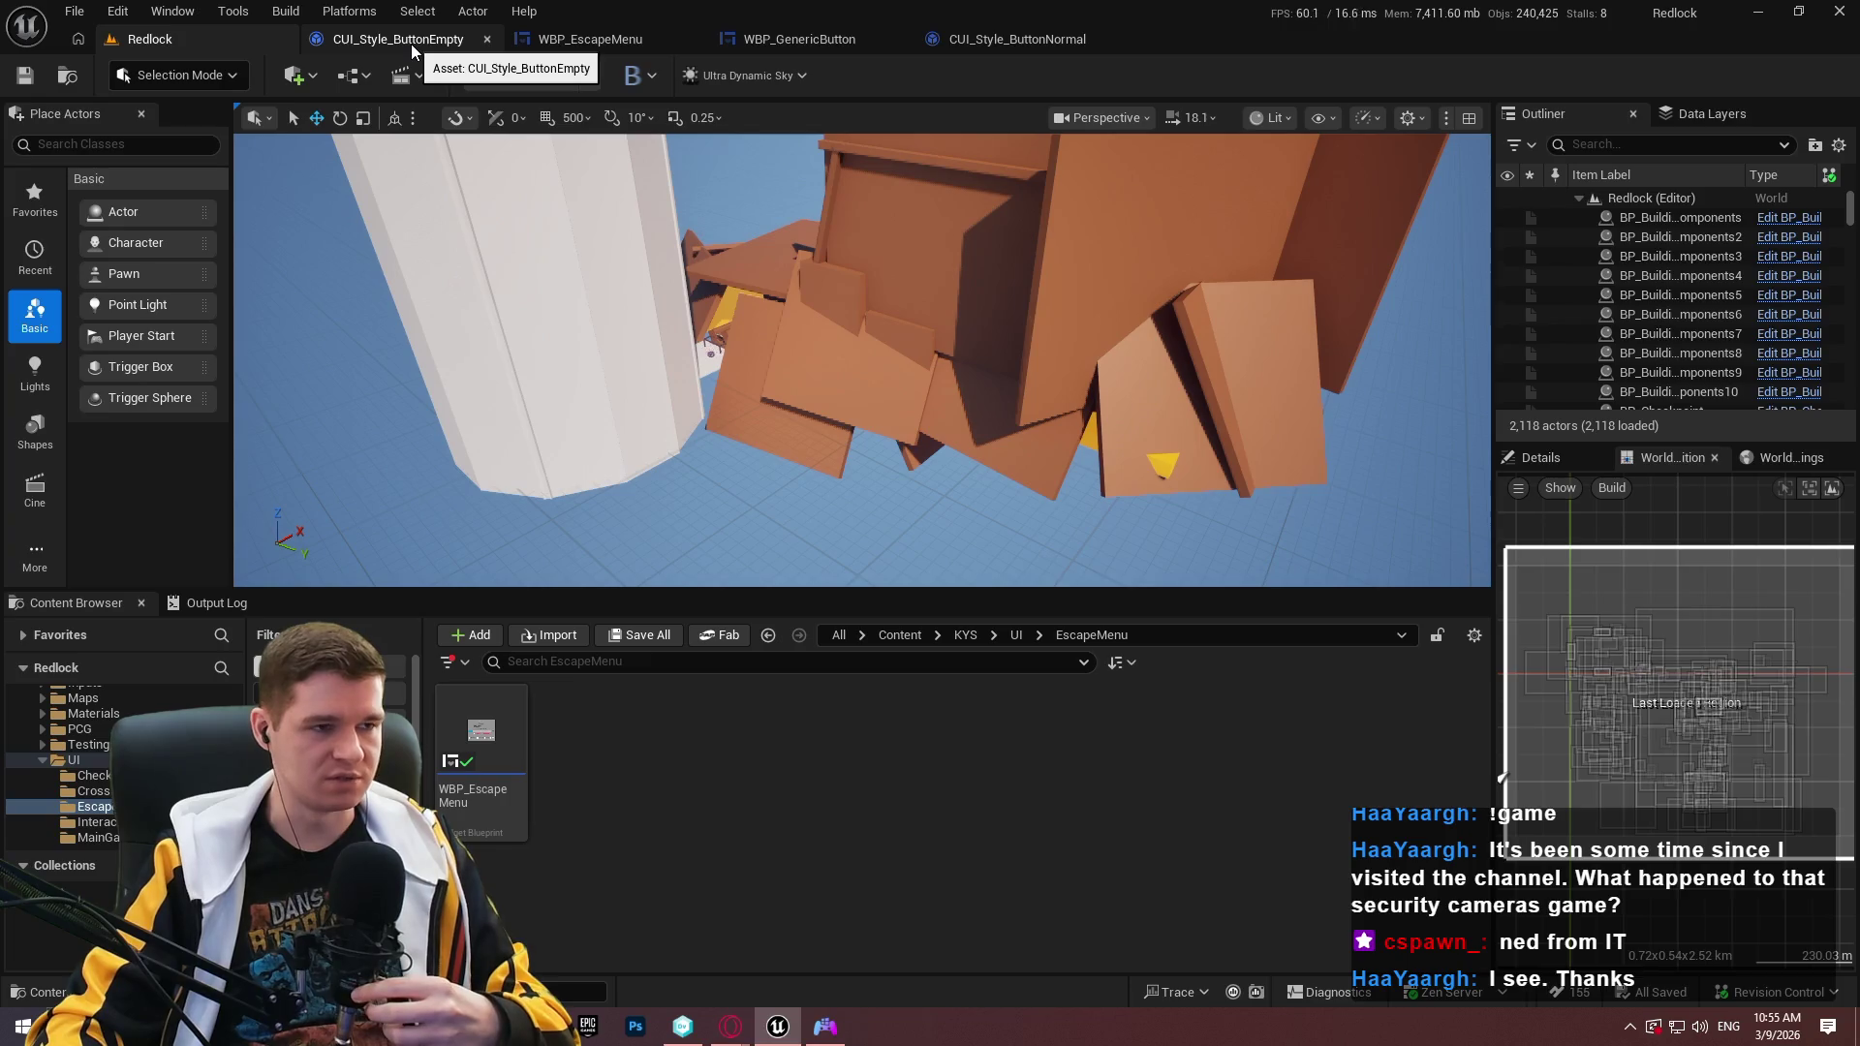
Place a TextStyle variable getter above the hover chain in WBP_GenericButton's event graph.
click(819, 39)
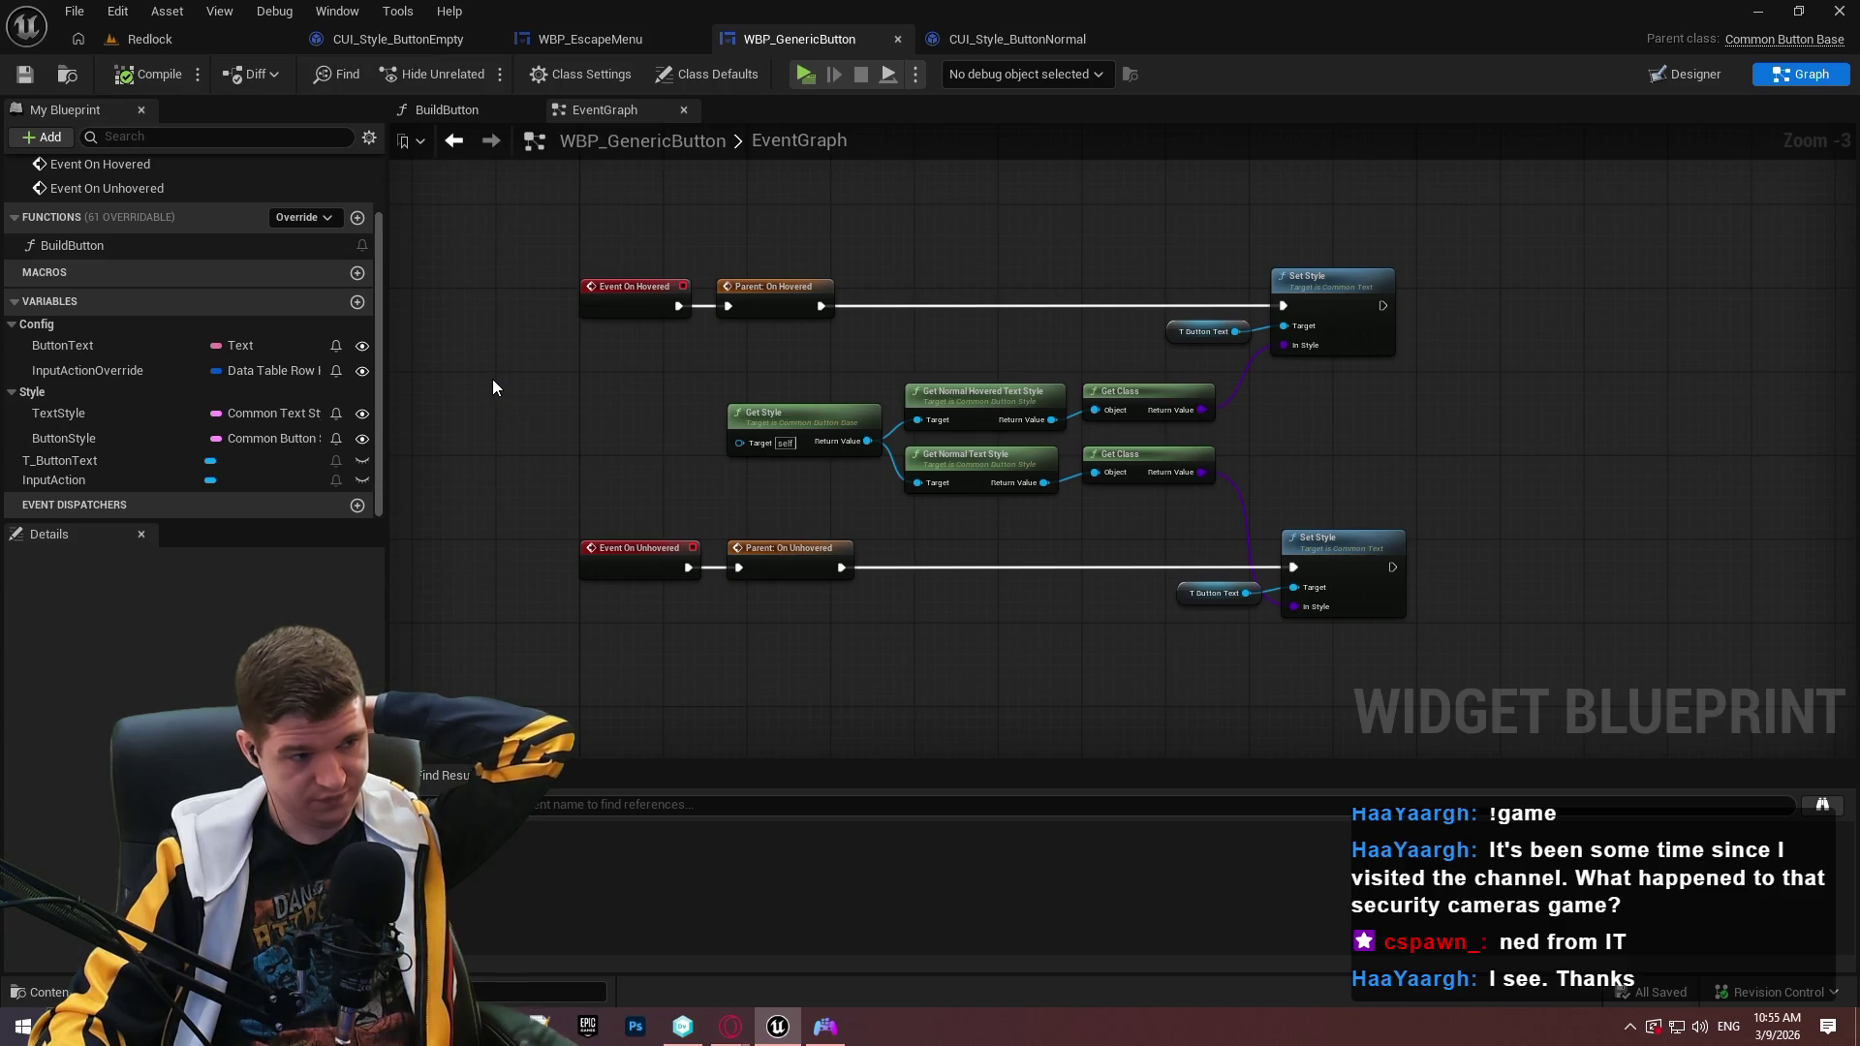
click(61, 412)
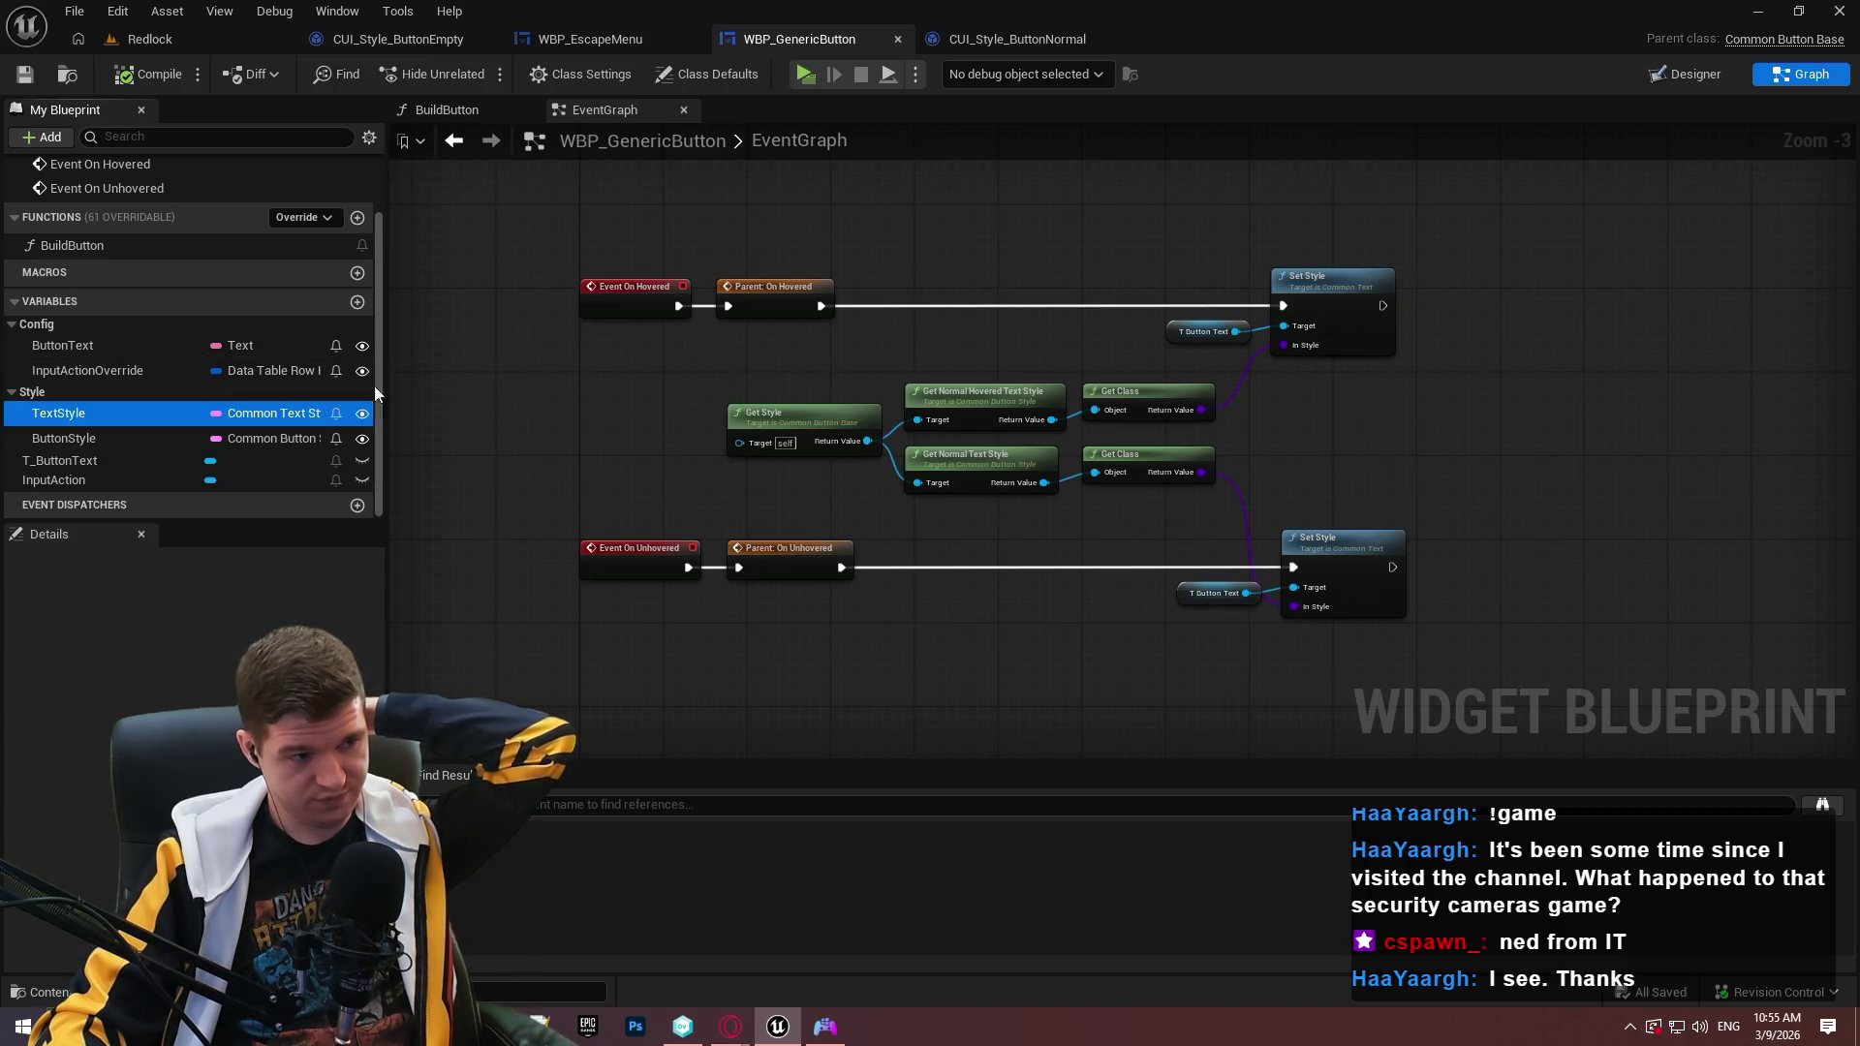
drag(374, 385, 820, 213)
click(858, 246)
scroll(960, 231, up, 3)
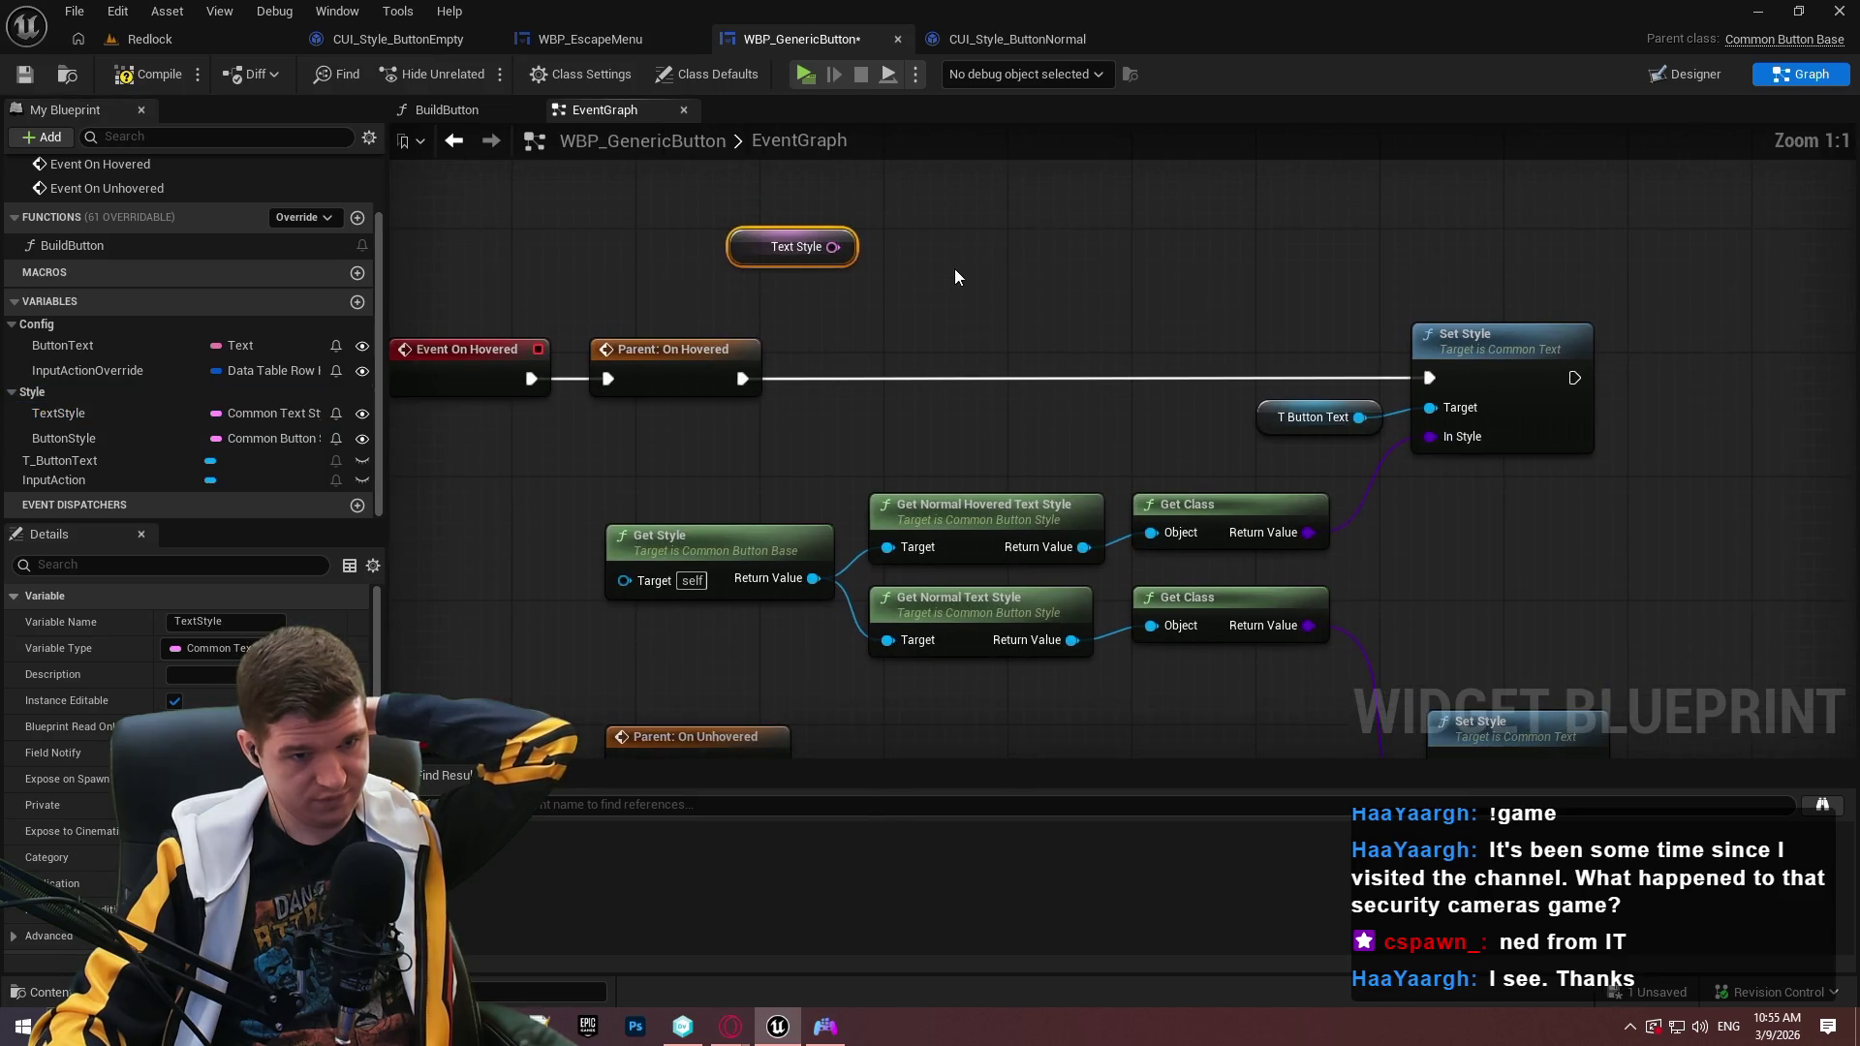
click(949, 274)
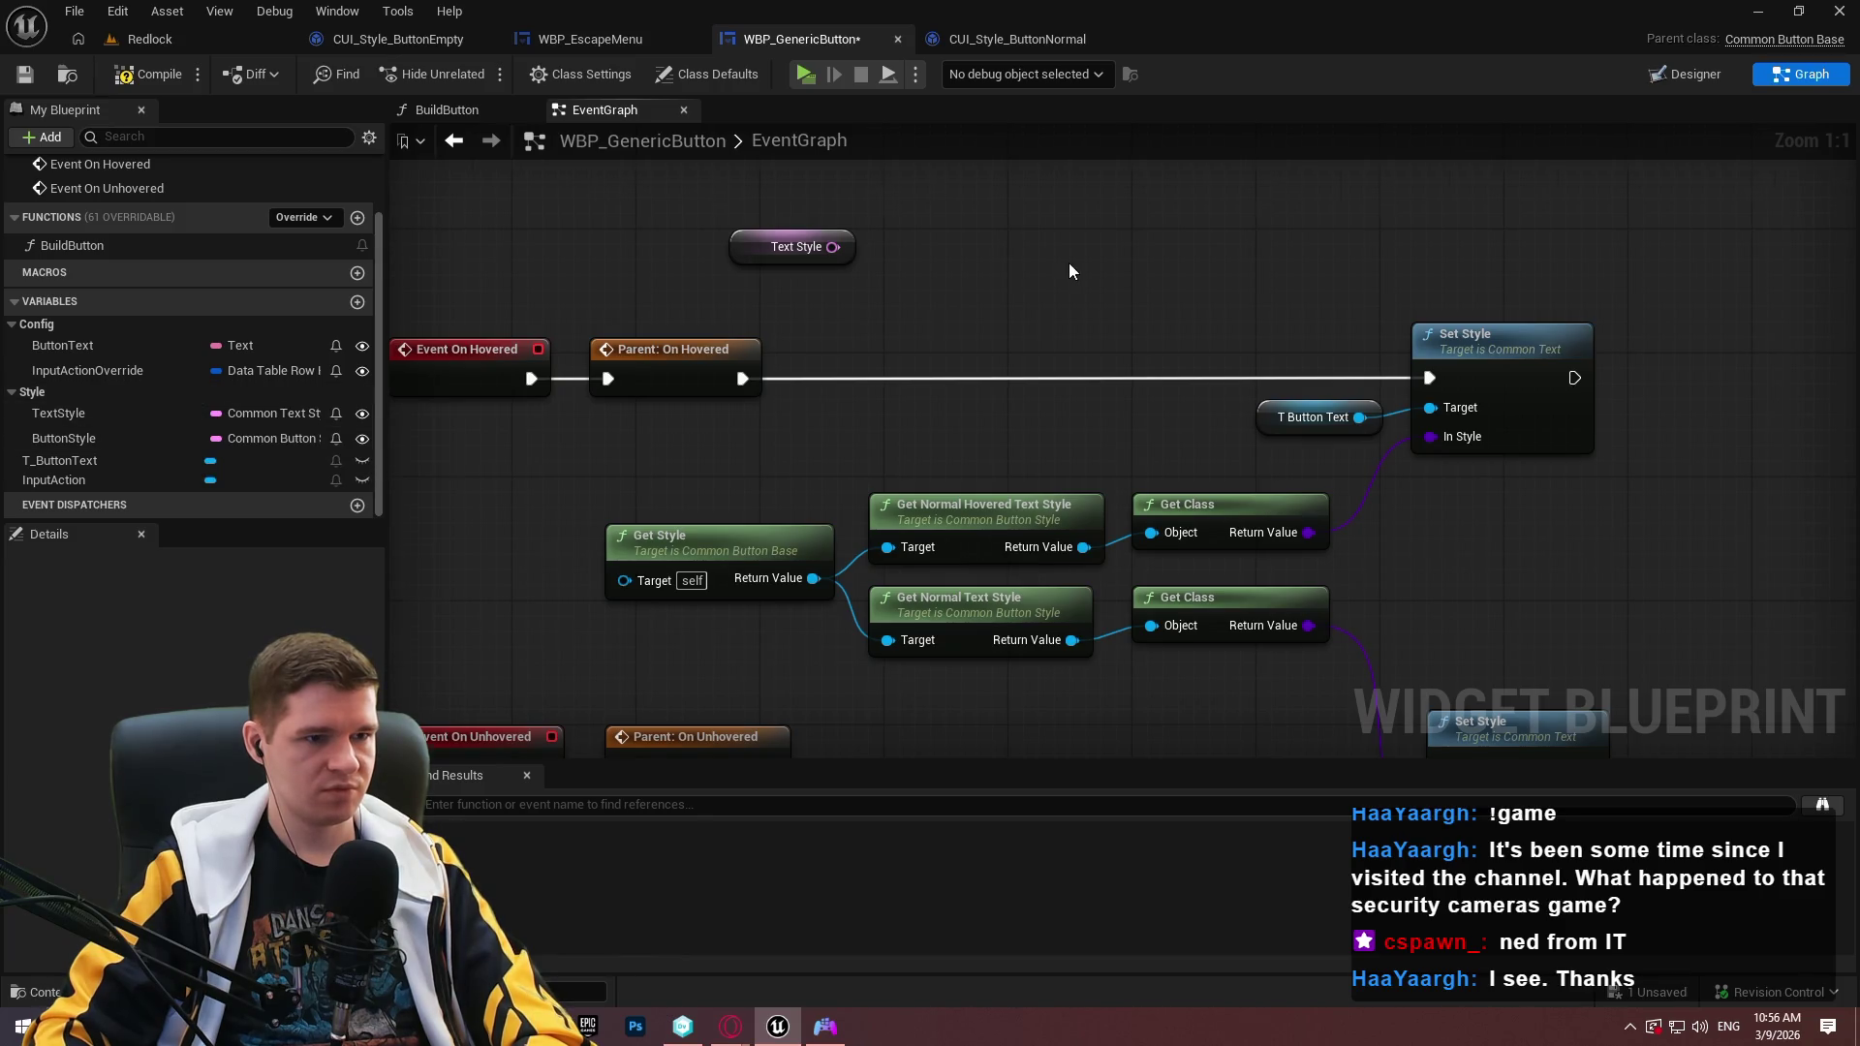
scroll(889, 644, down, 2)
Open the BuildButton function and pan across its cast, Set Style, SetText and Return nodes.
double_click(528, 421)
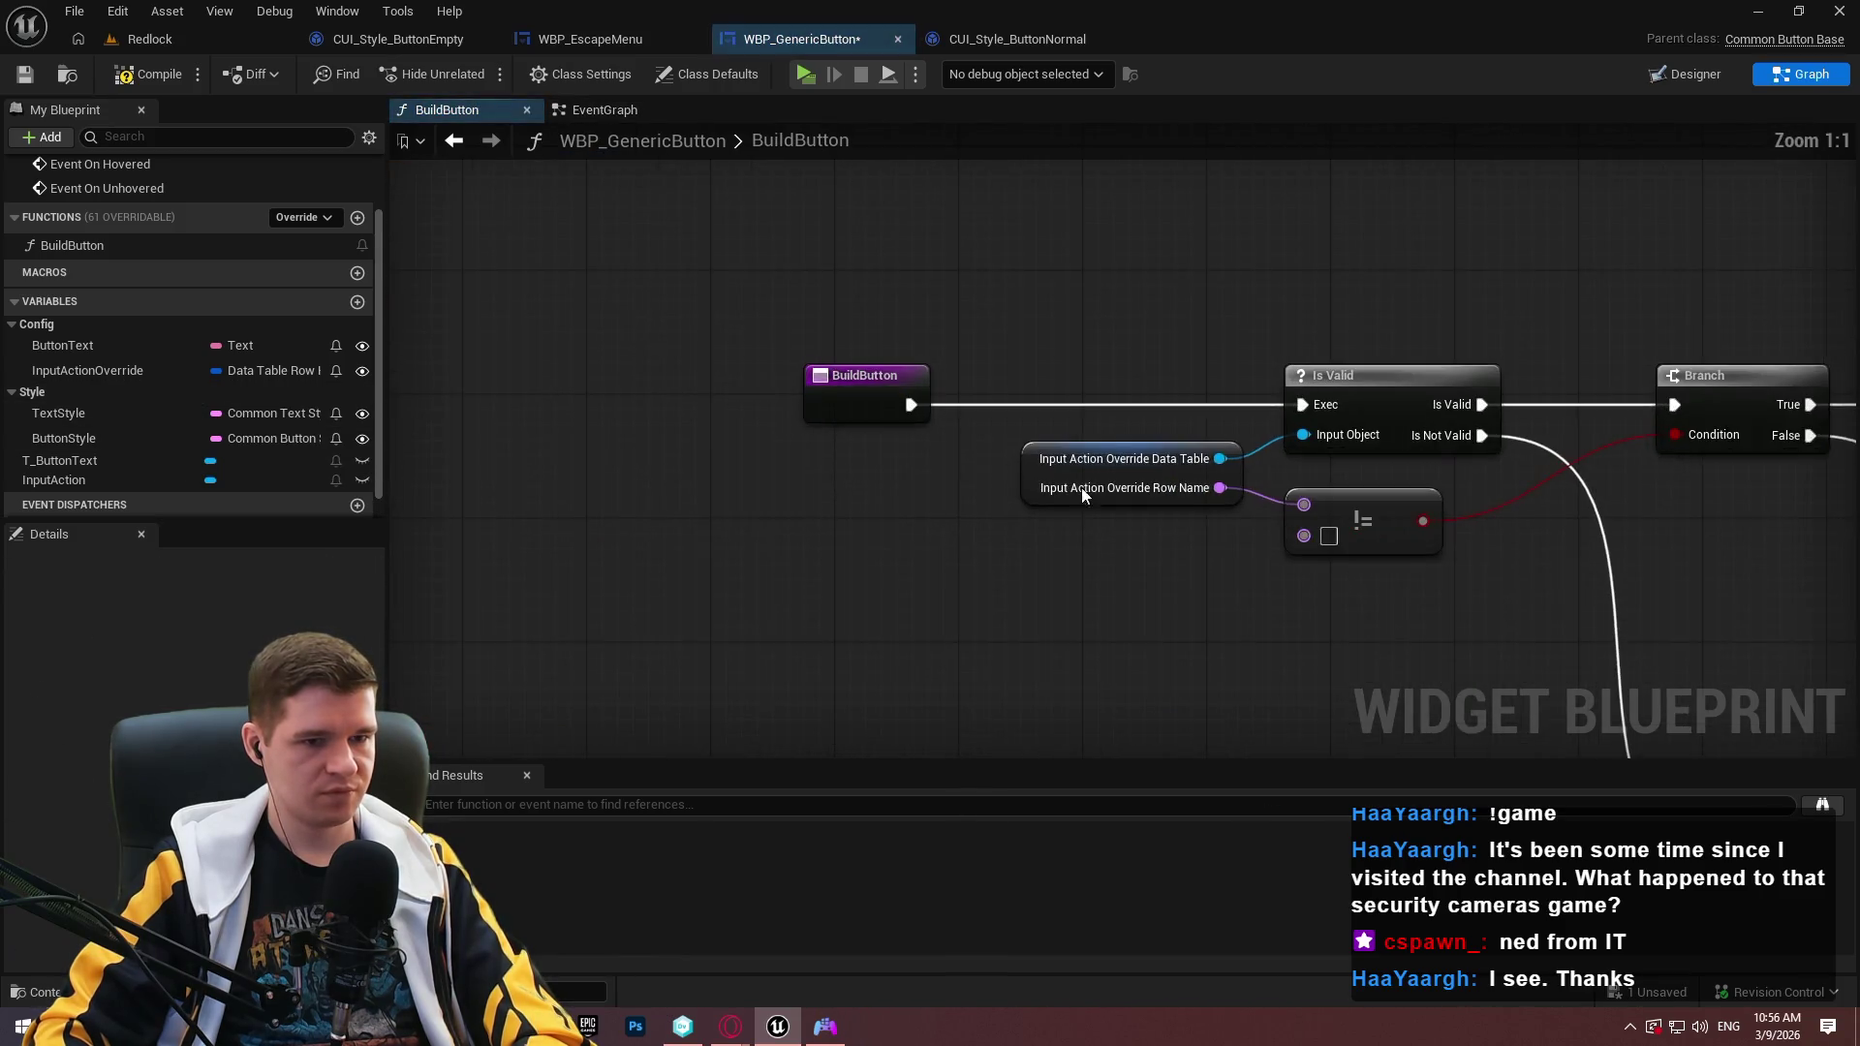
drag(1084, 494, 436, 484)
drag(1453, 465, 581, 455)
mouse_move(1385, 469)
mouse_down()
mouse_move(538, 359)
mouse_move(389, 216)
mouse_up()
mouse_move(1454, 436)
mouse_down()
mouse_move(1006, 444)
mouse_move(474, 500)
mouse_up()
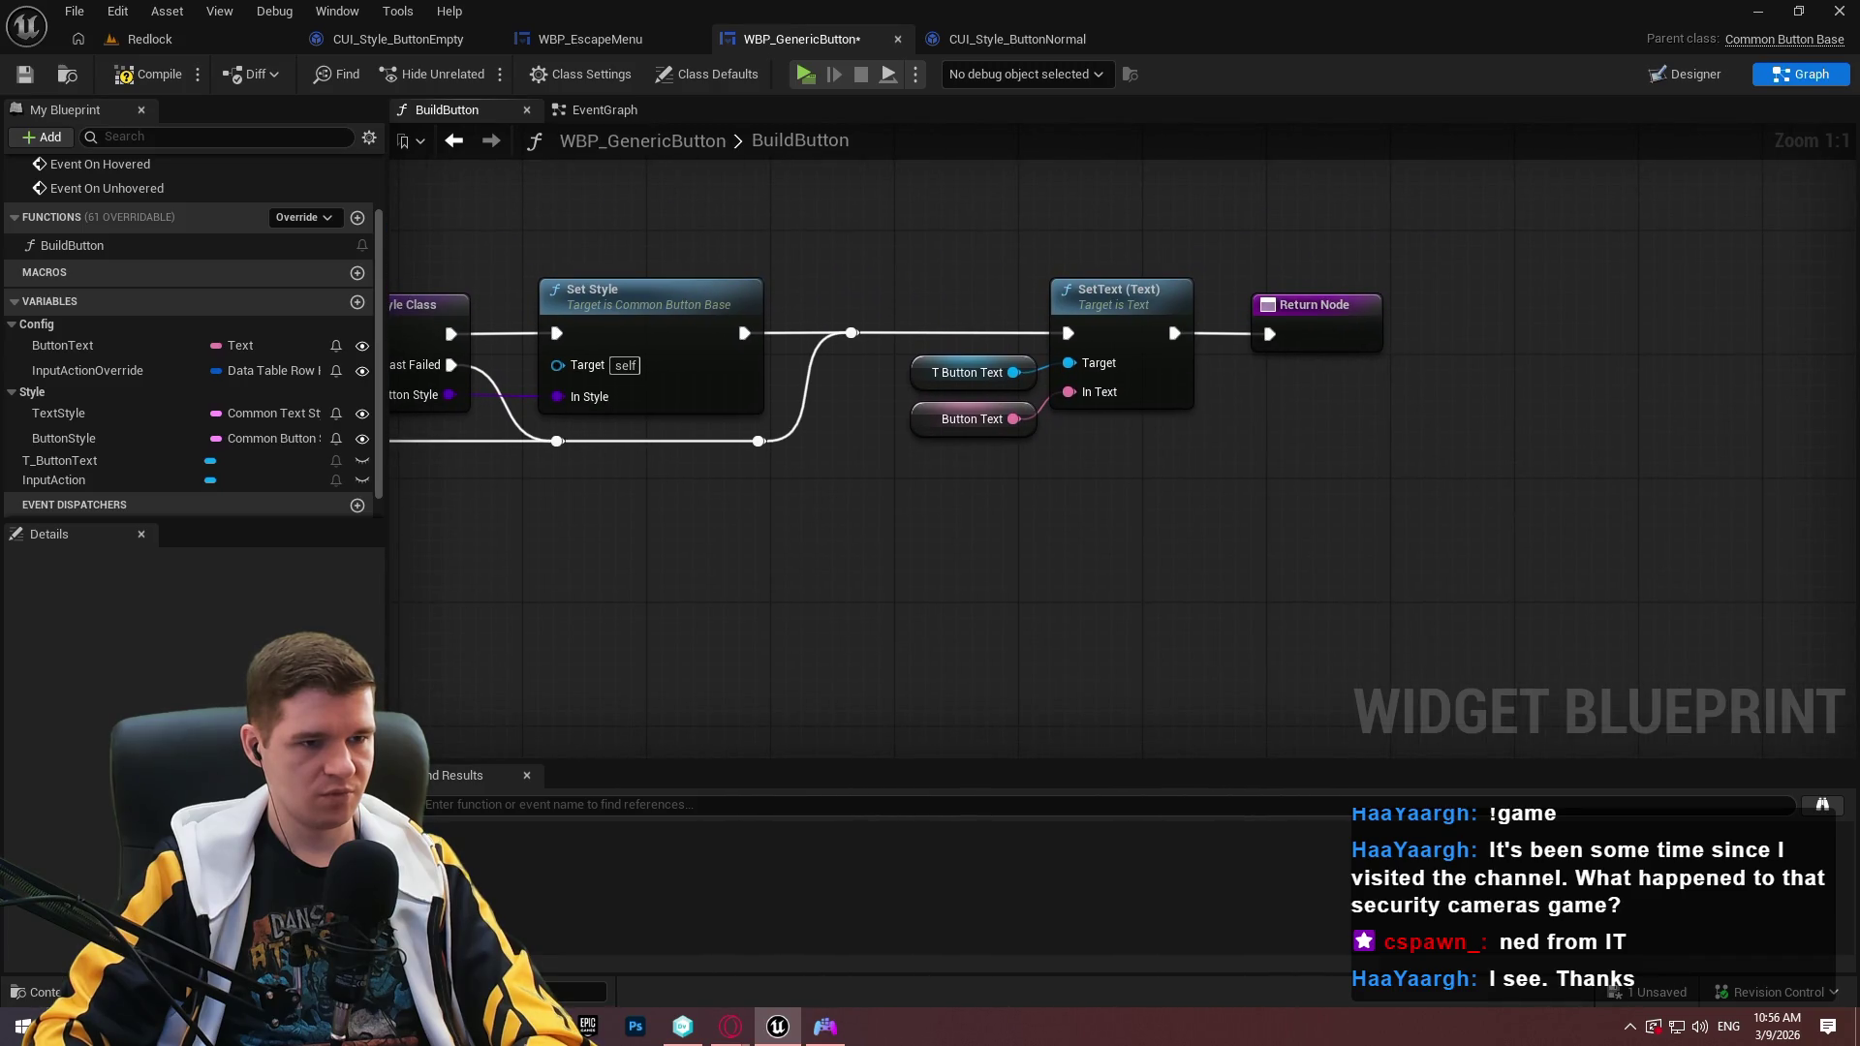
drag(678, 446, 1489, 482)
mouse_move(1265, 415)
mouse_down()
mouse_move(1305, 421)
mouse_move(1042, 357)
mouse_up()
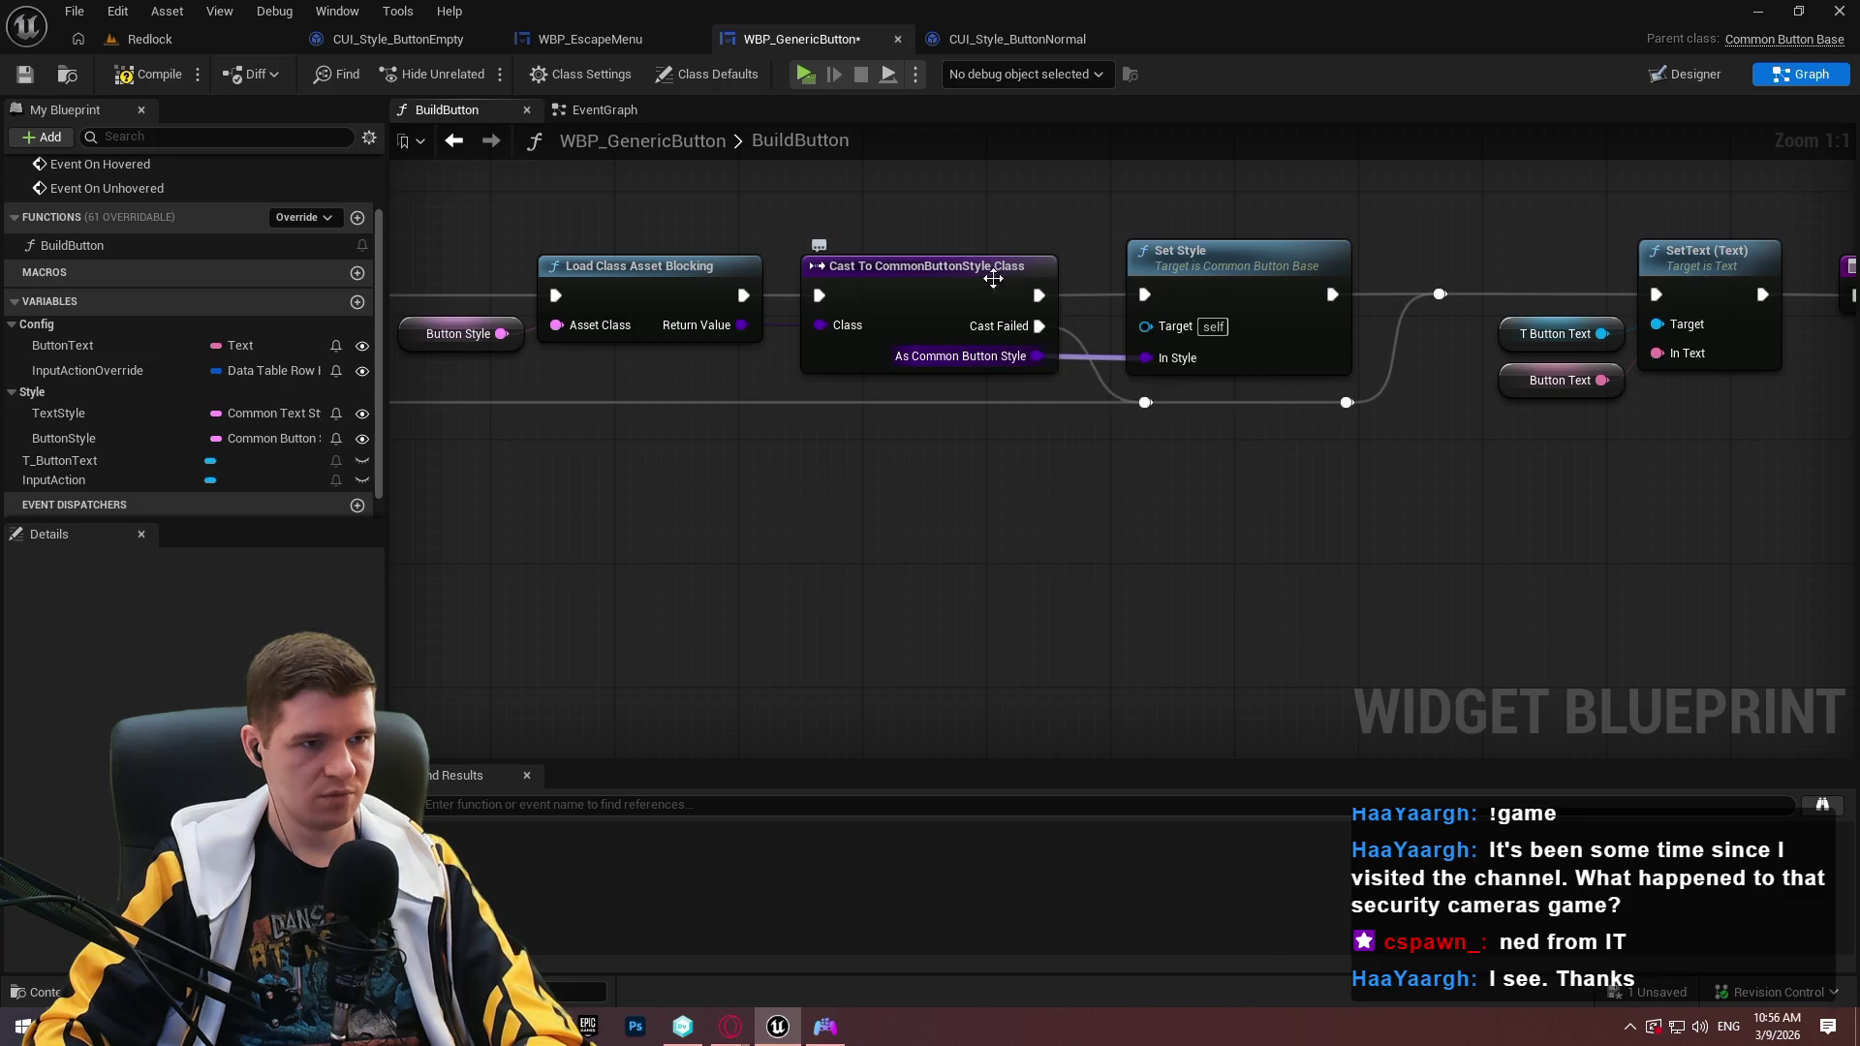
Compare with CUI_Style_ButtonNormal, then inspect BuildButton's Cast, Set Style and Load Class wiring.
click(1013, 43)
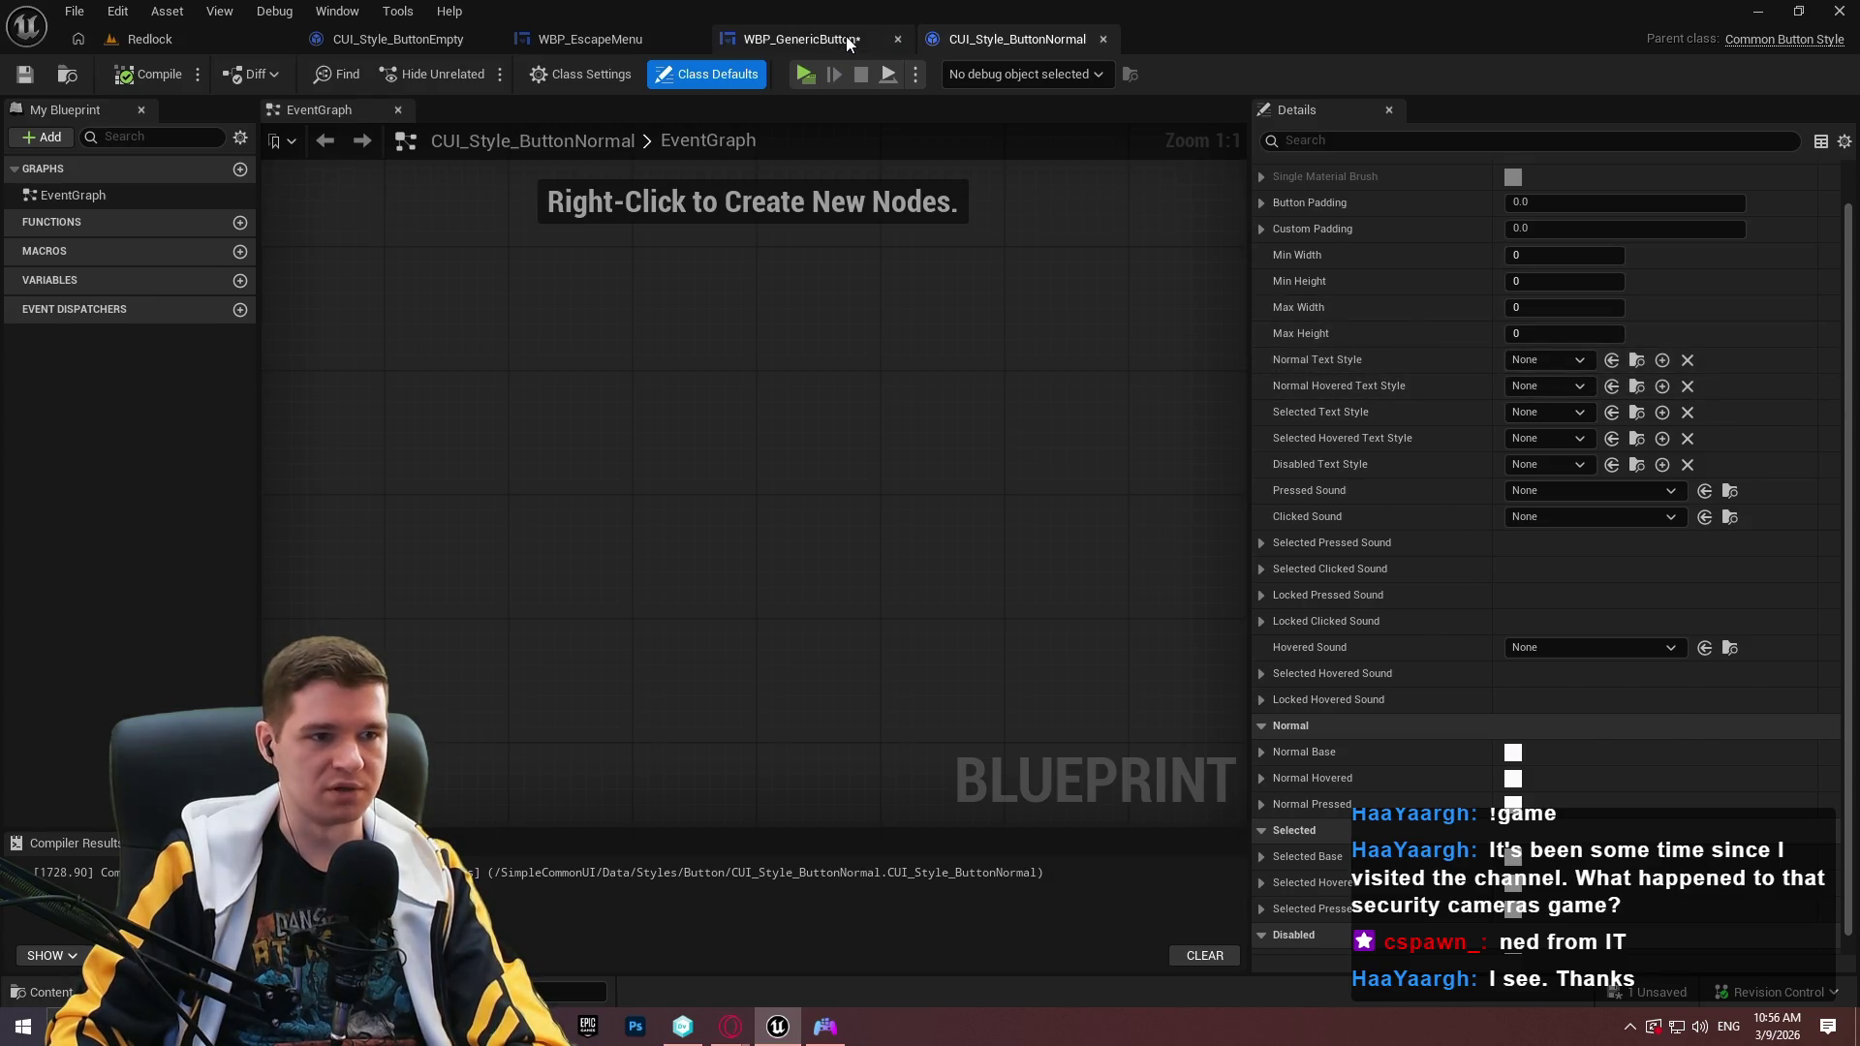
click(802, 39)
drag(1167, 612, 1859, 594)
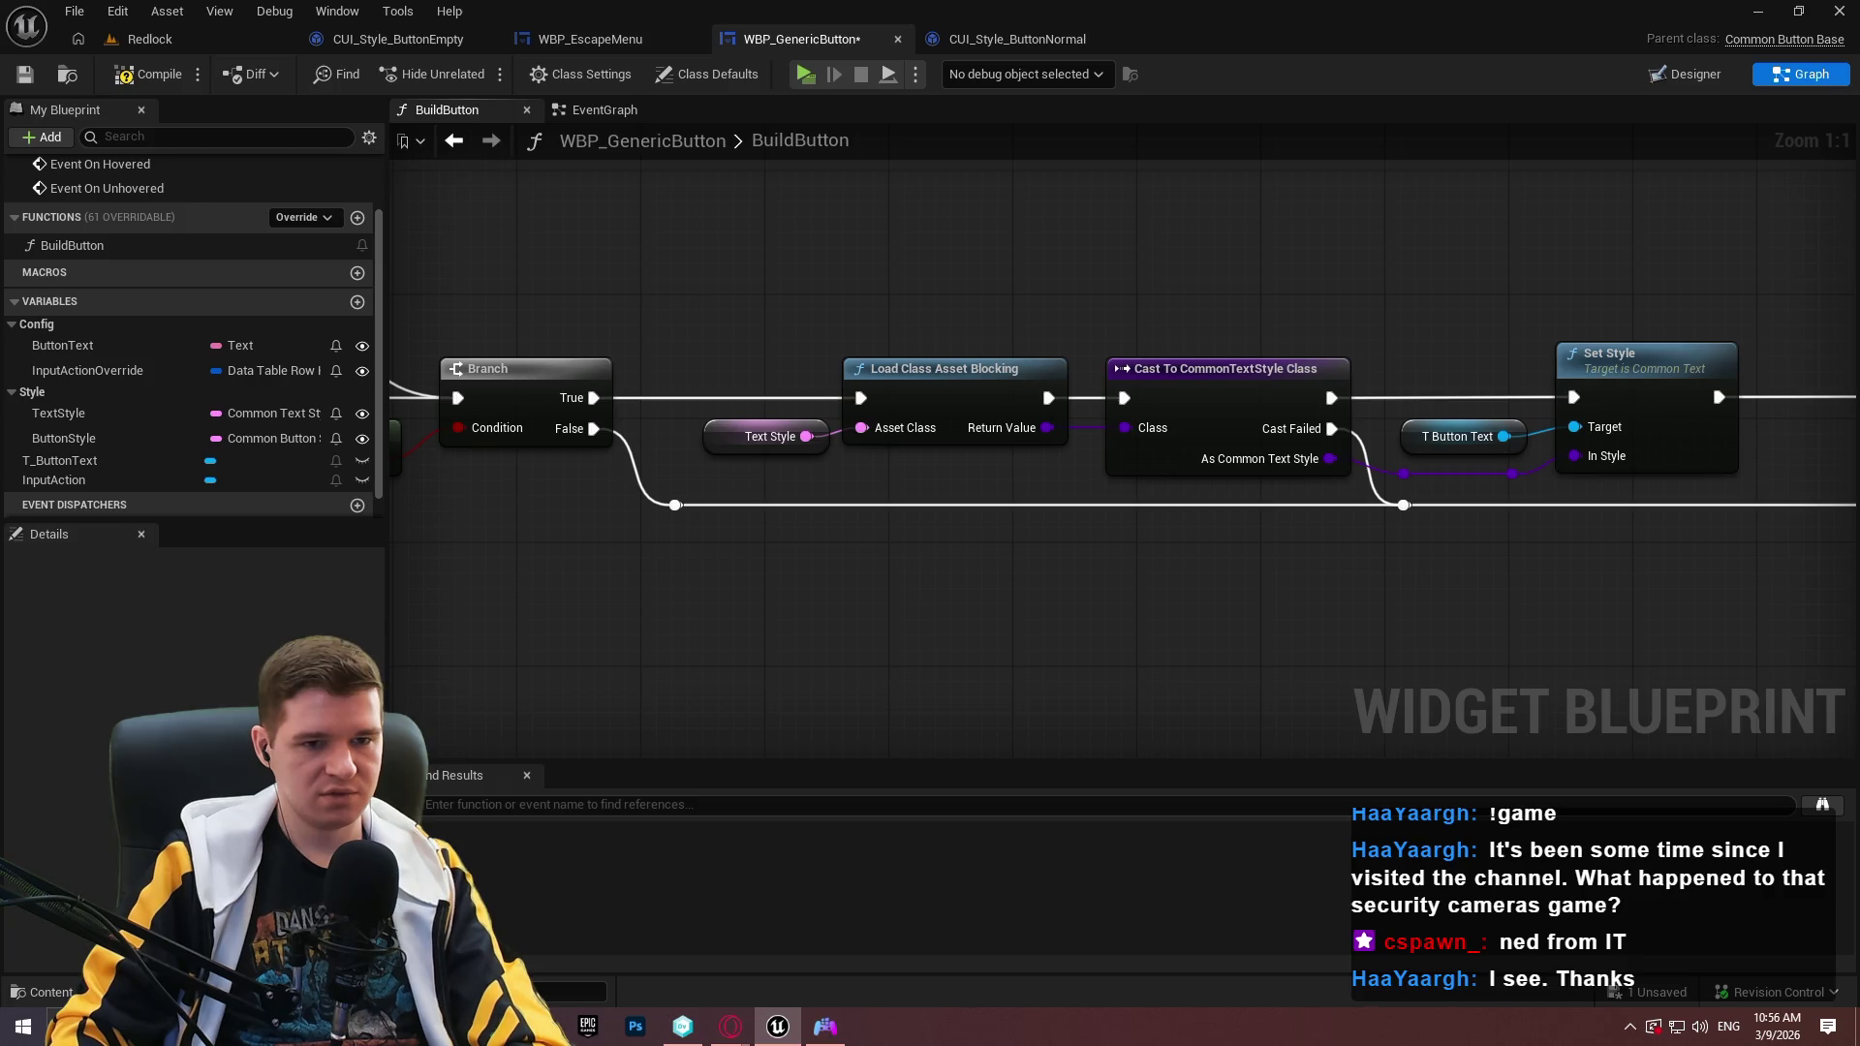
mouse_move(1859, 594)
mouse_down()
mouse_move(1834, 579)
mouse_move(1859, 574)
mouse_up()
mouse_move(1124, 436)
mouse_down()
mouse_move(1822, 562)
mouse_move(1244, 471)
mouse_move(813, 160)
mouse_up()
mouse_move(1686, 210)
mouse_down()
mouse_move(1386, 498)
mouse_move(914, 475)
mouse_up()
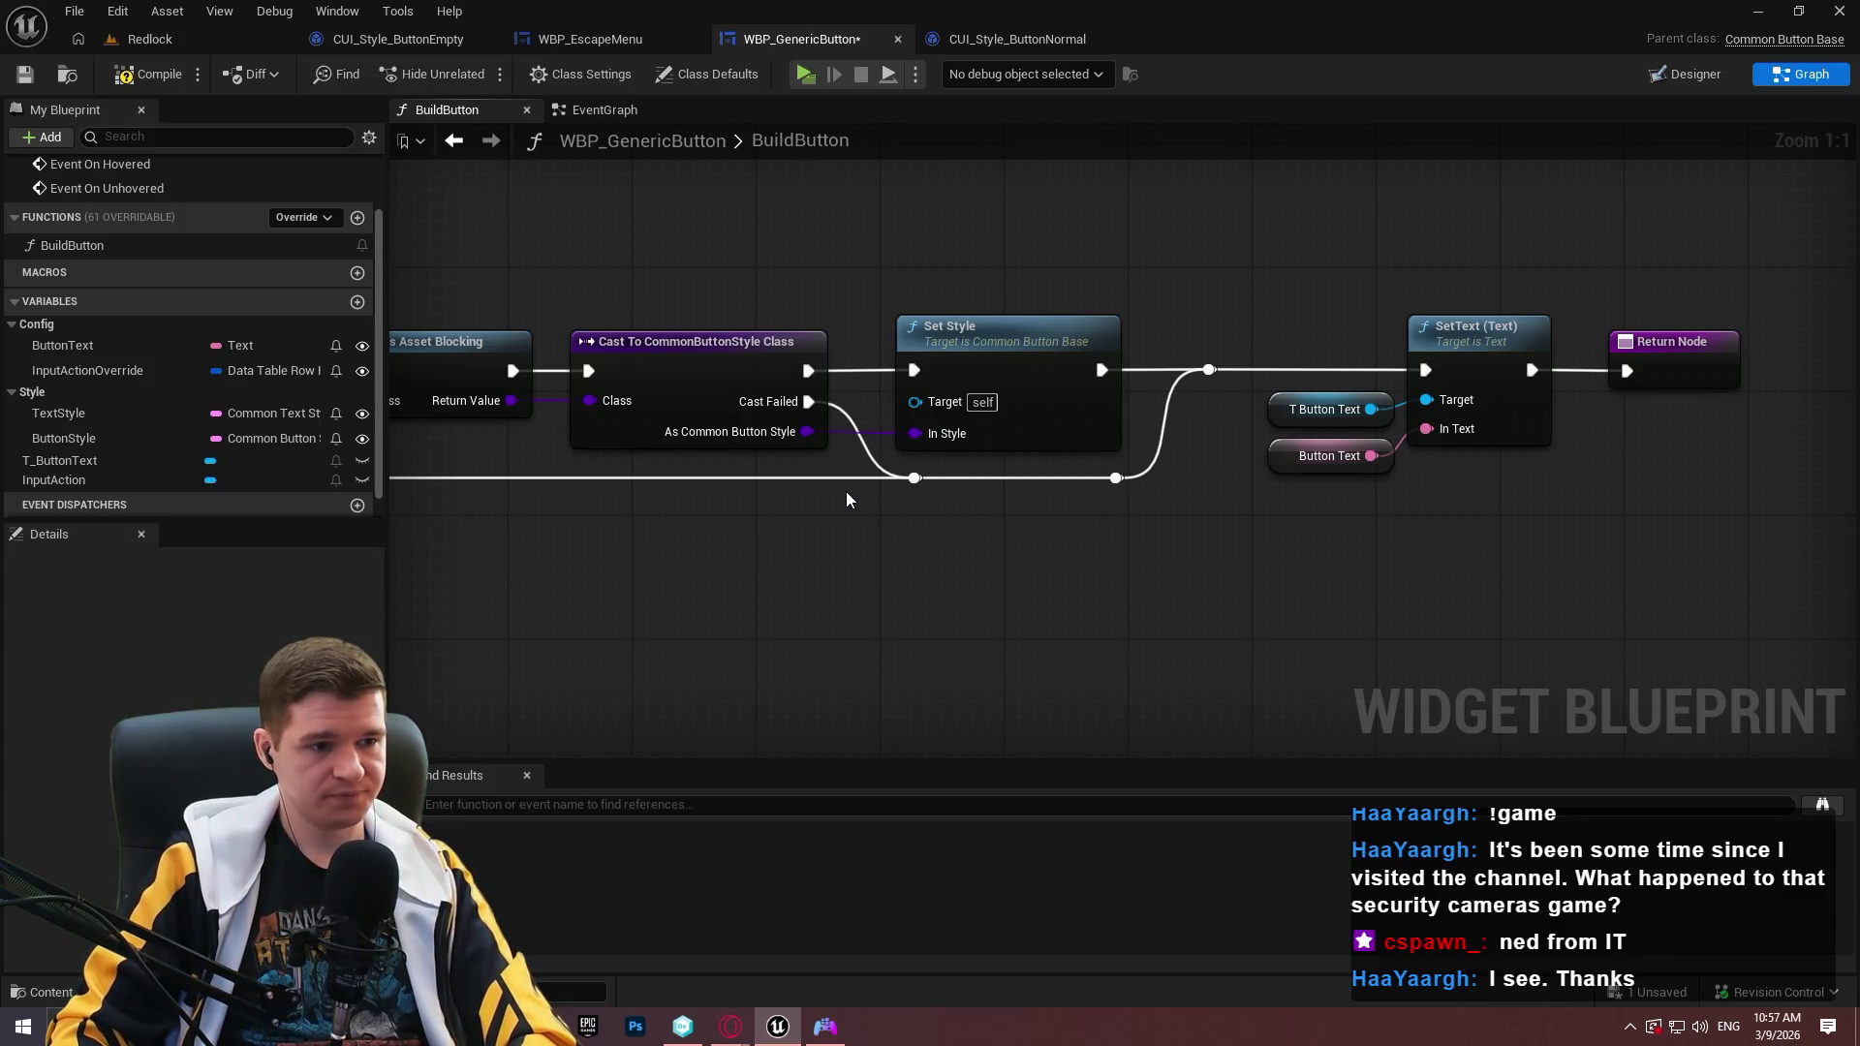
mouse_move(794, 450)
mouse_down()
mouse_move(949, 429)
mouse_move(1593, 429)
mouse_move(905, 392)
mouse_up()
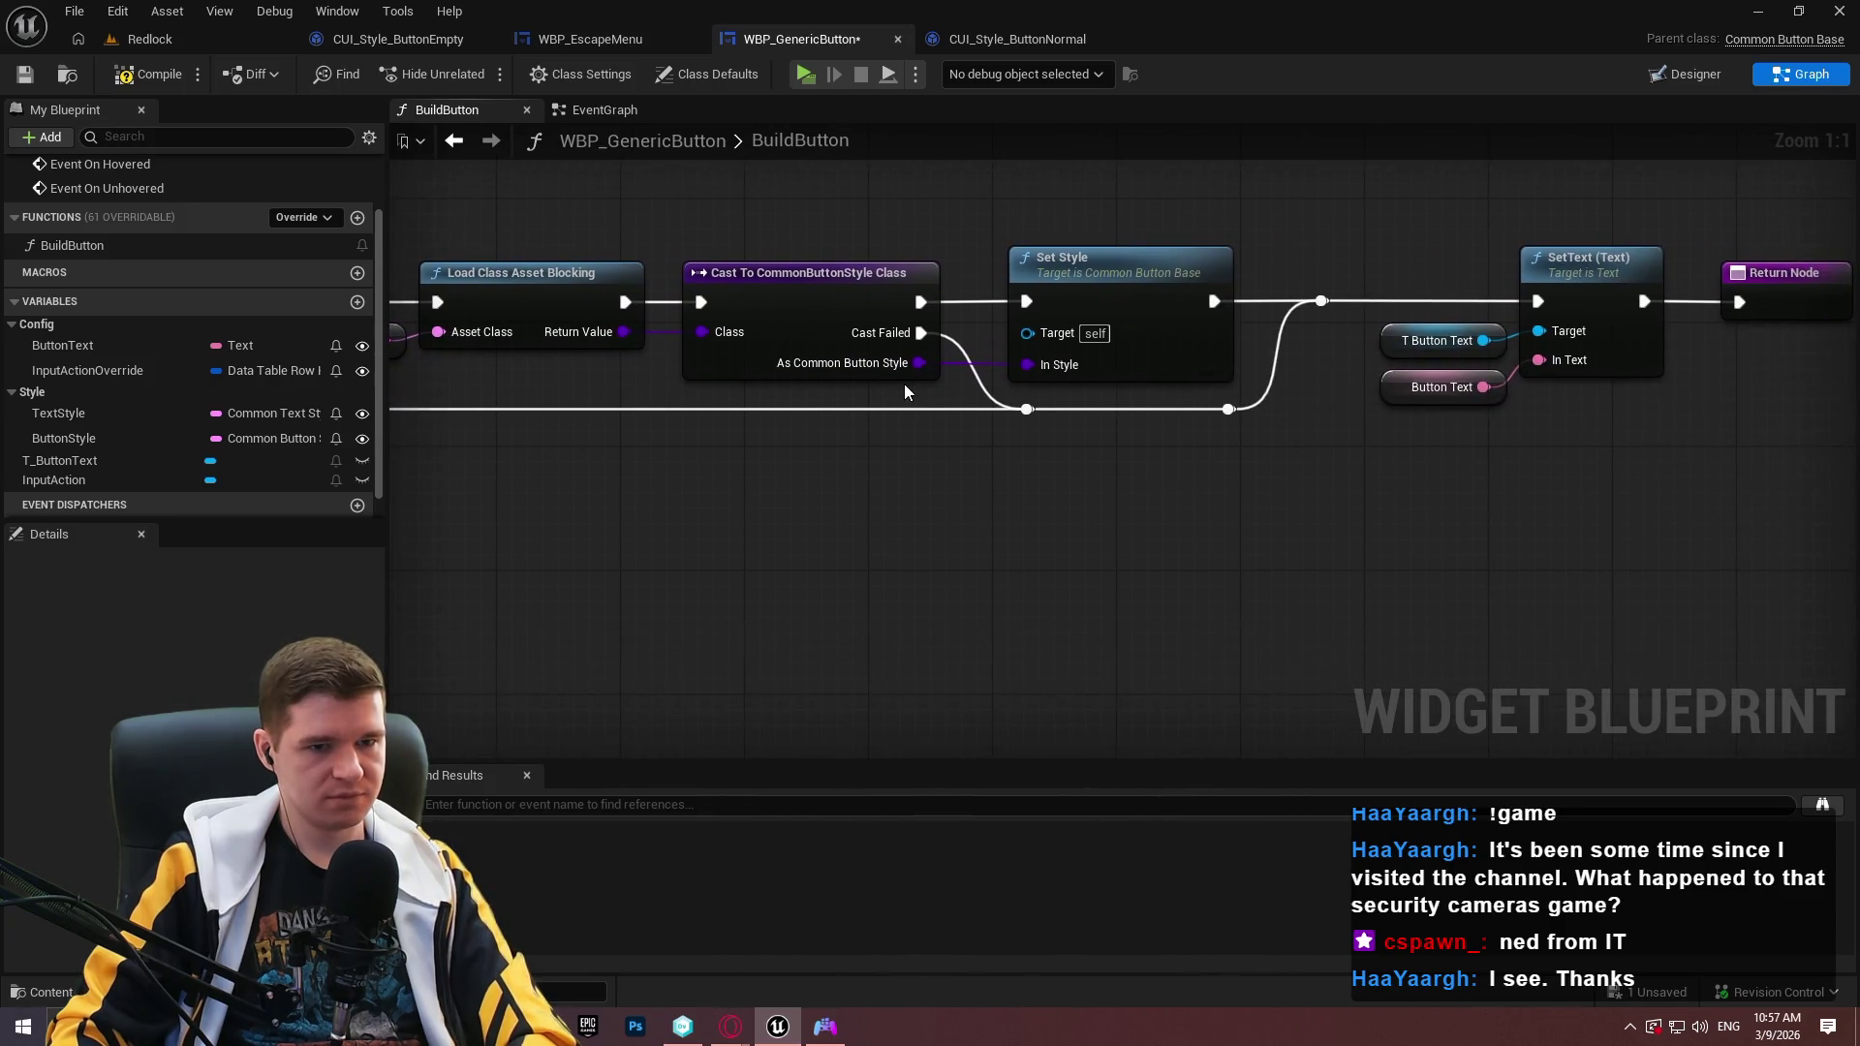